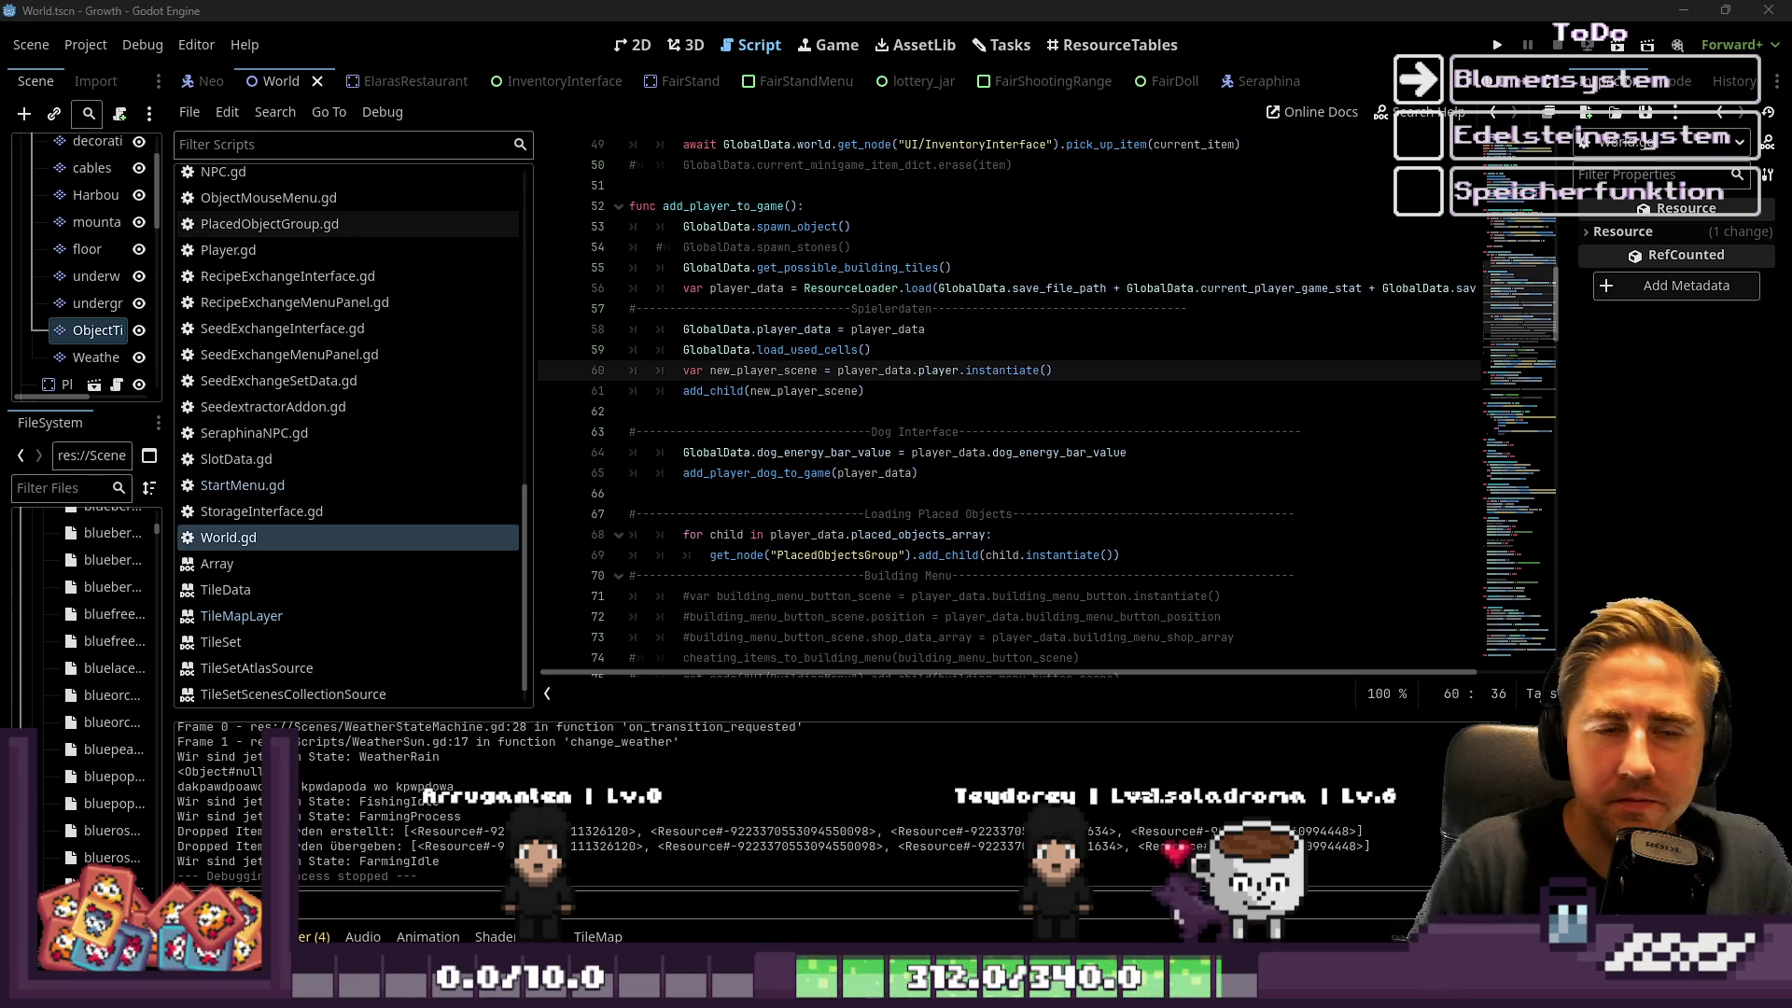
# Select new_player_scene, go to empty line 62, then narrow the script list to widen World.gd's editor
pyautogui.doubleClick(777, 397)
pyautogui.click(754, 411)
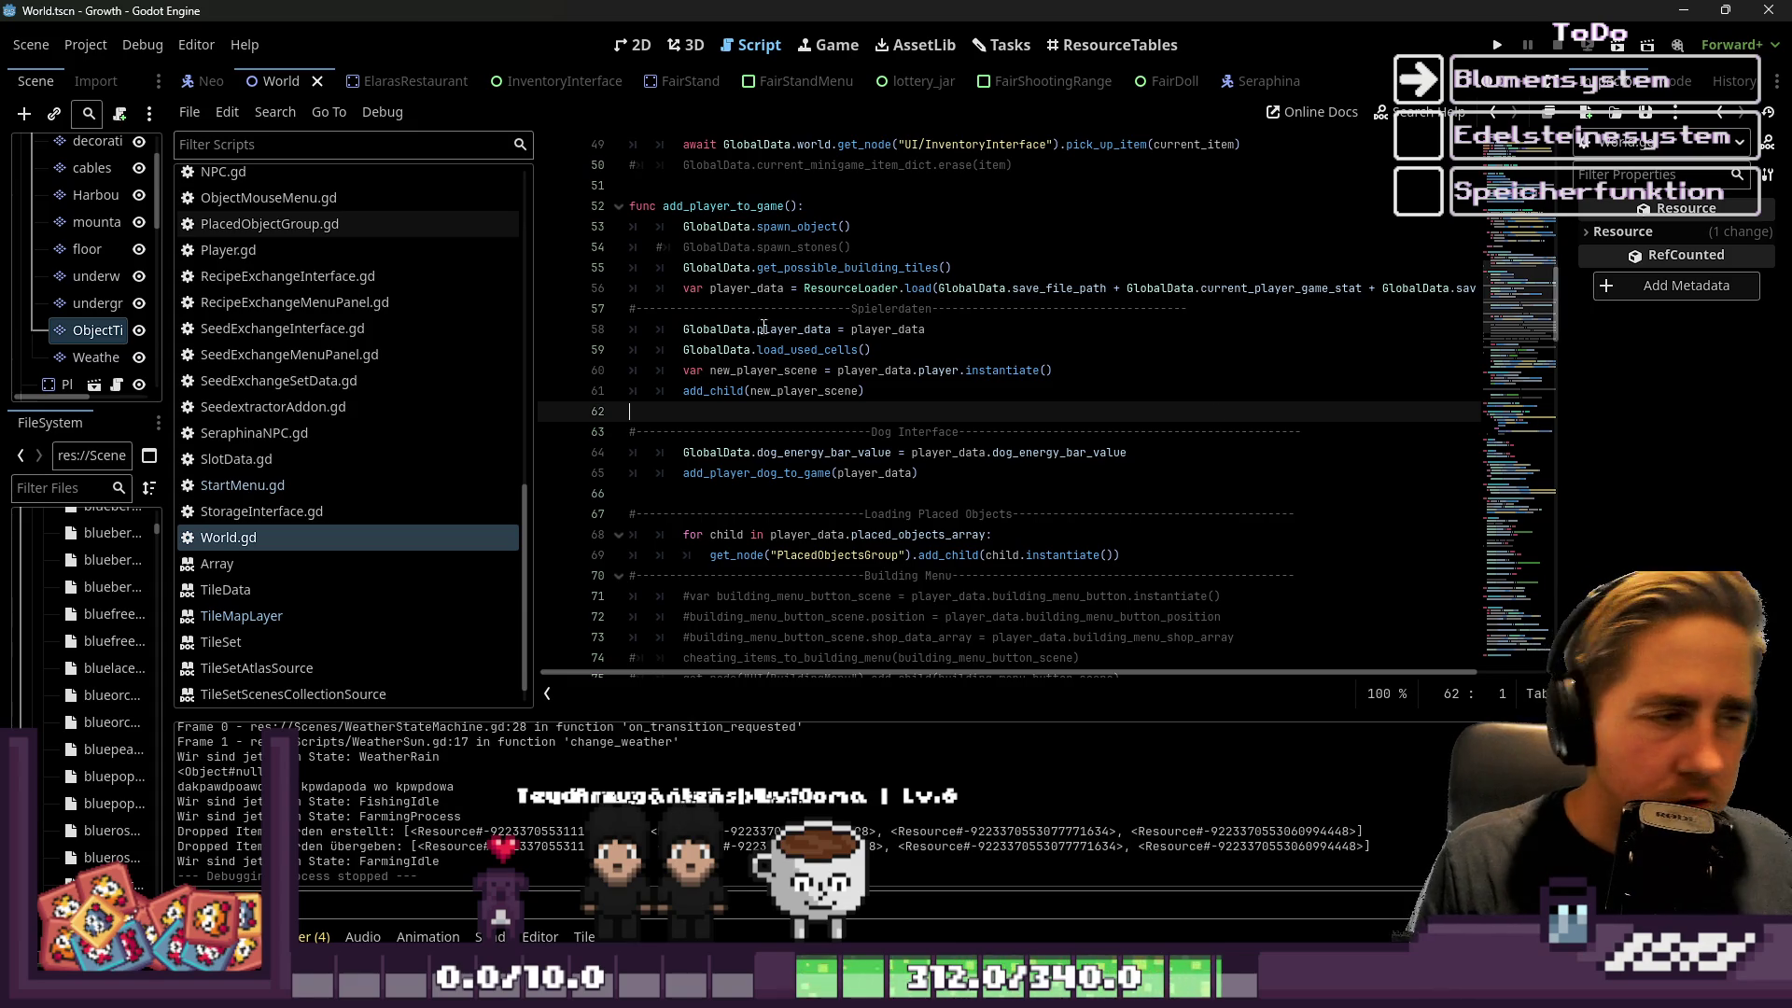
pyautogui.moveTo(536, 378); pyautogui.dragTo(423, 374)
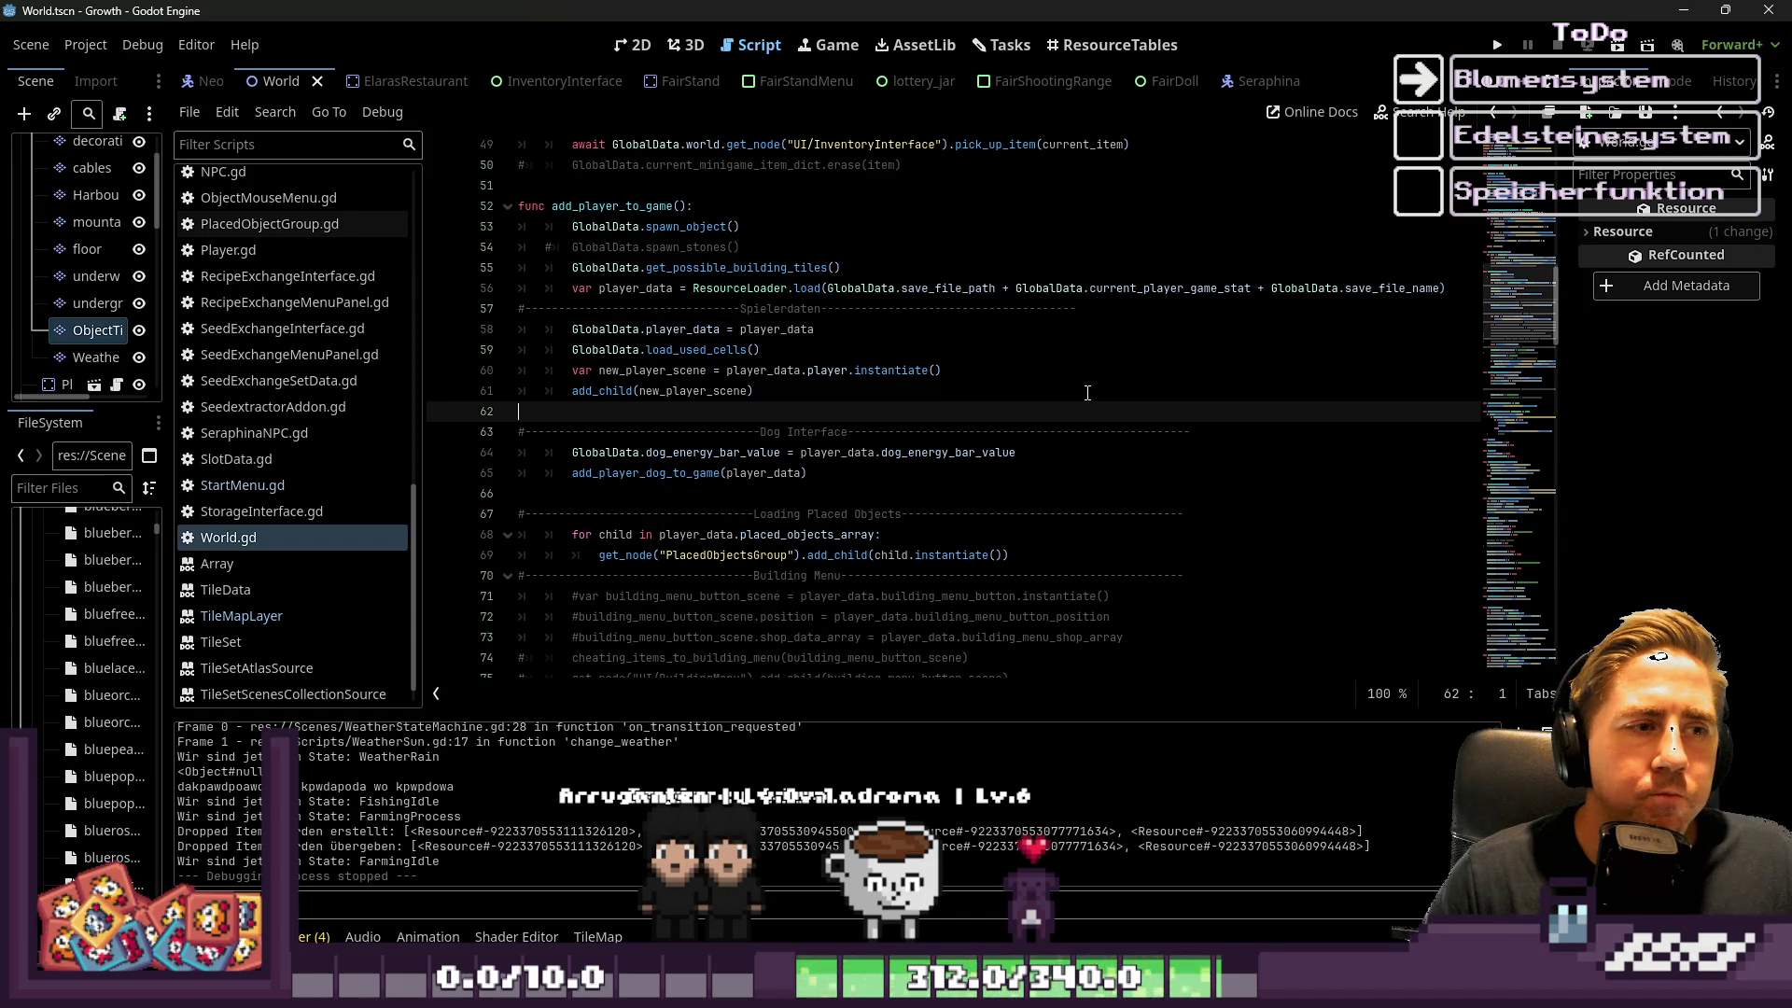
pyautogui.click(1111, 301)
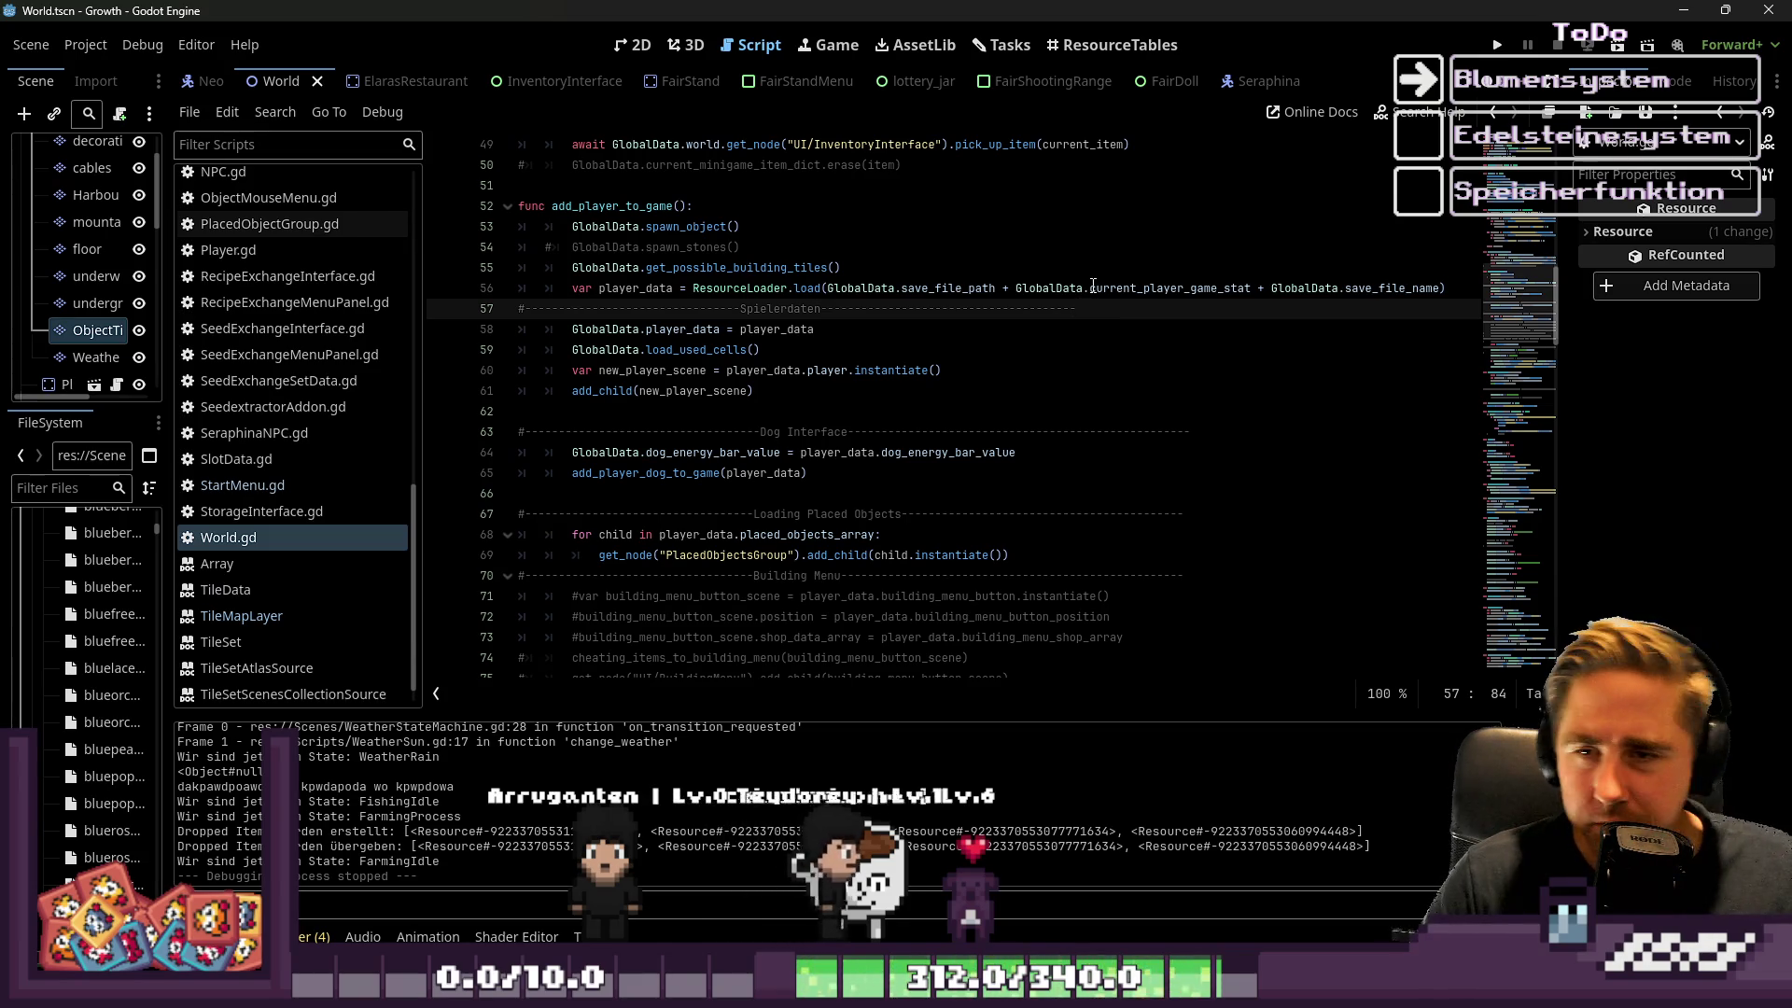
pyautogui.moveTo(1094, 285)
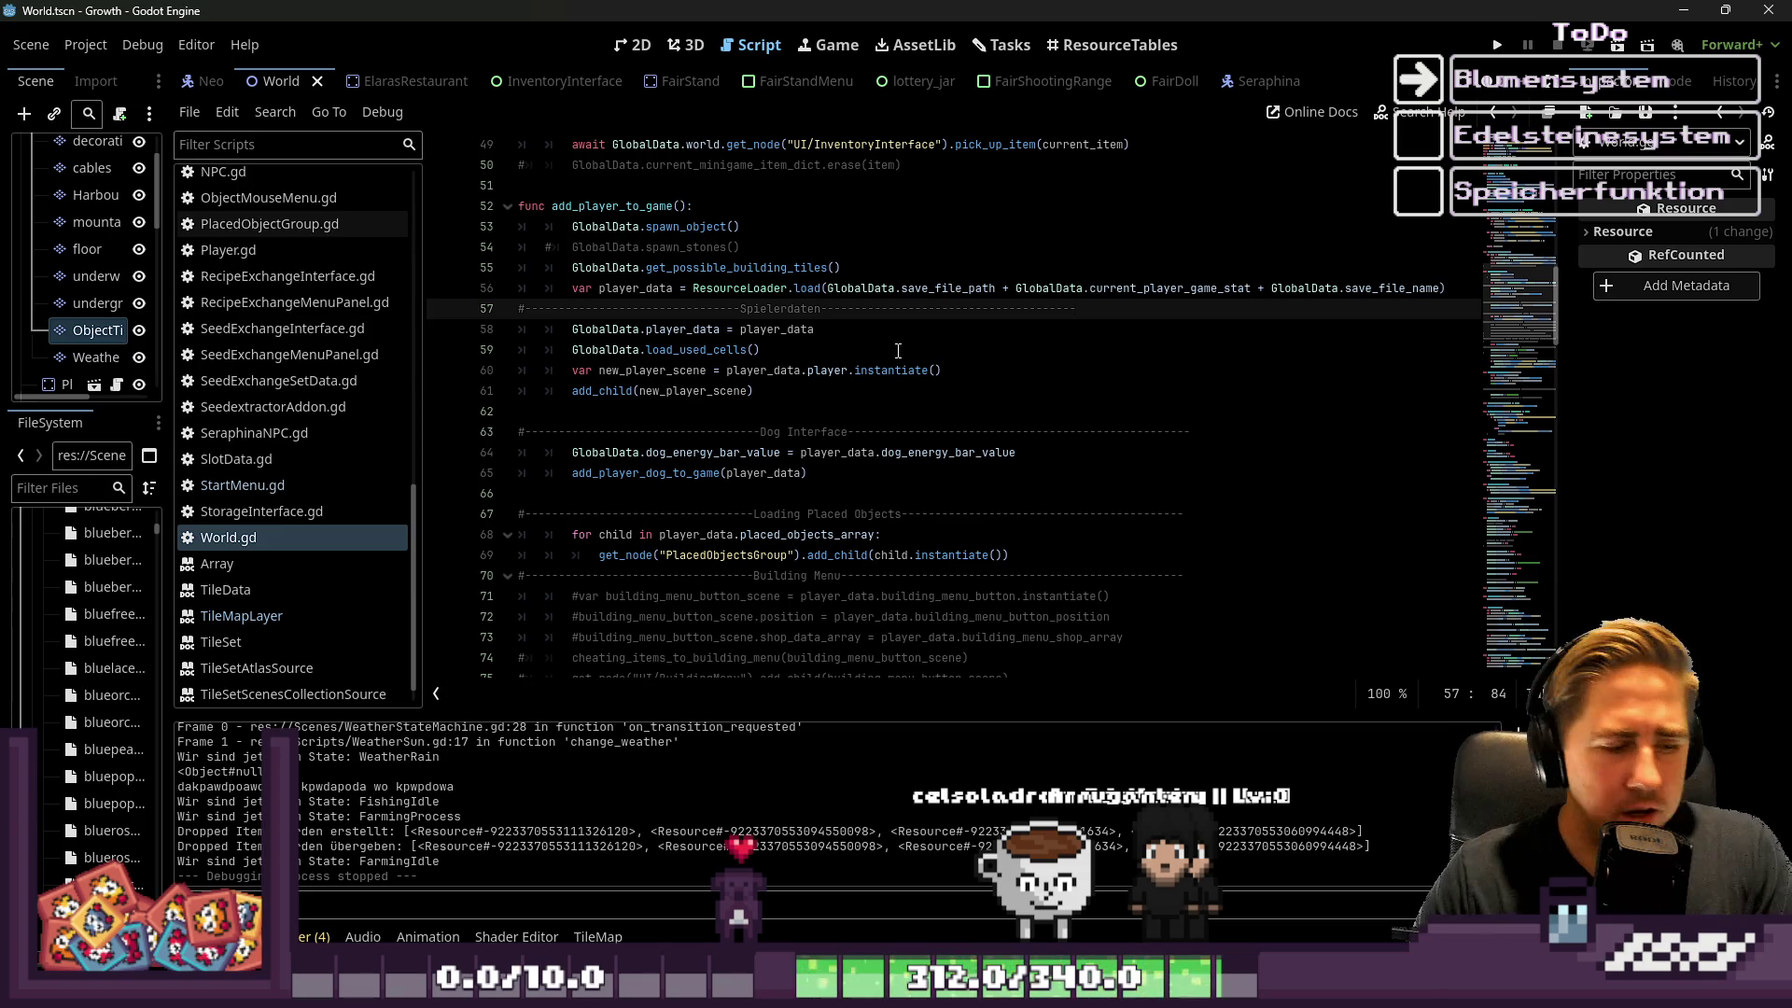
pyautogui.click(823, 276)
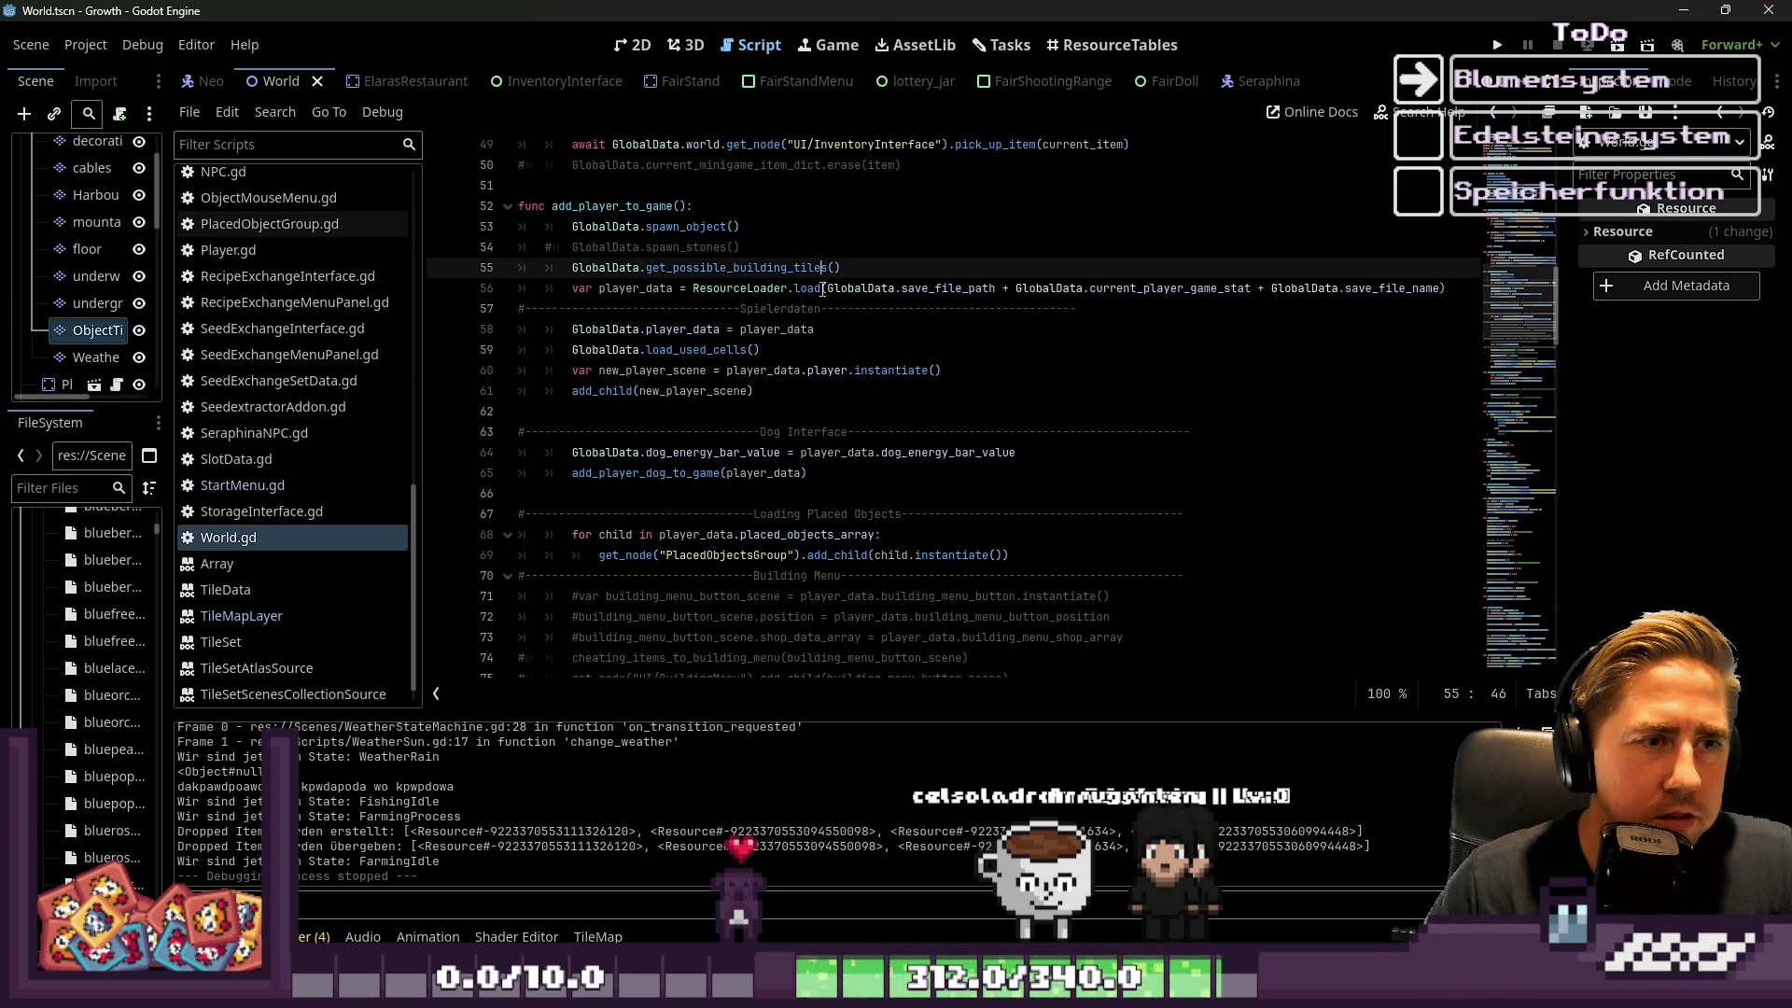
pyautogui.click(523, 310)
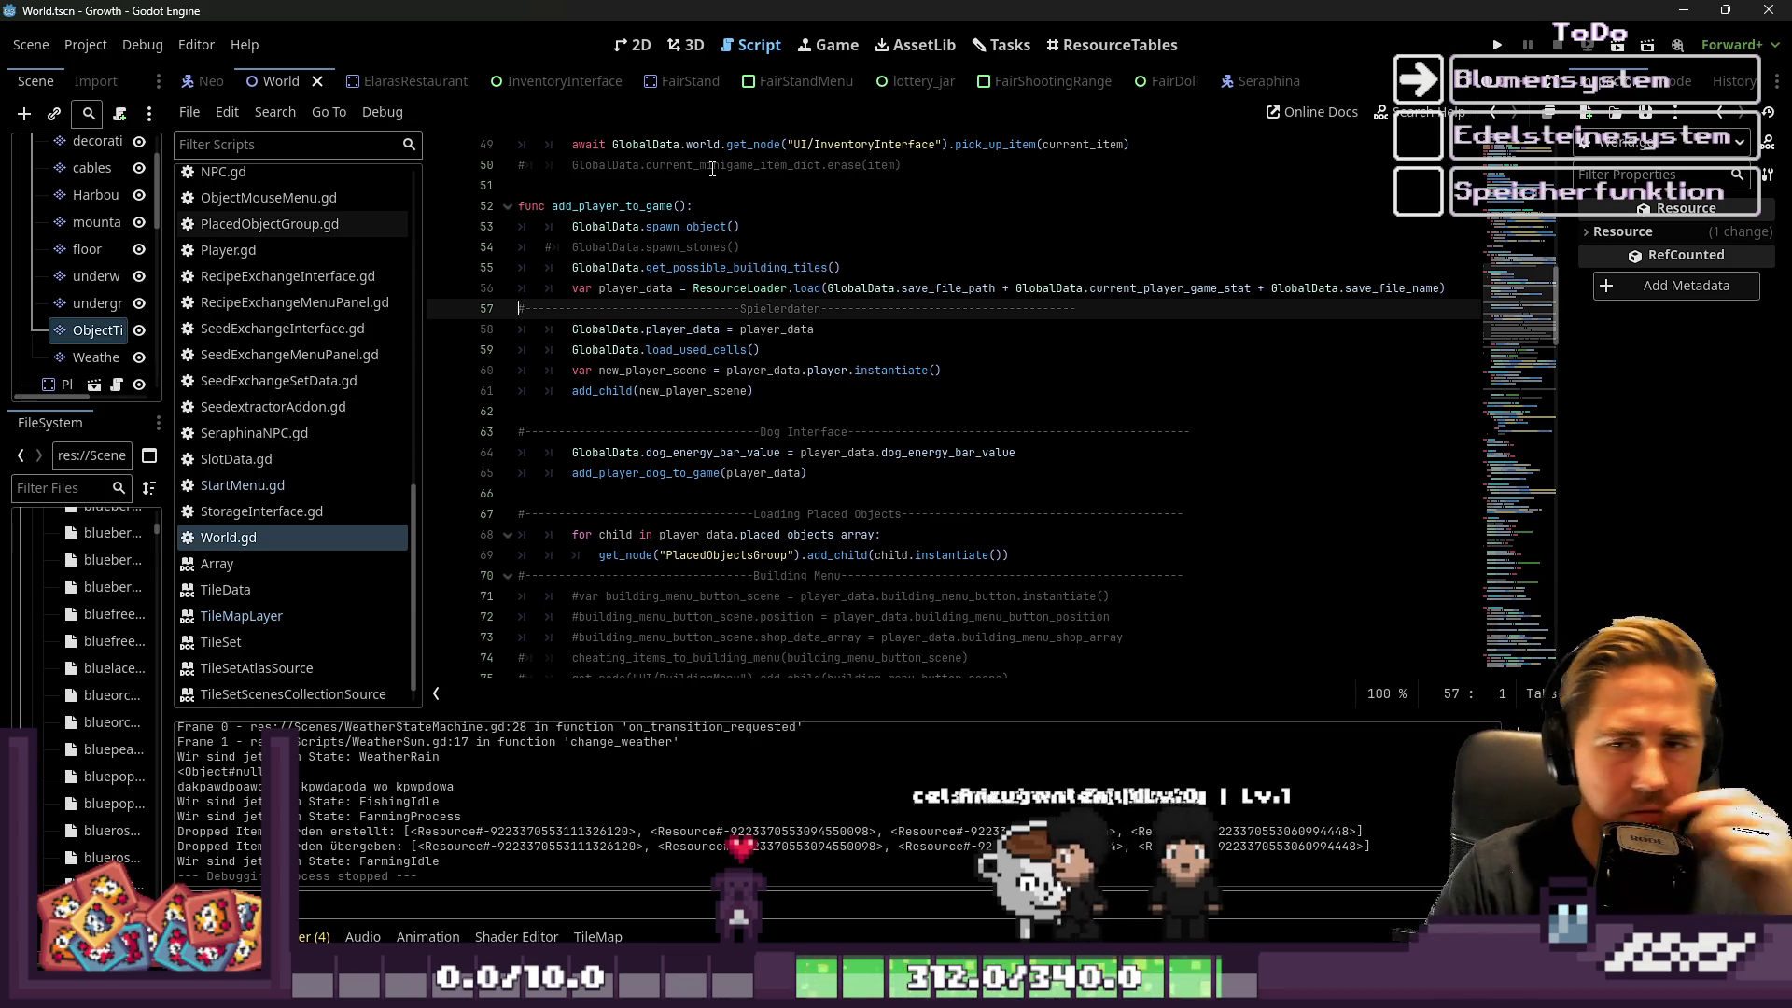
pyautogui.click(930, 453)
pyautogui.scroll(-3, 809, 354)
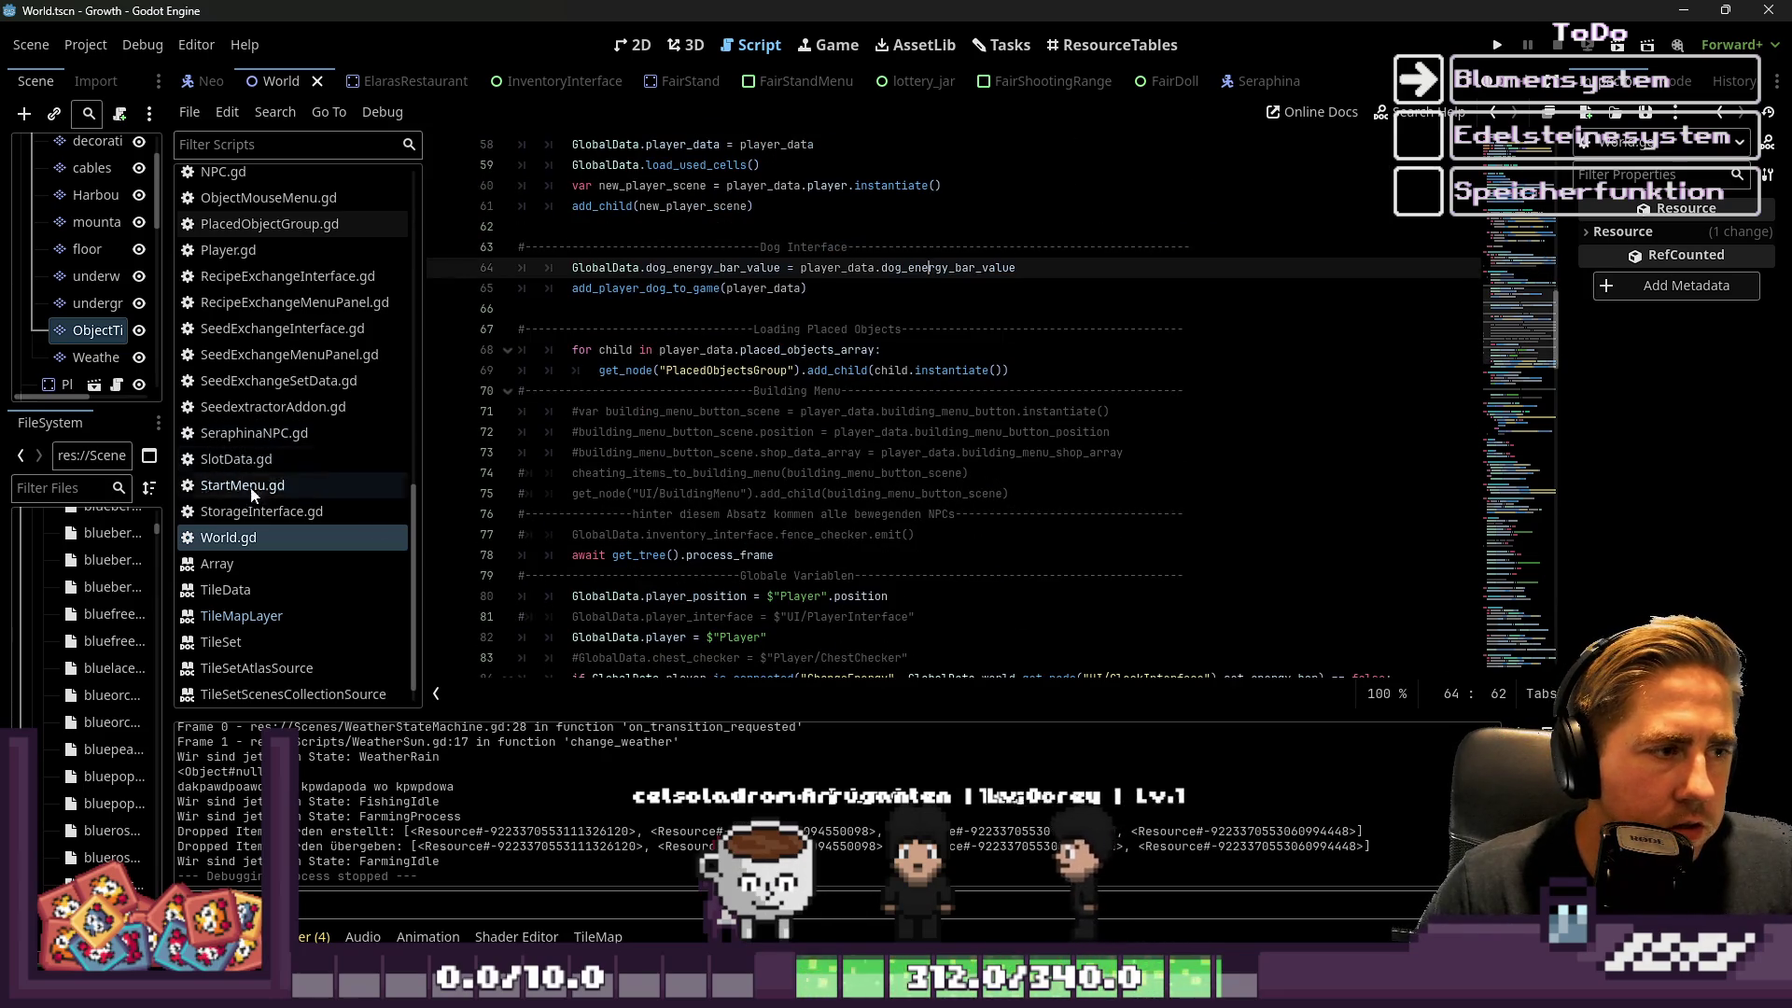
pyautogui.scroll(10, 809, 355)
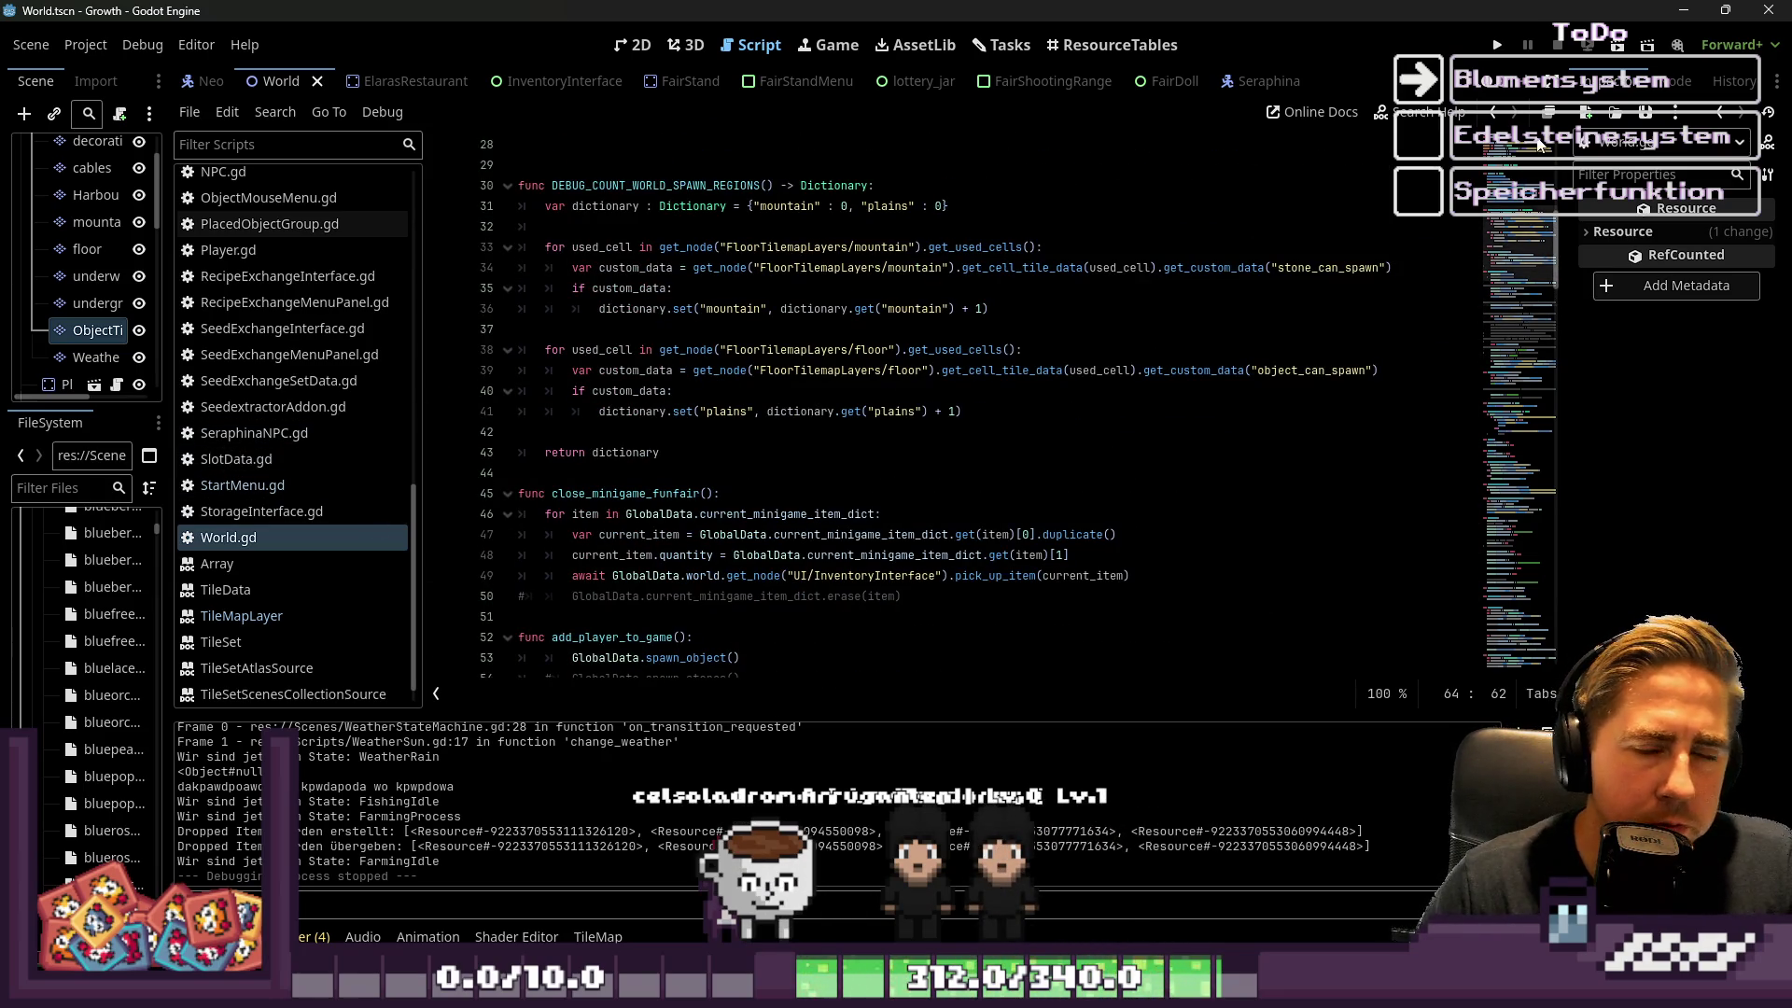
pyautogui.scroll(9, 867, 295)
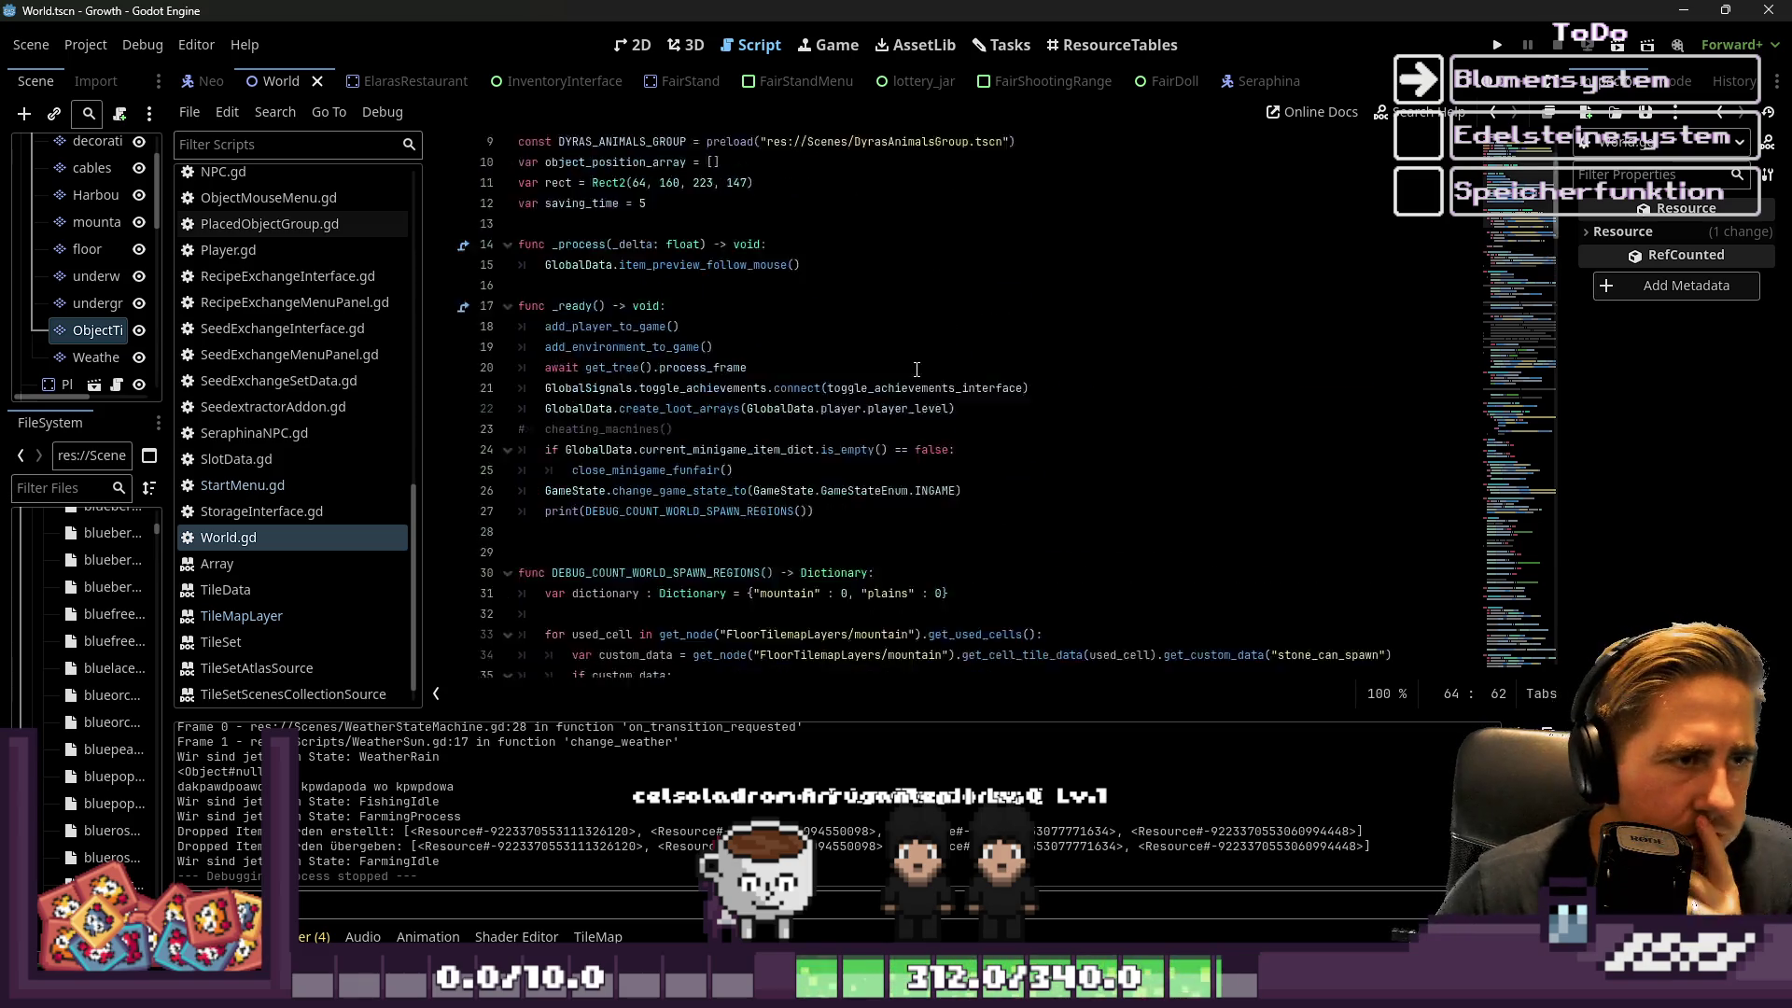
pyautogui.scroll(-7, 867, 295)
pyautogui.scroll(4, 870, 296)
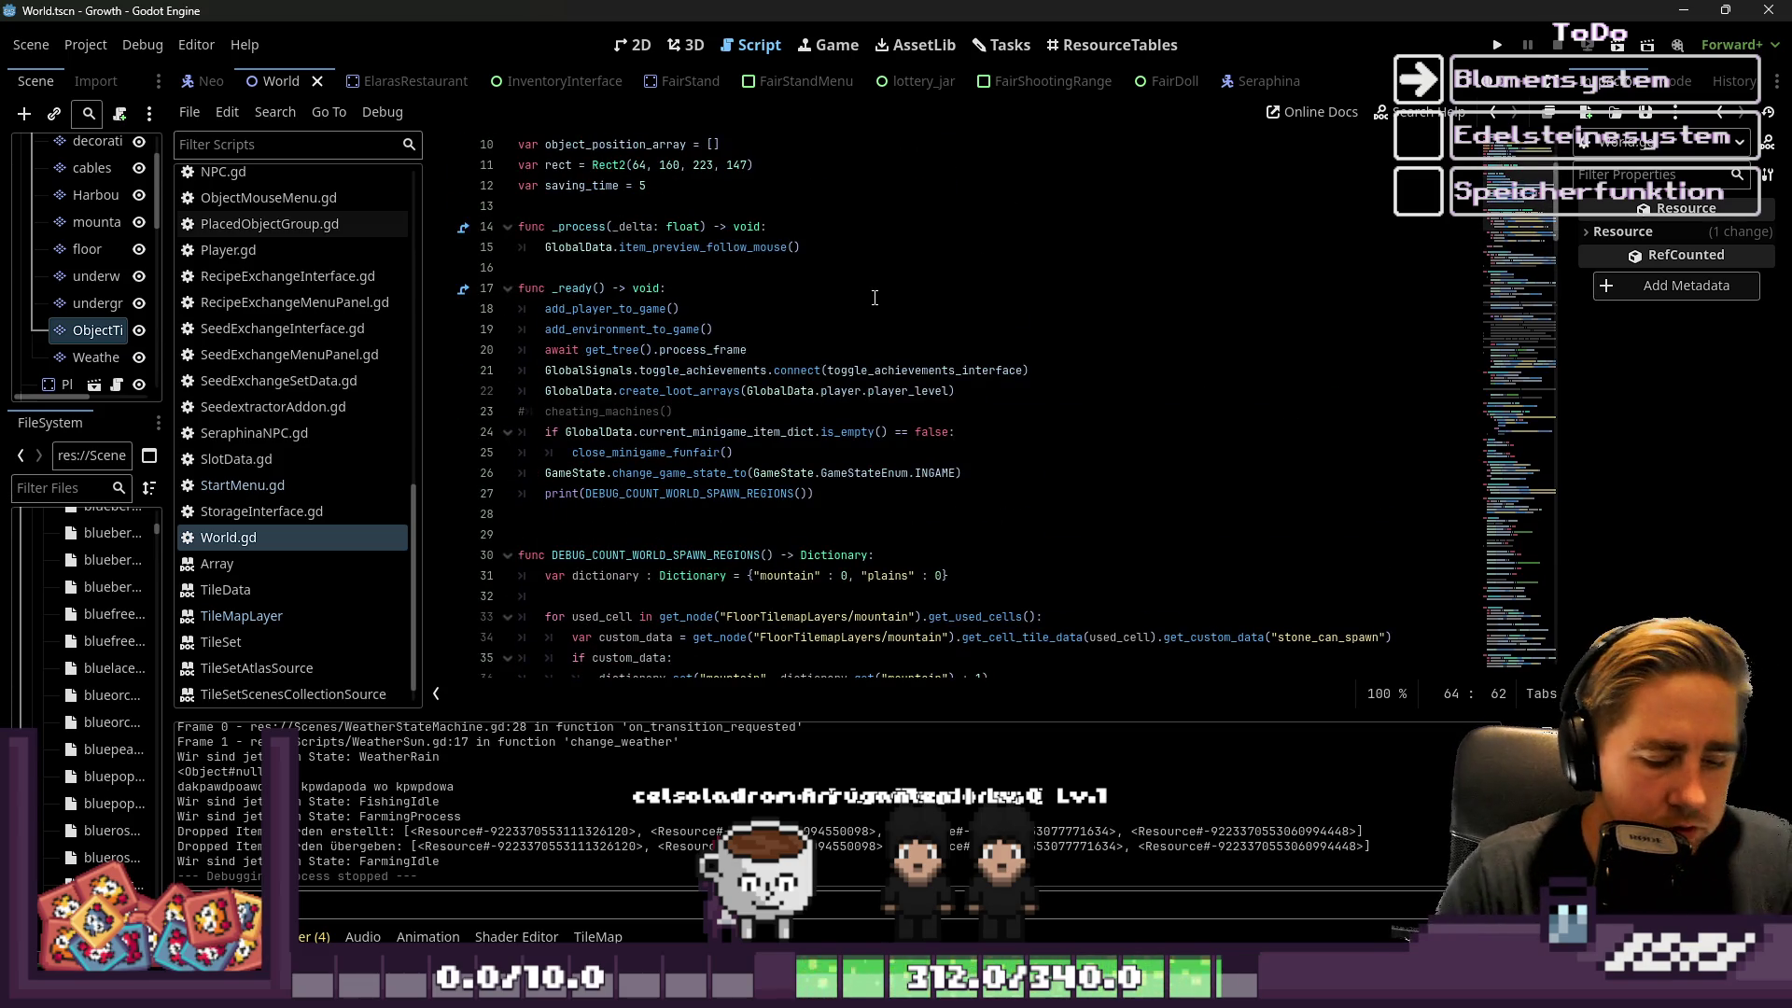
# Search all project files for spawn_object and open GlobalData.gd at its definition
pyautogui.hotkey('ctrl', 'shift', 'f')
pyautogui.write('sp')
pyautogui.press('Return')
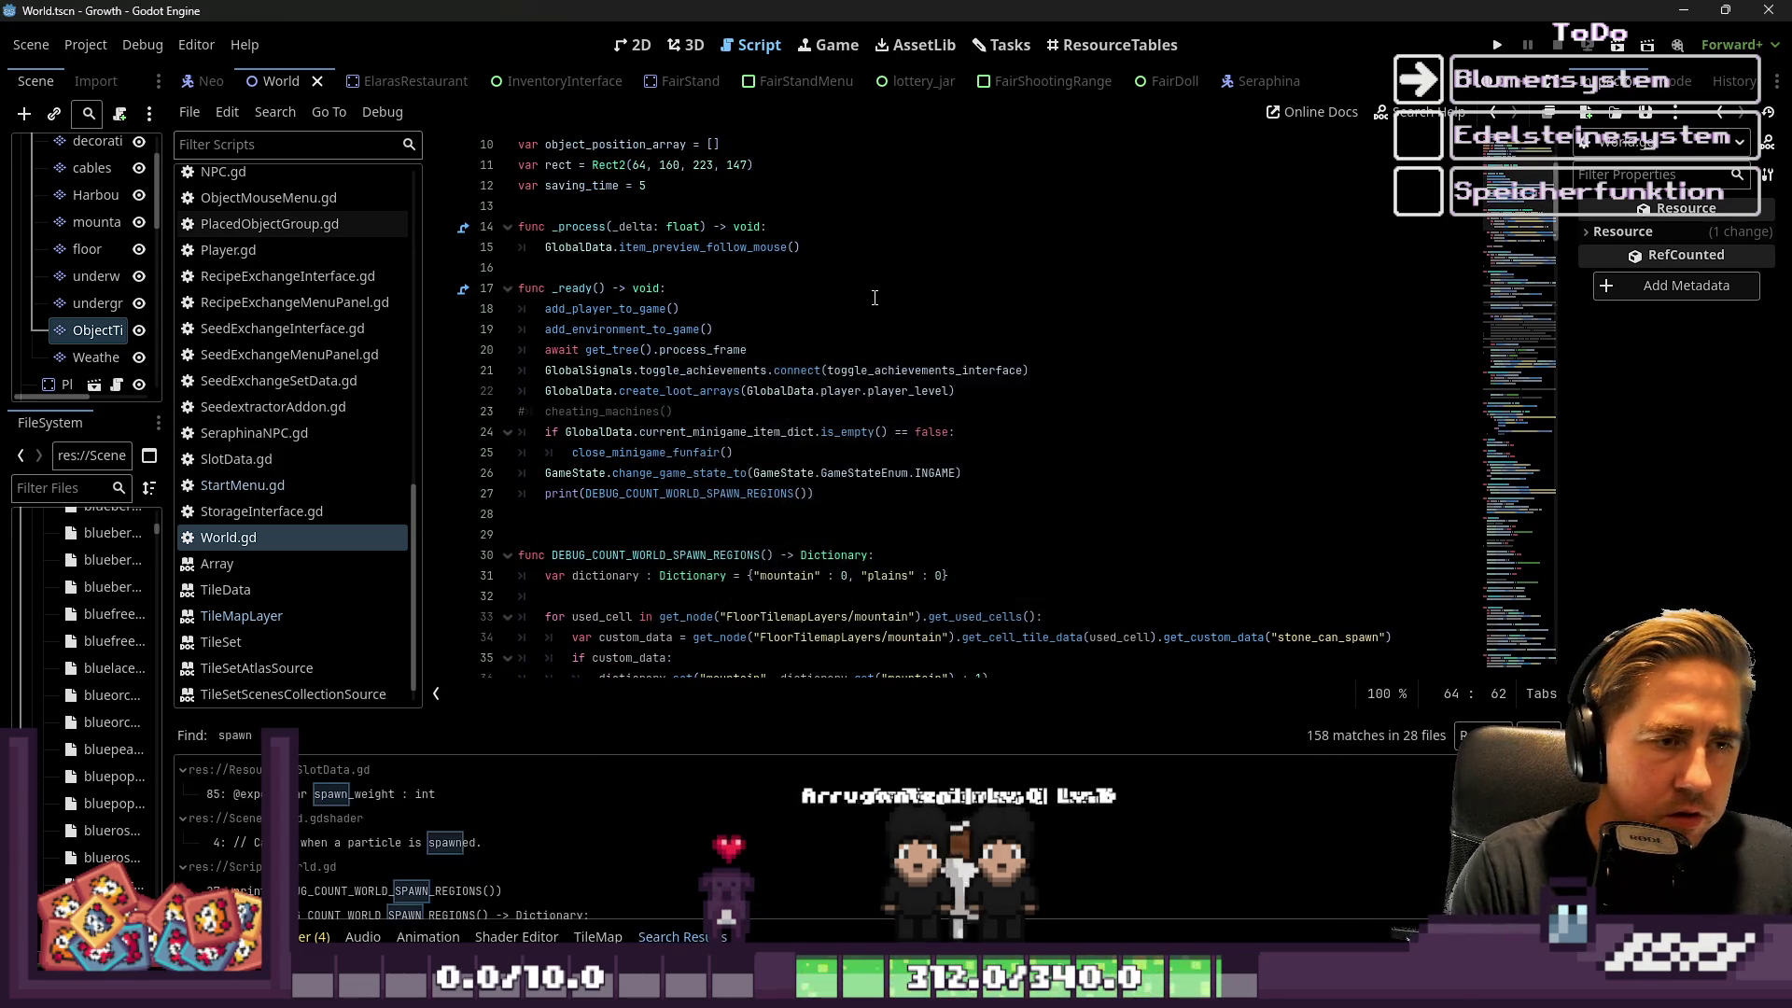
pyautogui.scroll(-5, 874, 297)
pyautogui.hotkey('ctrl', 'shift', 'f')
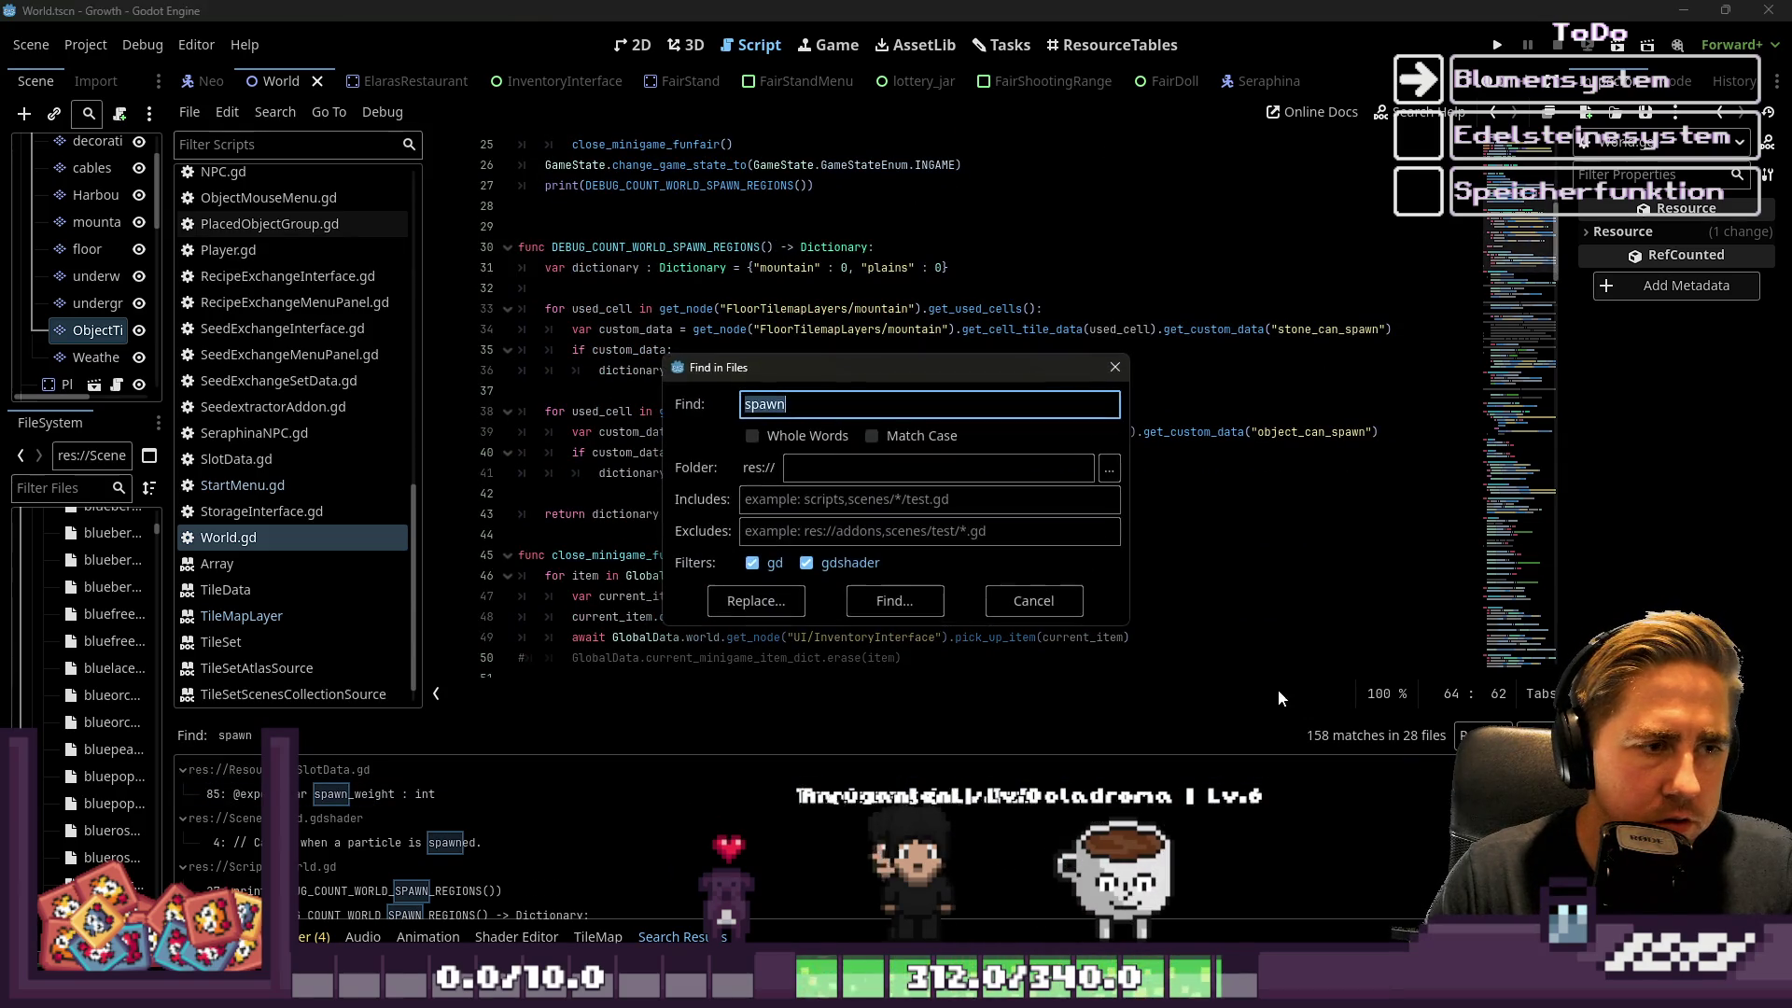
pyautogui.write('spawn_object')
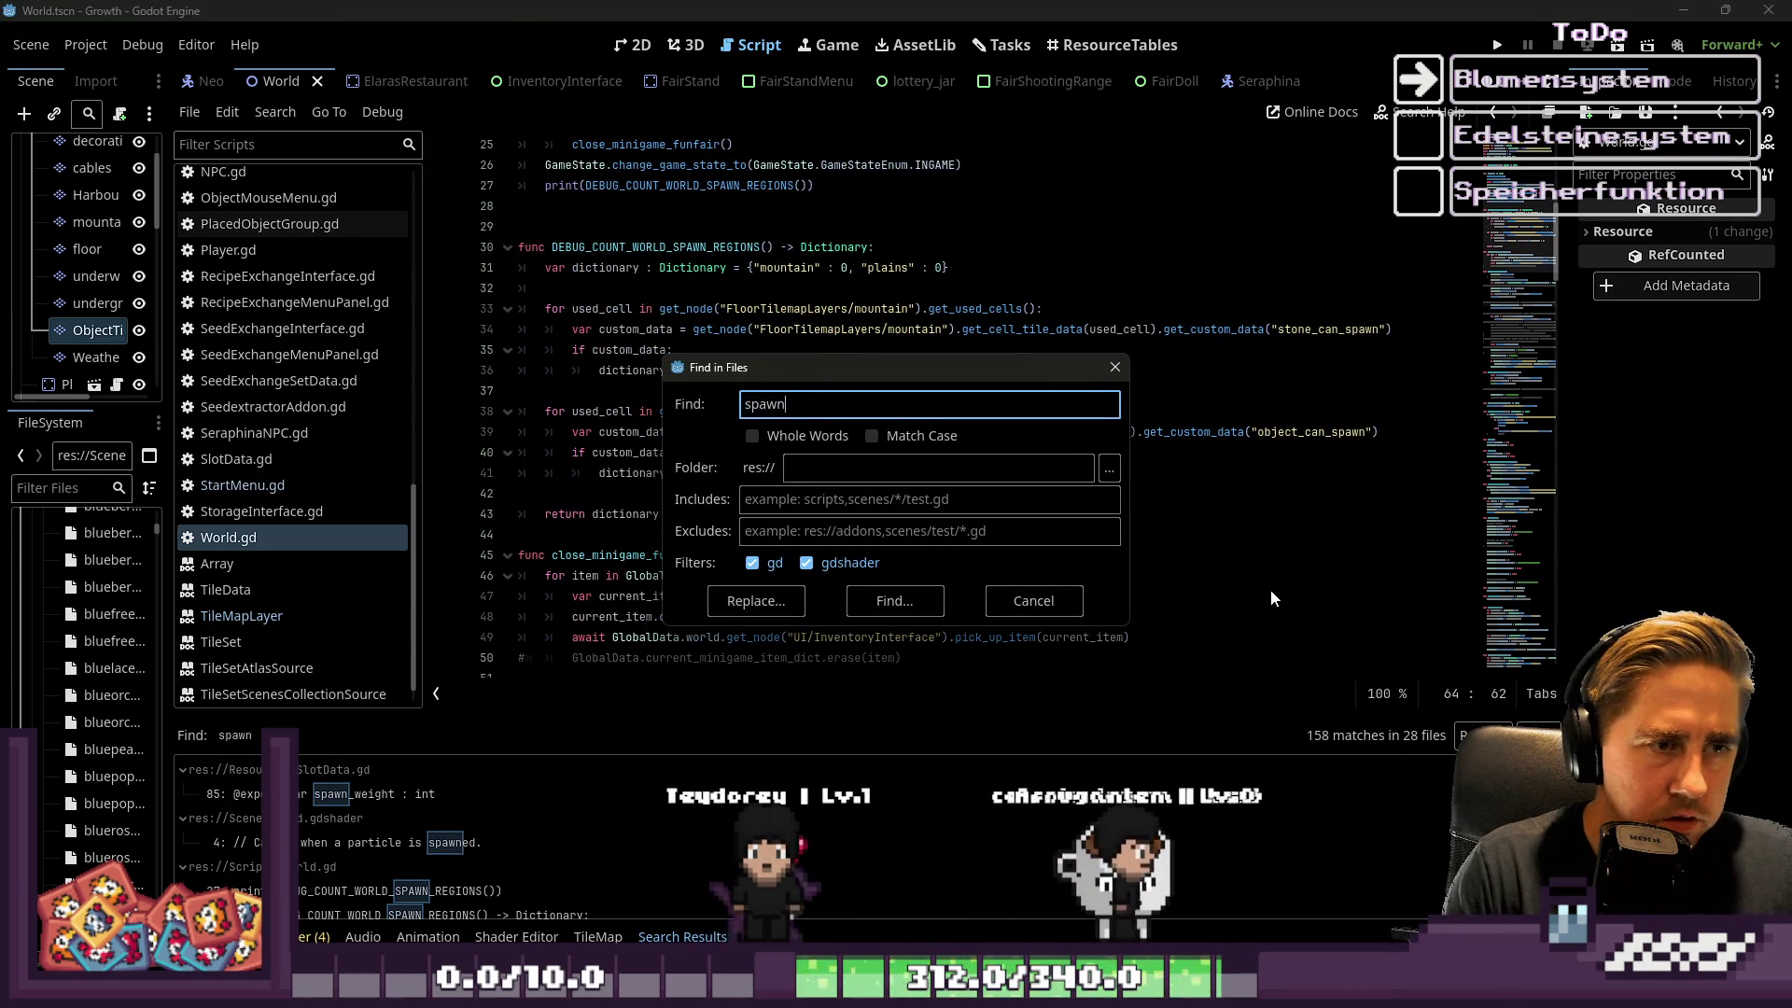
pyautogui.press('Return')
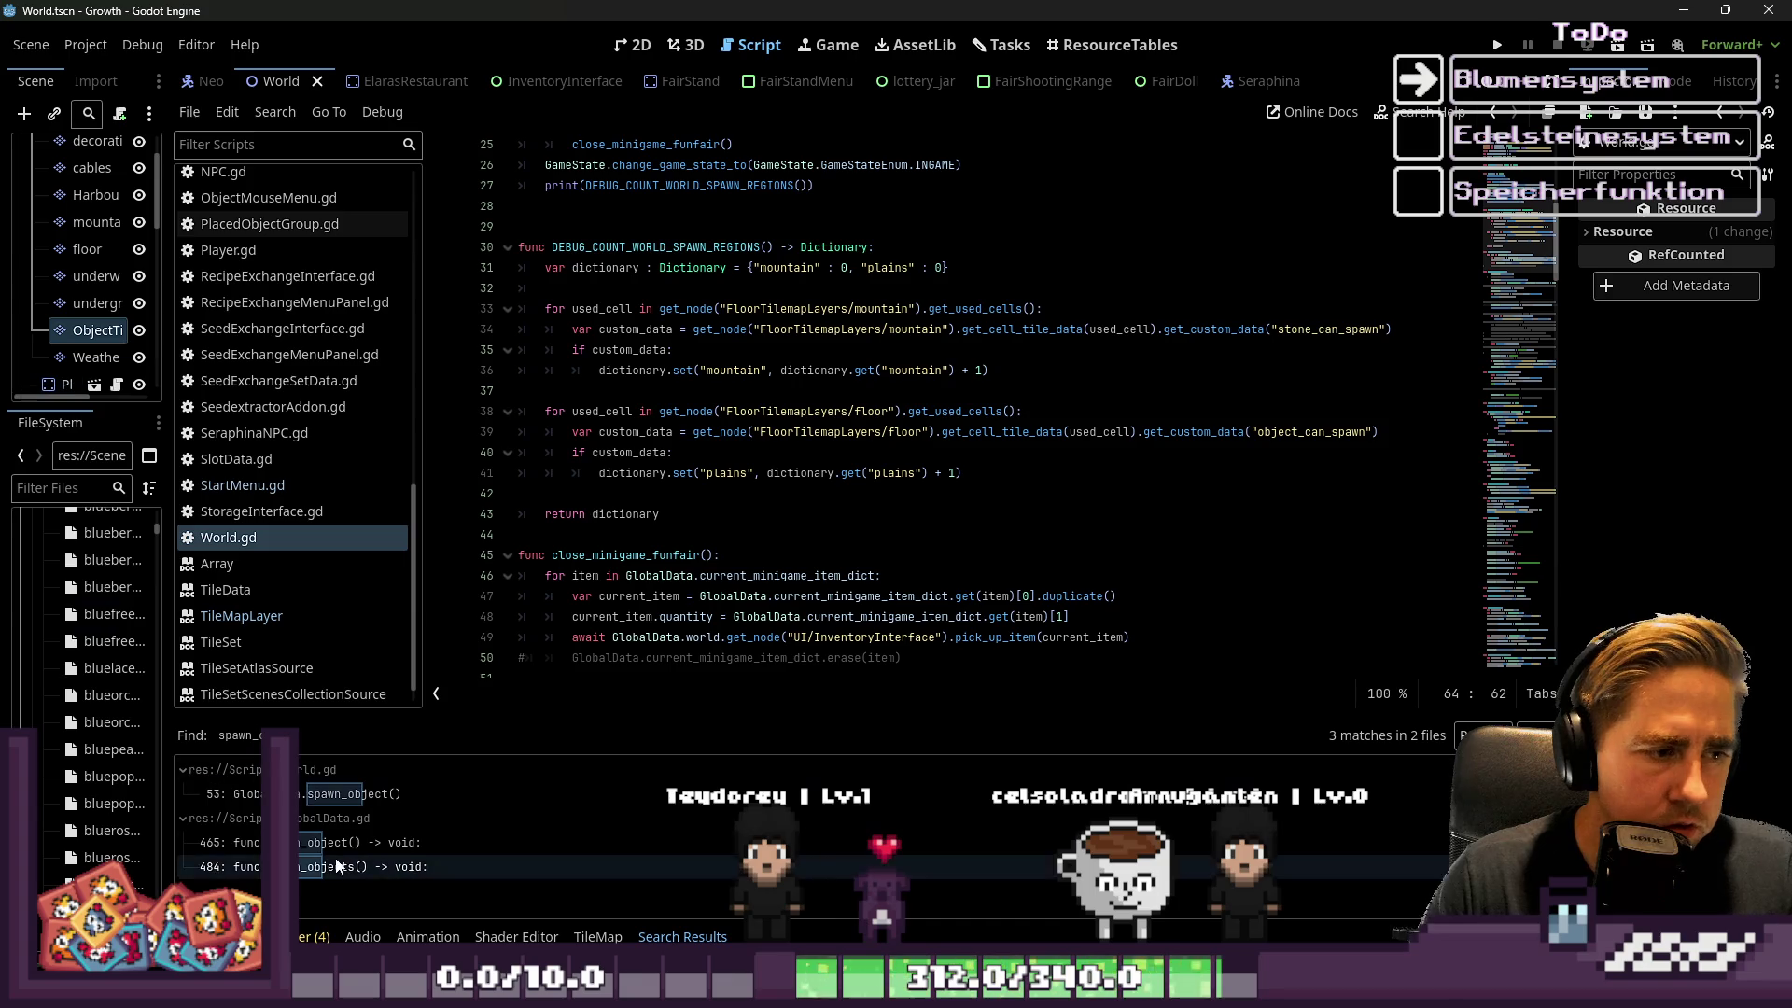
pyautogui.click(333, 844)
# Put the caret in spawn_object's spawn_trees(1200) call, then switch to the browser
pyautogui.scroll(-2, 670, 557)
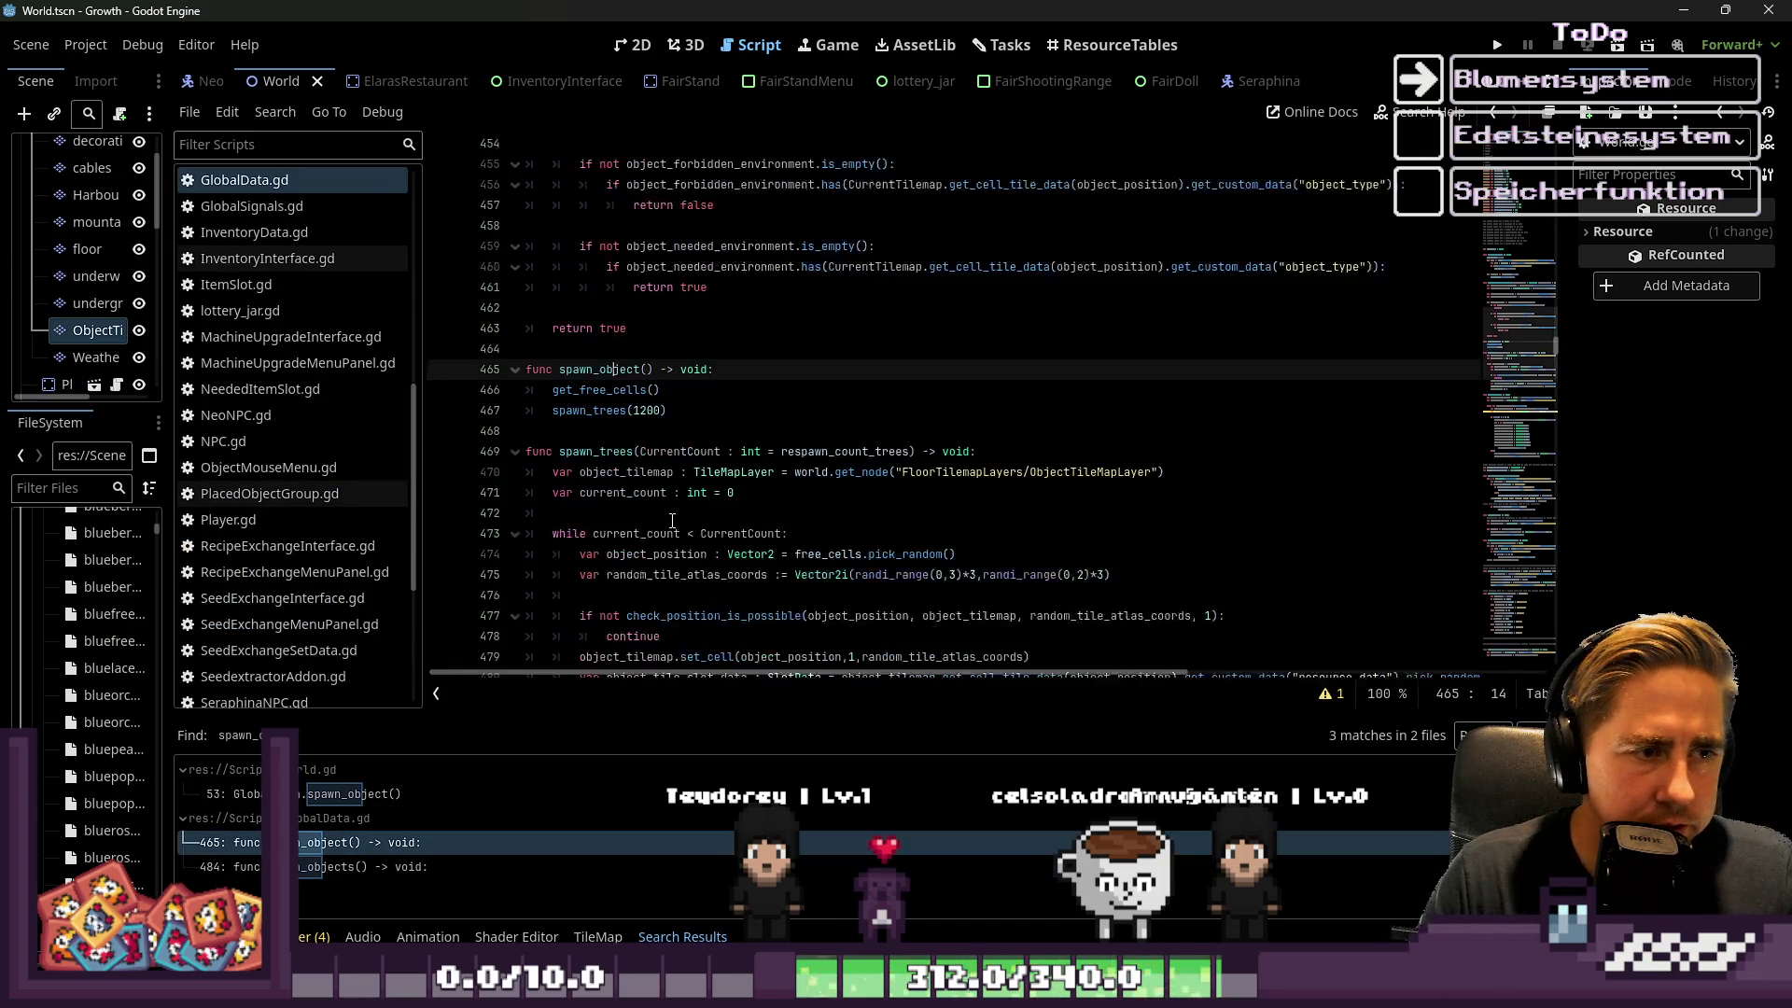
pyautogui.click(654, 392)
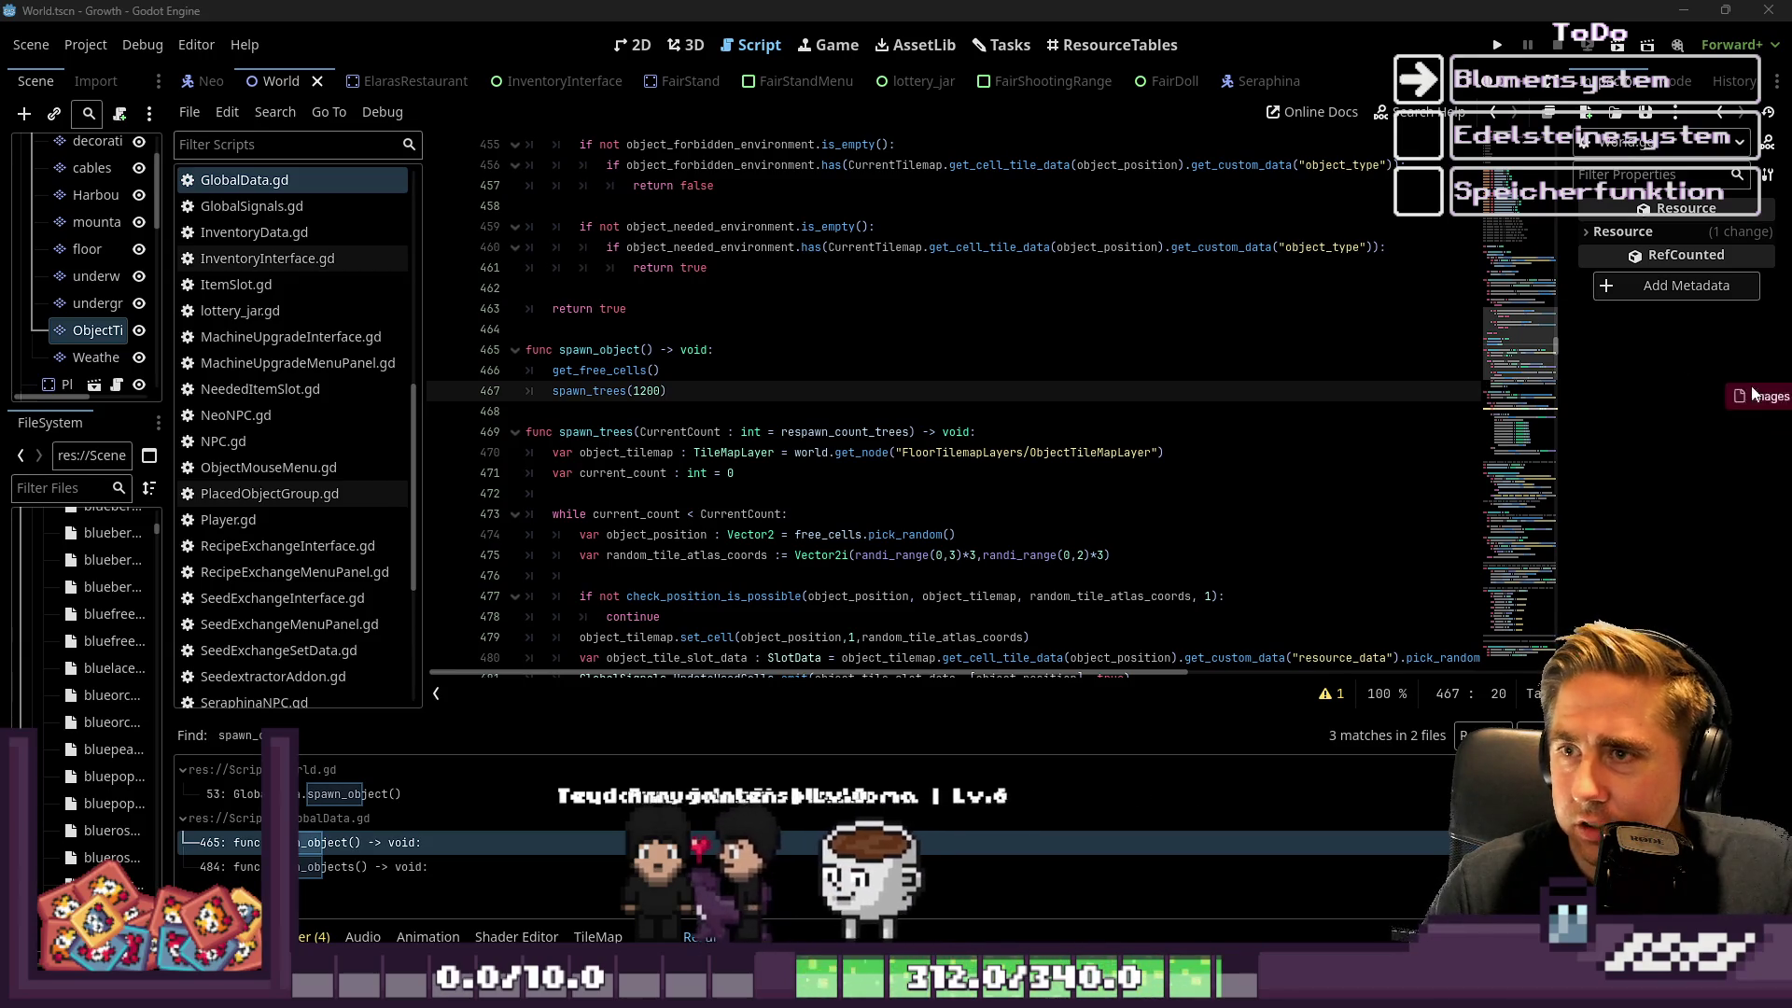
pyautogui.hotkey('alt', 'Tab')
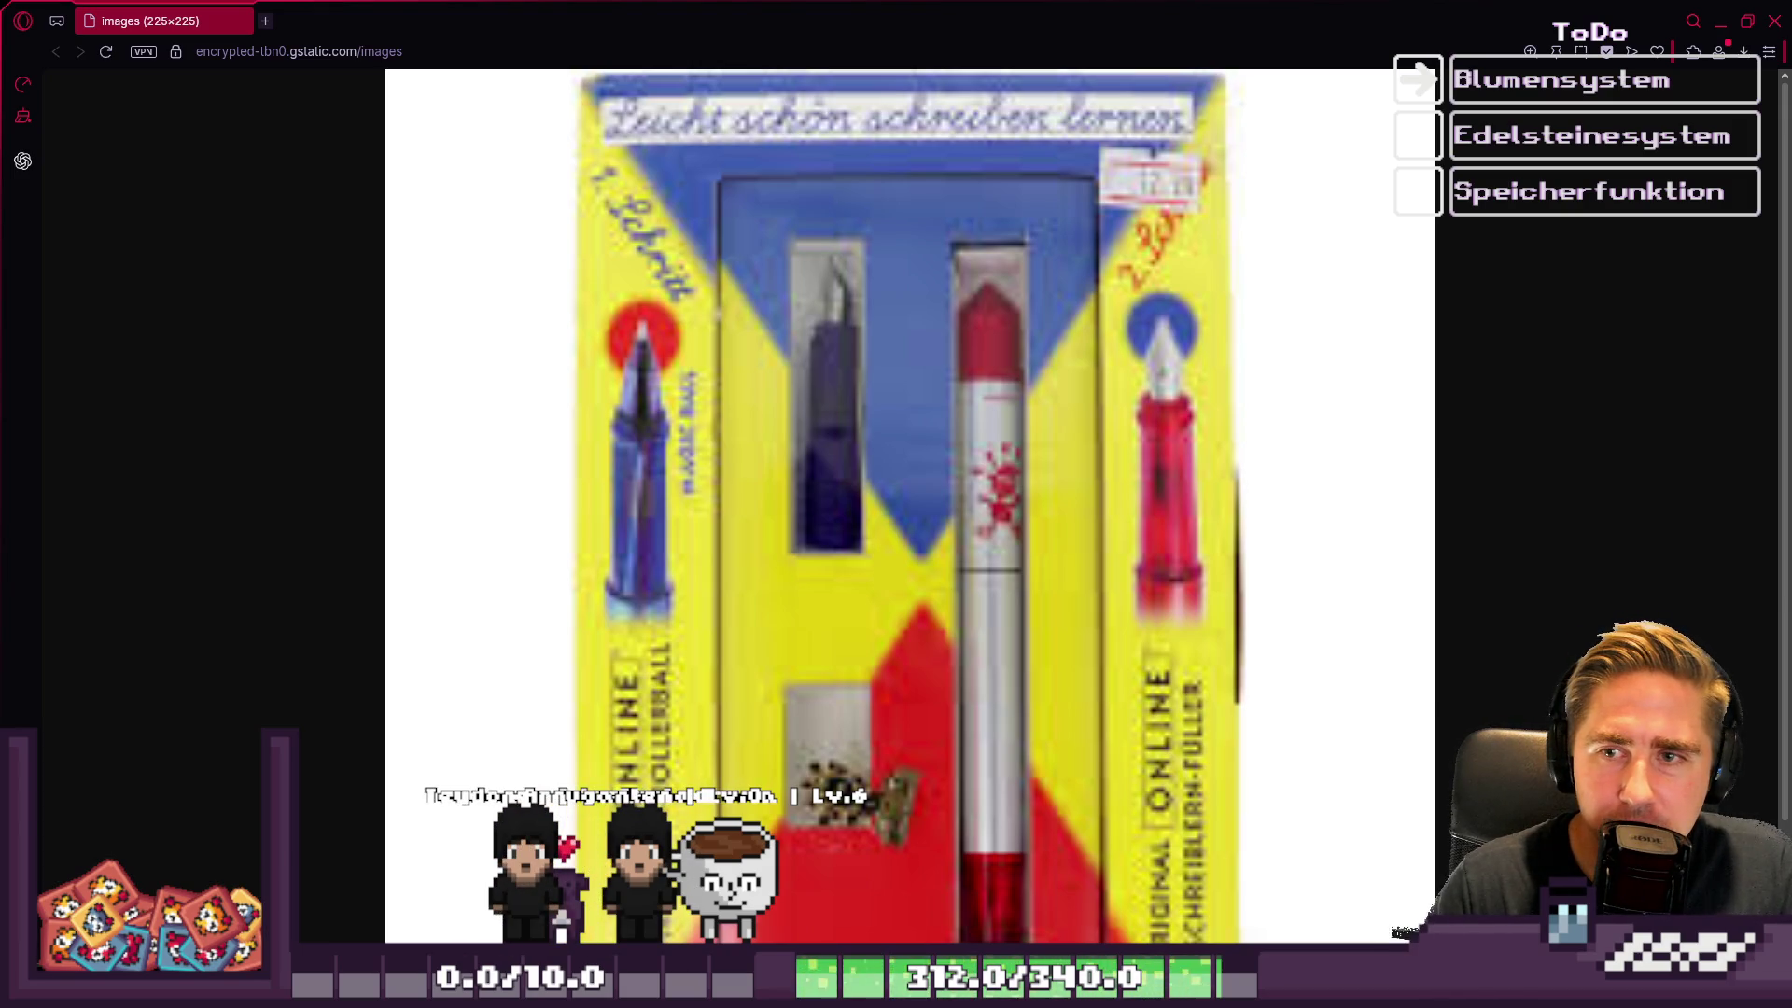
# Scroll over the pen-set image in the browser, then return to the Godot editor
pyautogui.scroll(-3, 1115, 424)
pyautogui.scroll(3, 970, 444)
pyautogui.scroll(-3, 971, 437)
pyautogui.scroll(2, 1102, 556)
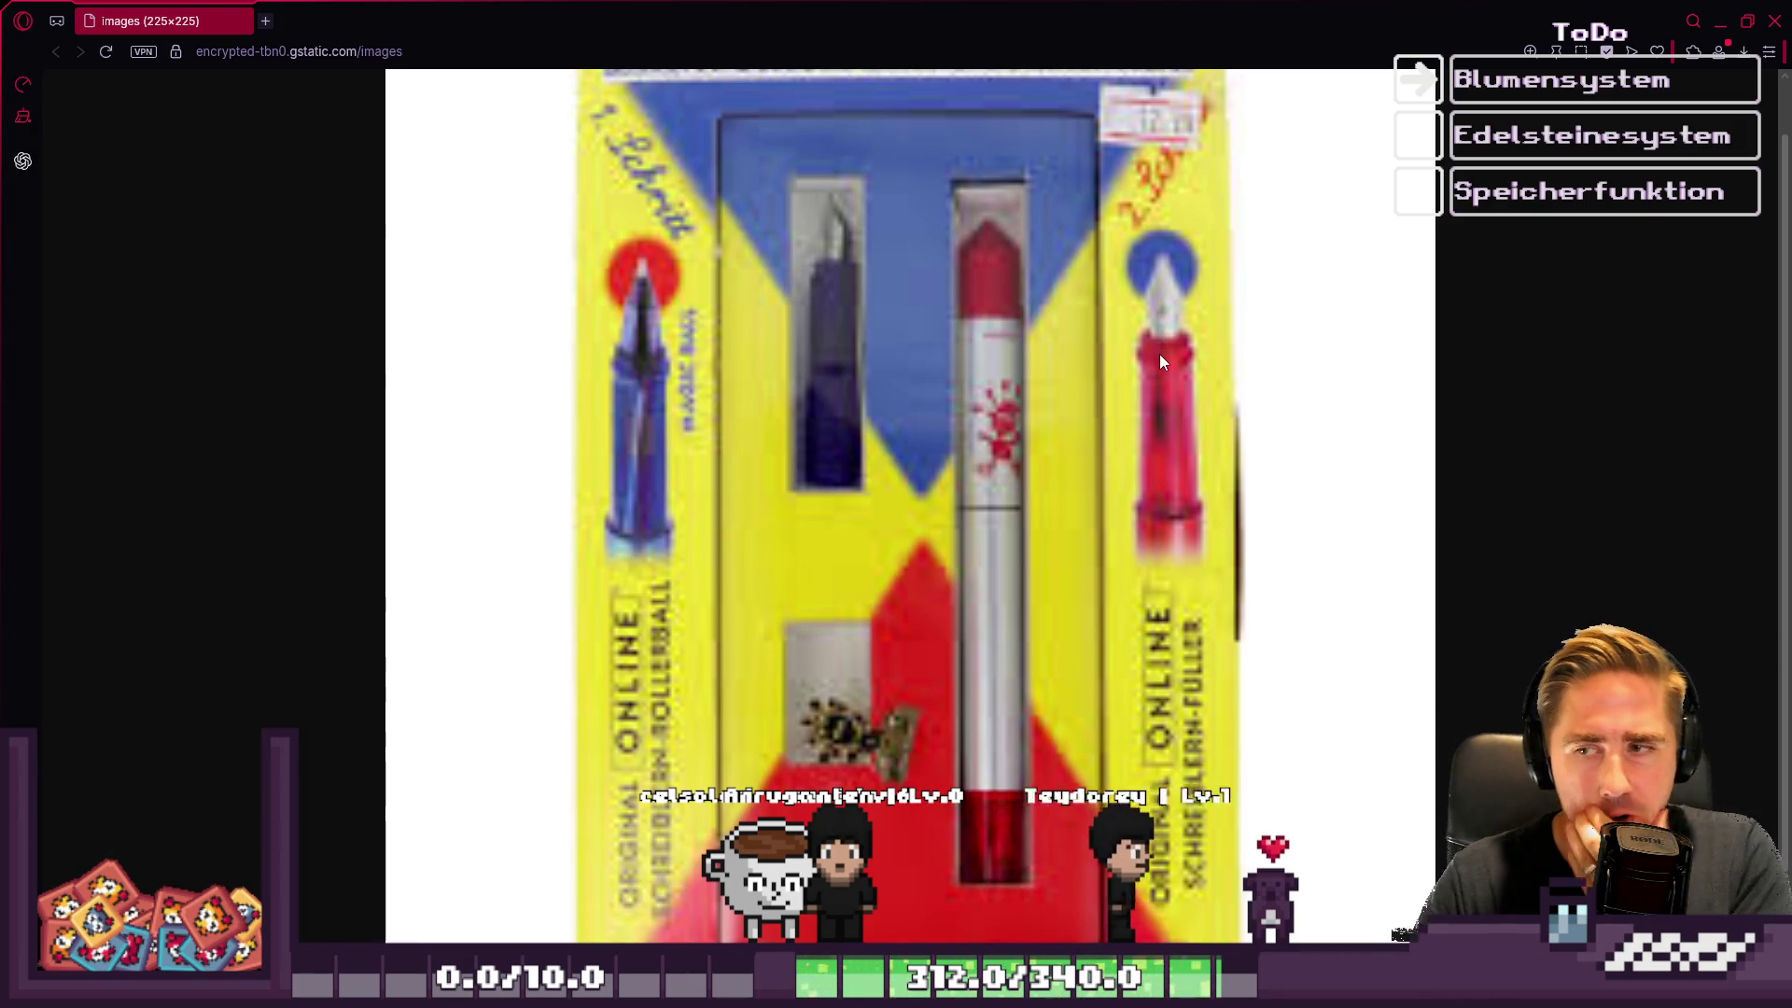
pyautogui.scroll(-2, 1152, 502)
pyautogui.scroll(3, 1089, 535)
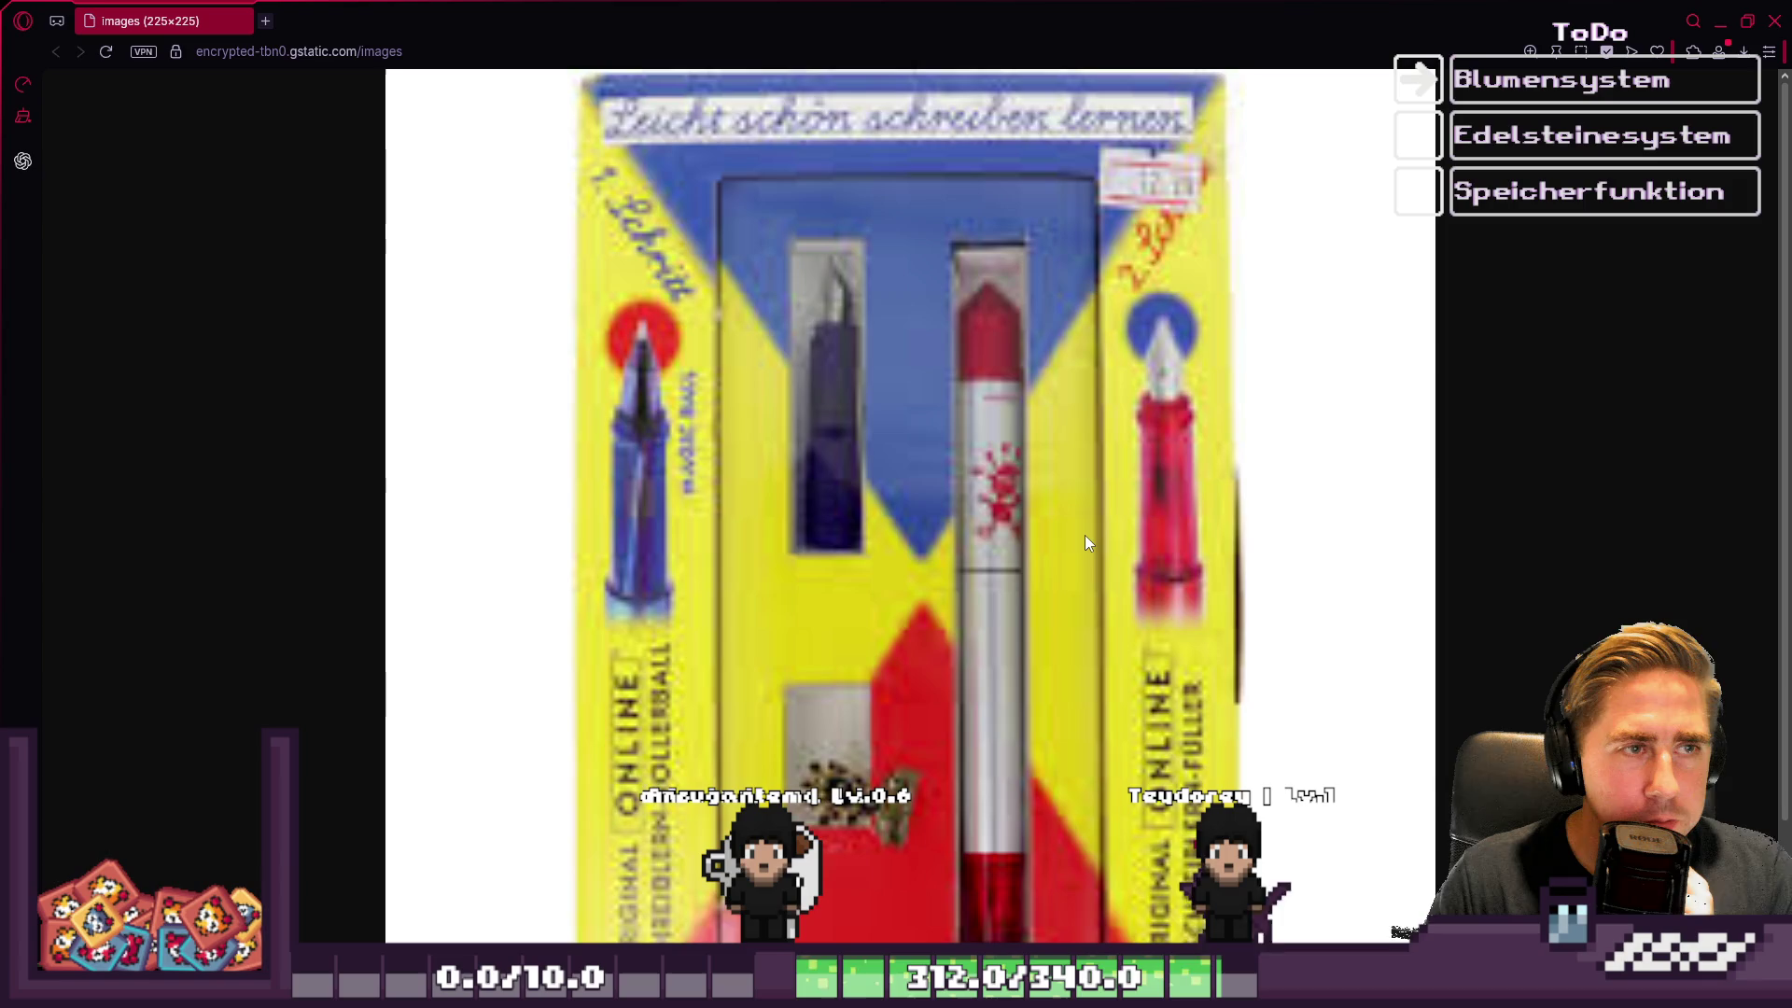
pyautogui.scroll(-3, 1084, 535)
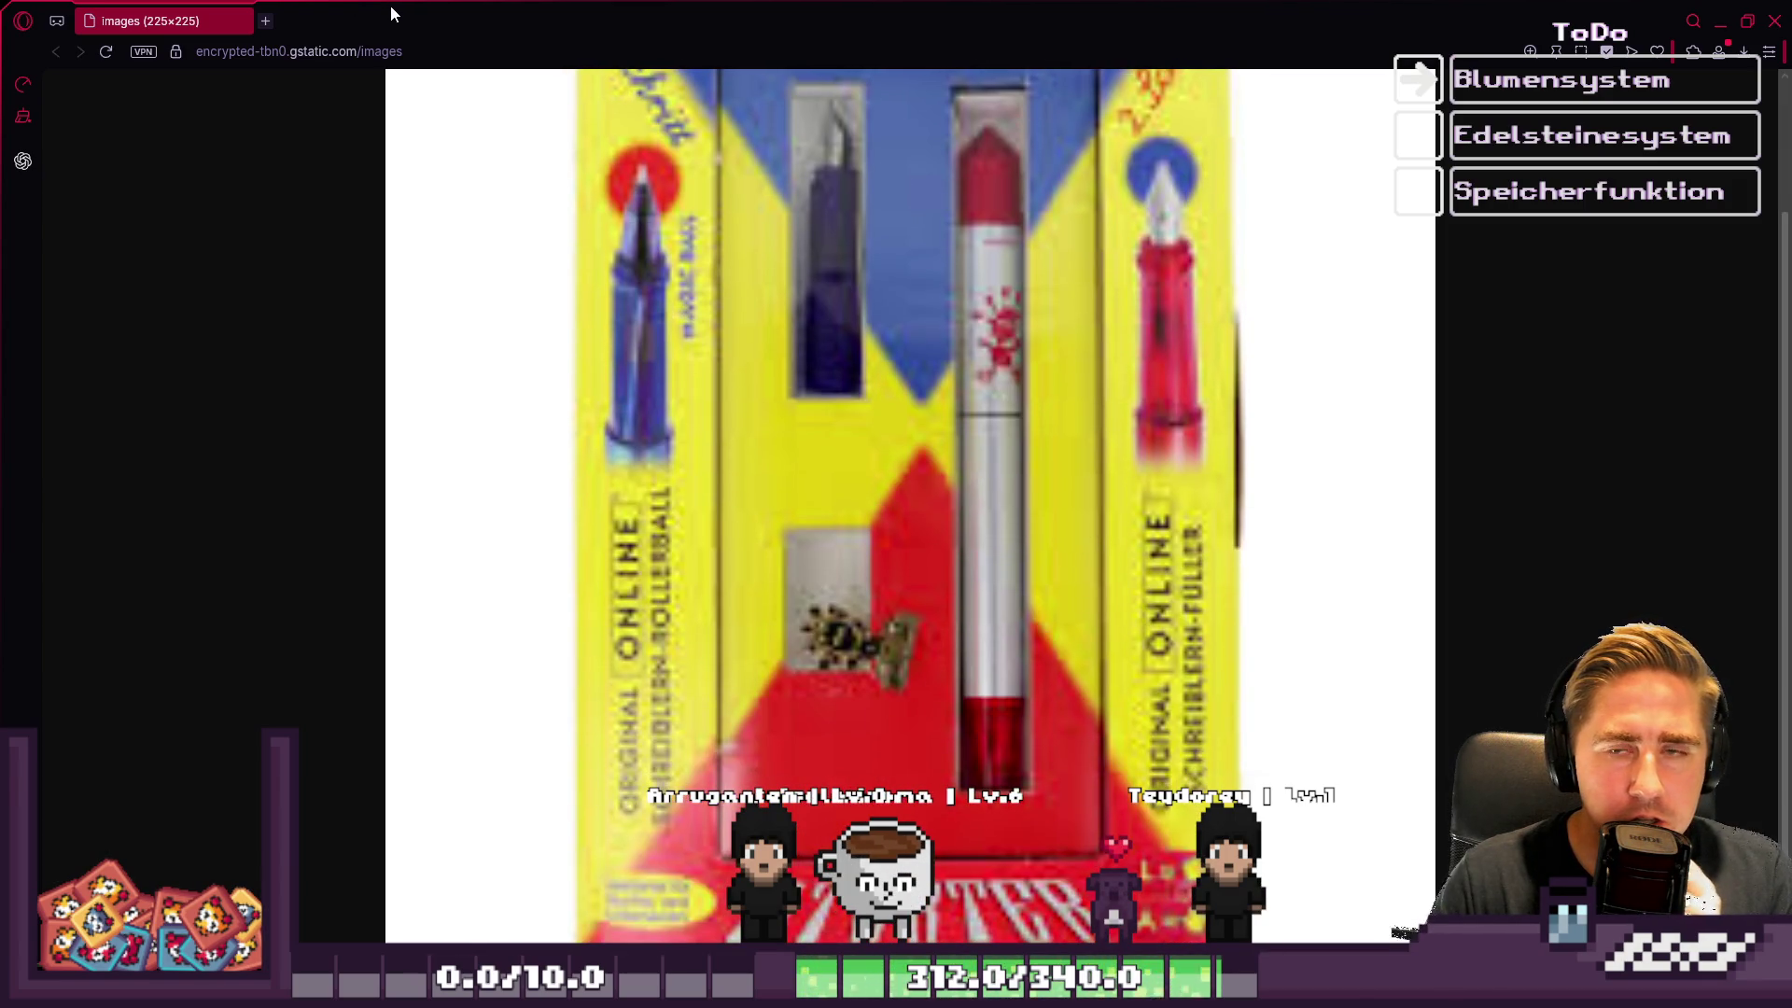
pyautogui.scroll(2, 887, 453)
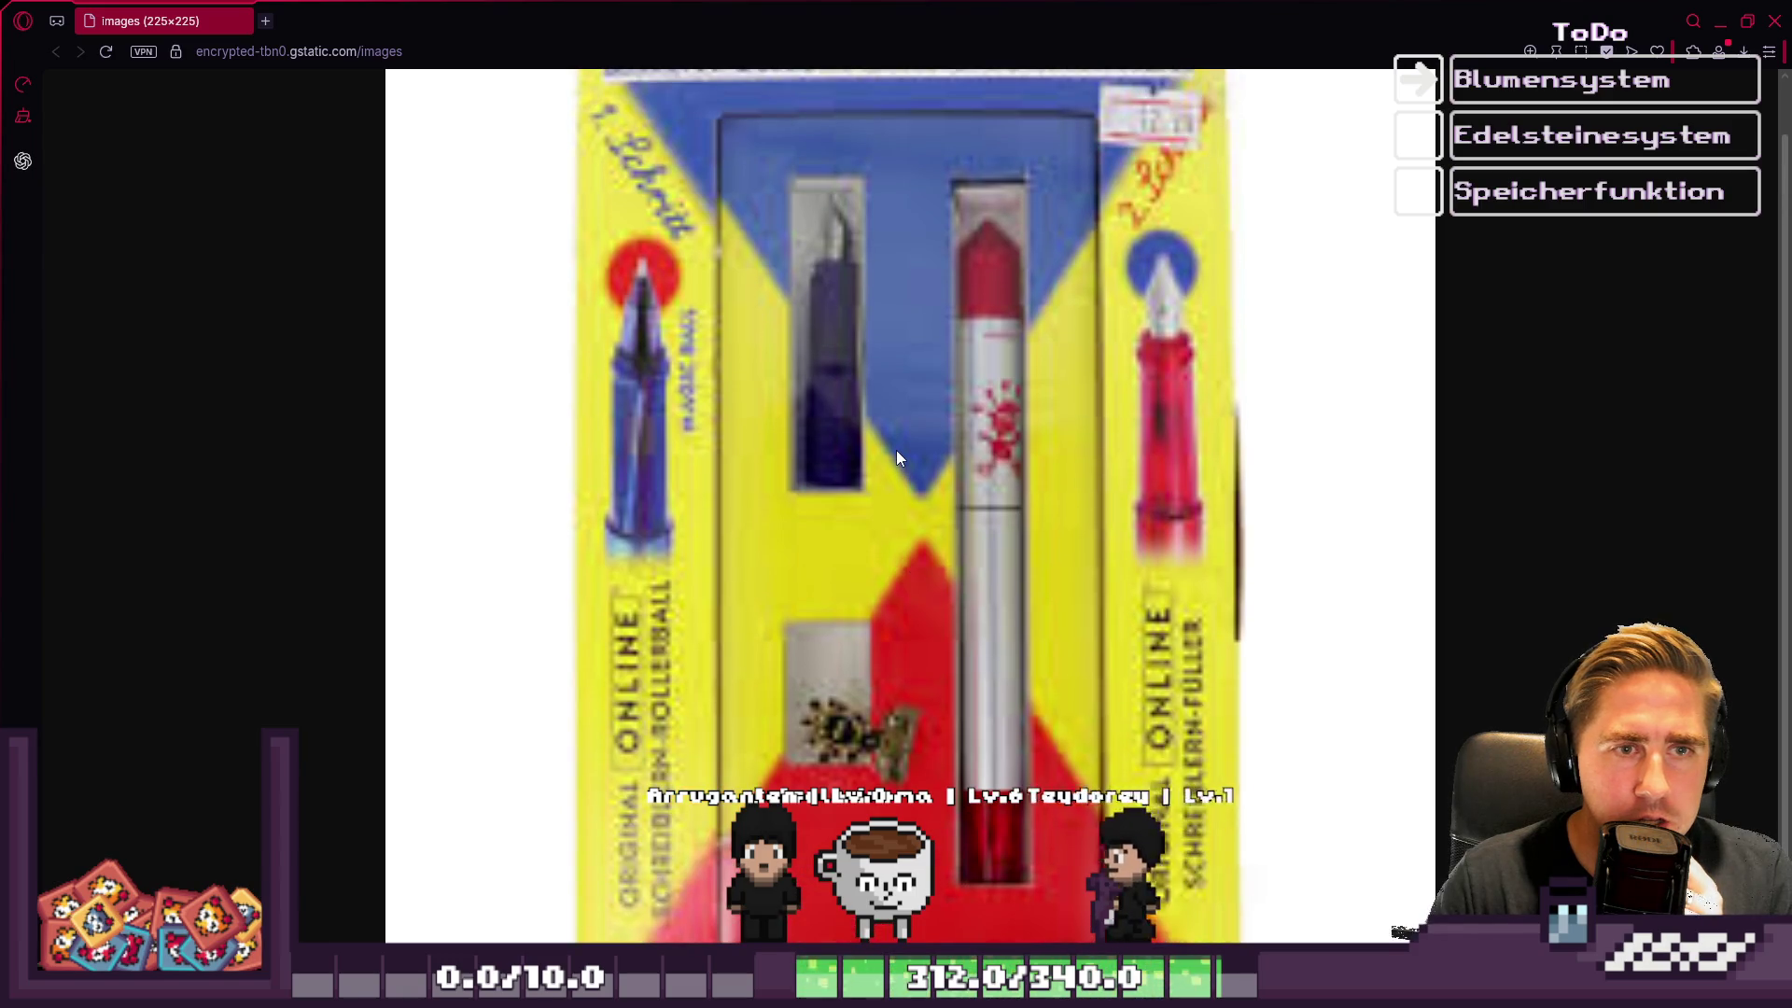
pyautogui.scroll(-2, 898, 455)
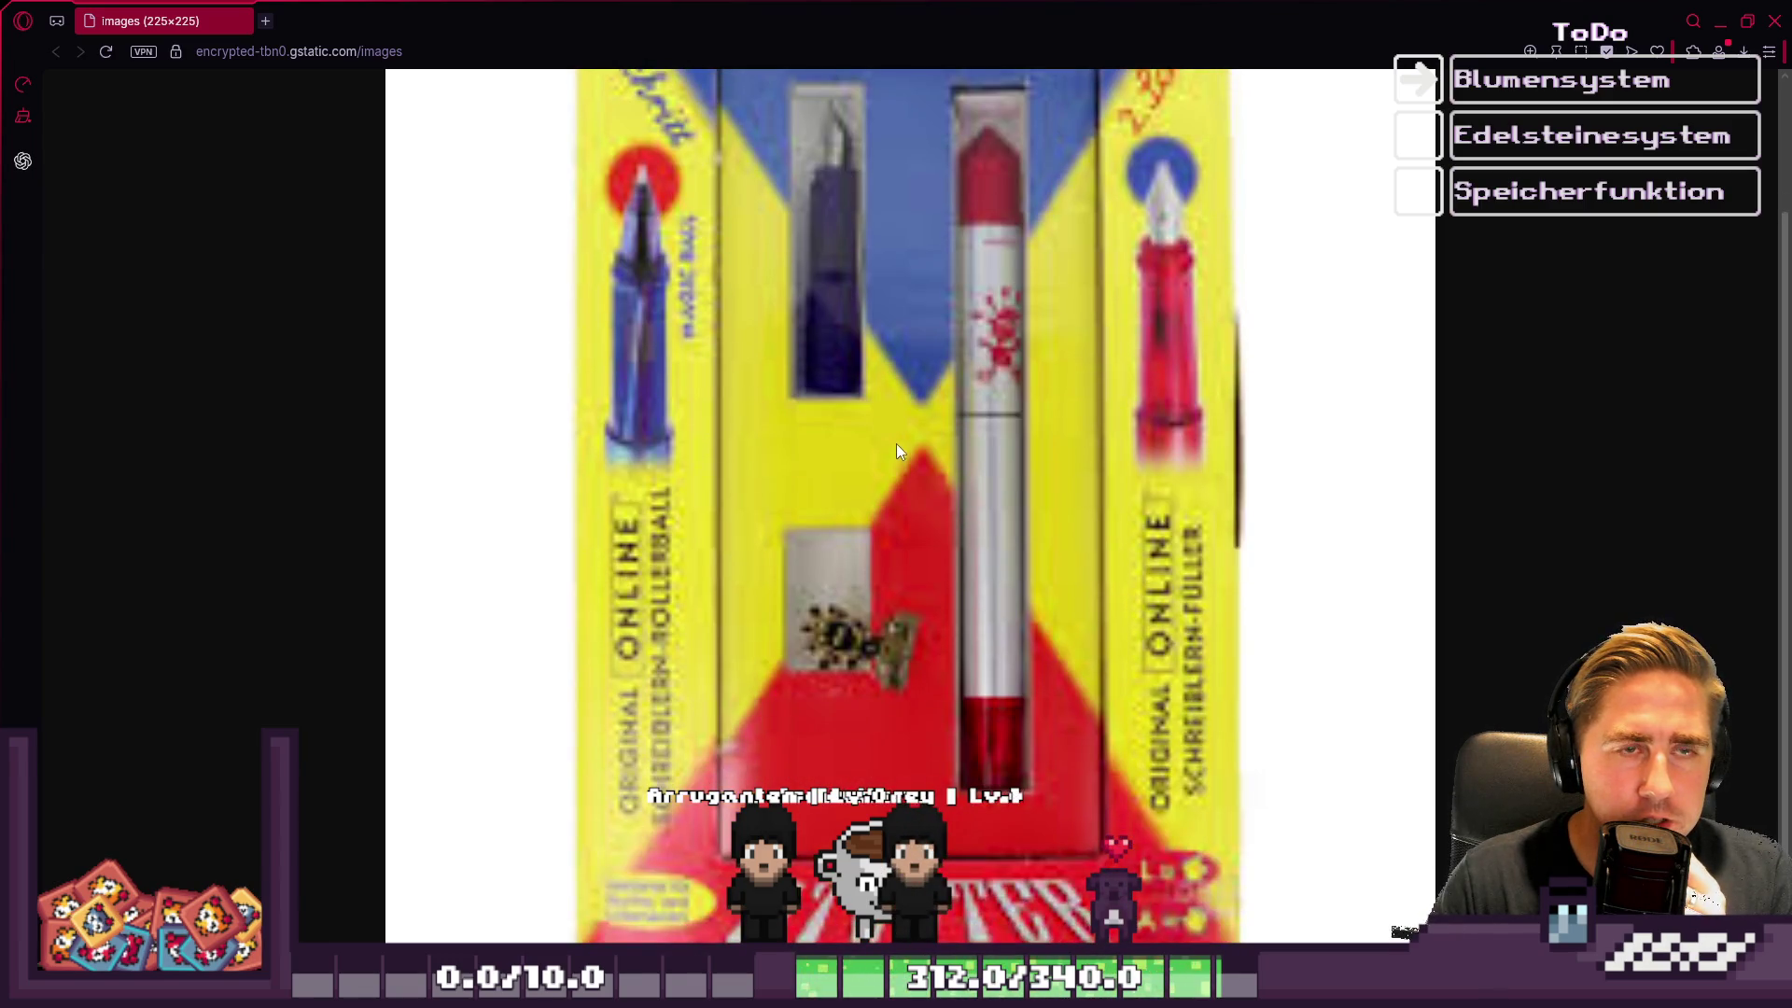
pyautogui.hotkey('alt', 'Tab')
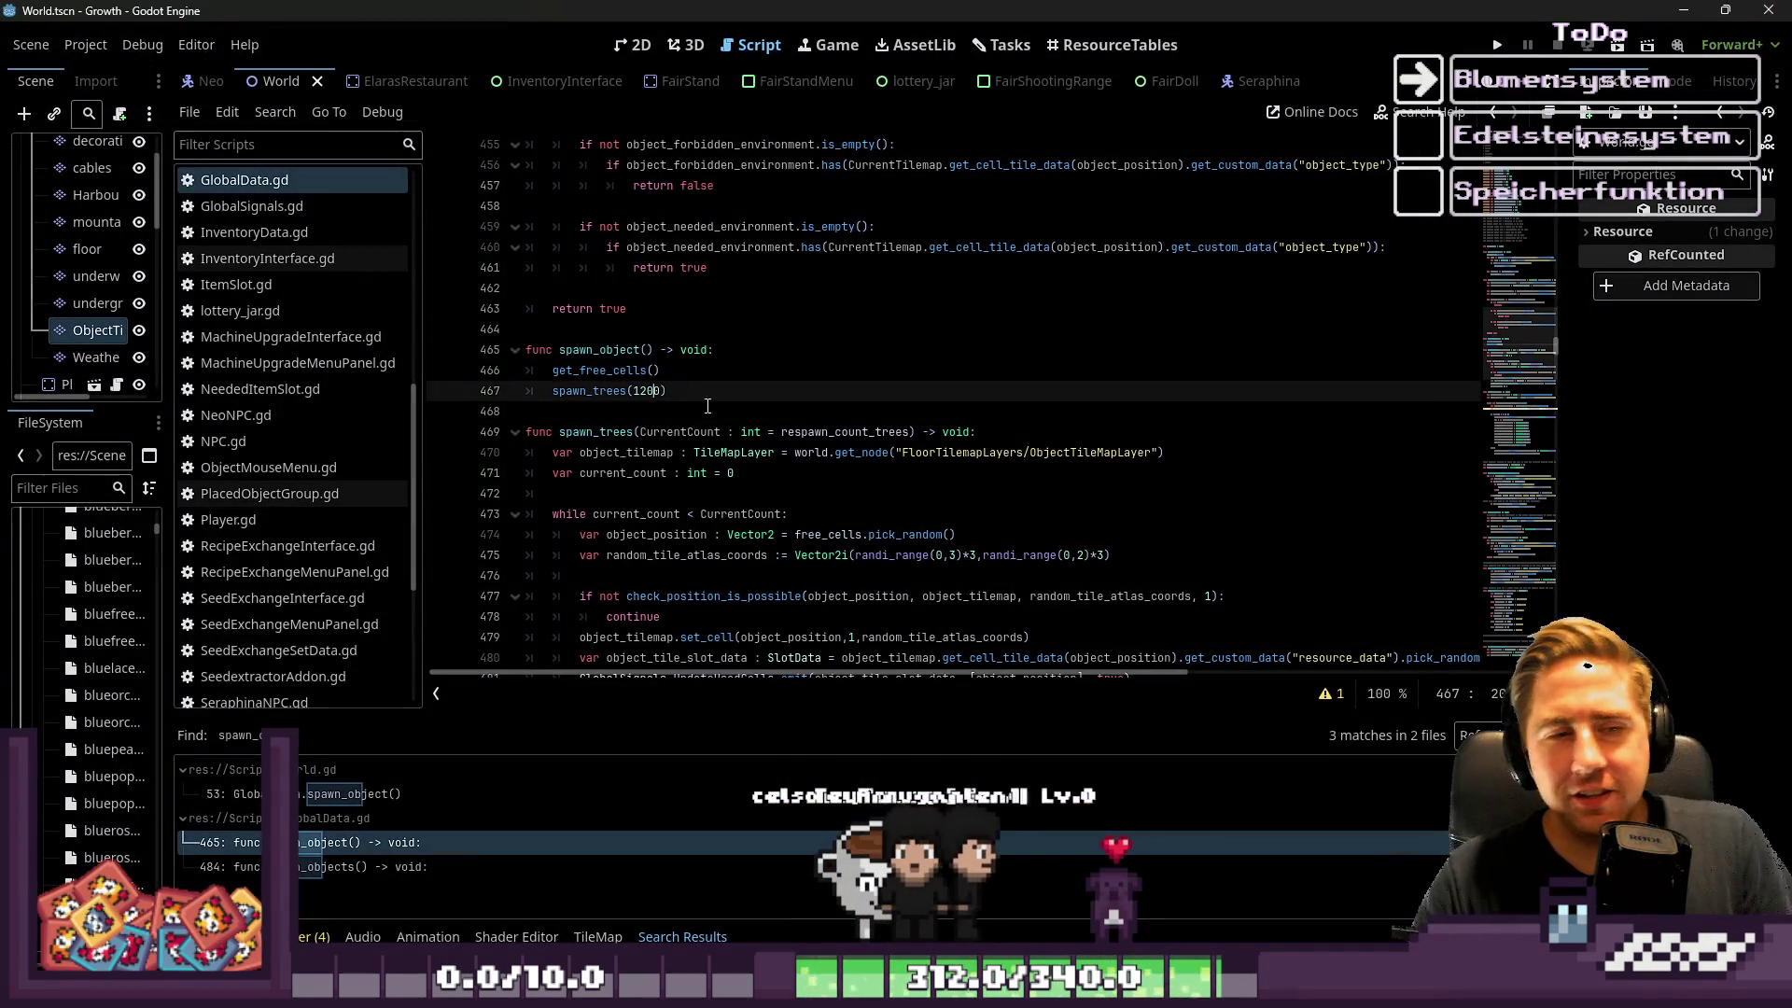
# Add an indented line after spawn_trees(1200) and begin typing 'spawn_' for another spawn call
pyautogui.click(708, 416)
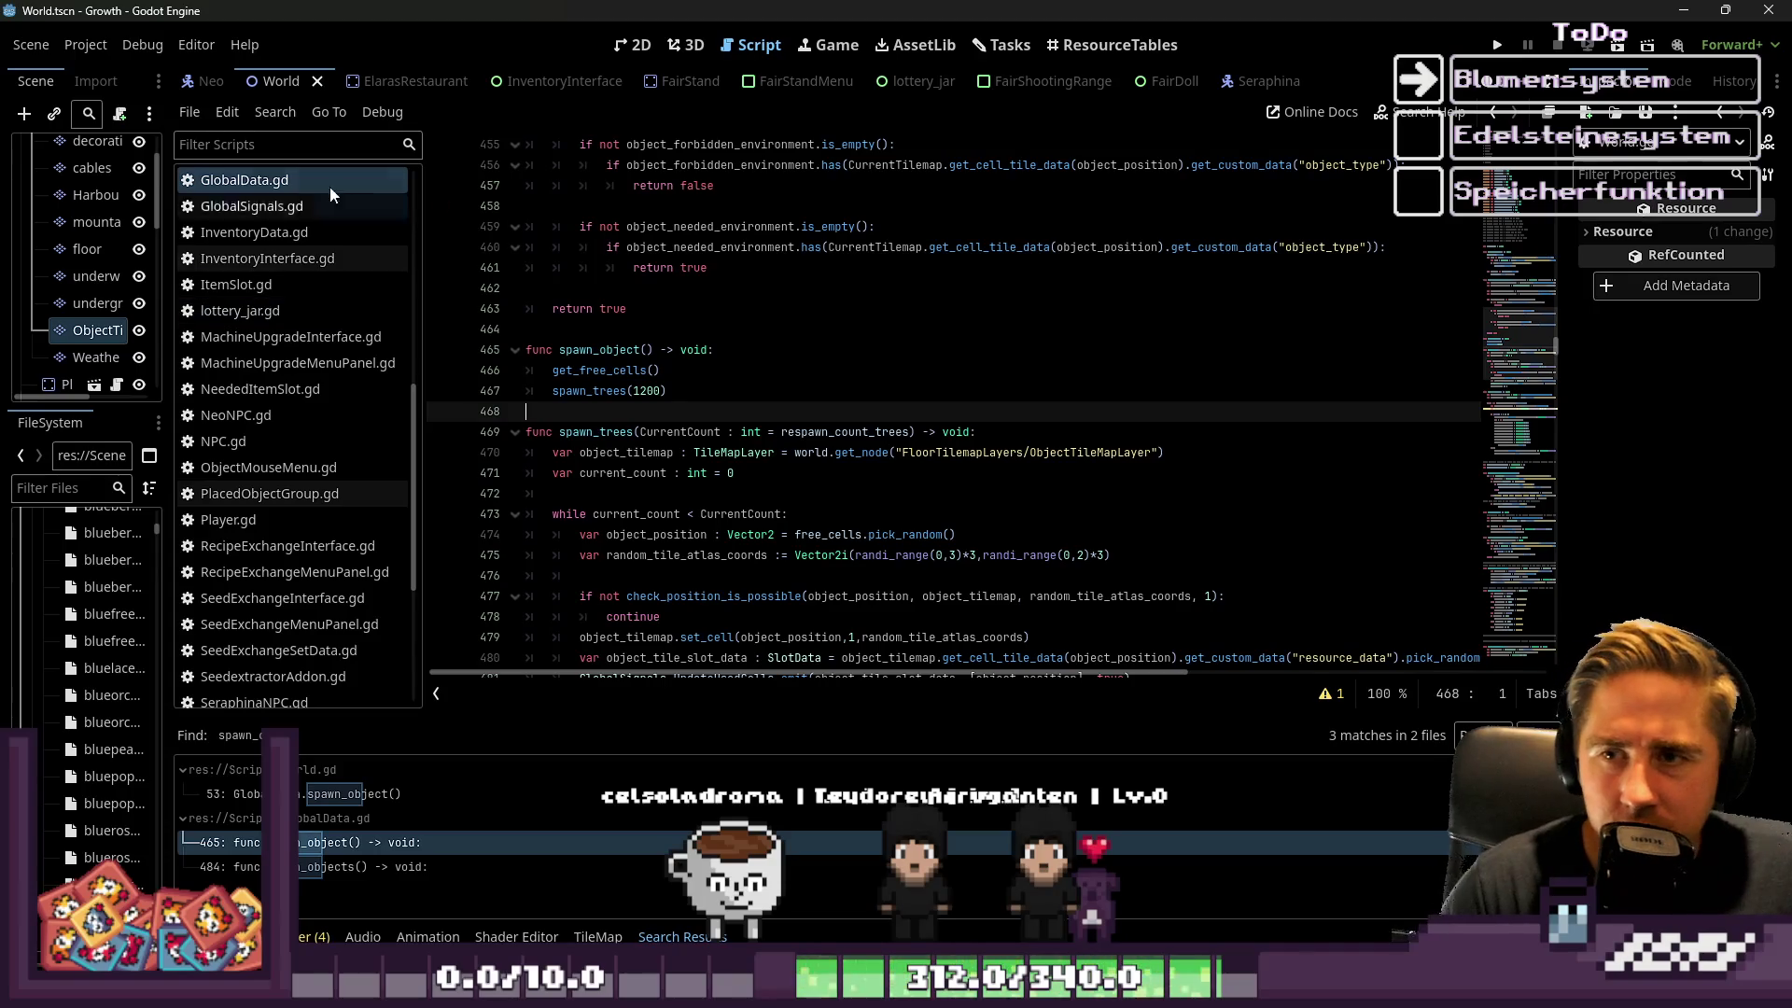
pyautogui.scroll(-4, 649, 405)
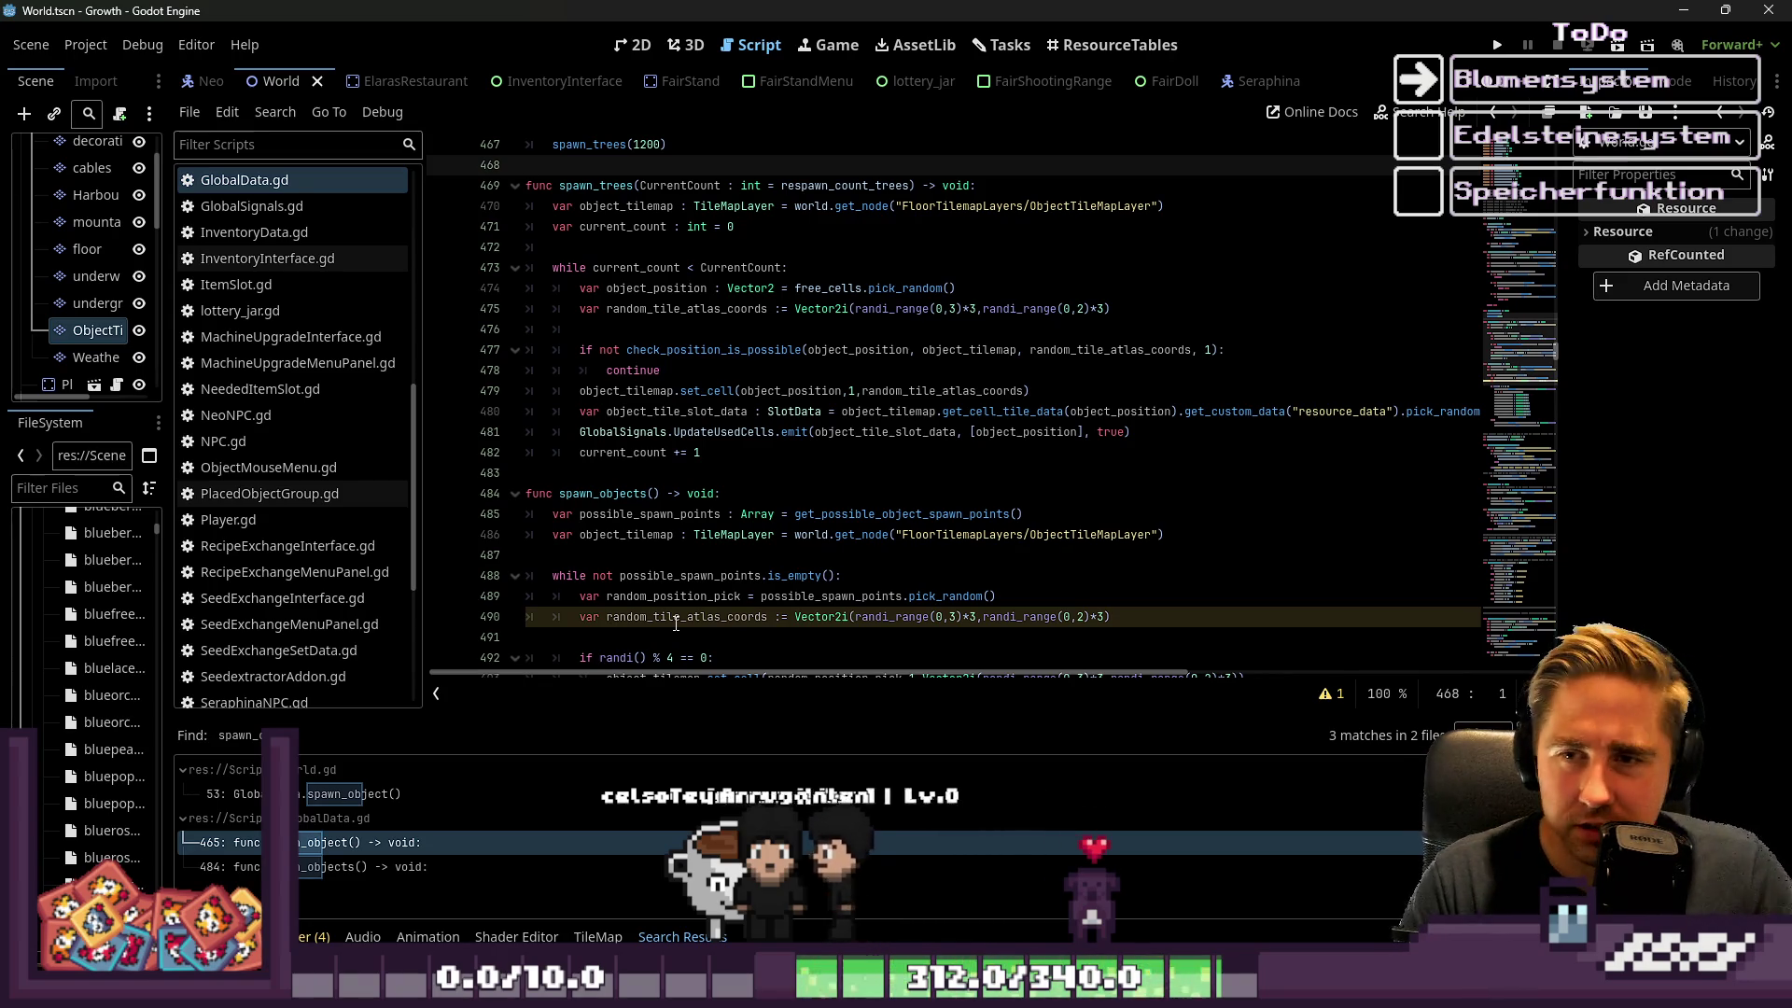
pyautogui.scroll(1, 784, 420)
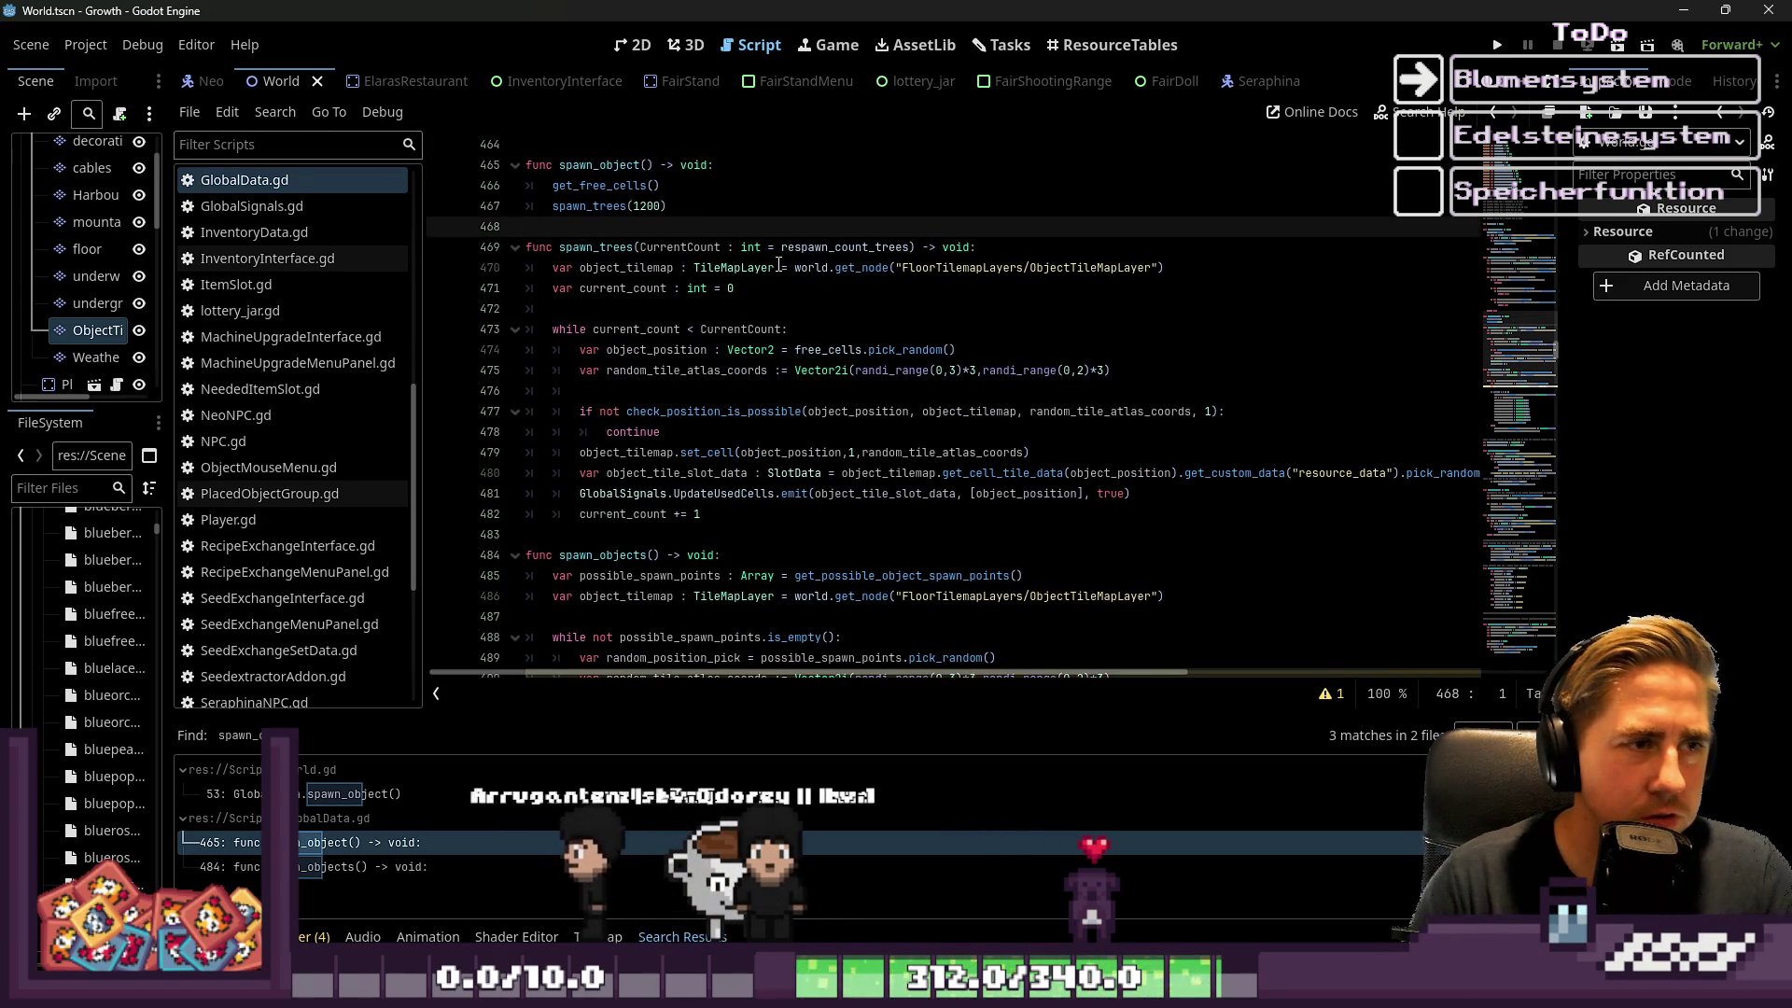
pyautogui.press('Return')
pyautogui.press('Up')
pyautogui.press('Tab')
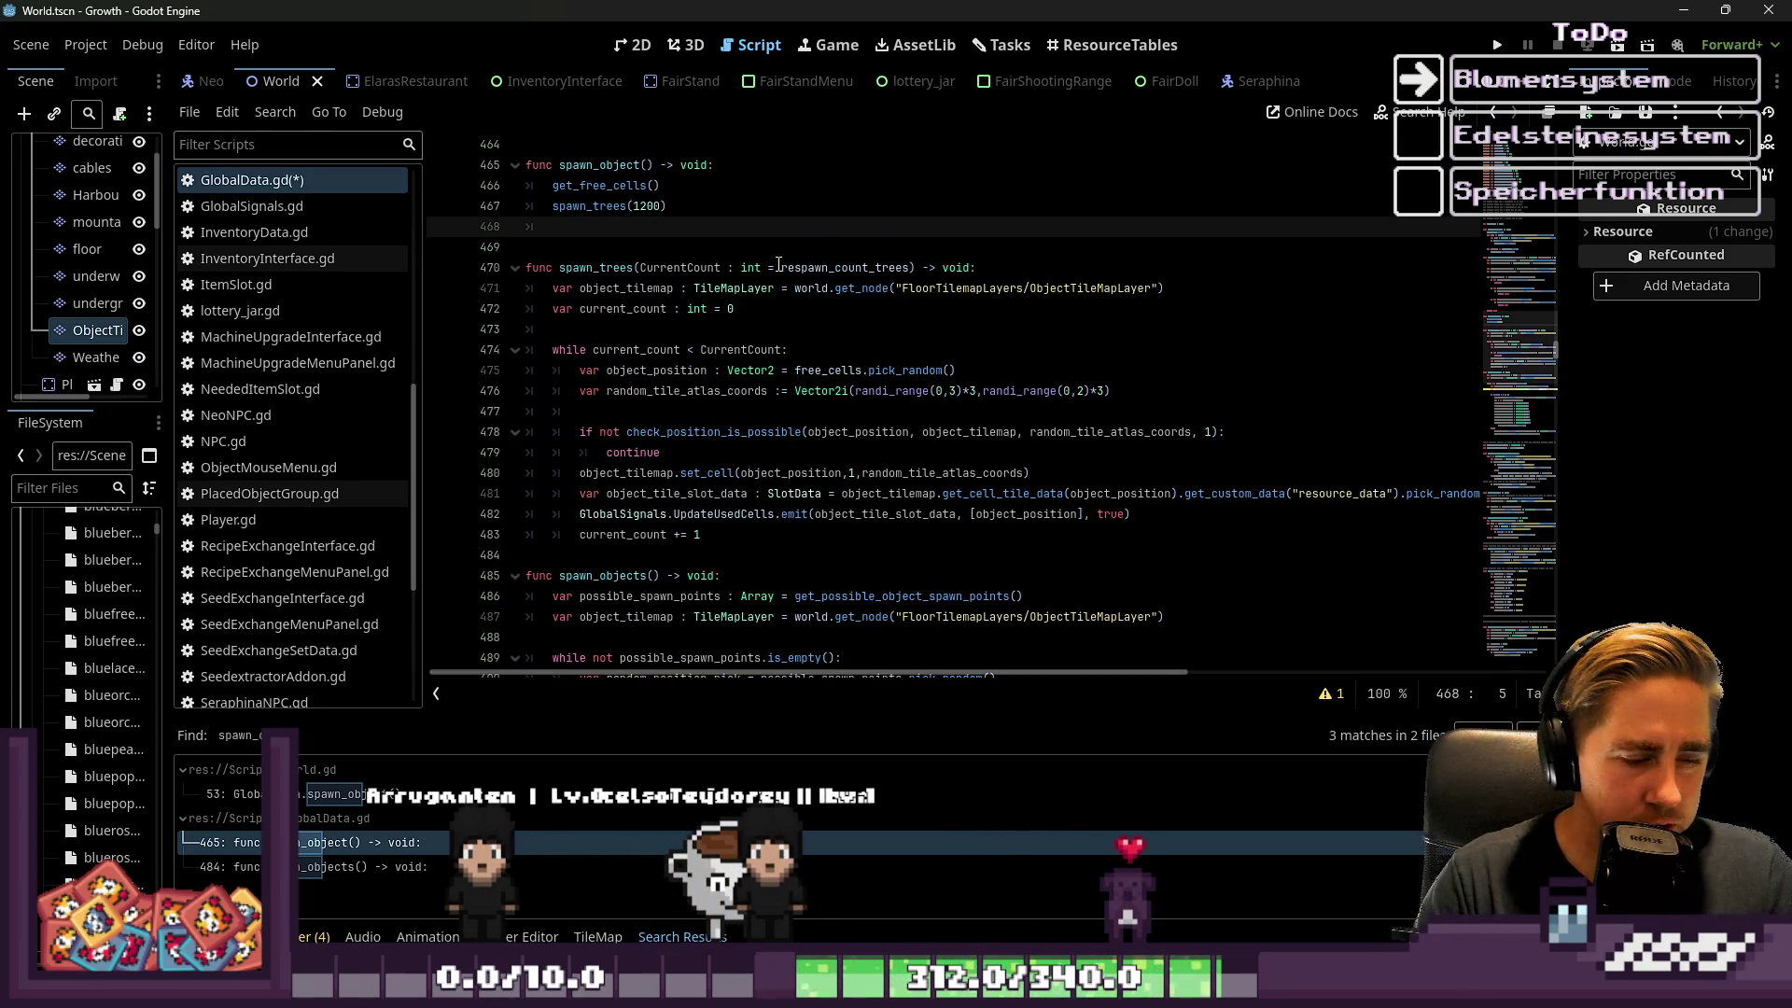
pyautogui.write('spawn_')
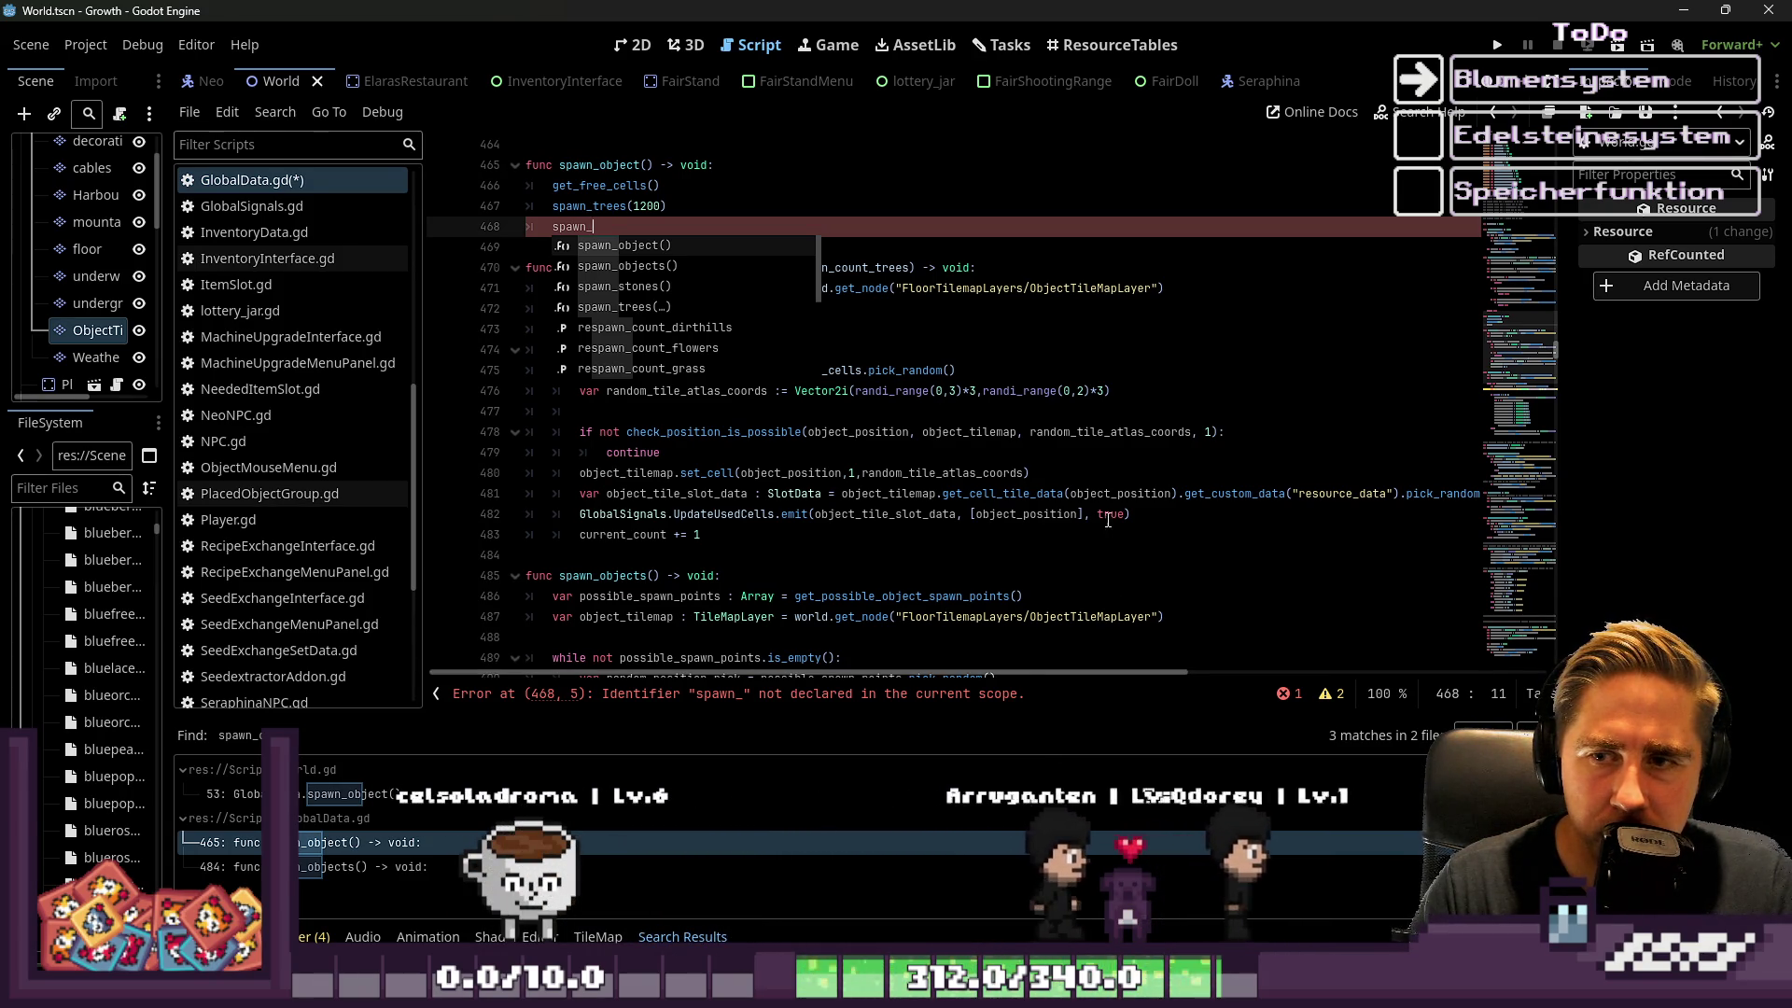
# Review the spawn helper functions above, then continue the new line toward spawn_sticks
pyautogui.scroll(4, 1051, 481)
pyautogui.scroll(1, 1050, 480)
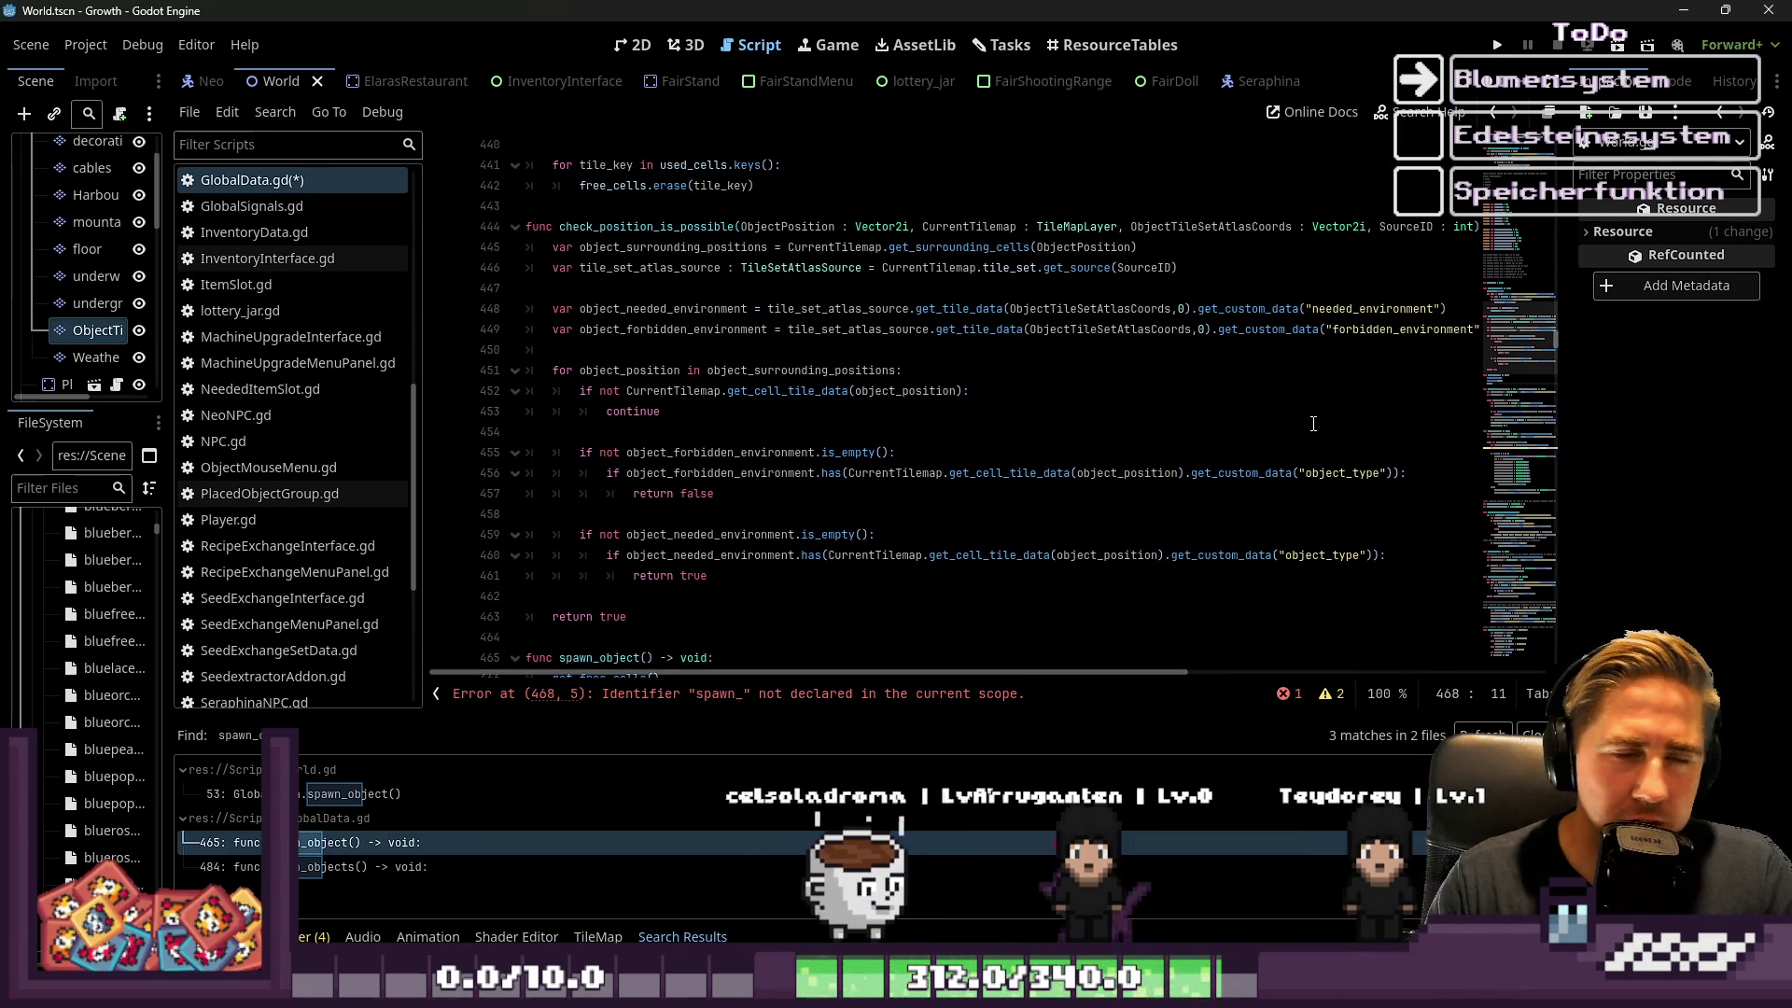
pyautogui.scroll(2, 1260, 444)
pyautogui.scroll(1, 1093, 416)
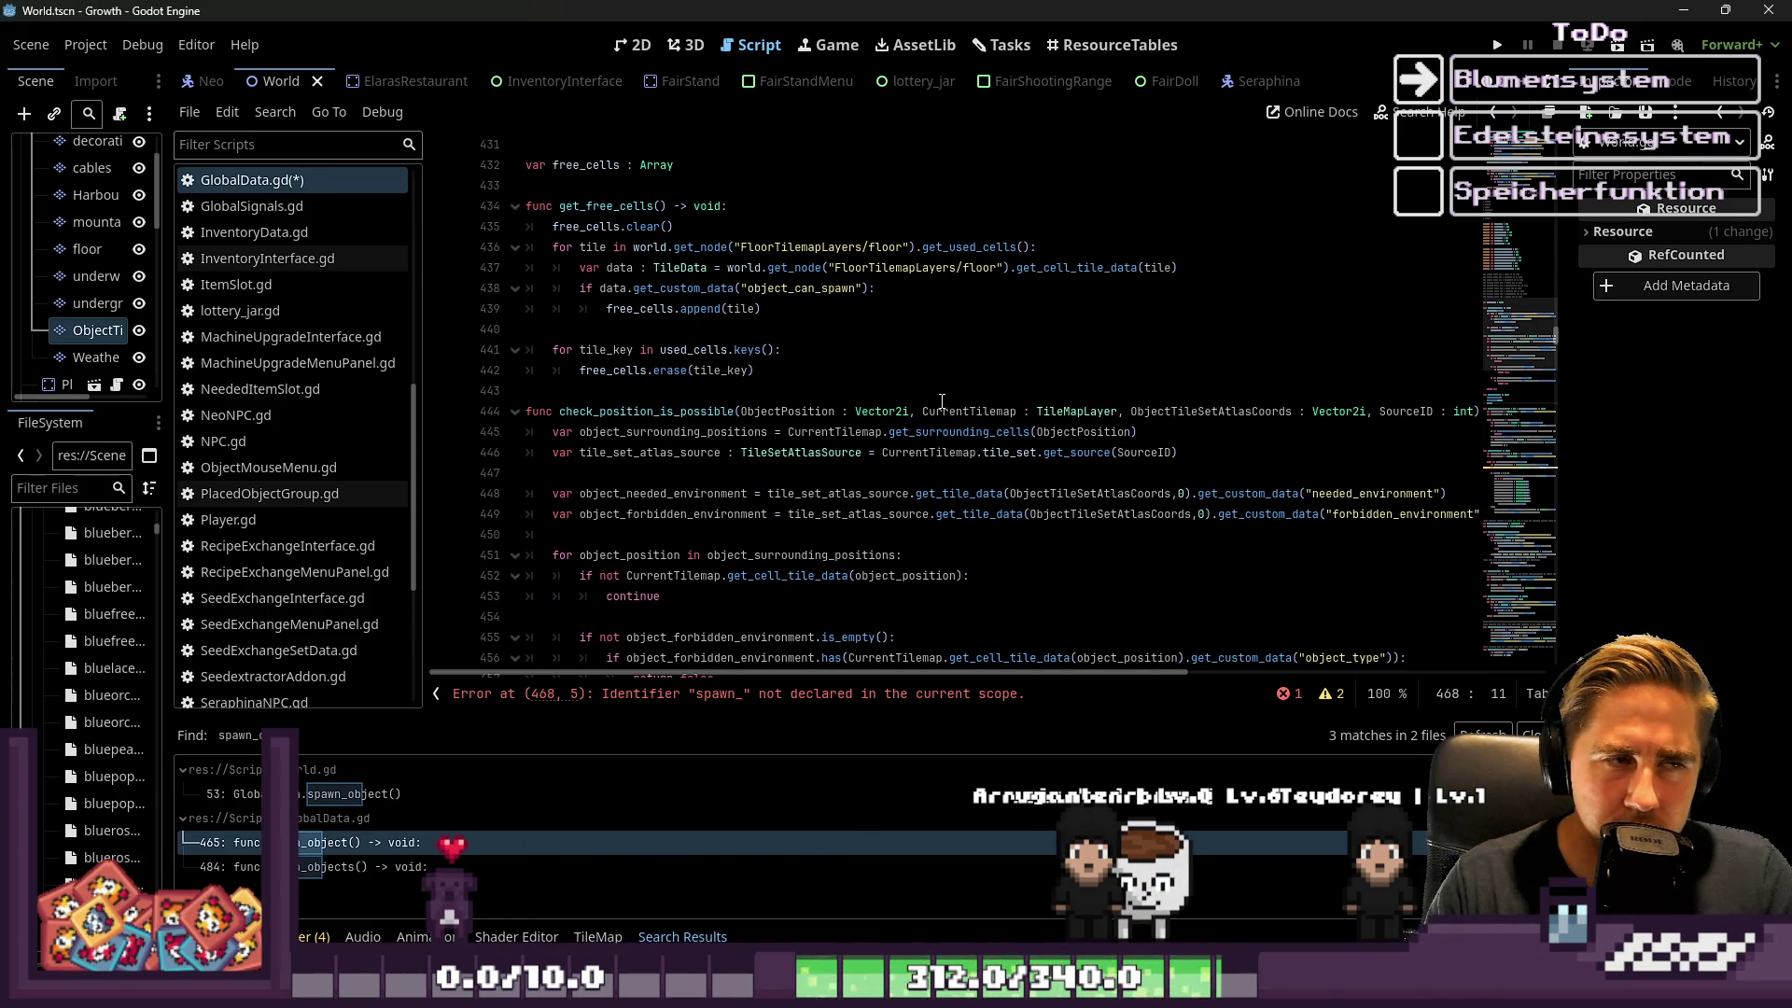
pyautogui.scroll(2, 927, 412)
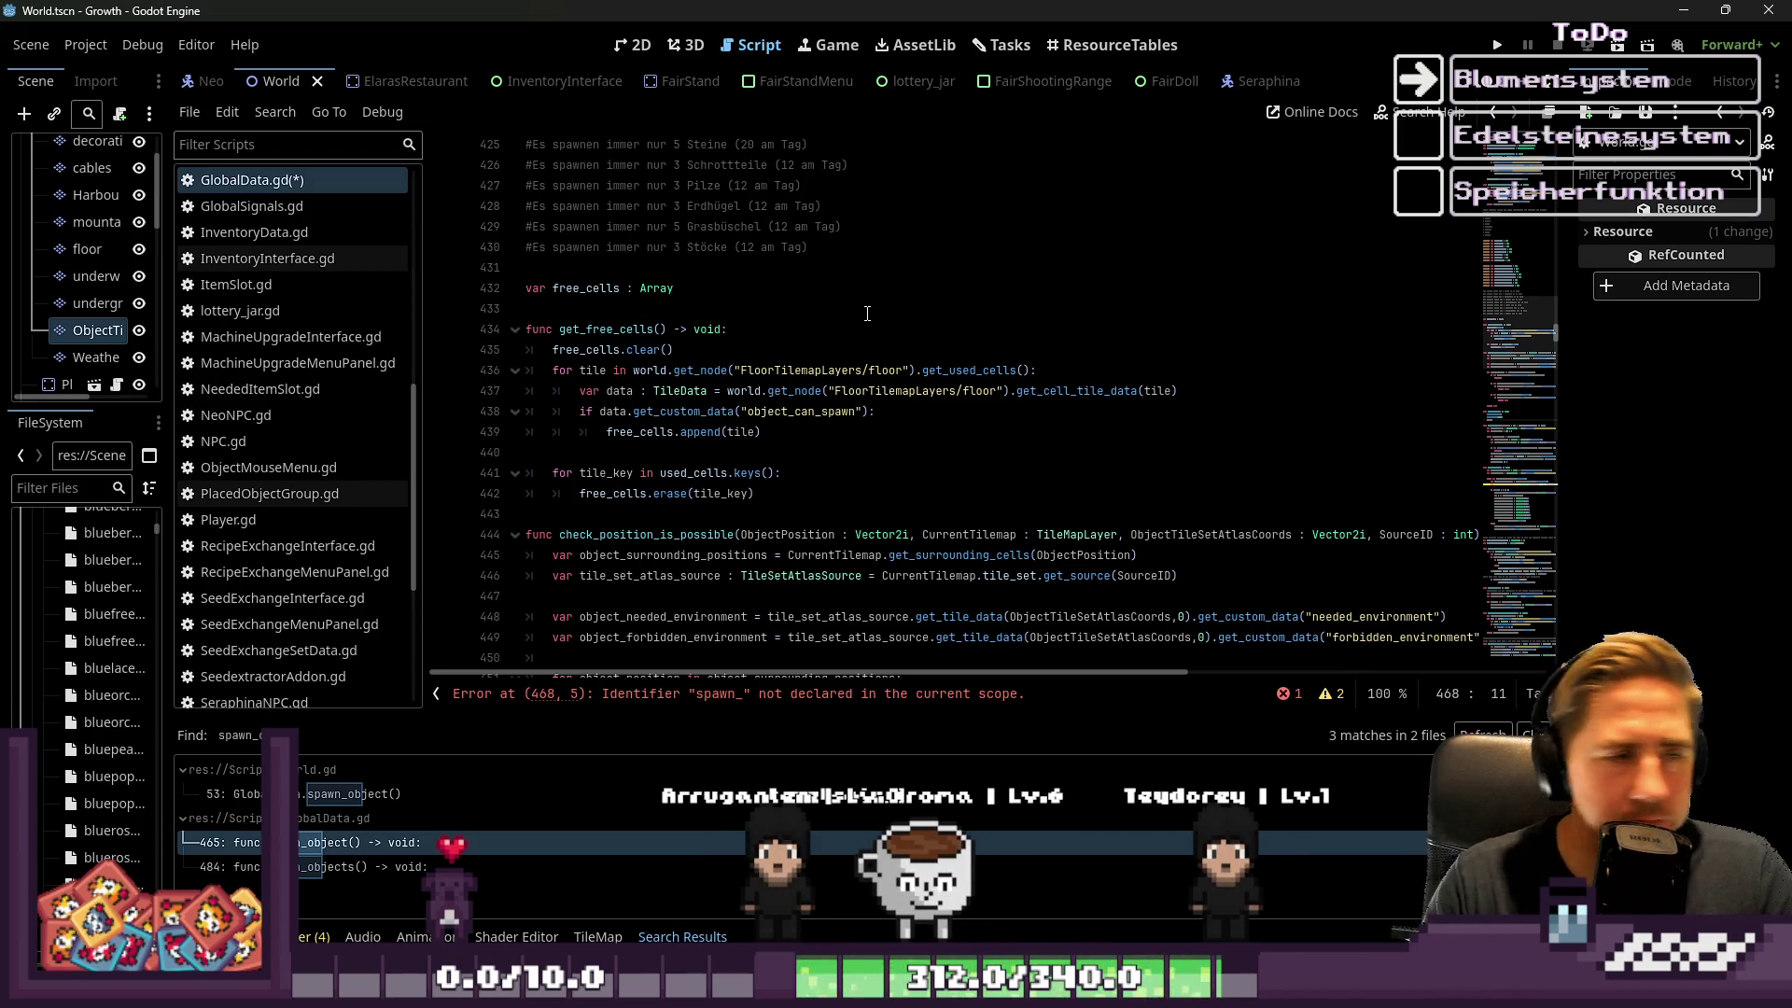
pyautogui.scroll(2, 877, 290)
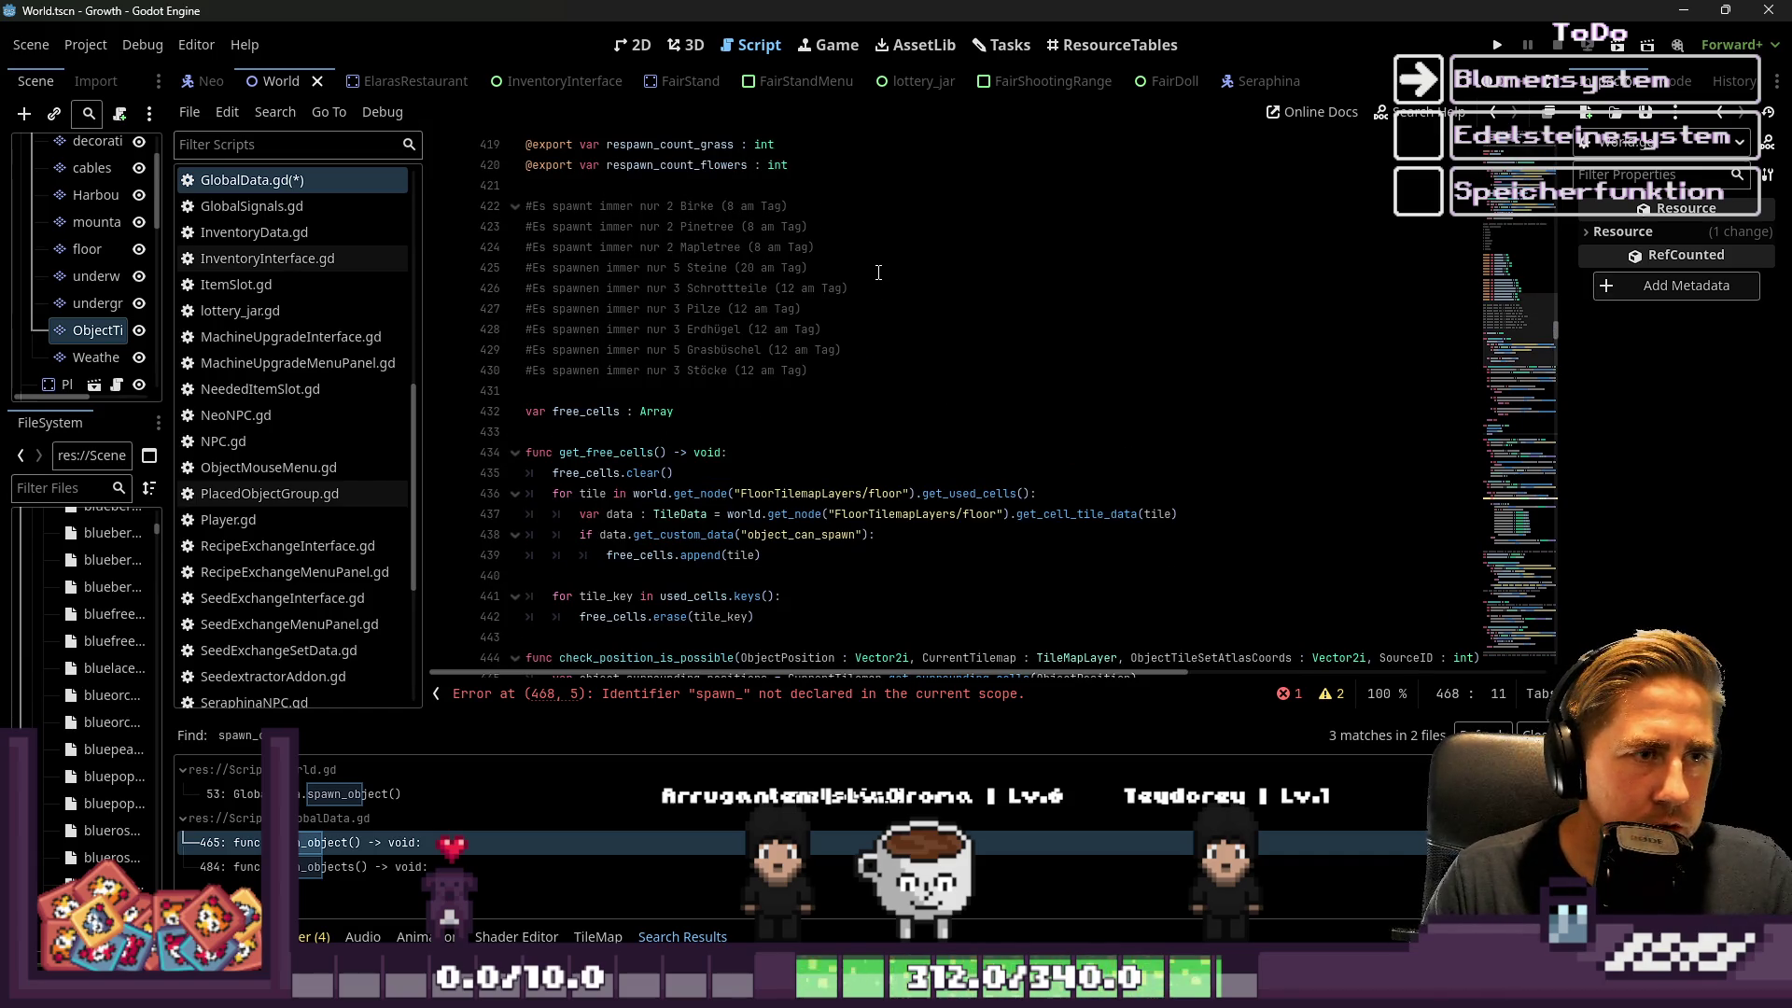
pyautogui.scroll(-1, 665, 282)
pyautogui.scroll(4, 691, 275)
pyautogui.scroll(9, 701, 269)
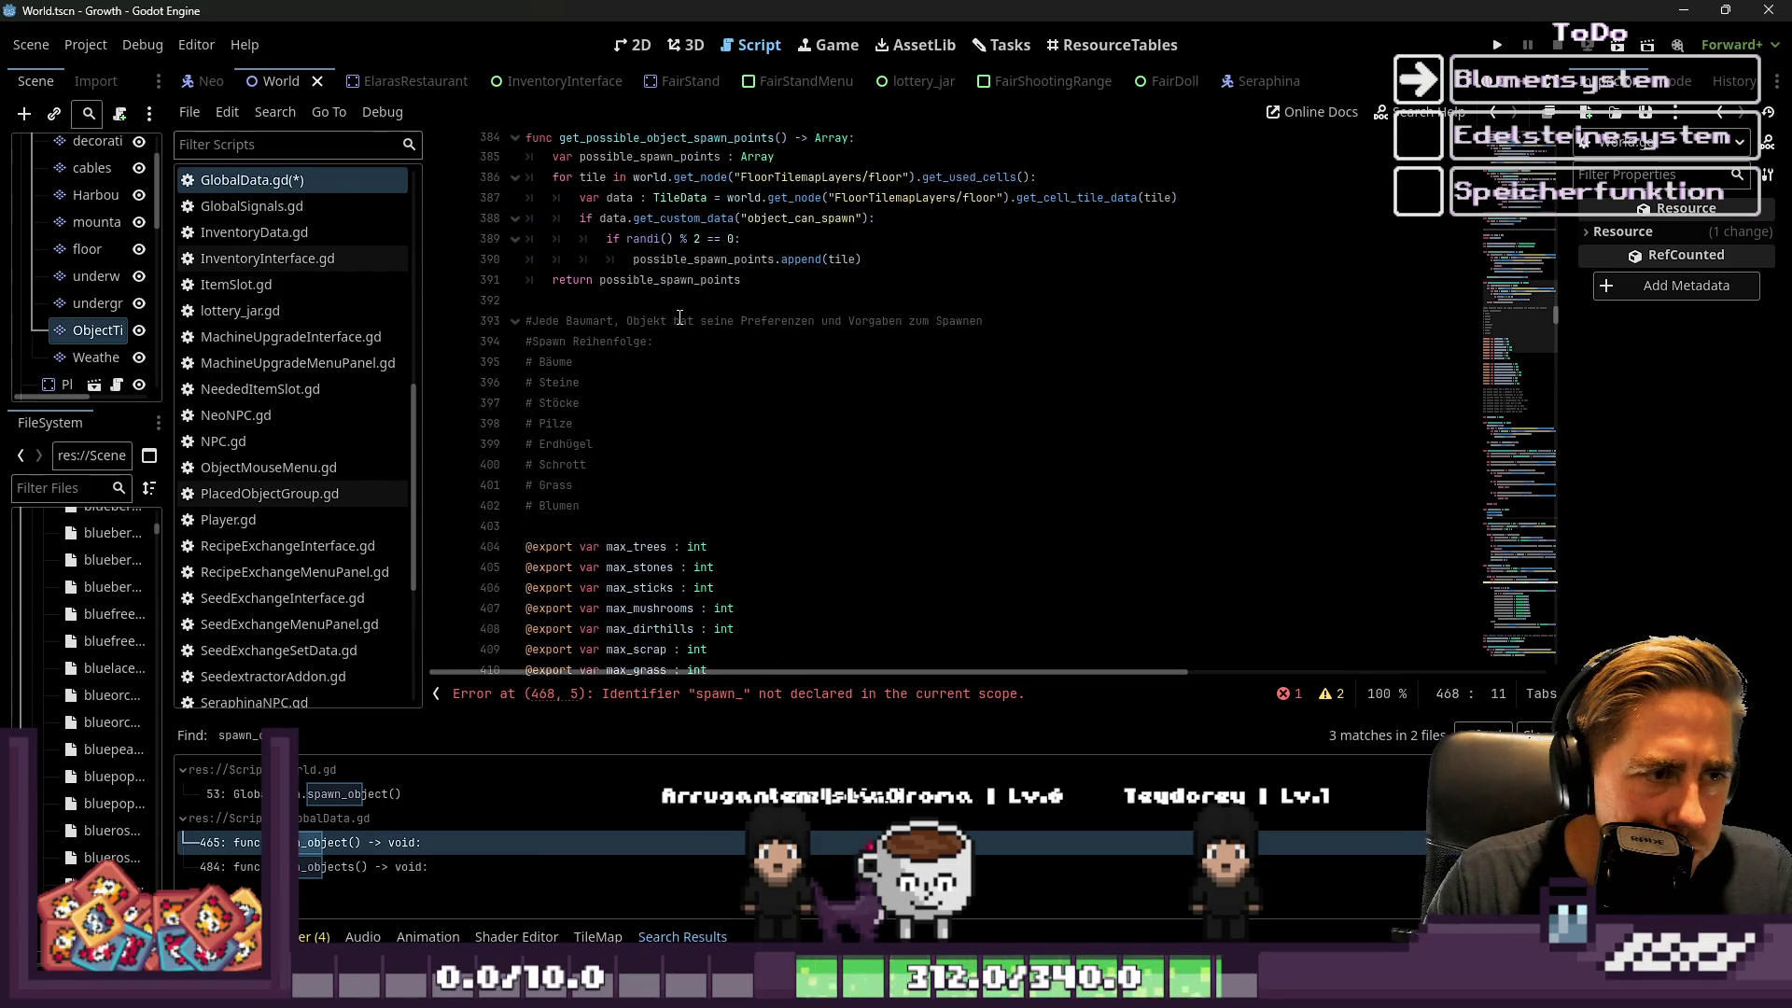
pyautogui.scroll(-20, 644, 354)
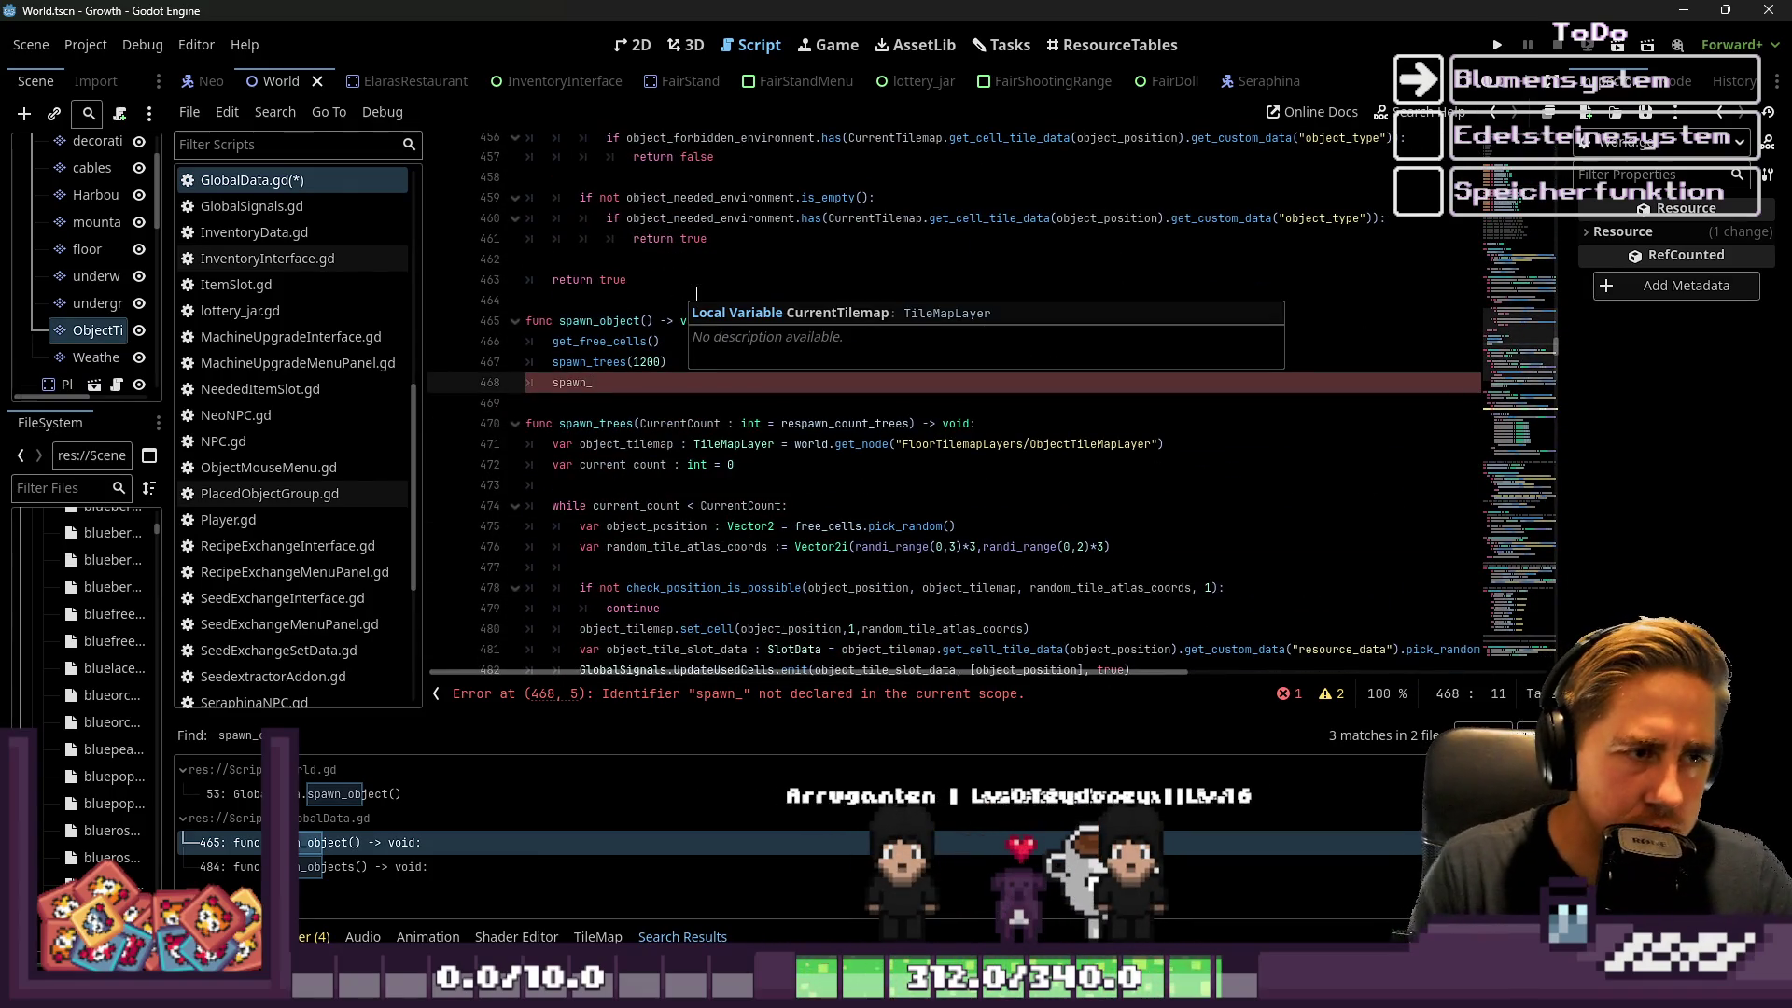
pyautogui.write('sticks(1200')
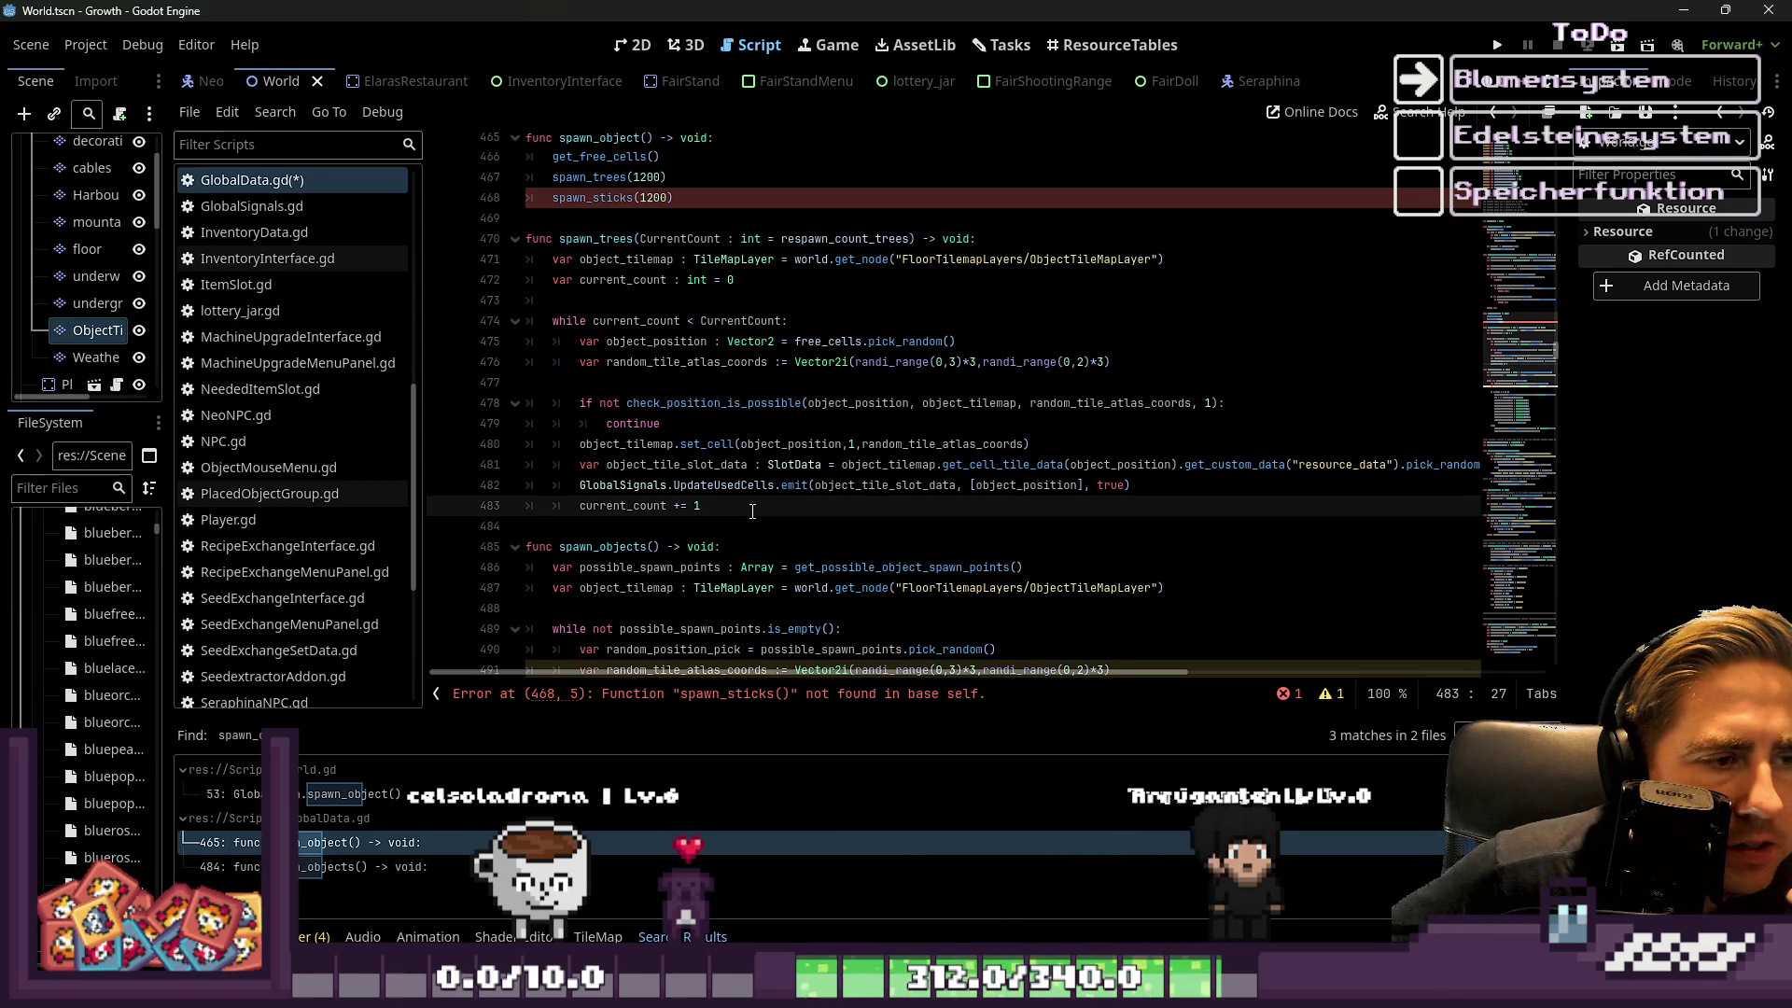
pyautogui.press('Left')
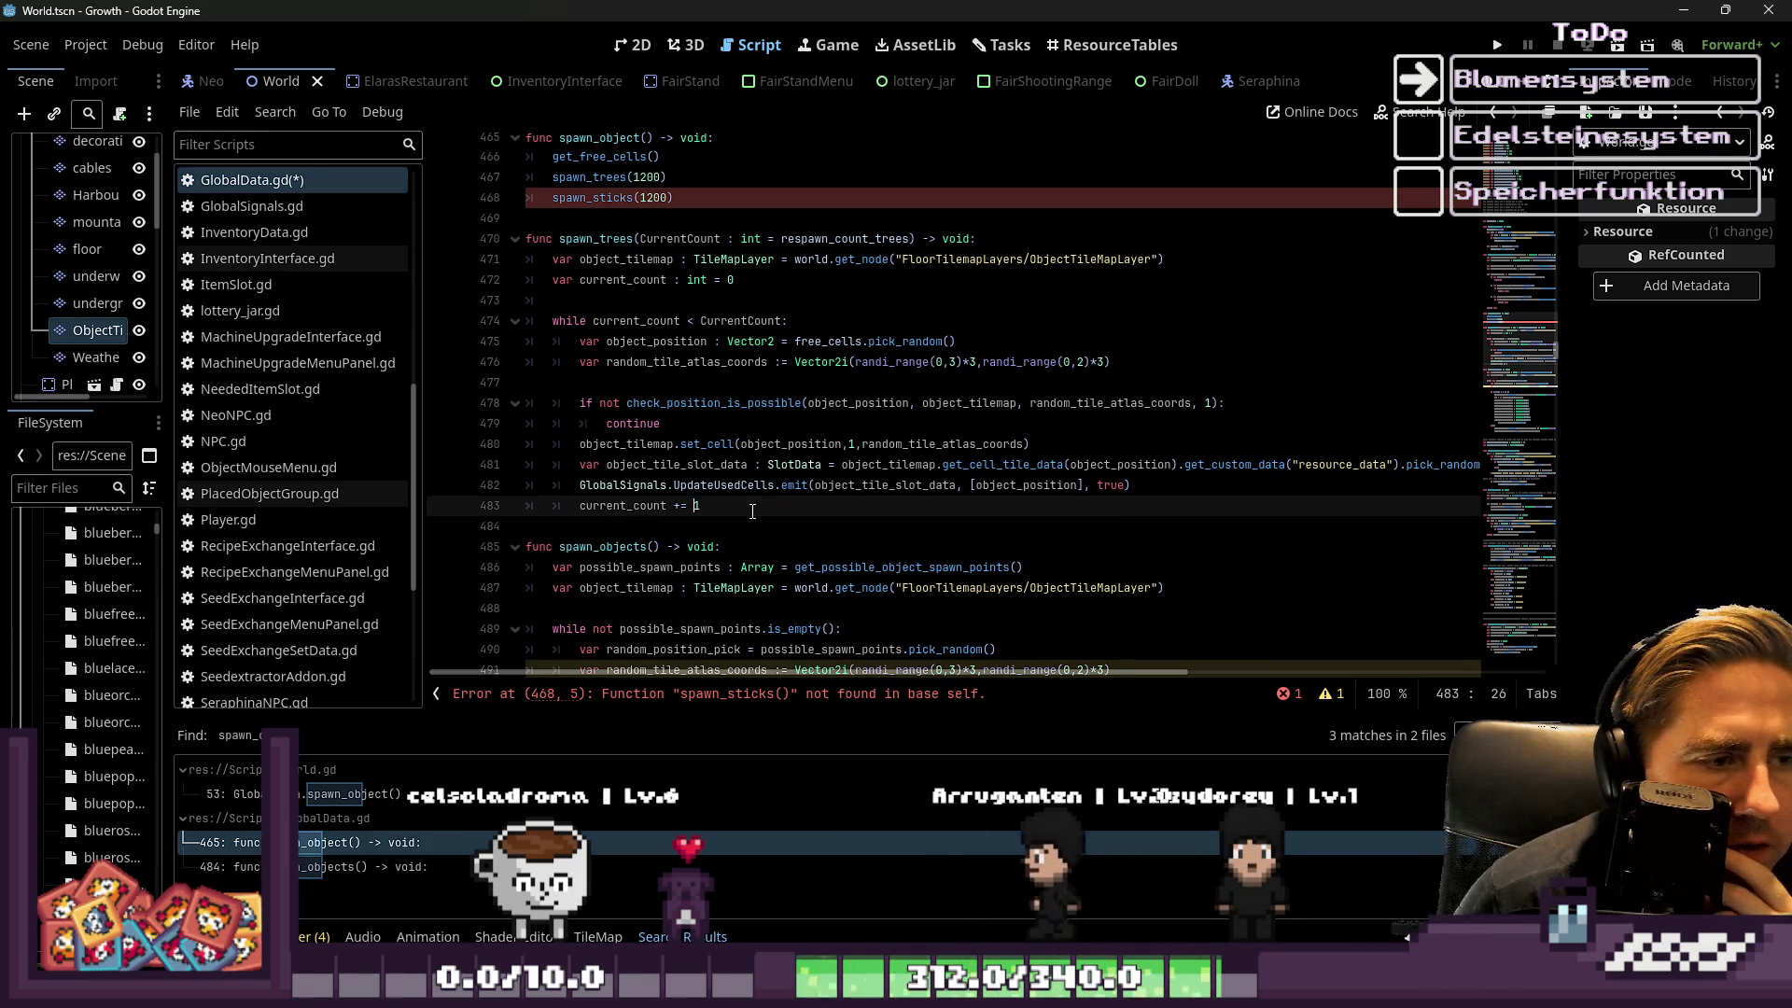
pyautogui.press('Up')
pyautogui.press('Up')
pyautogui.press('Up')
pyautogui.press('Down')
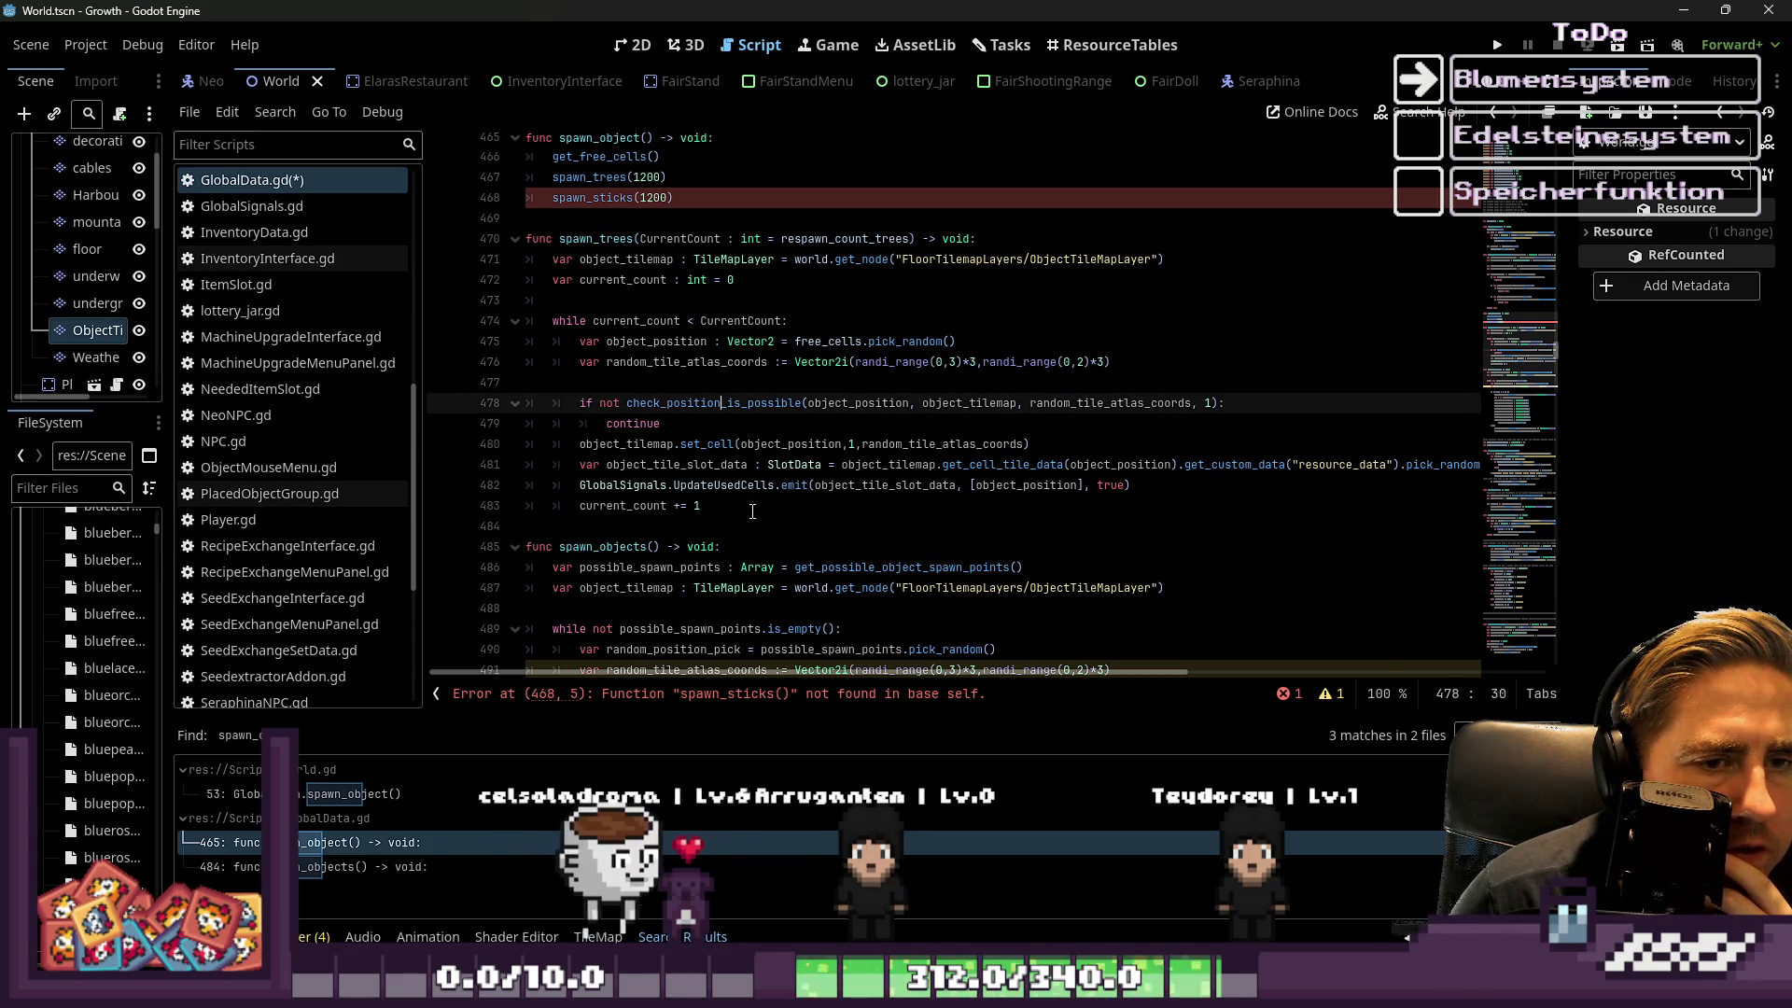
pyautogui.press('Down')
pyautogui.press('Down')
pyautogui.press('Down')
pyautogui.press('Right')
pyautogui.press('Right')
pyautogui.press('Right')
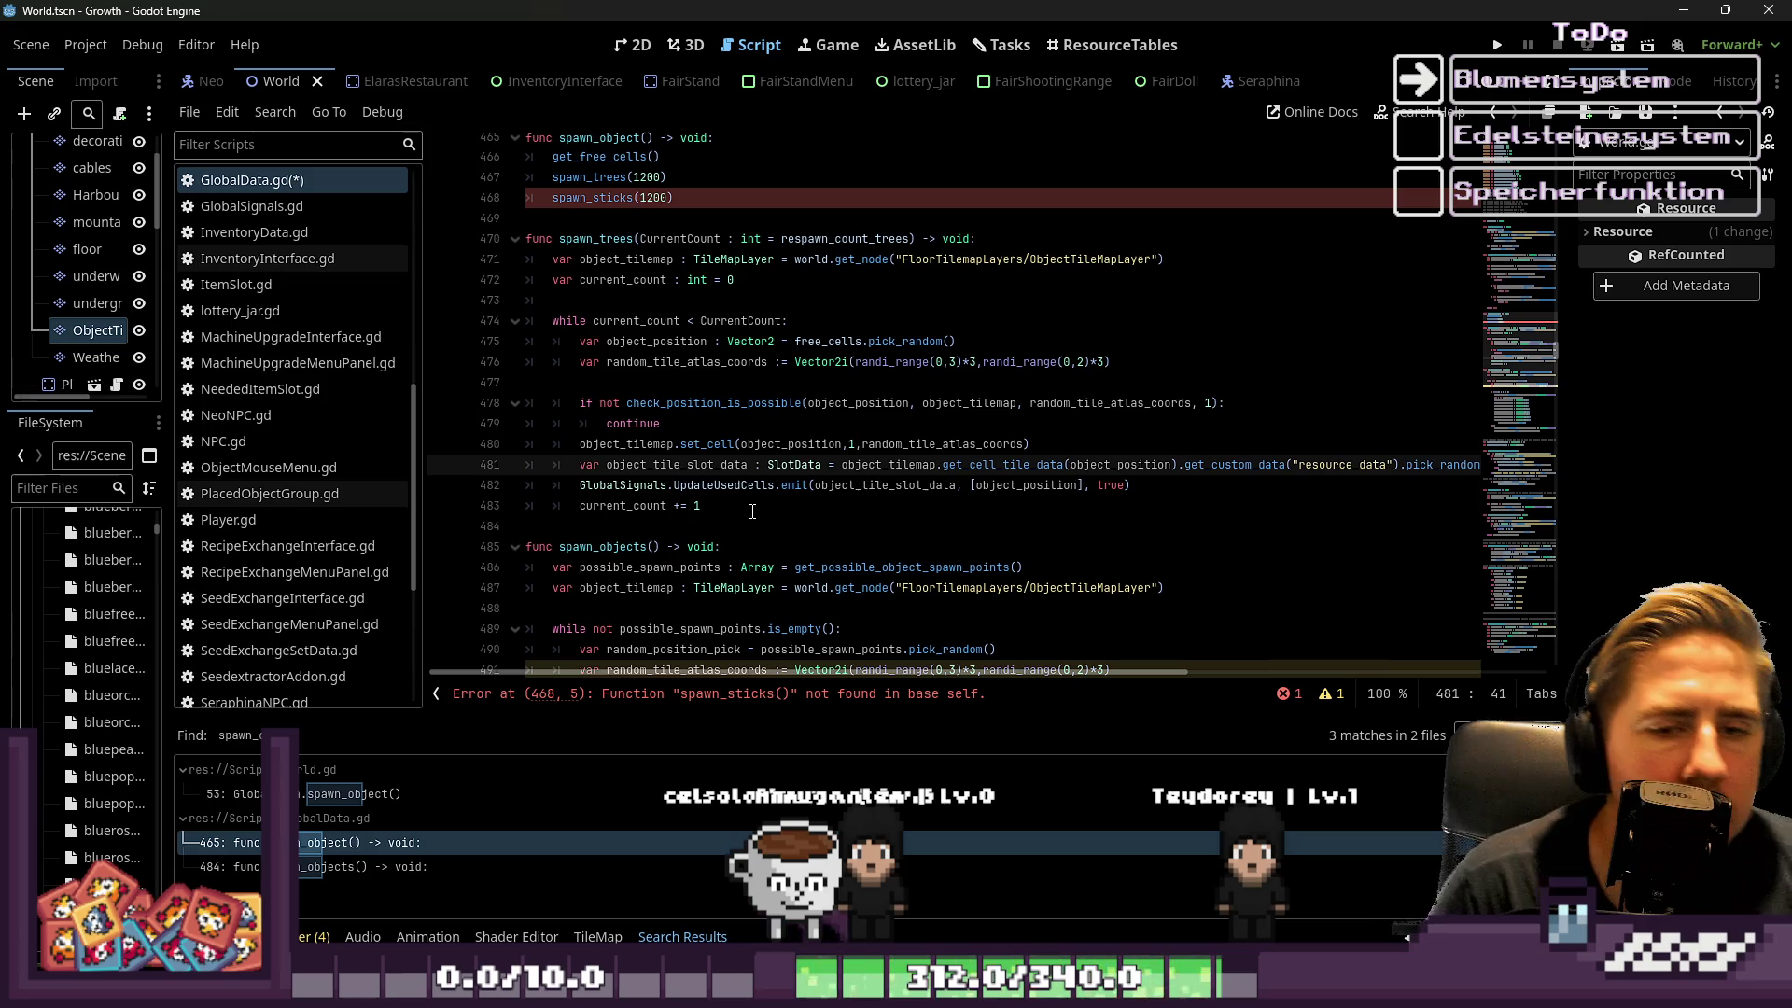
pyautogui.press('End')
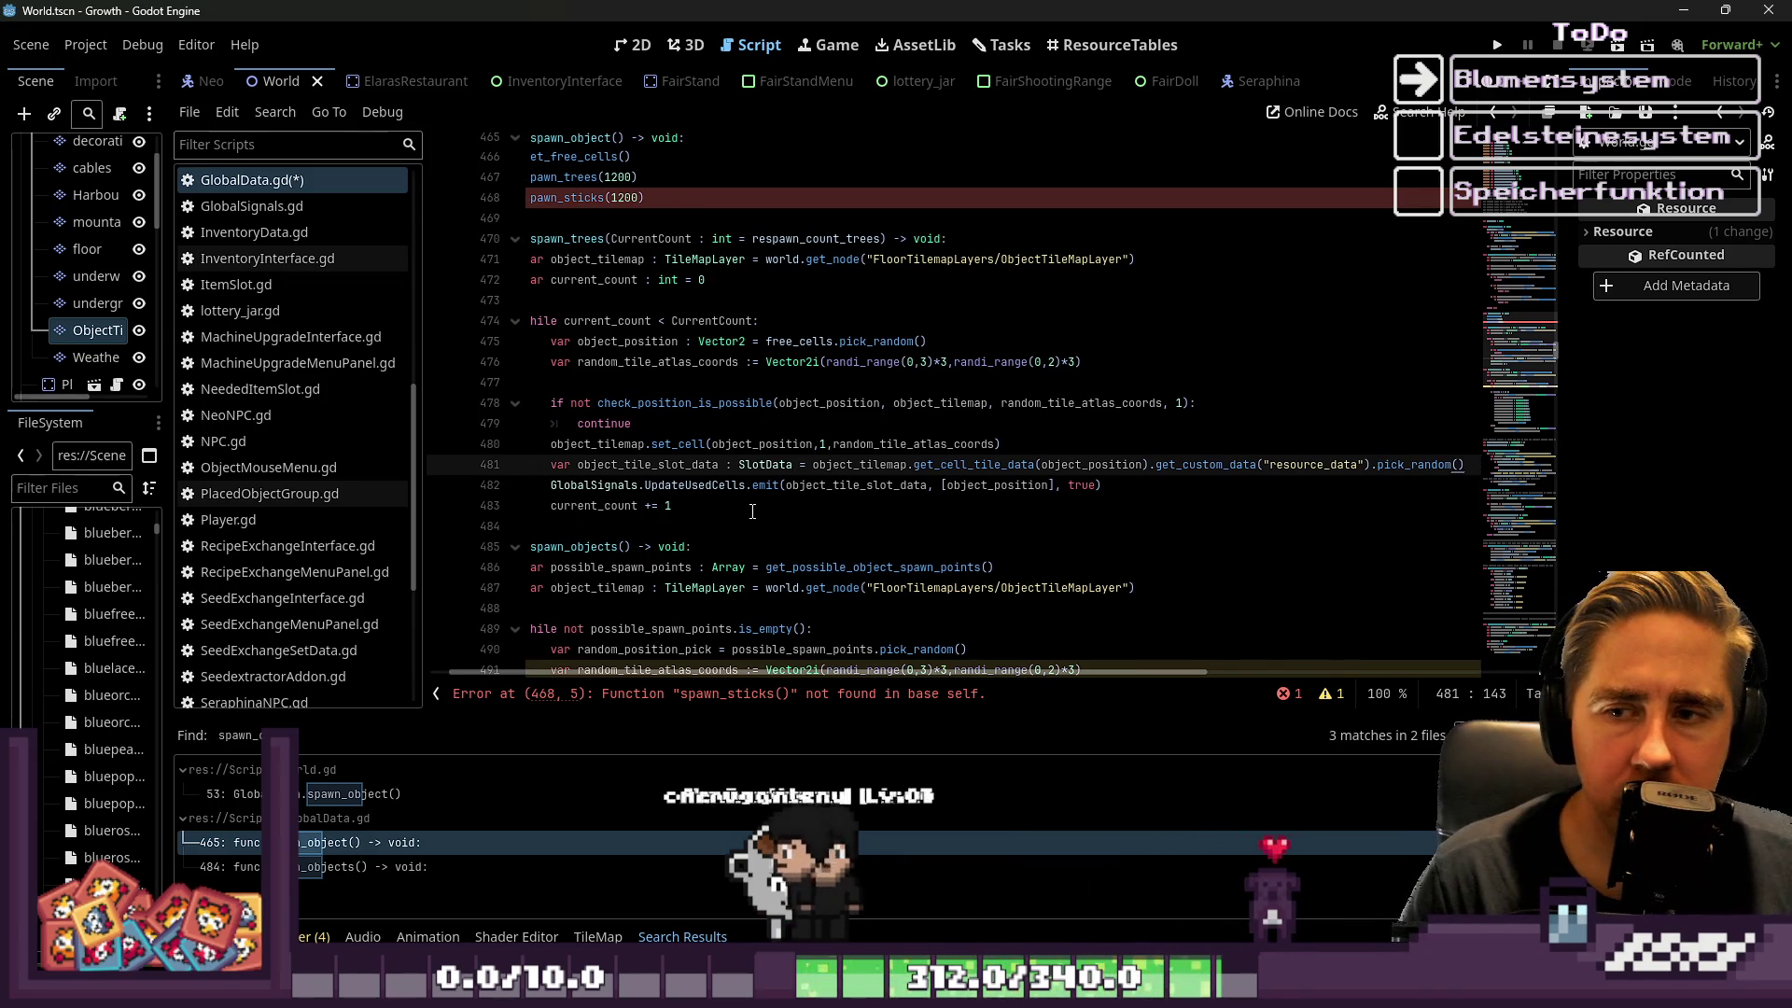
pyautogui.press('Up')
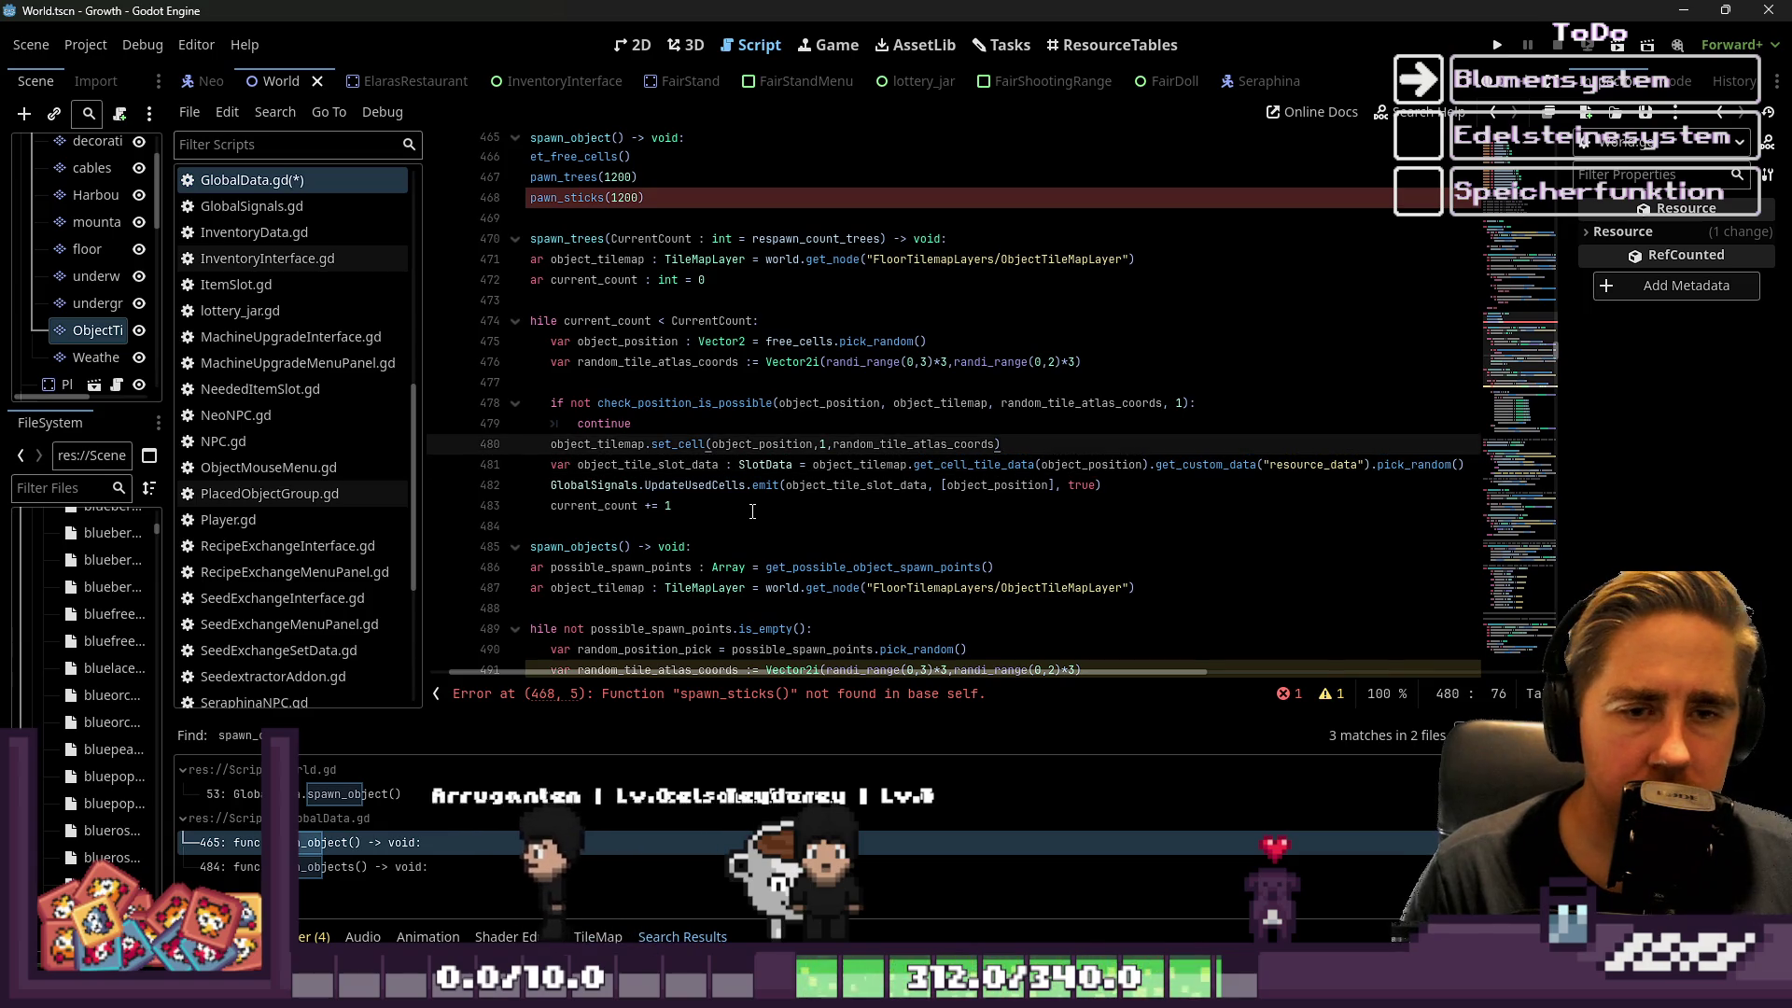
pyautogui.press('Up')
pyautogui.press('Up')
pyautogui.press('Up')
pyautogui.press('Down')
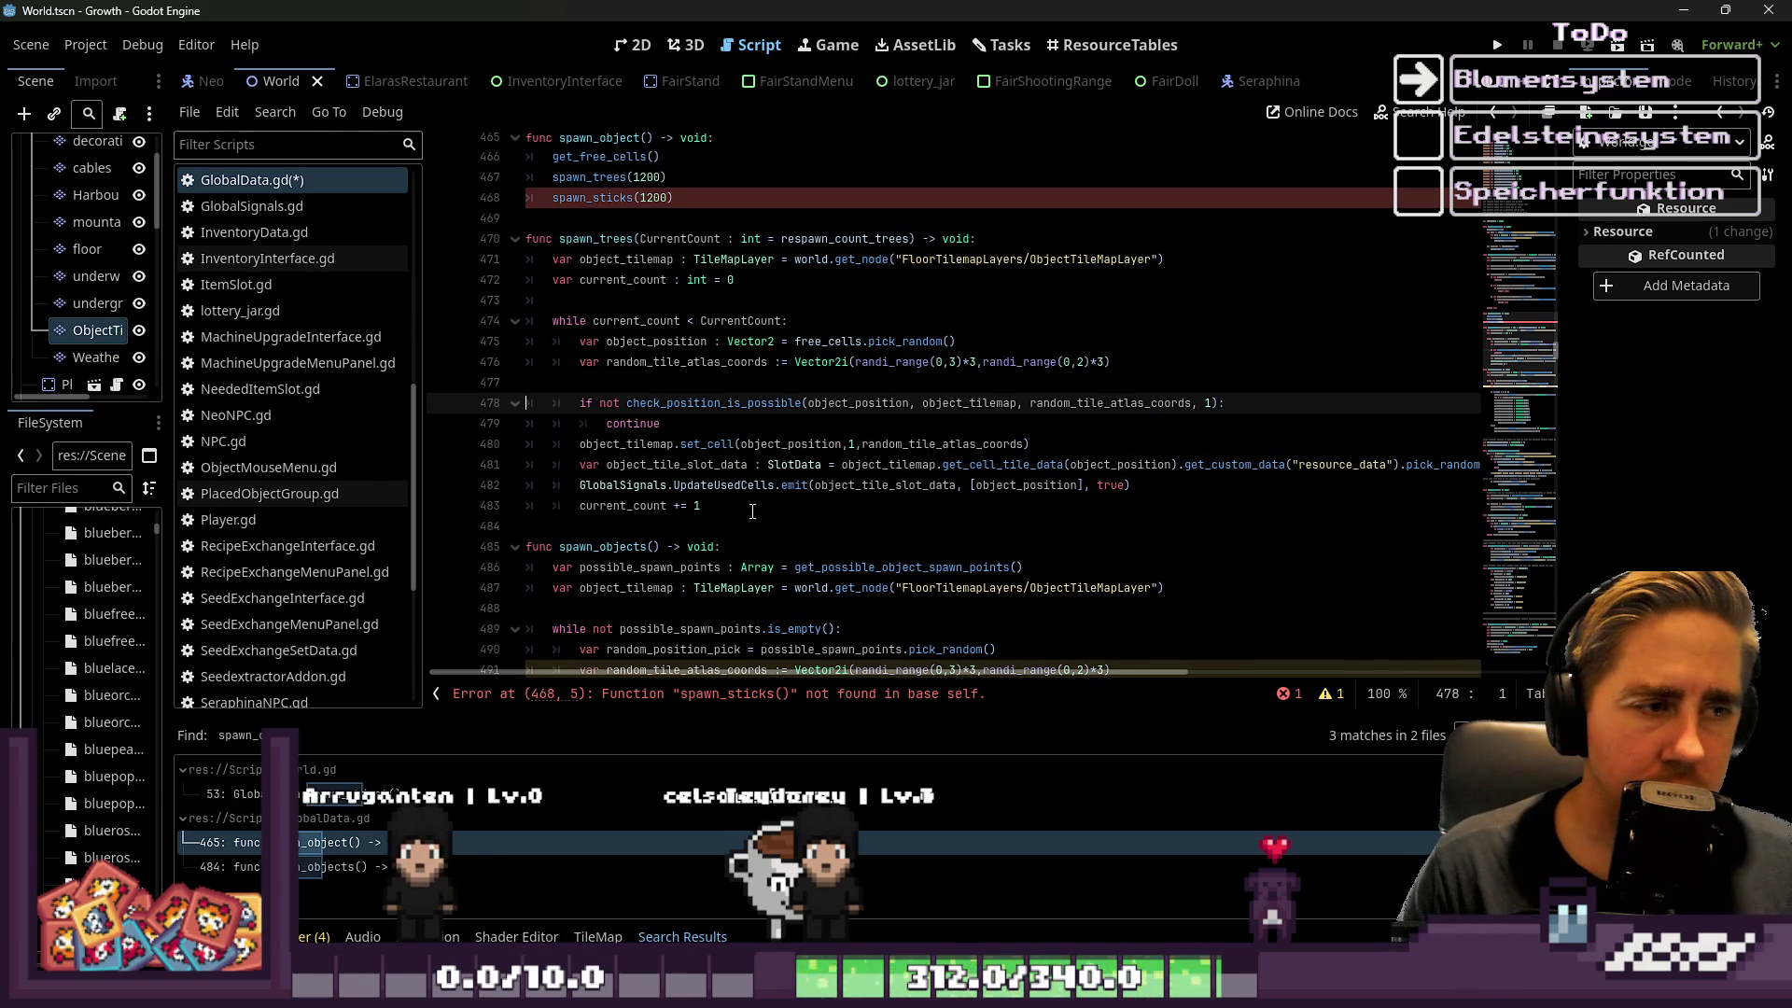
pyautogui.press('Down')
pyautogui.press('Down')
pyautogui.press('Down')
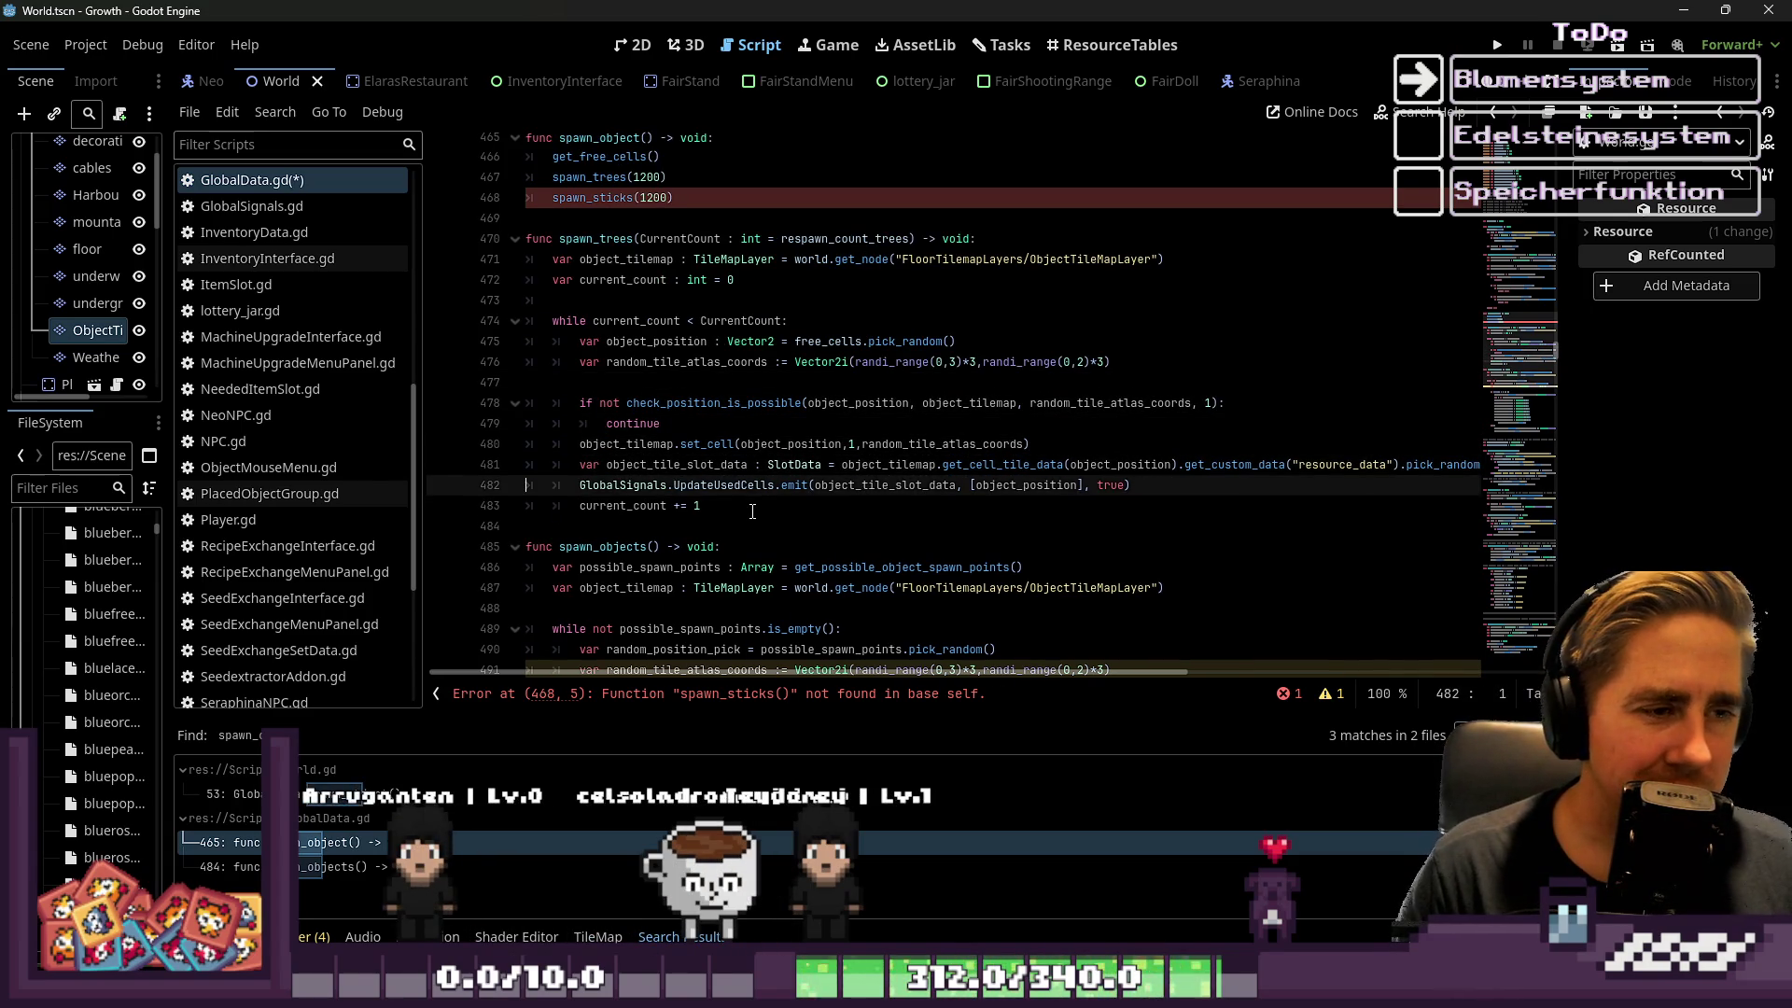
pyautogui.press('Up')
pyautogui.press('Right')
pyautogui.press('Right')
pyautogui.press('Right')
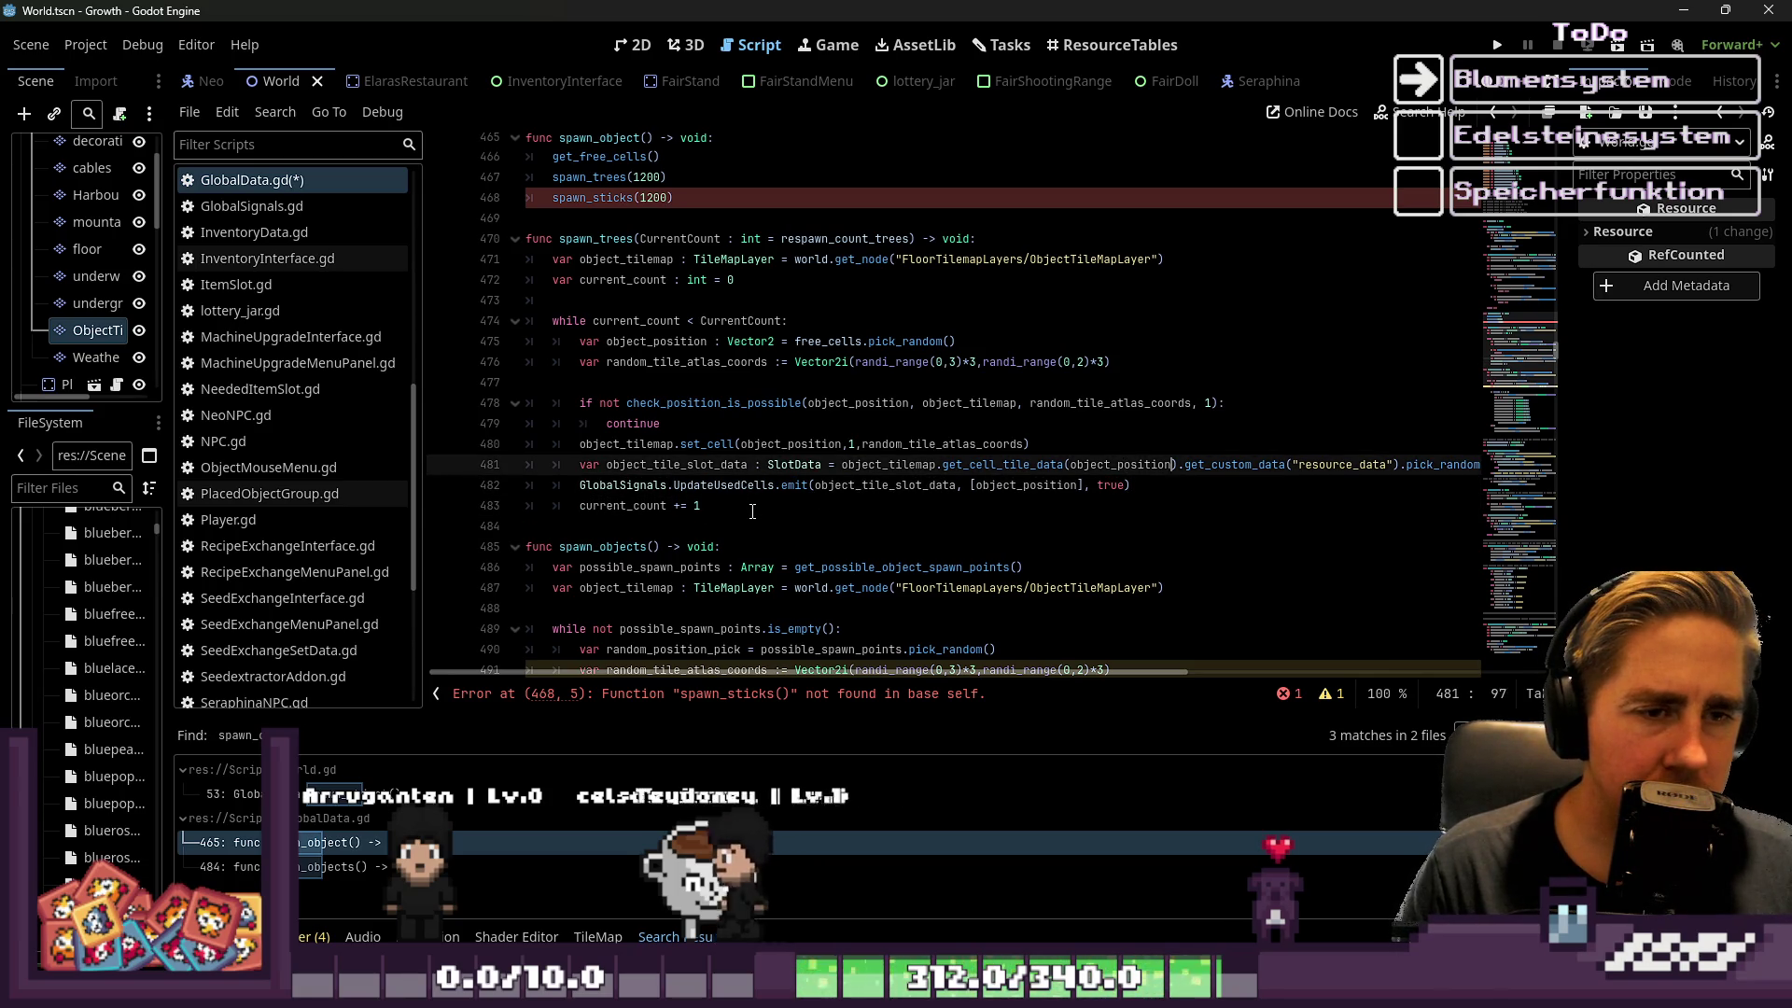
pyautogui.press('Up')
pyautogui.press('Up')
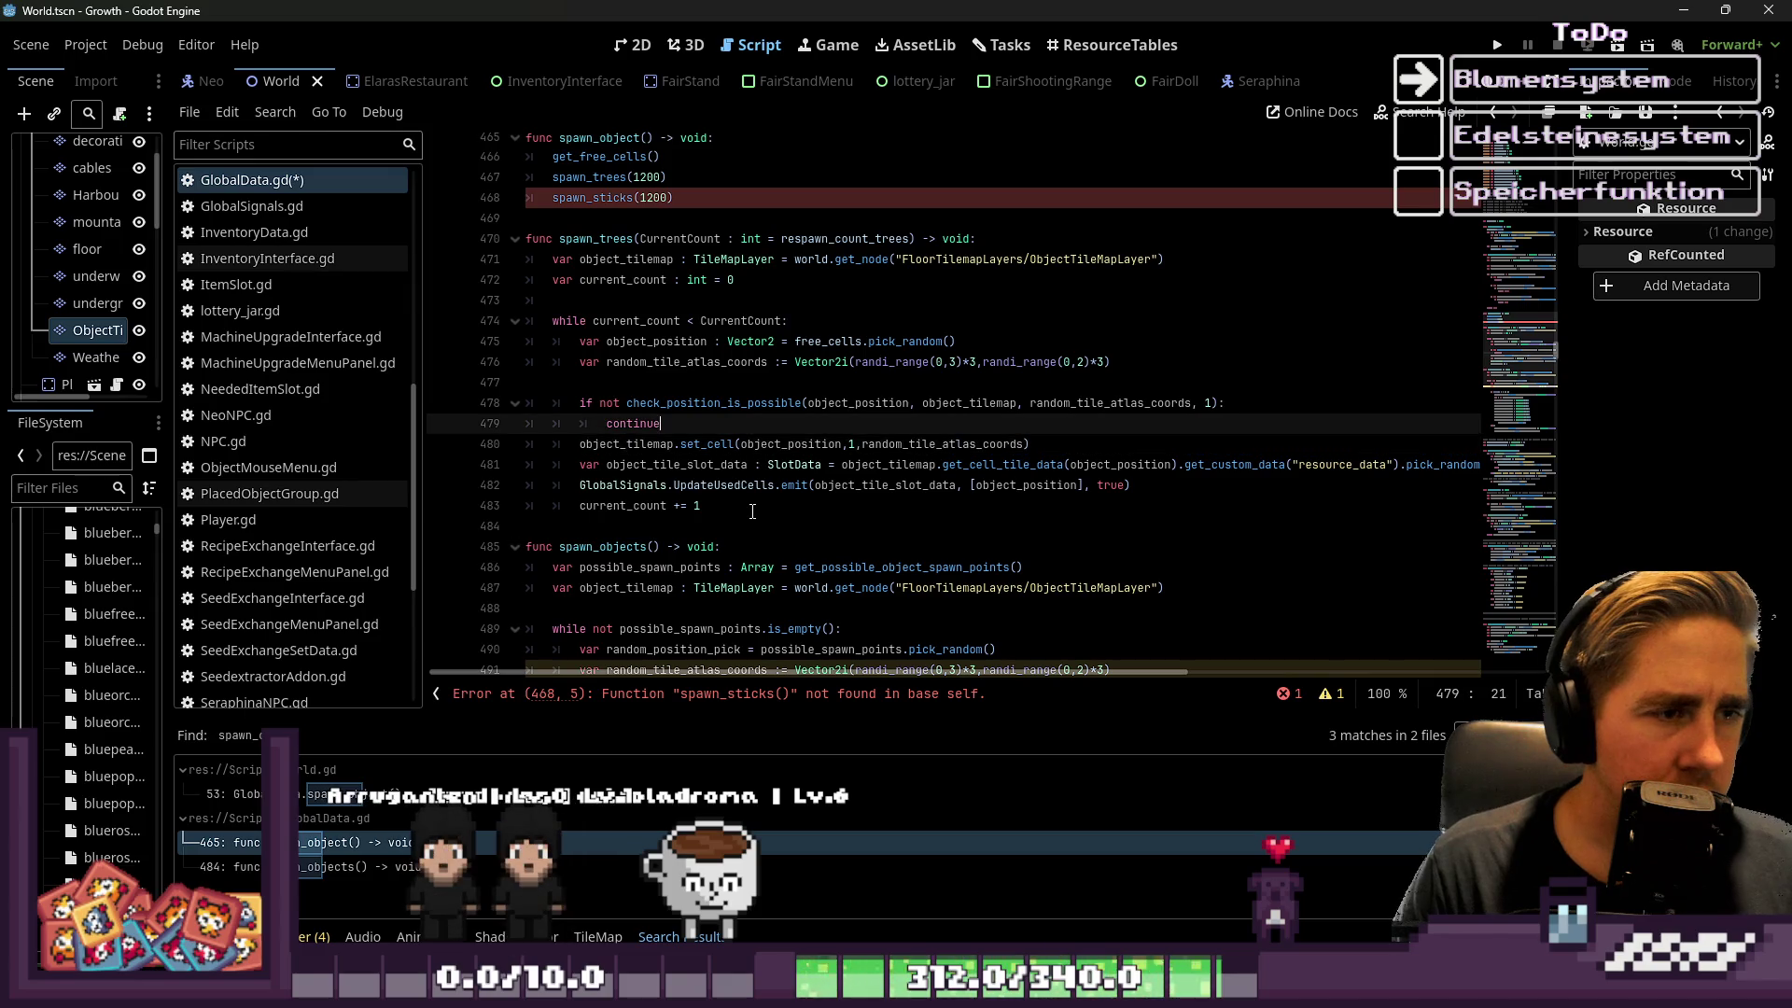
pyautogui.press('Down')
pyautogui.press('Down')
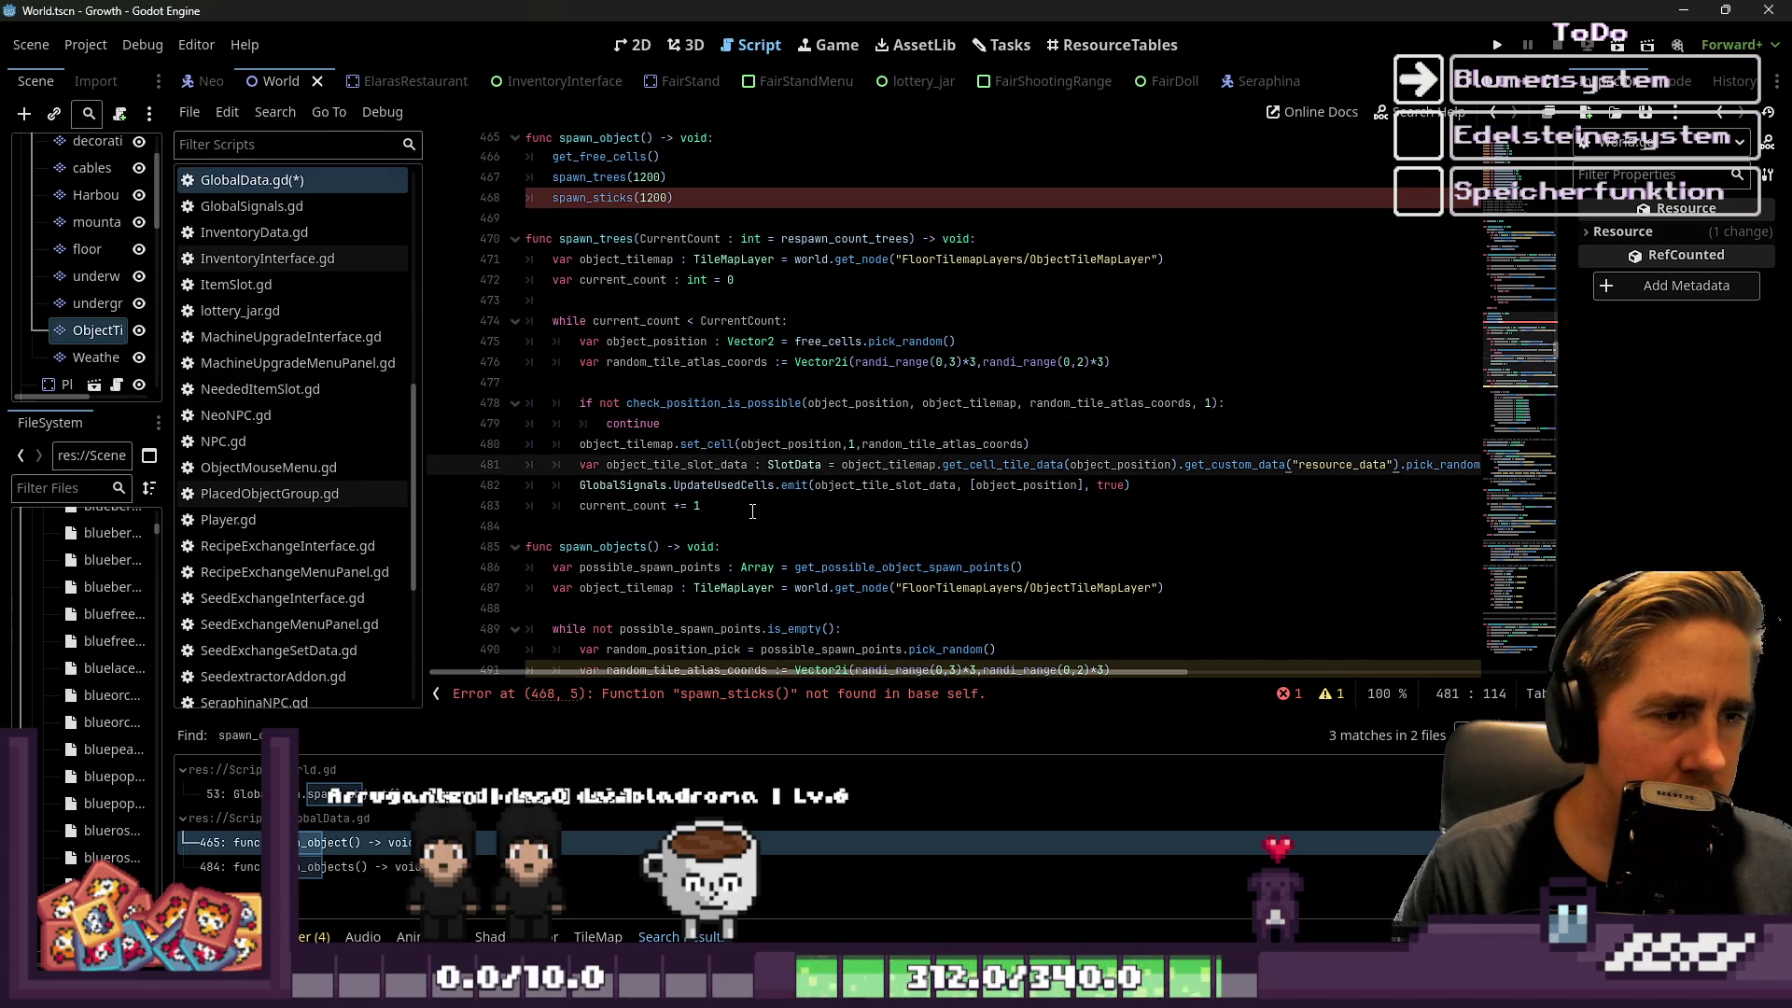
pyautogui.press('Up')
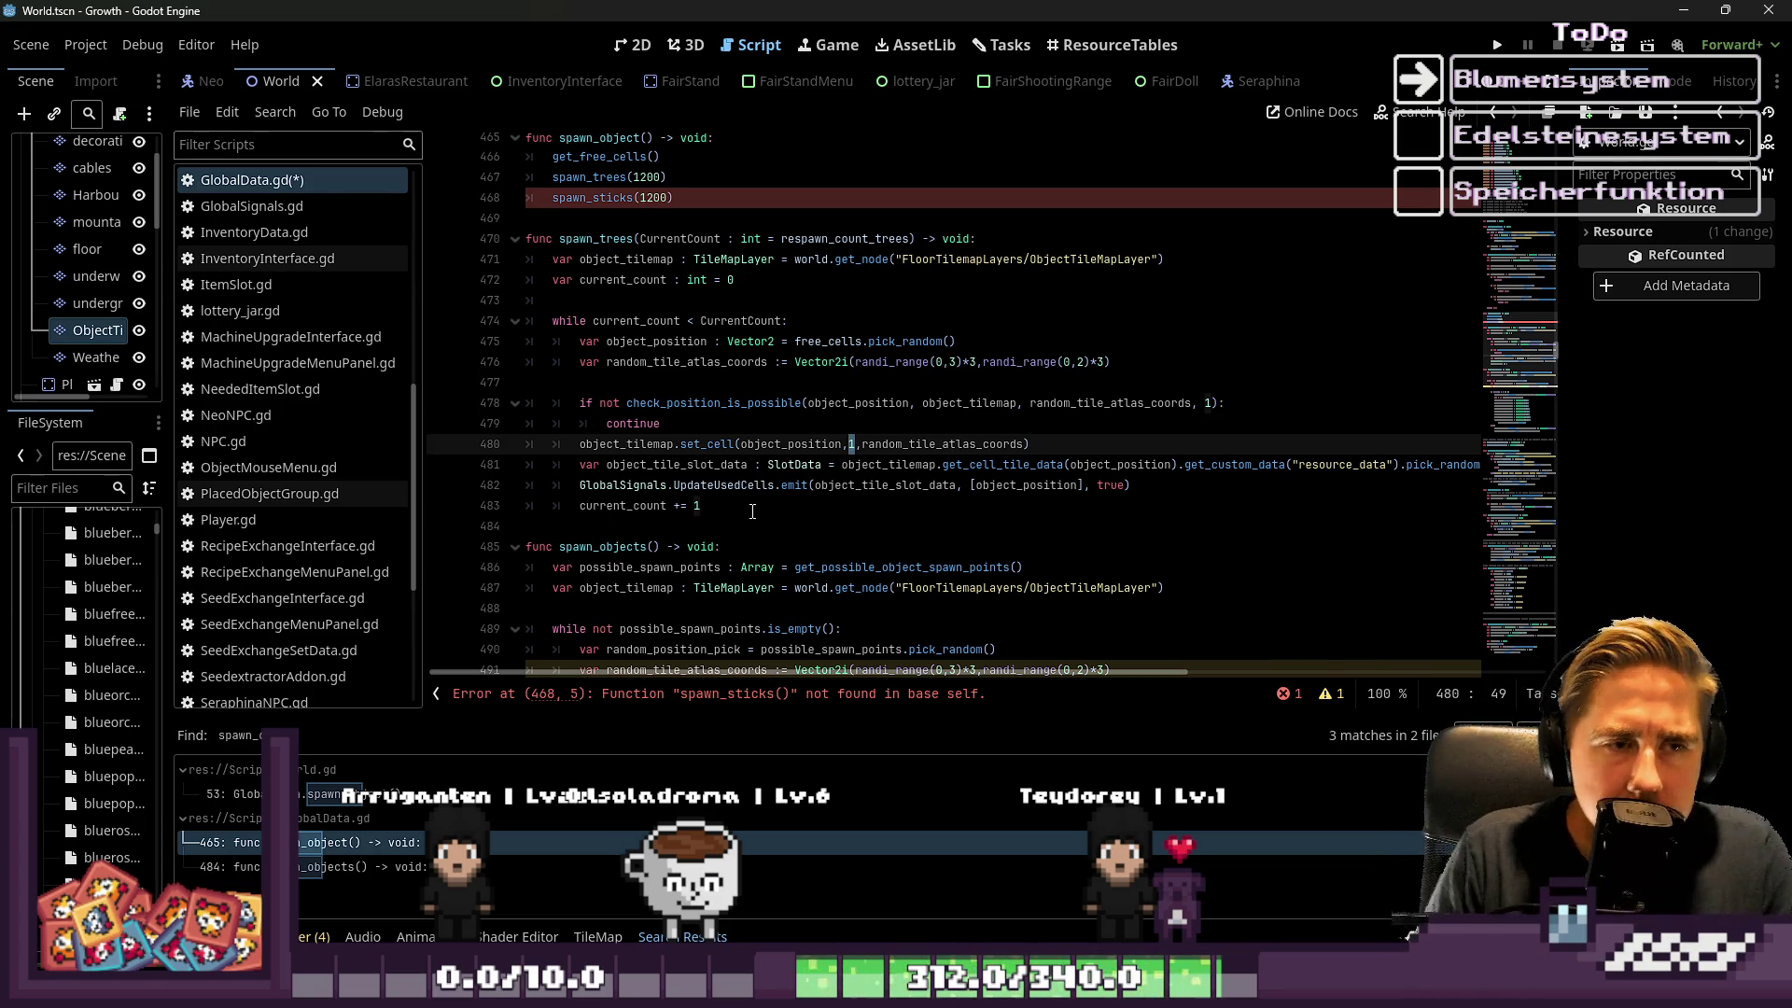
pyautogui.press('Up')
pyautogui.press('Up')
pyautogui.press('Up')
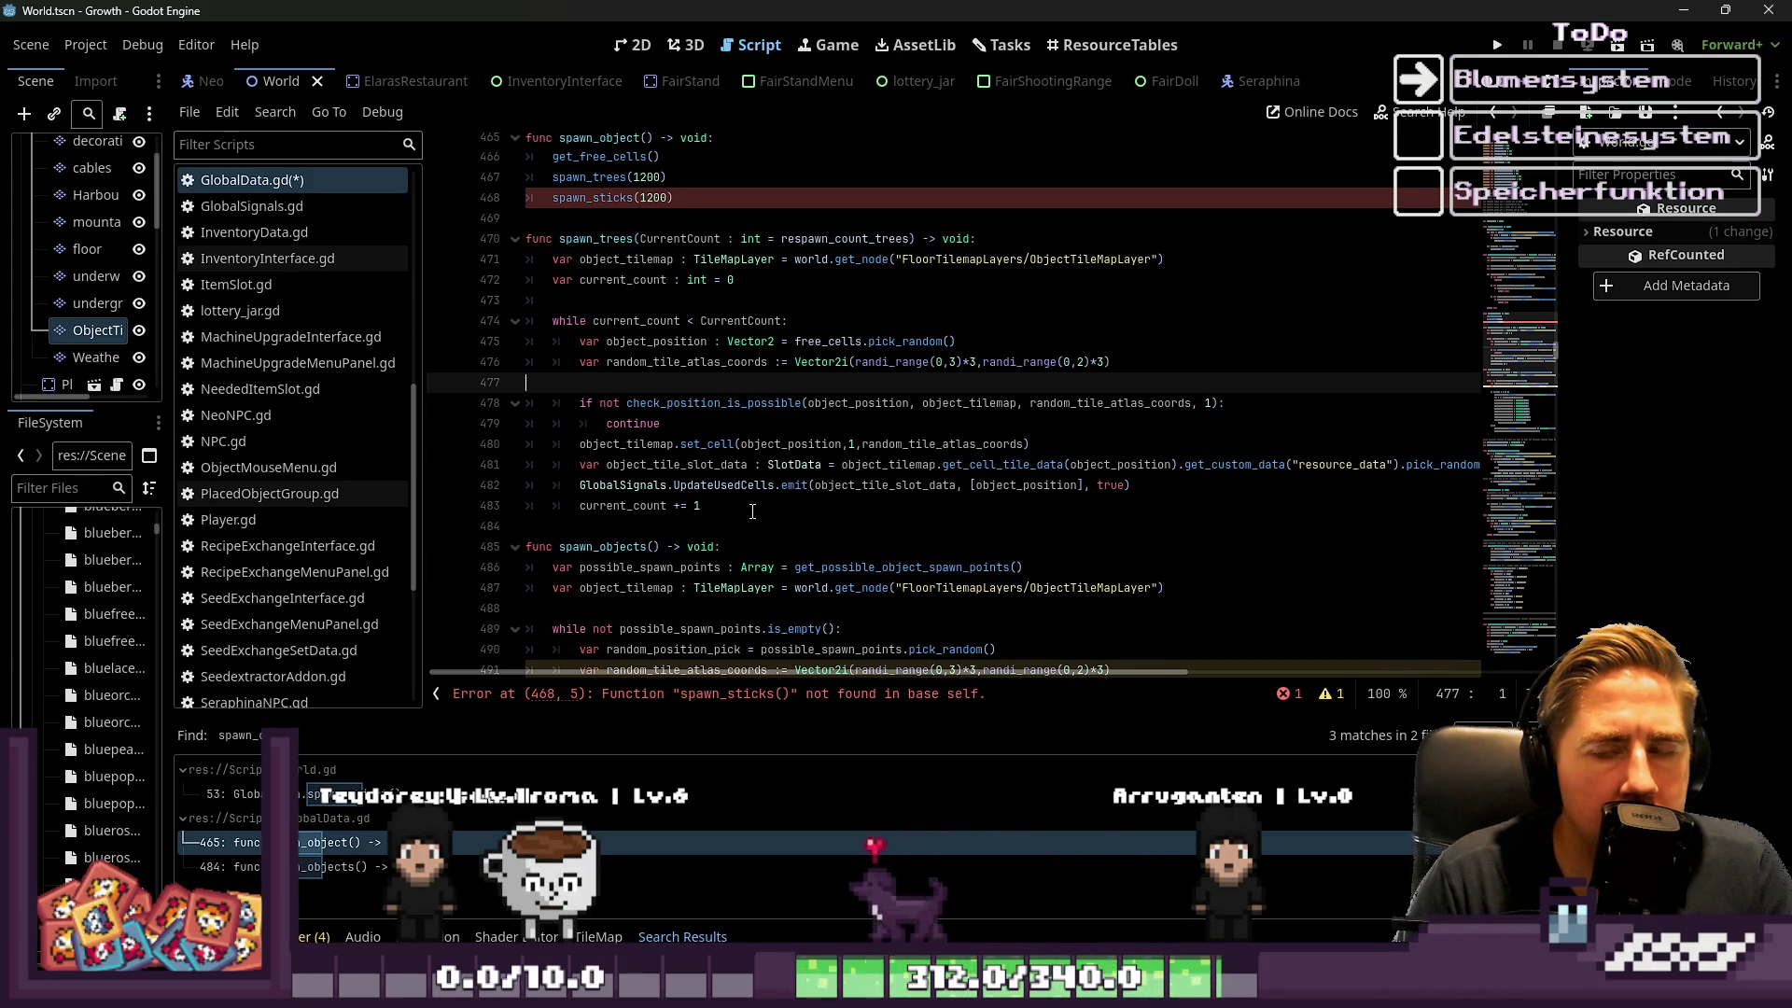
pyautogui.press('Down')
pyautogui.press('Down')
pyautogui.press('Down')
# Inspect the spawn_trees loop lines, undoing a change and ending at the atlas coords line 476
pyautogui.press('End')
pyautogui.hotkey('shift', 'Up')
pyautogui.hotkey('shift', 'Up')
pyautogui.hotkey('shift', 'Up')
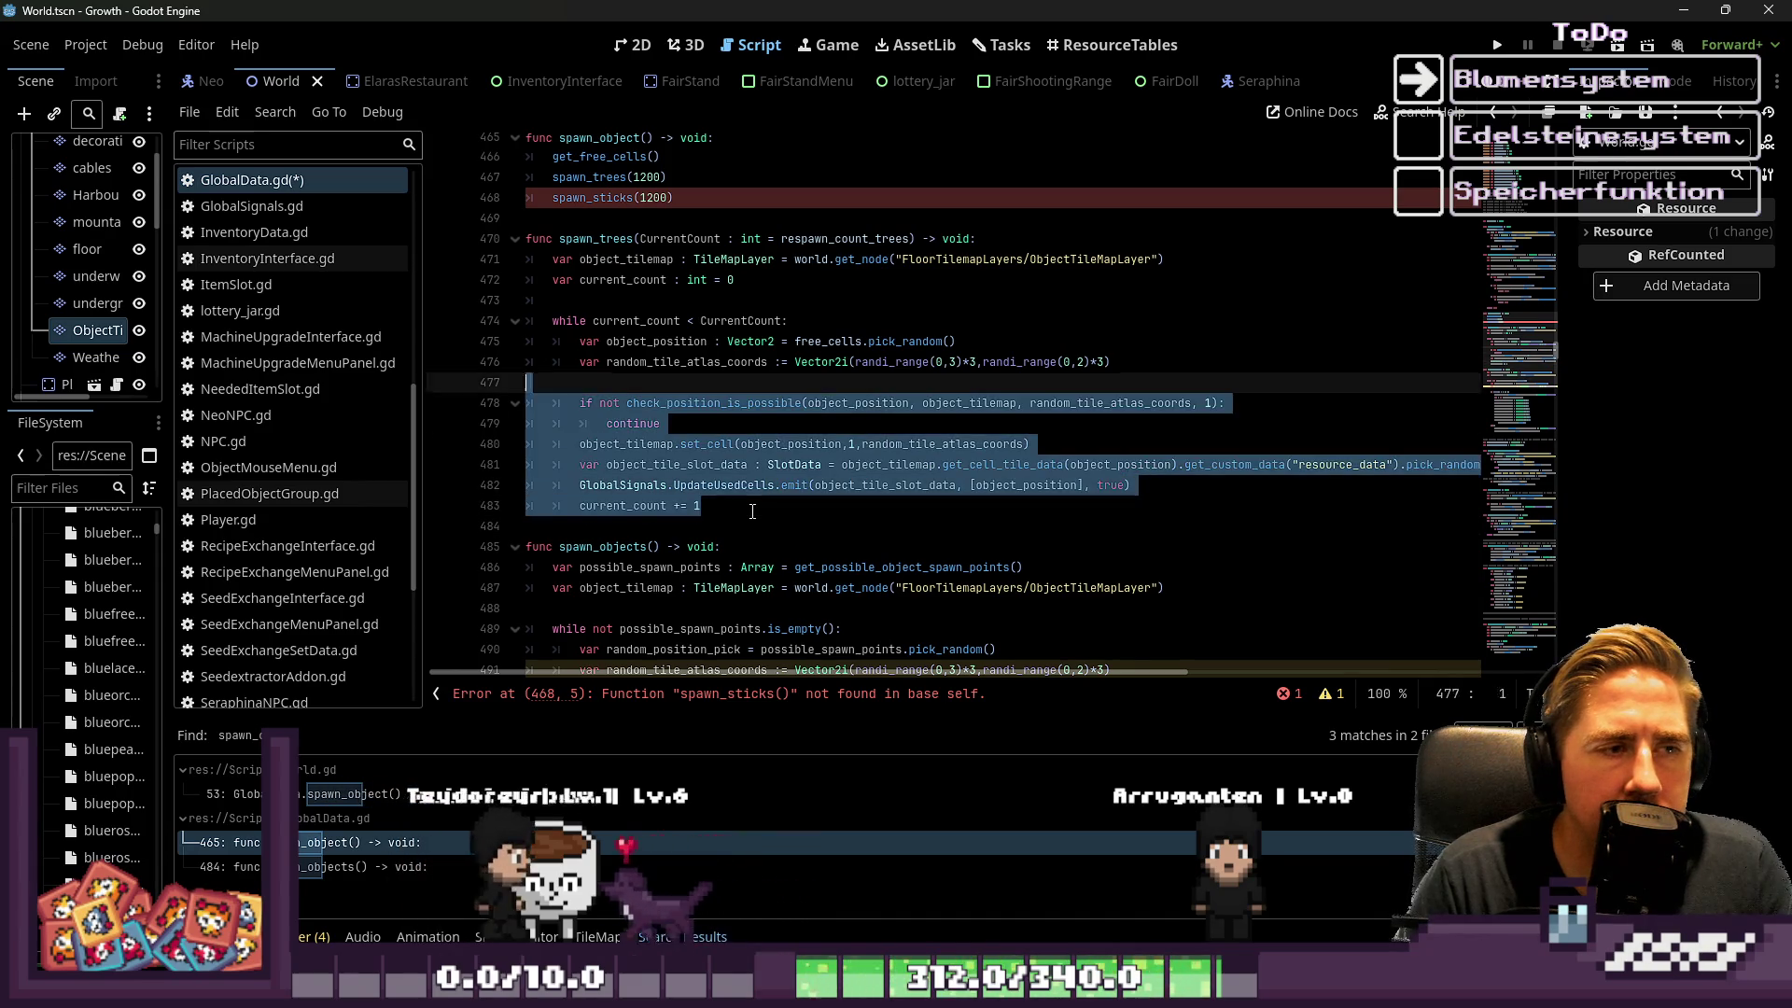
pyautogui.hotkey('shift', 'Up')
pyautogui.hotkey('shift', 'Up')
pyautogui.press('Down')
pyautogui.press('Down')
pyautogui.press('Down')
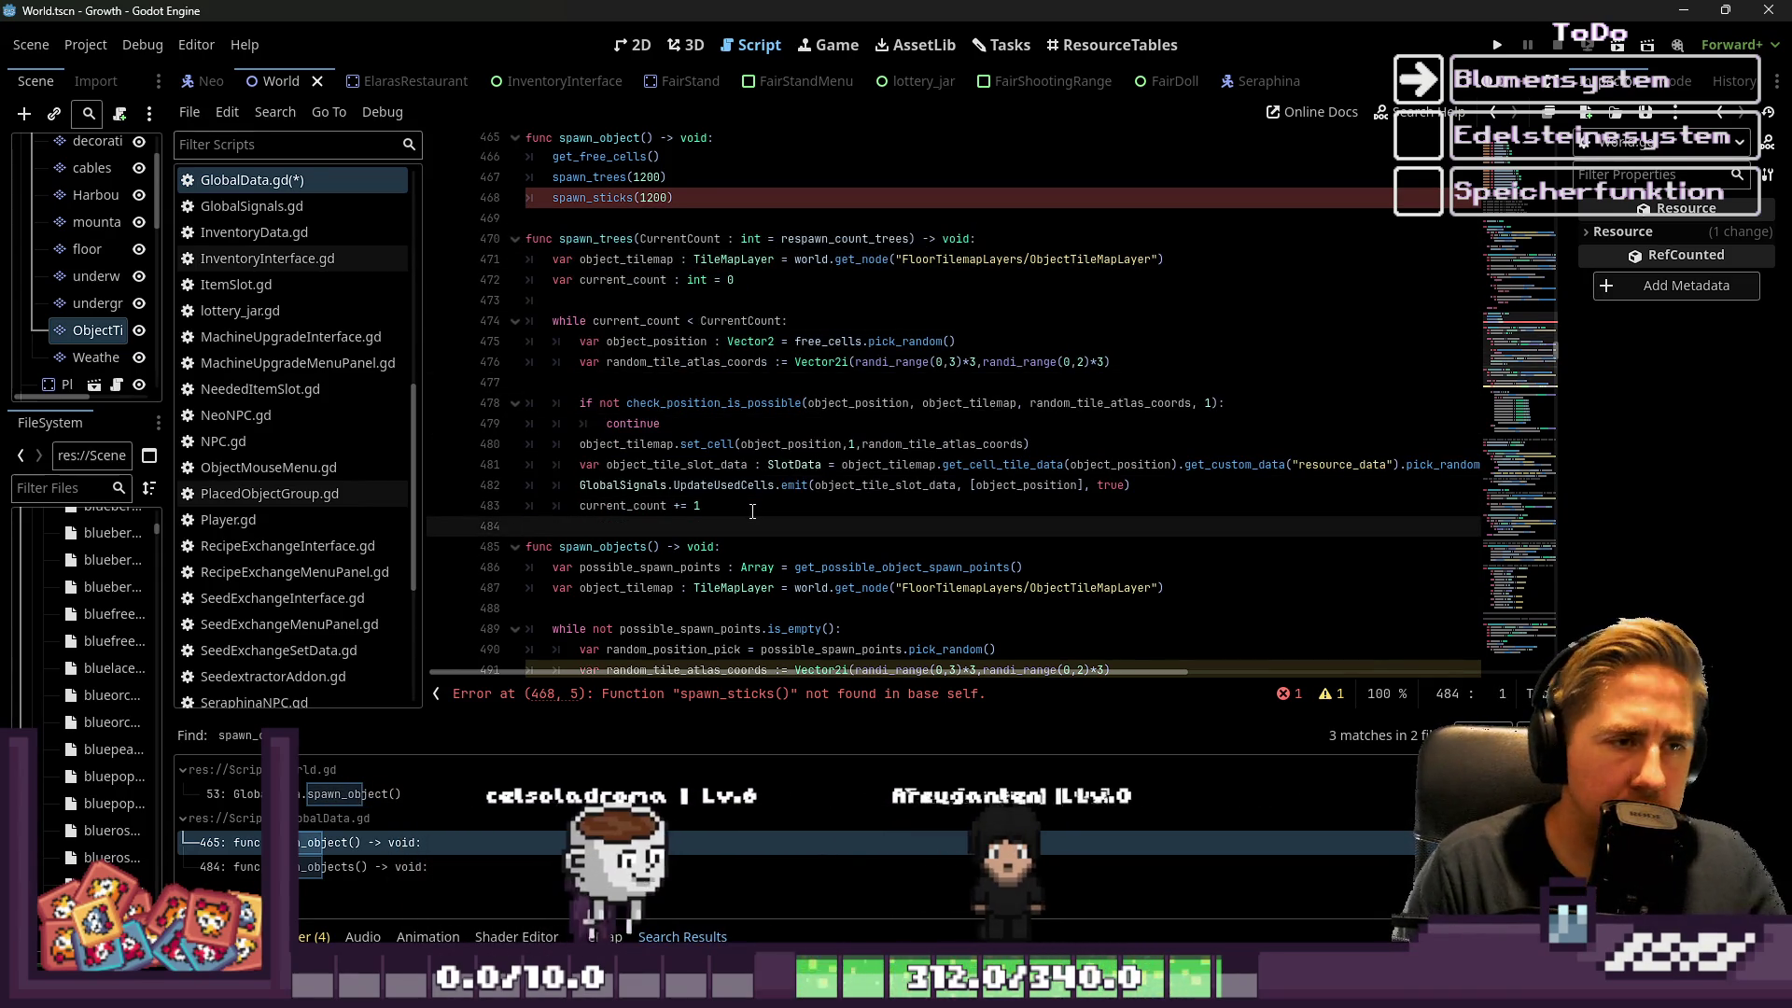
pyautogui.hotkey('ctrl', 'z')
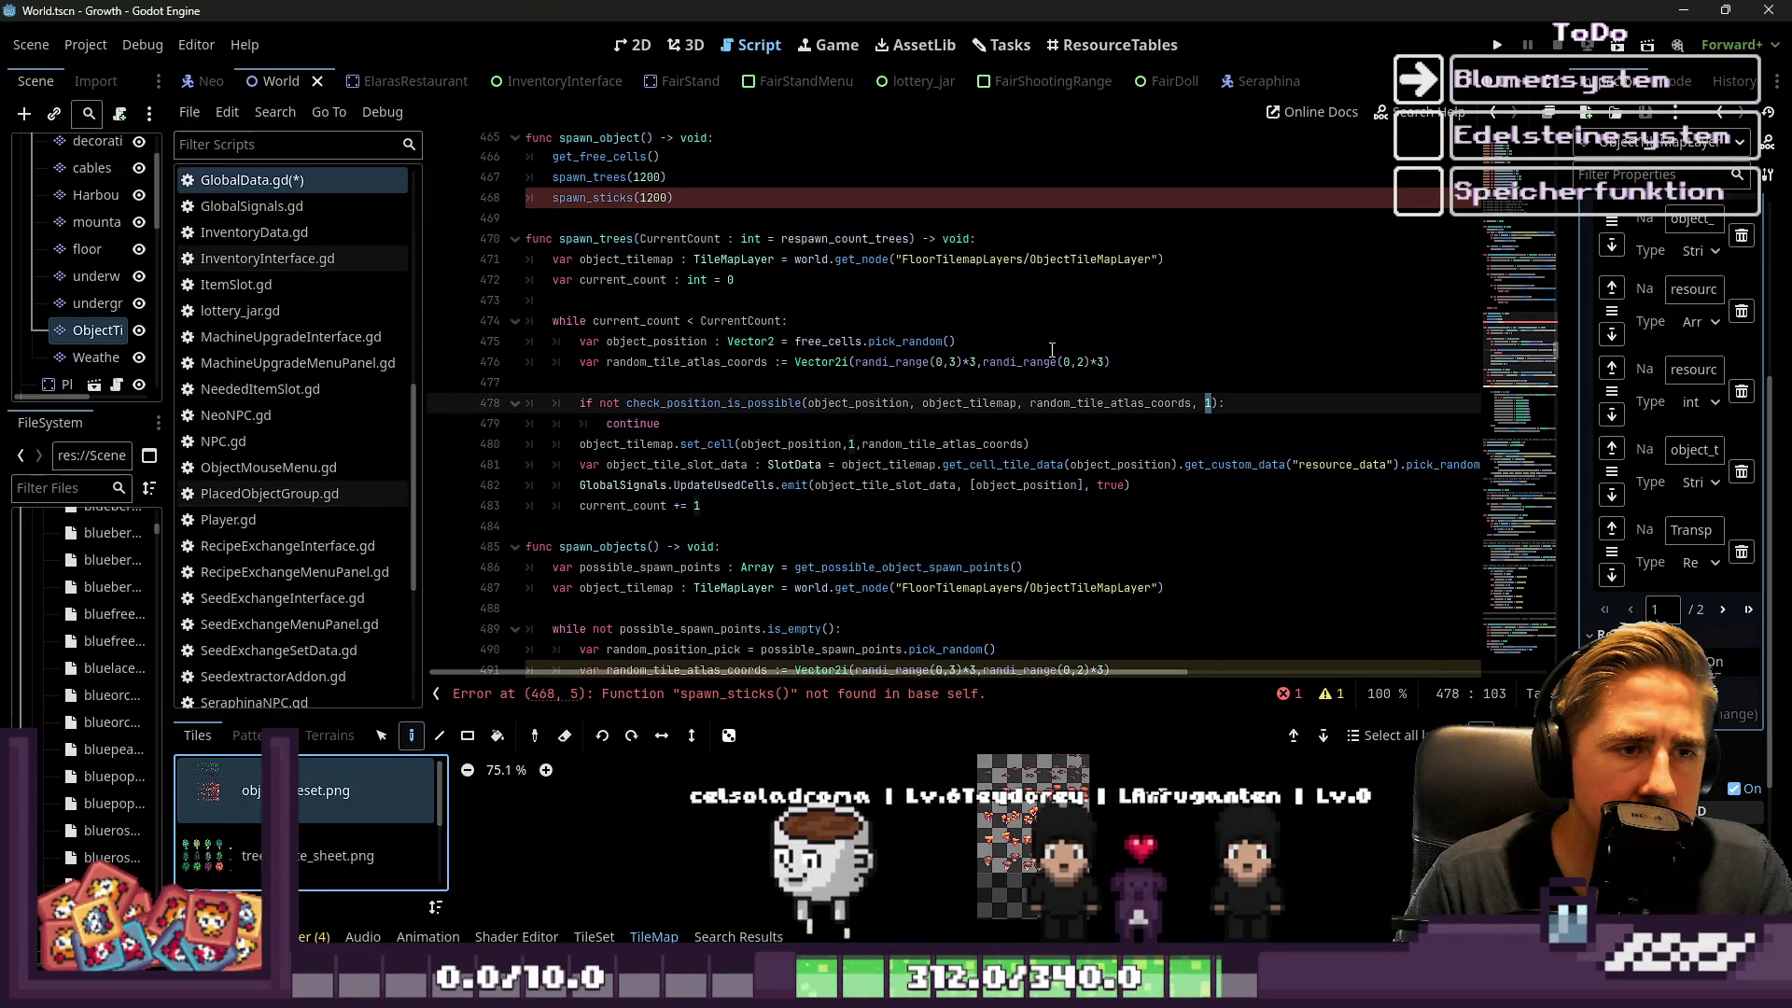
pyautogui.tripleClick(859, 362)
pyautogui.click(1201, 367)
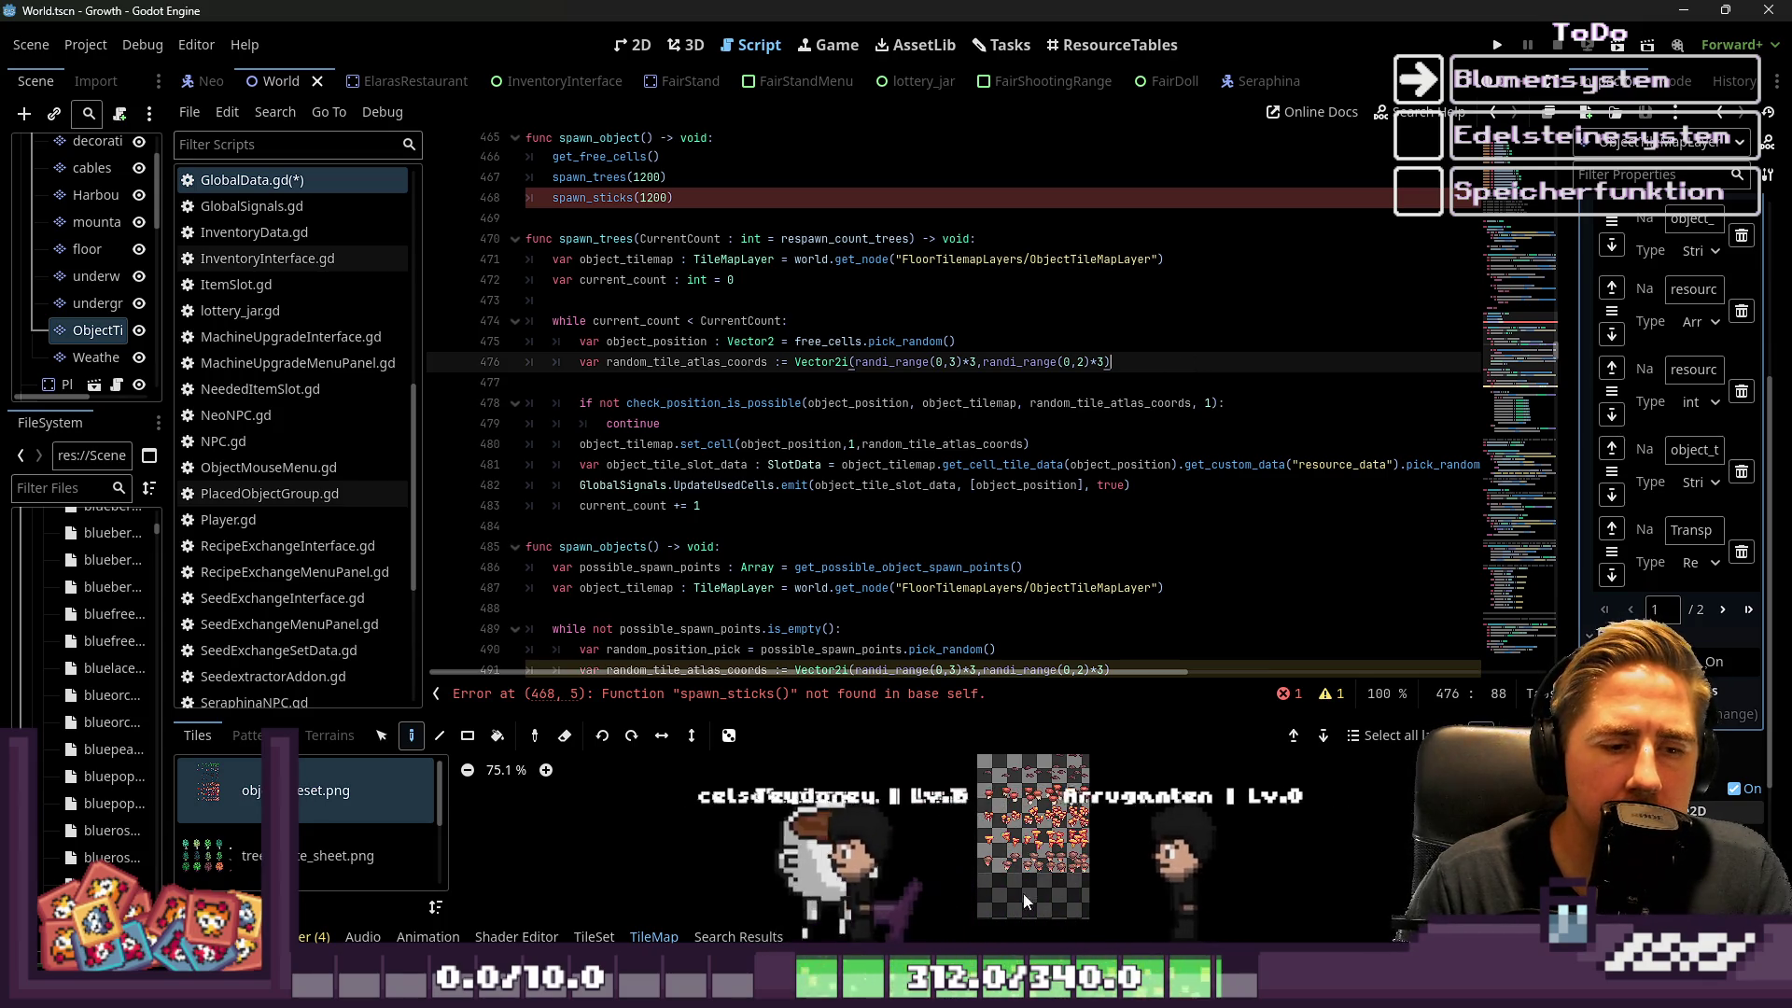
# Minimize Aseprite and place the caret on the signal emit line 482 in GlobalData.gd
pyautogui.hotkey('alt', 'Tab')
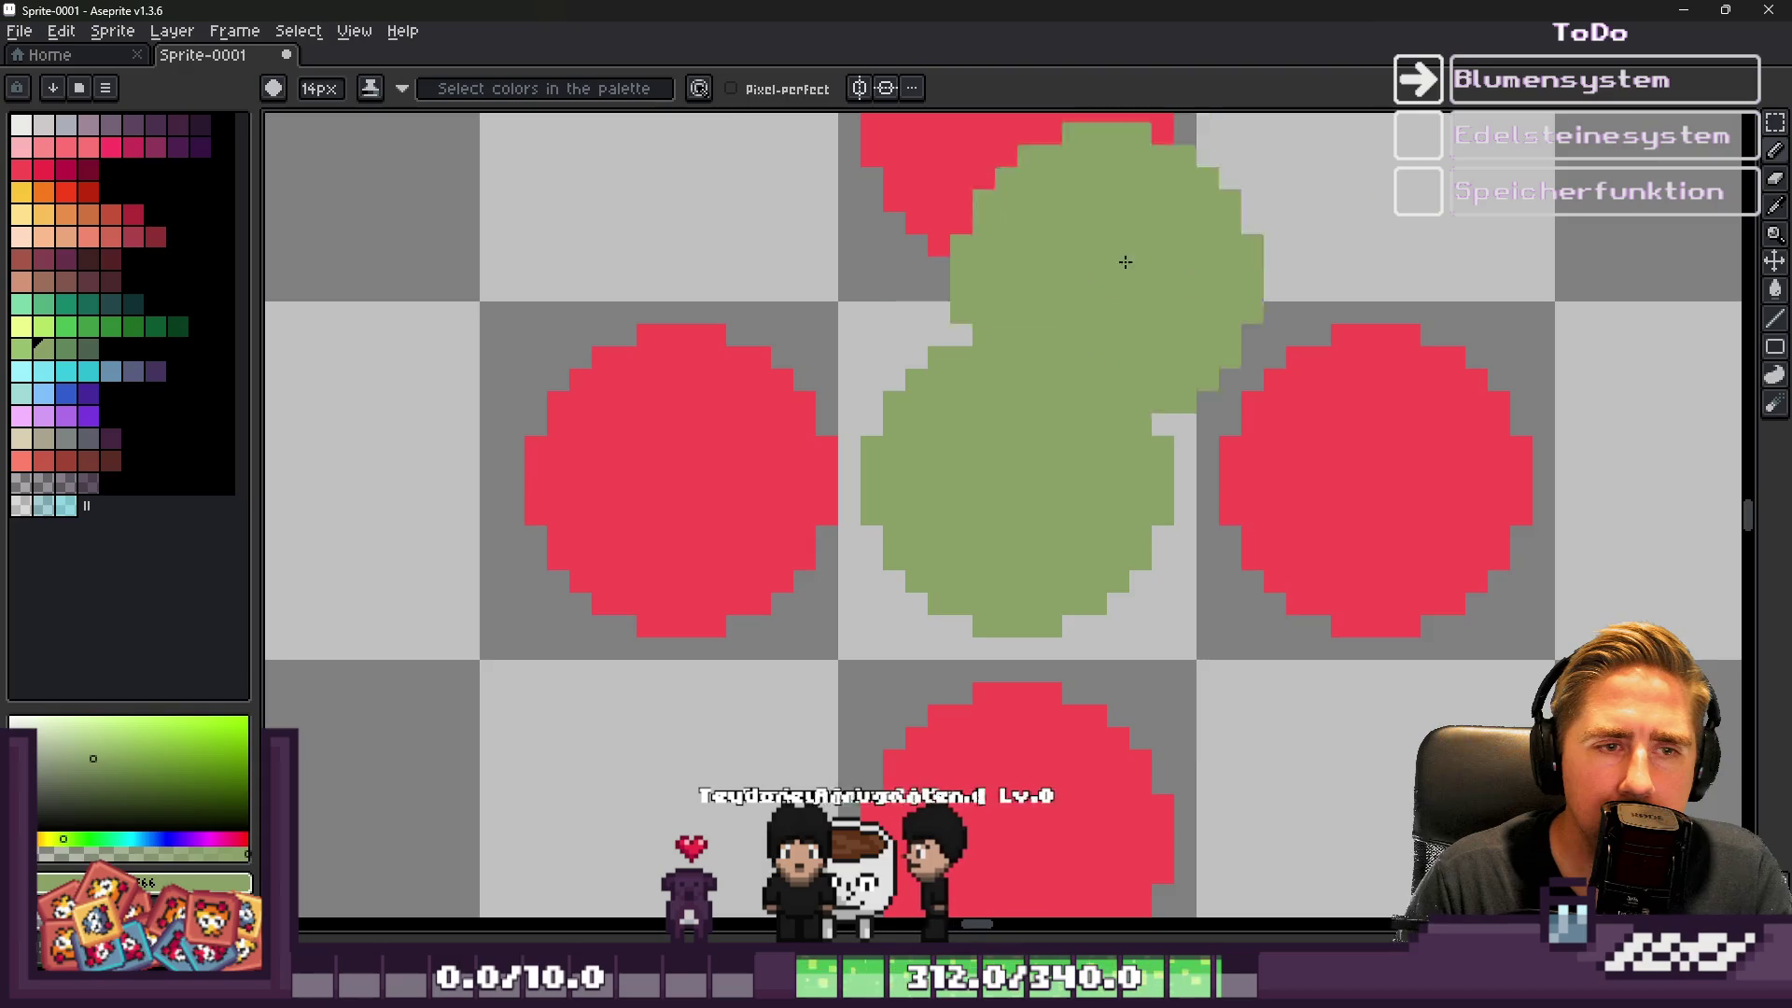
pyautogui.click(1680, 13)
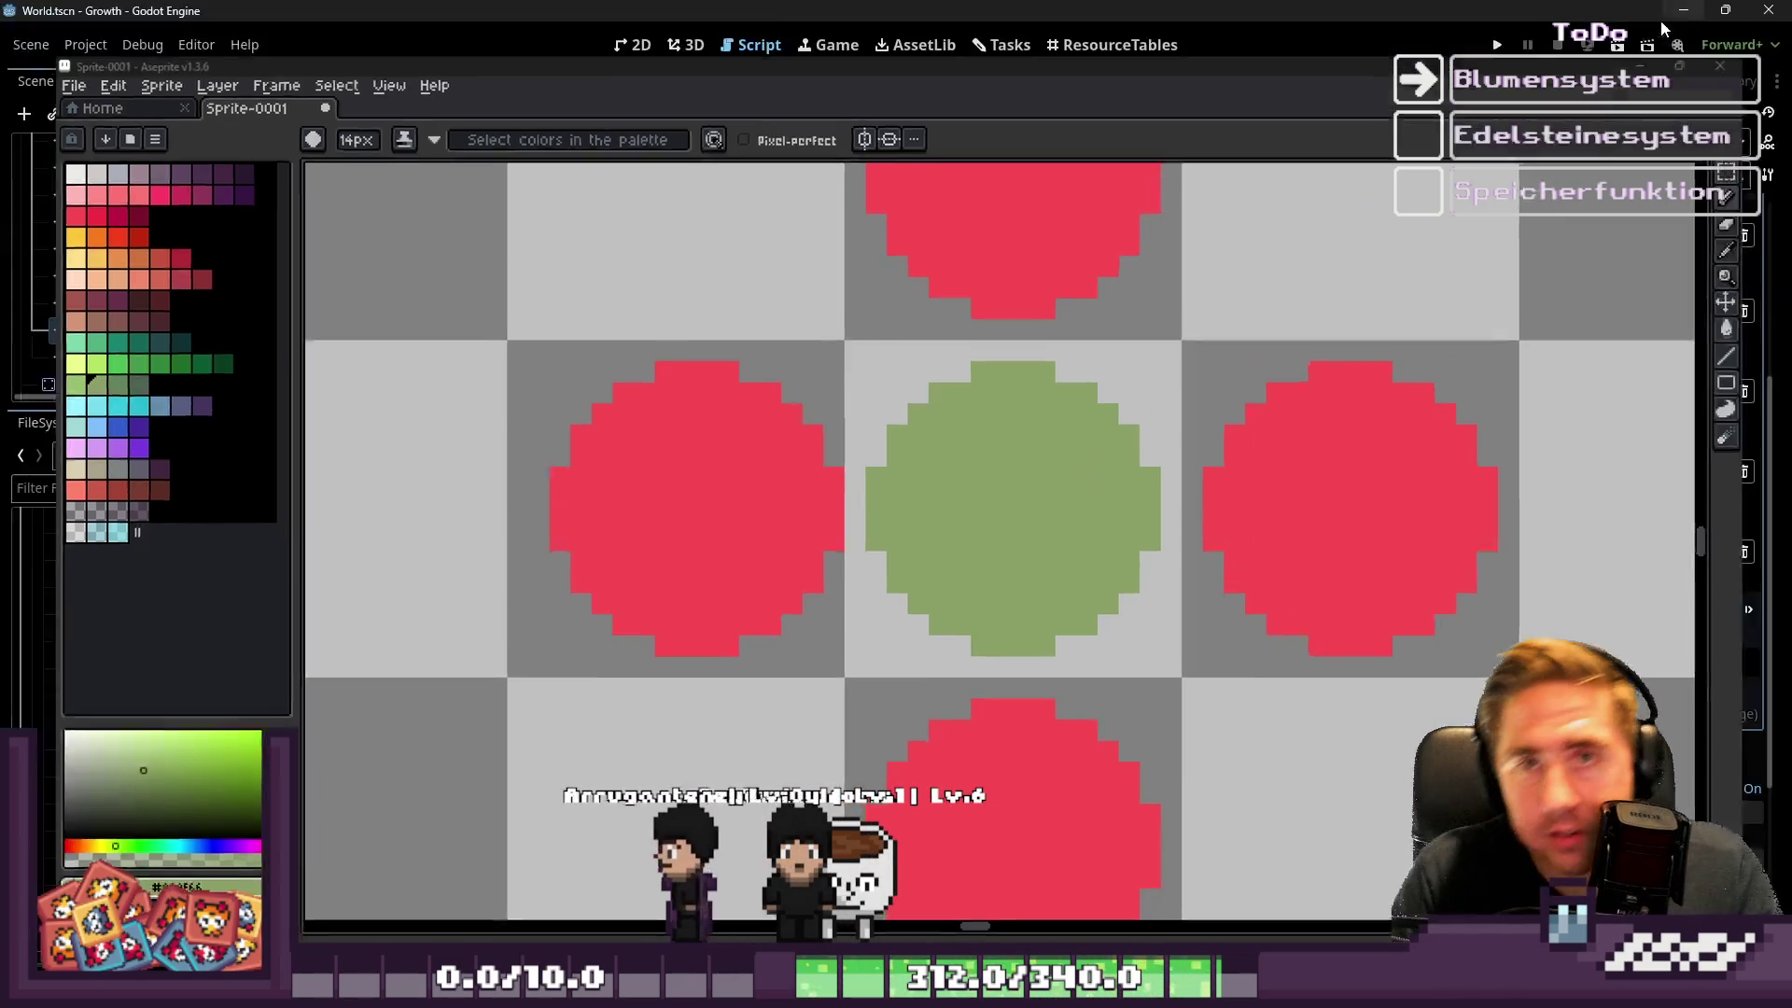
pyautogui.click(761, 486)
pyautogui.moveTo(761, 490)
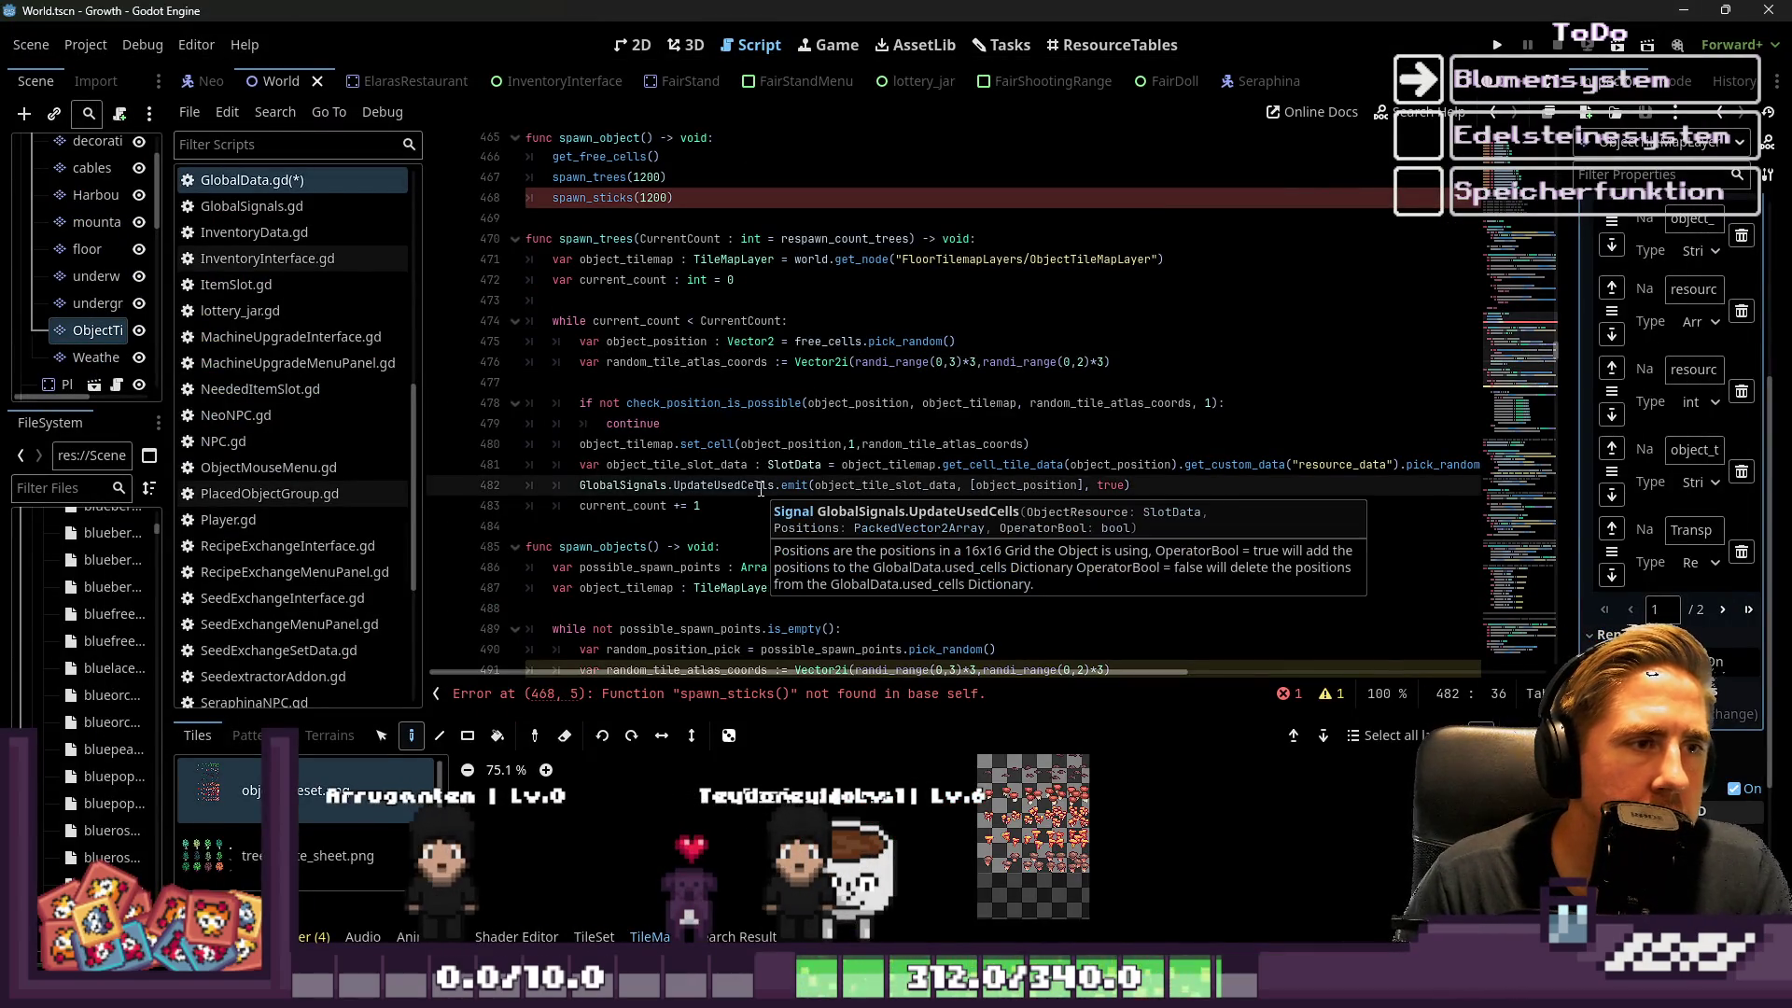
pyautogui.scroll(7, 731, 435)
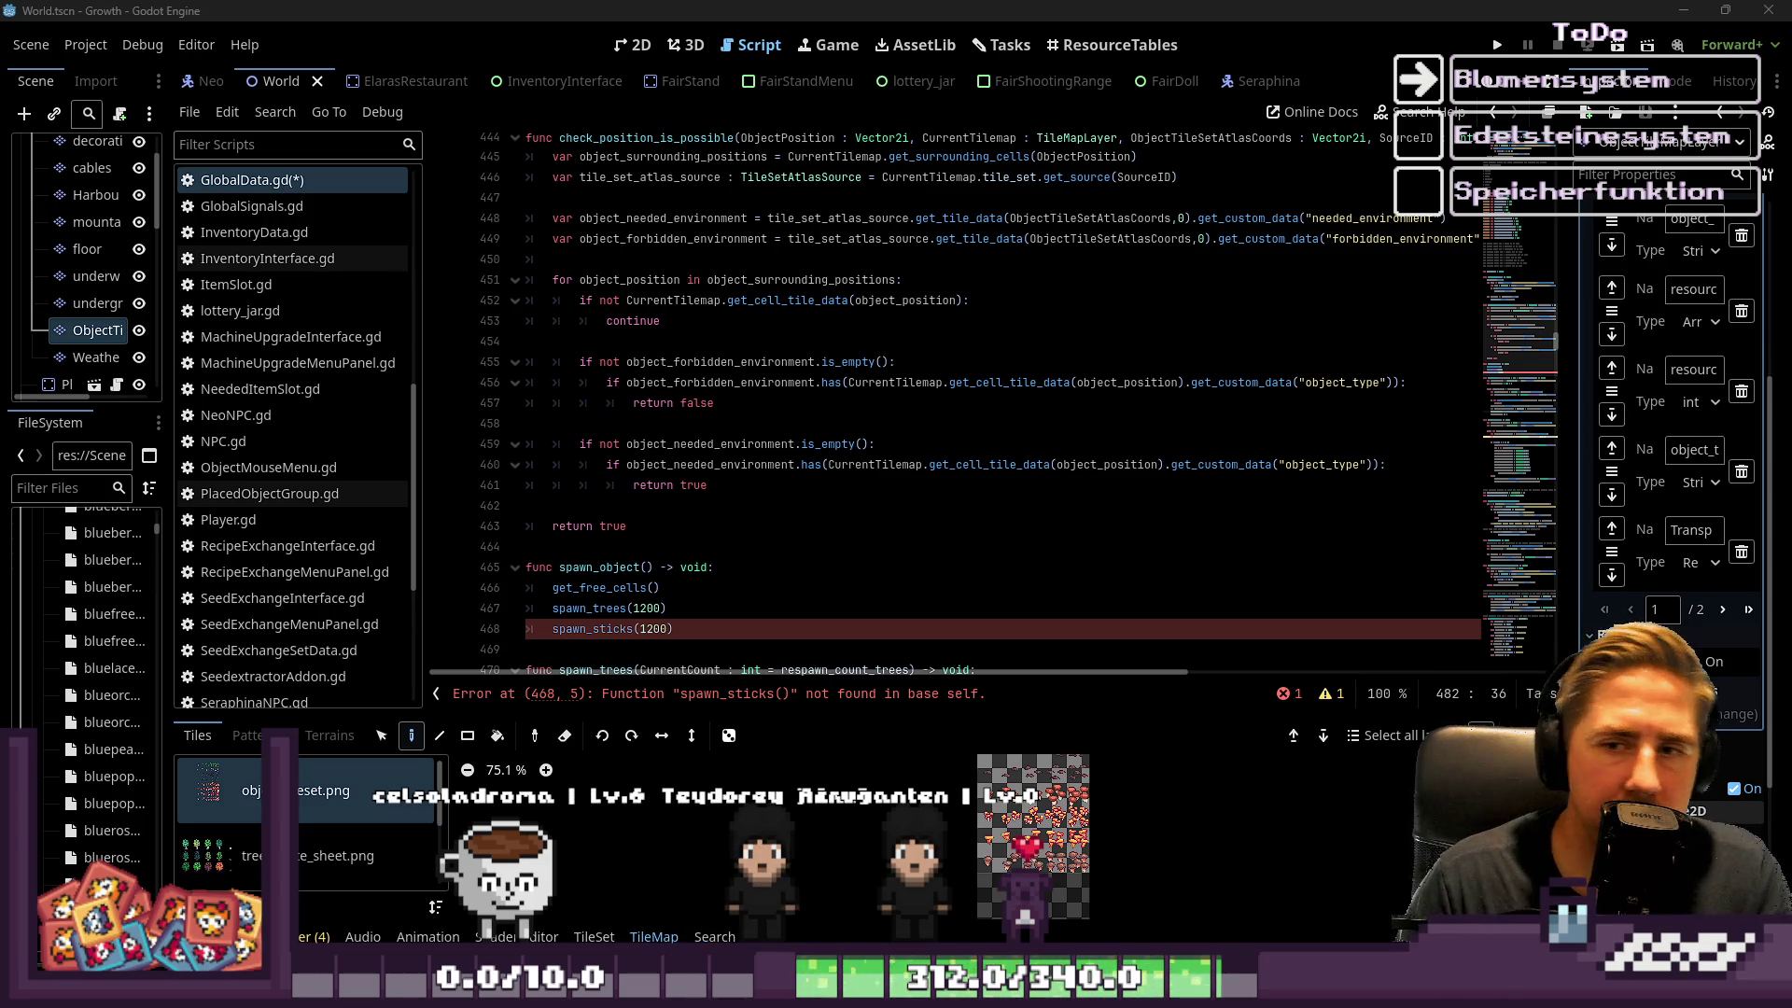
pyautogui.scroll(-3, 842, 460)
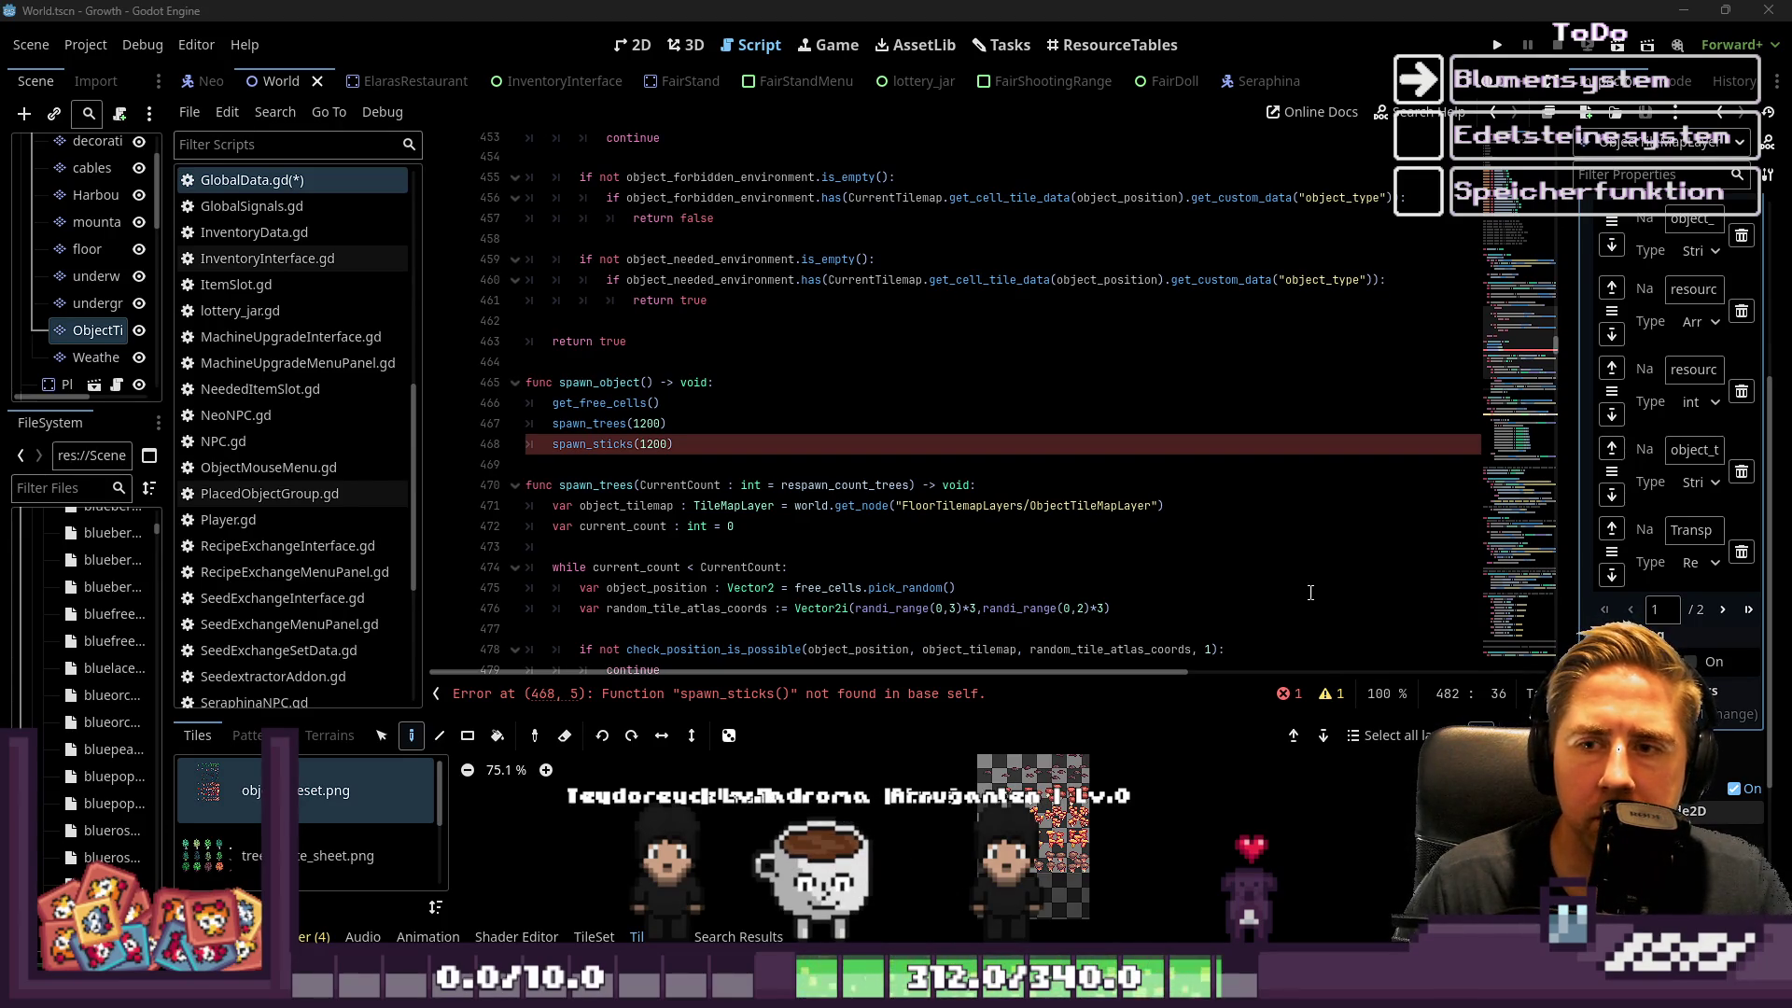
pyautogui.doubleClick(653, 444)
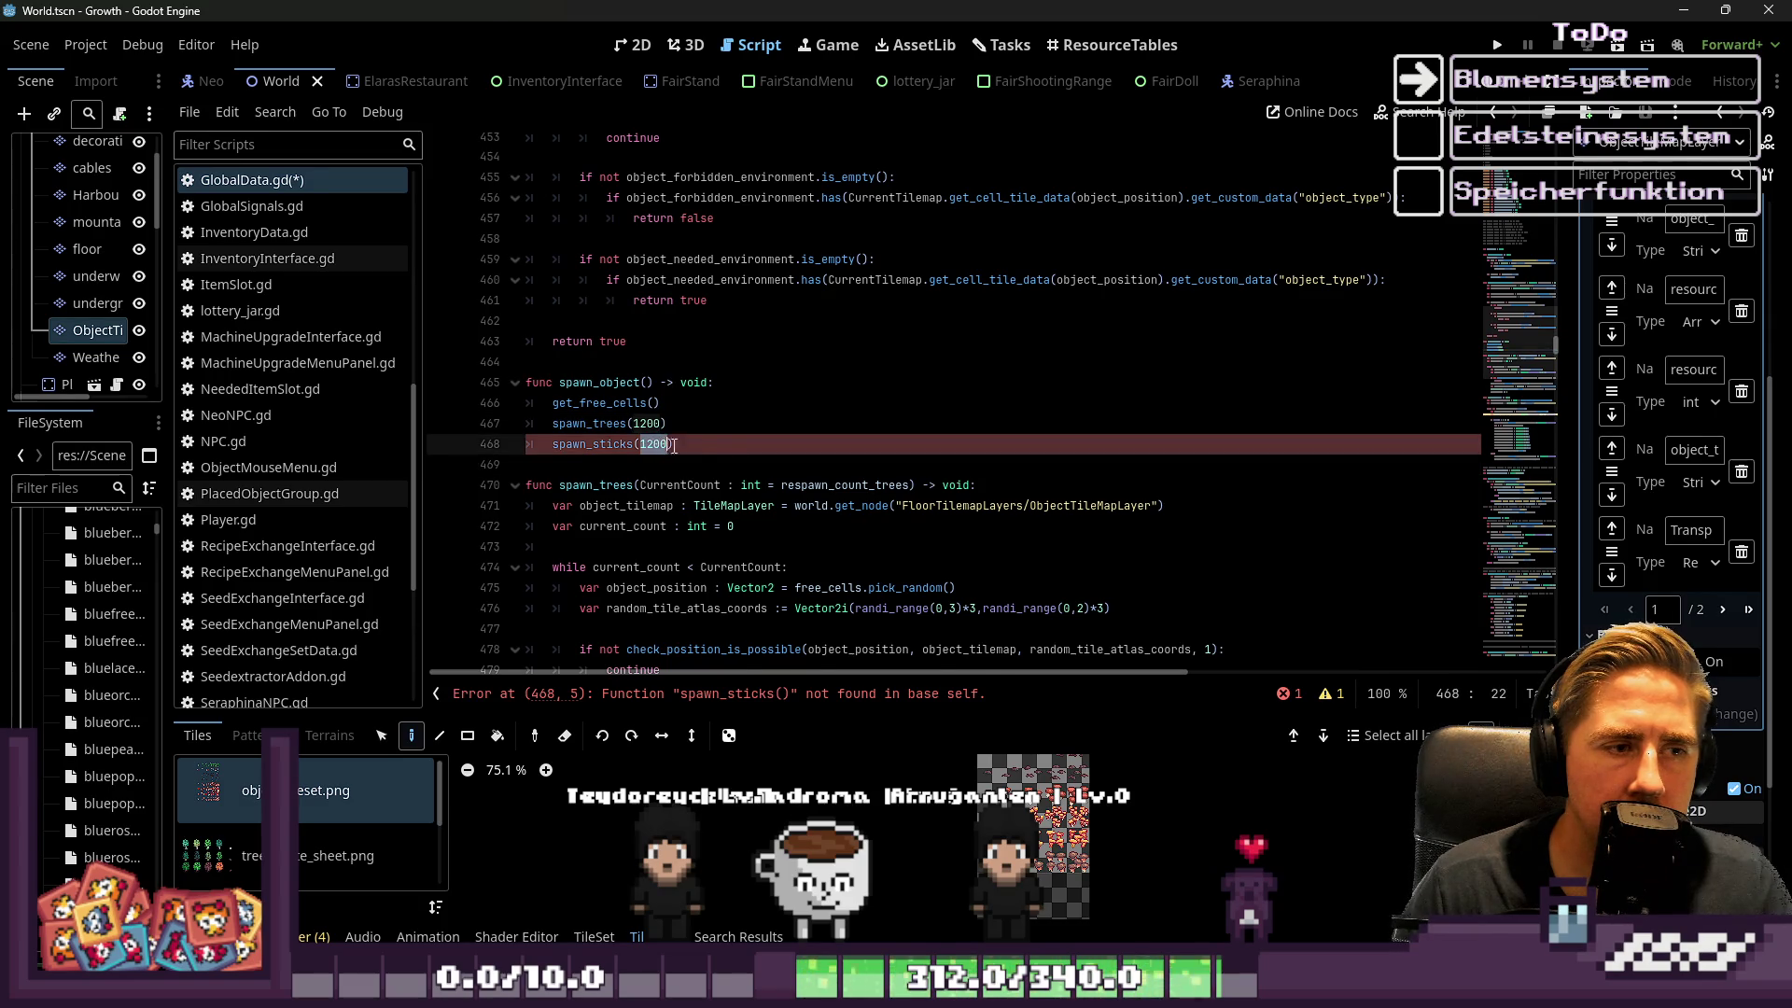
# Add a trailing comma after respawn_count_trees in the spawn_trees signature, dismissing autocomplete
pyautogui.scroll(-1, 739, 451)
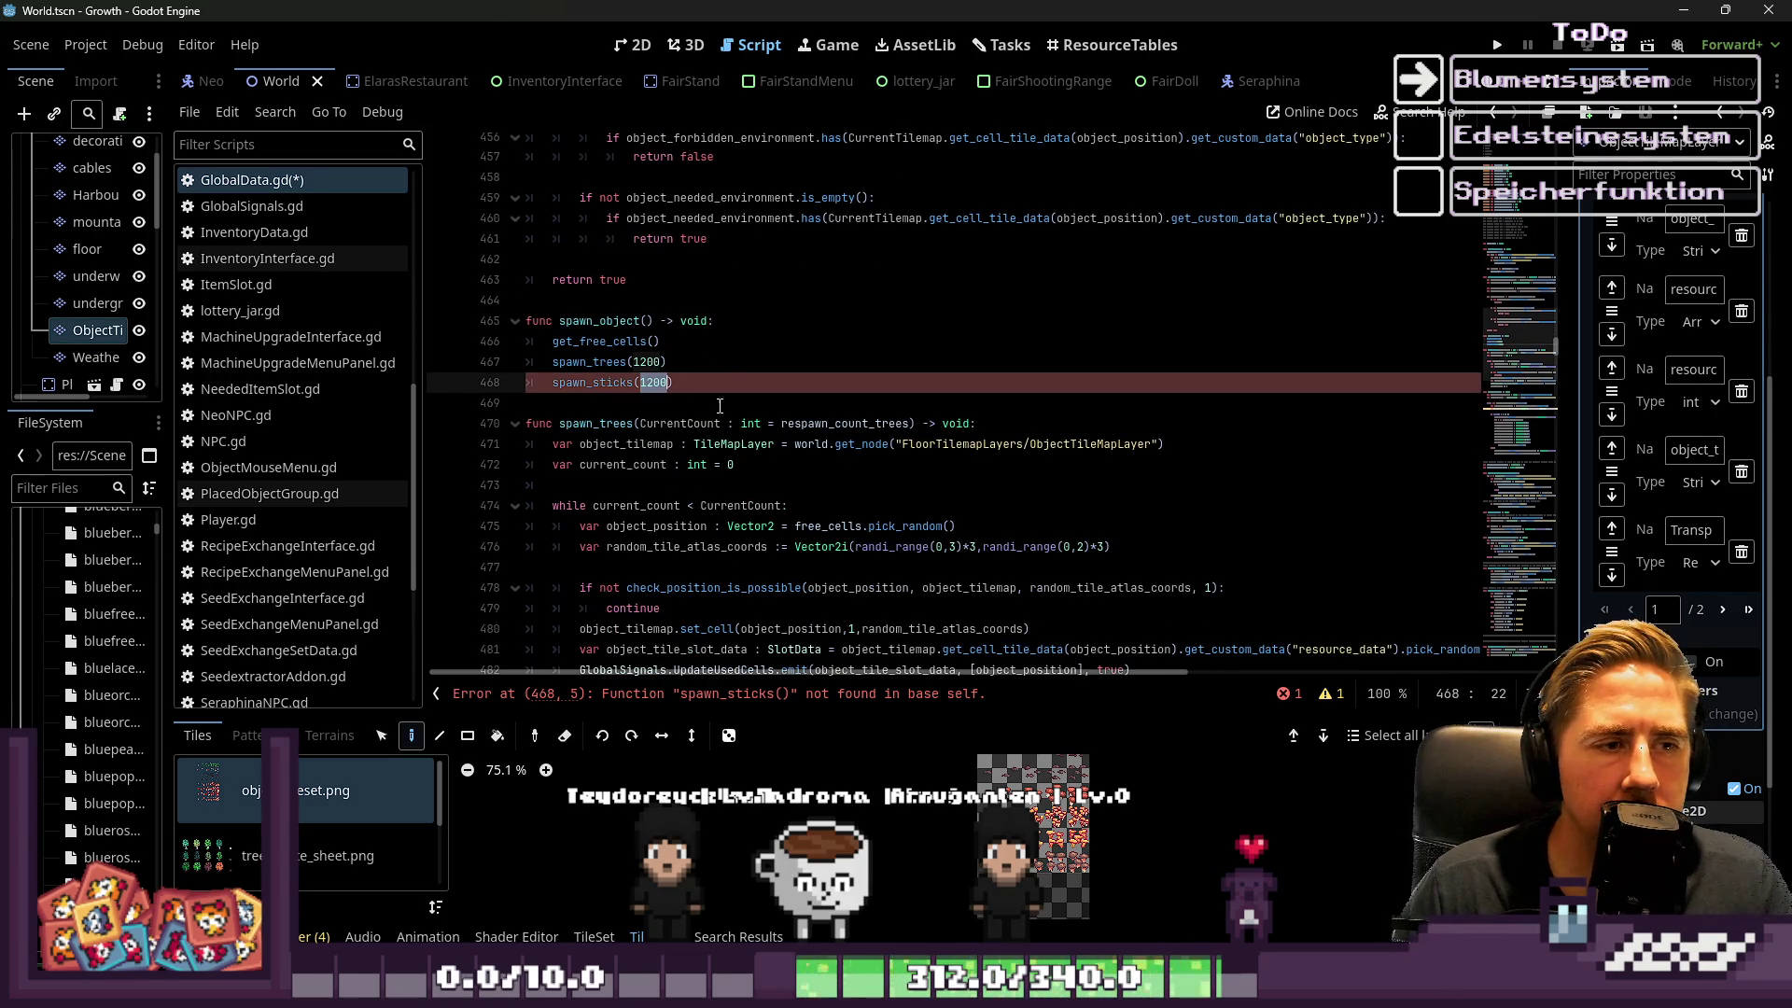
pyautogui.click(720, 406)
pyautogui.click(910, 423)
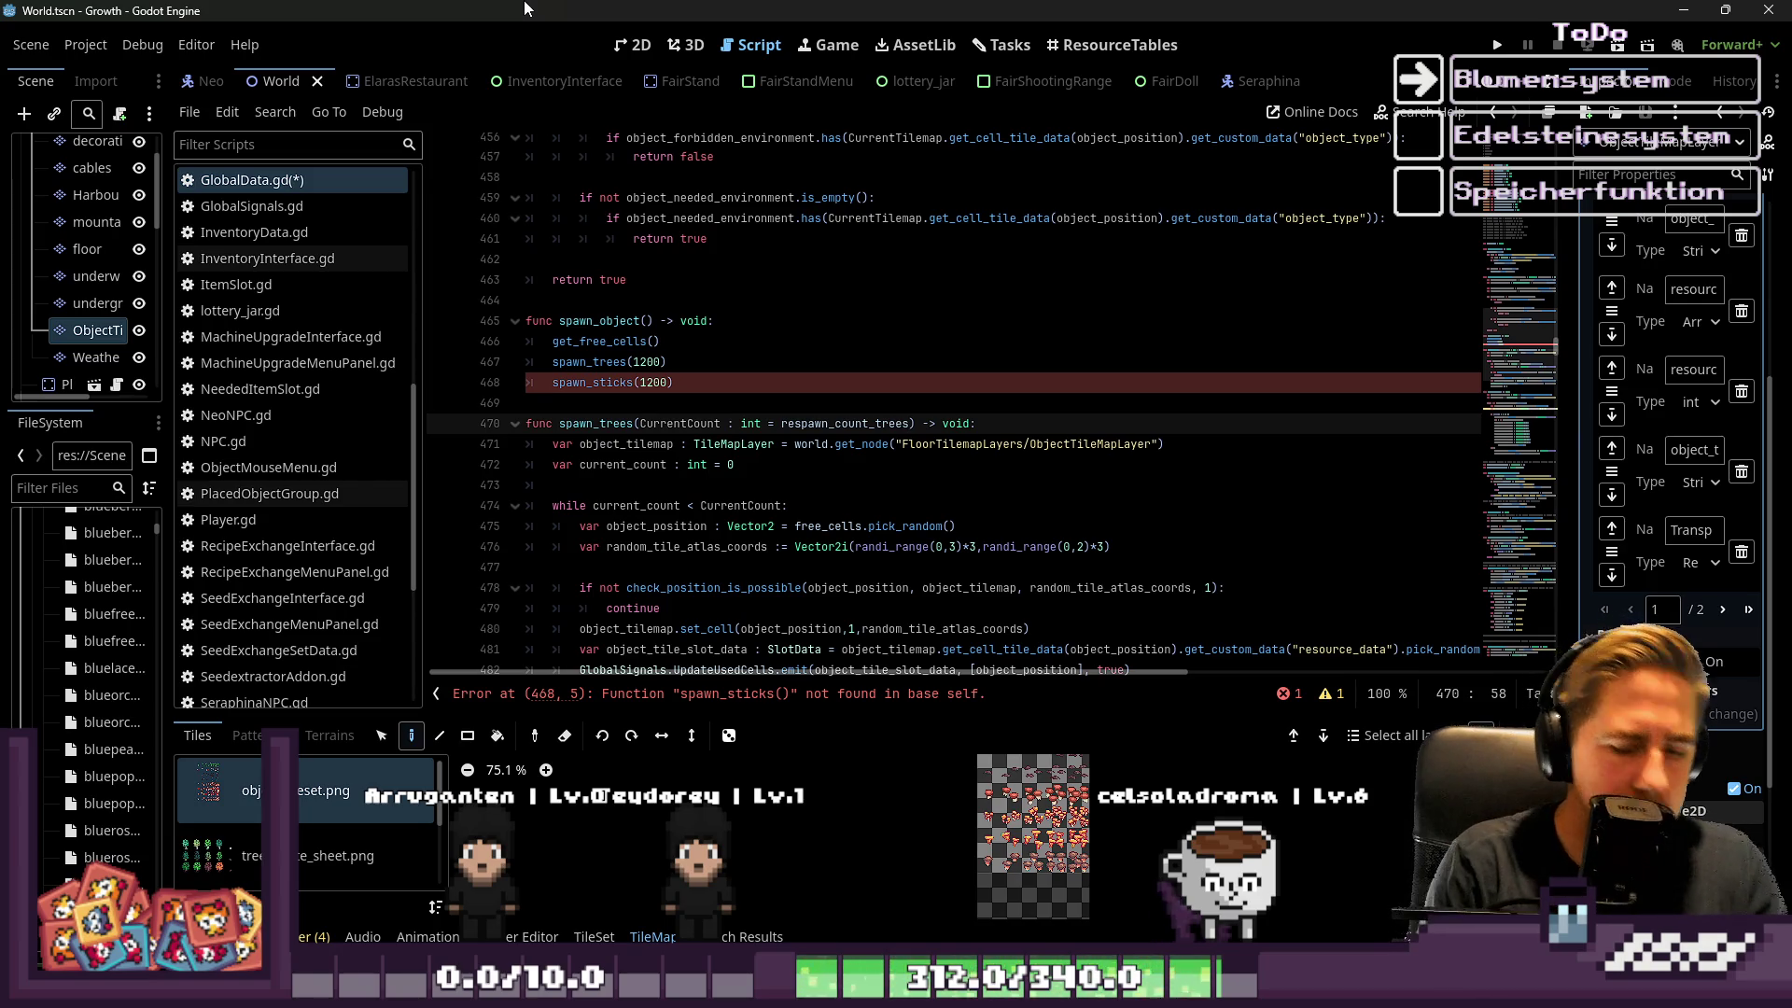
pyautogui.write(',')
pyautogui.hotkey('ctrl', 'space')
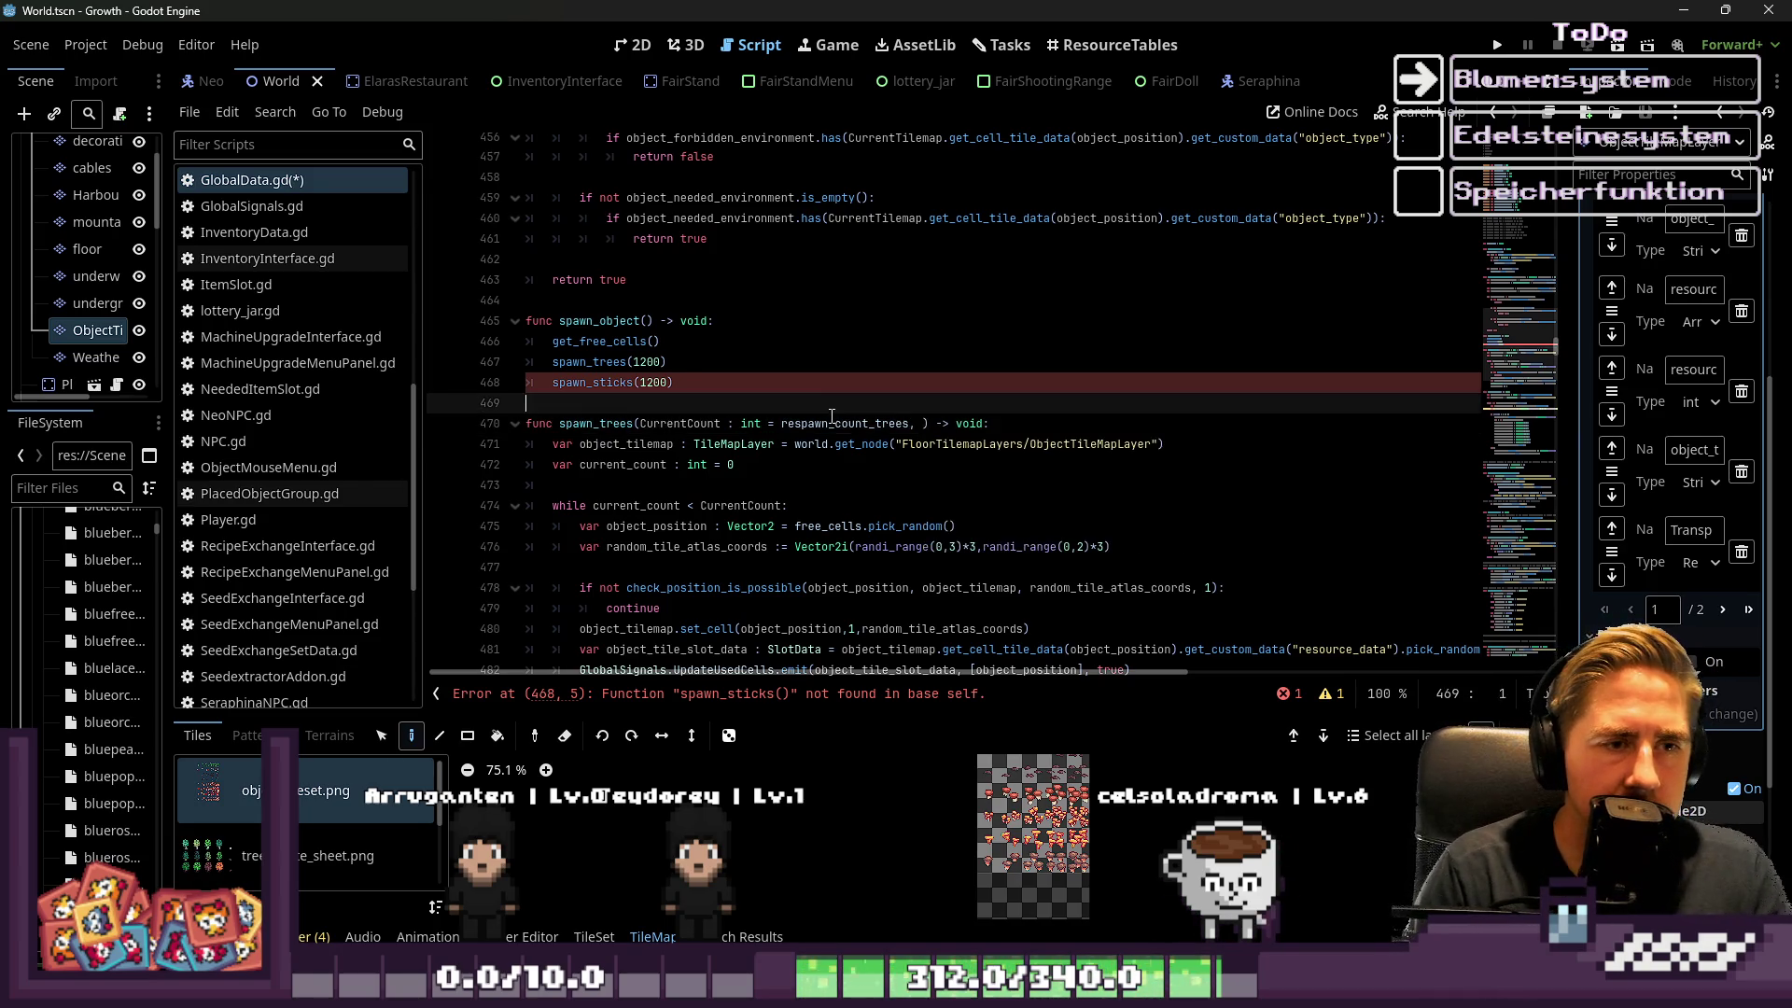
pyautogui.press('Escape')
# Remove the stray indent on blank line 473 and recheck the spawn_sticks call
pyautogui.click(952, 459)
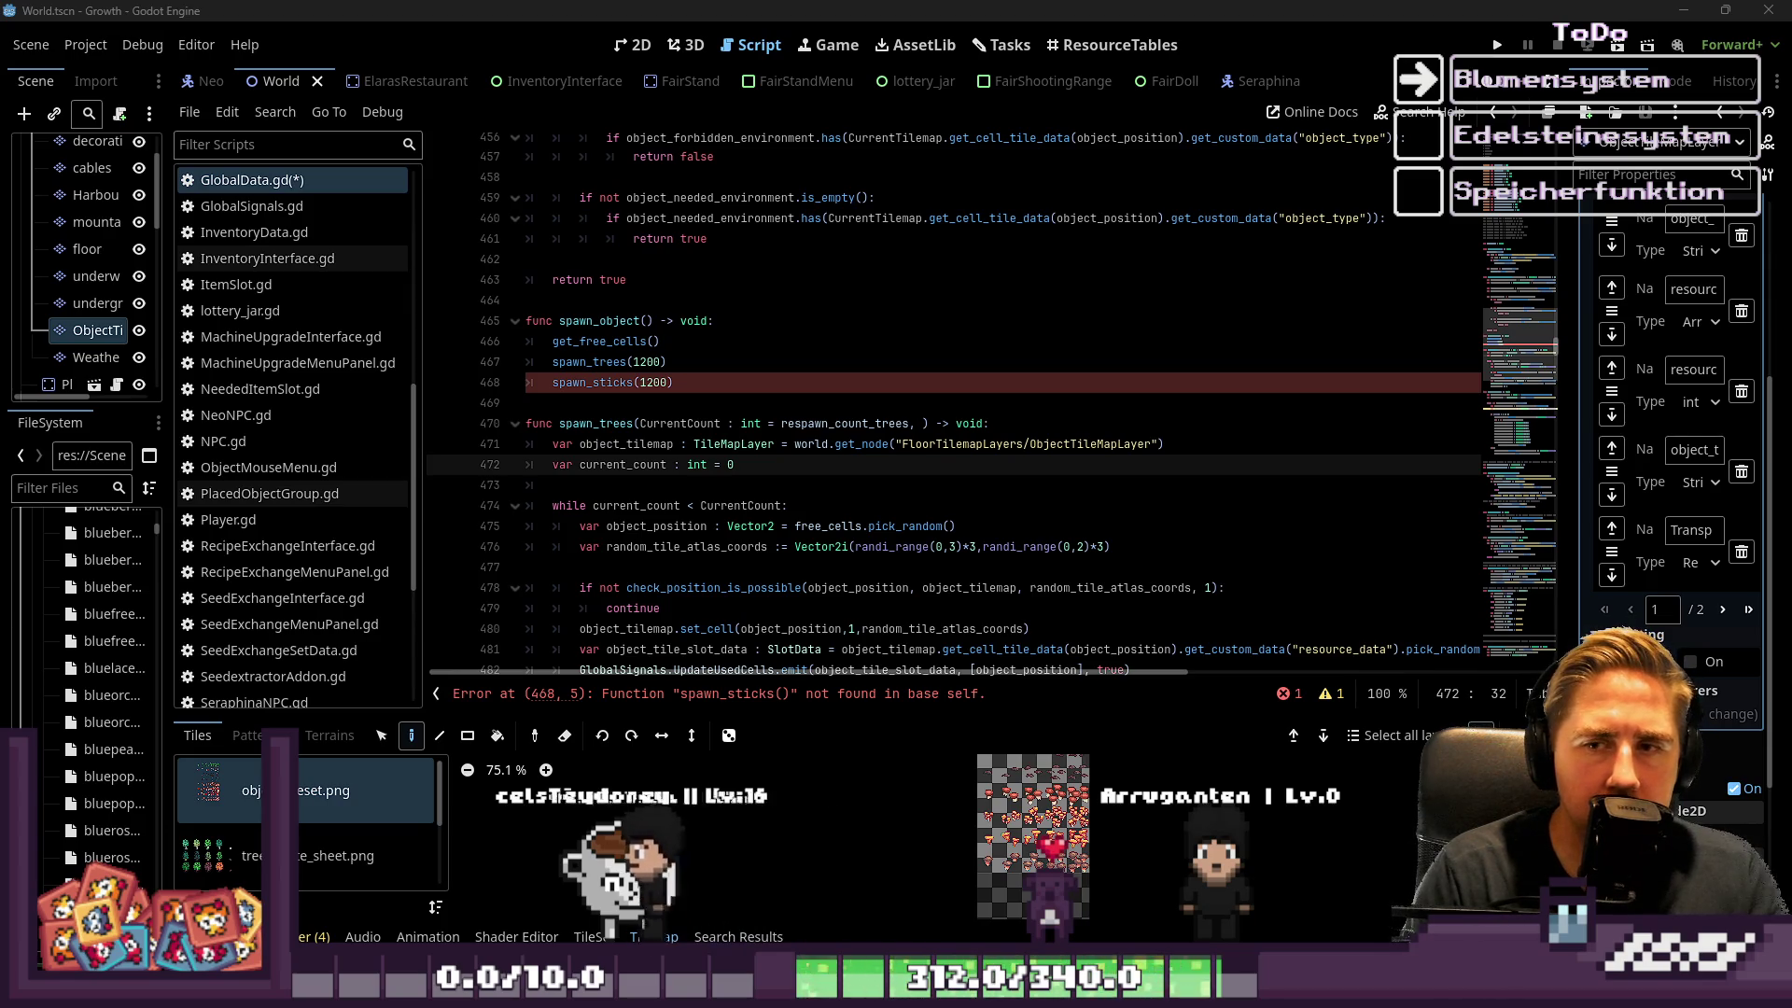
pyautogui.click(1011, 485)
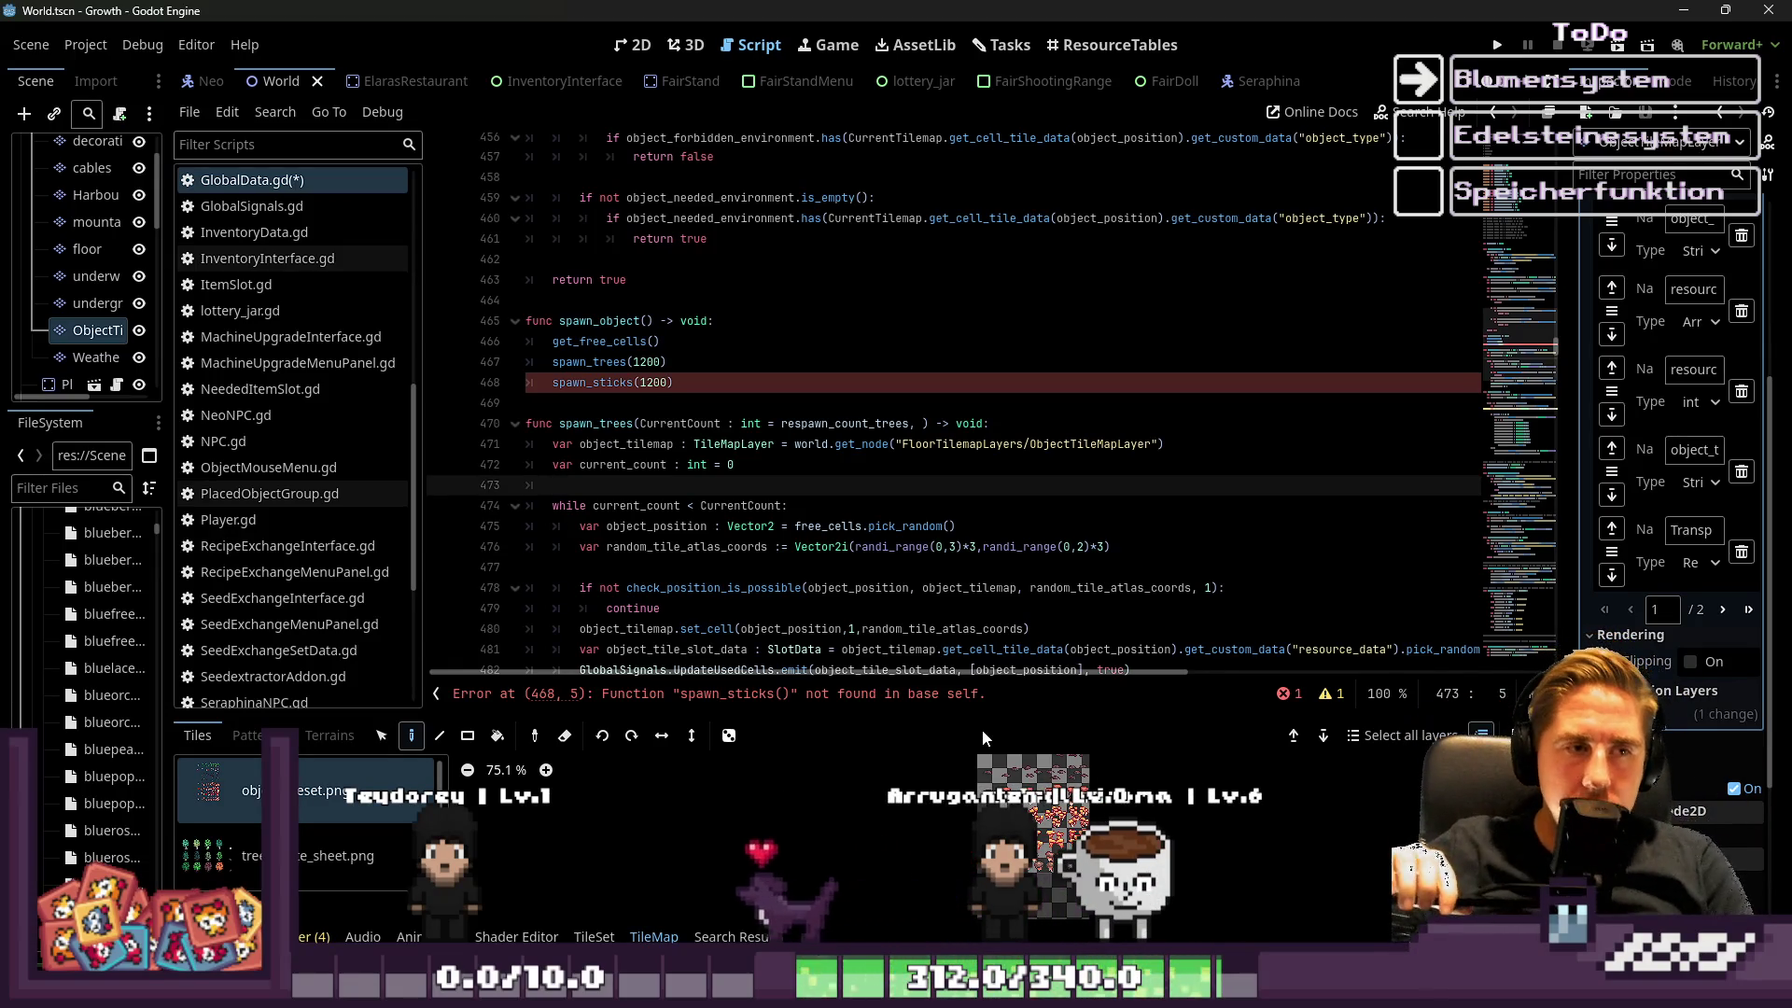
pyautogui.press('BackSpace')
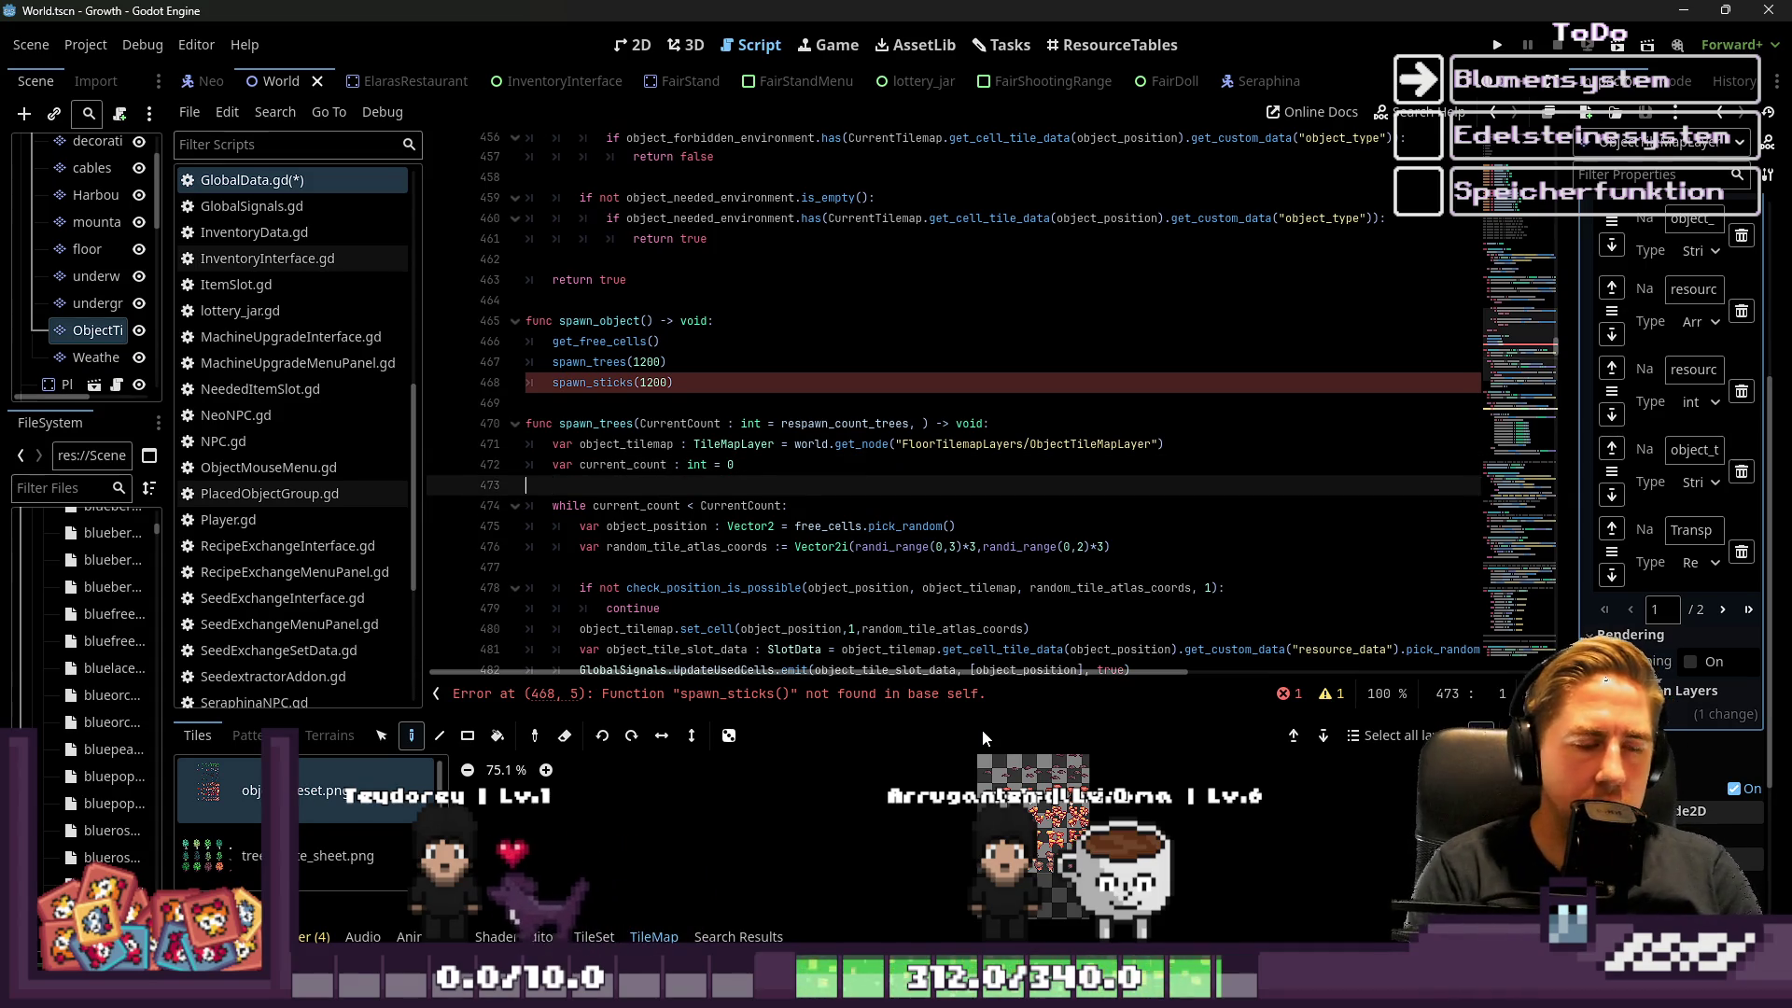
pyautogui.press('Up')
pyautogui.press('Up')
pyautogui.press('Up')
pyautogui.press('End')
pyautogui.press('Left')
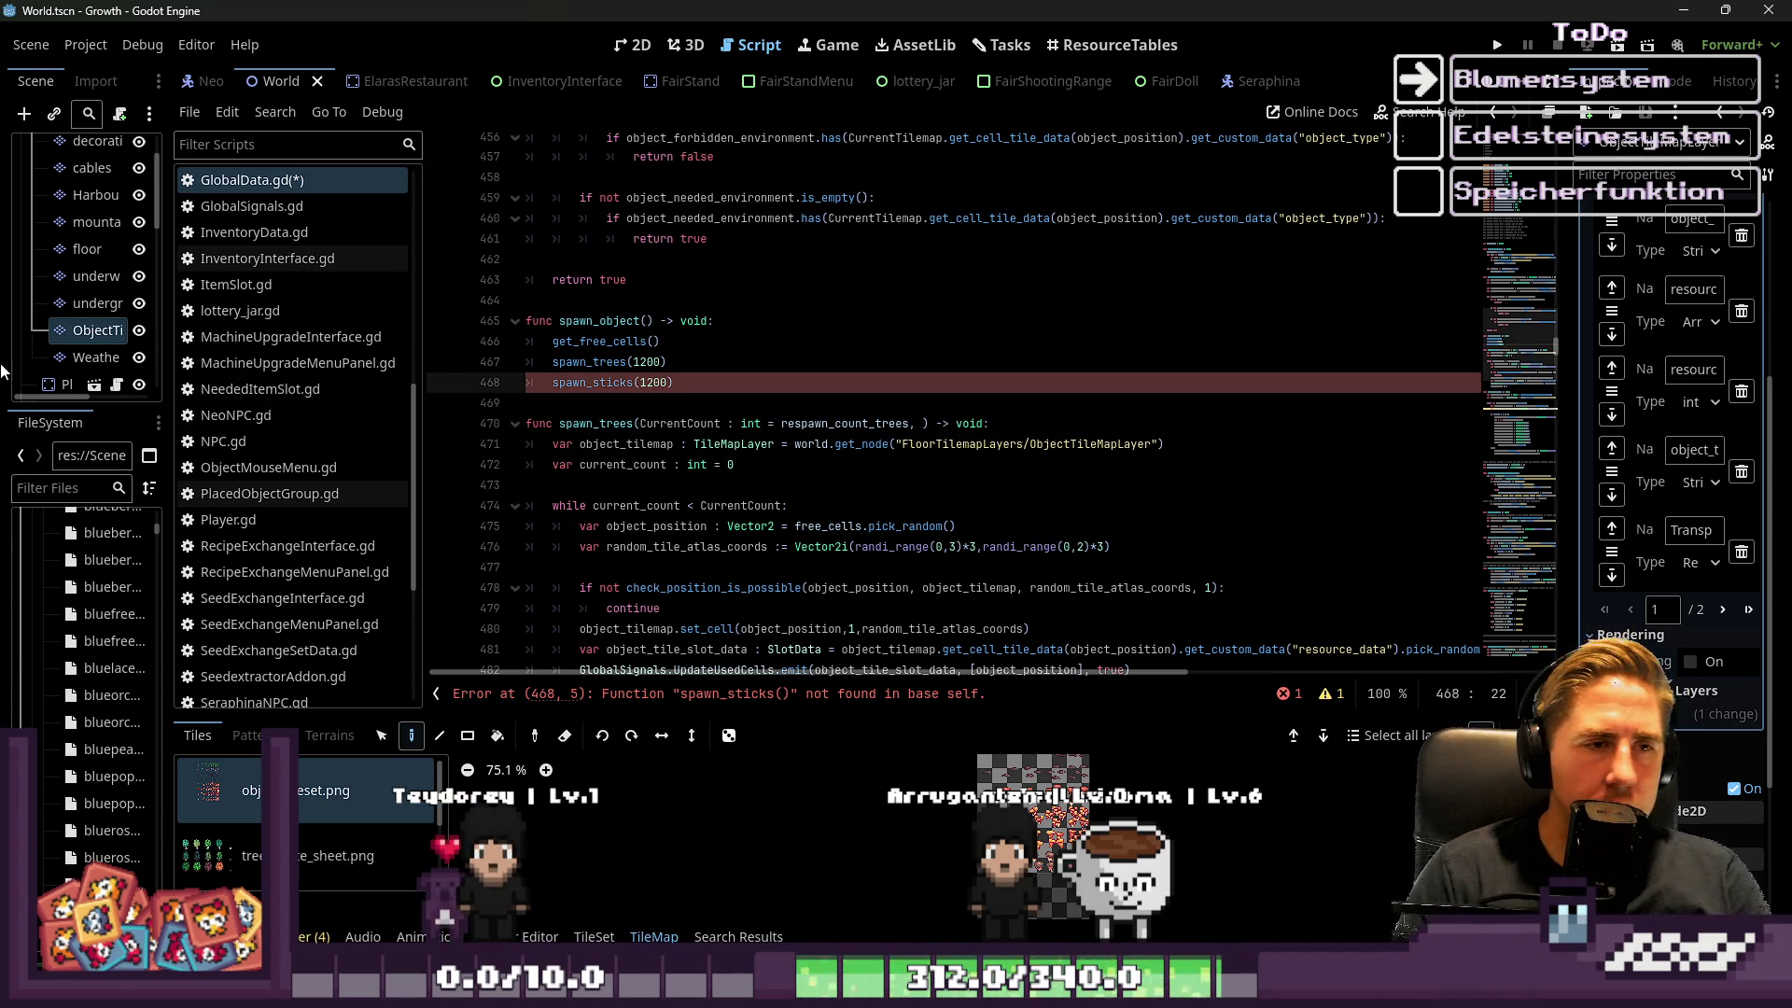
pyautogui.click(758, 461)
pyautogui.scroll(-2, 771, 484)
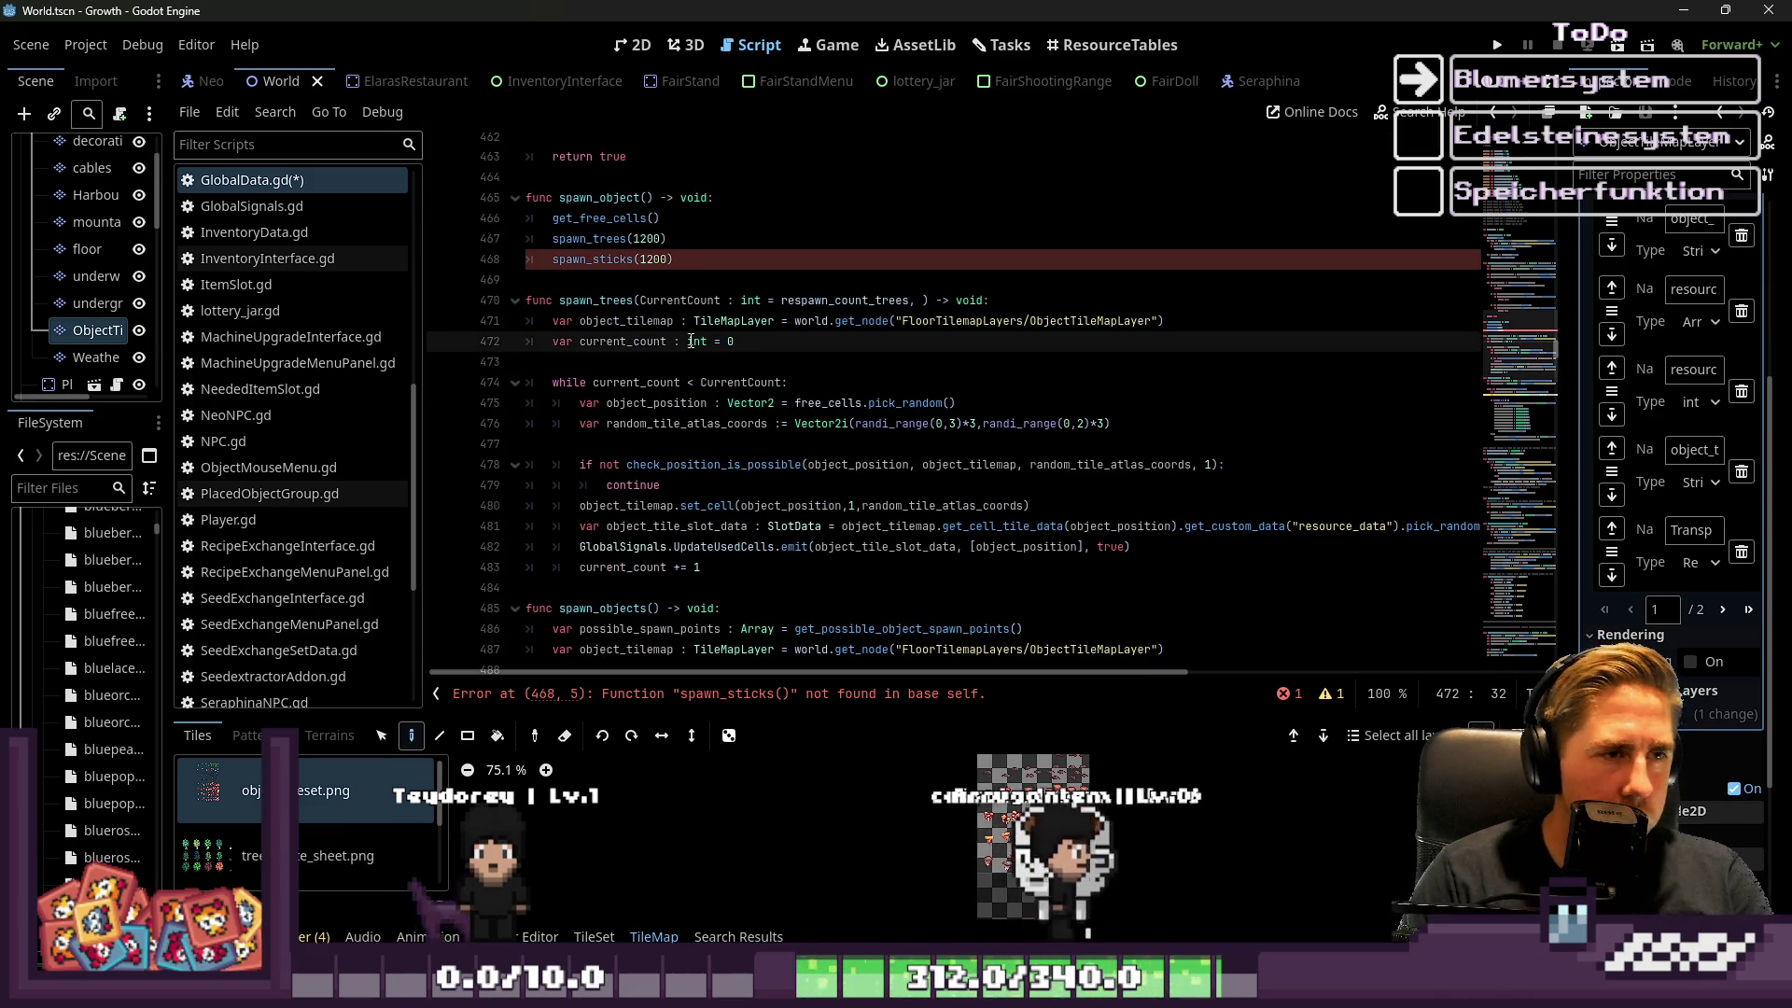
pyautogui.click(653, 260)
pyautogui.doubleClick(653, 260)
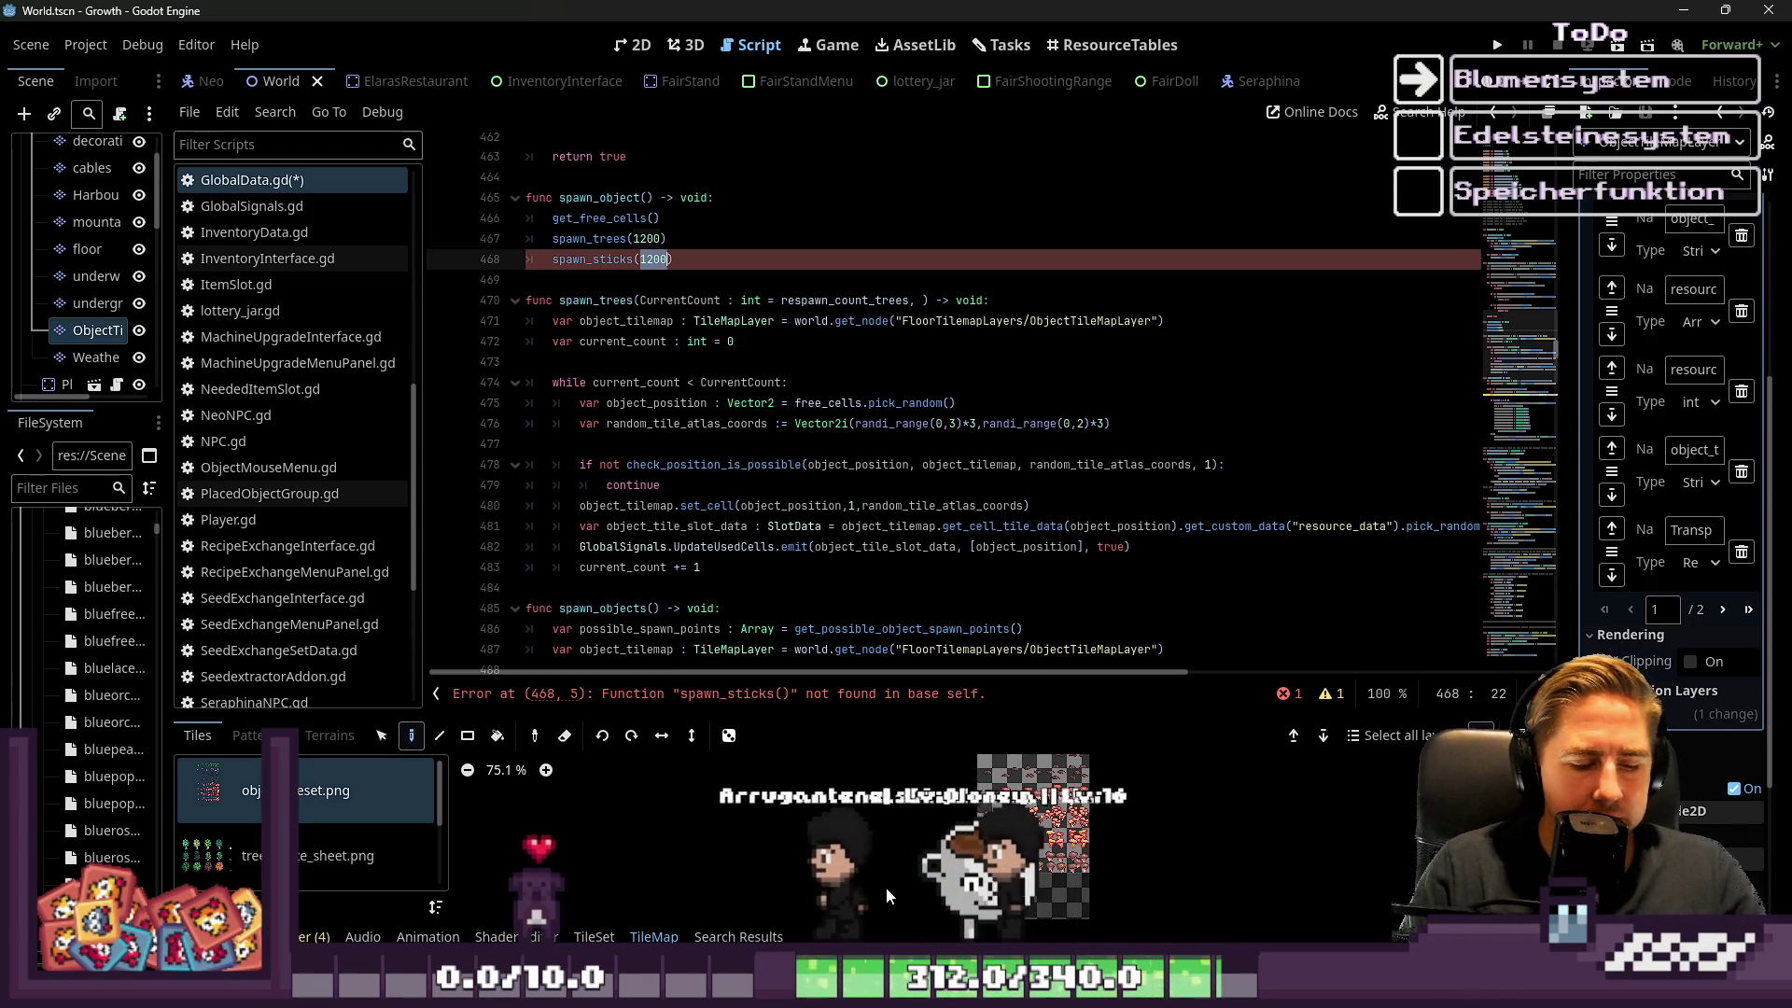
pyautogui.press('Left')
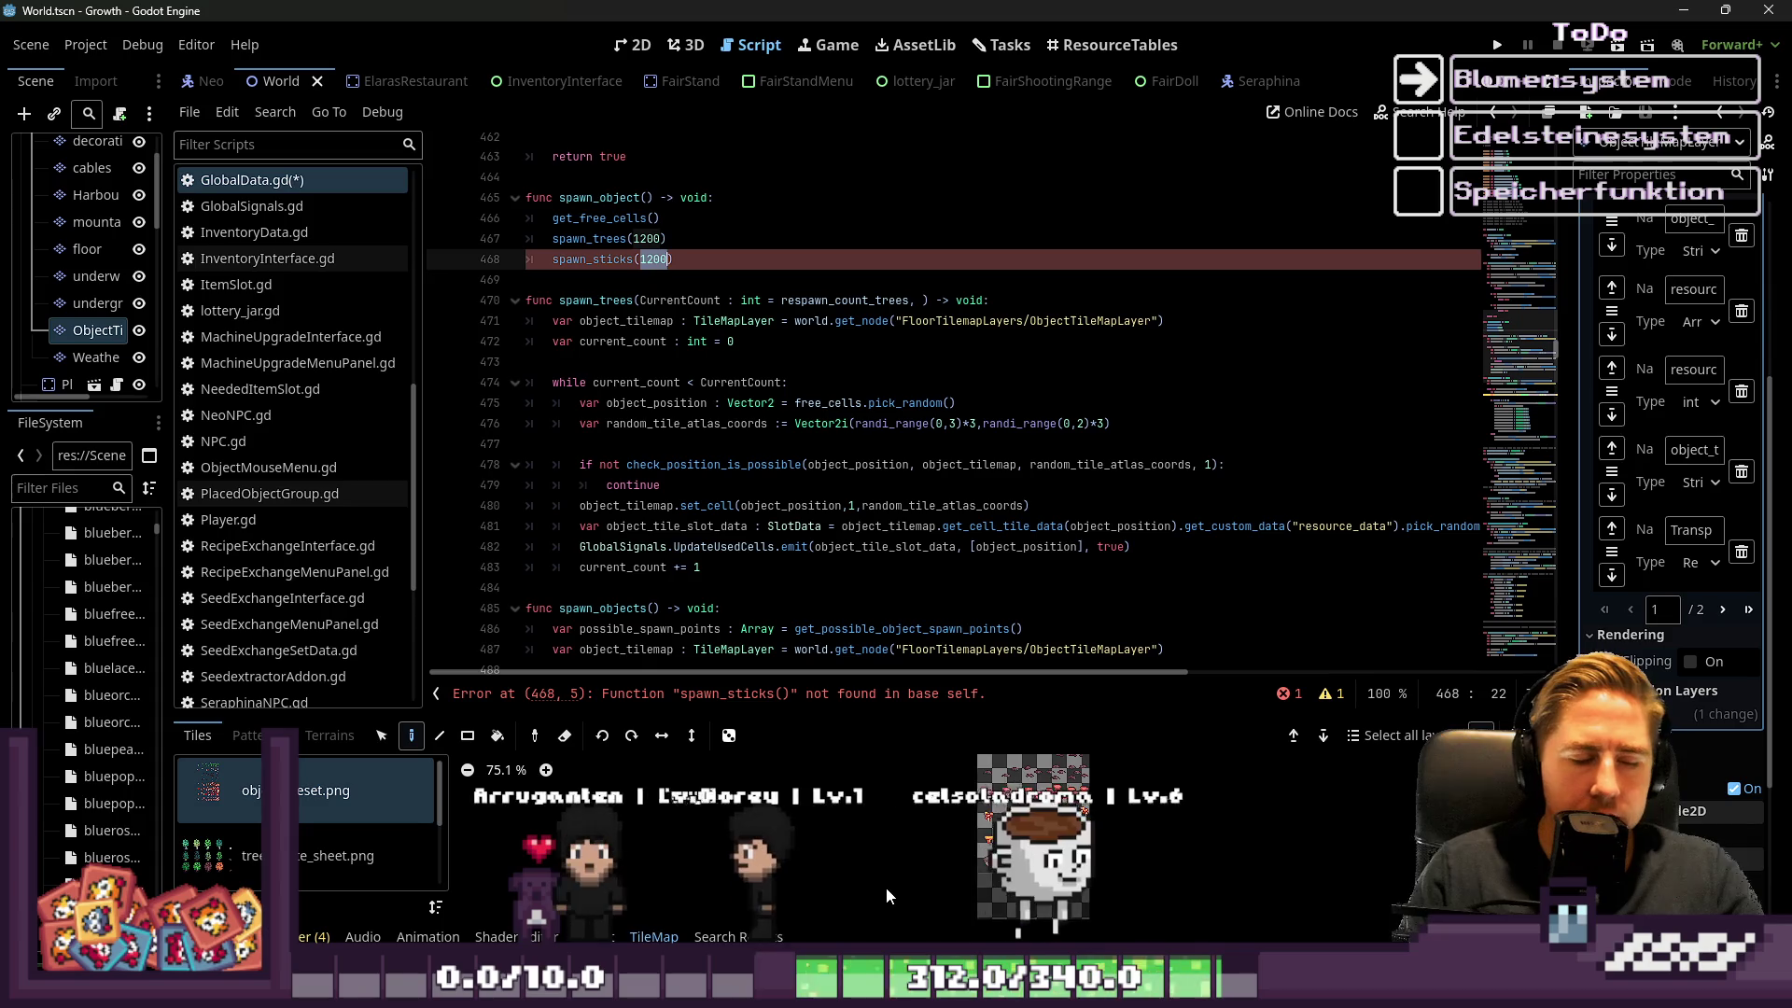
pyautogui.hotkey('ctrl', 'shift', 'Right')
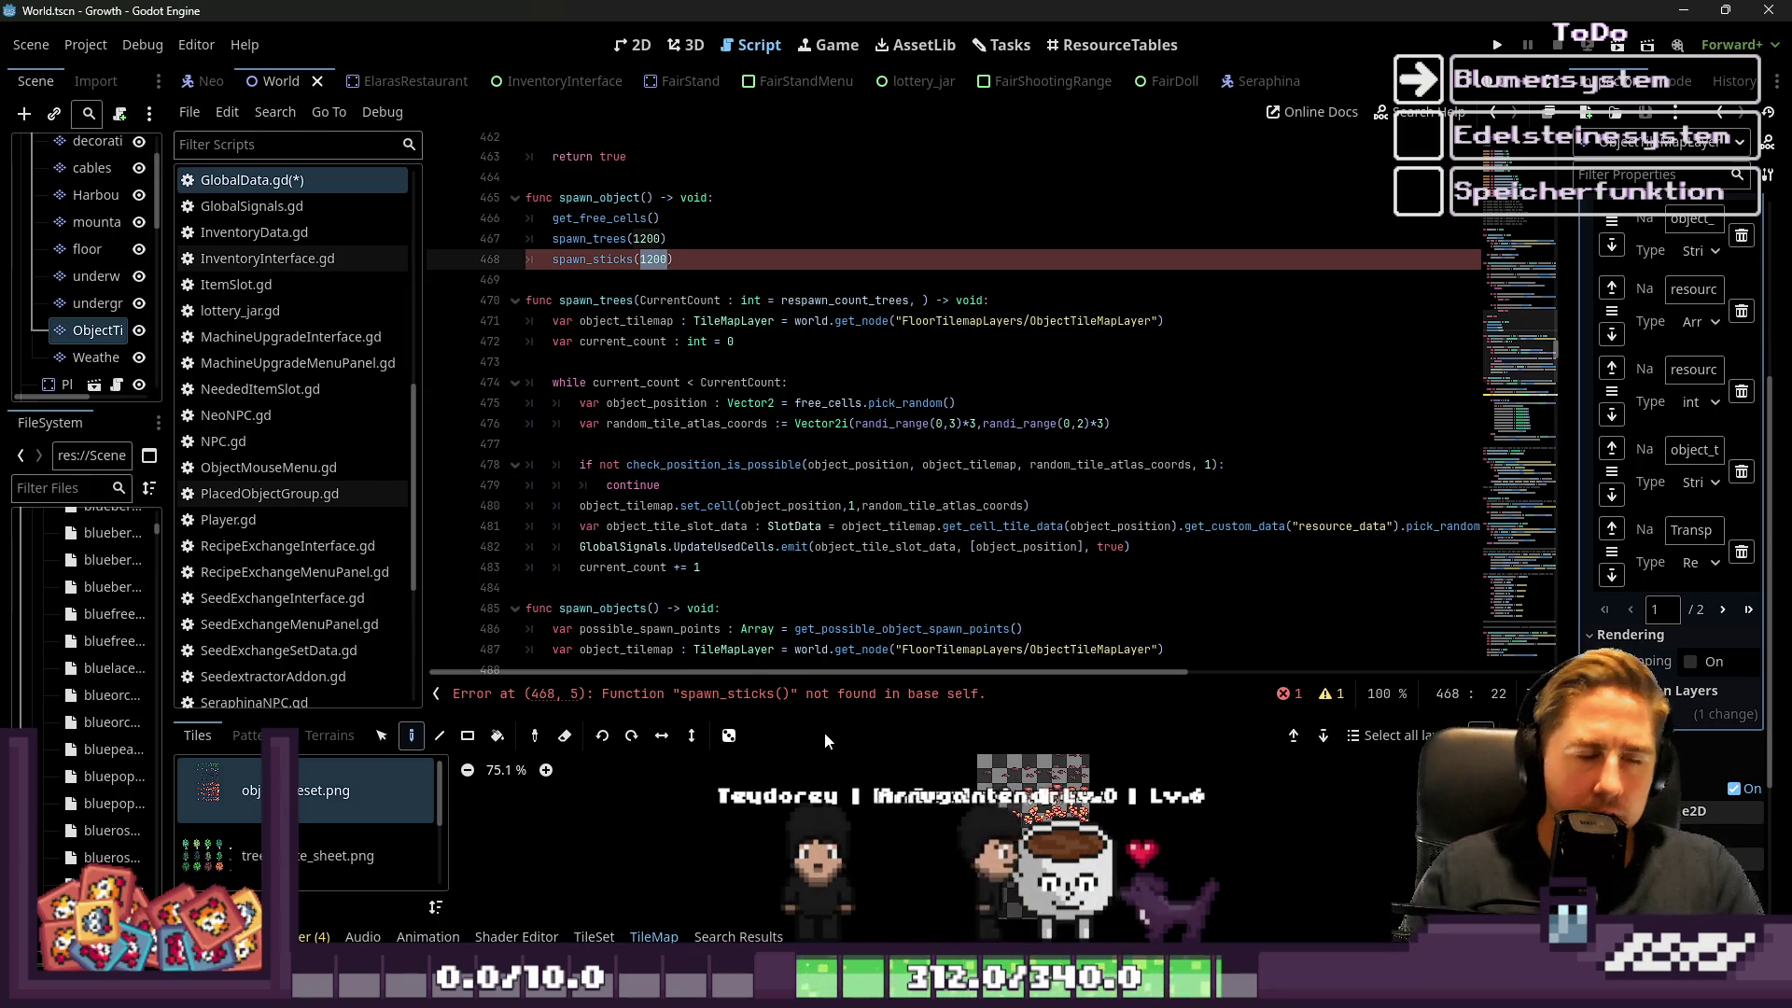
pyautogui.click(650, 259)
pyautogui.doubleClick(651, 259)
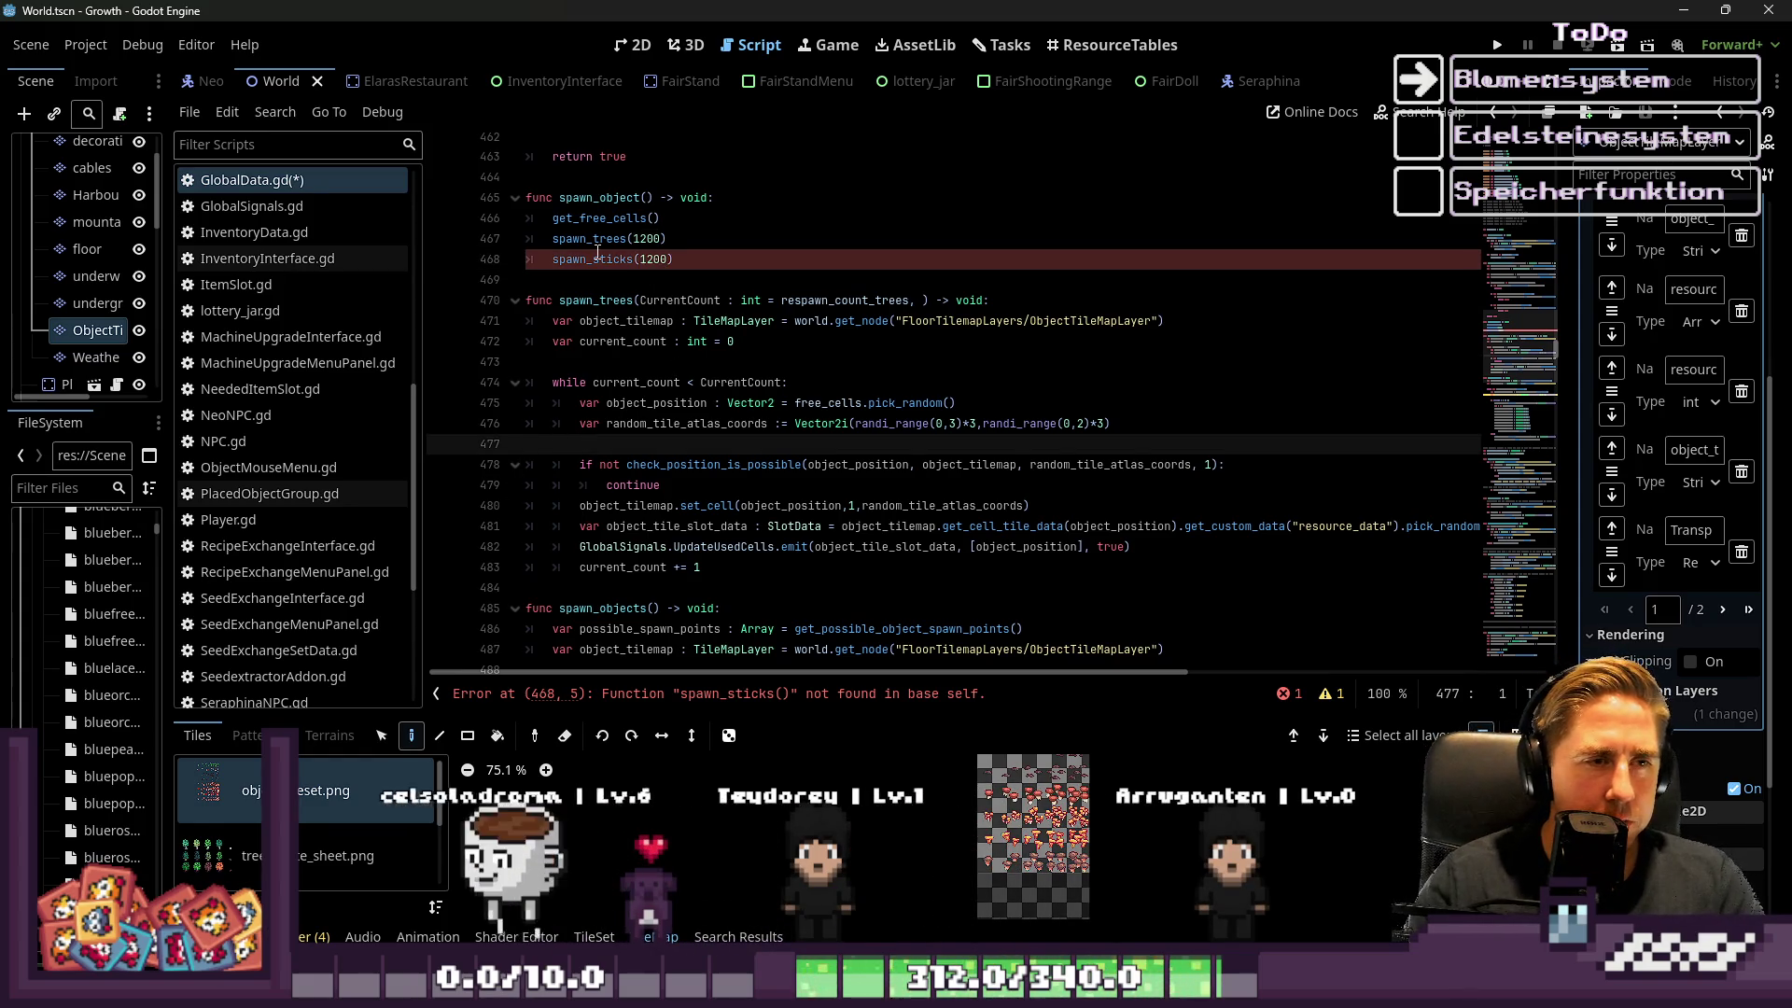
pyautogui.click(916, 299)
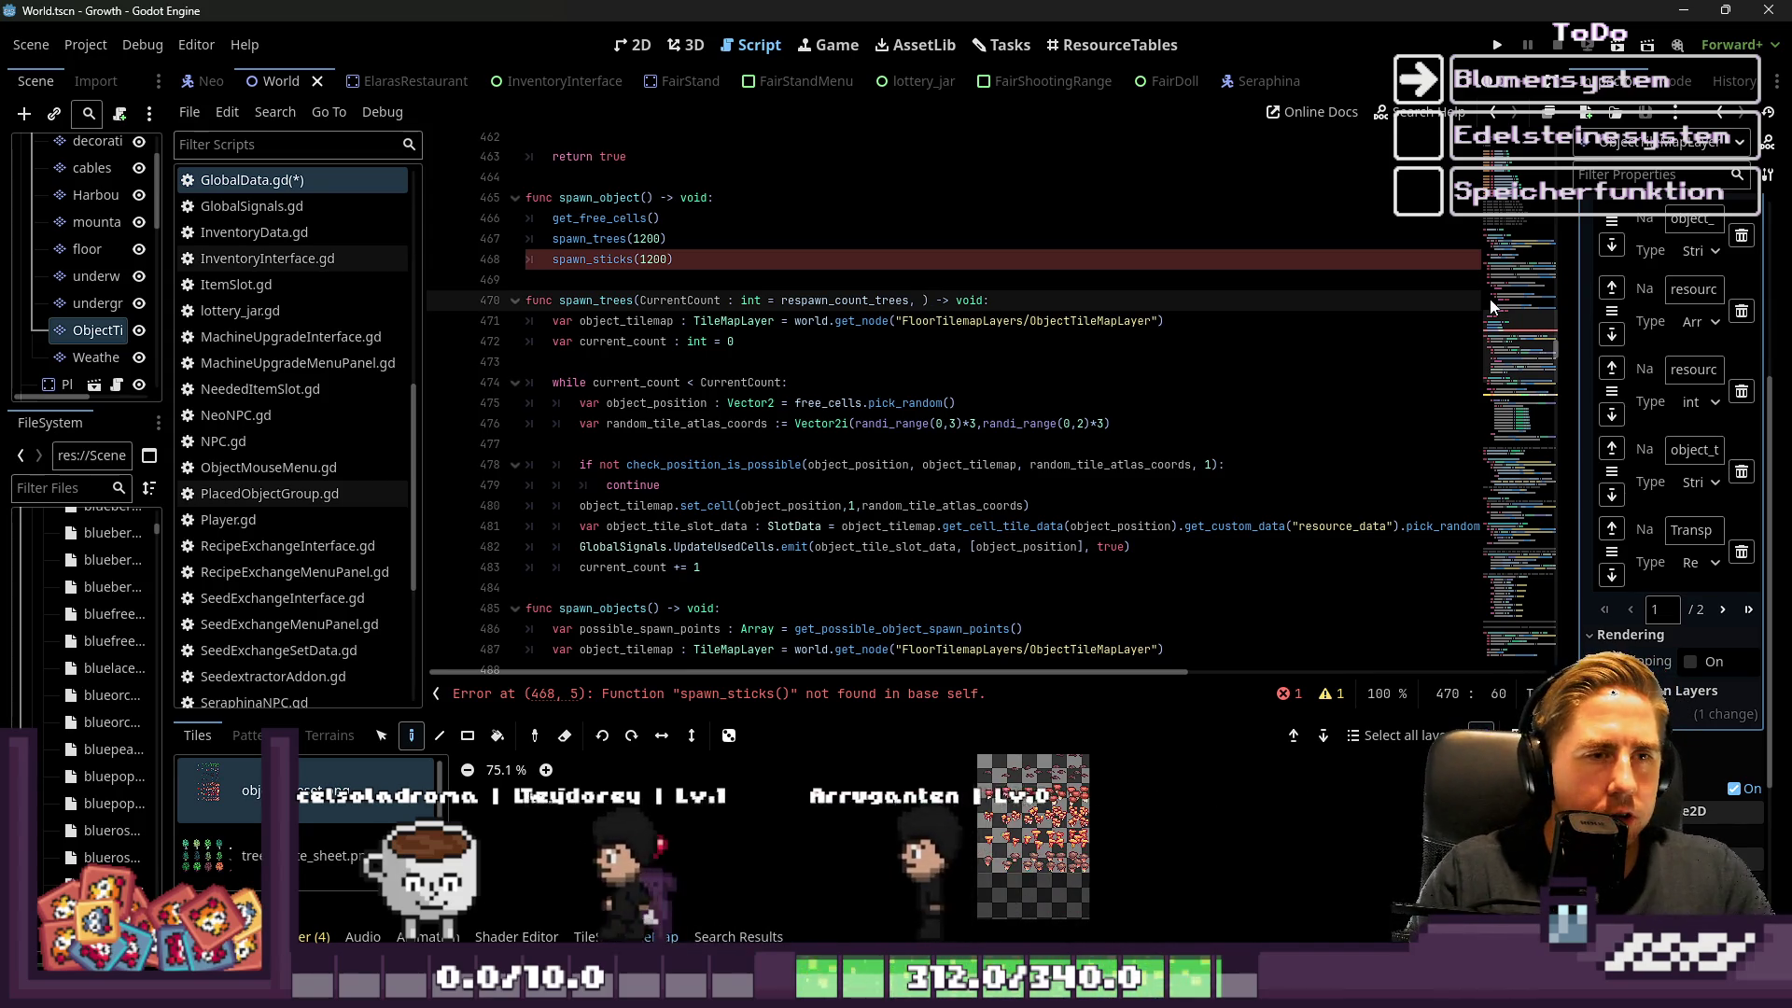
pyautogui.write('C')
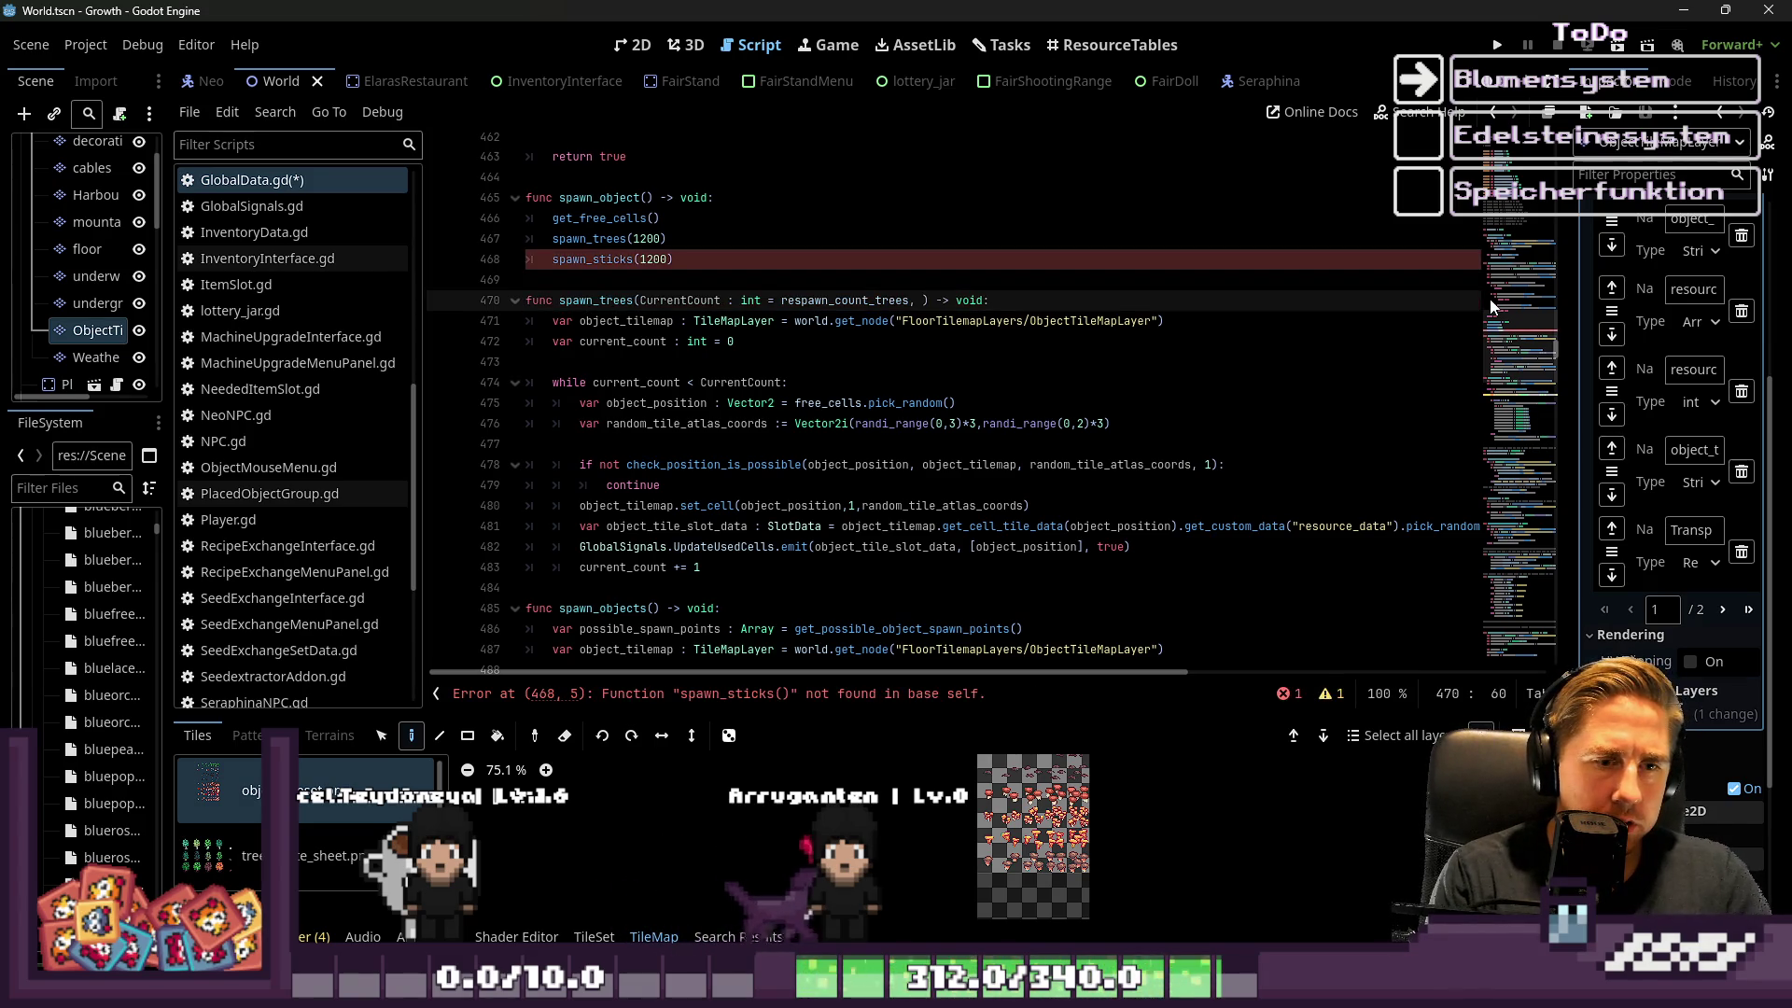
# Add a 'TileCoordRanges : Array' parameter to spawn_trees on line 470 and select its name
pyautogui.write('TileC')
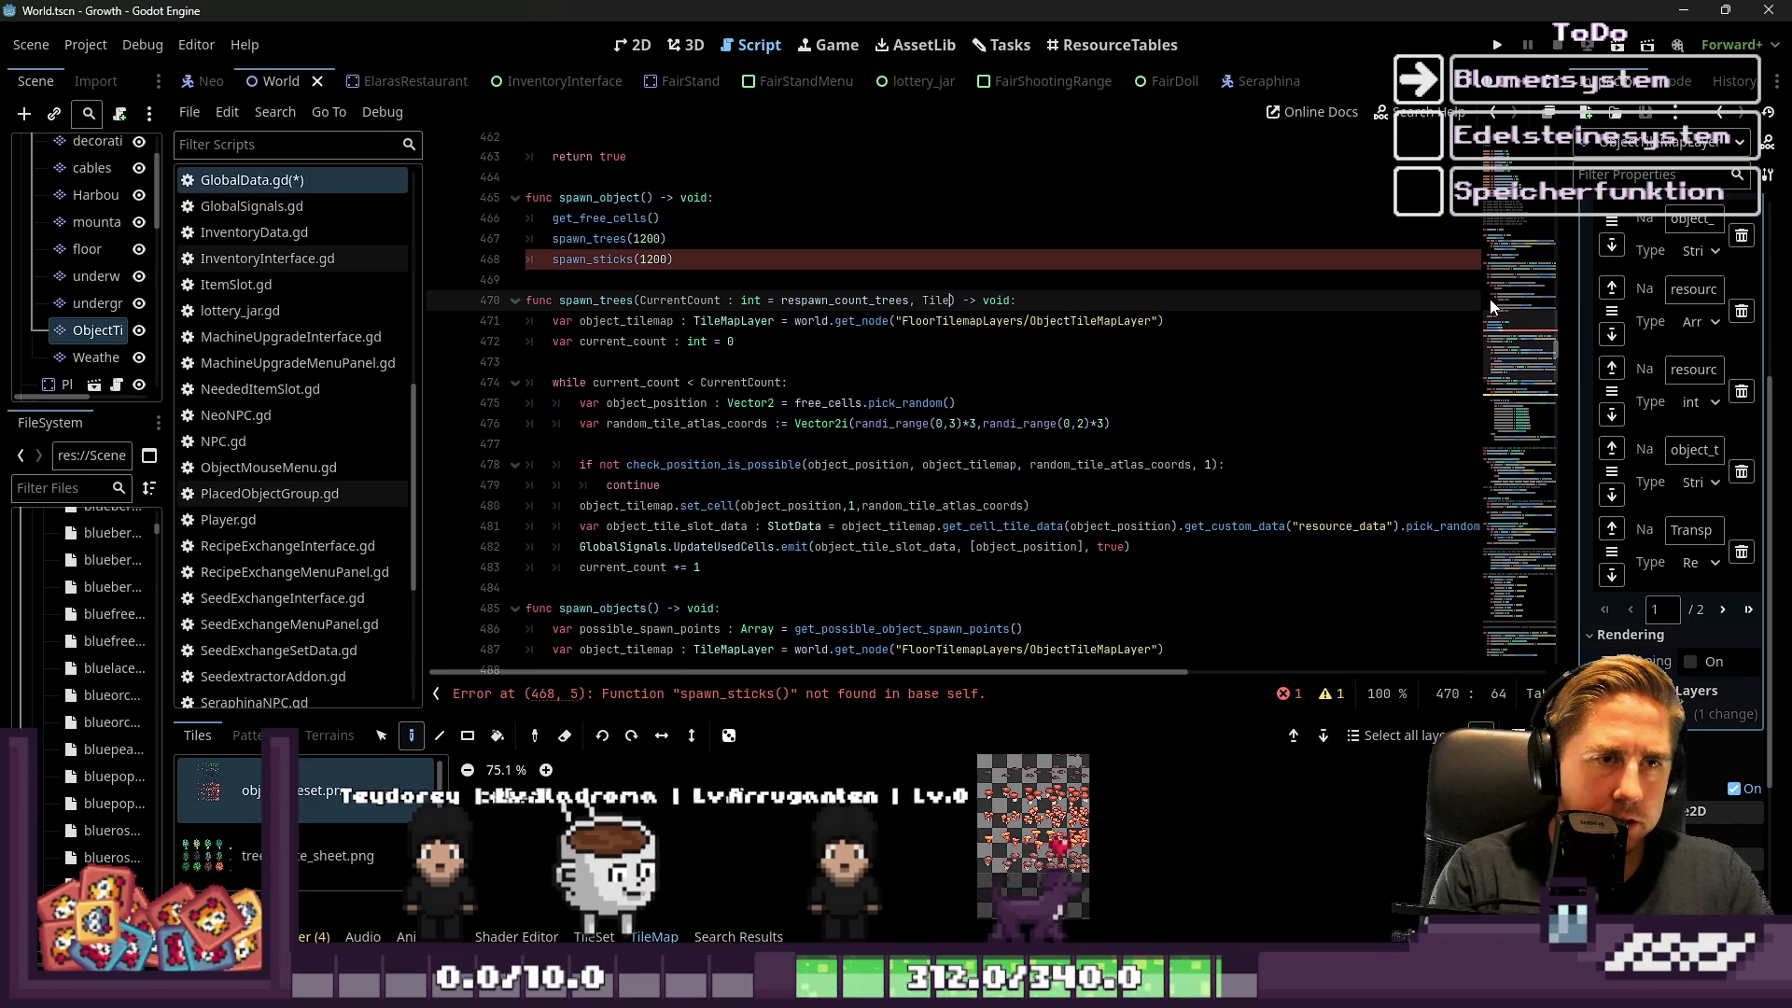
pyautogui.write('oordRagn')
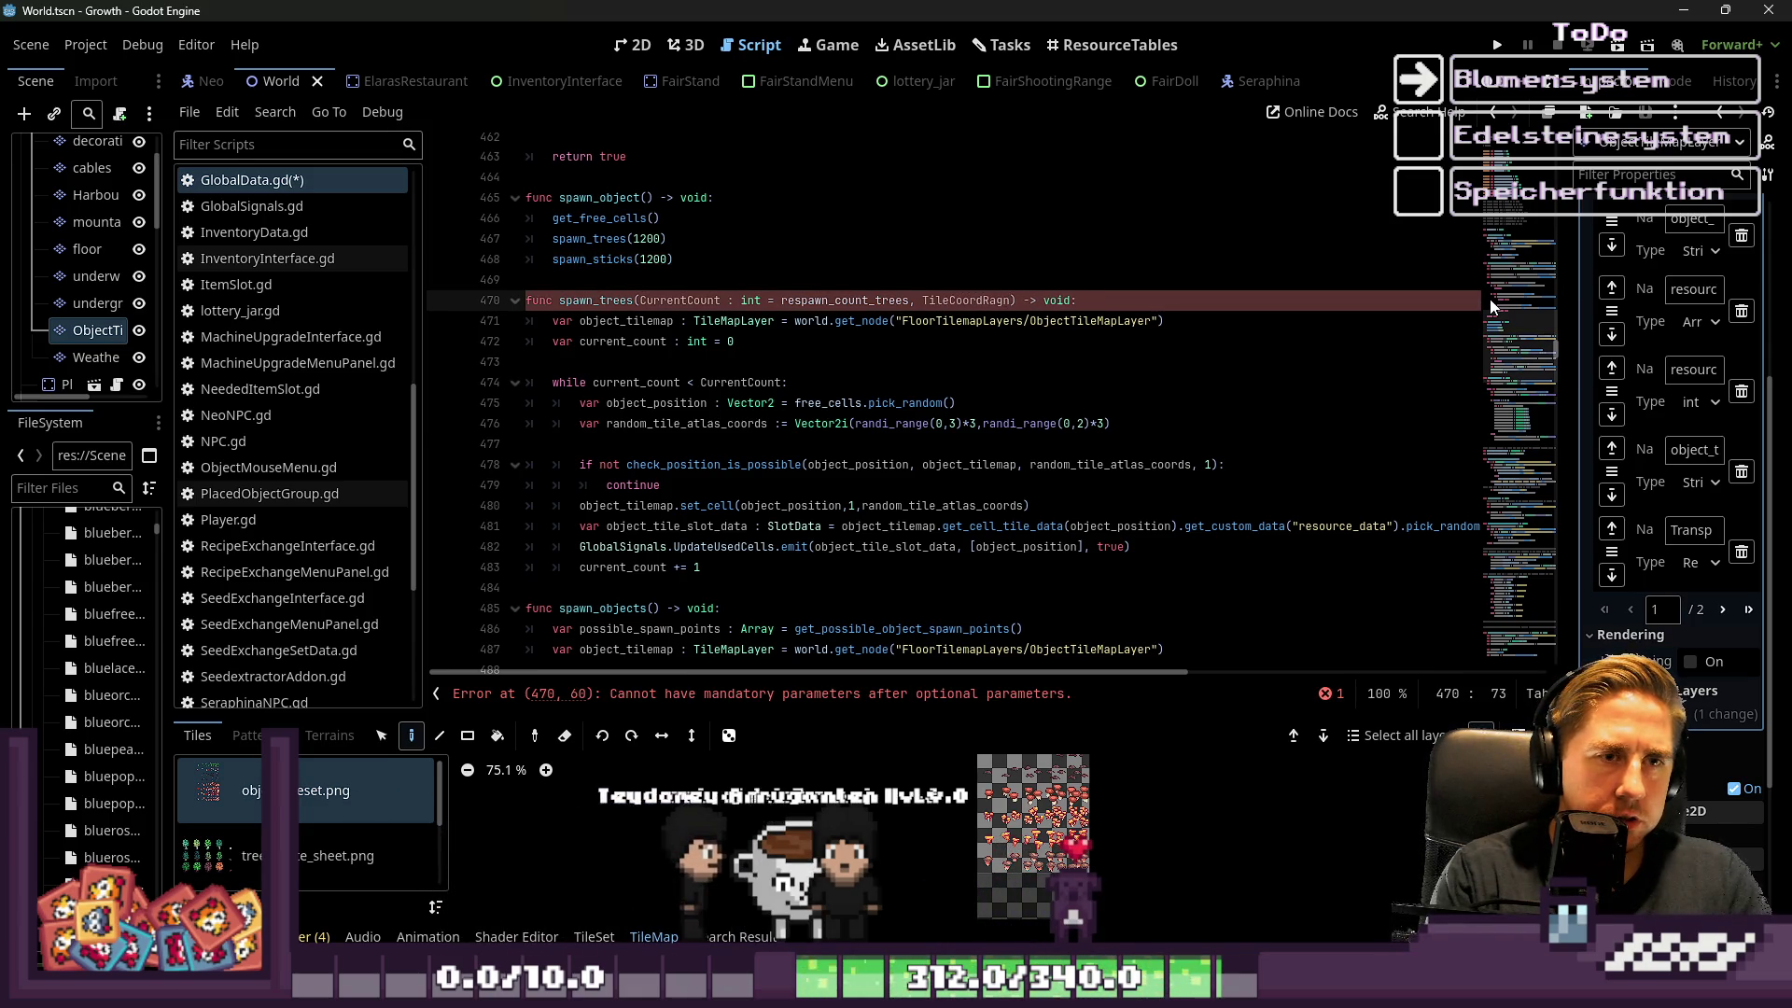
pyautogui.press('BackSpace')
pyautogui.write('nges')
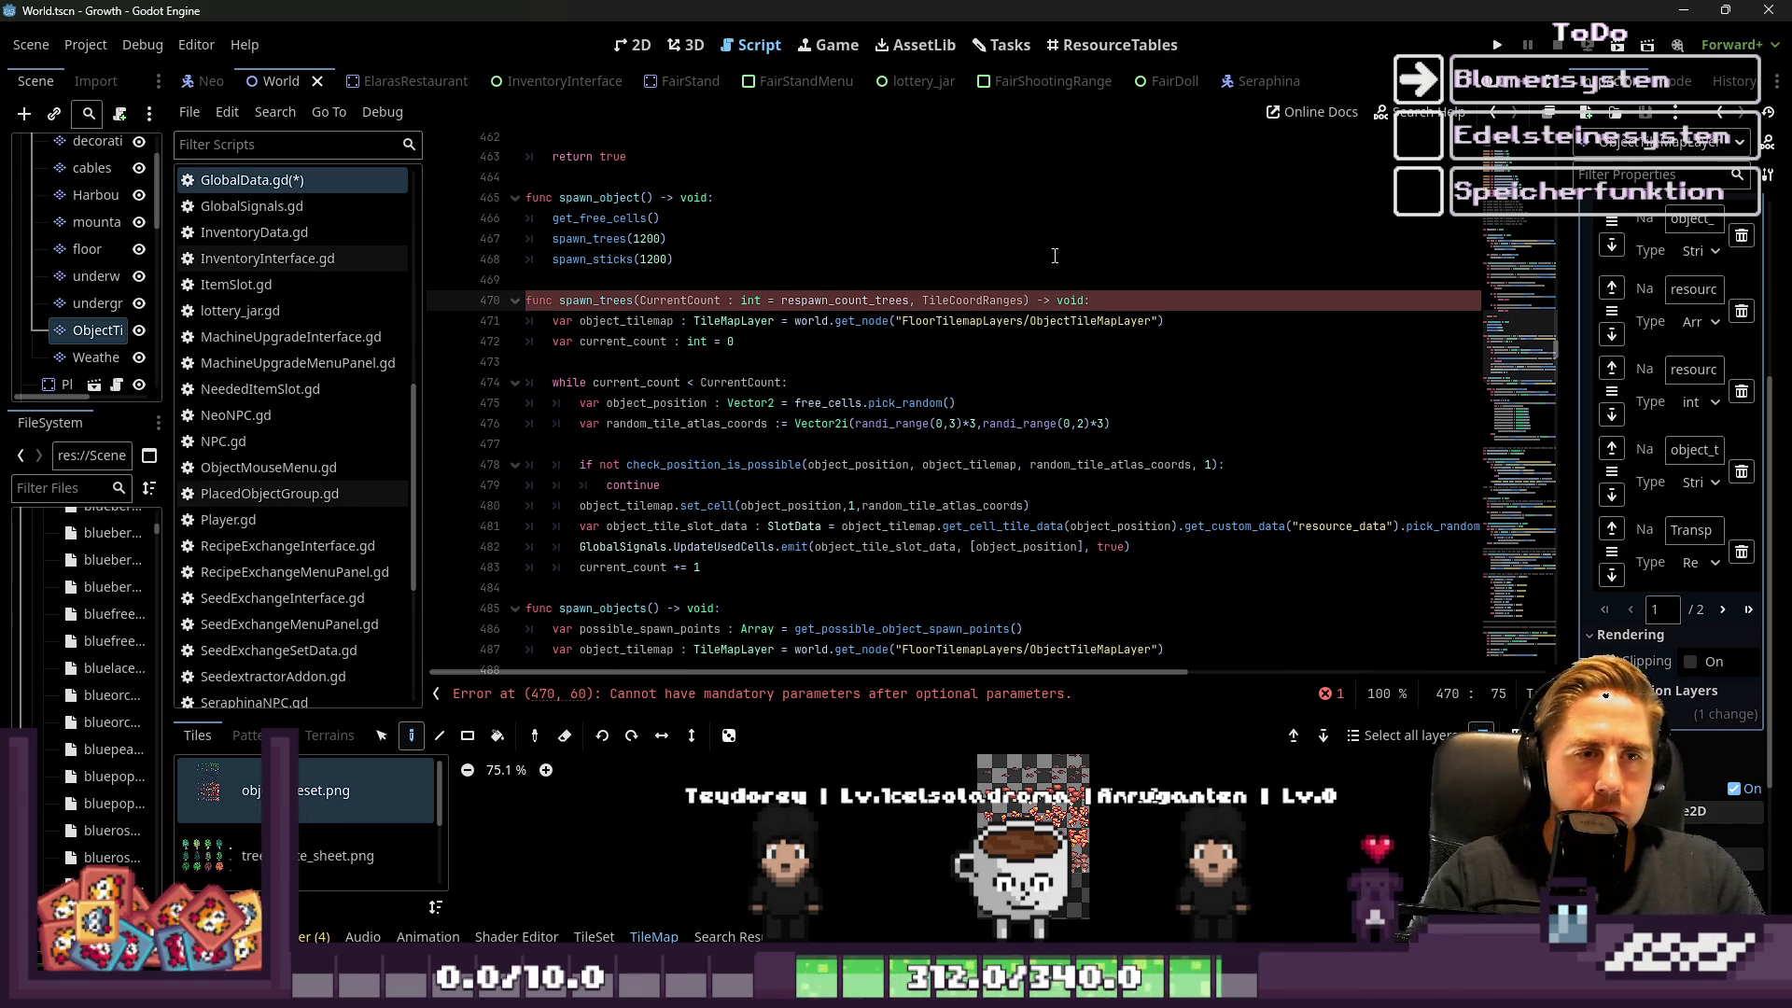
pyautogui.write(': V')
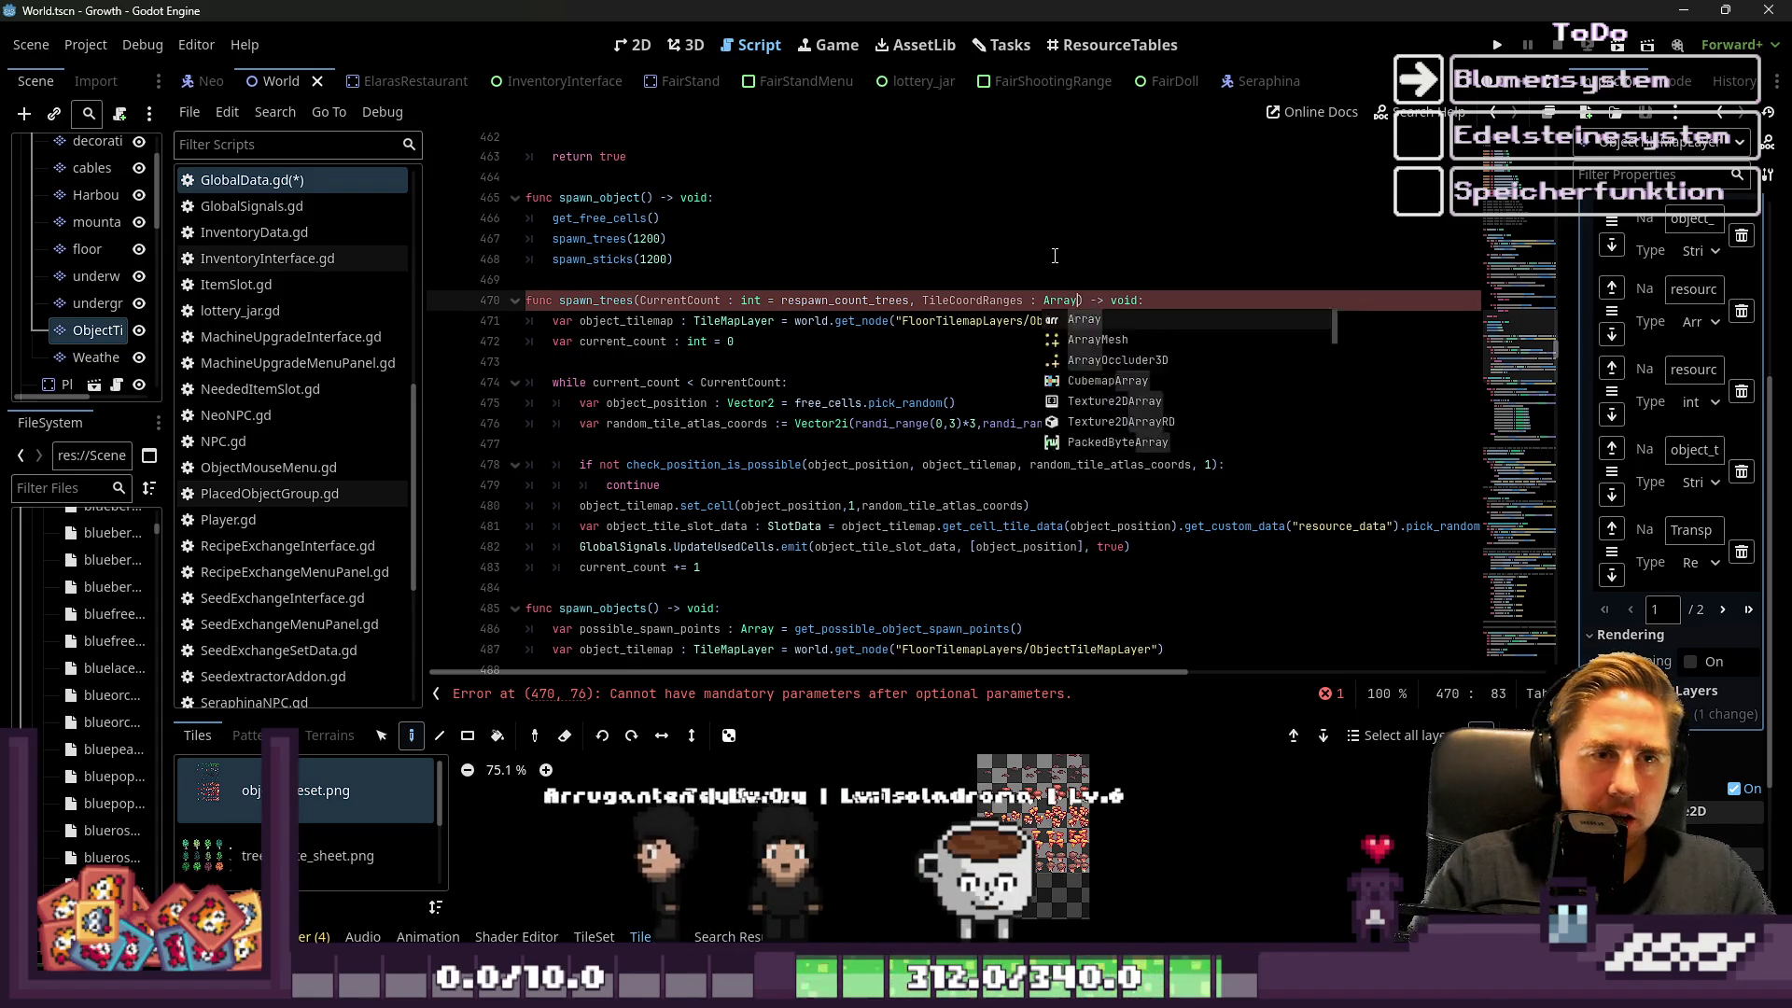
pyautogui.write('y')
pyautogui.hotkey('ctrl', 'Left')
pyautogui.hotkey('ctrl', 'Left')
pyautogui.hotkey('ctrl', 'Left')
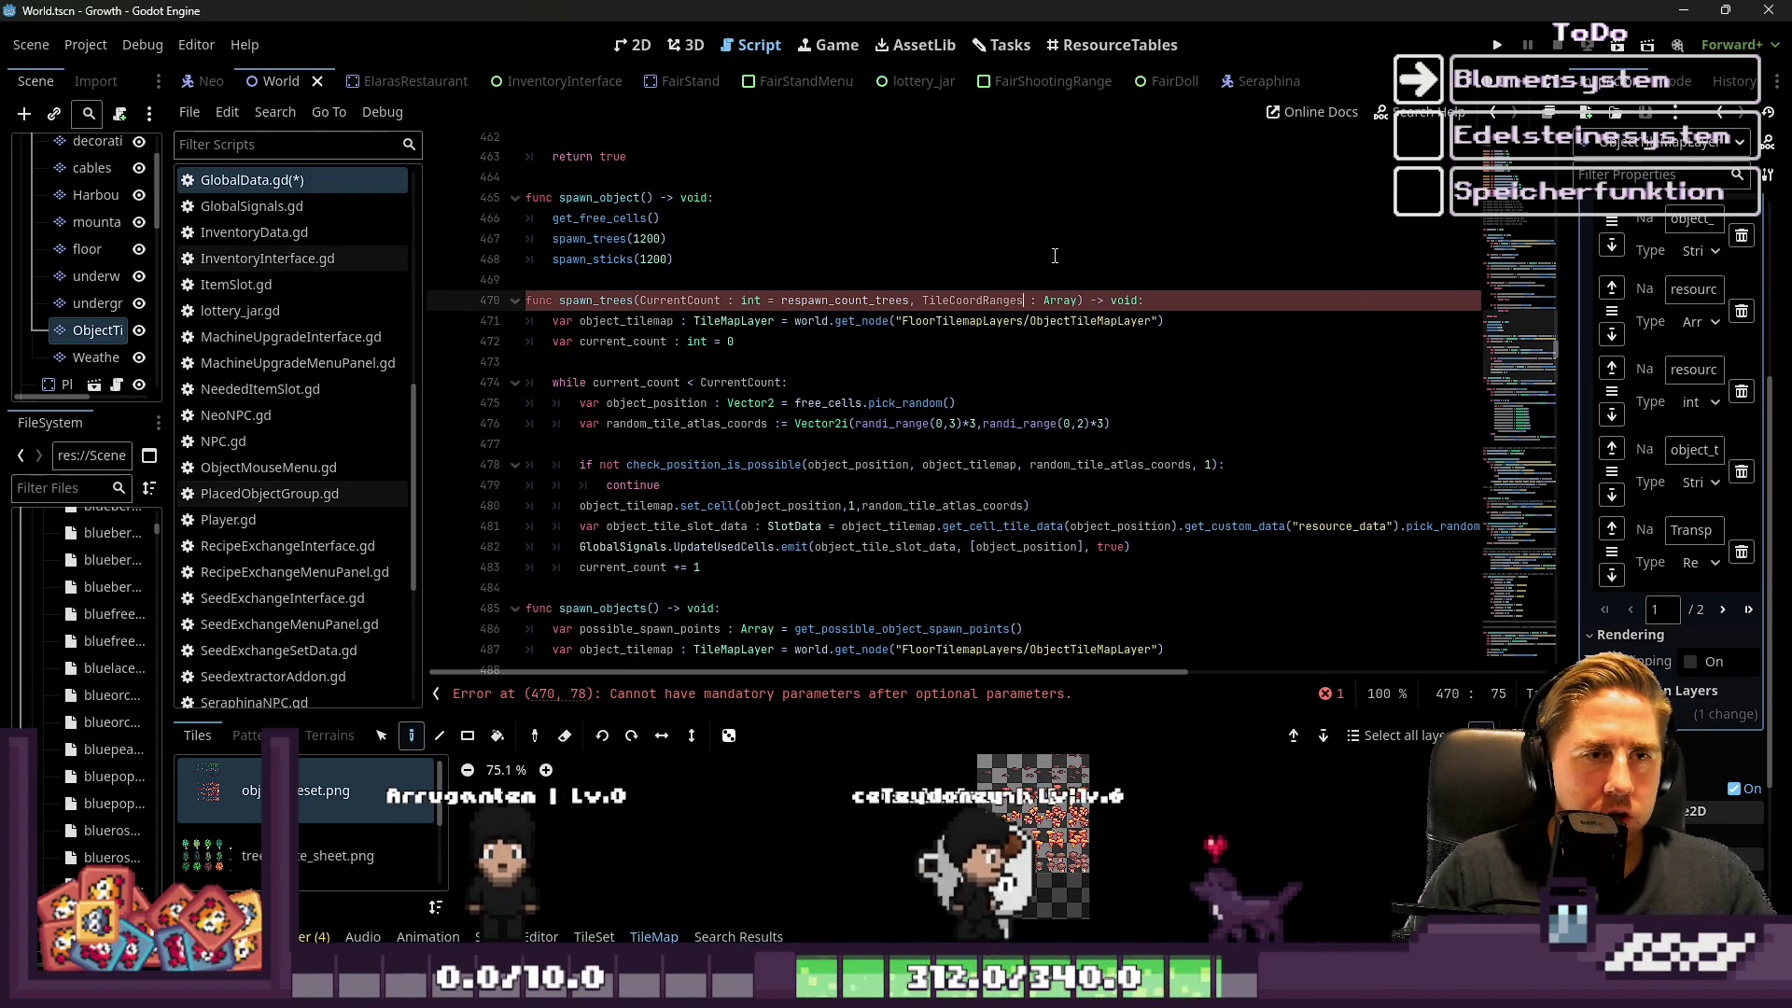
pyautogui.press('Right')
pyautogui.press('Right')
pyautogui.hotkey('ctrl', 'shift', 'Right')
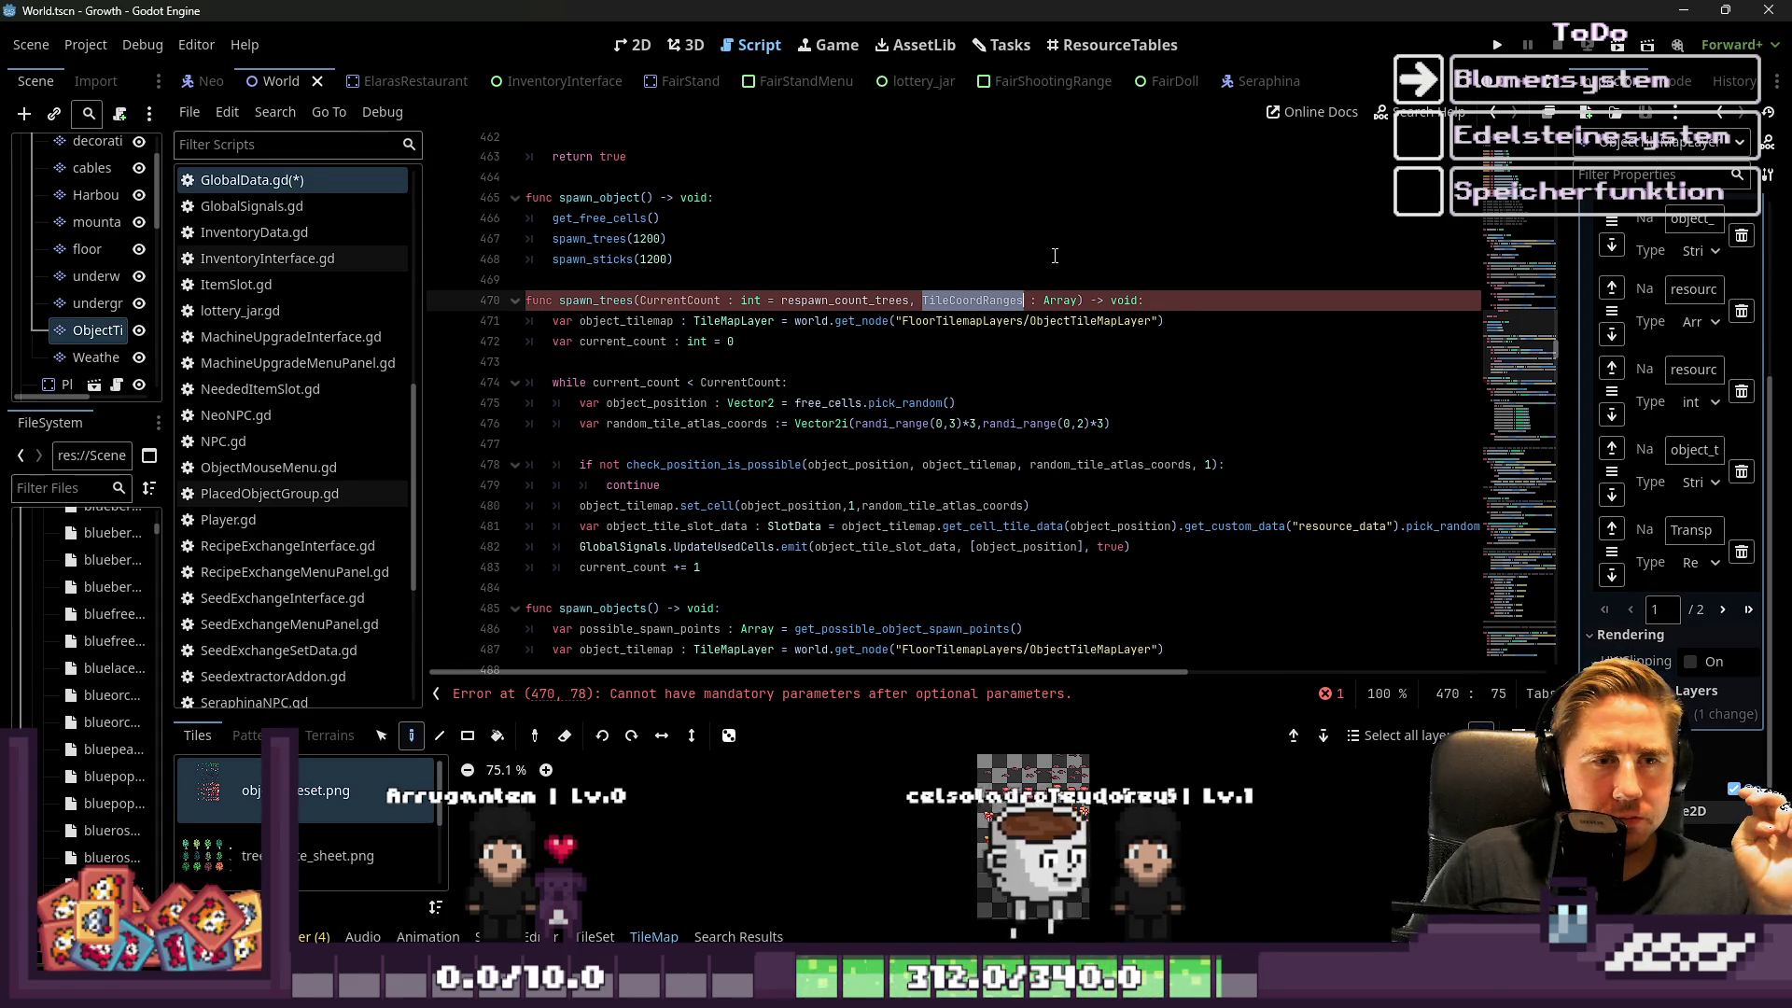
# After checking line 476's Vector2i atlas coordinates, retype TileCoordRanges from Array to Vector2
pyautogui.click(1034, 424)
pyautogui.moveTo(1112, 424); pyautogui.dragTo(799, 427)
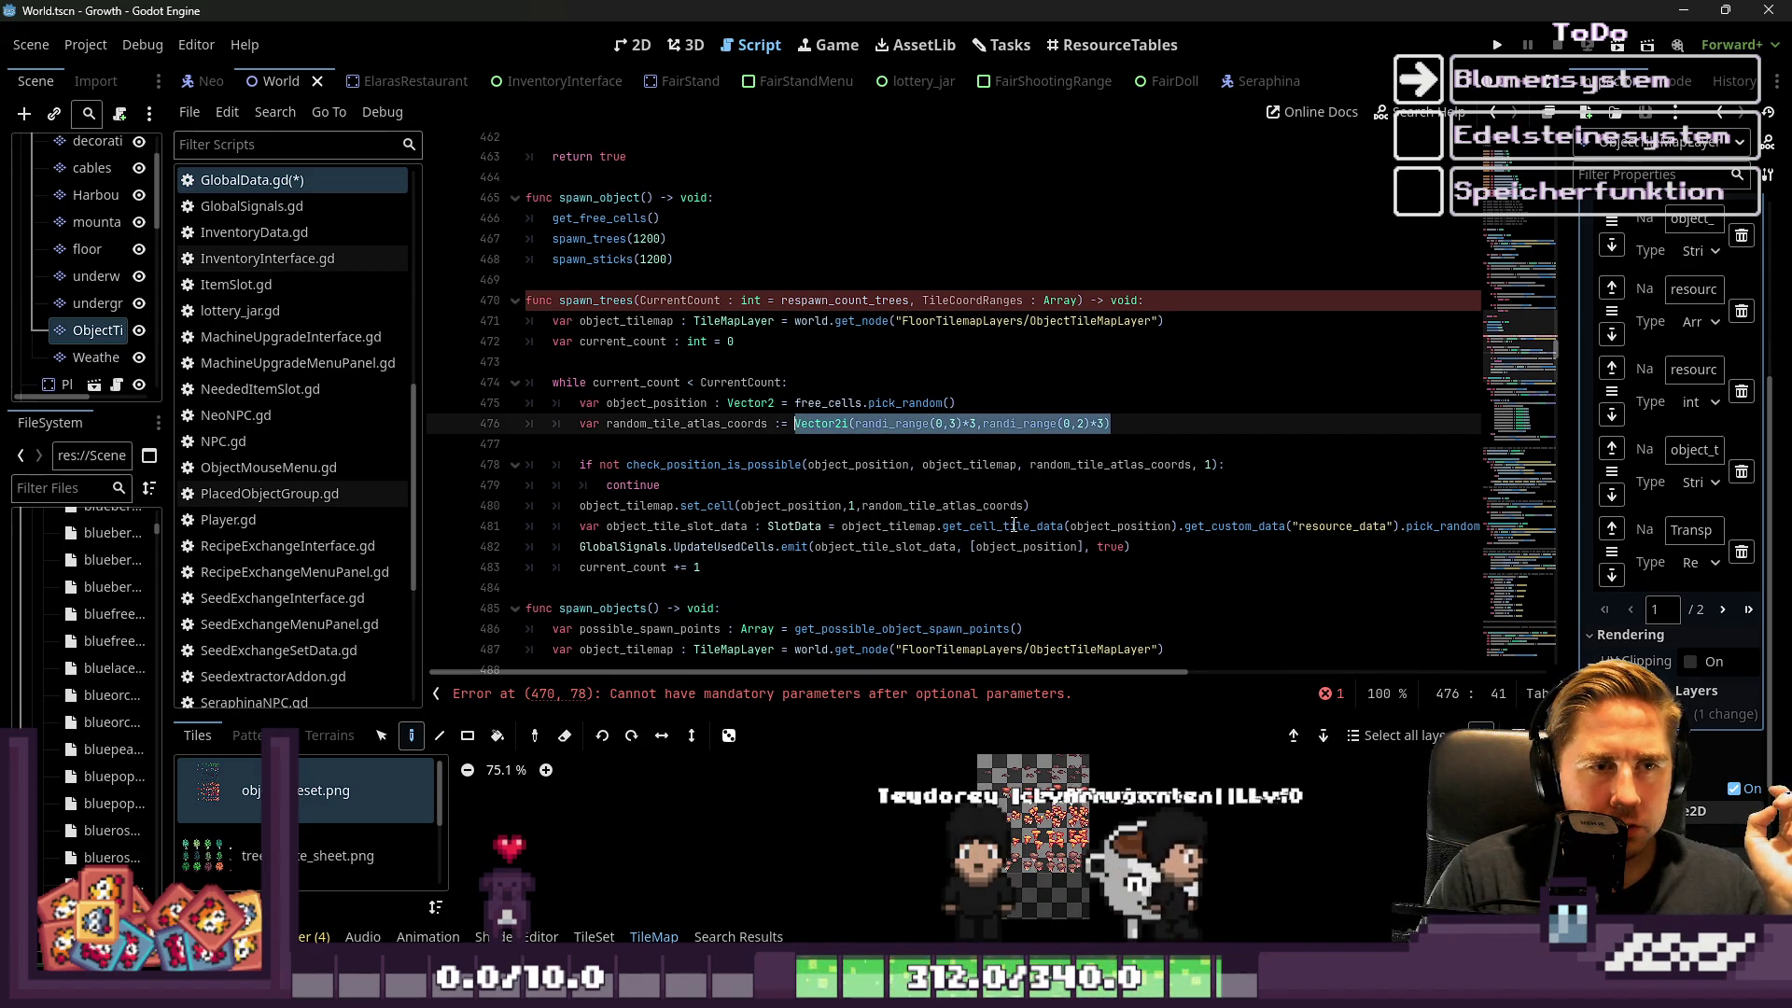
pyautogui.moveTo(1017, 526)
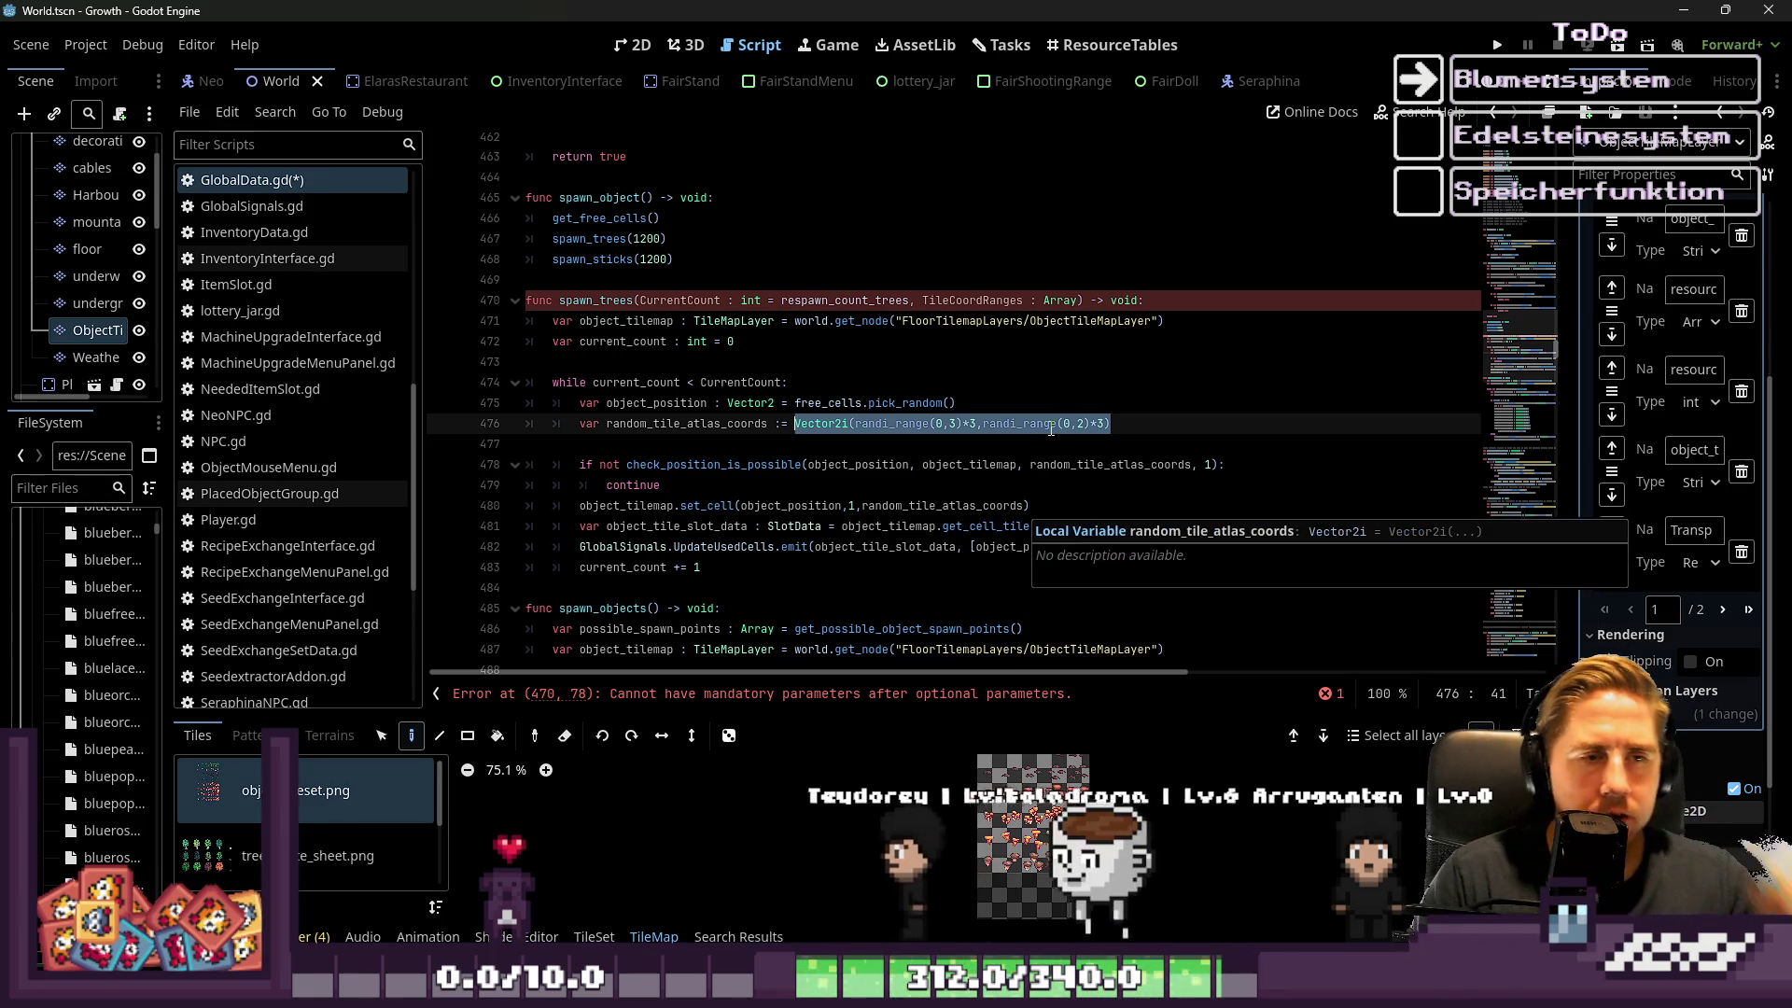
pyautogui.click(1070, 382)
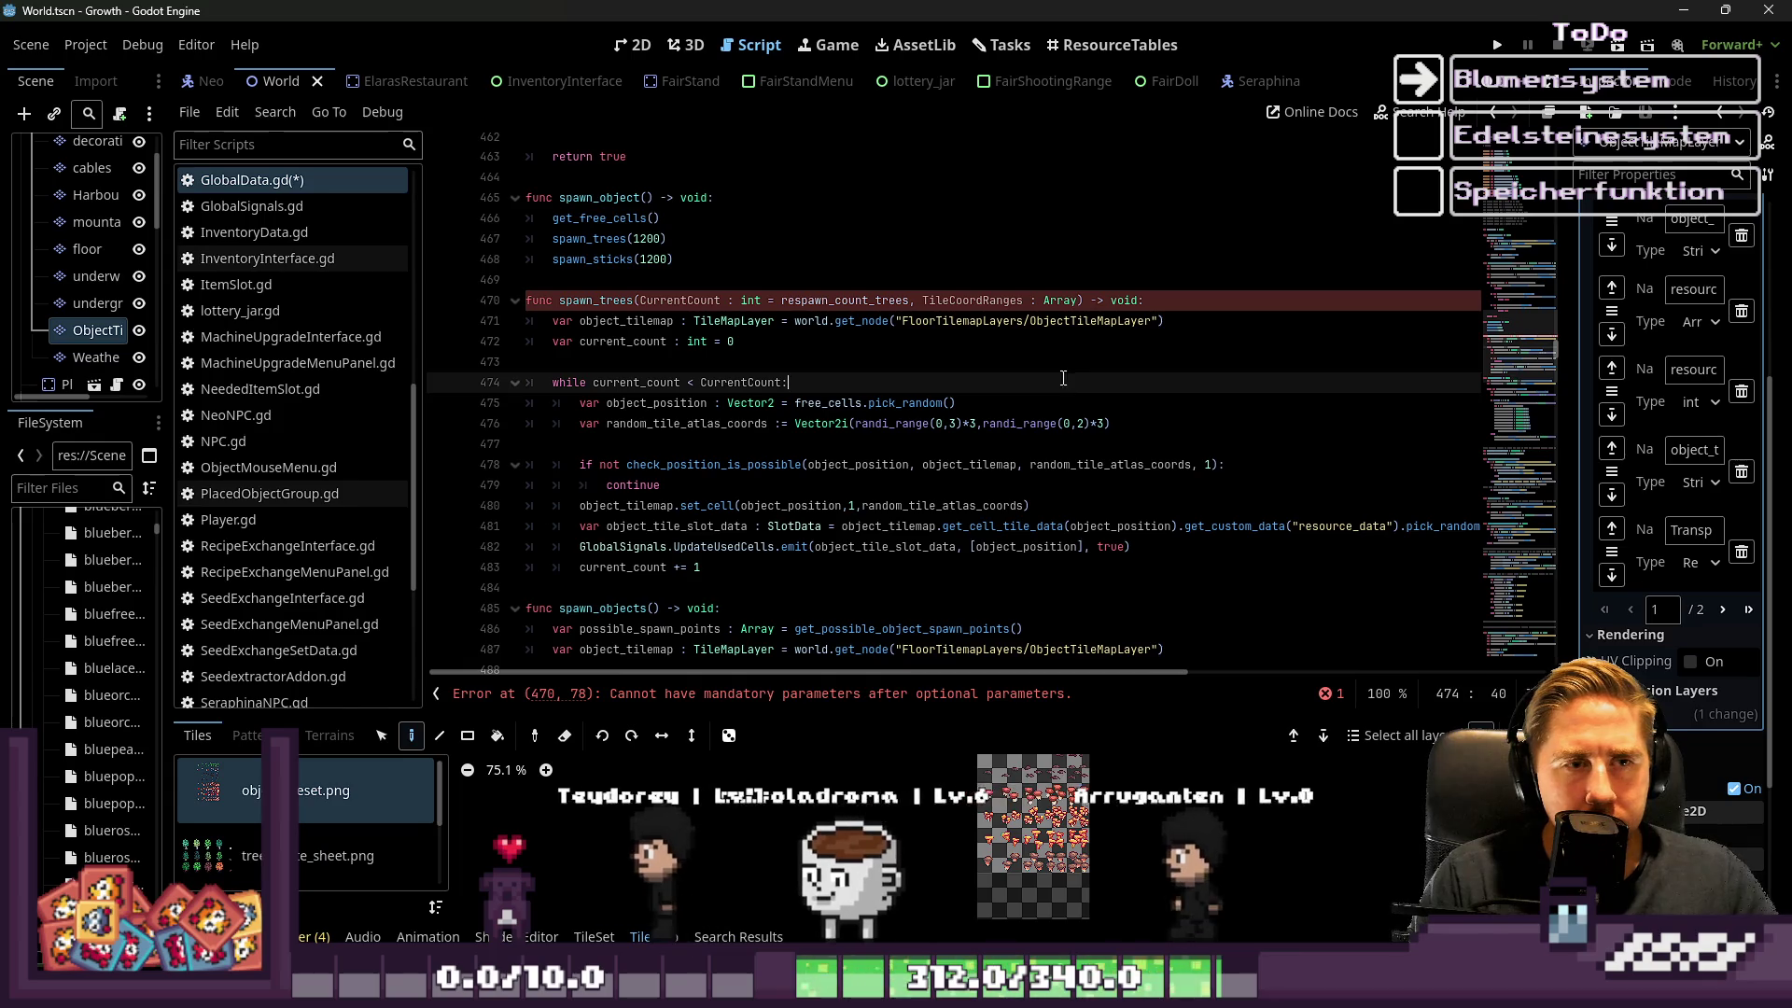
pyautogui.click(809, 423)
pyautogui.click(1055, 299)
pyautogui.write('Vector2')
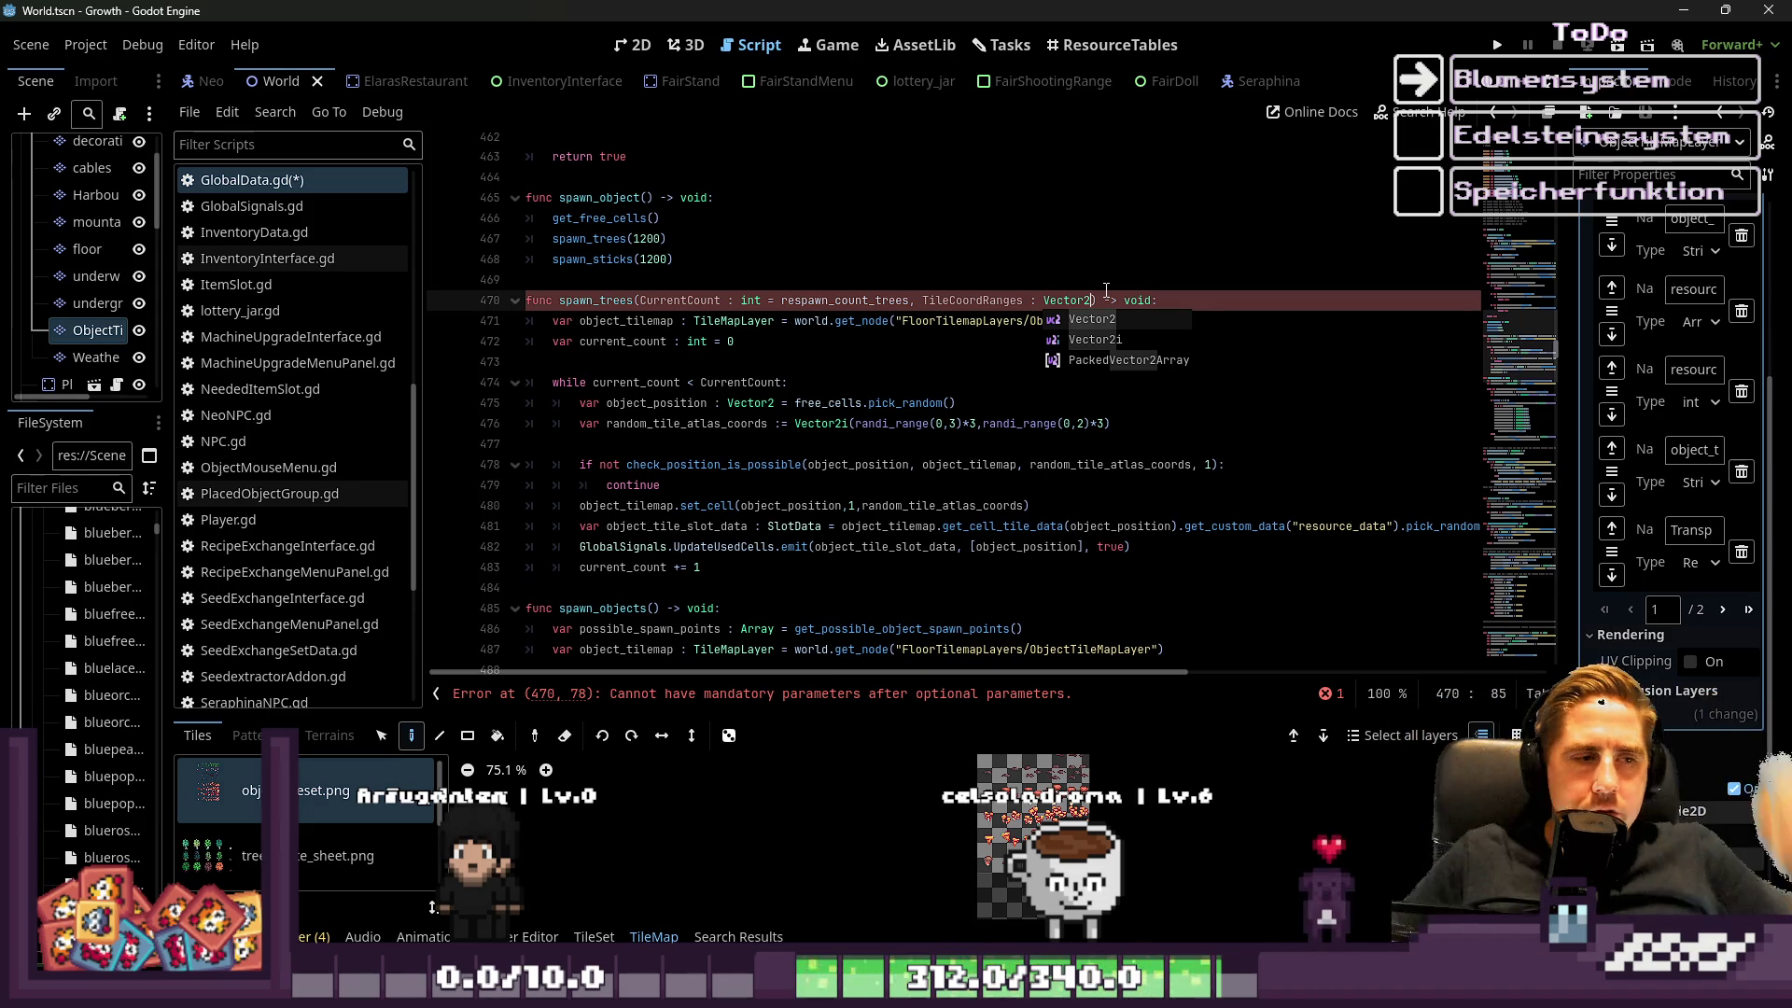
# Show the tree sheet's tile atlas in the TileMap palette and zoom in and out on it
pyautogui.click(308, 856)
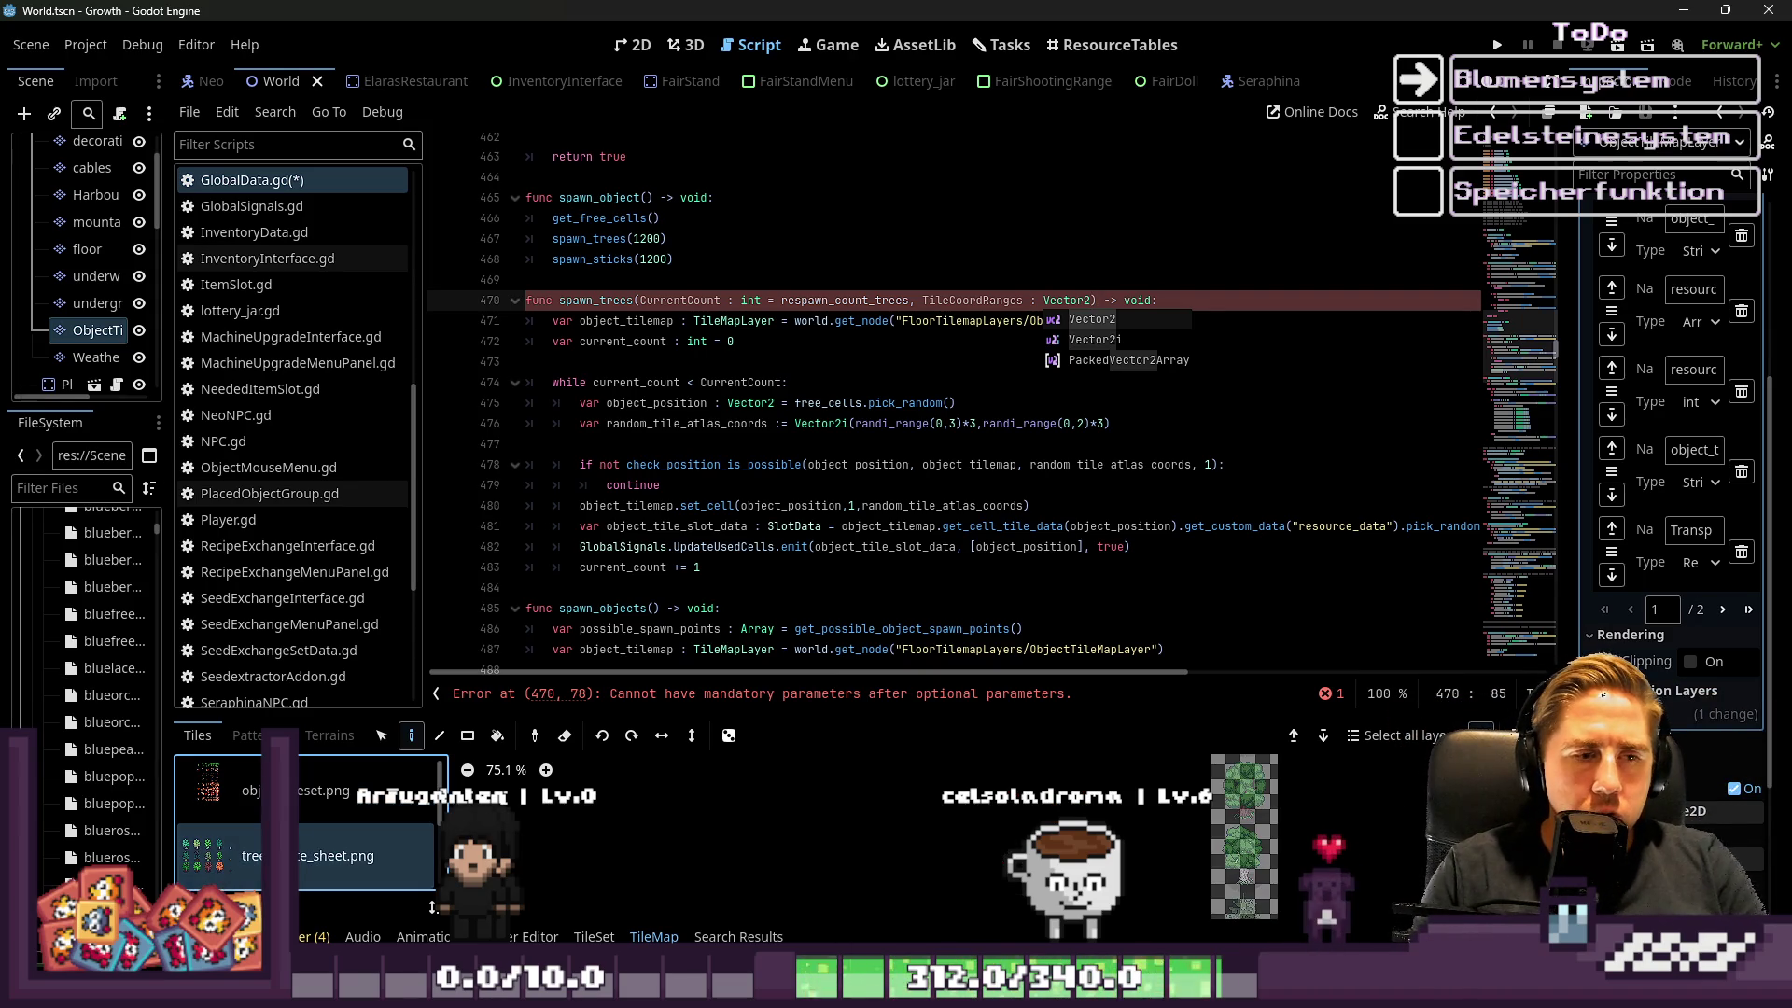
pyautogui.scroll(8, 1124, 840)
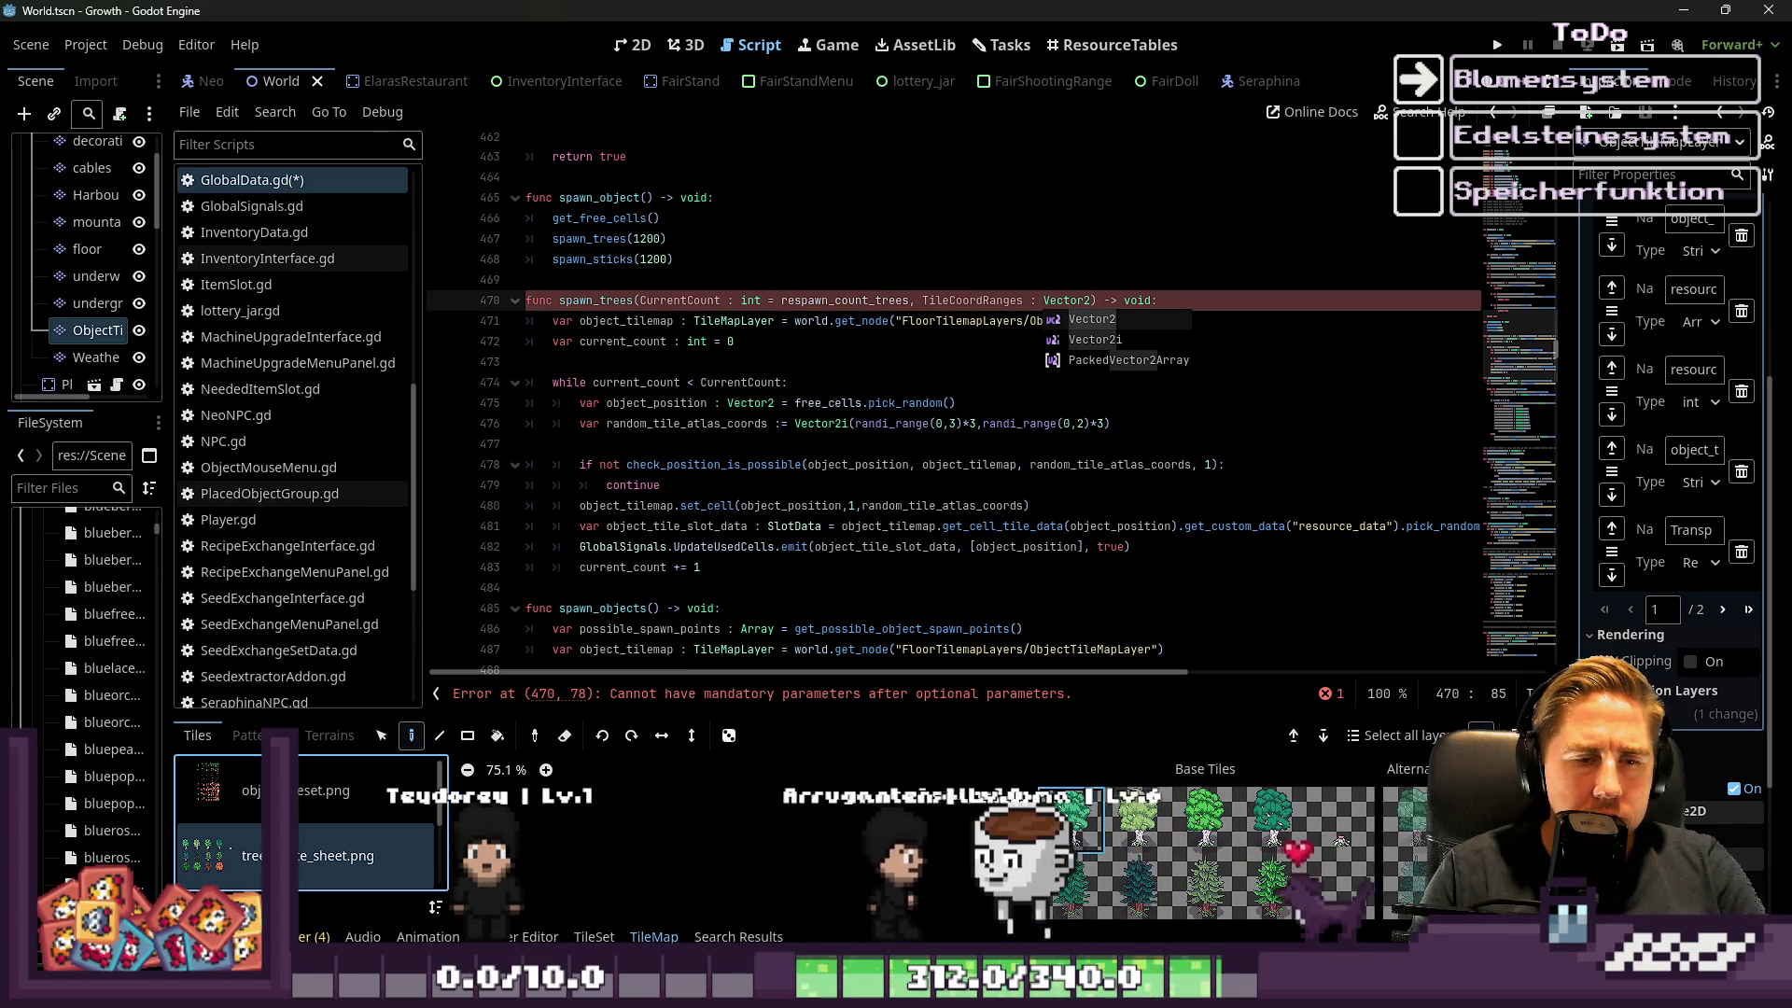
pyautogui.scroll(-3, 1120, 850)
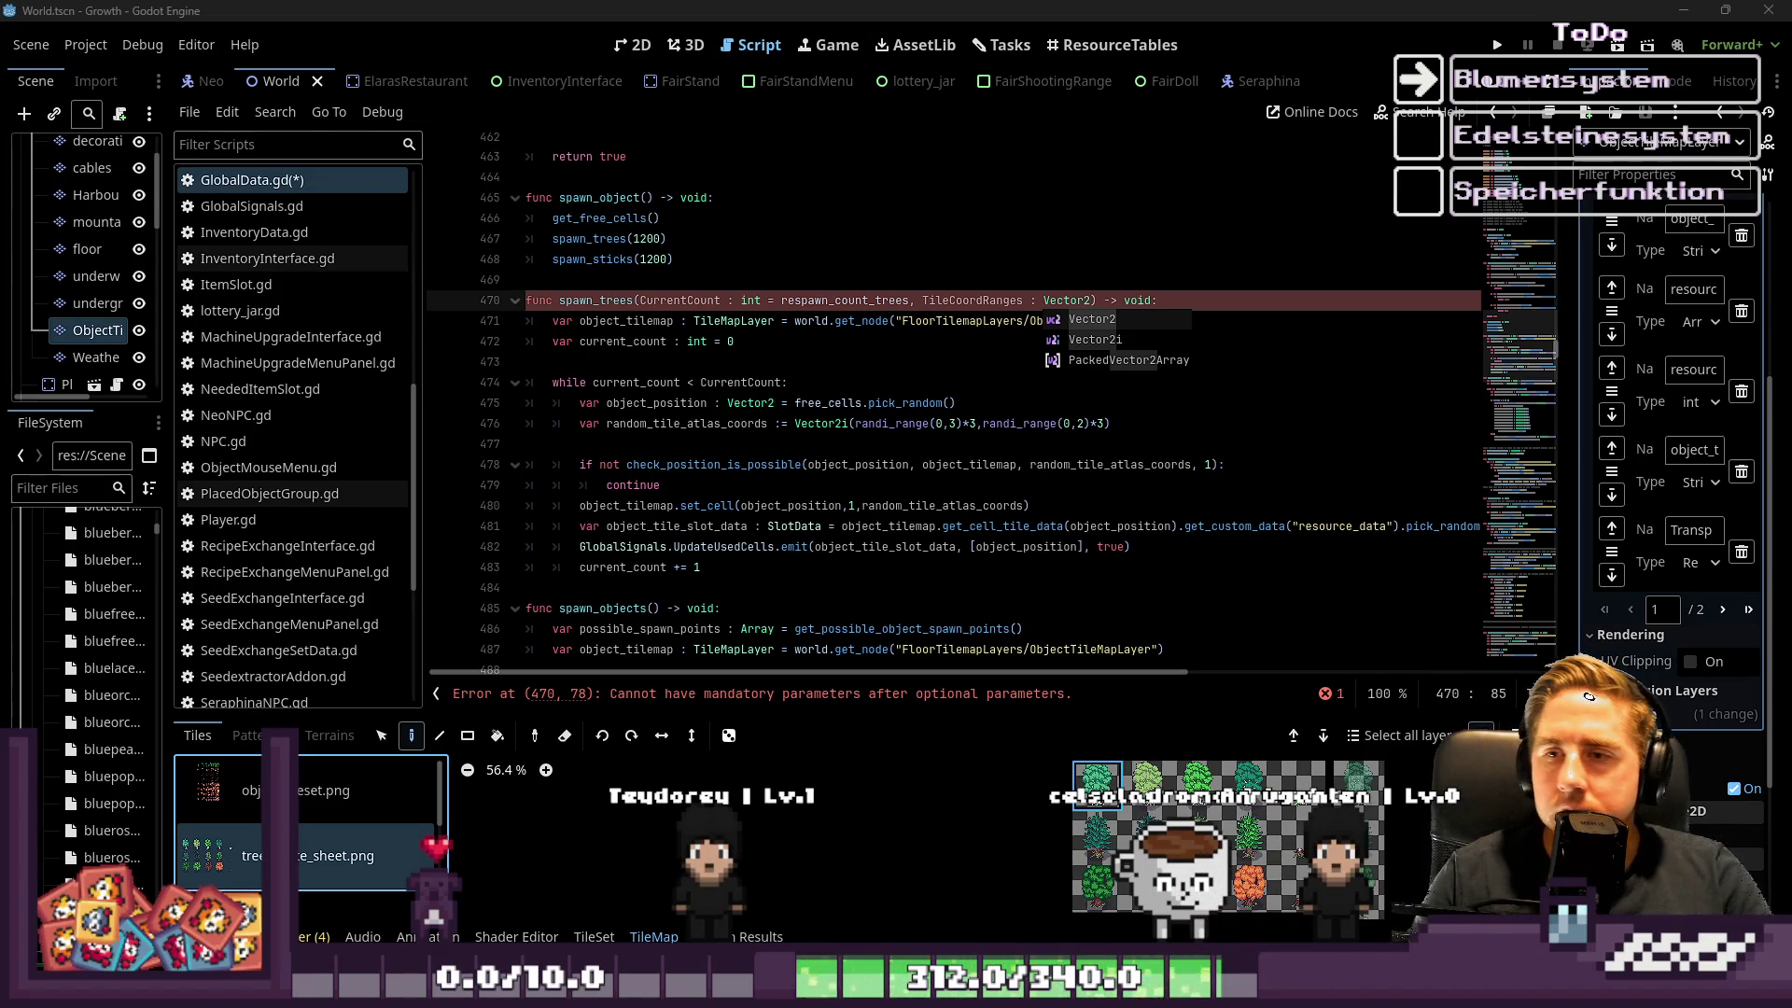
pyautogui.click(1105, 464)
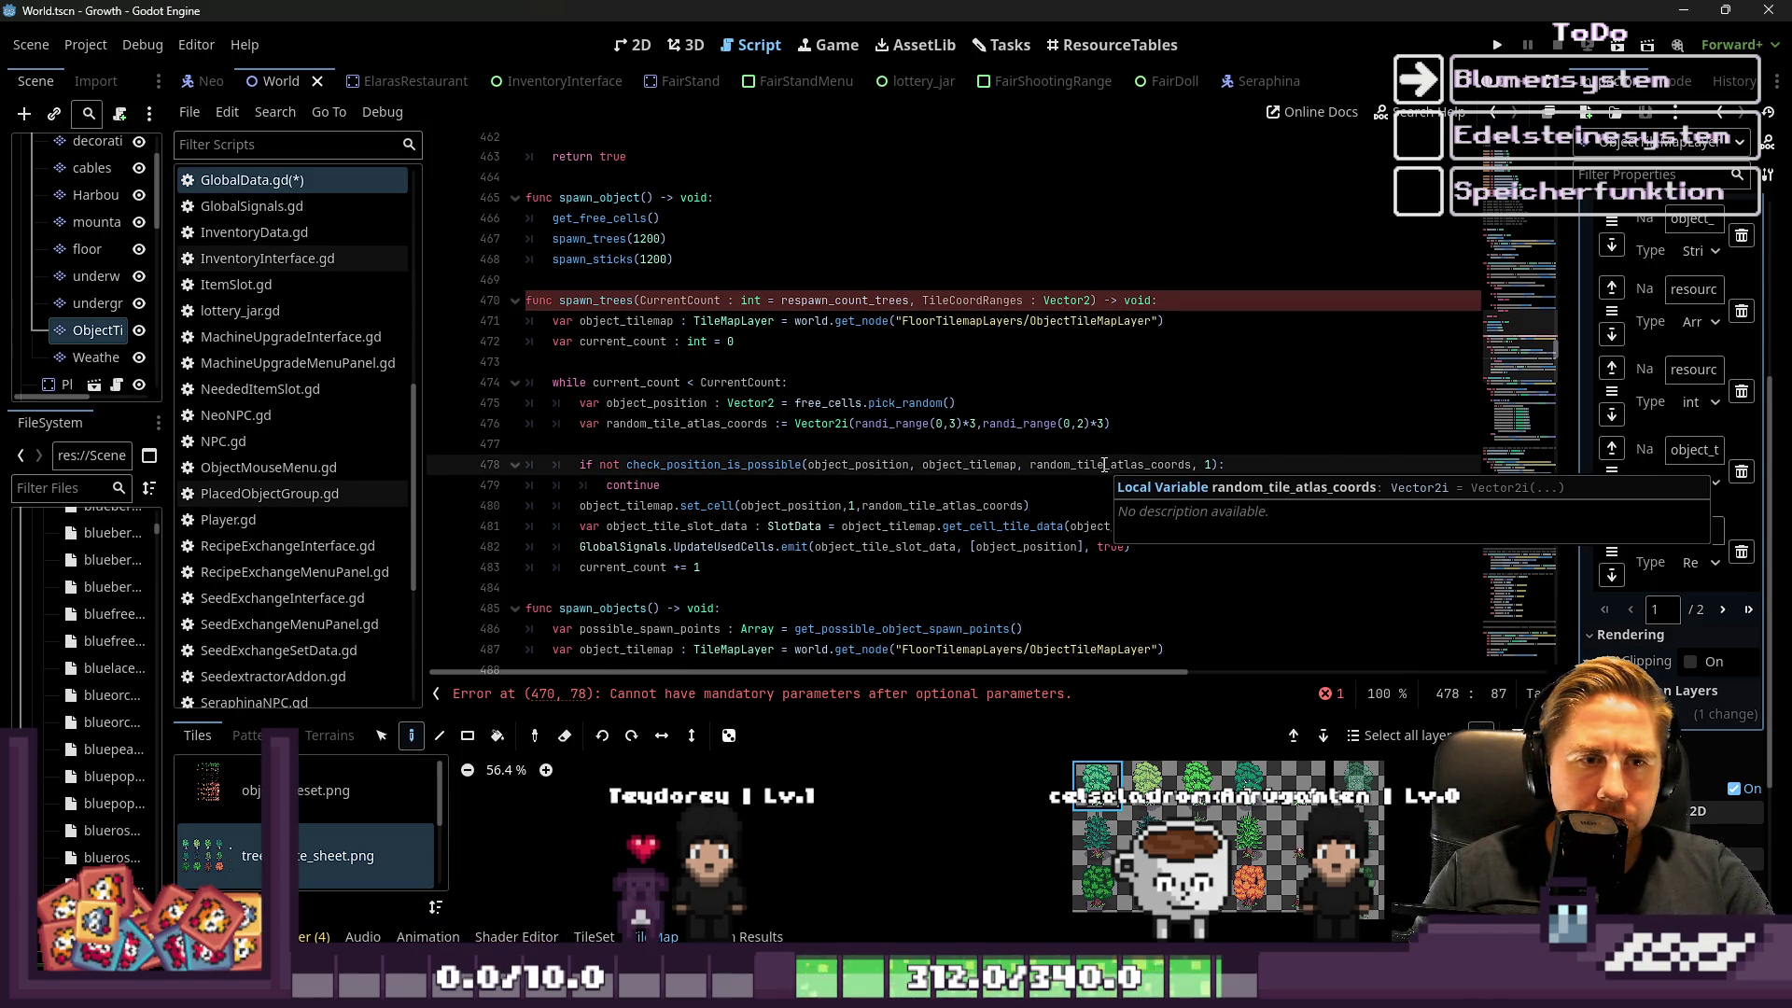
pyautogui.moveTo(1110, 423); pyautogui.dragTo(950, 424)
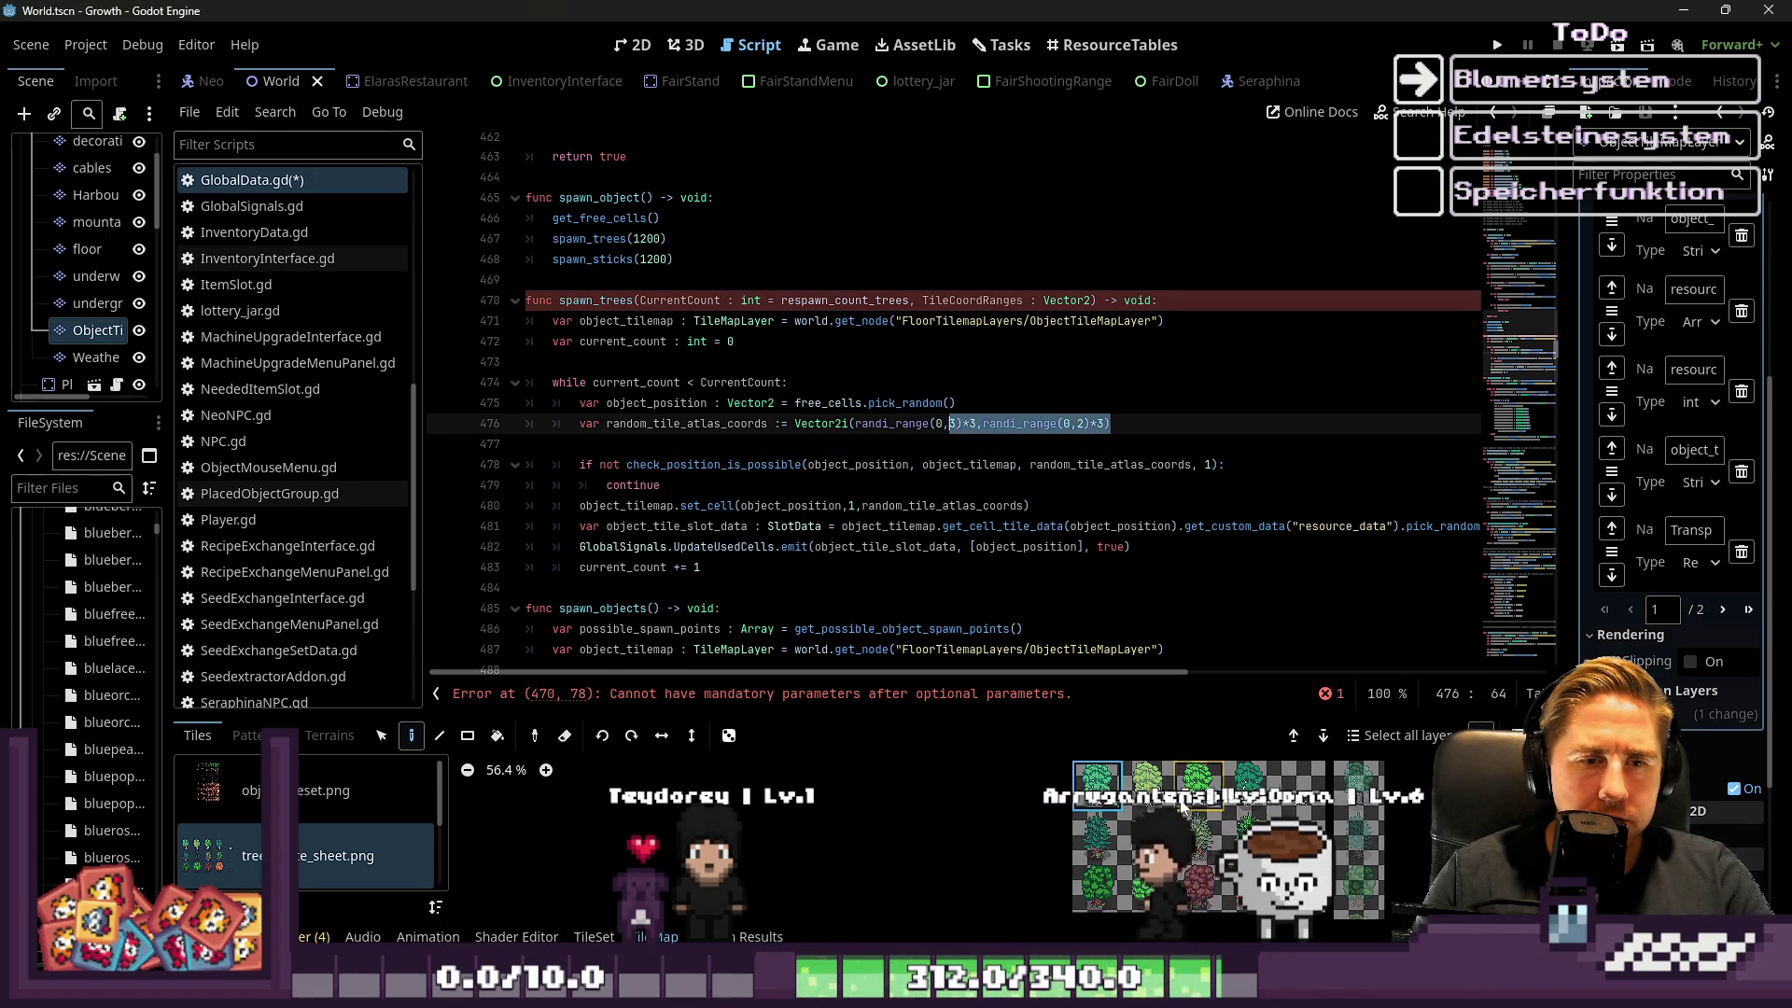
pyautogui.scroll(1, 1183, 828)
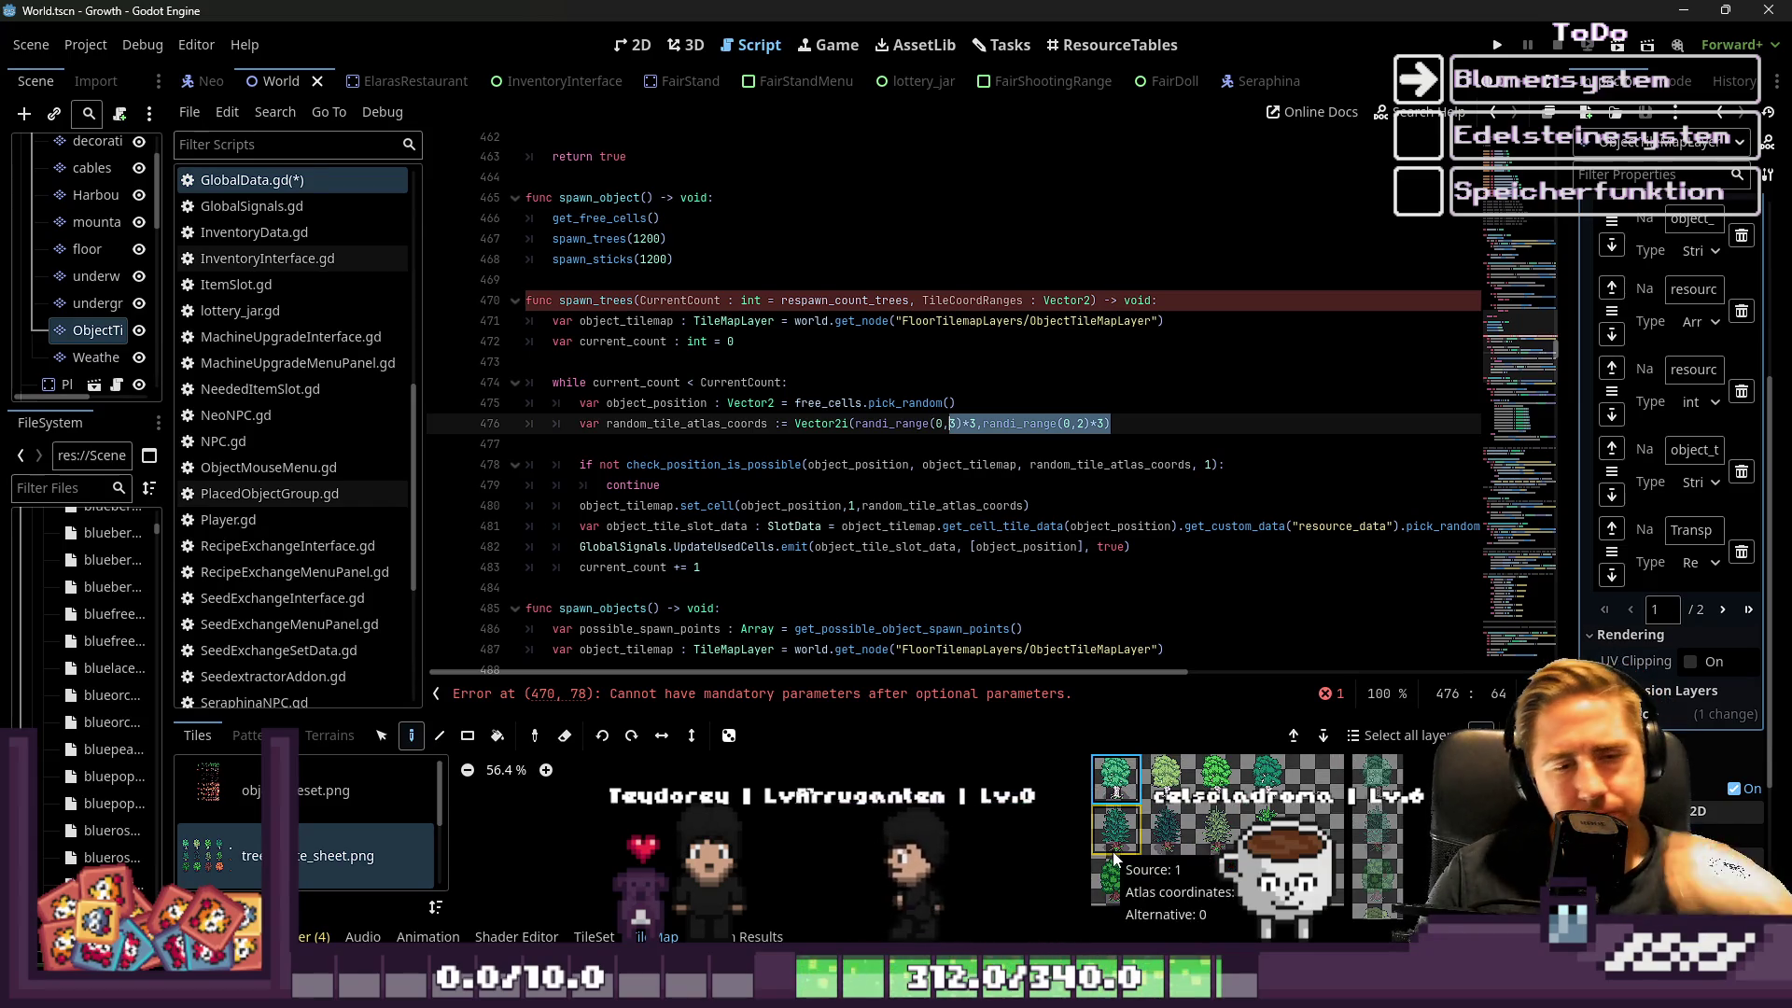
pyautogui.click(394, 807)
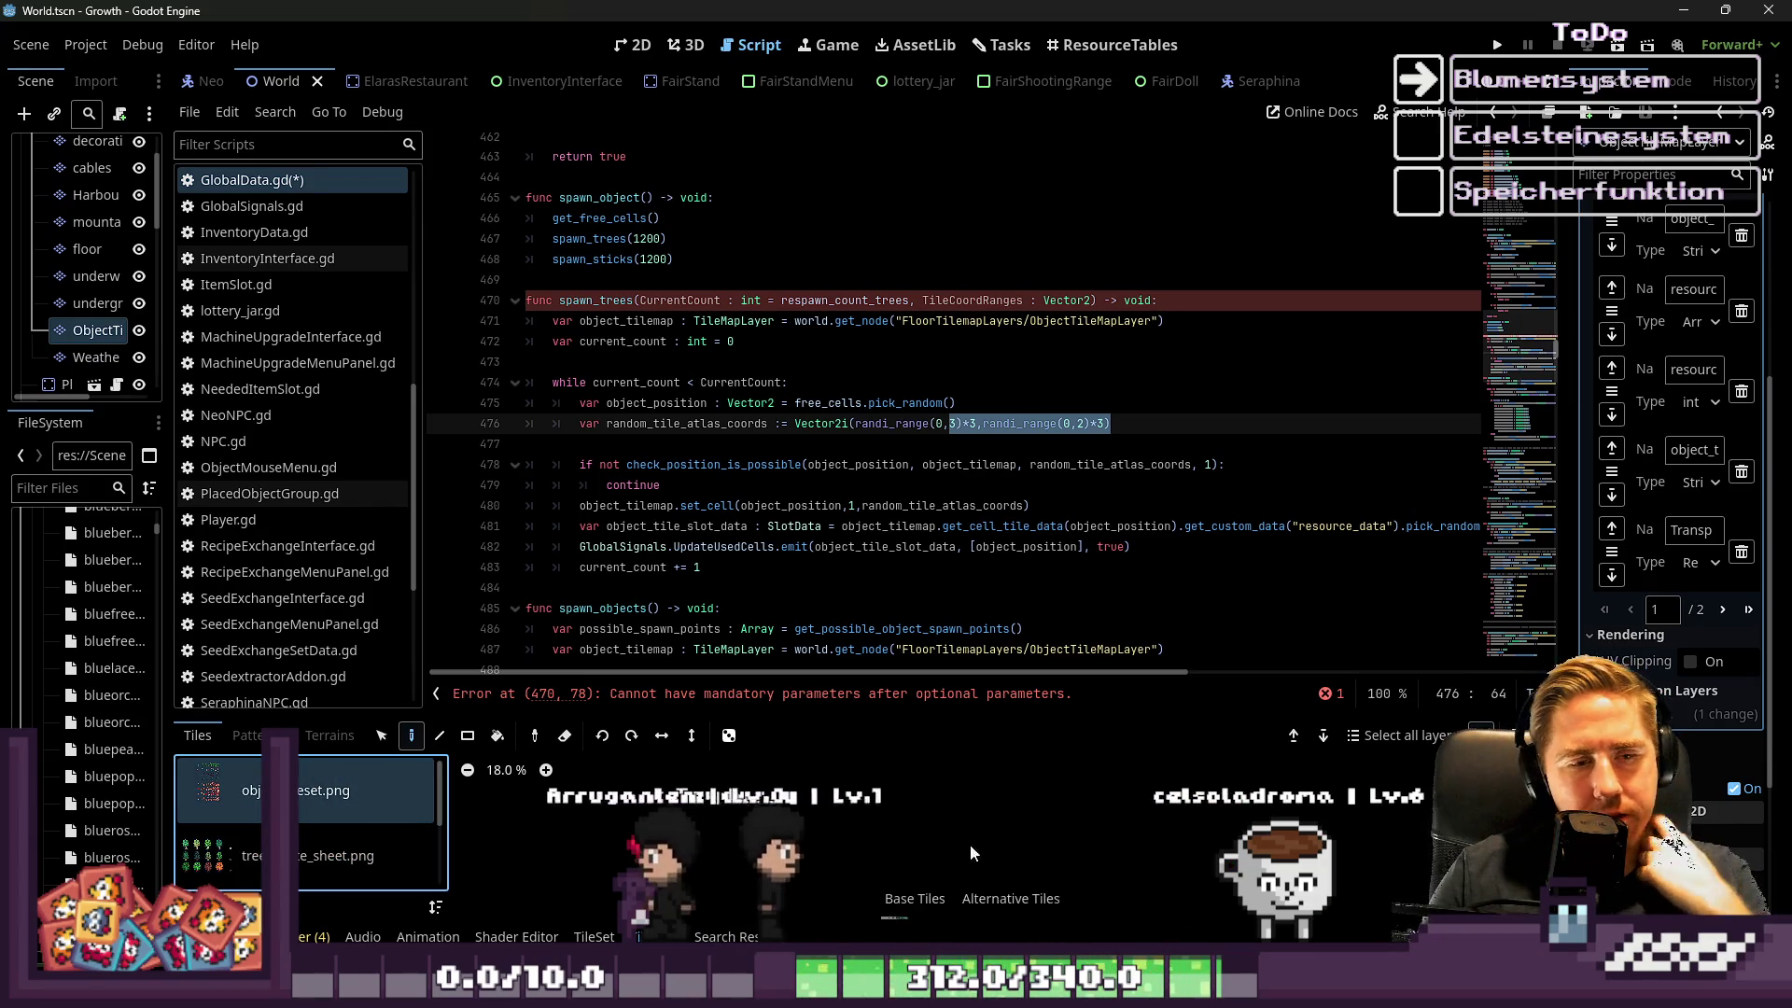
pyautogui.scroll(11, 924, 882)
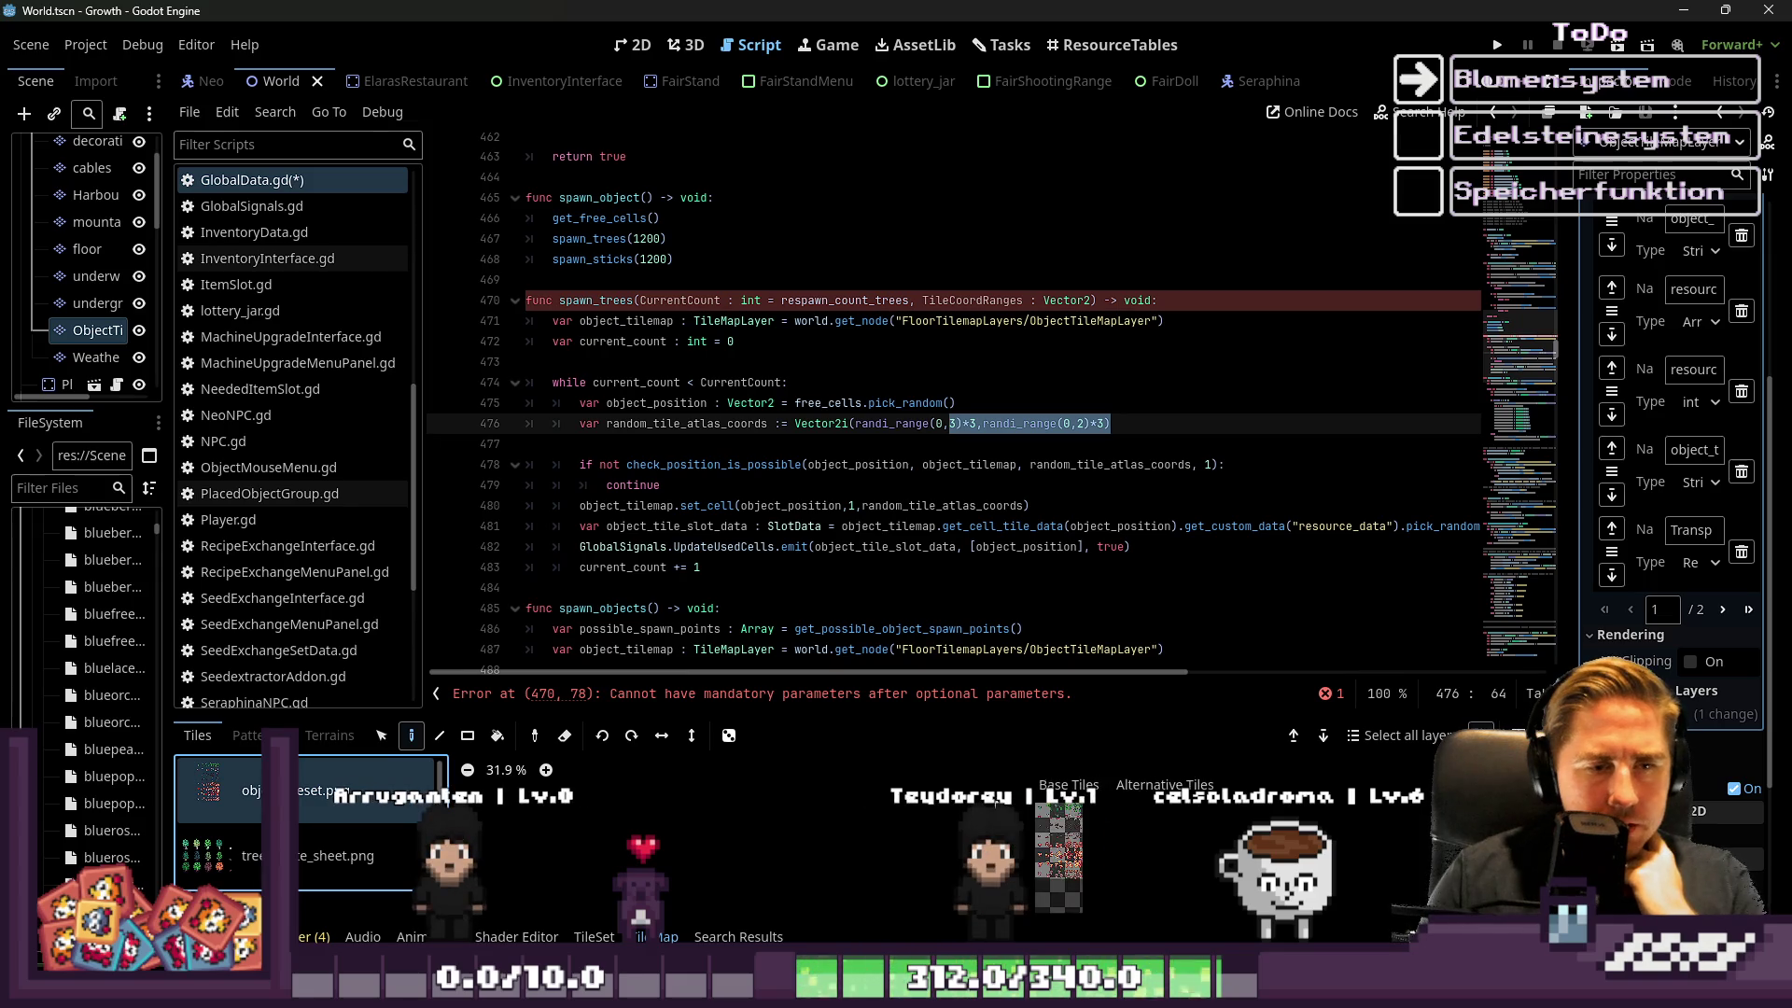
pyautogui.press('Down')
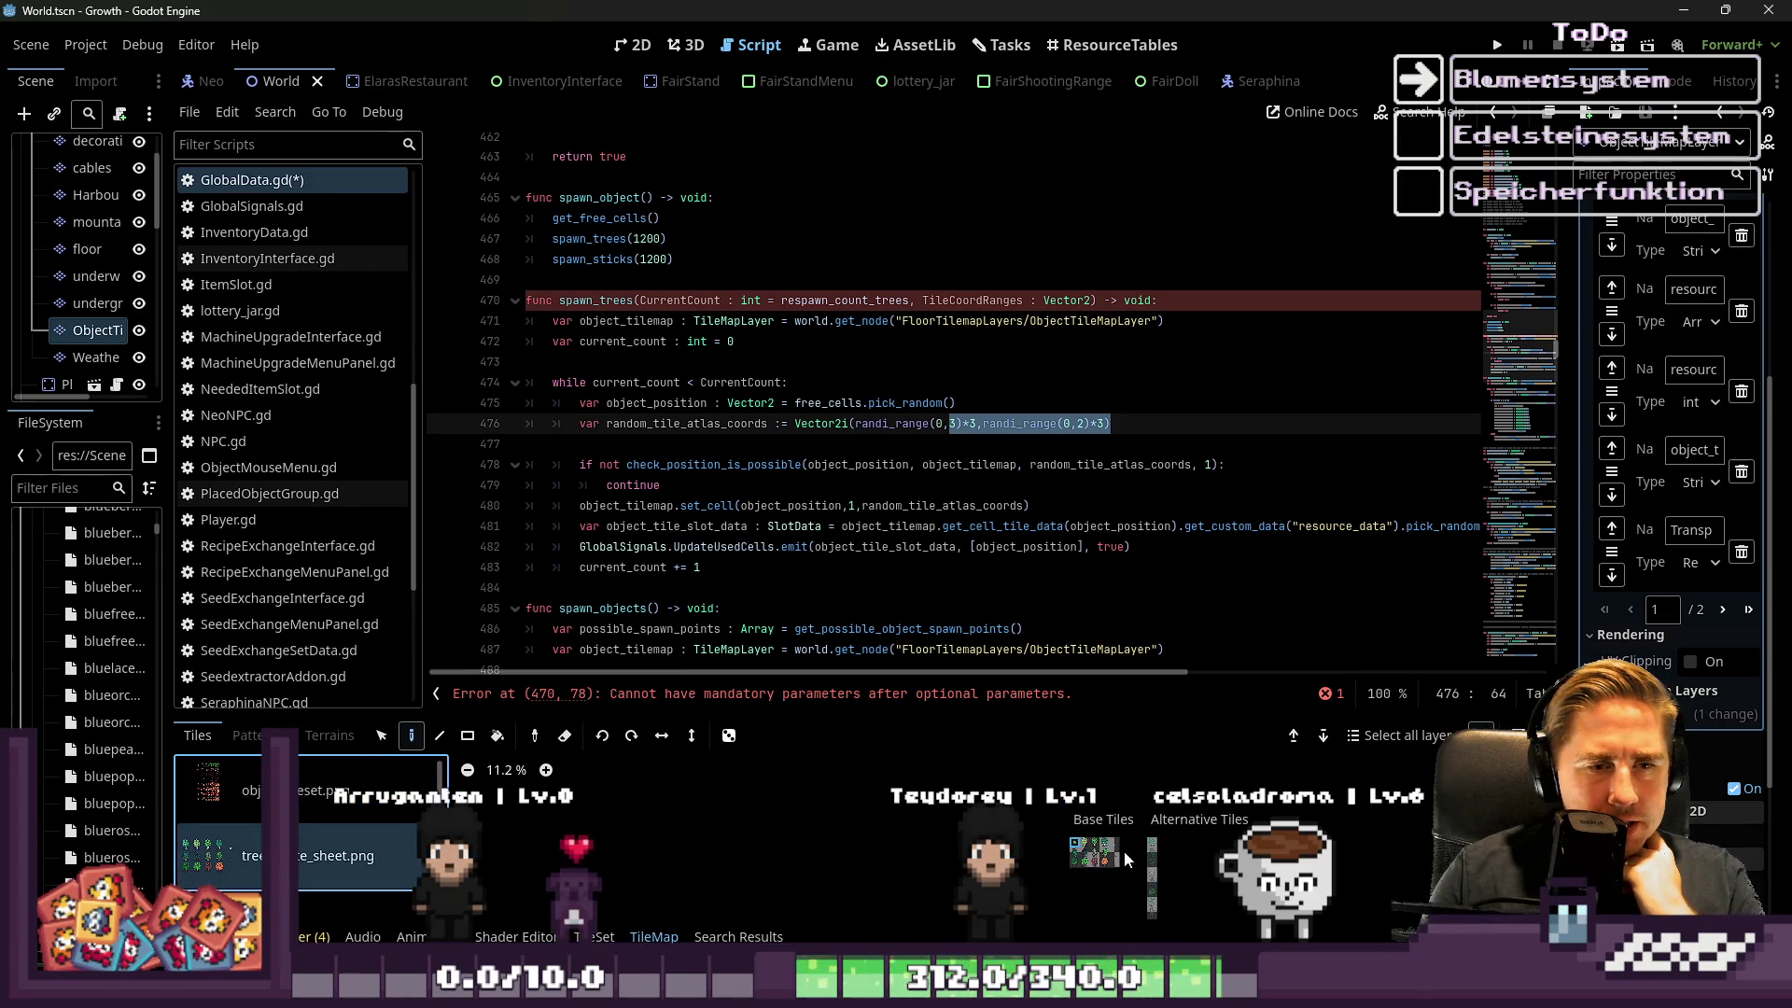
pyautogui.scroll(4, 1139, 834)
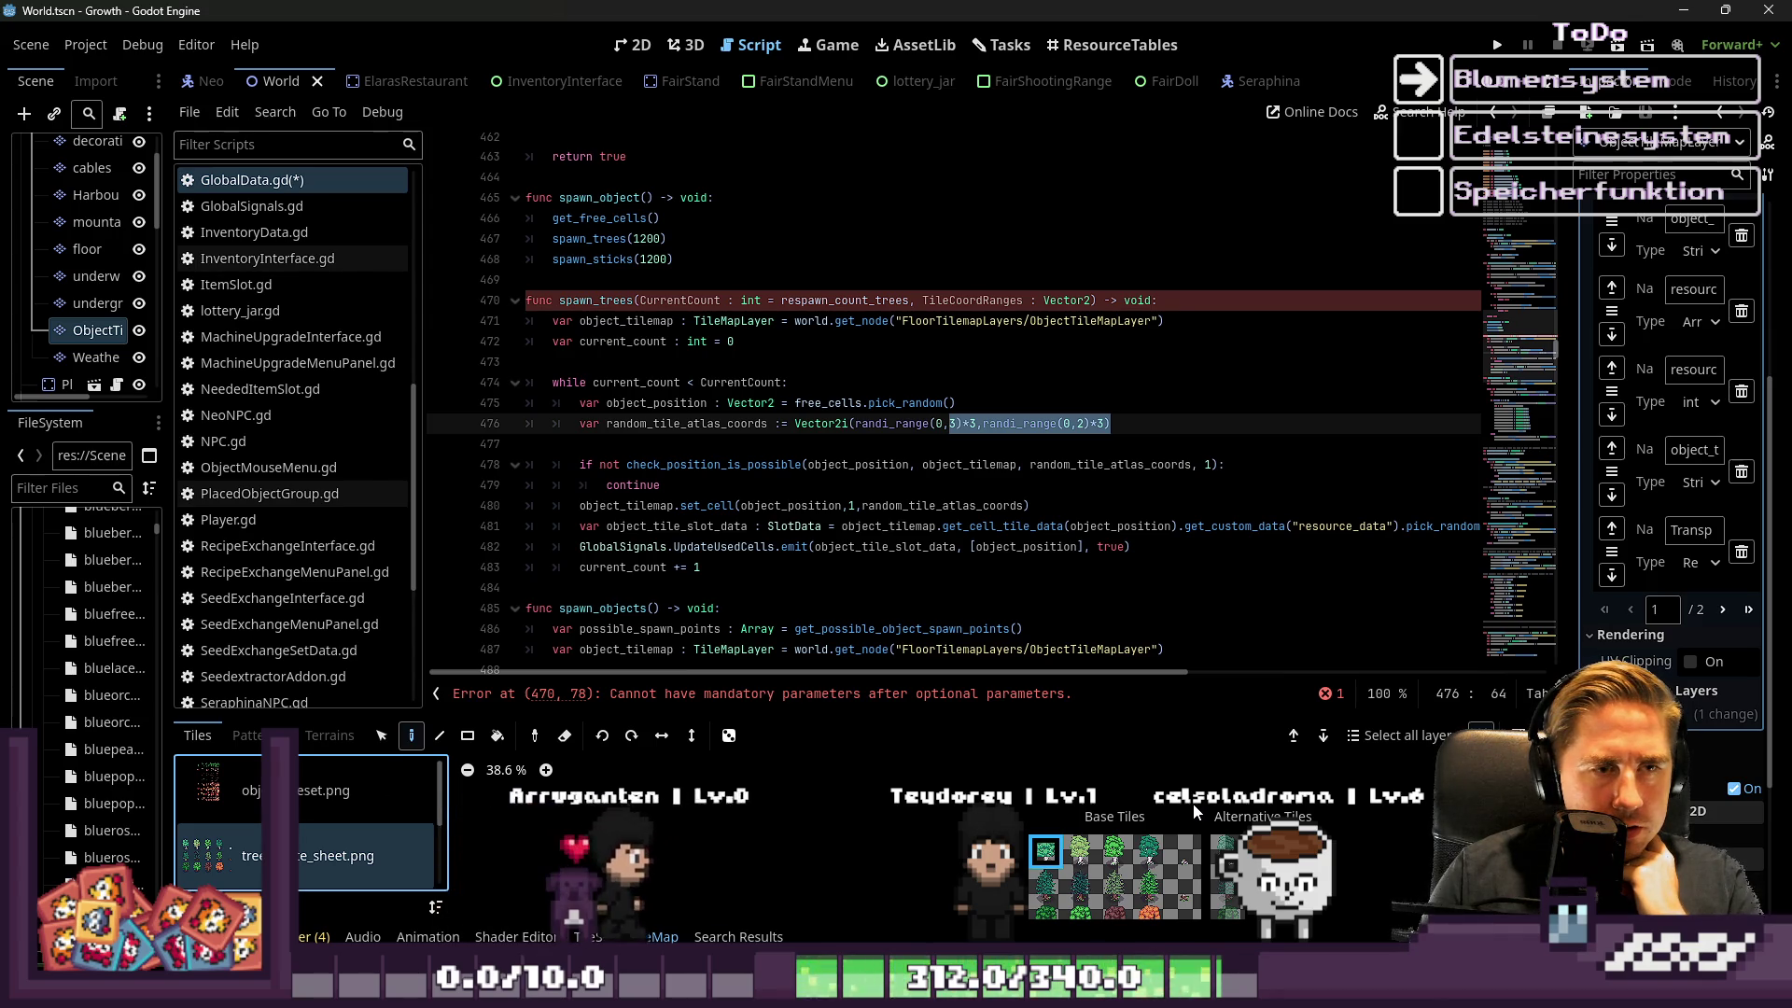
pyautogui.click(1050, 861)
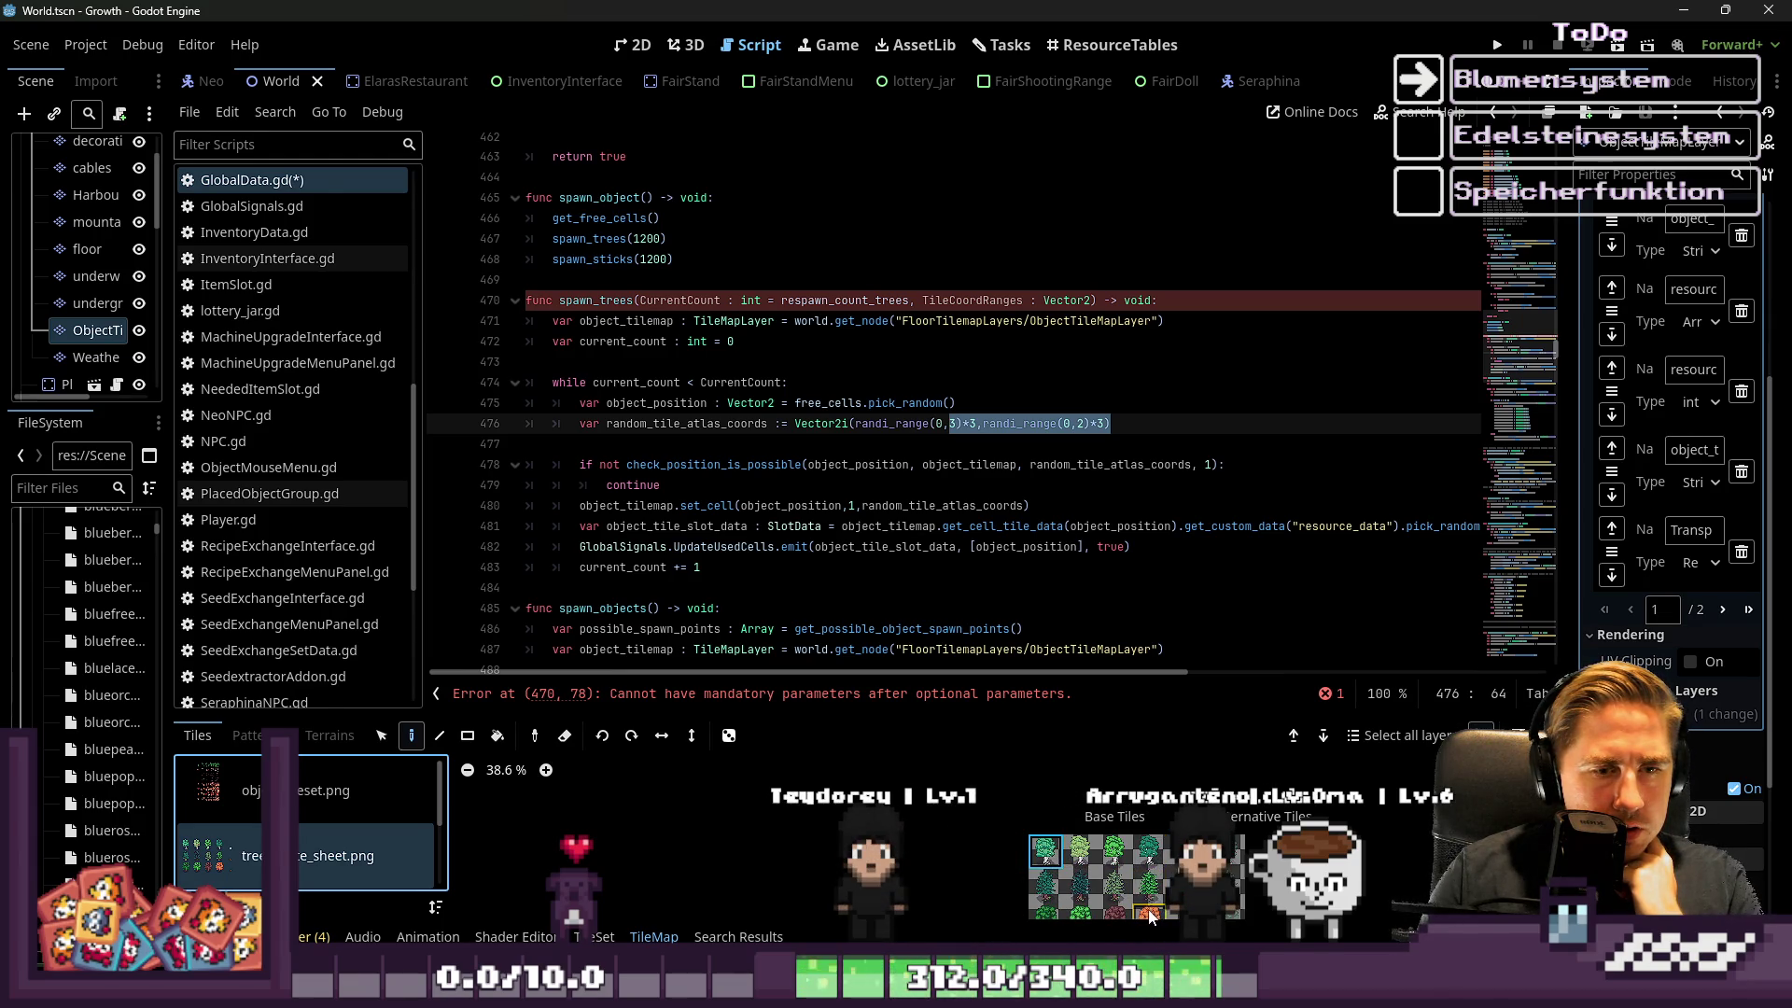
pyautogui.scroll(2, 1105, 910)
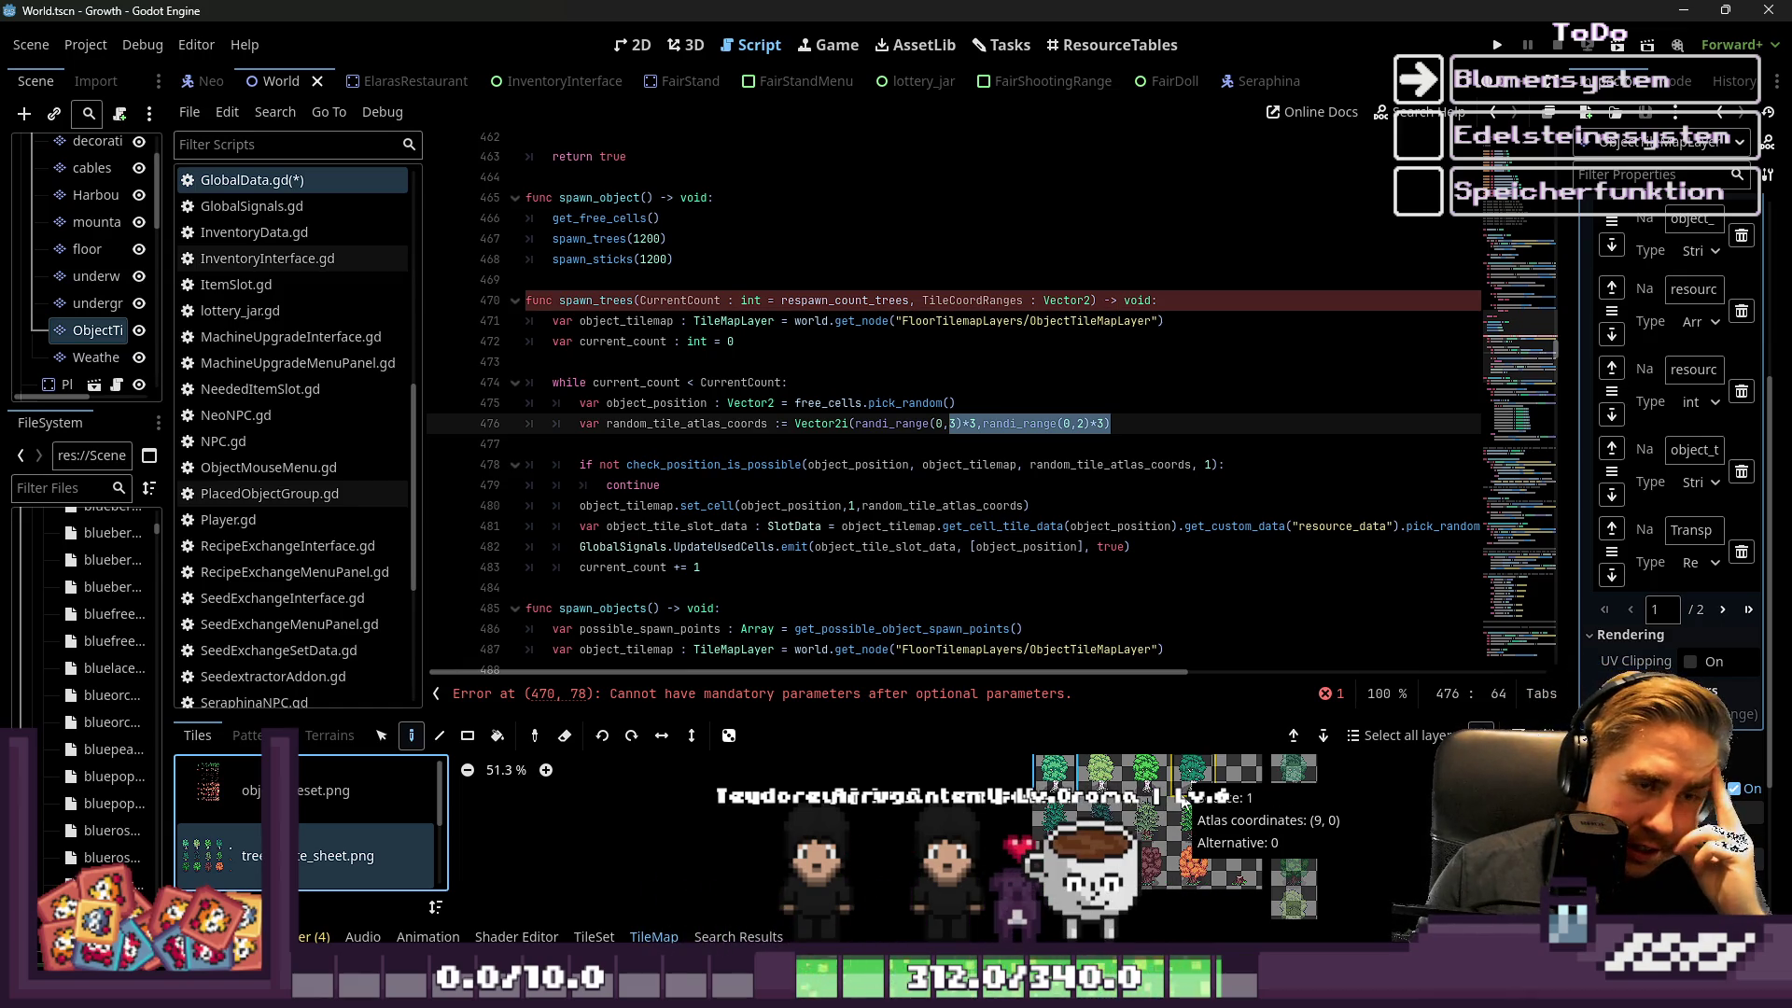
pyautogui.click(221, 775)
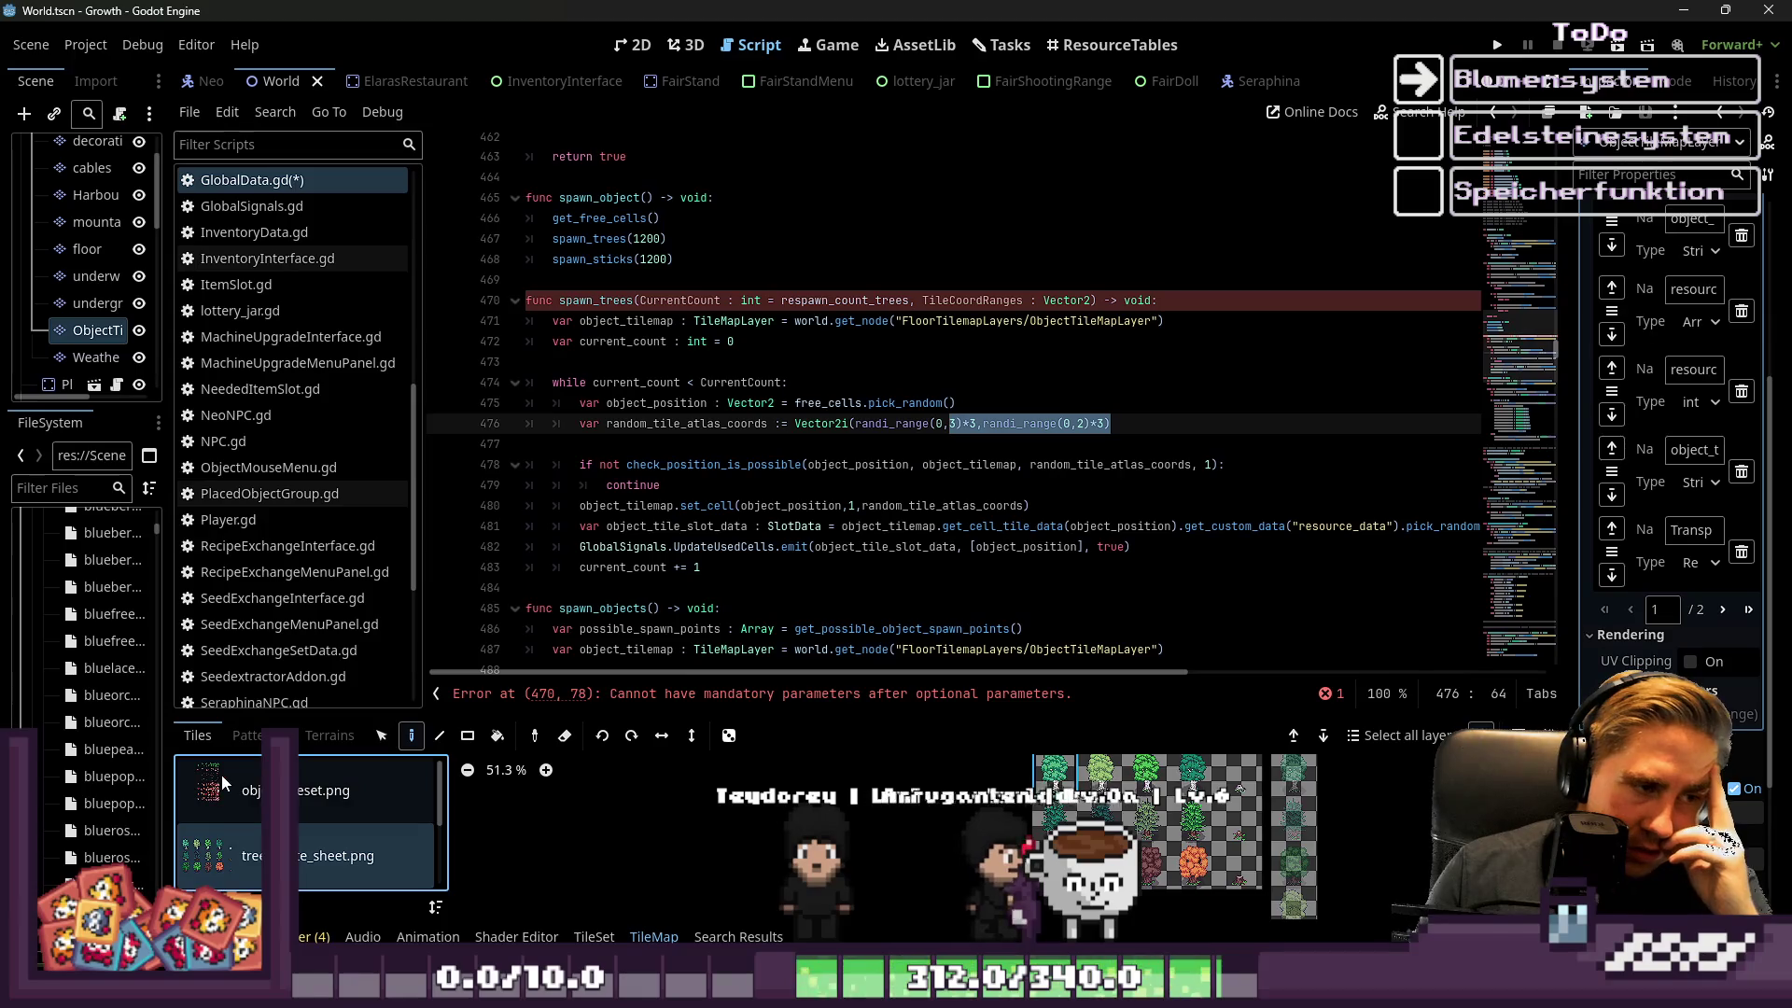
pyautogui.click(343, 850)
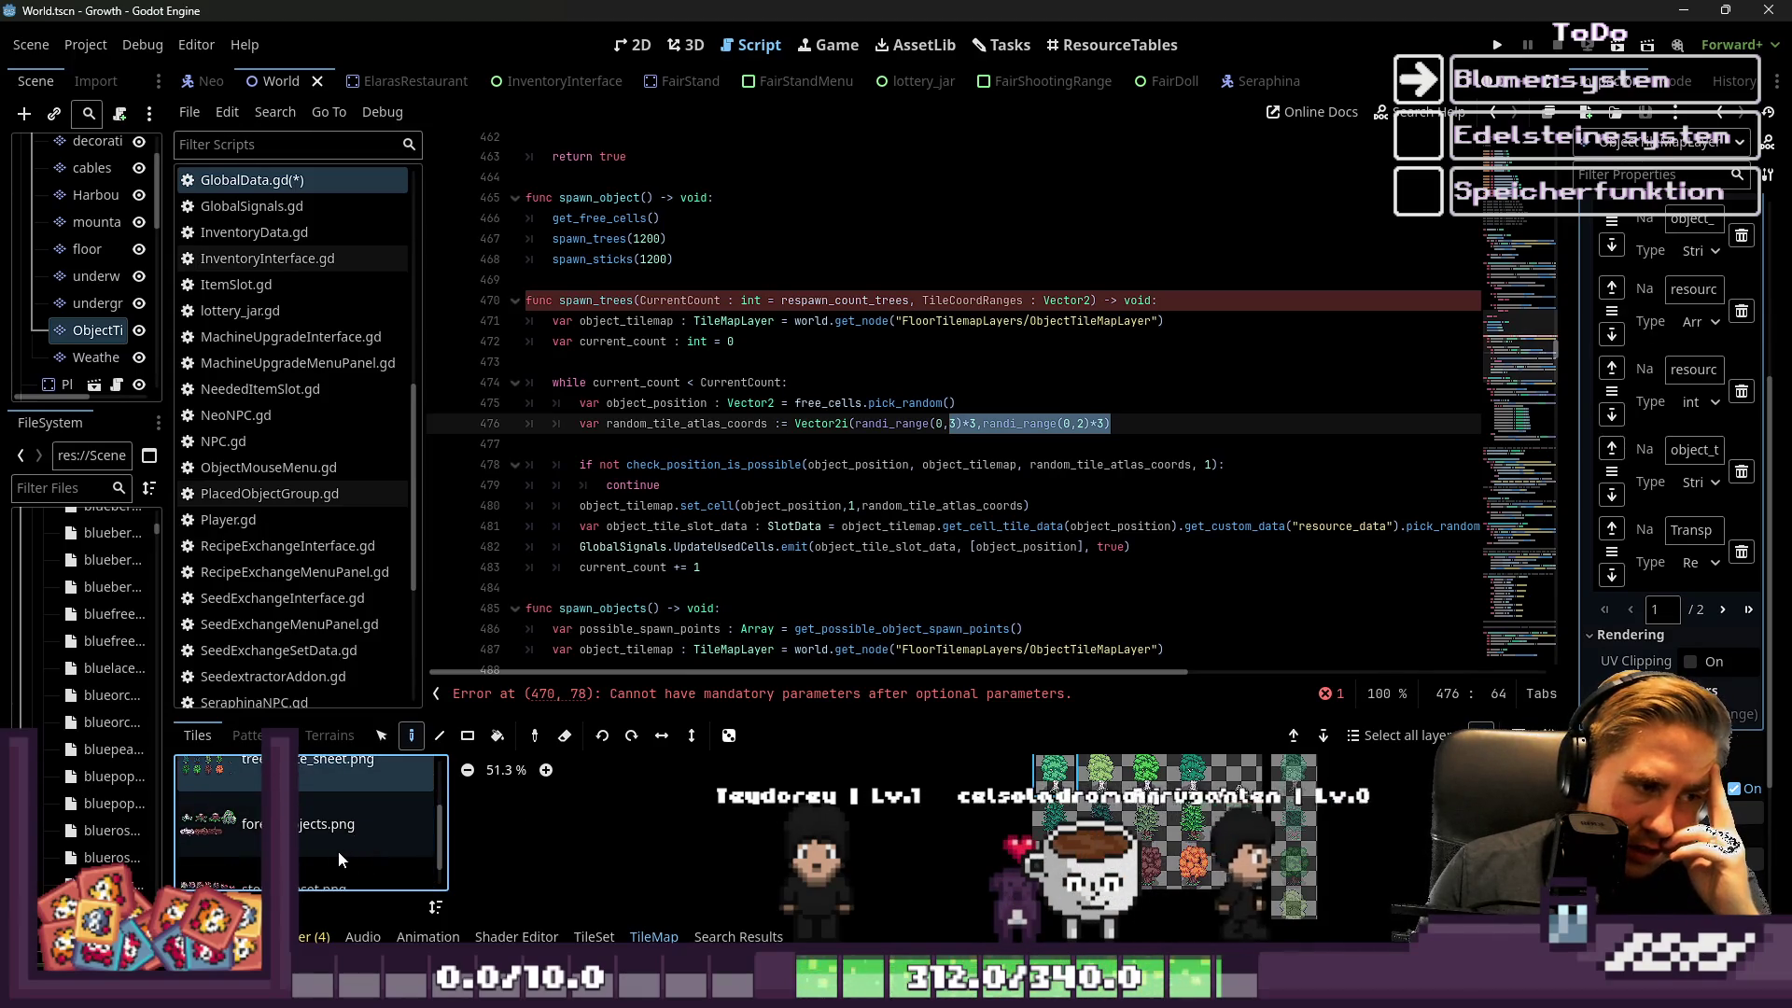
pyautogui.scroll(3, 1161, 803)
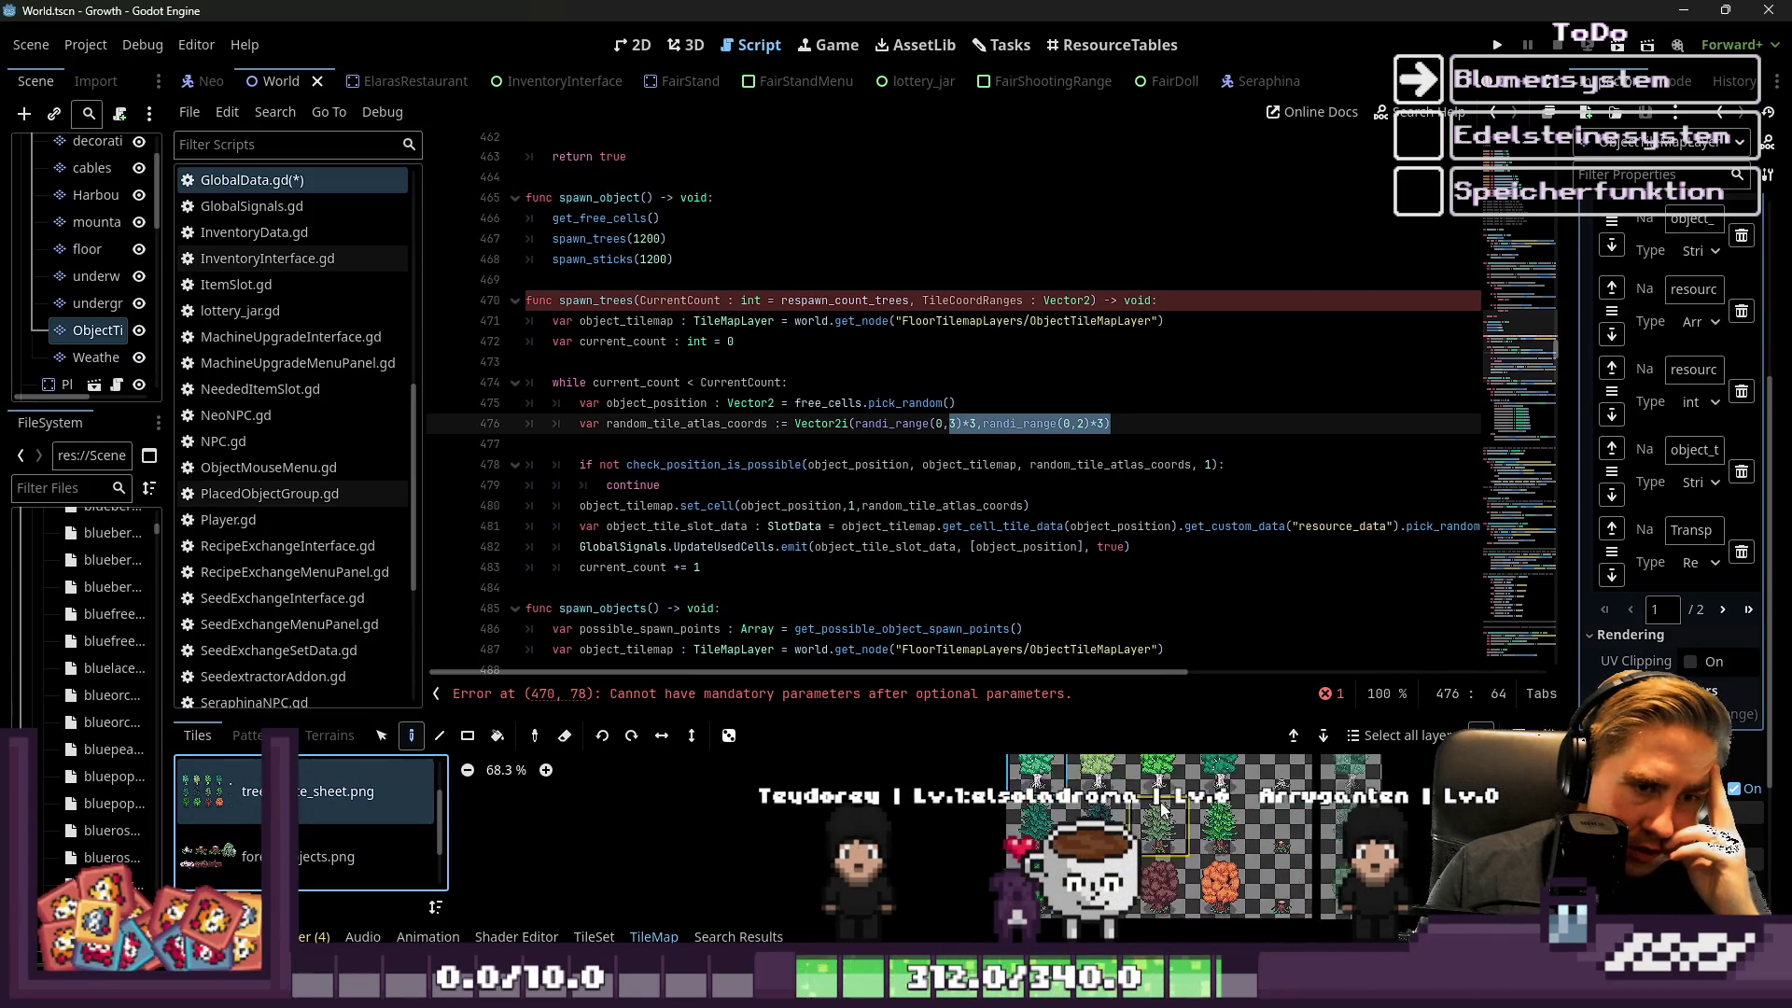
pyautogui.scroll(-4, 1161, 803)
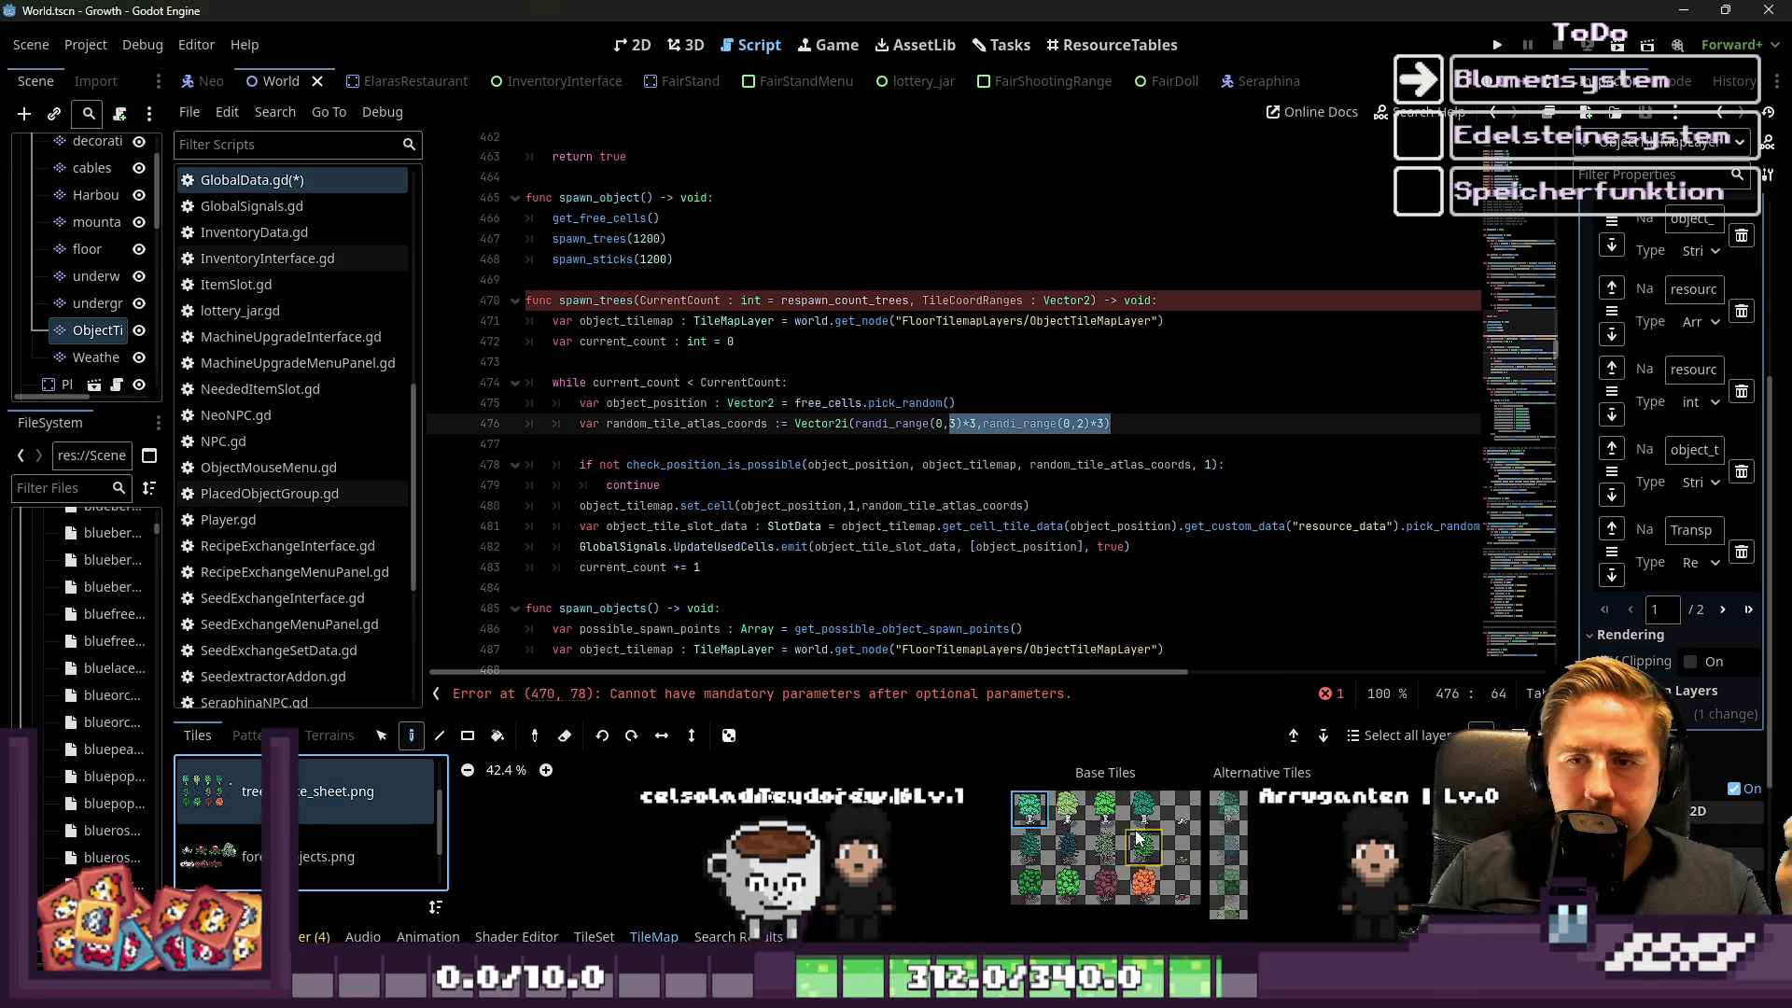
pyautogui.click(974, 411)
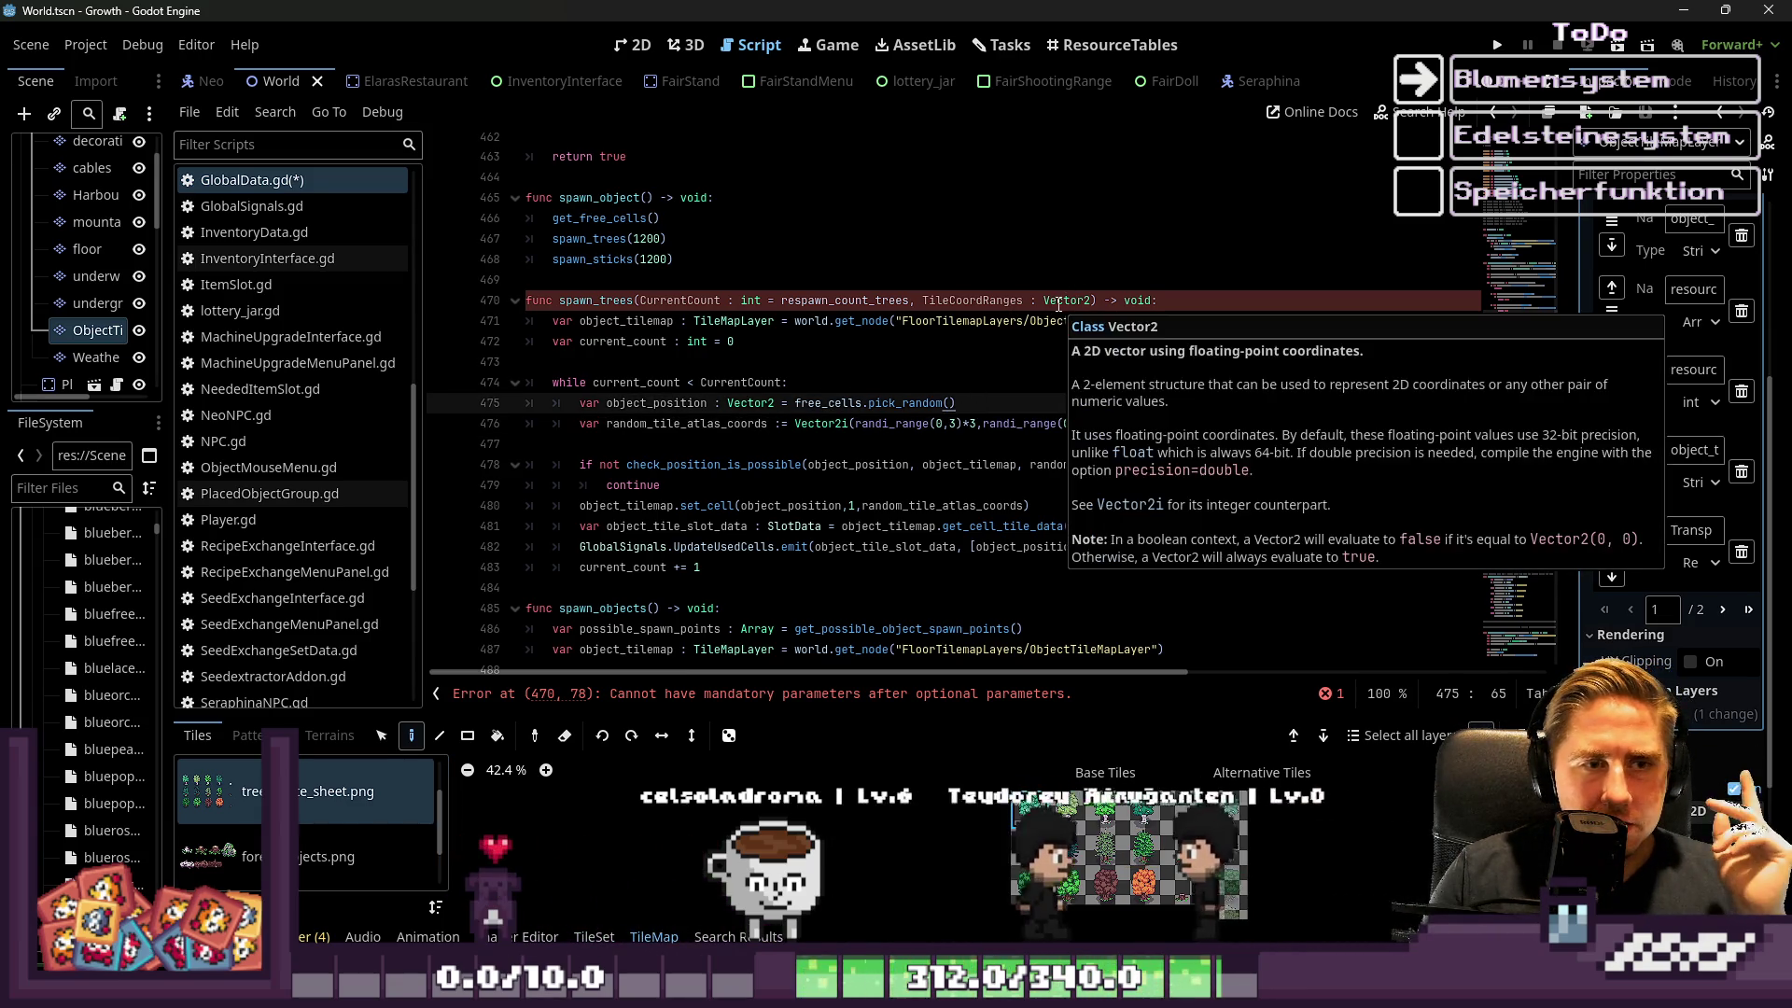
# Move the TileCoordRange : Vector2 parameter to the front of spawn_trees' parameter list
pyautogui.moveTo(1059, 308)
pyautogui.click(990, 454)
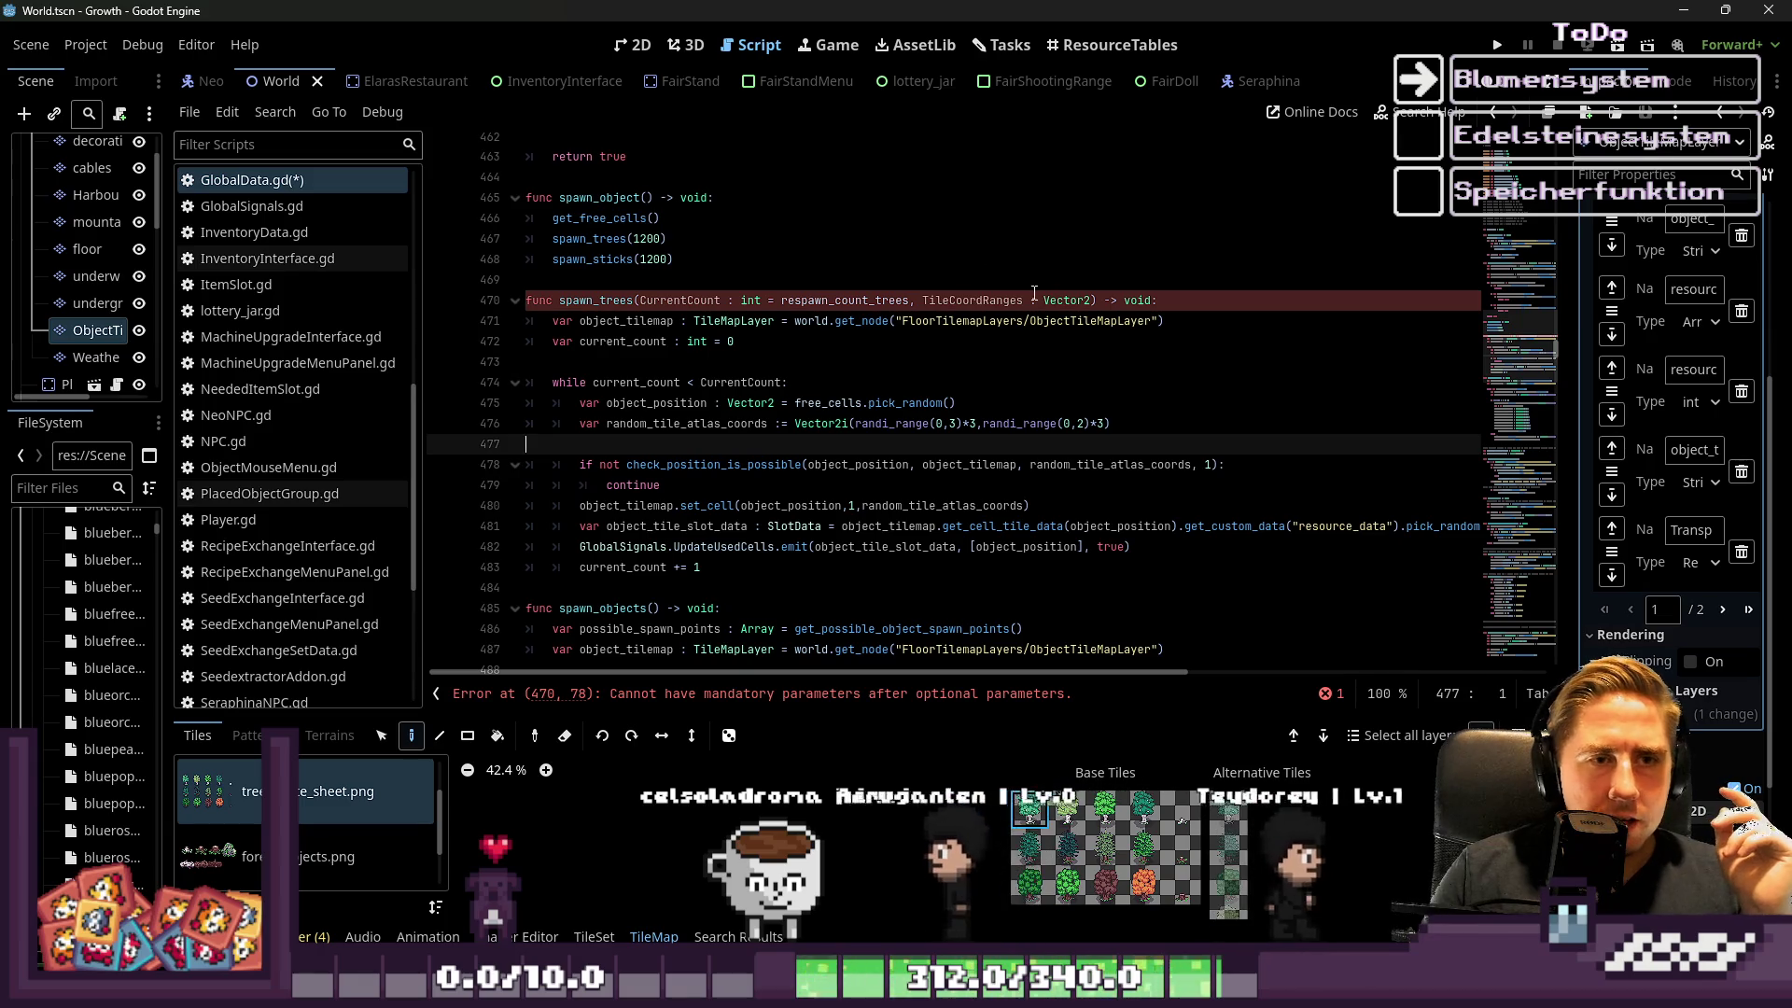
pyautogui.click(1047, 303)
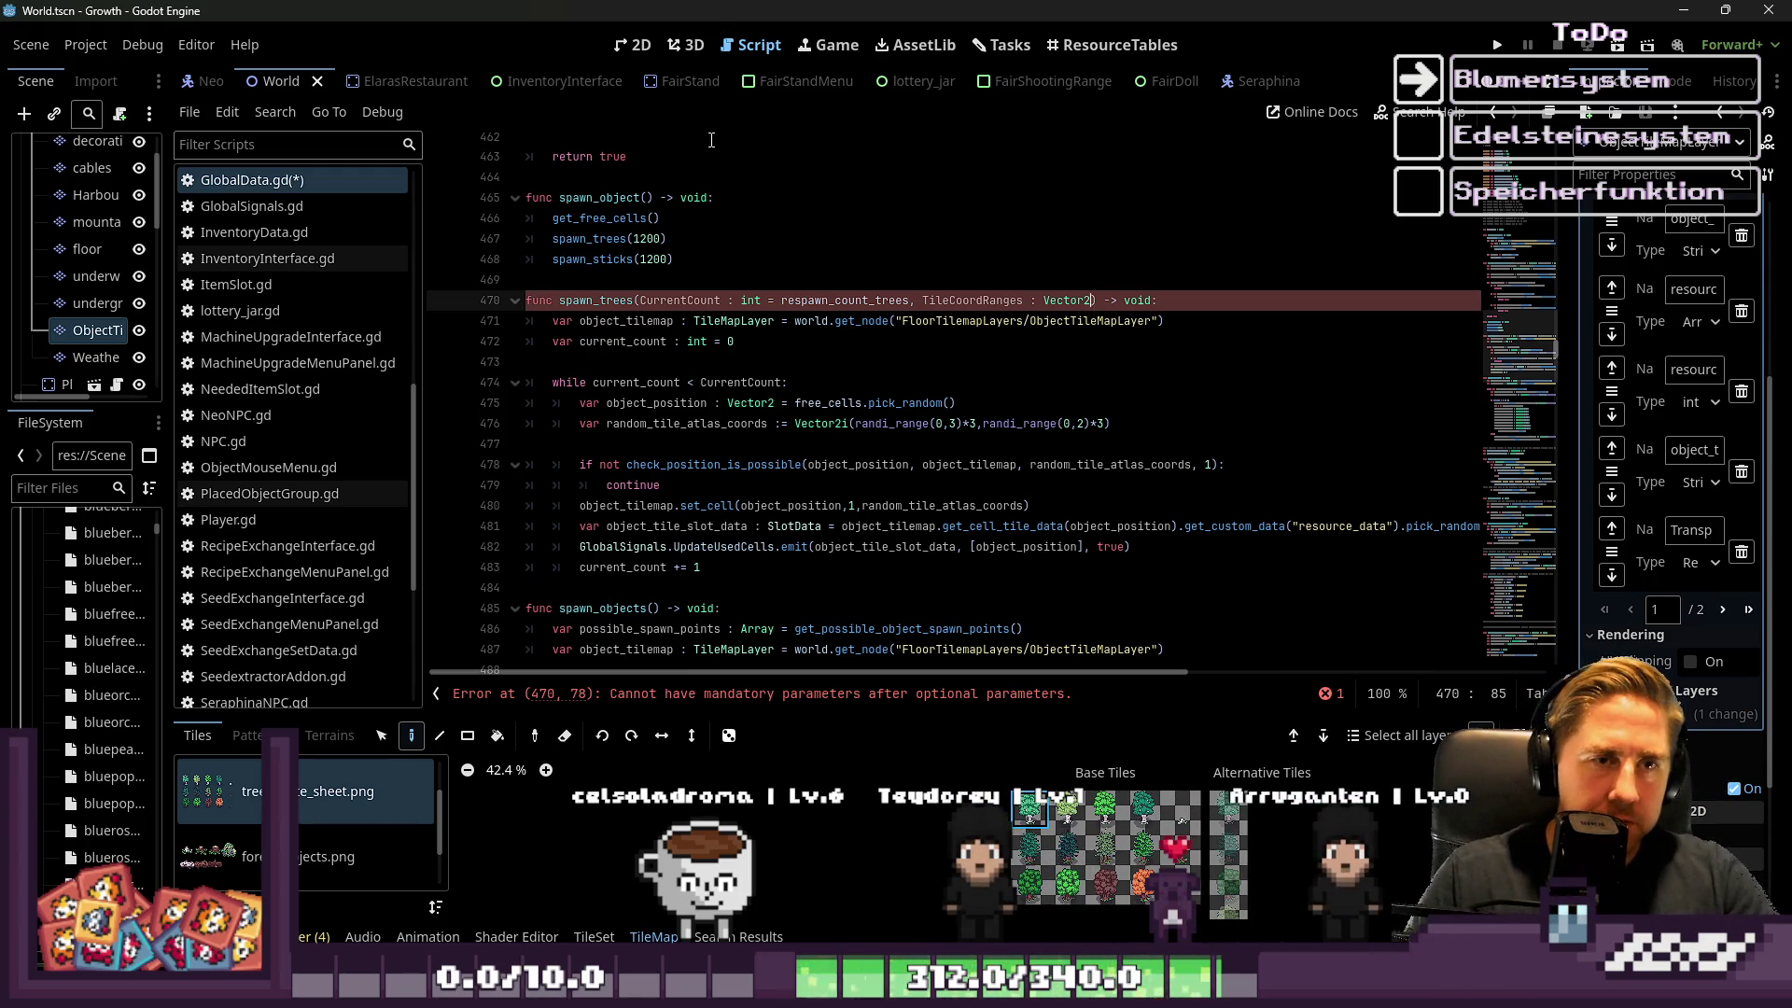
pyautogui.hotkey('ctrl', 'Left')
pyautogui.hotkey('ctrl', 'Left')
pyautogui.hotkey('ctrl', 'Right')
pyautogui.hotkey('ctrl', 'Right')
pyautogui.hotkey('ctrl', 'Right')
pyautogui.hotkey('ctrl', 'shift', 'Left')
pyautogui.hotkey('ctrl', 'shift', 'Left')
pyautogui.hotkey('ctrl', 'shift', 'Left')
pyautogui.press('BackSpace')
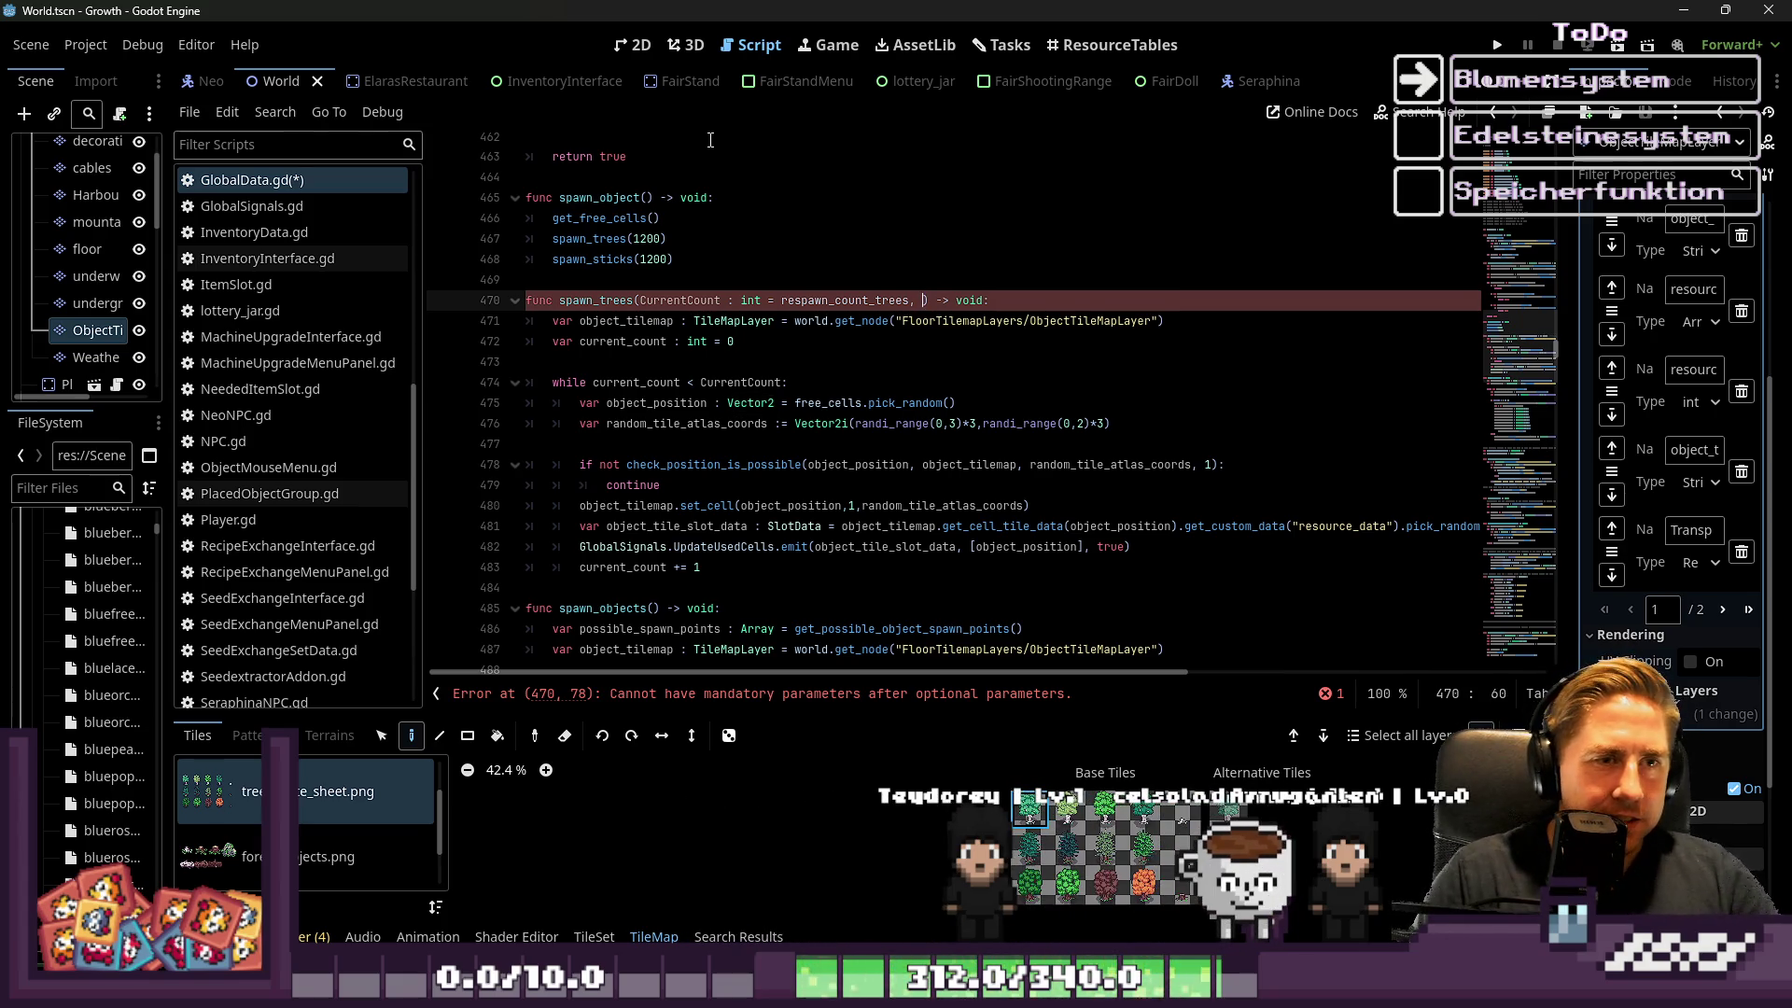
pyautogui.hotkey('ctrl', 'Left')
pyautogui.hotkey('ctrl', 'Left')
pyautogui.hotkey('ctrl', 'Left')
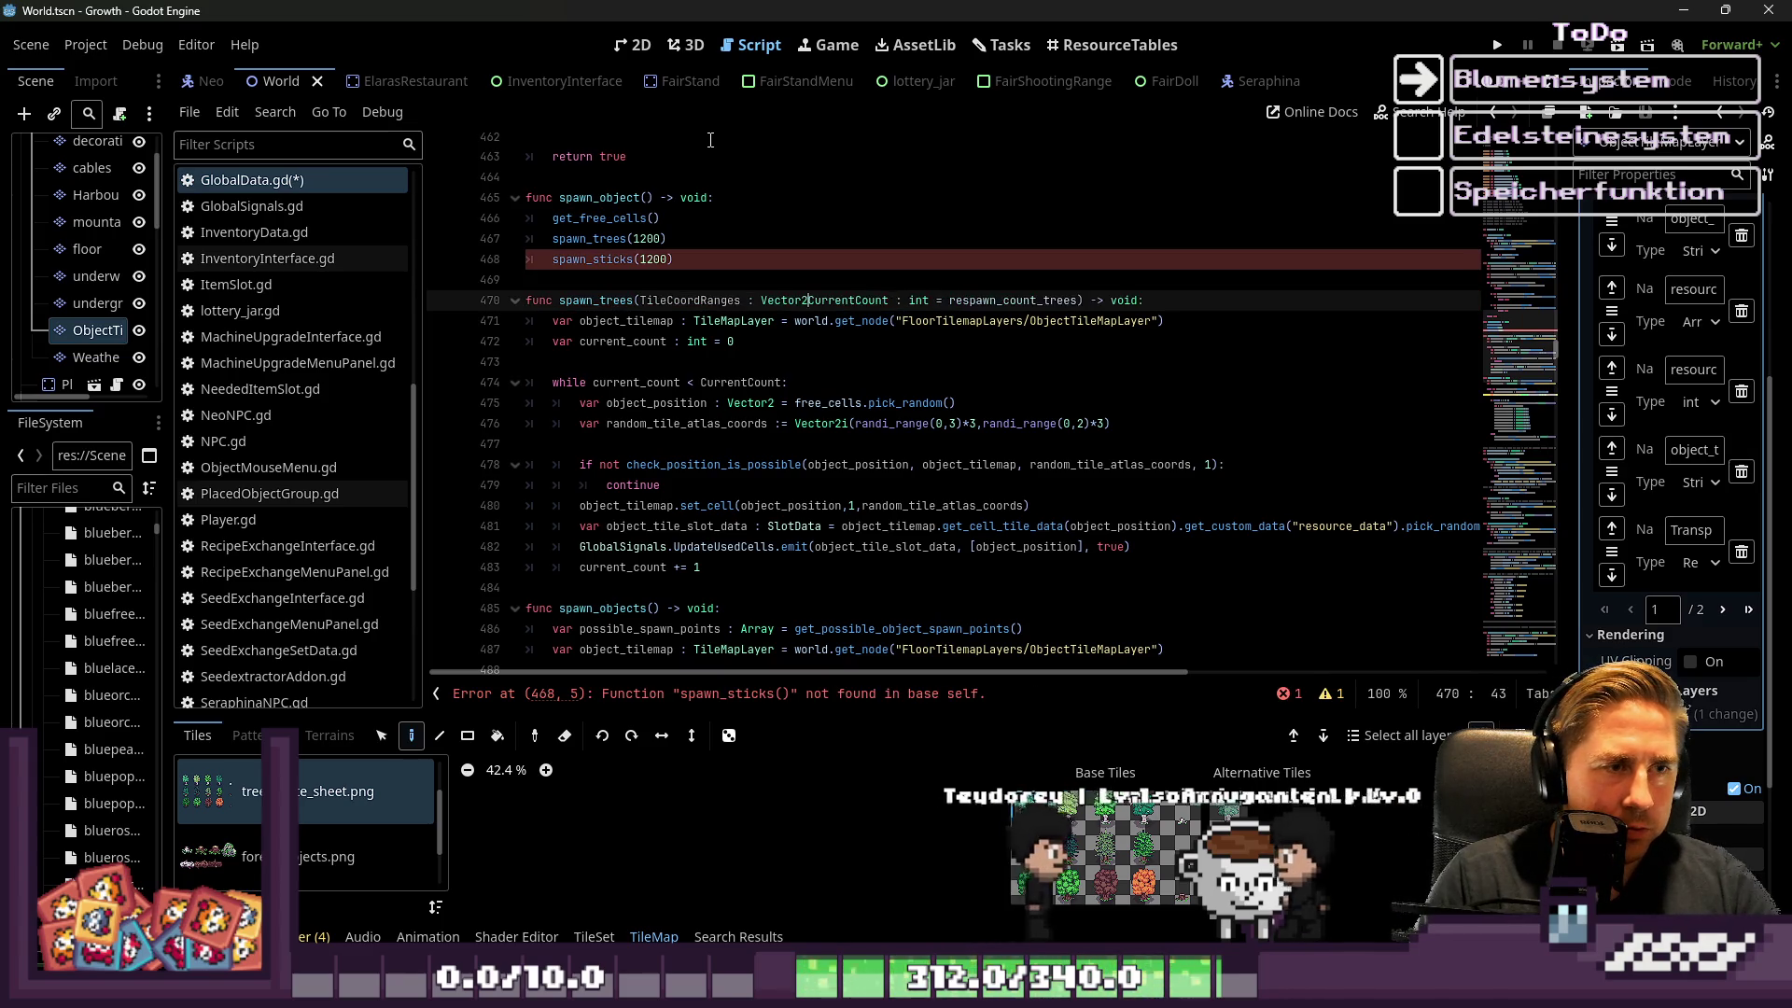
pyautogui.write(',')
pyautogui.write(',')
pyautogui.hotkey('ctrl', 'Left')
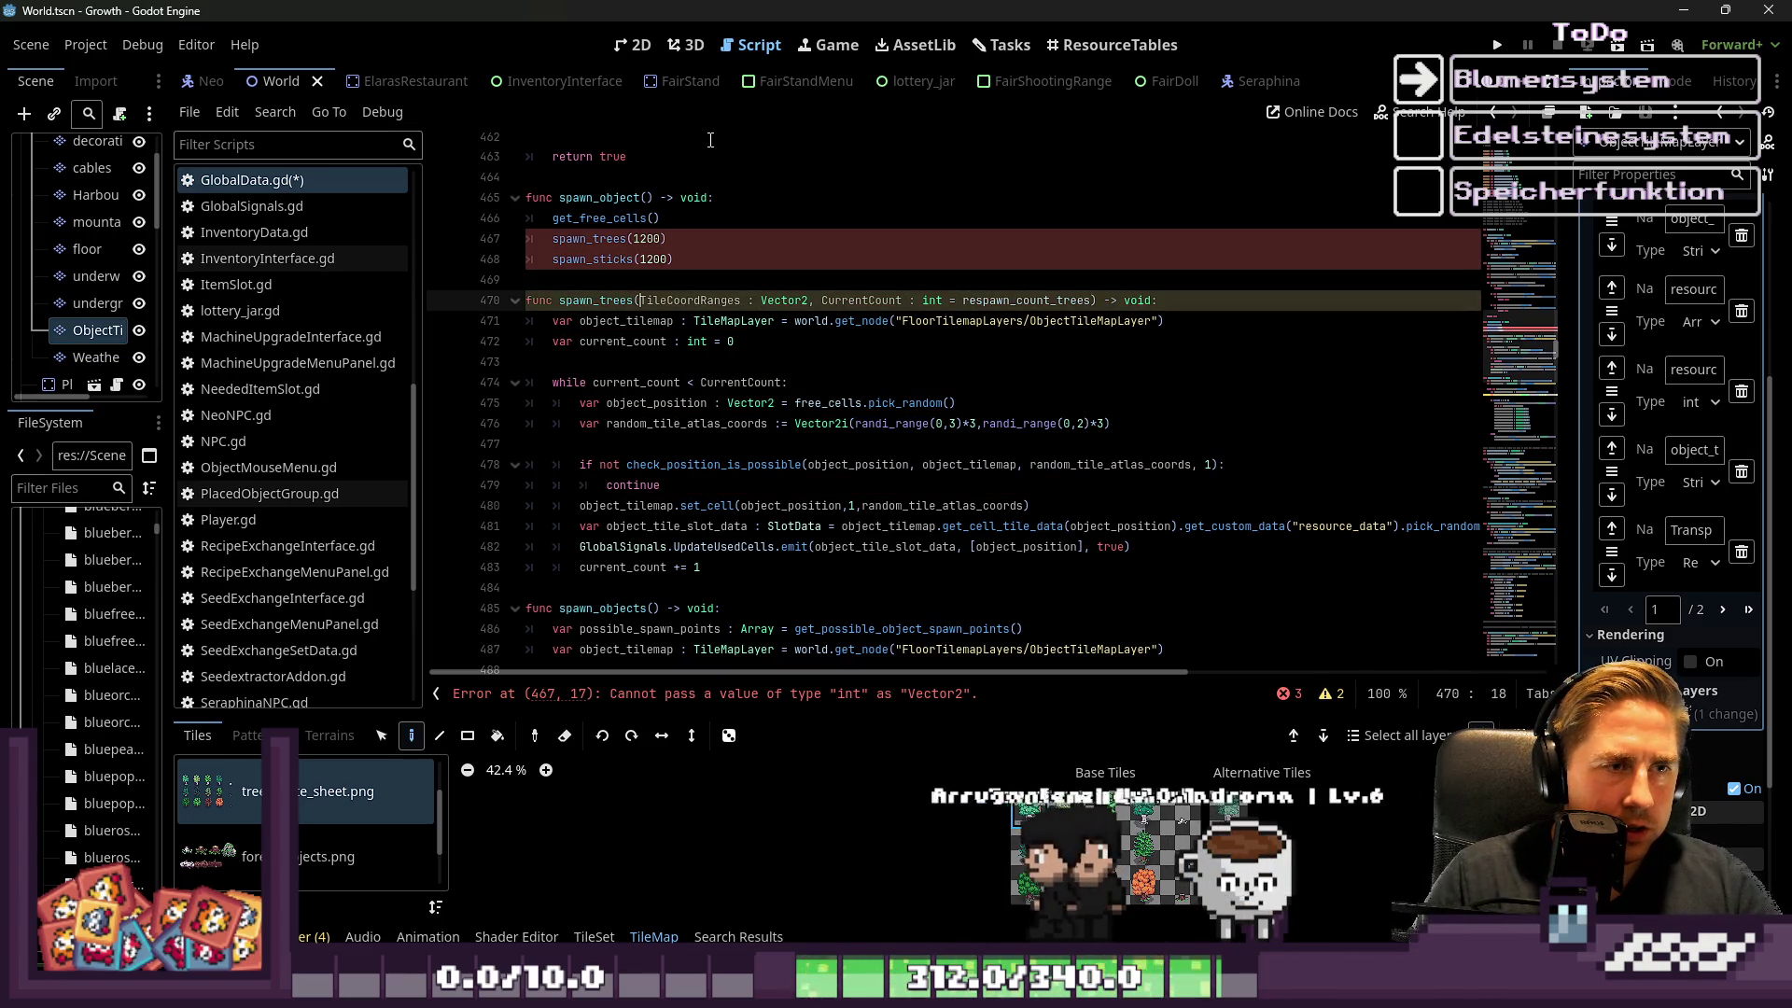
# Place the caret after TileCoordRange : Vector2, just before CurrentCount, for a new parameter
pyautogui.hotkey('ctrl', 'Left')
pyautogui.hotkey('ctrl', 'd')
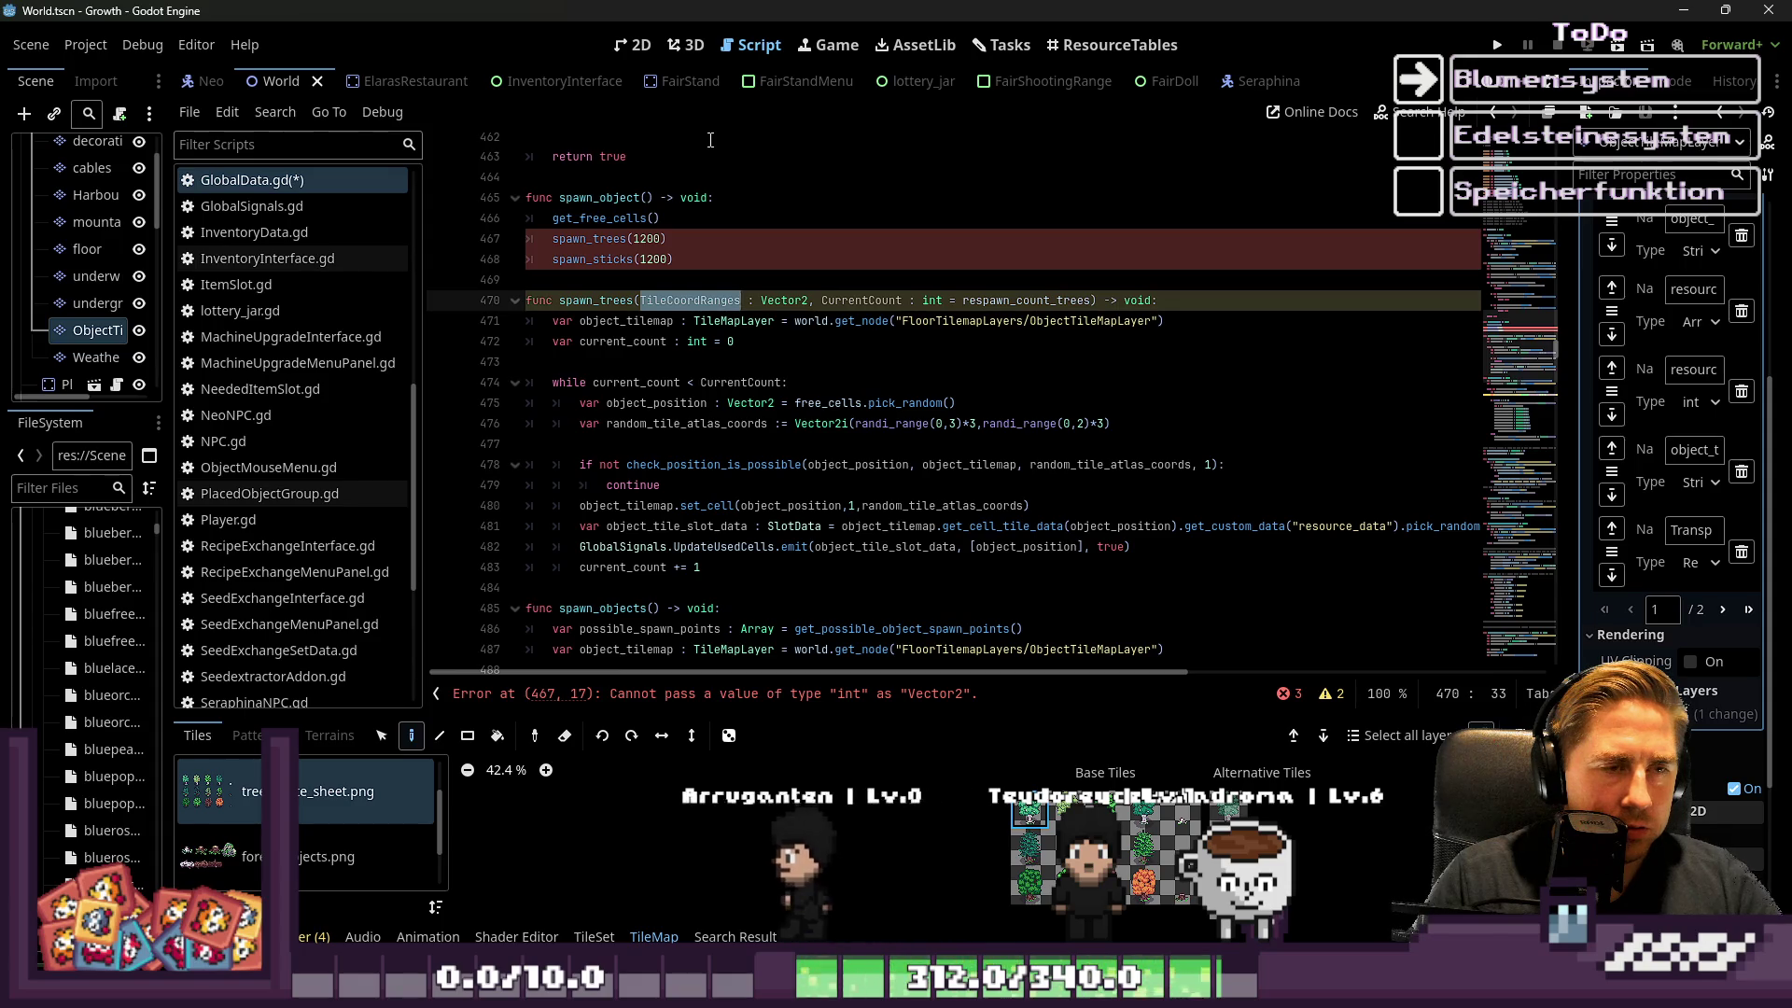
pyautogui.press('Escape')
pyautogui.press('Right')
pyautogui.press('Right')
pyautogui.press('Right')
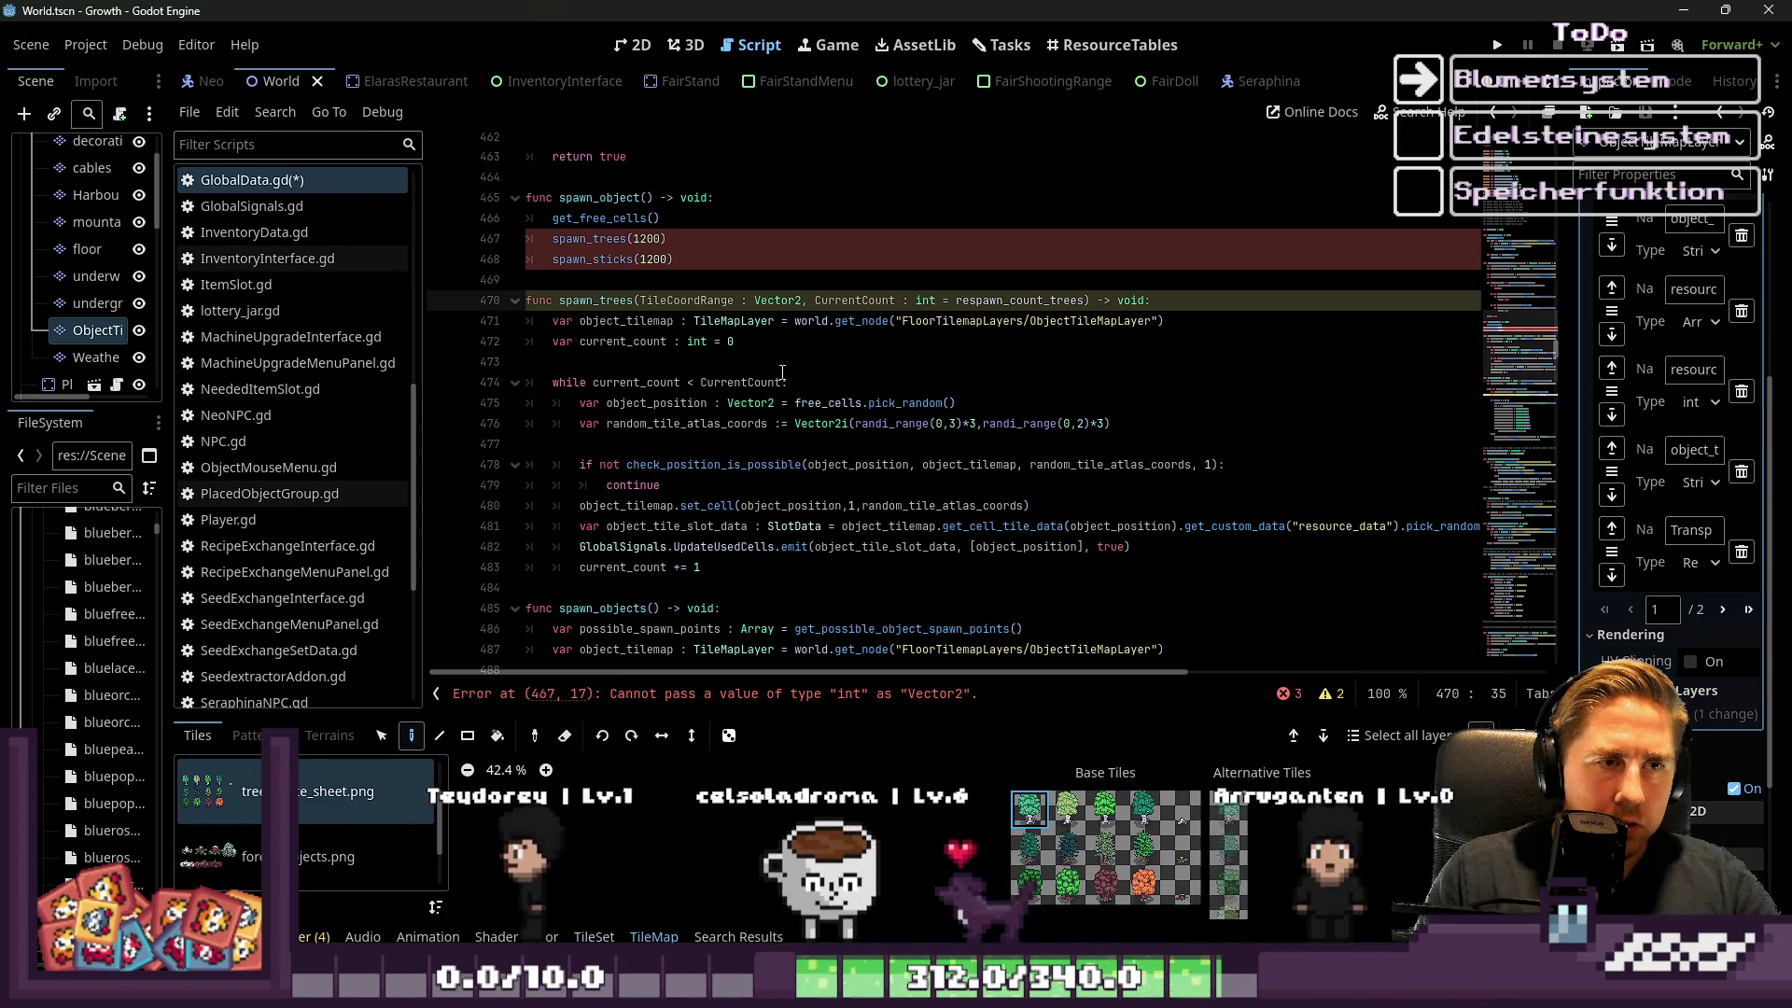
pyautogui.click(815, 301)
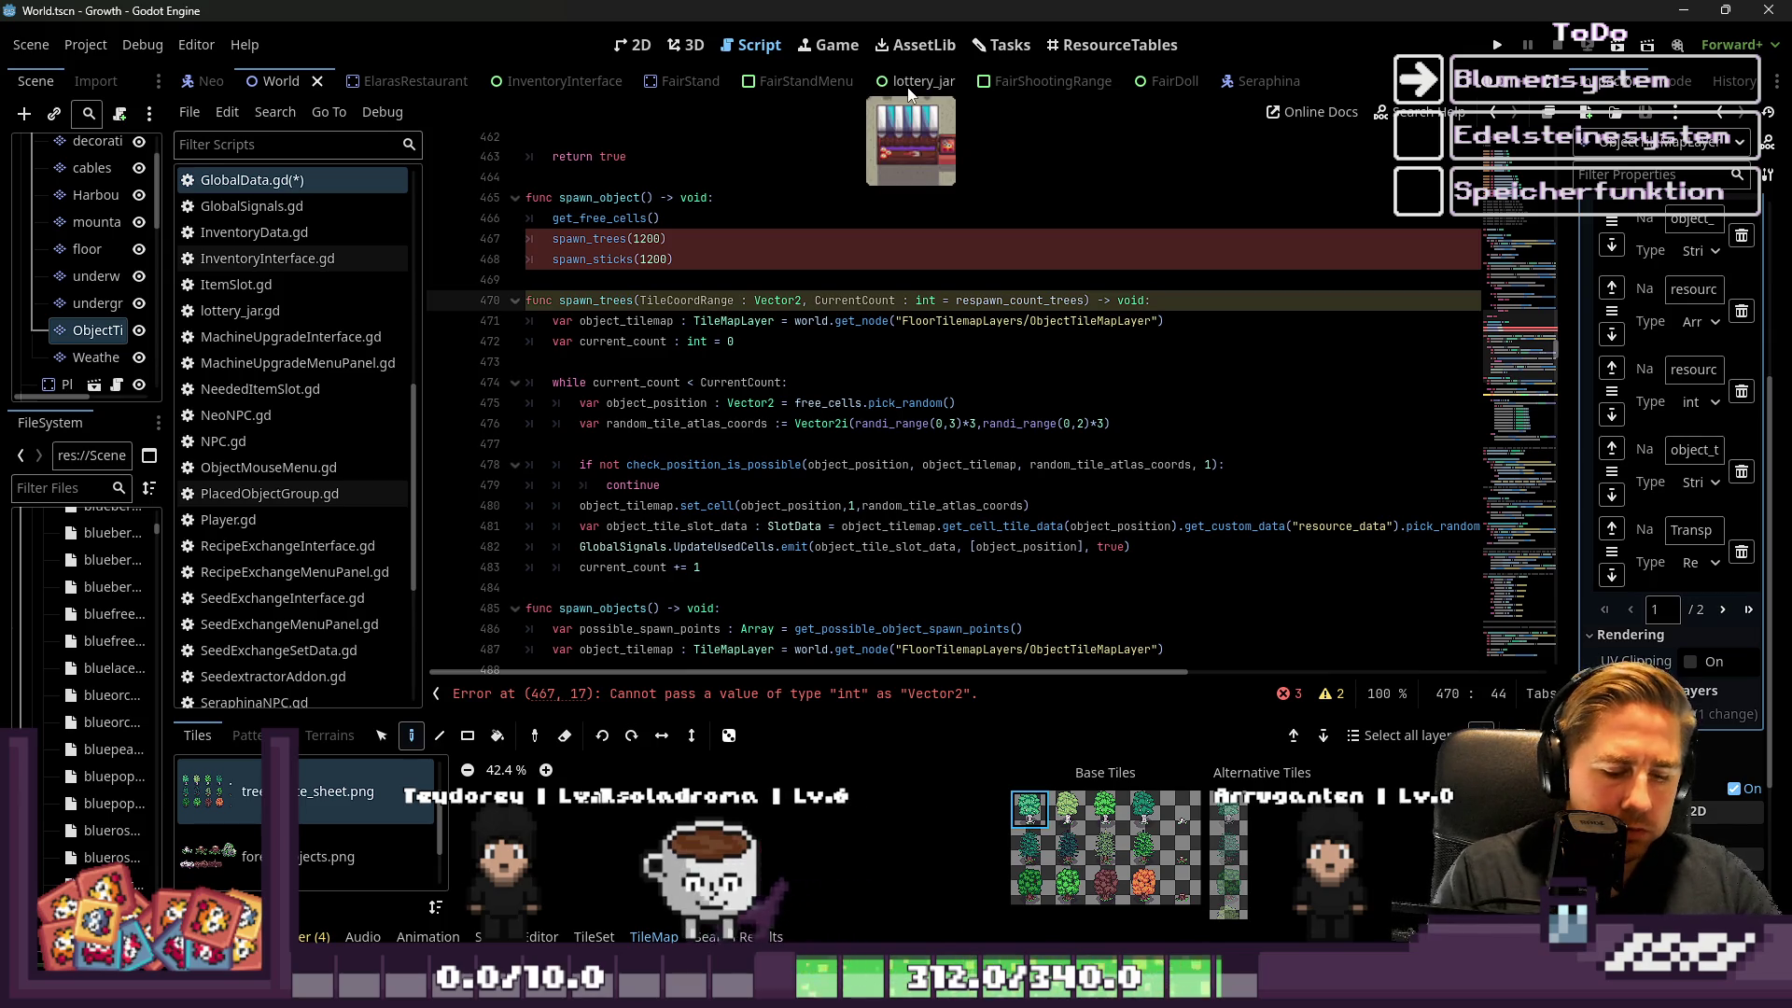
pyautogui.write(',')
pyautogui.press('Left')
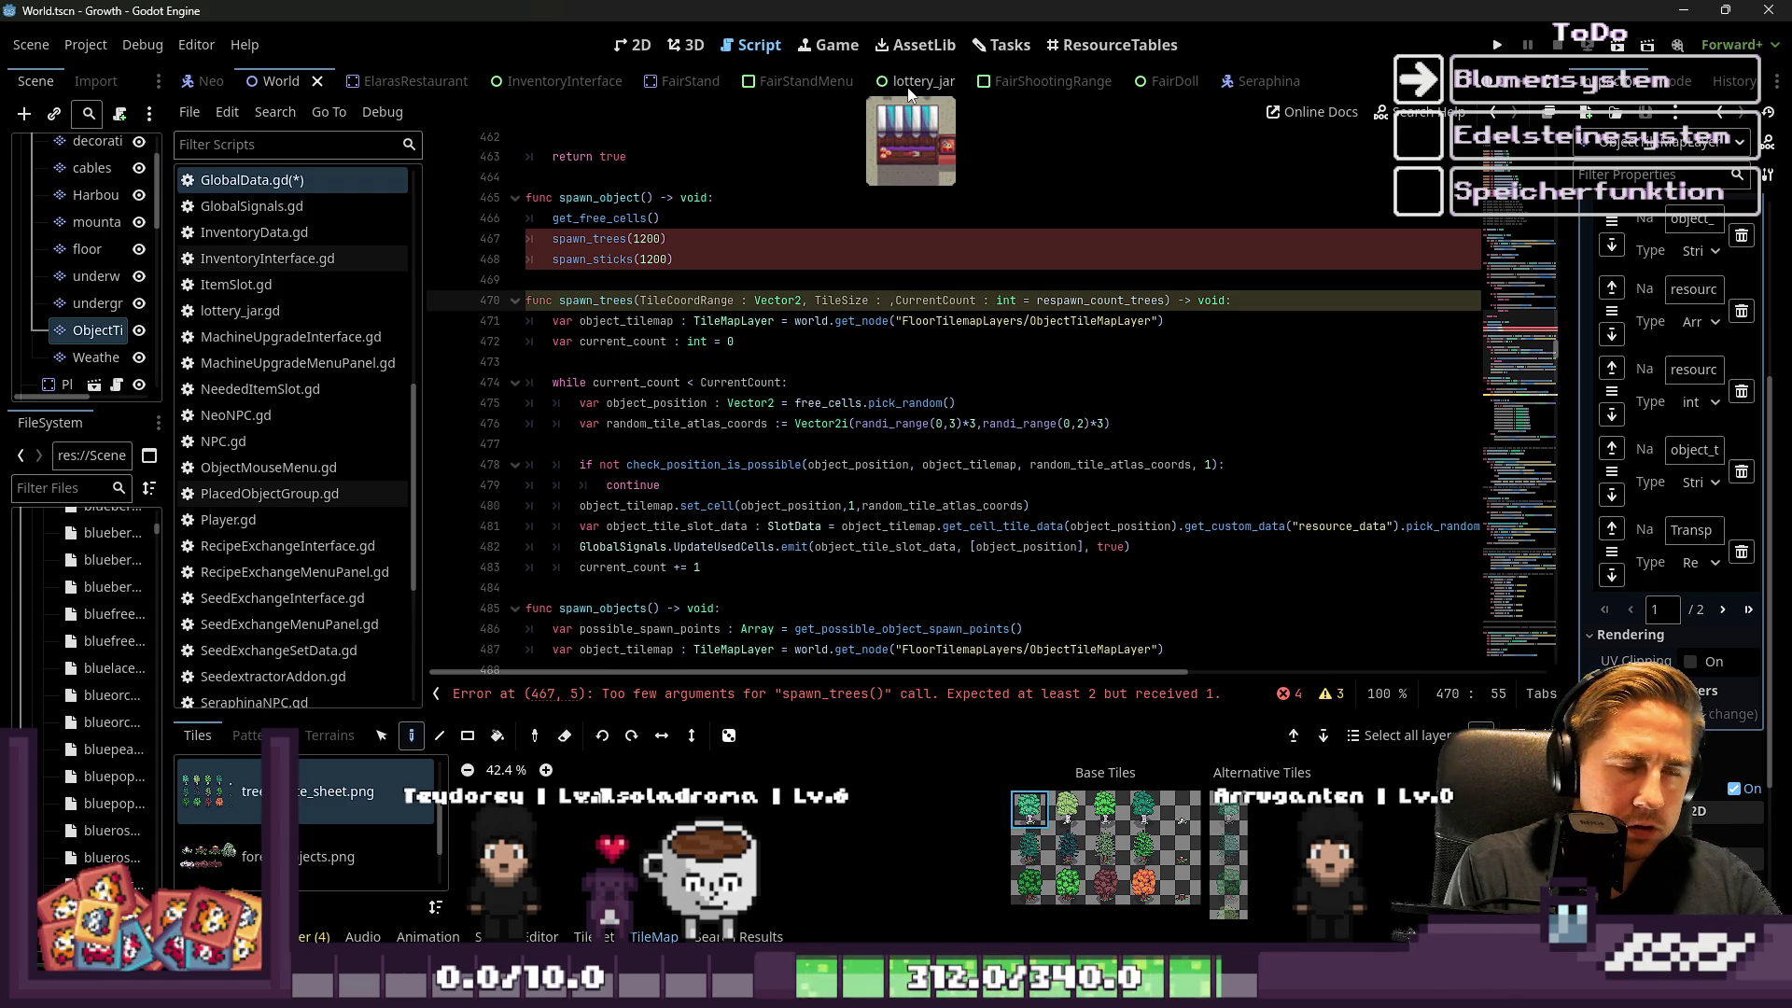
# Type TileSize as int and start a '#TileSize' comment line above spawn_trees
pyautogui.write('int')
pyautogui.press('Up')
pyautogui.press('Return')
pyautogui.write('#Tile')
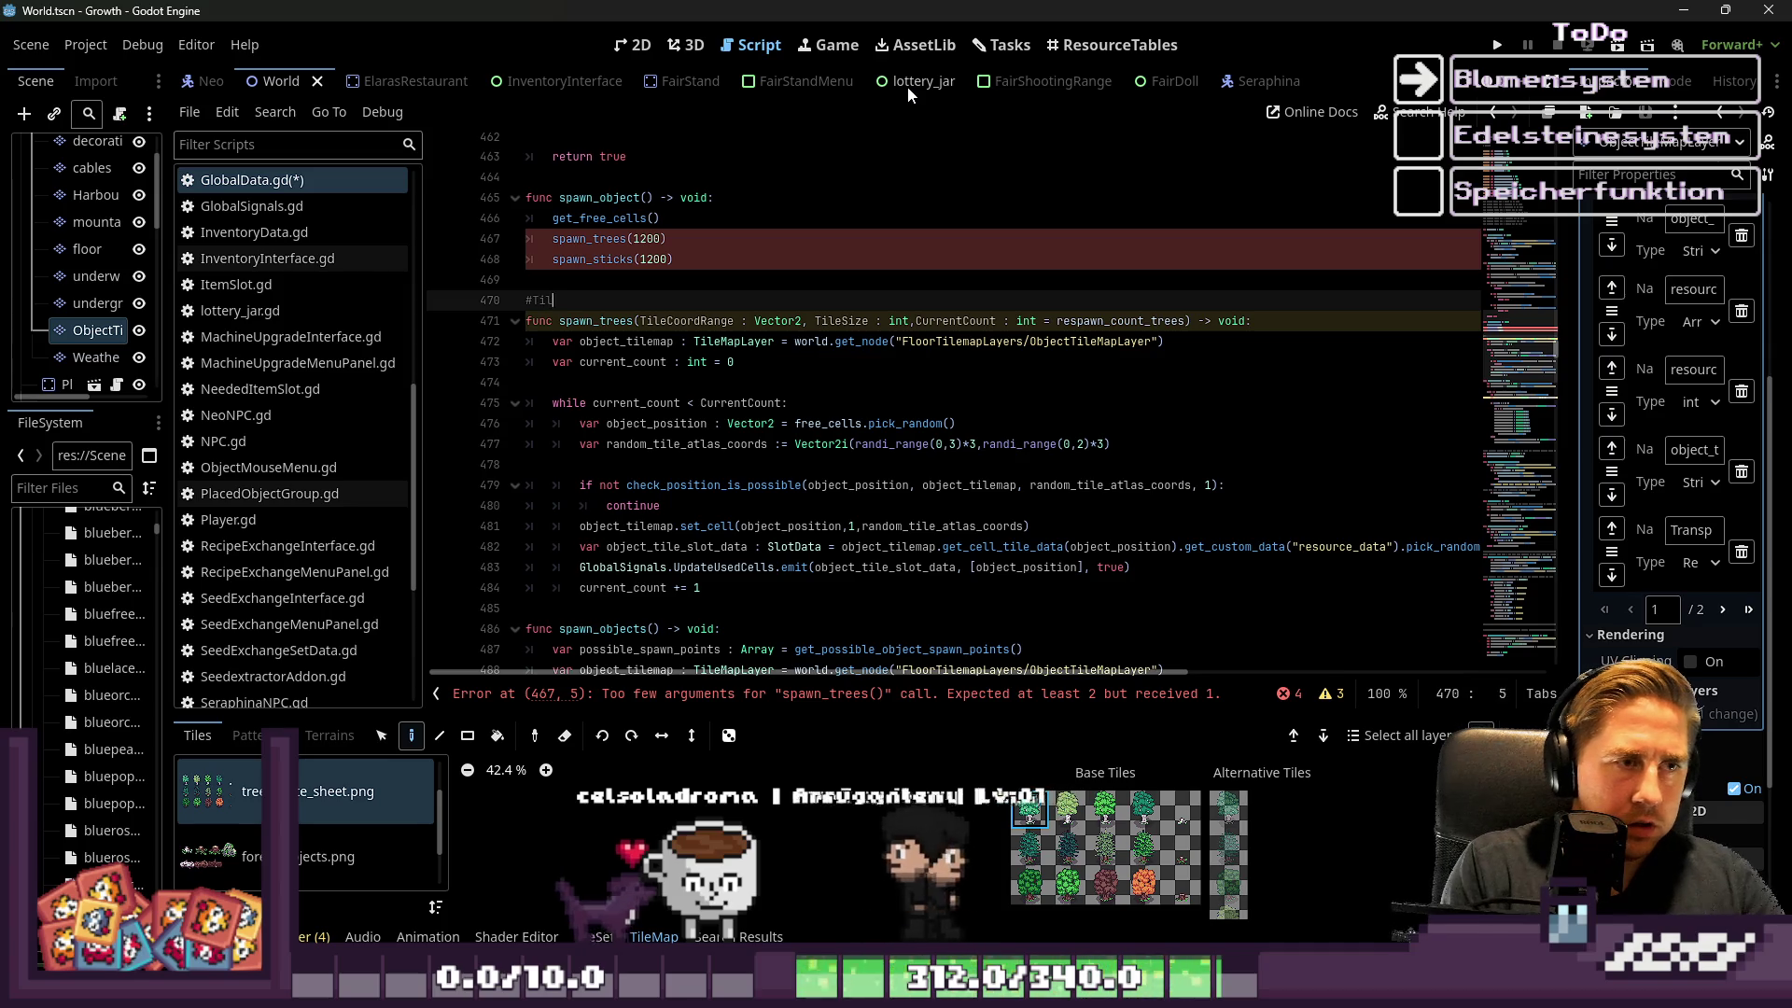
pyautogui.press('BackSpace')
pyautogui.write('Si ')
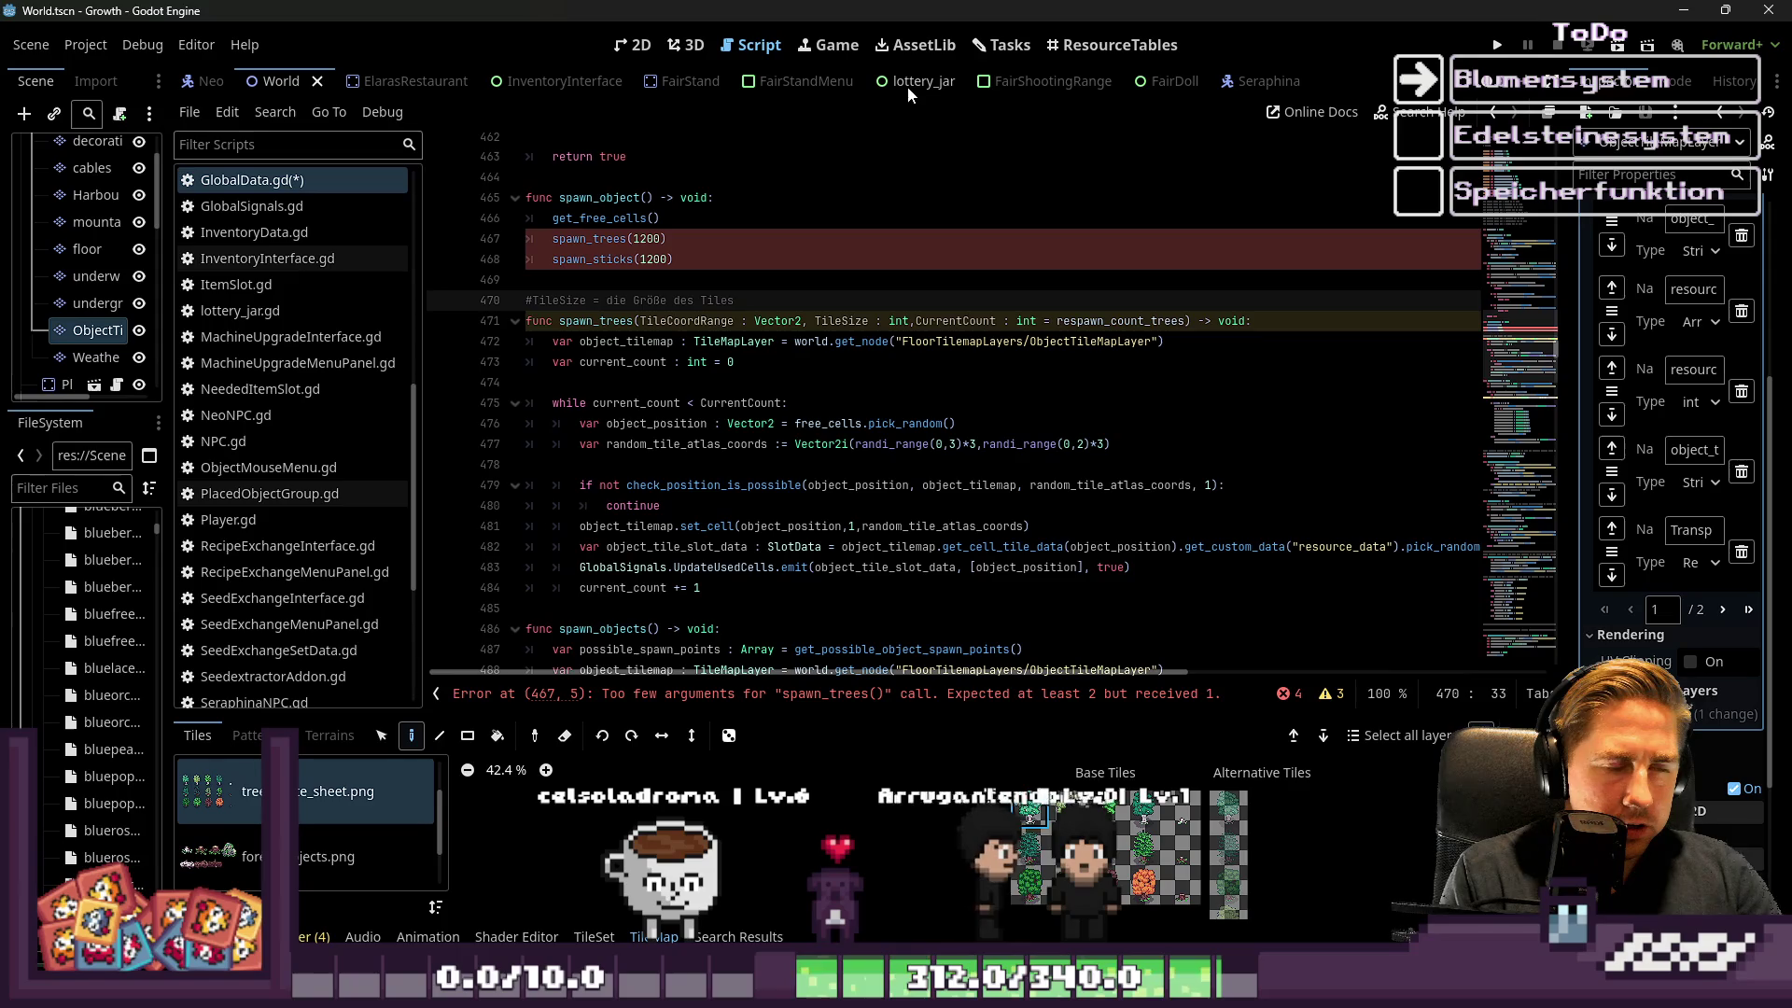
pyautogui.write(' Tiles')
# Finish the comment as 'TileSize = die Größe des Objekts in Tiles z.B. Tree = 3 Tiles x 3 Tiles'
pyautogui.hotkey('ctrl', 'shift', 'Left')
pyautogui.hotkey('ctrl', 'shift', 'Left')
pyautogui.press('BackSpace')
pyautogui.press('BackSpace')
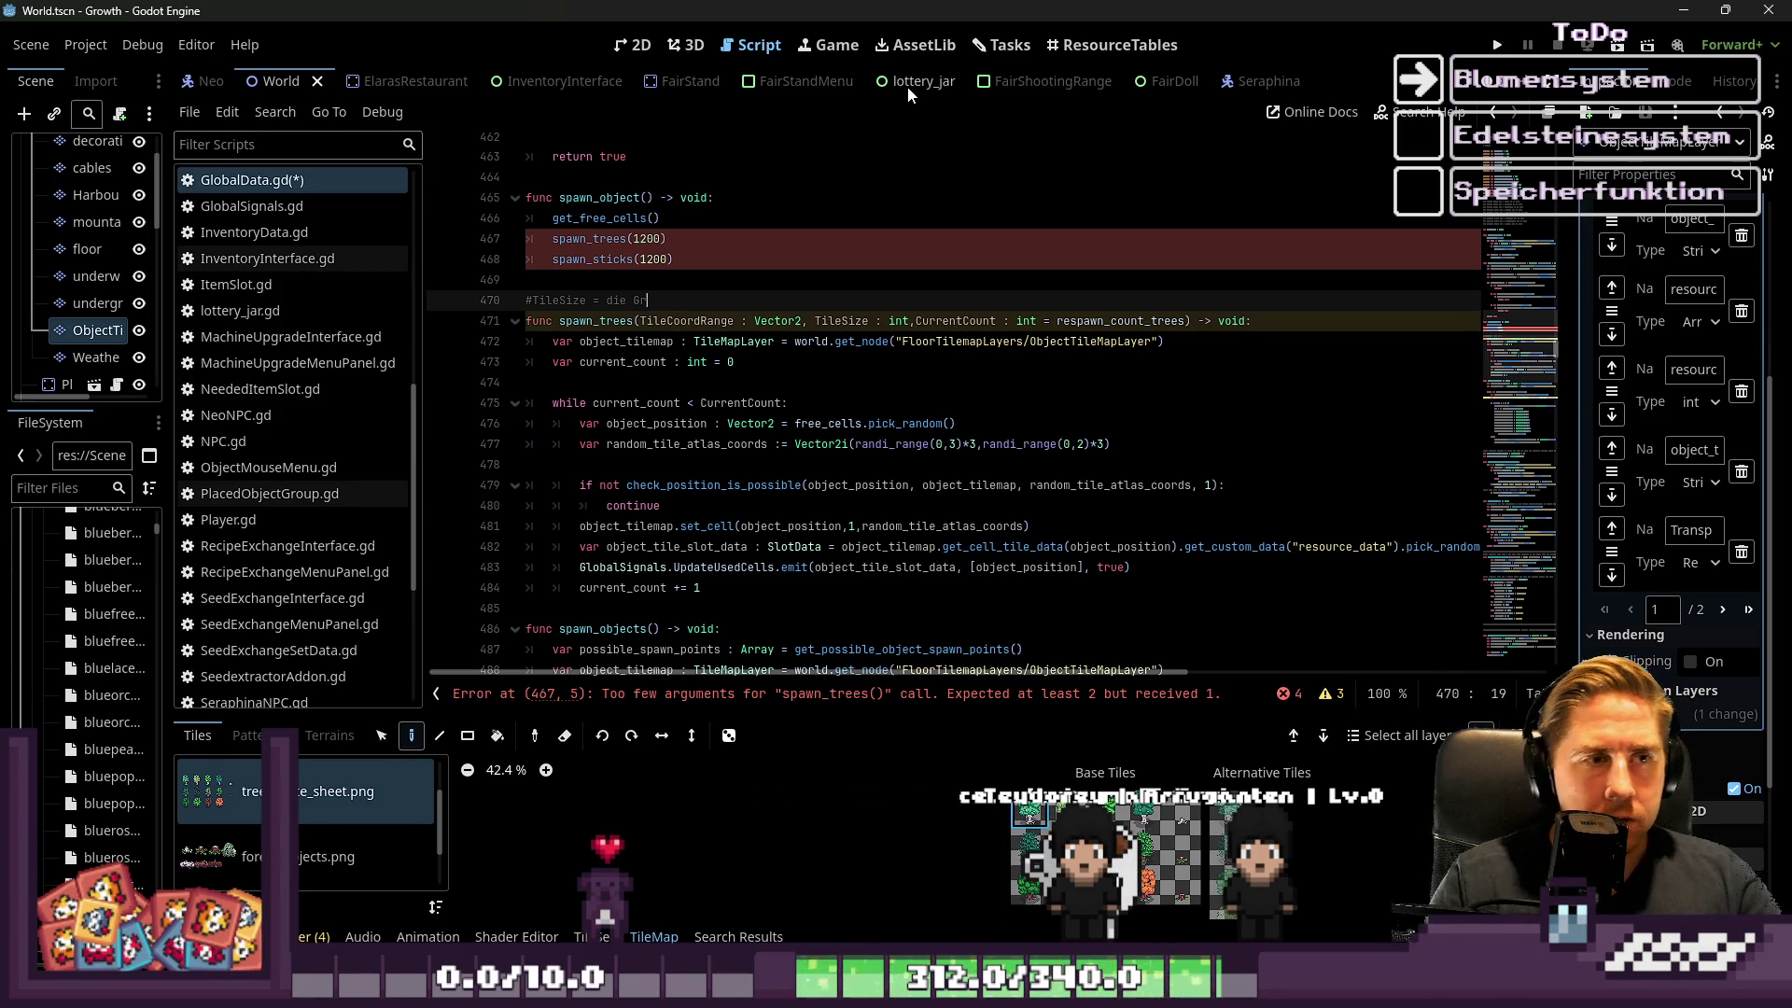
pyautogui.write('des Tiles')
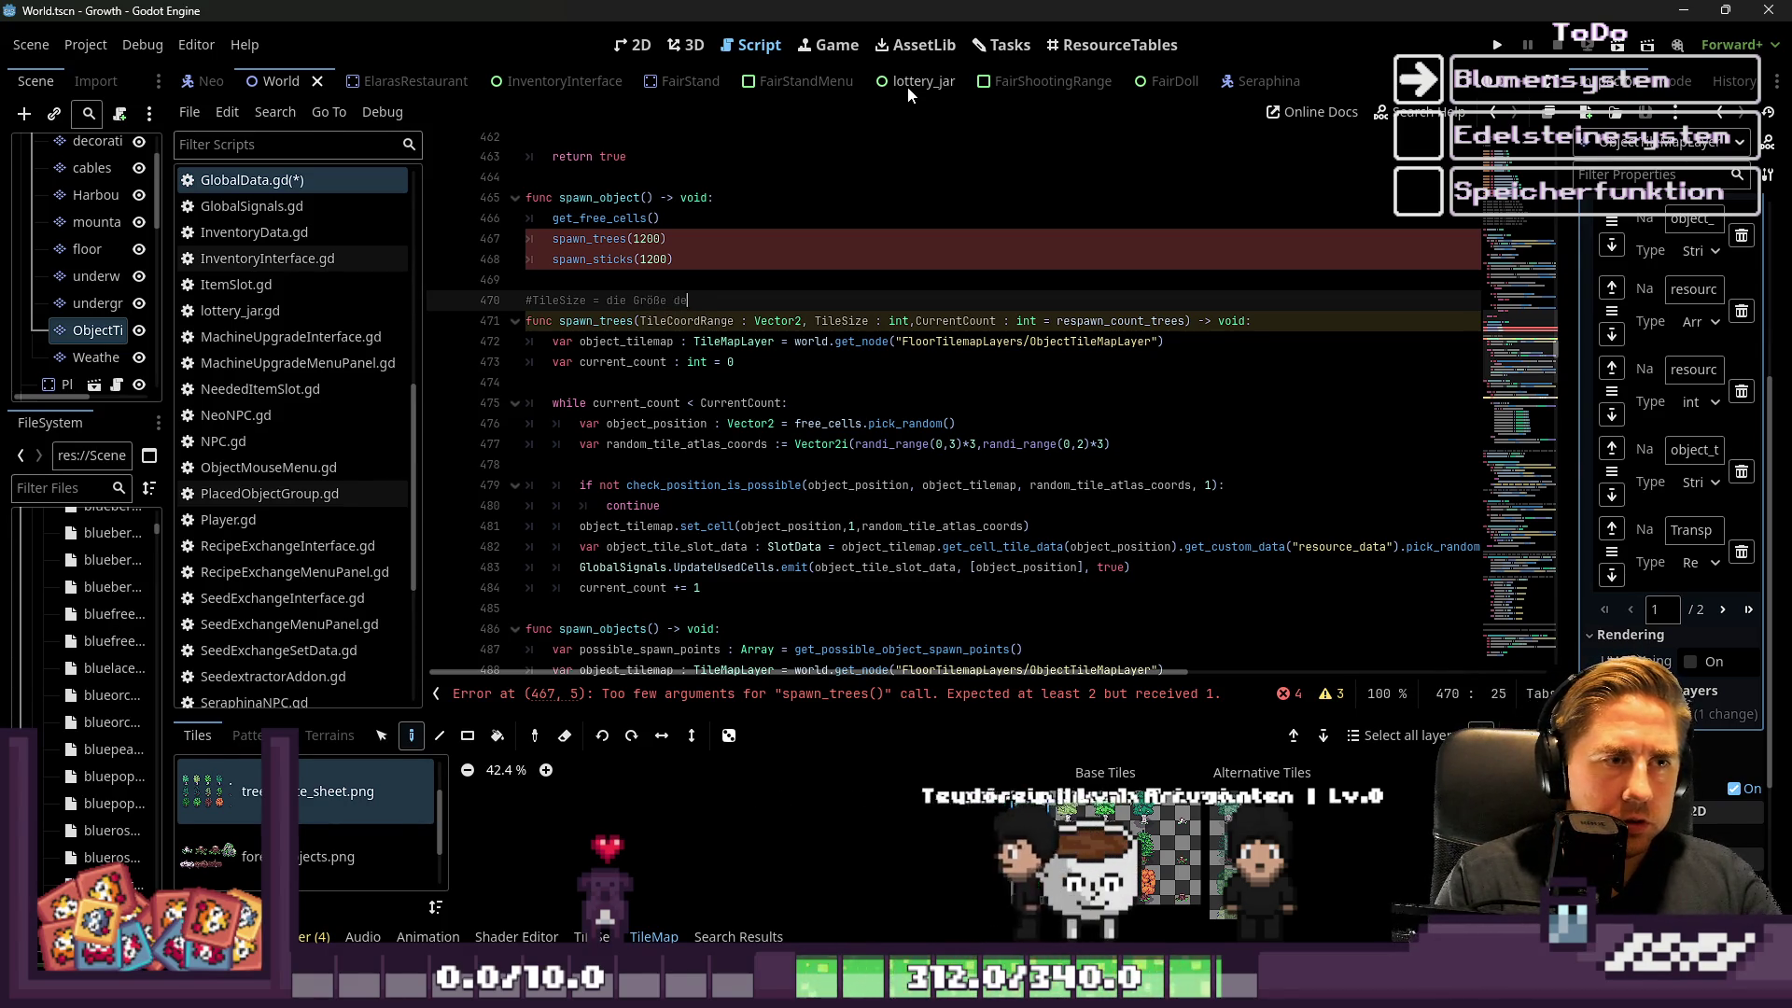
pyautogui.hotkey('ctrl', 'shift', 'Left')
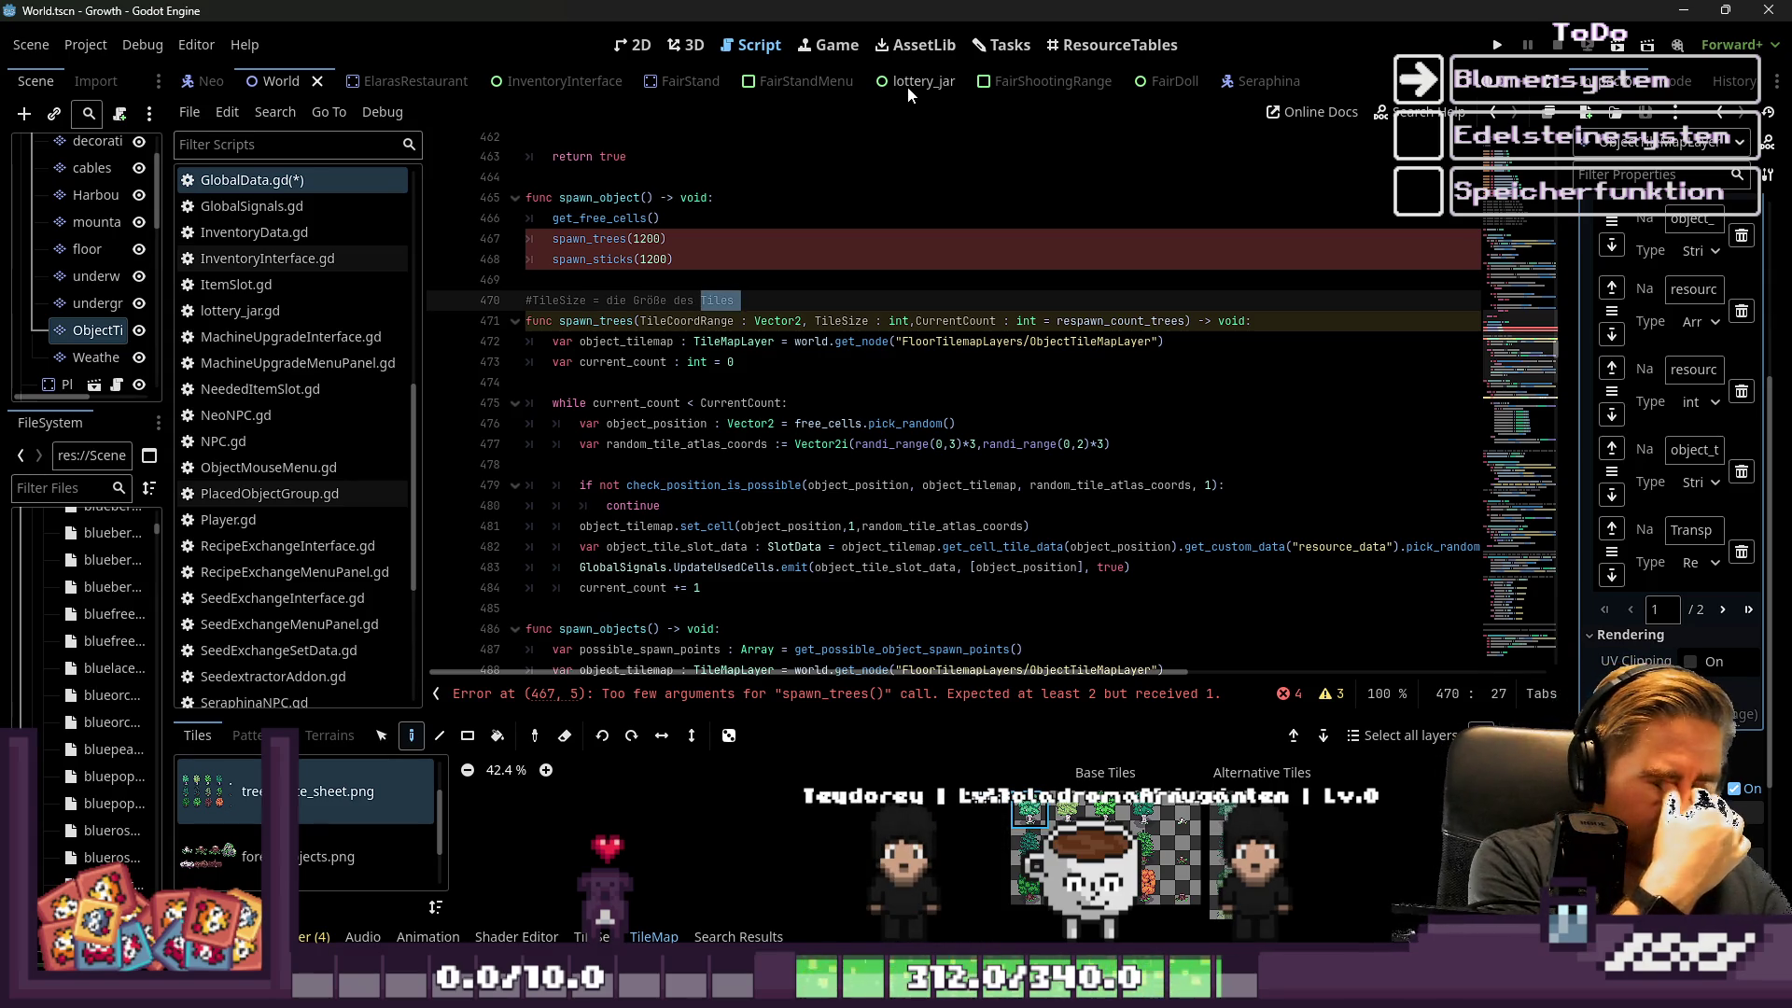
pyautogui.write('Objekts in ')
pyautogui.write('Tile')
pyautogui.write('s ')
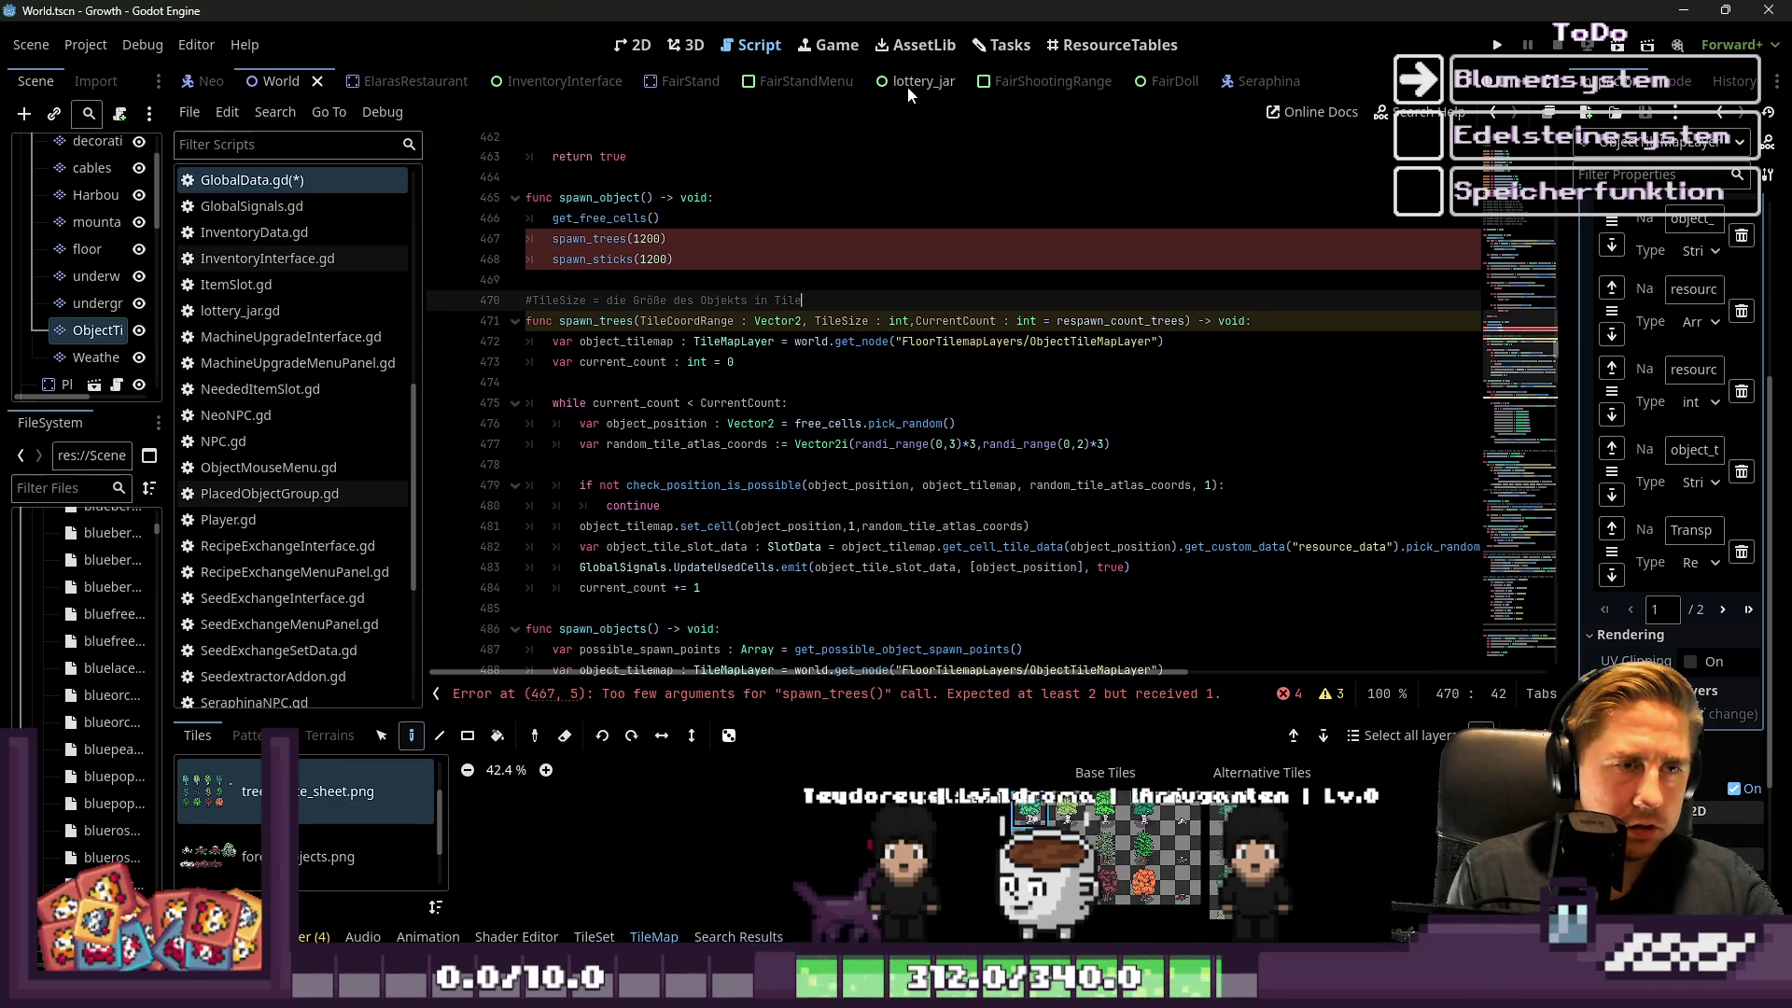
pyautogui.write('z.')
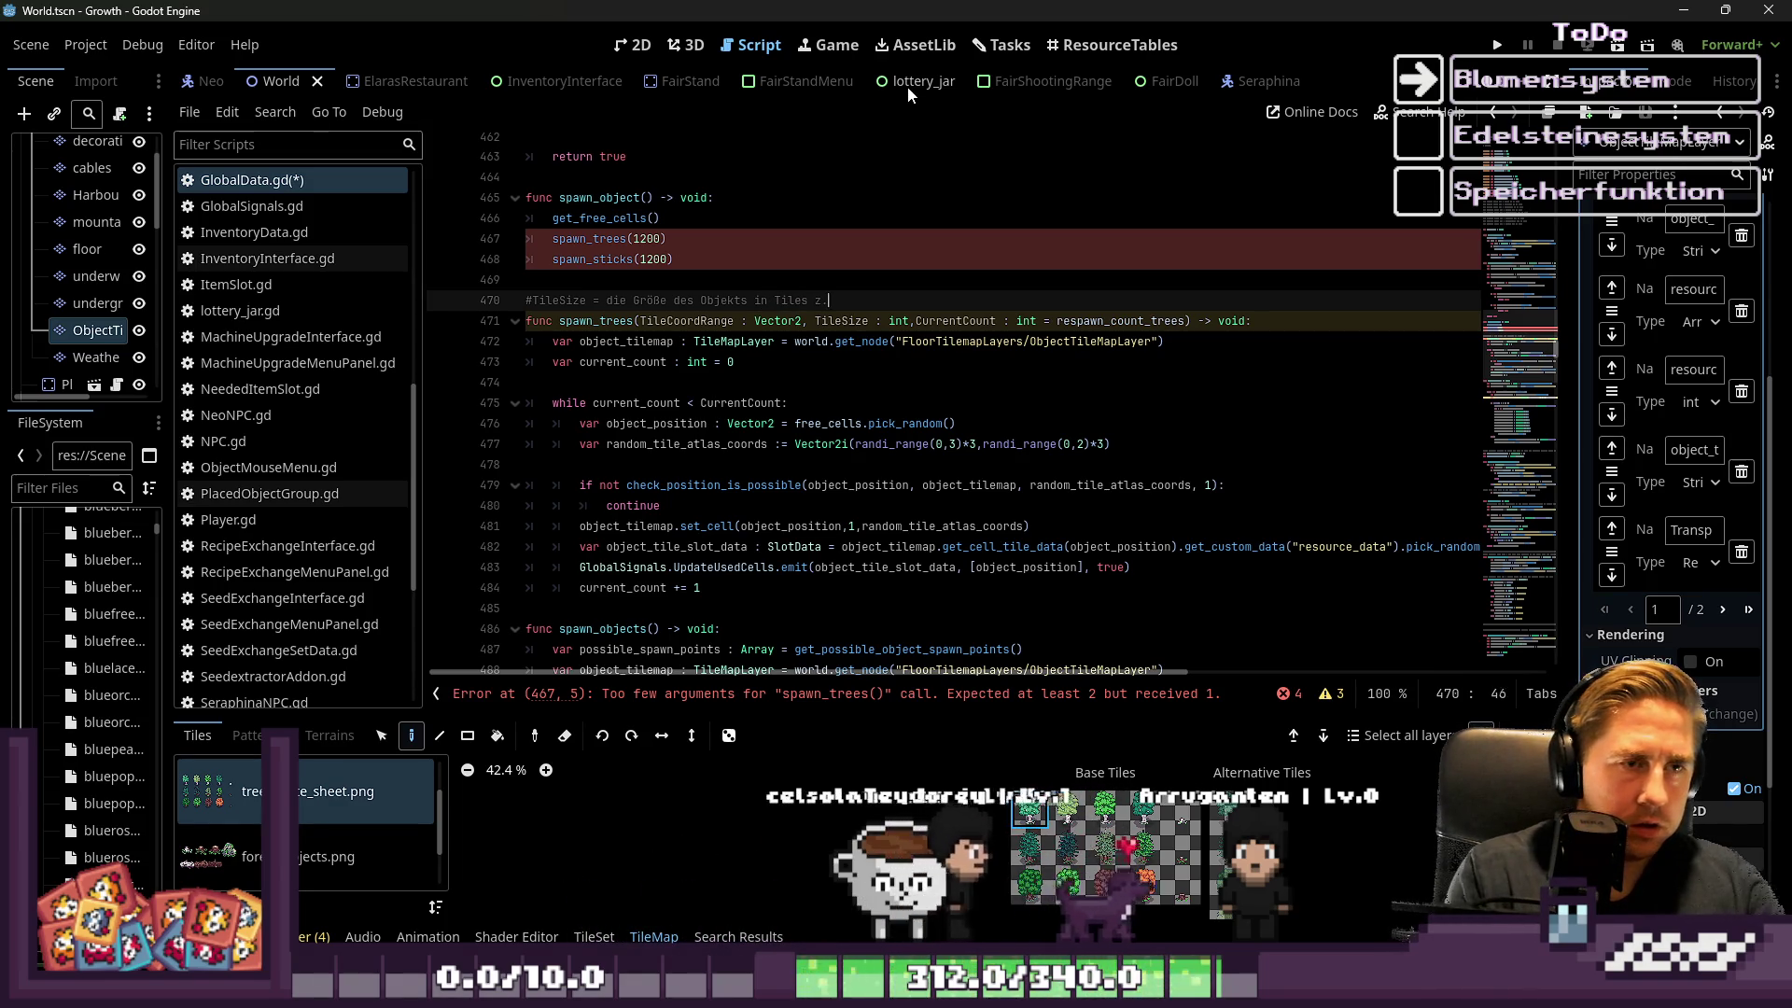
pyautogui.write('B. Tree ')
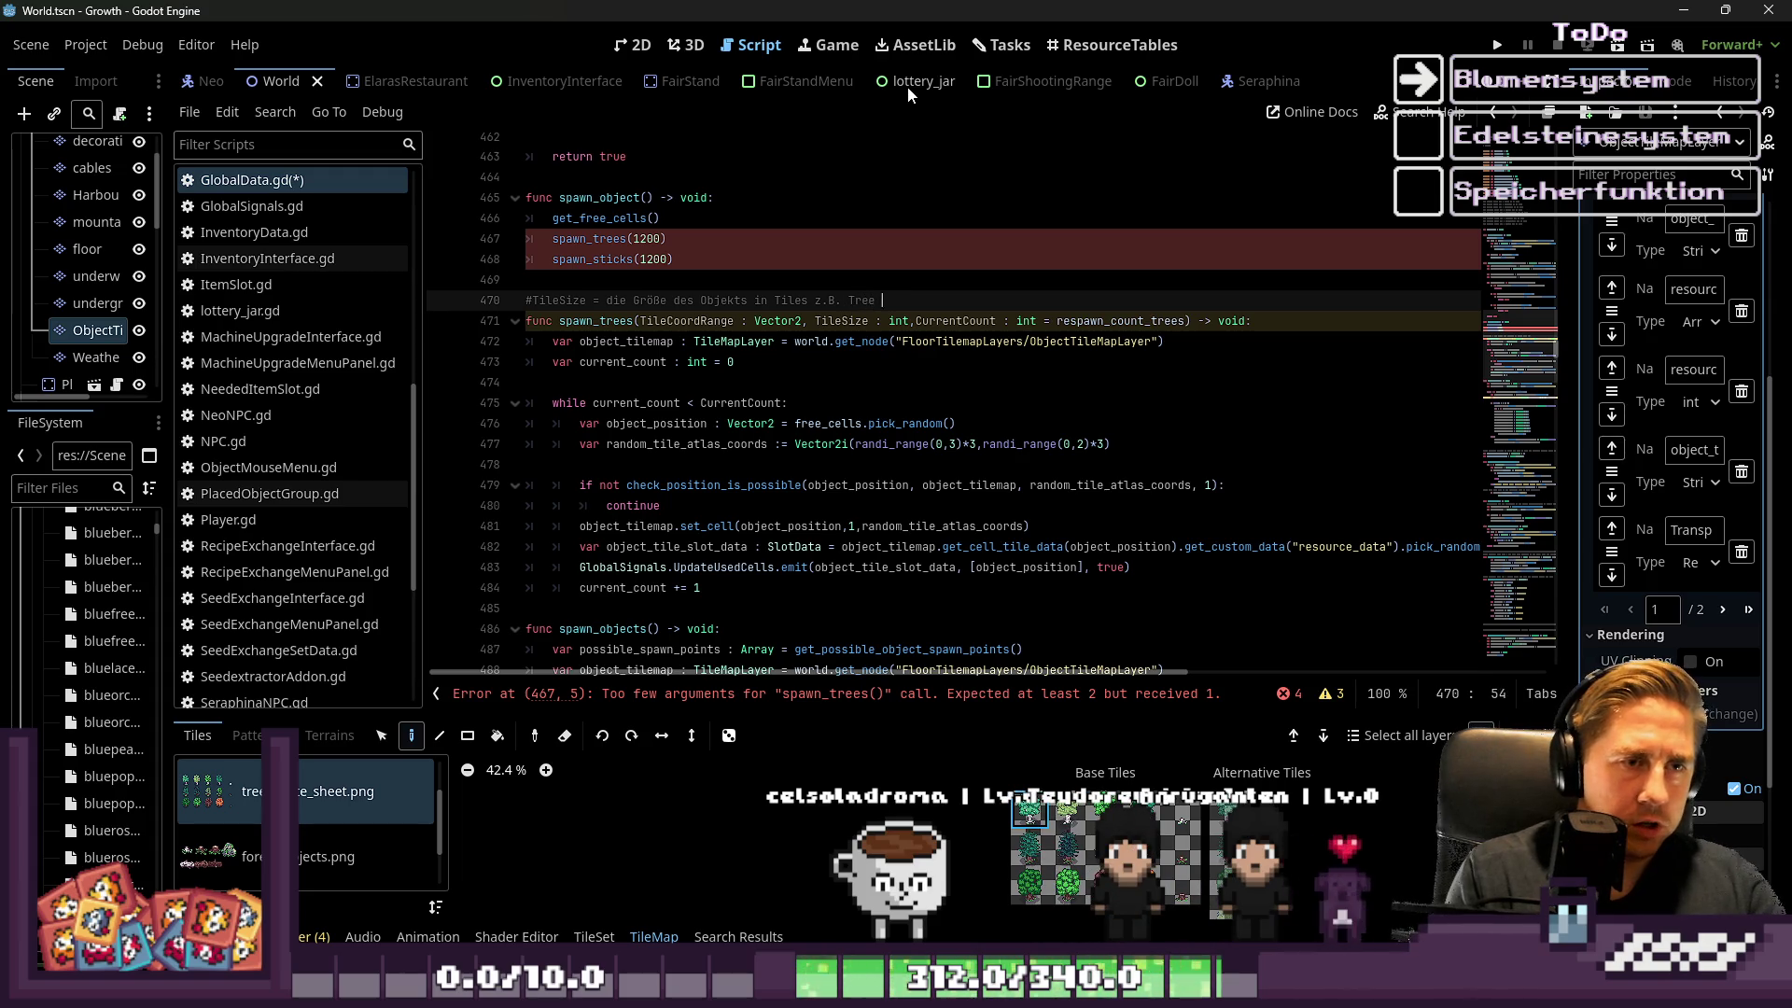
pyautogui.write('= 3 ')
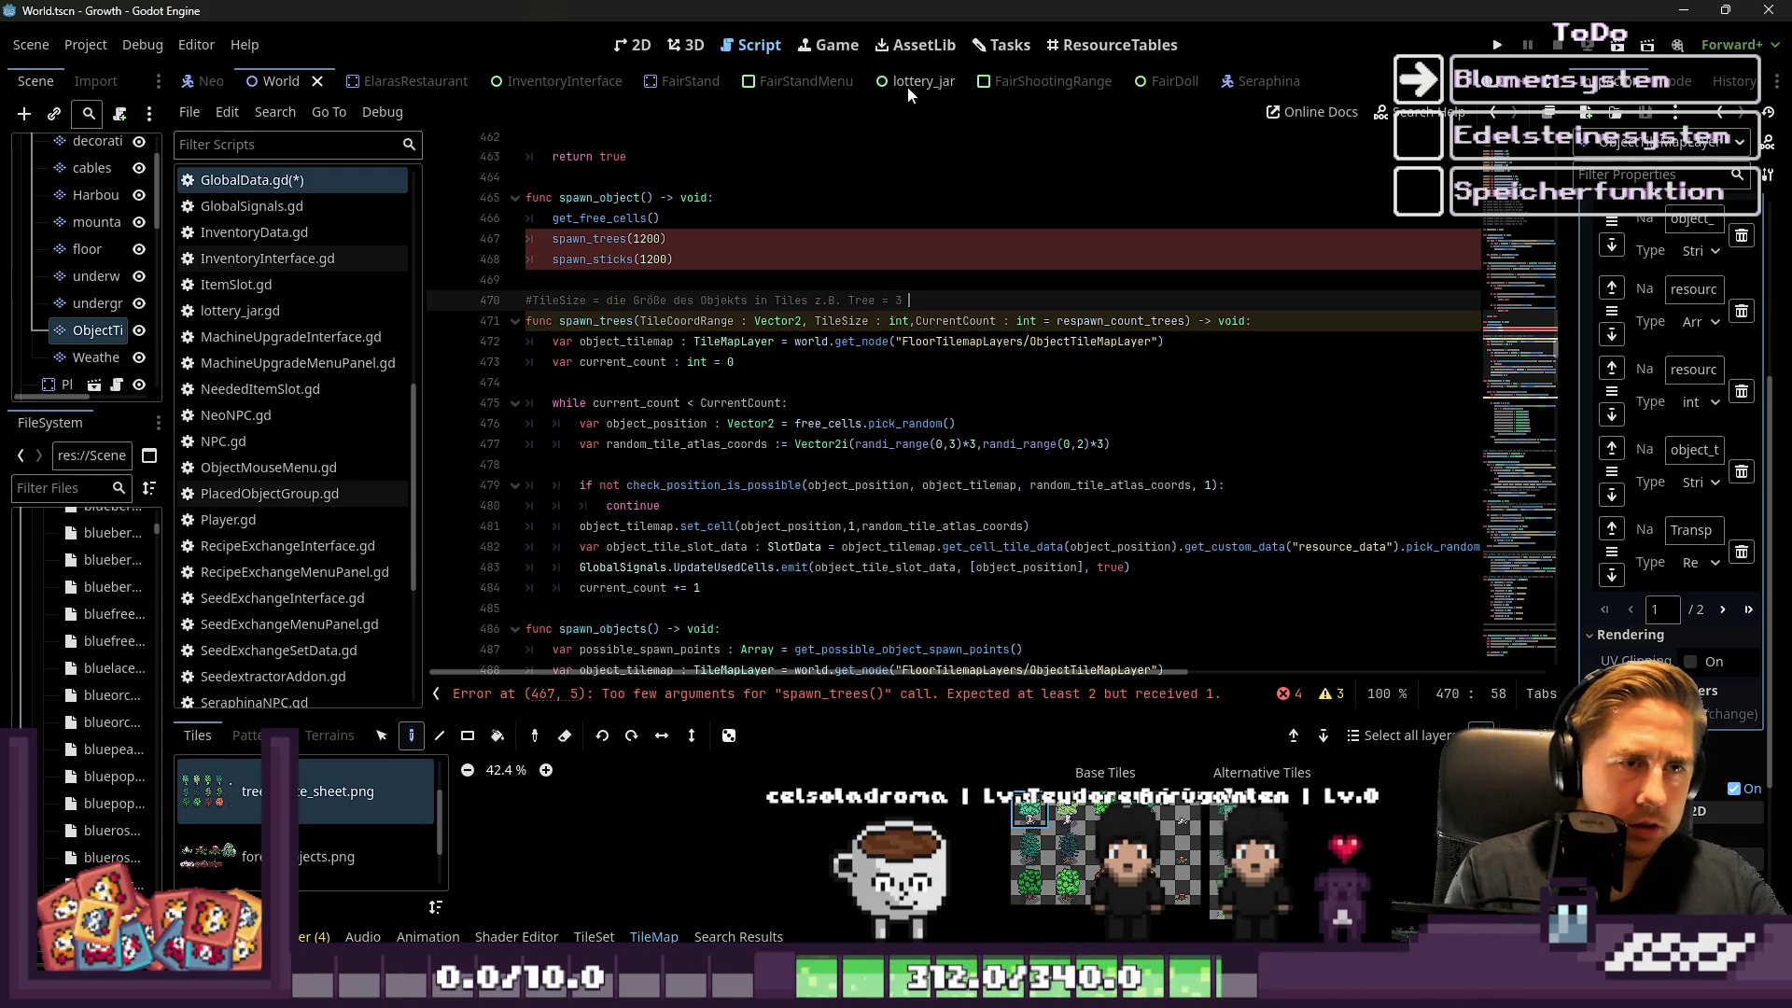
pyautogui.write('Tiles x ')
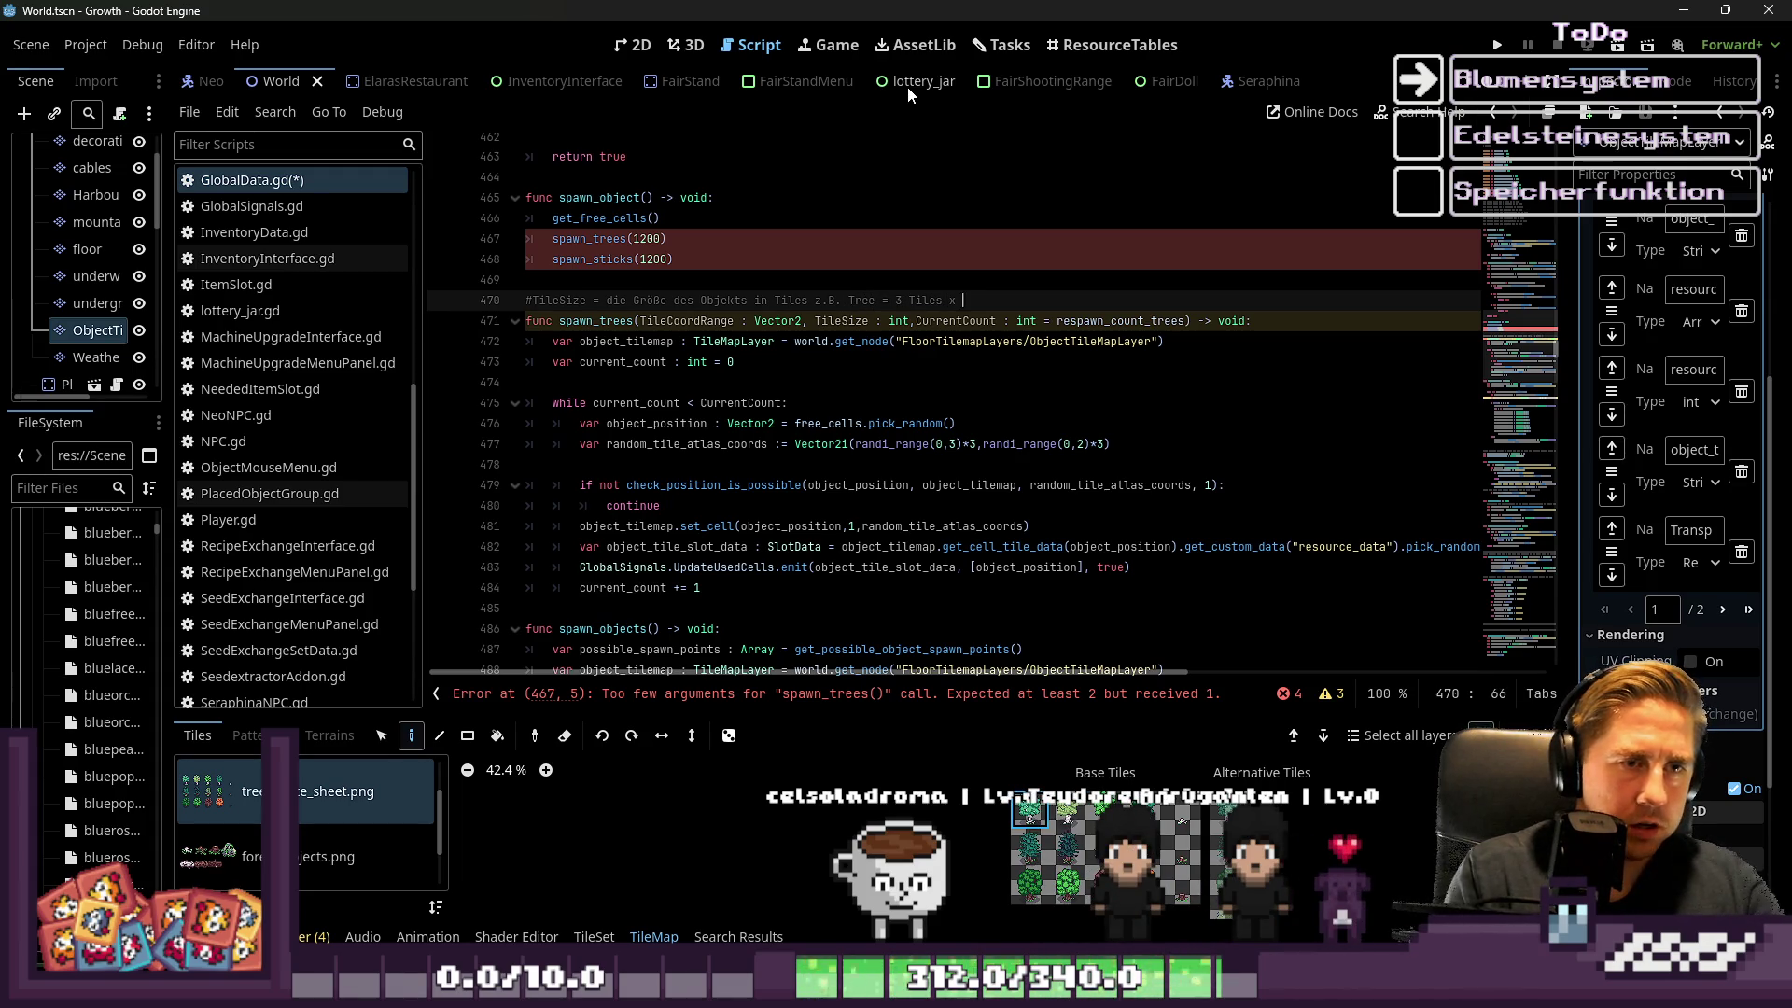
pyautogui.write('3 Tiles')
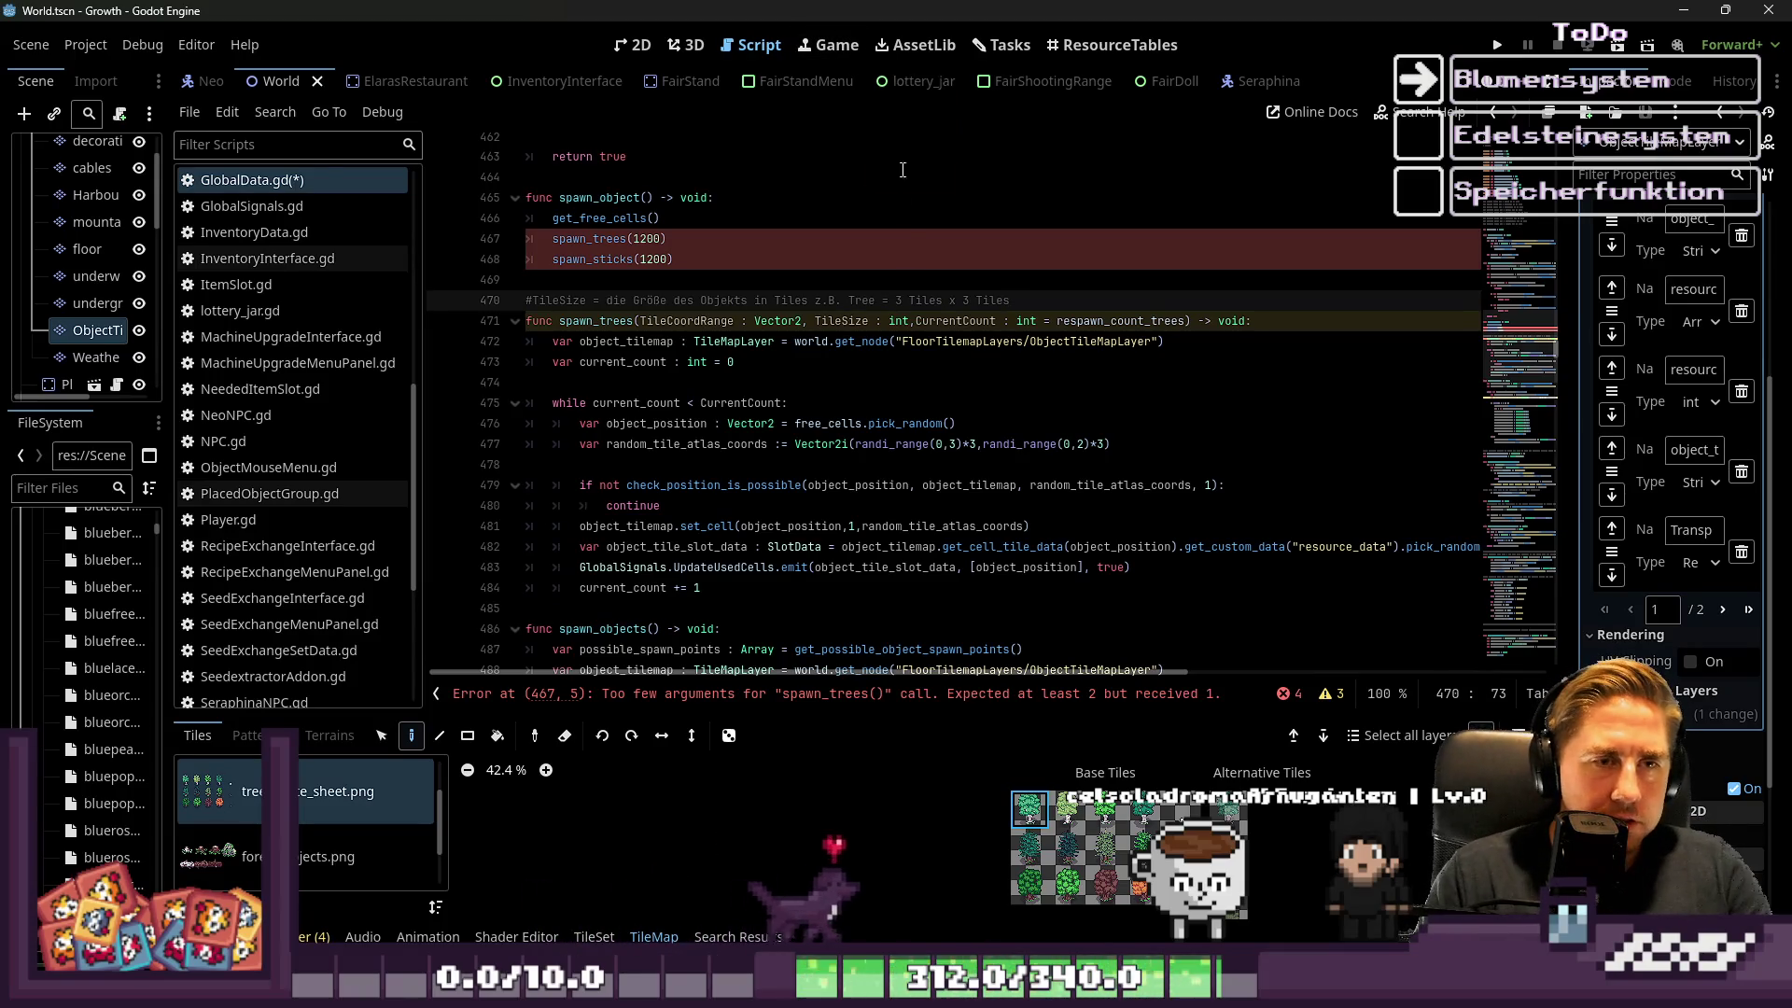
pyautogui.click(689, 364)
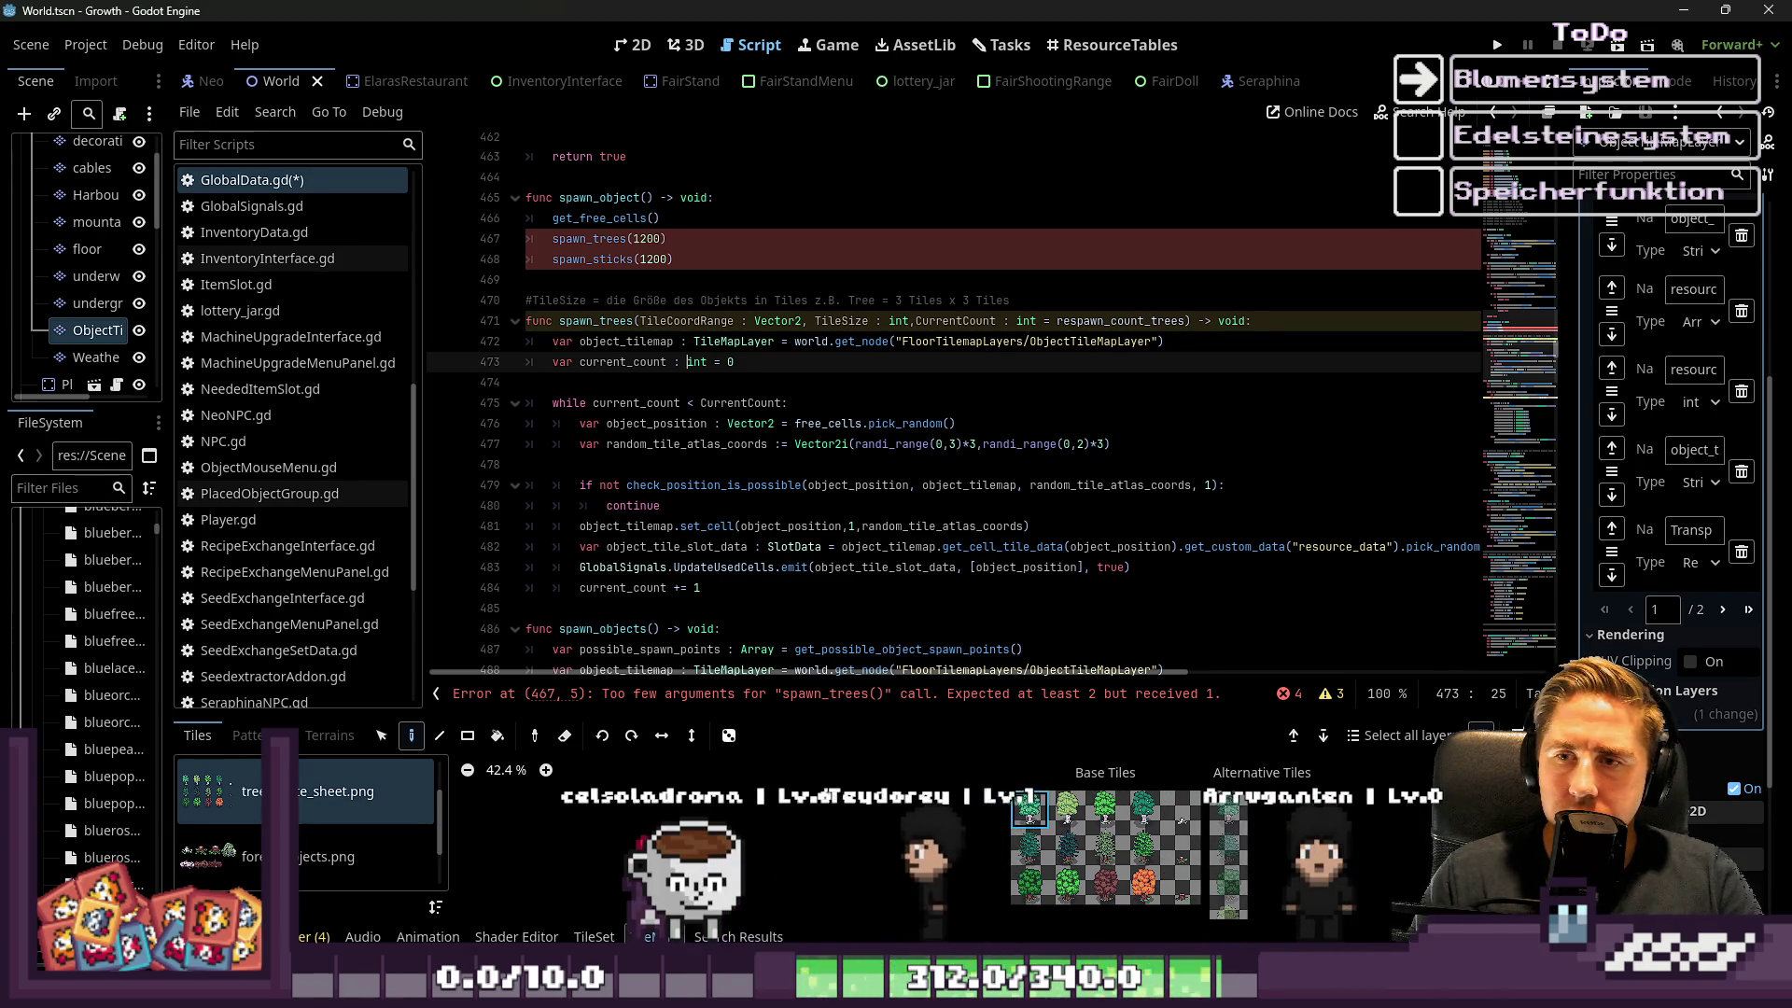
# Rename the TileSize parameter to ObjectSize and add a comma after its type for another parameter
pyautogui.click(646, 378)
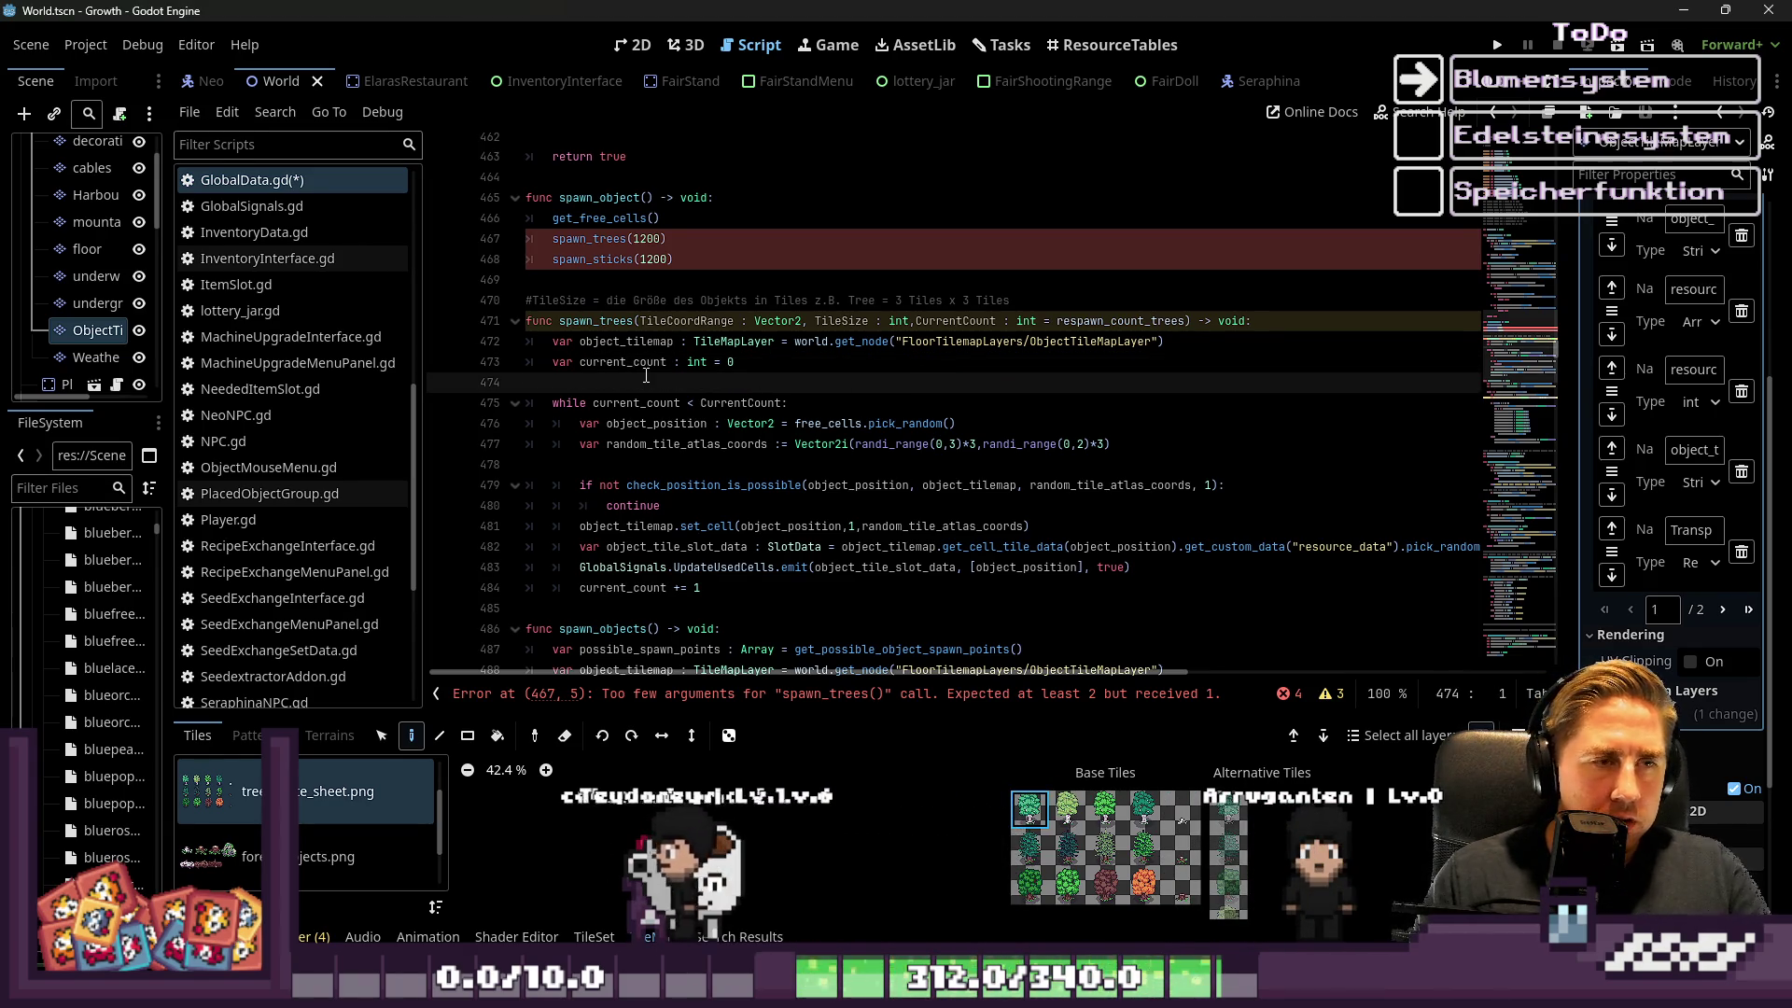
pyautogui.click(808, 324)
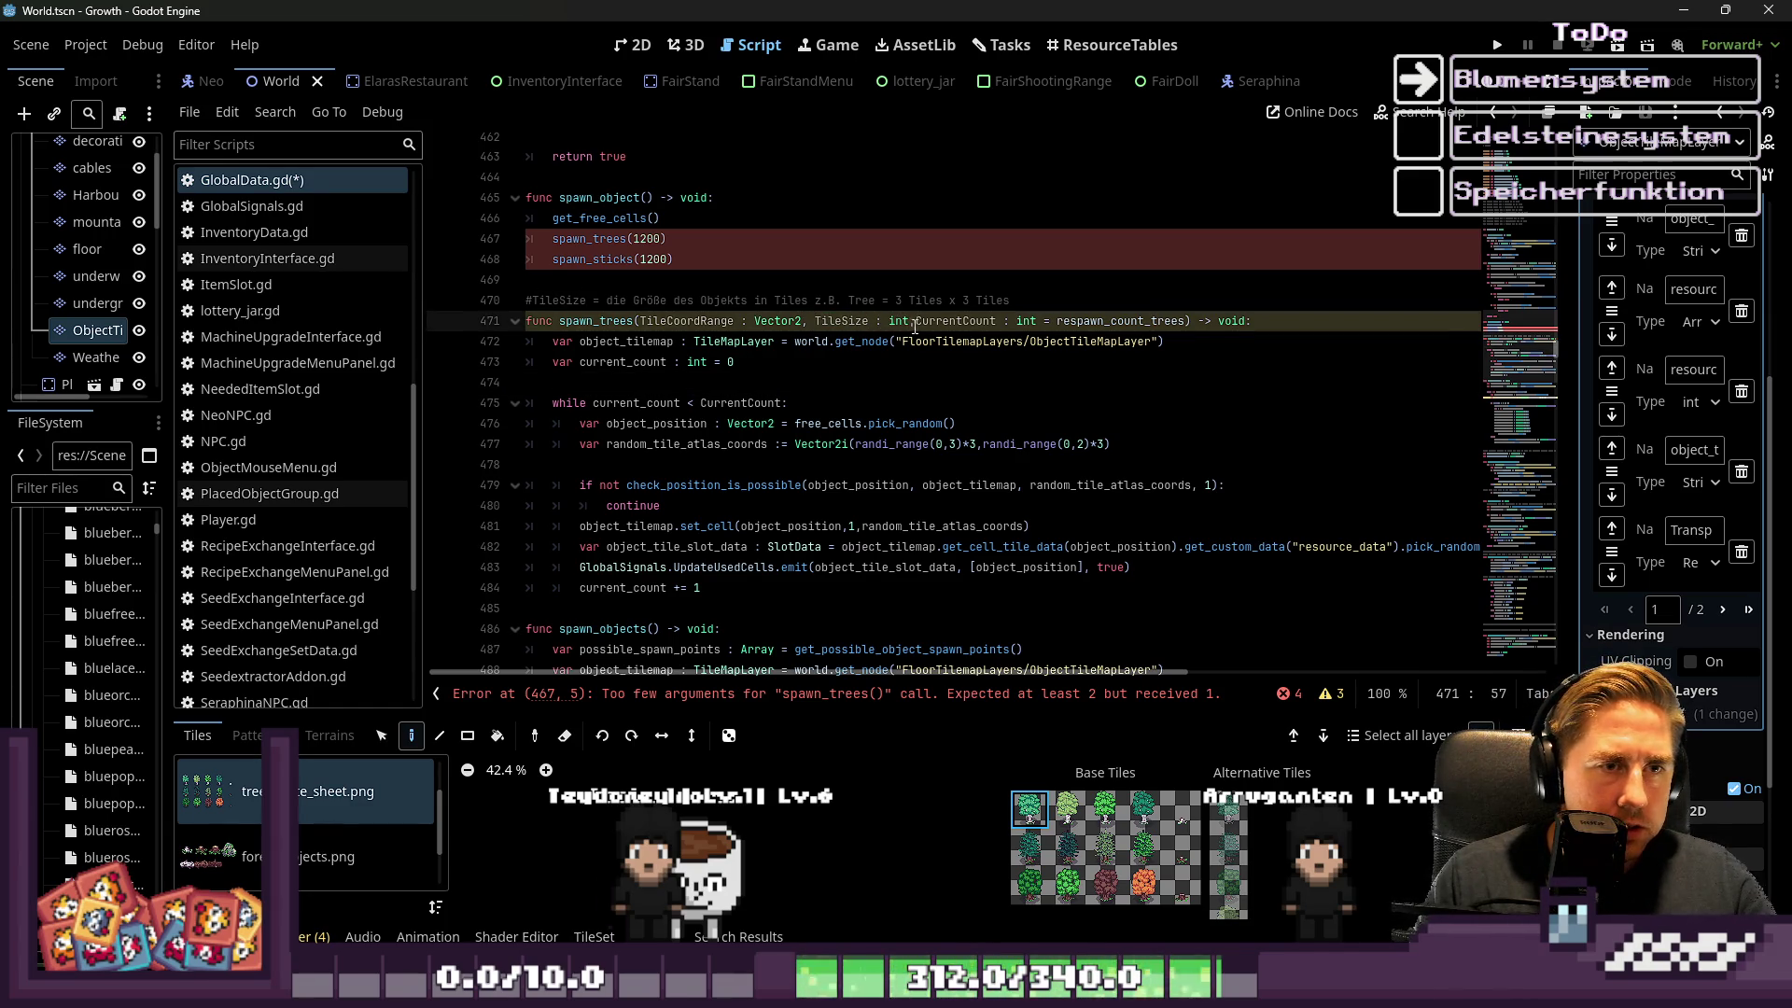
pyautogui.click(842, 322)
pyautogui.write('bjectSiz')
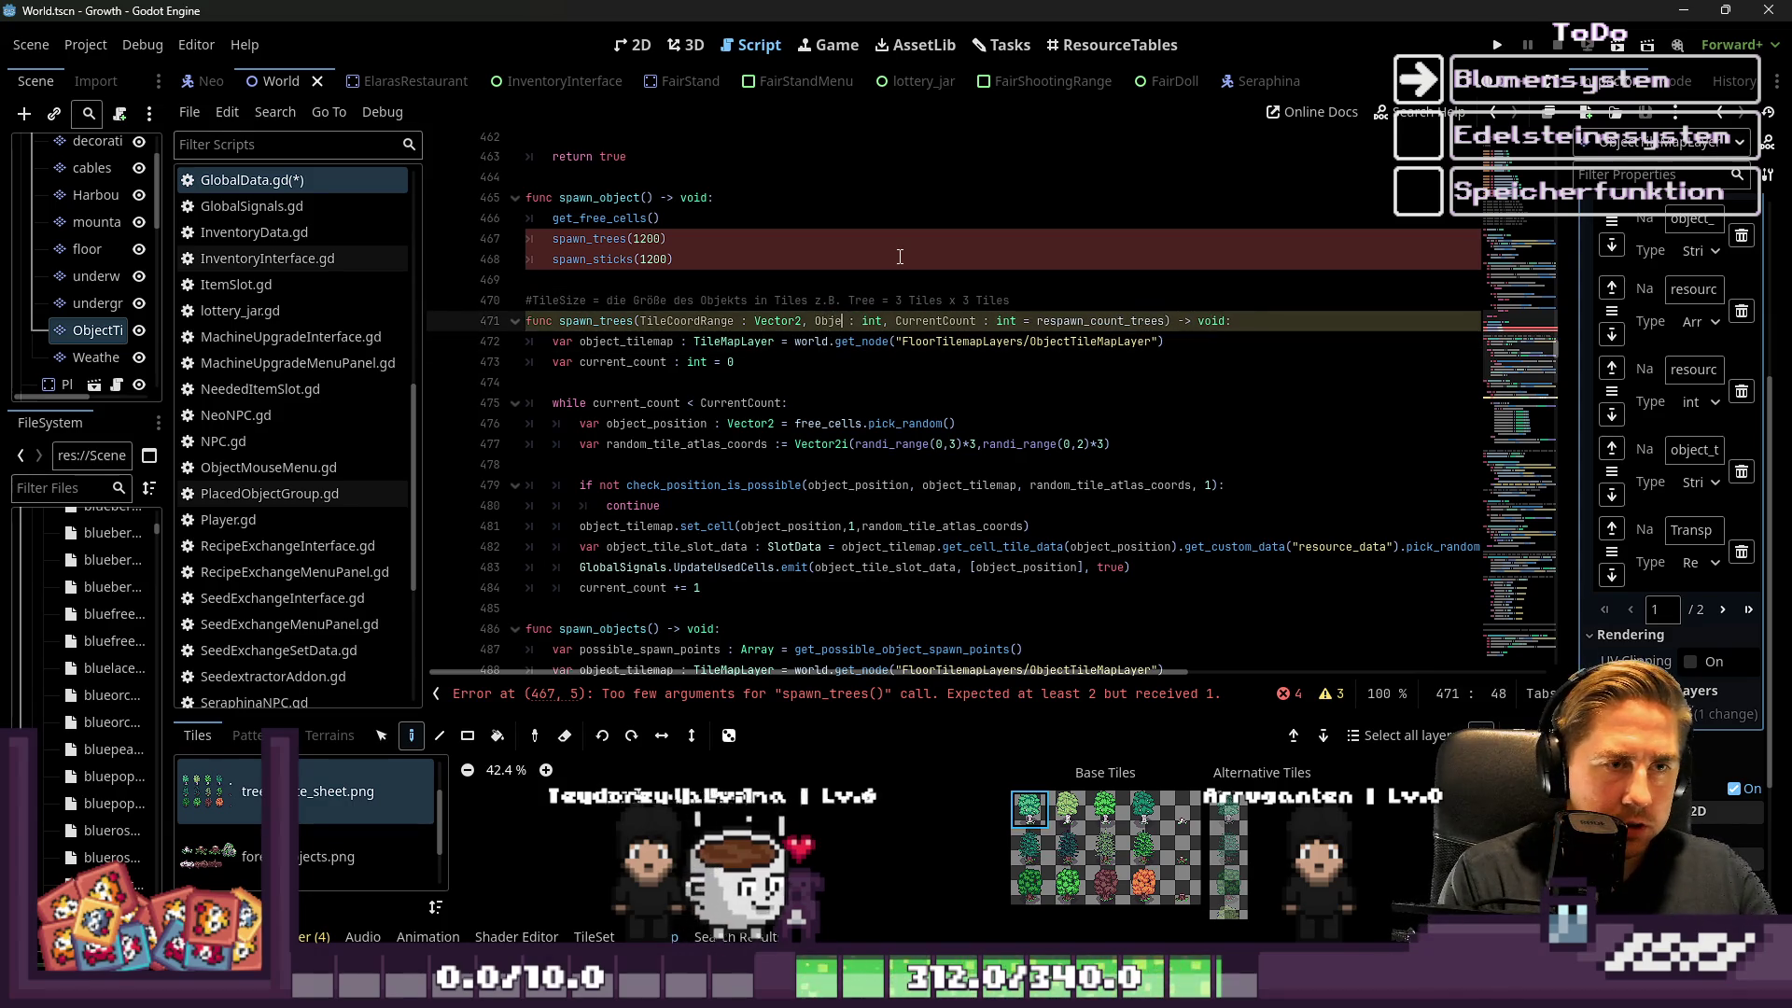
pyautogui.write('e')
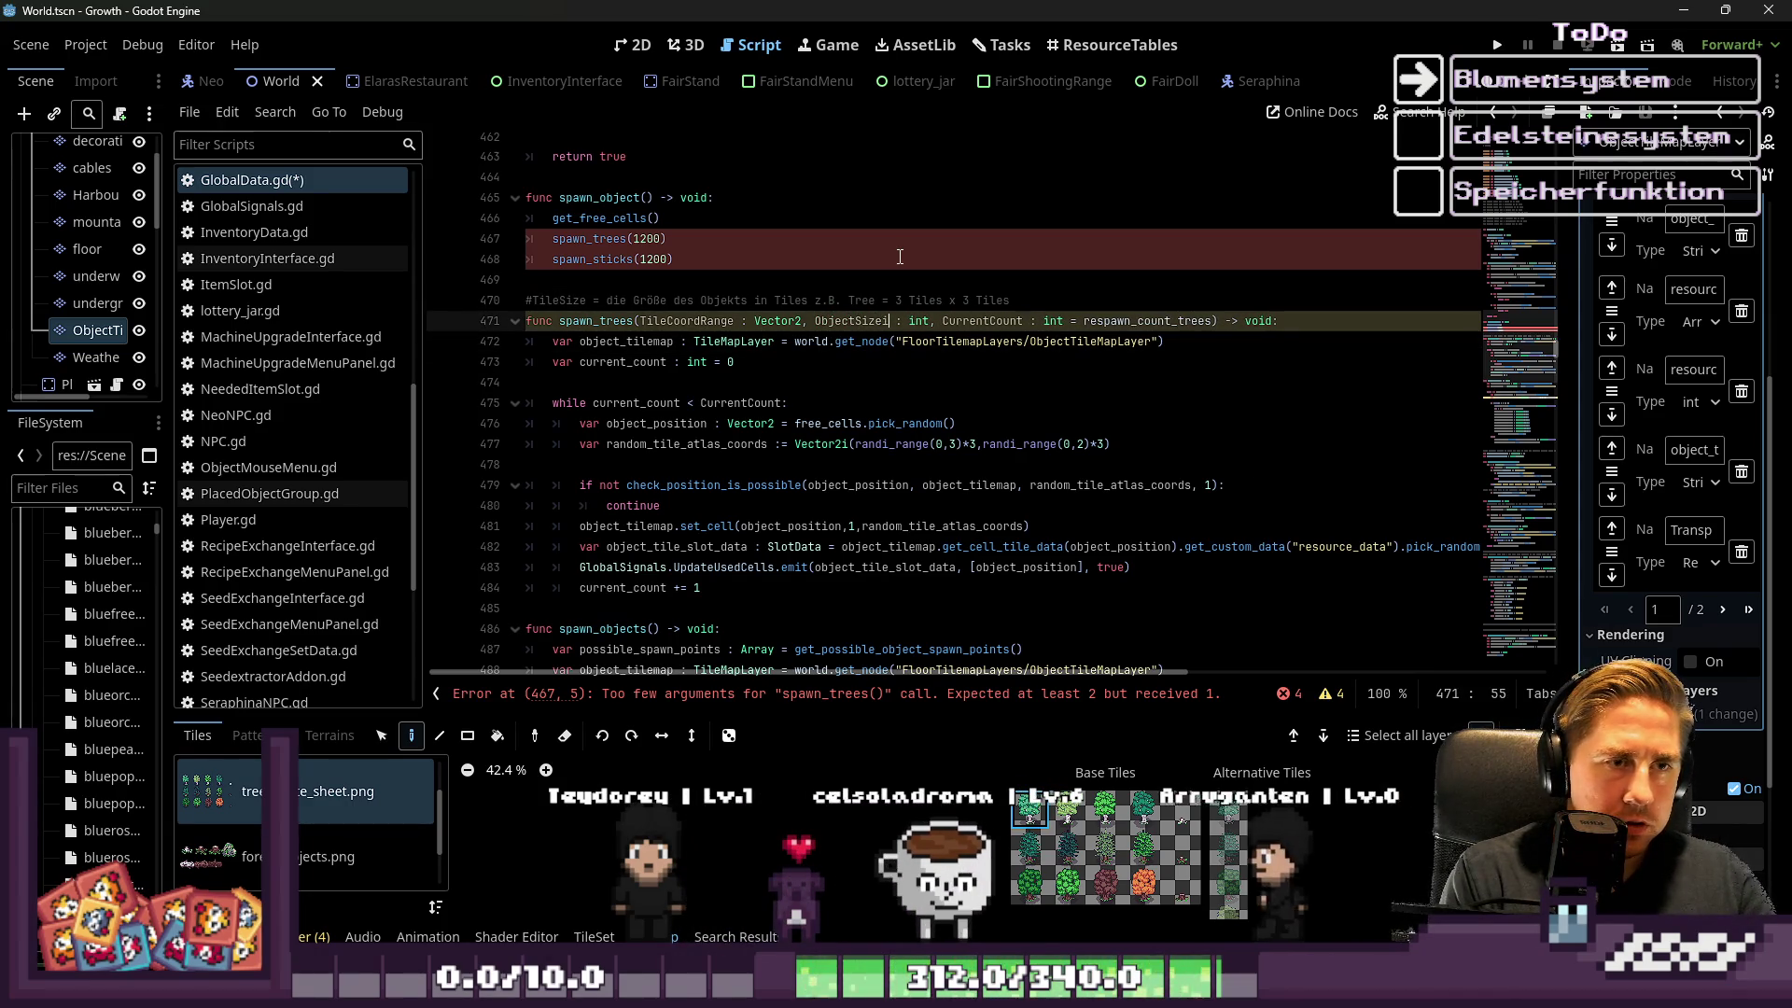
pyautogui.hotkey('ctrl', 'shift', 'Left')
pyautogui.press('Right')
pyautogui.press('Right')
pyautogui.press('Right')
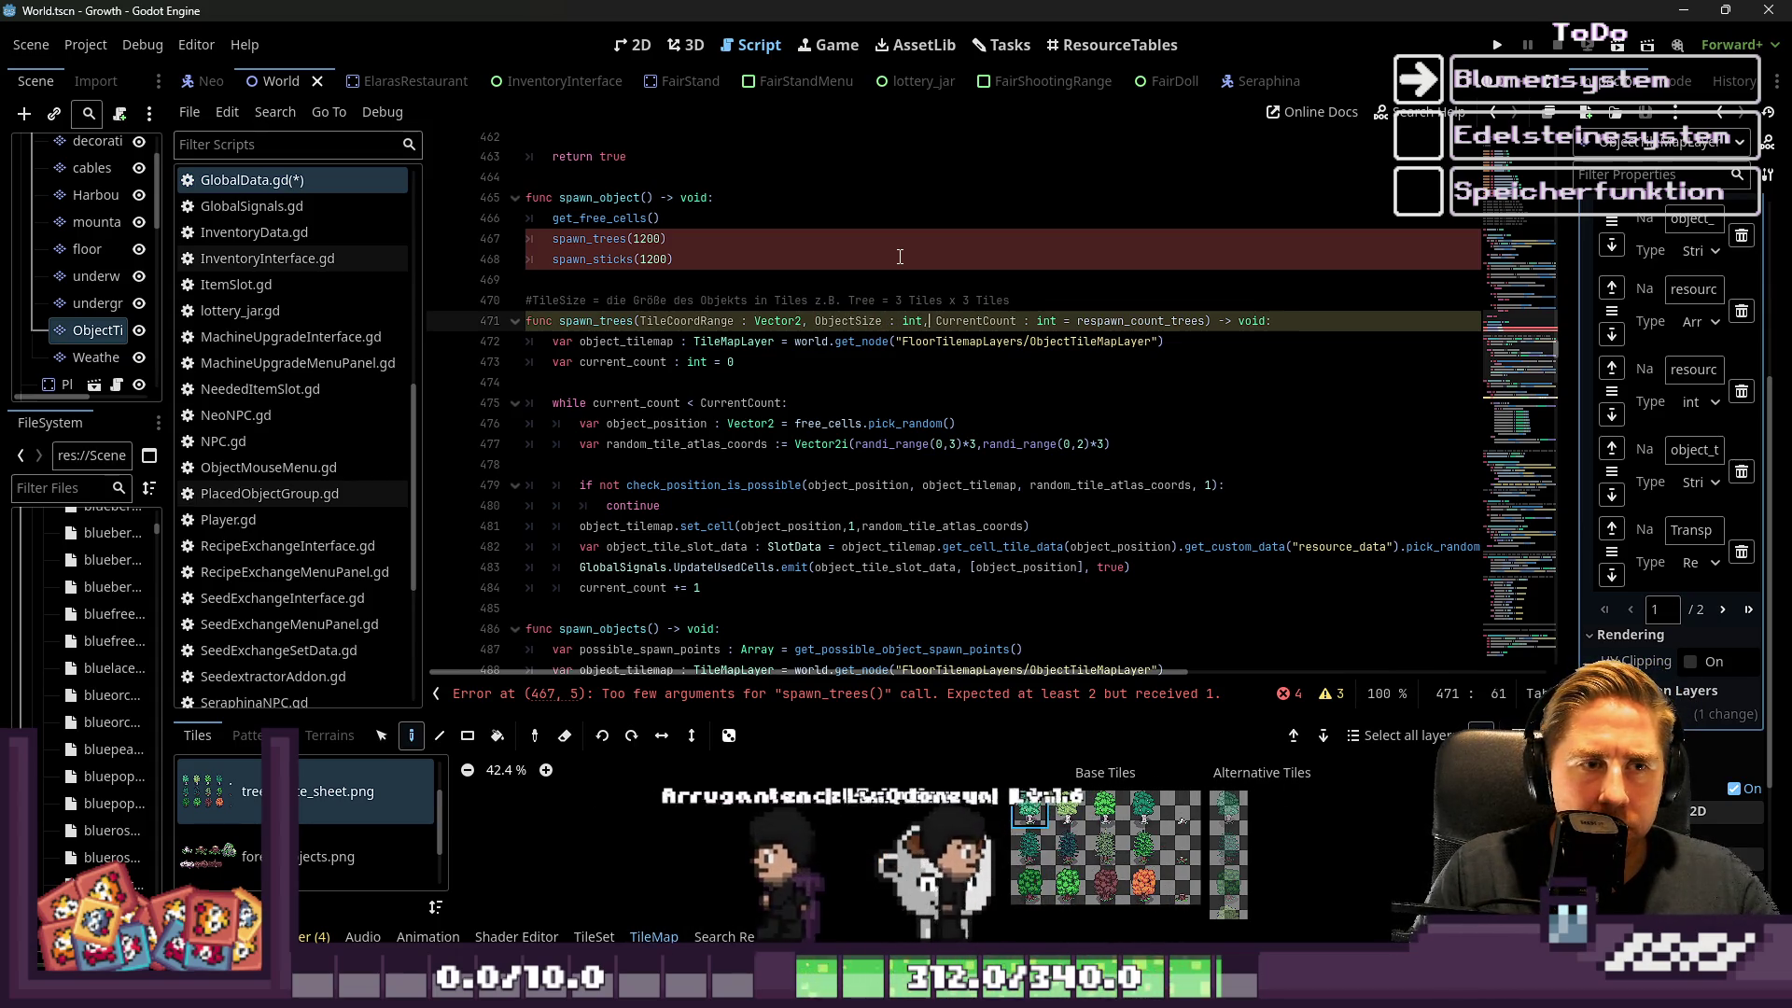
pyautogui.press('Right')
pyautogui.press('Right')
pyautogui.press('Right')
pyautogui.write(',')
pyautogui.press('Left')
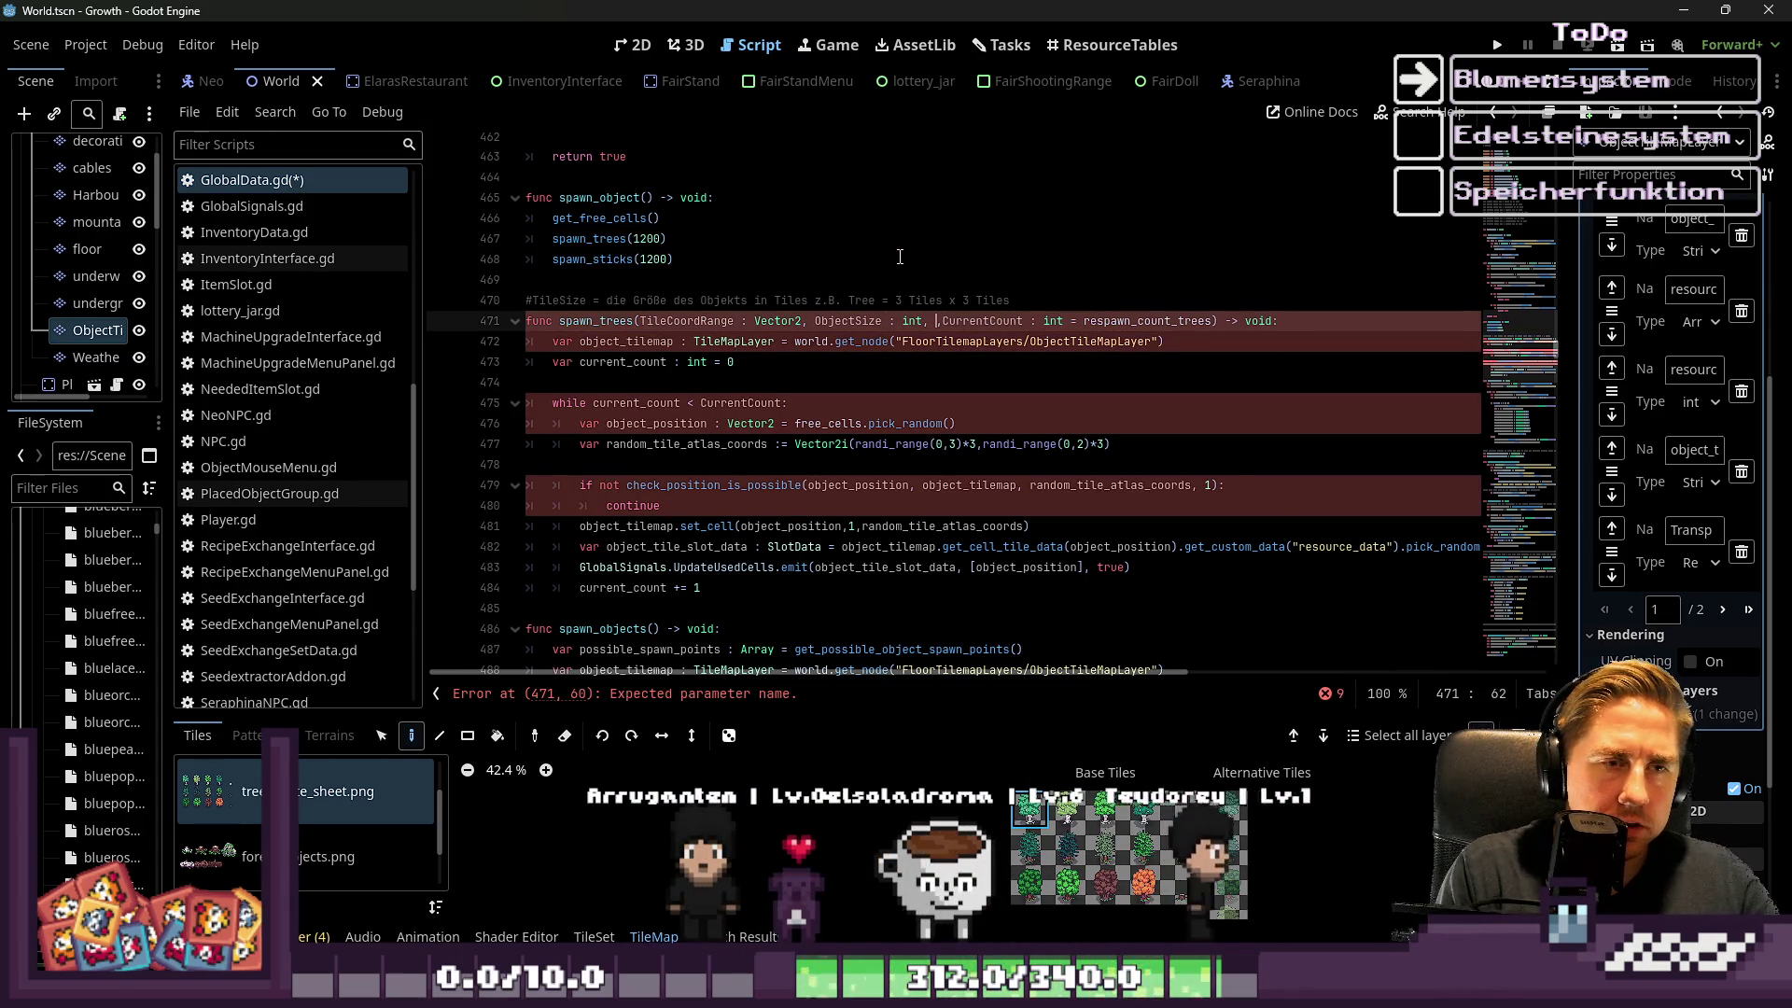
# Name the new third parameter TileSetSourceID before CurrentCount, then select ObjectSize's int type
pyautogui.write('TileMa')
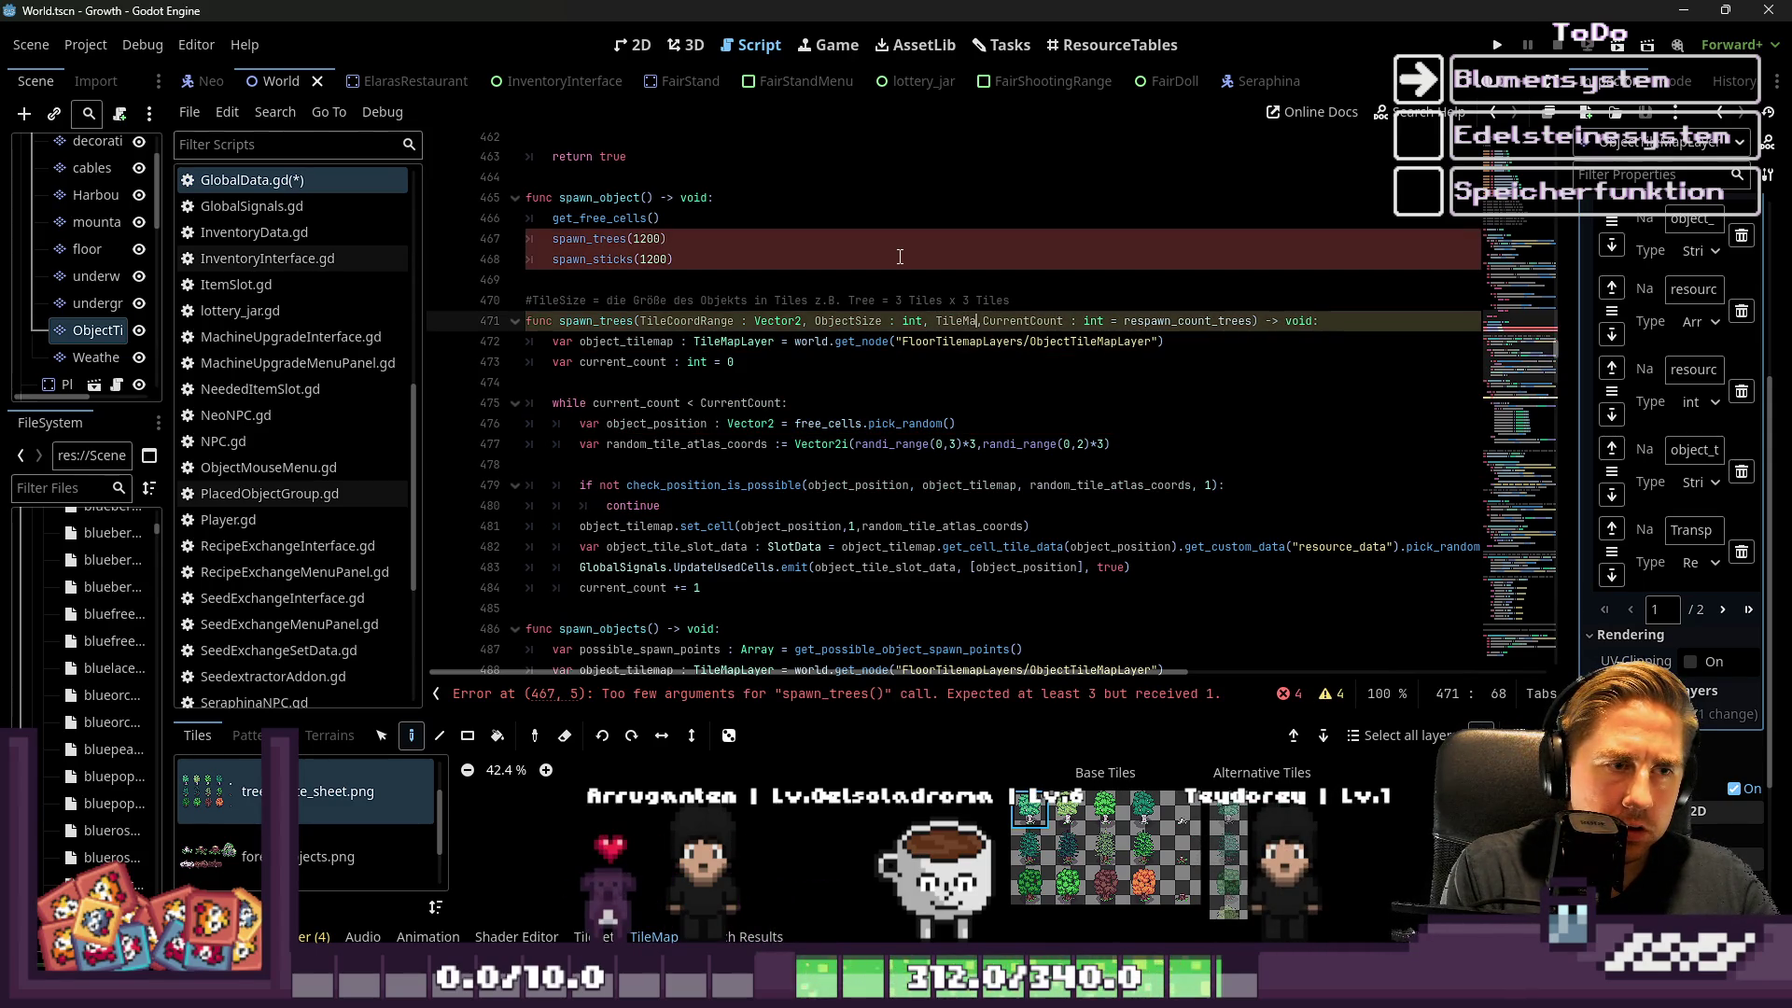
pyautogui.press('BackSpace')
pyautogui.press('BackSpace')
pyautogui.press('BackSpace')
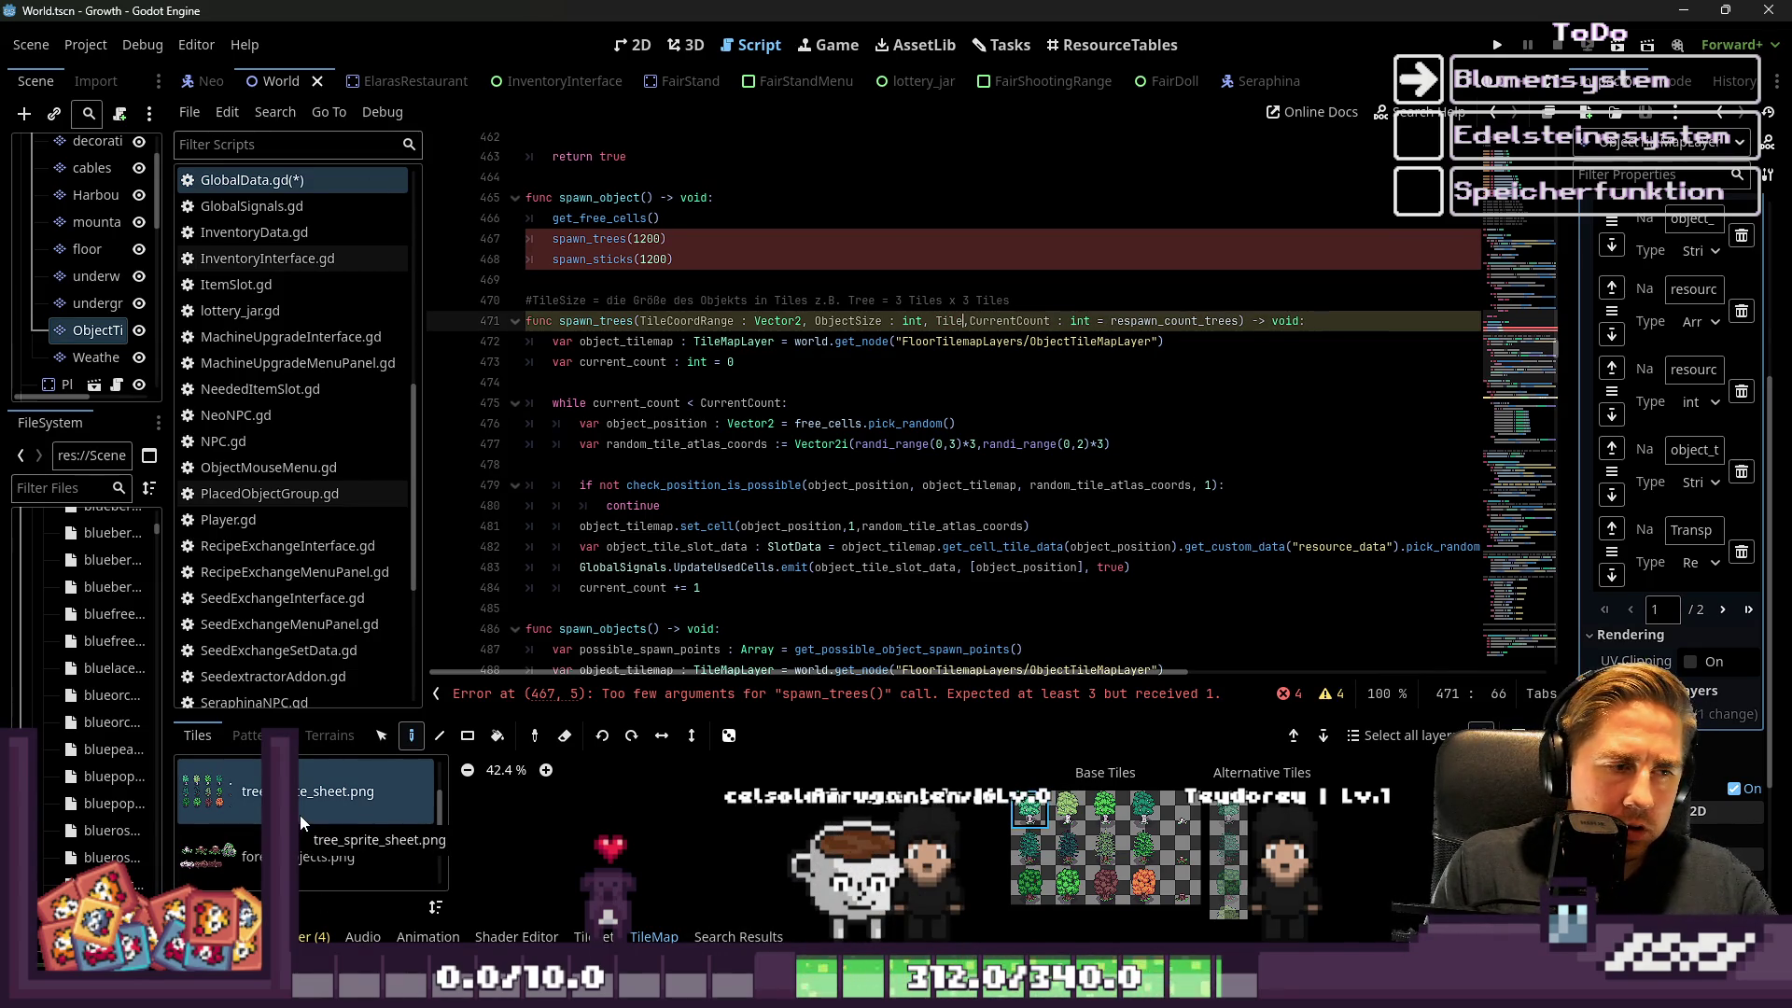
pyautogui.write('SetSourceID : int')
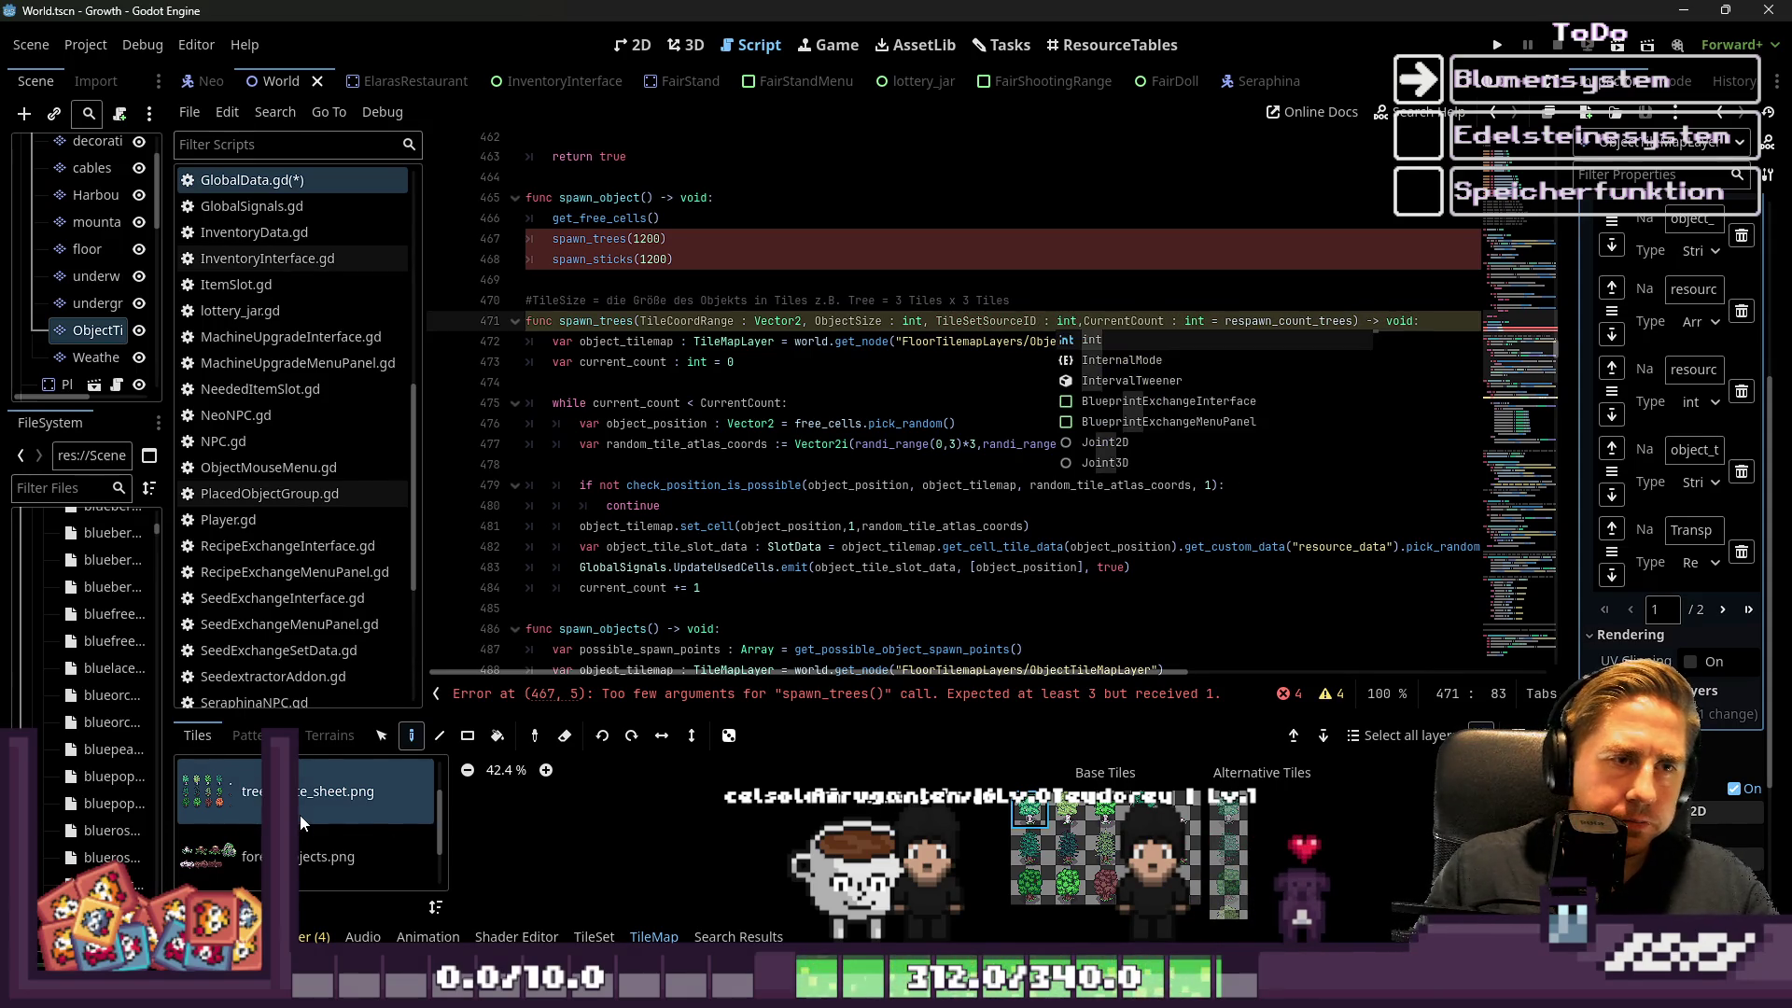
pyautogui.click(966, 383)
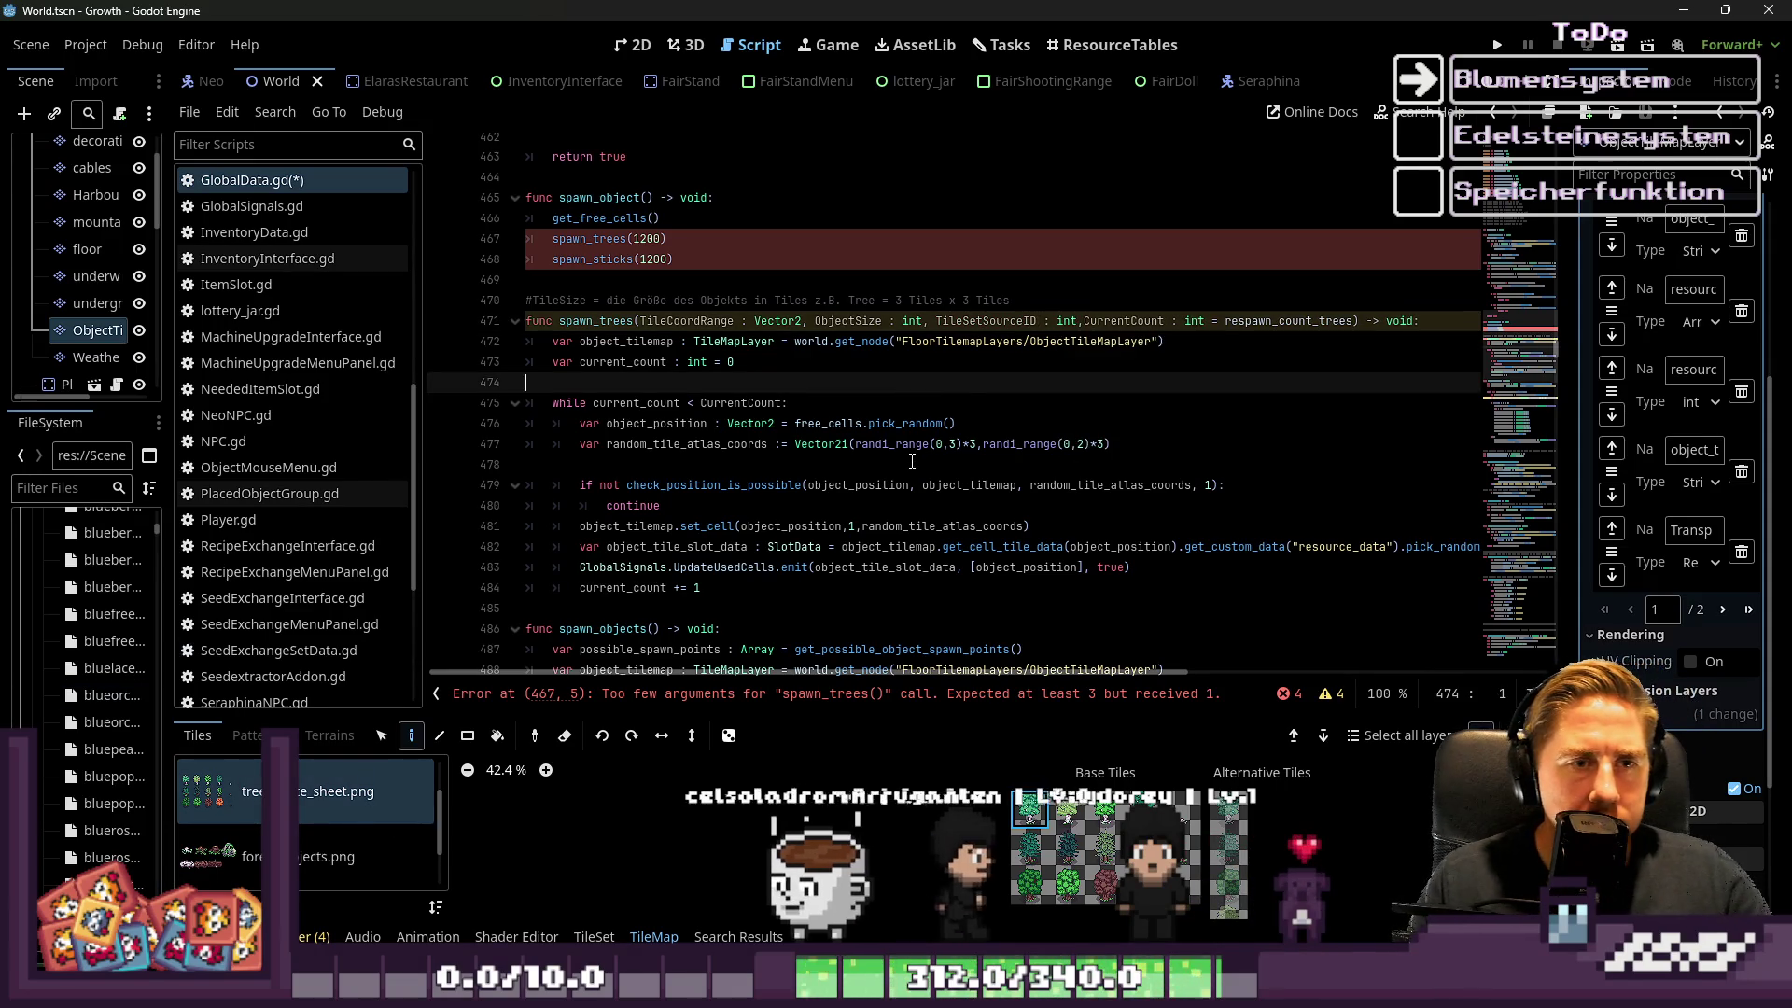
pyautogui.click(962, 362)
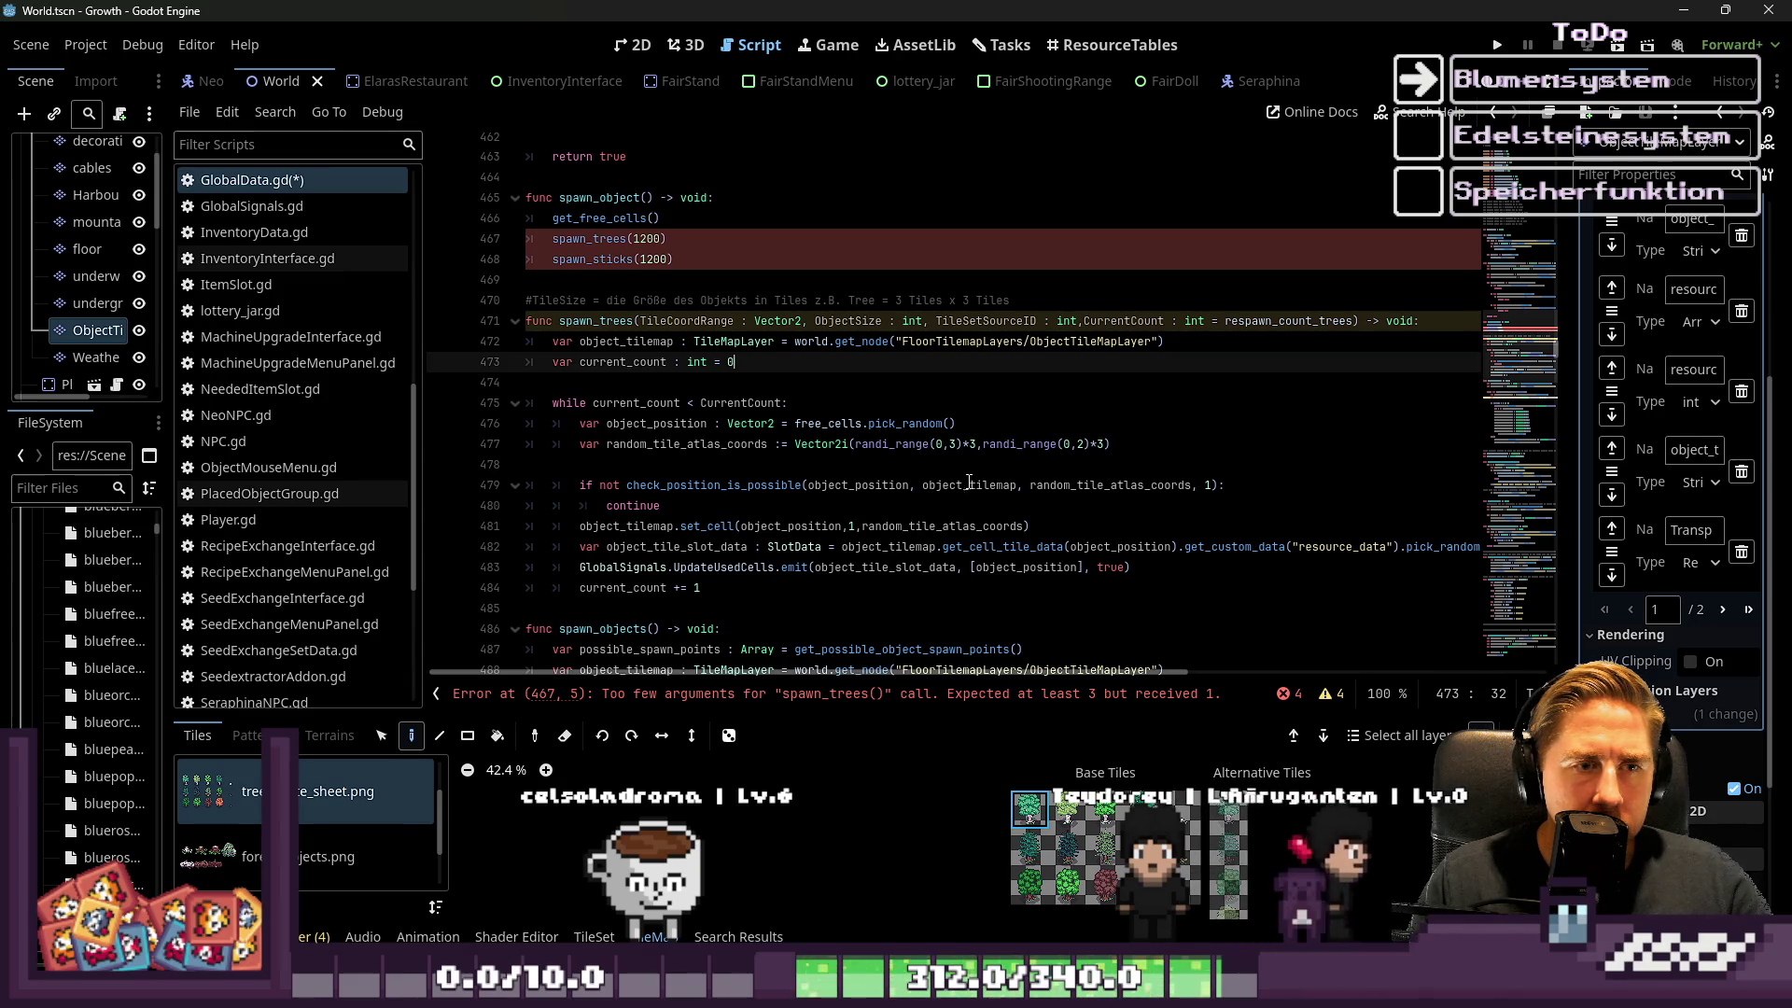
pyautogui.click(982, 428)
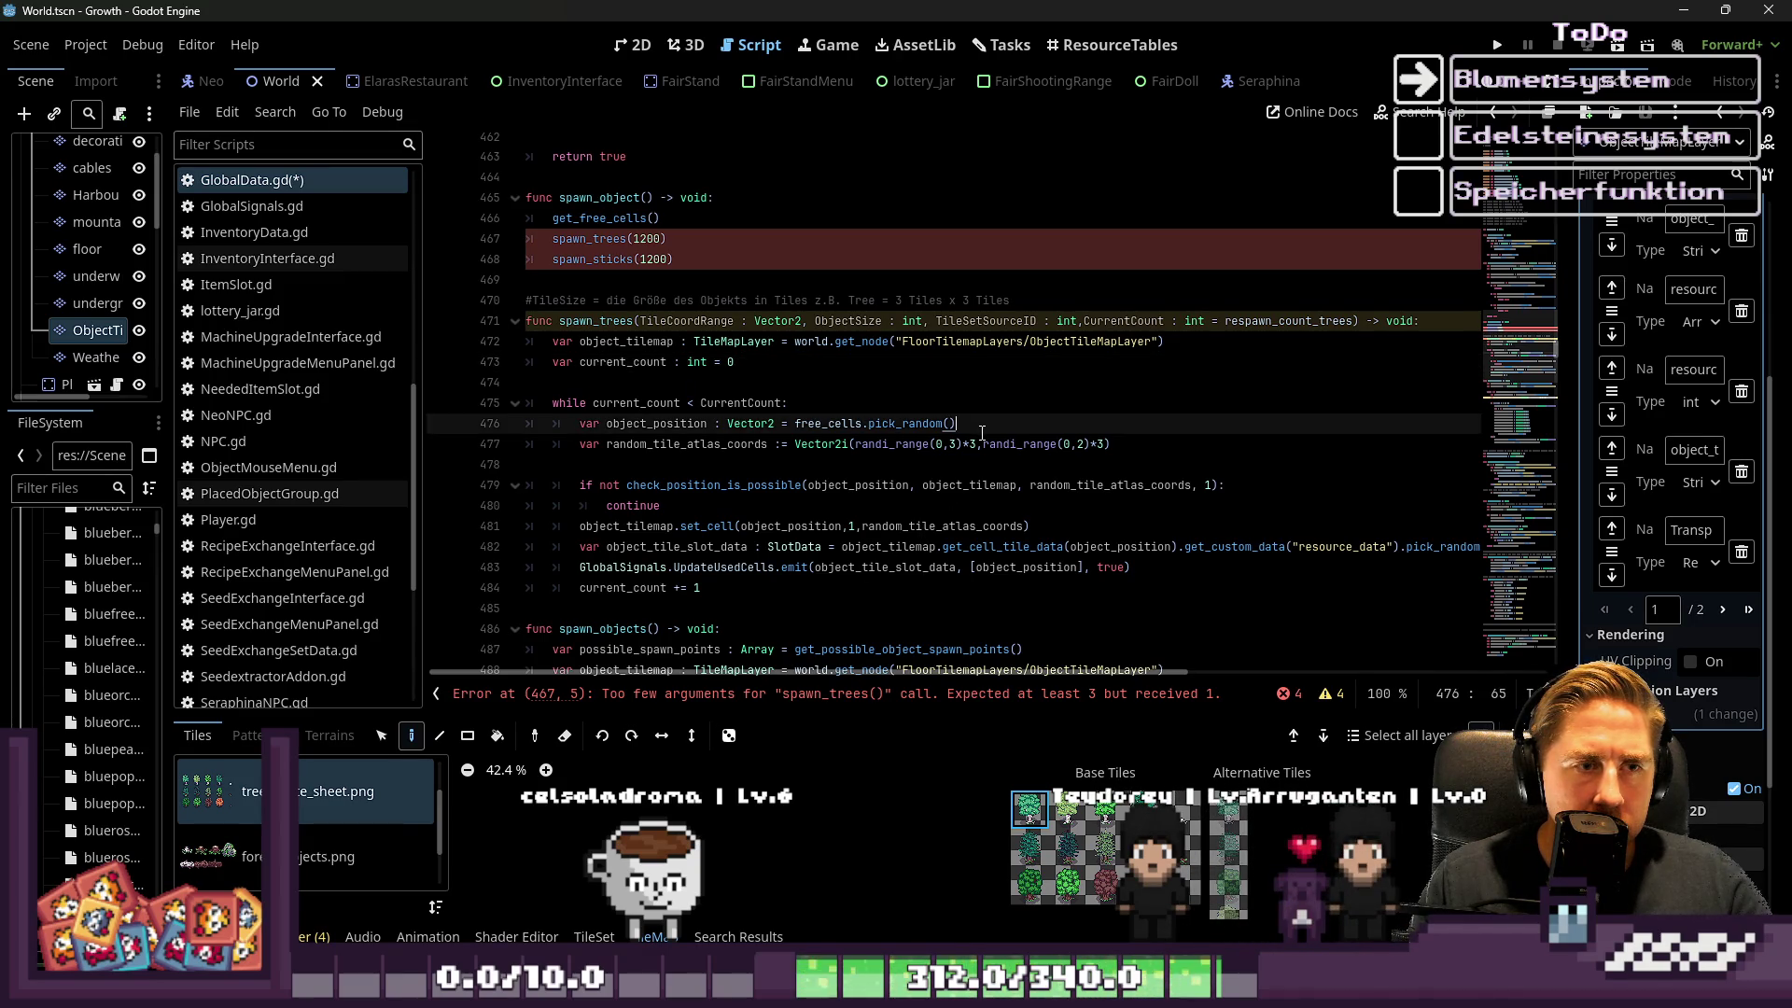
pyautogui.doubleClick(910, 322)
# Retype ObjectSize as Vector2 and rename spawn_trees to spawn_object, including the line 467 call
pyautogui.write('Vector')
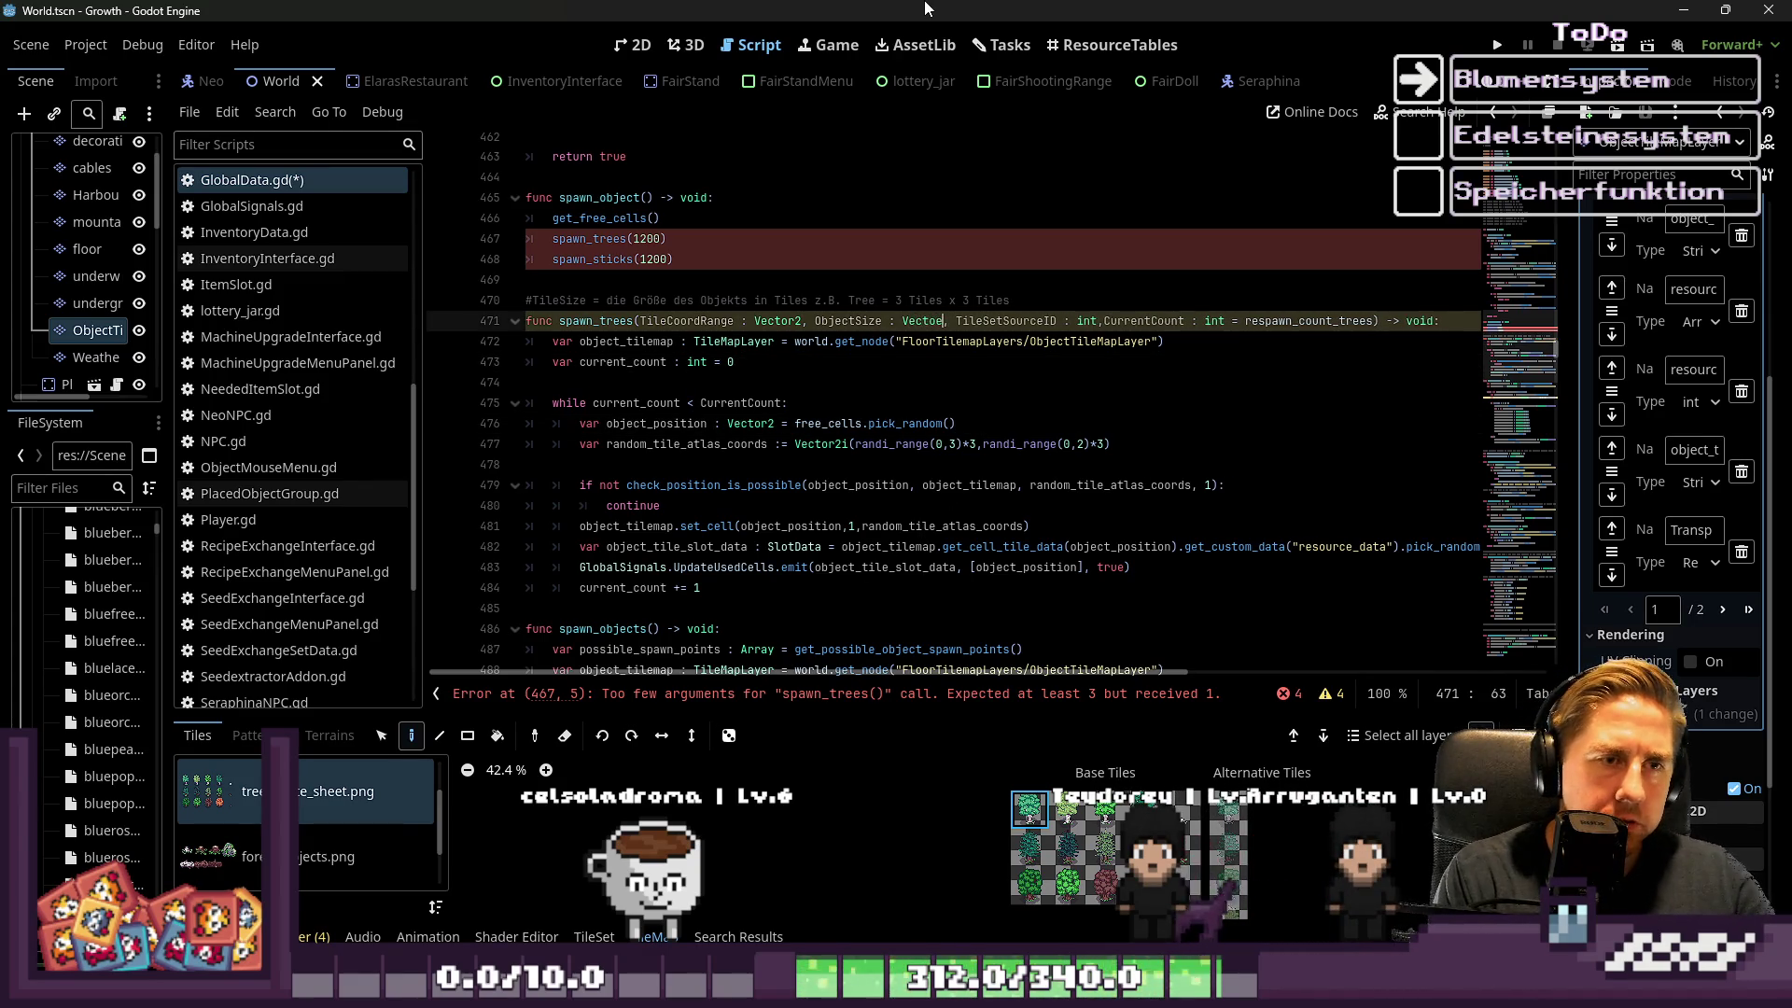
pyautogui.write('2(')
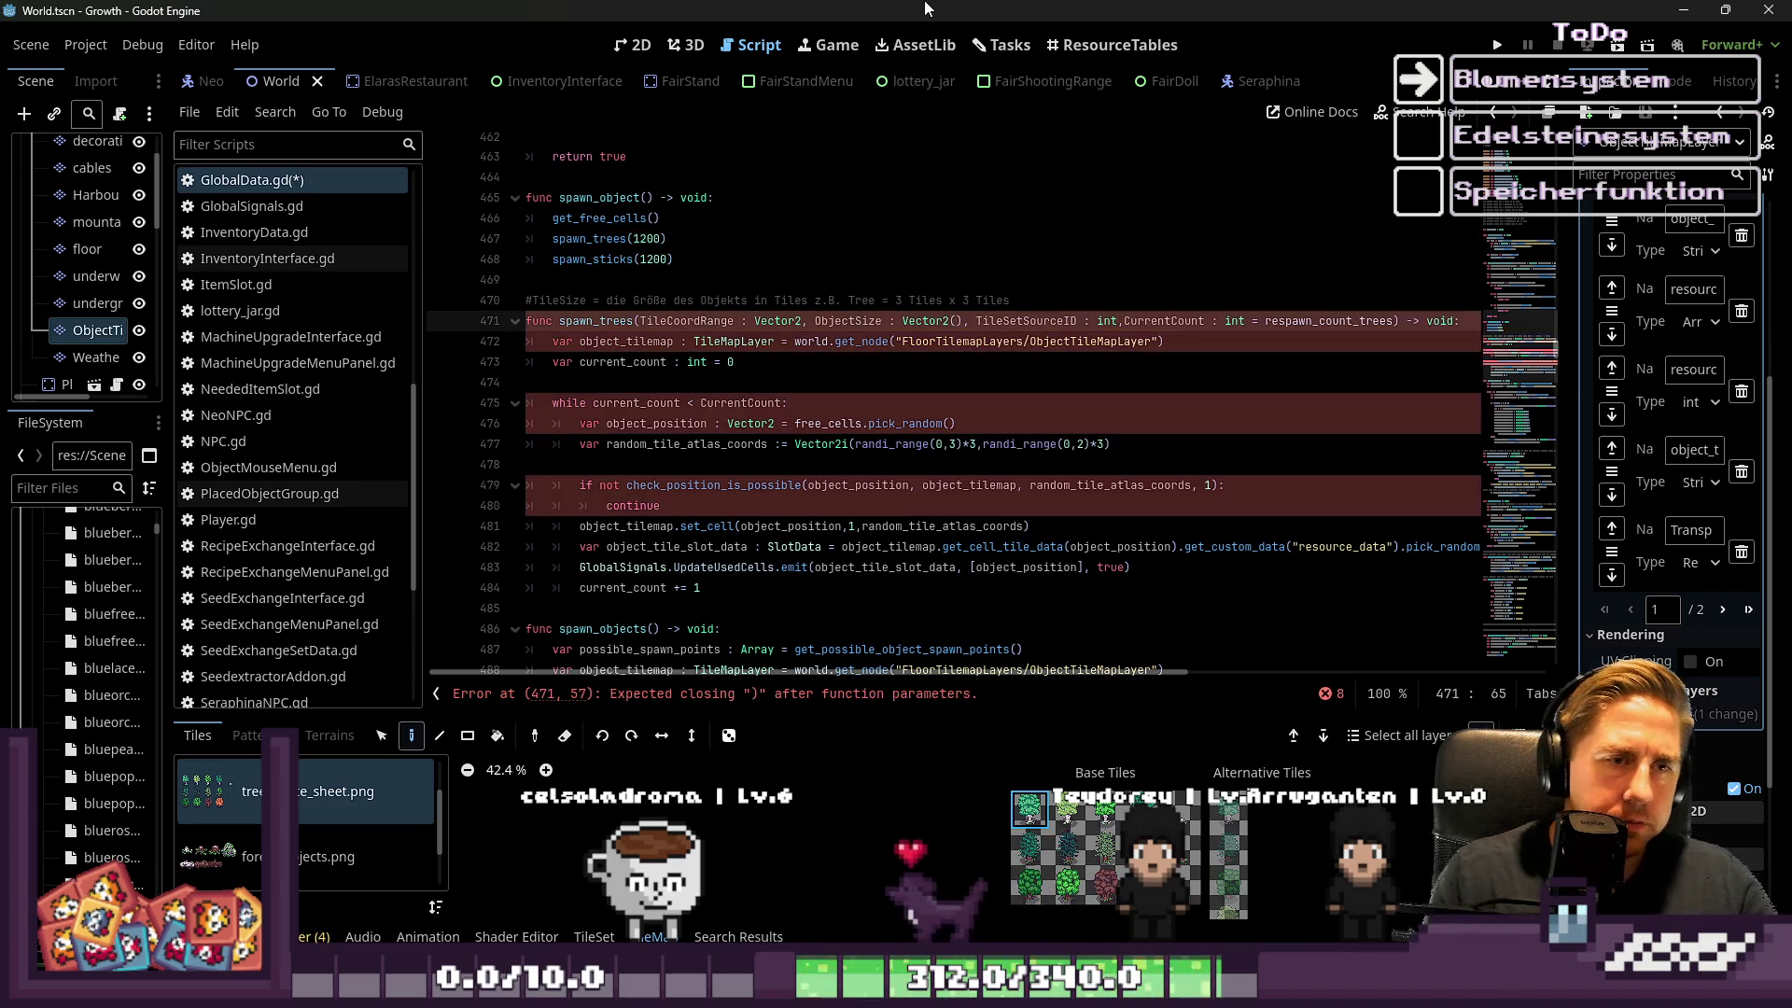
pyautogui.click(617, 322)
pyautogui.doubleClick(617, 322)
pyautogui.write('objec')
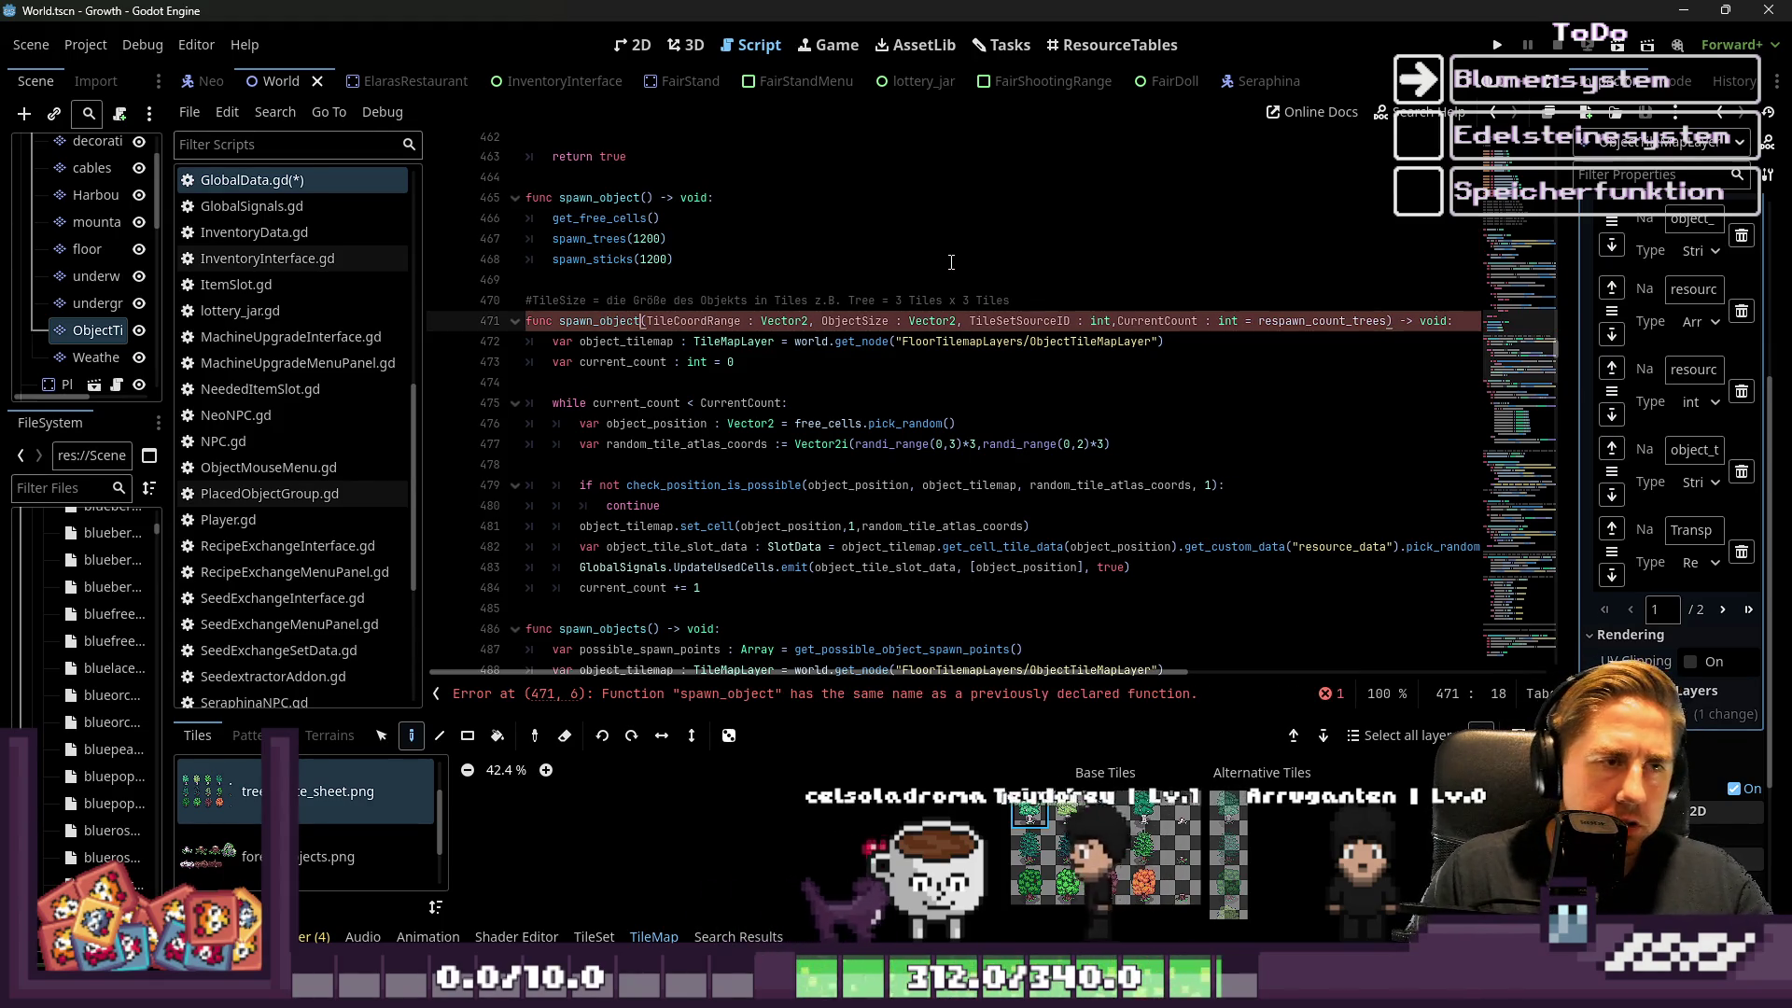
pyautogui.press('Up')
pyautogui.press('Up')
pyautogui.press('Up')
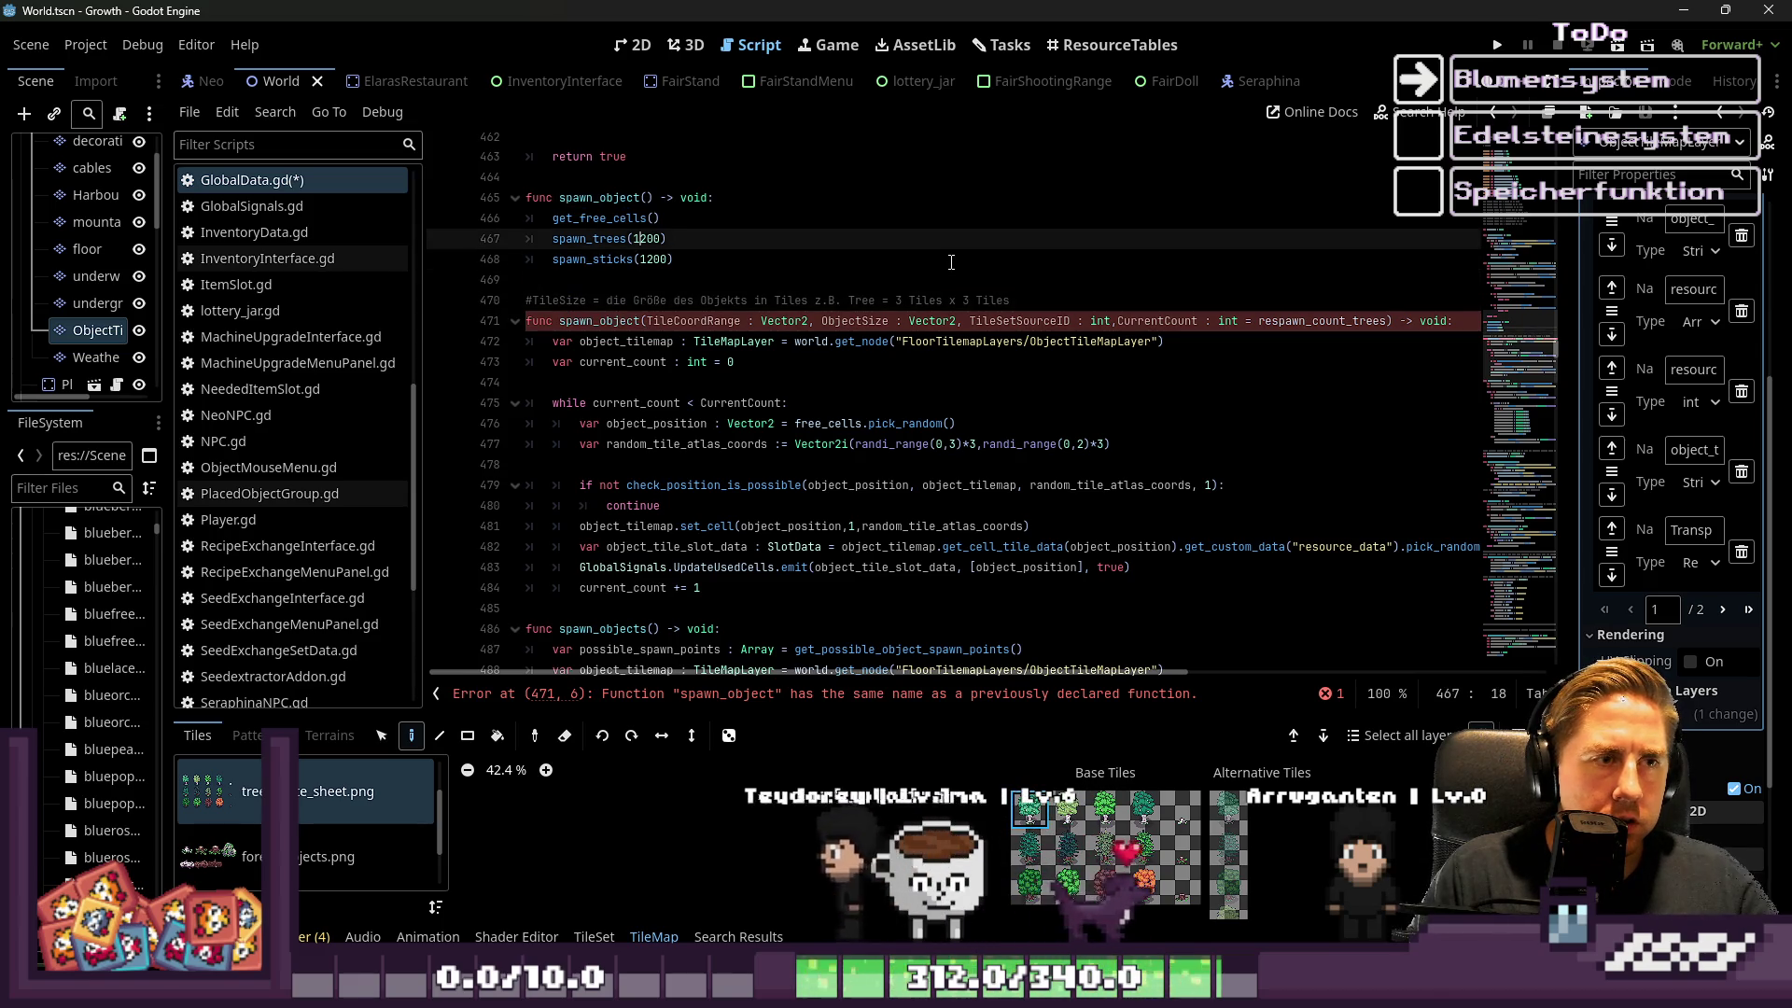
pyautogui.write('spawn_object')
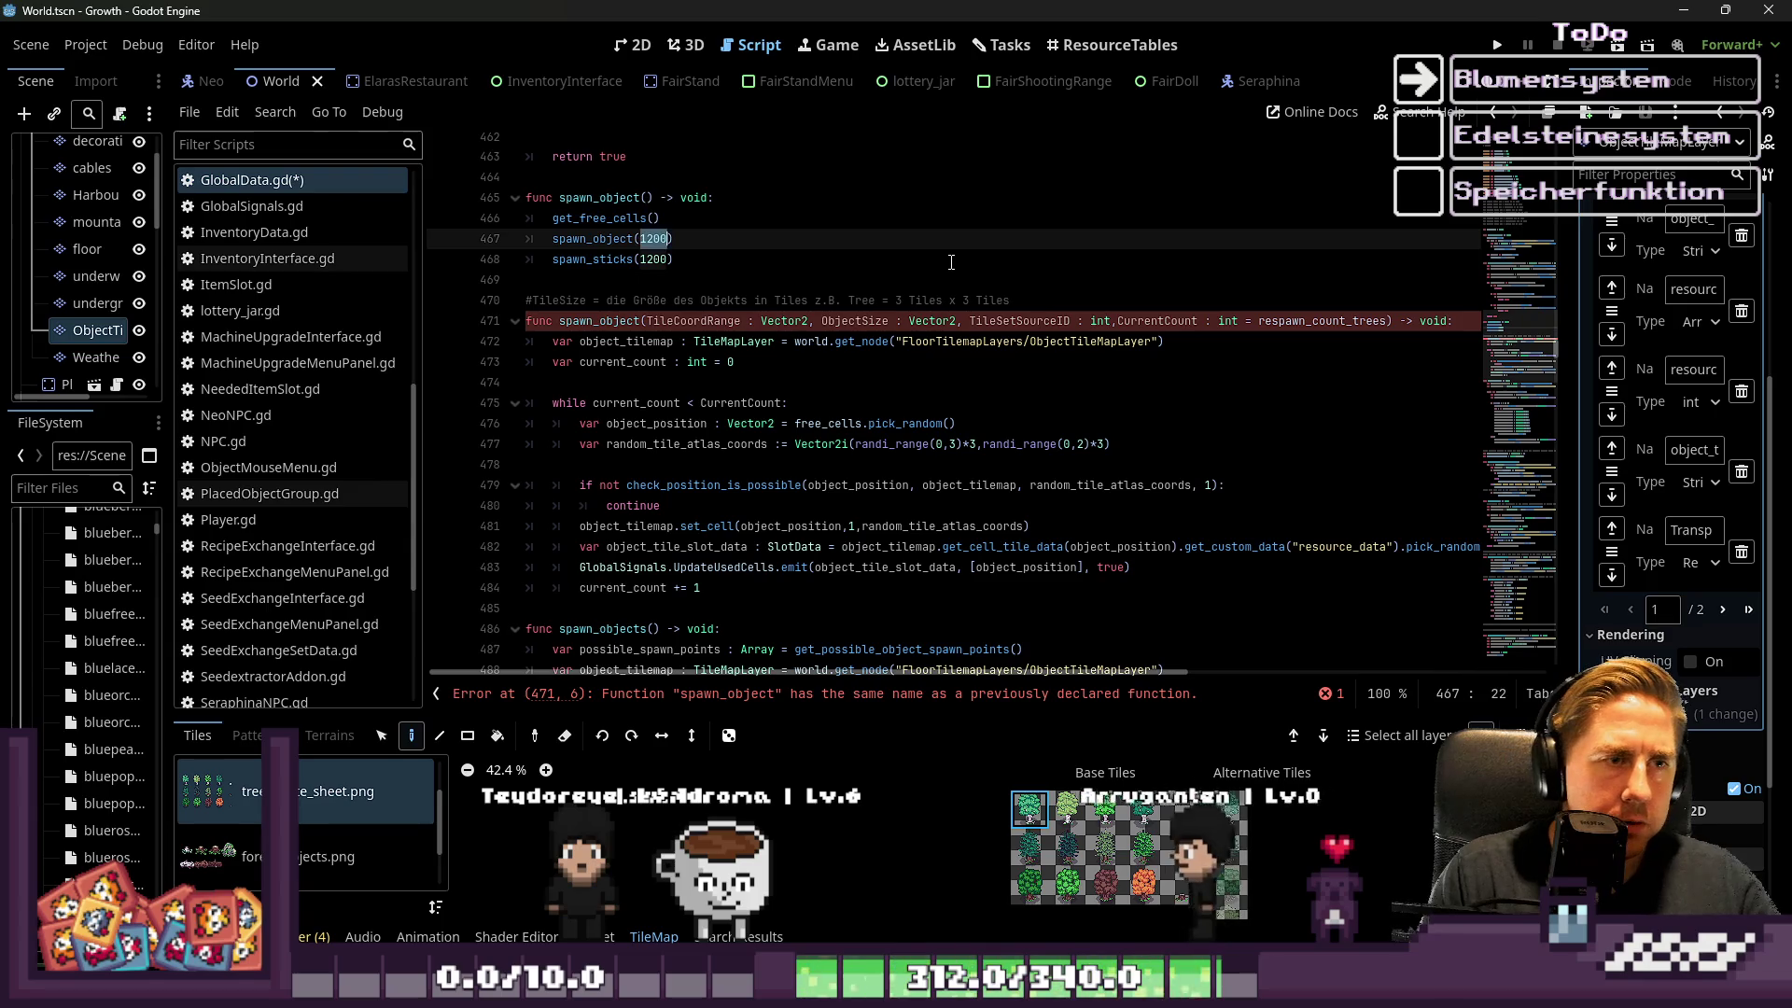
# Drop the 1200 argument and rename the function to spawn_object_type, leaving the call's parentheses empty
pyautogui.press('BackSpace')
pyautogui.press('BackSpace')
pyautogui.press('BackSpace')
pyautogui.press('Delete')
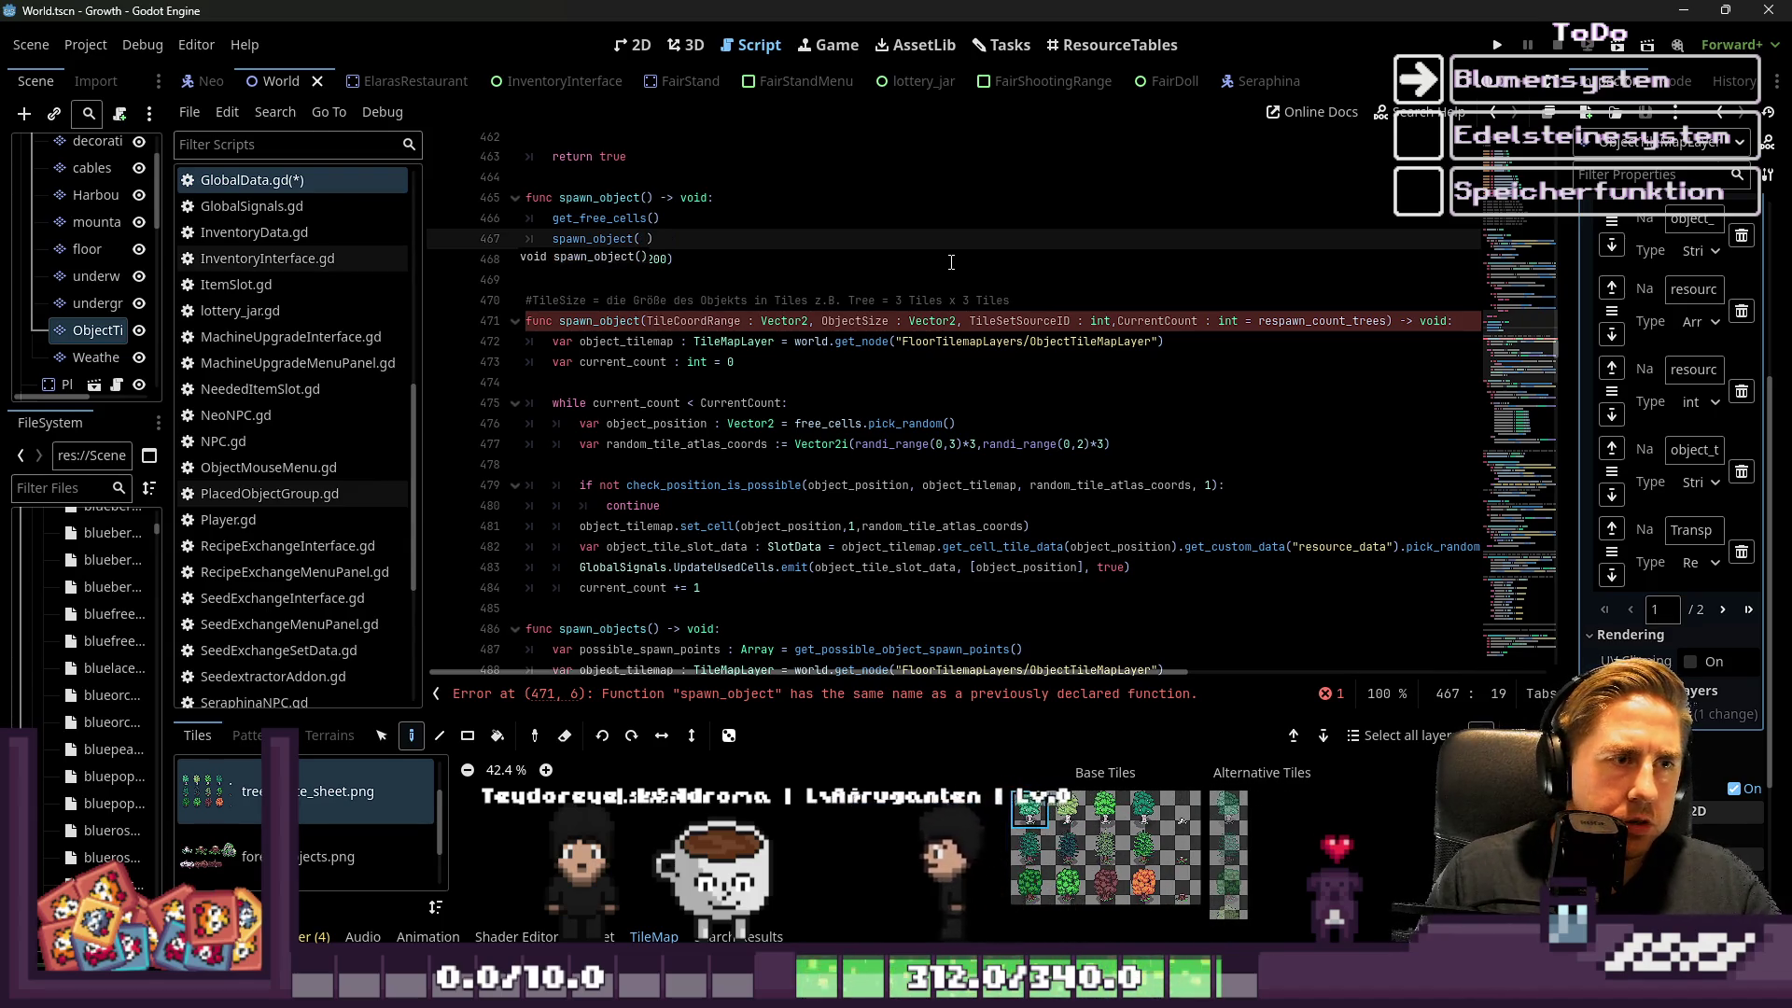
pyautogui.click(971, 425)
pyautogui.click(972, 359)
pyautogui.click(1111, 321)
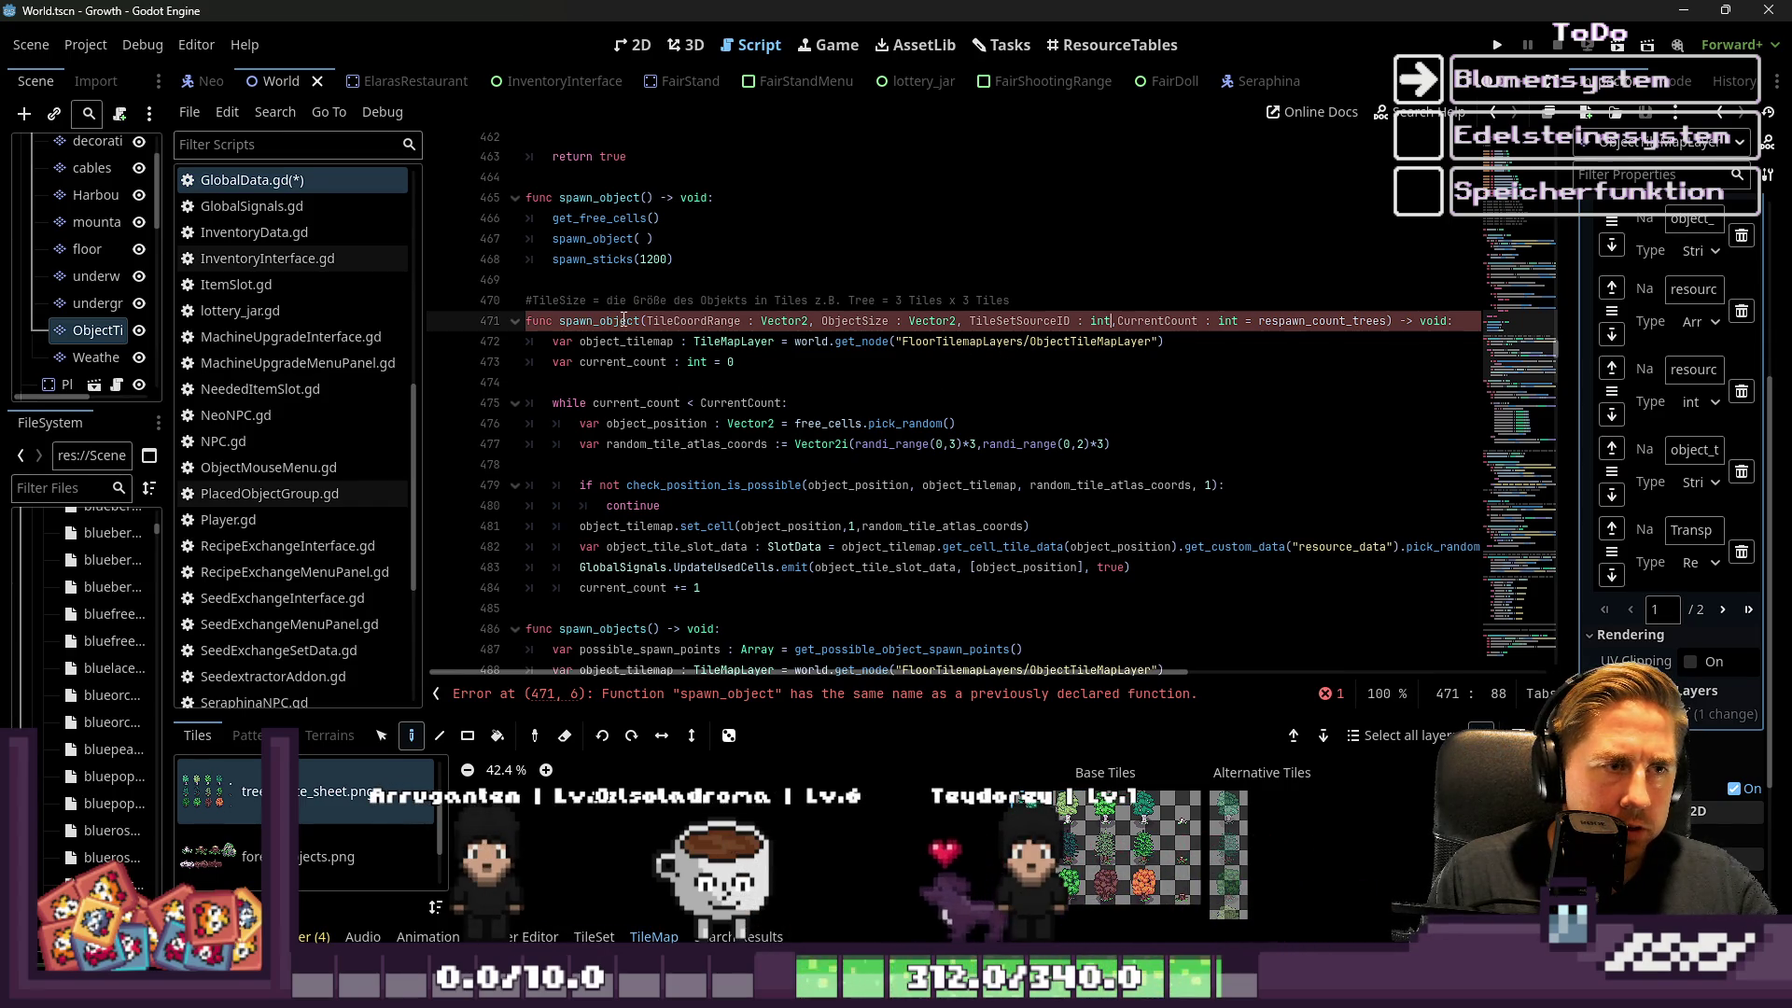
pyautogui.write('_type')
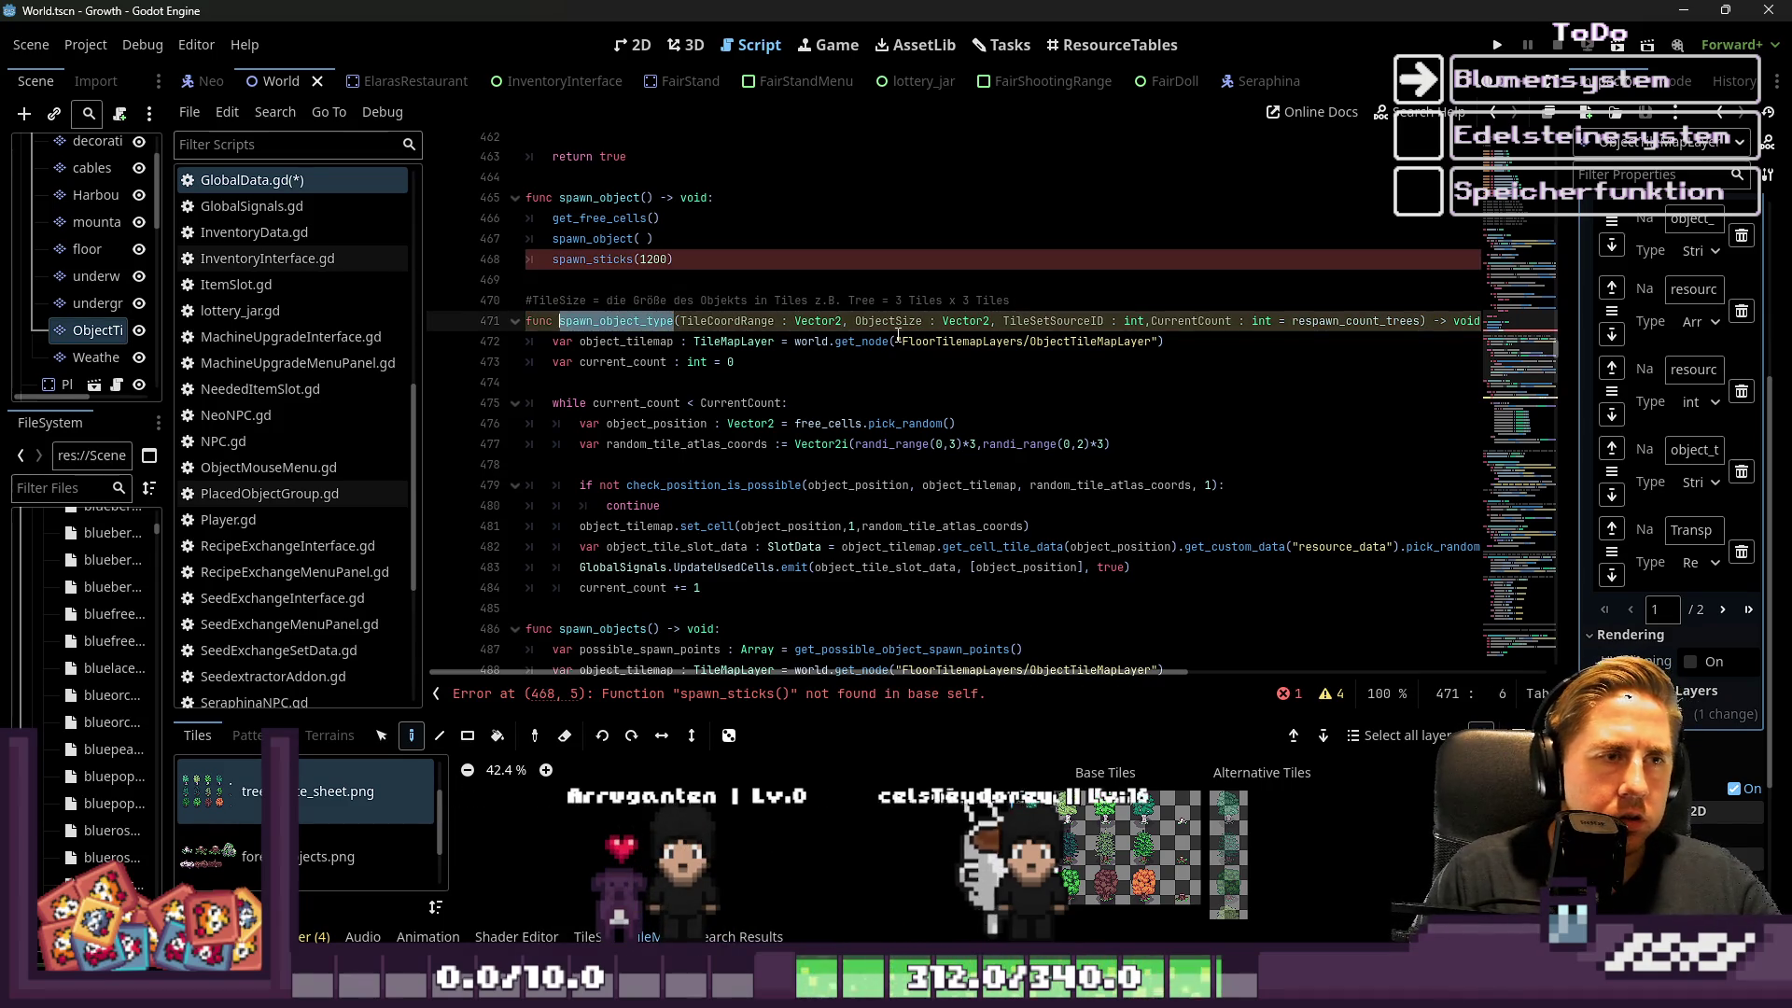
pyautogui.press('Up')
pyautogui.press('Up')
pyautogui.press('Up')
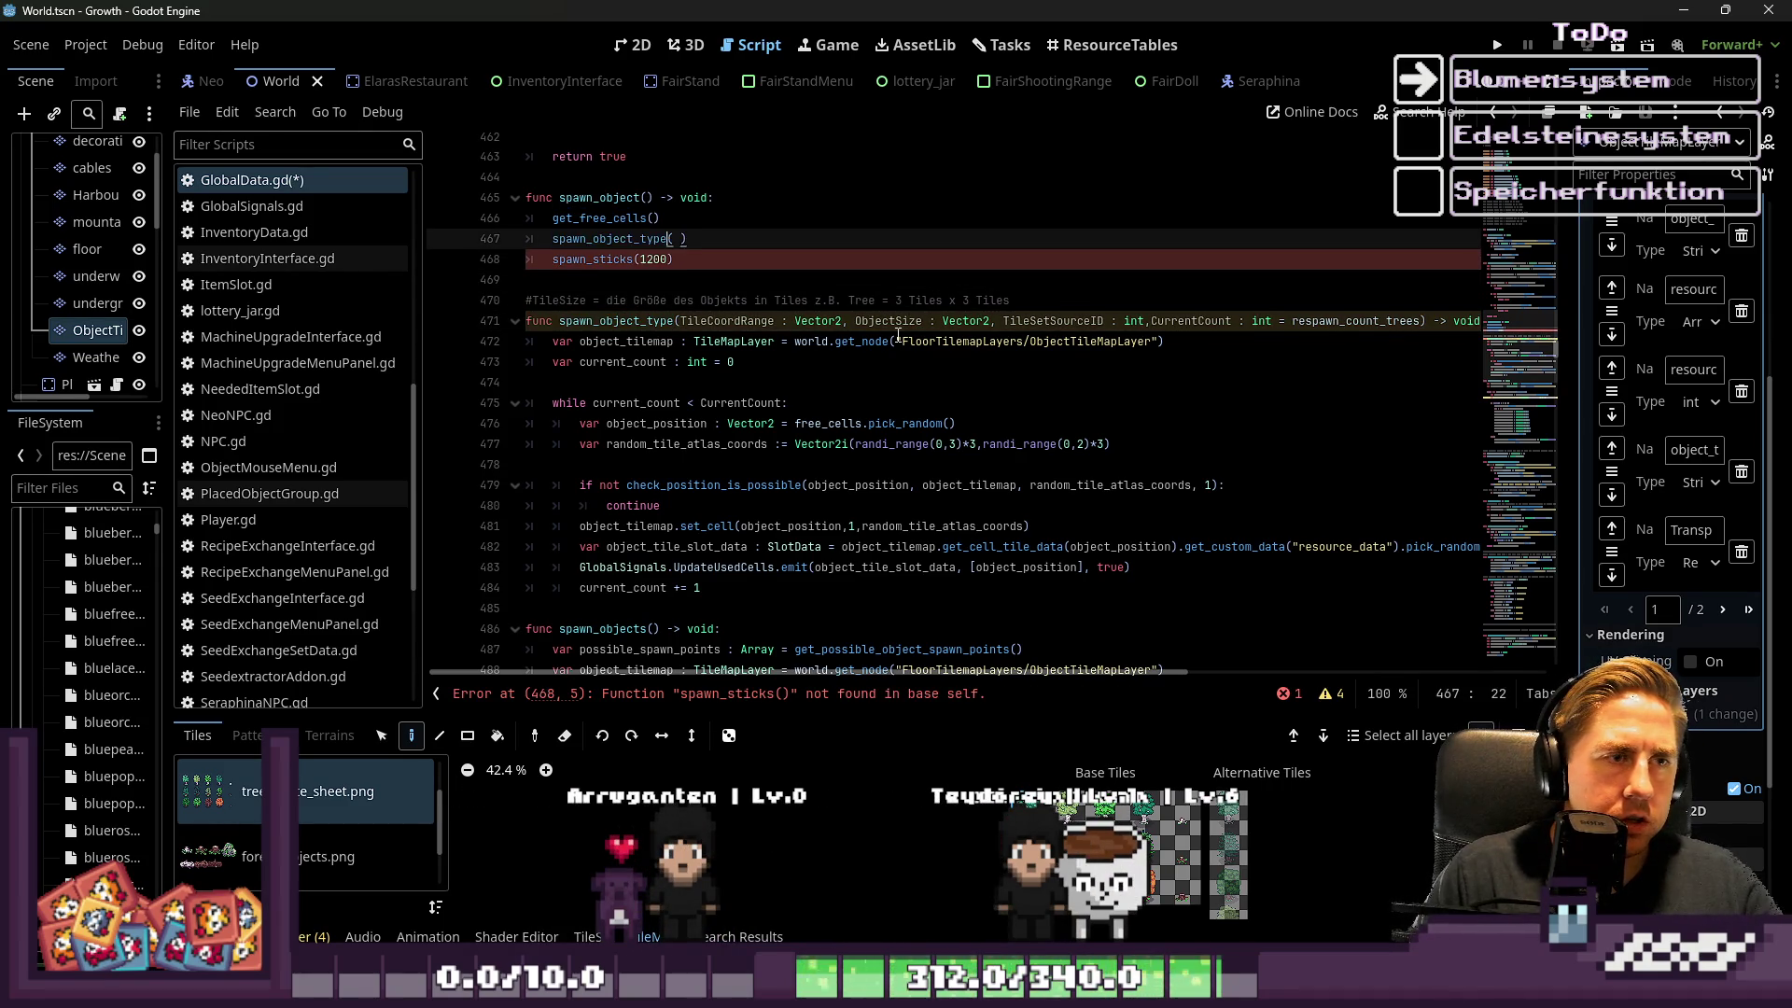
pyautogui.press('Right')
pyautogui.press('BackSpace')
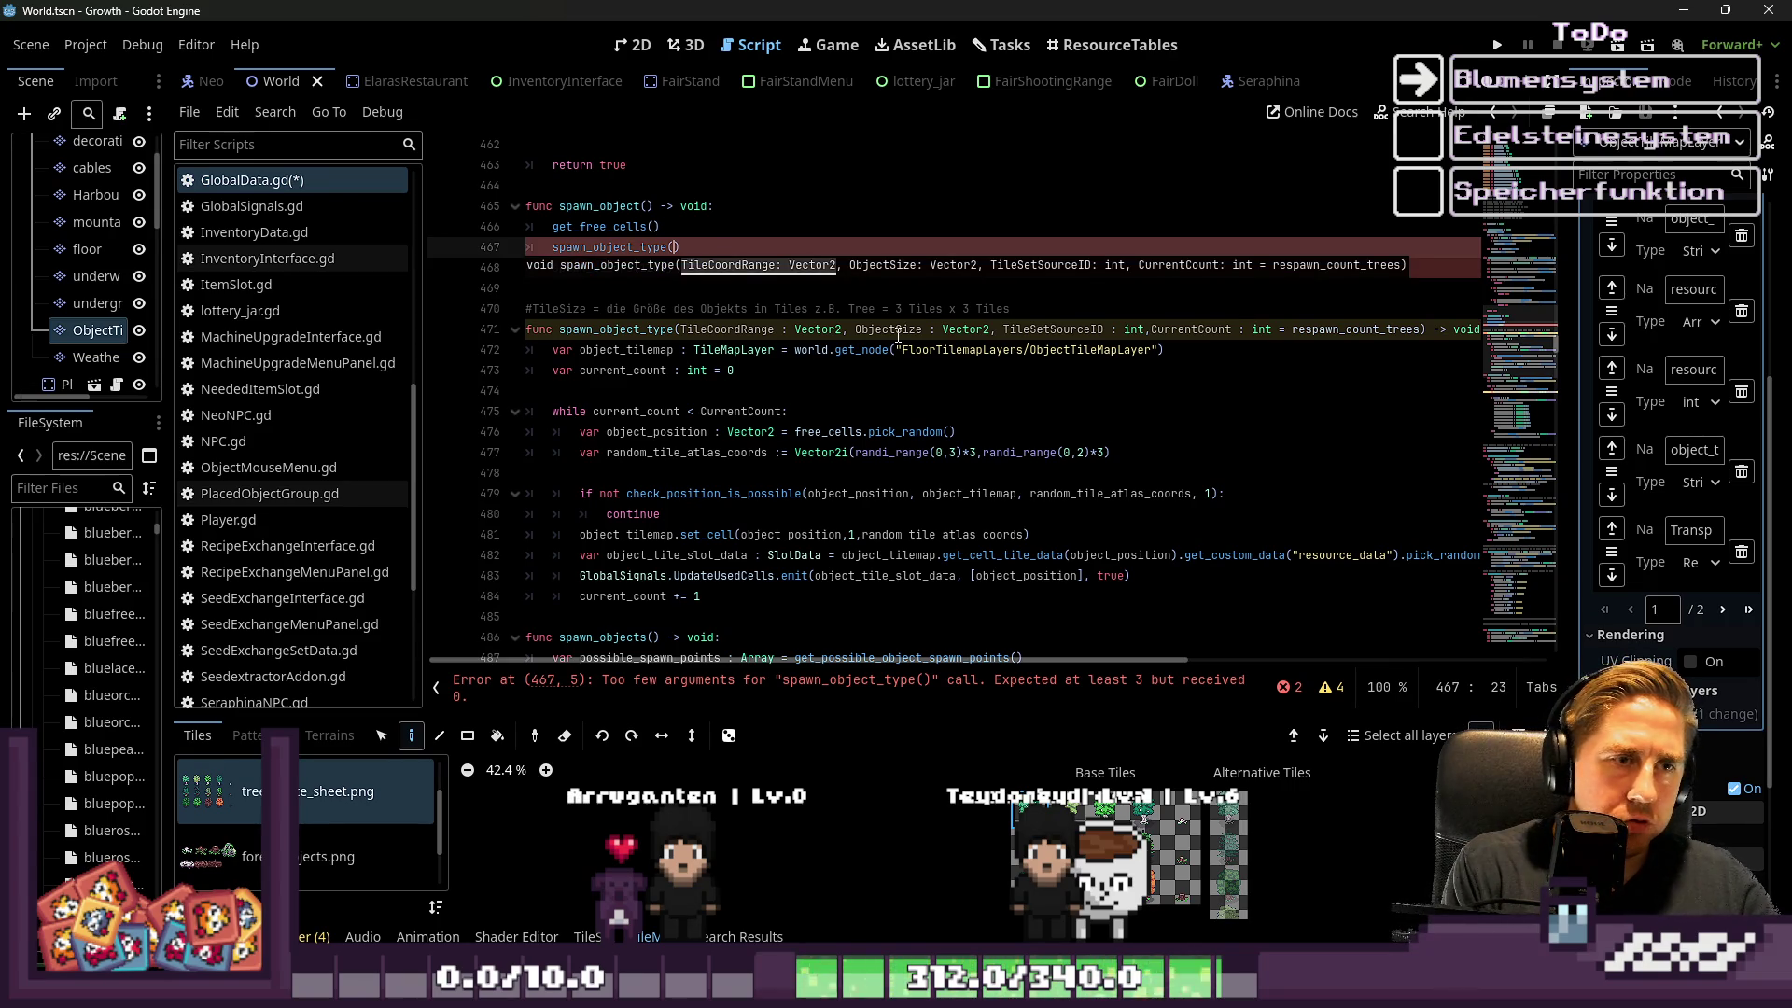
pyautogui.click(930, 451)
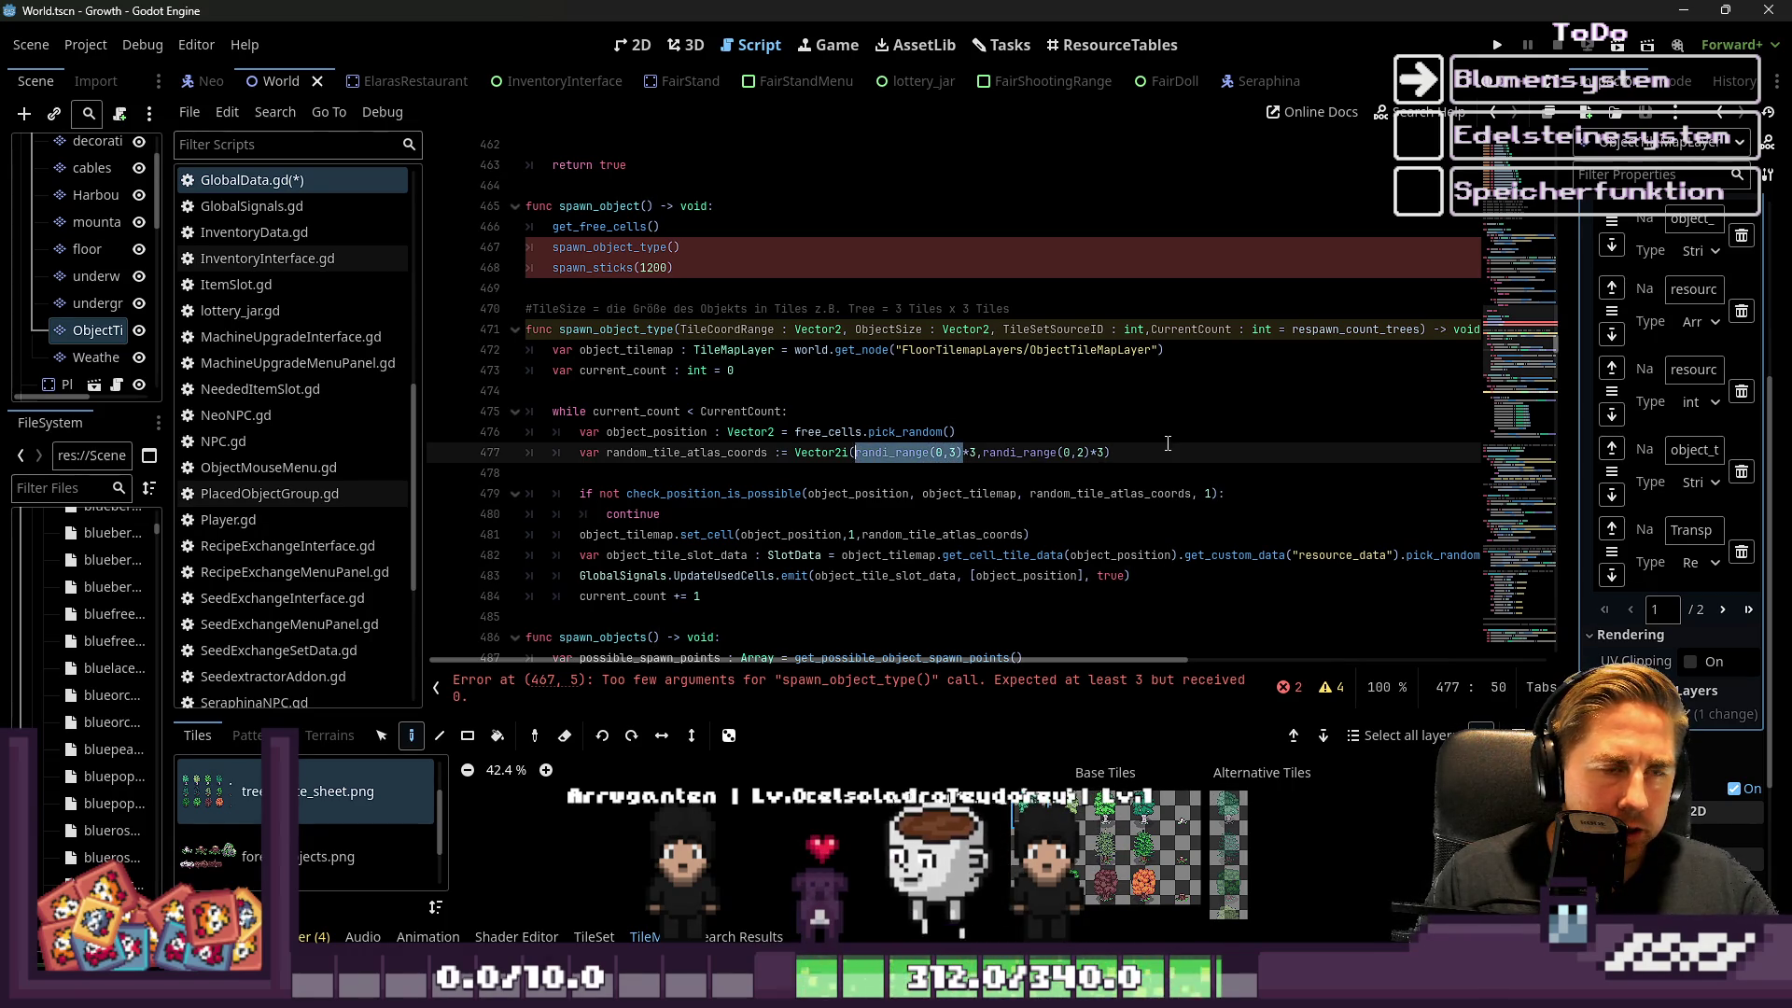
# Use TileCorrdRange.x and TileCorrdRange.y as the random range bounds on line 477
pyautogui.write('Tile')
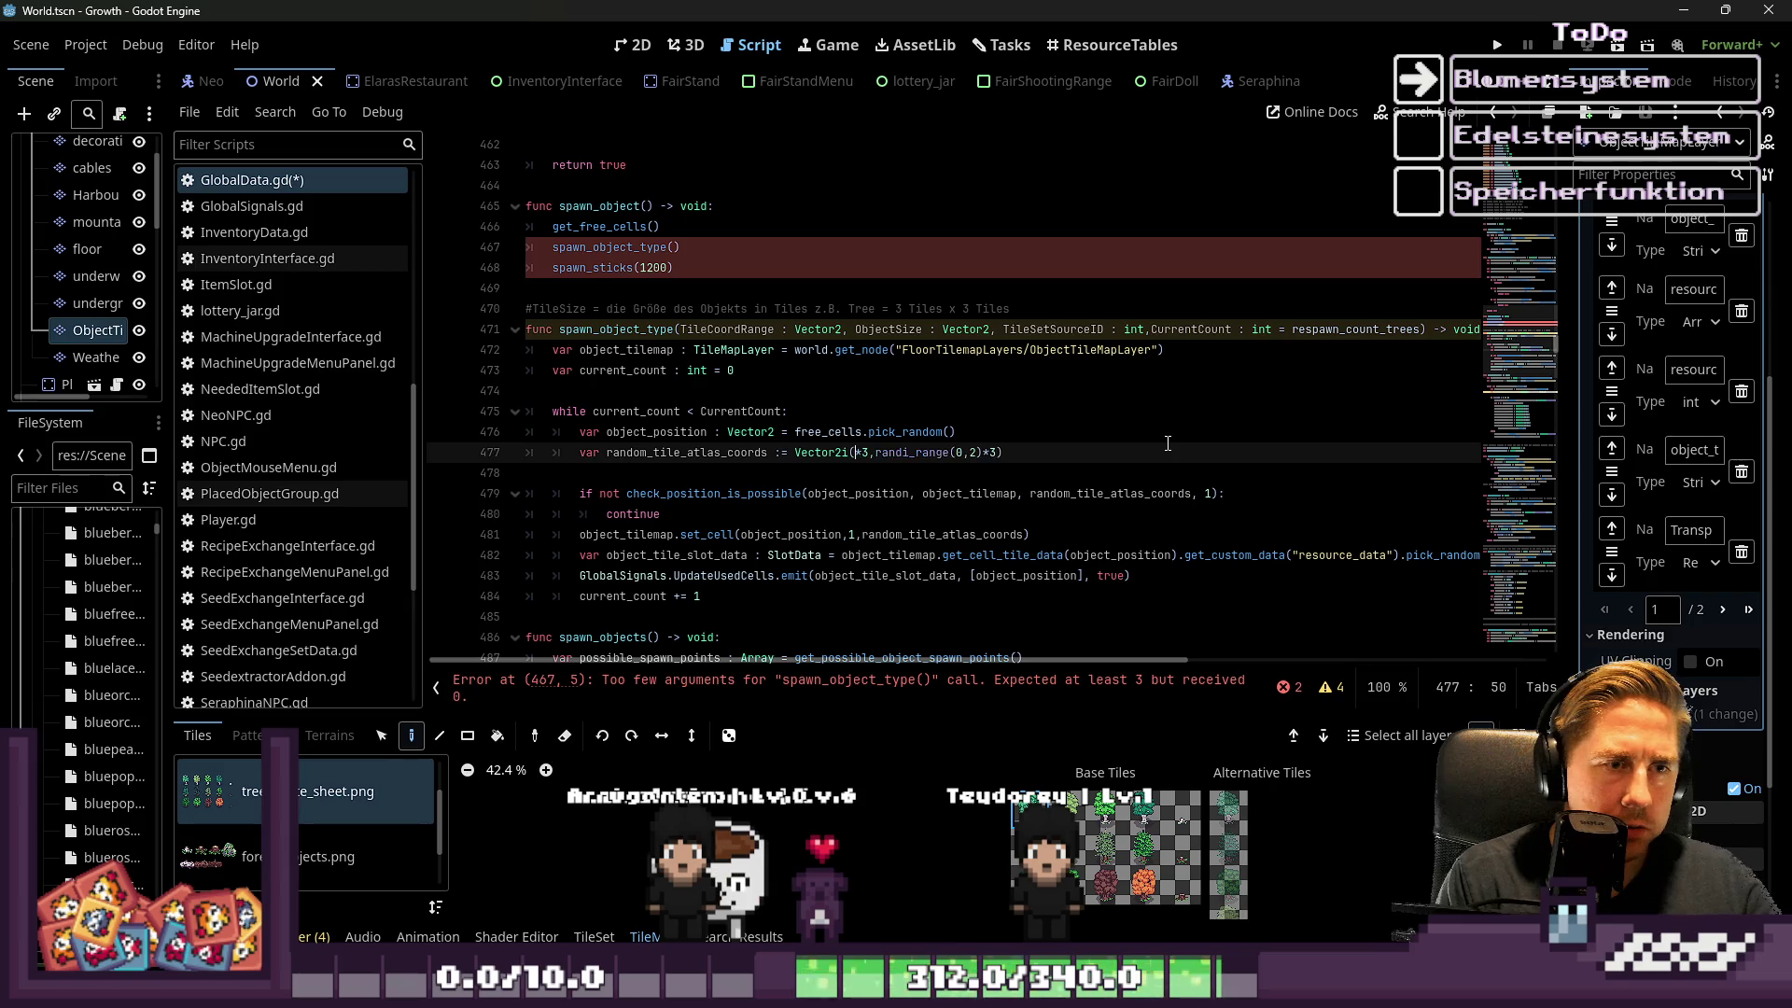
pyautogui.write('CorrdR')
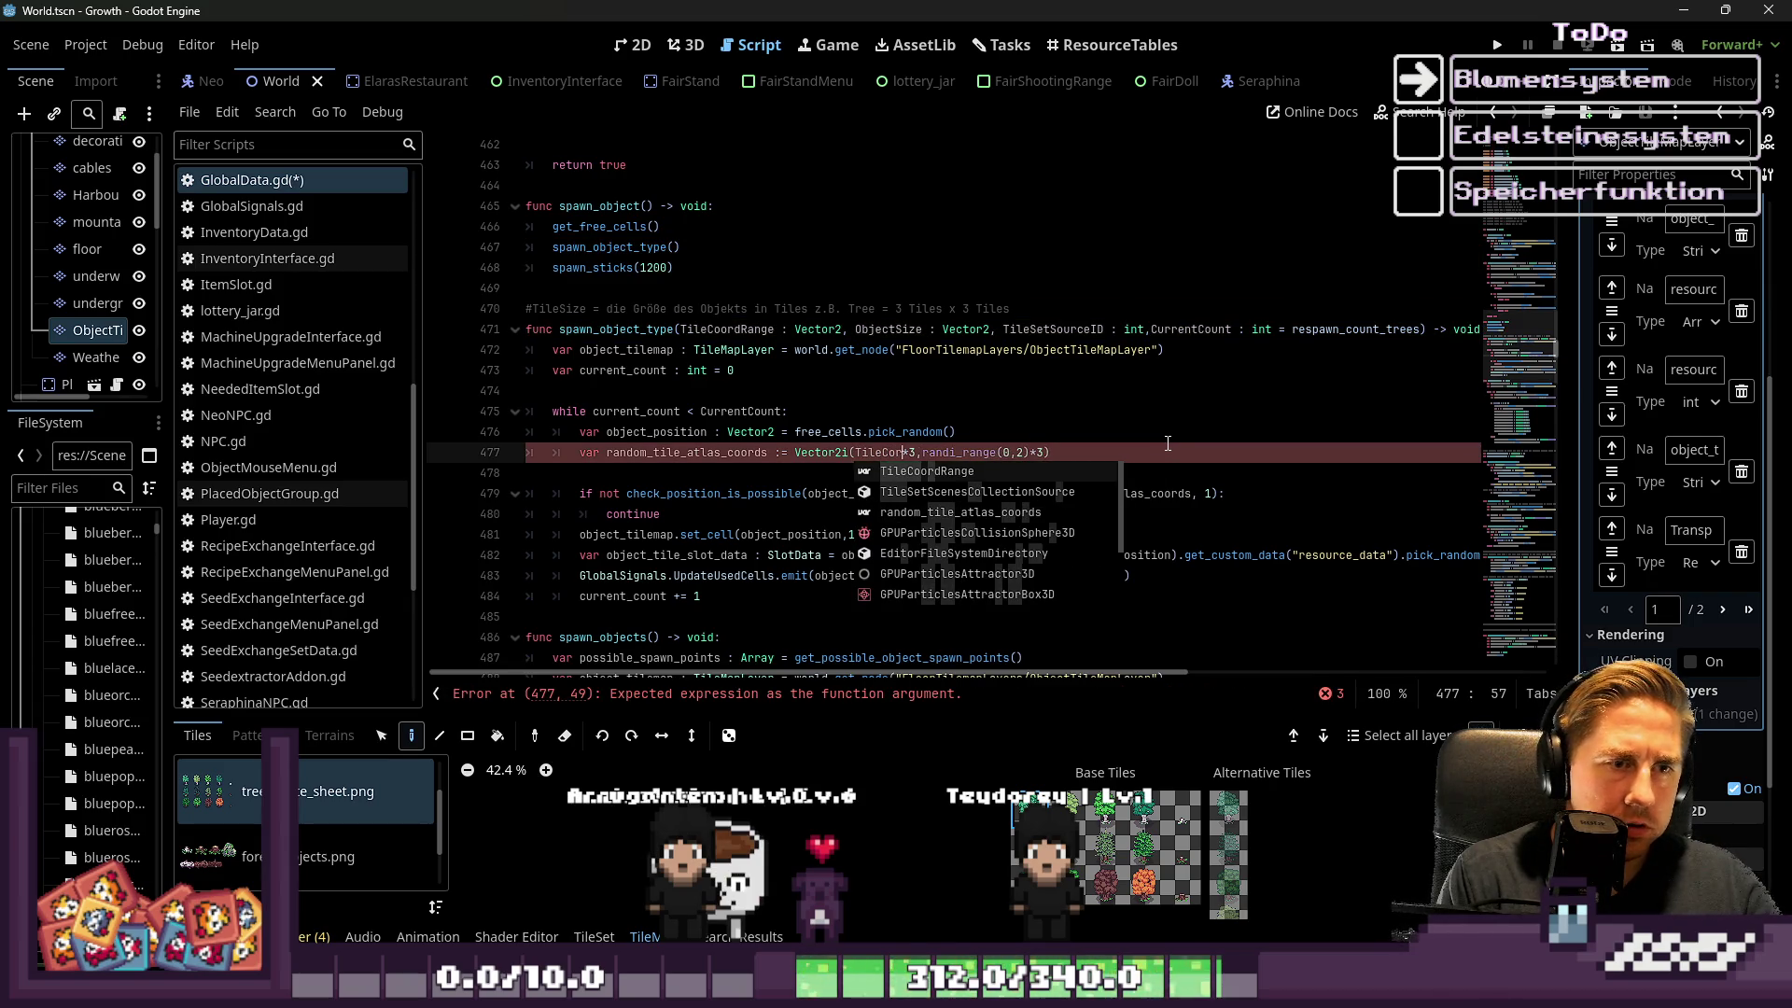
pyautogui.write('ange')
pyautogui.hotkey('ctrl', 'shift', 'Left')
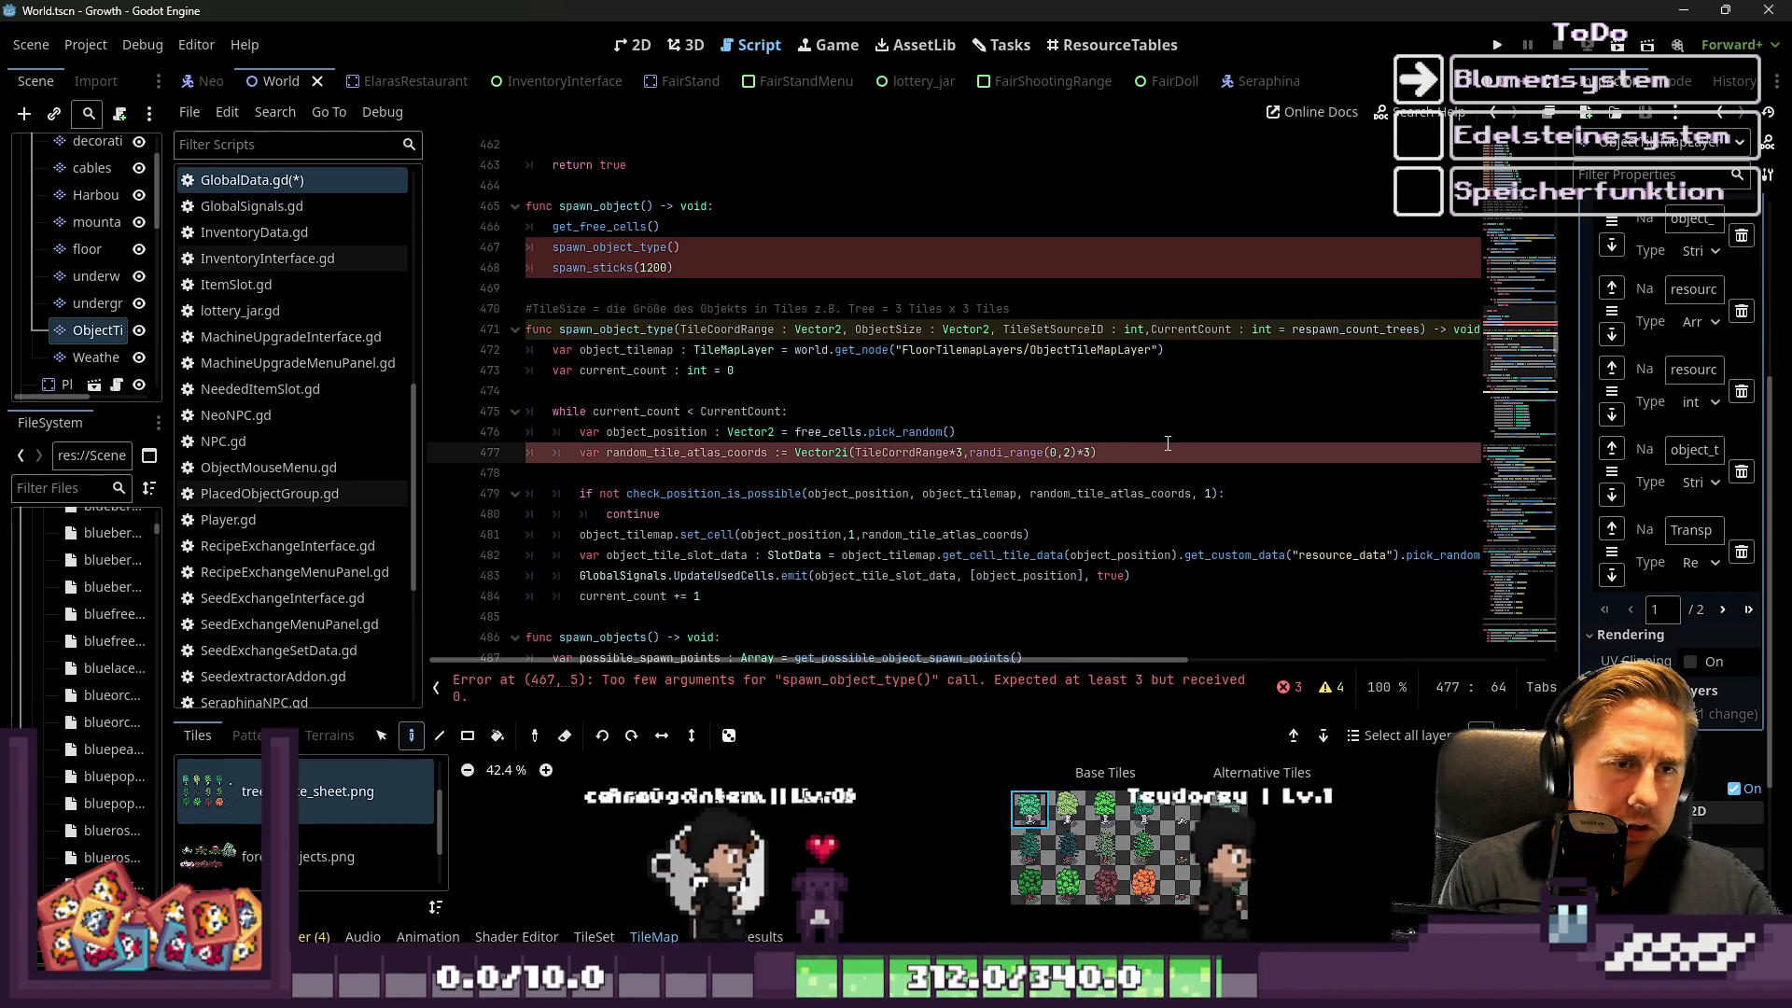
pyautogui.write('ra')
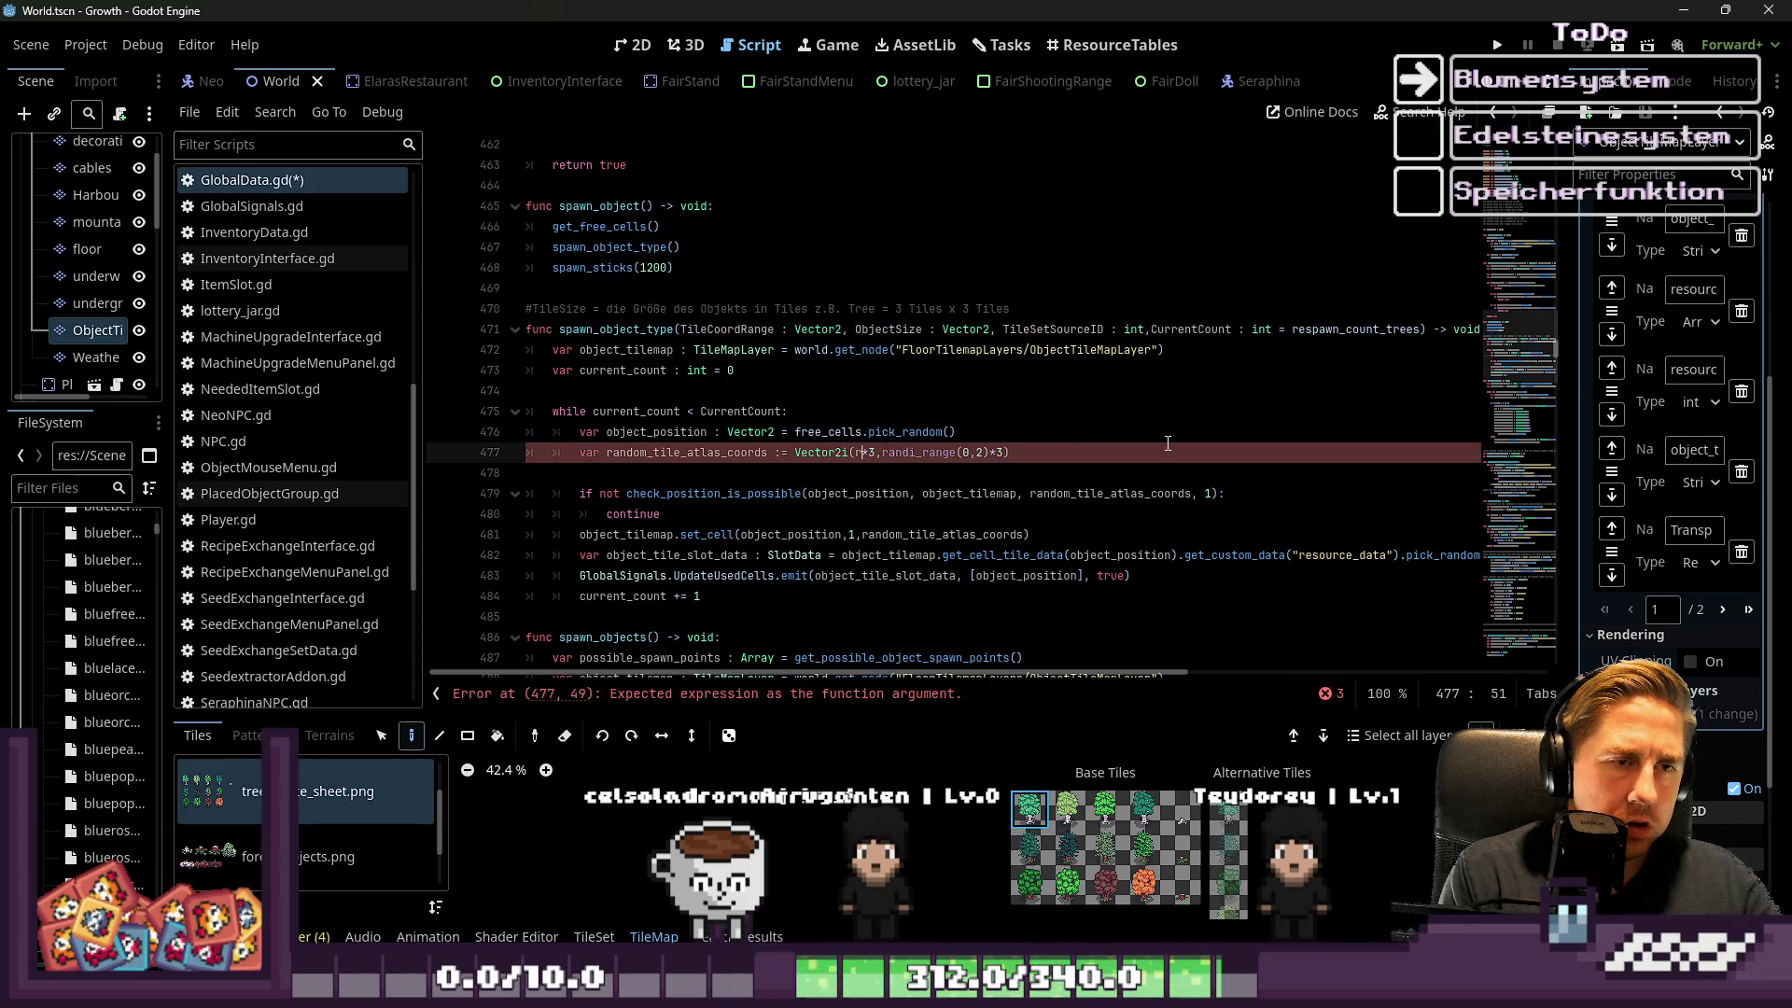
pyautogui.press('BackSpace')
pyautogui.press('BackSpace')
pyautogui.write('randi_range(0,3)')
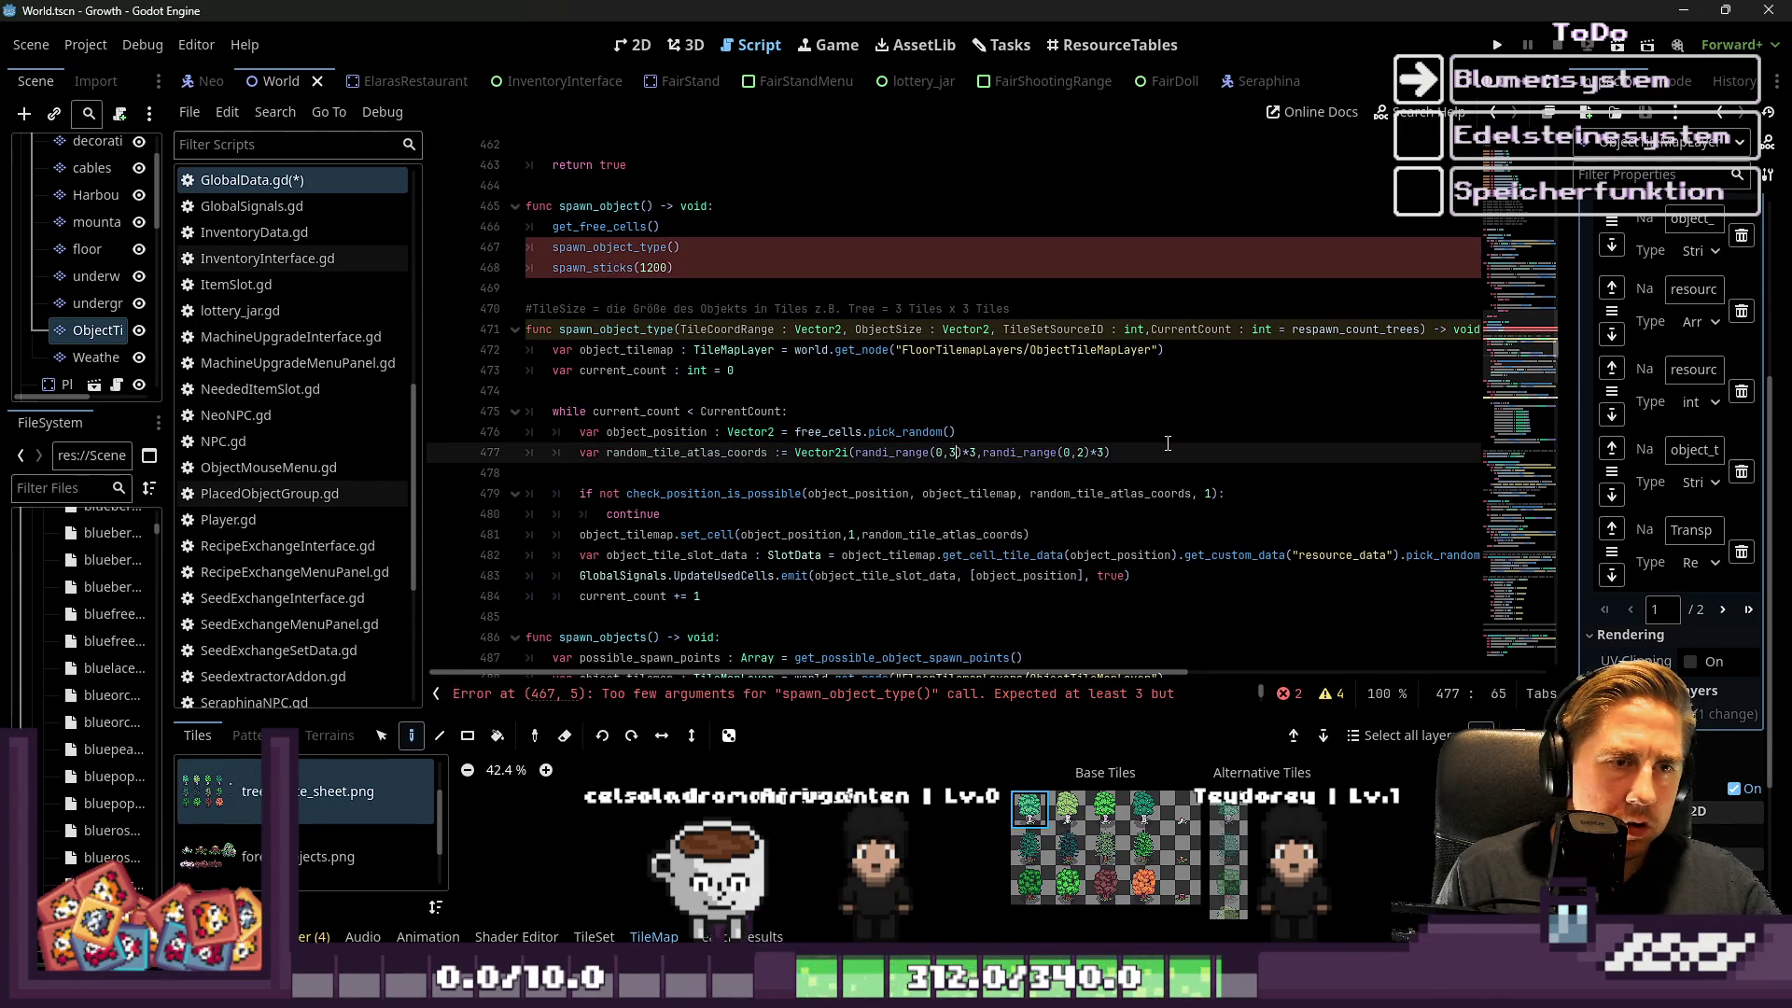
pyautogui.write('.x')
pyautogui.press('Right')
pyautogui.press('Right')
pyautogui.press('Right')
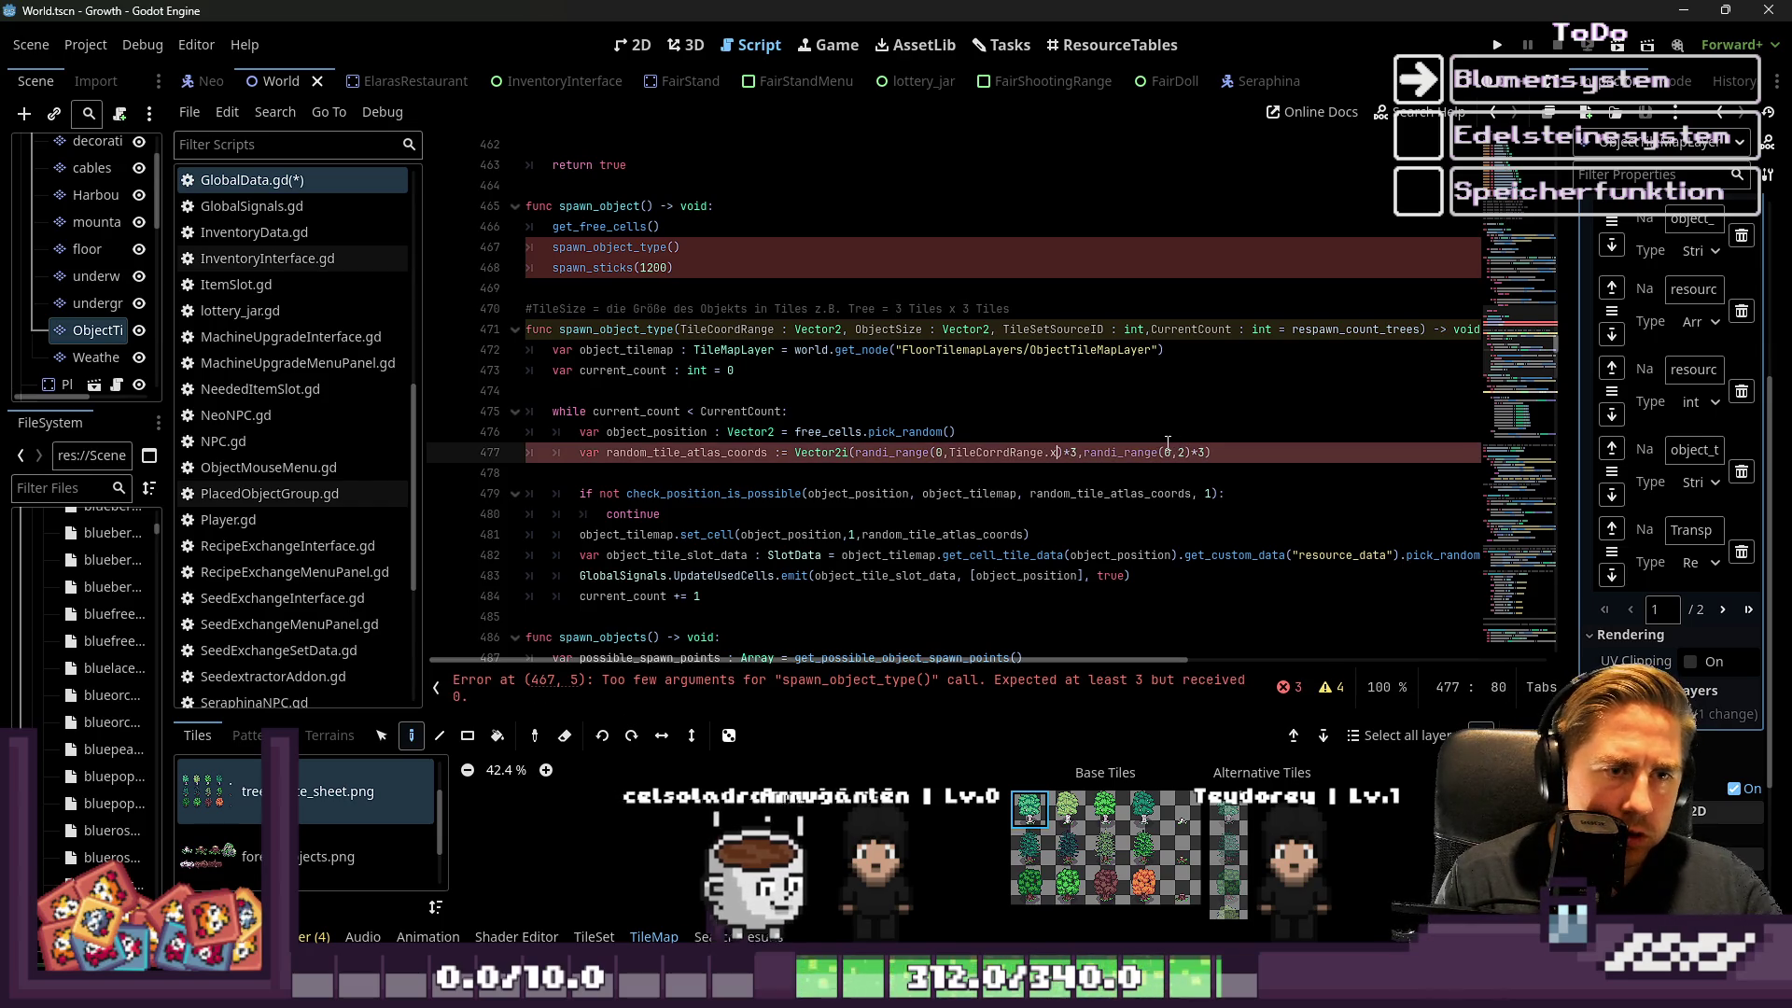
pyautogui.press('BackSpace')
pyautogui.write('TileCorrdRange.y')
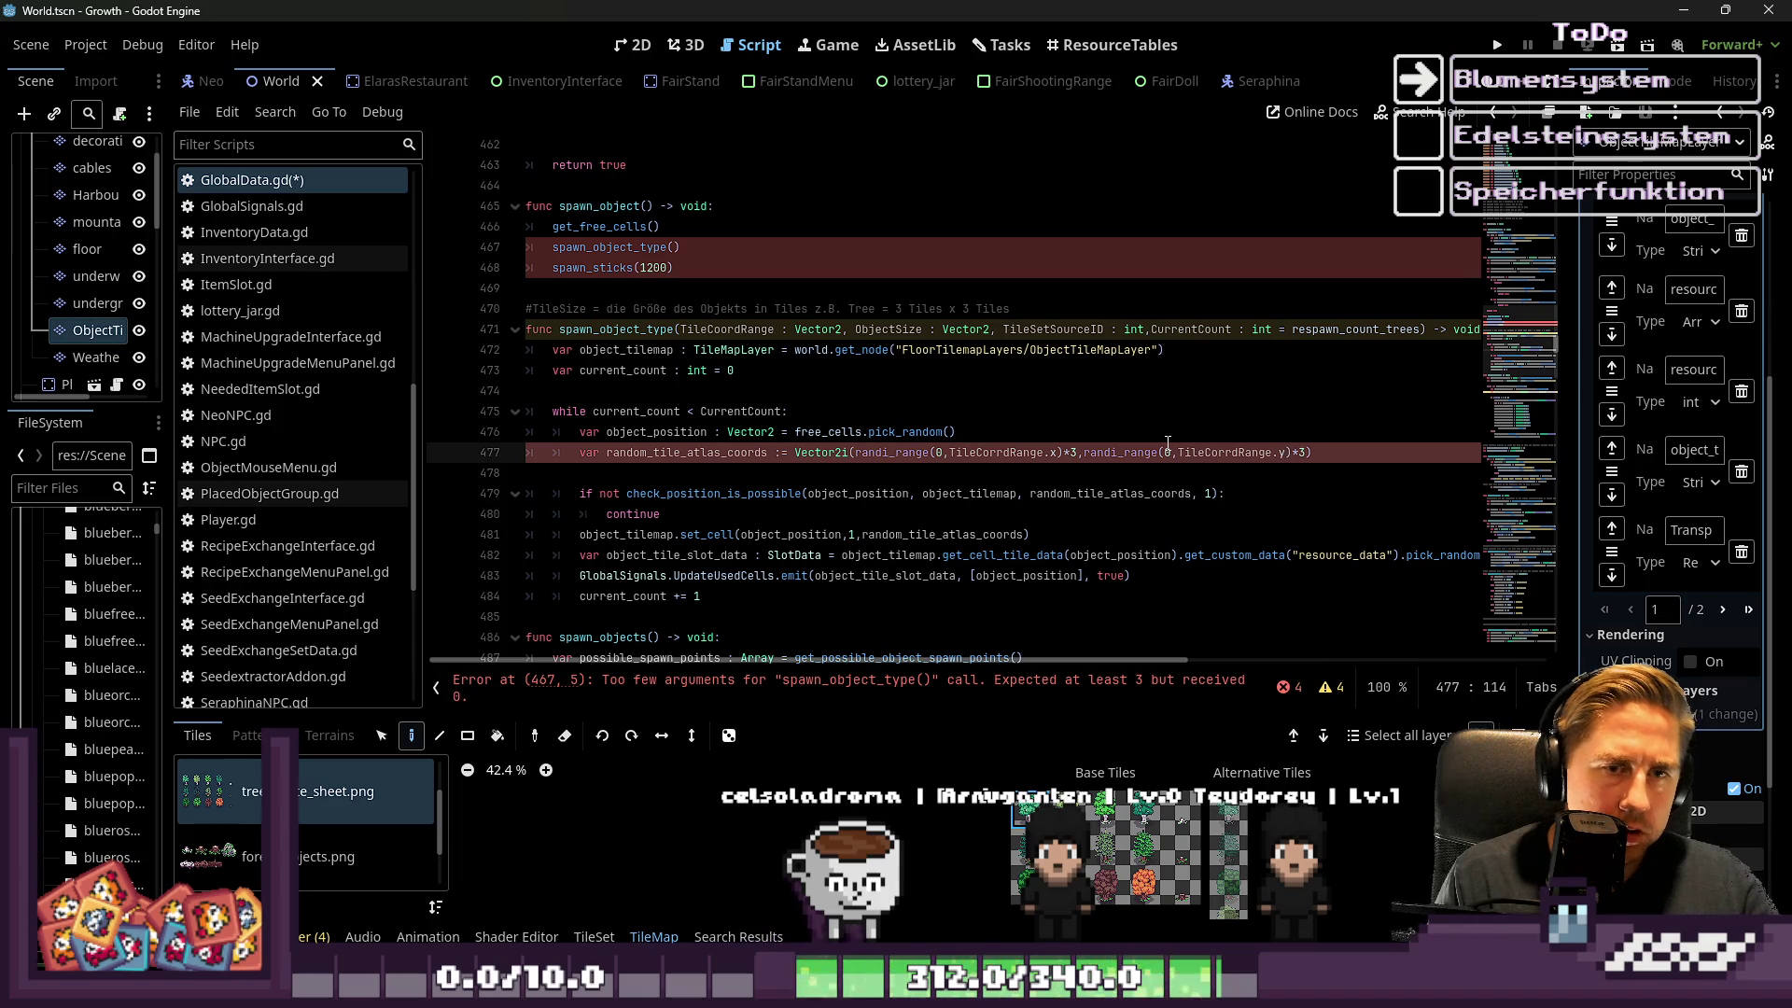
pyautogui.press('Left')
pyautogui.press('Left')
pyautogui.press('Left')
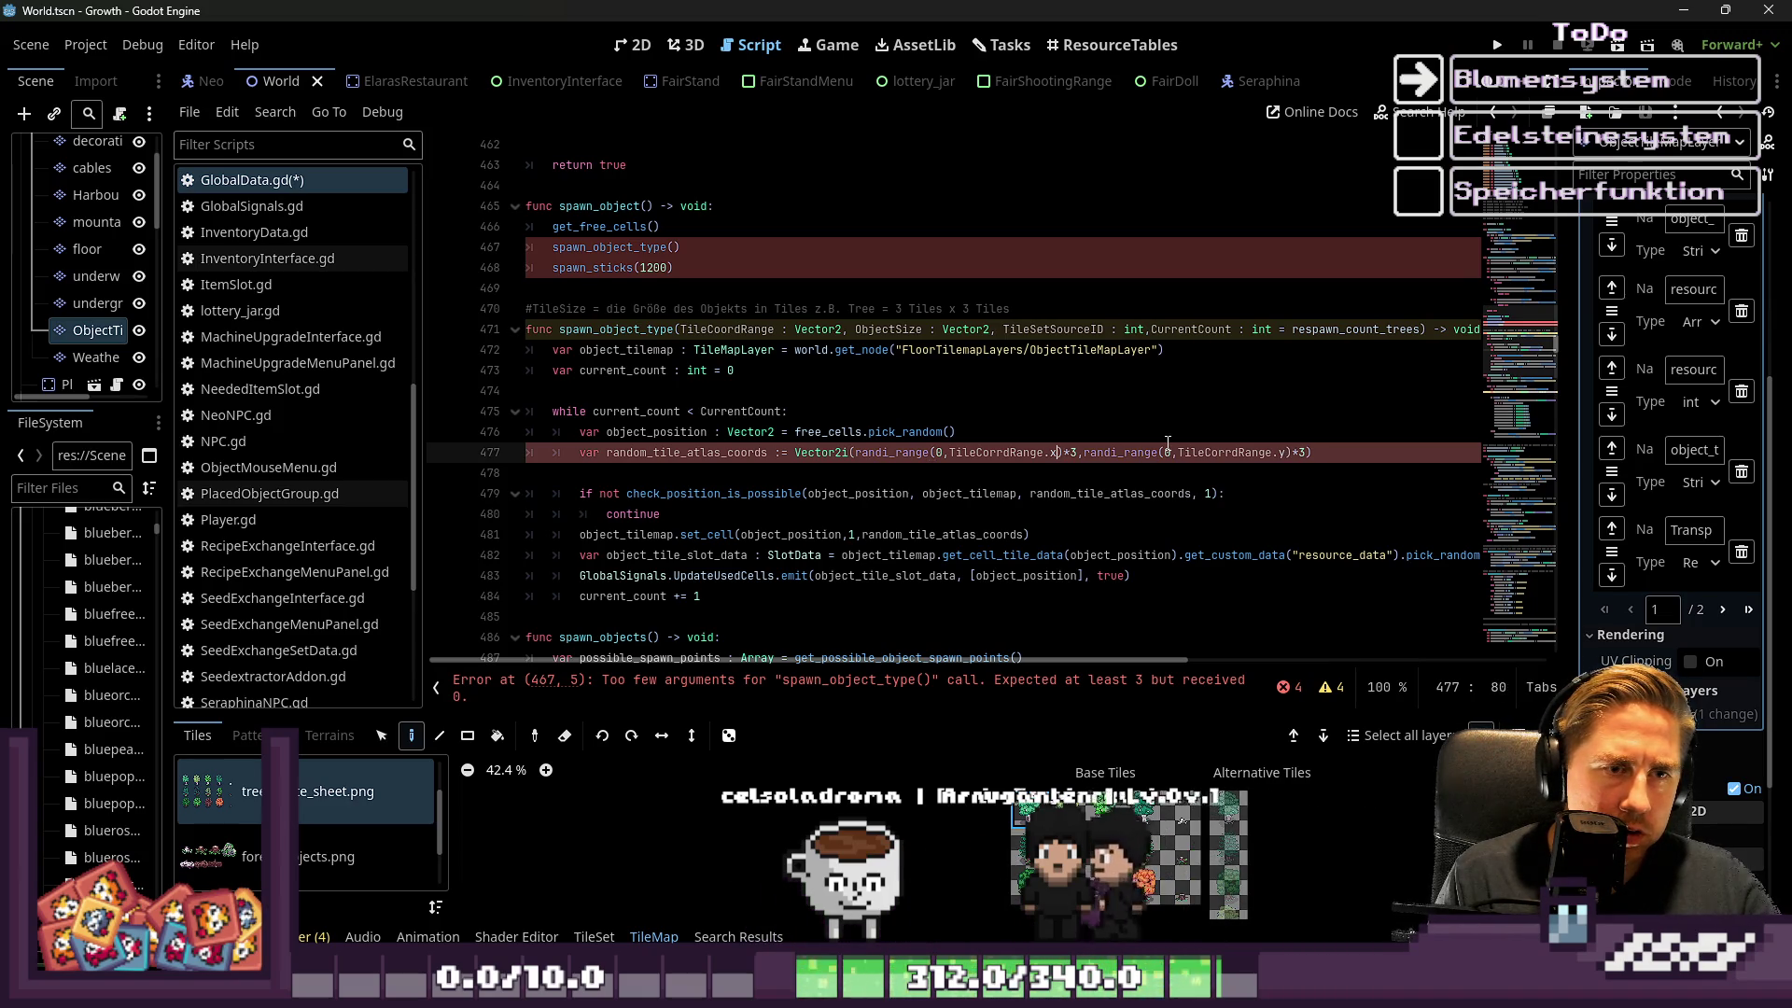
pyautogui.hotkey('ctrl', 'shift', 'Left')
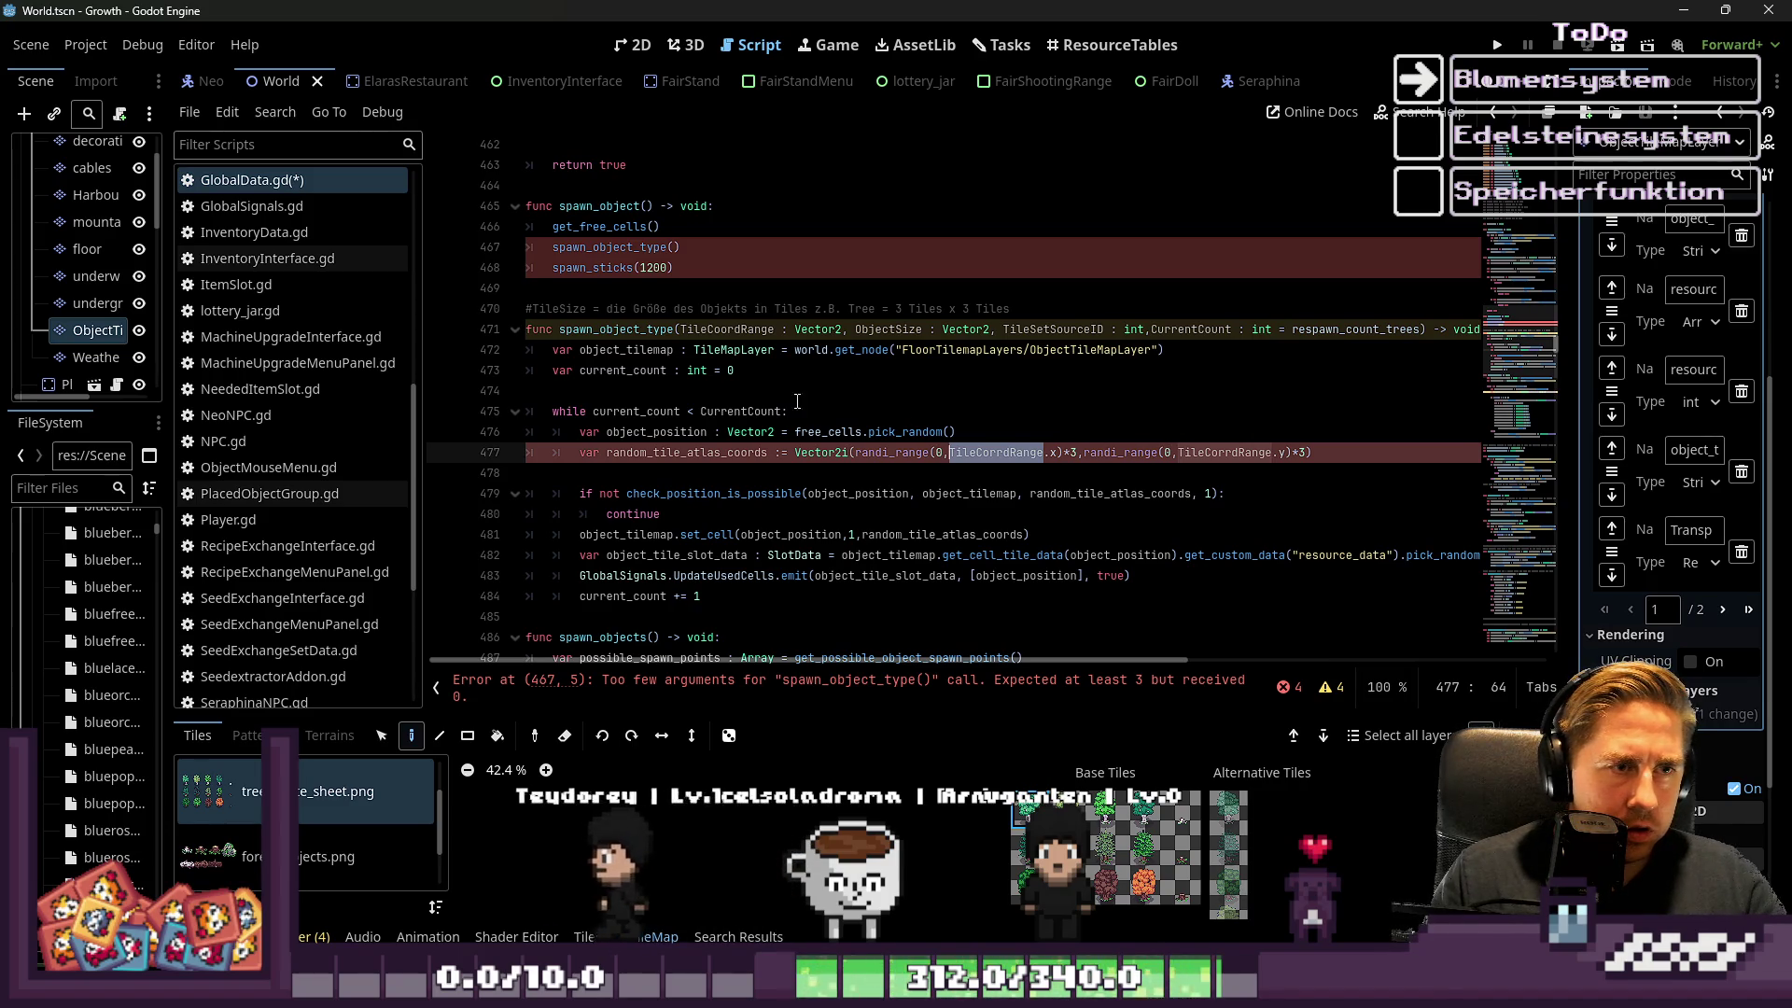
pyautogui.doubleClick(705, 331)
pyautogui.doubleClick(994, 454)
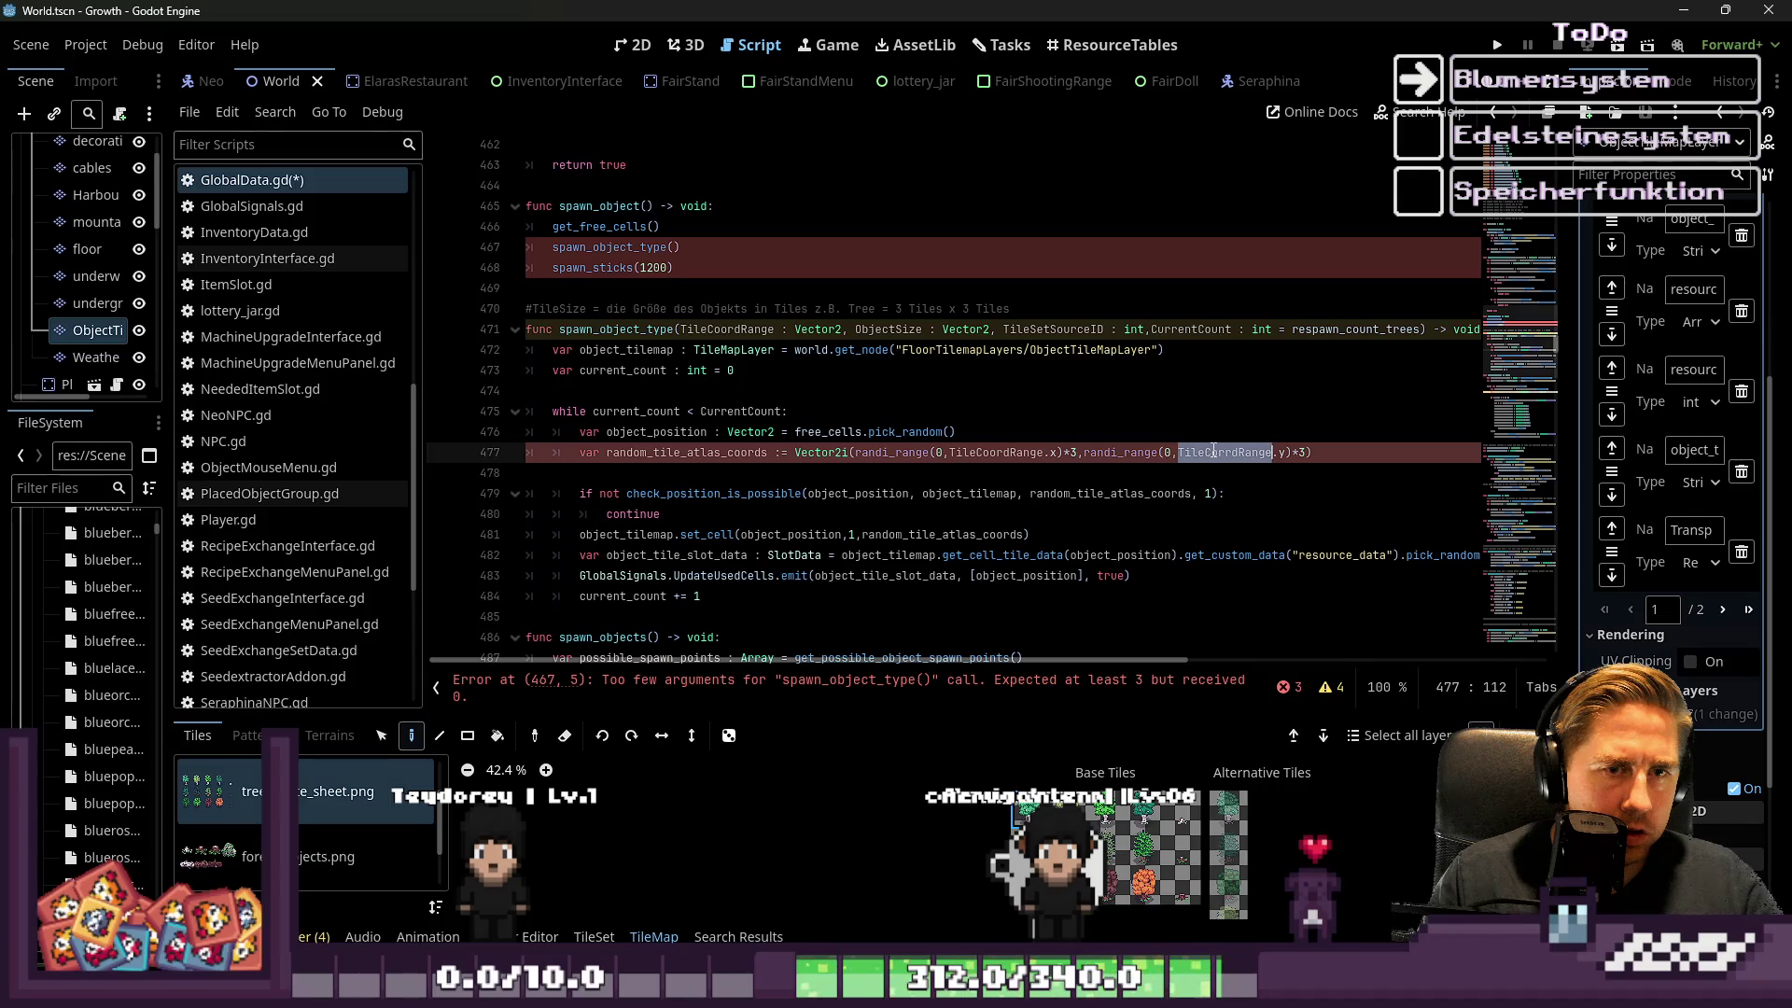
# Replace the hard-coded 3 multipliers on line 477 with ObjectSize.x and ObjectSize.y
pyautogui.doubleClick(878, 331)
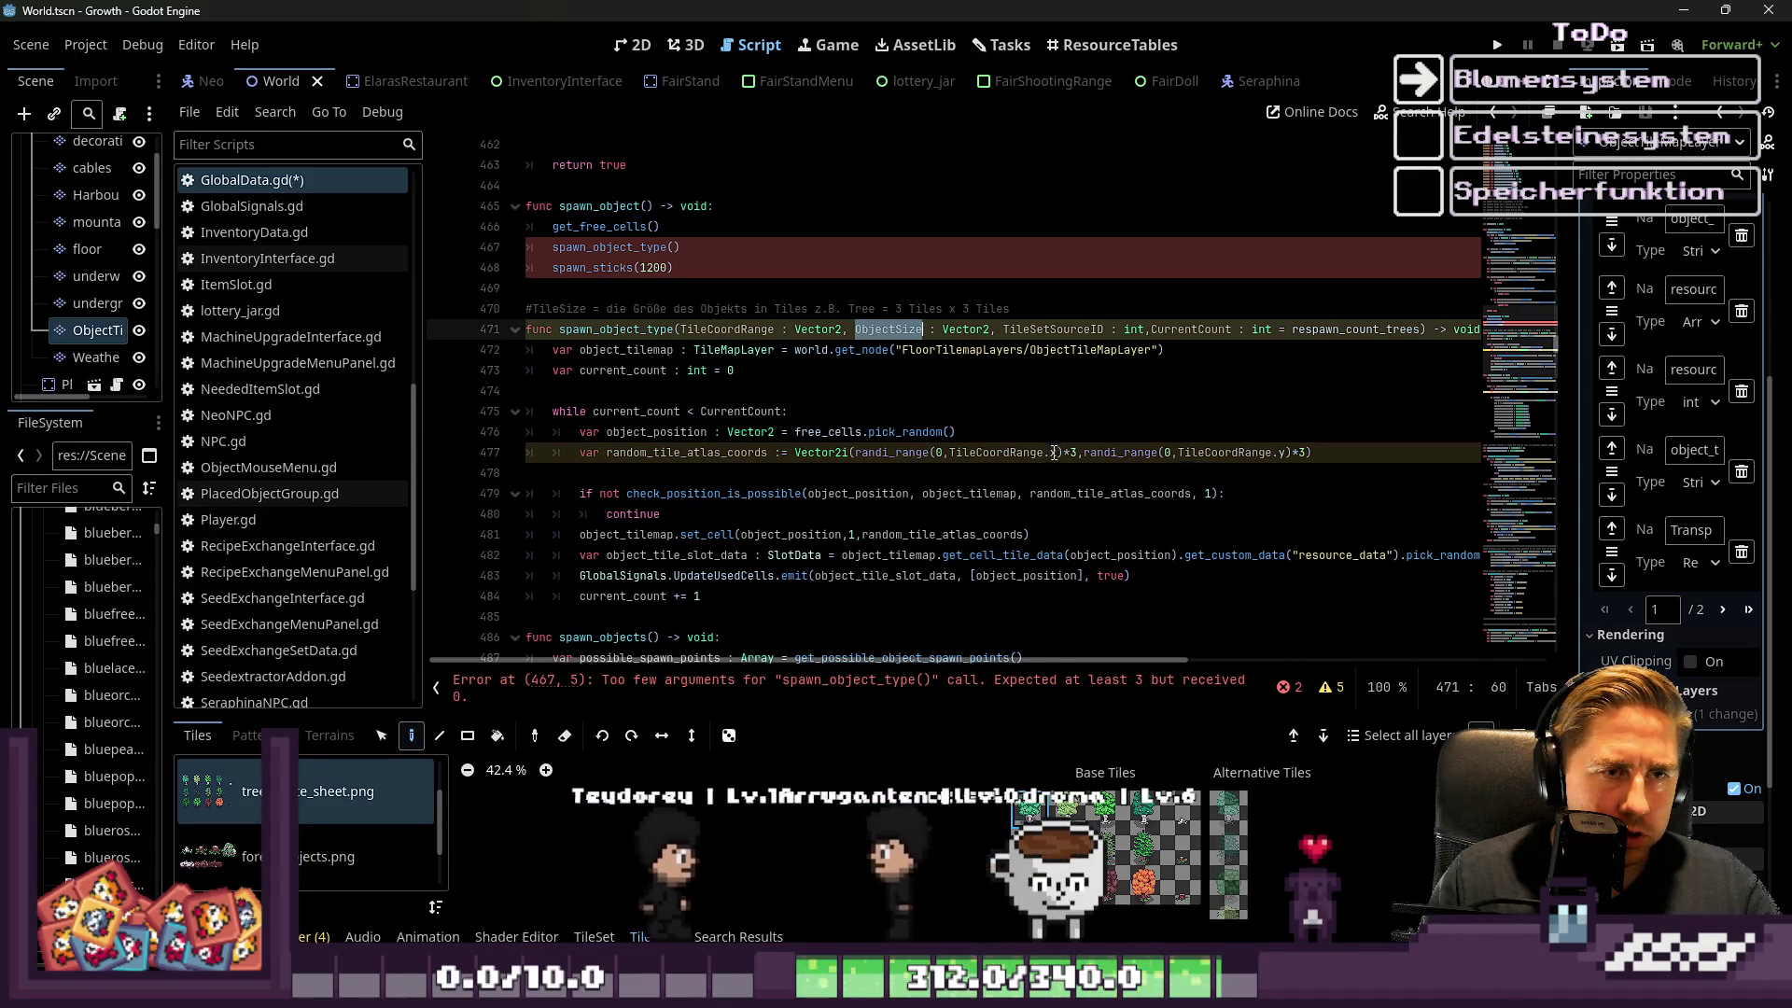
pyautogui.hotkey('ctrl', 'c')
pyautogui.doubleClick(1073, 453)
pyautogui.hotkey('ctrl', 'v')
pyautogui.write('.y')
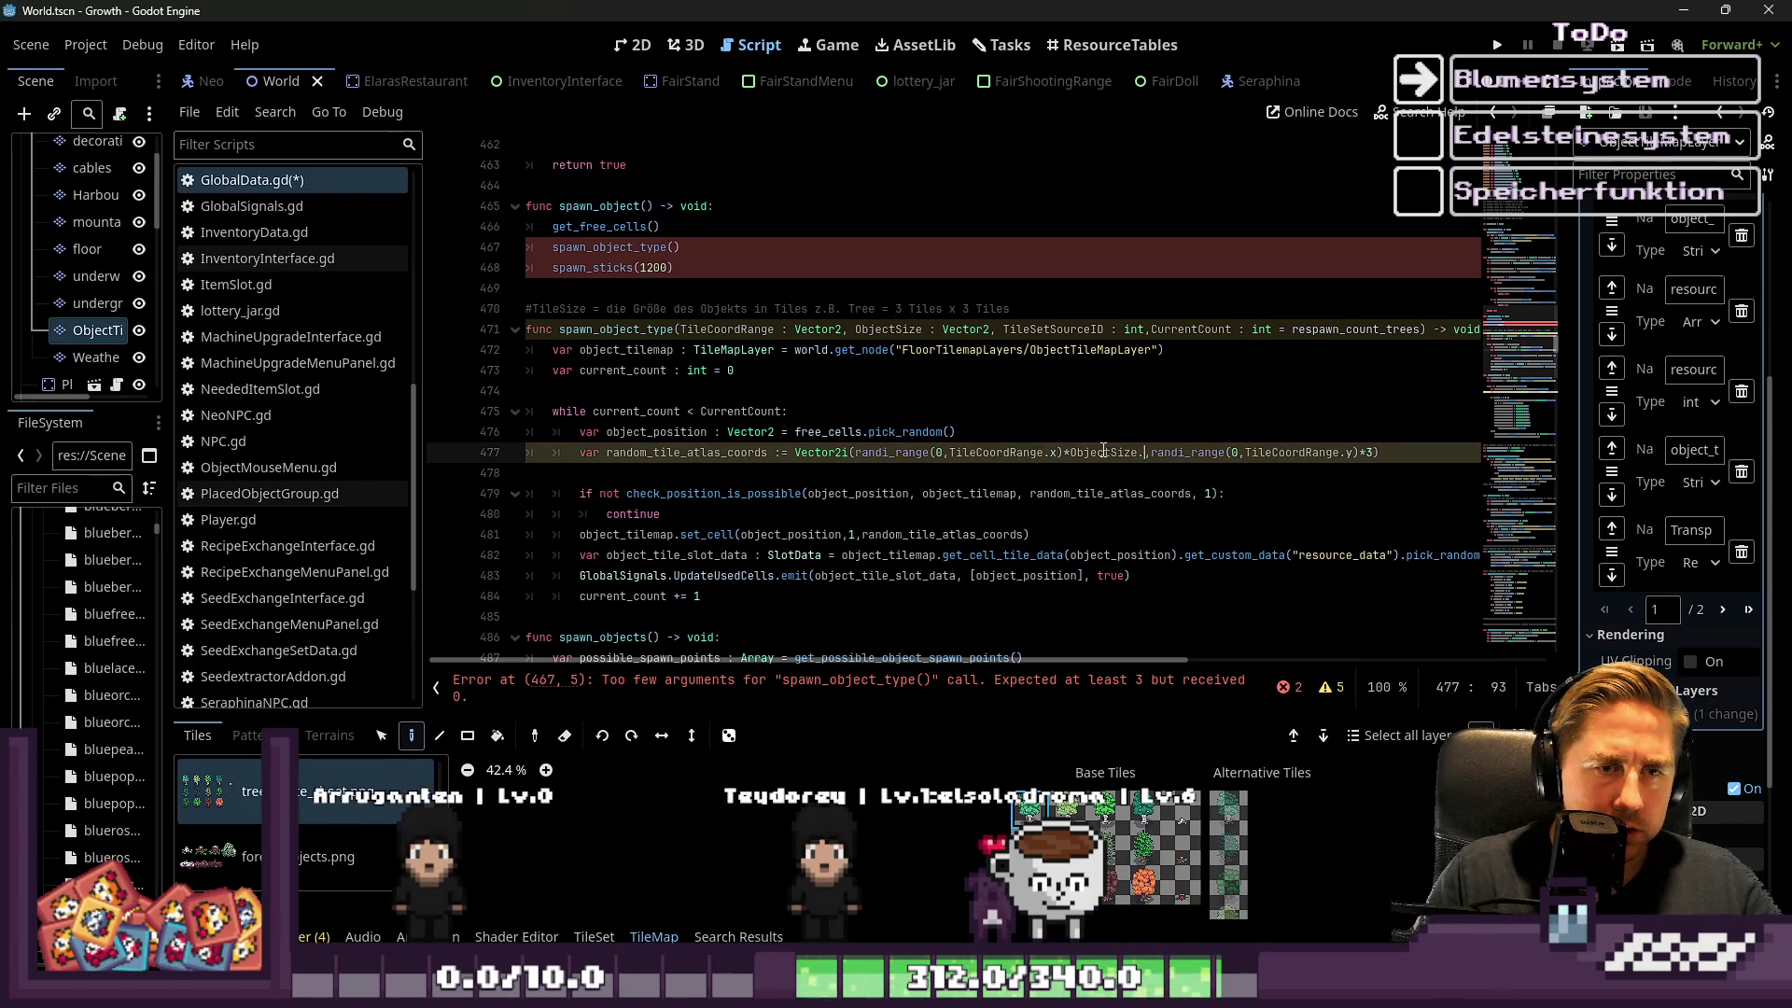
pyautogui.press('Right')
pyautogui.press('Right')
pyautogui.press('Right')
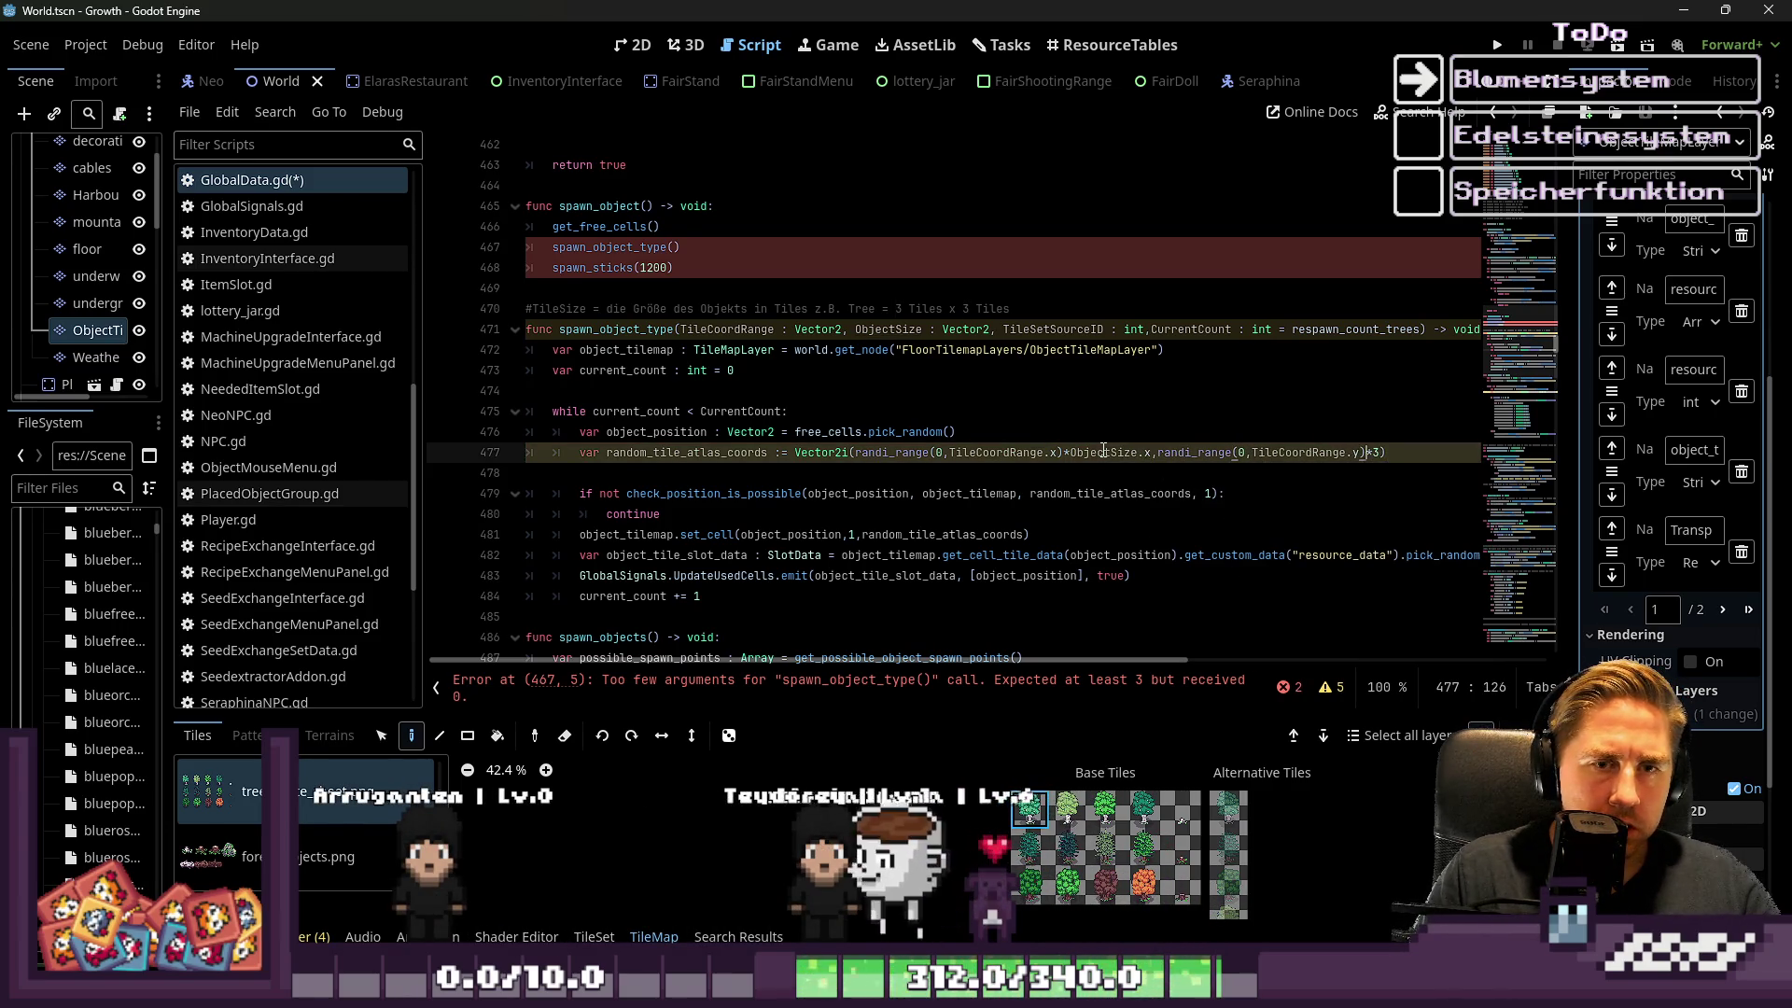
pyautogui.hotkey('ctrl', 'v')
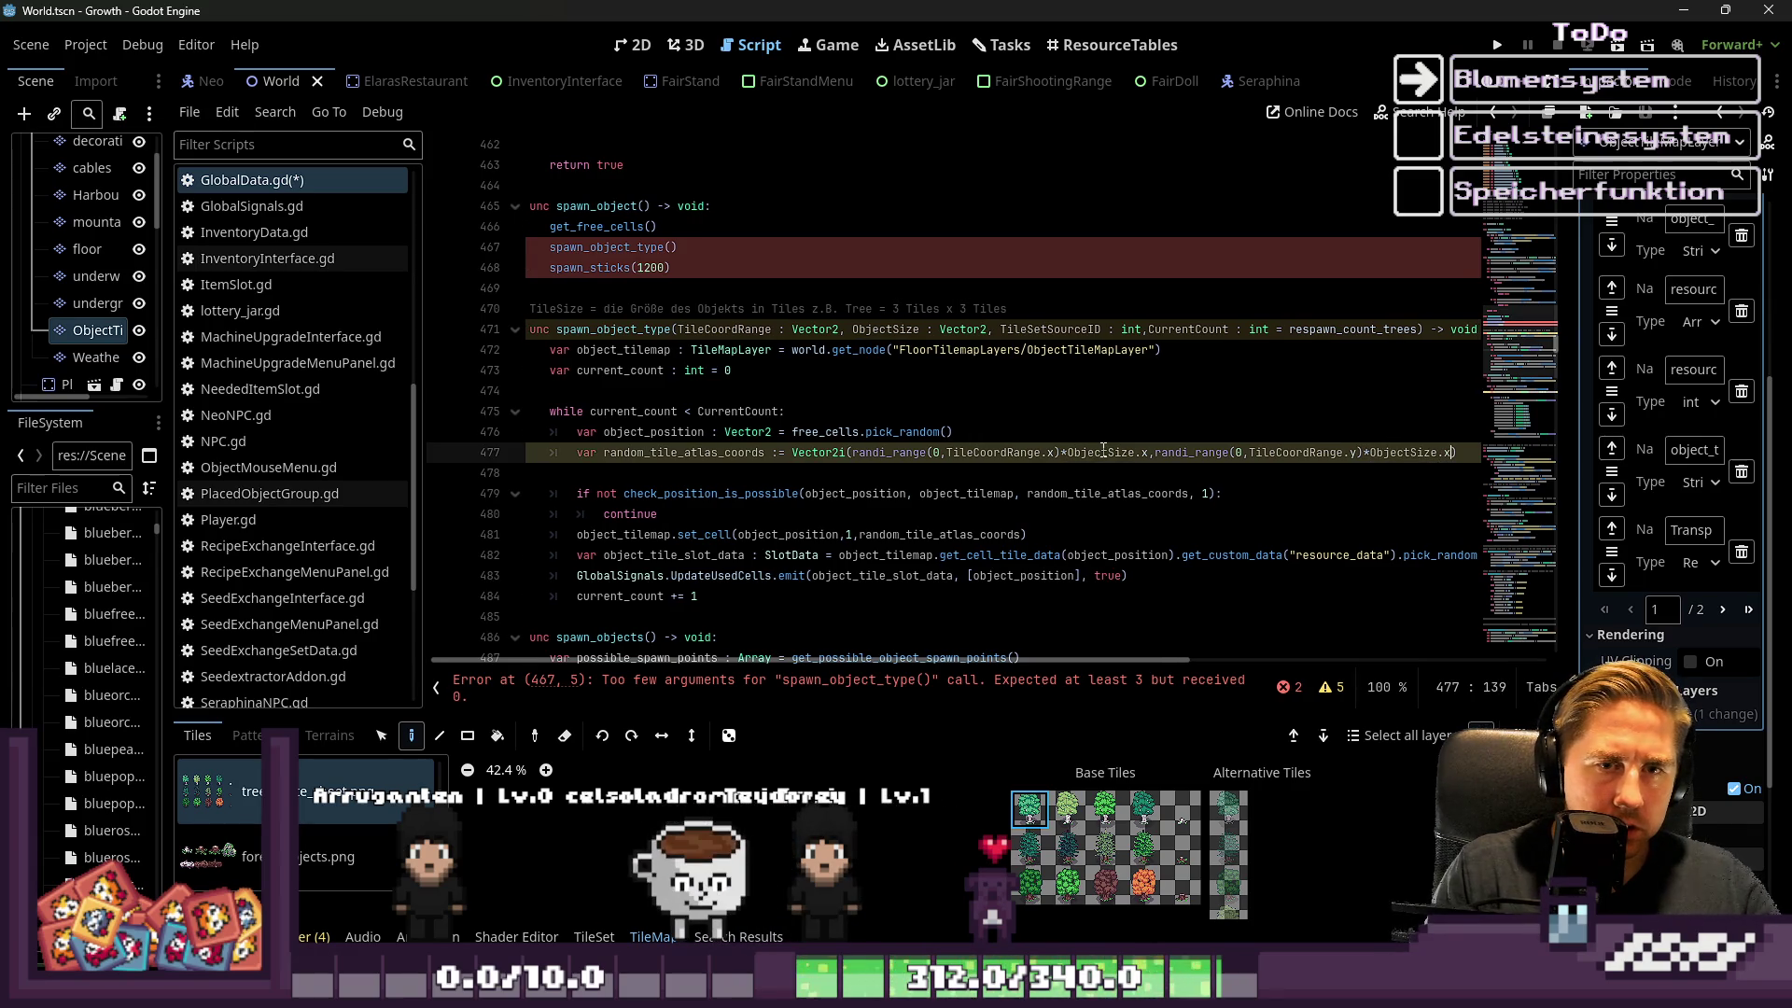
pyautogui.write('.x')
pyautogui.press('BackSpace')
pyautogui.write('<')
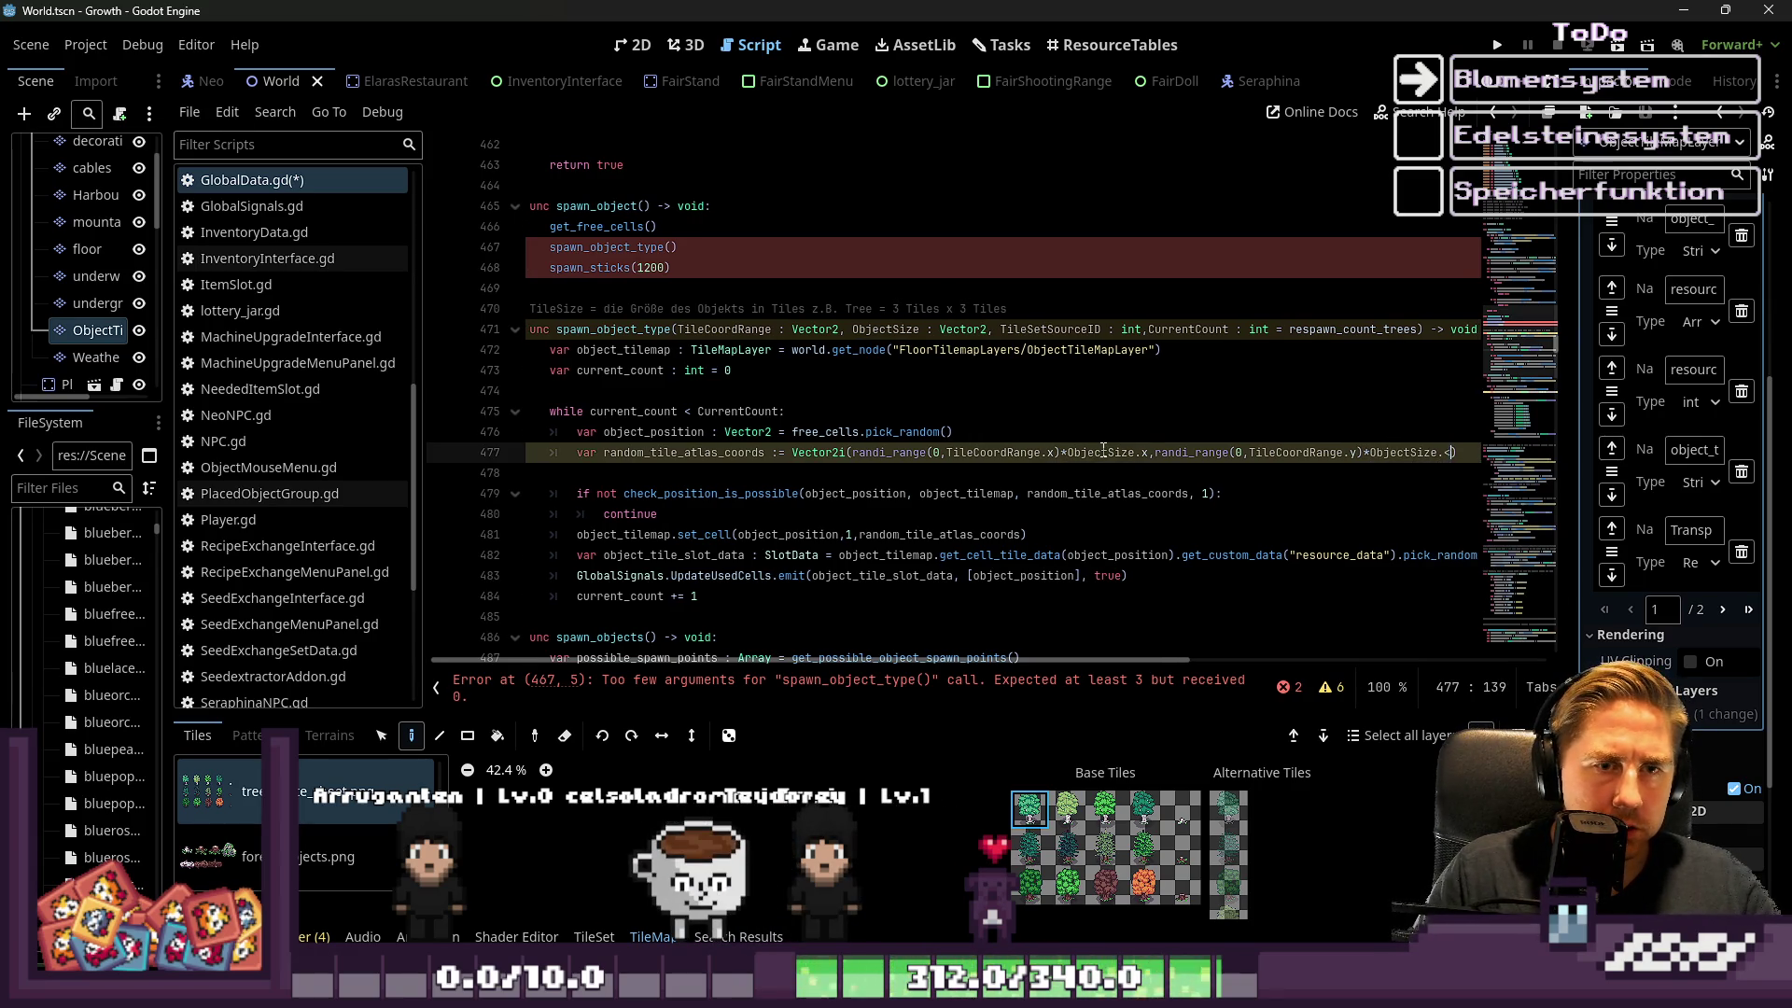
pyautogui.press('BackSpace')
pyautogui.write('y')
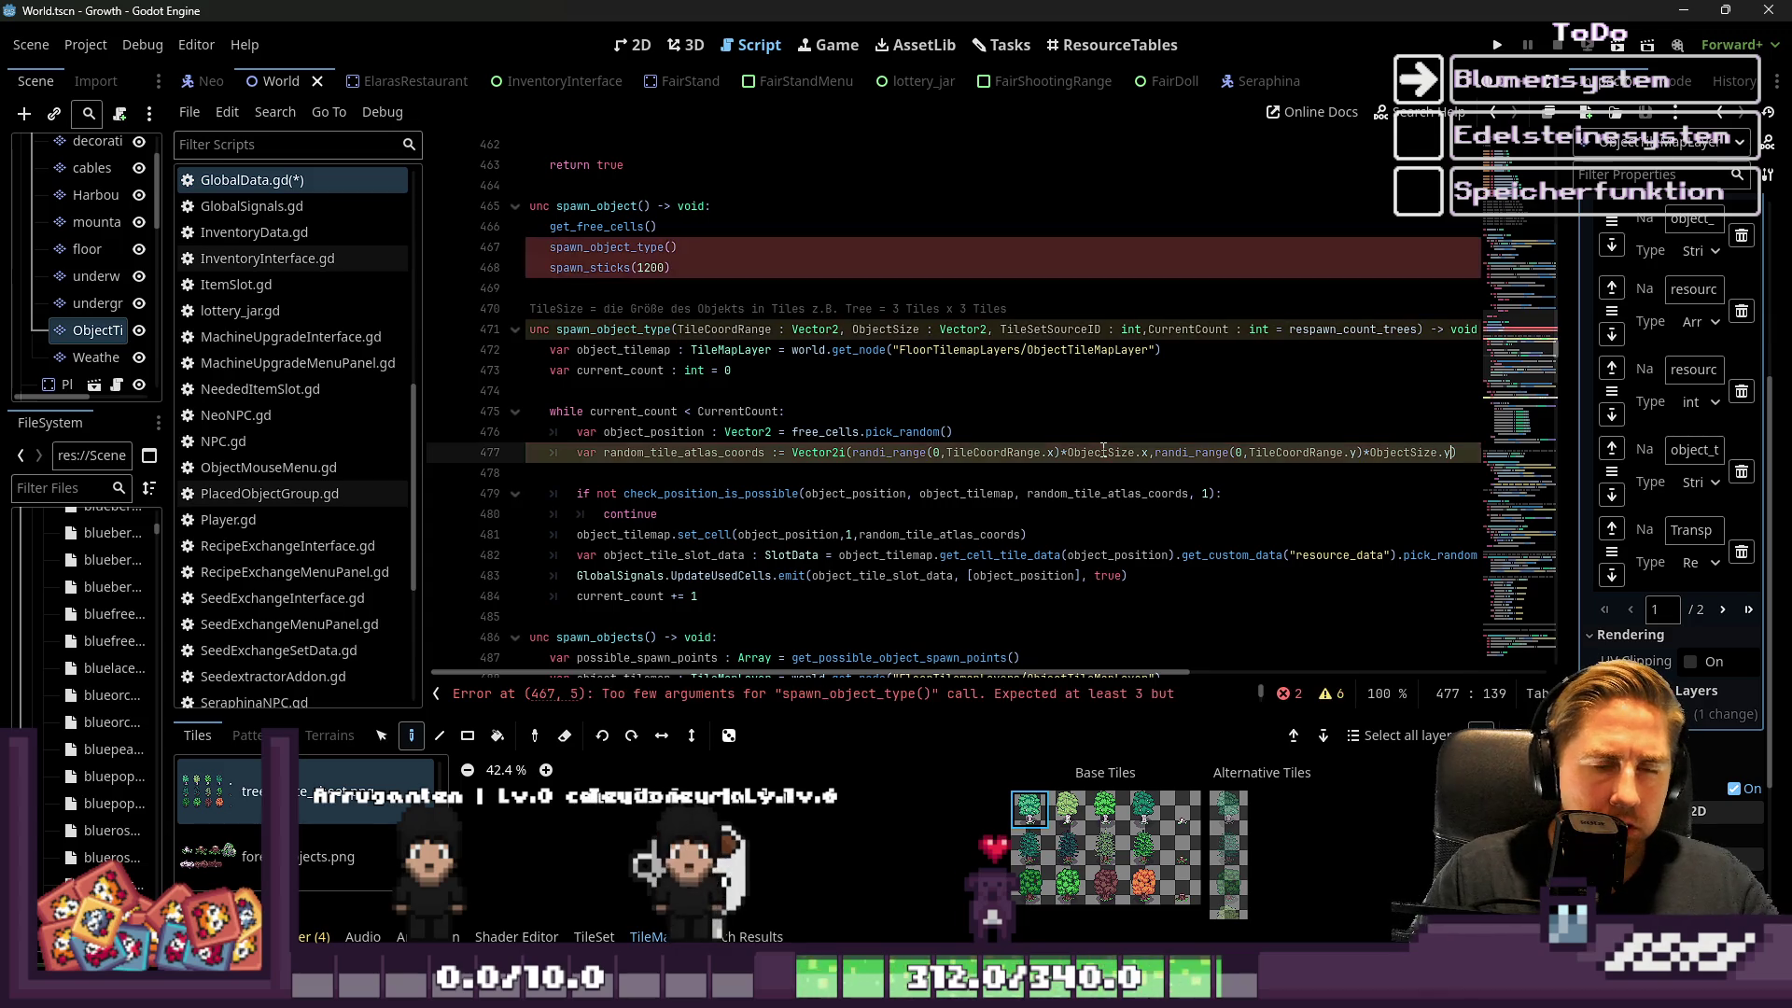
pyautogui.press('Up')
pyautogui.press('Up')
# Review line 477 and move to the hard-coded 1 in the check_position_is_possible call
pyautogui.press('Down')
pyautogui.press('Down')
pyautogui.press('Left')
pyautogui.press('Left')
pyautogui.press('Left')
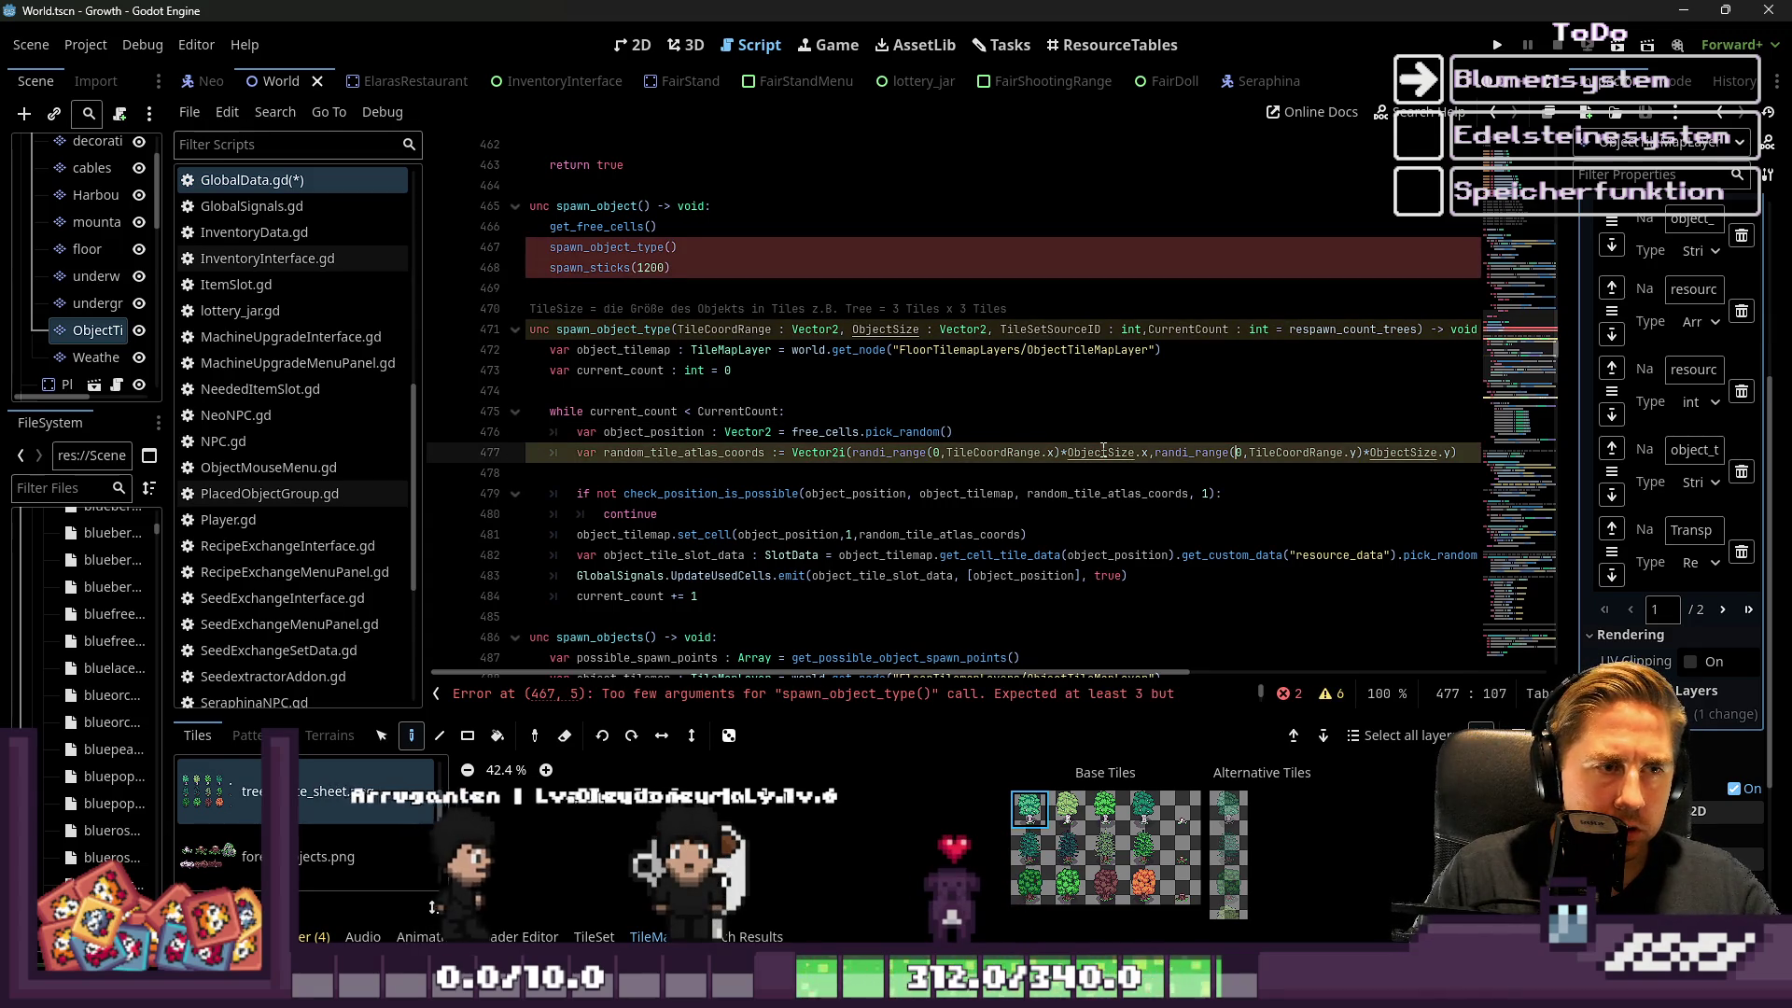
pyautogui.hotkey('ctrl', 'Left')
pyautogui.hotkey('ctrl', 'Left')
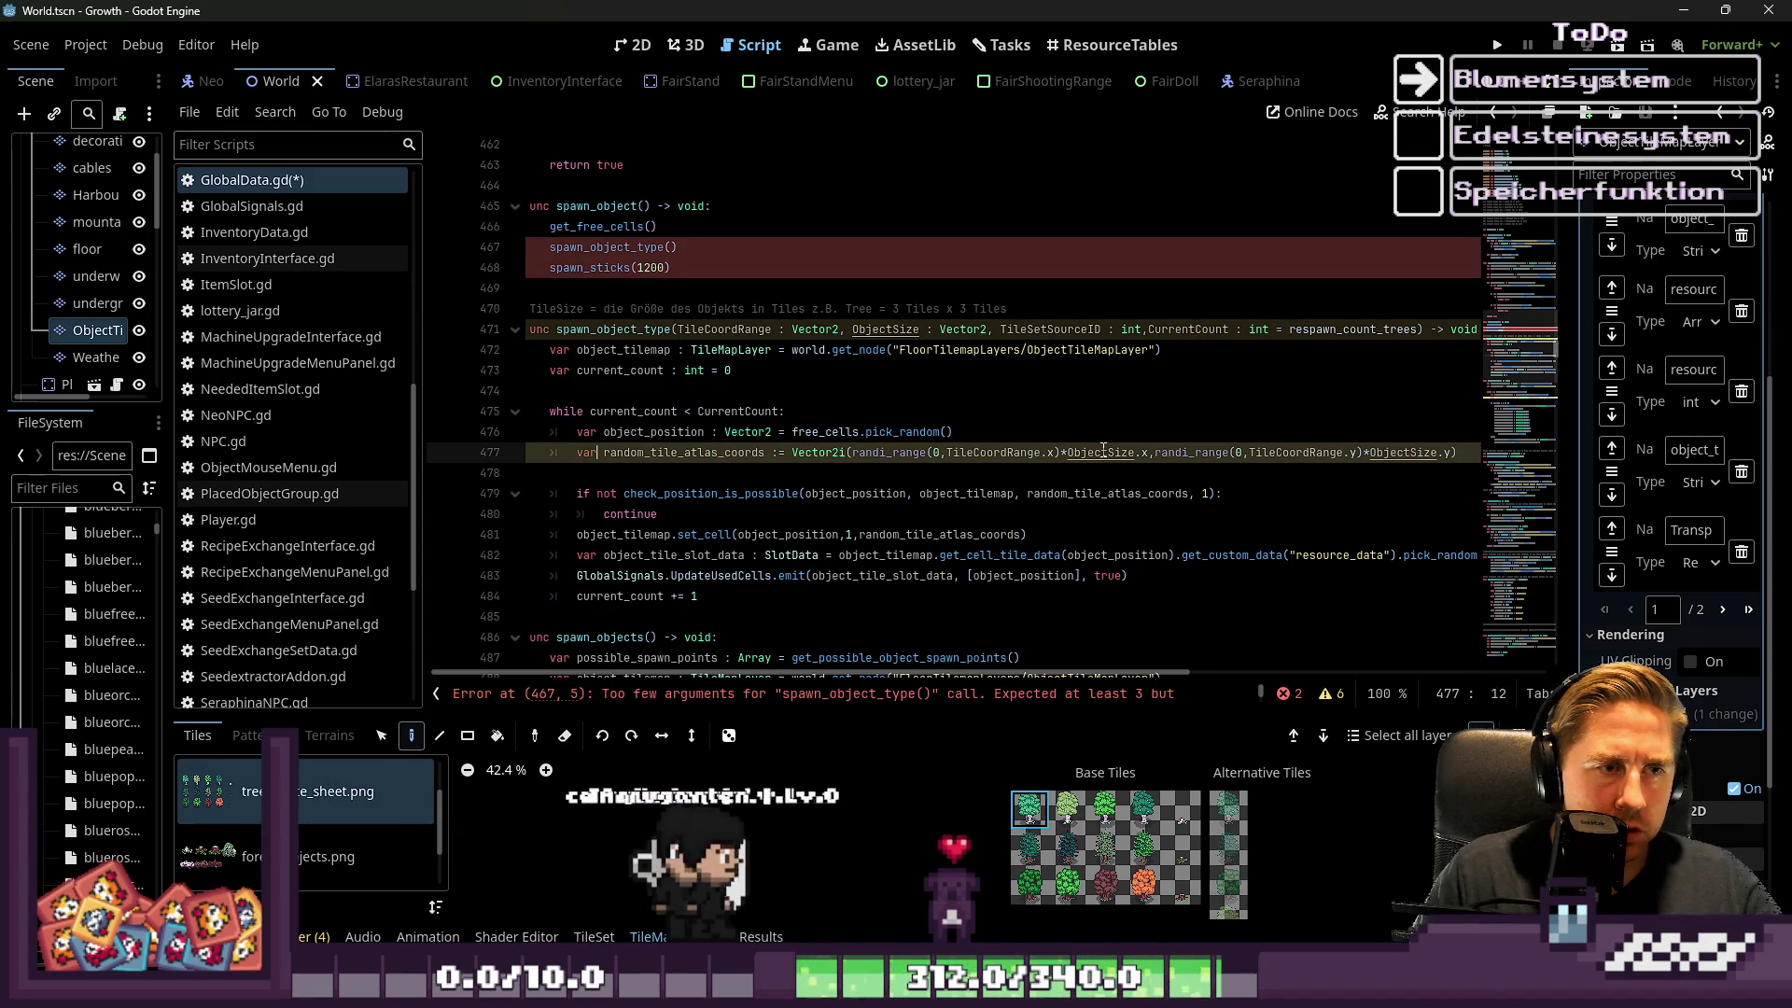
pyautogui.hotkey('ctrl', 'shift', 'Right')
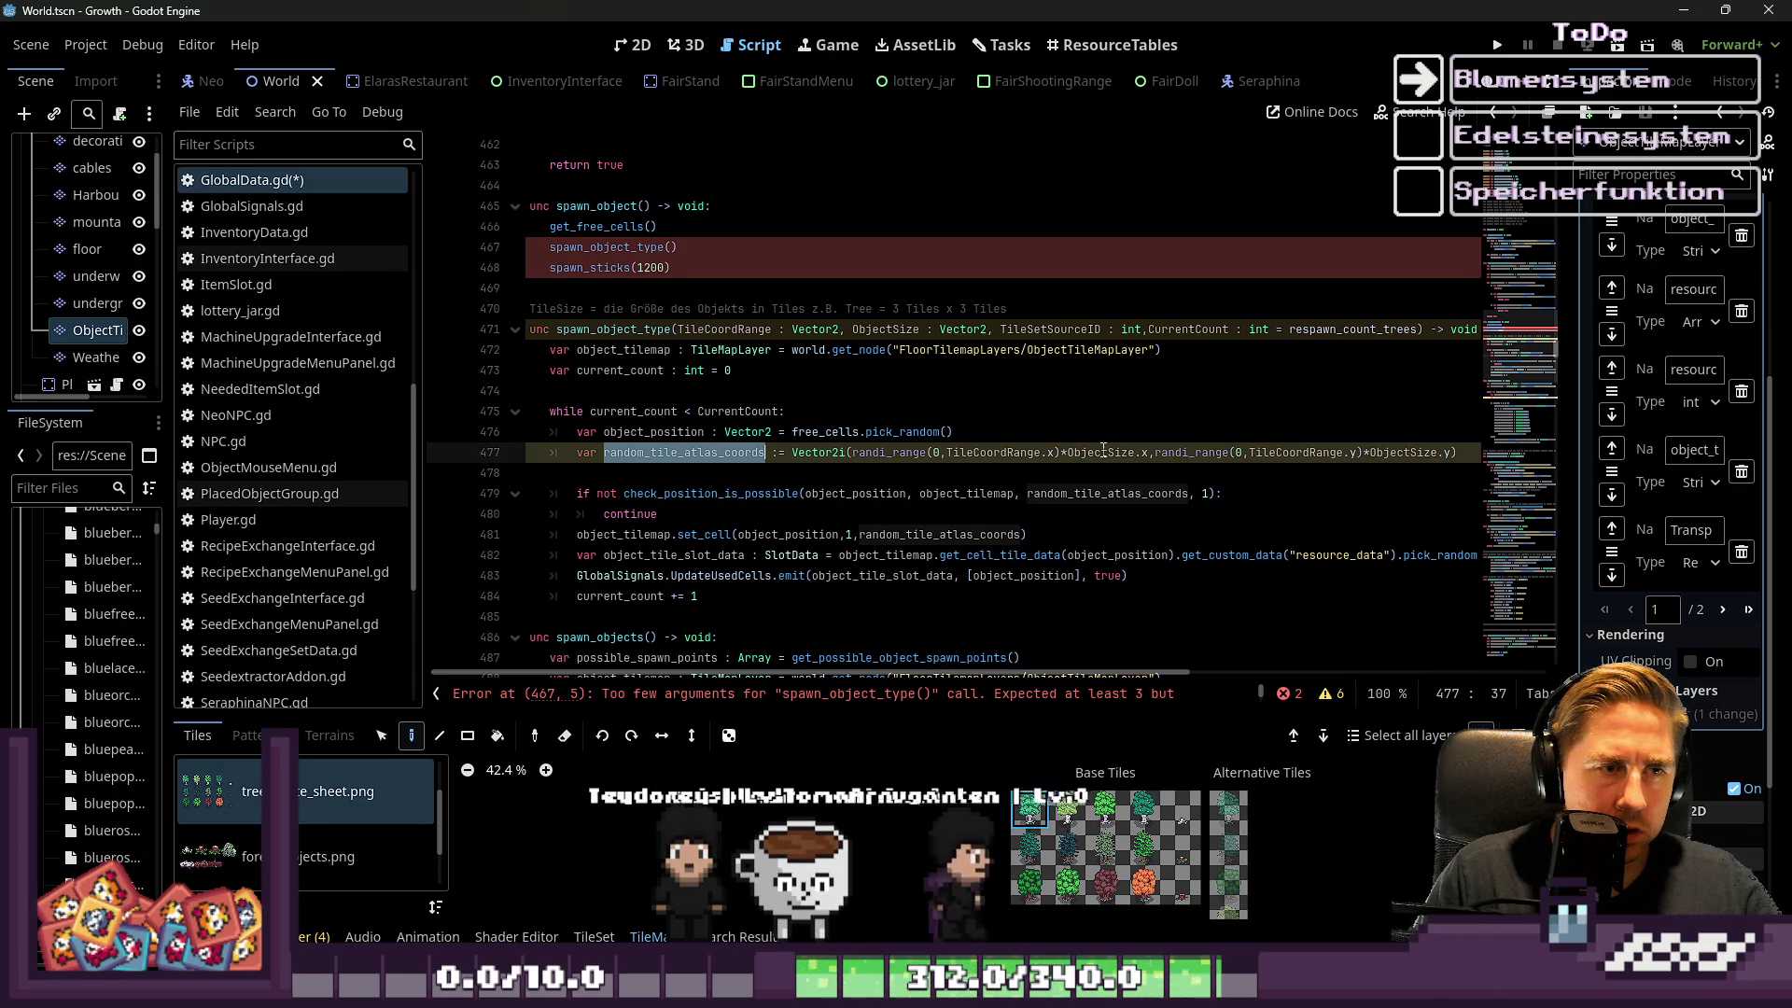
pyautogui.press('Down')
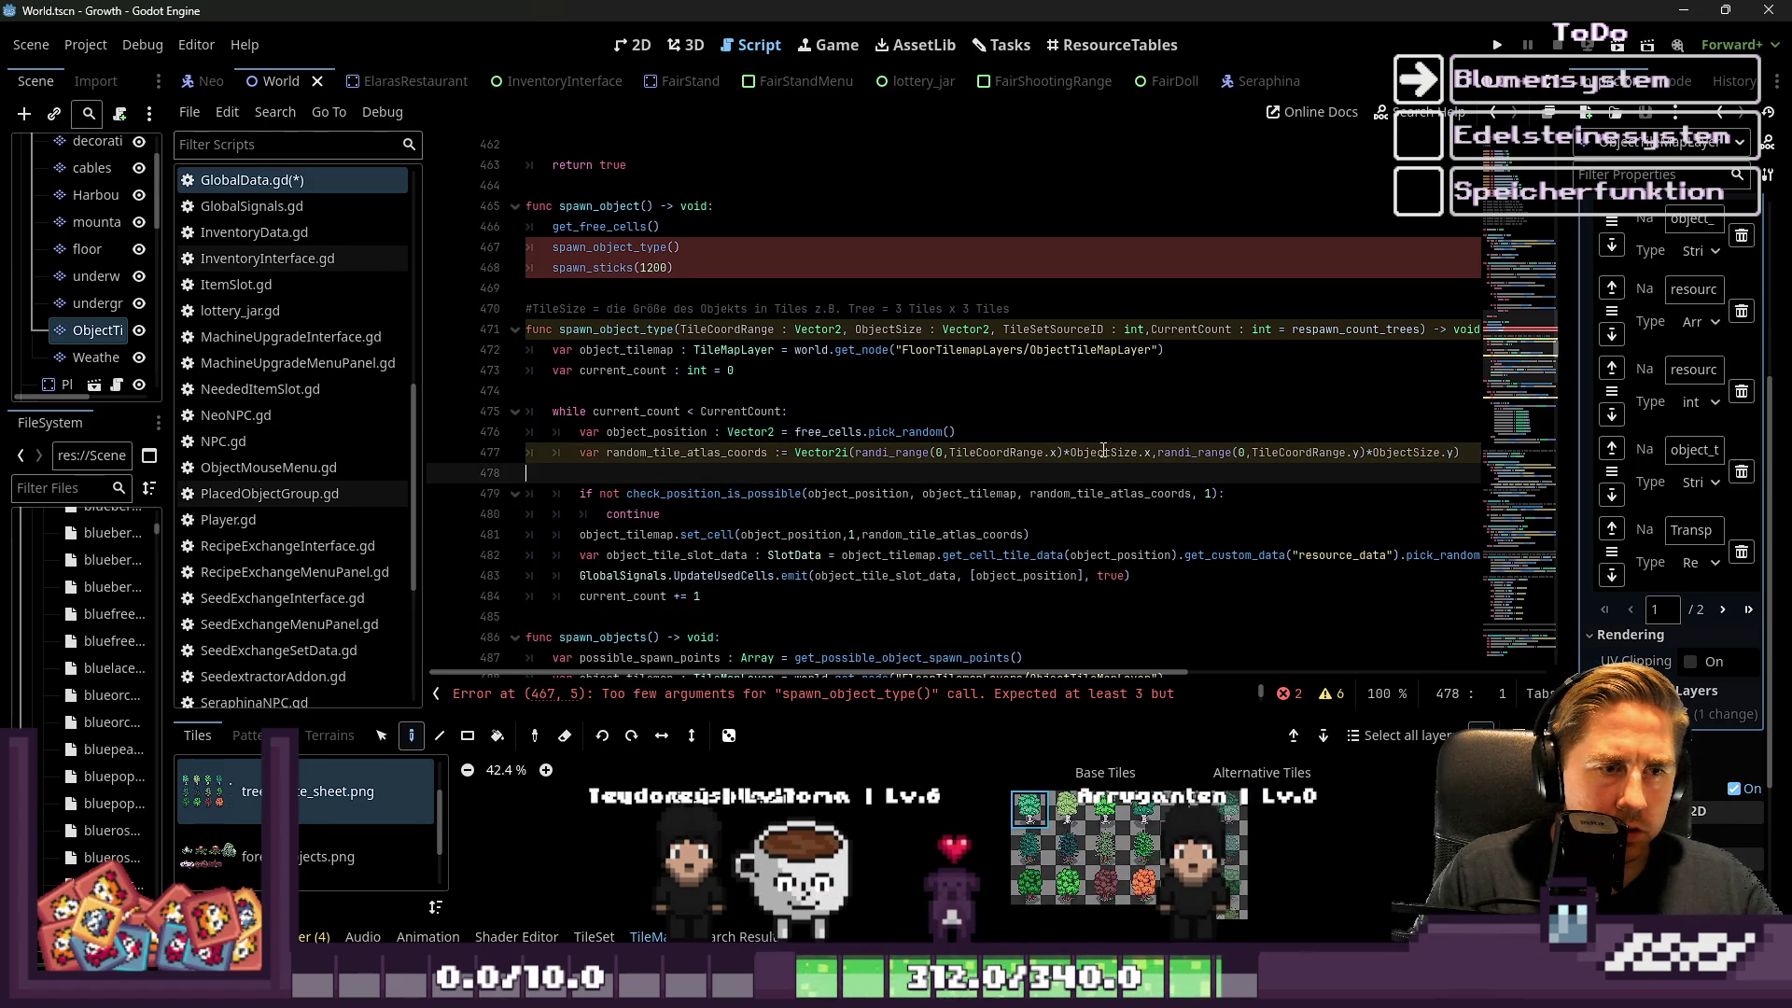
pyautogui.press('Up')
pyautogui.press('Up')
pyautogui.press('Up')
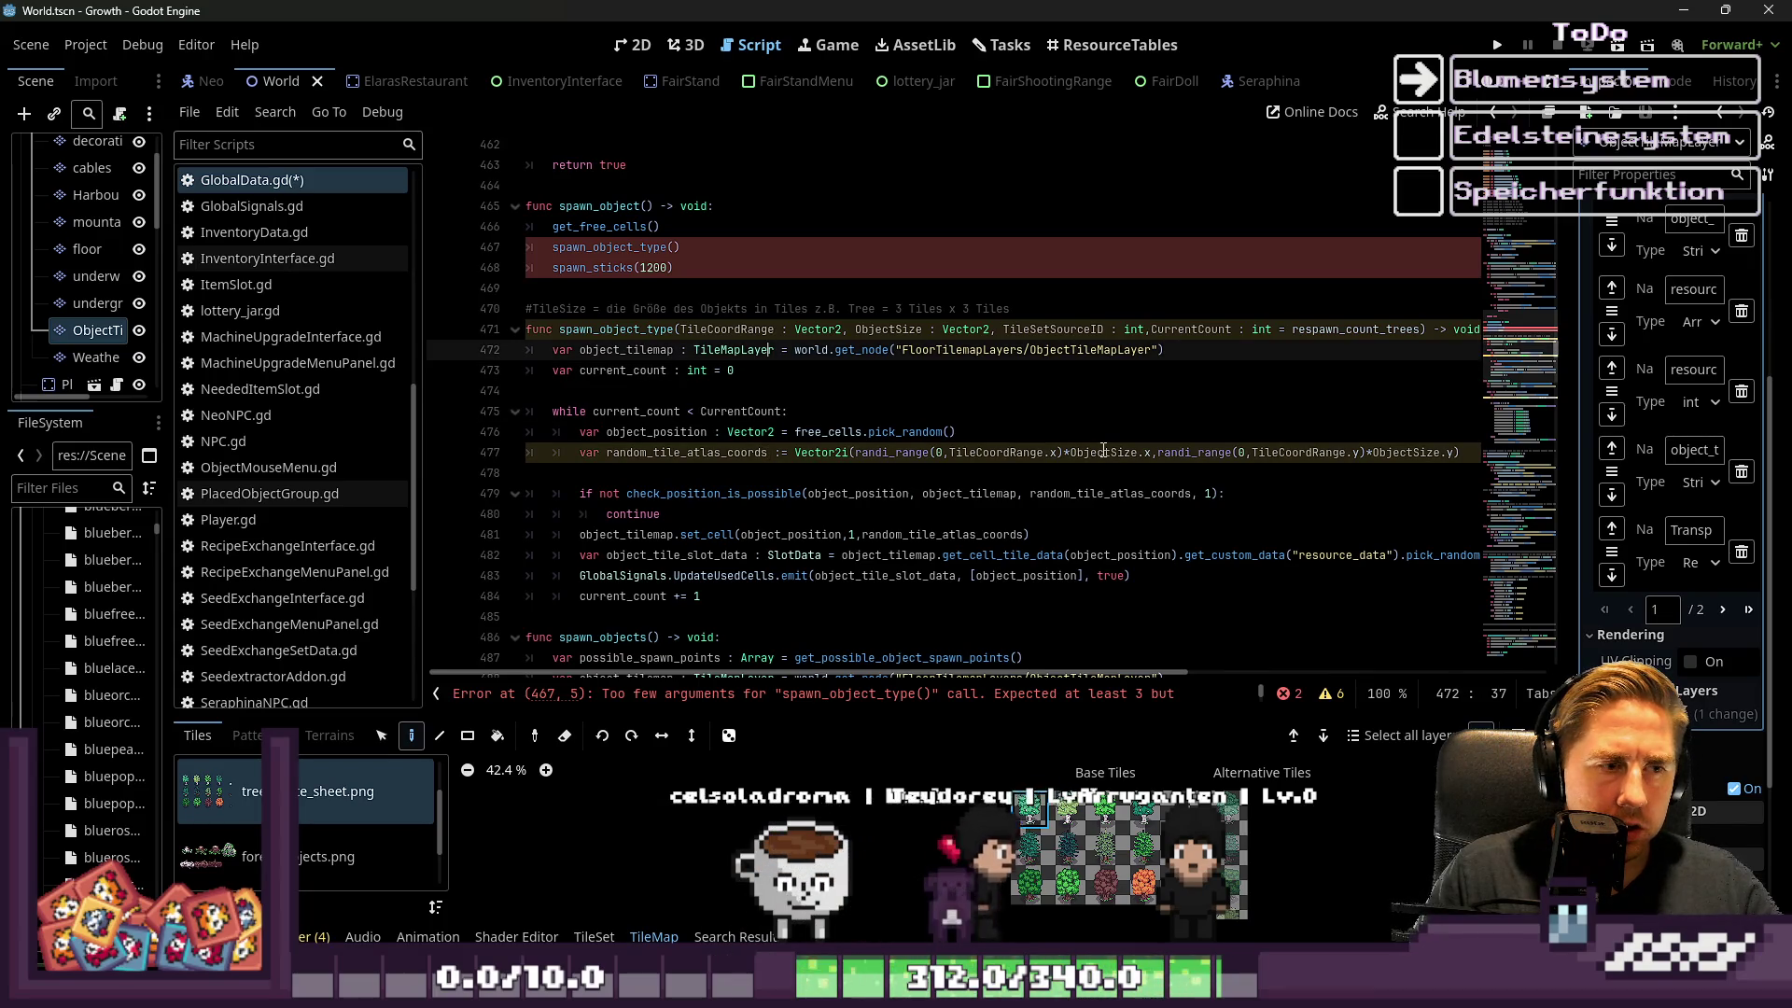
pyautogui.press('Down')
pyautogui.press('Down')
pyautogui.press('Down')
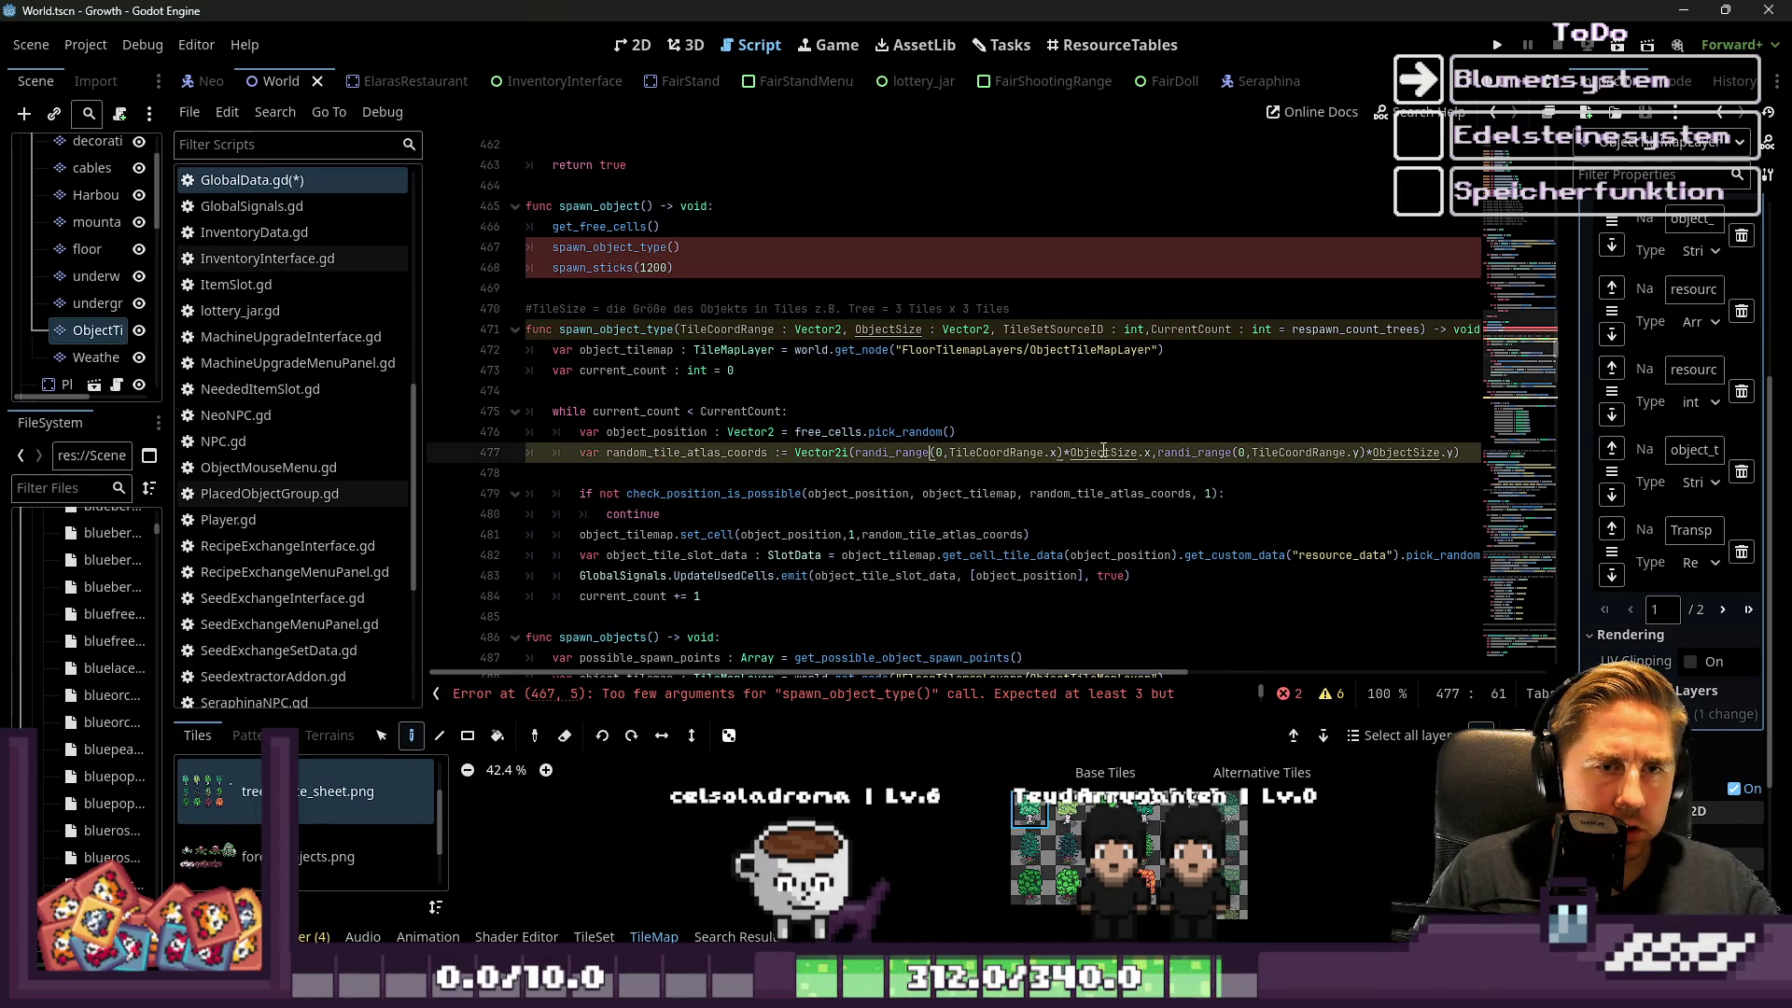
pyautogui.press('Down')
pyautogui.press('Down')
pyautogui.hotkey('ctrl', 'Right')
pyautogui.hotkey('ctrl', 'Right')
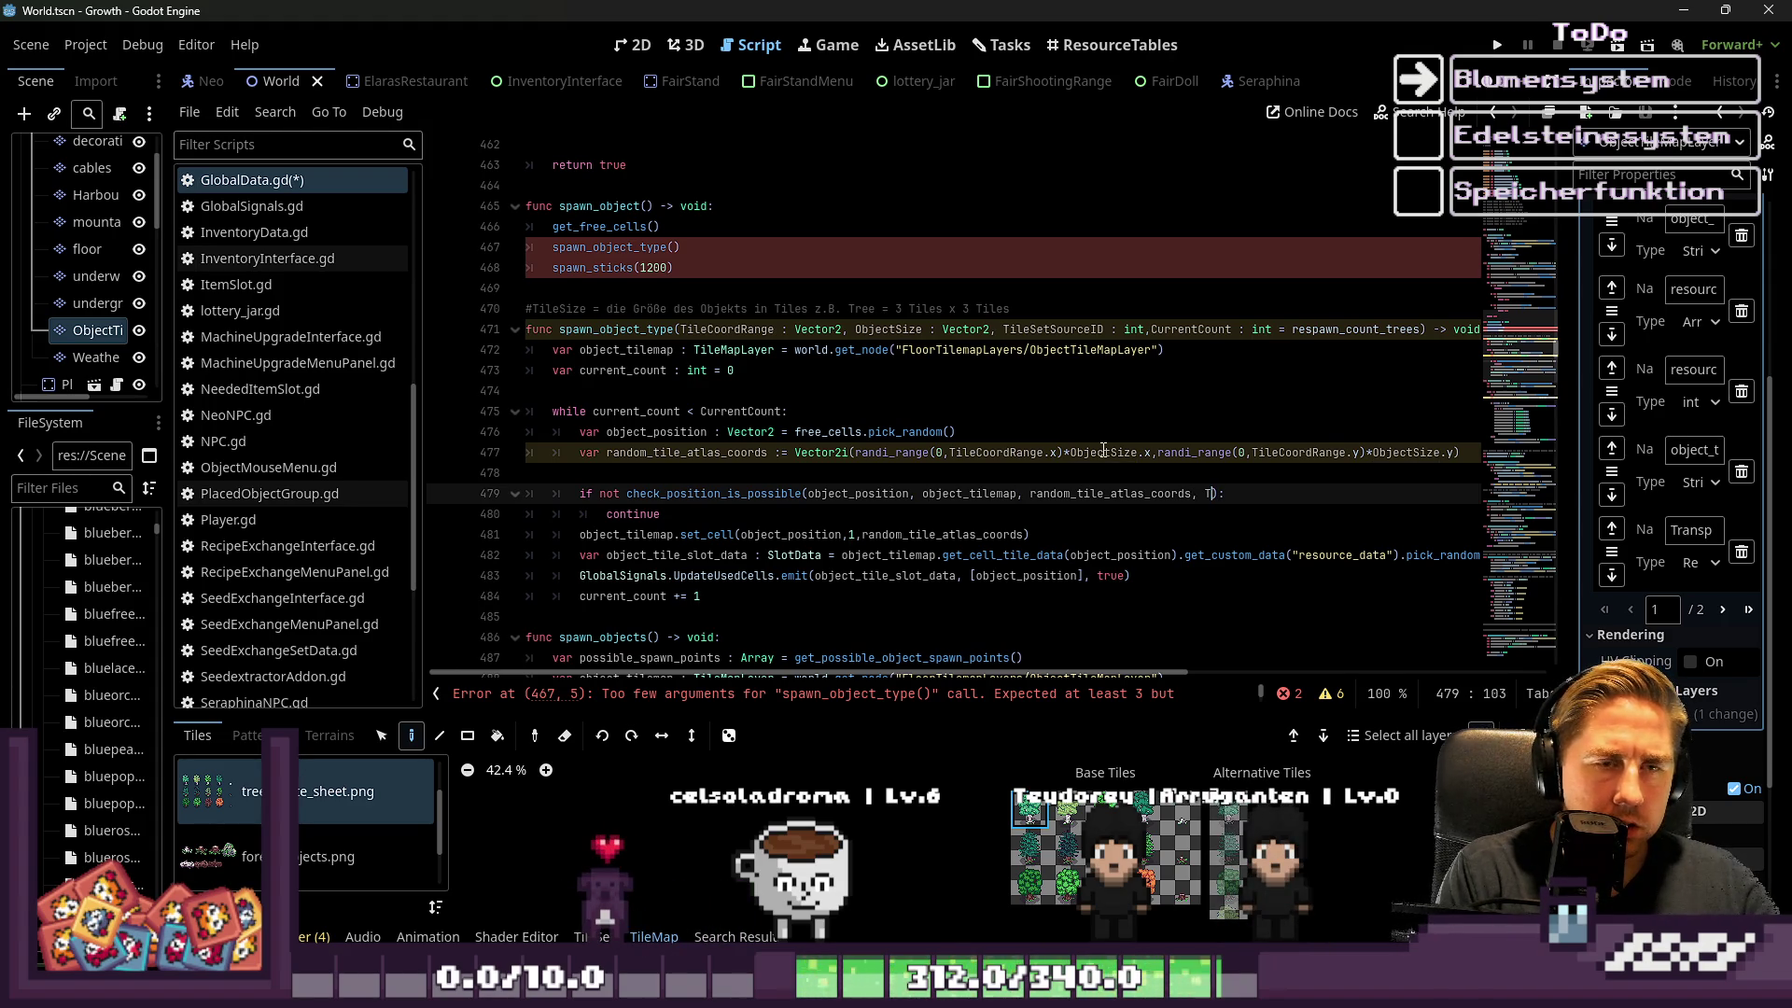
# Replace the literal 1 on lines 479 and 481 with TileSetSourceID, then select spawn_object_type
pyautogui.write('ile')
pyautogui.press('Return')
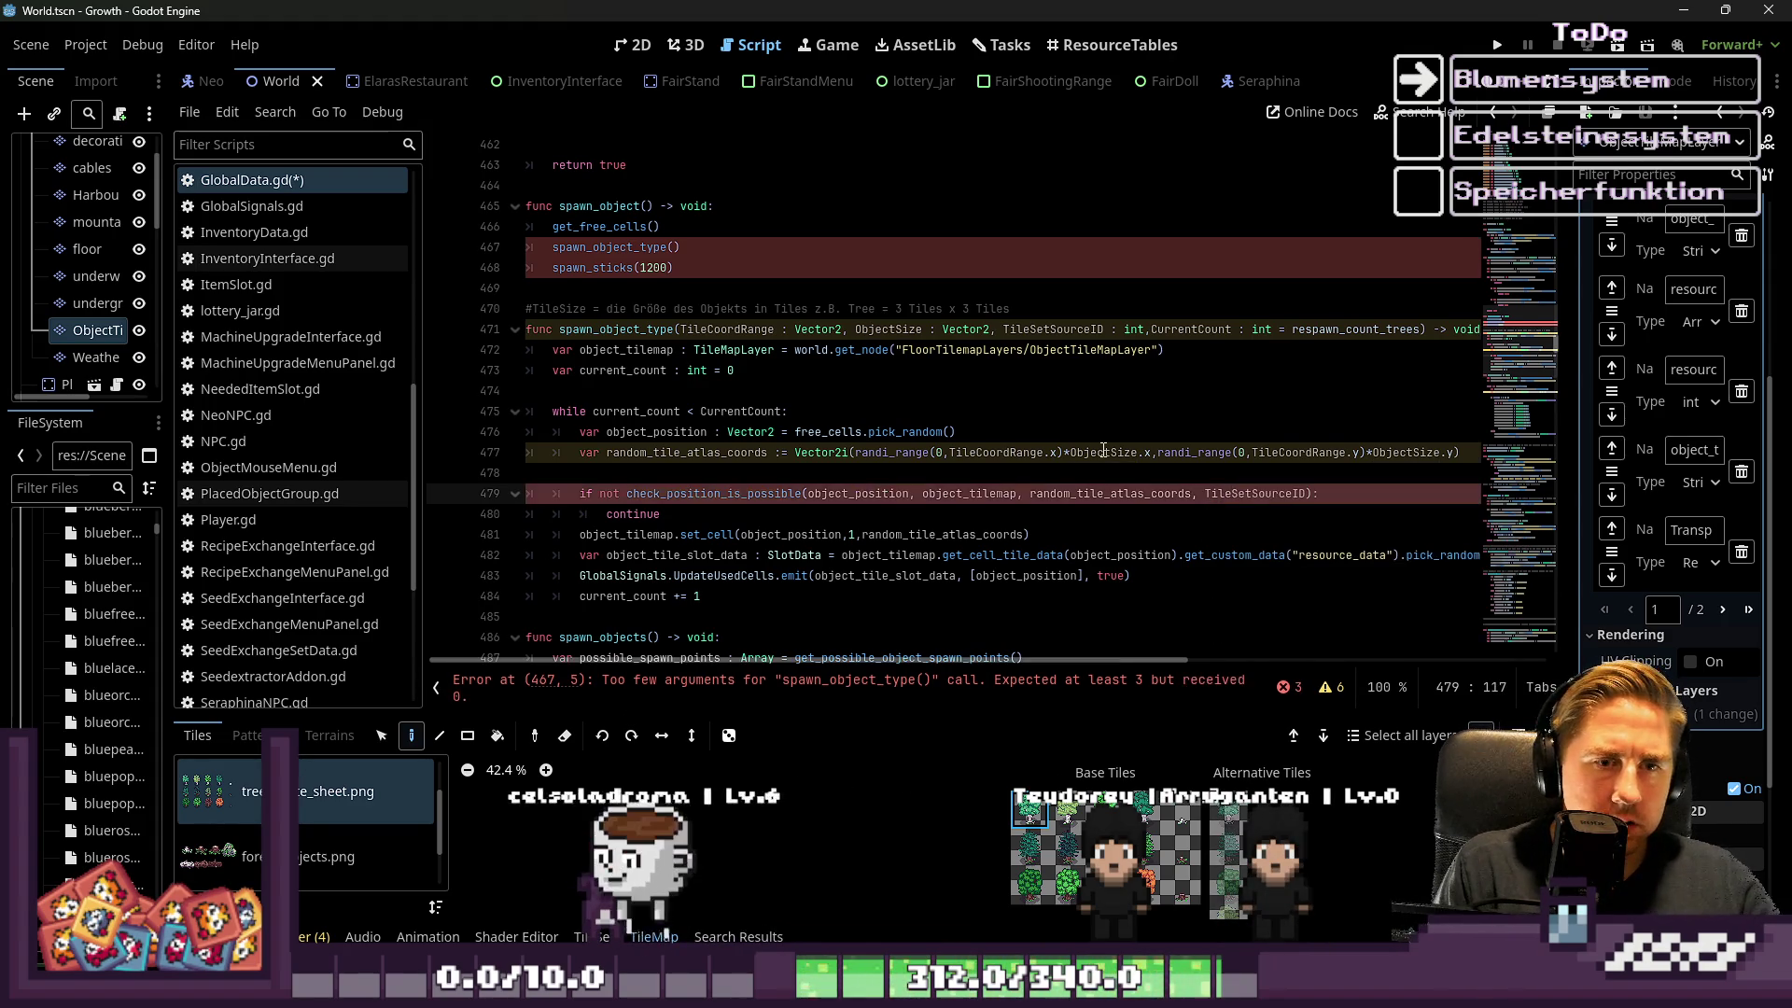
pyautogui.scroll(-2, 853, 410)
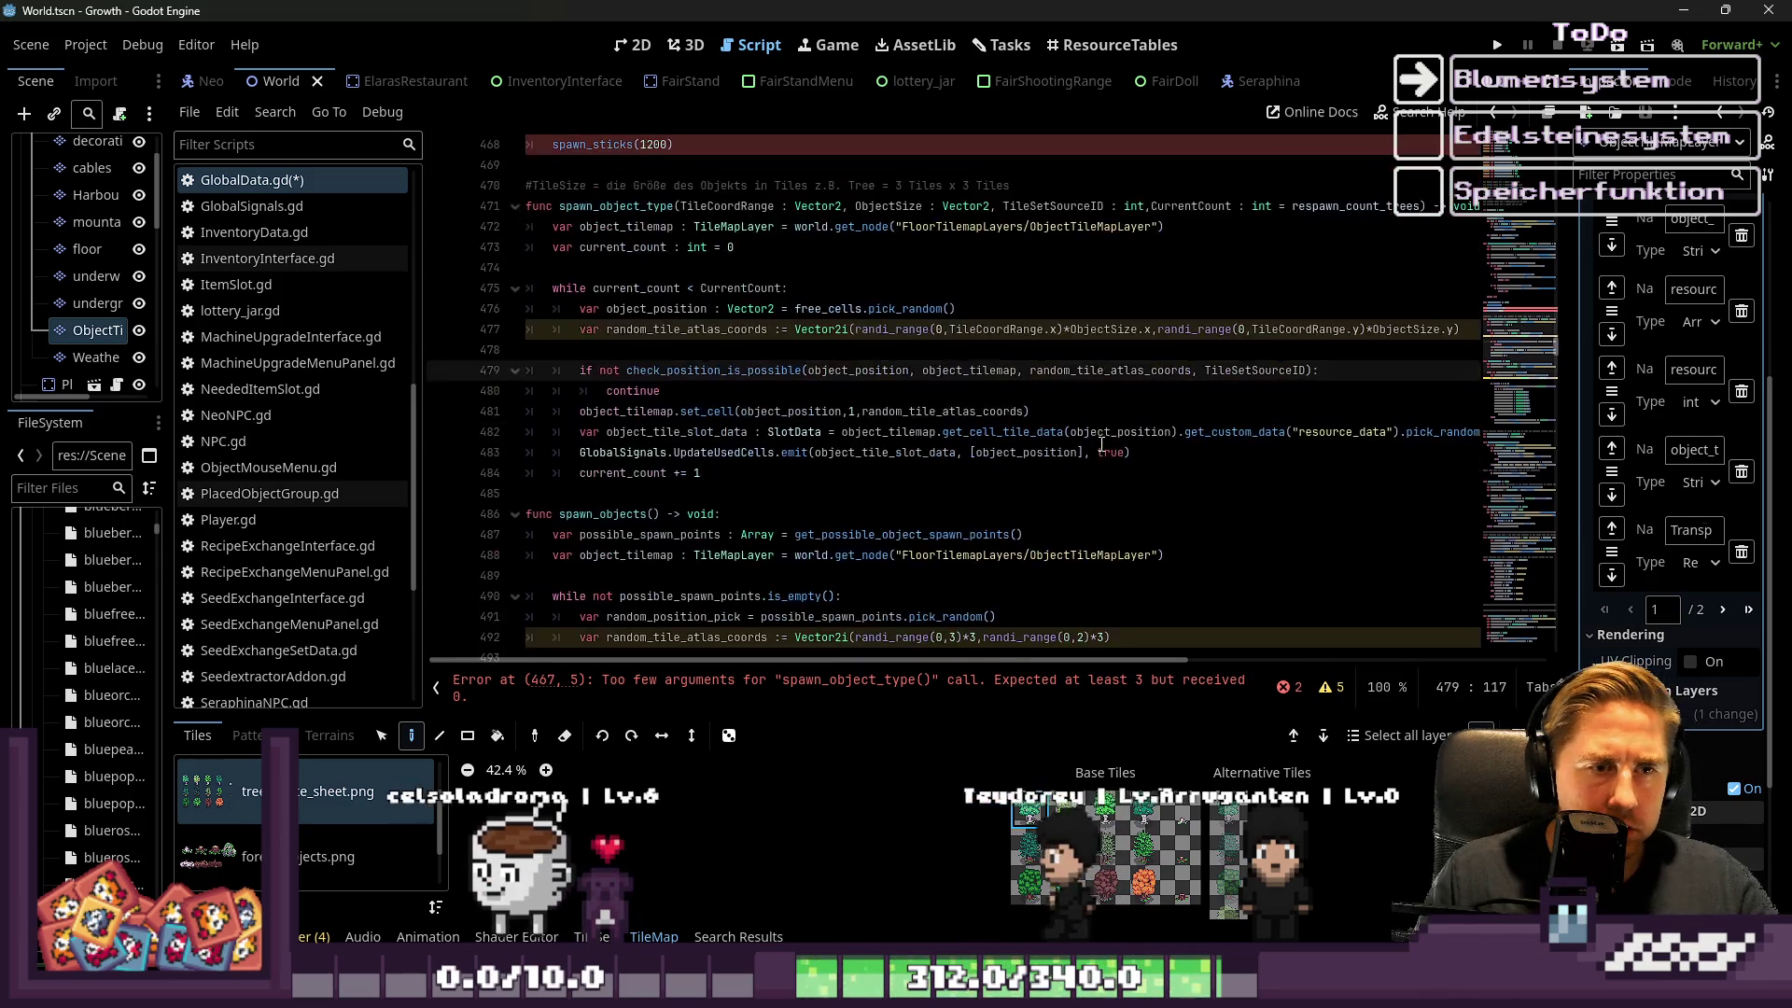
pyautogui.click(853, 411)
pyautogui.write('Tile')
pyautogui.press('Down')
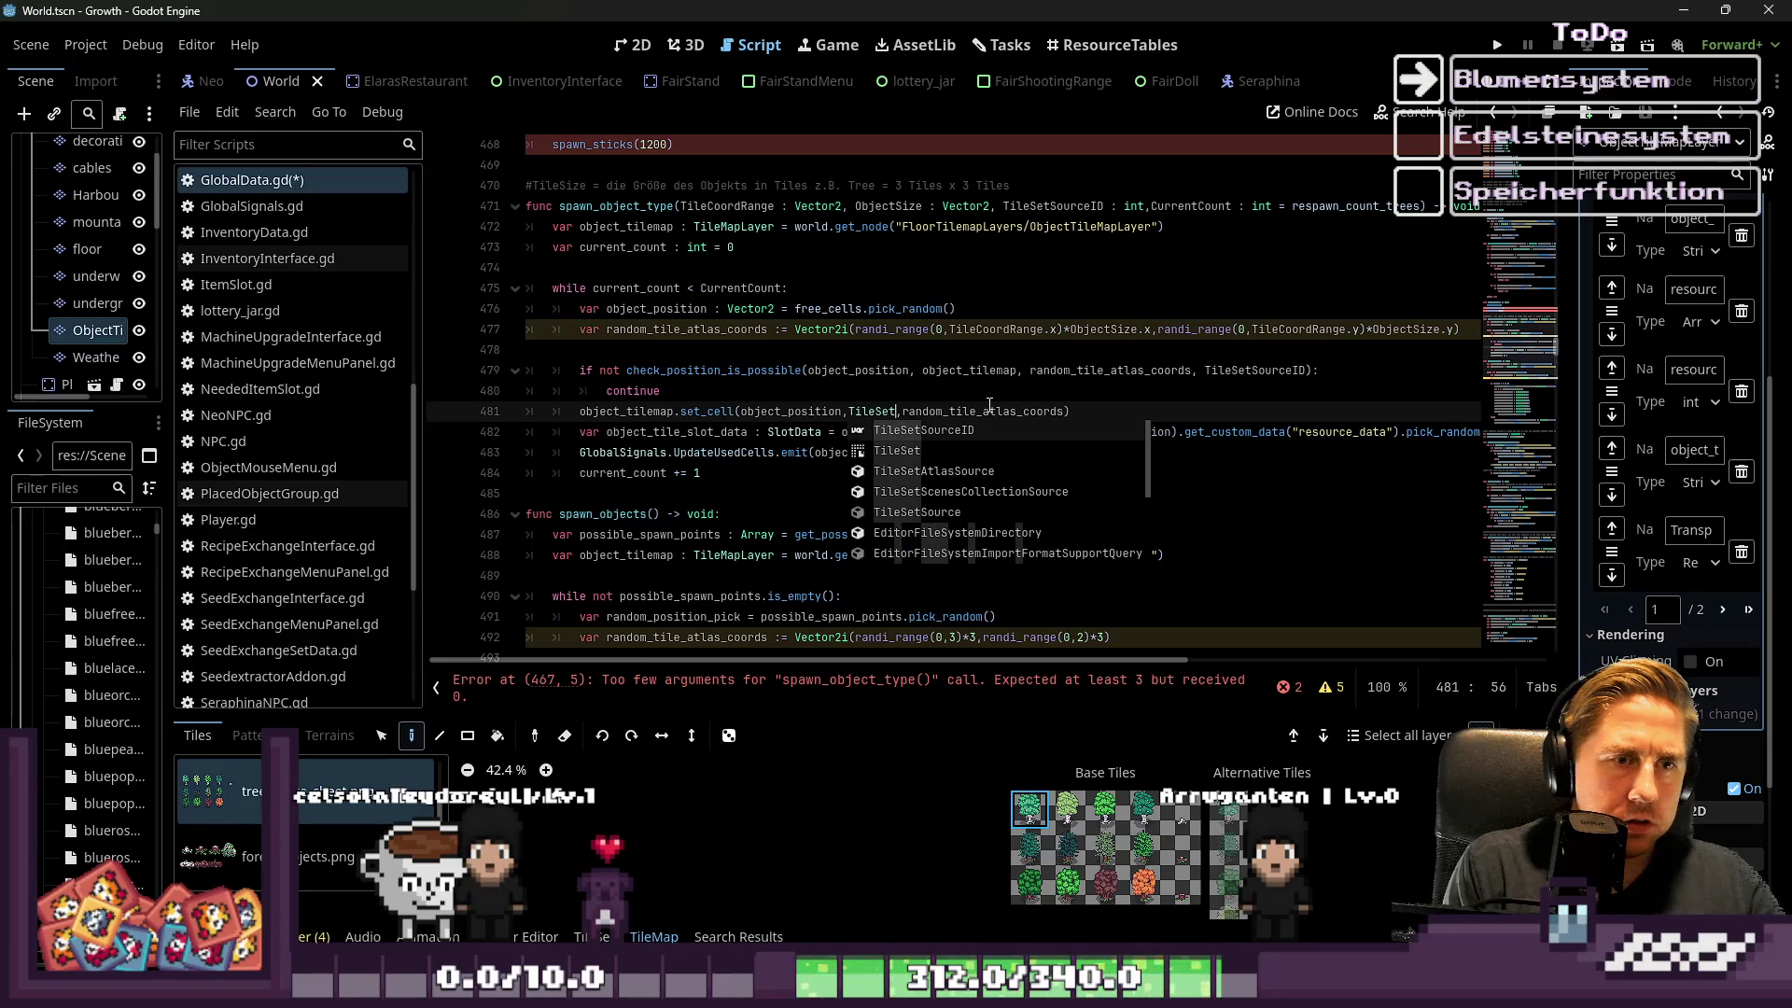
pyautogui.press('Return')
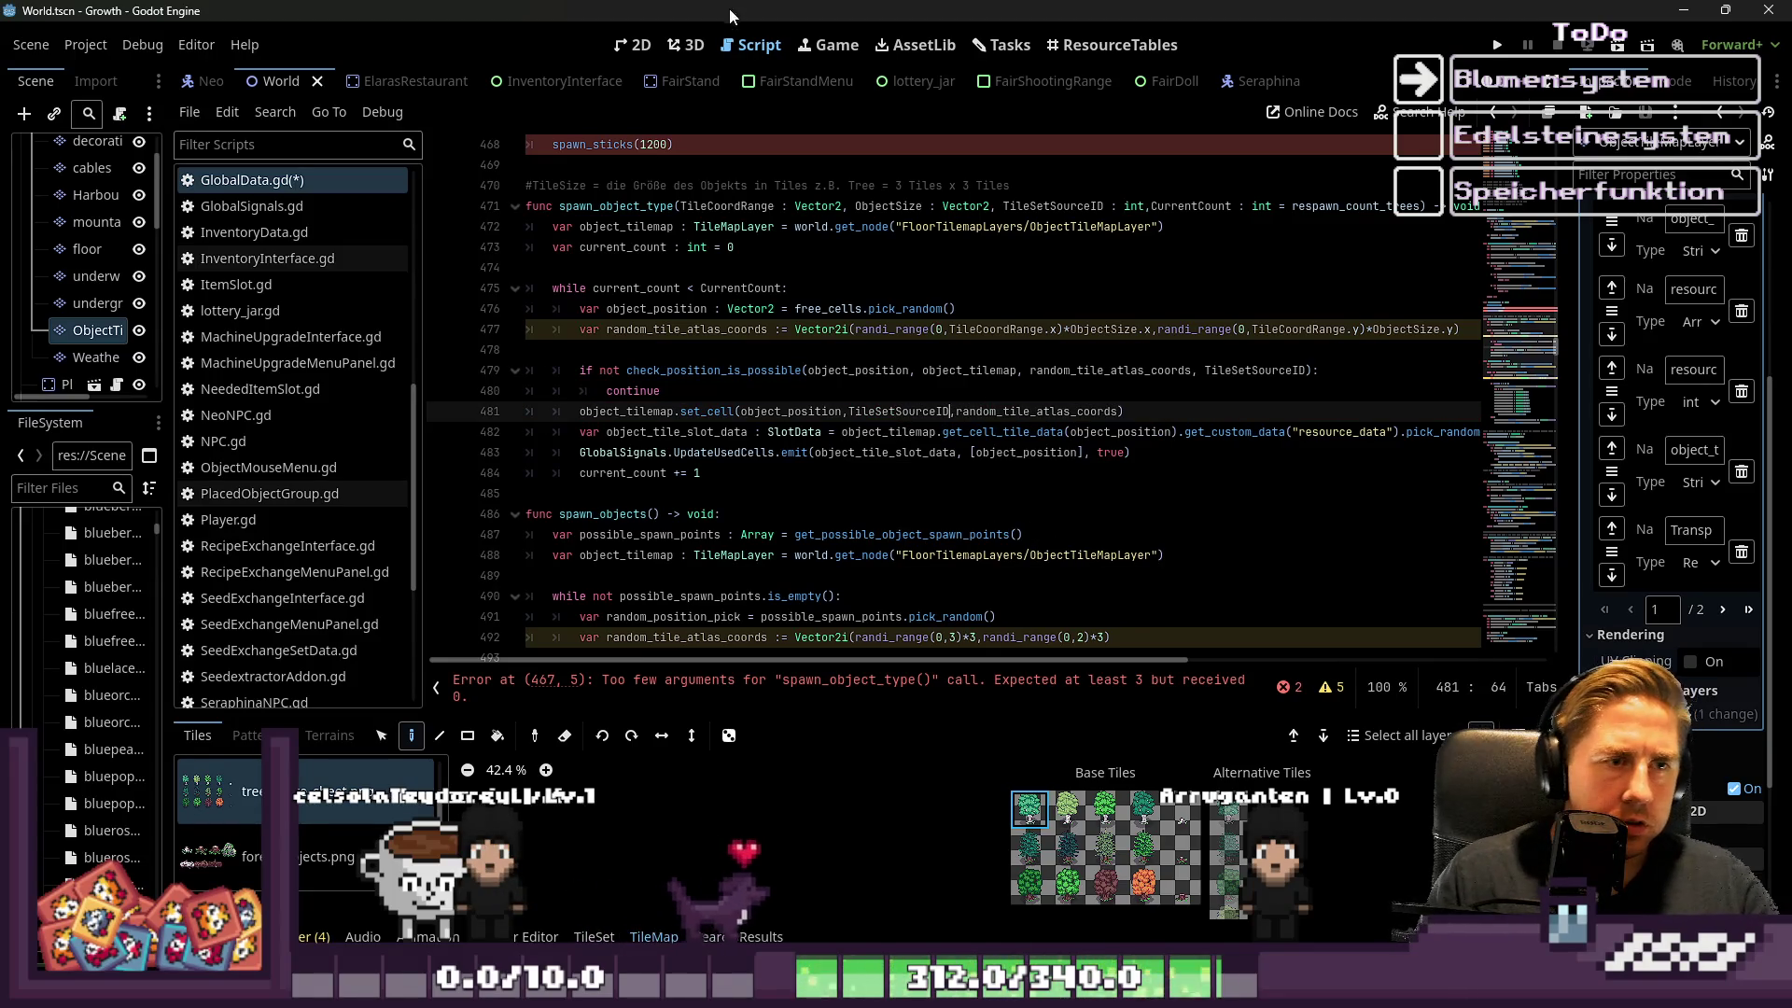
pyautogui.click(744, 349)
pyautogui.moveTo(719, 472)
pyautogui.mouseDown()
pyautogui.moveTo(565, 233)
pyautogui.moveTo(563, 317)
pyautogui.mouseUp()
pyautogui.doubleClick(611, 392)
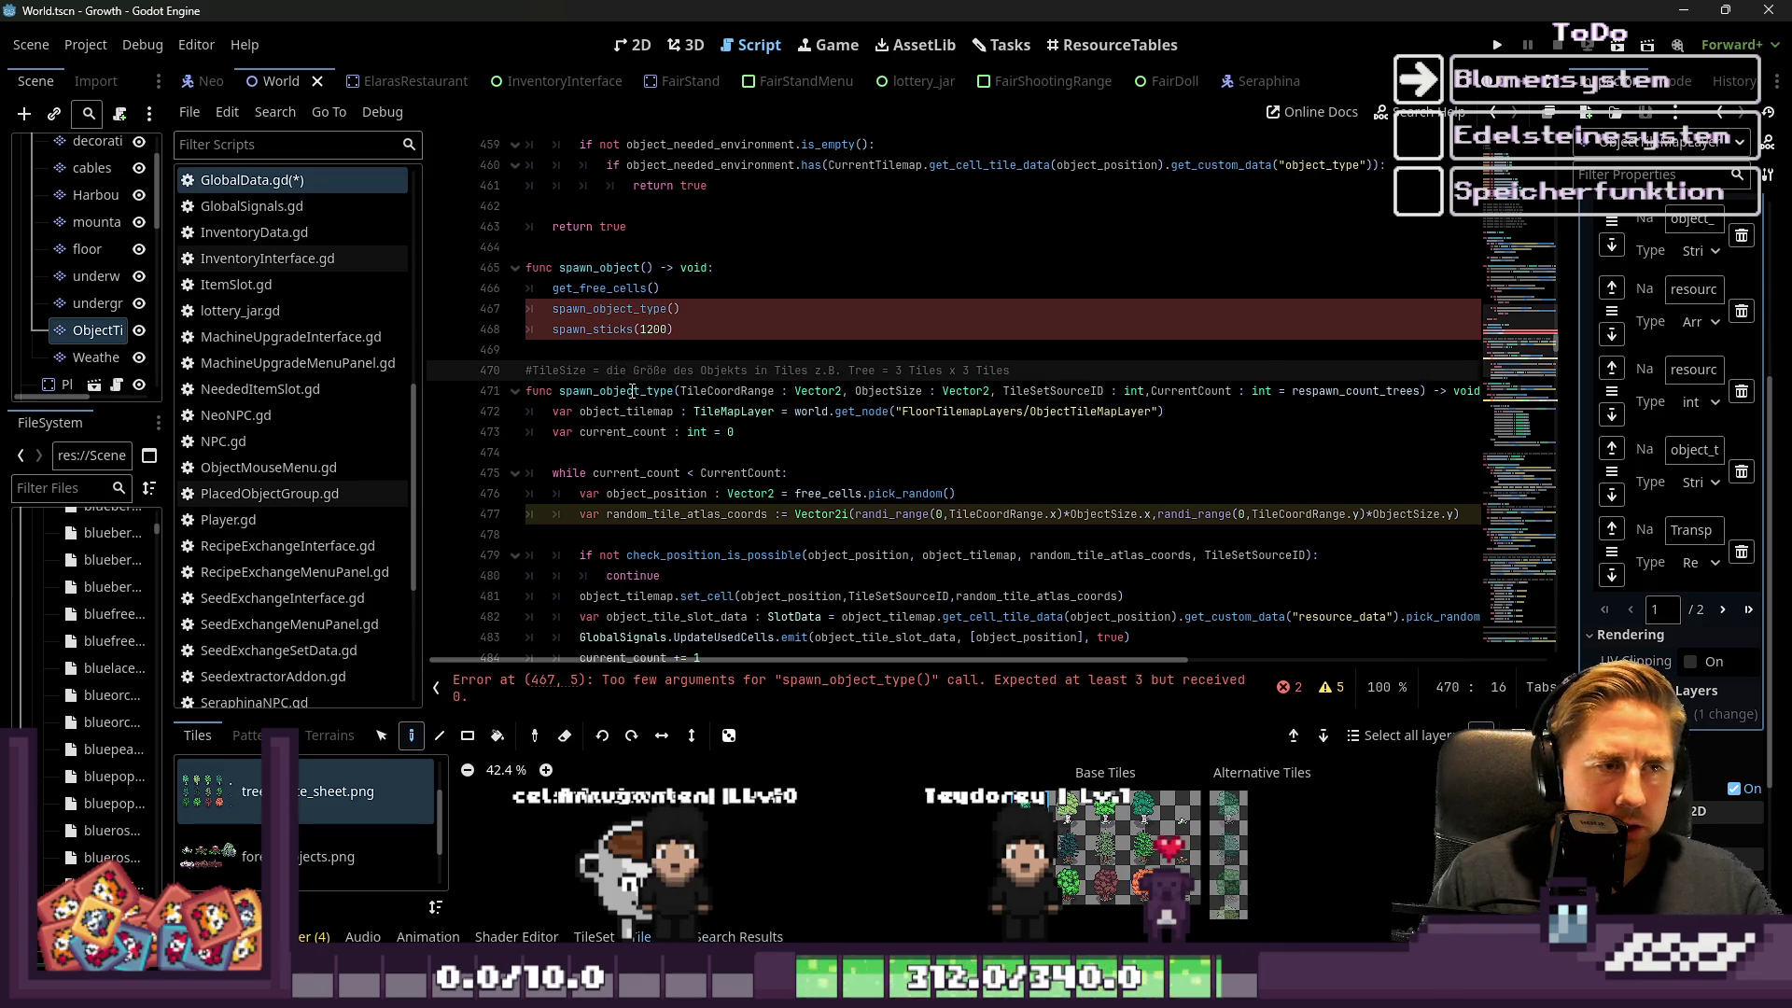
pyautogui.doubleClick(651, 309)
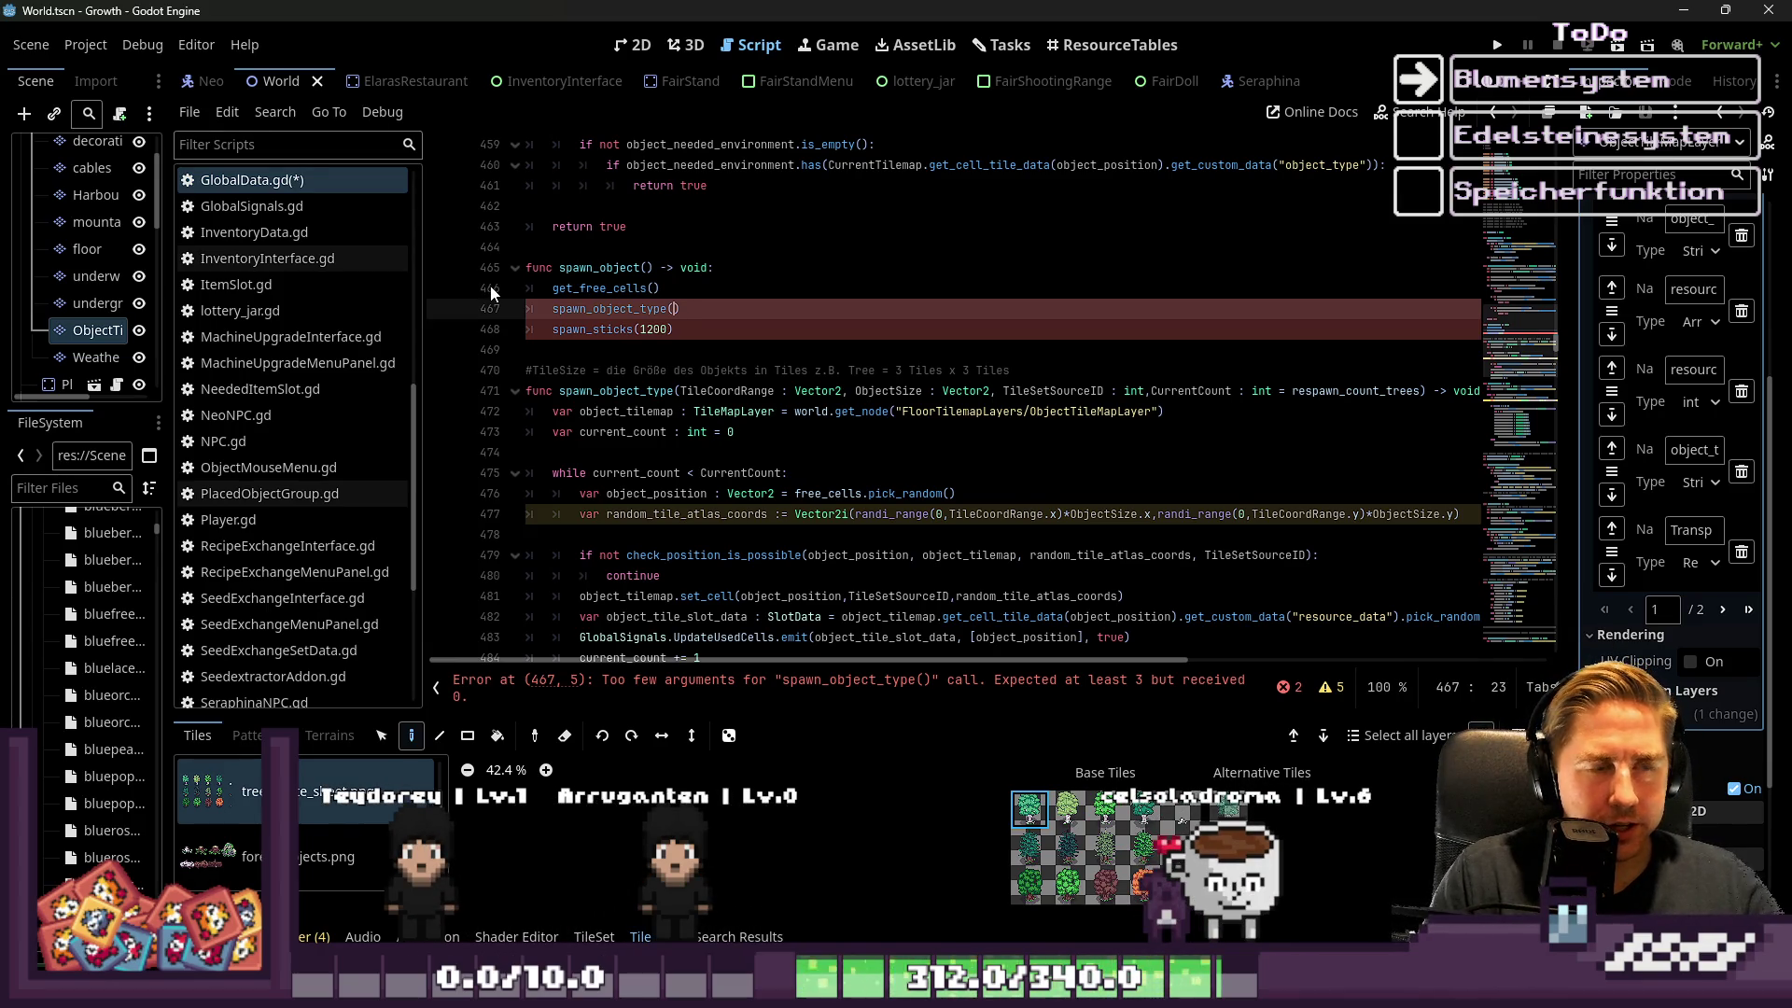
pyautogui.hotkey('ctrl', 'space')
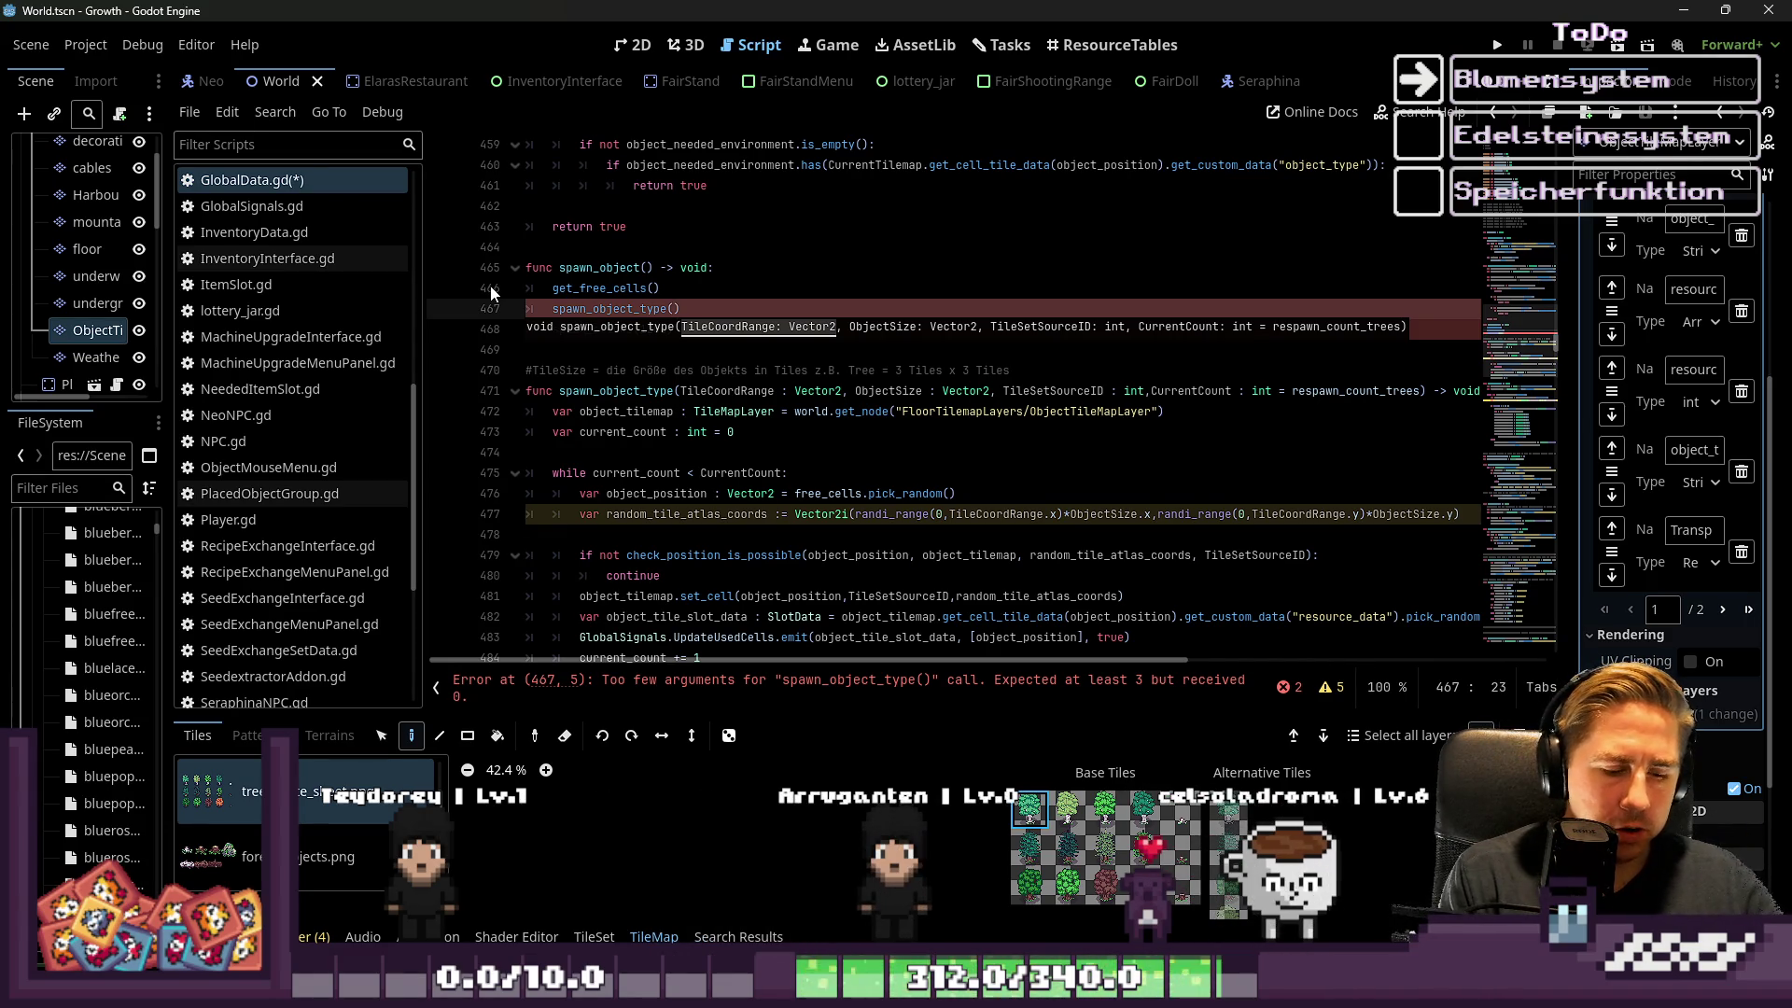
# Fill the call's arguments so line 467 reads spawn_object_type(Vector2(3,2), Vector2(3,3), 1, 1200)
pyautogui.write('Vector')
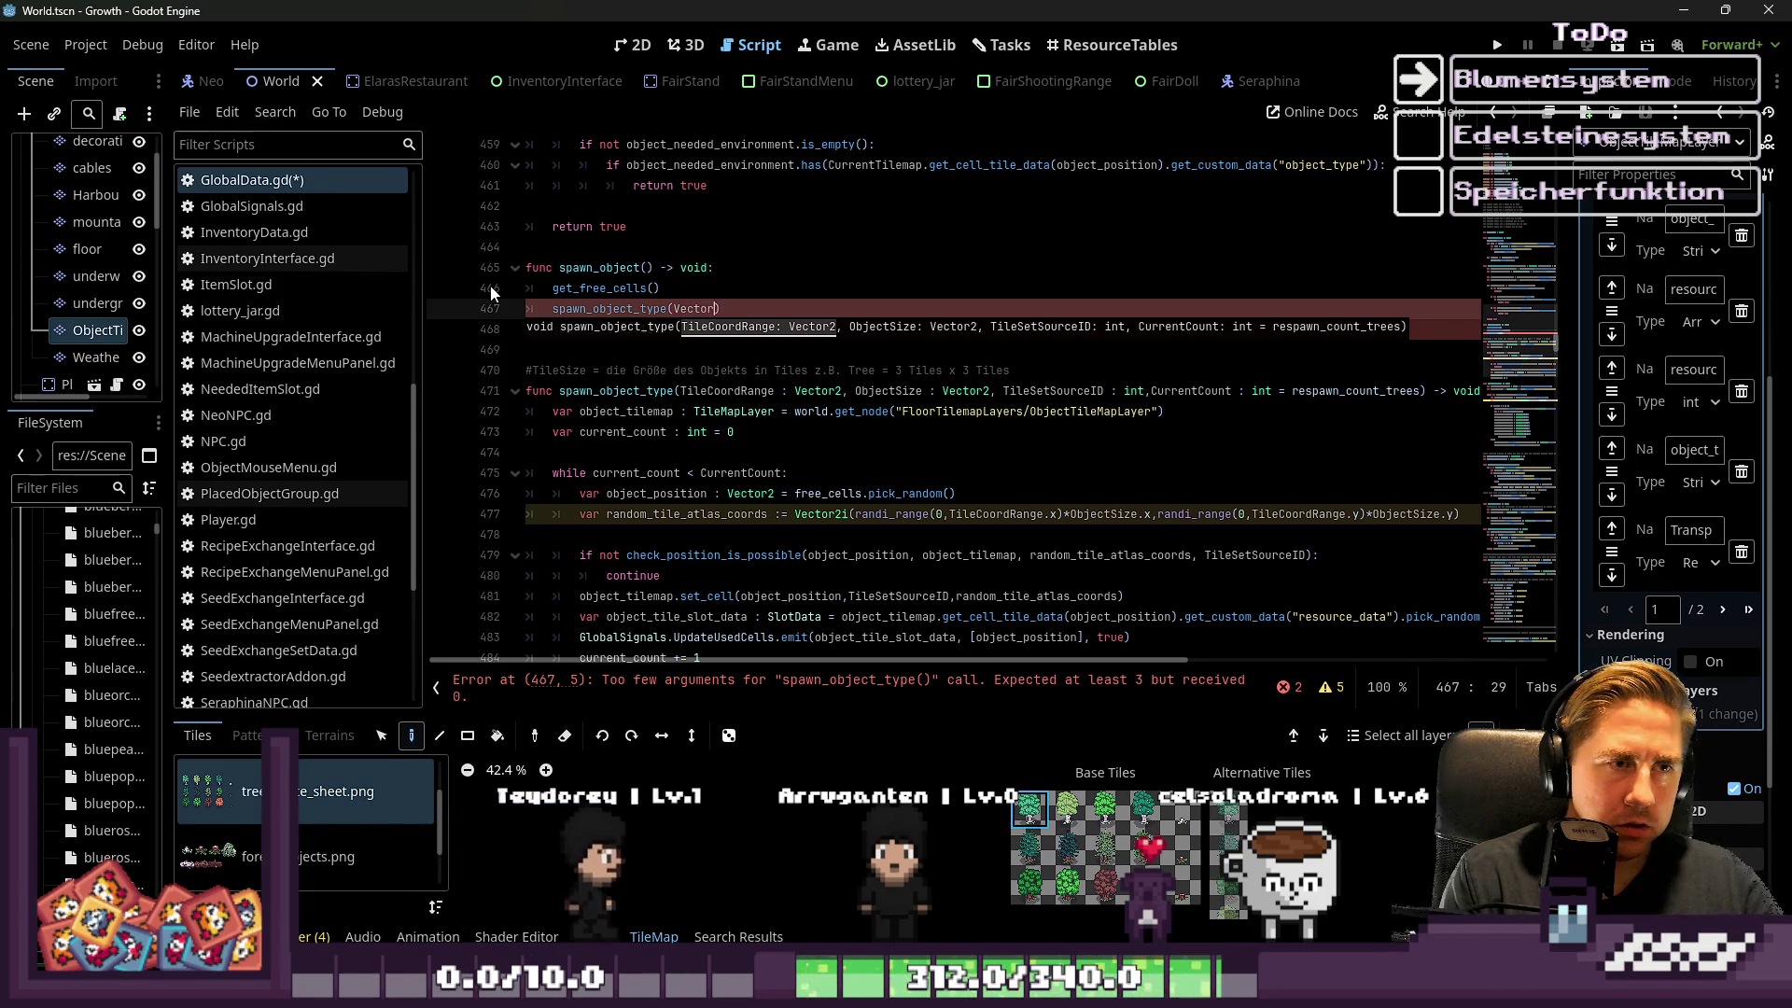
pyautogui.write('2(3,2)')
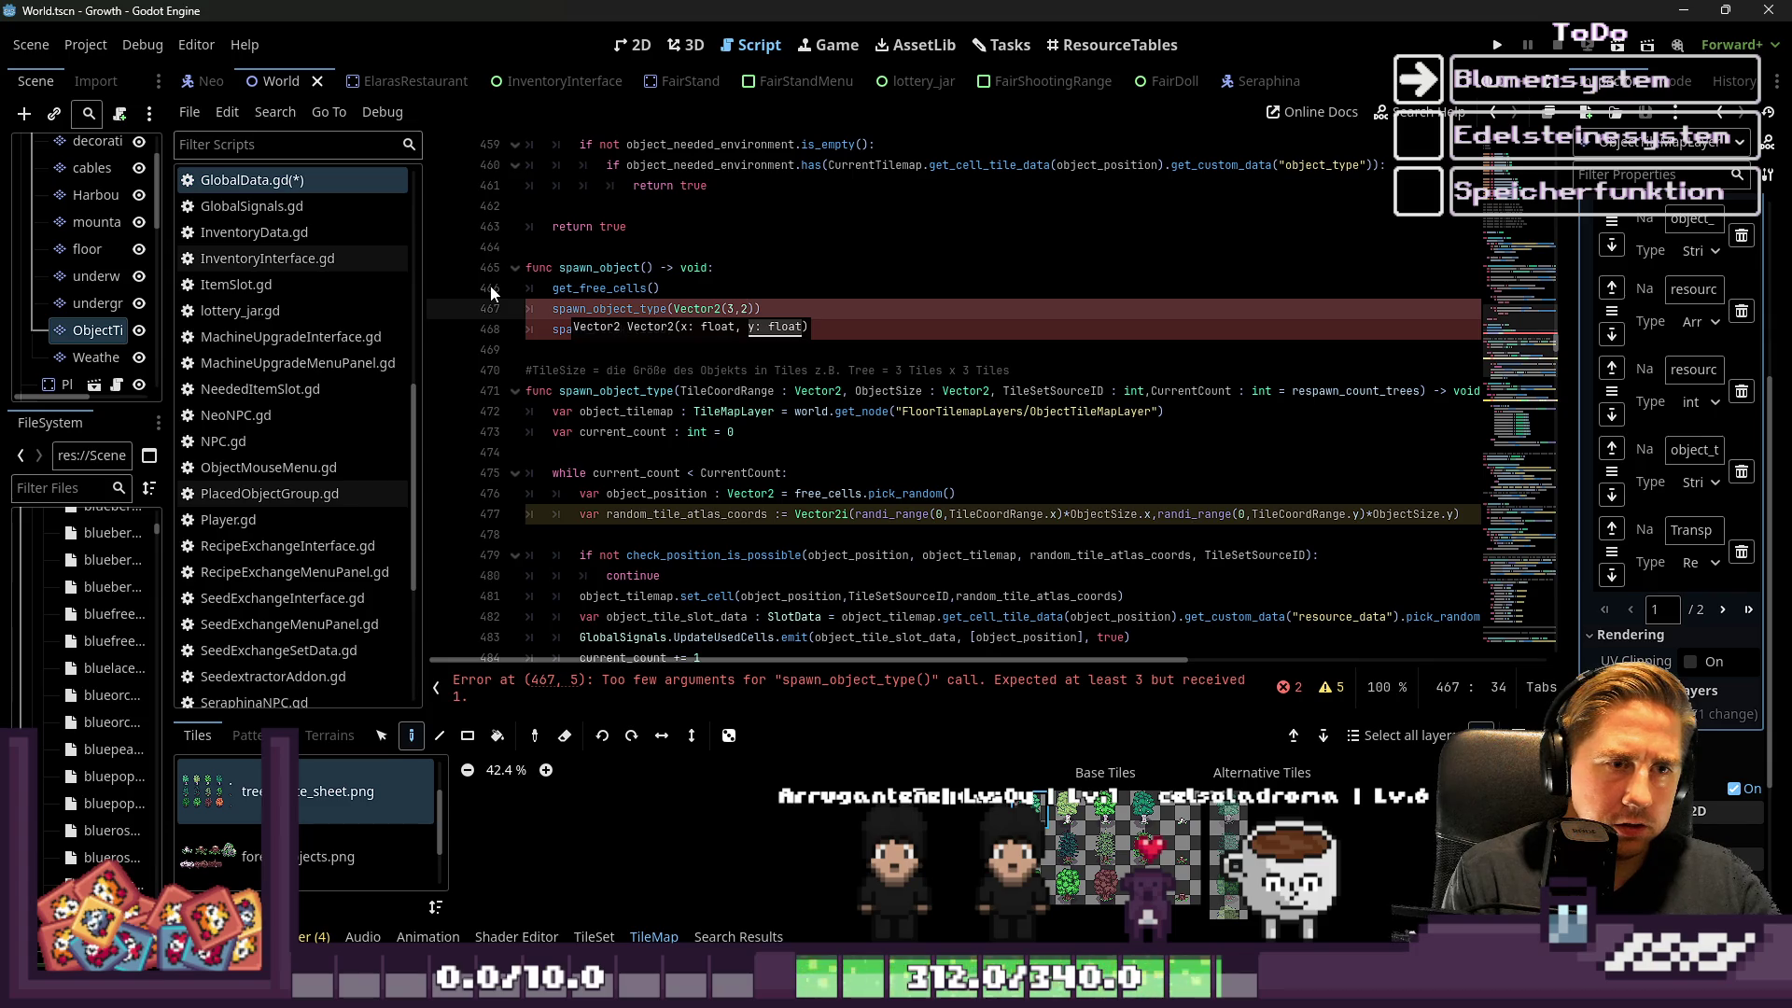
pyautogui.write(', V')
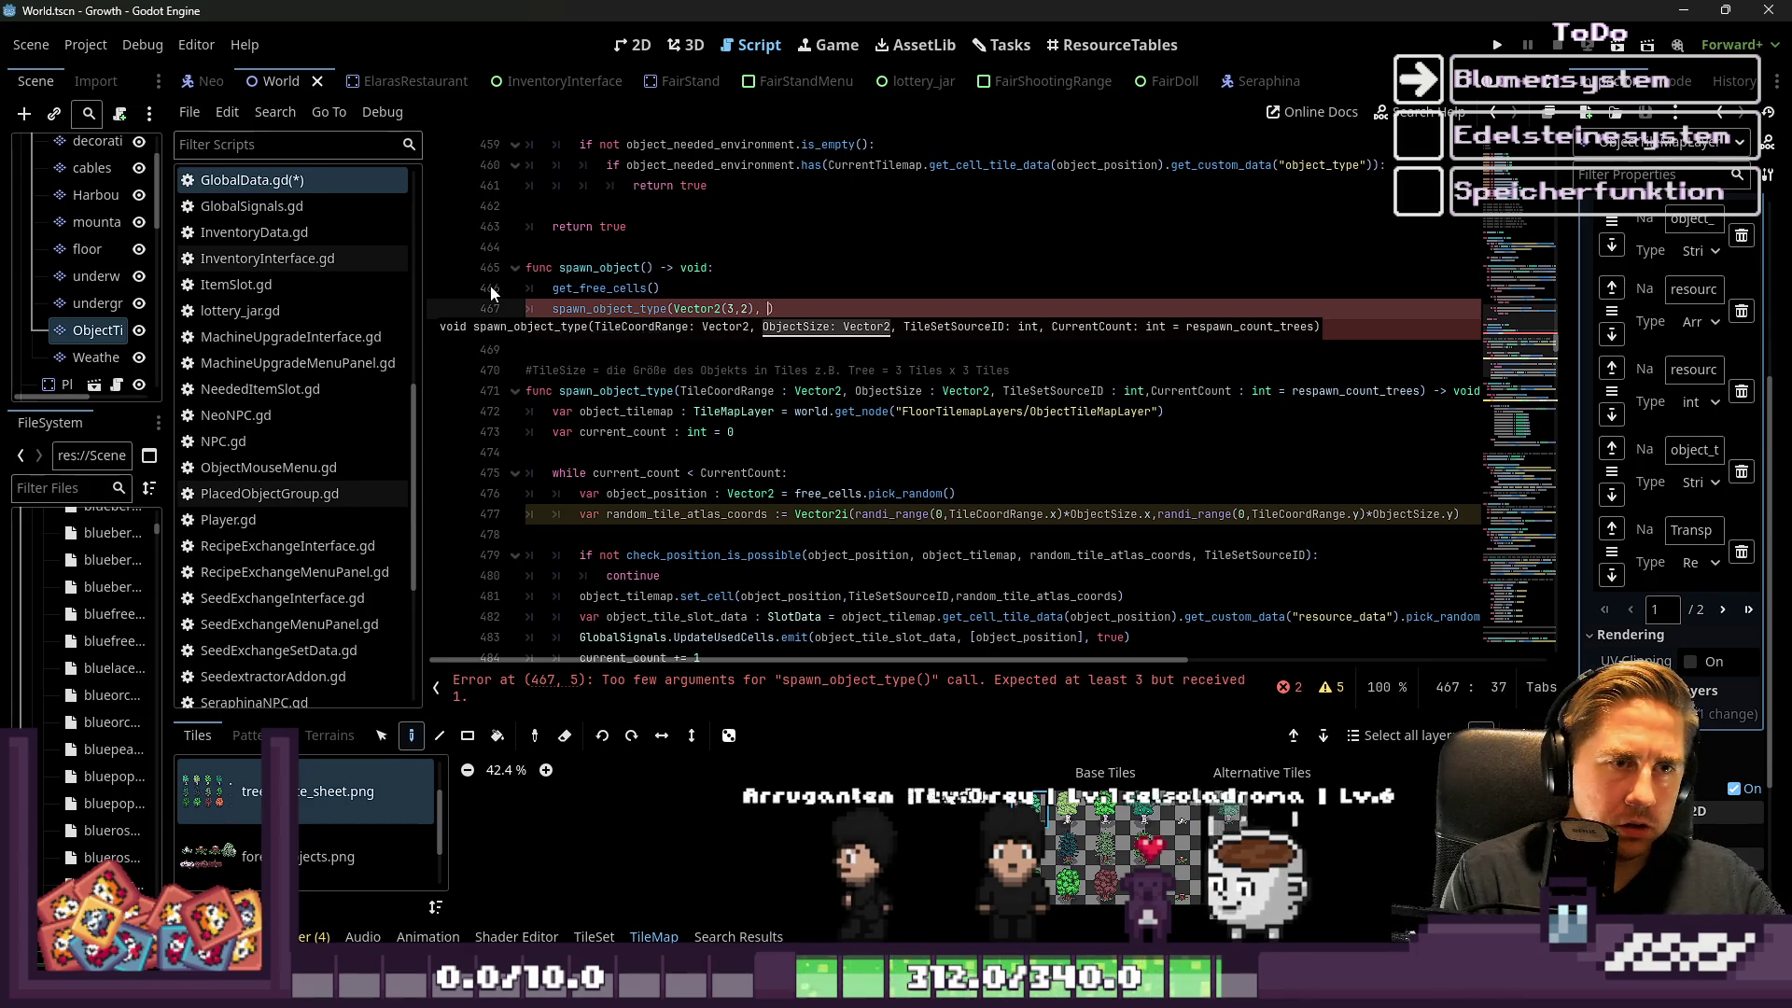
pyautogui.write('ect')
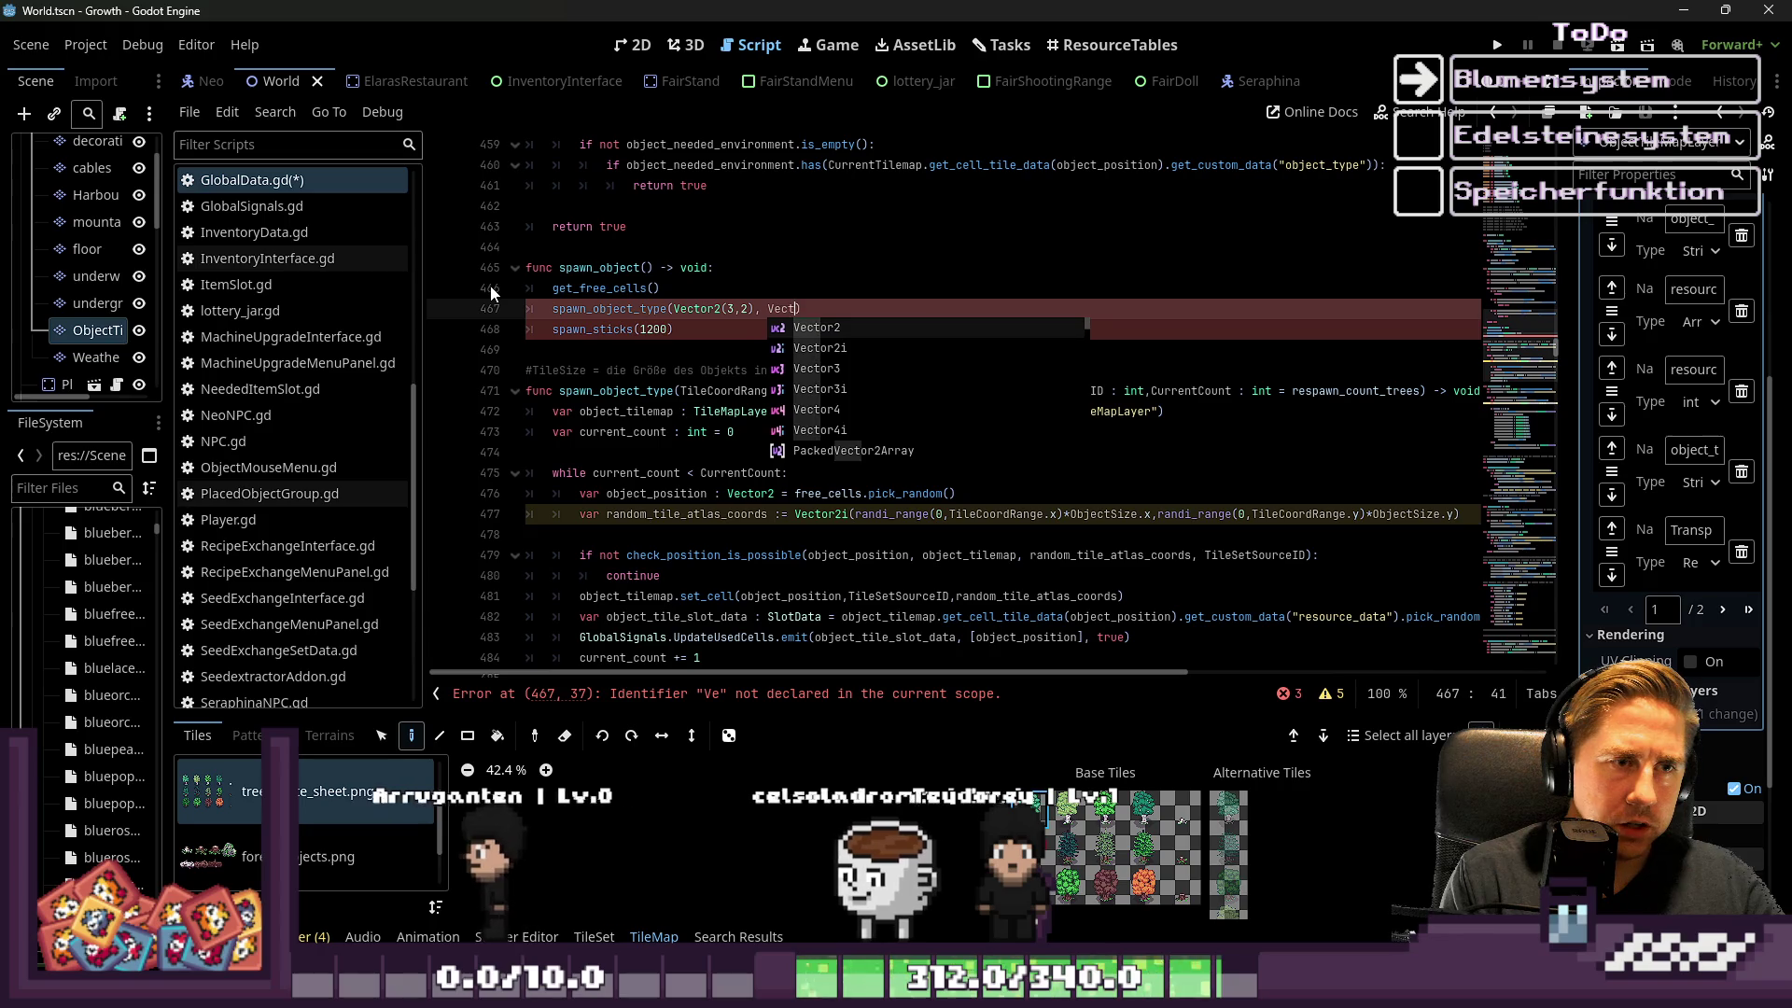
pyautogui.press('Return')
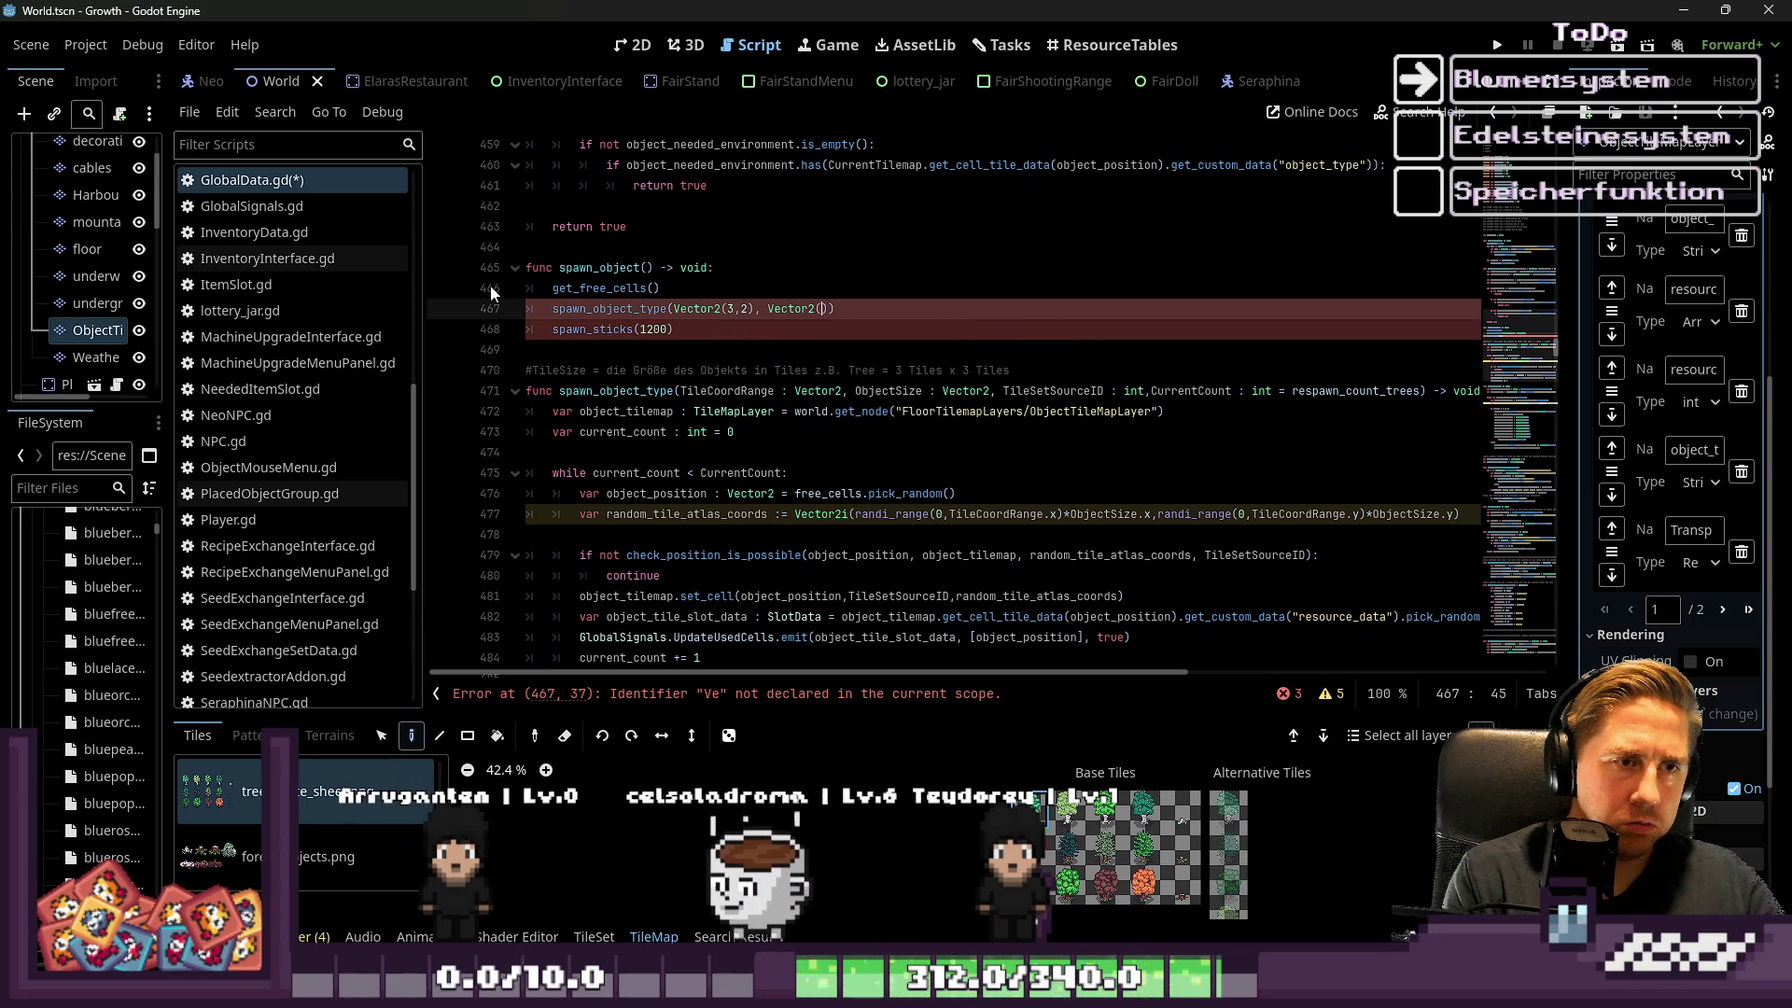
pyautogui.write('3,3),')
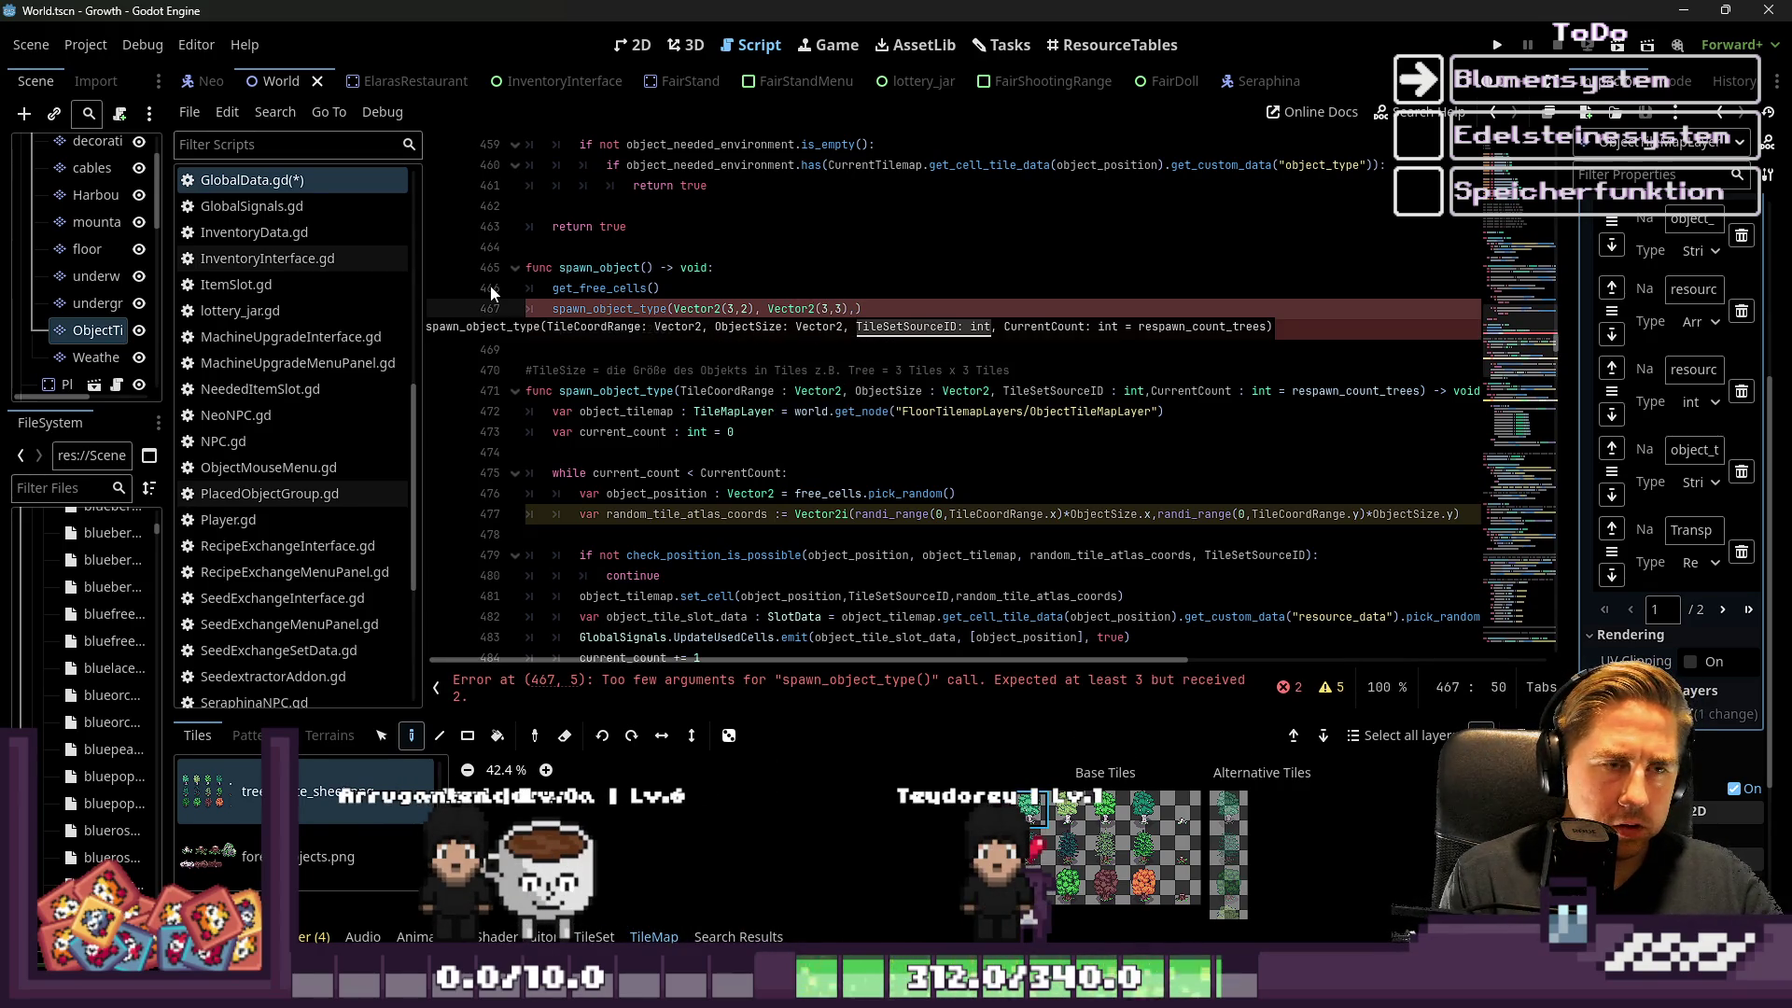
pyautogui.write(',')
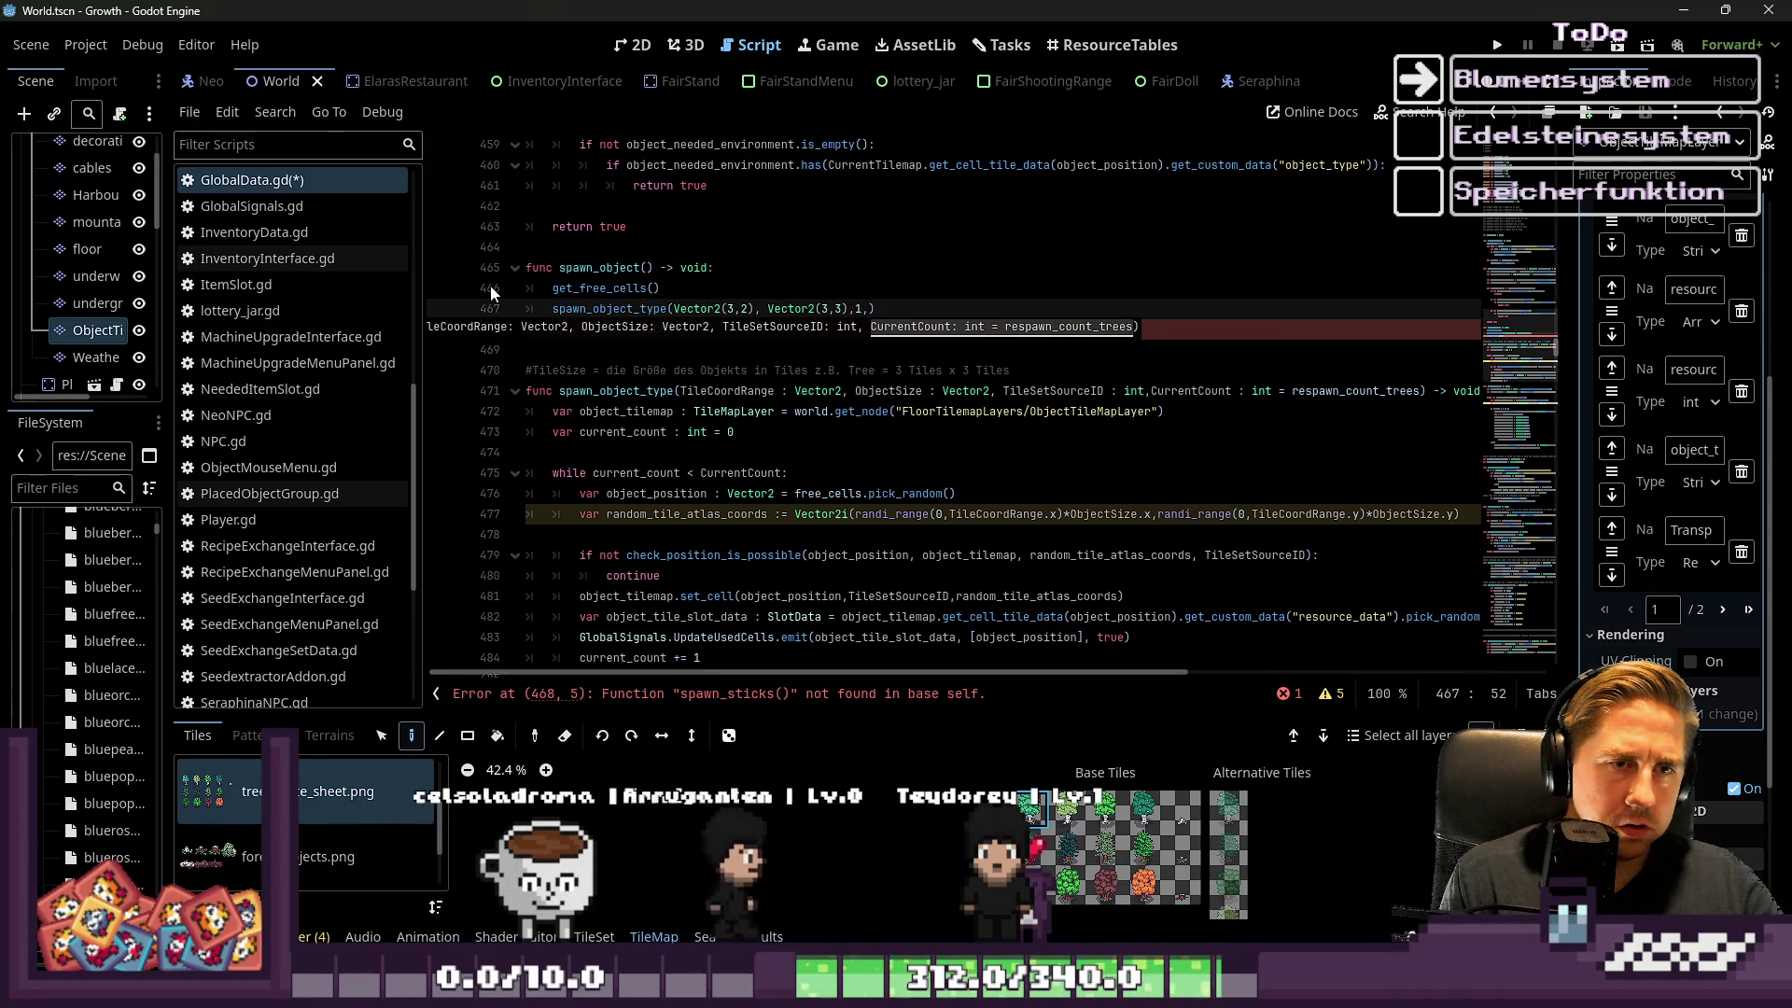
pyautogui.write('C')
pyautogui.press('BackSpace')
pyautogui.write('1200')
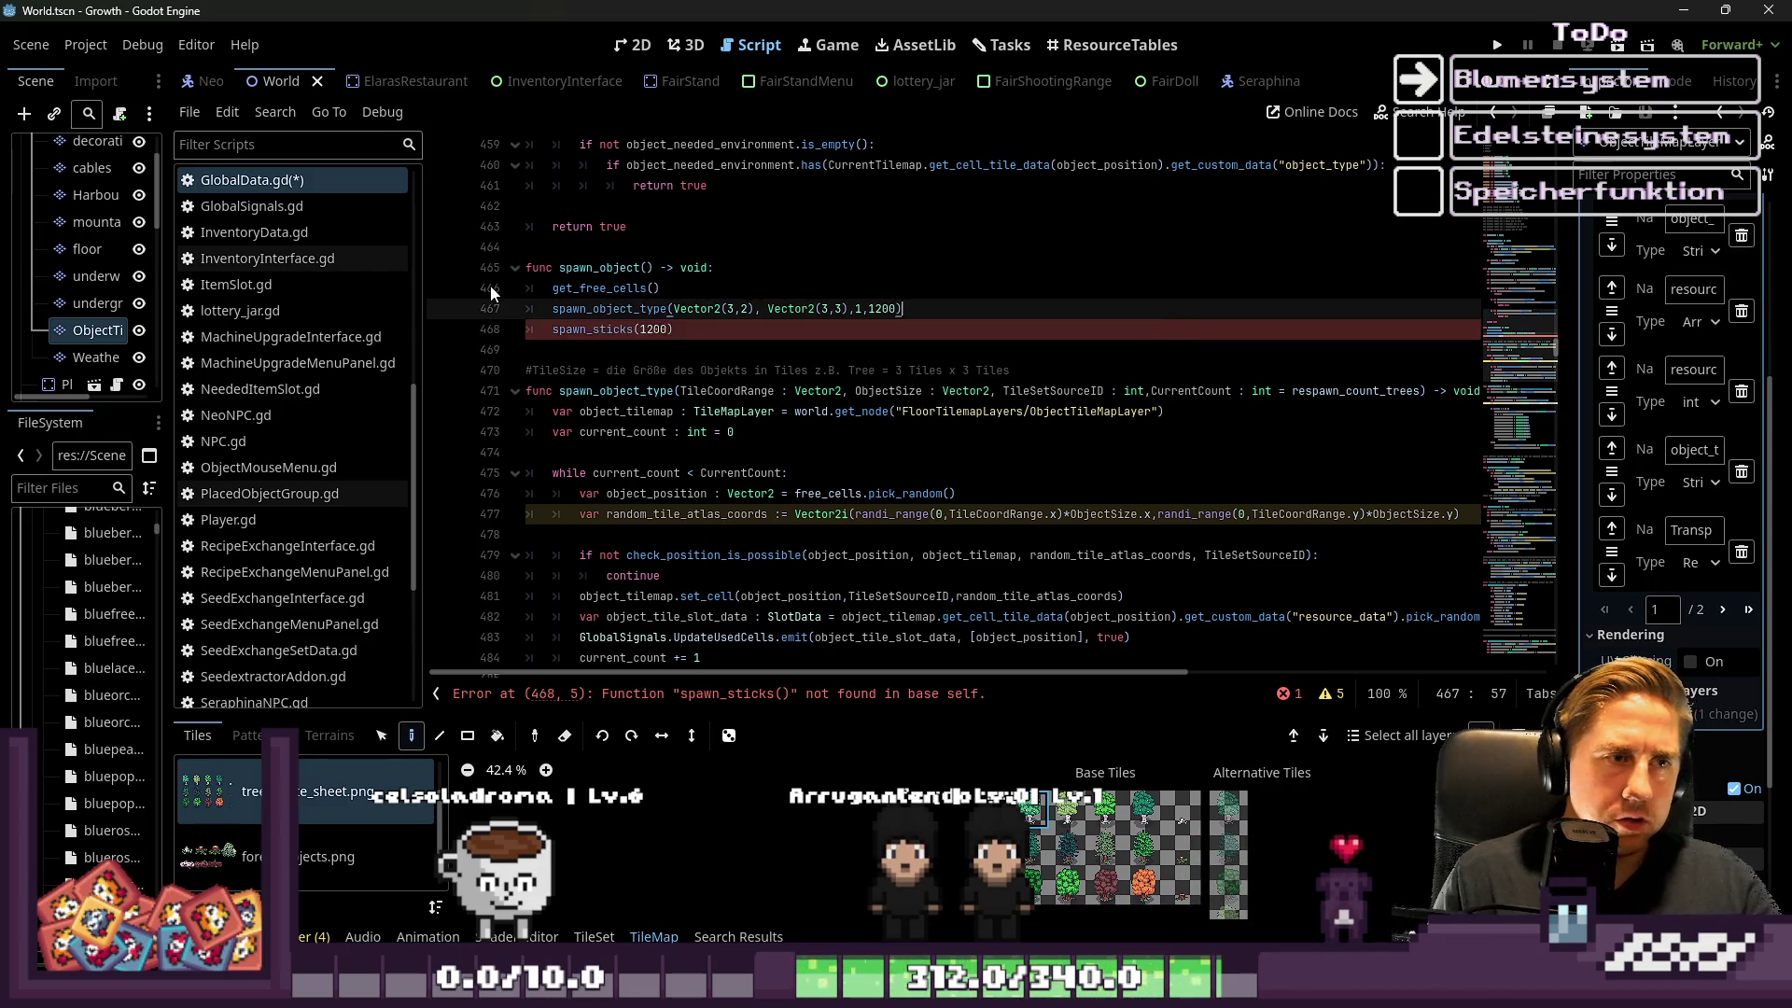
pyautogui.press('Down')
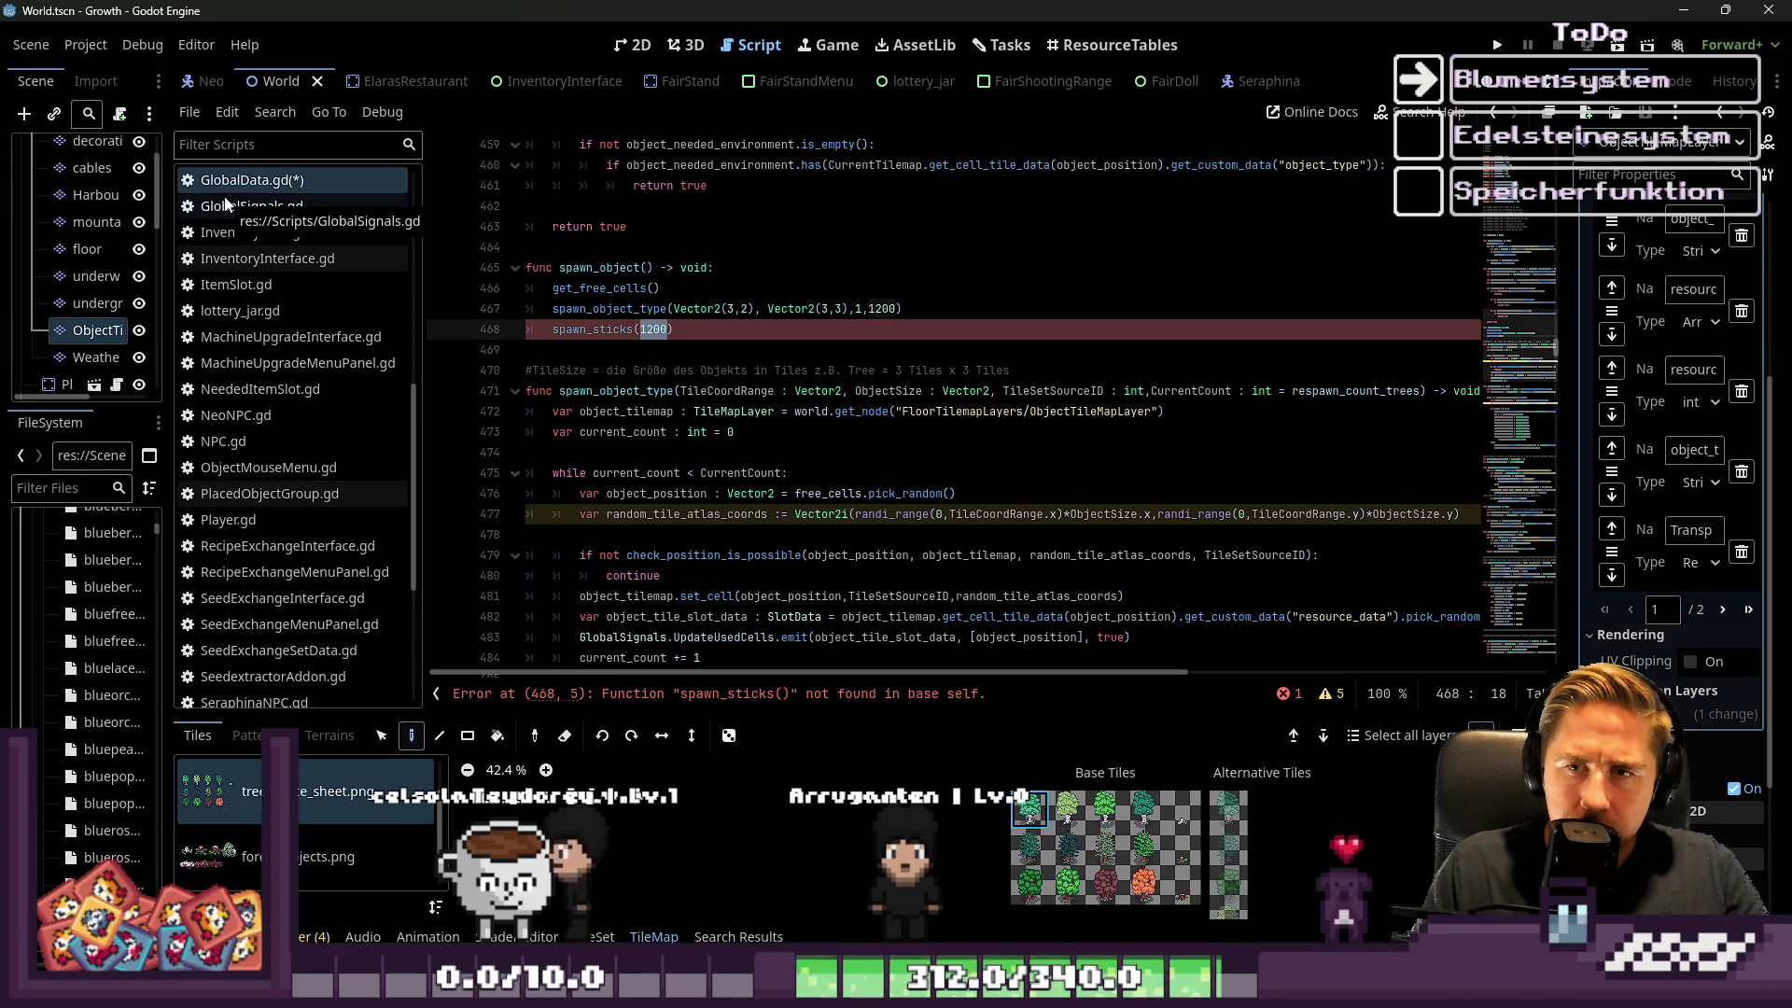
pyautogui.click(1120, 308)
pyautogui.press('Tab')
pyautogui.press('Tab')
# Add the comment '#Hier werden Bäume generiert' on line 467 and type Vector2 into spawn_sticks on line 468
pyautogui.write('à')
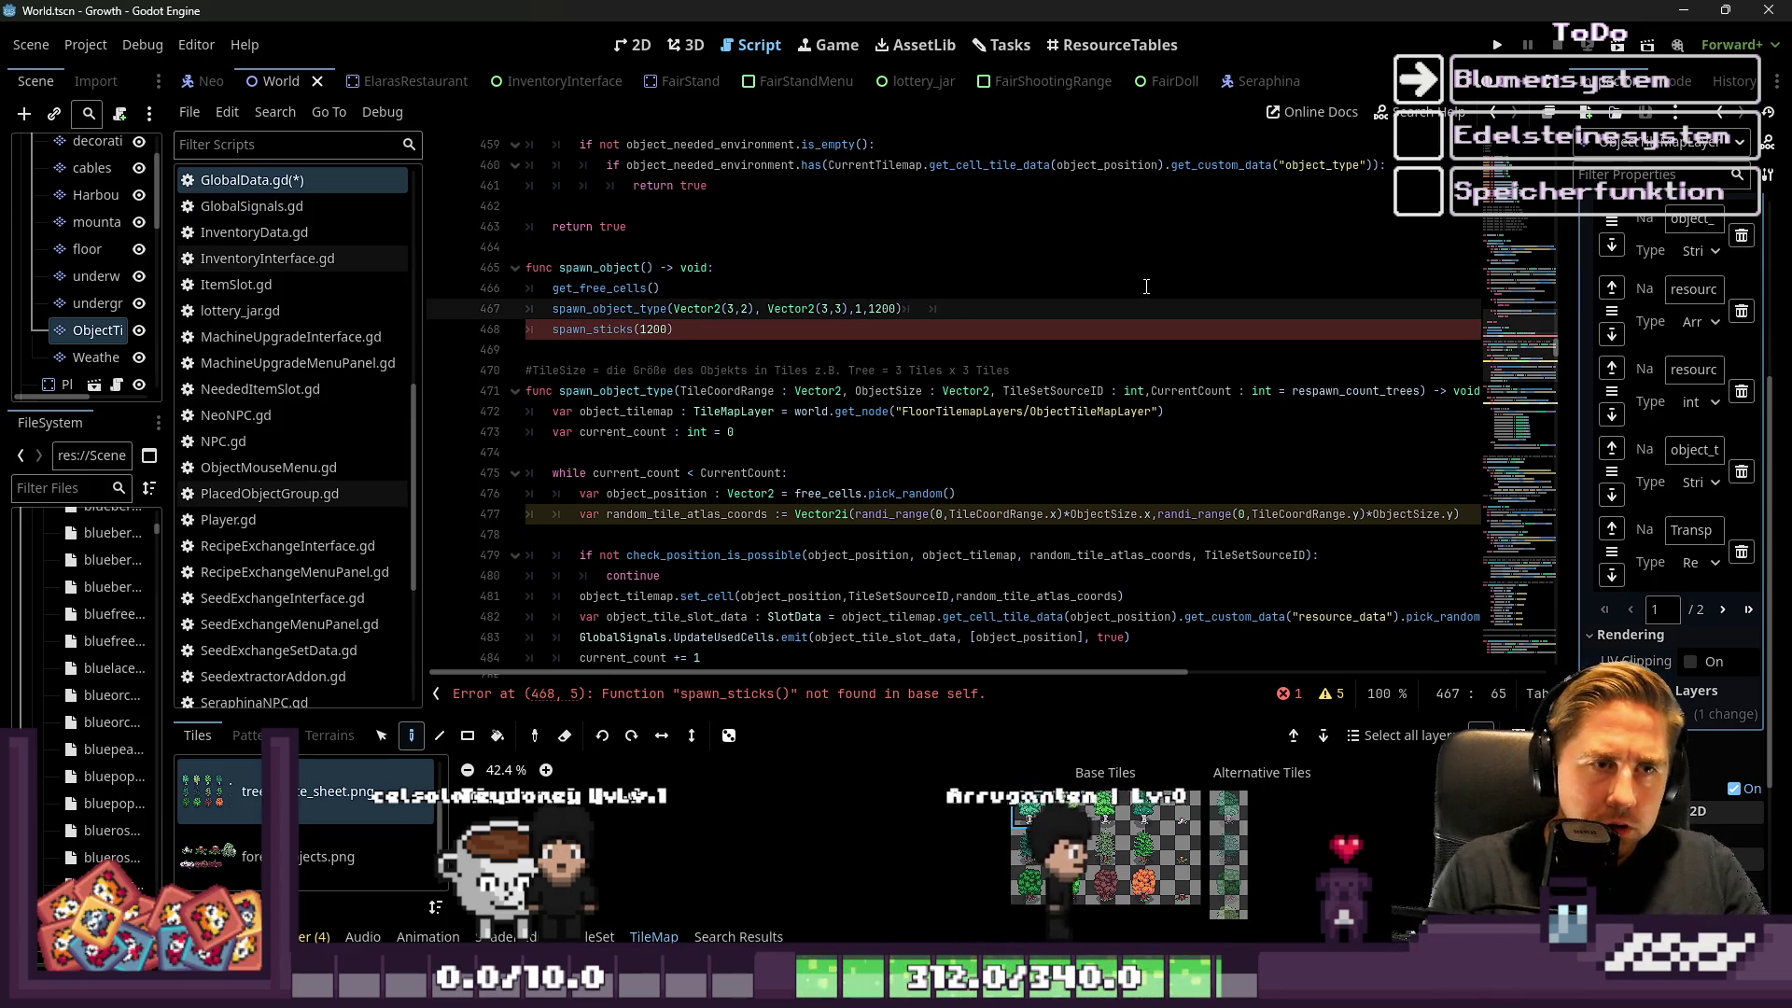
pyautogui.press('BackSpace')
pyautogui.write('#Hier werden Bäu')
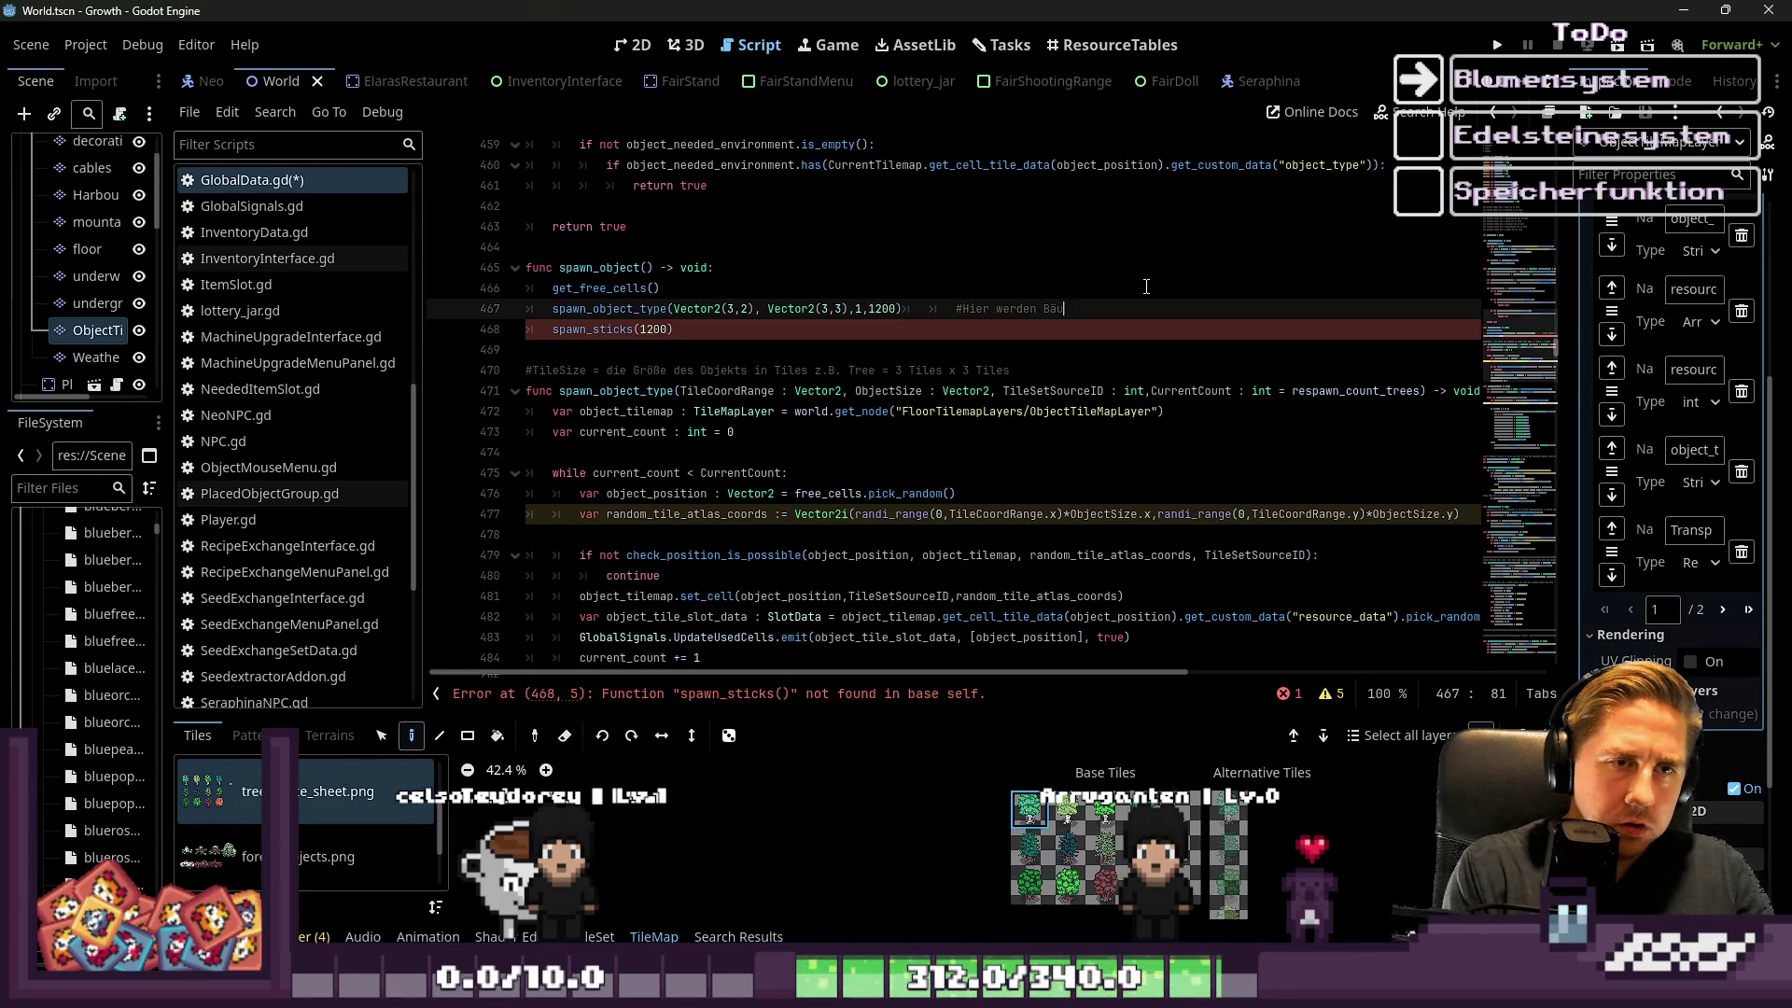
pyautogui.write('t')
pyautogui.press('Down')
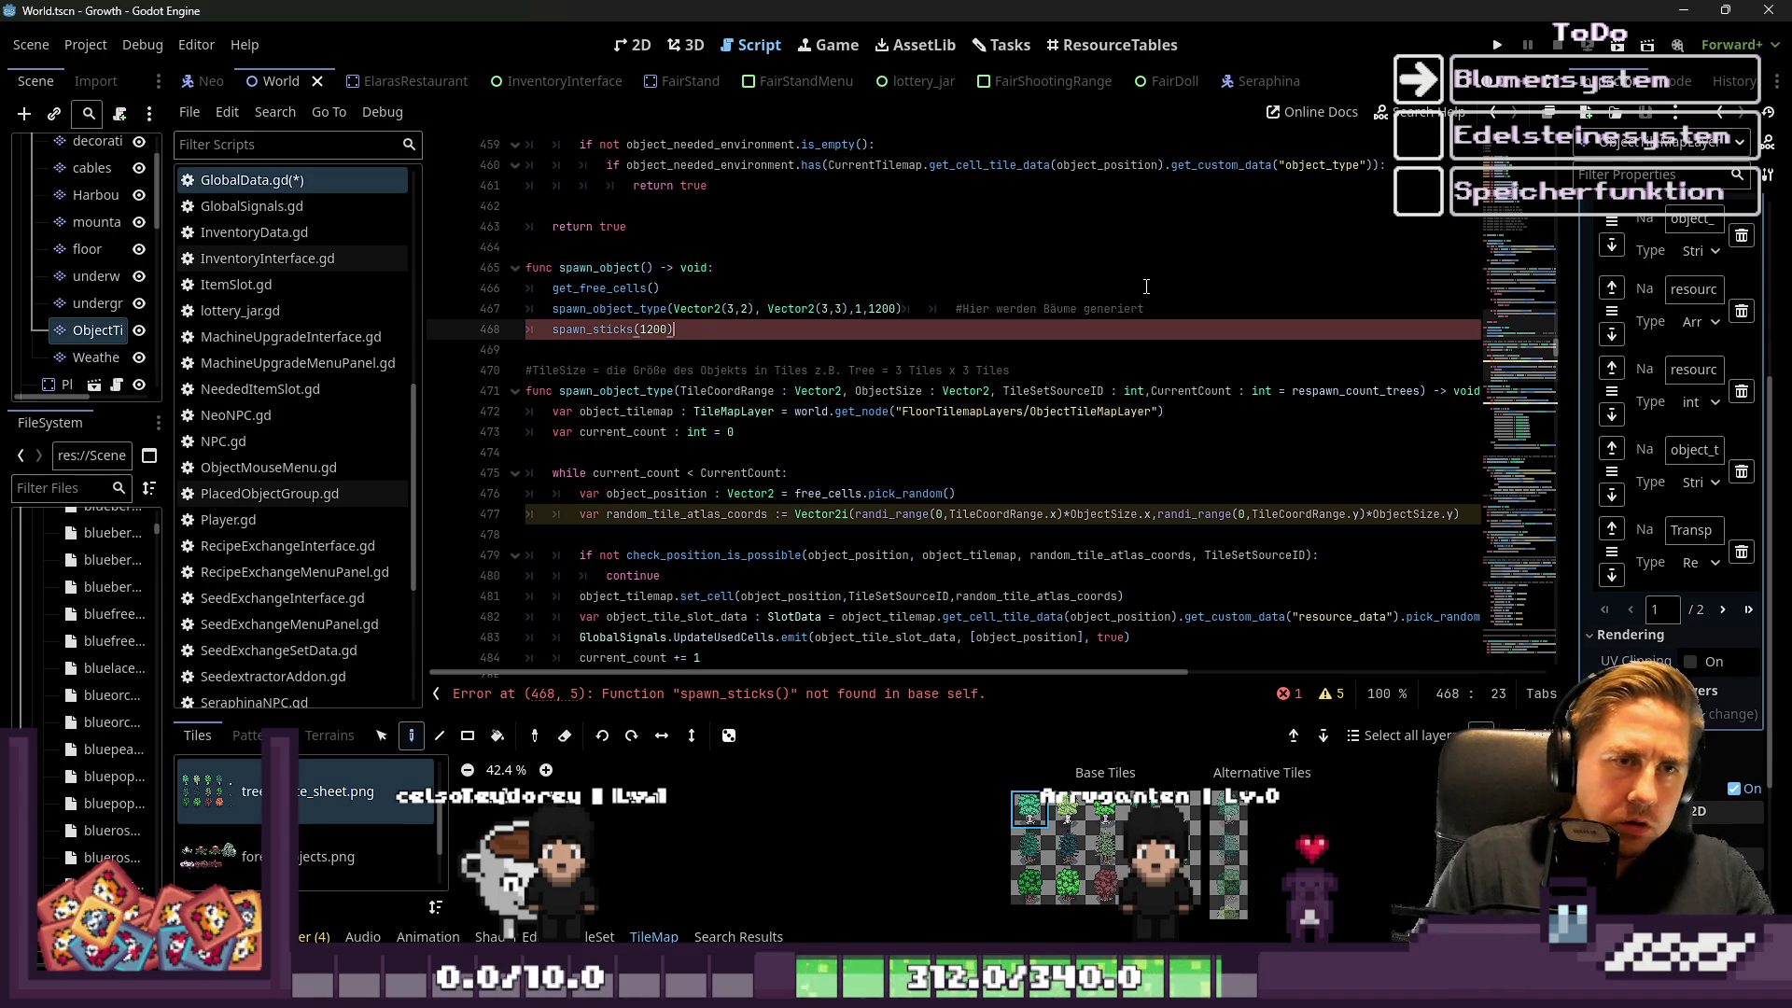
pyautogui.write('Vecto')
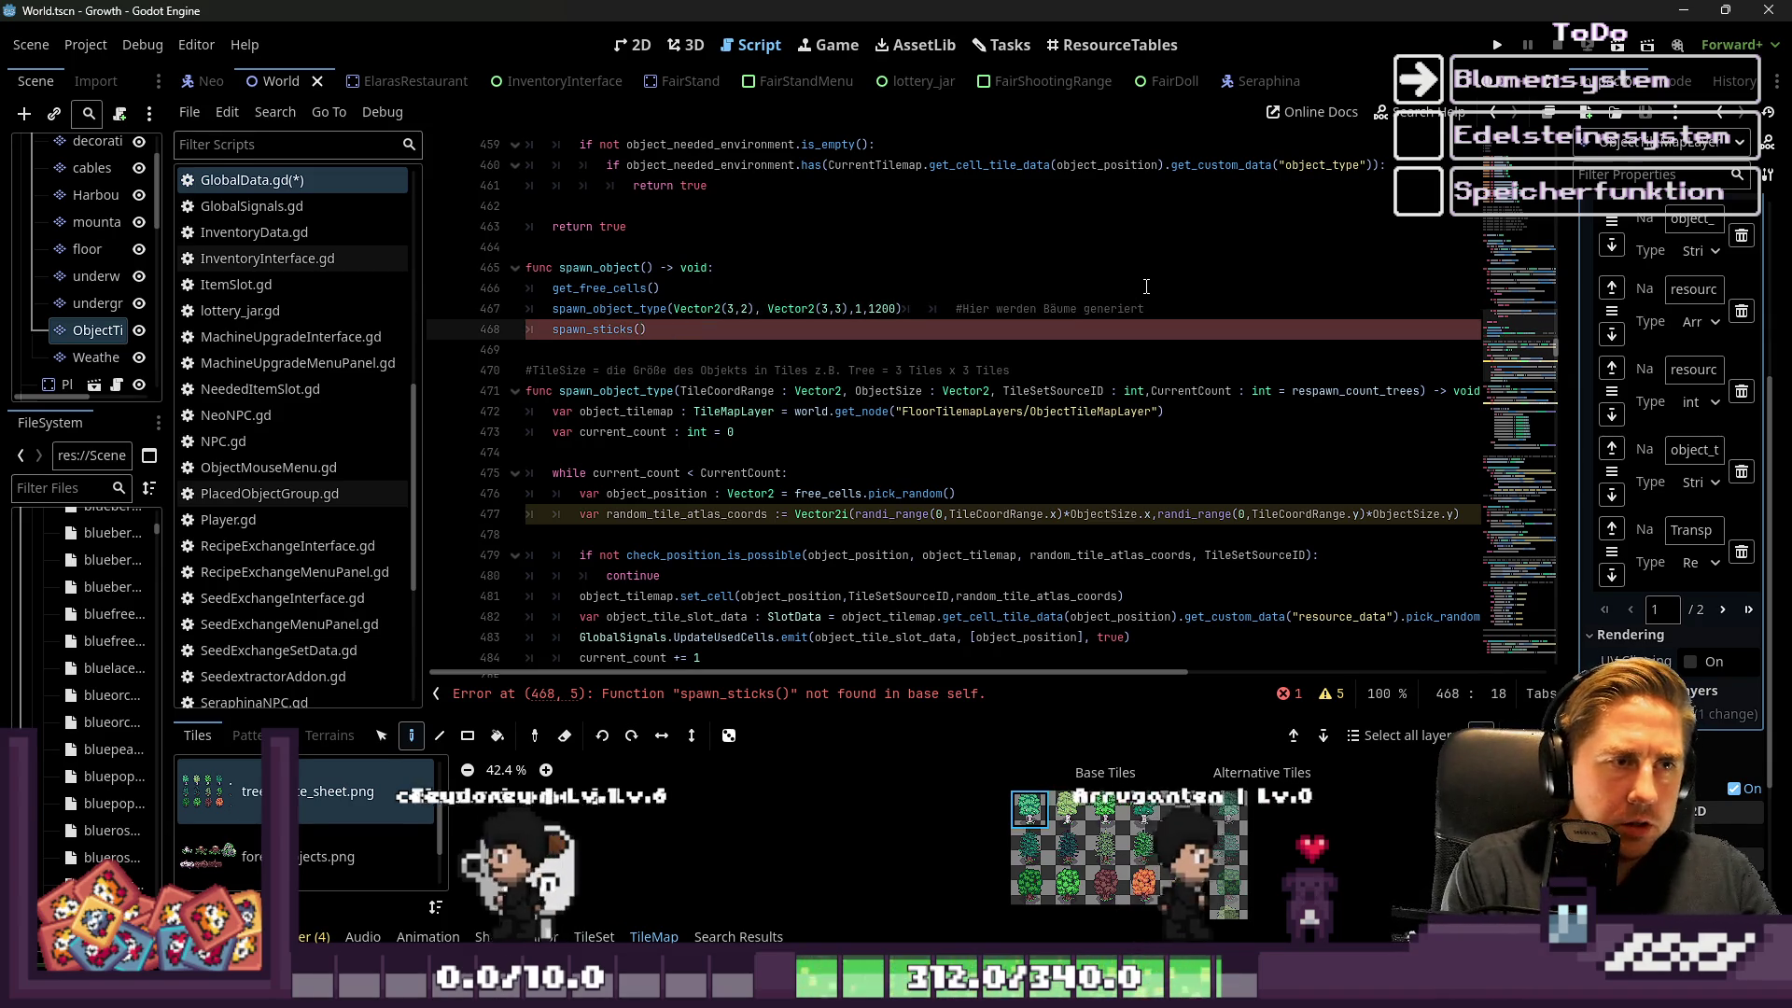
pyautogui.write('r2')
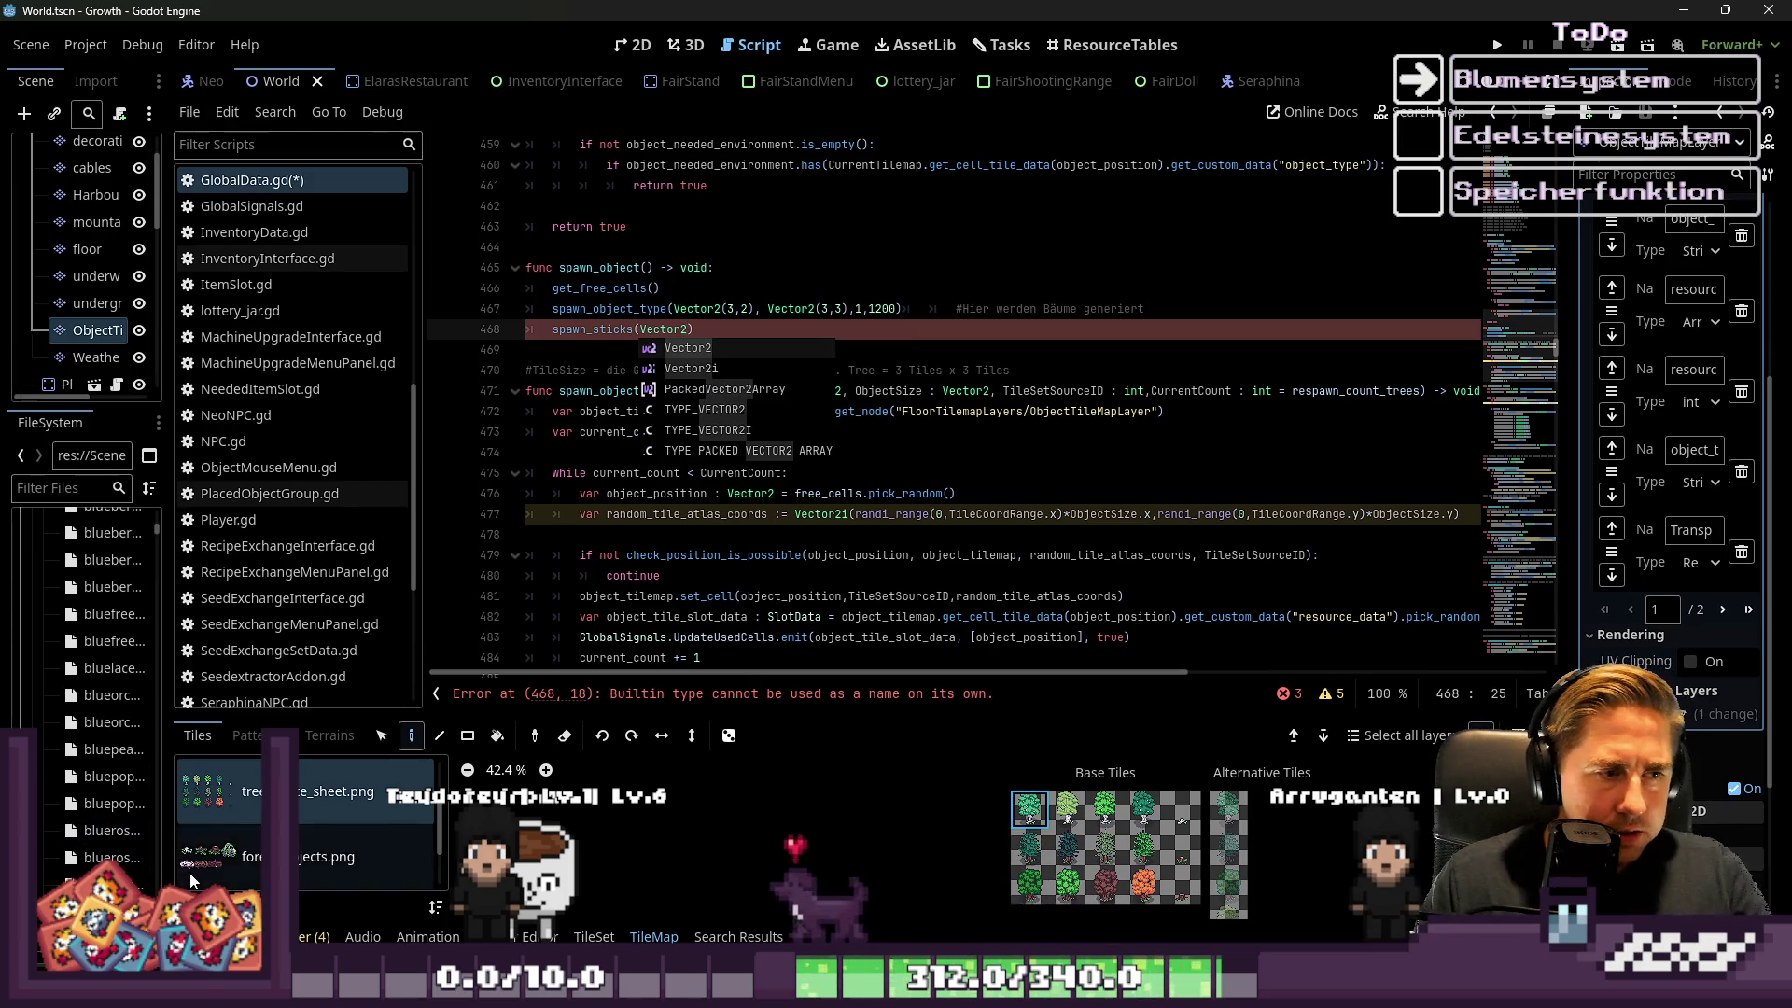
# Switch the TileMap source list to the object tileset and zoom its atlas
pyautogui.scroll(1, 305, 827)
pyautogui.click(304, 812)
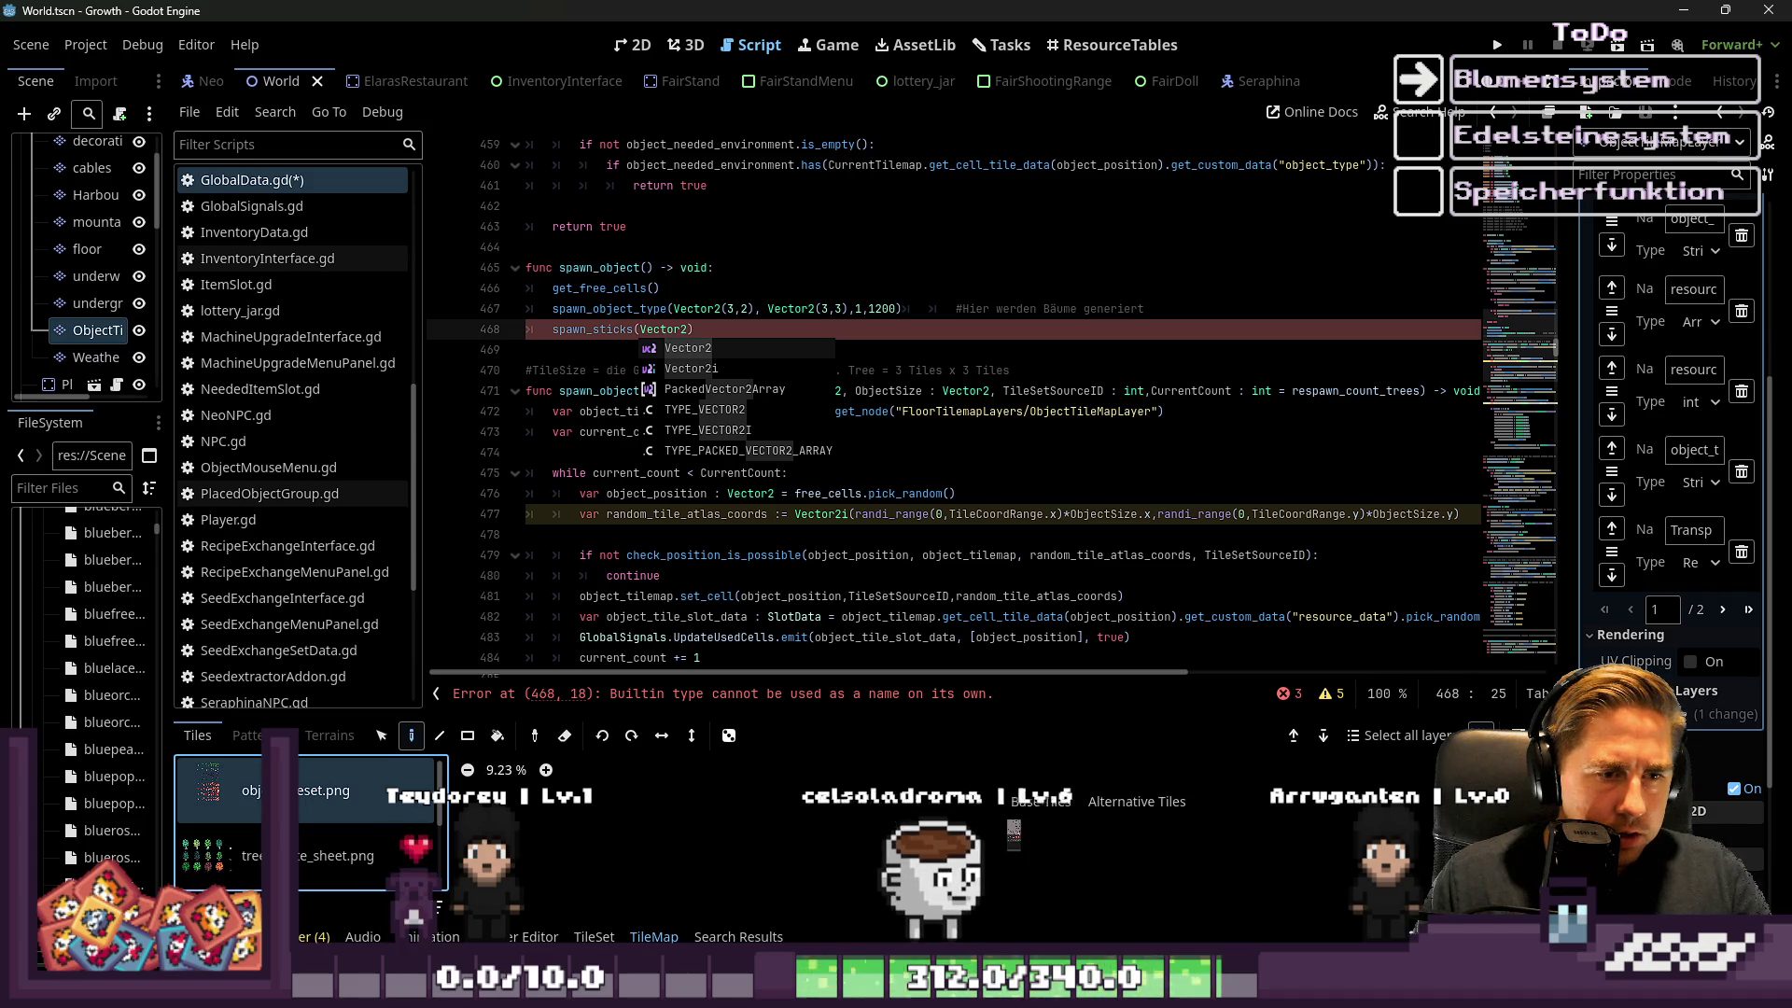
pyautogui.scroll(10, 1173, 793)
pyautogui.scroll(4, 1303, 780)
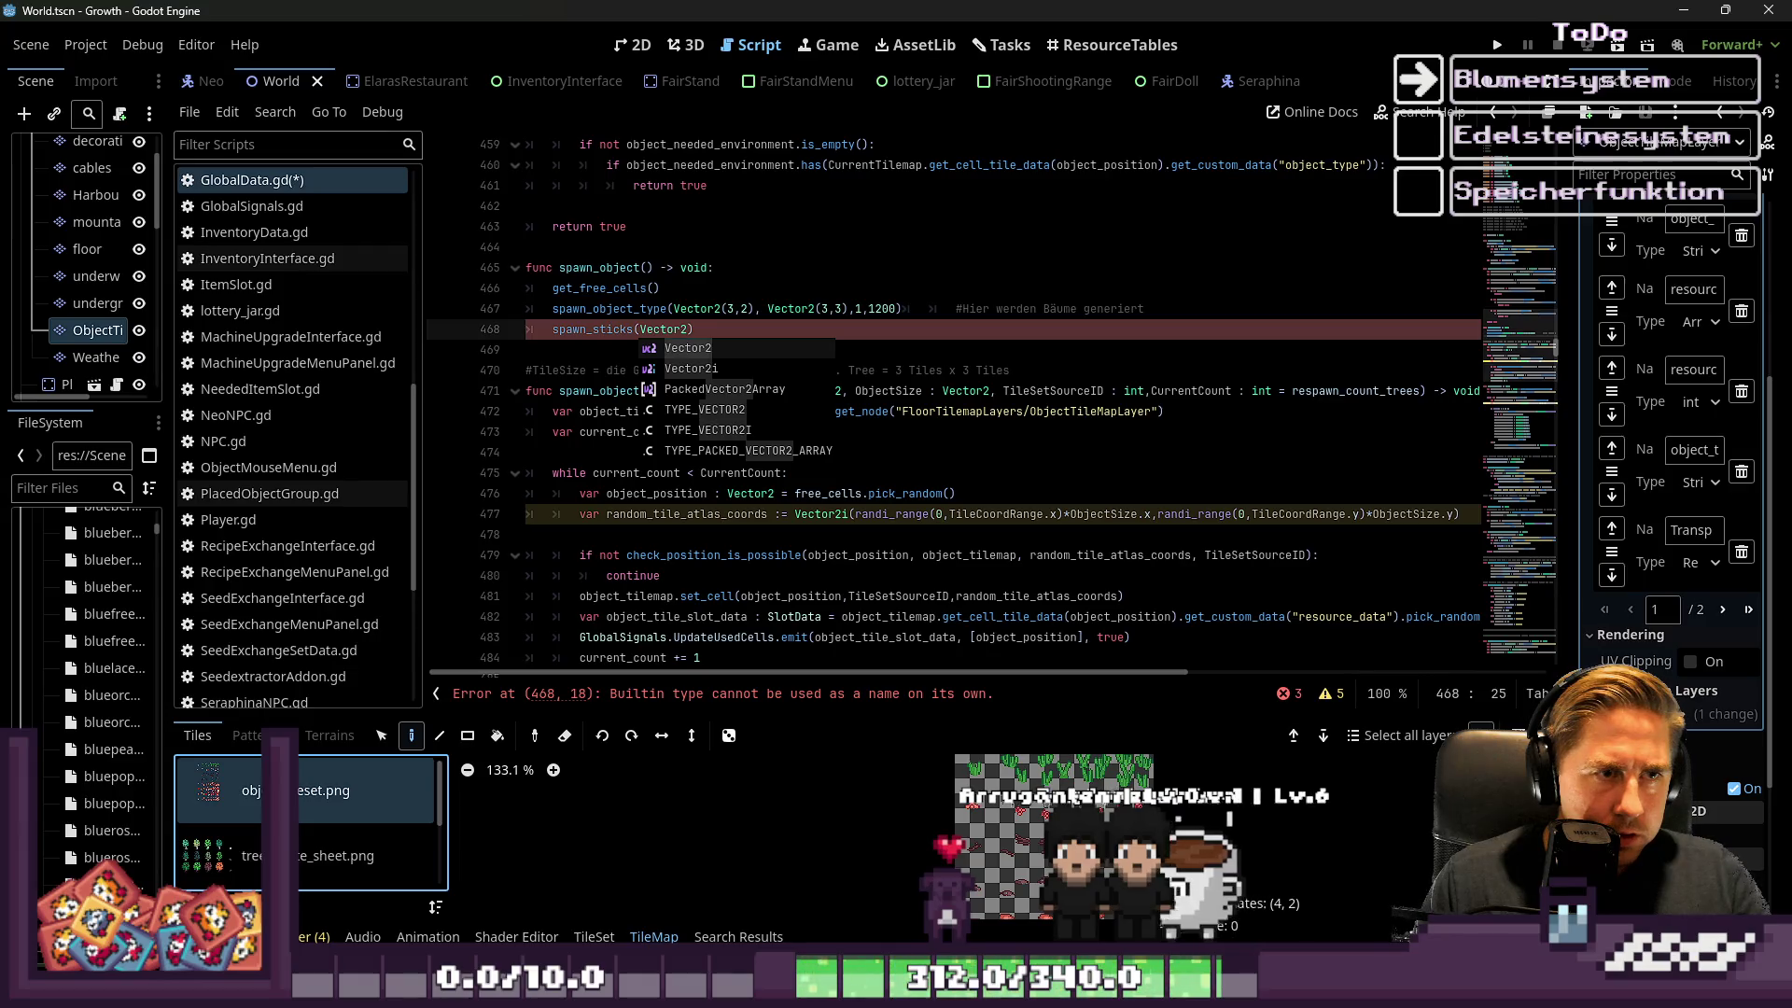
# Check the spawn_sticks(Vector2) line, then move down to line 473 in spawn_object_type
pyautogui.click(664, 328)
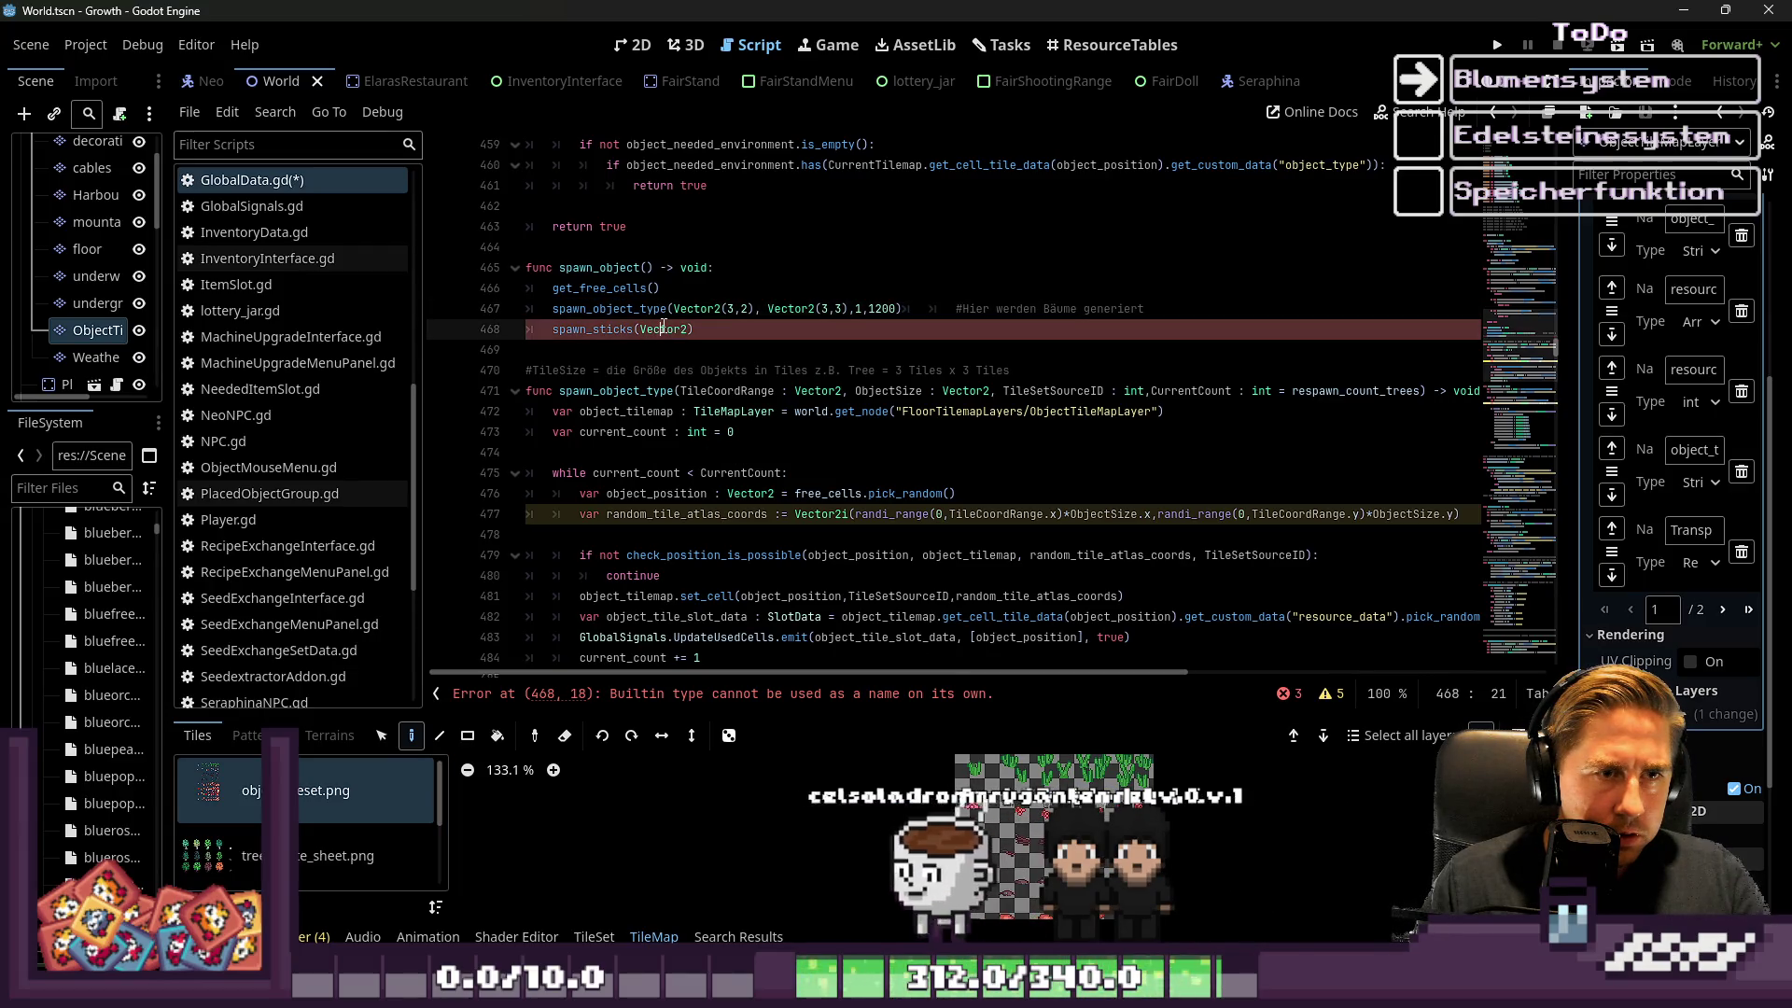
pyautogui.click(832, 324)
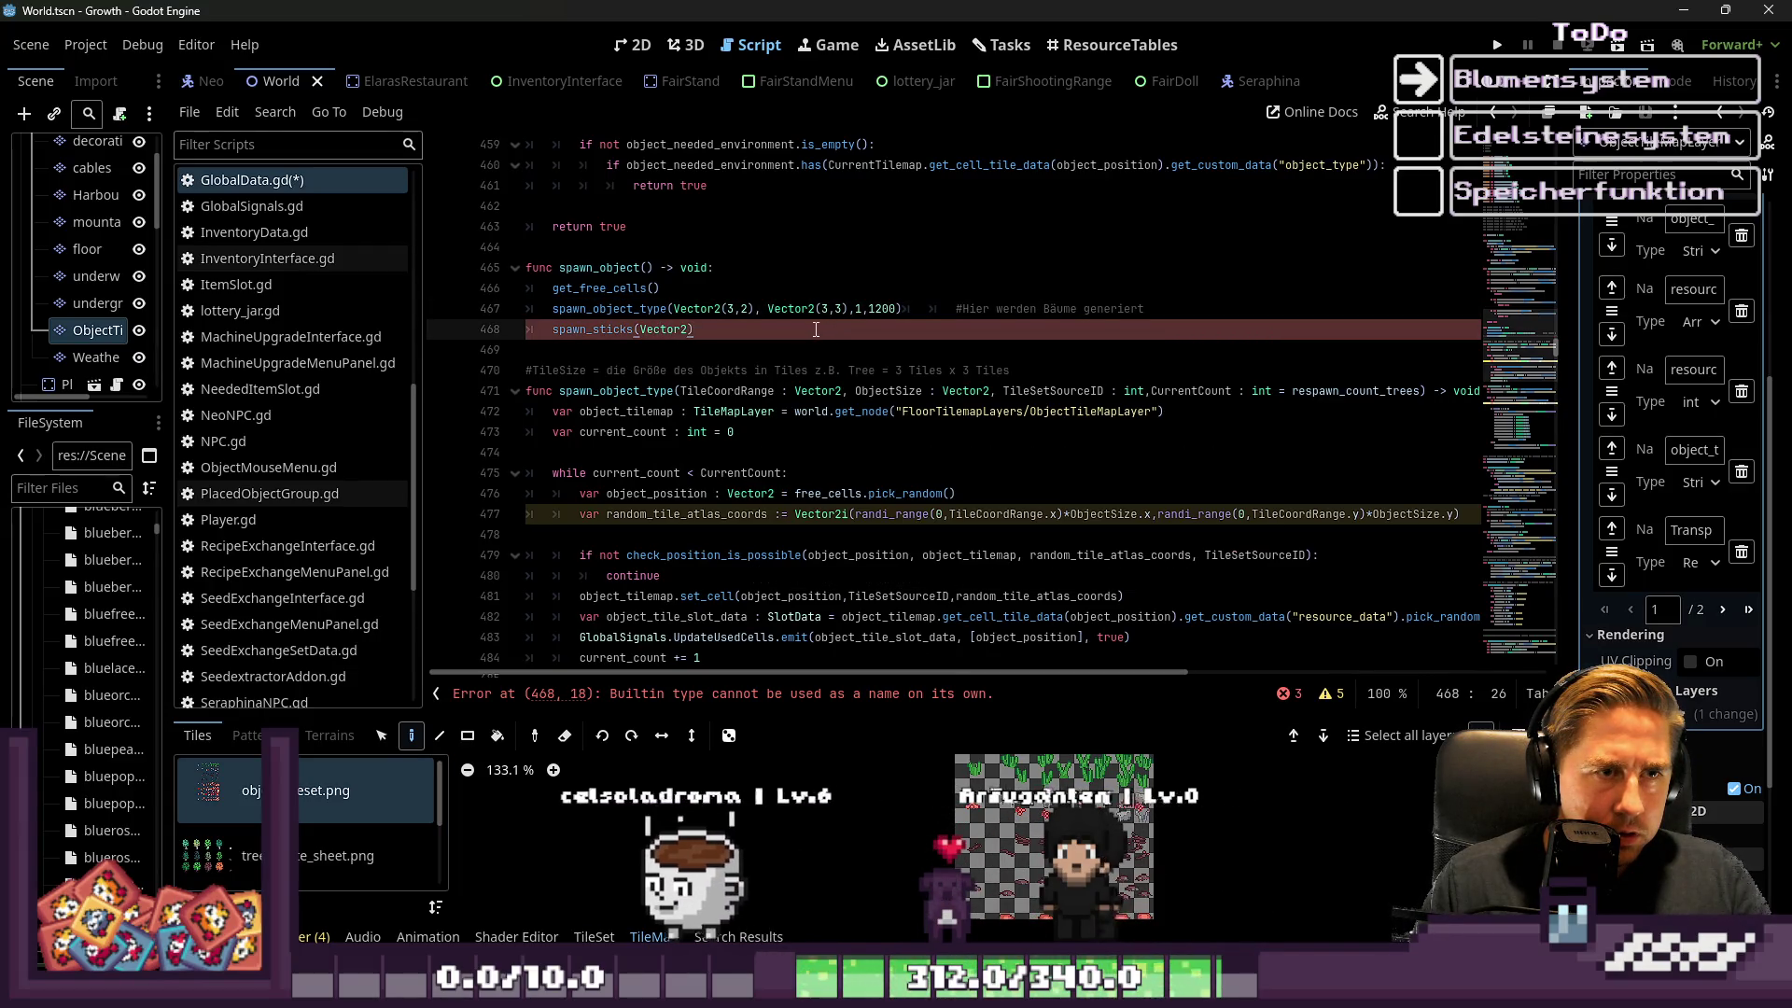
pyautogui.scroll(-2, 866, 368)
pyautogui.click(936, 319)
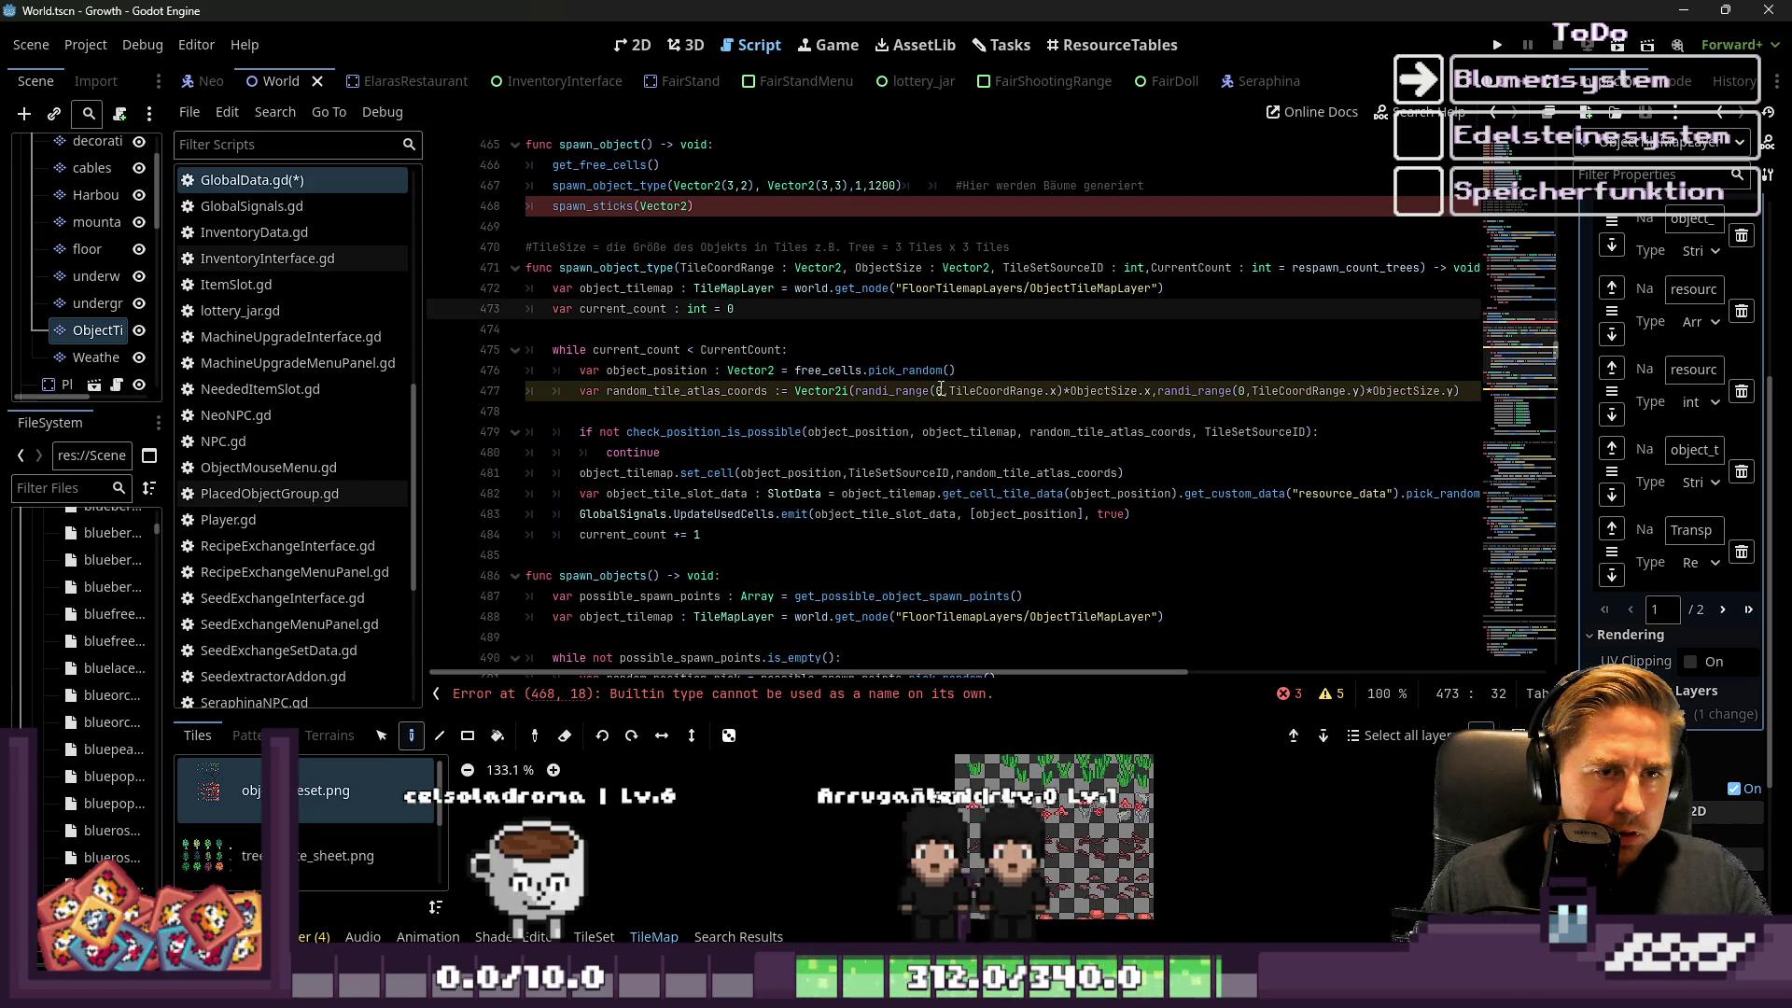
pyautogui.click(1247, 389)
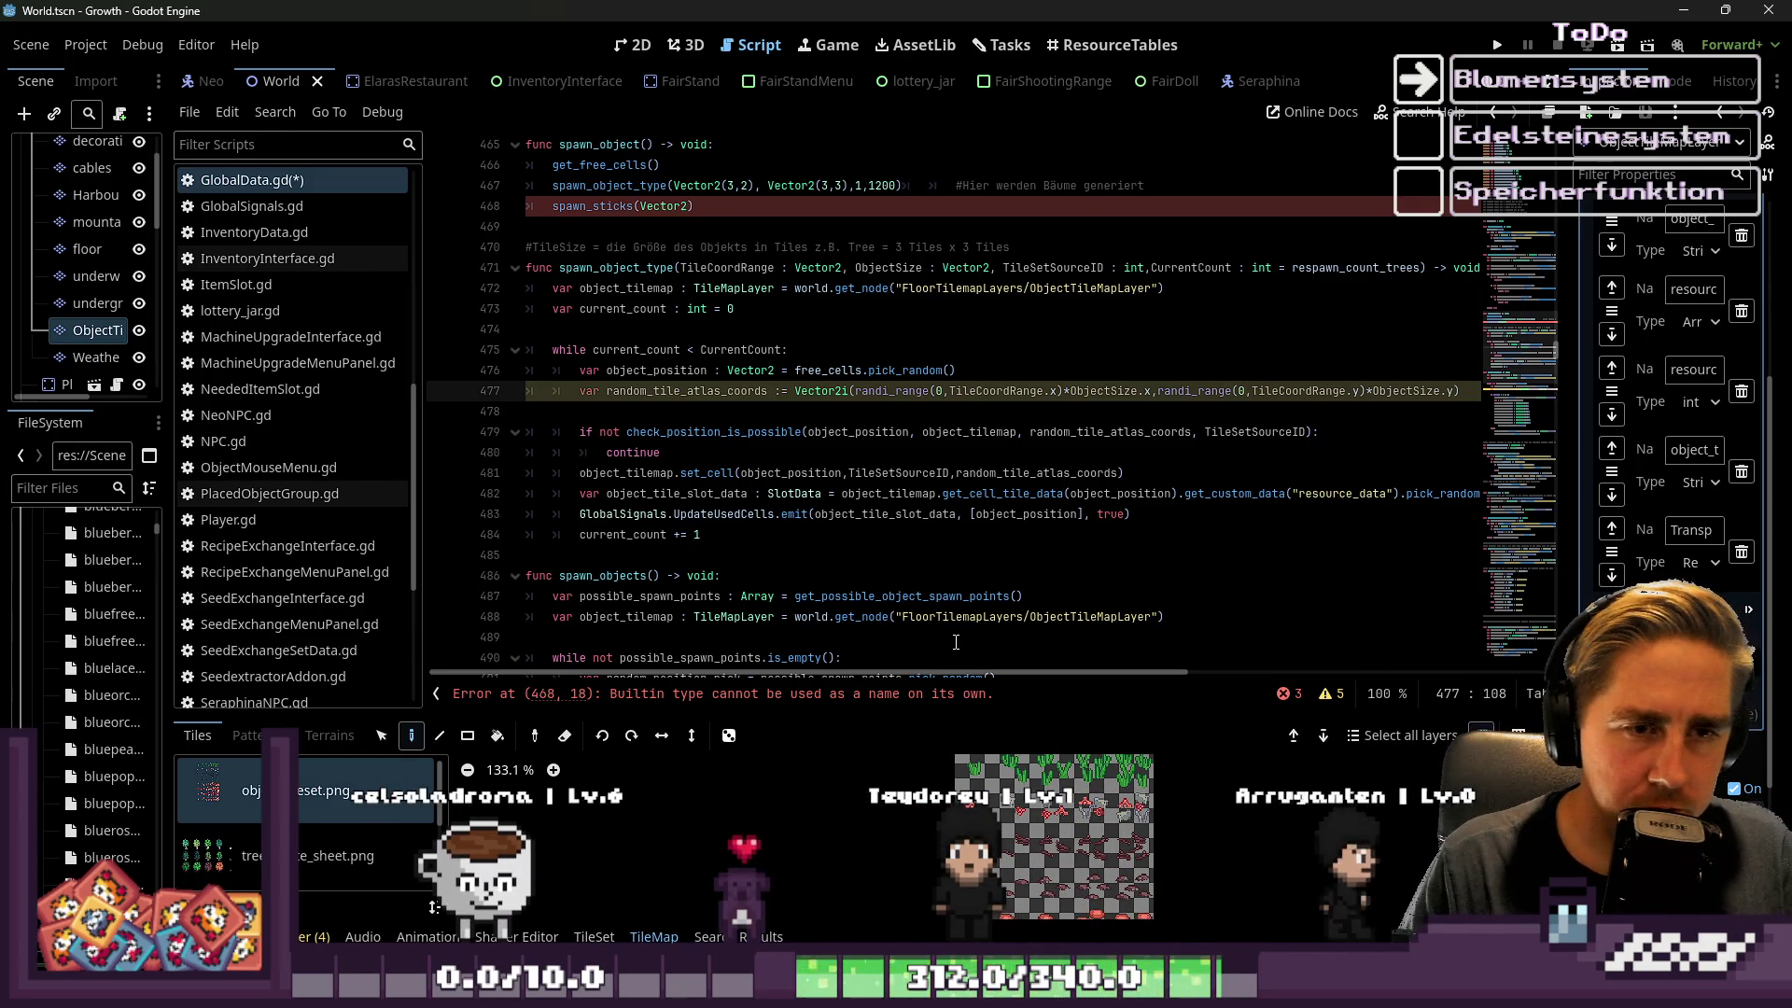
pyautogui.click(941, 409)
pyautogui.click(953, 391)
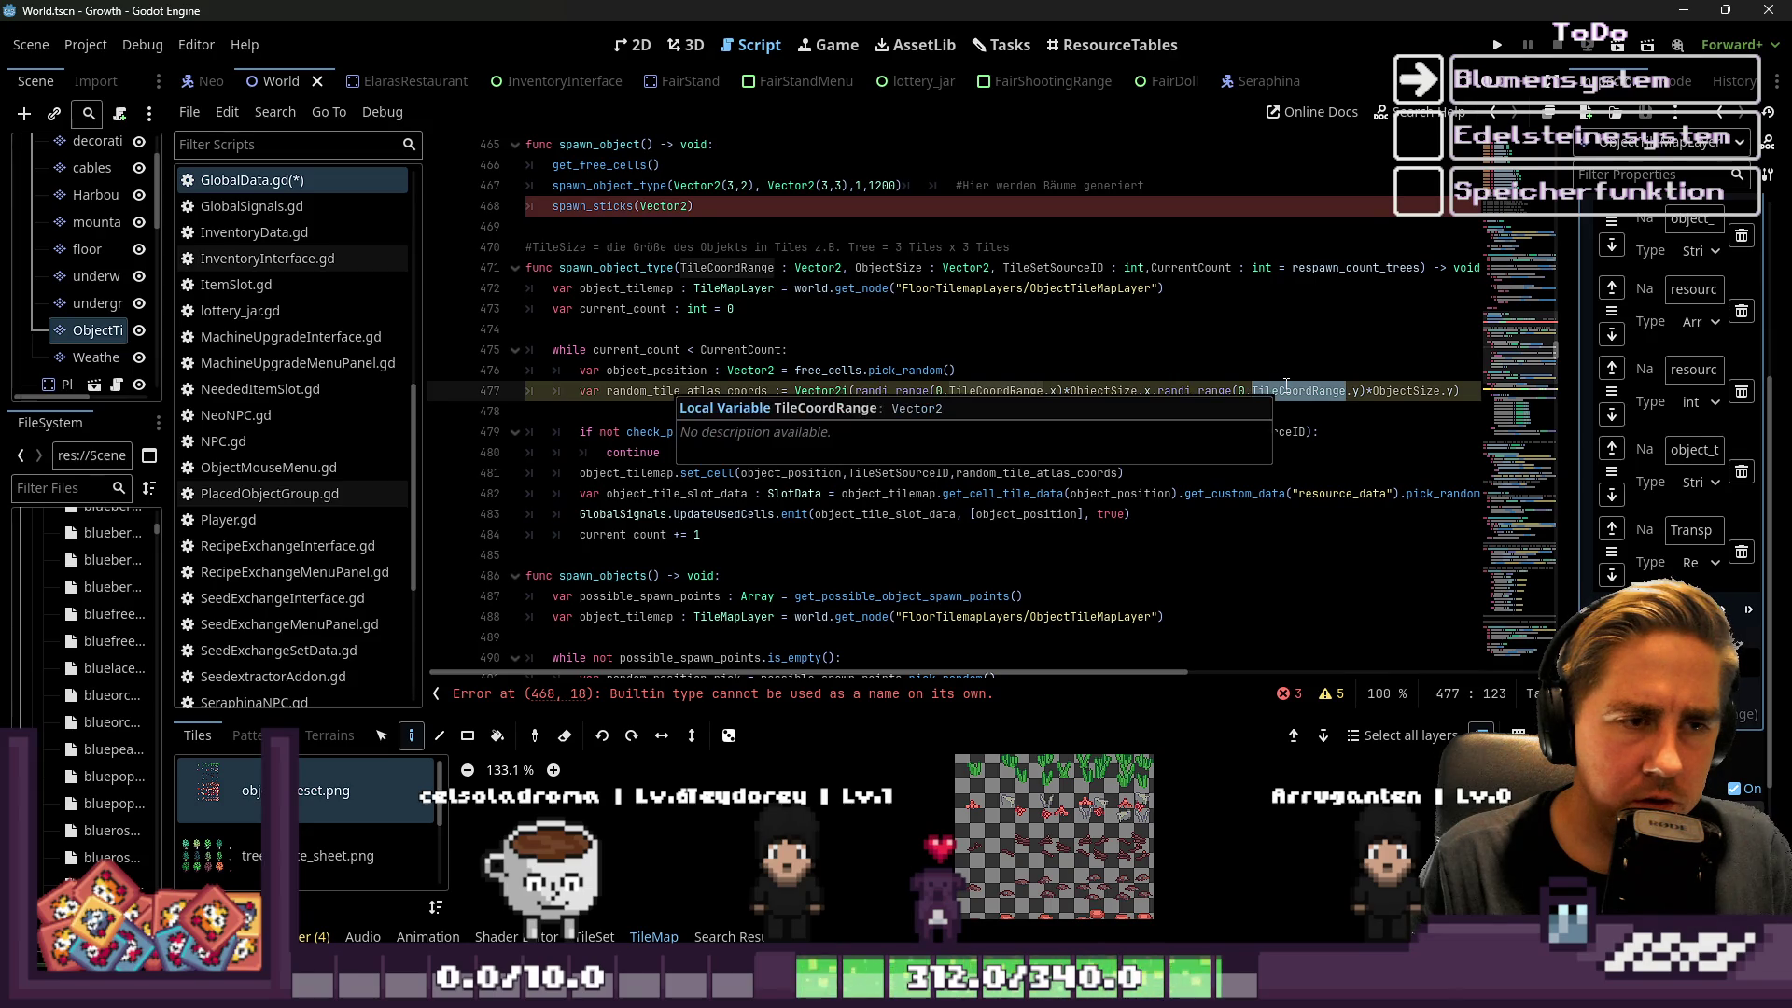
pyautogui.click(861, 350)
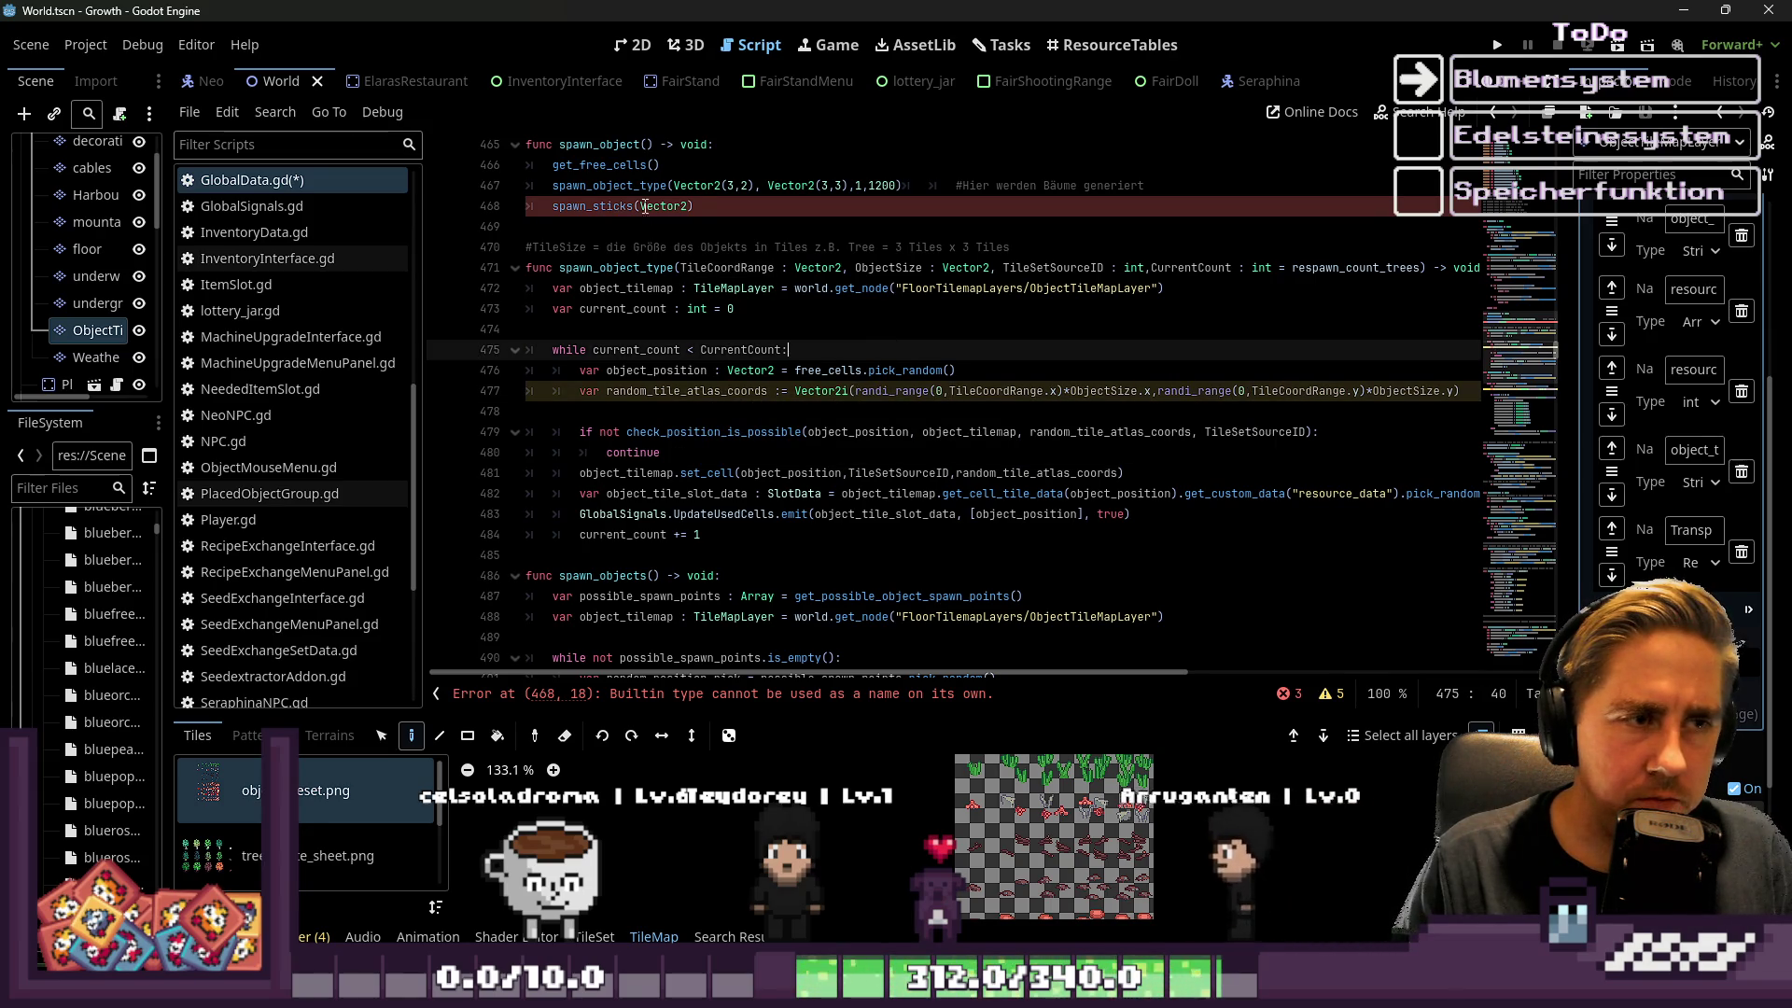
pyautogui.click(689, 206)
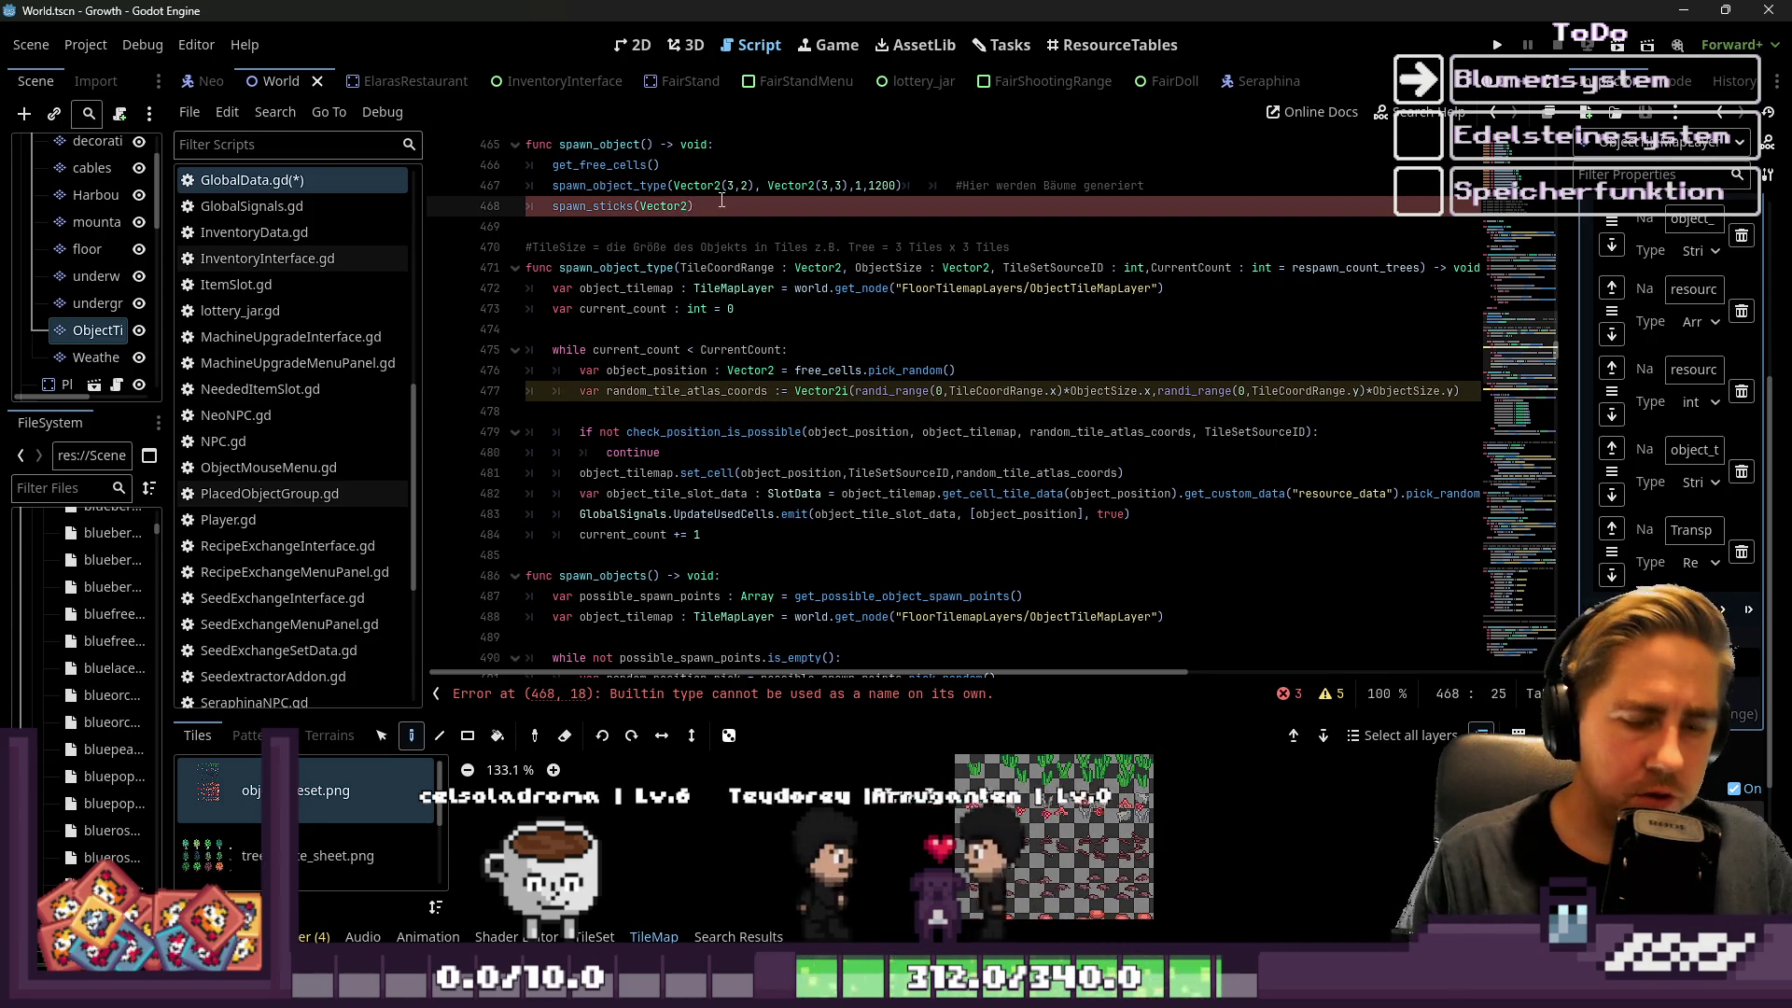
pyautogui.write('(')
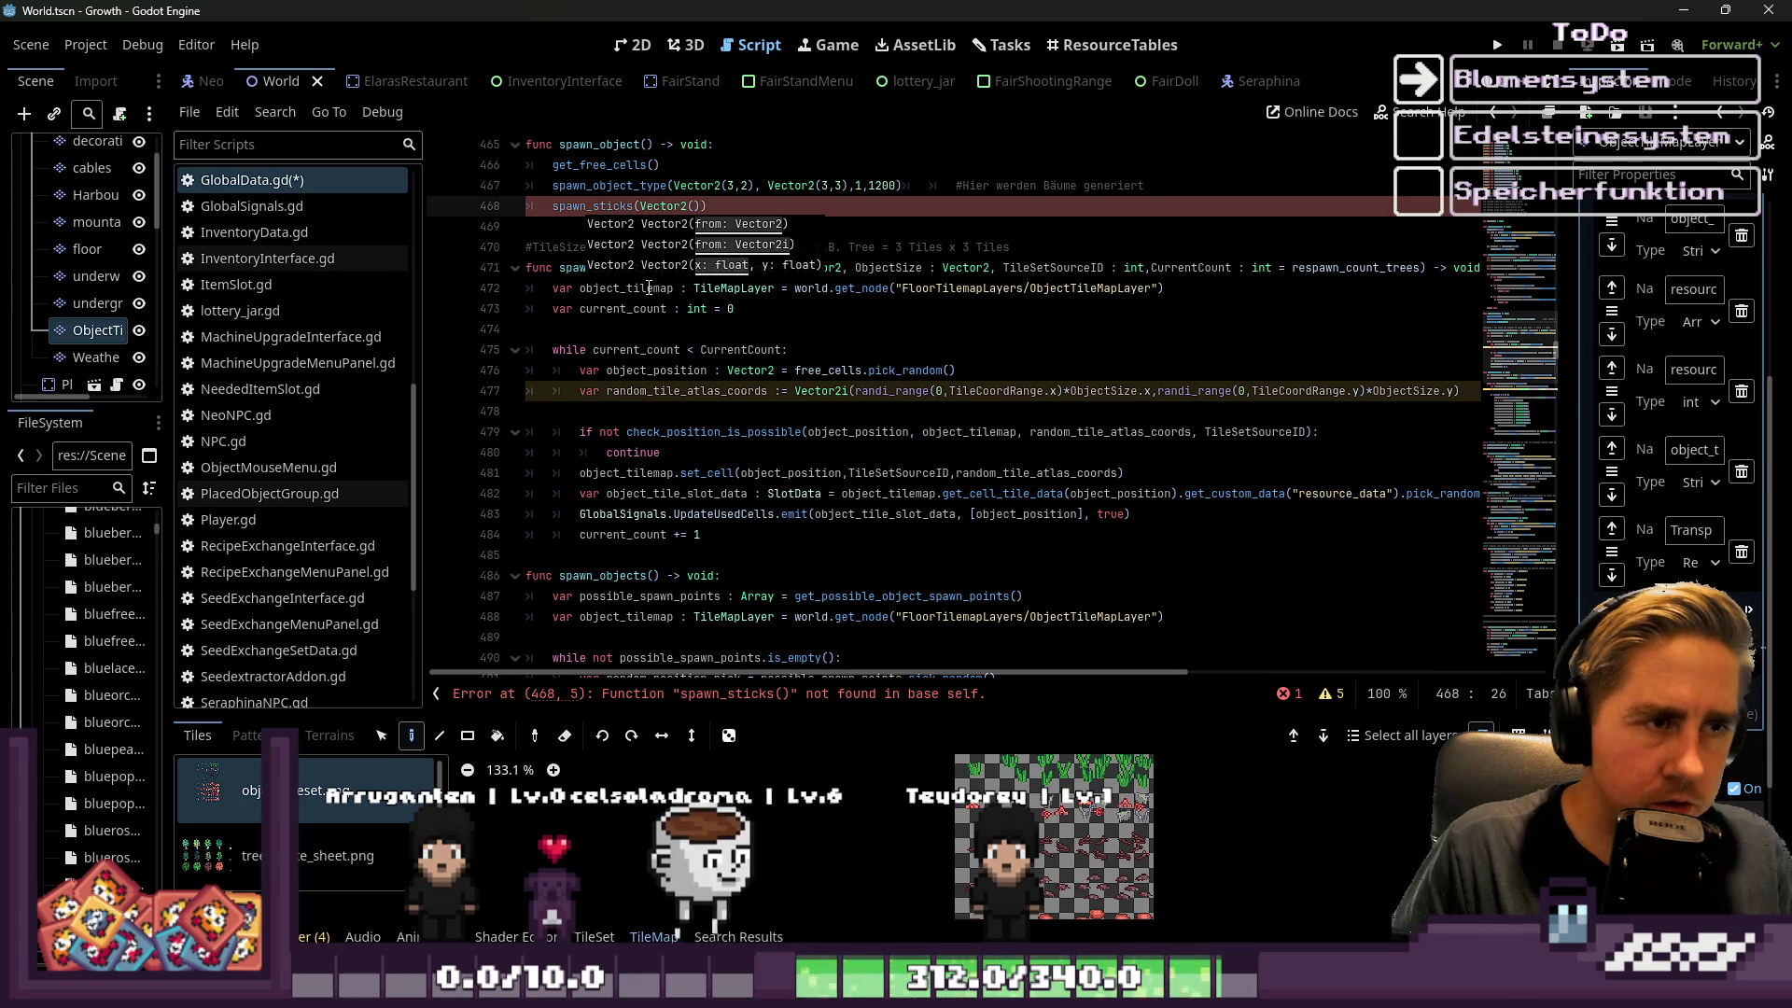
# Make line 468 read spawn_sticks(Vector2(4,)) and enlarge the TileMap panel below the code
pyautogui.write('4')
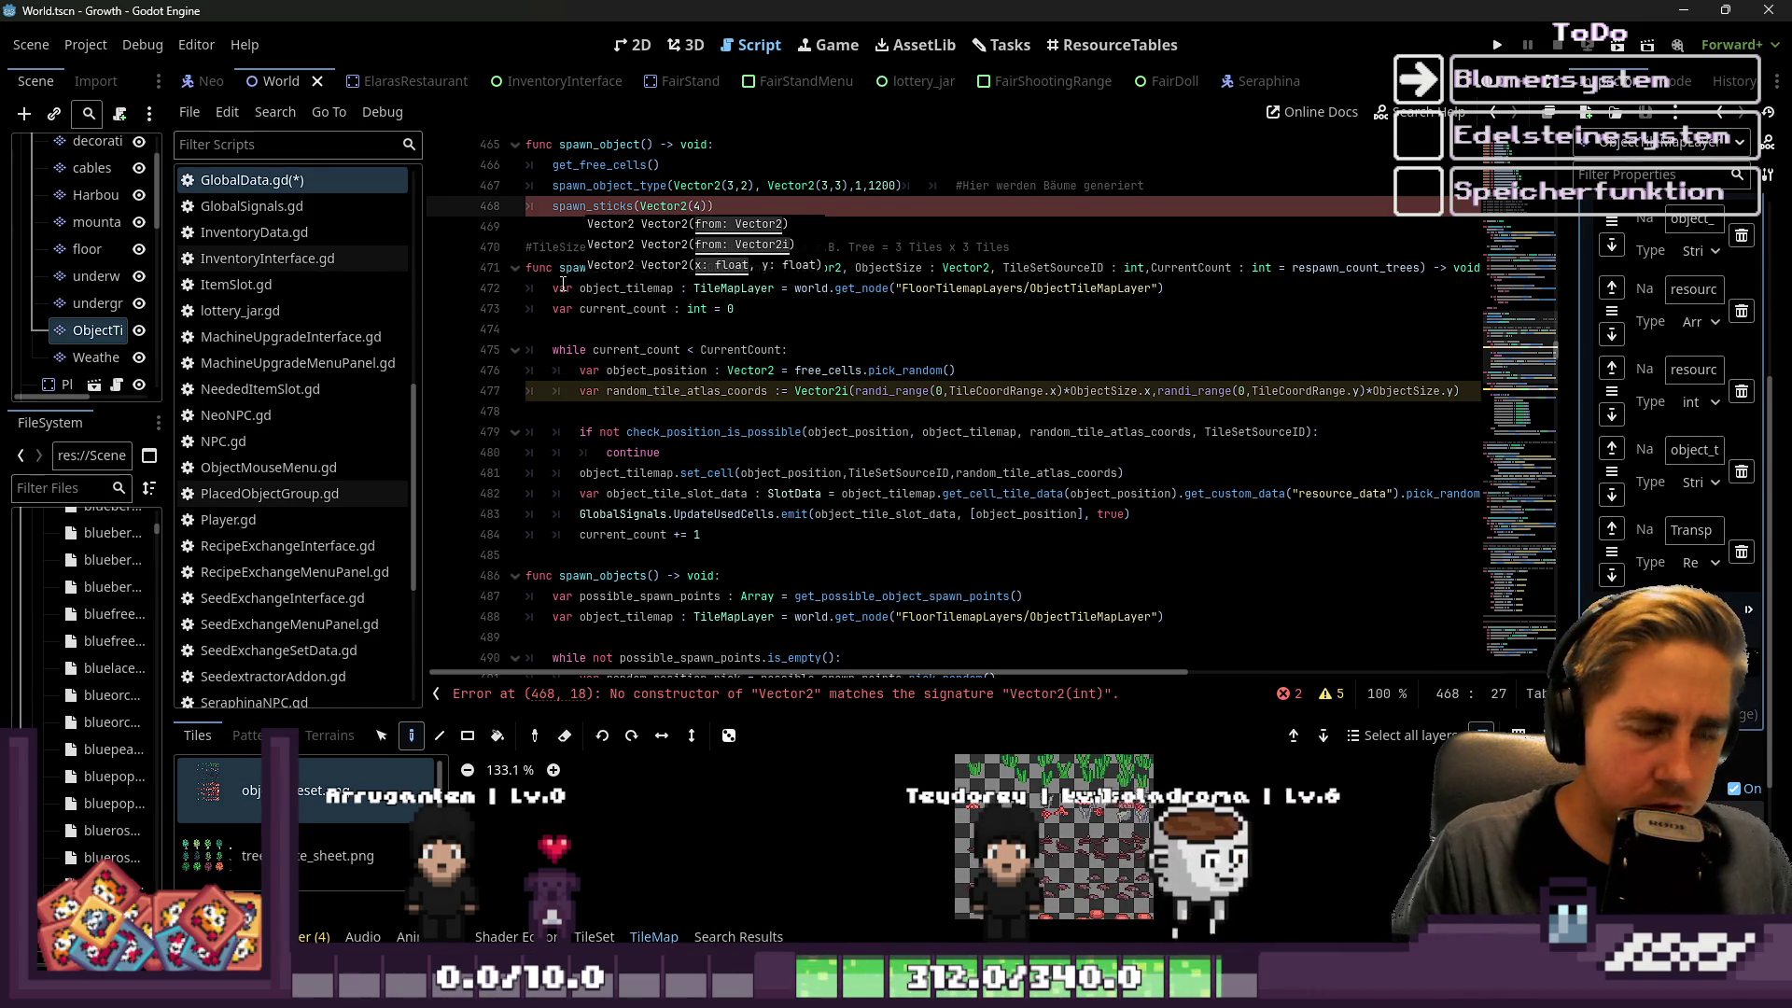
pyautogui.write(',')
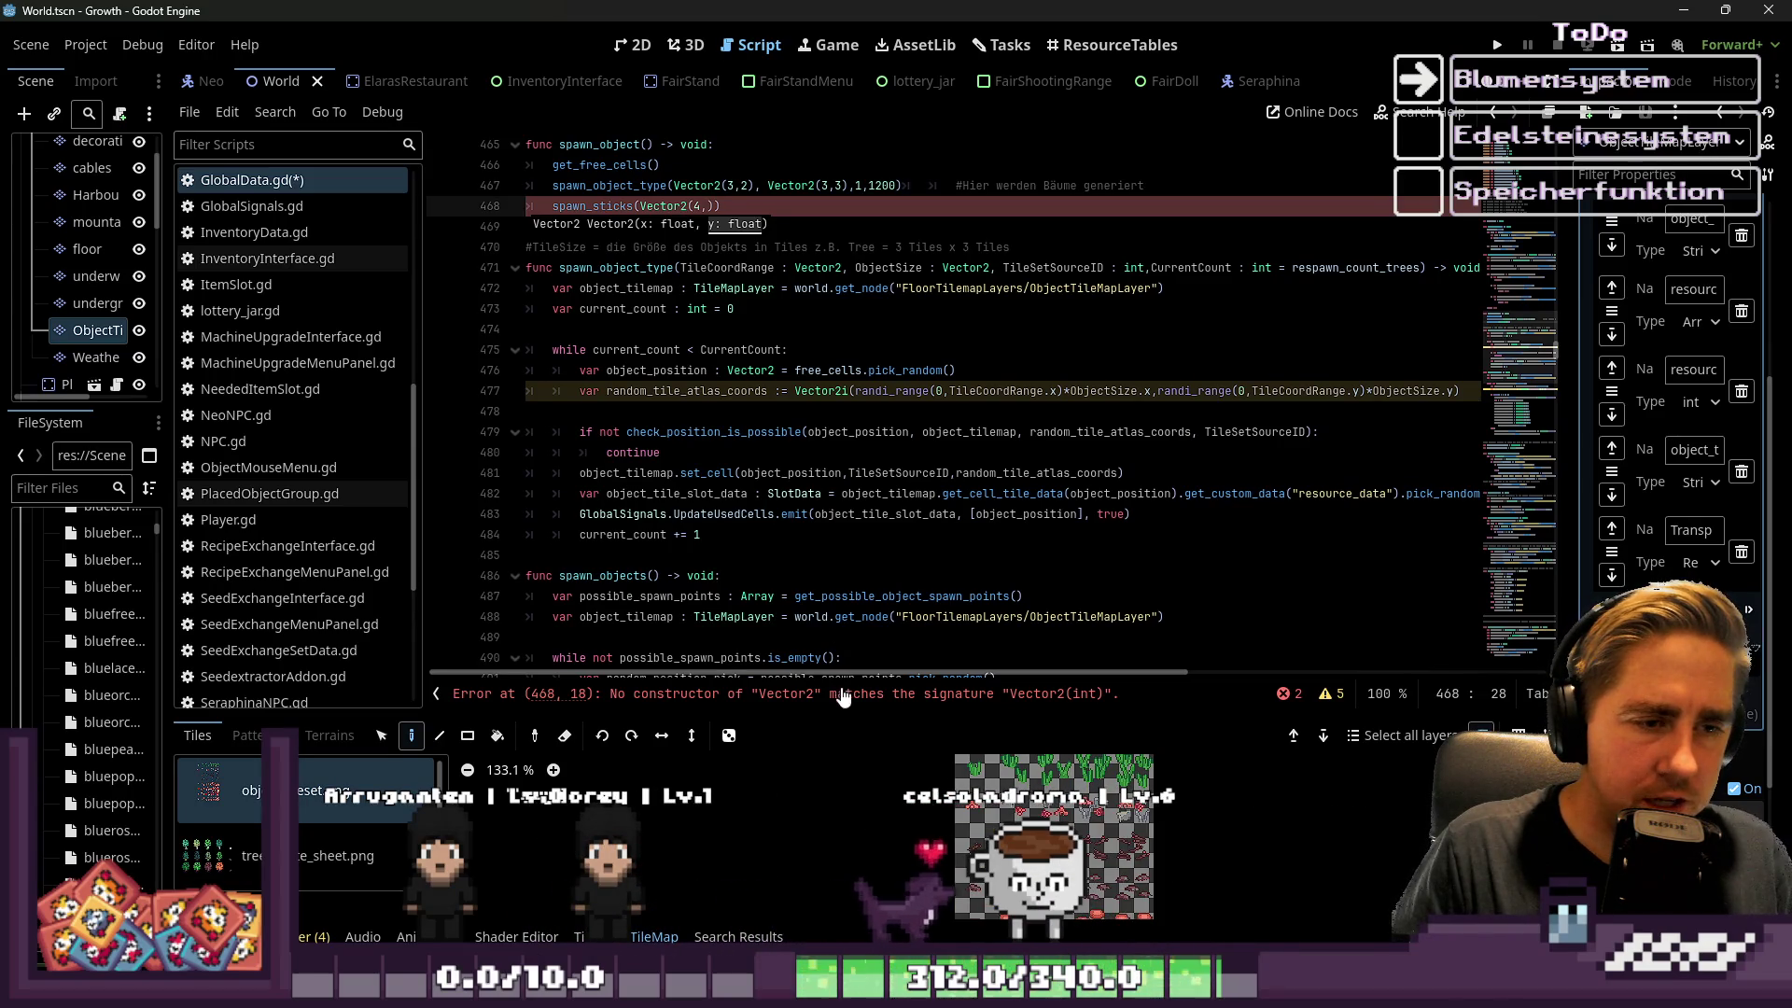
pyautogui.moveTo(859, 709); pyautogui.dragTo(860, 583)
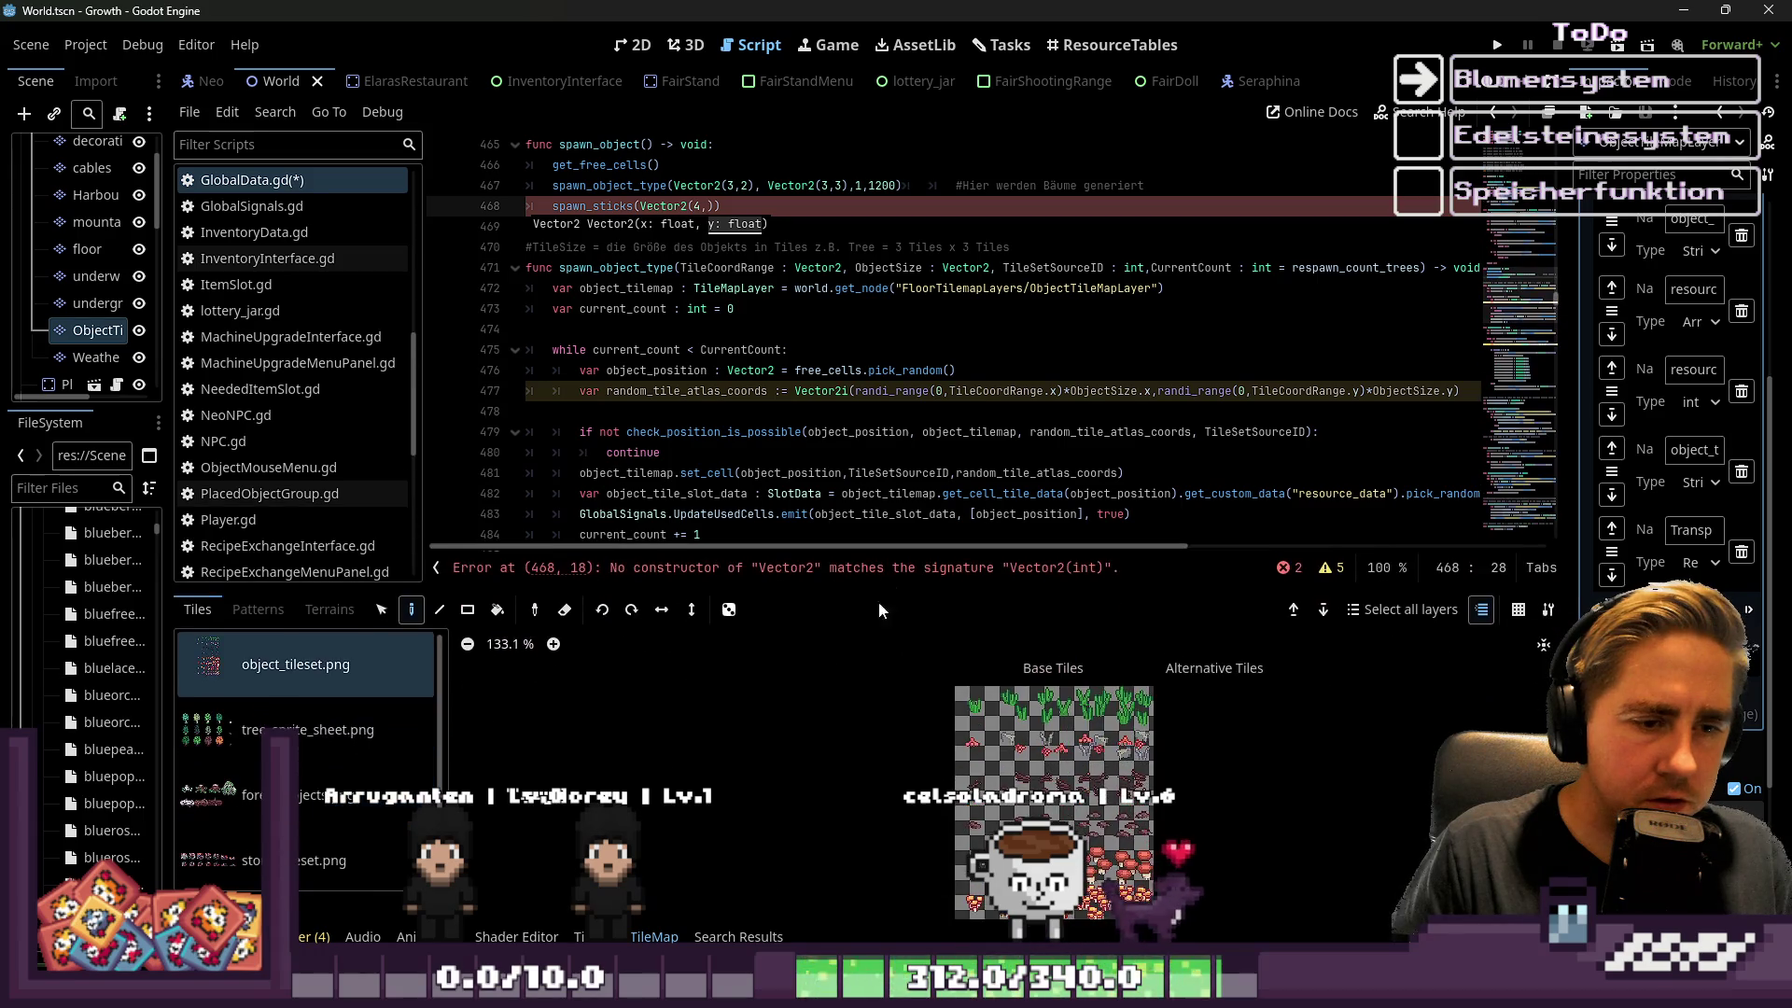
# Zoom the object tileset atlas and read the tile info at atlas coordinates (4, 2)
pyautogui.scroll(4, 980, 803)
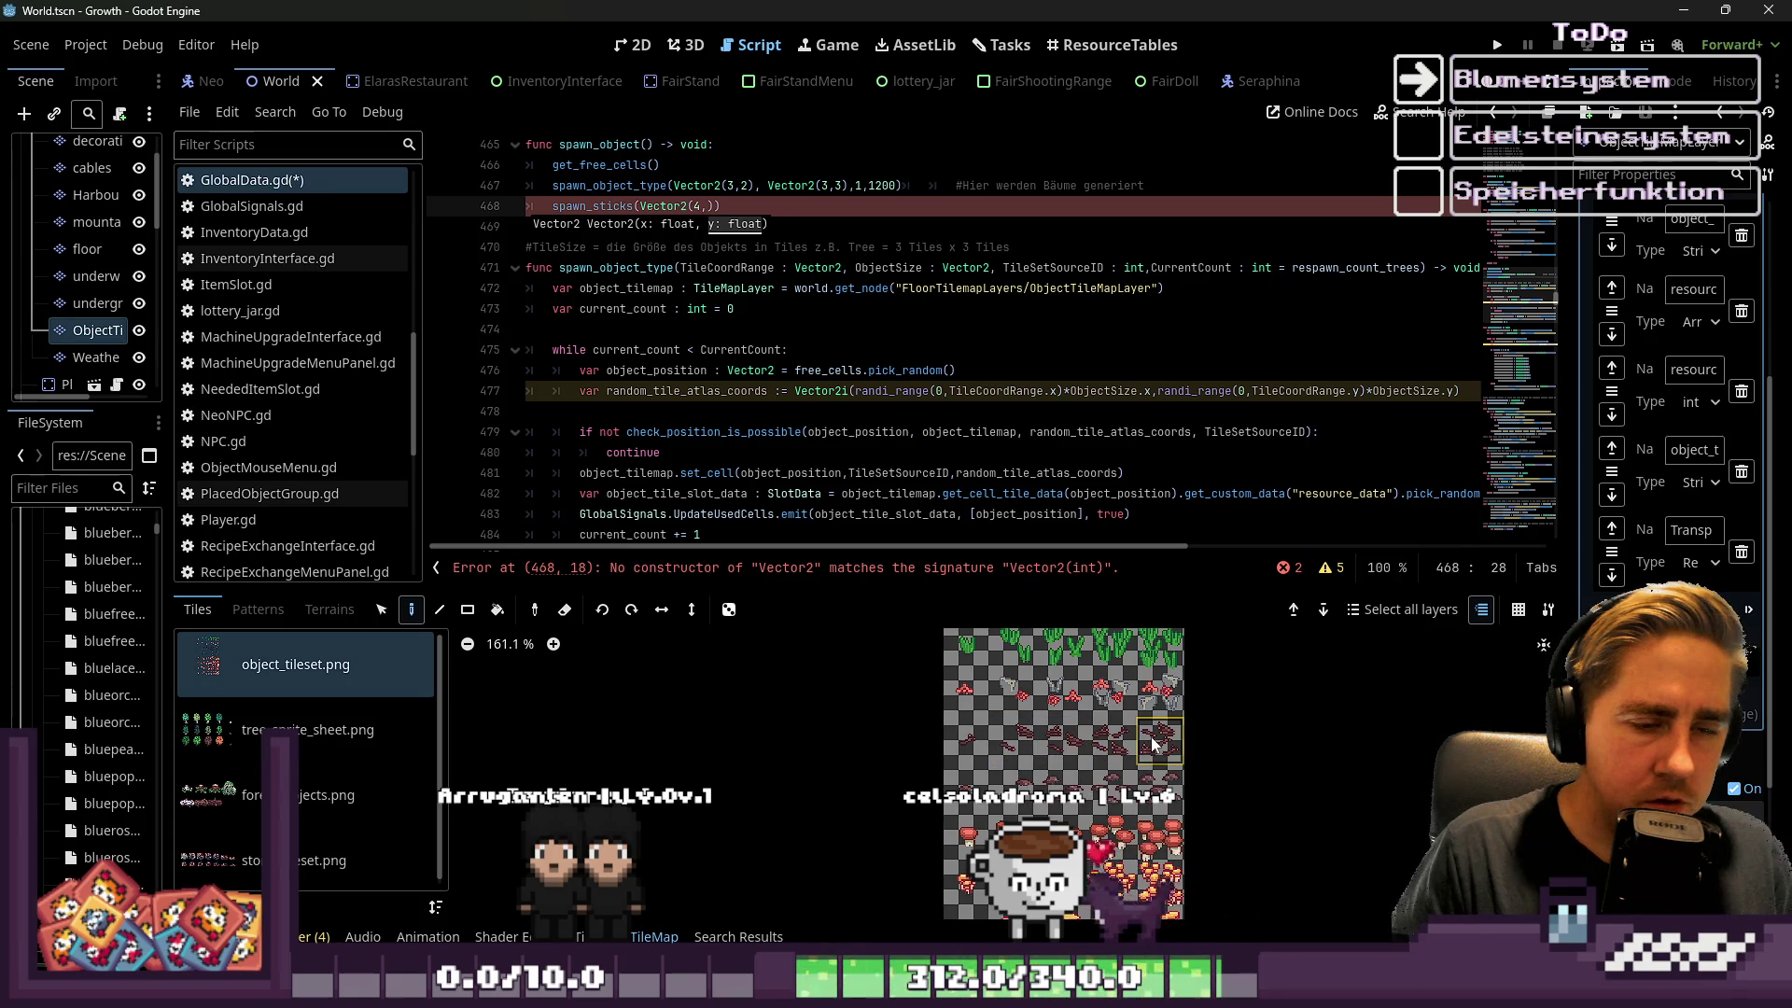
pyautogui.moveTo(1153, 740)
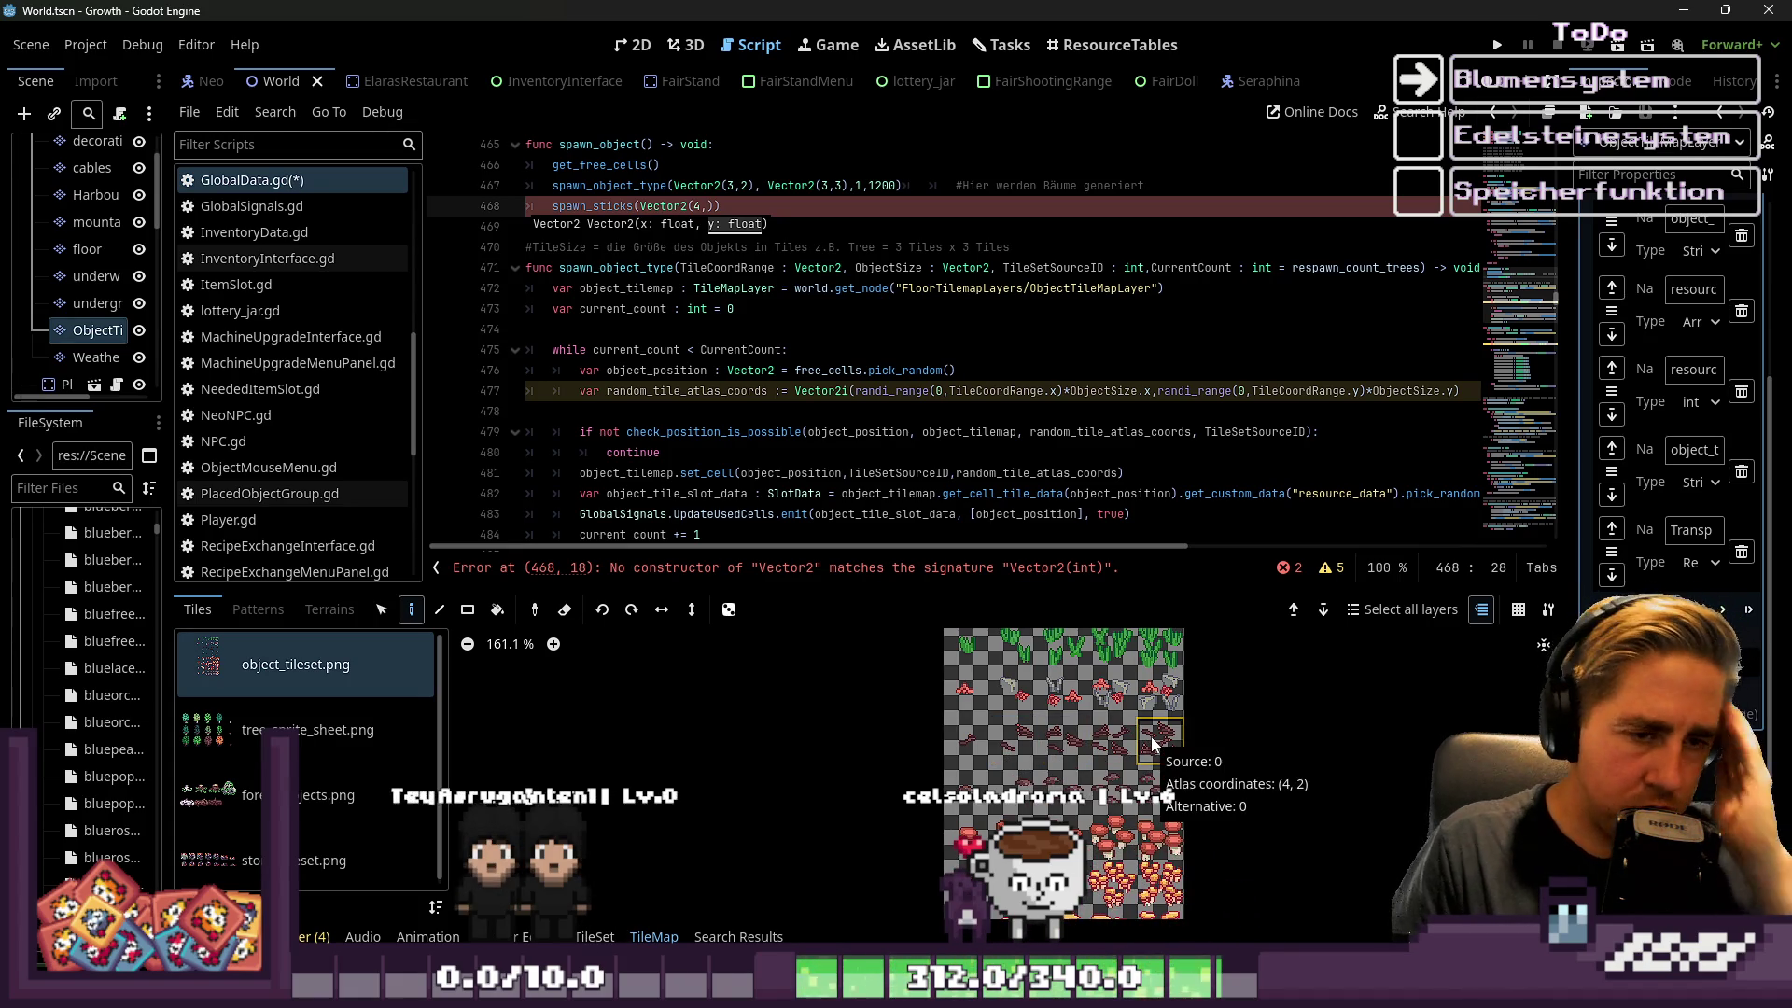
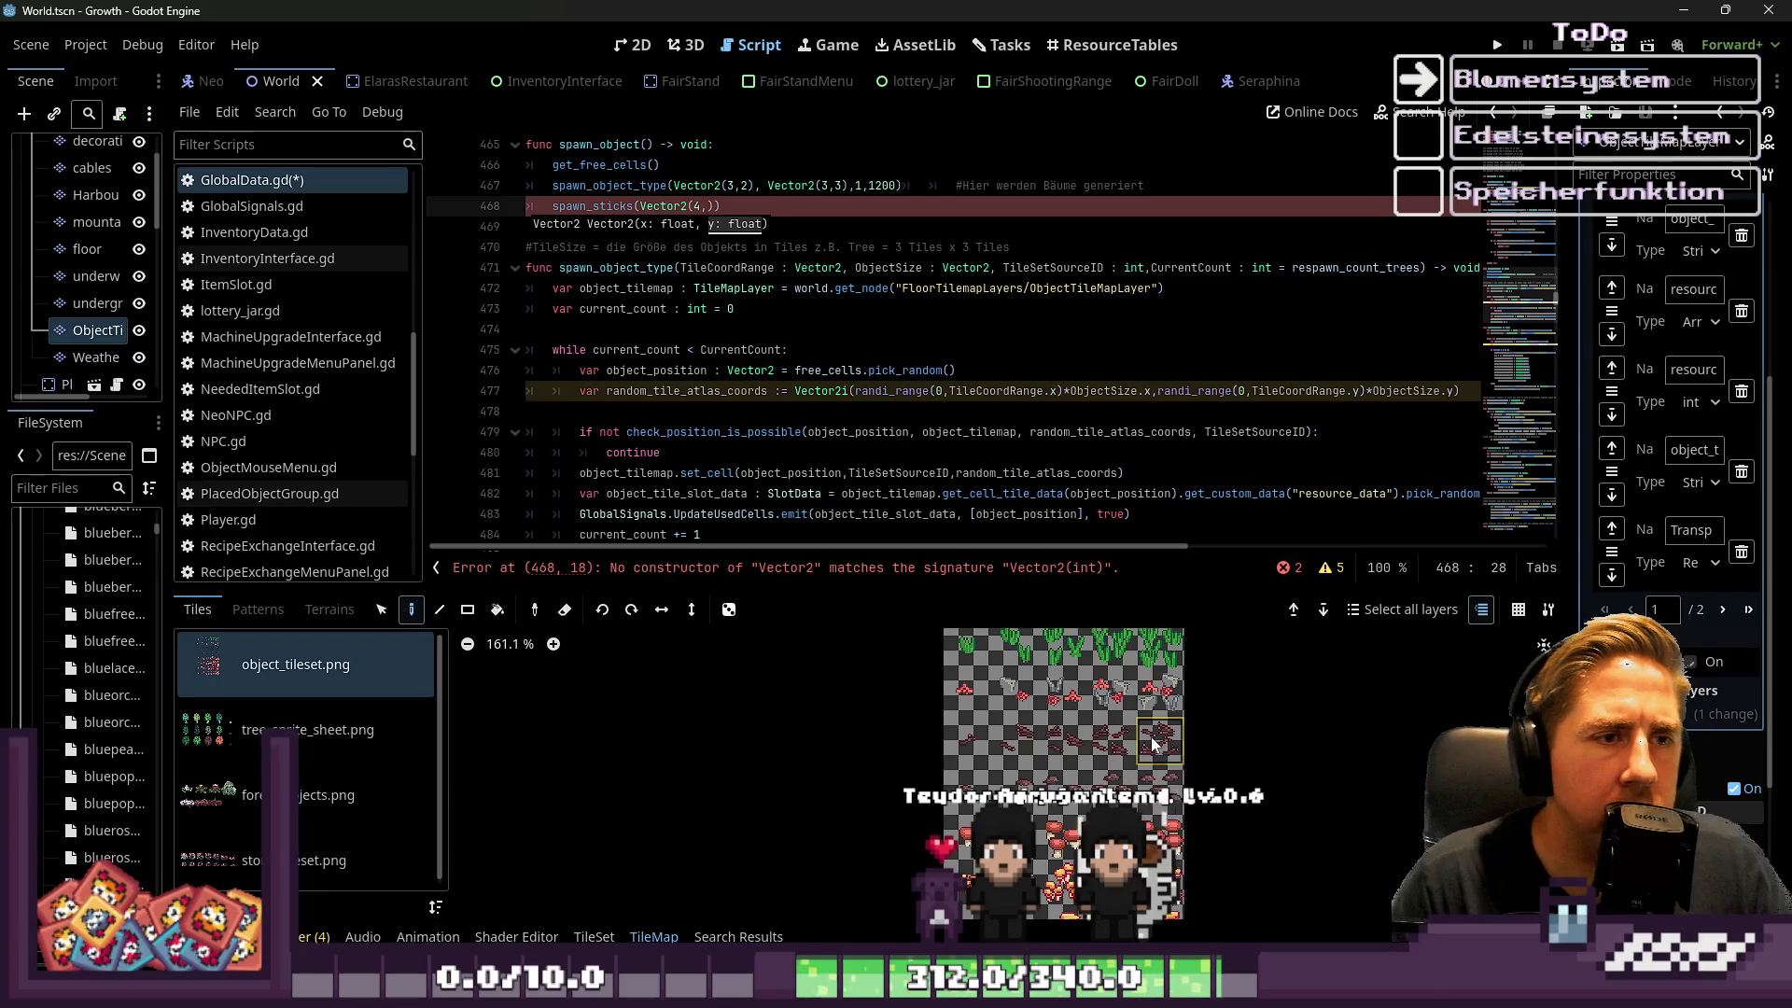
# Change the TileCoordRange parameter type from Vector2 to Vector4, then search the help for Vector4
pyautogui.click(822, 204)
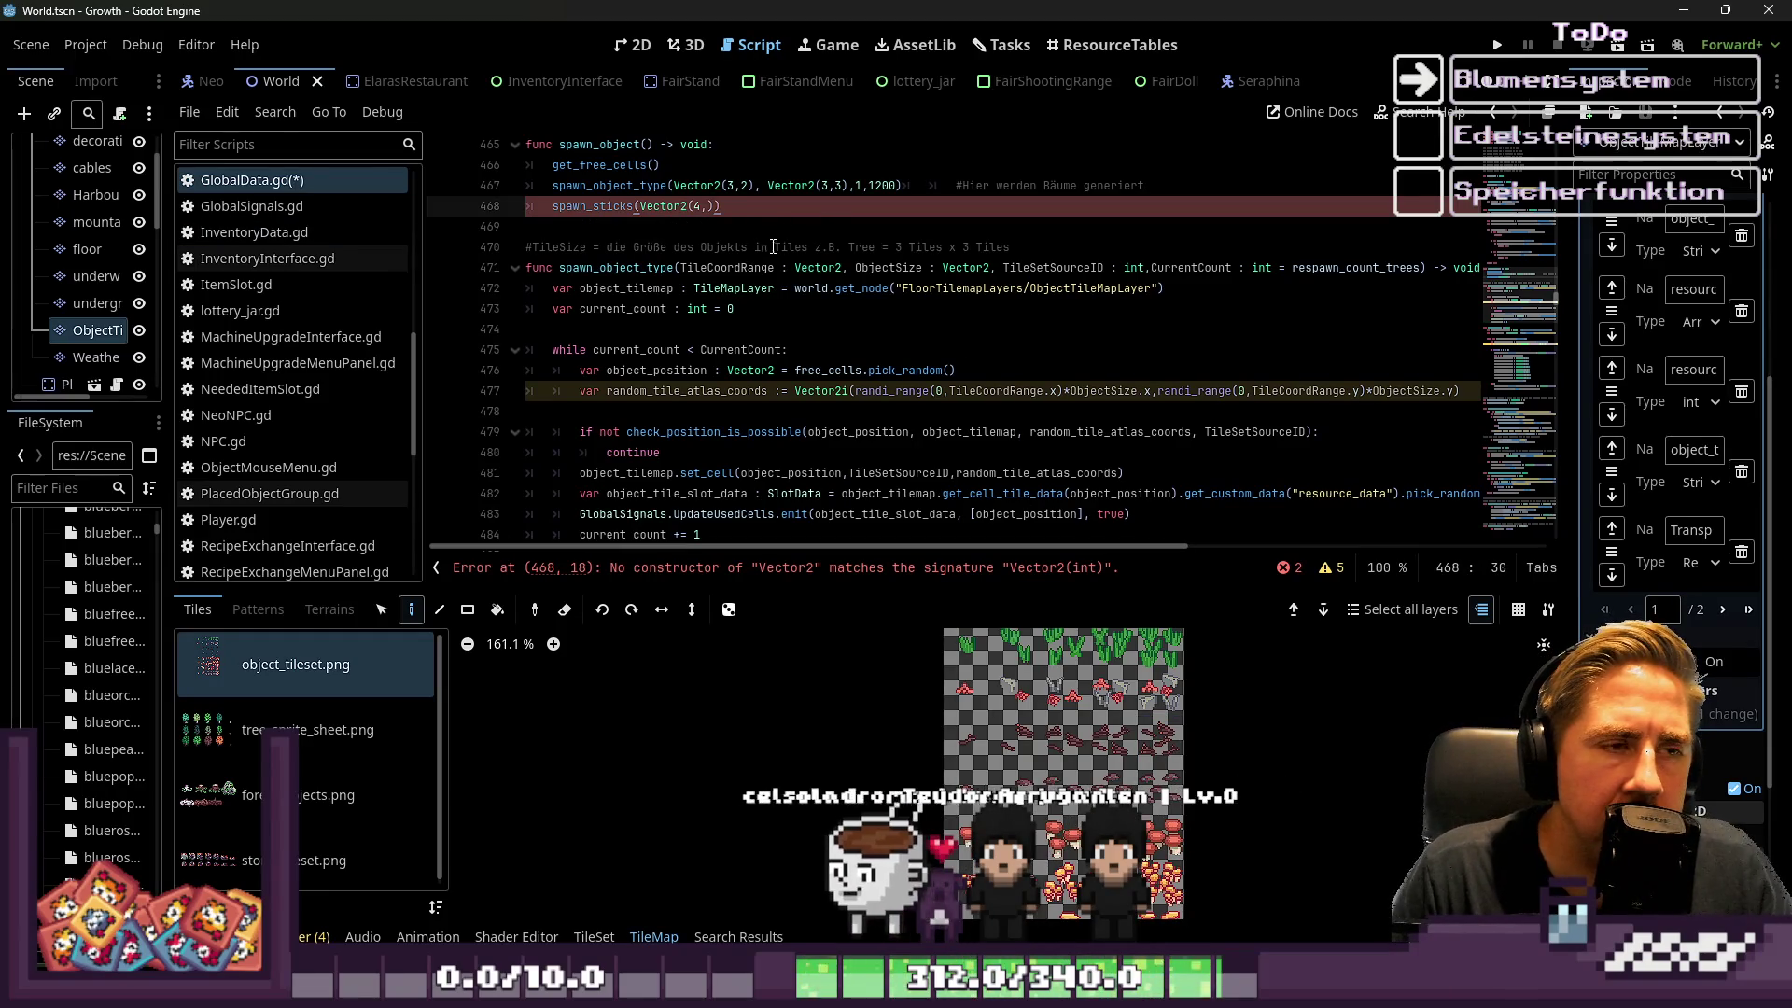
pyautogui.doubleClick(814, 268)
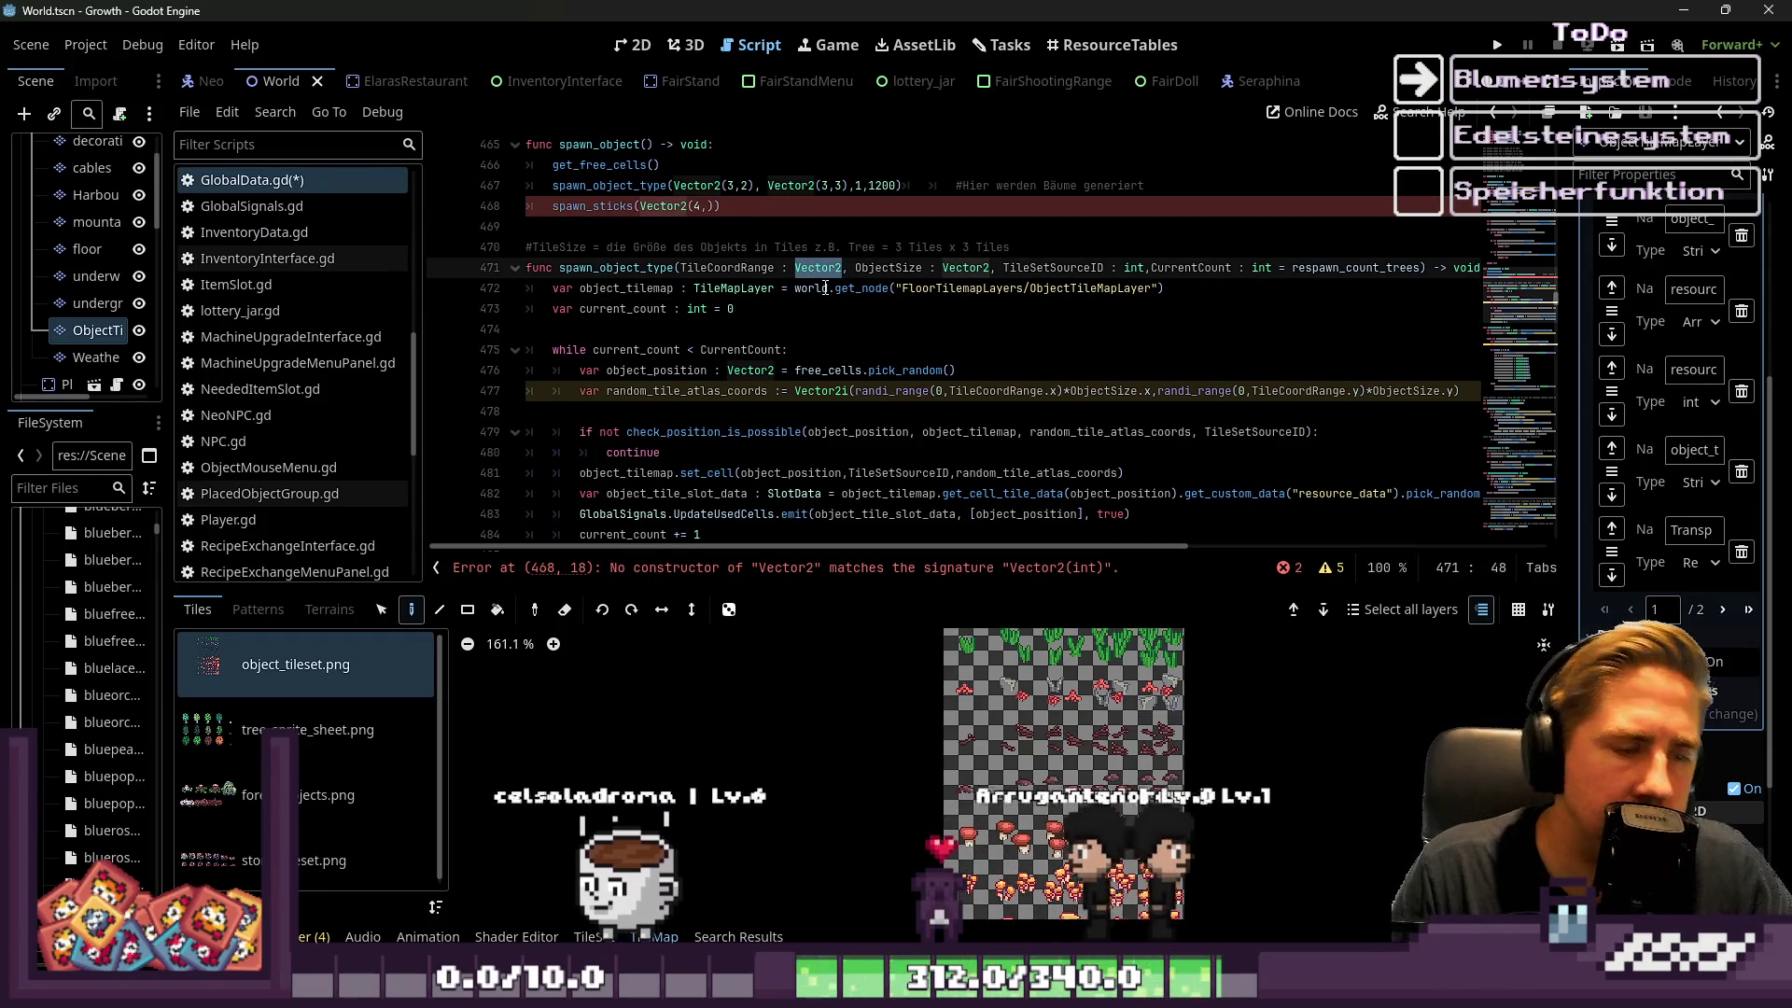
pyautogui.write('Vector4')
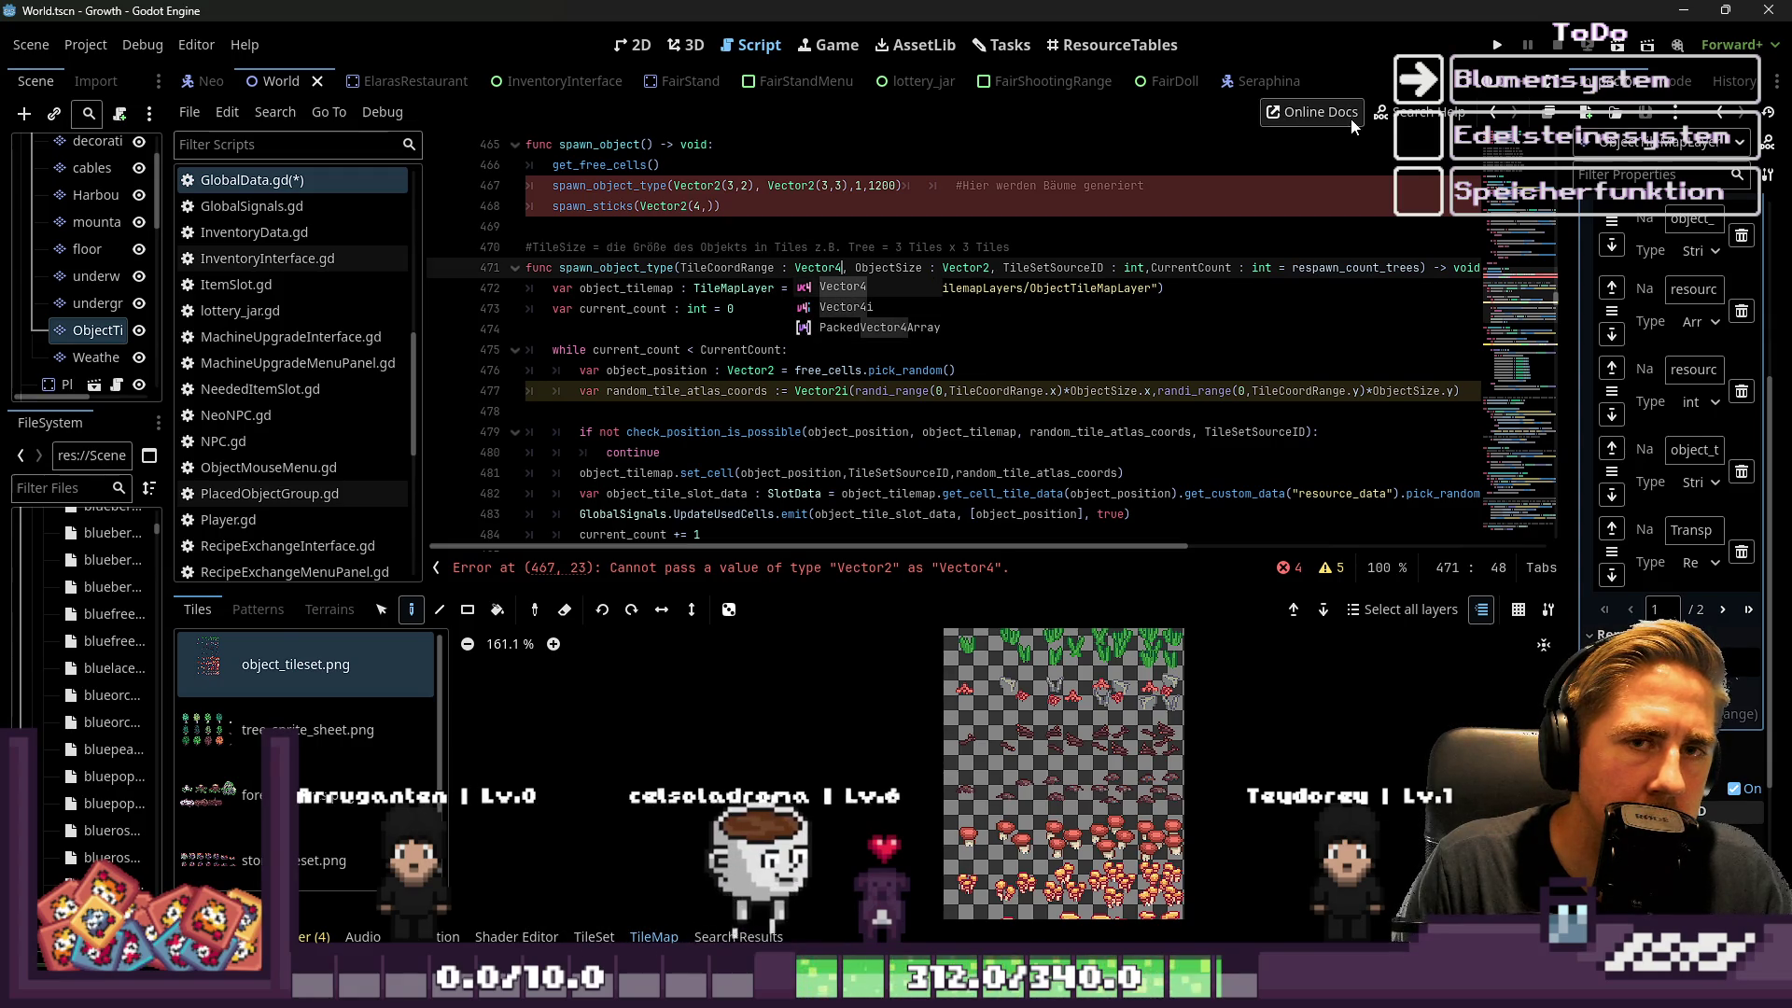
pyautogui.click(1391, 113)
pyautogui.write('Vec')
pyautogui.write('tor4')
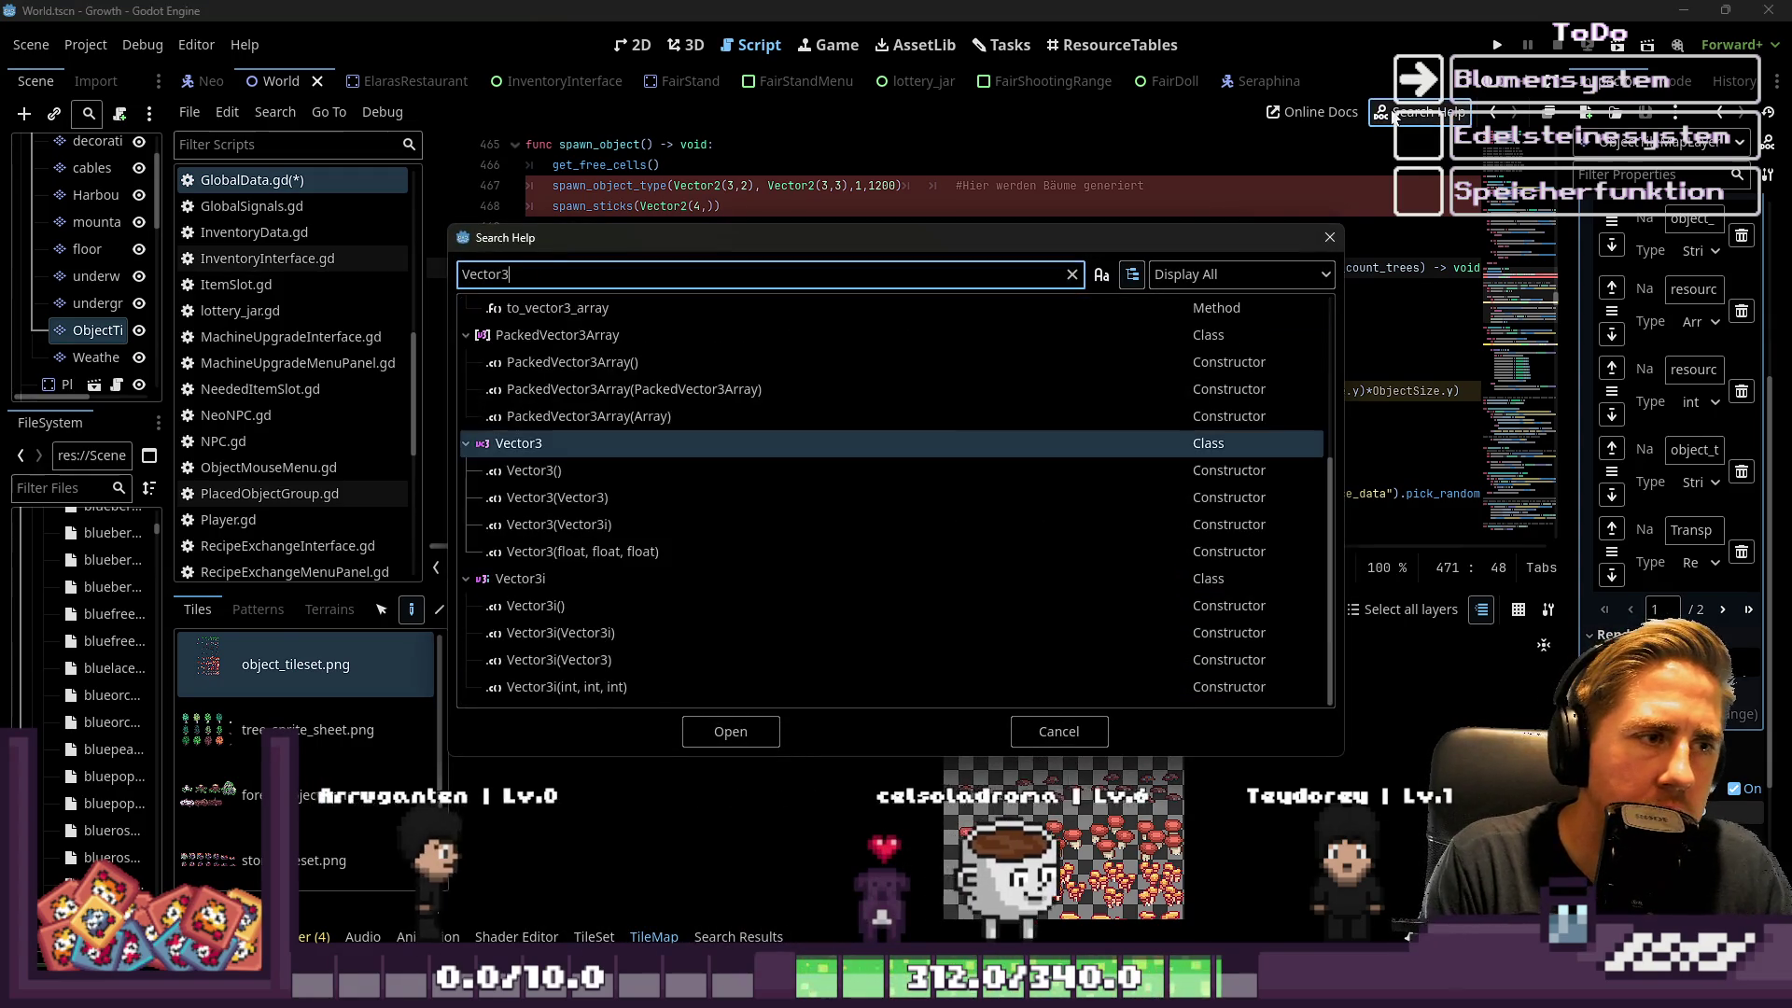
# Open the Vector4 documentation and follow its link to the Vector4i class reference
pyautogui.press('Return')
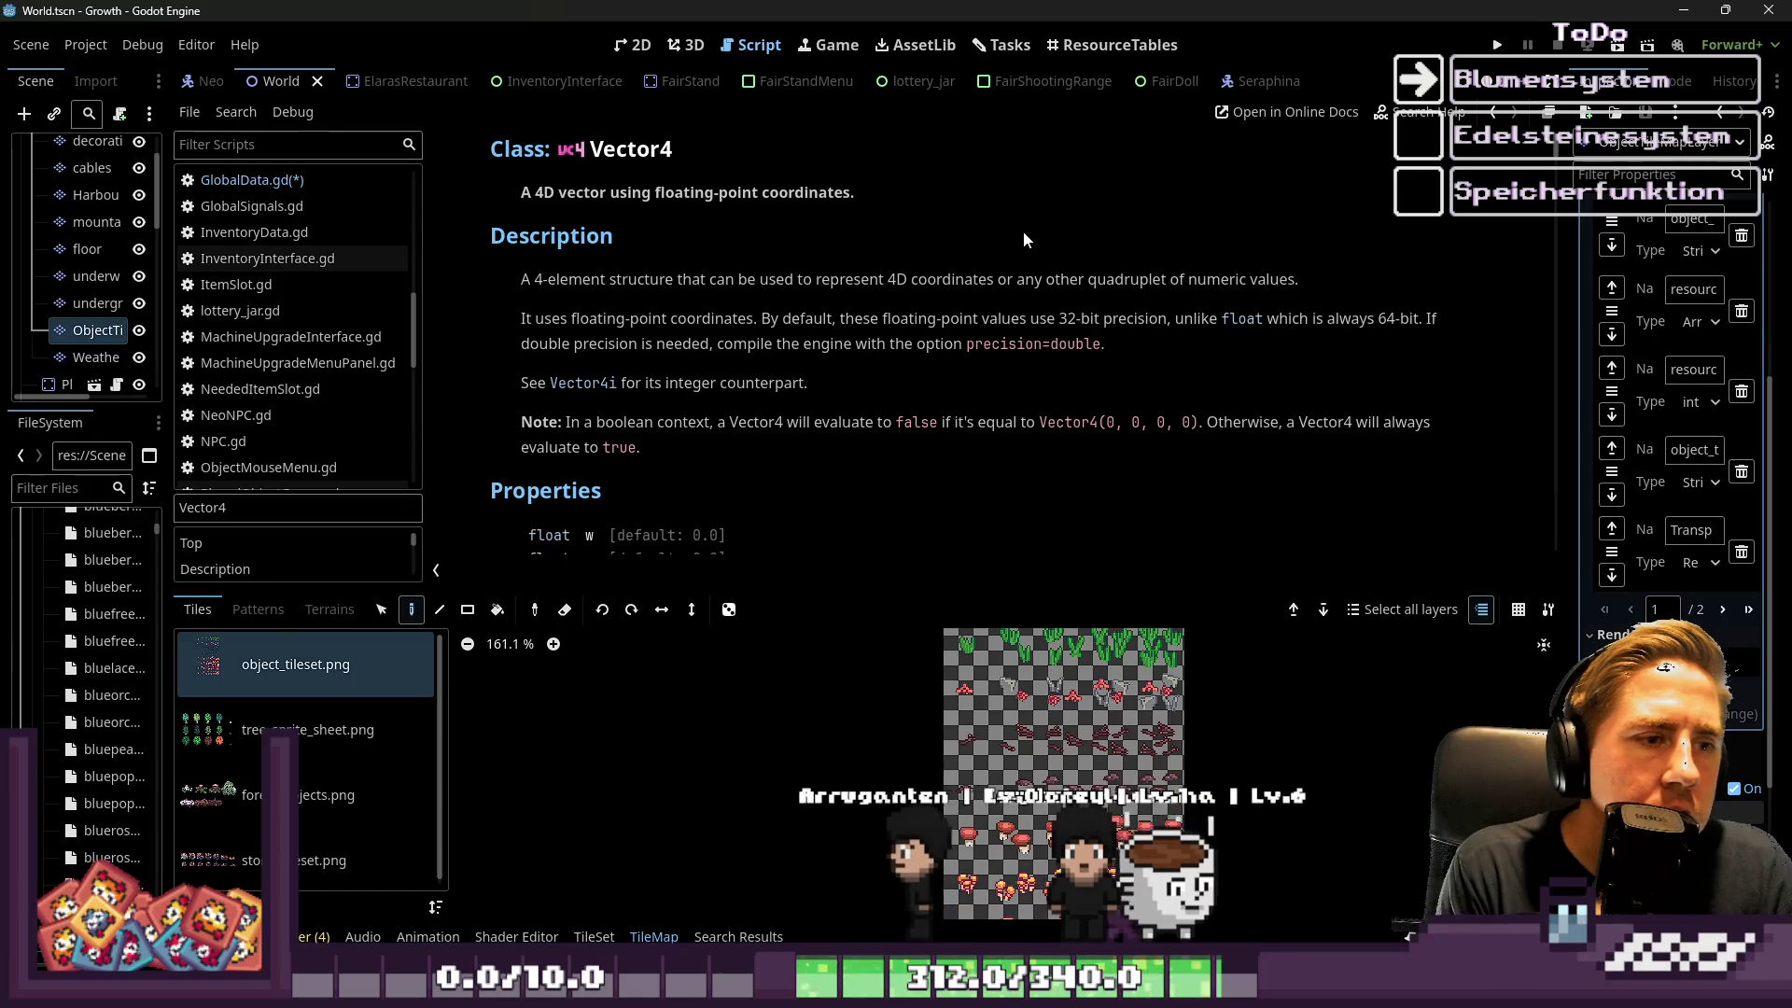
pyautogui.scroll(-2, 1024, 234)
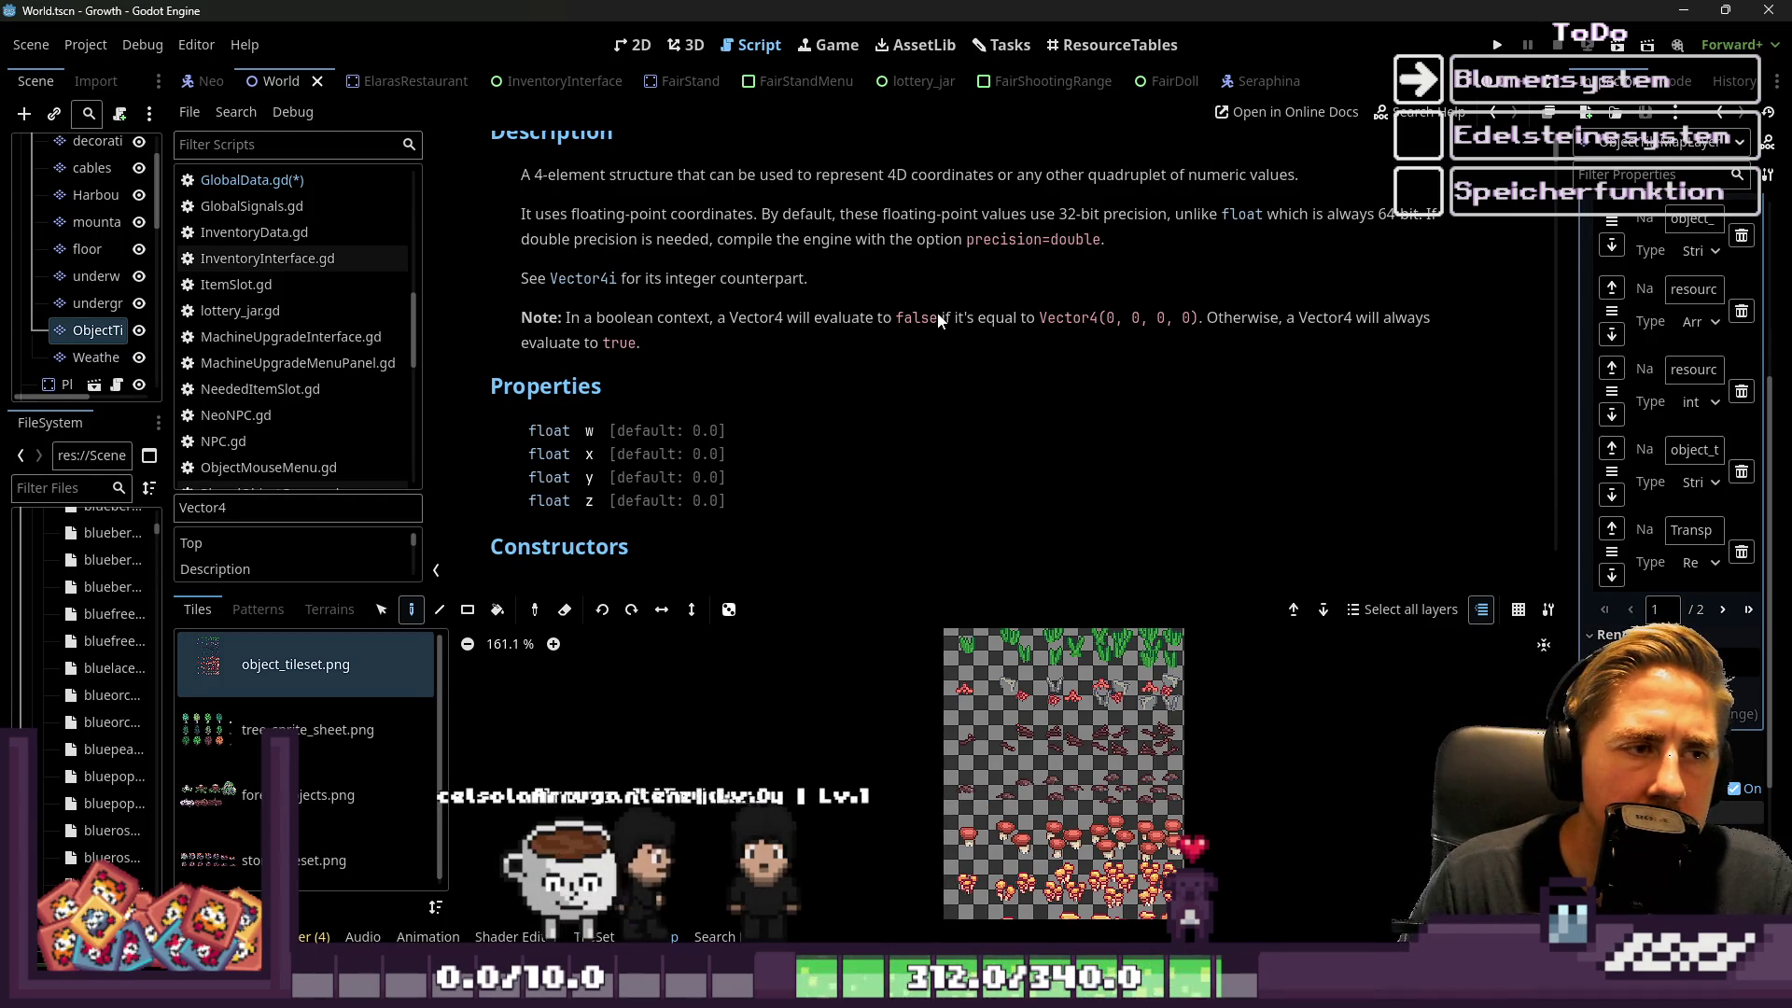
pyautogui.click(611, 280)
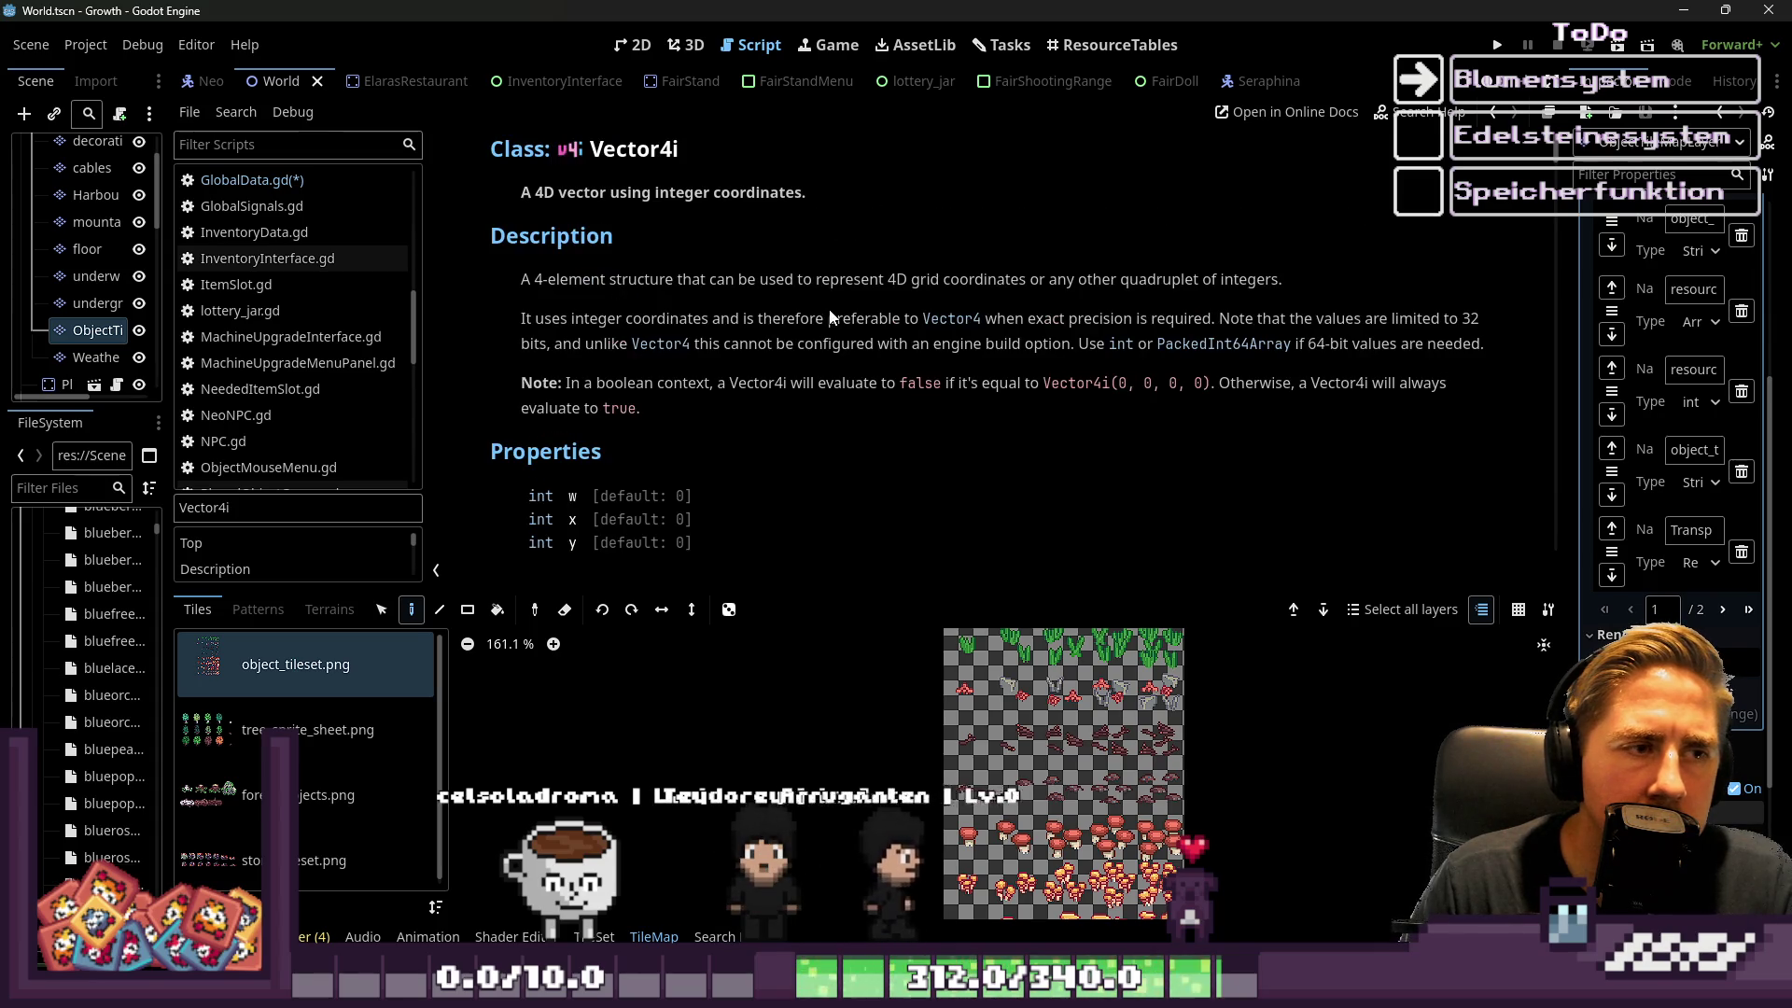
pyautogui.moveTo(837, 289); pyautogui.dragTo(1027, 287)
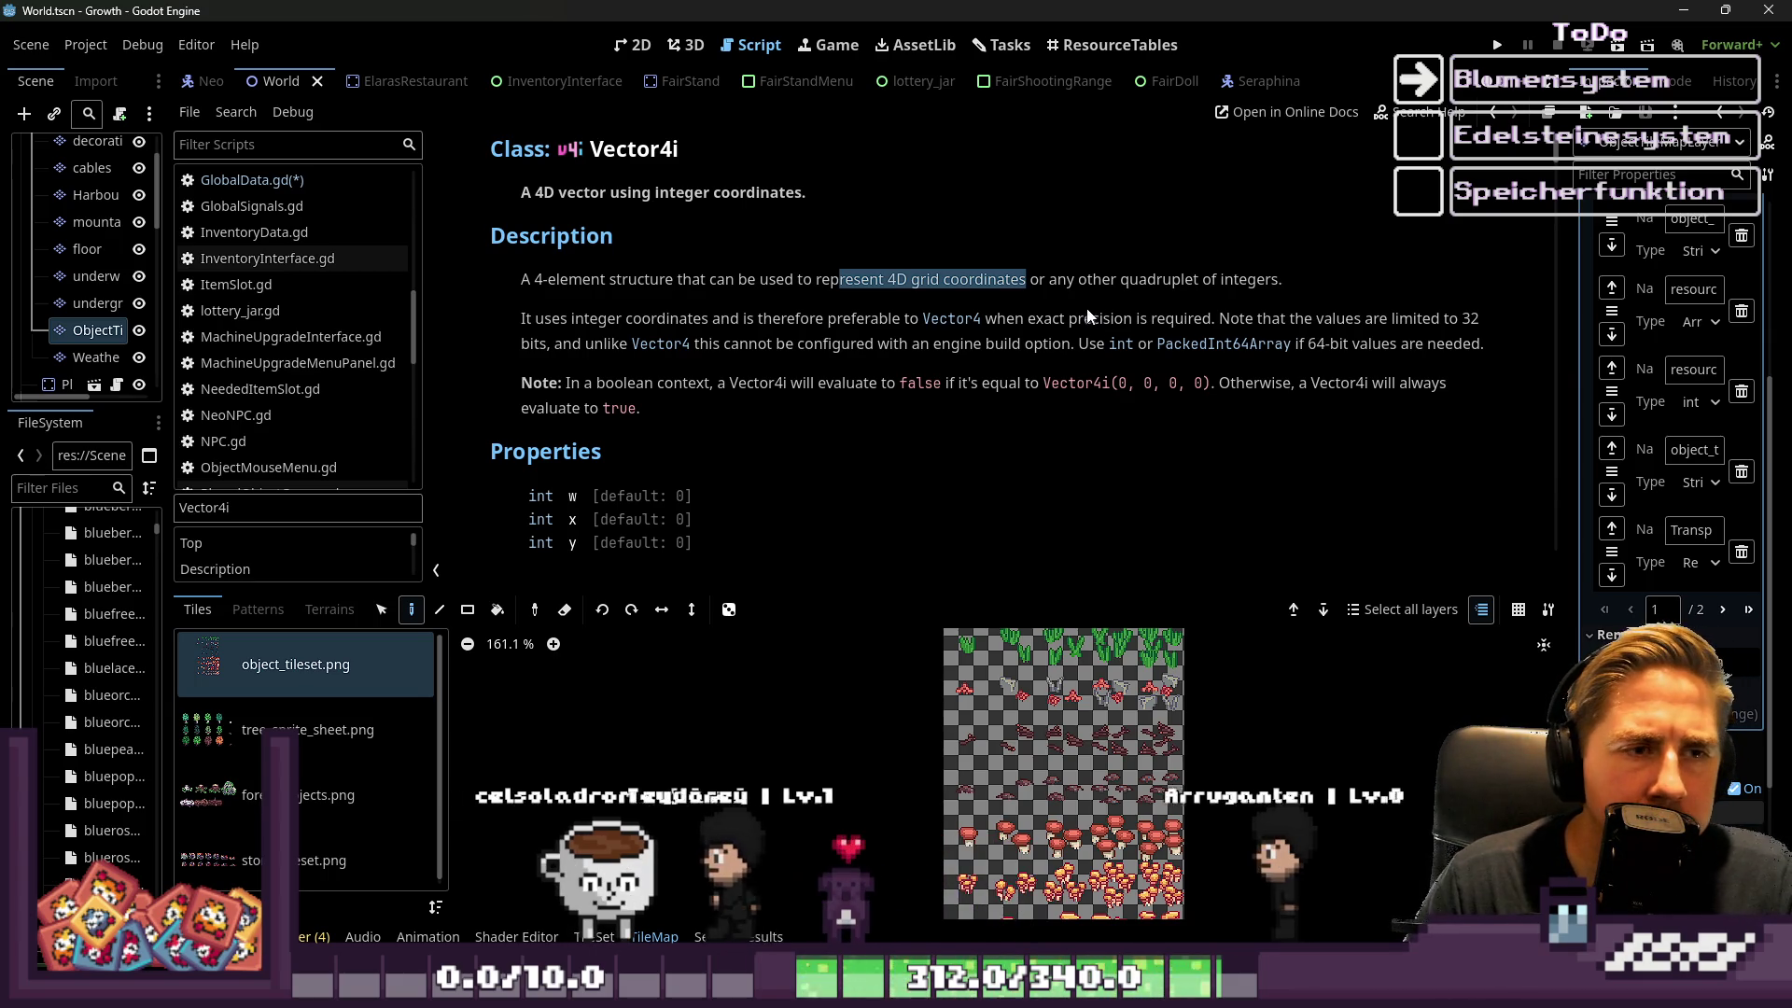
# Jump to the detailed description of Vector4i's max method, then switch to the 2D view
pyautogui.scroll(-1, 1087, 313)
pyautogui.scroll(-2, 1089, 295)
pyautogui.scroll(-10, 1088, 293)
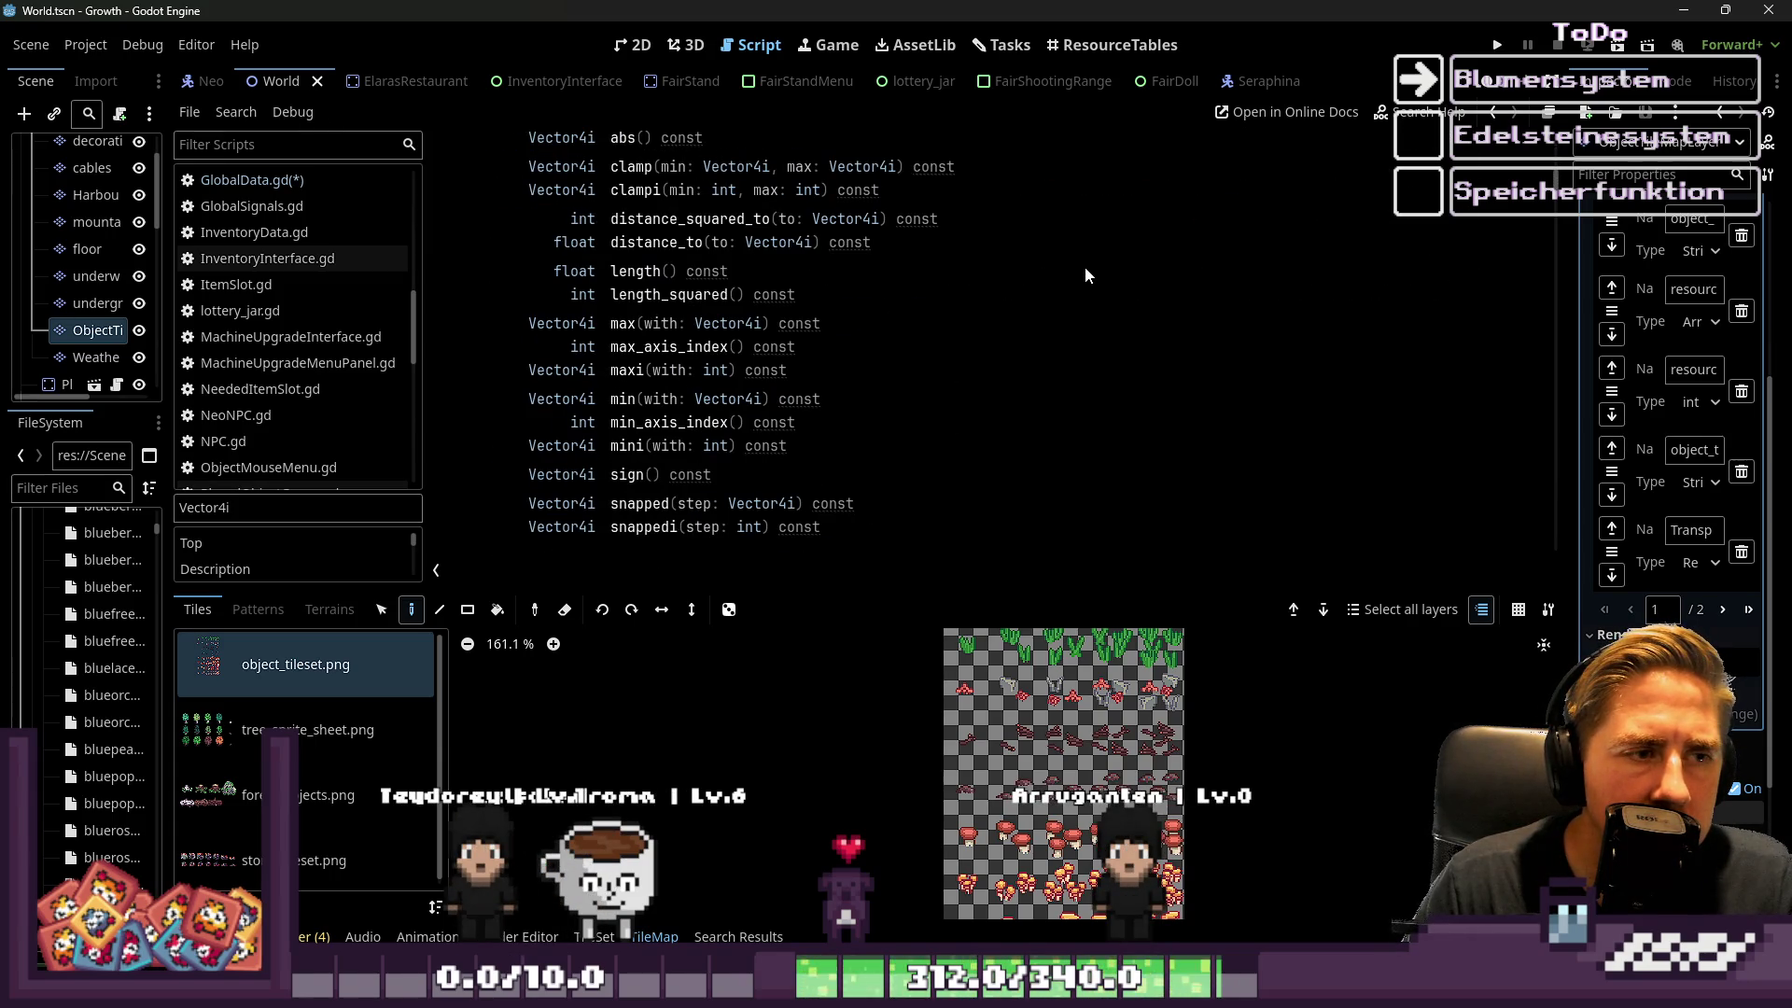
pyautogui.scroll(-1, 1086, 273)
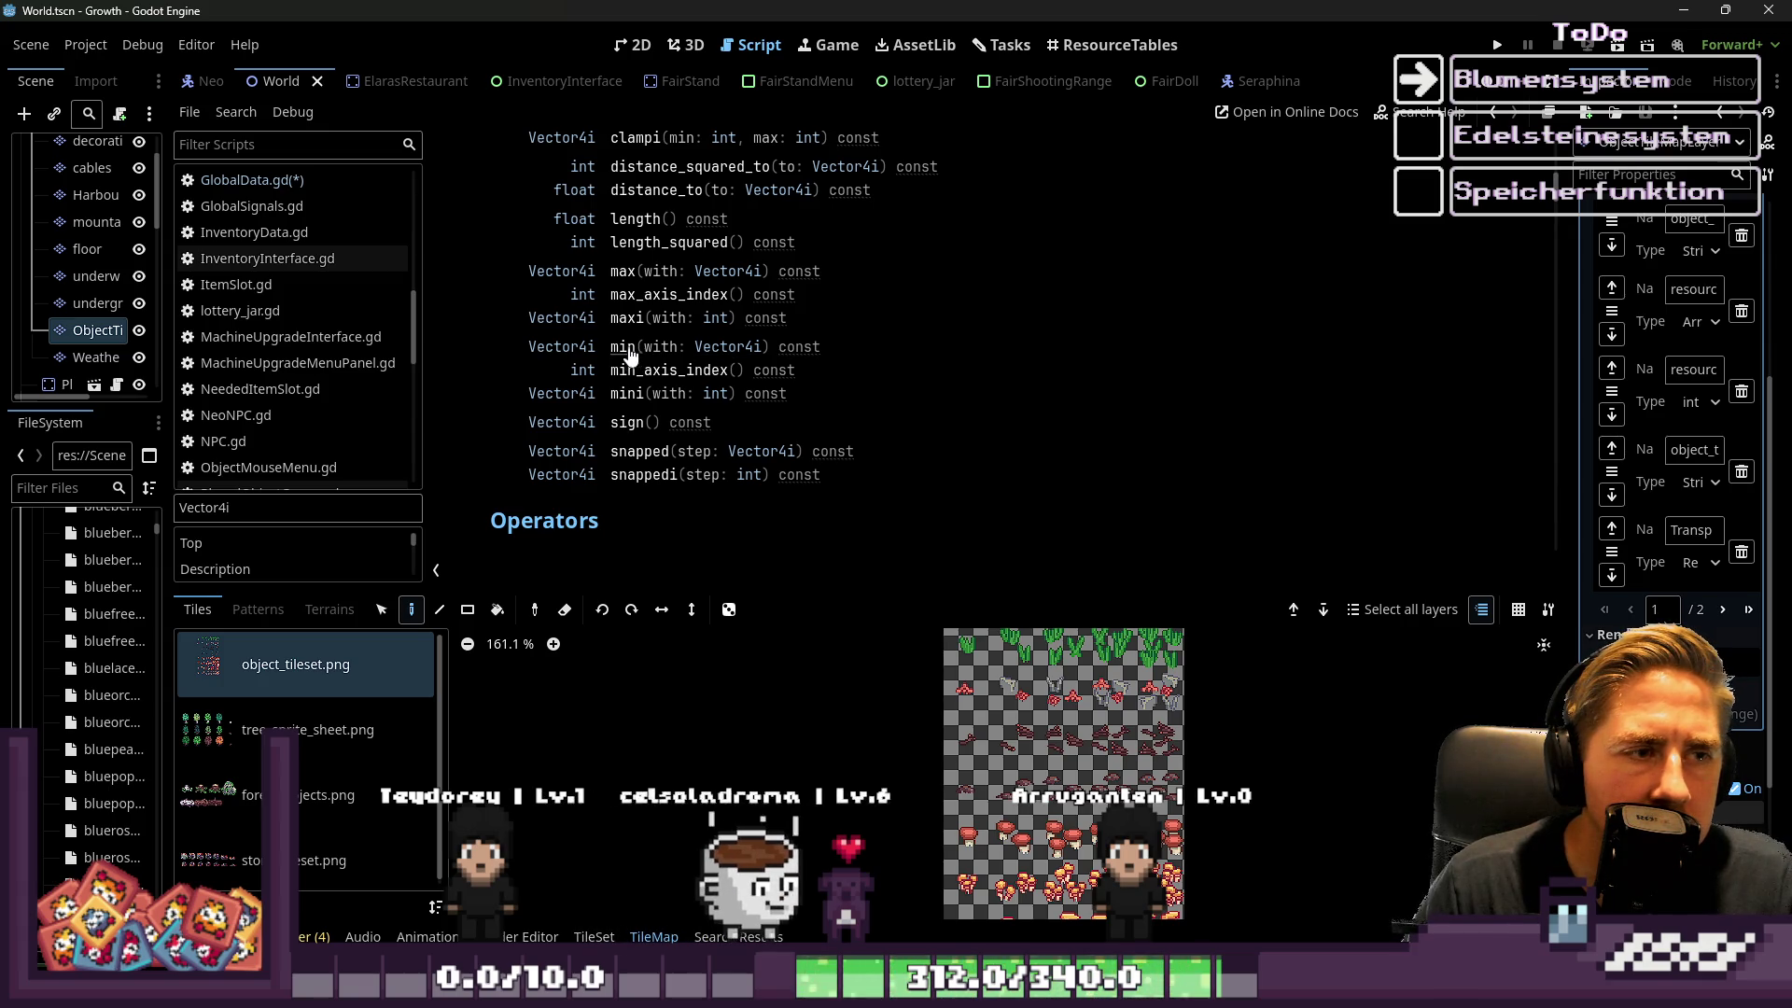
pyautogui.click(631, 283)
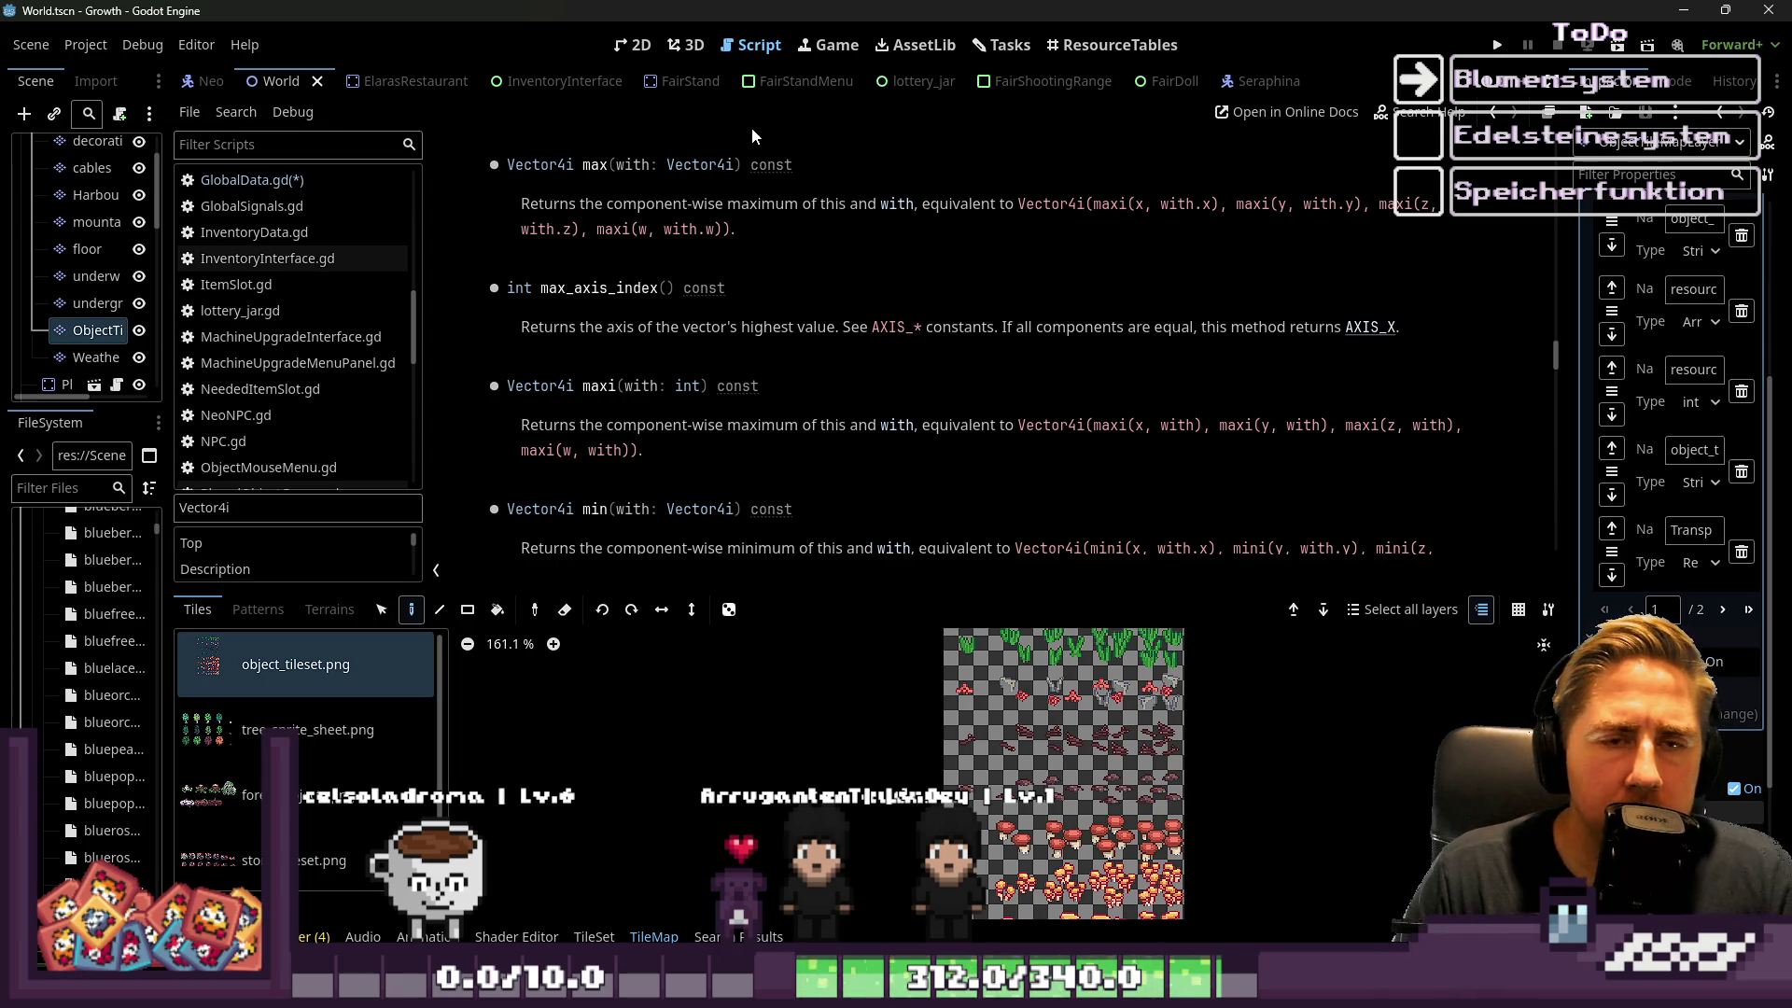
pyautogui.moveTo(736, 95)
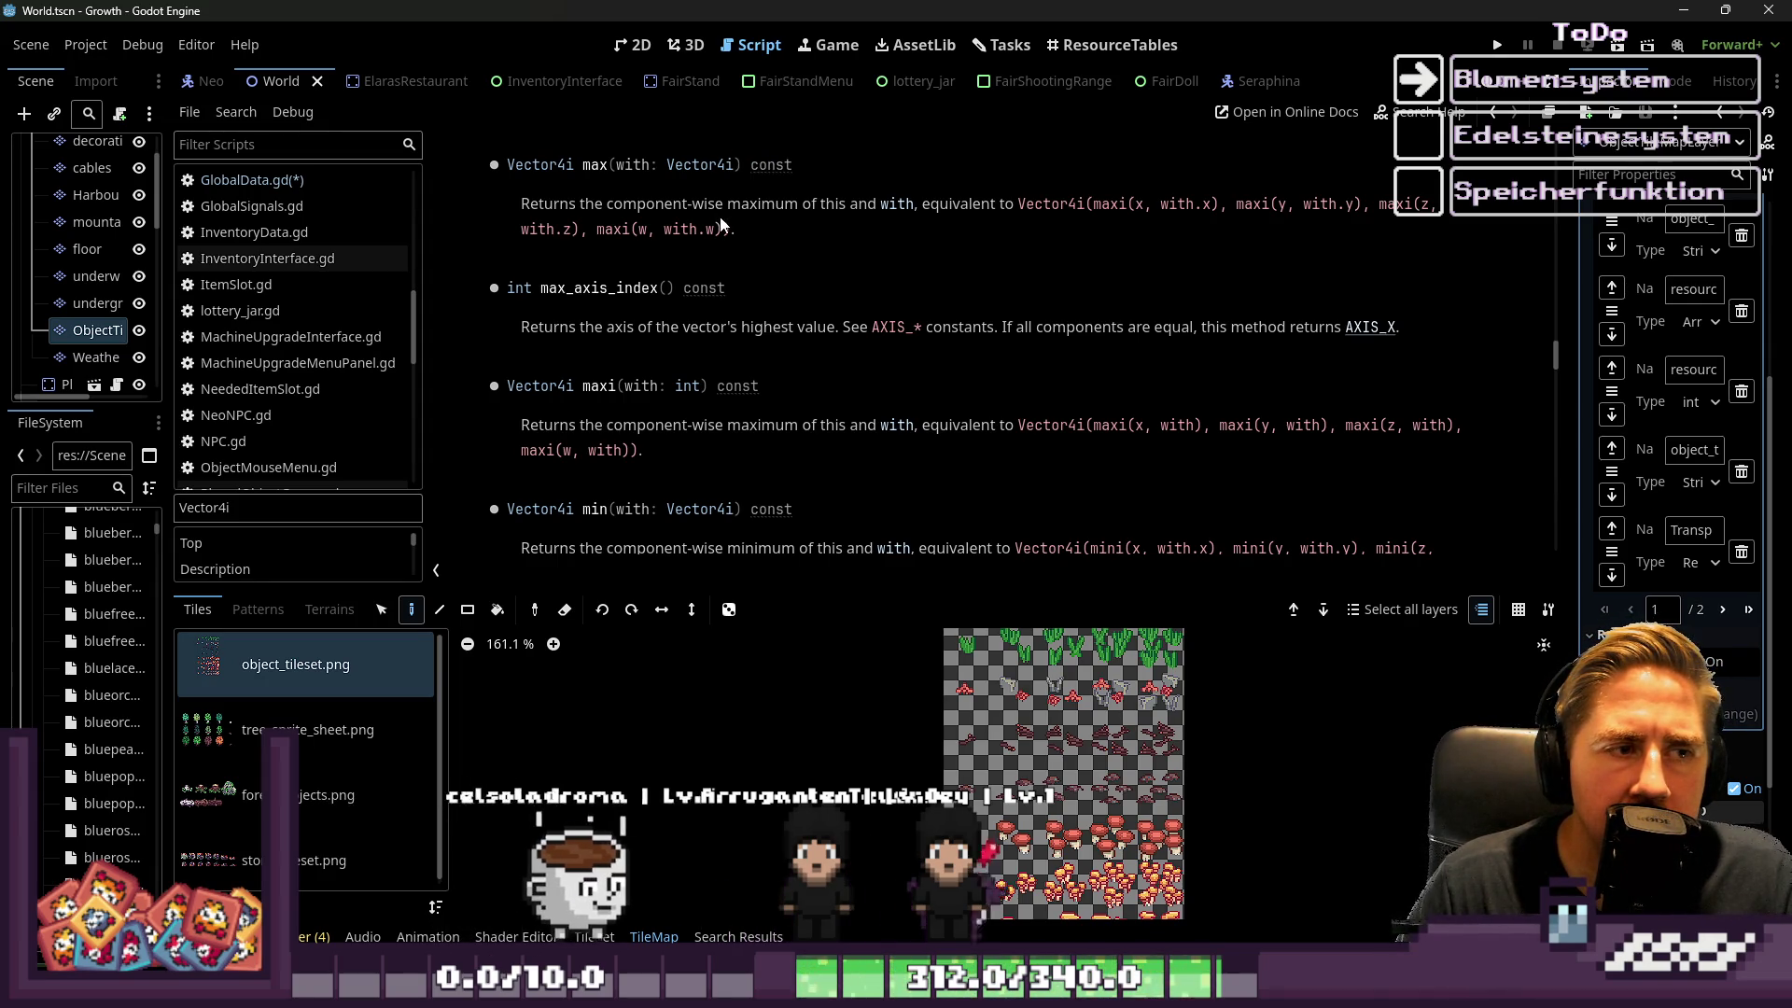
pyautogui.click(635, 44)
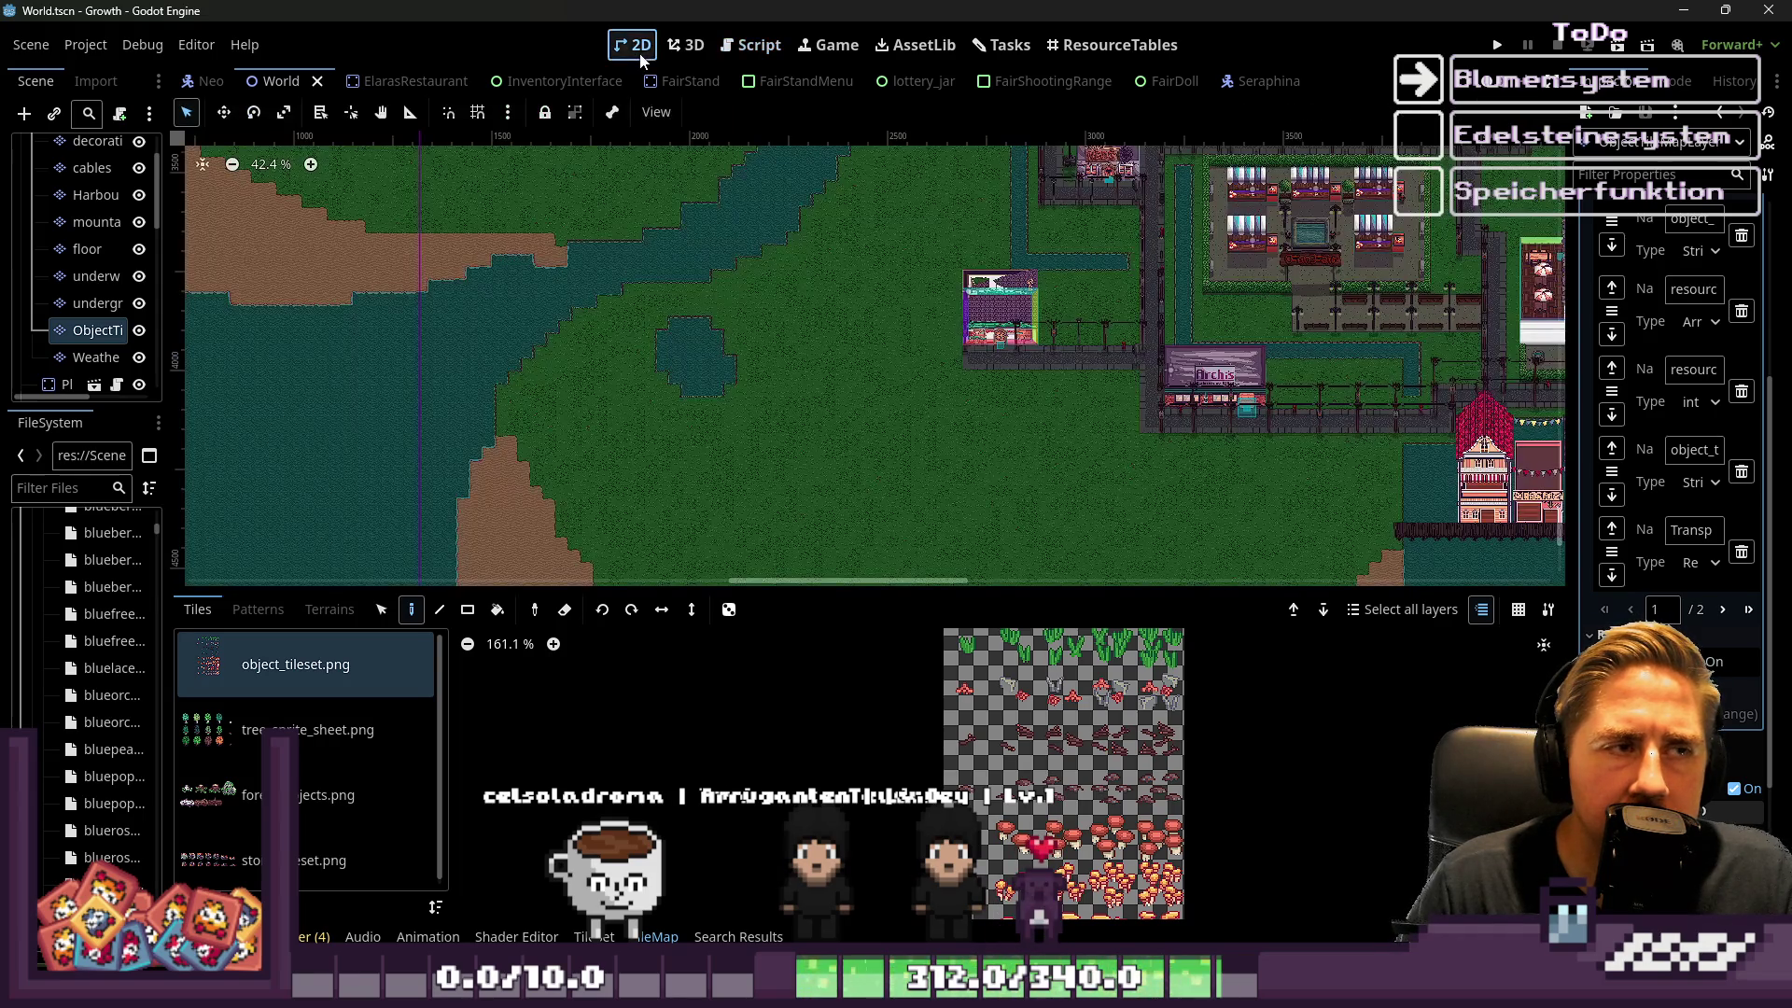
# Look through the Game, AssetLib, Tasks and ResourceTables workspaces, then return to the World script
pyautogui.click(753, 44)
pyautogui.click(917, 45)
pyautogui.click(831, 44)
pyautogui.click(919, 45)
pyautogui.click(976, 44)
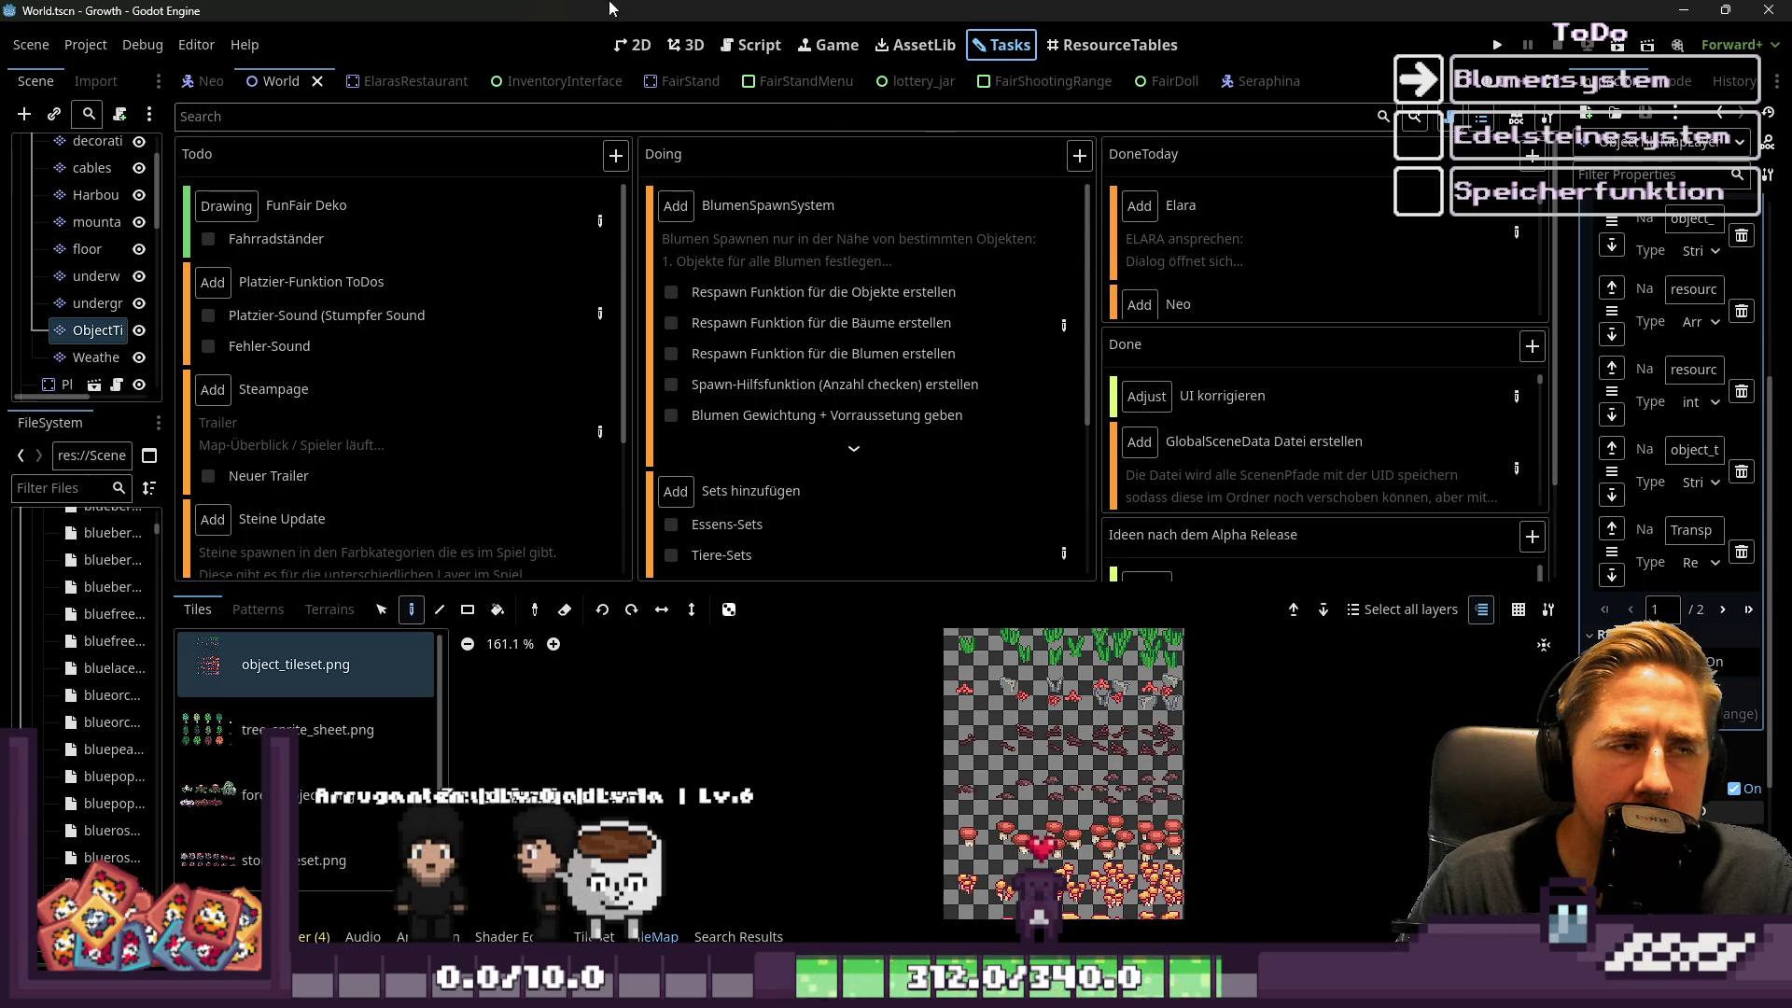
pyautogui.click(1071, 48)
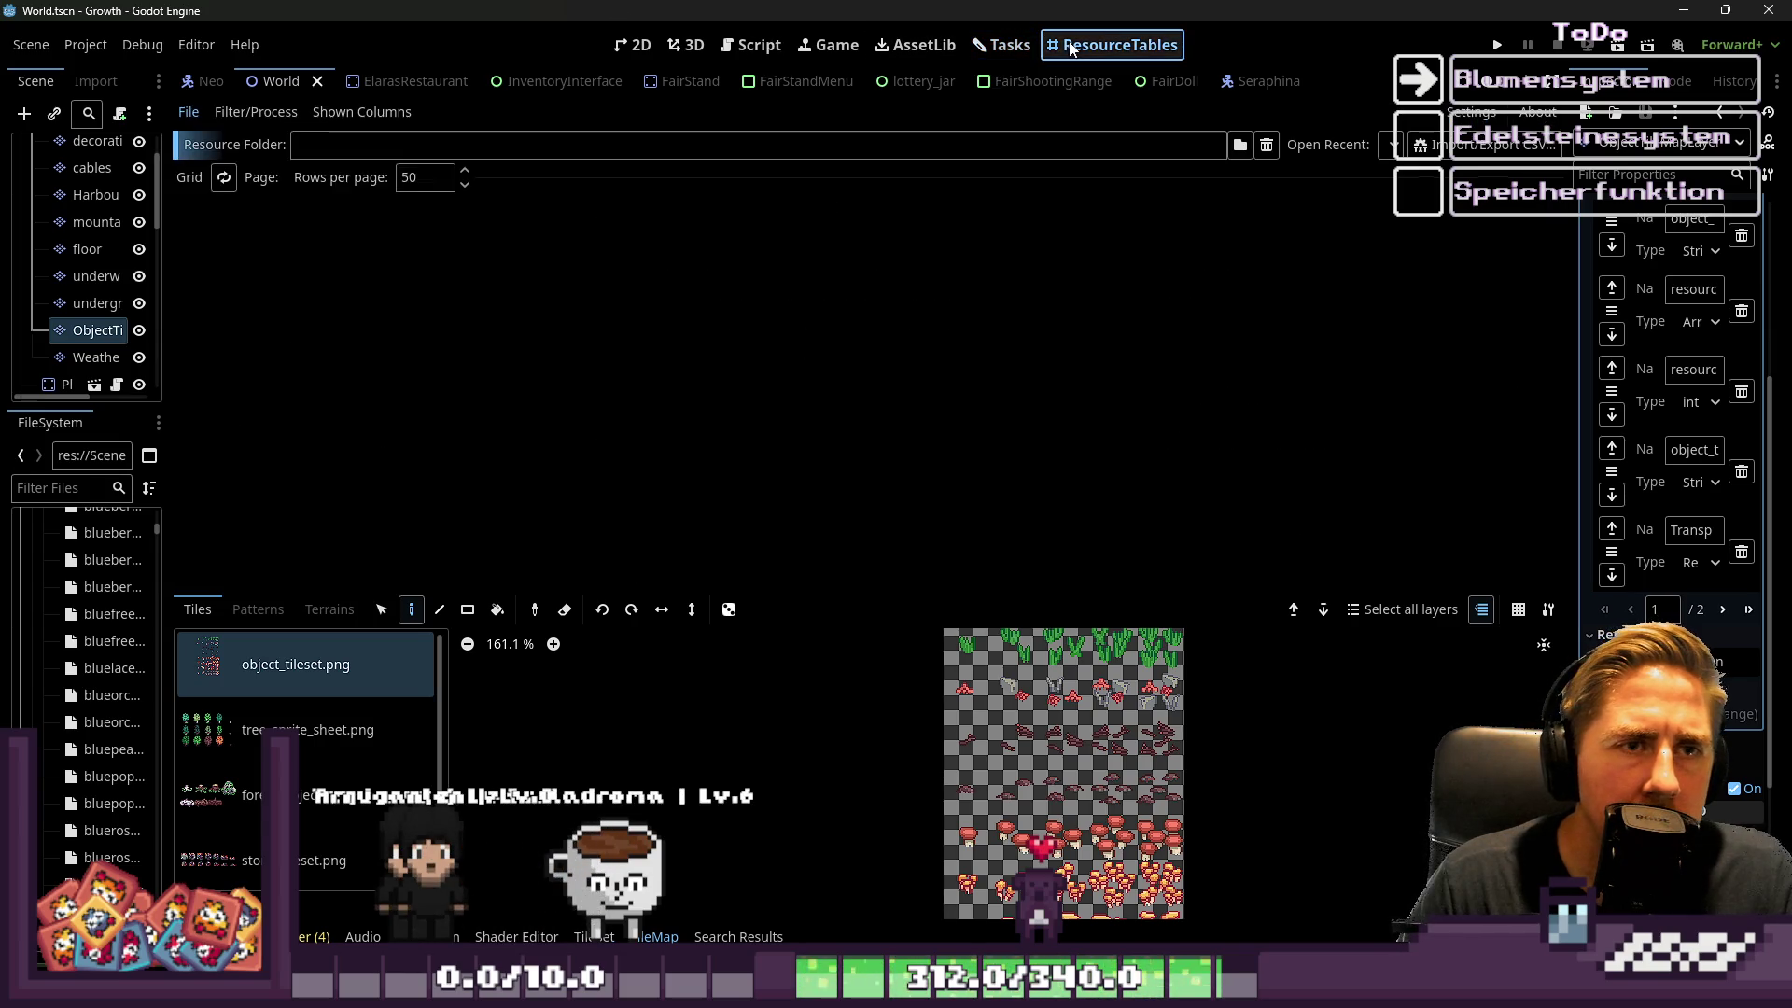
pyautogui.click(971, 48)
pyautogui.scroll(3, 654, 81)
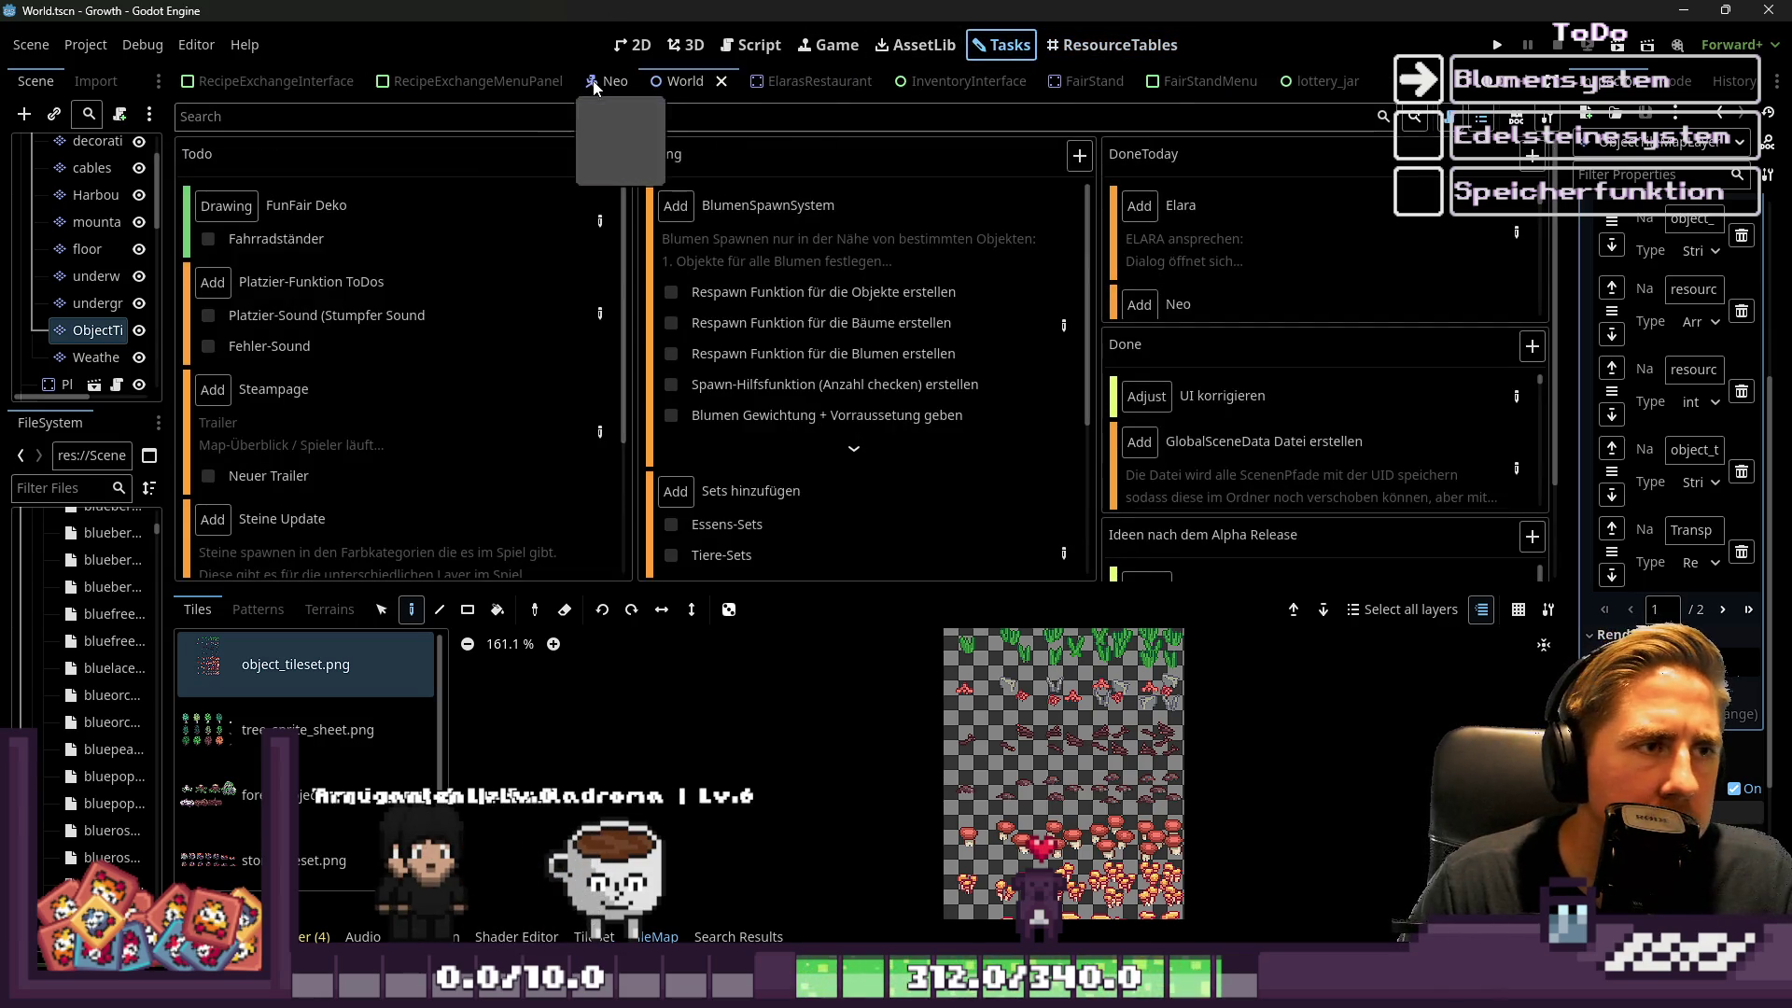
pyautogui.click(777, 54)
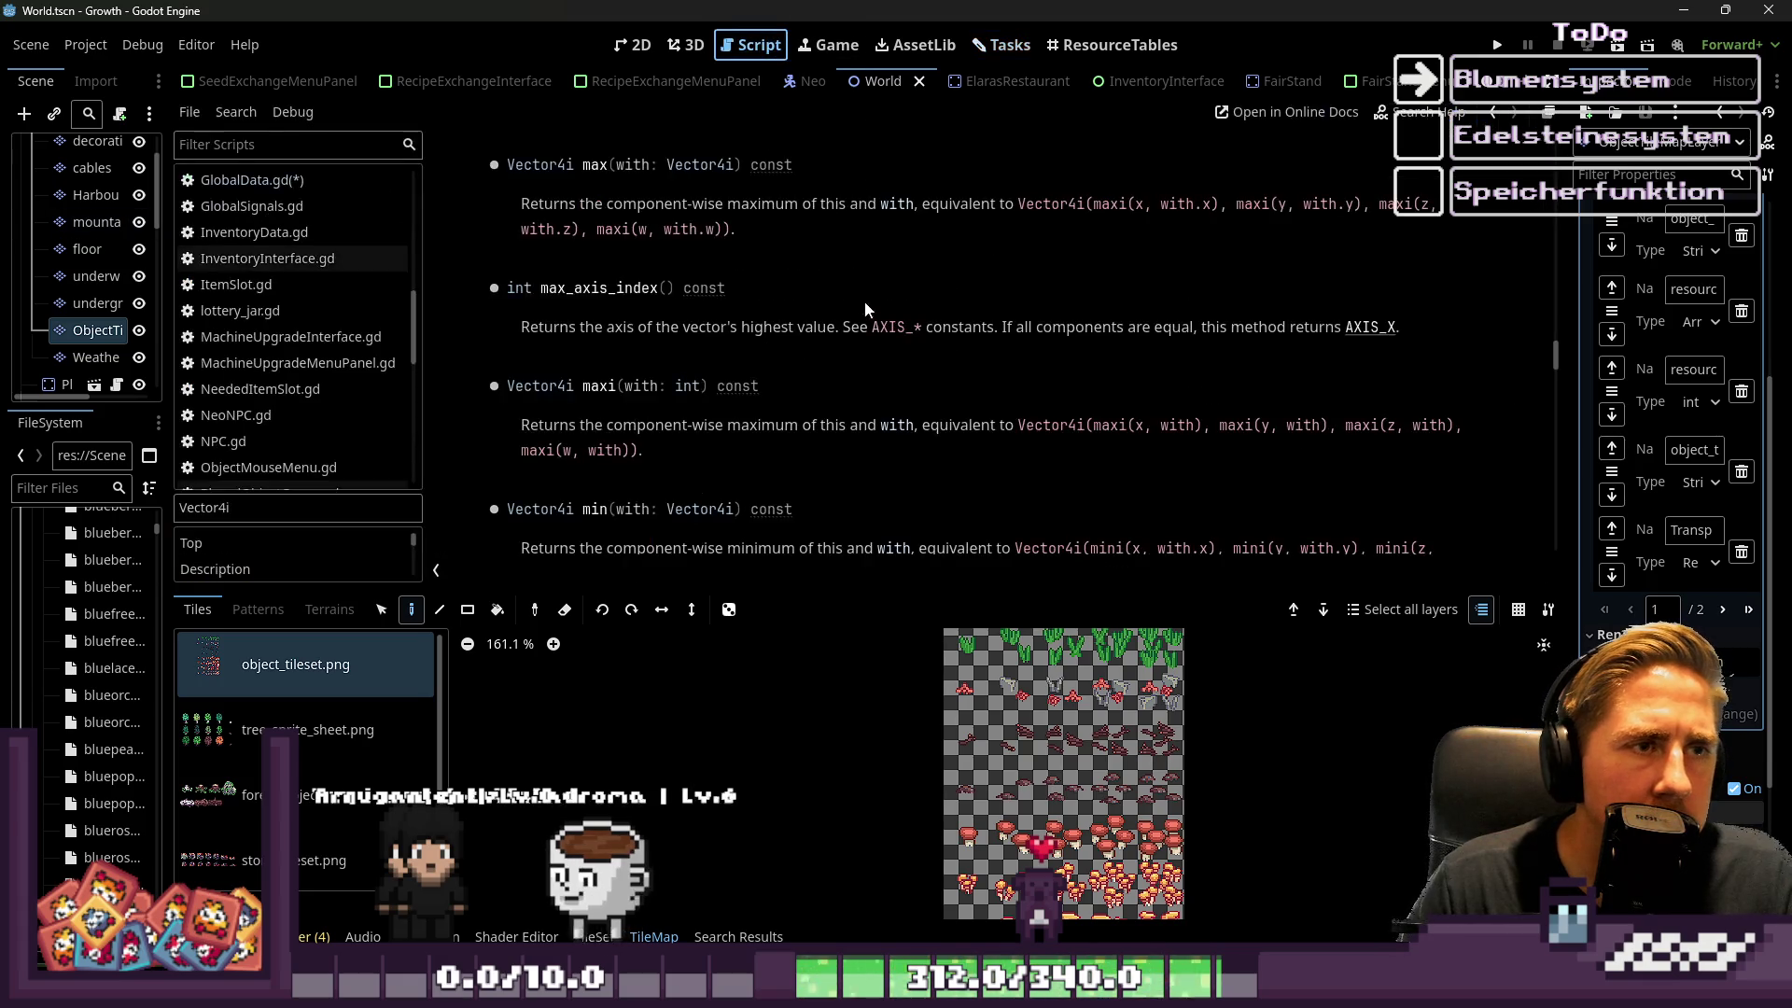
pyautogui.click(290, 182)
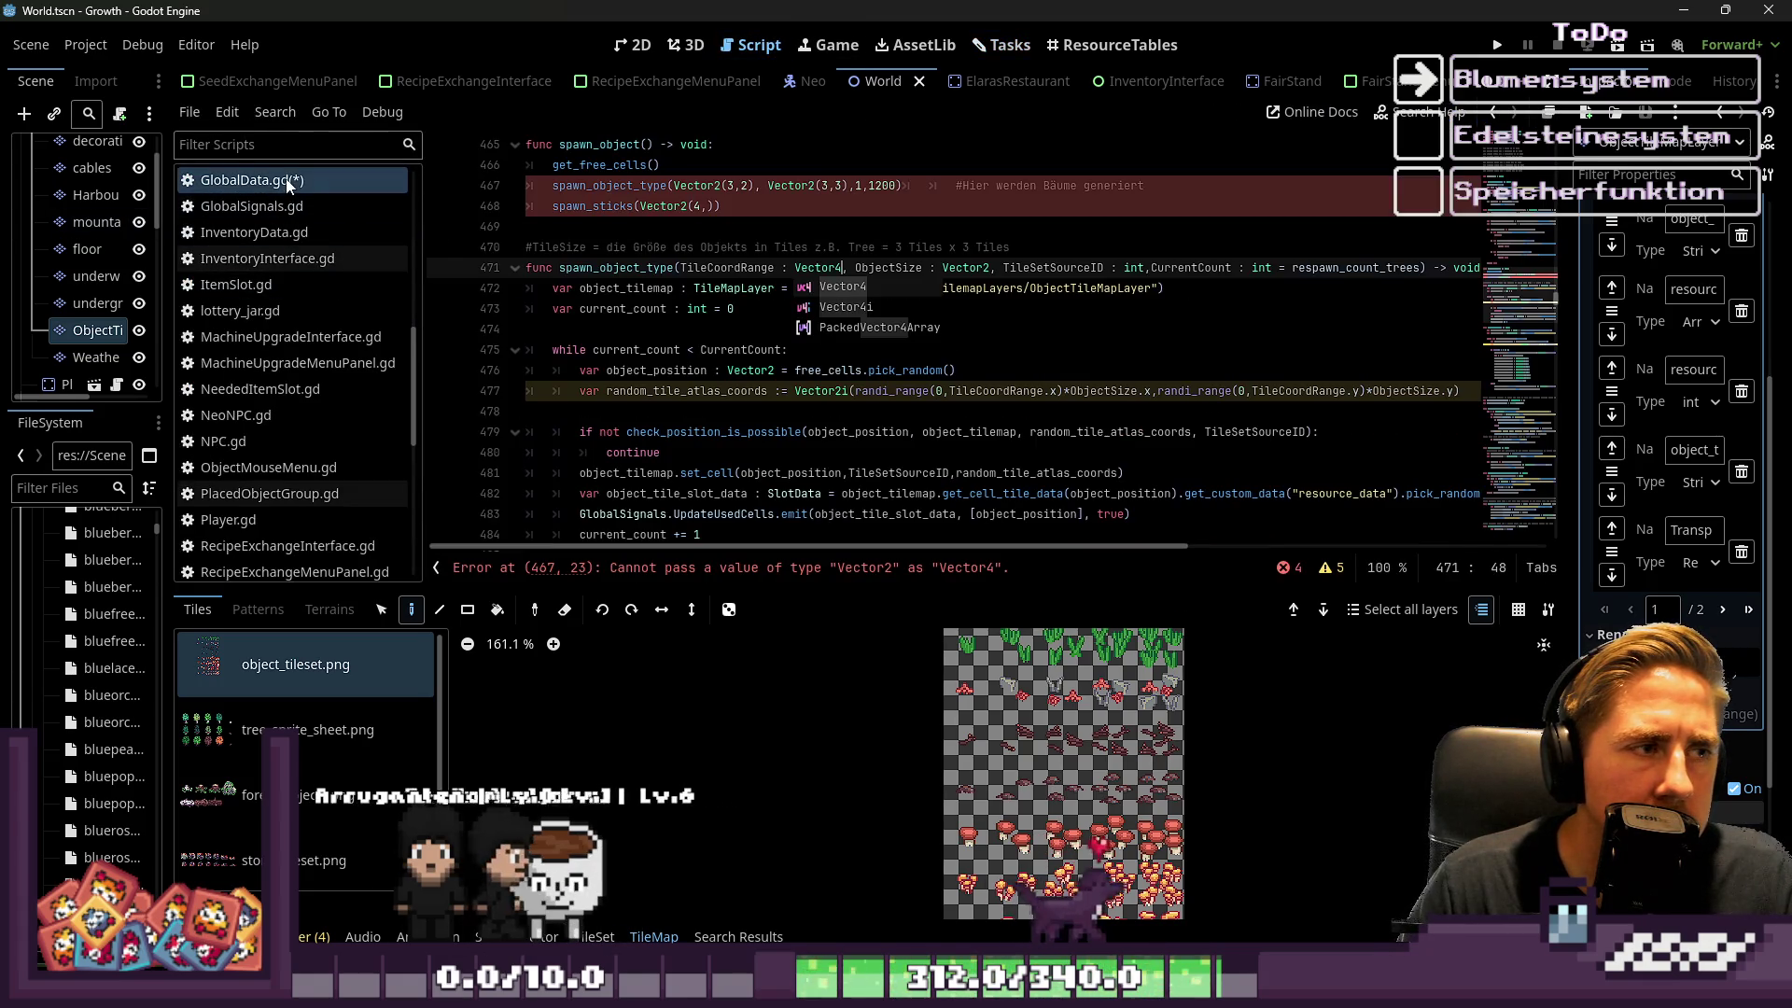
# Add a TileCoordRange comment below the TileSize note reading 'min x und max x und min y und max y'
pyautogui.click(787, 268)
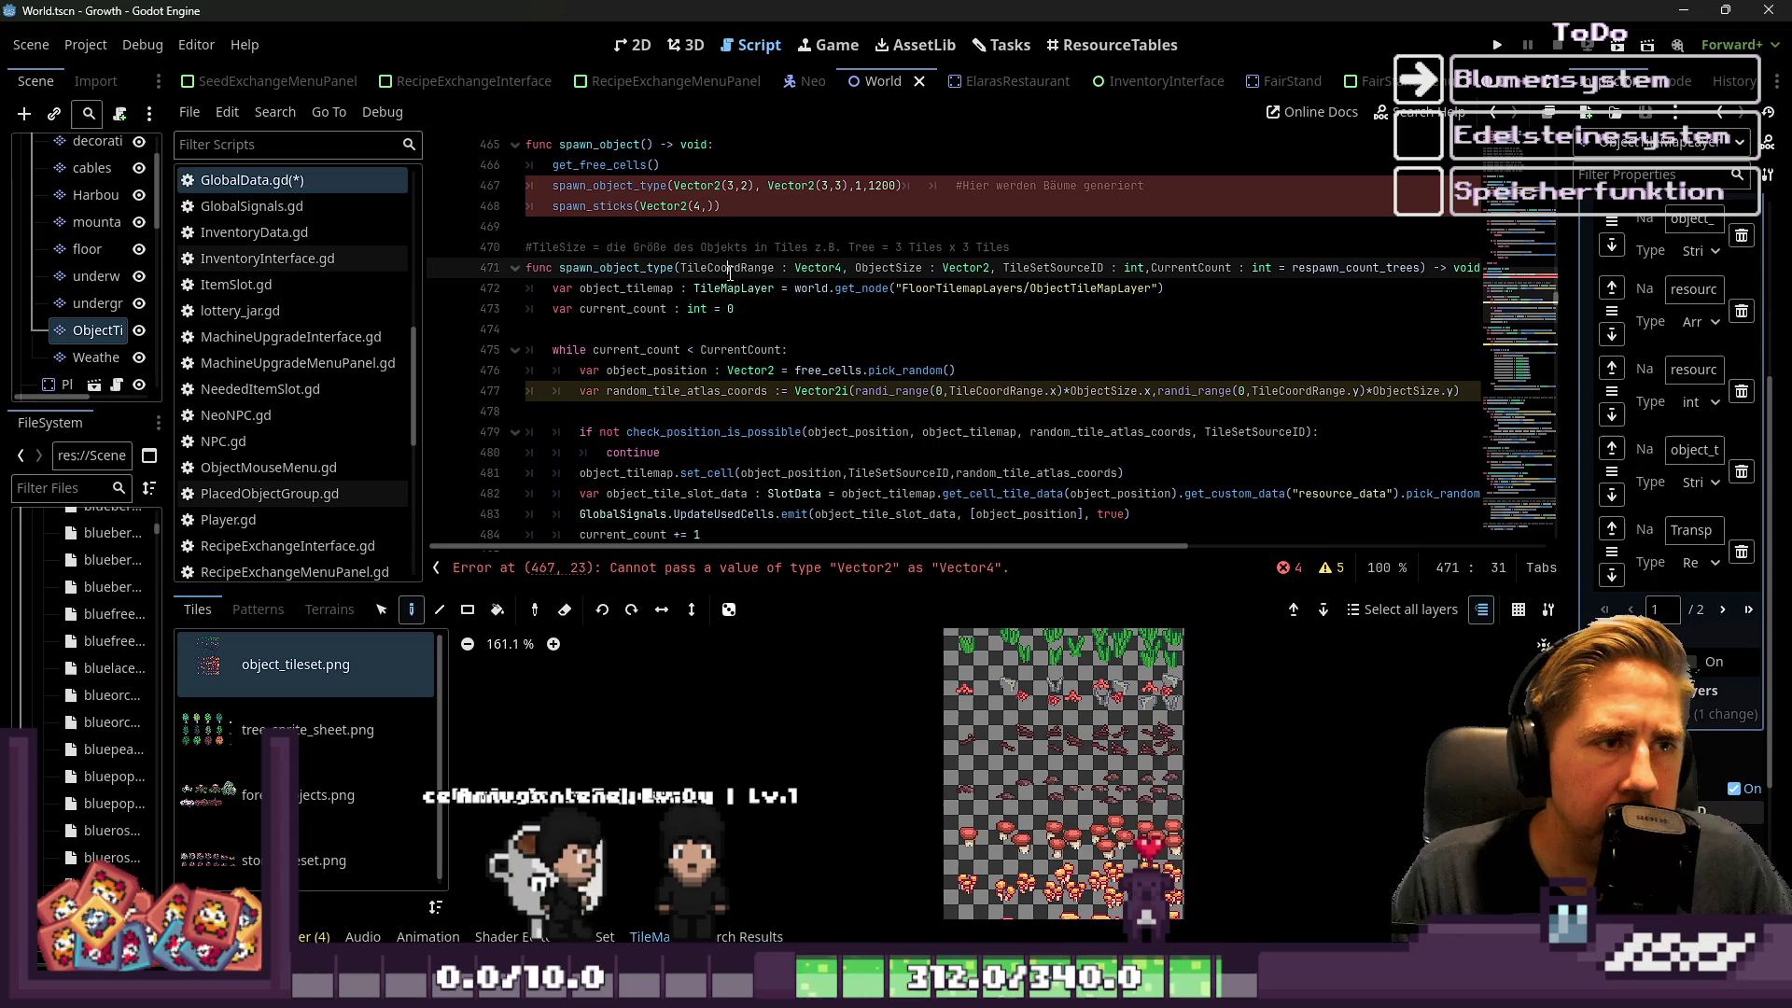
pyautogui.click(746, 186)
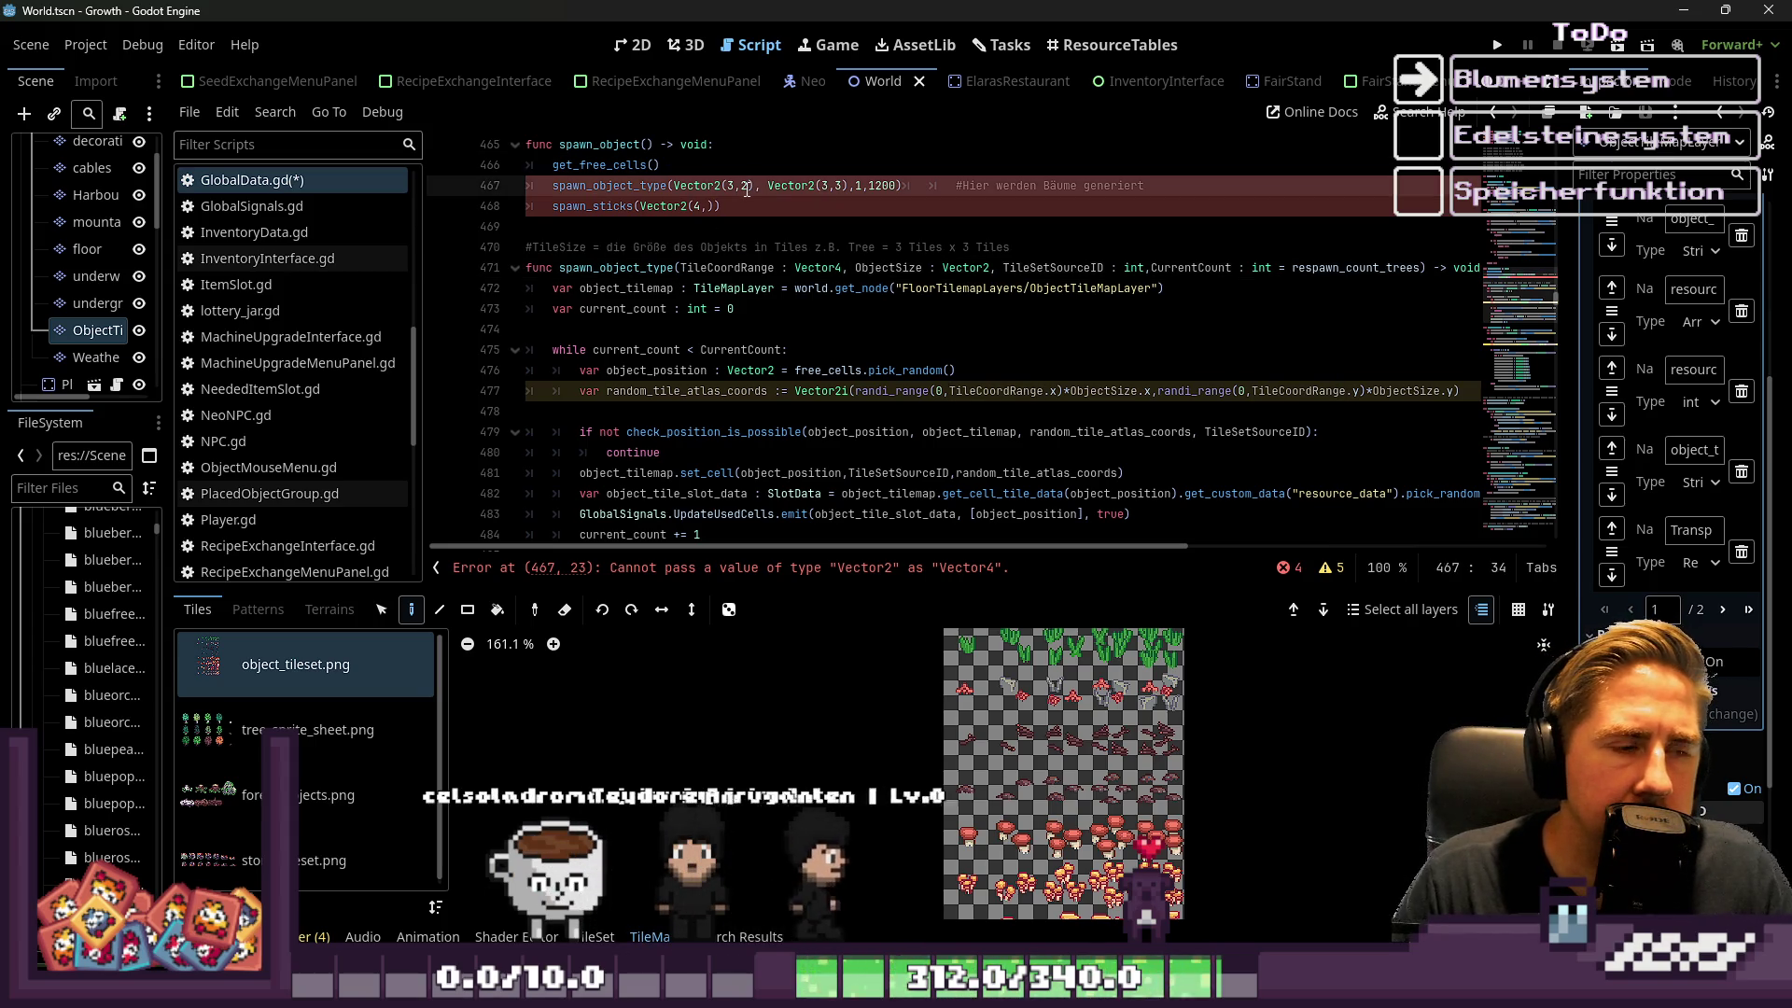
pyautogui.moveTo(770, 194)
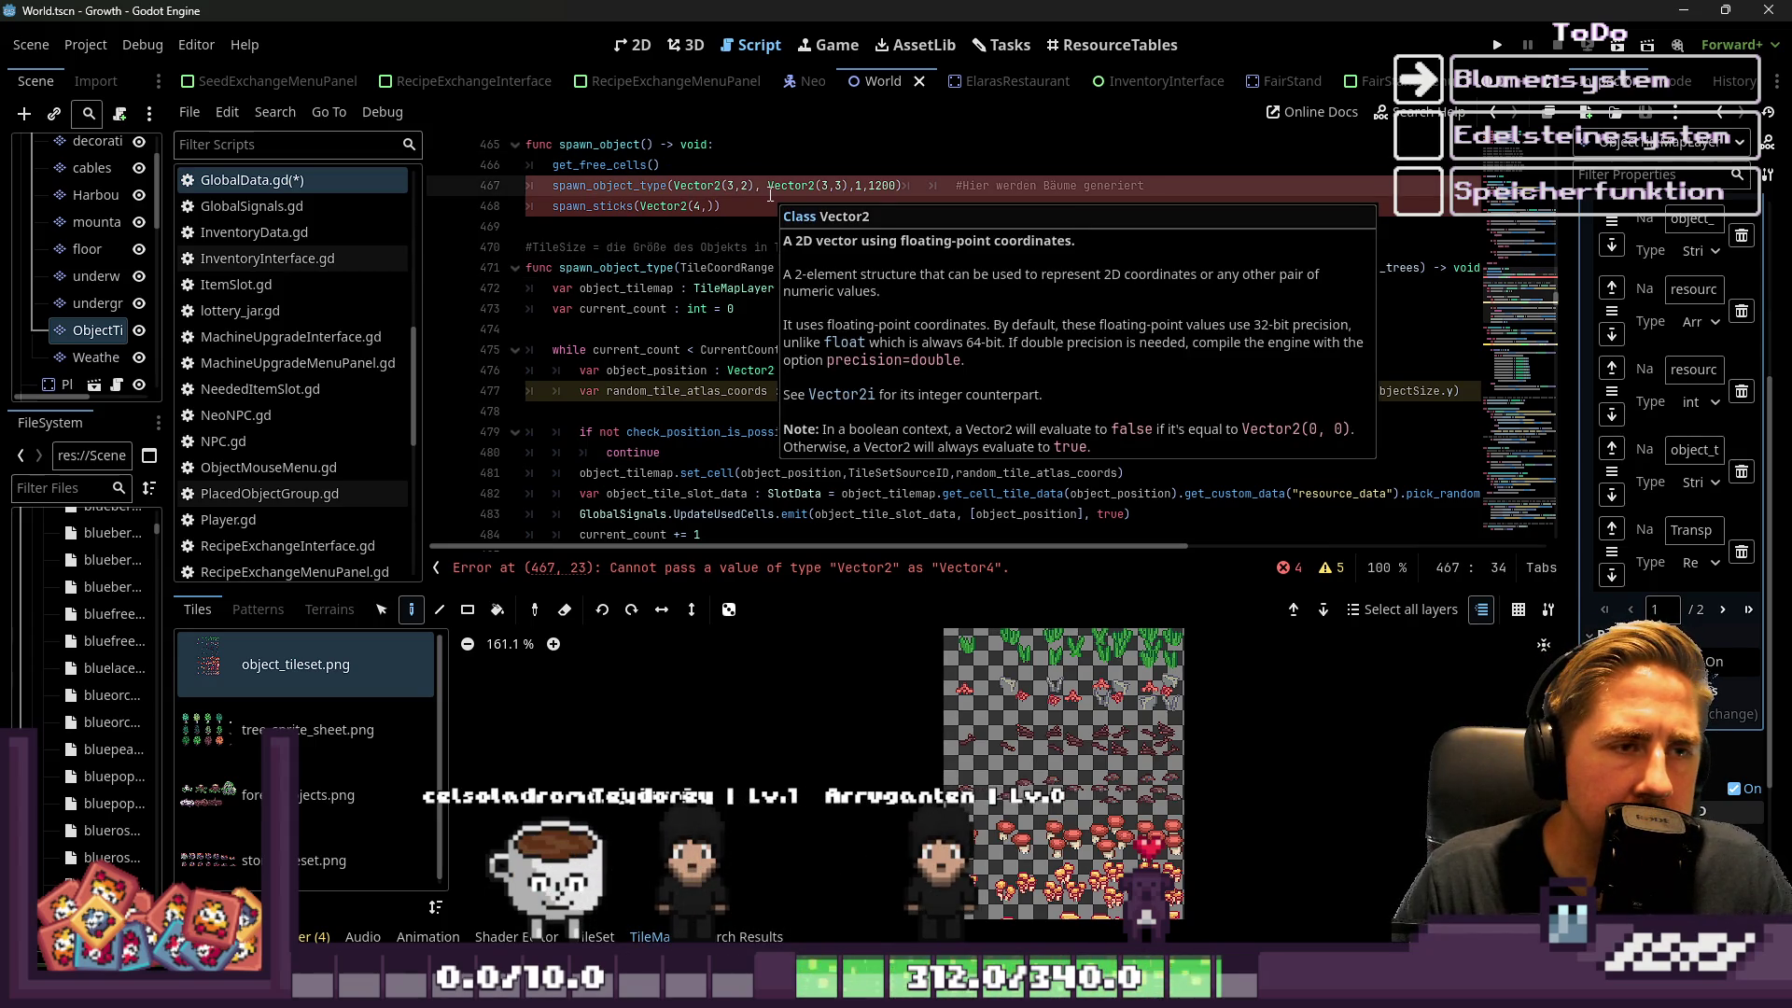
pyautogui.click(1080, 189)
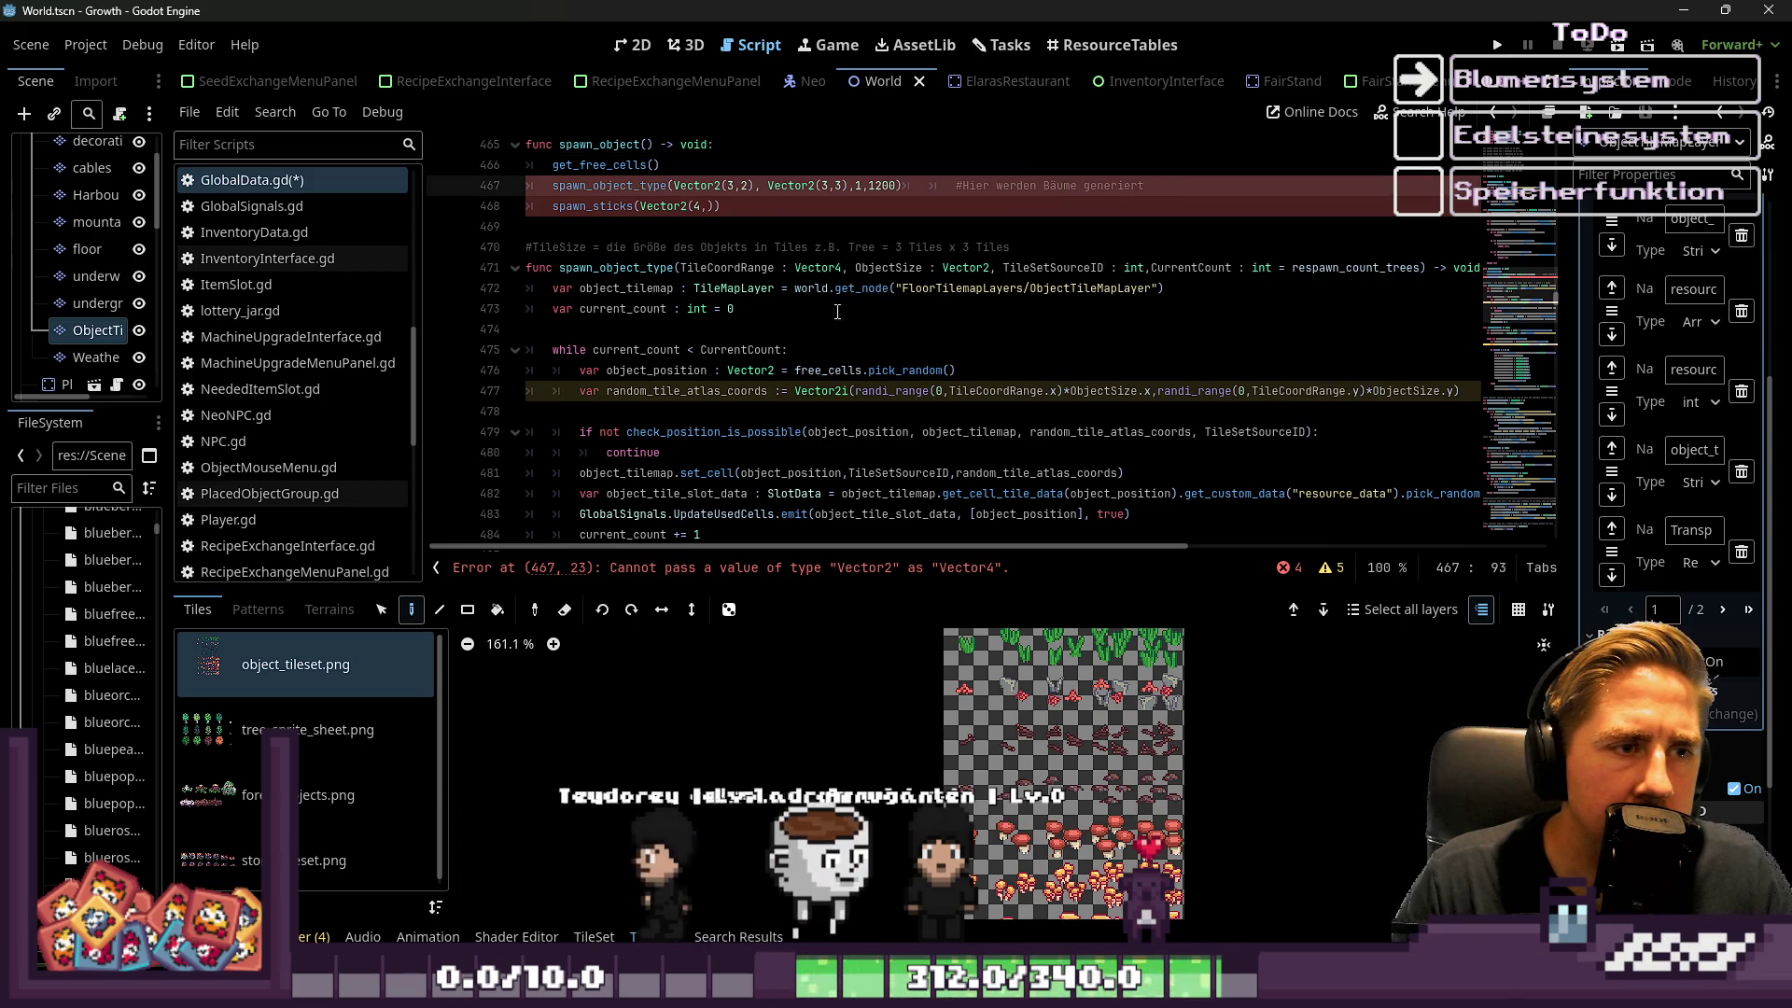
pyautogui.click(1018, 247)
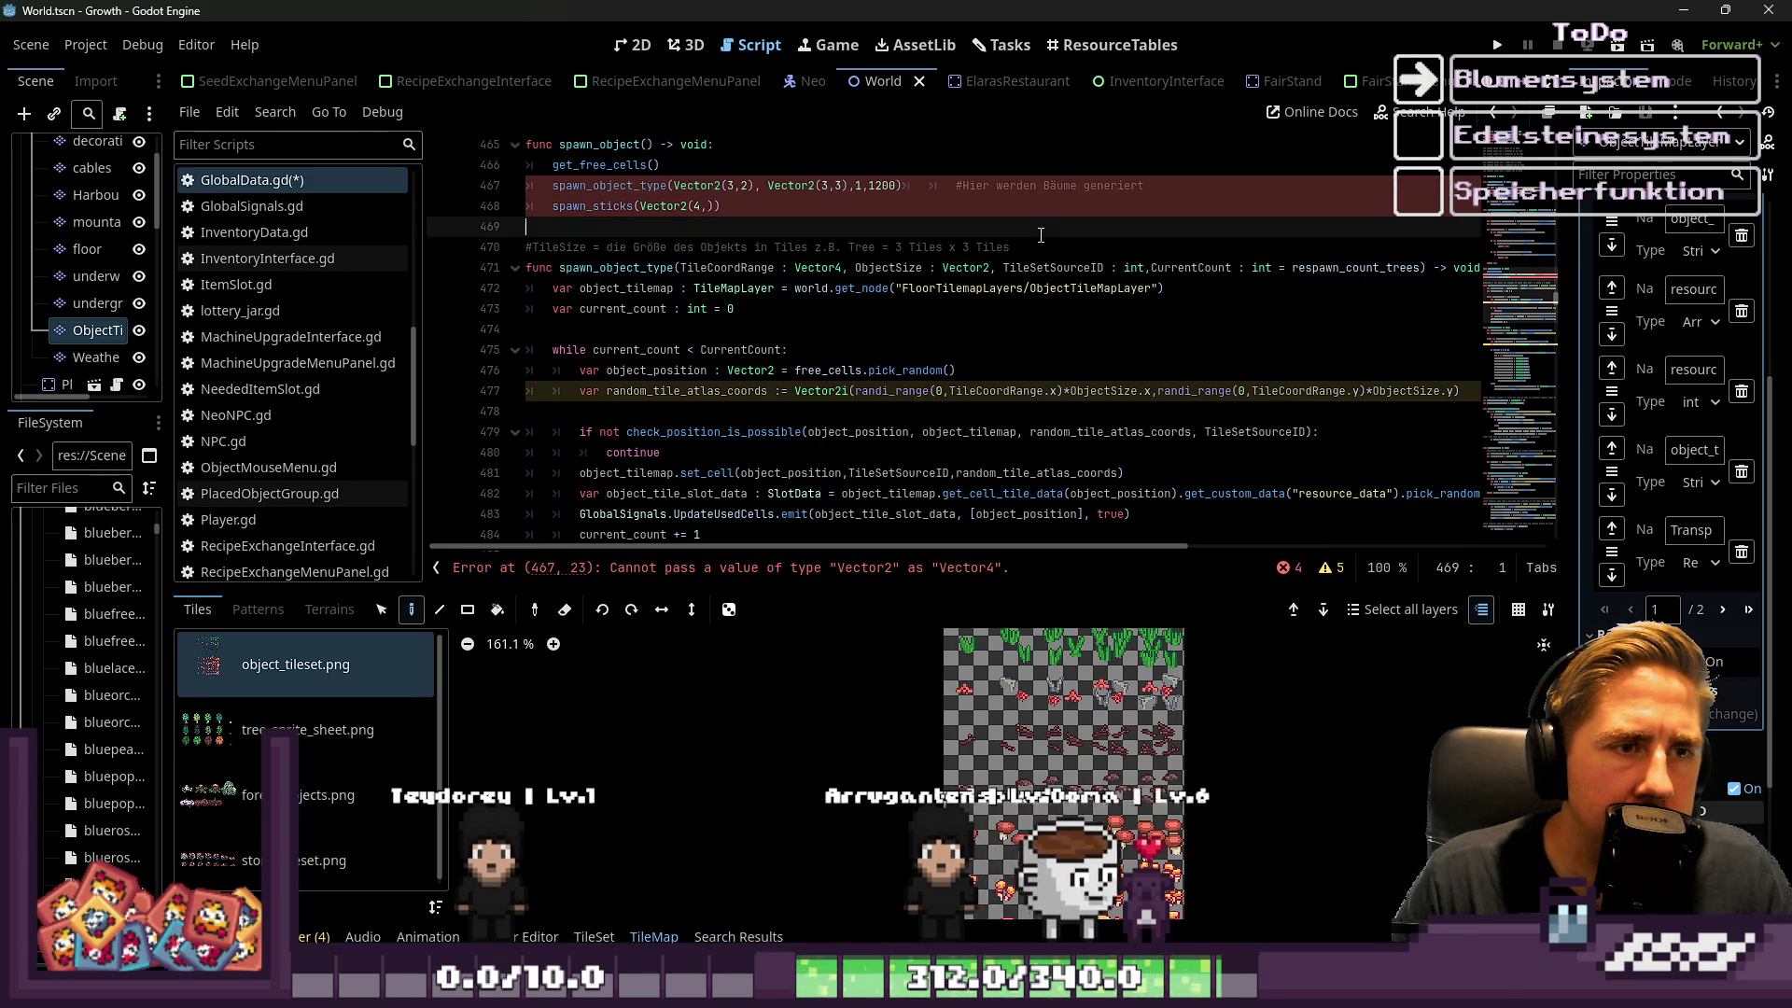
pyautogui.press('Return')
pyautogui.write('#Tile')
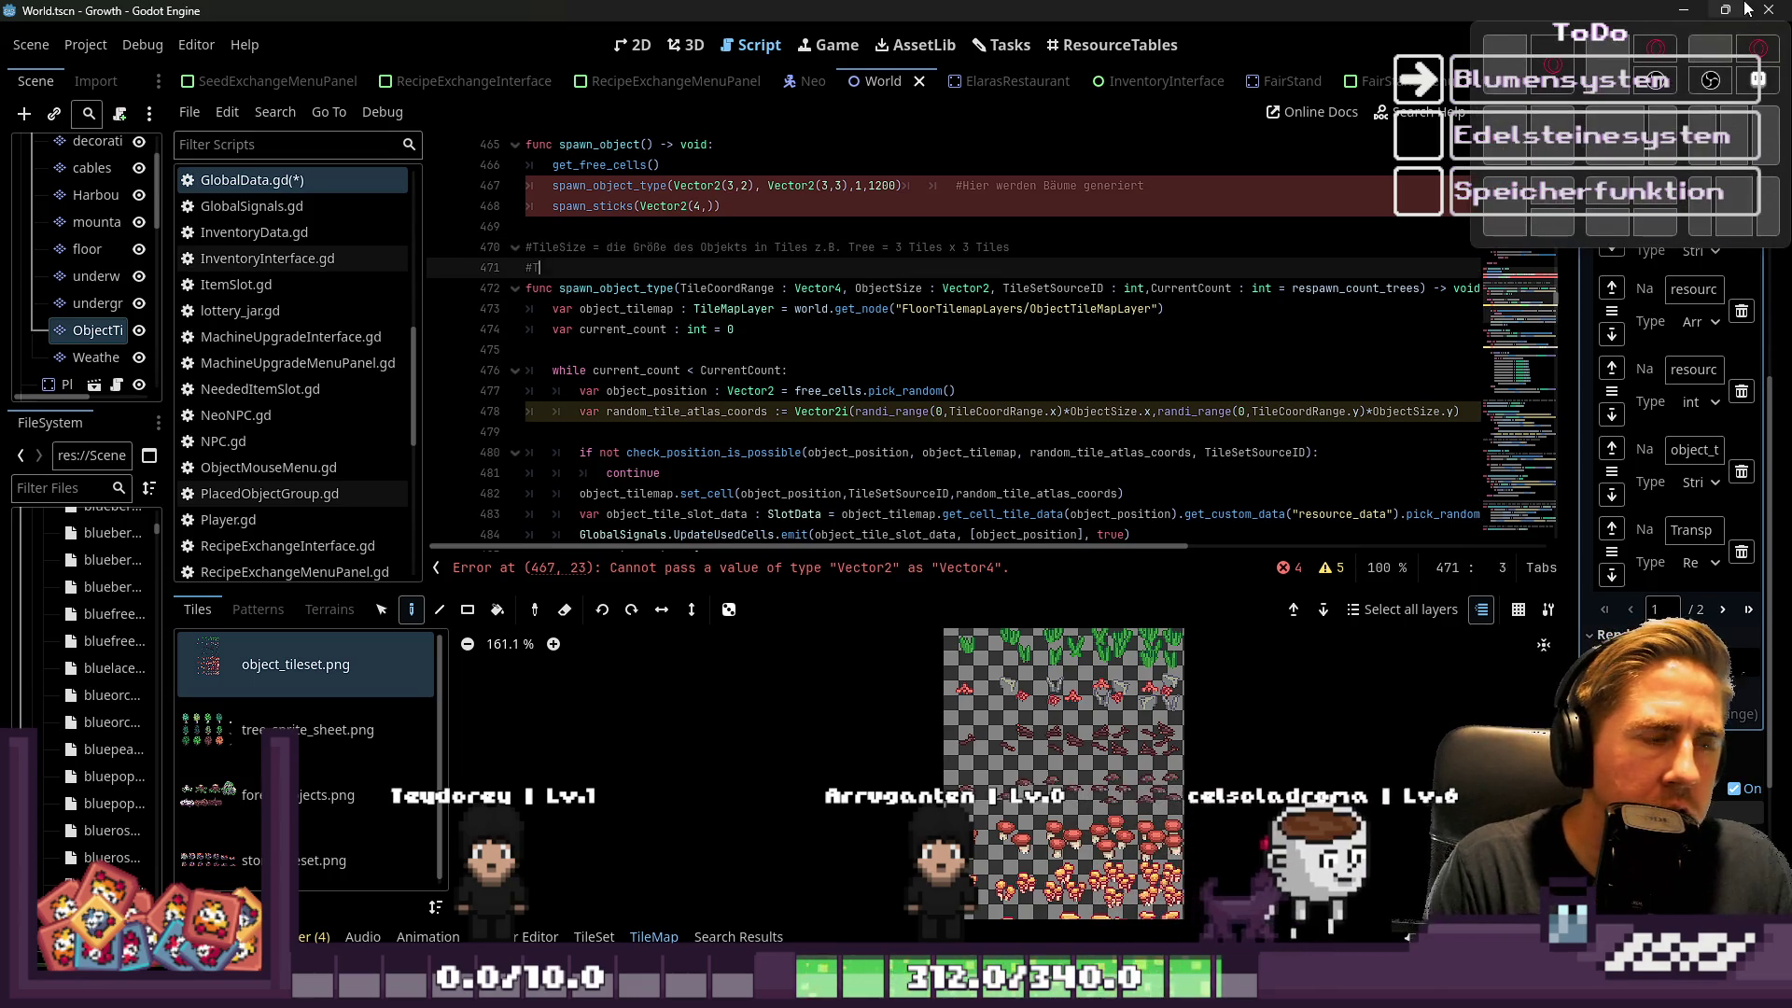
pyautogui.write('CoordRange = ')
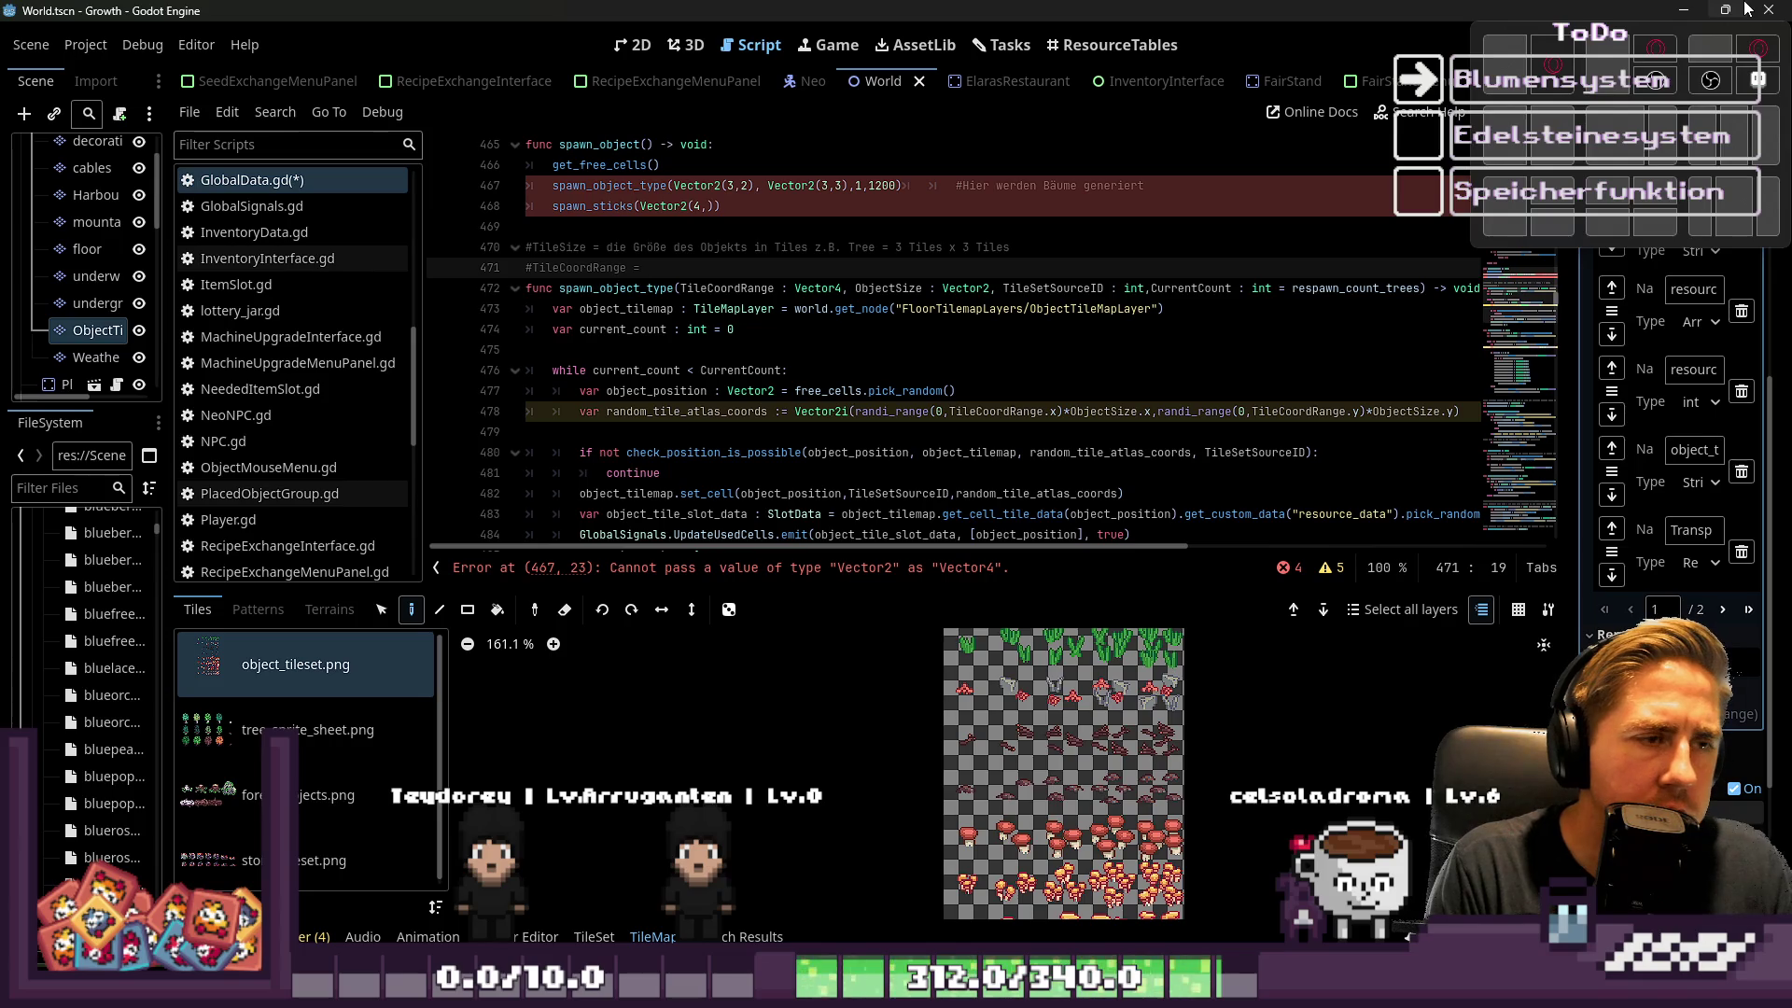
pyautogui.write('Vector2')
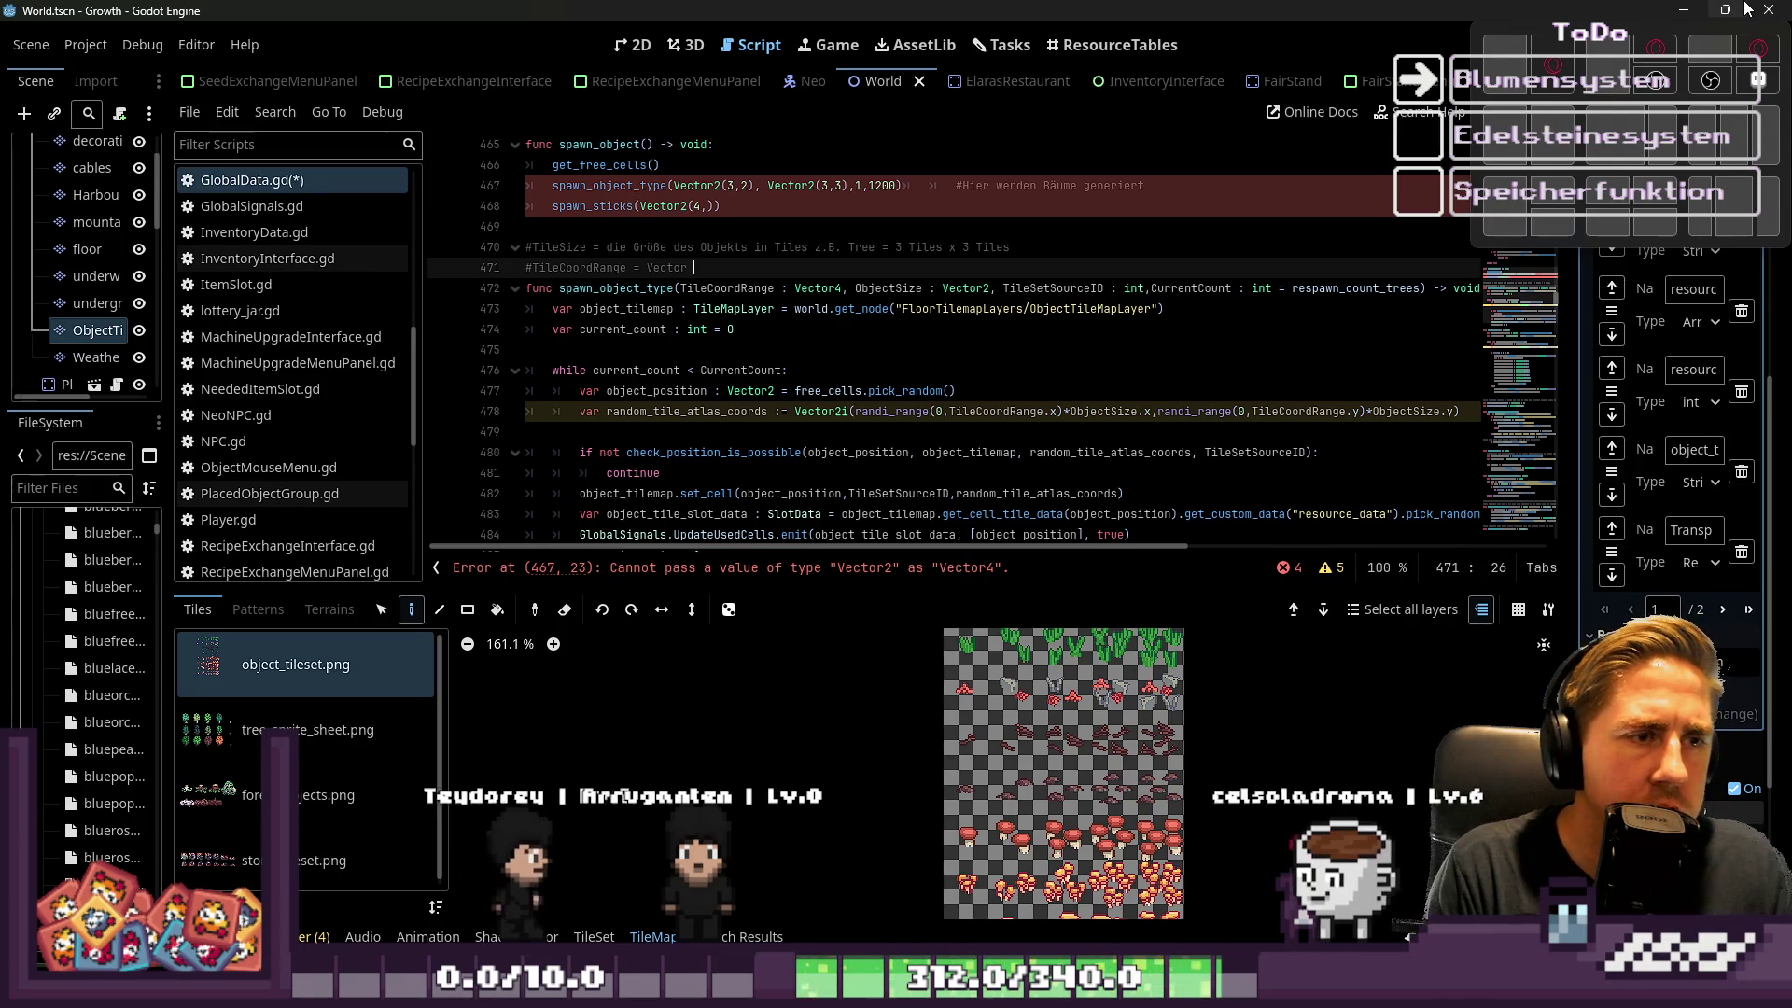
pyautogui.press('BackSpace')
pyautogui.press('BackSpace')
pyautogui.press('BackSpace')
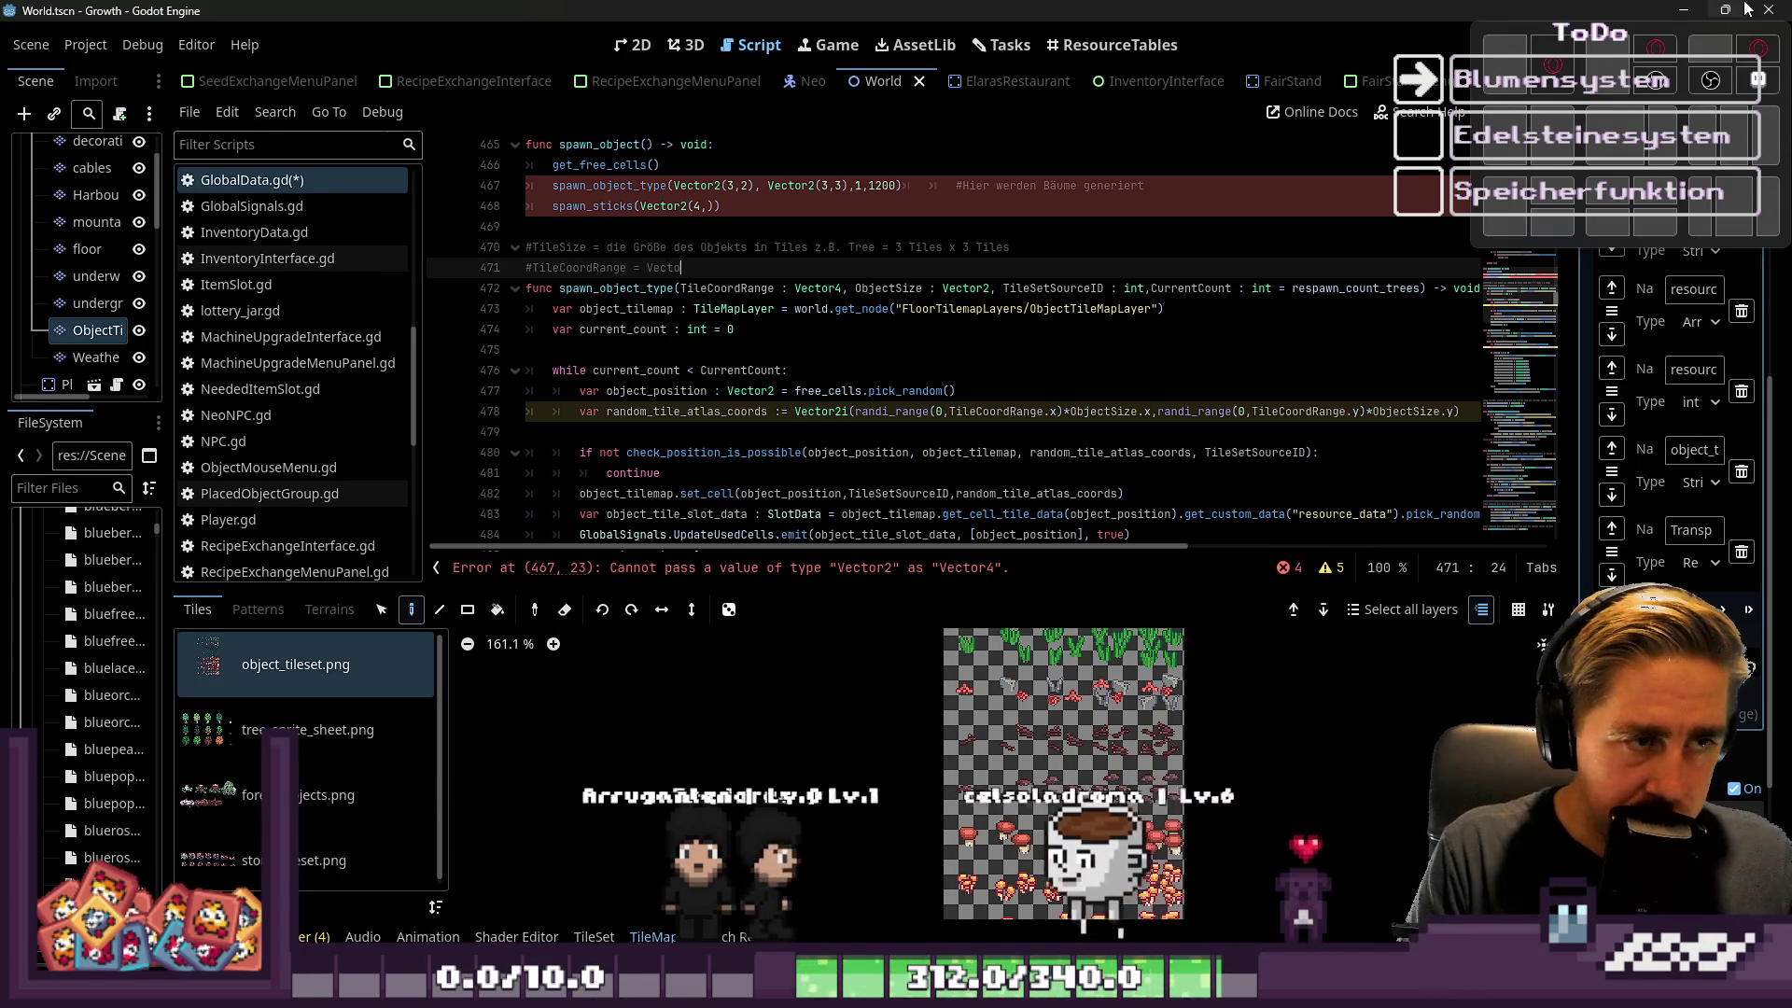
pyautogui.write('X')
pyautogui.press('BackSpace')
pyautogui.write('min x und max x ')
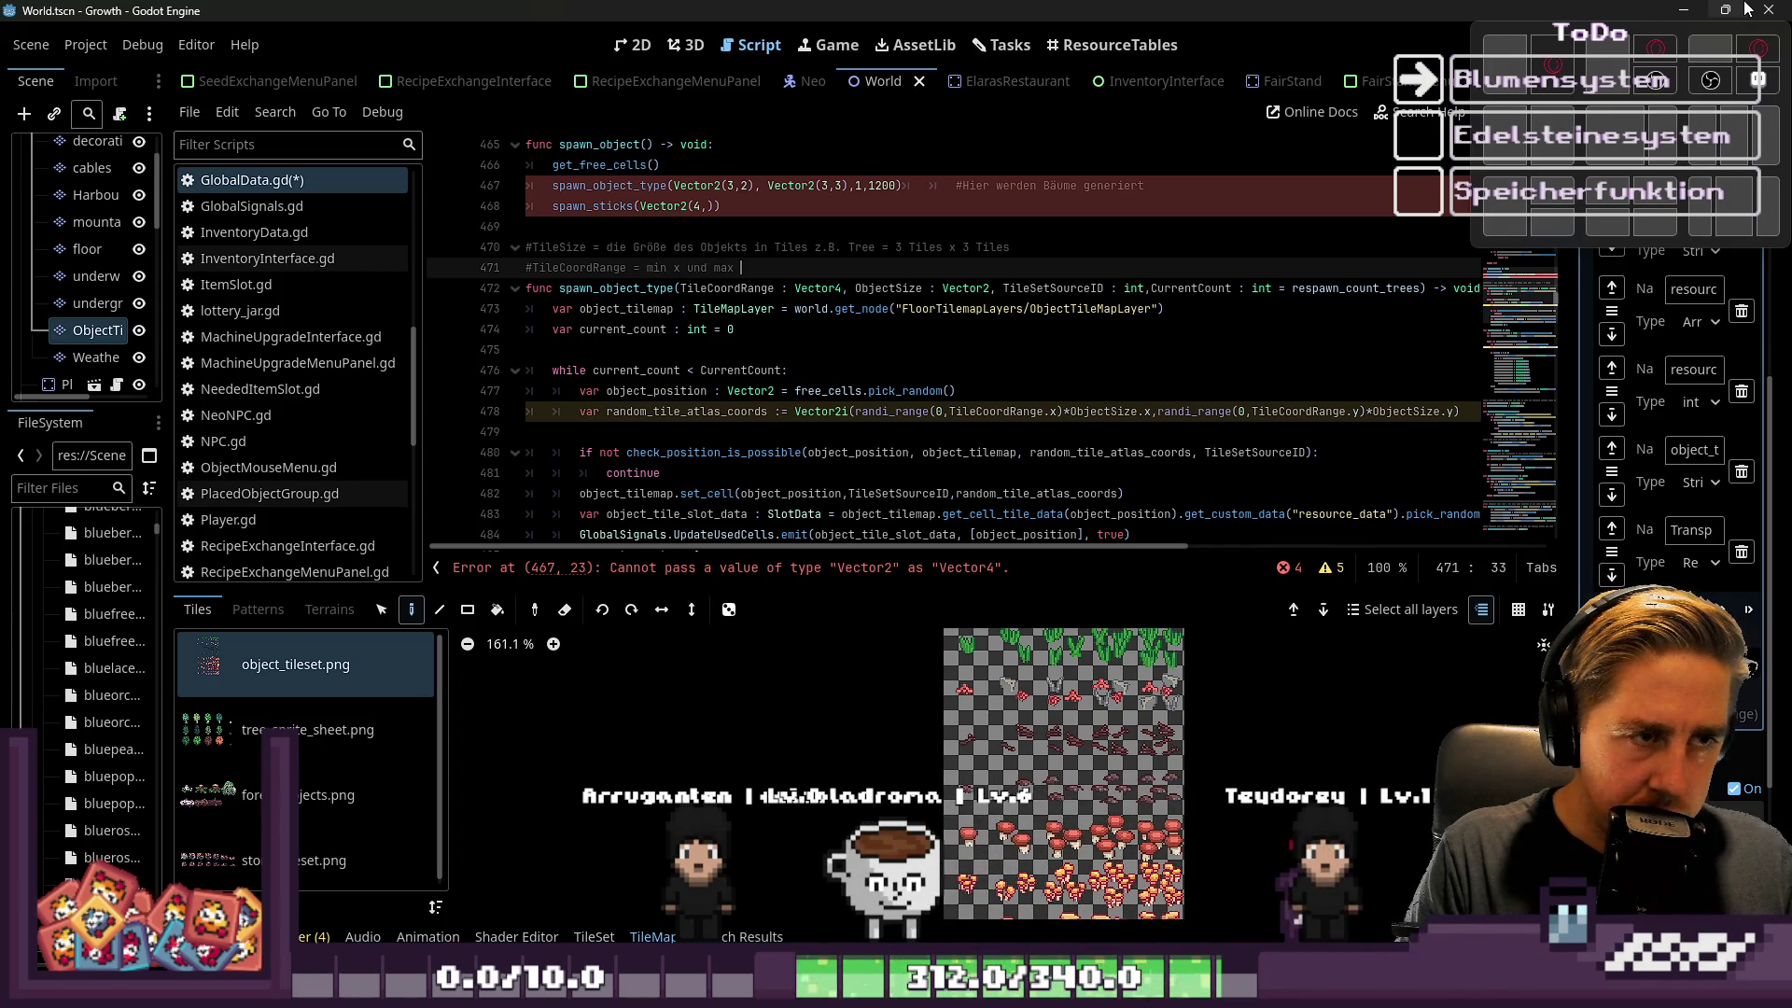
pyautogui.write('und m')
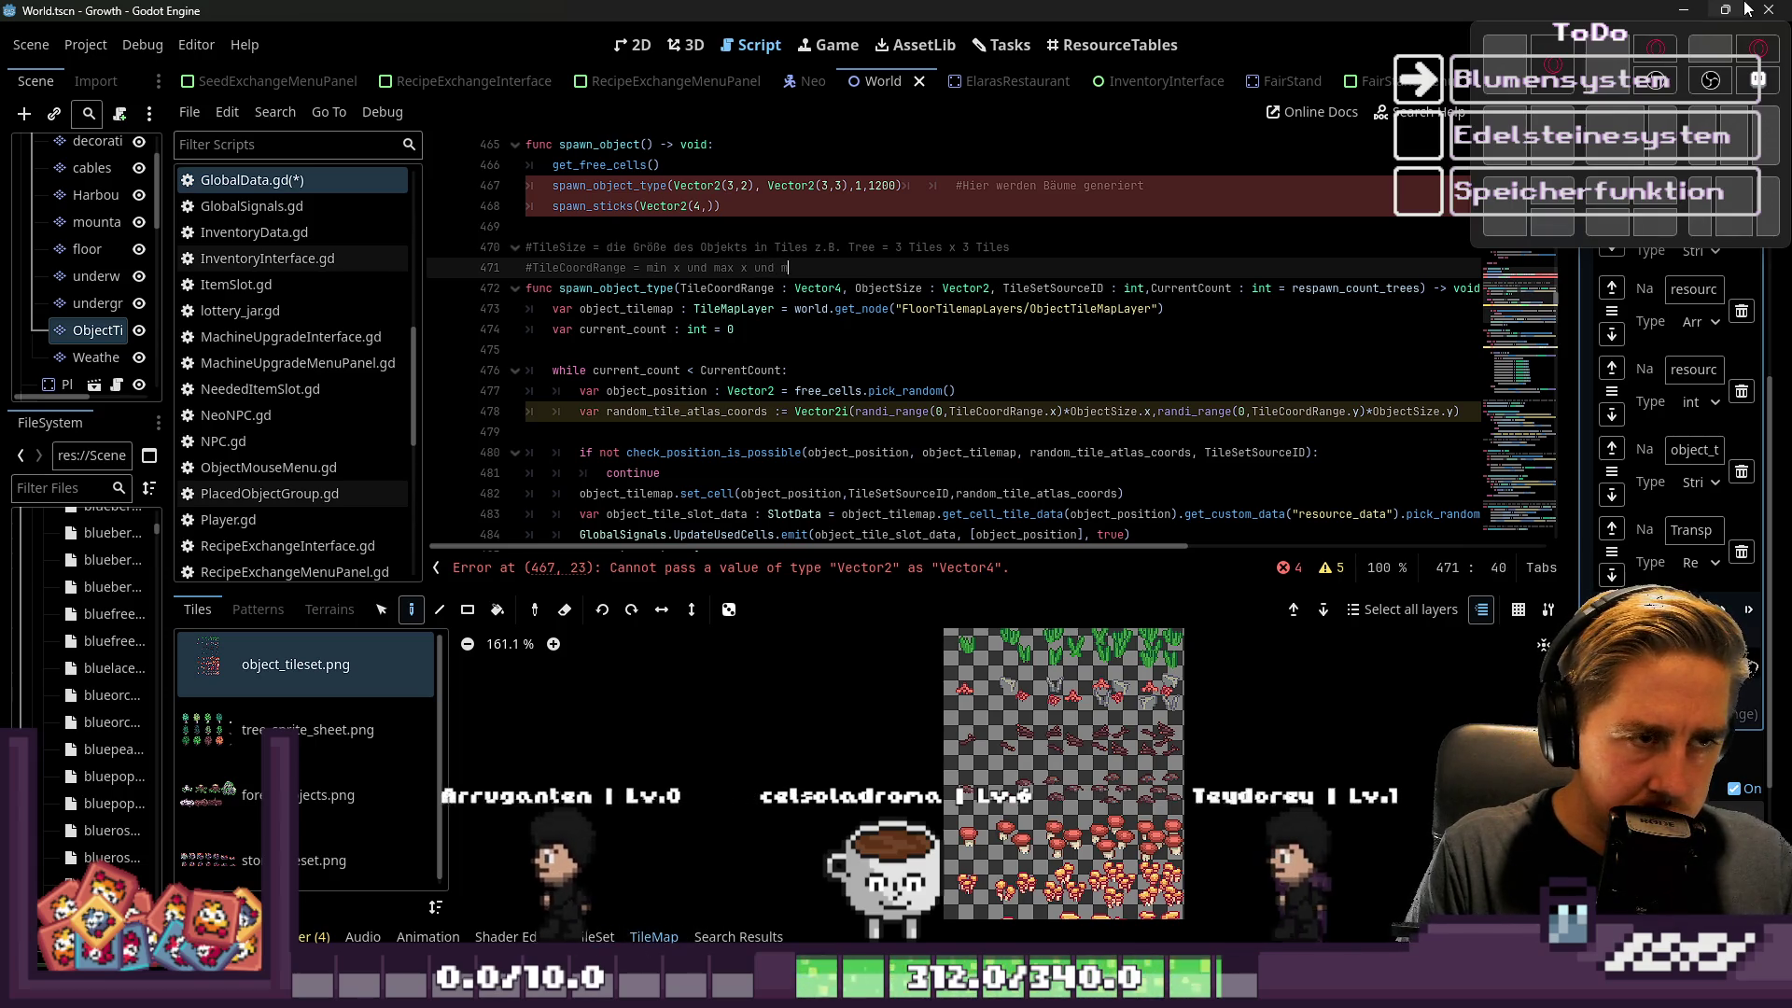
pyautogui.write('in y und max y')
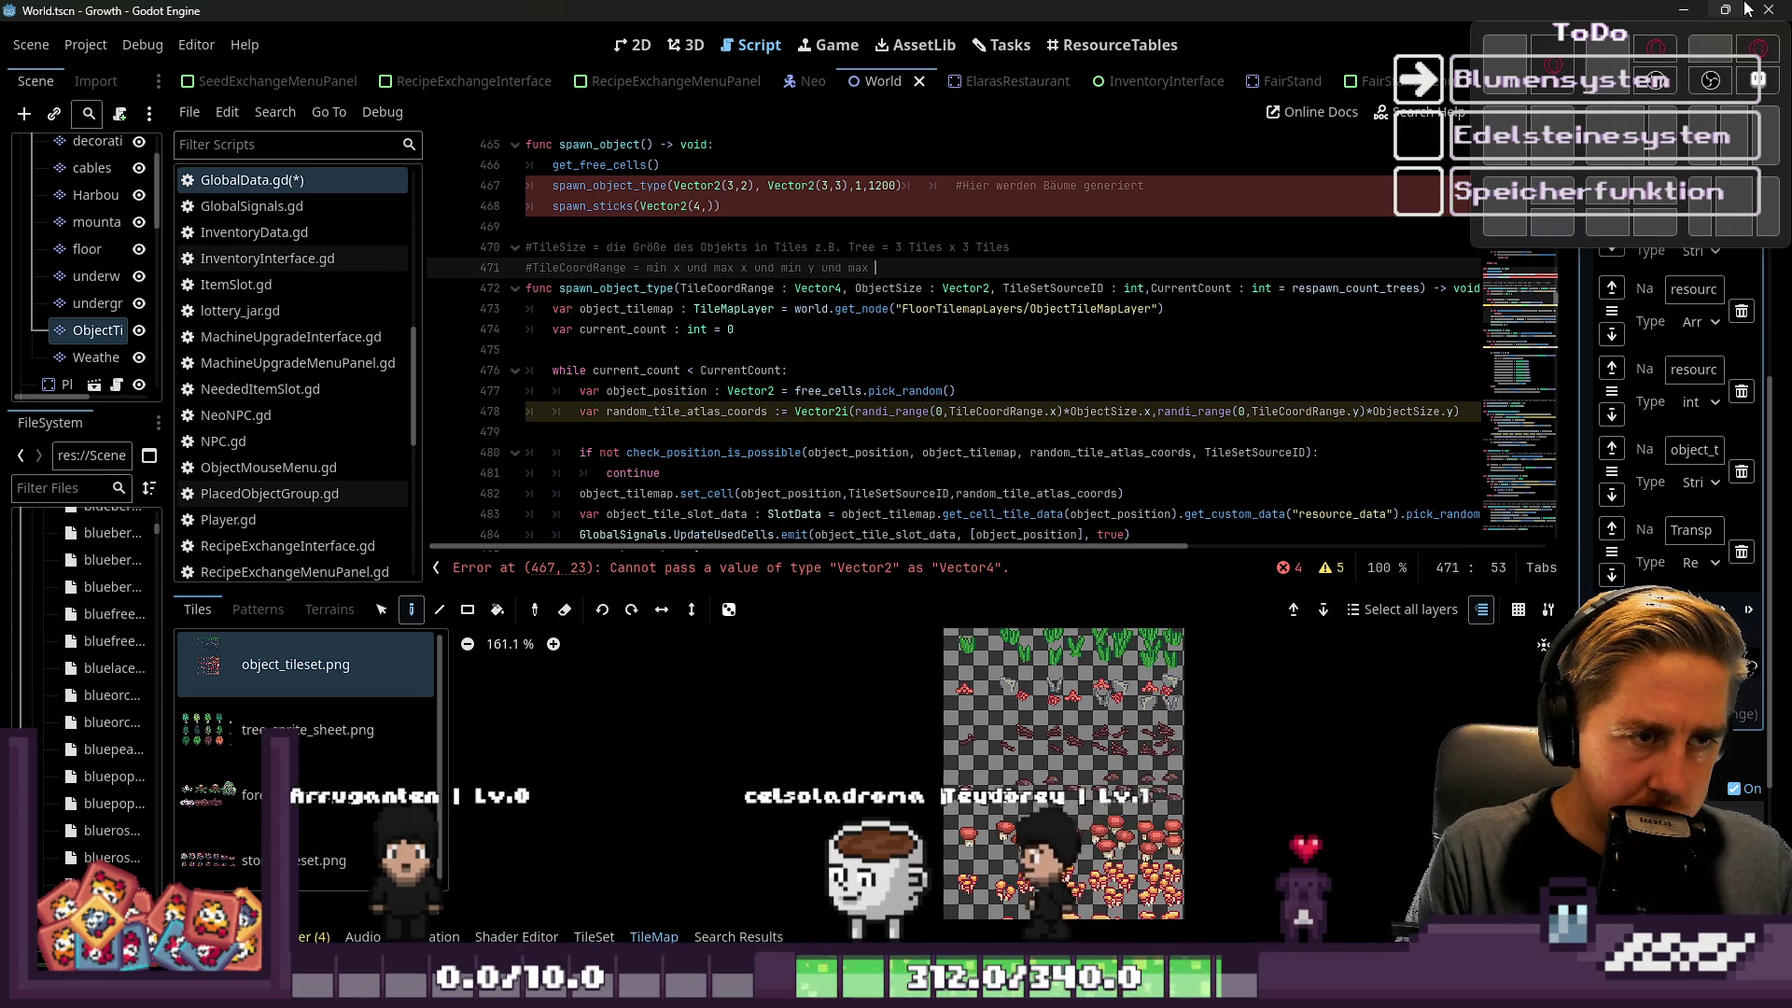
# Replace each 'und' in the comment with a comma so it reads min x, max x, min y, max y
pyautogui.press('Left')
pyautogui.press('Left')
pyautogui.press('Left')
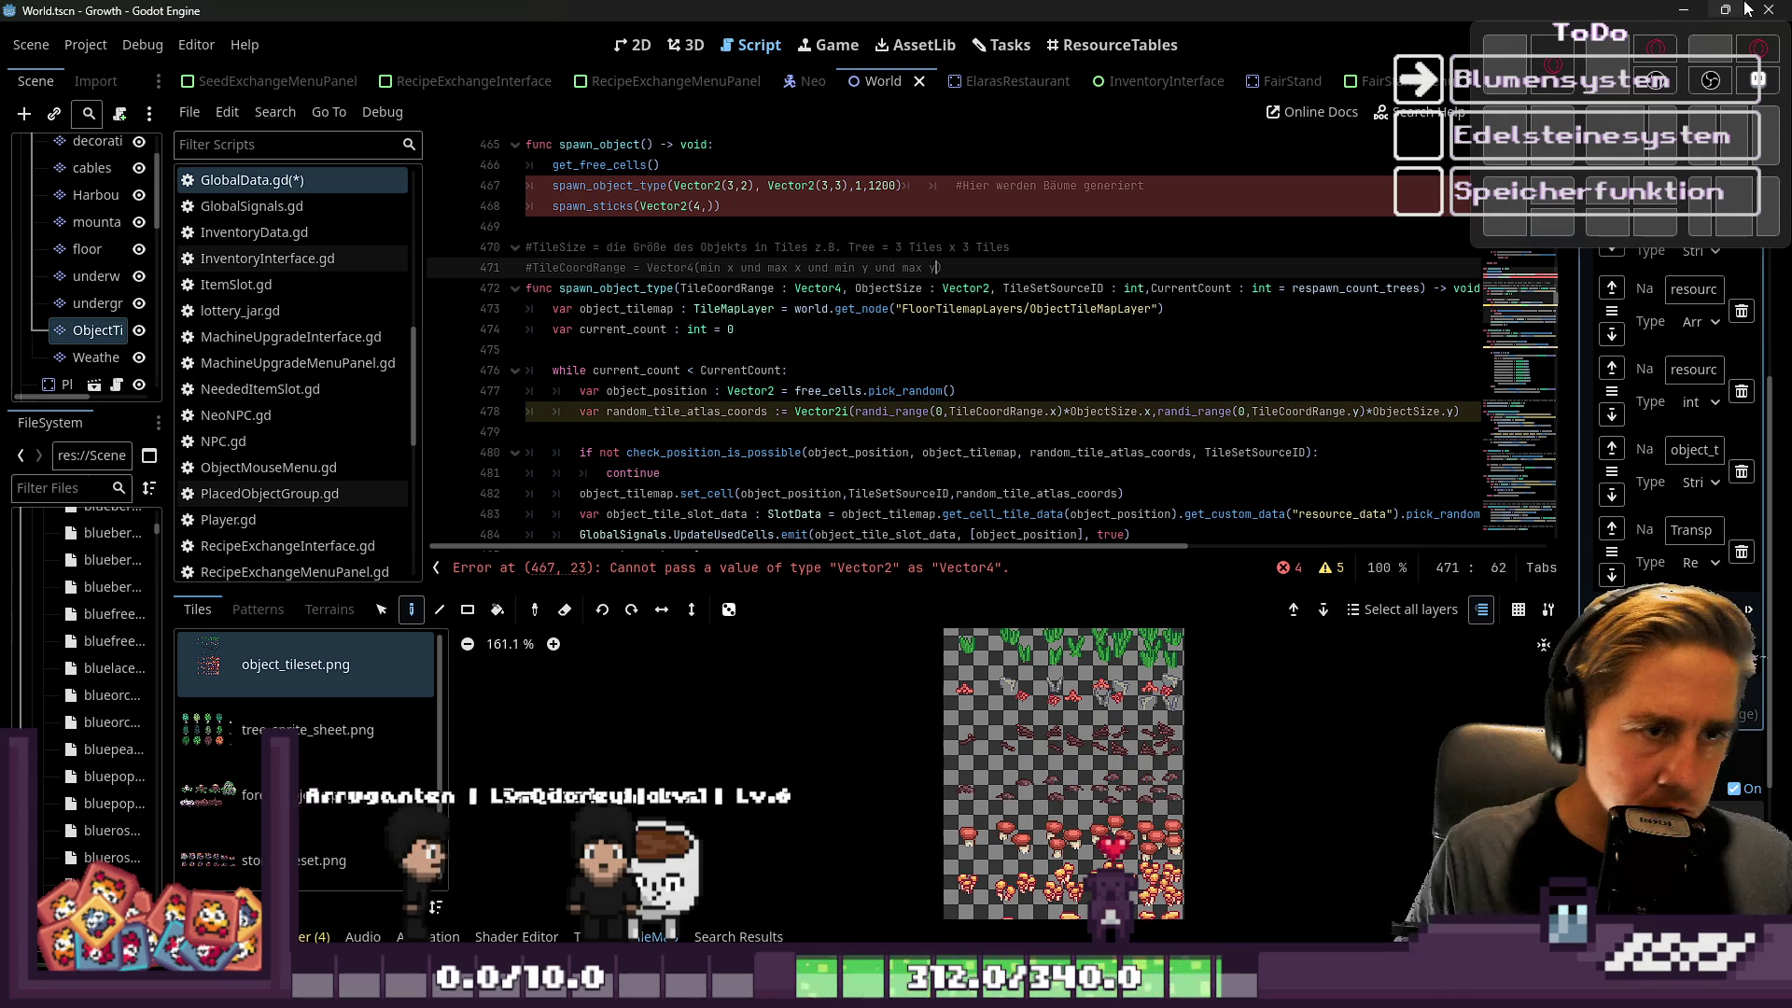
pyautogui.press('Left')
pyautogui.press('Left')
pyautogui.press('Left')
pyautogui.hotkey('shift', 'Left')
pyautogui.hotkey('shift', 'Left')
pyautogui.hotkey('shift', 'Left')
pyautogui.write(',')
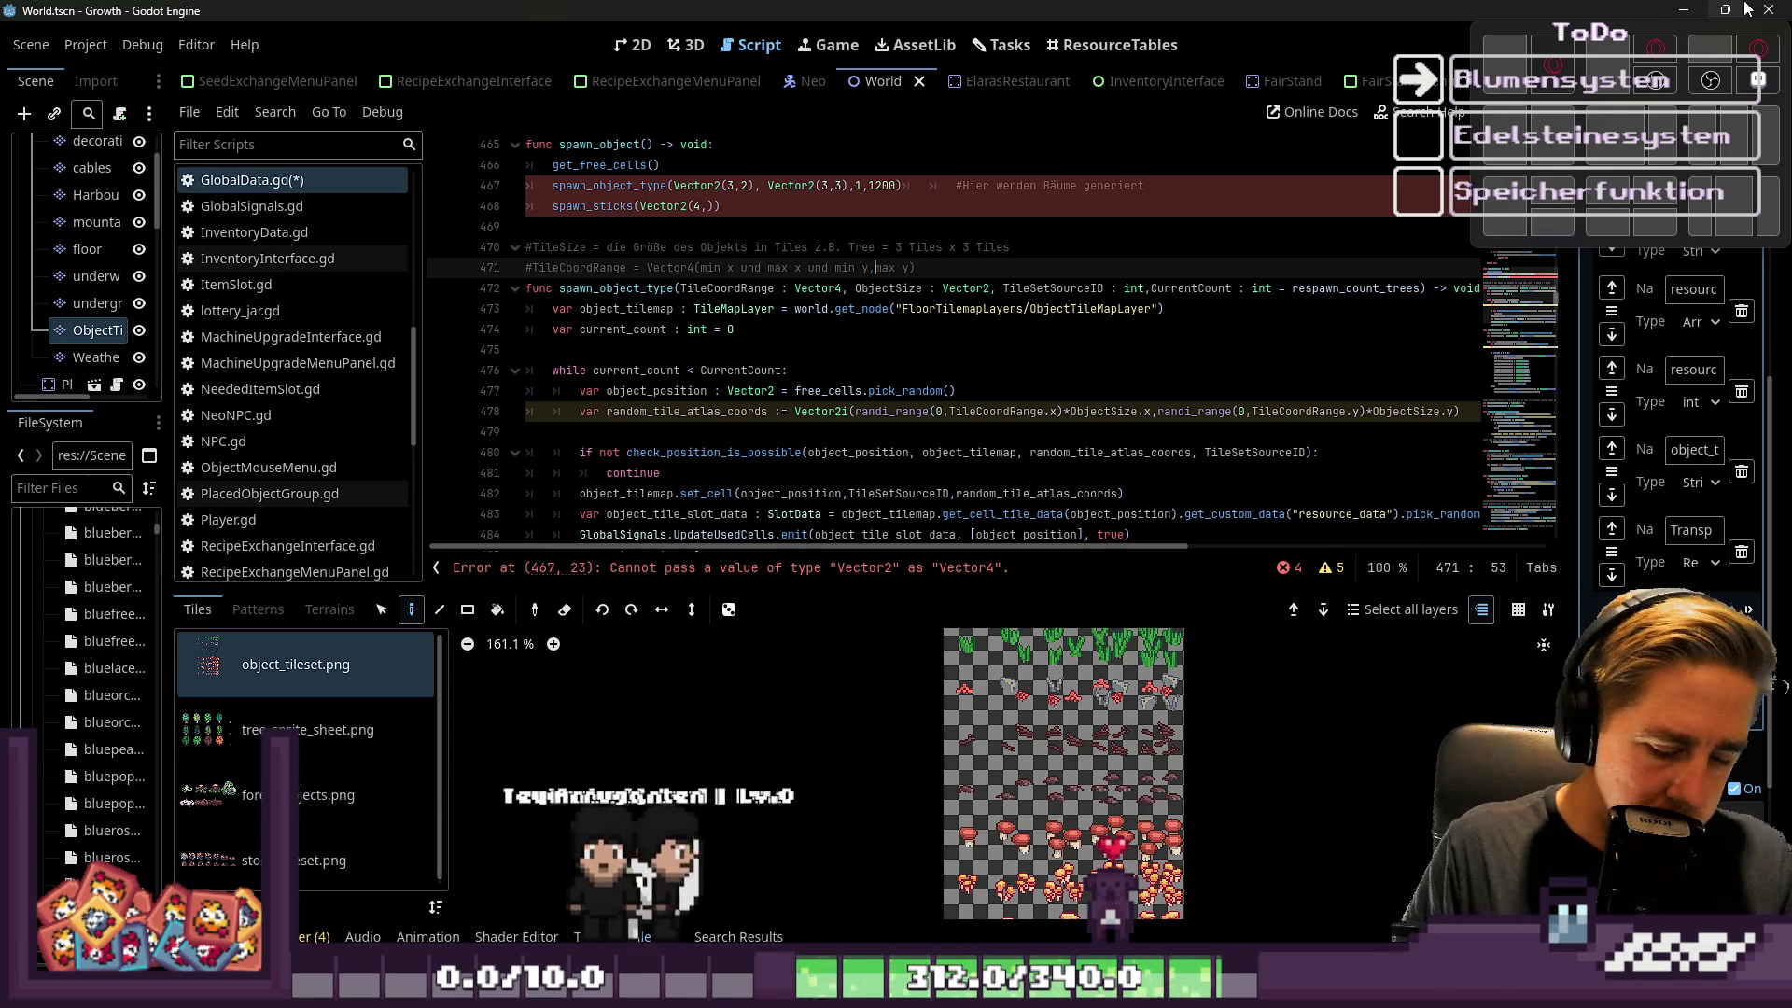
pyautogui.press('Delete')
pyautogui.press('Left')
pyautogui.press('Left')
pyautogui.press('Left')
pyautogui.hotkey('shift', 'Left')
pyautogui.hotkey('shift', 'Left')
pyautogui.hotkey('shift', 'Left')
pyautogui.hotkey('shift', 'Left')
pyautogui.press('Left')
pyautogui.press('Left')
pyautogui.press('Left')
pyautogui.hotkey('shift', 'Left')
pyautogui.hotkey('shift', 'Left')
pyautogui.hotkey('shift', 'Left')
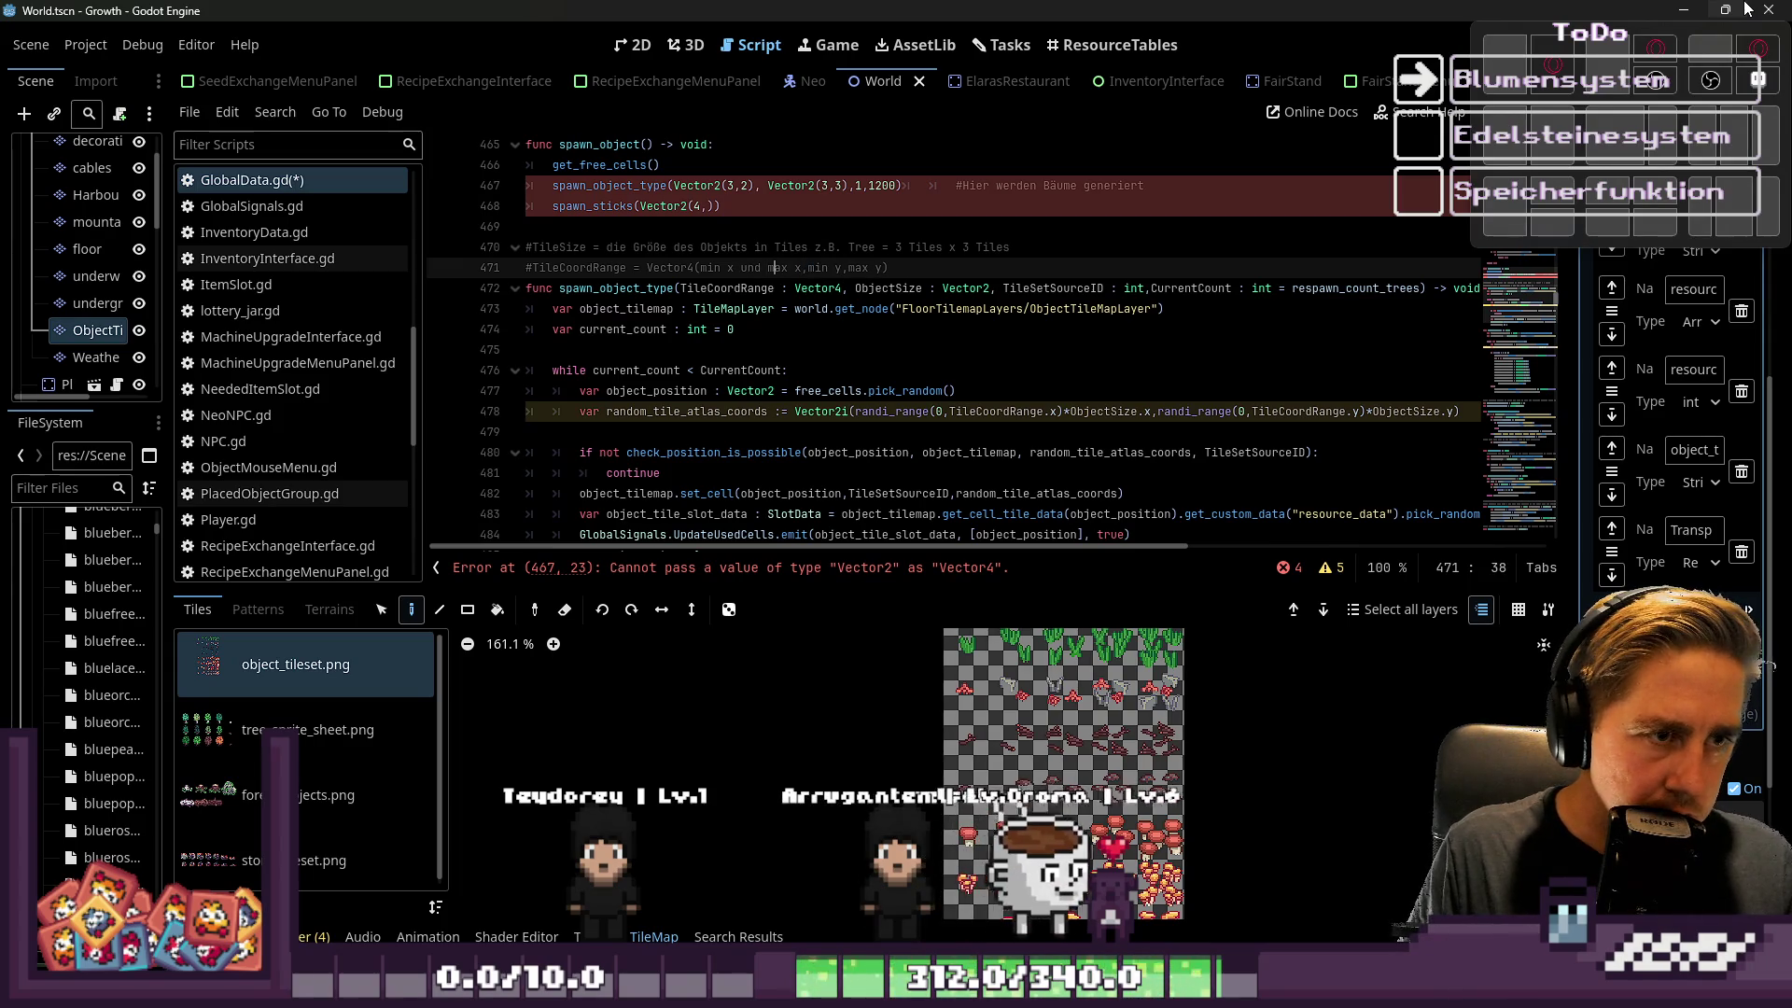
pyautogui.write(',')
pyautogui.press('Left')
pyautogui.press('Left')
pyautogui.press('Left')
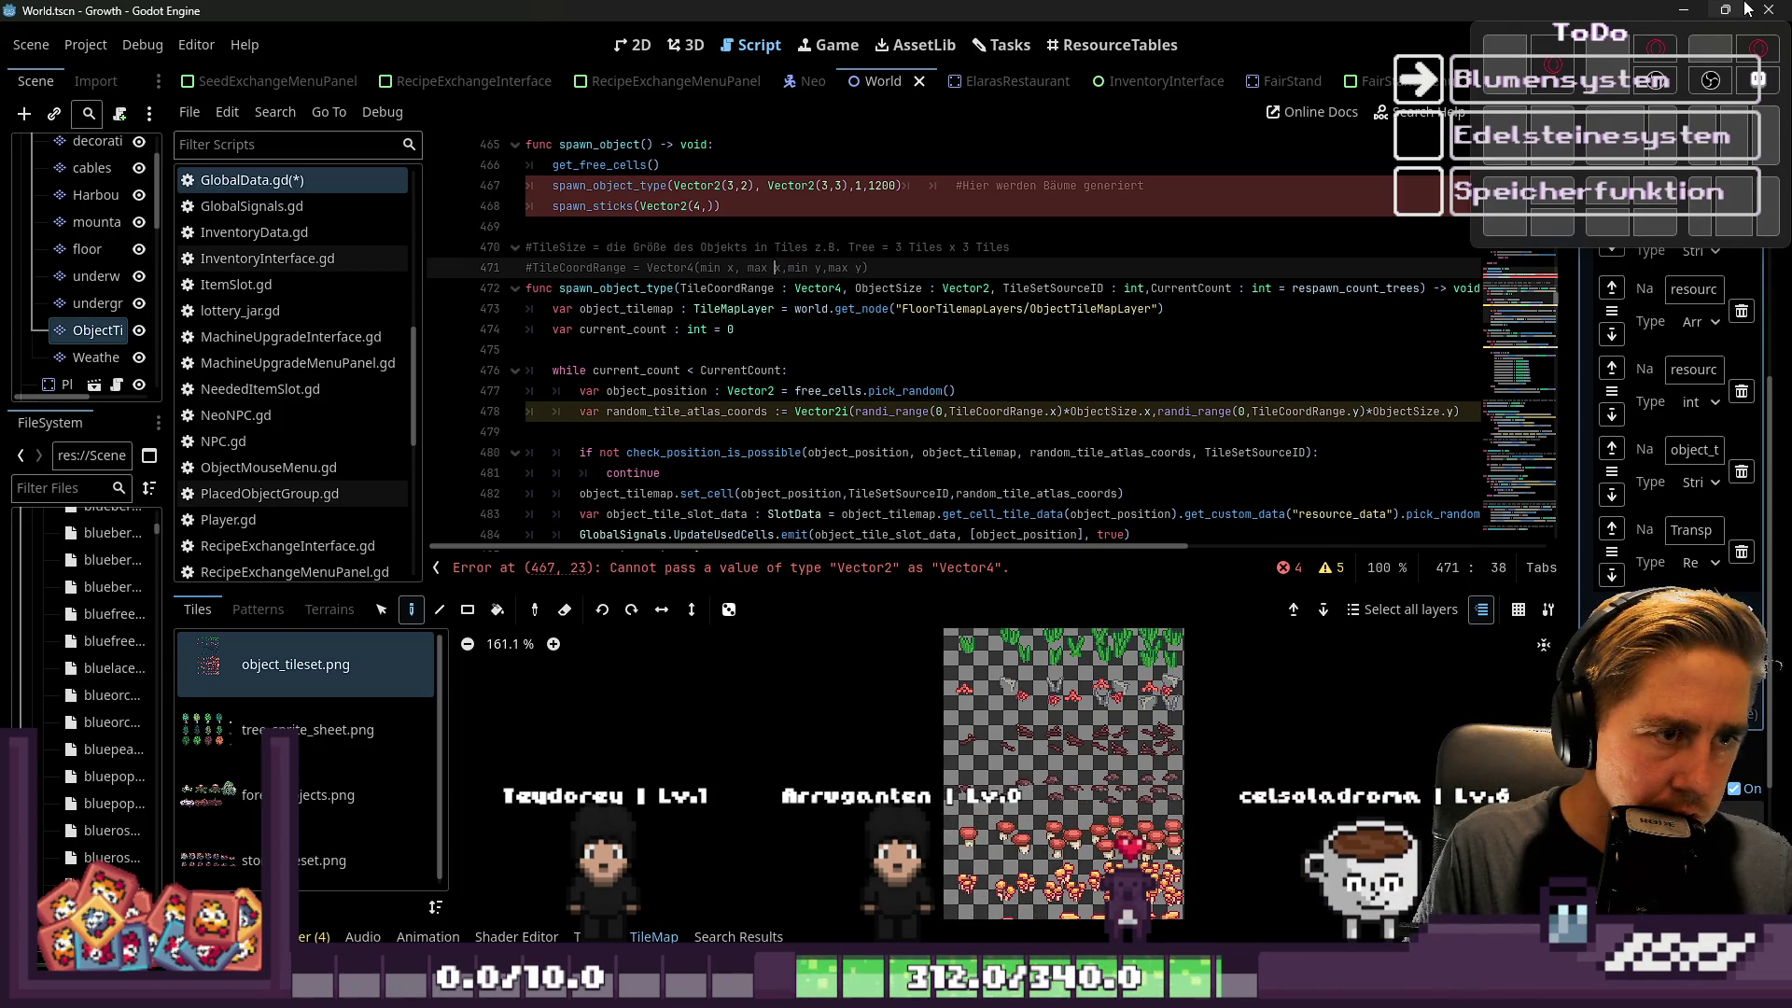
pyautogui.press('Right')
pyautogui.press('Right')
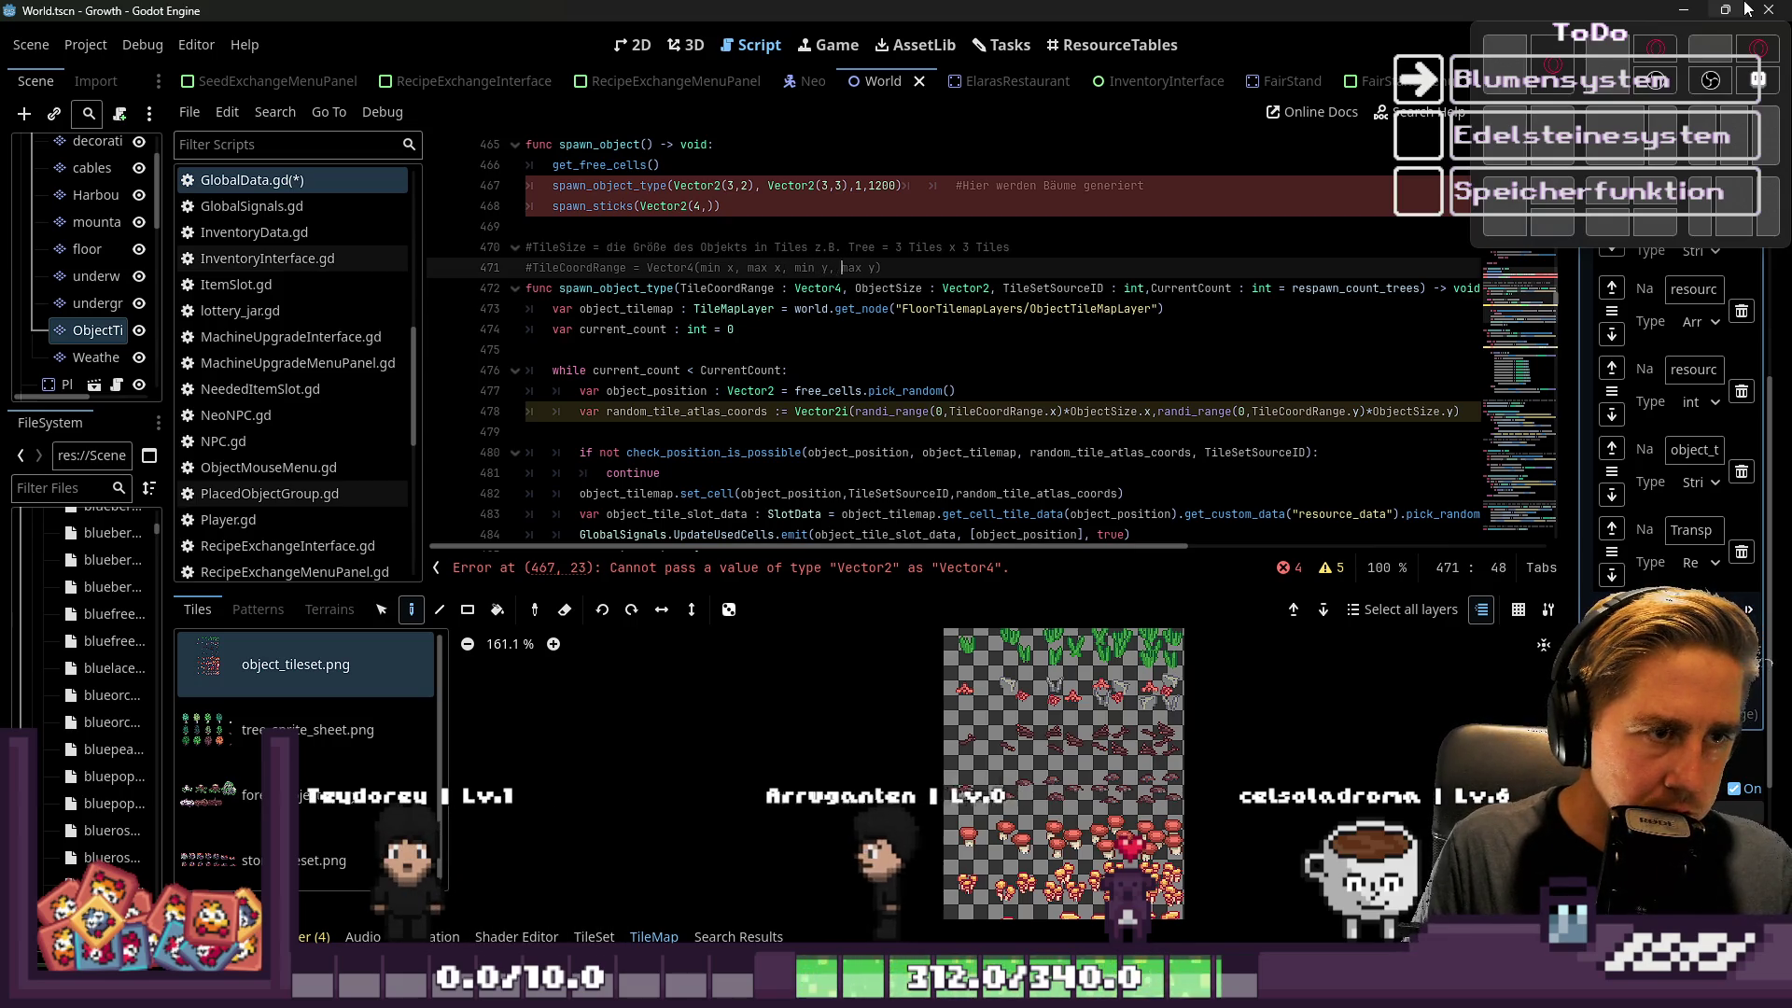
pyautogui.press('Down')
pyautogui.press('Down')
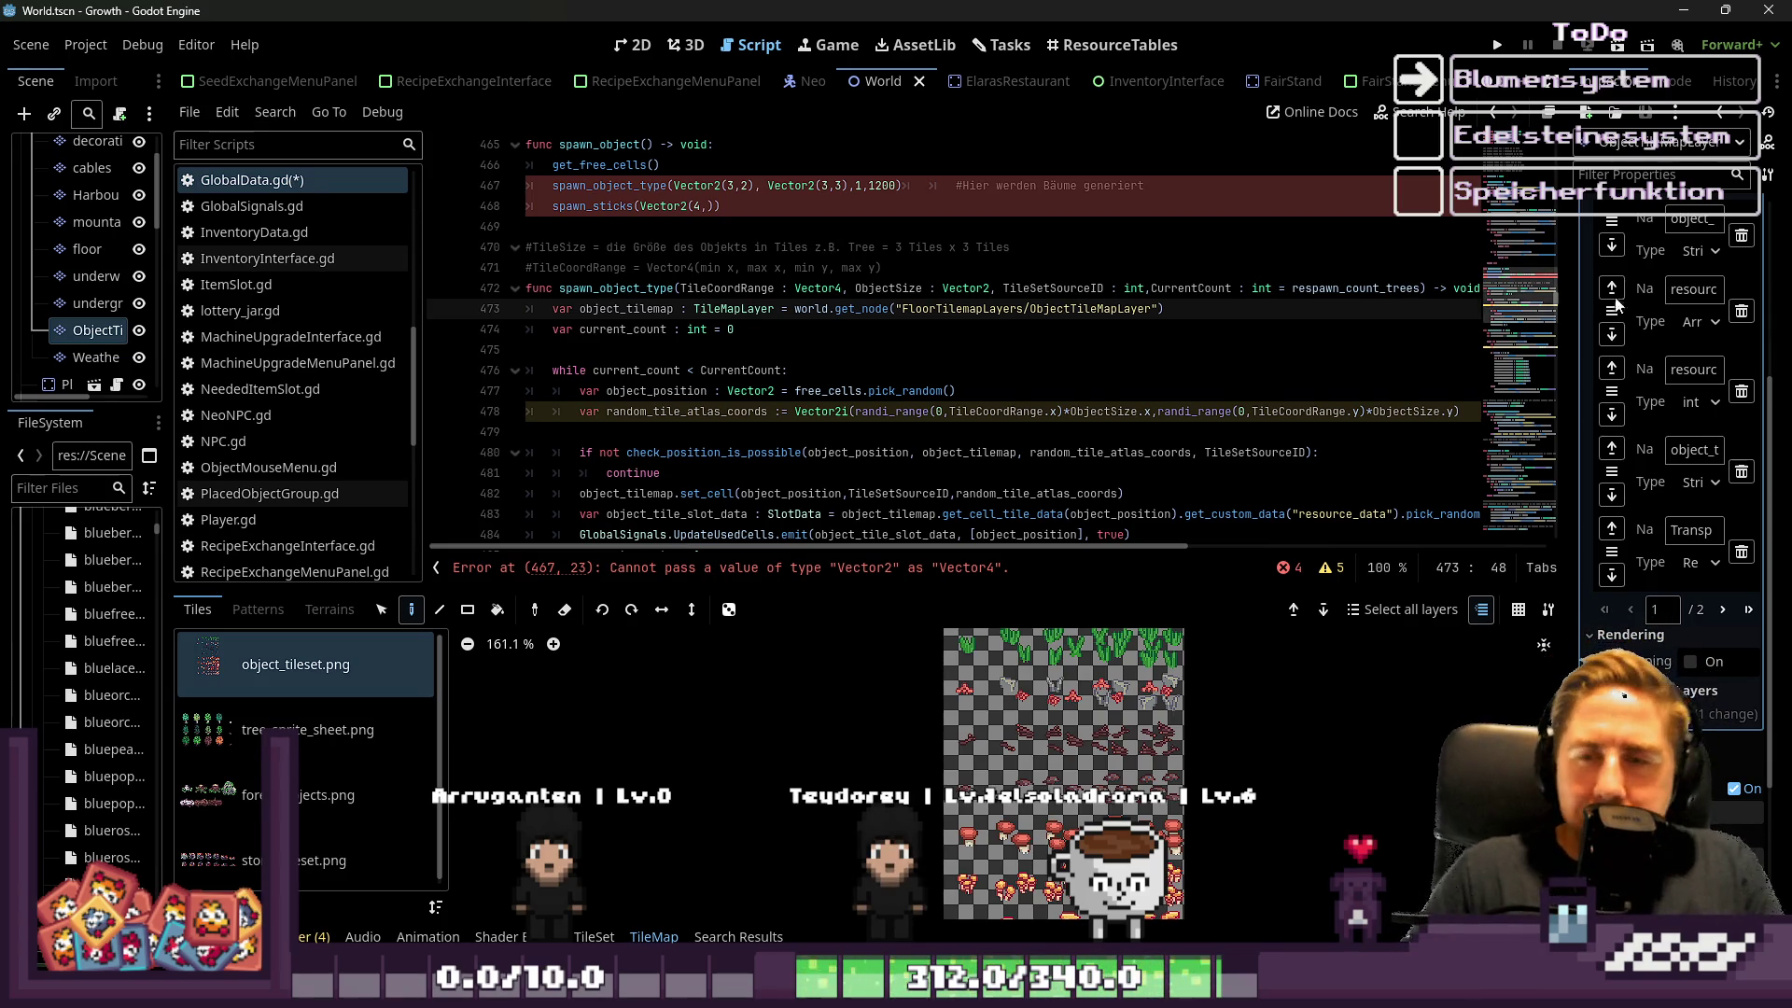
pyautogui.click(717, 185)
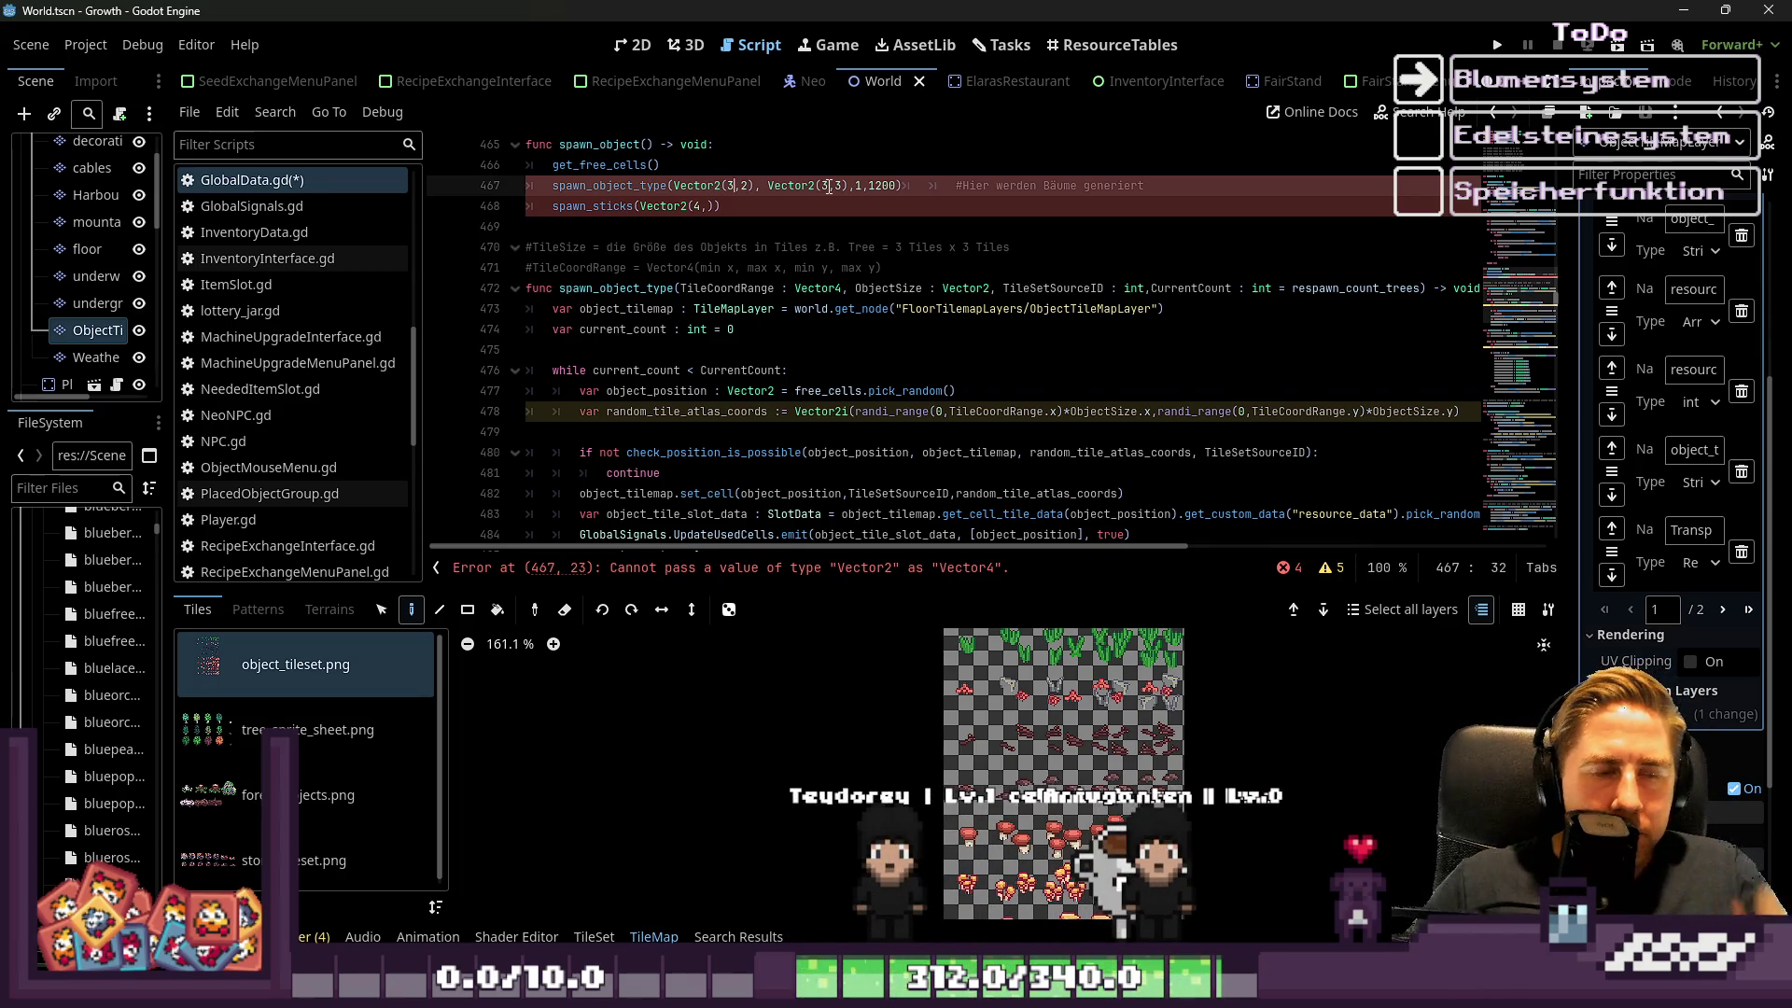
# On line 478, make randi_range use TileCoordRange.w to .x and TileCoordRange.y to .z
pyautogui.press('Down')
pyautogui.press('Down')
pyautogui.press('Down')
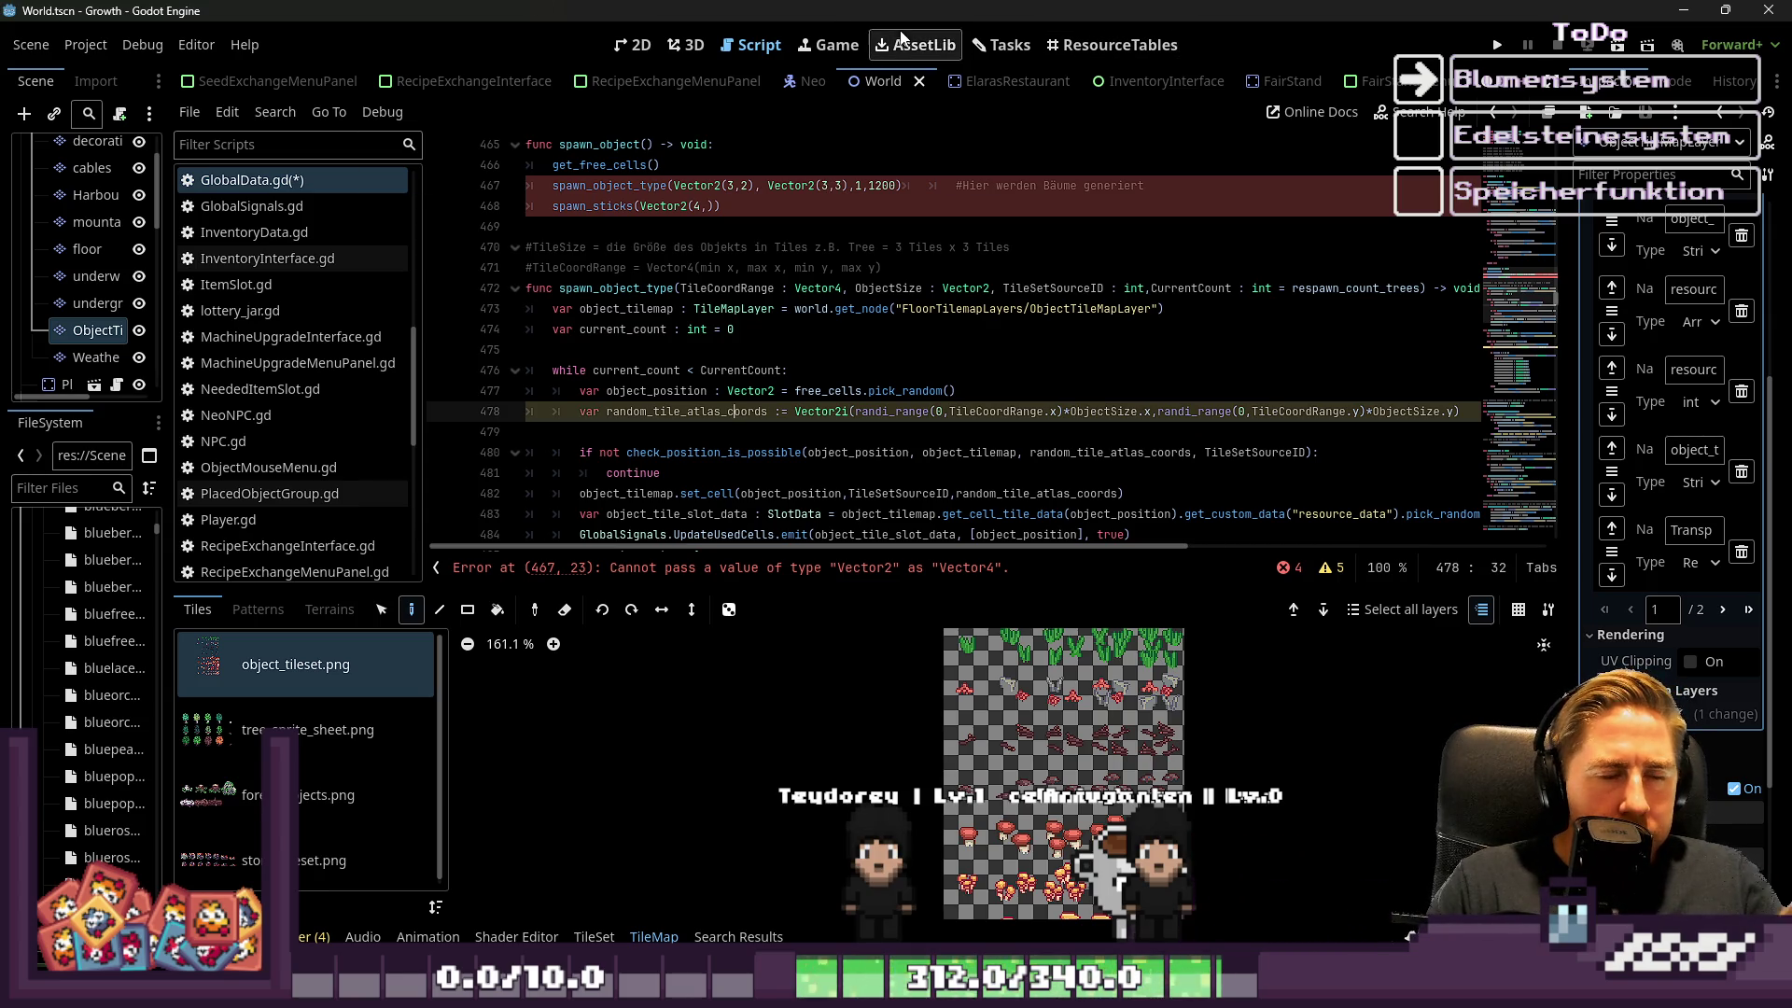
pyautogui.click(943, 416)
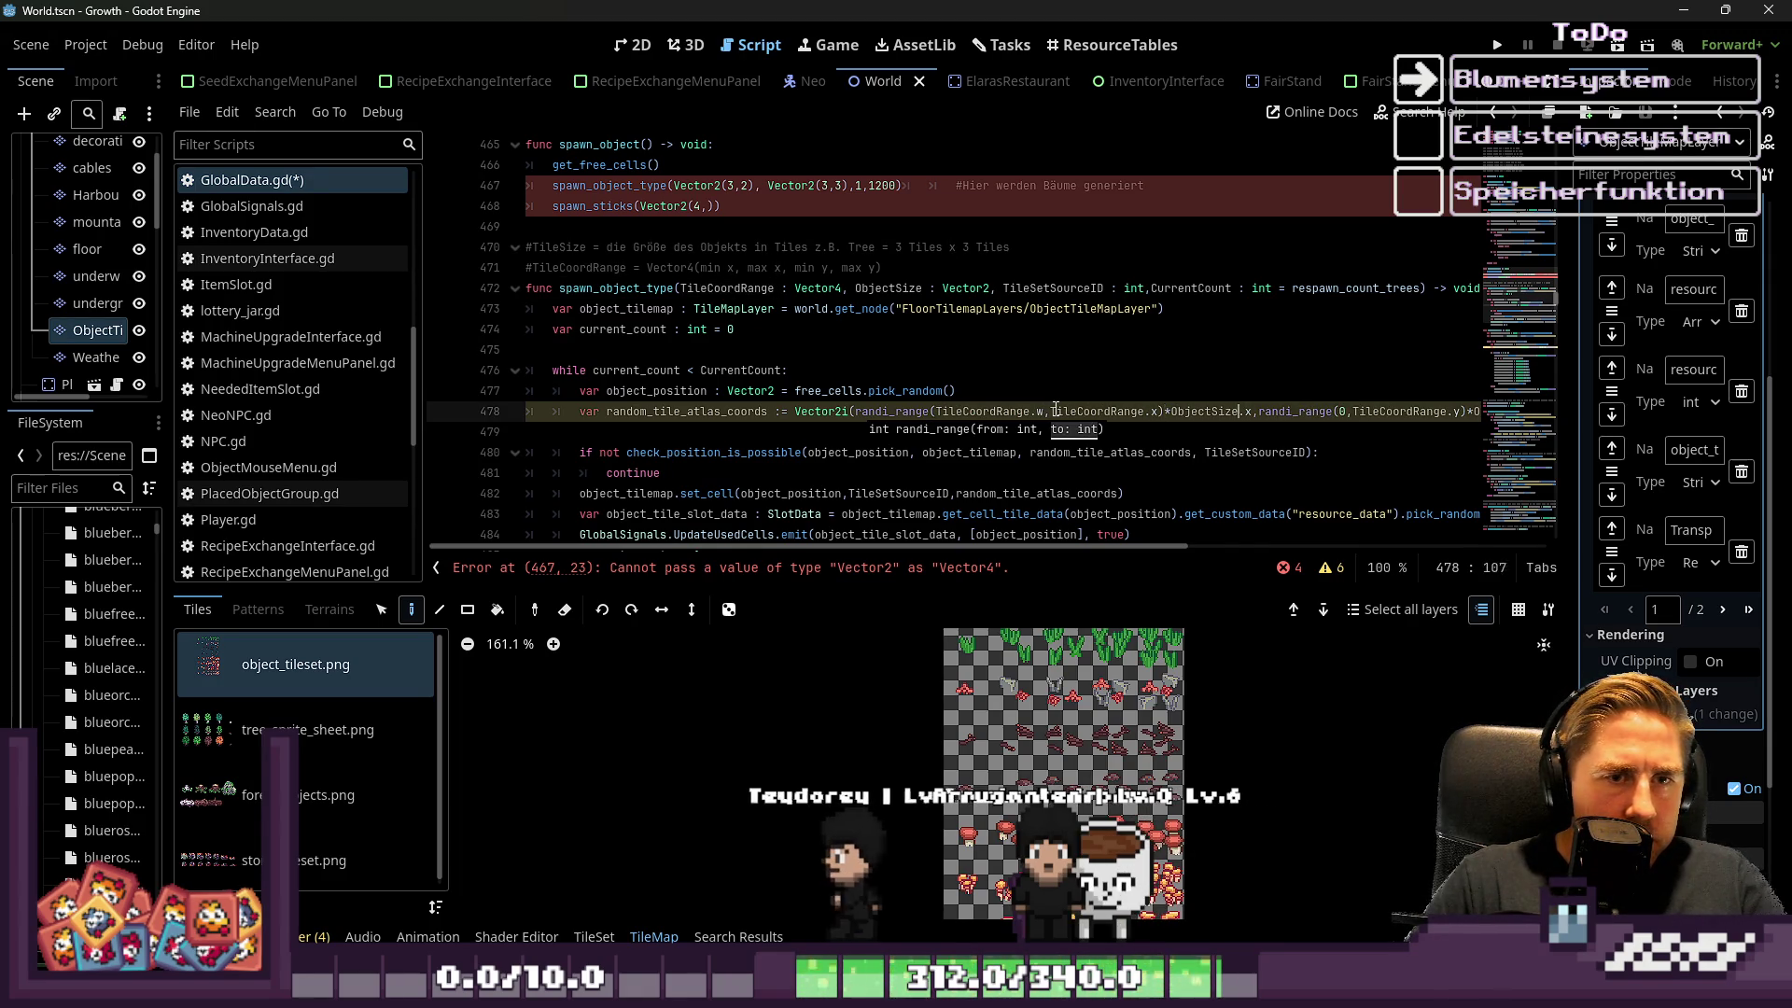
pyautogui.write('TileCoordRange.x,Tile')
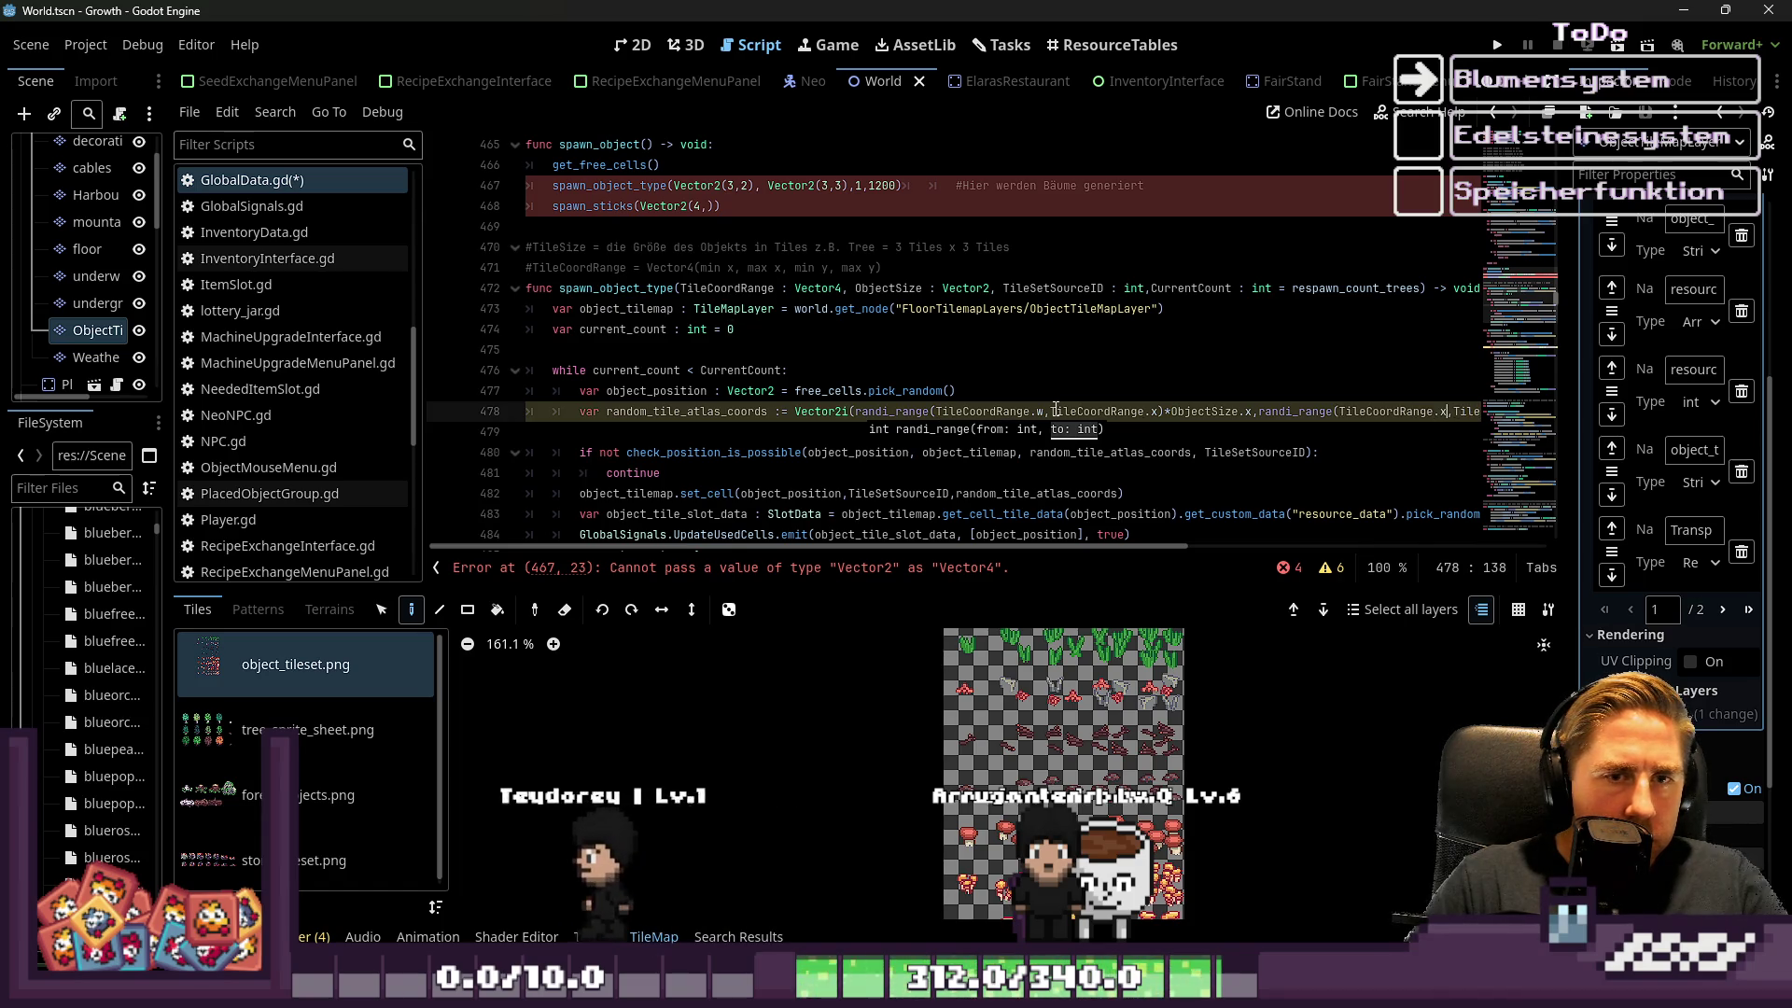
pyautogui.hotkey('shift', 'Left')
pyautogui.press('Right')
pyautogui.press('Right')
pyautogui.press('Right')
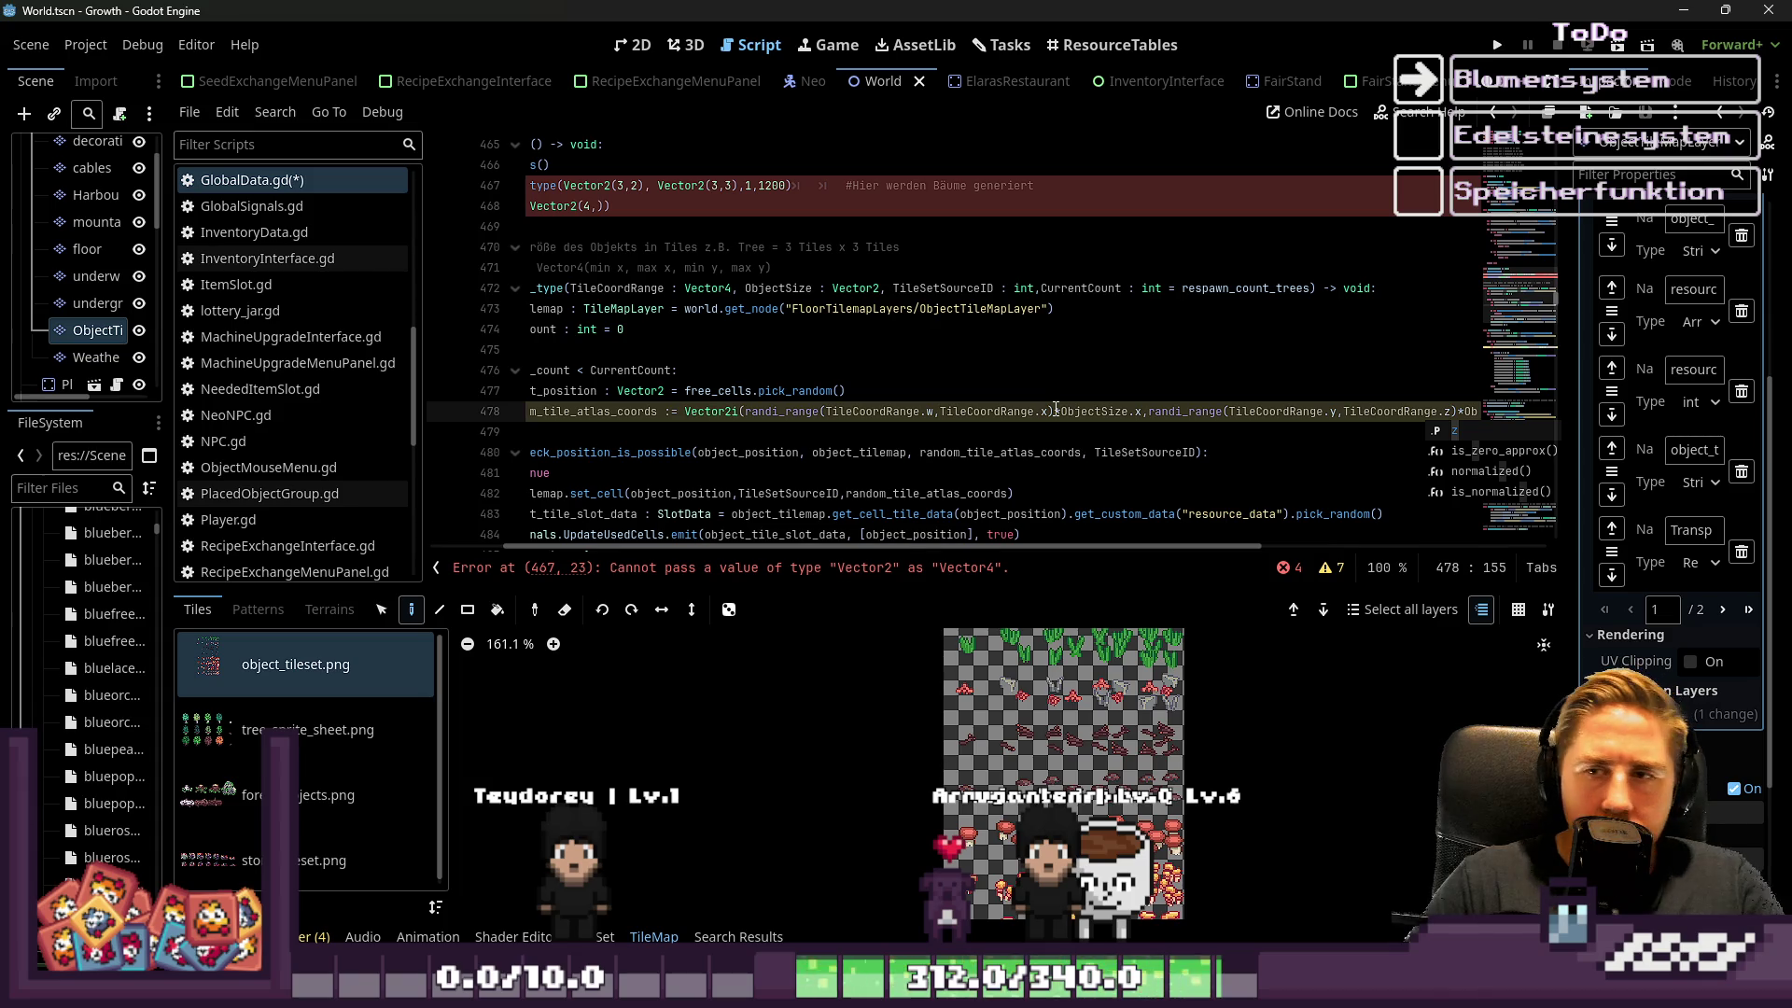
pyautogui.press('Escape')
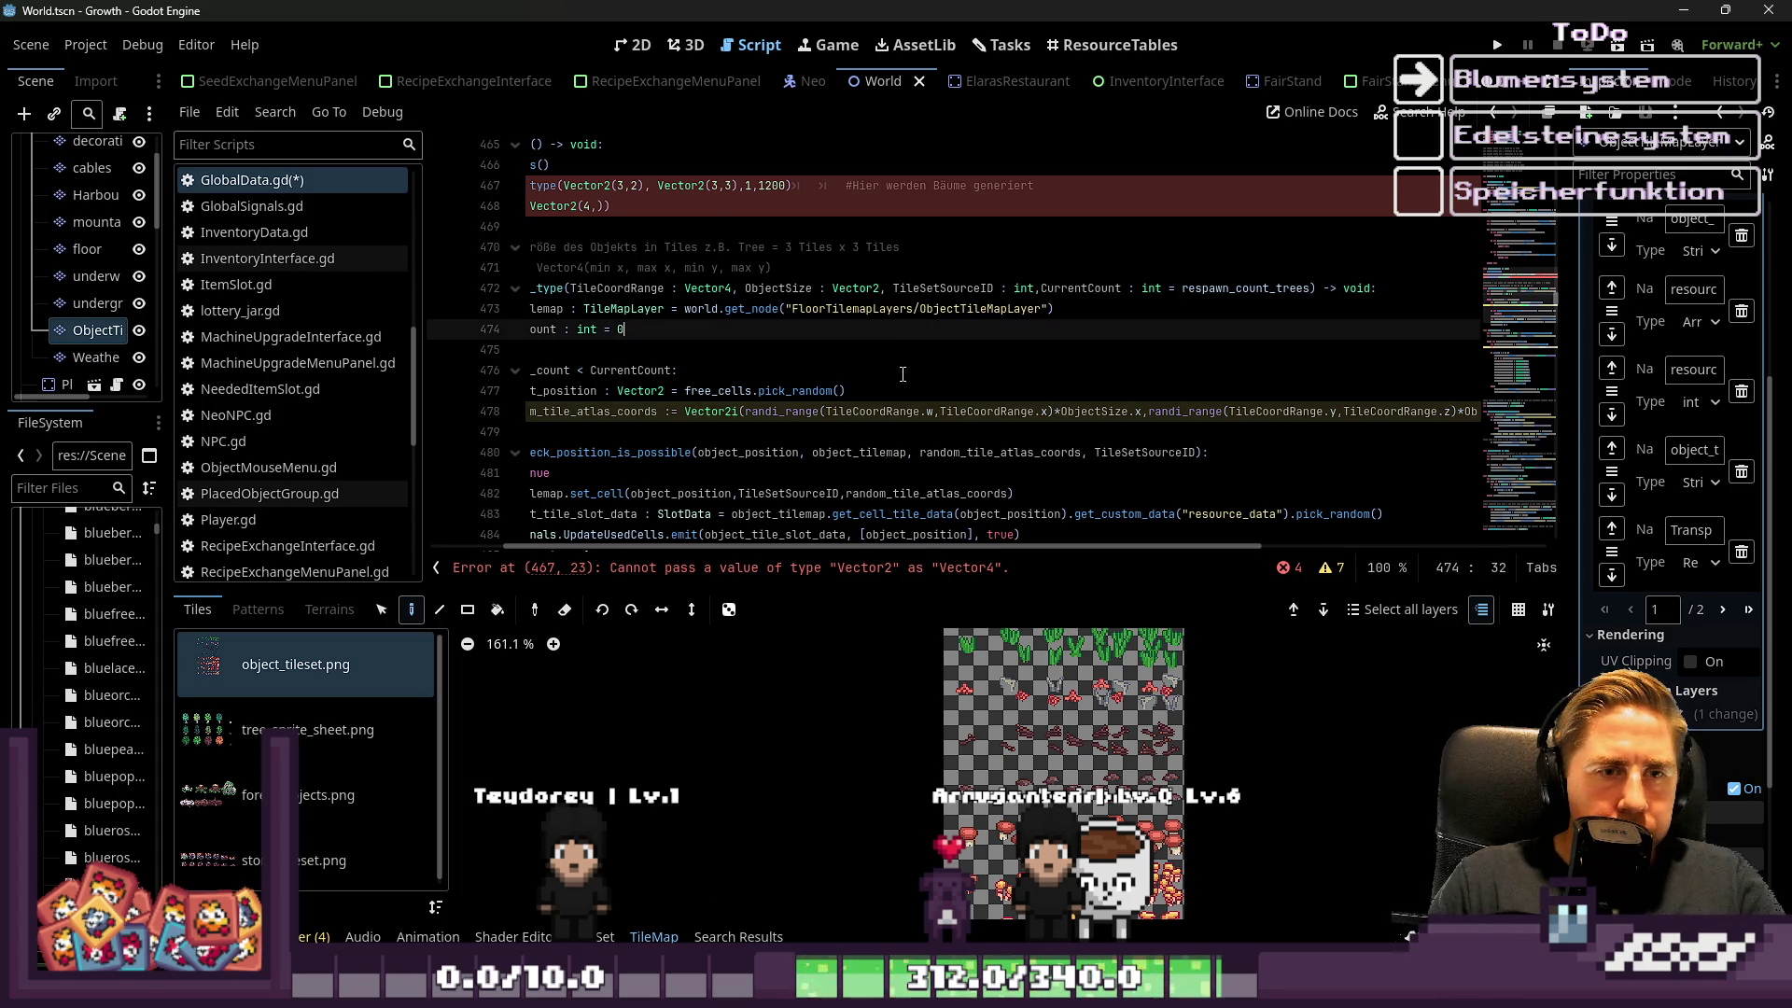
pyautogui.press('Down')
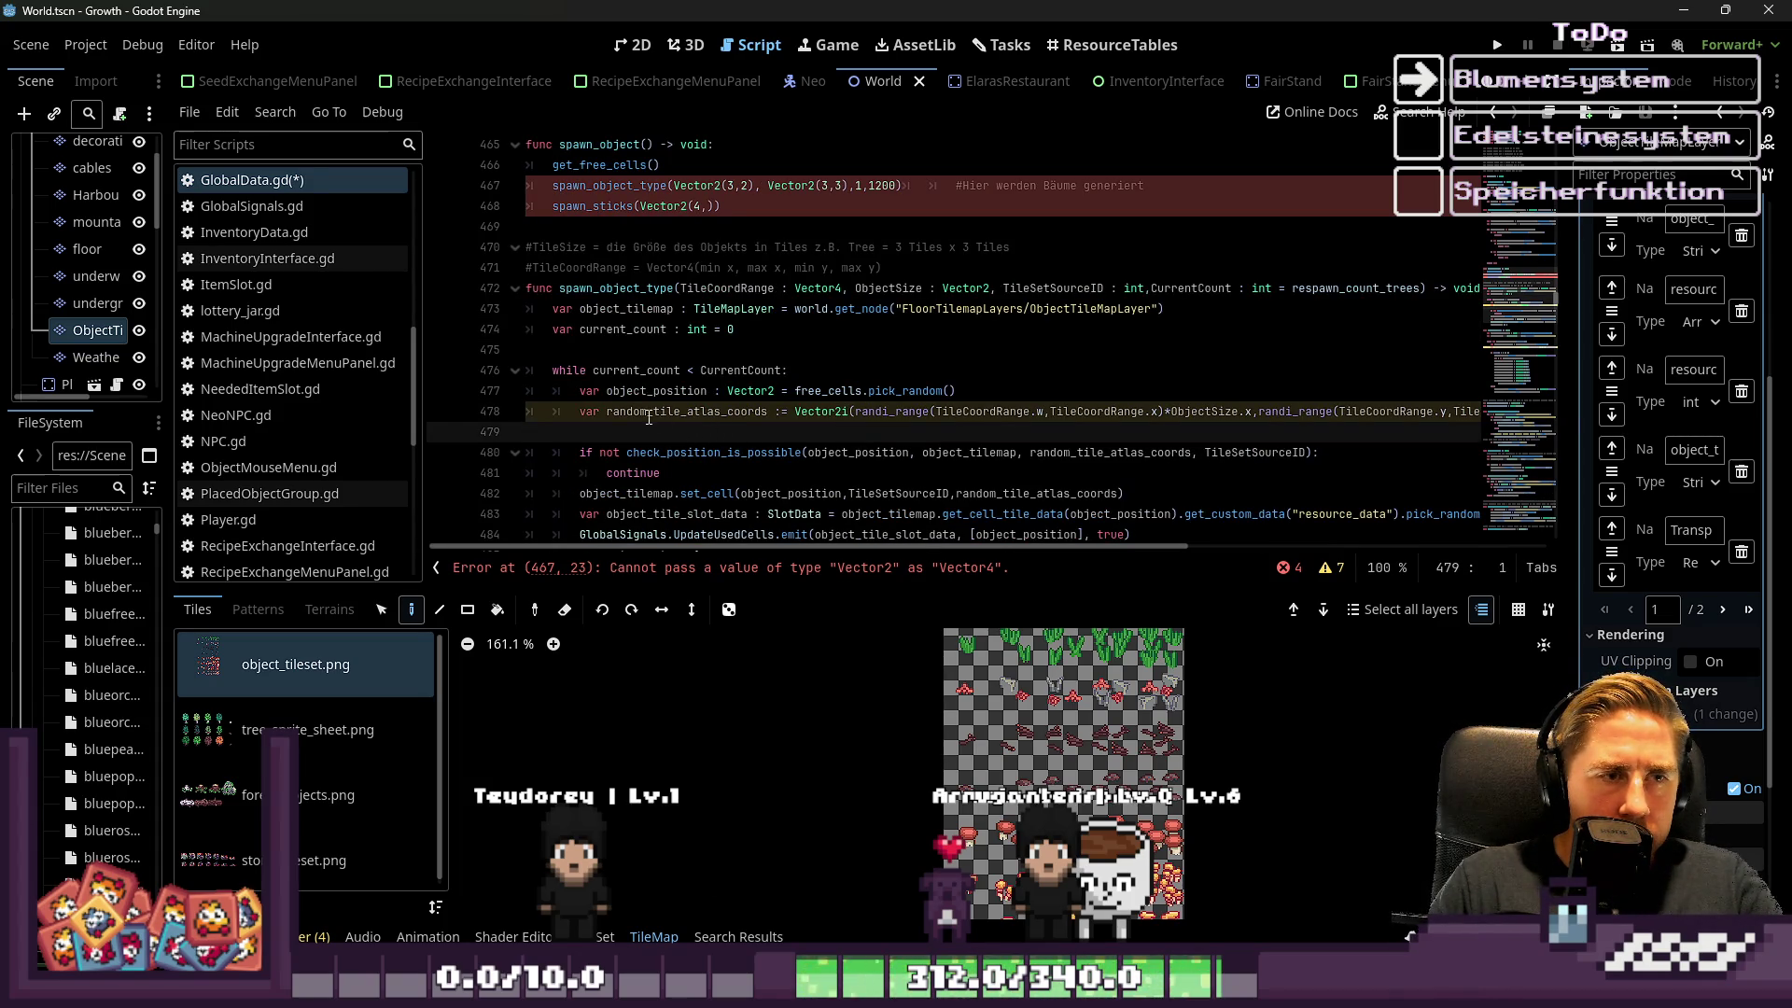
pyautogui.doubleClick(649, 414)
pyautogui.scroll(2, 771, 354)
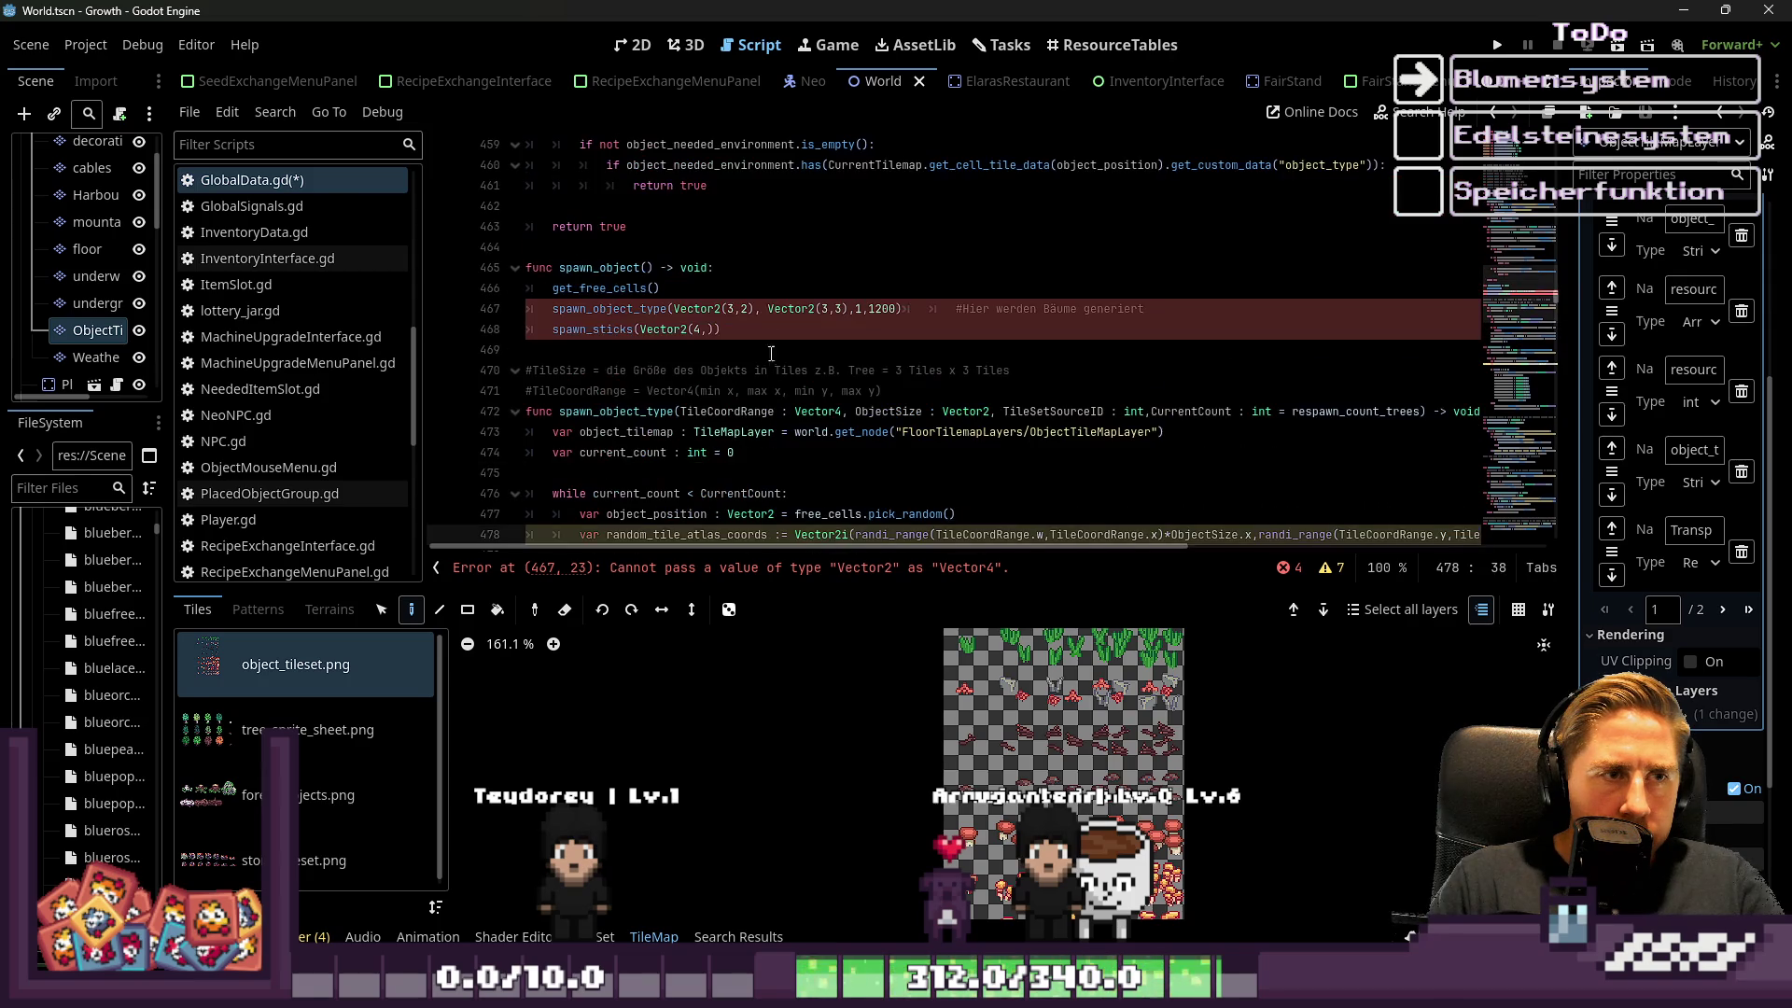
pyautogui.click(753, 310)
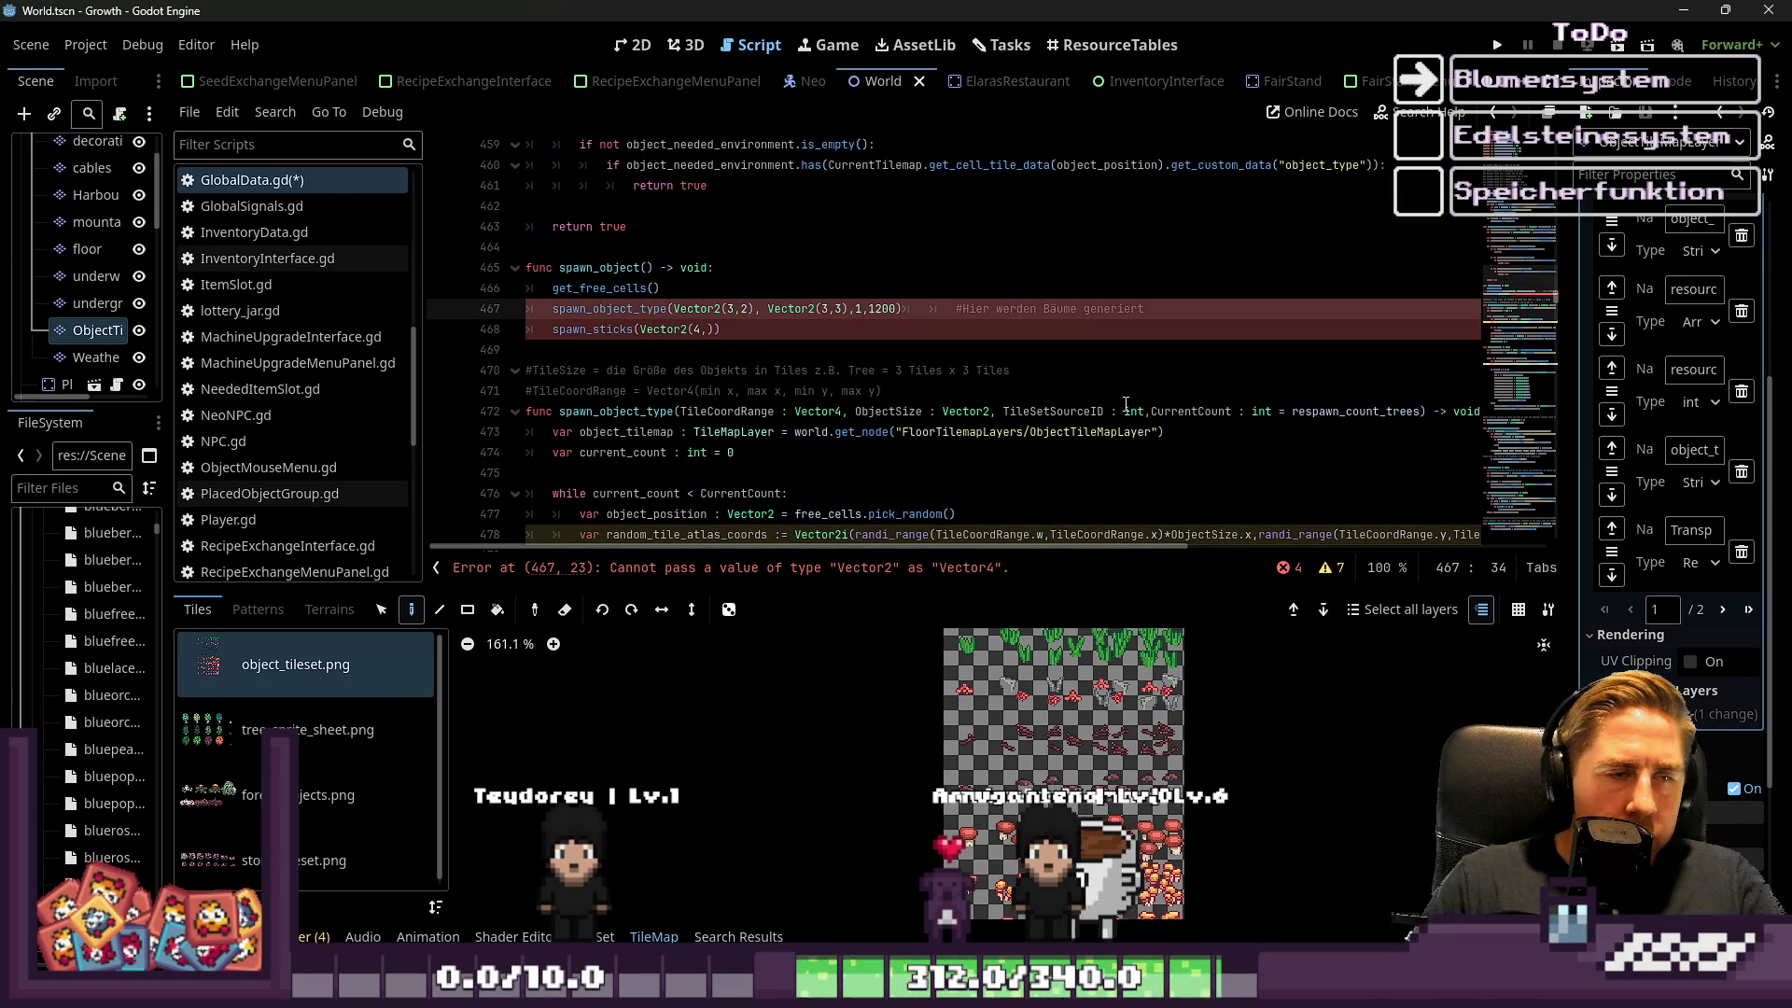
# Change the tree spawn range to Vector4(0,3,0,2)
pyautogui.write('0,')
pyautogui.press('Right')
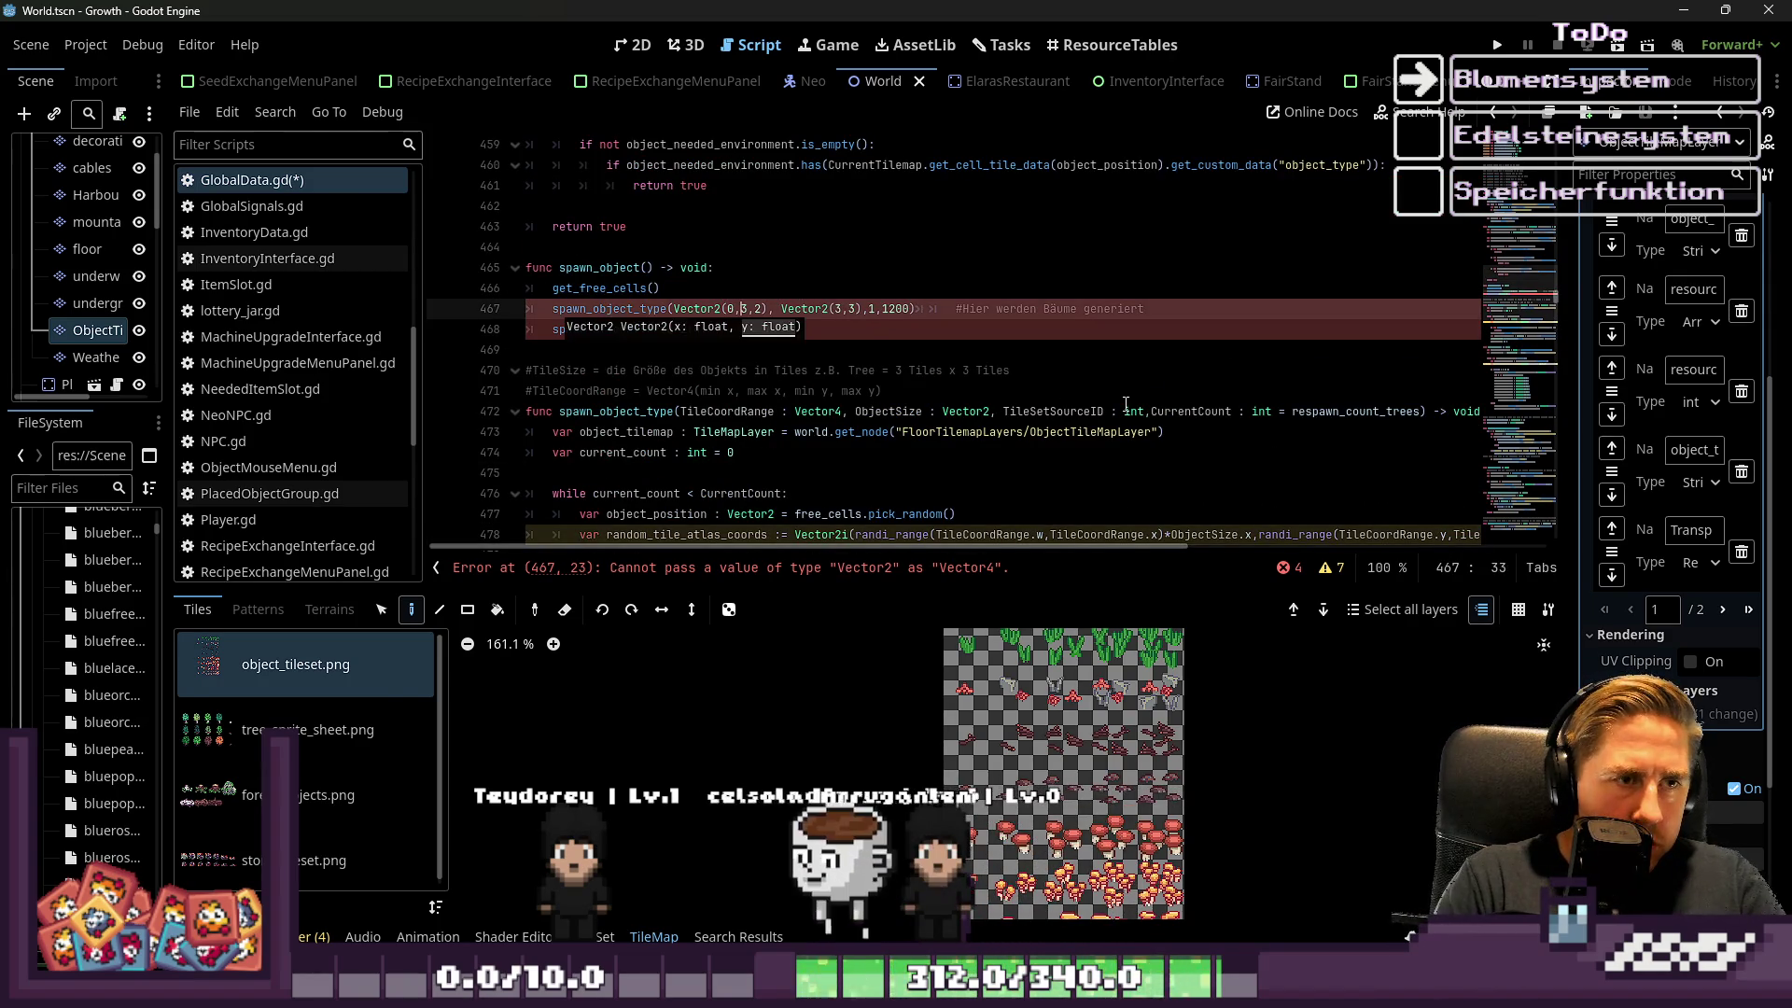
pyautogui.press('Right')
pyautogui.write('0')
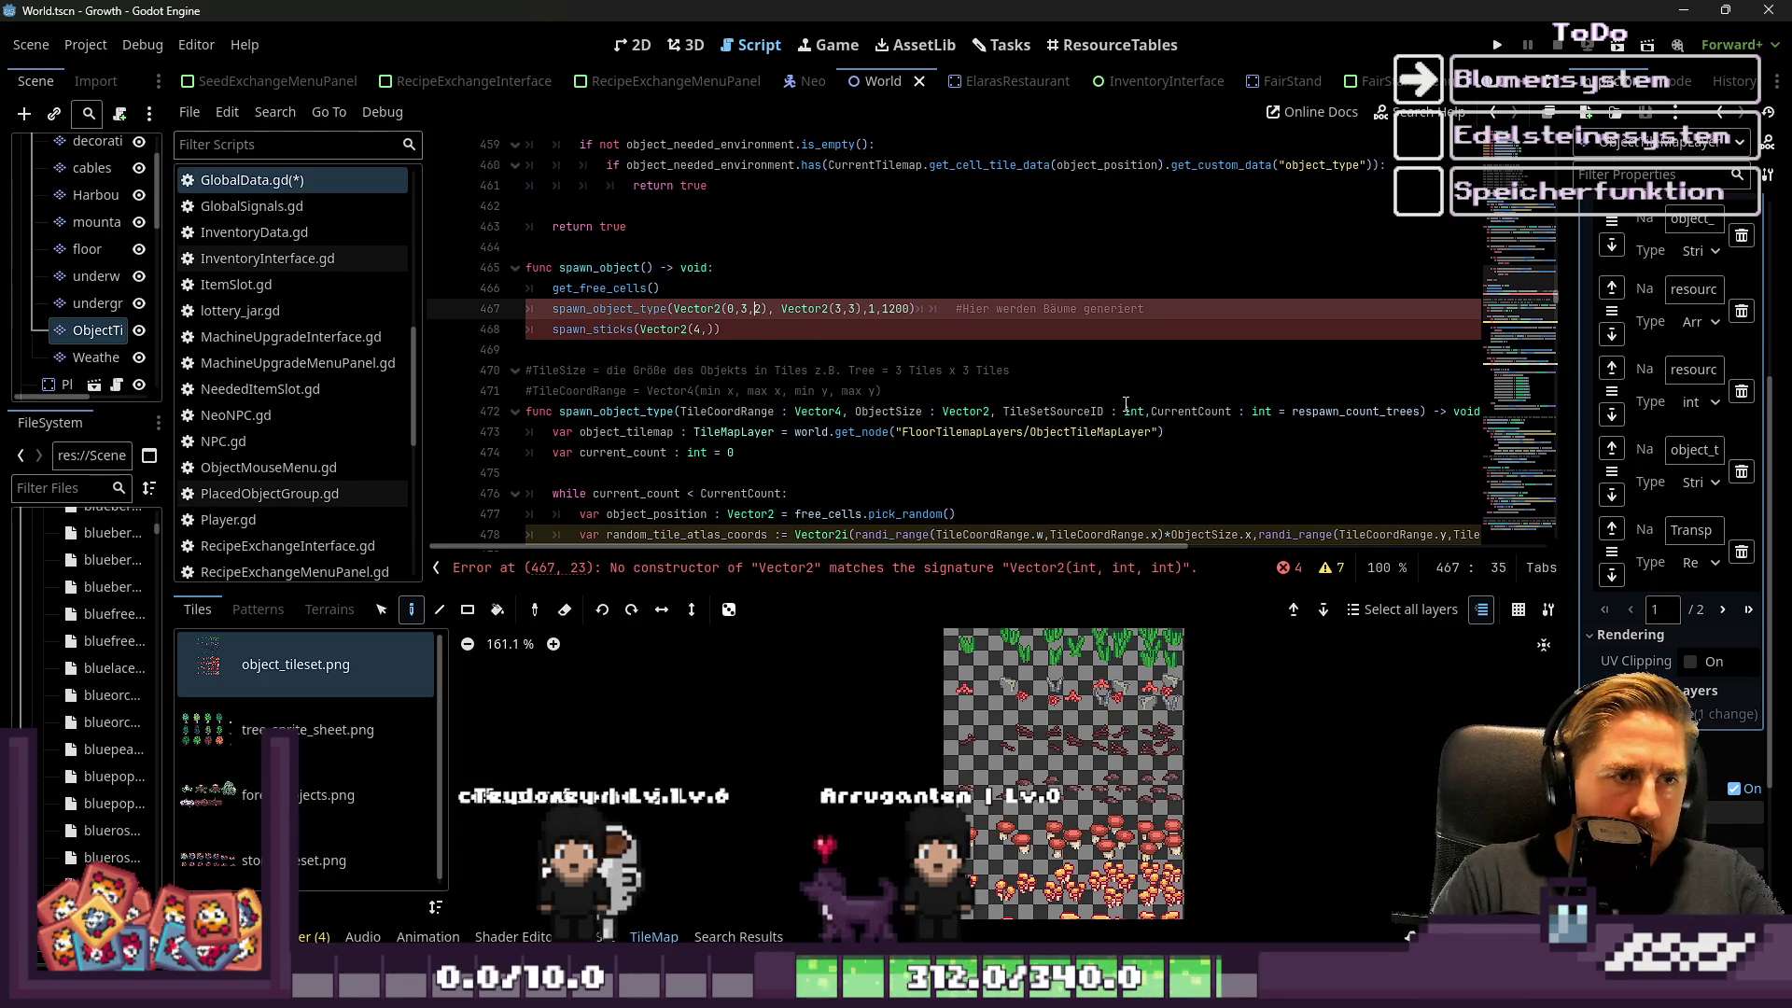
pyautogui.write(',0')
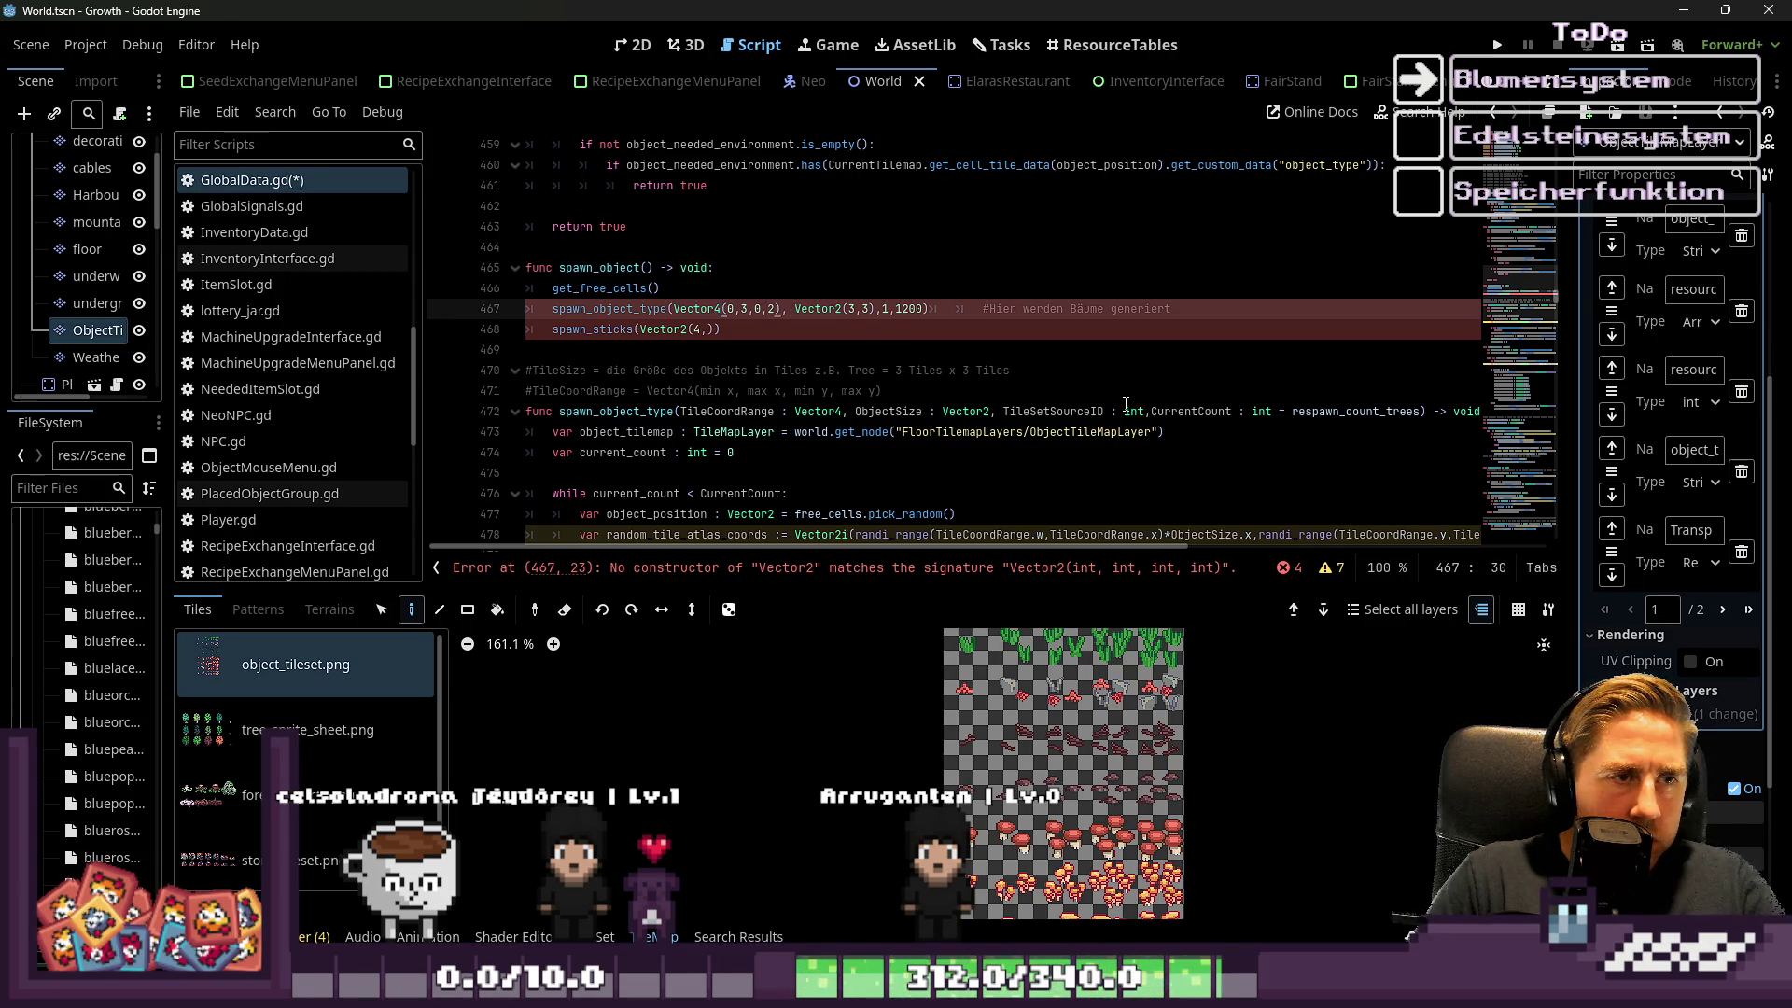
# Give the stick spawn call the arguments Vector4(0,4,2,2), Vector2(1,1), 0, 1200
pyautogui.press('Down')
pyautogui.press('Left')
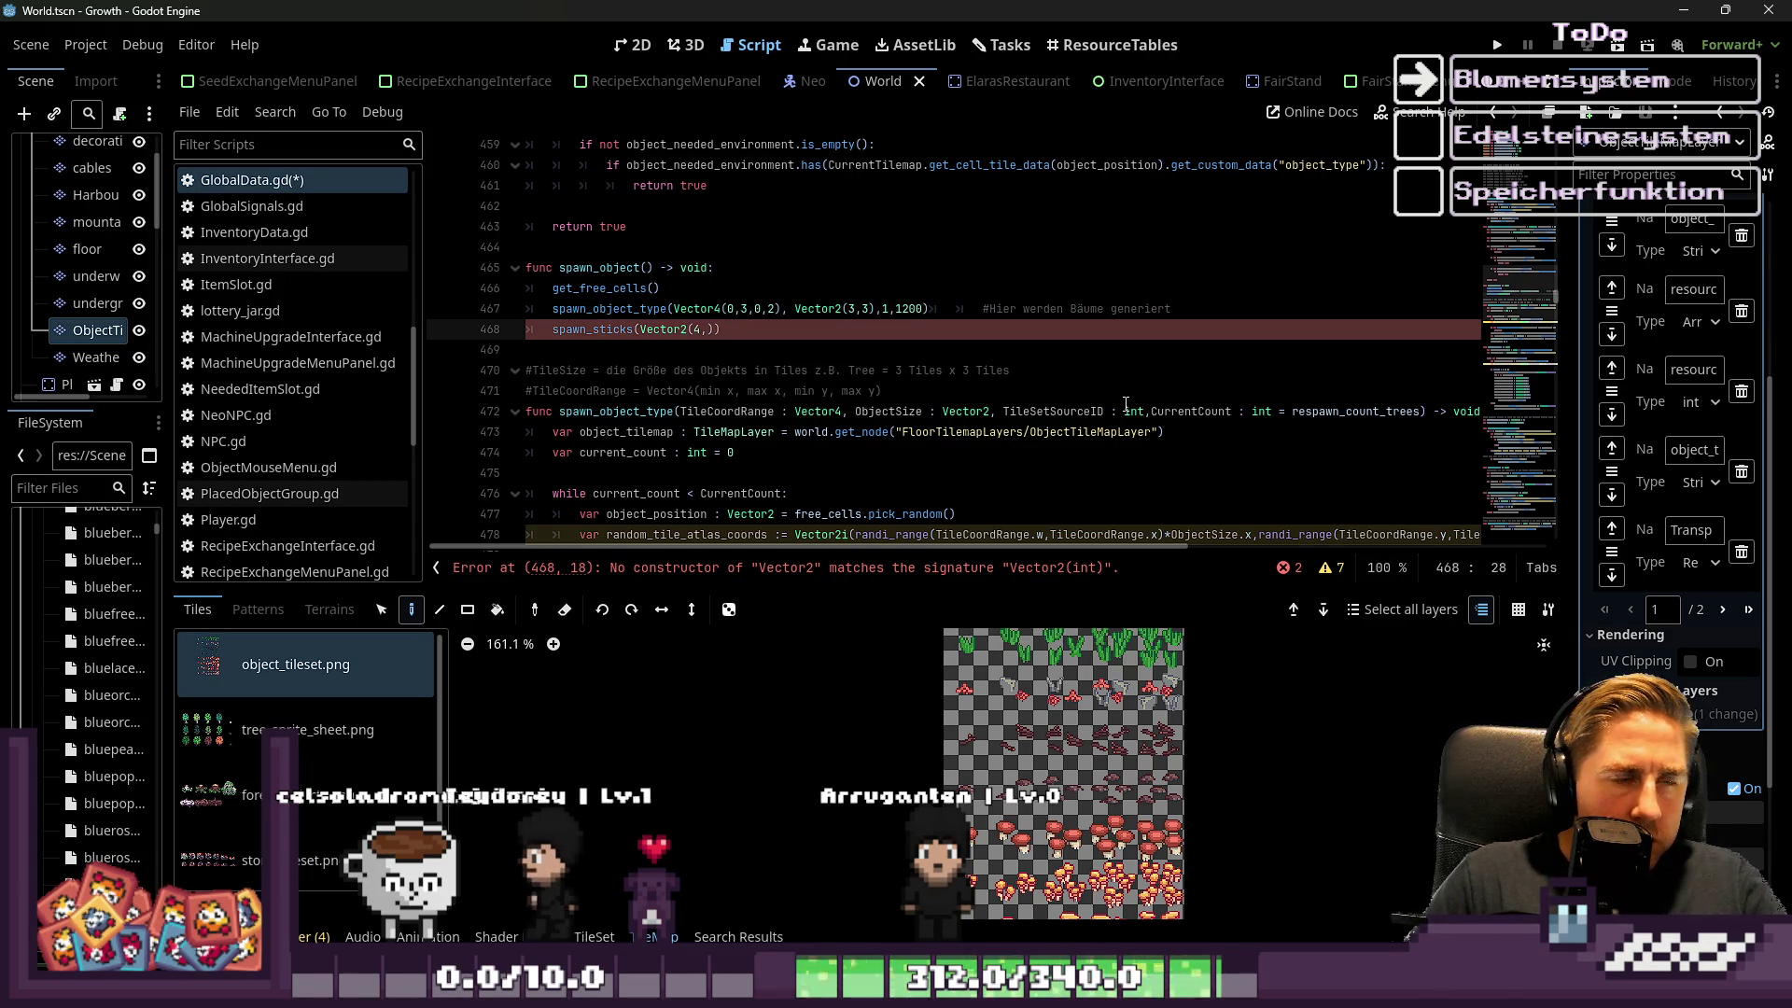
pyautogui.press('Right')
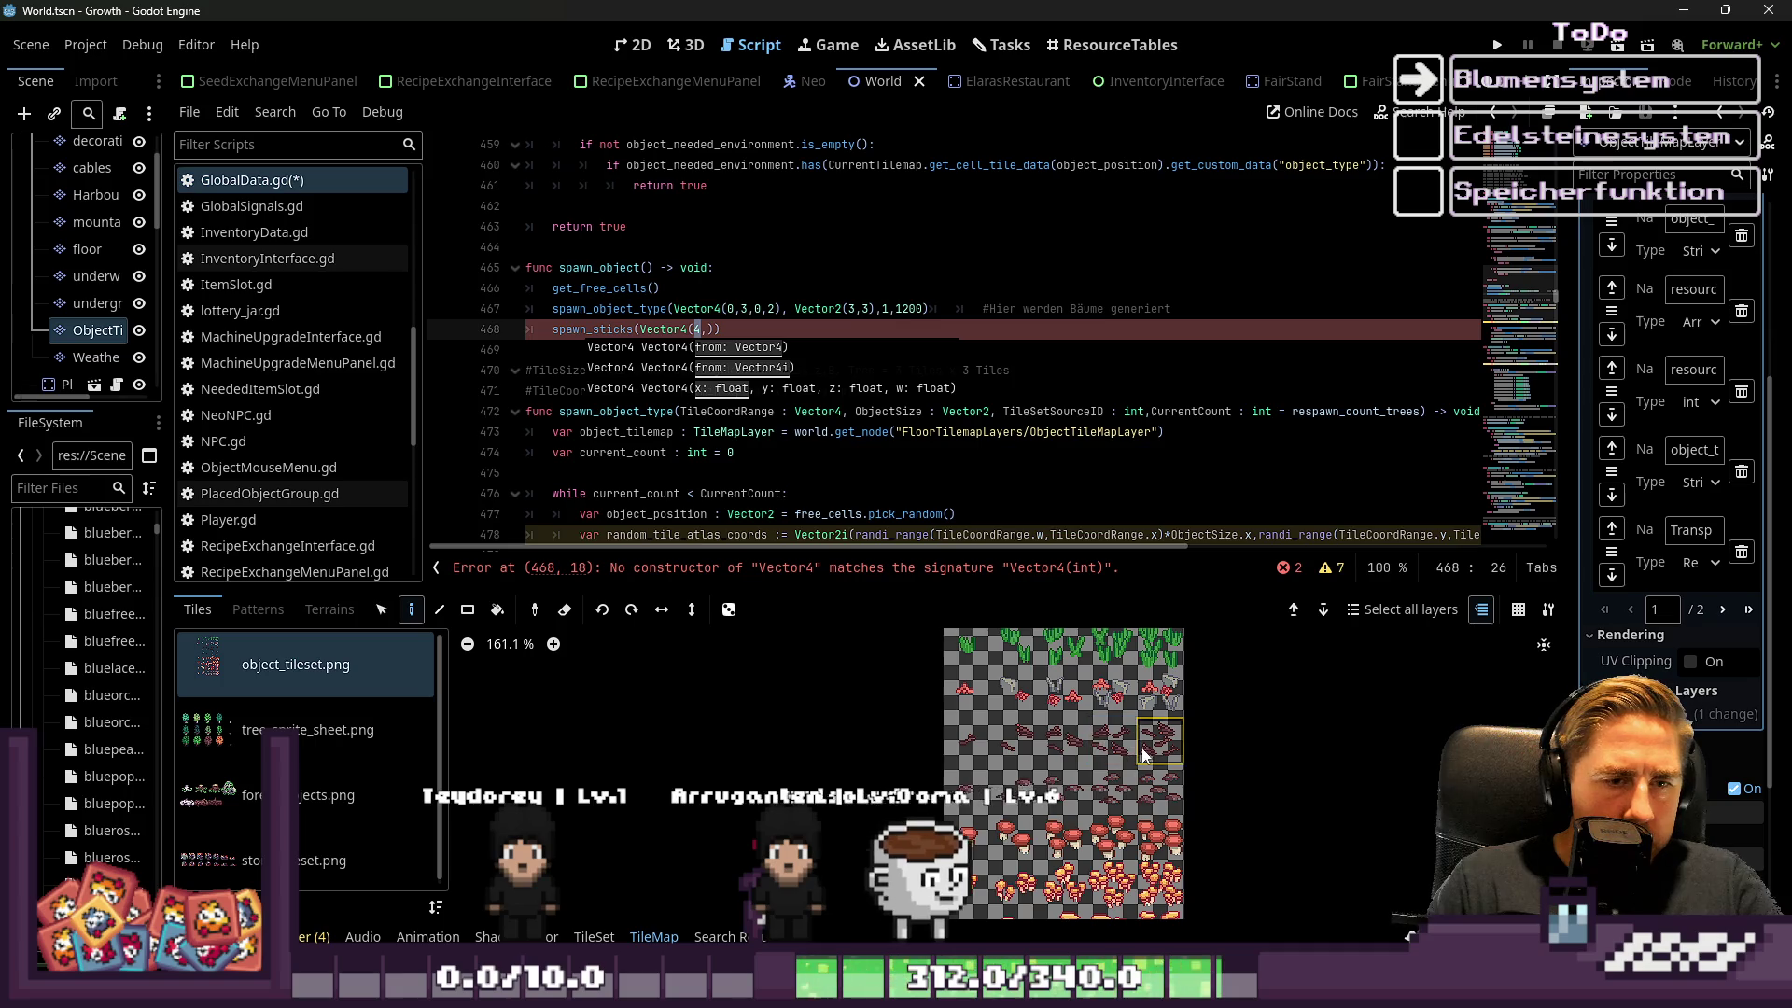
pyautogui.moveTo(1145, 751)
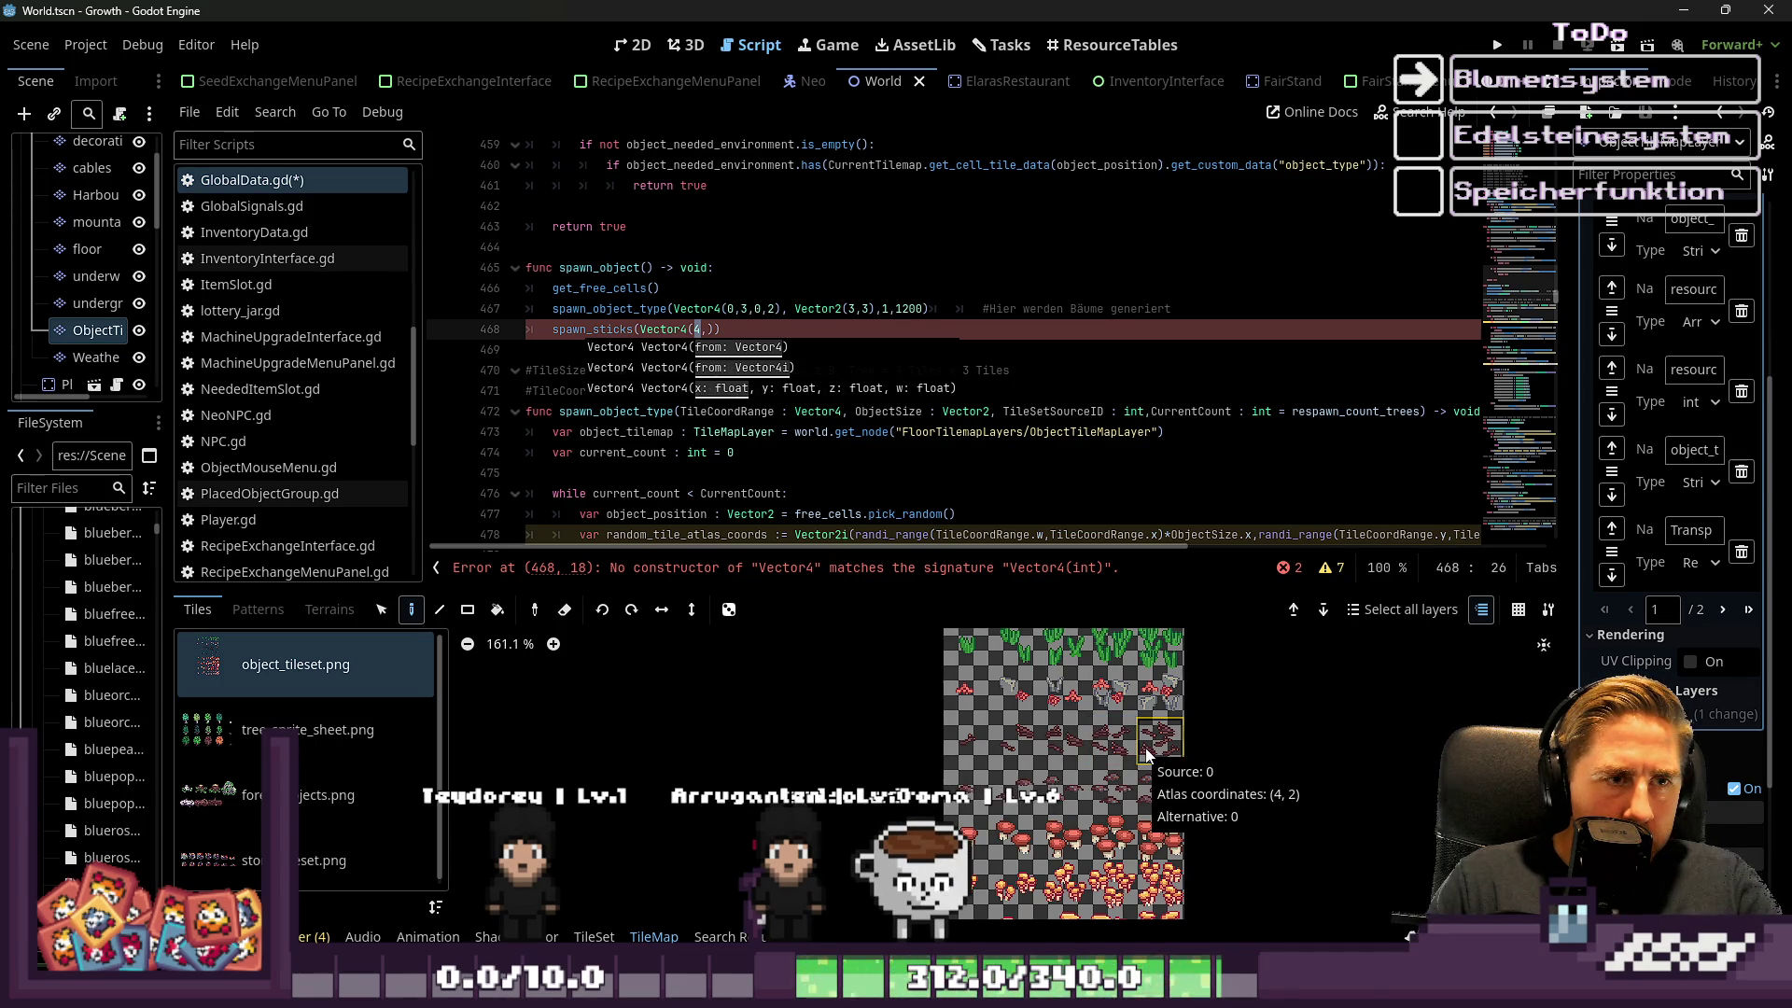
pyautogui.write('0,4,')
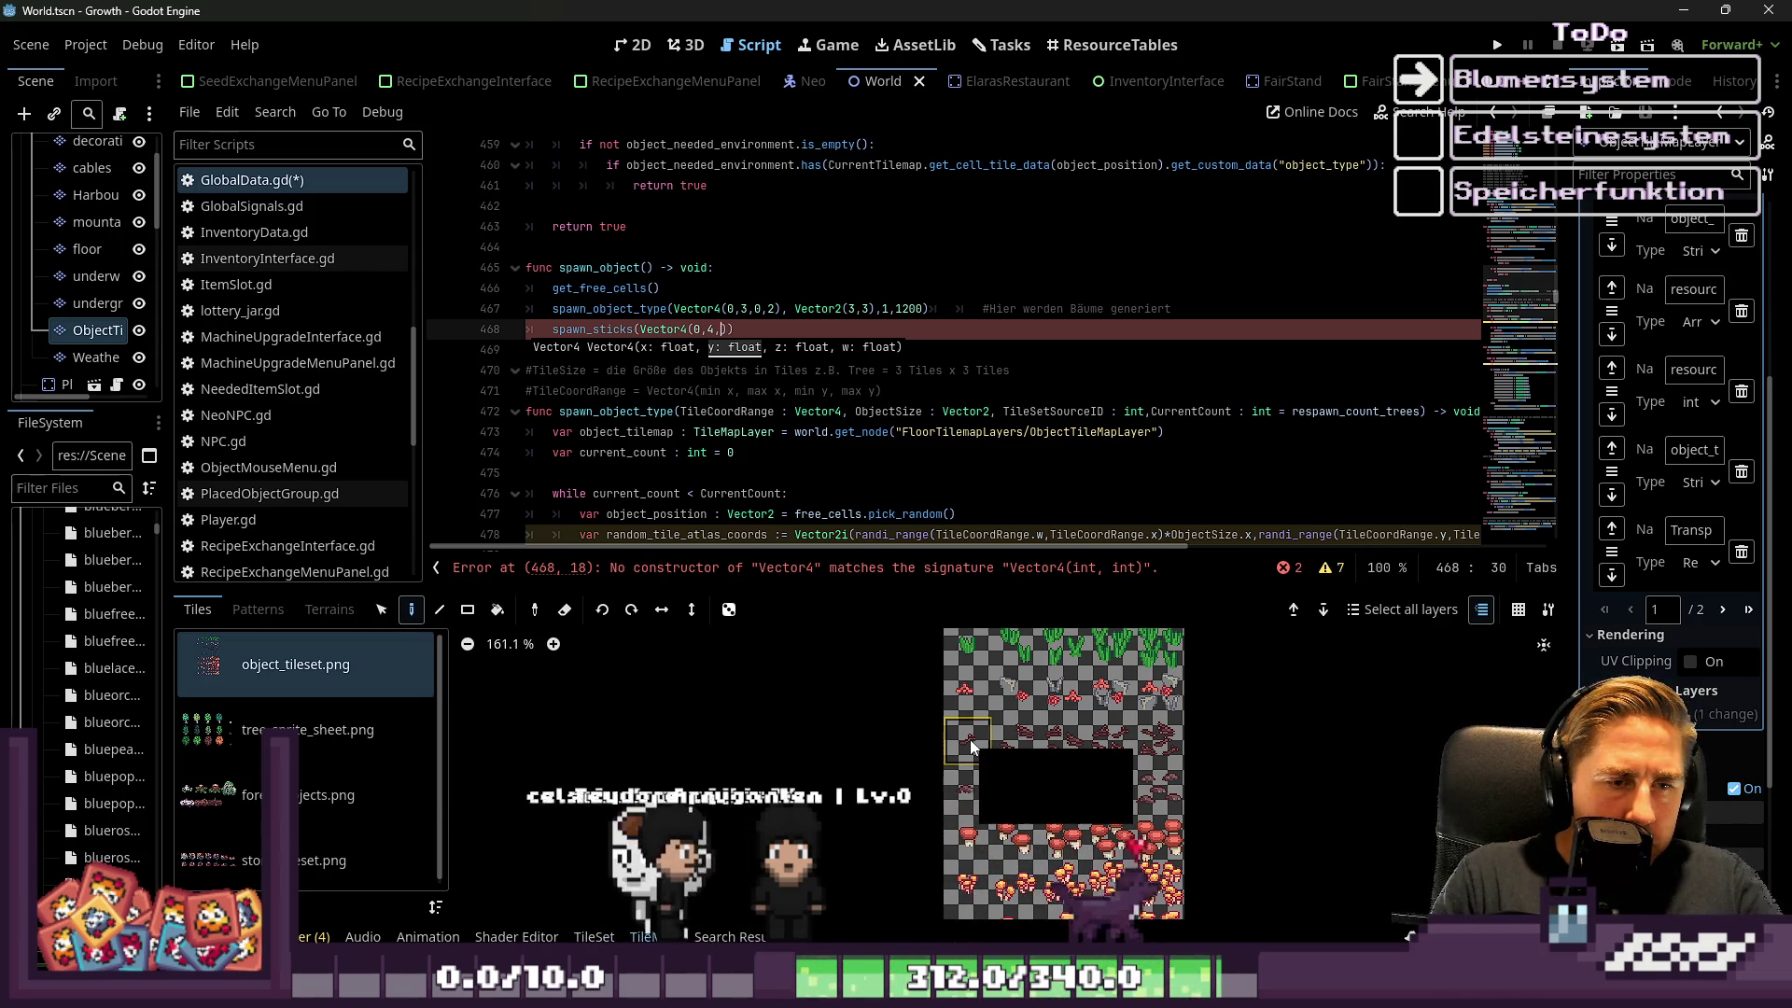
pyautogui.write('2m2')
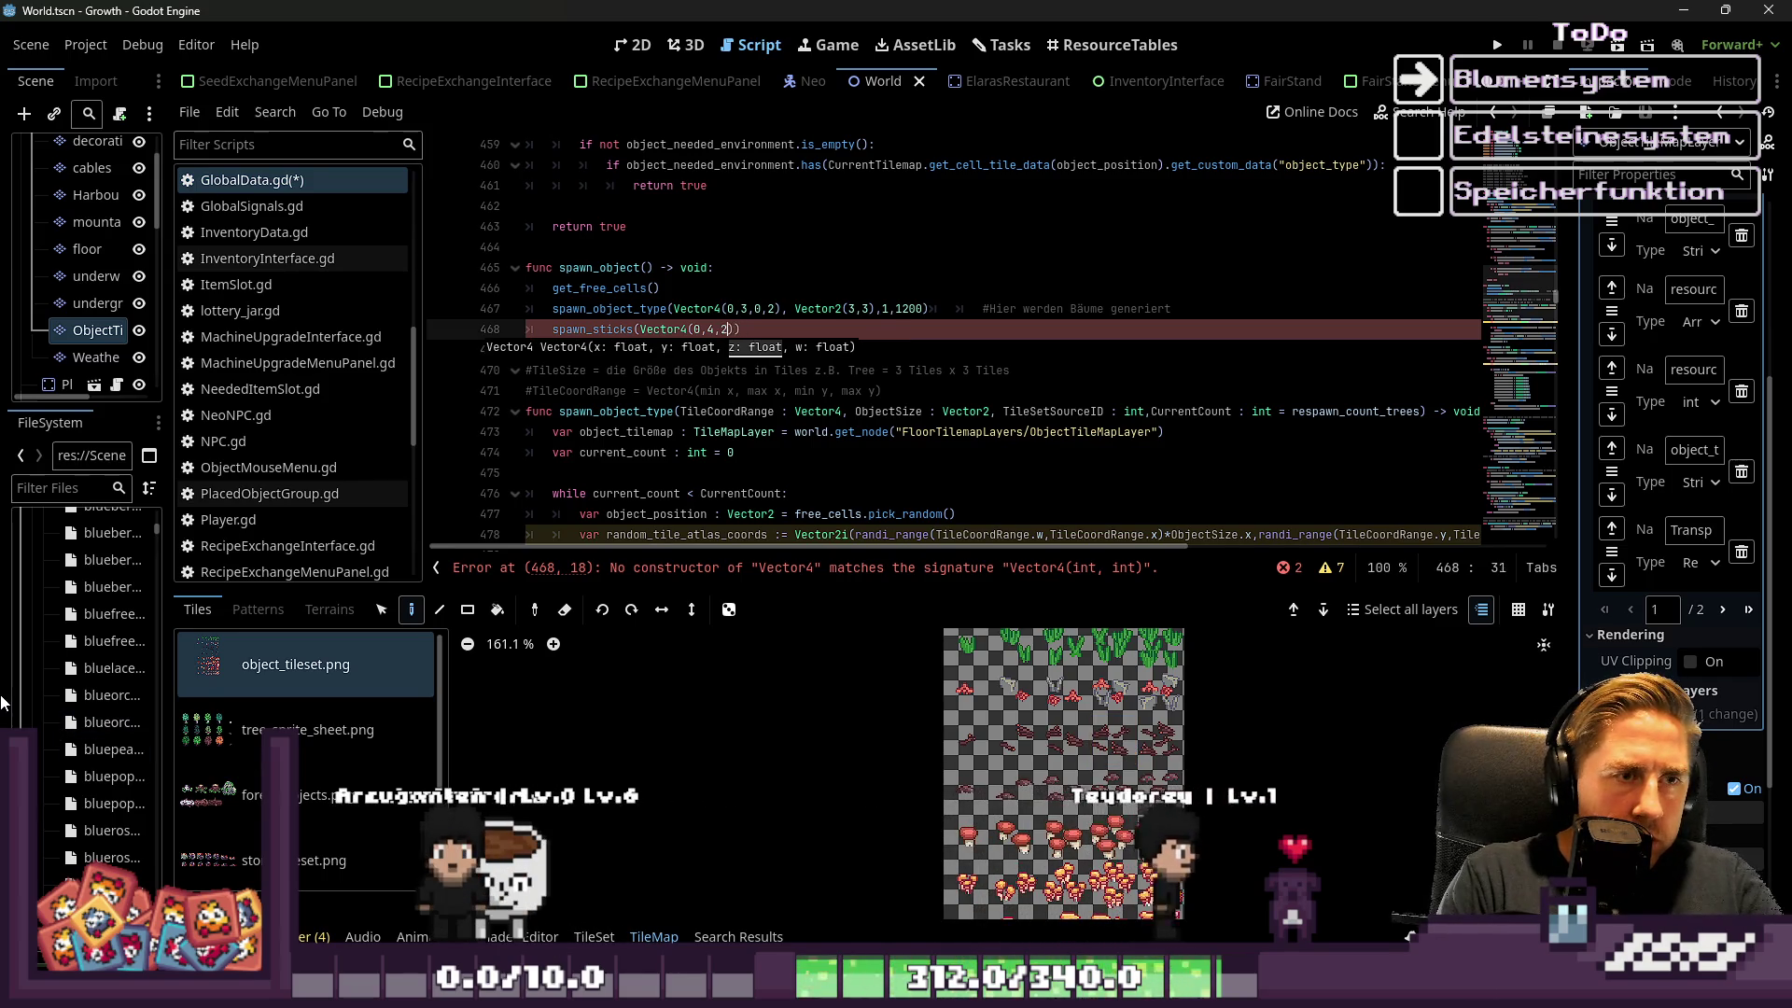
pyautogui.press('BackSpace')
pyautogui.press('BackSpace')
pyautogui.write(',2')
pyautogui.write('), Vector')
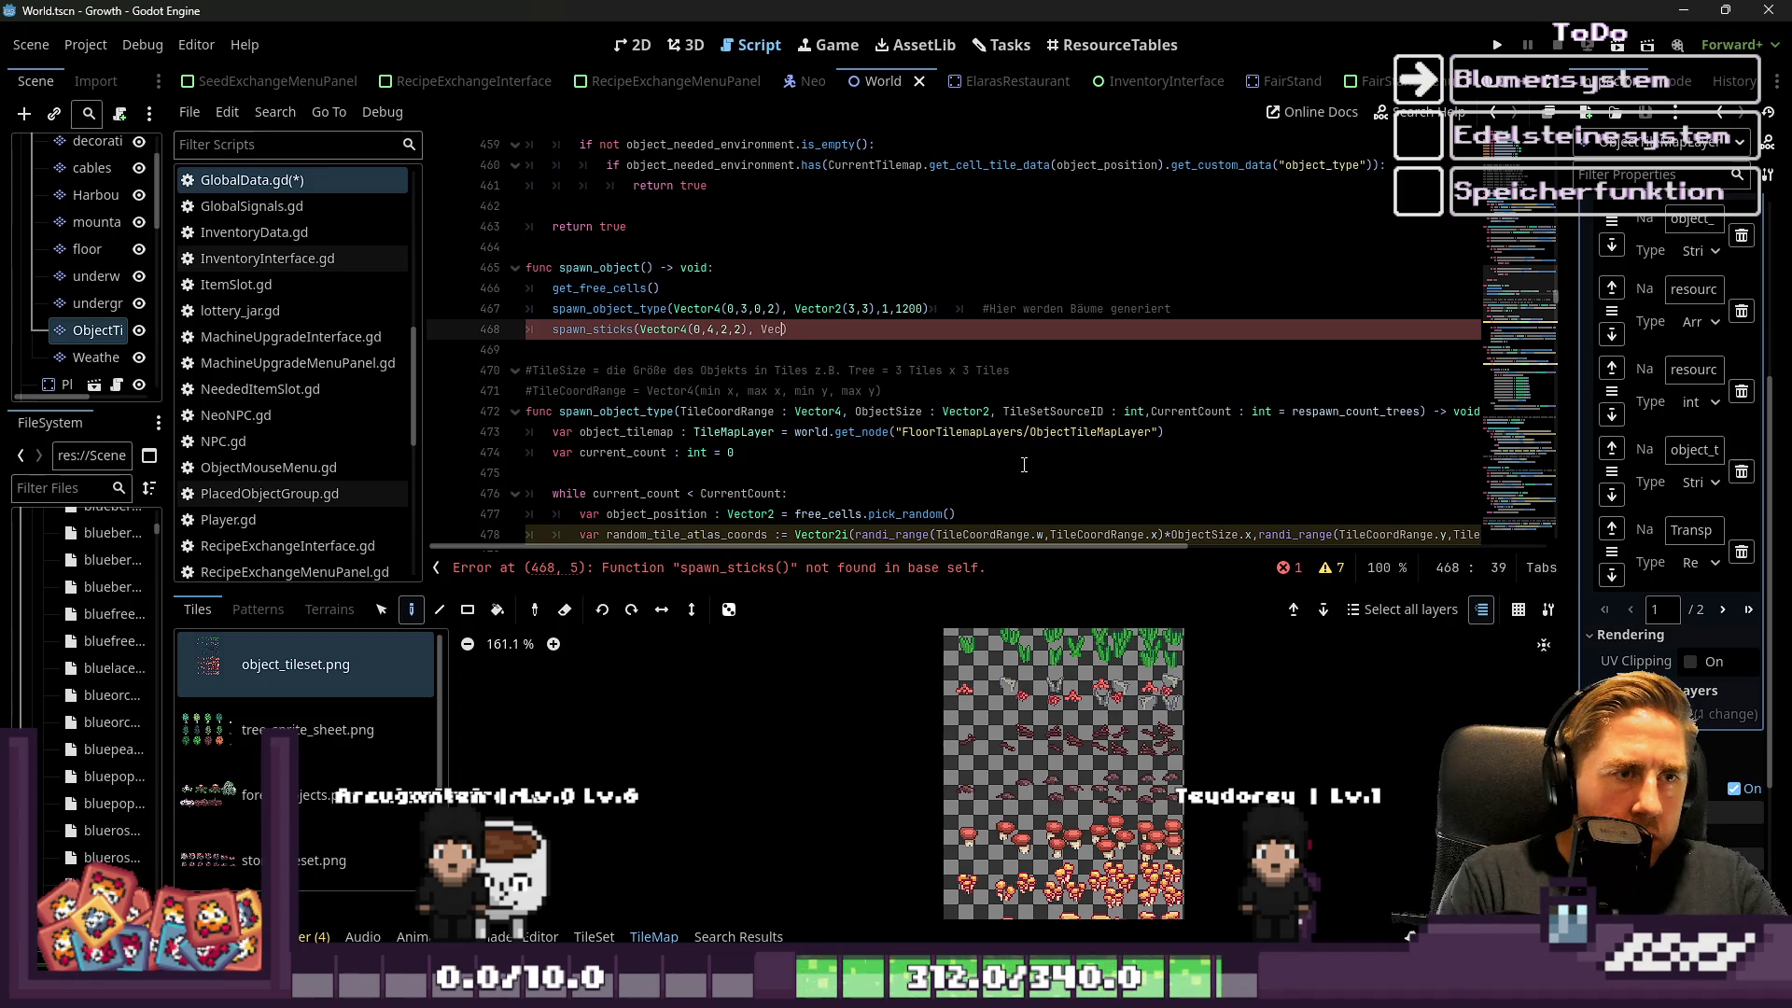
pyautogui.write('2(')
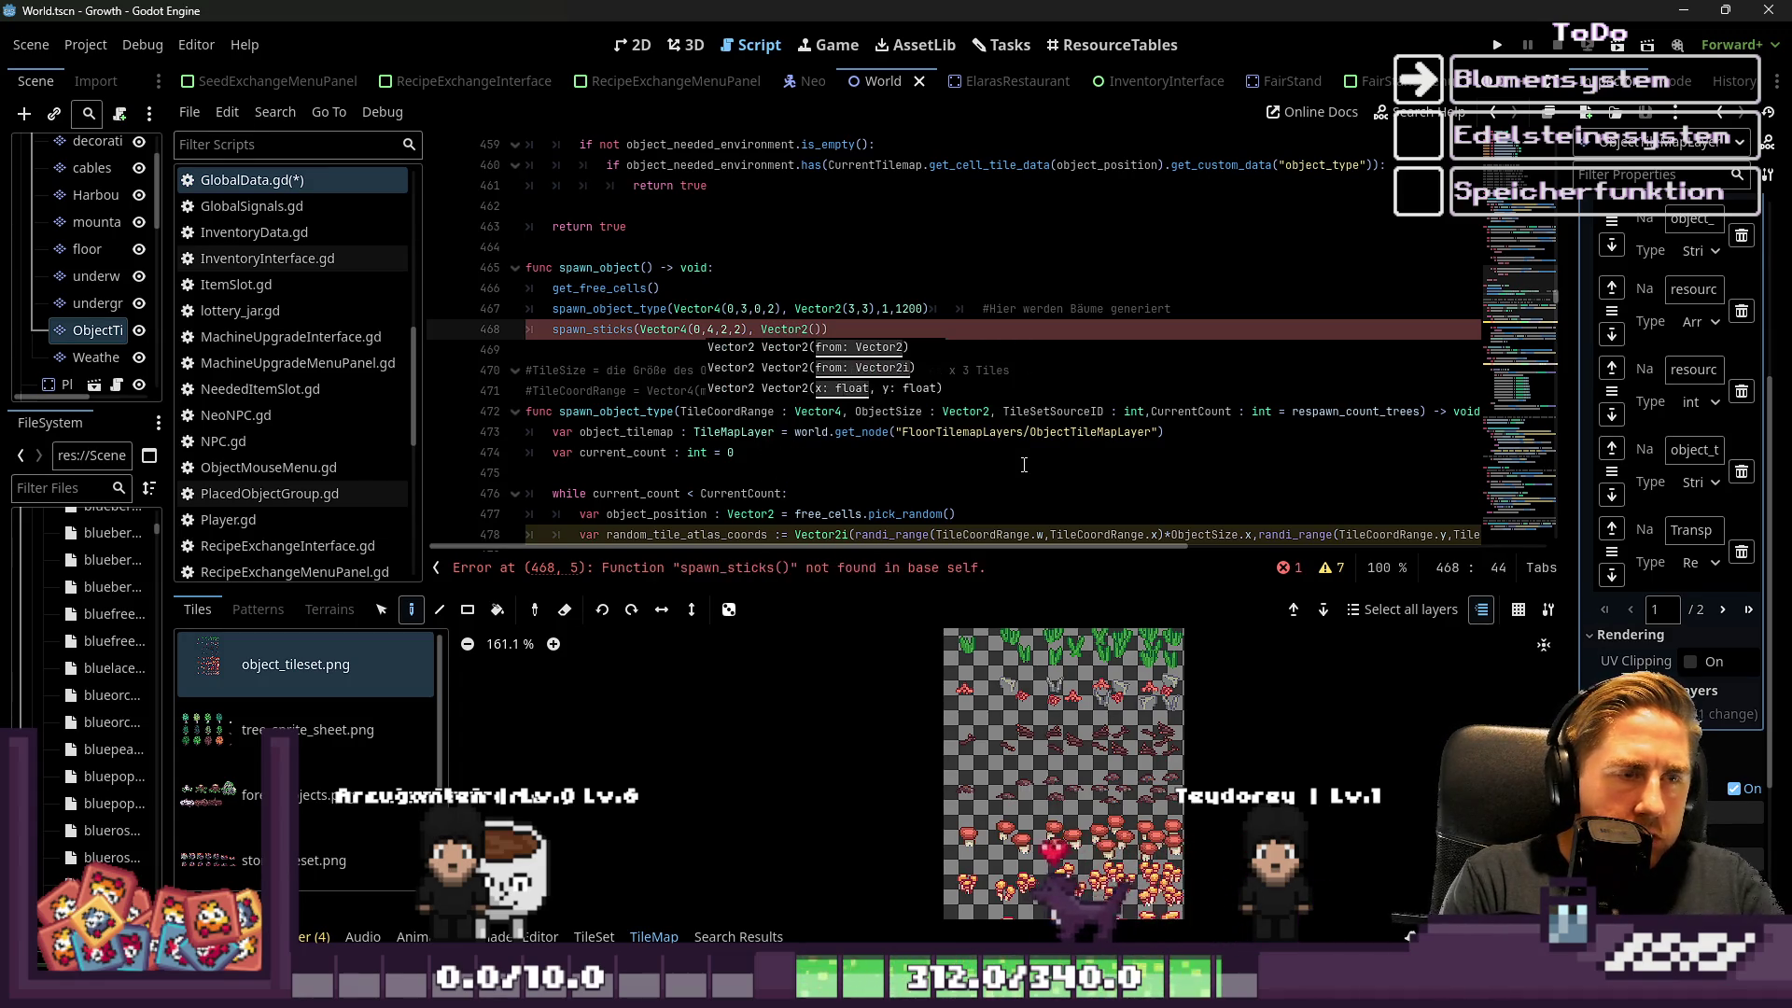
pyautogui.write('1,1),')
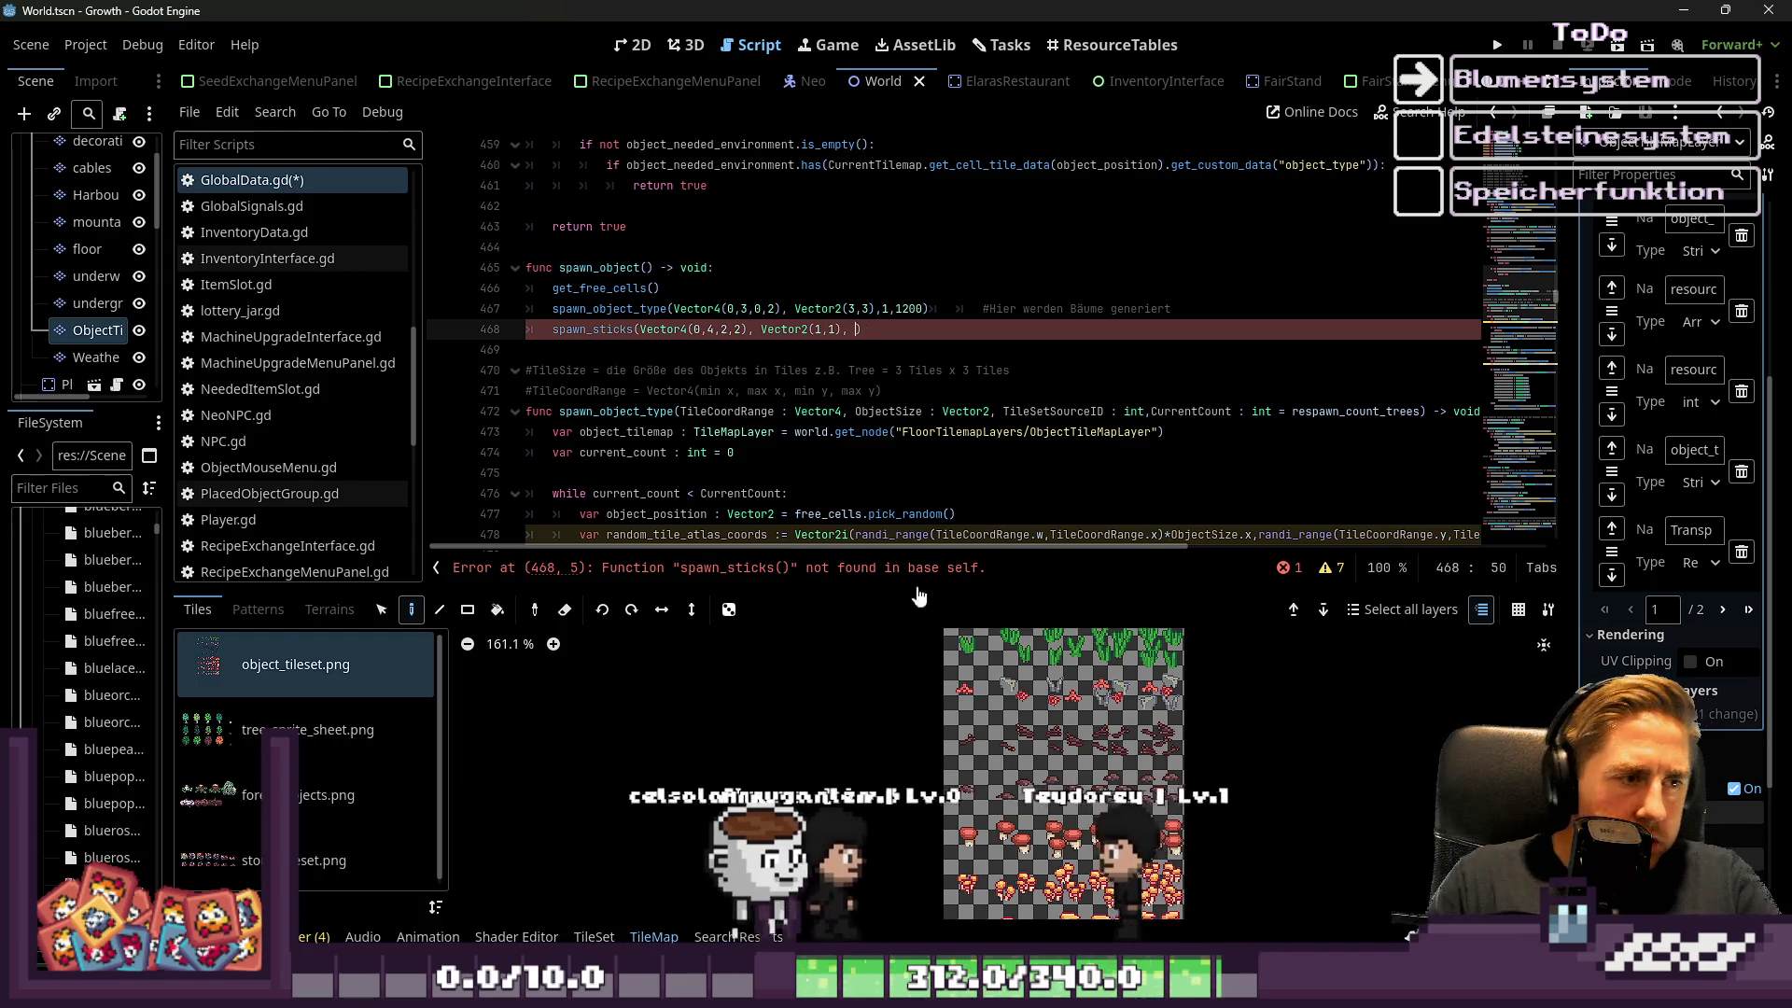
pyautogui.click(978, 696)
pyautogui.moveTo(979, 696)
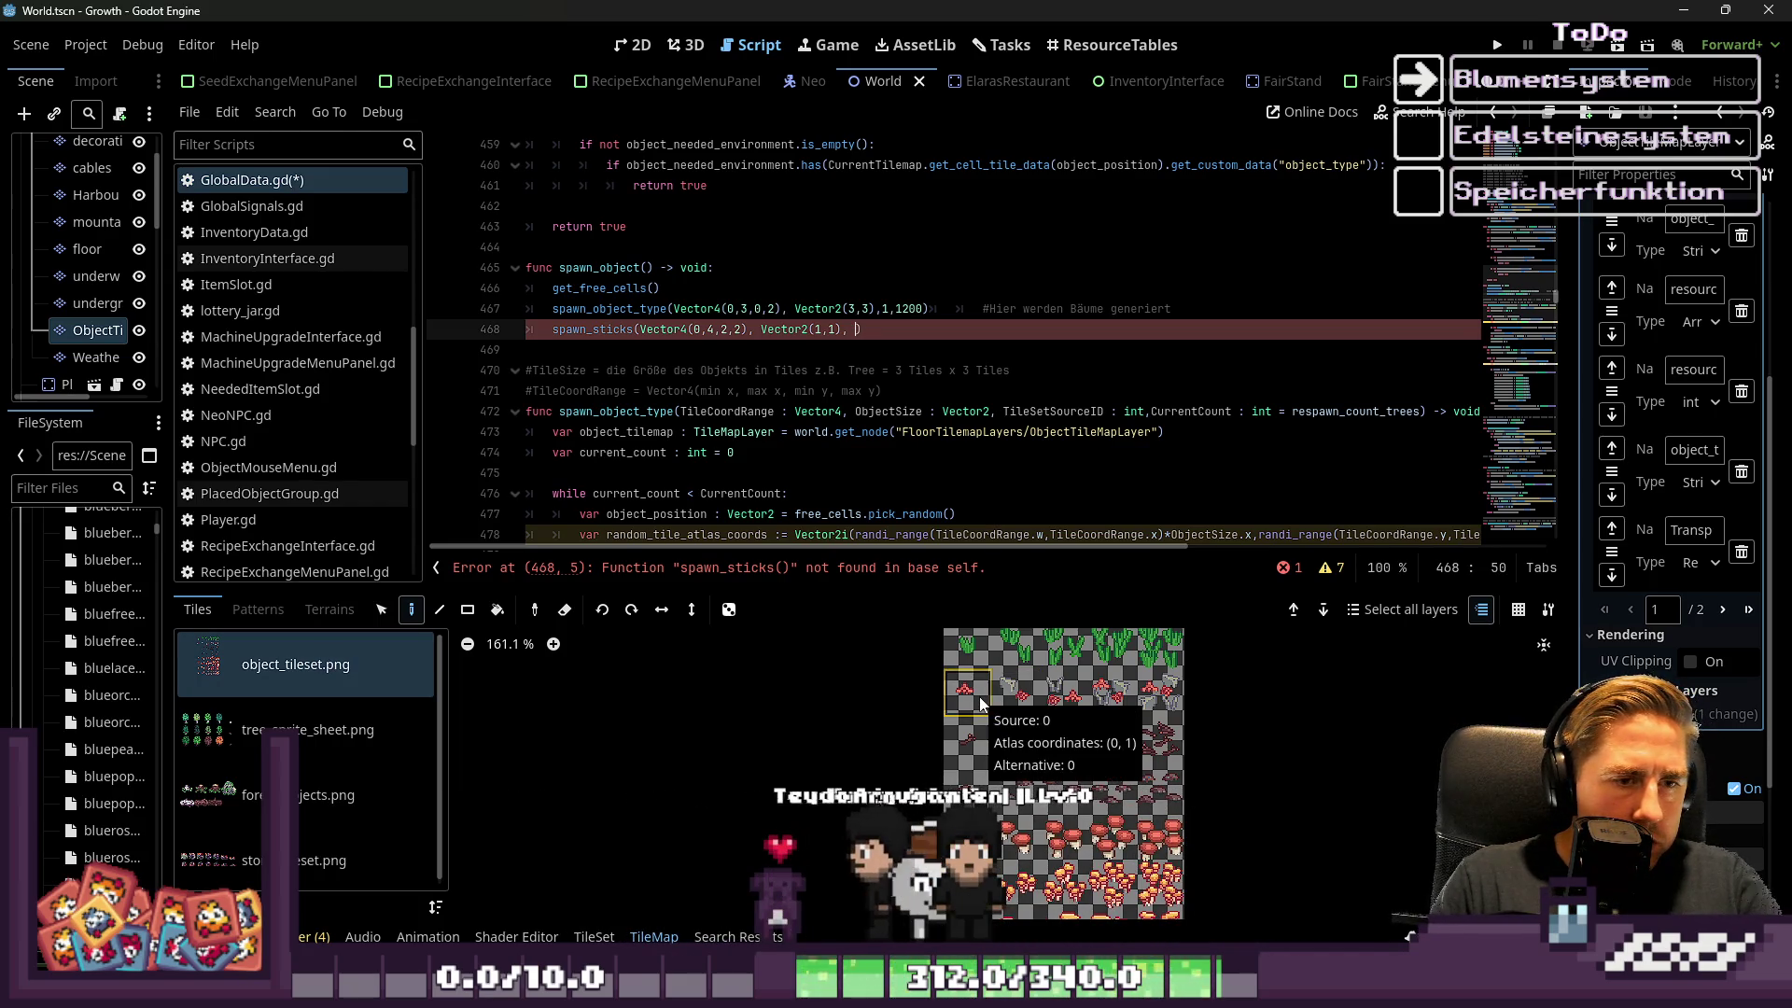
pyautogui.write('90')
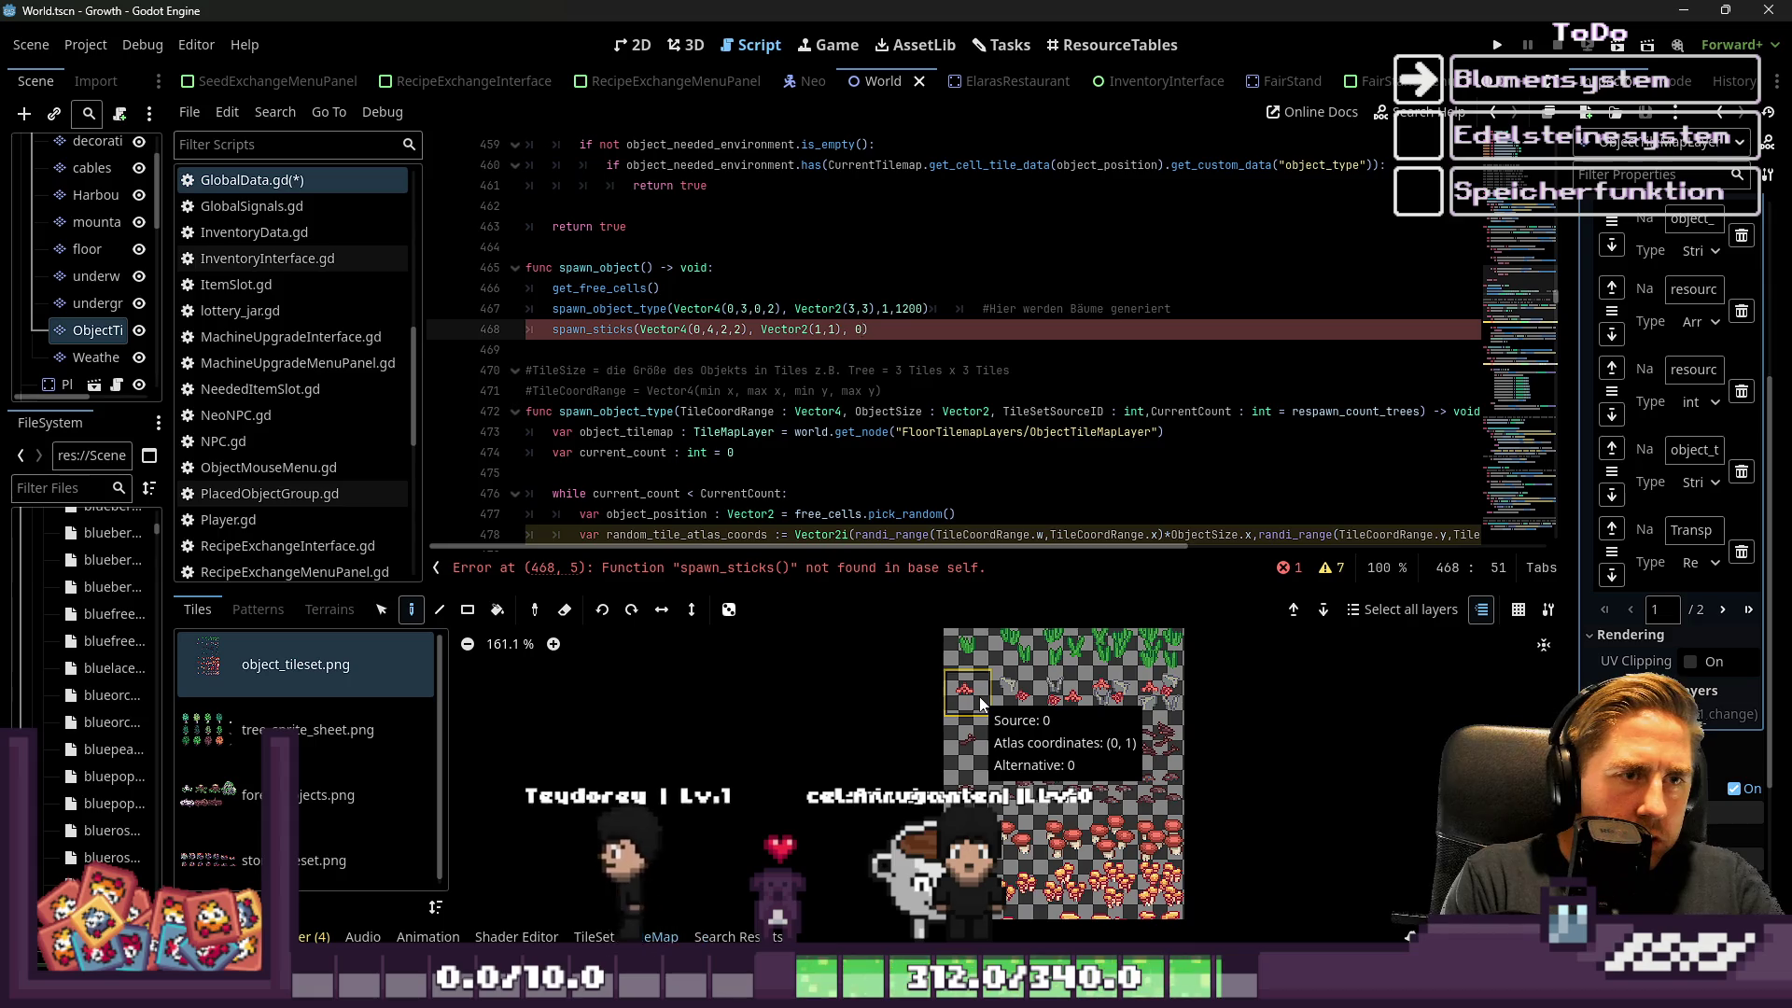
pyautogui.write(' )')
pyautogui.press('BackSpace')
pyautogui.write(', 1200')
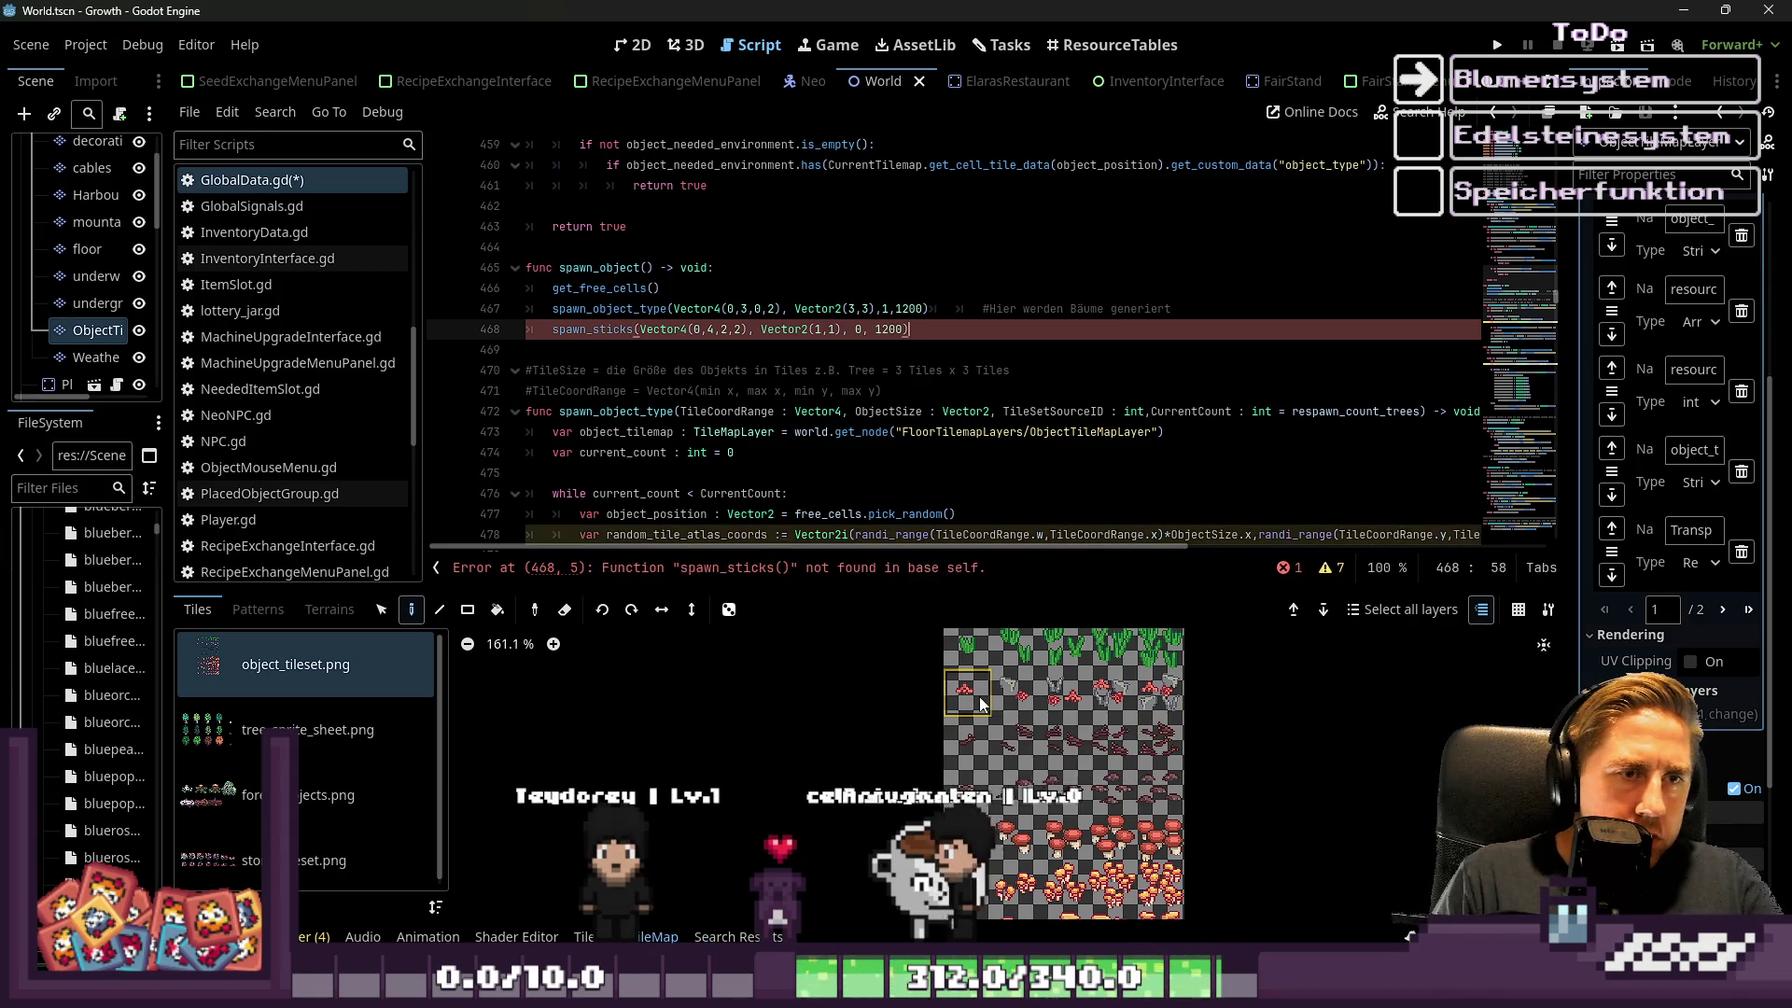
# Comment line 468 '#Hier werden Stöcker generiert' and rename spawn_sticks to spawn_object_type
pyautogui.press('Tab')
pyautogui.press('Tab')
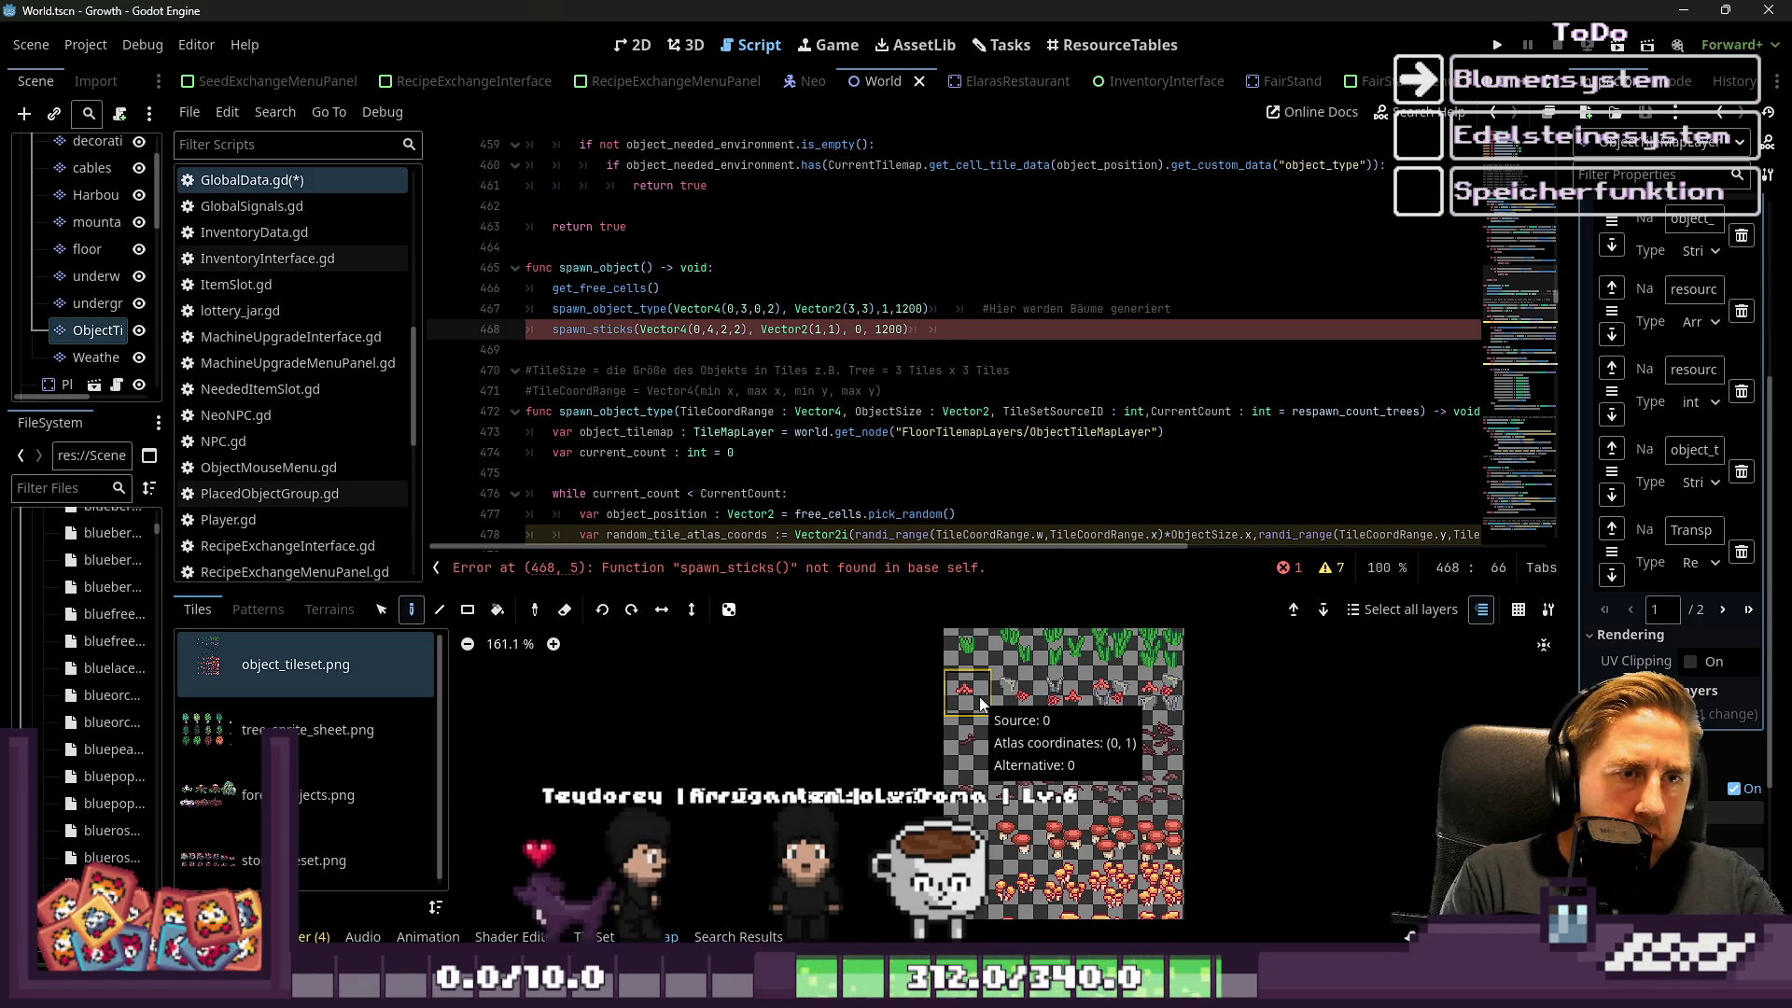
pyautogui.press('Tab')
pyautogui.write('#Hier werden Stöcker generiert')
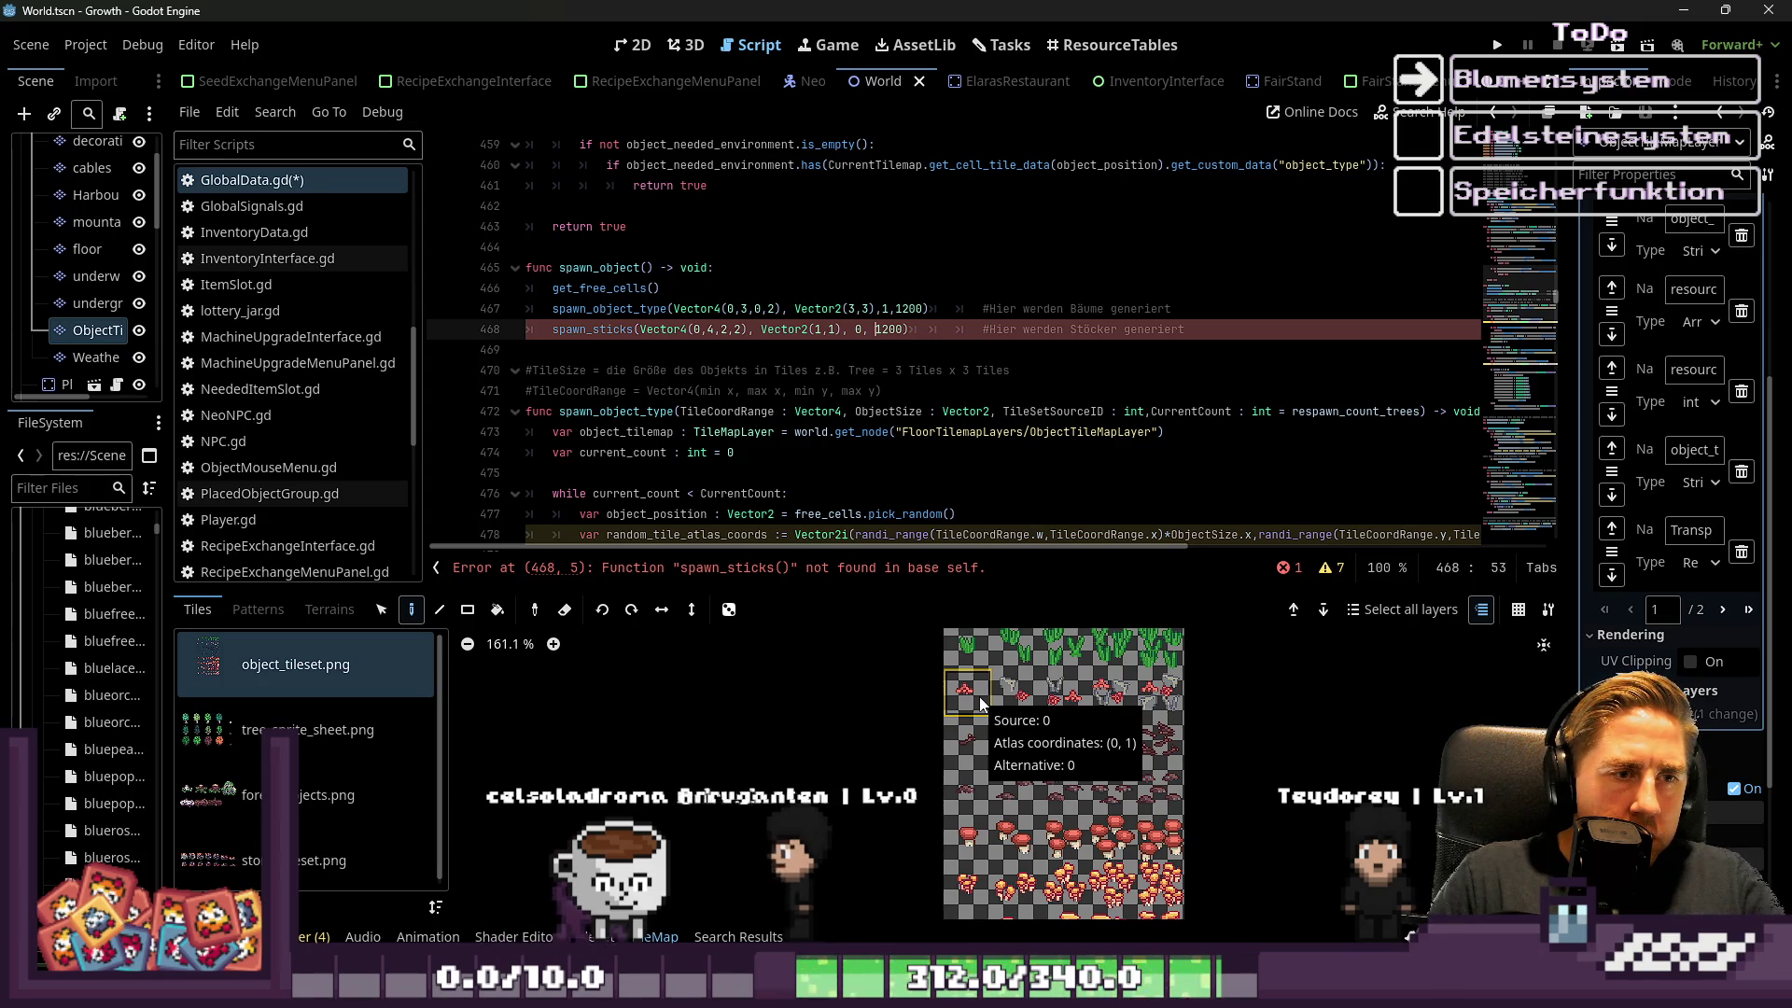
pyautogui.hotkey('ctrl', 'Left')
pyautogui.hotkey('ctrl', 'Left')
pyautogui.hotkey('ctrl', 'Left')
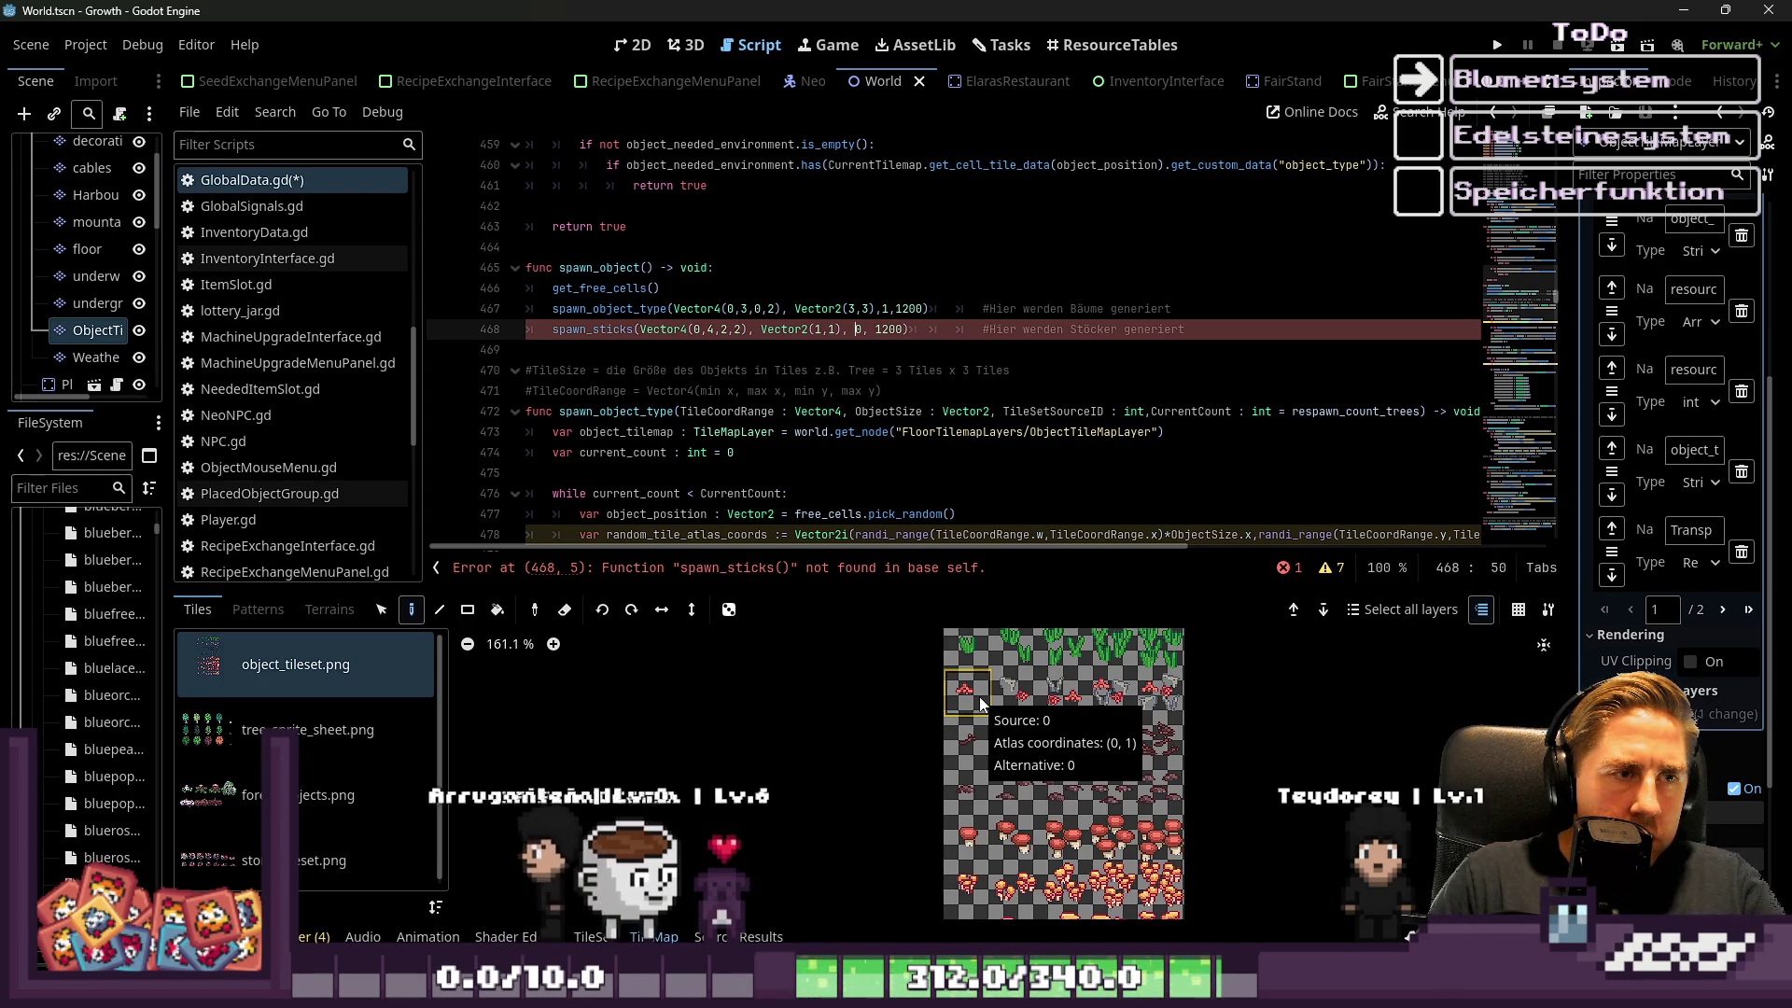
pyautogui.hotkey('ctrl', 'Left')
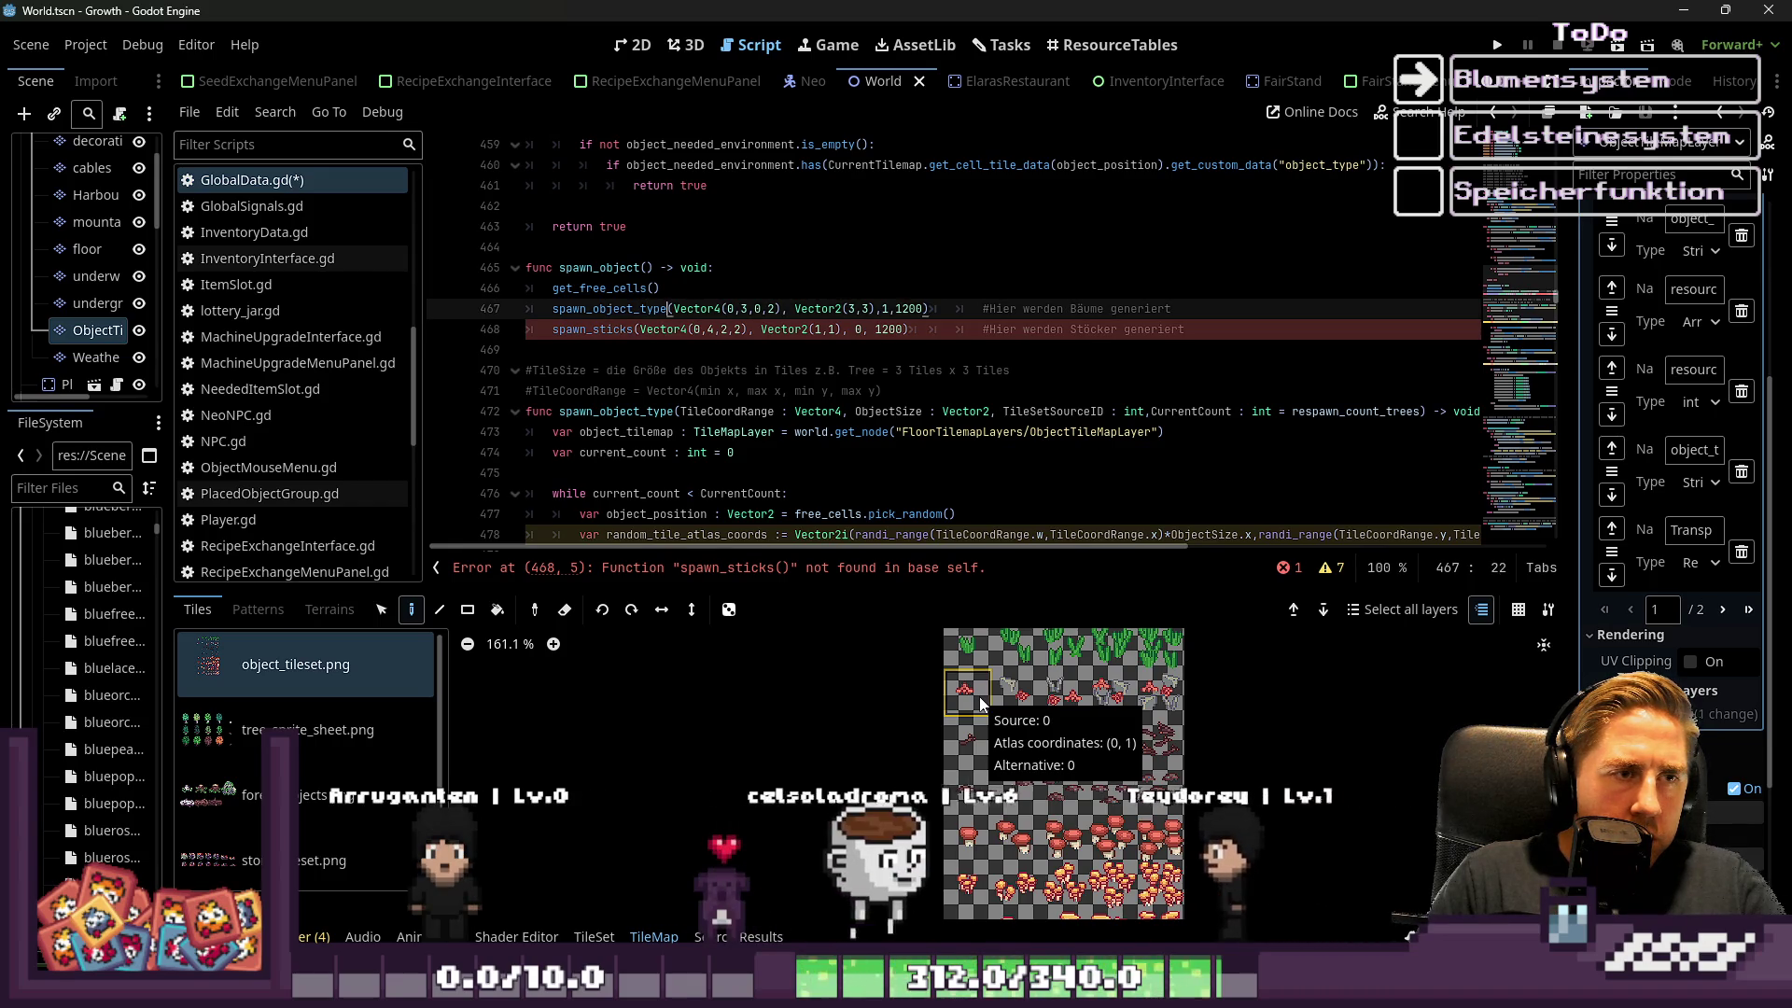
pyautogui.hotkey('ctrl', 'shift', 'Right')
pyautogui.write('spawn_object_type')
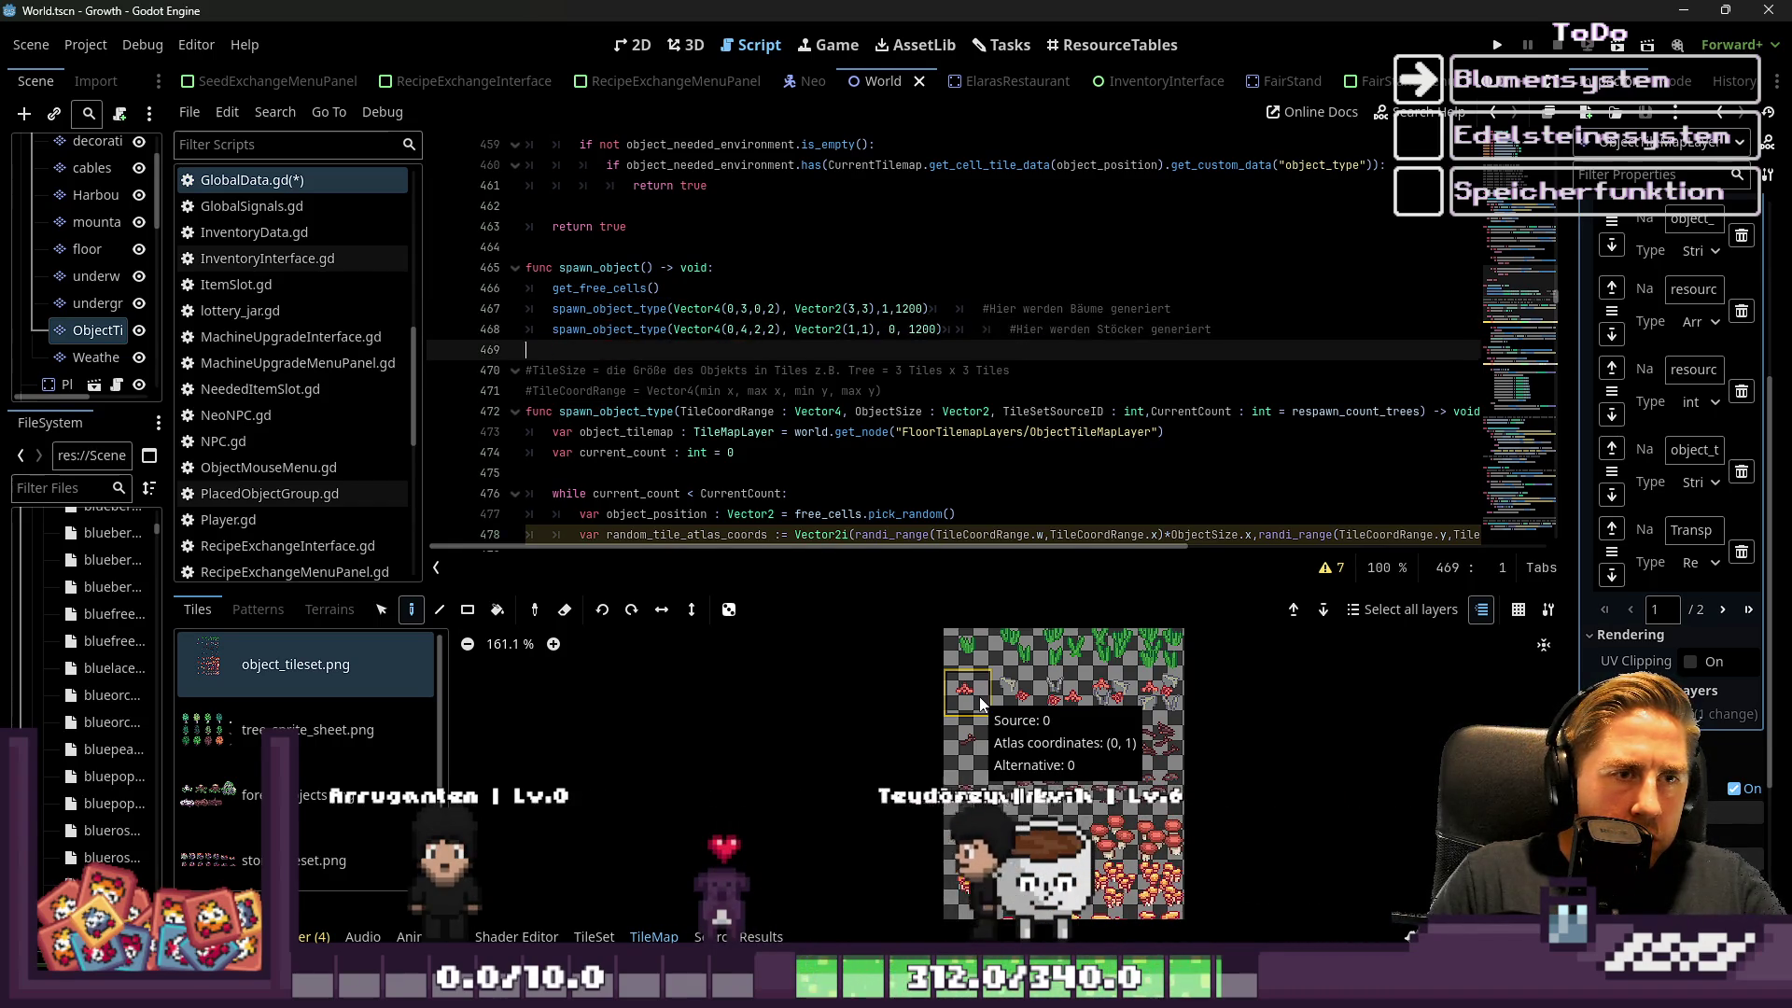
pyautogui.hotkey('ctrl', 'Left')
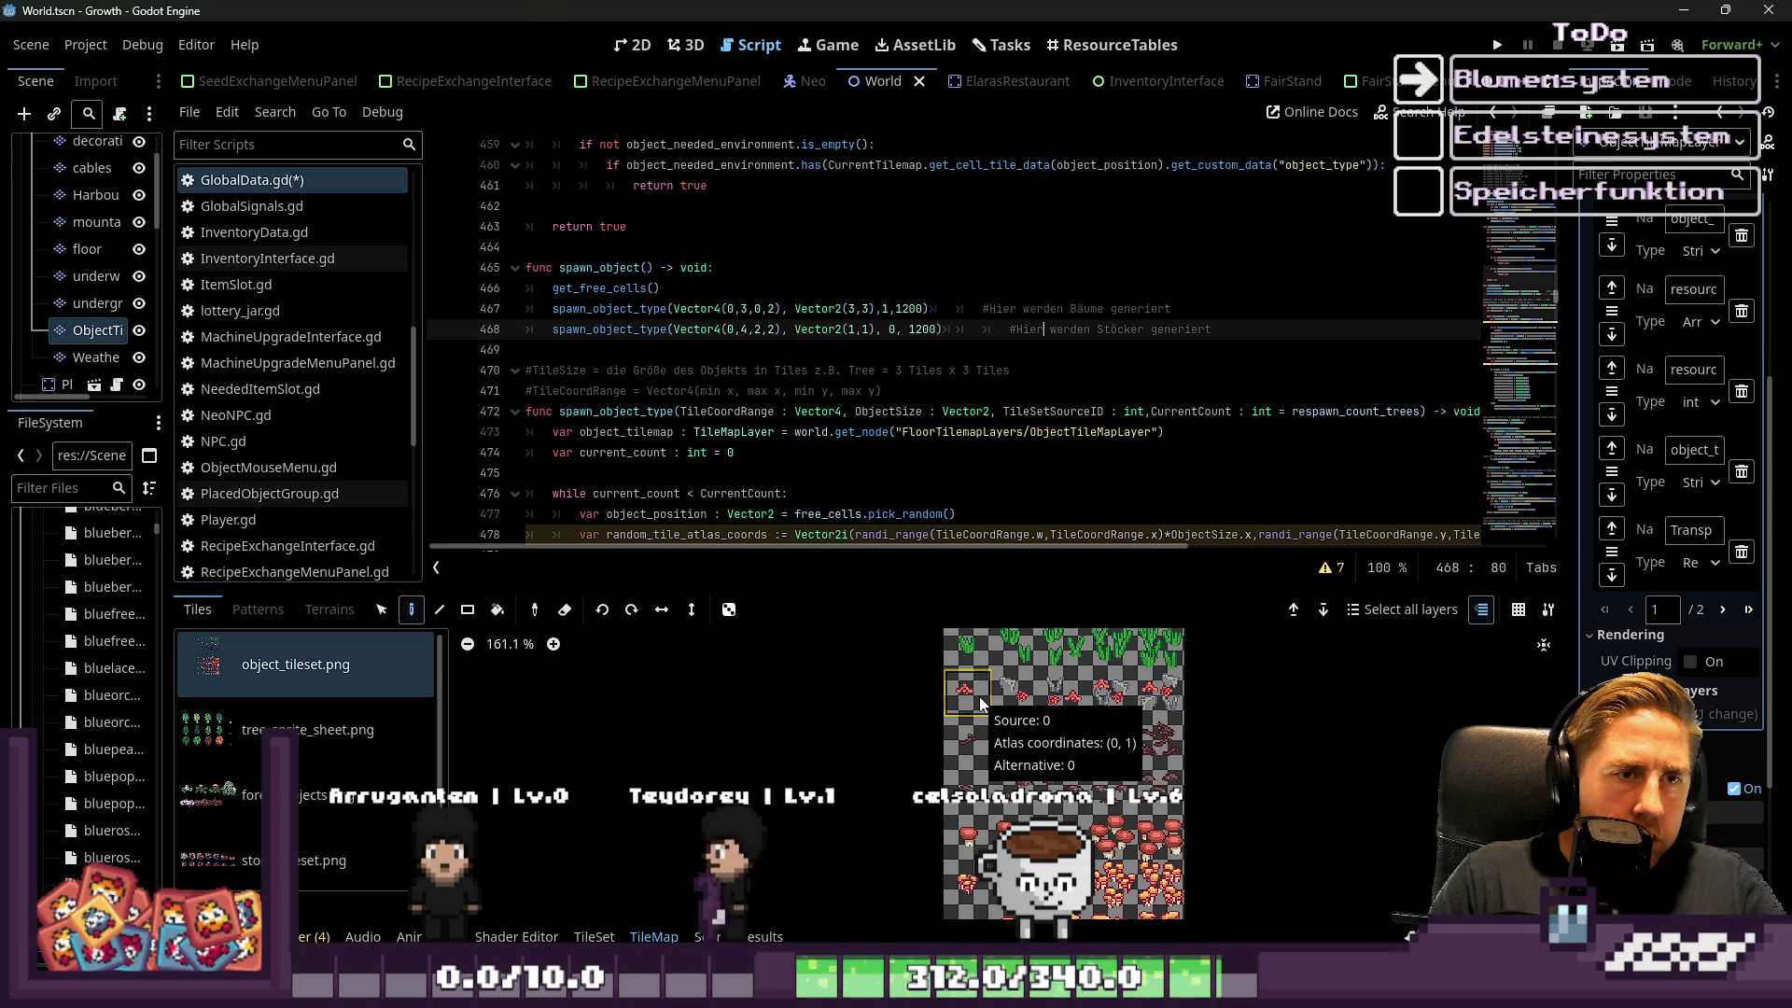
pyautogui.press('Left')
pyautogui.press('BackSpace')
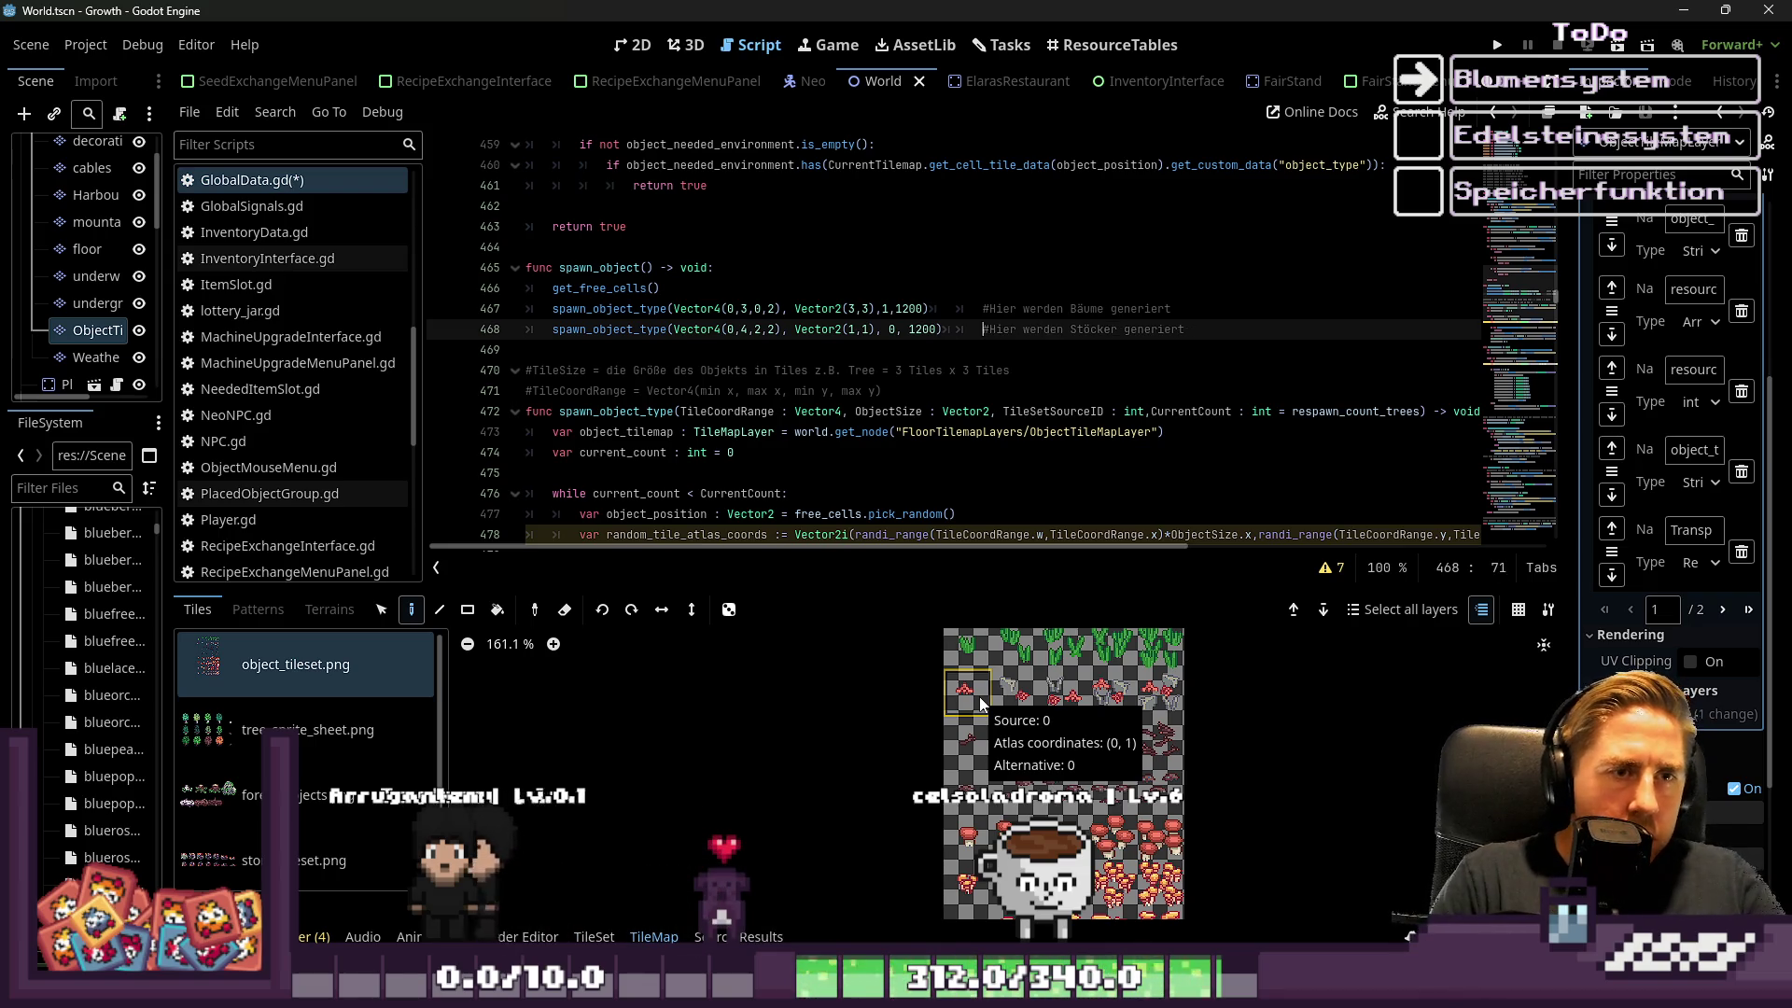
pyautogui.moveTo(640, 370); pyautogui.dragTo(527, 350)
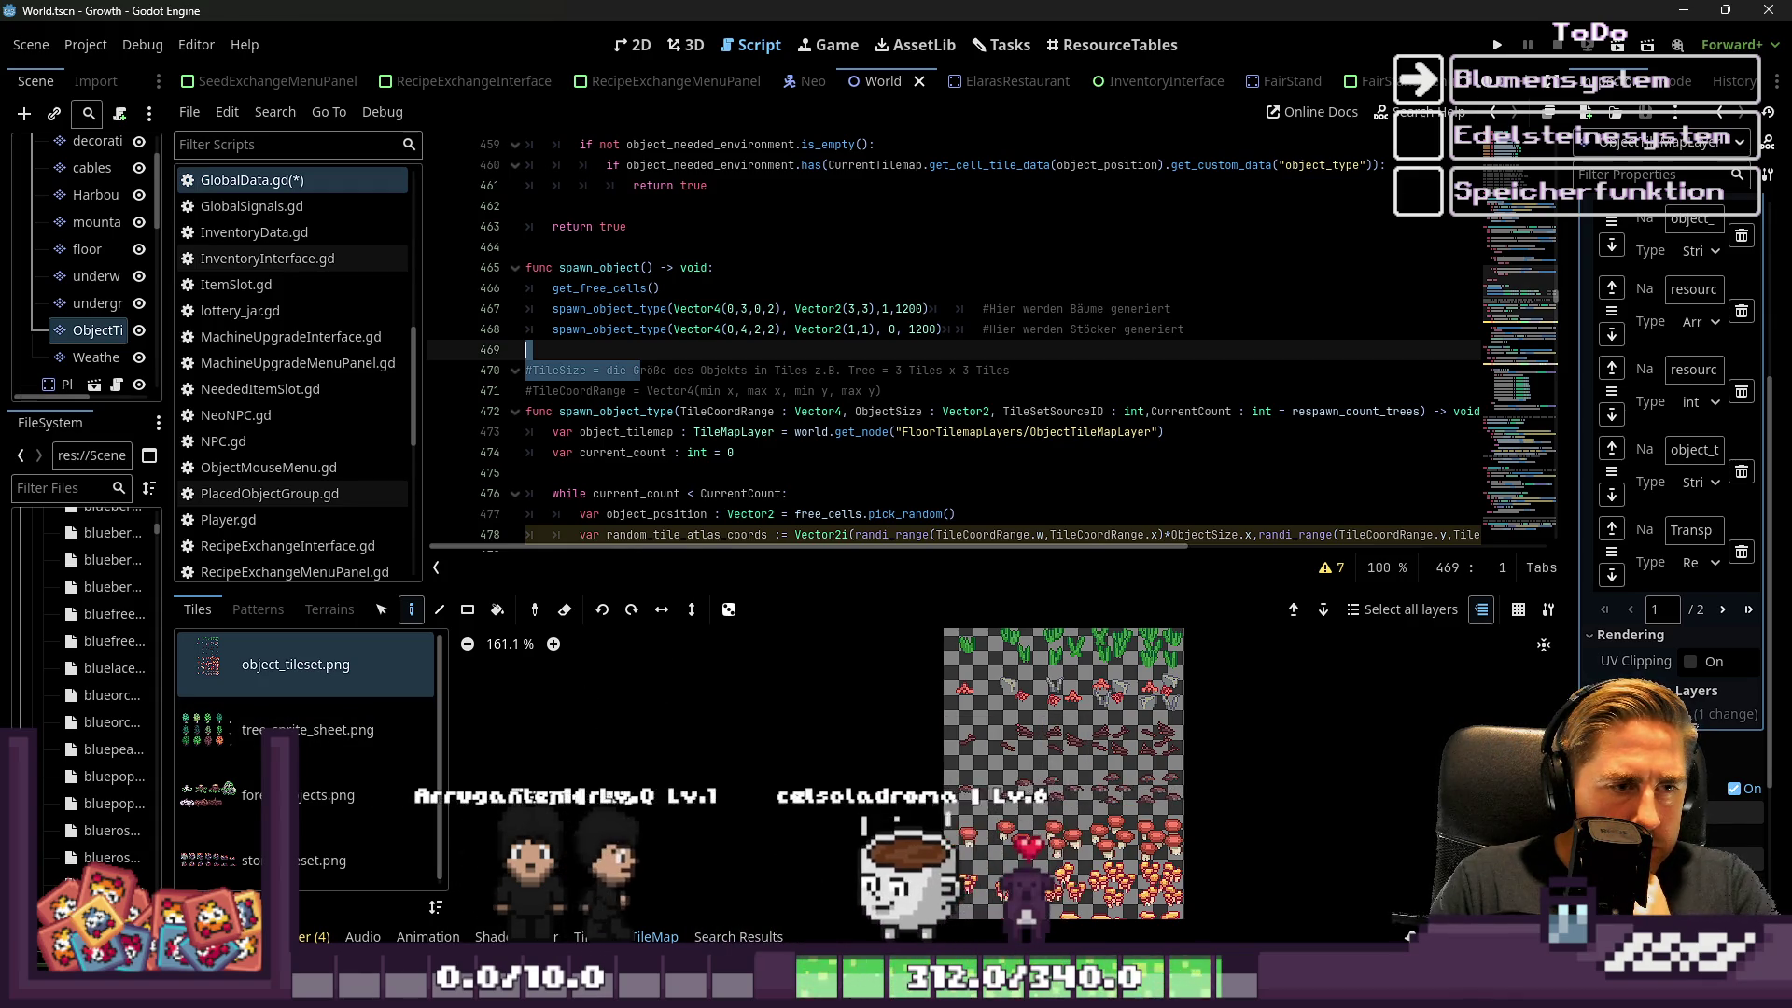
# In the TileSet painter, set needed_environment to 'tree' and paint it across the top-row object tiles
pyautogui.click(593, 937)
pyautogui.scroll(5, 1151, 764)
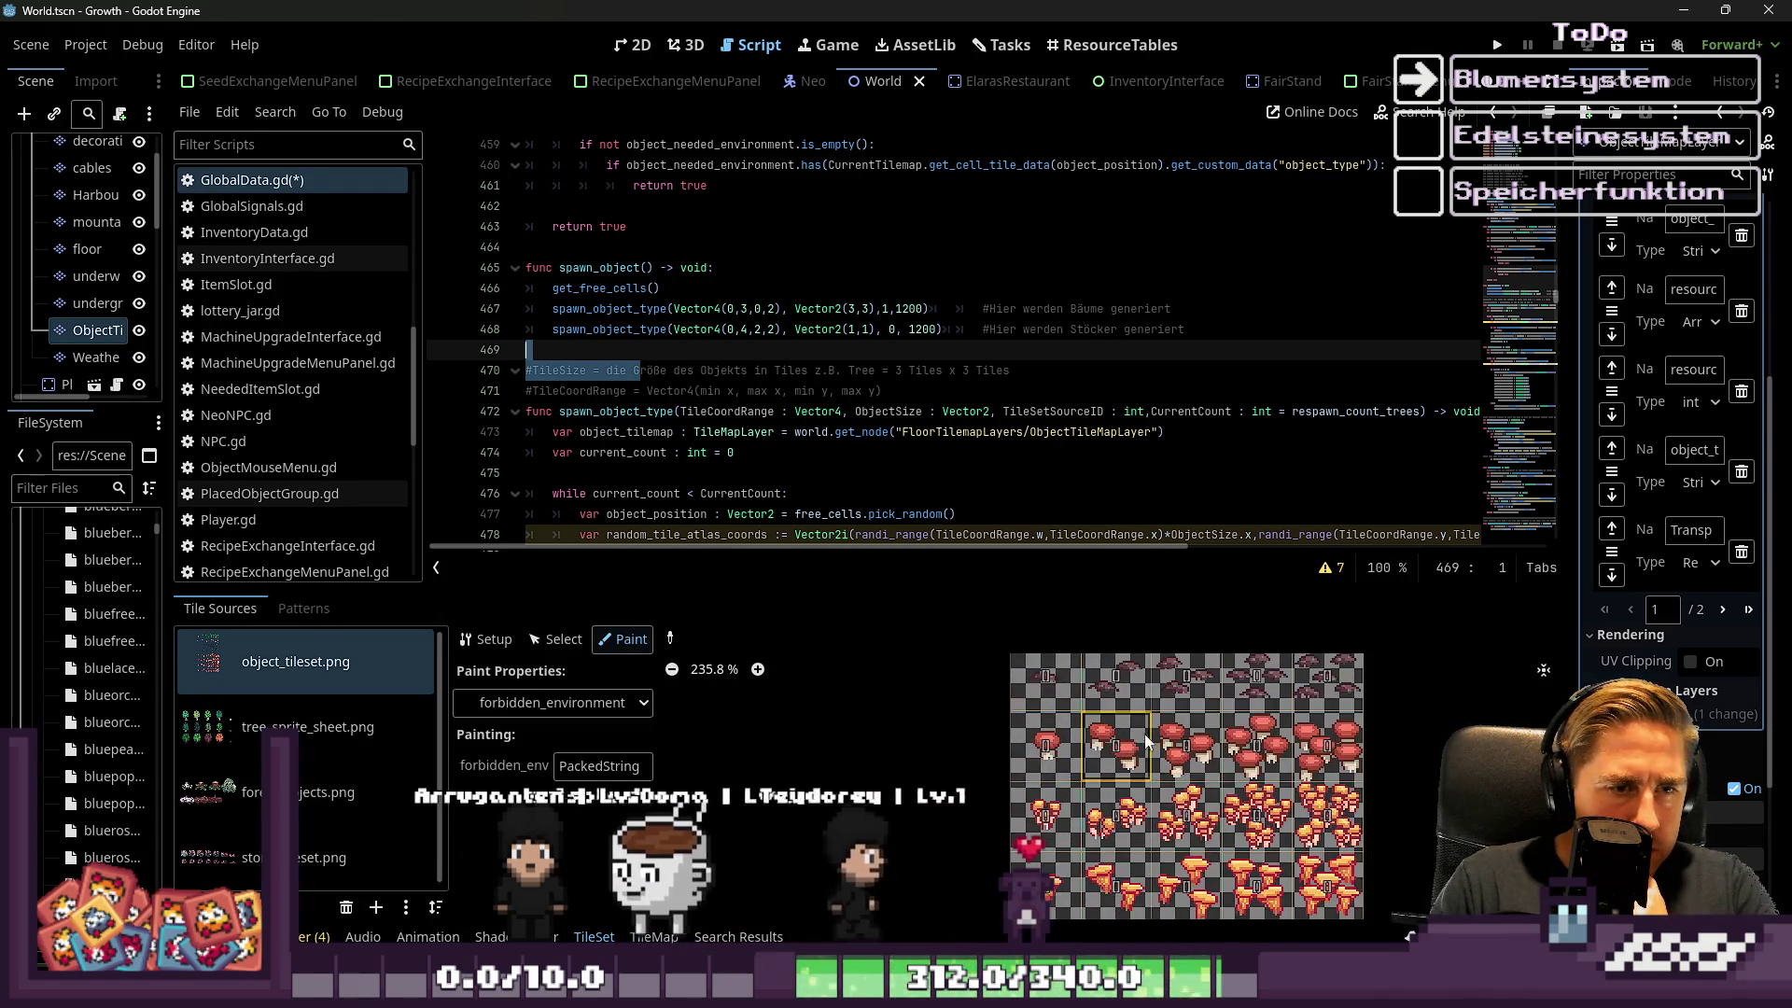
pyautogui.click(599, 766)
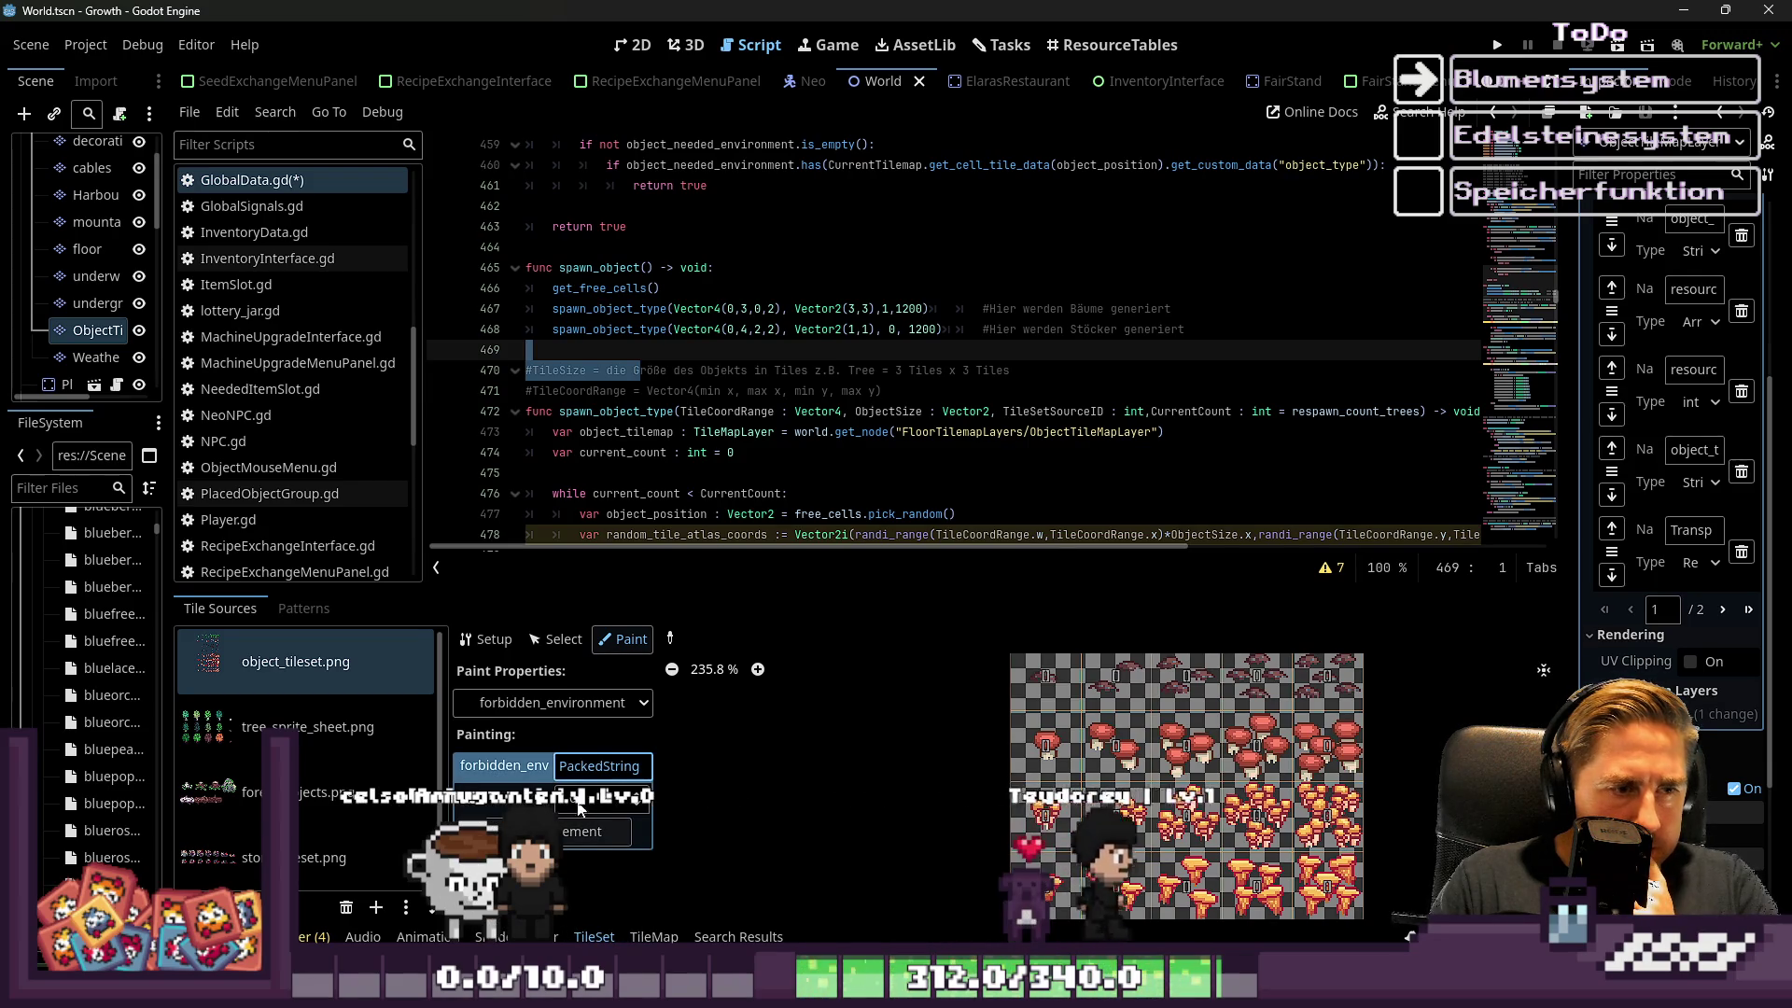
pyautogui.scroll(-1, 932, 837)
pyautogui.scroll(-2, 954, 846)
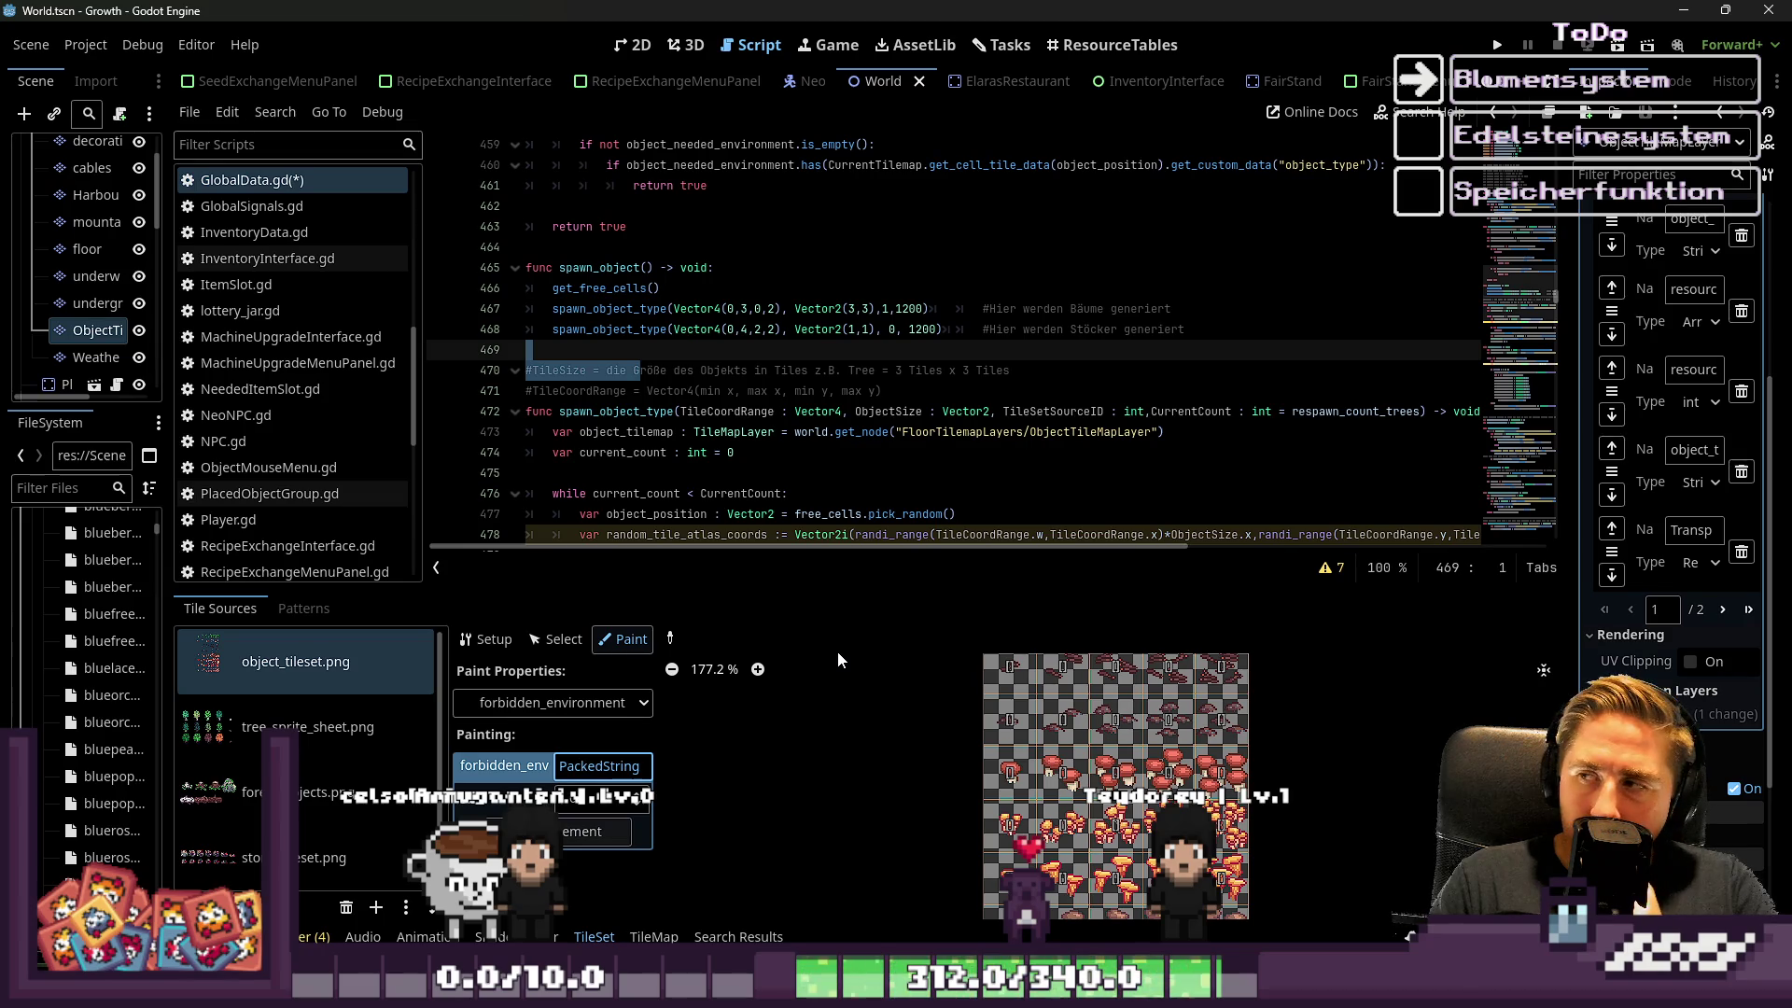
pyautogui.click(565, 705)
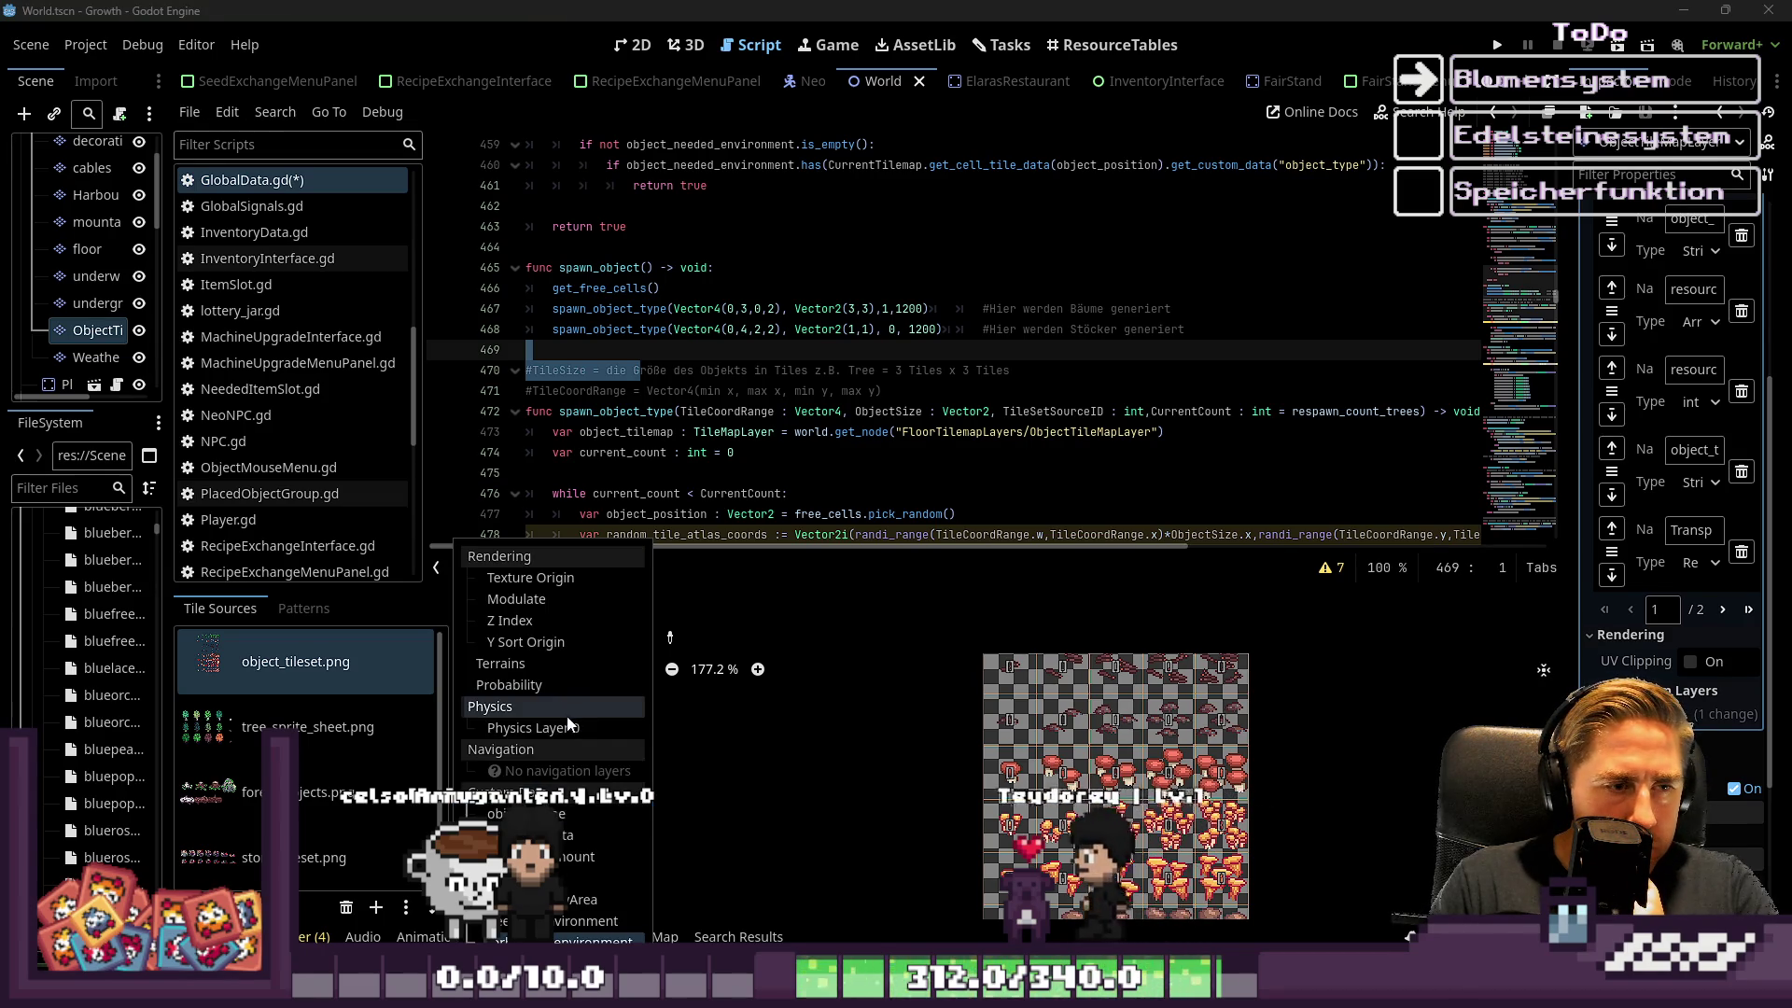
pyautogui.click(552, 918)
pyautogui.click(613, 774)
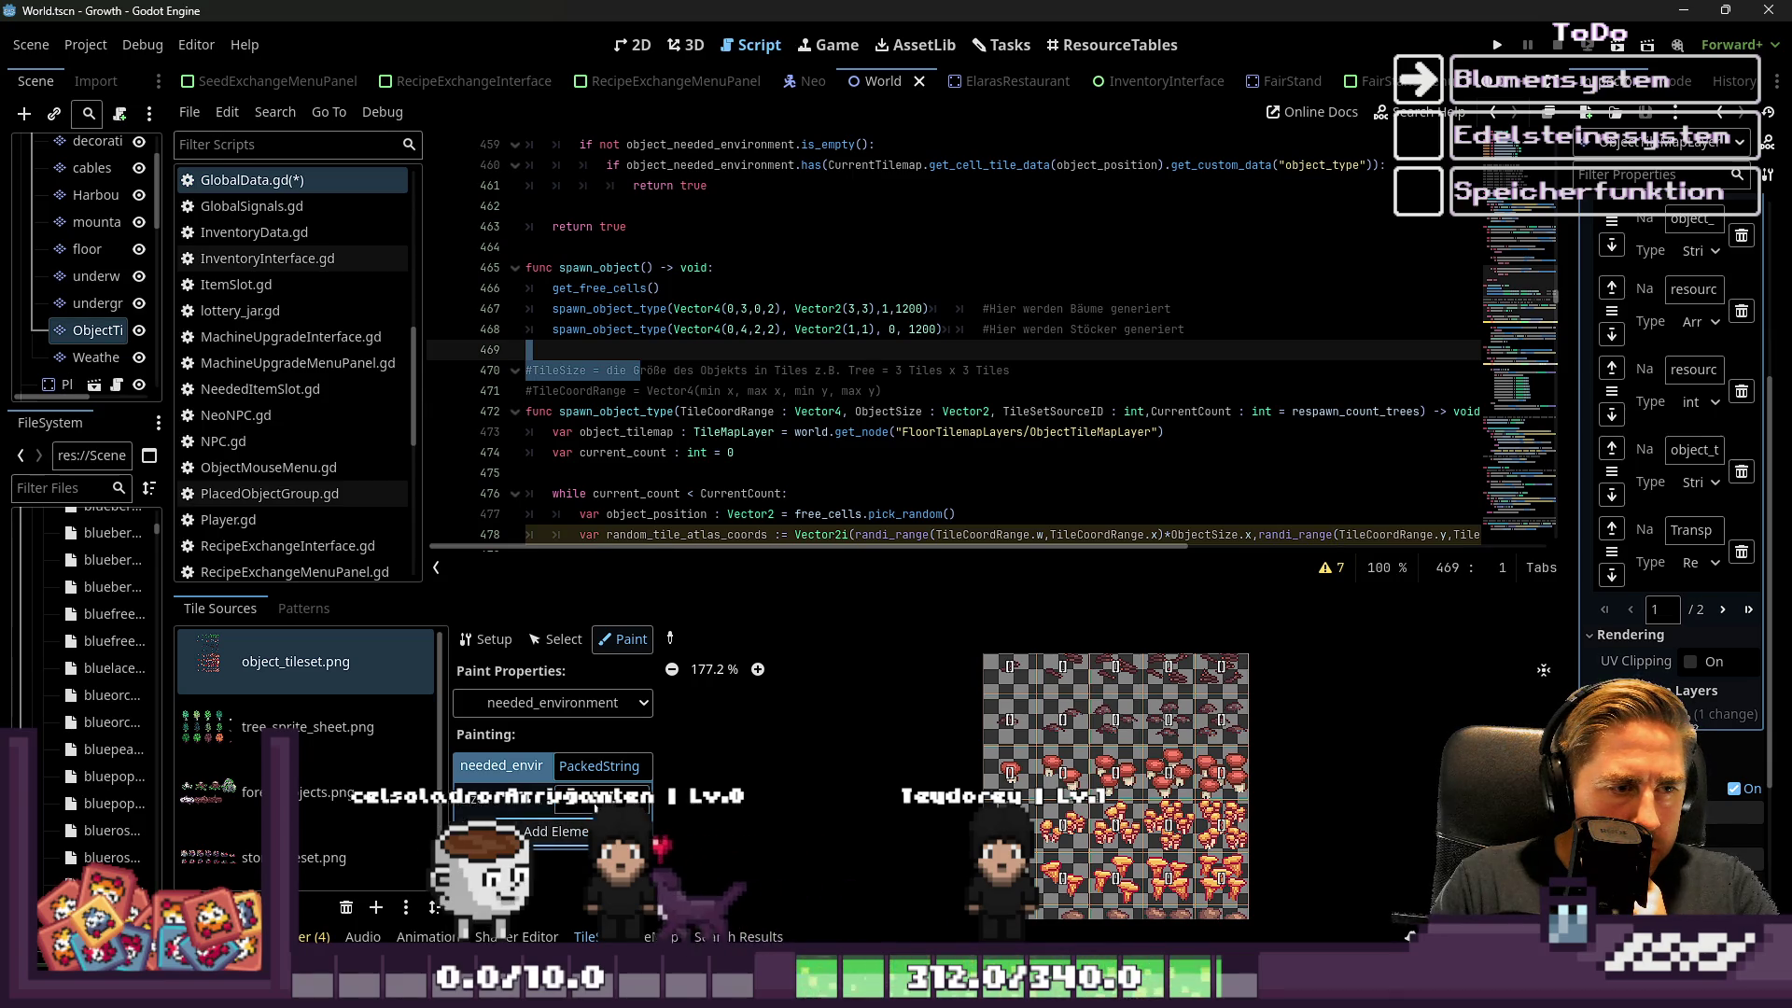
pyautogui.click(579, 835)
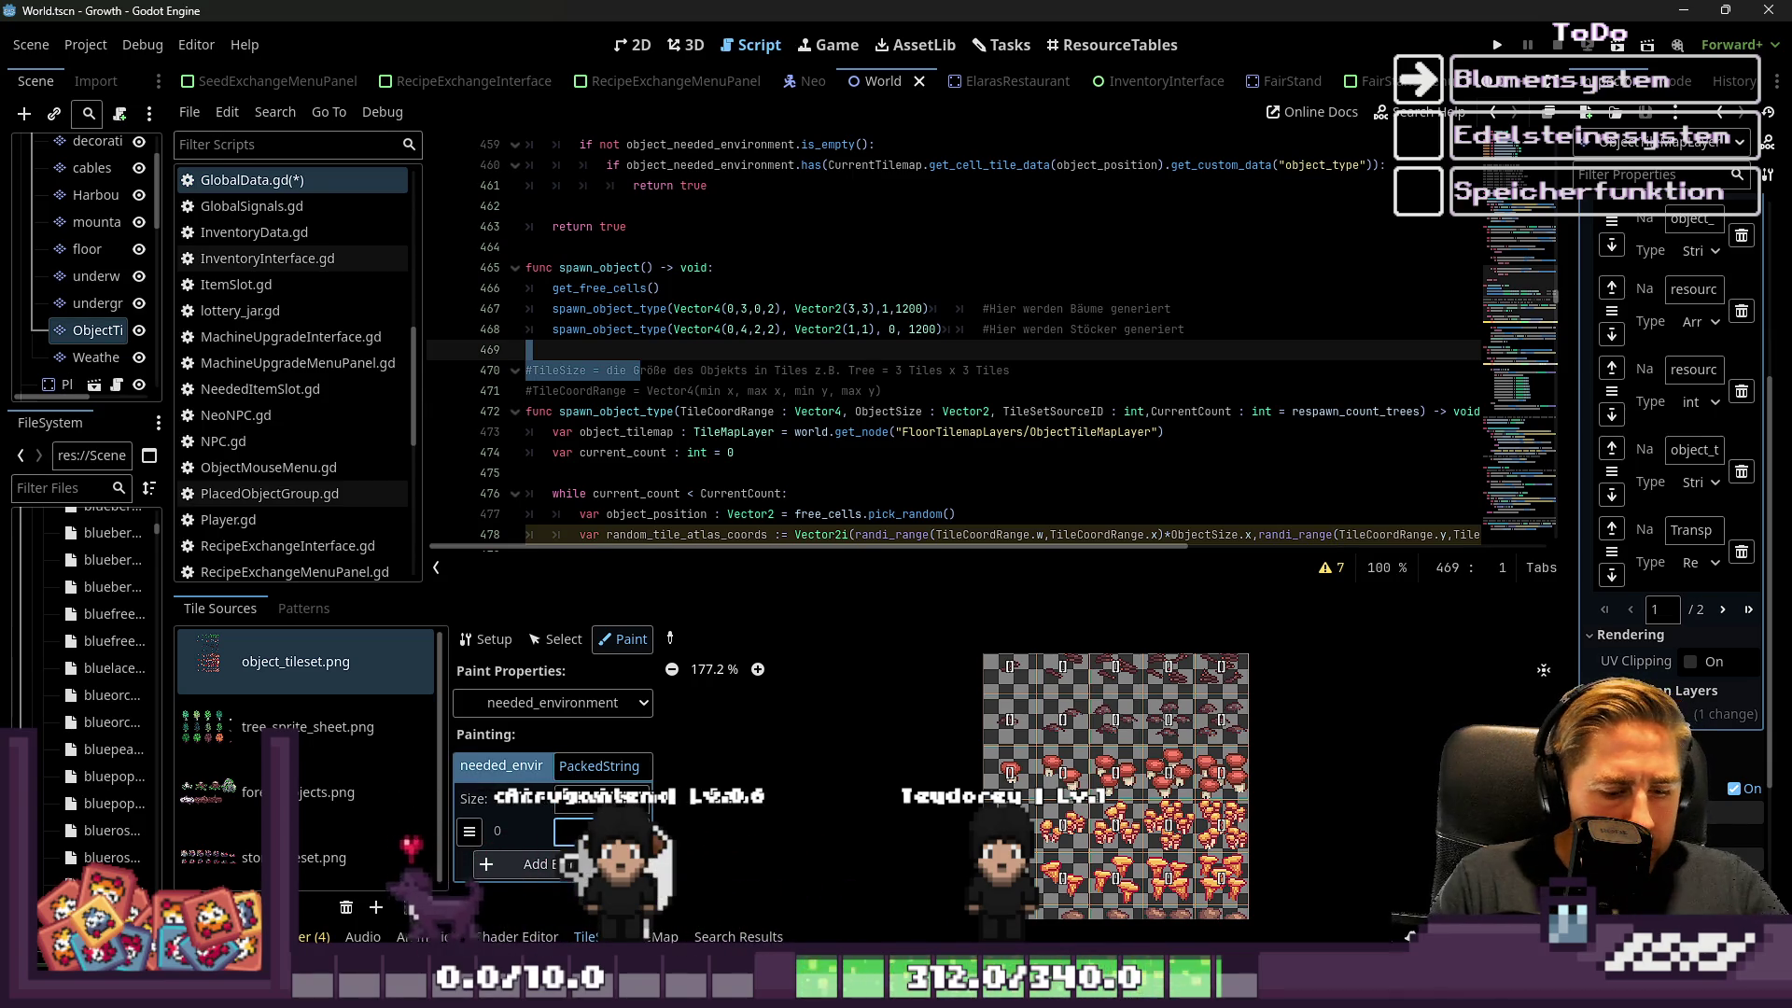
pyautogui.write('tree')
pyautogui.scroll(2, 1027, 747)
pyautogui.moveTo(1029, 742)
pyautogui.mouseDown()
pyautogui.moveTo(1363, 752)
pyautogui.moveTo(1313, 775)
pyautogui.mouseUp()
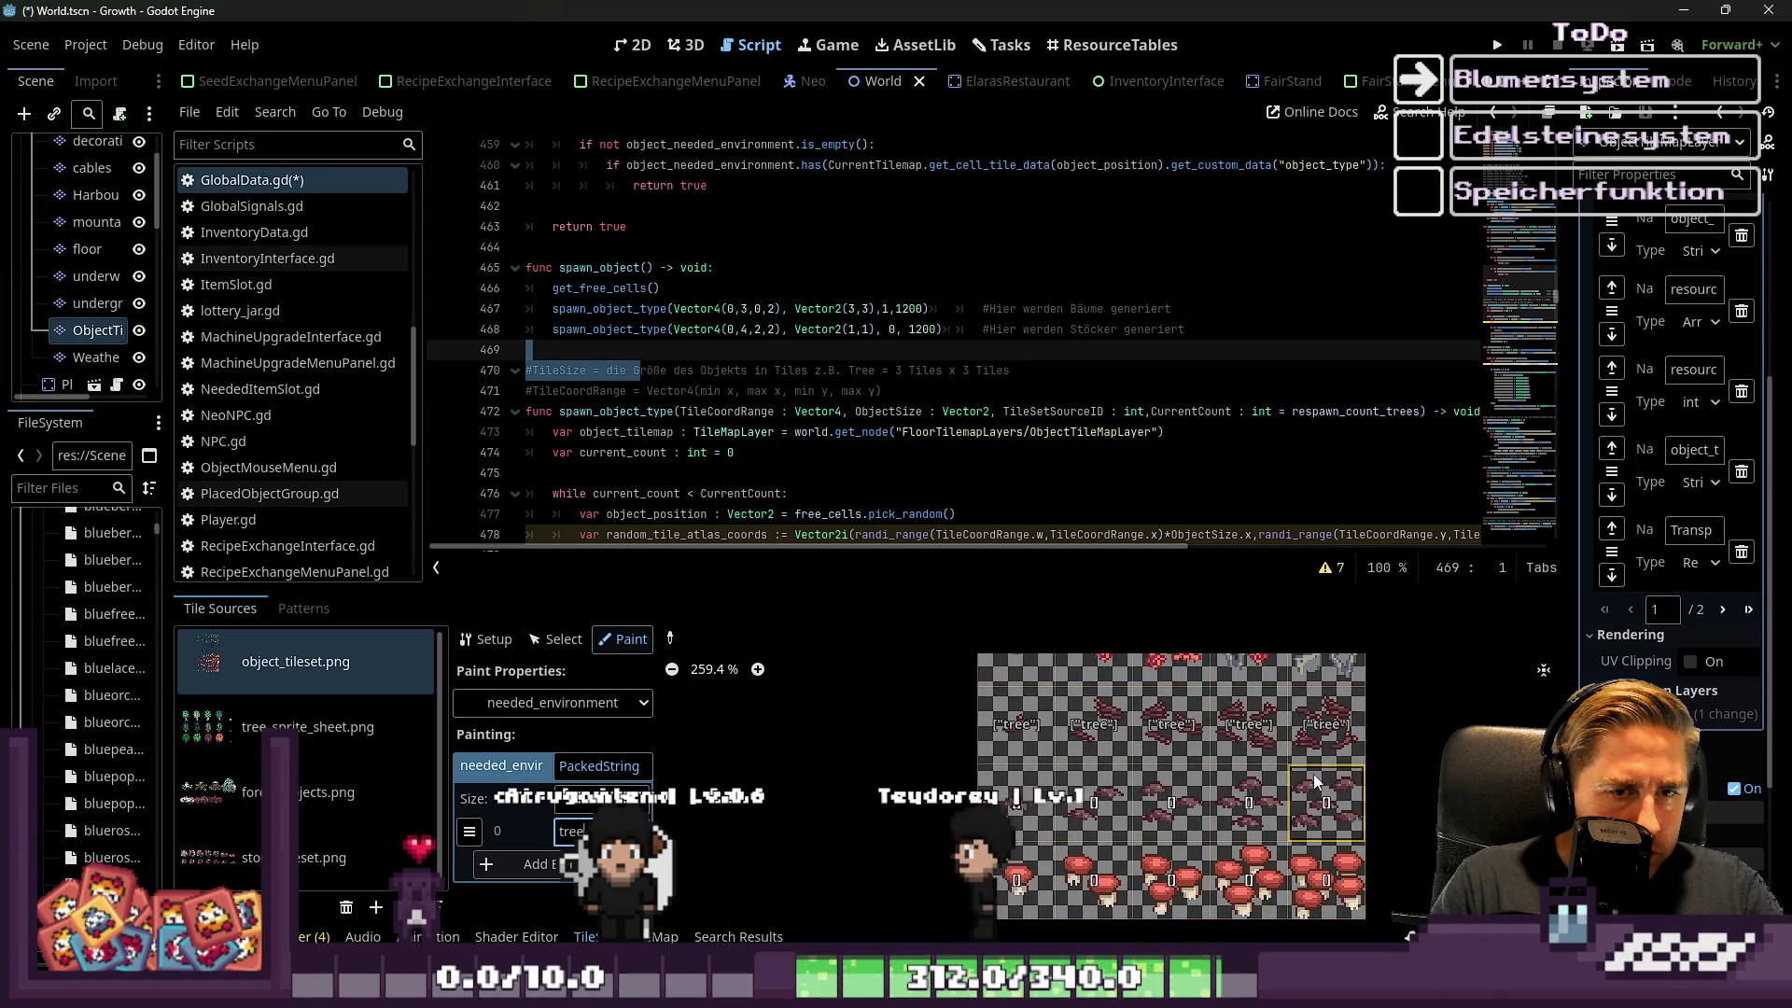
# Launch the game and start with a new character named 'asdfgd' to test tree spawning
pyautogui.click(1497, 45)
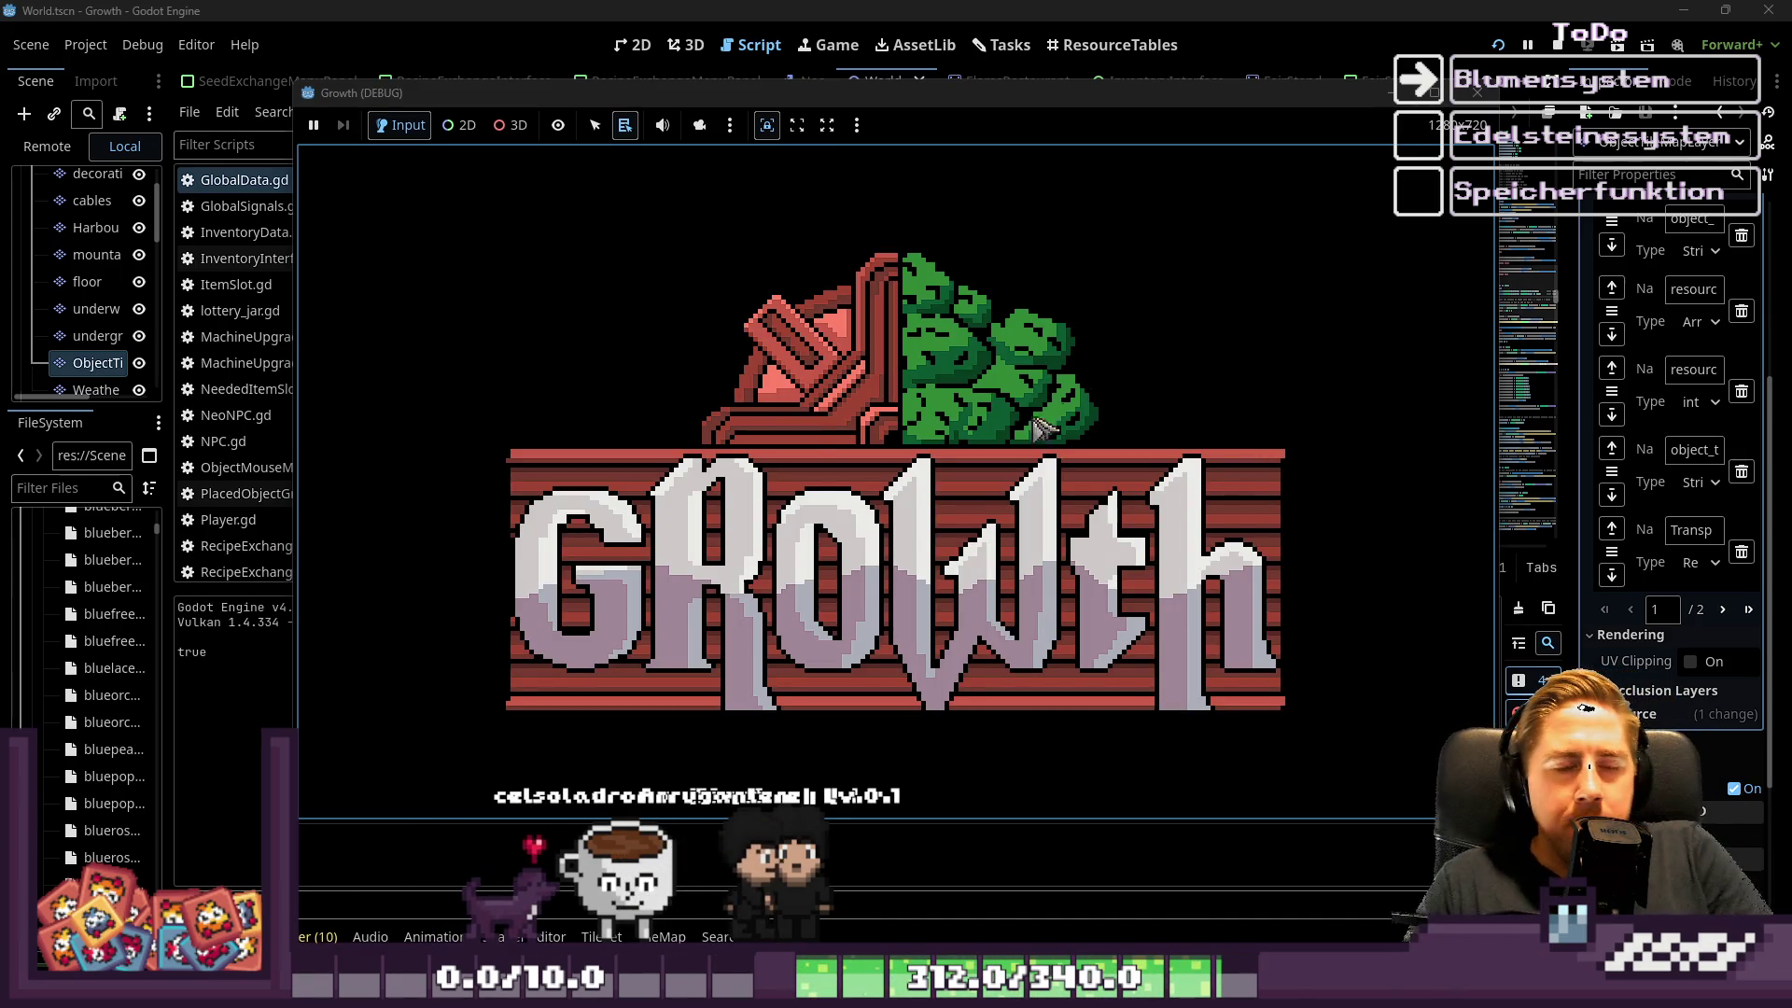
pyautogui.click(970, 426)
pyautogui.click(979, 297)
pyautogui.write('asdfgd')
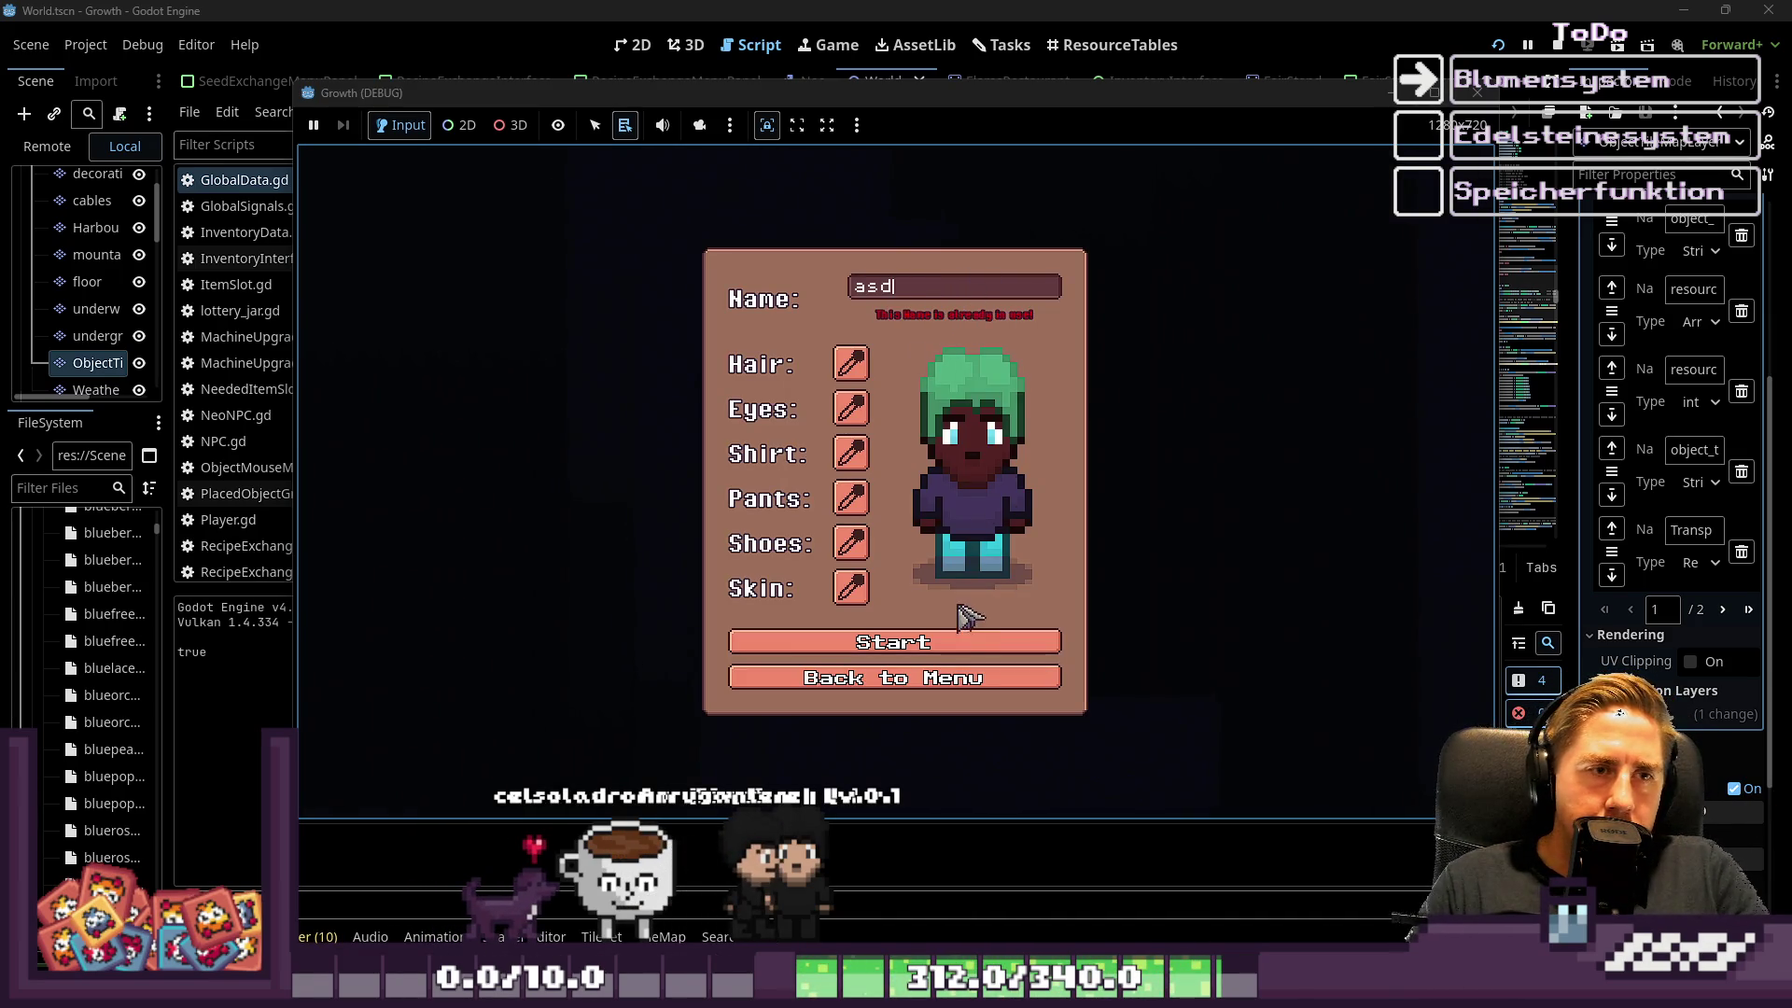
pyautogui.click(914, 642)
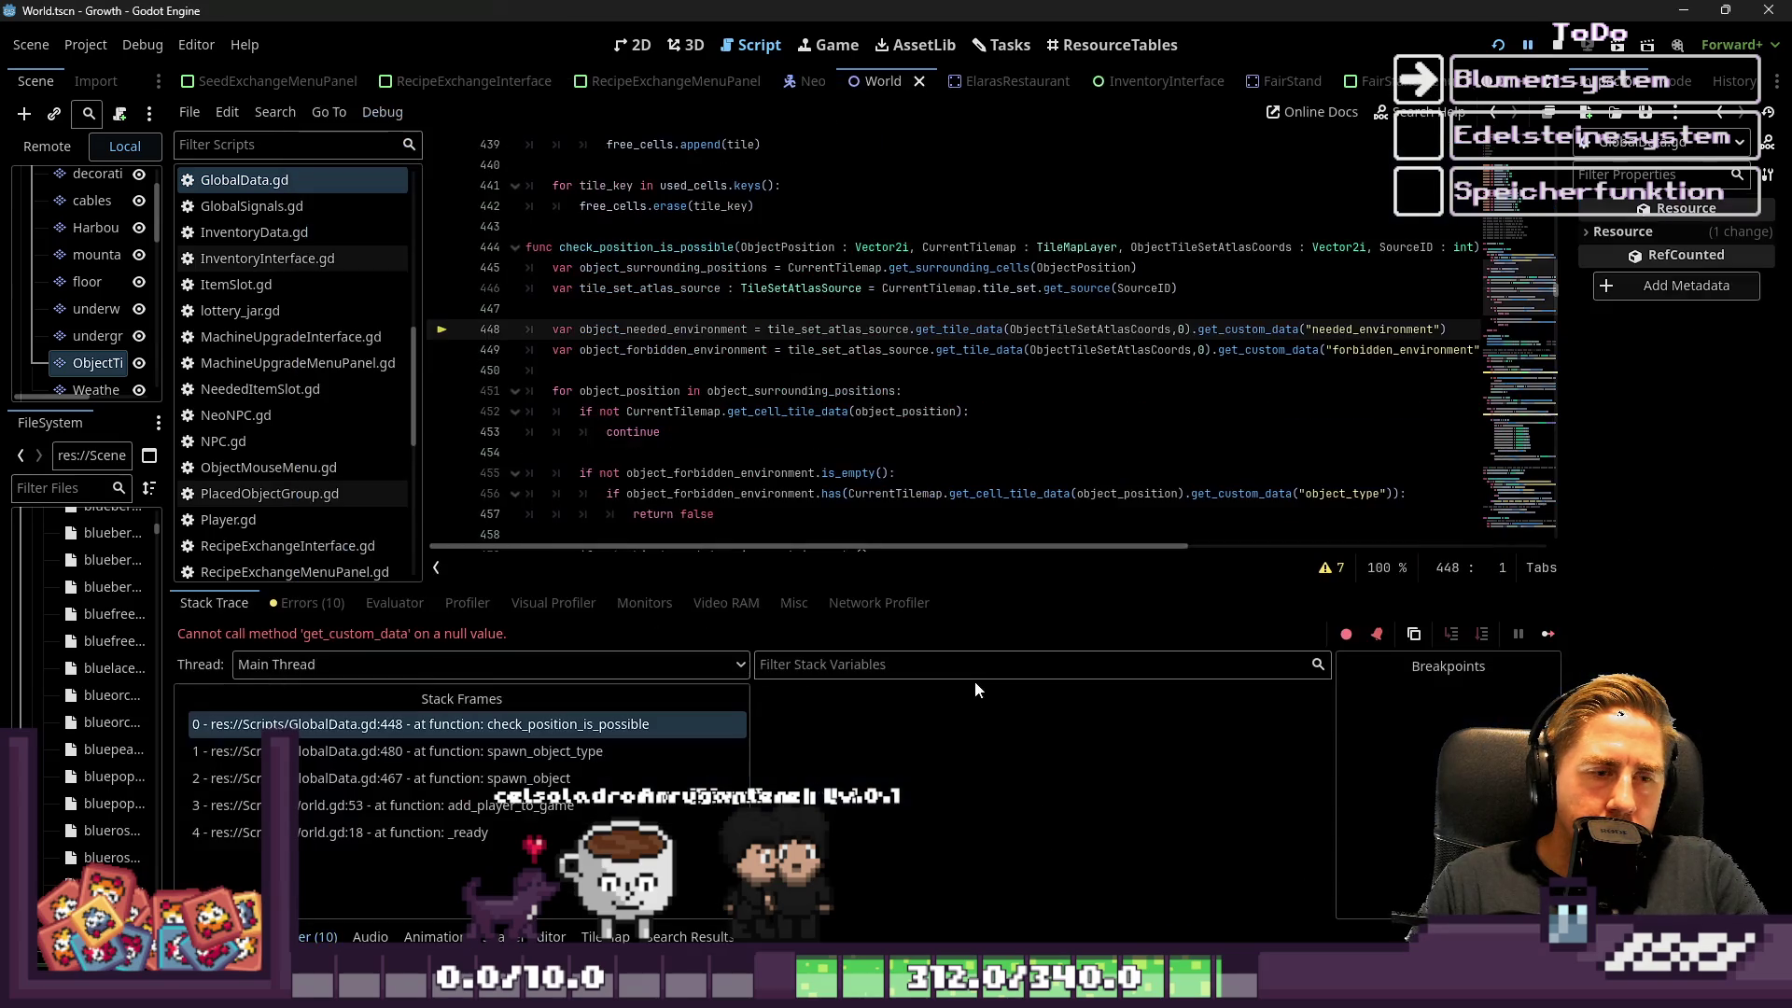
# Inspect the debugger values of get_custom_data, ObjectTileSetAtlasCoords and CurrentTilemap around line 448
pyautogui.click(838, 452)
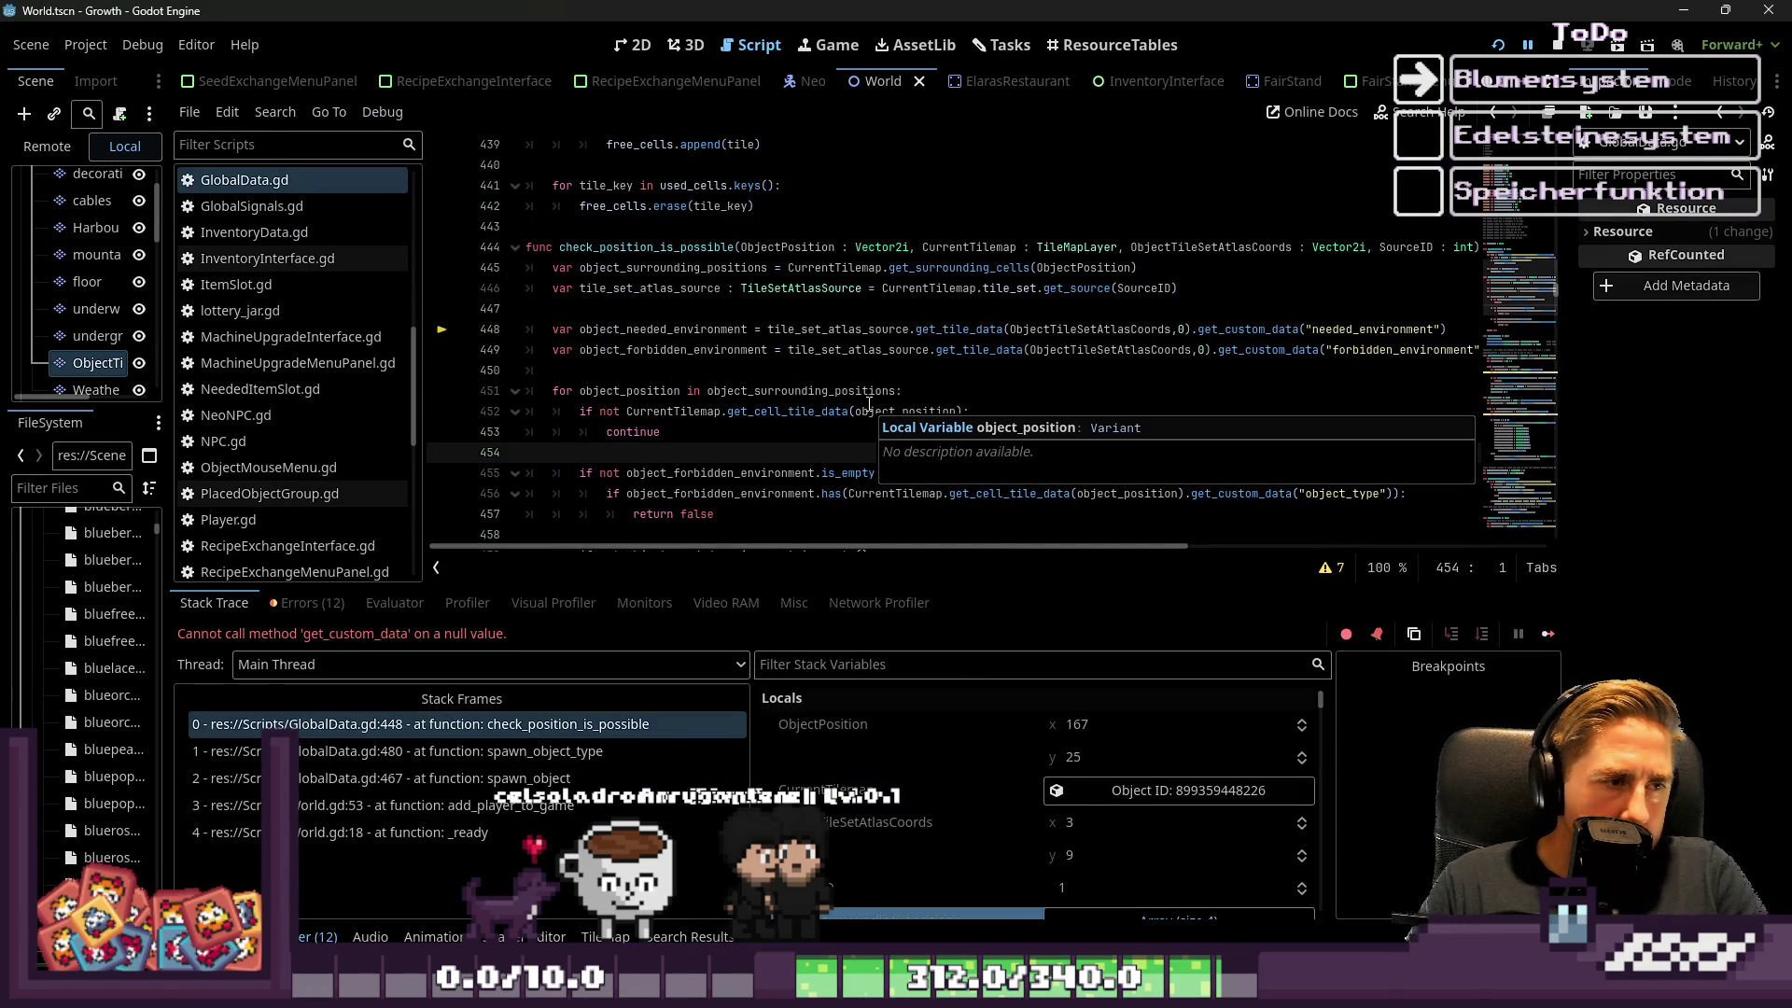
pyautogui.click(978, 350)
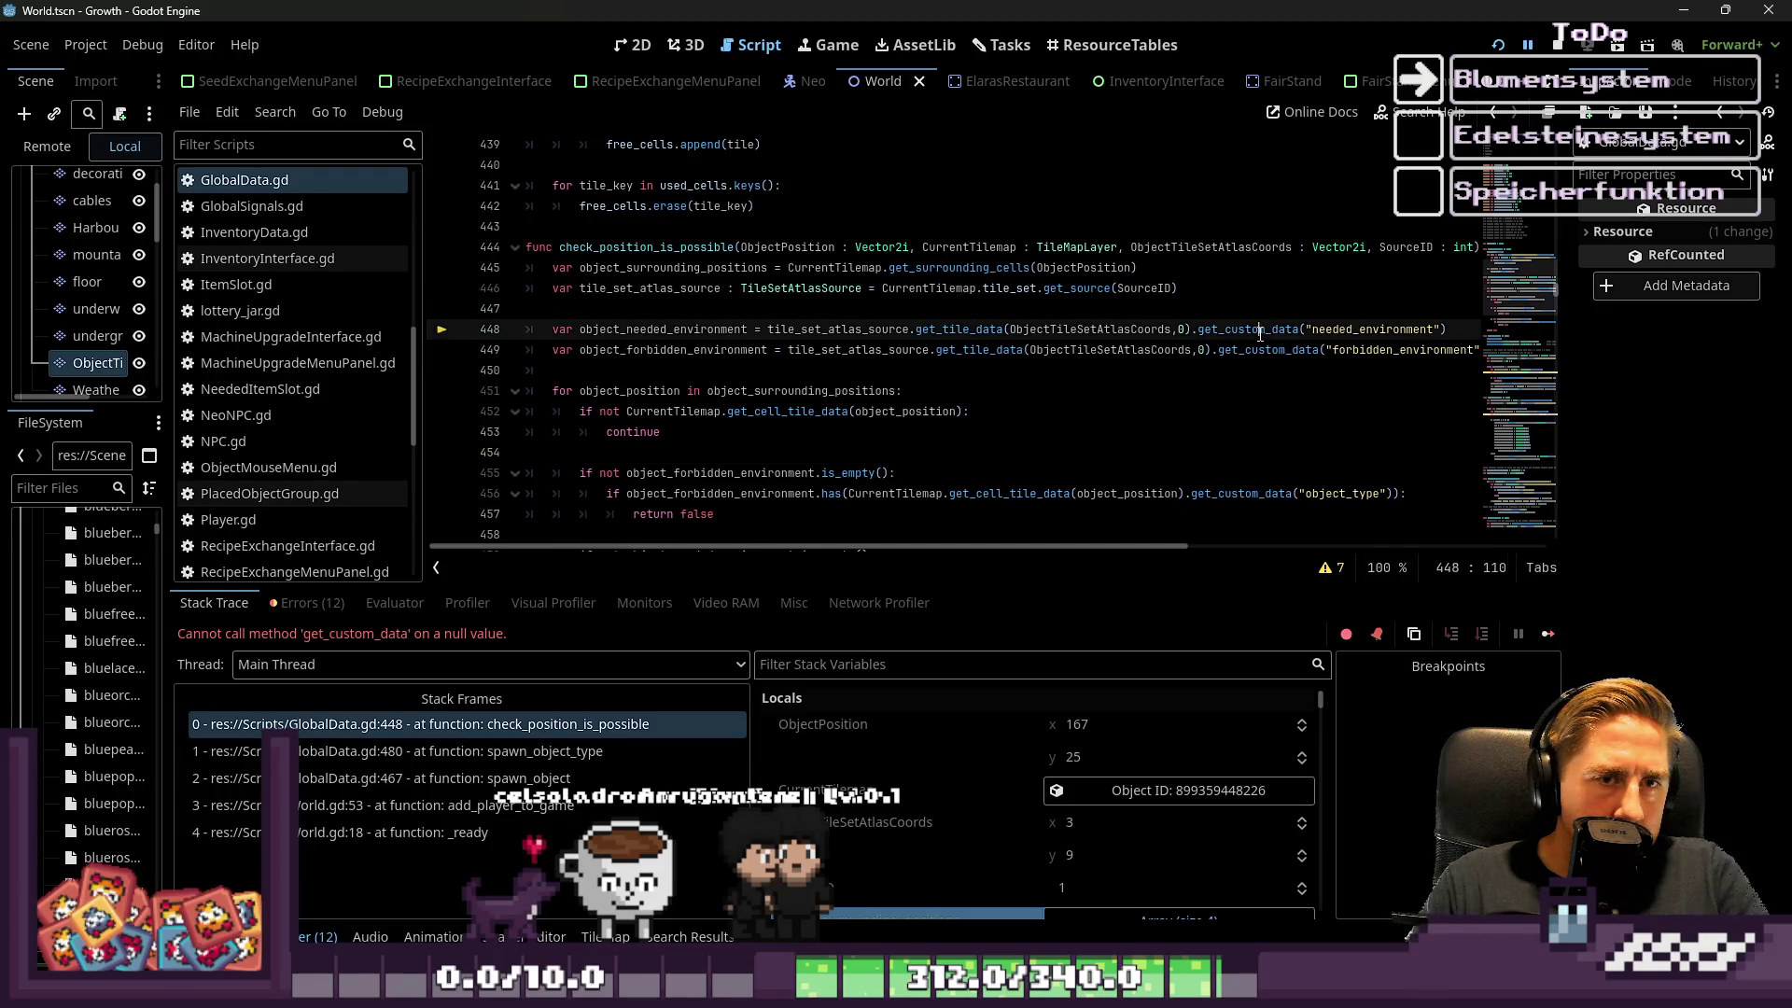
pyautogui.doubleClick(1198, 329)
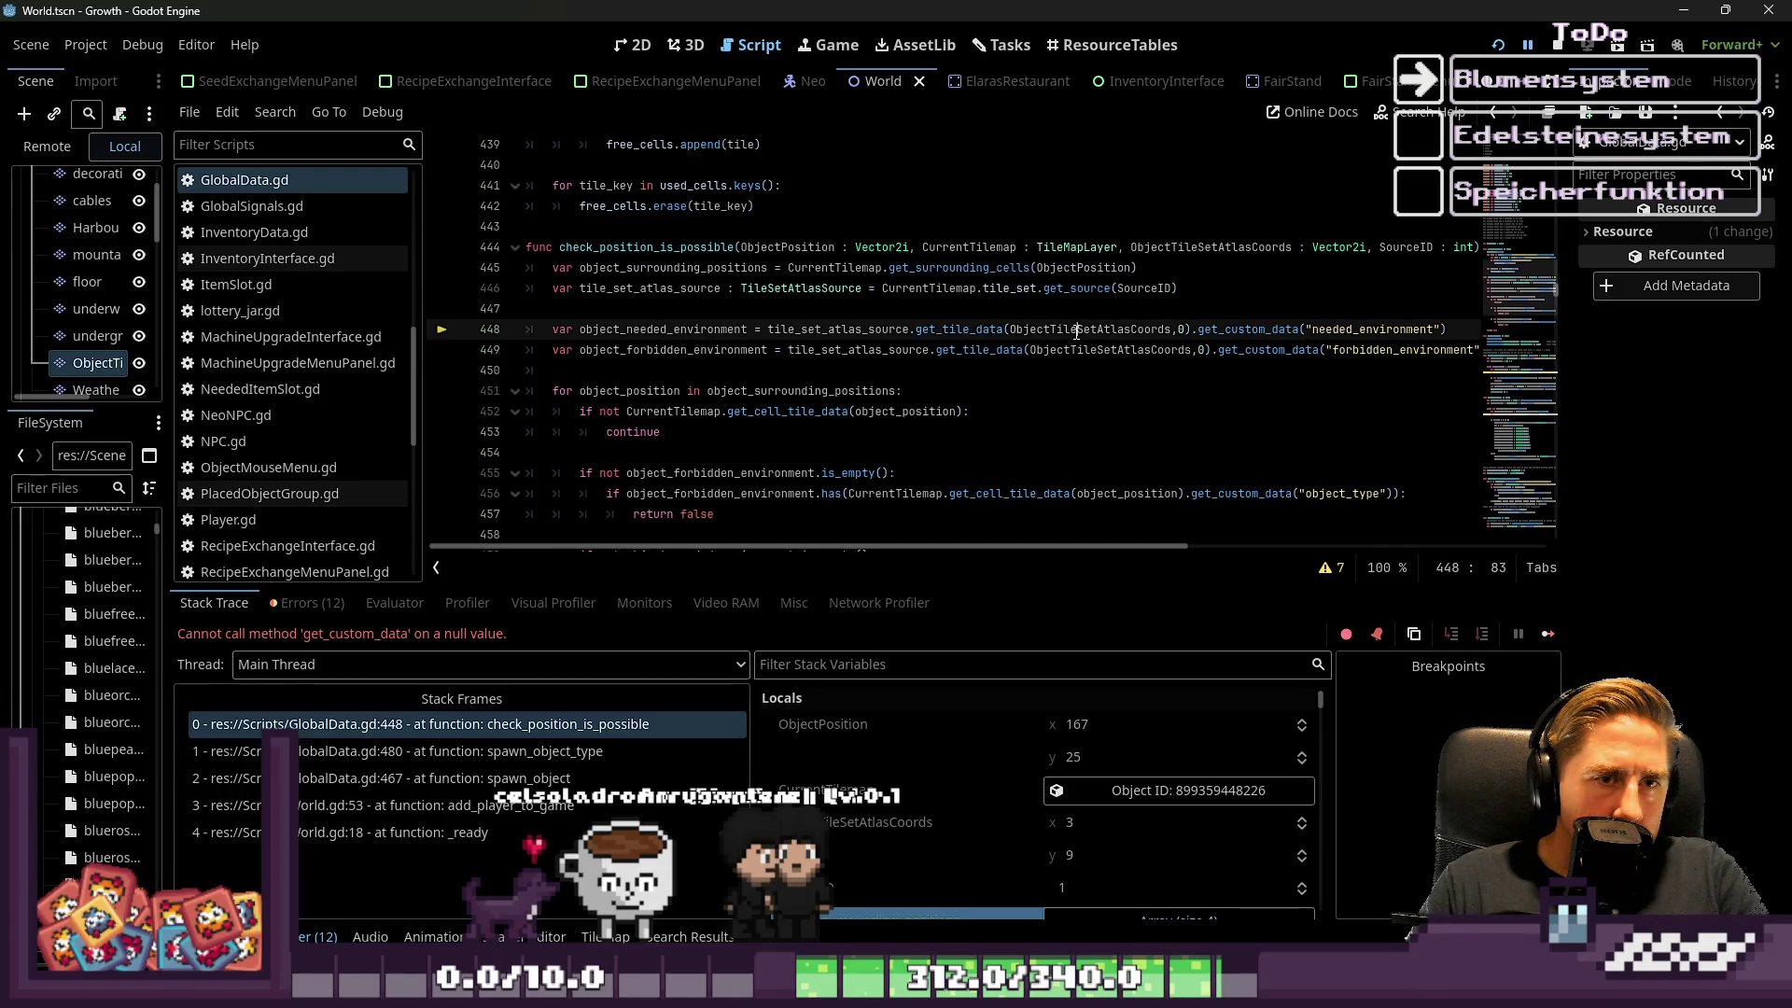
pyautogui.doubleClick(1161, 331)
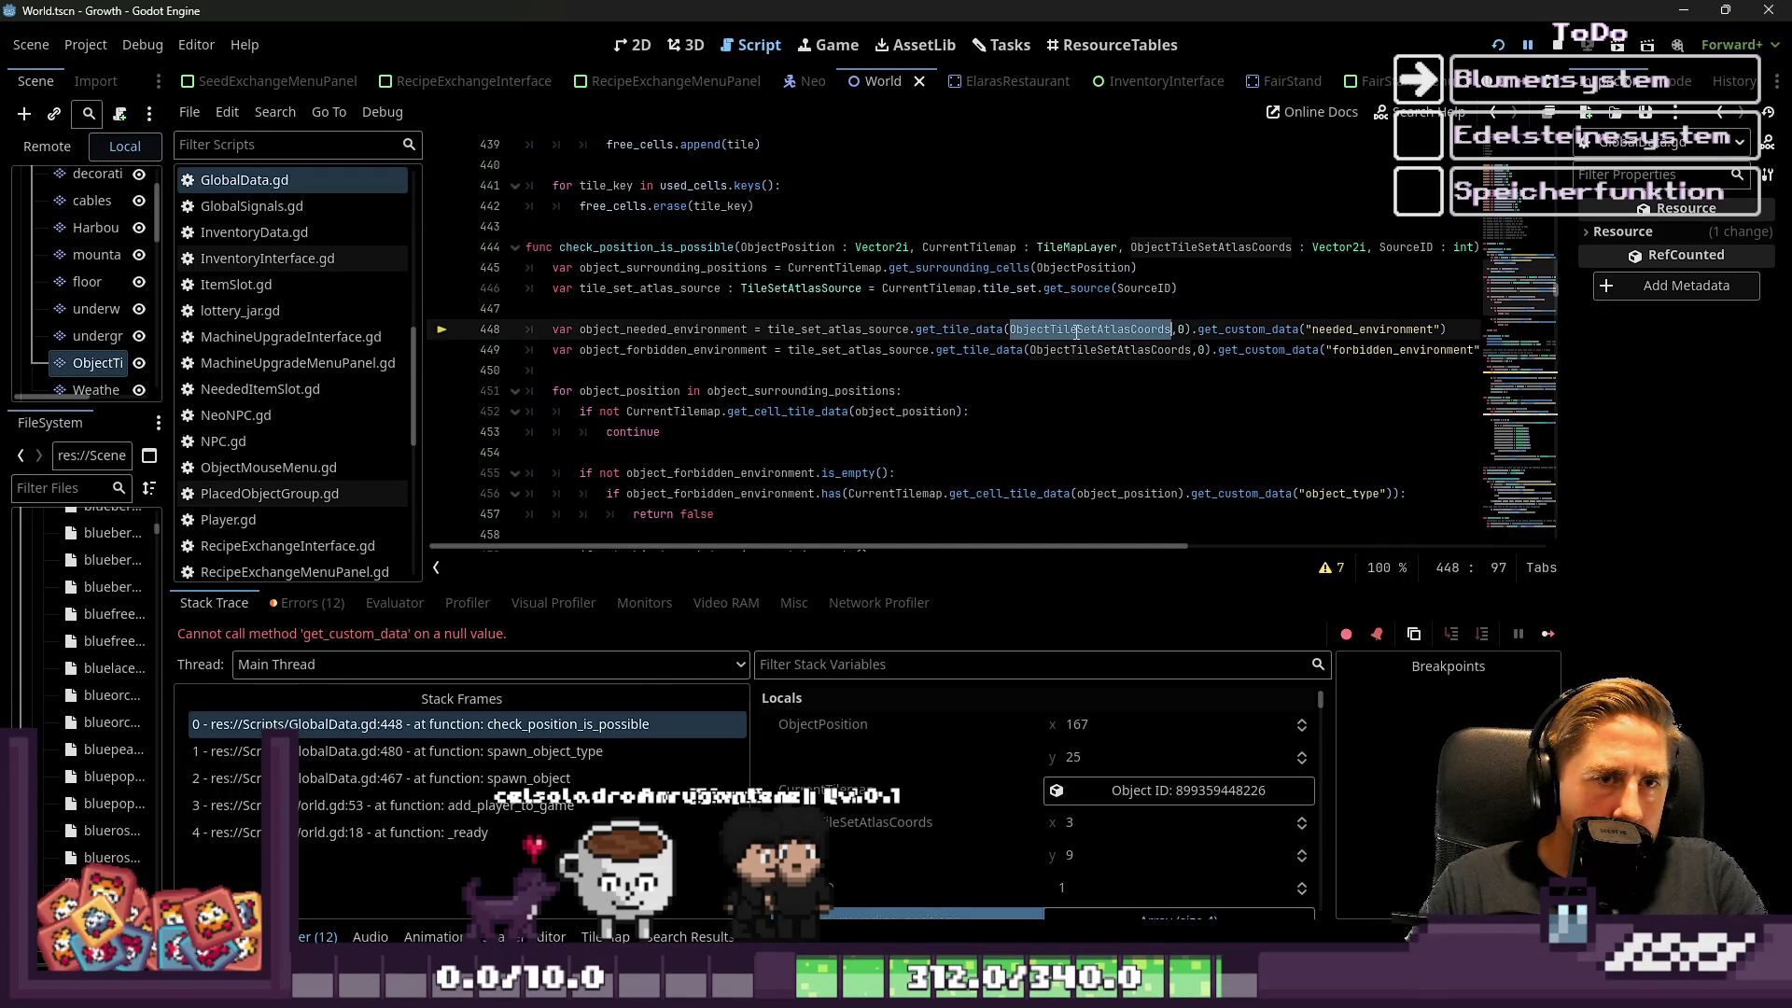
pyautogui.click(1180, 332)
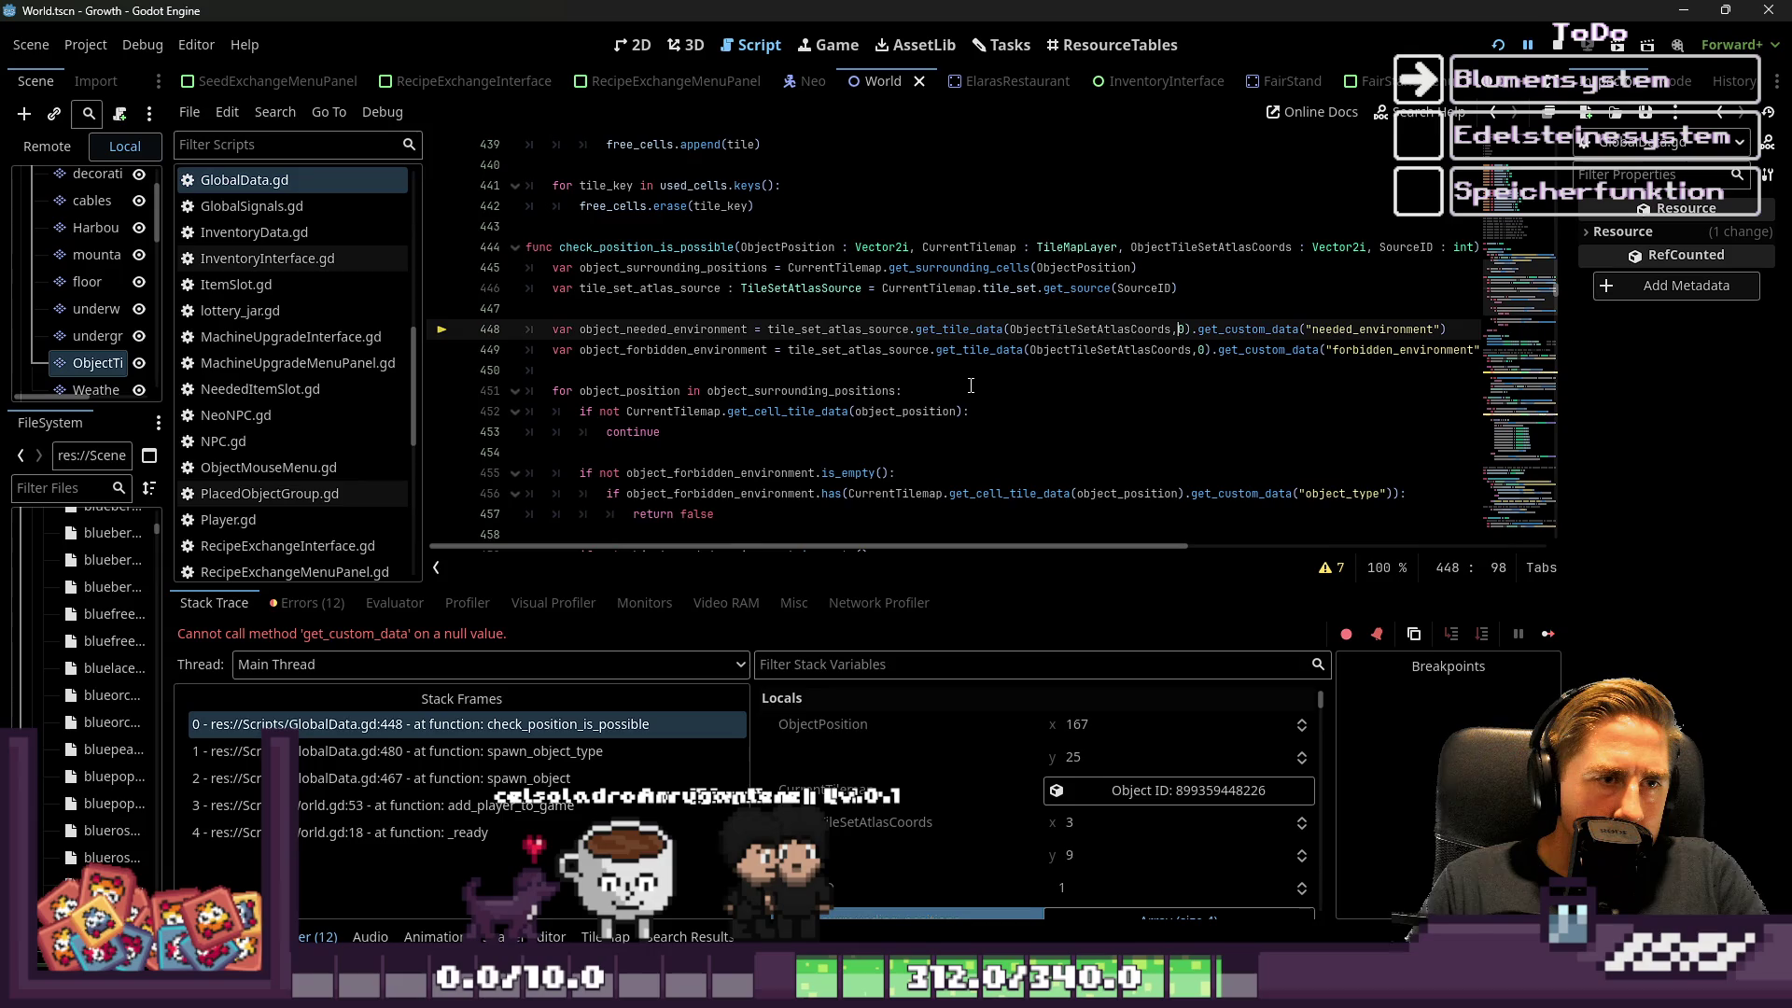
pyautogui.scroll(-1, 971, 386)
pyautogui.moveTo(695, 376); pyautogui.dragTo(520, 359)
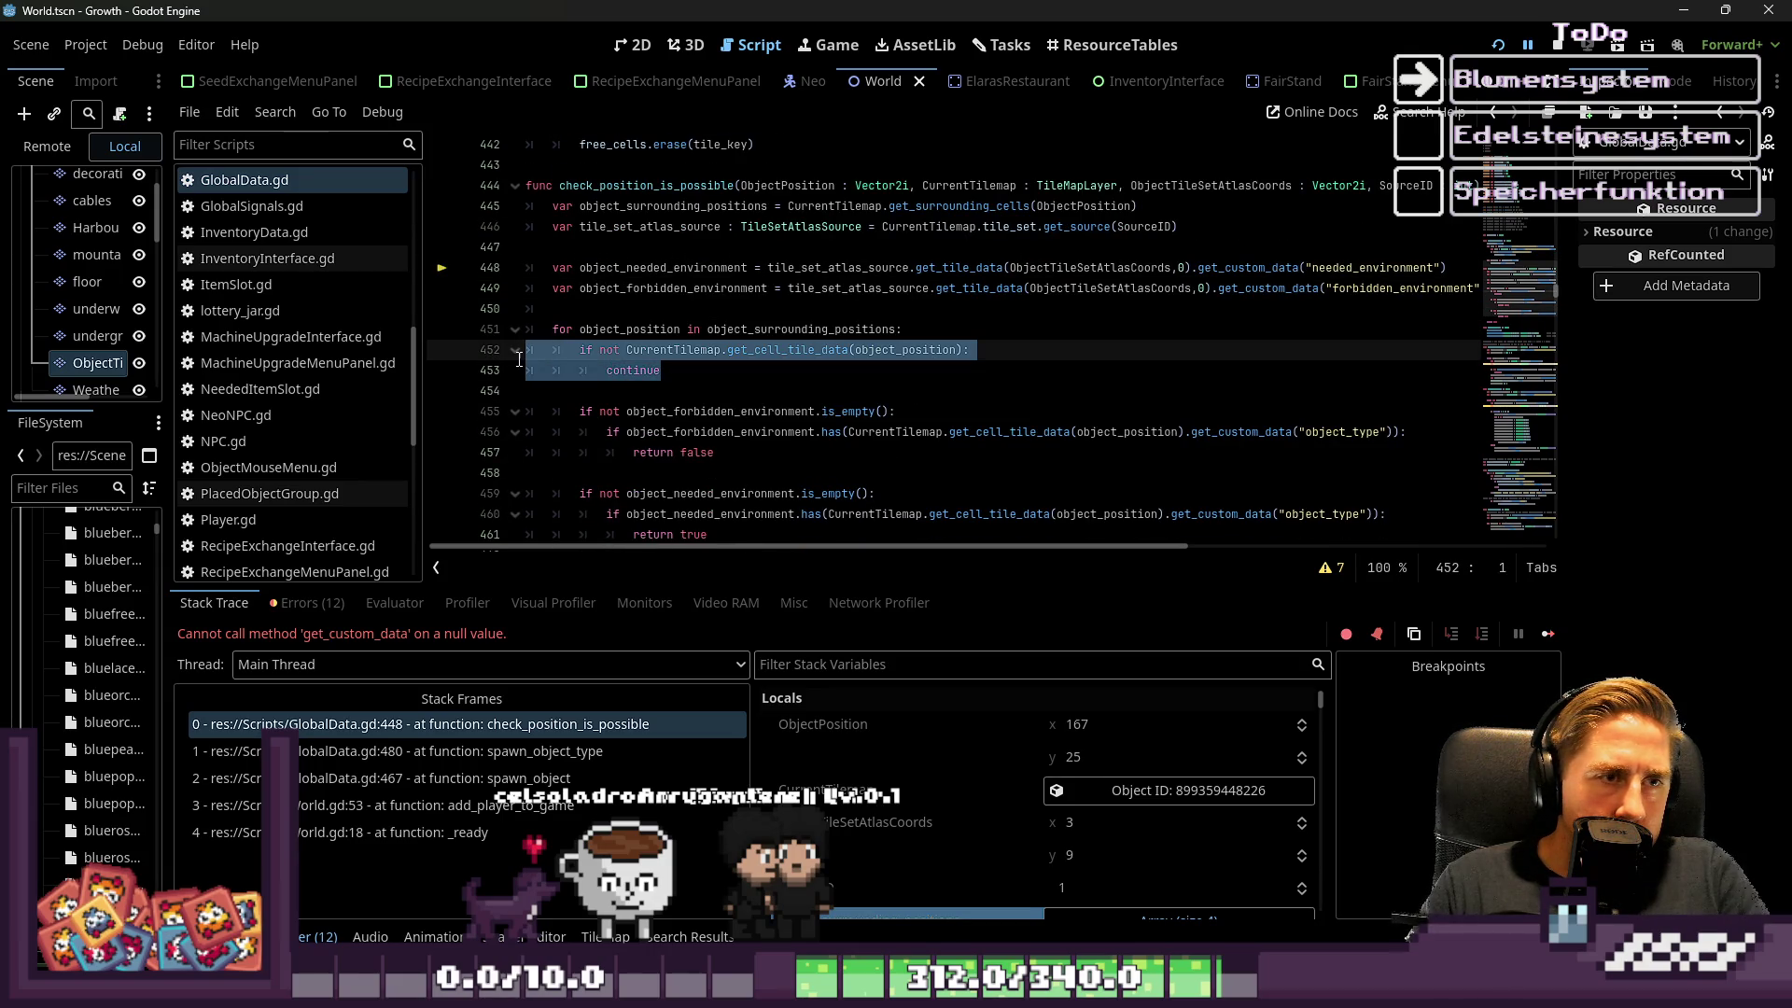
pyautogui.click(674, 312)
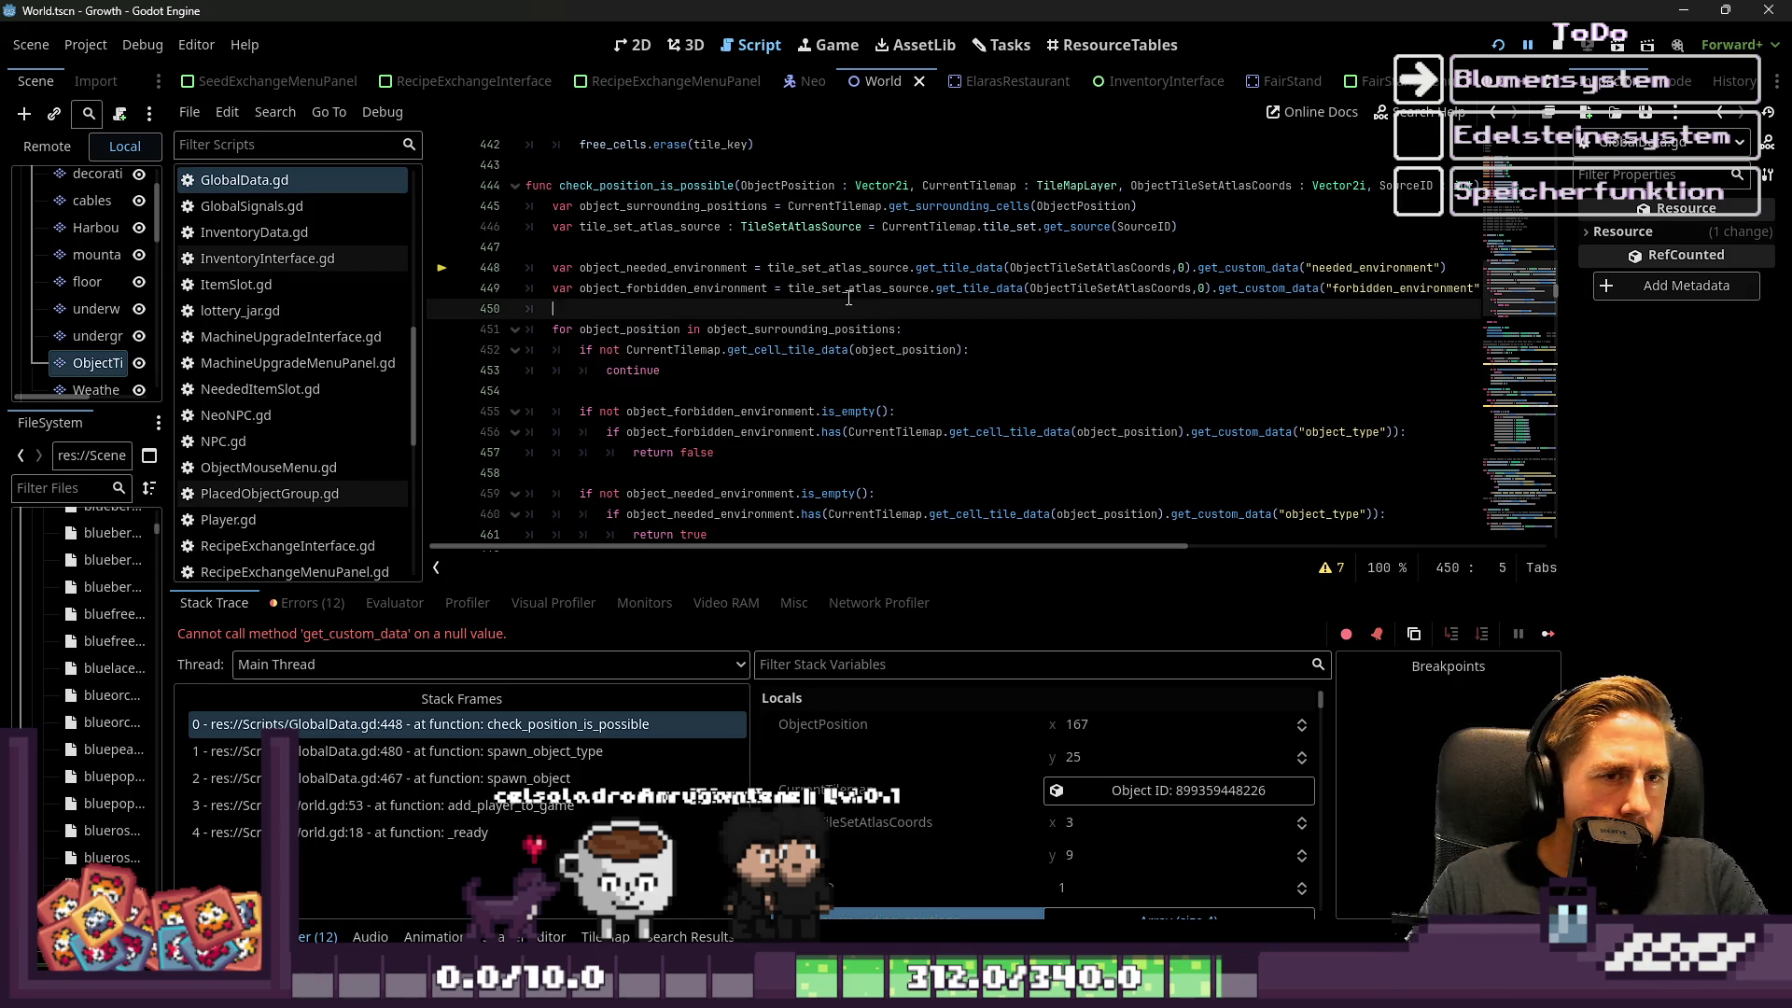
pyautogui.doubleClick(1040, 270)
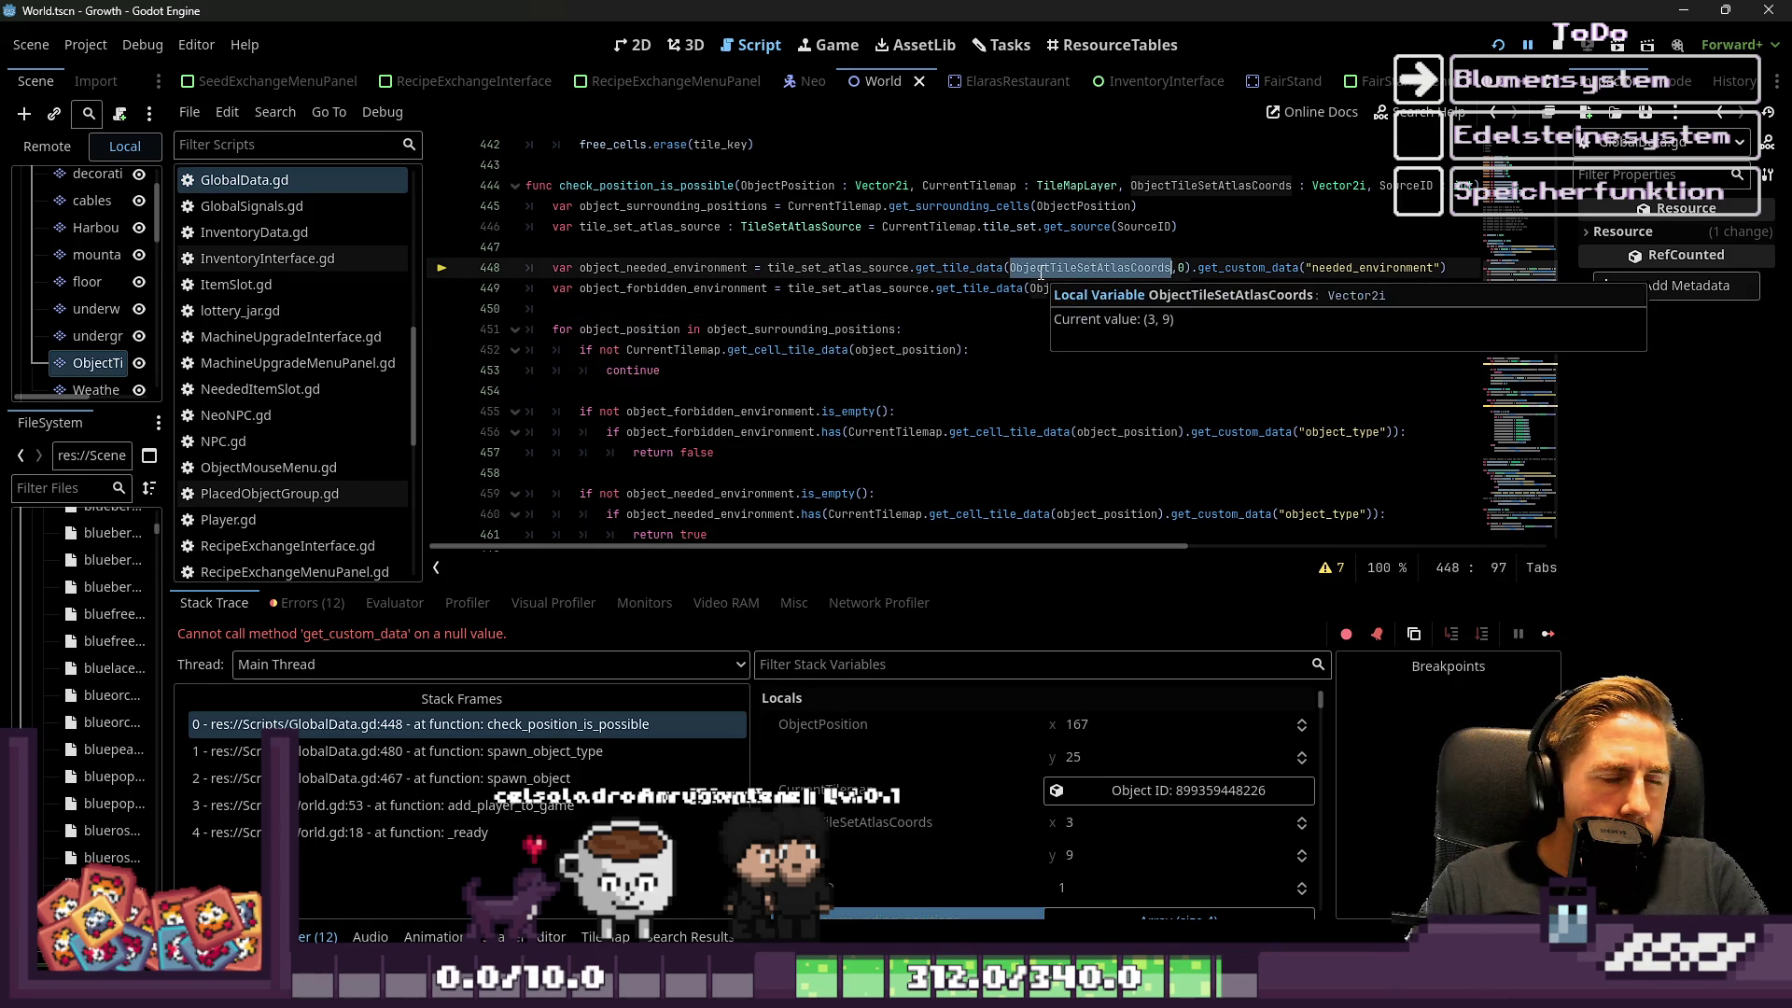
pyautogui.click(1024, 318)
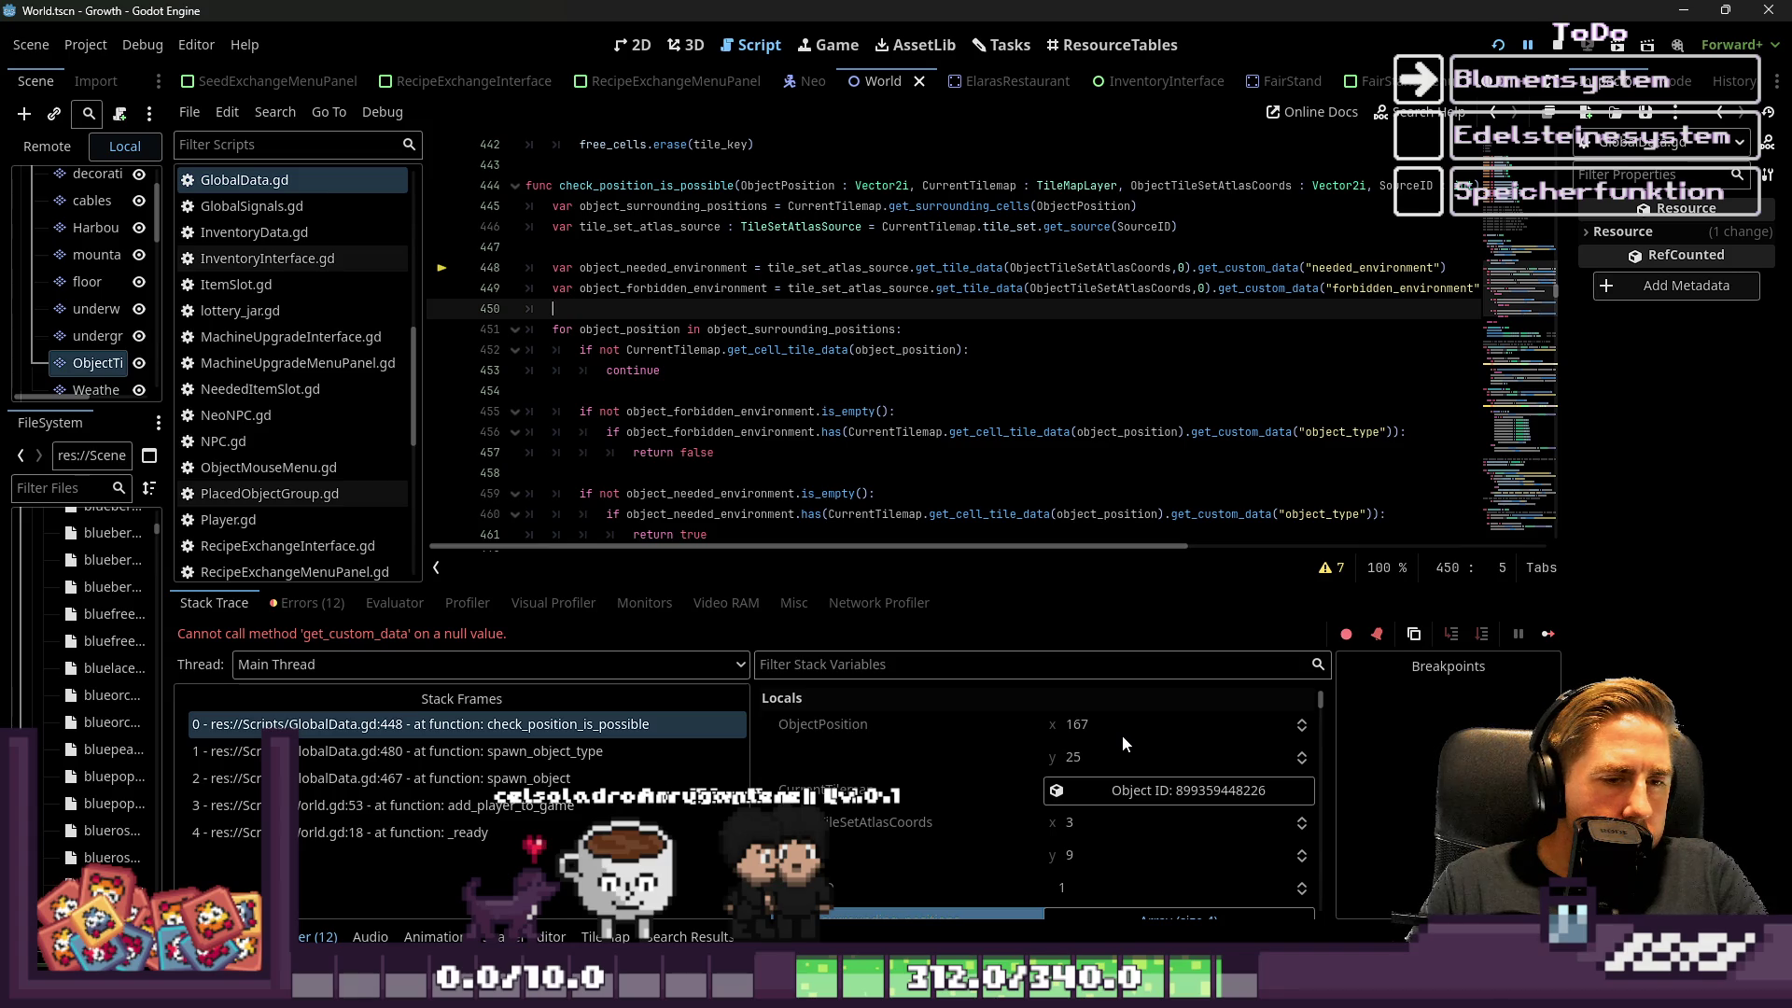
pyautogui.click(1132, 789)
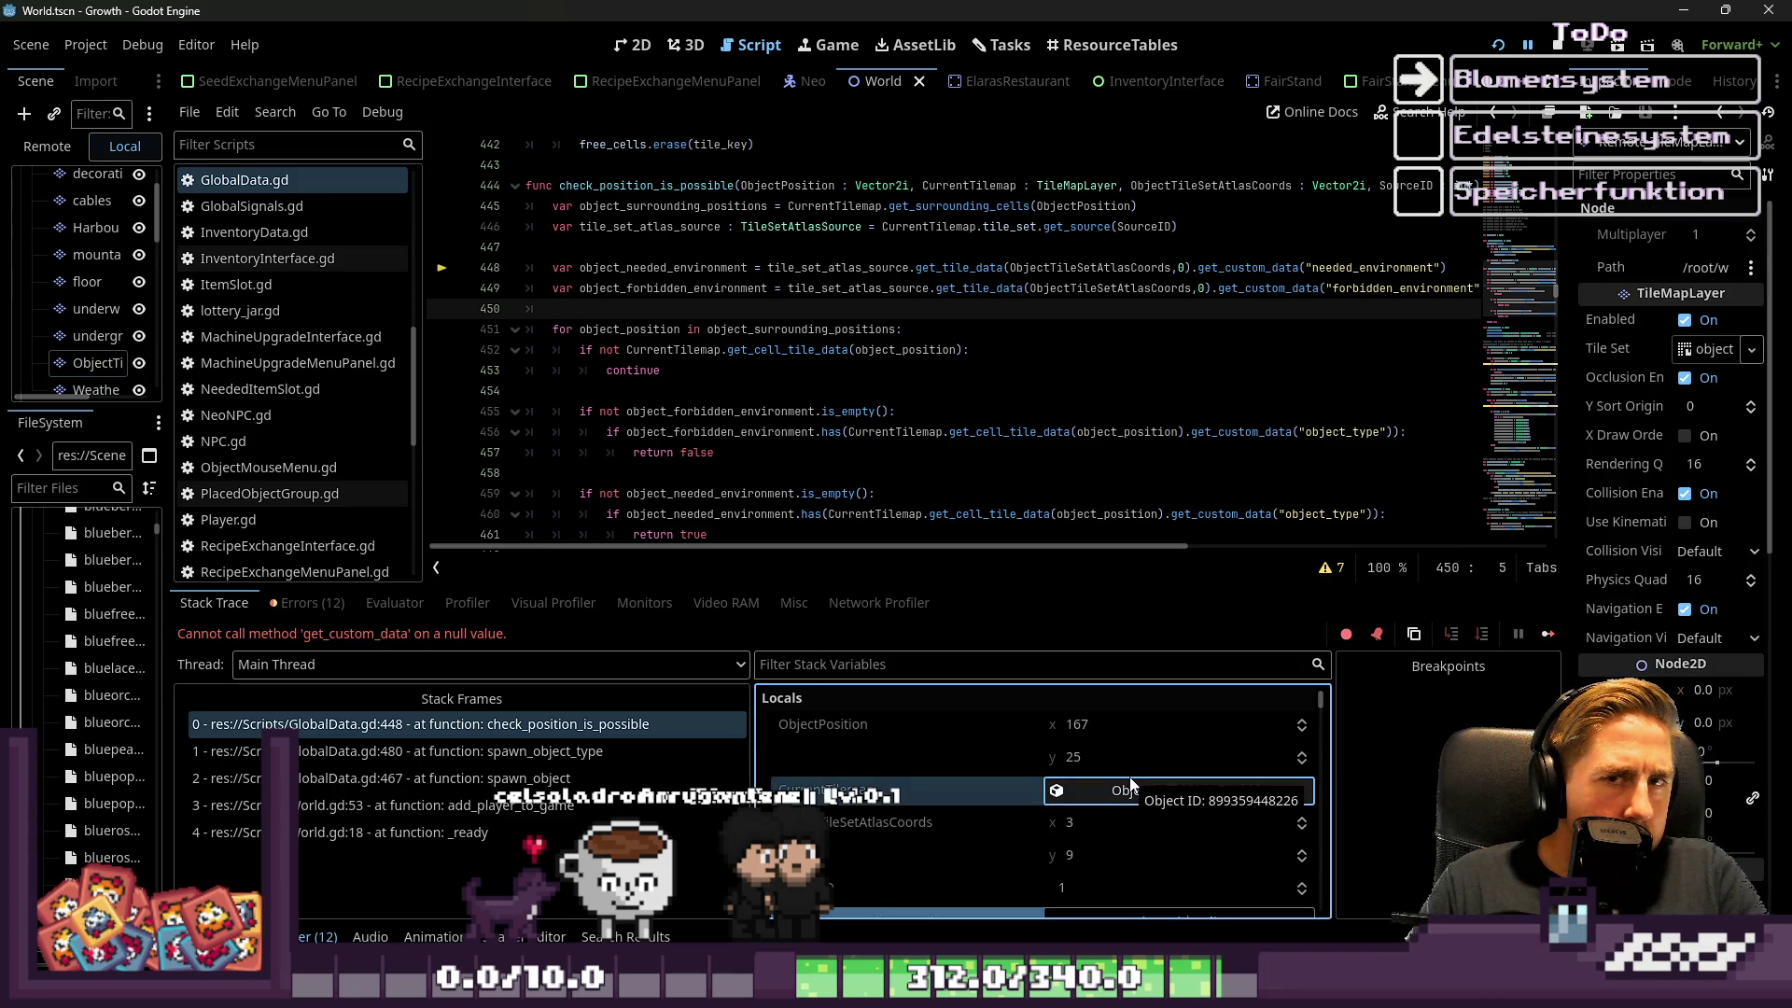
pyautogui.doubleClick(1090, 268)
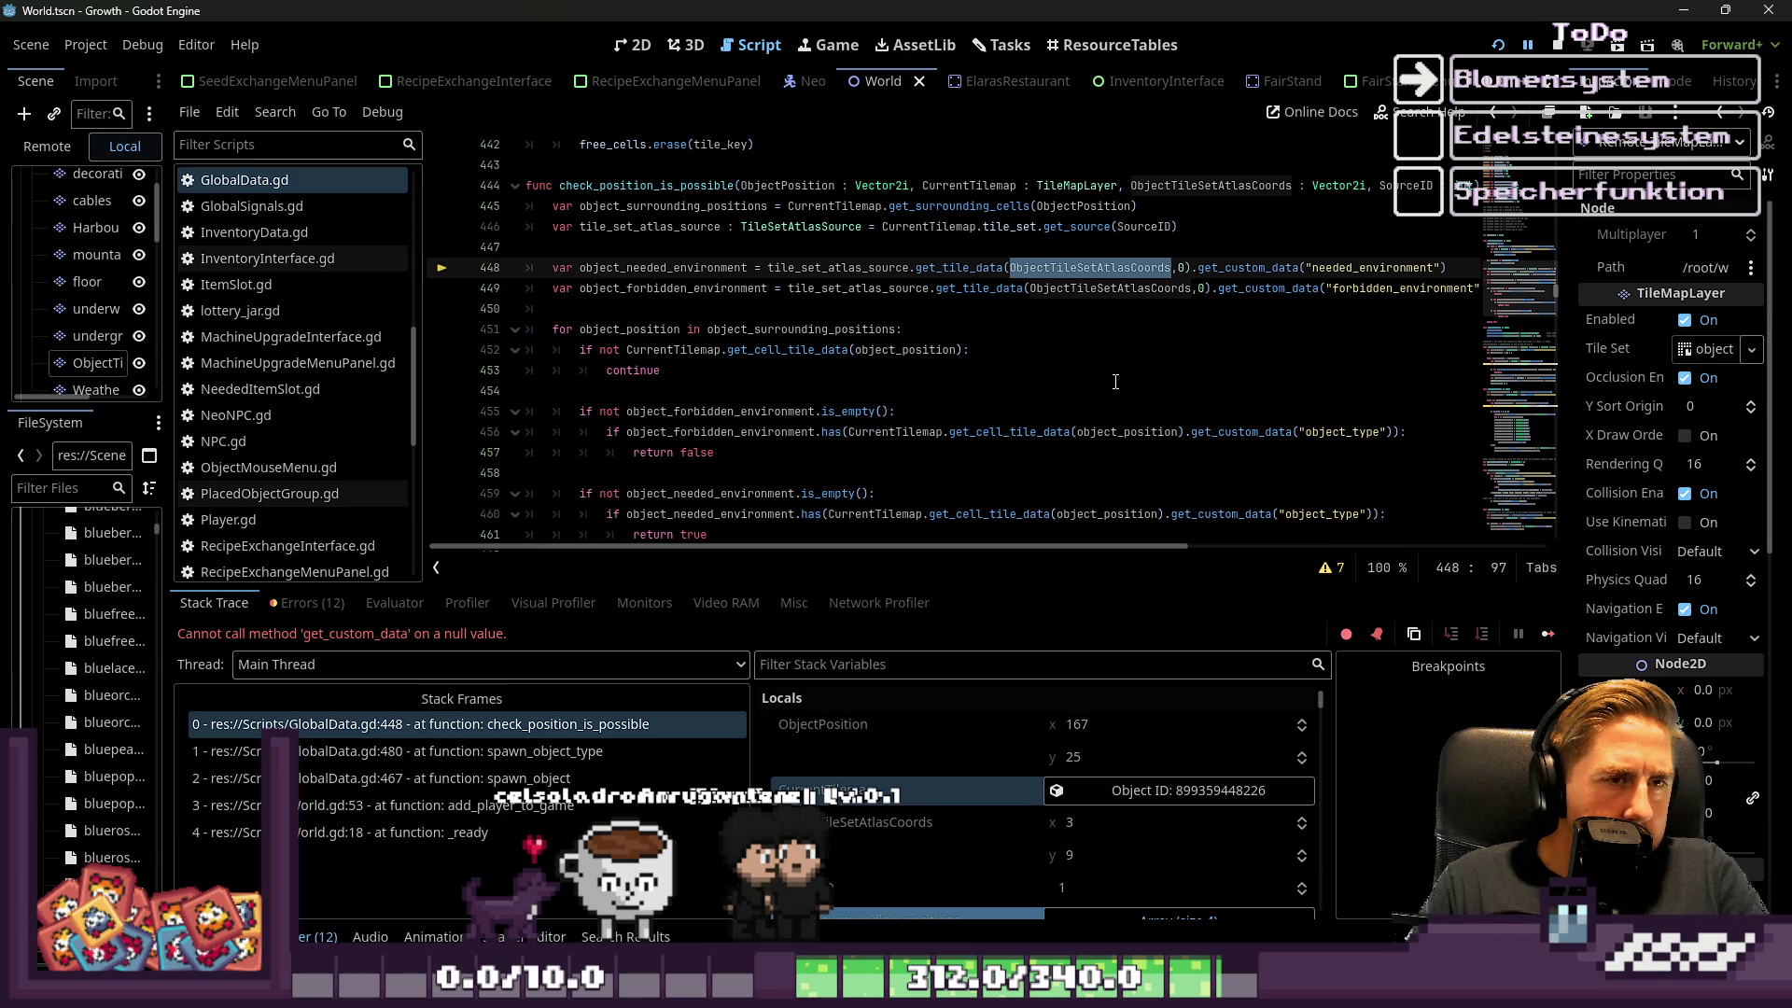
pyautogui.click(1183, 268)
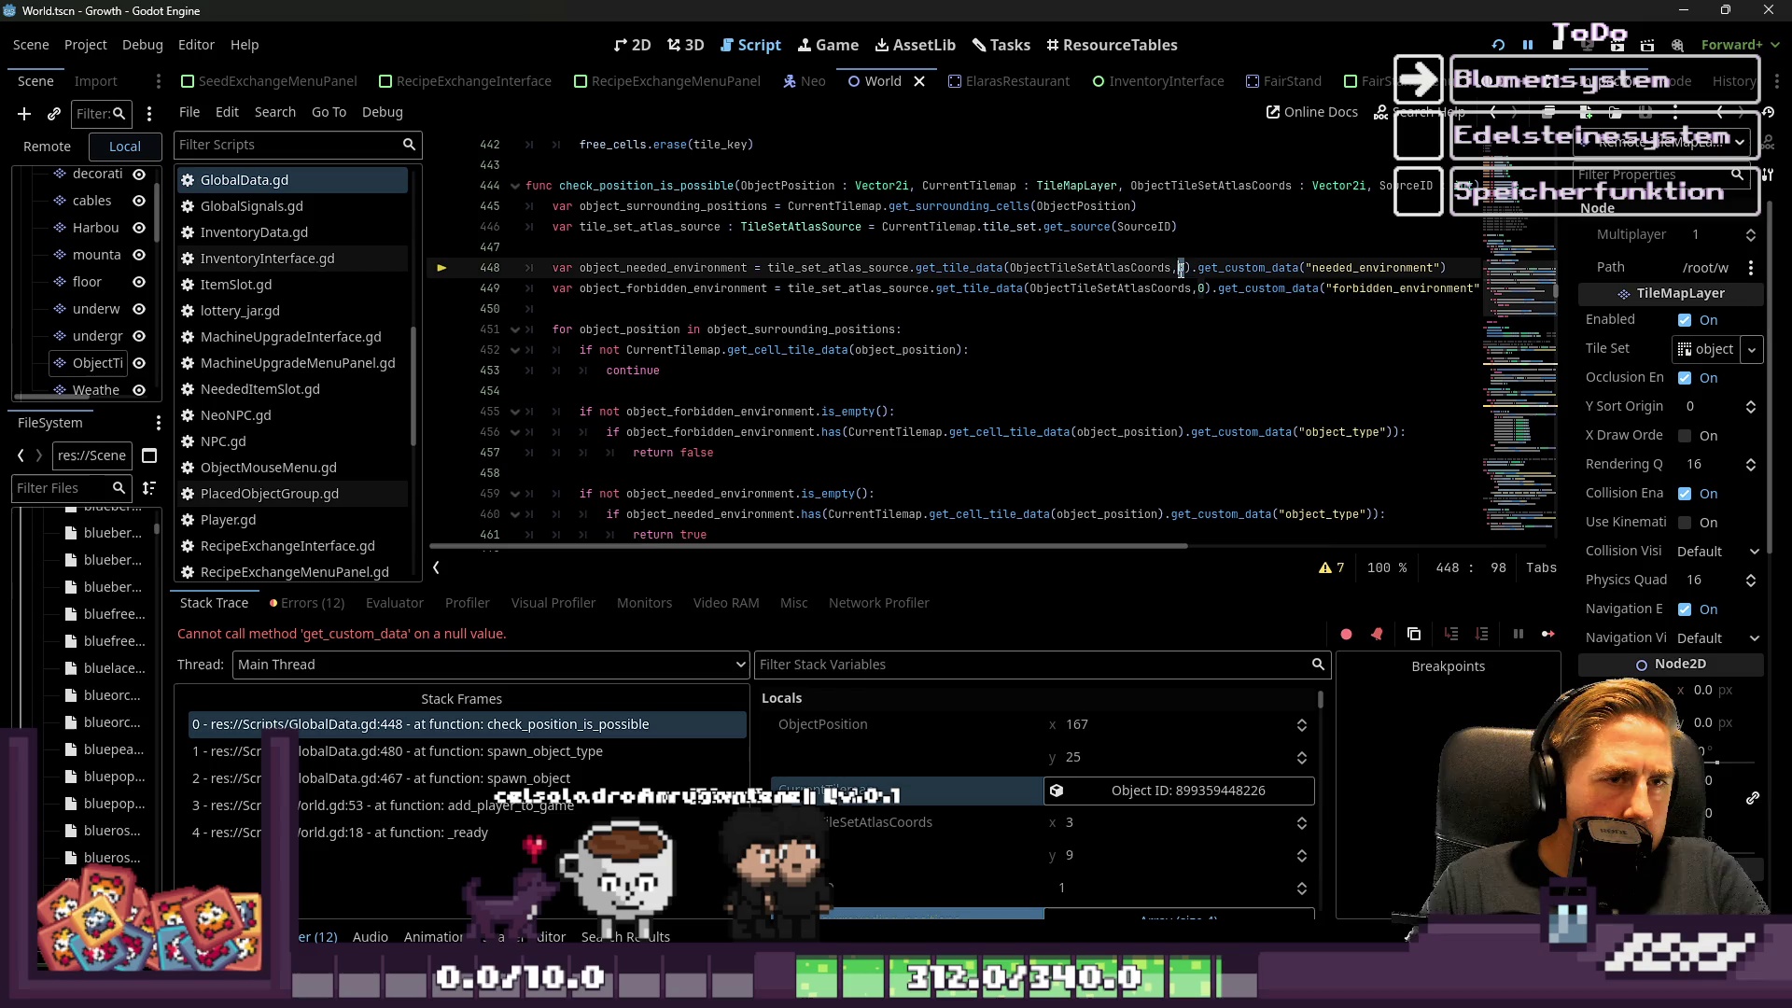
# Check the object_needed_environment and ObjectTileSetAtlasCoords values on lines 447–451
pyautogui.press('Up')
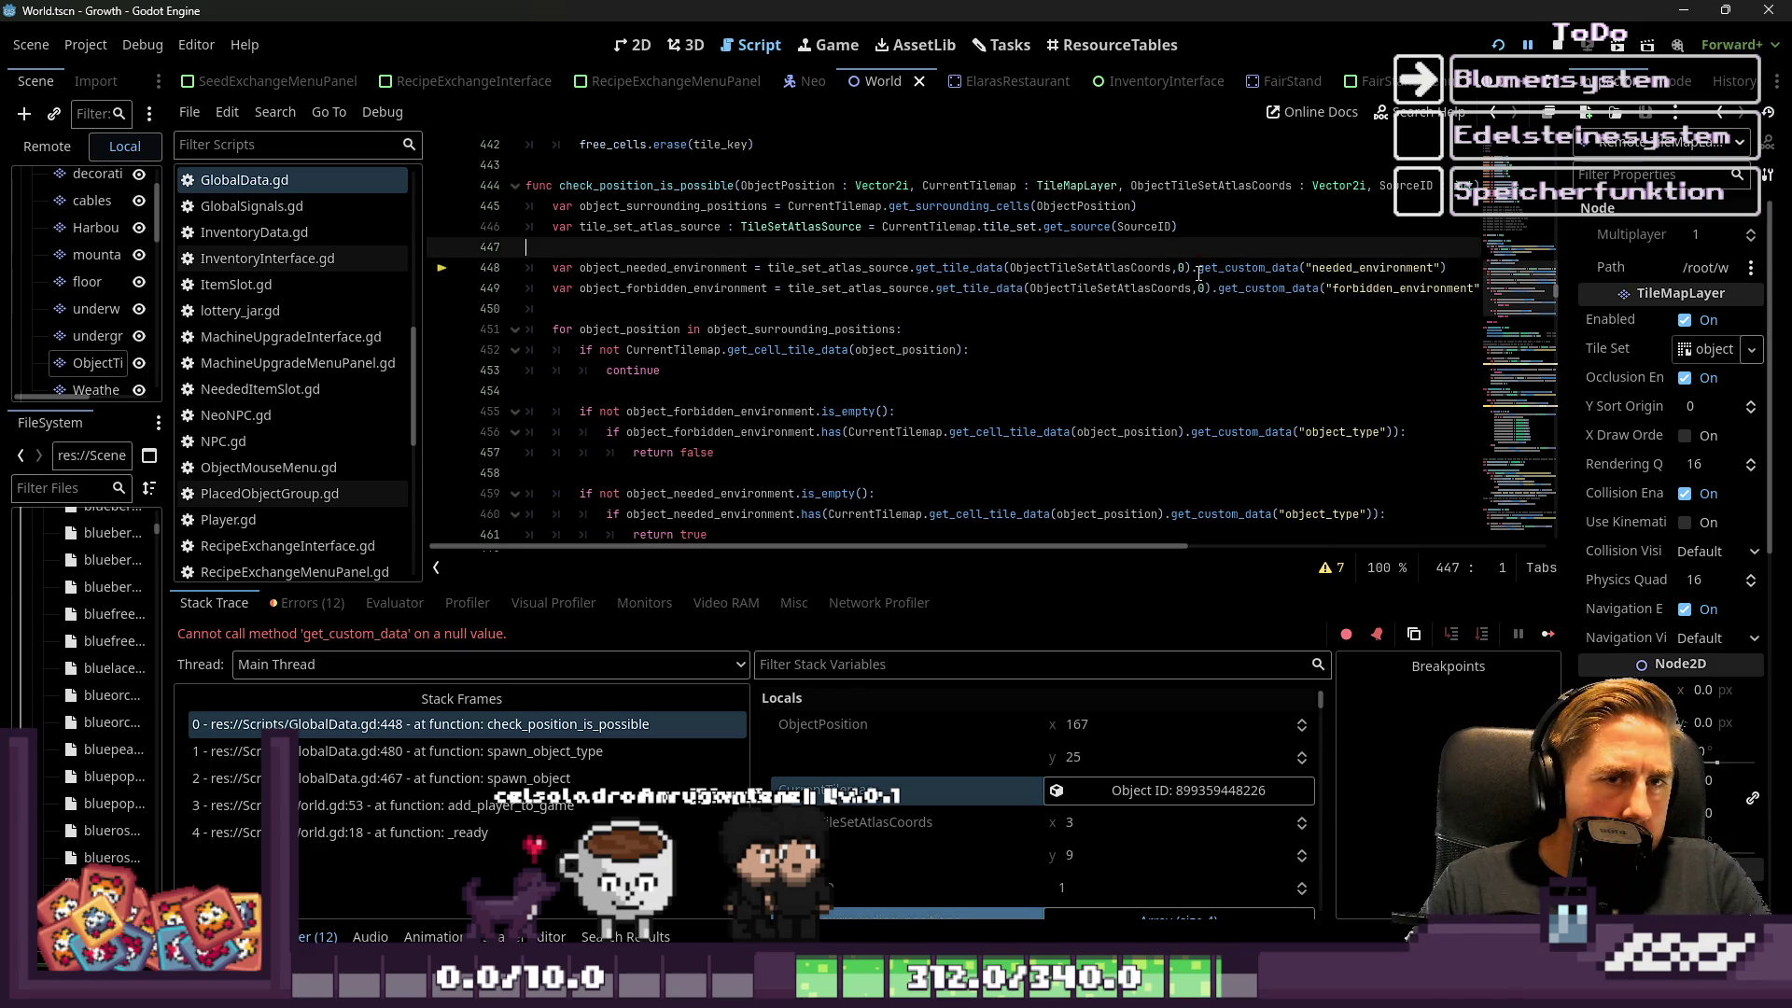
pyautogui.click(1265, 289)
pyautogui.doubleClick(1272, 277)
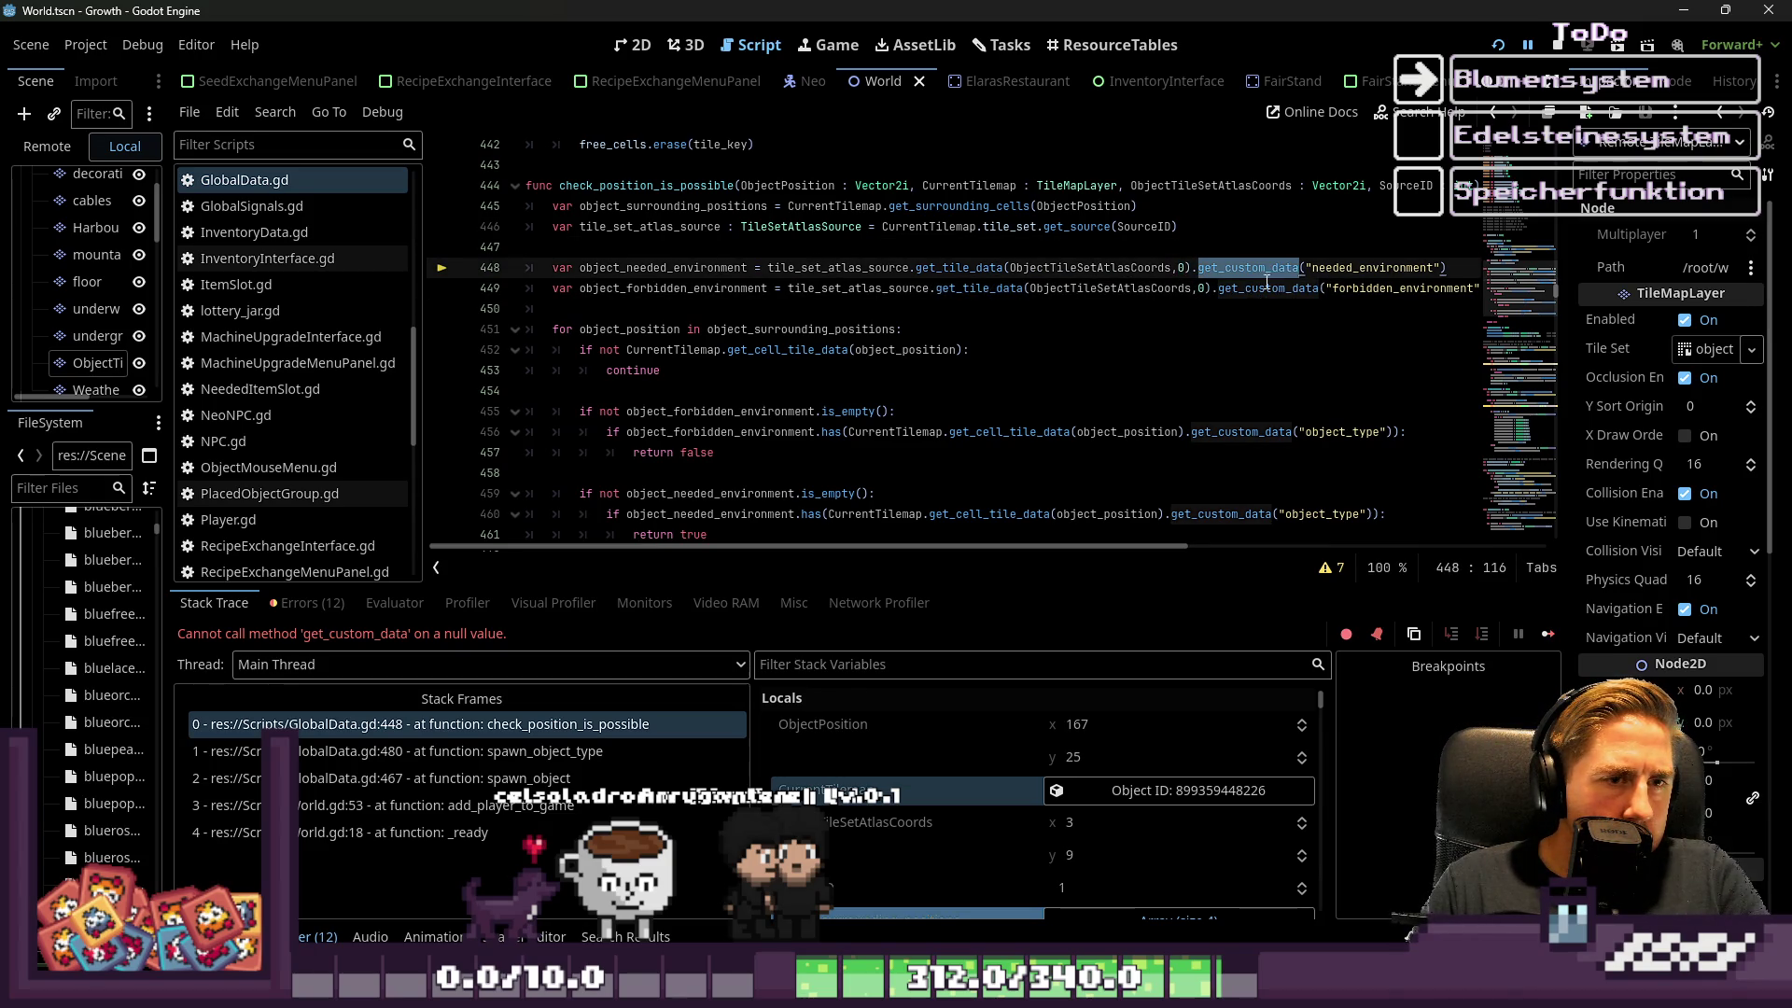
pyautogui.doubleClick(695, 276)
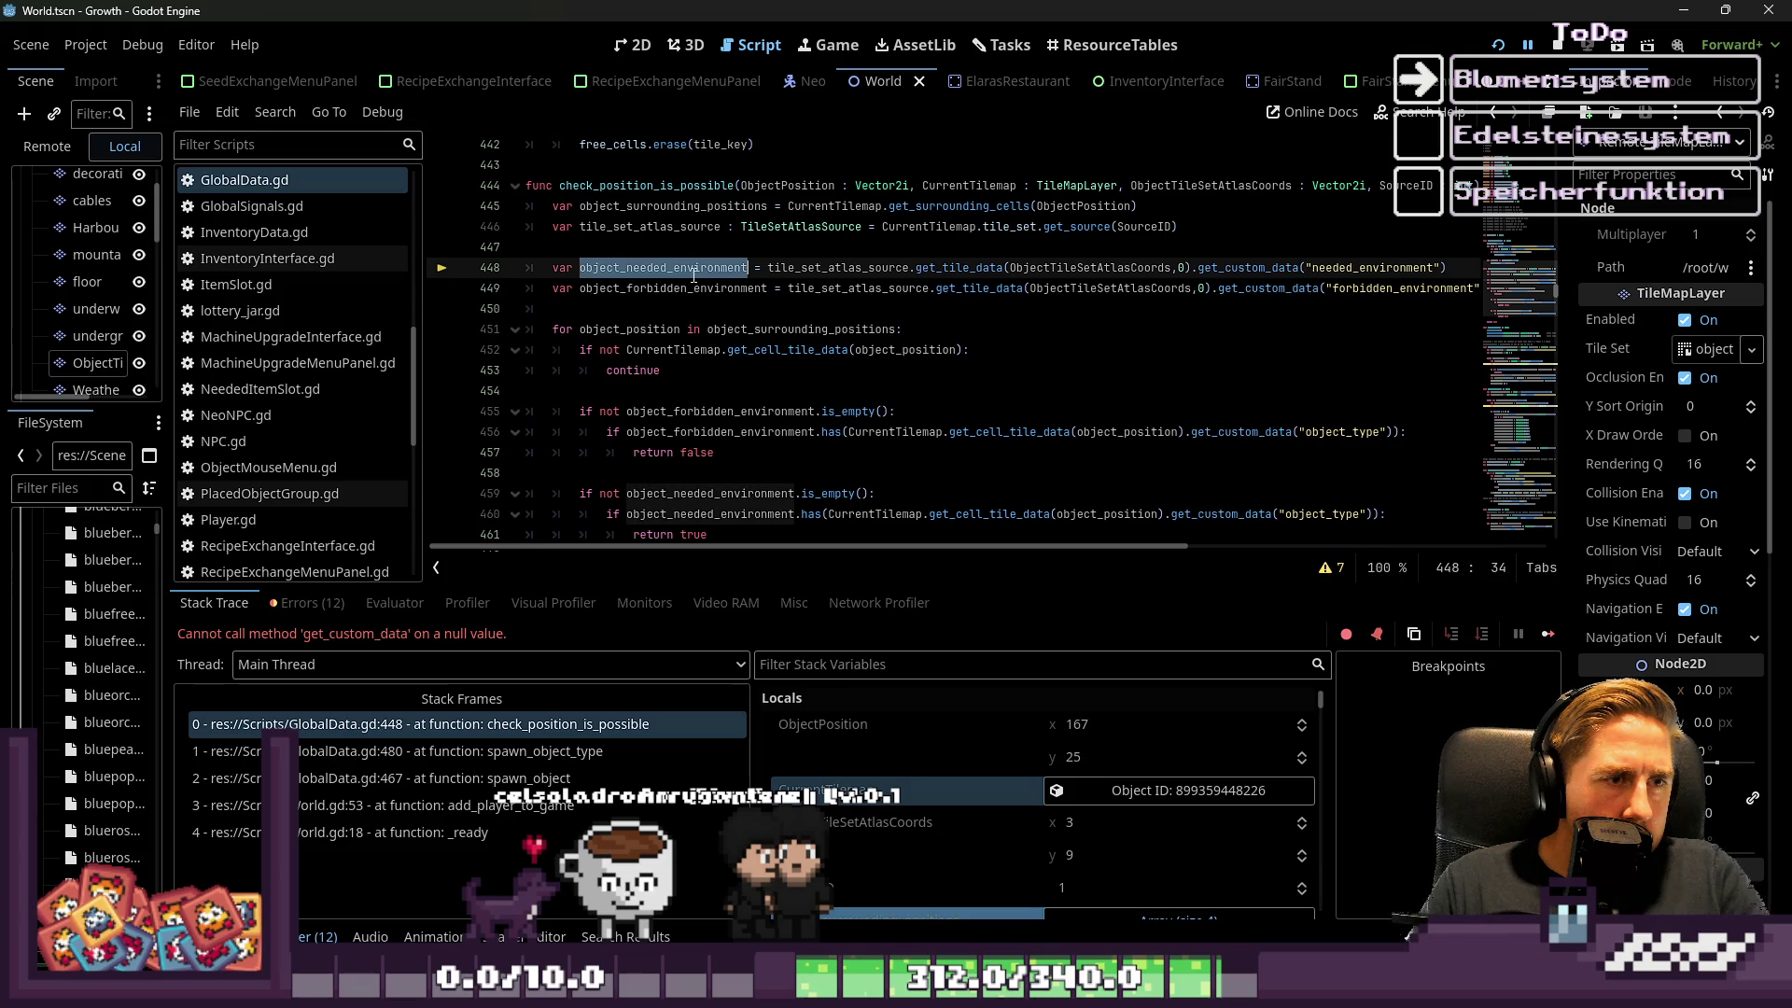
pyautogui.moveTo(694, 276)
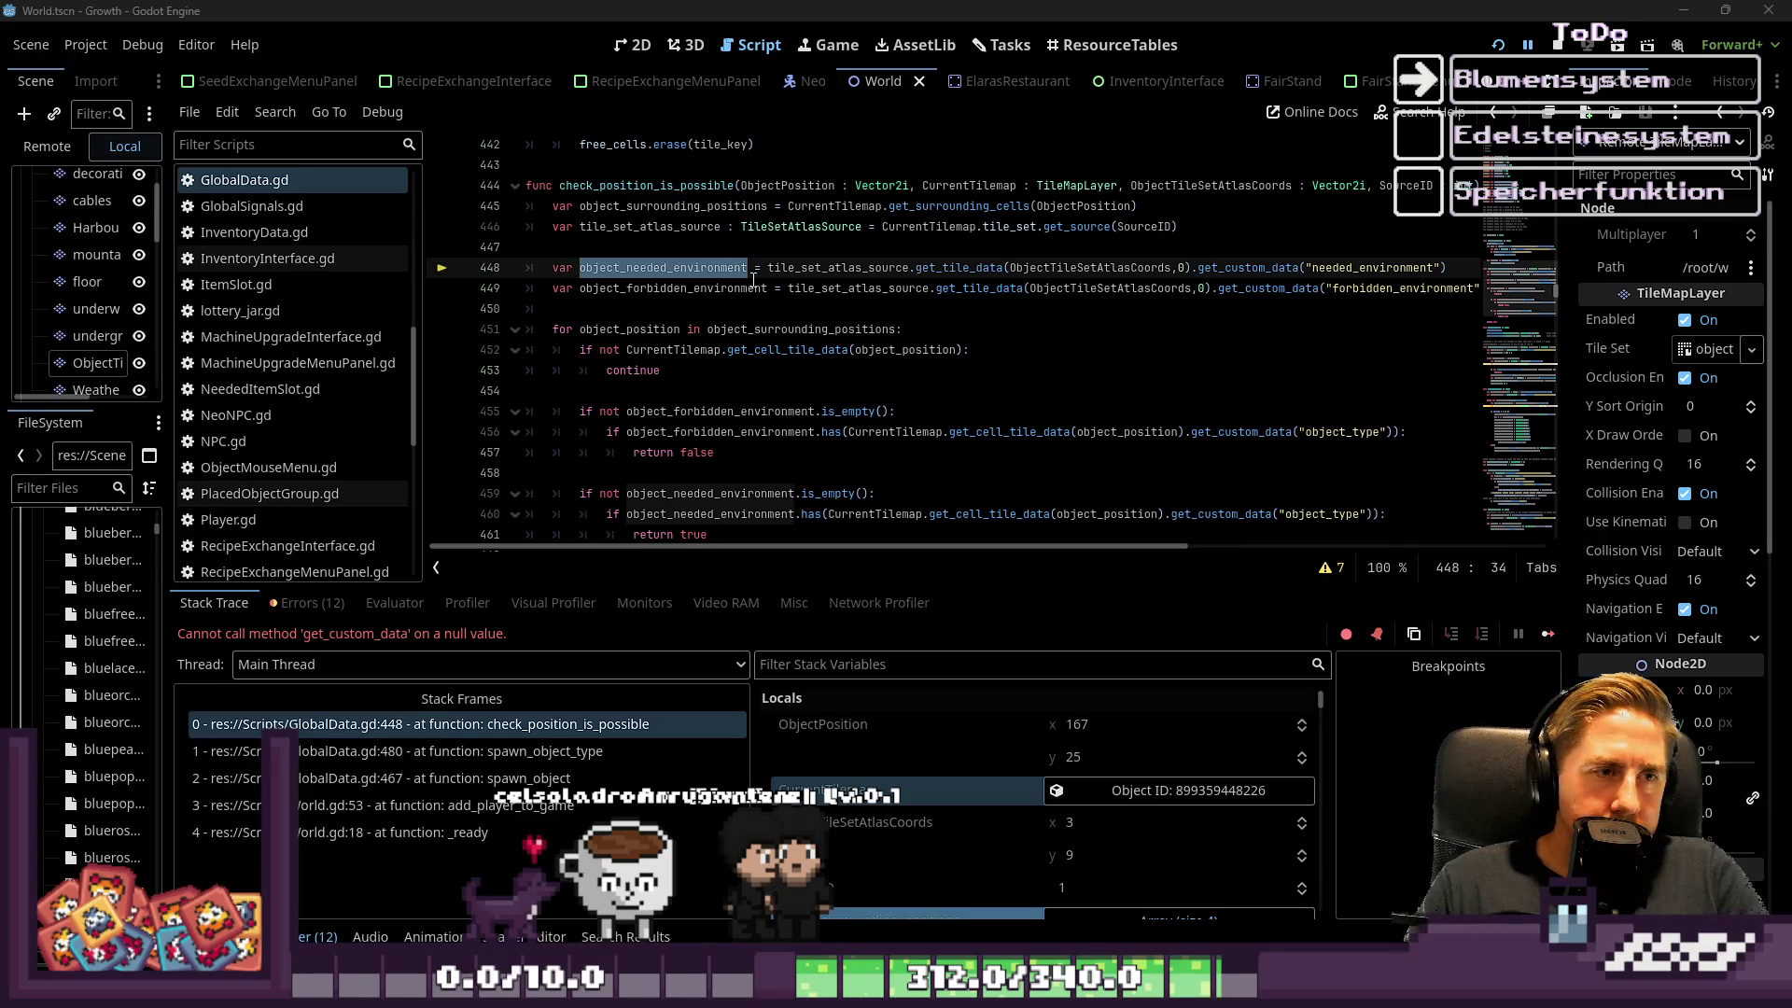
pyautogui.click(756, 326)
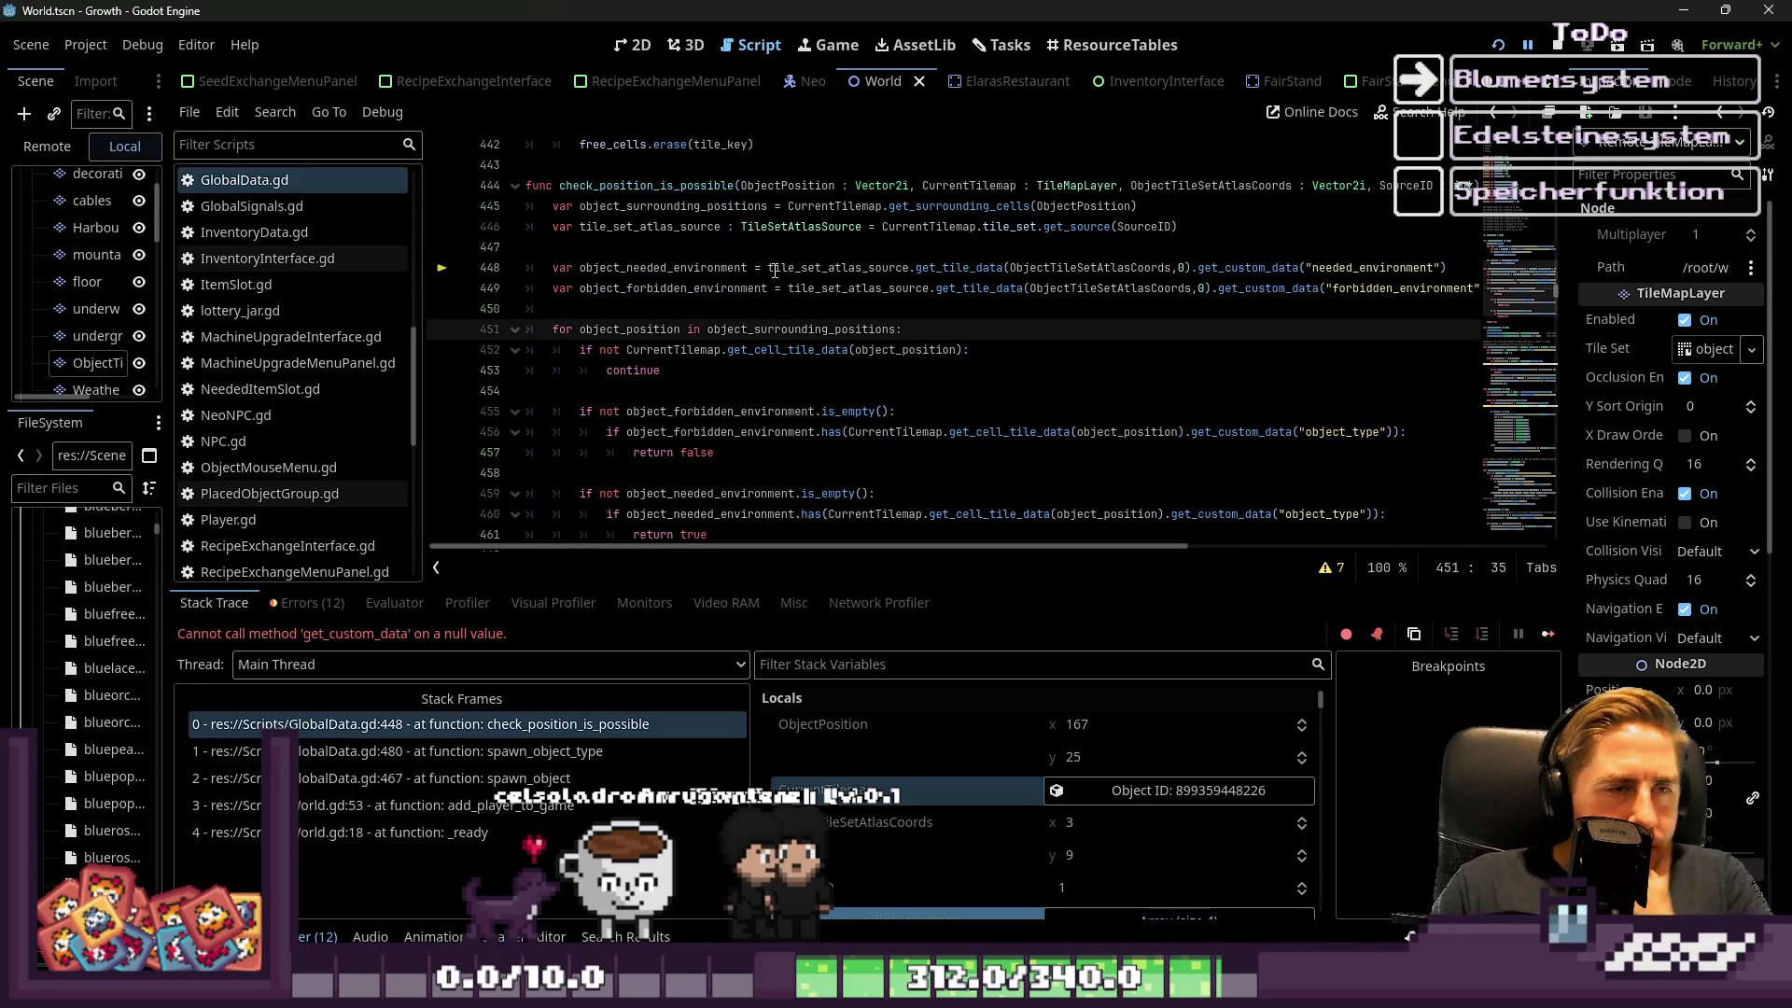
pyautogui.scroll(-1, 774, 272)
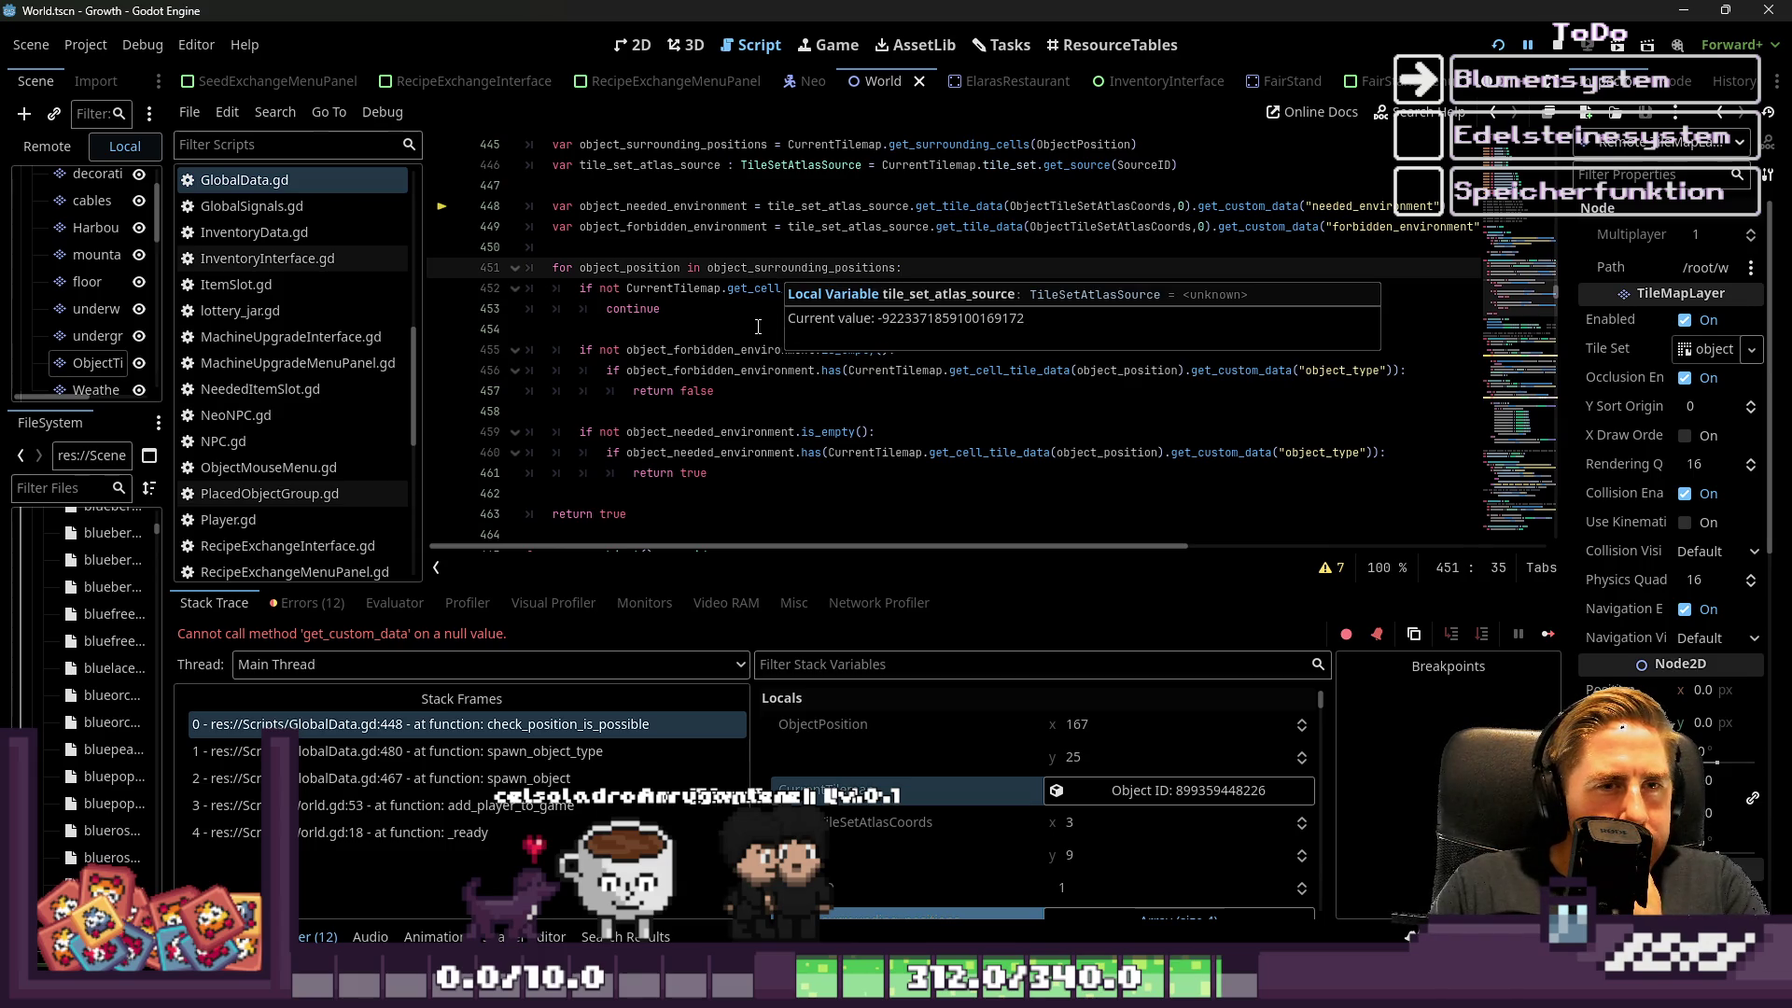
pyautogui.doubleClick(1077, 205)
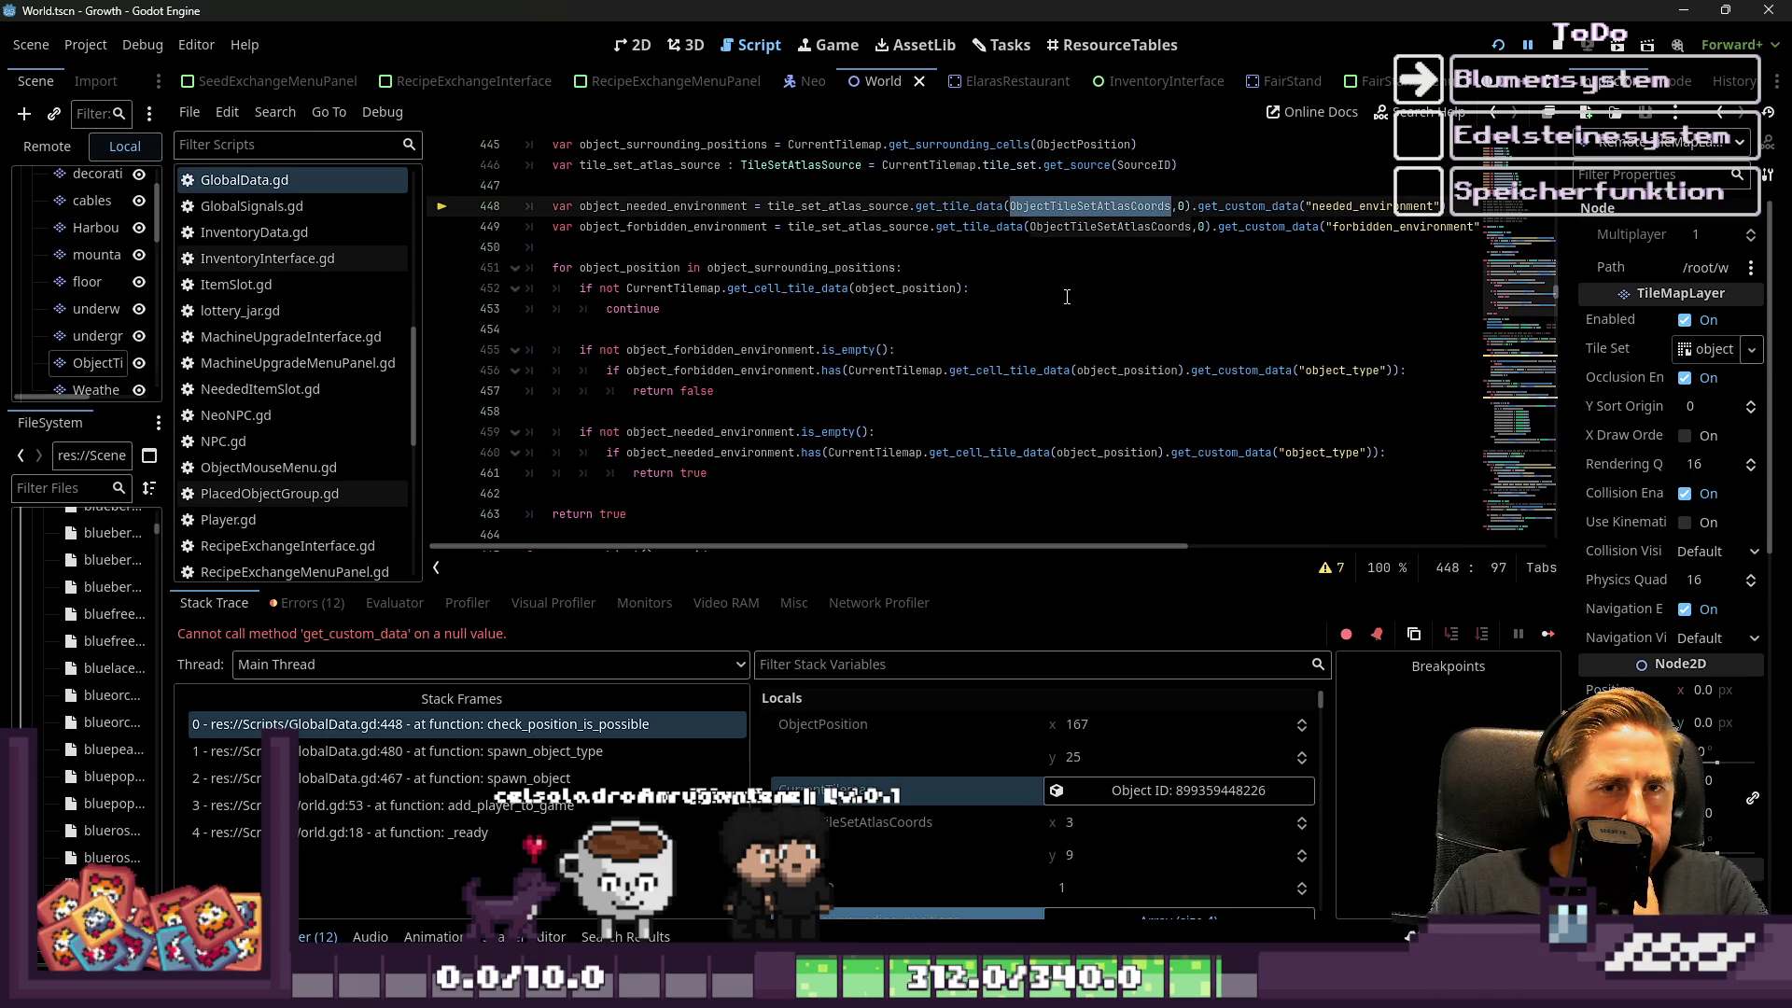
pyautogui.scroll(2, 1067, 303)
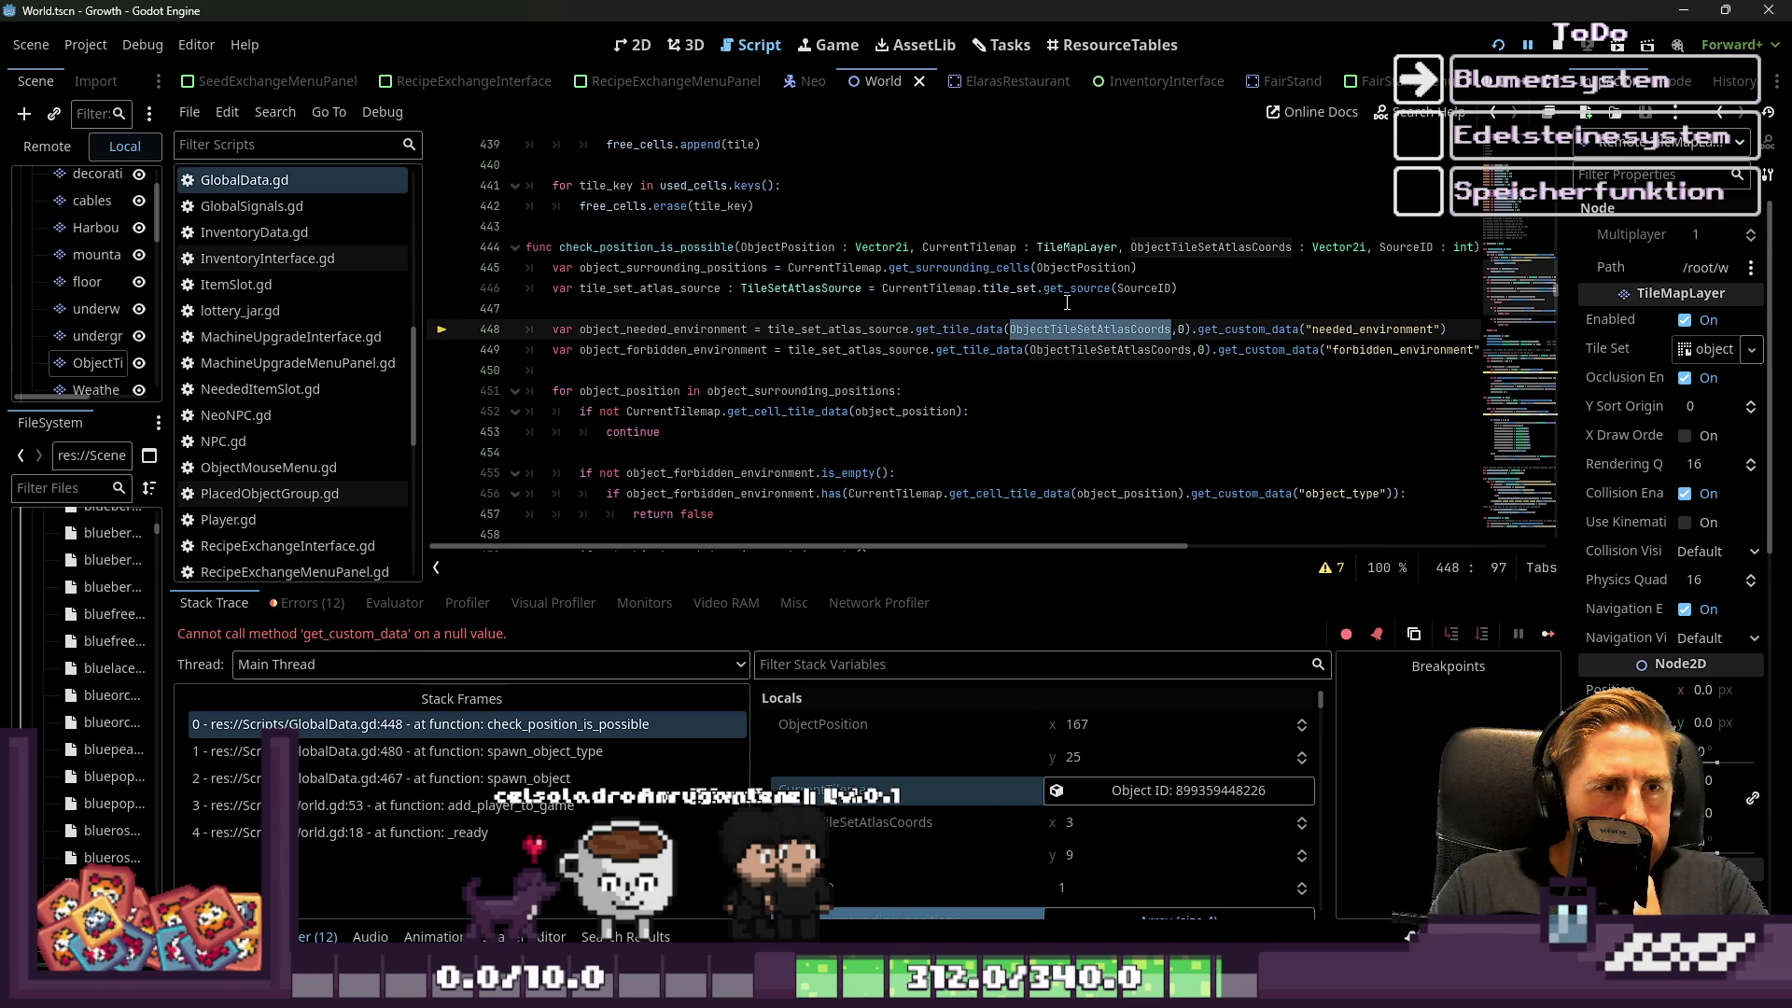
pyautogui.moveTo(1066, 322)
# Read the needed_environment, tile_set_atlas_source and CurrentTilemap values, then show the 2D World map
pyautogui.click(734, 246)
pyautogui.scroll(-3, 765, 385)
pyautogui.scroll(1, 765, 385)
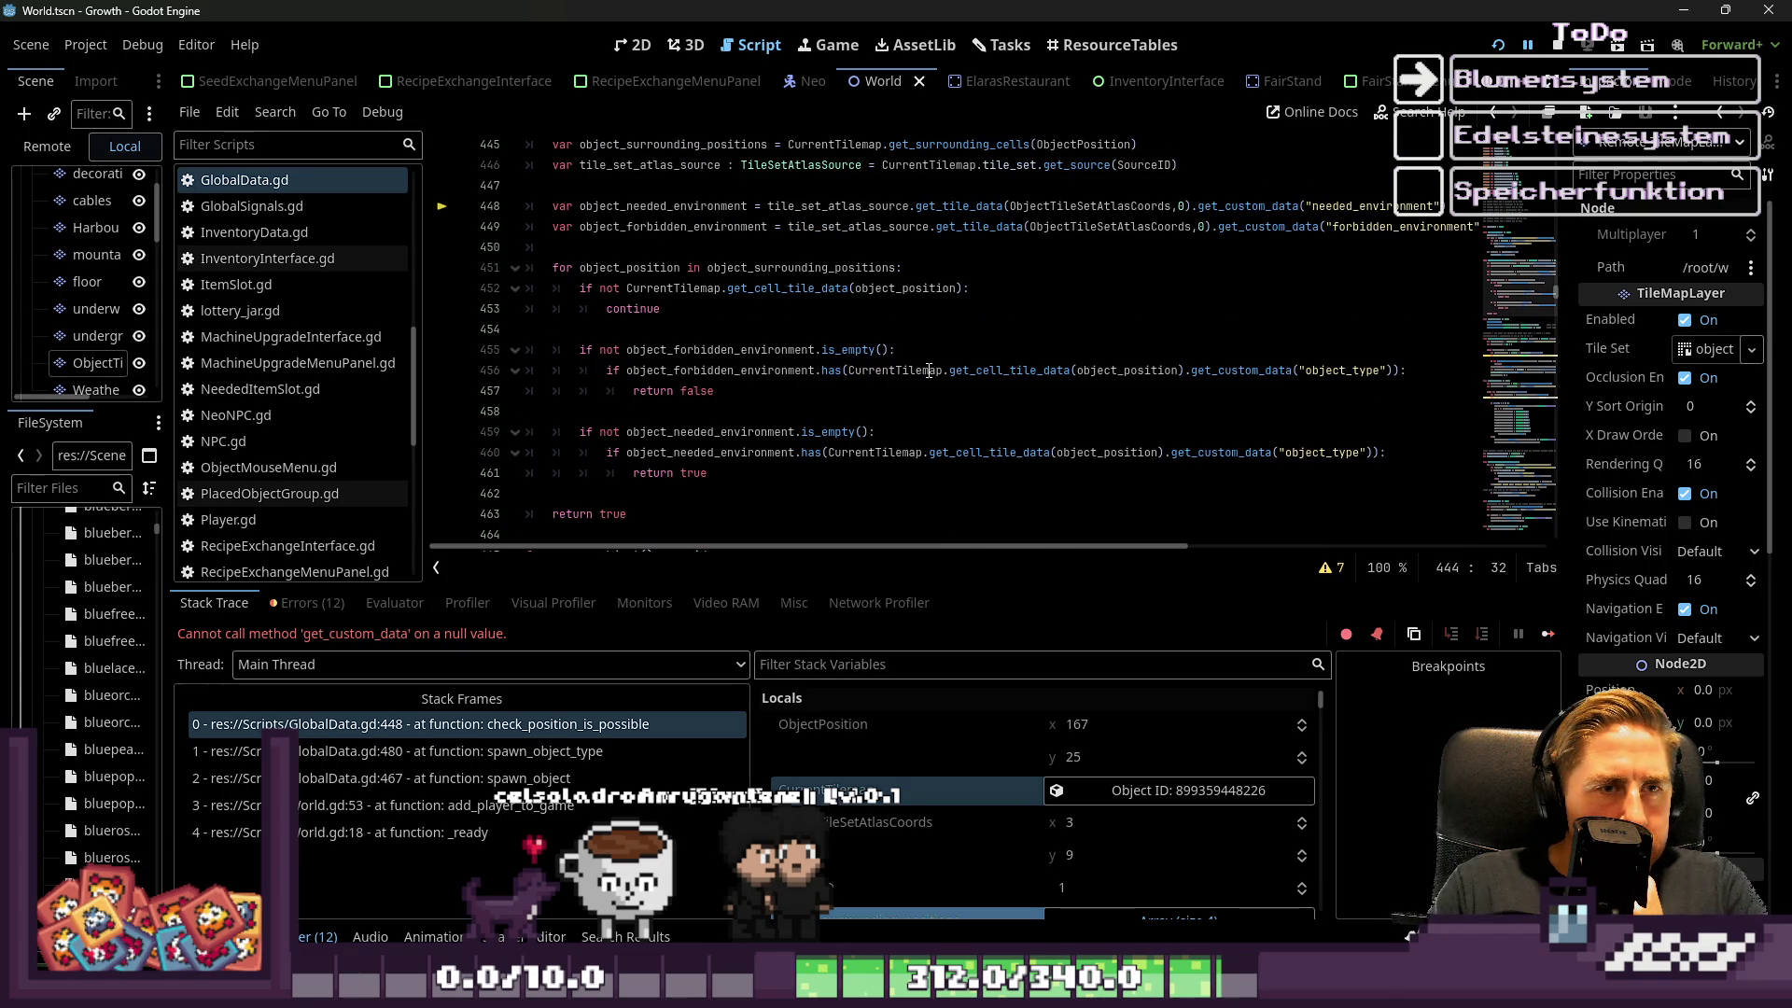
pyautogui.doubleClick(1259, 207)
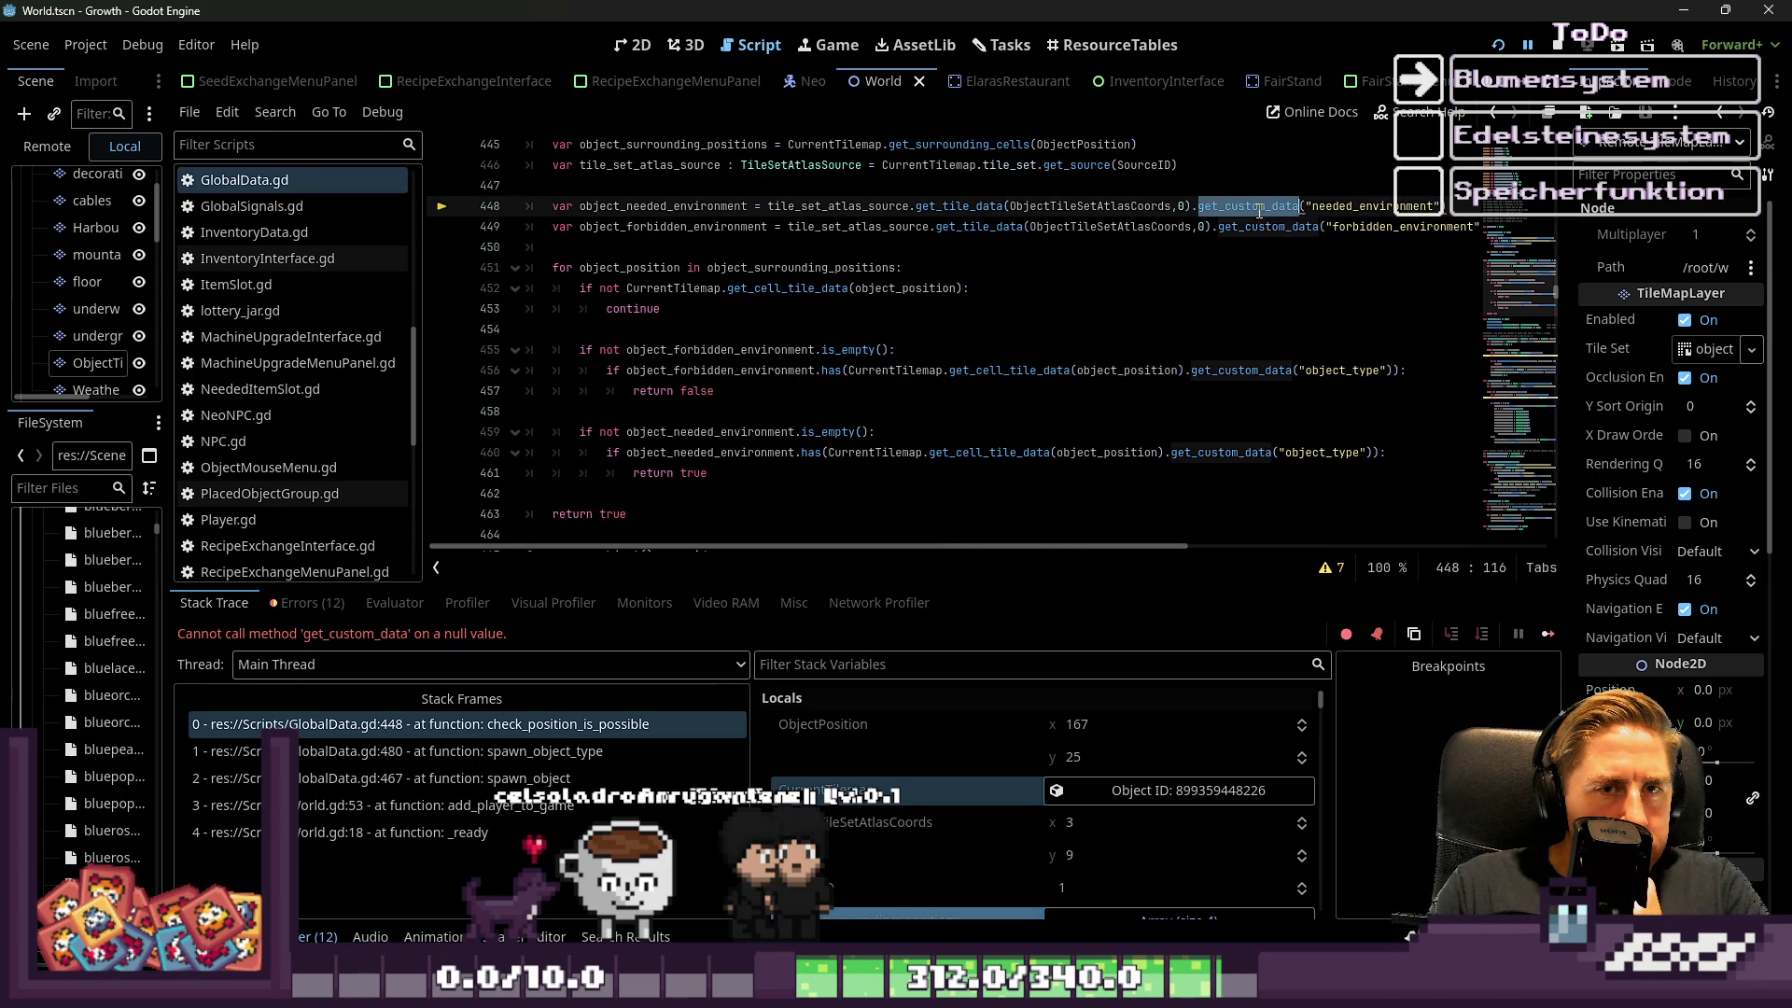
pyautogui.doubleClick(1354, 205)
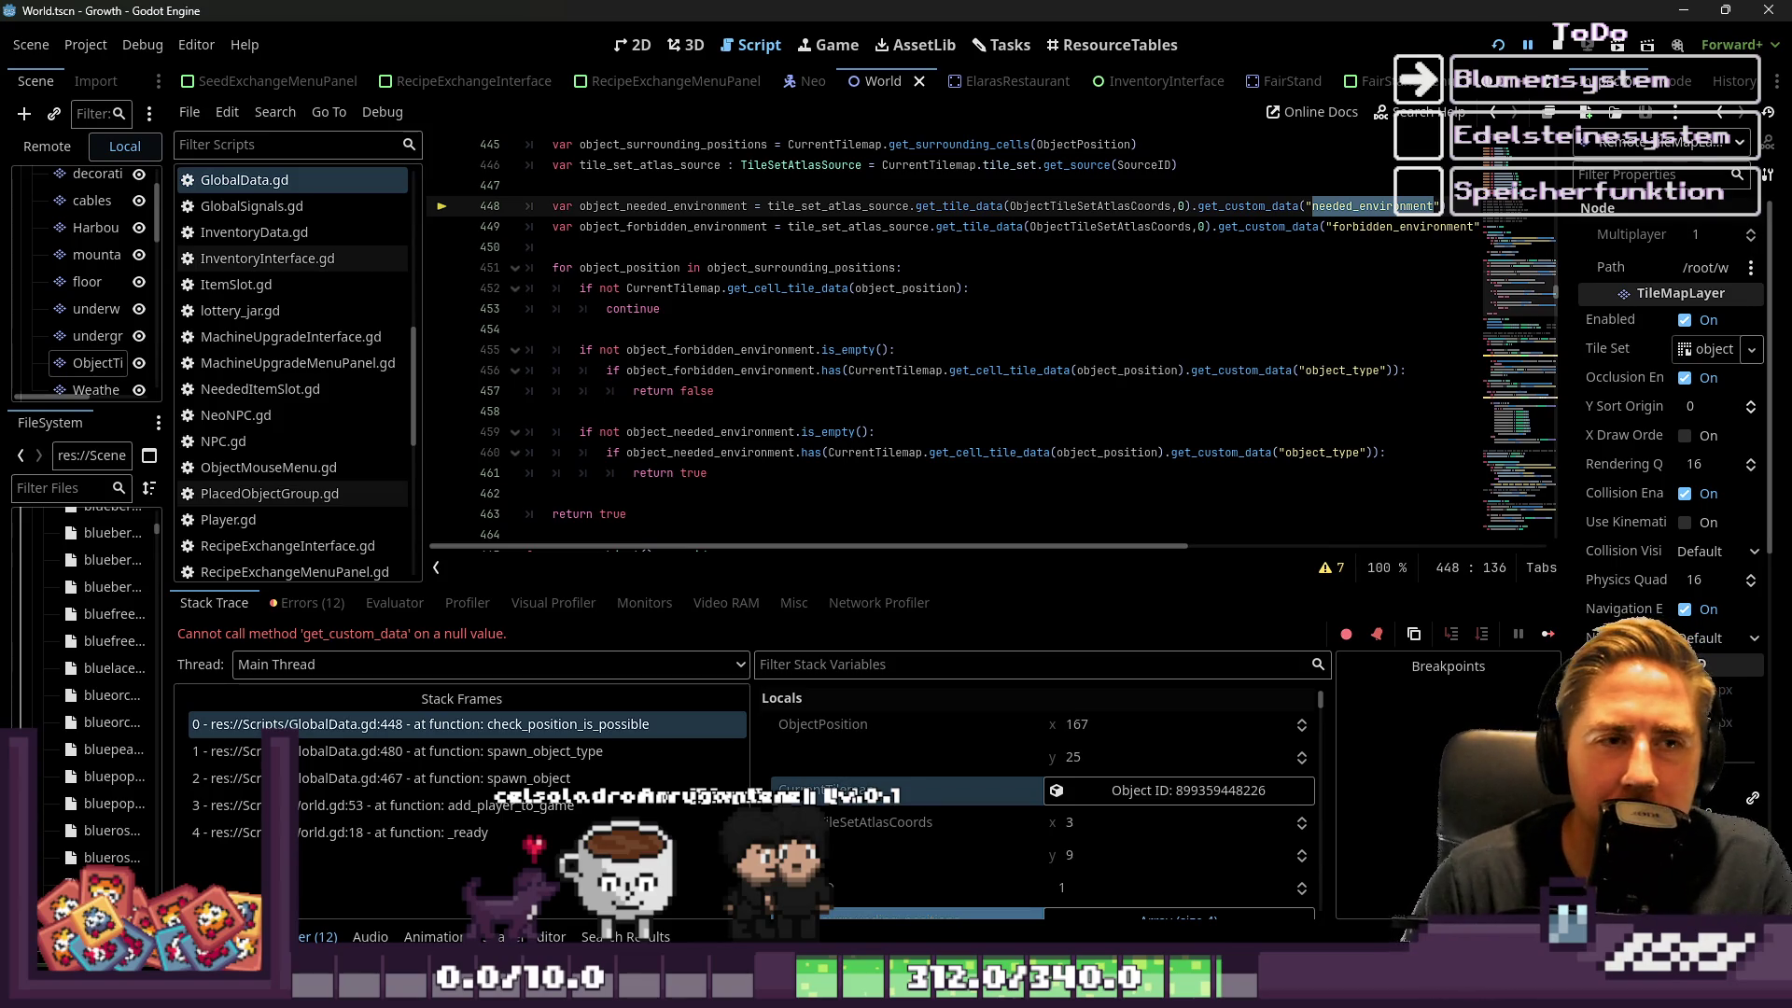
pyautogui.click(860, 228)
pyautogui.moveTo(860, 228)
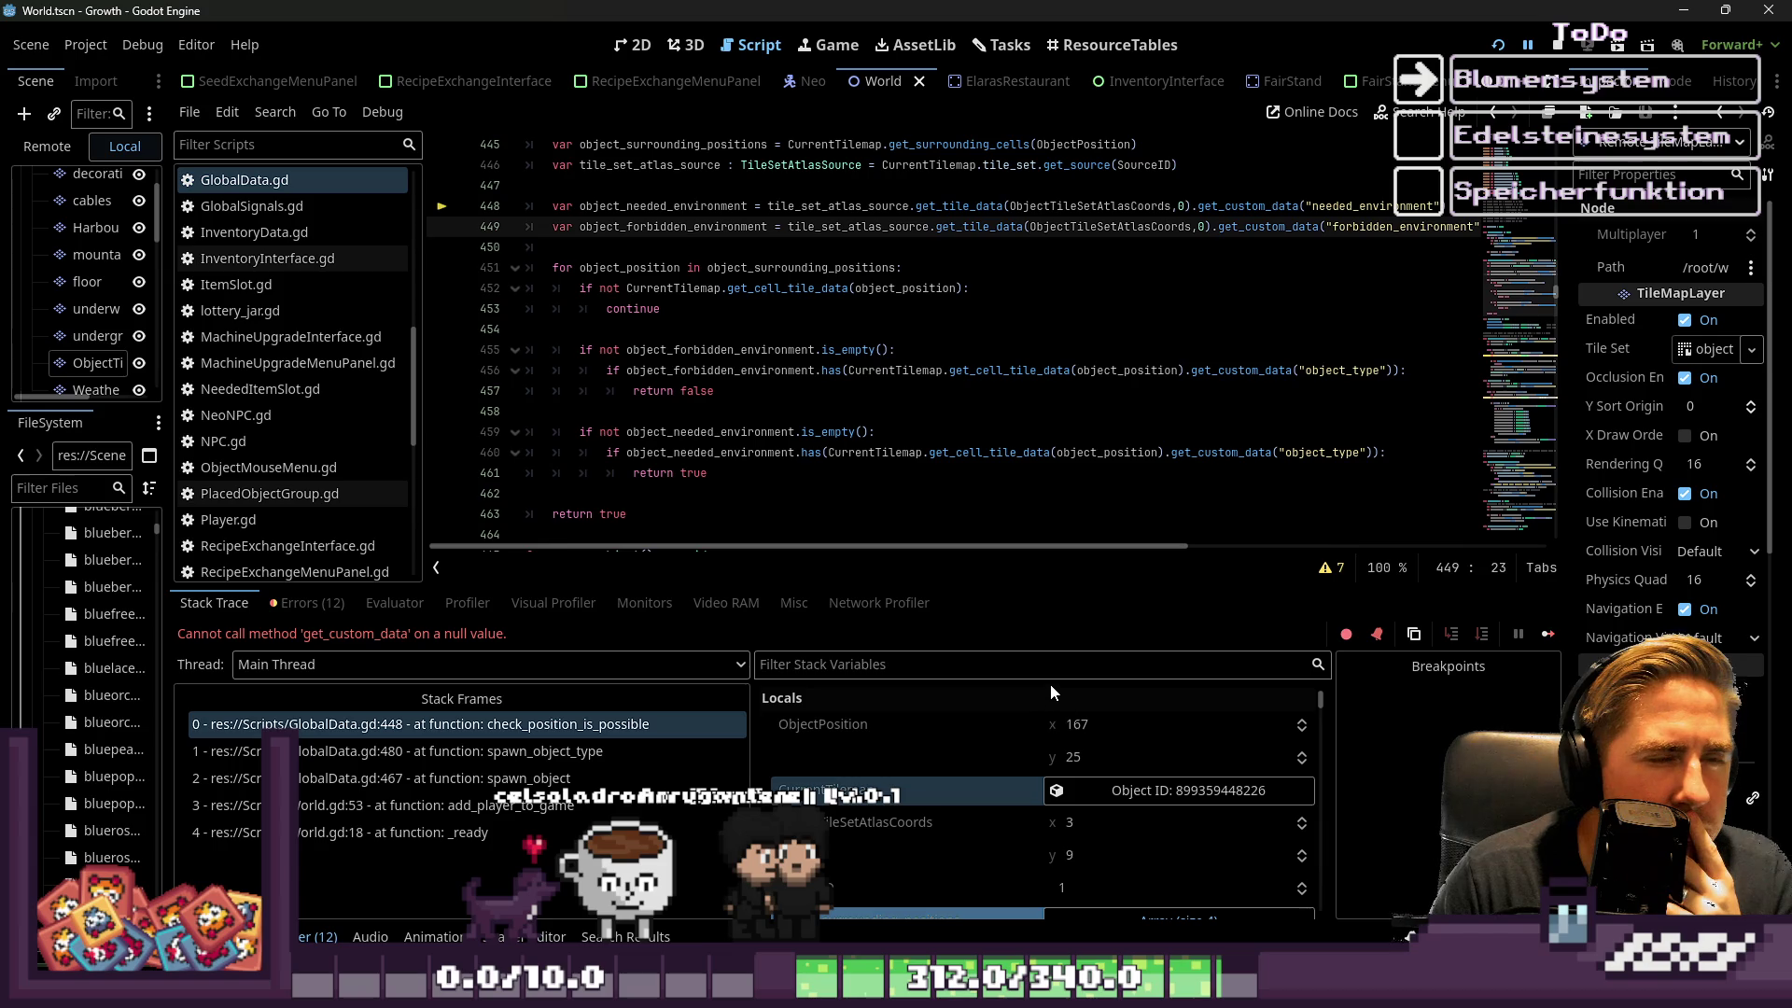
pyautogui.doubleClick(1241, 229)
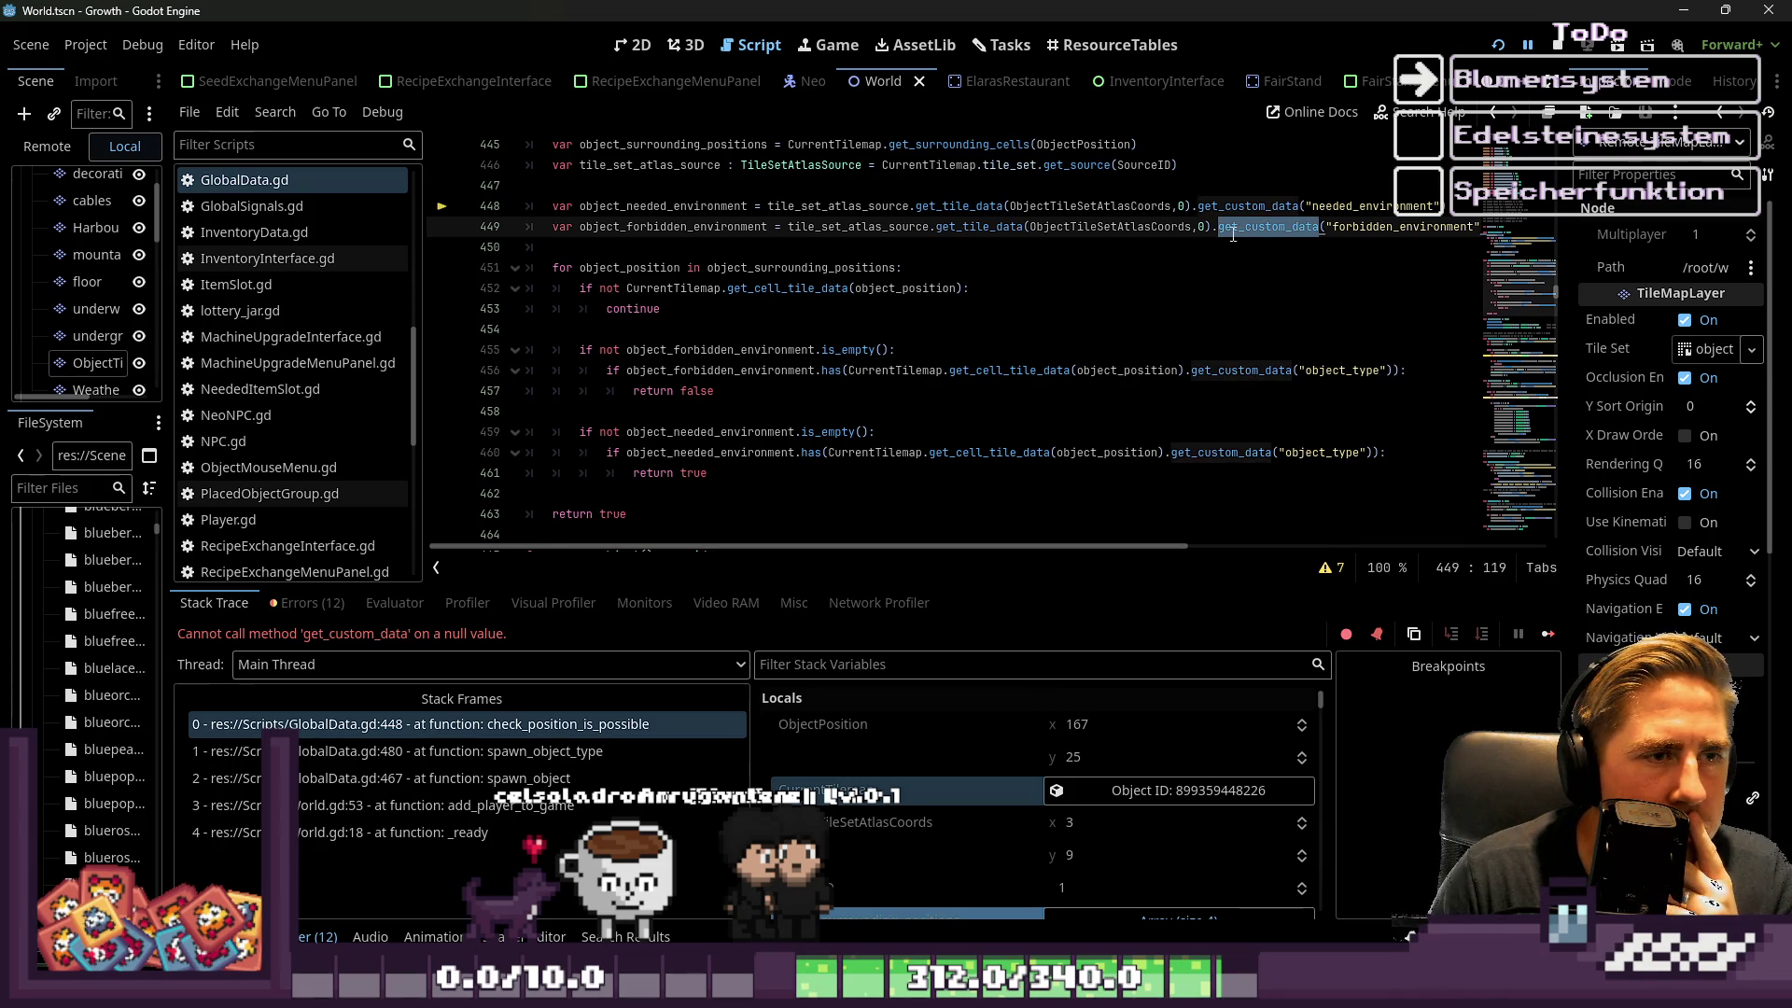
pyautogui.doubleClick(836, 229)
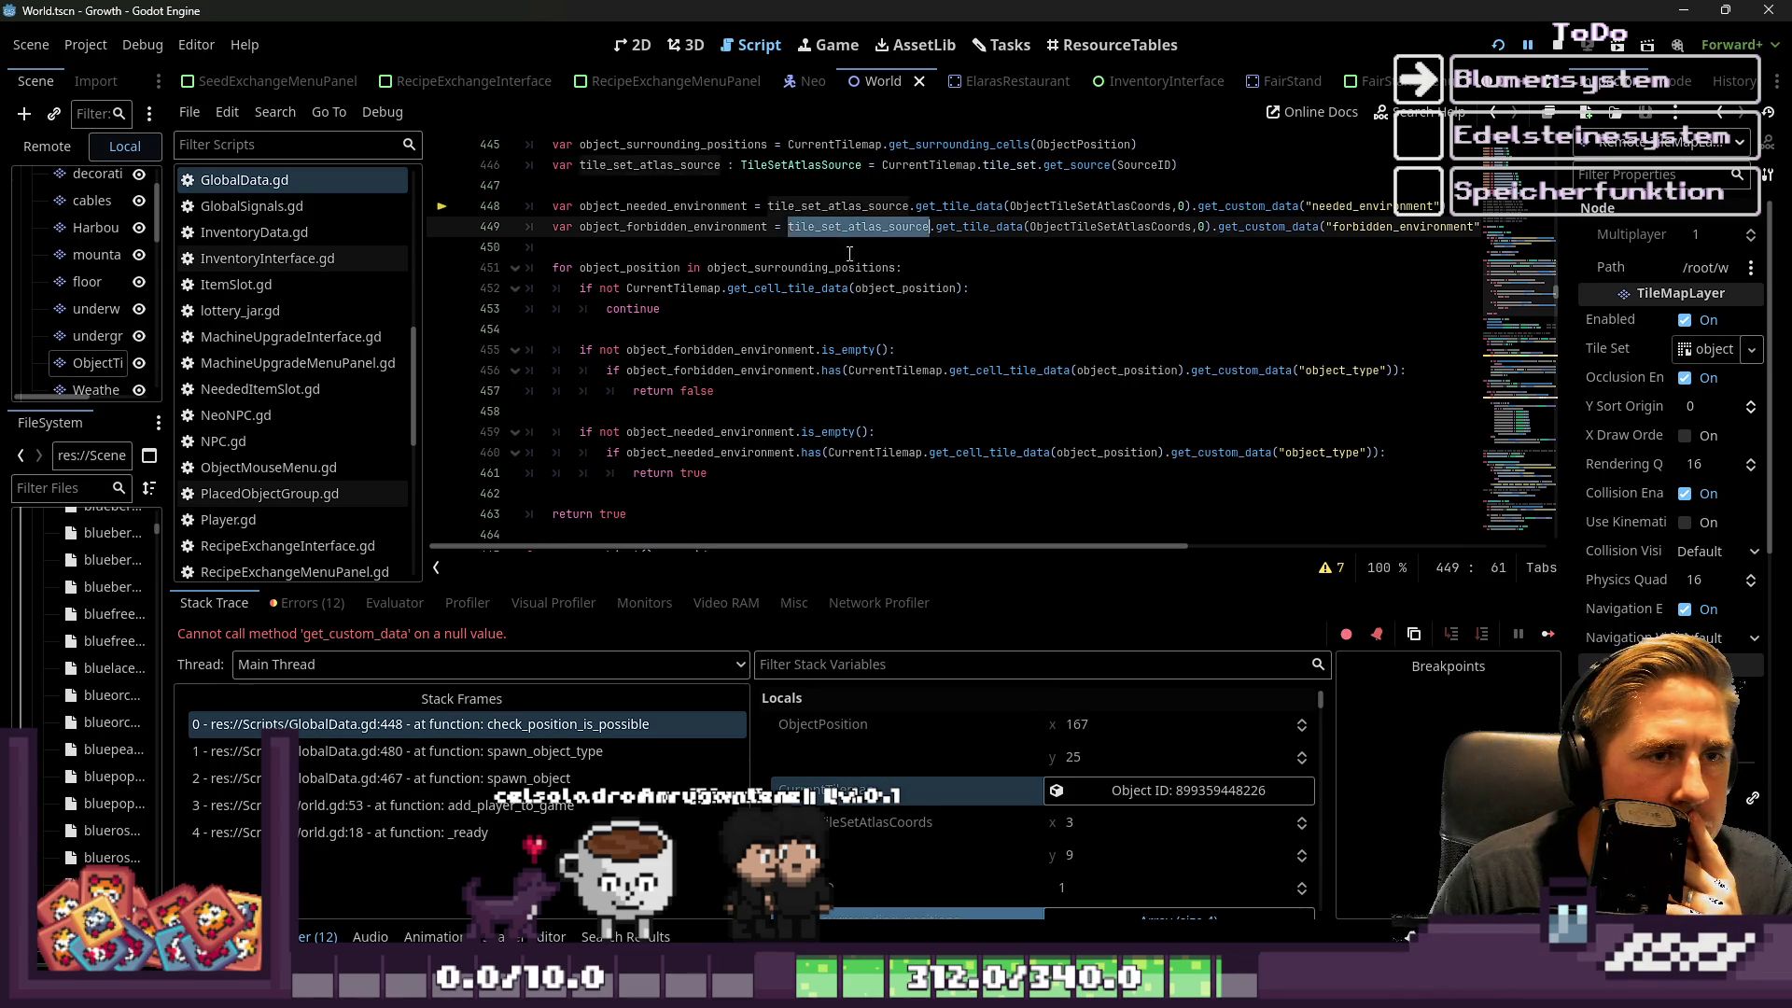
pyautogui.scroll(2, 850, 280)
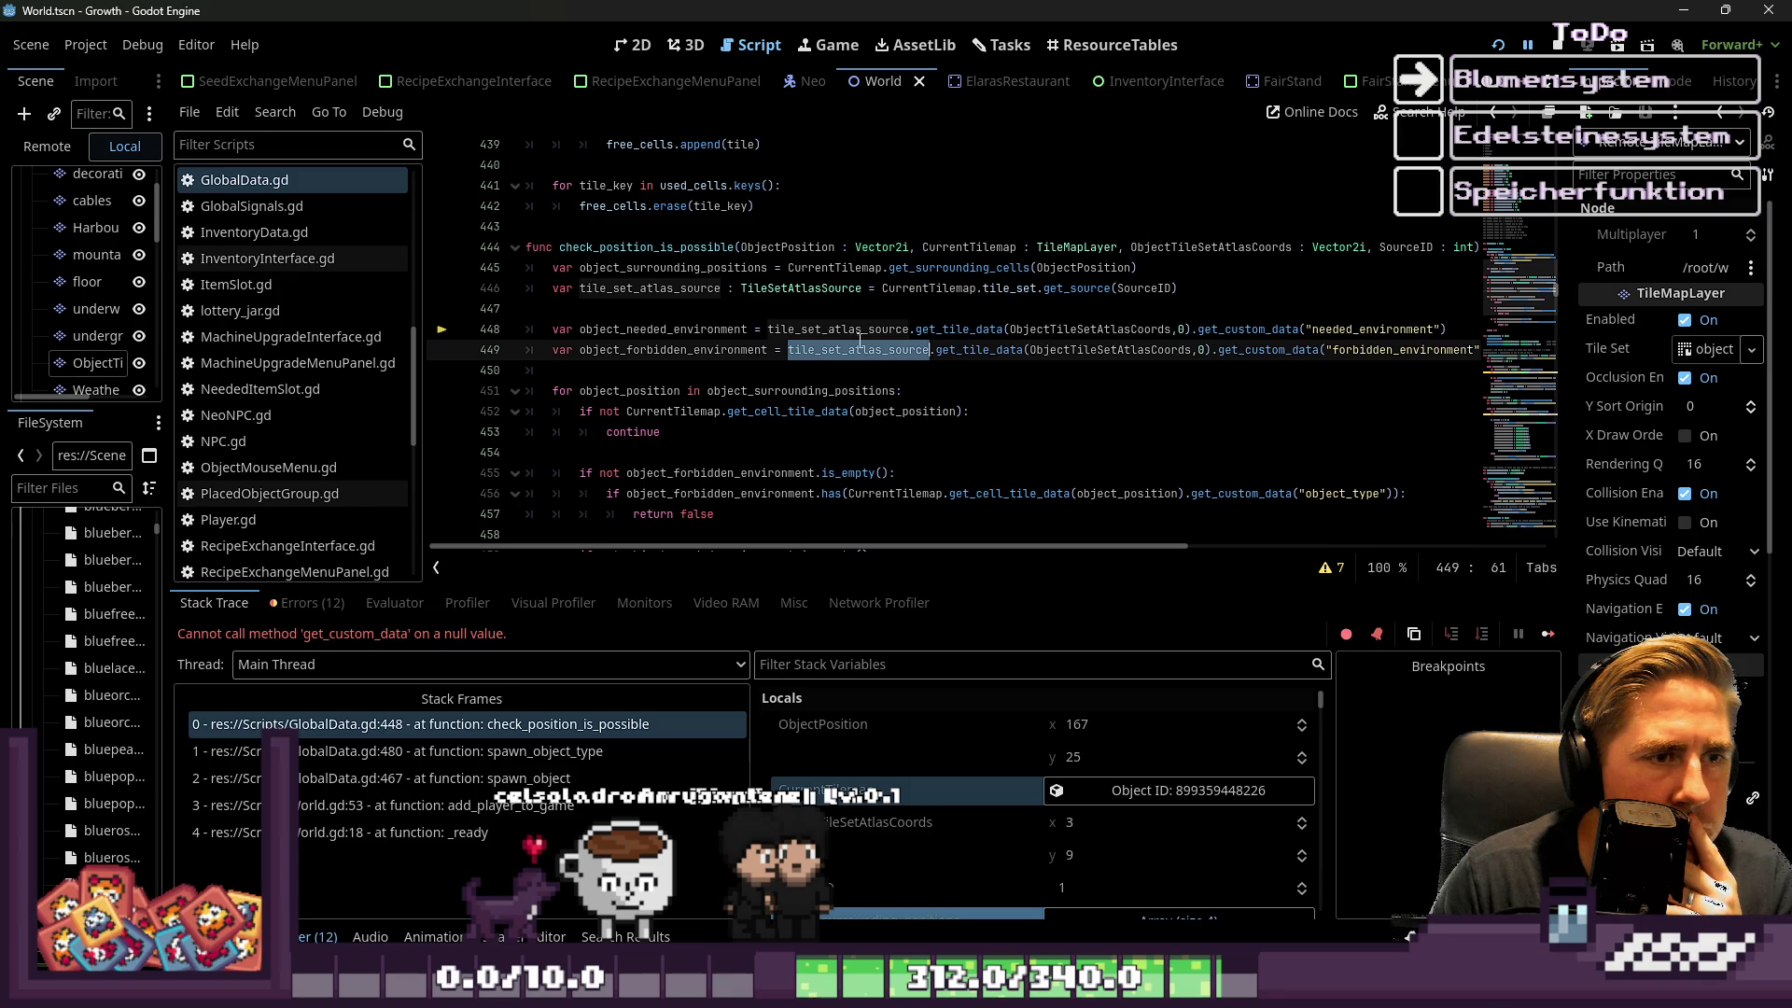
pyautogui.doubleClick(961, 293)
pyautogui.moveTo(963, 299)
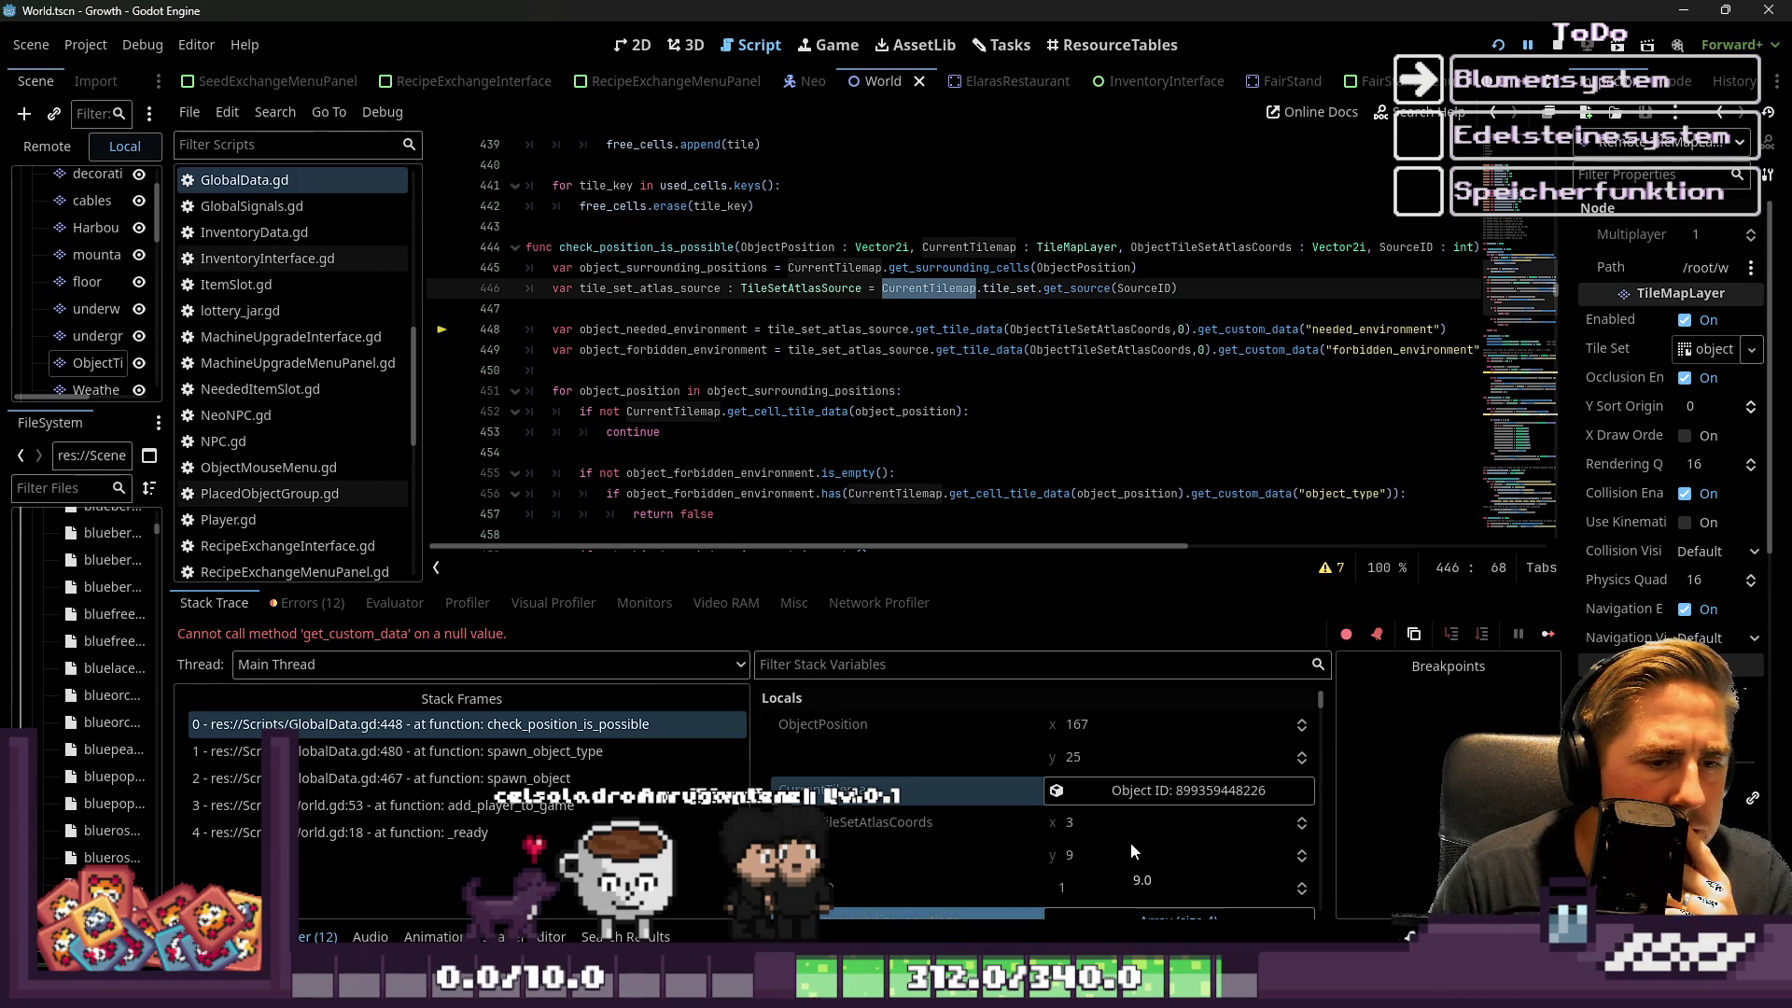
pyautogui.click(635, 45)
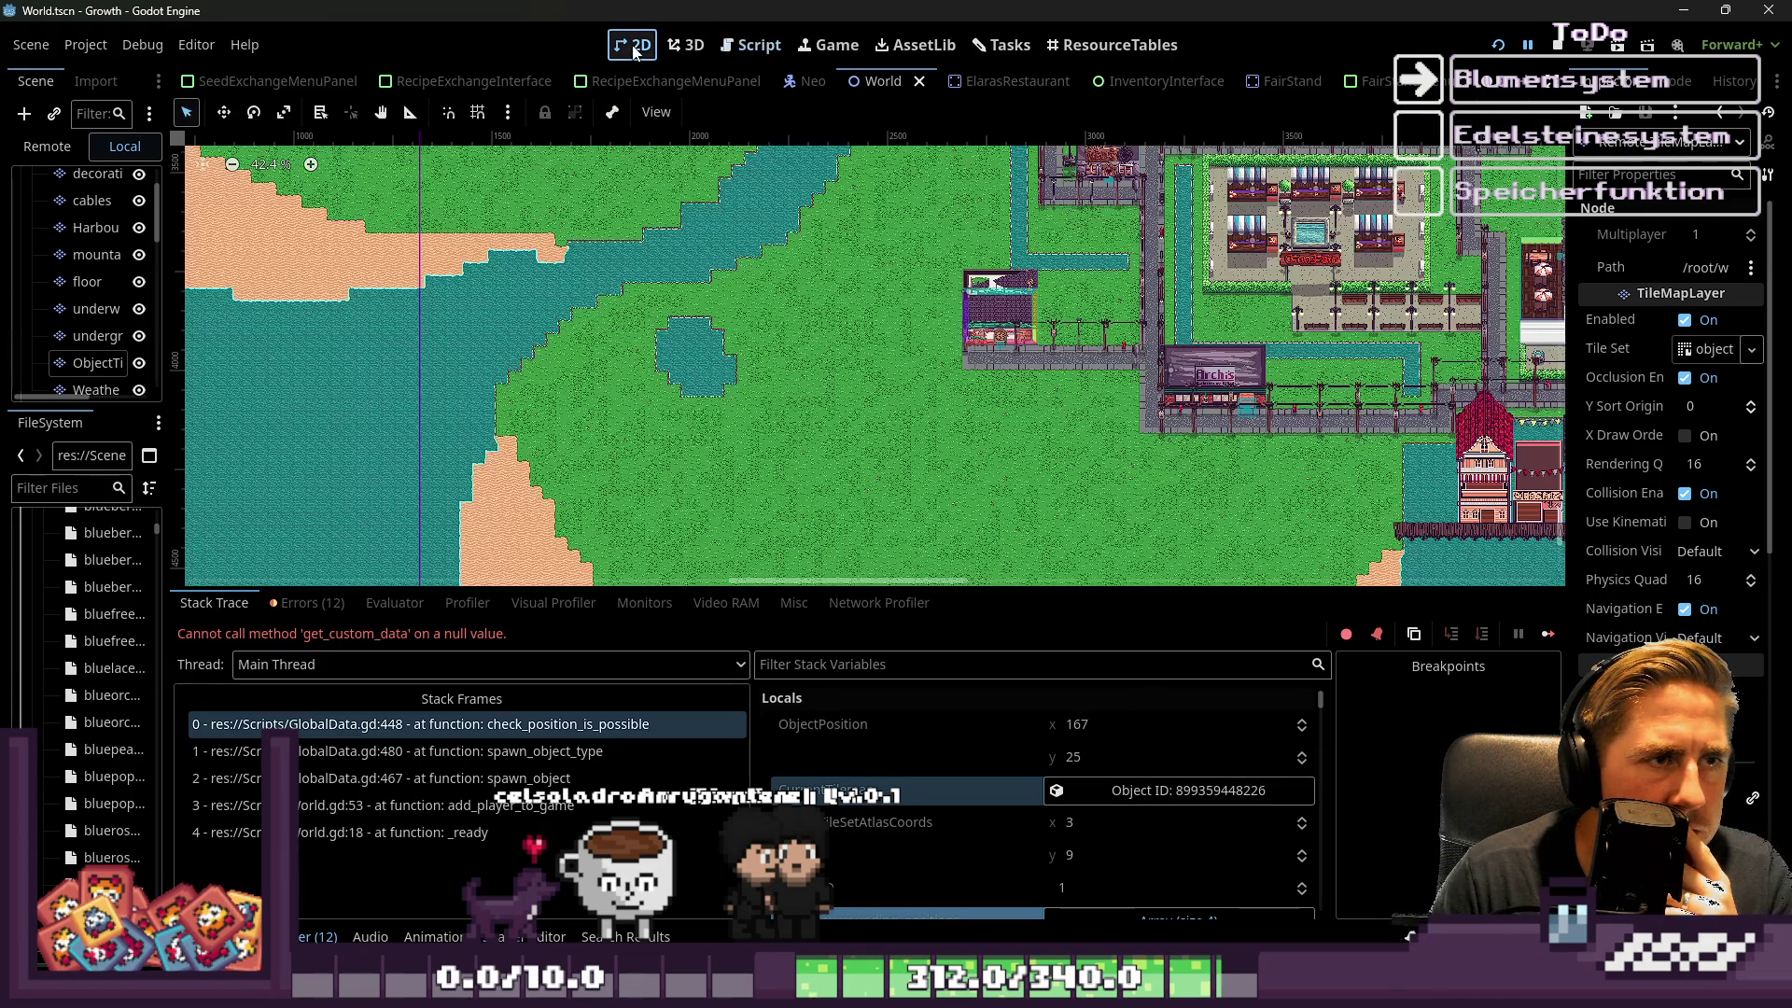
# Back in the script editor, examine the random_tile_atlas_coords formula on line 478 of spawn_object_type
pyautogui.click(751, 44)
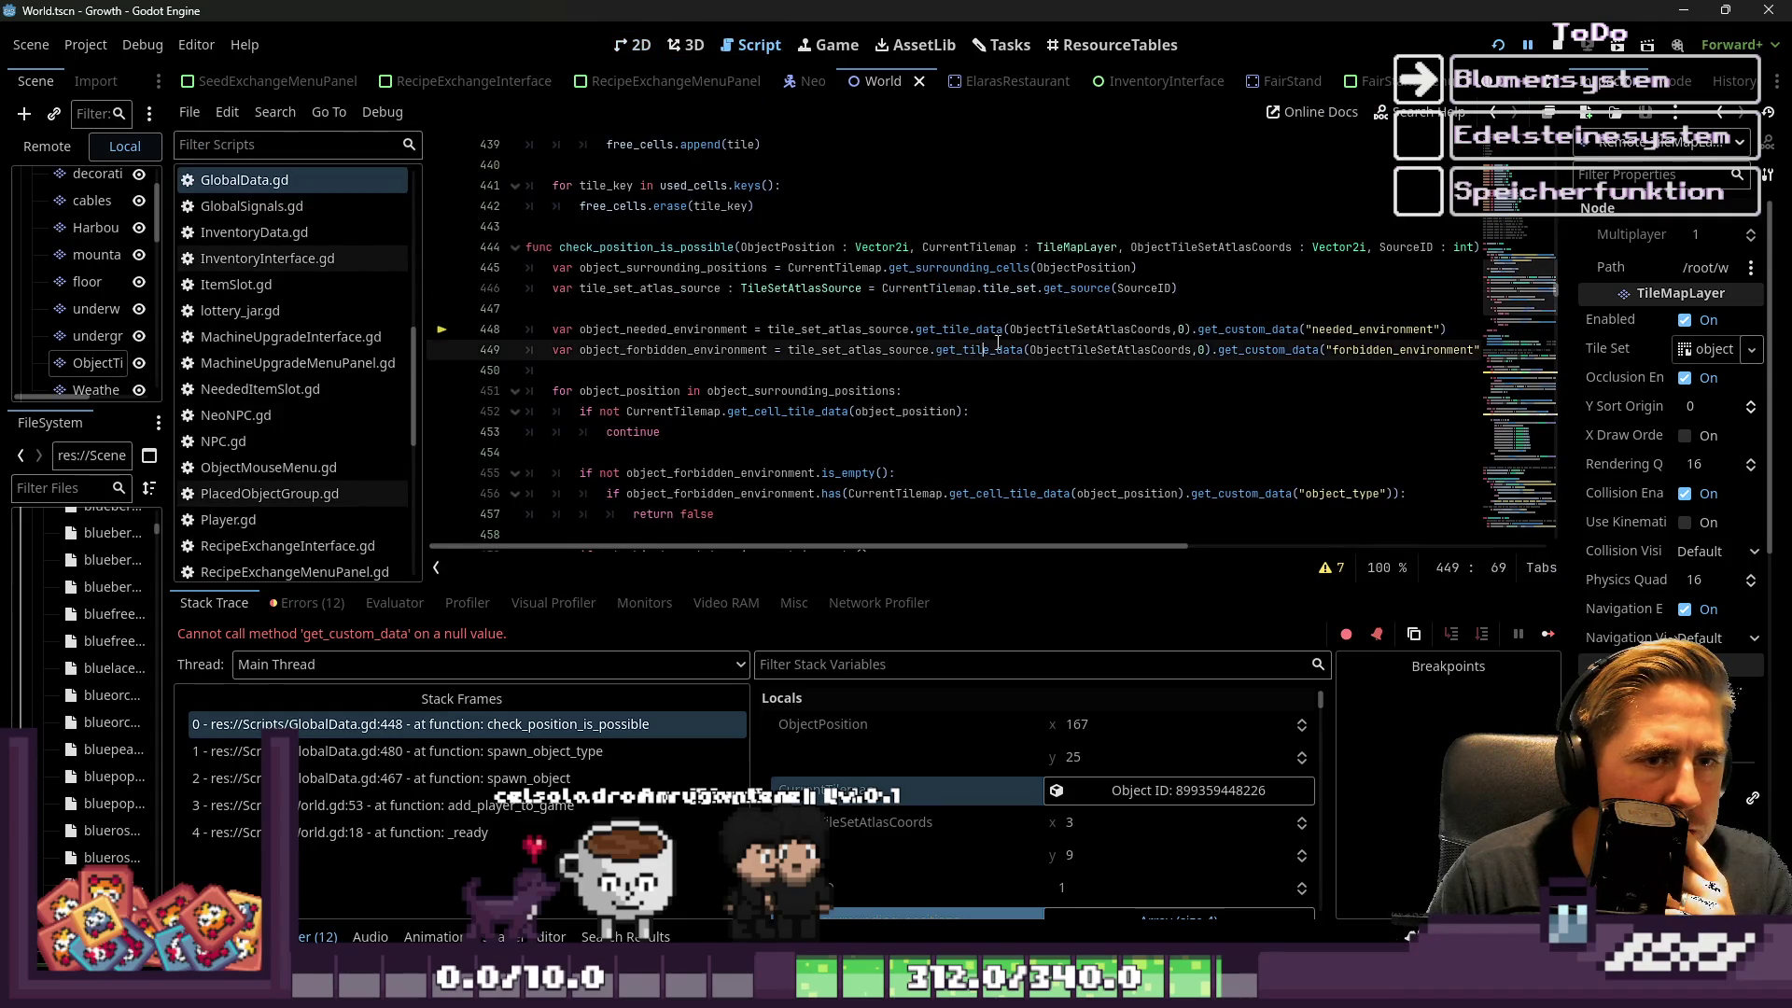
pyautogui.doubleClick(1037, 332)
pyautogui.scroll(-2, 885, 361)
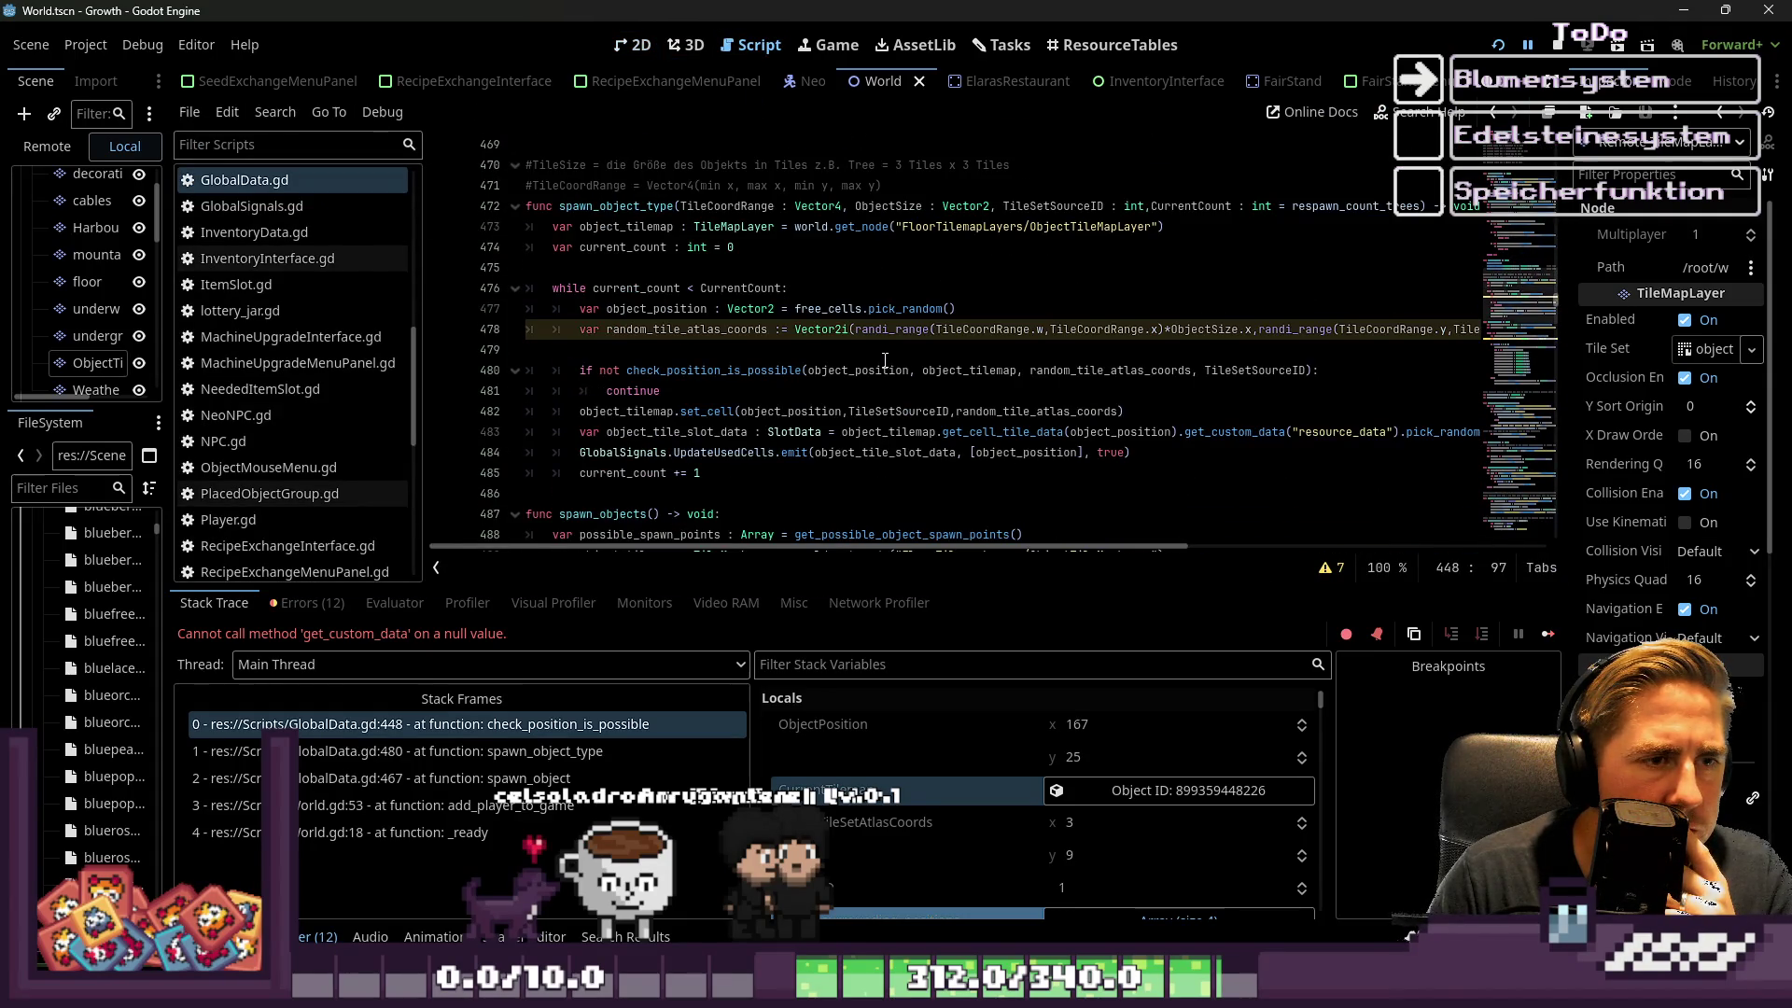
pyautogui.click(1023, 330)
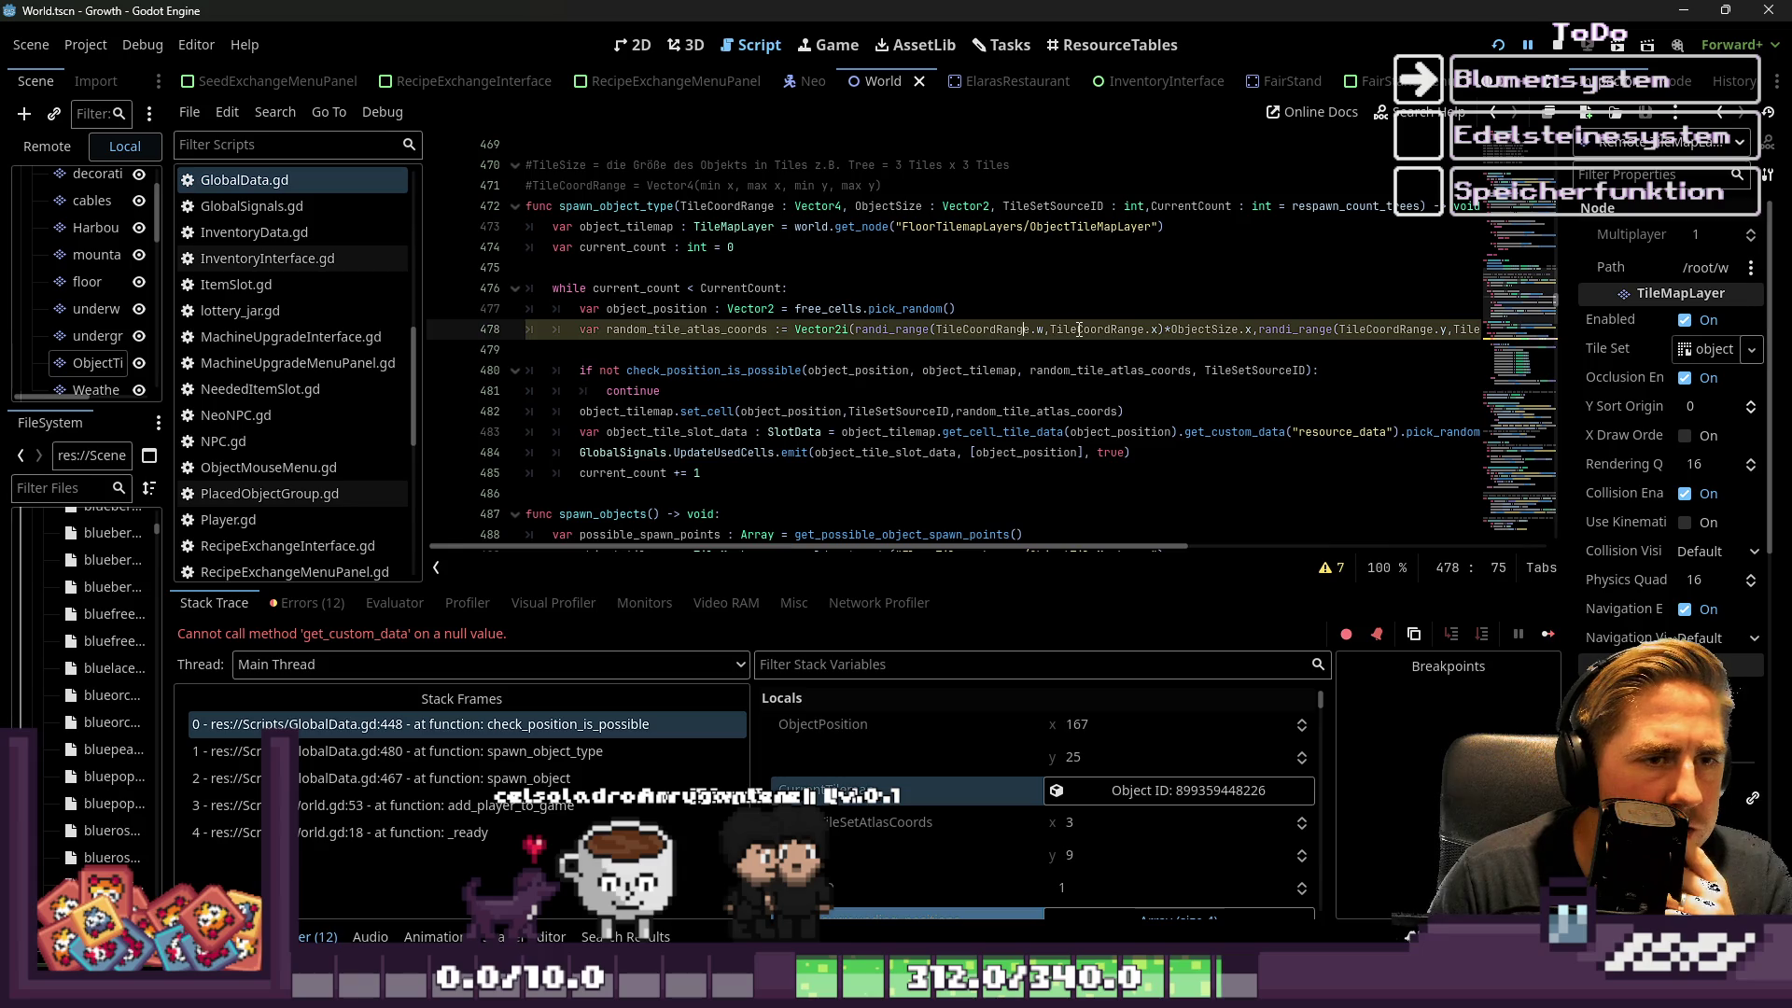
pyautogui.moveTo(1080, 329)
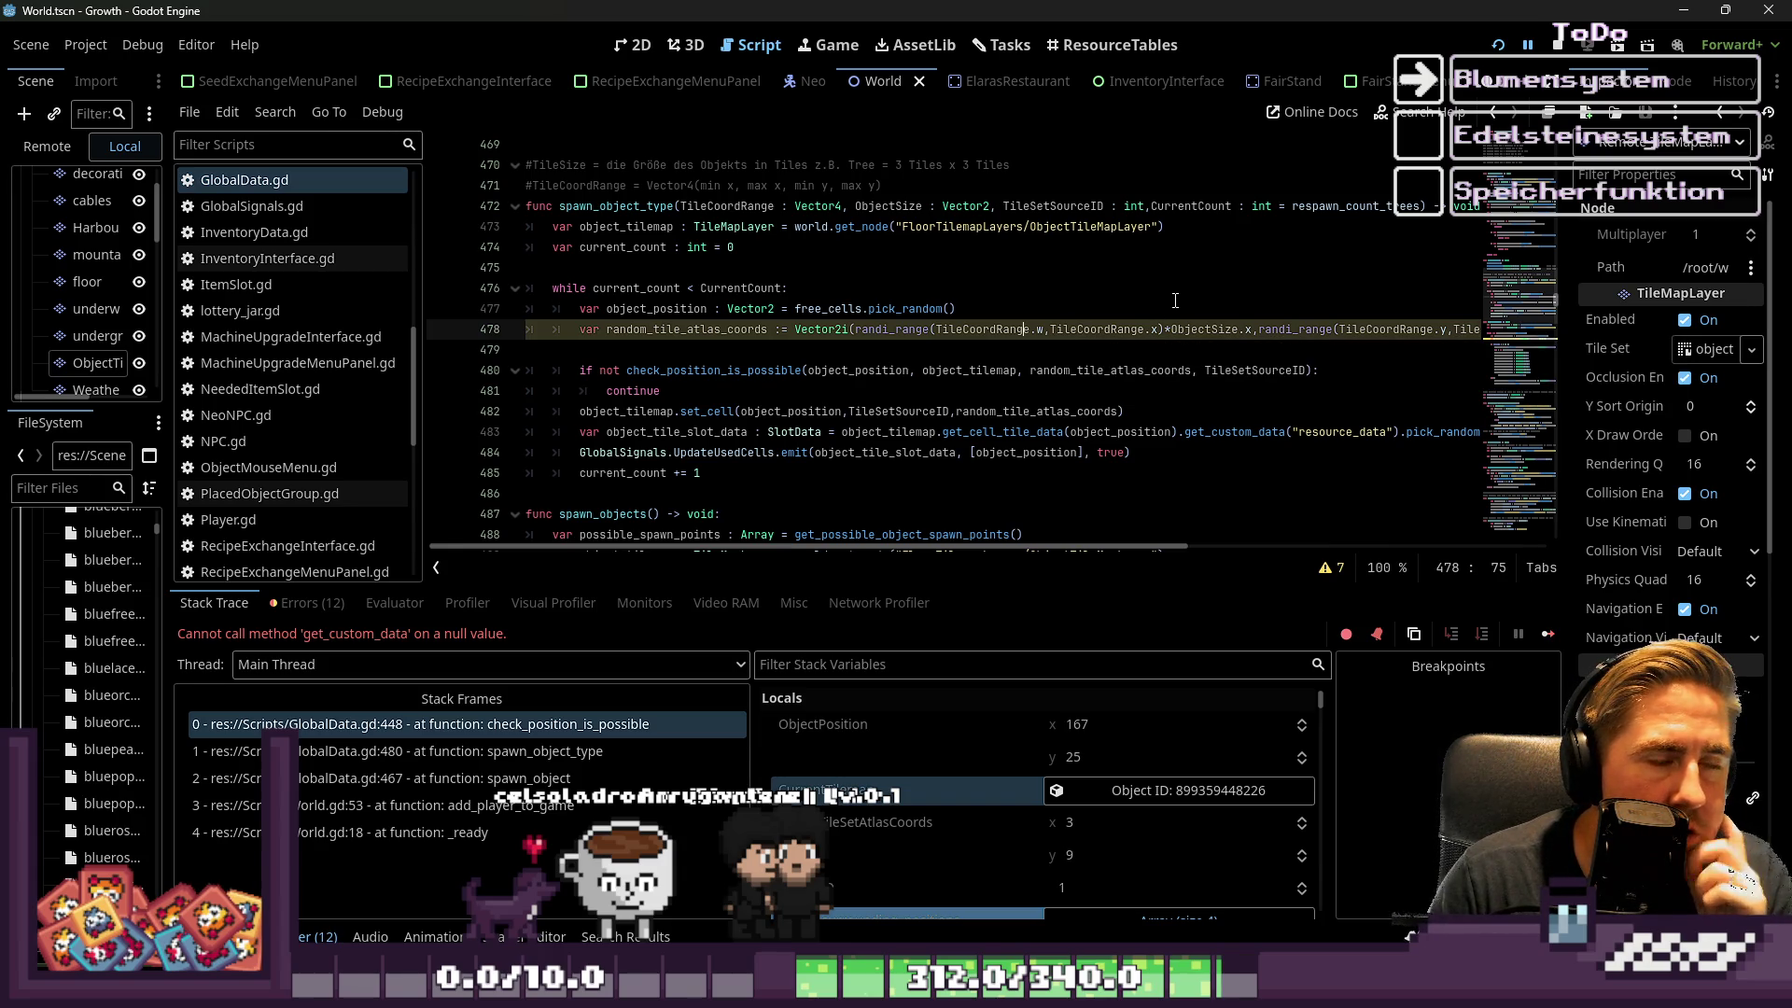
pyautogui.moveTo(1354, 343); pyautogui.dragTo(1476, 341)
pyautogui.hscroll(-3, 602, 333)
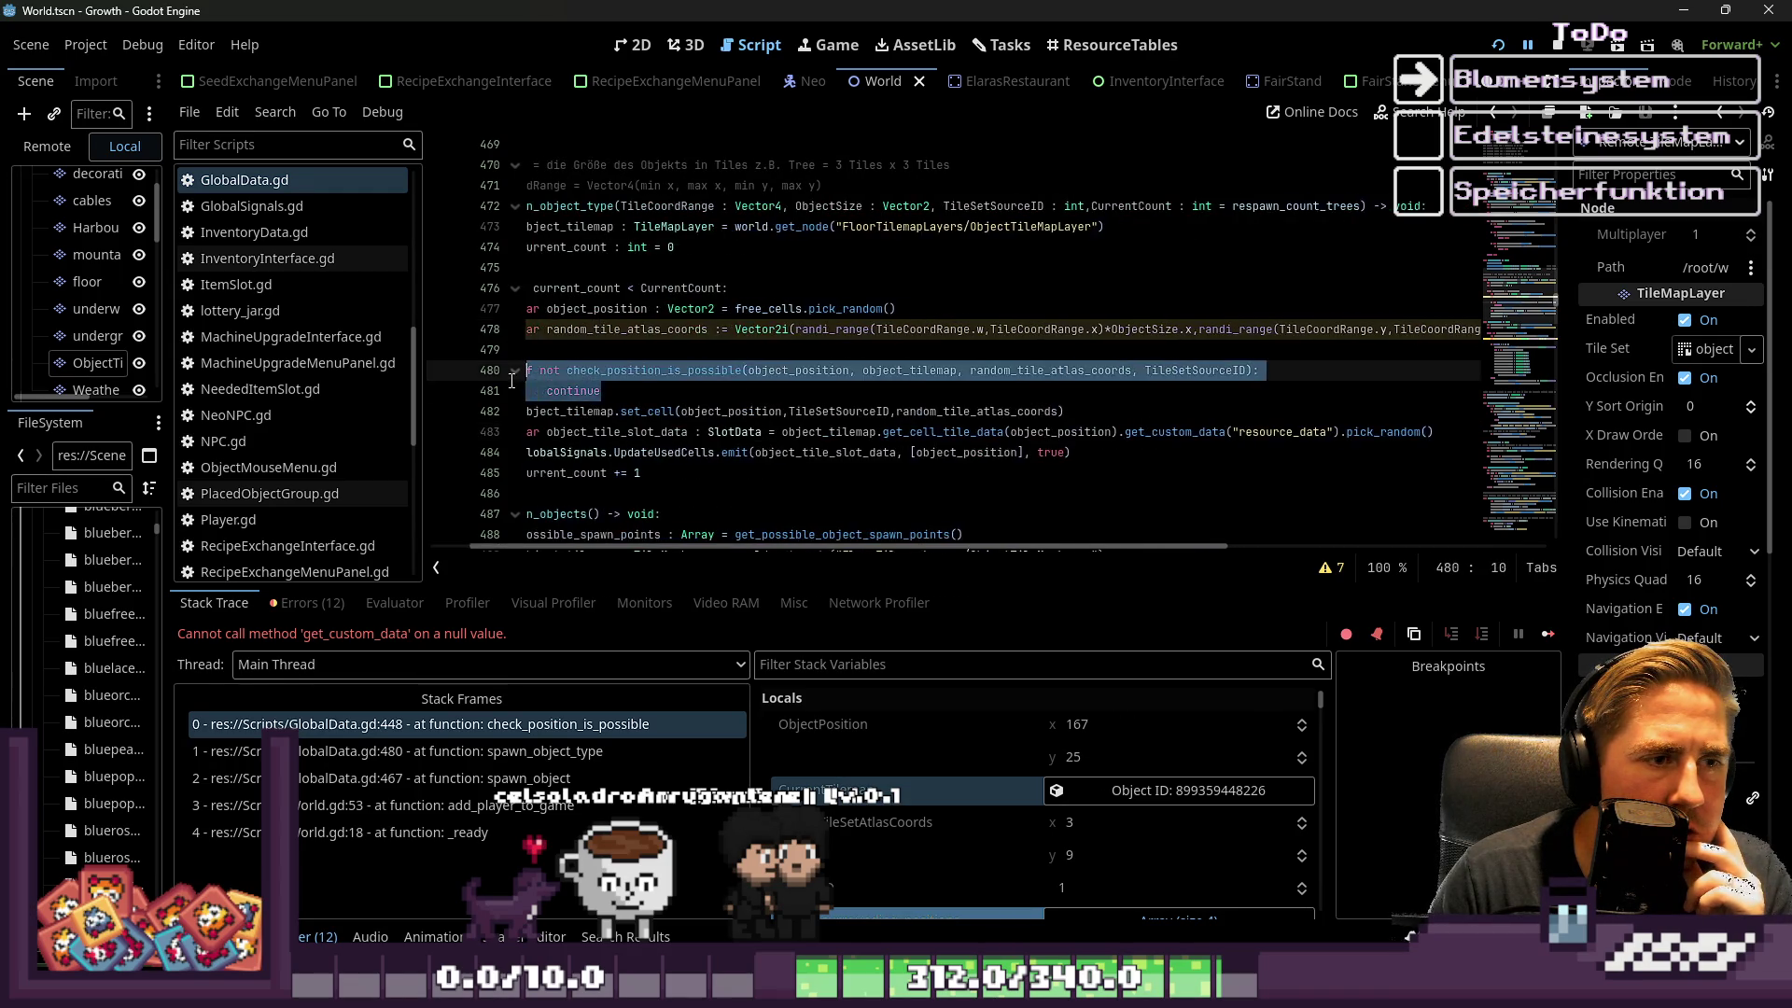
pyautogui.doubleClick(601, 331)
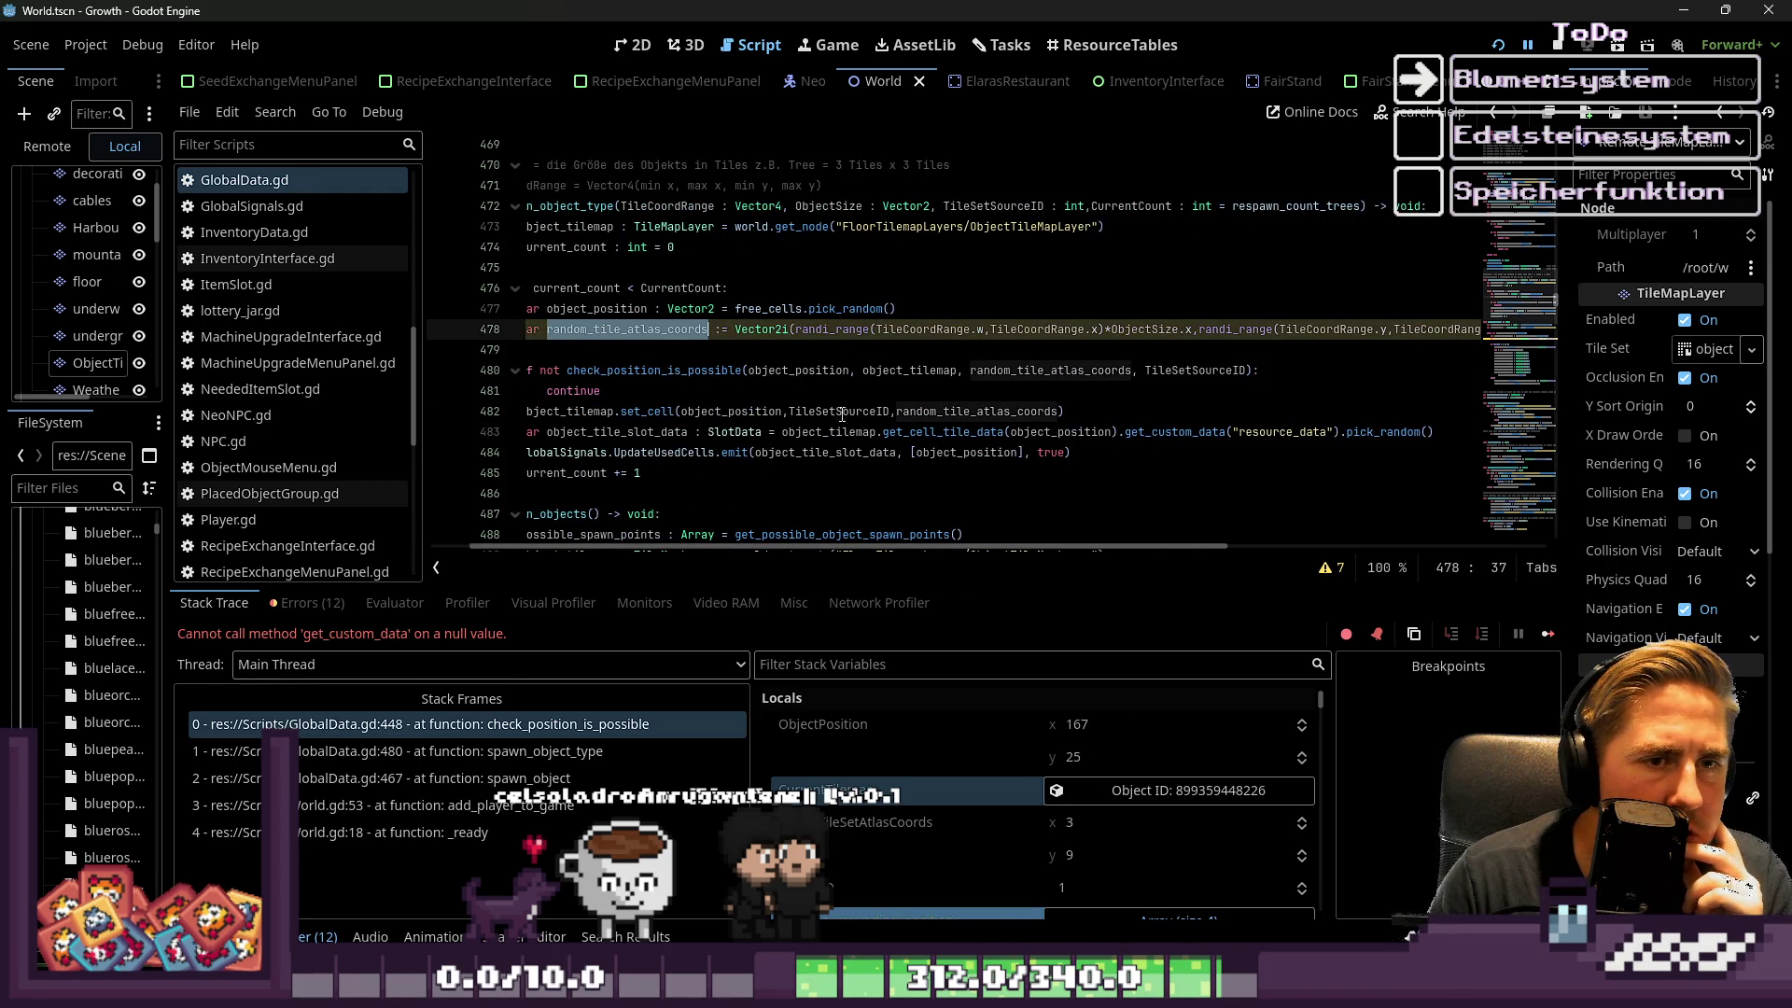
pyautogui.moveTo(859, 411)
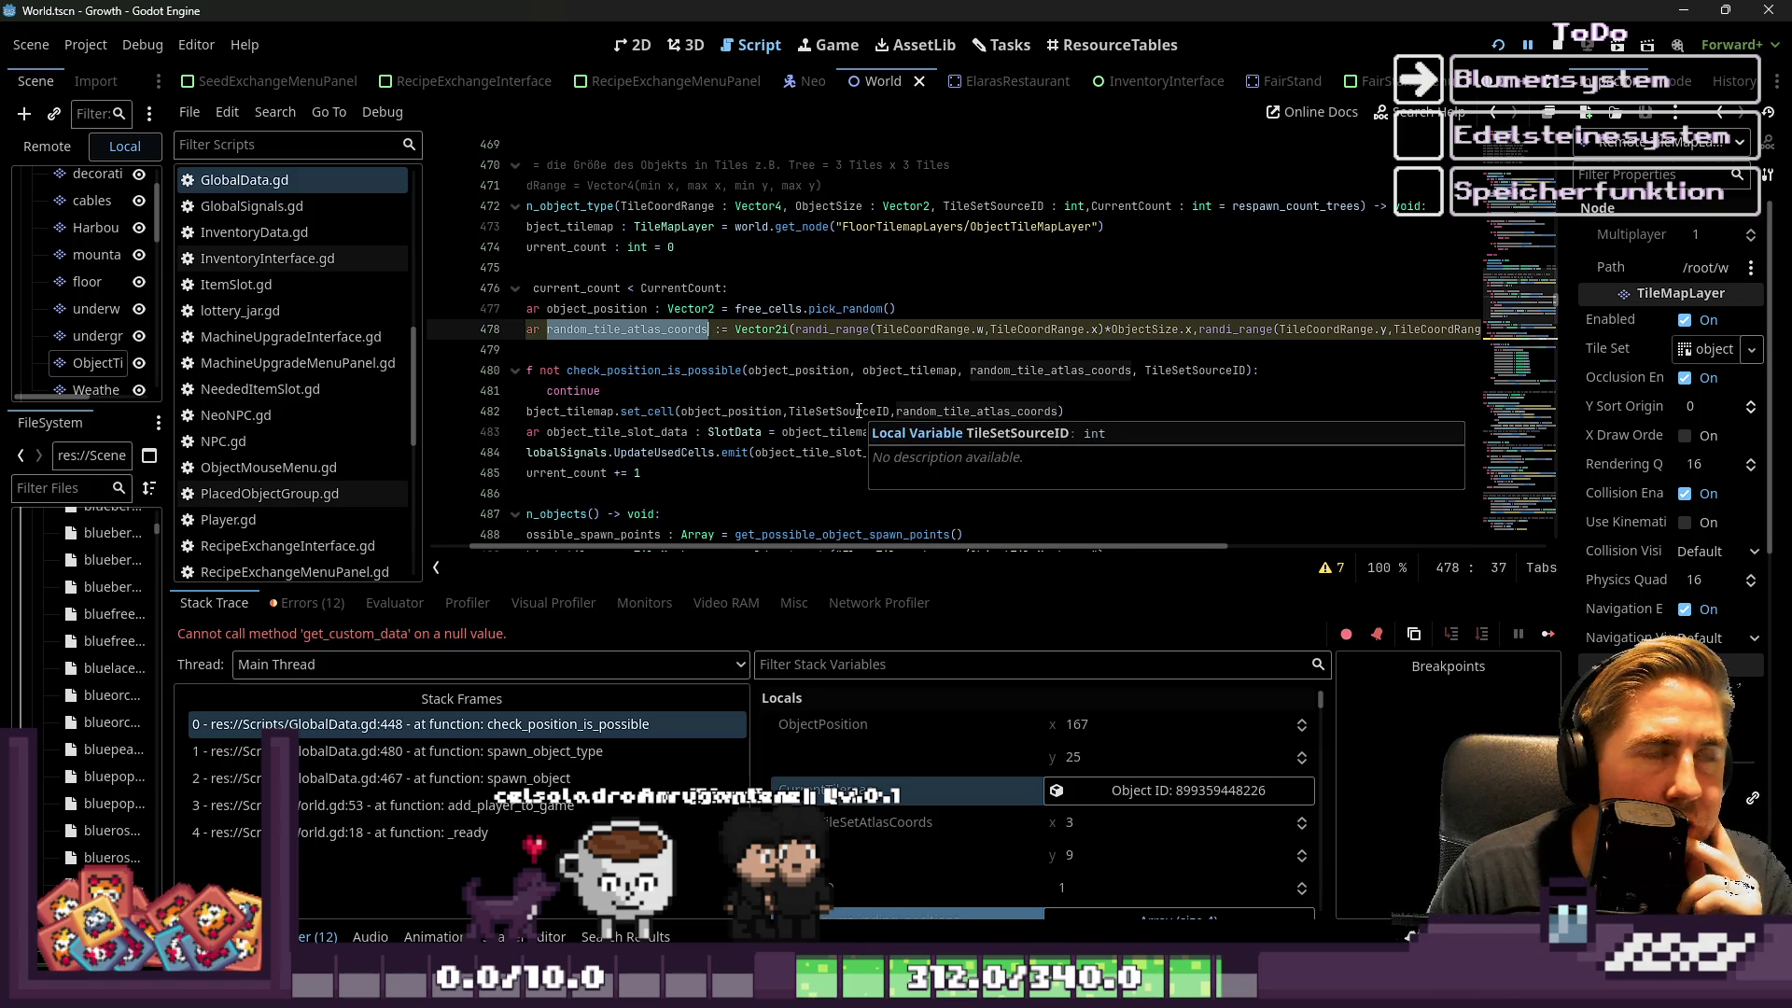
pyautogui.click(1268, 331)
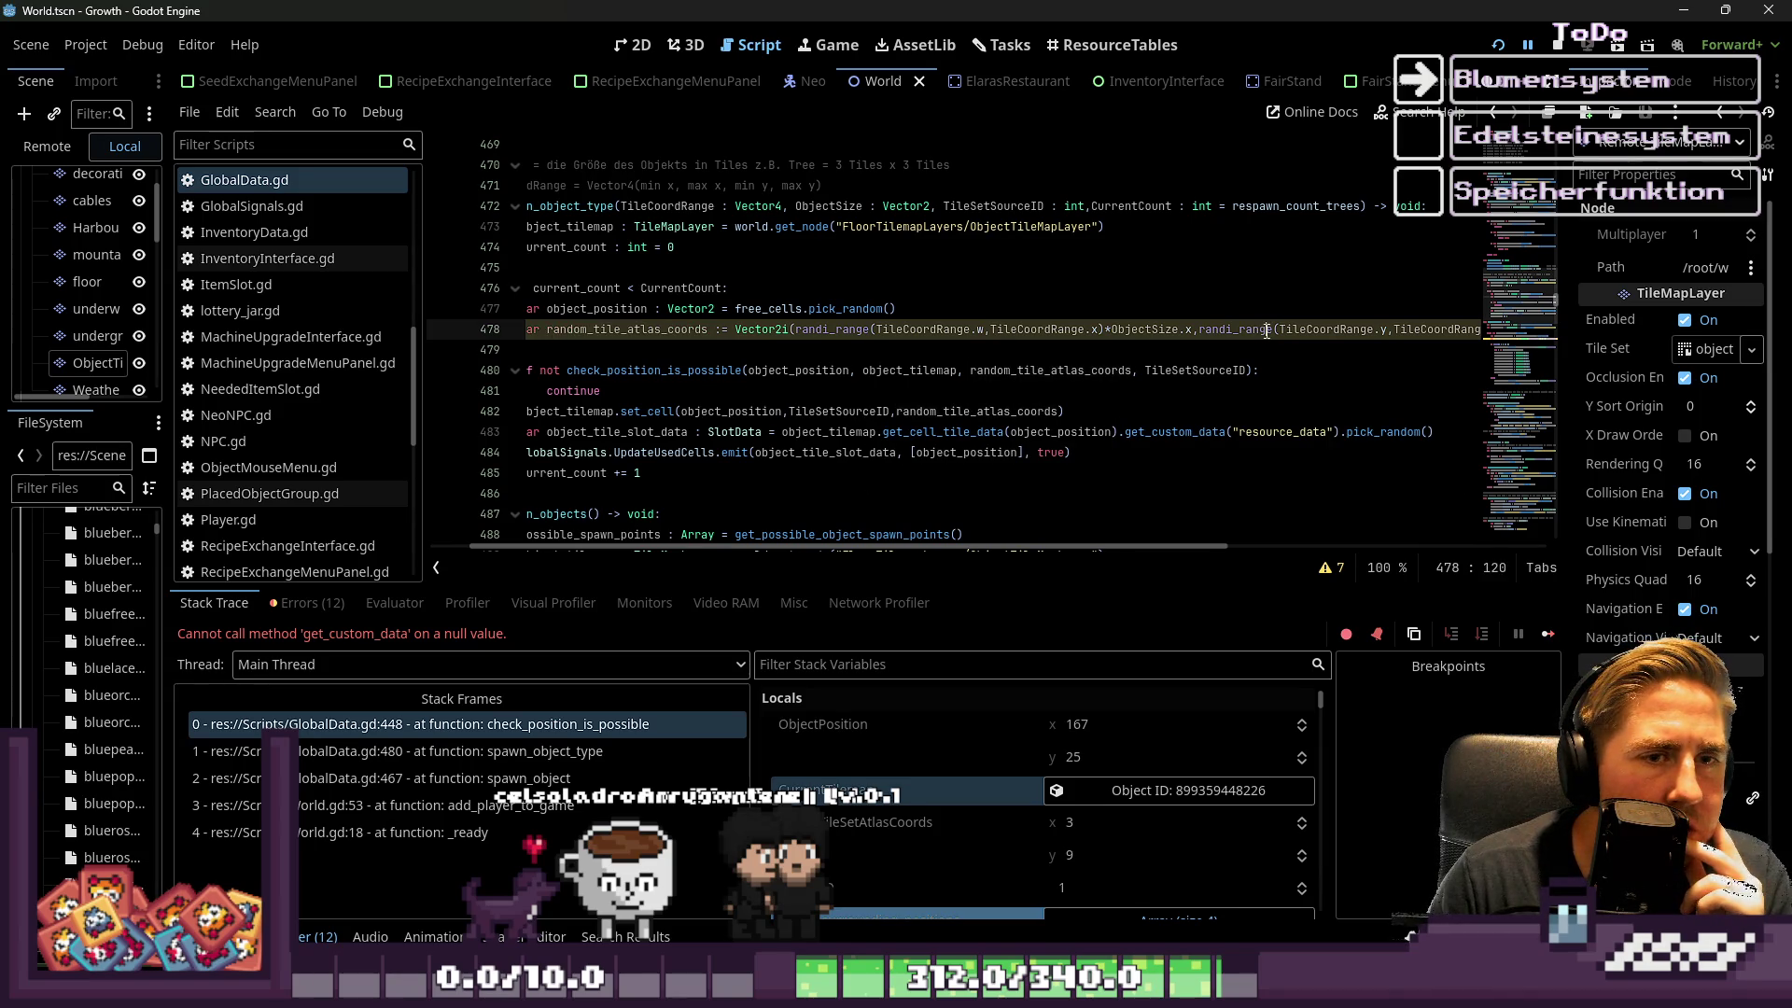
pyautogui.press('End')
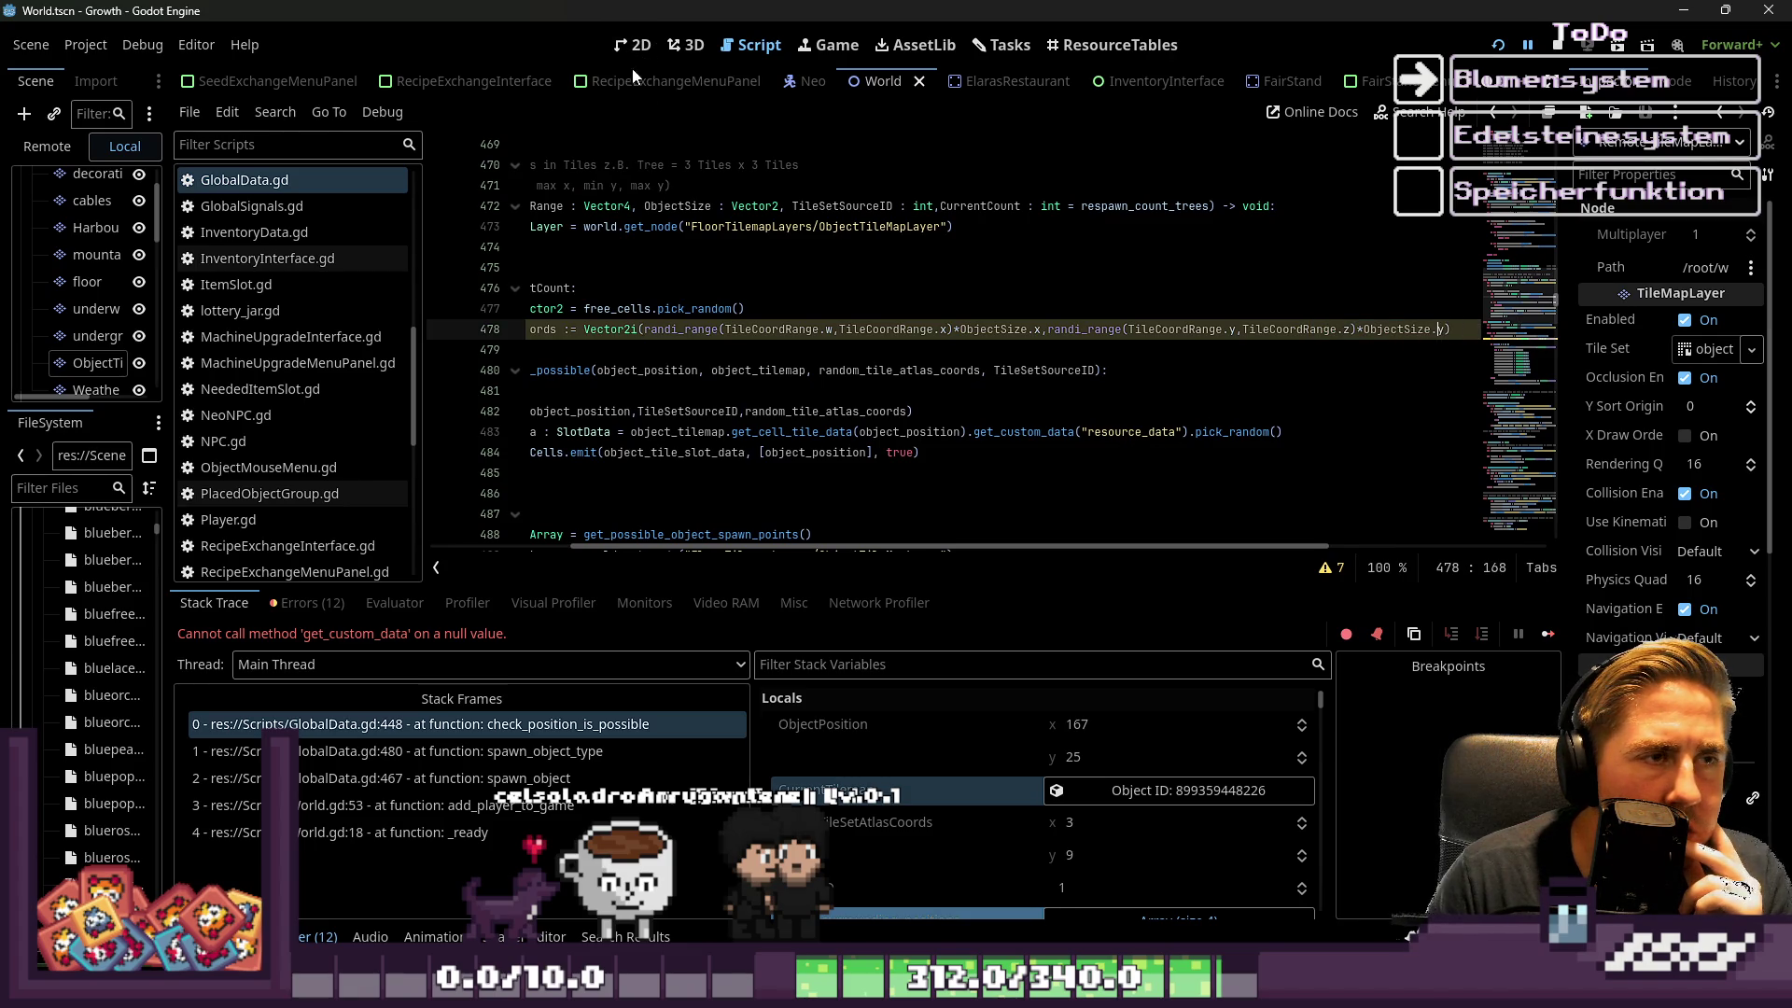
# Inspect tile_set_atlas_source's properties and compare variables across the calling stack frames
pyautogui.scroll(-10, 1079, 763)
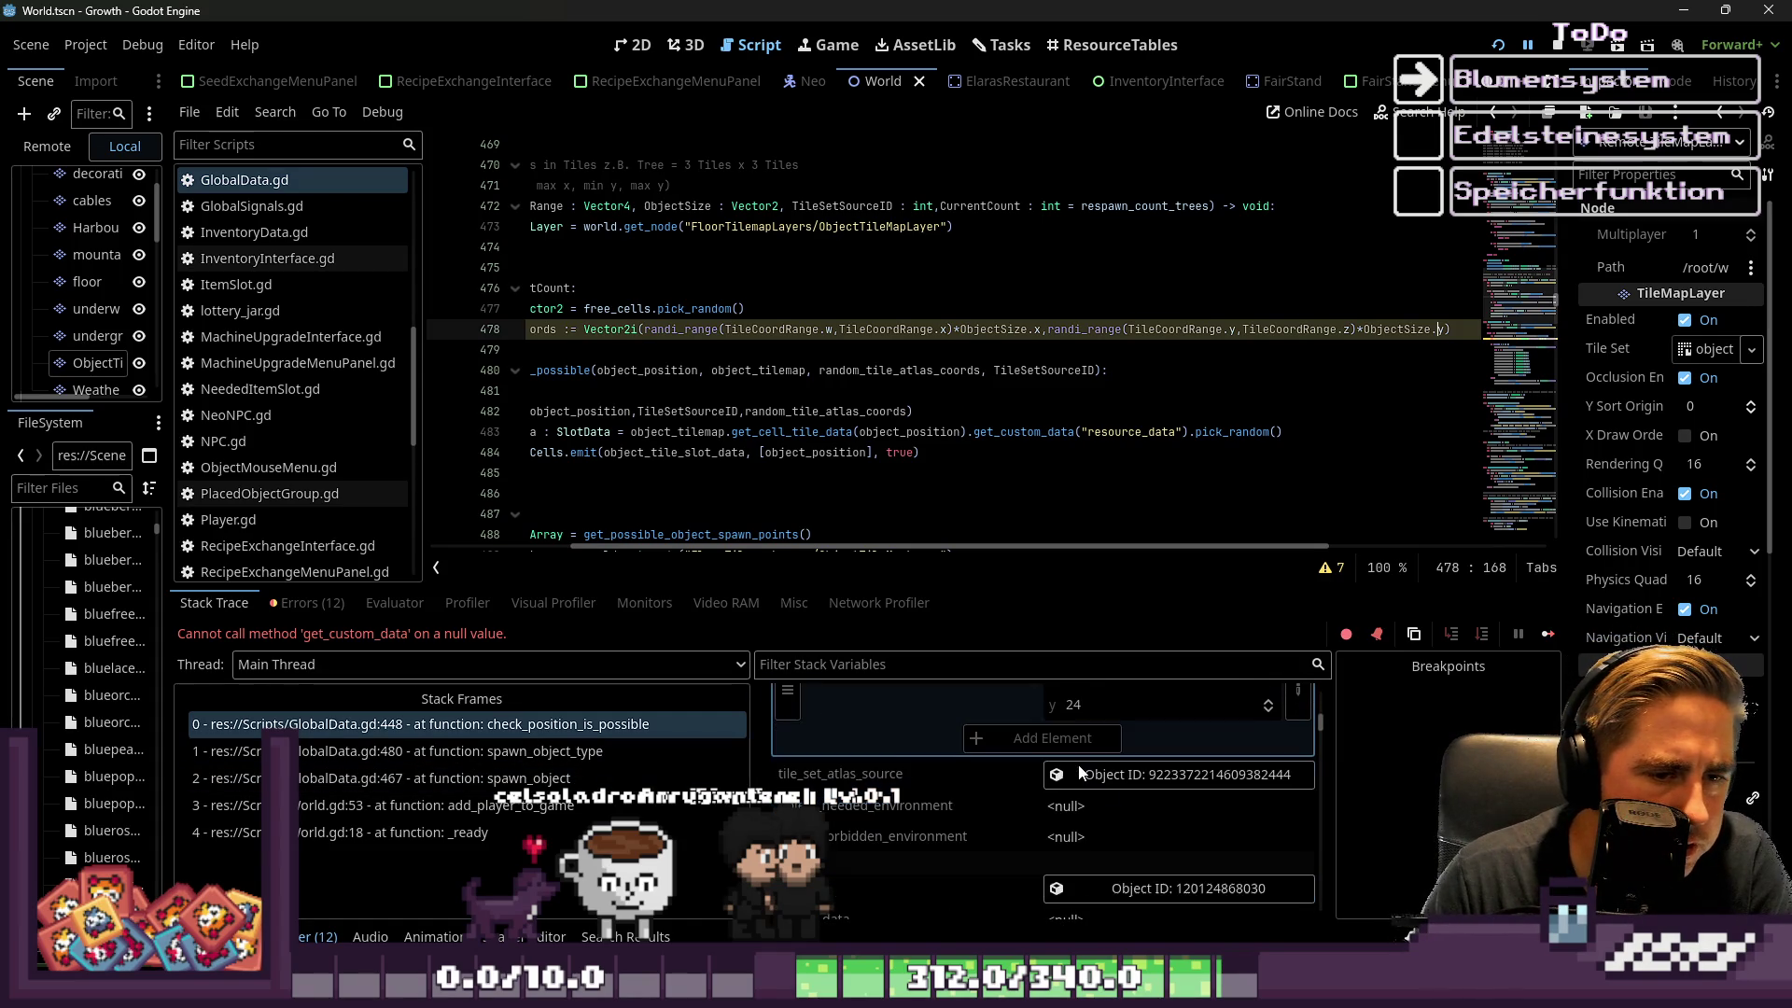
pyautogui.click(1112, 777)
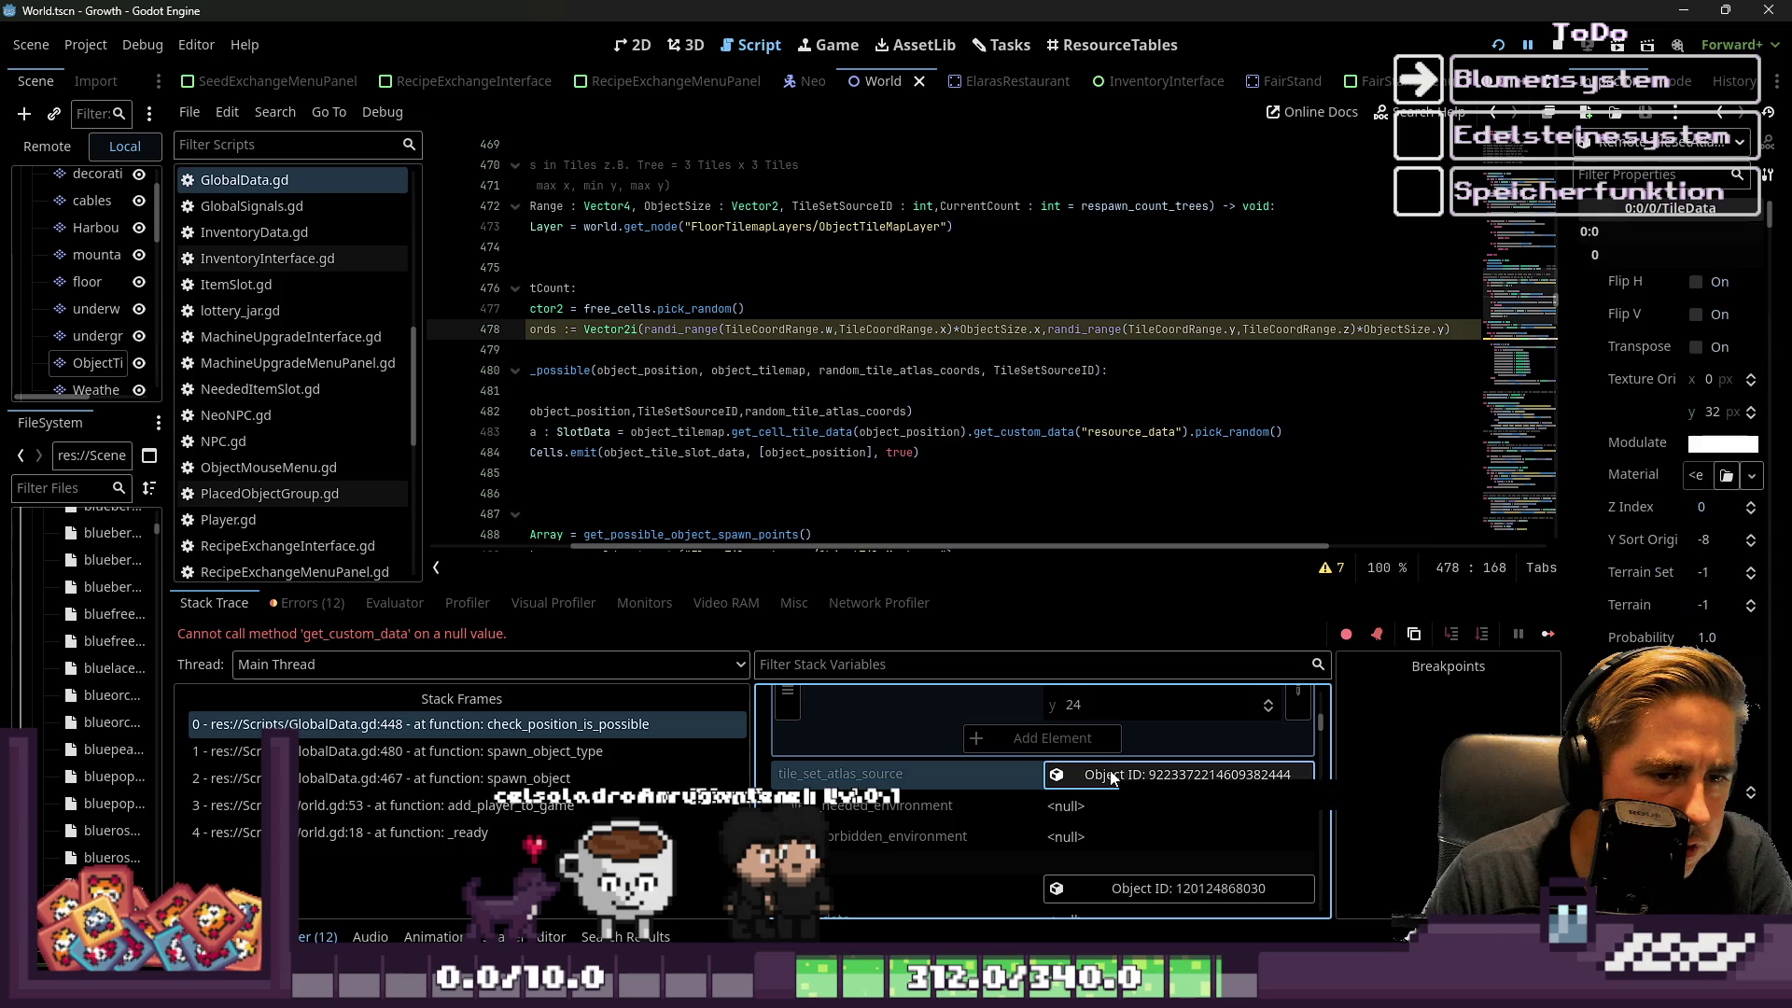
pyautogui.scroll(-3, 1041, 821)
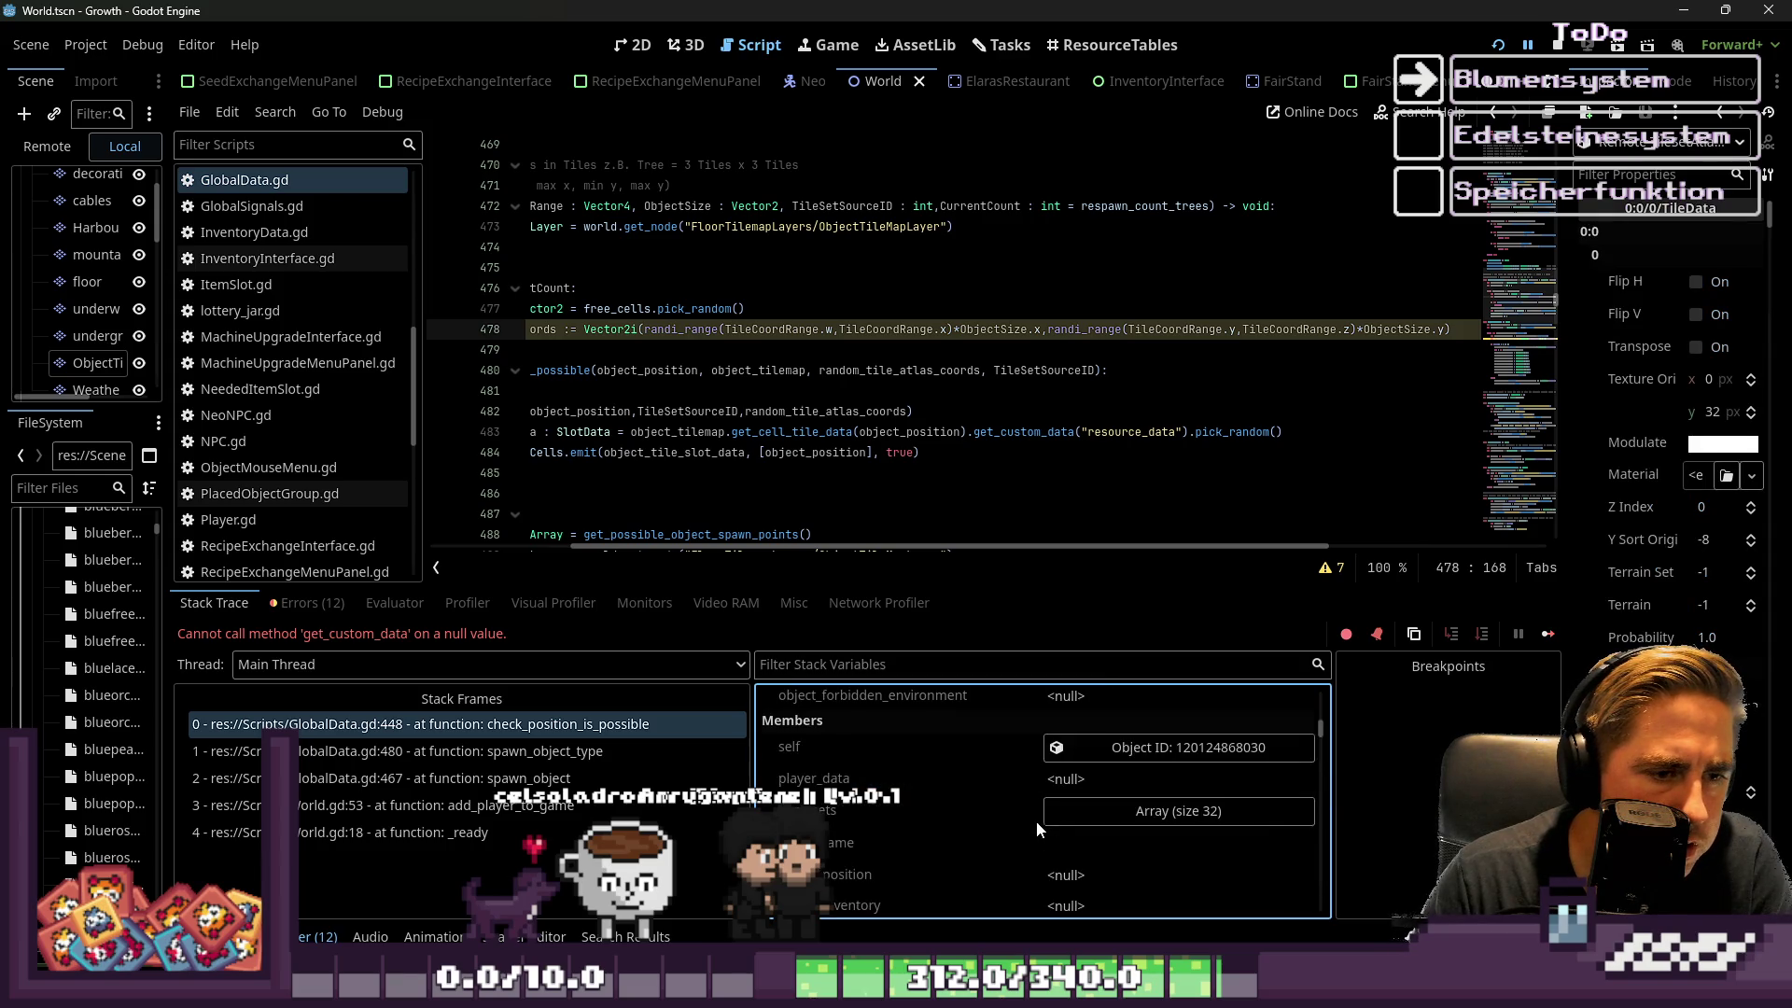
pyautogui.click(523, 758)
pyautogui.click(540, 726)
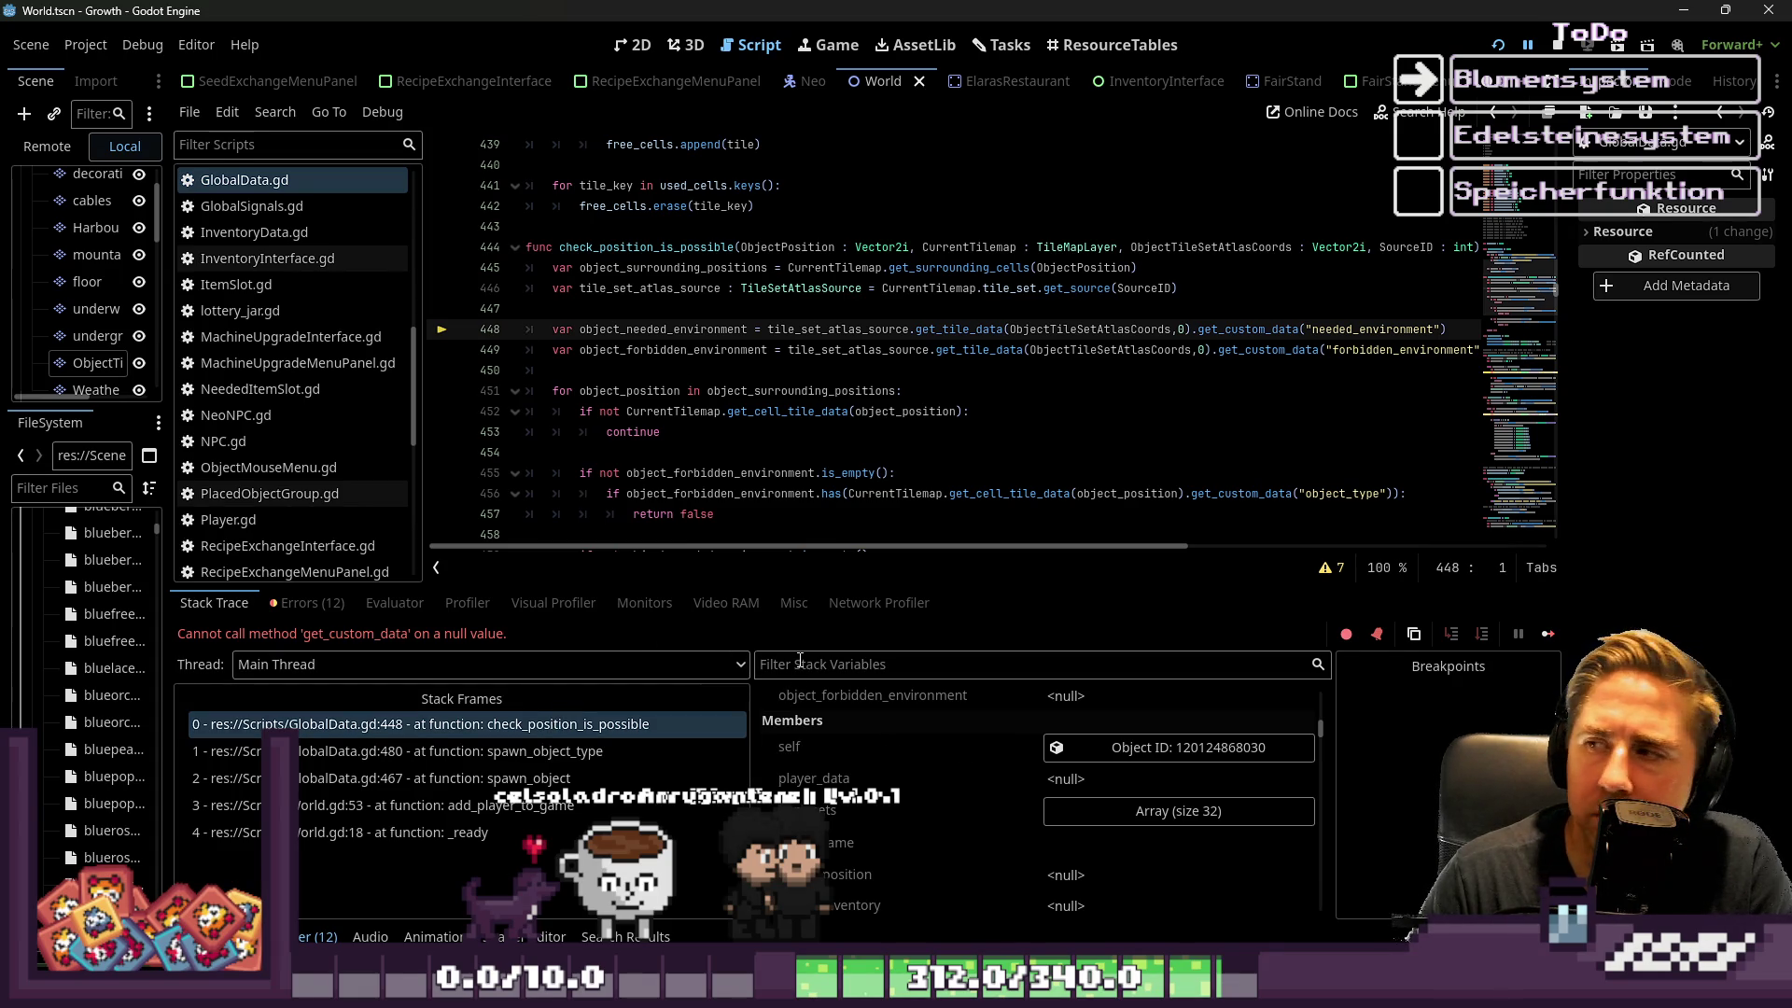
# Expand object_surrounding_positions, open World.gd, and jump to the spawn_object call at line 467
pyautogui.scroll(5, 972, 809)
pyautogui.click(972, 809)
pyautogui.scroll(3, 971, 772)
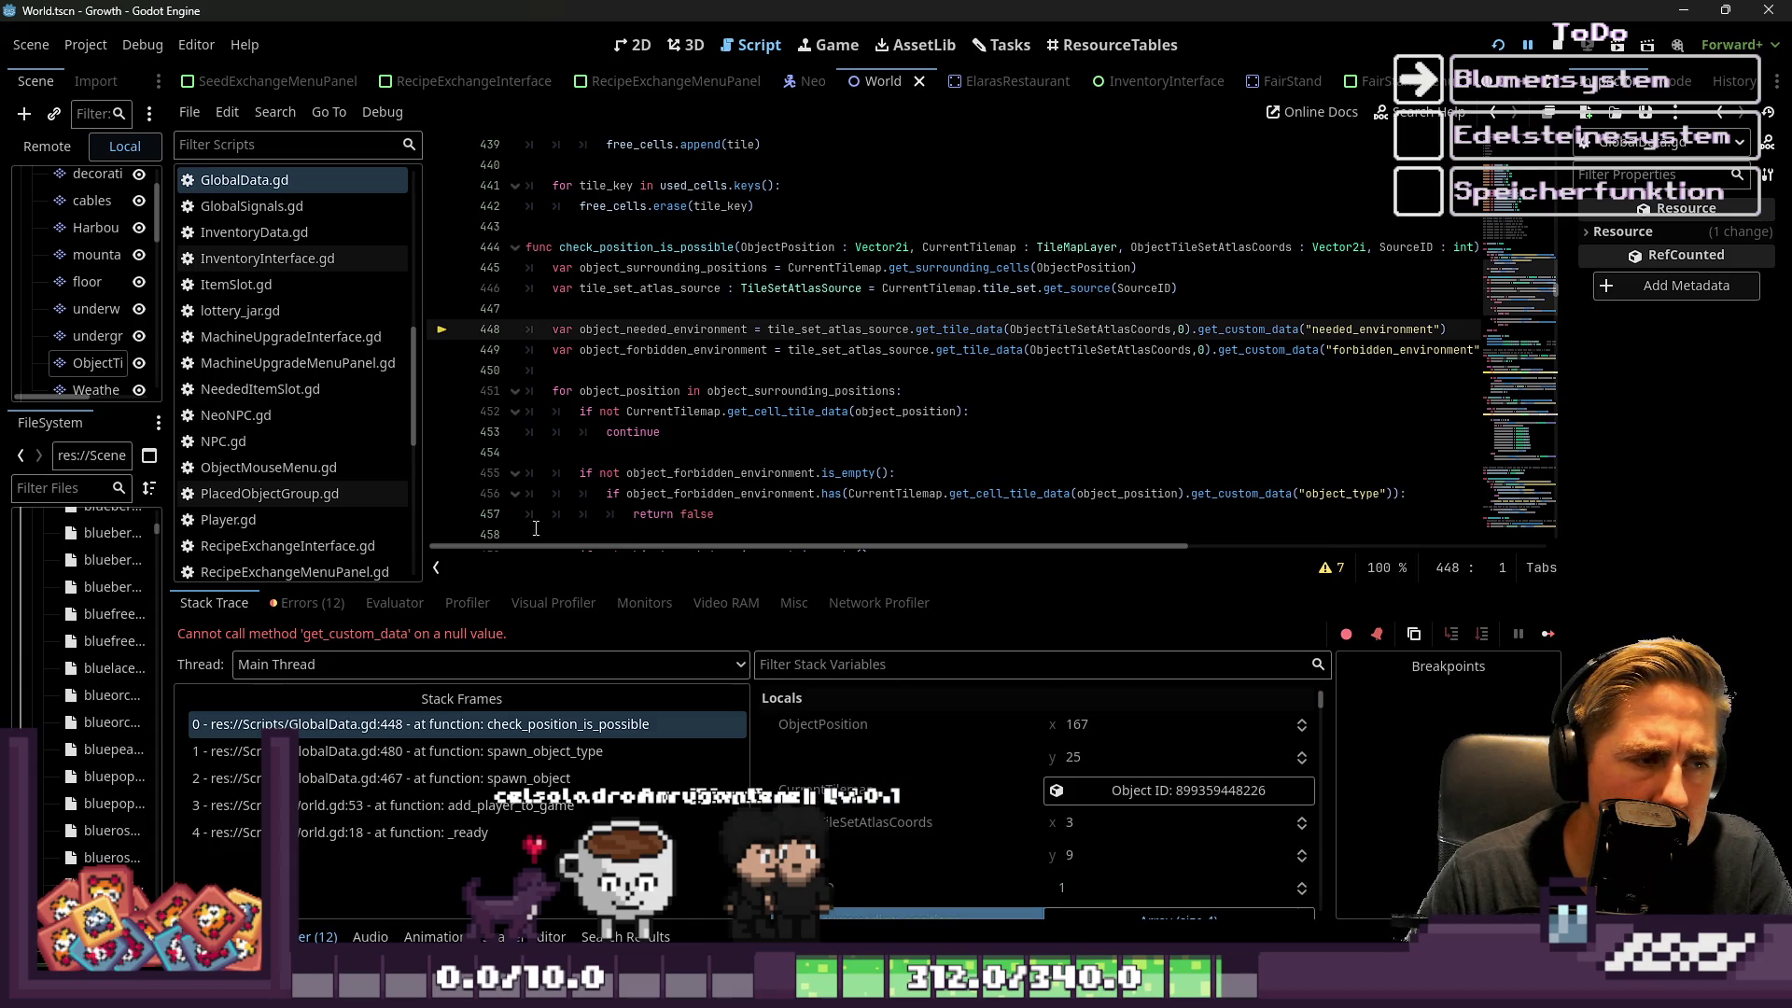
pyautogui.scroll(10, 1027, 318)
pyautogui.scroll(-9, 796, 320)
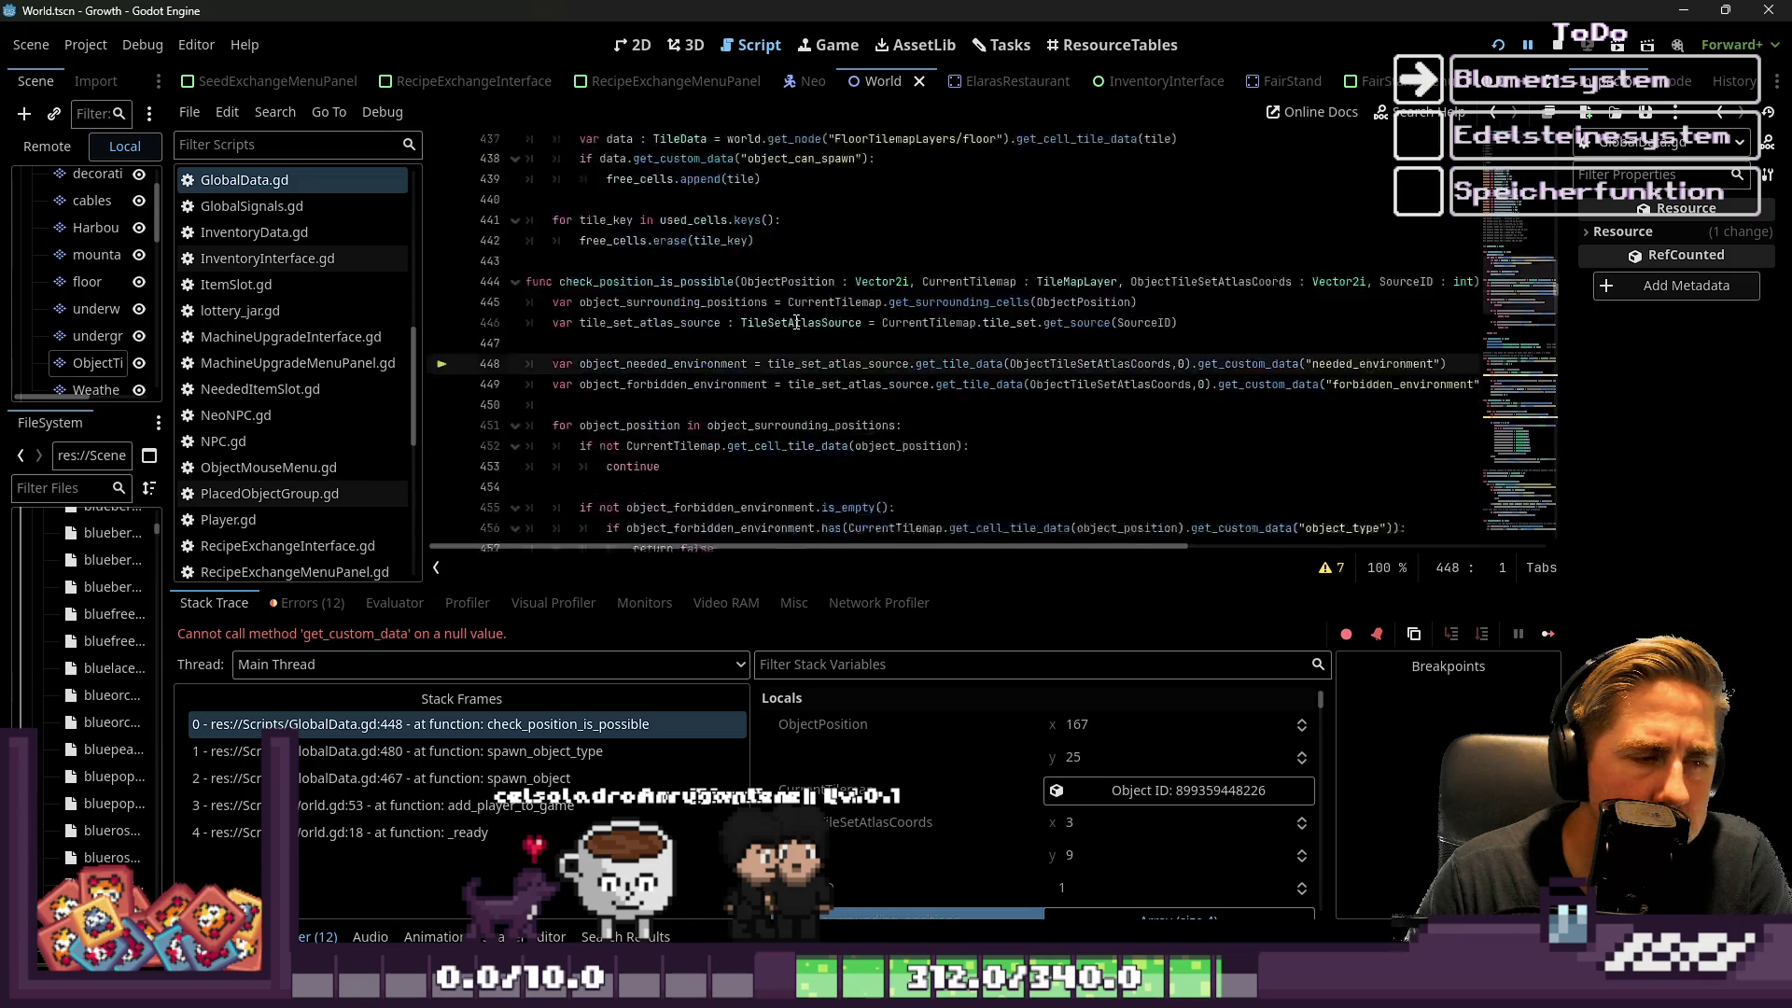
pyautogui.scroll(-8, 357, 315)
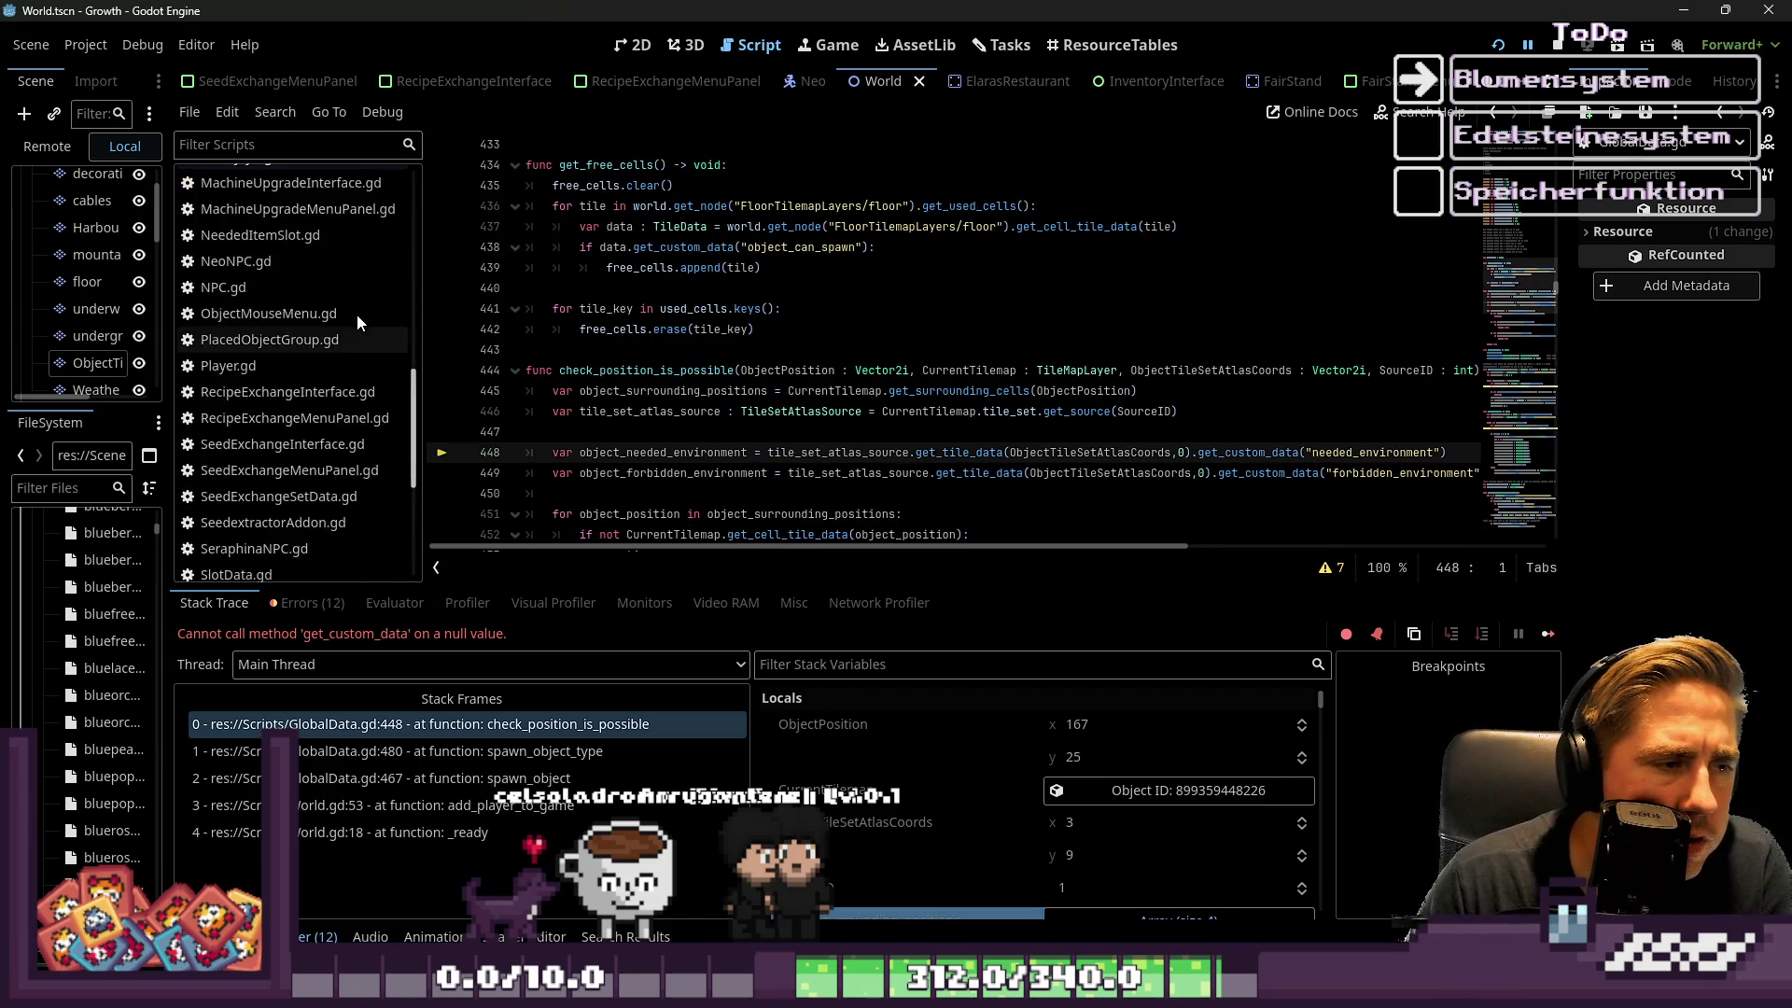
pyautogui.click(328, 332)
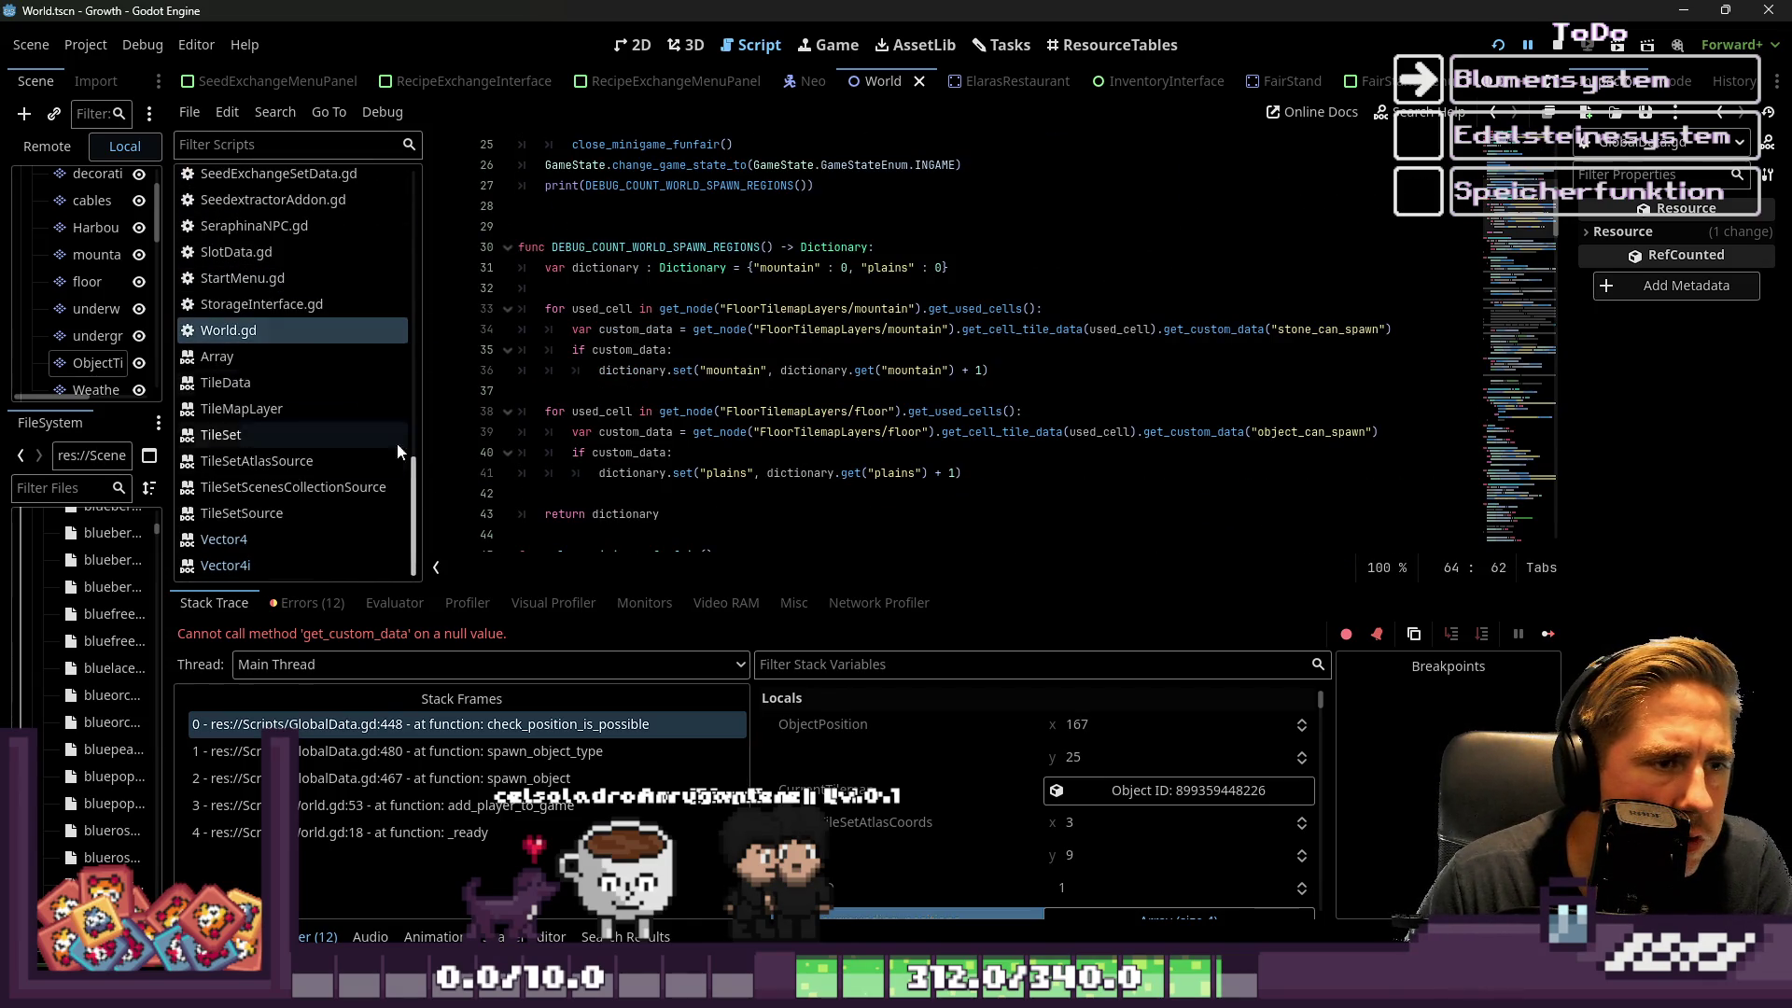
pyautogui.click(394, 778)
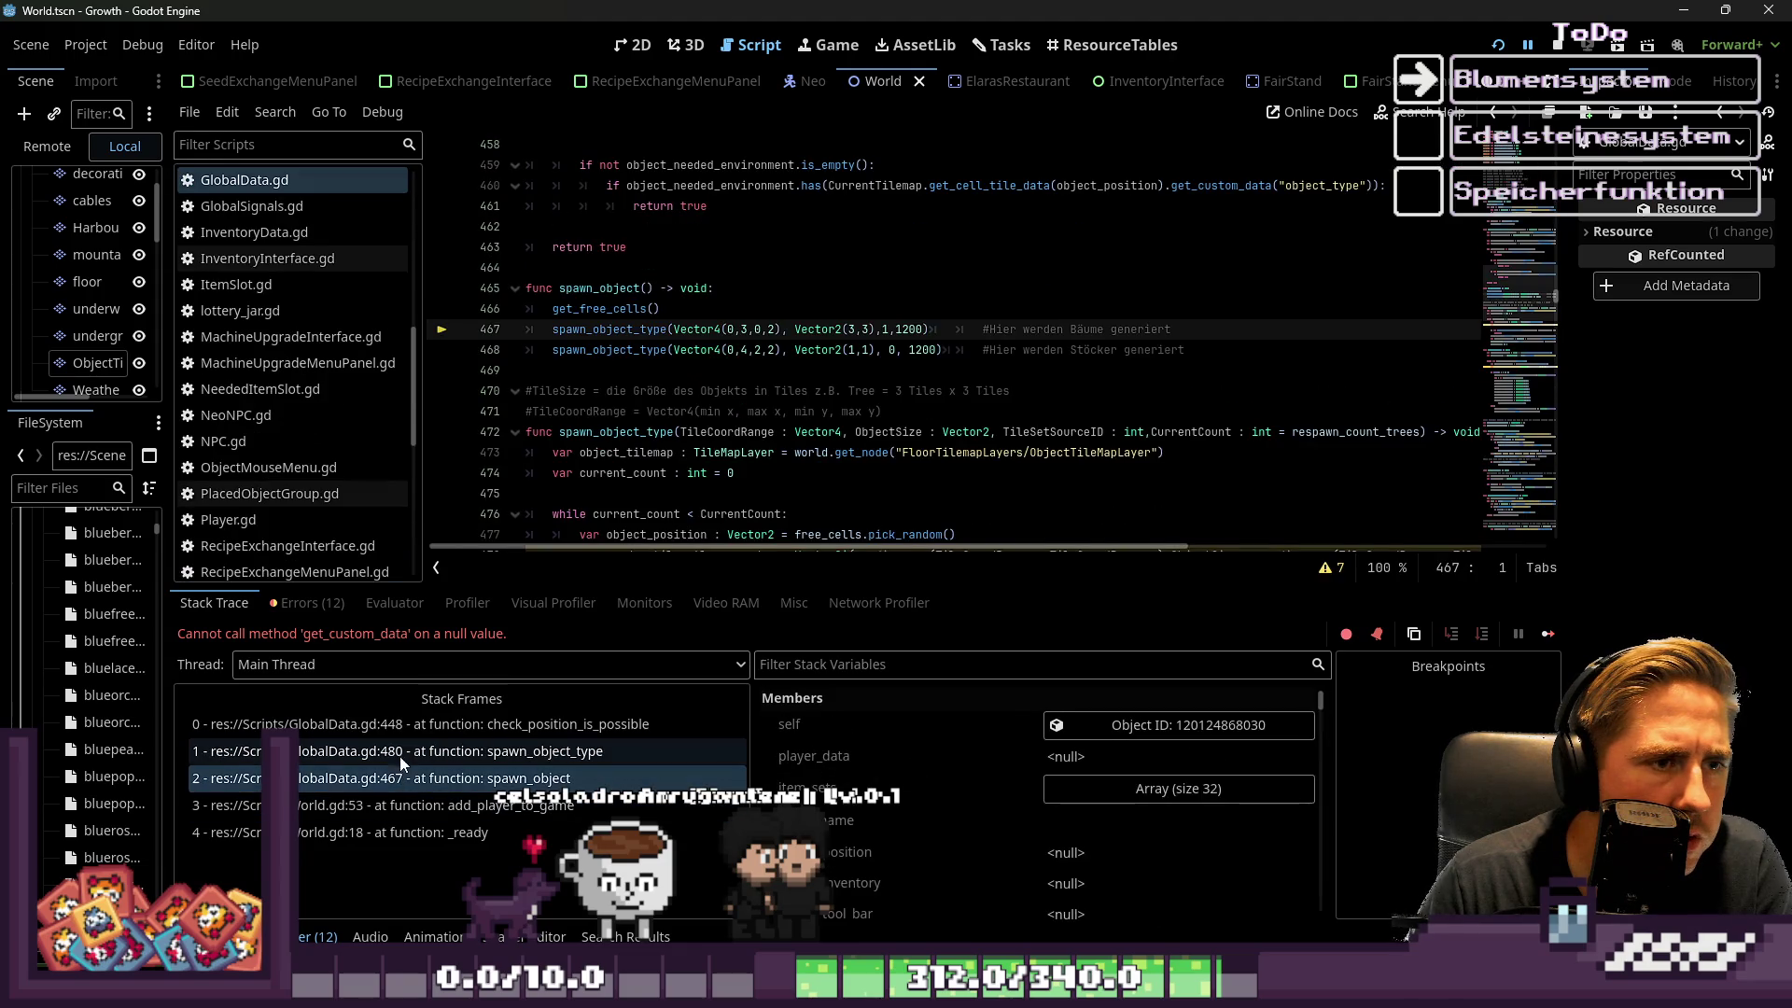
# Examine the tree tile range on line 467 and bring up ObjectTileMapLayer's TileSet editor
pyautogui.click(781, 366)
pyautogui.click(747, 332)
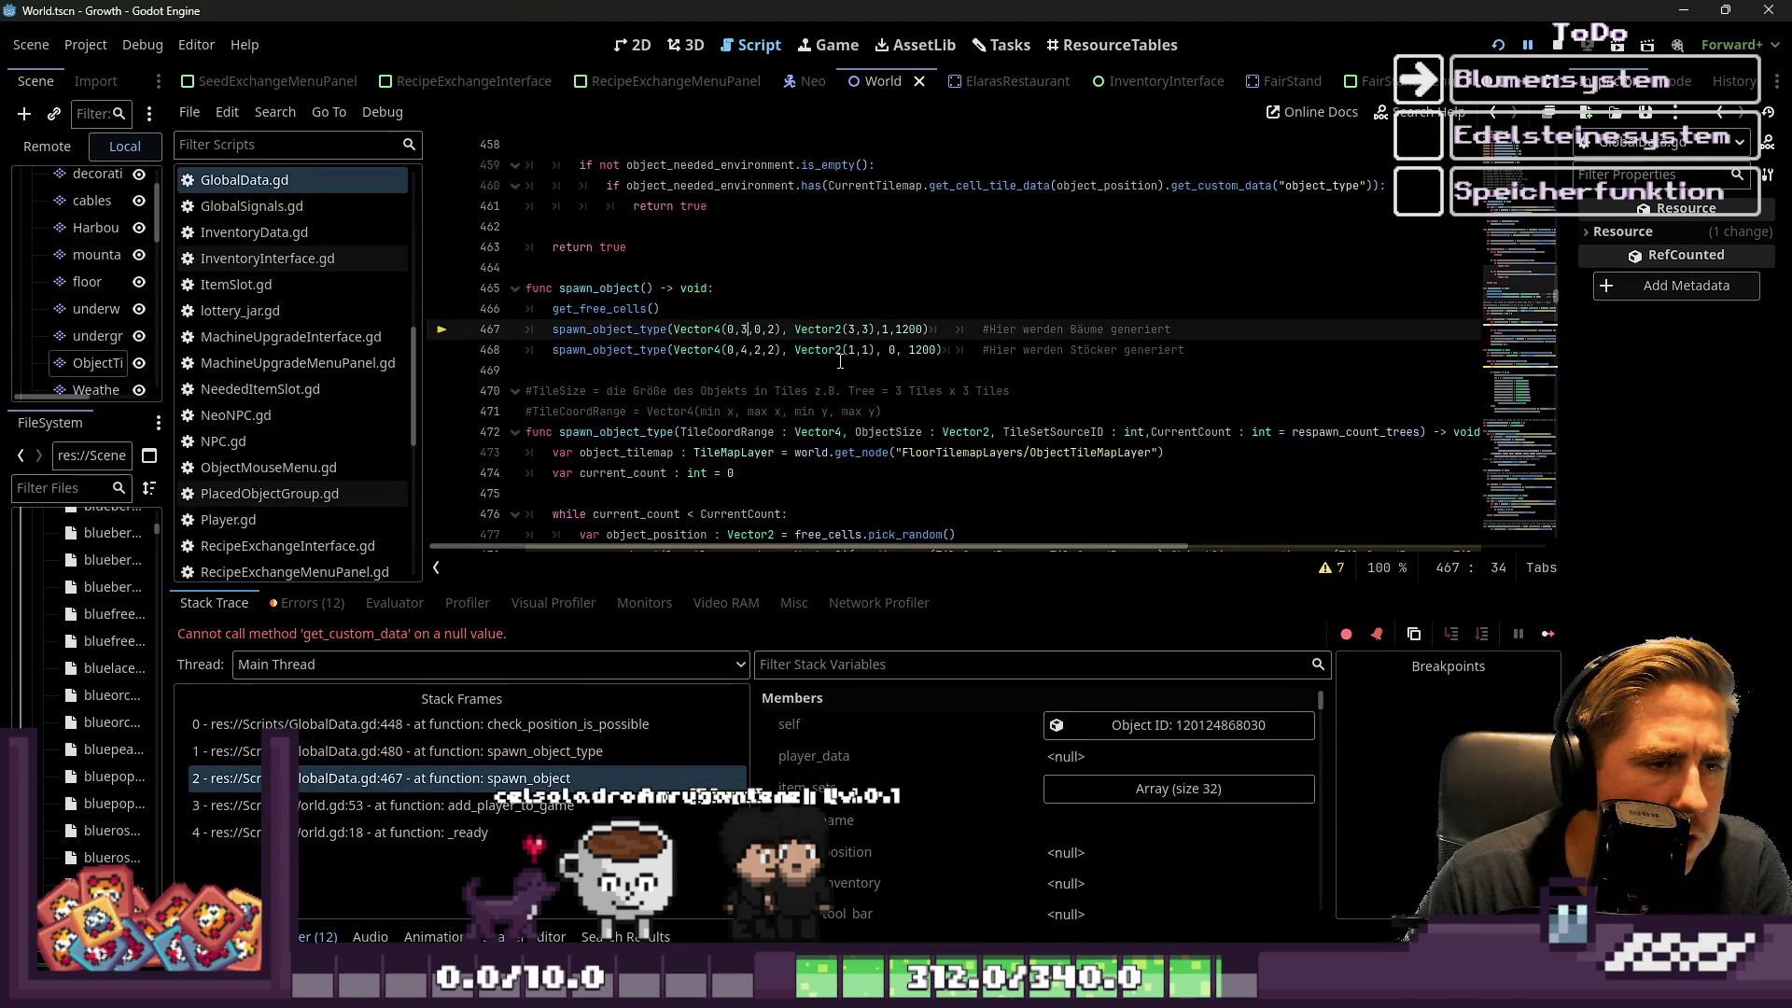
pyautogui.scroll(-1, 787, 348)
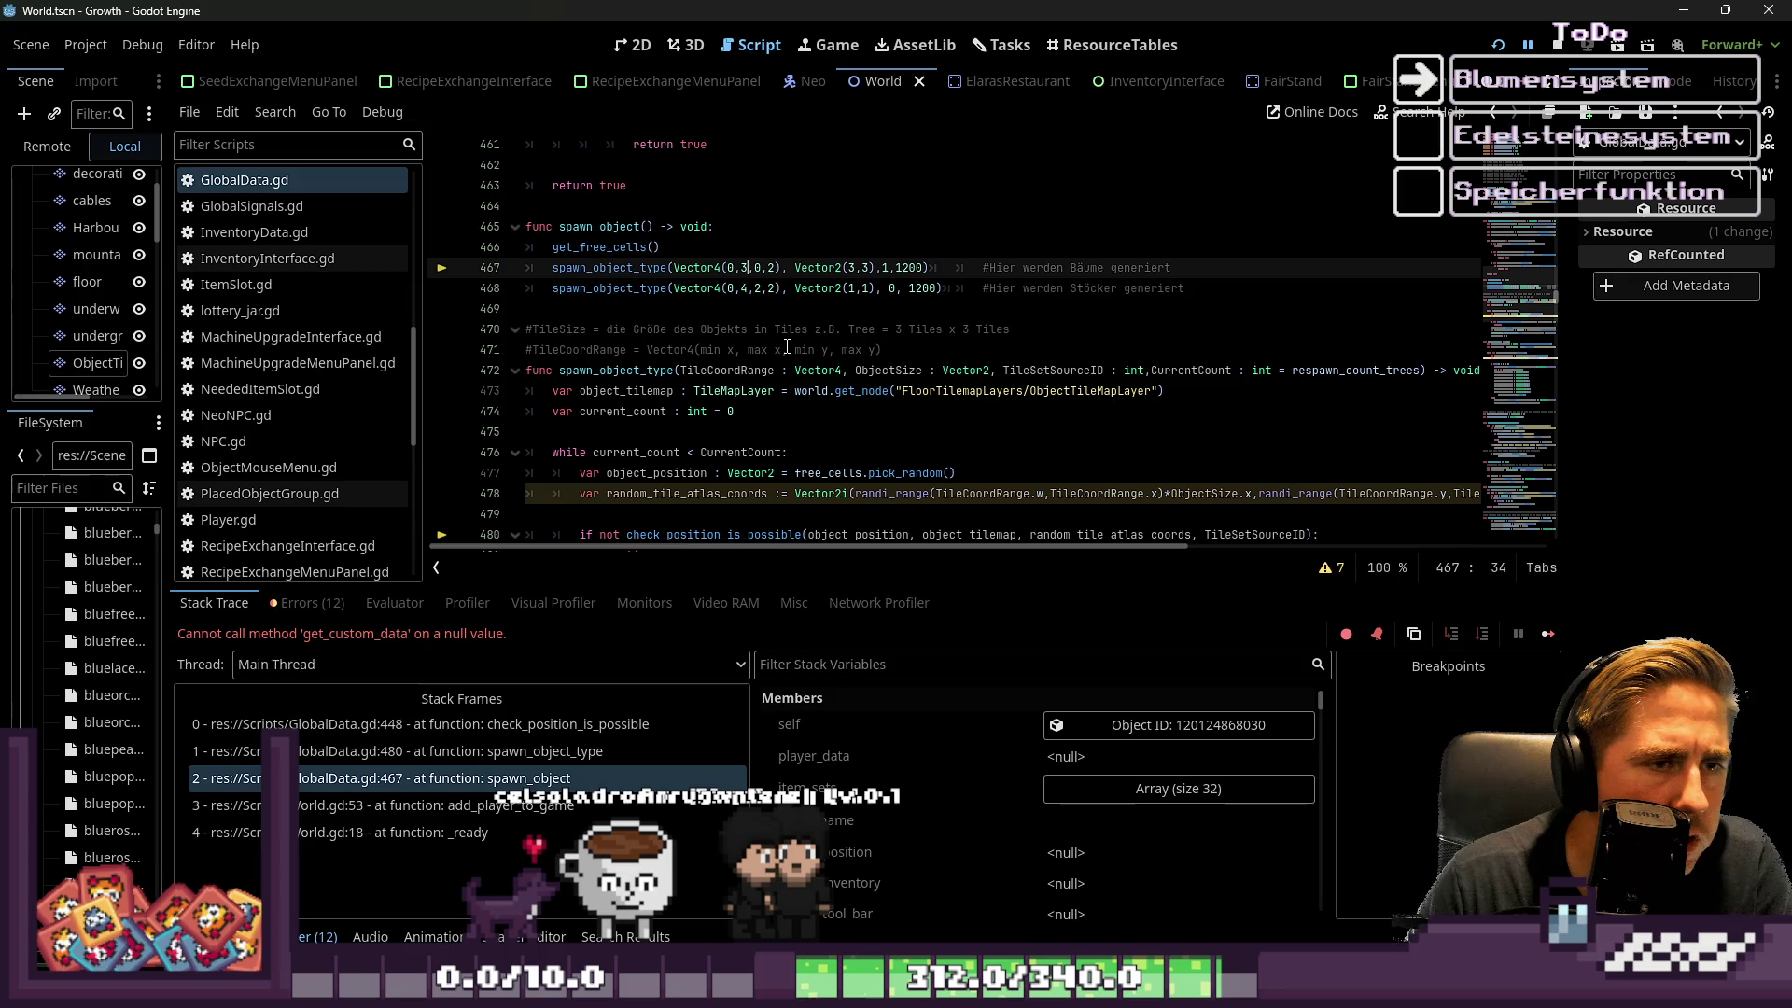
pyautogui.scroll(-1, 787, 348)
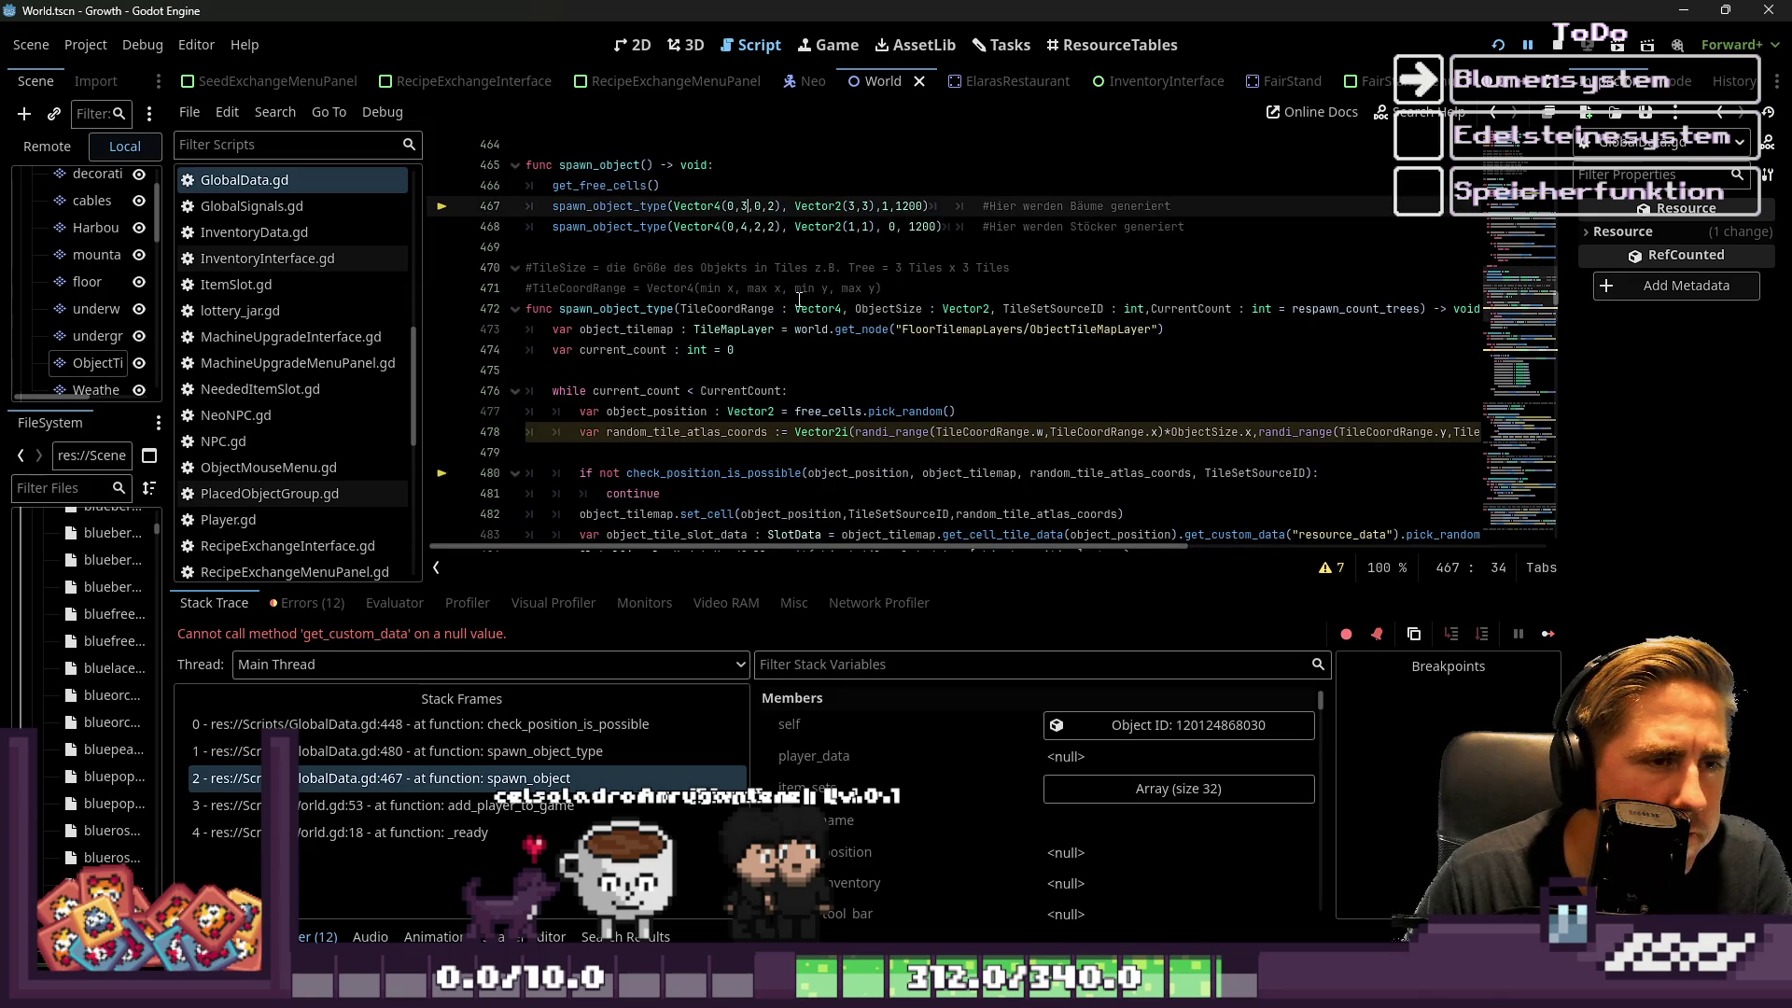
pyautogui.click(95, 364)
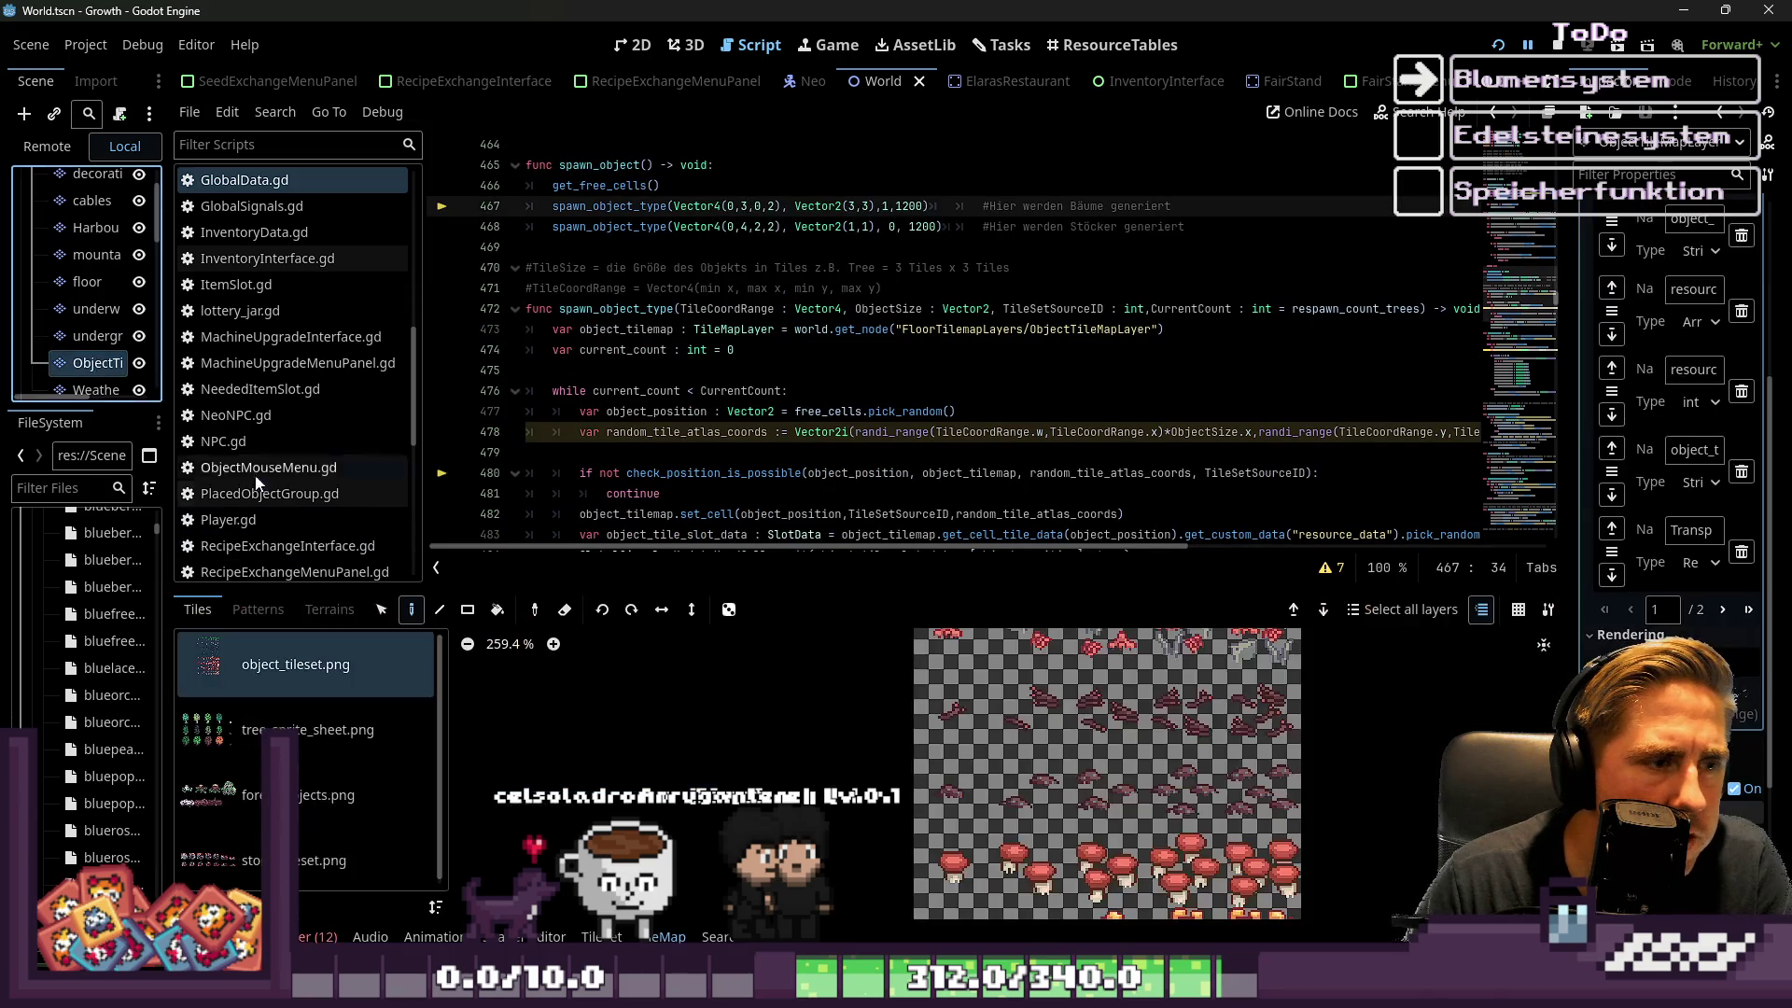
# Show tree_sprite_sheet.png's tiles (atlas source 1) in the TileSet editor and zoom the atlas
pyautogui.click(240, 729)
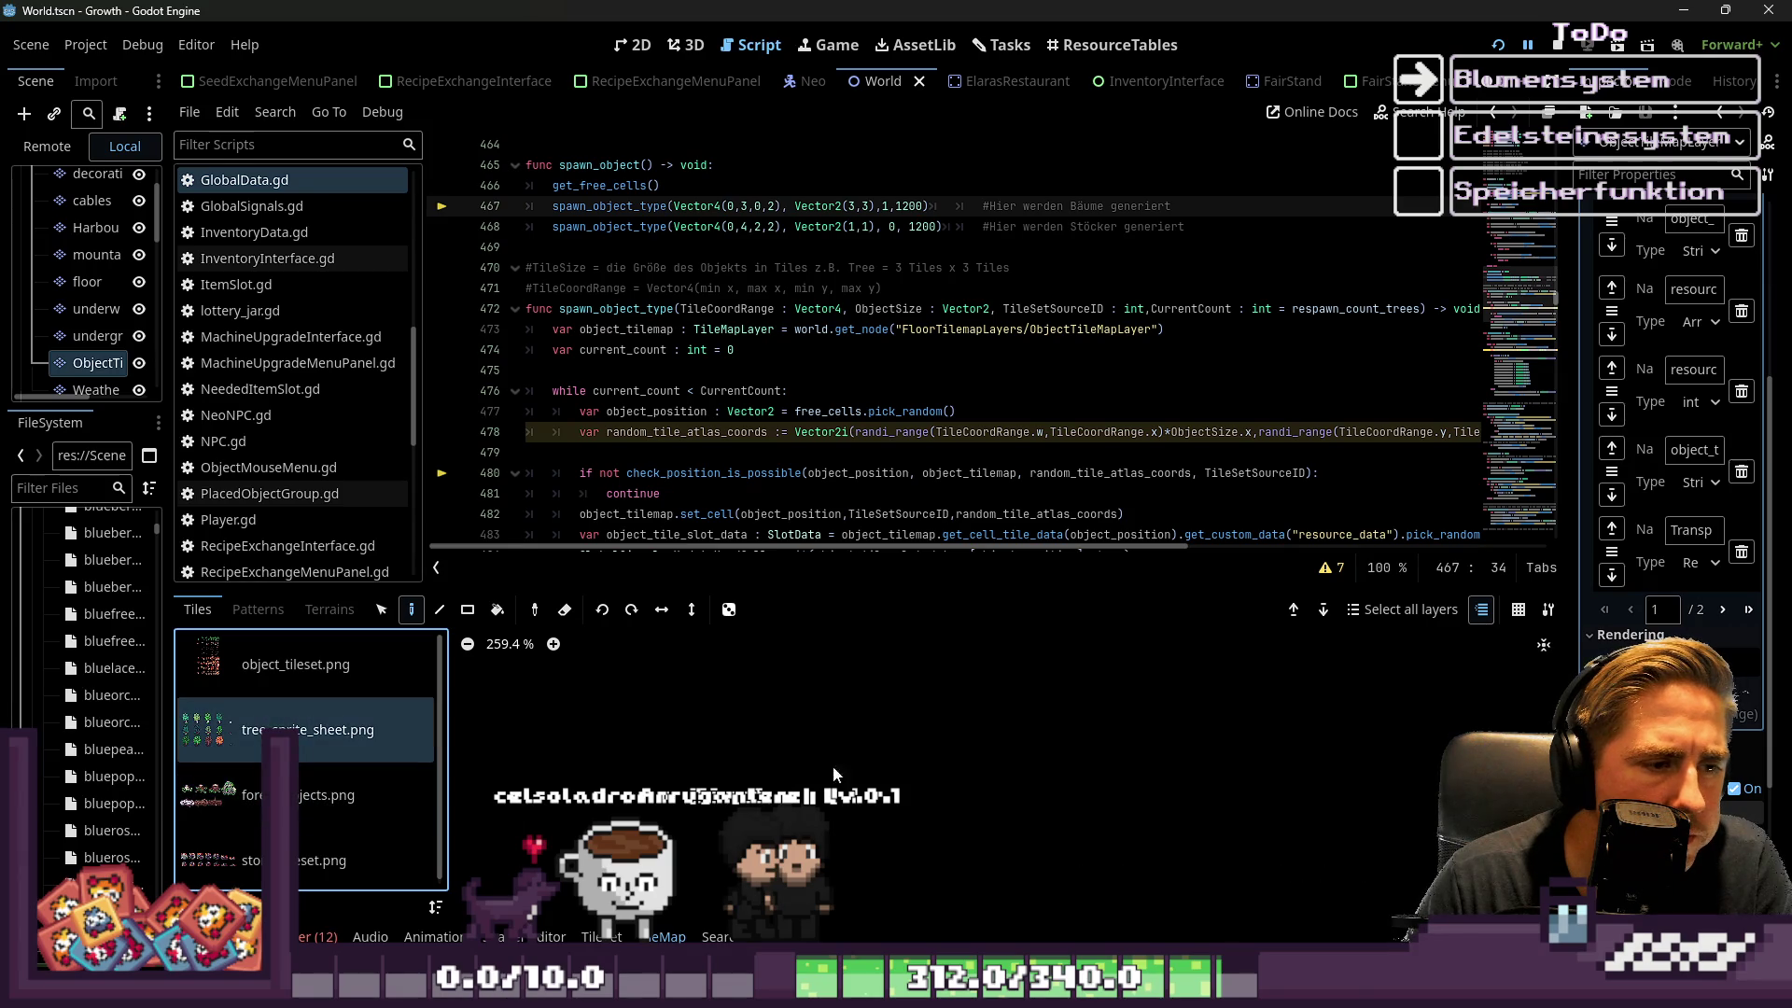
pyautogui.scroll(3, 1158, 717)
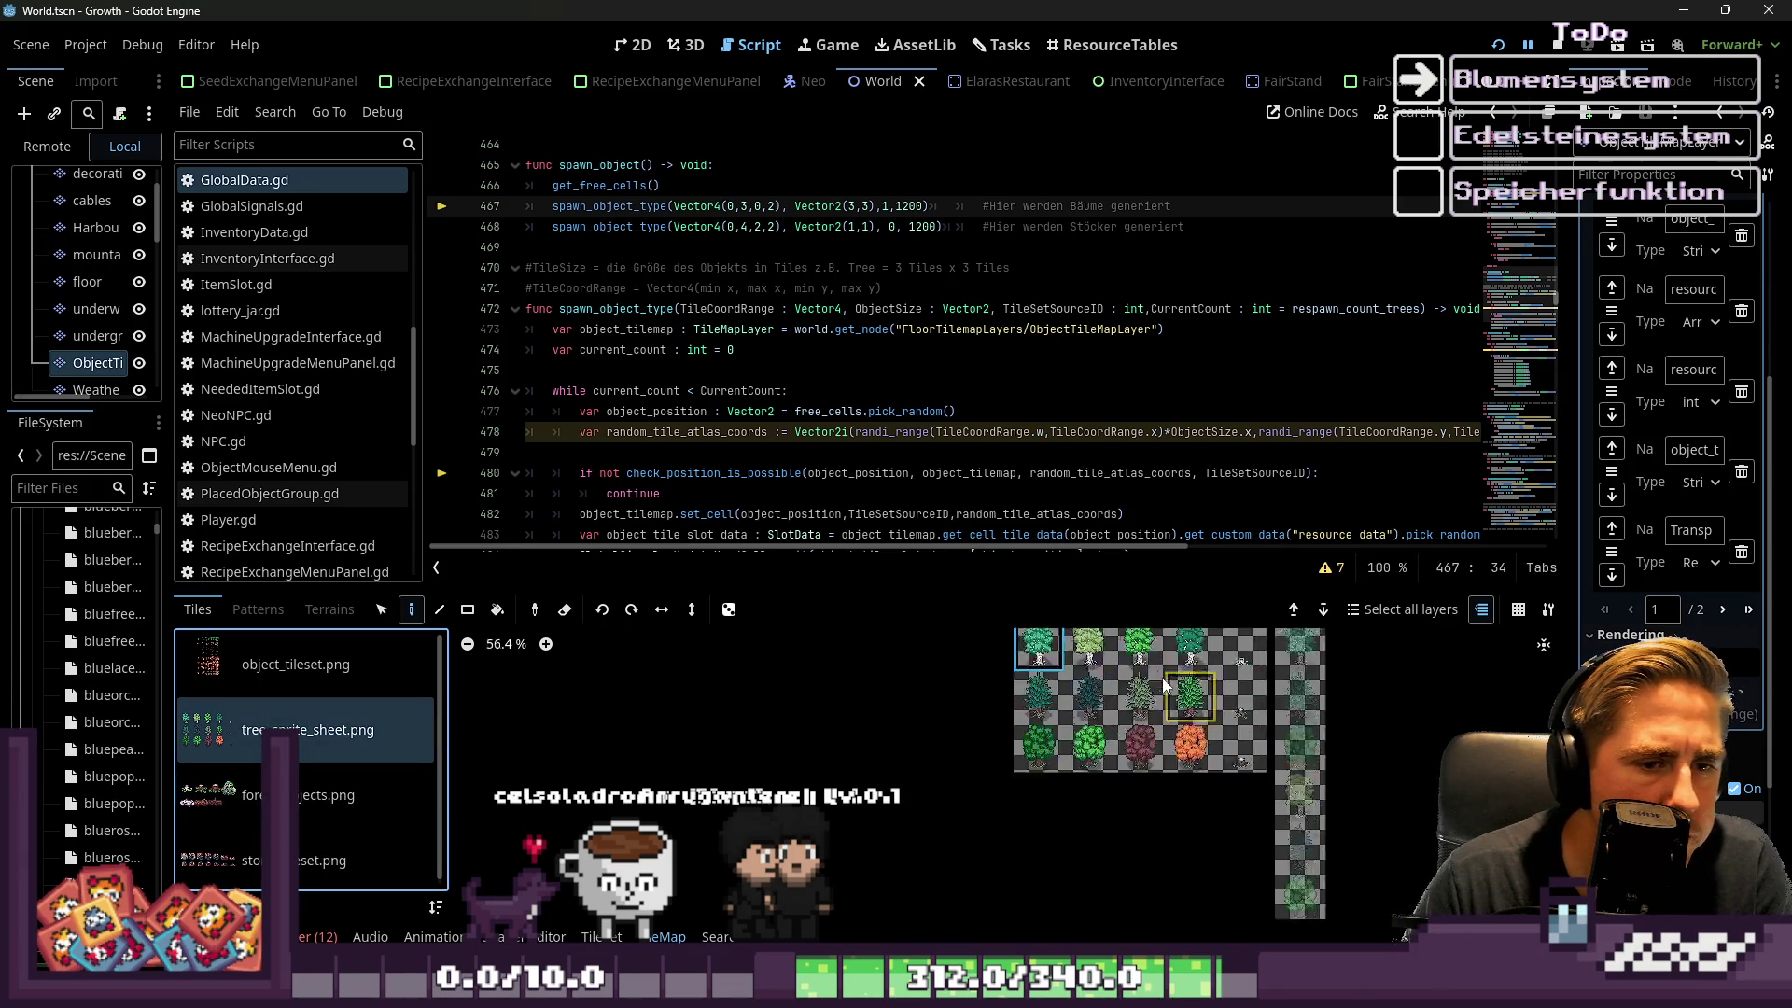
pyautogui.scroll(-1, 1192, 711)
pyautogui.scroll(2, 1204, 821)
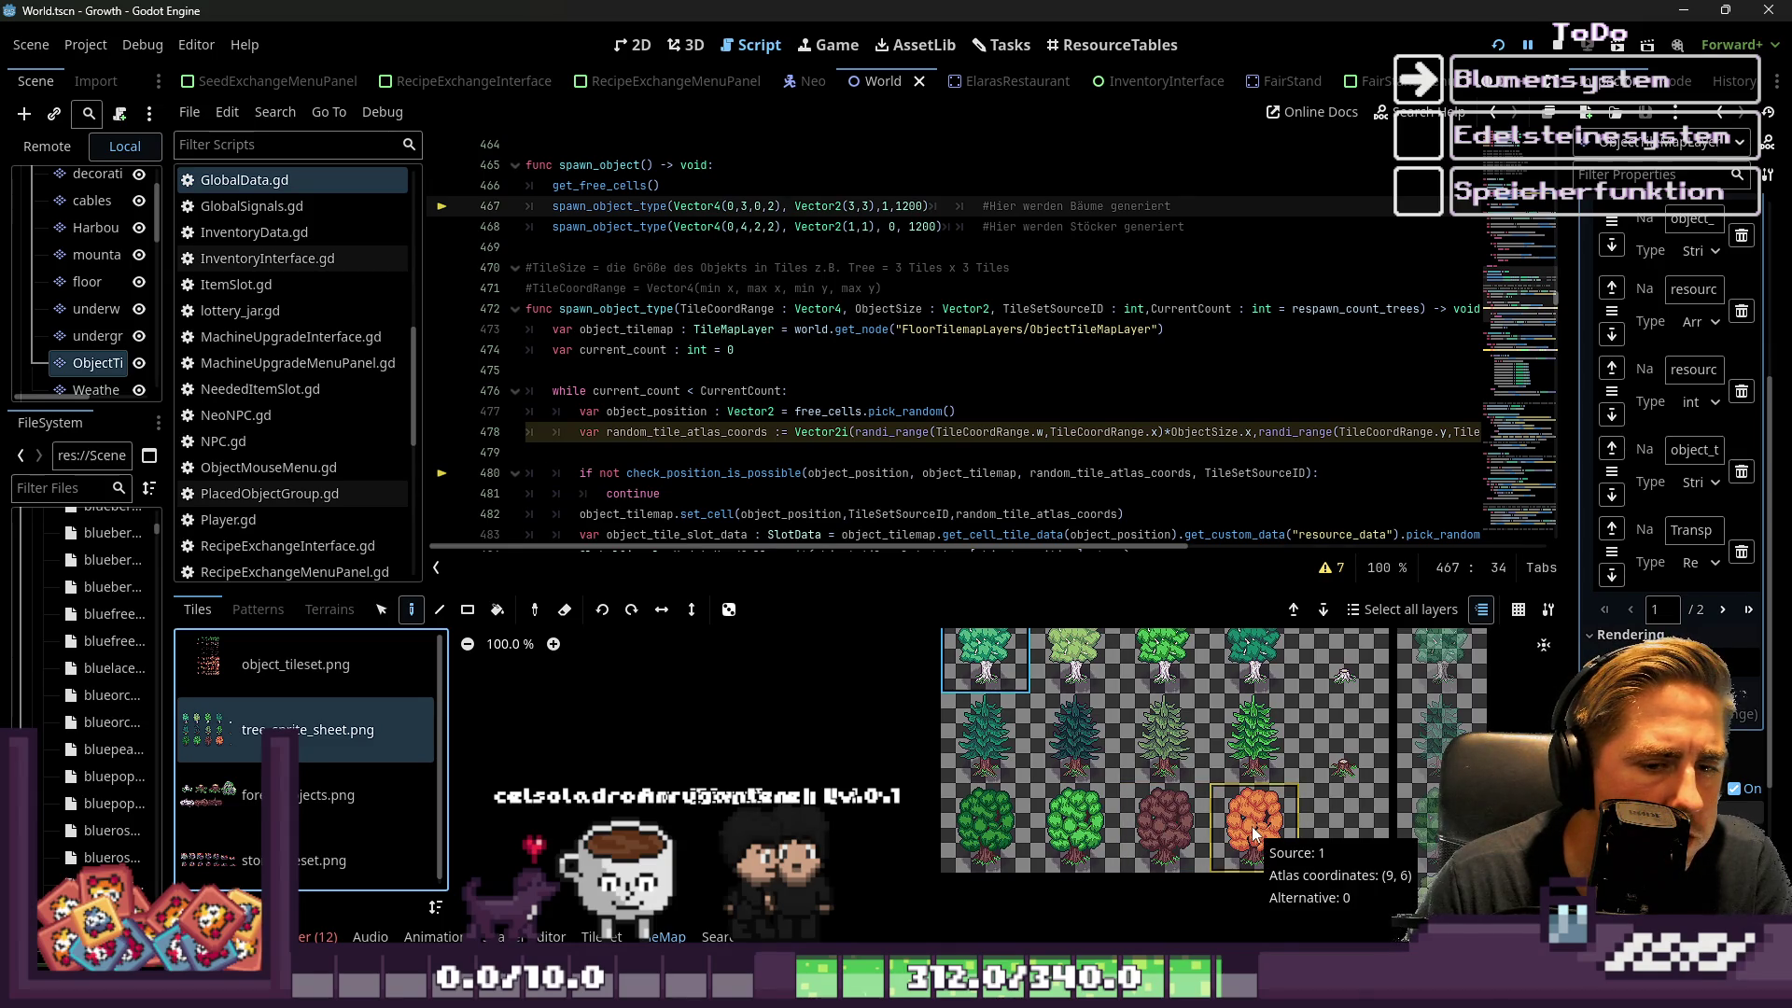
pyautogui.scroll(-1, 1254, 833)
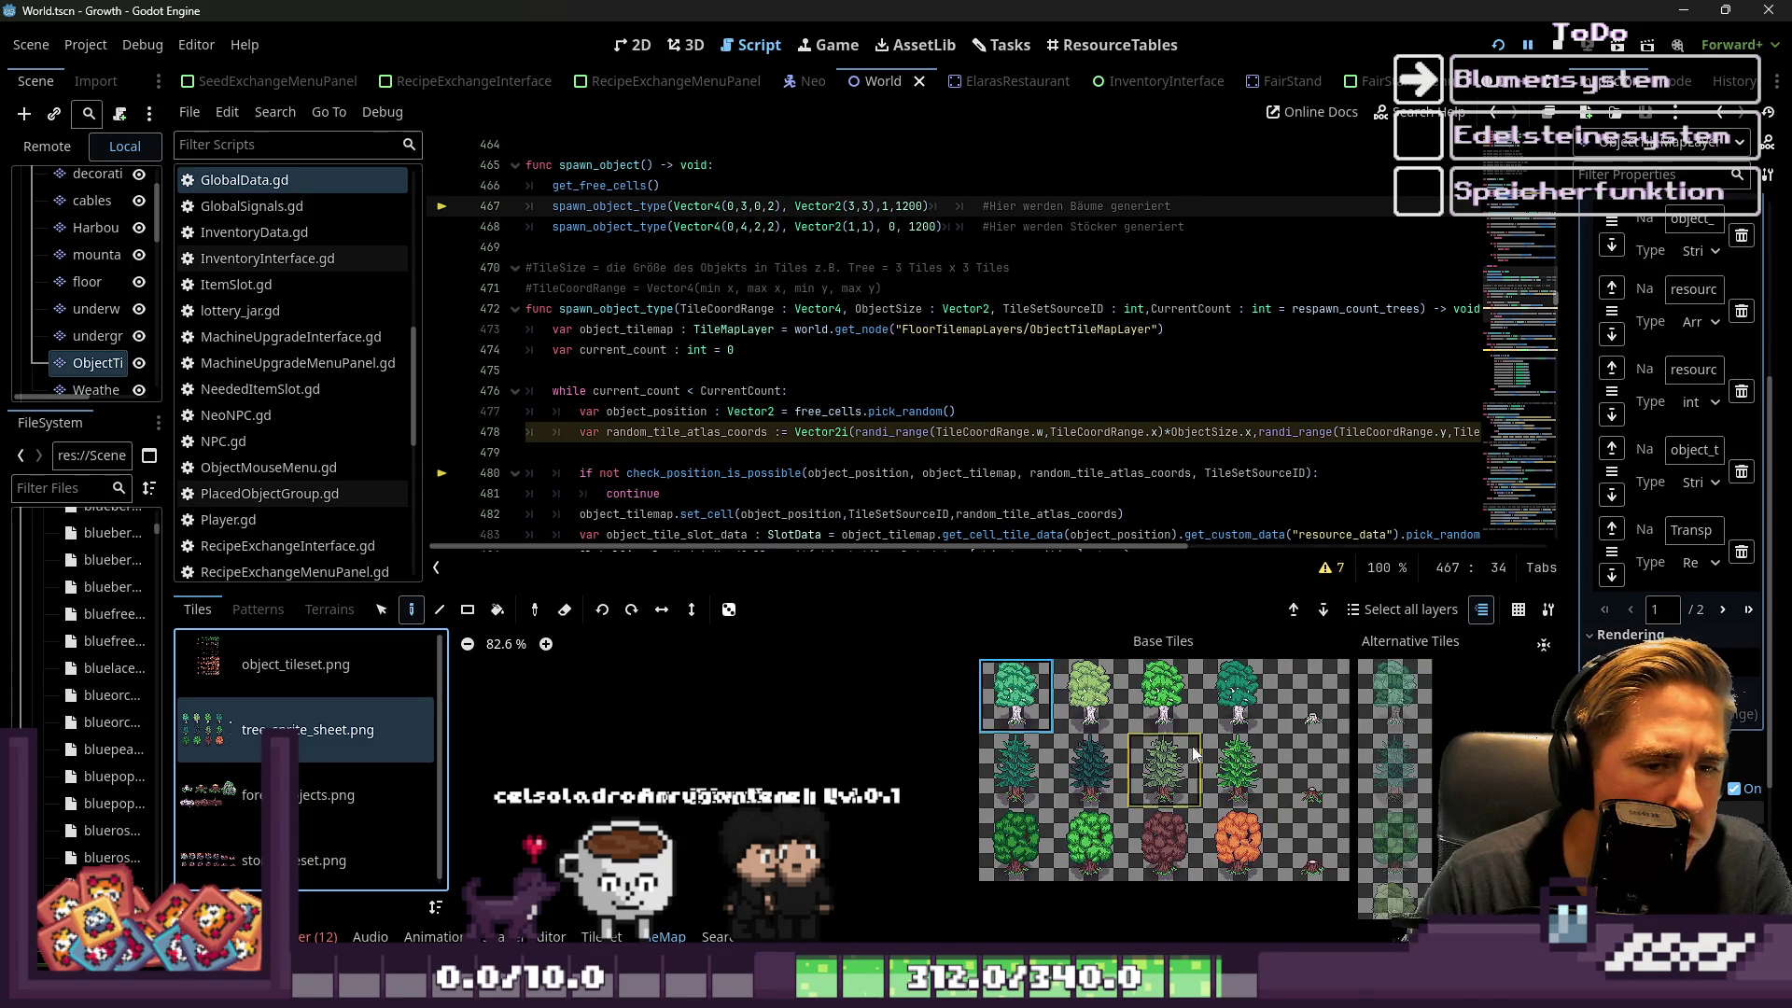
pyautogui.scroll(1, 1027, 859)
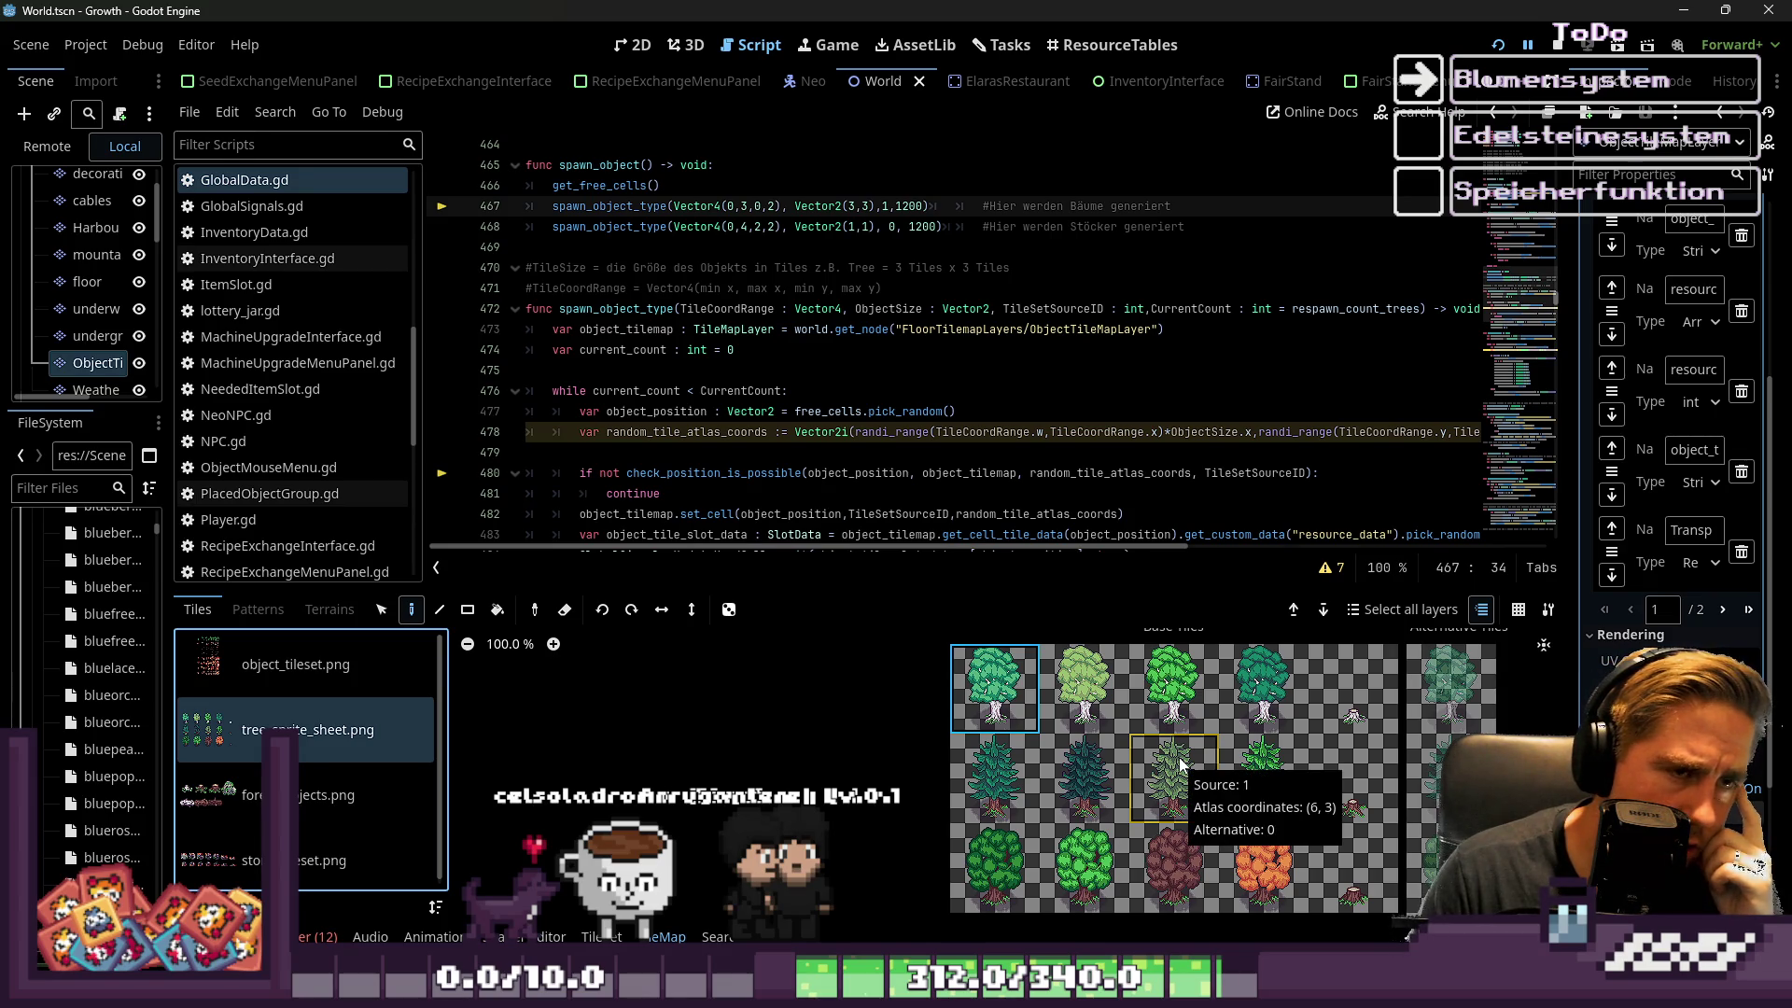
pyautogui.scroll(-2, 1181, 764)
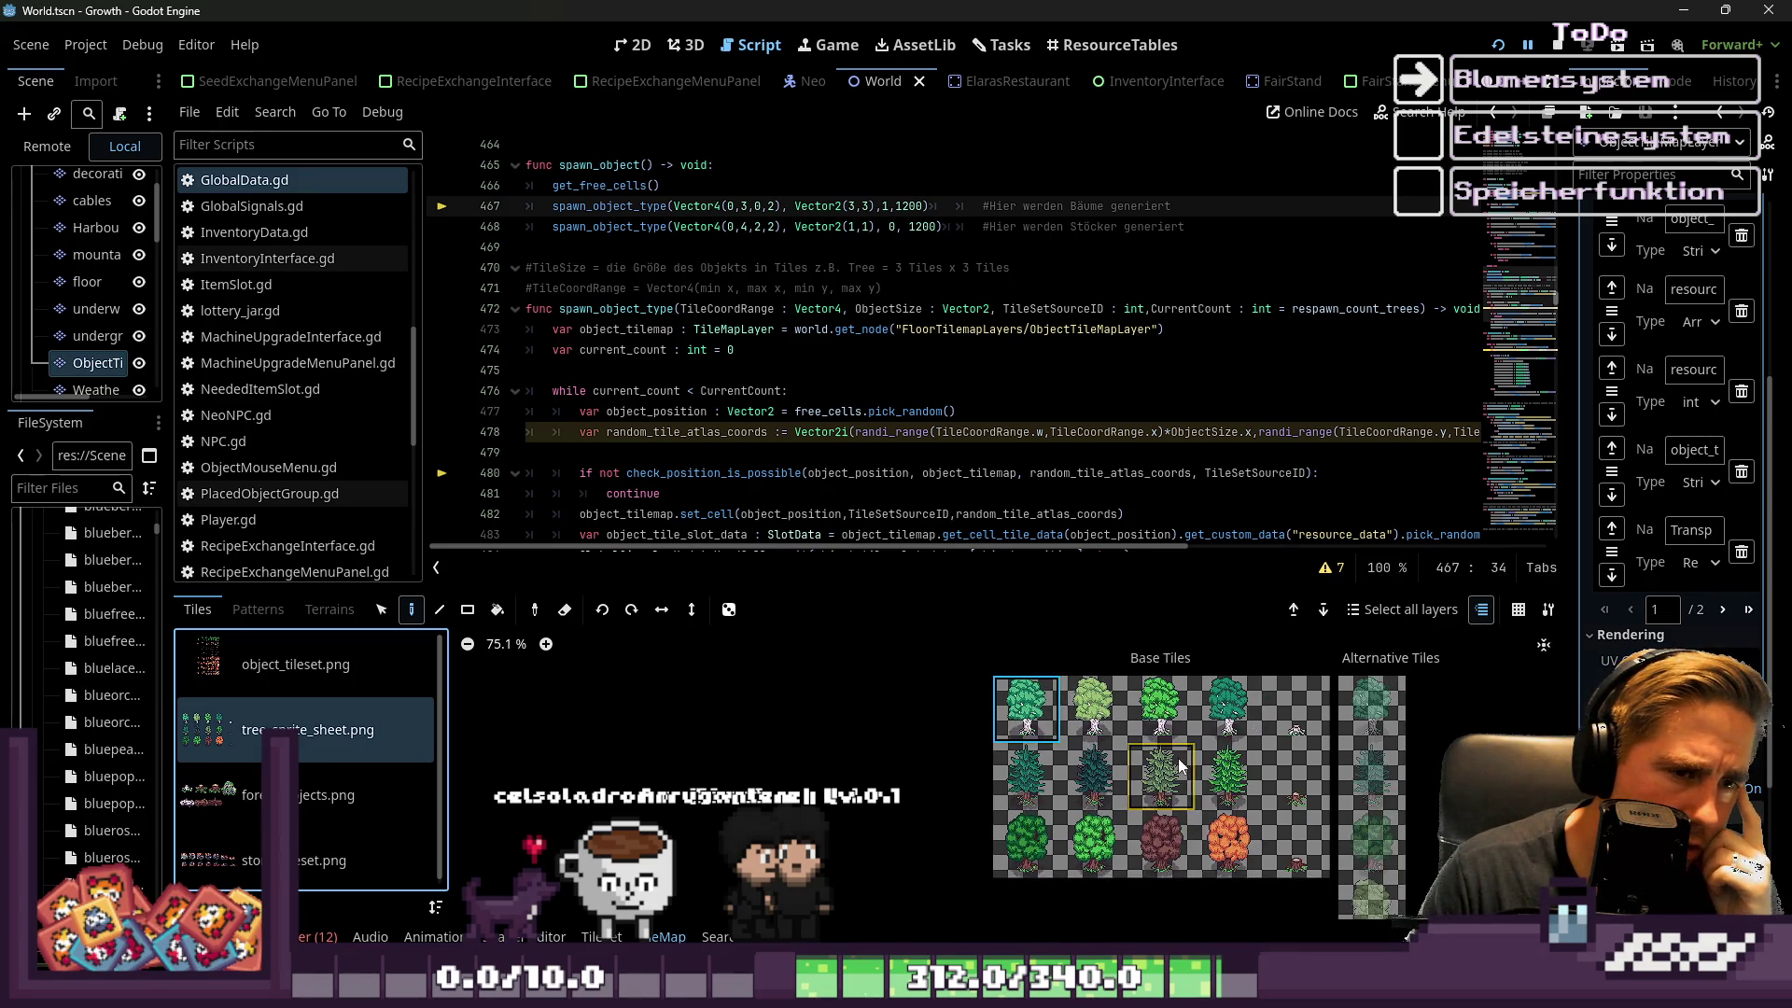
pyautogui.moveTo(1187, 550); pyautogui.dragTo(1312, 563)
pyautogui.hscroll(3, 821, 464)
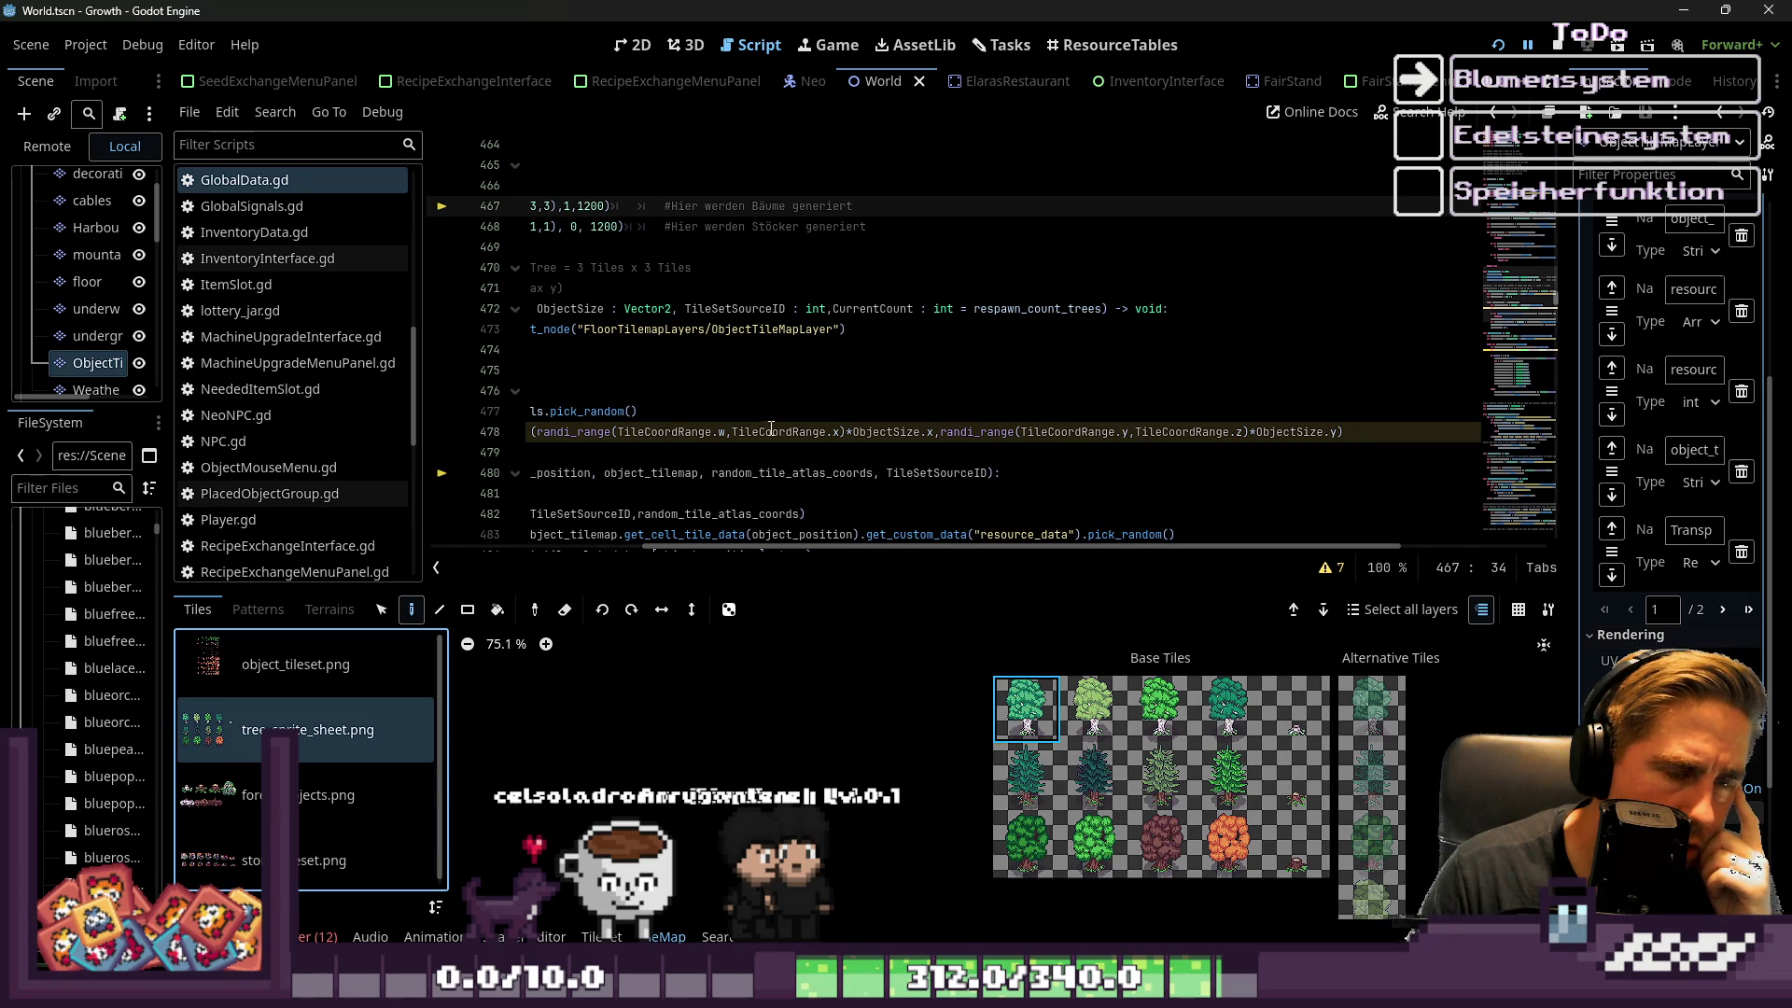
# Compare line 478's second TileCoordRange and ObjectSize term with the tree tiles' atlas coordinates
pyautogui.doubleClick(1167, 433)
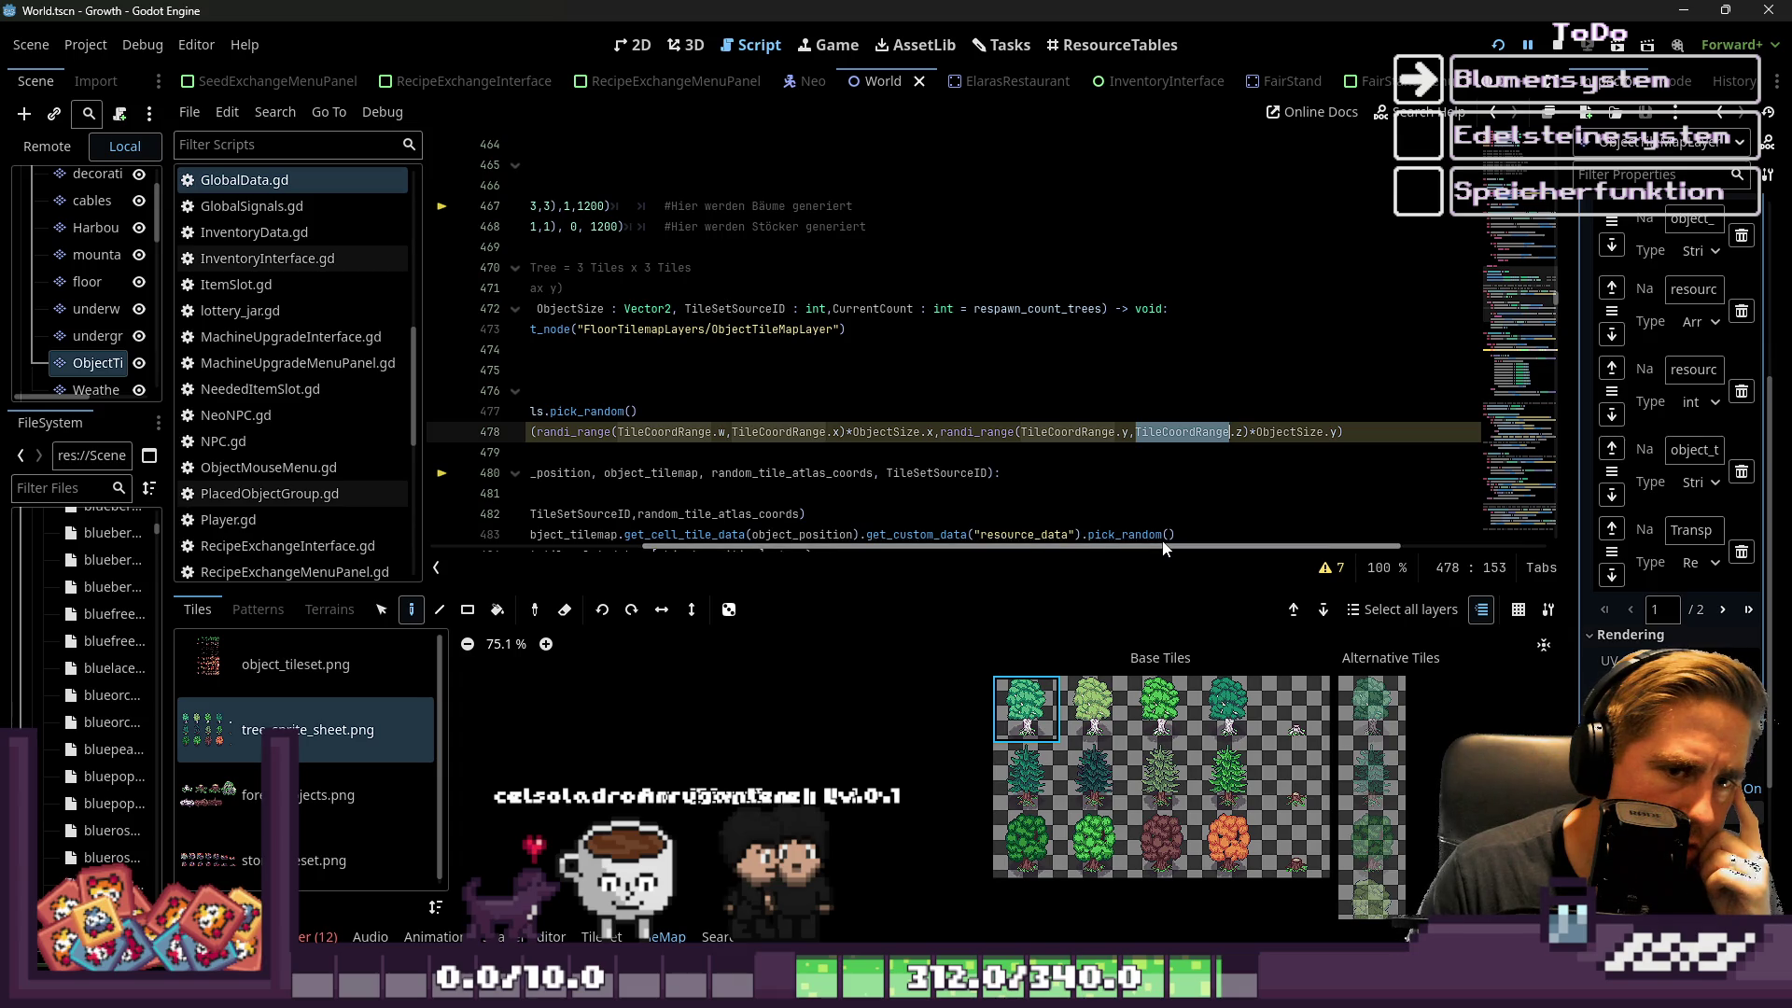
pyautogui.moveTo(1165, 548); pyautogui.dragTo(1079, 557)
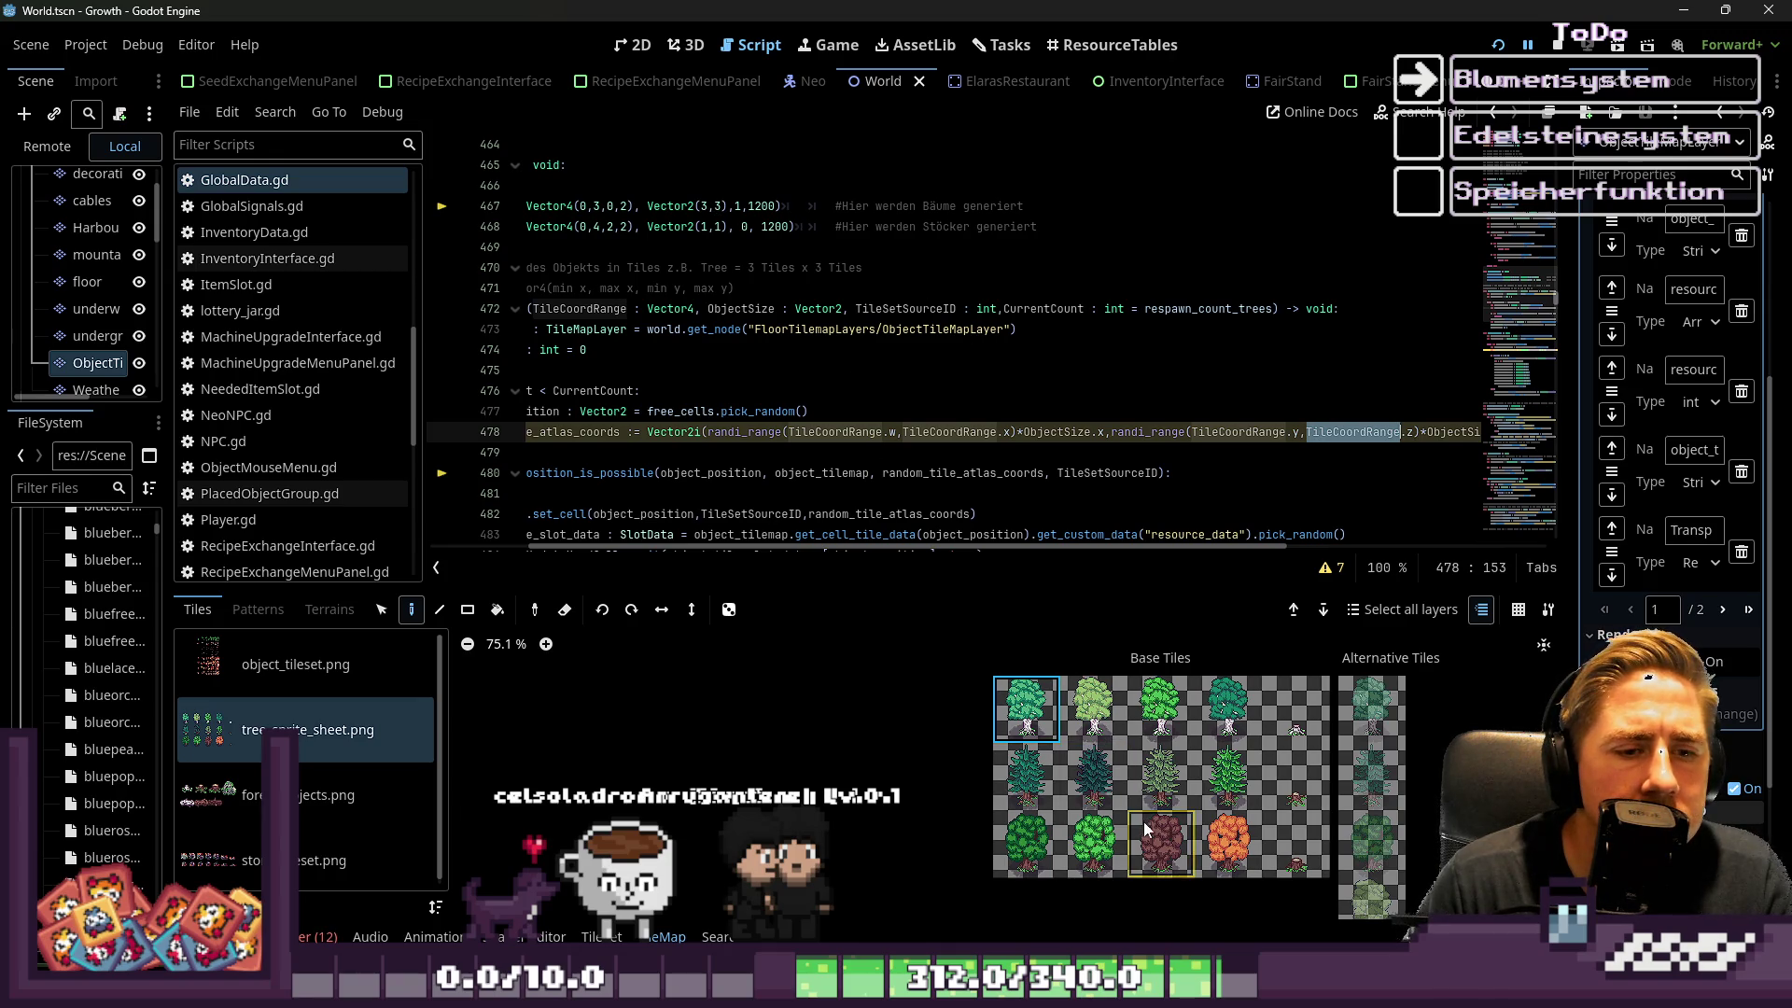
pyautogui.moveTo(1150, 831)
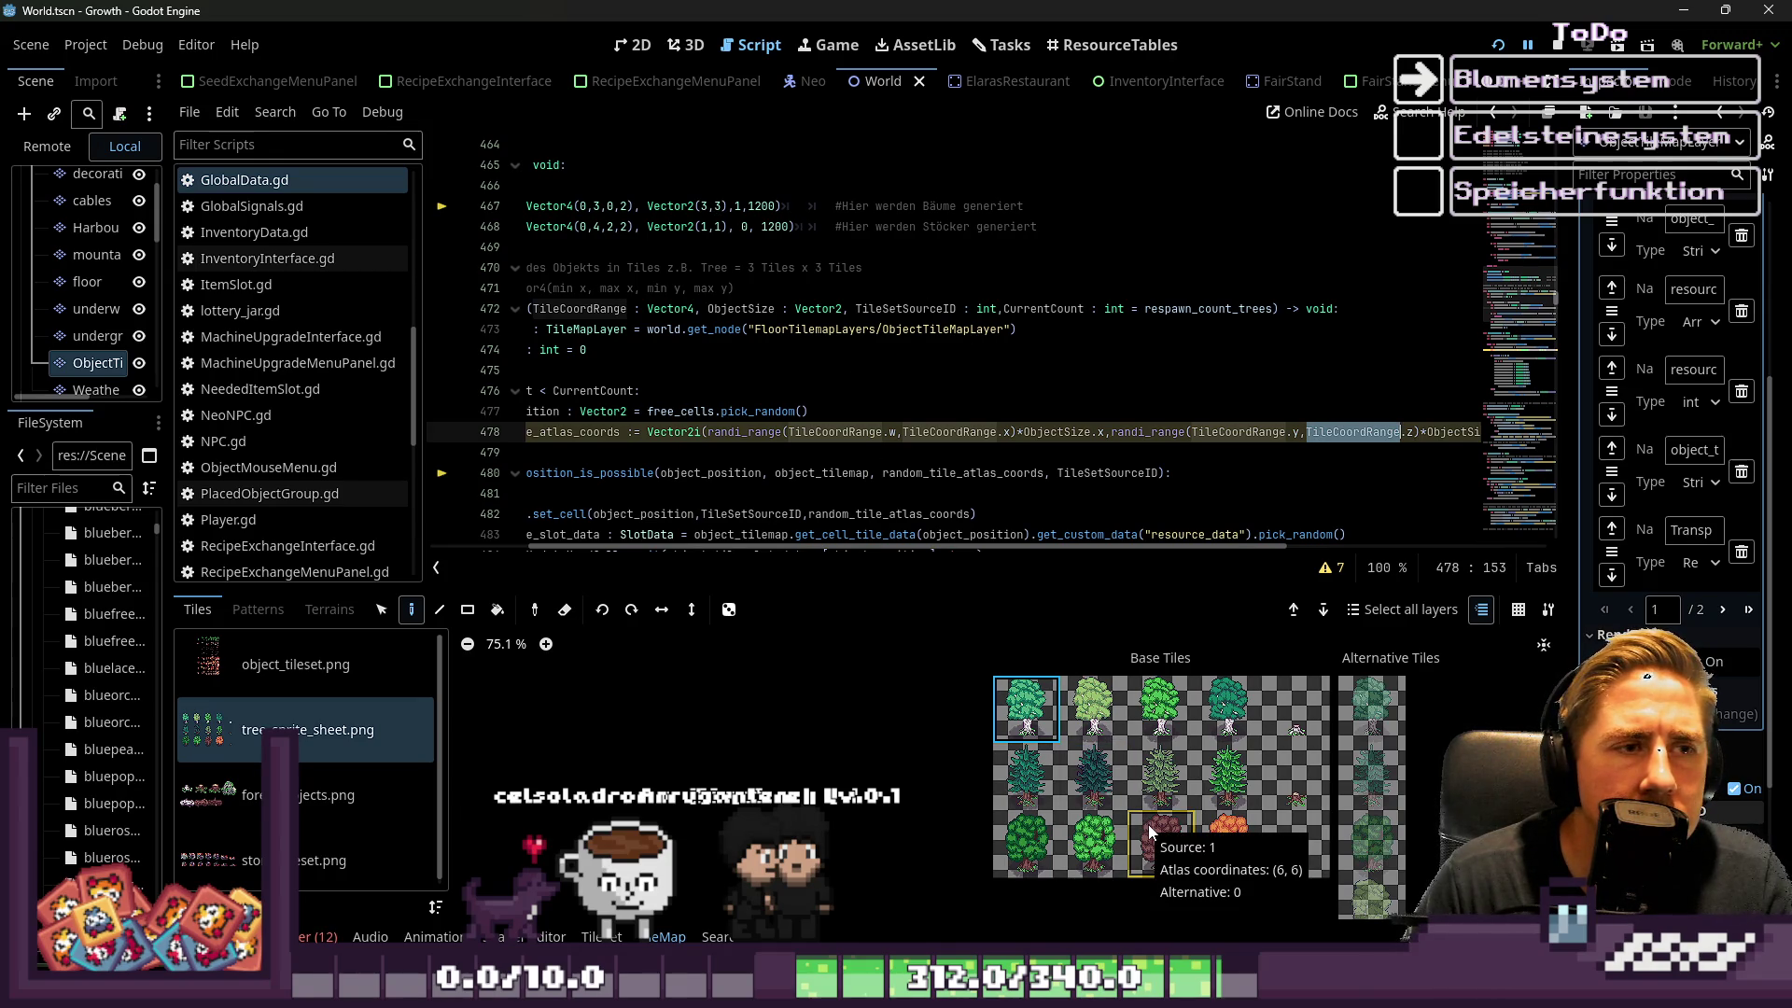
pyautogui.moveTo(1227, 838)
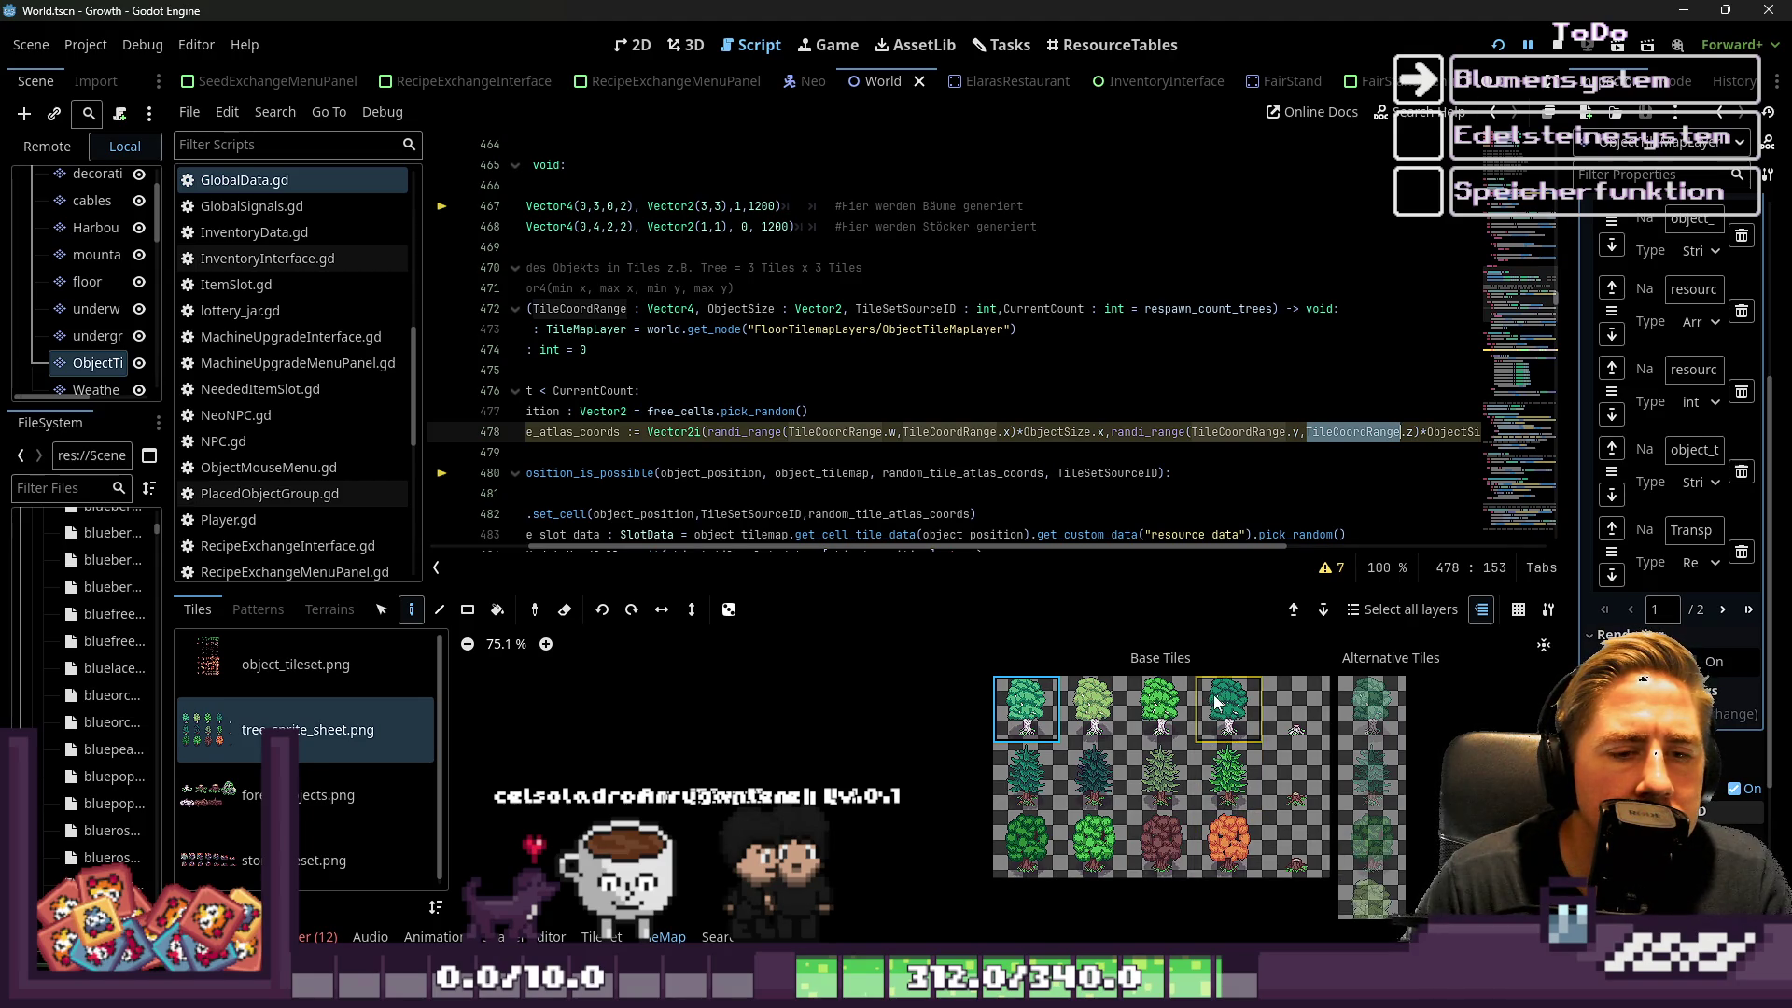
pyautogui.moveTo(1216, 702)
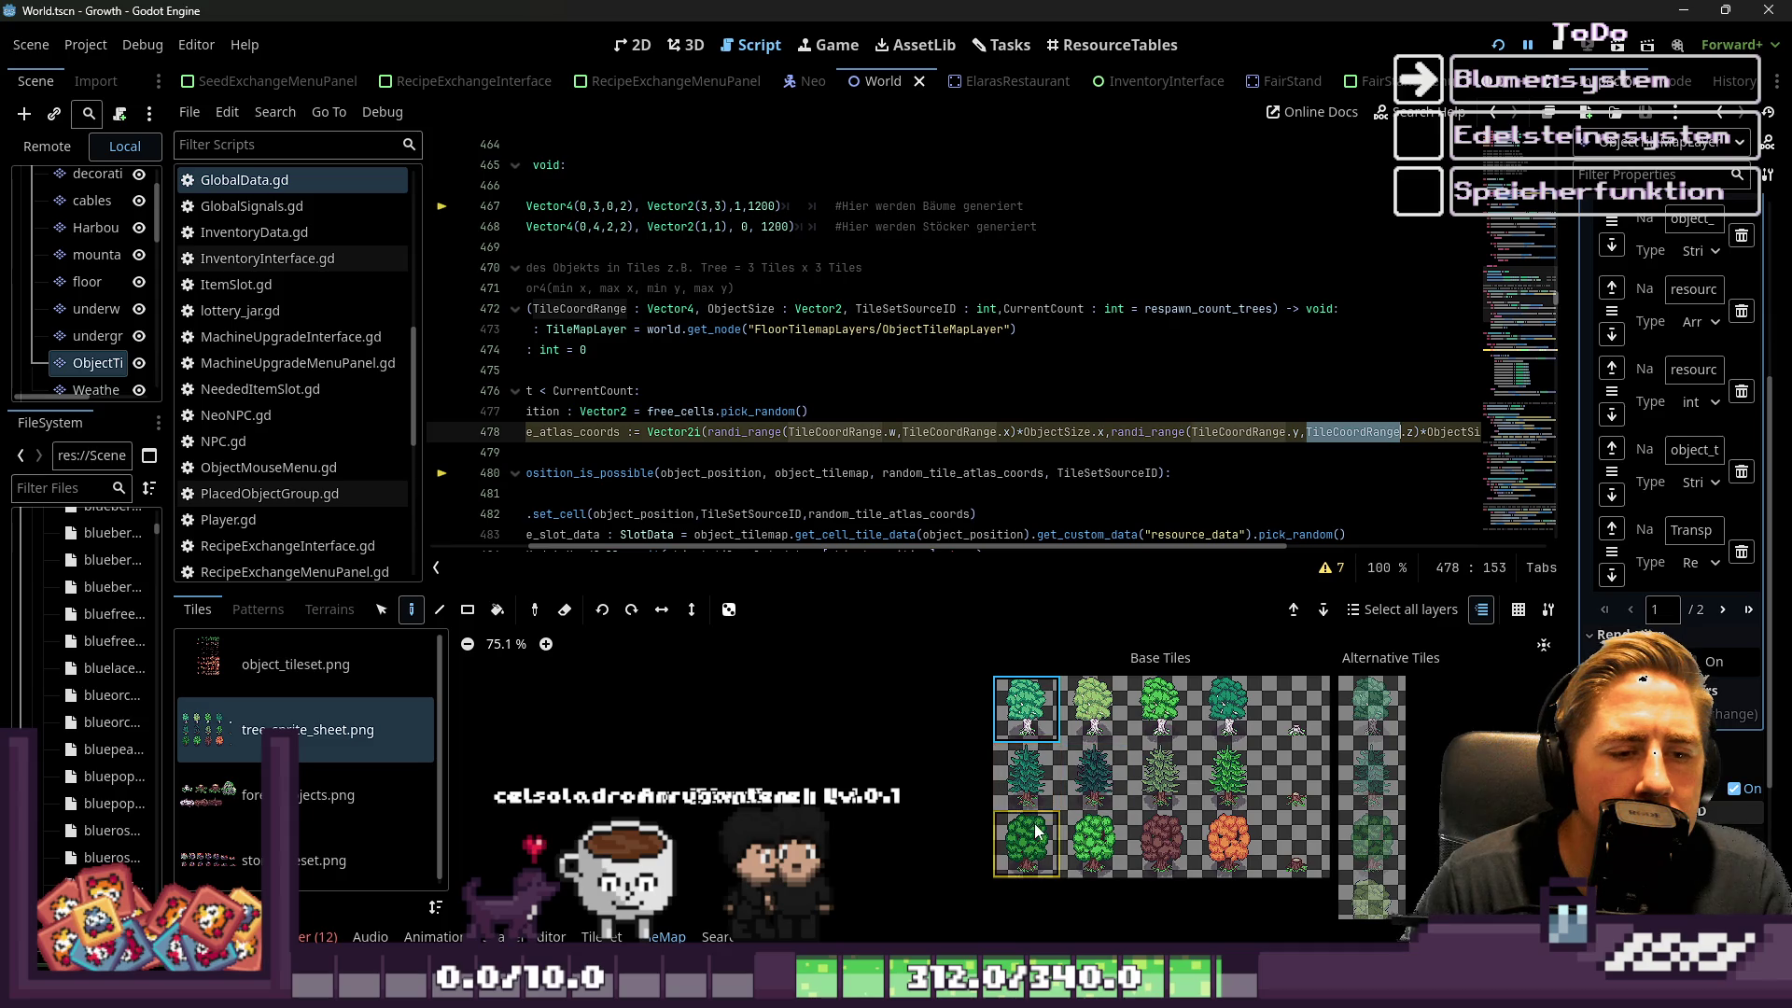
pyautogui.moveTo(1036, 831)
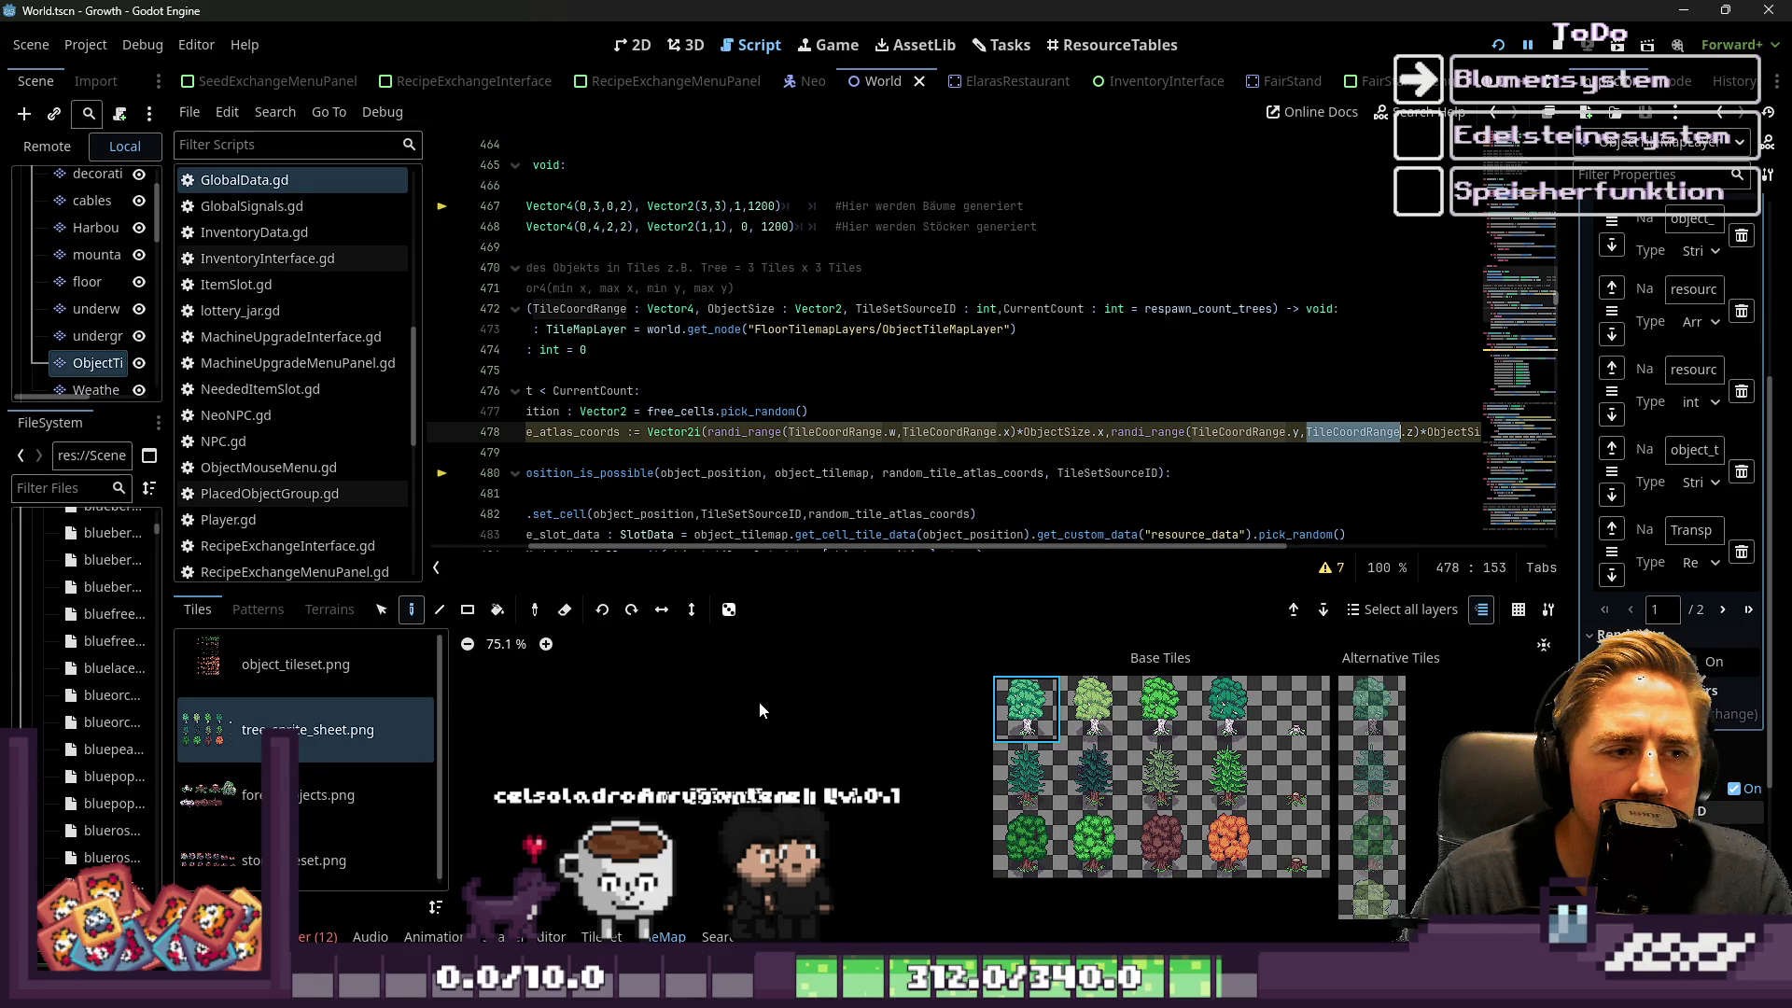
pyautogui.click(1058, 433)
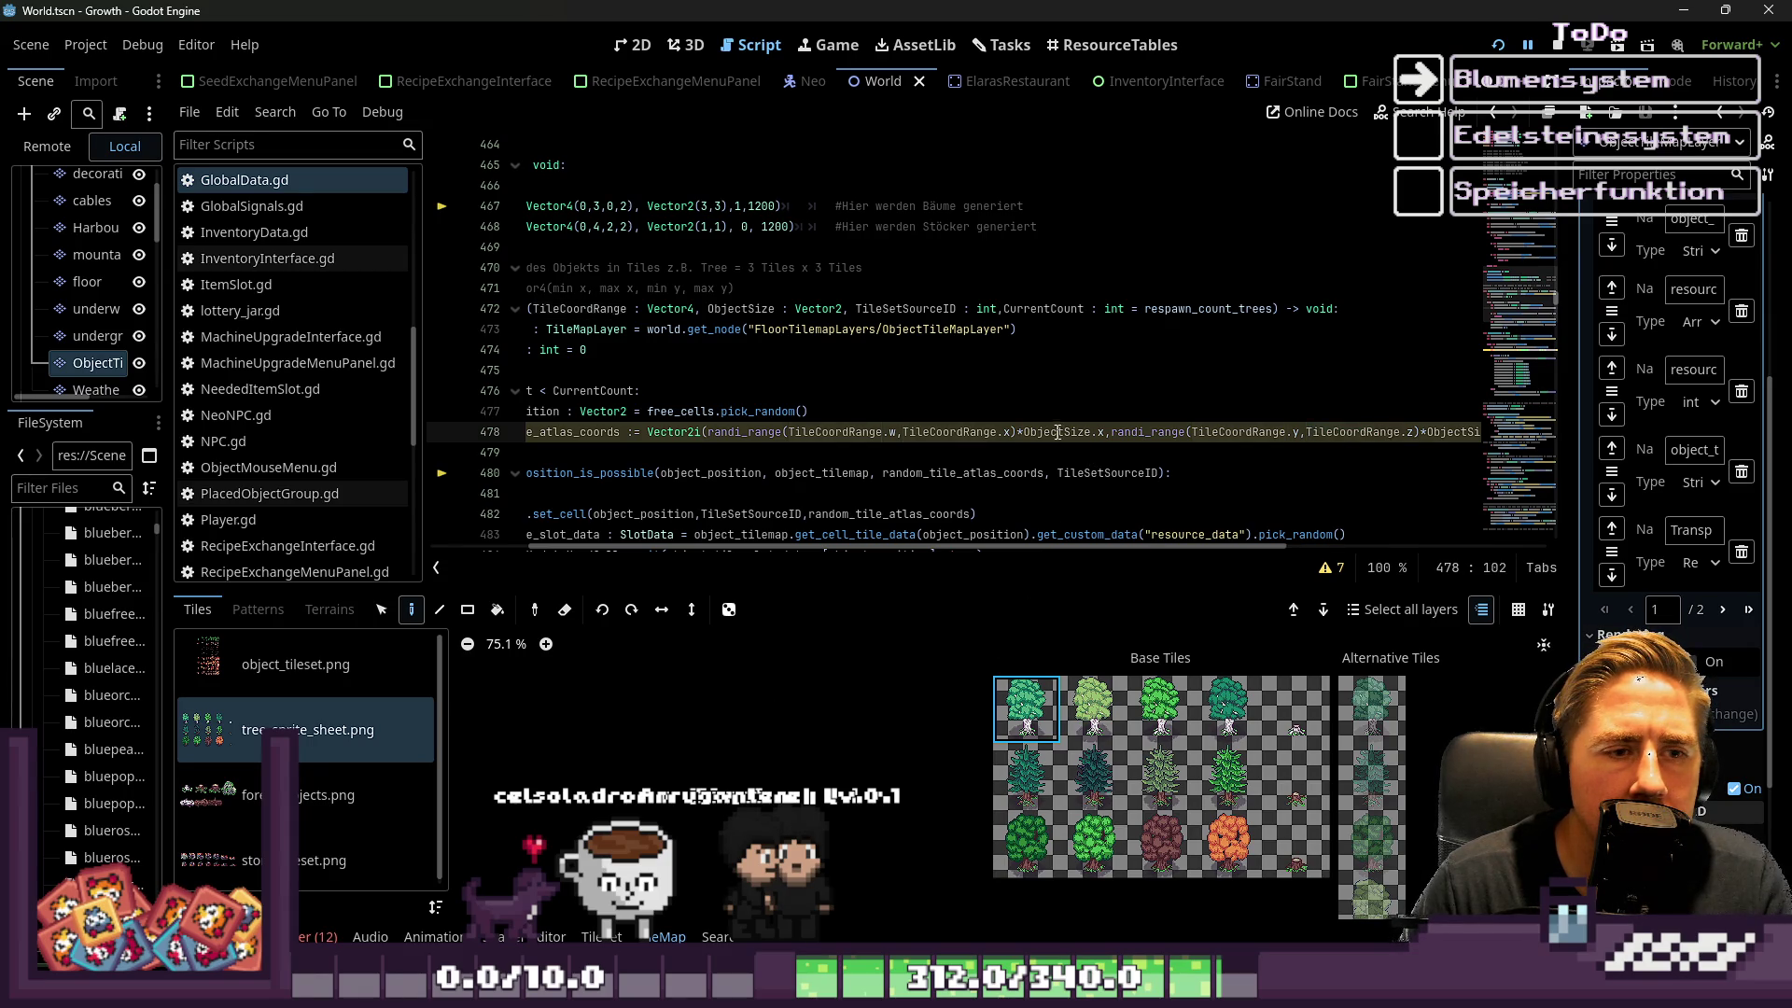
# Reread the x and y range parts of line 478, then return to the debugger's Stack Trace
pyautogui.click(1018, 434)
pyautogui.click(1112, 433)
pyautogui.moveTo(1120, 545); pyautogui.dragTo(1217, 552)
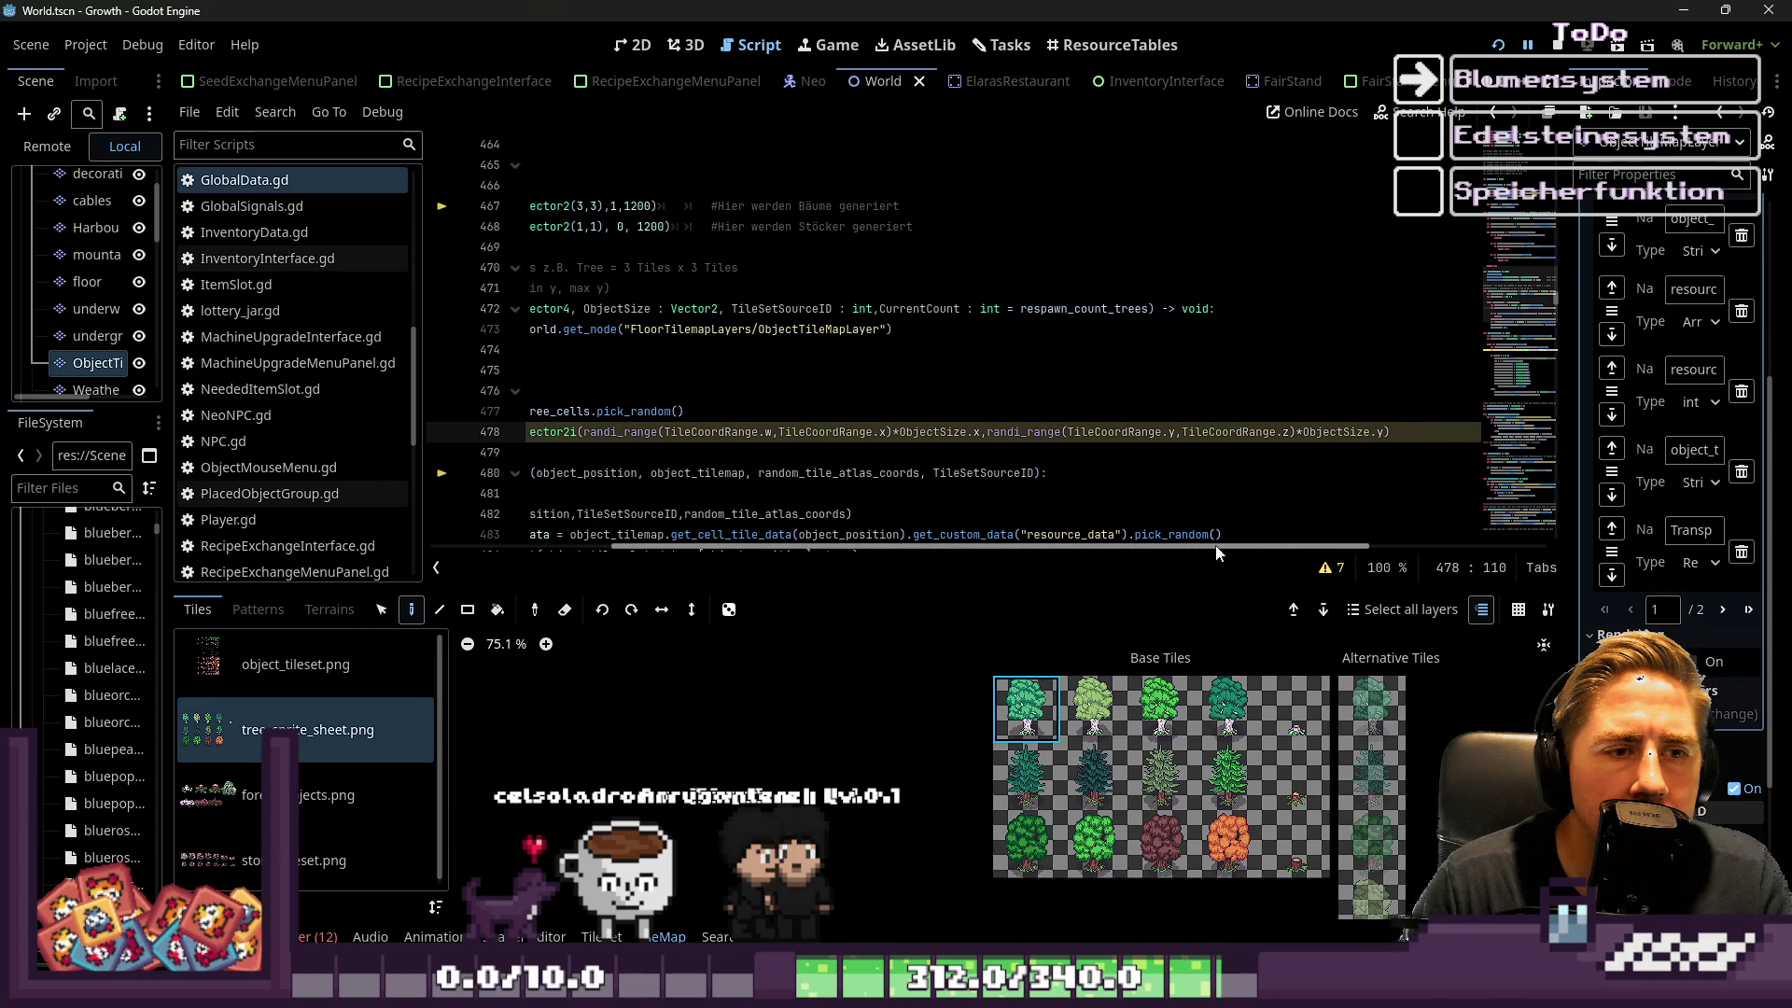
pyautogui.moveTo(1218, 553); pyautogui.dragTo(1018, 562)
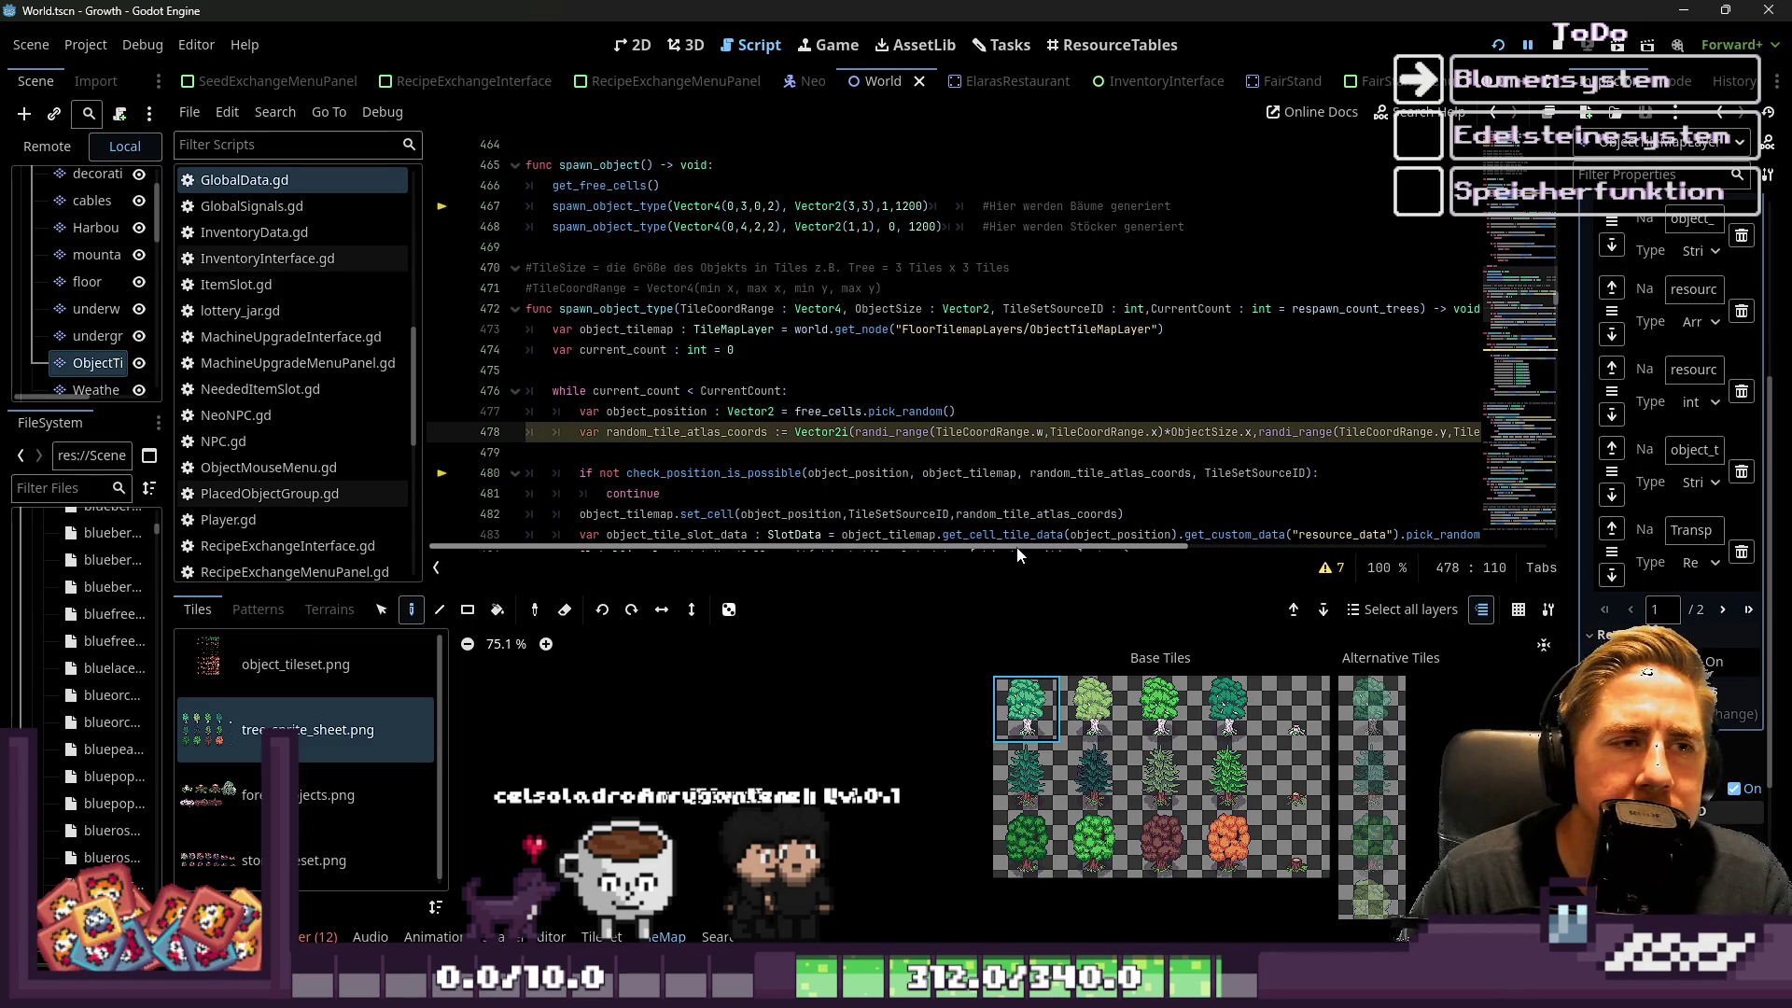
pyautogui.moveTo(1017, 547); pyautogui.dragTo(1103, 534)
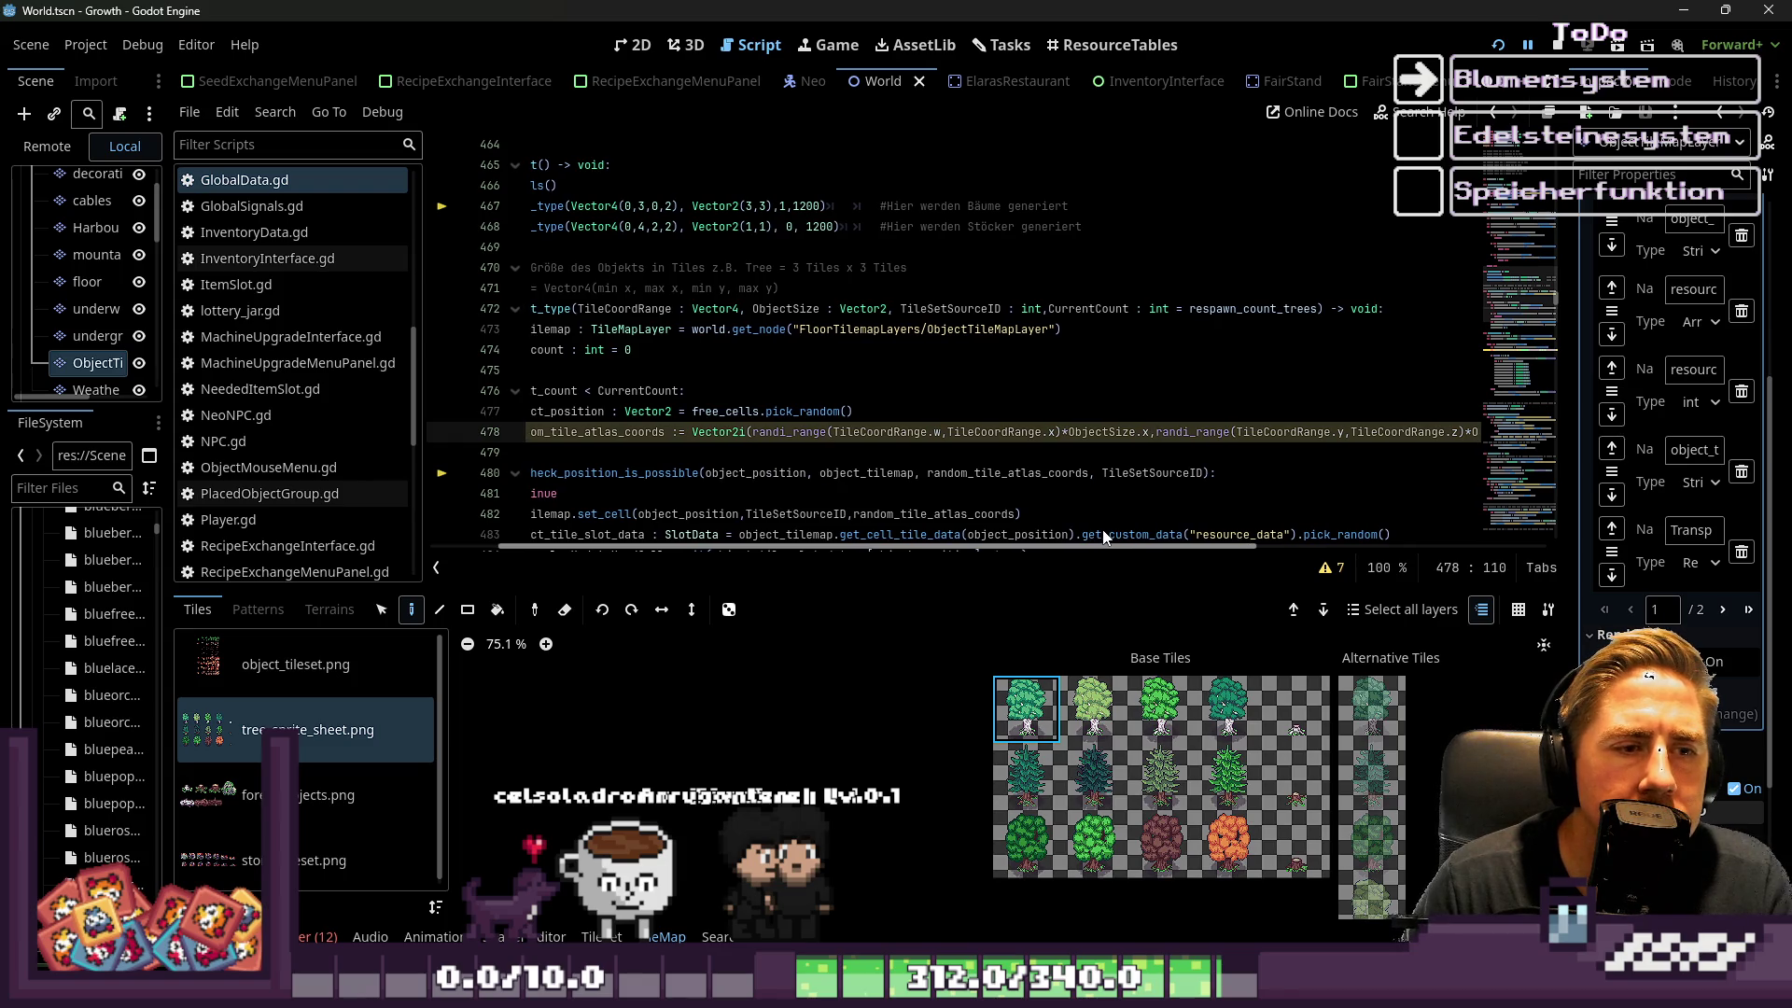
pyautogui.click(371, 775)
pyautogui.click(318, 730)
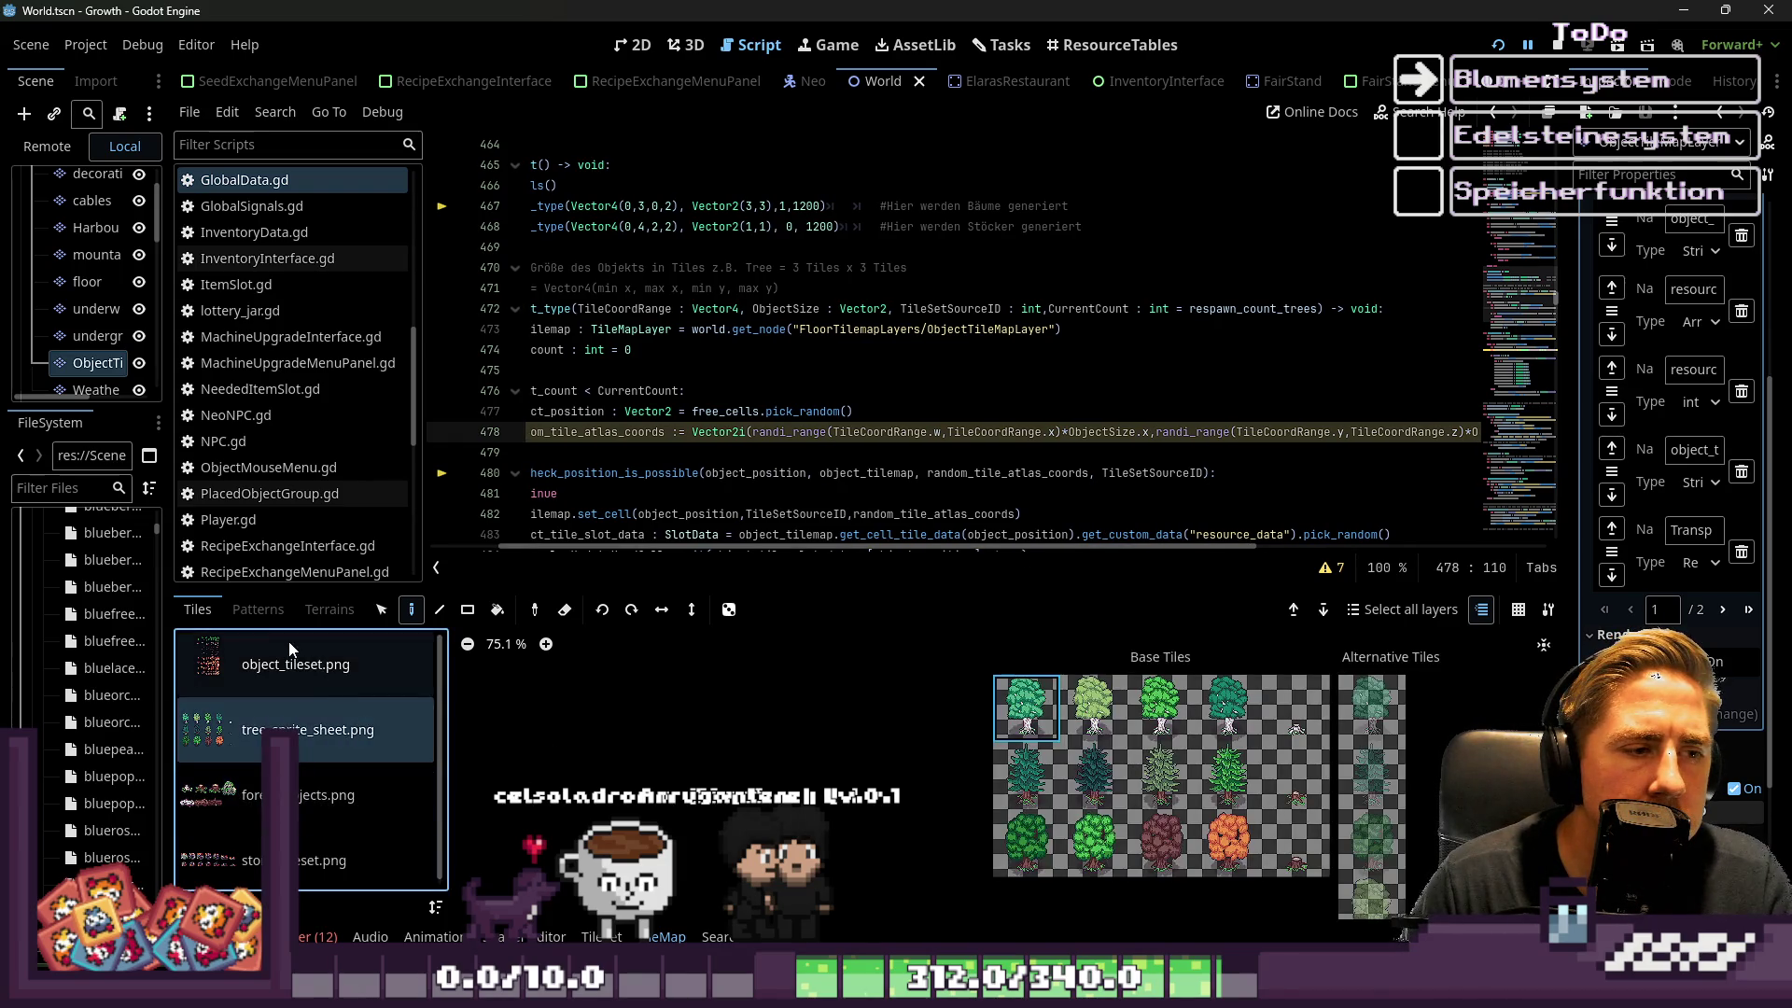
pyautogui.click(314, 934)
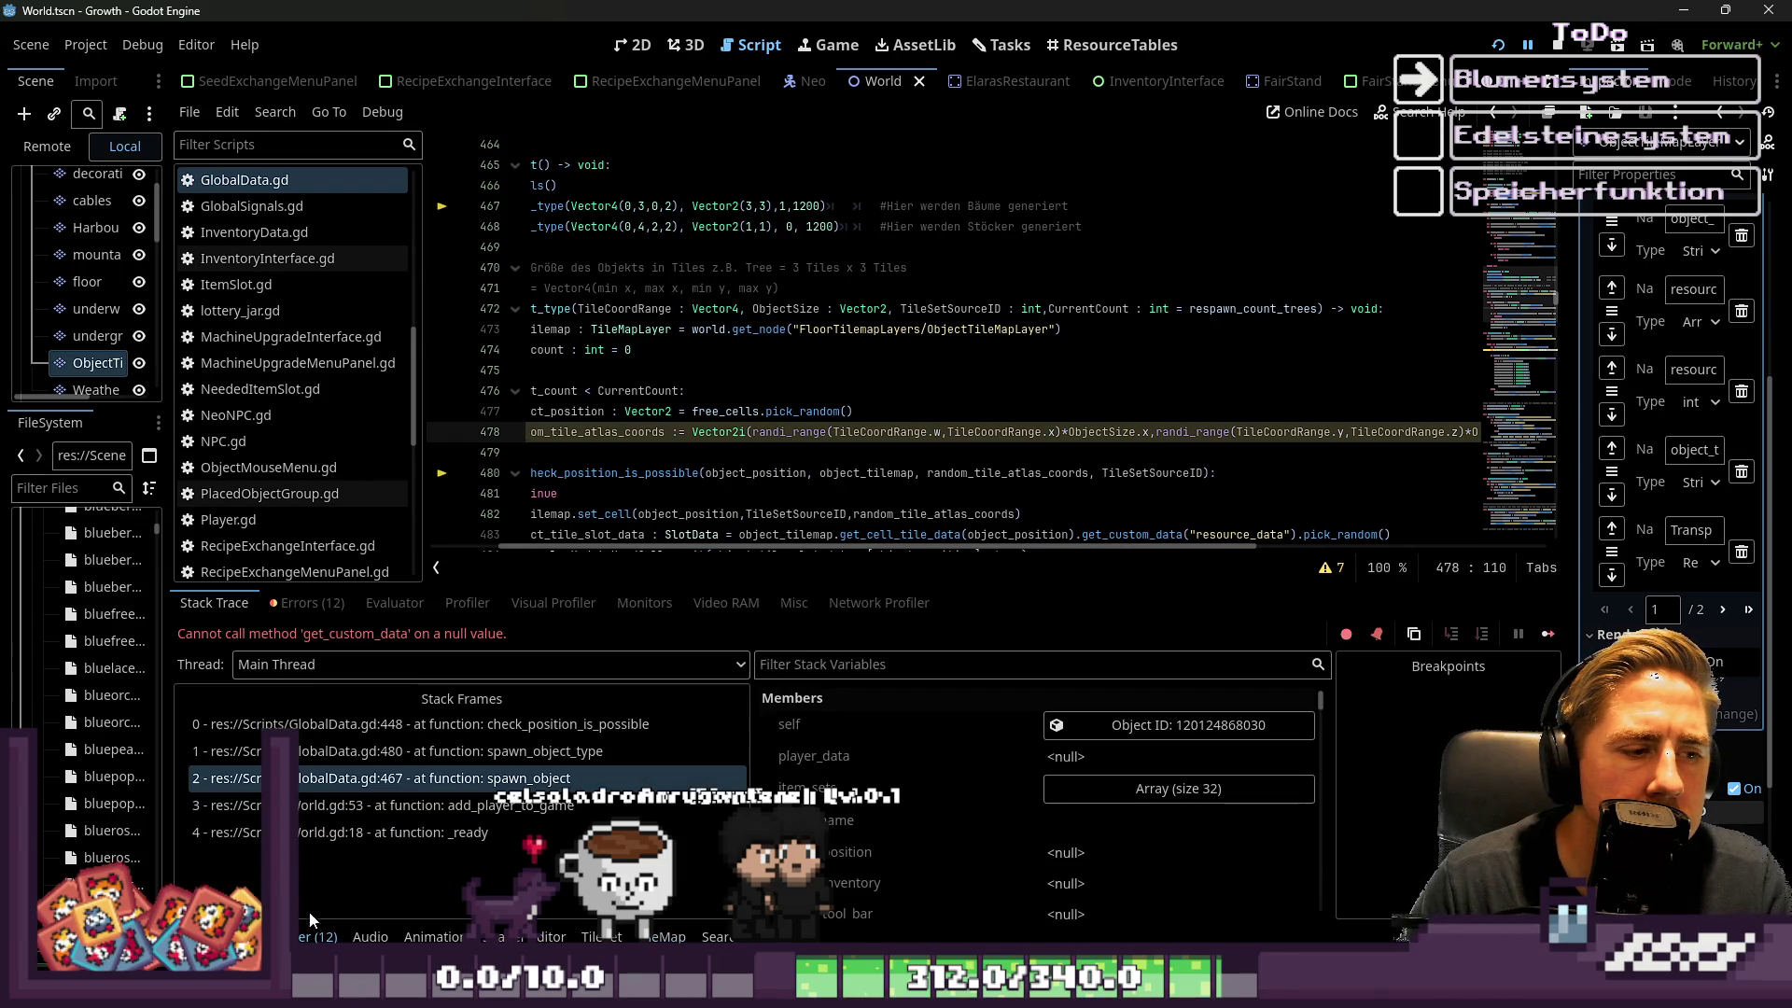
# Review the error list, then check random_tile_atlas_coords (3, 9) in the spawn_object_type frame
pyautogui.click(308, 604)
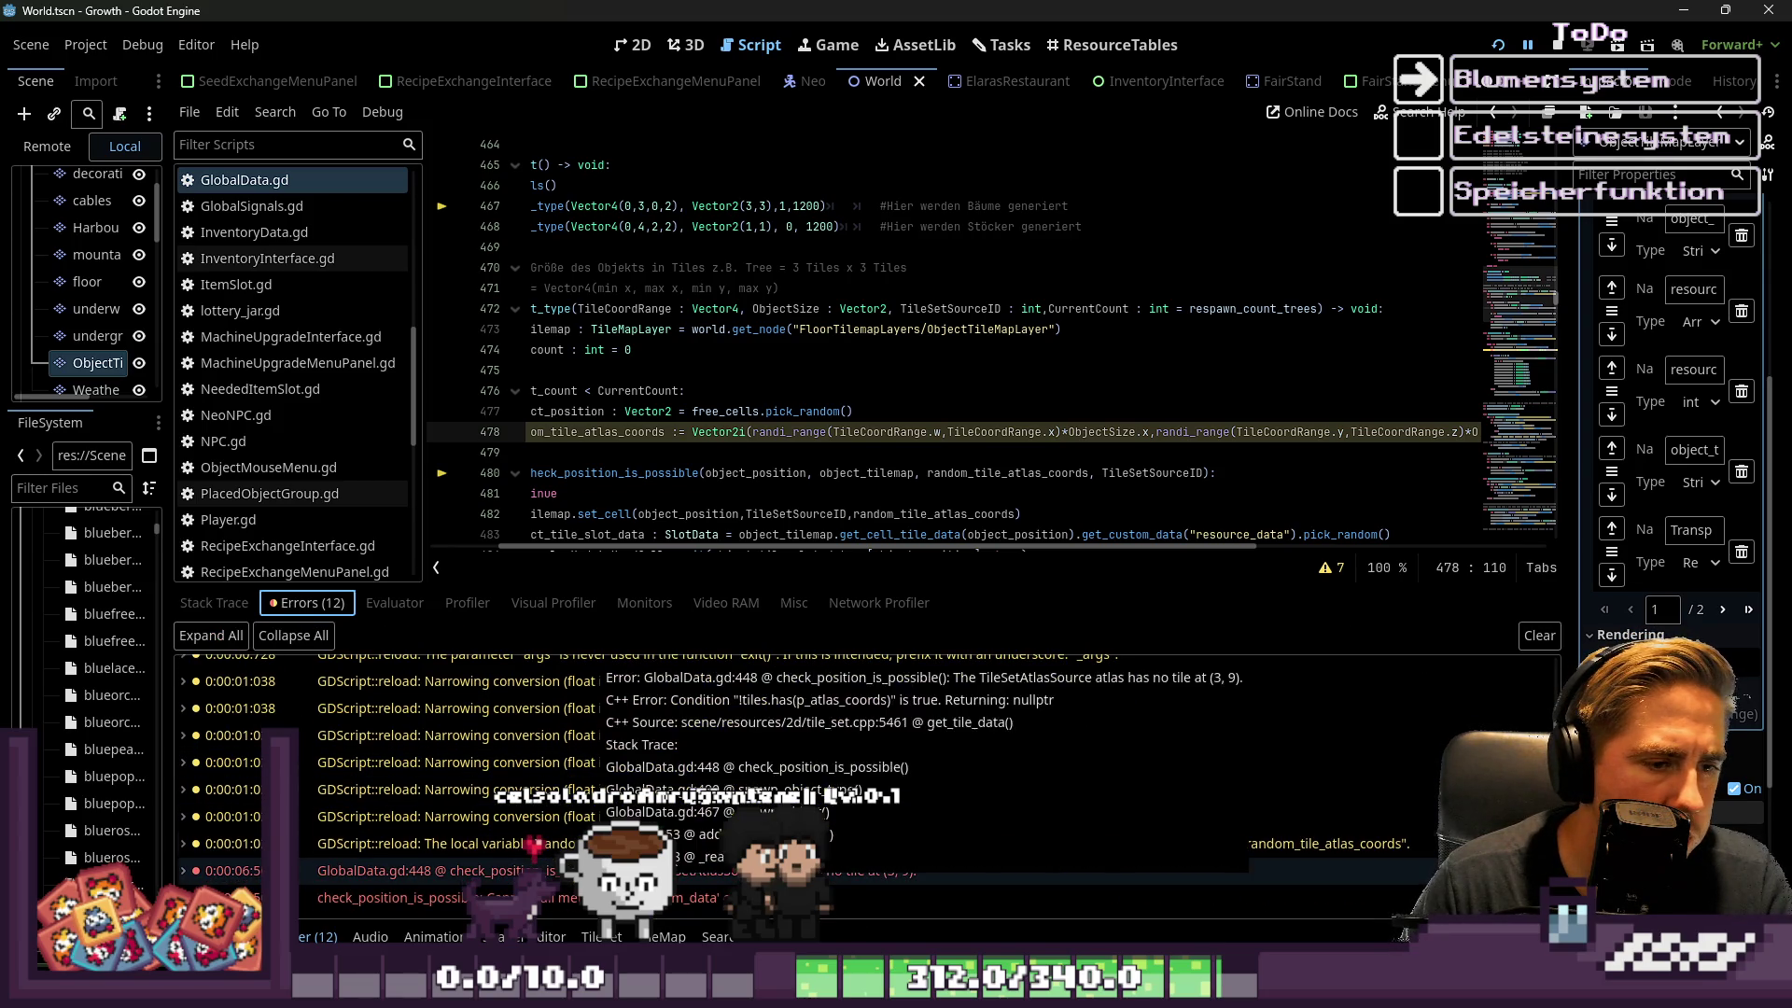
pyautogui.click(373, 870)
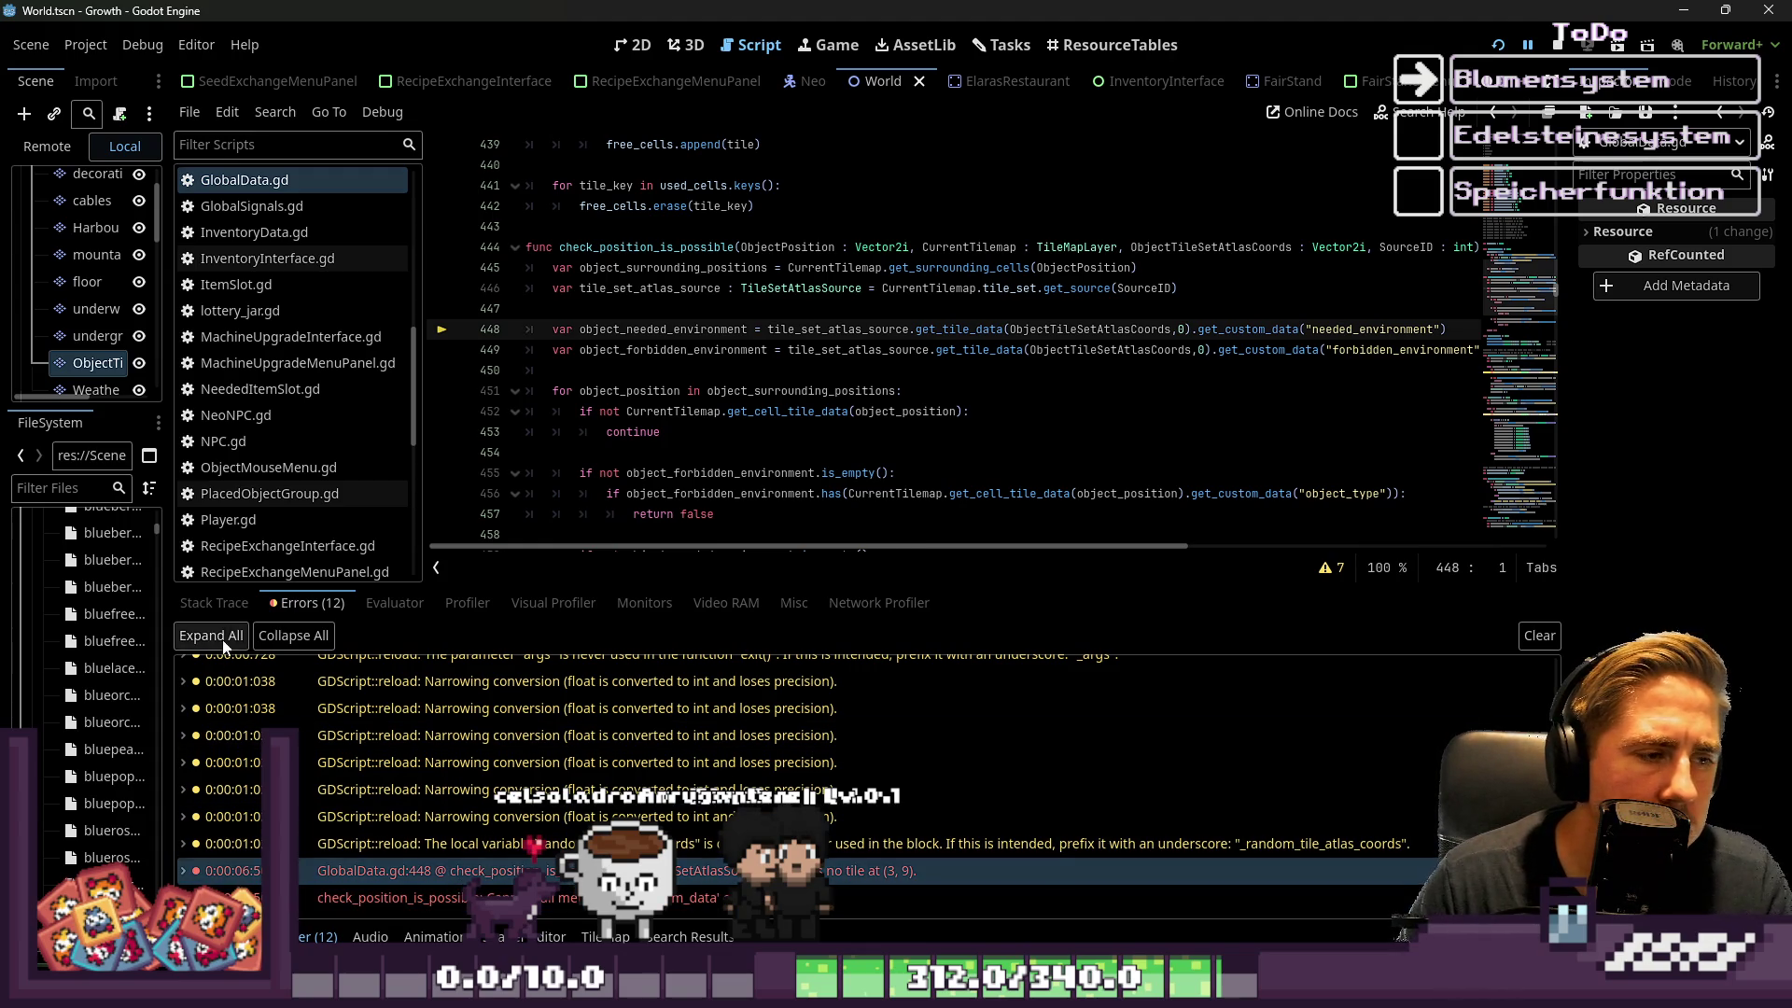
pyautogui.click(224, 604)
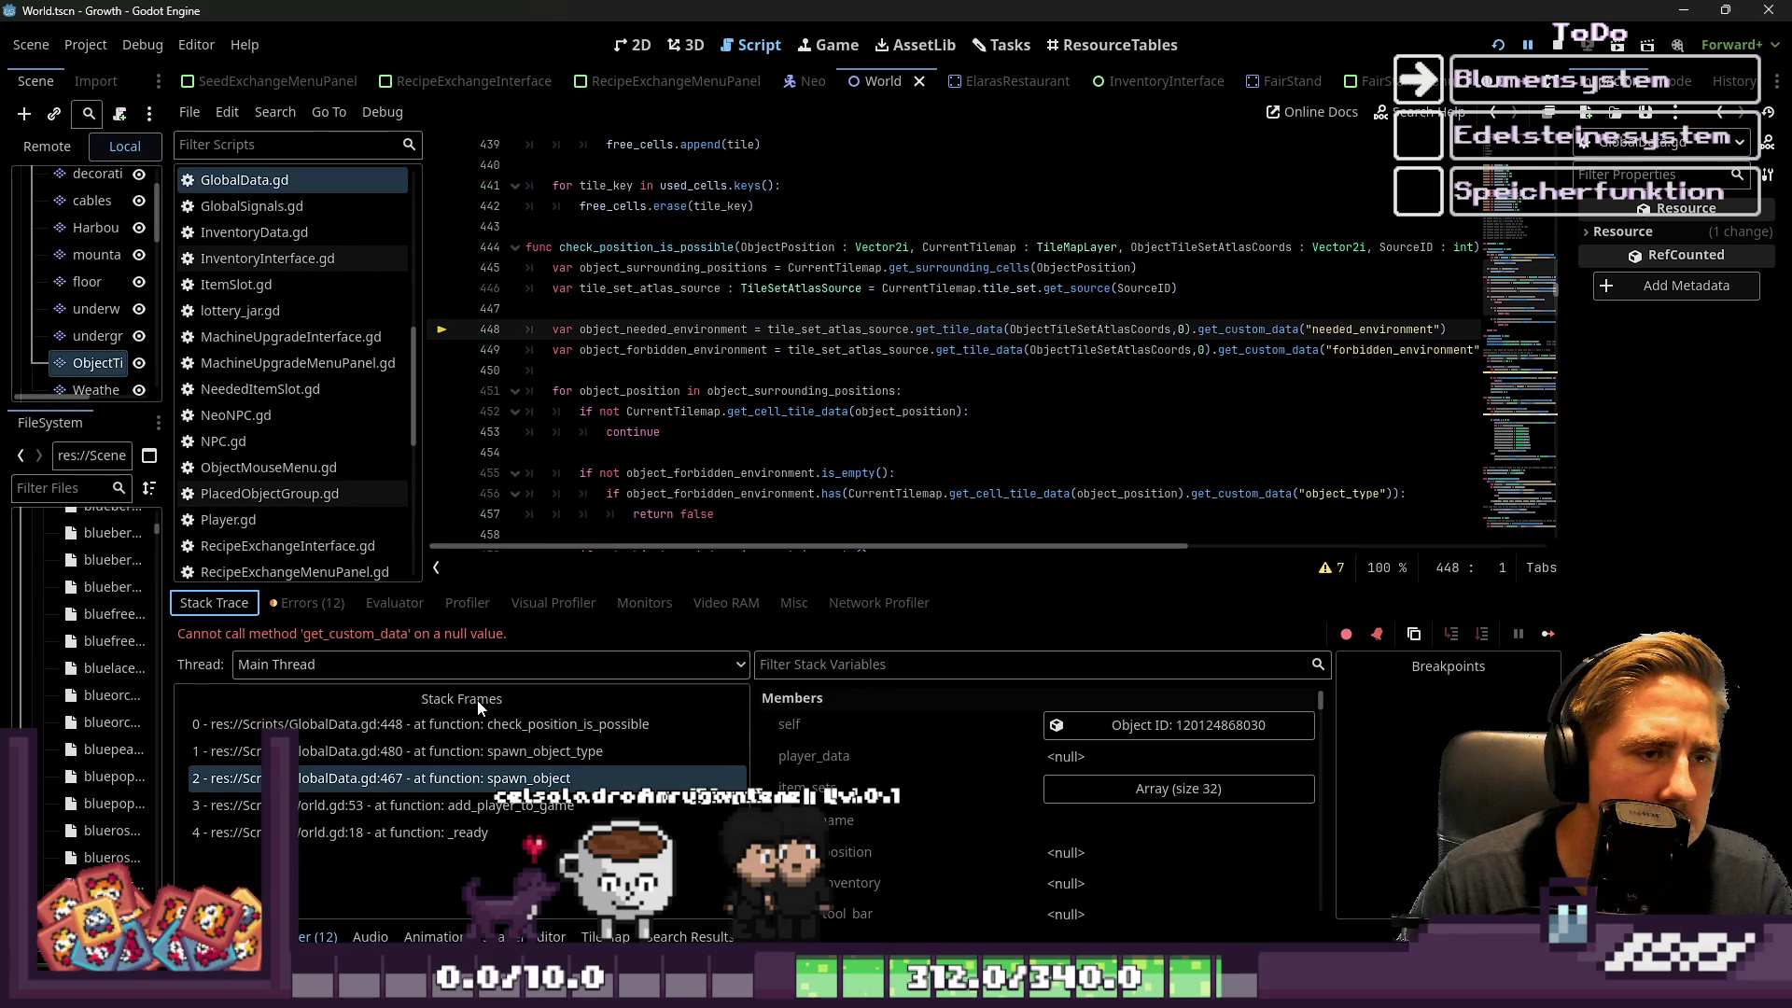
pyautogui.click(491, 744)
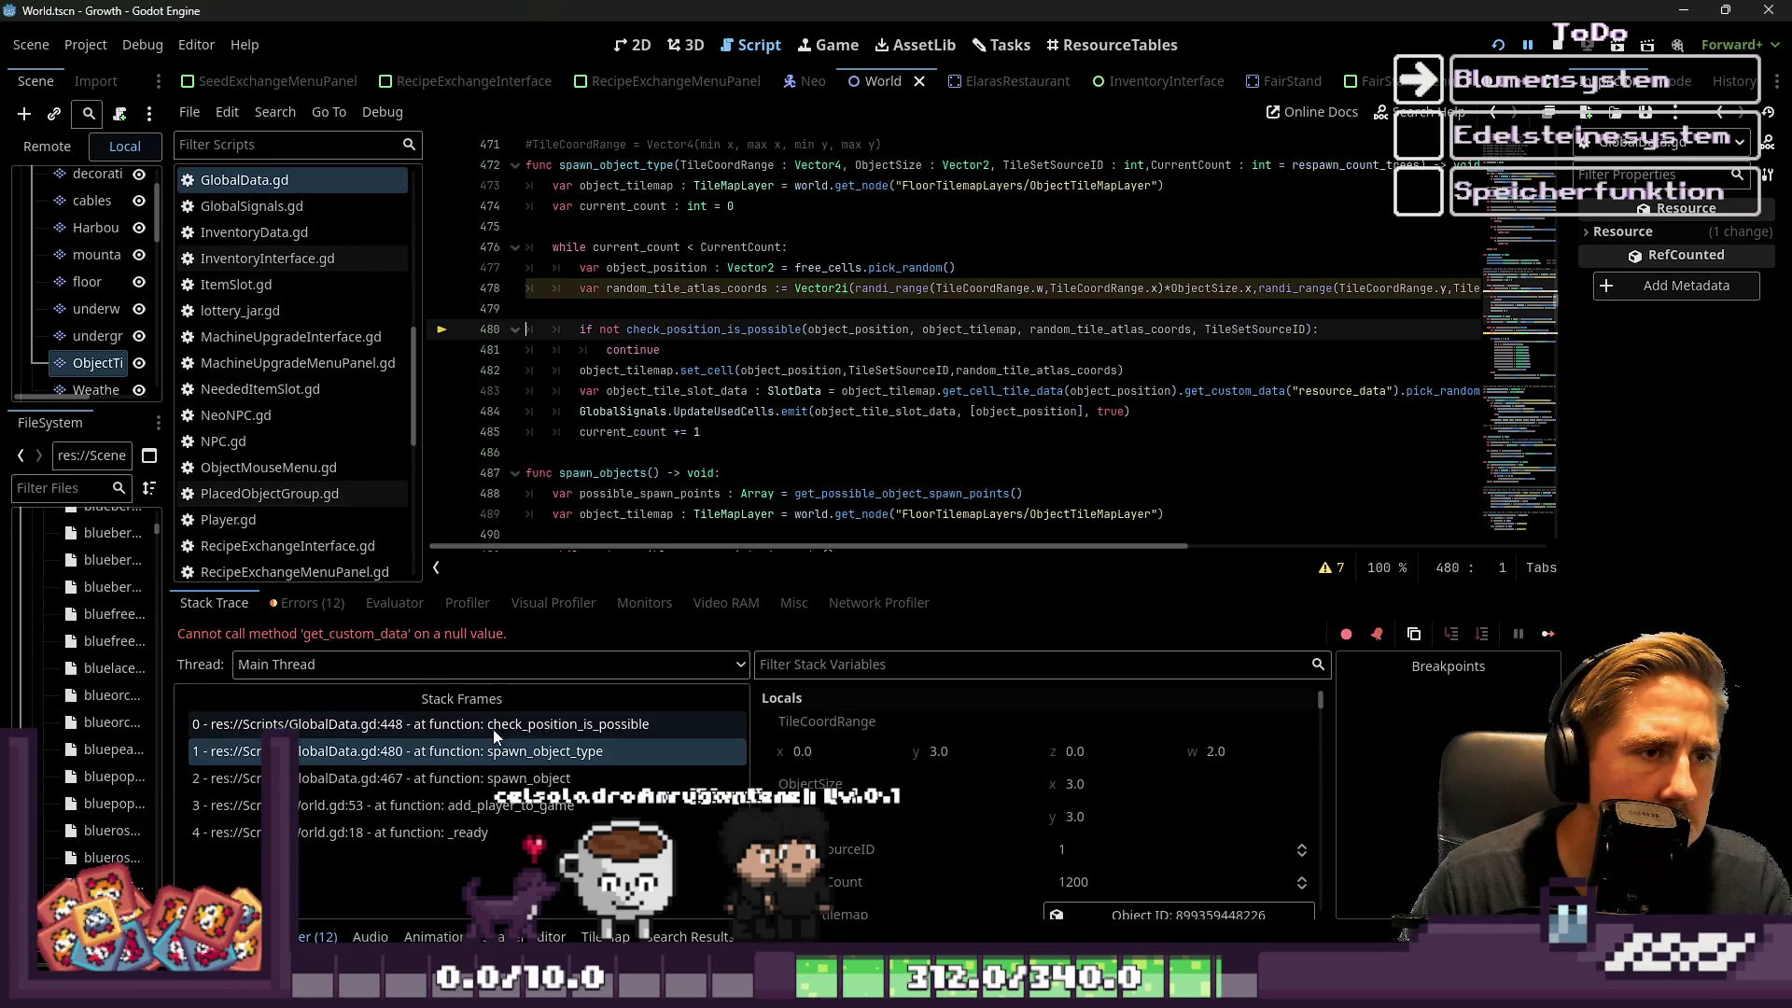
pyautogui.doubleClick(644, 290)
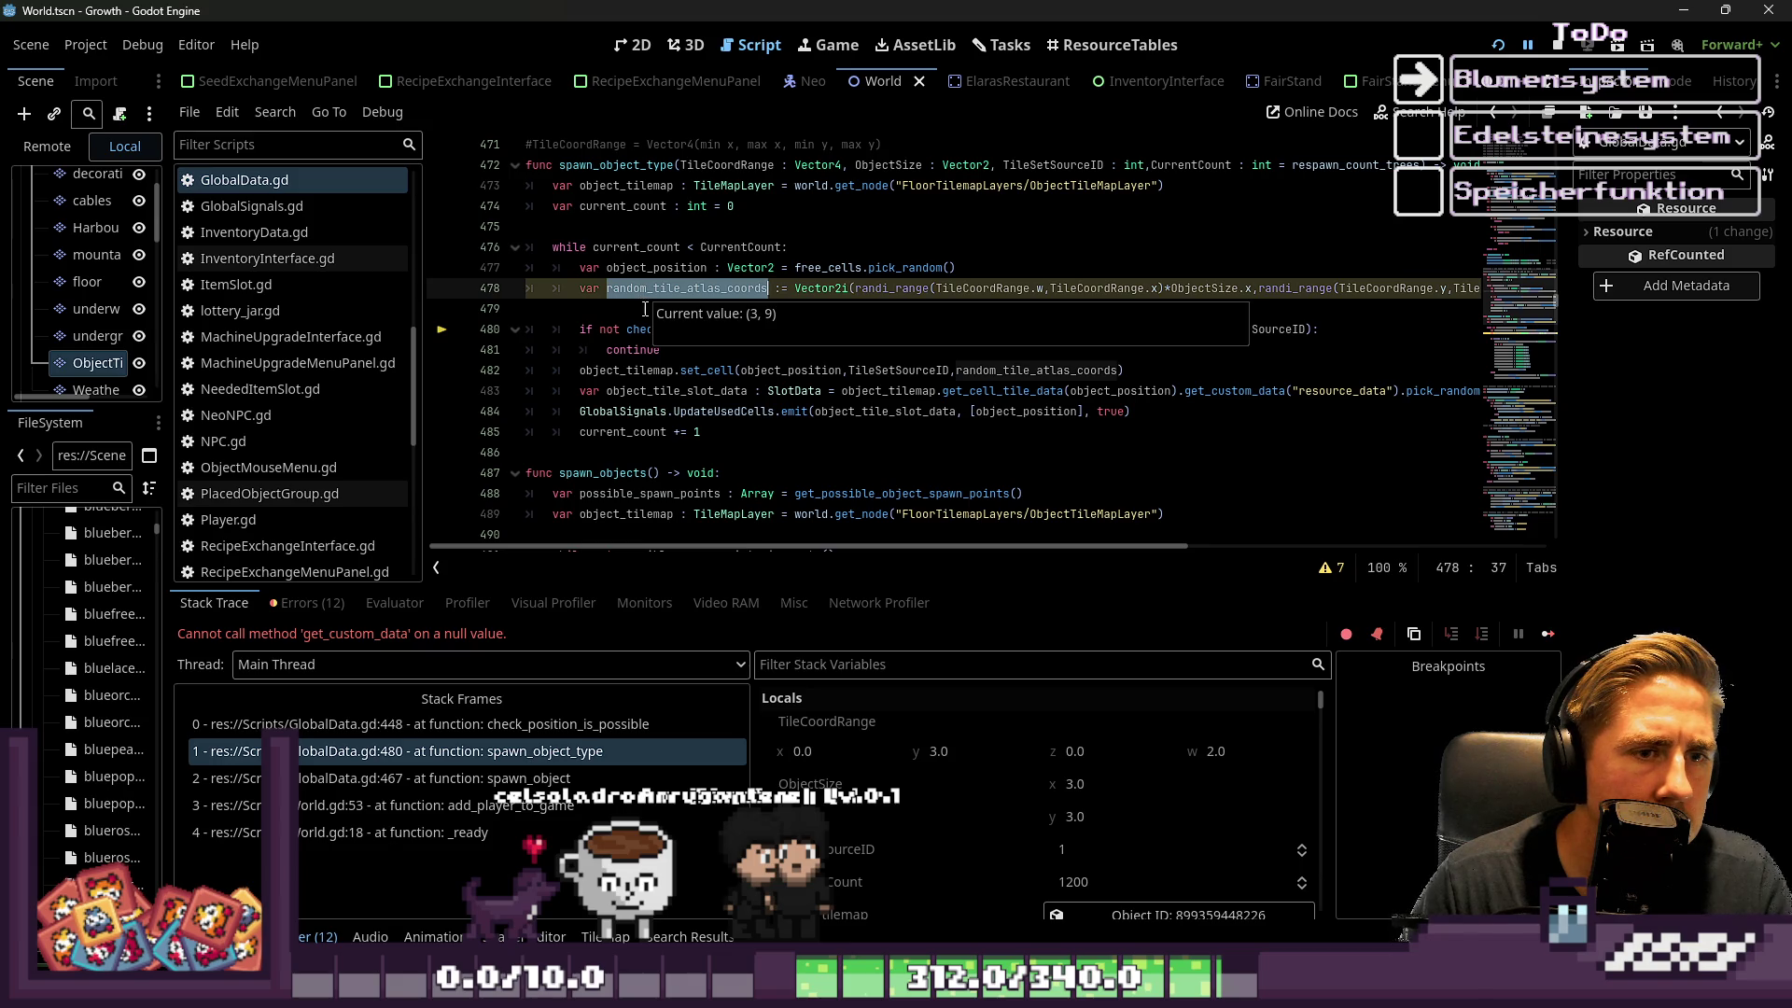
pyautogui.moveTo(660, 290)
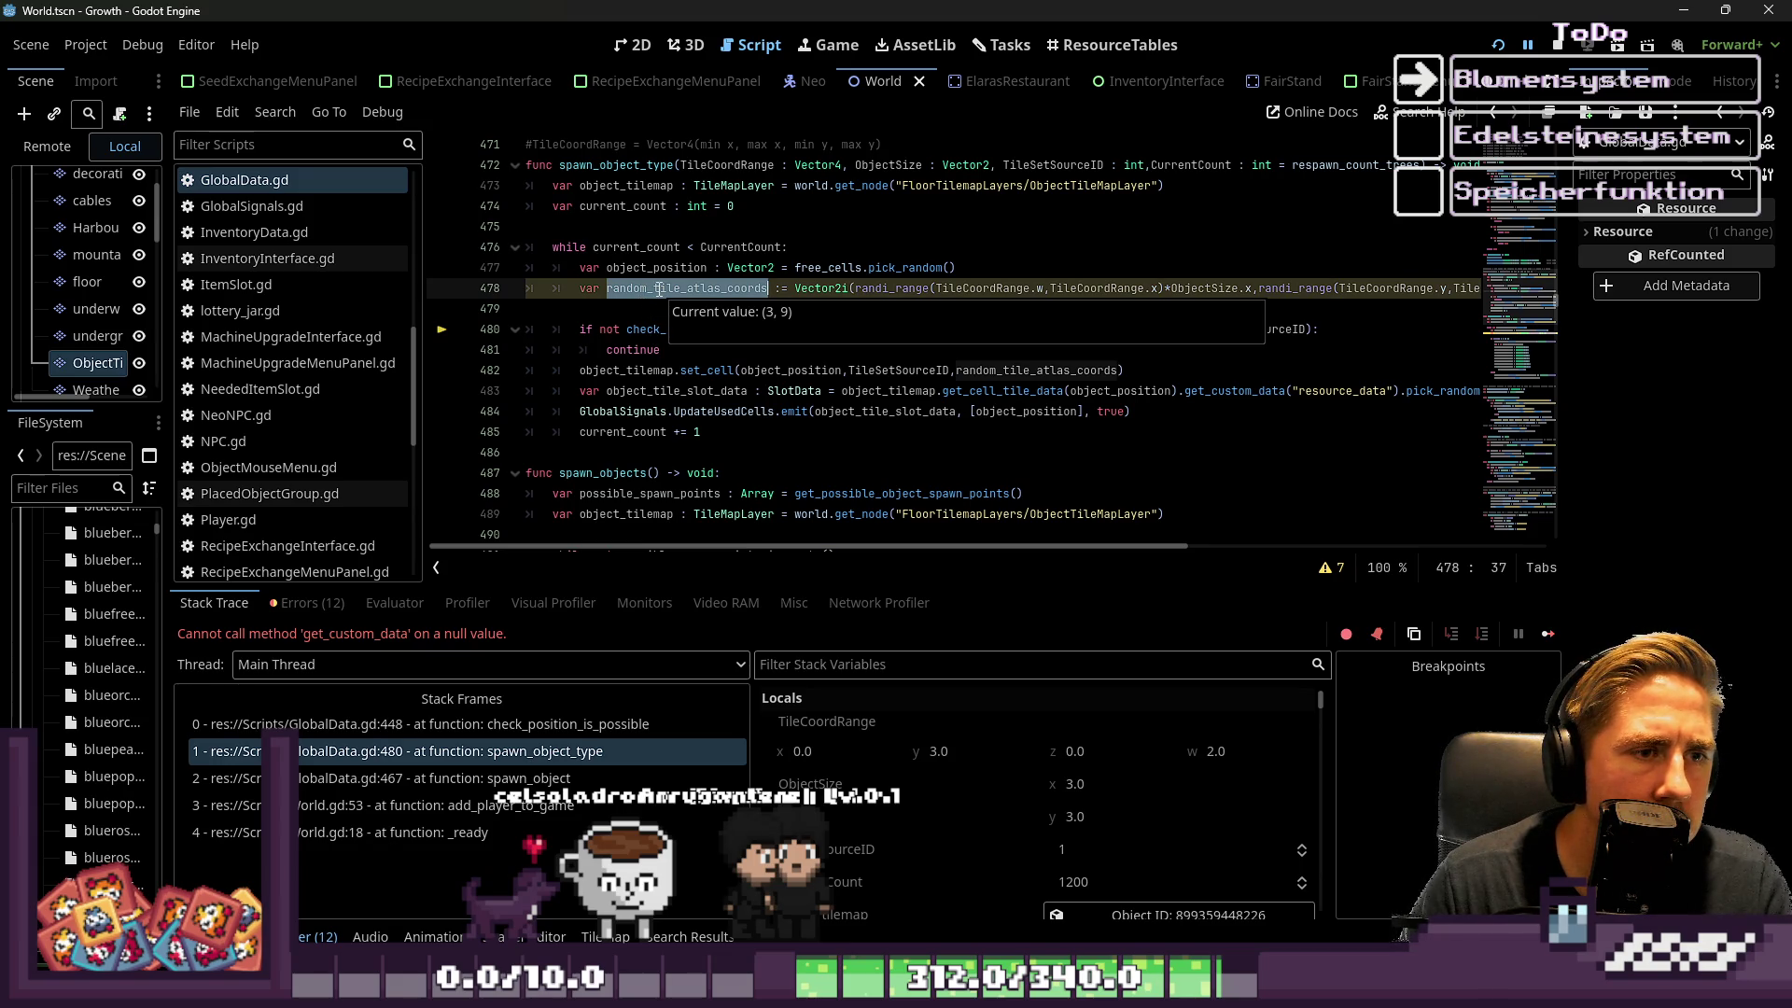
# Review the spawn_object_type calls and mark the second randi_range with its arguments on line 478
pyautogui.moveTo(962, 549)
pyautogui.mouseDown()
pyautogui.moveTo(986, 551)
pyautogui.moveTo(892, 568)
pyautogui.mouseUp()
pyautogui.scroll(2, 792, 438)
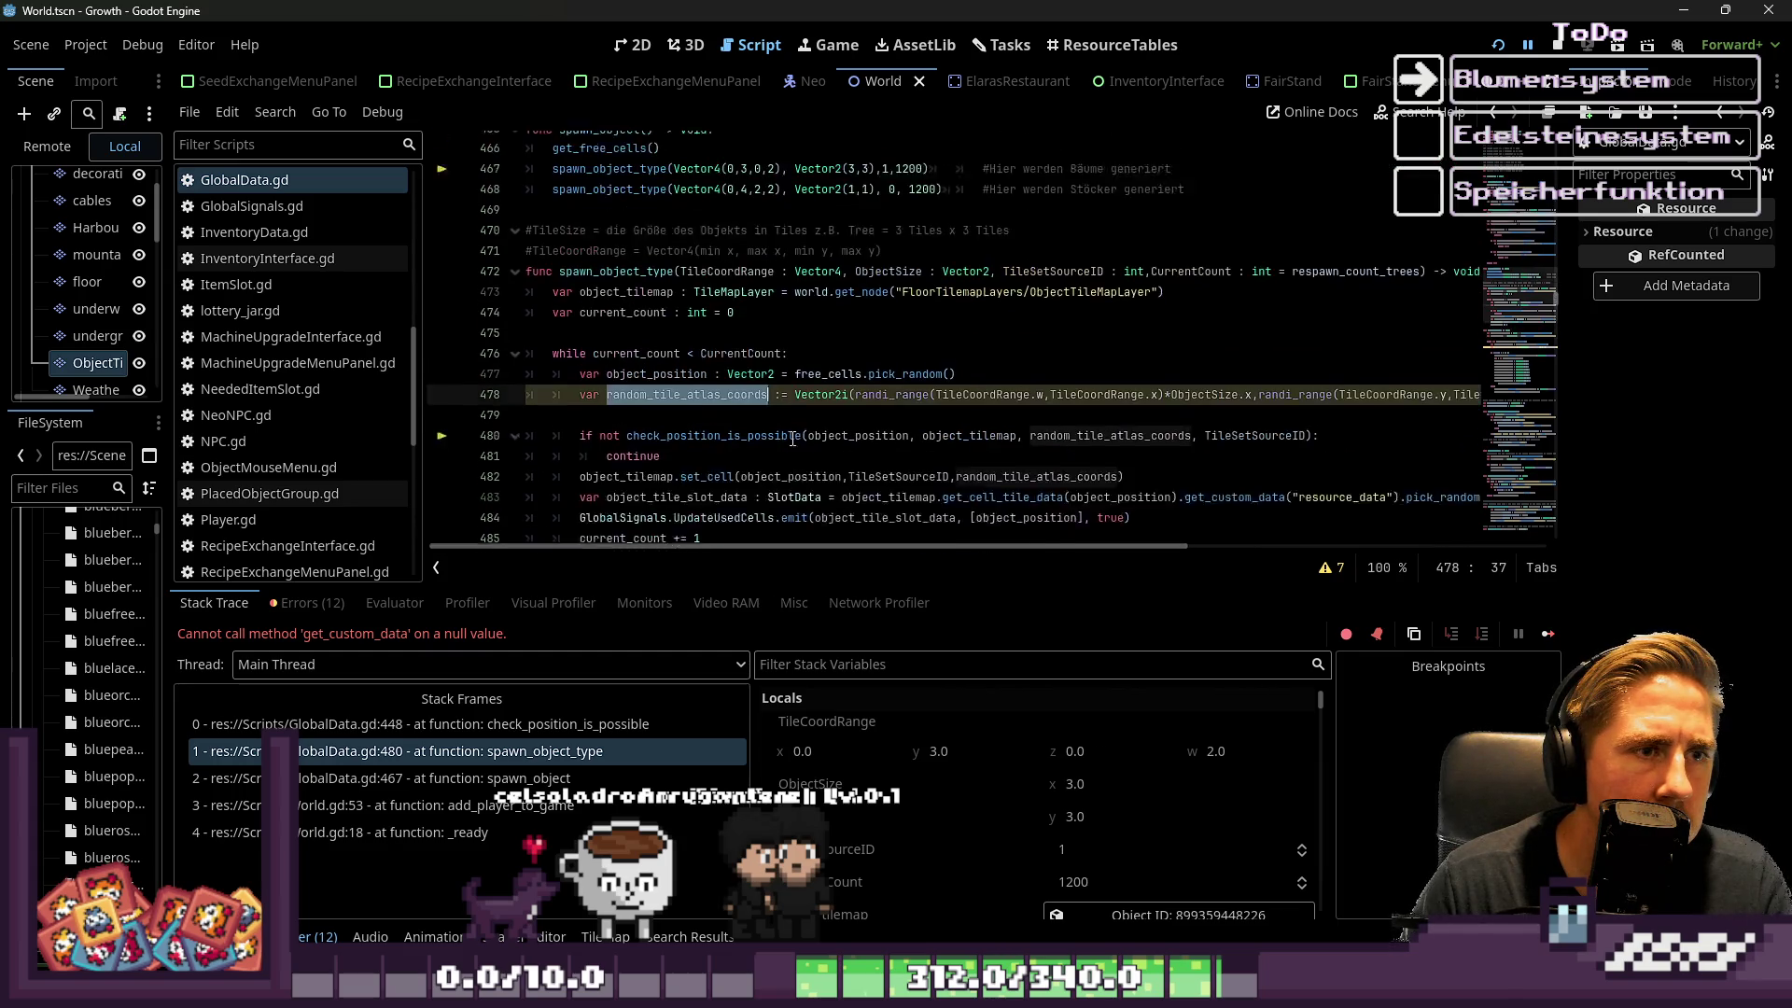
pyautogui.click(746, 213)
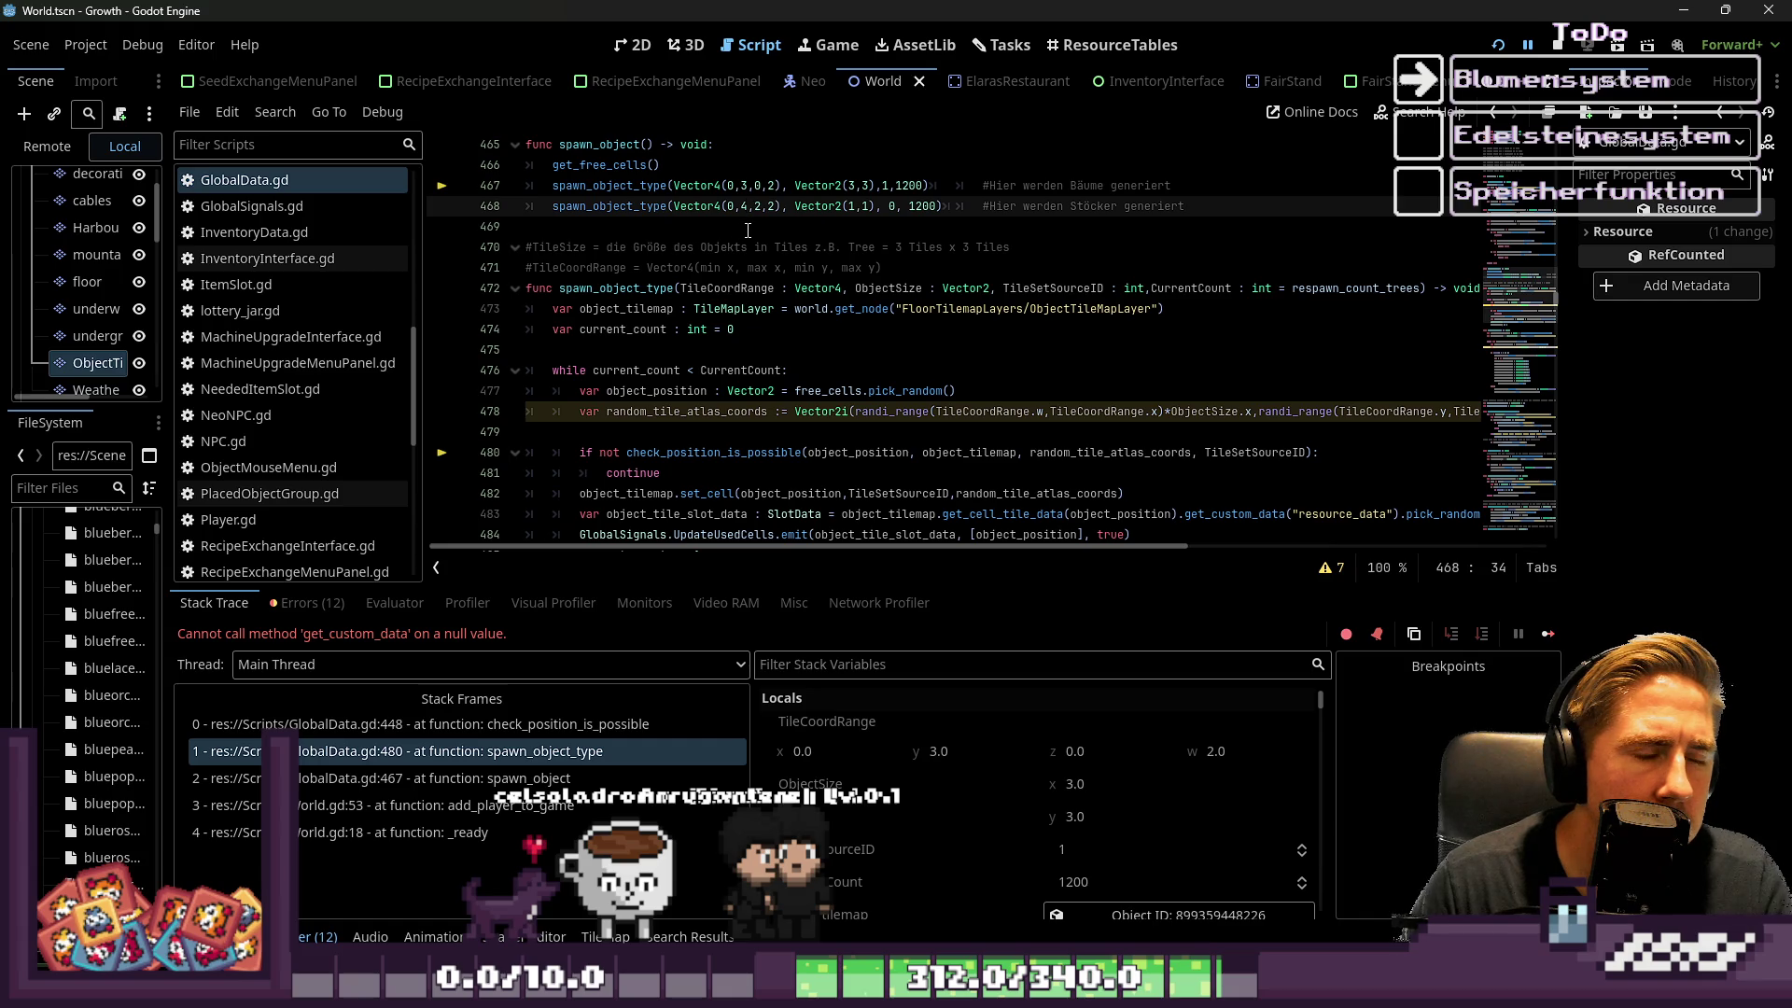
pyautogui.moveTo(737, 309)
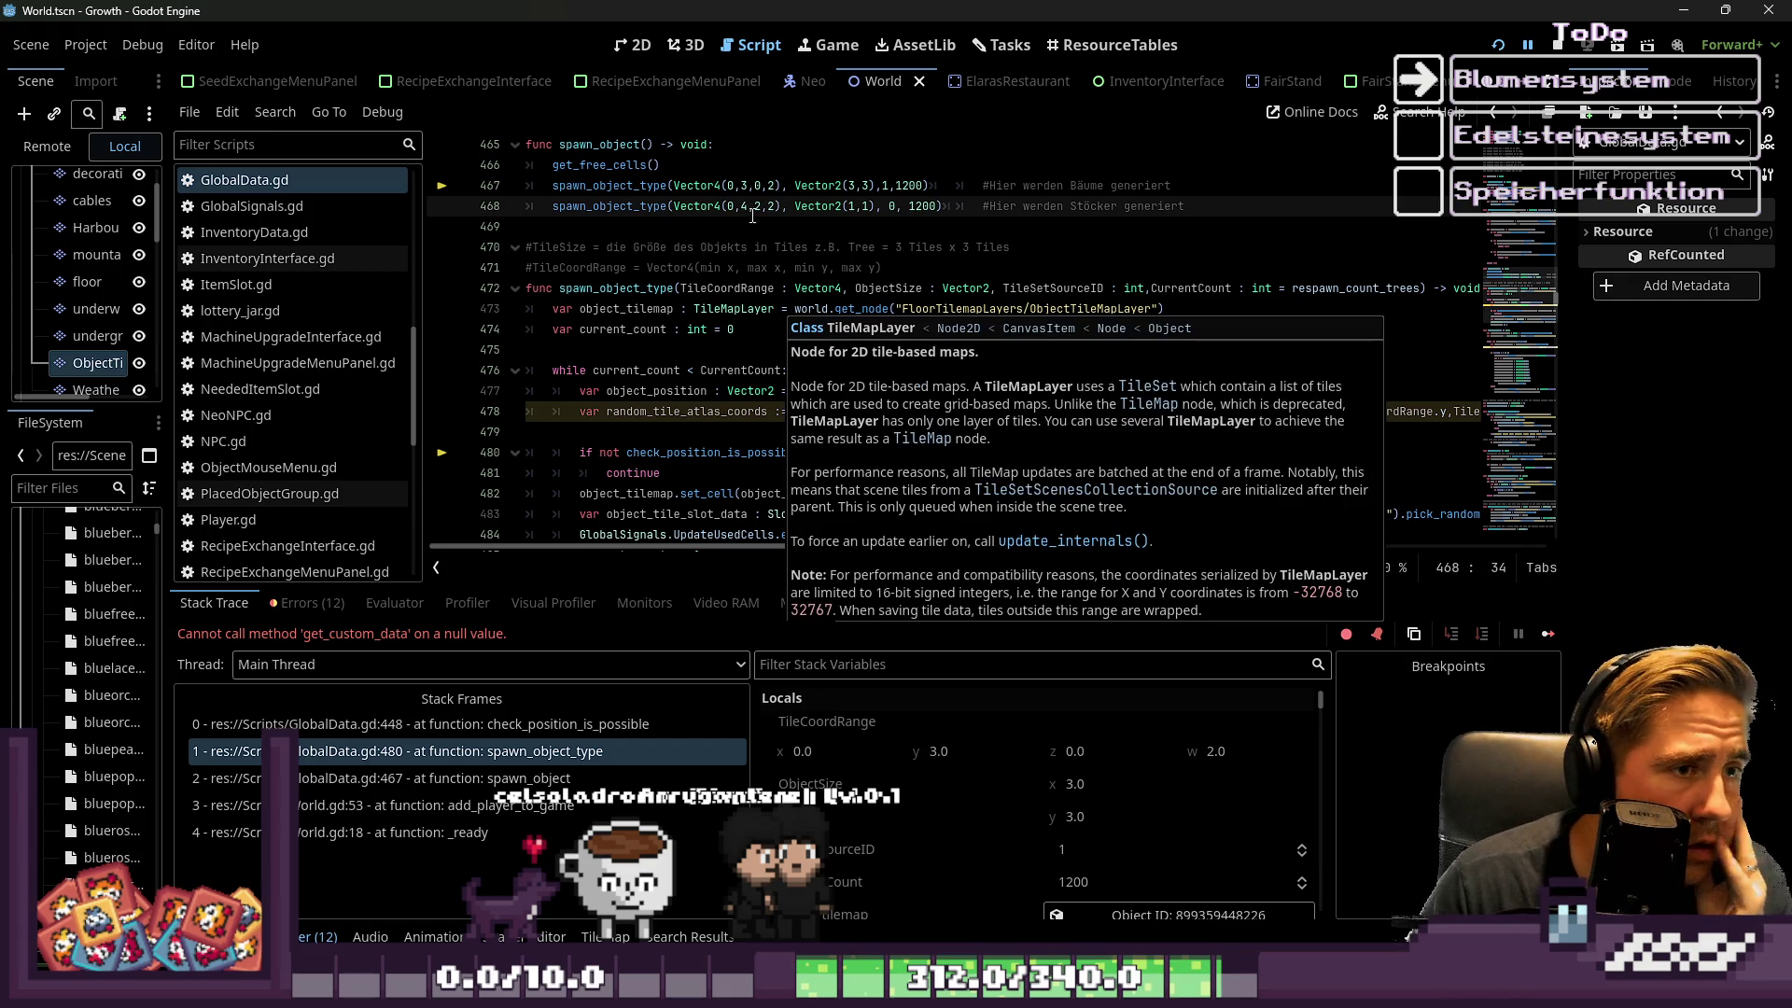
pyautogui.click(756, 185)
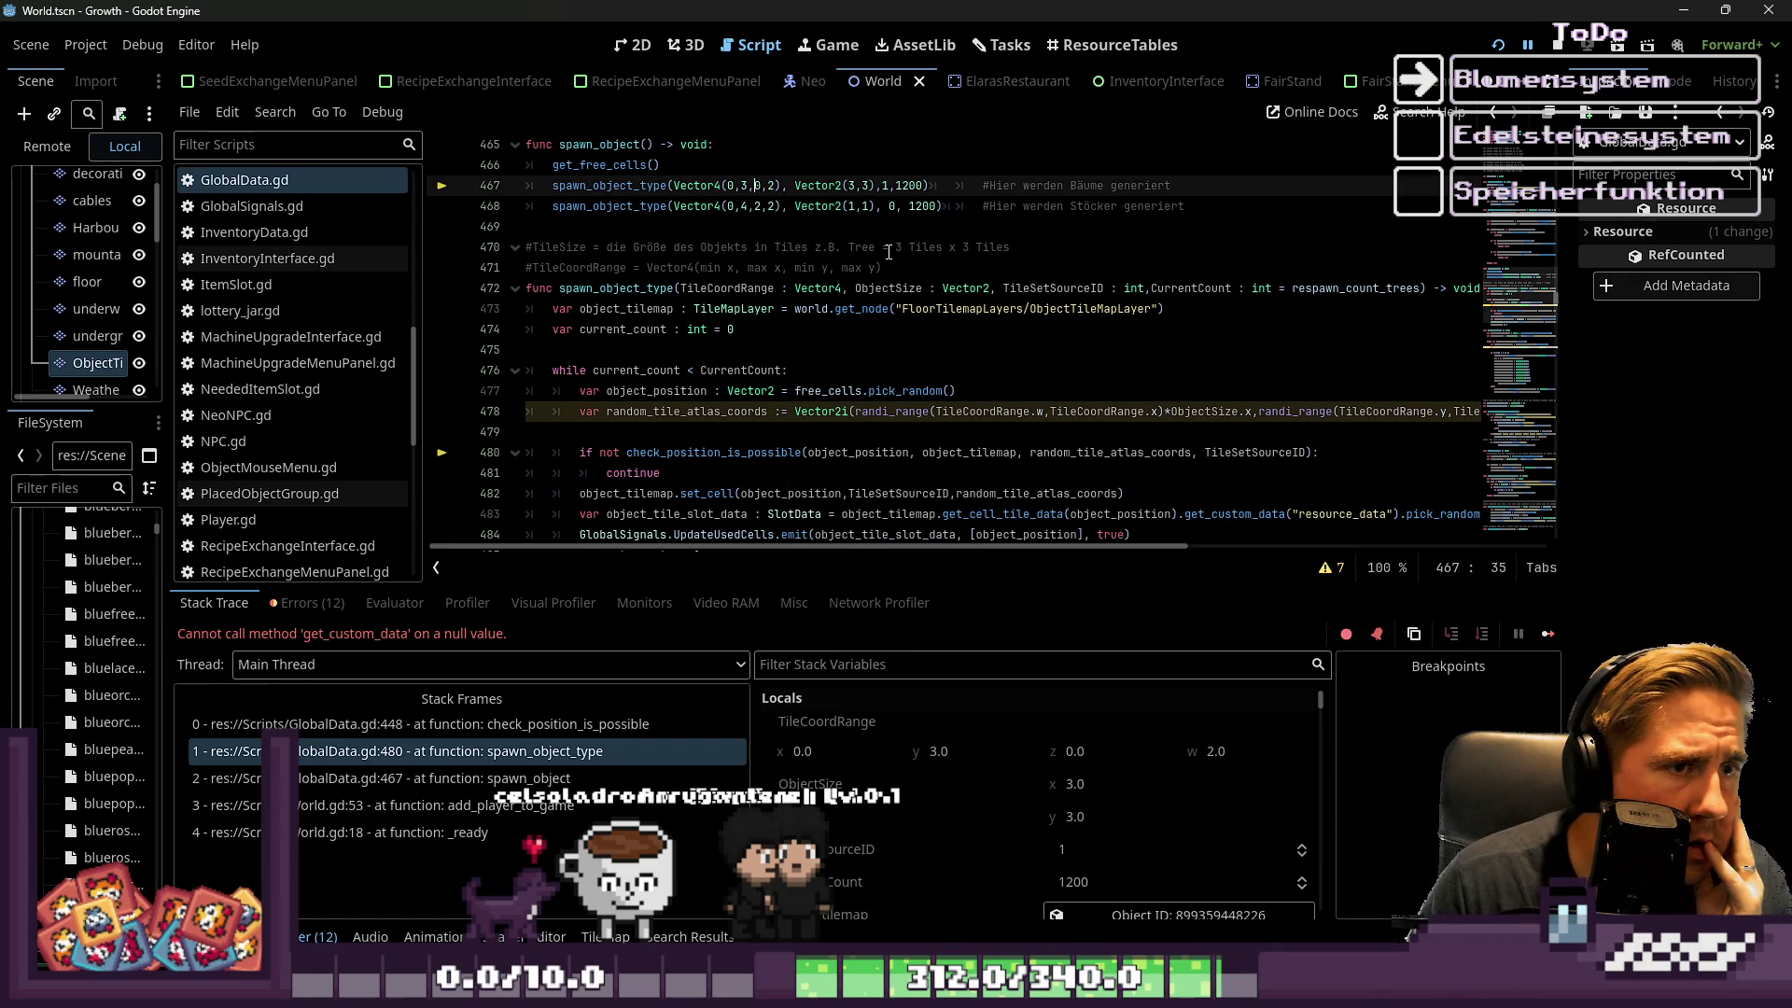
pyautogui.moveTo(1016, 554)
pyautogui.mouseDown()
pyautogui.moveTo(1176, 552)
pyautogui.moveTo(1051, 570)
pyautogui.mouseUp()
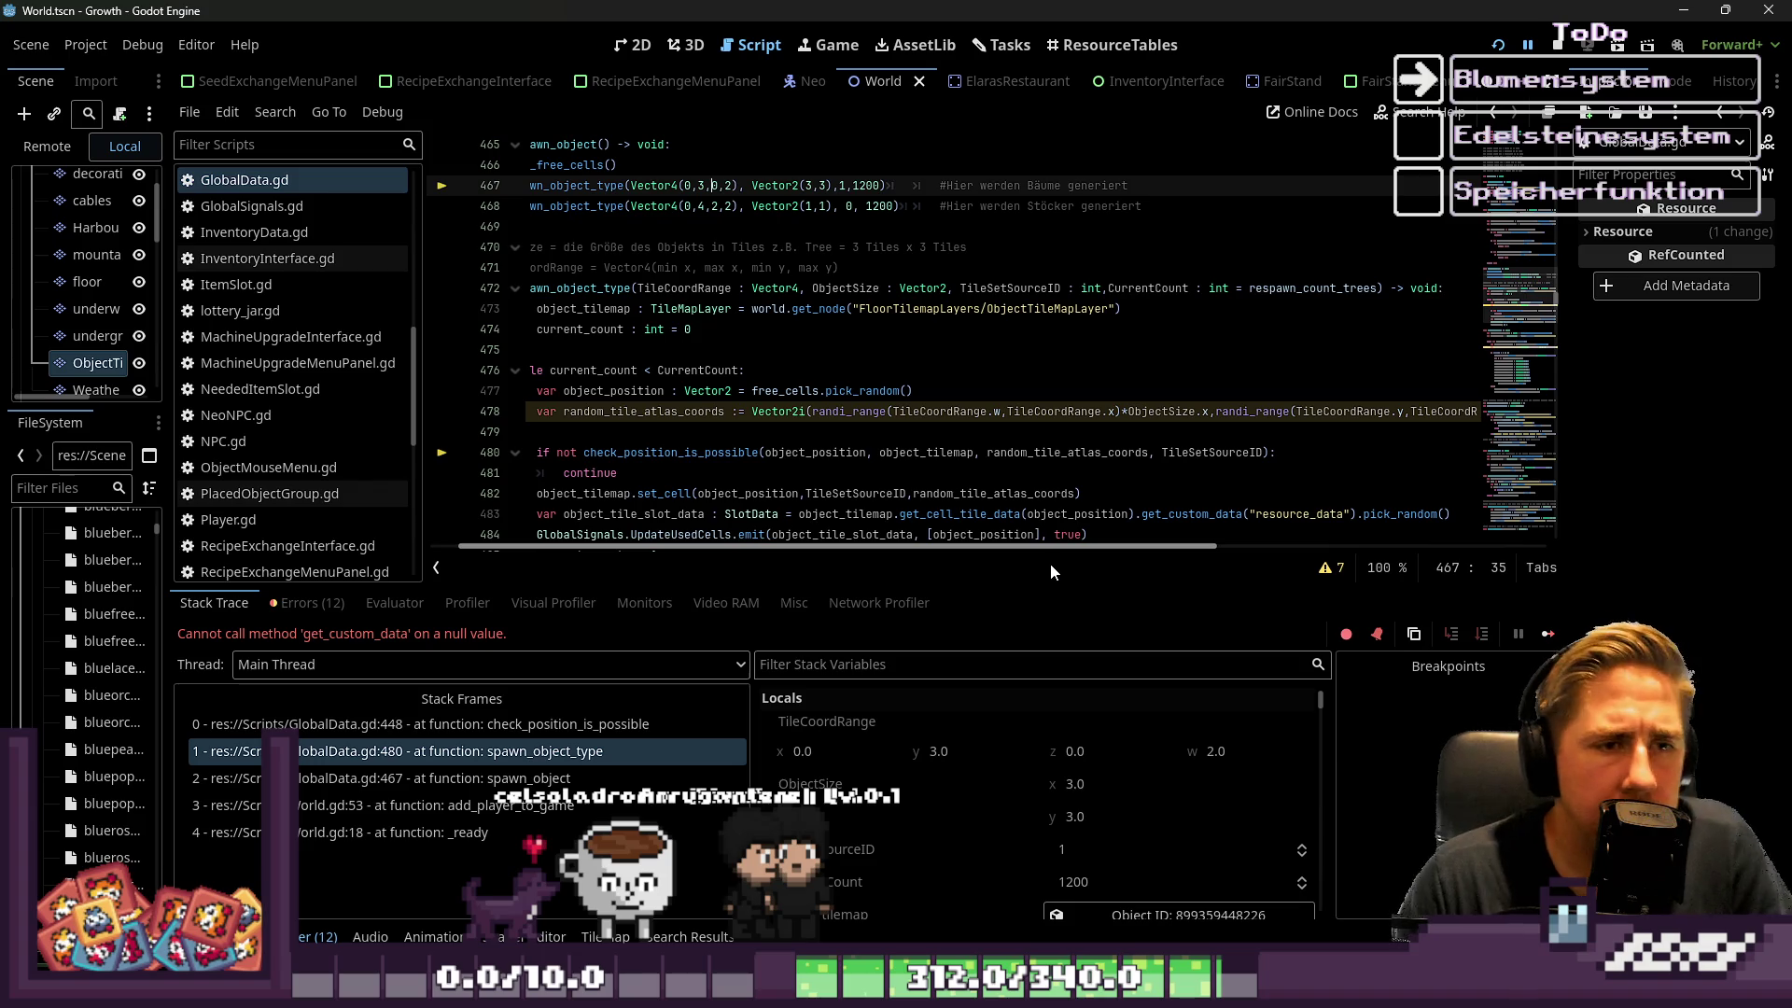
pyautogui.moveTo(1051, 547); pyautogui.dragTo(1042, 549)
pyautogui.hscroll(5, 1104, 437)
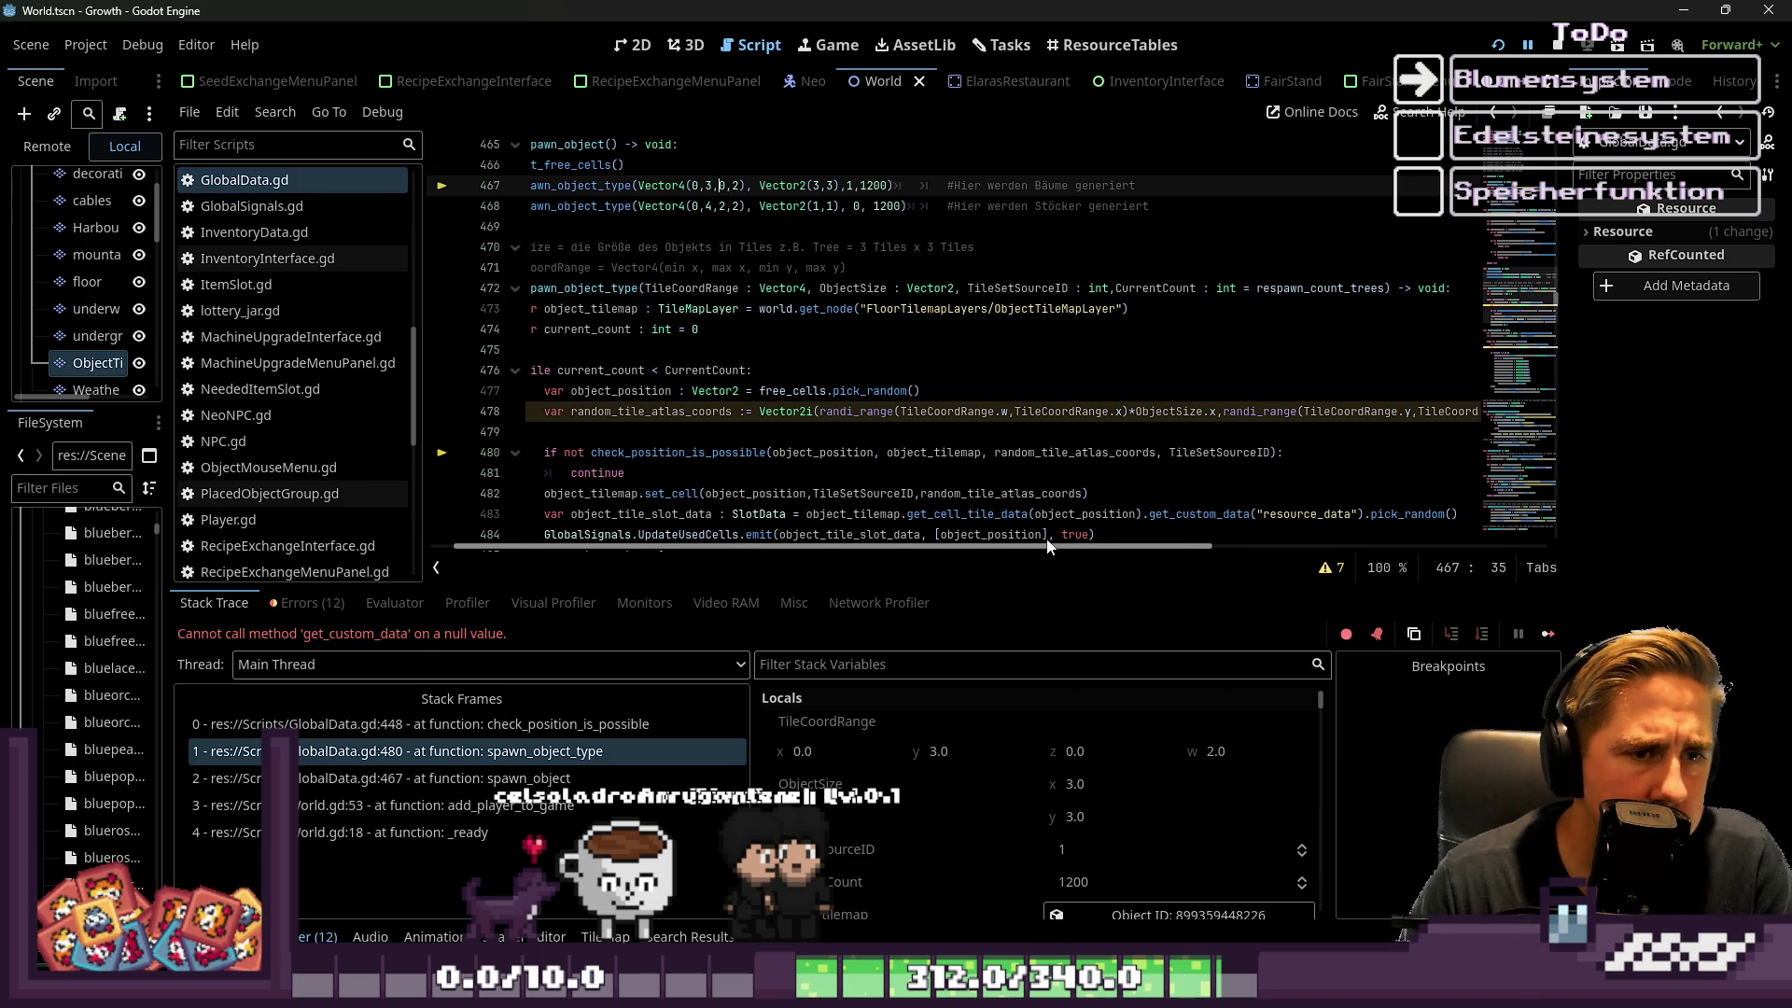
pyautogui.click(1081, 412)
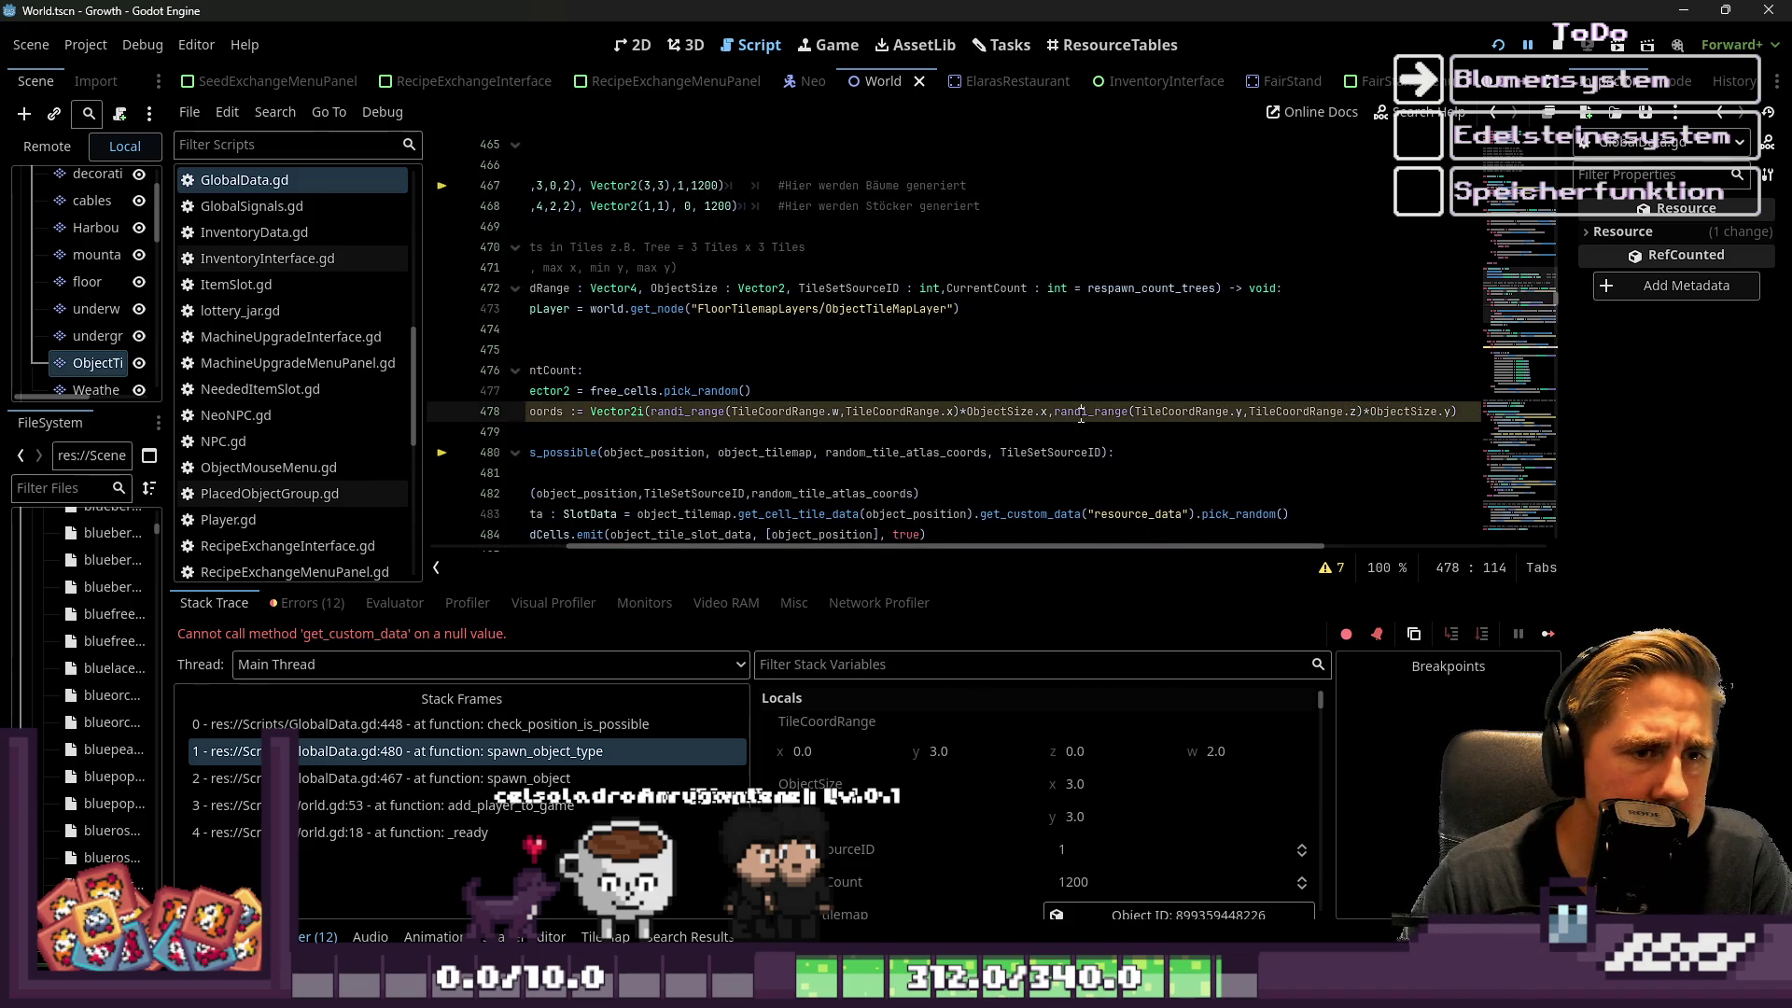
pyautogui.click(650, 412)
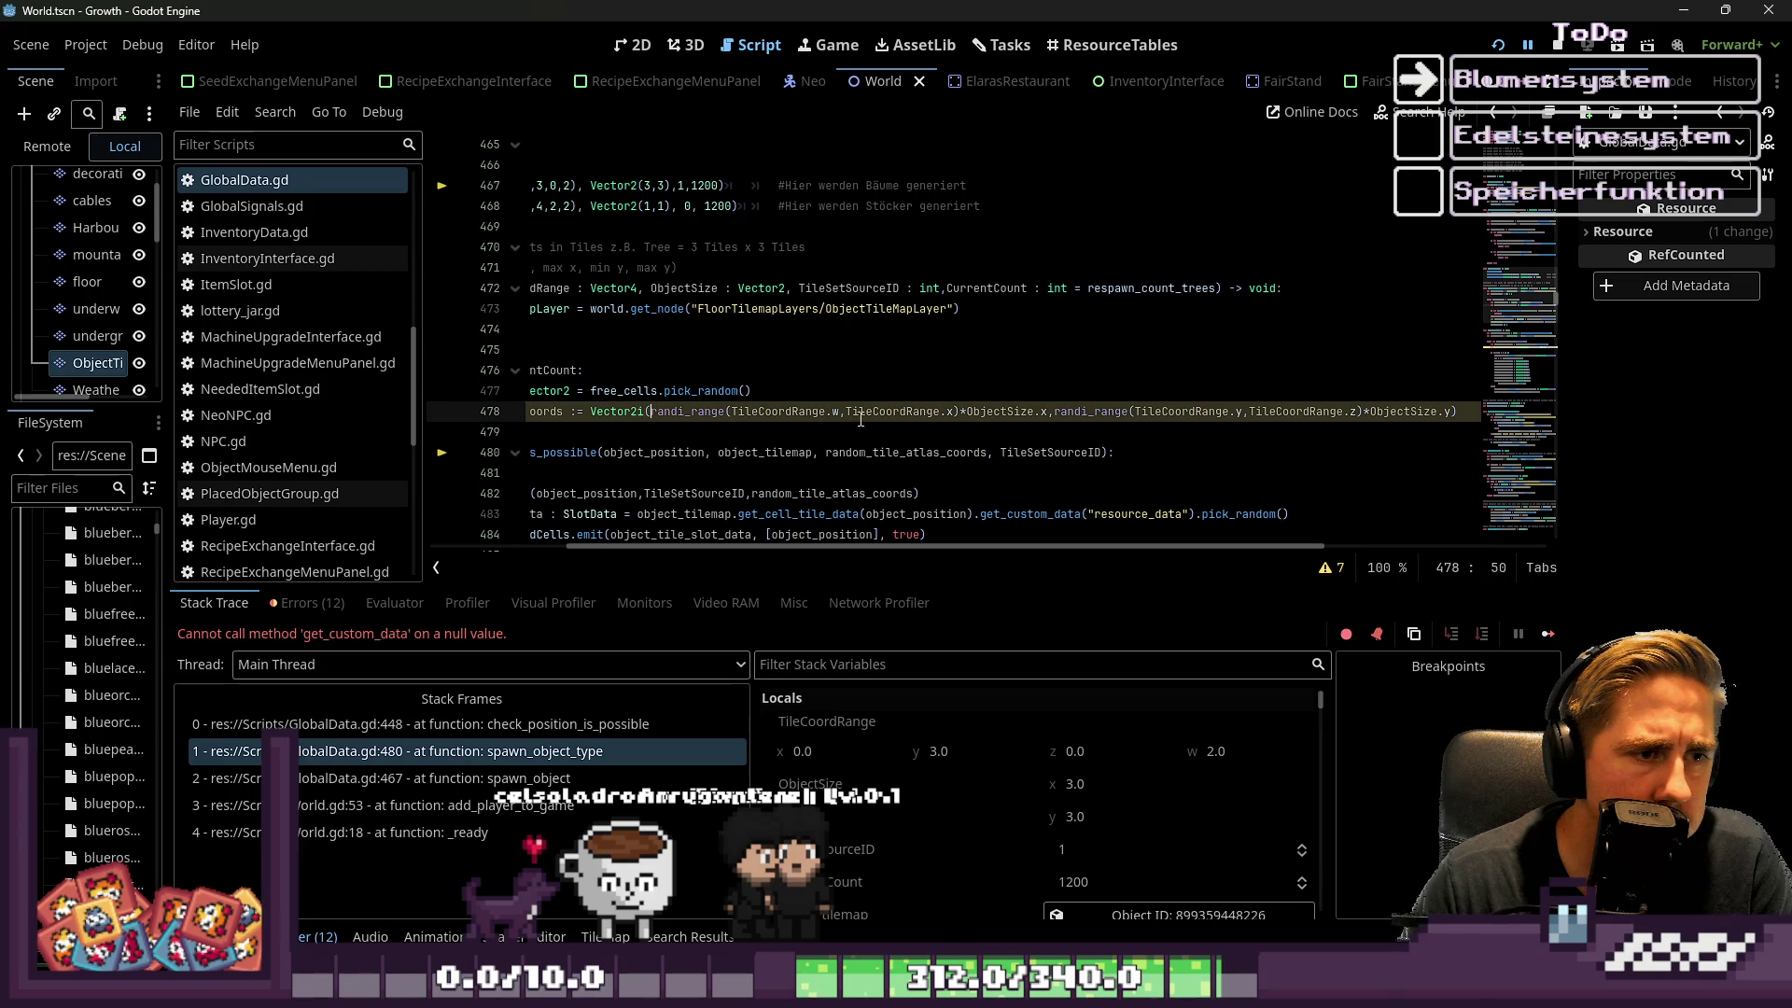
pyautogui.moveTo(1057, 412)
pyautogui.mouseDown()
pyautogui.moveTo(1386, 418)
pyautogui.moveTo(1360, 420)
pyautogui.mouseUp()
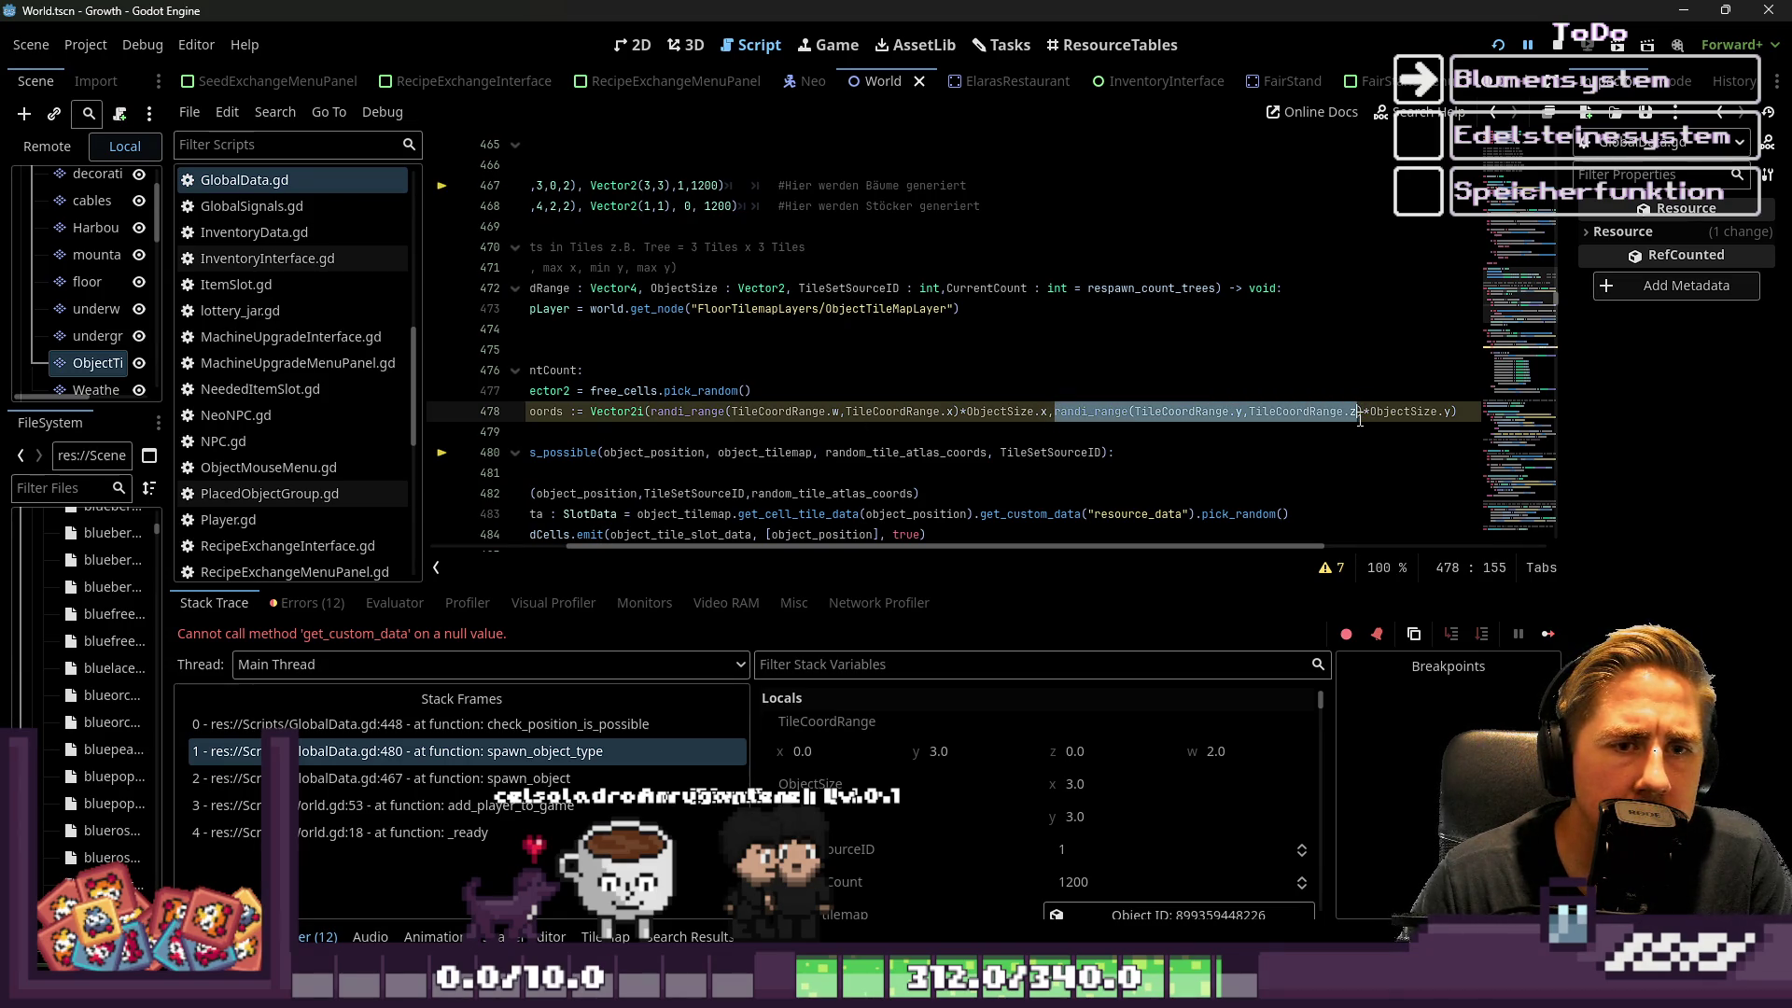
pyautogui.scroll(-10, 301, 443)
pyautogui.scroll(-3, 301, 443)
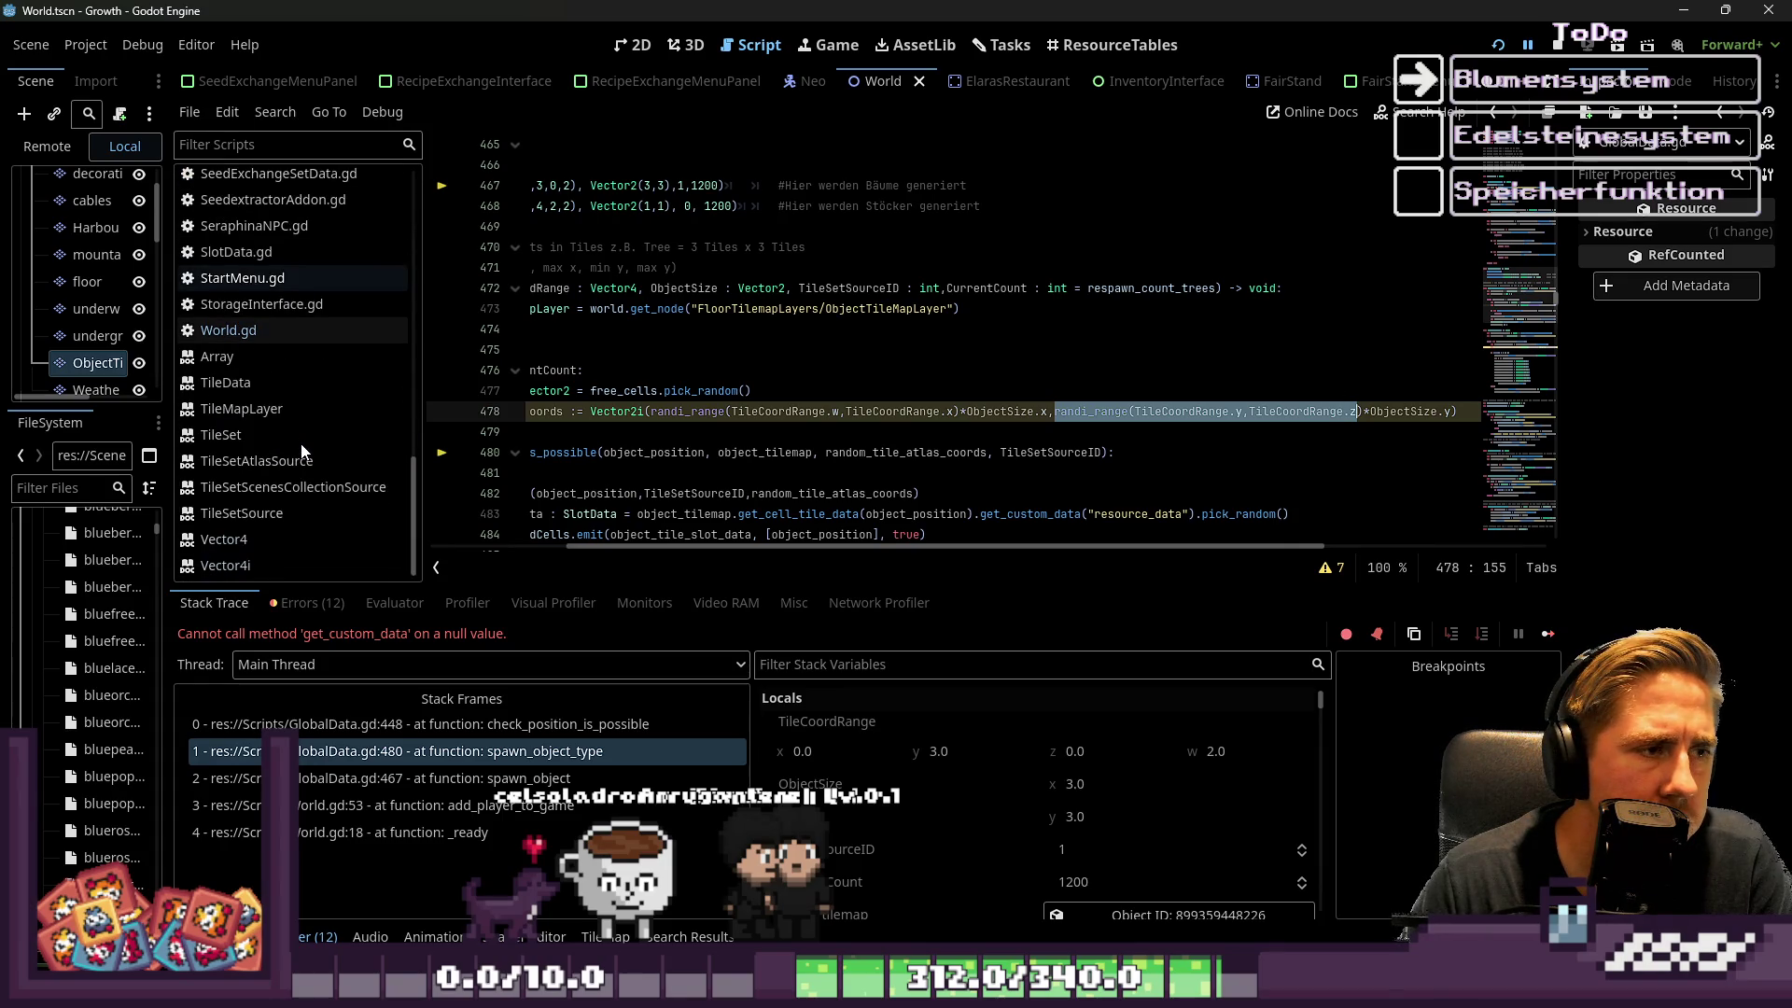
pyautogui.click(262, 452)
pyautogui.click(261, 471)
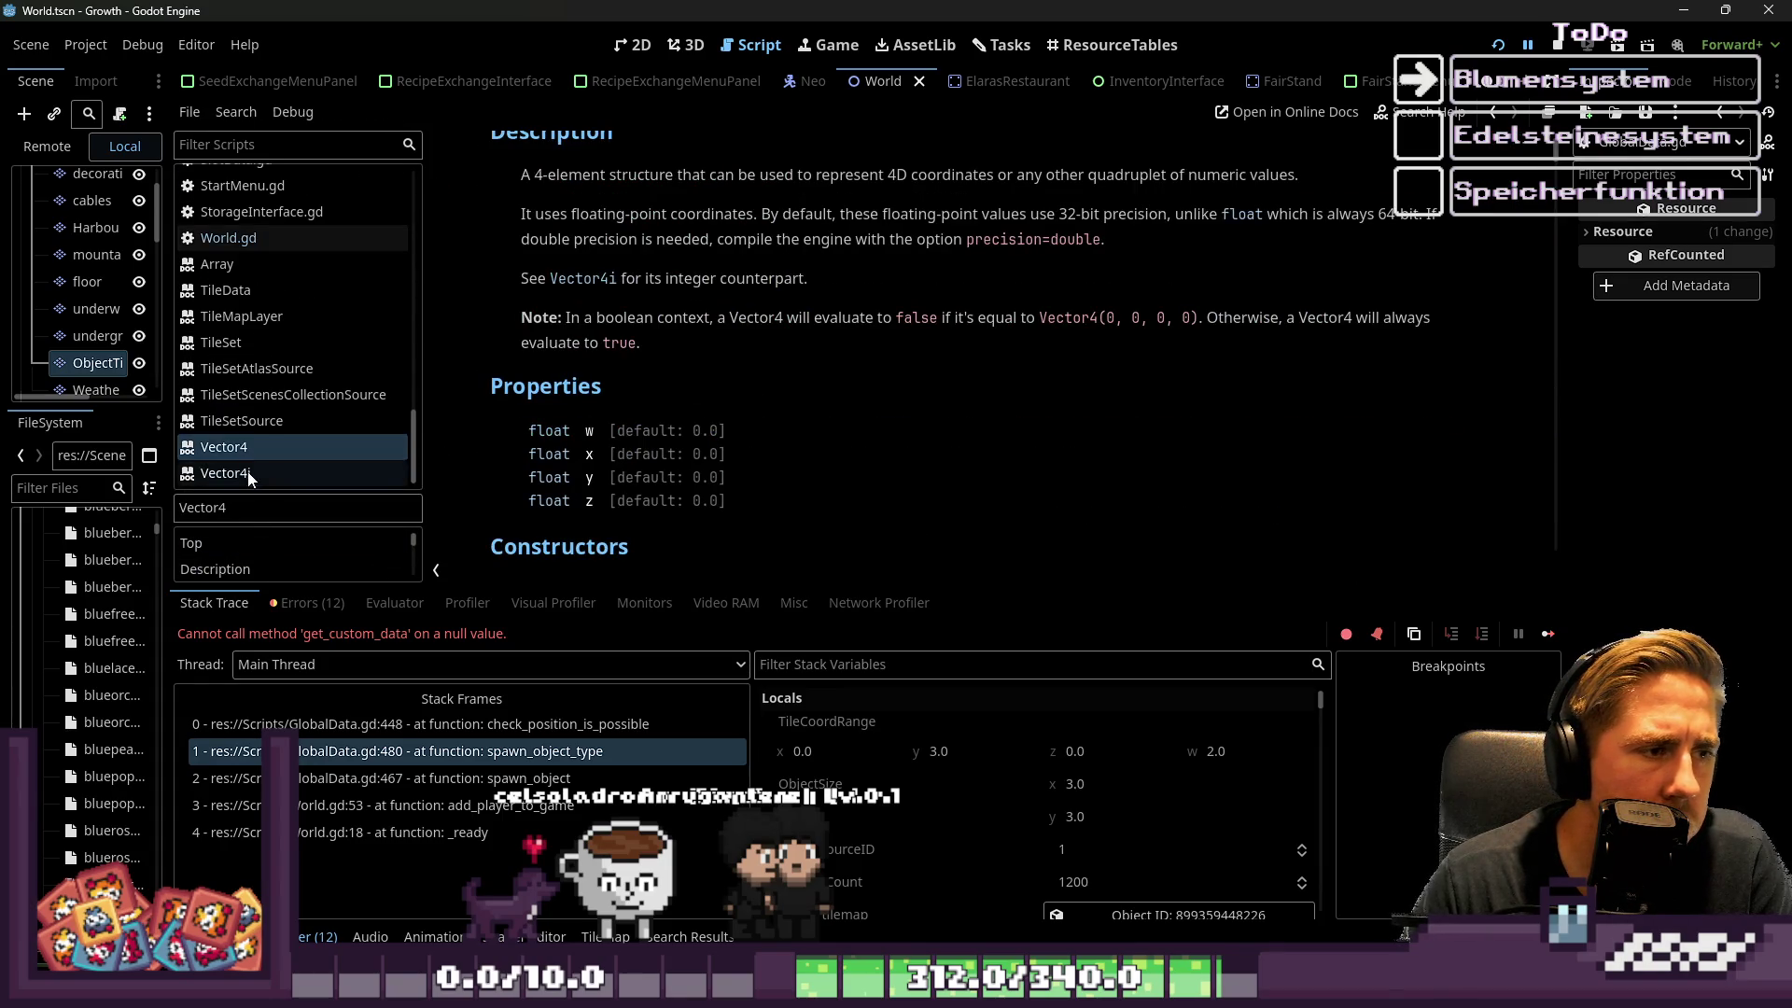
pyautogui.scroll(-15, 726, 446)
pyautogui.scroll(5, 726, 446)
pyautogui.scroll(20, 728, 443)
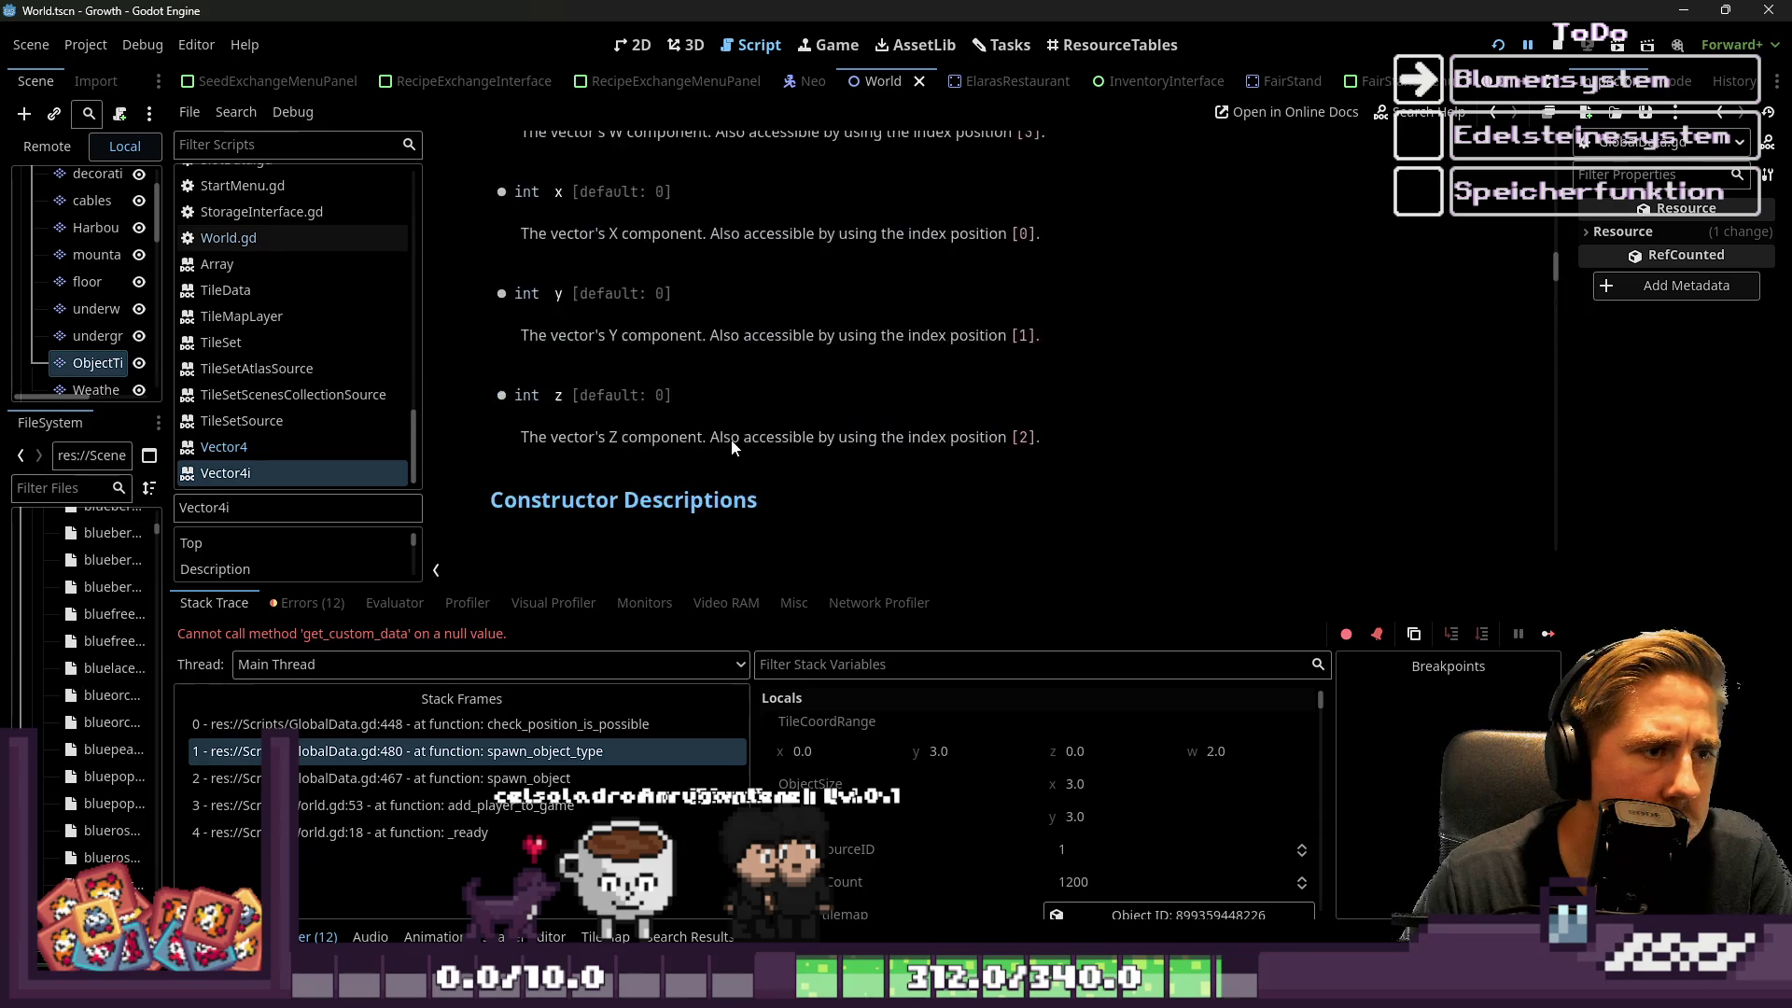
pyautogui.scroll(15, 732, 434)
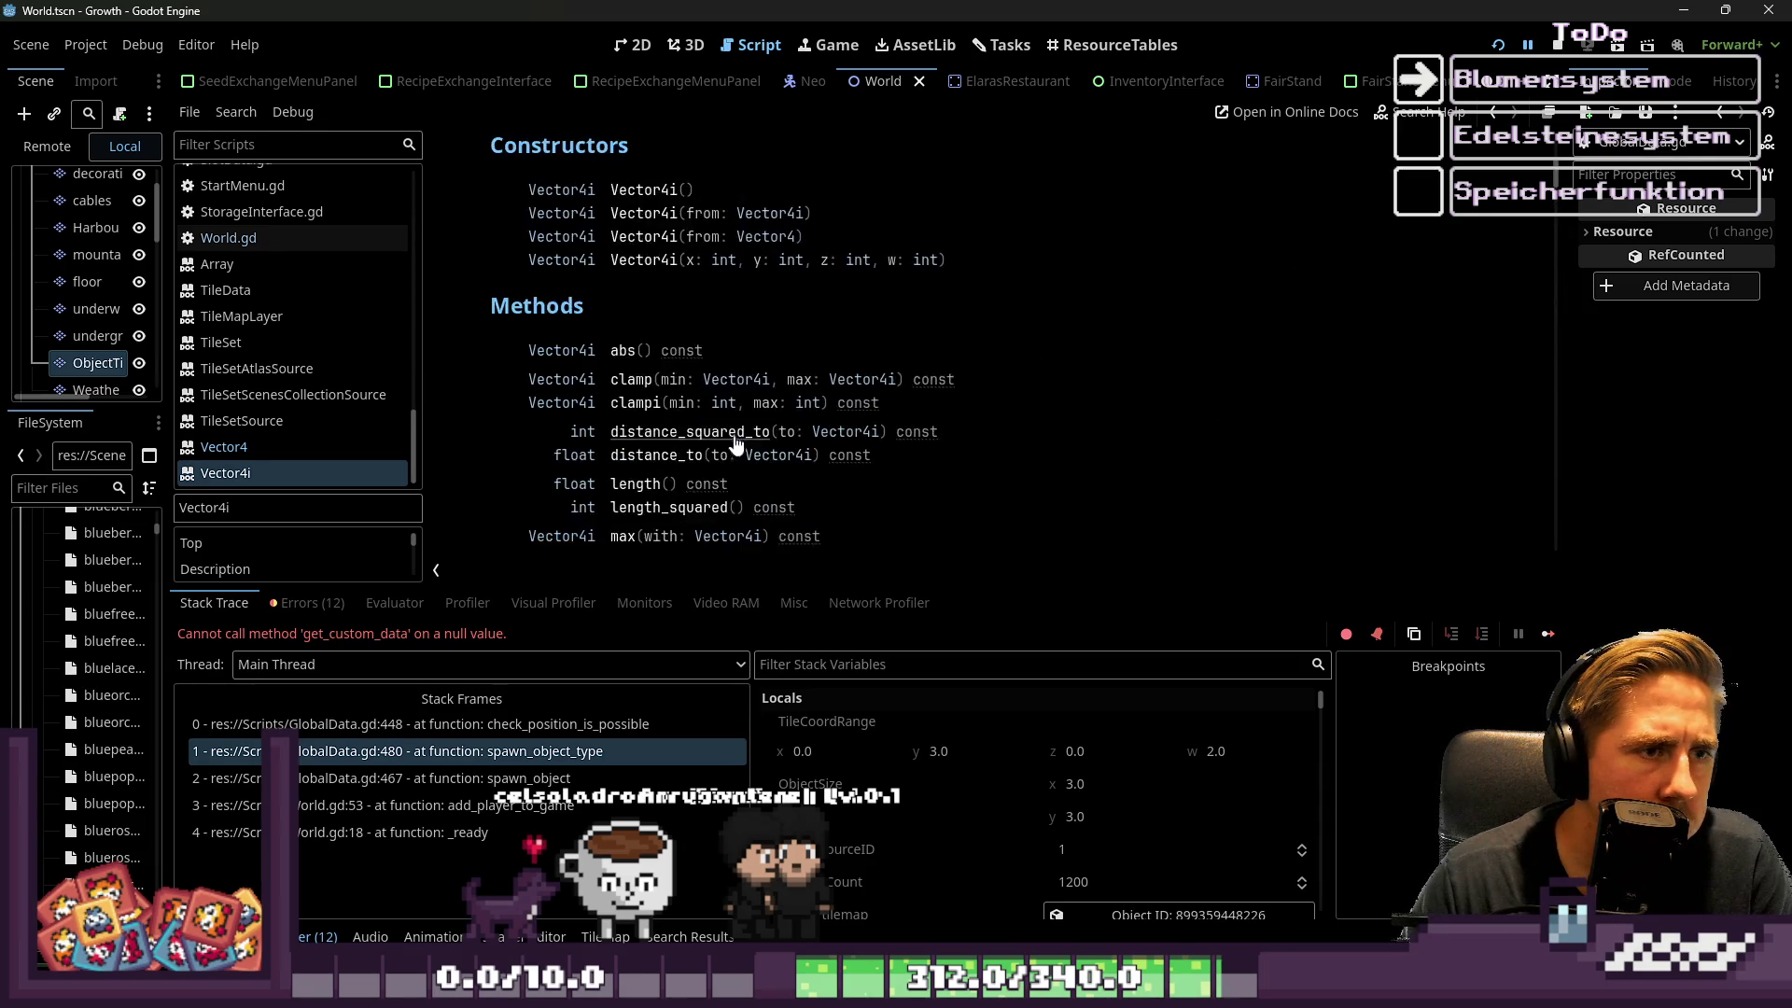
pyautogui.scroll(-3, 736, 428)
pyautogui.scroll(1, 737, 426)
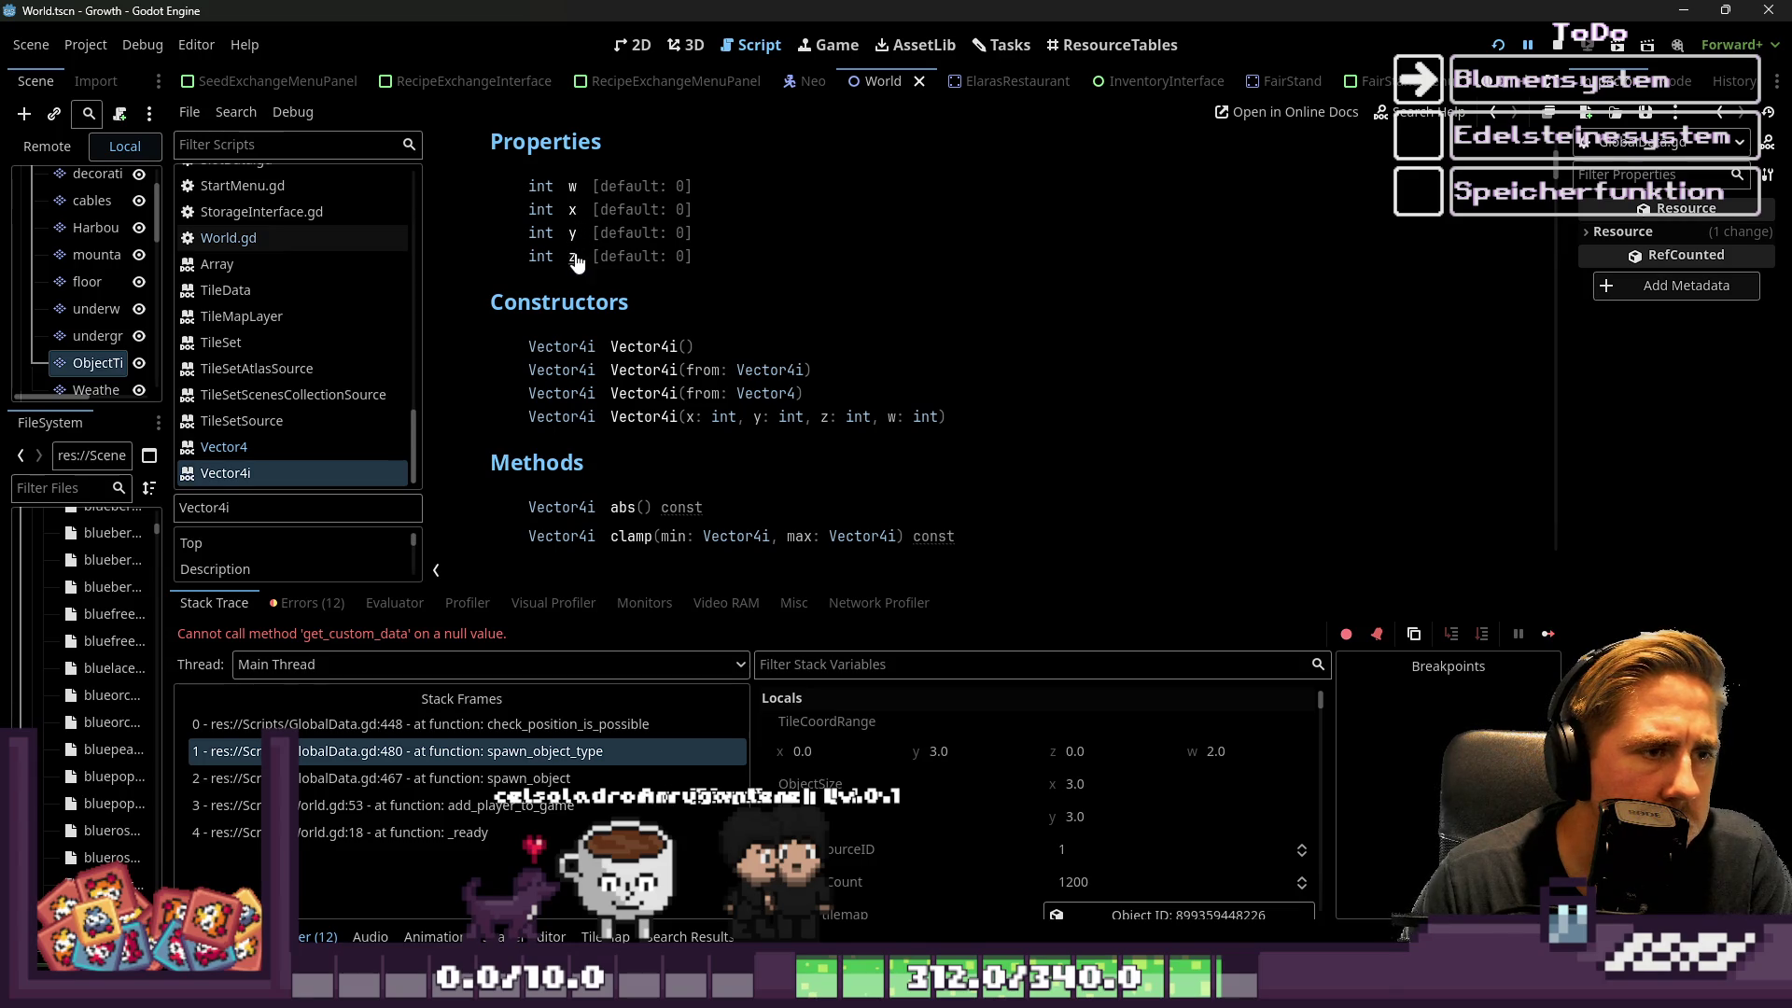
pyautogui.scroll(-1, 794, 287)
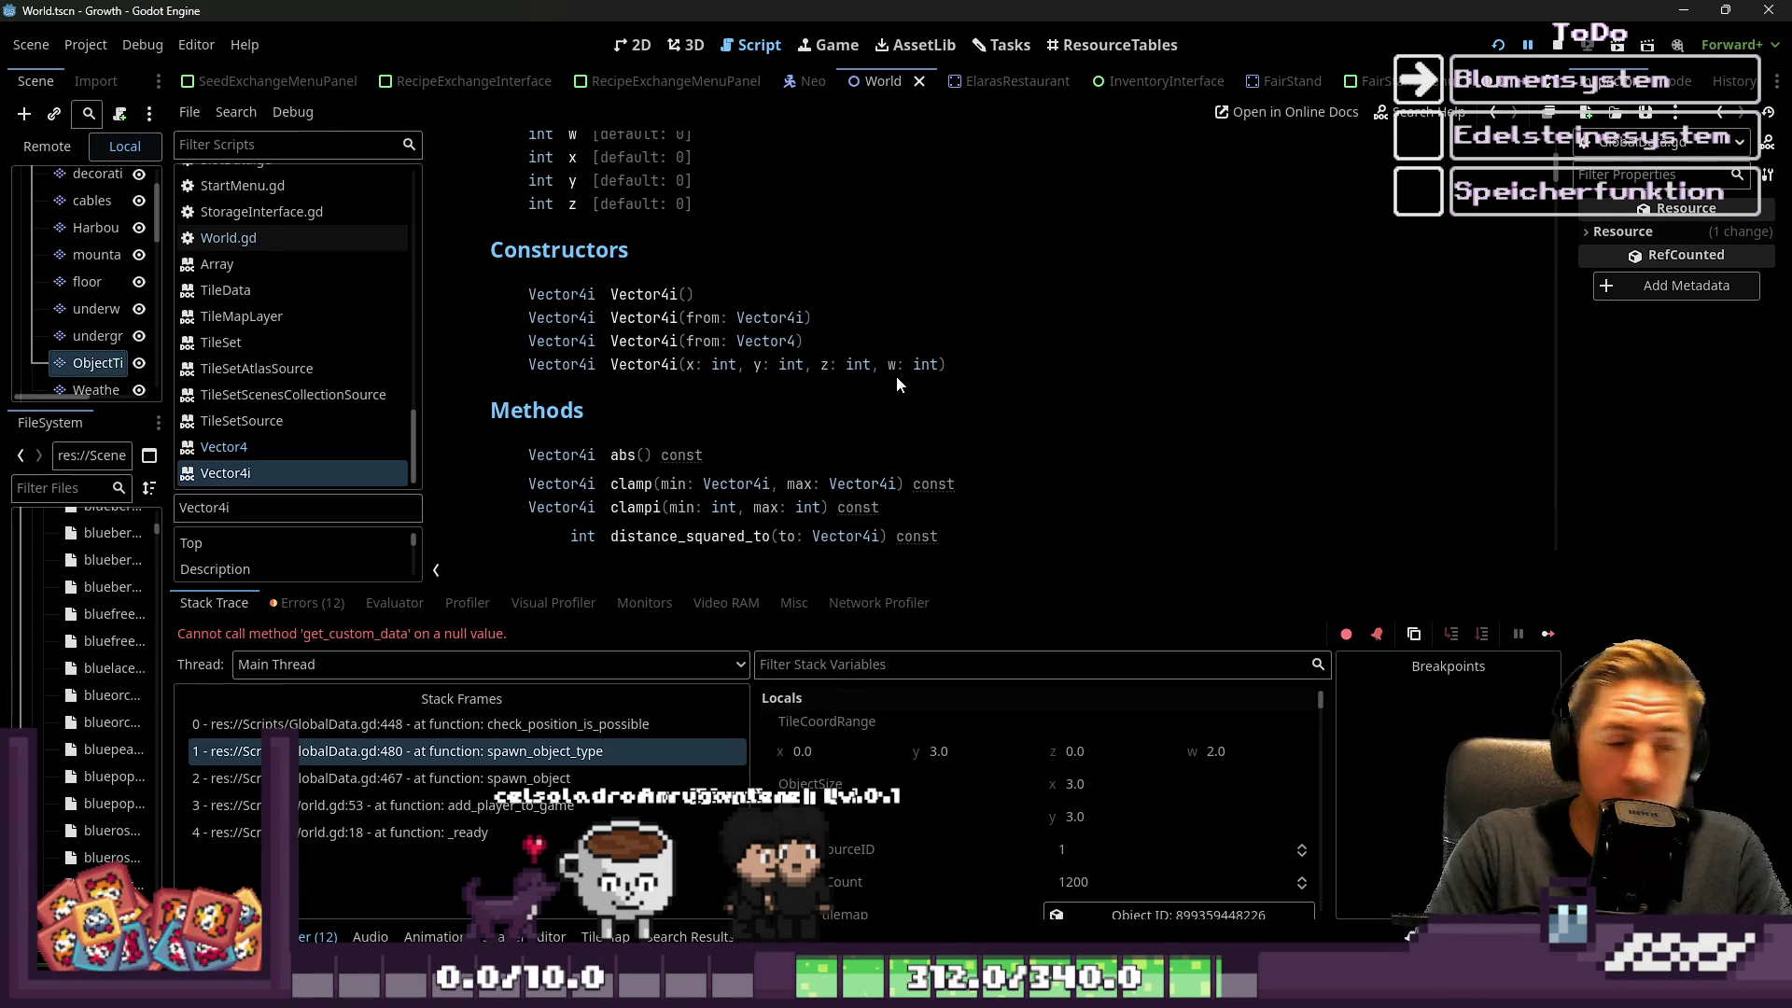
pyautogui.click(620, 52)
pyautogui.click(744, 54)
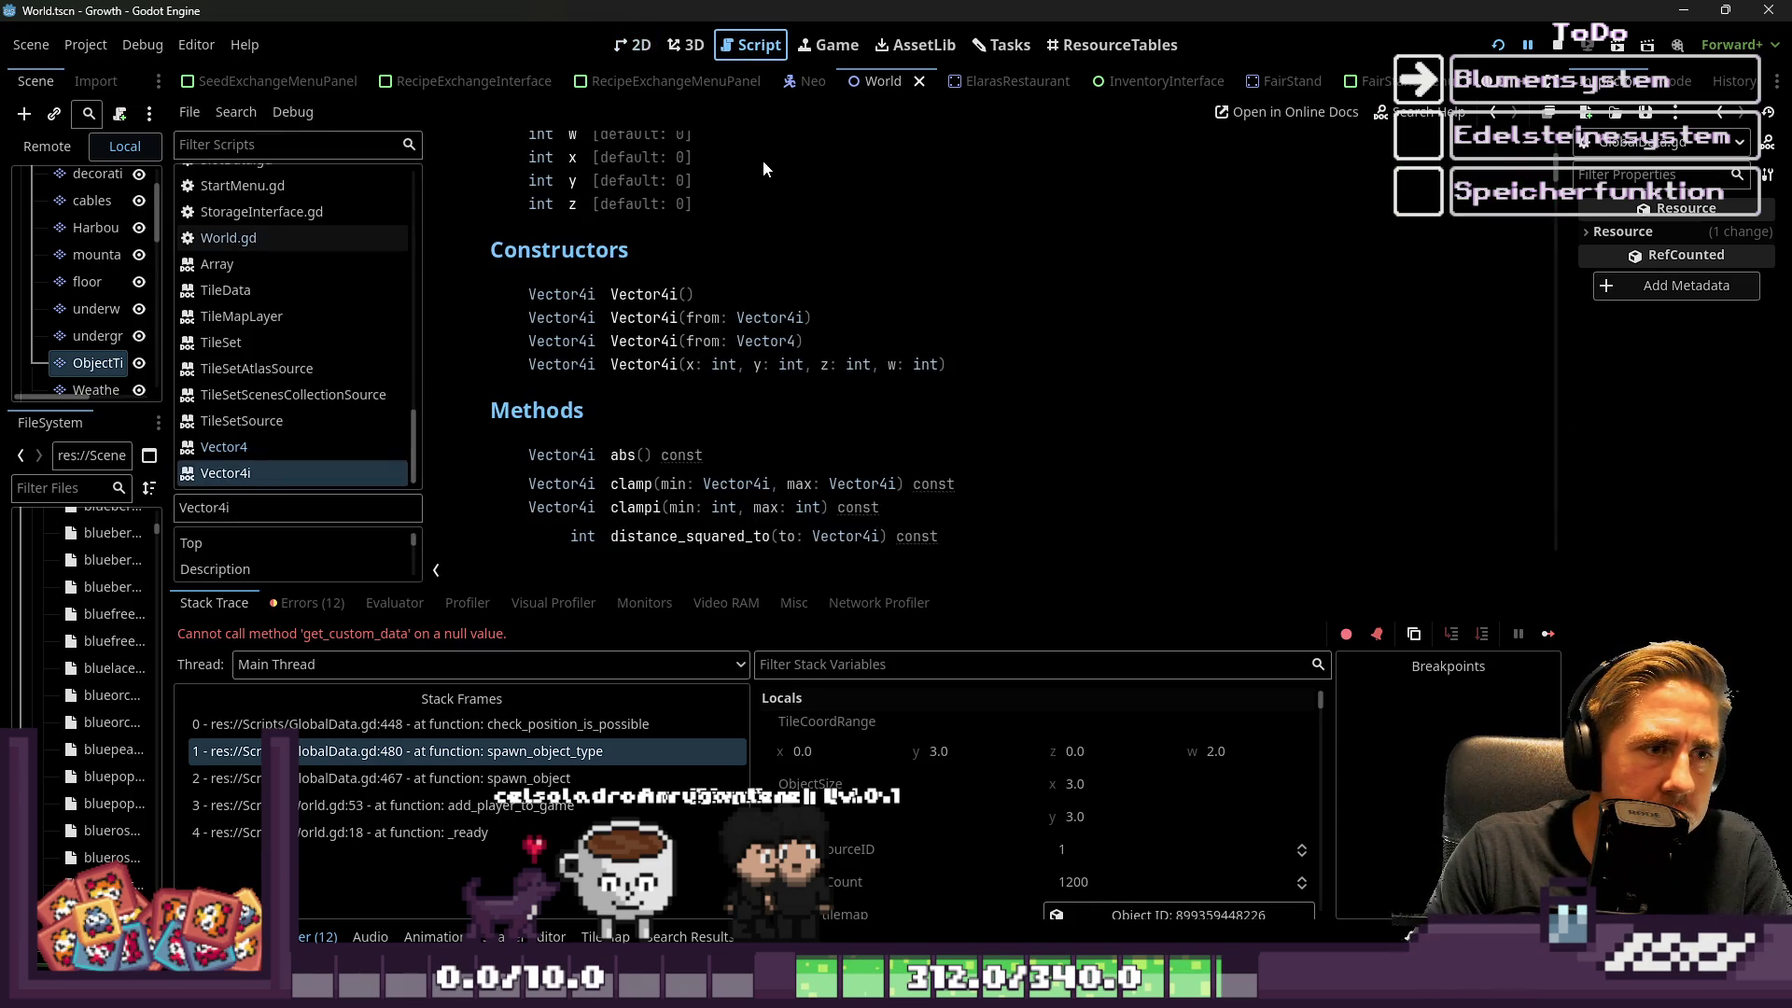
pyautogui.click(338, 239)
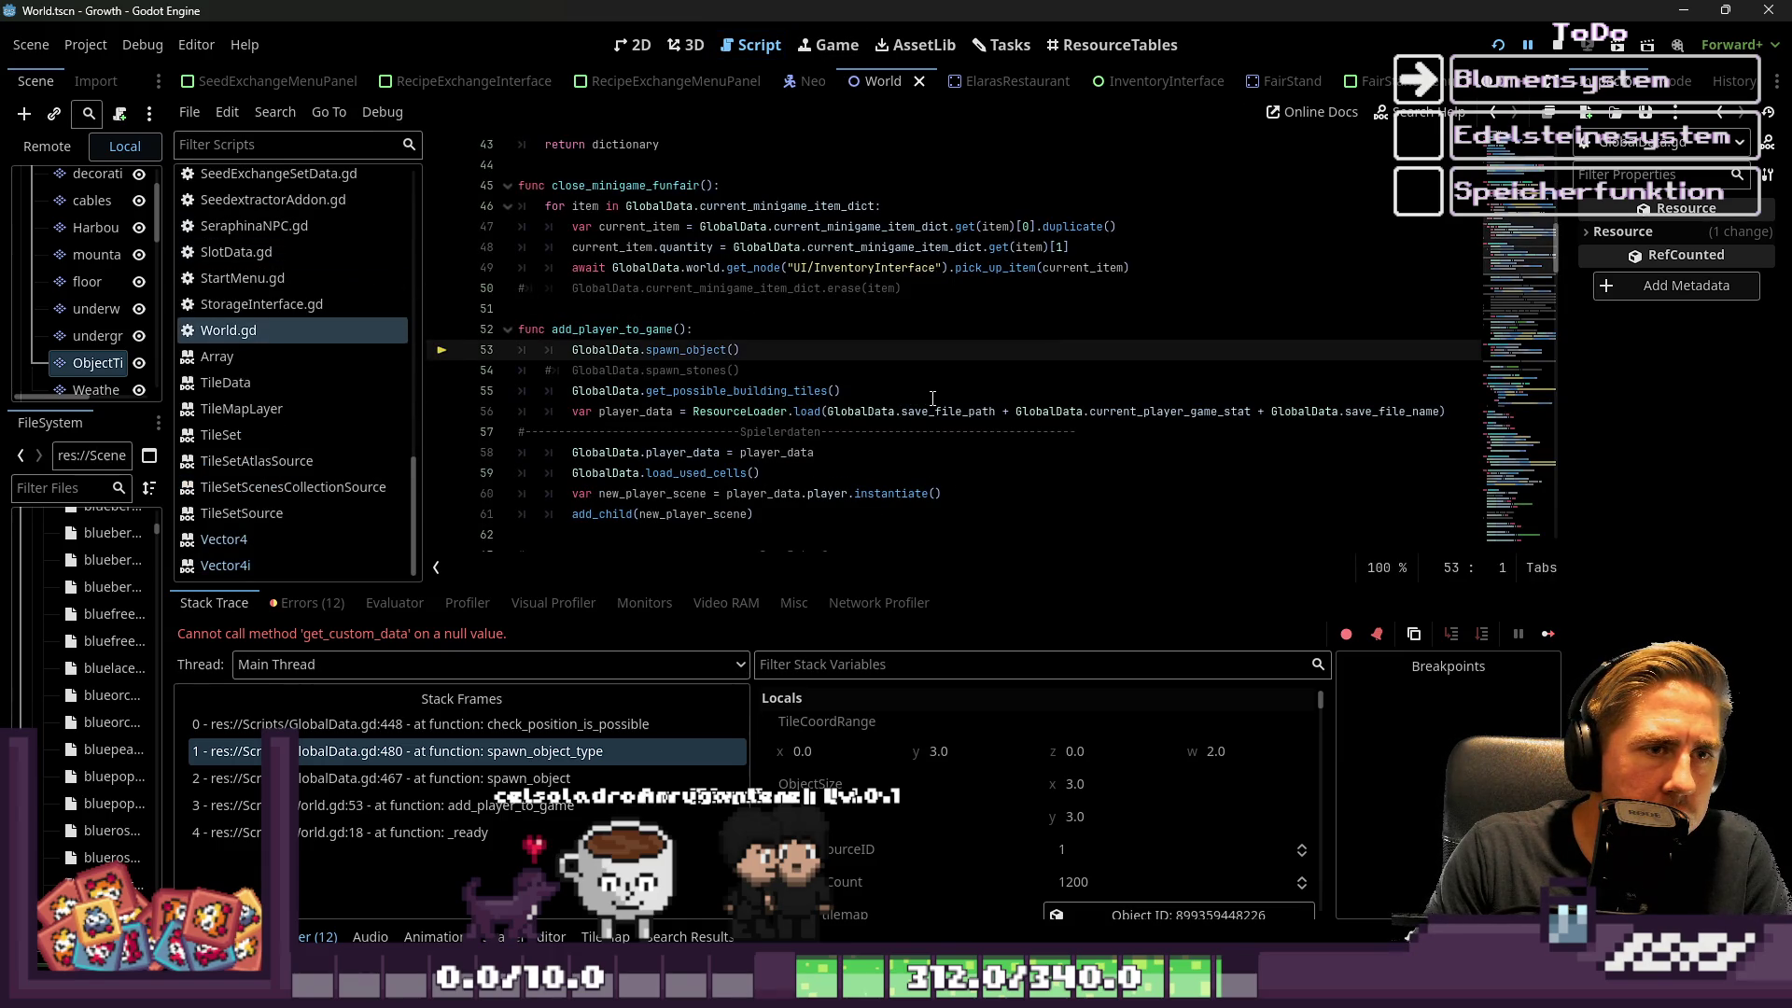
pyautogui.click(314, 557)
pyautogui.scroll(10, 306, 332)
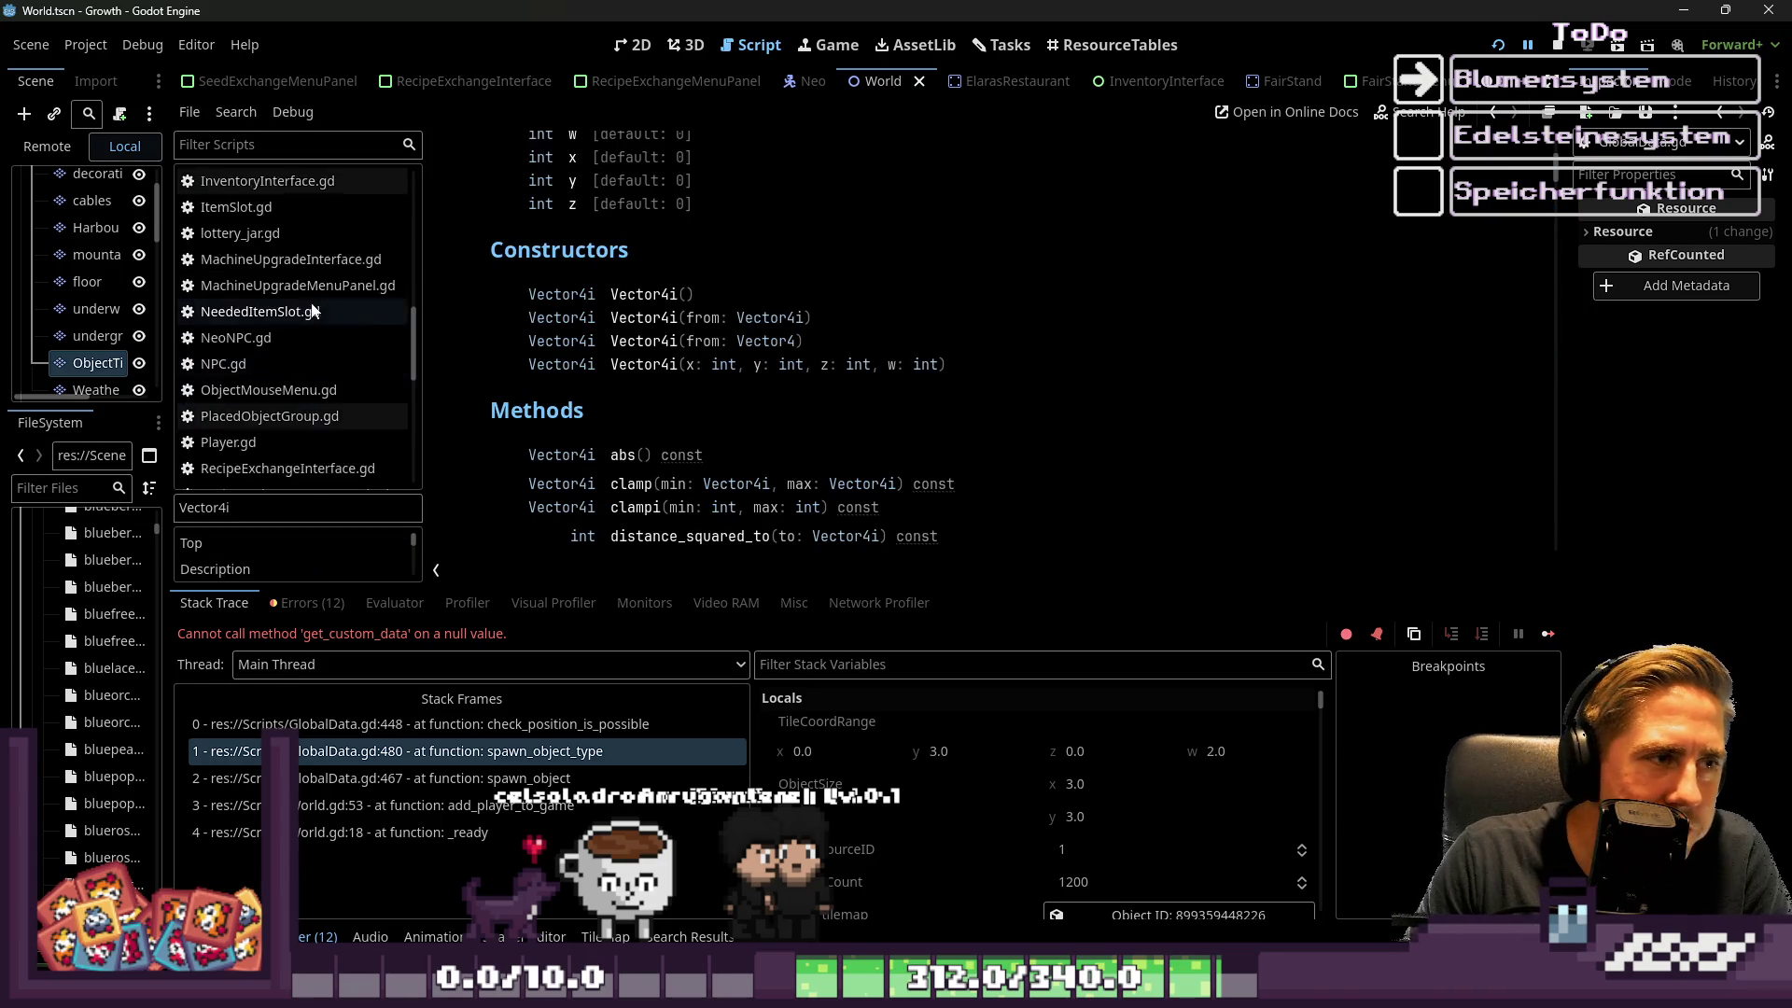
pyautogui.click(304, 310)
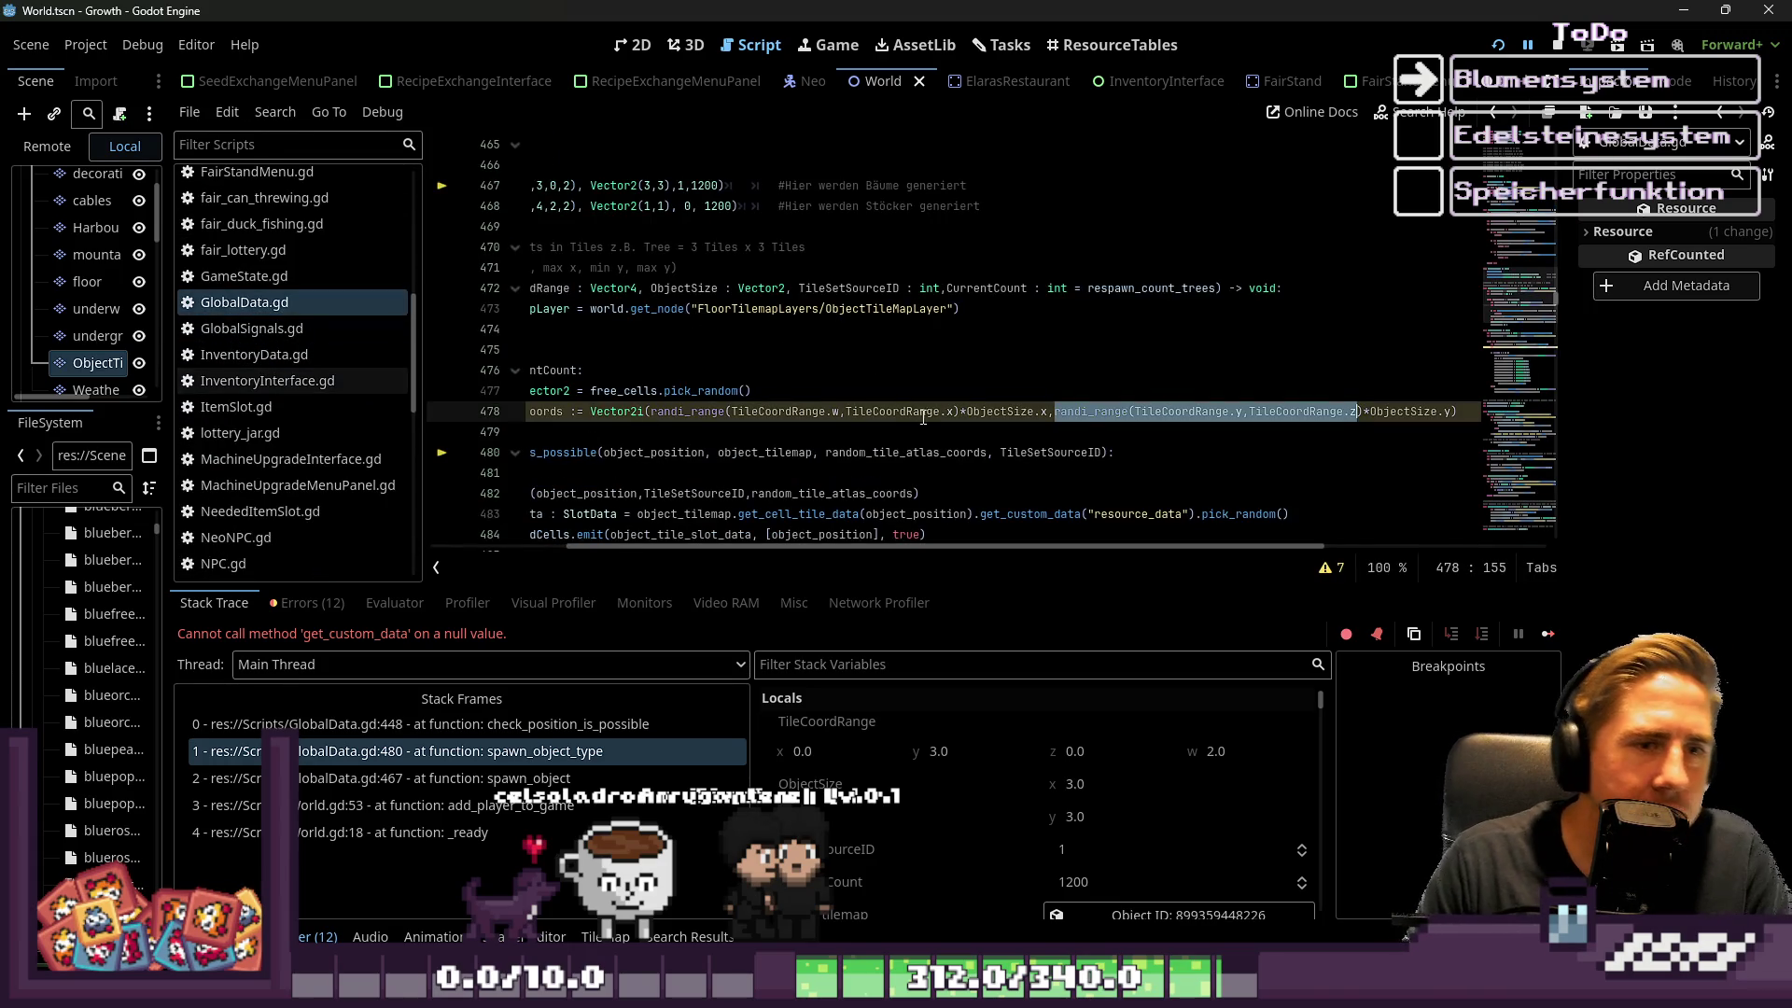
# Make line 478's first randi_range use TileCoordRange.x to TileCoordRange.y
pyautogui.press('Down')
pyautogui.press('Up')
pyautogui.press('Up')
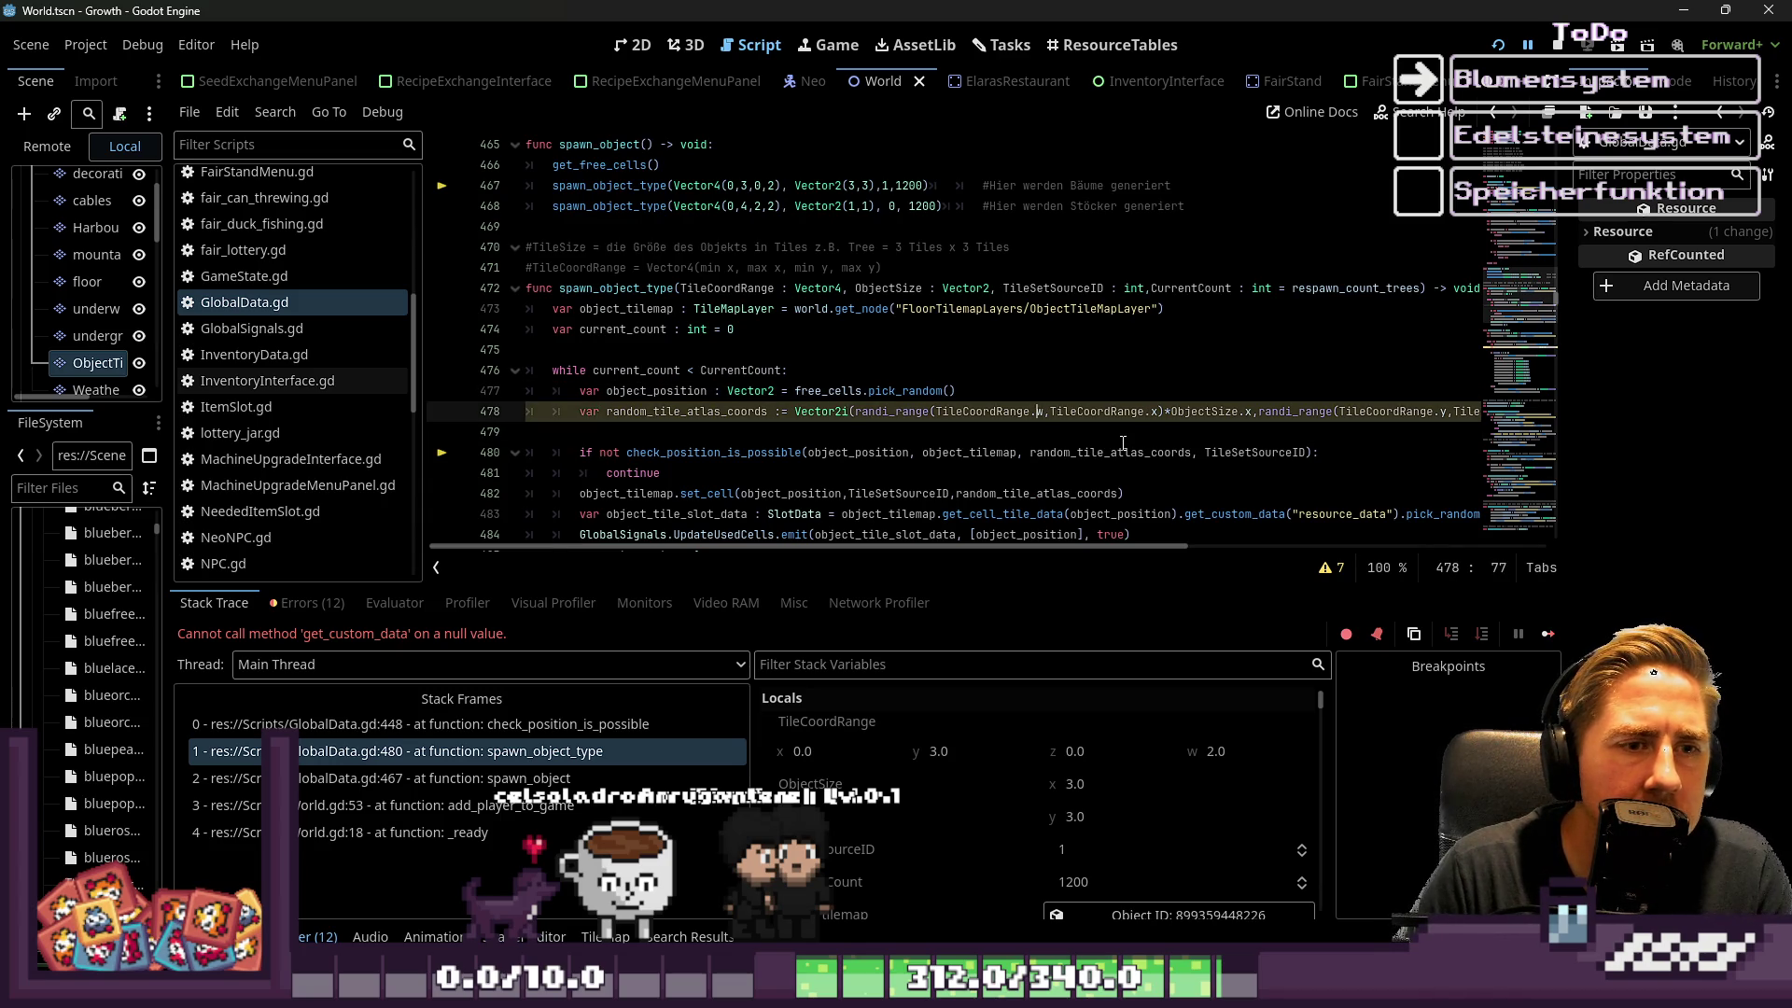
pyautogui.hotkey('ctrl', 'z')
pyautogui.press('Right')
pyautogui.press('Right')
pyautogui.hotkey('shift', 'Right')
pyautogui.write('y')
pyautogui.hotkey('ctrl', 'Right')
pyautogui.hotkey('ctrl', 'Right')
pyautogui.hotkey('ctrl', 'Right')
pyautogui.press('Right')
pyautogui.press('Right')
pyautogui.press('Right')
pyautogui.press('Right')
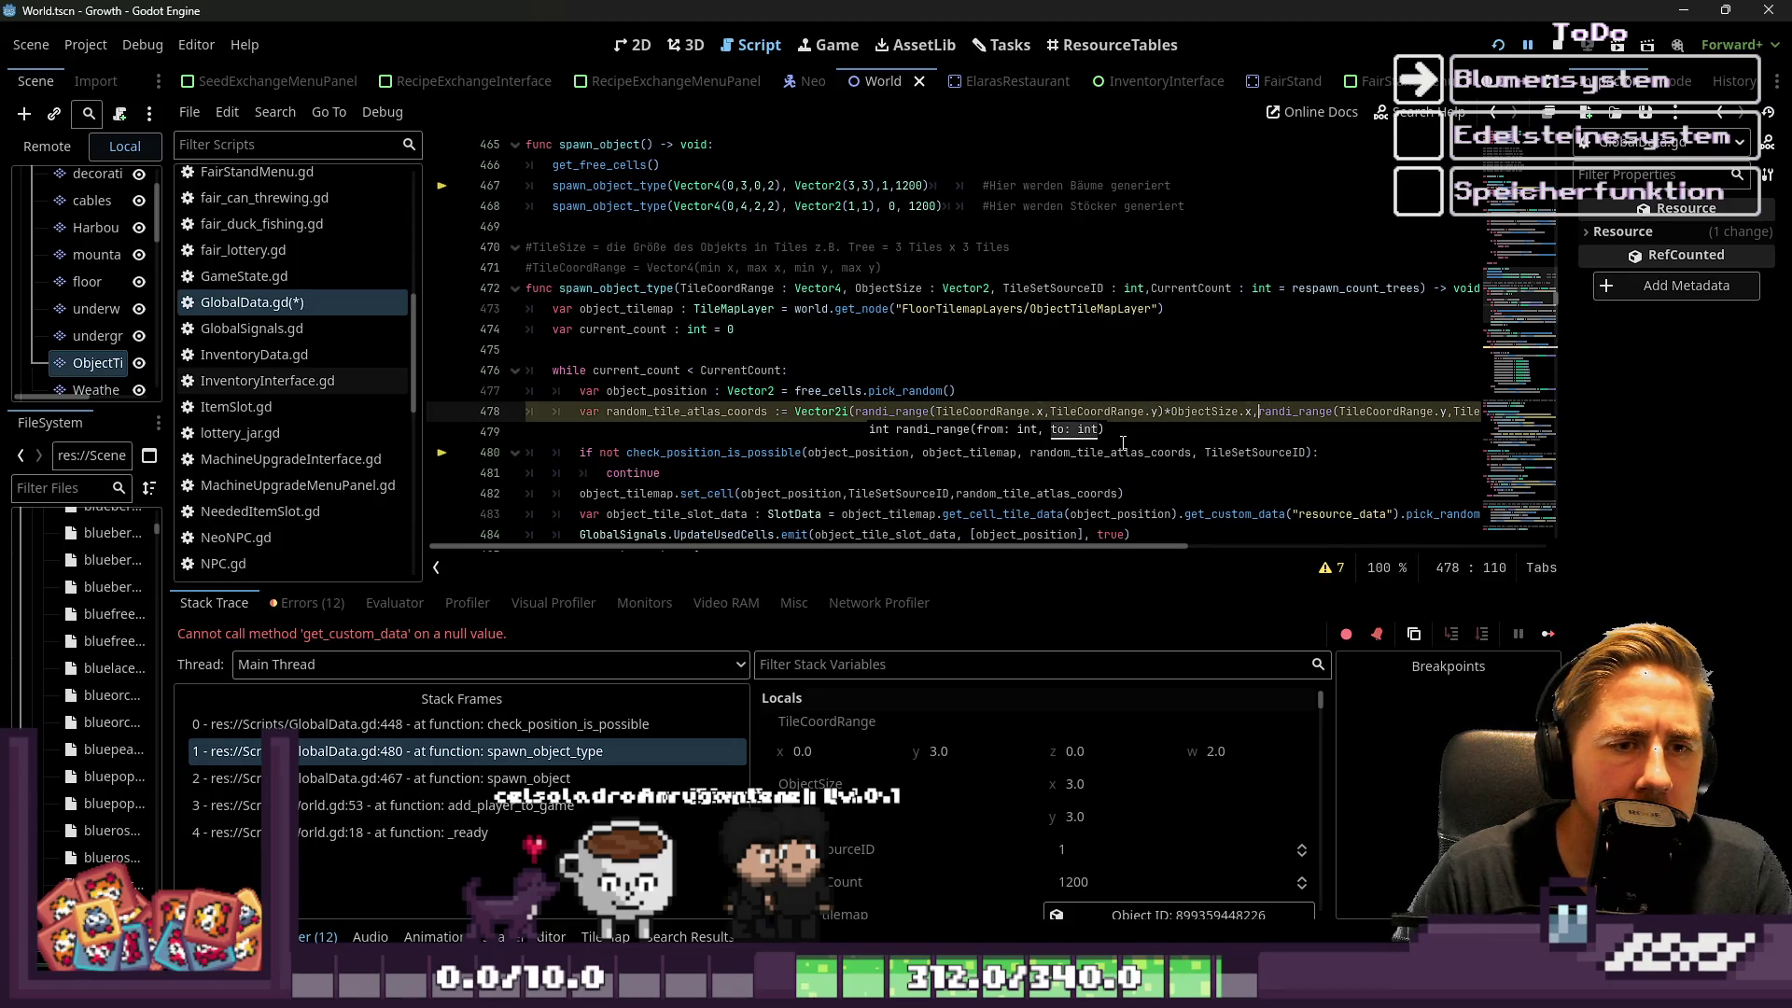
pyautogui.press('Right')
pyautogui.press('Right')
pyautogui.press('Right')
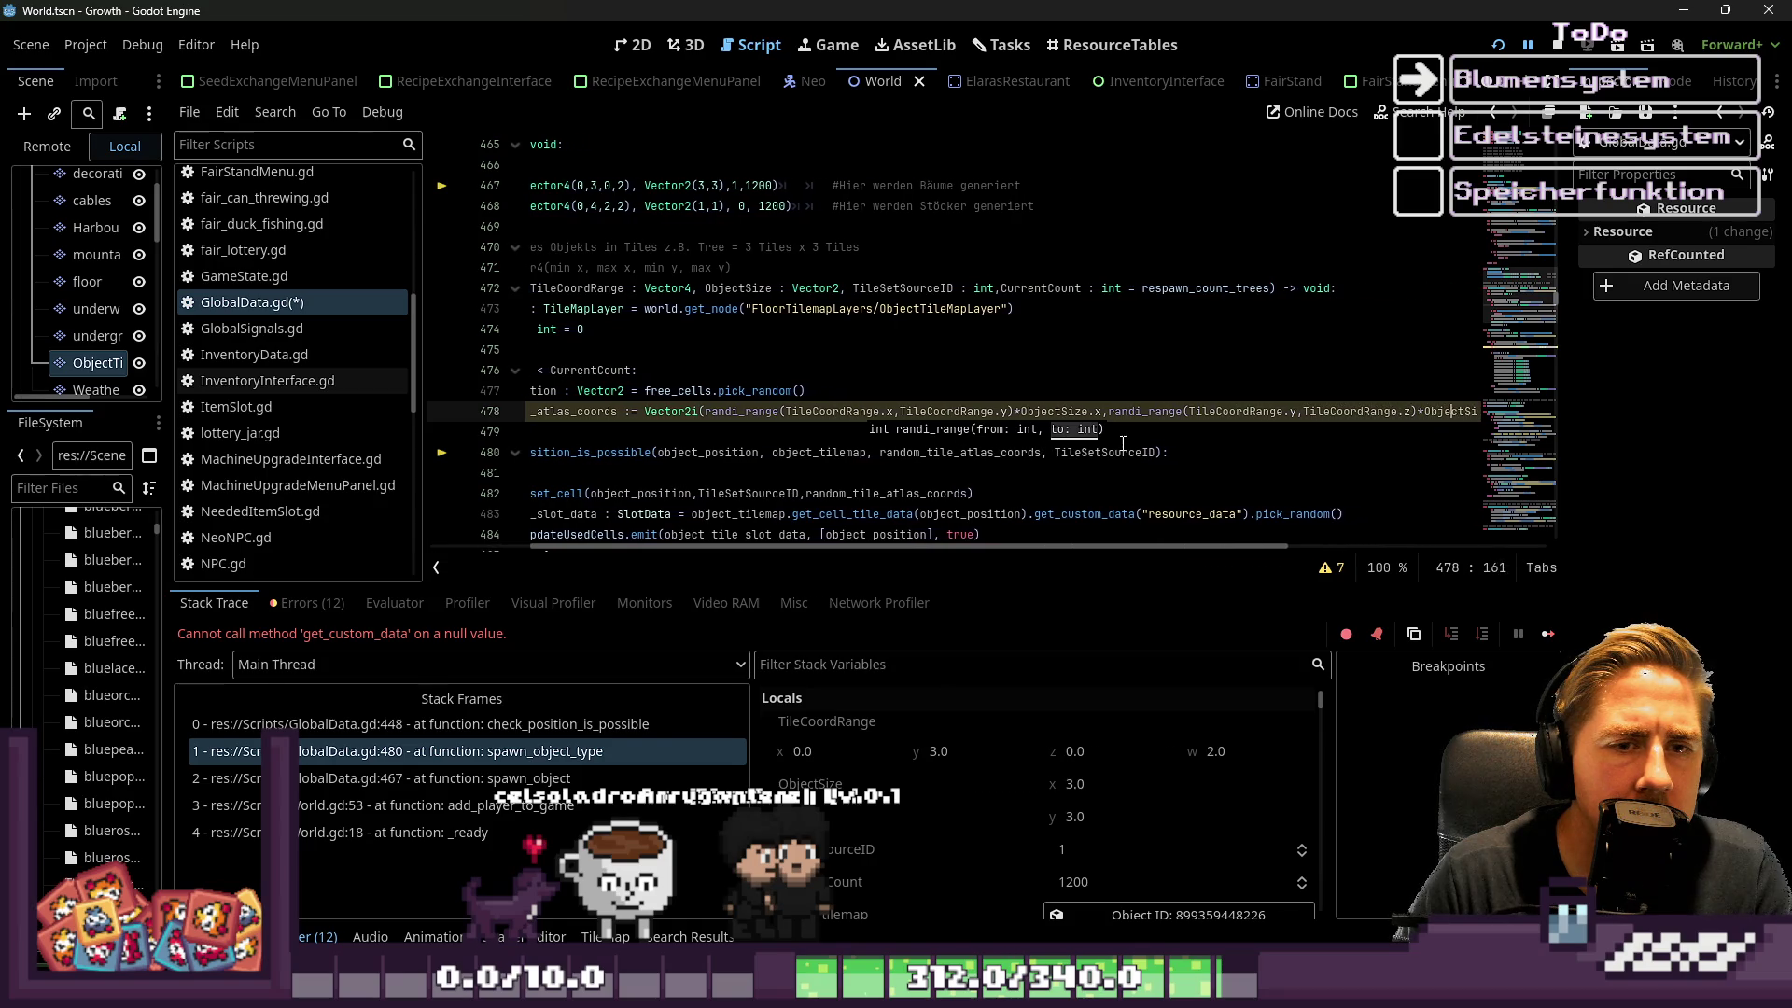
# Make the second randi_range use TileCoordRange.z to TileCoordRange.w and run the project with F5
pyautogui.press('Left')
pyautogui.press('Left')
pyautogui.press('Left')
pyautogui.press('Delete')
pyautogui.write('z')
pyautogui.press('Right')
pyautogui.press('Right')
pyautogui.press('Delete')
pyautogui.write('w')
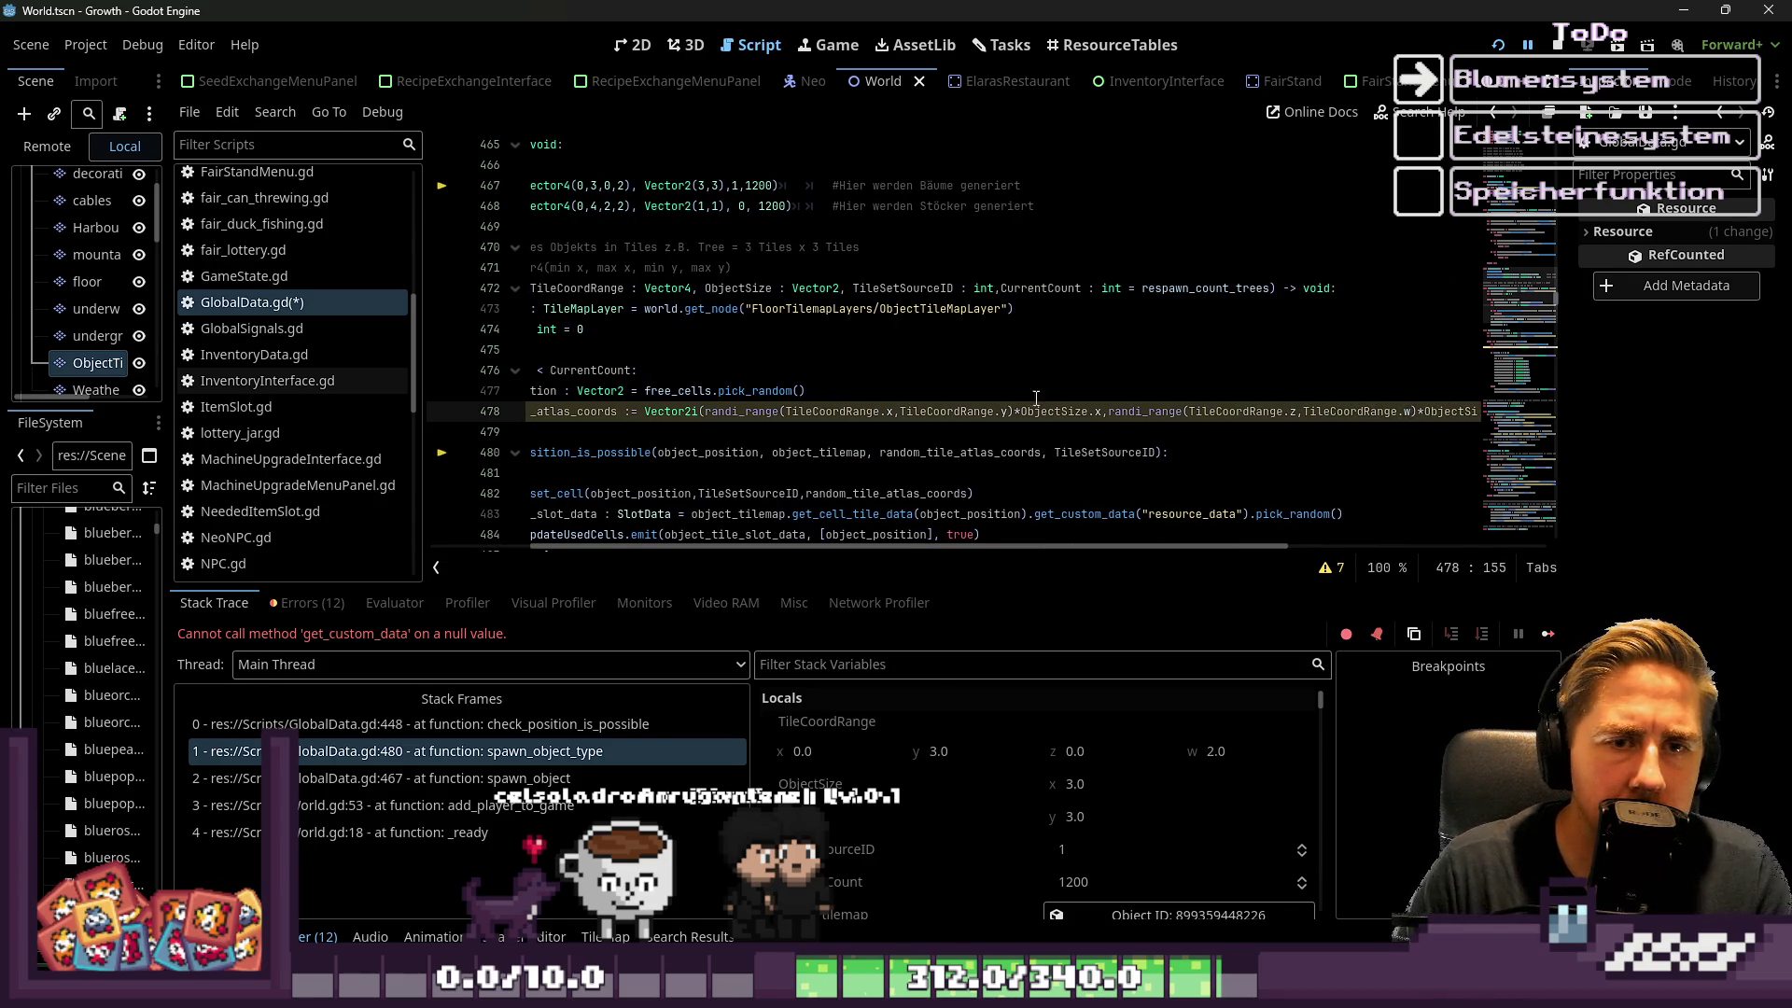
pyautogui.click(1392, 333)
pyautogui.press('F5')
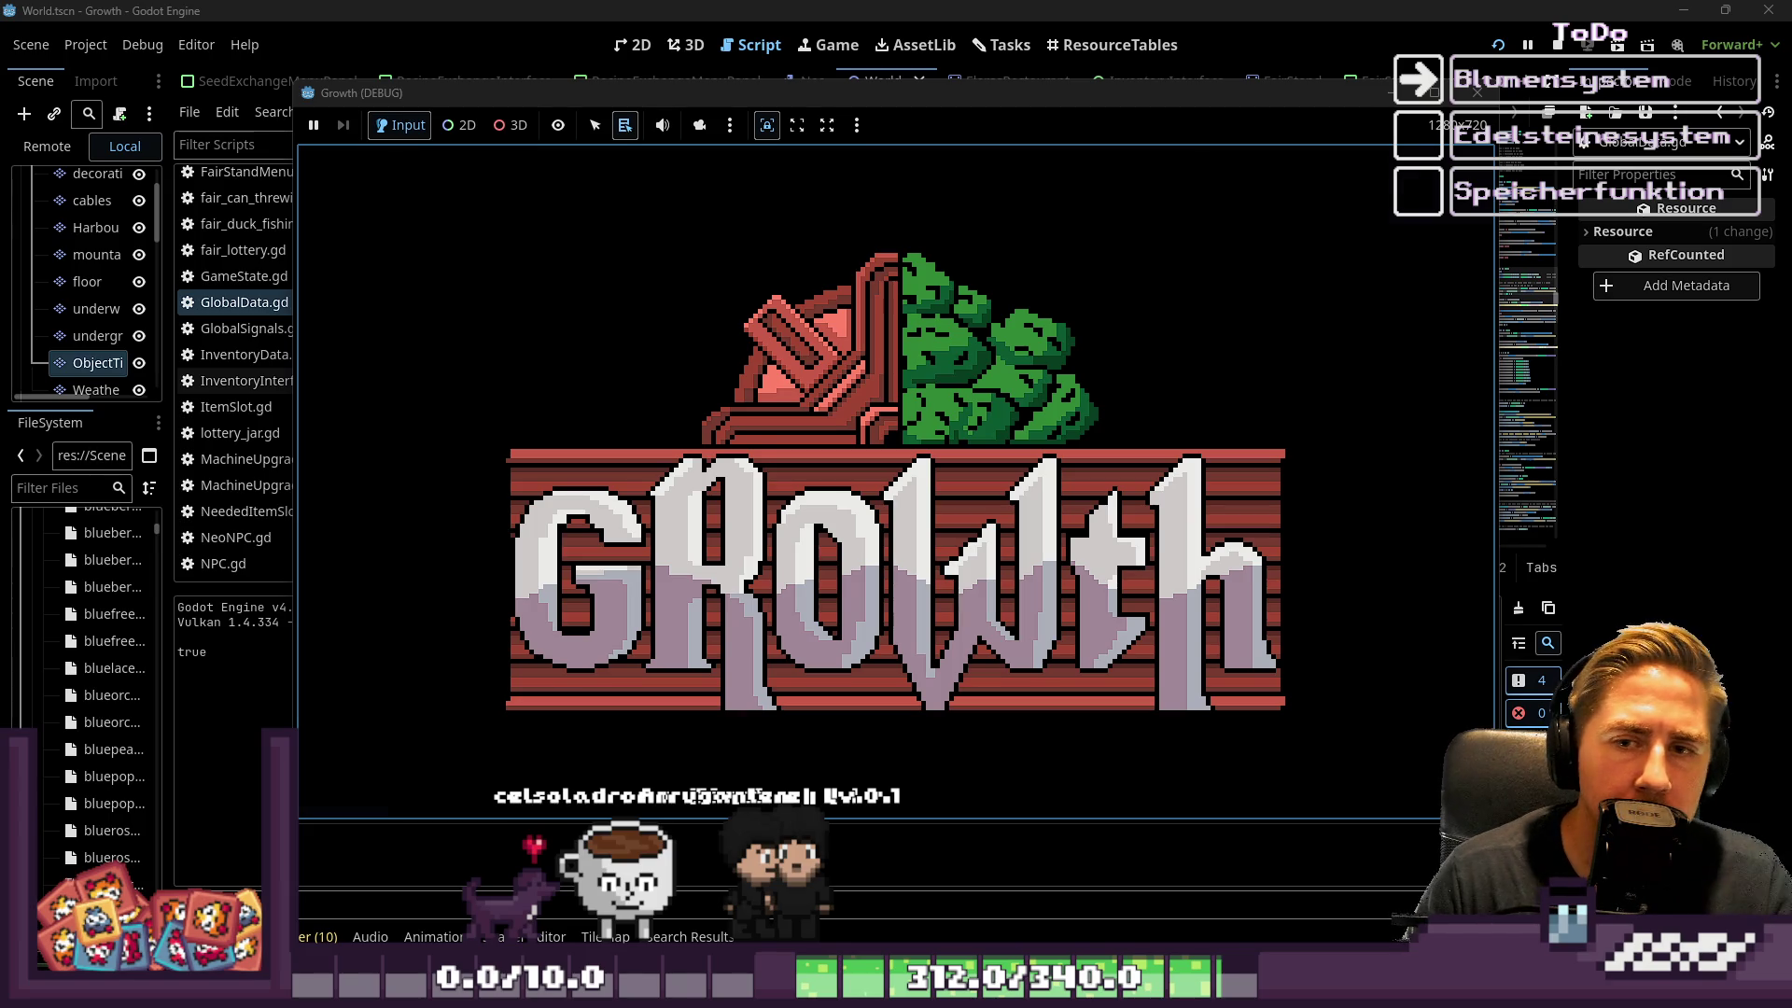
# Open the saved games list and delete all five old save slots
pyautogui.click(956, 464)
pyautogui.click(965, 384)
pyautogui.click(964, 384)
pyautogui.click(964, 384)
pyautogui.click(962, 383)
pyautogui.click(962, 383)
# Return to the main menu and start a new game with a character named 'ads'
pyautogui.click(804, 624)
pyautogui.click(912, 432)
pyautogui.click(950, 296)
pyautogui.write('ads')
pyautogui.click(834, 634)
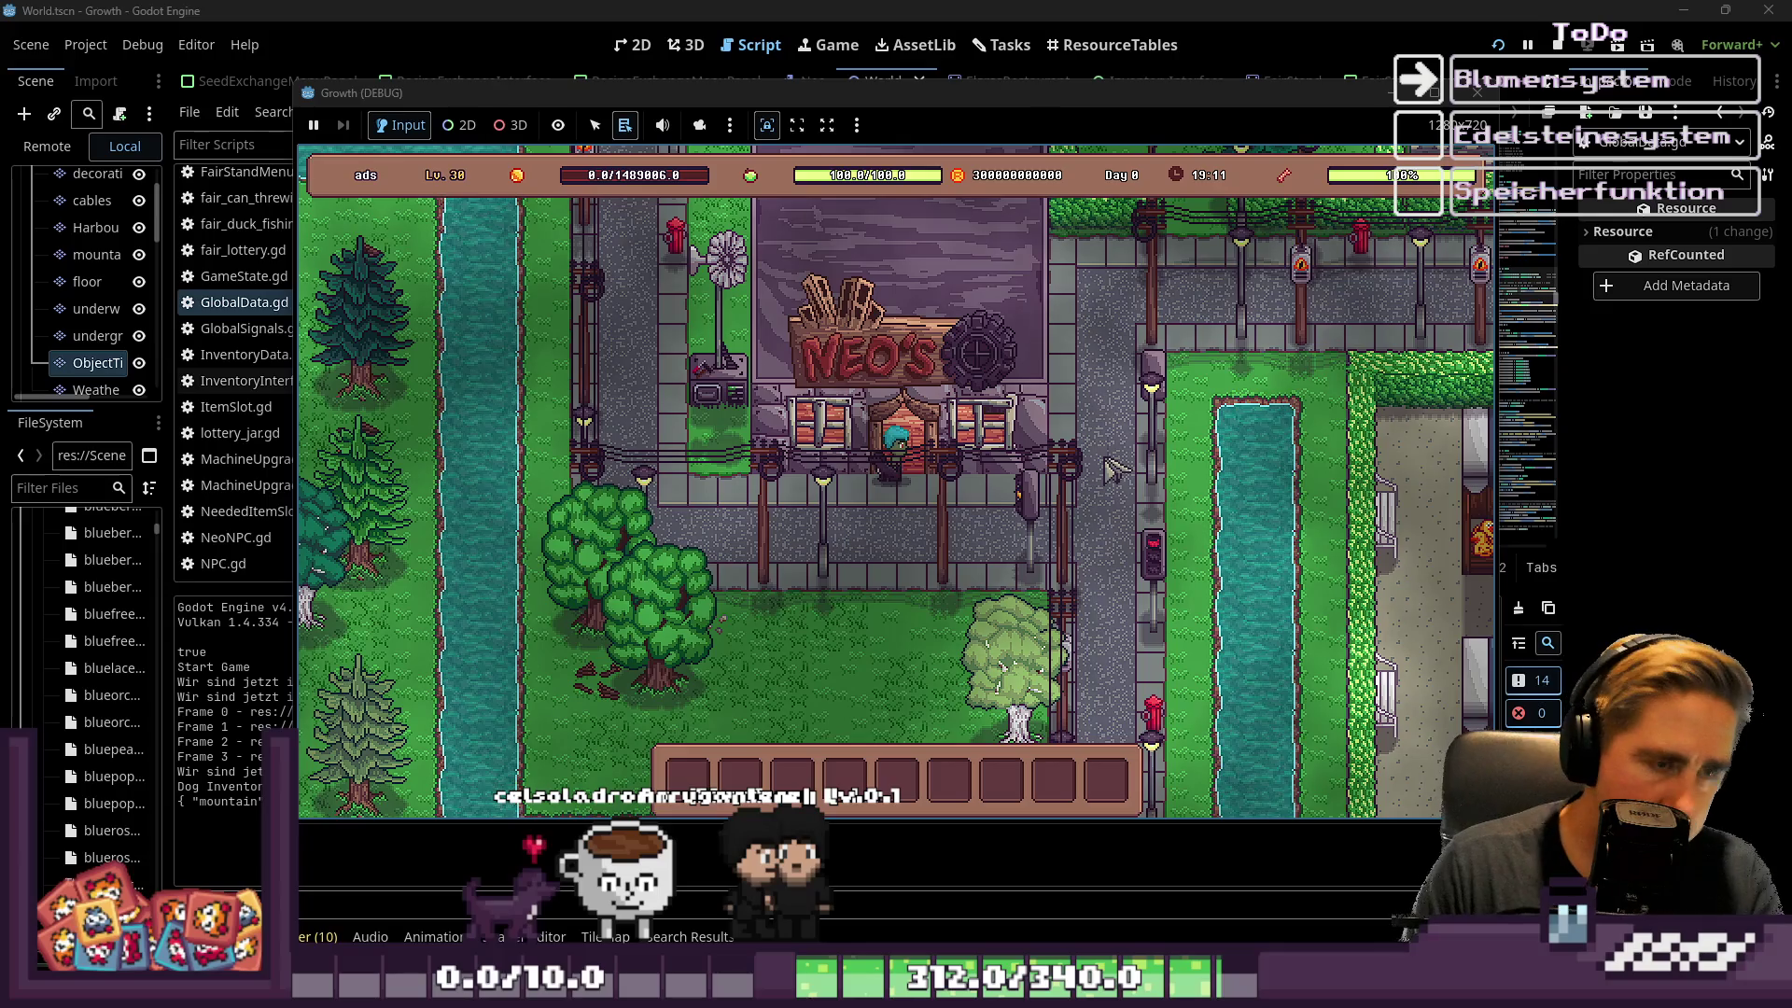
# Walk the player through the forest to the sand and back, then stop the game
pyautogui.press('s')
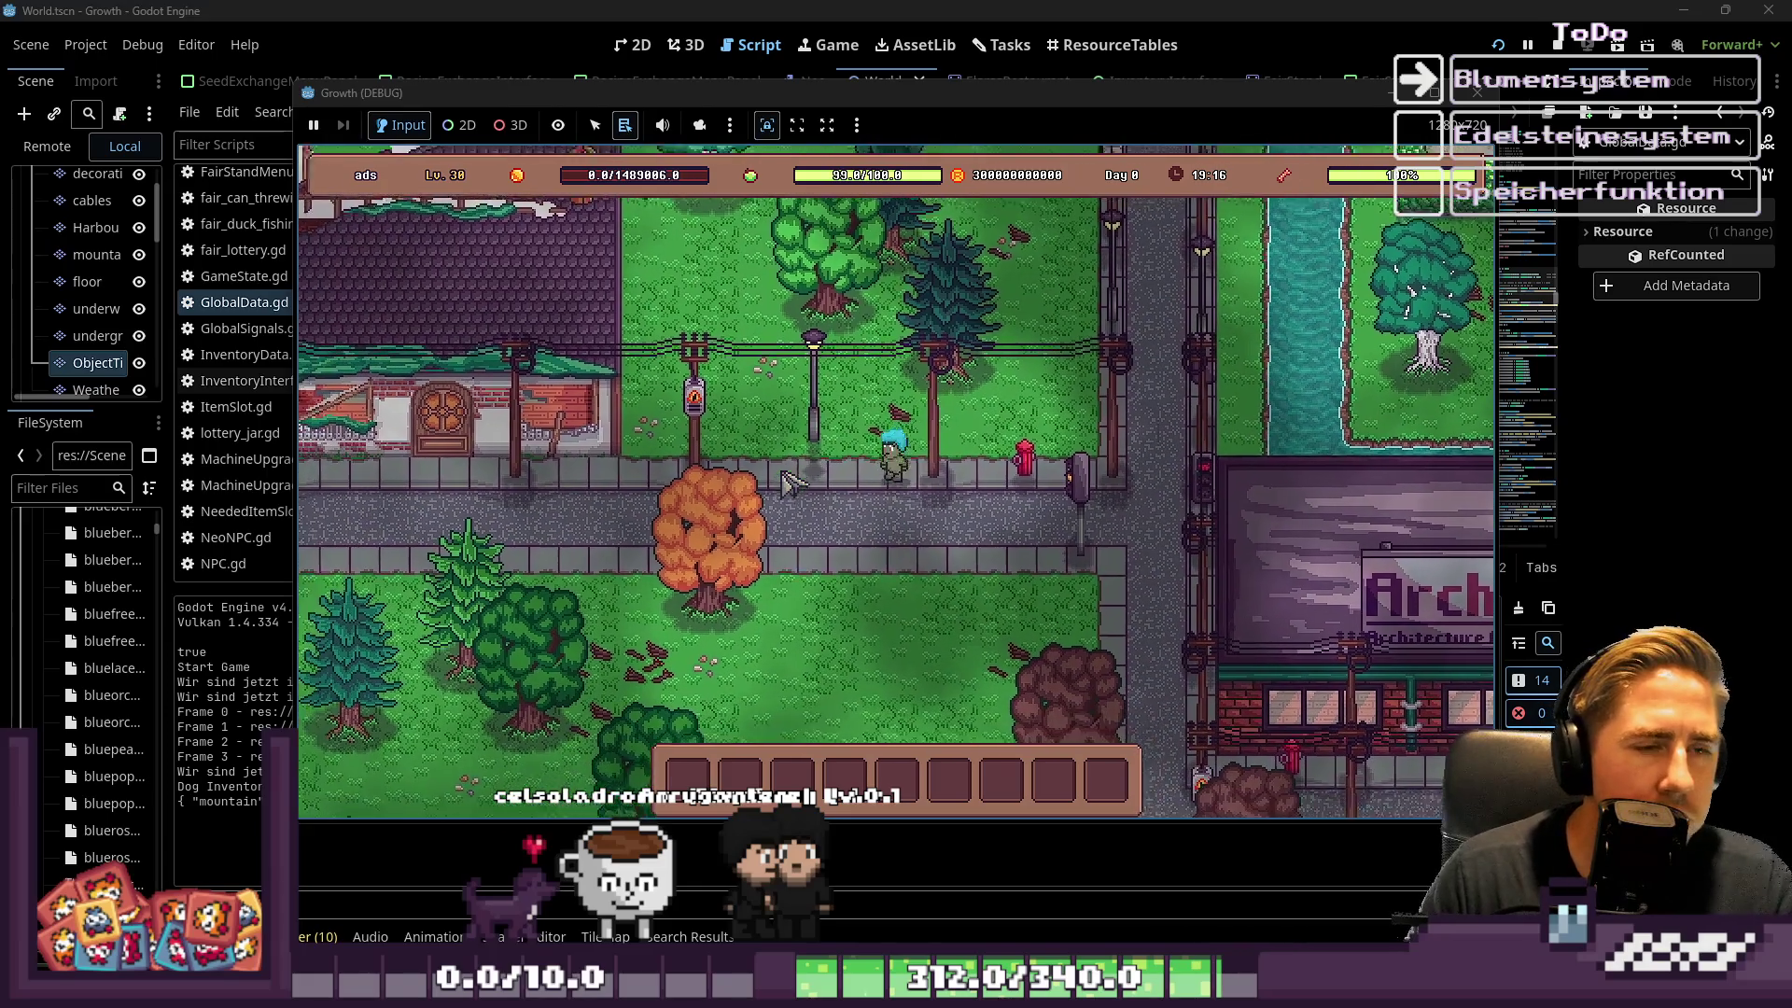
pyautogui.press('s')
pyautogui.press('a')
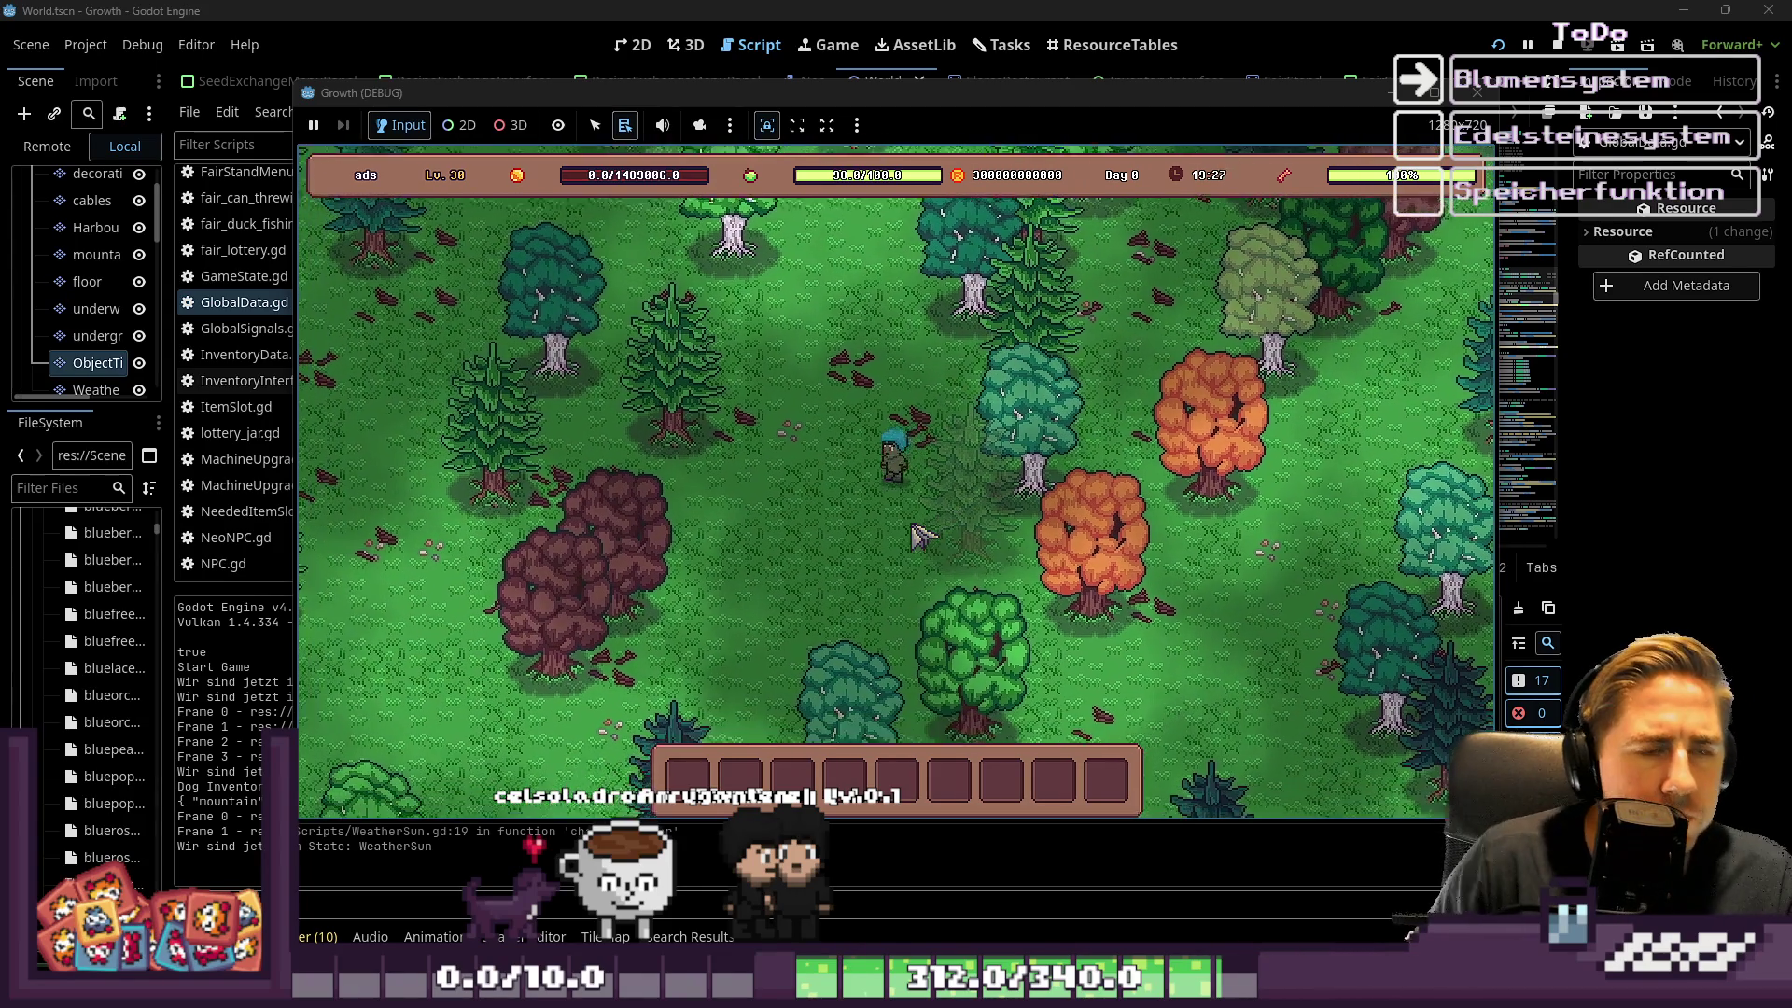
pyautogui.press('s')
pyautogui.press('a')
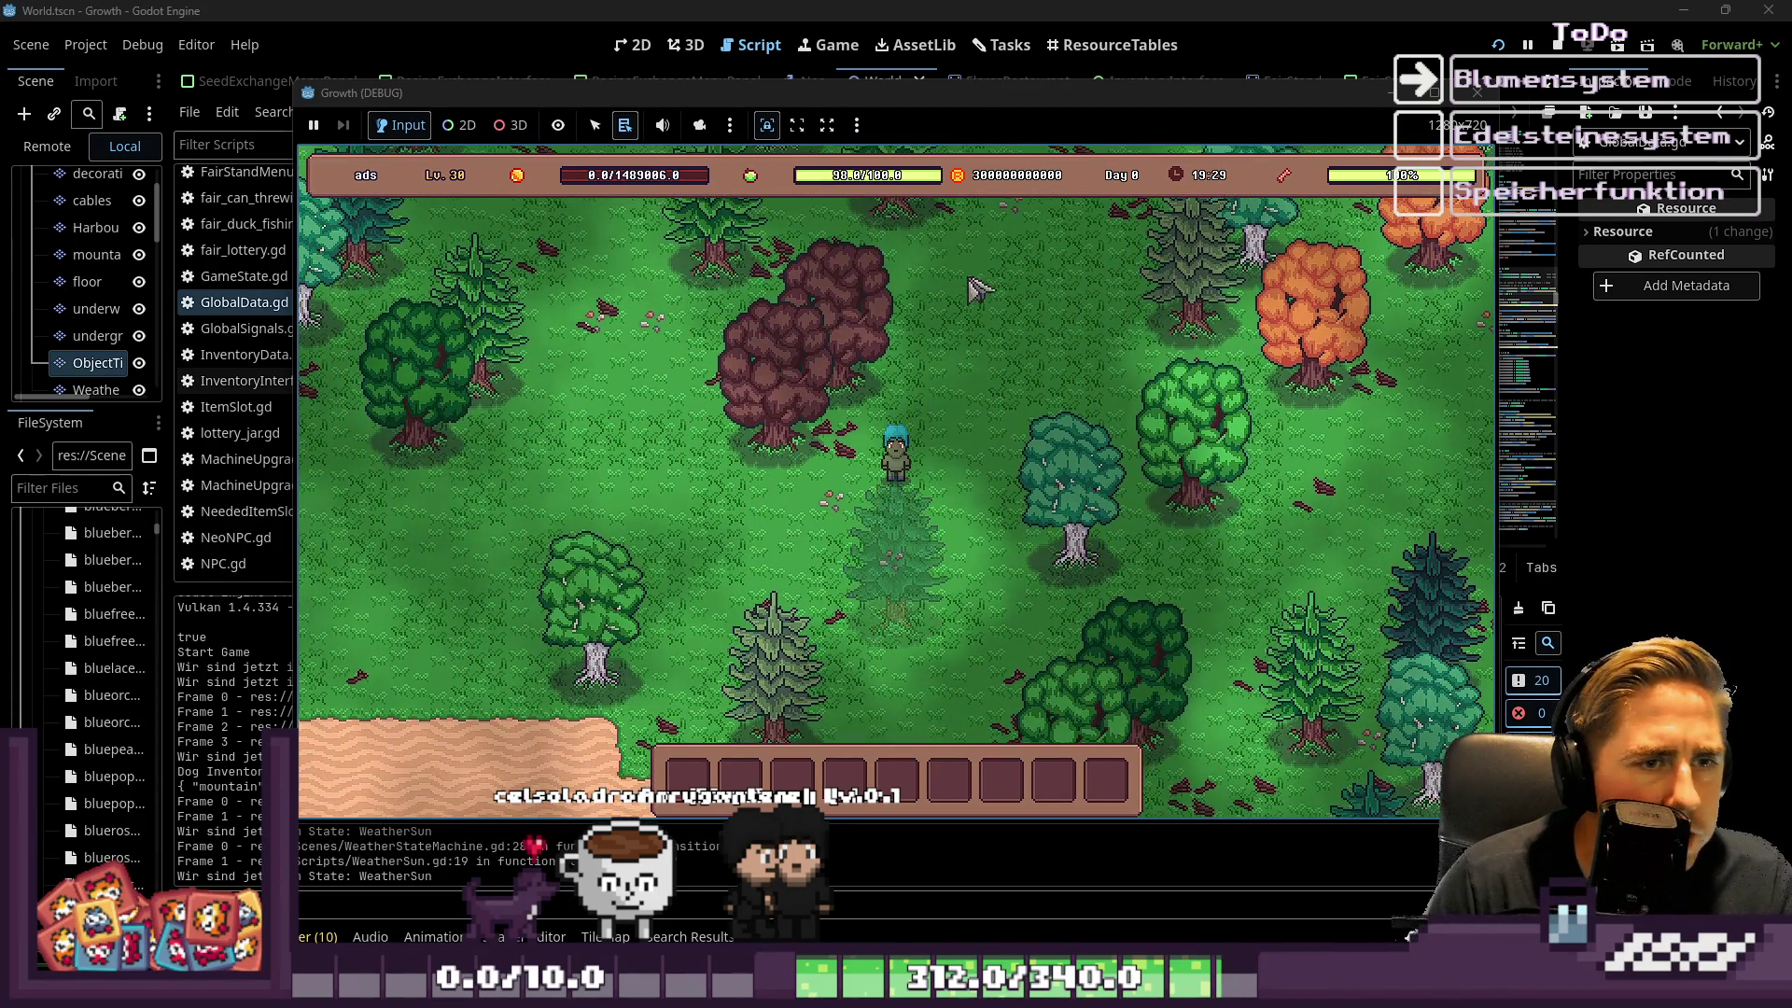
pyautogui.press('s')
pyautogui.press('a')
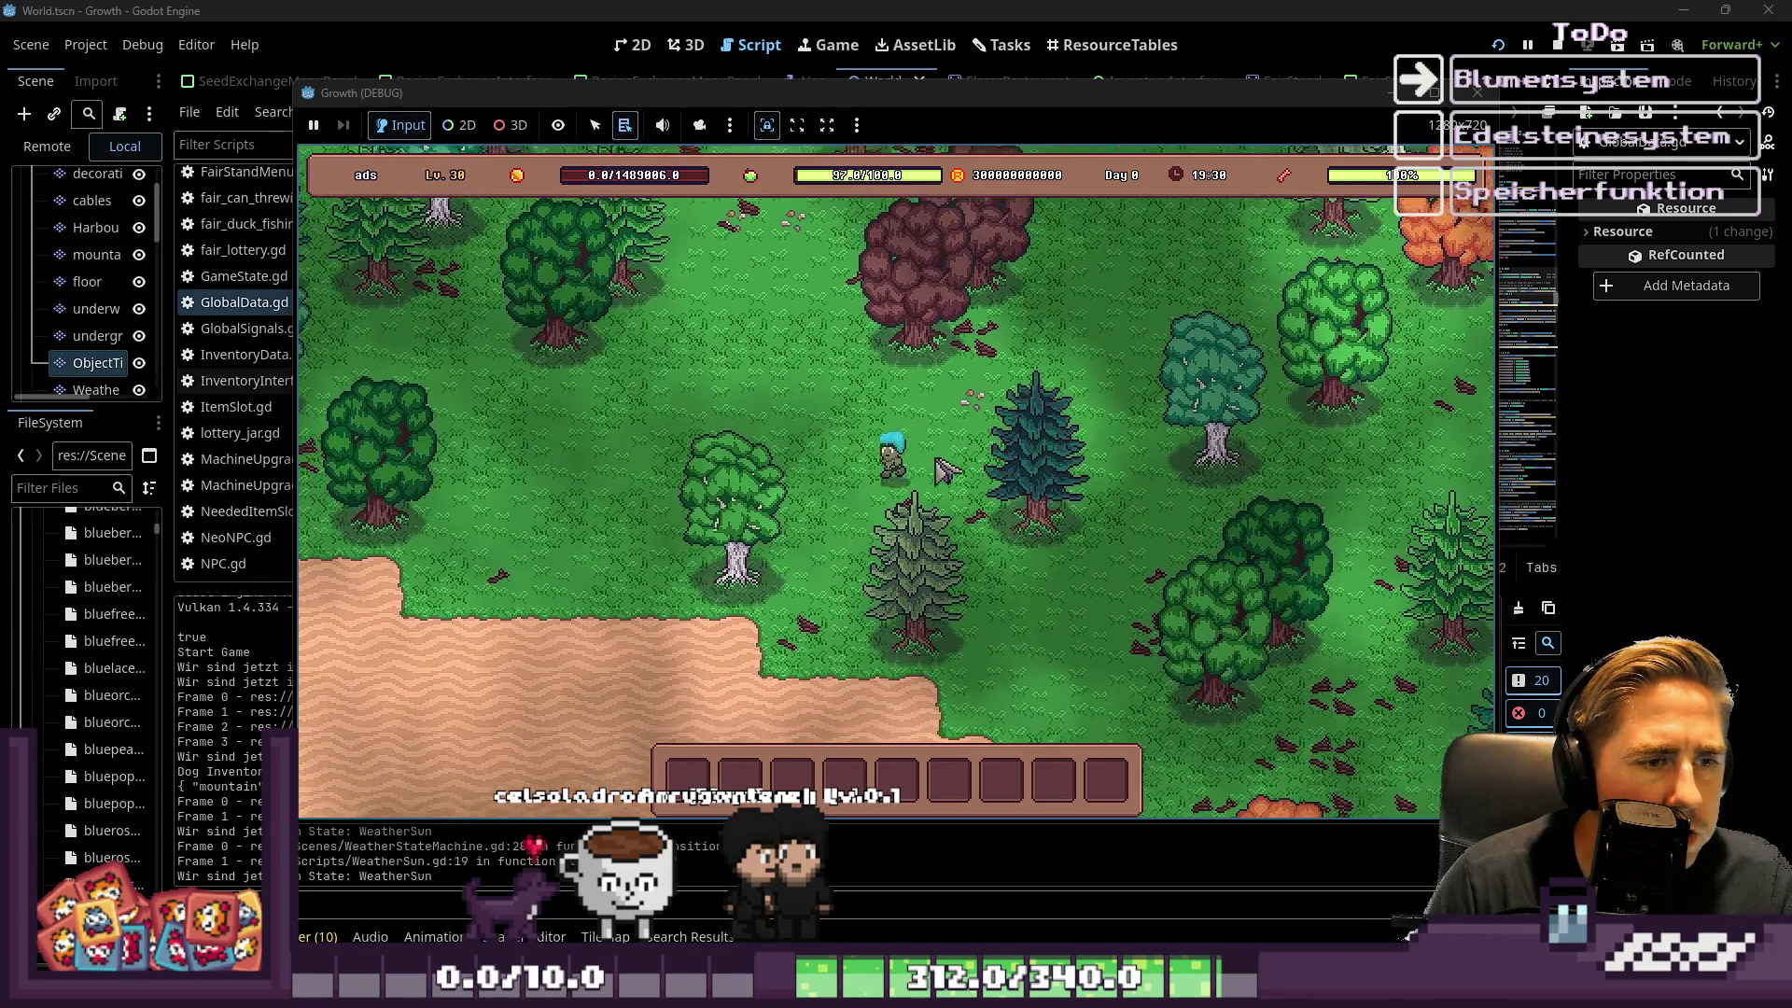
pyautogui.press('s')
pyautogui.press('a')
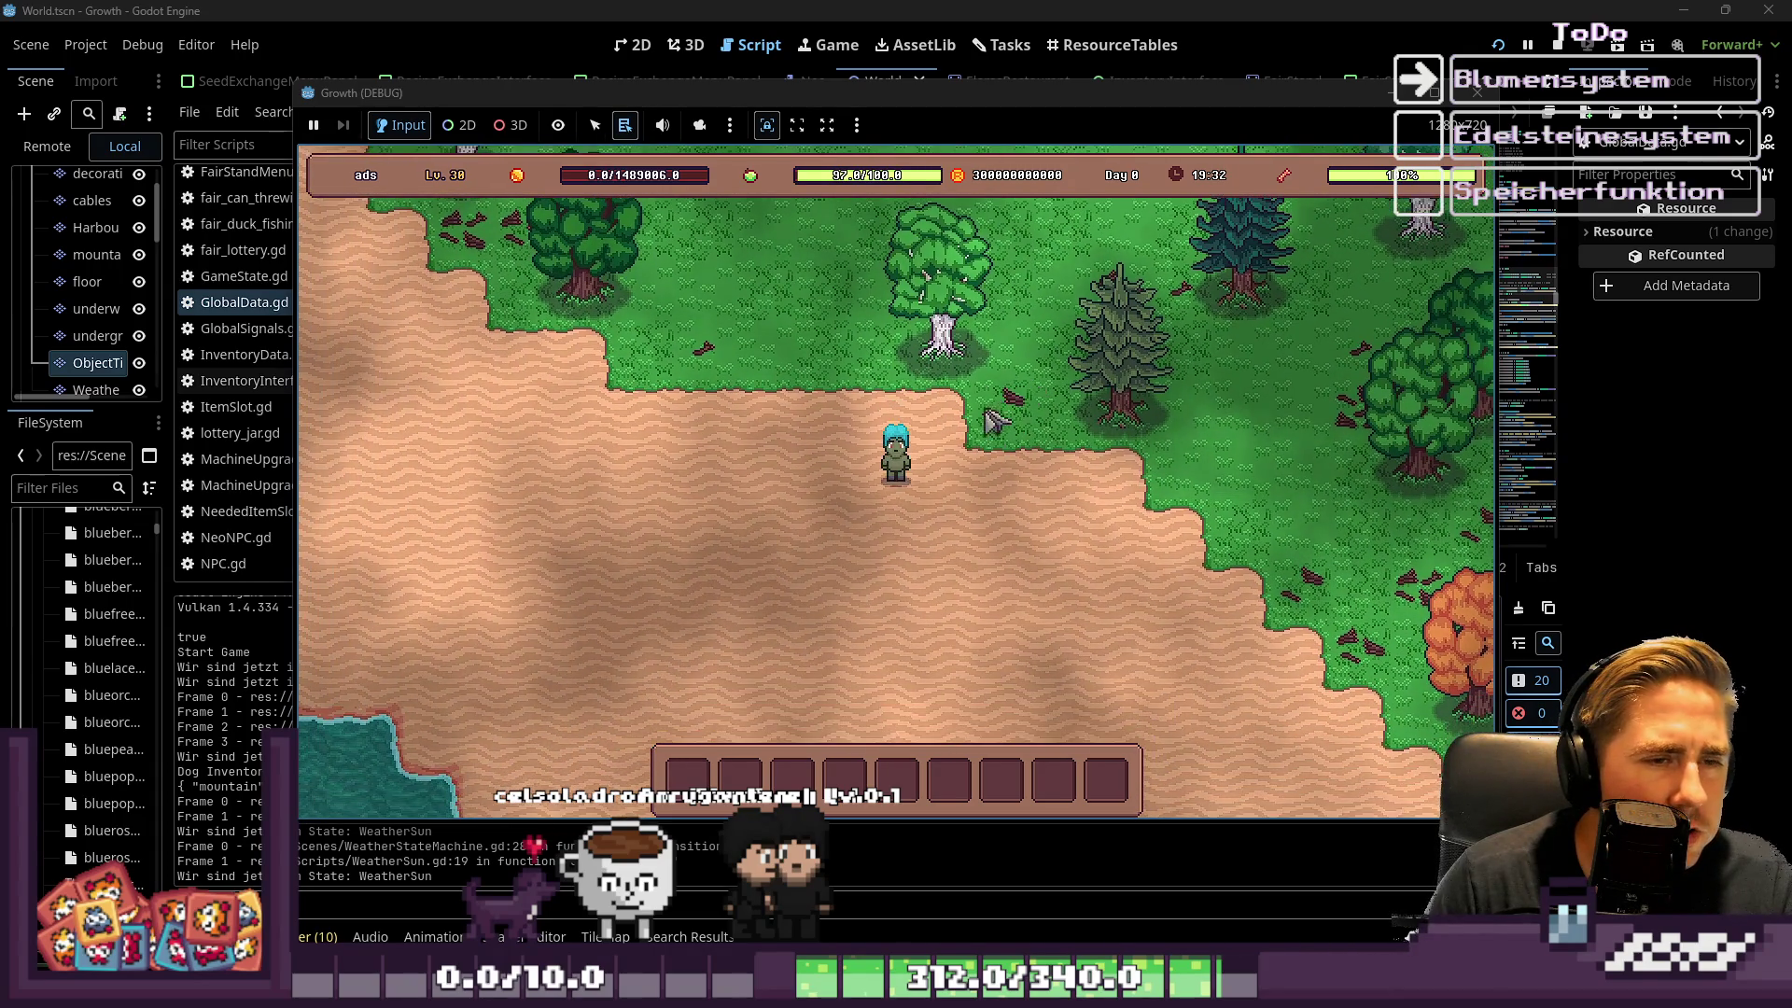
pyautogui.press('w')
pyautogui.press('a')
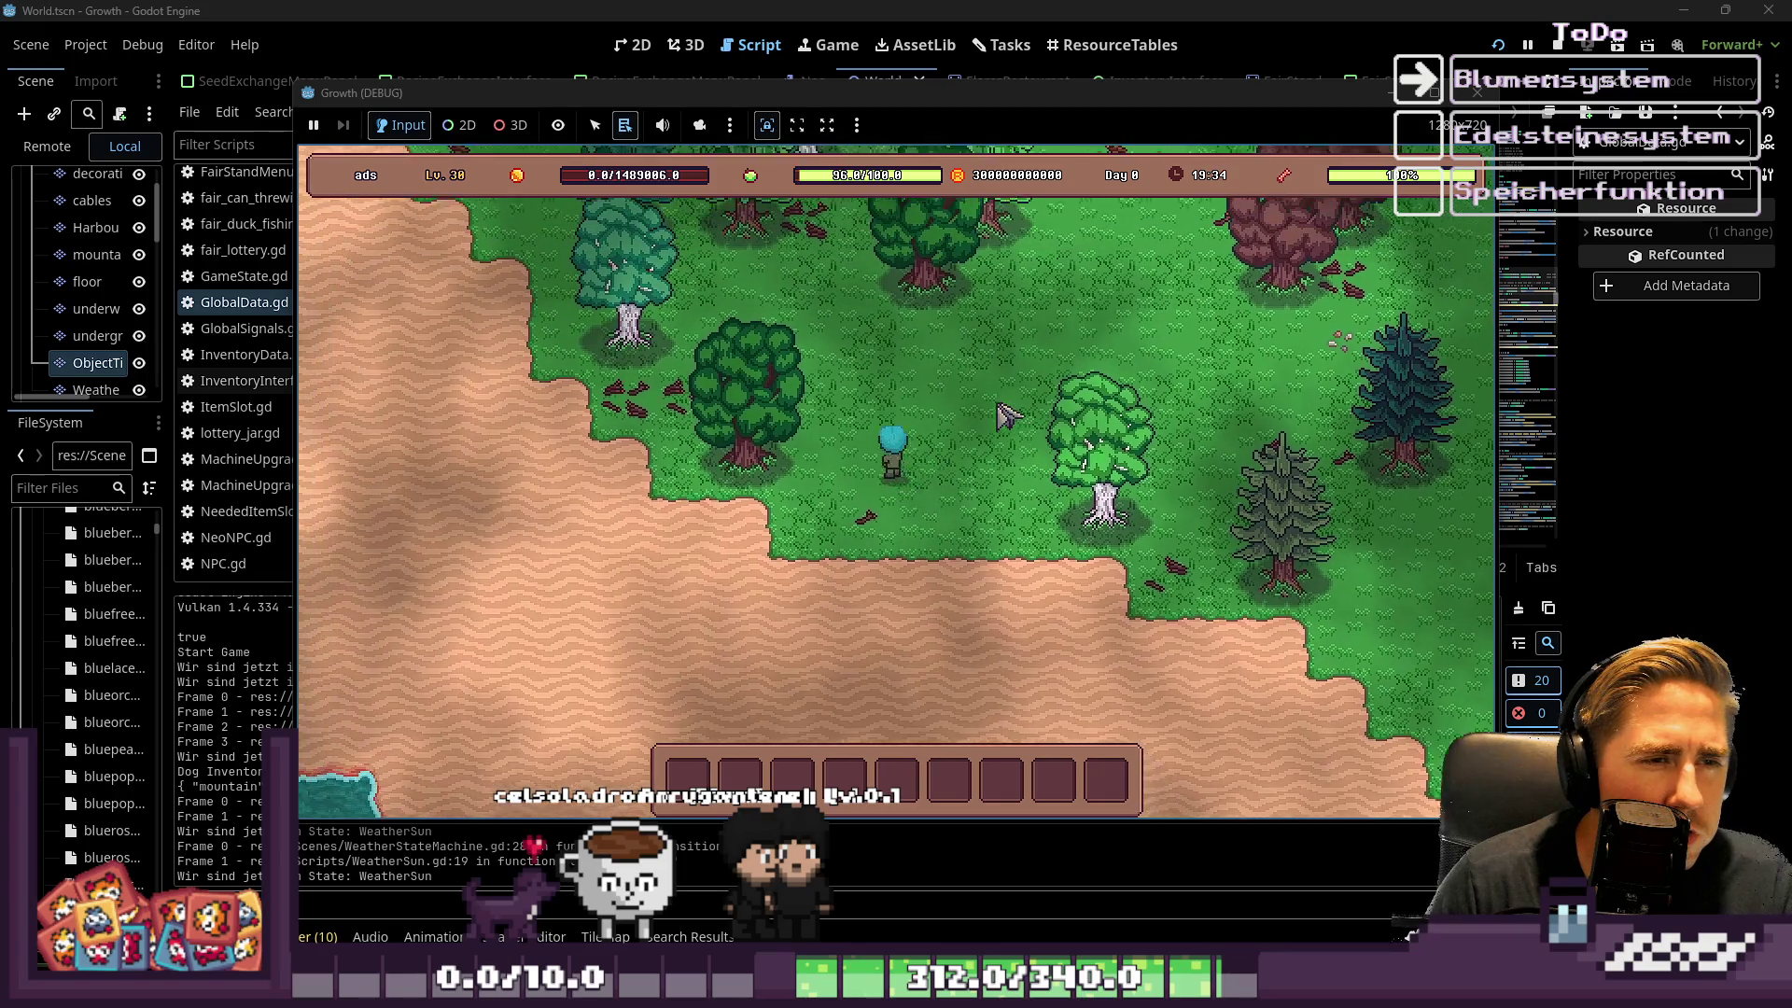
pyautogui.press('w')
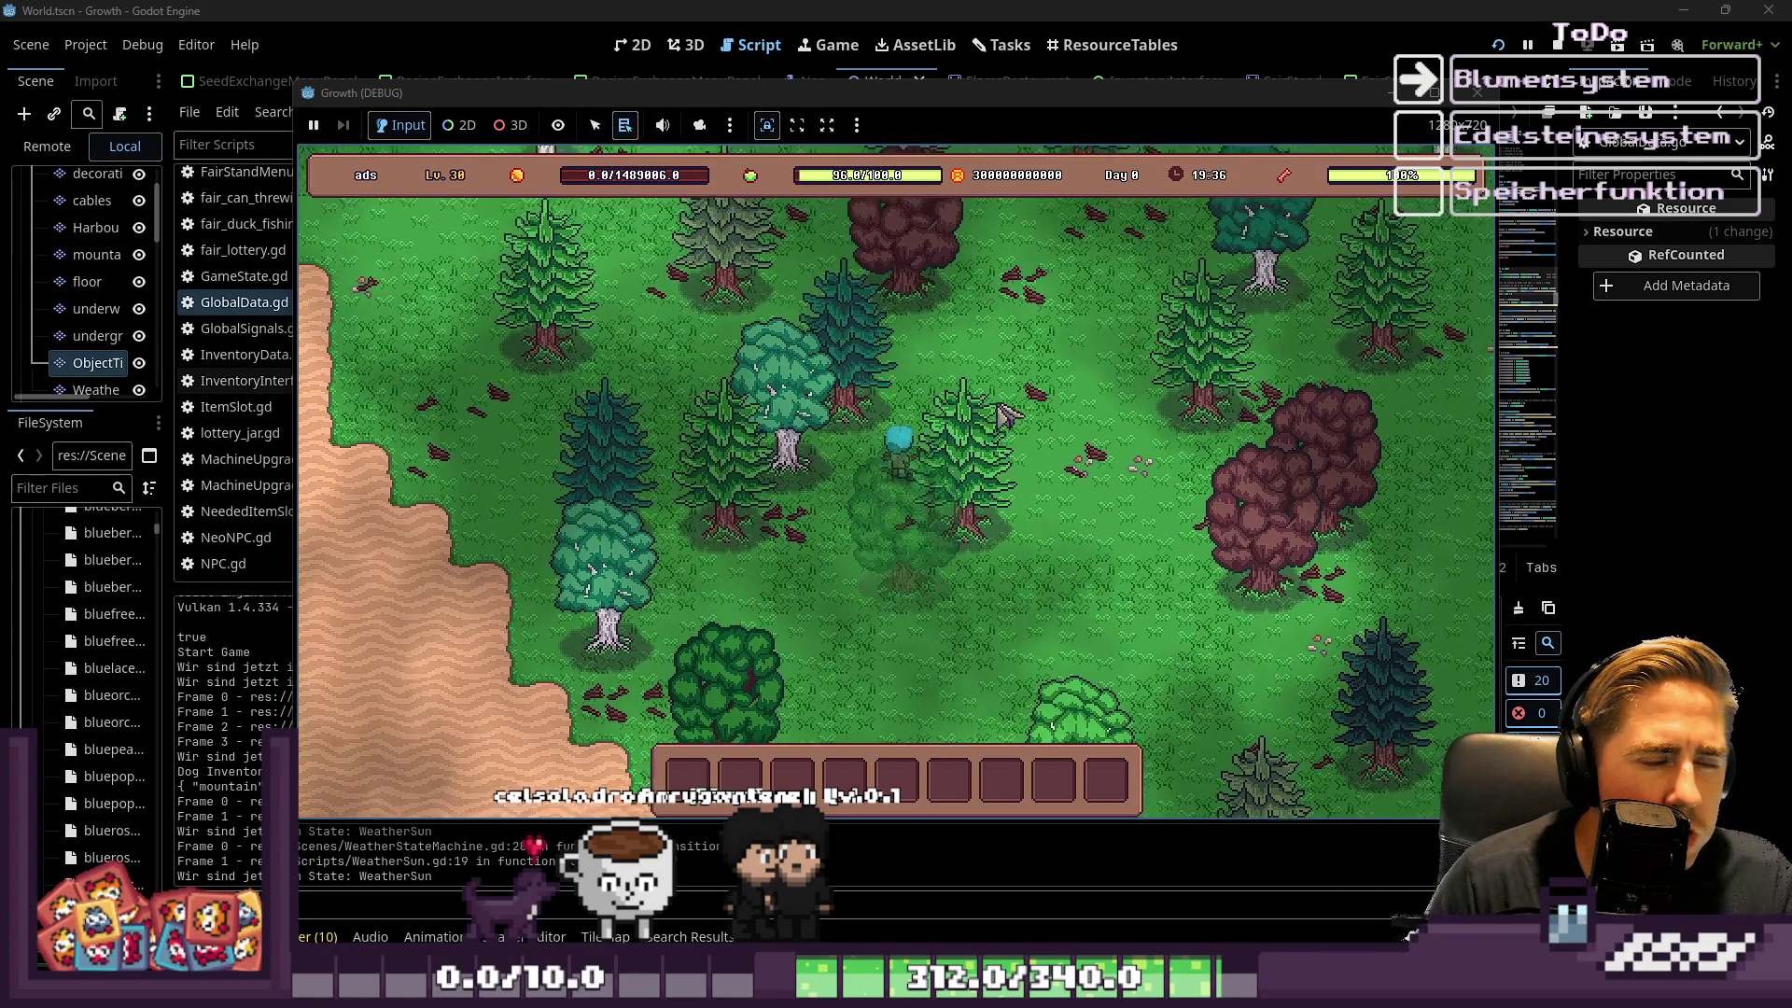
pyautogui.press('w')
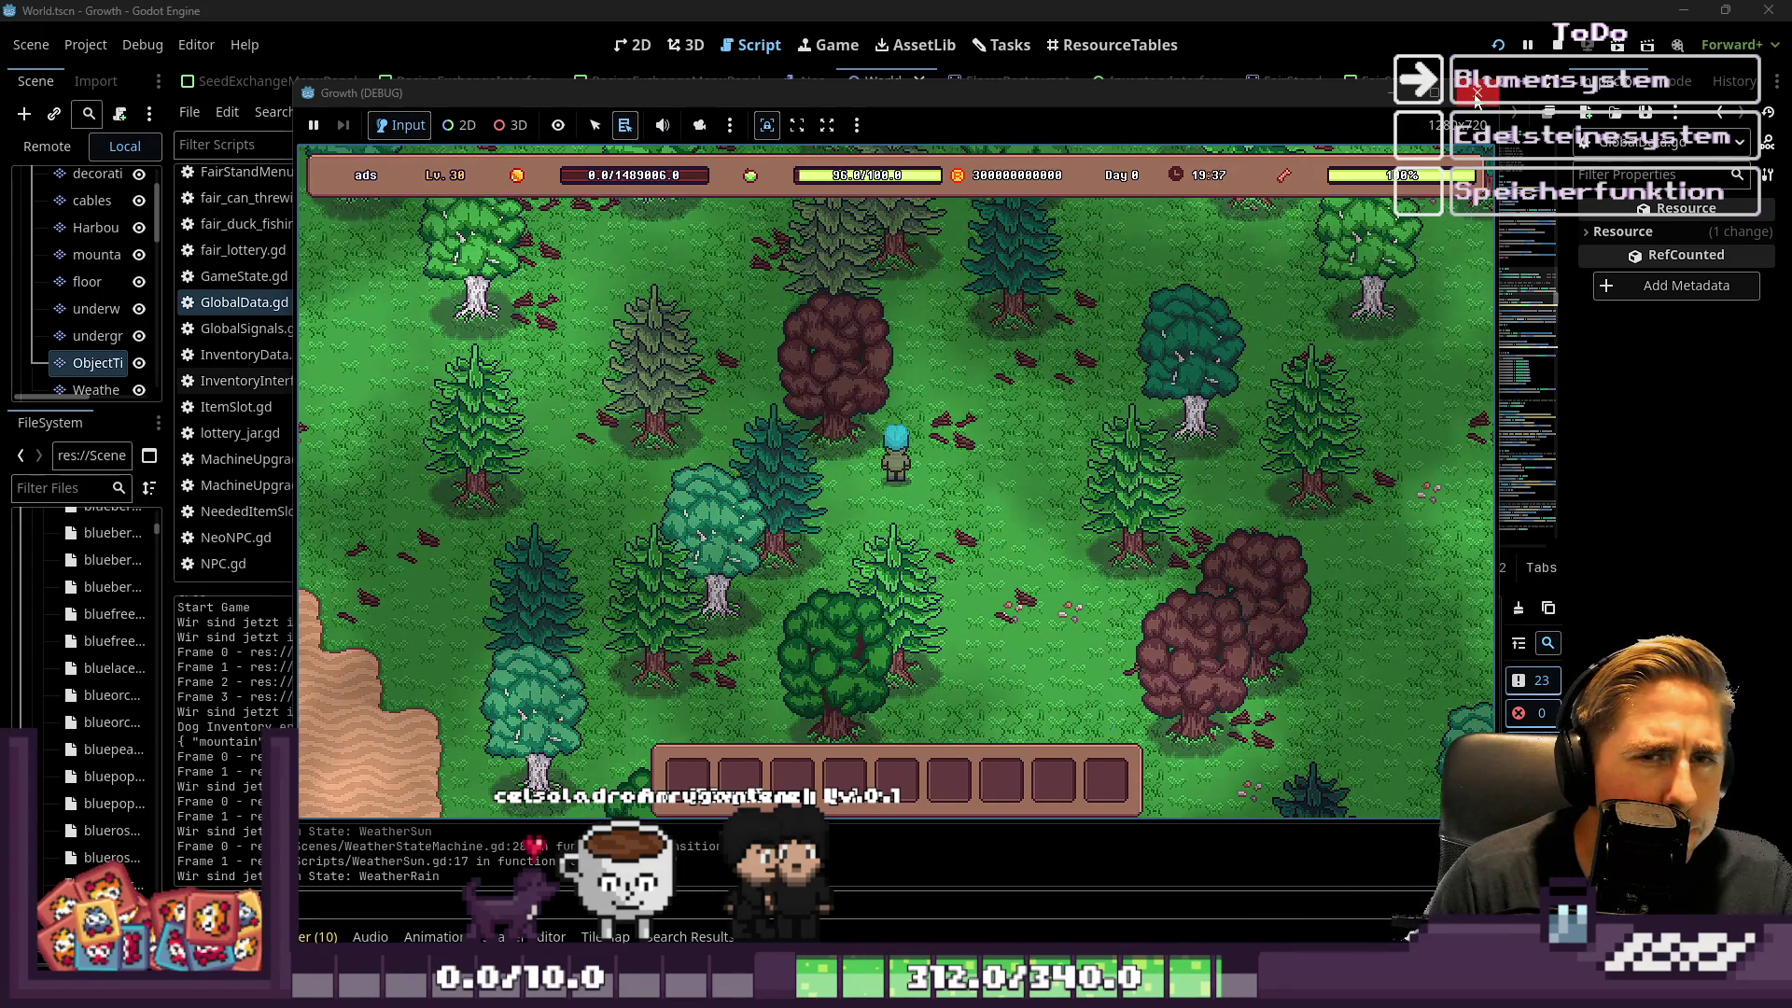
pyautogui.click(1477, 95)
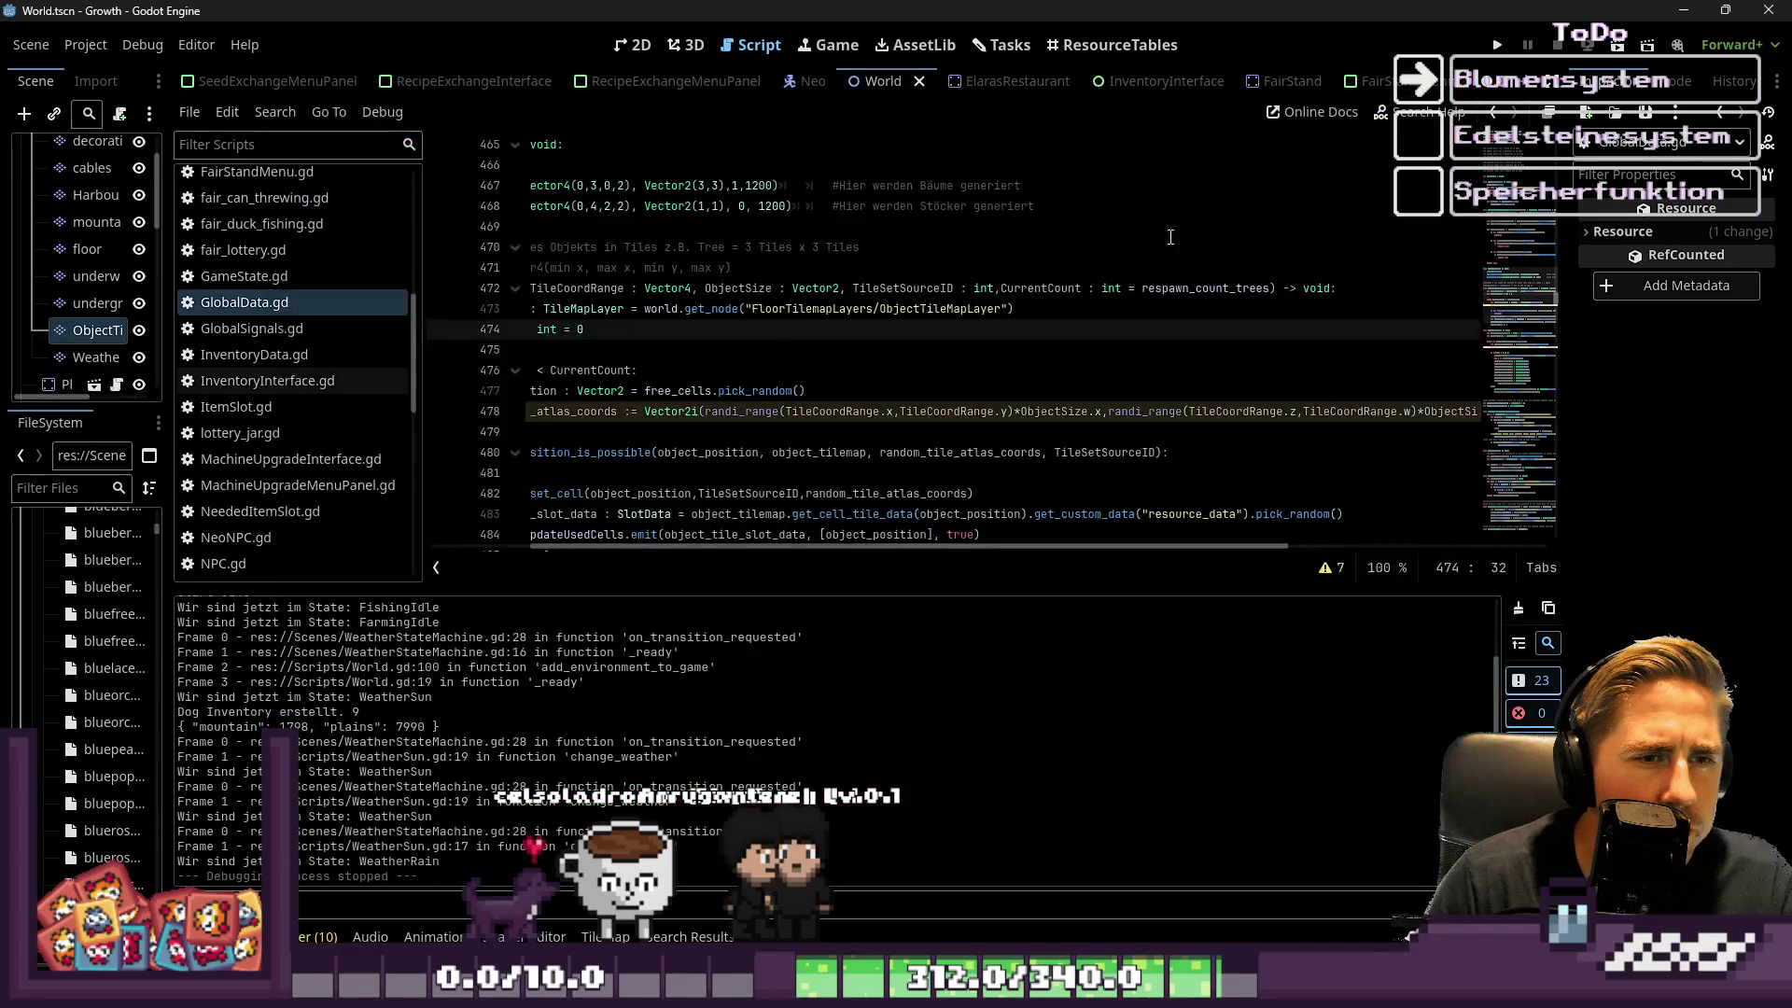
pyautogui.scroll(-2, 629, 431)
pyautogui.moveTo(612, 548); pyautogui.dragTo(511, 548)
pyautogui.scroll(1, 539, 436)
pyautogui.scroll(2, 538, 436)
pyautogui.click(619, 431)
pyautogui.scroll(-4, 619, 431)
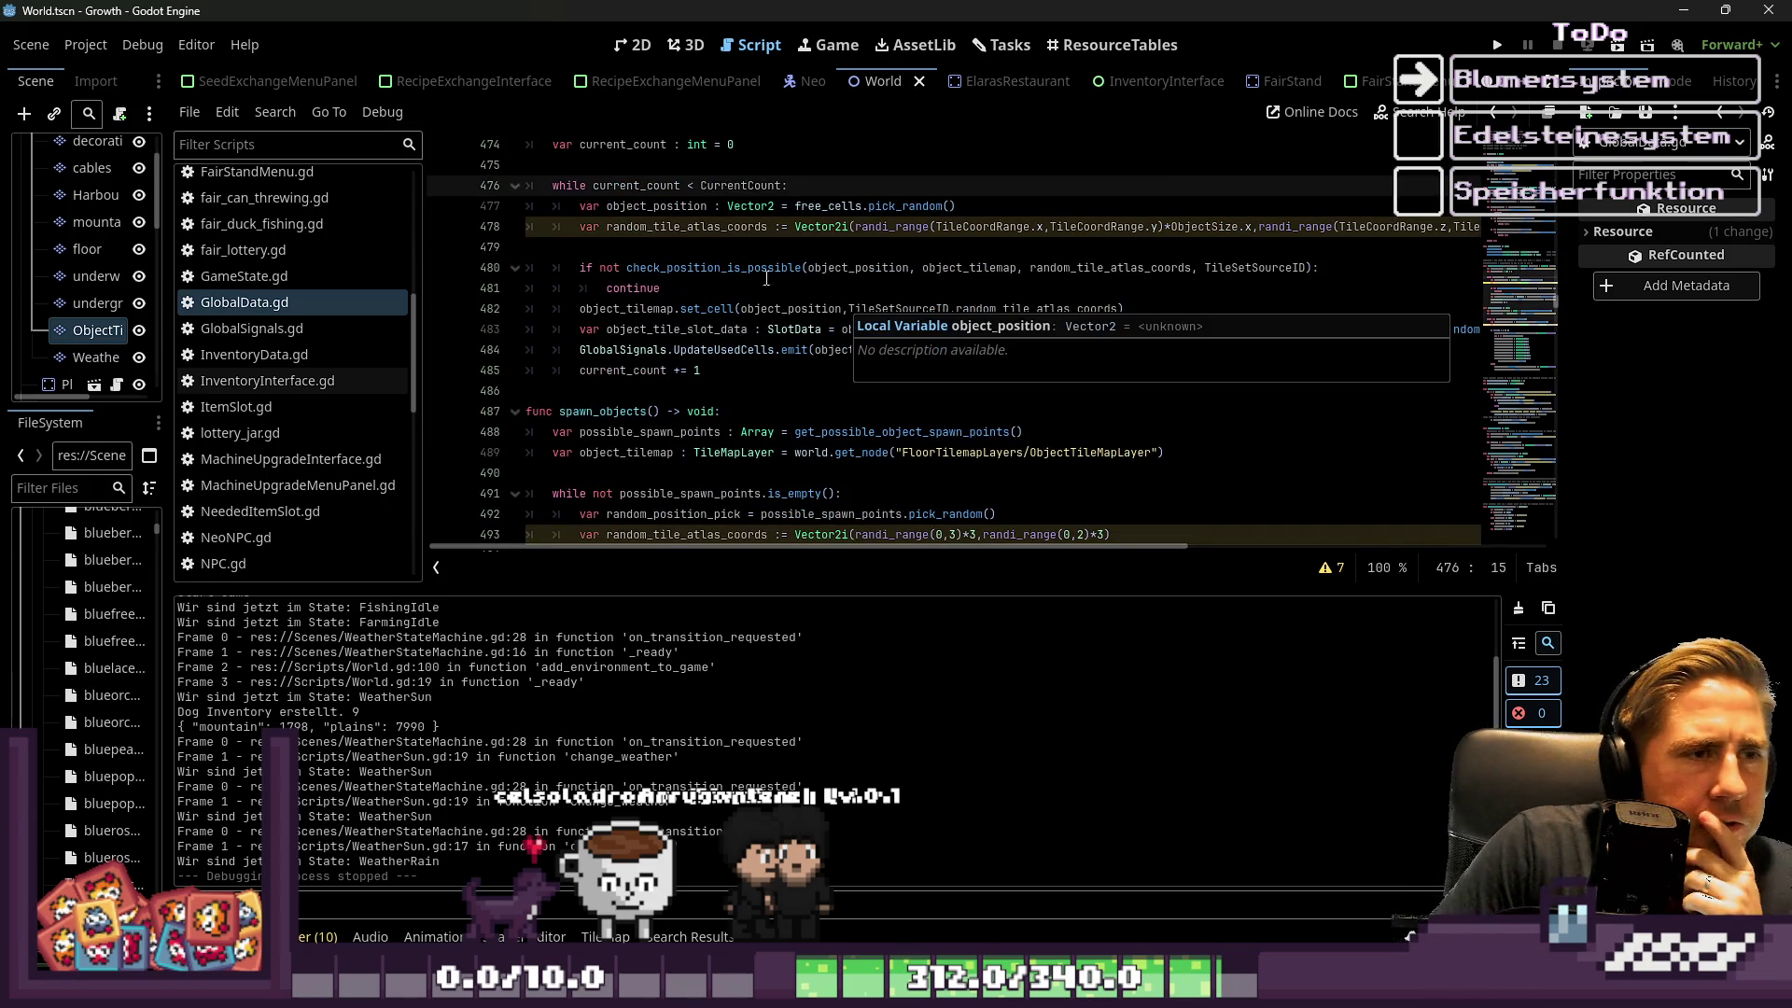
pyautogui.scroll(4, 682, 207)
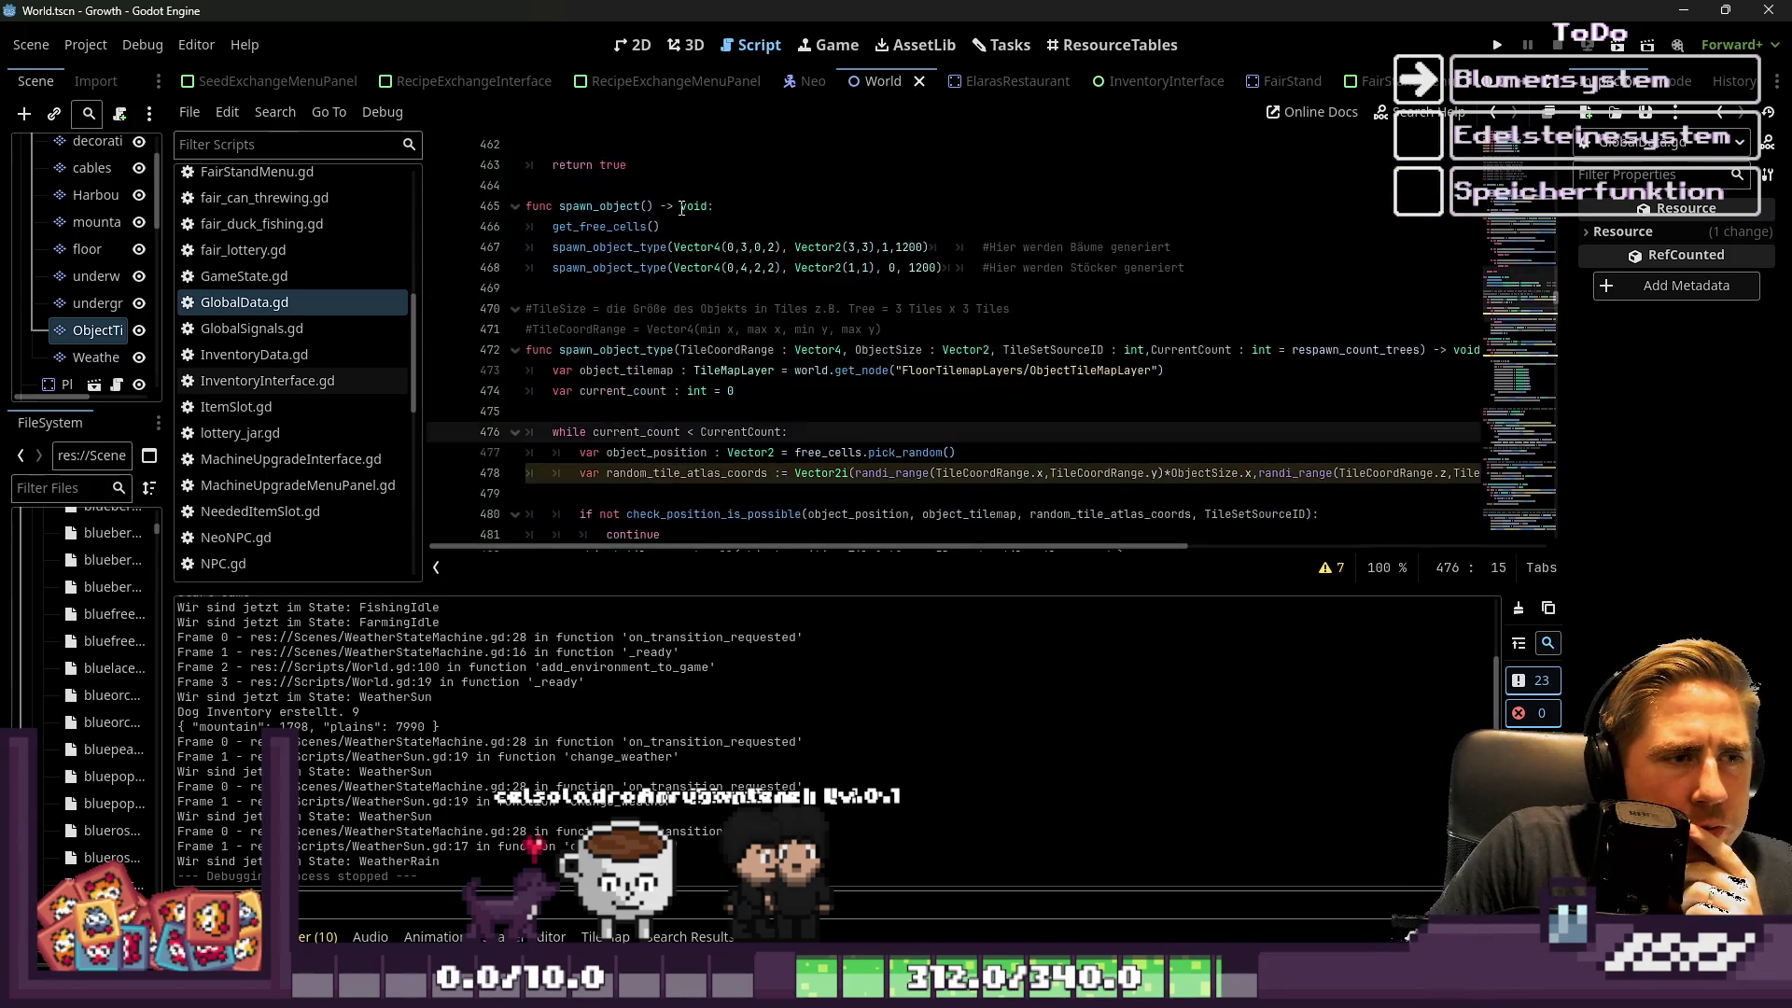
pyautogui.scroll(-3, 682, 207)
pyautogui.scroll(-4, 605, 329)
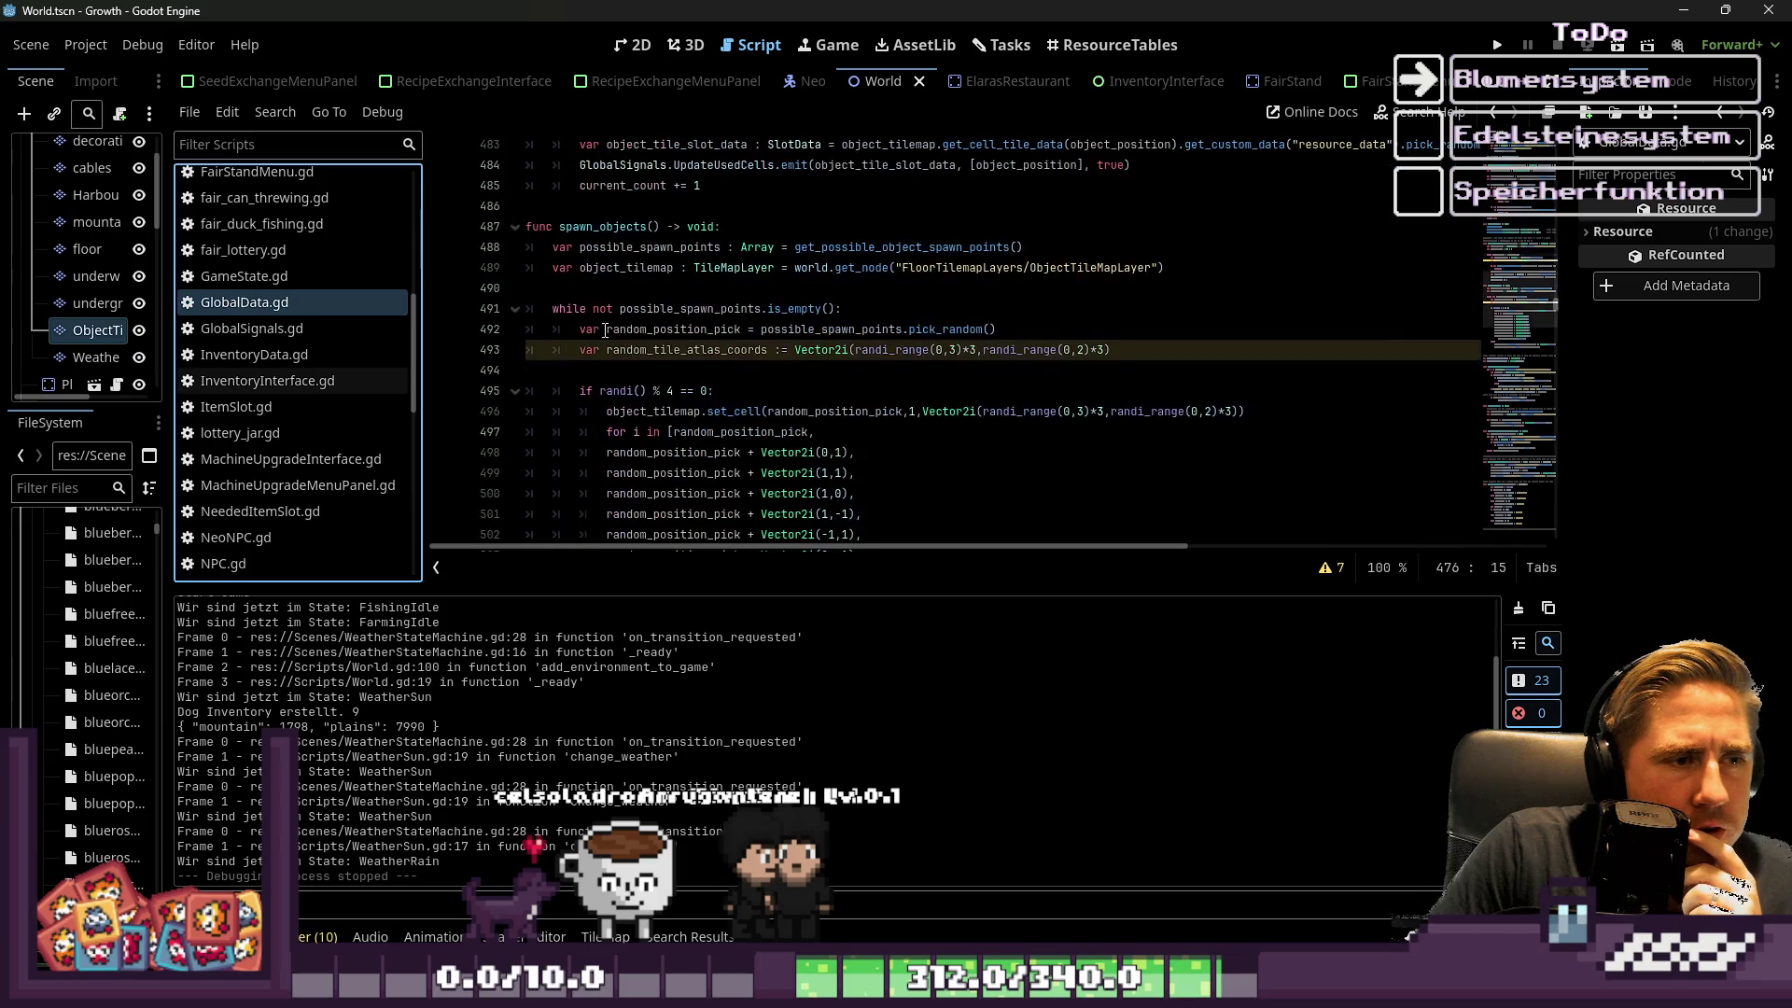
pyautogui.click(638, 234)
pyautogui.scroll(-3, 679, 322)
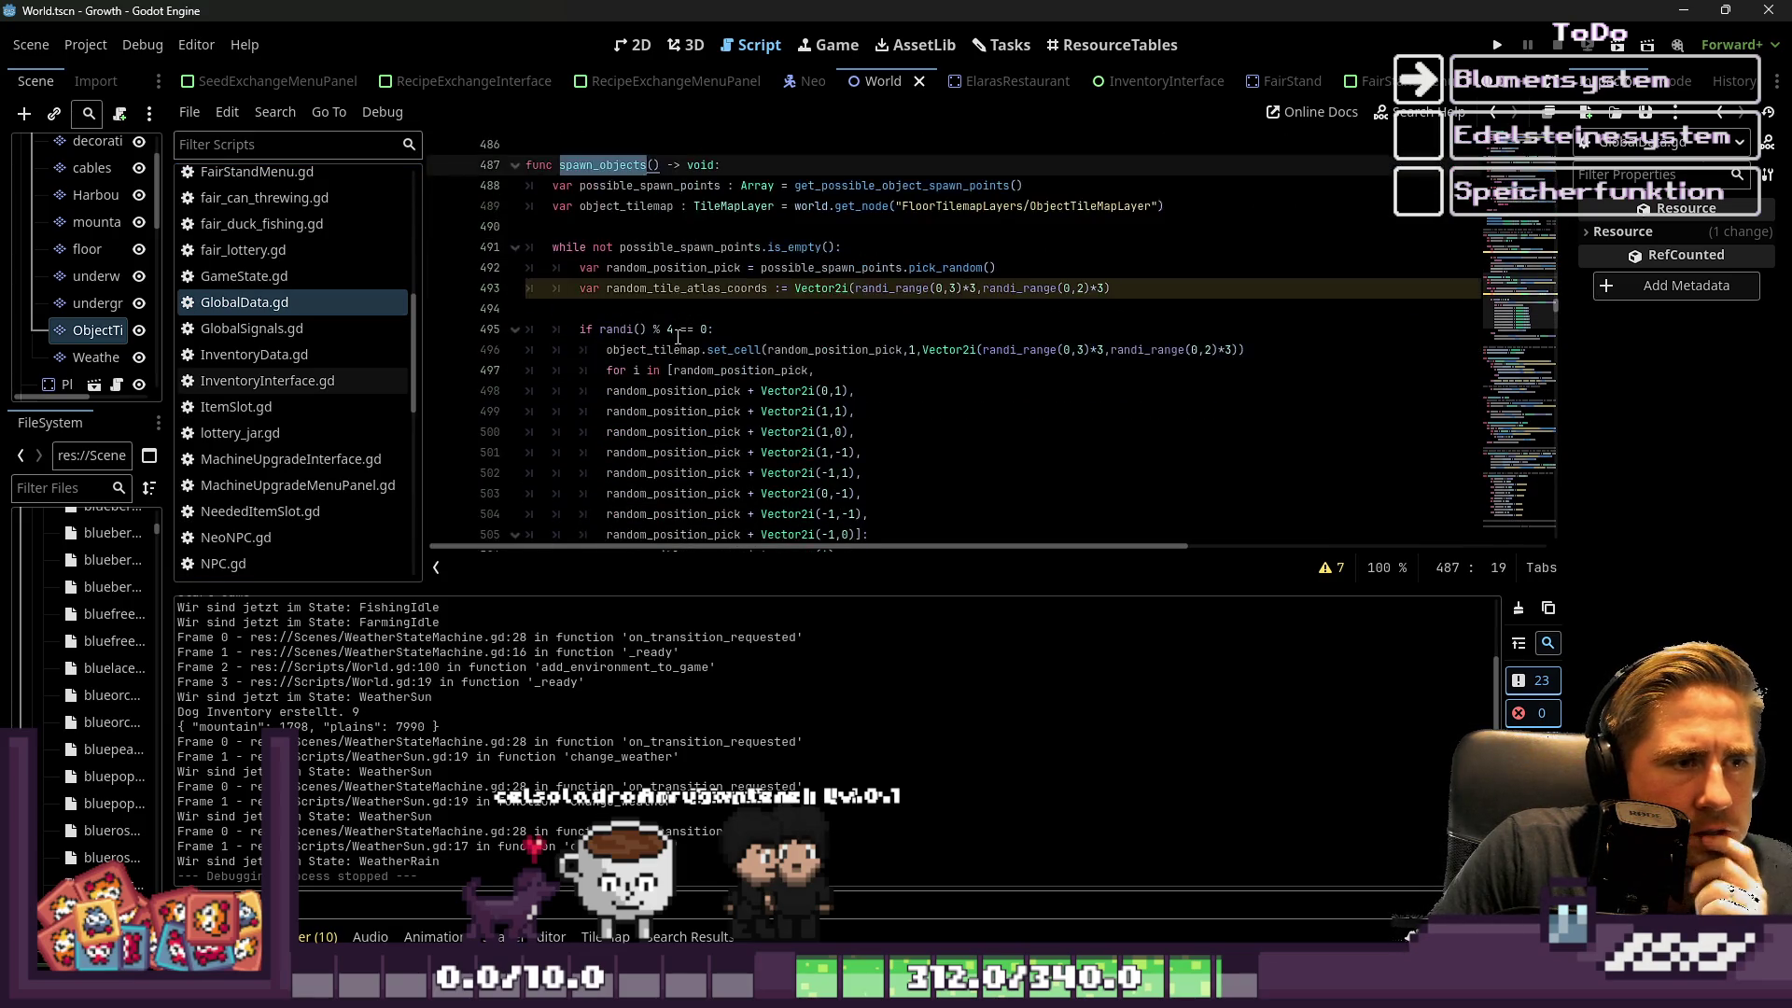
pyautogui.scroll(13, 680, 322)
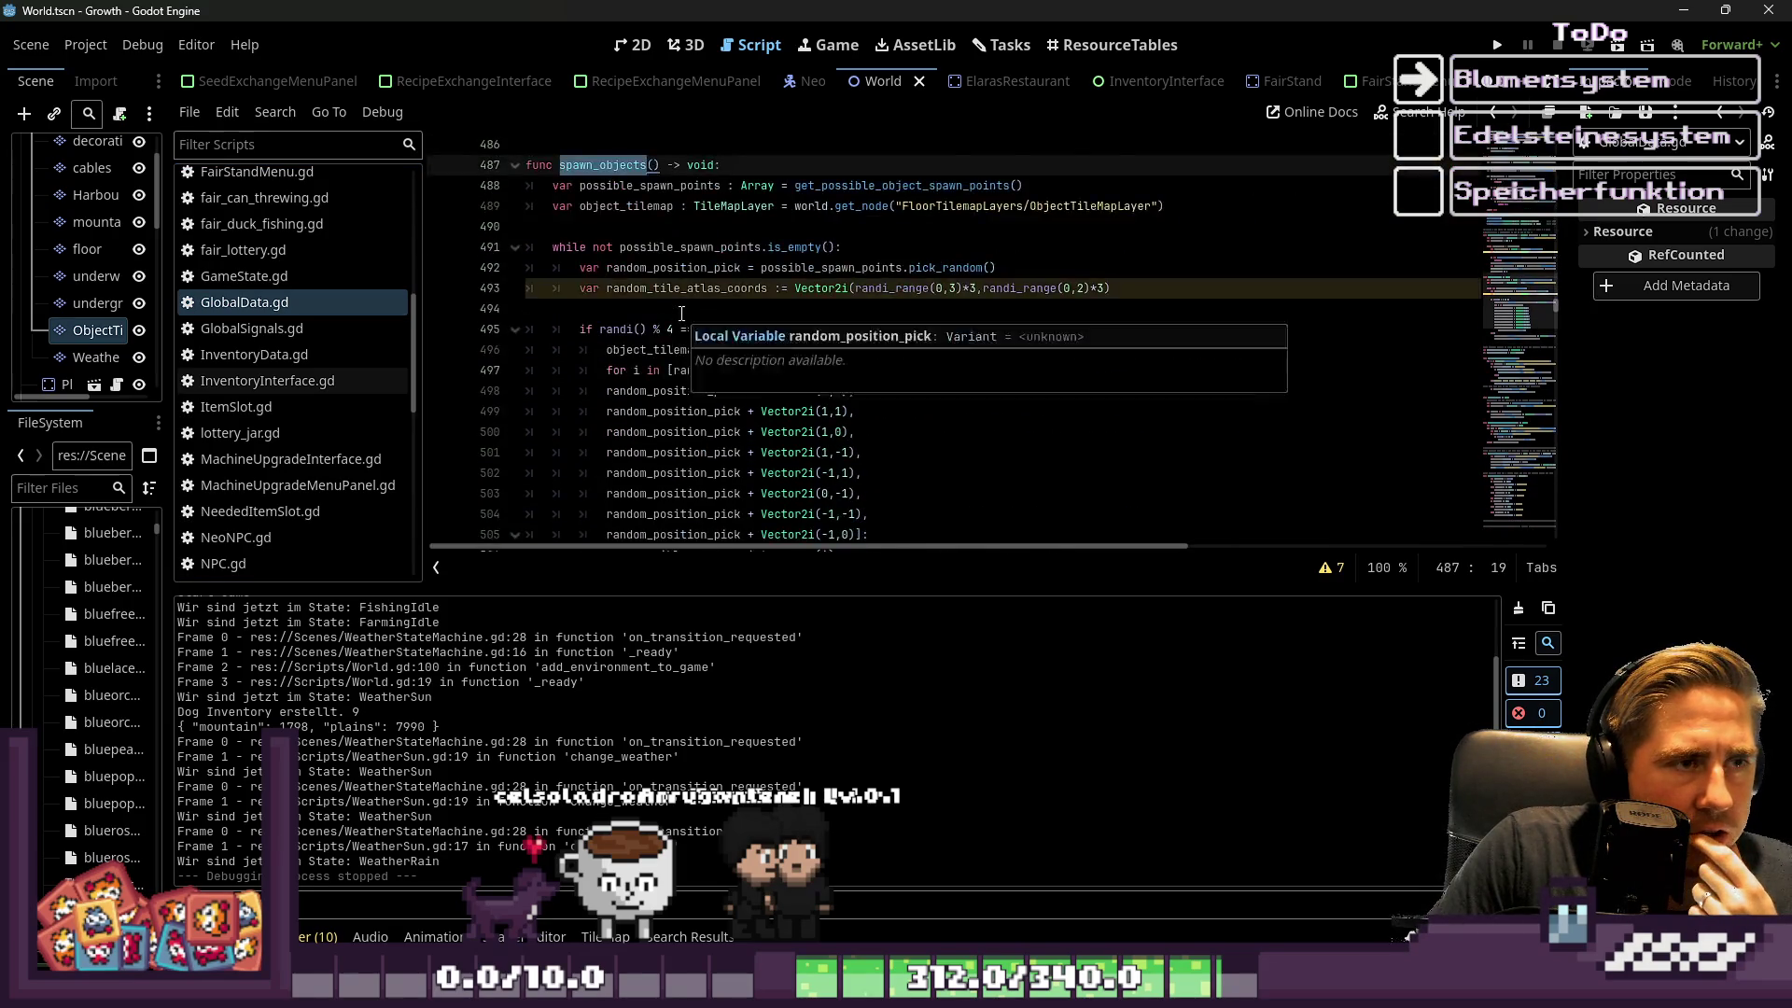
pyautogui.scroll(5, 682, 286)
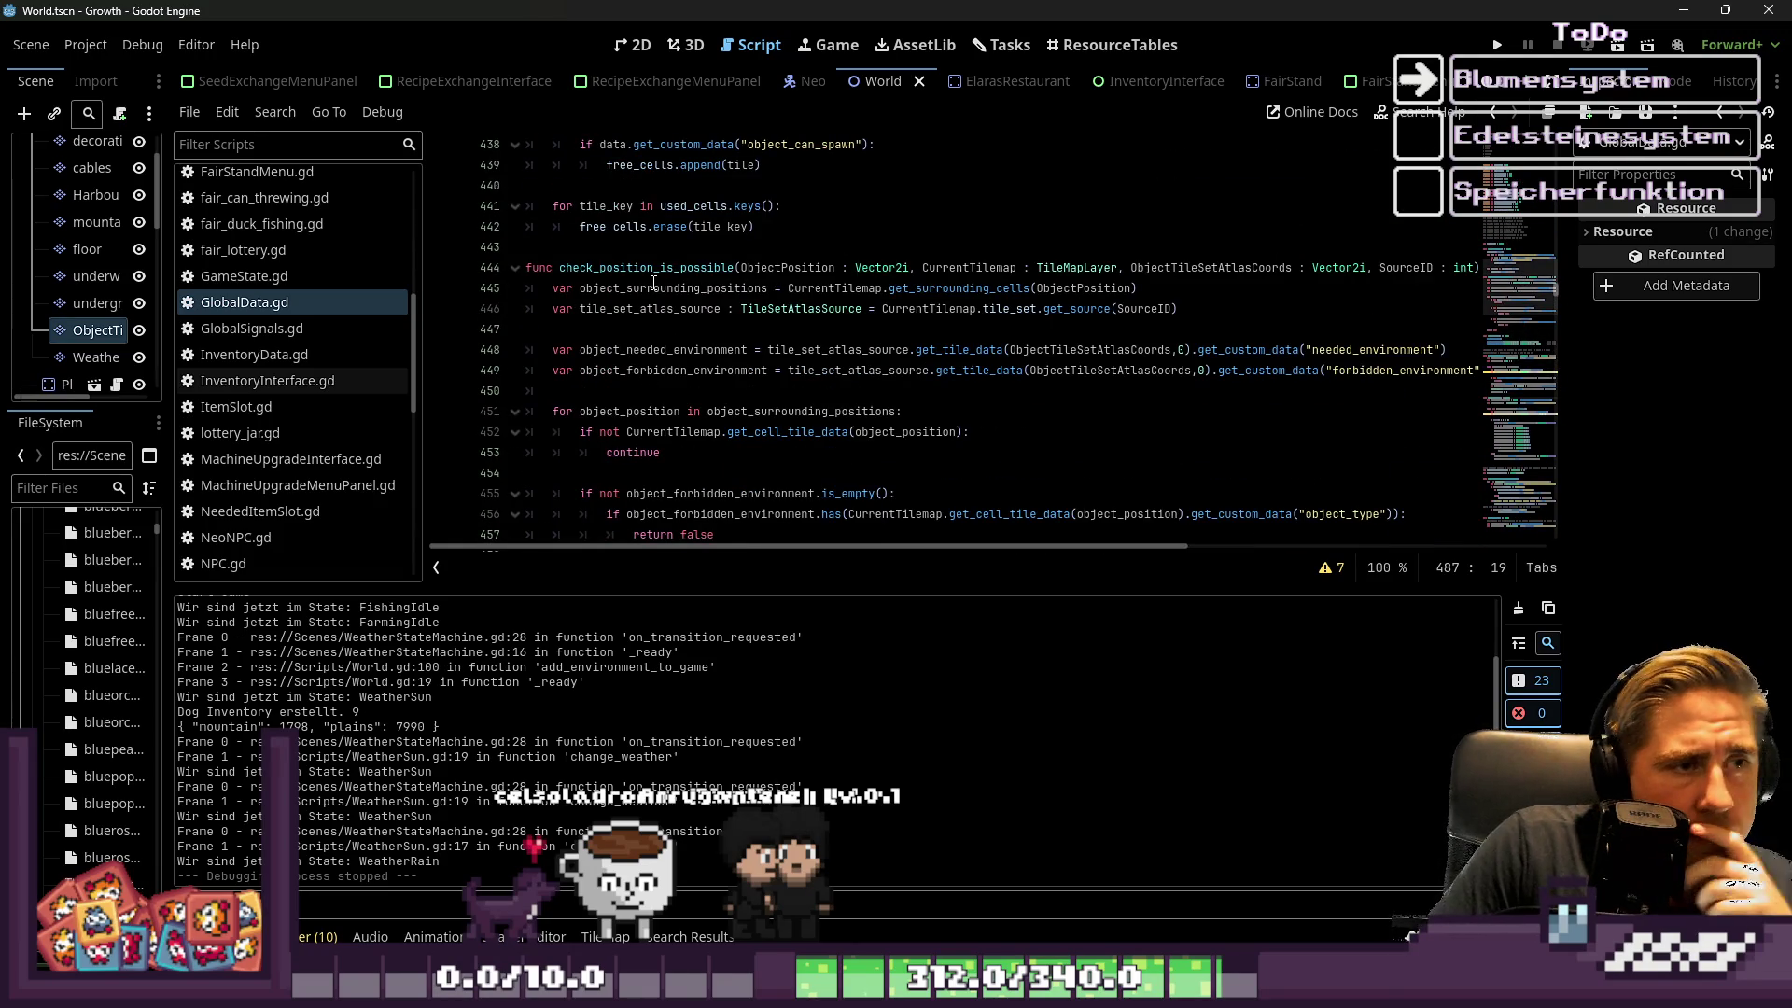
pyautogui.scroll(-1, 701, 261)
pyautogui.doubleClick(695, 209)
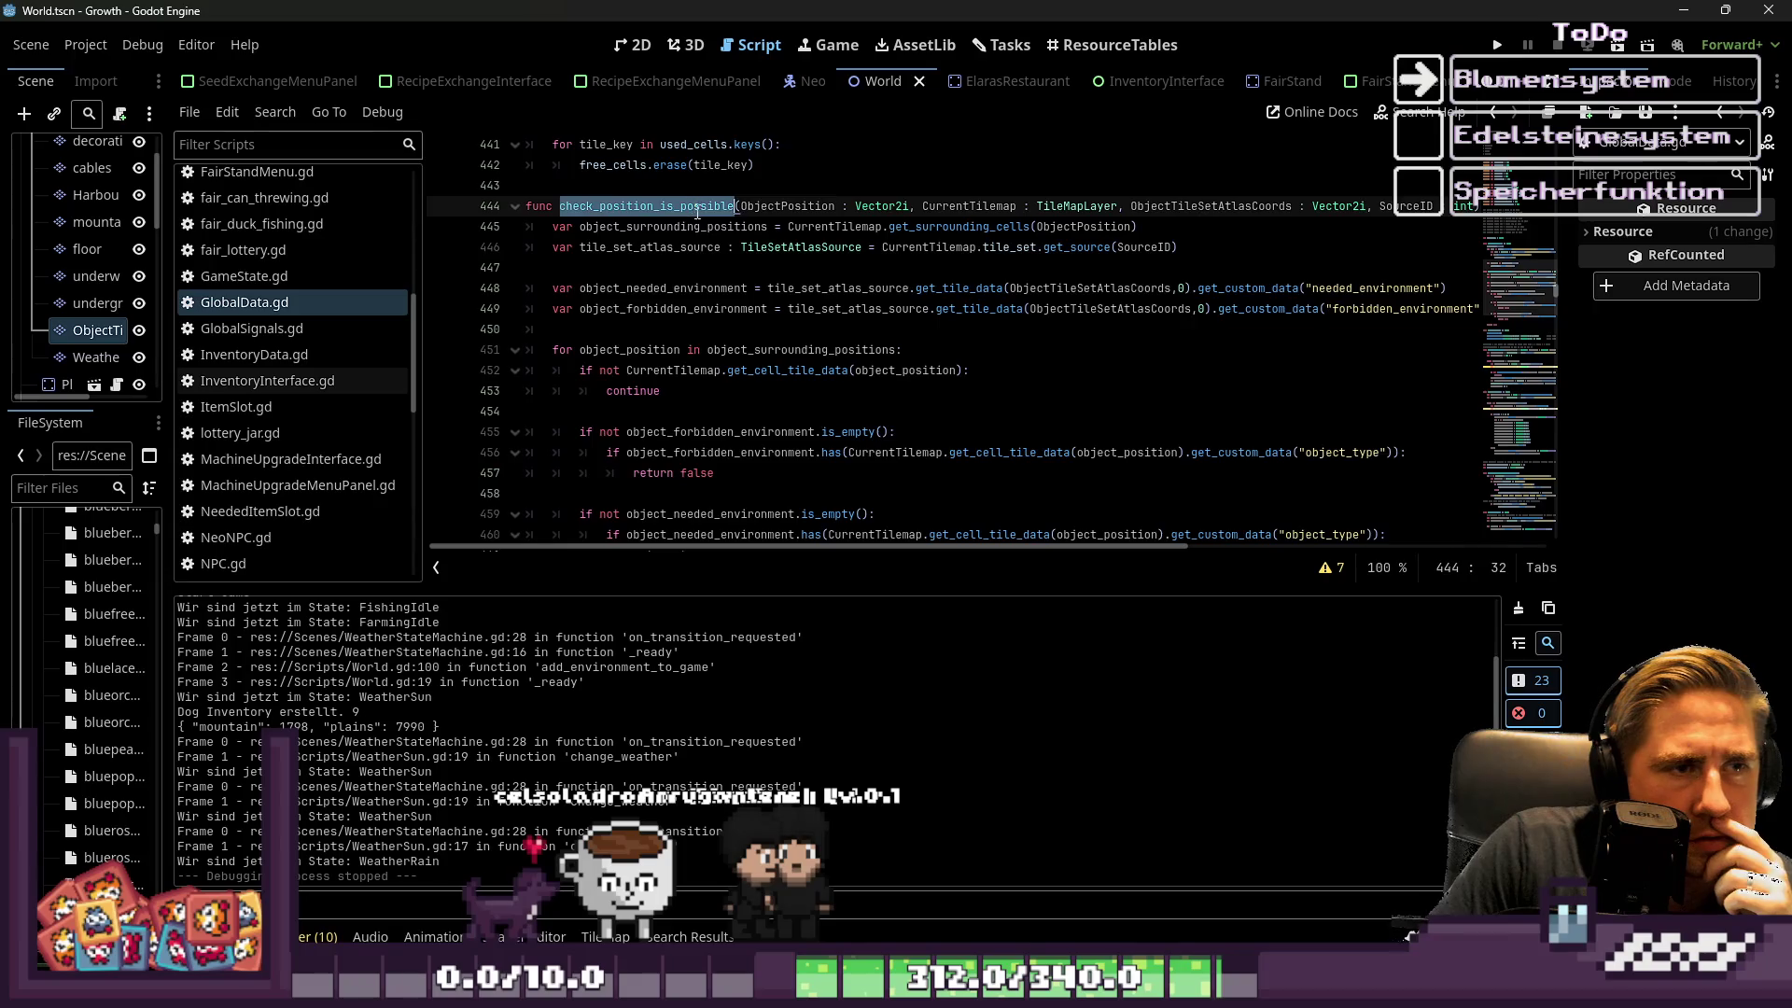
pyautogui.scroll(-2, 793, 308)
pyautogui.scroll(1, 829, 316)
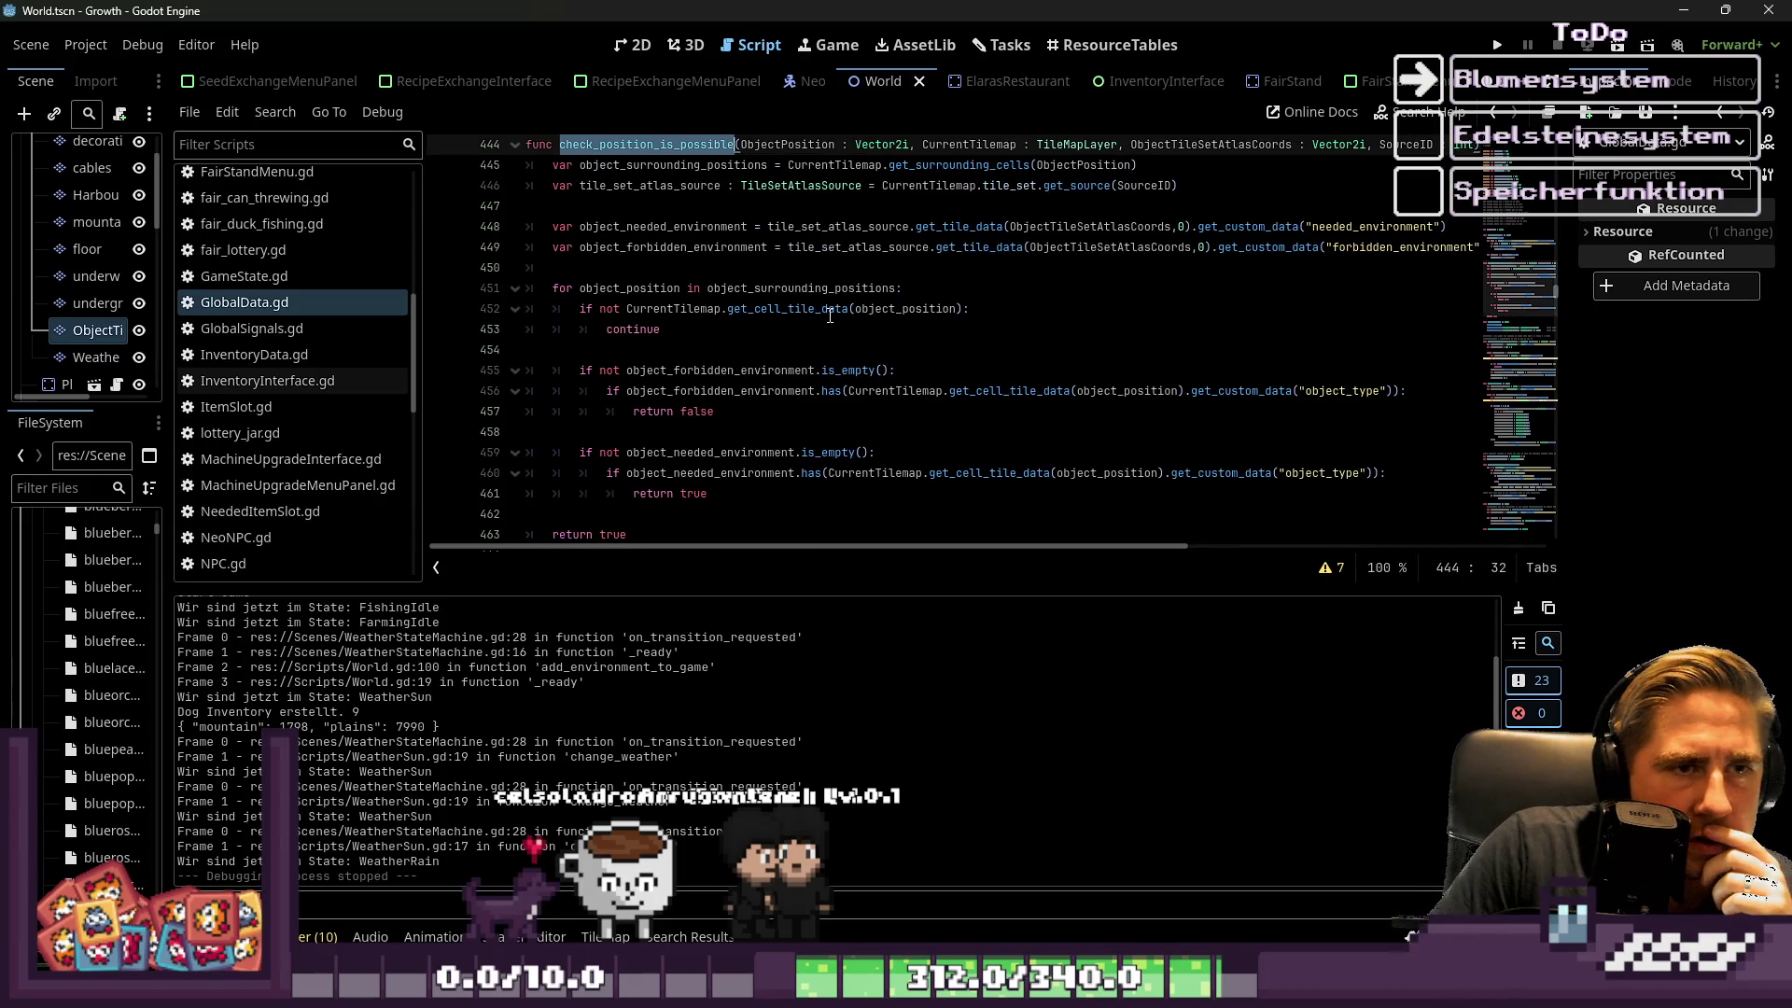
pyautogui.click(747, 350)
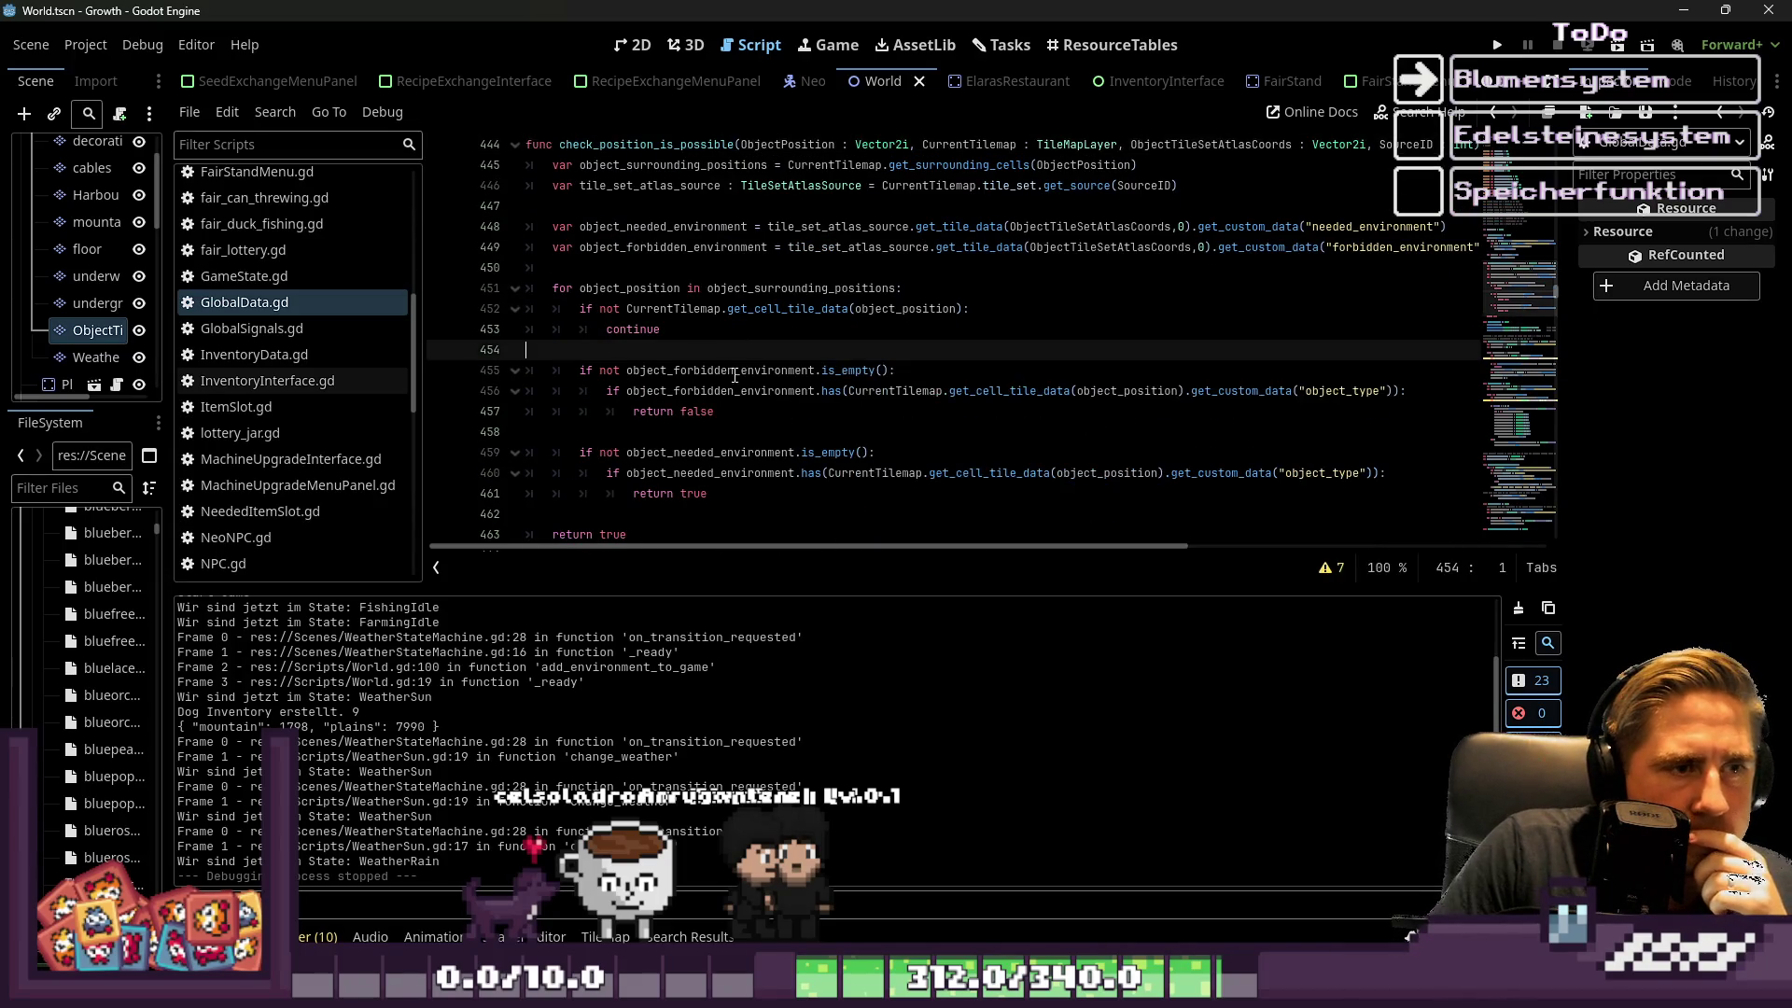
pyautogui.scroll(-1, 745, 377)
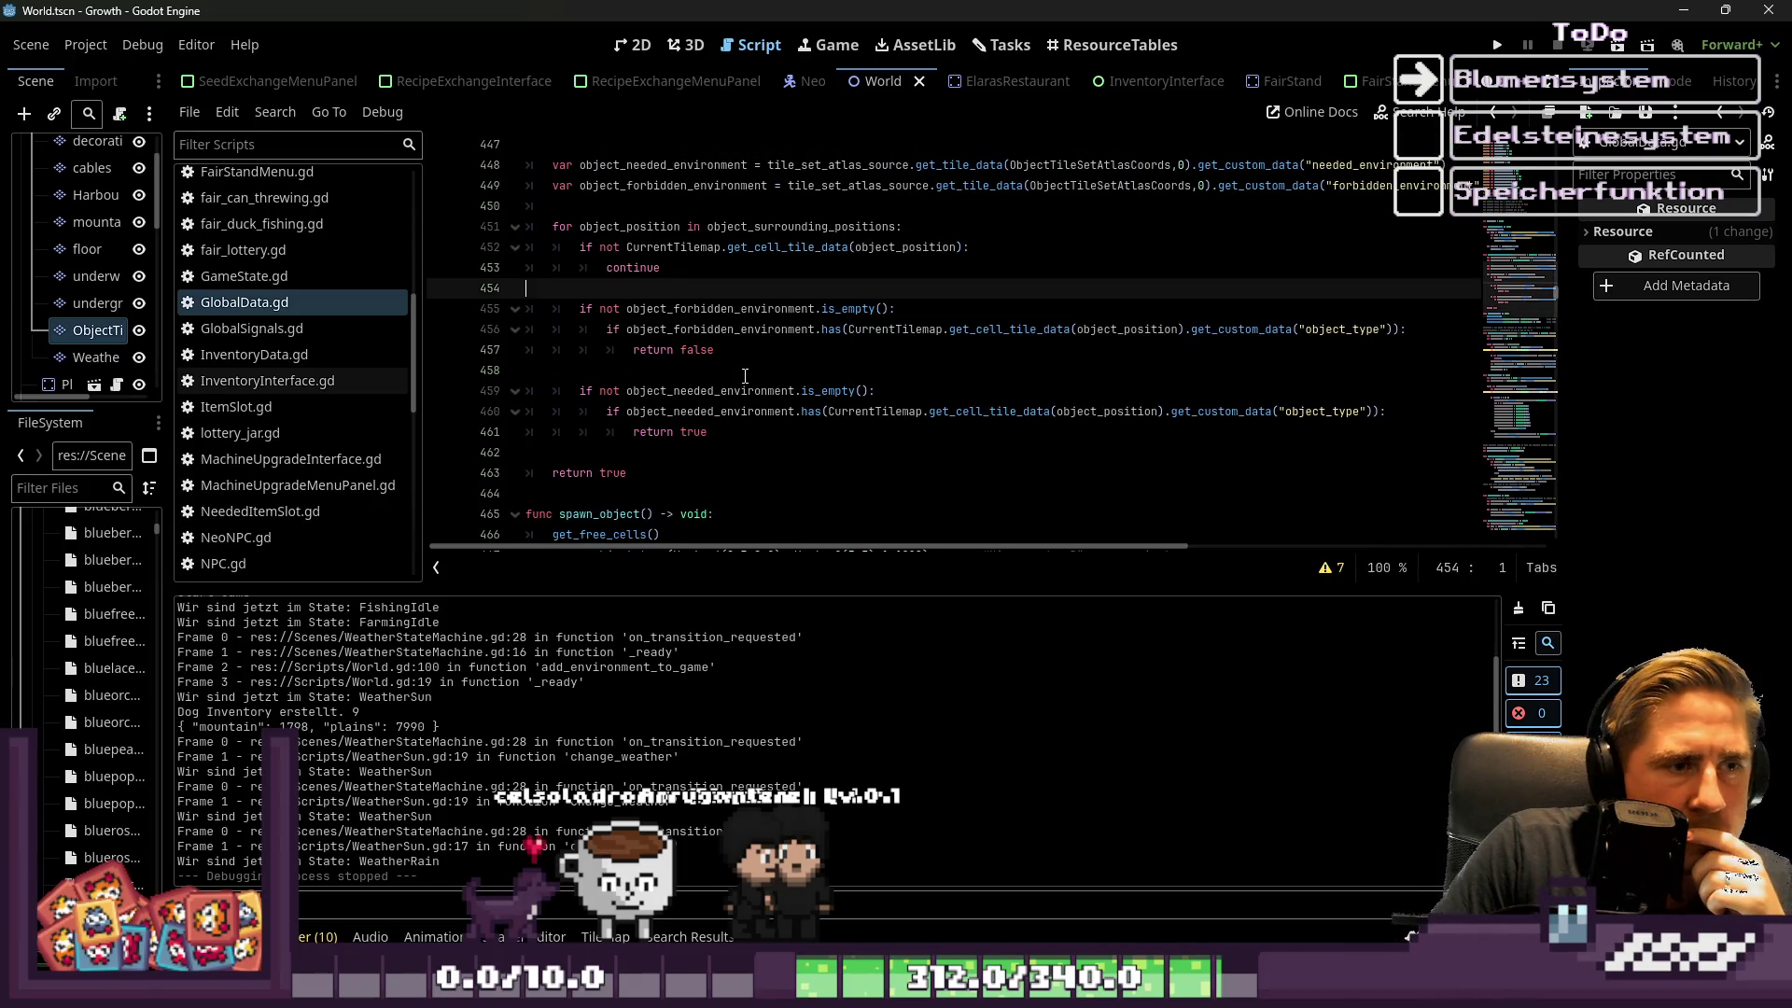
pyautogui.click(795, 356)
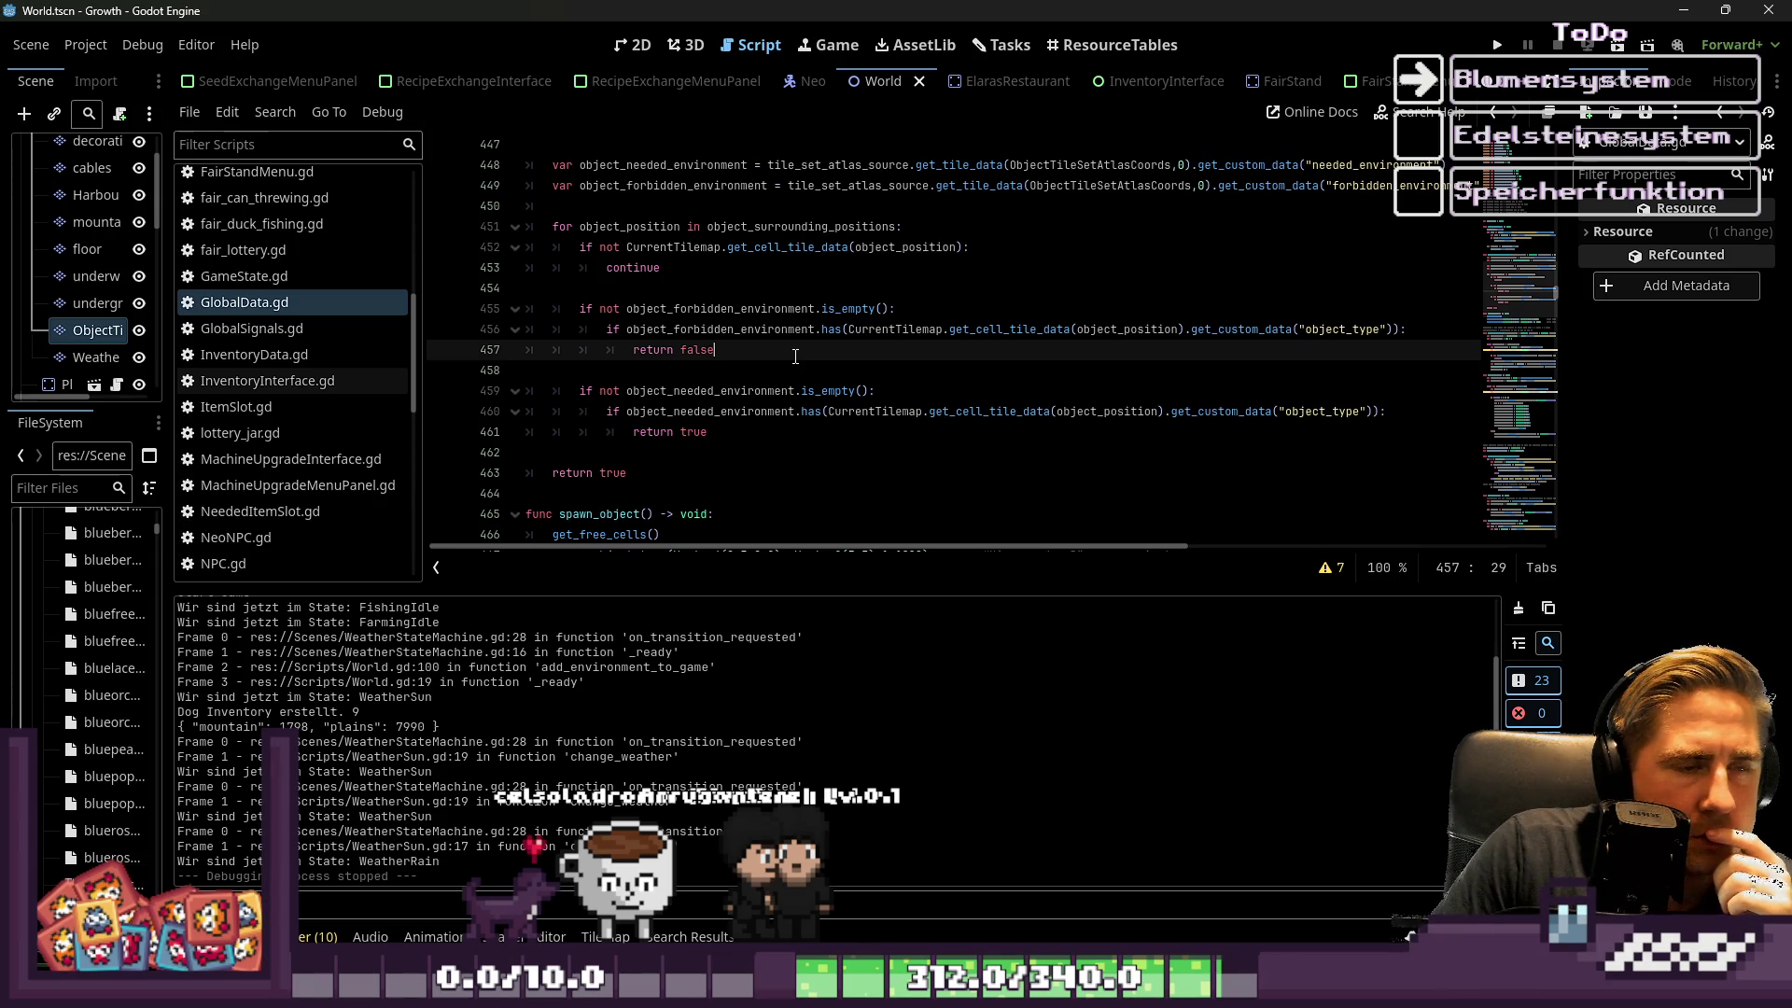
pyautogui.press('Down')
pyautogui.press('Down')
pyautogui.press('Down')
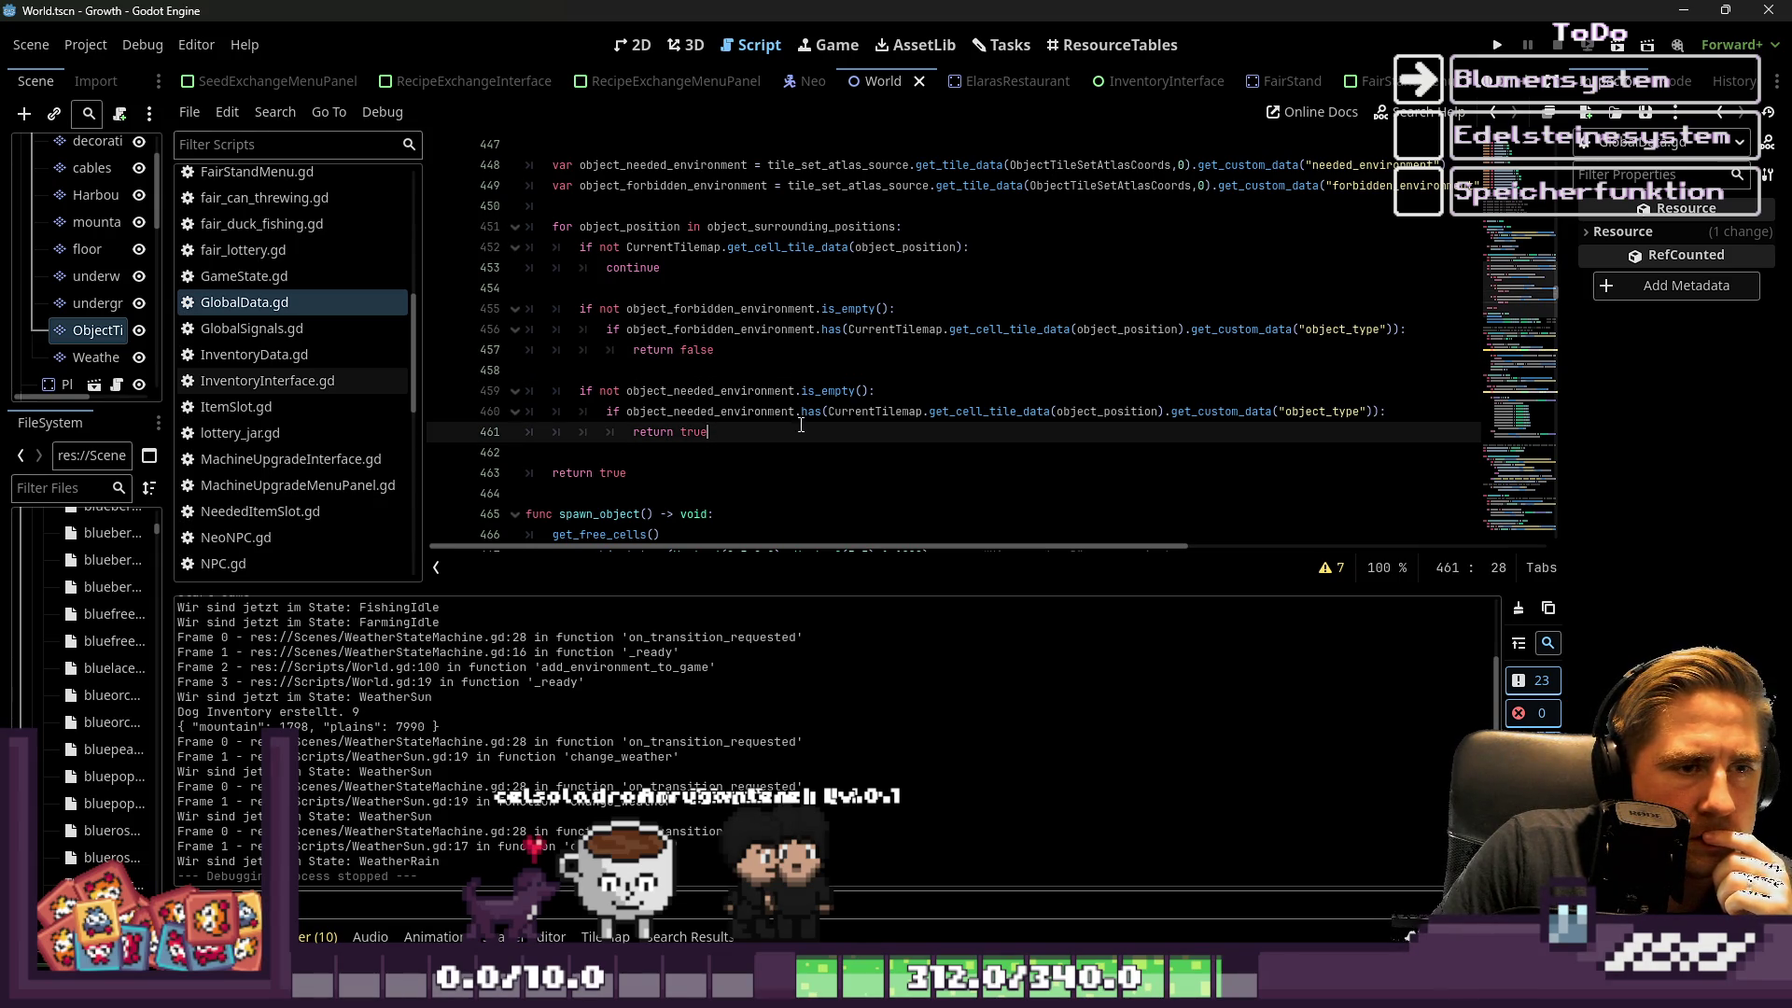
pyautogui.click(833, 411)
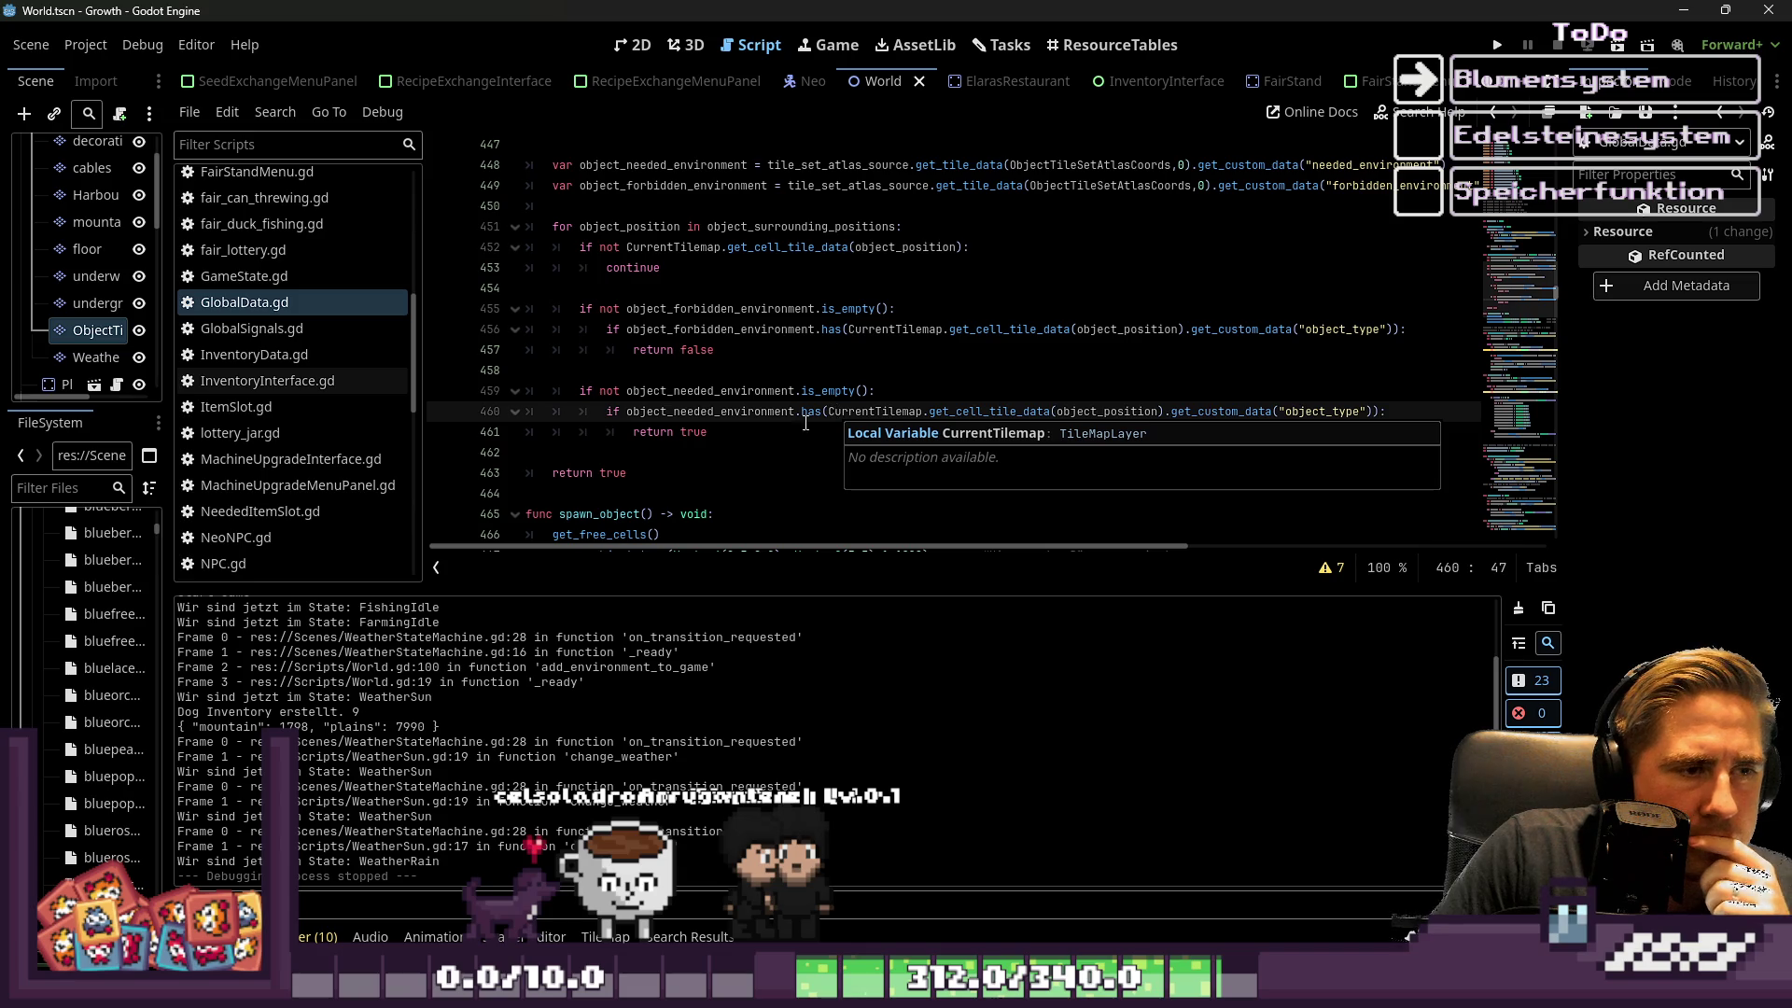
pyautogui.hotkey('ctrl', 'Left')
pyautogui.hotkey('ctrl', 'Left')
pyautogui.hotkey('ctrl', 'Left')
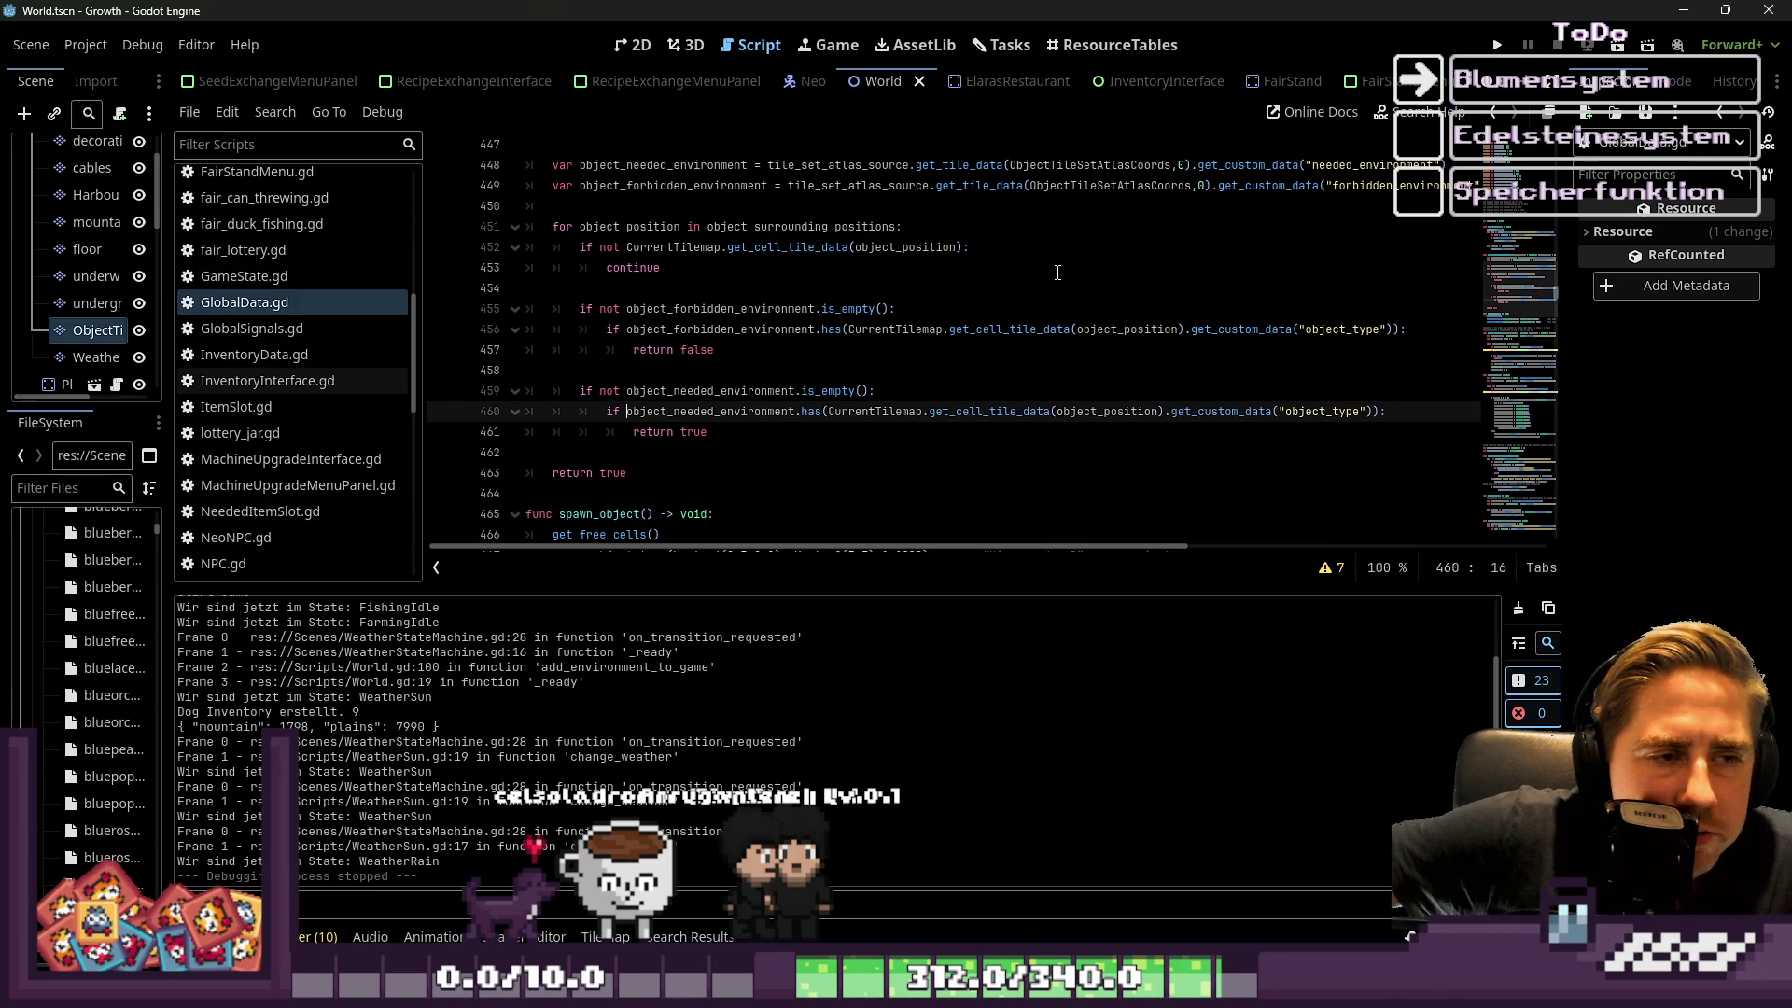
pyautogui.press('Down')
pyautogui.press('Down')
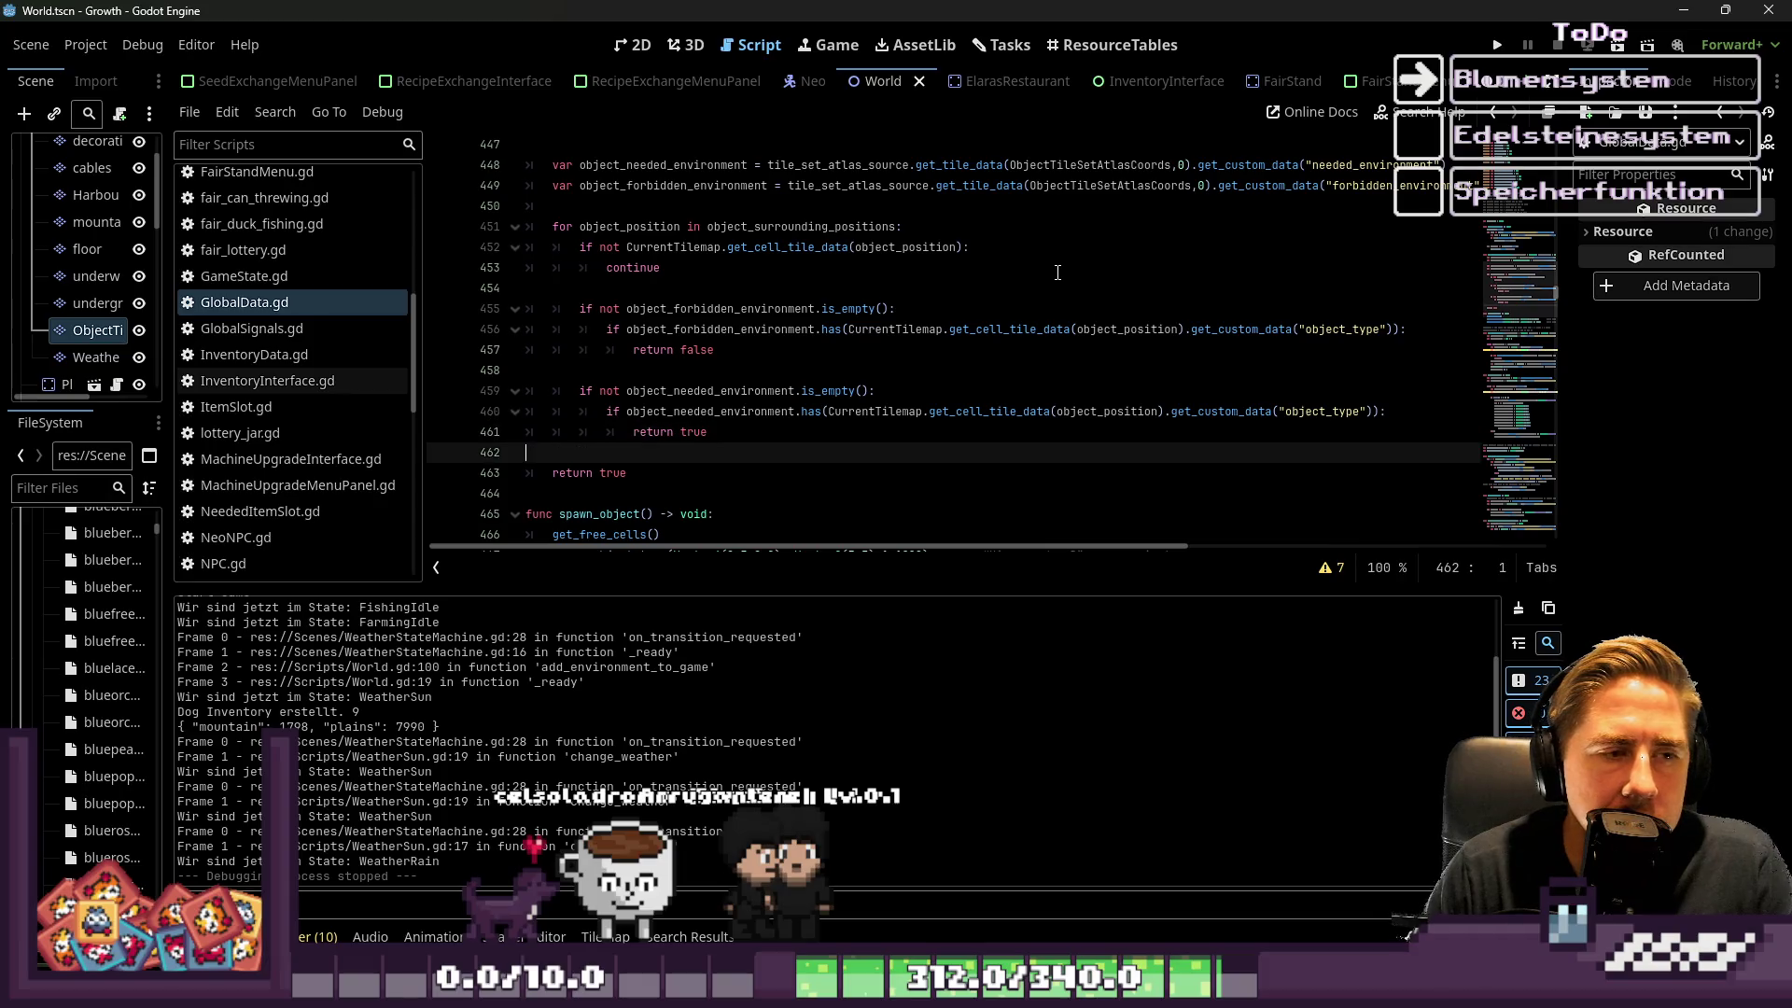
# Insert an indented line before return true, then abandon a half-written if condition
pyautogui.press('Return')
pyautogui.write('o')
pyautogui.press('BackSpace')
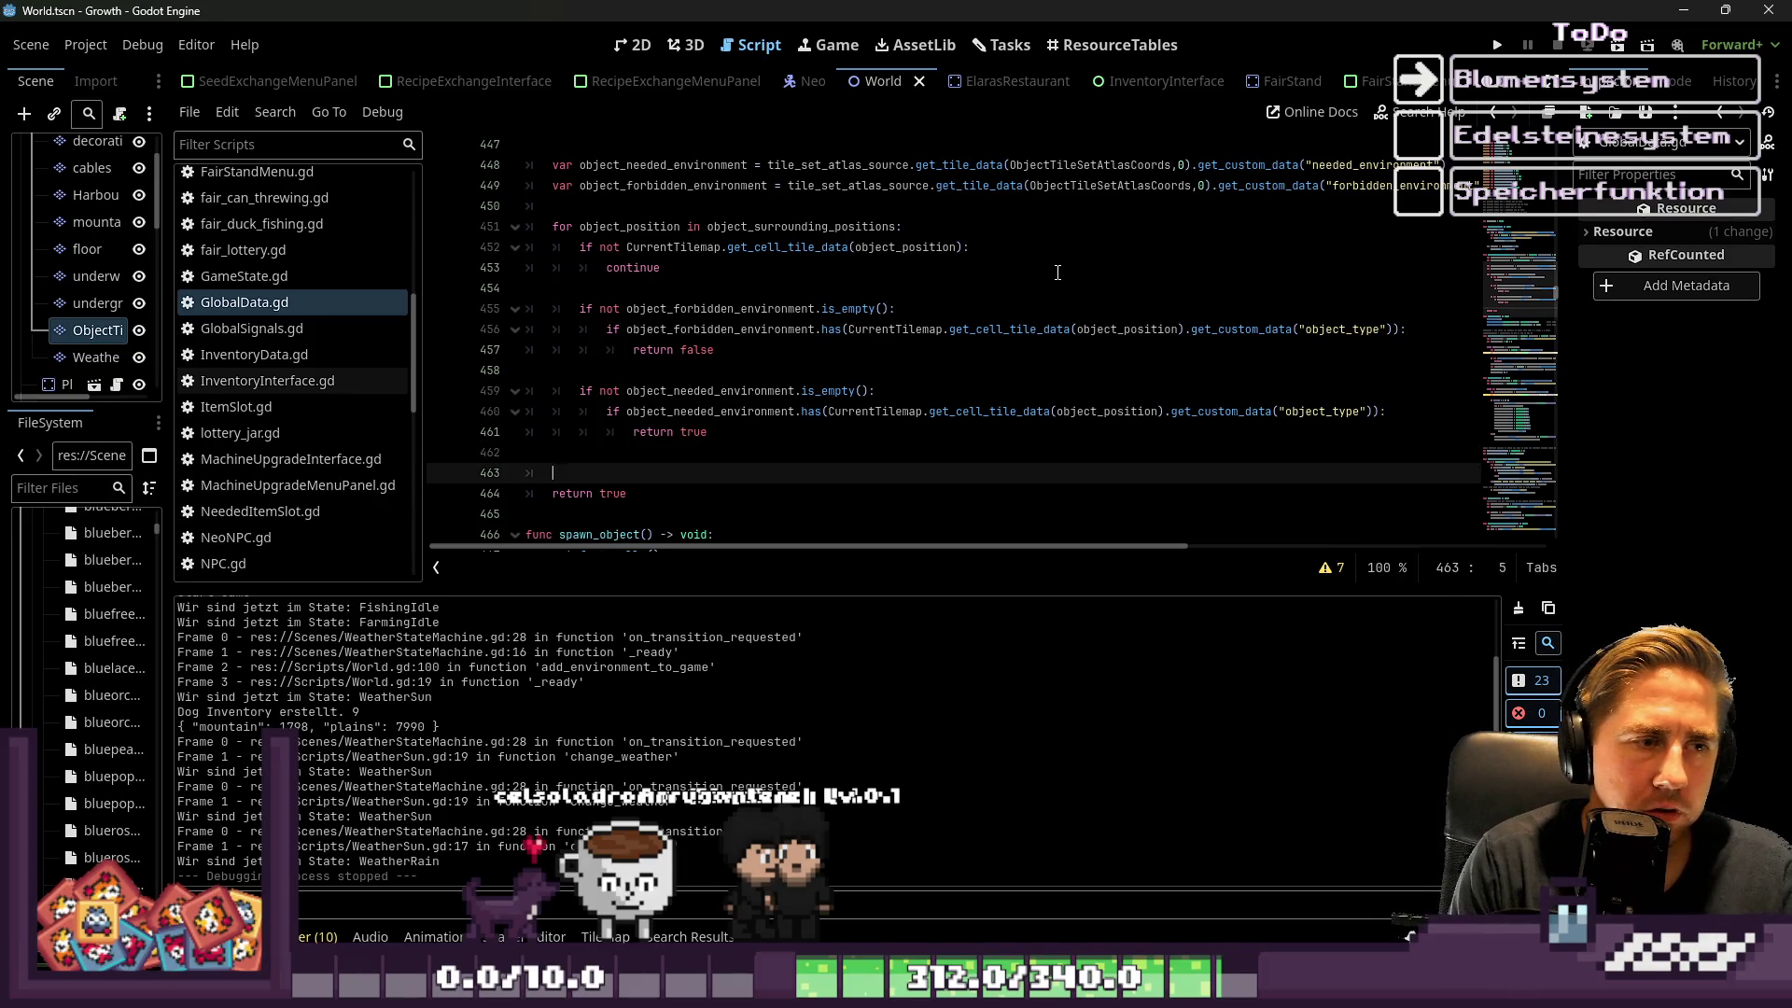
pyautogui.press('Tab')
pyautogui.write('if')
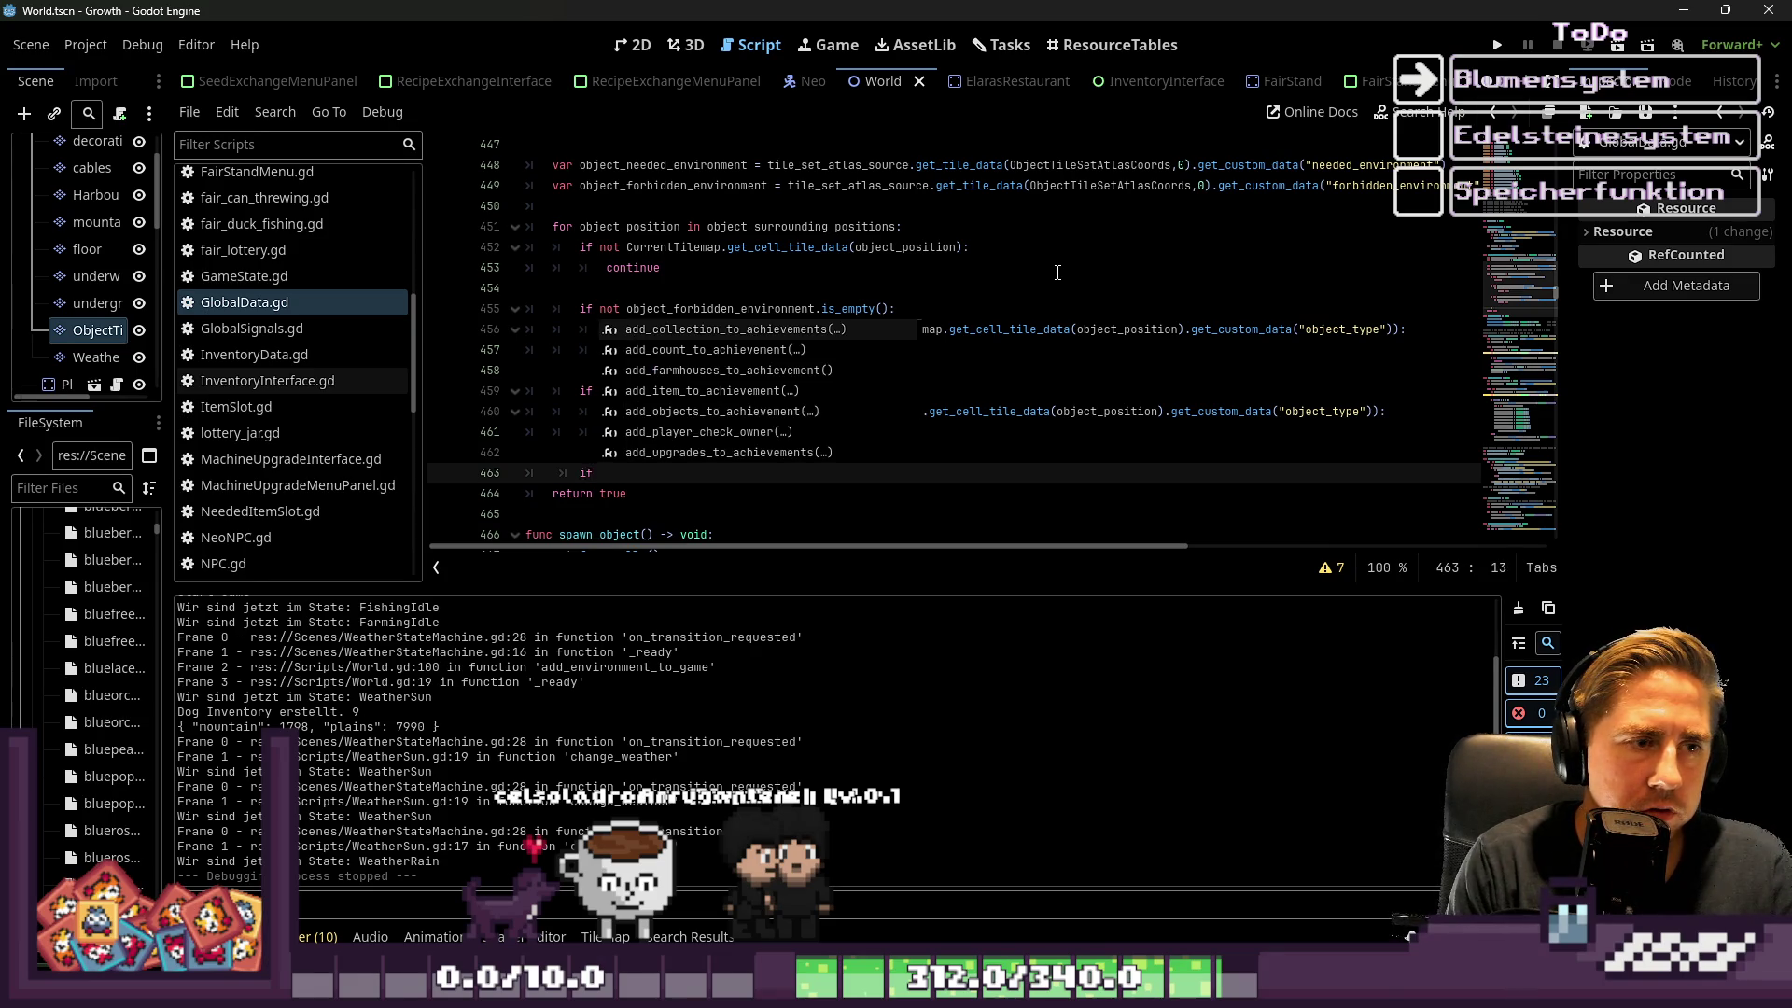
pyautogui.write(' no')
pyautogui.press('BackSpace')
pyautogui.press('BackSpace')
pyautogui.press('BackSpace')
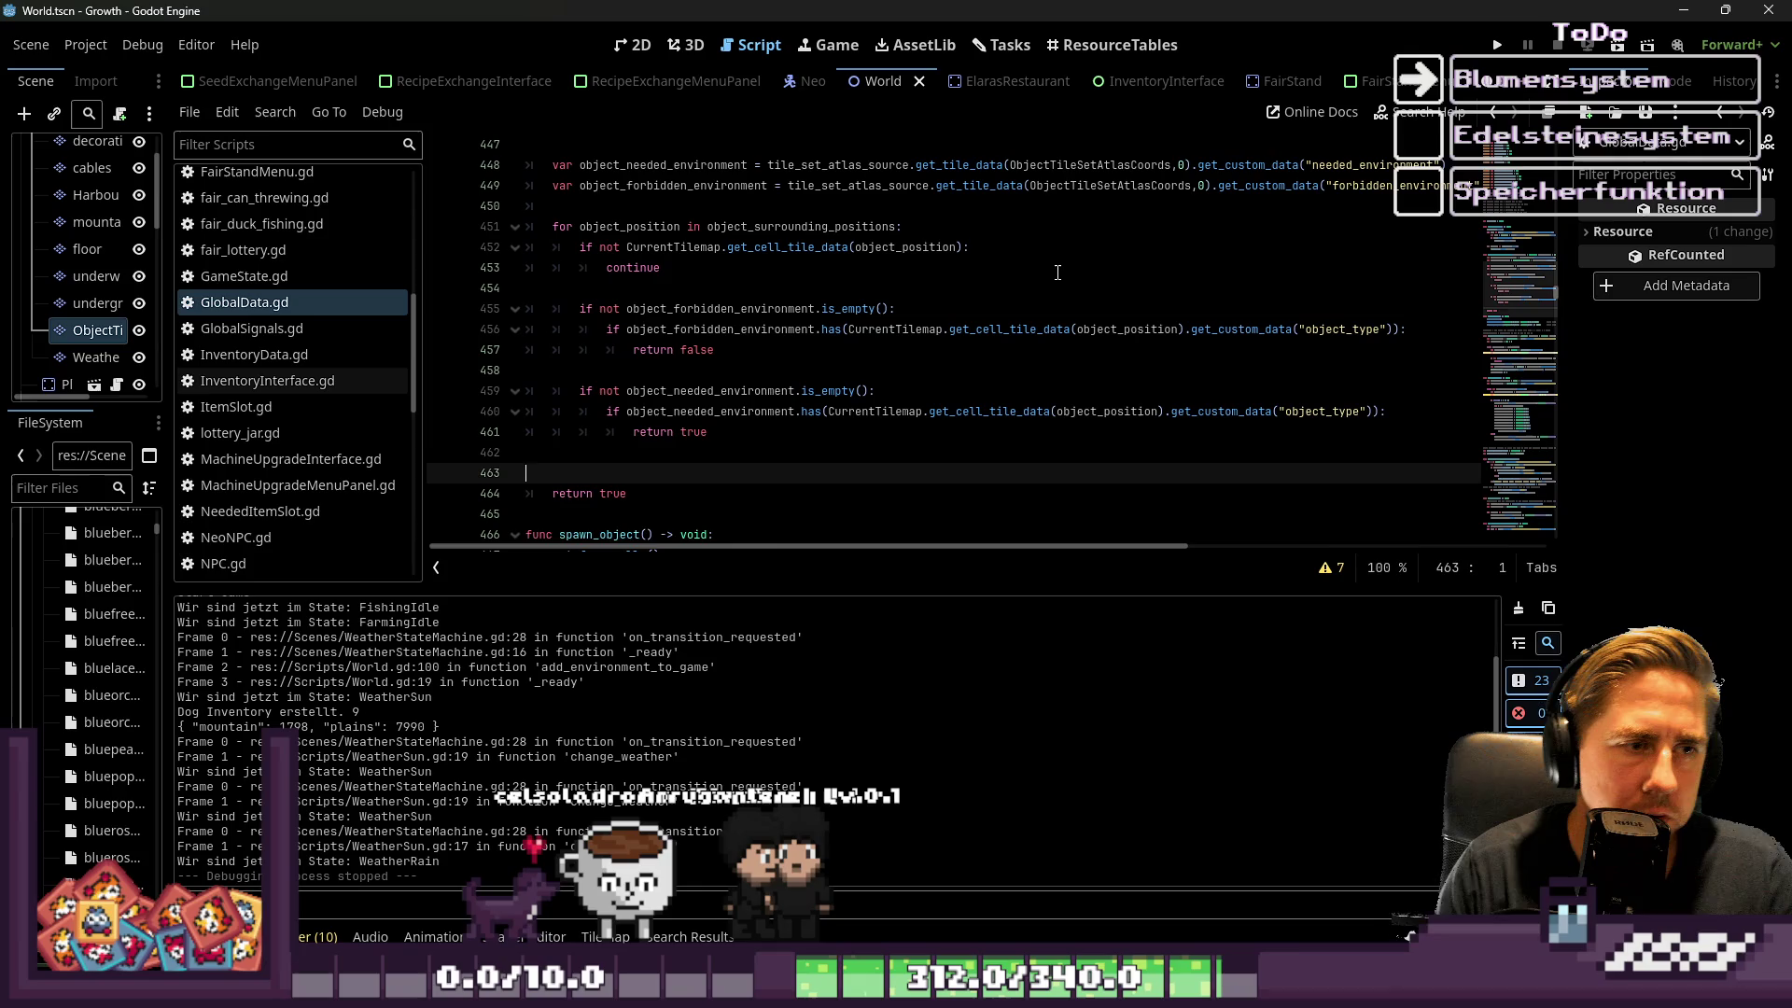
pyautogui.press('Return')
# Add an else: branch containing continue inside the loop
pyautogui.press('Up')
pyautogui.write('else:')
pyautogui.press('Return')
pyautogui.write('contin')
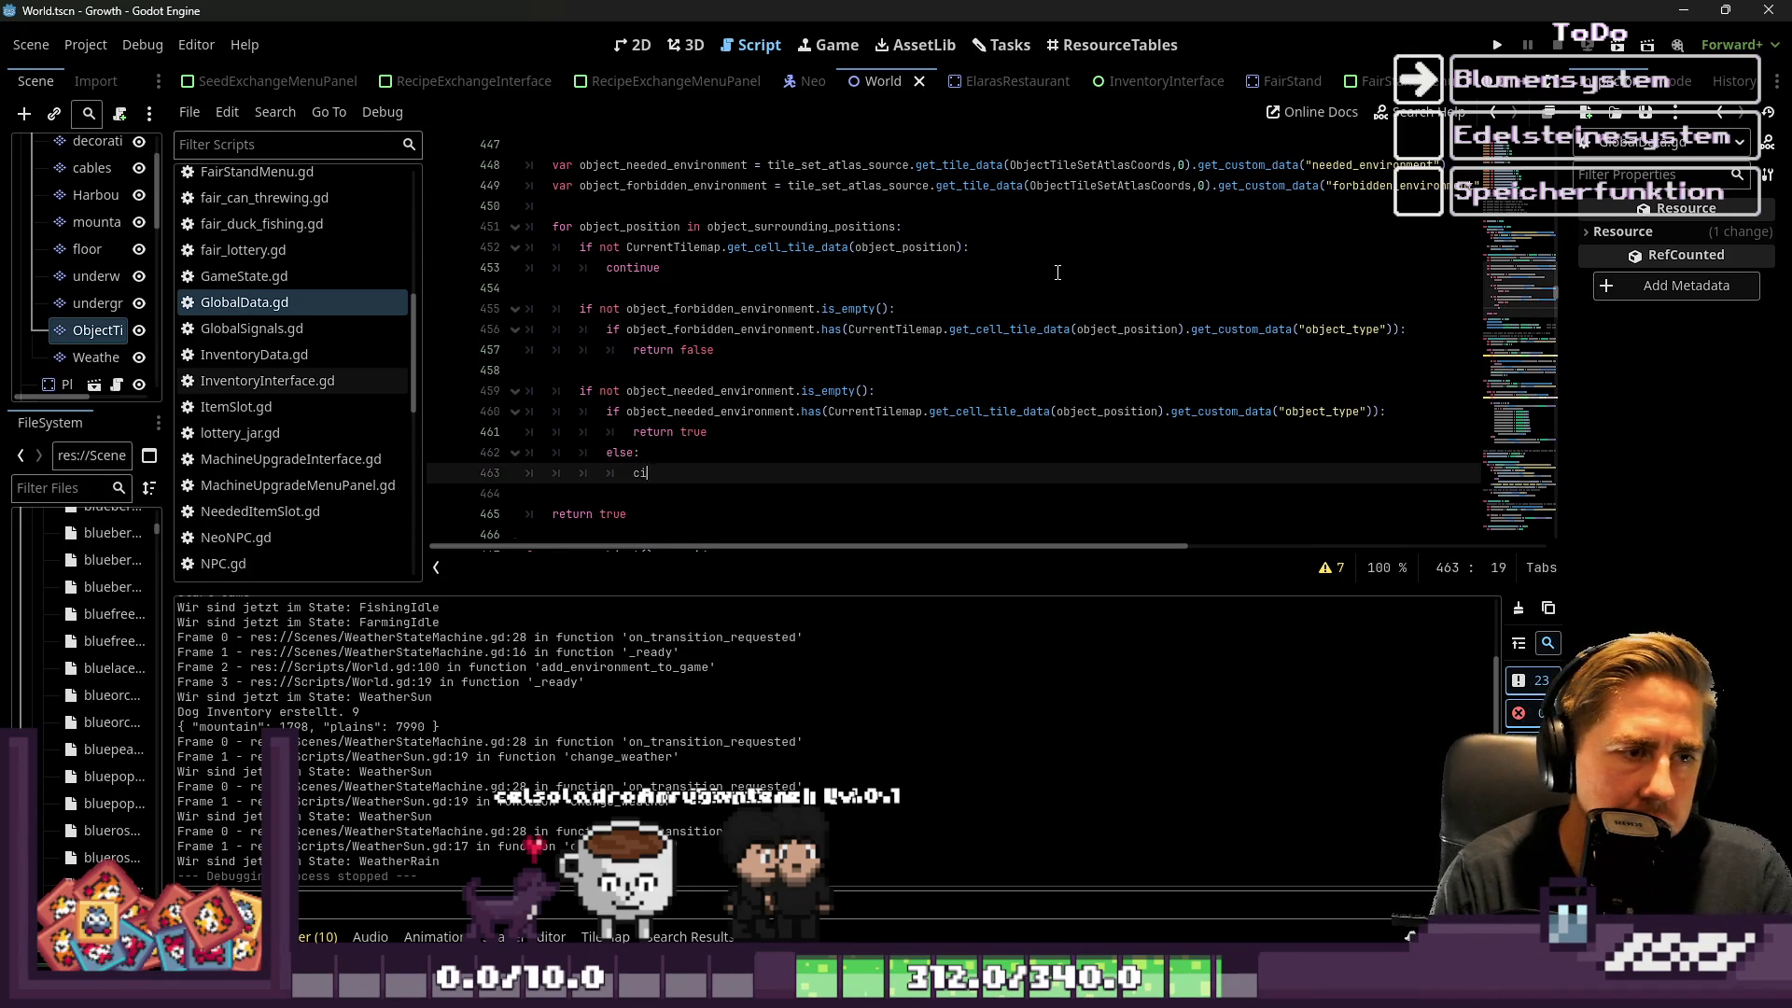
pyautogui.press('Return')
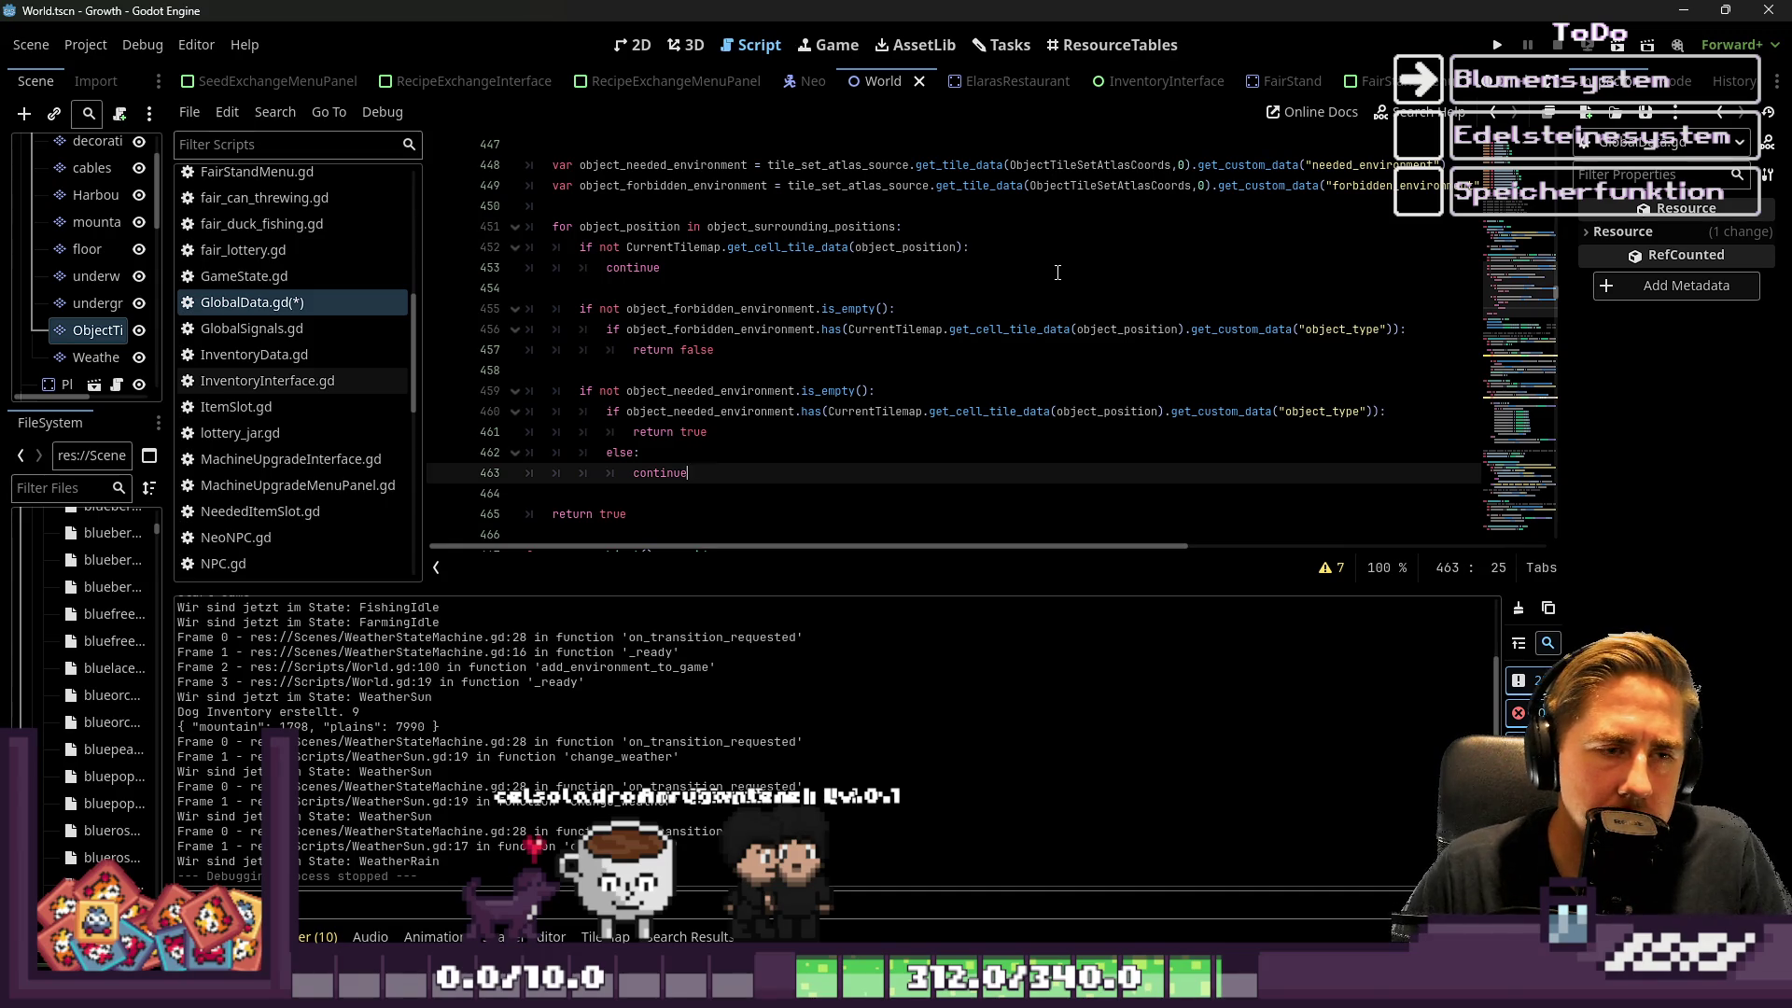
# Remove the else and continue lines, returning to the end of return true
pyautogui.hotkey('shift', 'Up')
pyautogui.hotkey('shift', 'Home')
pyautogui.hotkey('shift', 'Home')
pyautogui.press('BackSpace')
pyautogui.press('Return')
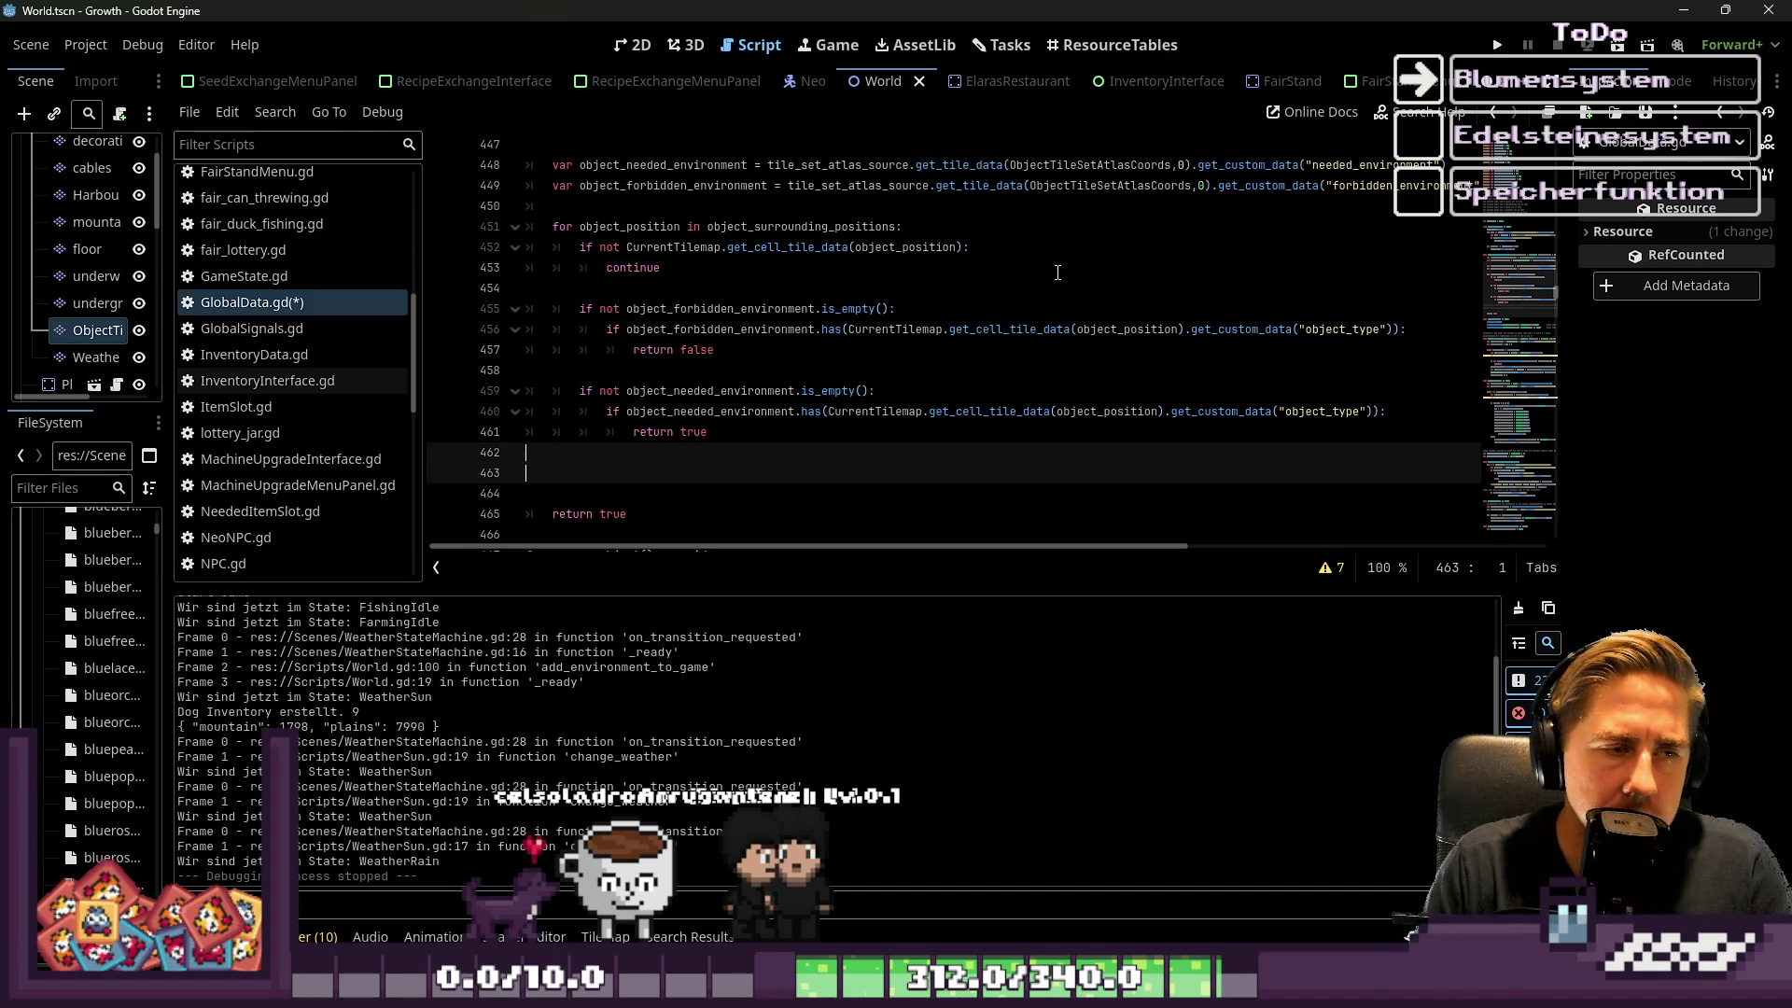
pyautogui.press('Up')
pyautogui.press('Up')
pyautogui.press('End')
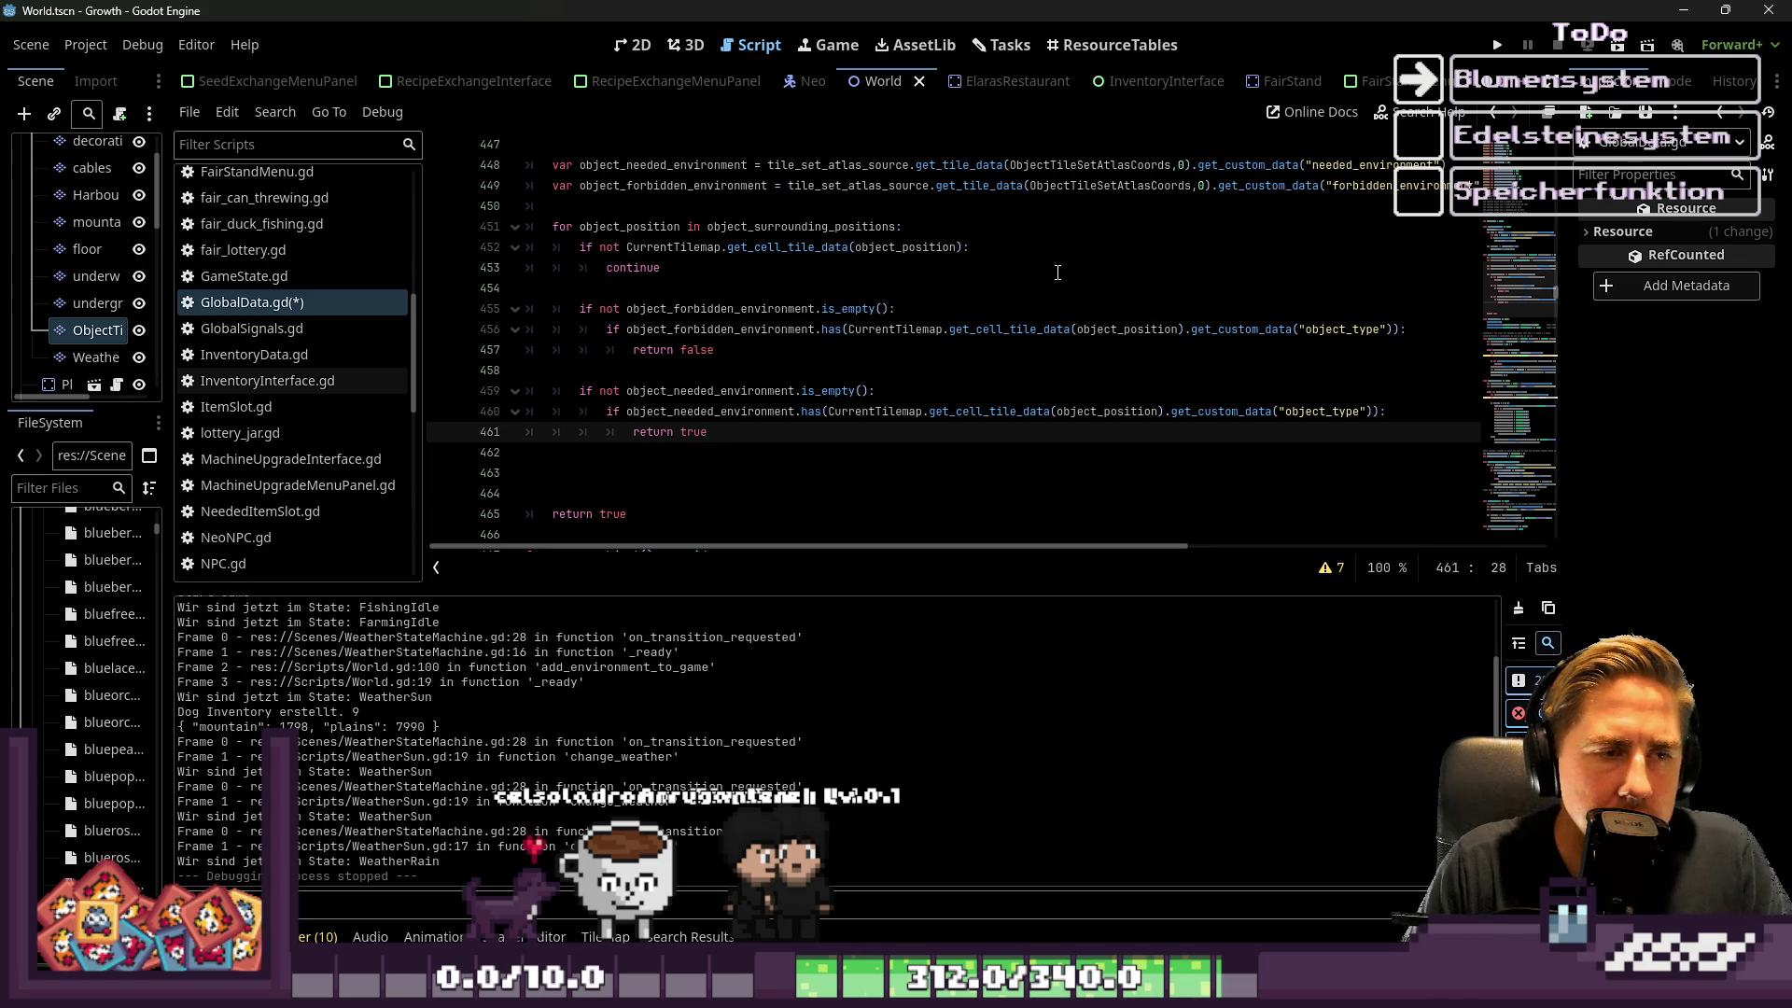
# Delete the extra blank indented line 463, then add a new indented line below the checks
pyautogui.press('Up')
pyautogui.press('Up')
pyautogui.press('Down')
pyautogui.press('Down')
pyautogui.press('Down')
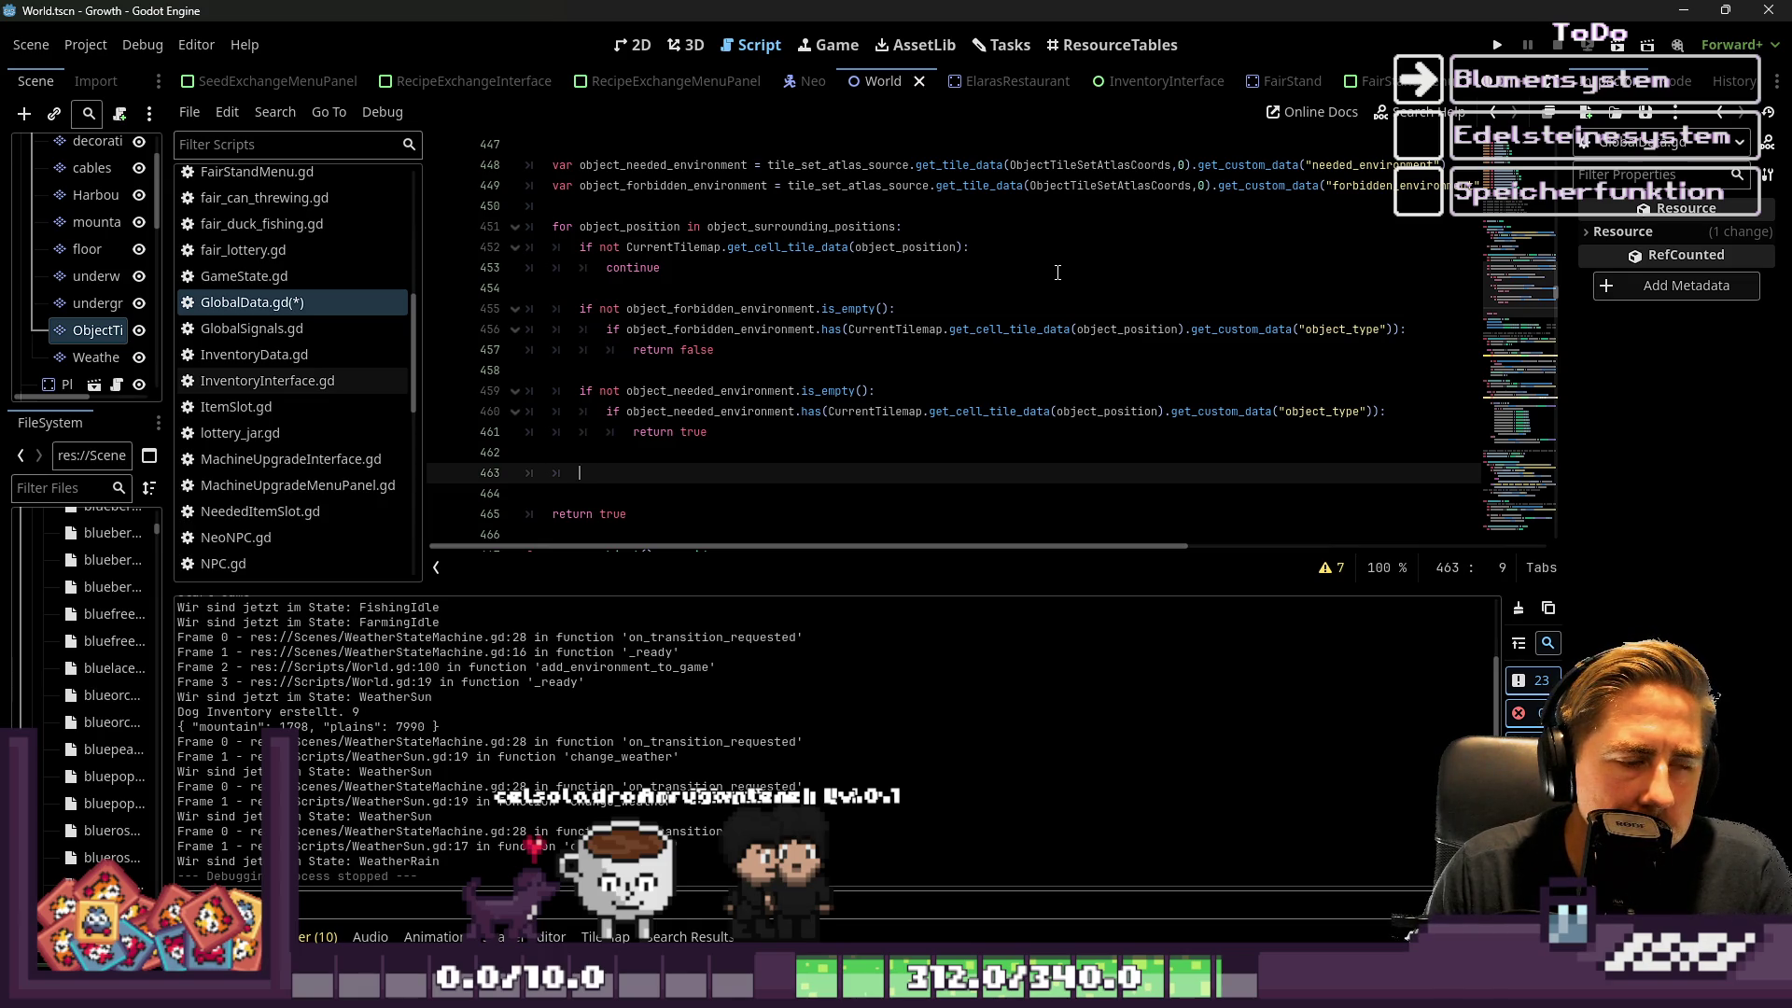
pyautogui.press('Up')
pyautogui.press('Up')
pyautogui.press('Down')
pyautogui.press('Down')
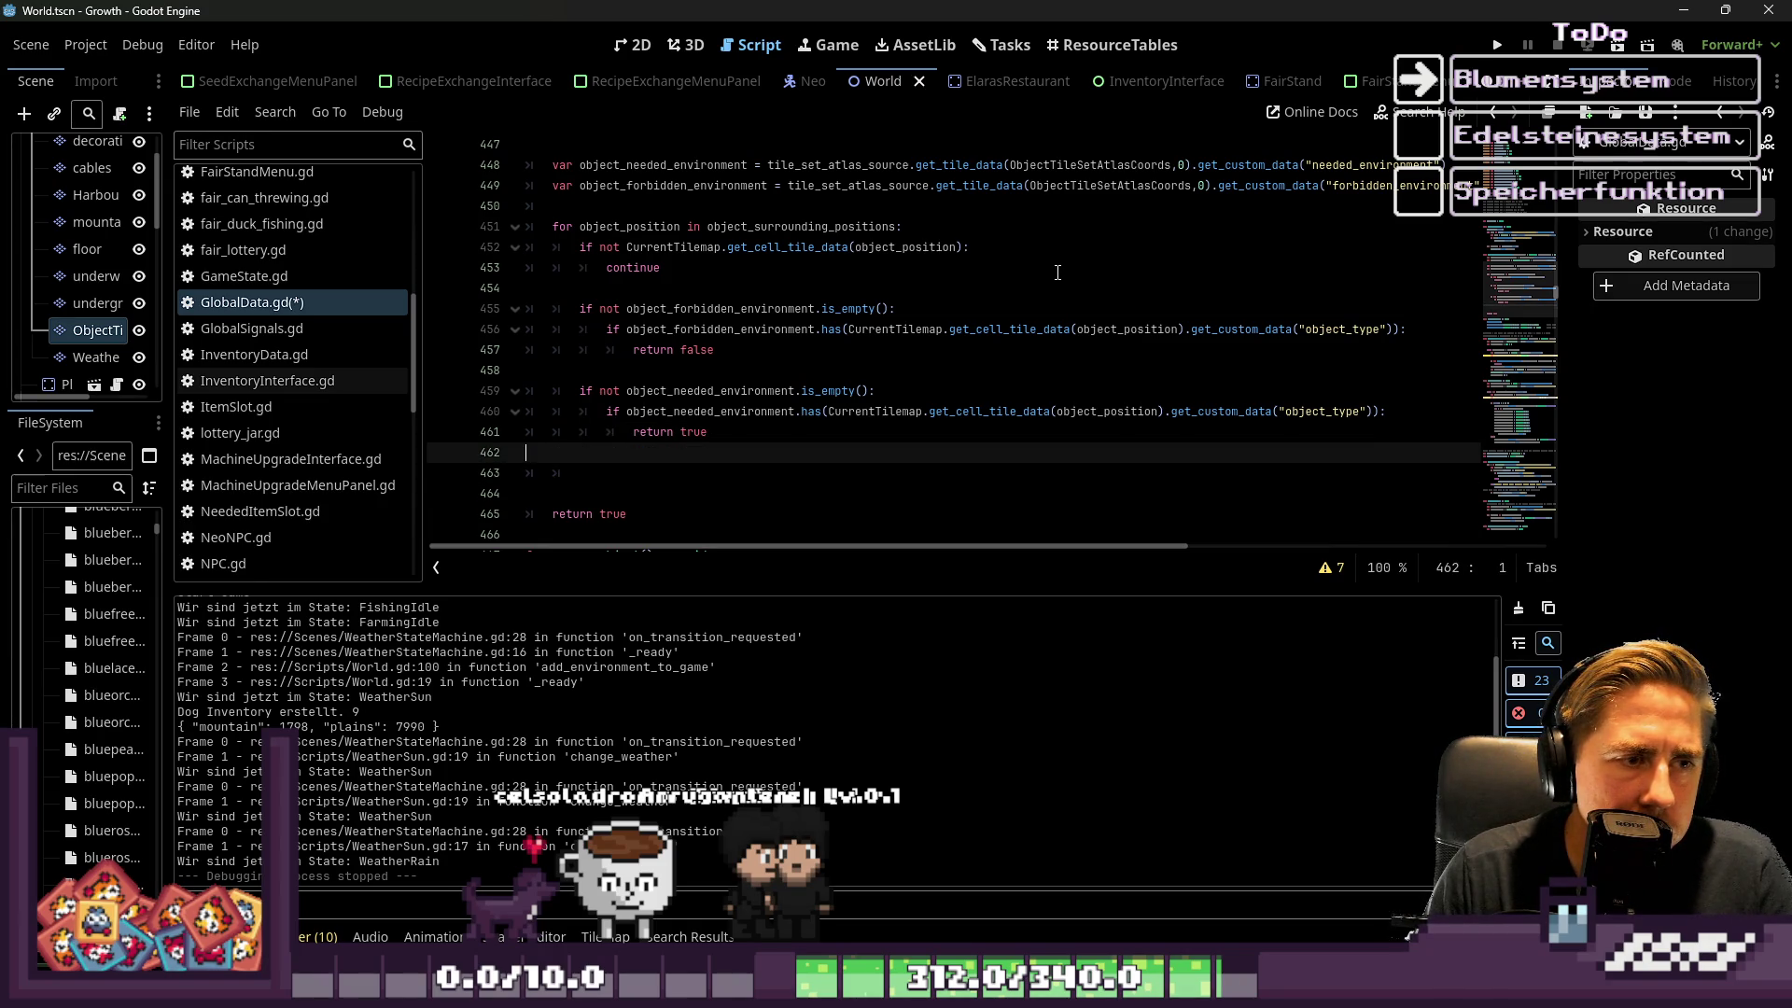
pyautogui.press('BackSpace')
pyautogui.press('BackSpace')
pyautogui.press('BackSpace')
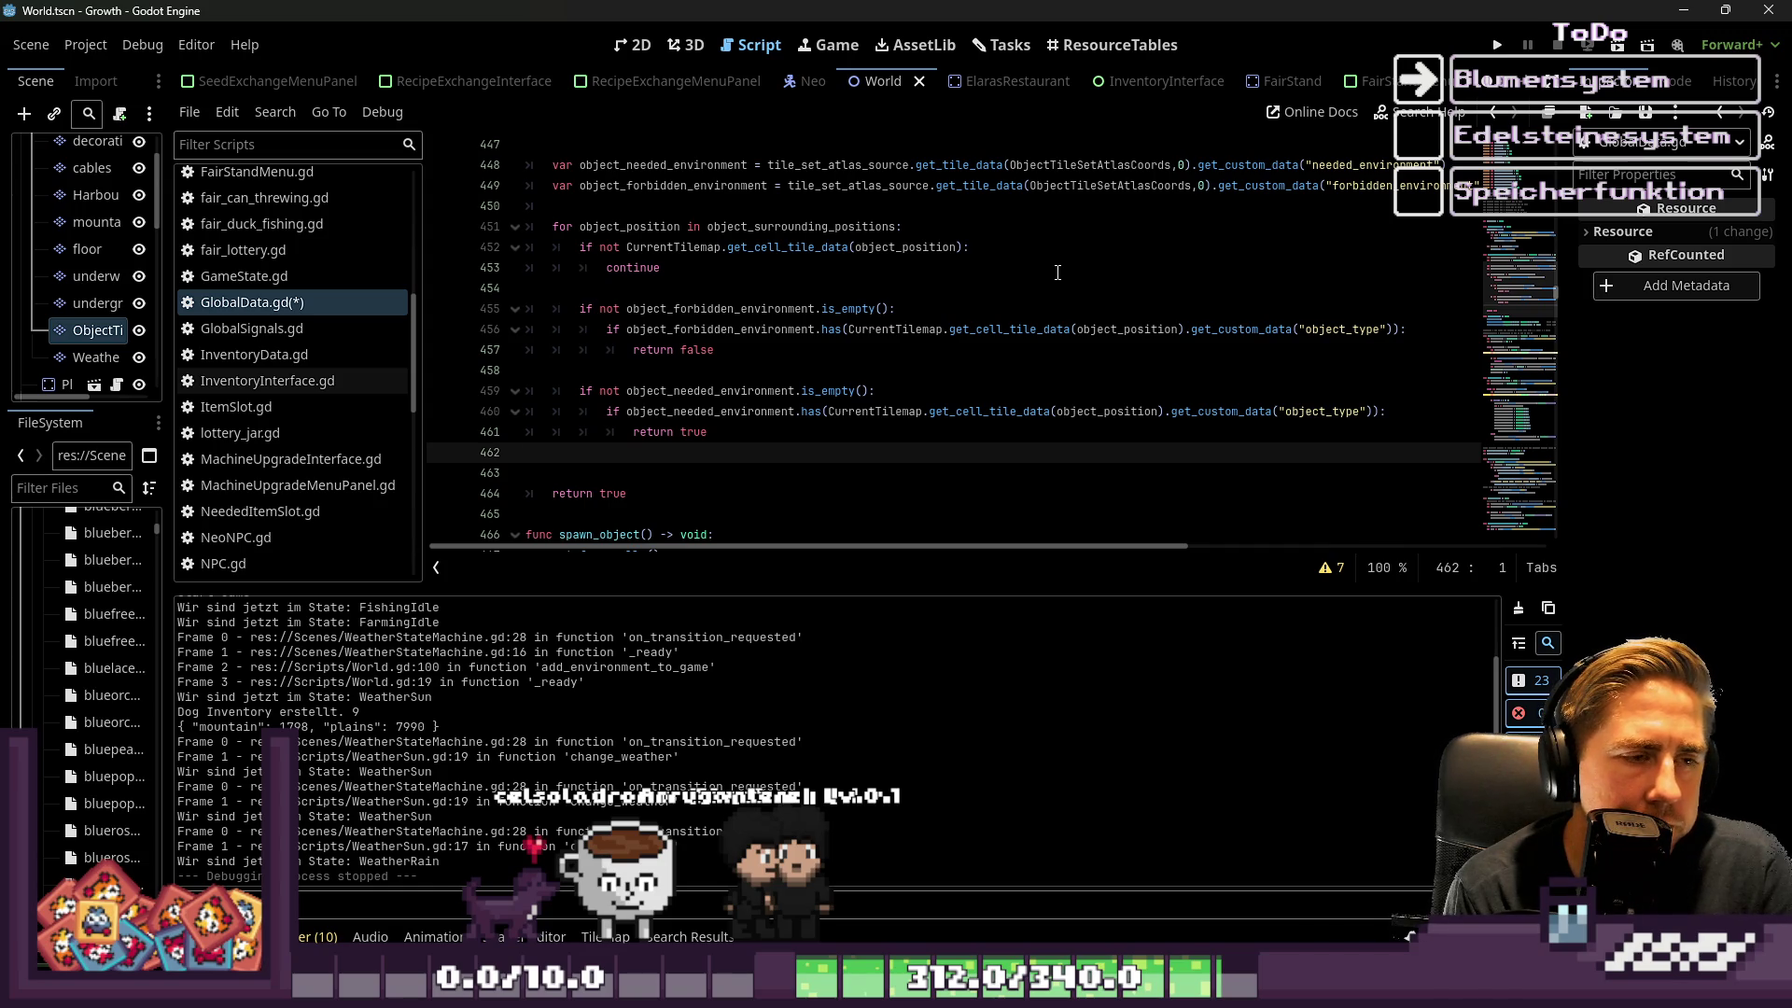
pyautogui.press('Return')
pyautogui.press('Tab')
pyautogui.press('Tab')
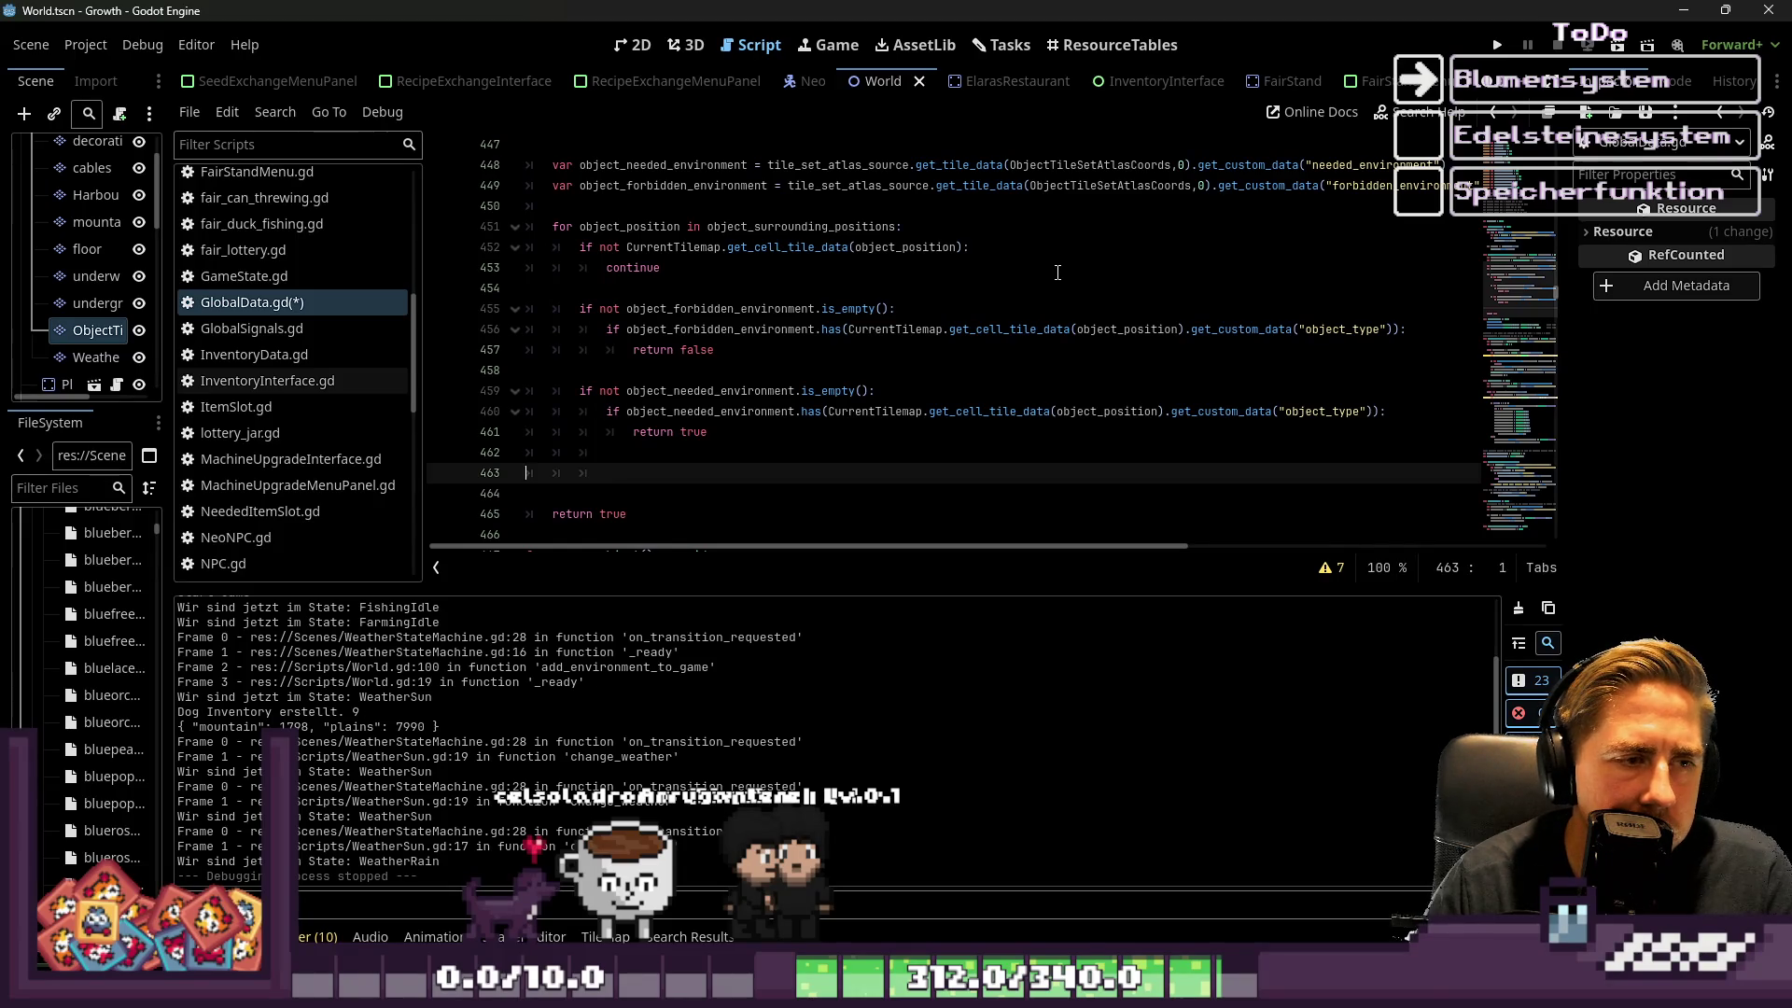
# Undo the inserted line and rebuild it as an indented empty line 463 above return true
pyautogui.hotkey('ctrl', 'z')
pyautogui.hotkey('ctrl', 'z')
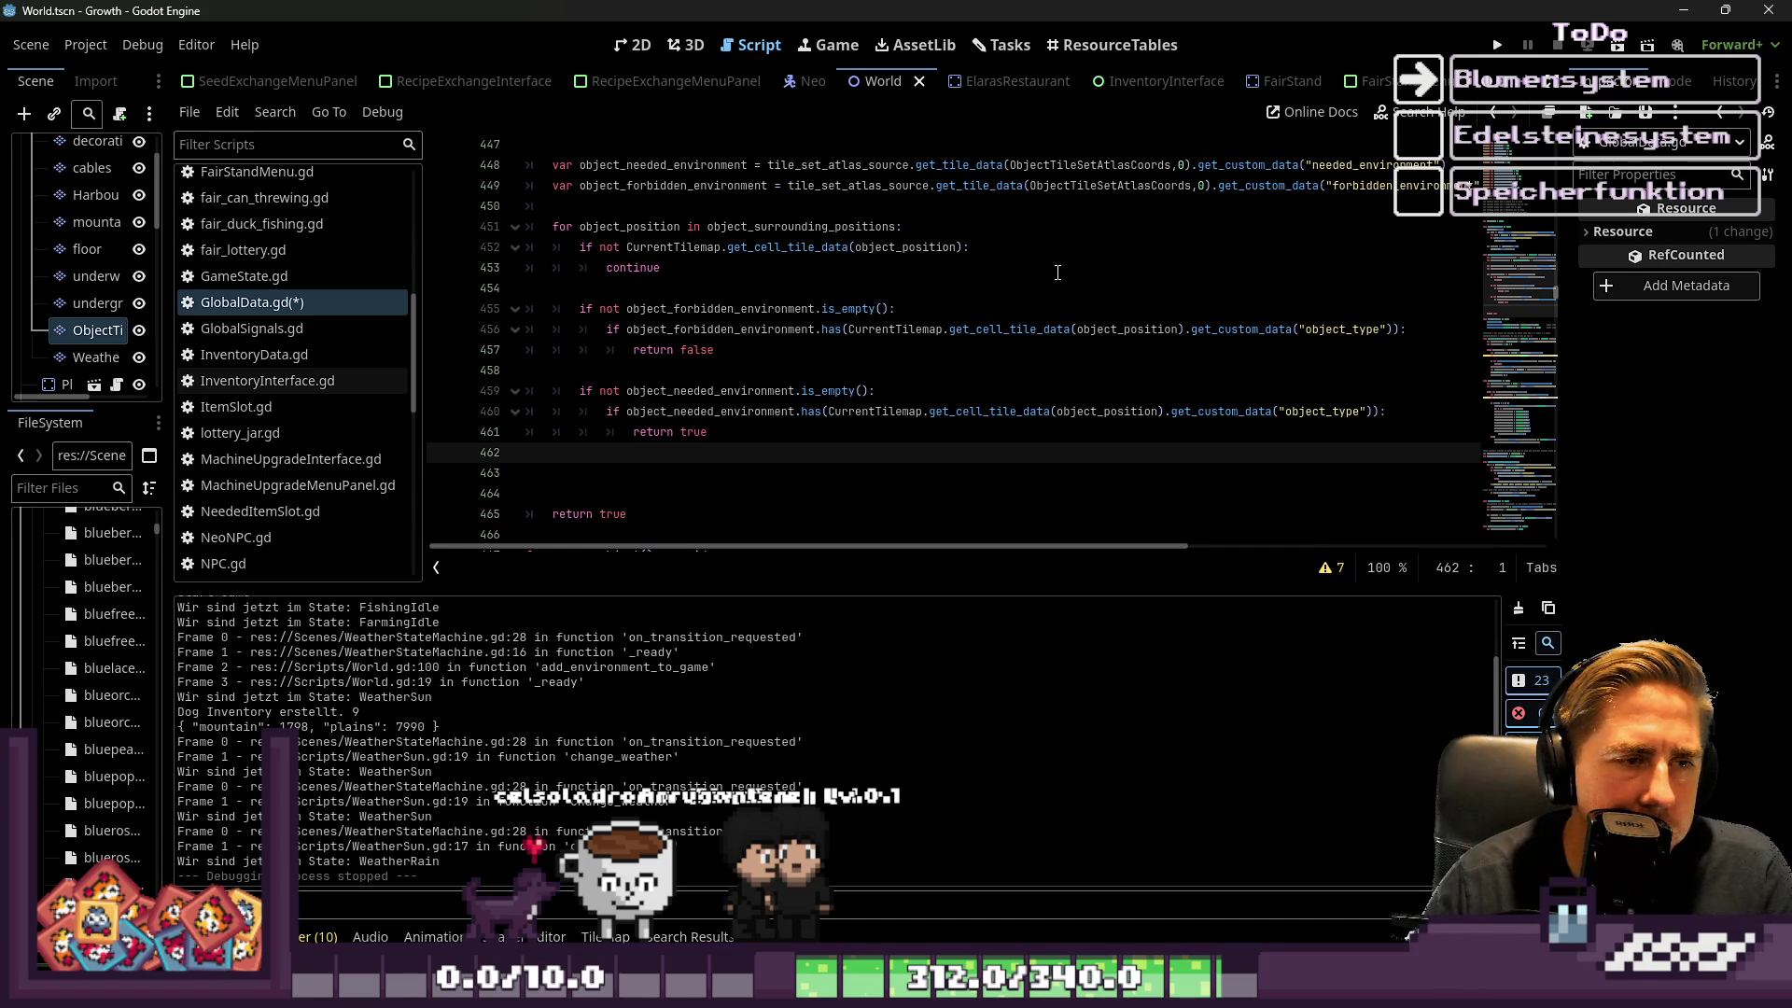
pyautogui.press('Up')
pyautogui.press('Up')
pyautogui.press('Up')
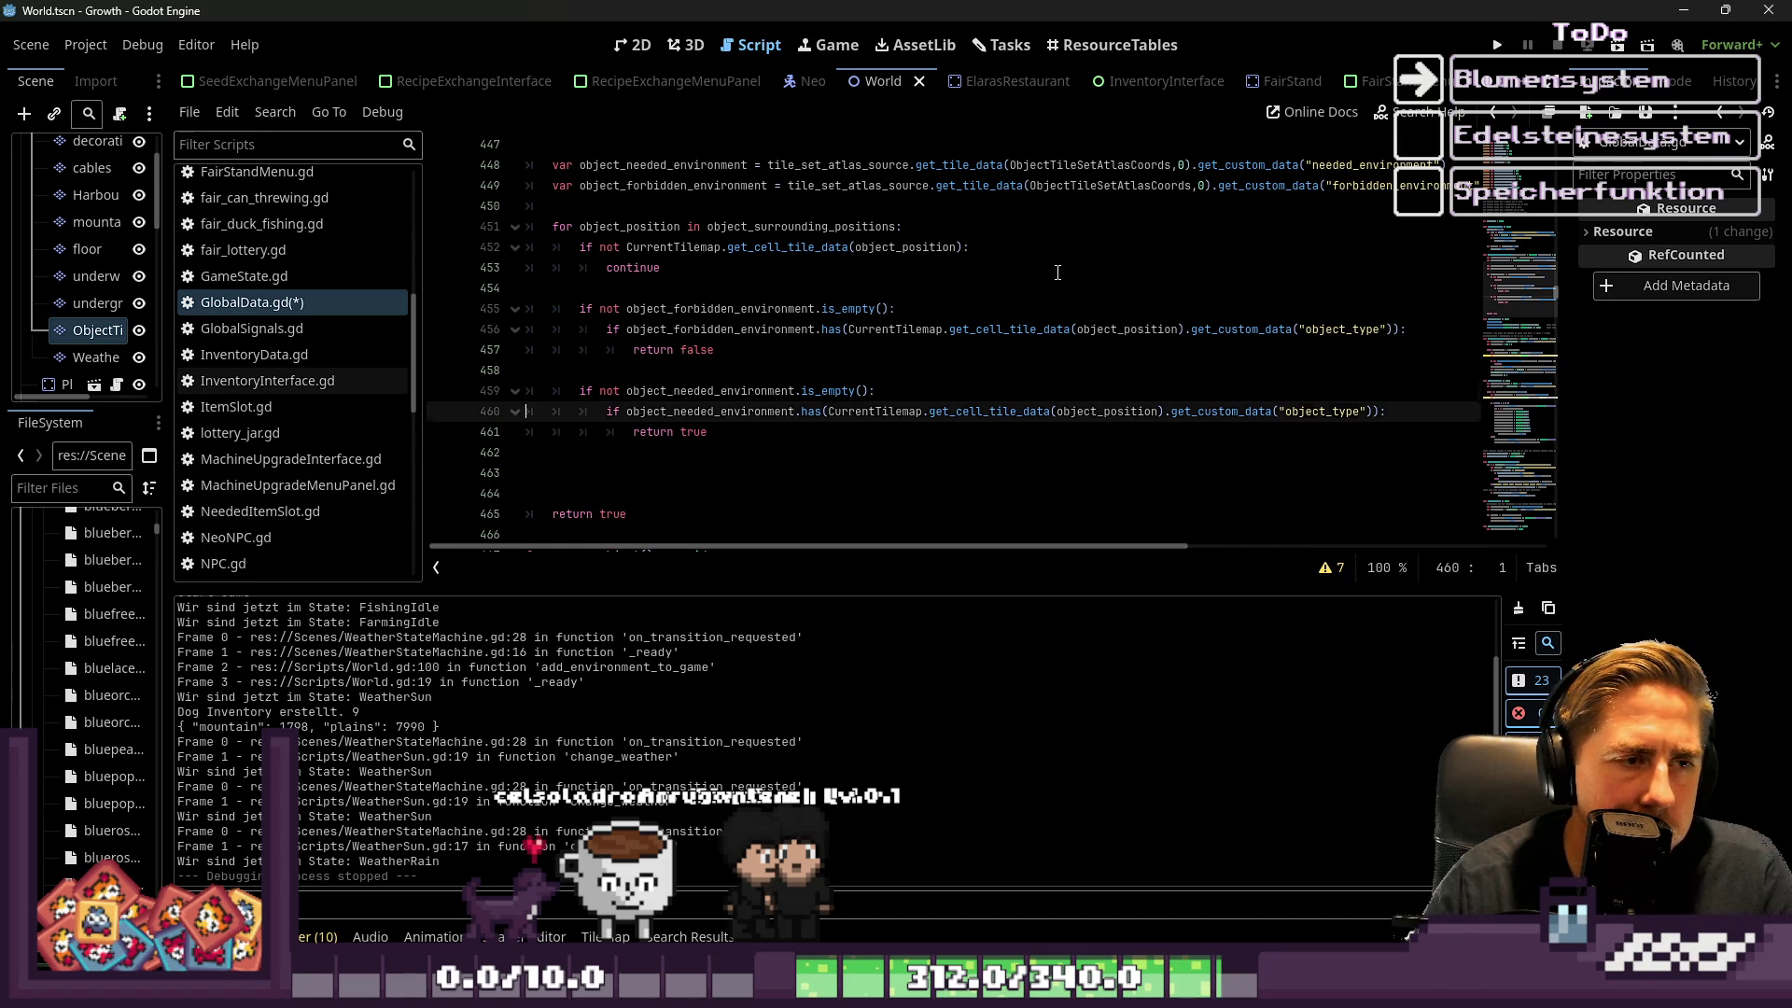
pyautogui.press('Down')
pyautogui.press('Down')
pyautogui.press('Down')
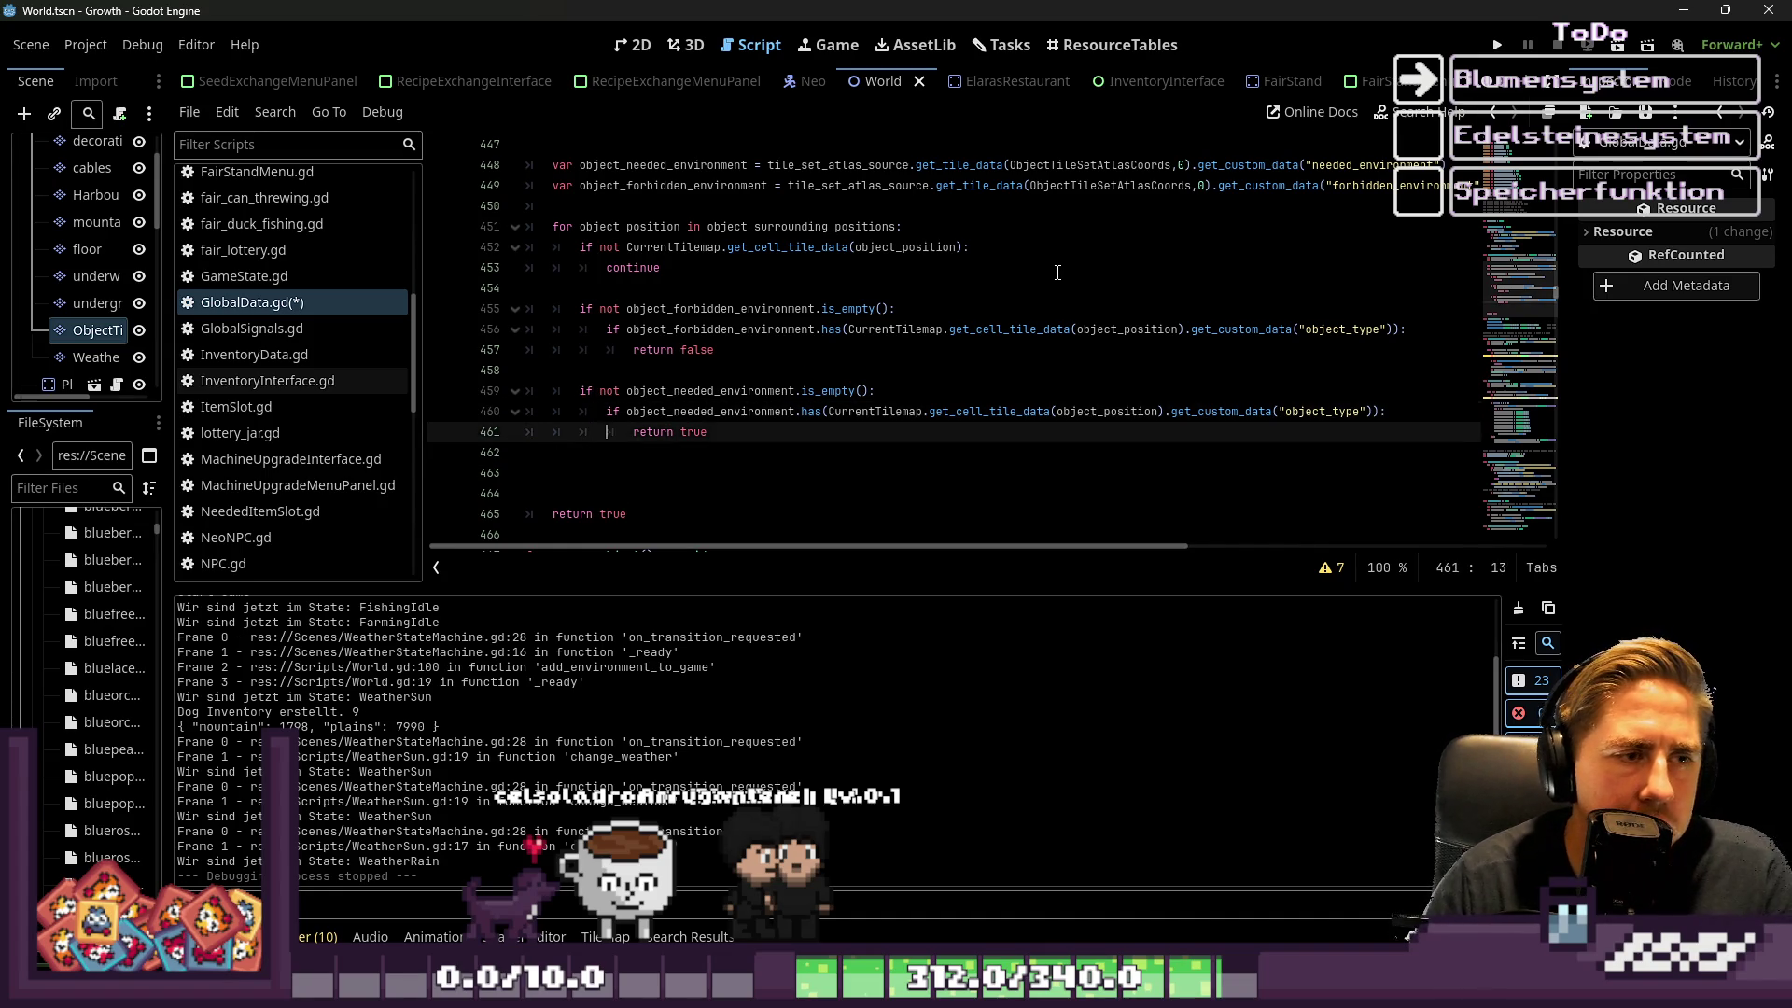
pyautogui.press('Delete')
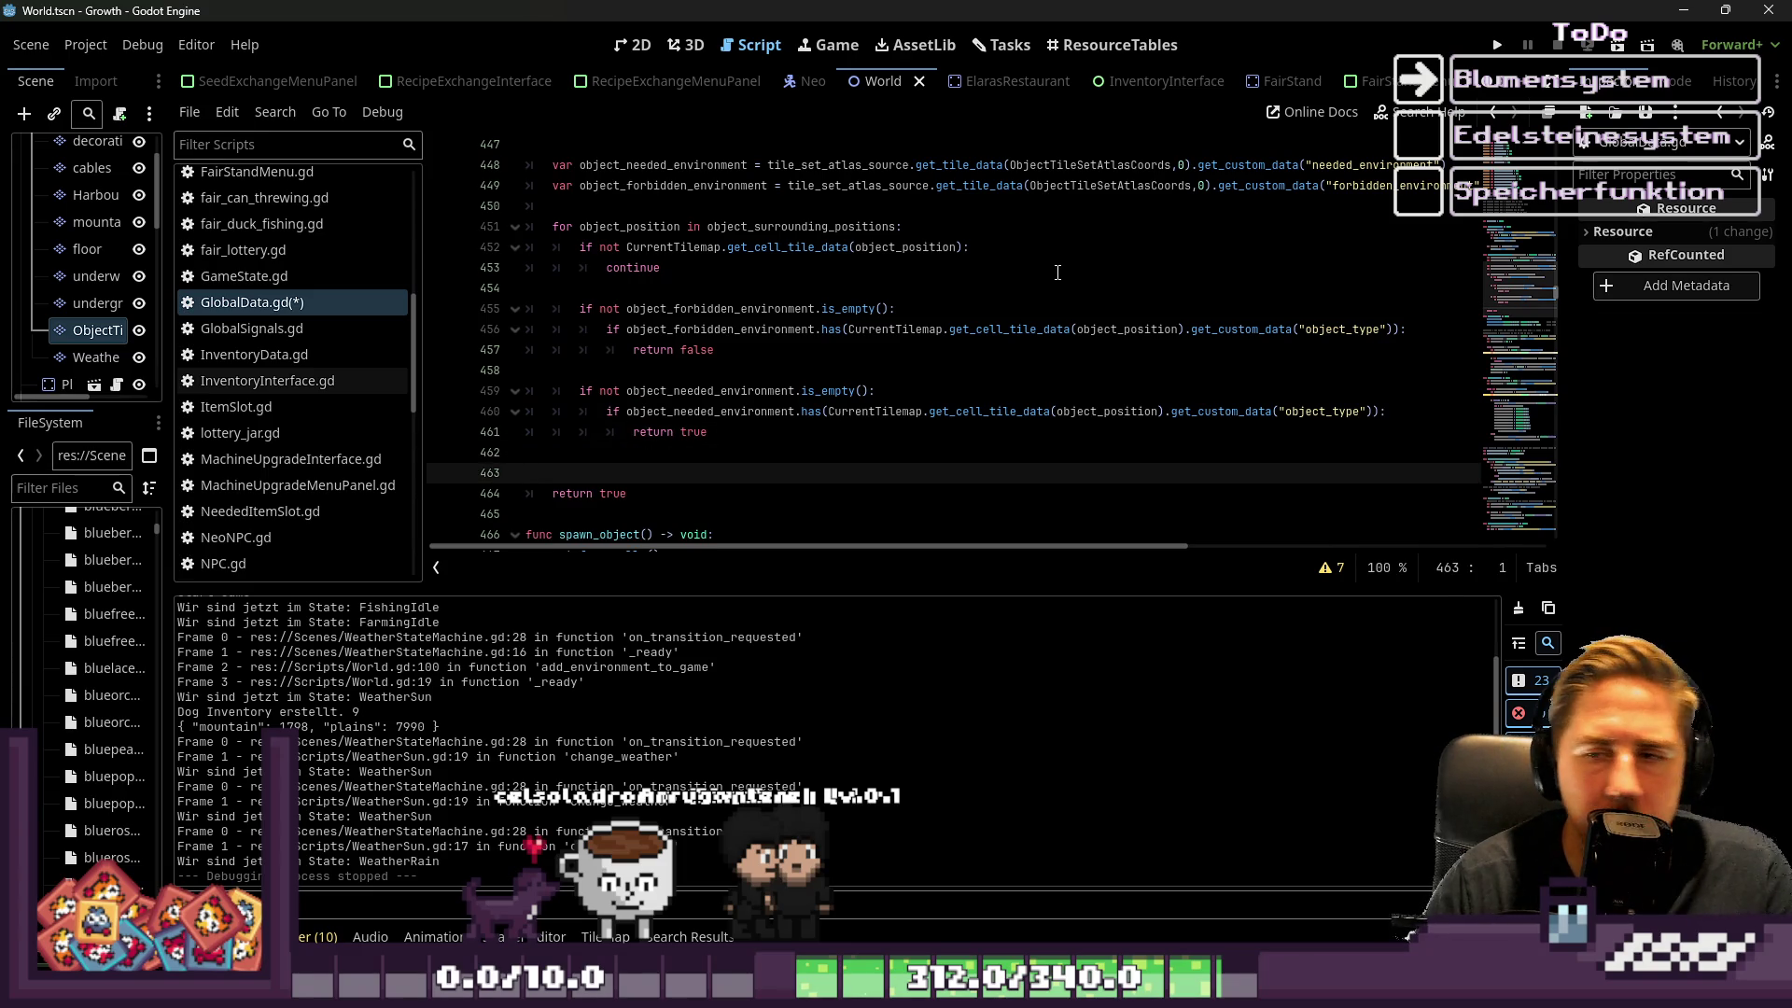
pyautogui.press('Return')
pyautogui.press('Up')
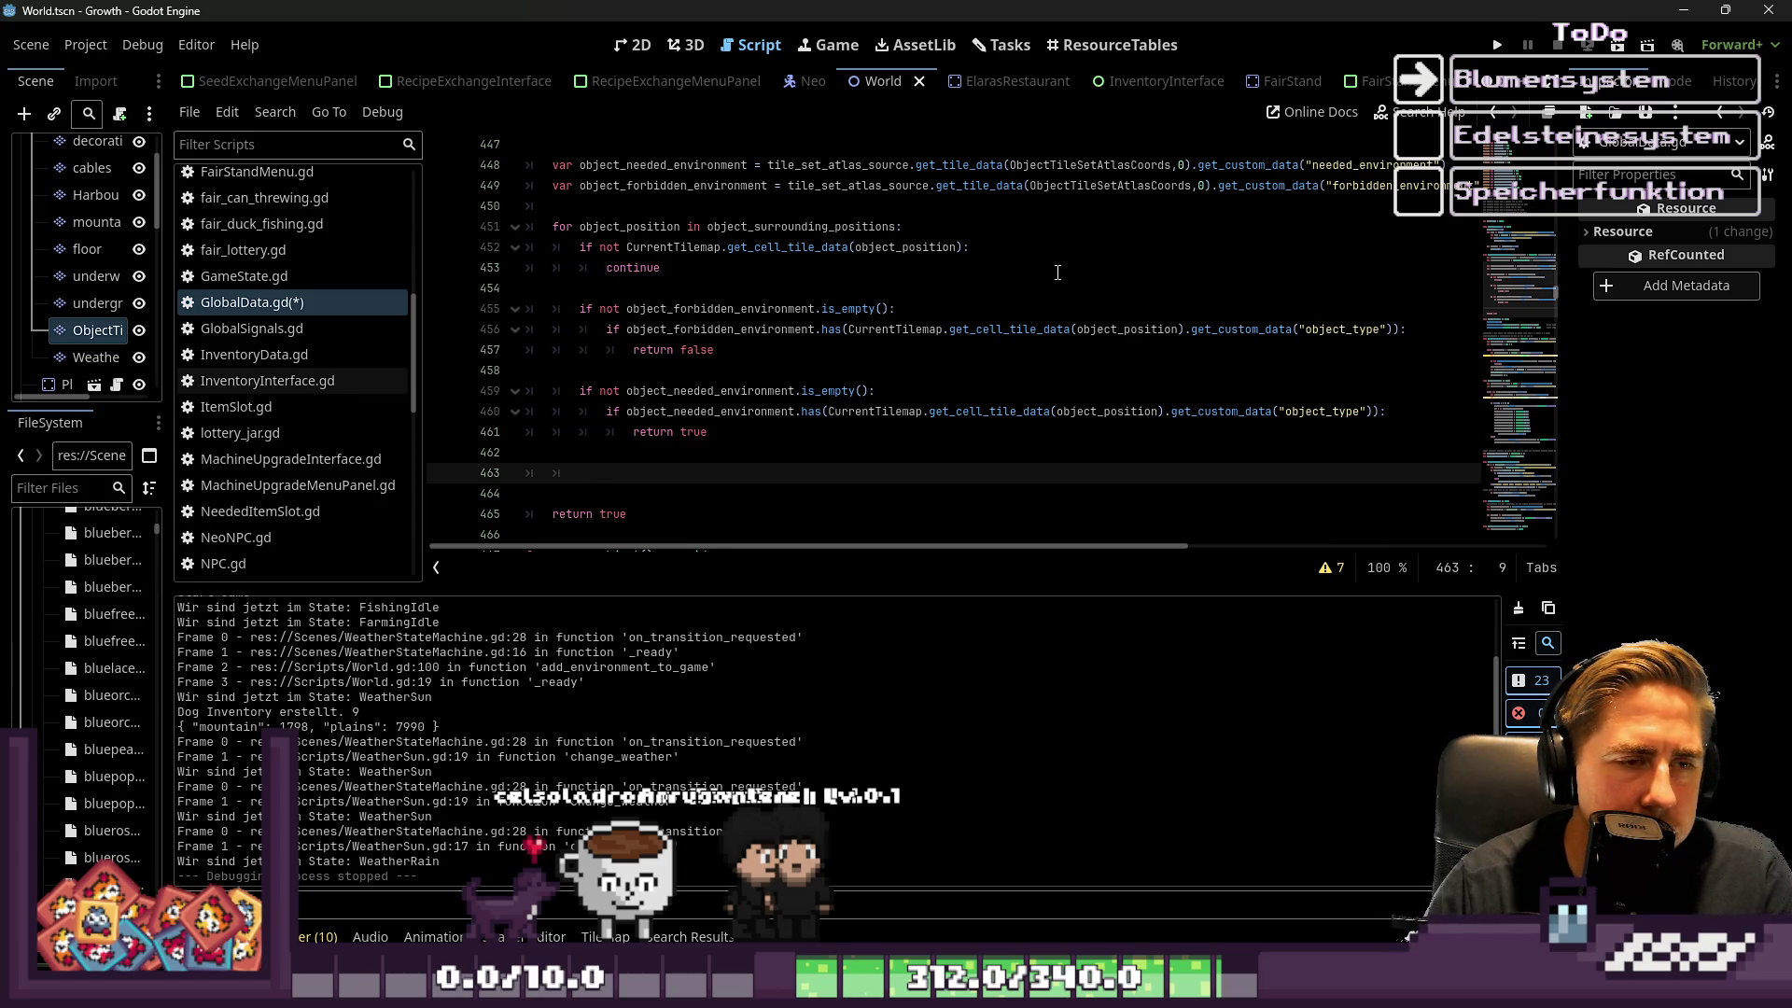
pyautogui.press('Tab')
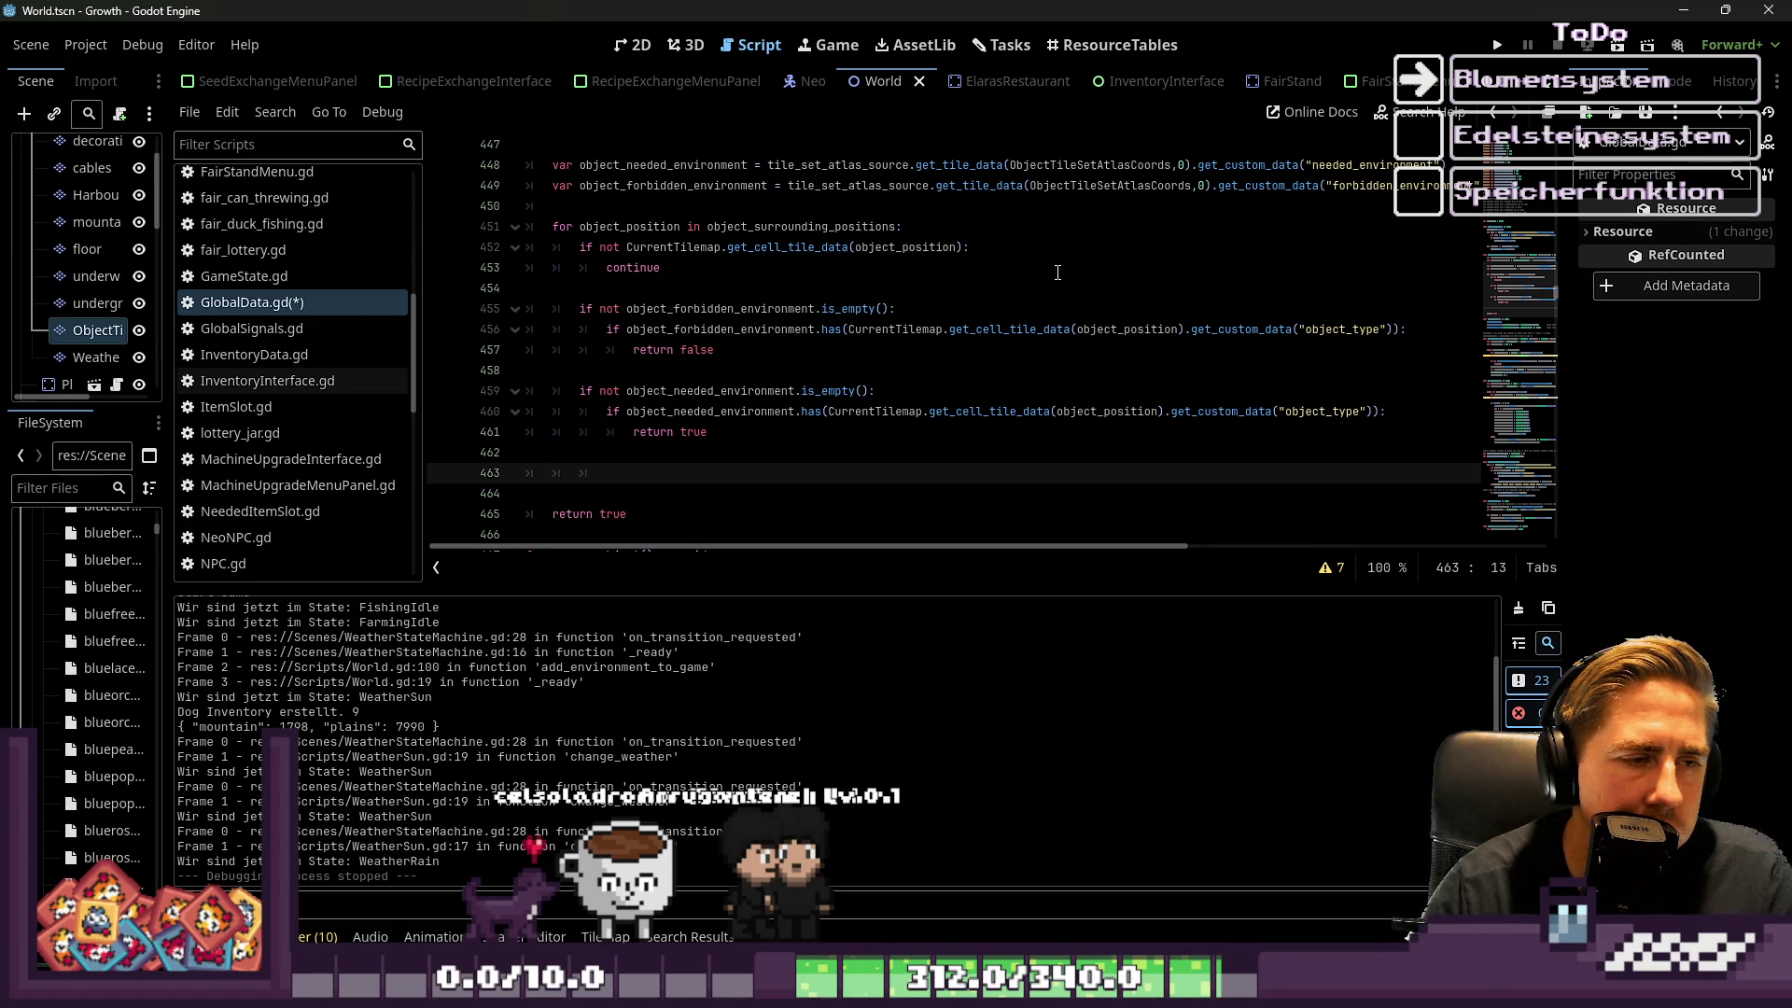
pyautogui.press('Down')
pyautogui.press('Down')
pyautogui.press('Home')
pyautogui.press('Home')
pyautogui.press('BackSpace')
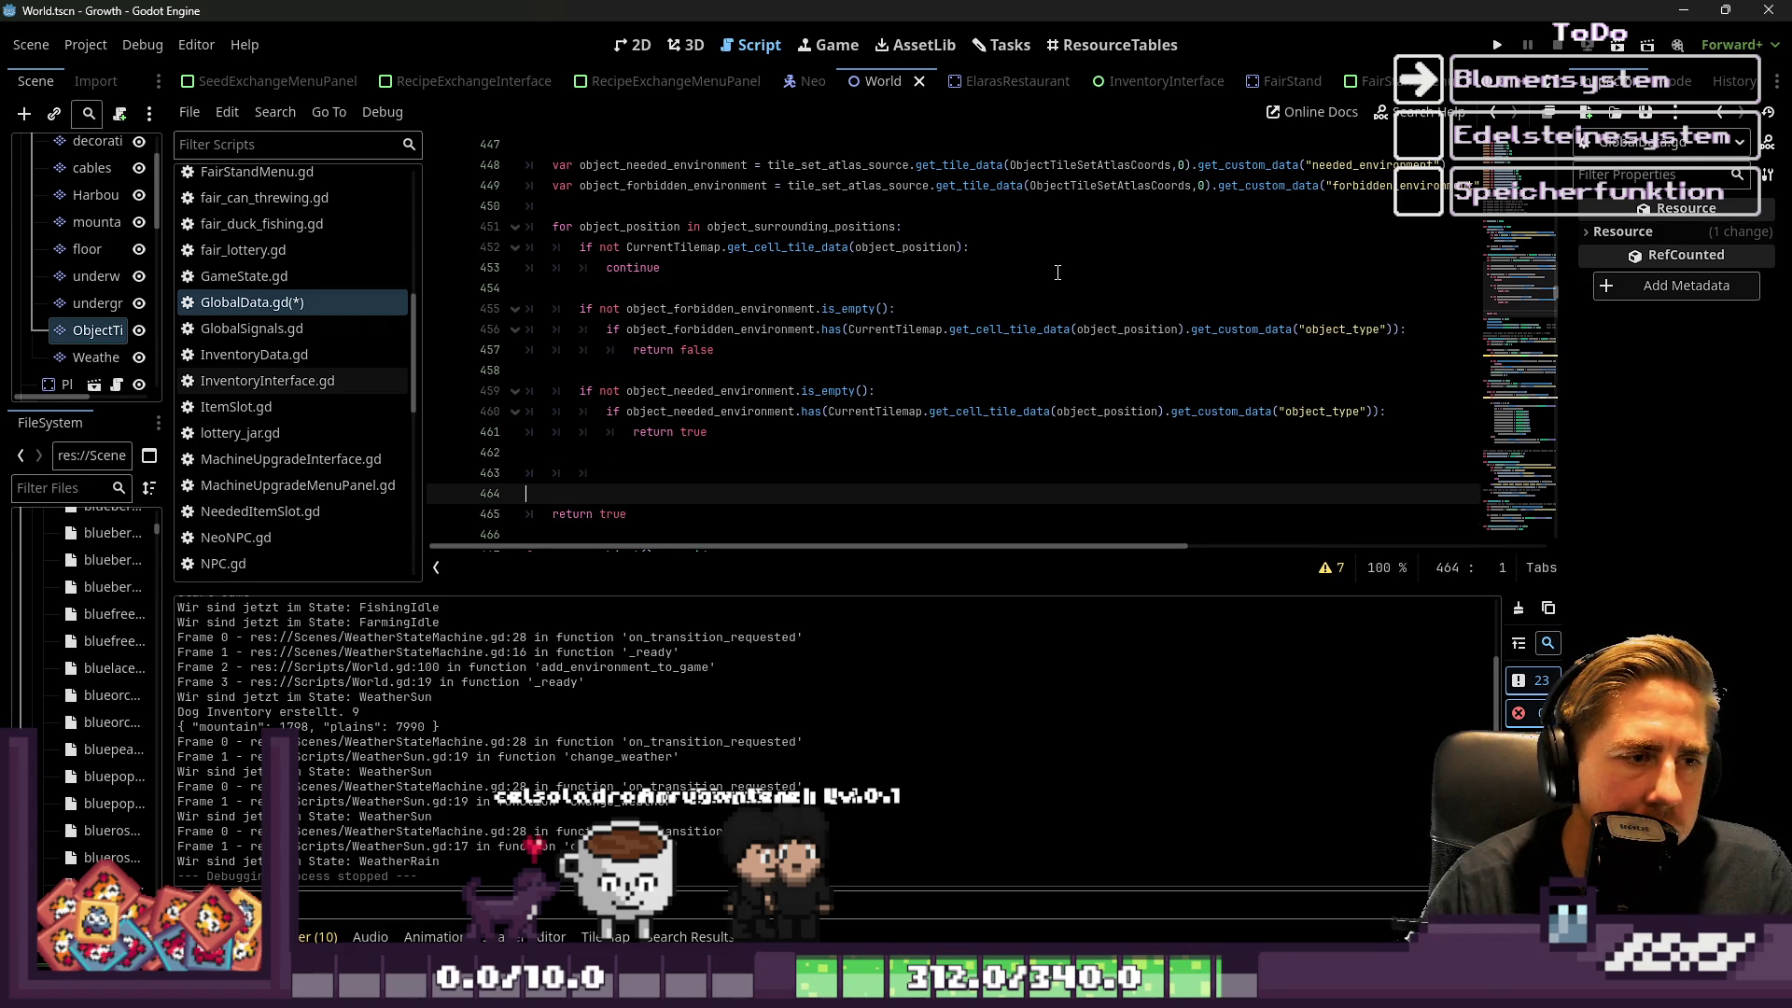
pyautogui.press('Delete')
pyautogui.press('BackSpace')
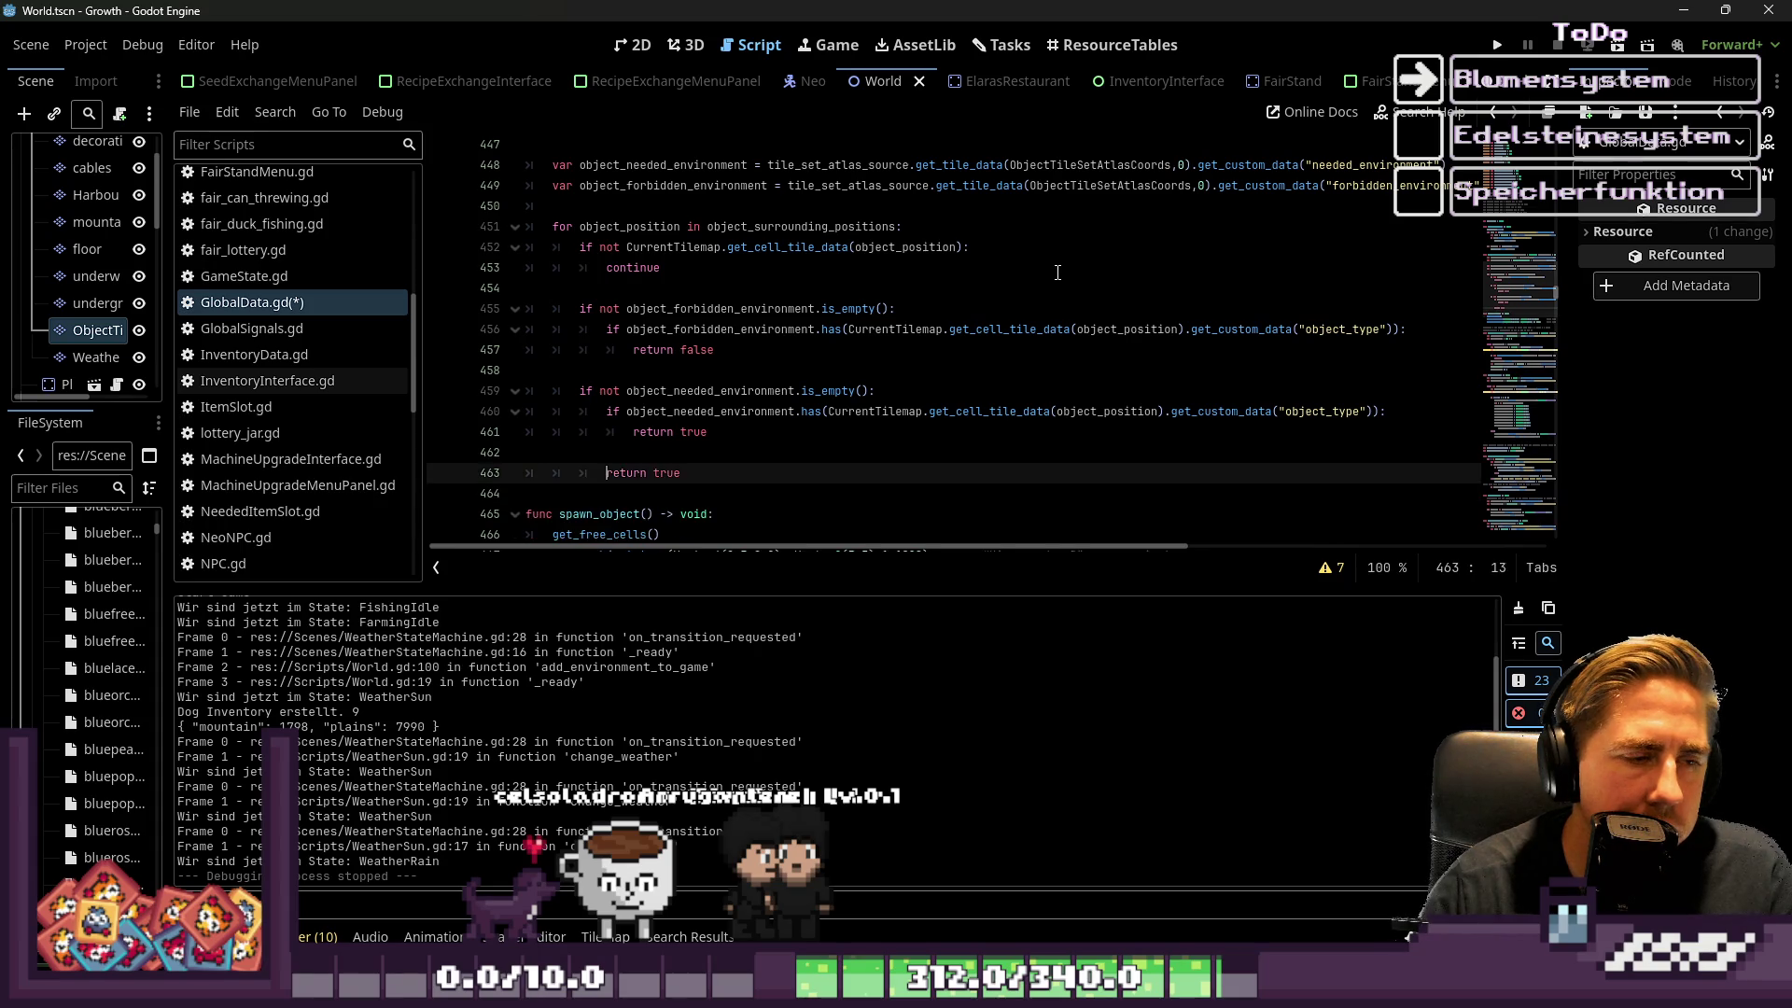
pyautogui.press('BackSpace')
pyautogui.press('Tab')
pyautogui.press('Tab')
pyautogui.press('Tab')
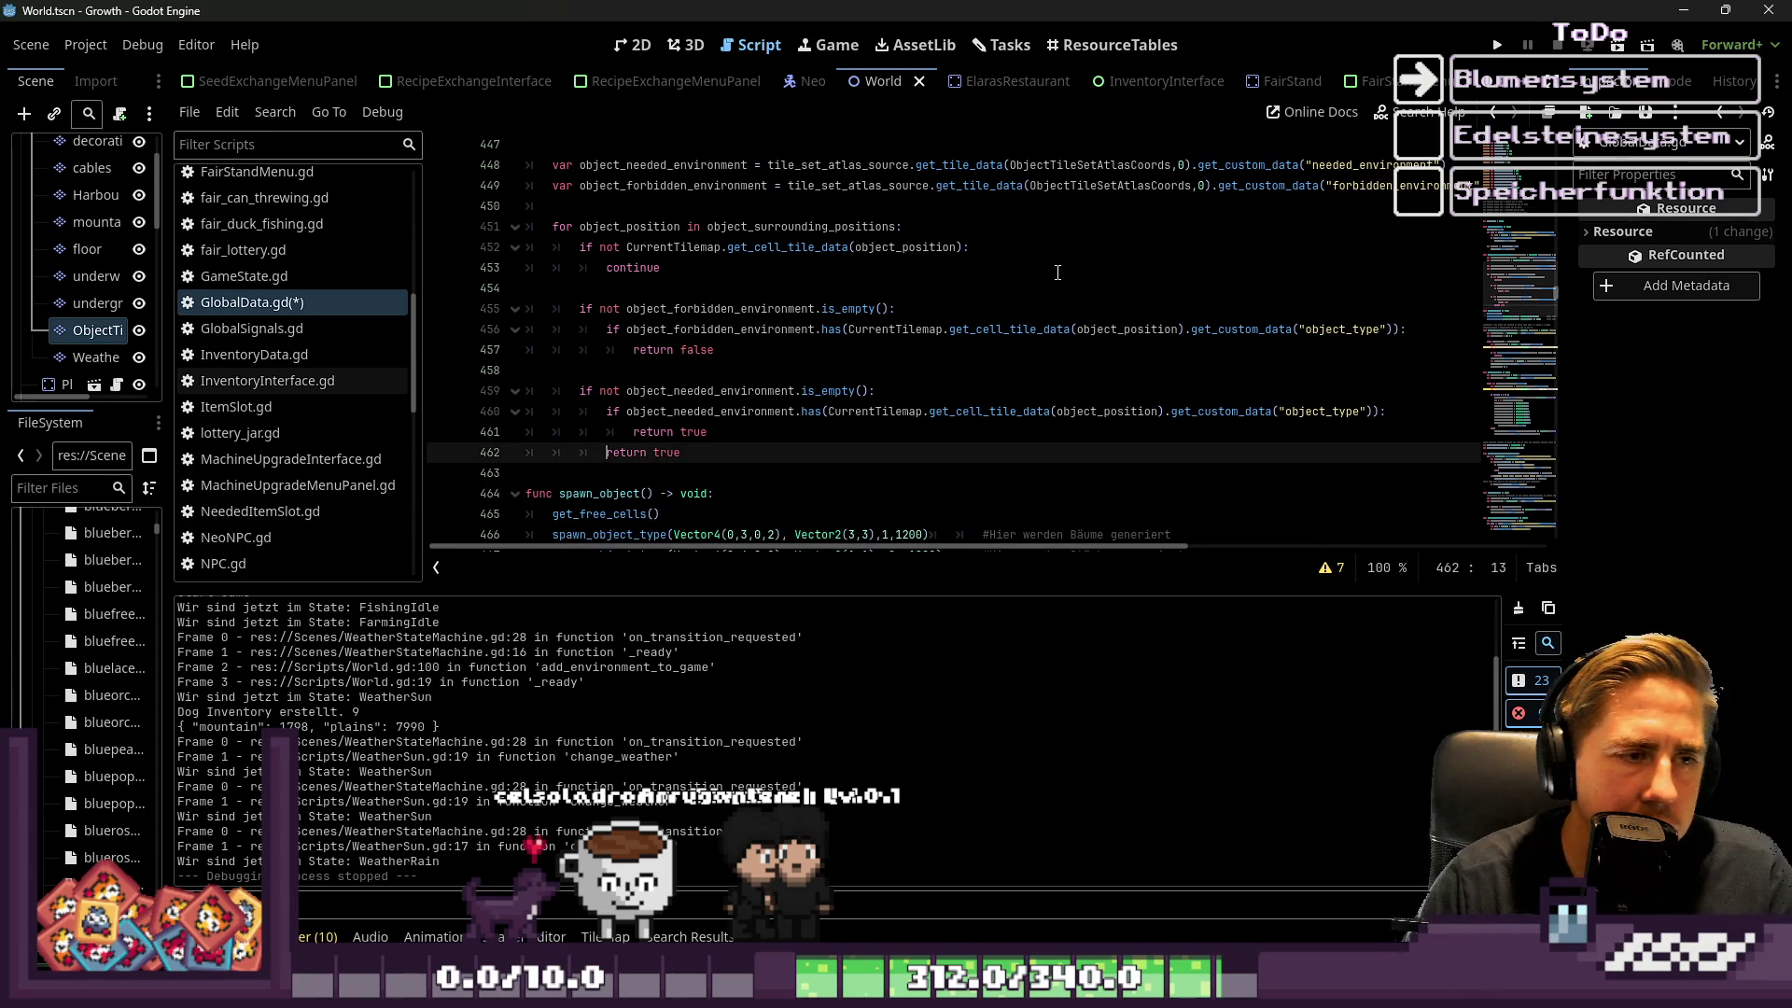
pyautogui.press('Down')
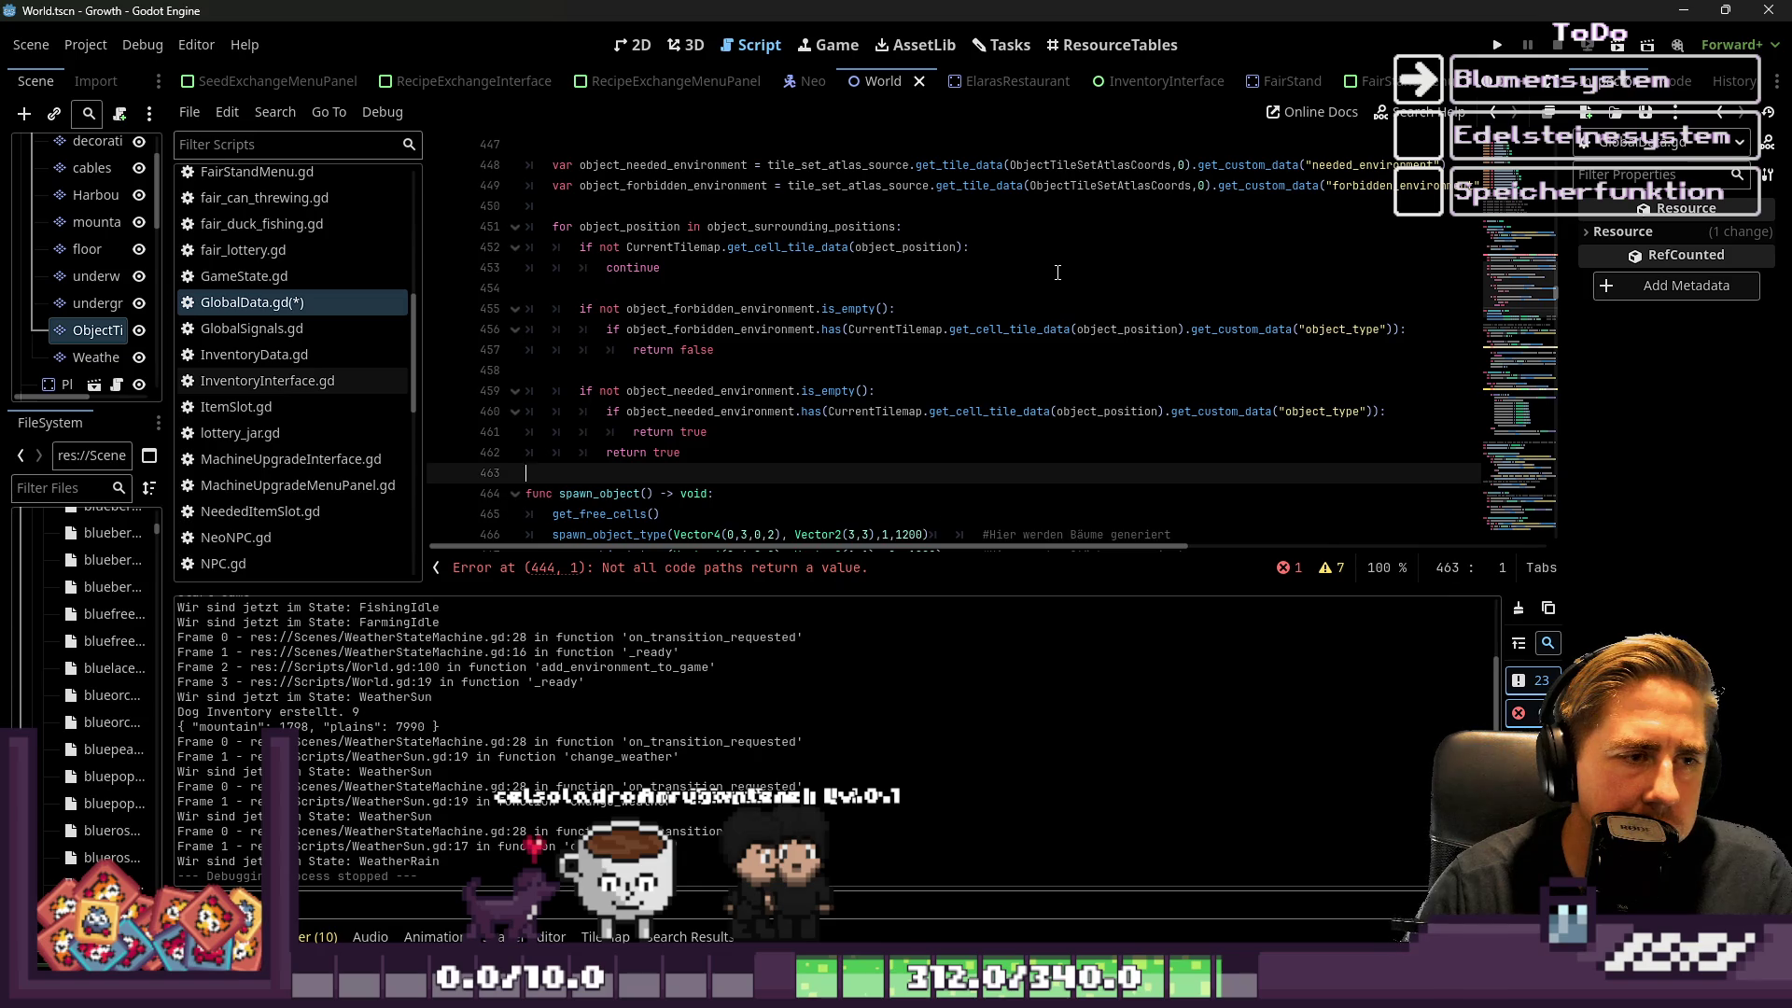
pyautogui.press('Return')
pyautogui.press('Up')
pyautogui.press('Up')
pyautogui.press('Up')
pyautogui.press('Up')
pyautogui.press('Up')
pyautogui.press('Down')
pyautogui.press('Down')
pyautogui.press('Return')
pyautogui.press('Up')
pyautogui.write('return false')
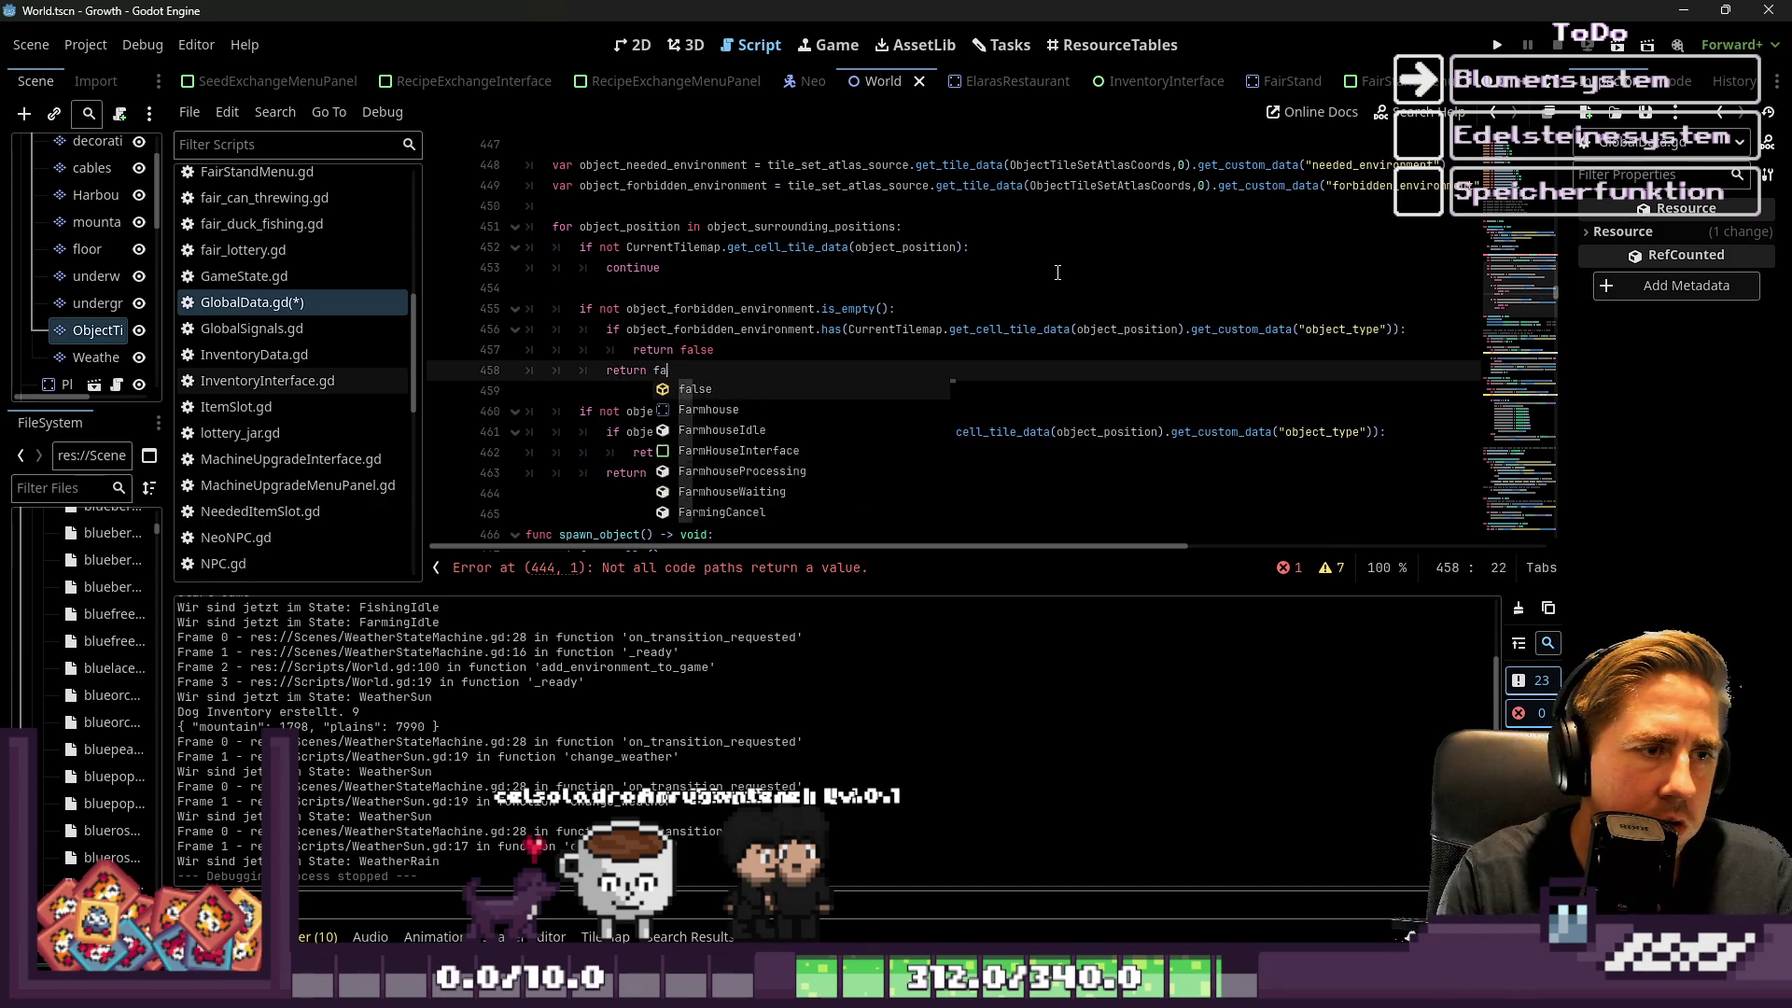
pyautogui.press('Escape')
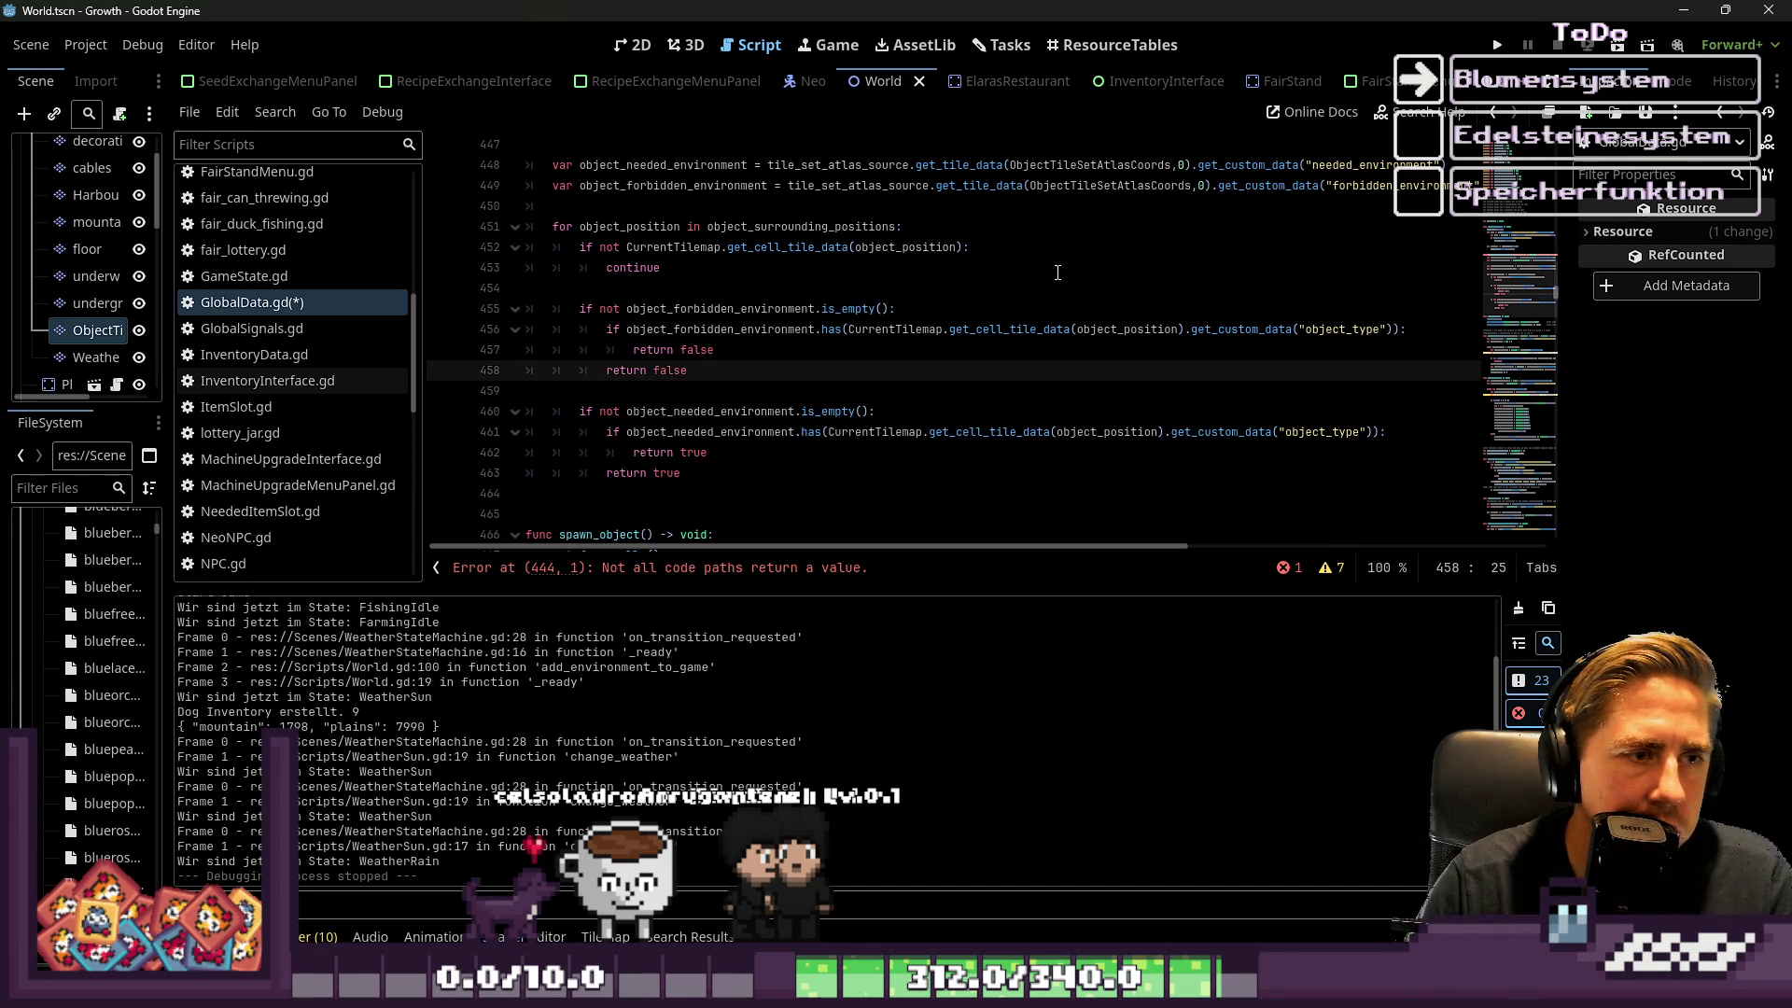
pyautogui.hotkey('ctrl', 'shift', 'Left')
pyautogui.write('true')
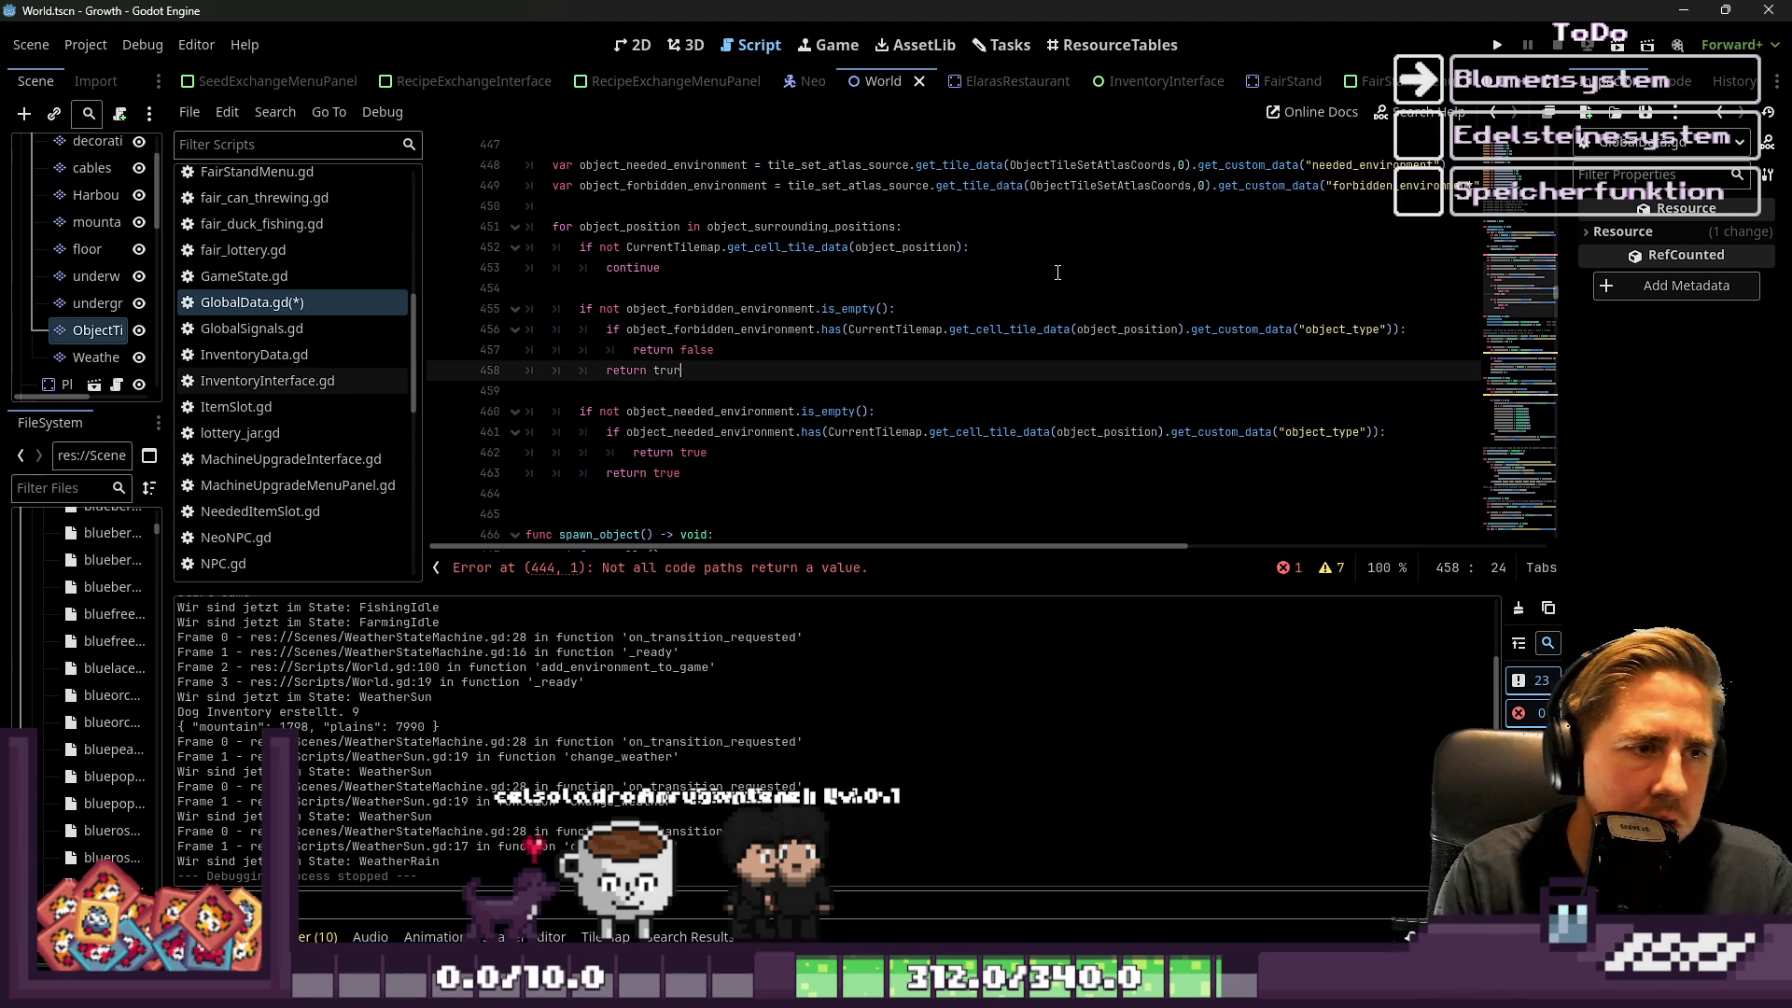
pyautogui.press('Escape')
pyautogui.press('Up')
pyautogui.press('Up')
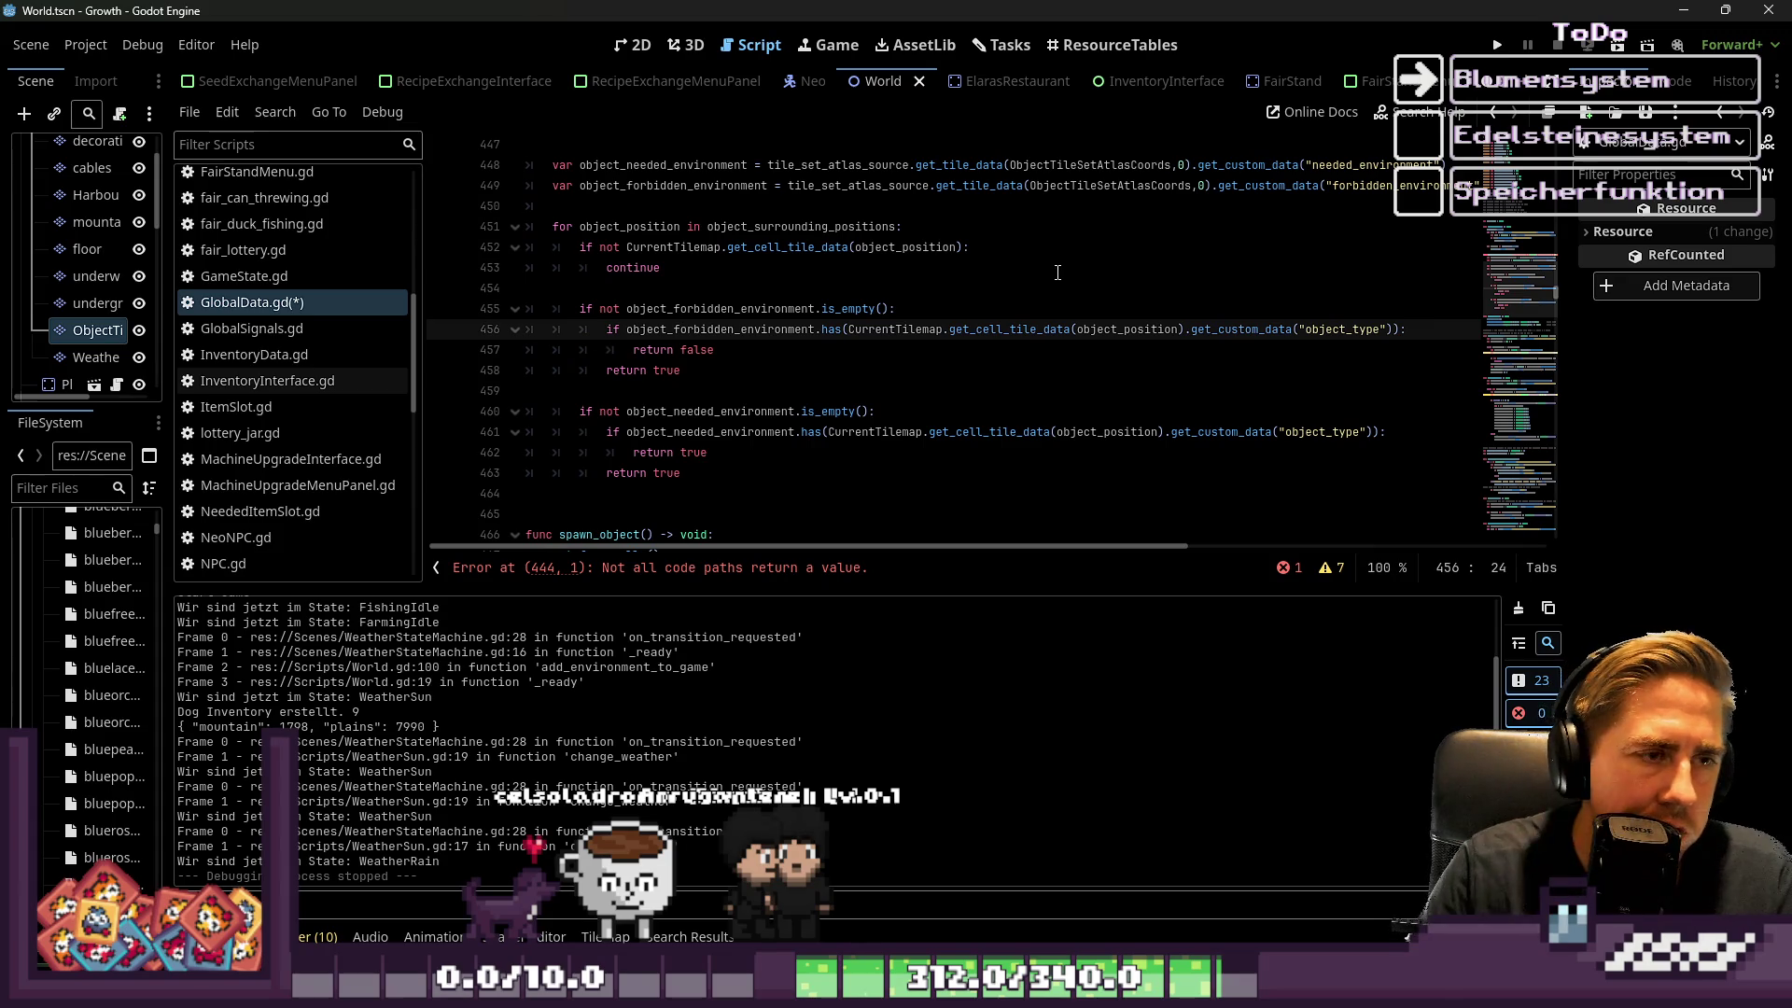
pyautogui.press('Up')
pyautogui.press('Up')
pyautogui.press('Up')
pyautogui.press('Down')
pyautogui.press('Down')
pyautogui.press('Down')
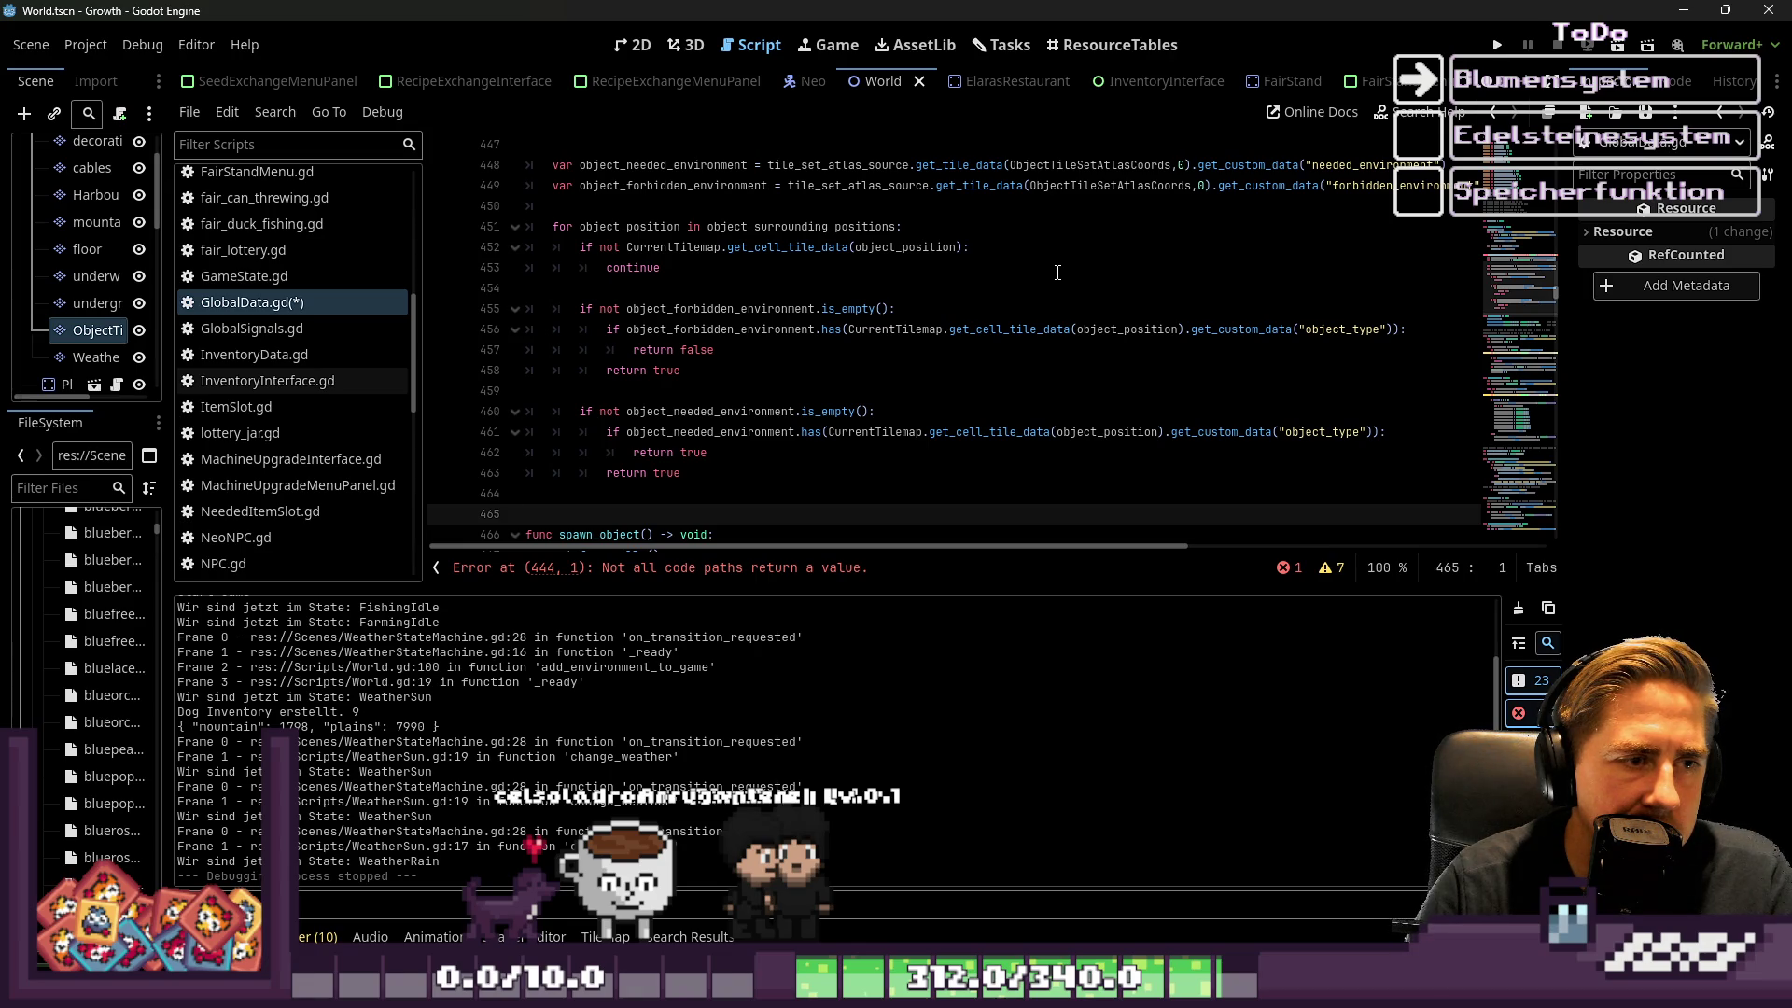
pyautogui.press('Up')
pyautogui.press('Up')
pyautogui.press('Up')
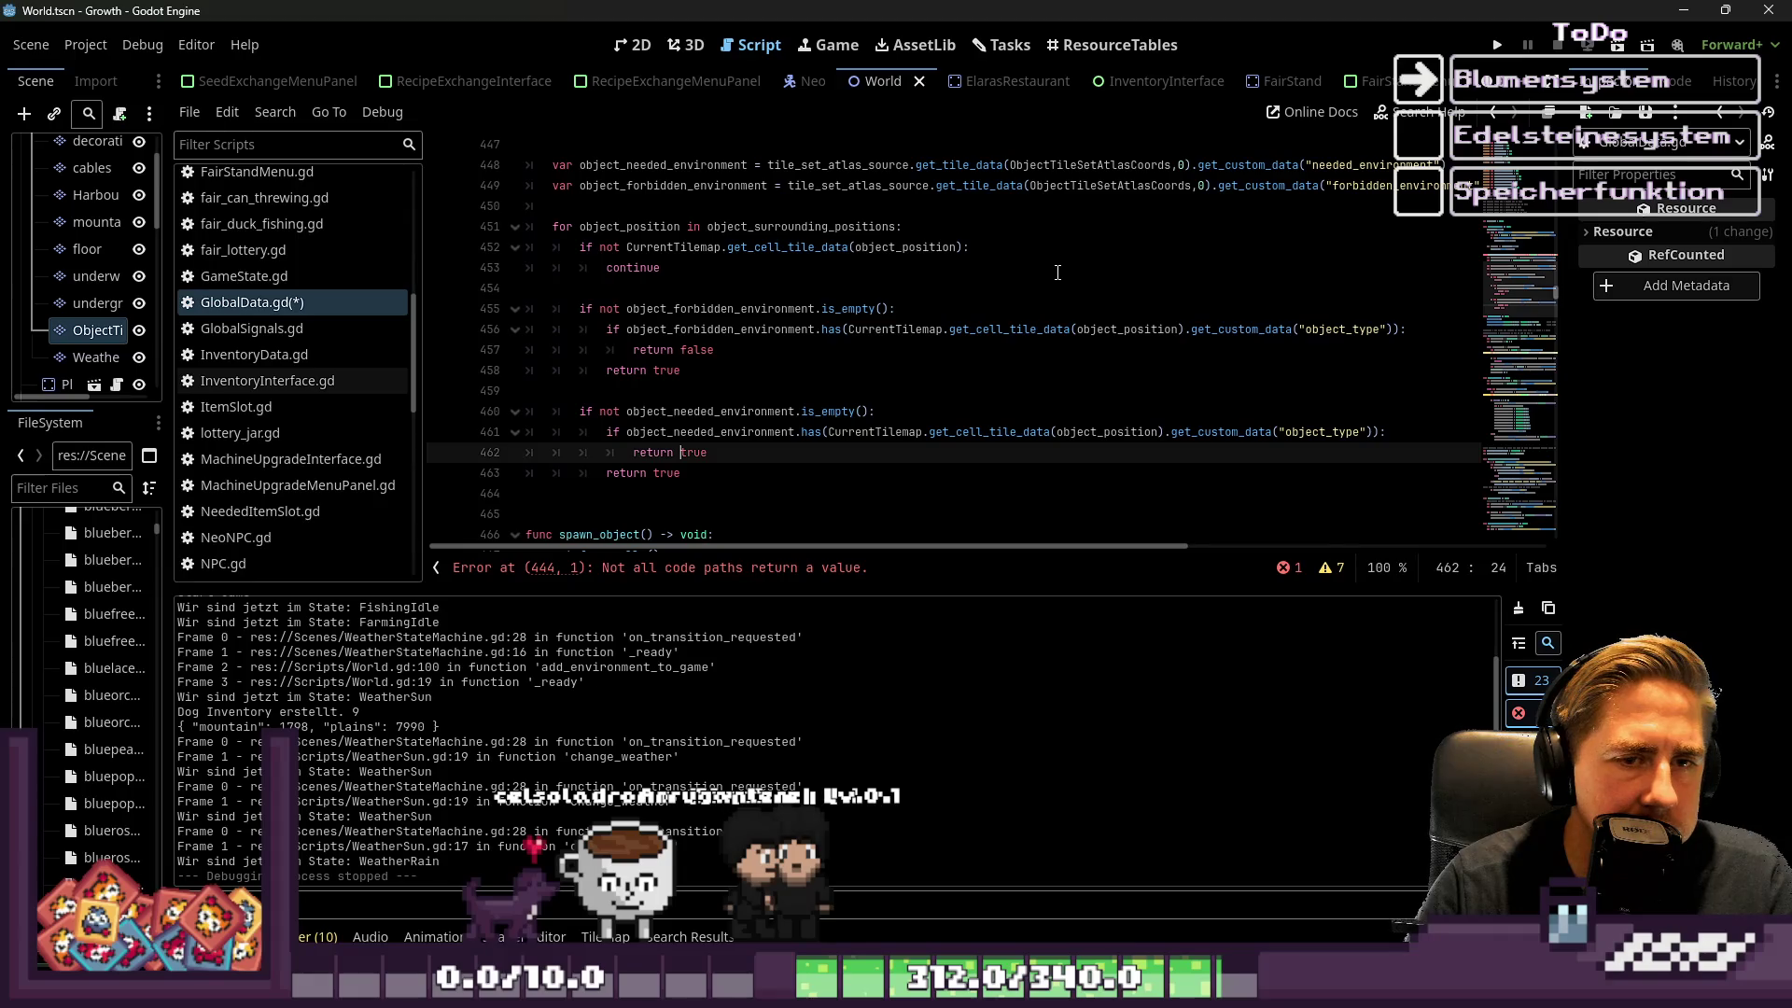
pyautogui.press('Down')
pyautogui.press('BackSpace')
pyautogui.press('BackSpace')
pyautogui.press('BackSpace')
pyautogui.write('false')
pyautogui.press('Up')
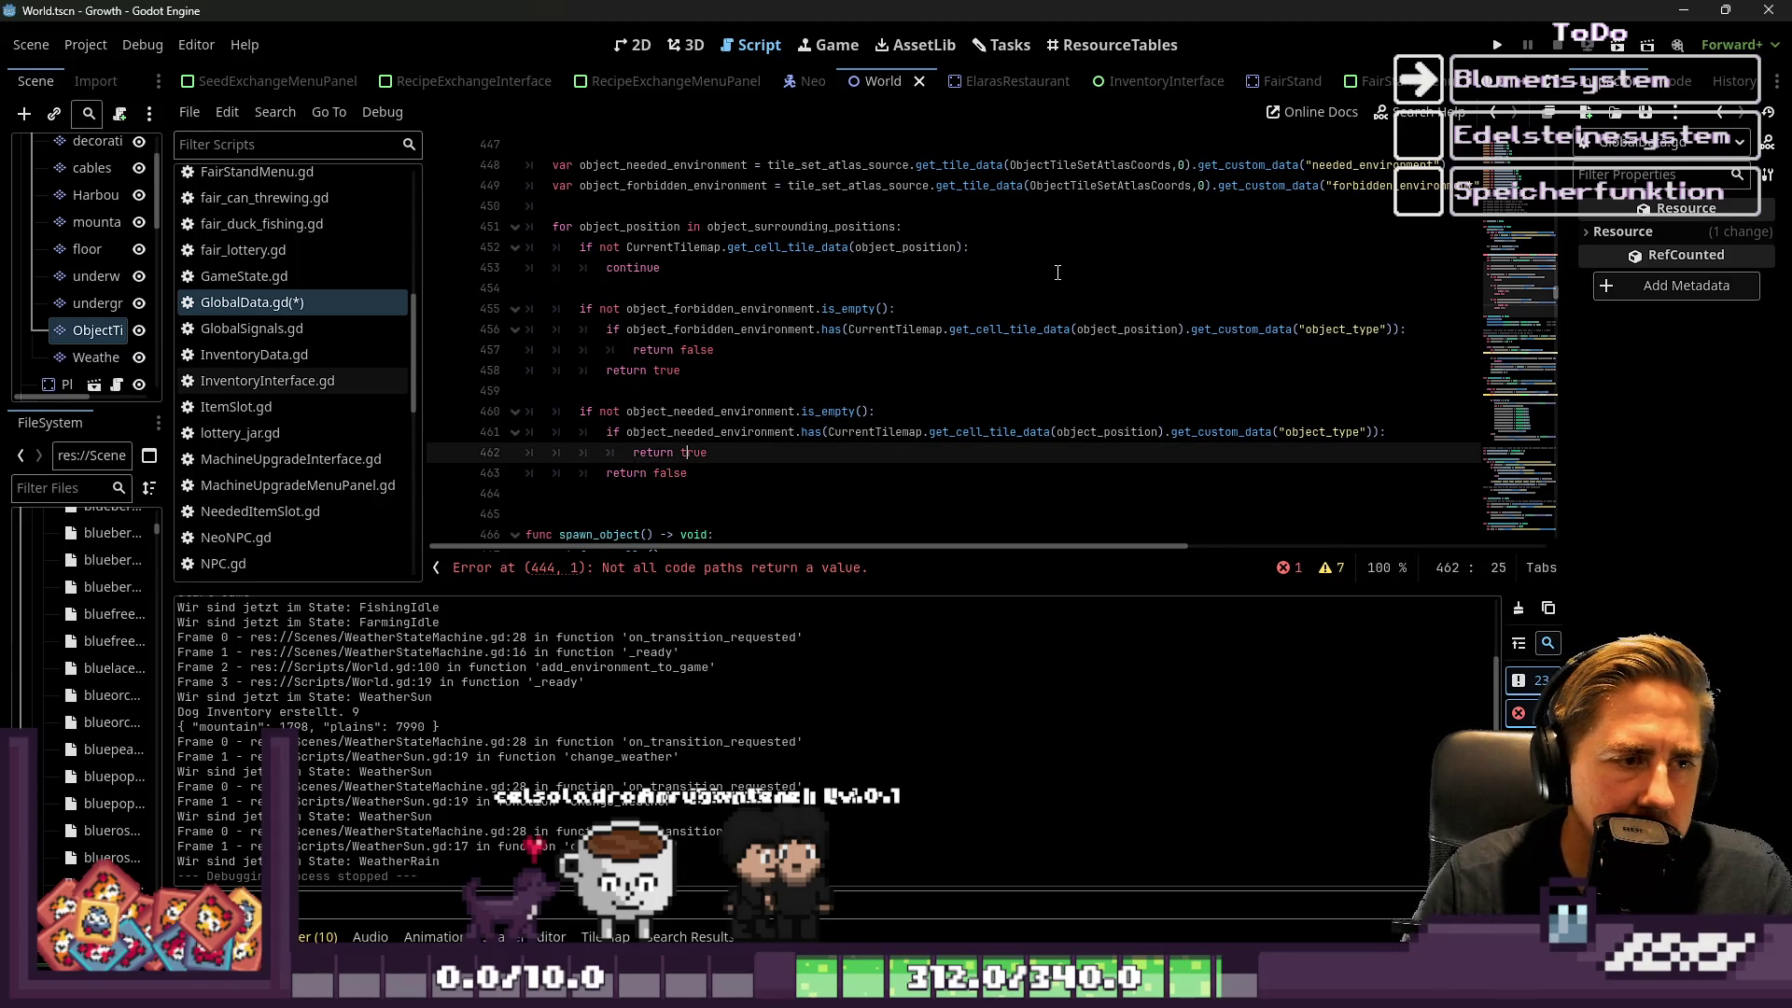
pyautogui.press('Down')
pyautogui.press('Home')
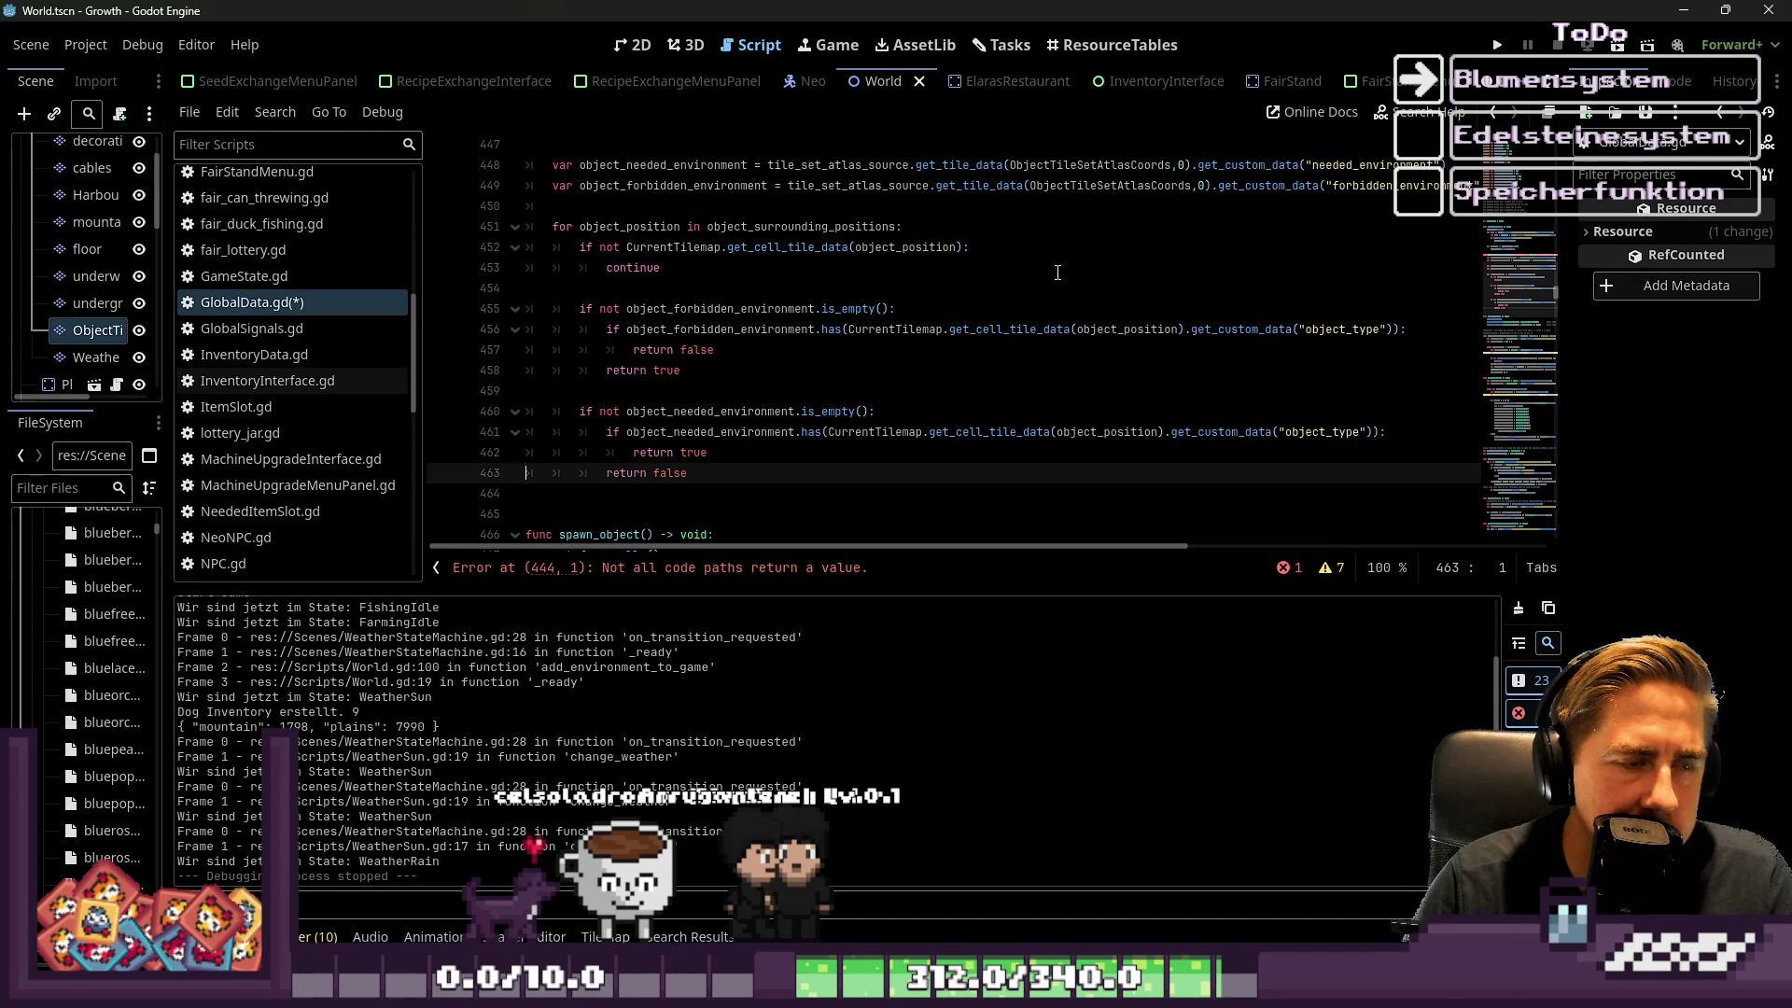
pyautogui.hotkey('ctrl', 'z')
pyautogui.hotkey('ctrl', 'z')
pyautogui.hotkey('ctrl', 'z')
pyautogui.hotkey('ctrl', 'z')
pyautogui.hotkey('ctrl', 'z')
pyautogui.hotkey('ctrl', 'z')
pyautogui.hotkey('ctrl', 'z')
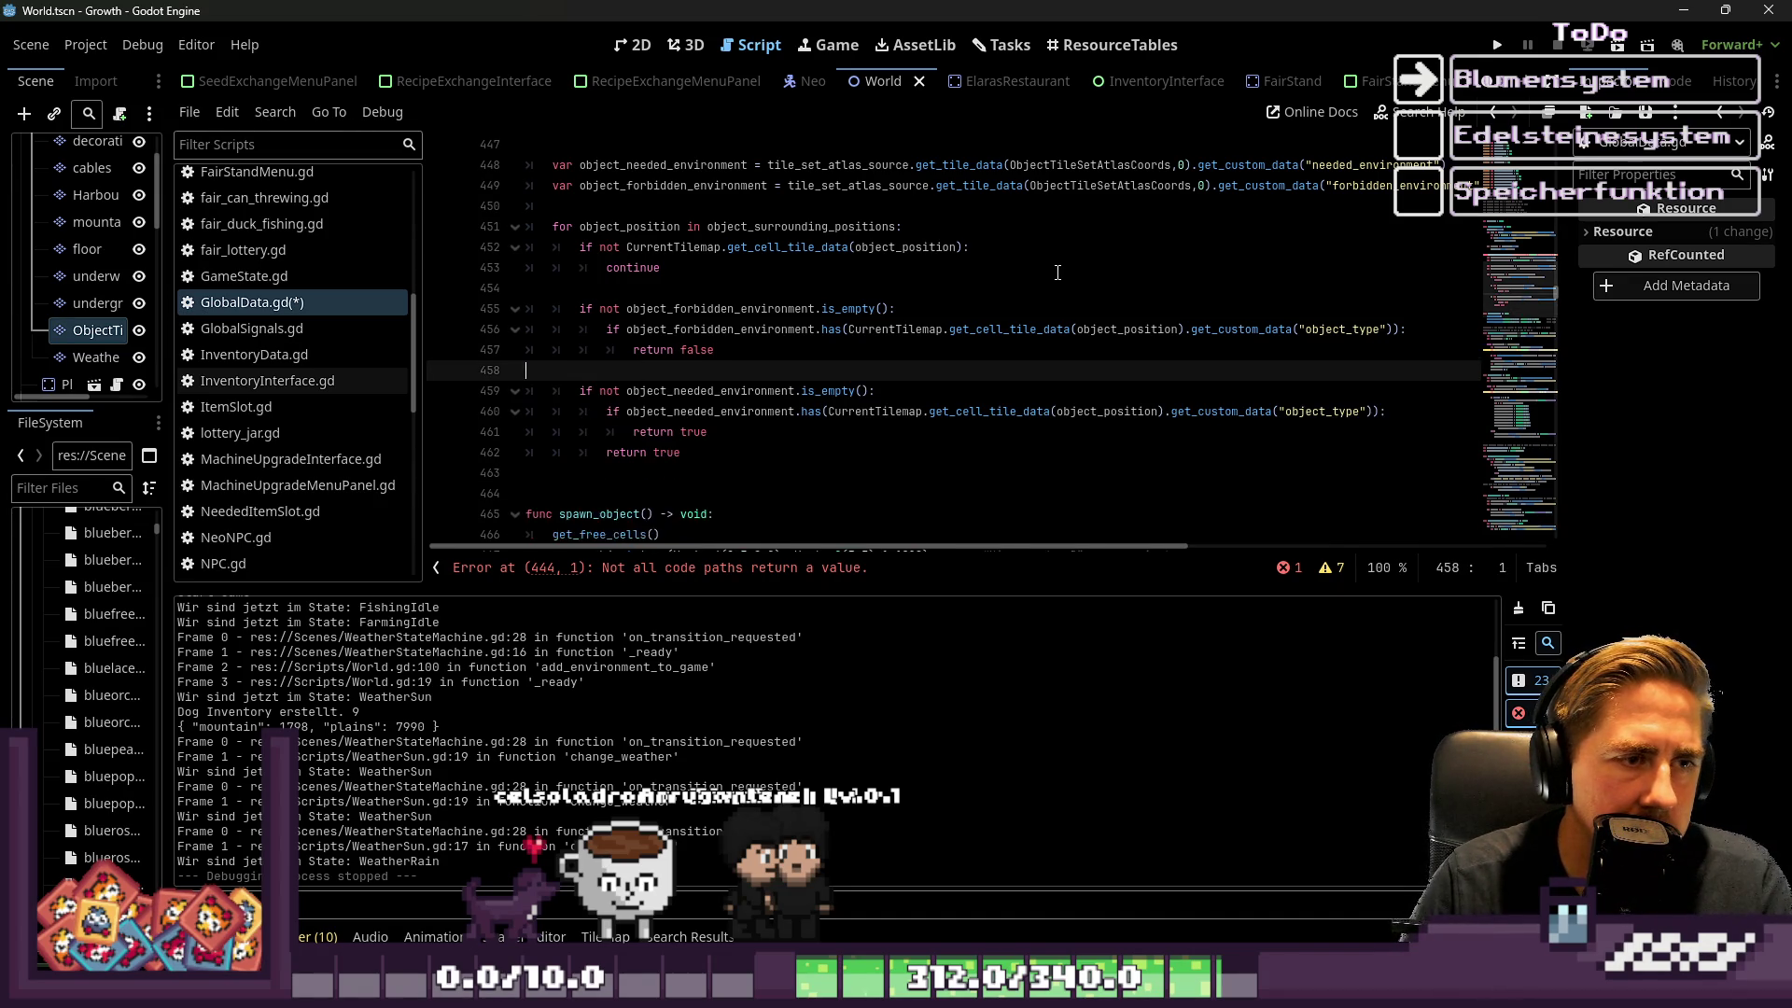
pyautogui.hotkey('ctrl', 'z')
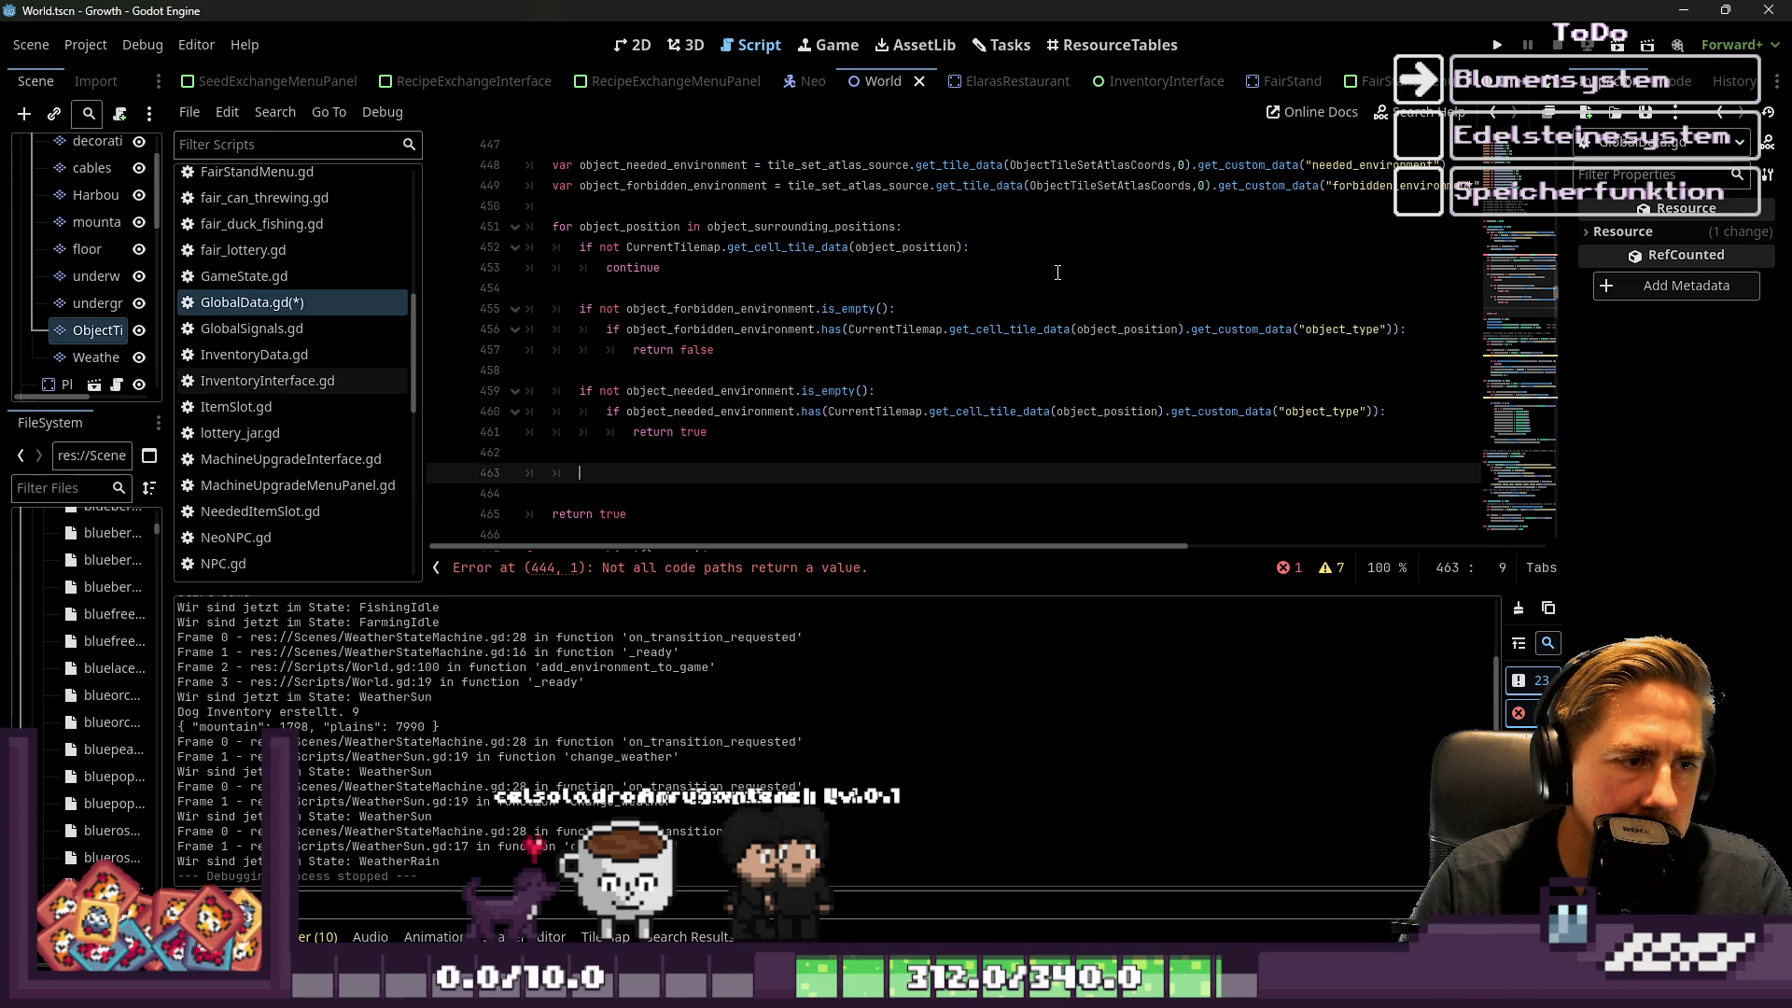
pyautogui.hotkey('ctrl', 'z')
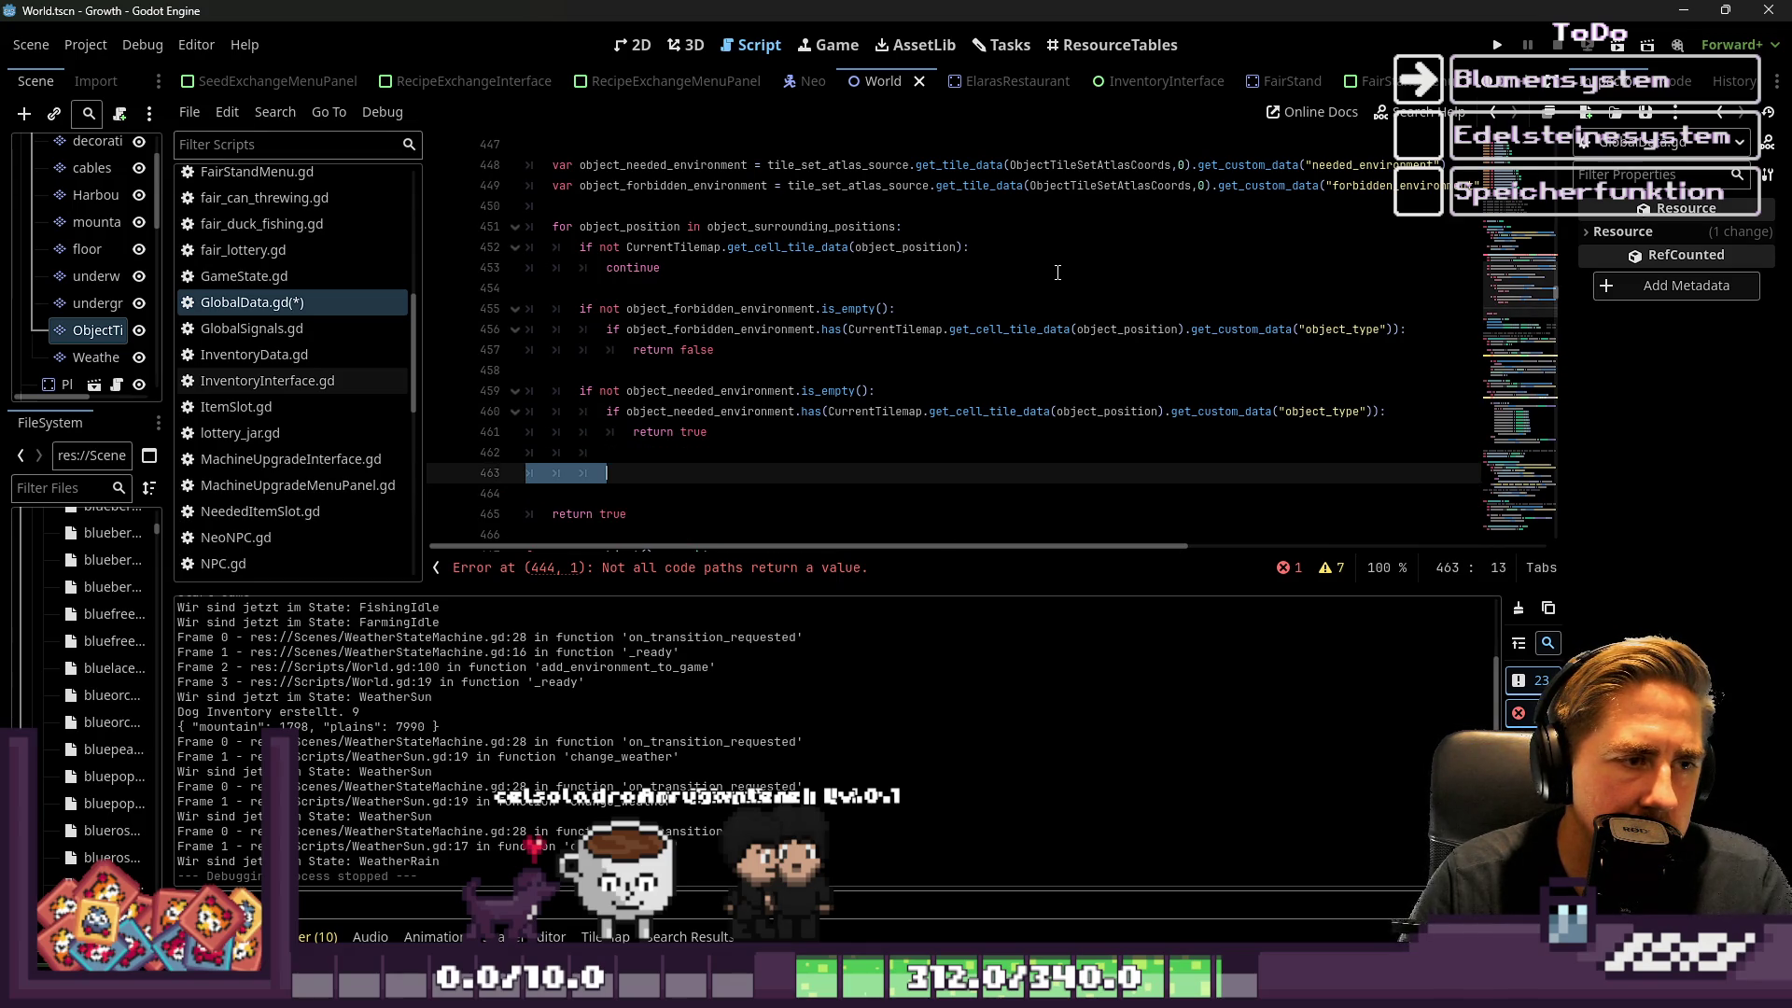
pyautogui.hotkey('ctrl', 'z')
pyautogui.press('Return')
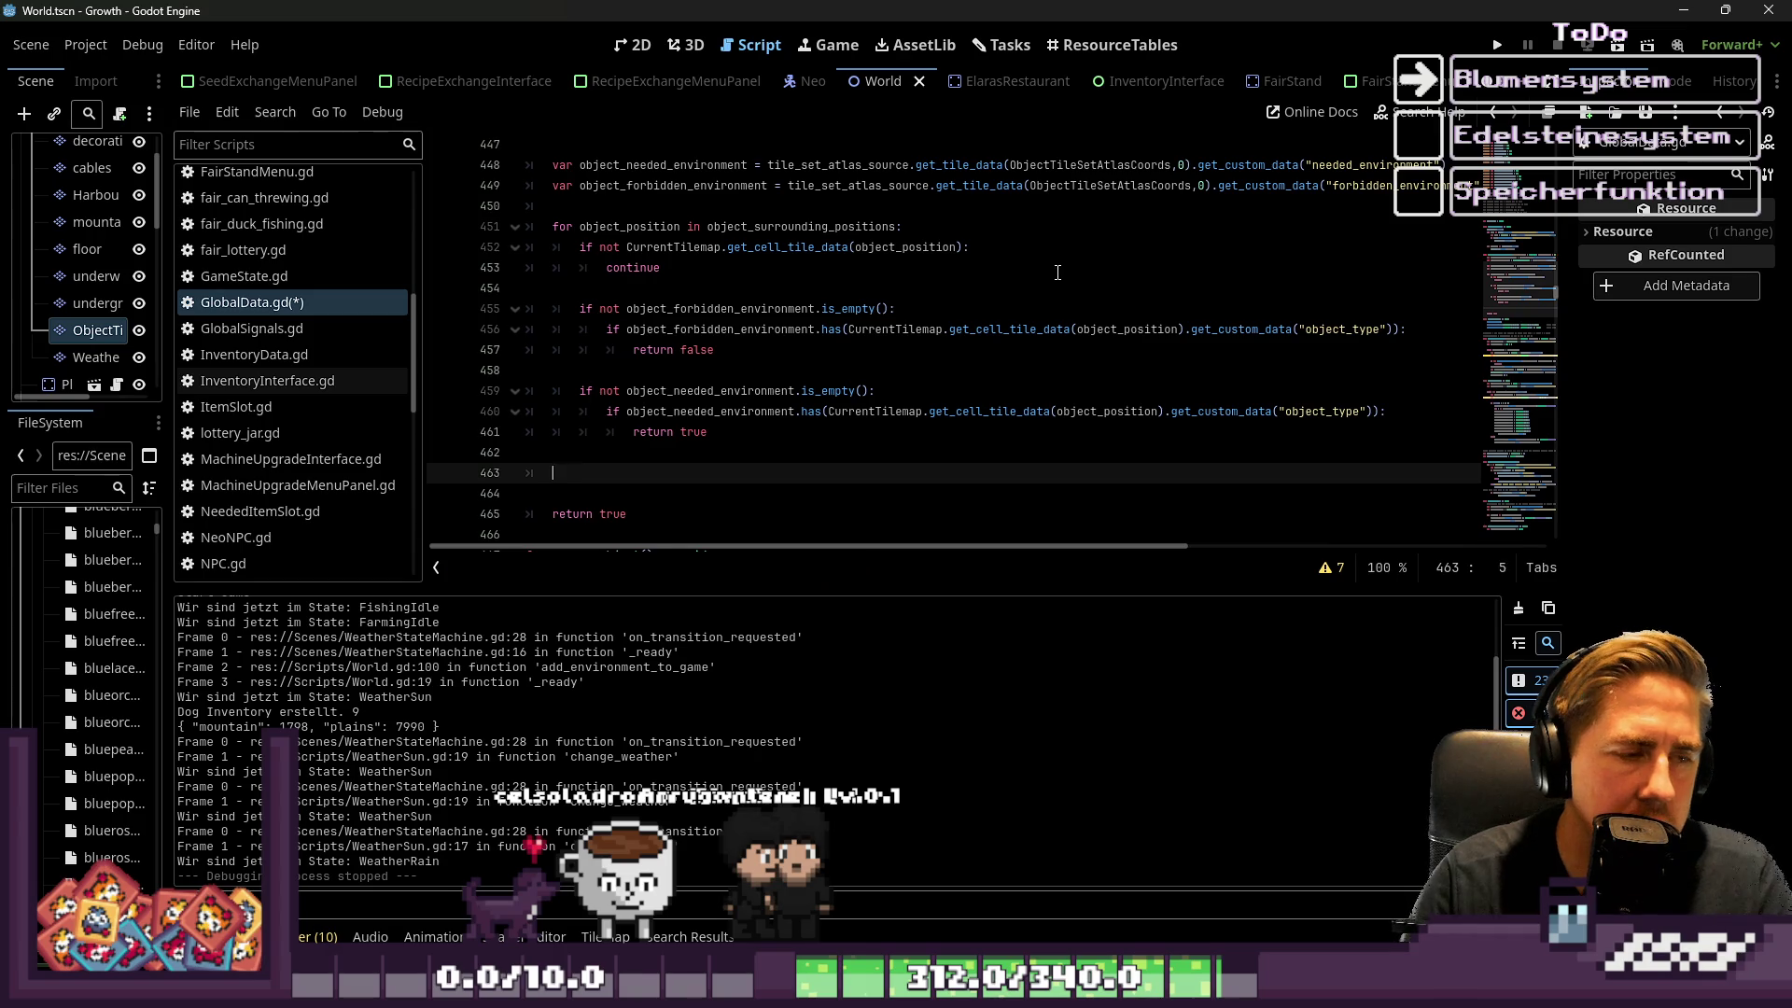
# Change the function's final return true to return false
pyautogui.press('BackSpace')
pyautogui.press('BackSpace')
pyautogui.press('Down')
pyautogui.press('Down')
pyautogui.press('Down')
pyautogui.press('Up')
pyautogui.hotkey('ctrl', 'BackSpace')
pyautogui.write('false')
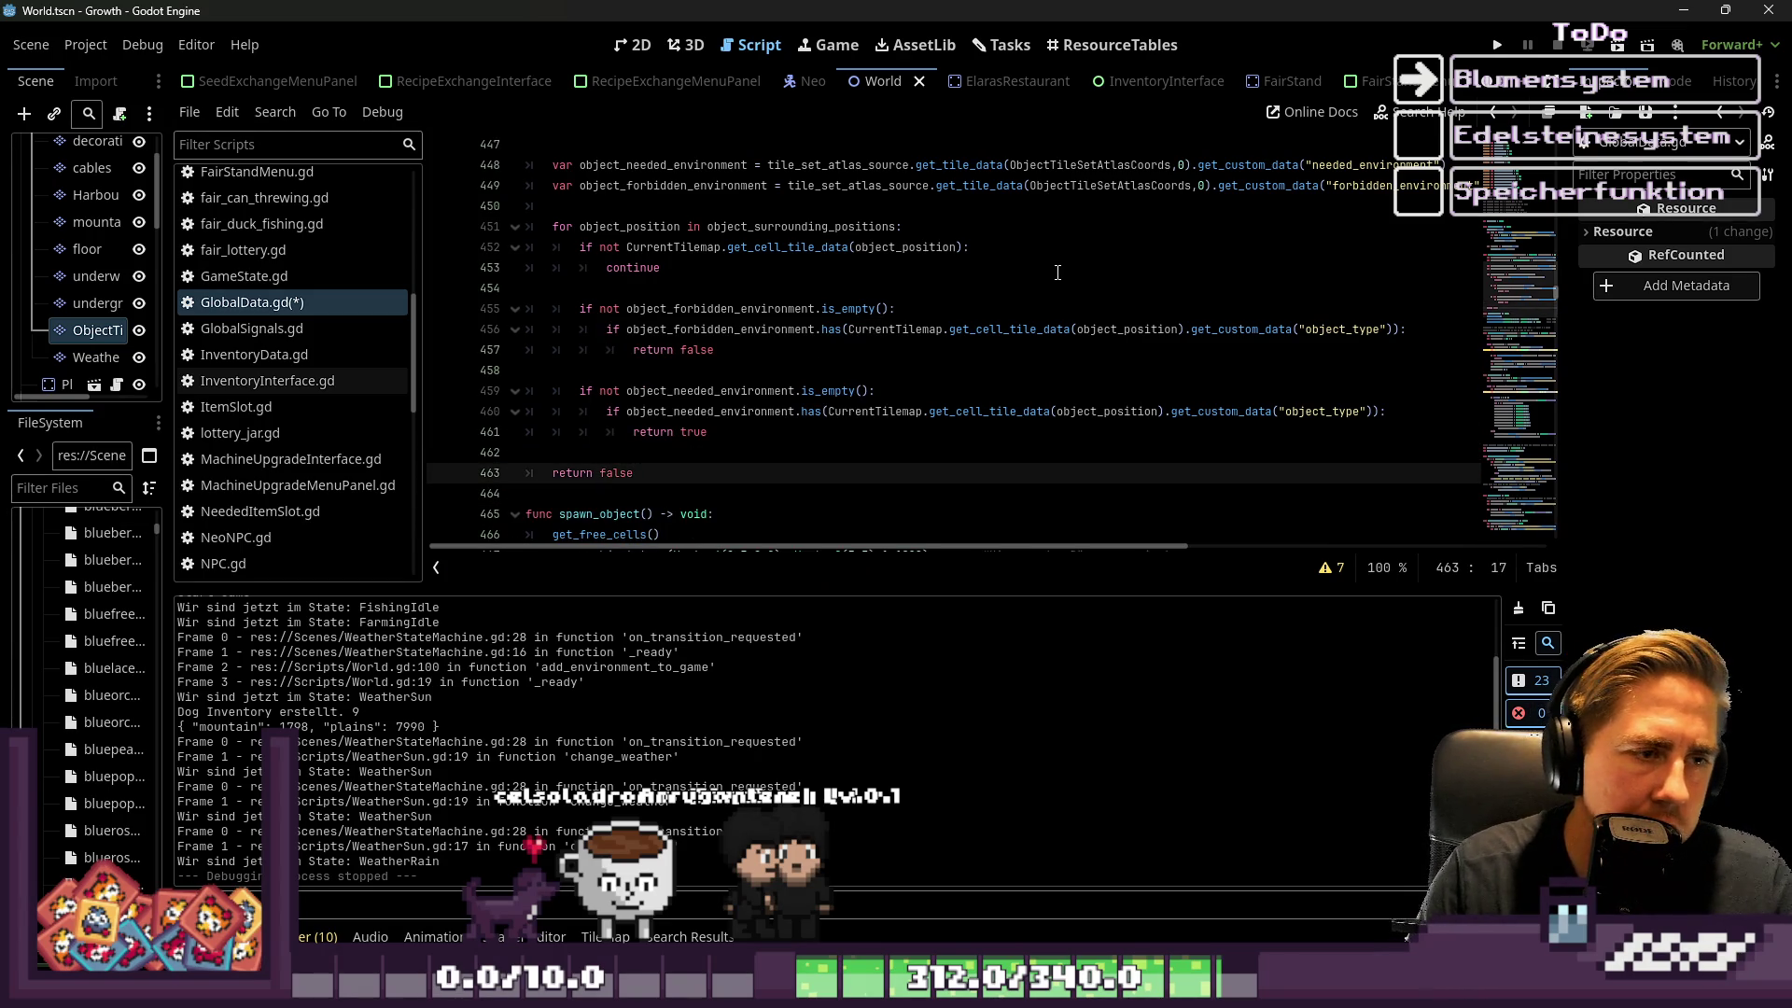
pyautogui.press('Up')
pyautogui.press('Up')
pyautogui.press('Up')
# Begin an else: branch with a partial 'con' body after the return
pyautogui.press('Up')
pyautogui.press('Up')
pyautogui.press('Return')
pyautogui.press('Up')
pyautogui.press('Tab')
pyautogui.press('Tab')
pyautogui.press('Tab')
pyautogui.write('else:')
pyautogui.press('Return')
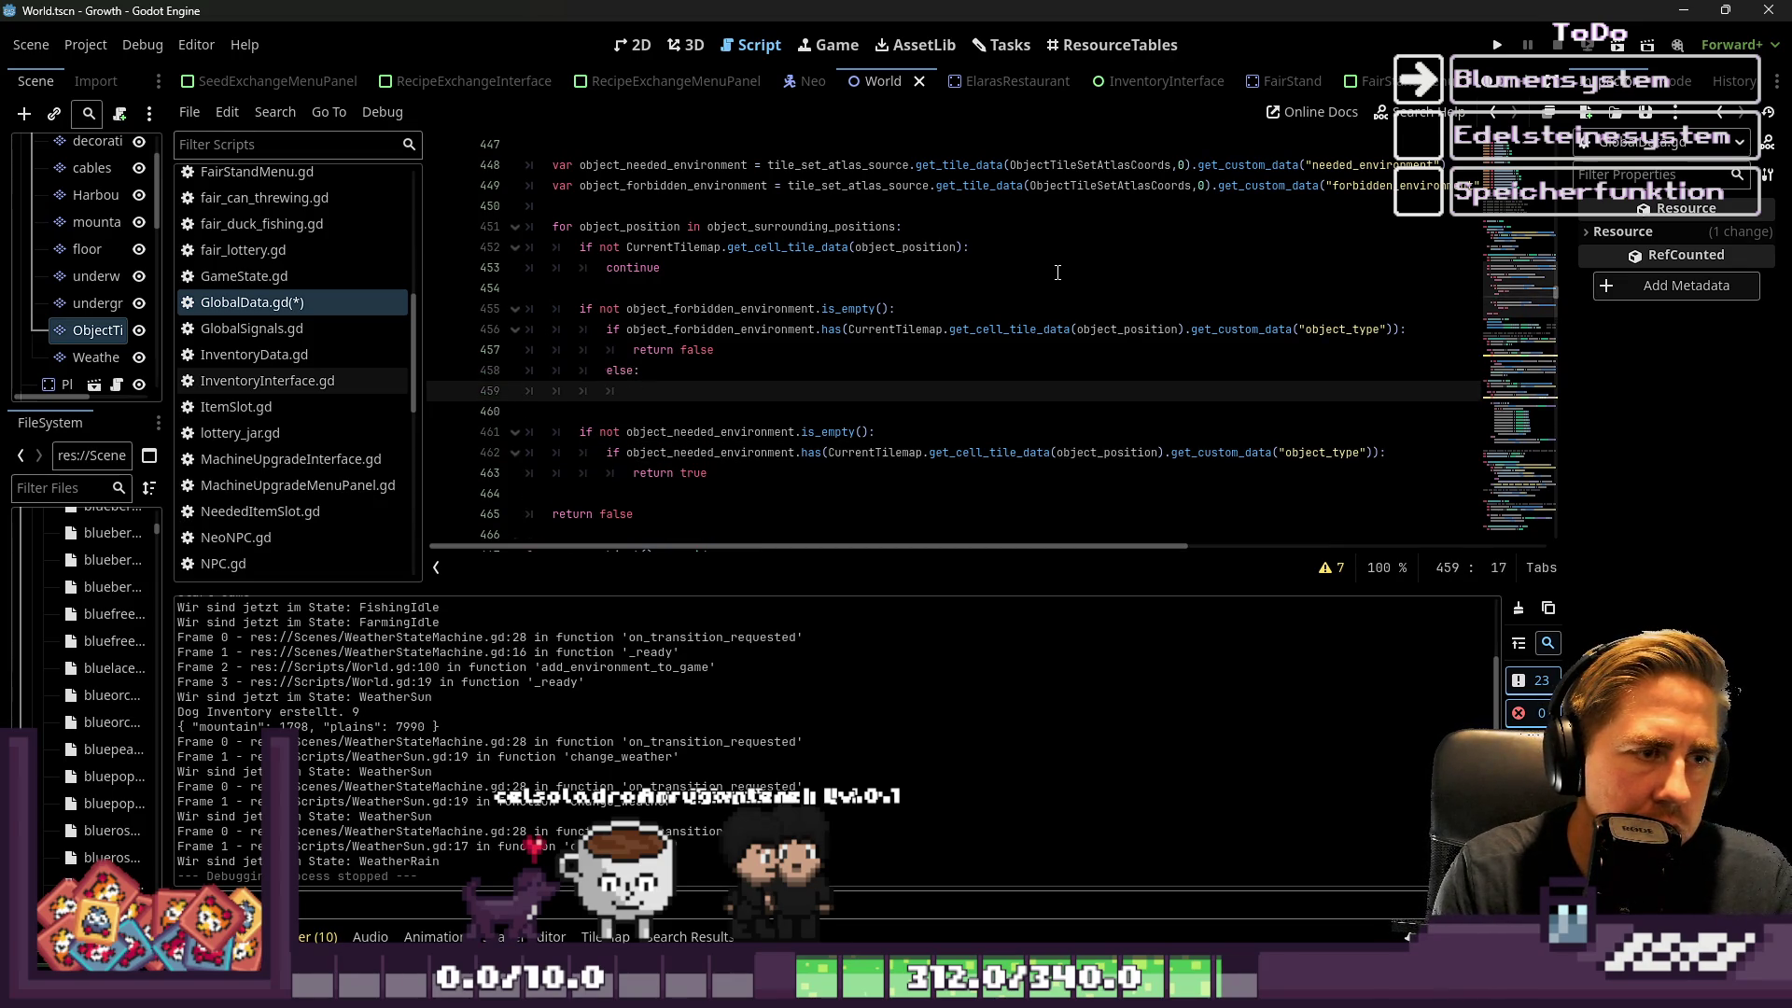
pyautogui.write('con')
pyautogui.press('BackSpace')
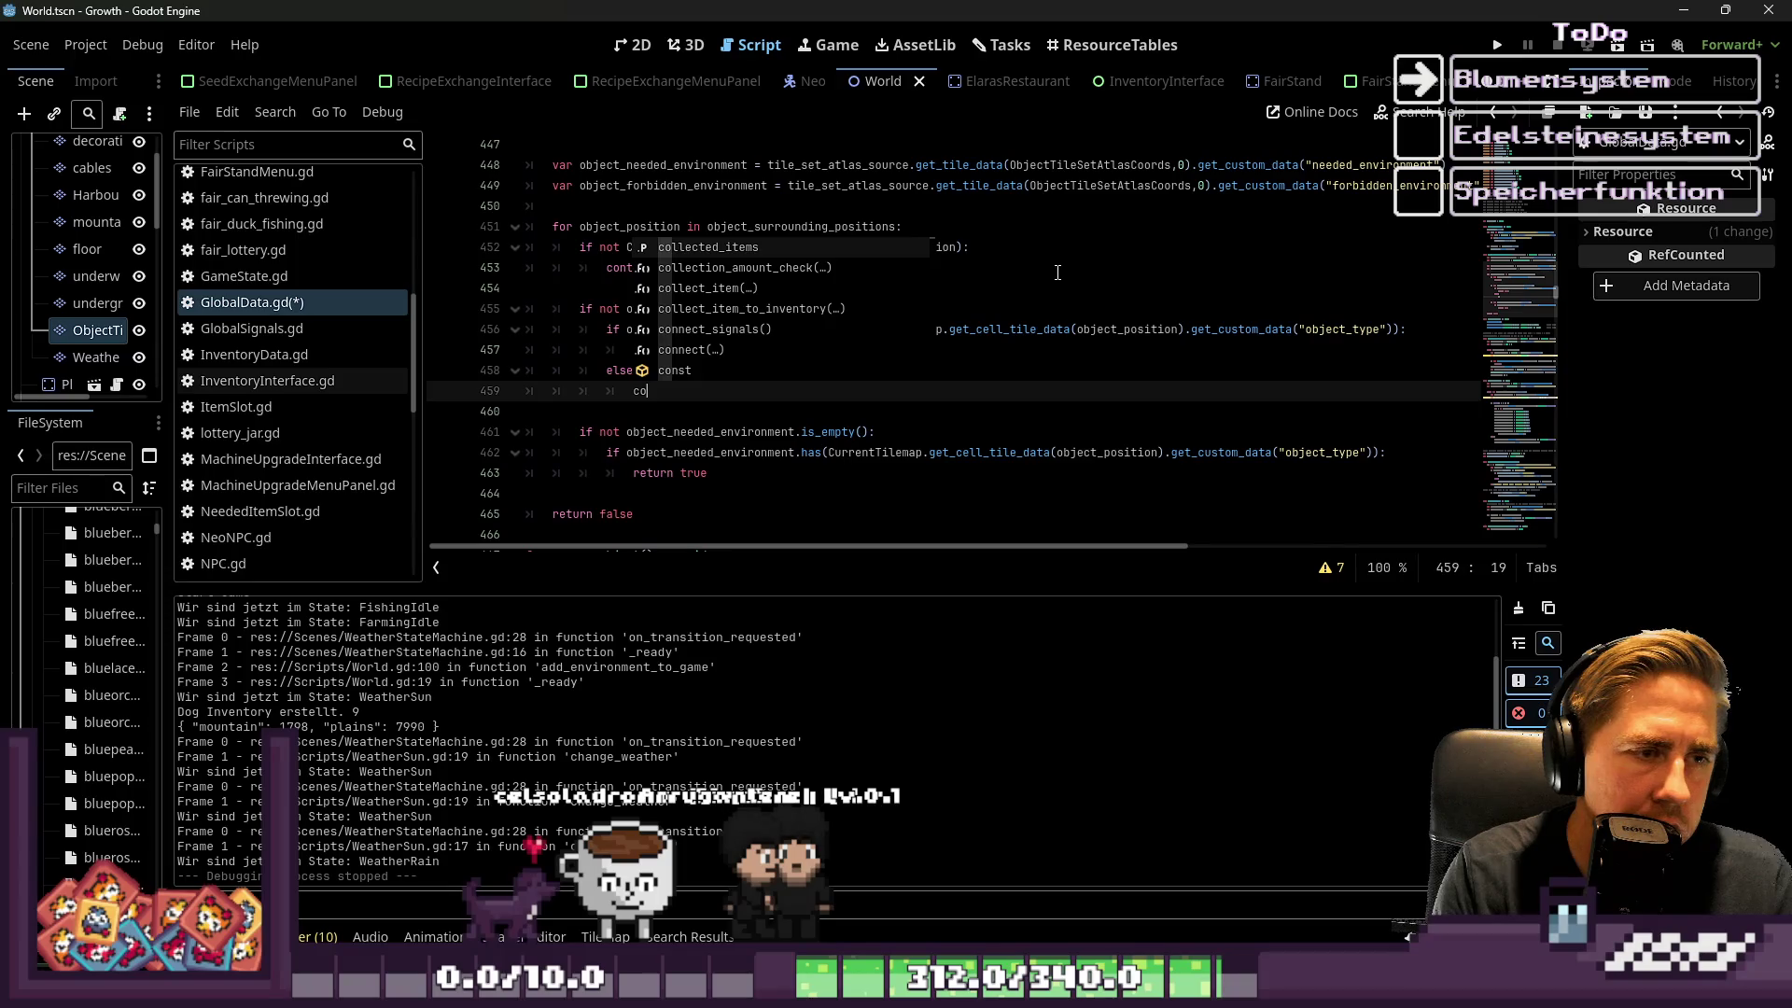
# Delete the unfinished else branch and move to the final return false
pyautogui.hotkey('shift', 'Home')
pyautogui.hotkey('shift', 'Home')
pyautogui.press('Escape')
pyautogui.hotkey('shift', 'Up')
pyautogui.hotkey('shift', 'Left')
pyautogui.press('BackSpace')
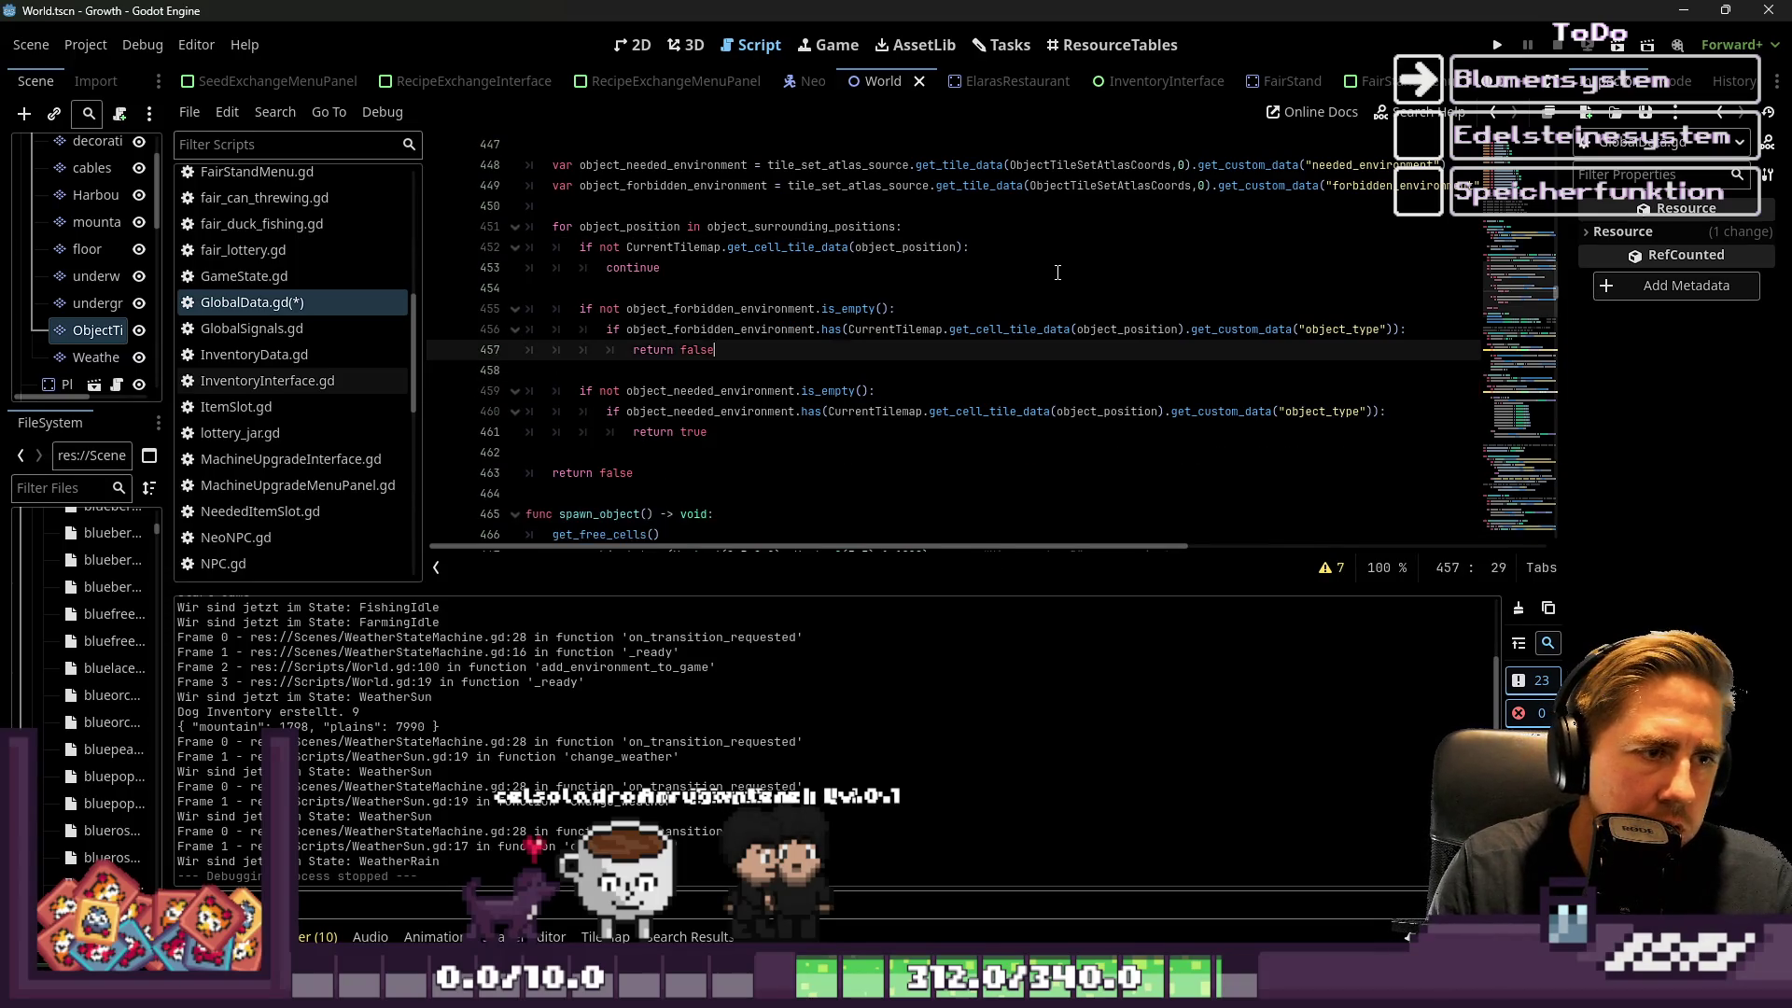
pyautogui.press('Down')
pyautogui.press('Down')
pyautogui.press('Down')
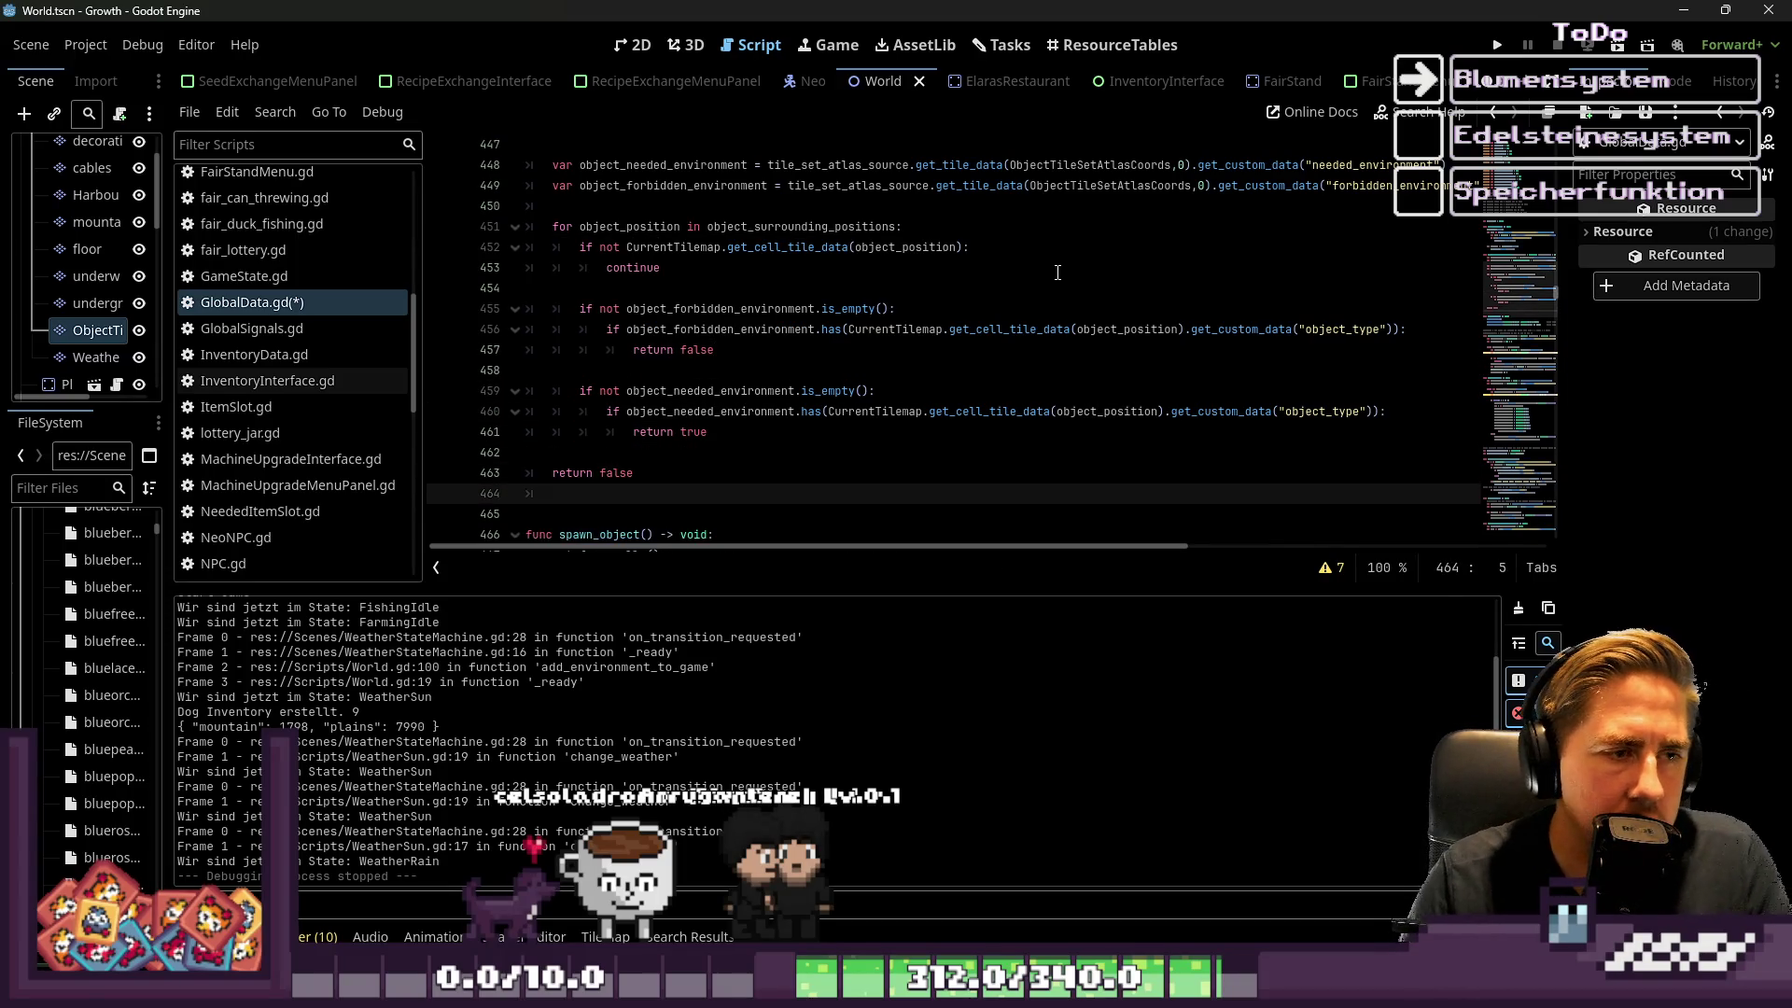
# Add an else: continue branch under the needed-environment check's return true
pyautogui.press('Up')
pyautogui.press('Return')
pyautogui.press('Up')
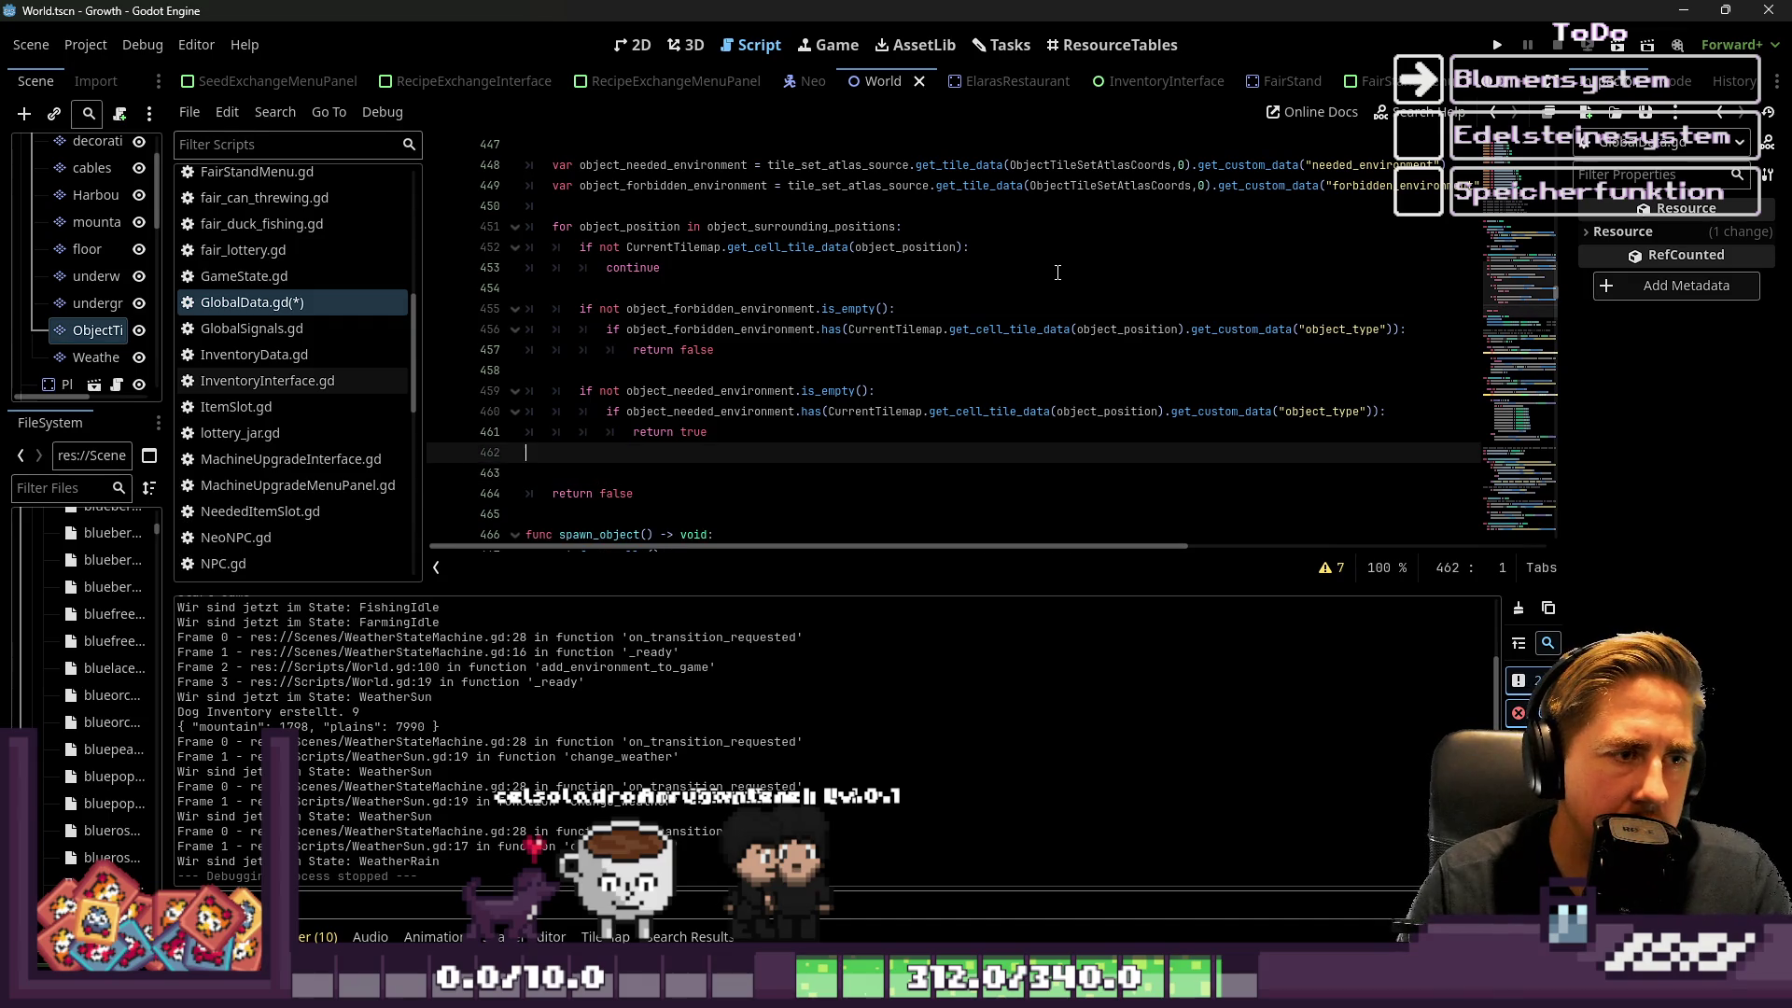
pyautogui.press('Return')
pyautogui.press('BackSpace')
pyautogui.press('BackSpace')
pyautogui.press('Tab')
pyautogui.press('Tab')
pyautogui.press('Tab')
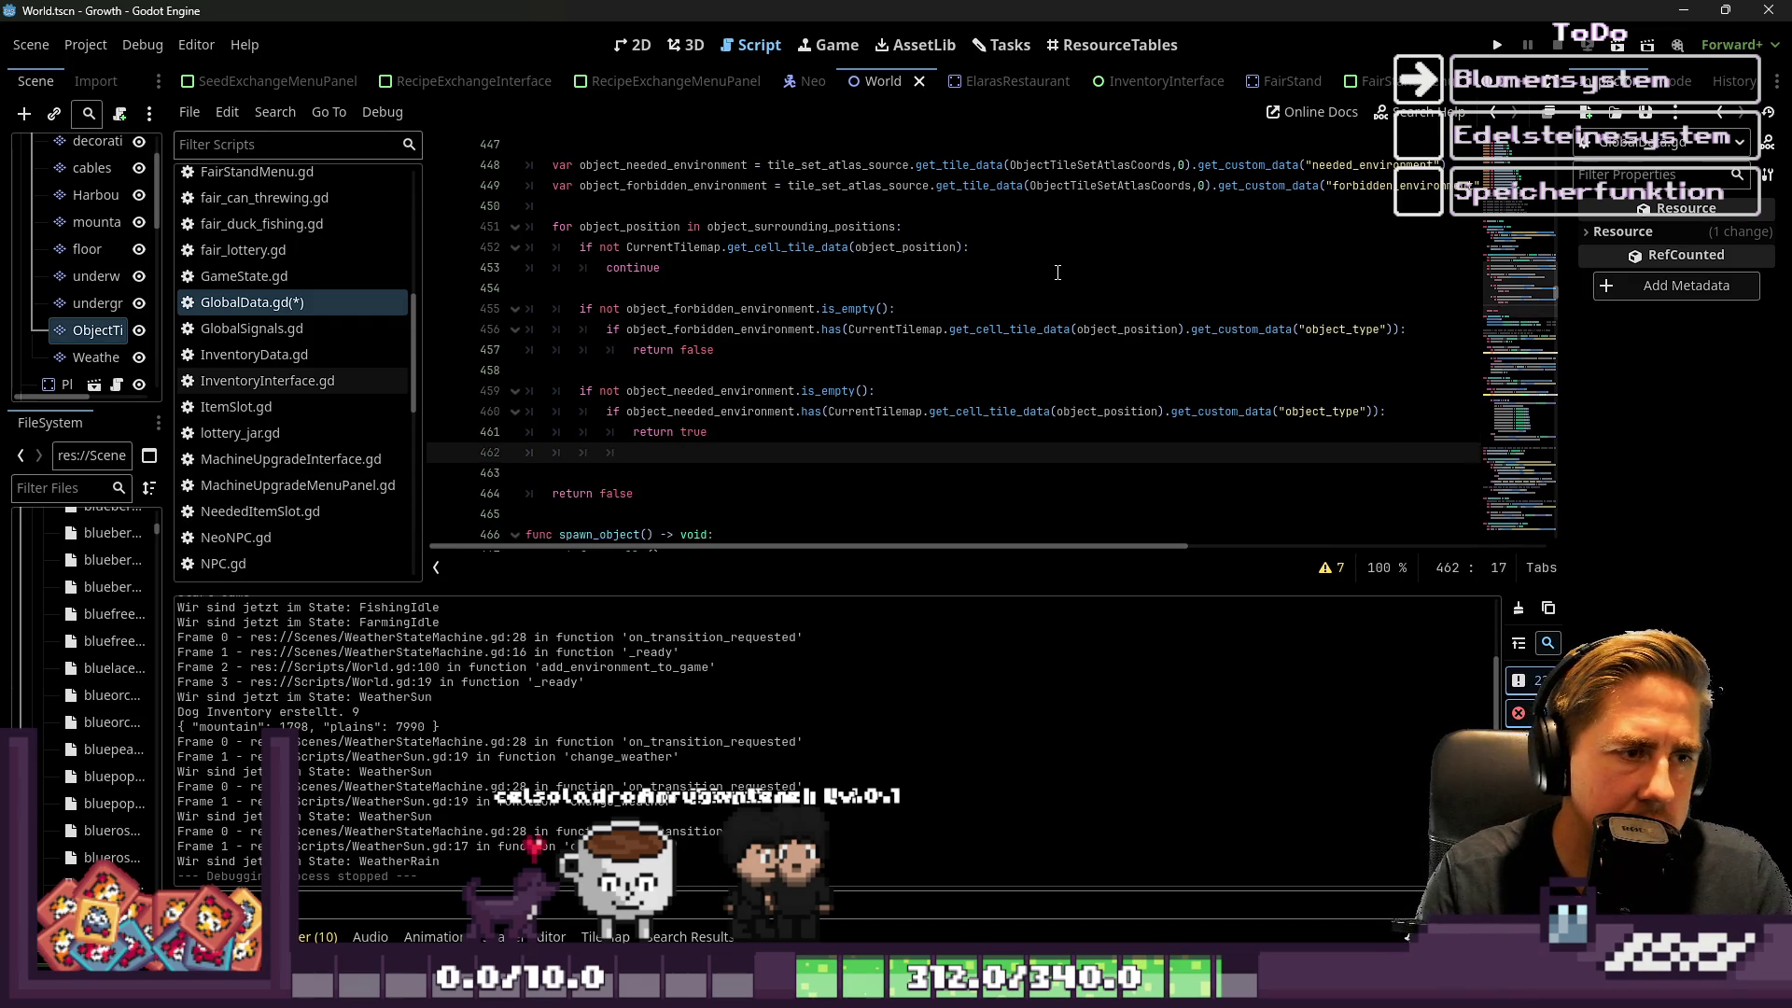
pyautogui.write('else:')
pyautogui.press('Return')
pyautogui.write('continu')
pyautogui.press('Return')
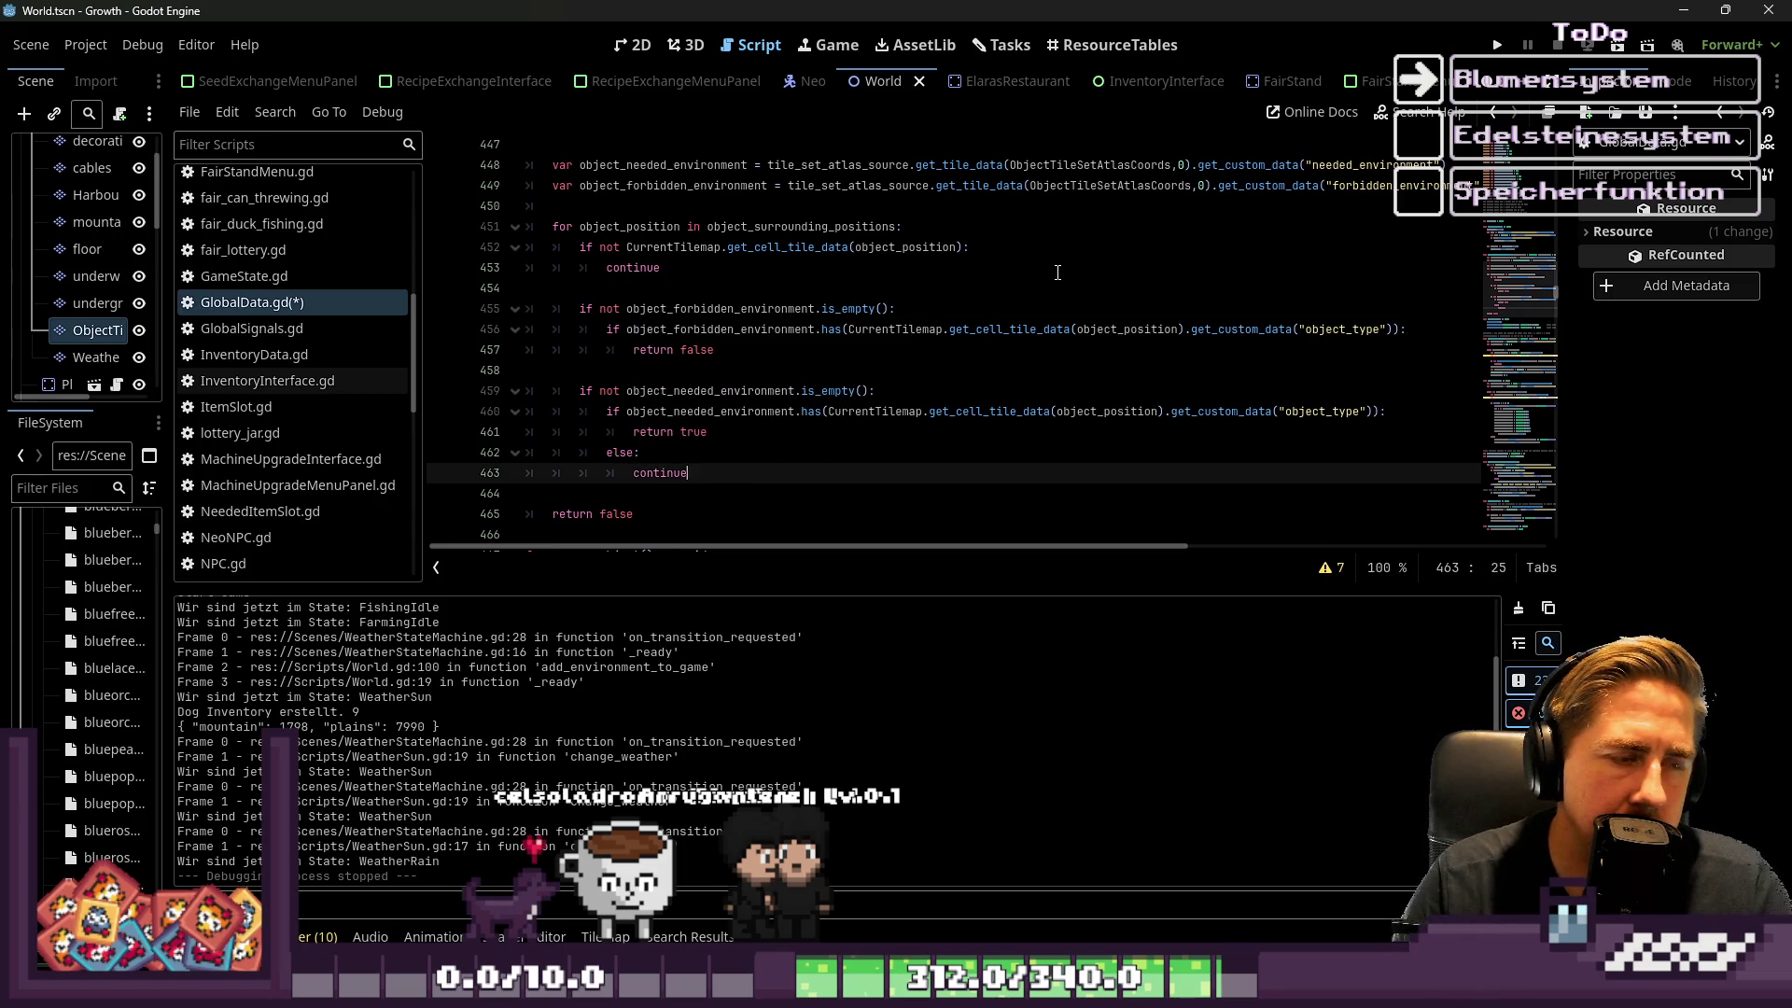
# Review the edited lines and place the caret on empty line 458
pyautogui.press('Down')
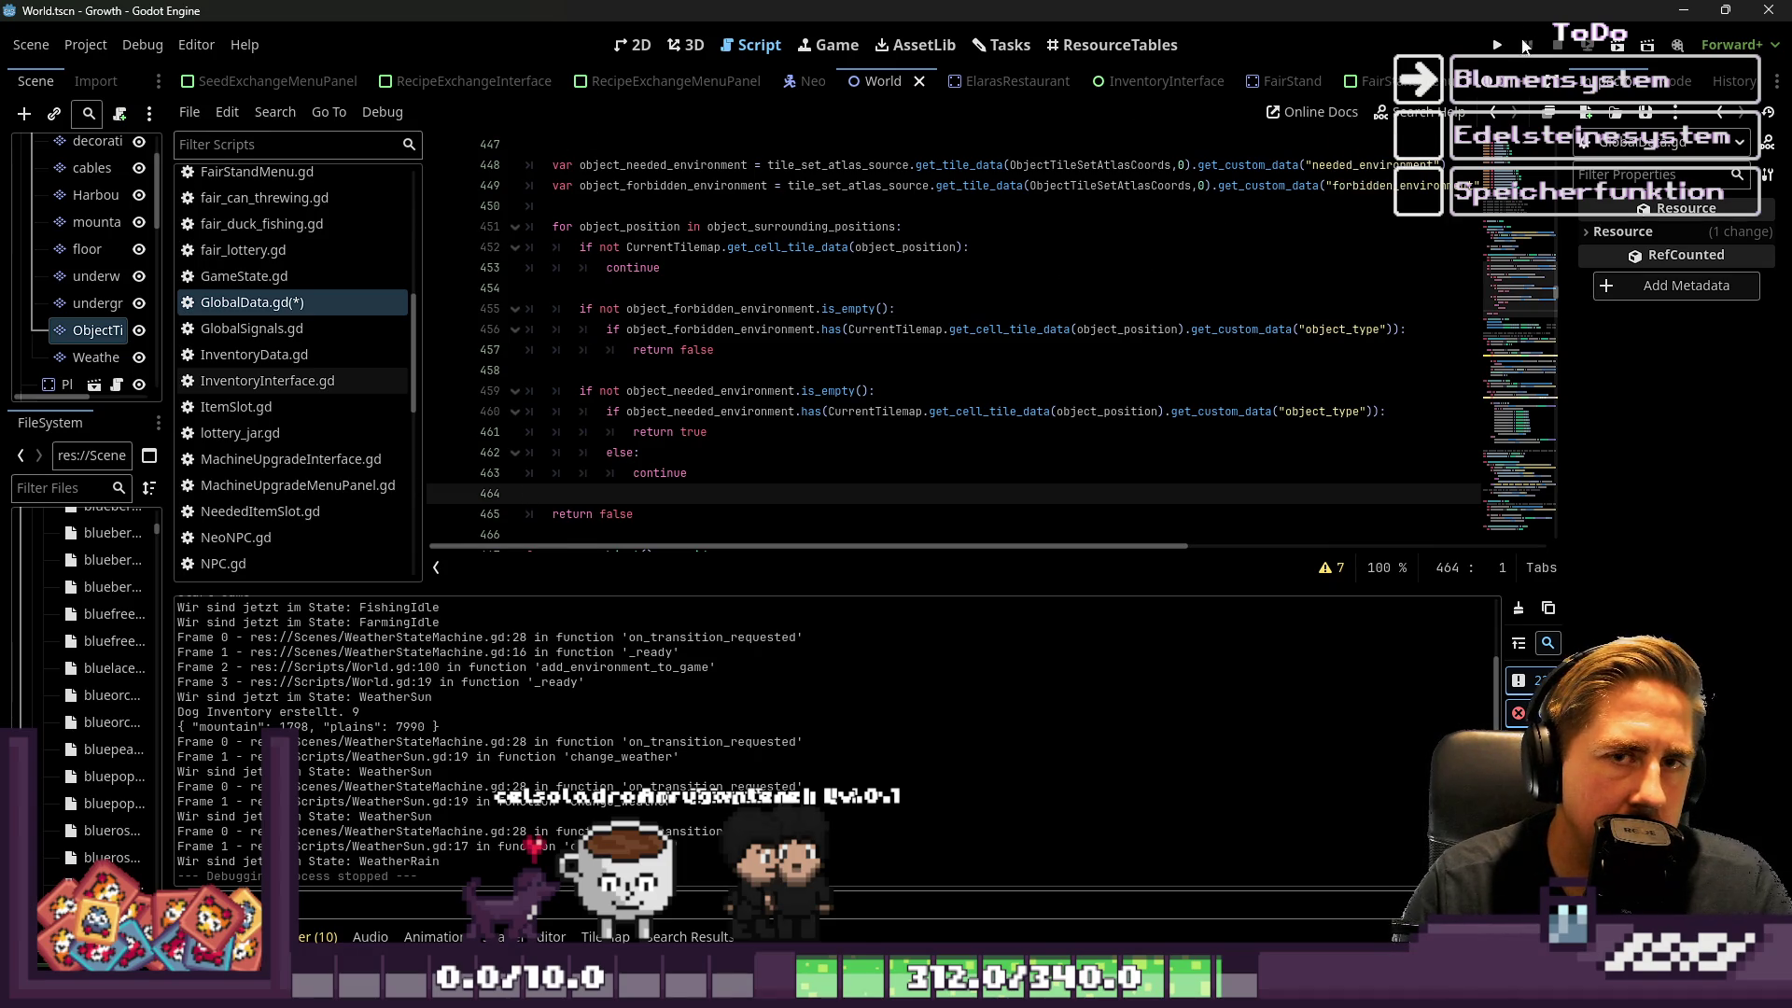
pyautogui.moveTo(560, 309); pyautogui.dragTo(737, 348)
pyautogui.click(737, 350)
pyautogui.click(756, 369)
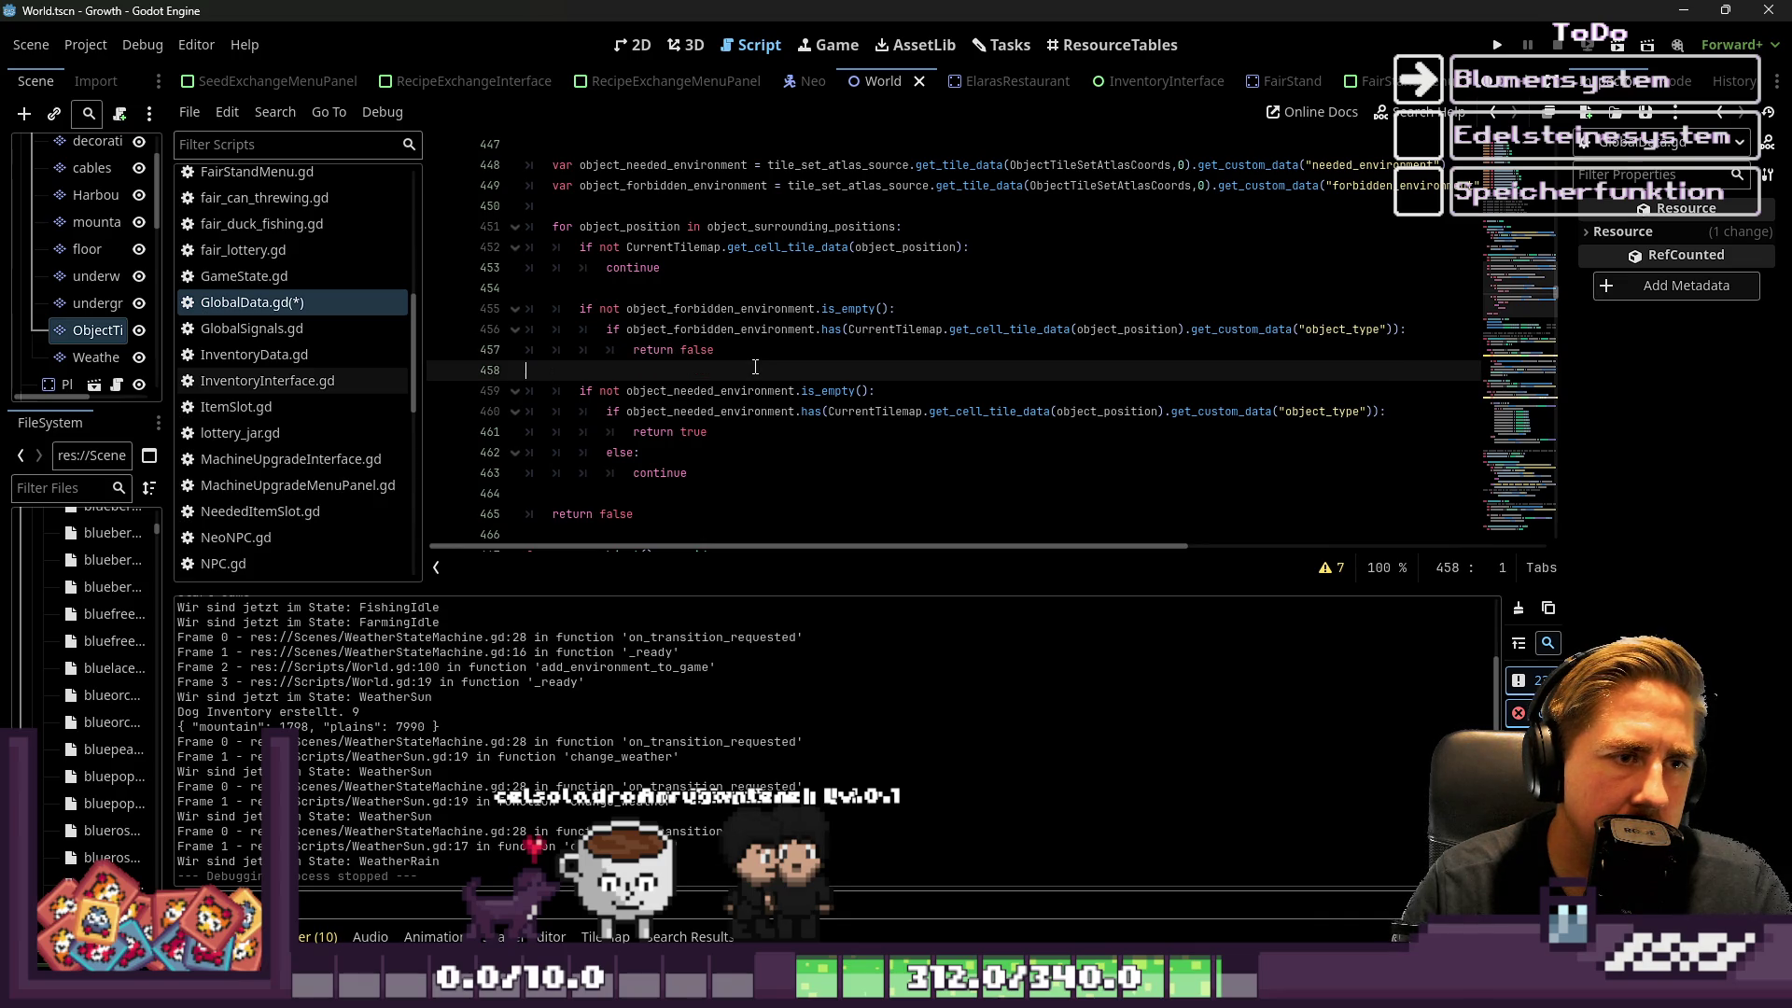
pyautogui.click(759, 347)
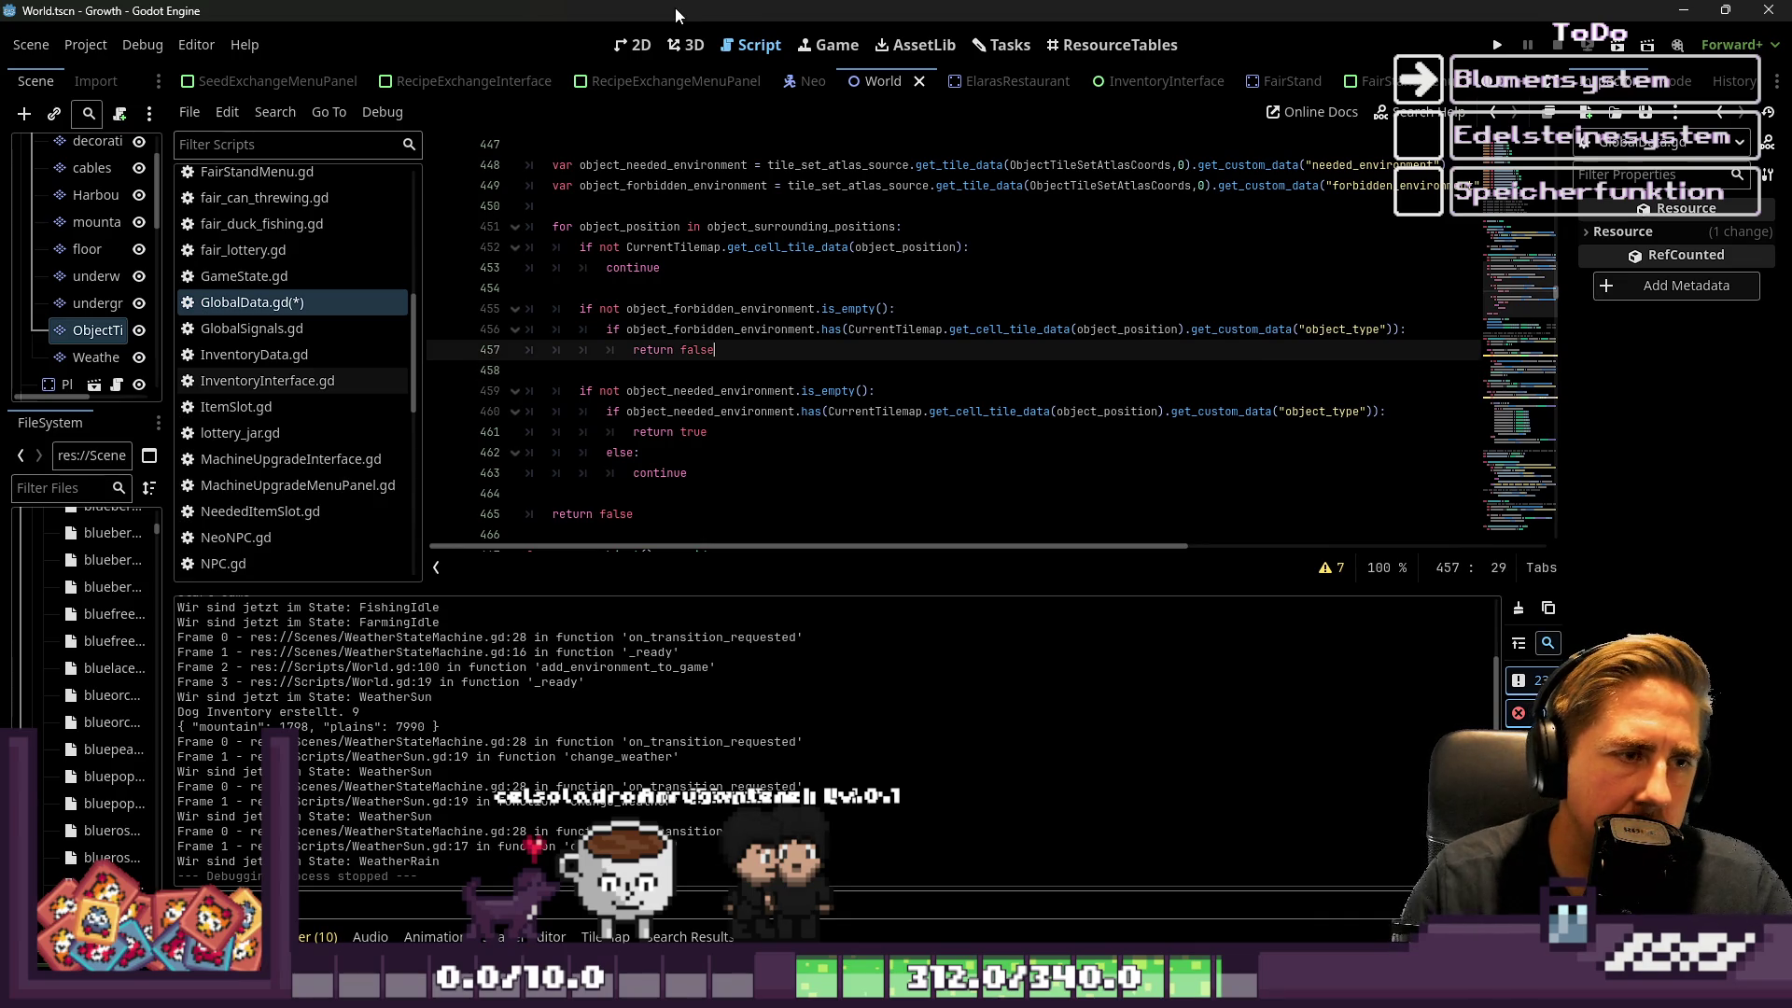
pyautogui.press('Return')
pyautogui.write('else:')
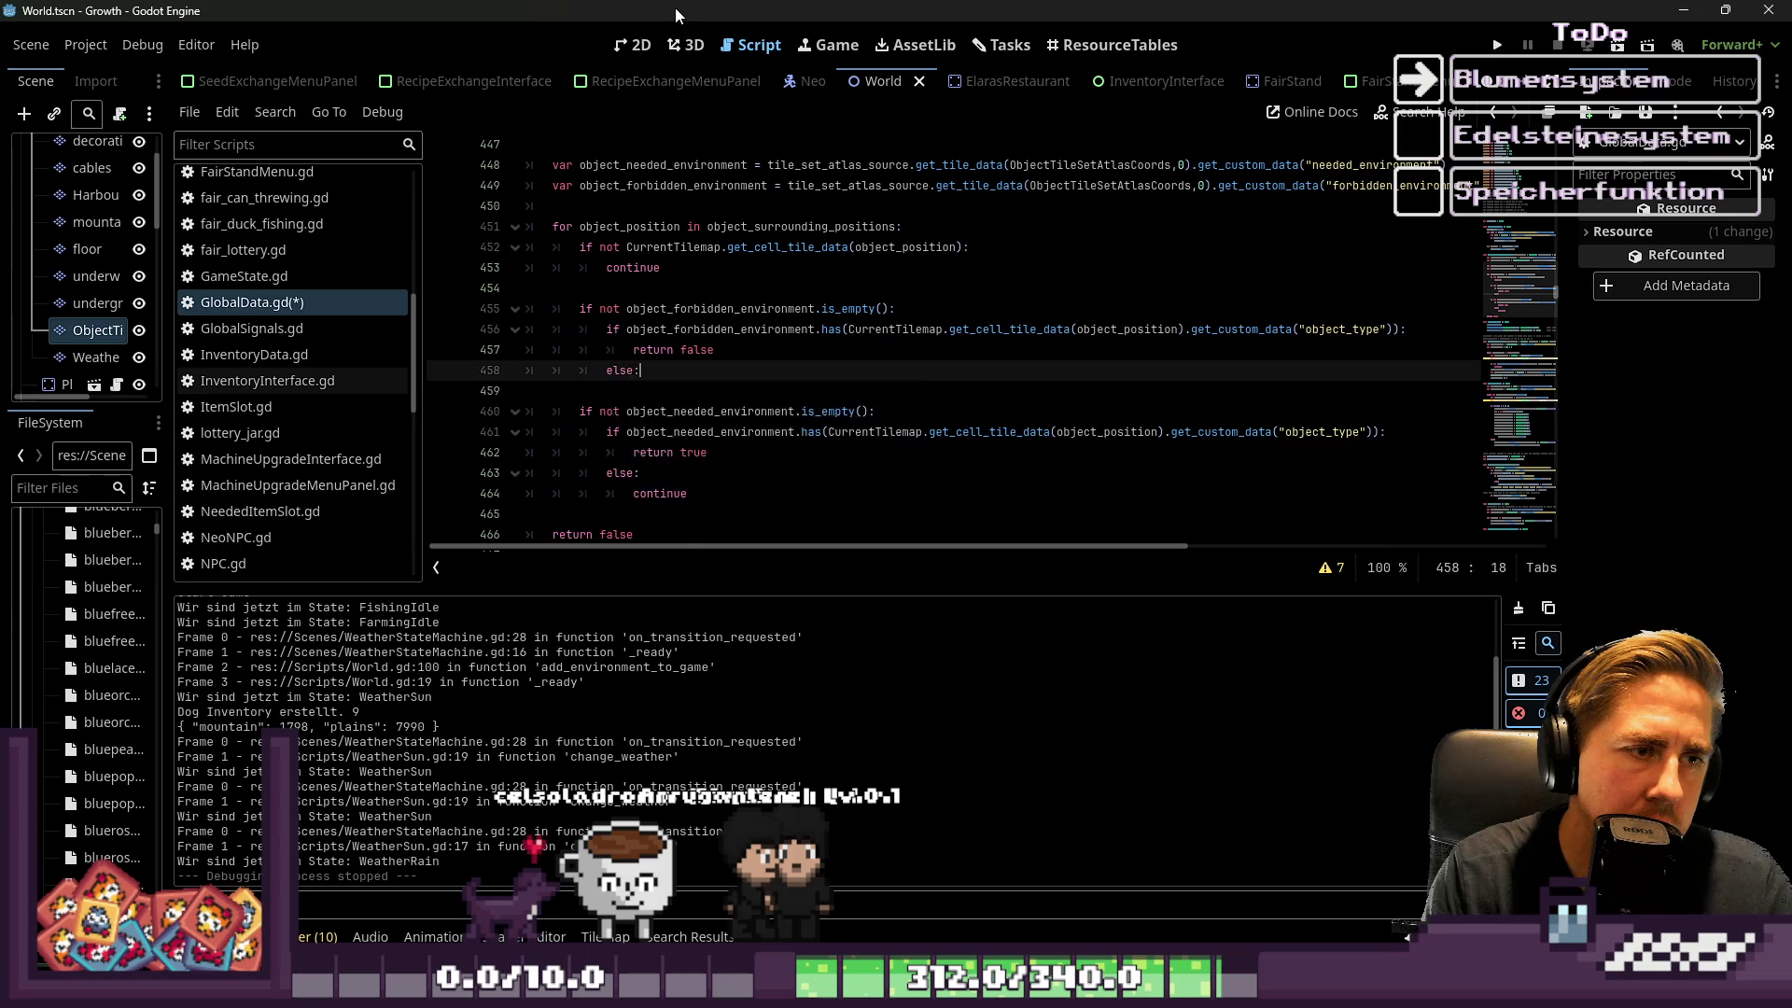
pyautogui.press('Return')
pyautogui.hotkey('ctrl', 'z')
pyautogui.hotkey('ctrl', 'z')
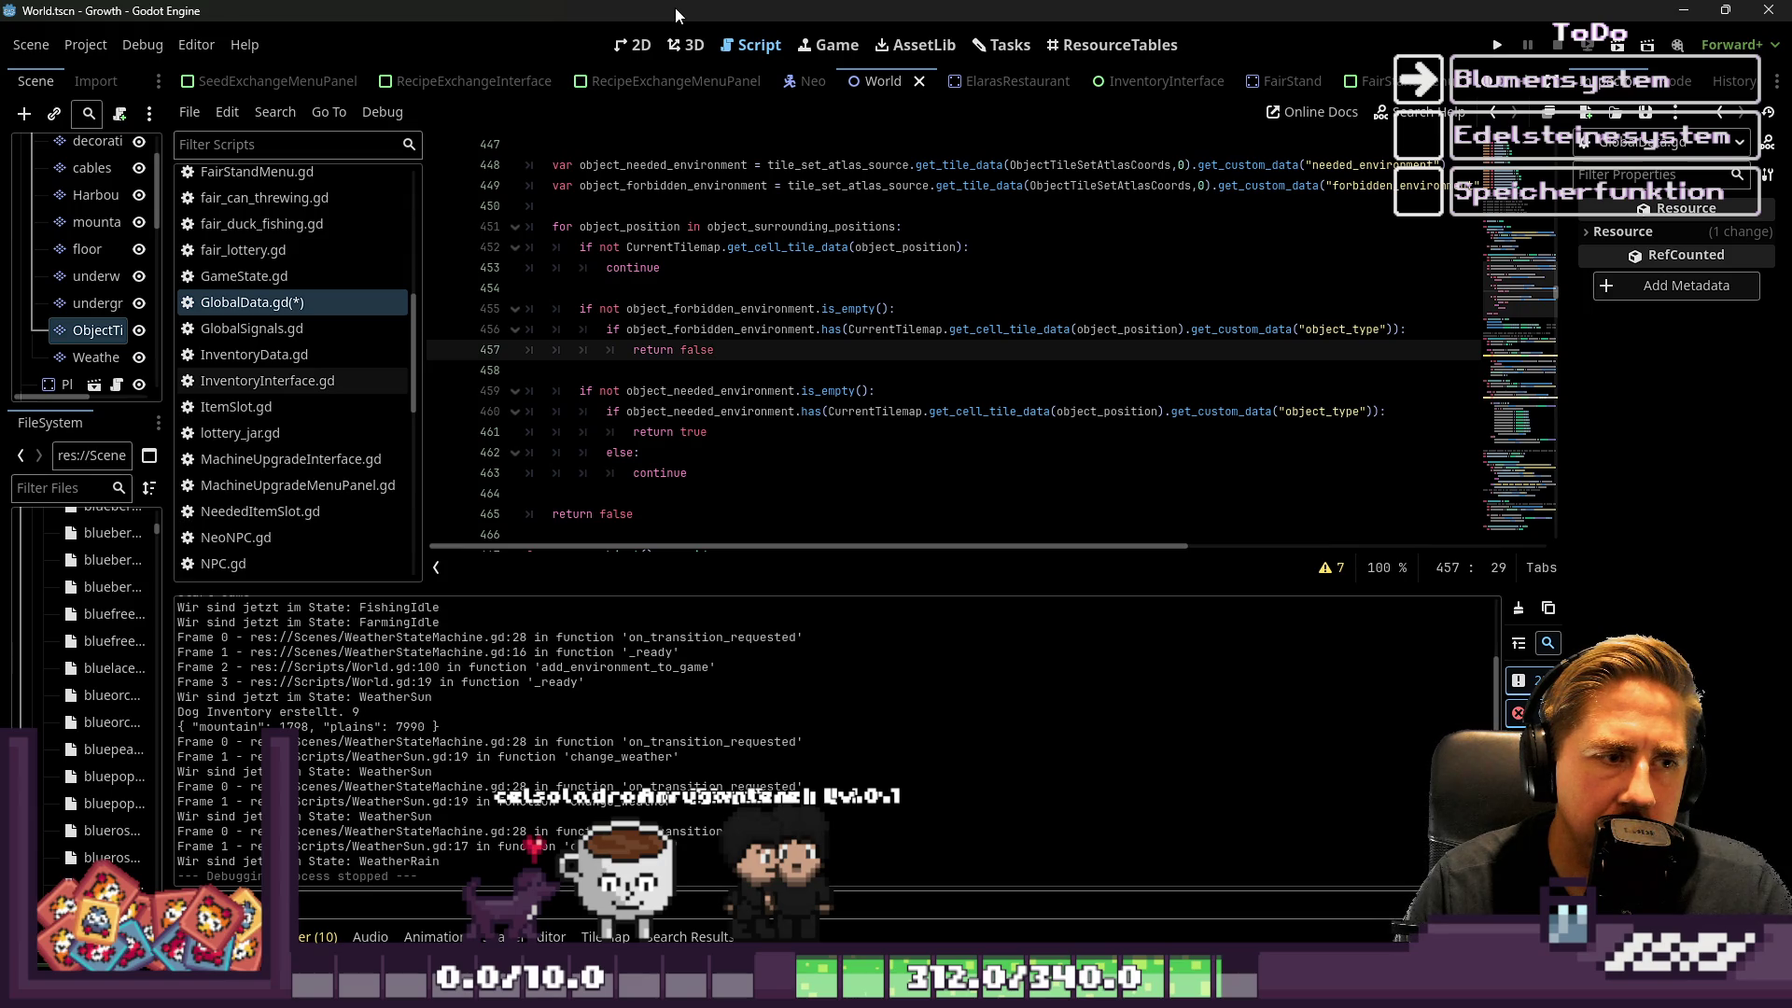
pyautogui.press('Up')
pyautogui.press('Up')
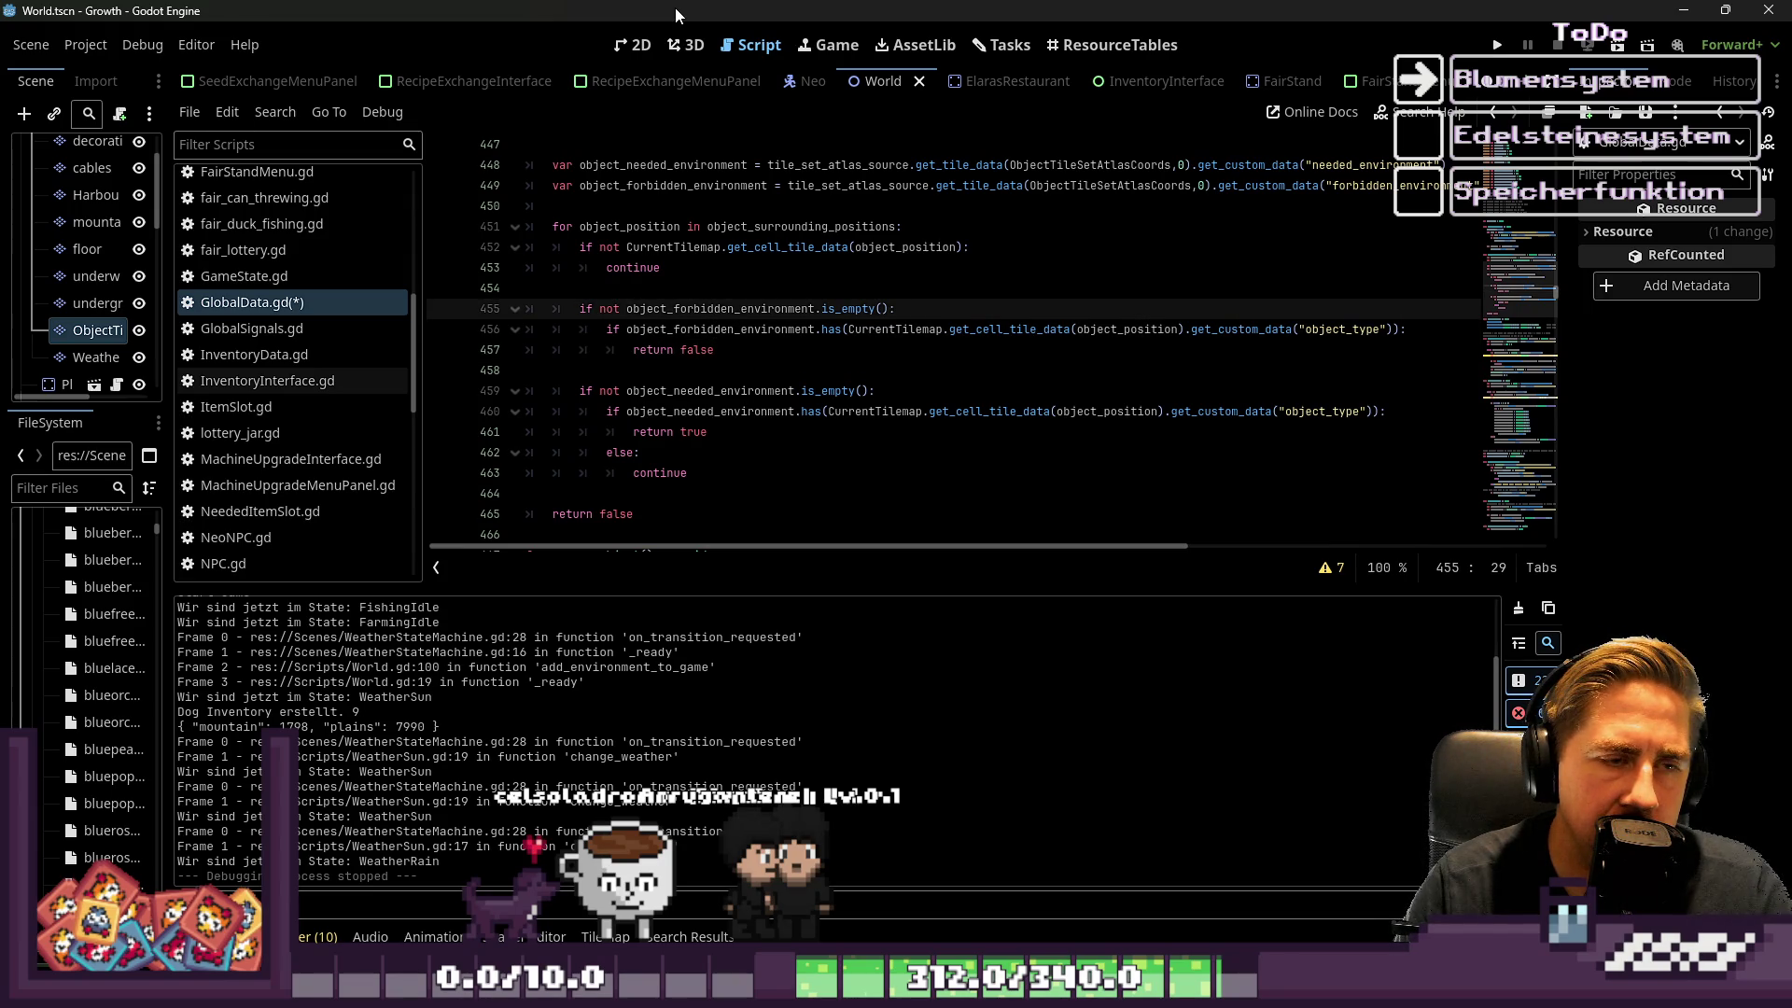
pyautogui.press('Left')
pyautogui.press('Left')
pyautogui.press('Left')
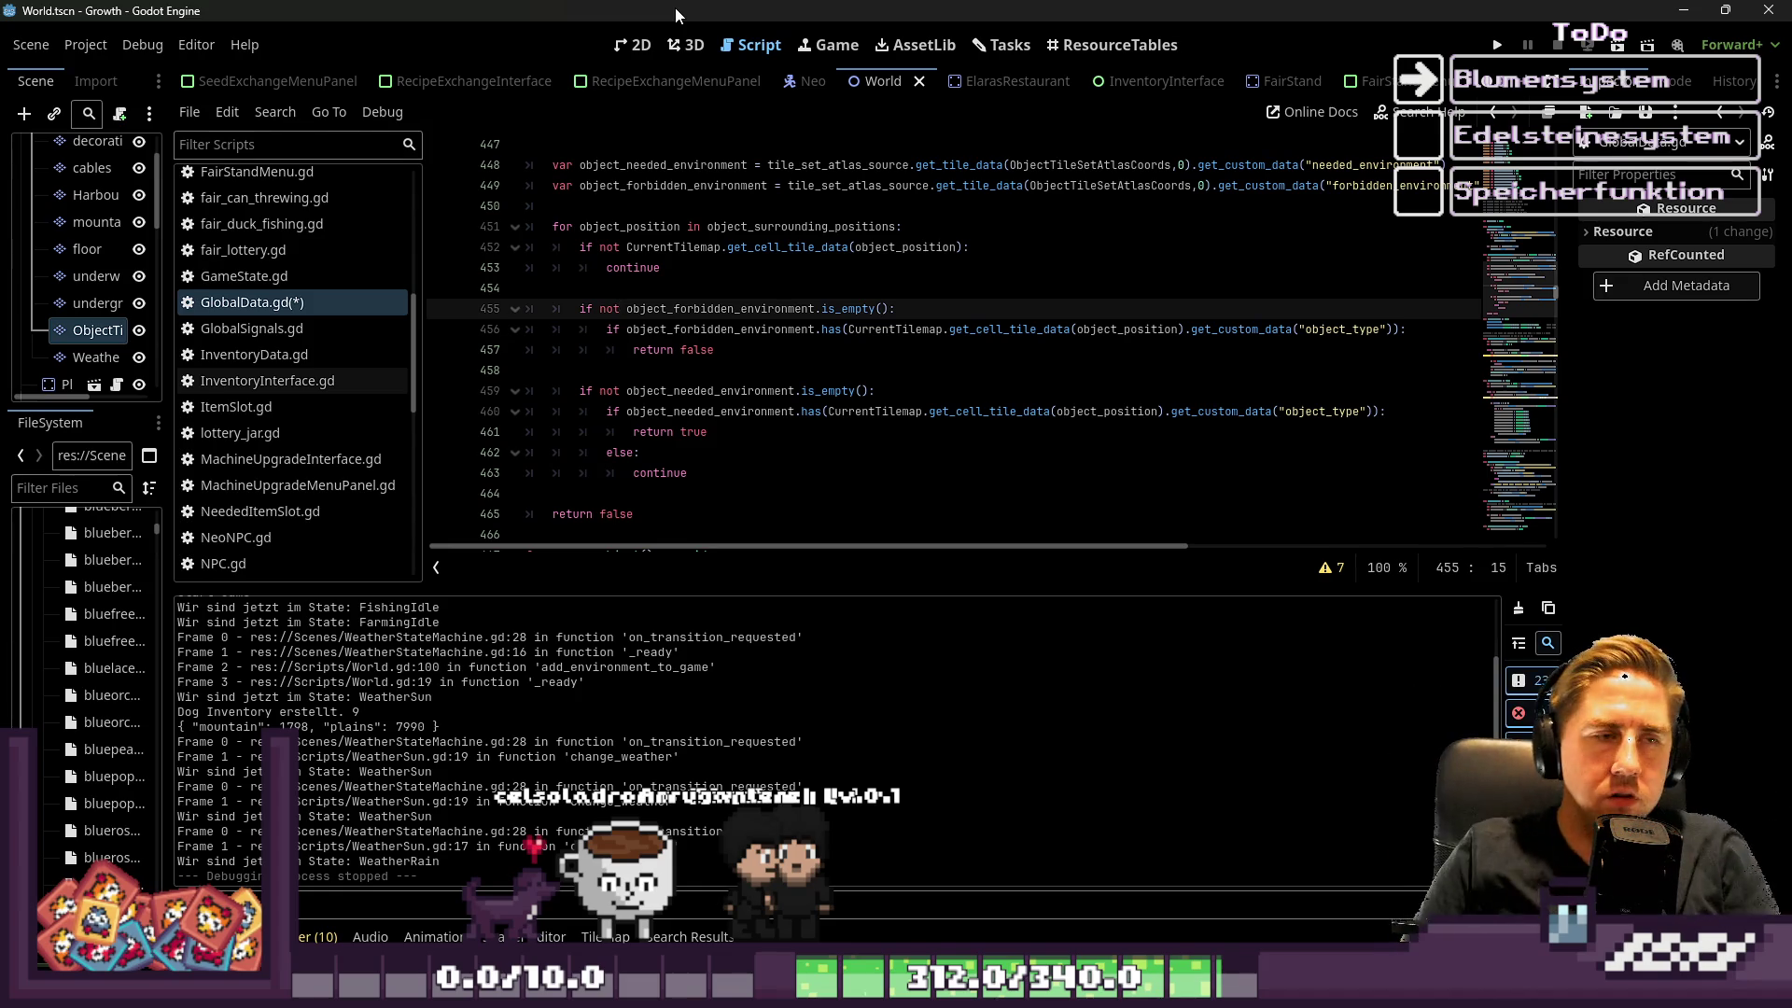
pyautogui.press('Down')
pyautogui.press('Down')
pyautogui.press('Down')
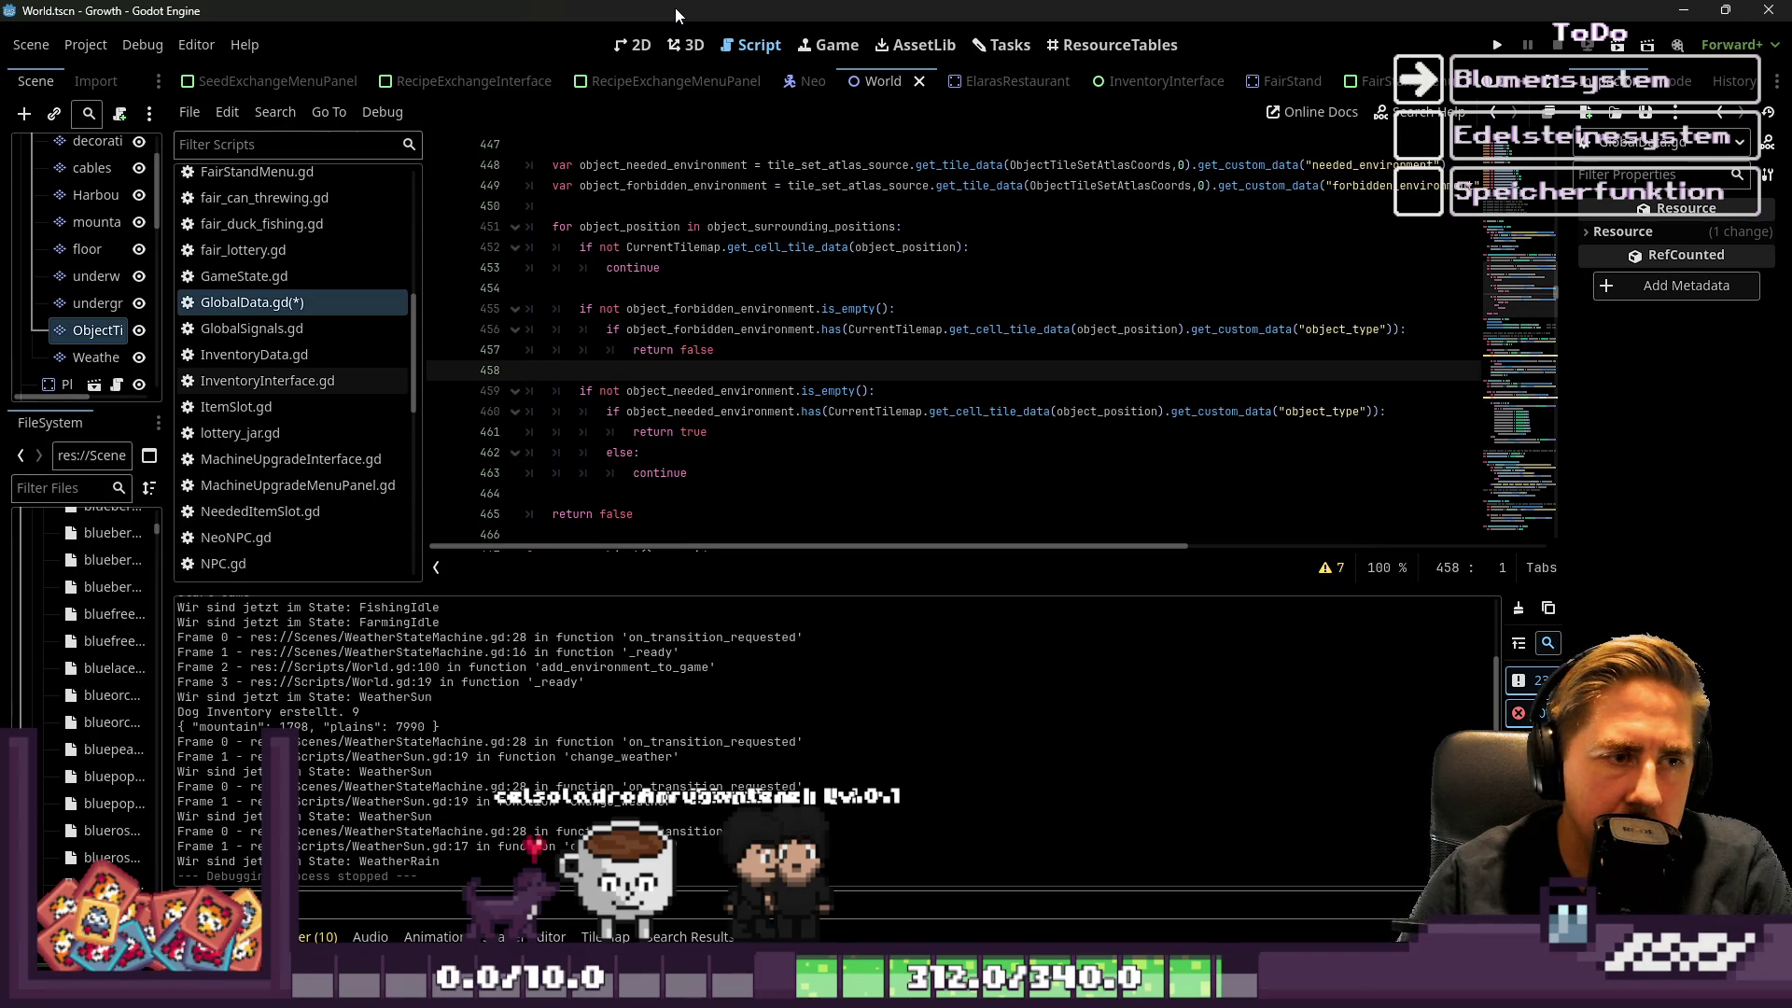
# Add 'if object_forbidden_environment.is_empty(): return true' before return false
pyautogui.press('Down')
pyautogui.press('Down')
pyautogui.press('Down')
pyautogui.press('Return')
pyautogui.press('Return')
pyautogui.press('Up')
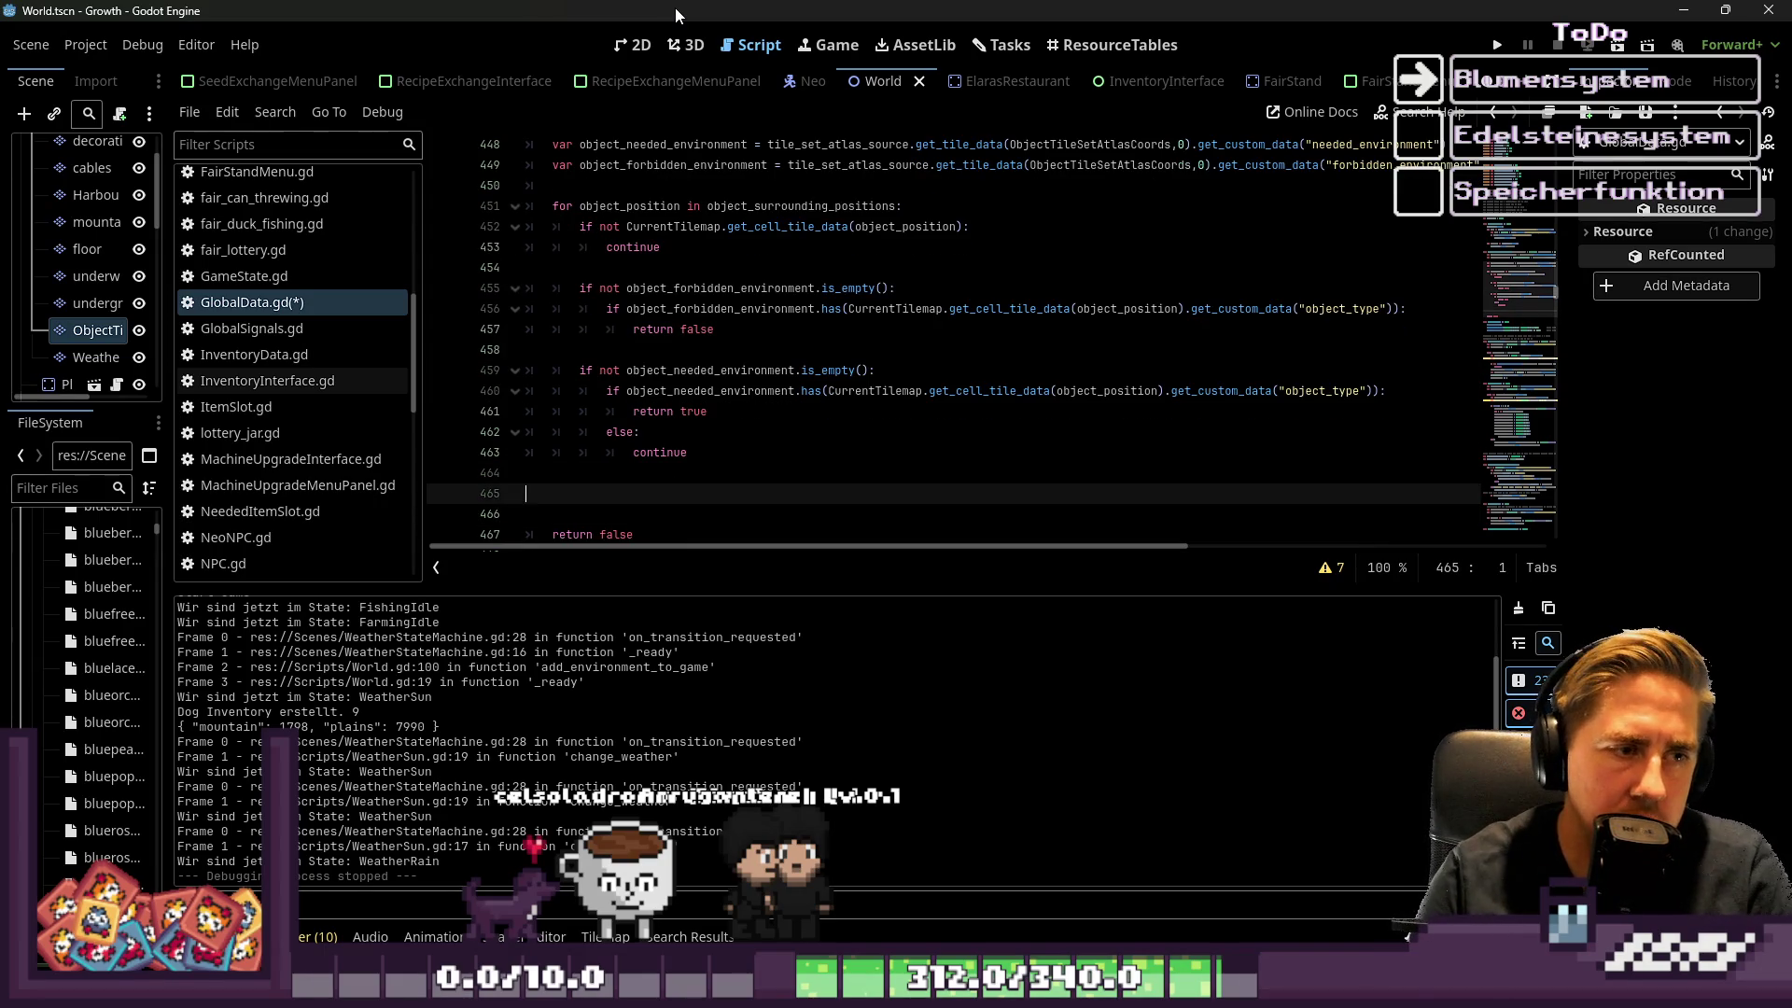
pyautogui.write('if o')
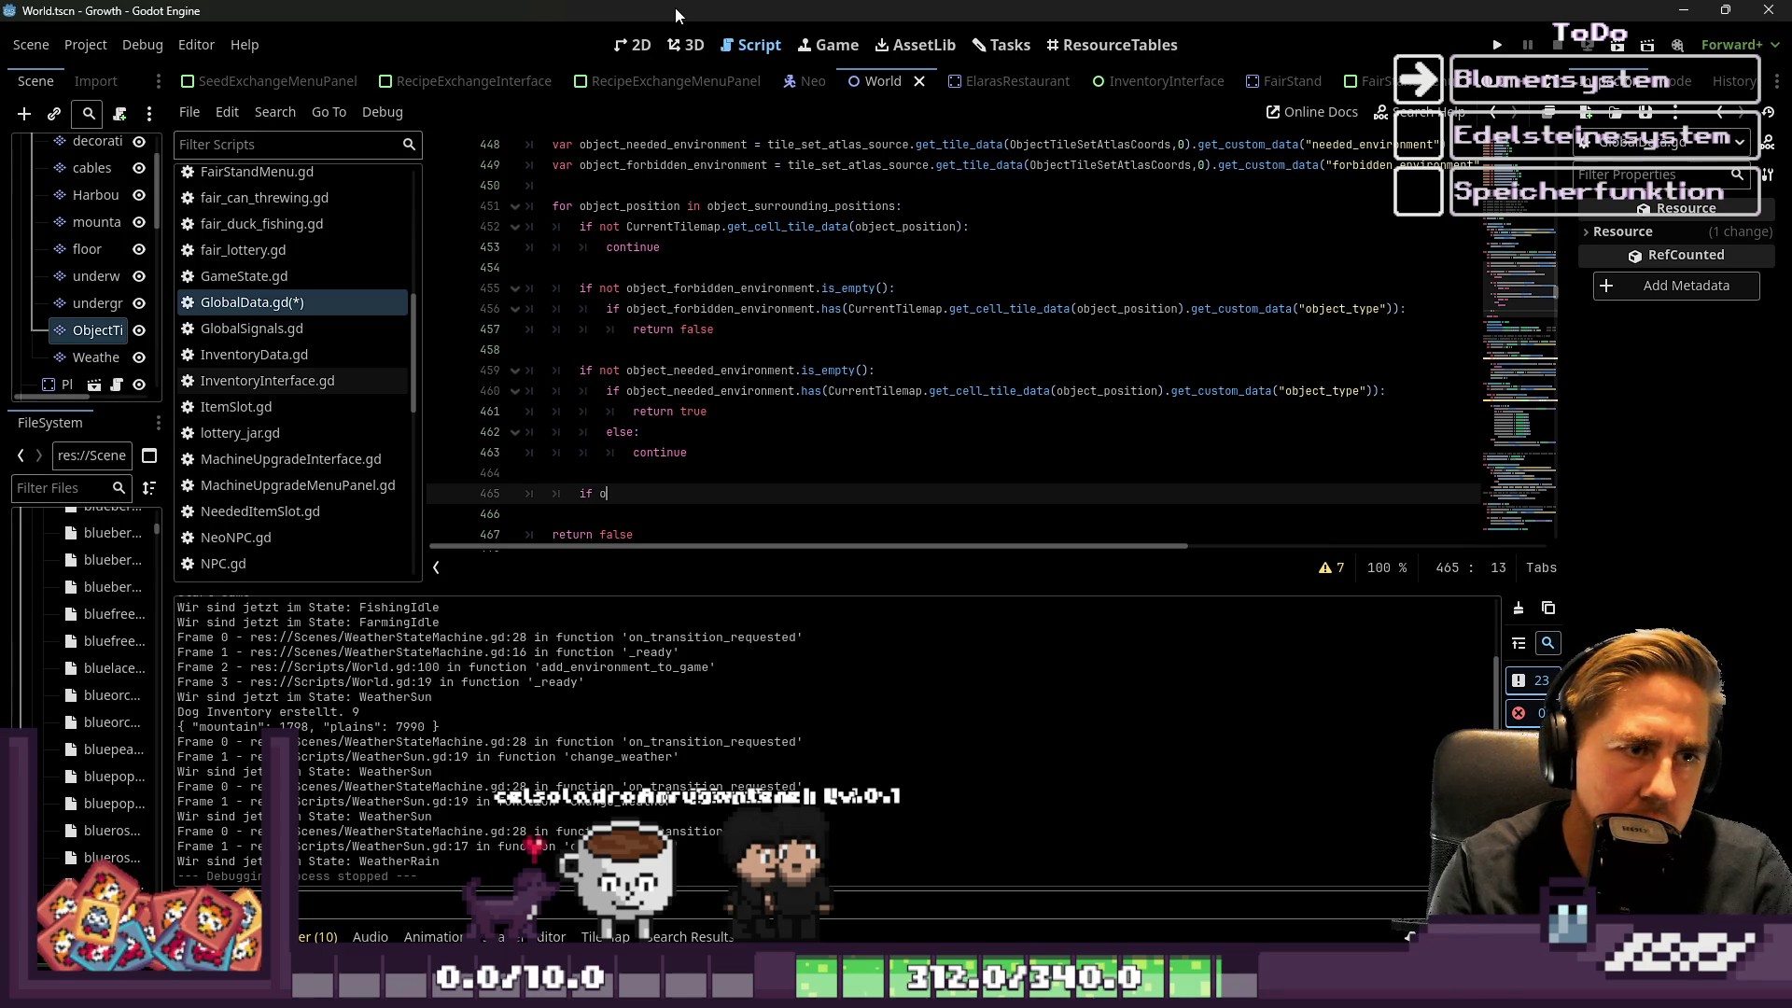
pyautogui.write('bj')
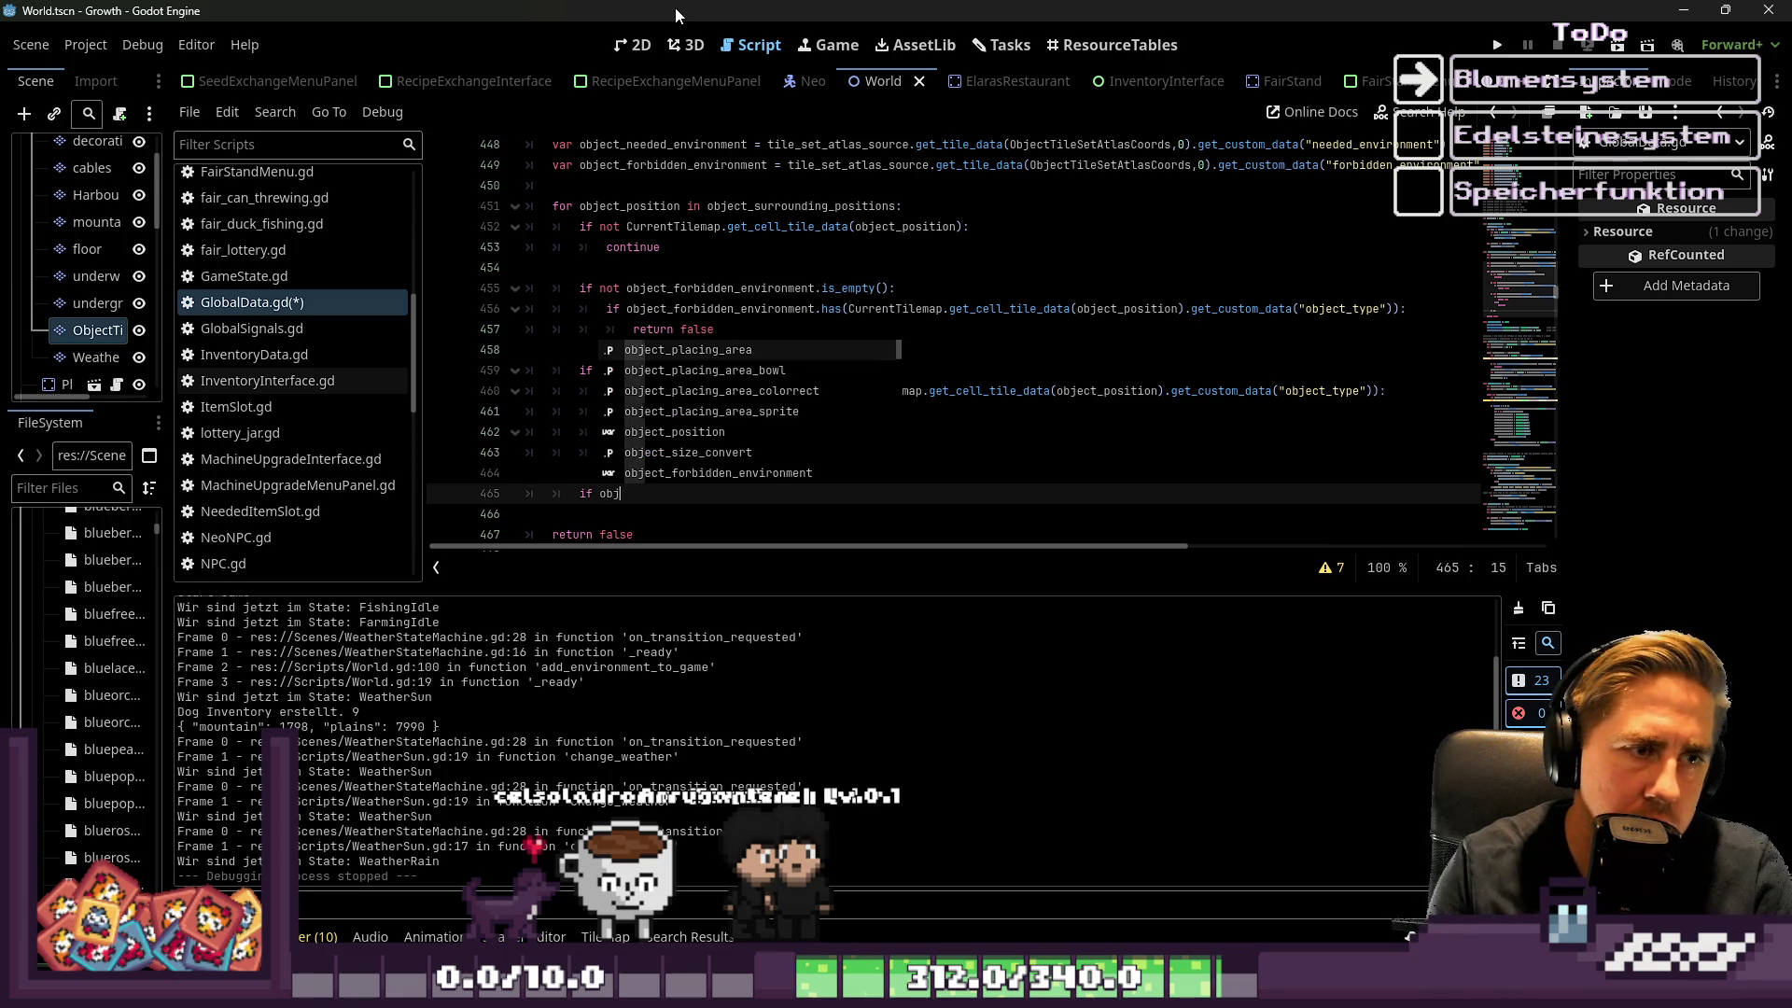
pyautogui.write('ect_for')
pyautogui.press('Return')
pyautogui.write('is_o')
pyautogui.press('BackSpace')
pyautogui.write('emp')
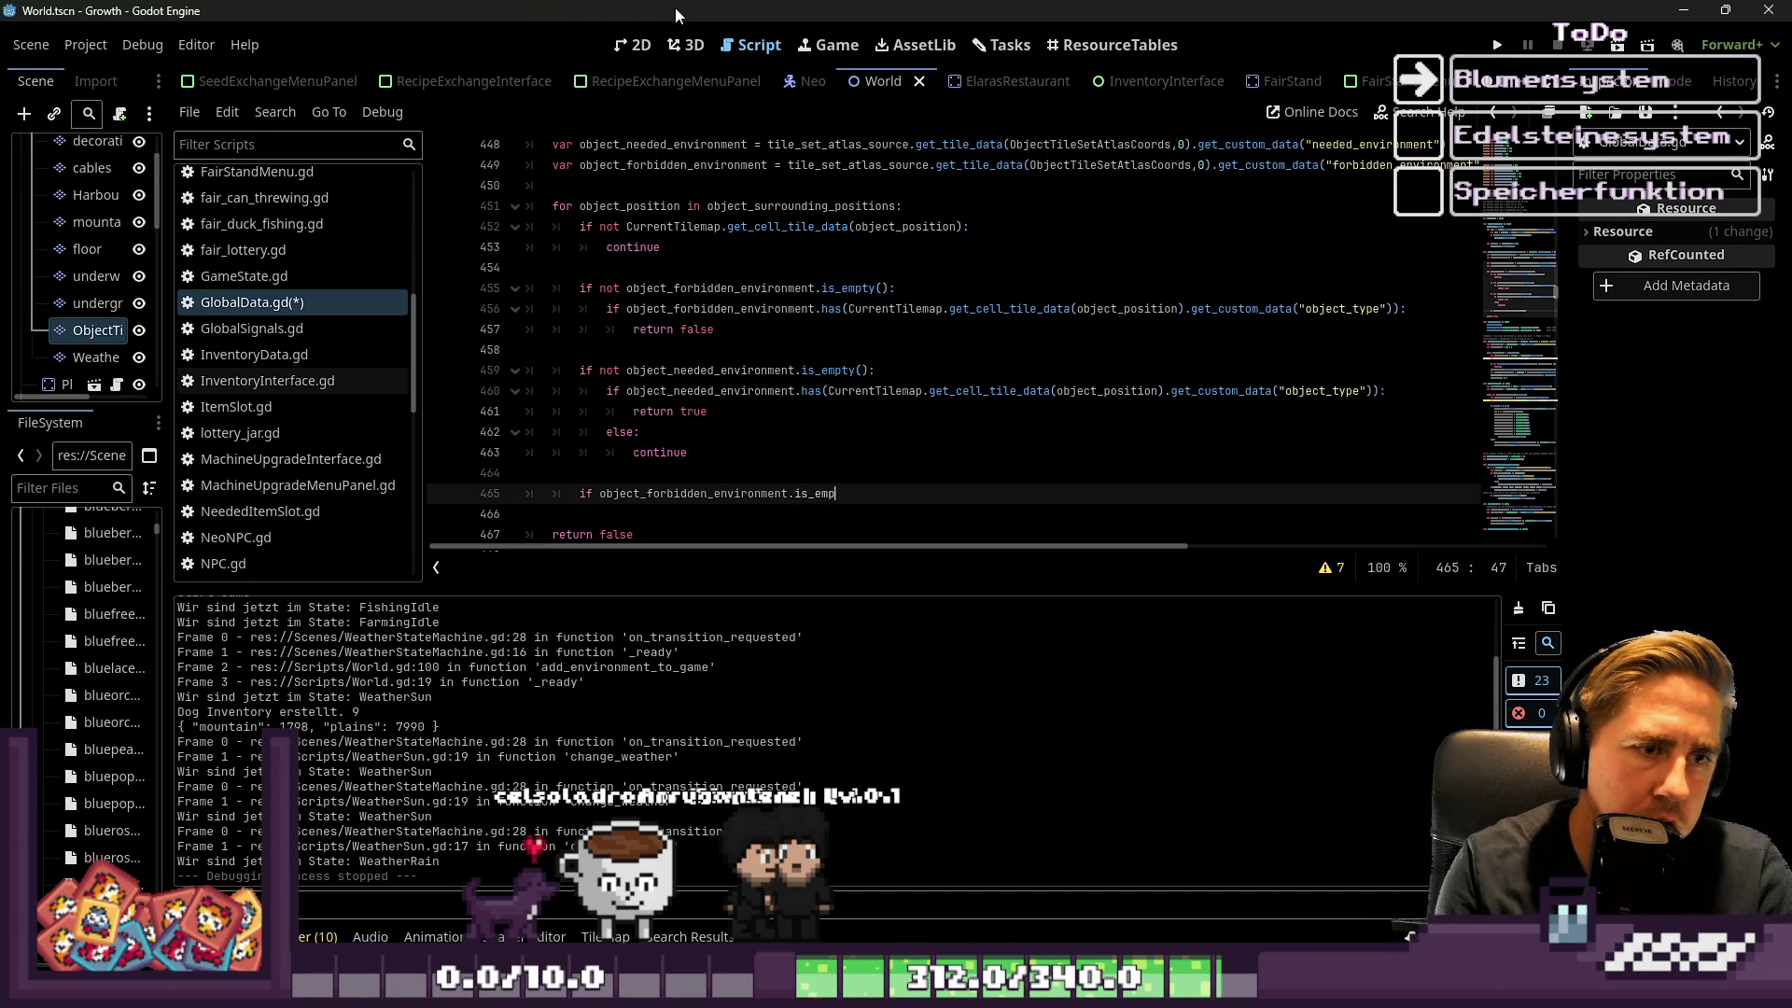
pyautogui.write('ty()')
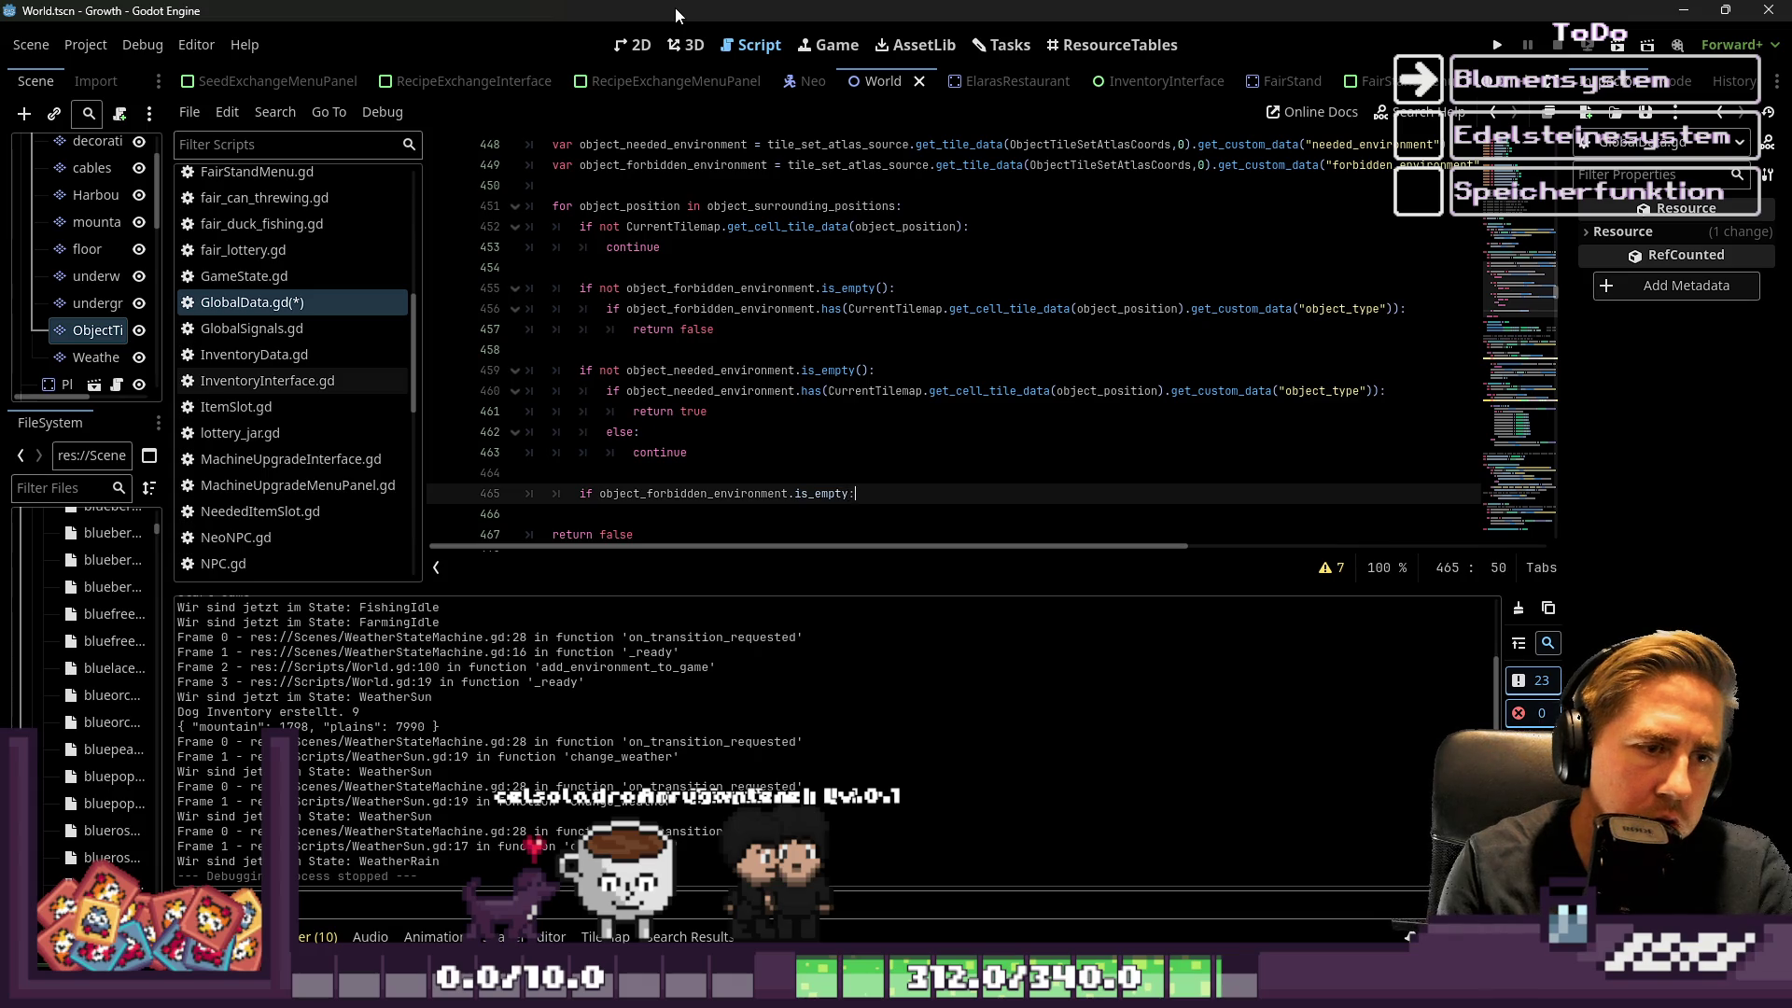
pyautogui.write(':')
pyautogui.press('Return')
pyautogui.write('return true')
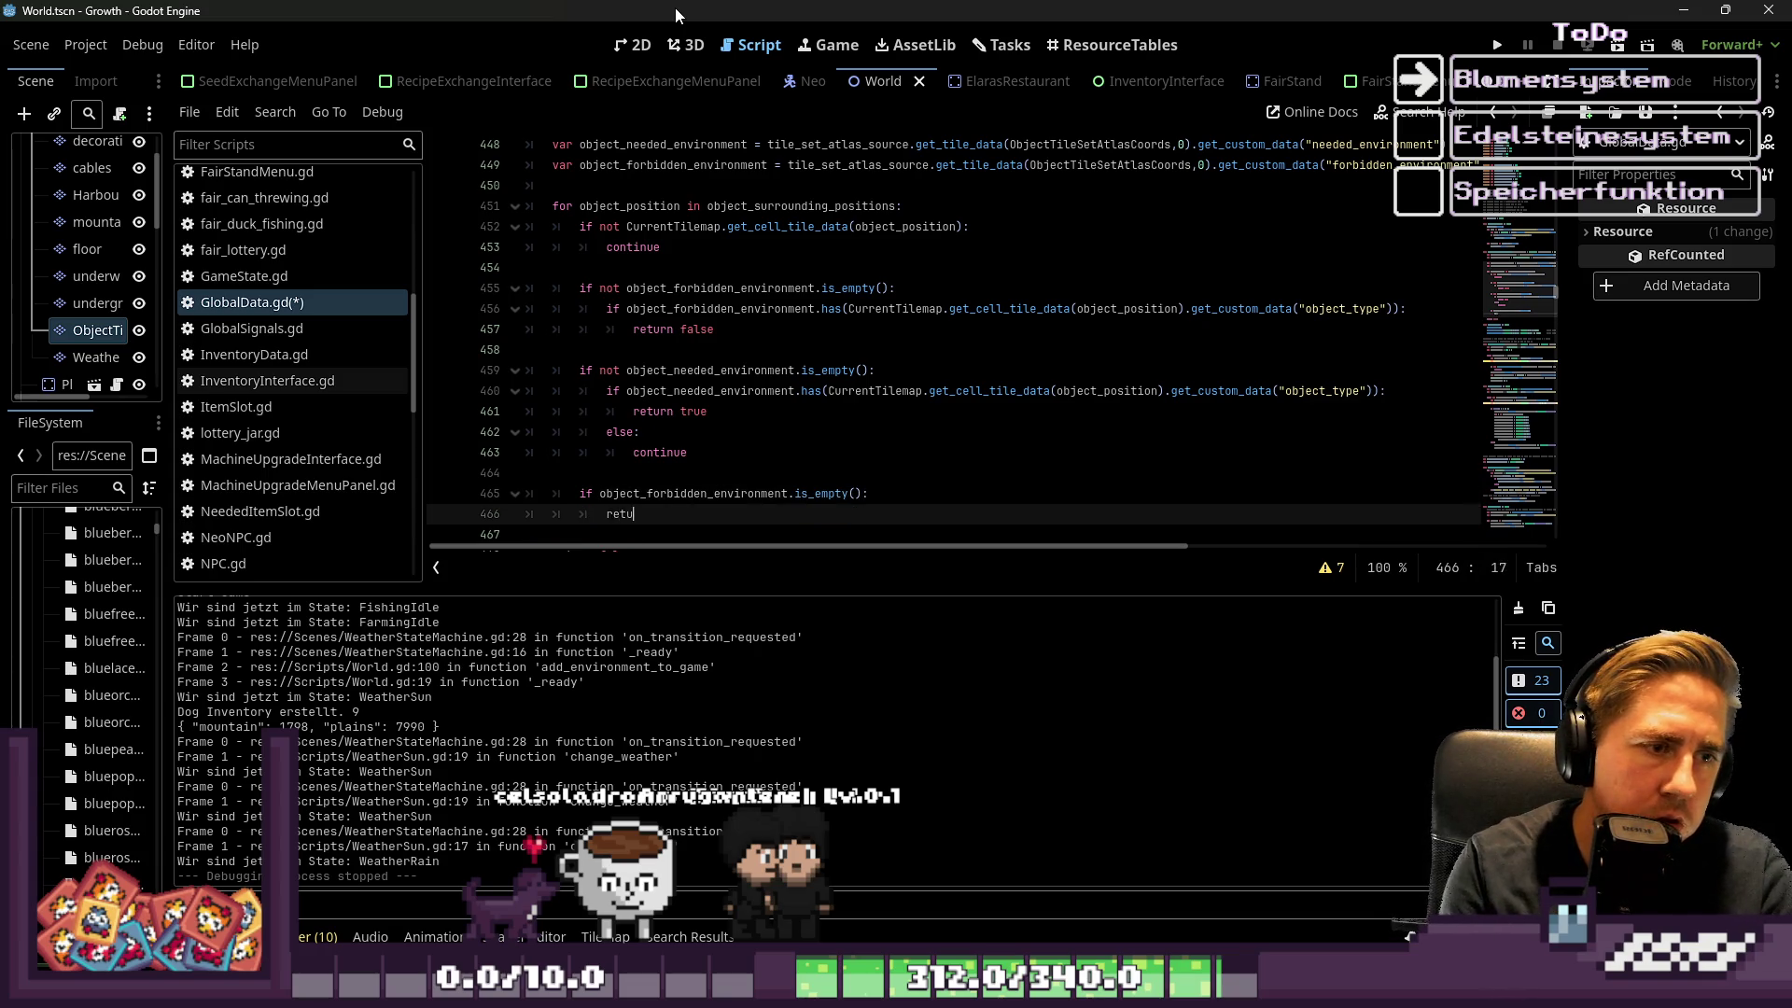
# Review the new check and the needed-environment block, lines 460–463
pyautogui.scroll(-3, 597, 358)
pyautogui.click(596, 287)
pyautogui.click(596, 358)
pyautogui.scroll(2, 652, 290)
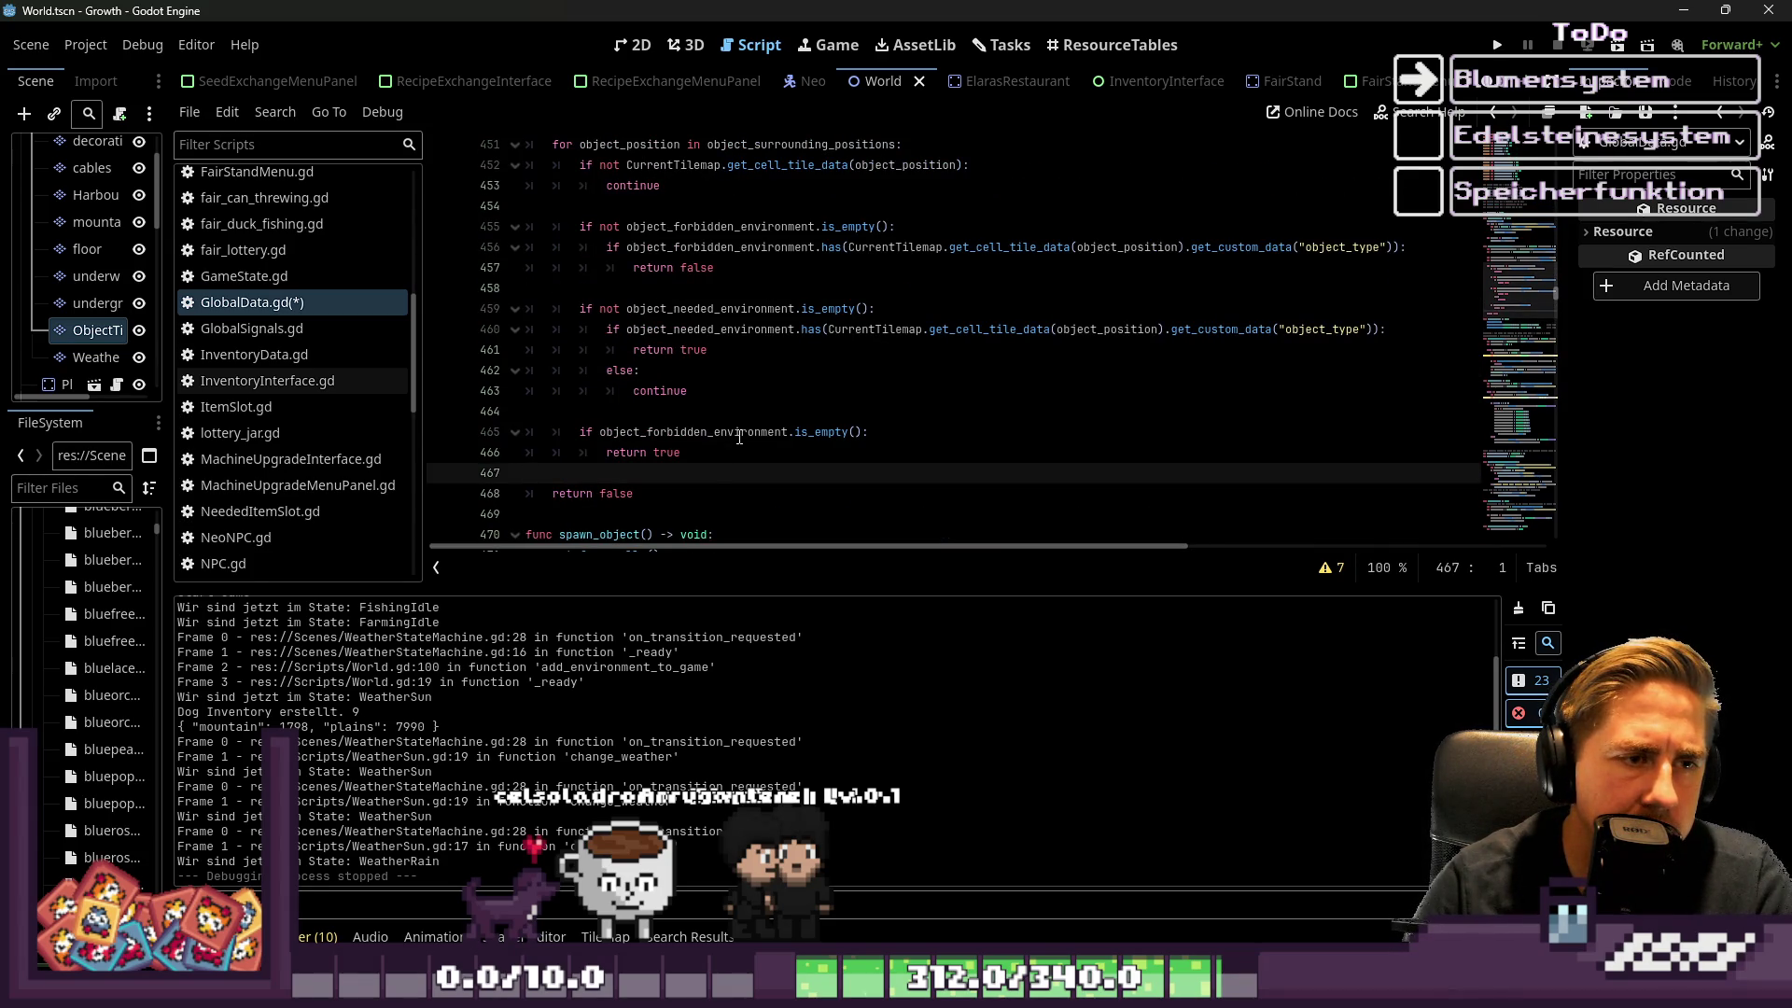
pyautogui.doubleClick(739, 433)
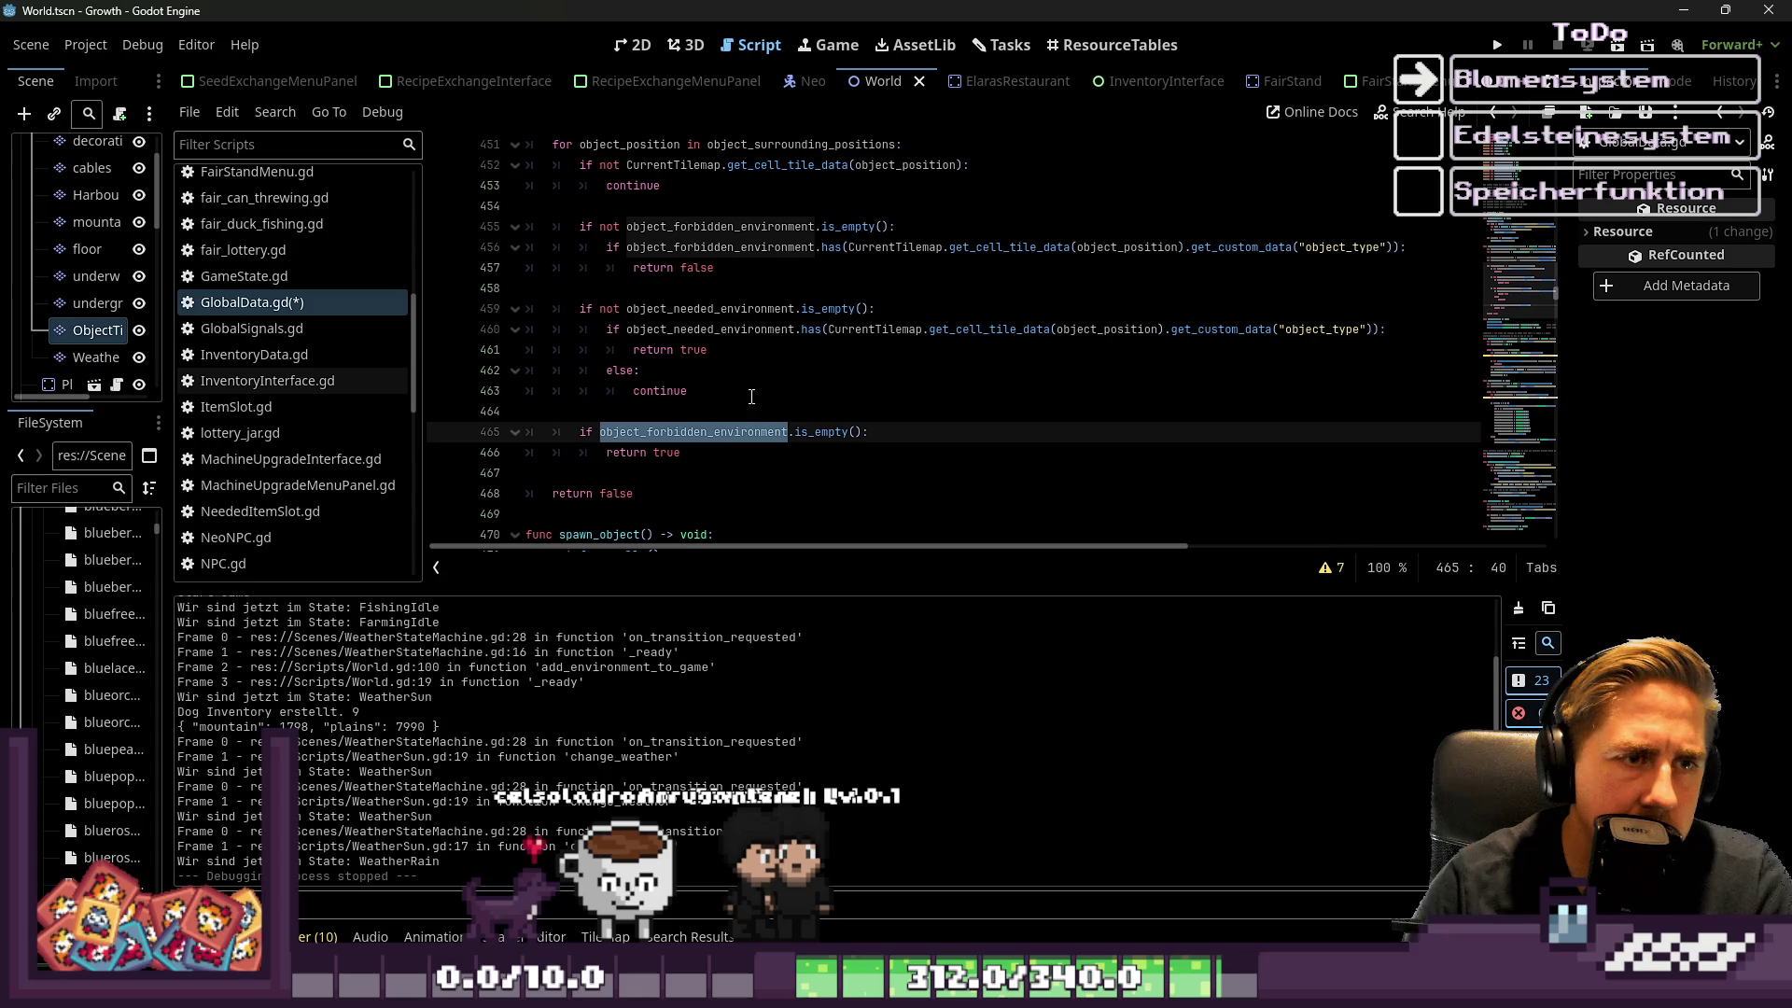
pyautogui.click(752, 396)
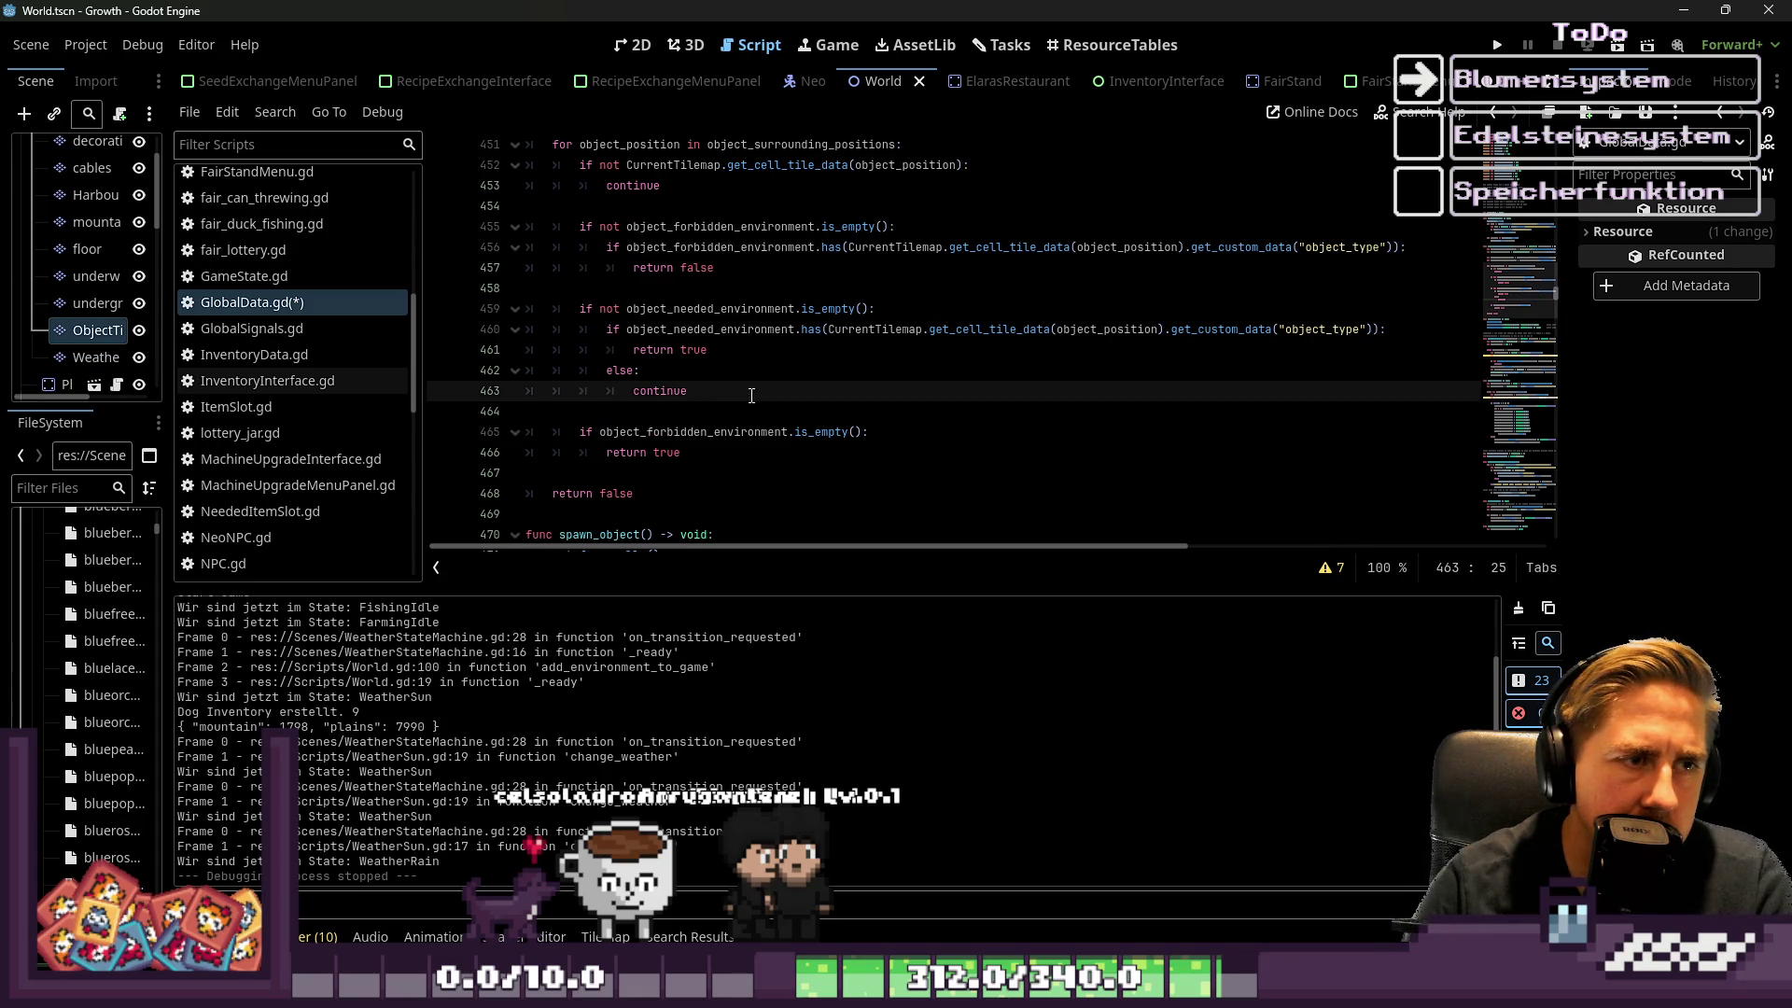
pyautogui.moveTo(752, 395)
pyautogui.mouseDown()
pyautogui.moveTo(728, 360)
pyautogui.moveTo(445, 323)
pyautogui.mouseUp()
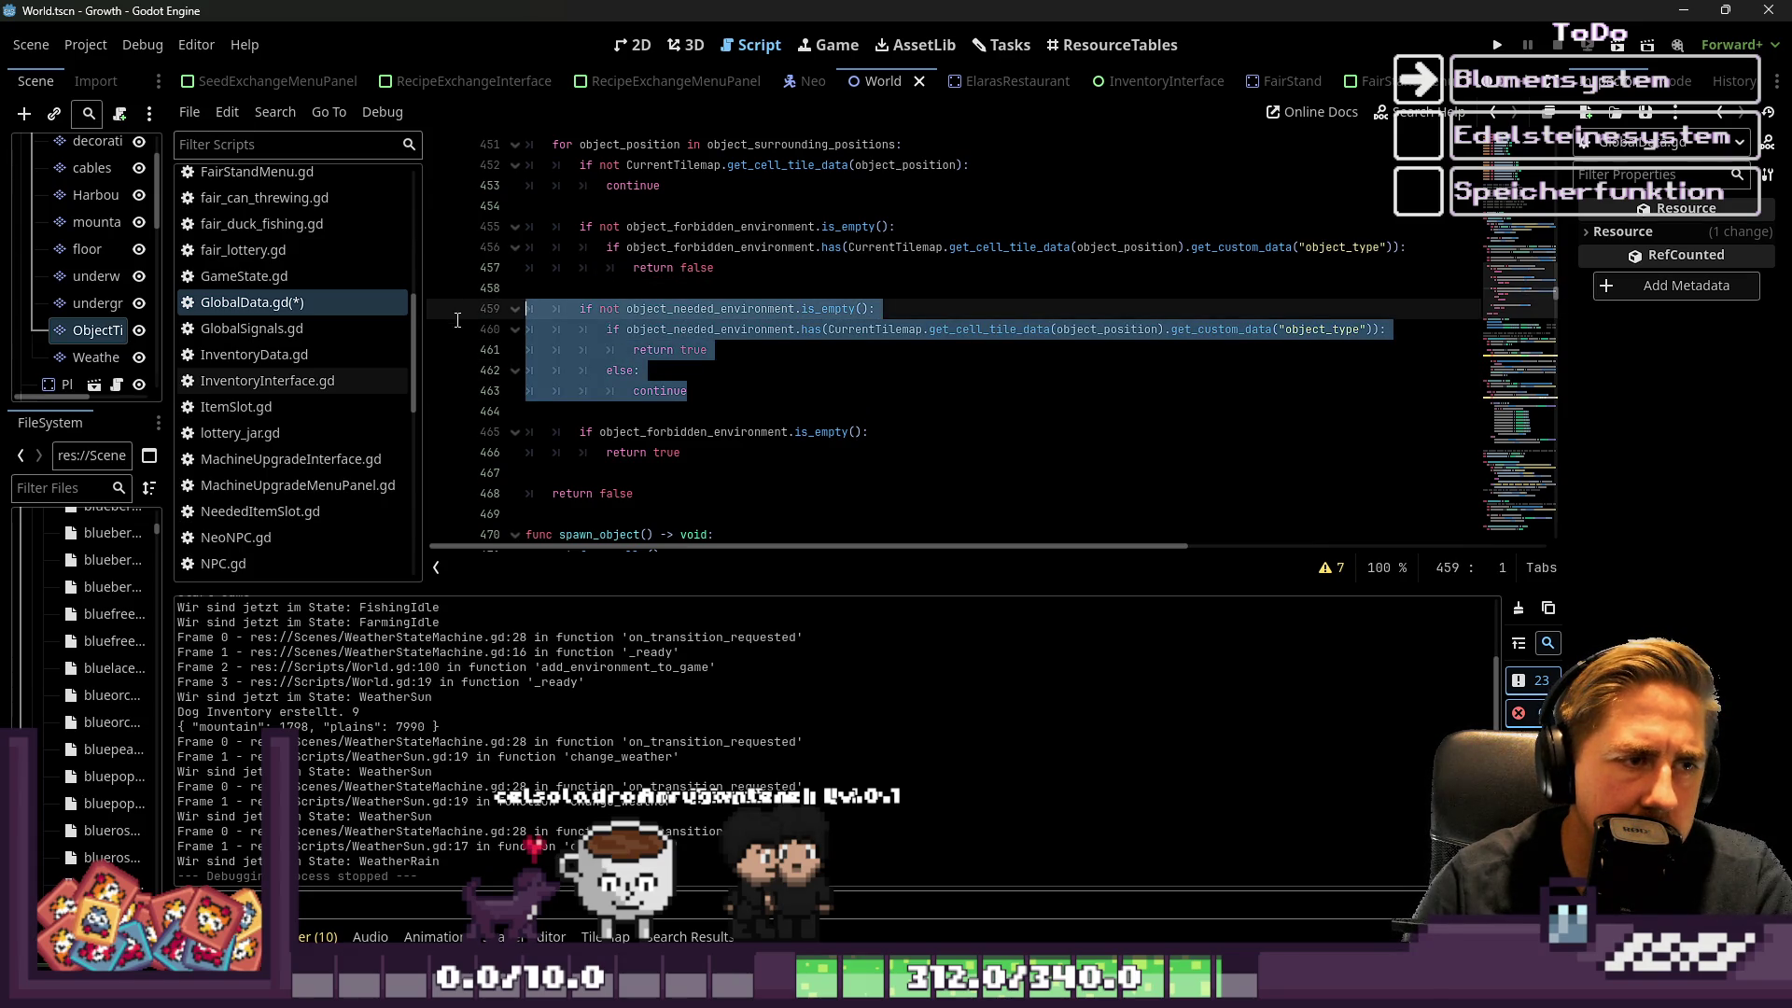
pyautogui.click(798, 355)
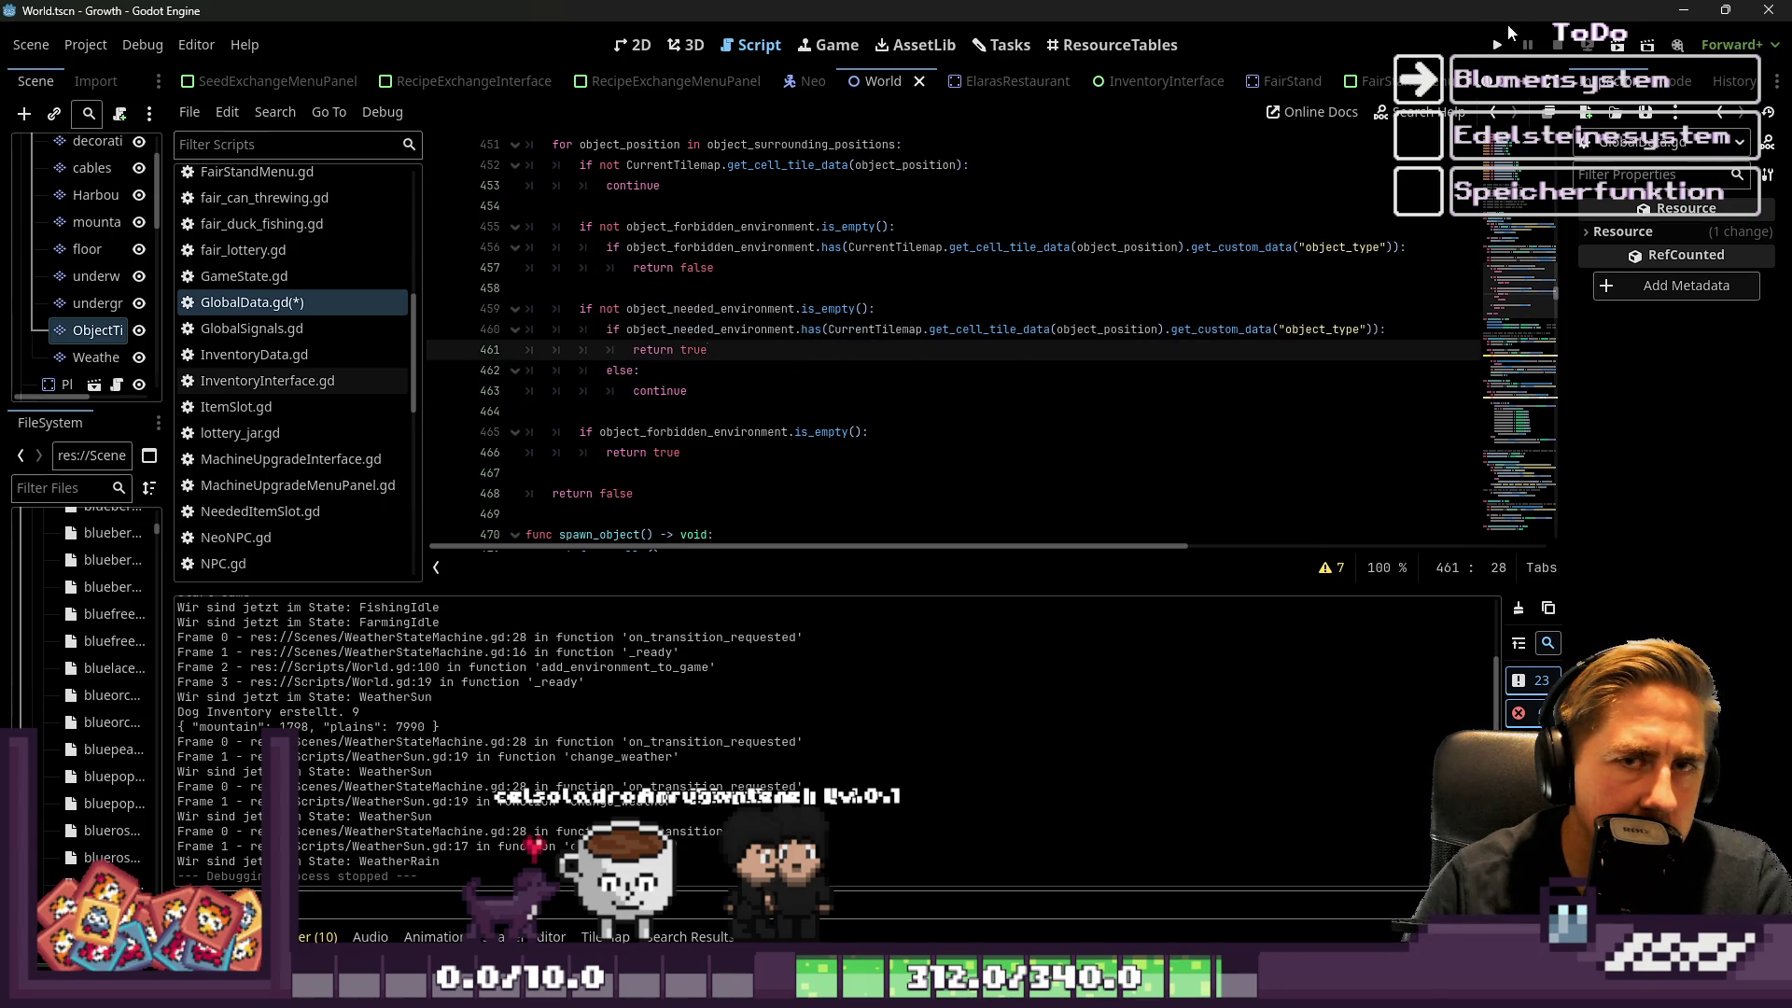
# Review the whole function, lines 450–467, then run the project with F5
pyautogui.moveTo(744, 486)
pyautogui.mouseDown()
pyautogui.moveTo(653, 308)
pyautogui.moveTo(583, 322)
pyautogui.moveTo(579, 207)
pyautogui.moveTo(560, 185)
pyautogui.mouseUp()
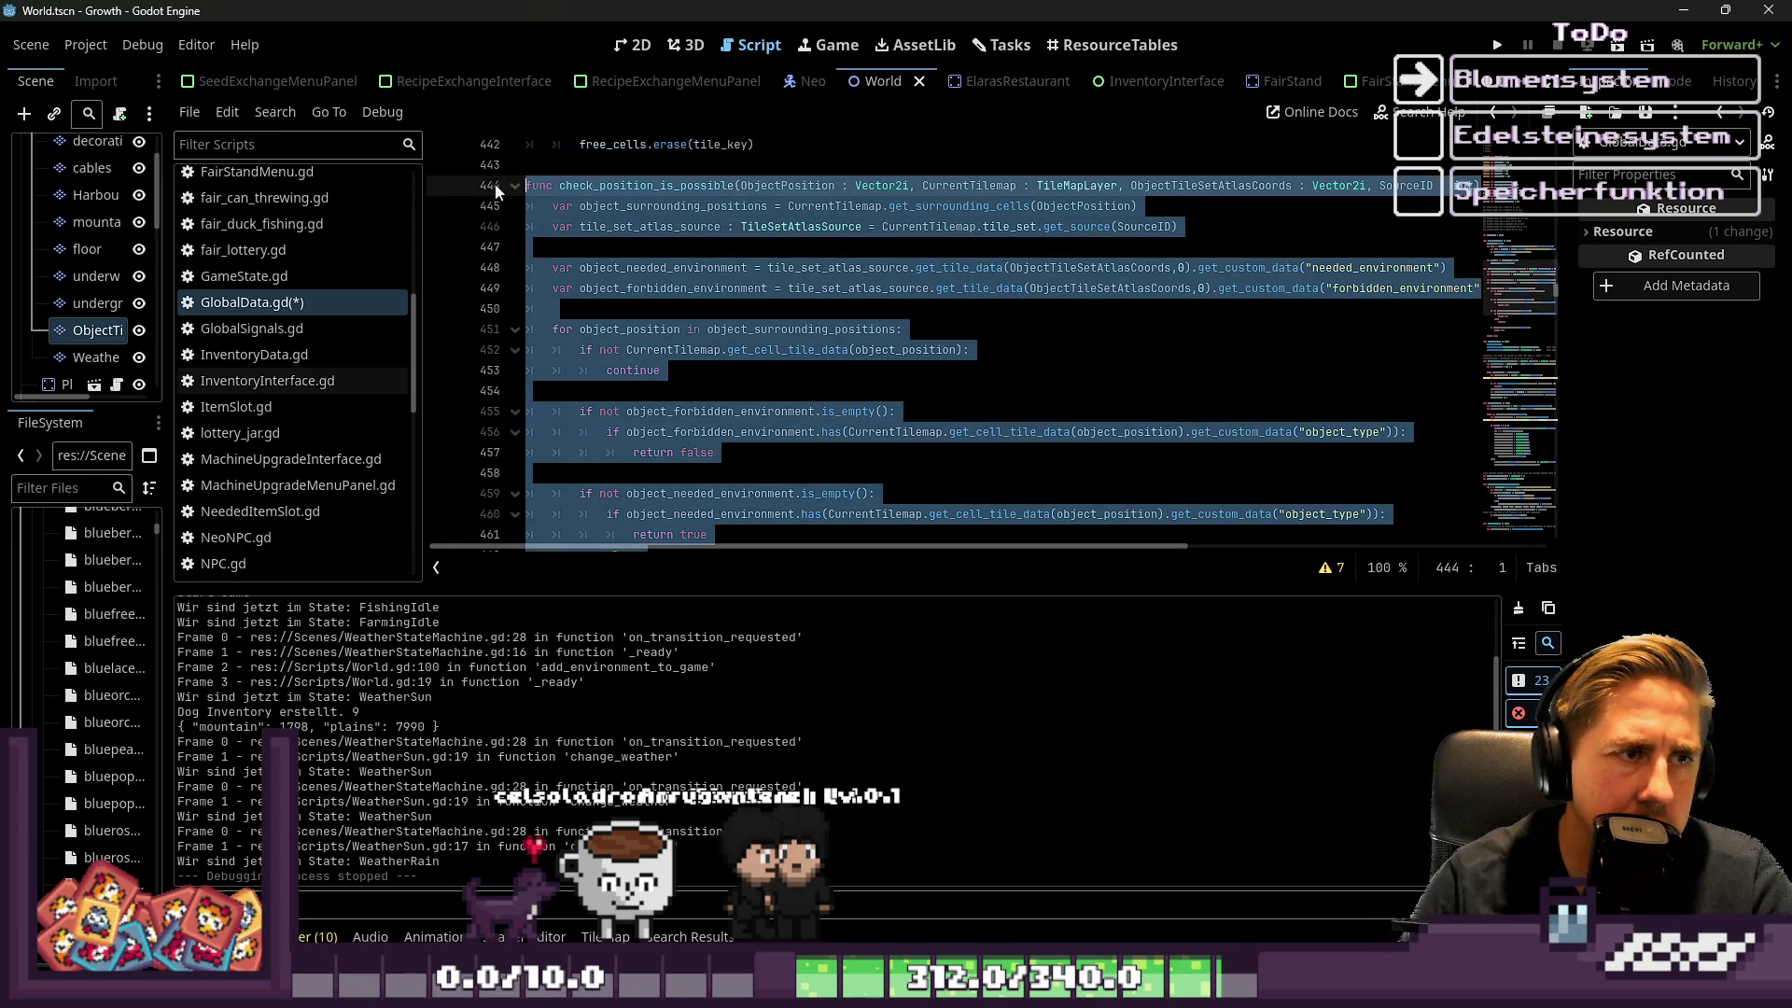
pyautogui.click(692, 289)
pyautogui.scroll(-4, 700, 374)
pyautogui.scroll(1, 686, 430)
pyautogui.scroll(-1, 682, 448)
pyautogui.moveTo(679, 453)
pyautogui.mouseDown()
pyautogui.moveTo(653, 392)
pyautogui.moveTo(551, 299)
pyautogui.moveTo(495, 196)
pyautogui.mouseUp()
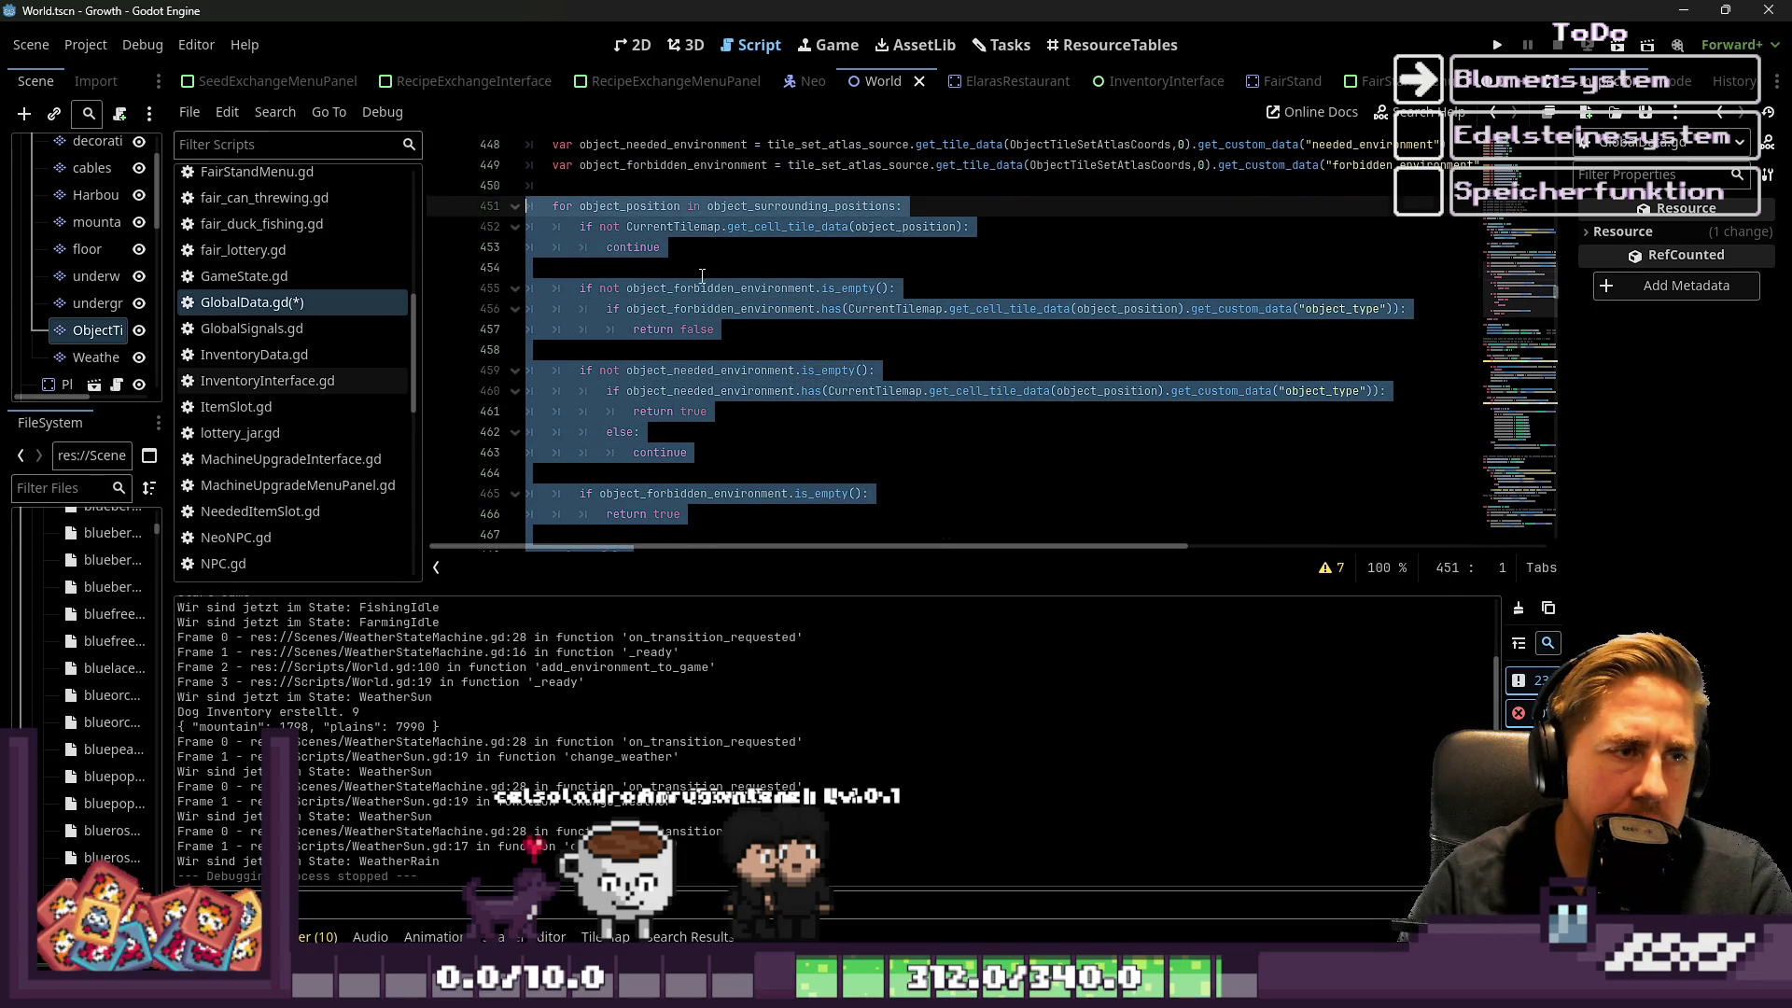
pyautogui.click(527, 268)
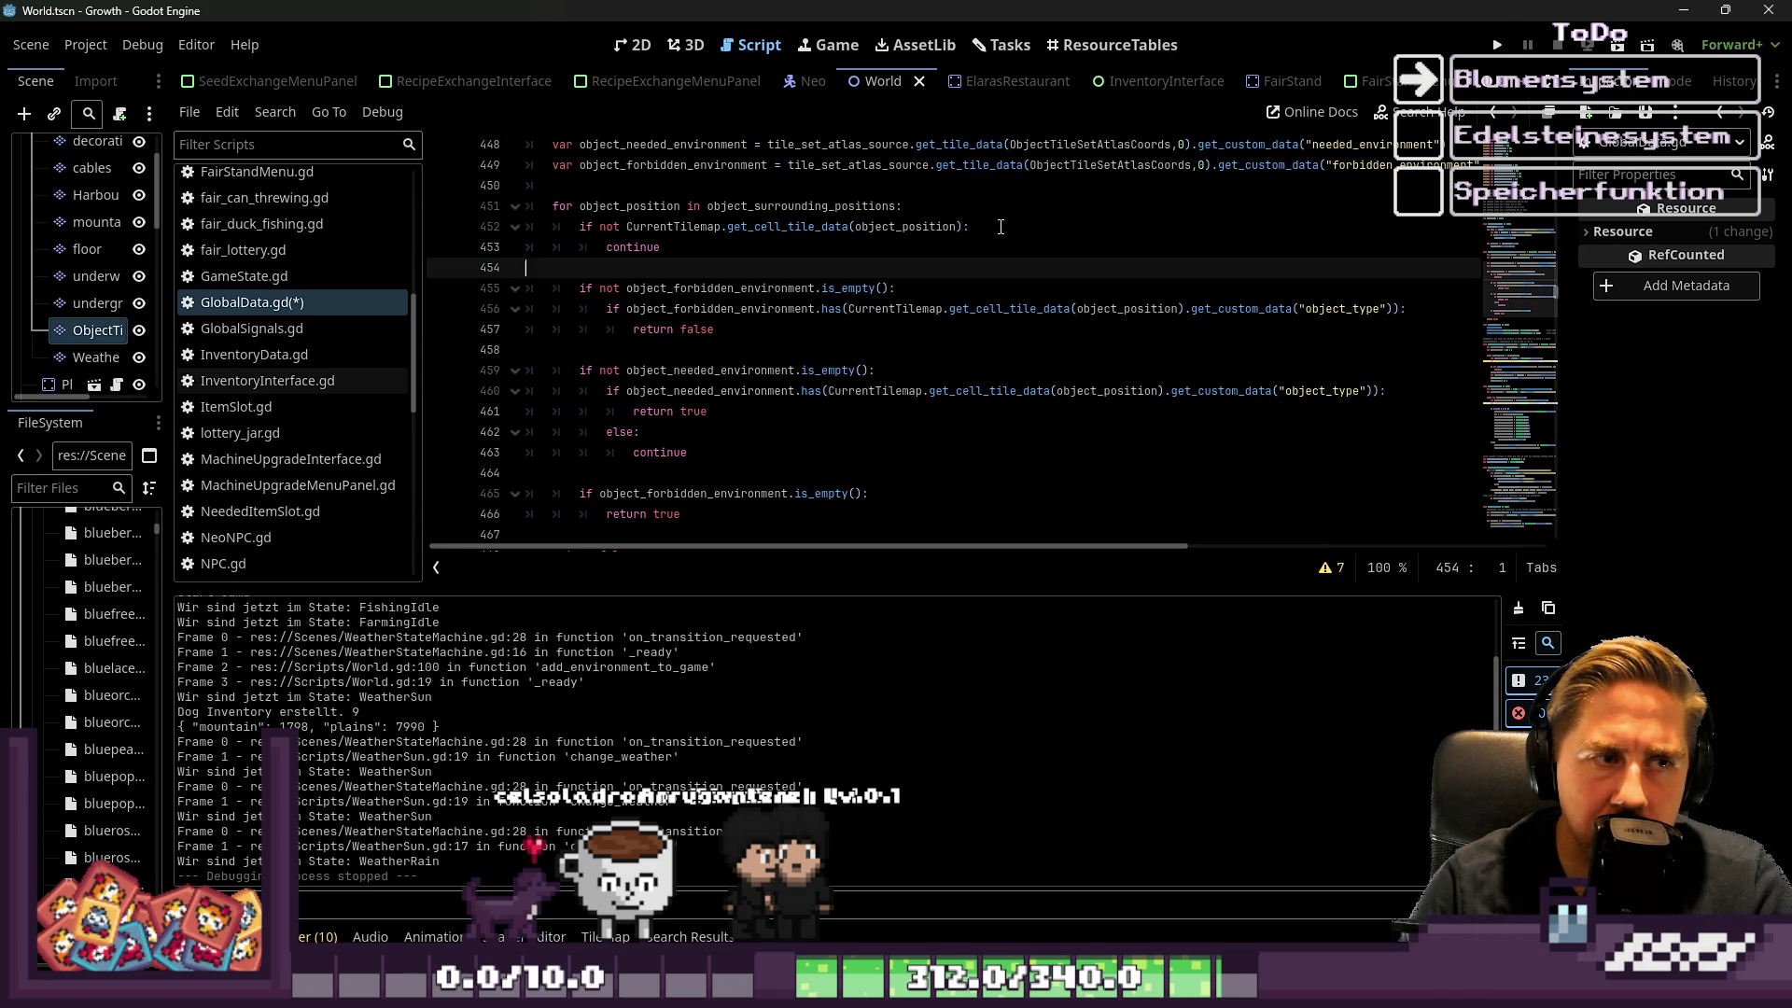
pyautogui.press('F5')
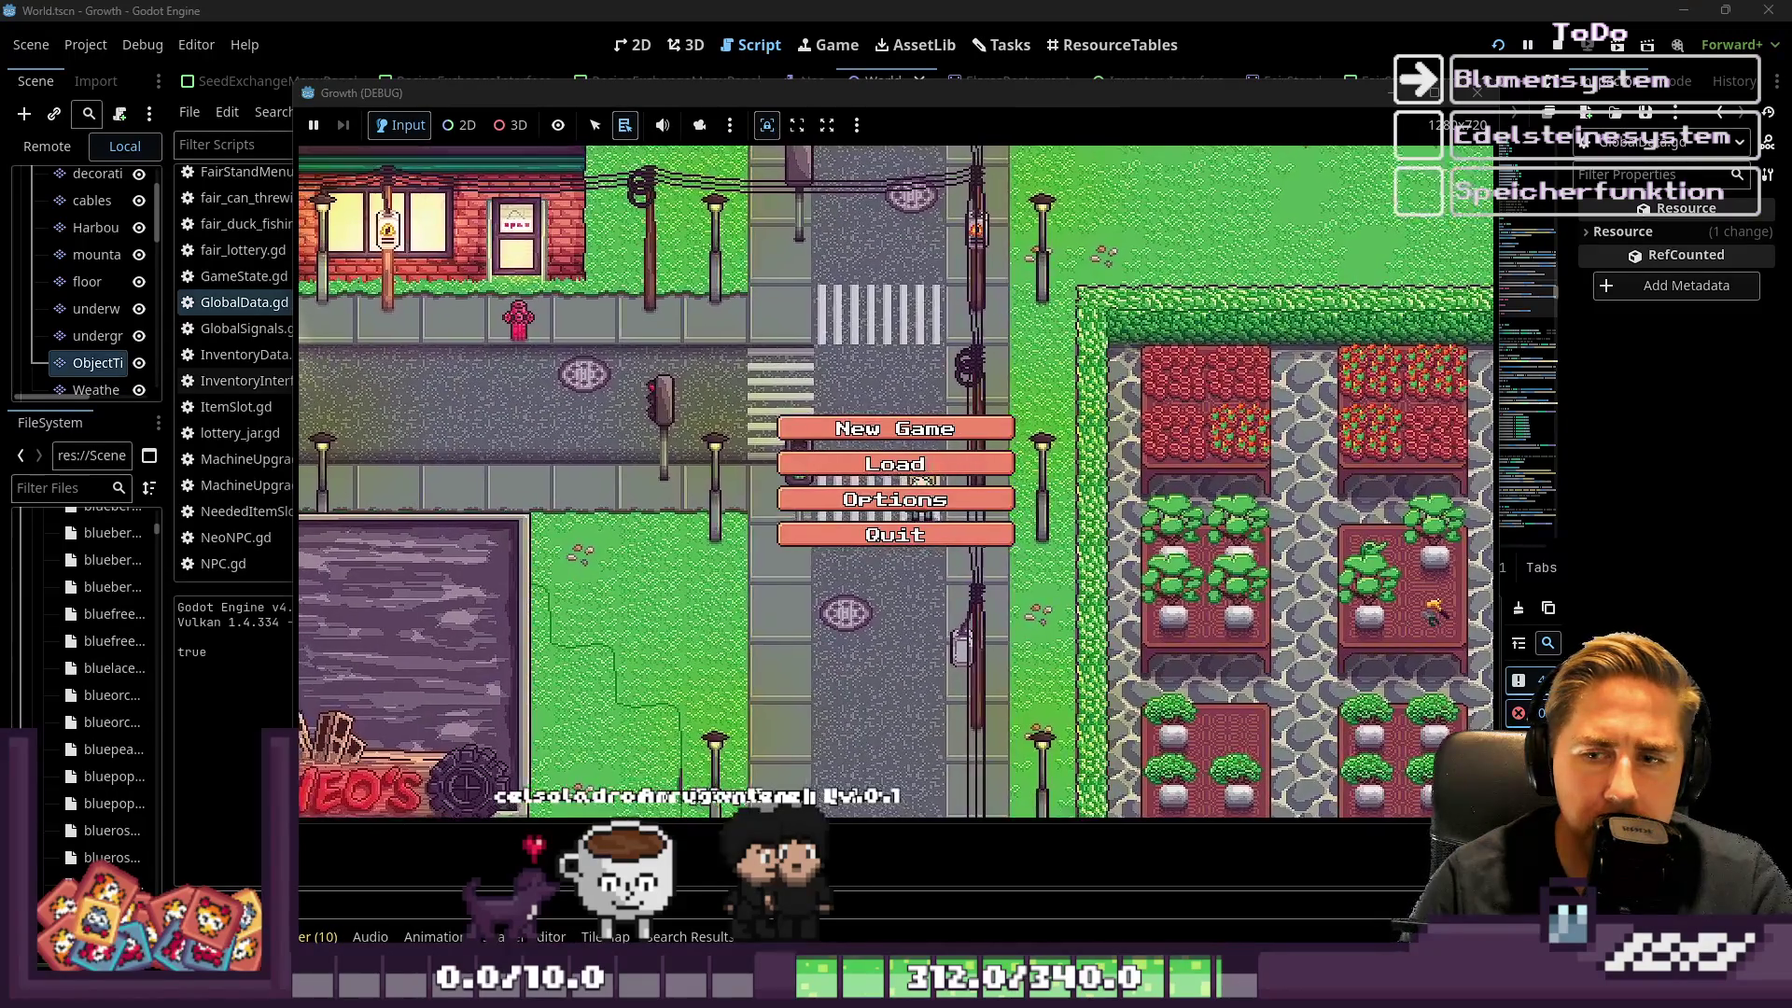
# Start a new game, name the character 'asd', and begin playing
pyautogui.click(895, 428)
pyautogui.write('asd')
pyautogui.click(812, 636)
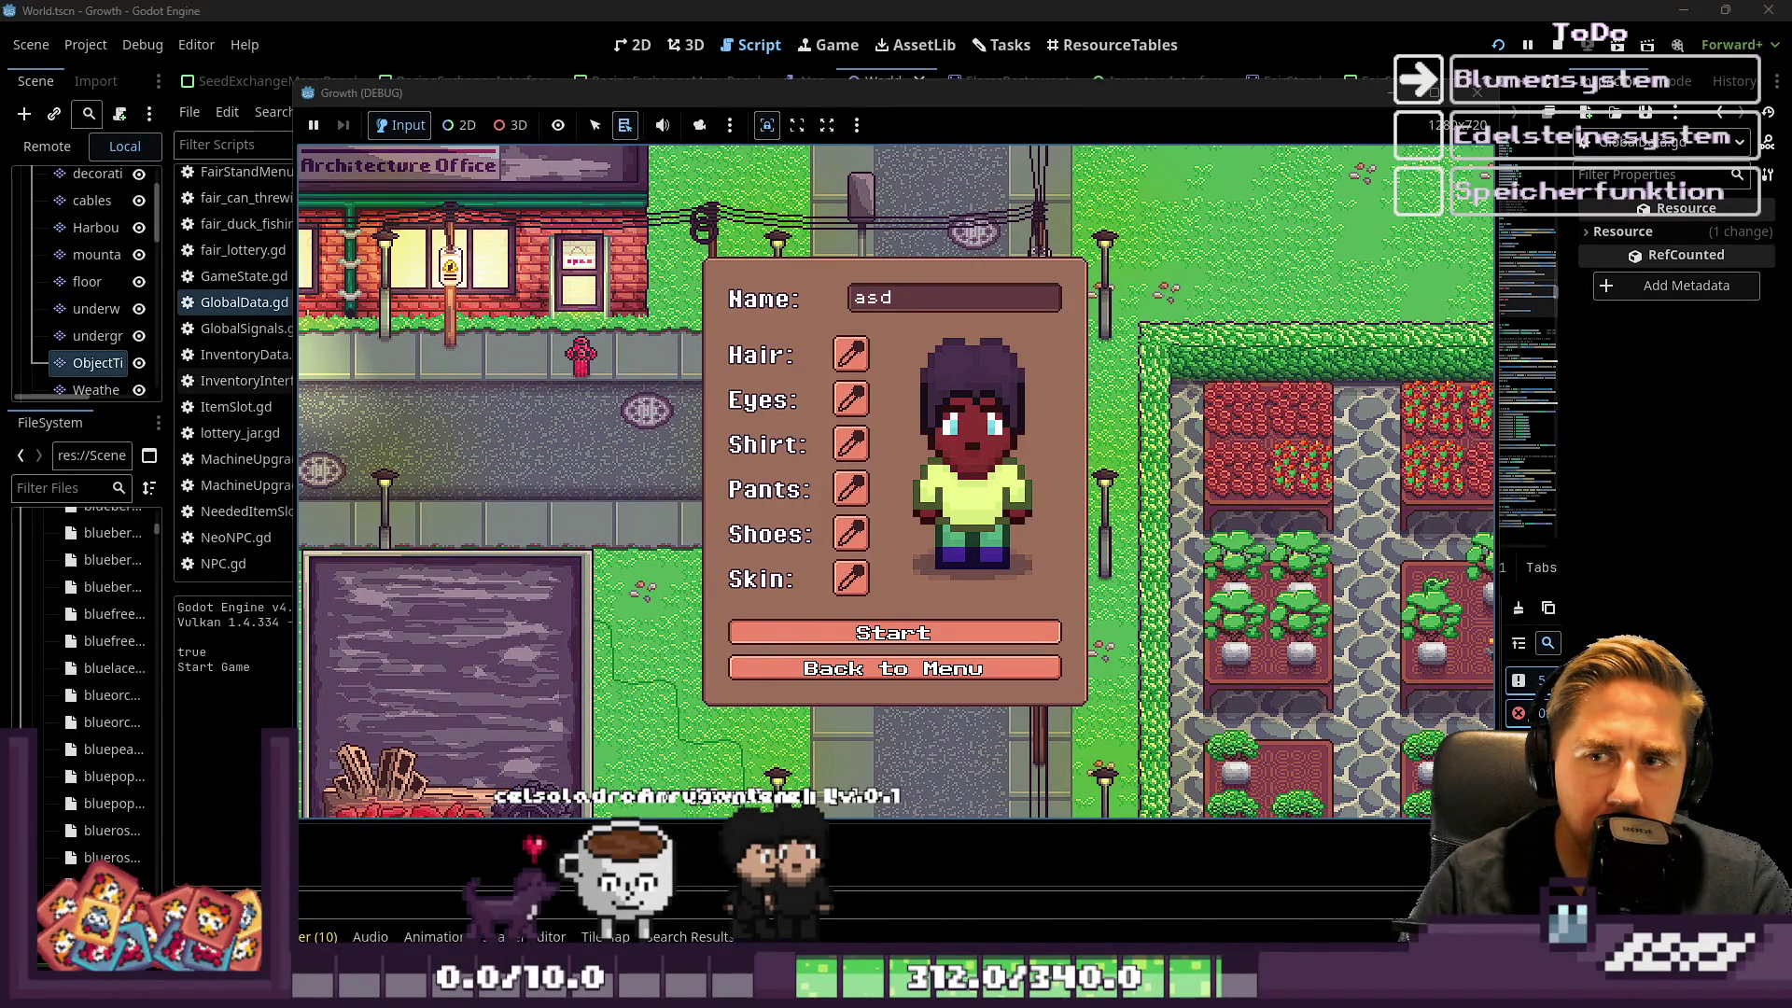
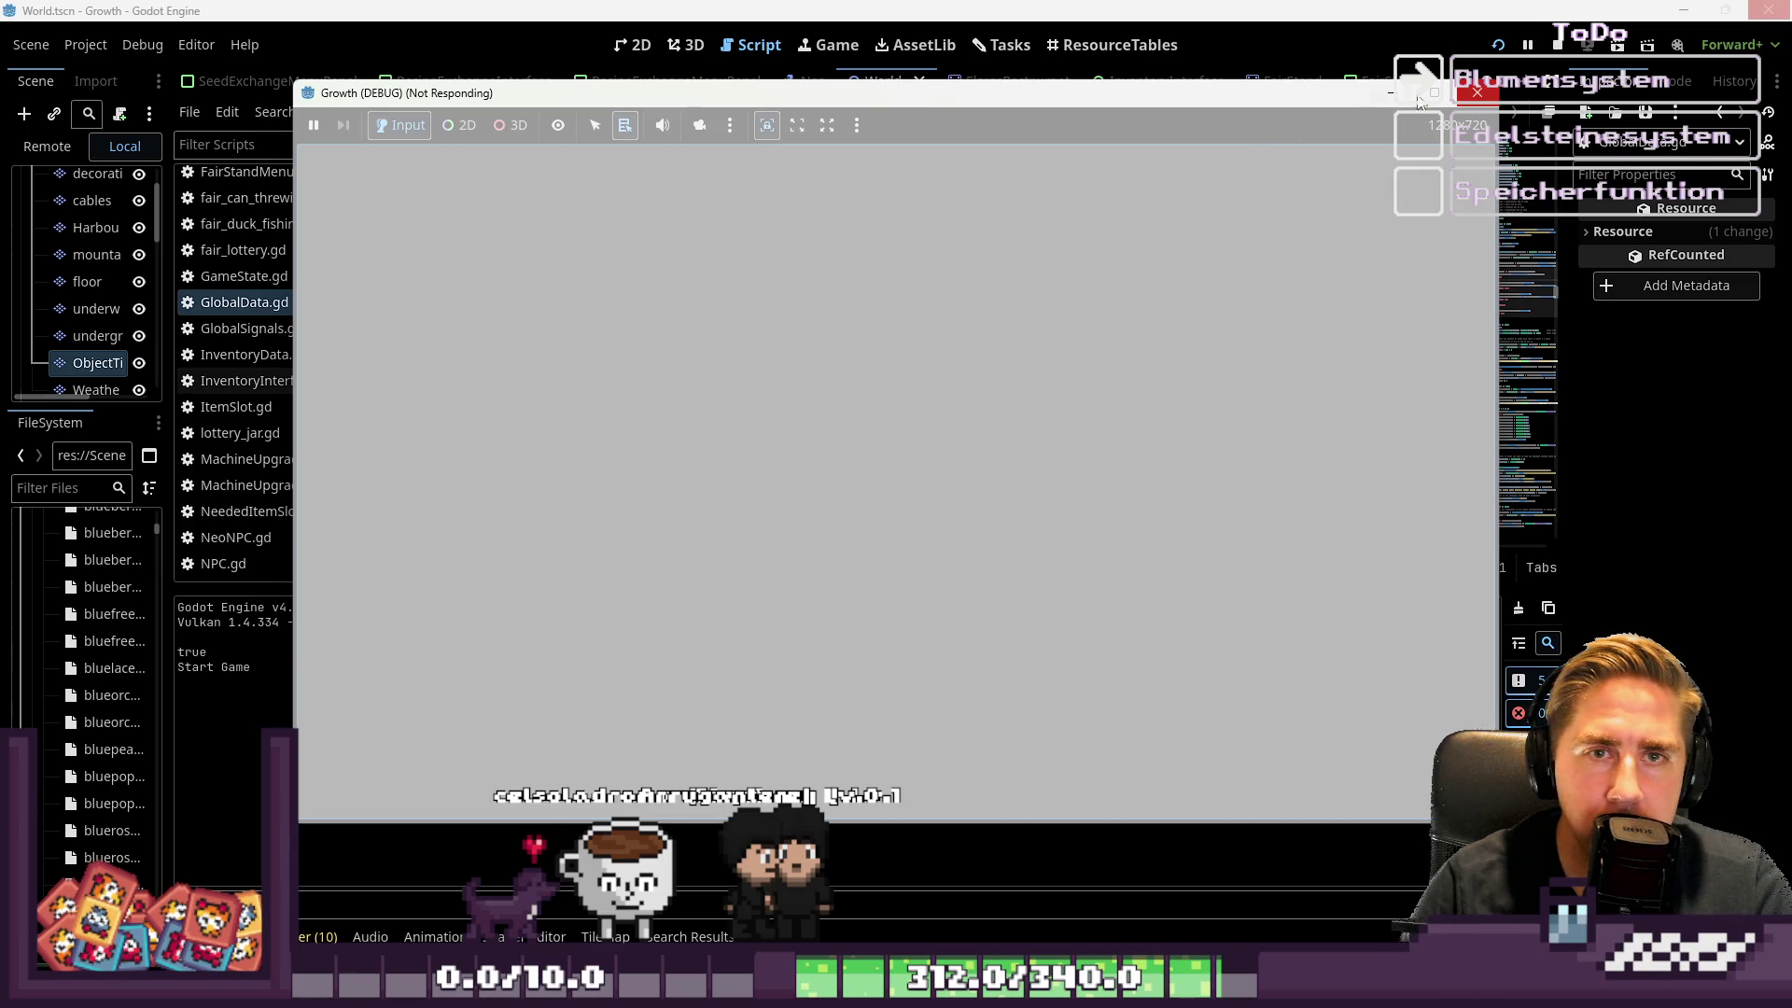
# Force-close the frozen Godot editor and the hung game through the not-responding dialogs
pyautogui.click(1281, 19)
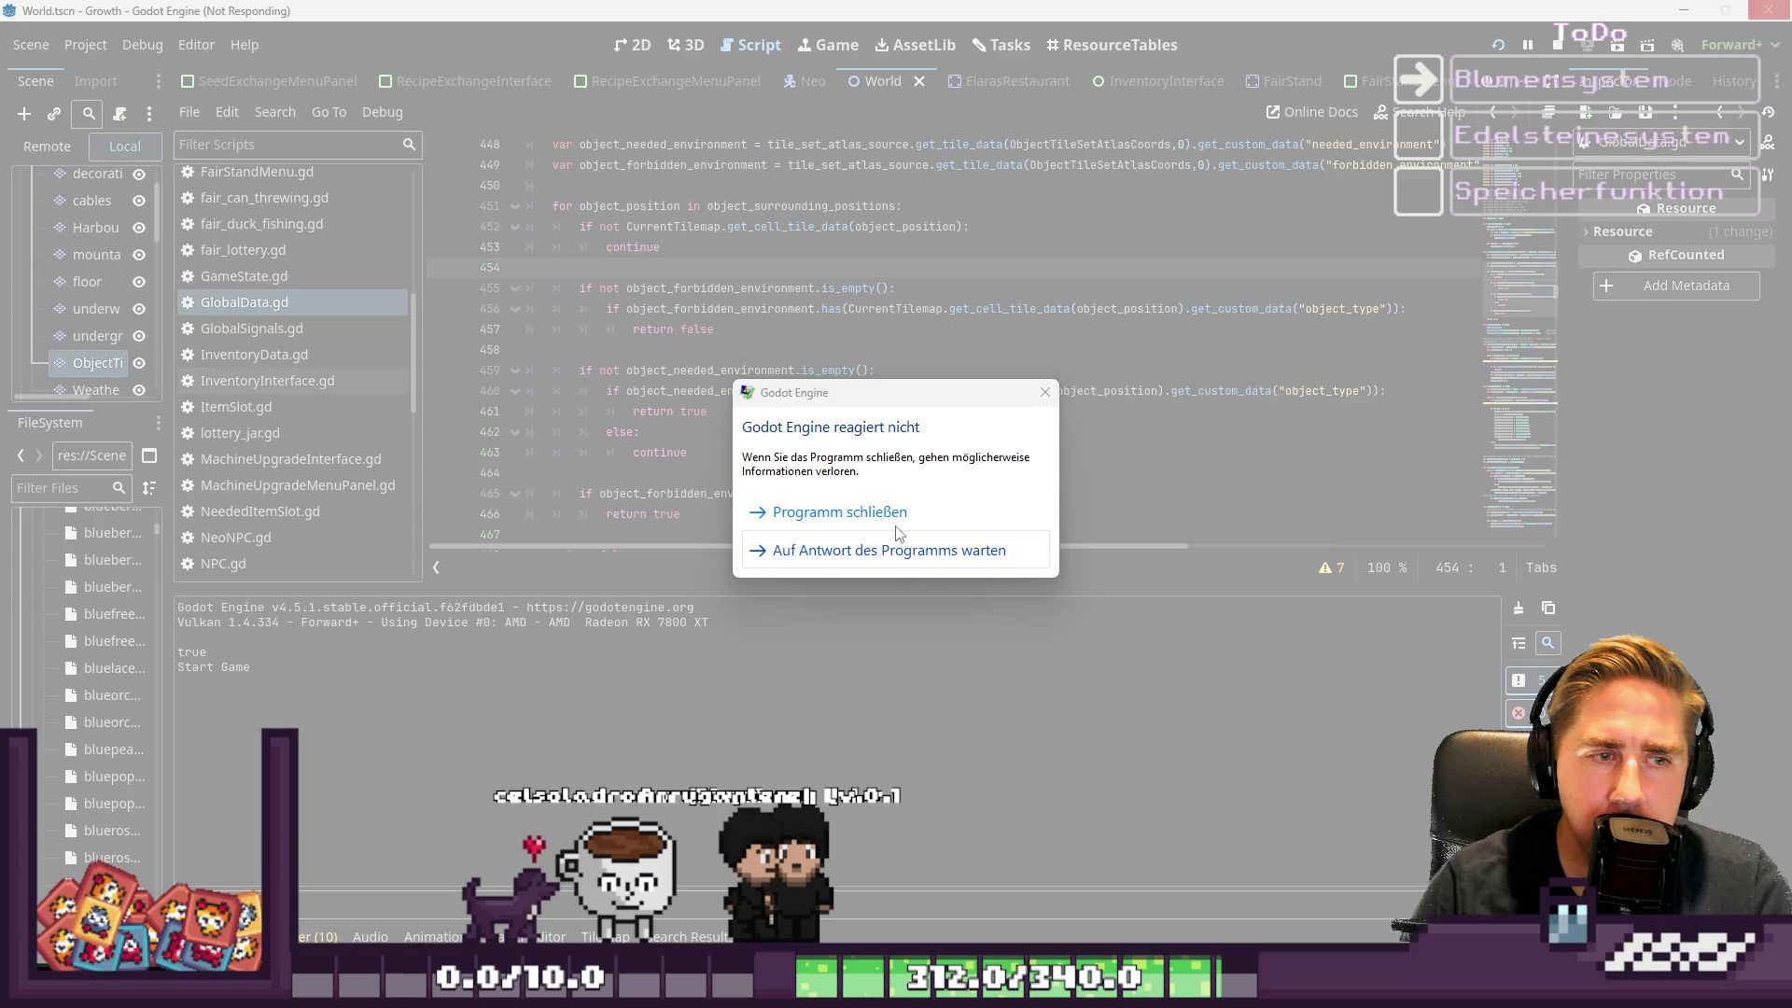
pyautogui.click(896, 549)
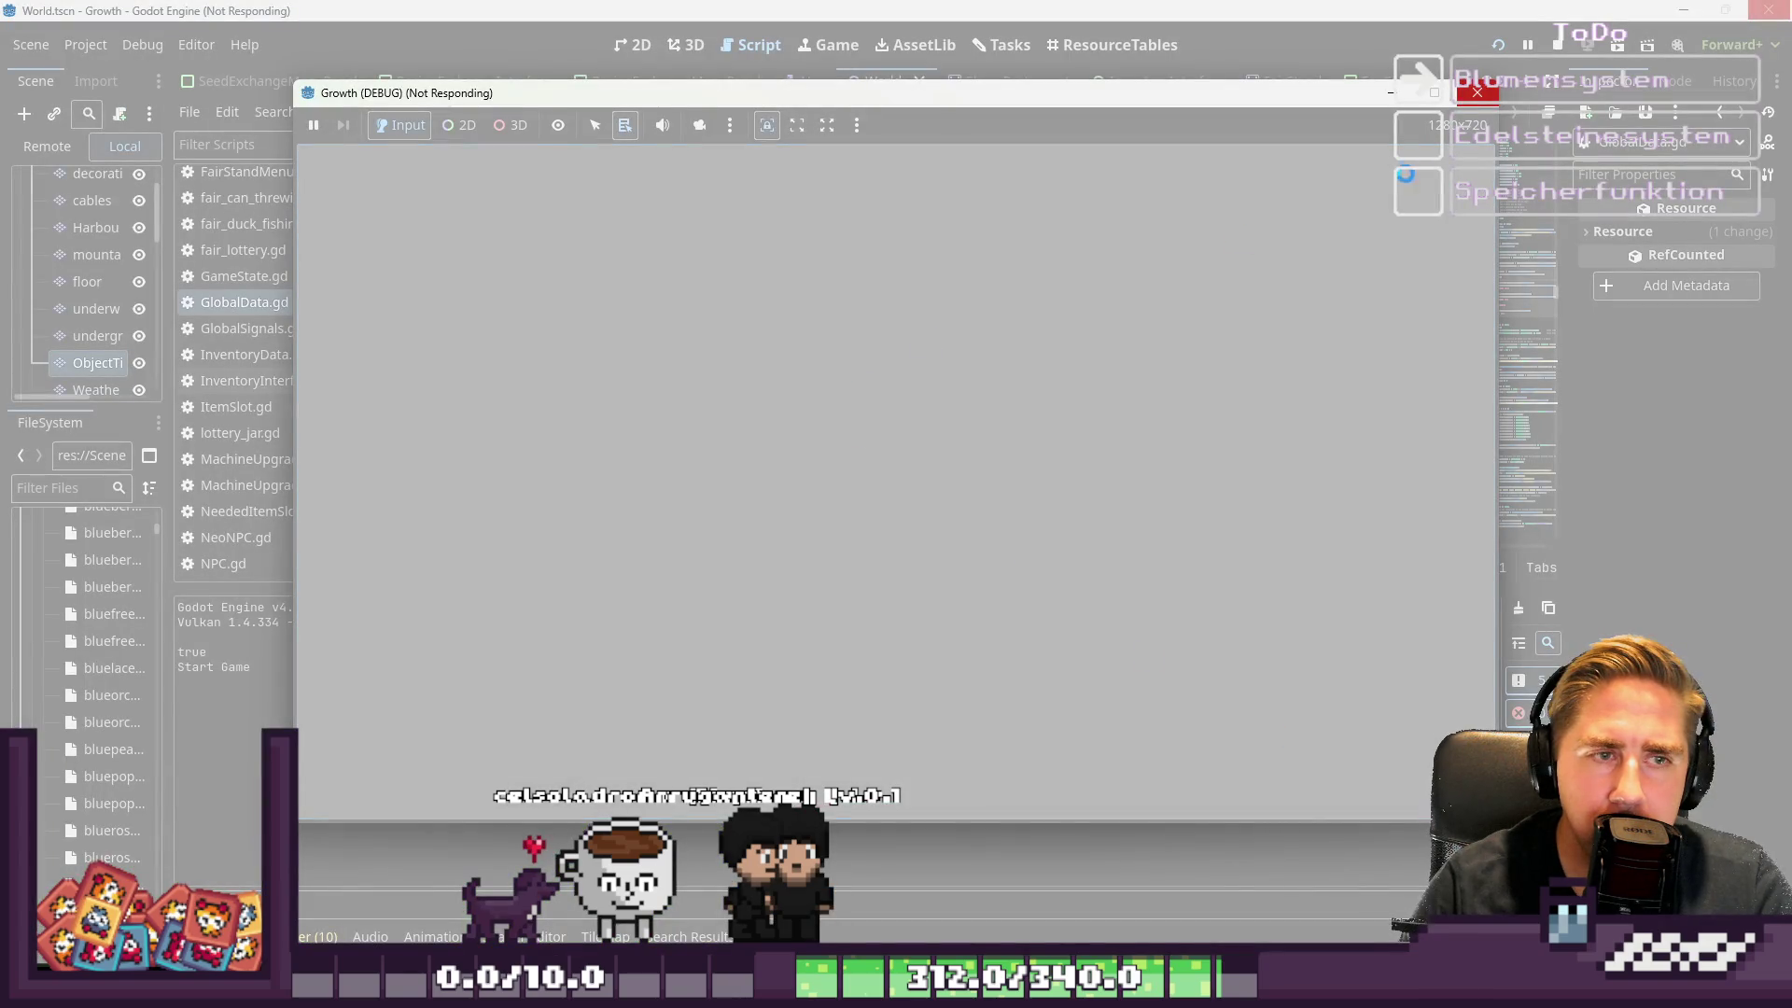
pyautogui.click(875, 377)
pyautogui.click(868, 481)
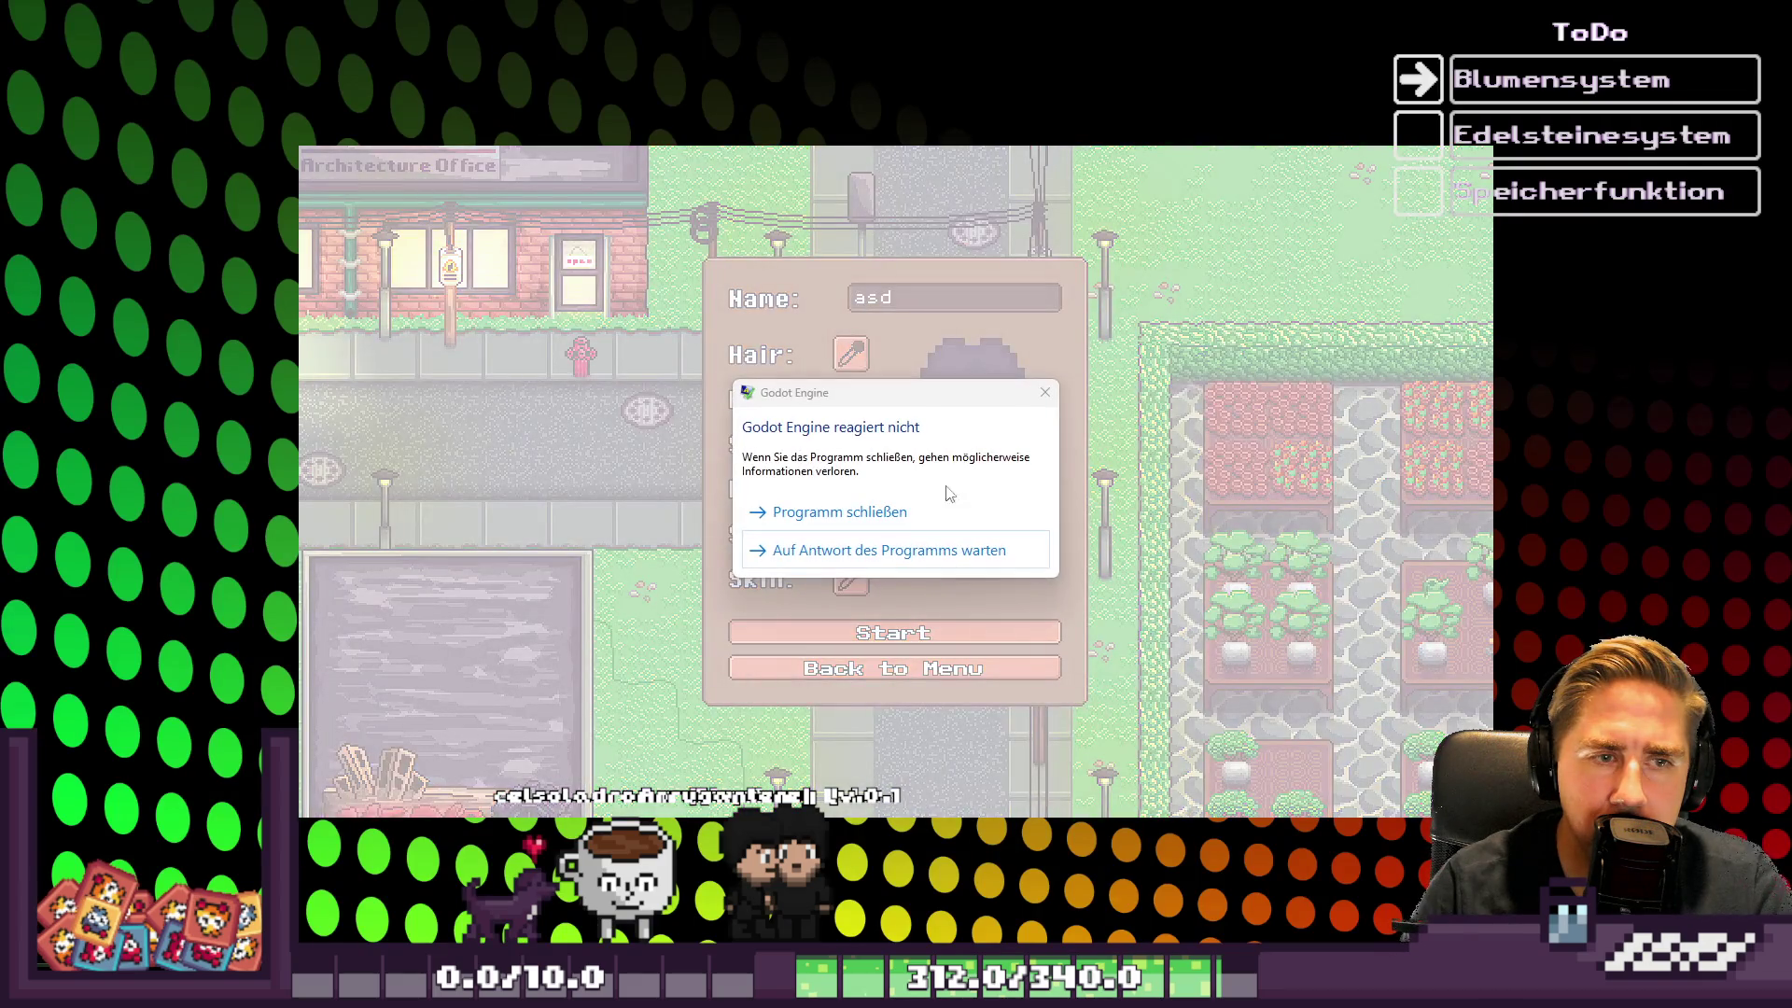
pyautogui.click(929, 516)
pyautogui.click(999, 536)
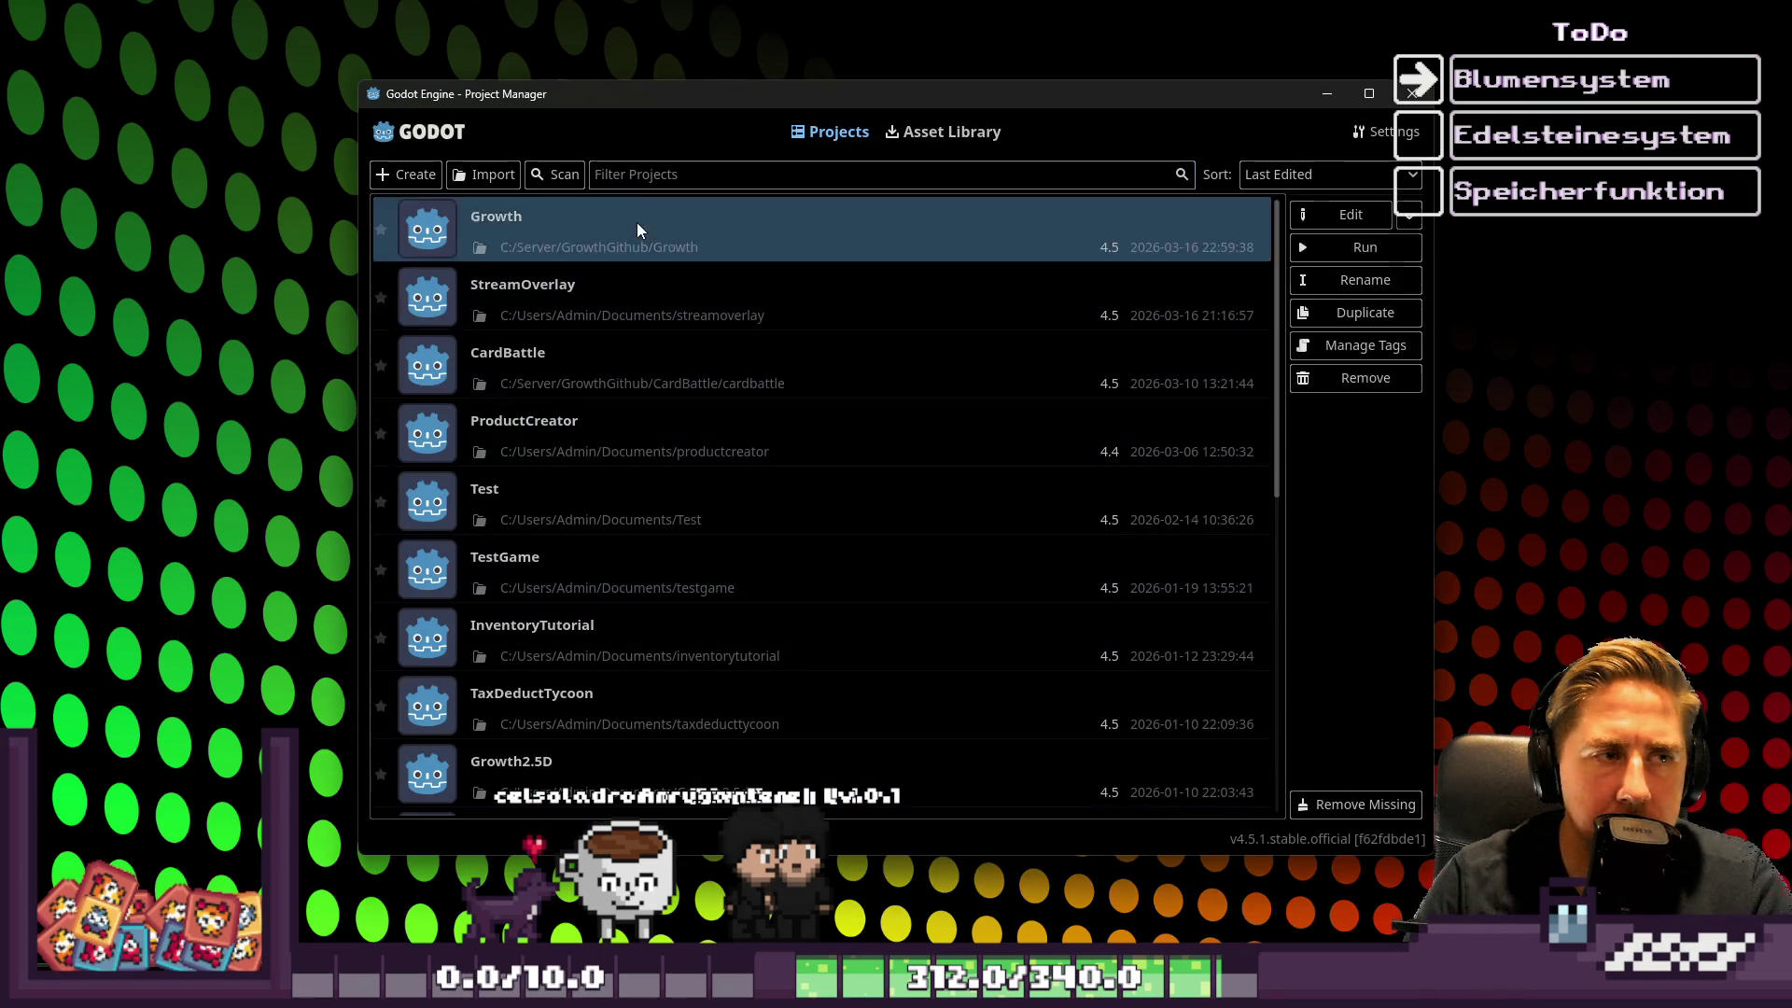
# Reopen the Growth project, check the Tasks board, then bring GlobalData.gd's spawn code back up
pyautogui.doubleClick(637, 222)
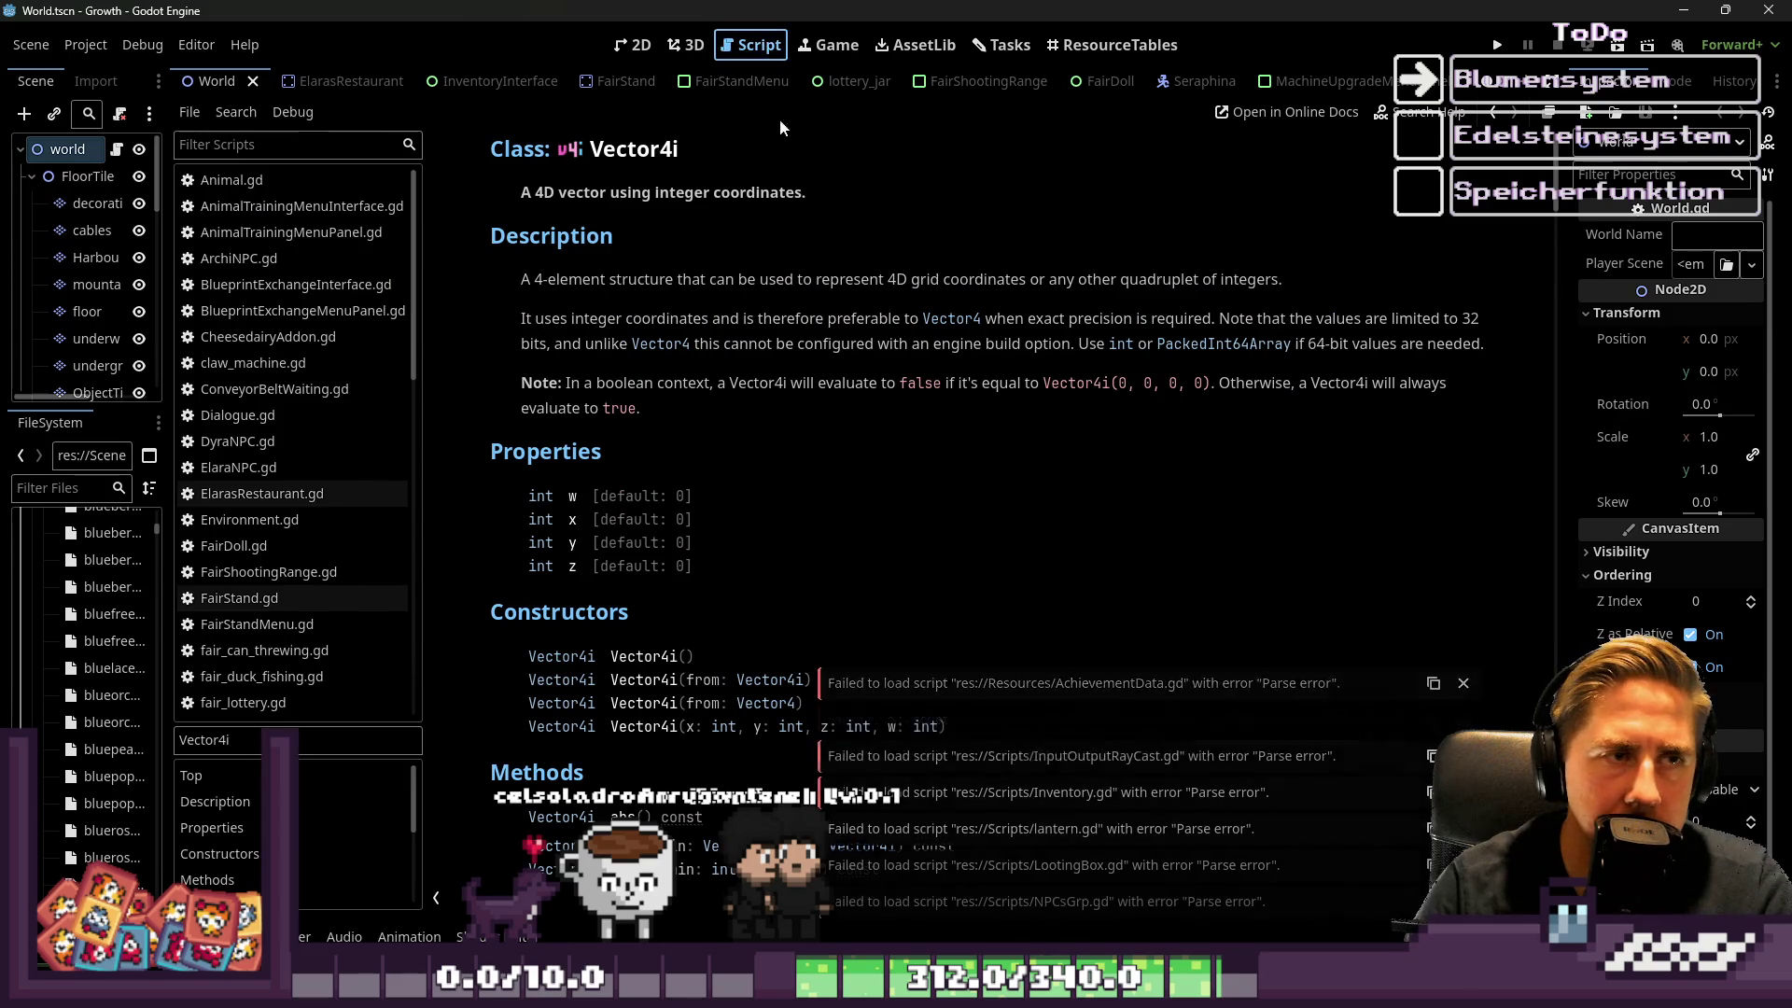
pyautogui.click(1002, 45)
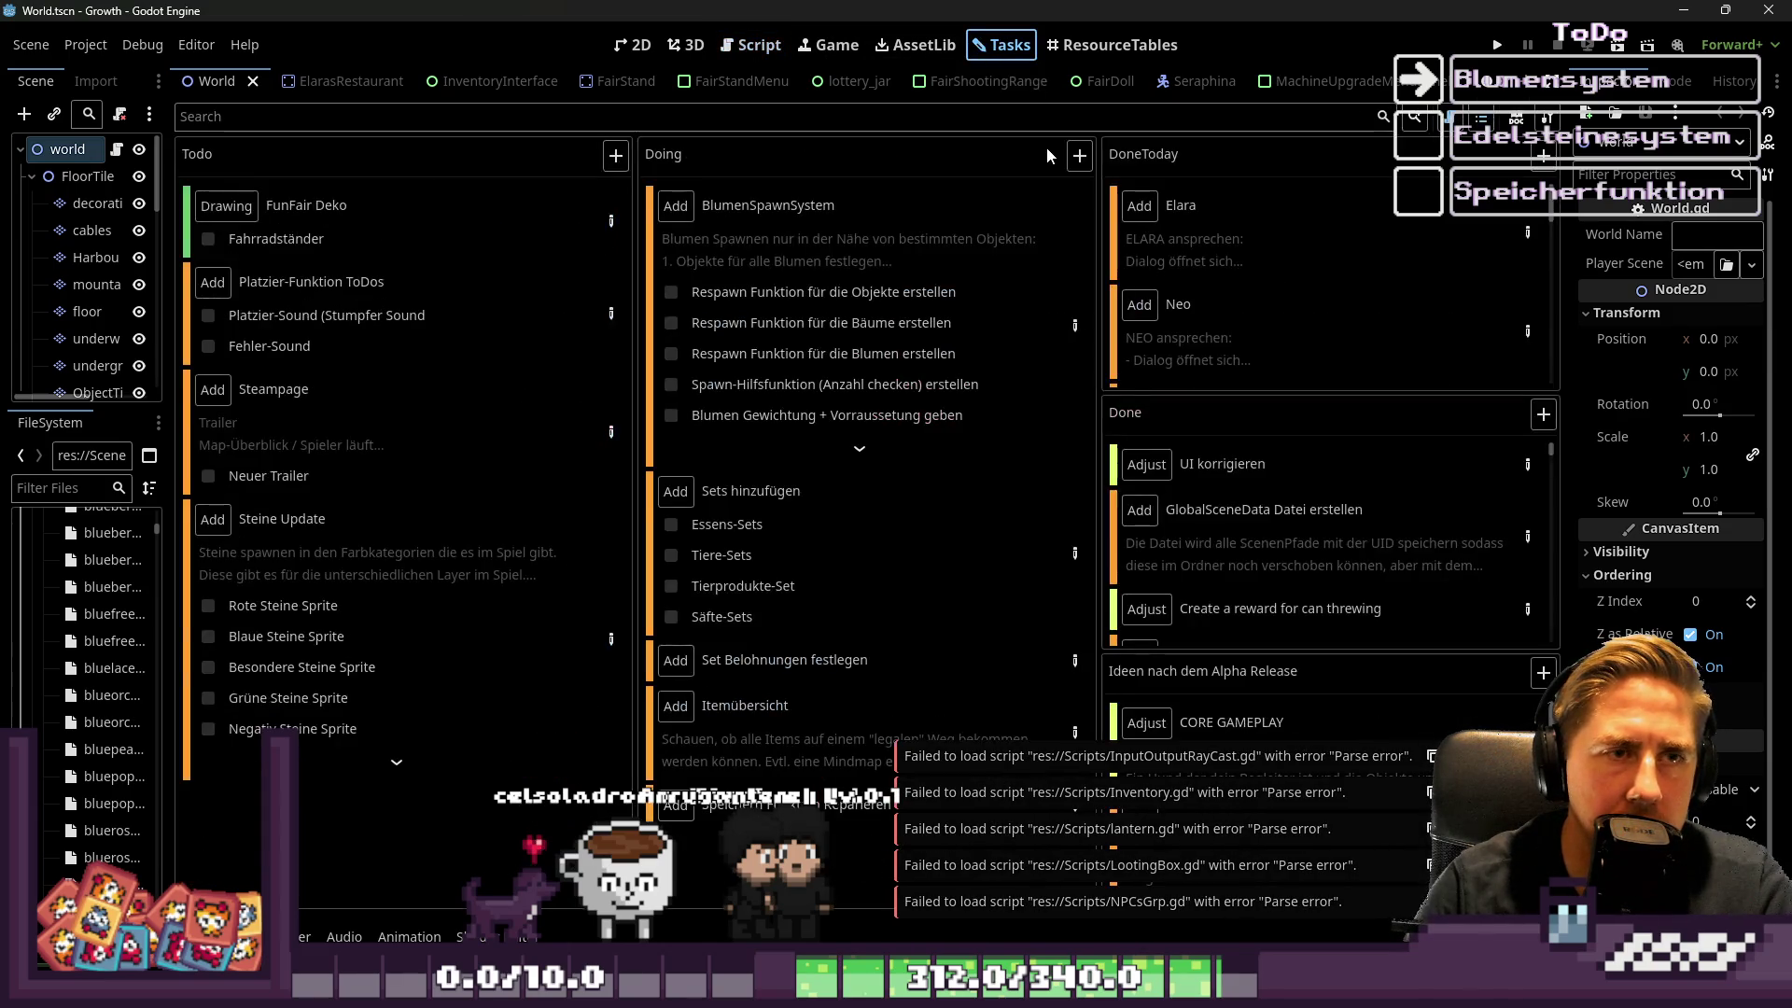
pyautogui.click(761, 46)
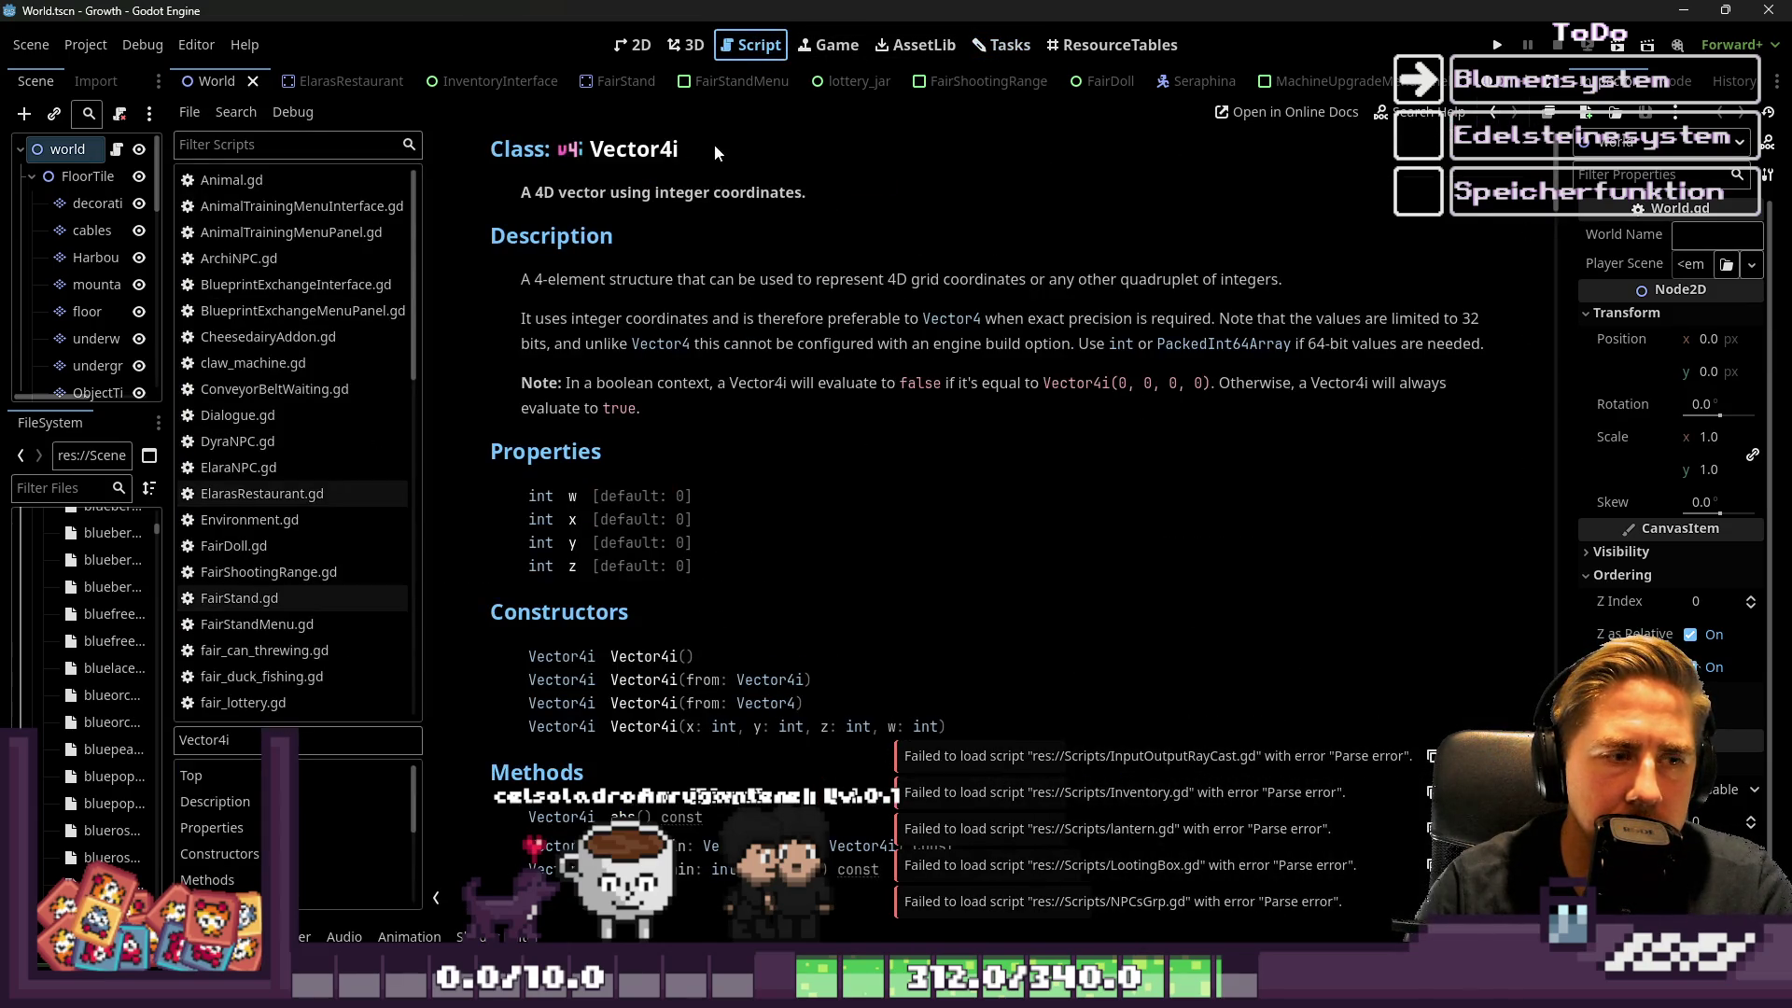
pyautogui.scroll(-1, 714, 140)
pyautogui.scroll(-1, 342, 378)
pyautogui.scroll(1, 339, 364)
pyautogui.scroll(-4, 335, 344)
pyautogui.scroll(-2, 322, 360)
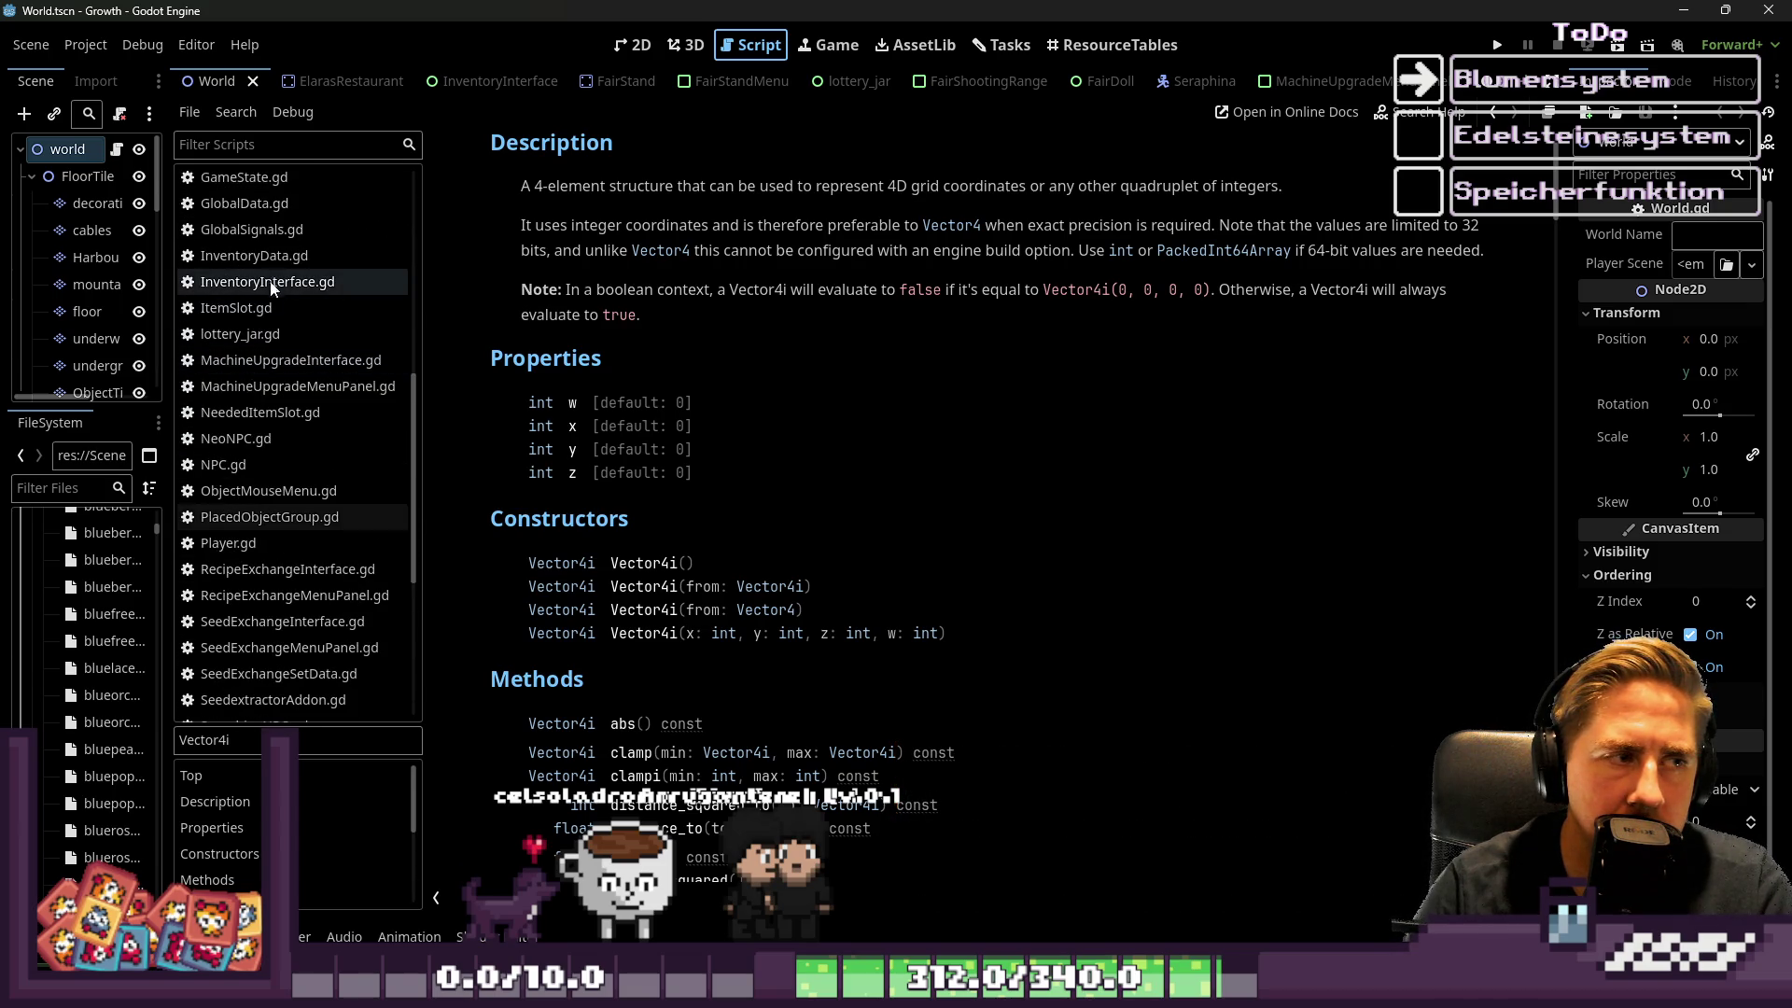
pyautogui.click(276, 198)
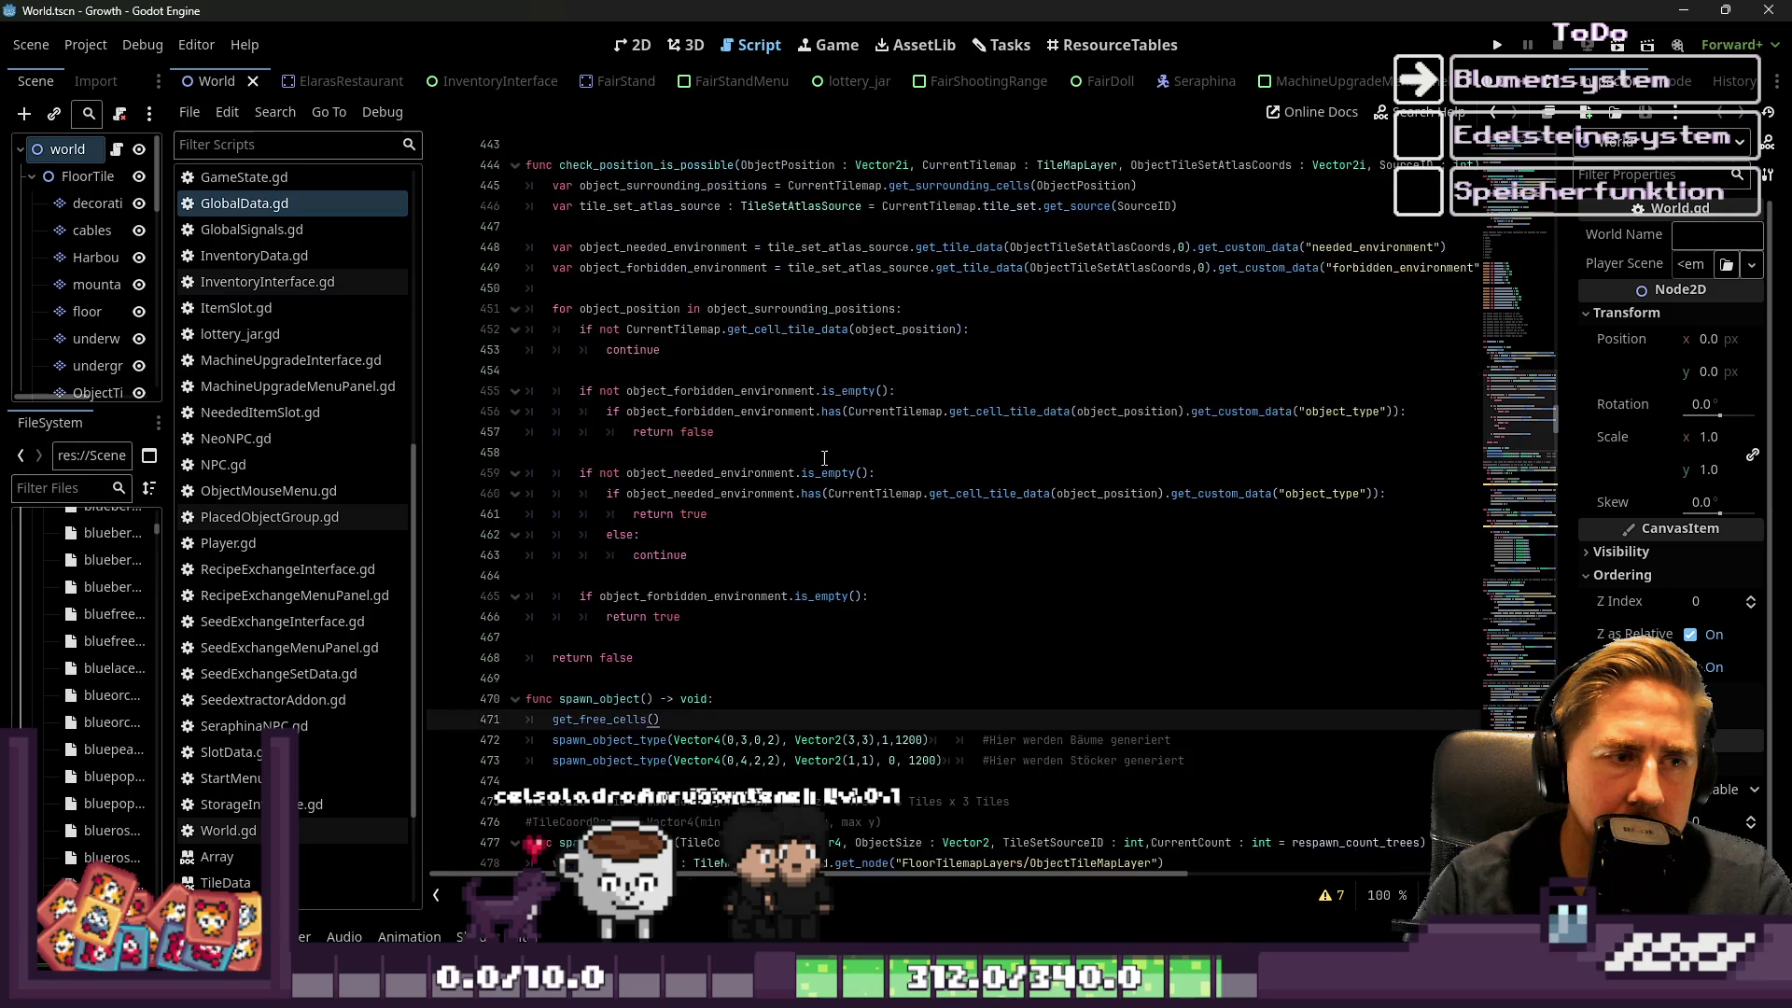
pyautogui.click(751, 614)
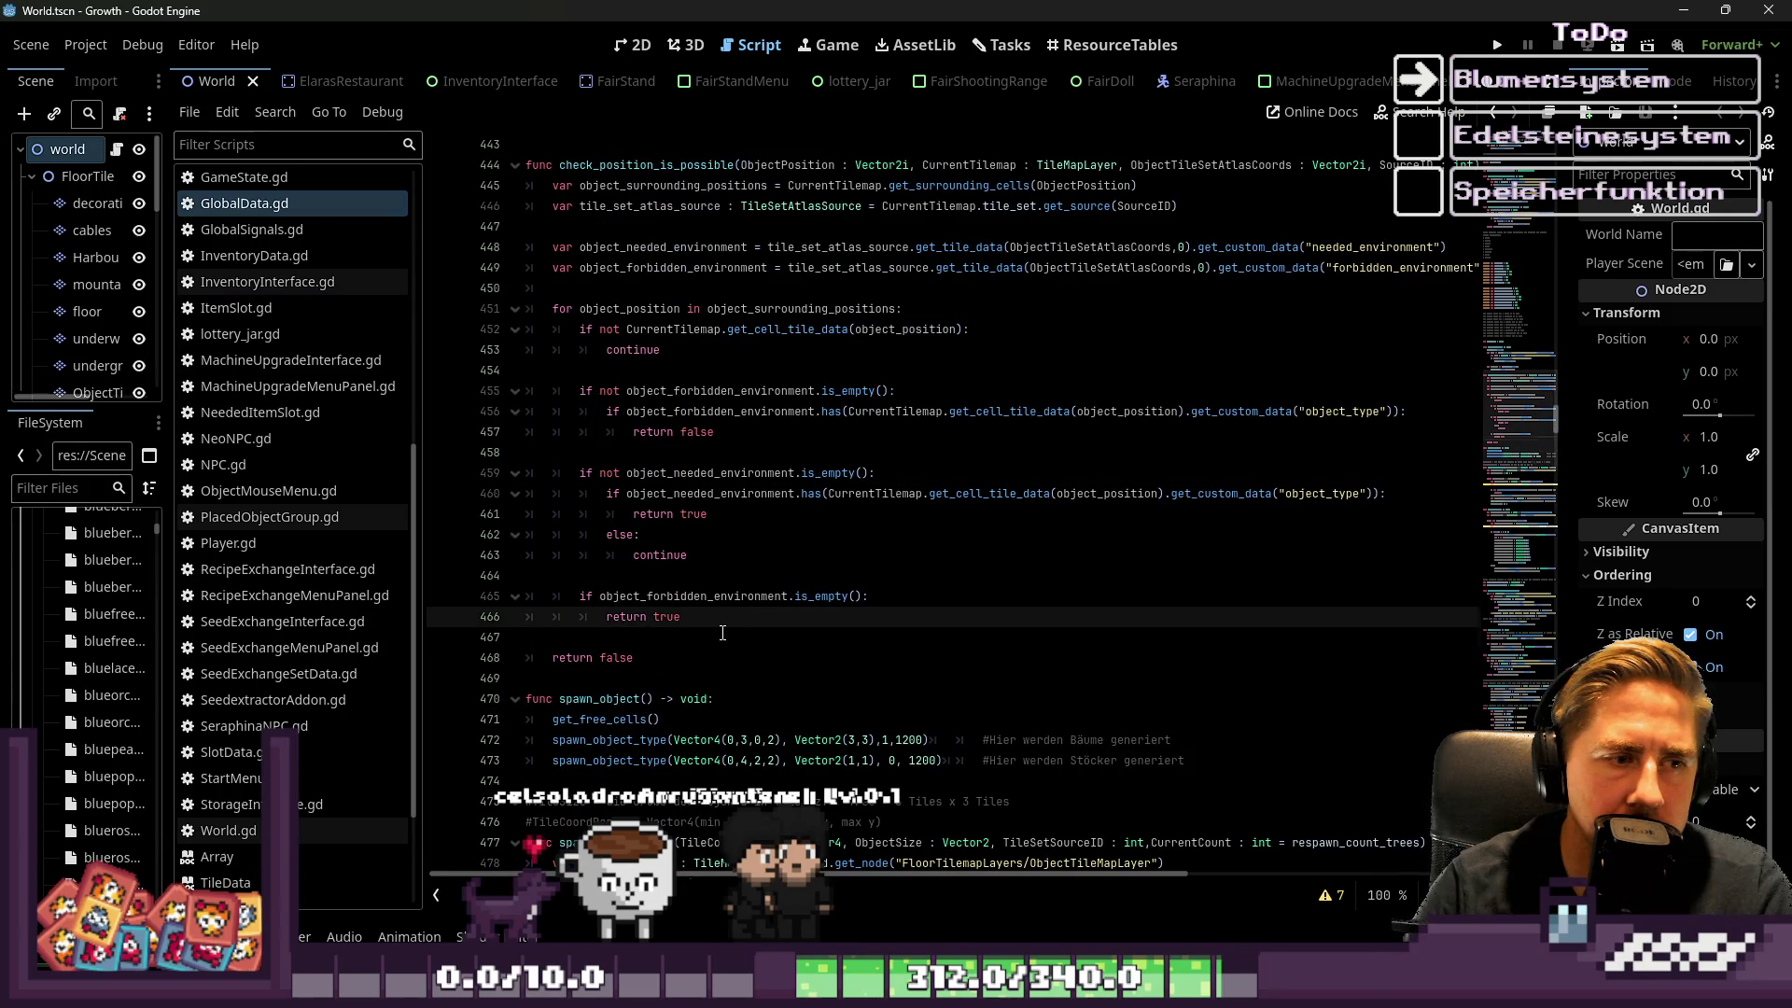
pyautogui.press('Down')
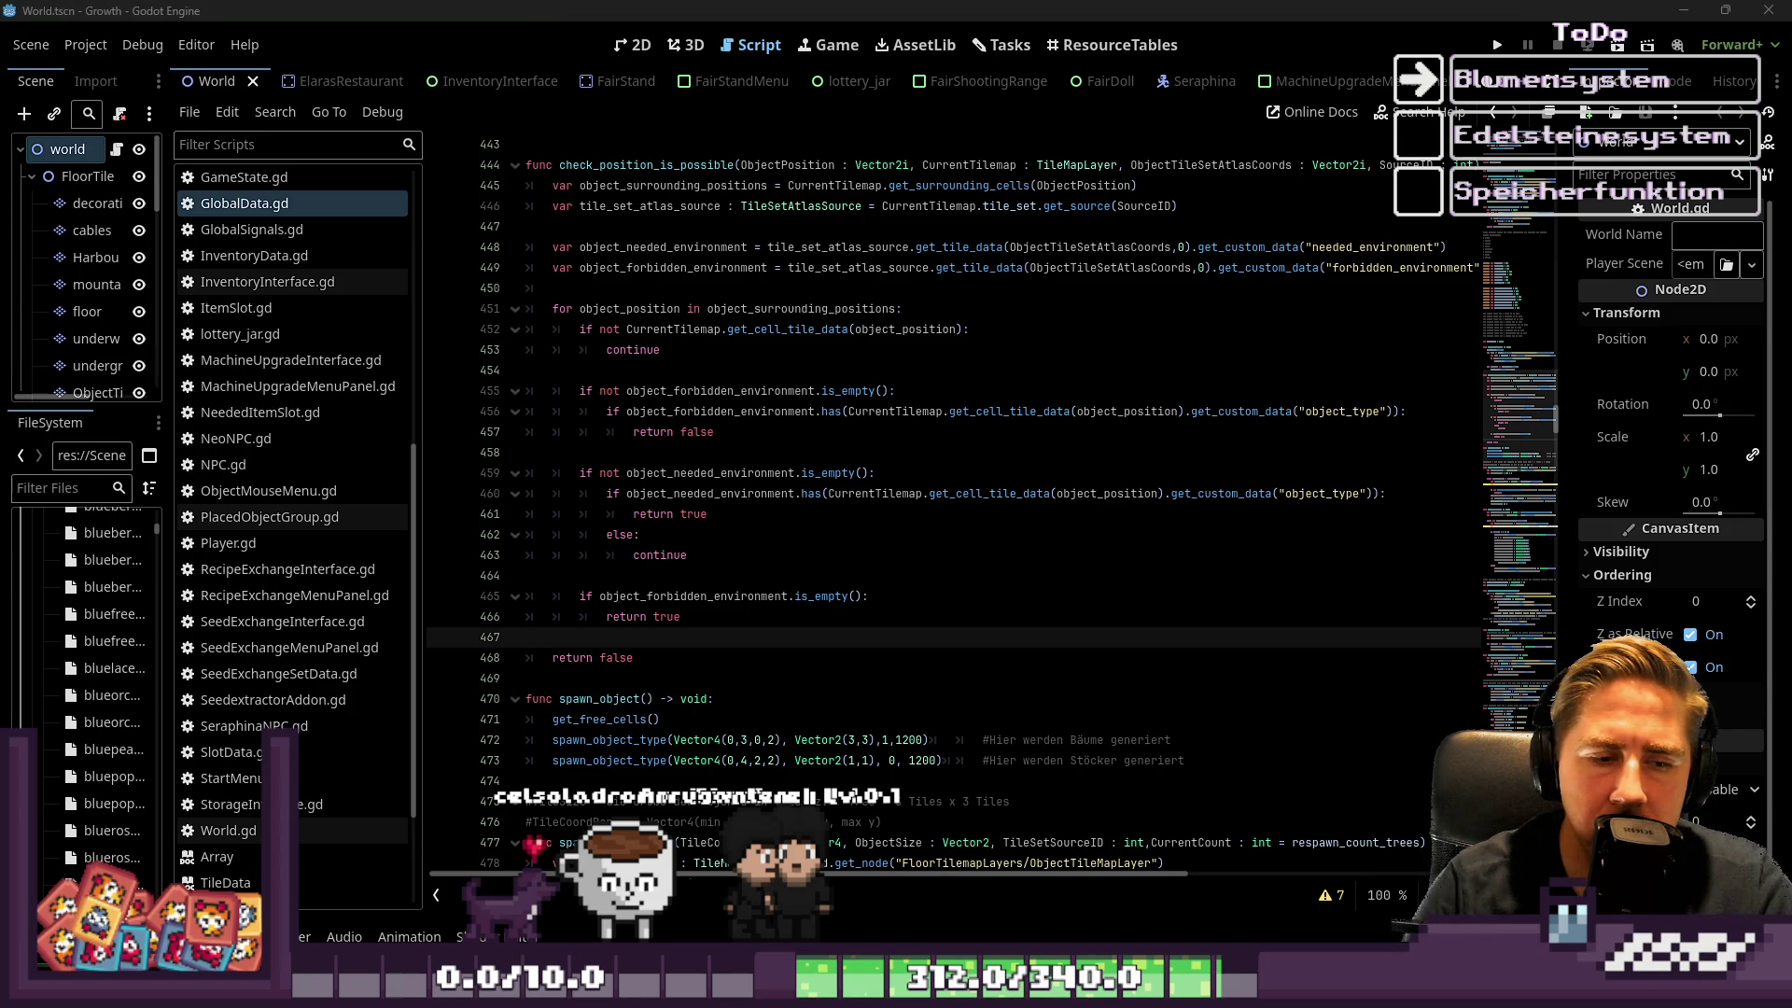
pyautogui.hotkey('alt', 'Tab')
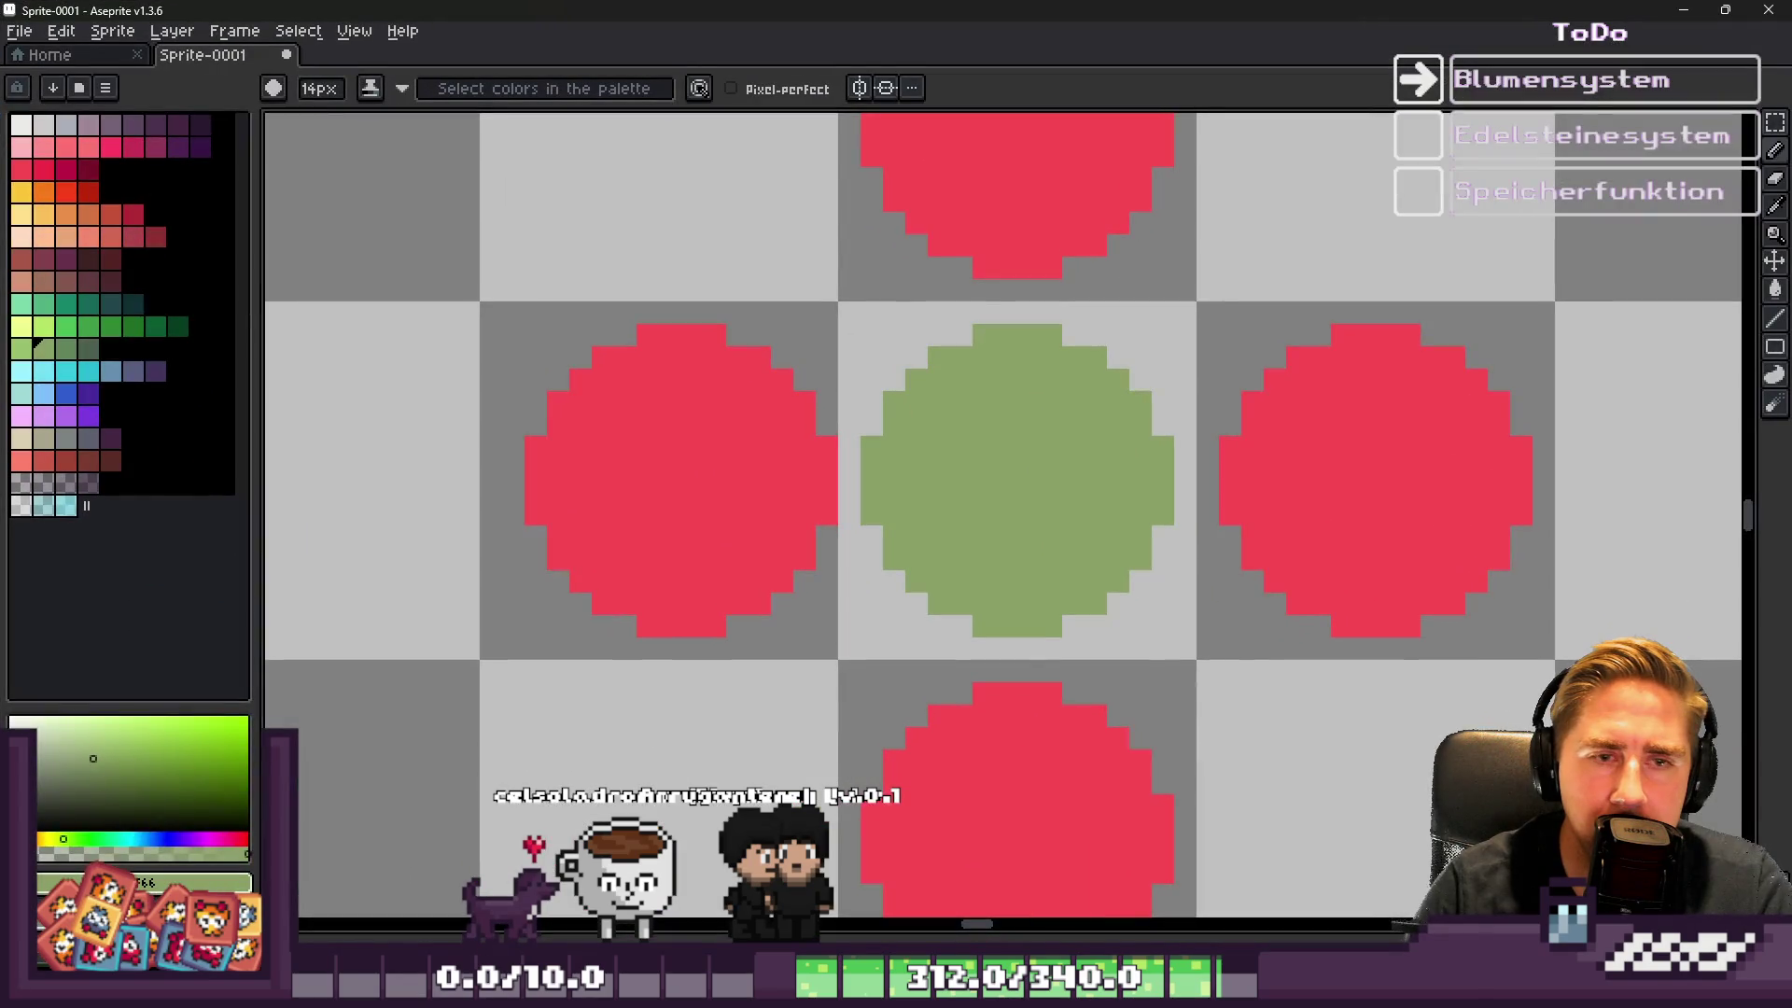
pyautogui.hotkey('alt', 'Tab')
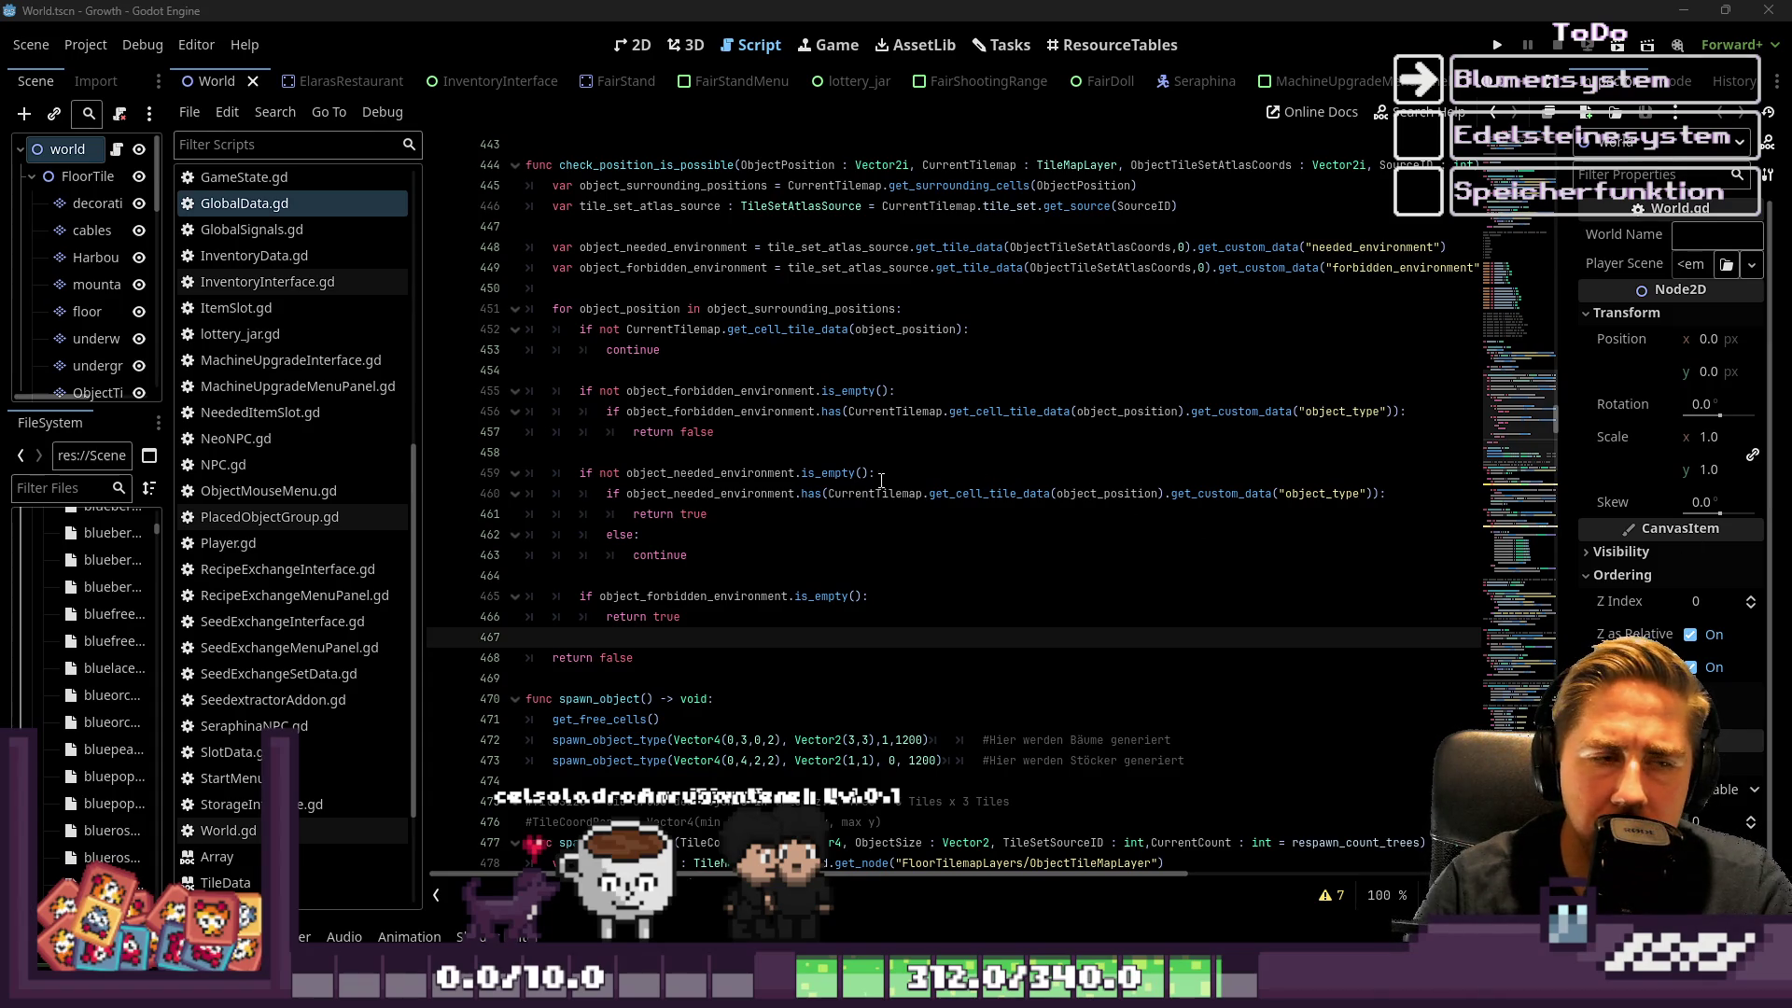
# Dedent the final forbidden-environment check lines so they sit outside the loop
pyautogui.click(654, 474)
pyautogui.click(654, 535)
pyautogui.click(652, 617)
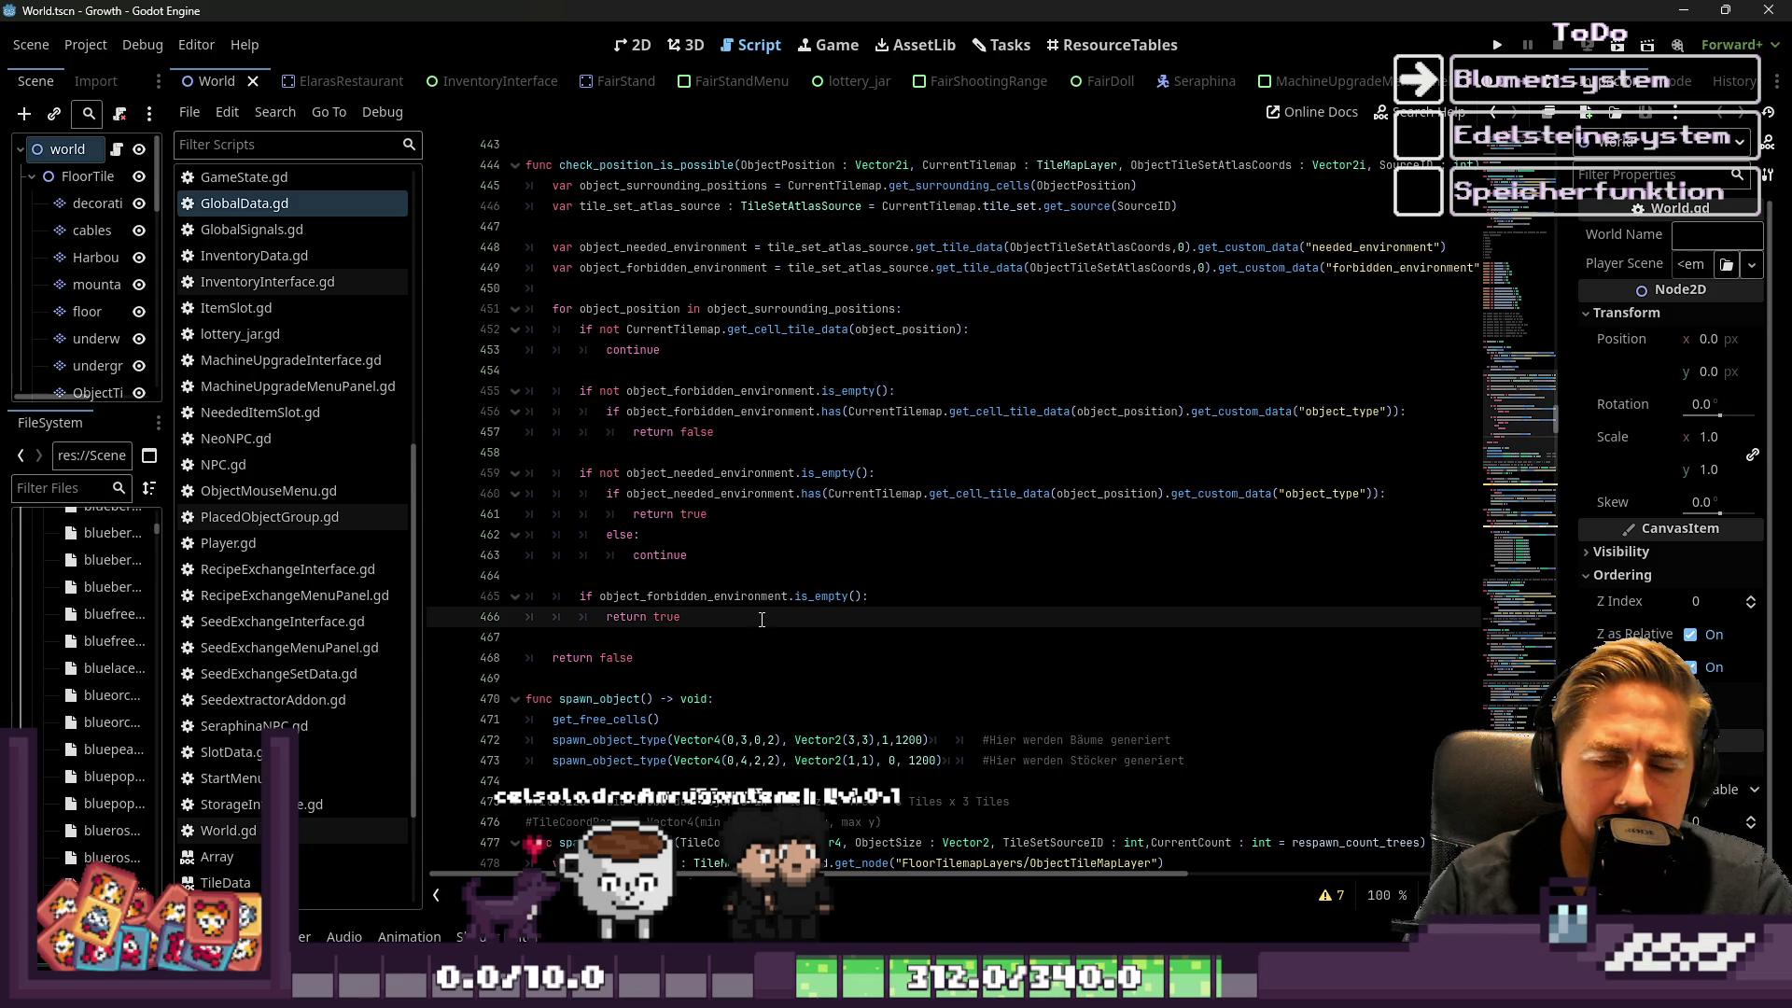
pyautogui.moveTo(526, 597); pyautogui.dragTo(709, 619)
pyautogui.hotkey('shift', 'Tab')
# Delete the else/continue branch after the needed-environment check
pyautogui.click(681, 536)
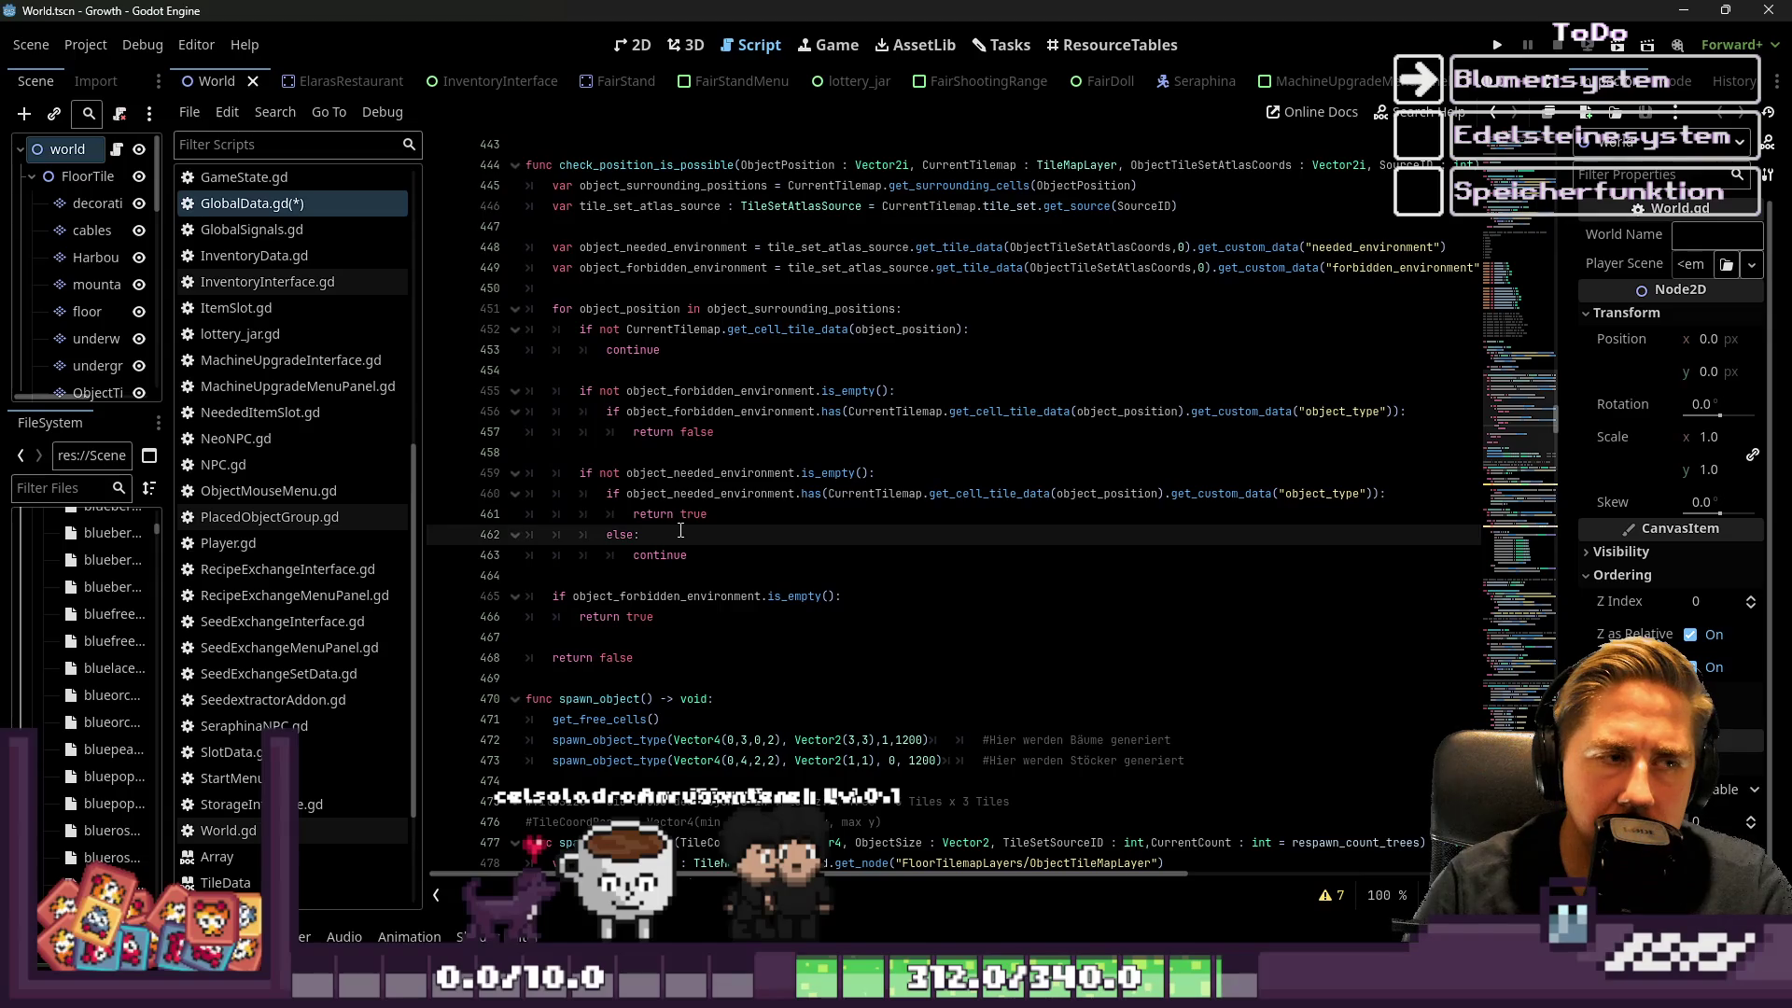
pyautogui.doubleClick(625, 597)
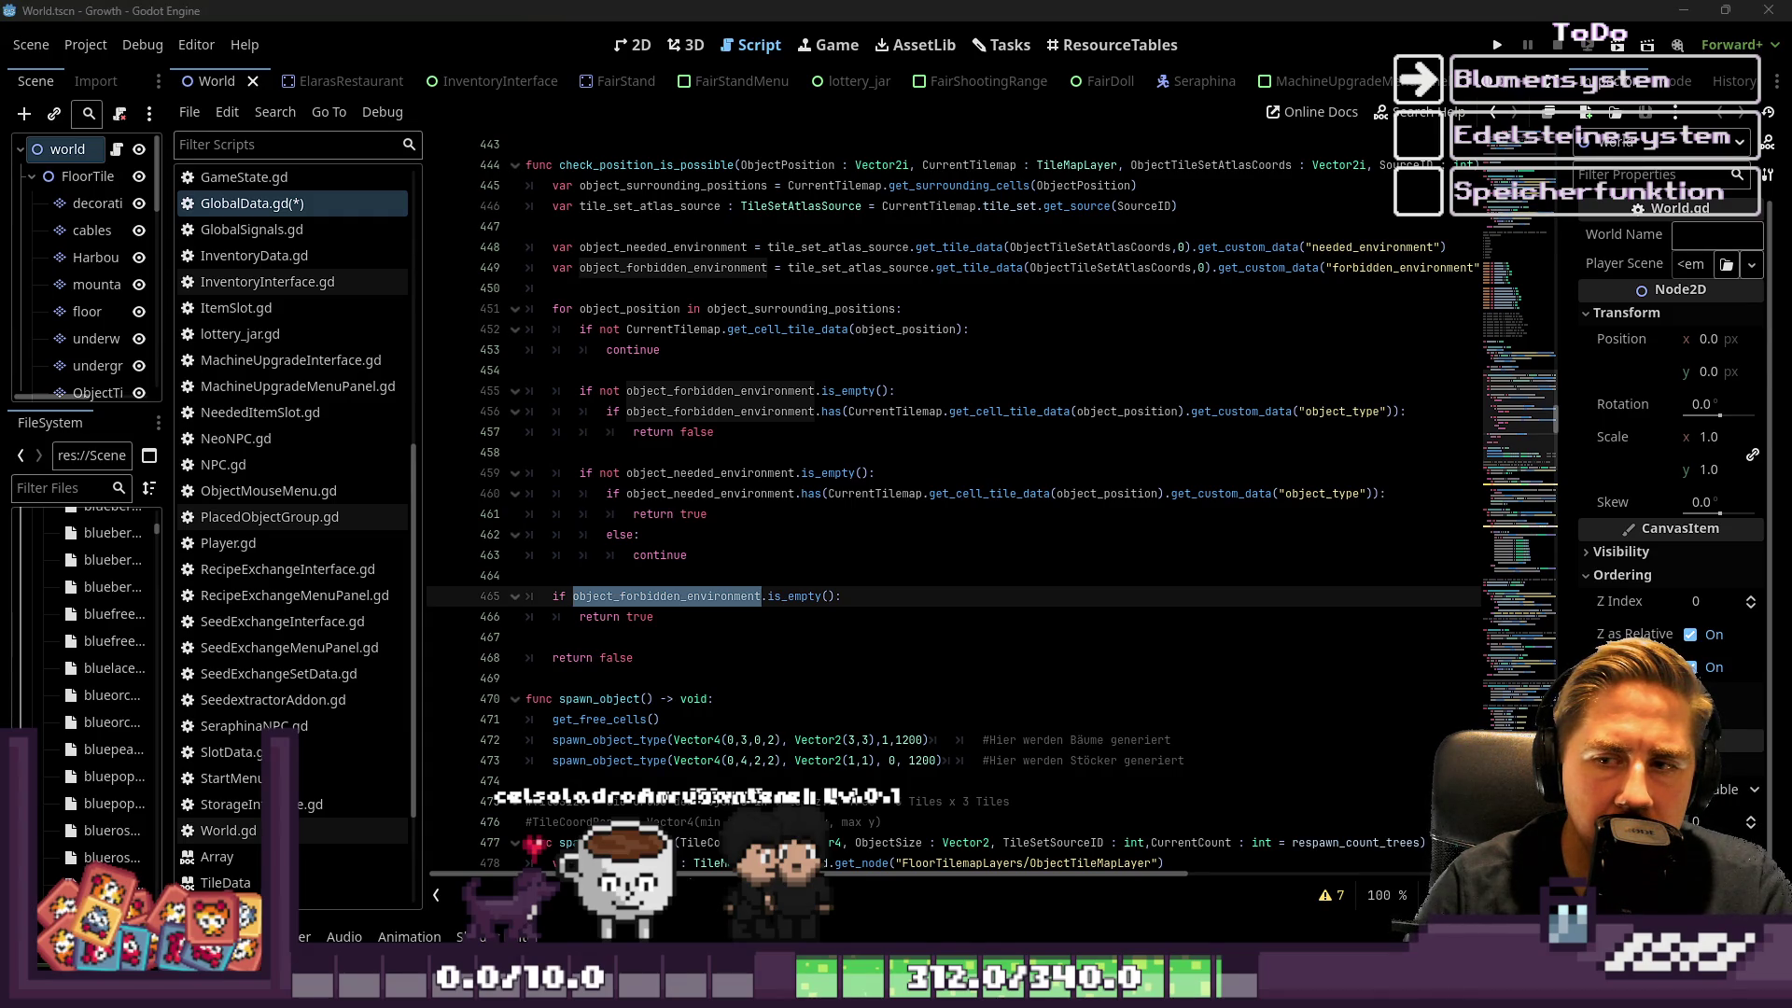
pyautogui.click(685, 622)
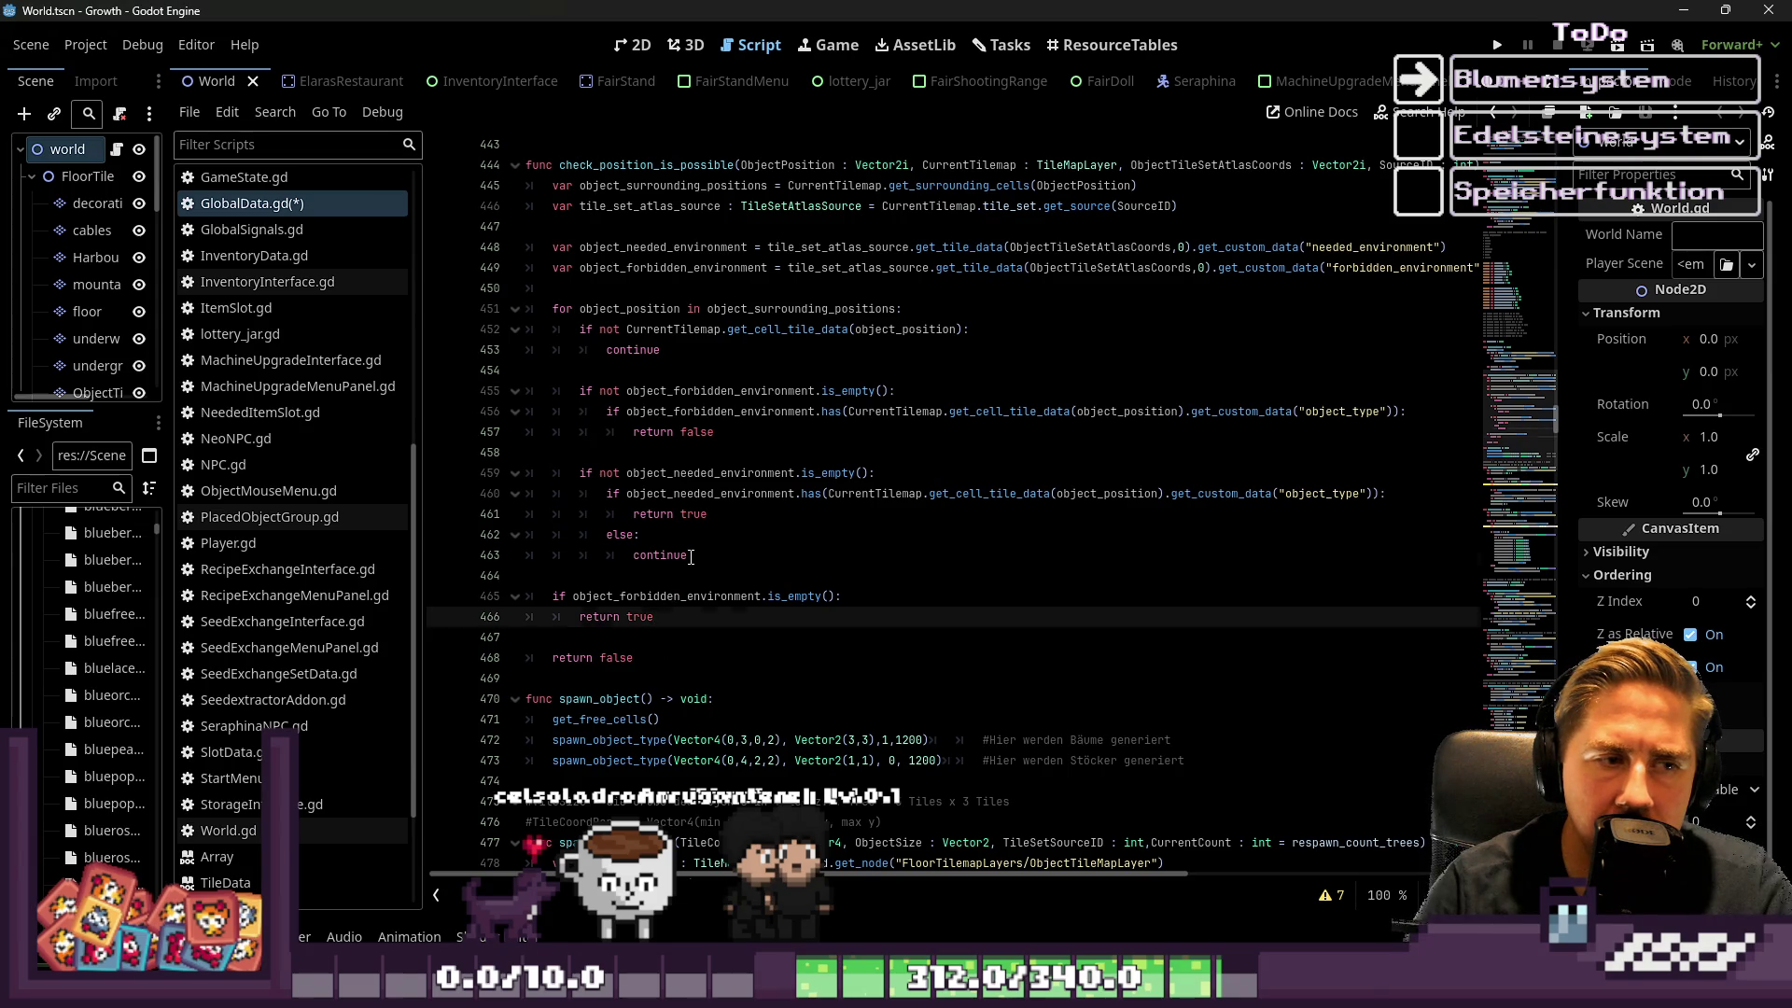
pyautogui.doubleClick(702, 515)
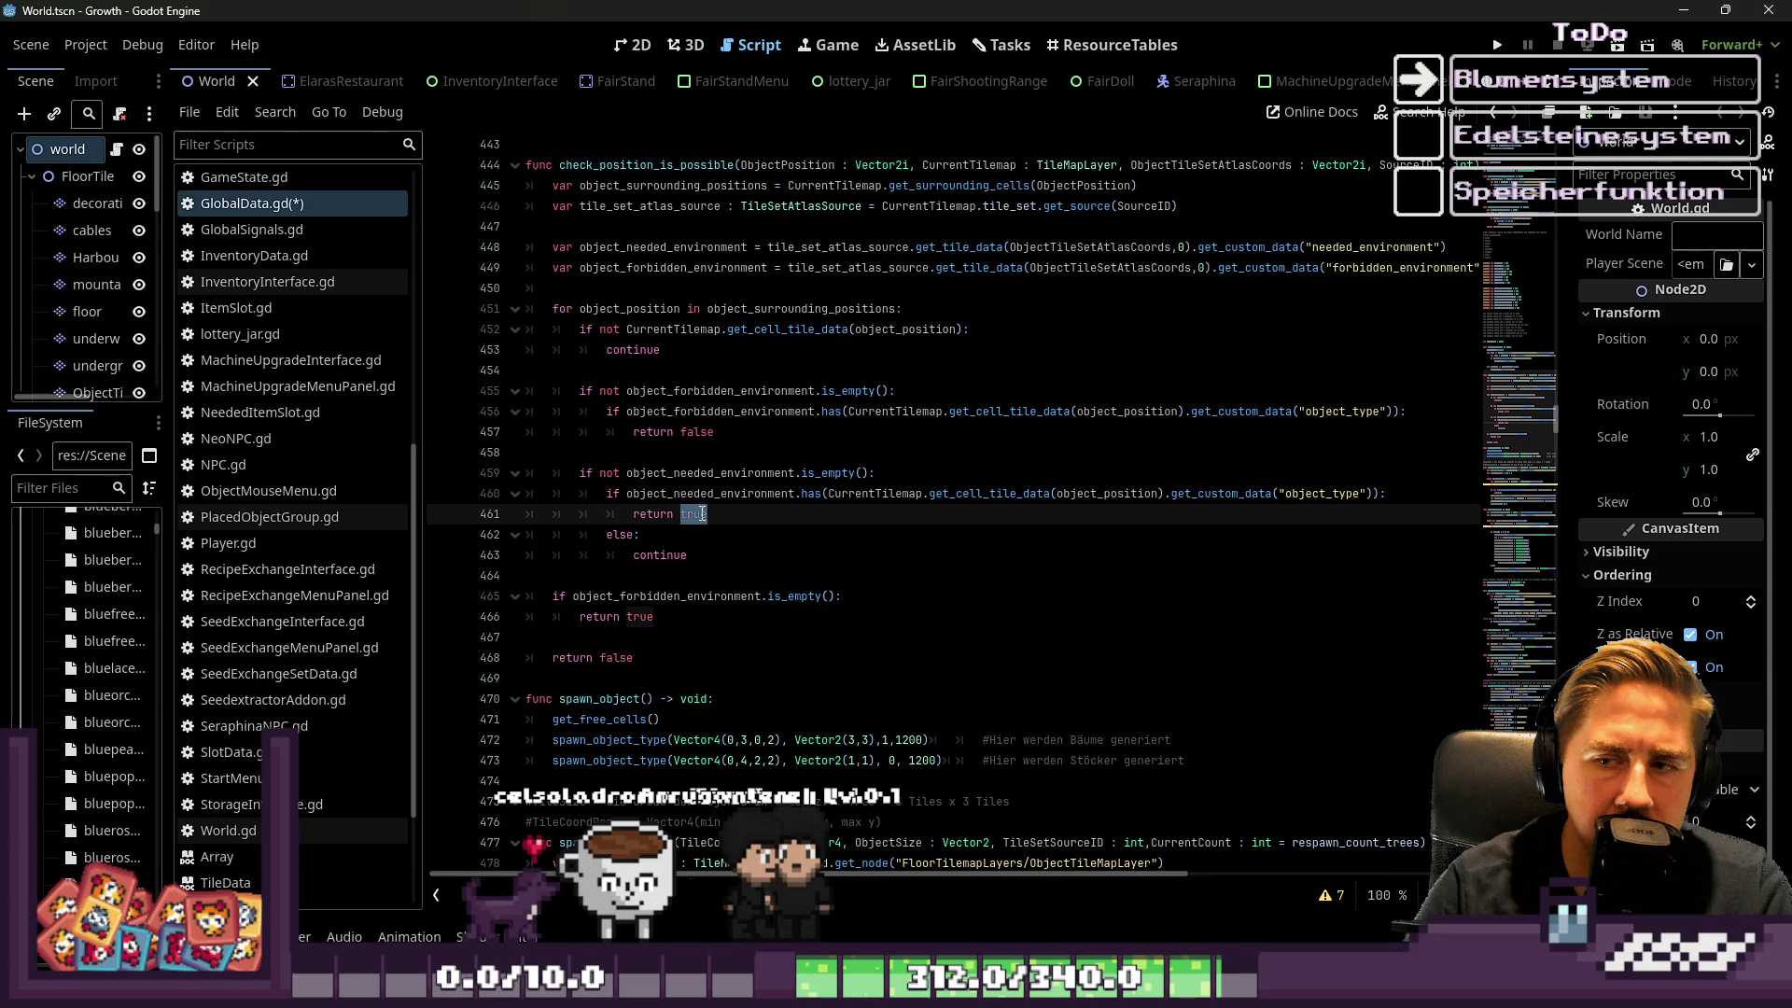
pyautogui.click(818, 533)
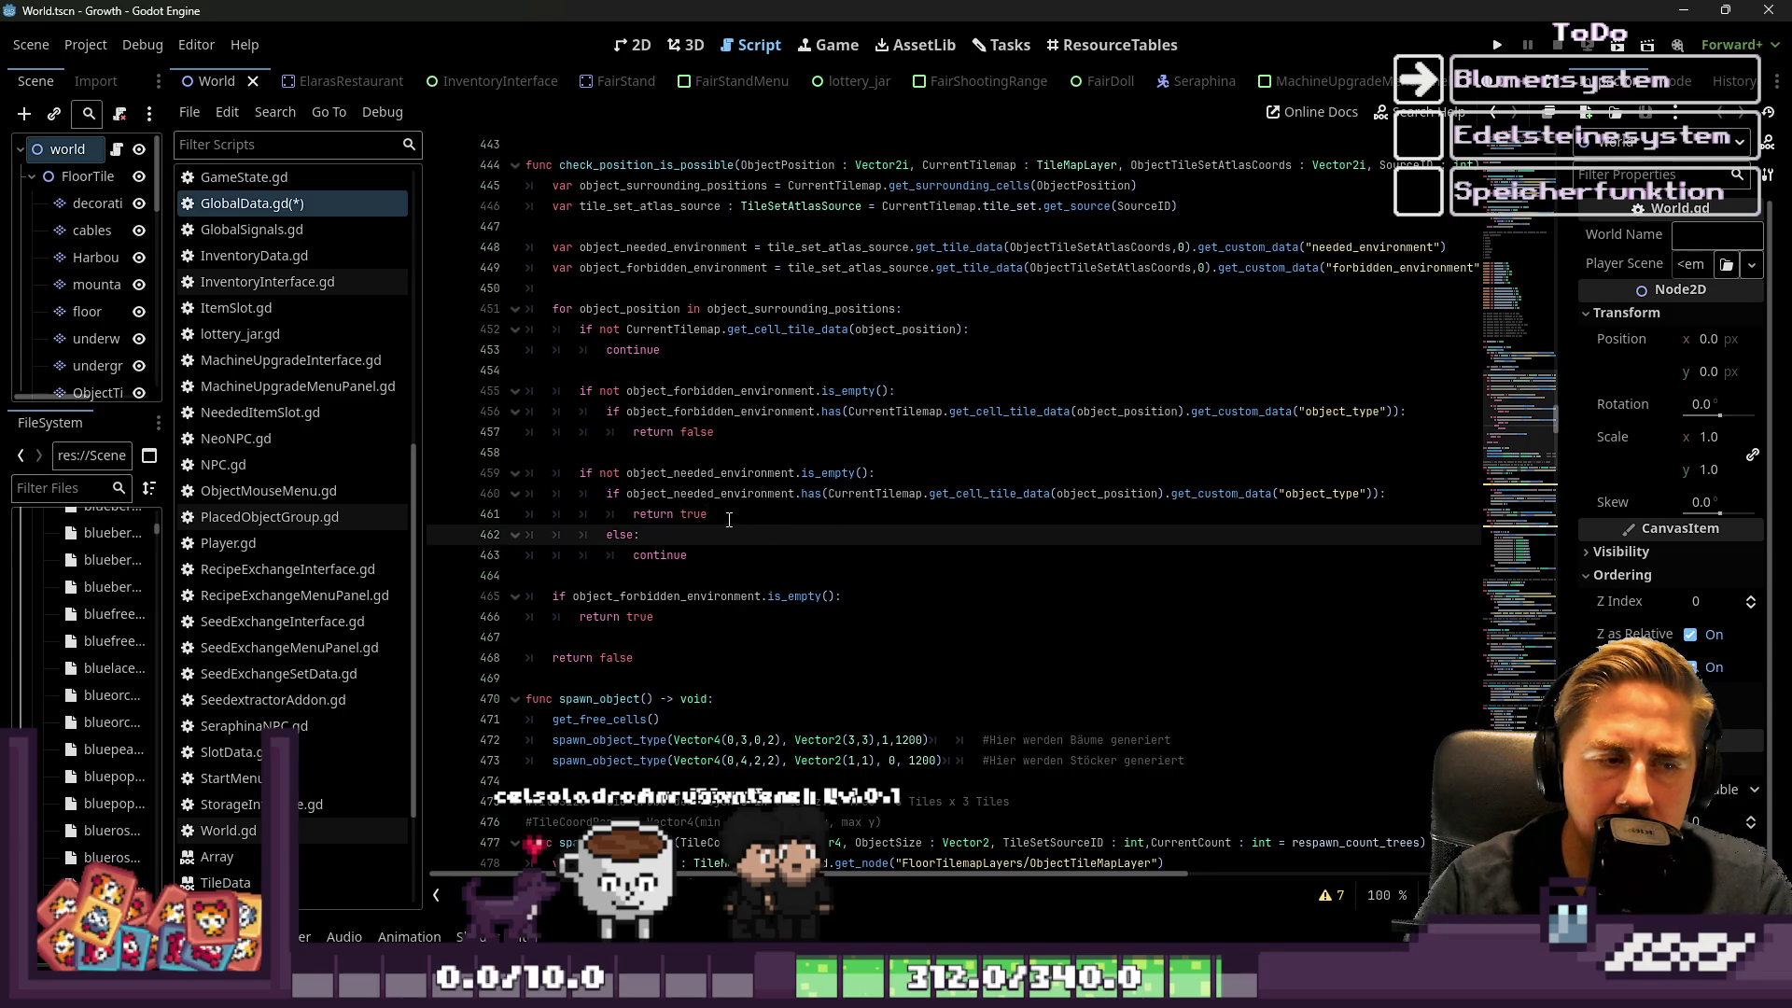
pyautogui.doubleClick(695, 514)
pyautogui.click(722, 567)
pyautogui.moveTo(721, 557); pyautogui.dragTo(492, 544)
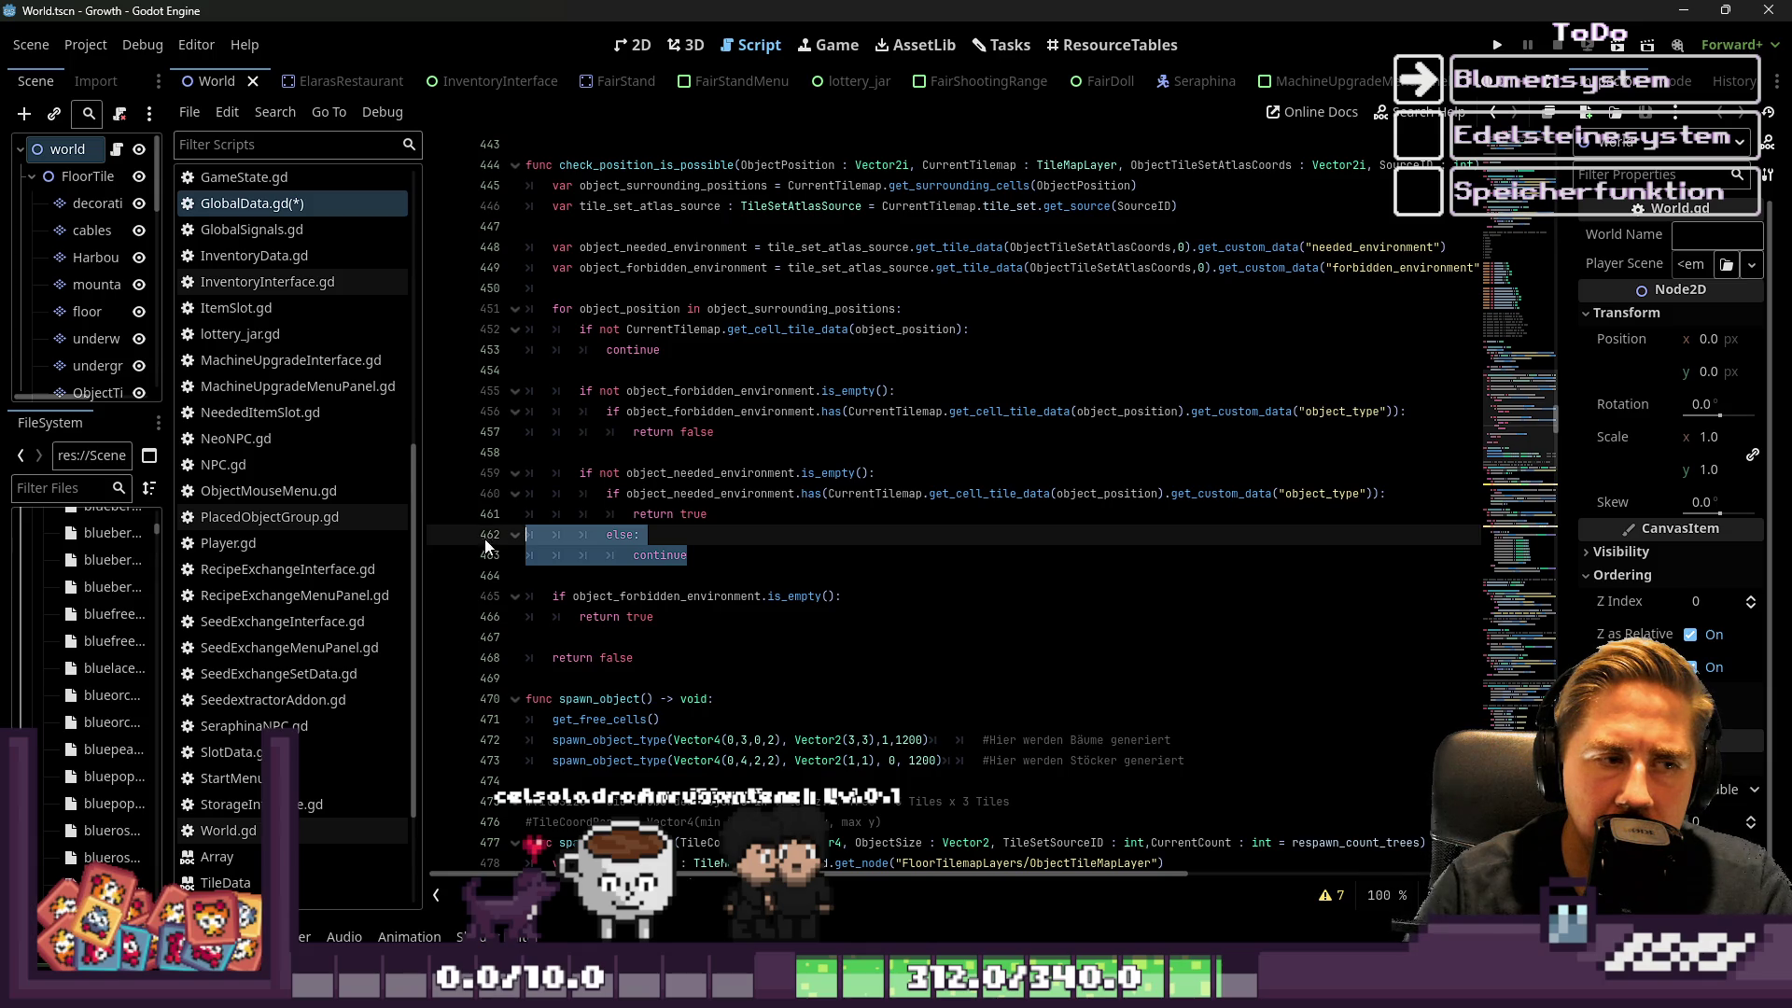
pyautogui.press('BackSpace')
pyautogui.press('BackSpace')
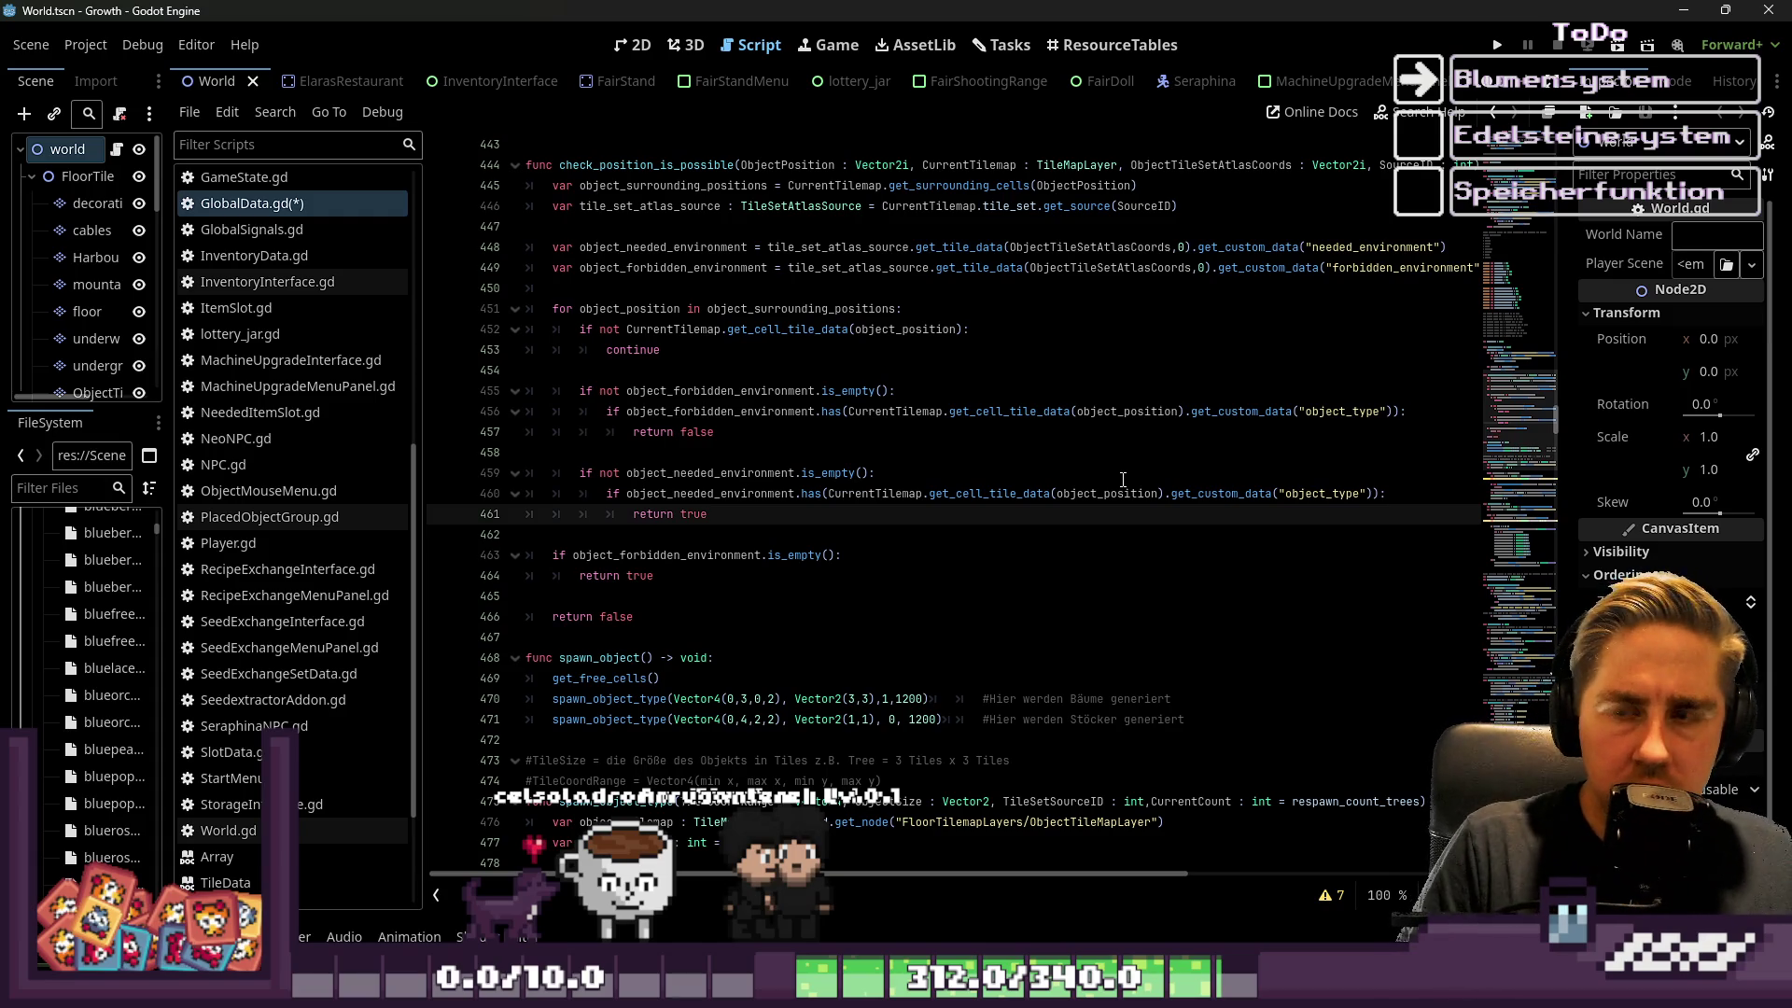
# Review the check_position_is_possible body, then run the Growth game to its main menu
pyautogui.click(737, 576)
pyautogui.click(743, 591)
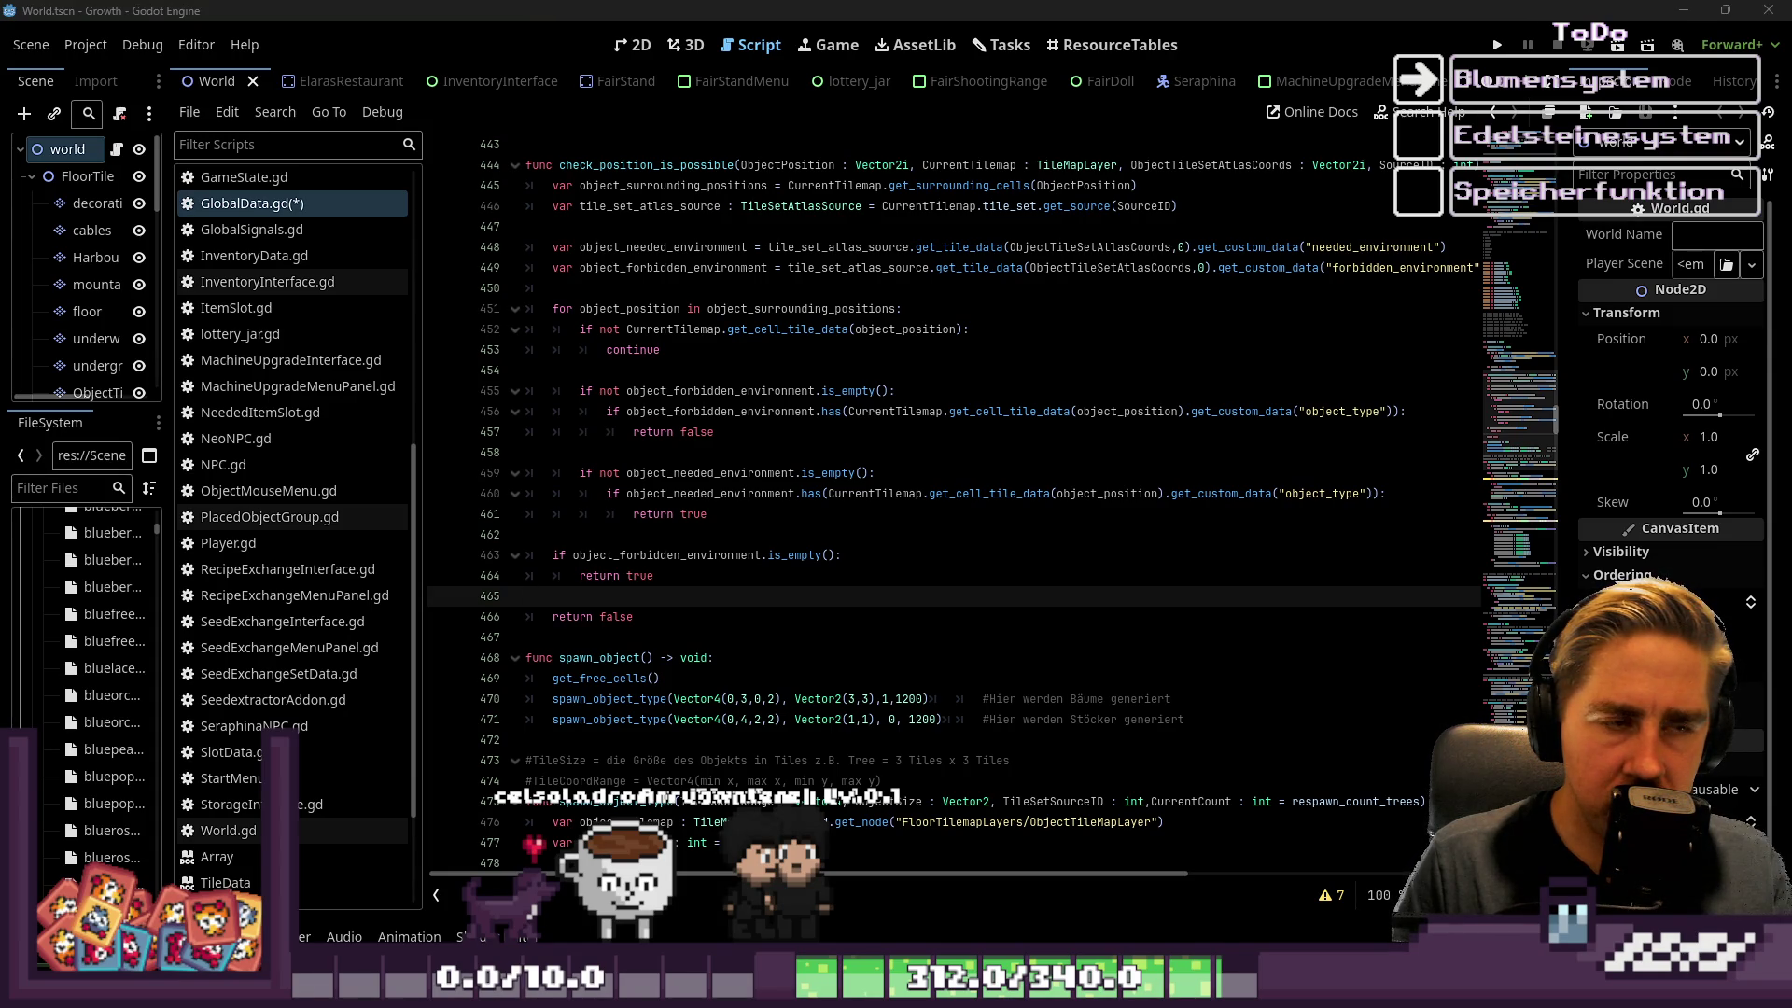
pyautogui.moveTo(831, 617)
pyautogui.mouseDown()
pyautogui.moveTo(803, 612)
pyautogui.moveTo(672, 322)
pyautogui.moveTo(561, 271)
pyautogui.moveTo(510, 184)
pyautogui.mouseUp()
pyautogui.click(656, 250)
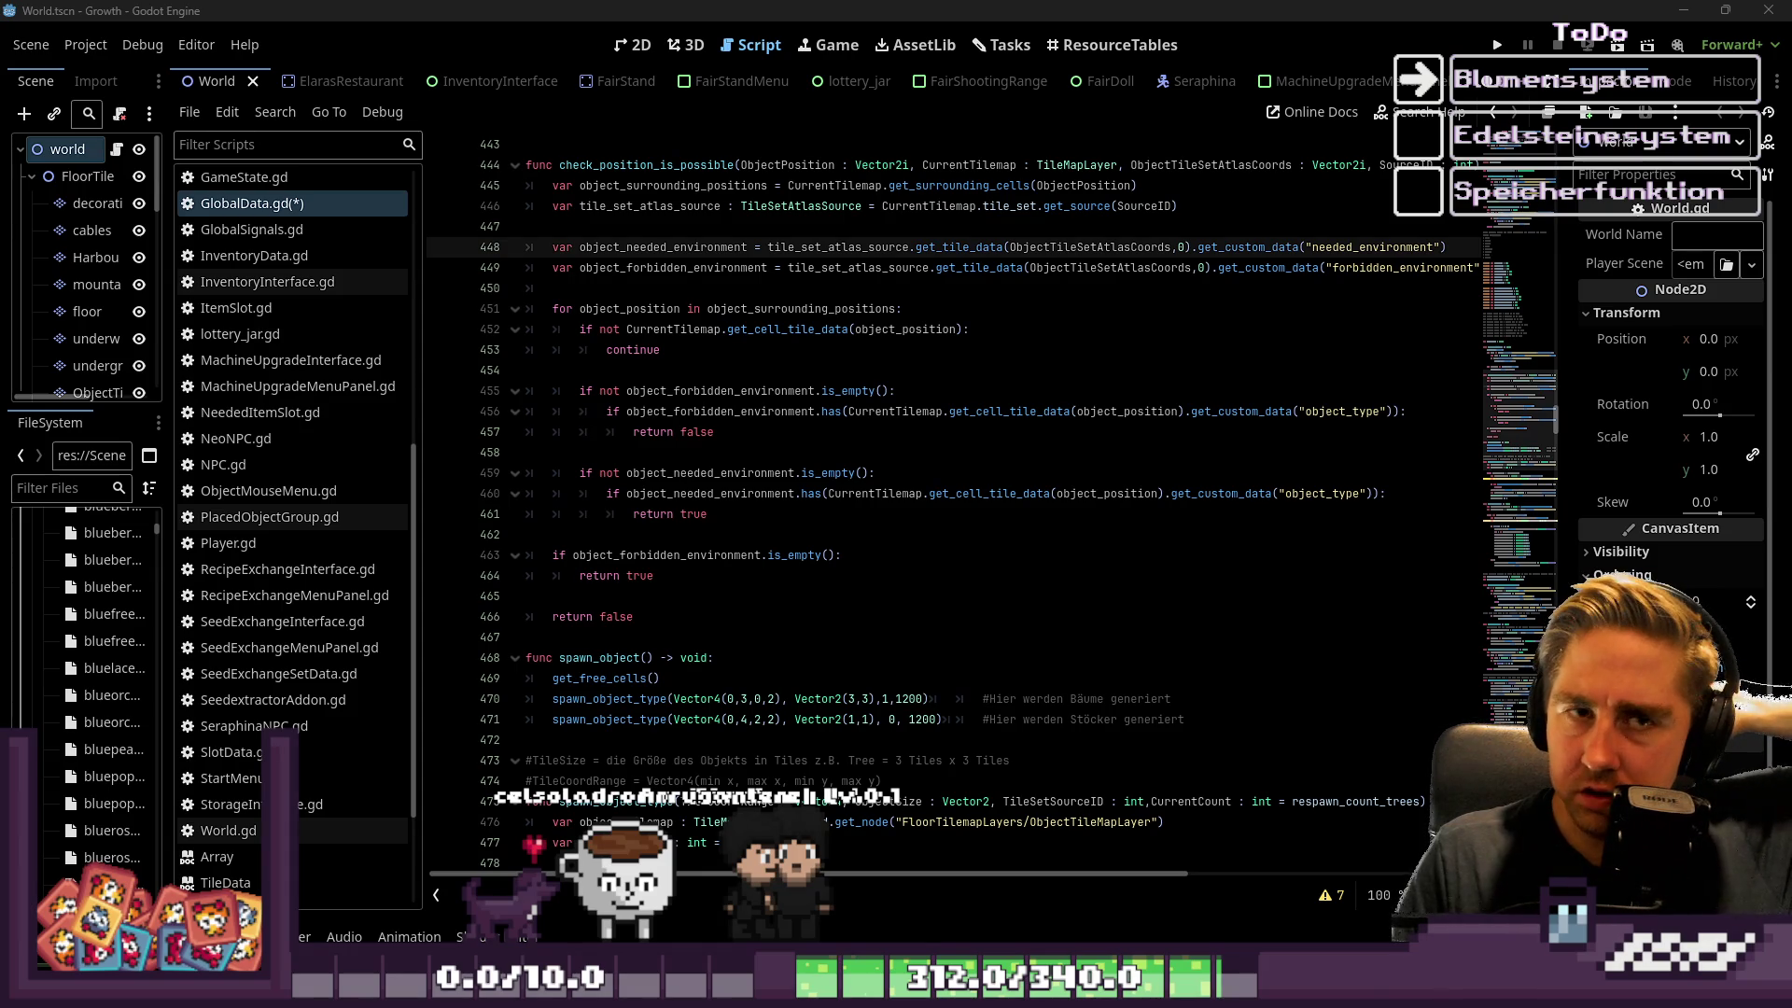
pyautogui.click(1498, 46)
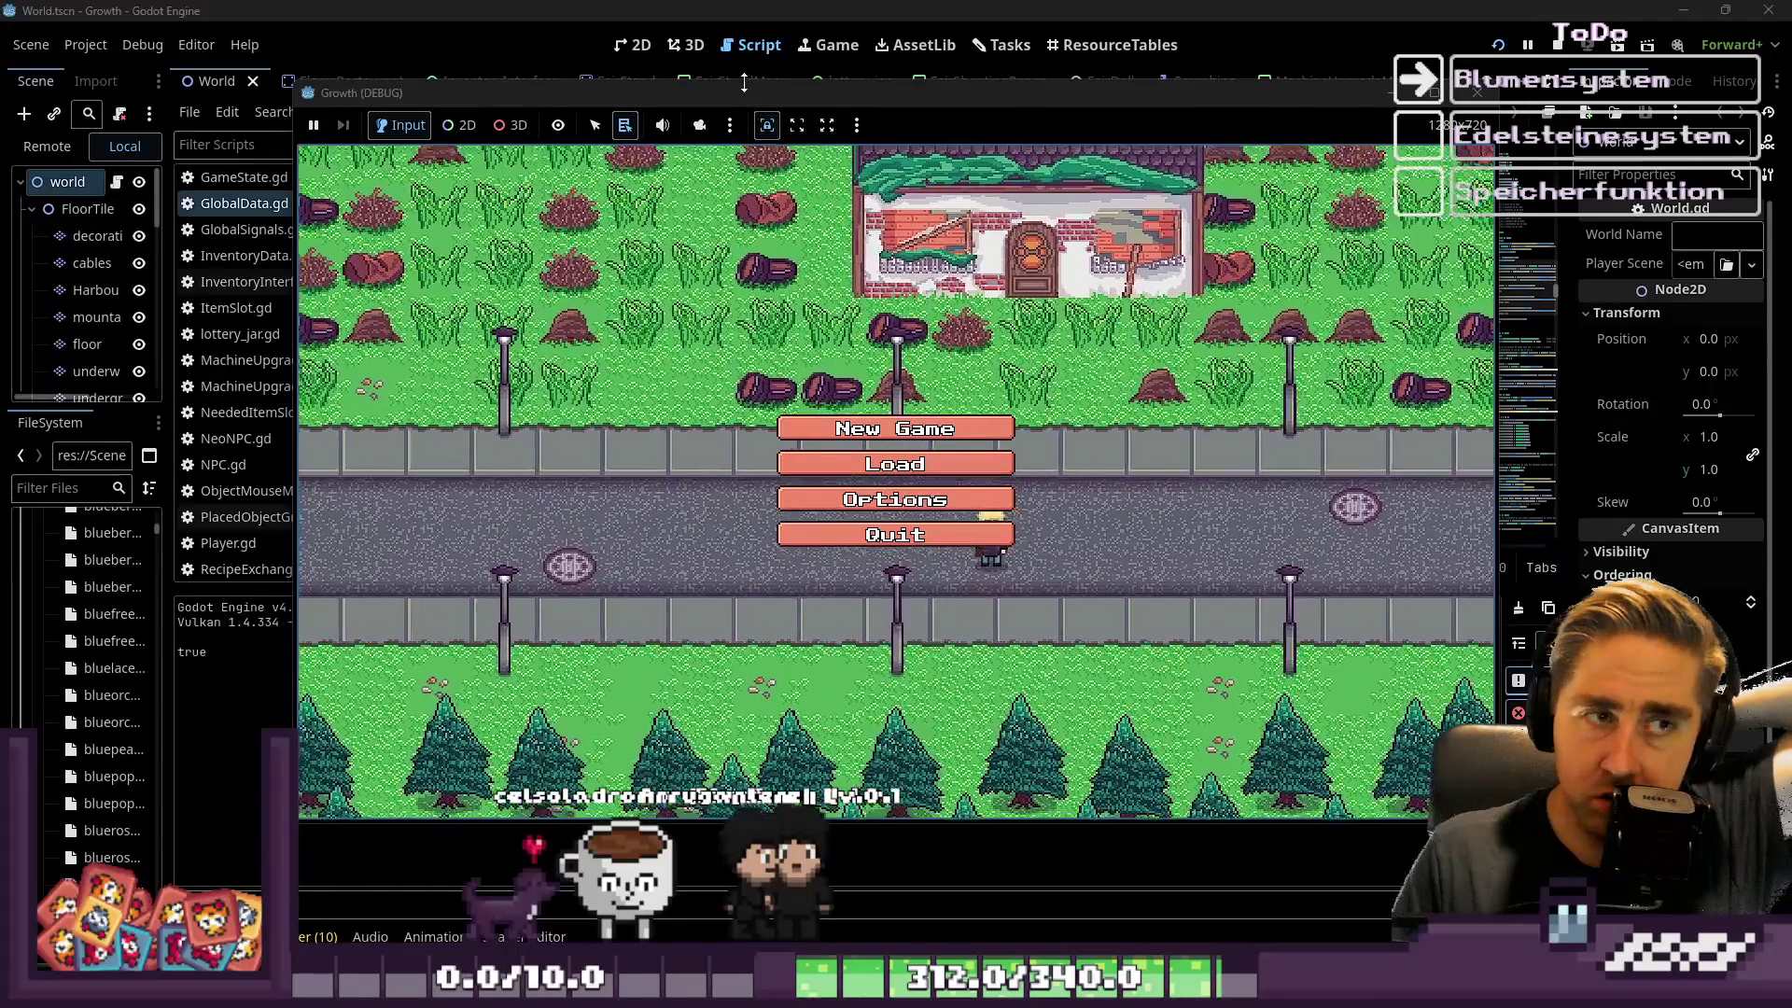
pyautogui.press('F8')
pyautogui.click(700, 371)
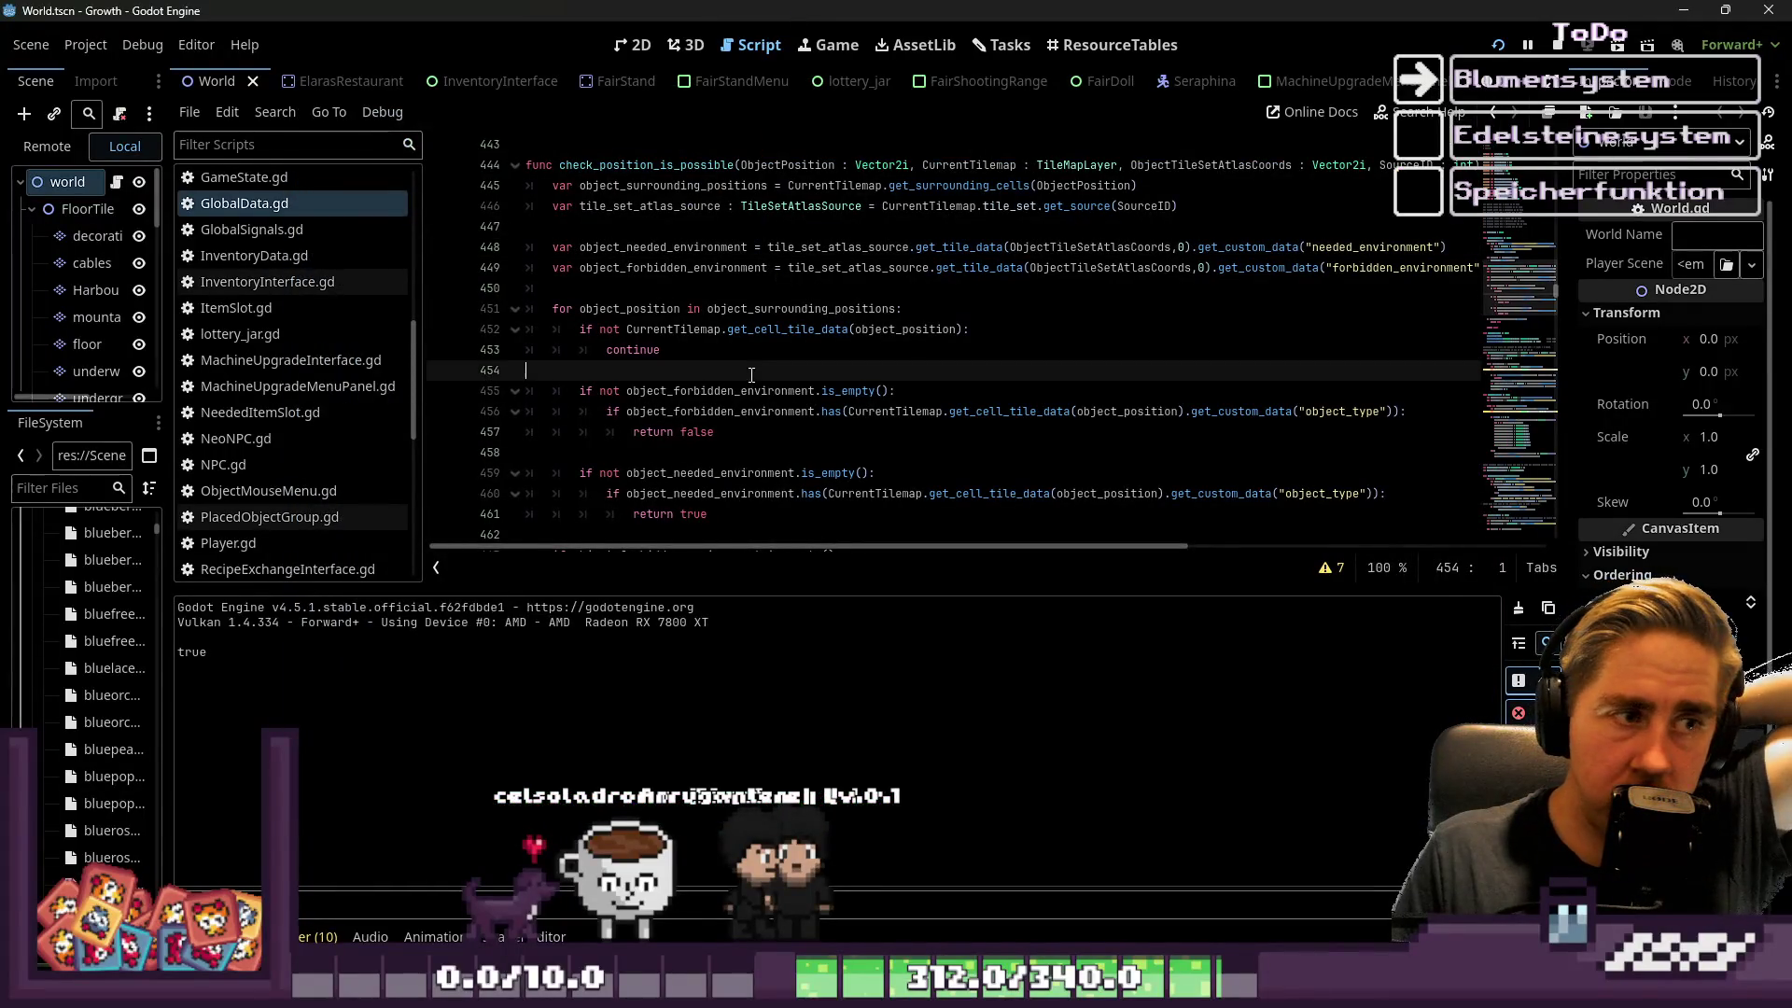
pyautogui.click(699, 333)
pyautogui.scroll(1, 699, 333)
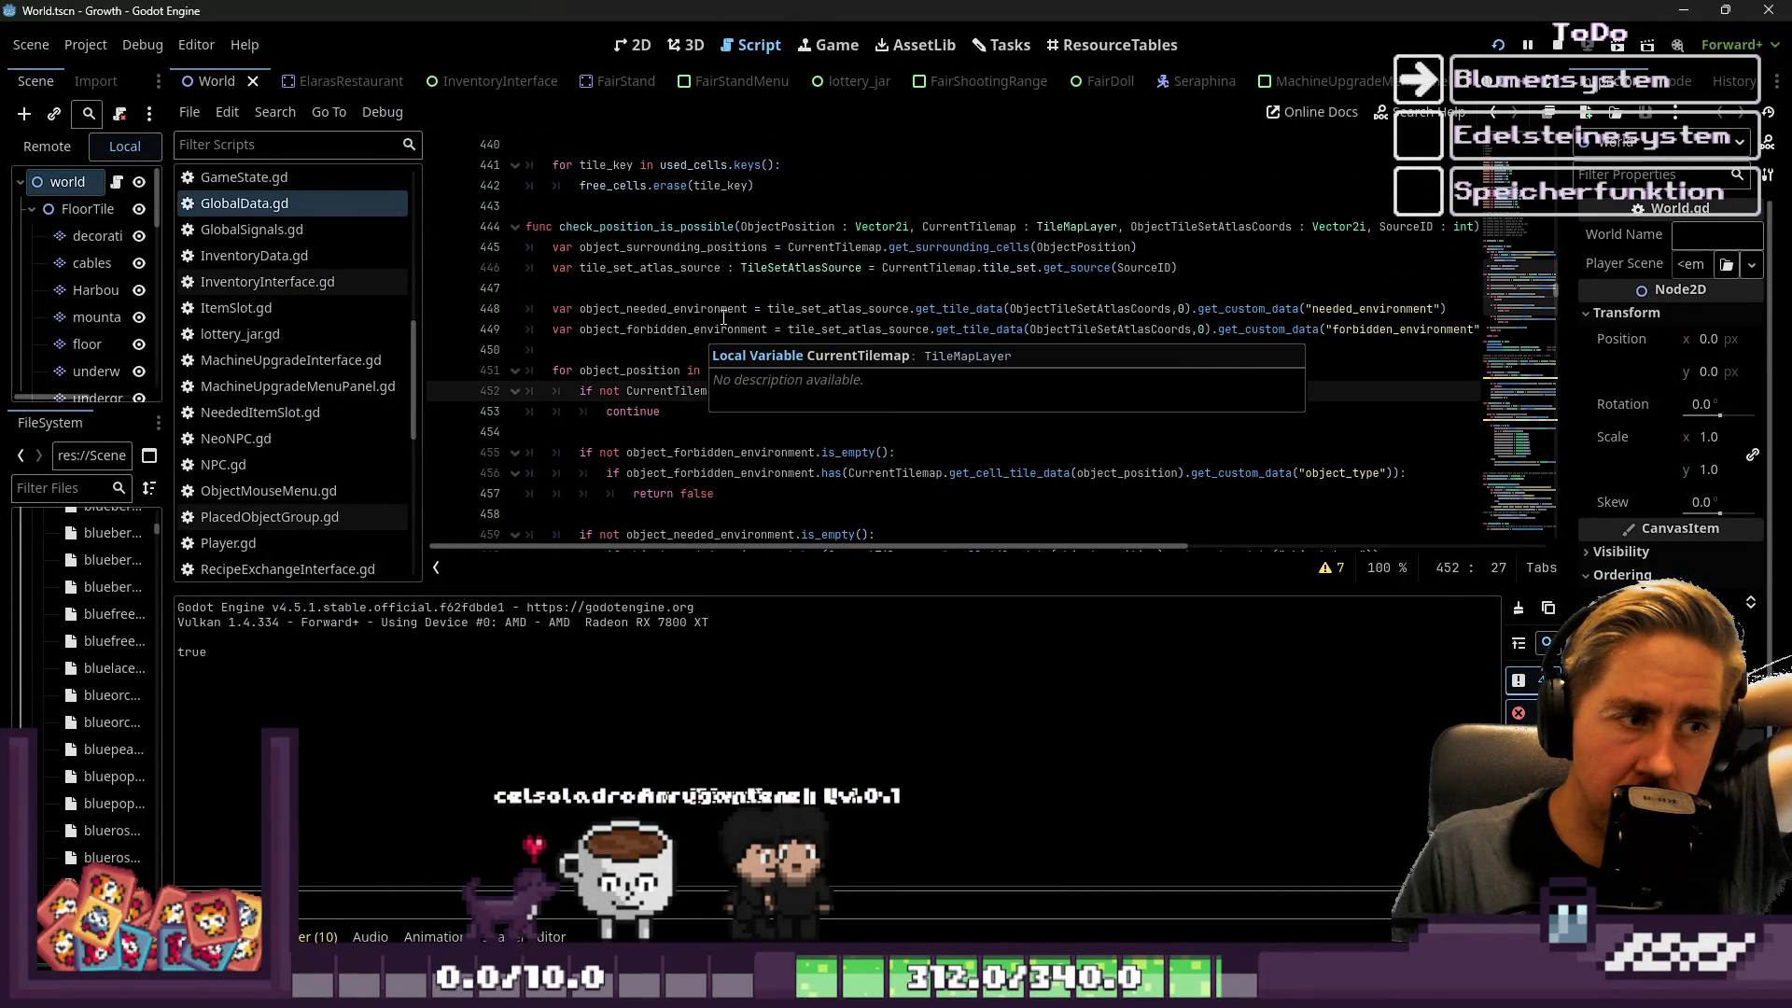
pyautogui.click(724, 331)
pyautogui.scroll(-2, 724, 332)
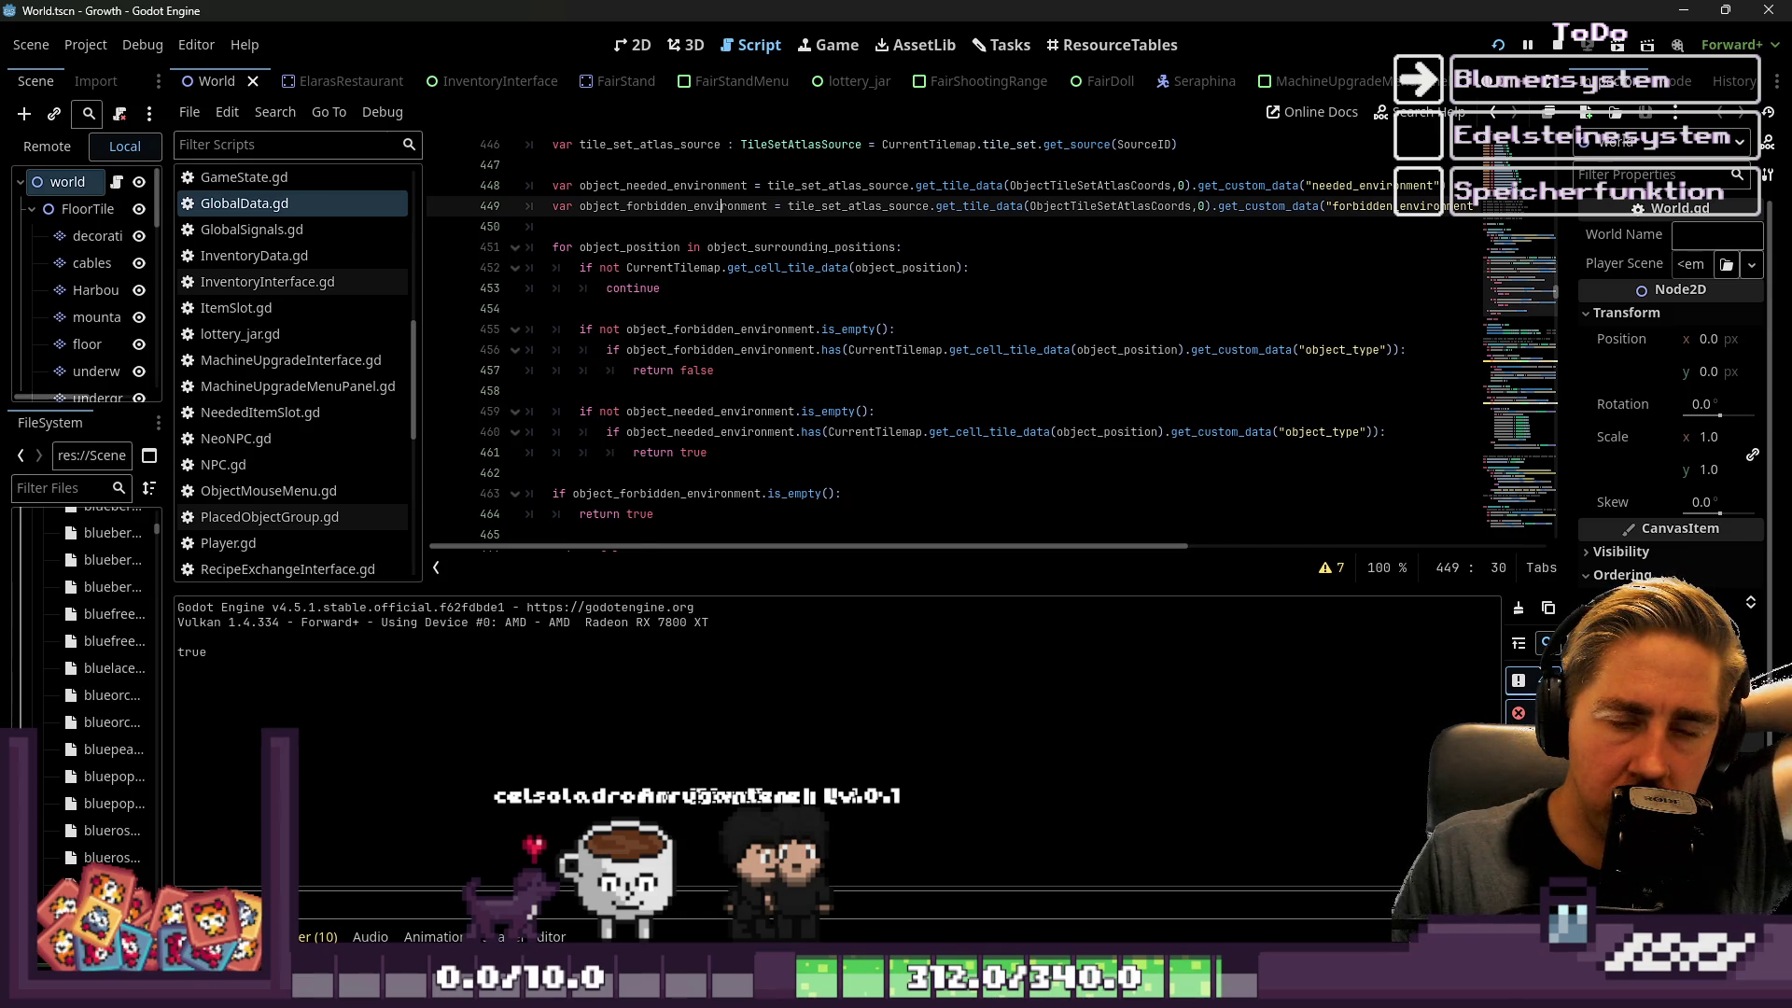
pyautogui.click(678, 389)
pyautogui.scroll(-1, 696, 392)
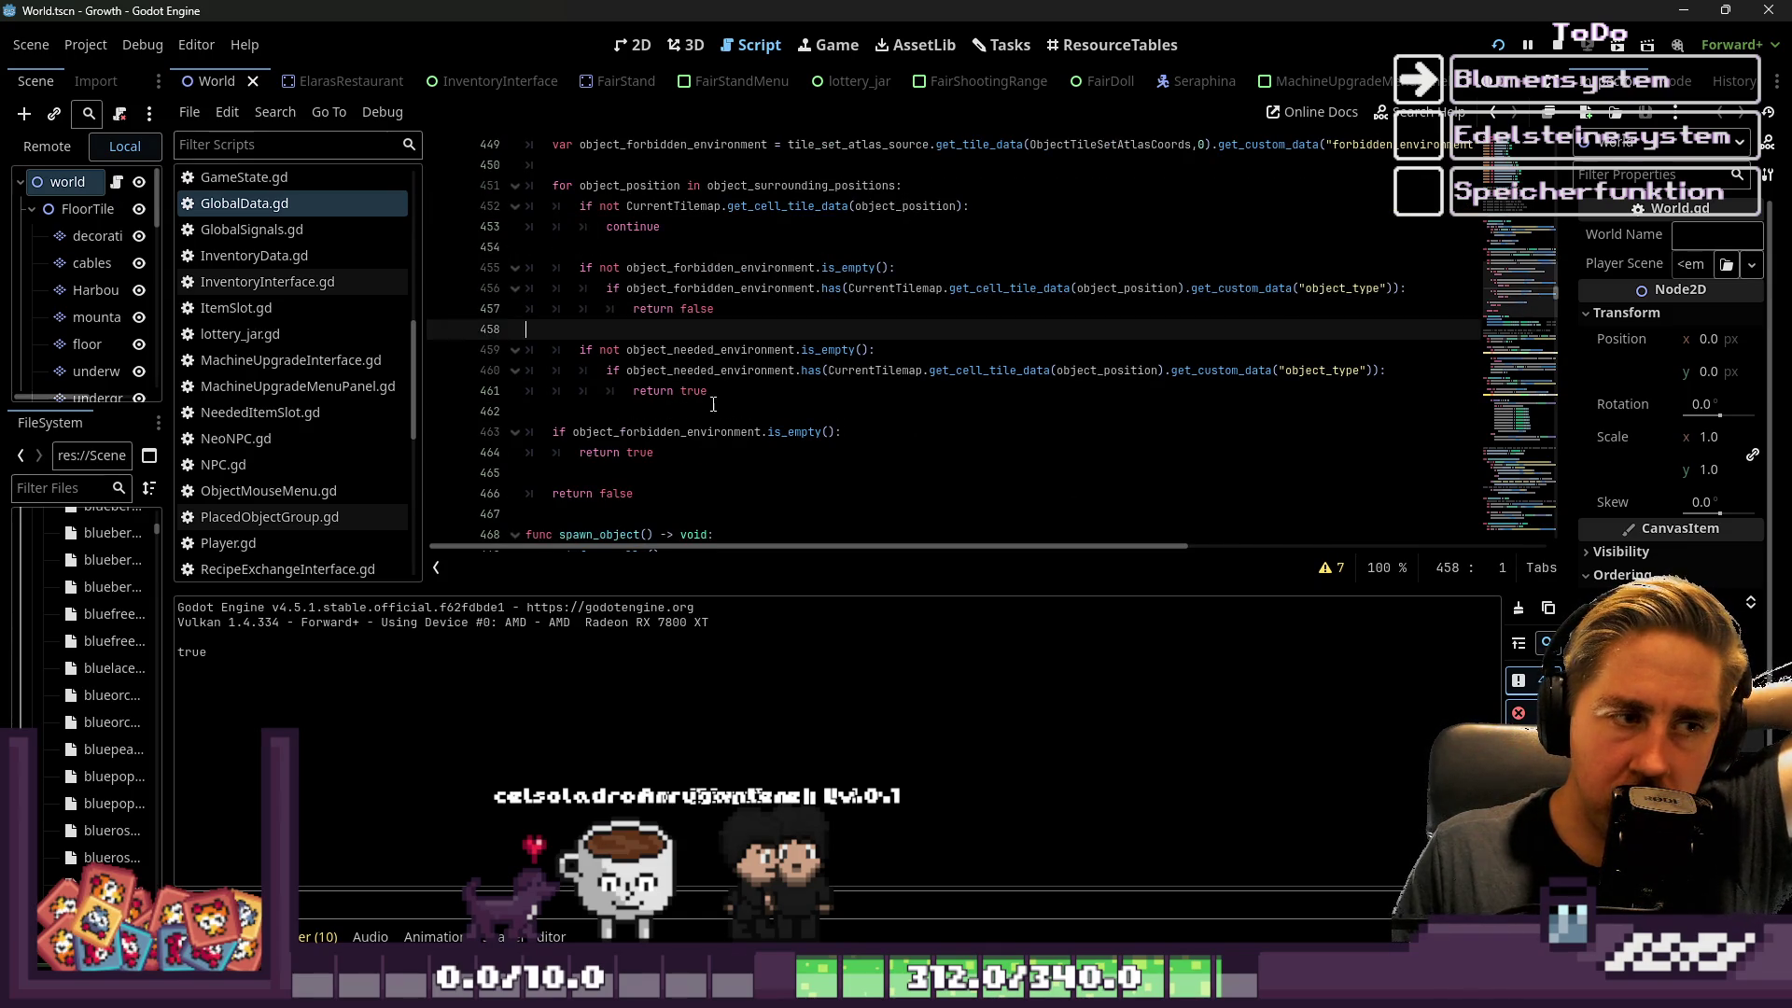
pyautogui.click(784, 411)
pyautogui.click(815, 392)
pyautogui.doubleClick(814, 392)
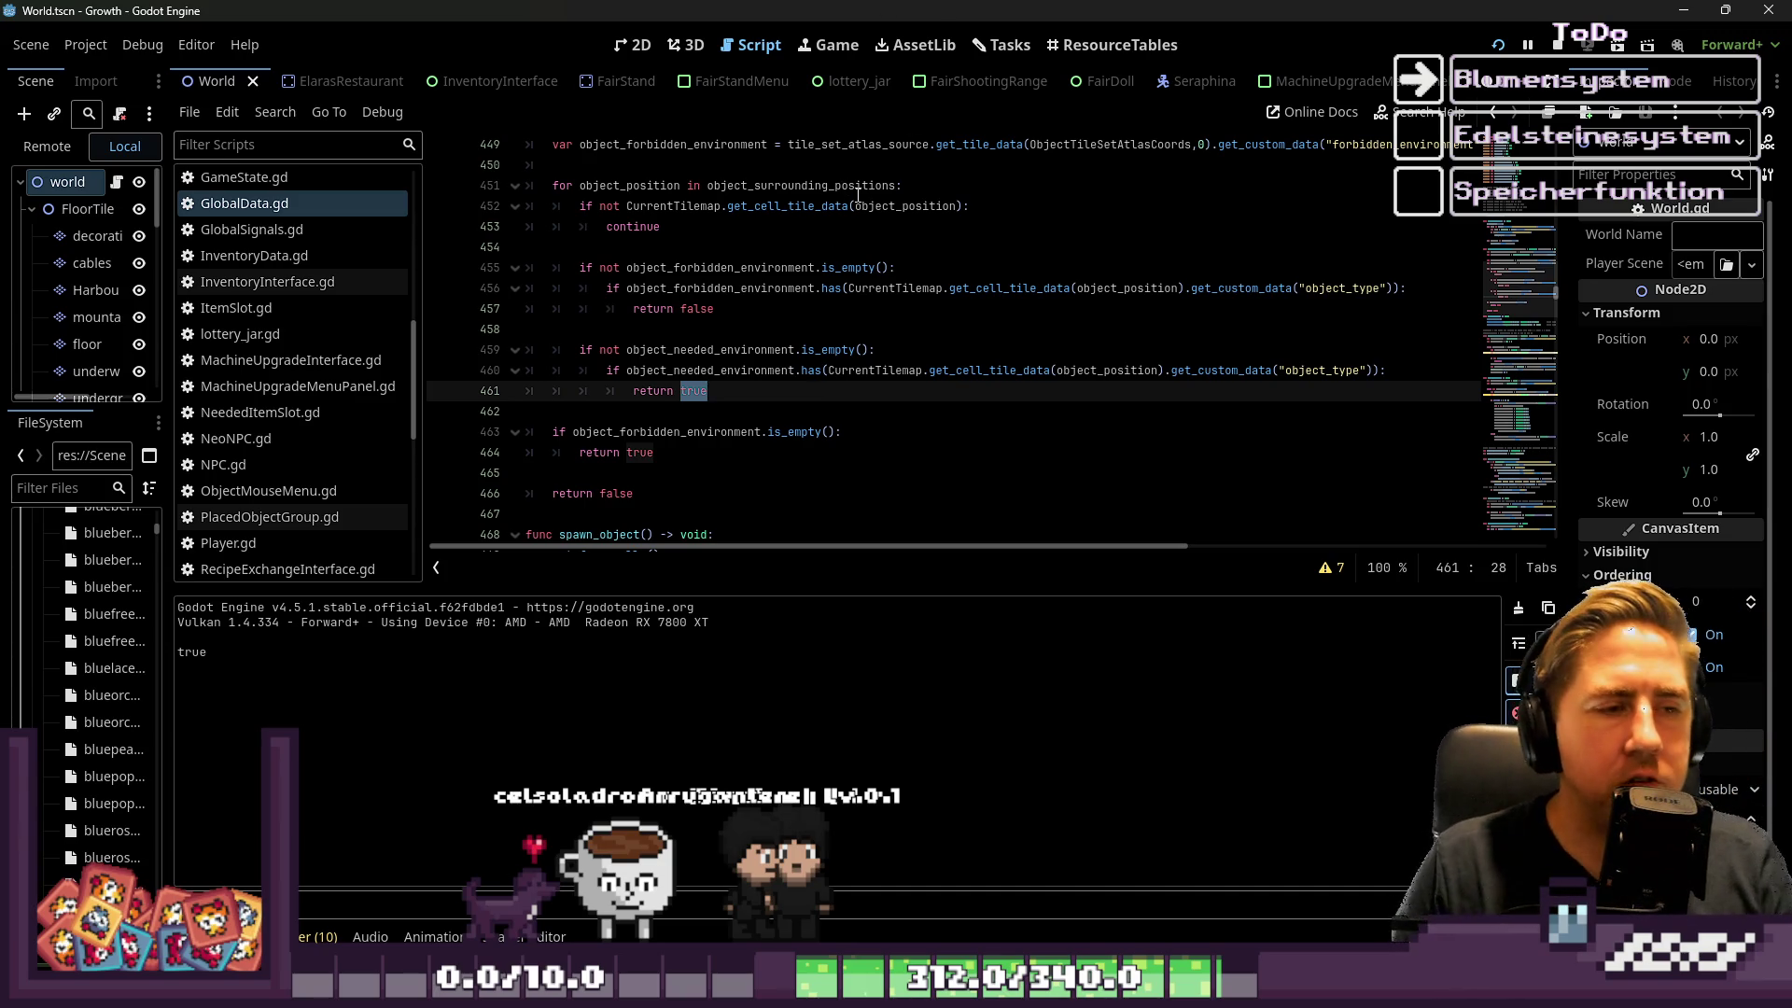
pyautogui.scroll(1, 774, 333)
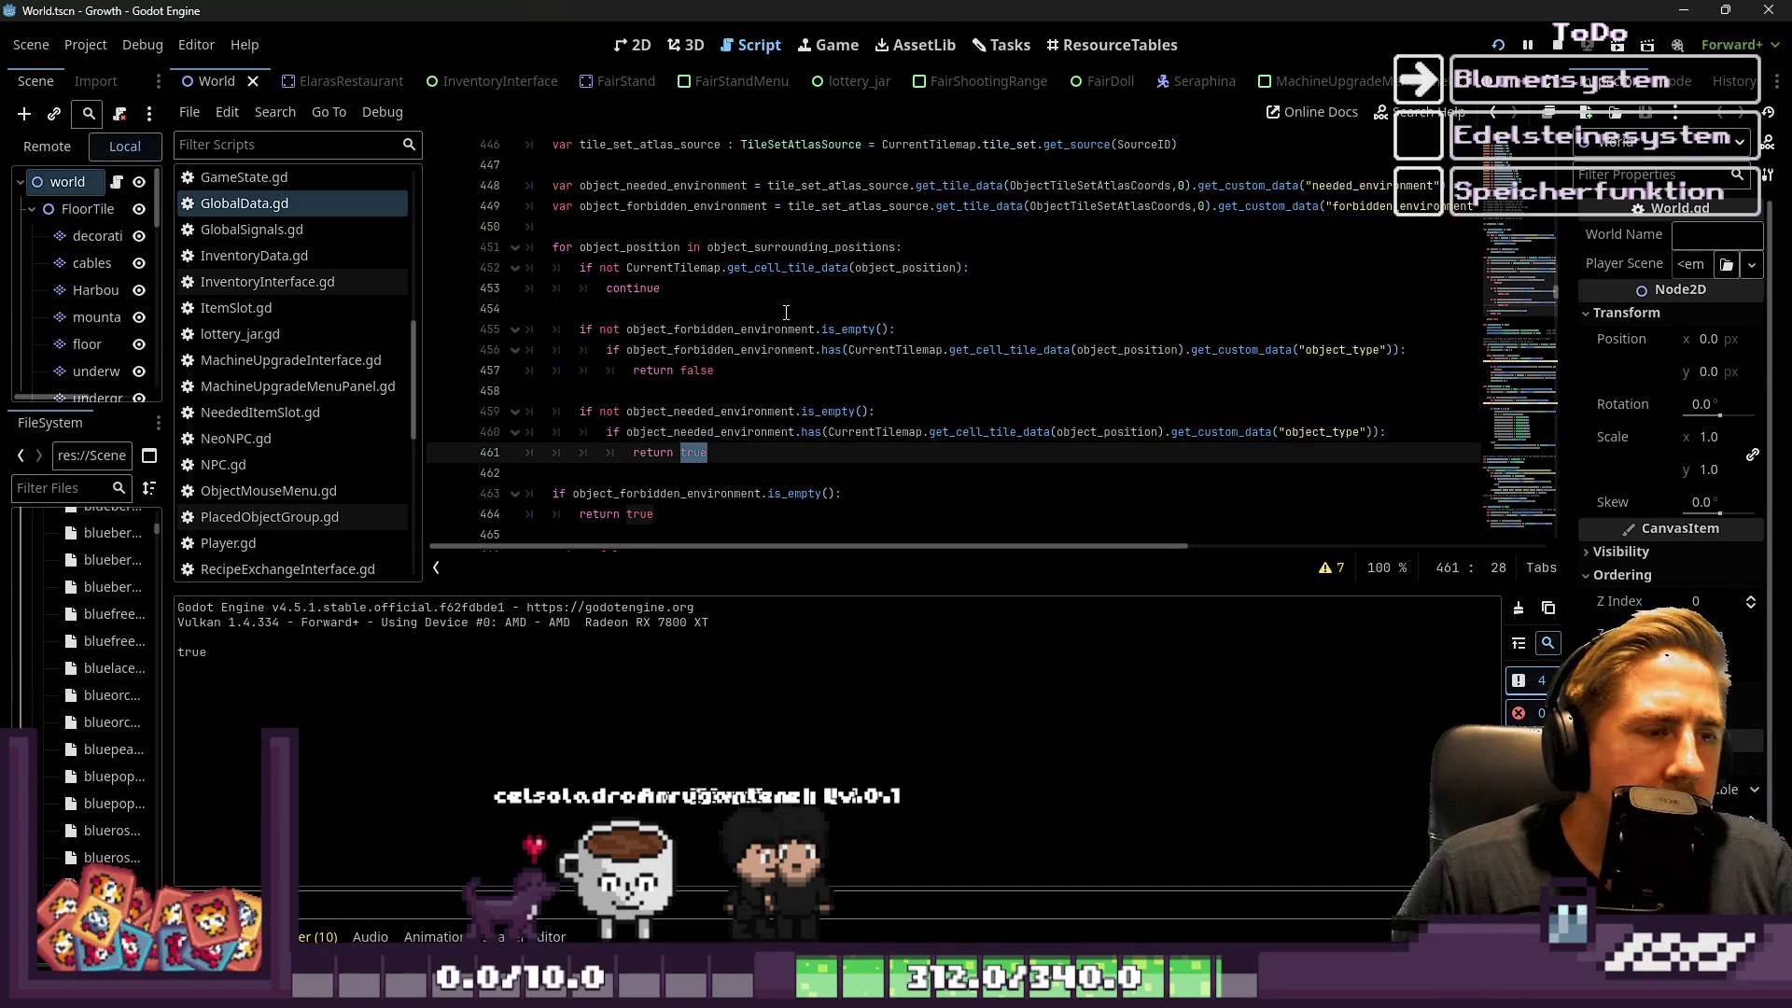
pyautogui.click(764, 383)
pyautogui.click(758, 462)
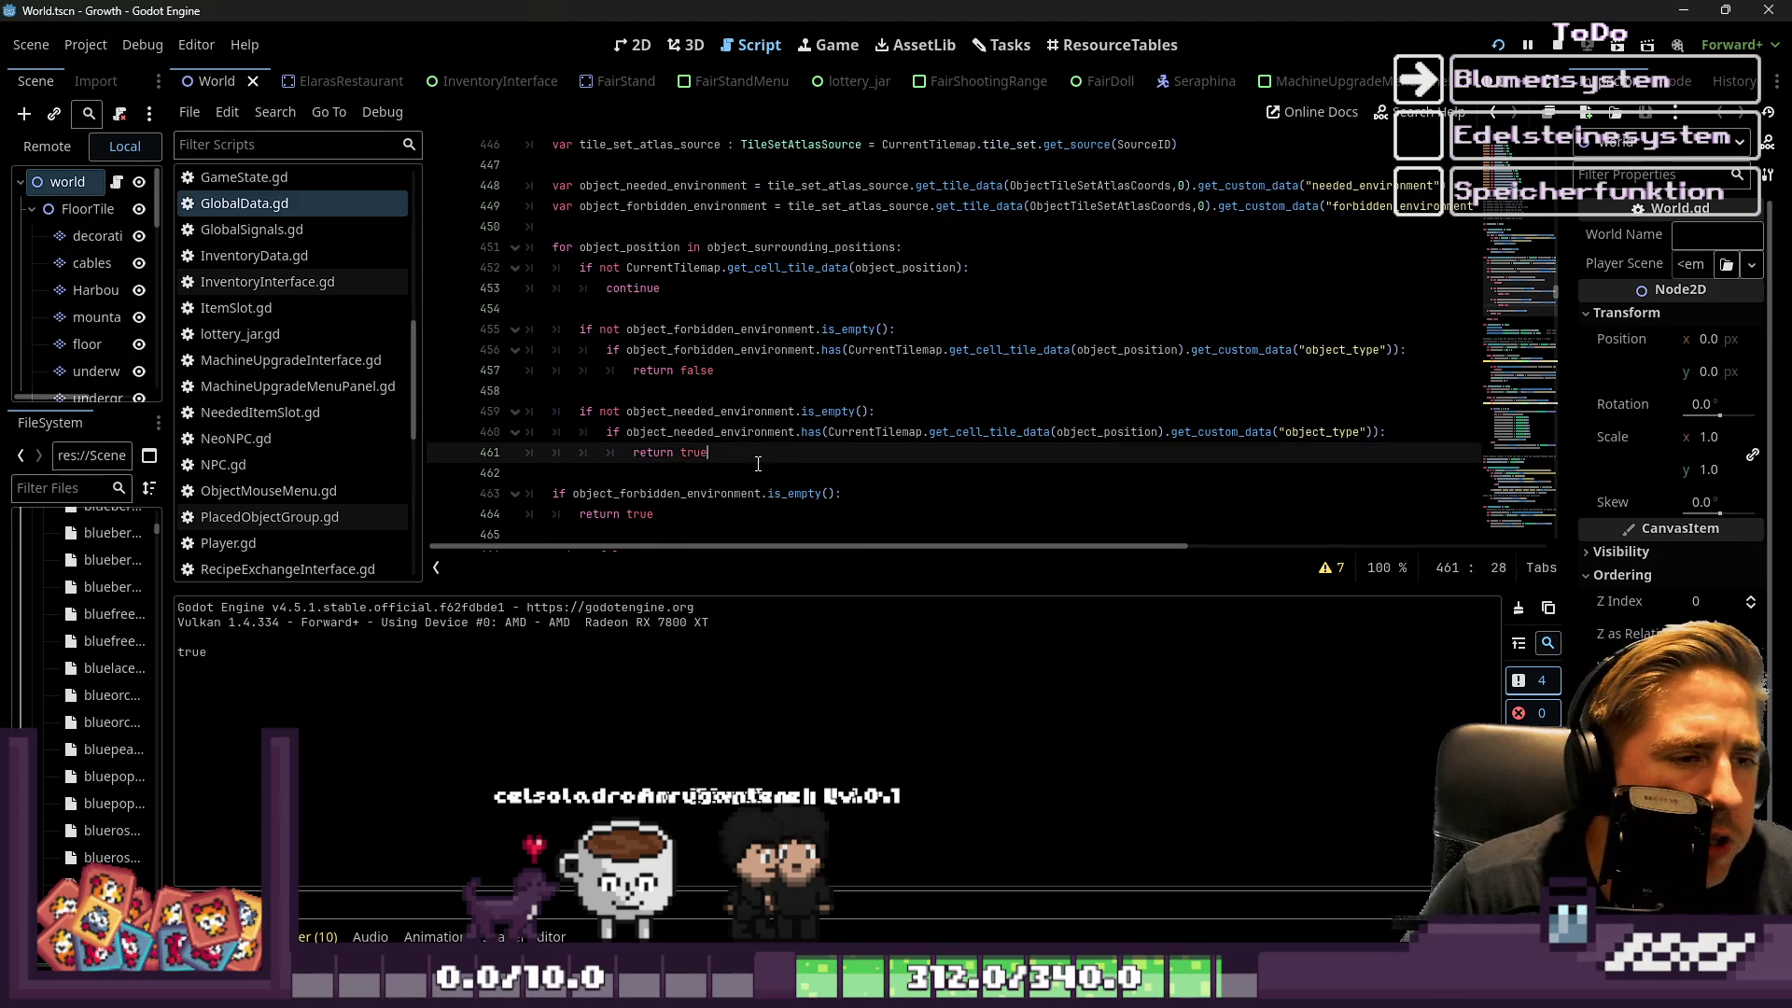
pyautogui.moveTo(758, 464); pyautogui.dragTo(523, 411)
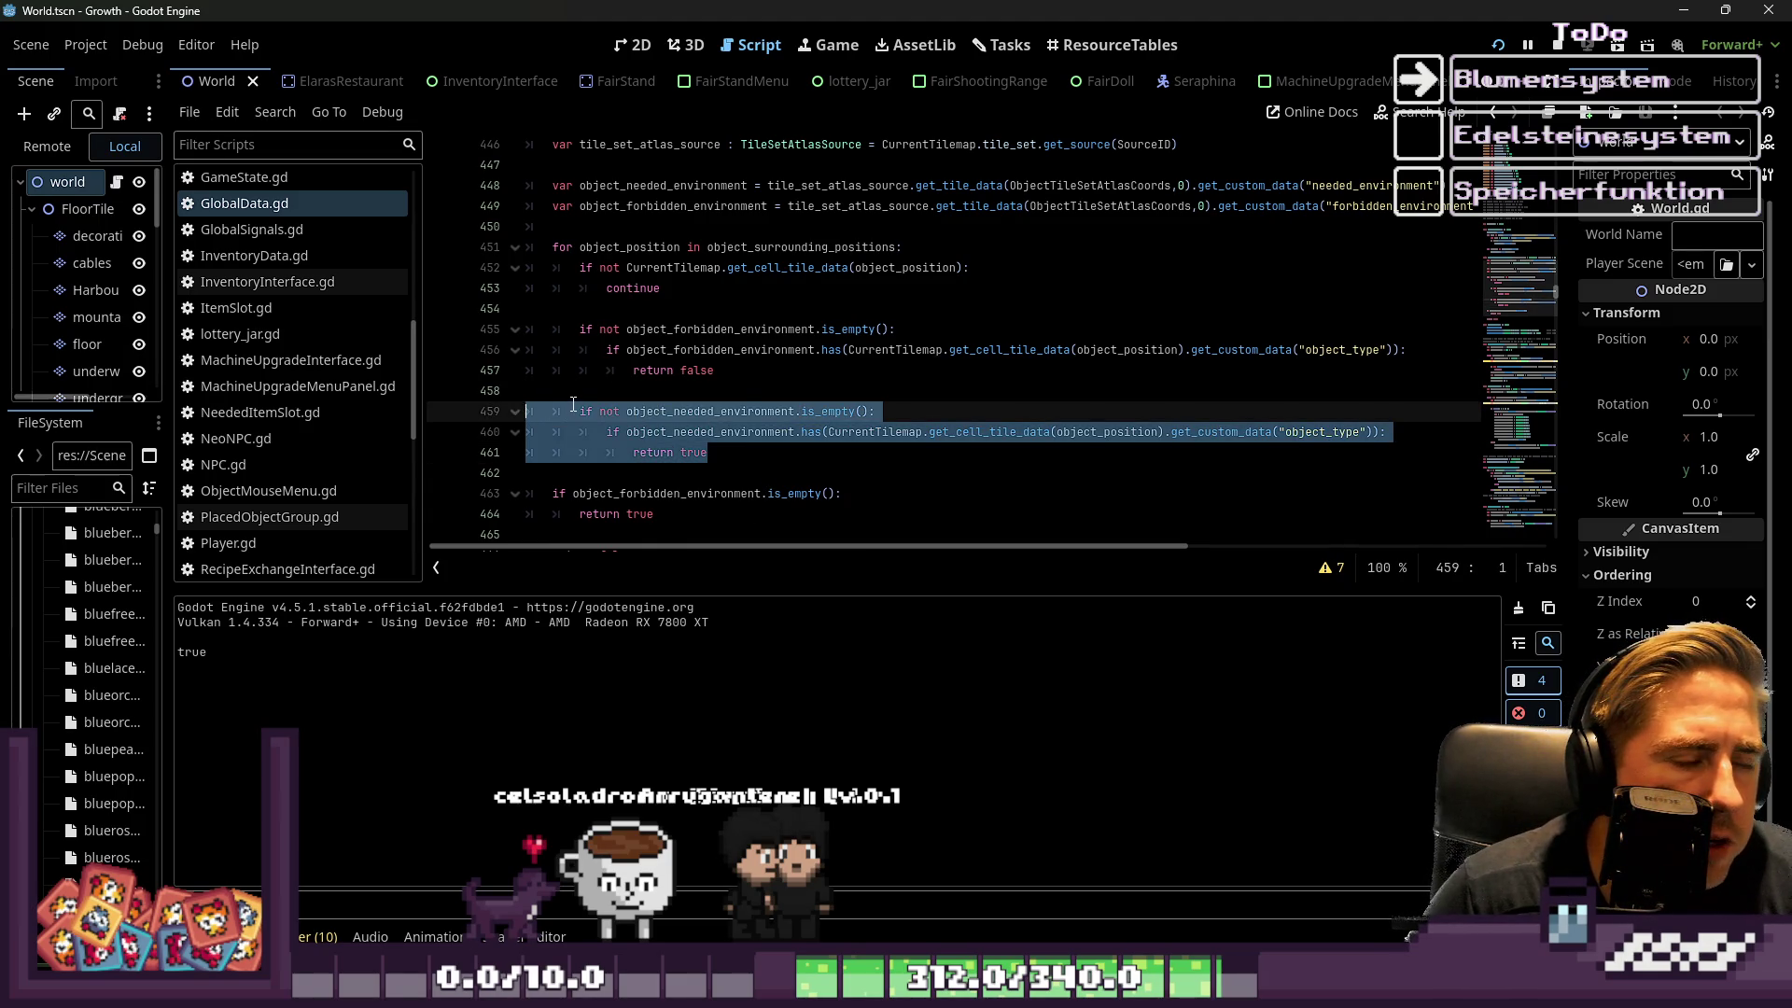
pyautogui.click(573, 407)
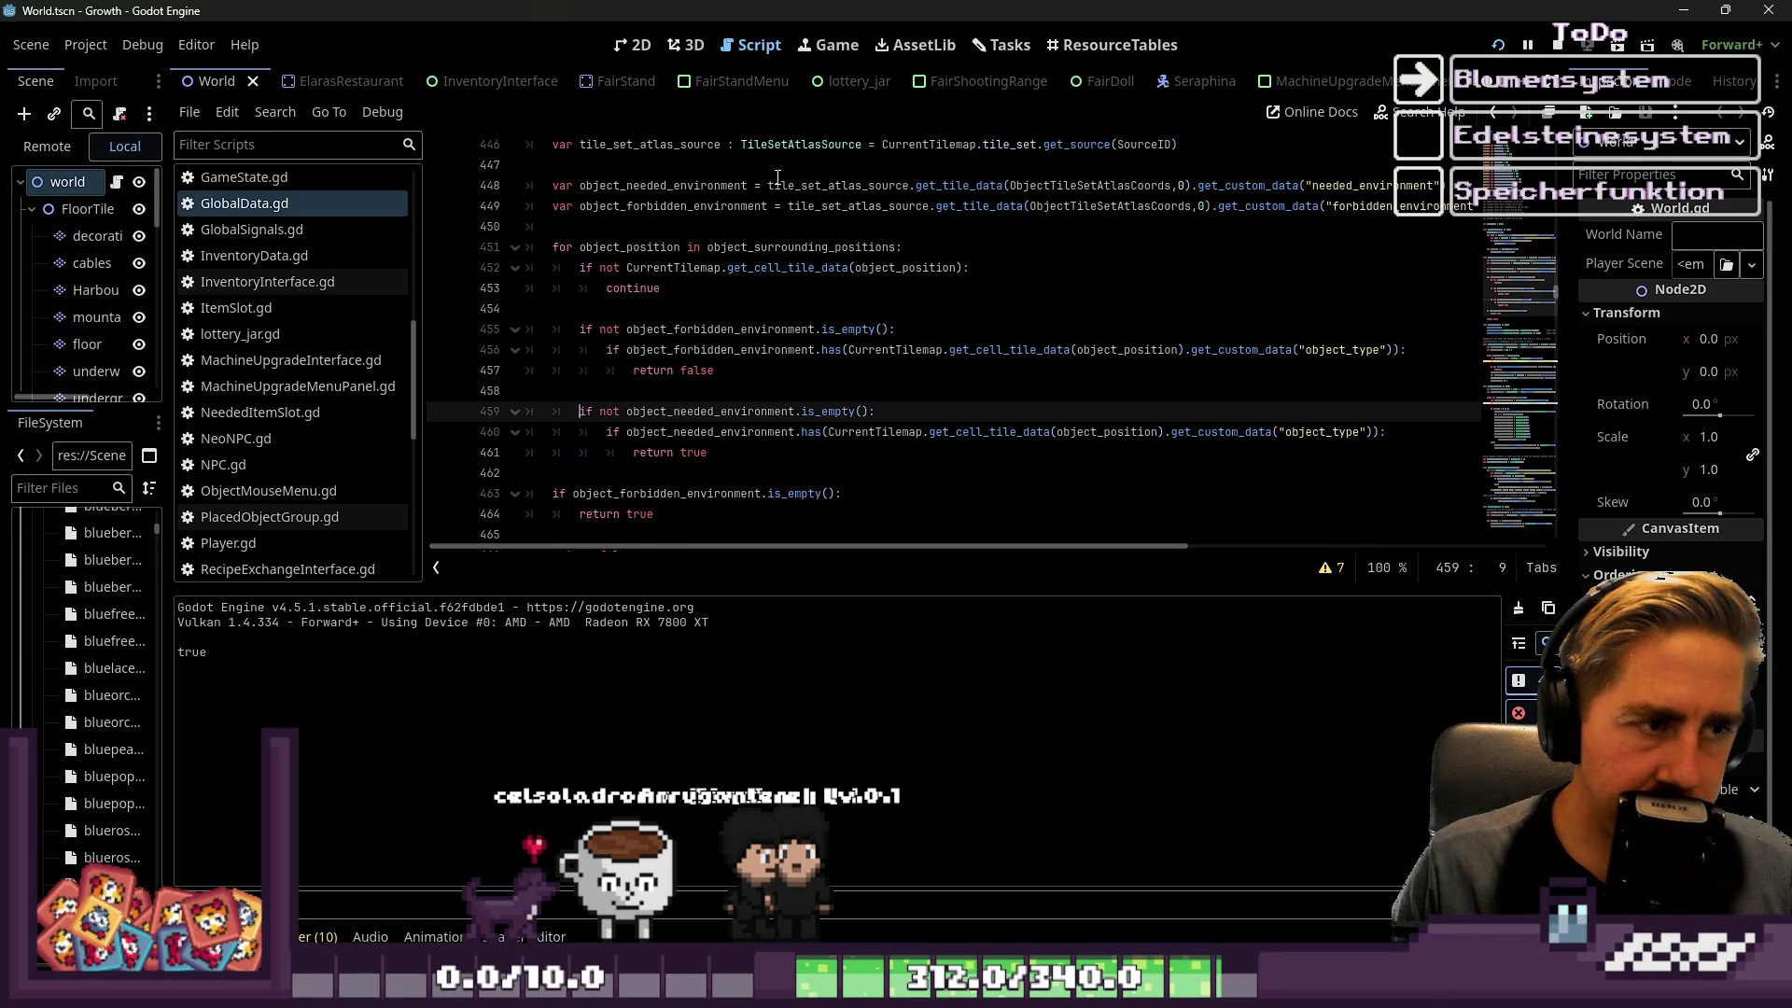
pyautogui.click(746, 329)
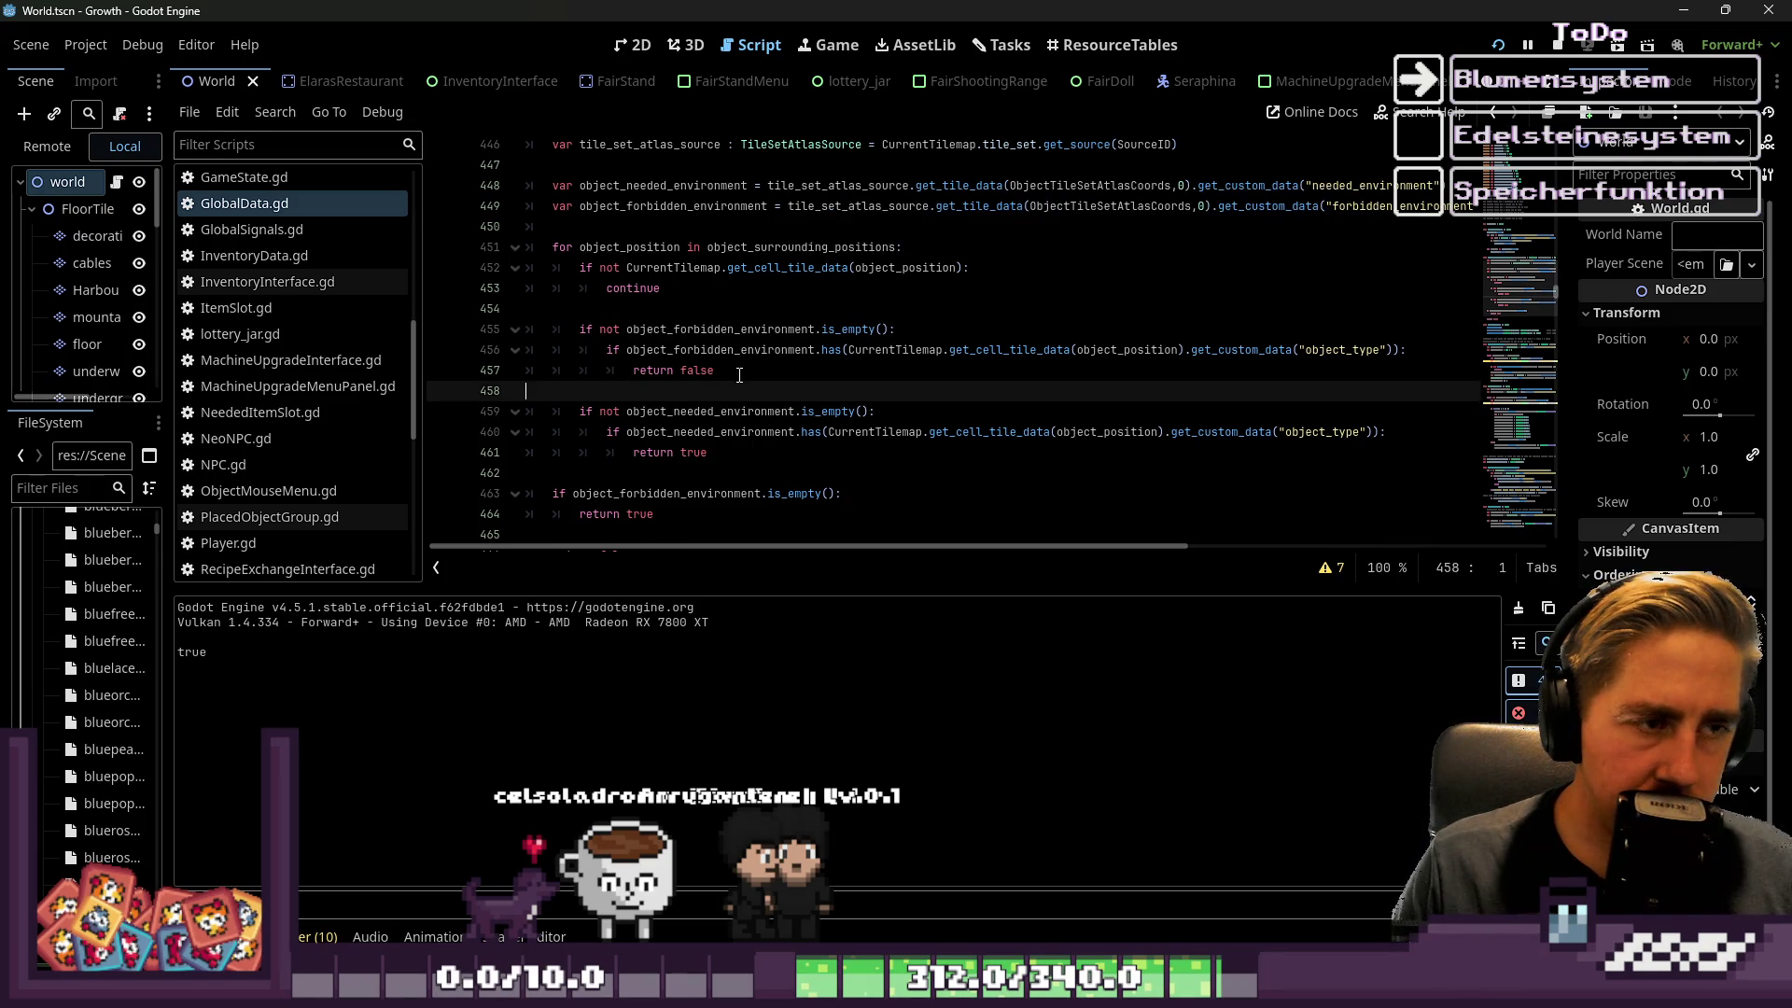
pyautogui.doubleClick(739, 371)
pyautogui.scroll(1, 741, 371)
# Add declarations for found_forbidden_object = false and var found_needed_object = true above the loop
pyautogui.click(674, 290)
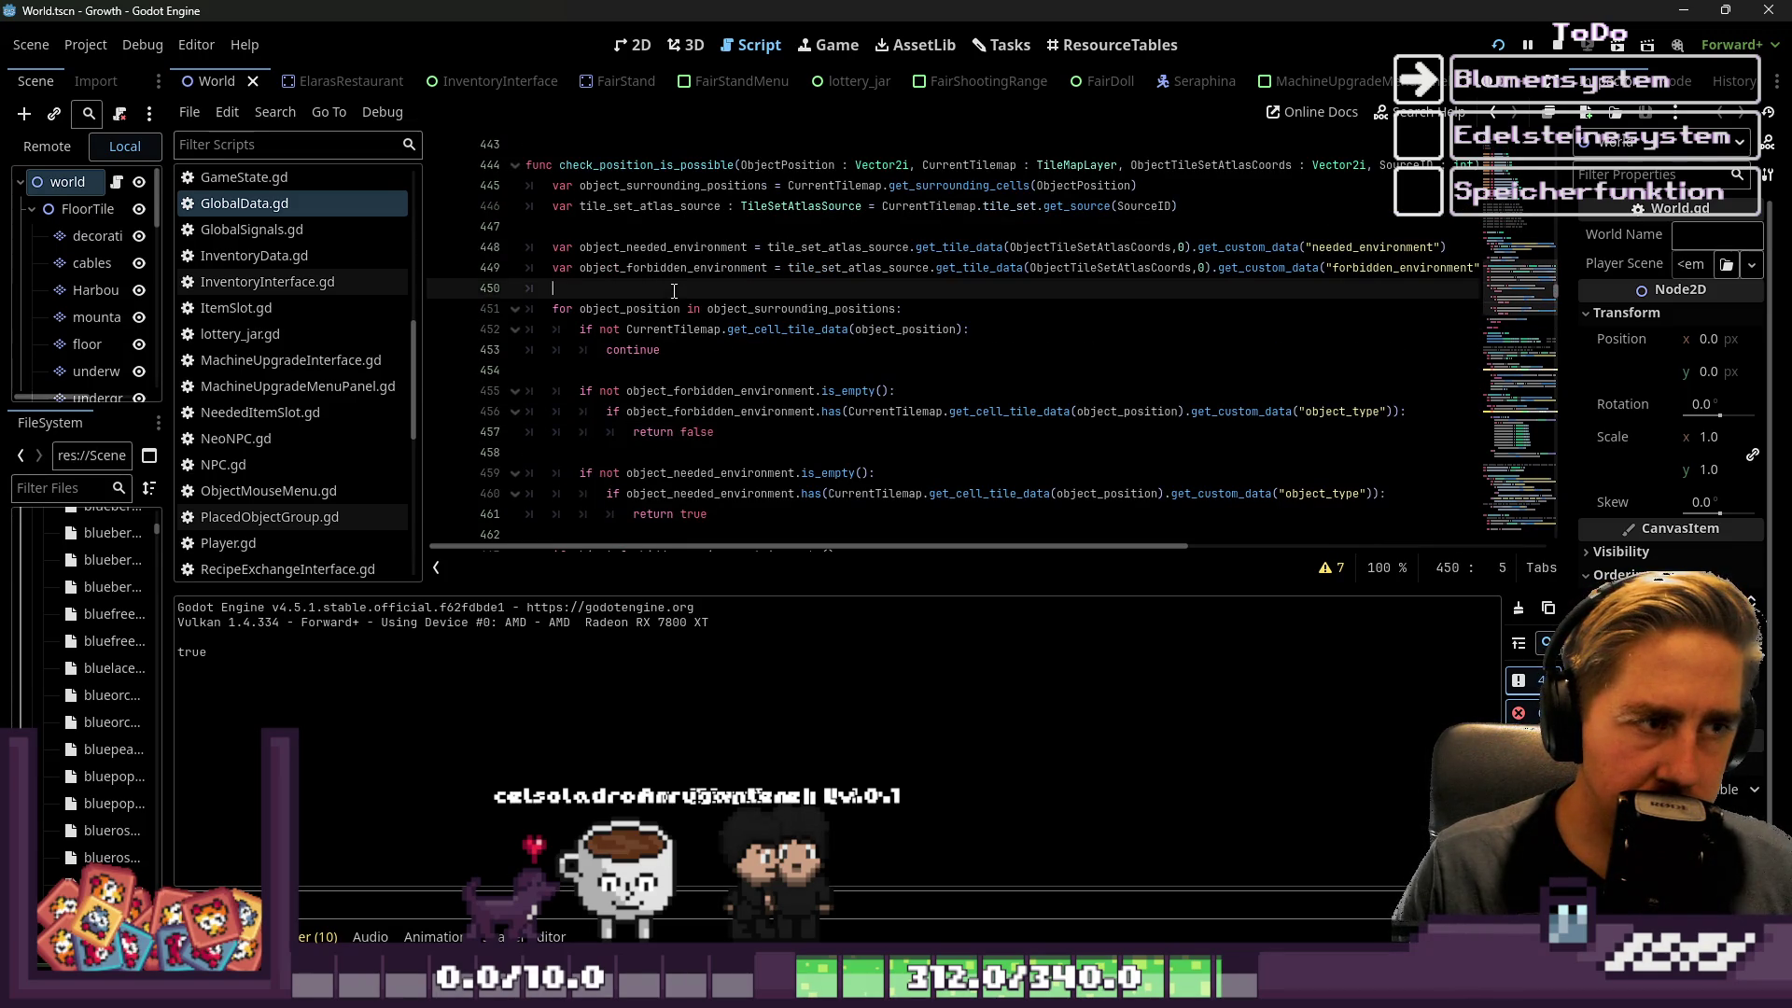
pyautogui.press('Return')
pyautogui.press('Return')
pyautogui.press('Up')
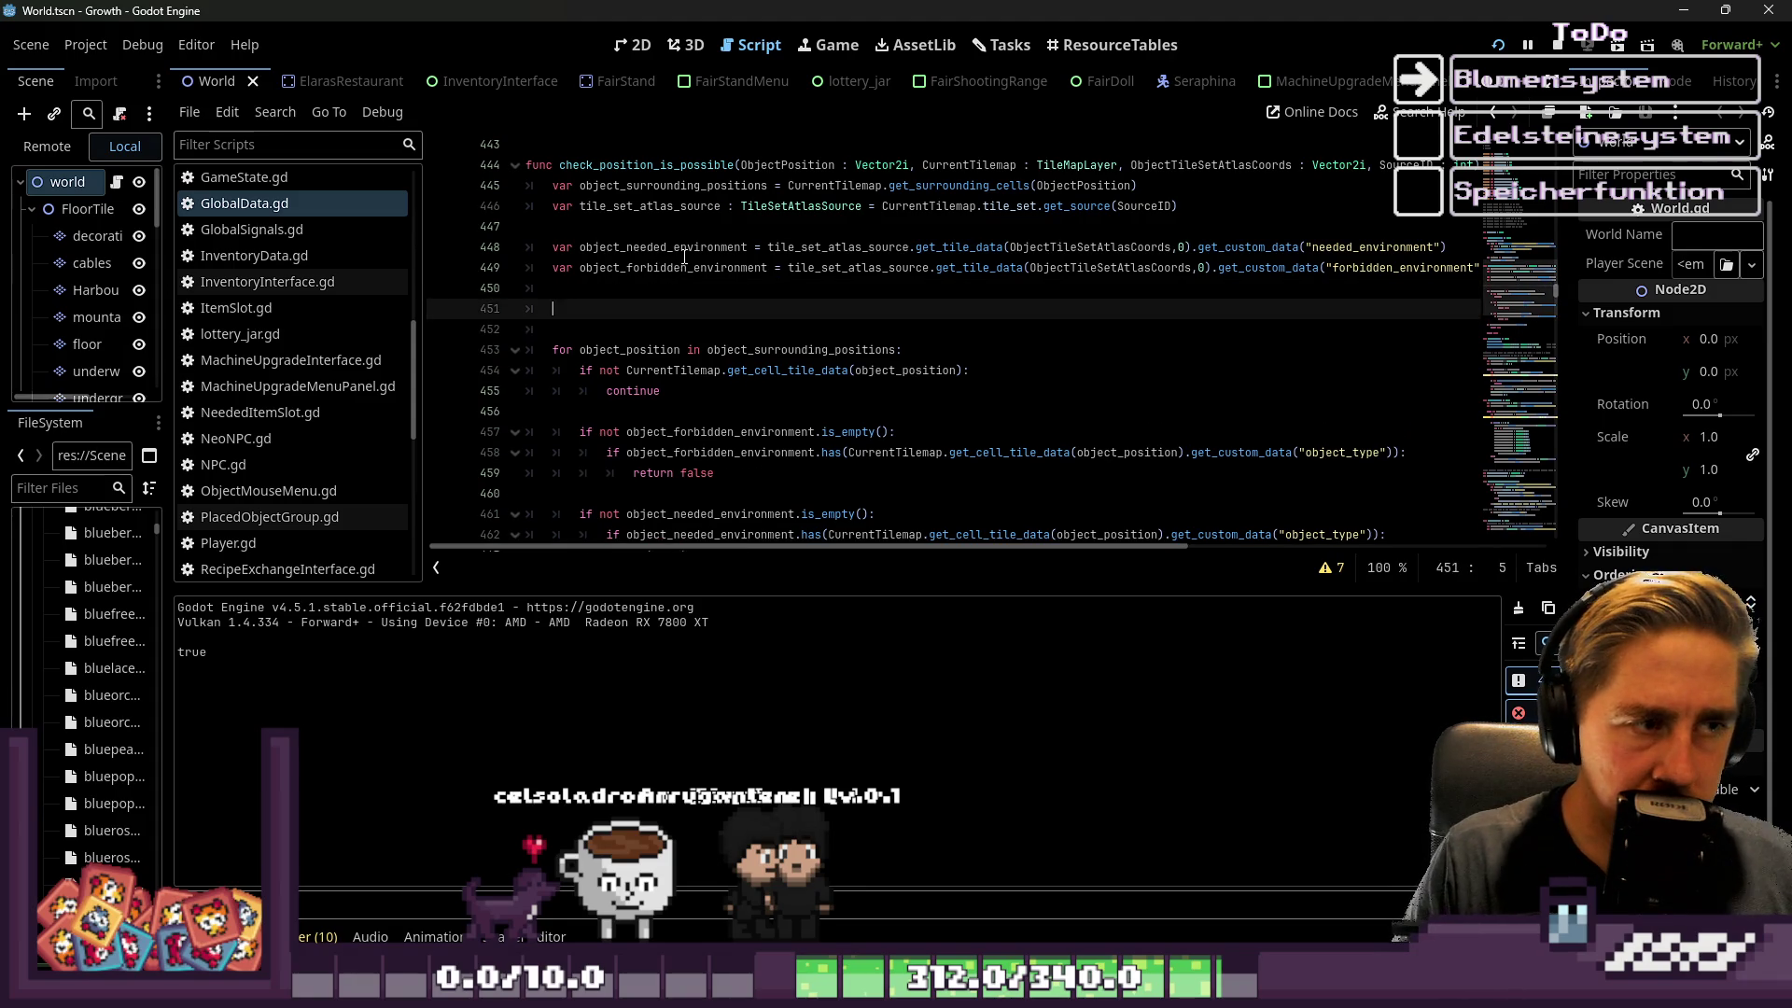
pyautogui.write('var fou')
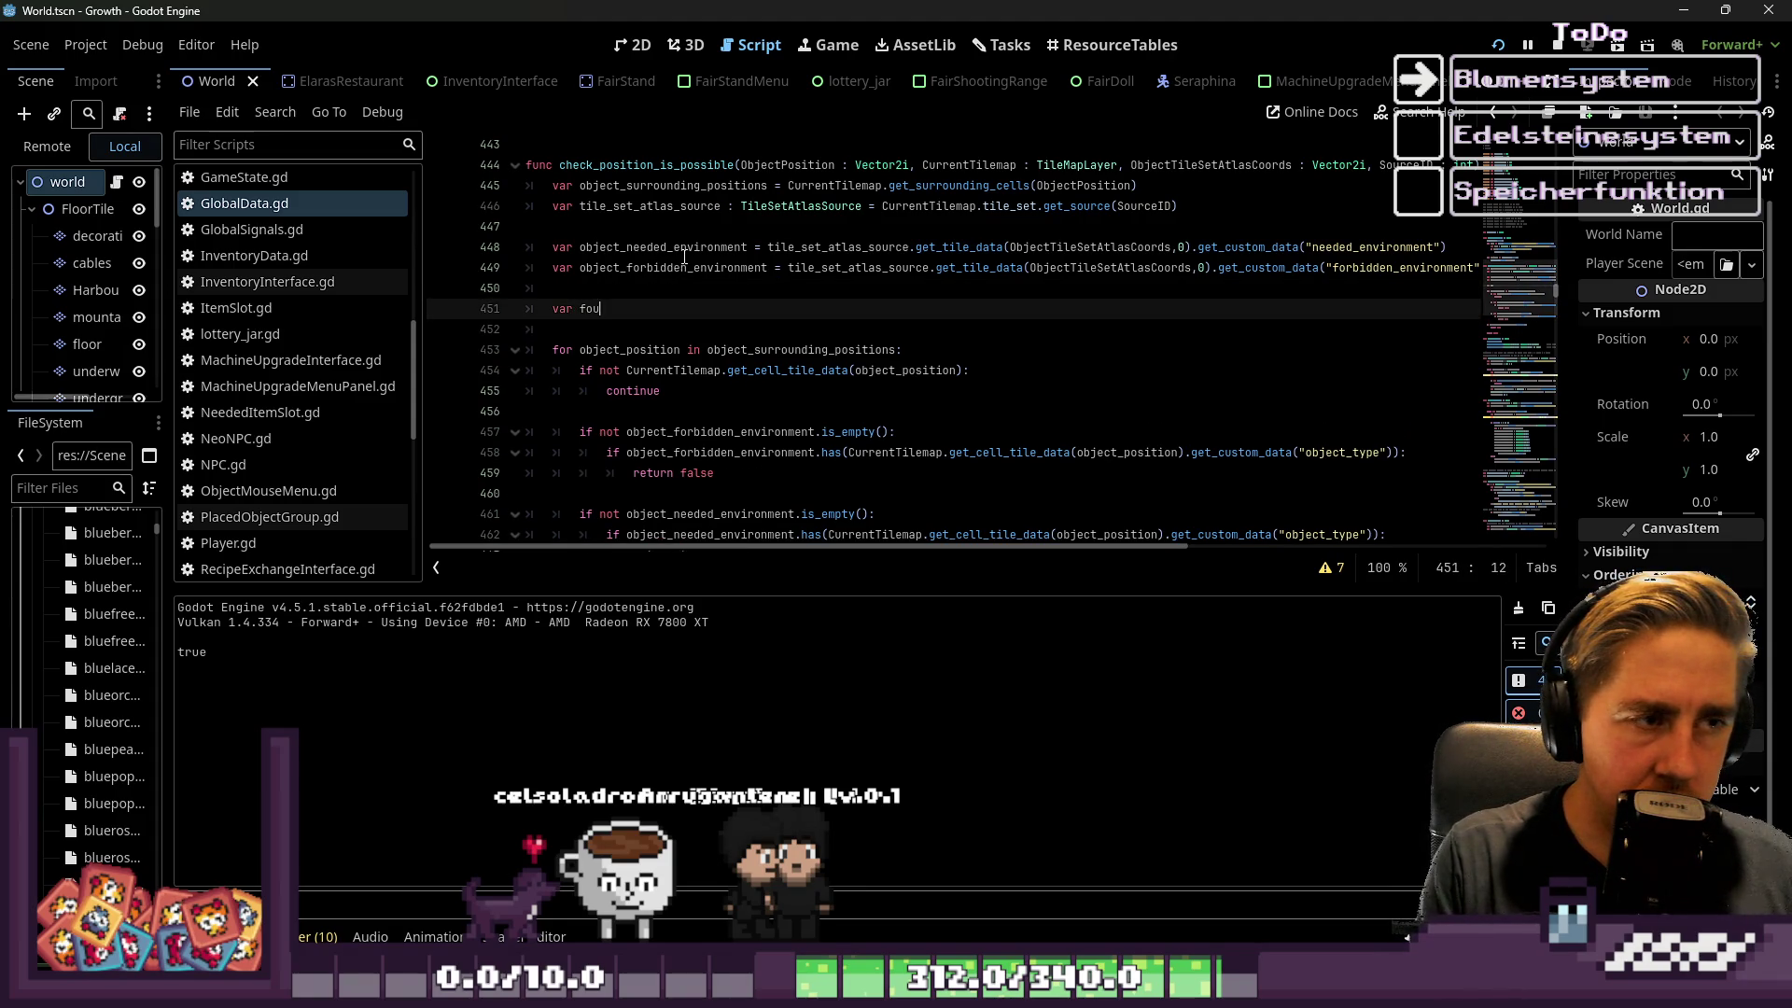
pyautogui.write('nd_forbitt')
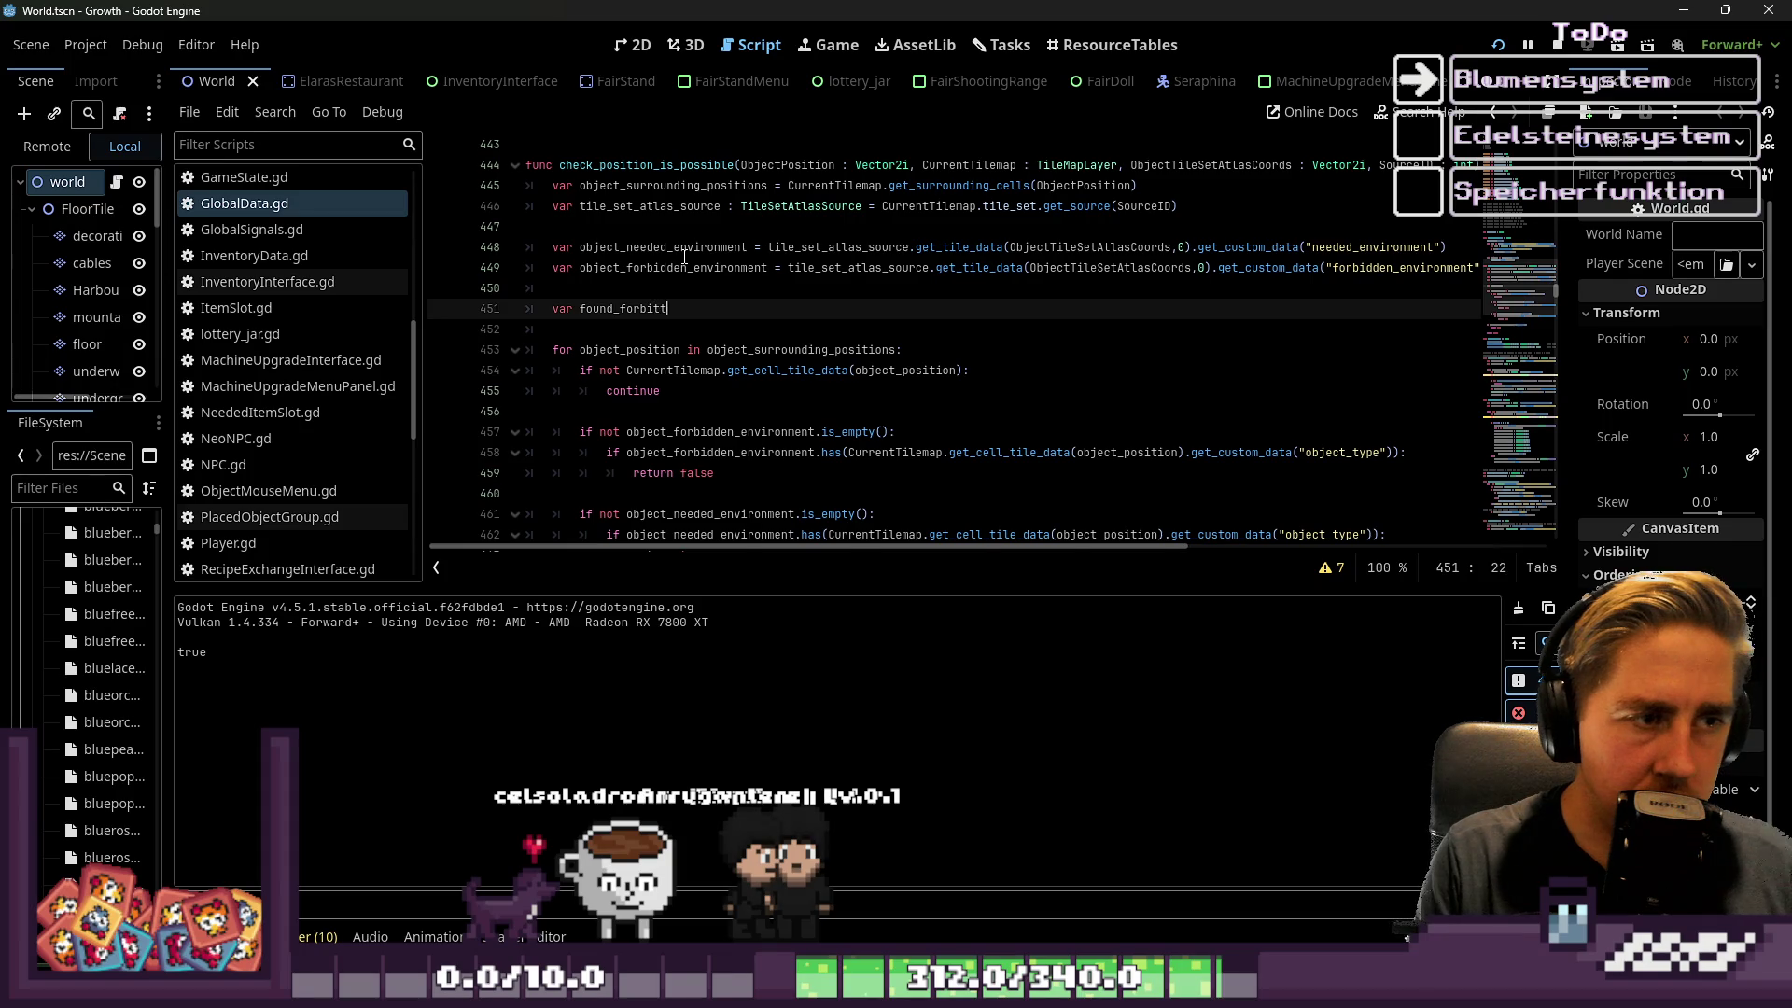
pyautogui.press('BackSpace')
pyautogui.press('BackSpace')
pyautogui.write('dden_object')
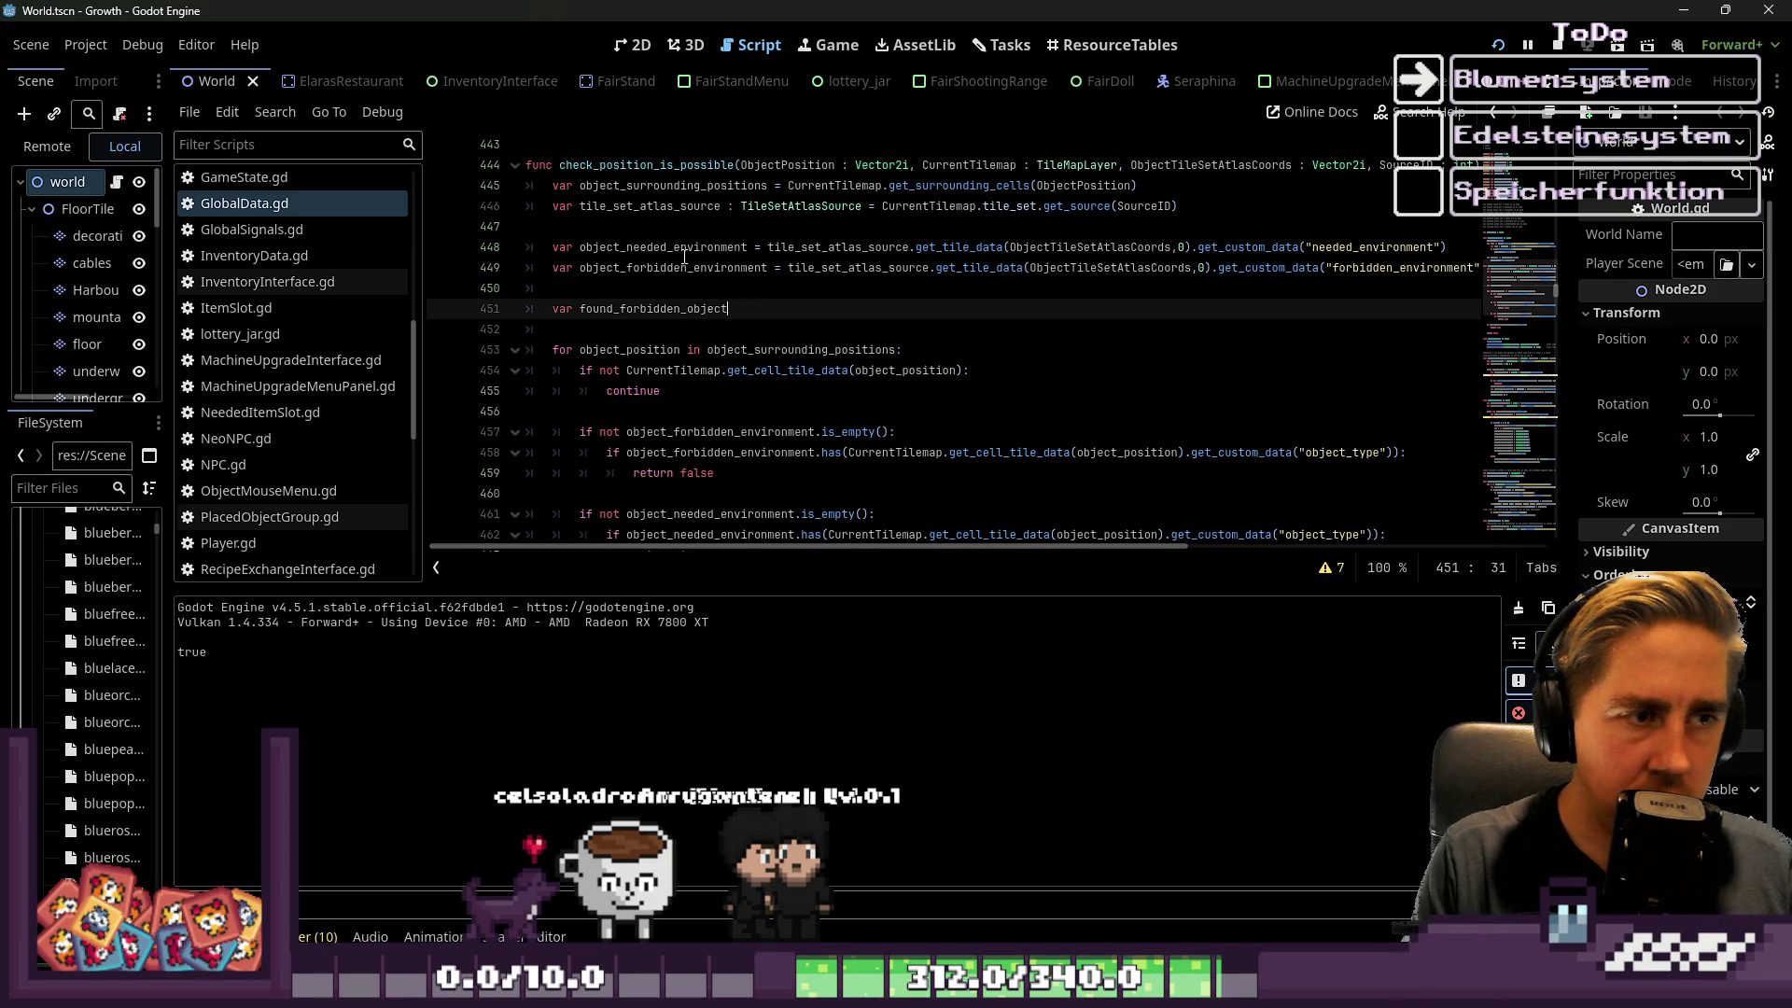
pyautogui.press('BackSpace')
pyautogui.press('BackSpace')
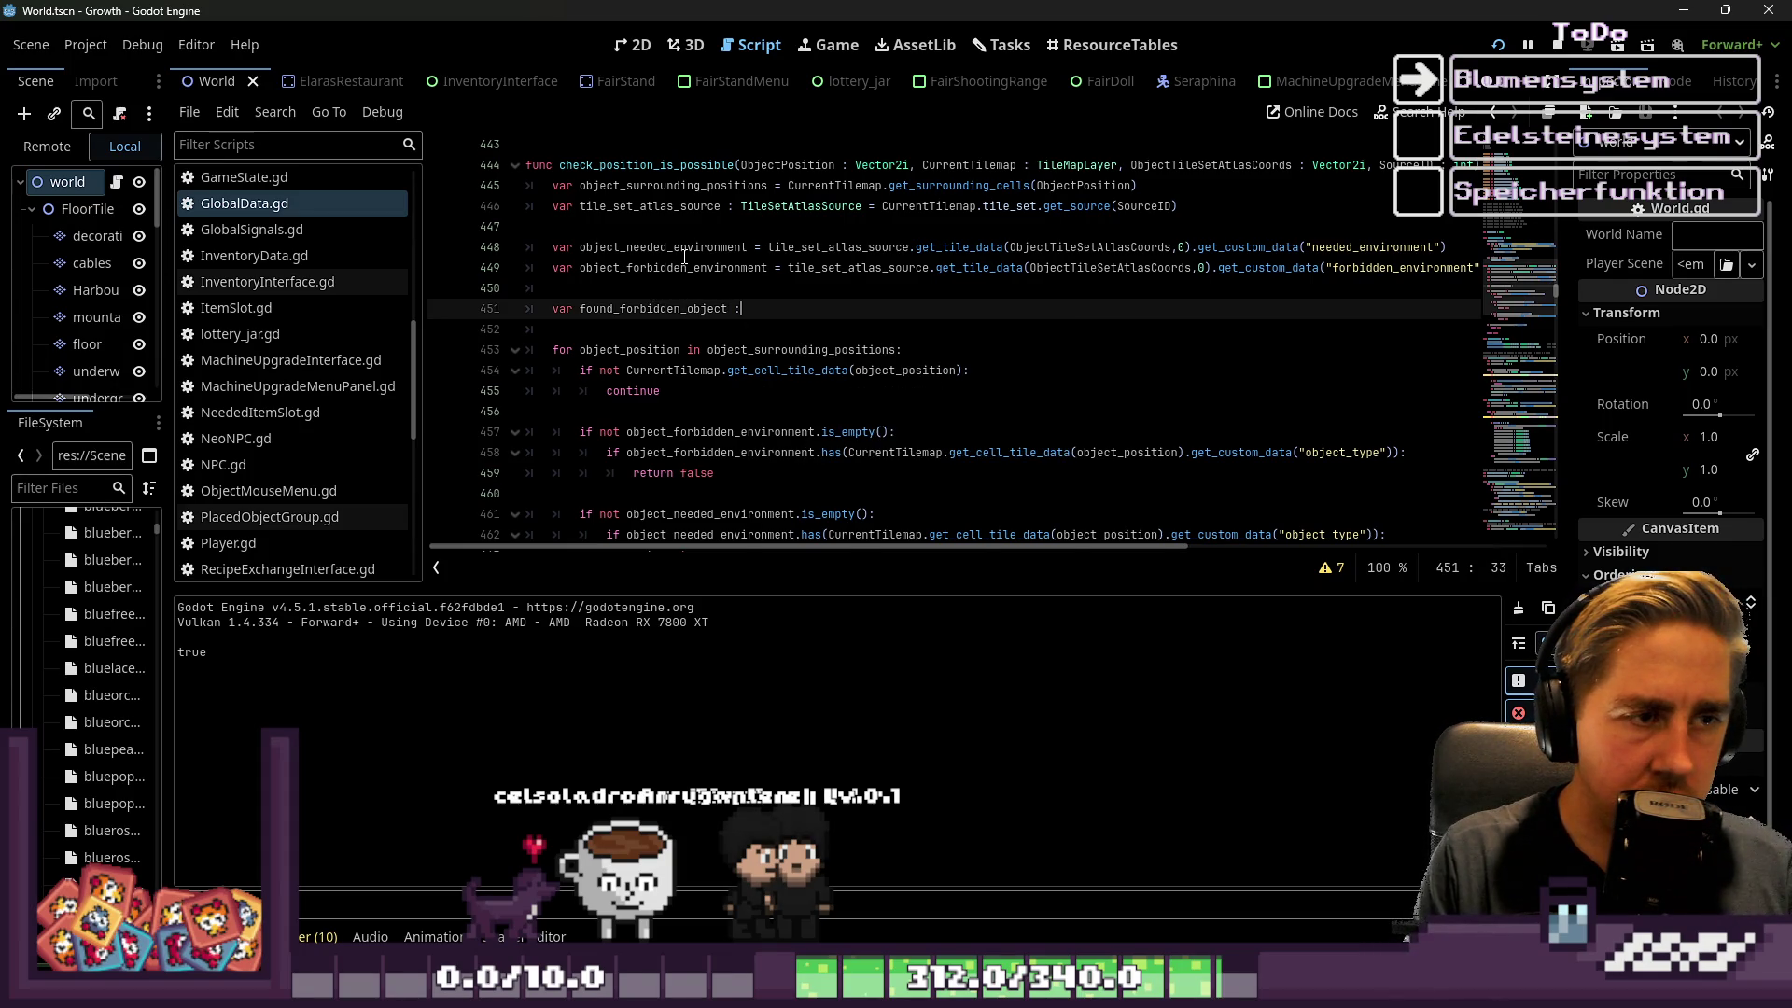
pyautogui.write('false')
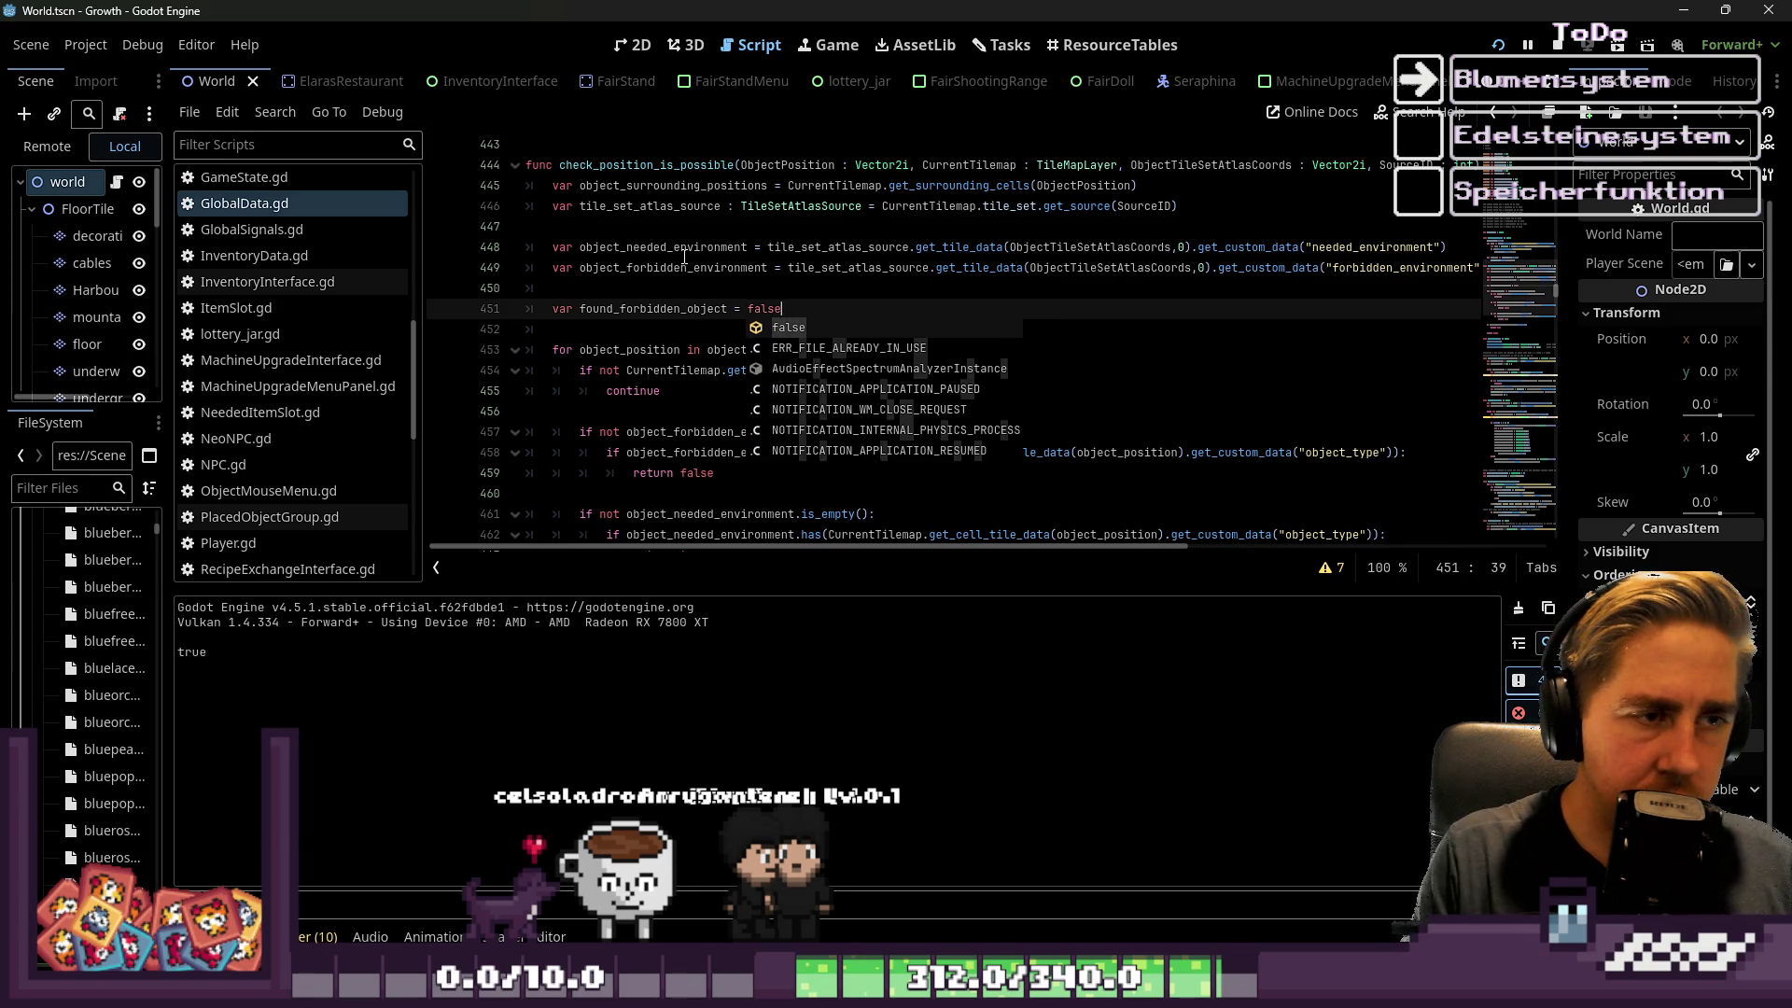
pyautogui.press('Return')
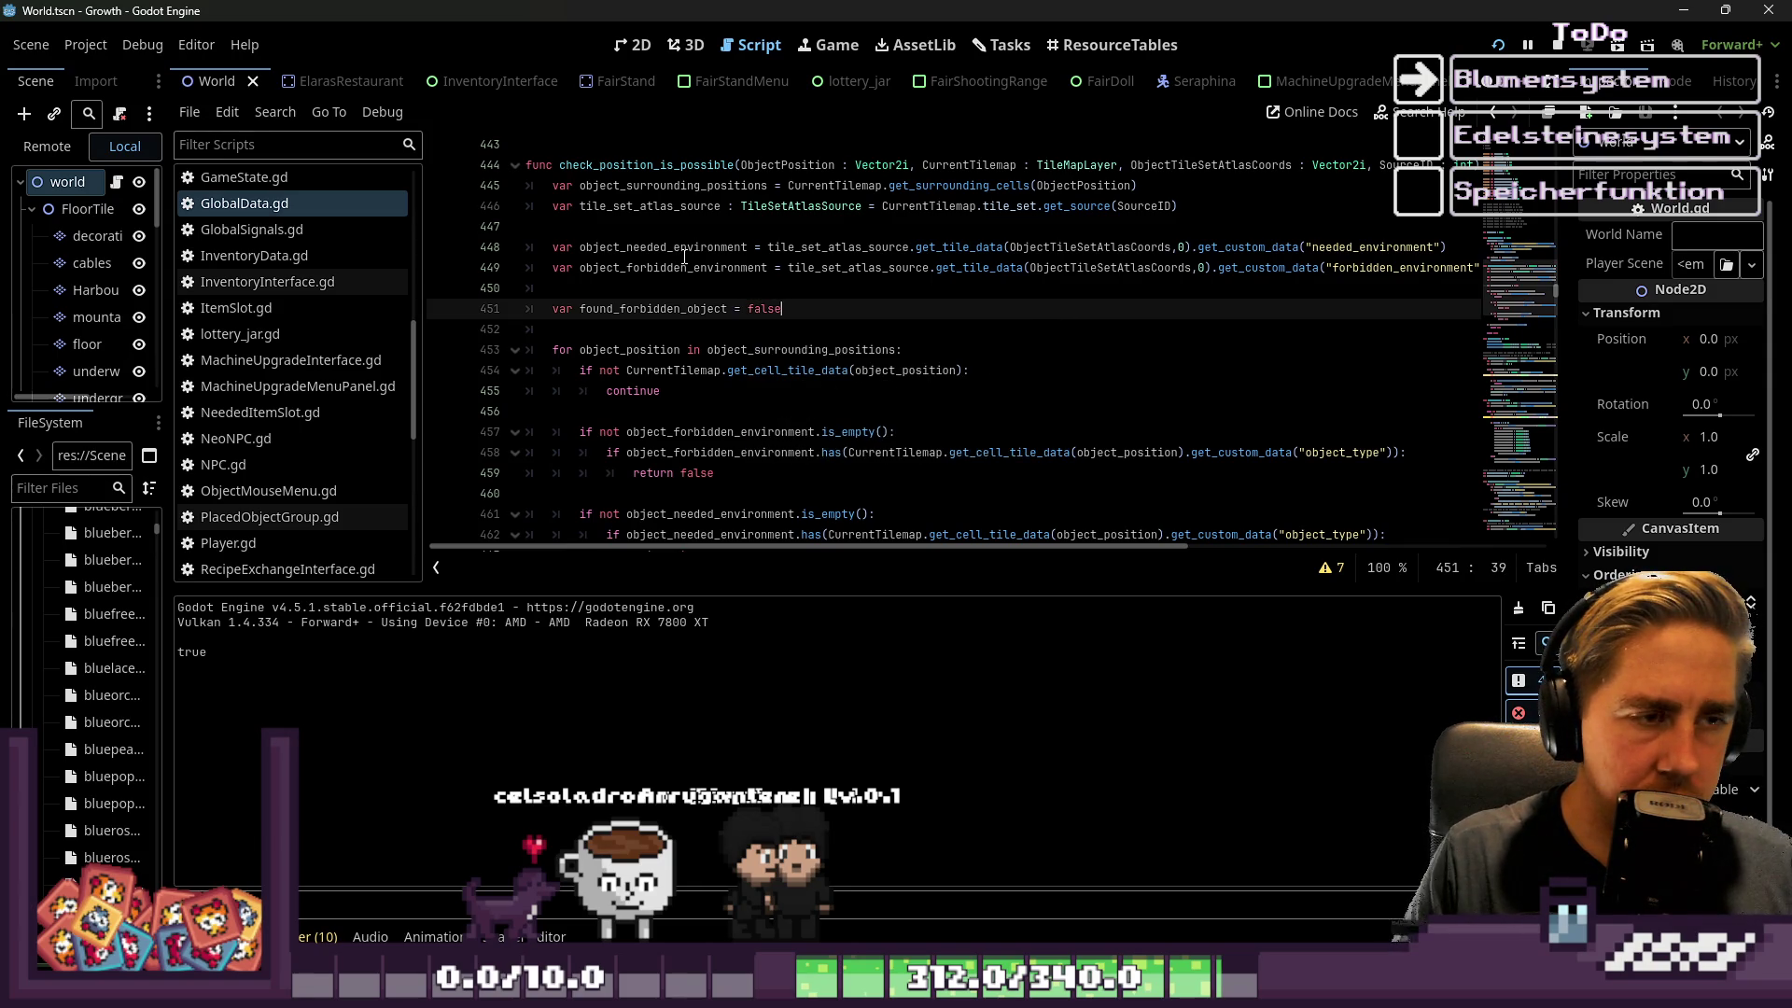
pyautogui.press('Return')
pyautogui.write('var found')
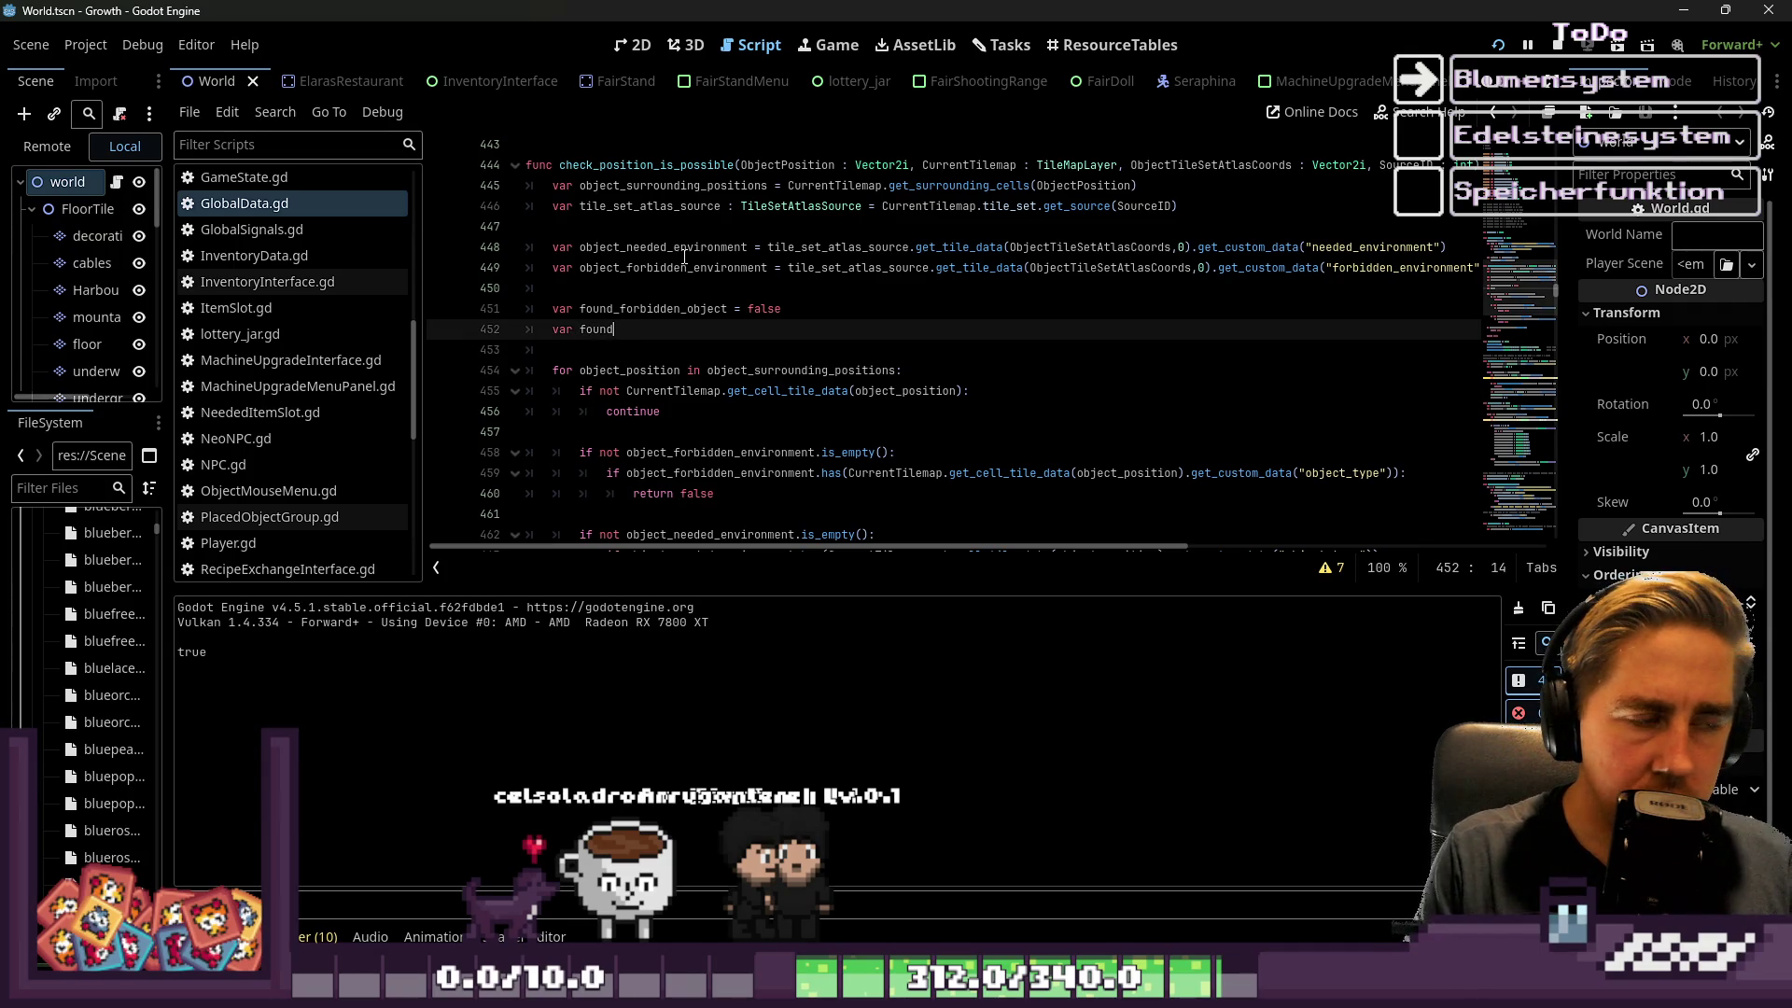
pyautogui.write('_needed_ob')
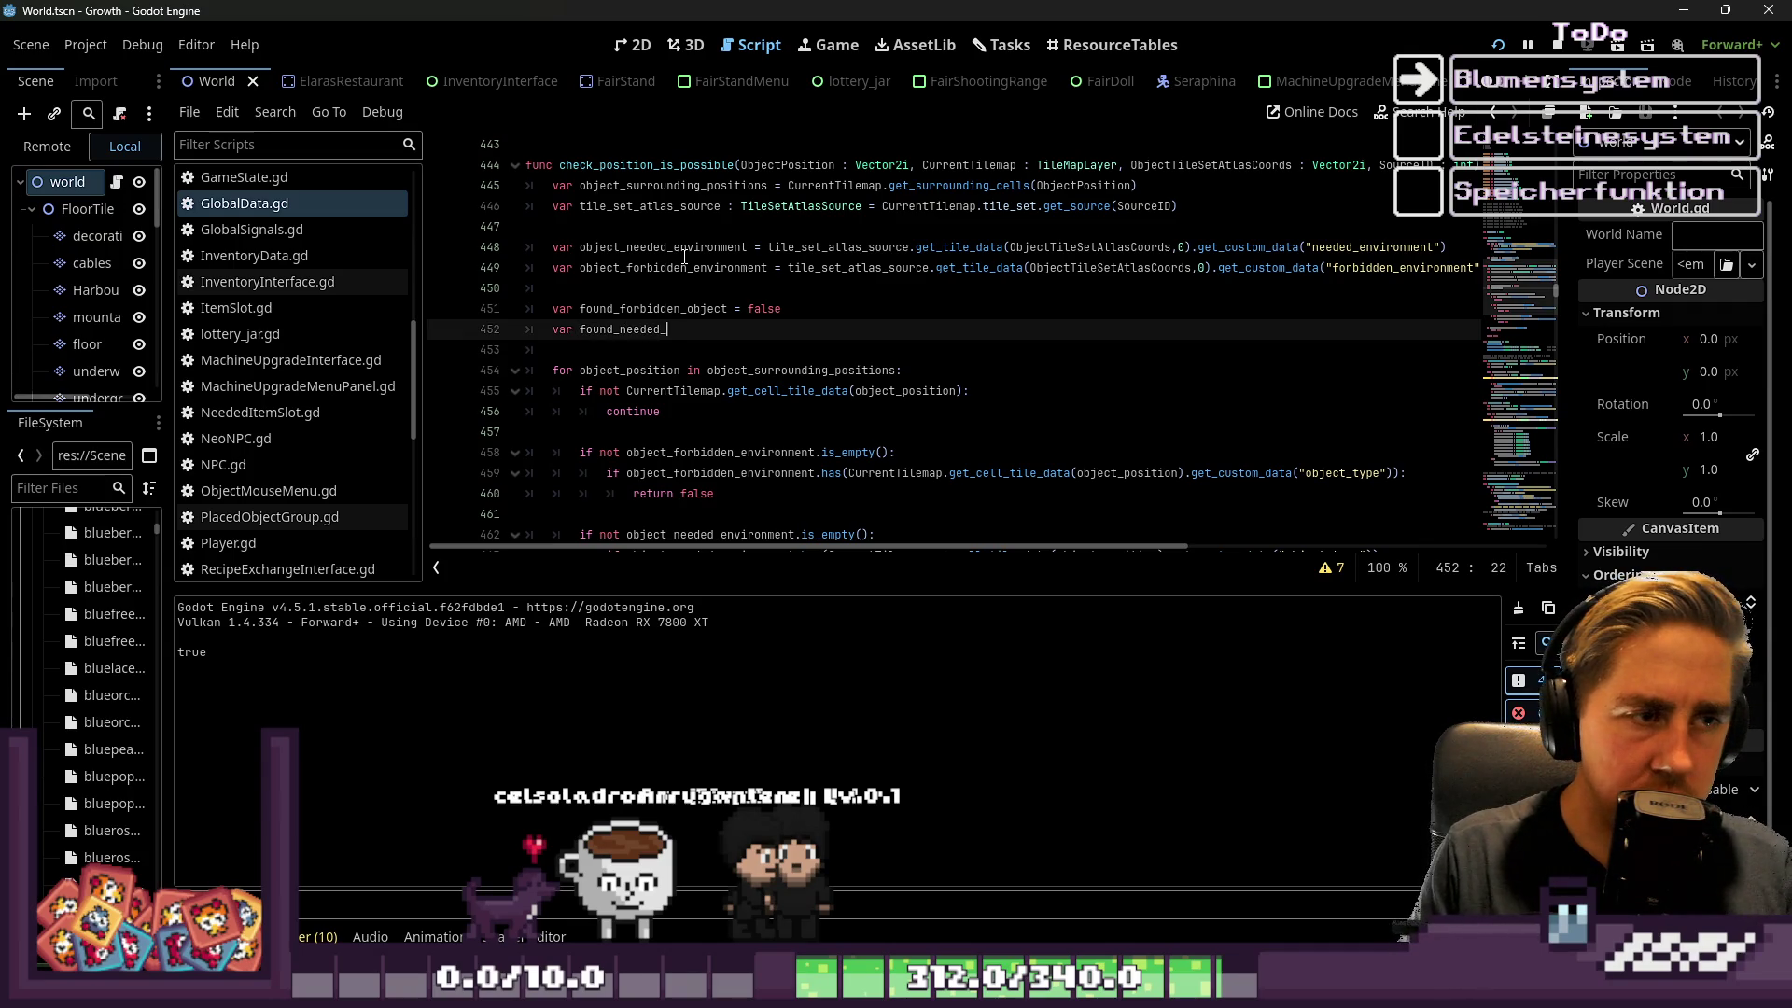
pyautogui.write('jec')
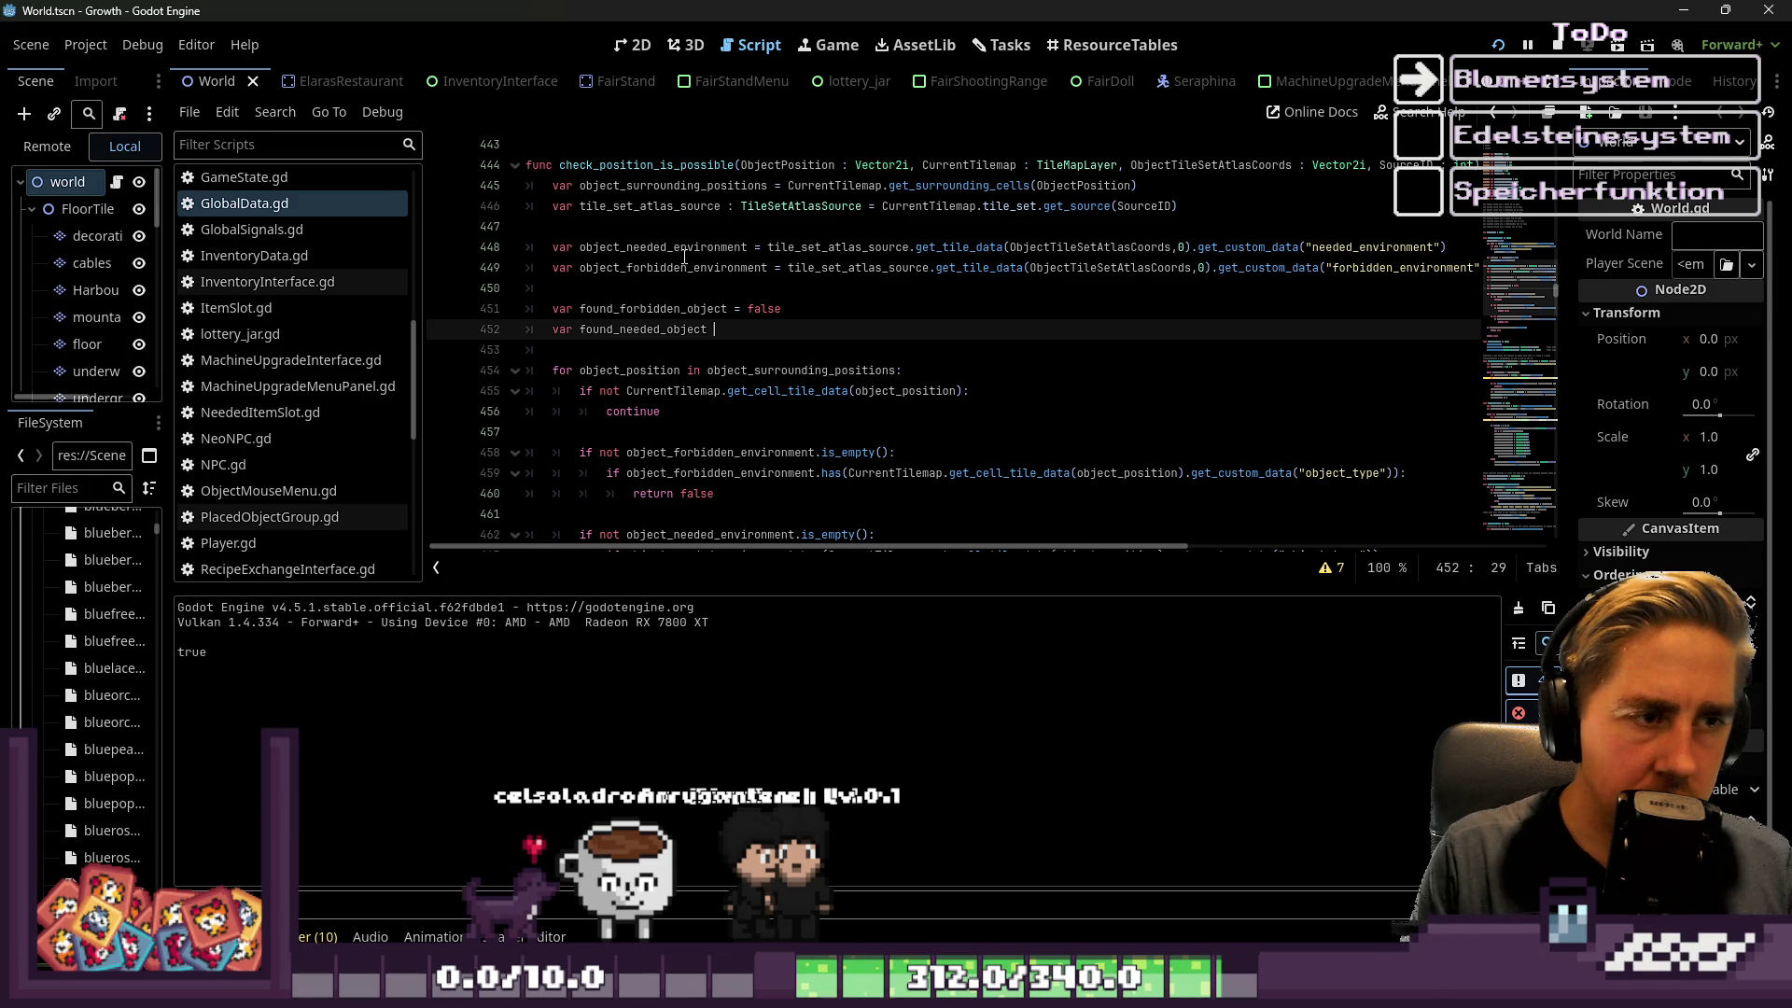
pyautogui.write('true')
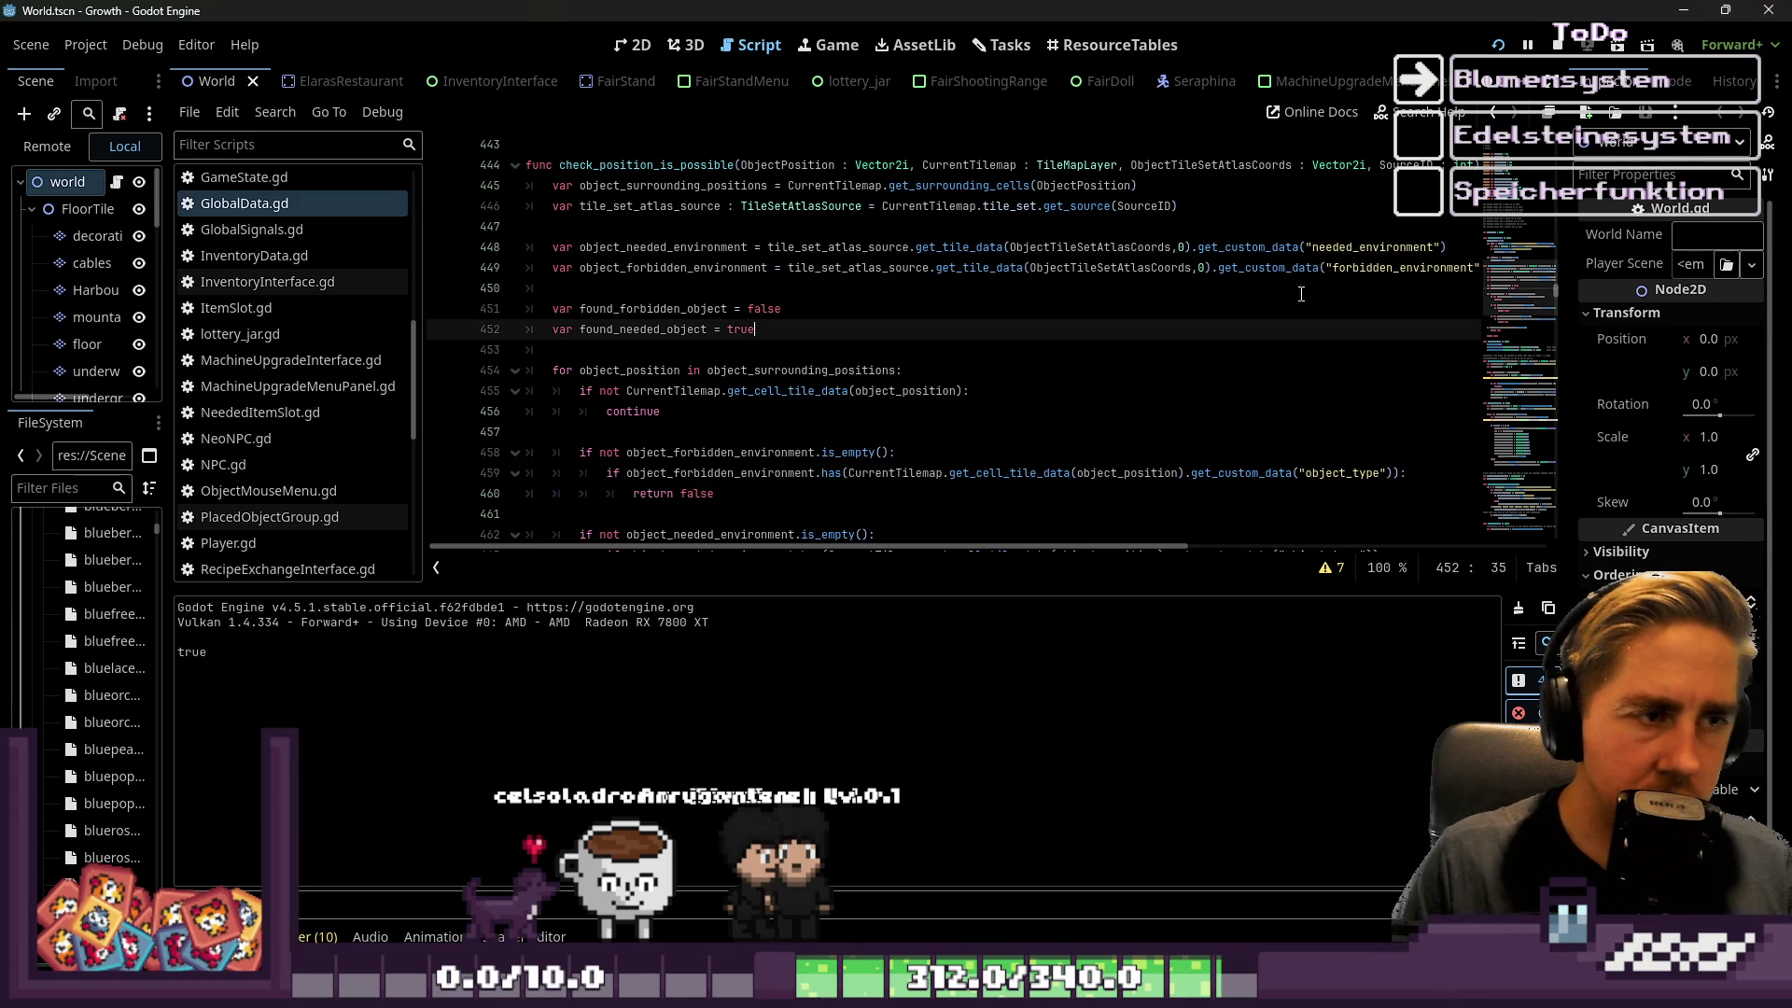
# Delete the found_forbidden_object declaration line, keeping only found_needed_object
pyautogui.scroll(-1, 738, 229)
pyautogui.doubleClick(672, 247)
pyautogui.scroll(-1, 725, 310)
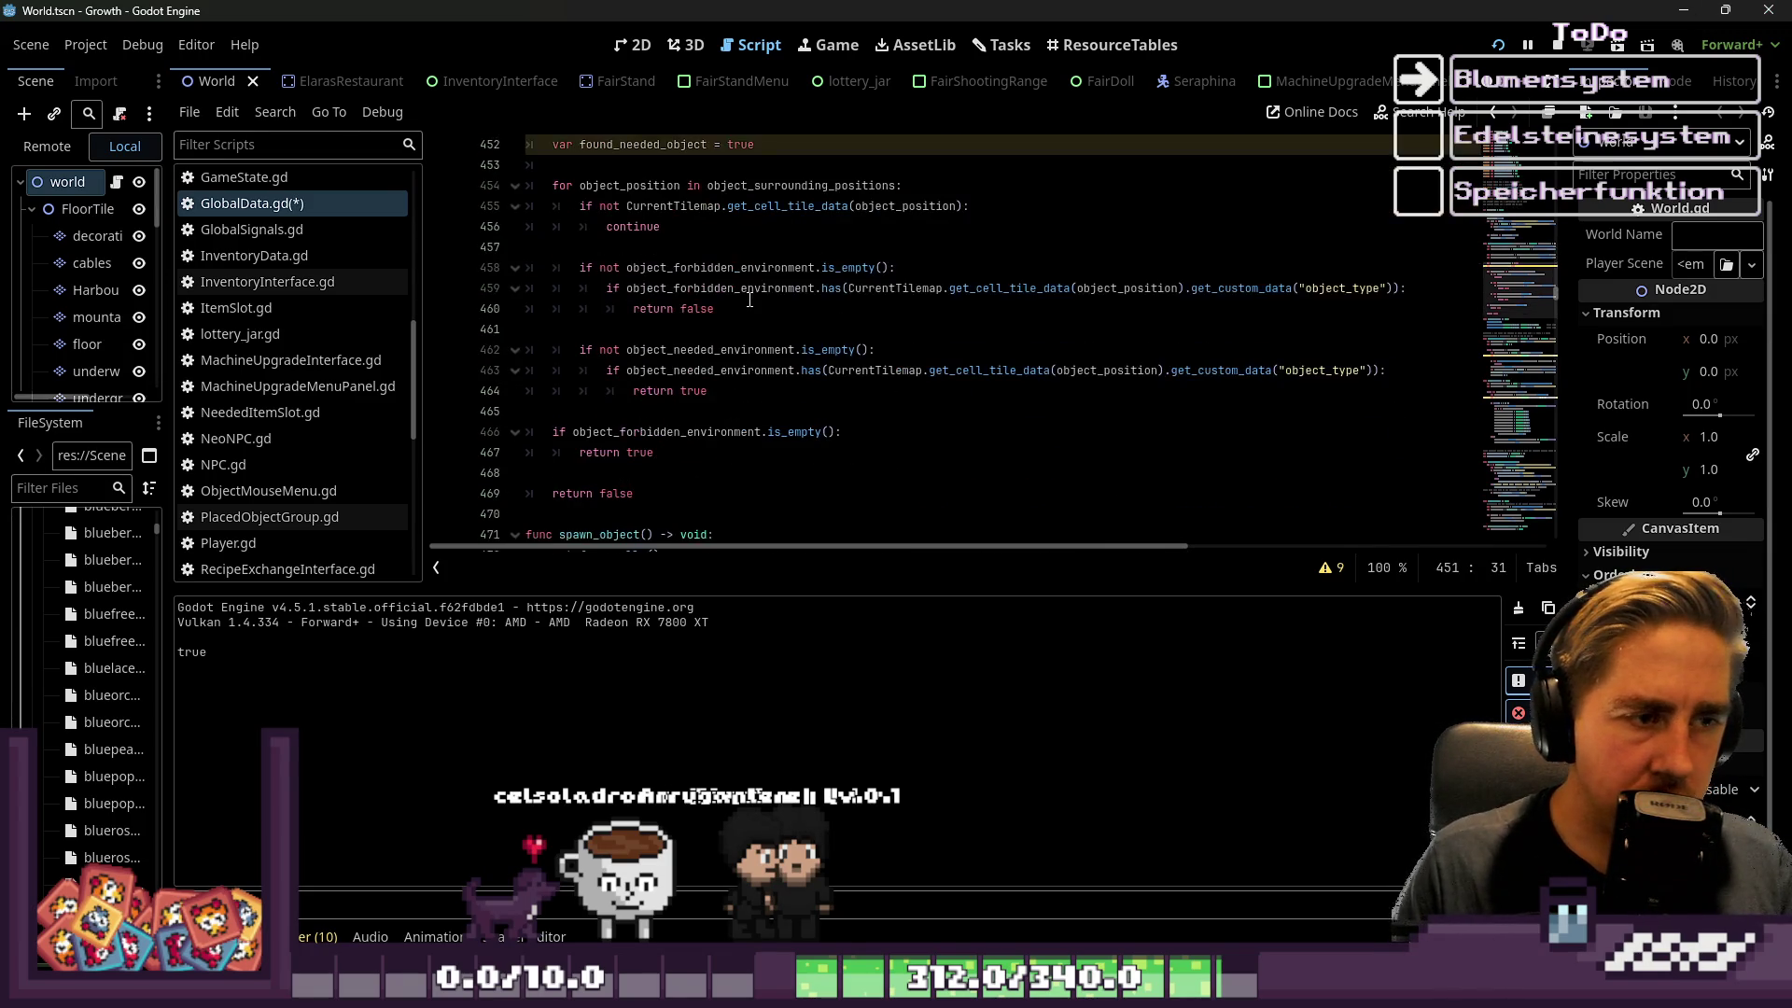
pyautogui.doubleClick(699, 371)
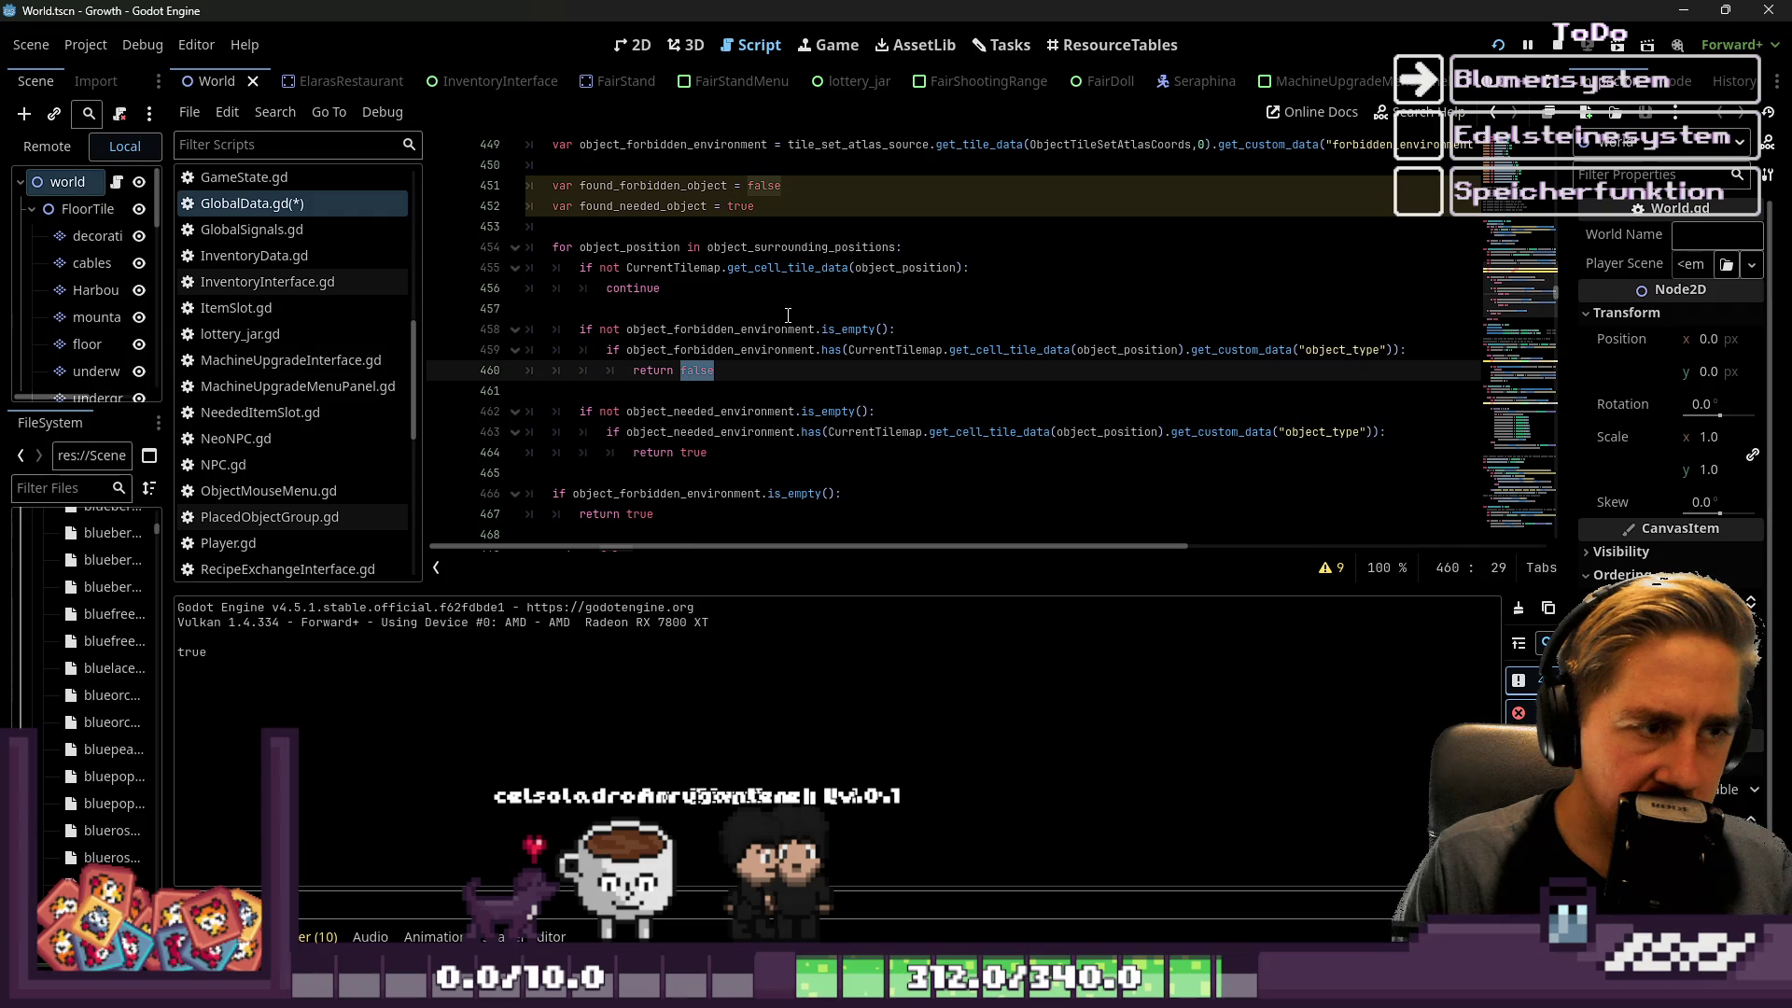
pyautogui.click(757, 411)
pyautogui.click(816, 185)
pyautogui.hotkey('shift', 'Home')
pyautogui.press('BackSpace')
pyautogui.press('BackSpace')
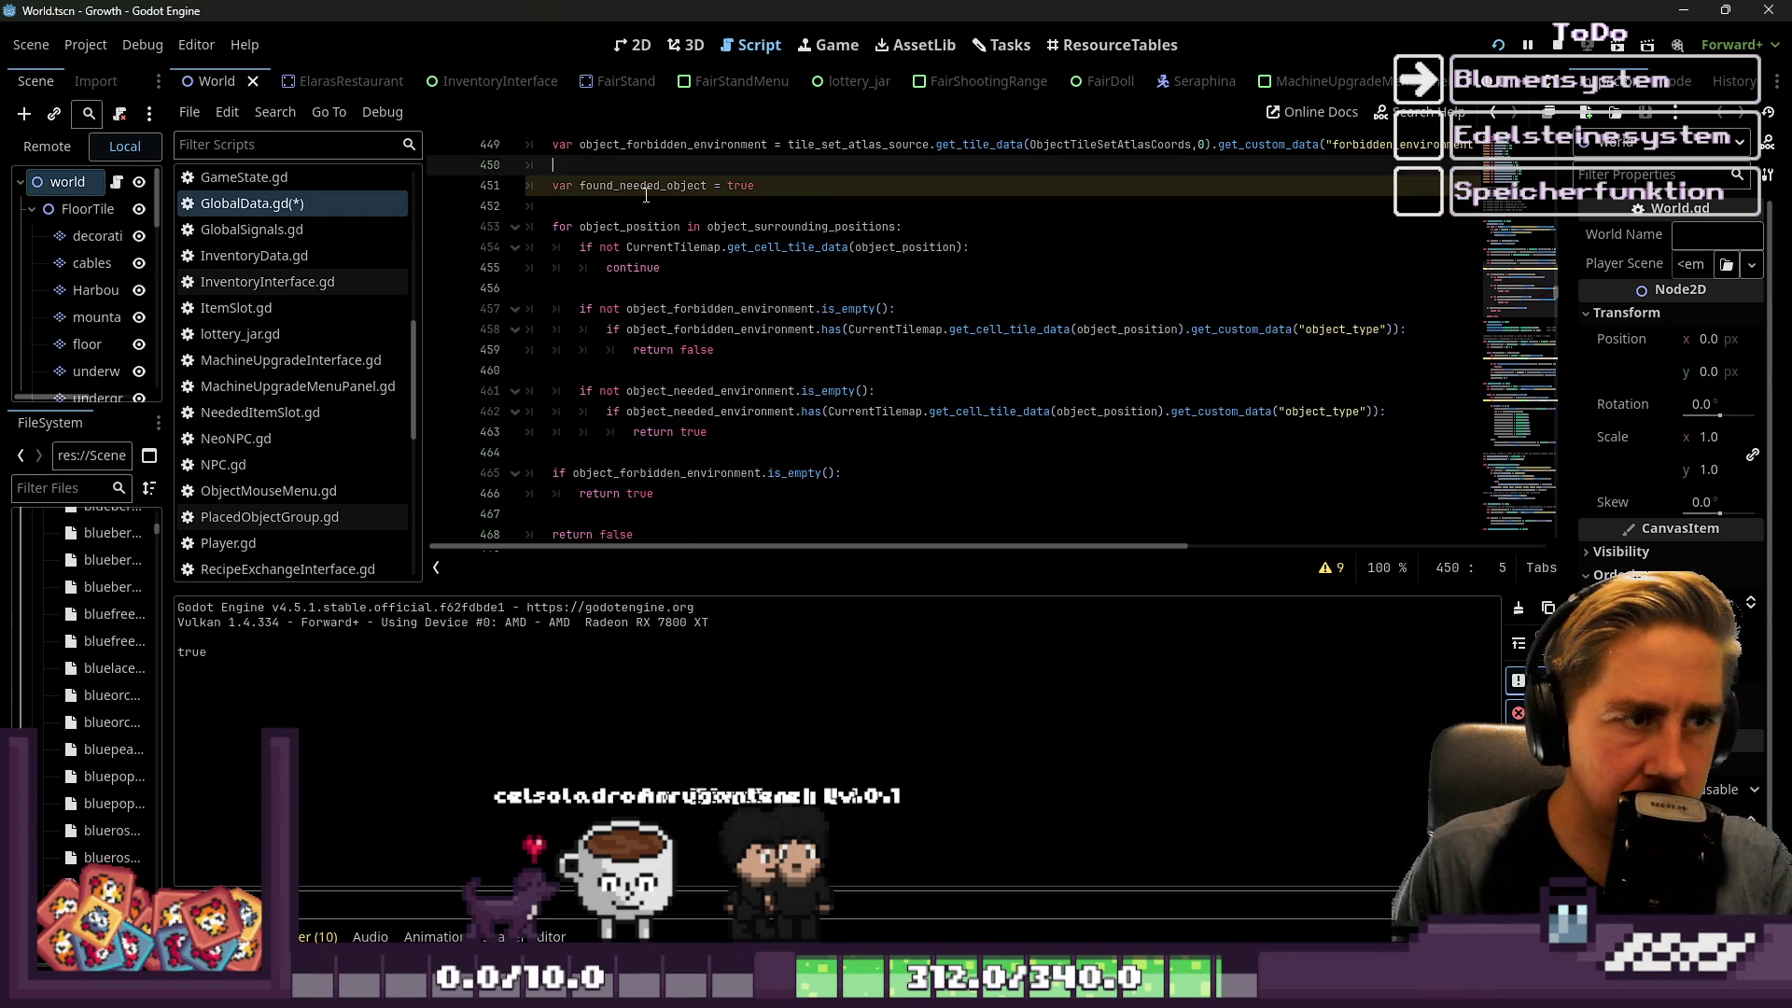
pyautogui.press('Down')
# Replace return true on line 463 with found_needed_object = true
pyautogui.click(704, 432)
pyautogui.moveTo(705, 435); pyautogui.dragTo(637, 433)
pyautogui.write('found_needed_object = true')
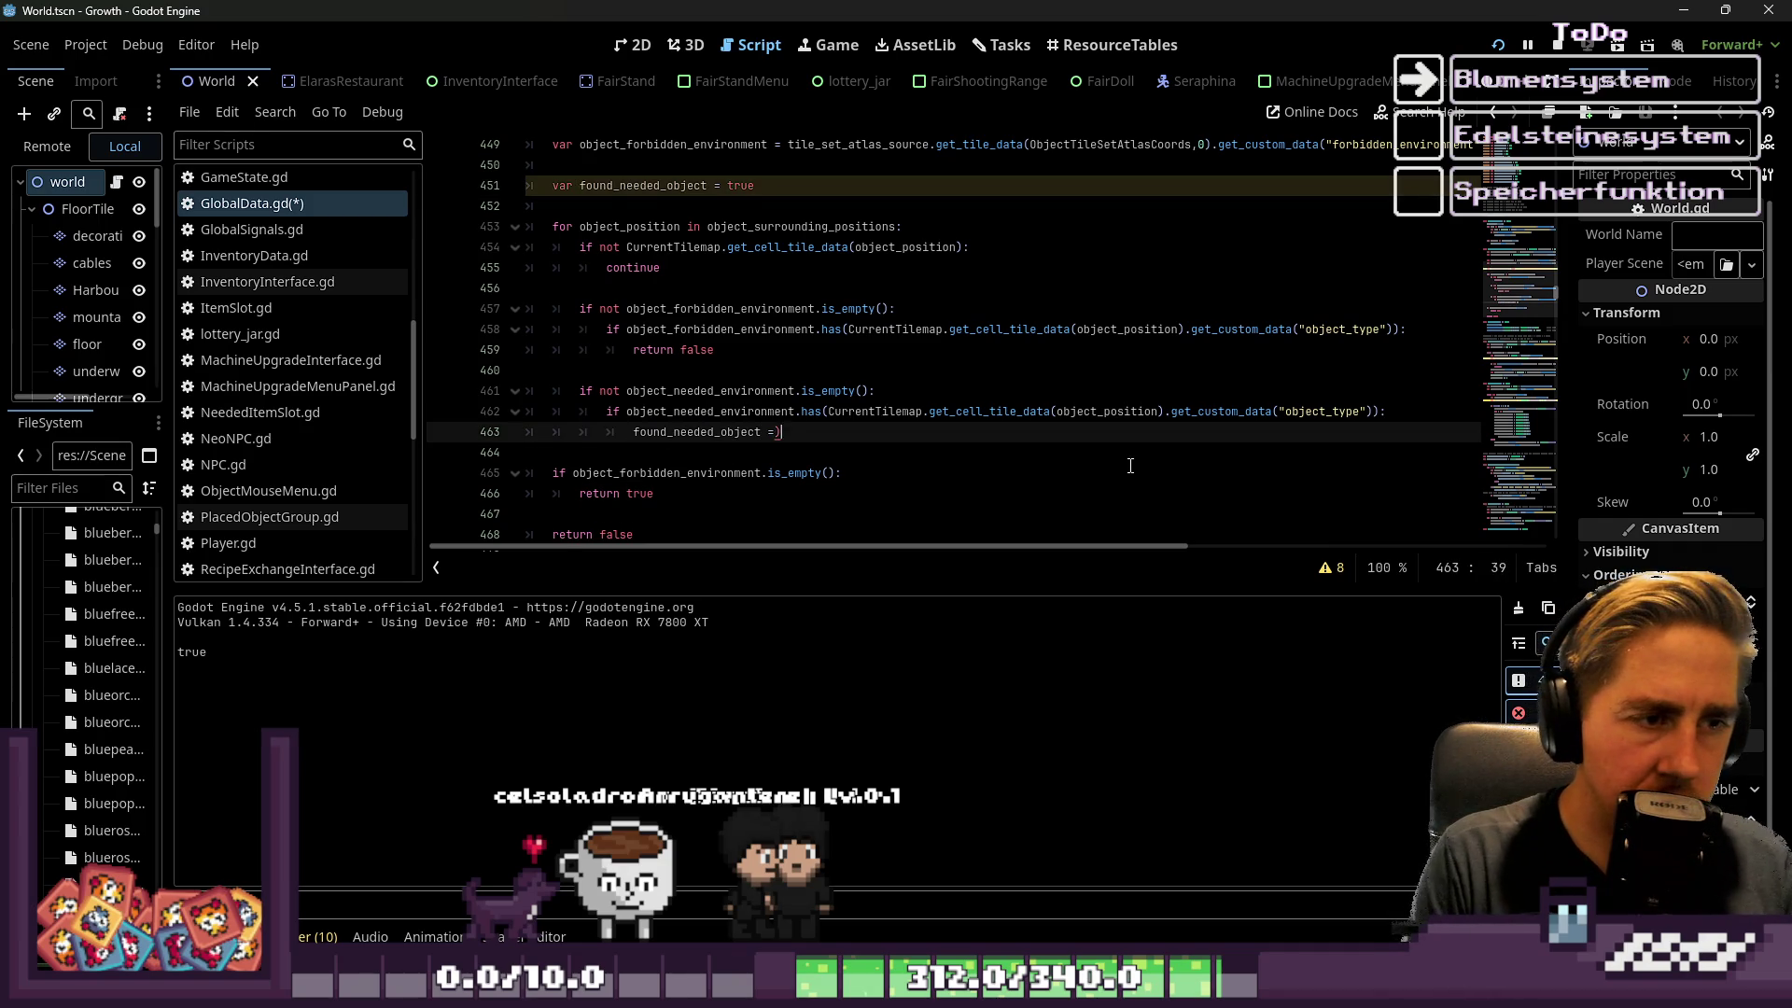
pyautogui.click(909, 412)
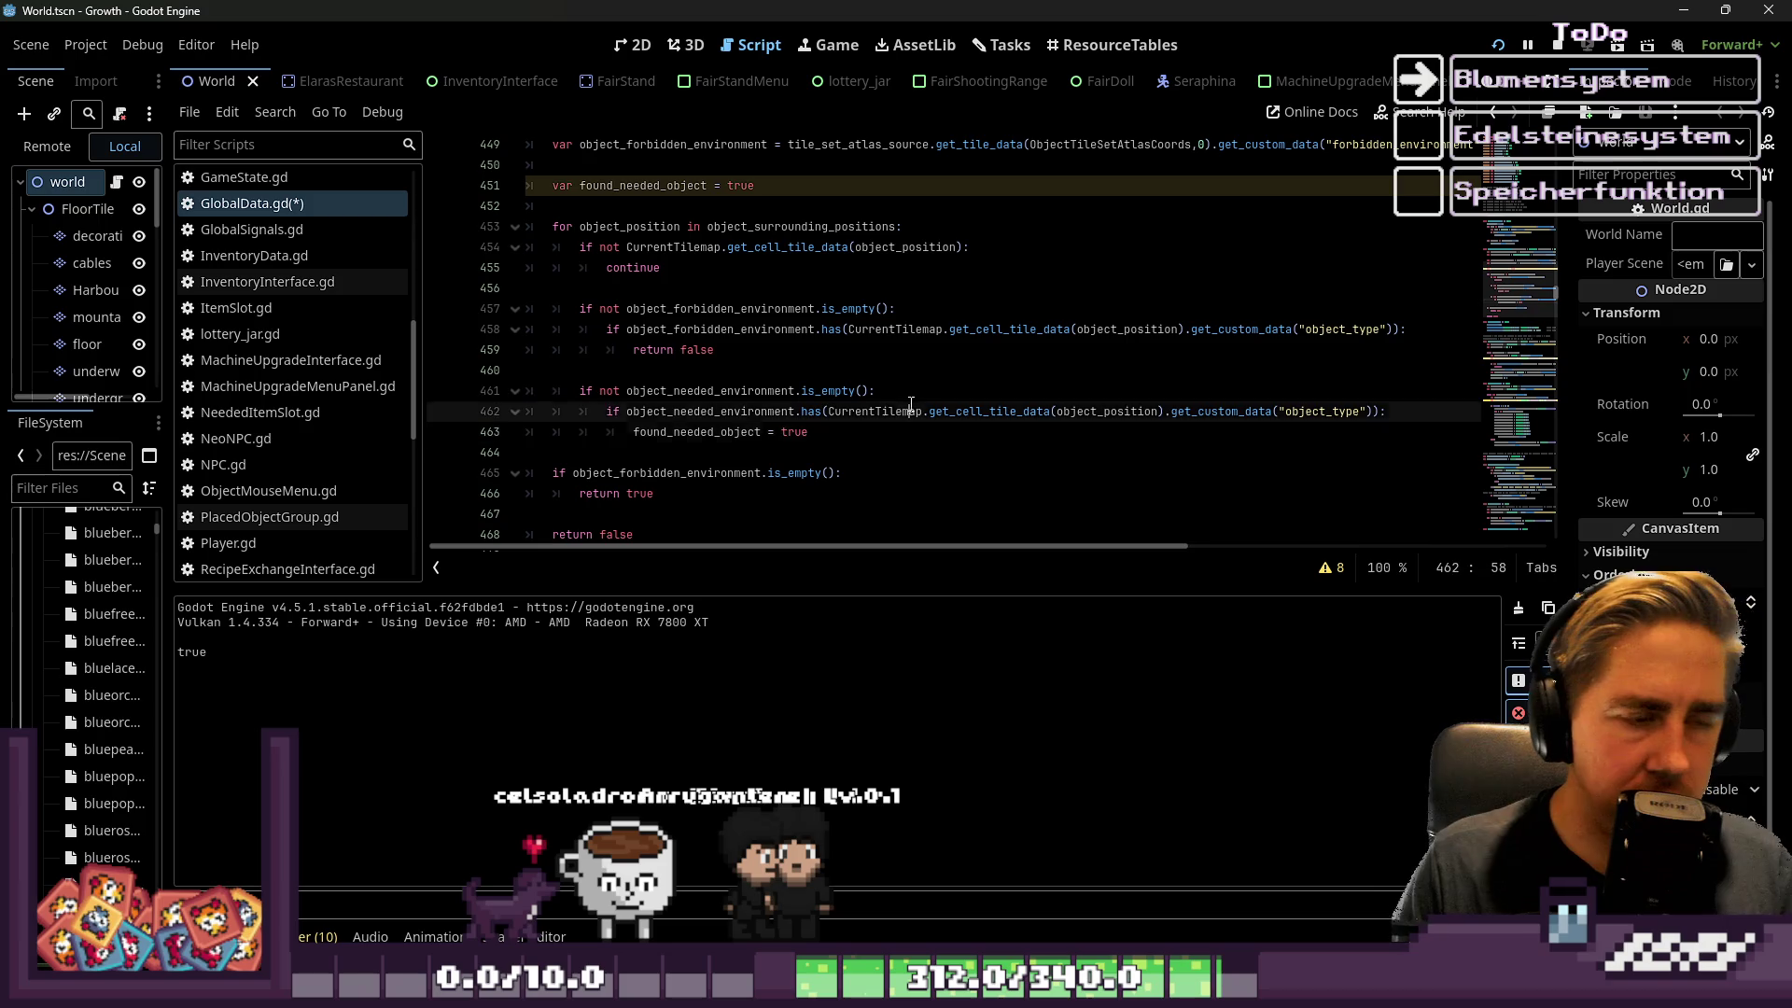
pyautogui.doubleClick(709, 433)
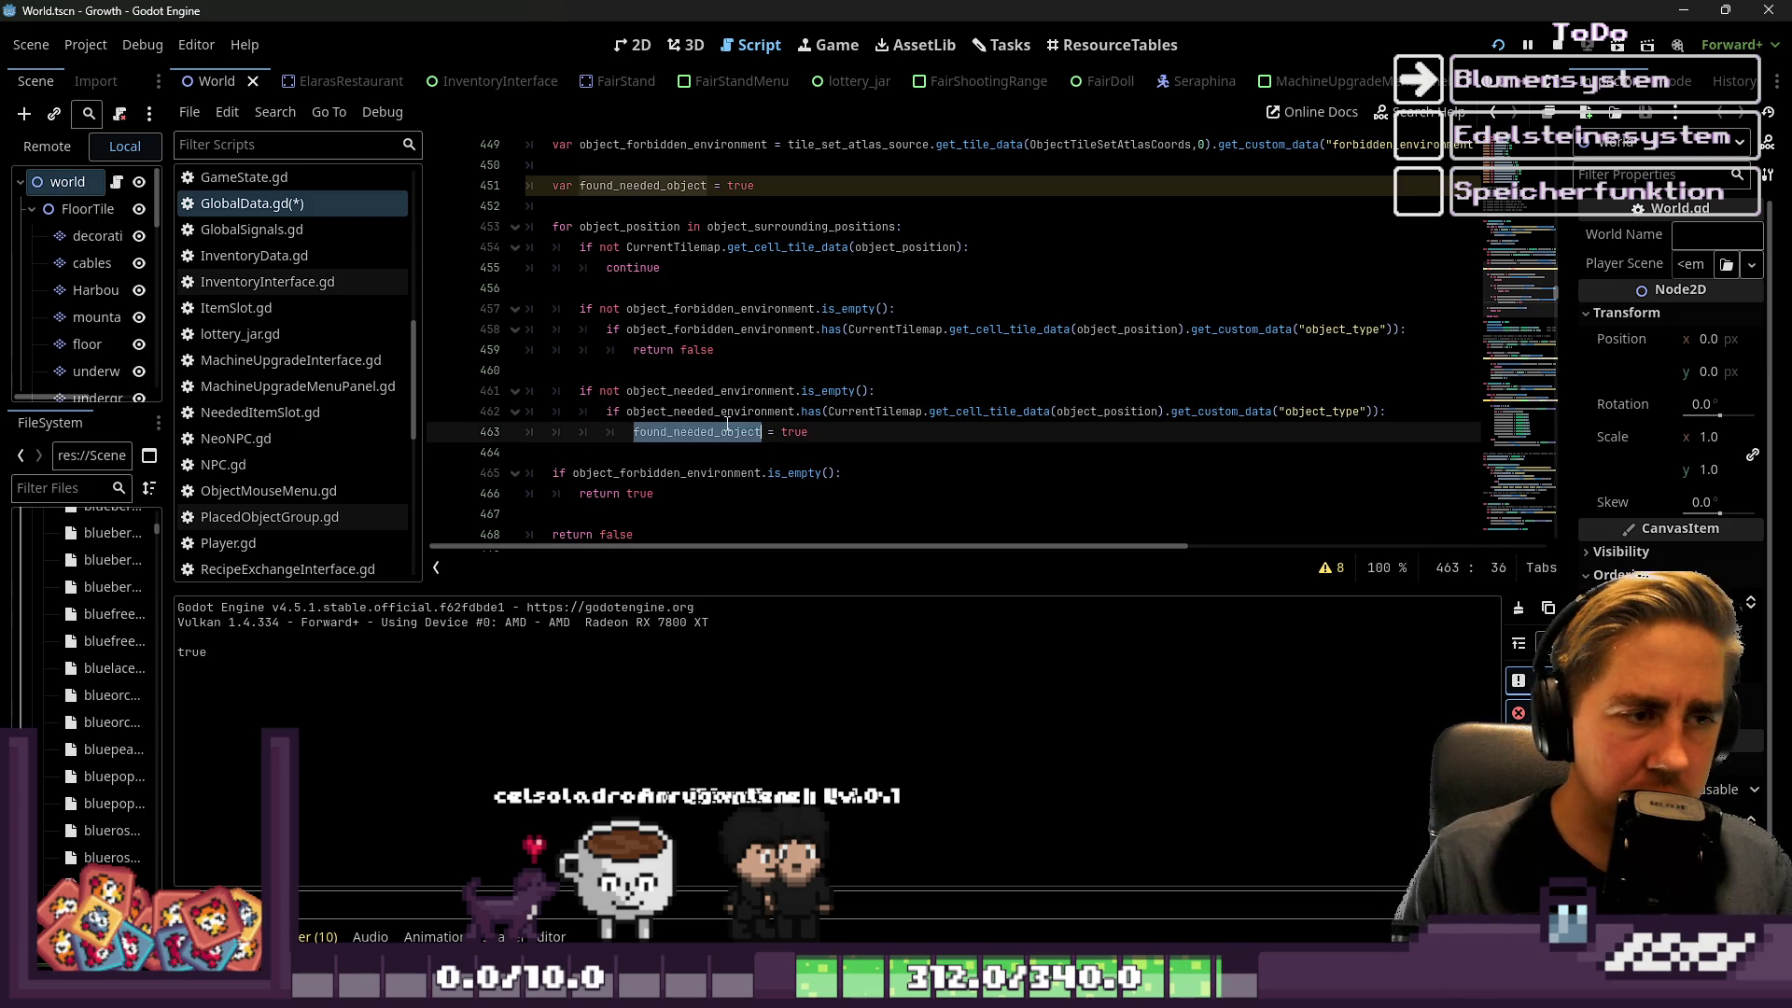
pyautogui.click(835, 425)
pyautogui.hotkey('shift', 'Home')
pyautogui.hotkey('shift', 'Up')
pyautogui.hotkey('shift', 'Up')
pyautogui.click(644, 439)
# Inspect the forbidden-environment check and the closing return true / return false lines
pyautogui.scroll(-1, 649, 444)
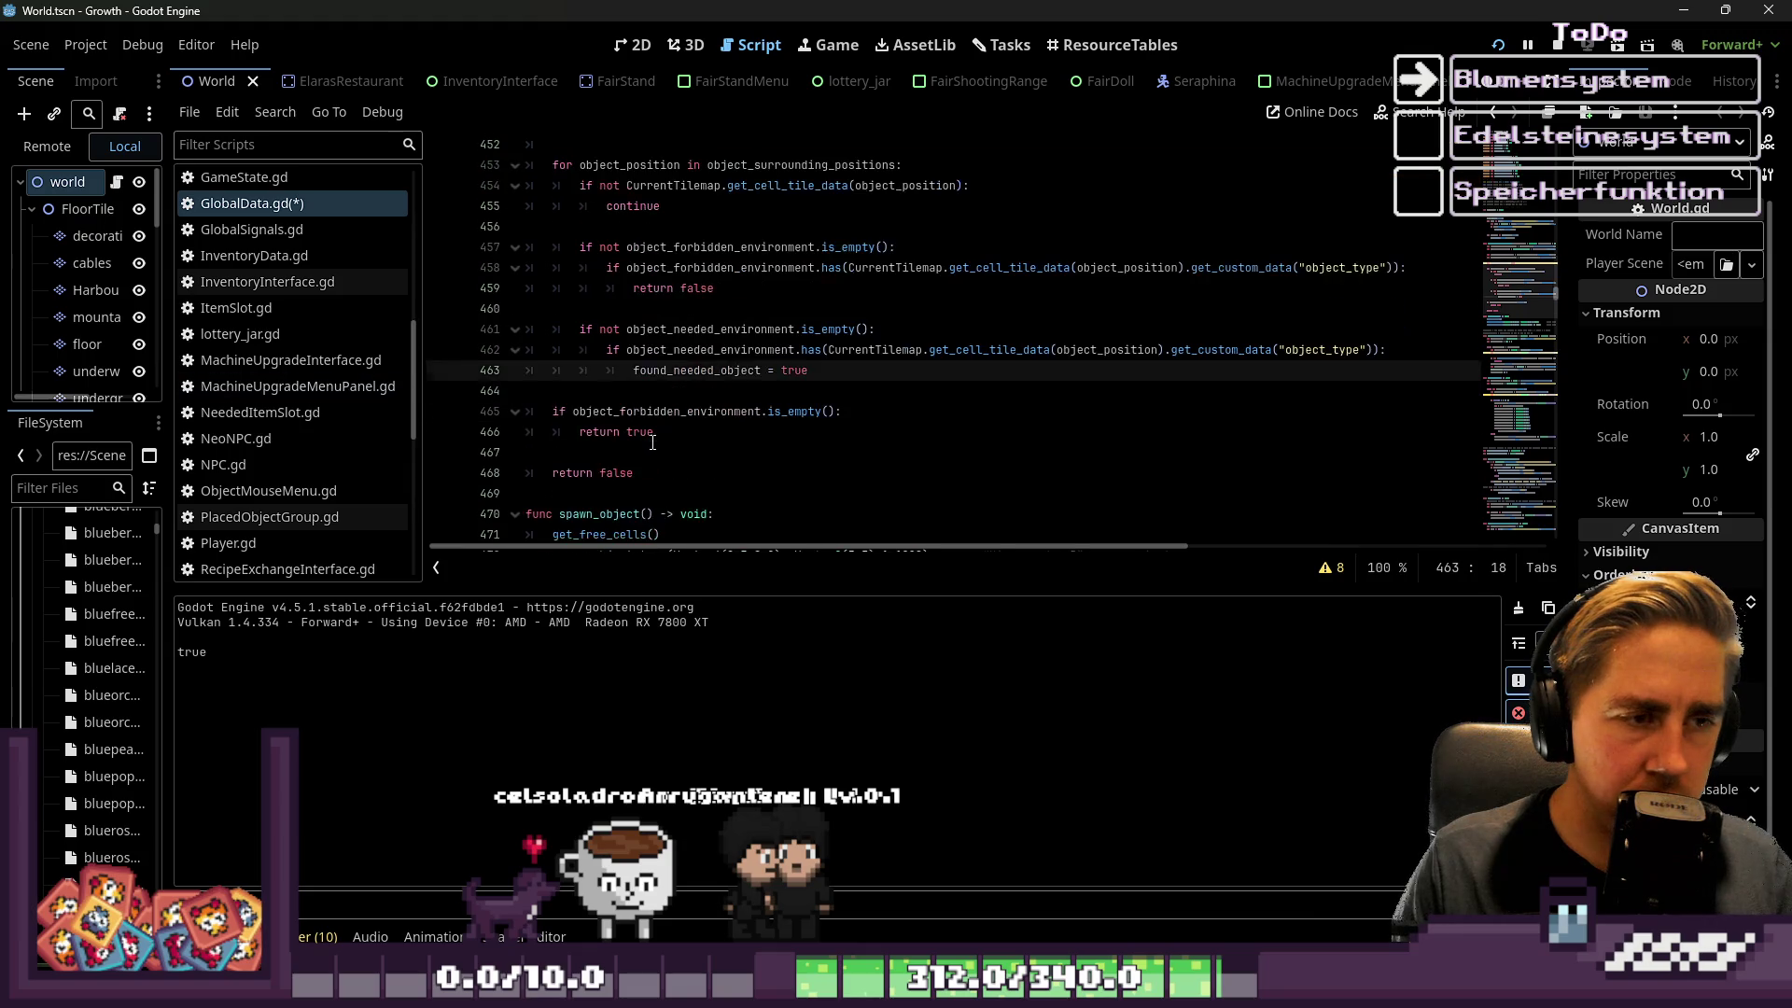
pyautogui.click(679, 435)
pyautogui.click(688, 413)
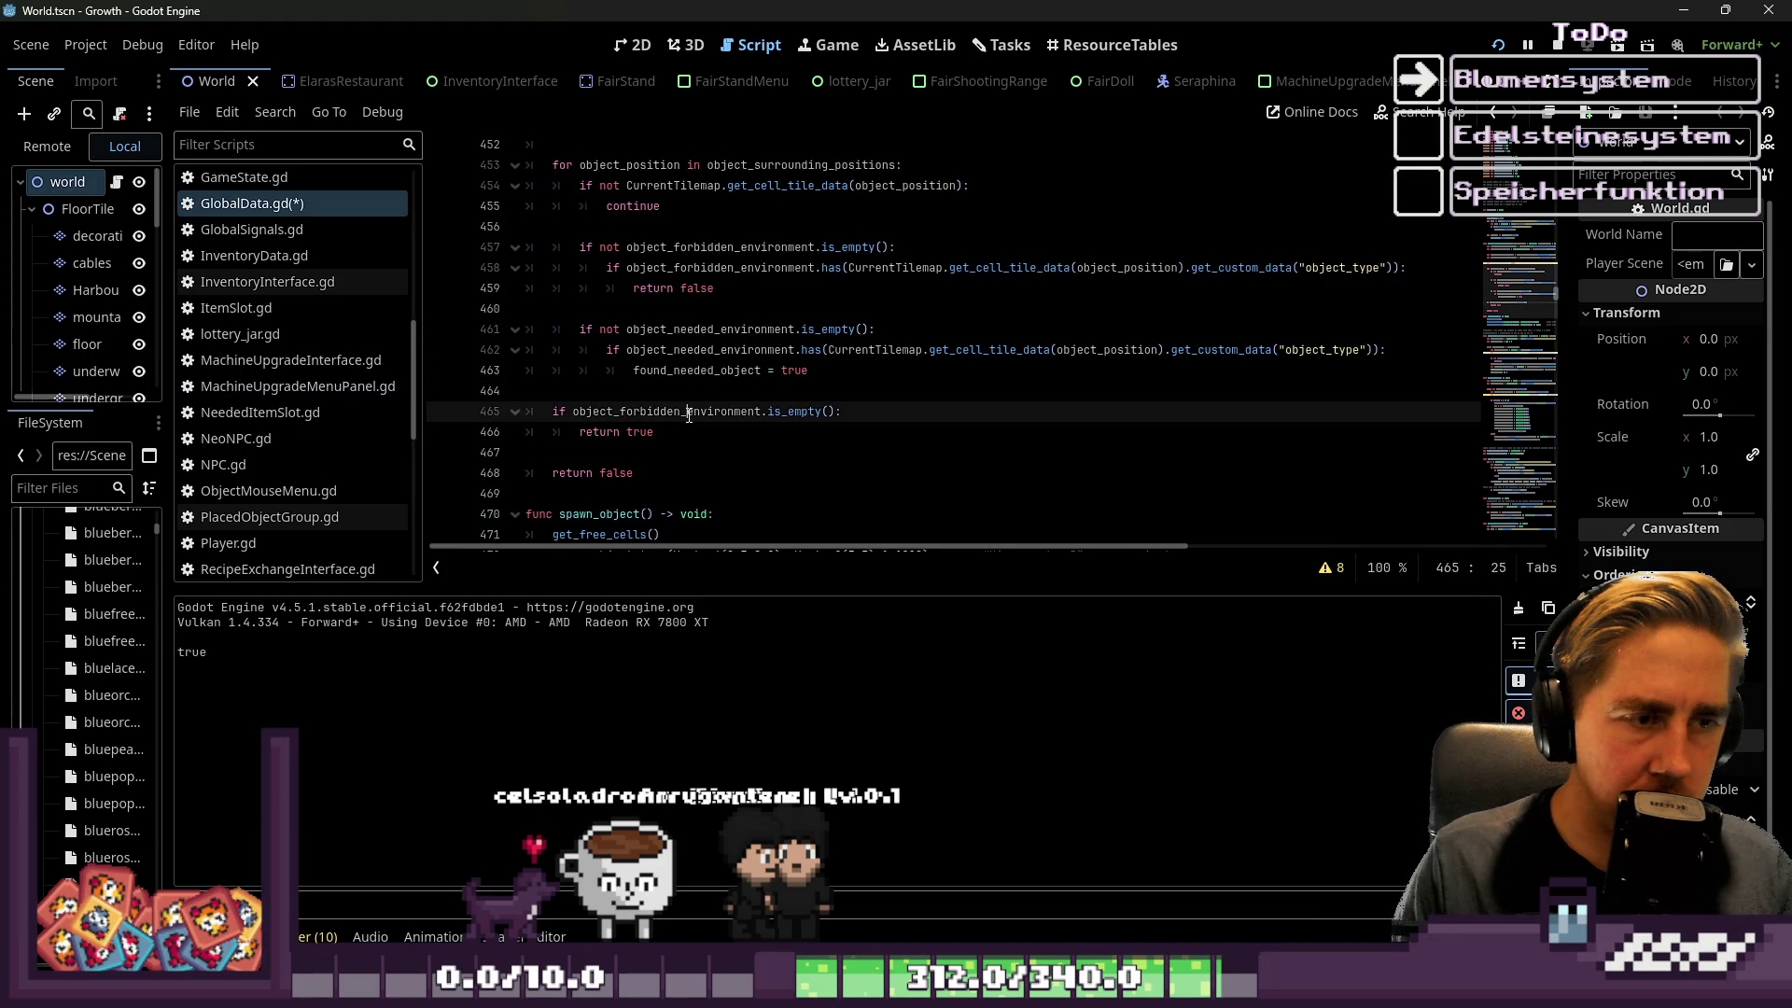
pyautogui.doubleClick(690, 414)
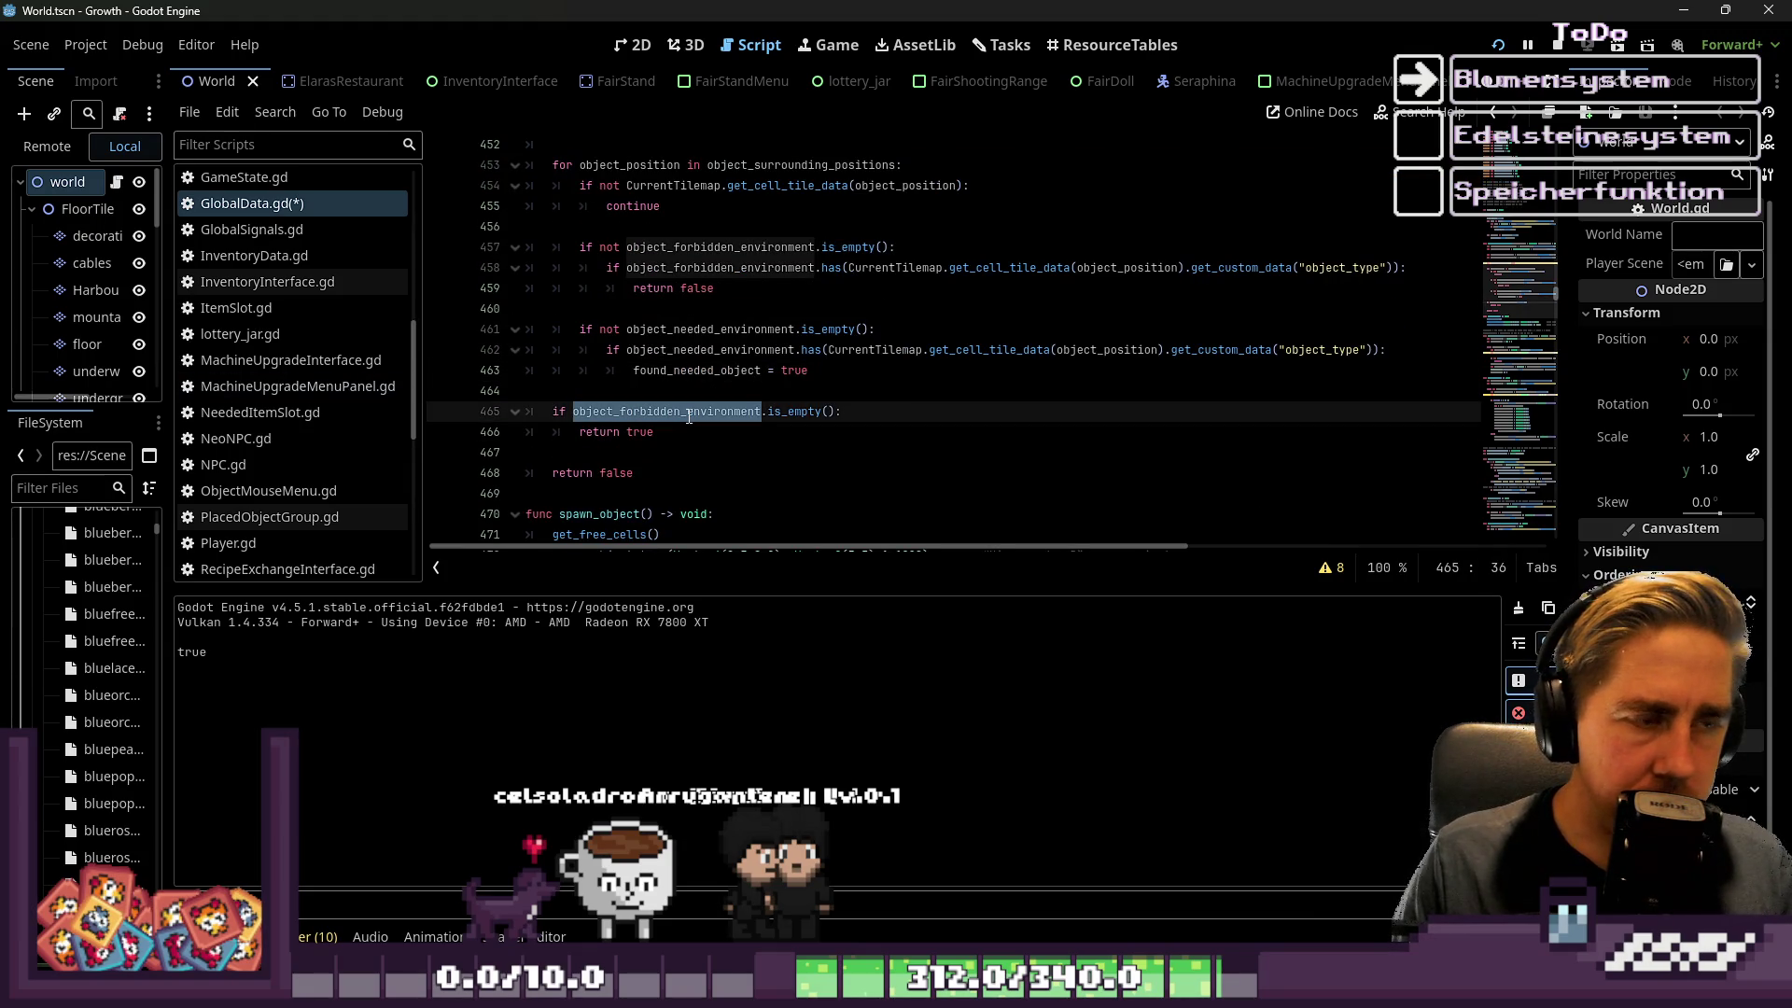
pyautogui.click(725, 390)
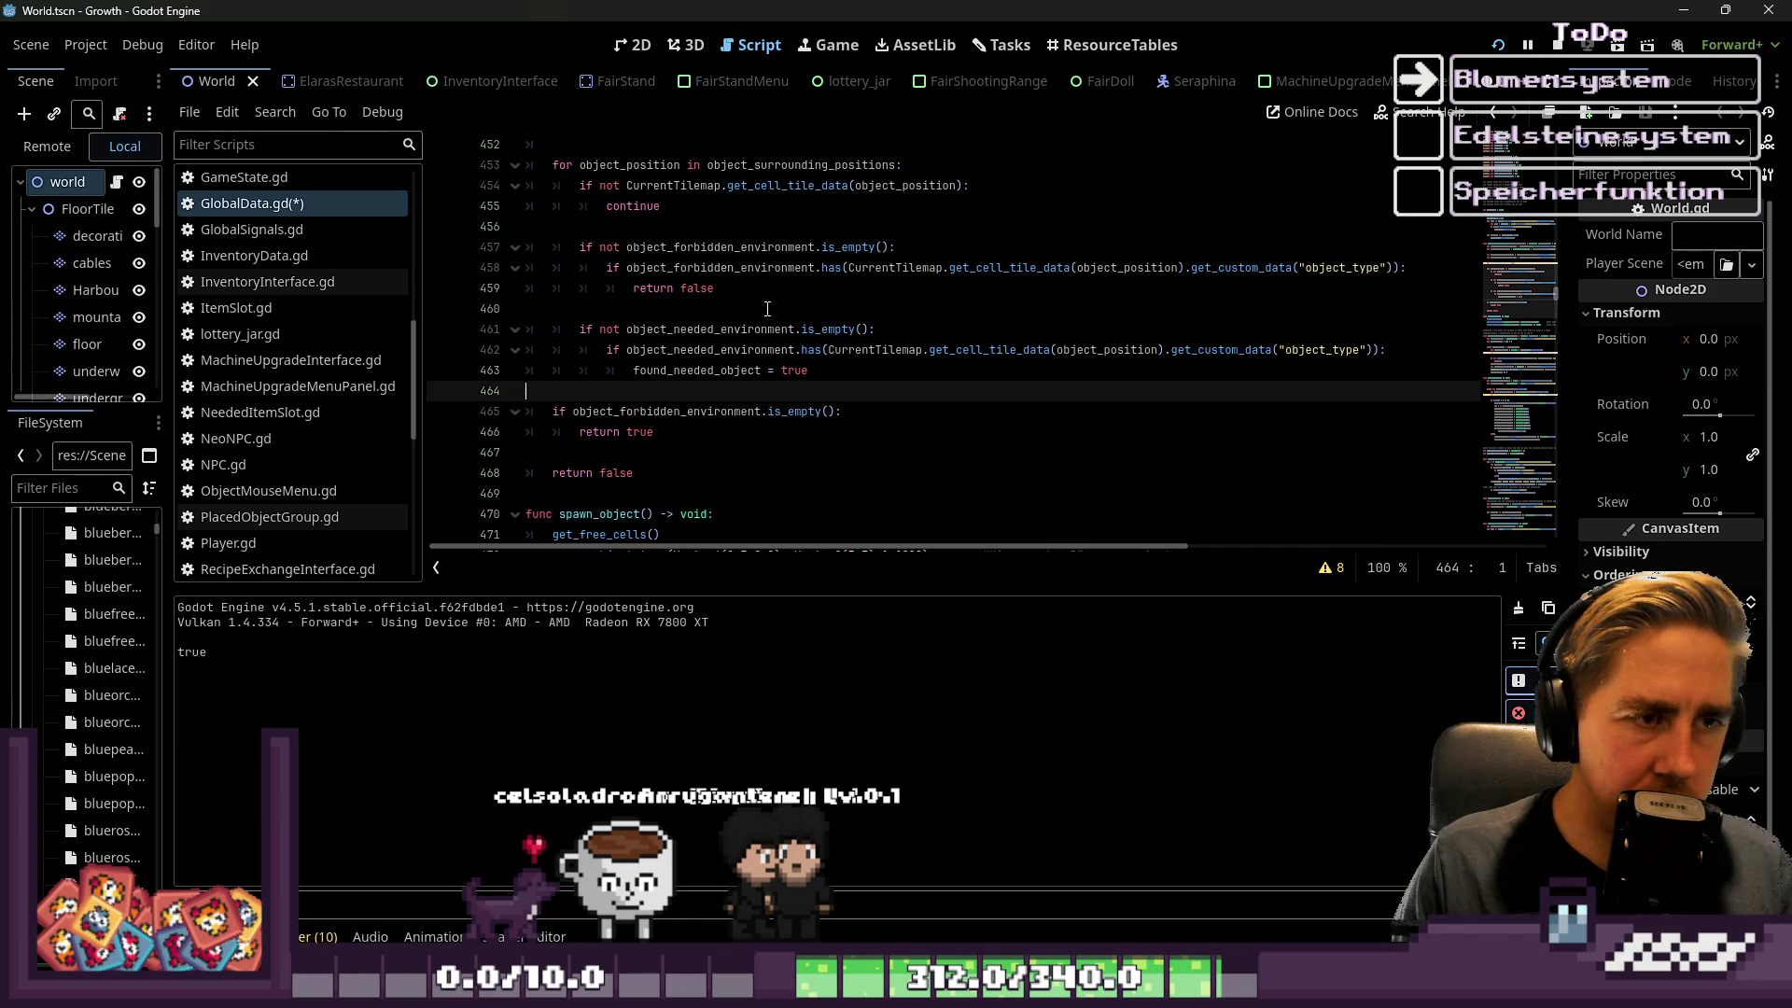
pyautogui.click(772, 265)
pyautogui.click(788, 411)
pyautogui.click(653, 432)
pyautogui.doubleClick(640, 432)
pyautogui.click(604, 451)
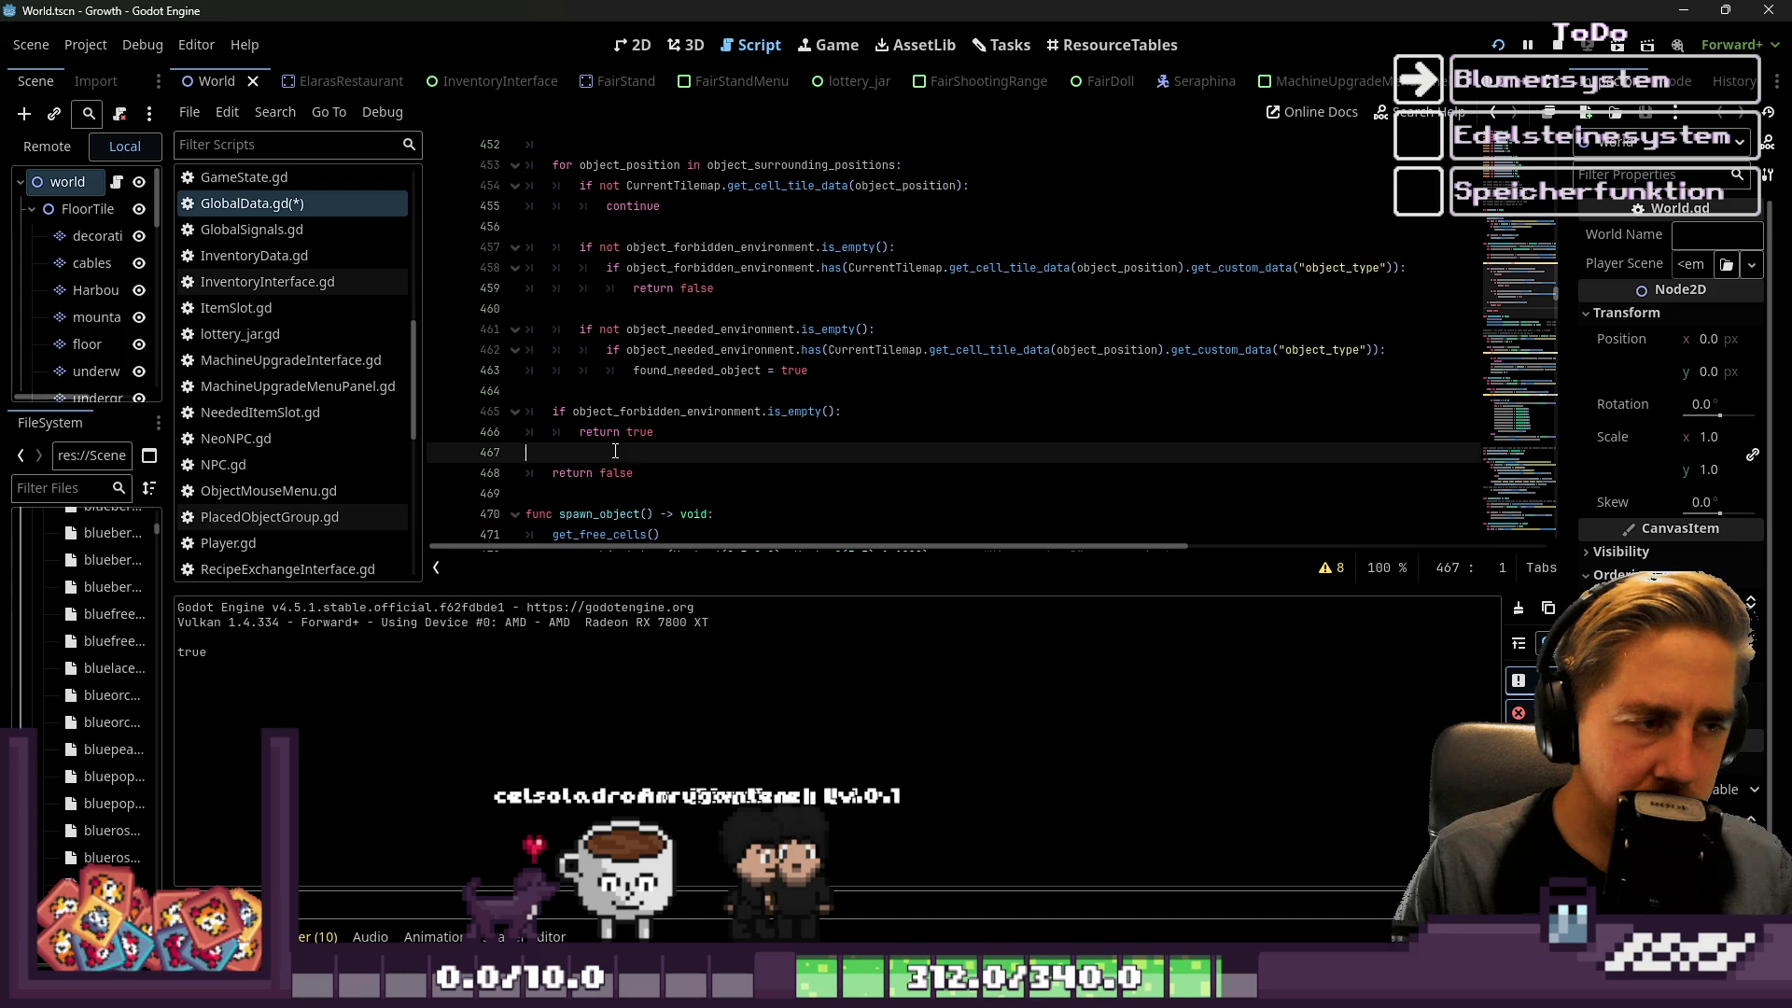
pyautogui.doubleClick(625, 472)
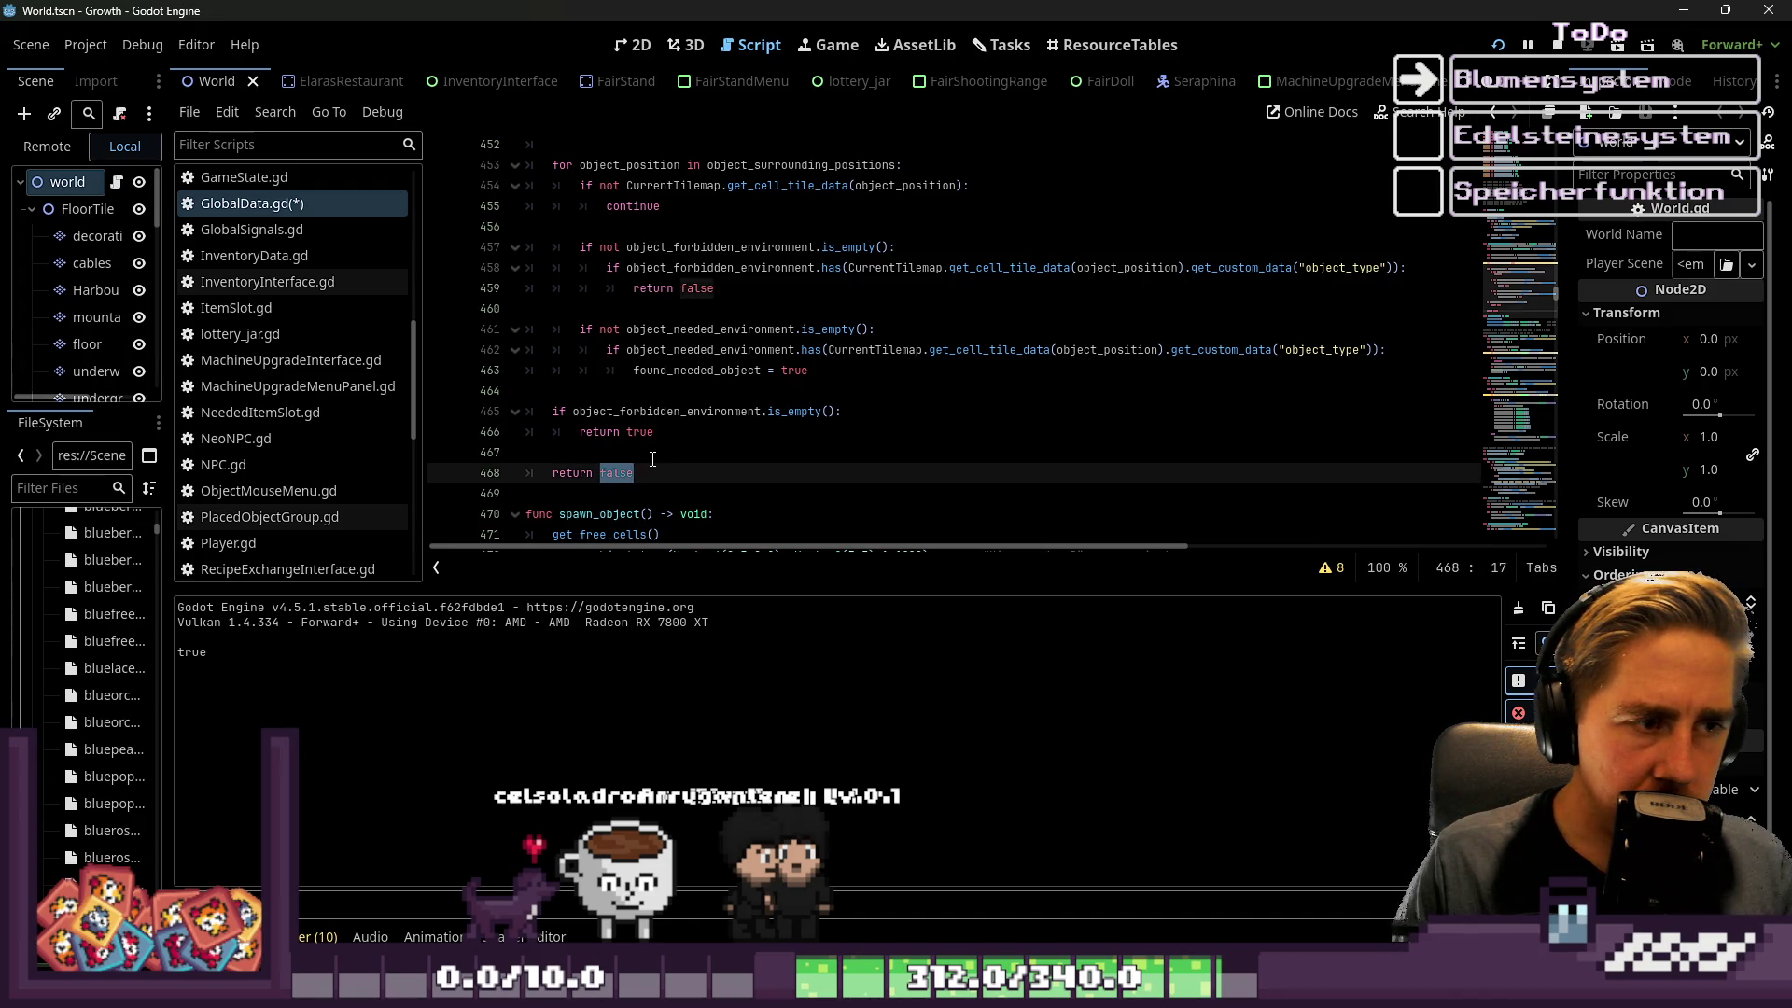
pyautogui.click(654, 458)
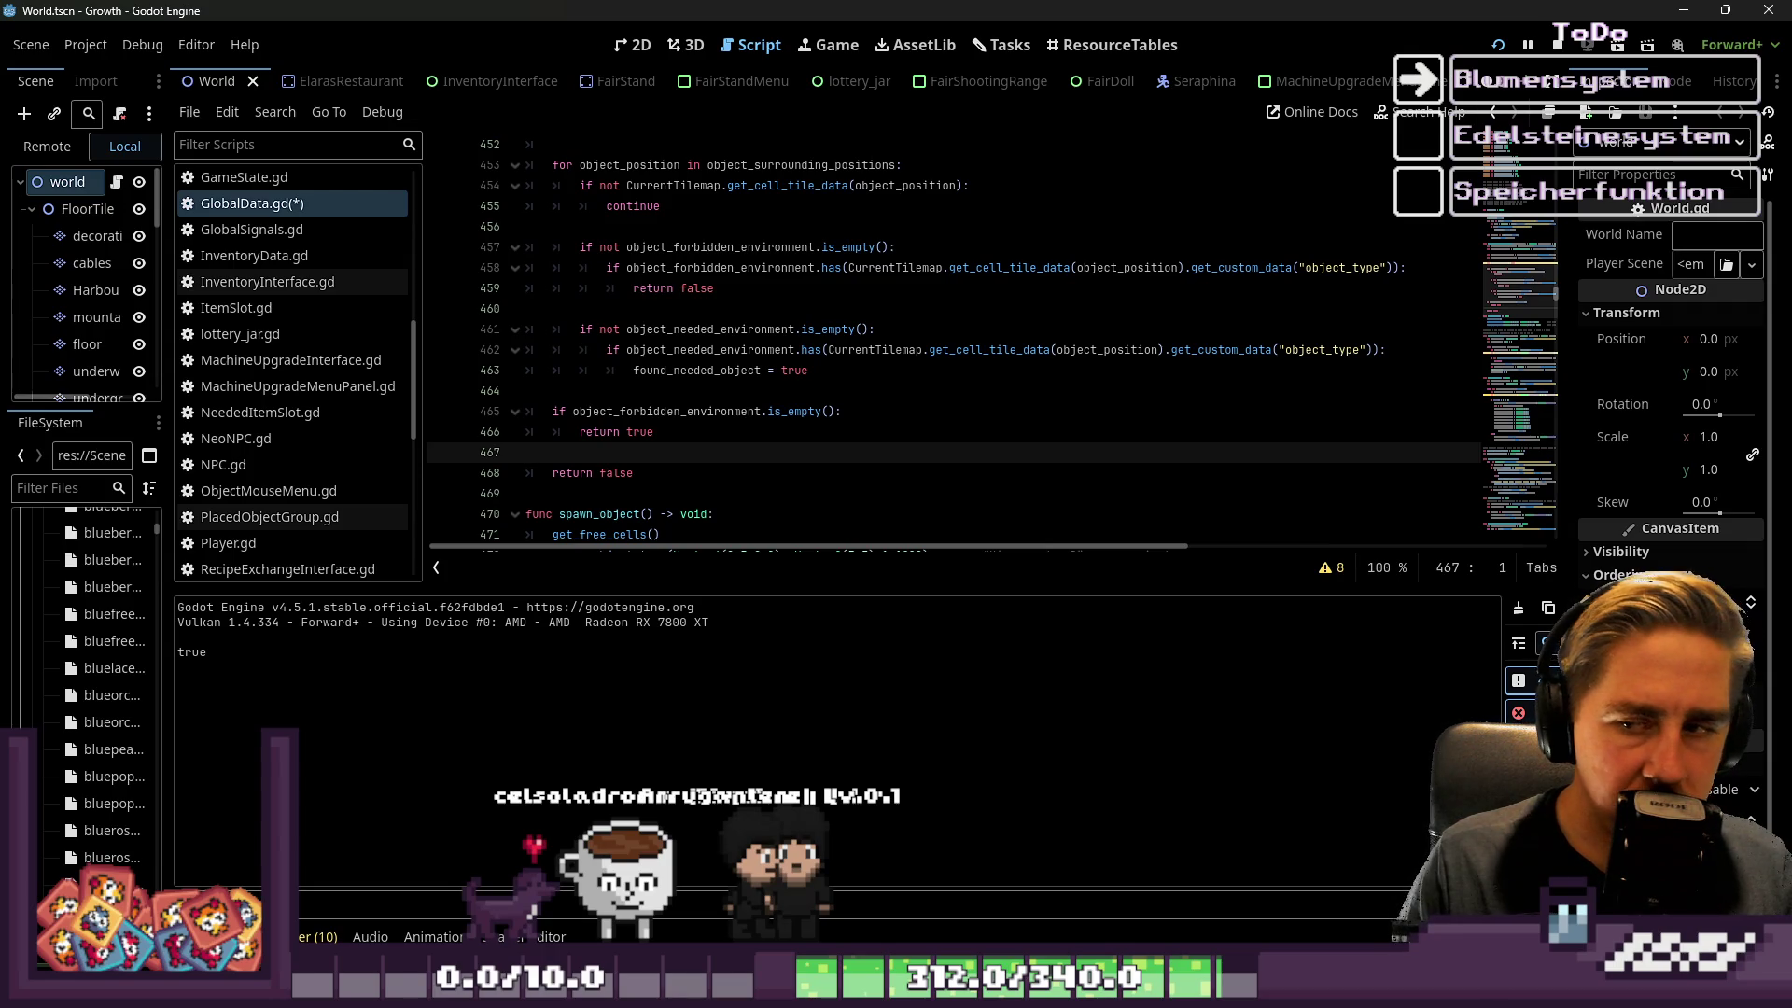
pyautogui.doubleClick(640, 431)
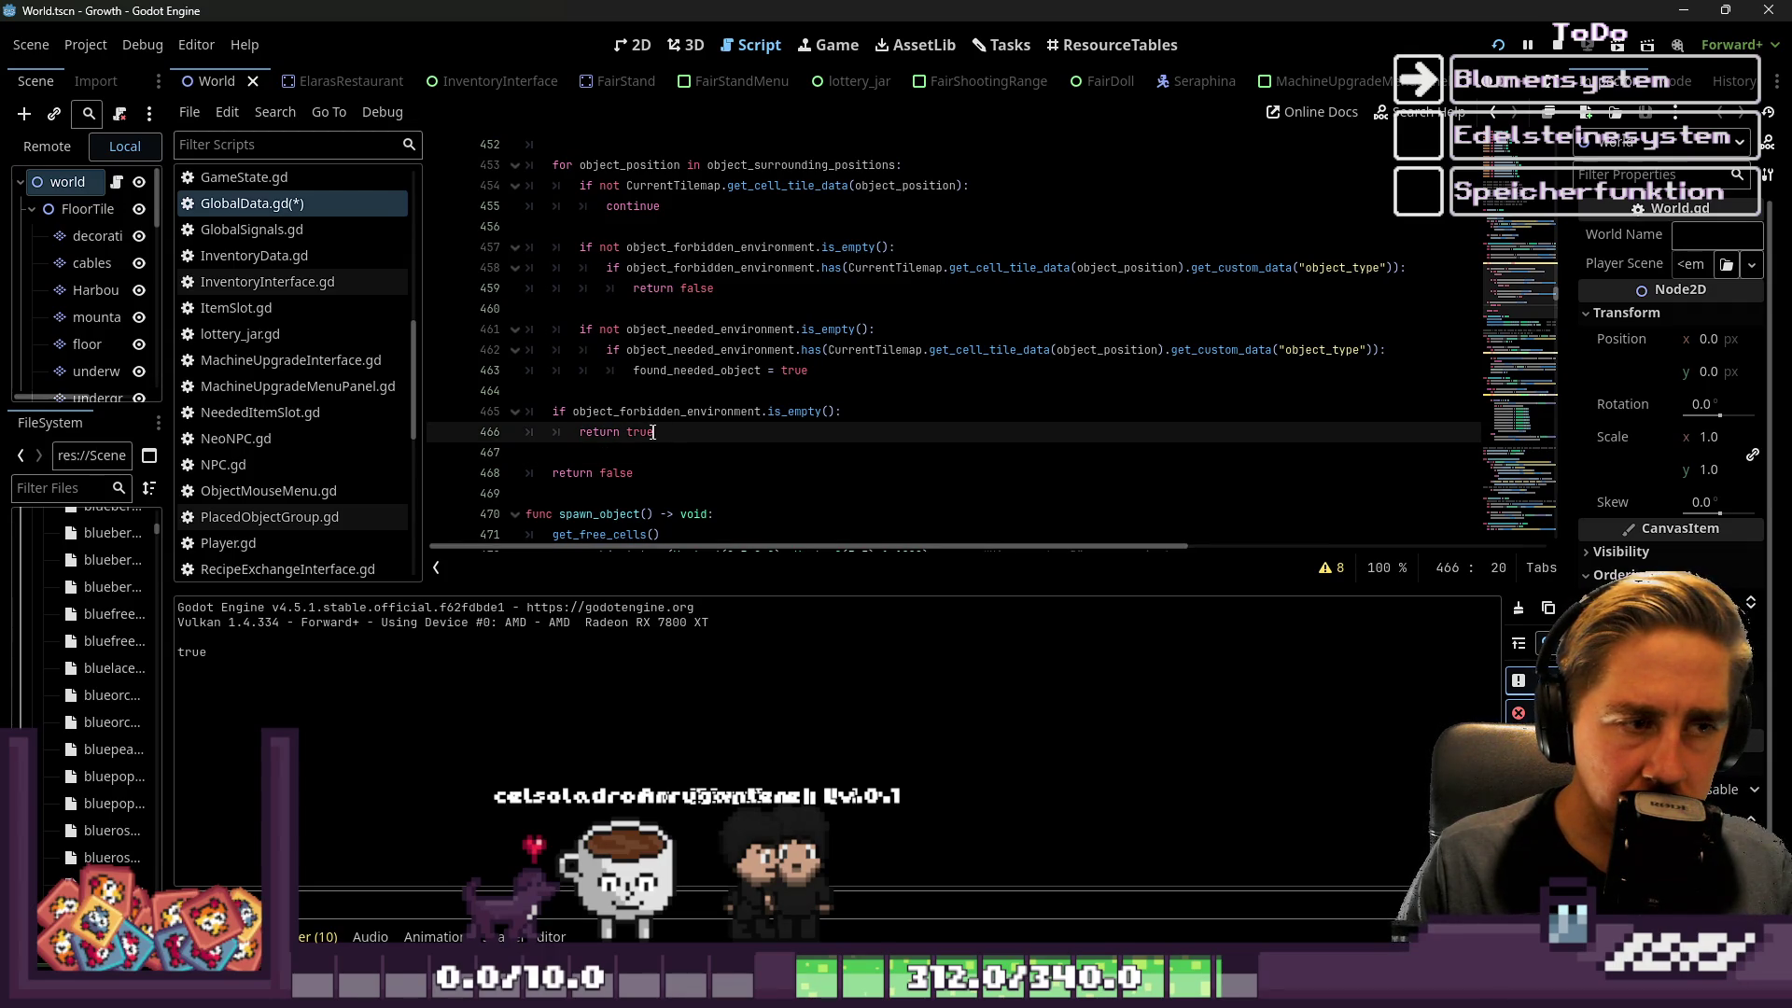
# Make the after-loop forbidden-environment check return found_needed_object instead of true
pyautogui.write('found_needed_object')
pyautogui.click(818, 461)
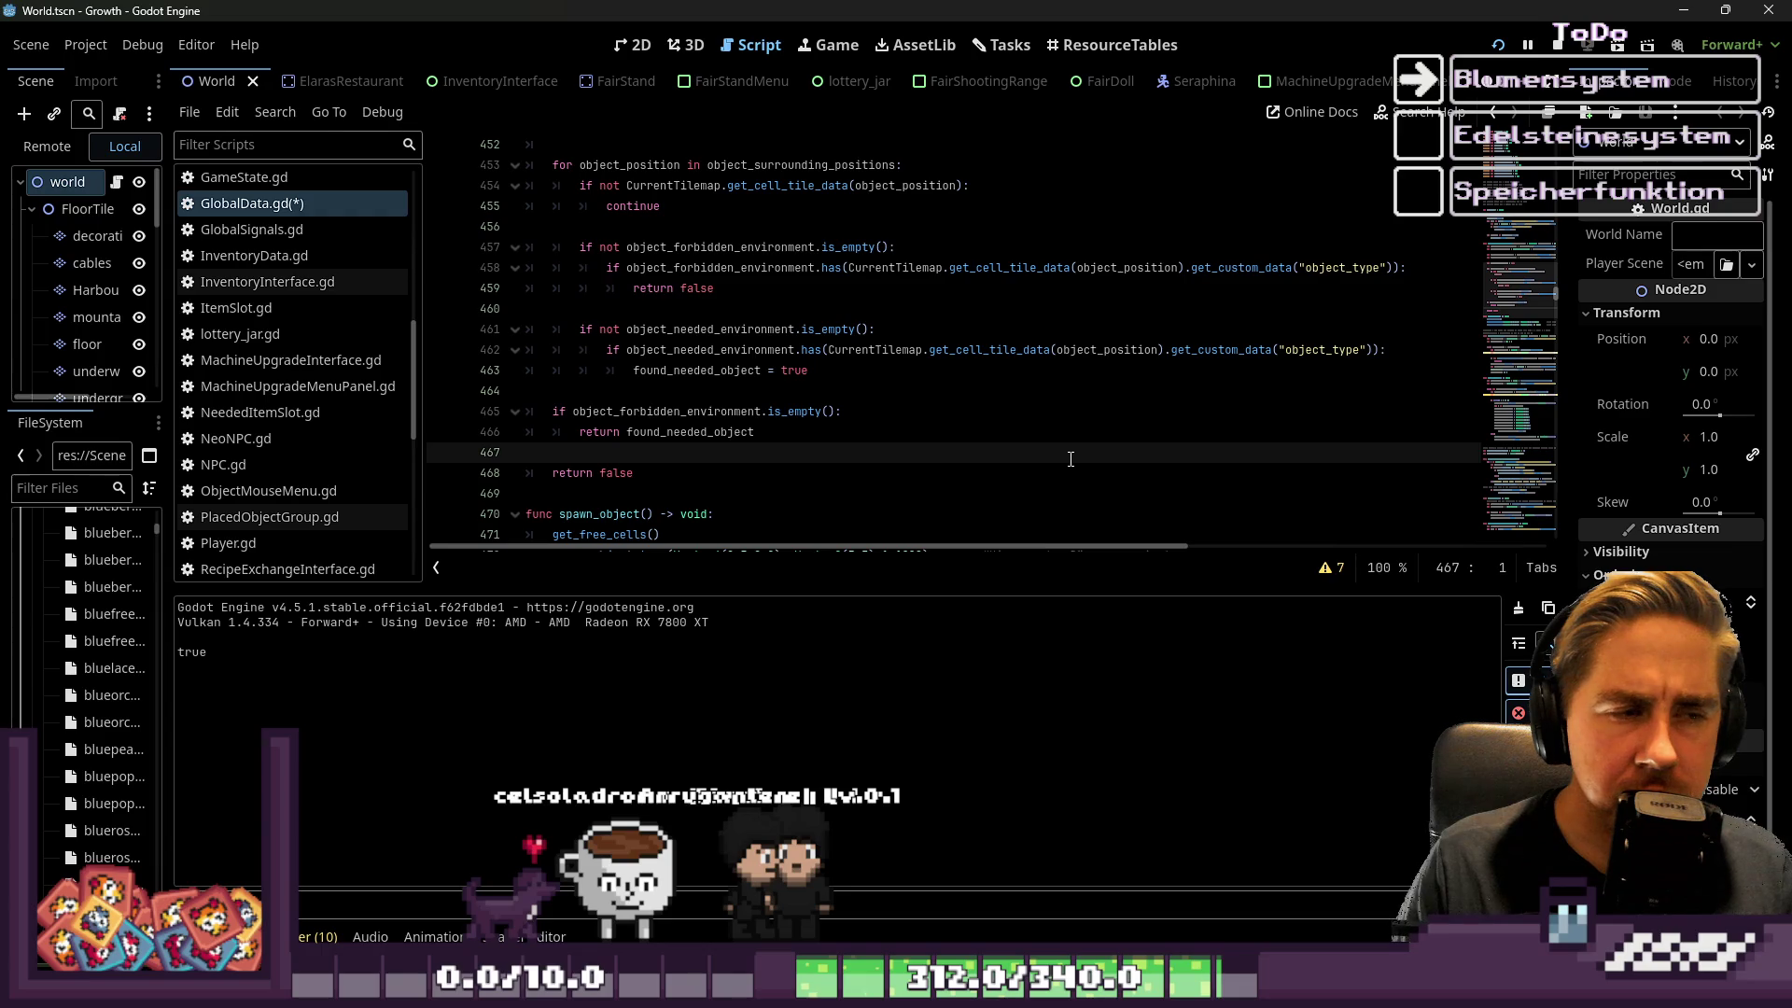
pyautogui.moveTo(662, 486); pyautogui.dragTo(509, 464)
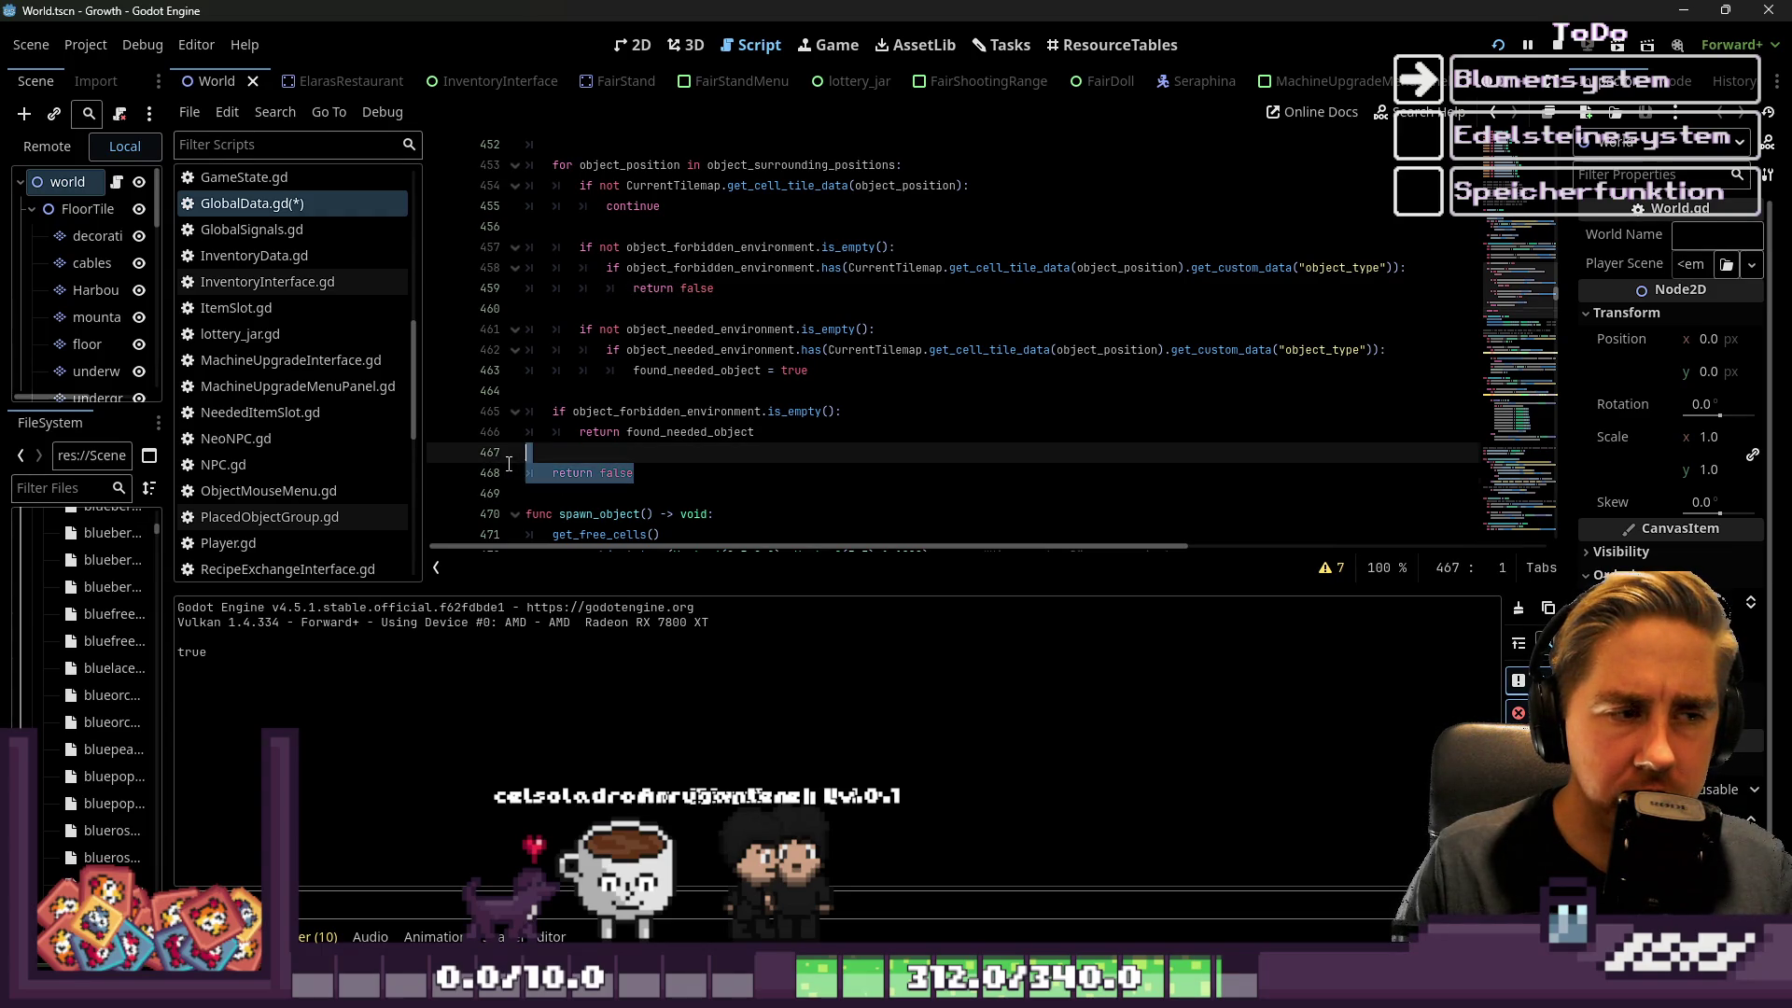
pyautogui.click(709, 469)
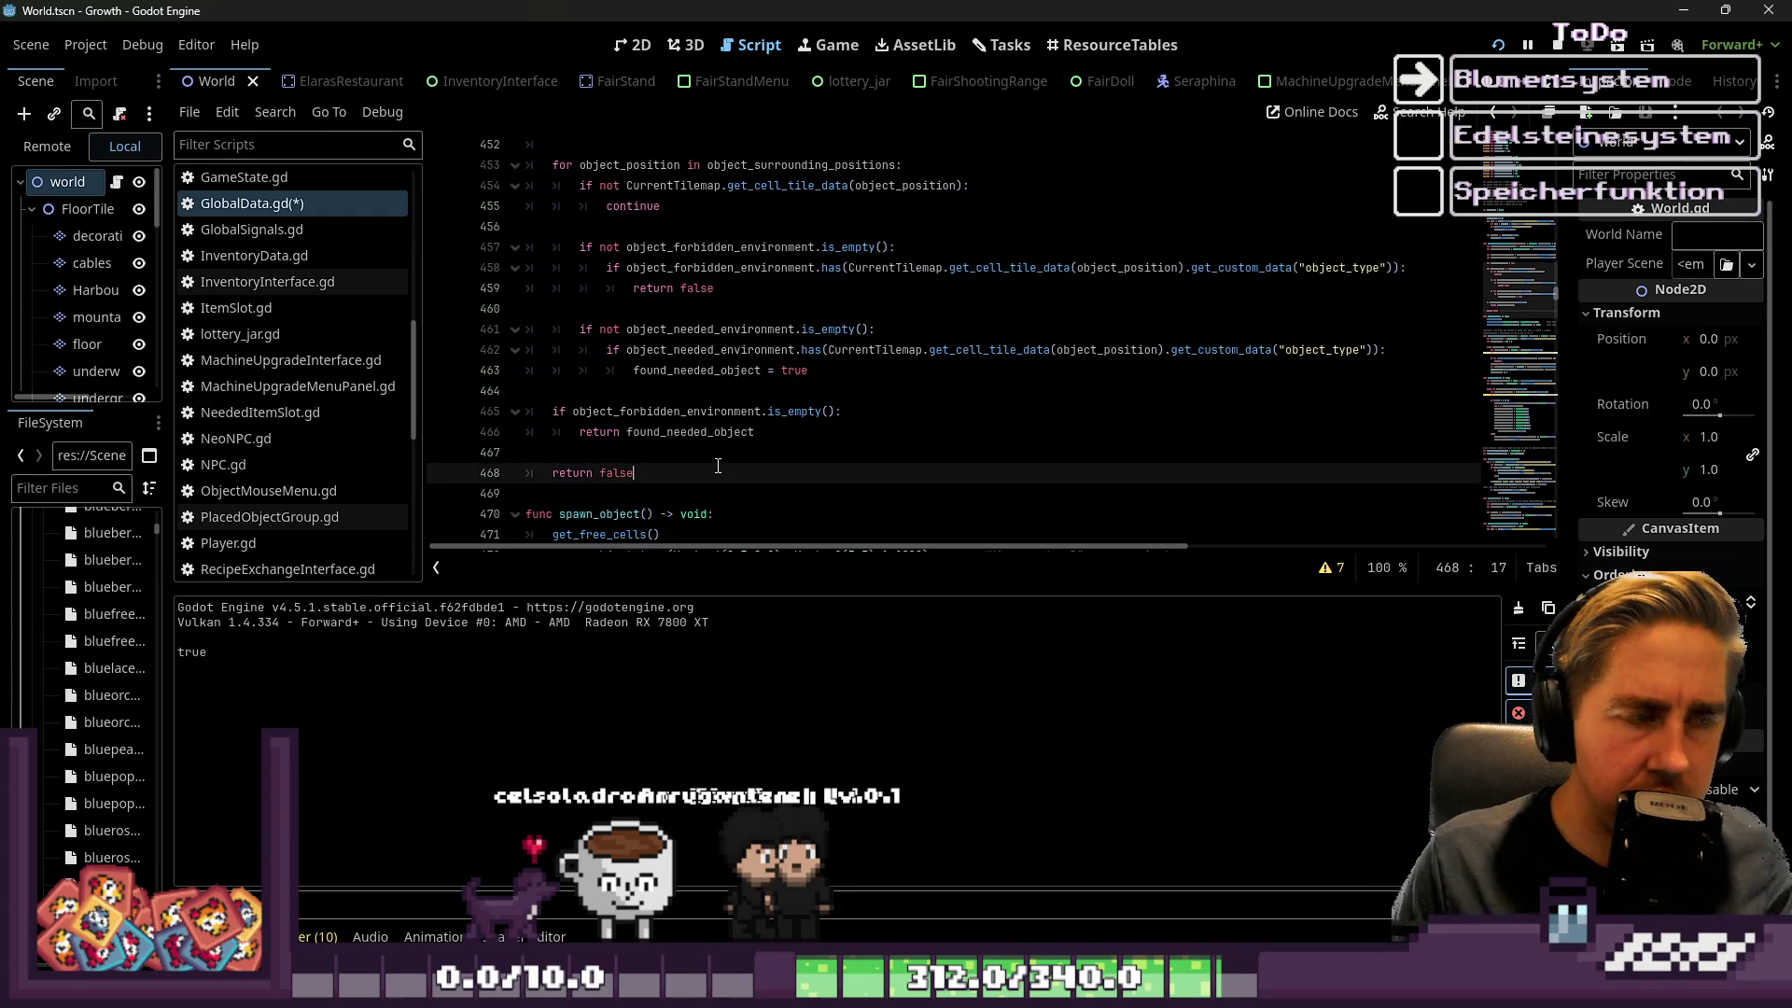
pyautogui.hotkey('ctrl', 'z')
pyautogui.hotkey('ctrl', 'y')
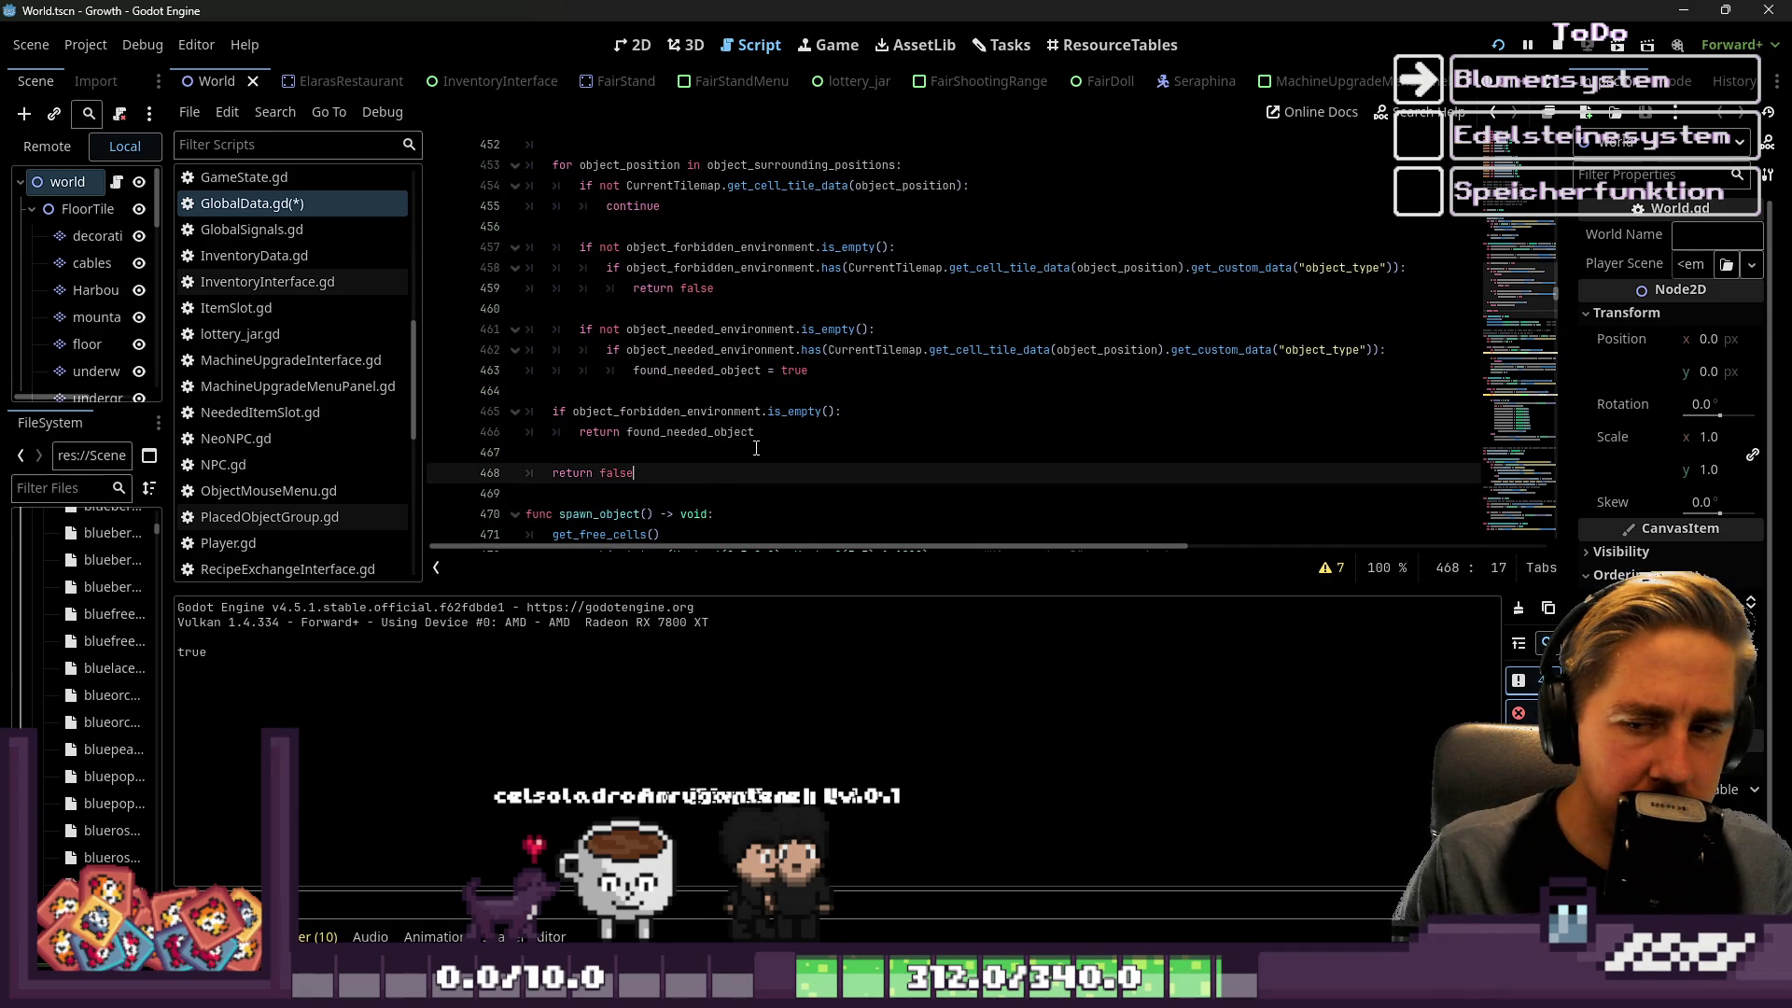
# Change the function's final return false on line 468 to return true
pyautogui.hotkey('ctrl', 'shift', 'Left')
pyautogui.write('true')
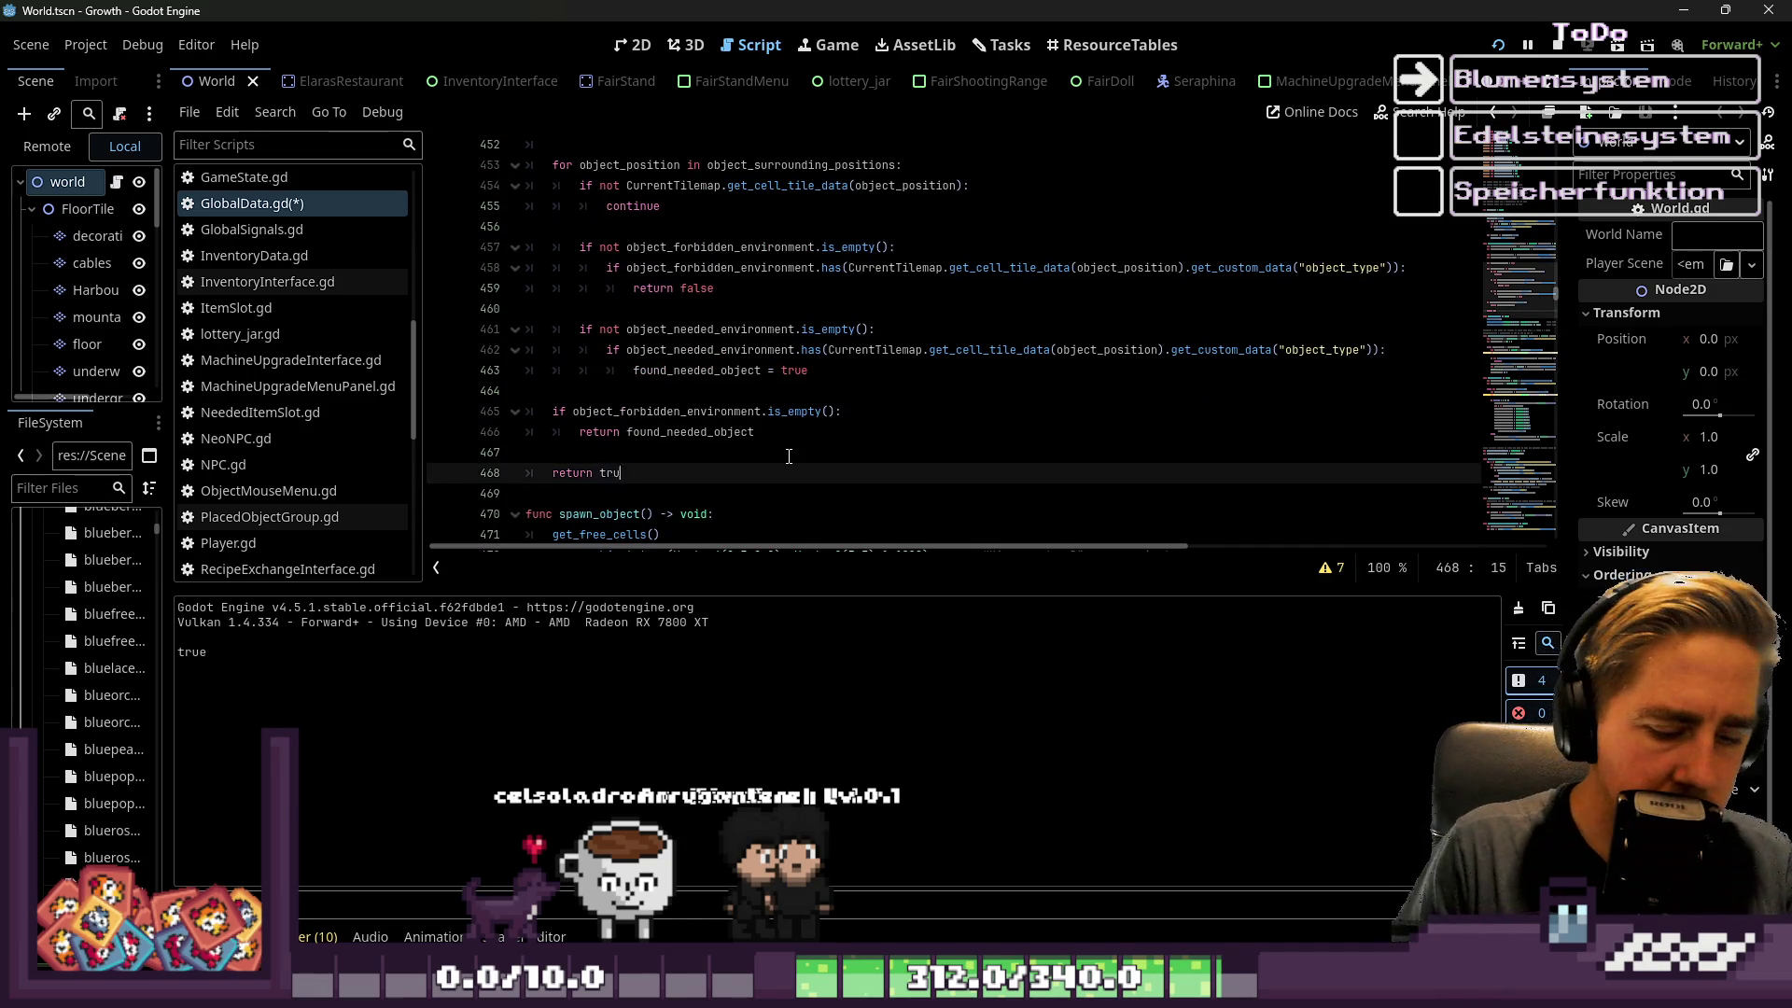
pyautogui.press('Up')
pyautogui.press('Up')
pyautogui.press('Up')
pyautogui.press('End')
pyautogui.scroll(1, 787, 452)
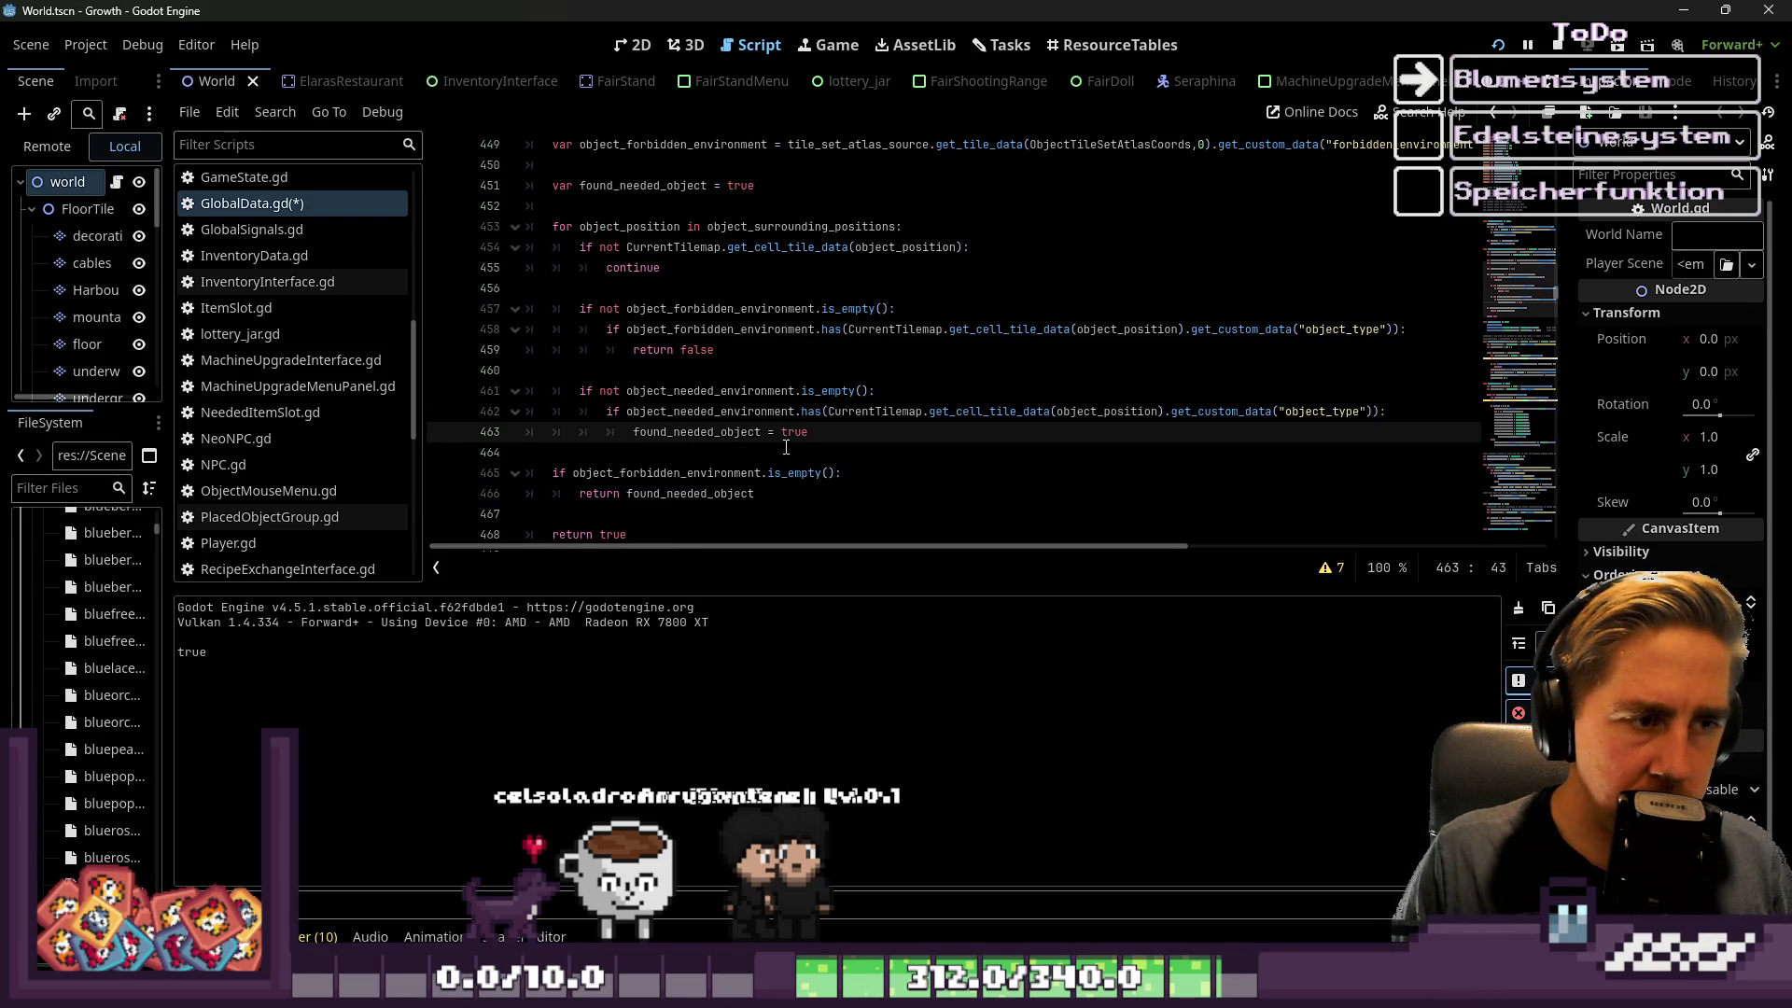
pyautogui.doubleClick(720, 487)
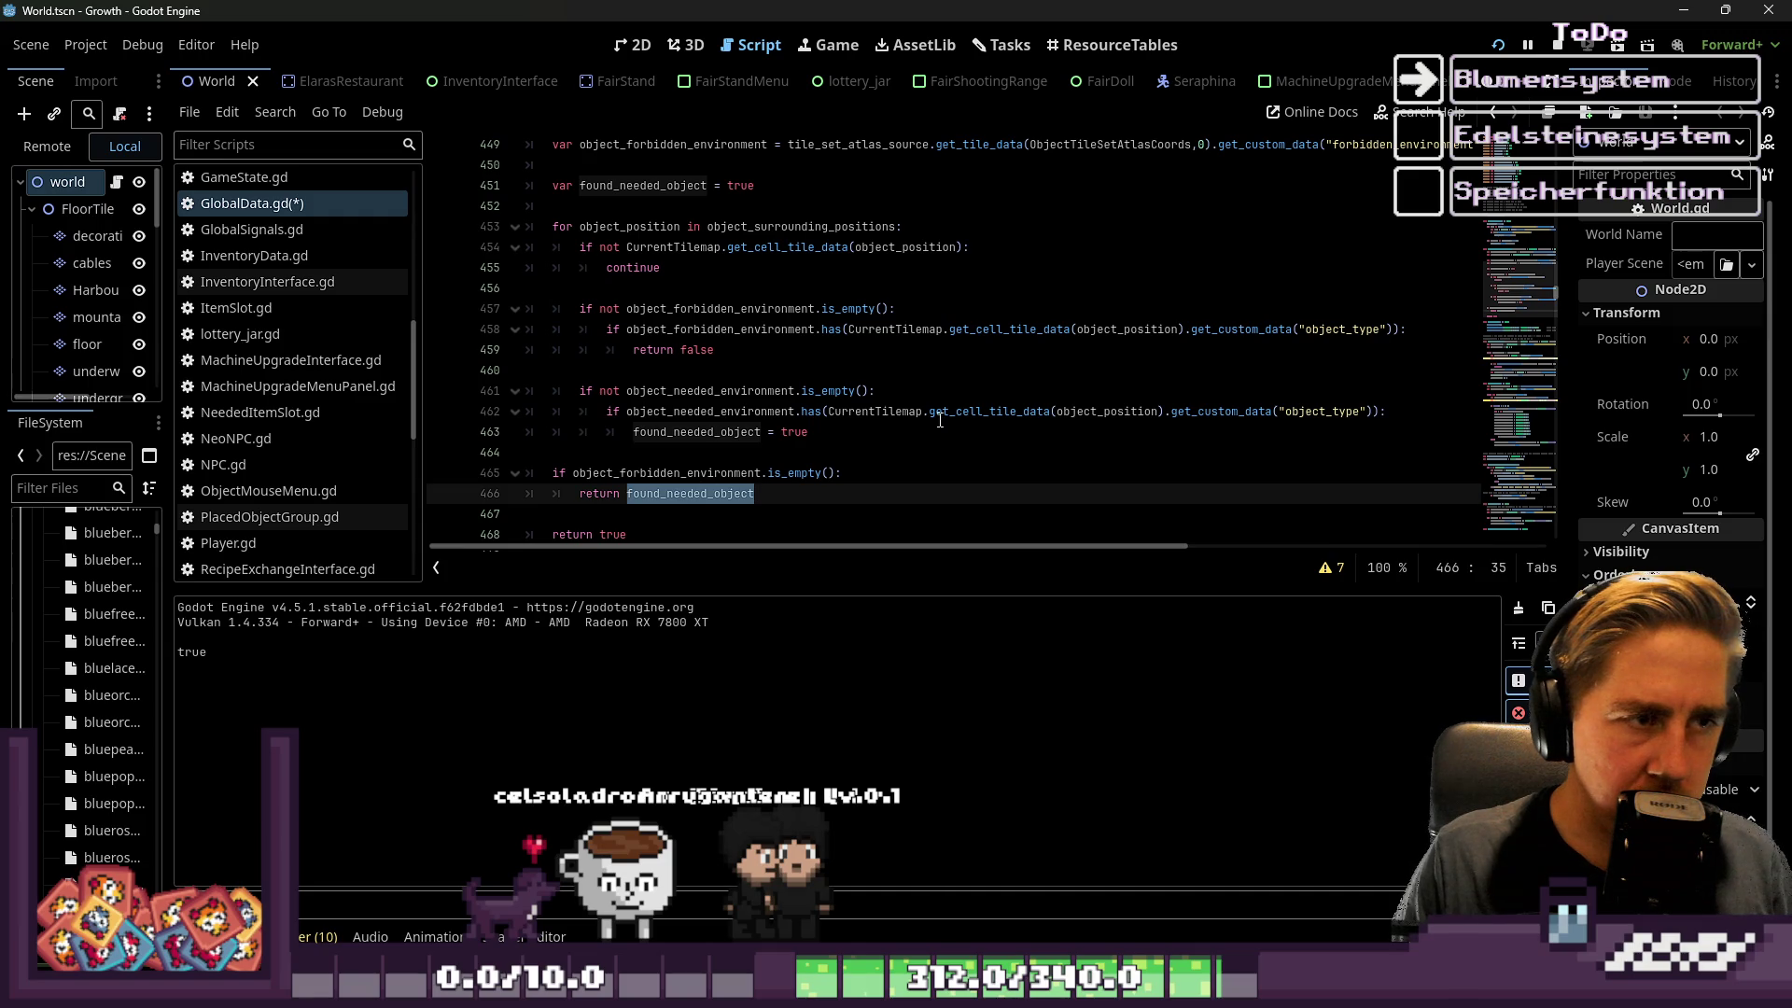
pyautogui.scroll(-1, 940, 420)
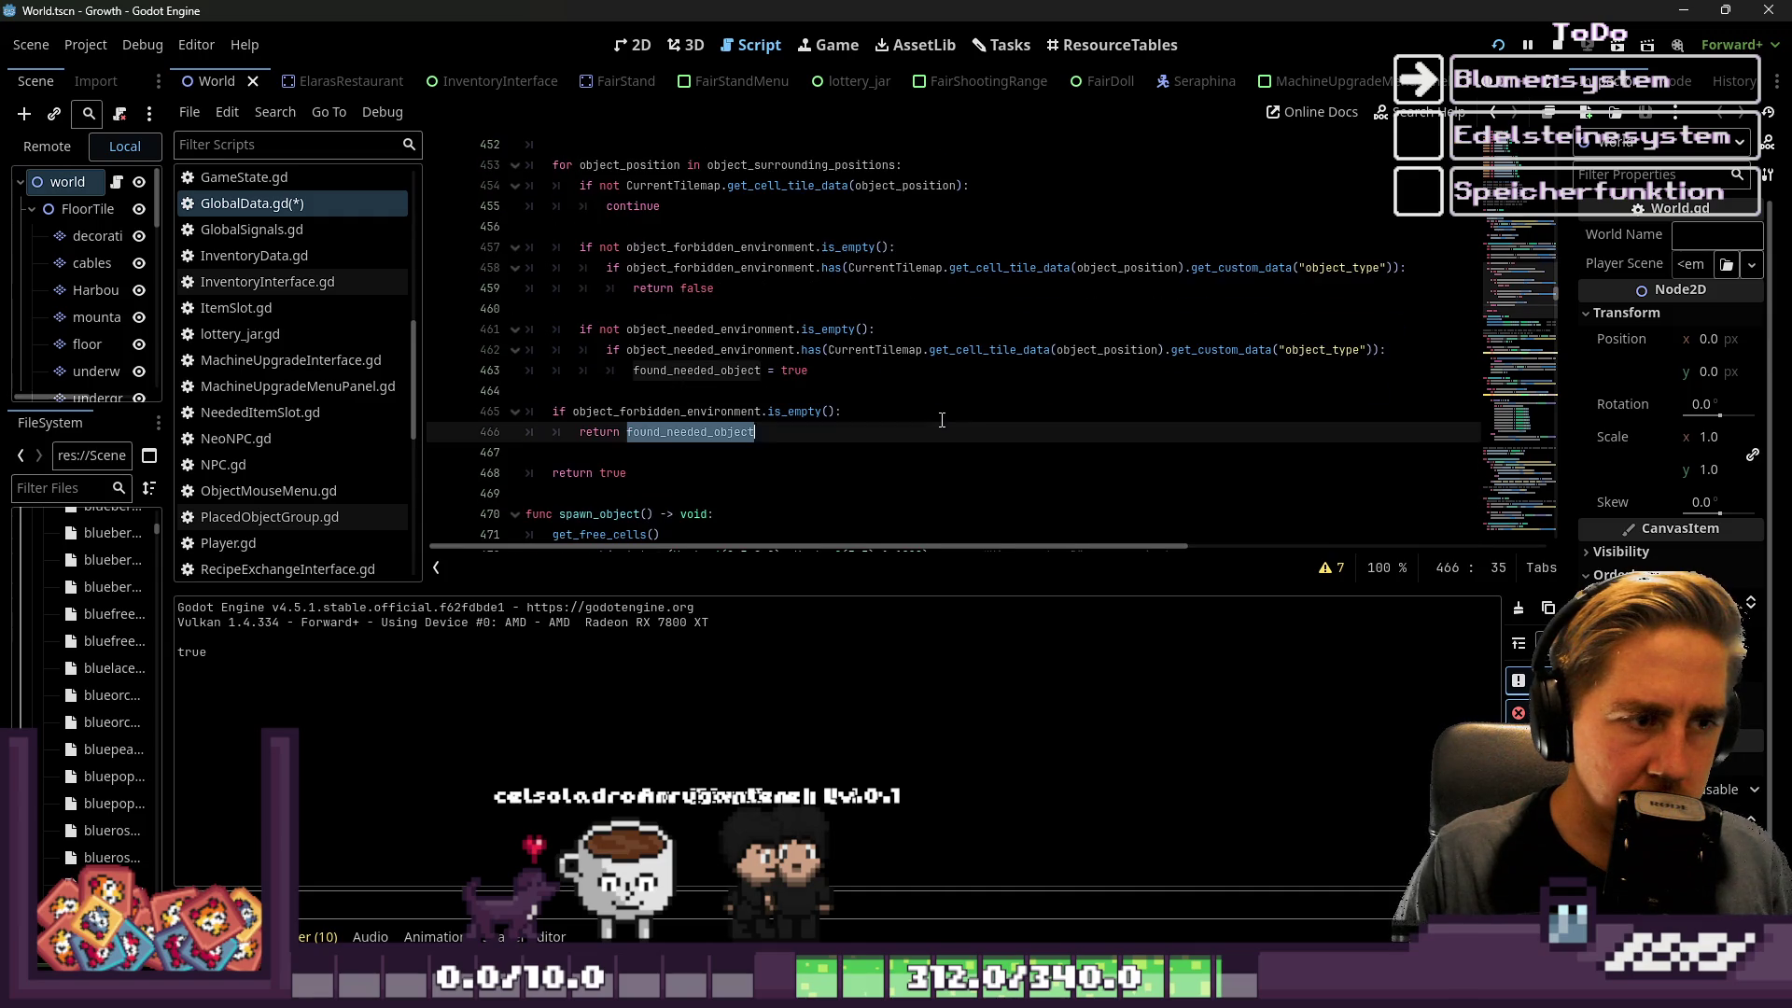
pyautogui.click(751, 485)
# Stop the running game and review the checks between lines 458 and 468
pyautogui.click(1557, 45)
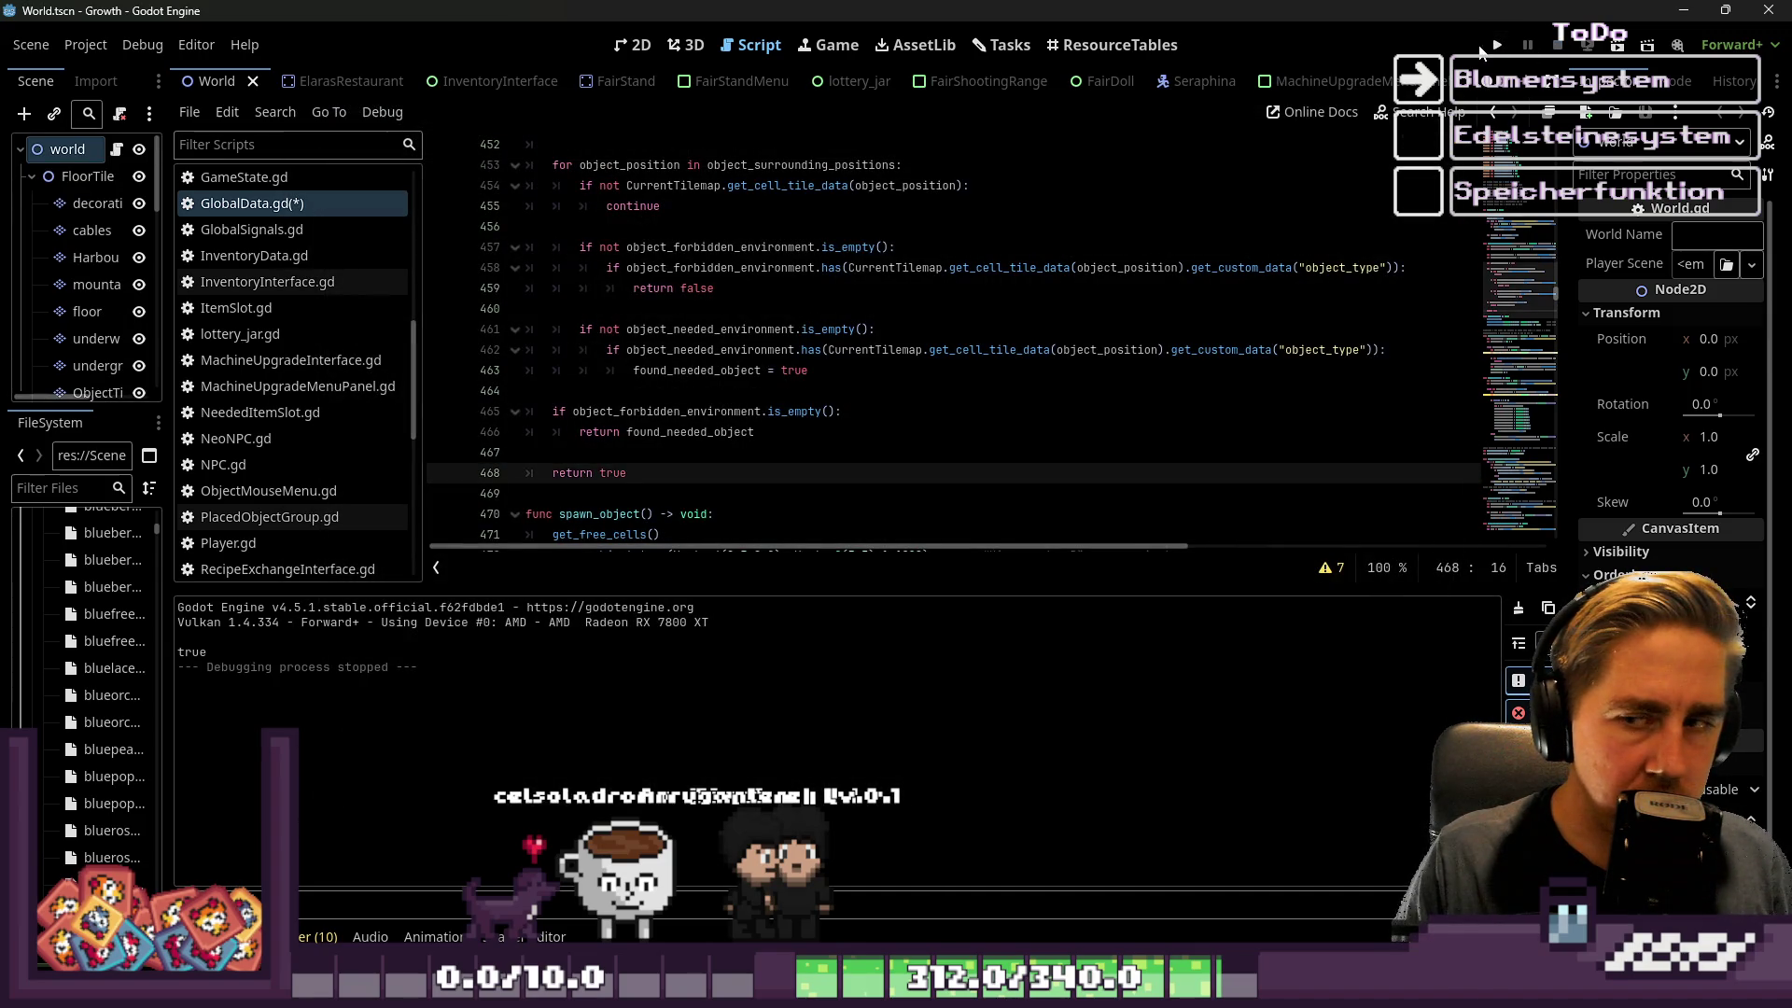
pyautogui.doubleClick(610, 473)
pyautogui.scroll(1, 687, 431)
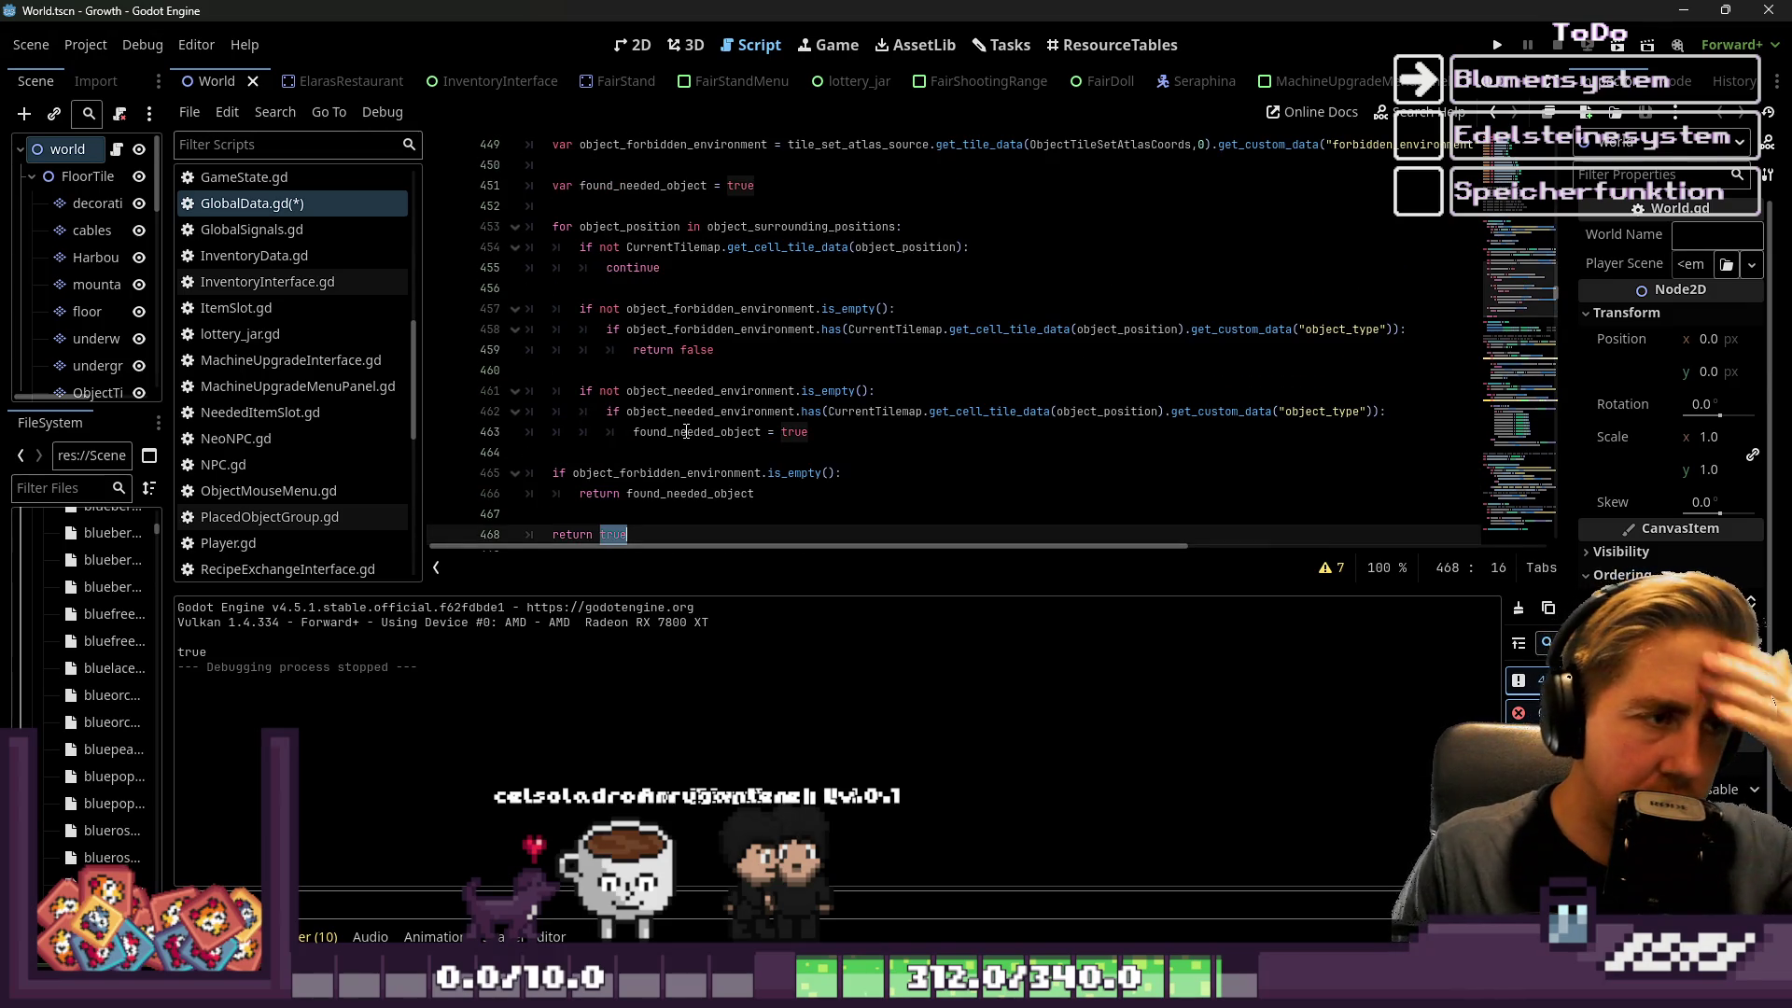
pyautogui.click(722, 331)
pyautogui.doubleClick(698, 347)
pyautogui.click(736, 351)
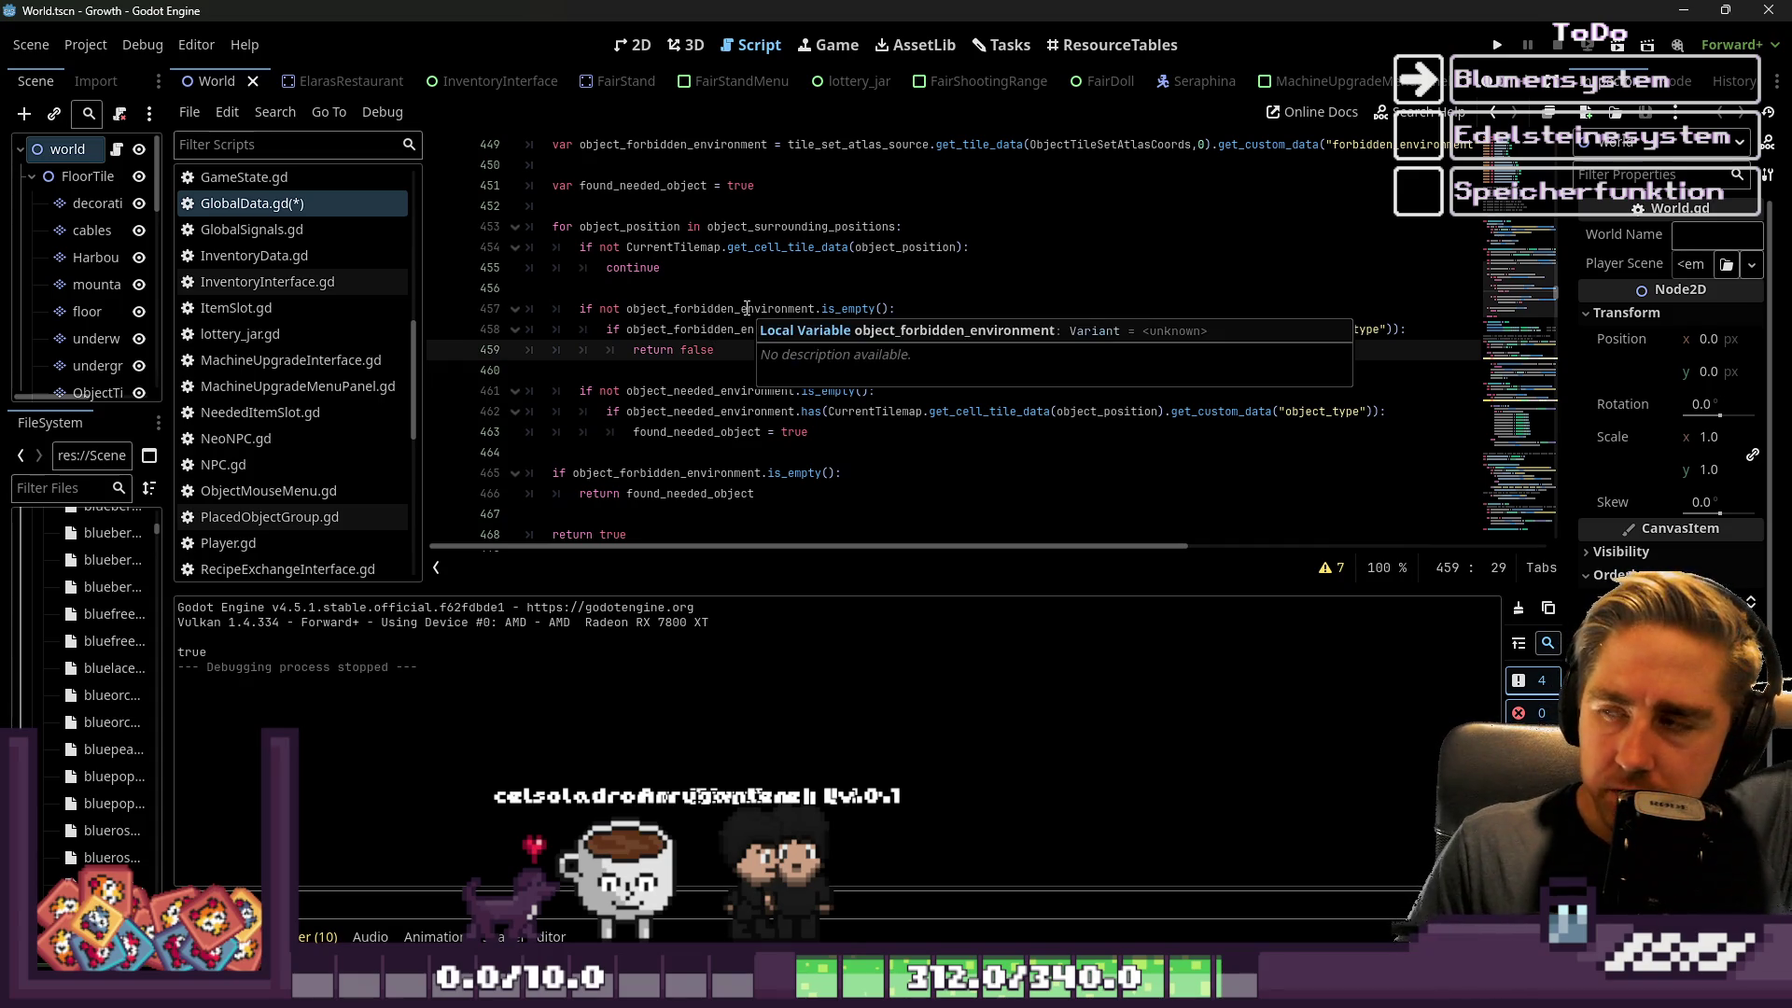
pyautogui.scroll(-1, 724, 324)
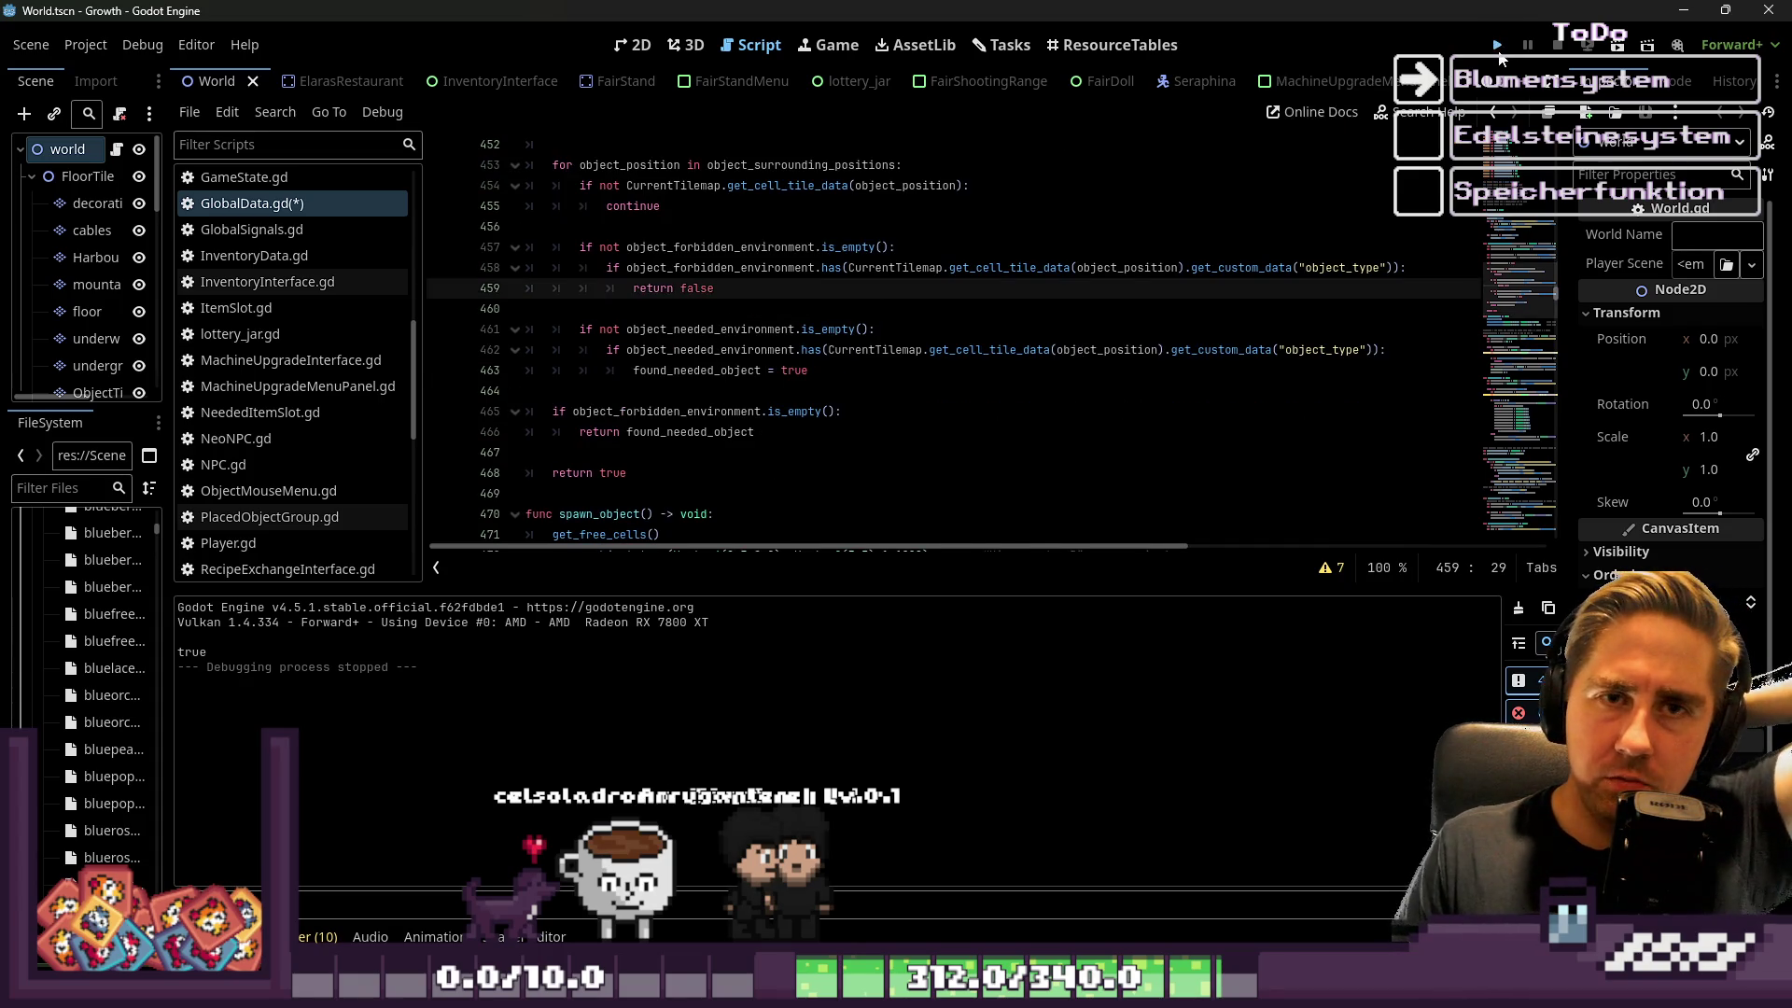
# Save and run the game, starting a new game with a character named 'adsfg'
pyautogui.press('F5')
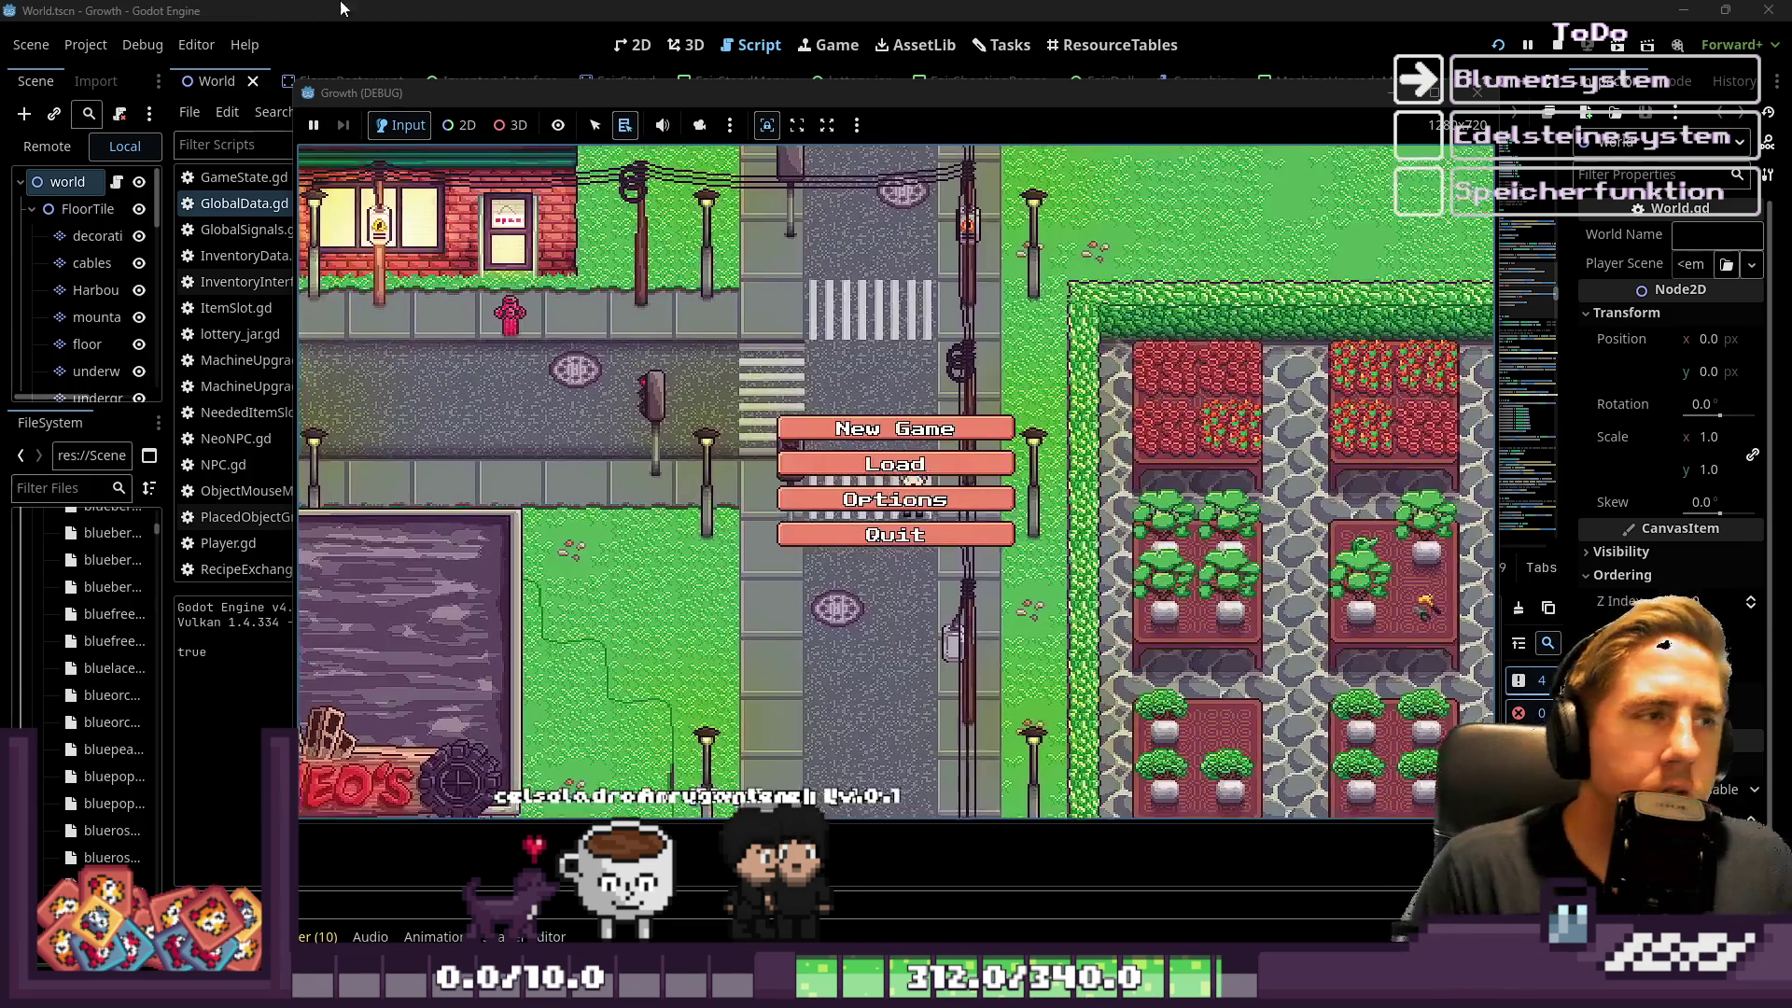
pyautogui.click(903, 431)
pyautogui.write('adsfg')
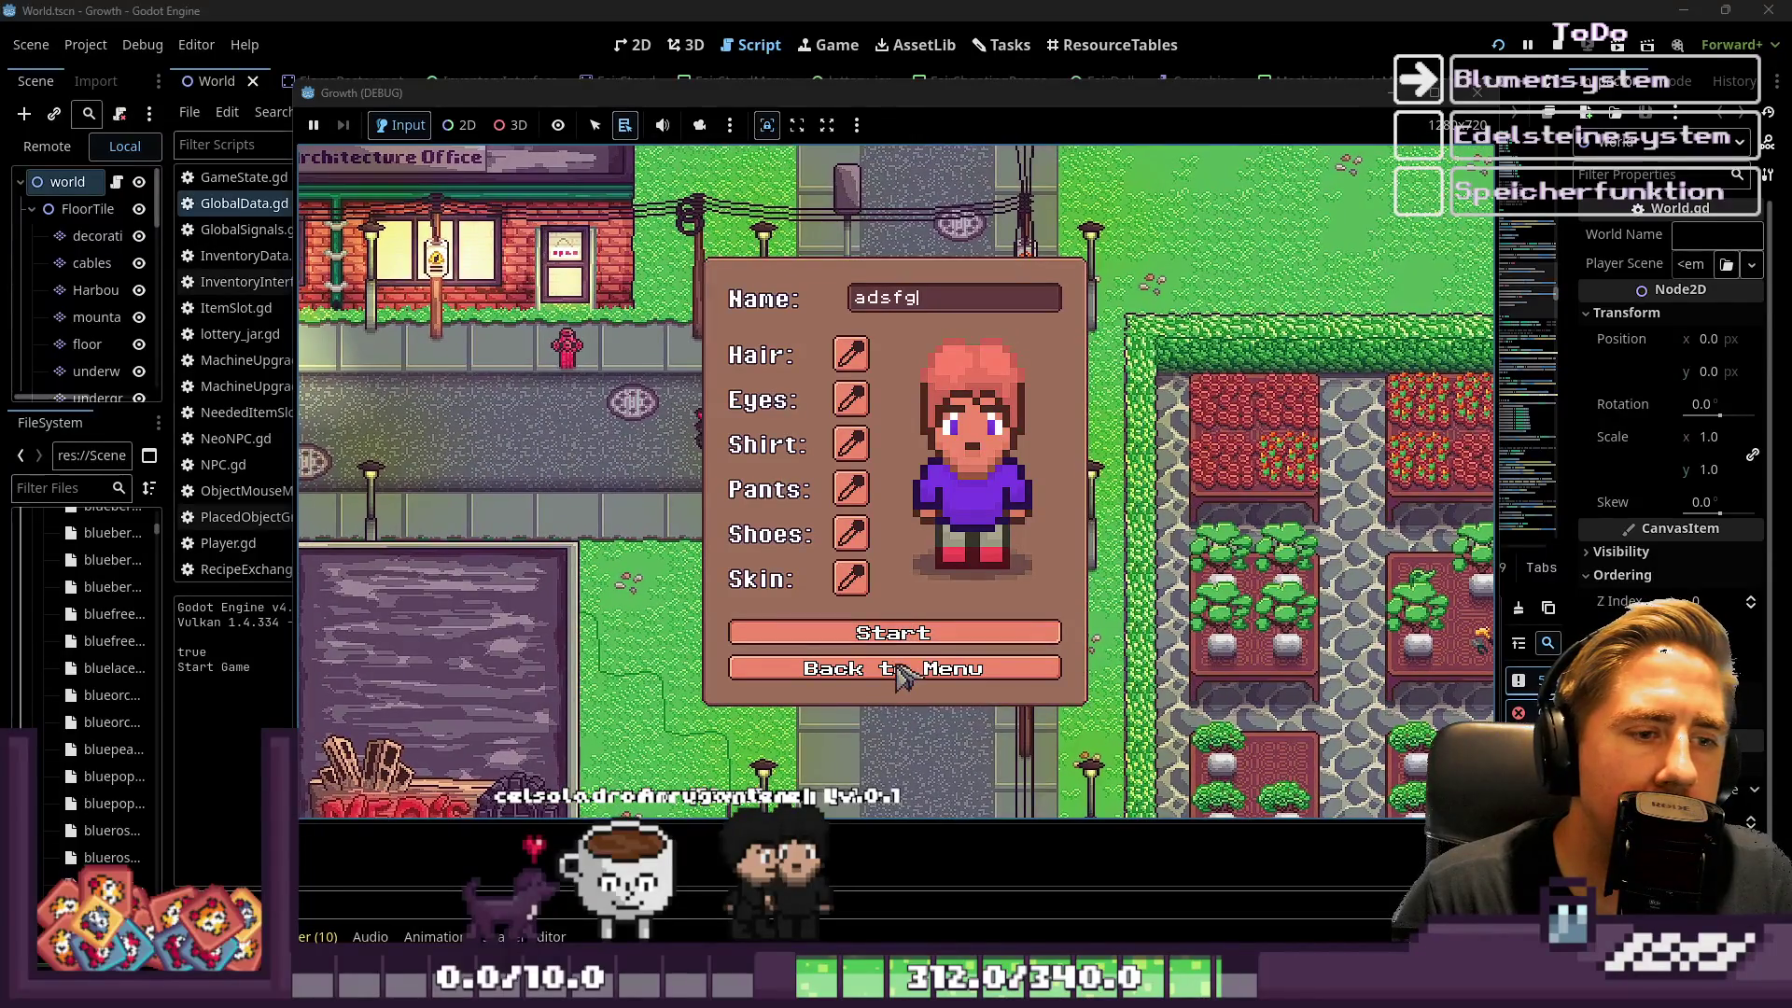
pyautogui.click(904, 635)
# Walk the character south past the river into the forest, then stop the game
pyautogui.press('s')
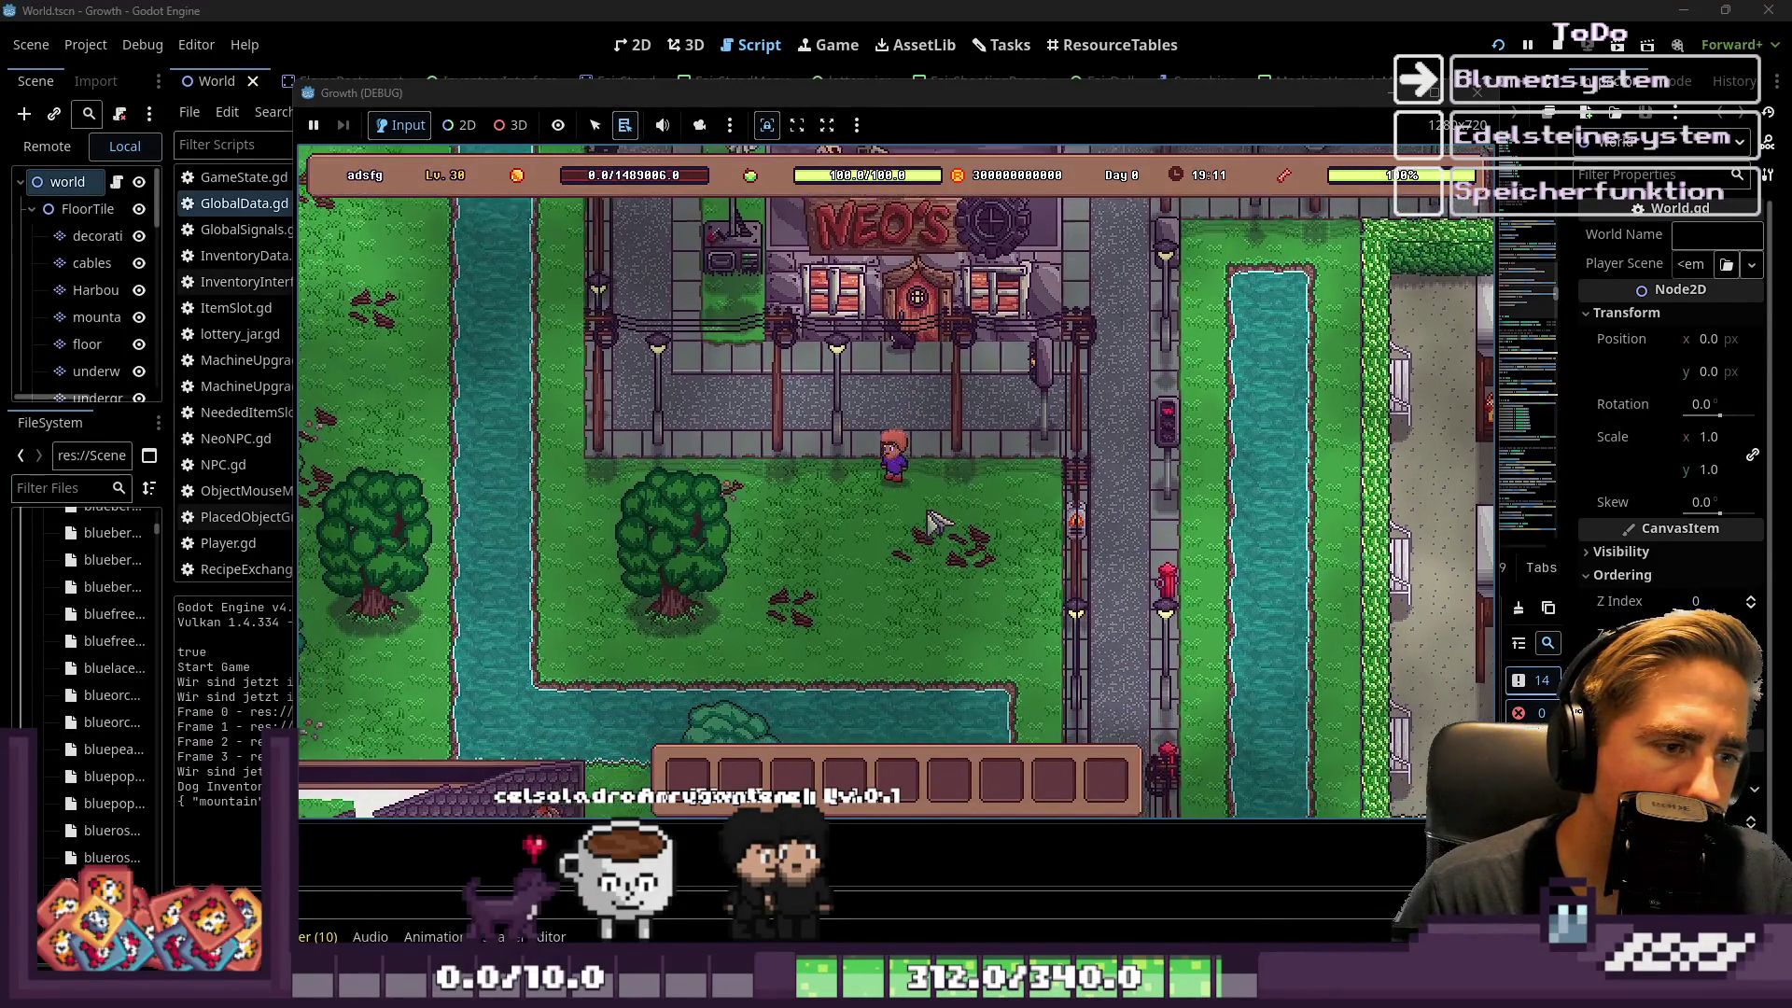
pyautogui.press('s')
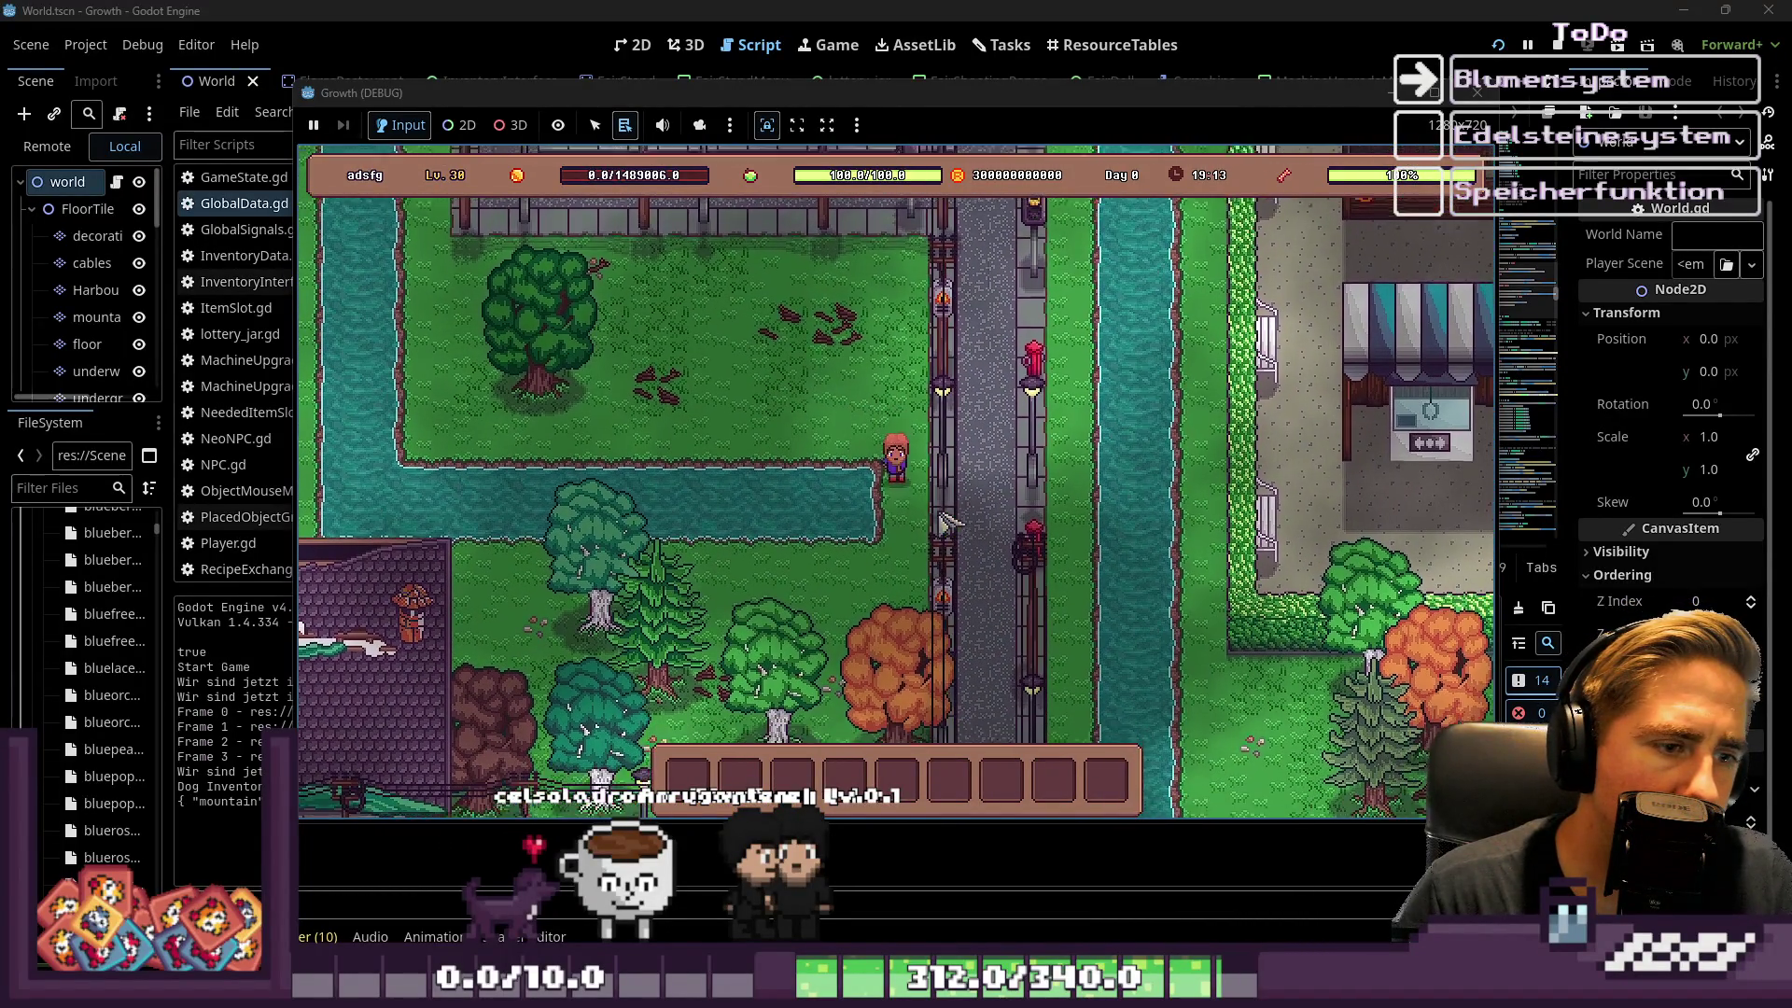
pyautogui.press('s')
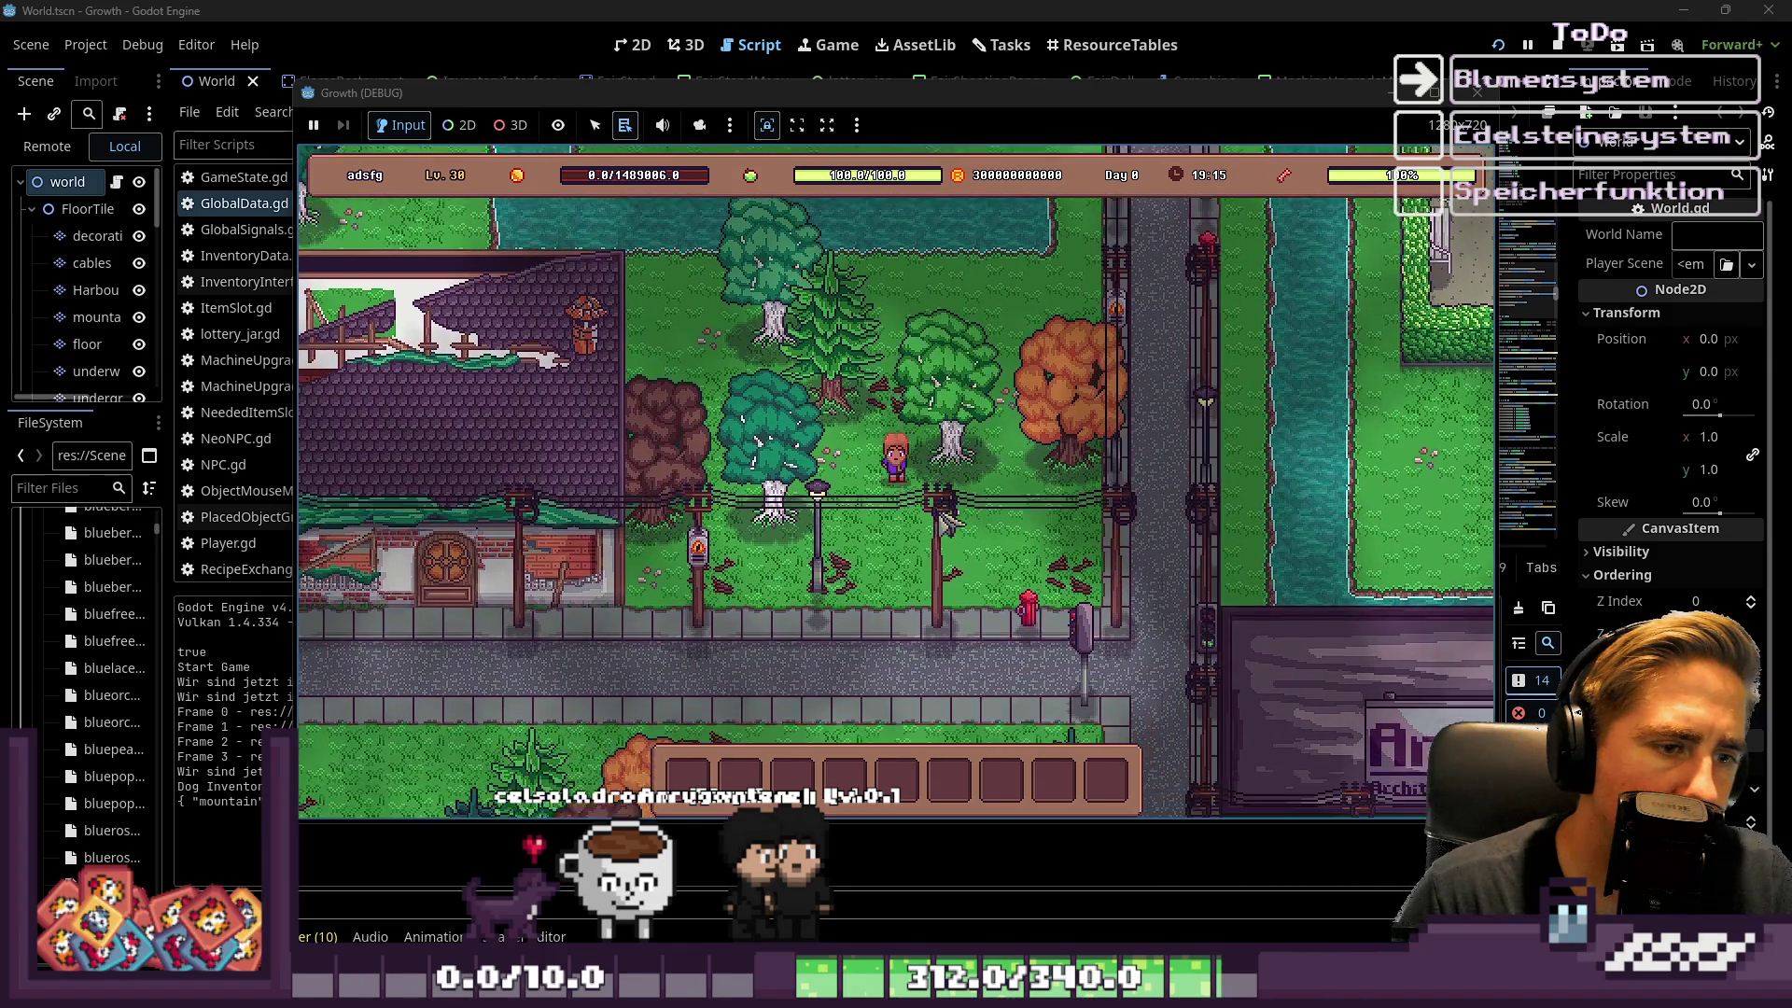
pyautogui.press('s')
pyautogui.press('a')
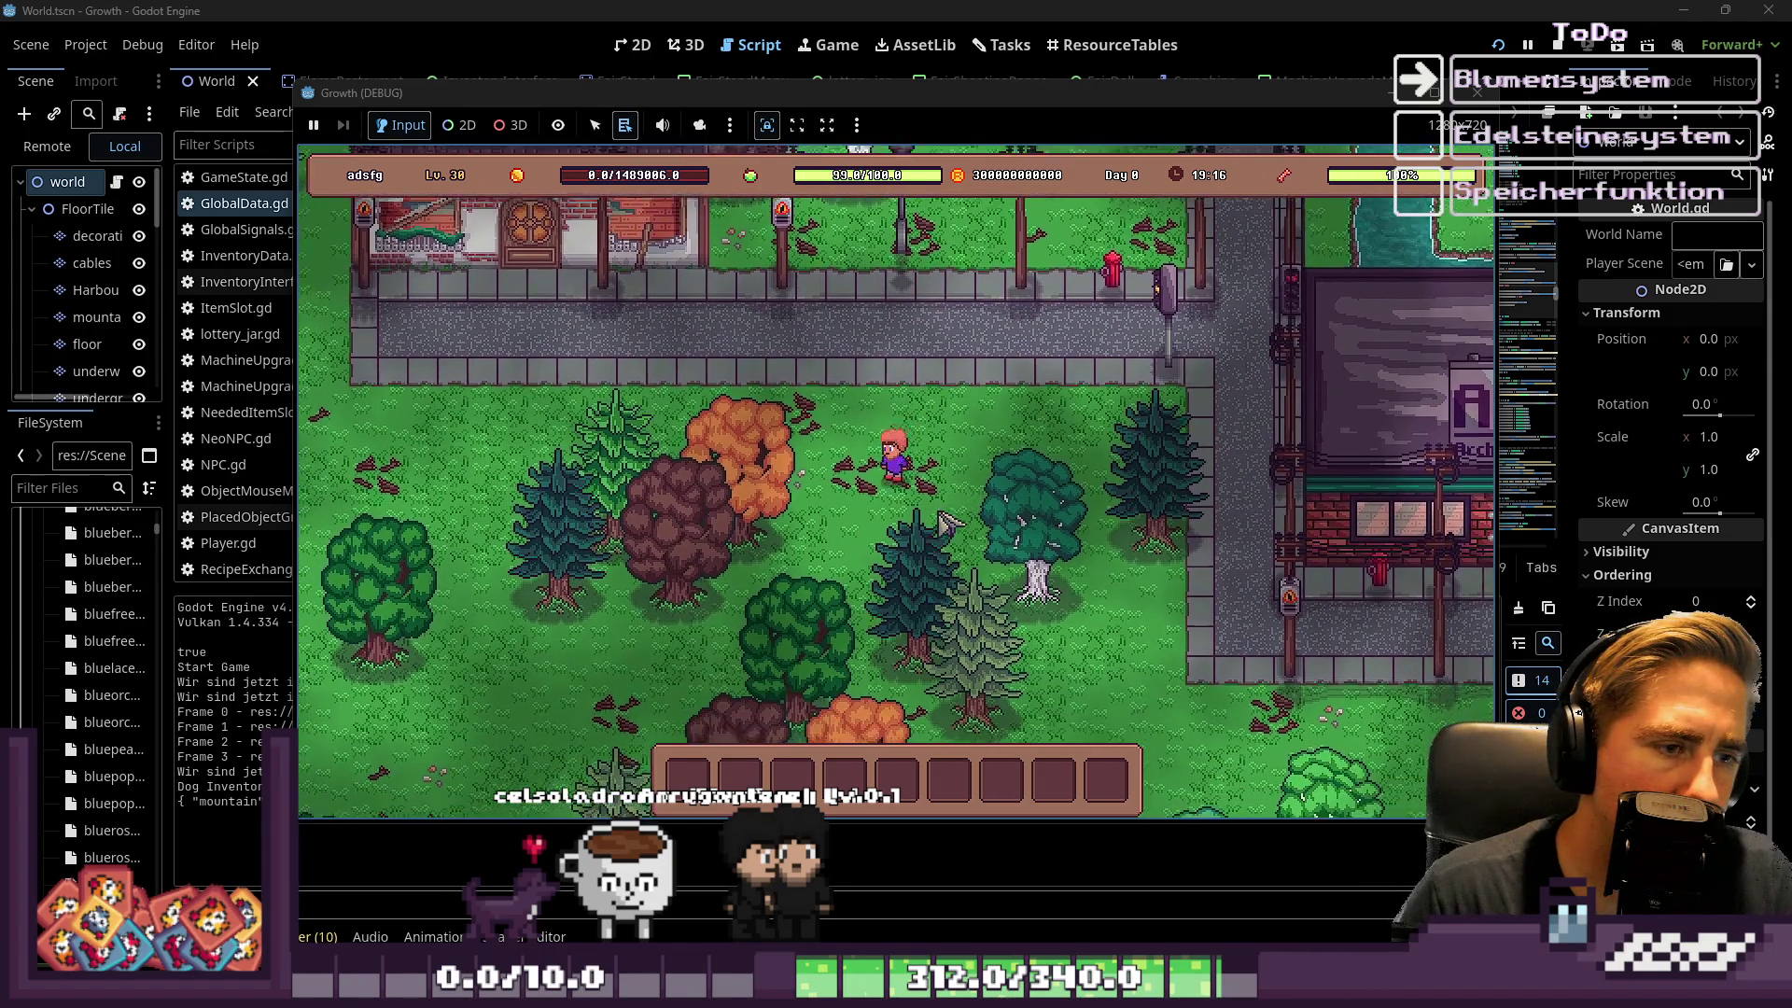
pyautogui.press('s')
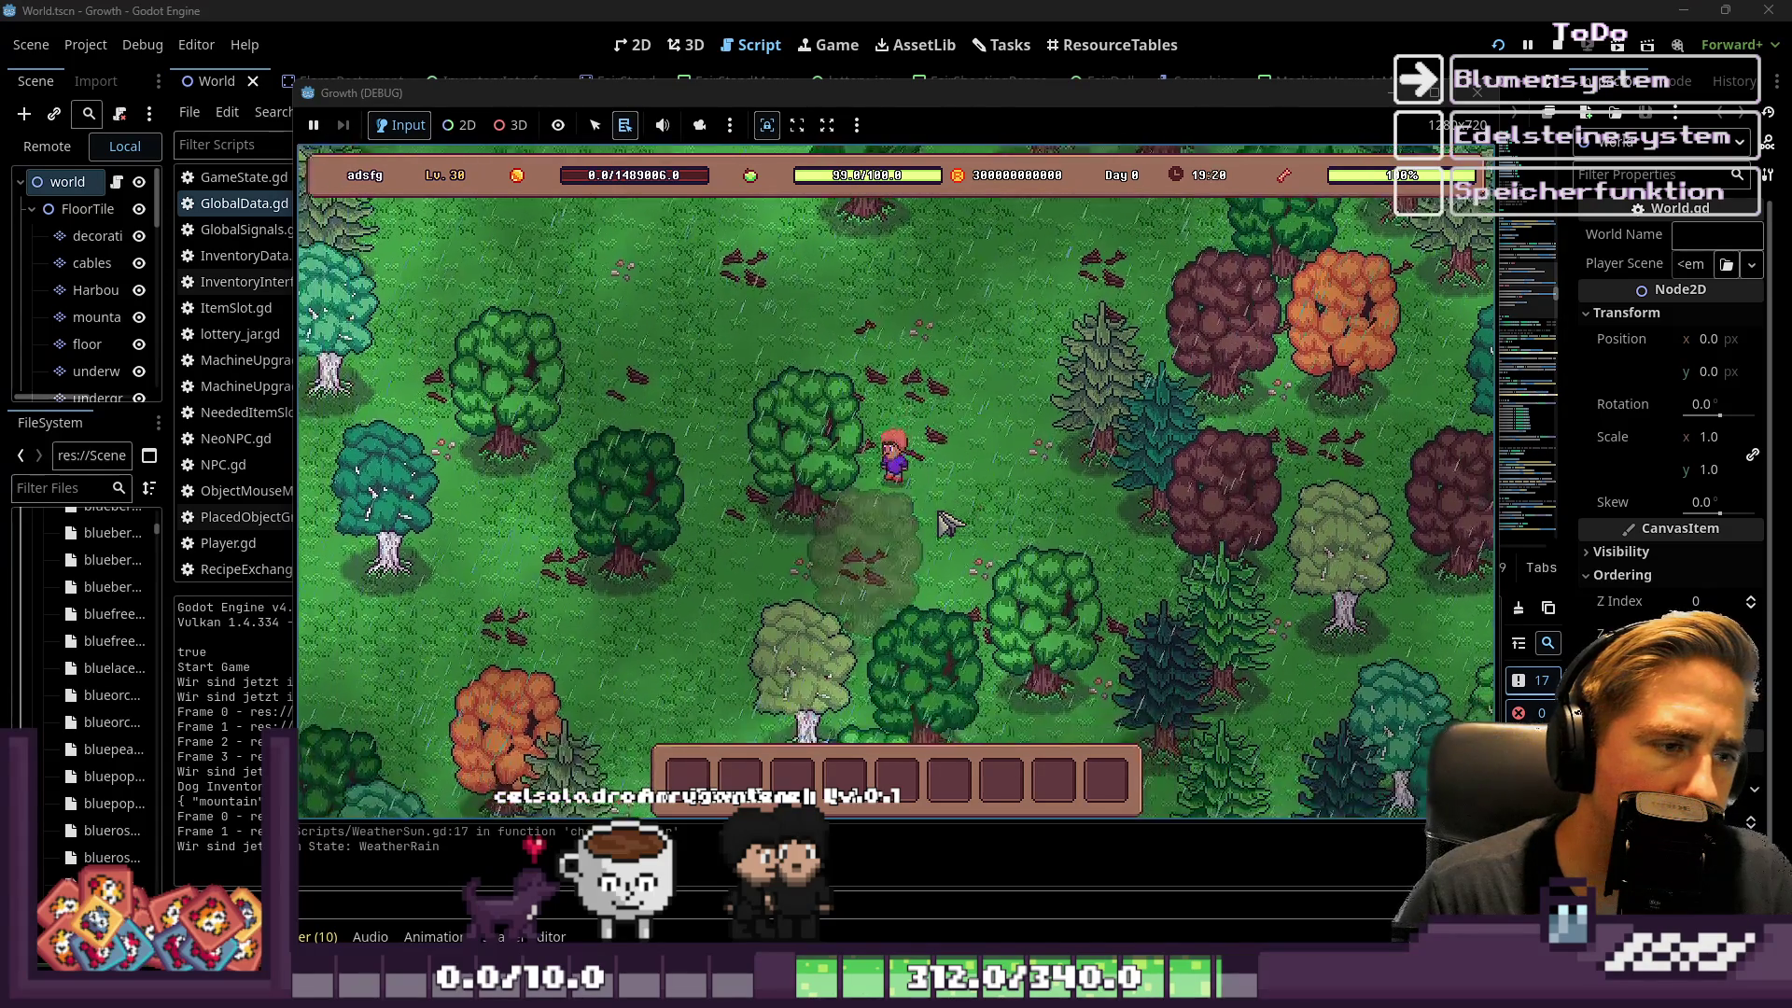
pyautogui.click(1478, 93)
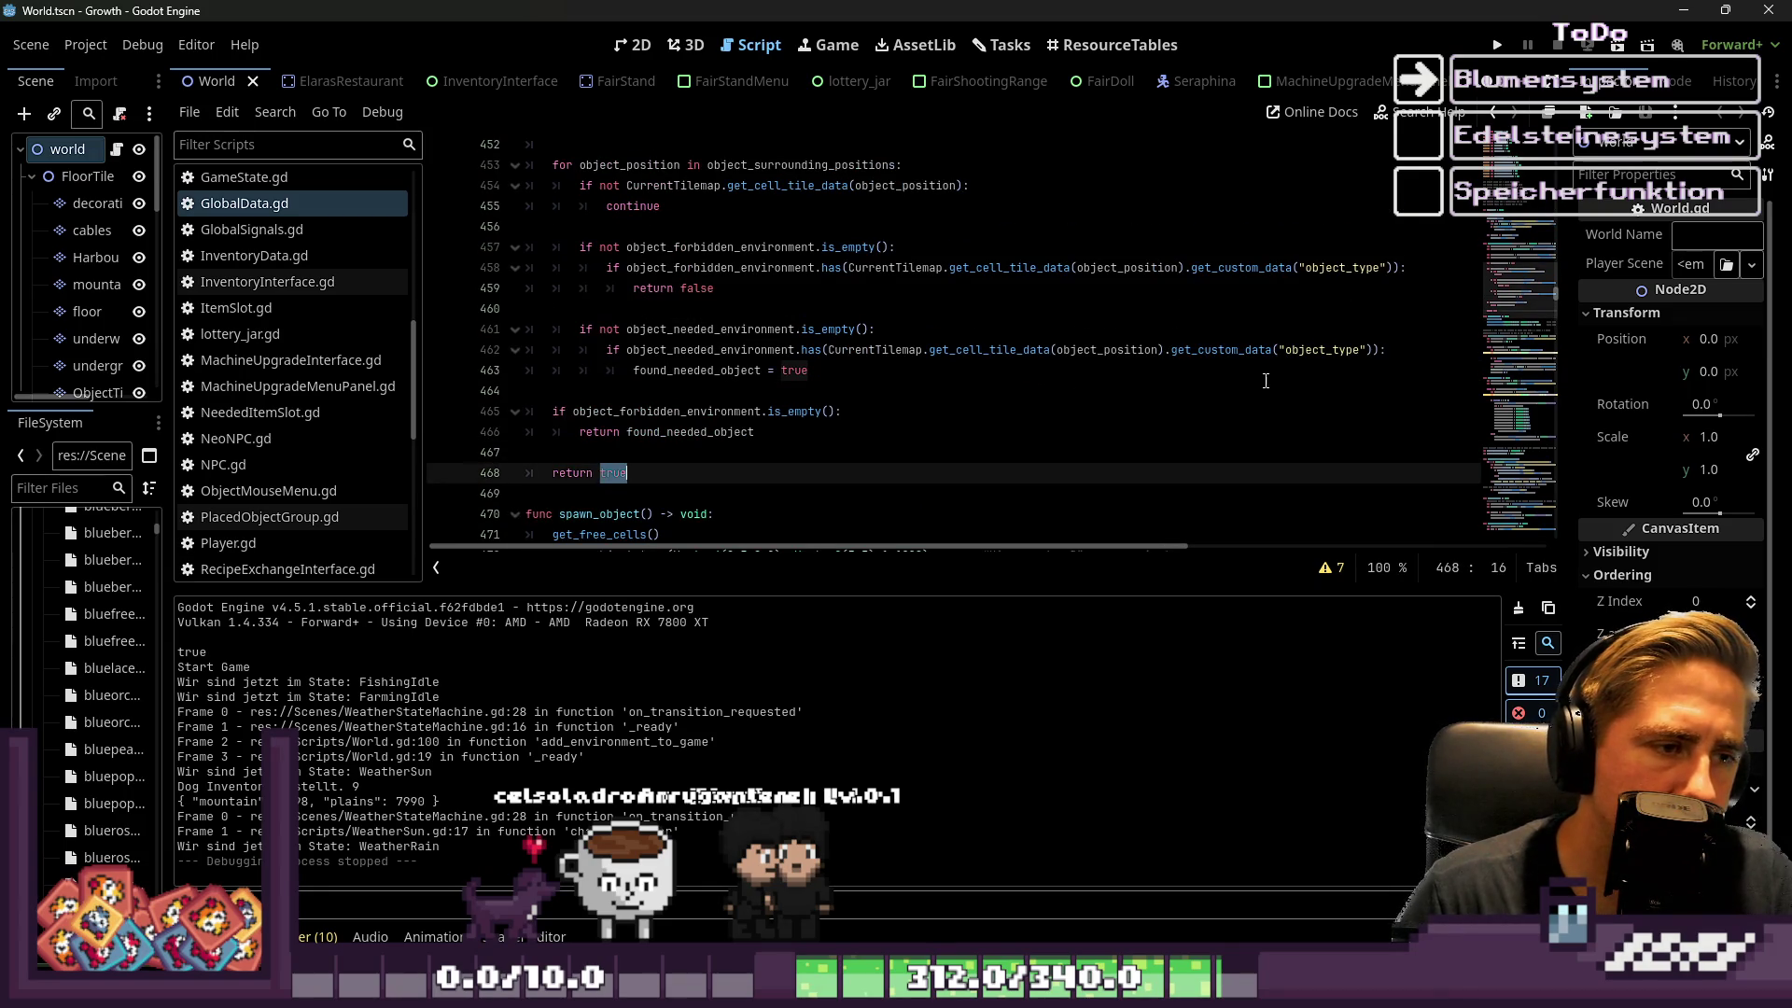
# Revert the final return to false and test-run a new game with character 'g'
pyautogui.write('false')
pyautogui.click(1498, 45)
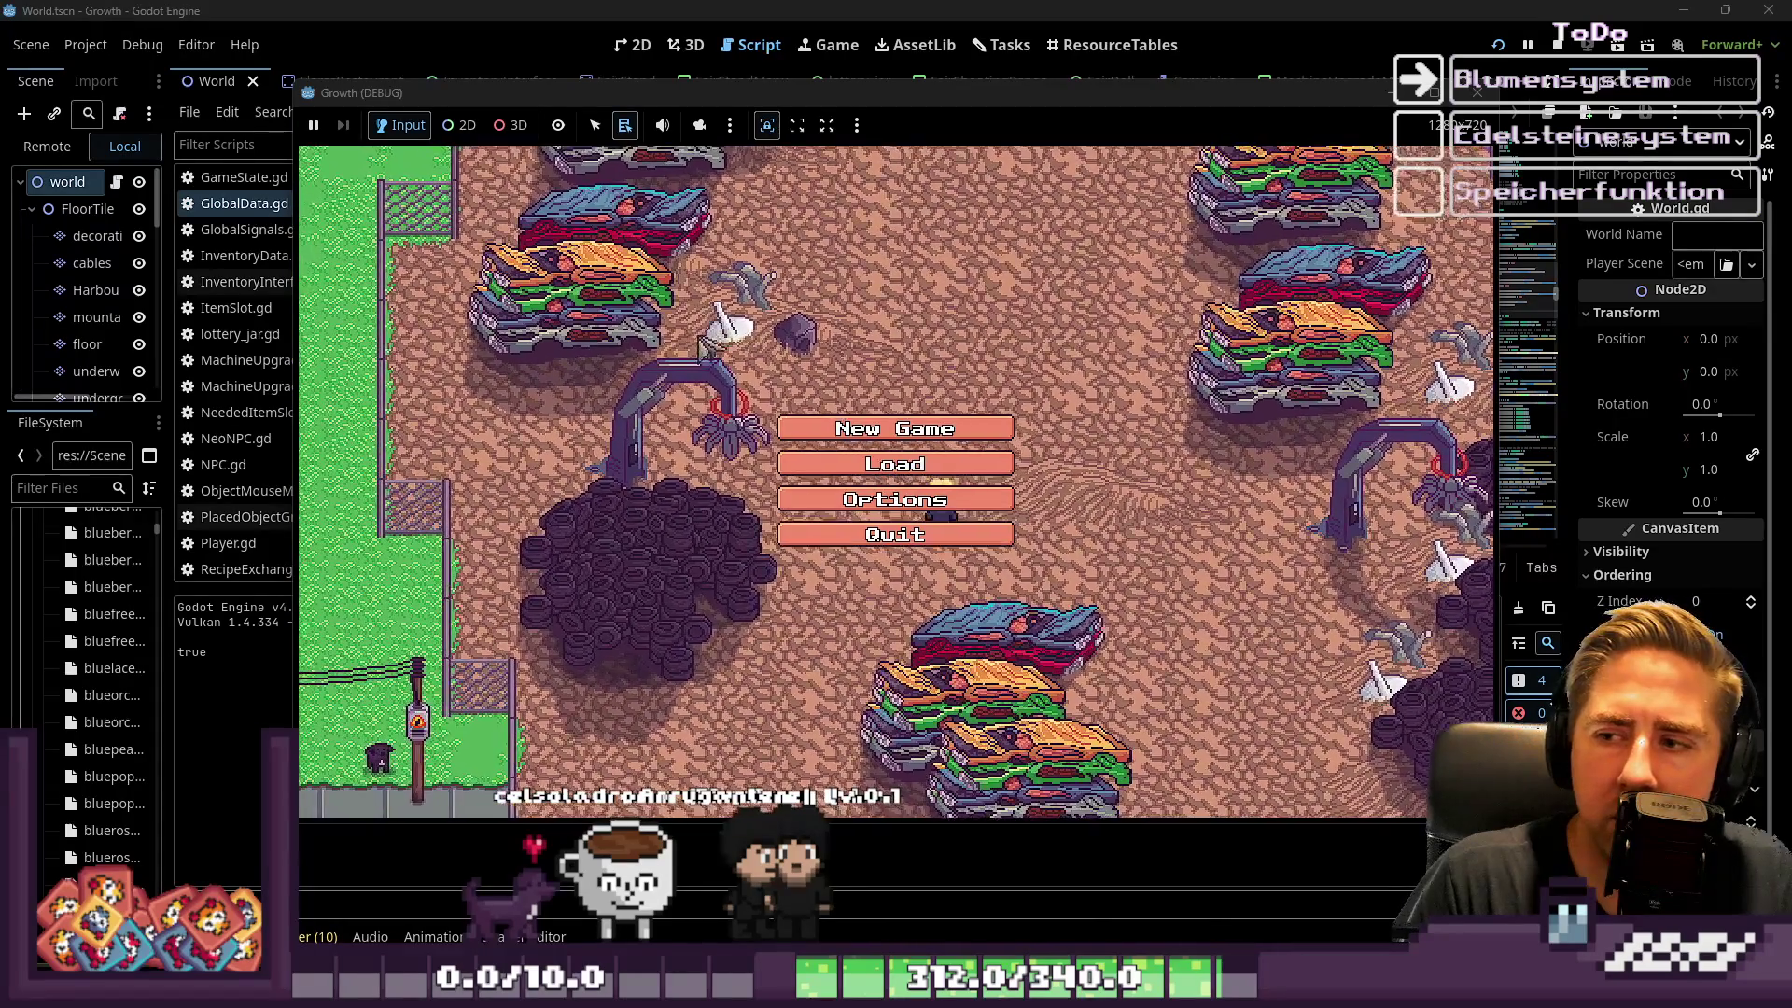
pyautogui.click(943, 428)
pyautogui.write('g')
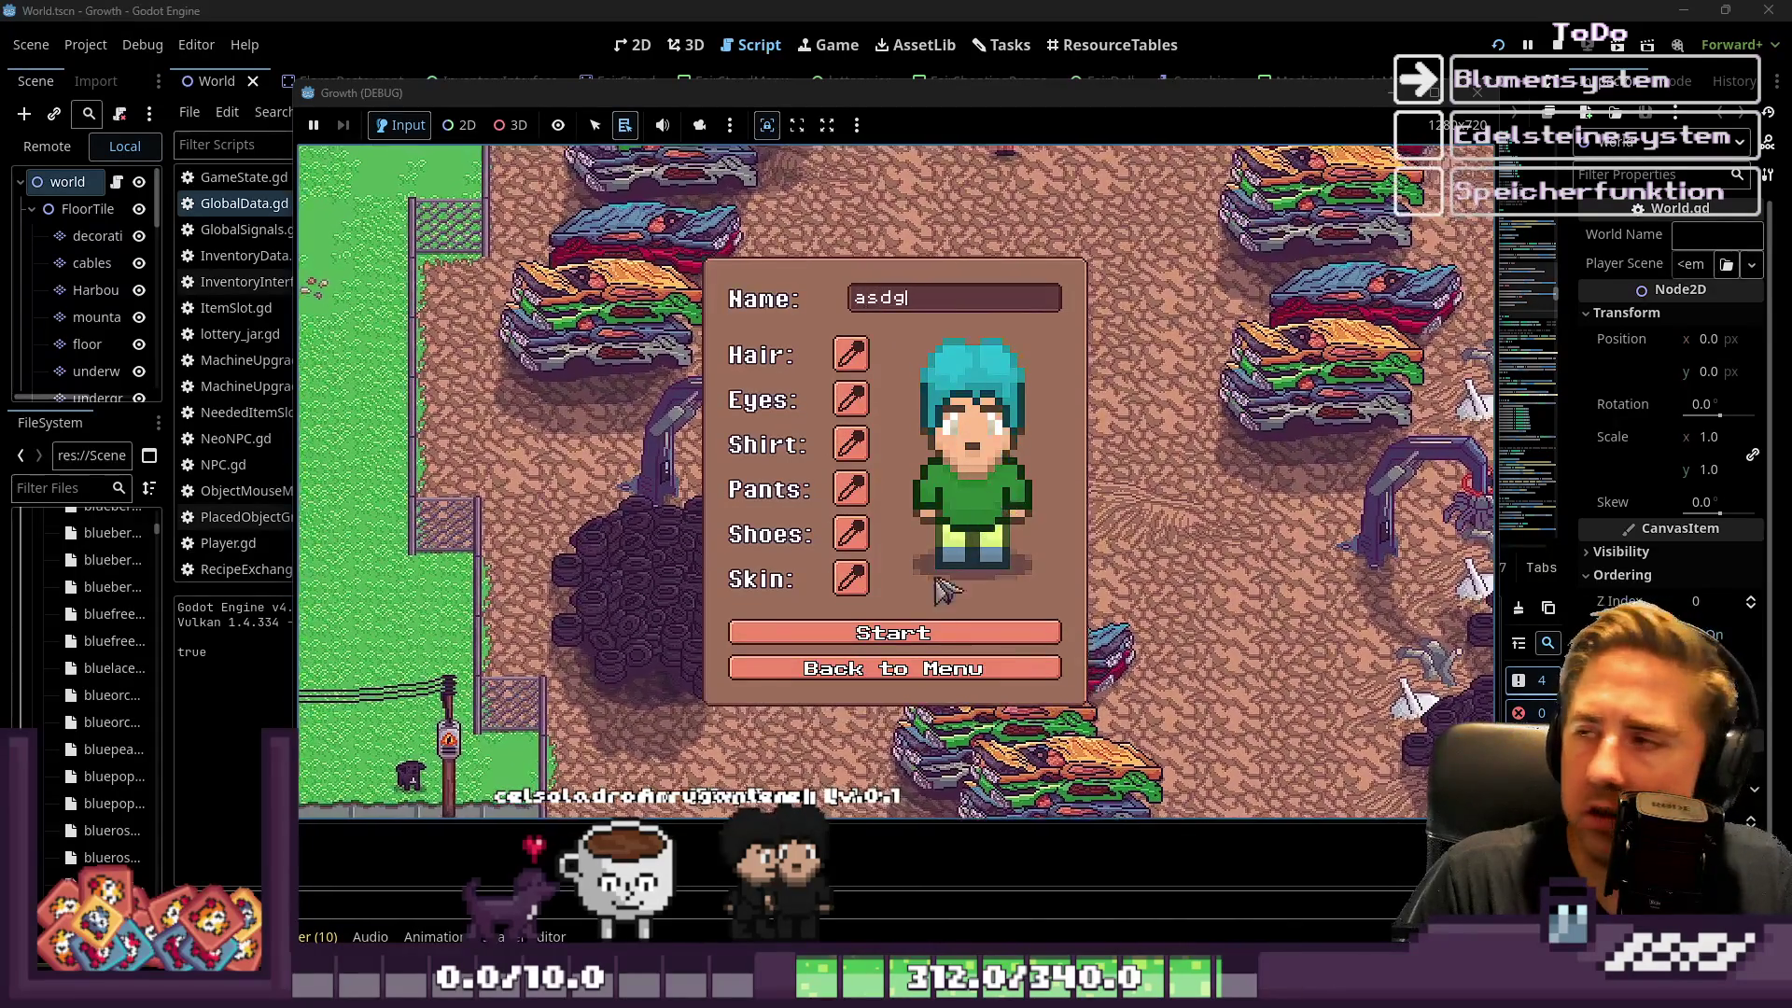
pyautogui.click(793, 633)
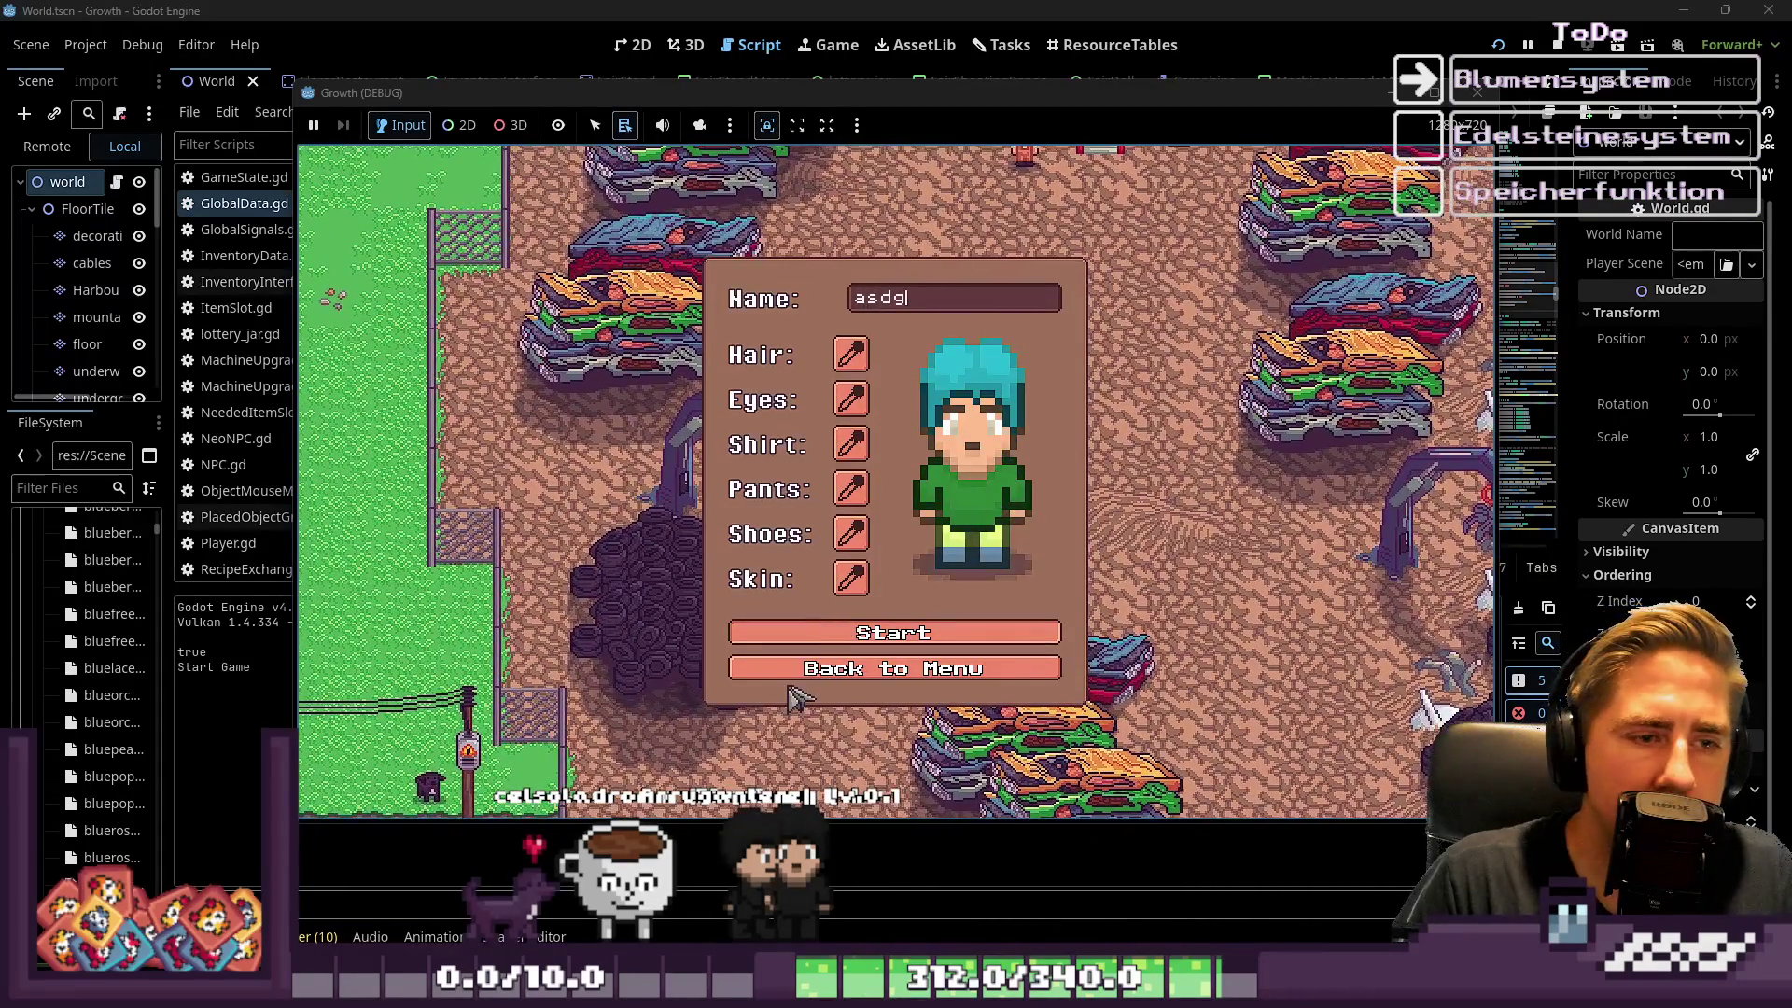
pyautogui.click(810, 635)
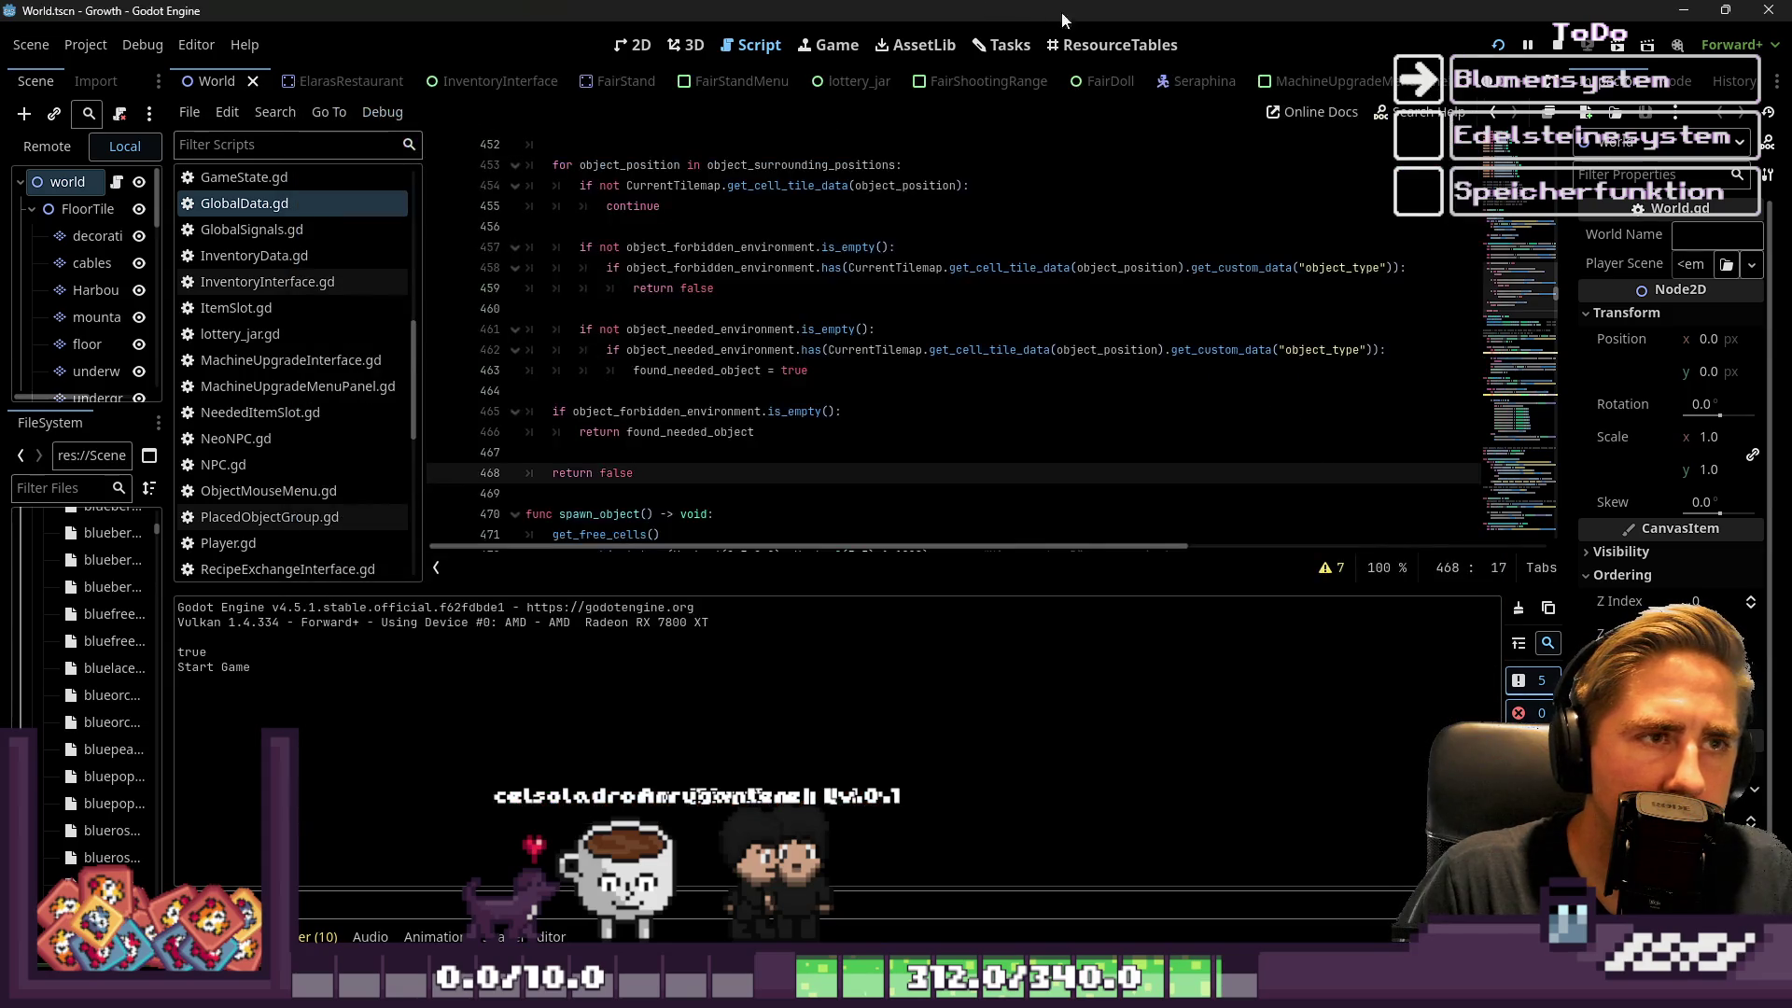
pyautogui.click(1558, 44)
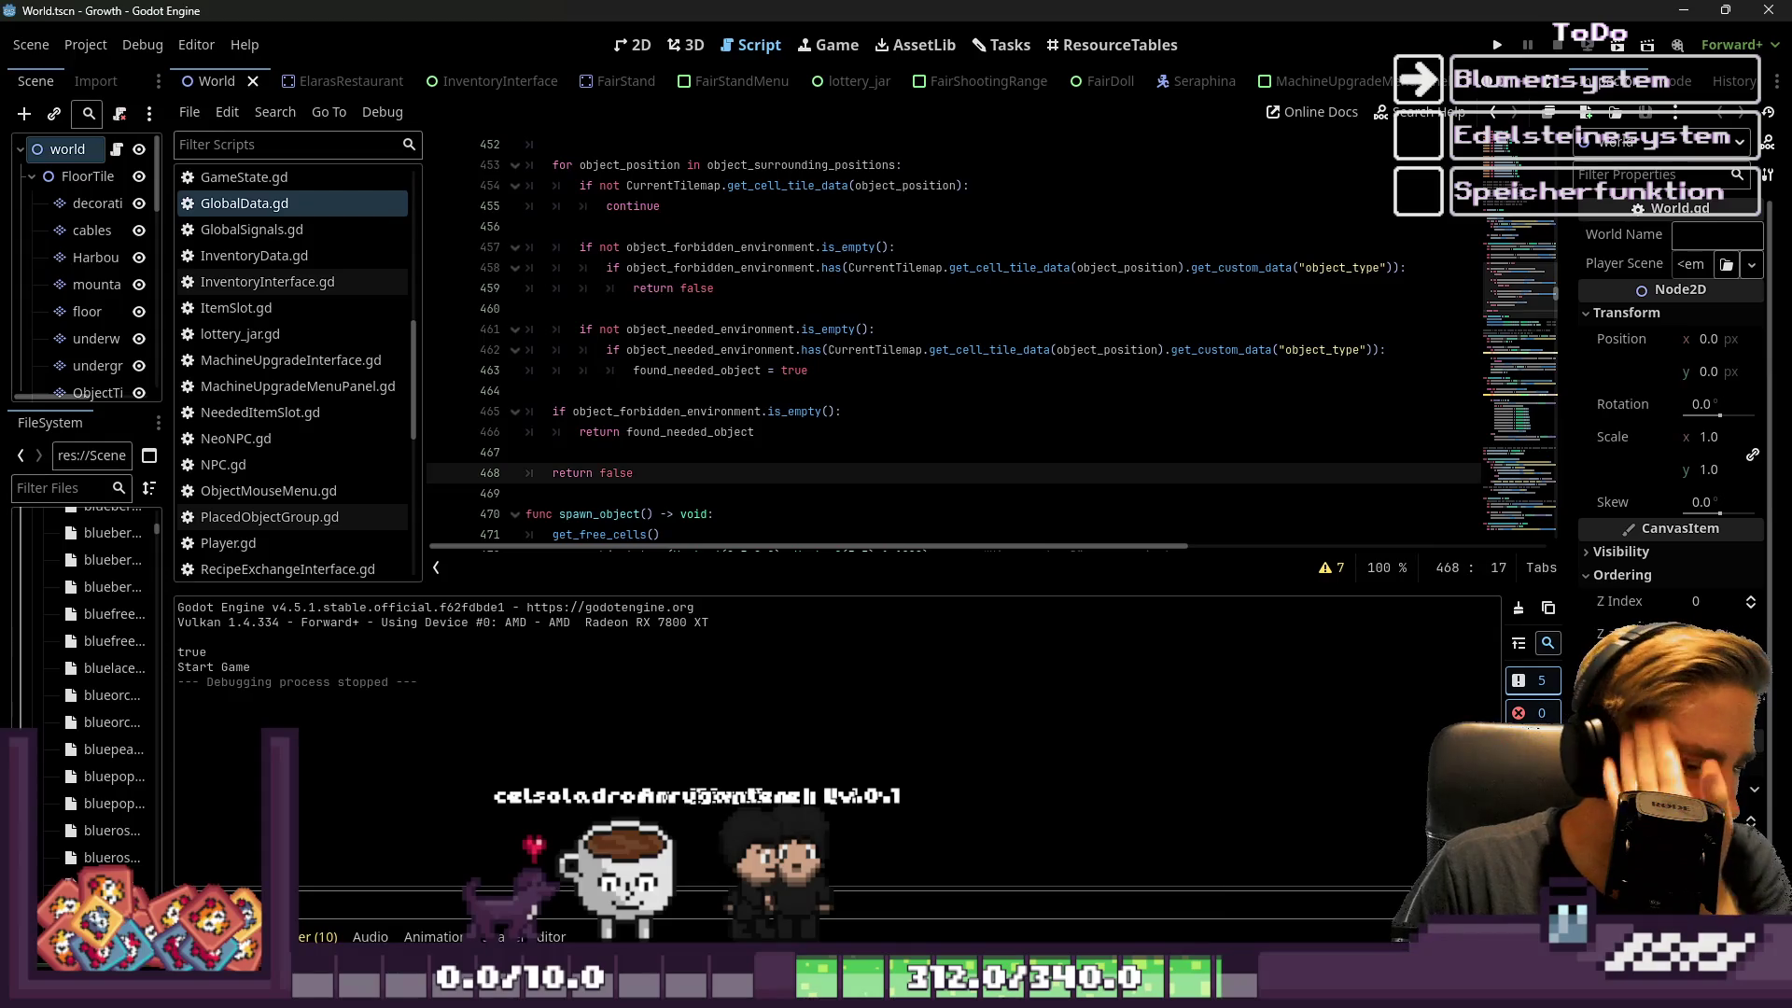
# Run the game again with a new character 'f', then stop the session
pyautogui.moveTo(1175, 990)
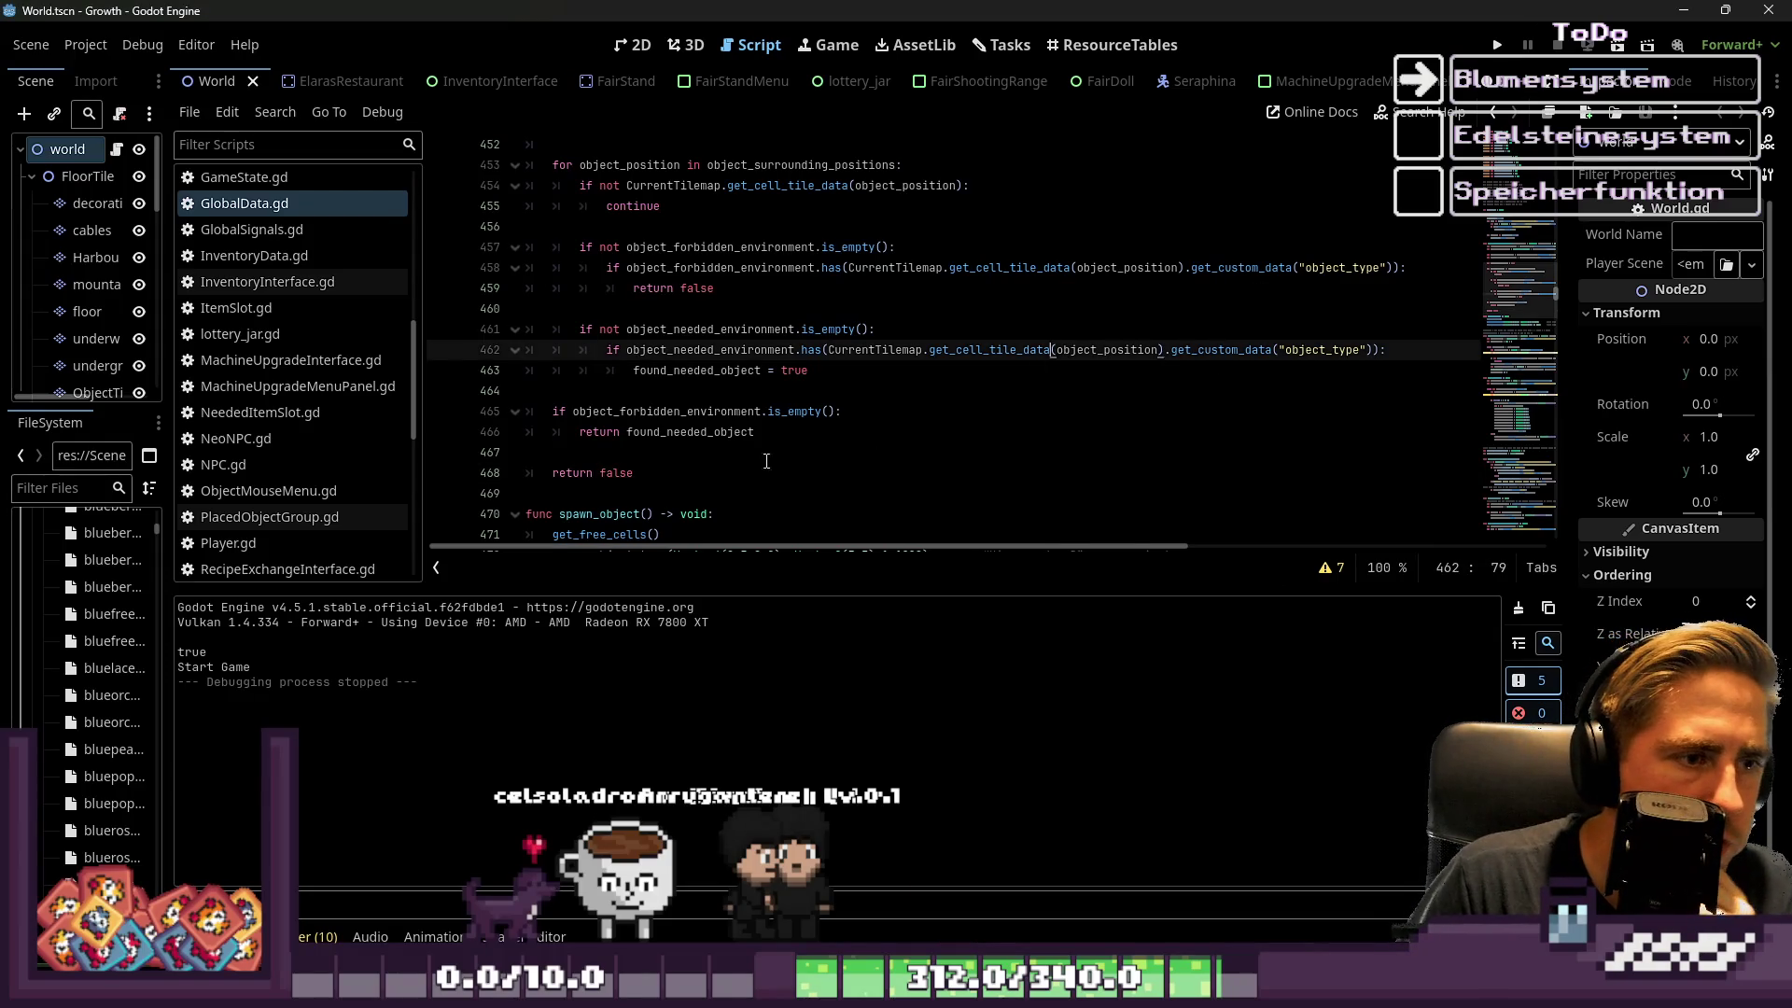
pyautogui.click(711, 457)
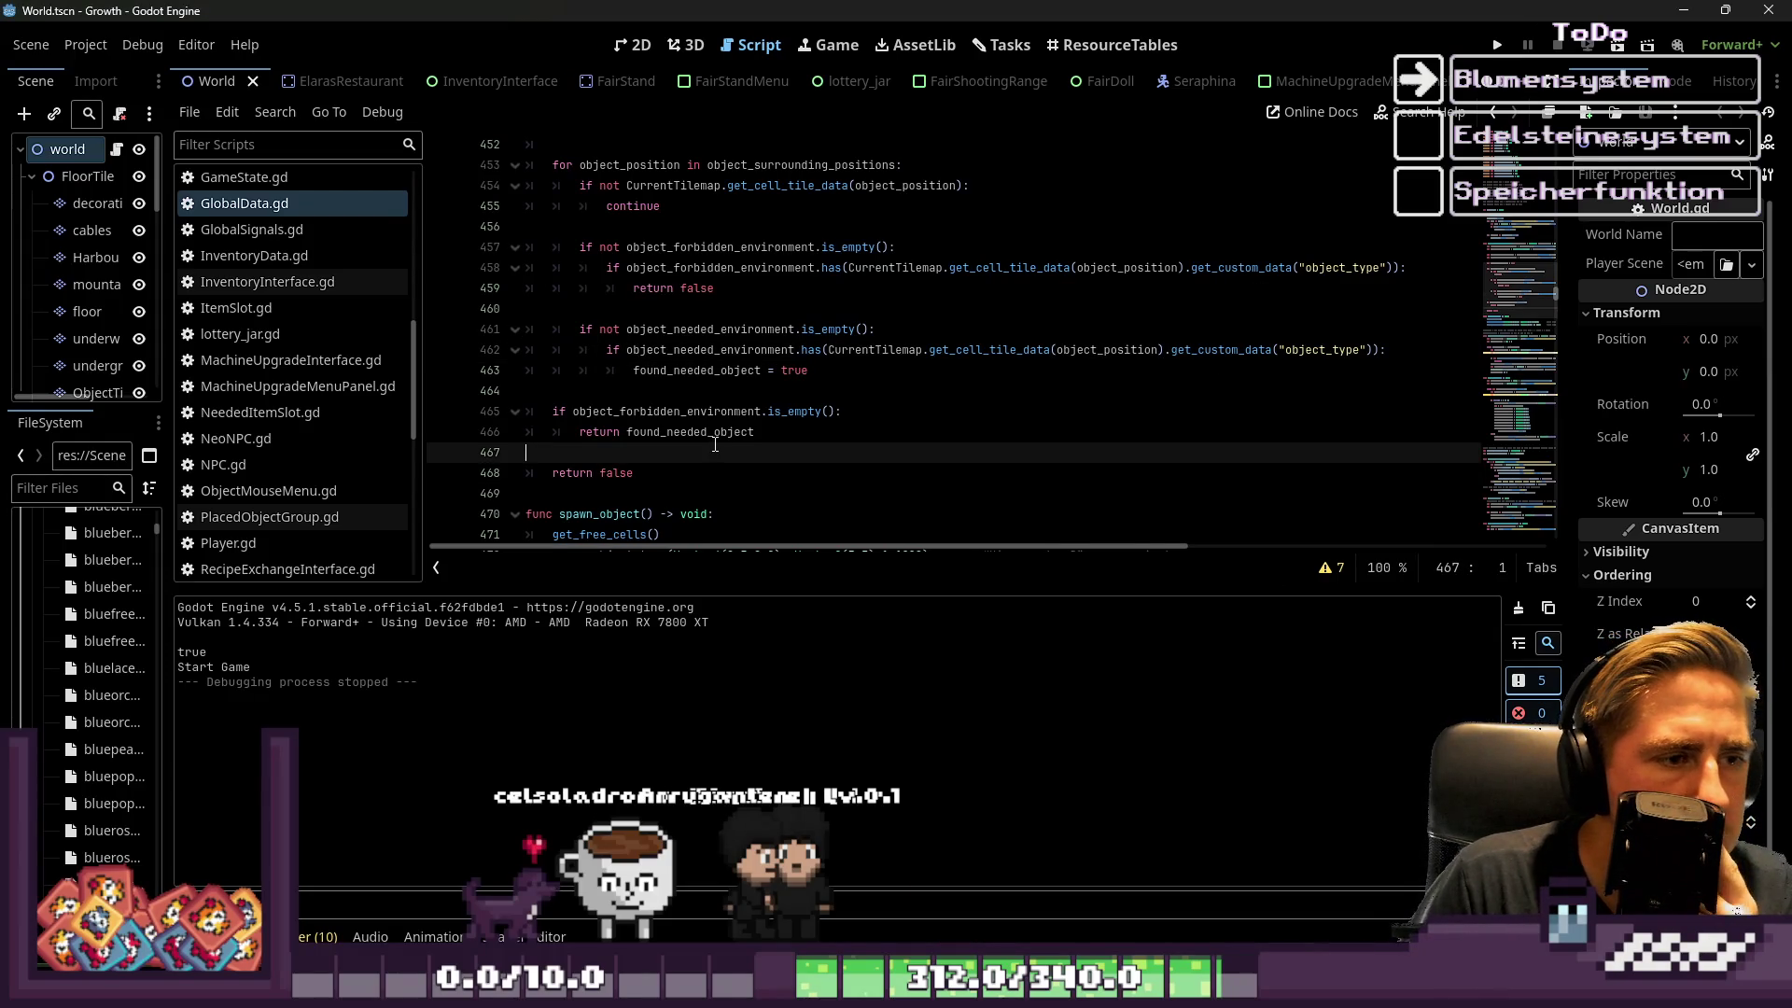
pyautogui.doubleClick(734, 430)
pyautogui.press('F5')
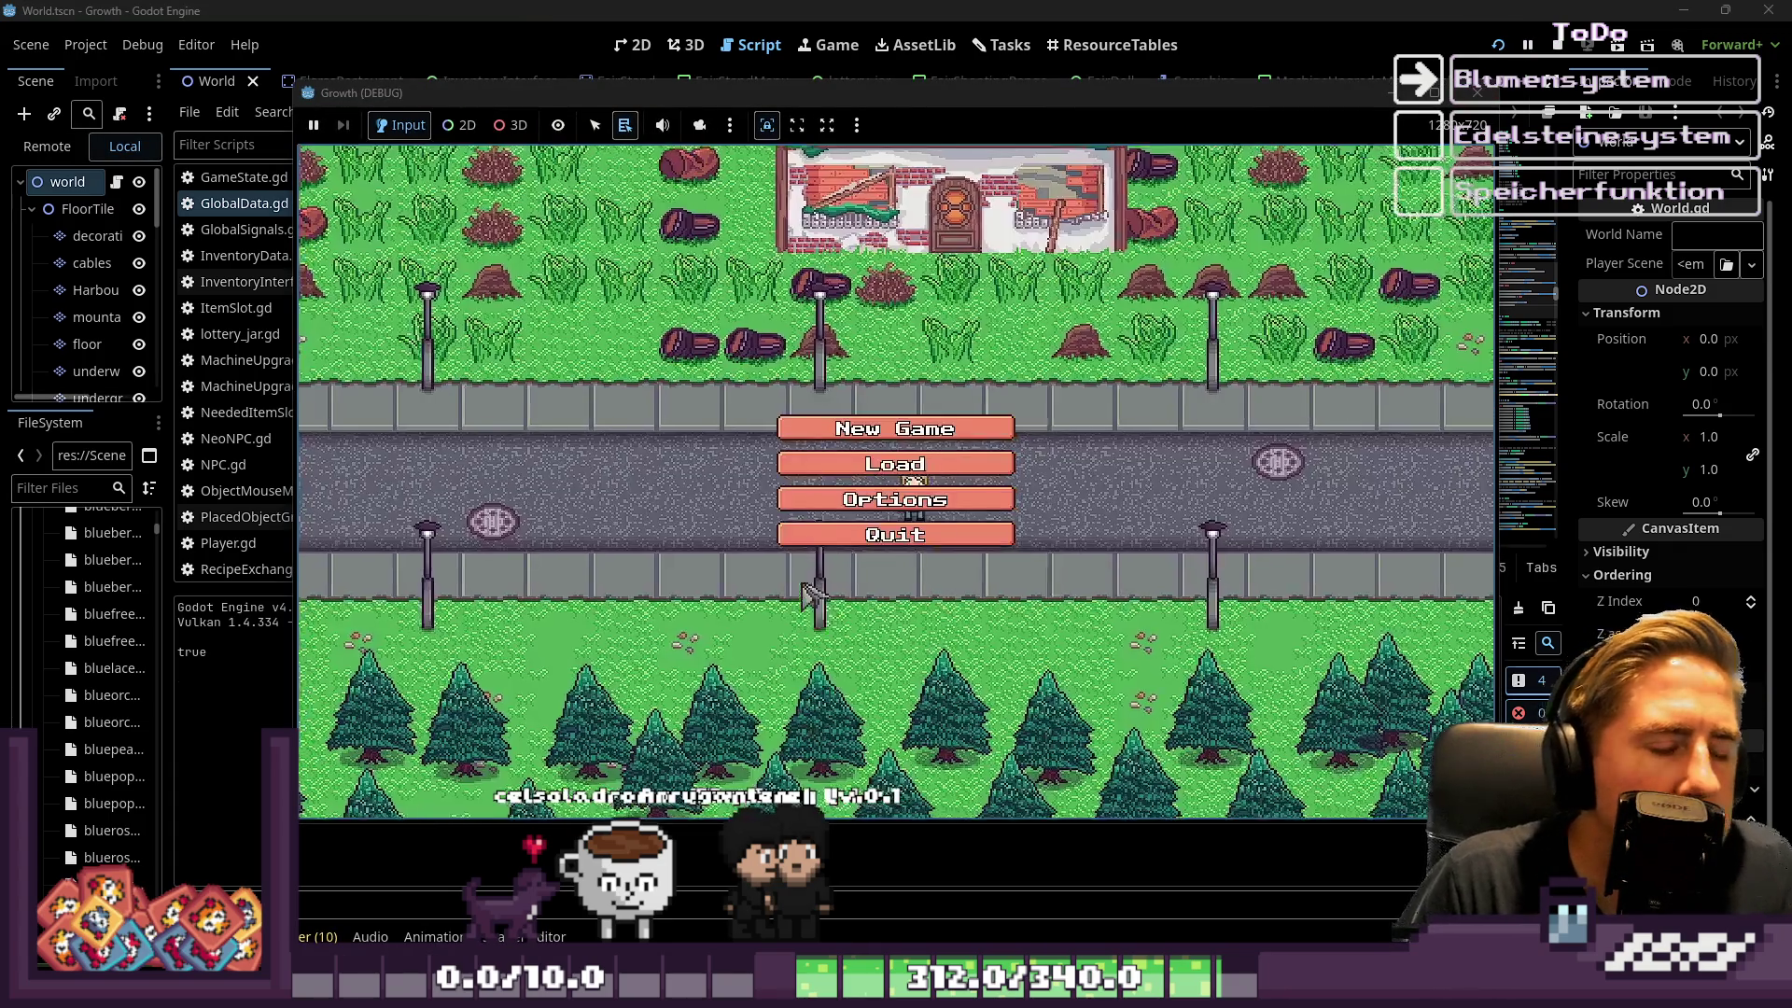
pyautogui.click(868, 422)
pyautogui.write('f')
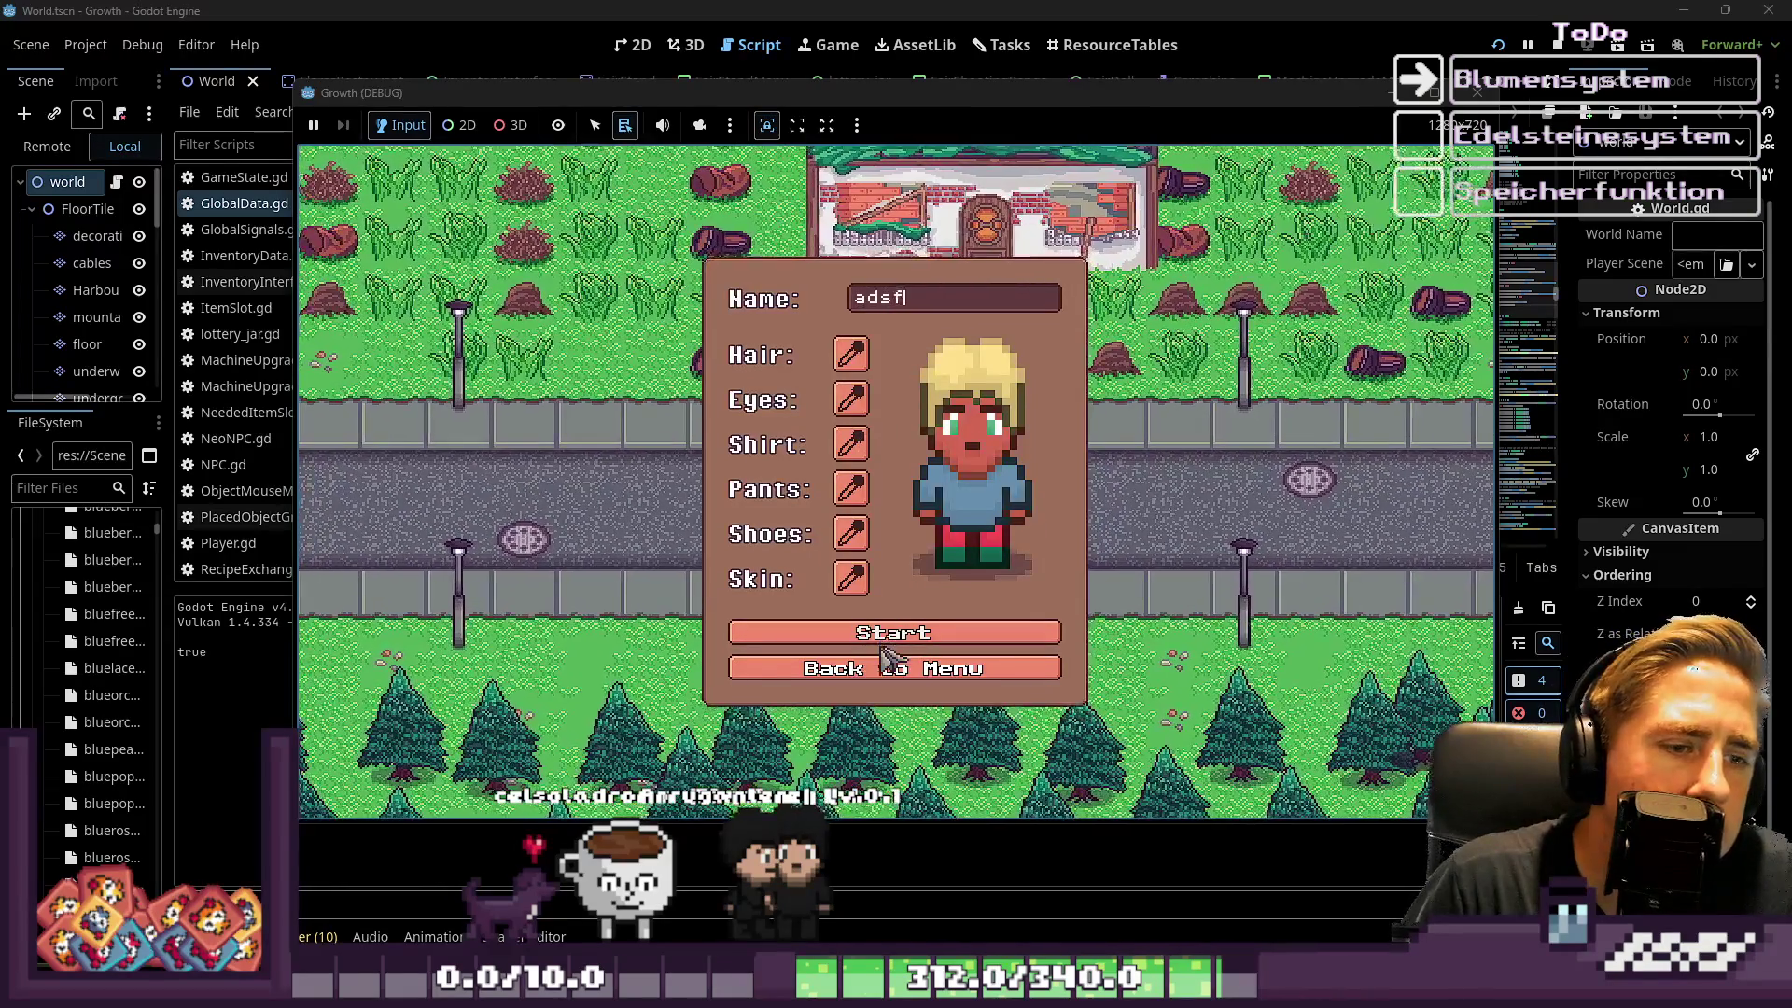
pyautogui.click(894, 635)
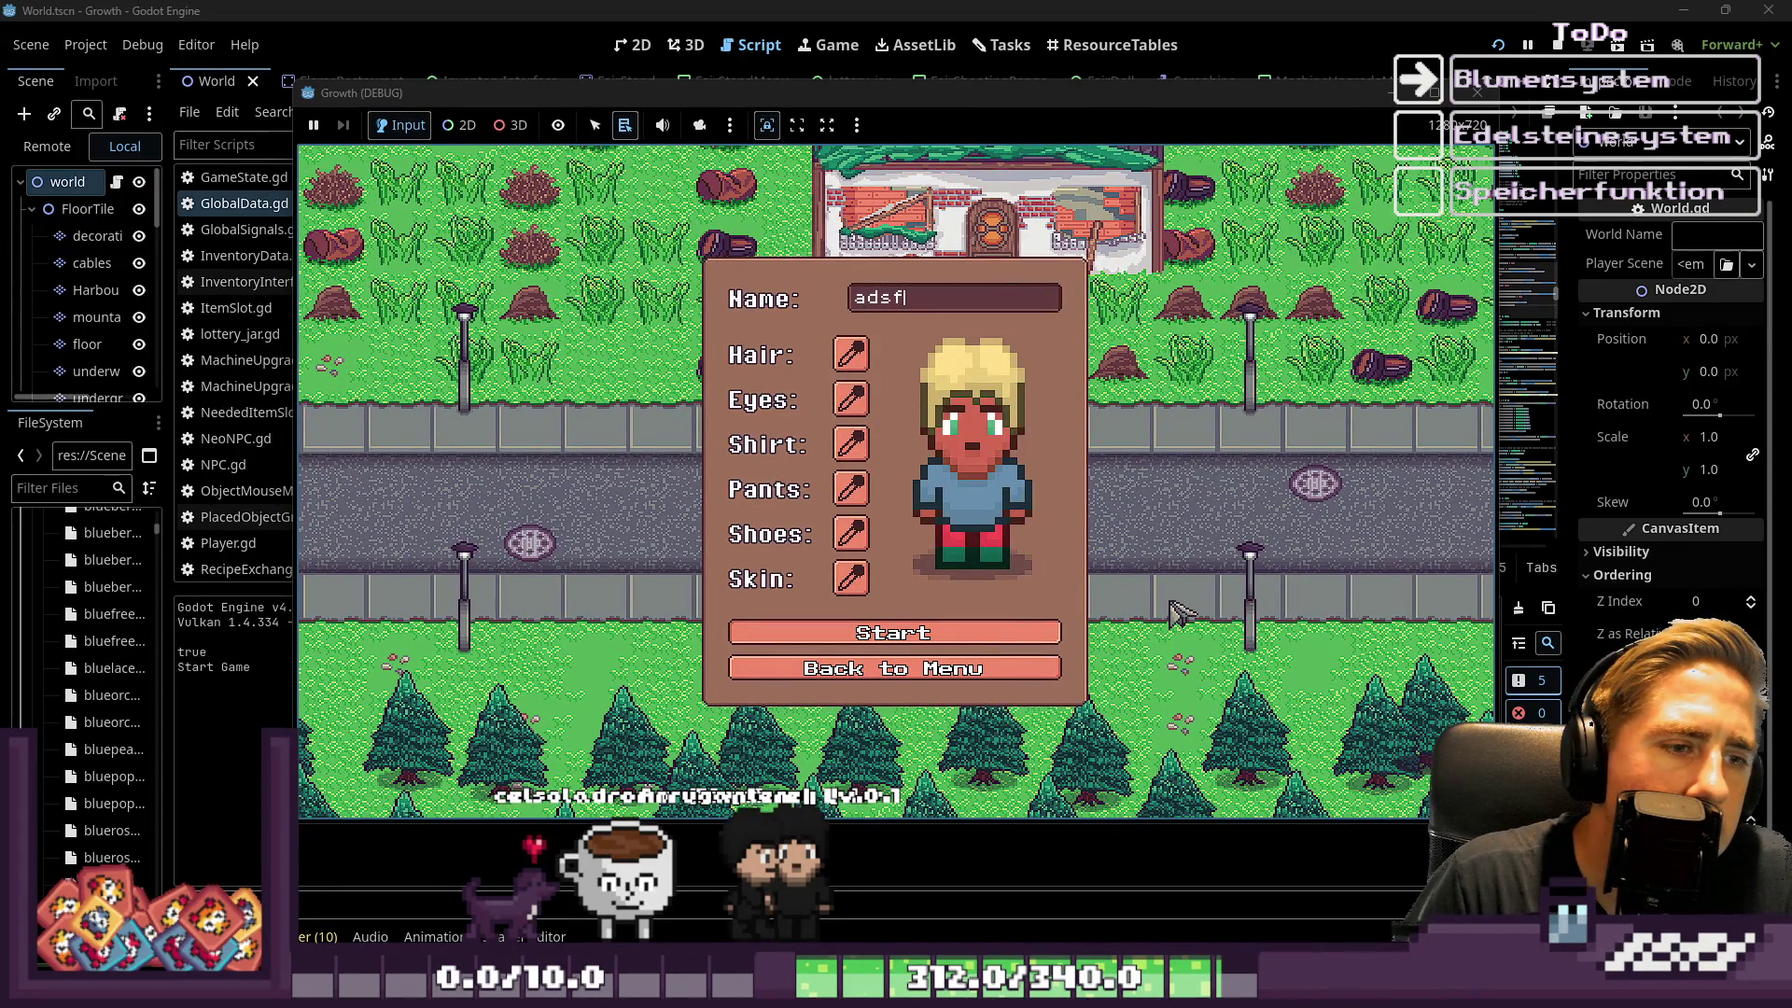
pyautogui.click(1557, 44)
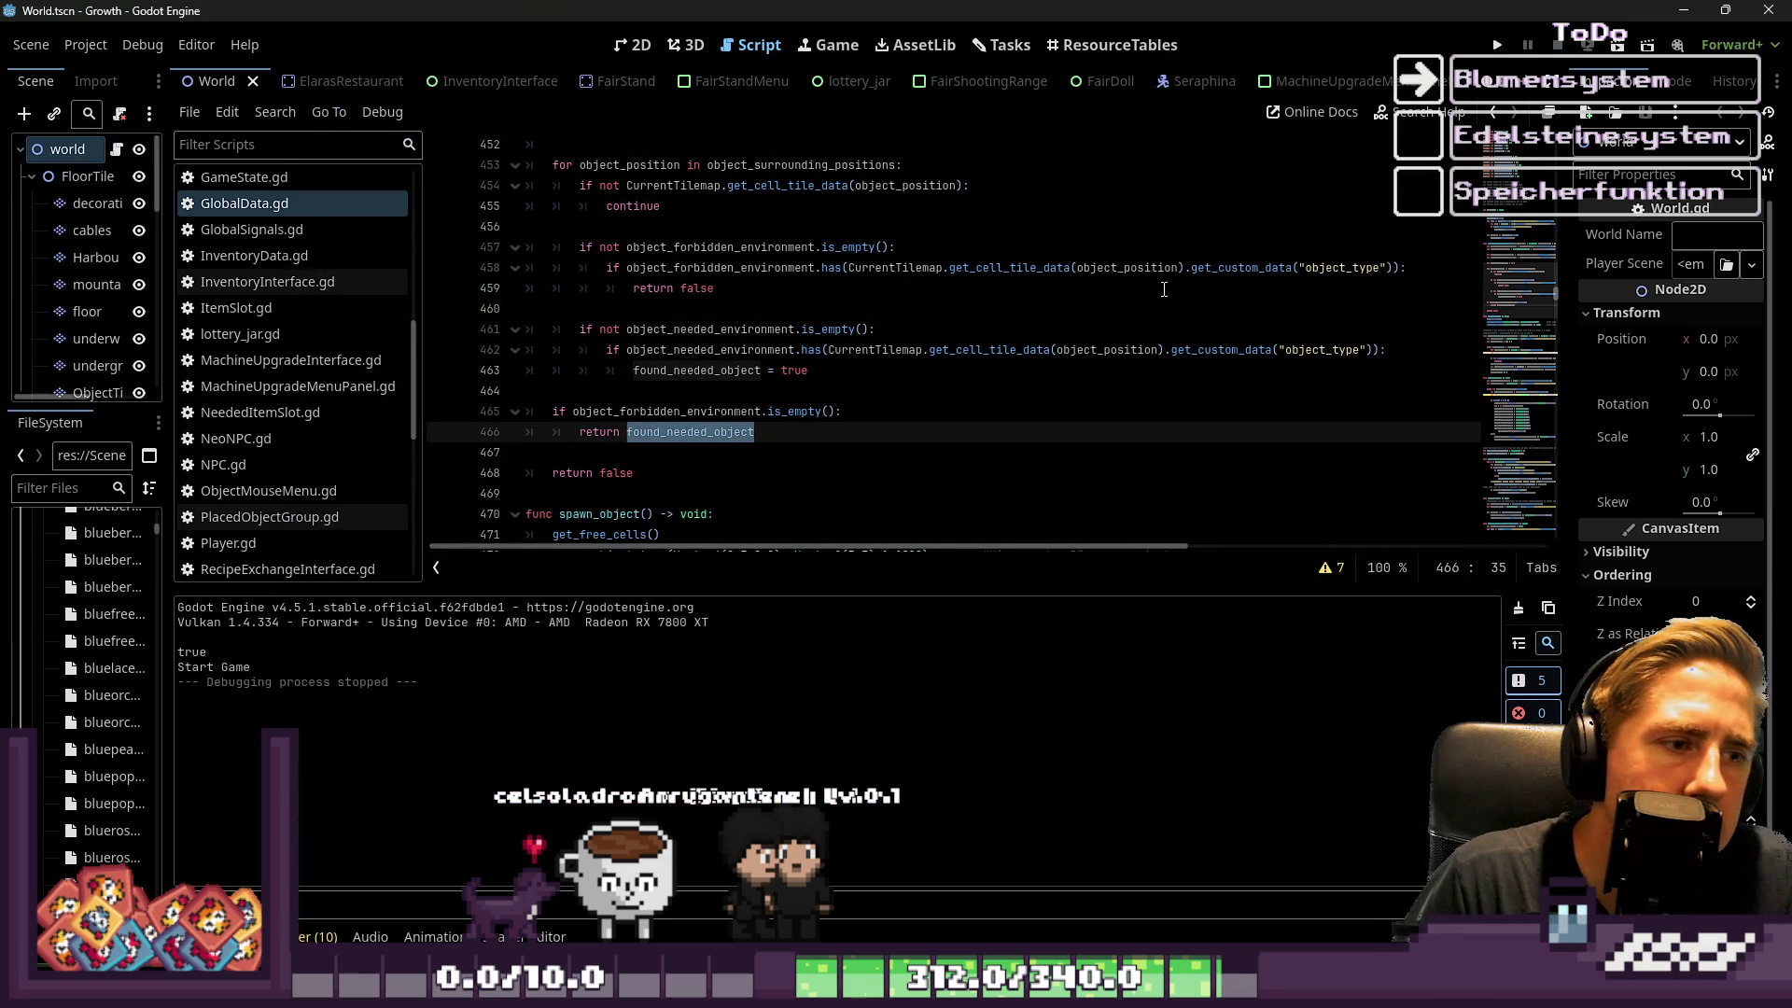
pyautogui.click(970, 330)
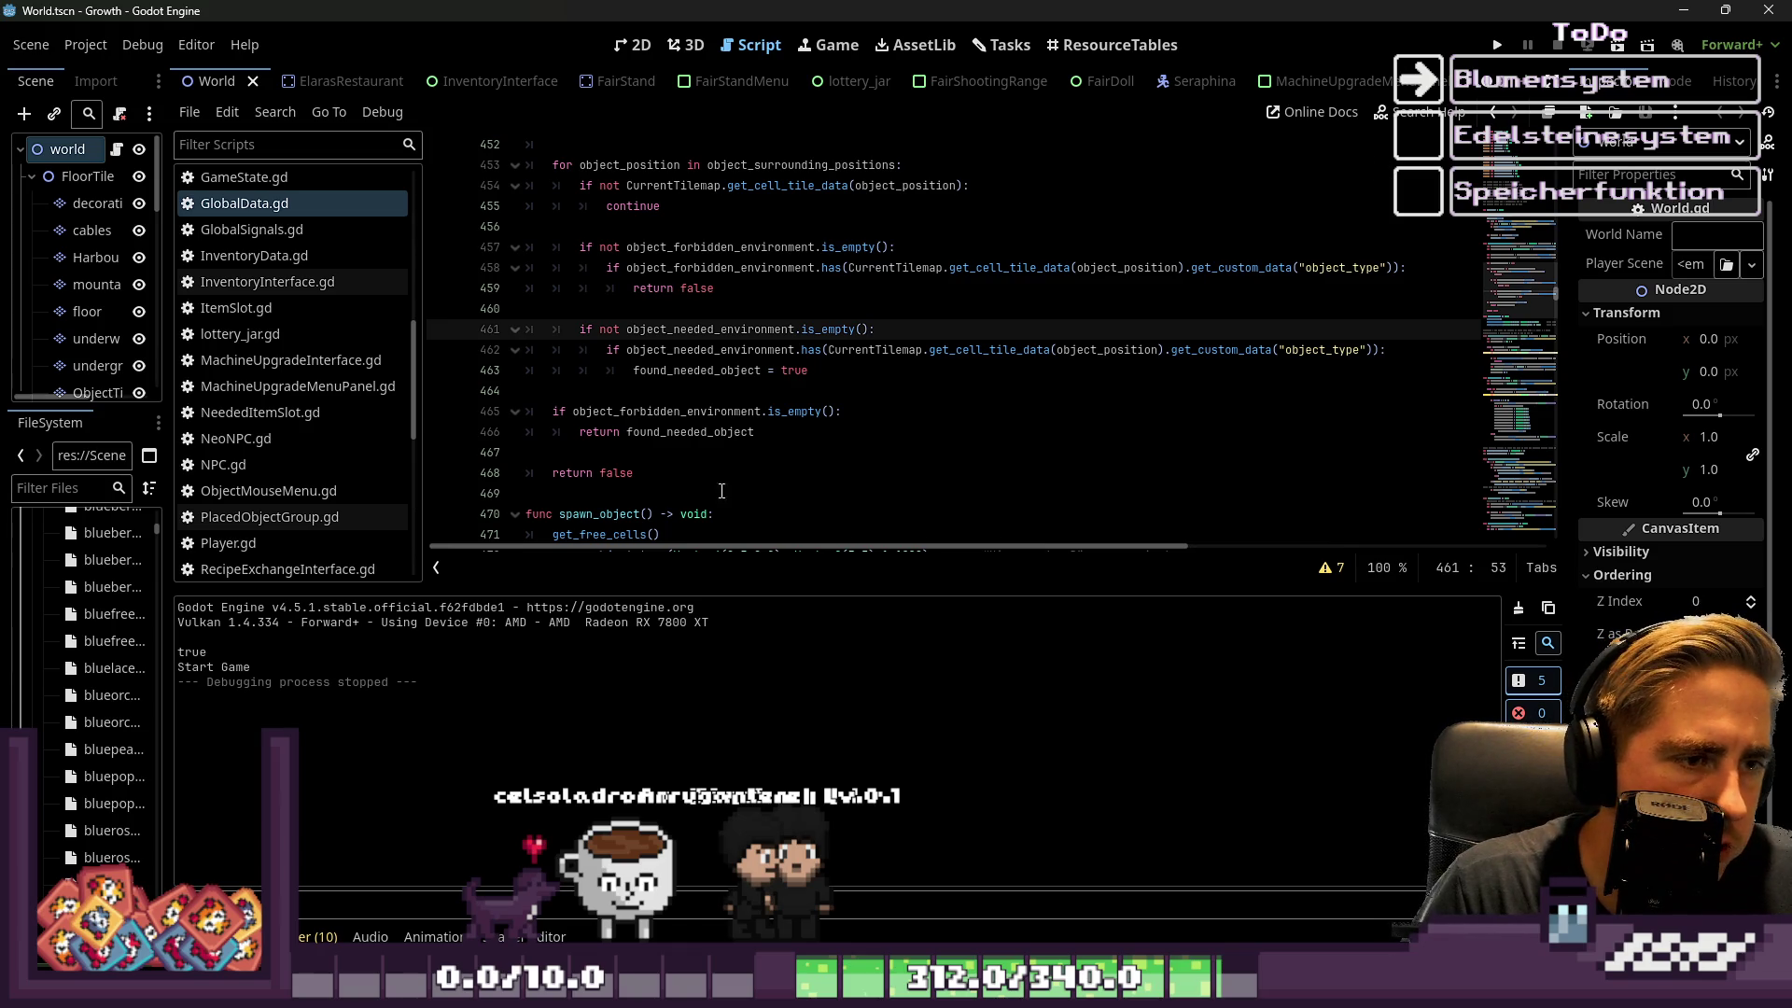
pyautogui.doubleClick(618, 473)
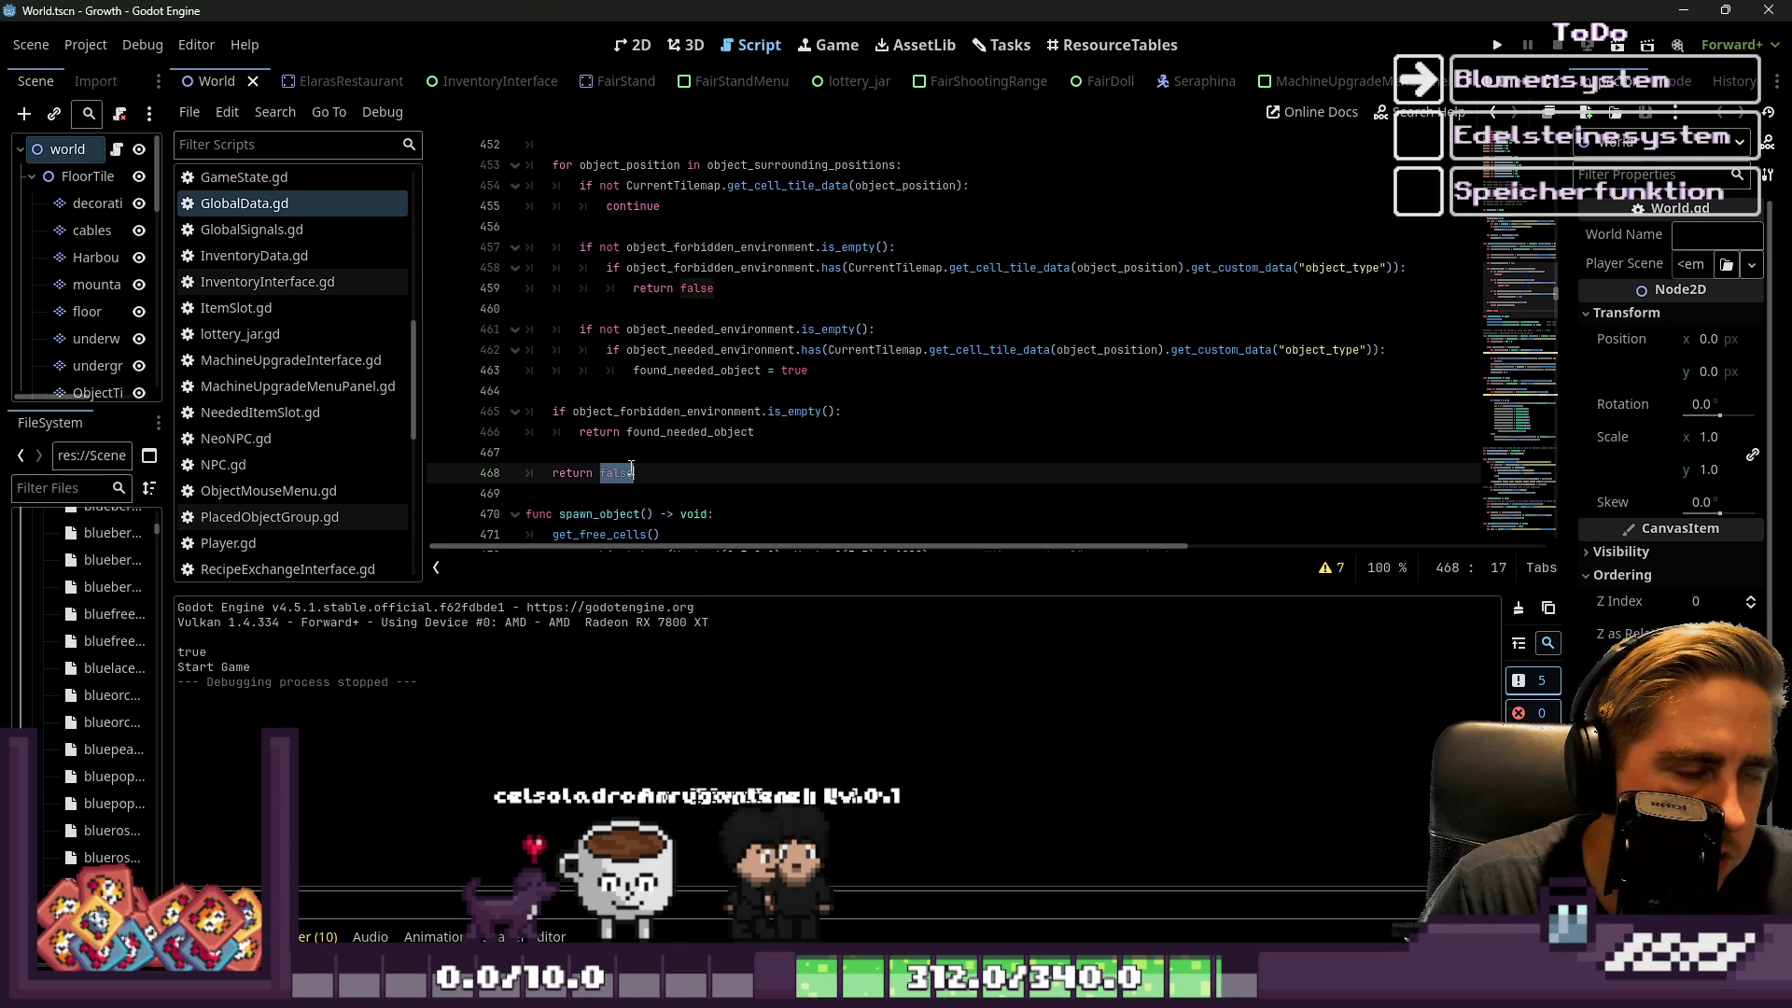
pyautogui.scroll(1, 835, 440)
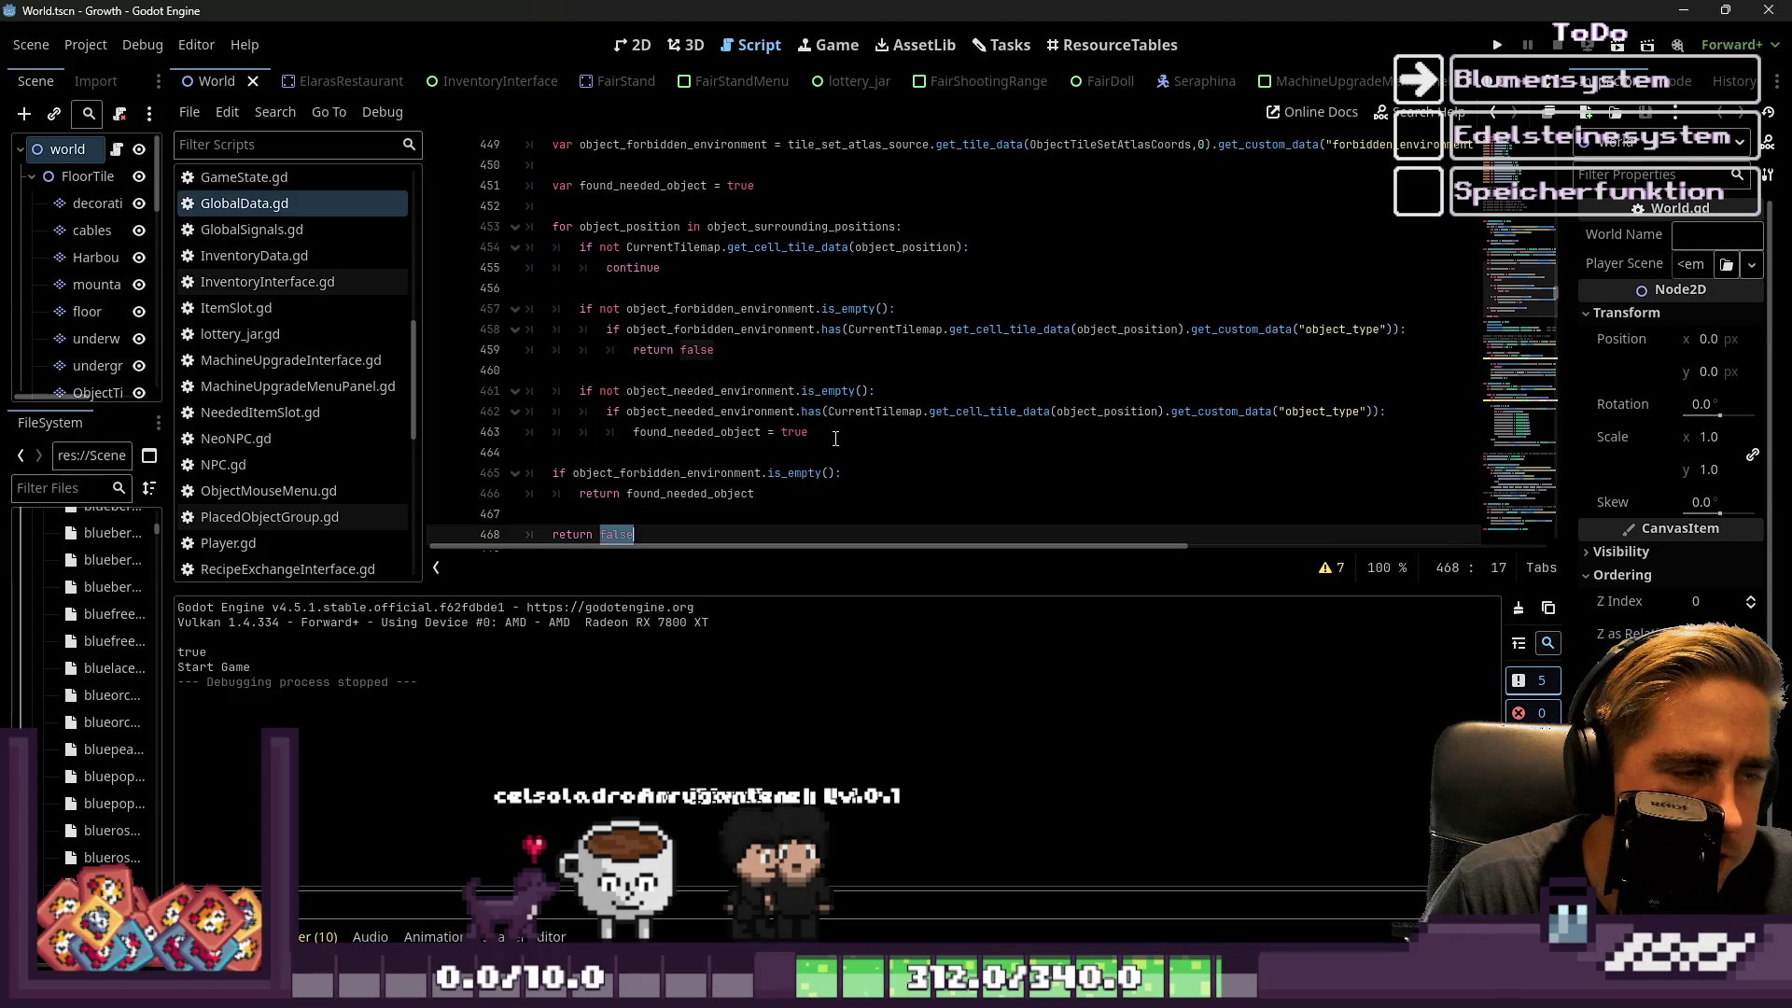
pyautogui.scroll(-1, 836, 439)
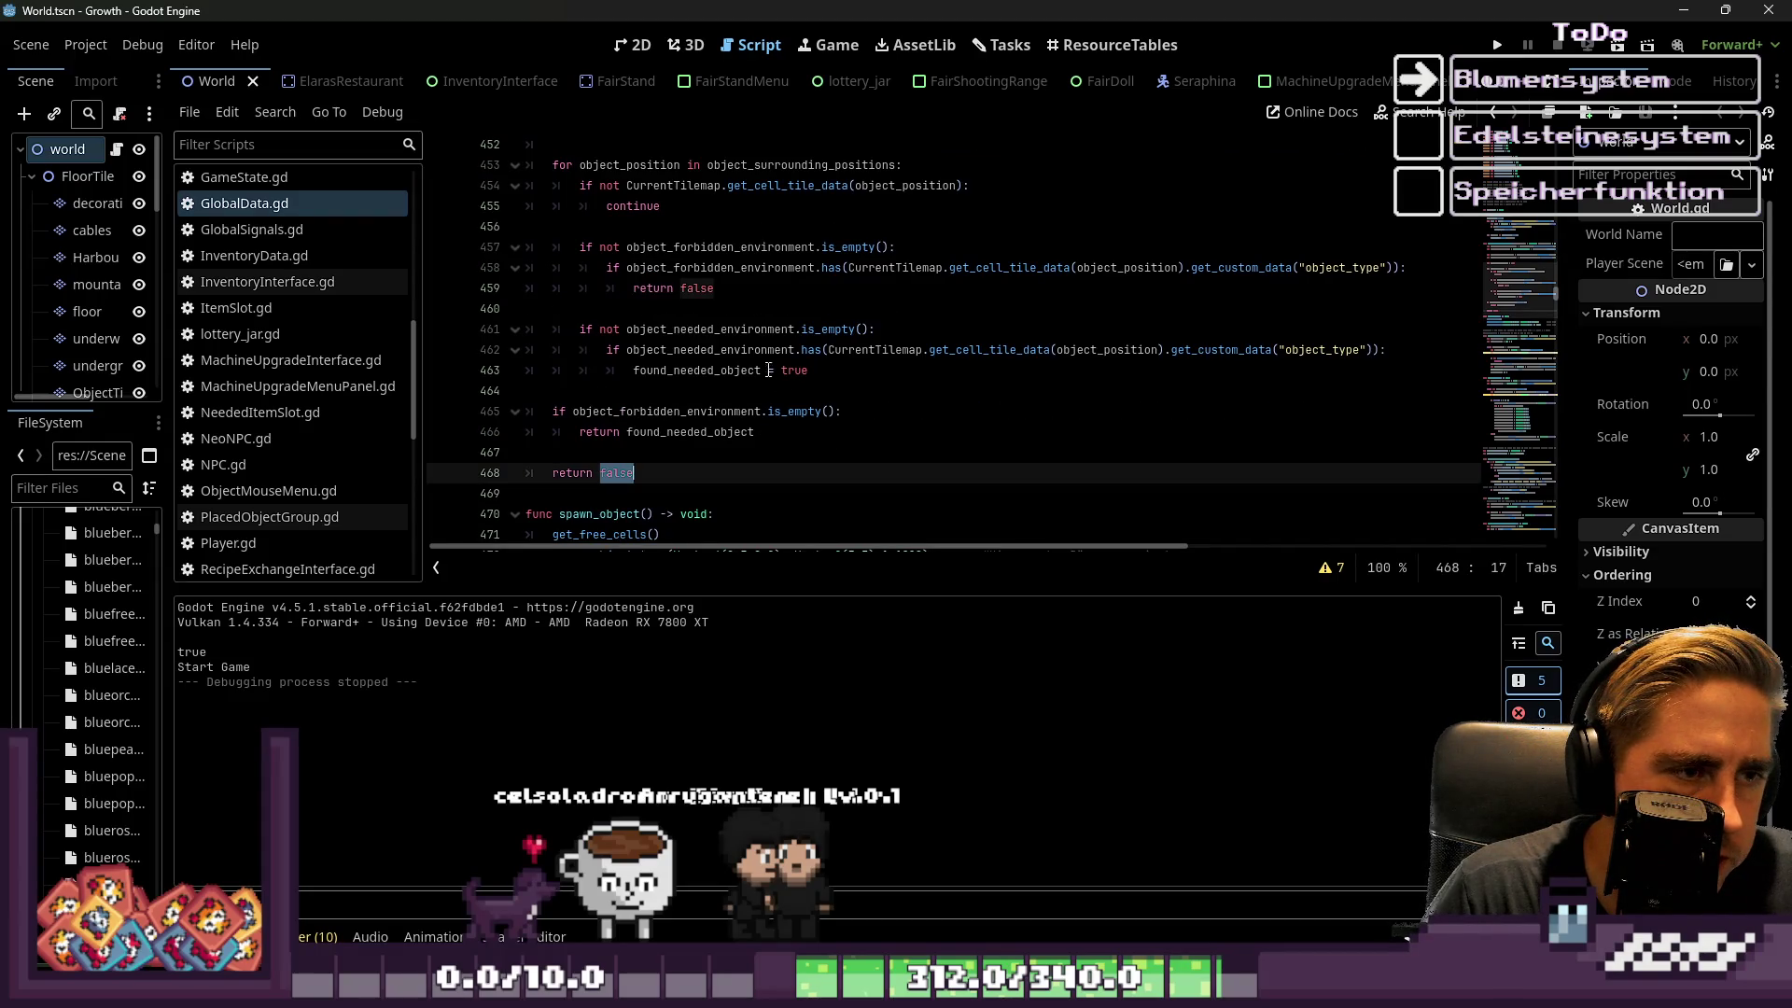
pyautogui.click(710, 308)
pyautogui.click(686, 287)
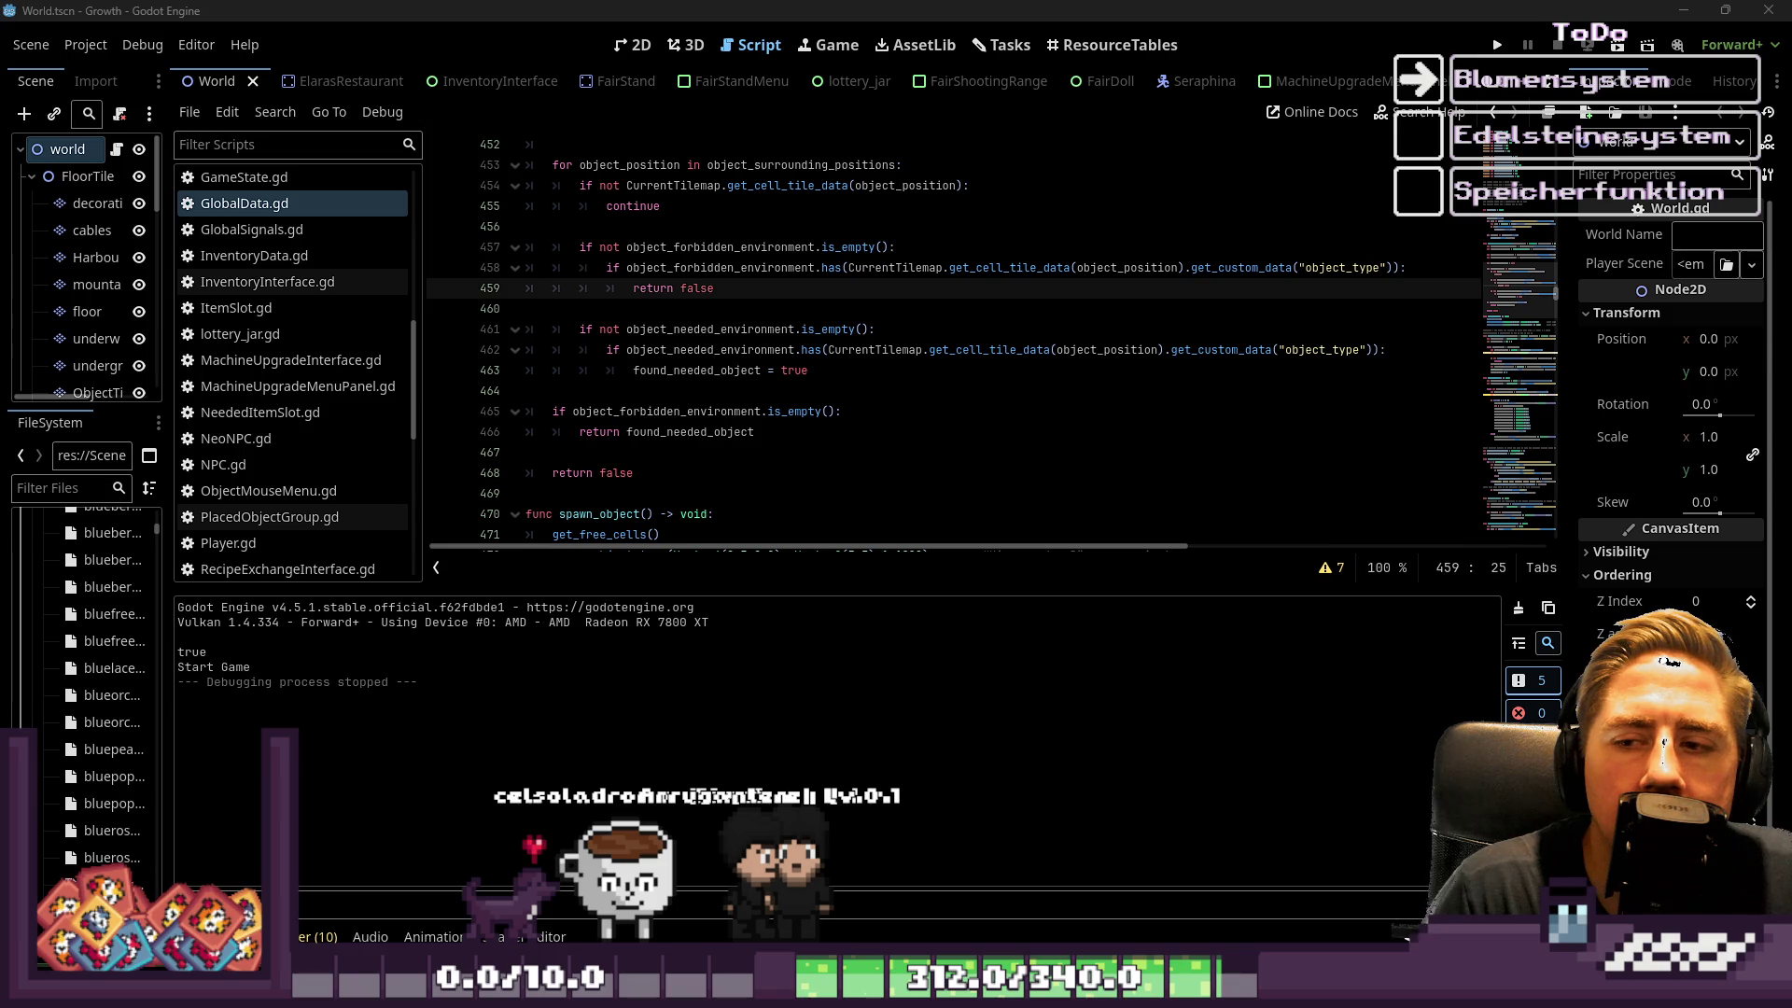
pyautogui.scroll(1, 807, 412)
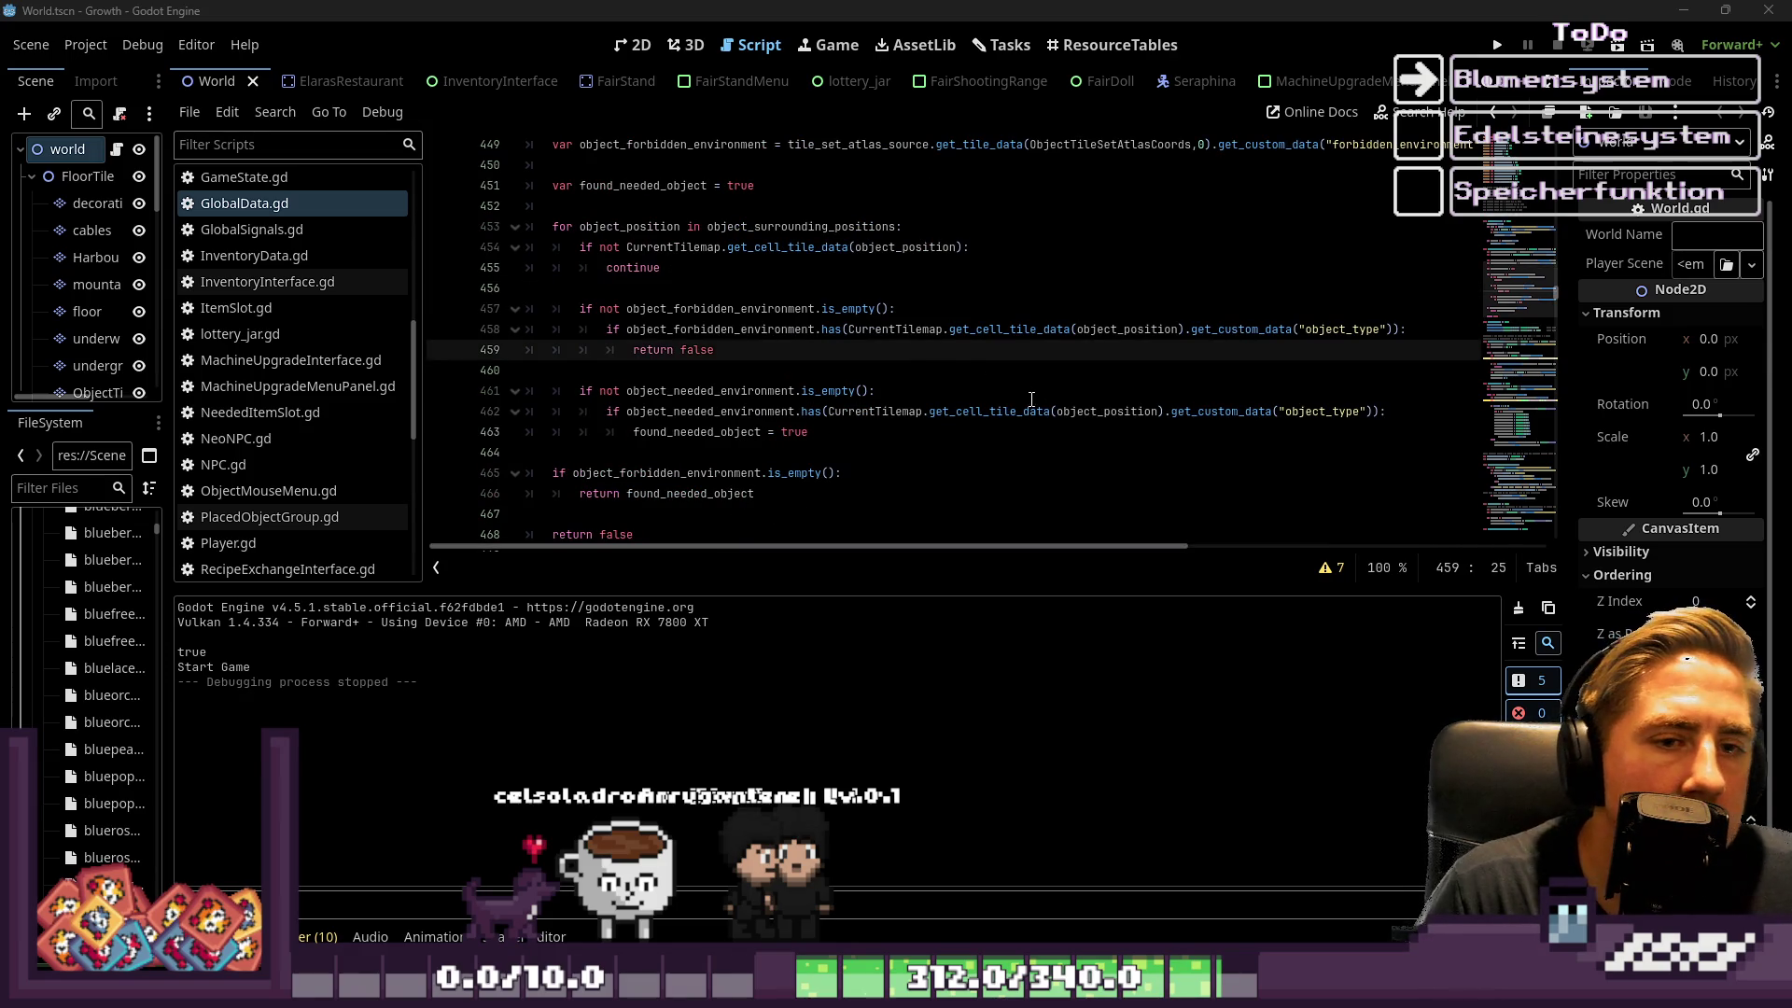
pyautogui.scroll(1, 748, 409)
pyautogui.scroll(1, 751, 407)
pyautogui.scroll(1, 771, 402)
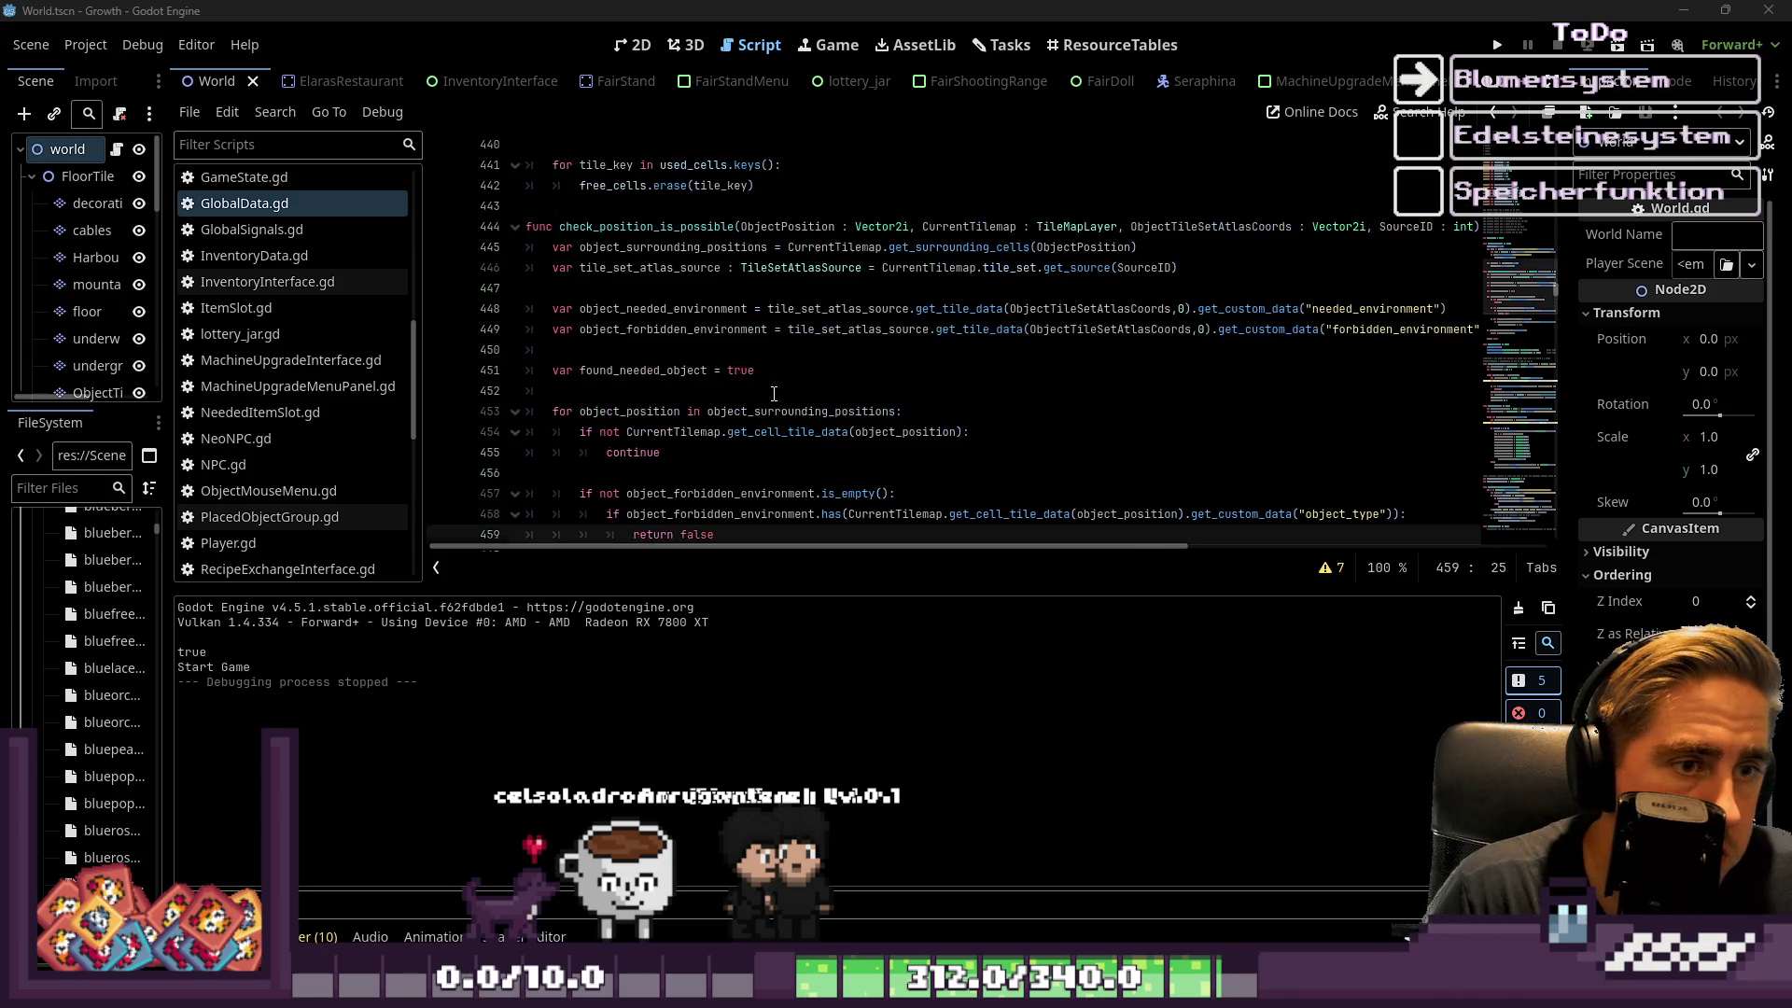
pyautogui.click(829, 329)
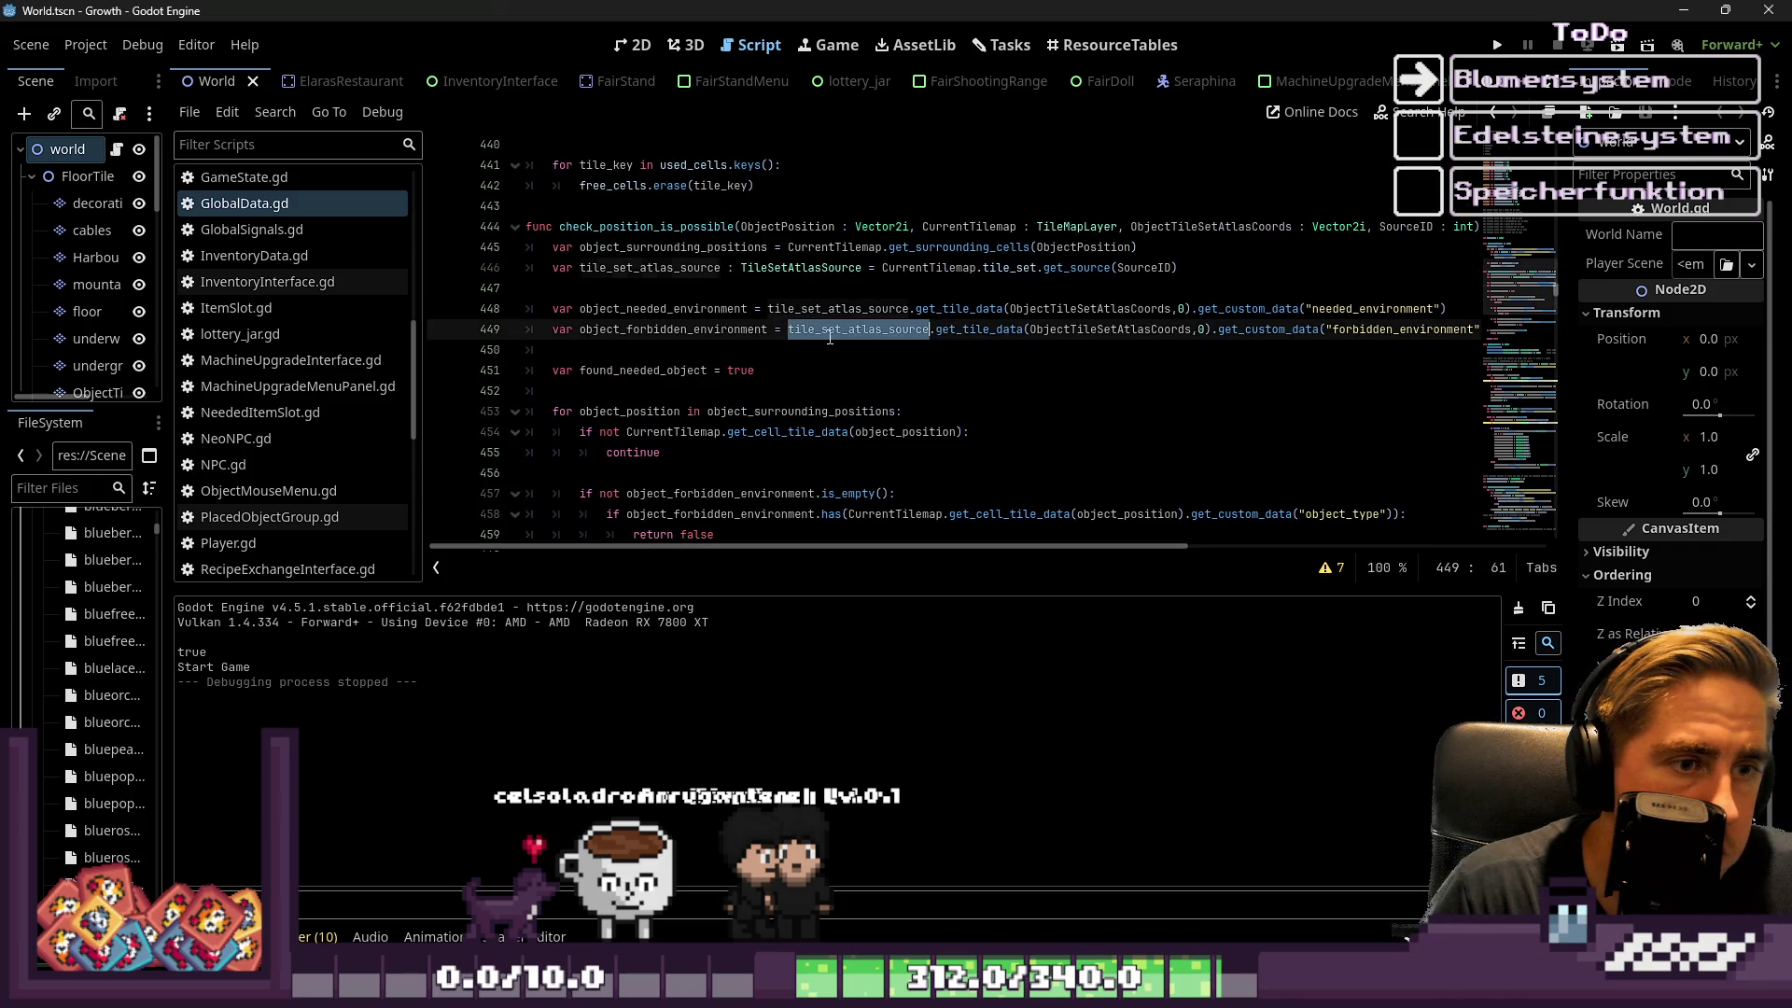
pyautogui.doubleClick(971, 329)
pyautogui.scroll(-3, 963, 366)
pyautogui.scroll(-1, 963, 366)
pyautogui.scroll(4, 963, 366)
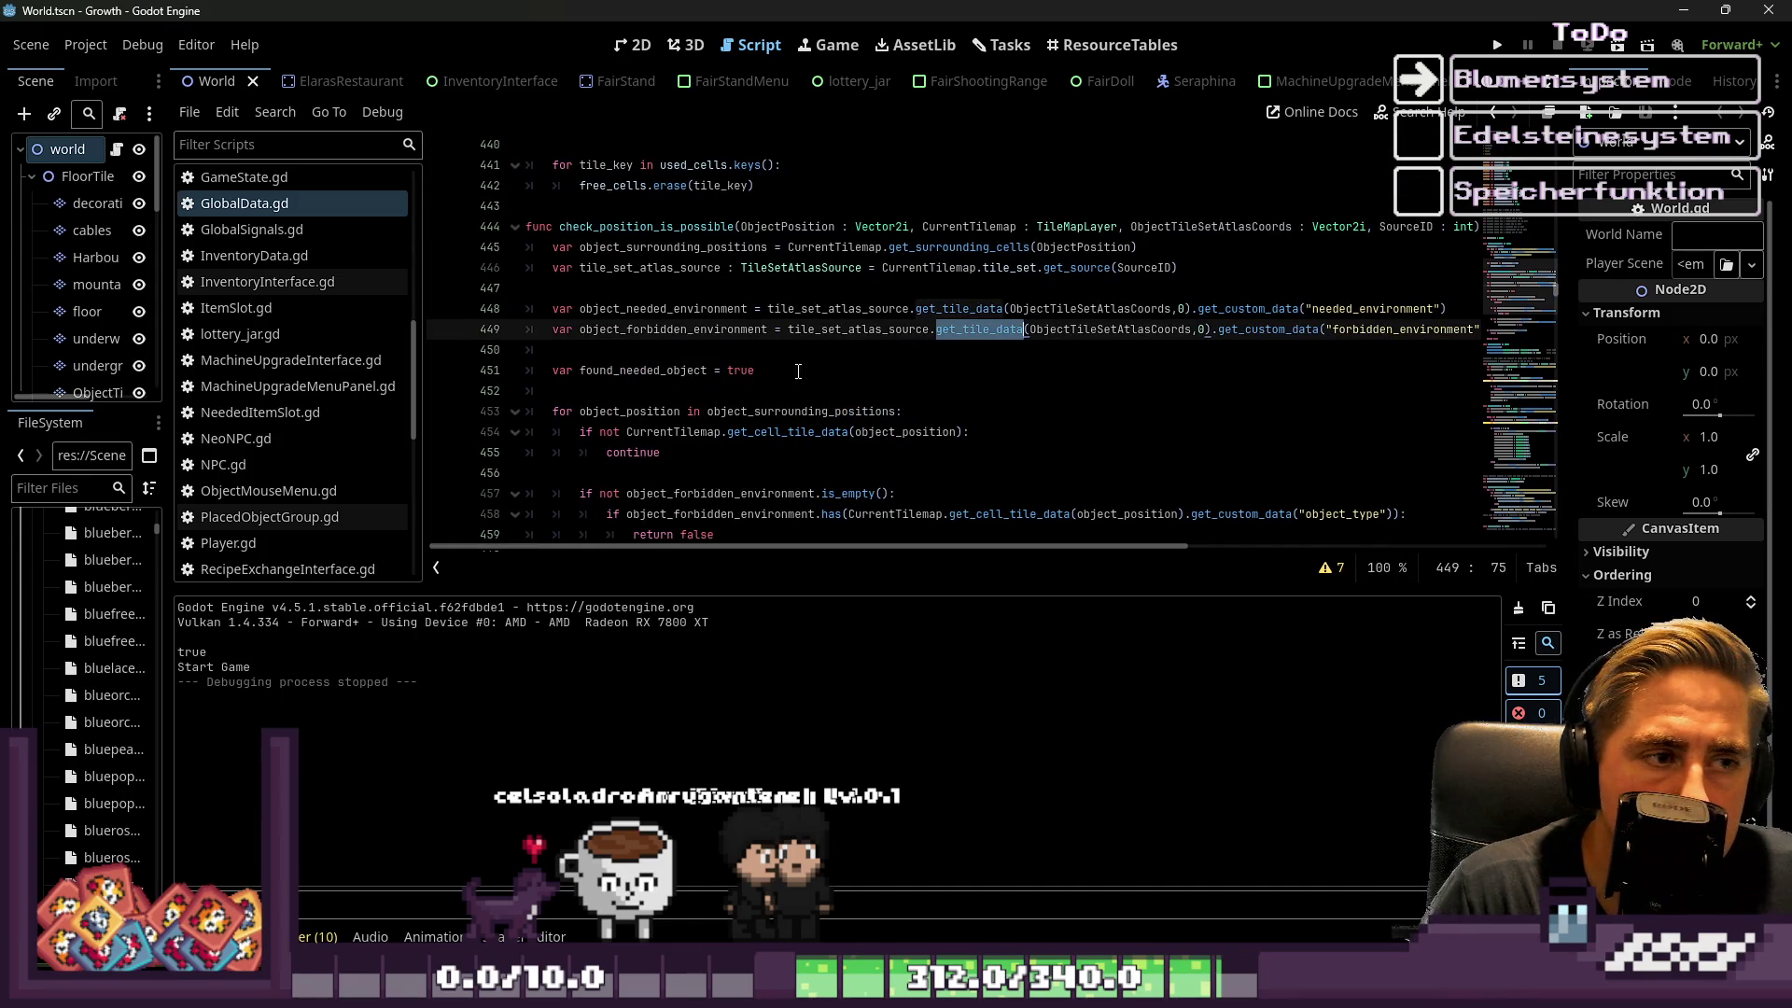
pyautogui.scroll(-2, 763, 353)
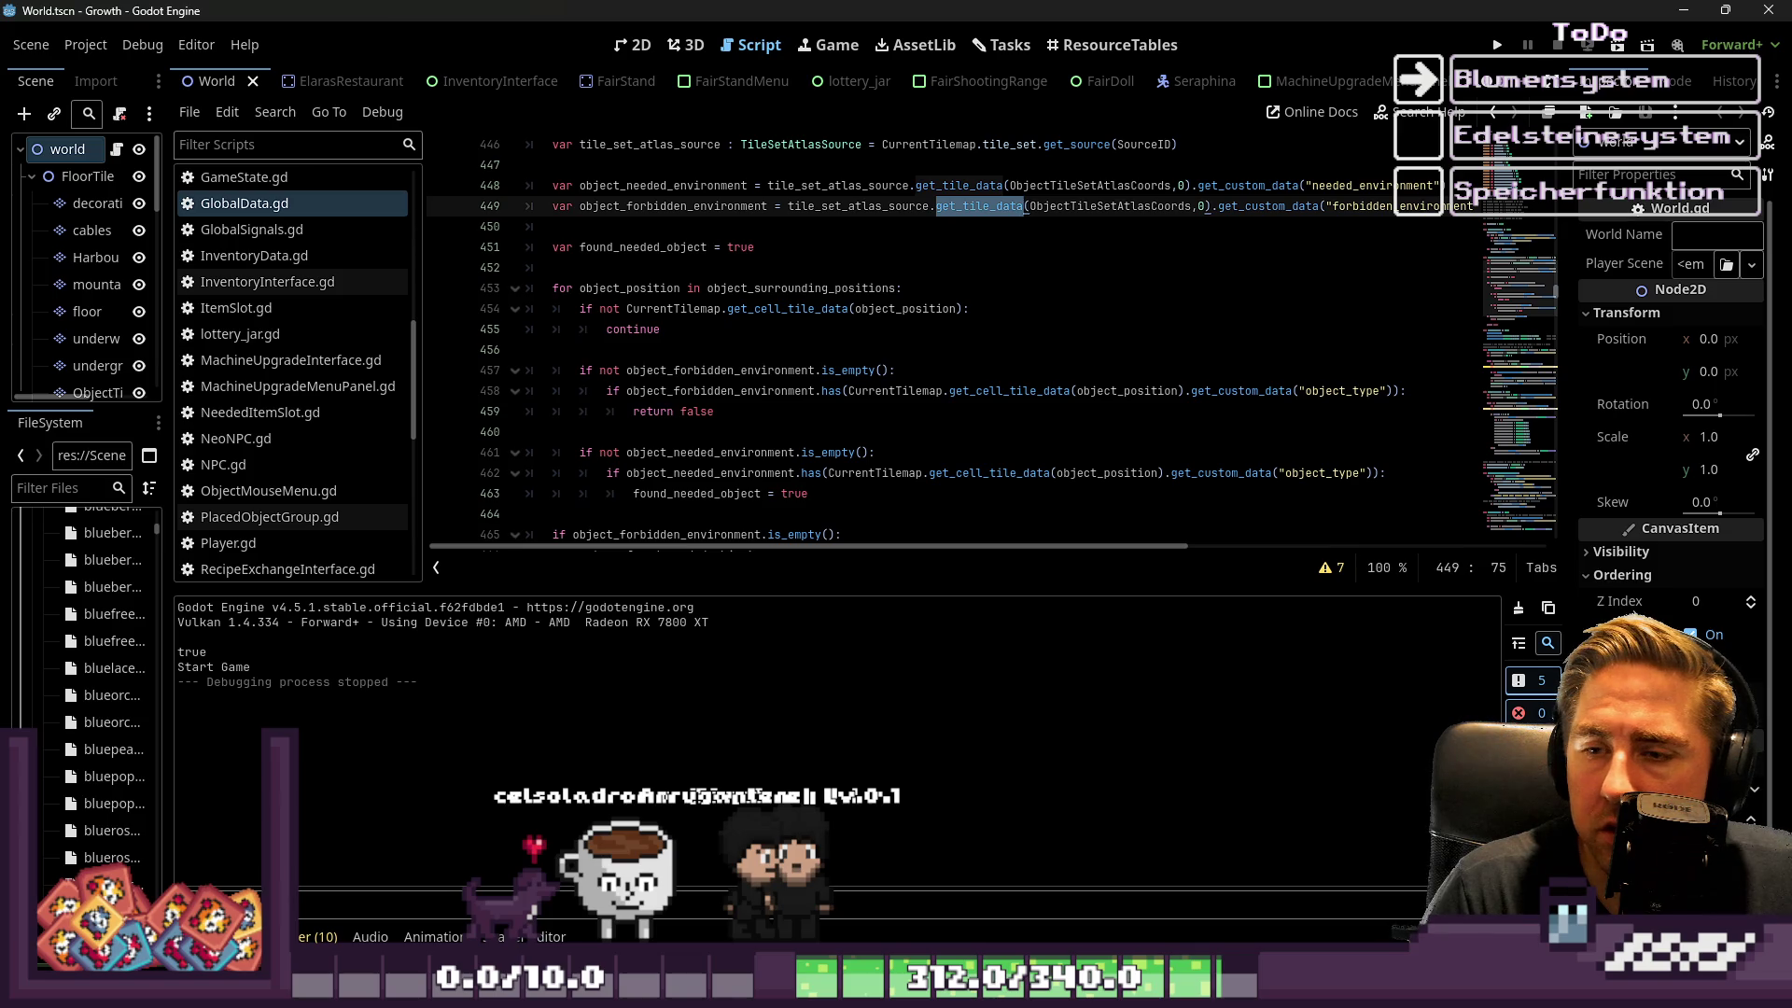
pyautogui.scroll(-2, 630, 383)
pyautogui.click(631, 390)
pyautogui.press('Down')
pyautogui.click(611, 472)
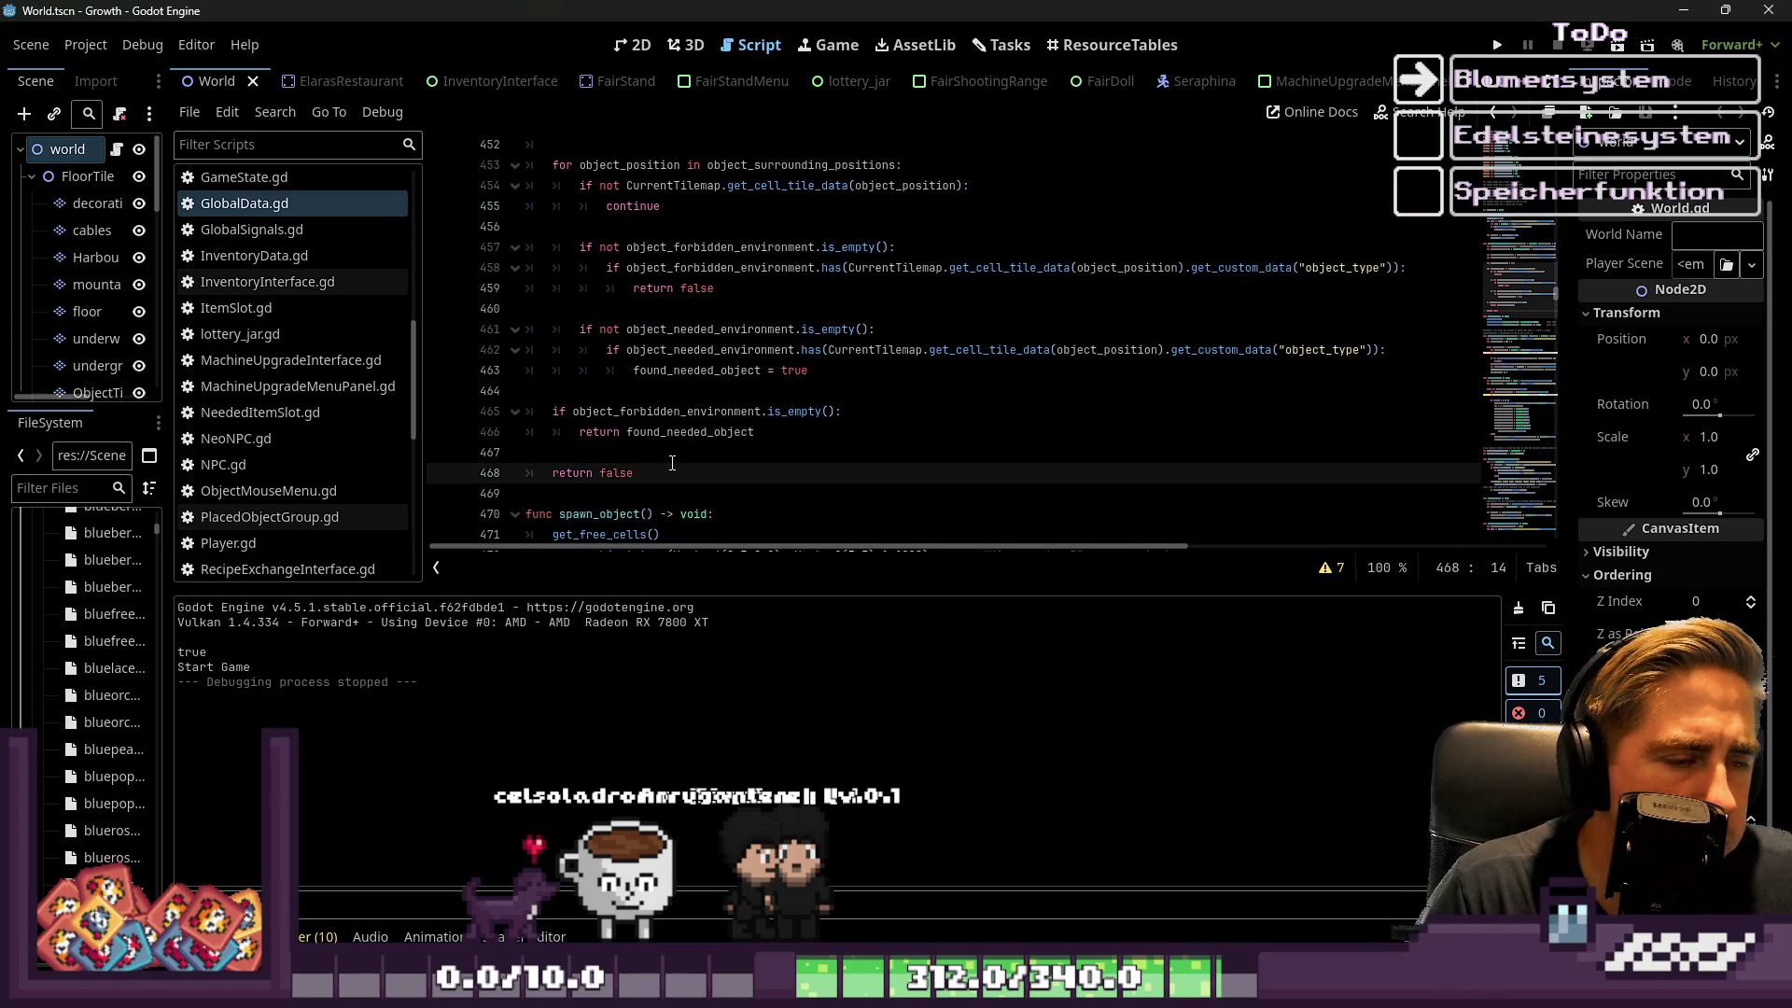
pyautogui.scroll(1, 672, 460)
pyautogui.click(660, 247)
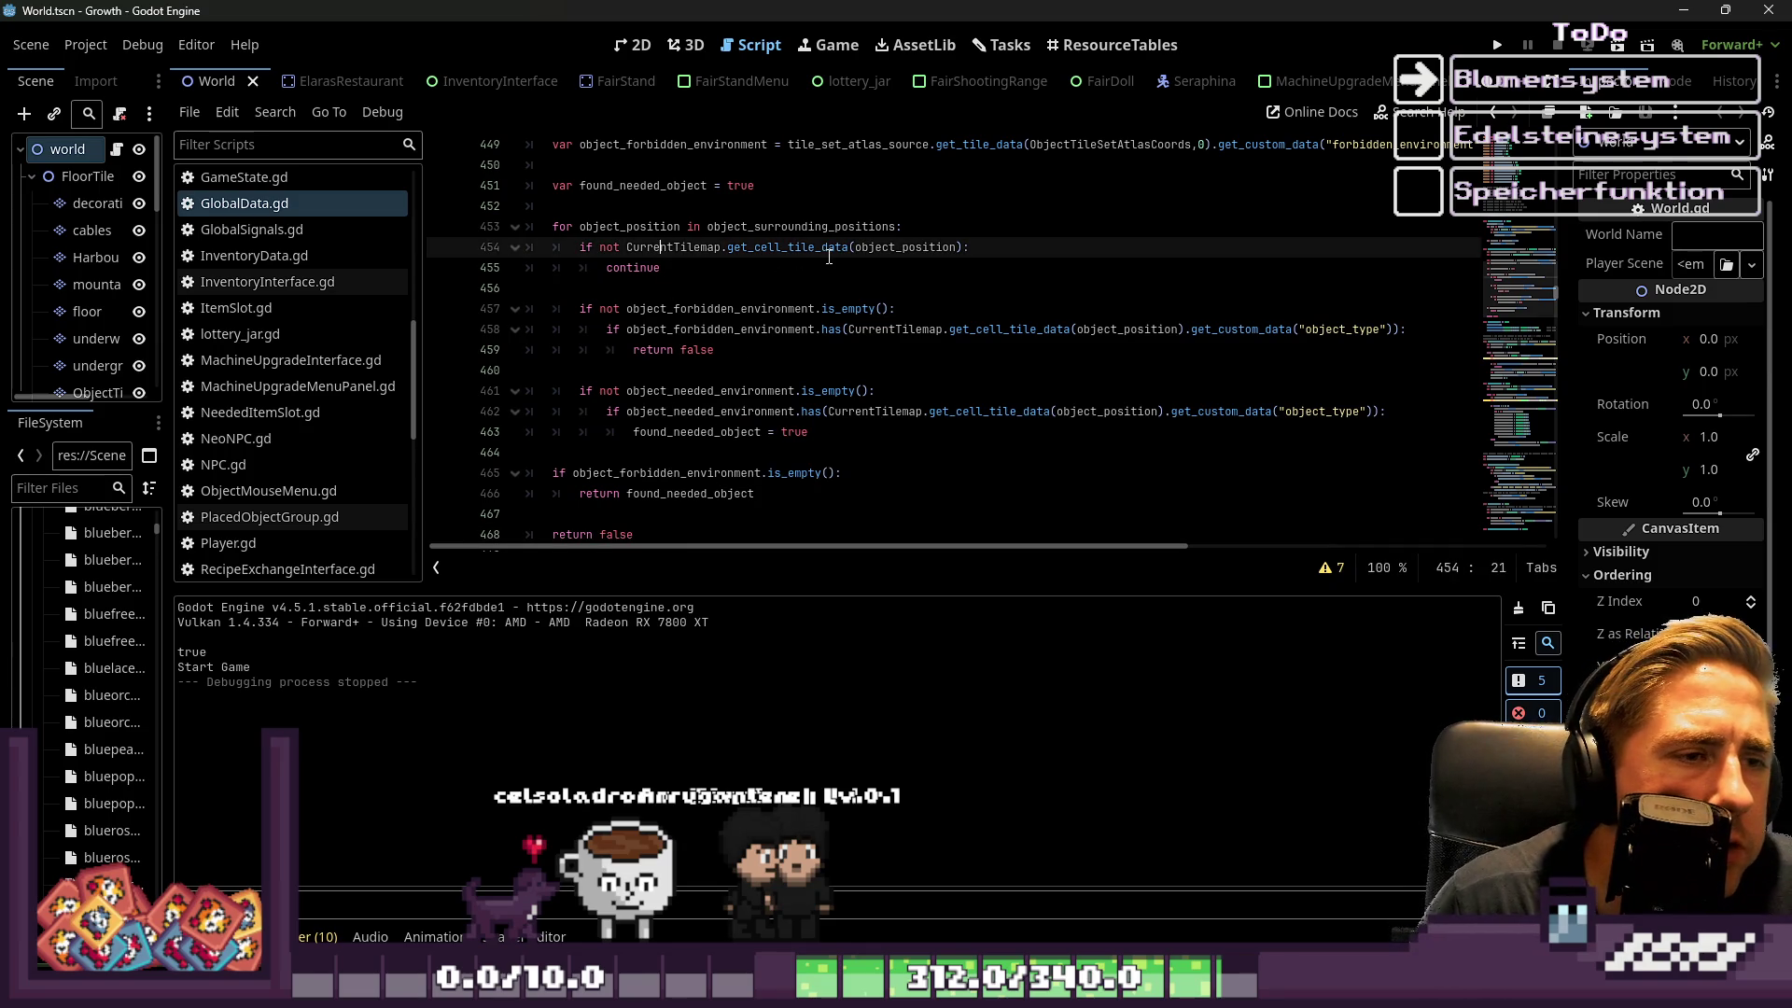
pyautogui.click(749, 276)
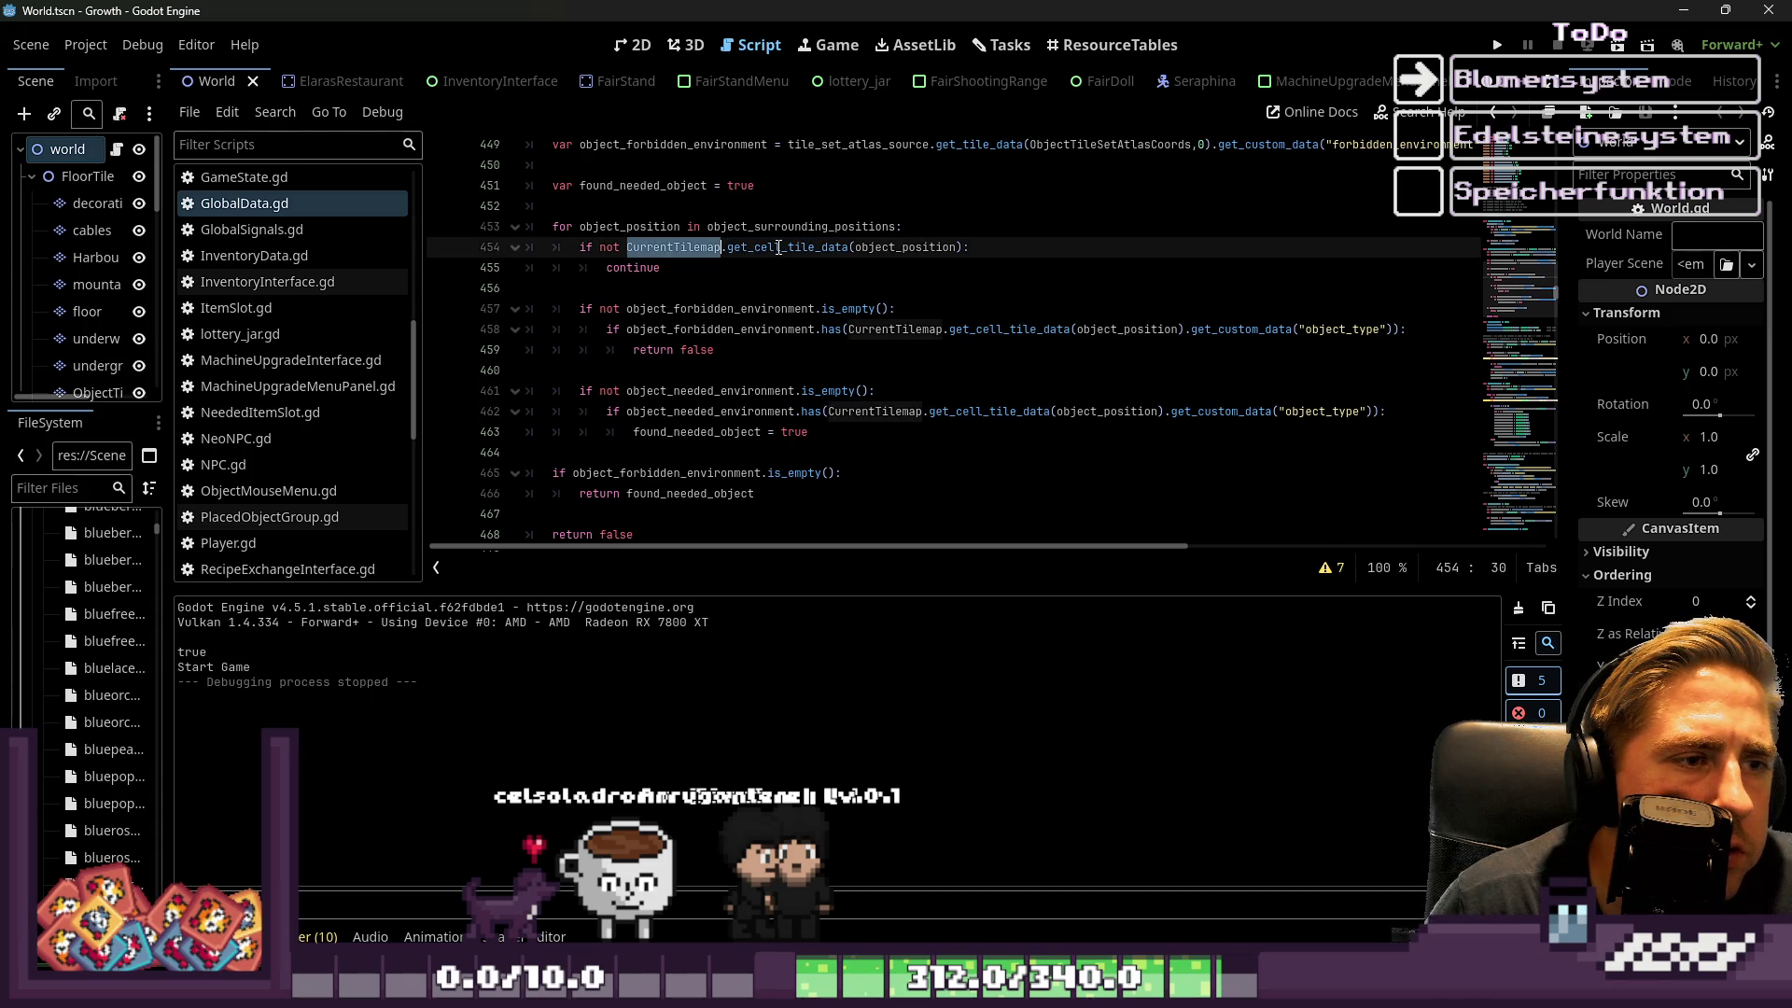
pyautogui.click(915, 231)
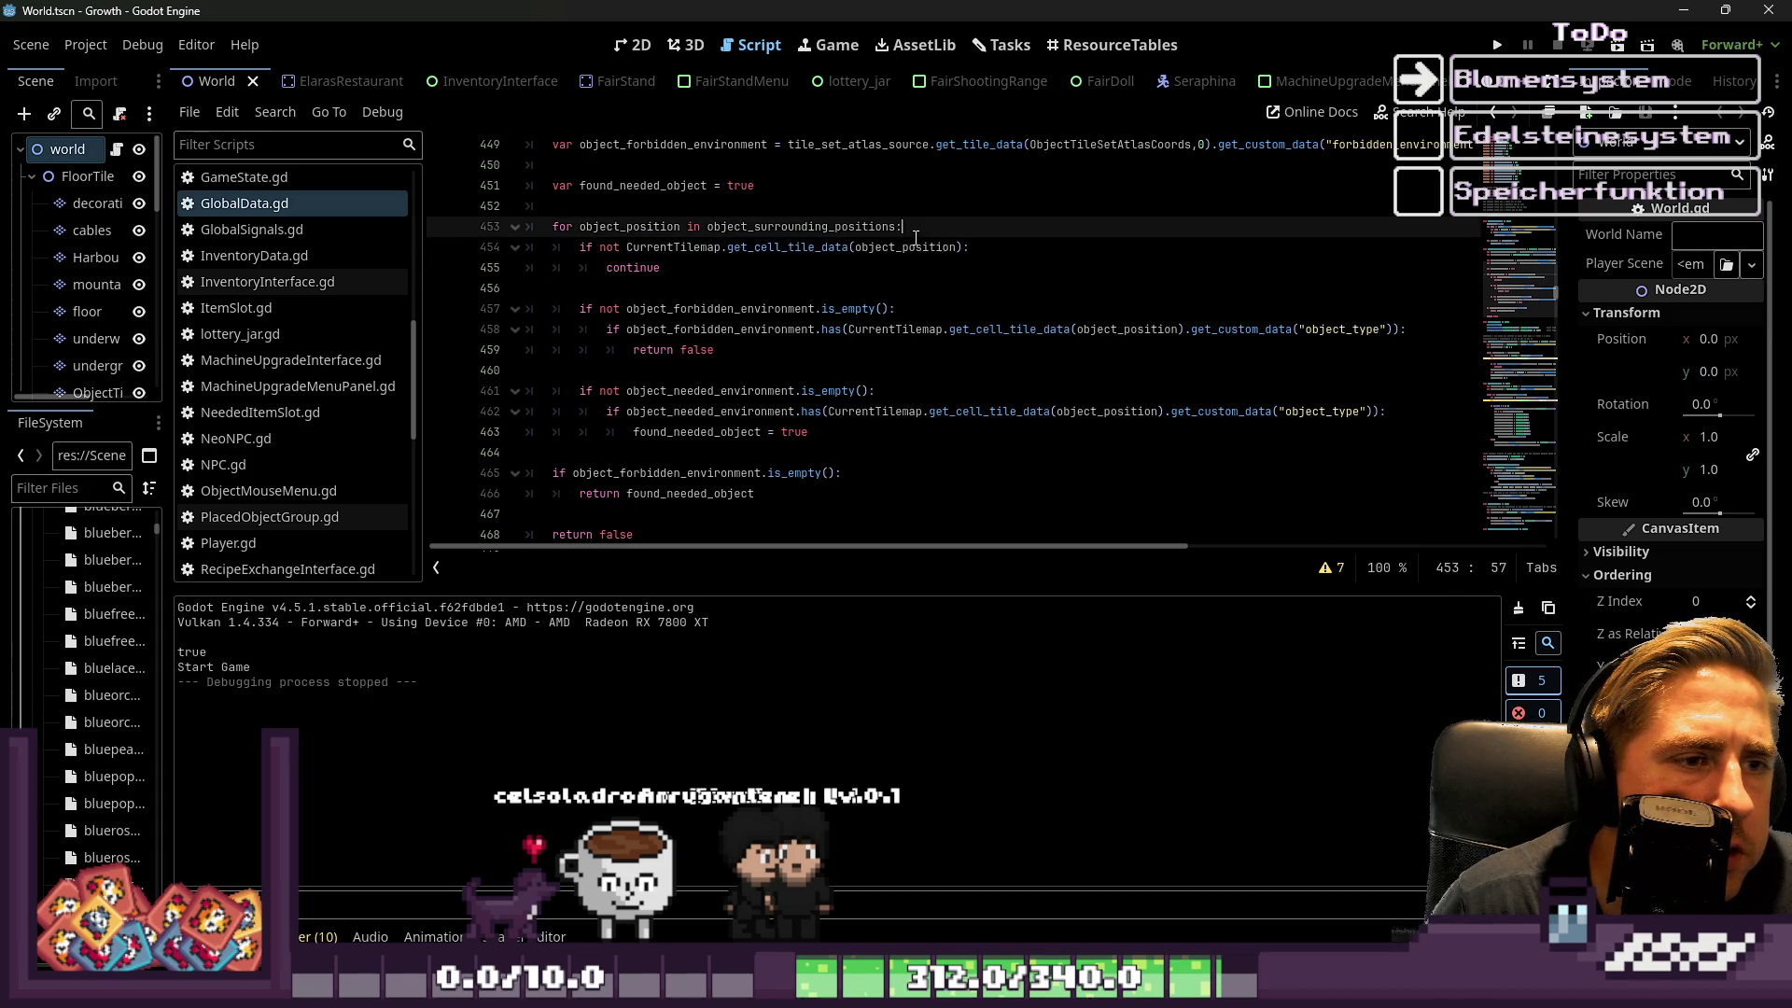
pyautogui.click(728, 247)
pyautogui.hotkey('shift', 'Home')
pyautogui.hotkey('shift', 'Home')
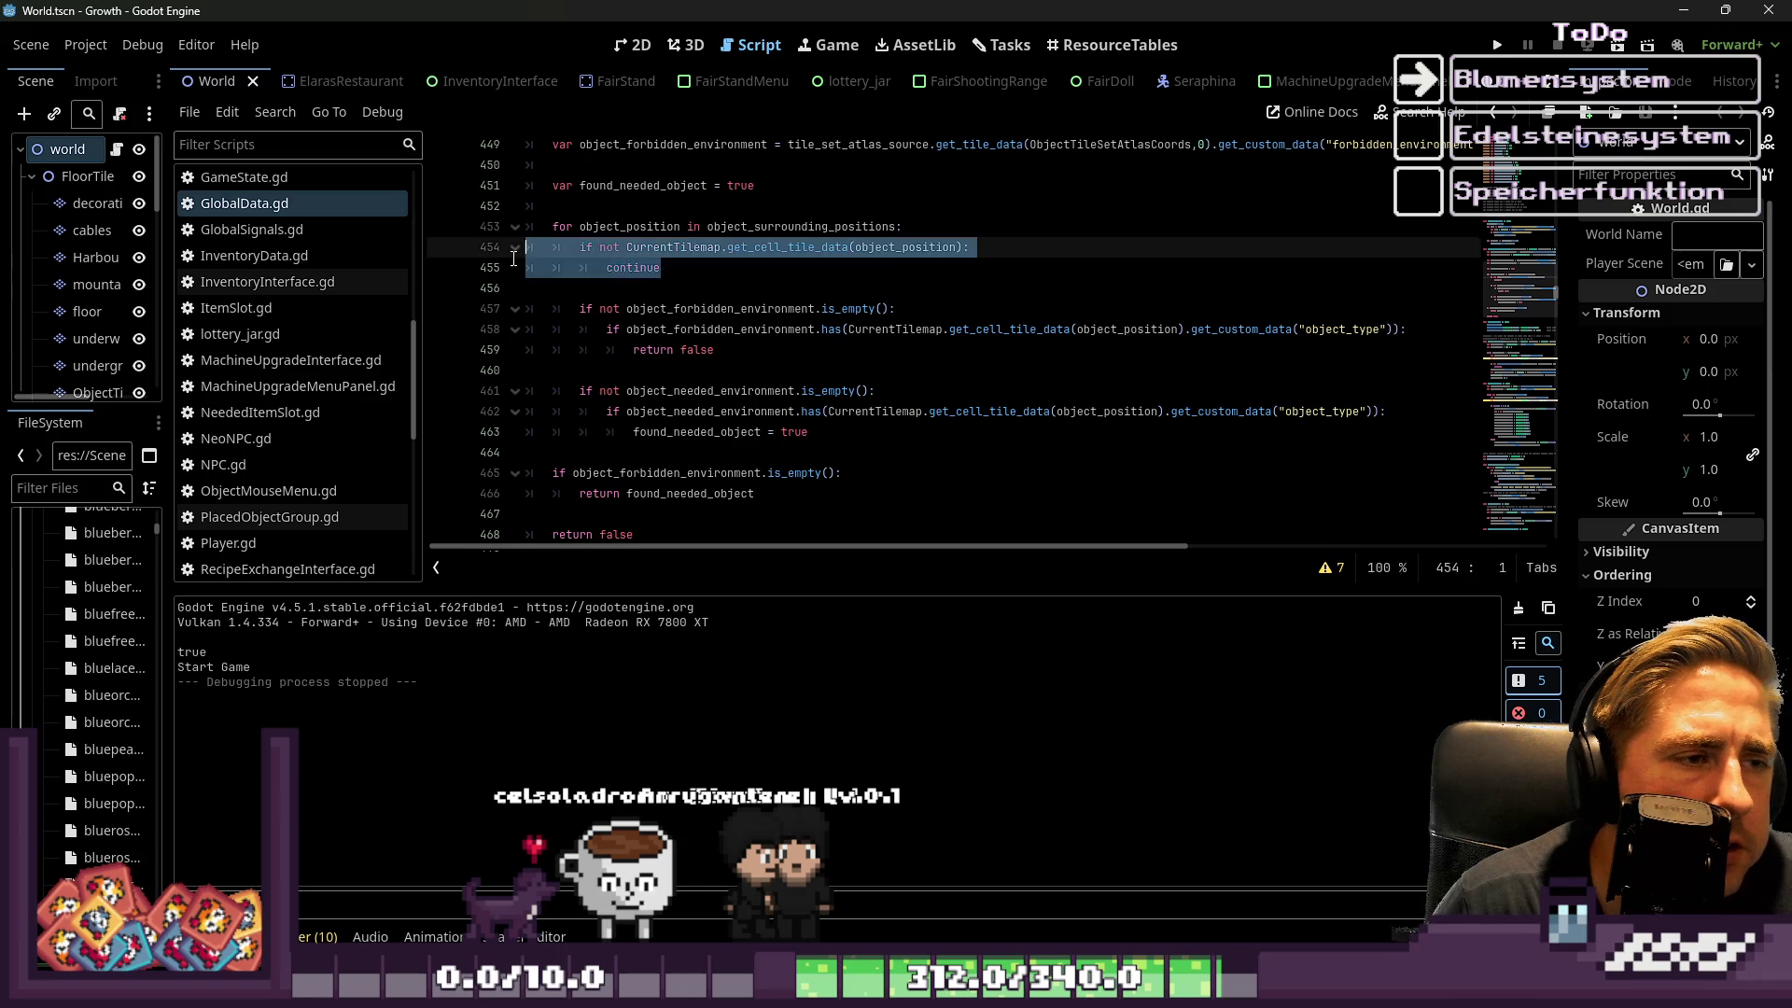
pyautogui.click(729, 289)
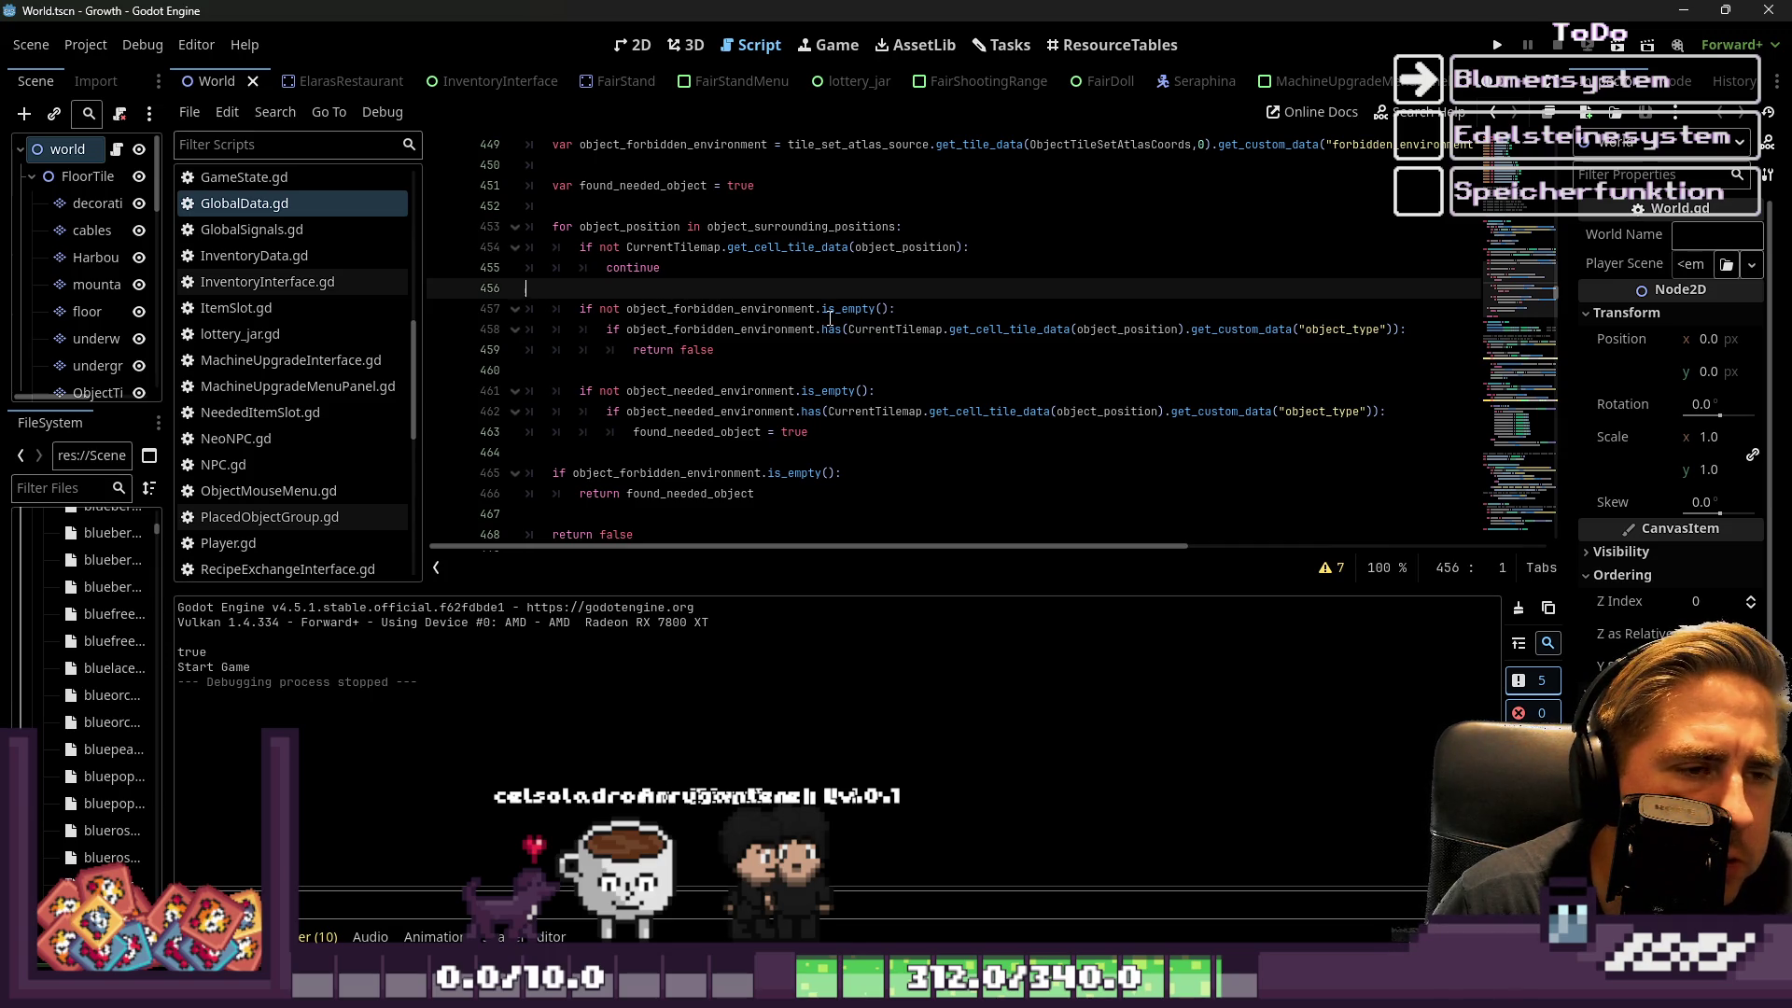
# Review the forbidden-environment check on lines 457–459 of the position check
pyautogui.click(916, 302)
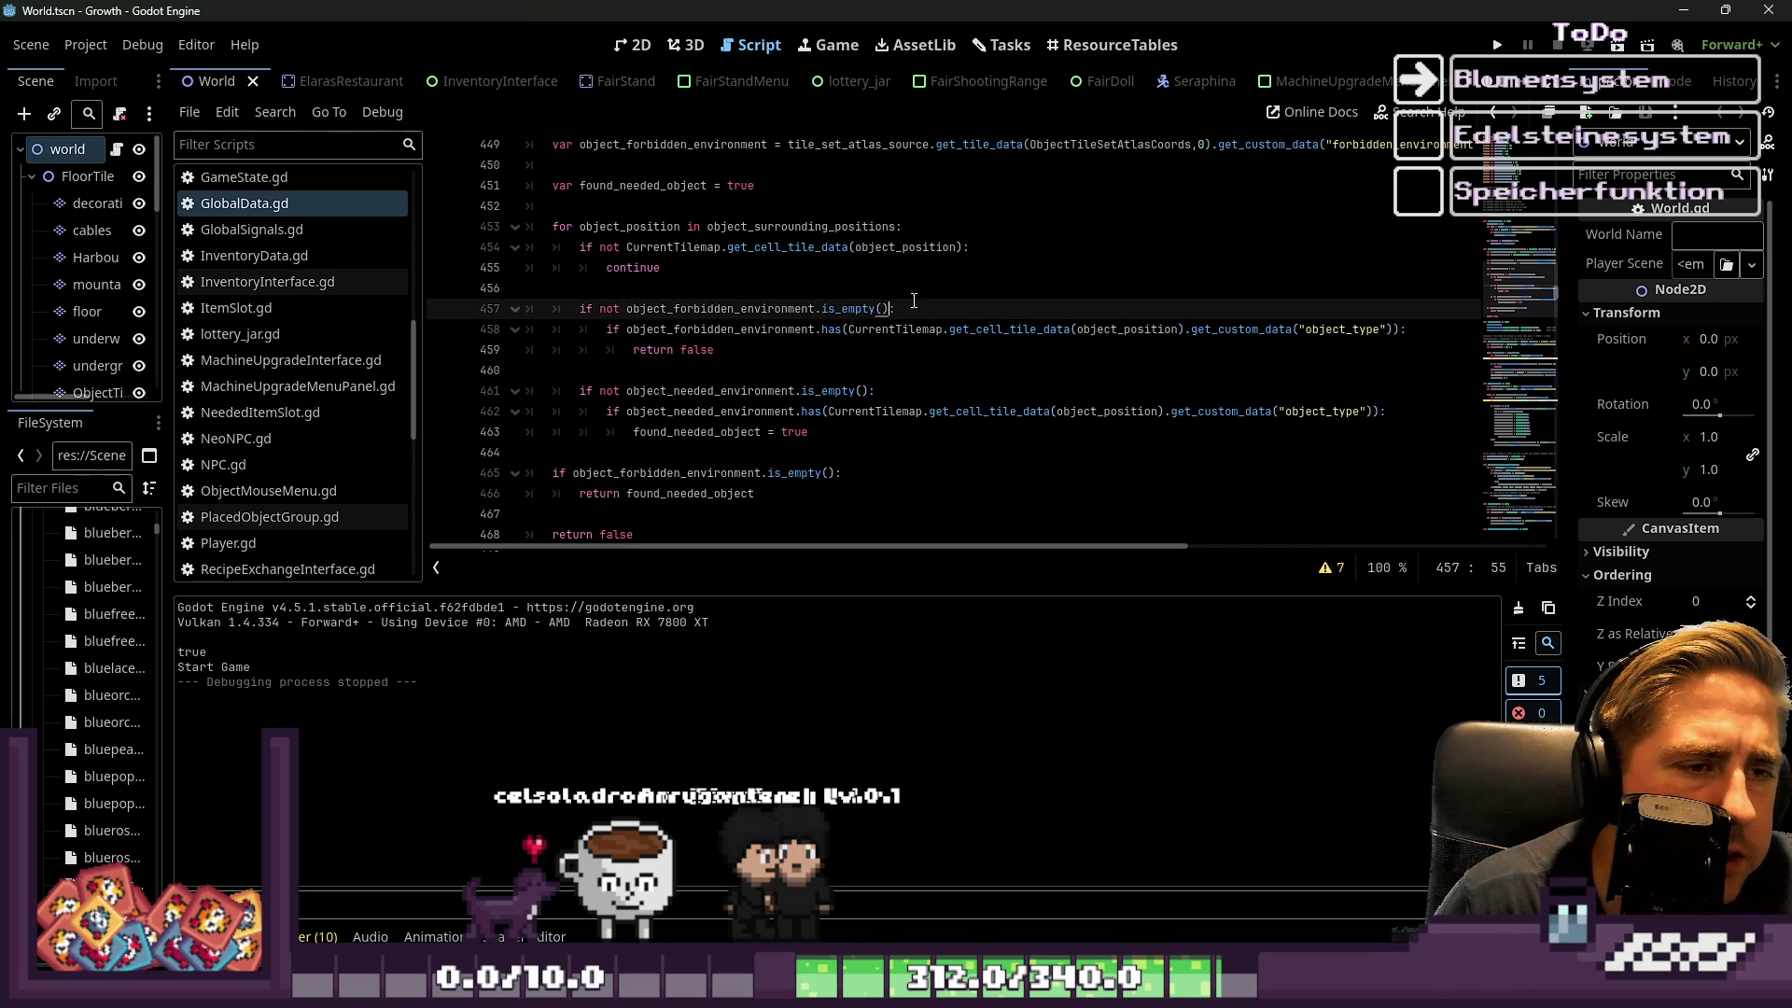
pyautogui.moveTo(916, 302); pyautogui.dragTo(463, 305)
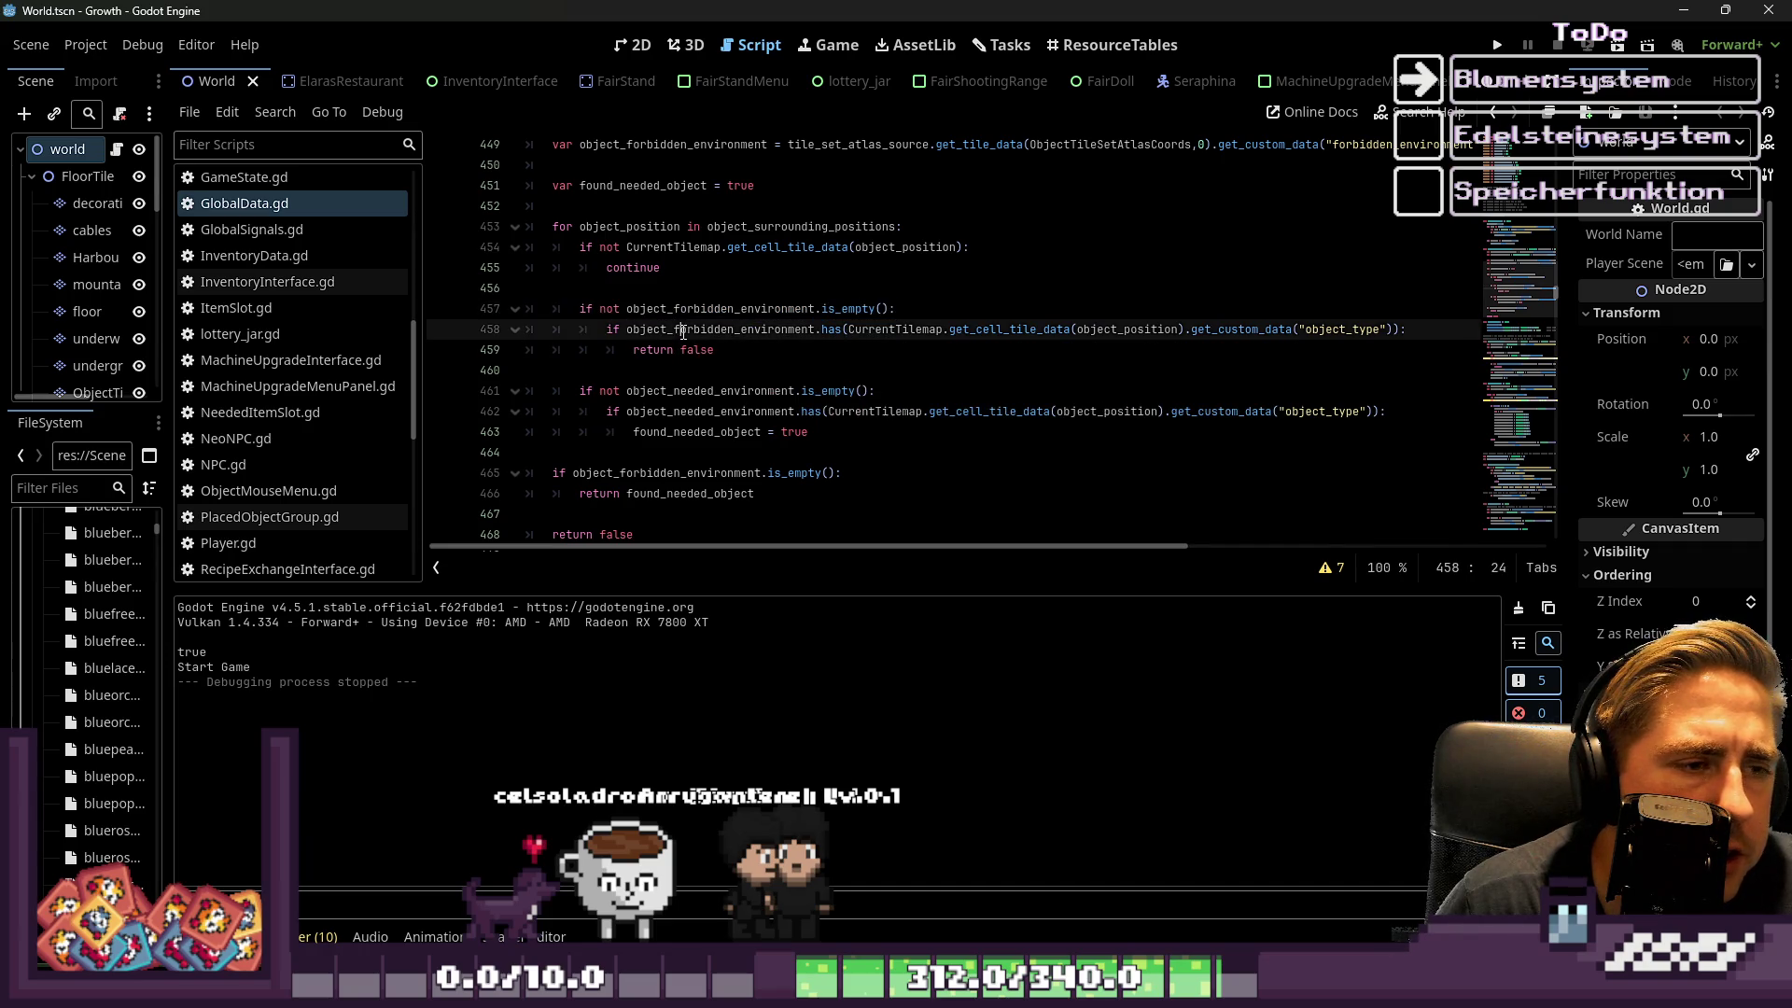
pyautogui.moveTo(661, 328); pyautogui.dragTo(845, 325)
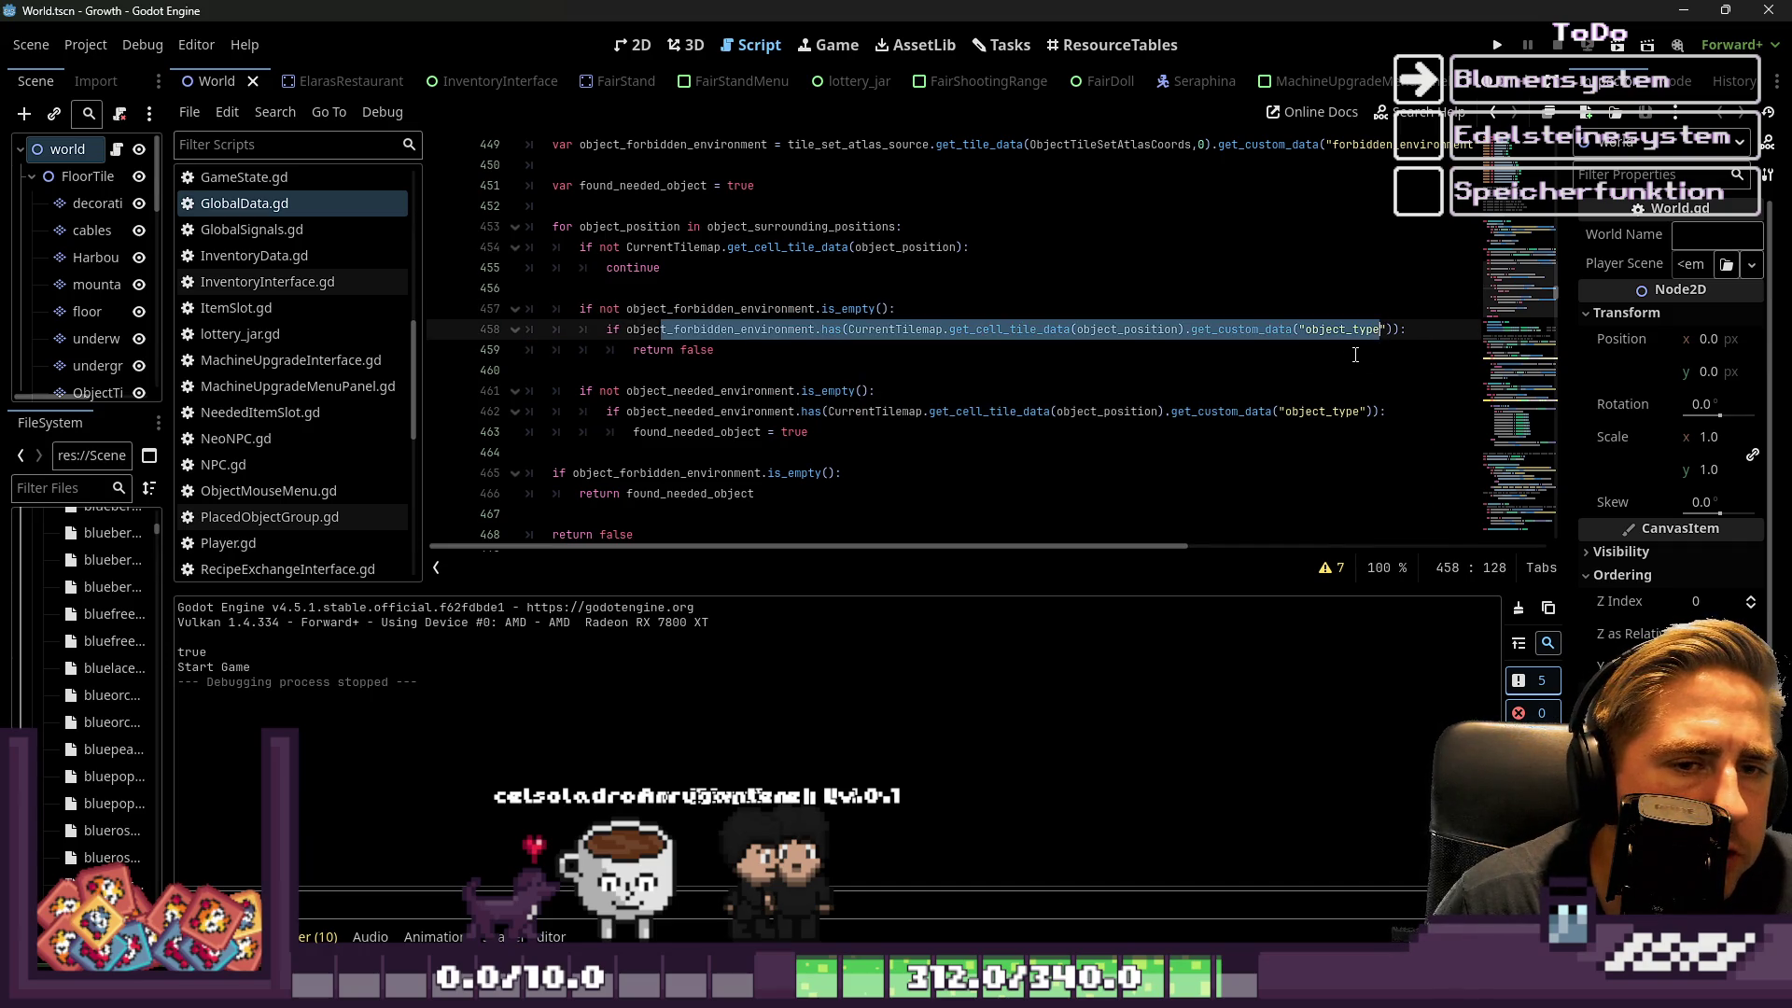
pyautogui.click(1271, 351)
pyautogui.click(1115, 336)
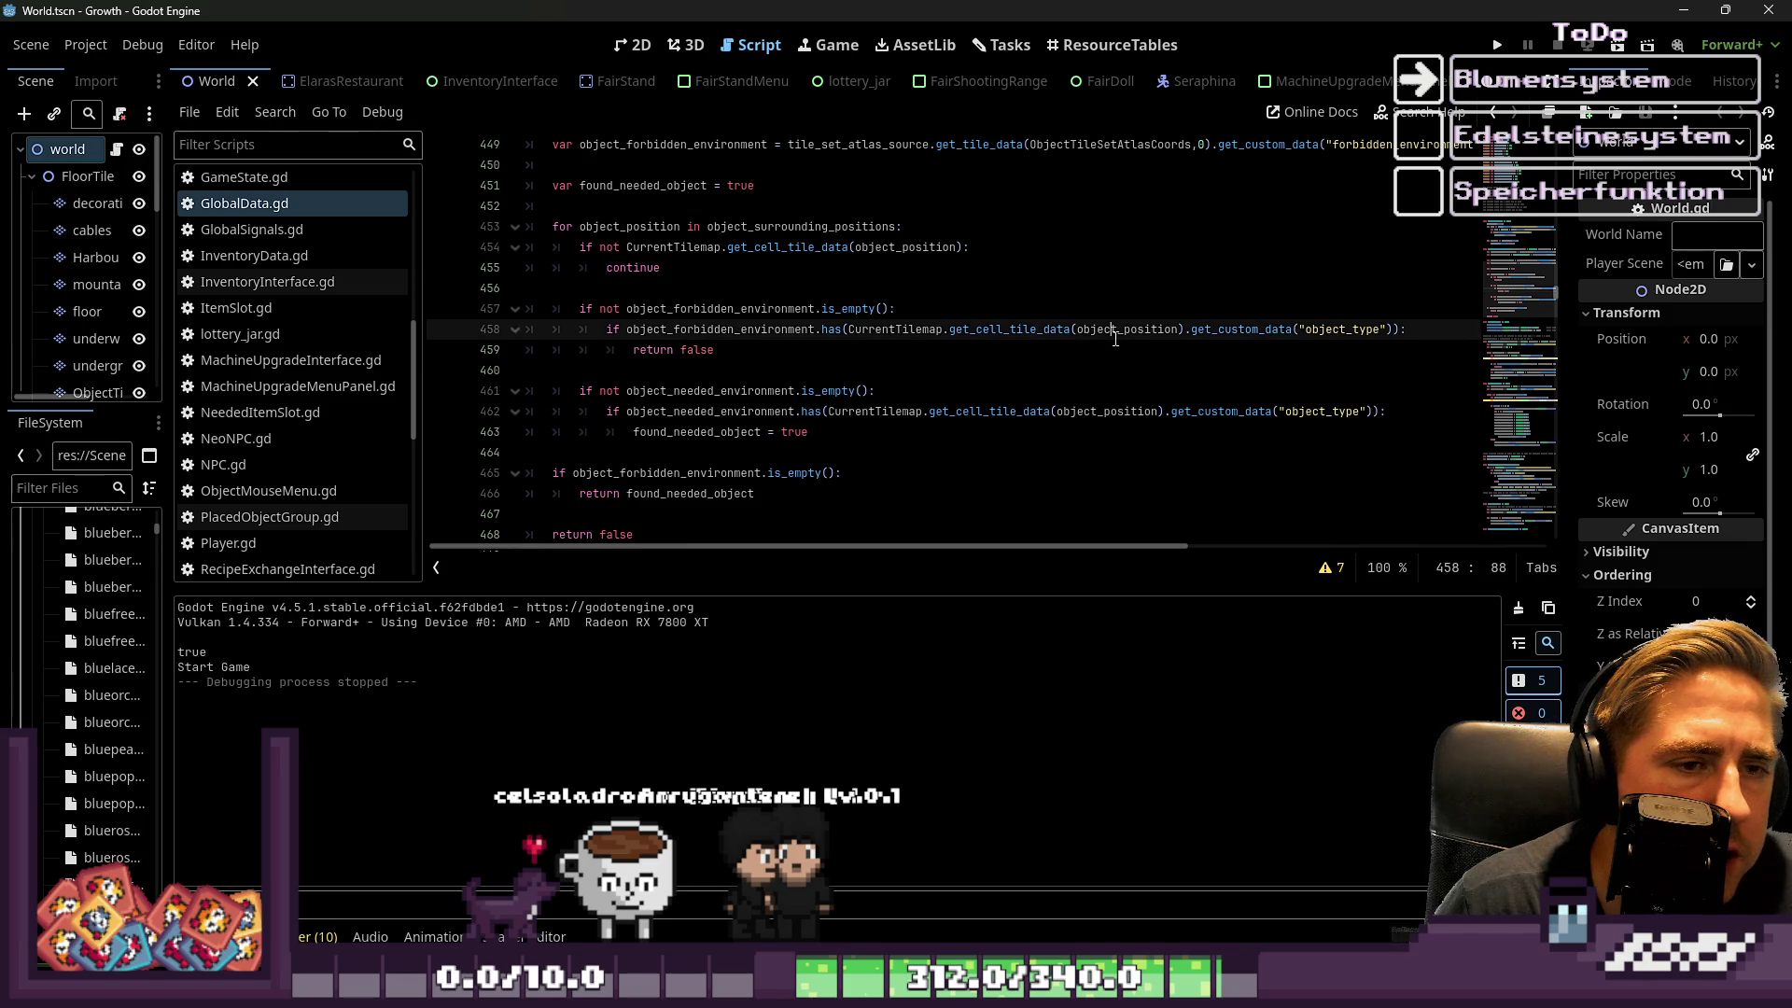
pyautogui.doubleClick(1111, 333)
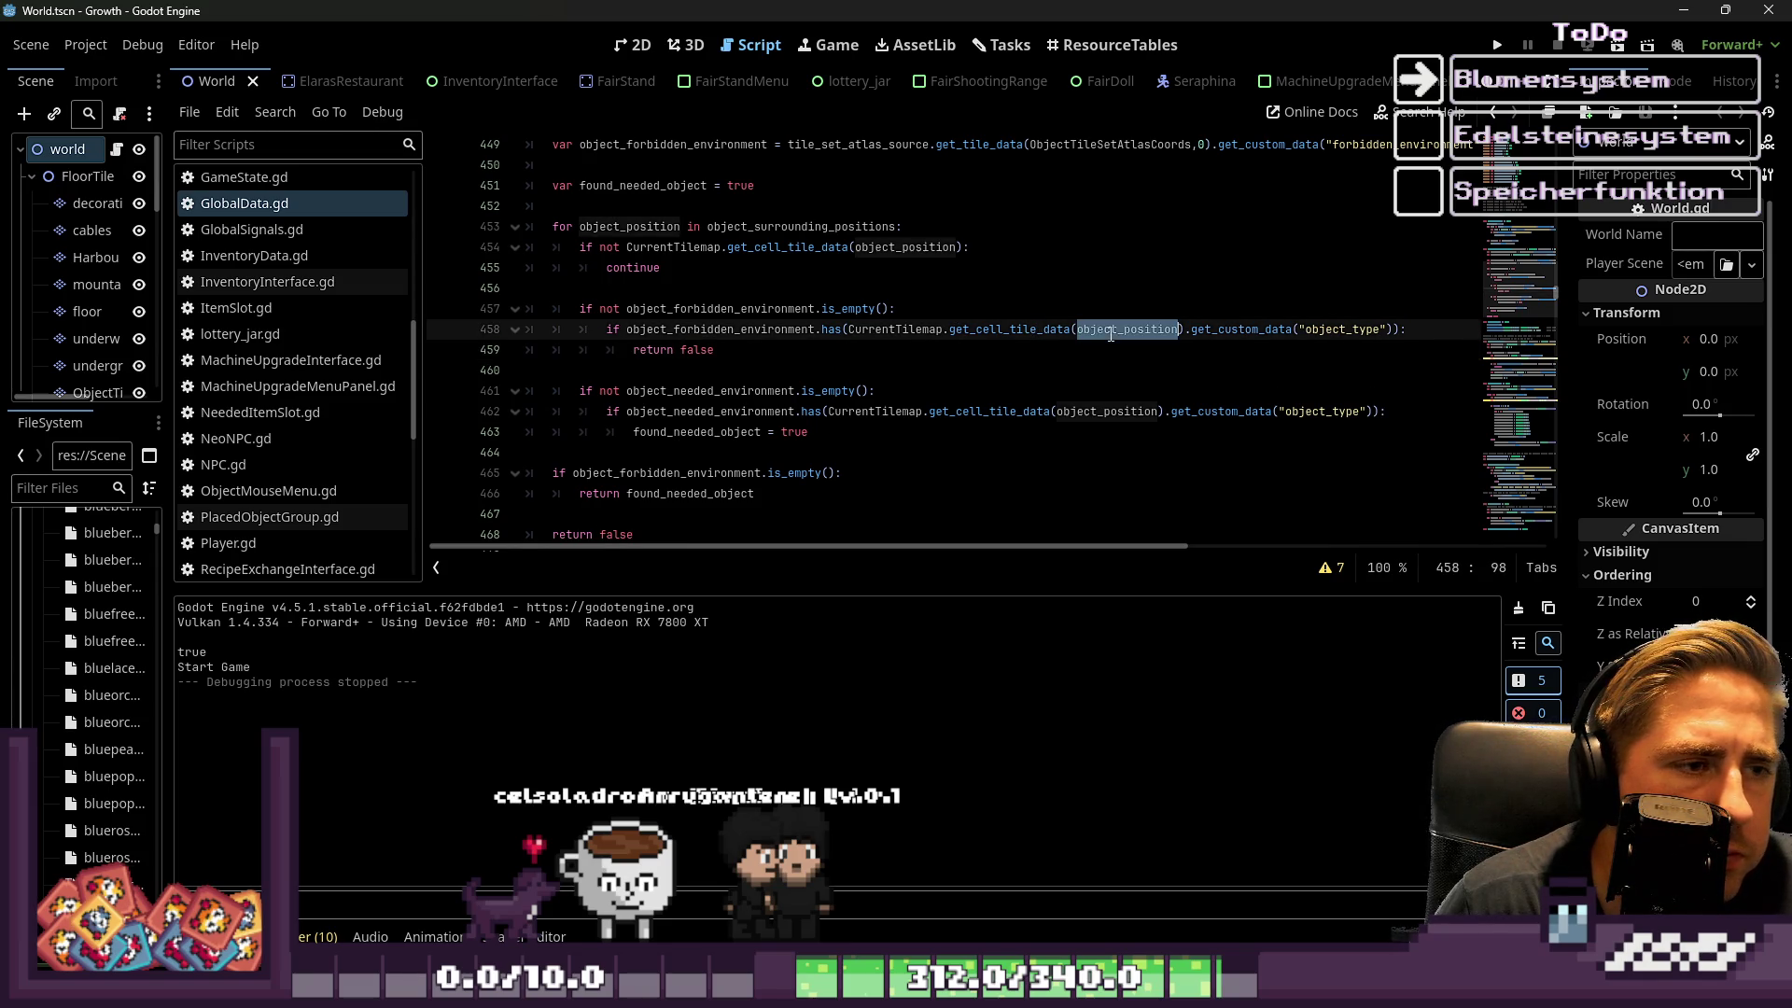
pyautogui.click(819, 370)
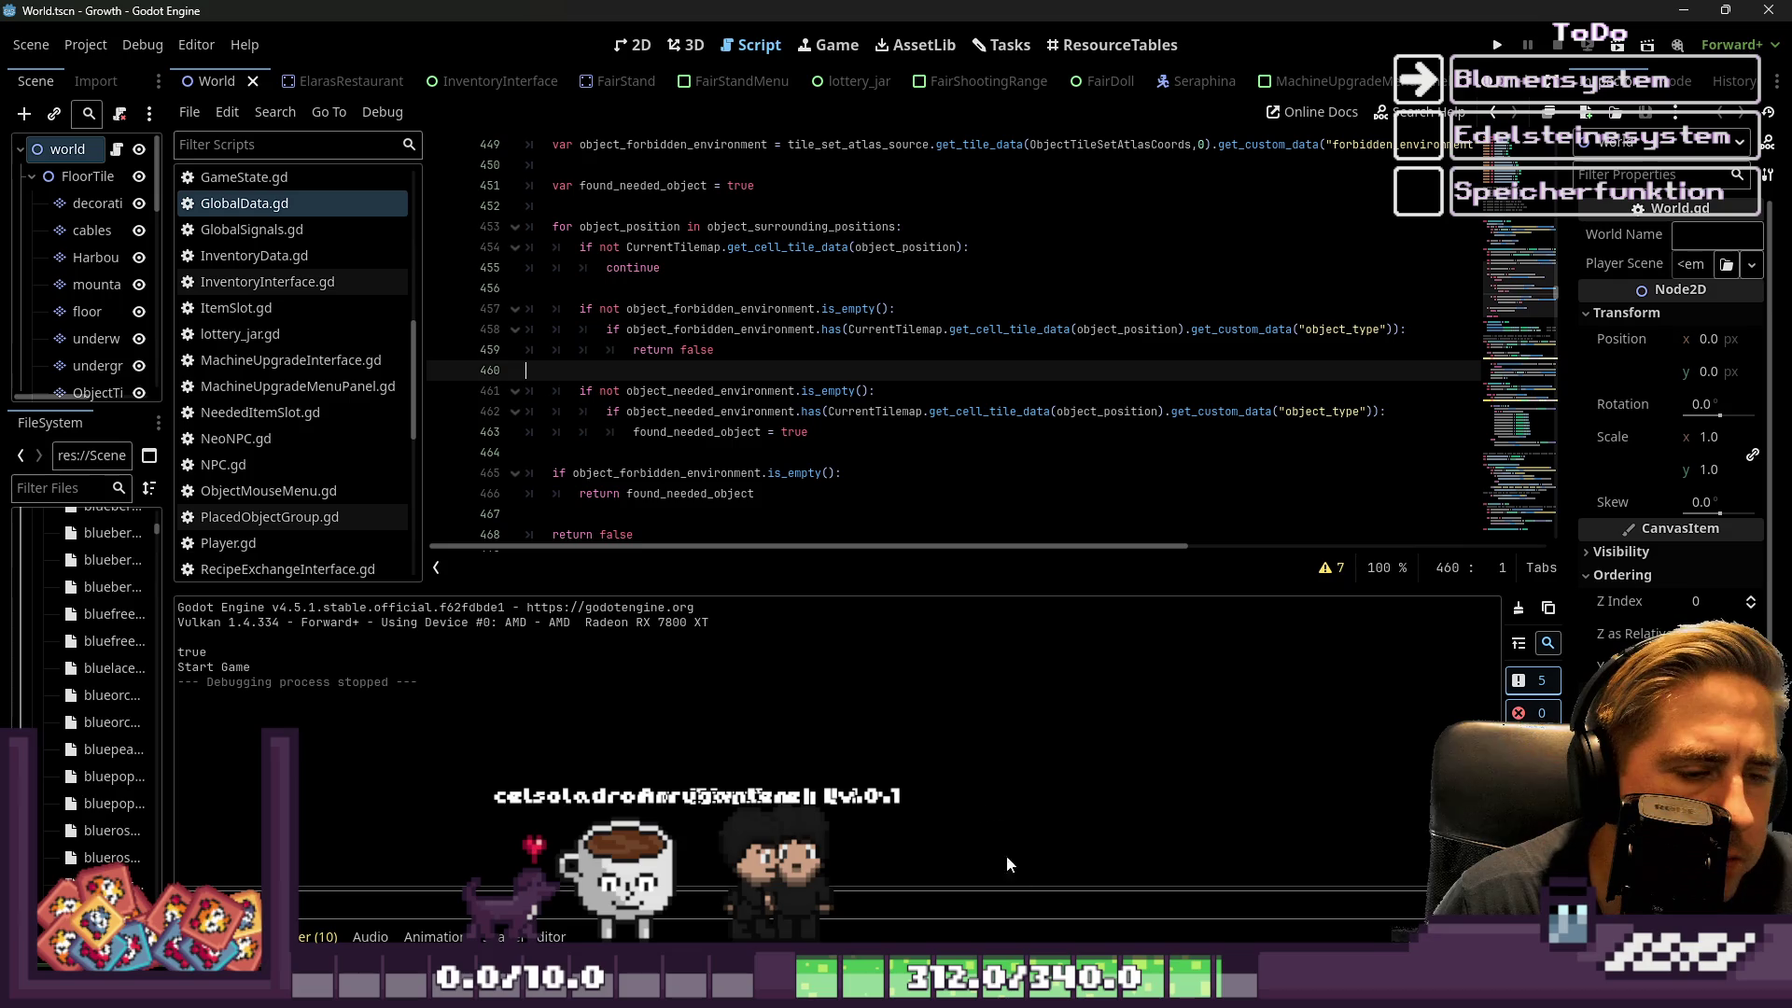
pyautogui.hotkey('alt', 'Tab')
pyautogui.scroll(-2, 981, 433)
pyautogui.hotkey('alt', 'Tab')
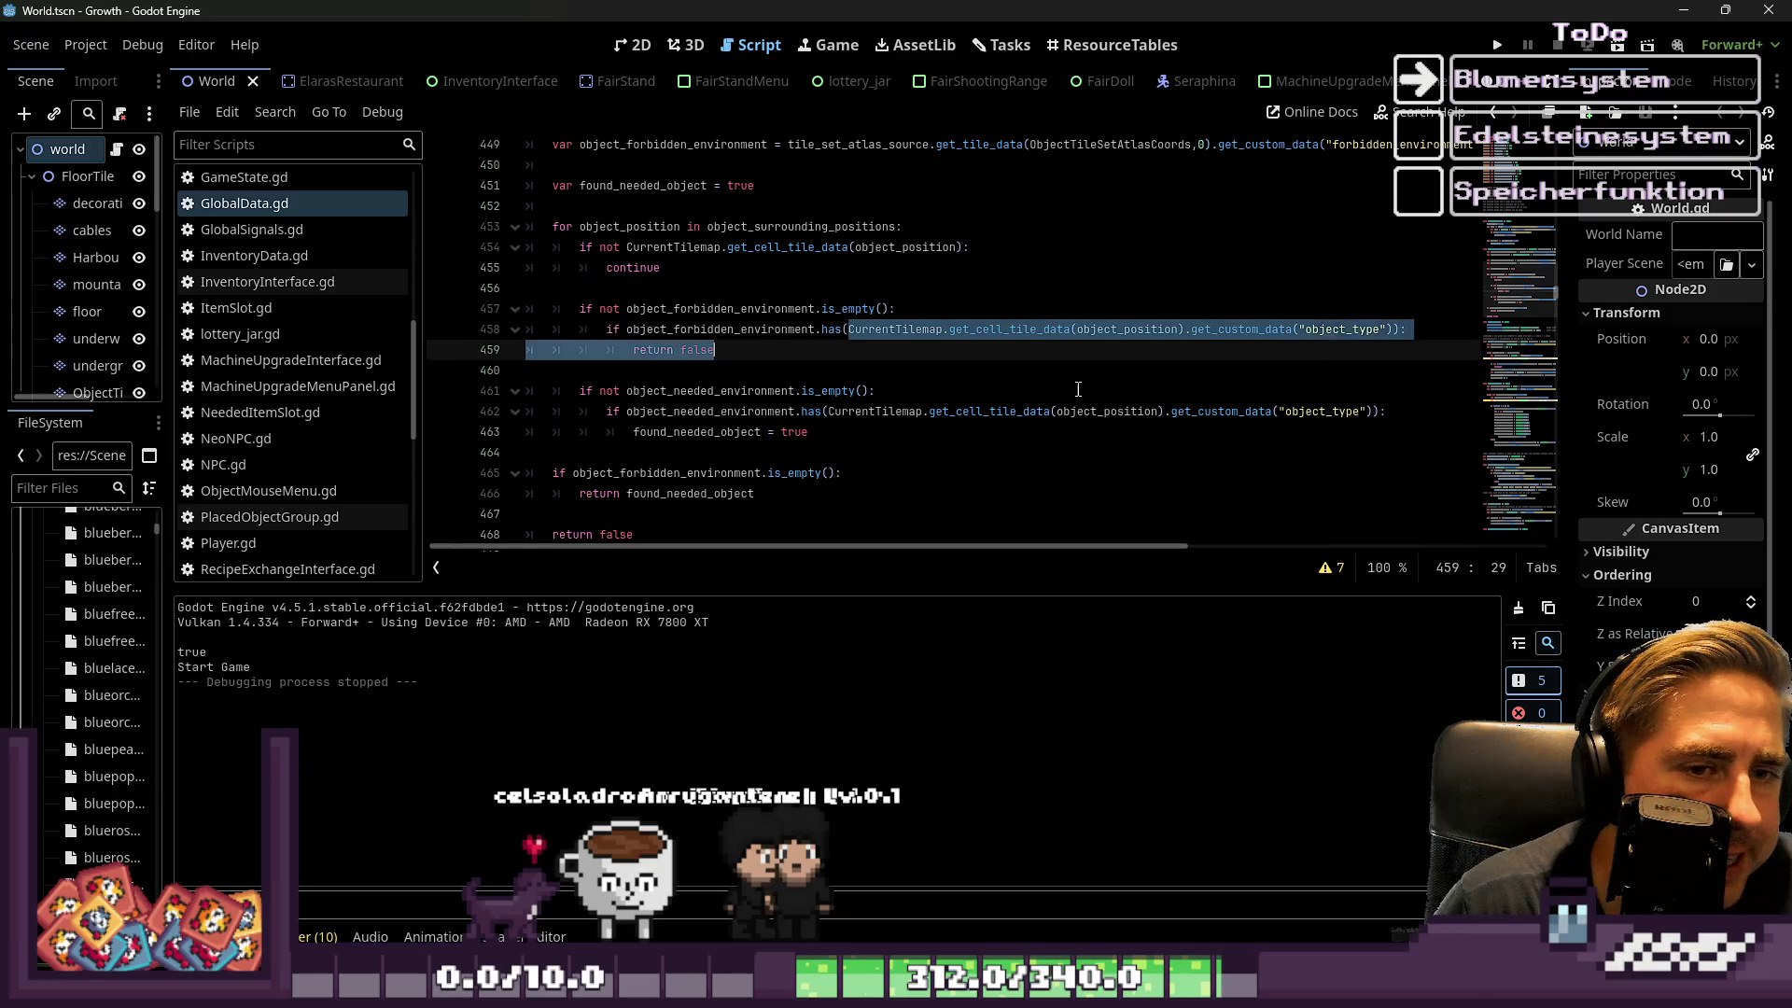
pyautogui.moveTo(777, 350); pyautogui.dragTo(617, 329)
pyautogui.click(614, 329)
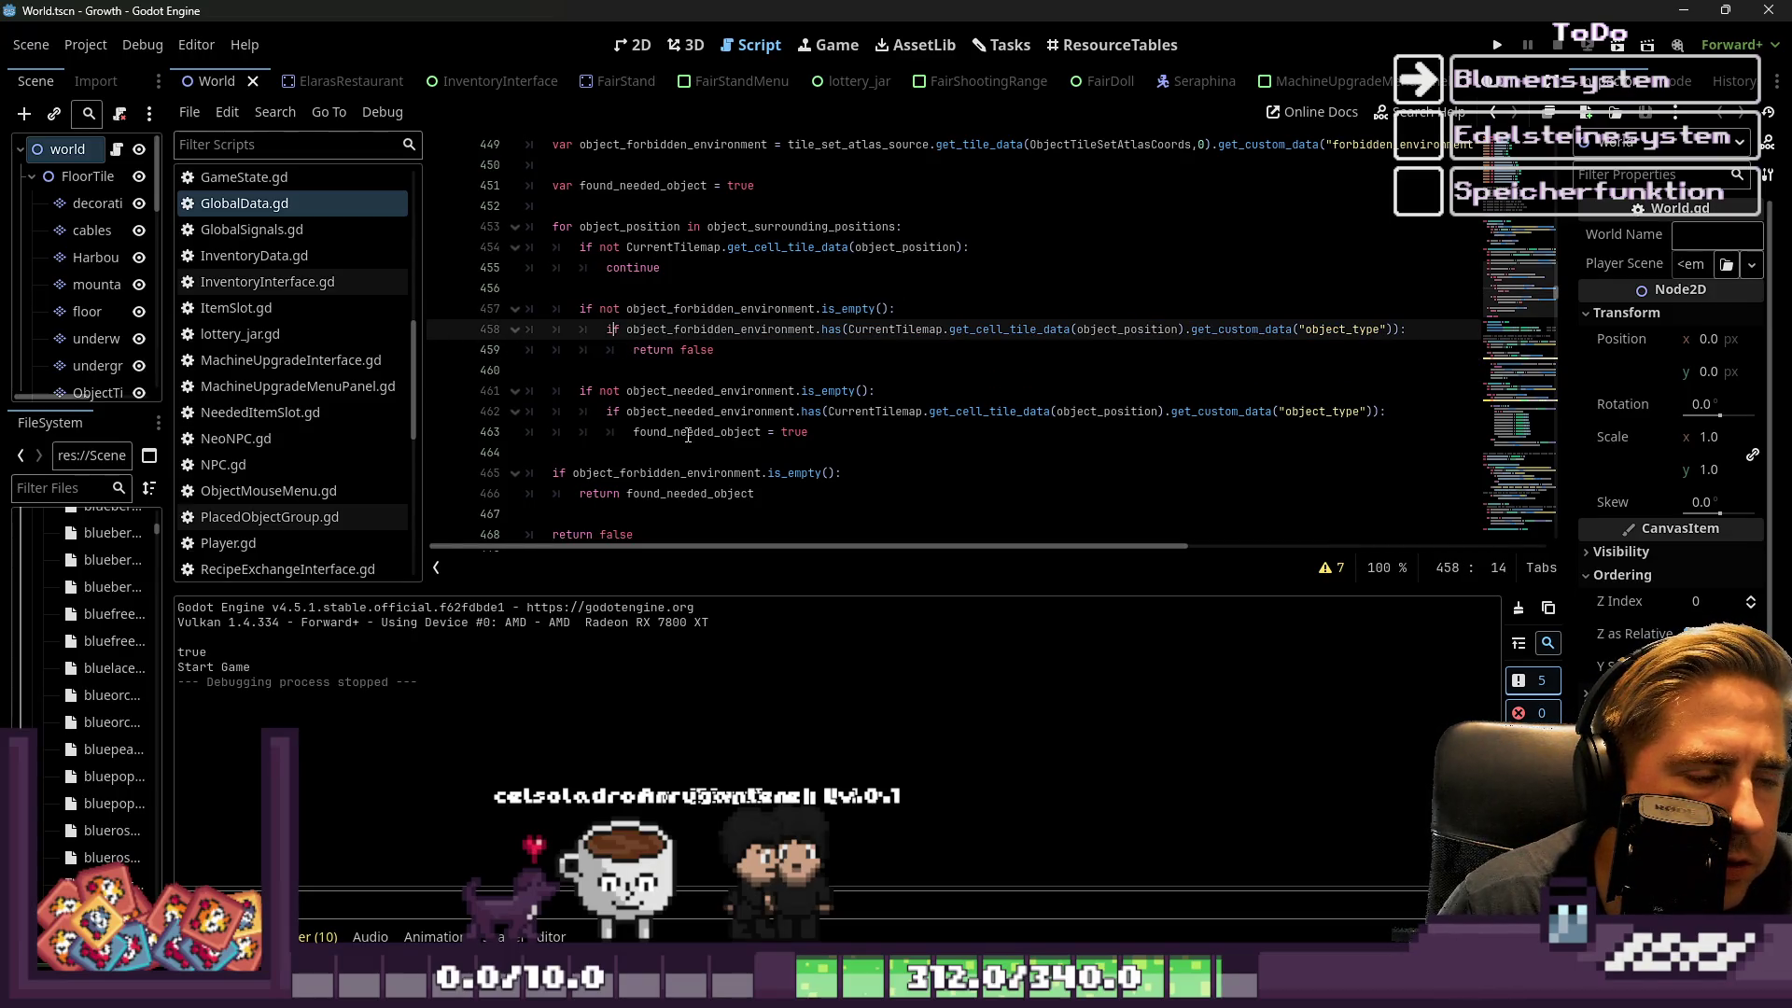
pyautogui.moveTo(732, 343)
pyautogui.mouseDown()
pyautogui.moveTo(523, 280)
pyautogui.moveTo(523, 309)
pyautogui.moveTo(498, 293)
pyautogui.mouseUp()
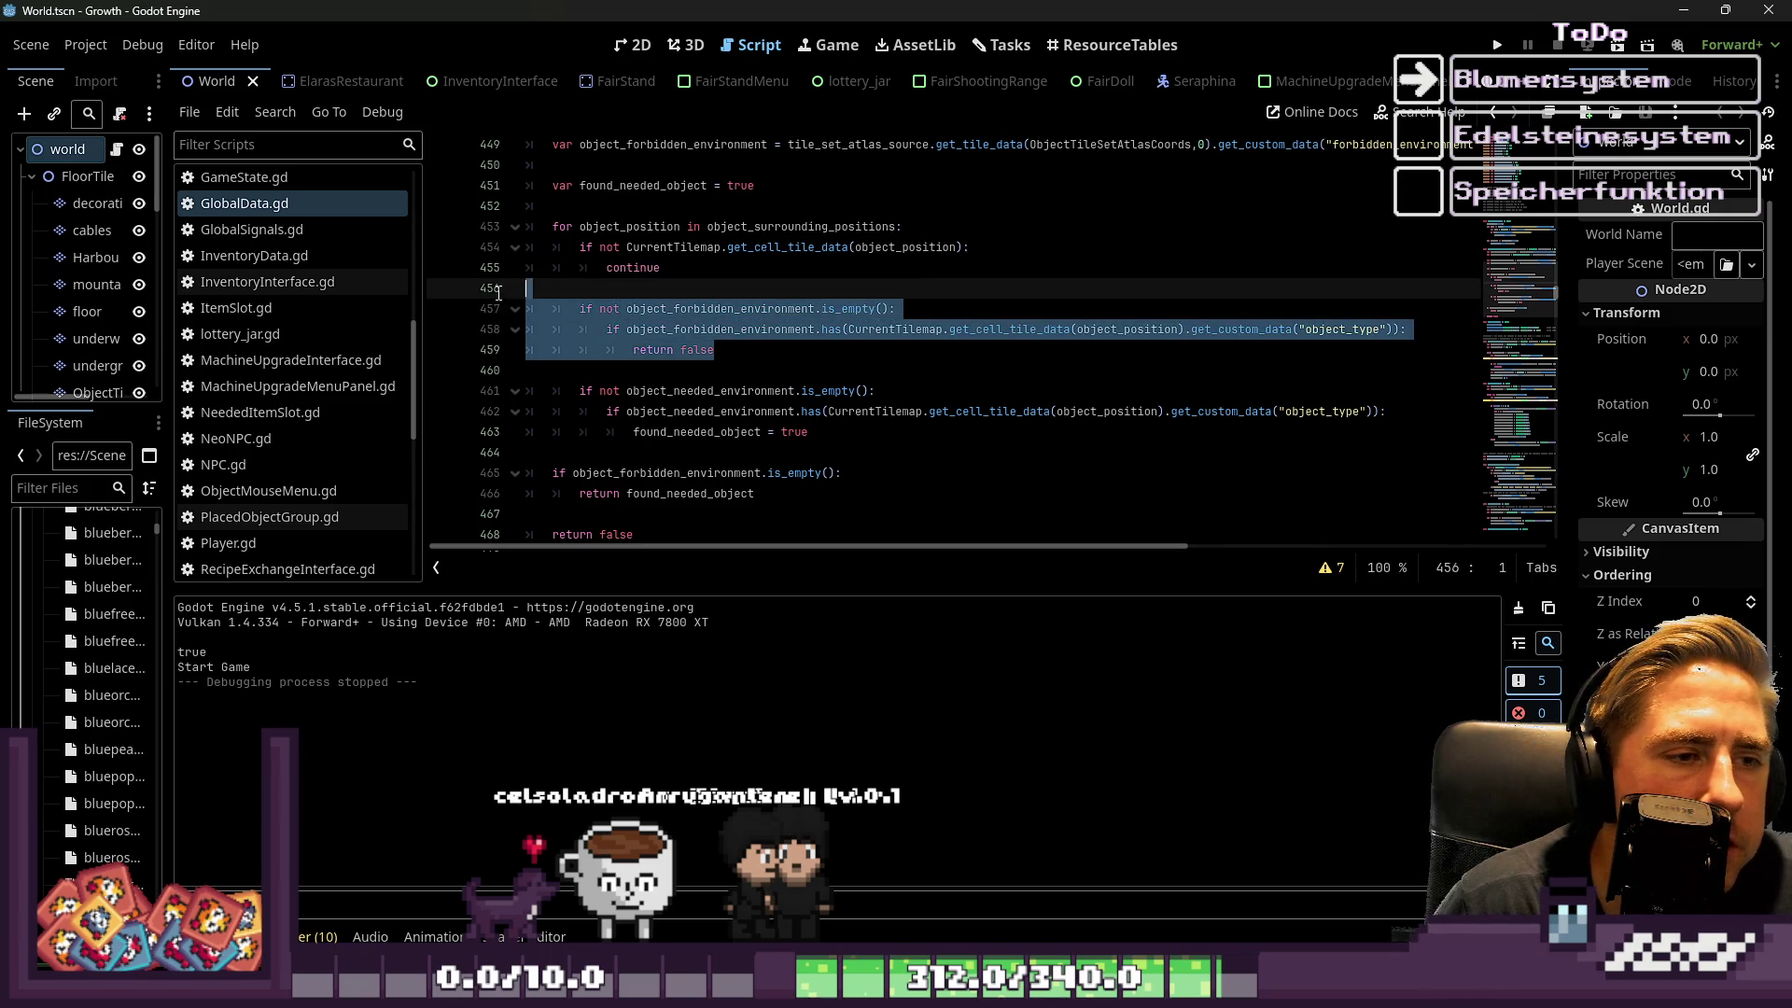
pyautogui.click(661, 329)
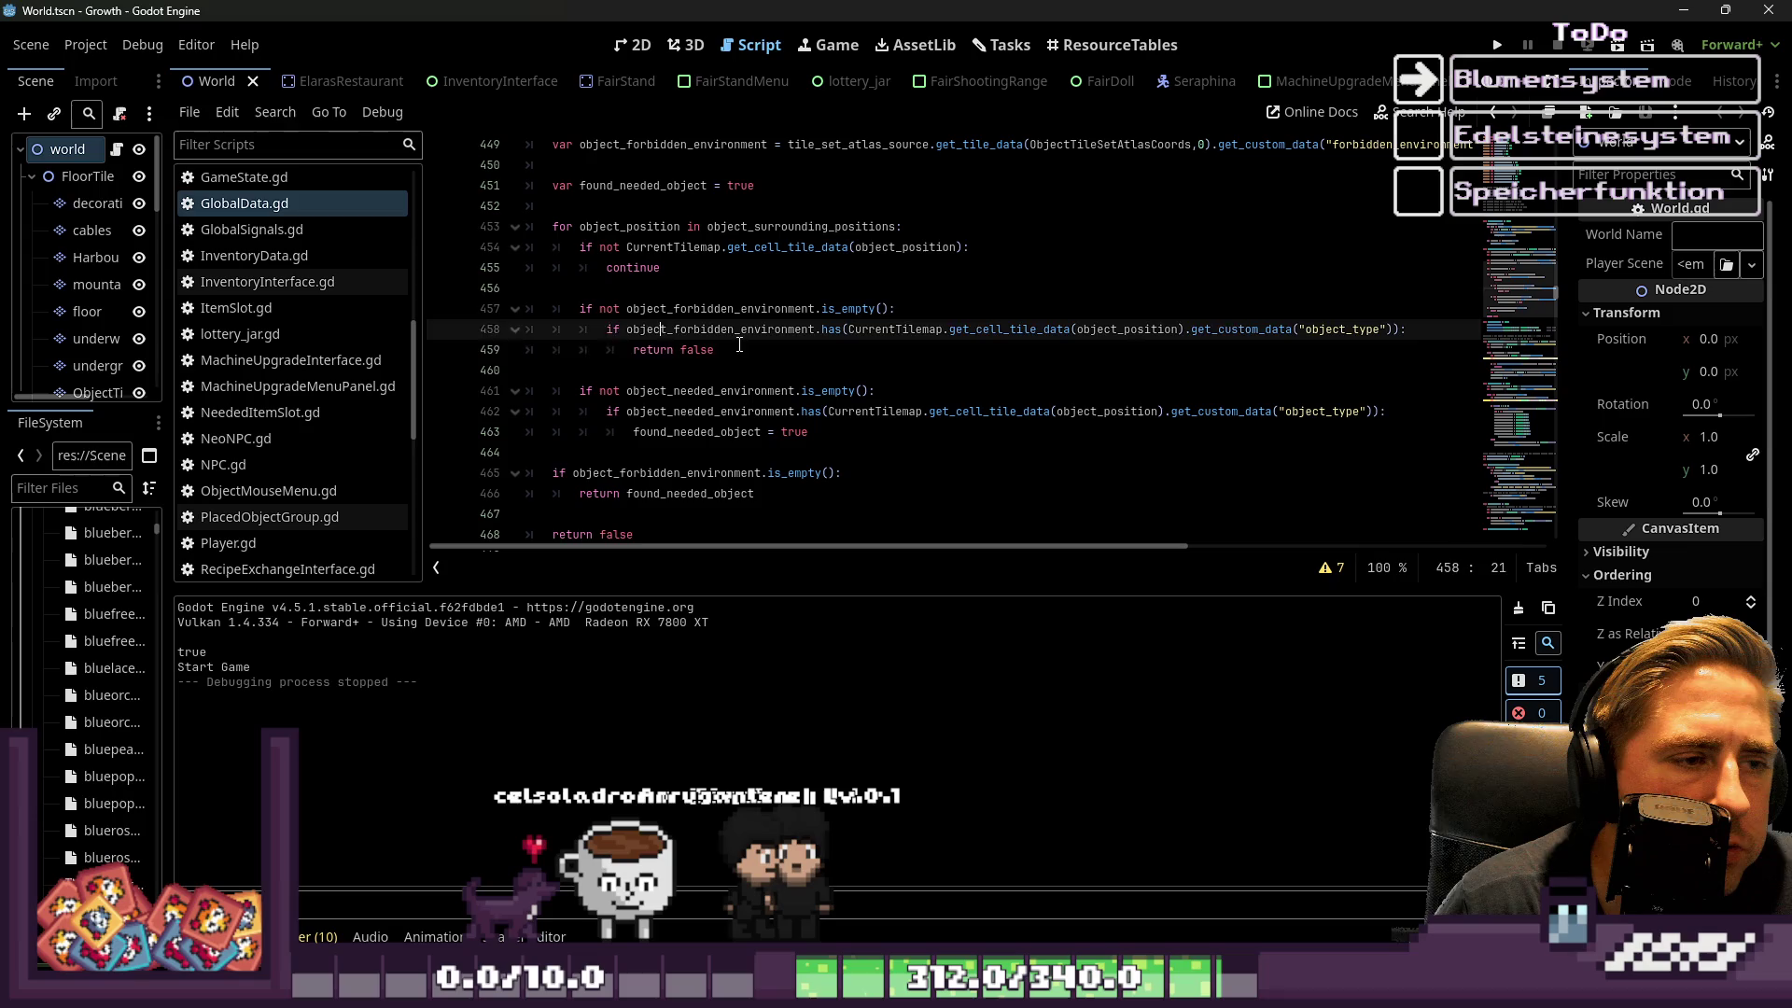
pyautogui.moveTo(740, 345); pyautogui.dragTo(560, 309)
pyautogui.click(556, 351)
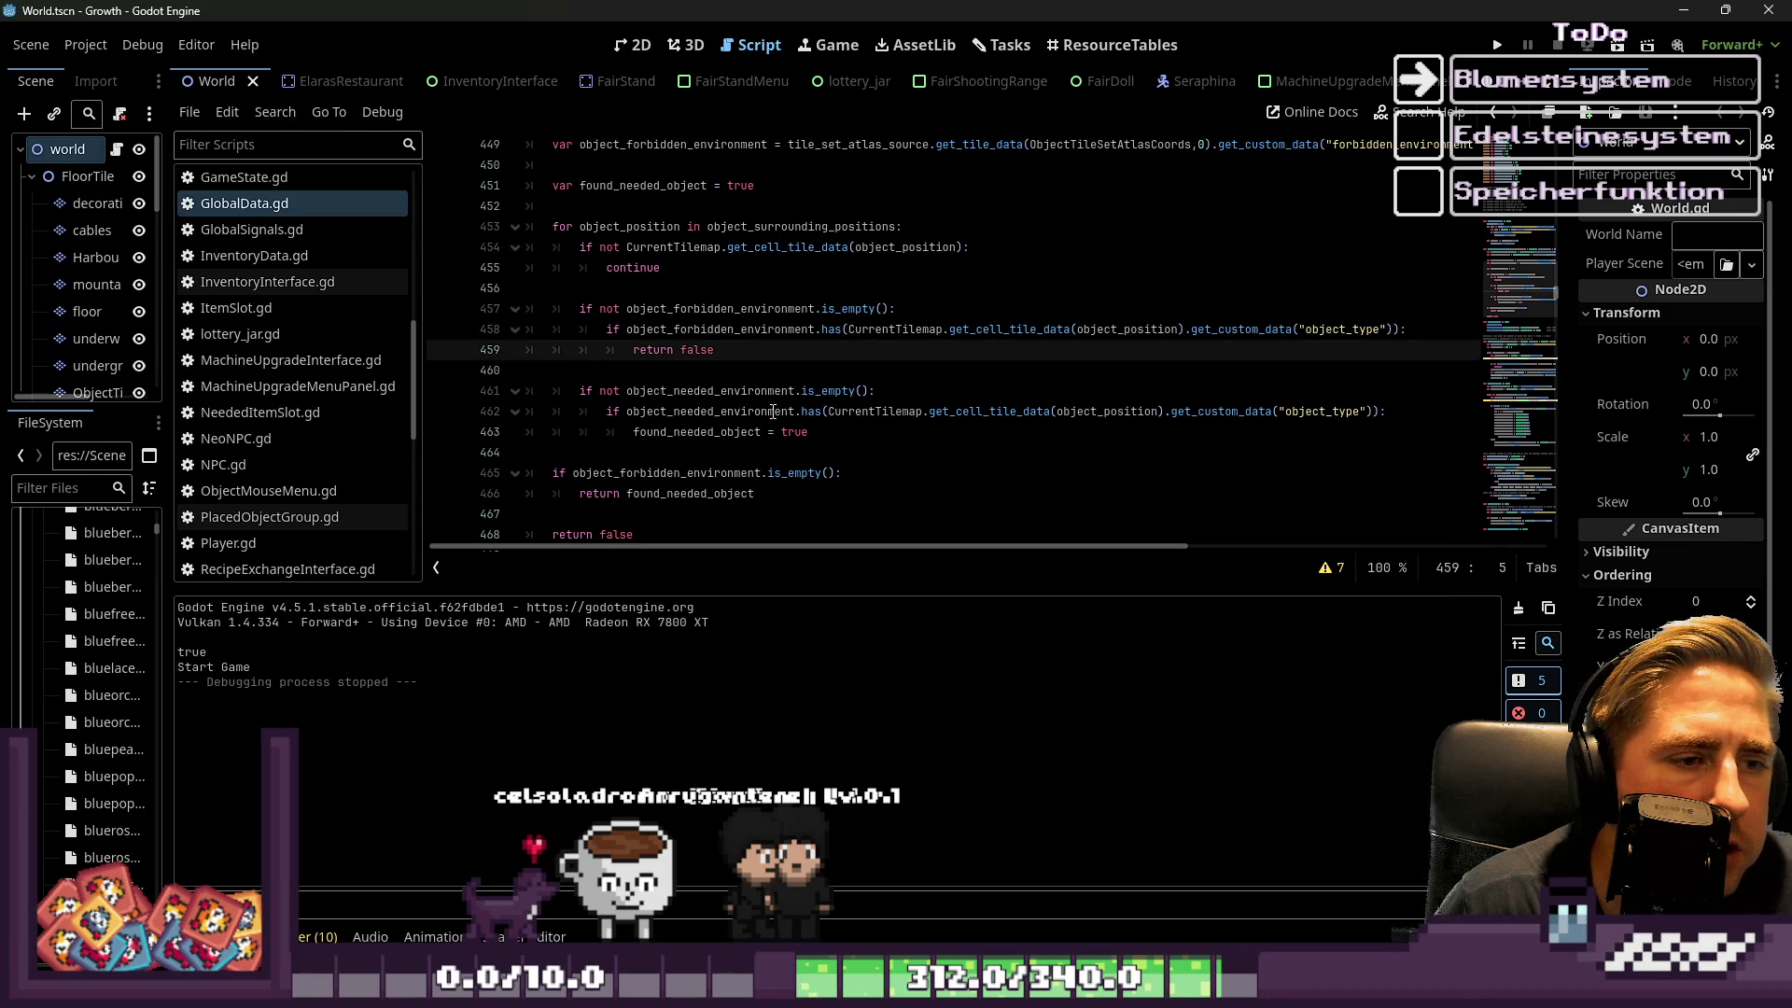
# After checking the environment conditions, change the final return on line 468 to return true
pyautogui.click(747, 391)
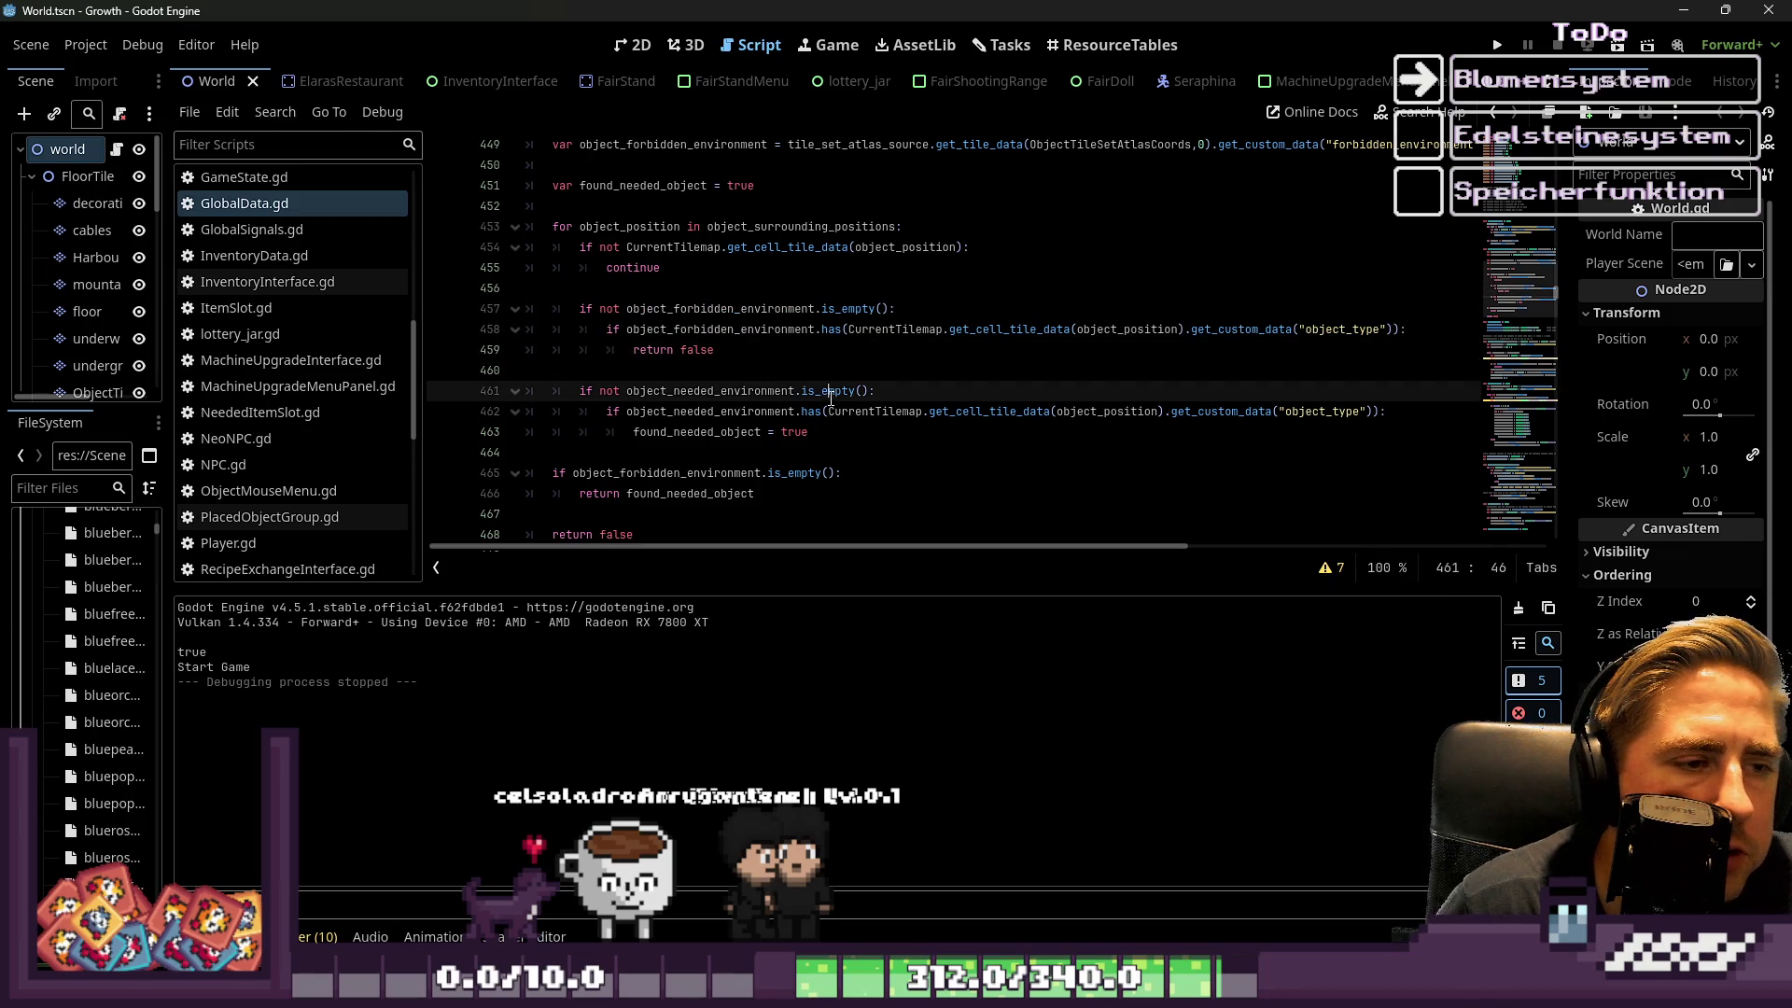
pyautogui.doubleClick(747, 391)
pyautogui.doubleClick(826, 391)
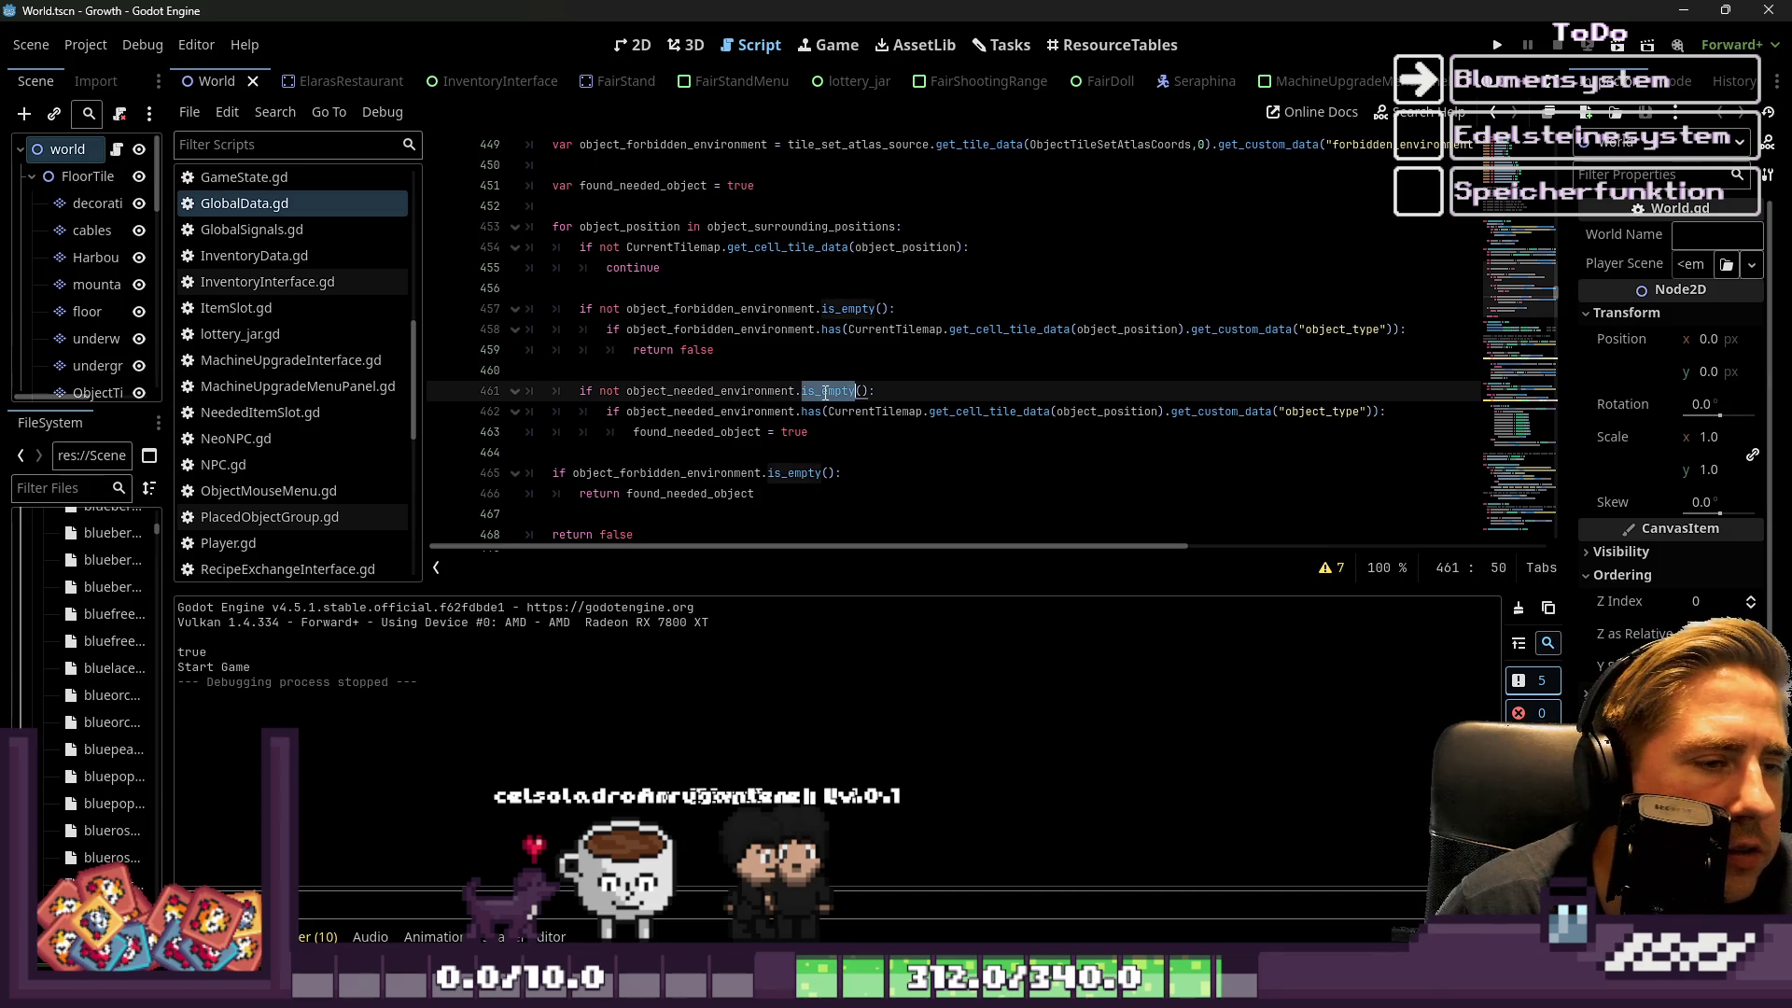
pyautogui.scroll(-1, 732, 417)
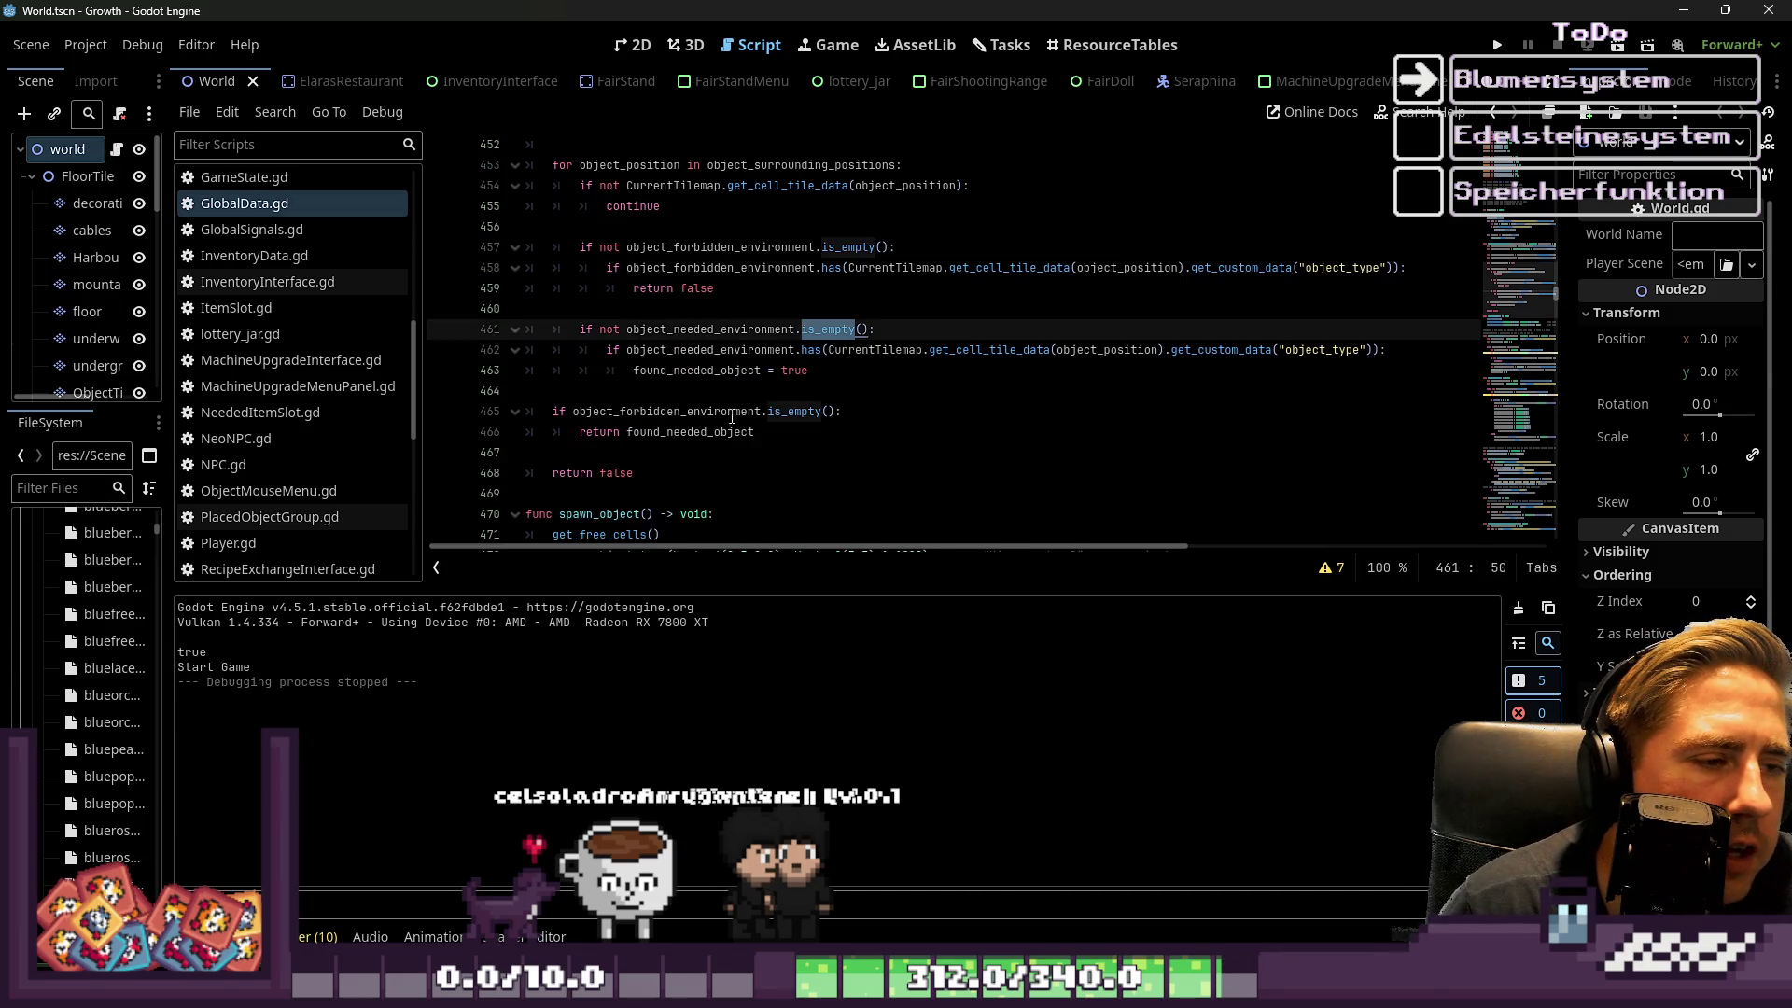
pyautogui.click(656, 429)
pyautogui.doubleClick(651, 413)
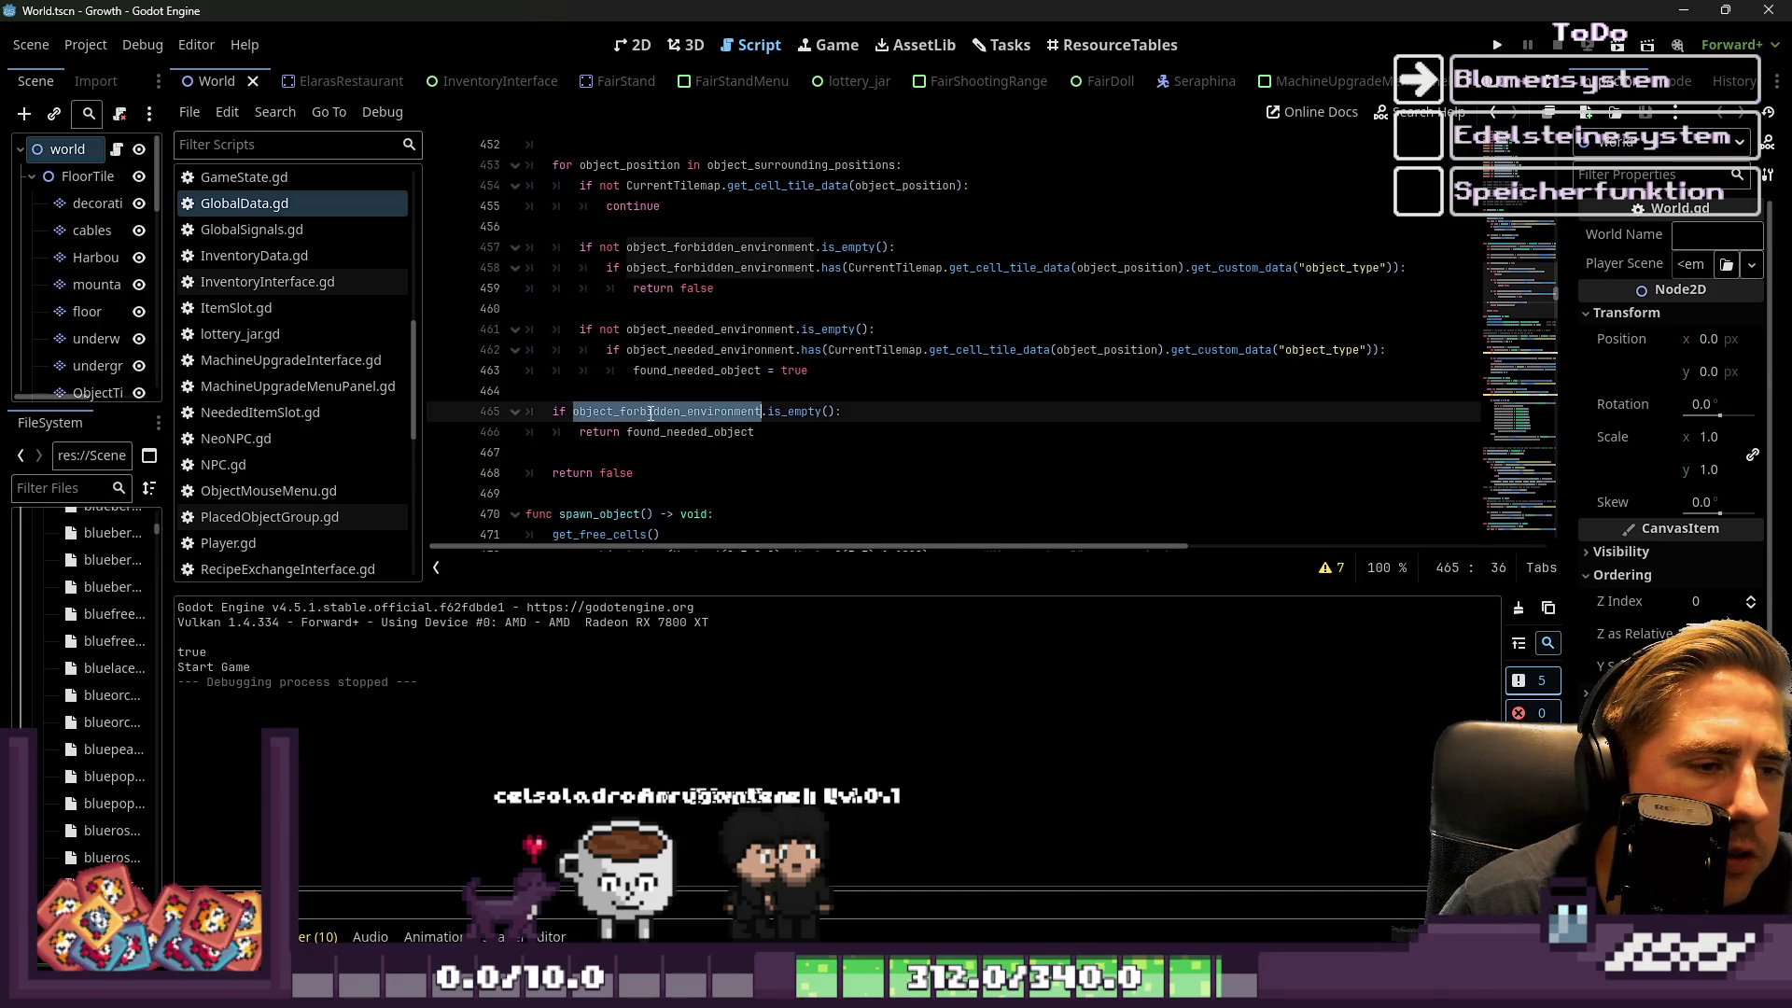
pyautogui.click(650, 392)
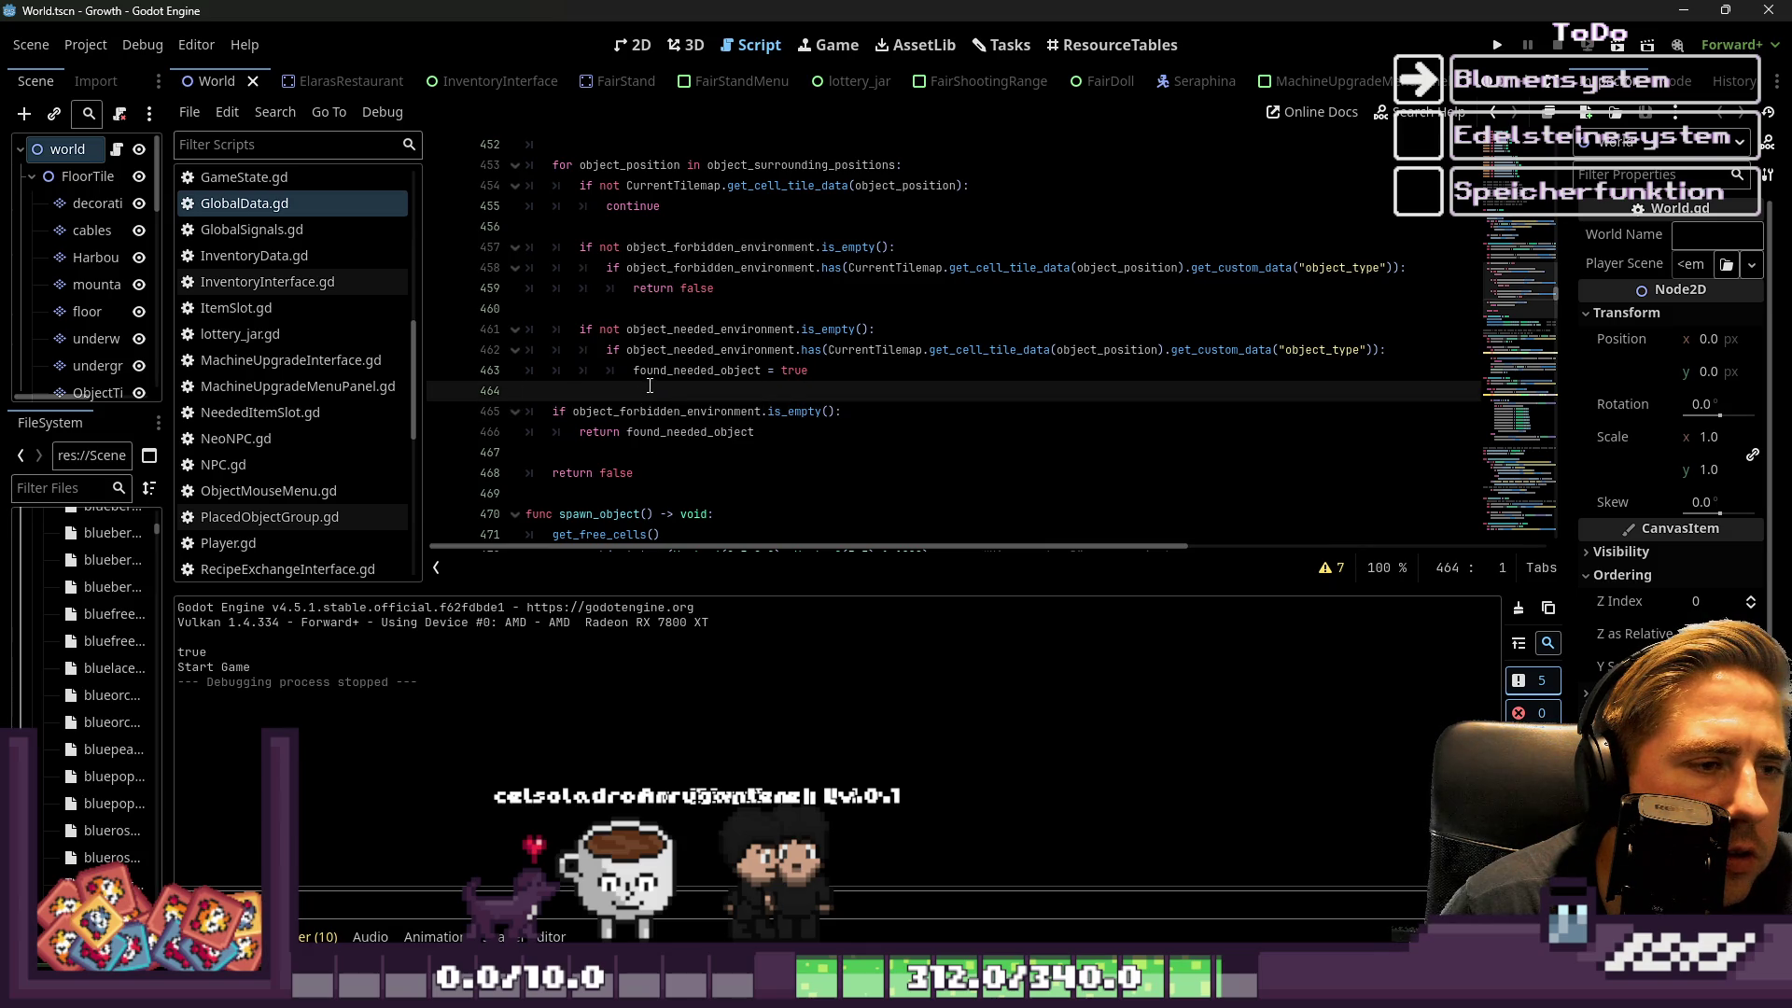
pyautogui.doubleClick(616, 473)
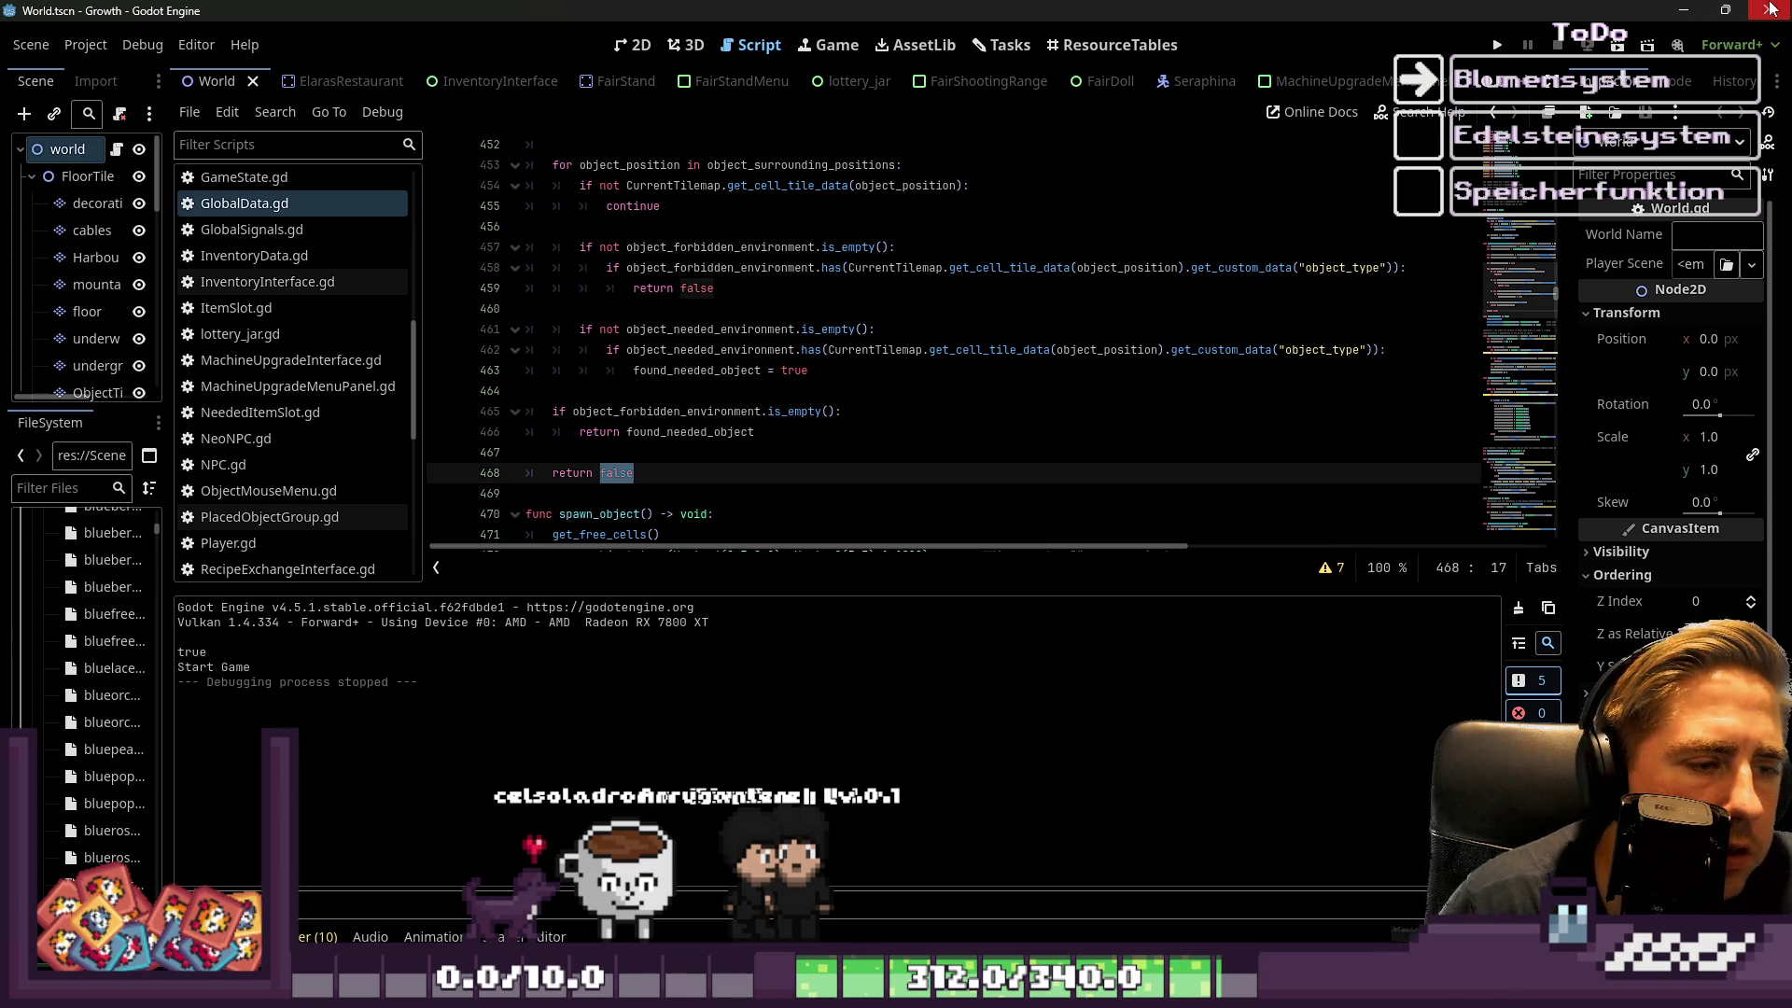
pyautogui.write('true')
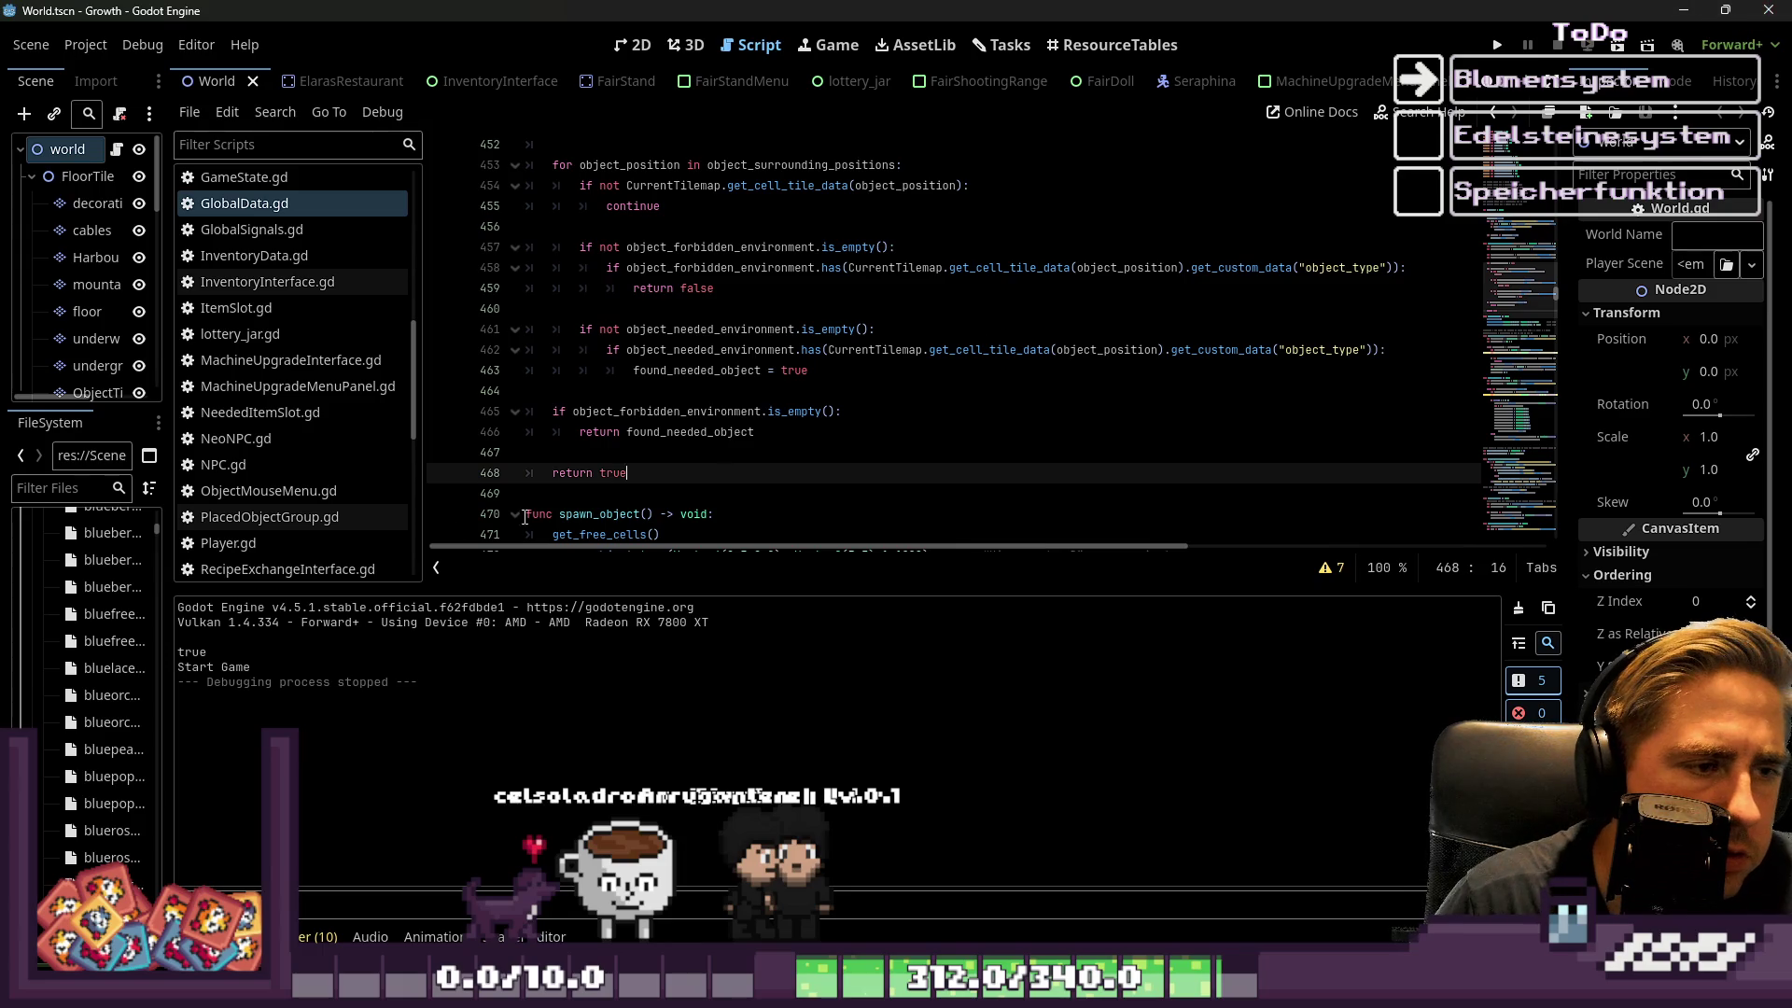
# Review how found_needed_object is assigned on line 463 and returned on line 466
pyautogui.click(629, 373)
pyautogui.click(700, 328)
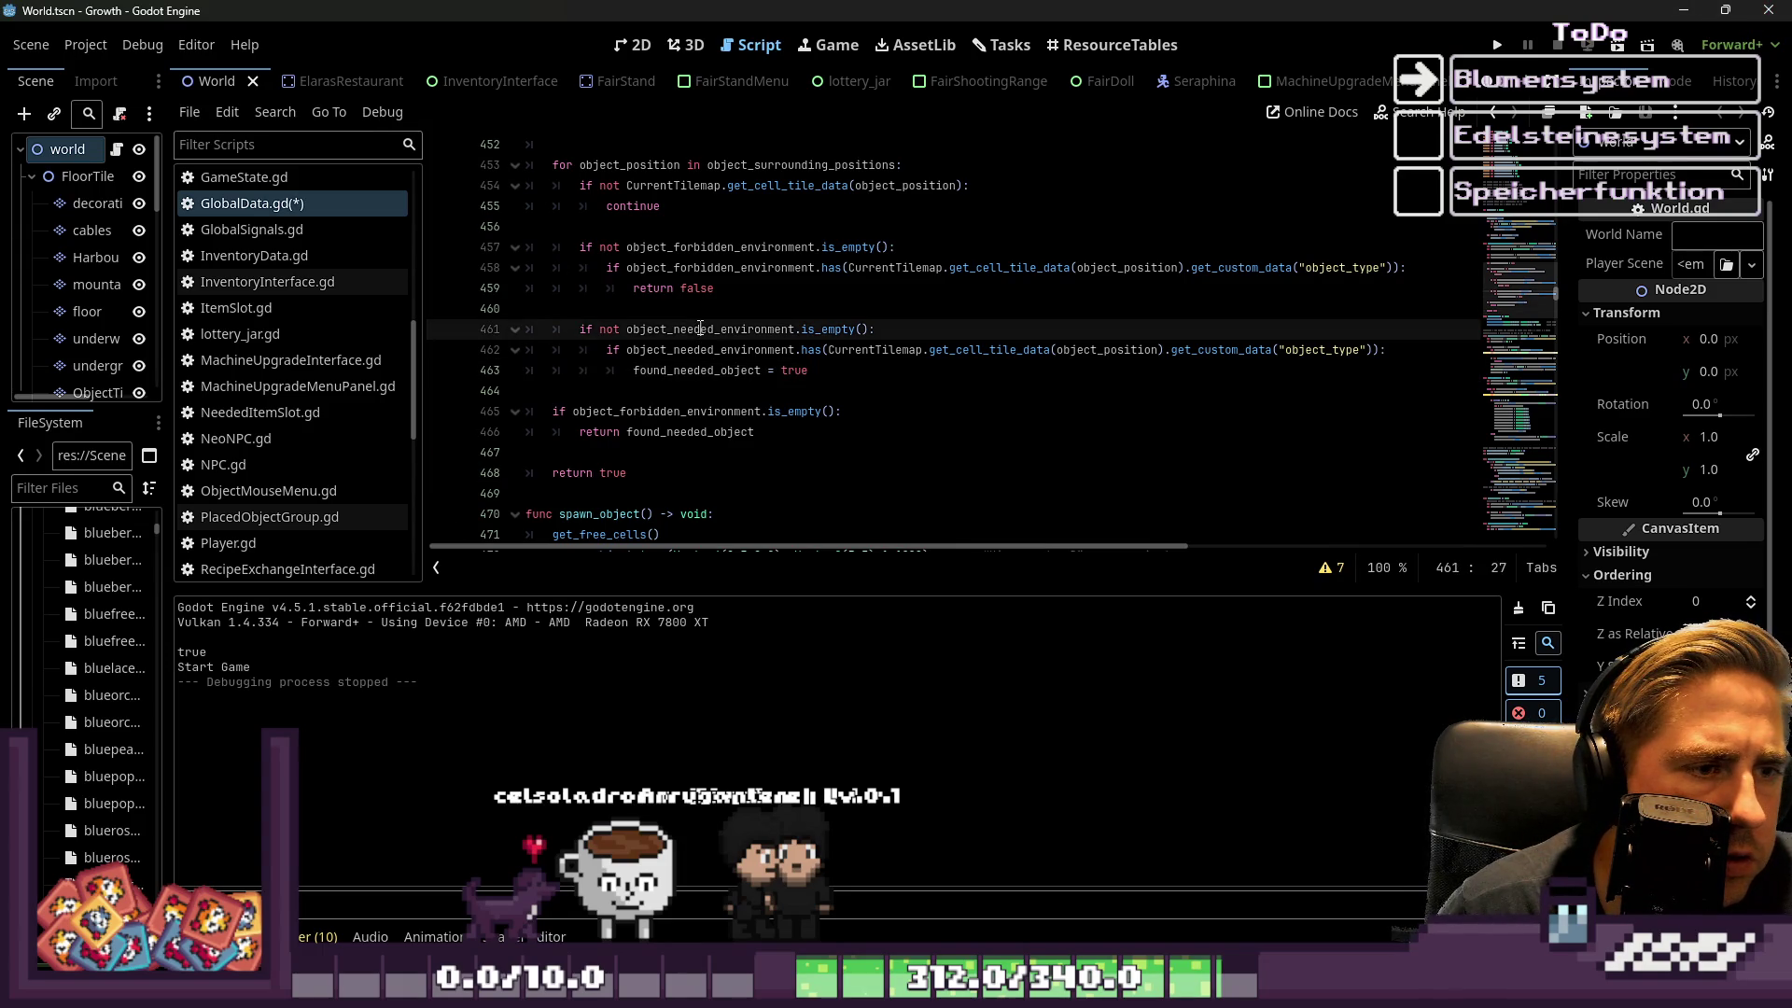
pyautogui.moveTo(877, 328)
pyautogui.mouseDown()
pyautogui.moveTo(654, 350)
pyautogui.moveTo(526, 330)
pyautogui.mouseUp()
pyautogui.click(656, 328)
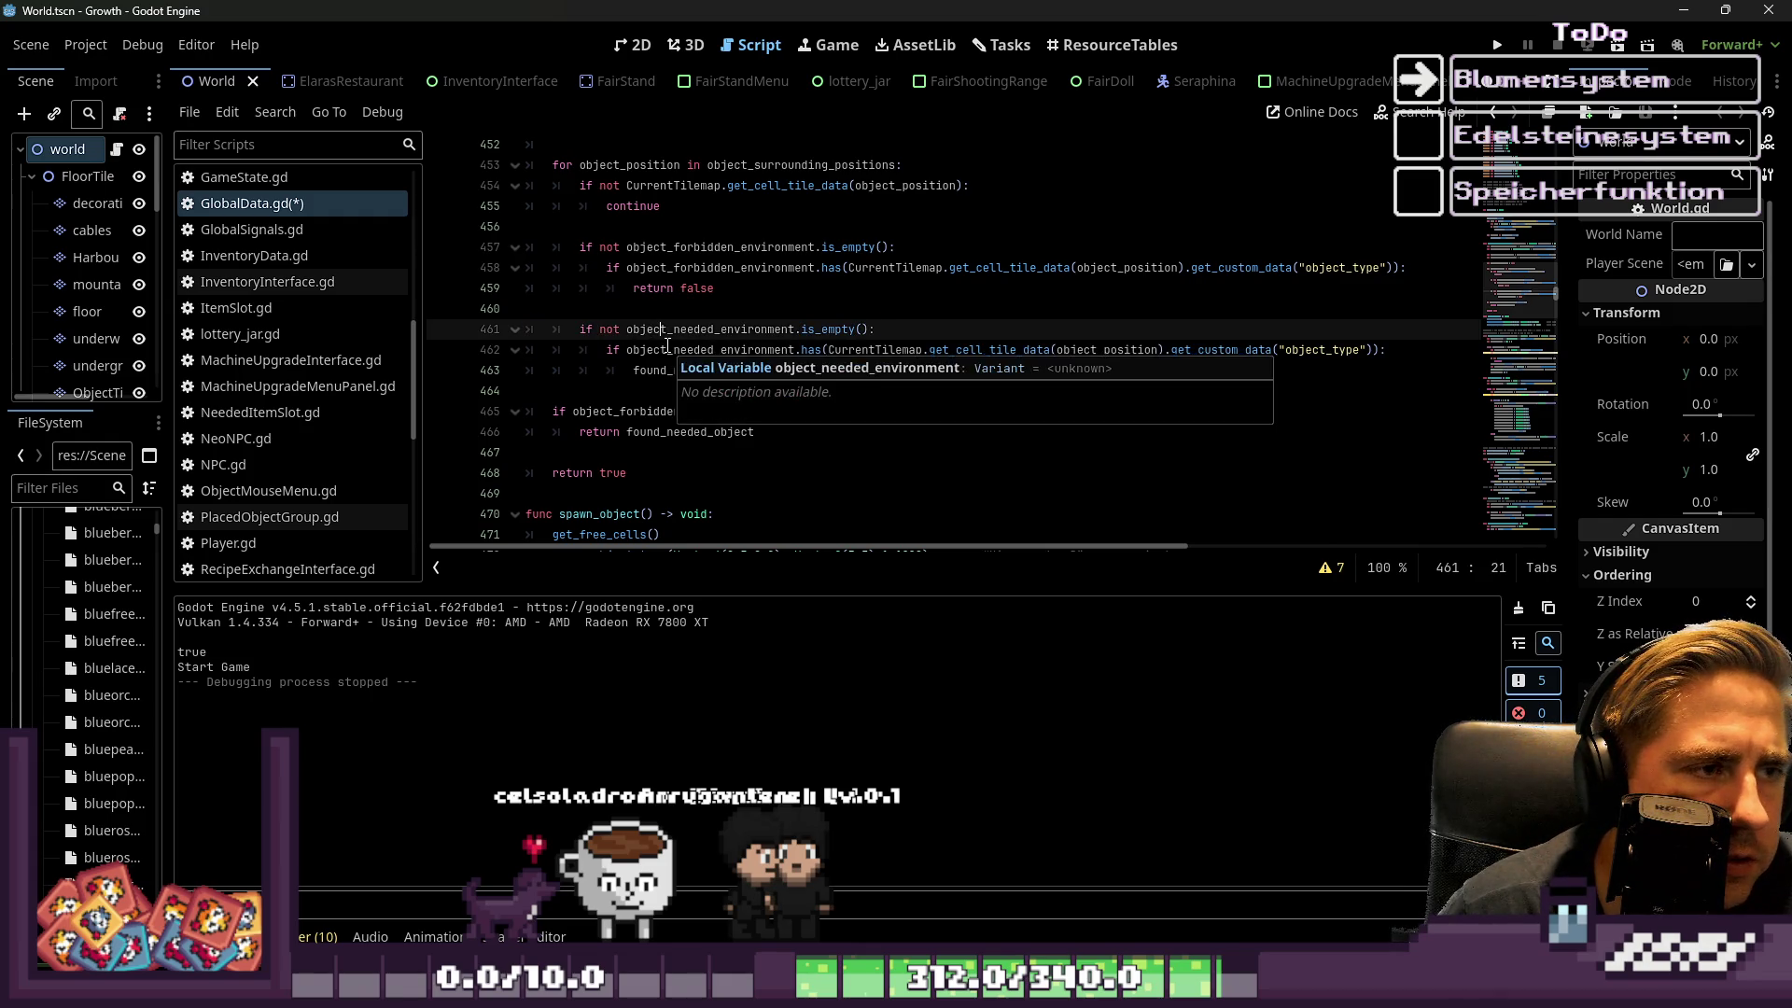
pyautogui.scroll(1, 640, 377)
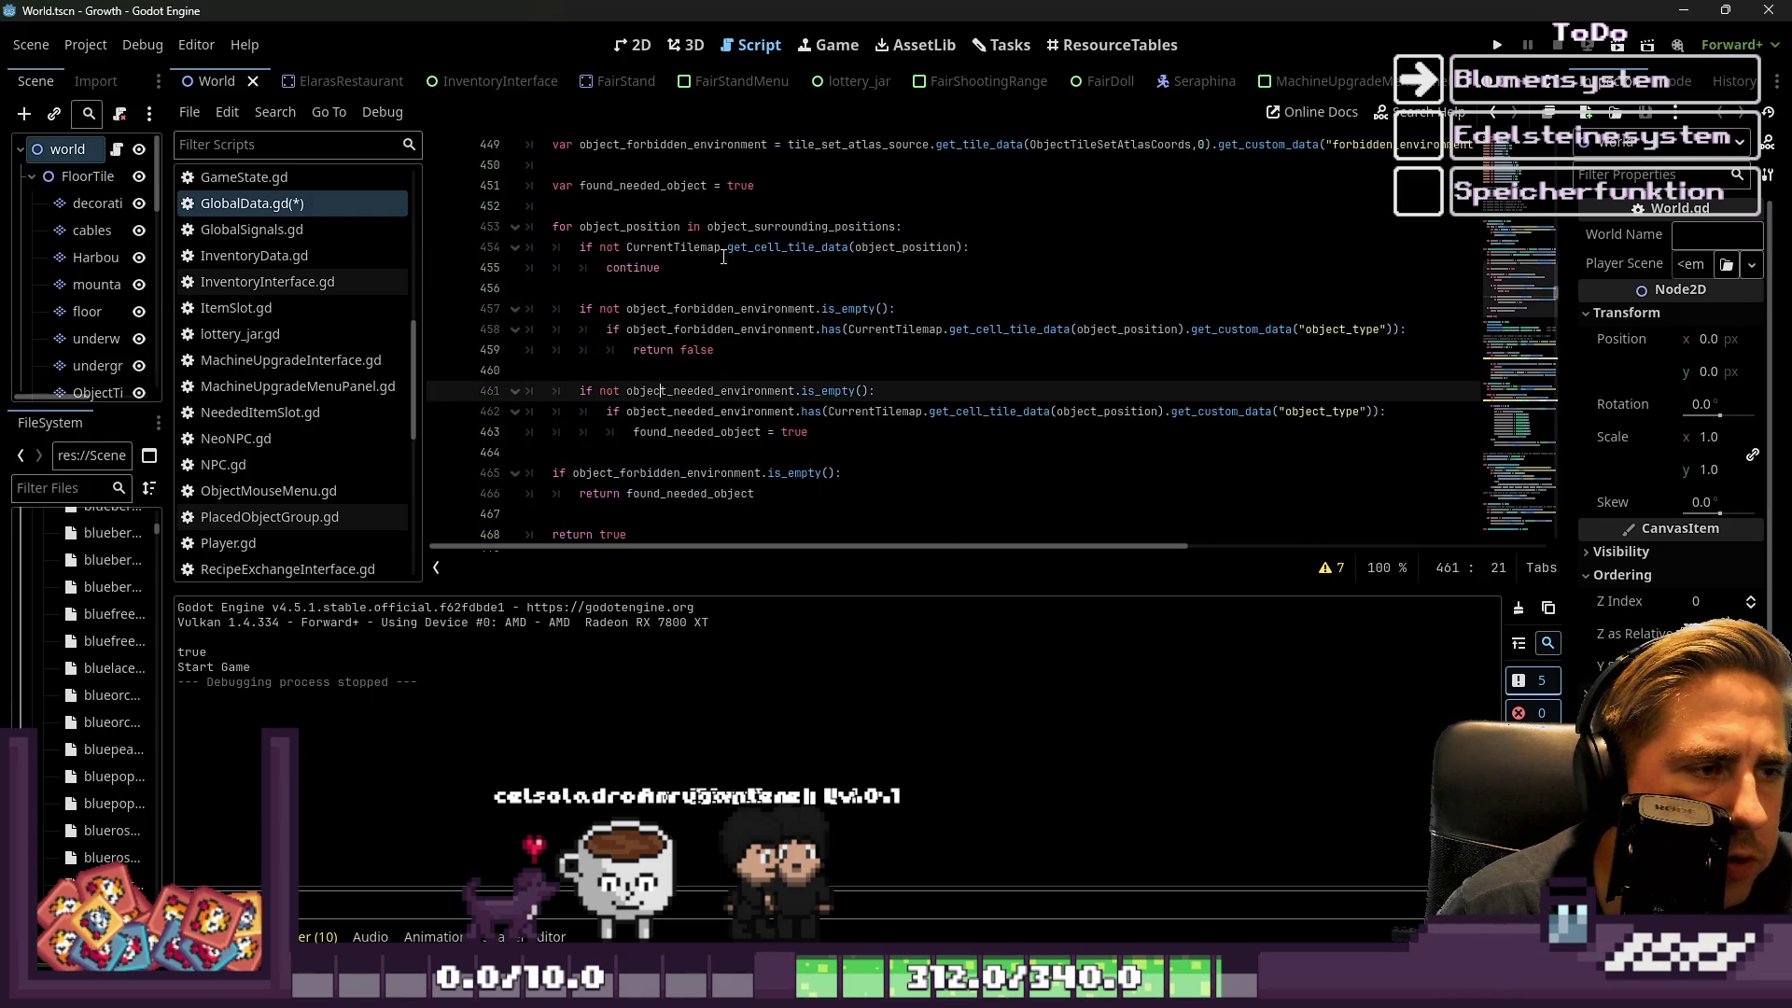
pyautogui.scroll(-1, 496, 340)
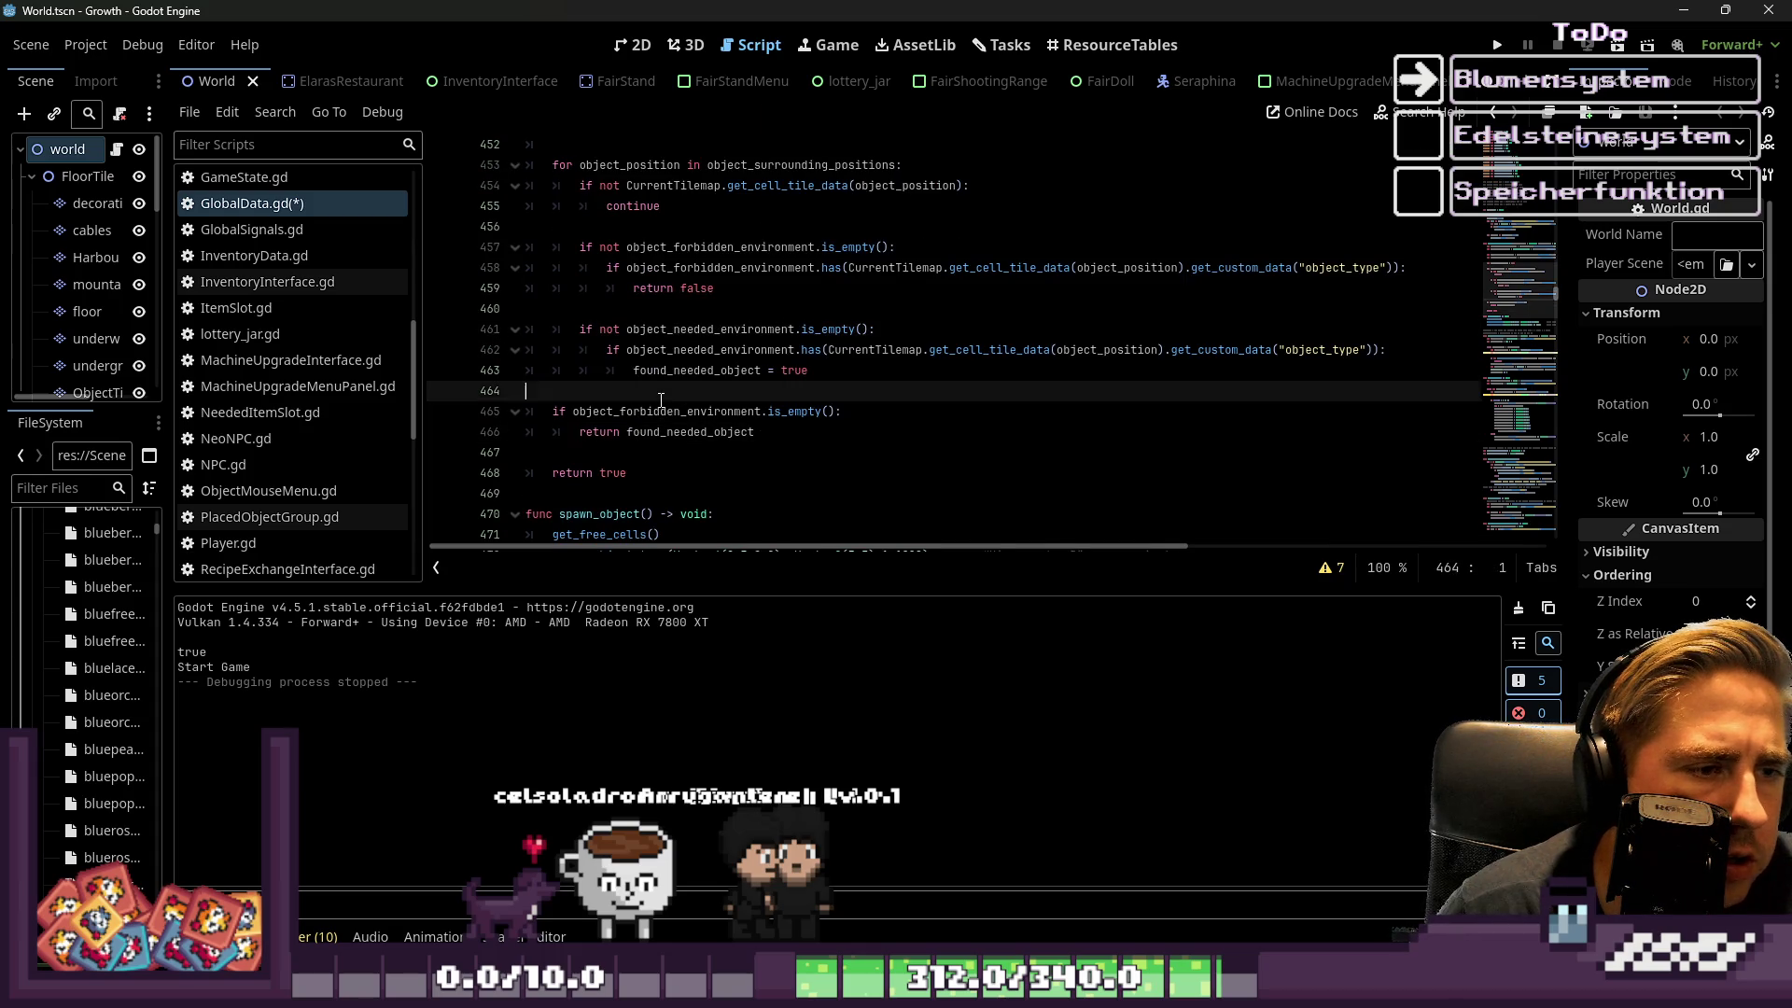
pyautogui.doubleClick(788, 409)
pyautogui.doubleClick(659, 412)
pyautogui.click(675, 432)
pyautogui.doubleClick(675, 431)
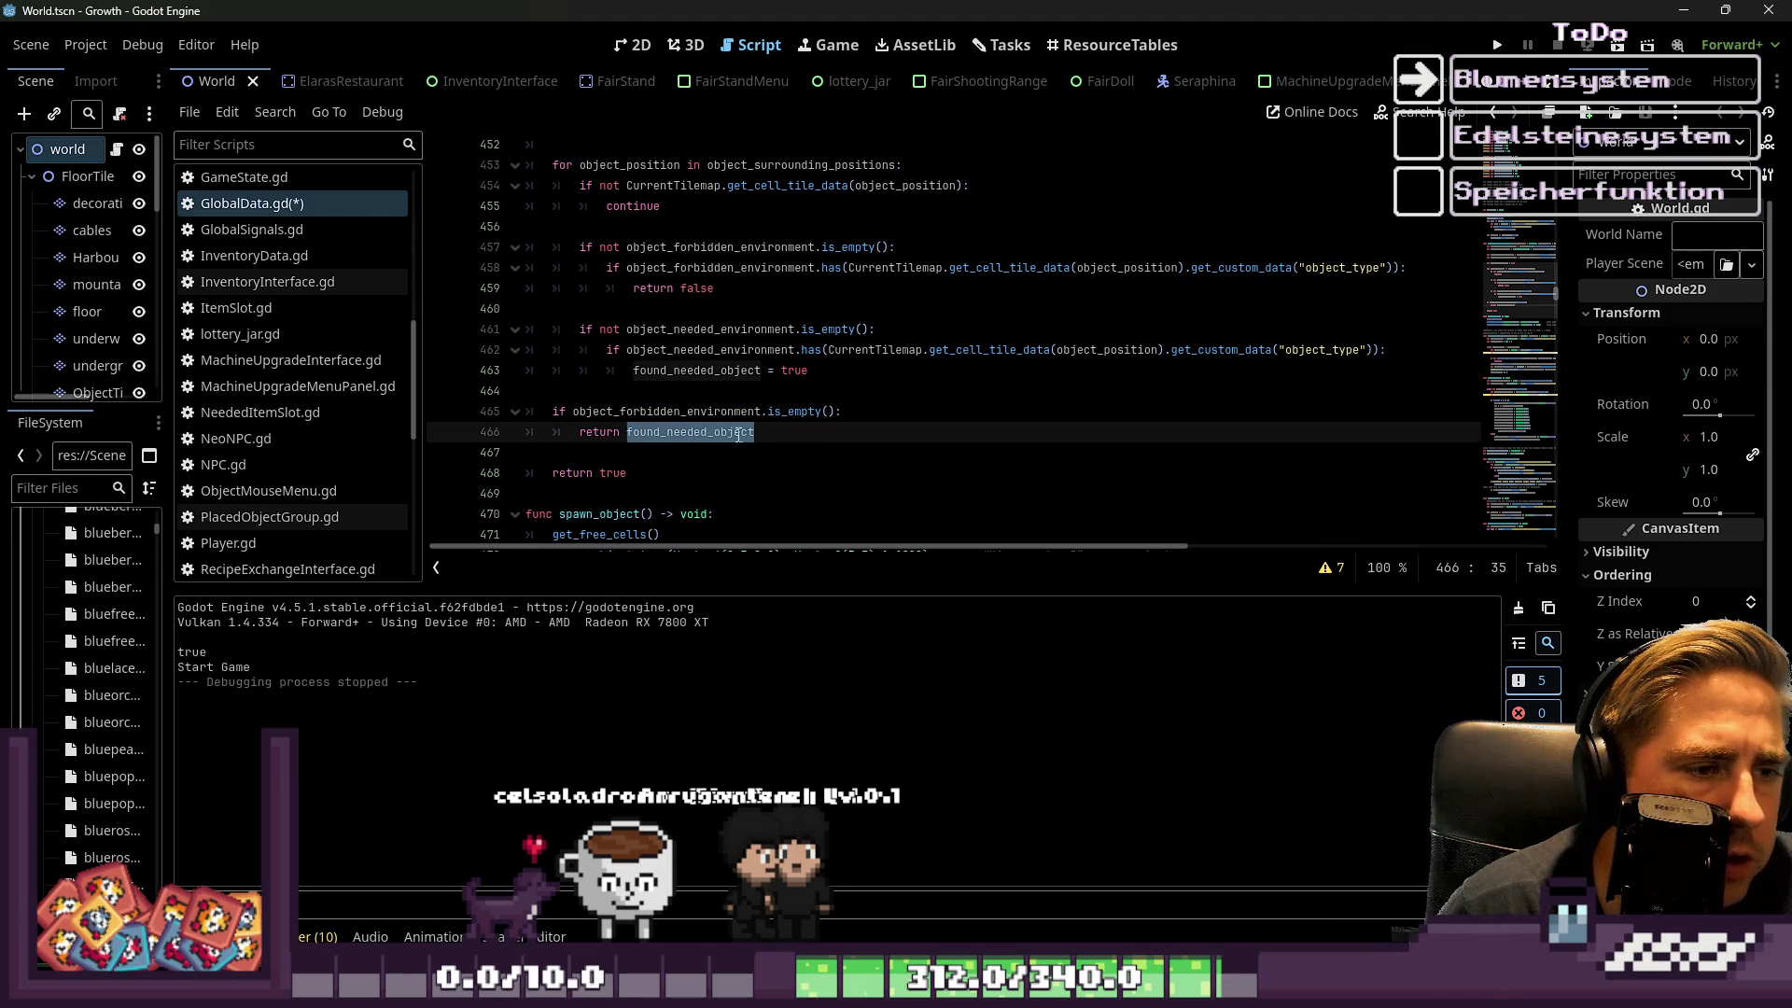
pyautogui.click(771, 412)
pyautogui.click(695, 432)
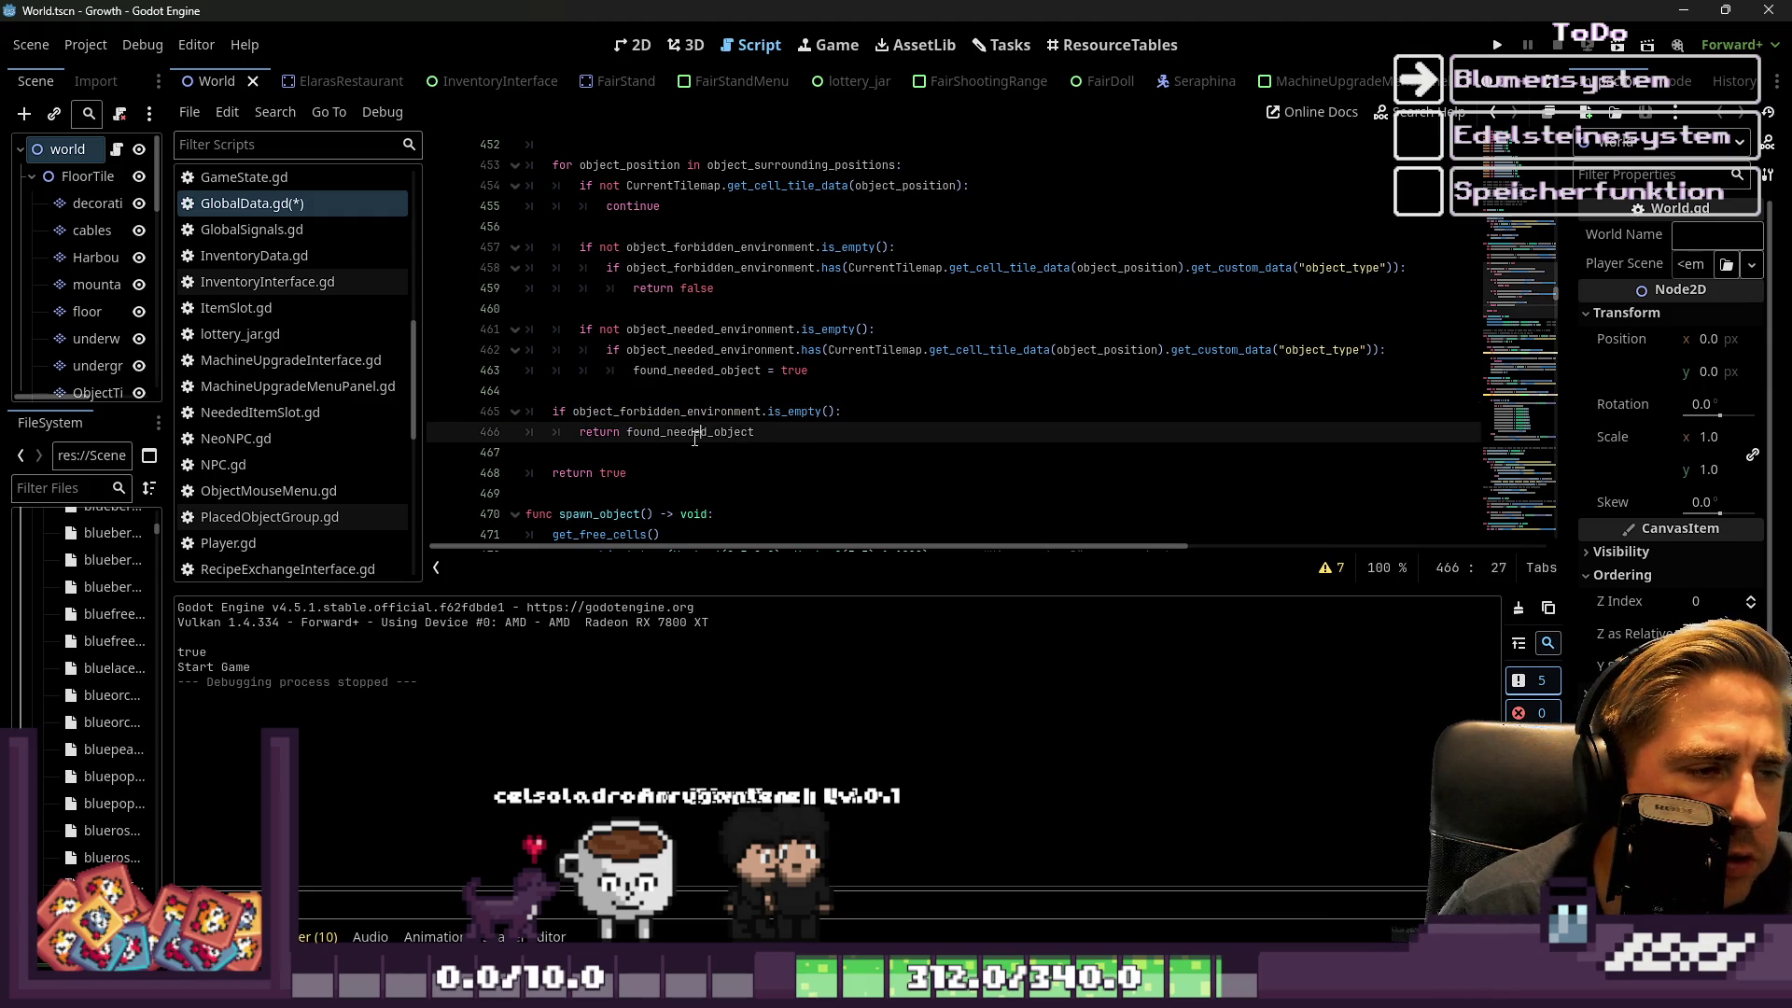
pyautogui.click(723, 371)
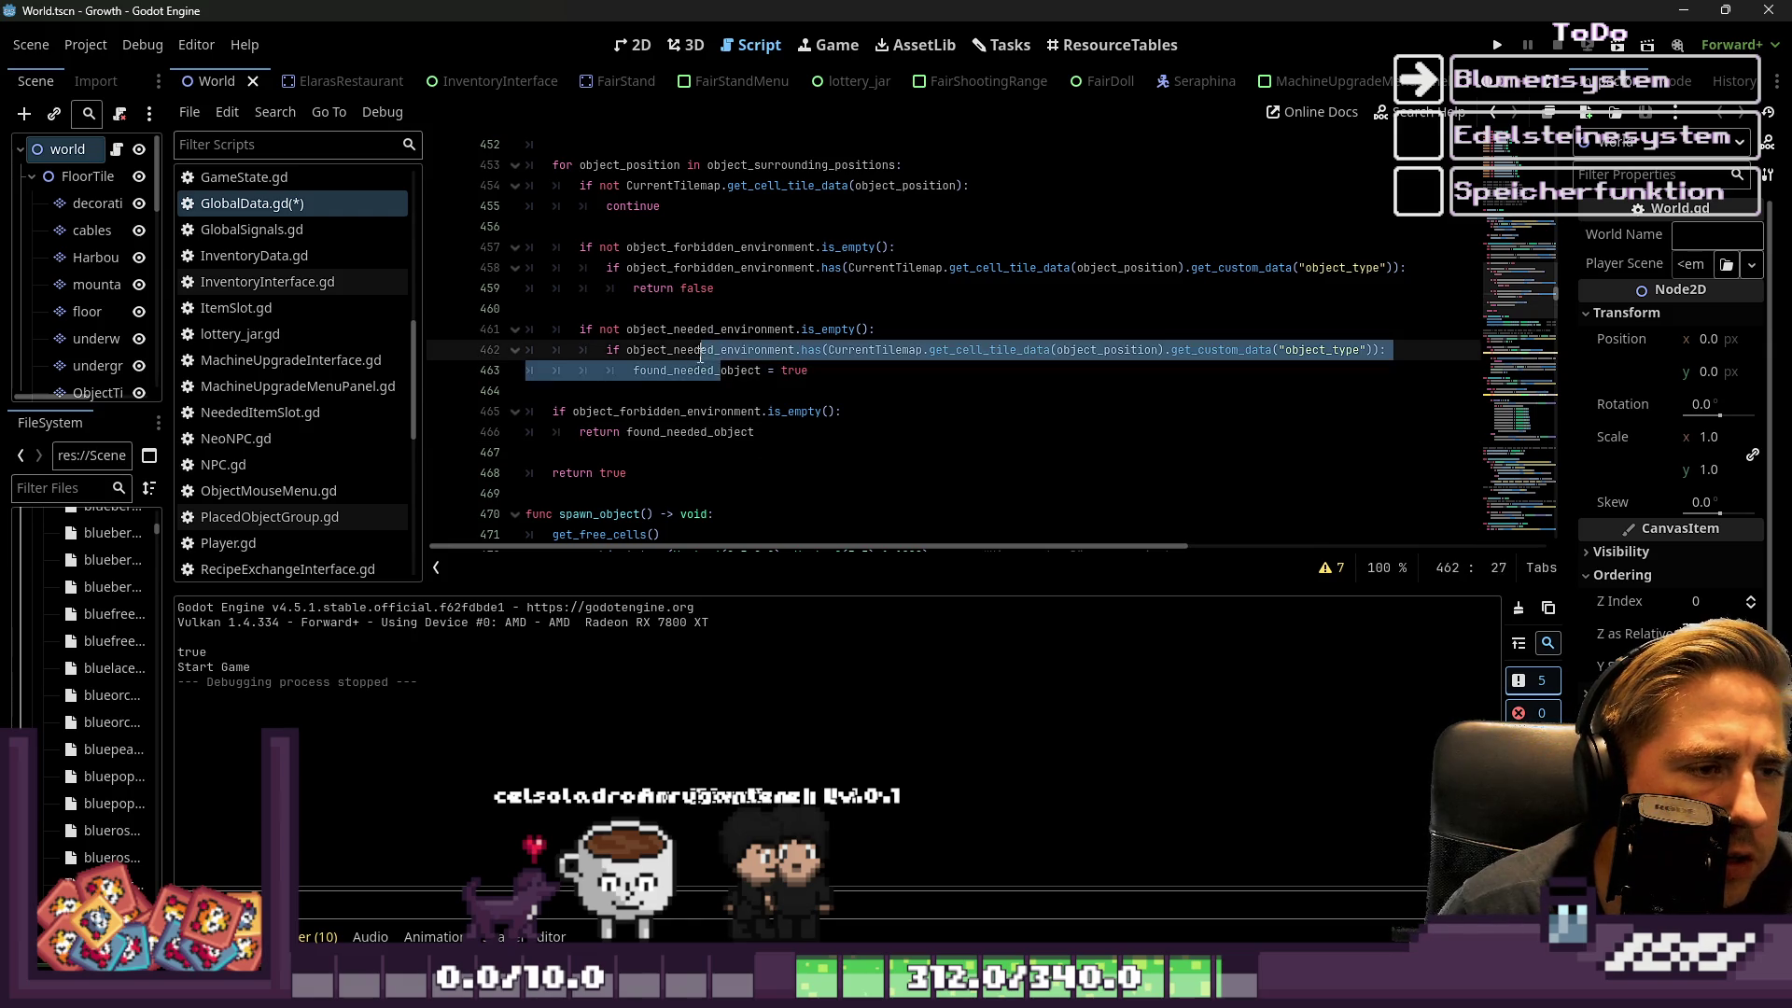
pyautogui.moveTo(742, 370); pyautogui.dragTo(775, 377)
pyautogui.click(794, 376)
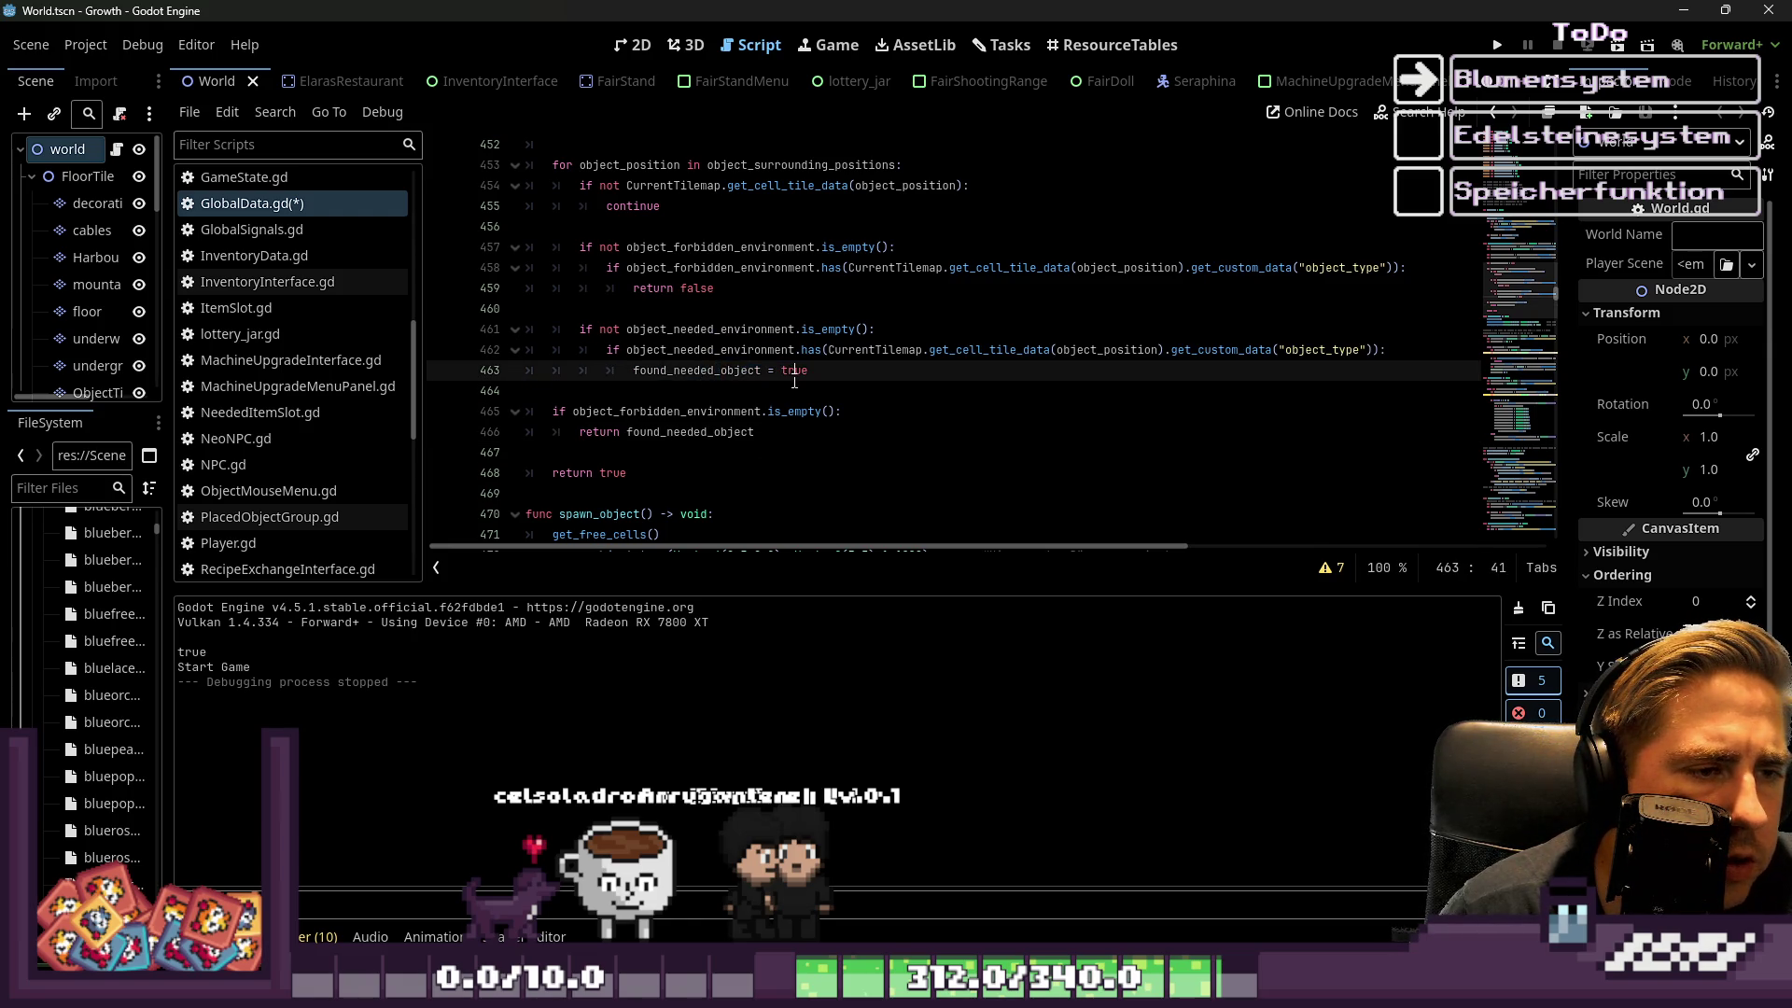
pyautogui.doubleClick(722, 435)
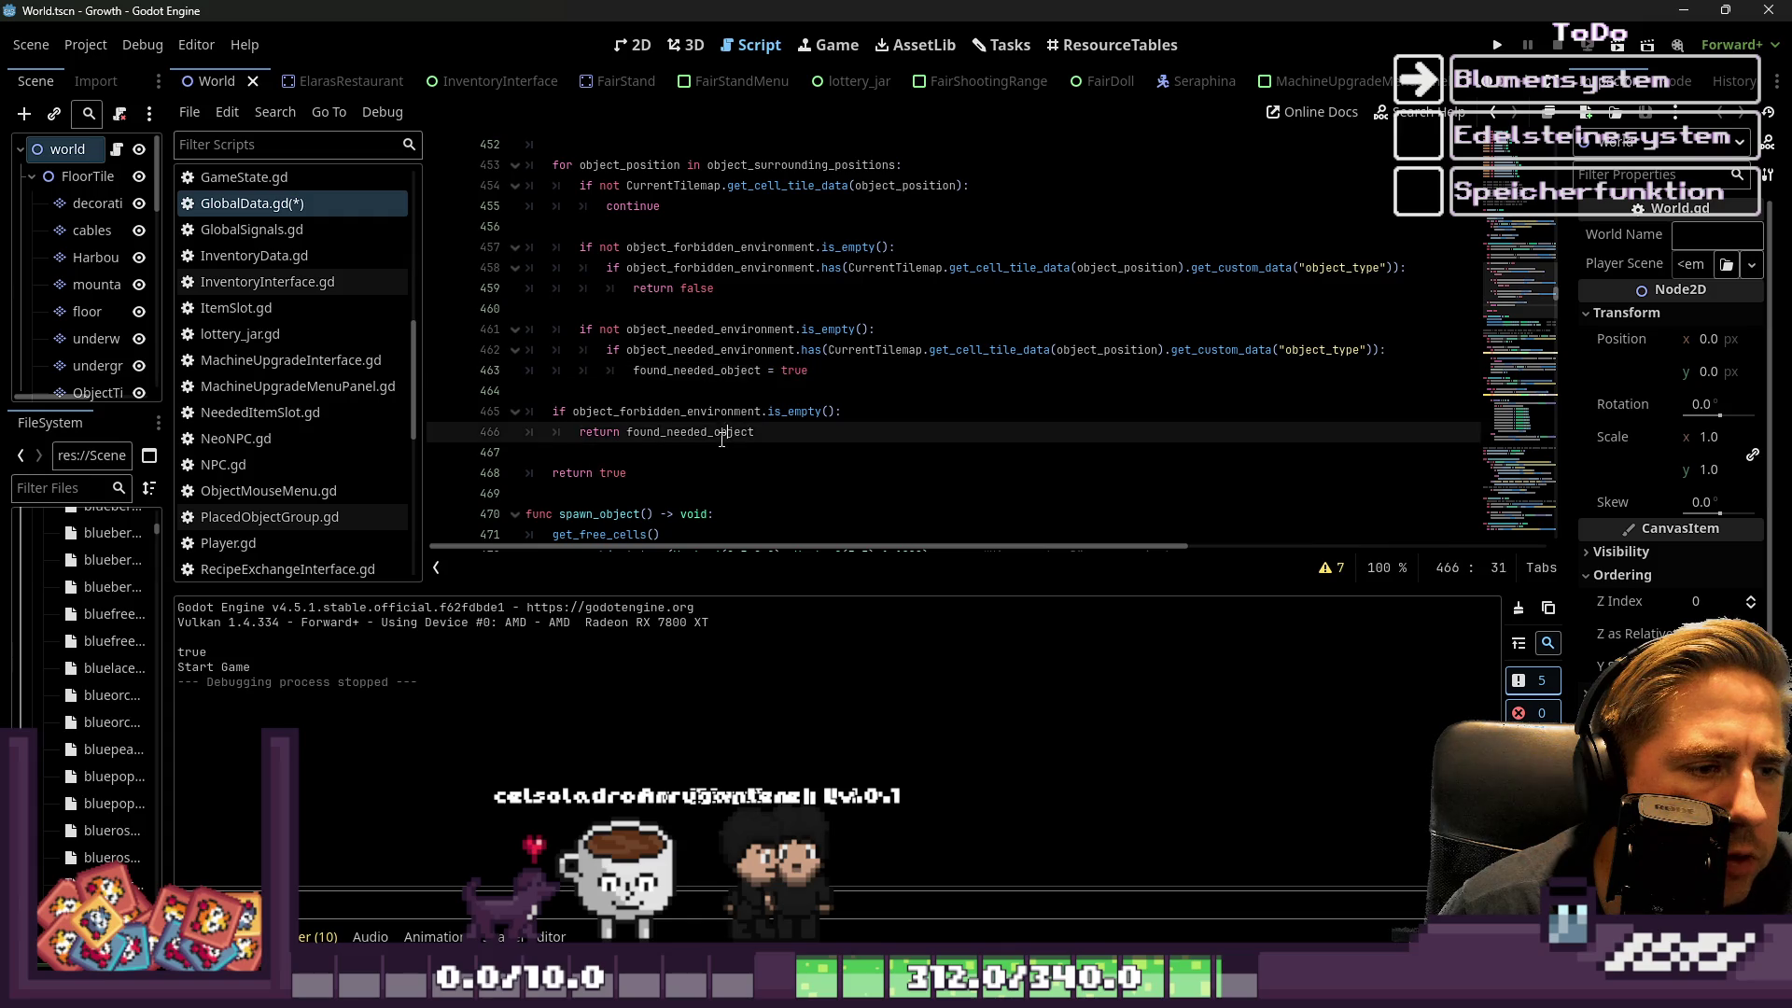
pyautogui.scroll(2, 722, 439)
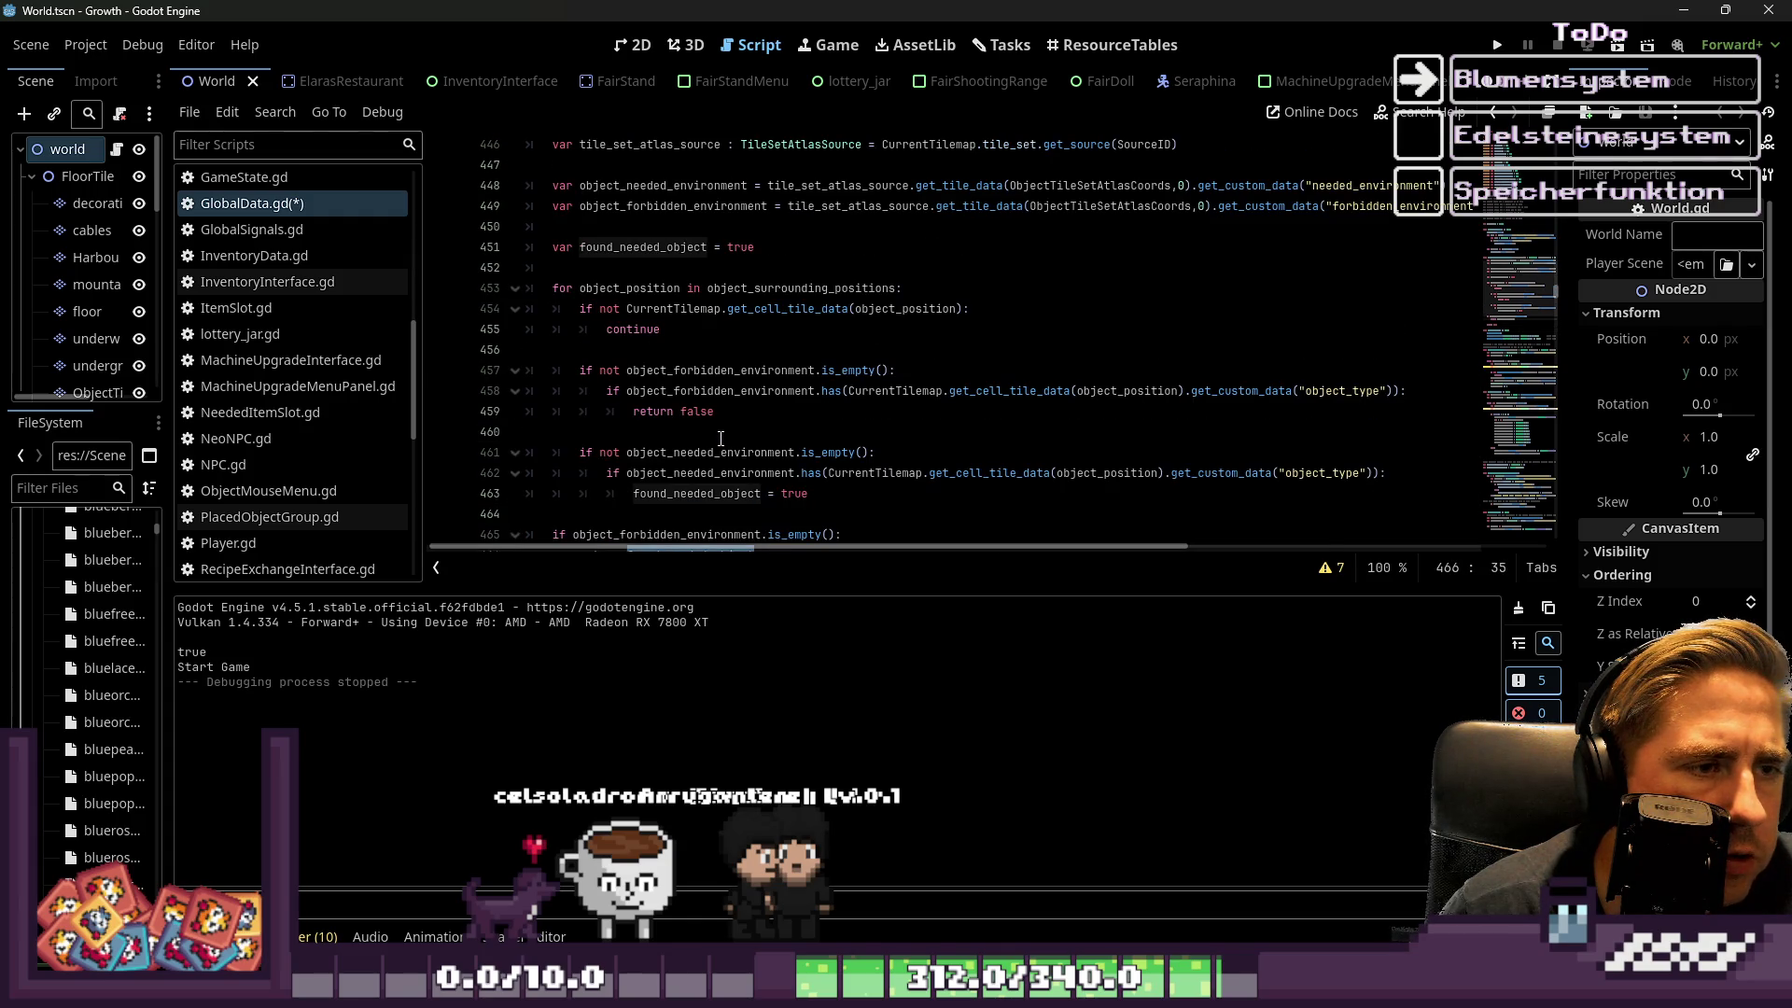
pyautogui.scroll(-1, 722, 439)
pyautogui.scroll(1, 744, 371)
# Initialize found_needed_object to false on line 451 and launch the game
pyautogui.doubleClick(738, 247)
pyautogui.write('false')
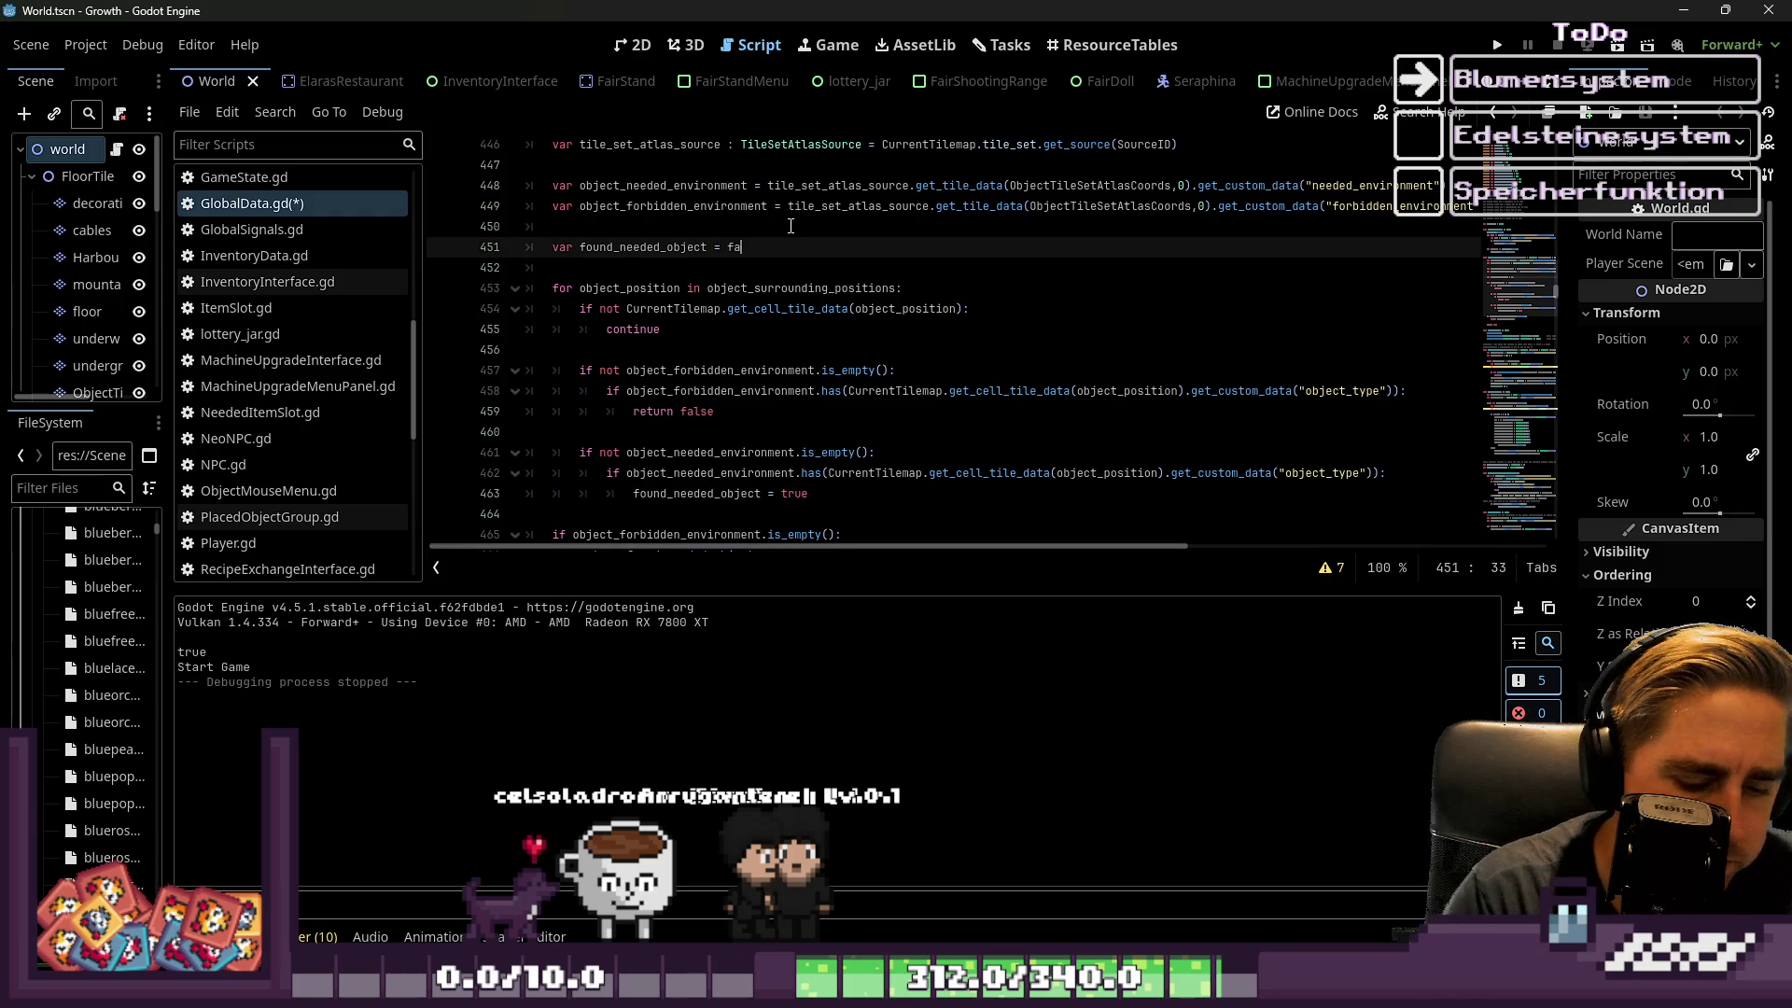
pyautogui.click(791, 226)
pyautogui.scroll(-2, 967, 329)
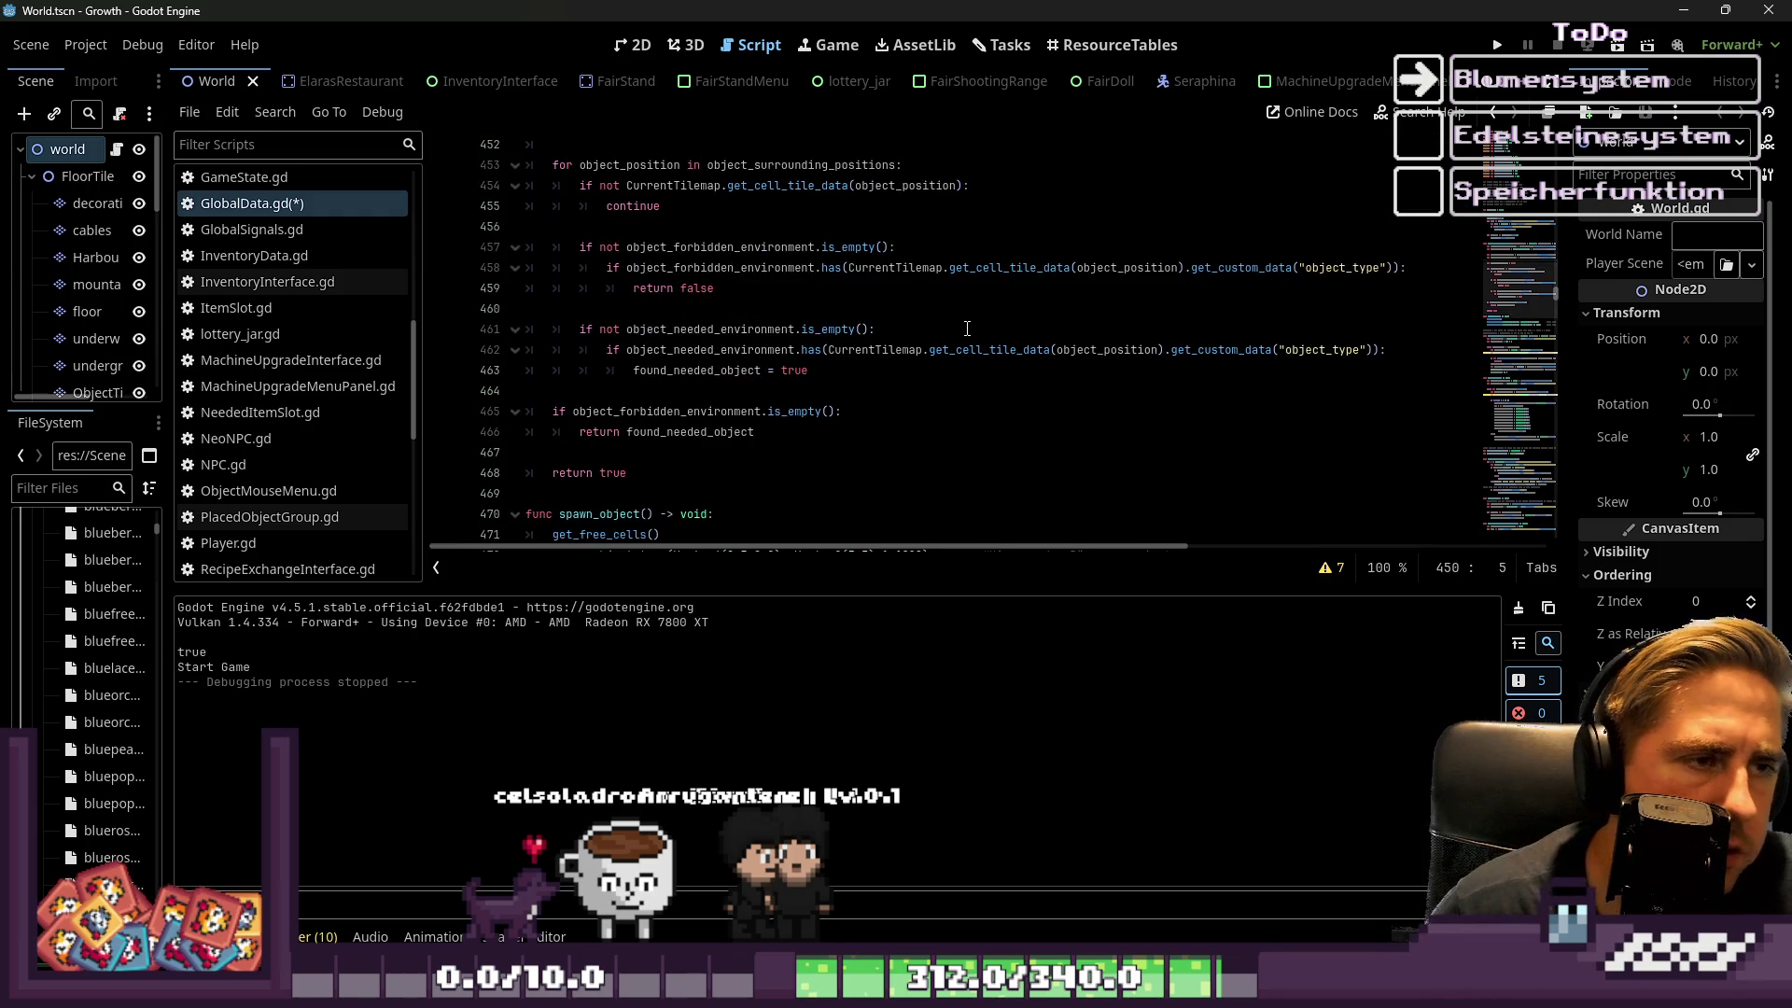
pyautogui.click(1498, 45)
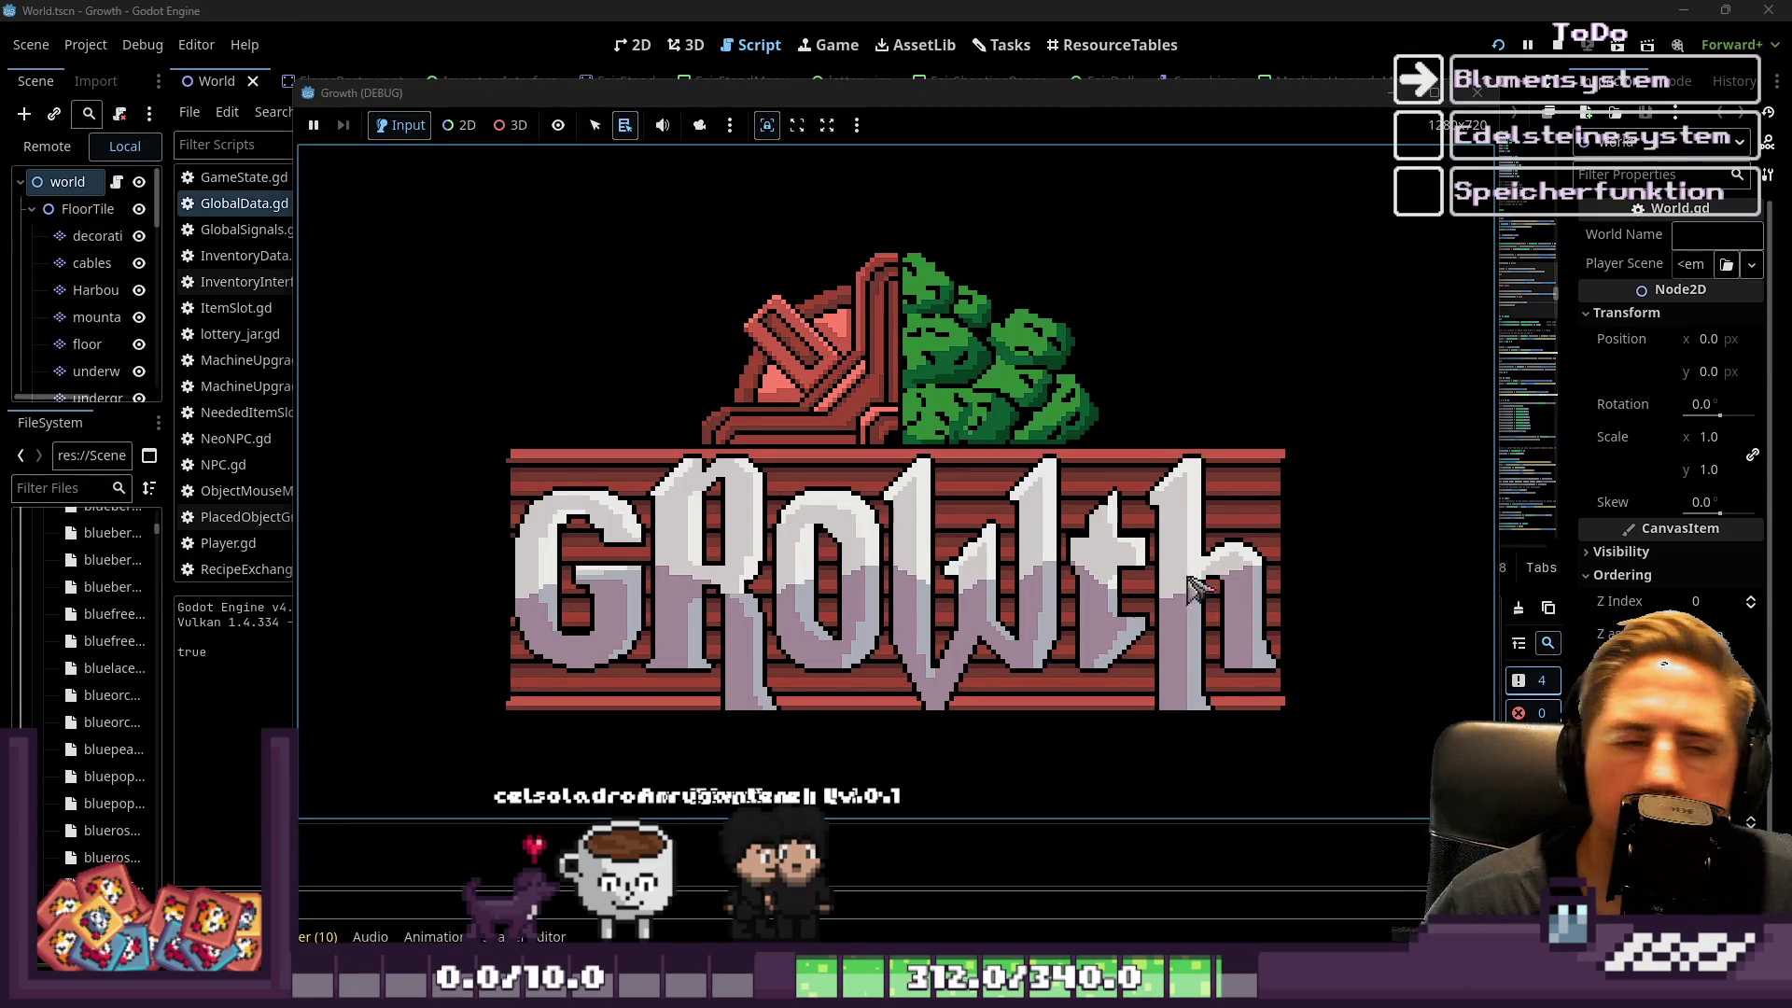
pyautogui.click(898, 443)
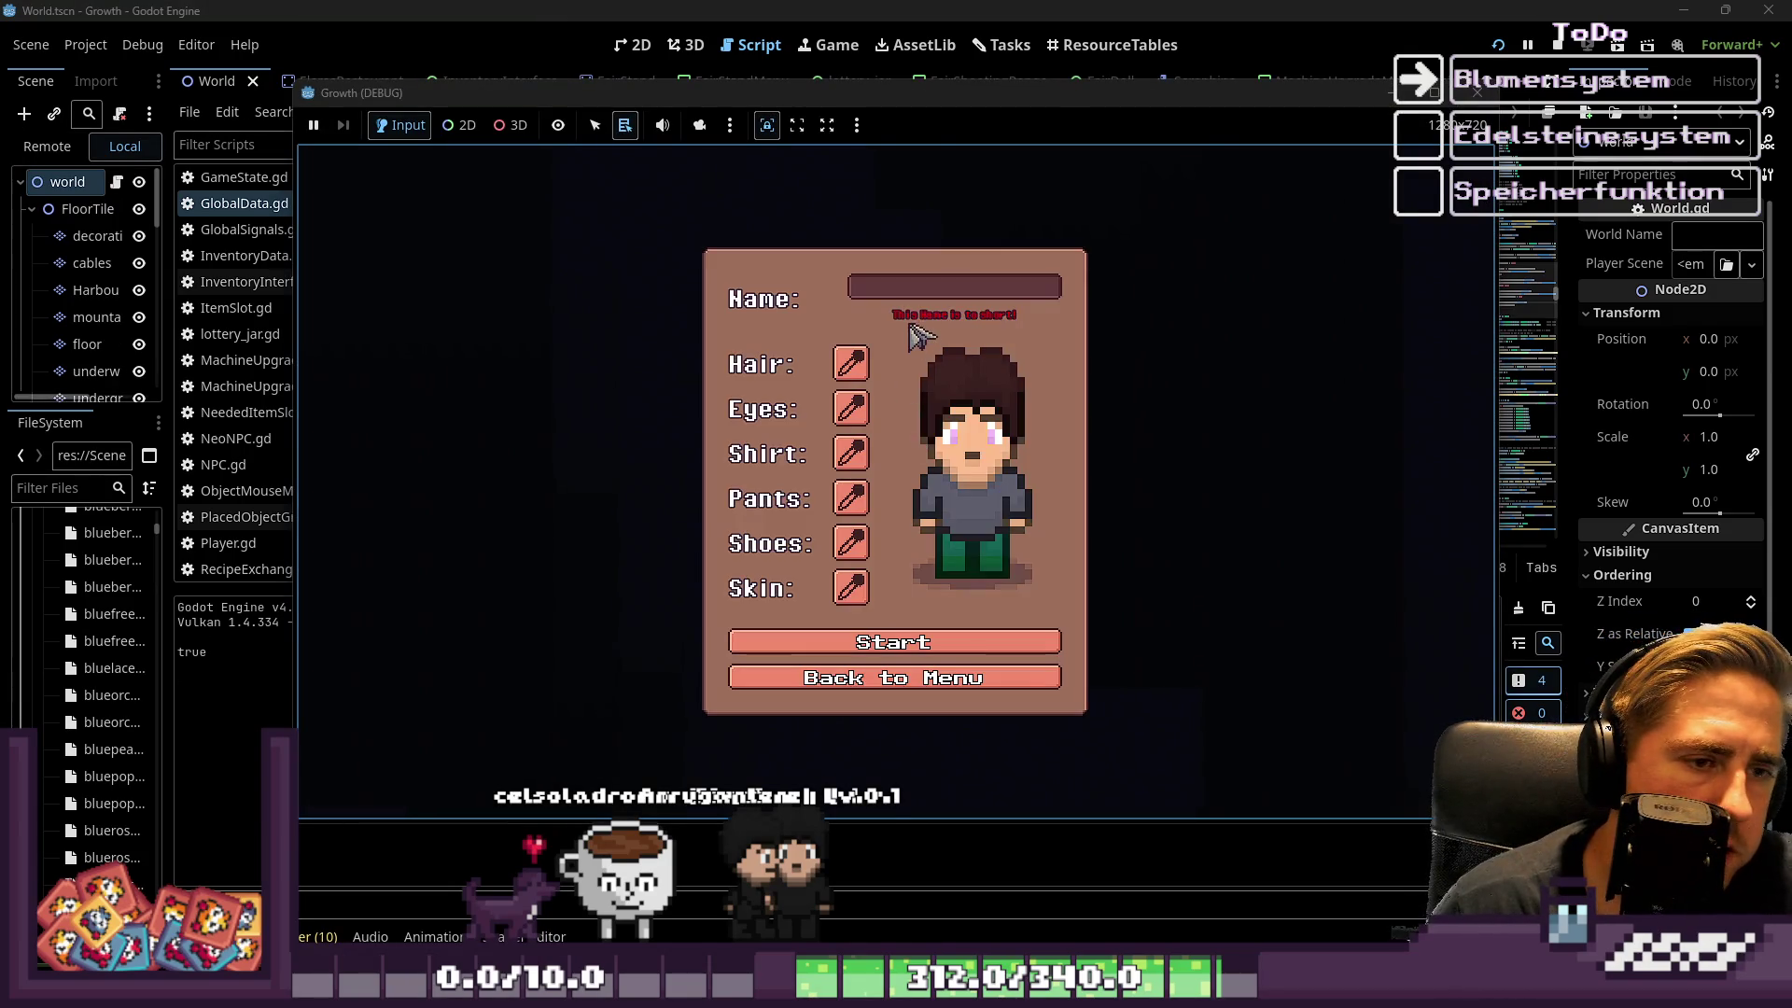
pyautogui.write('sad')
pyautogui.click(870, 635)
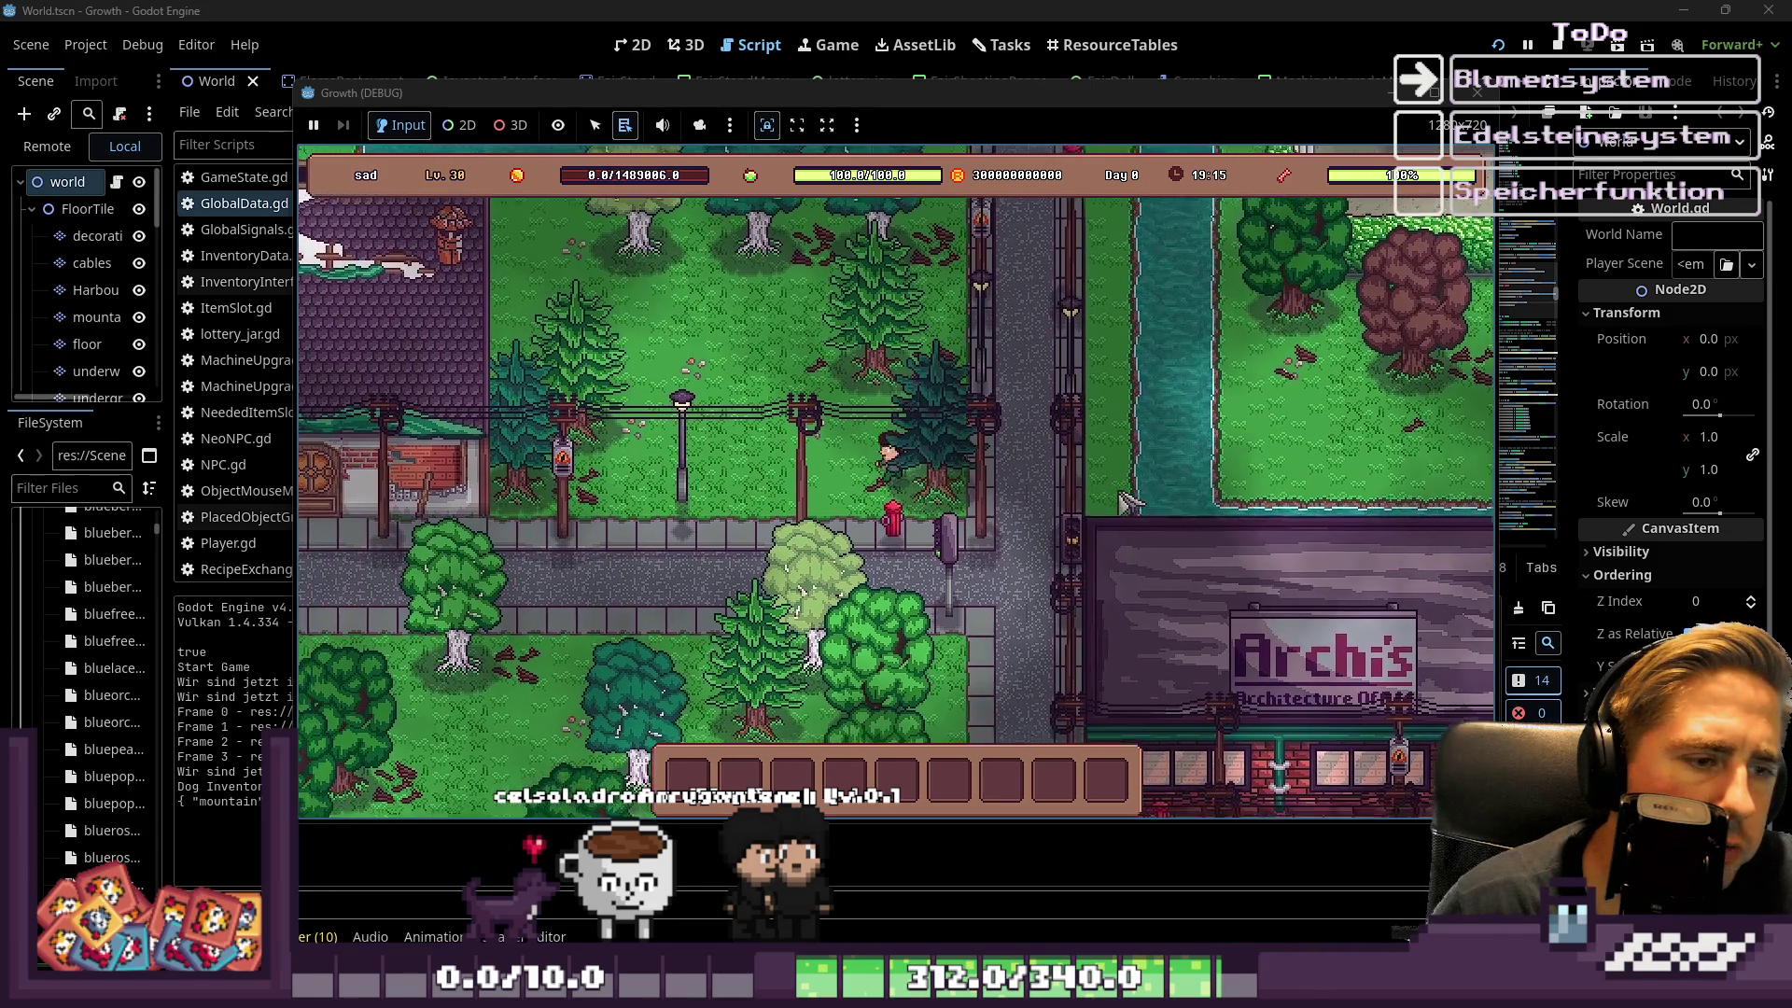
pyautogui.press('a')
pyautogui.press('s')
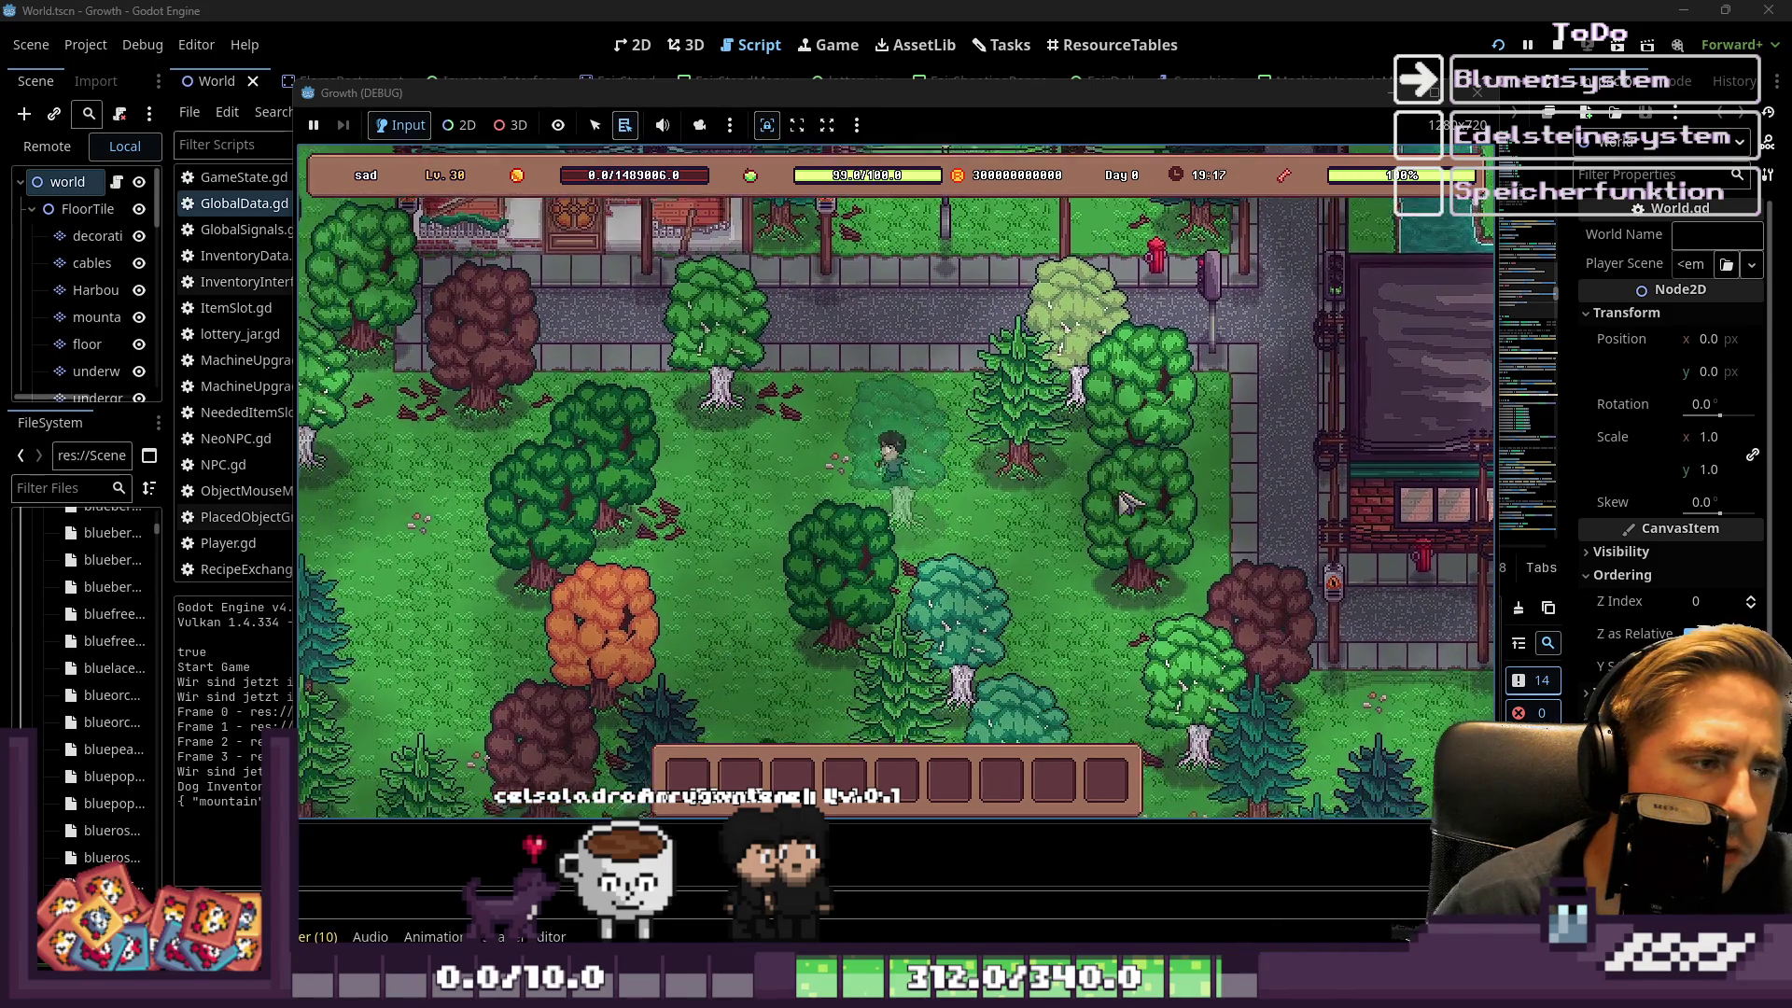
pyautogui.press('s')
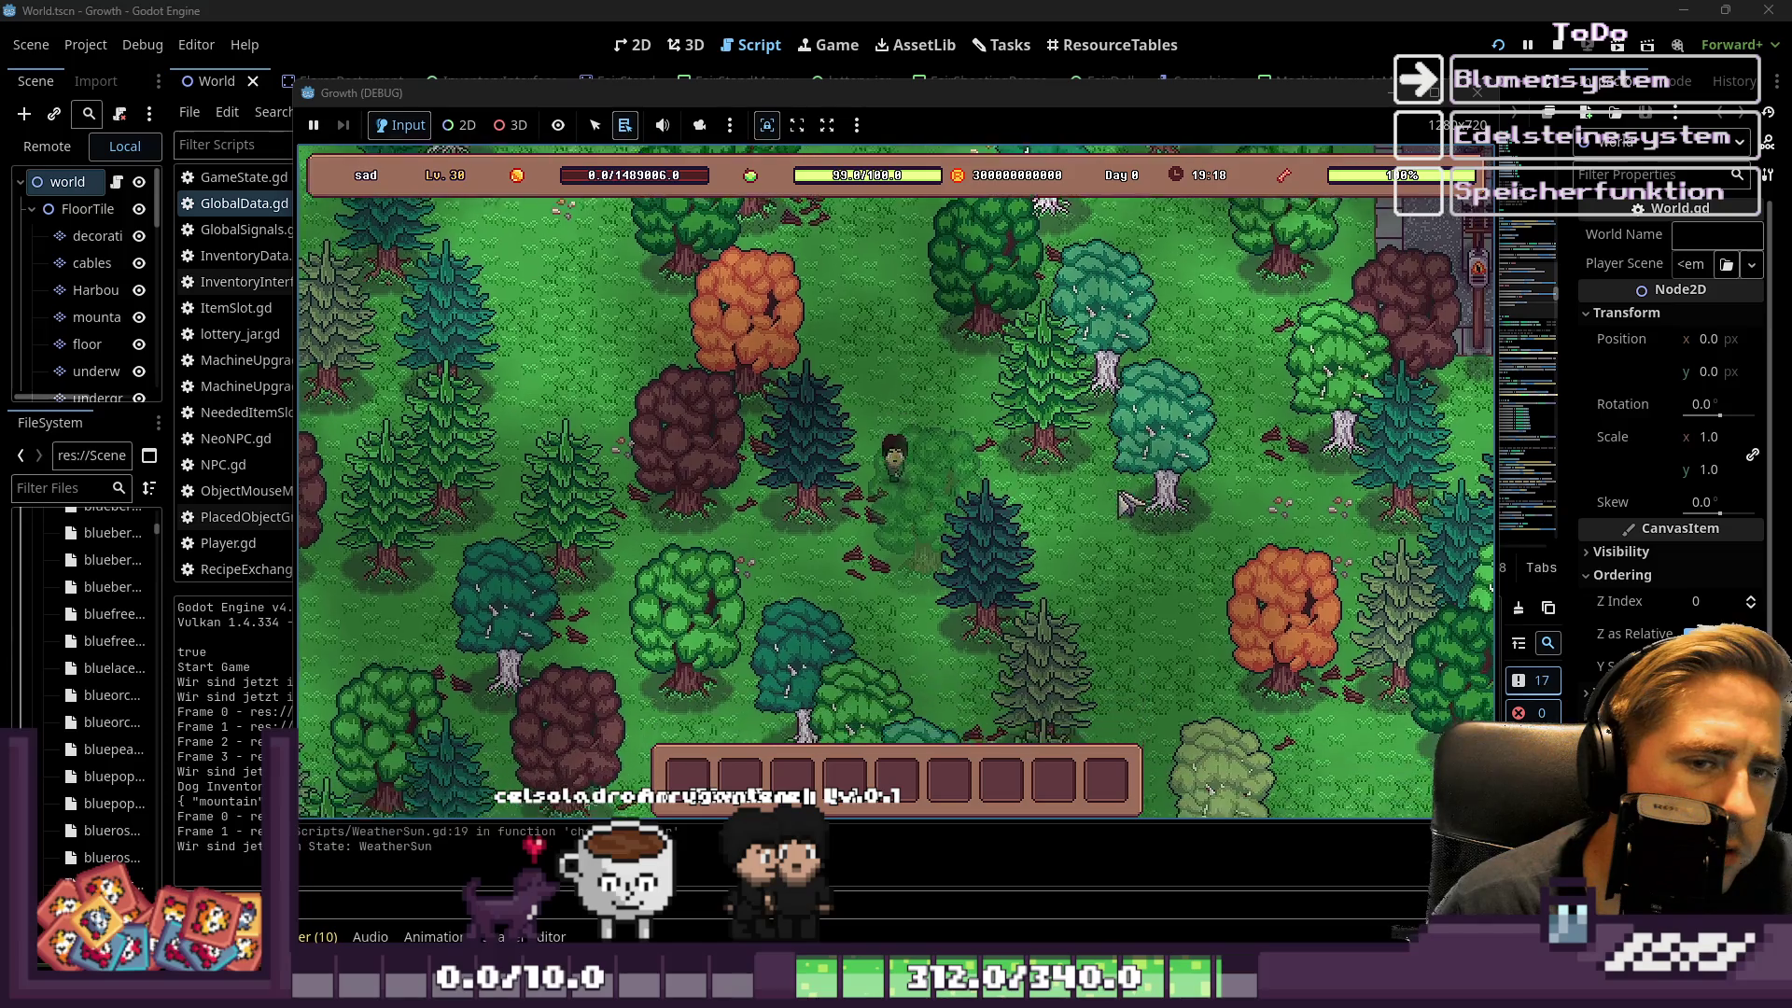
pyautogui.press('w')
pyautogui.press('d')
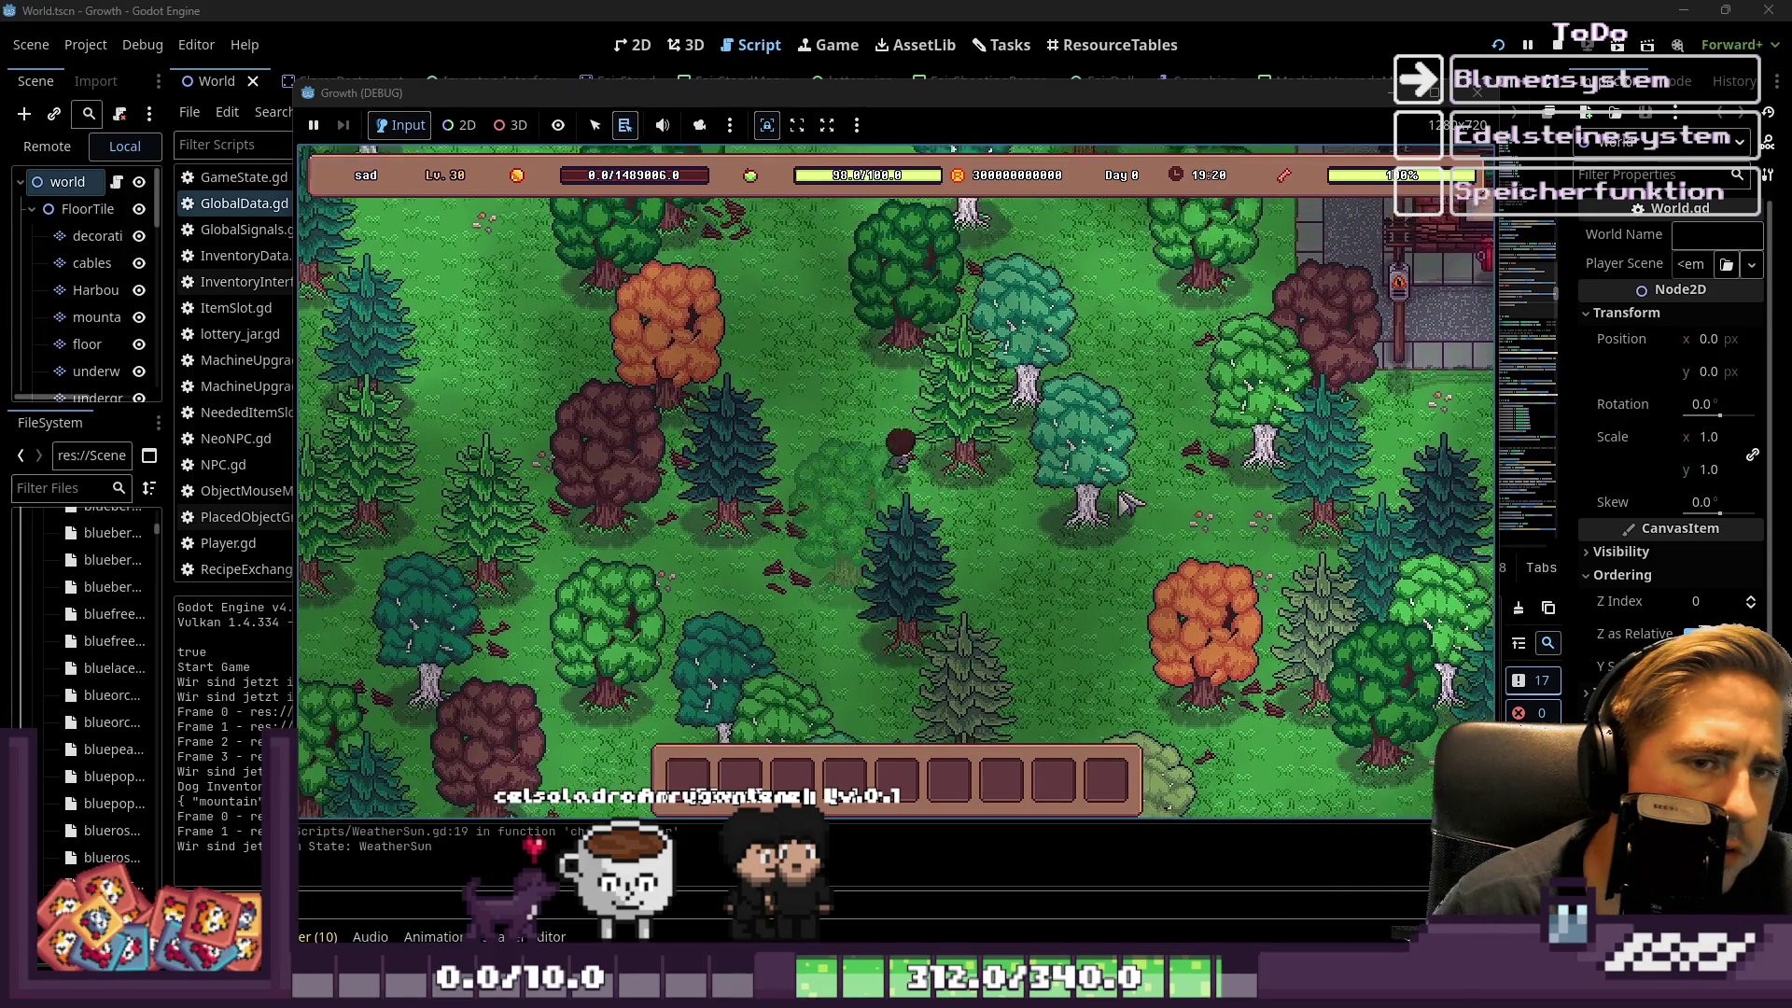
pyautogui.press('d')
pyautogui.press('s')
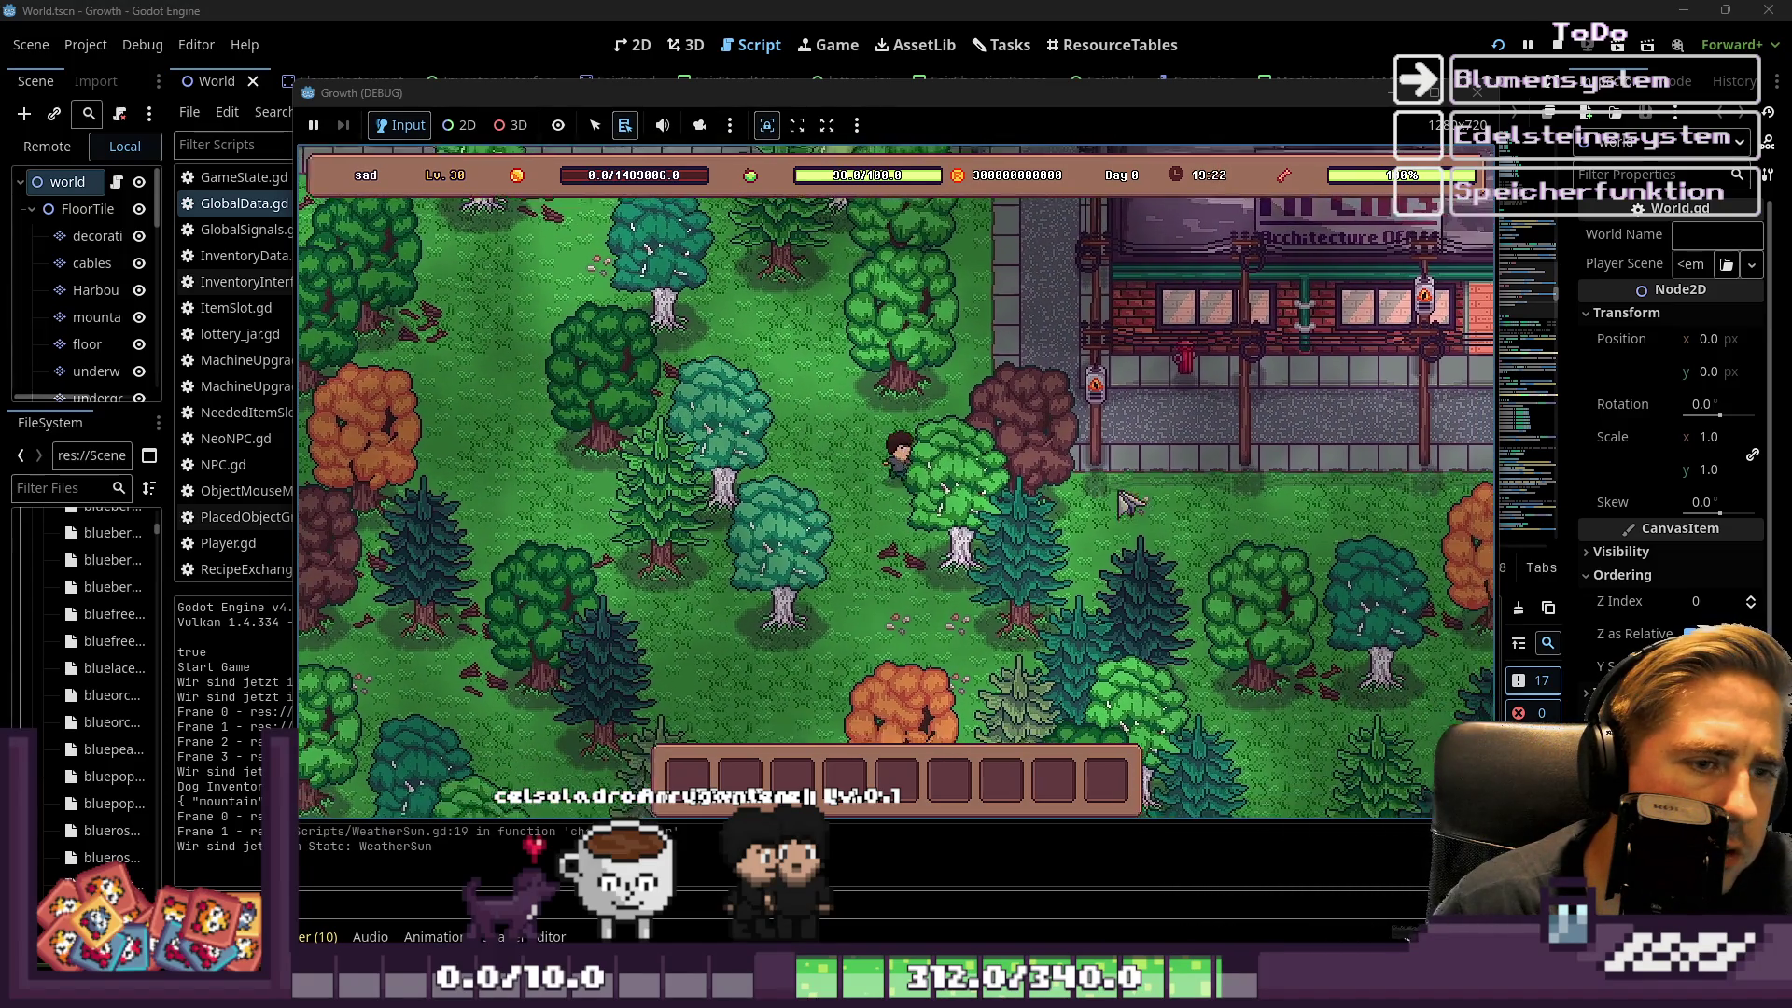
pyautogui.press('a')
pyautogui.press('s')
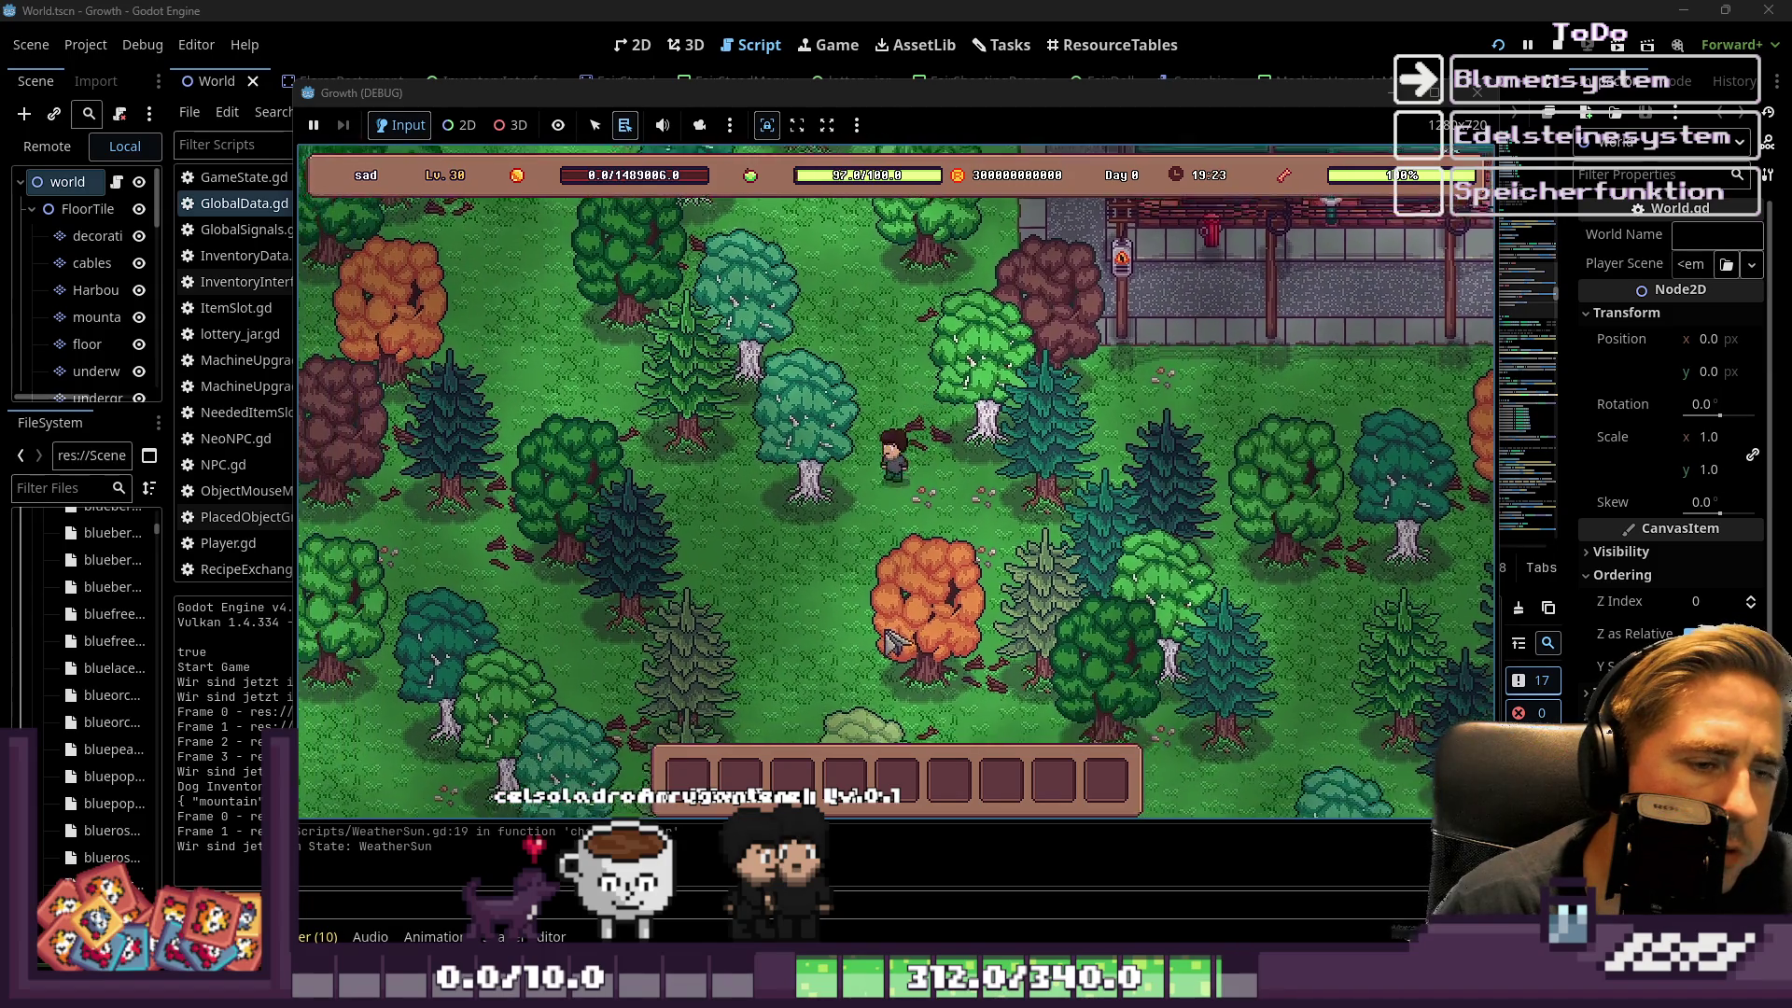
pyautogui.press('s')
pyautogui.press('a')
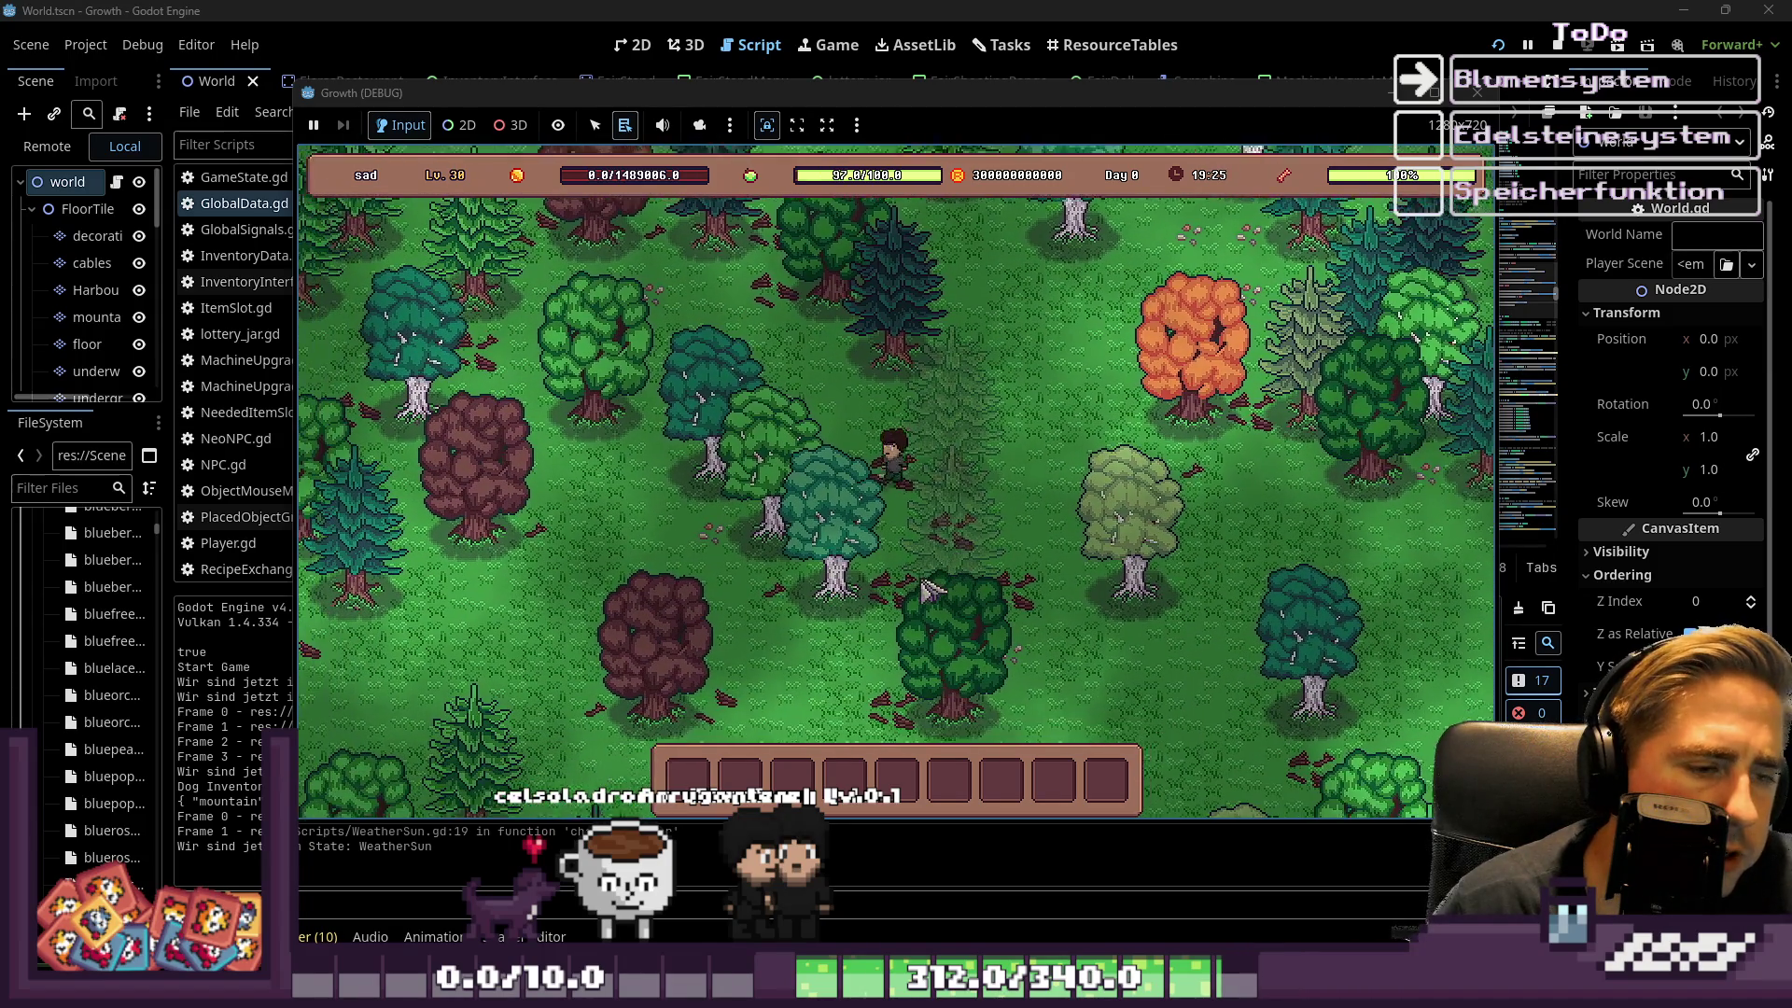
pyautogui.press('s')
pyautogui.press('a')
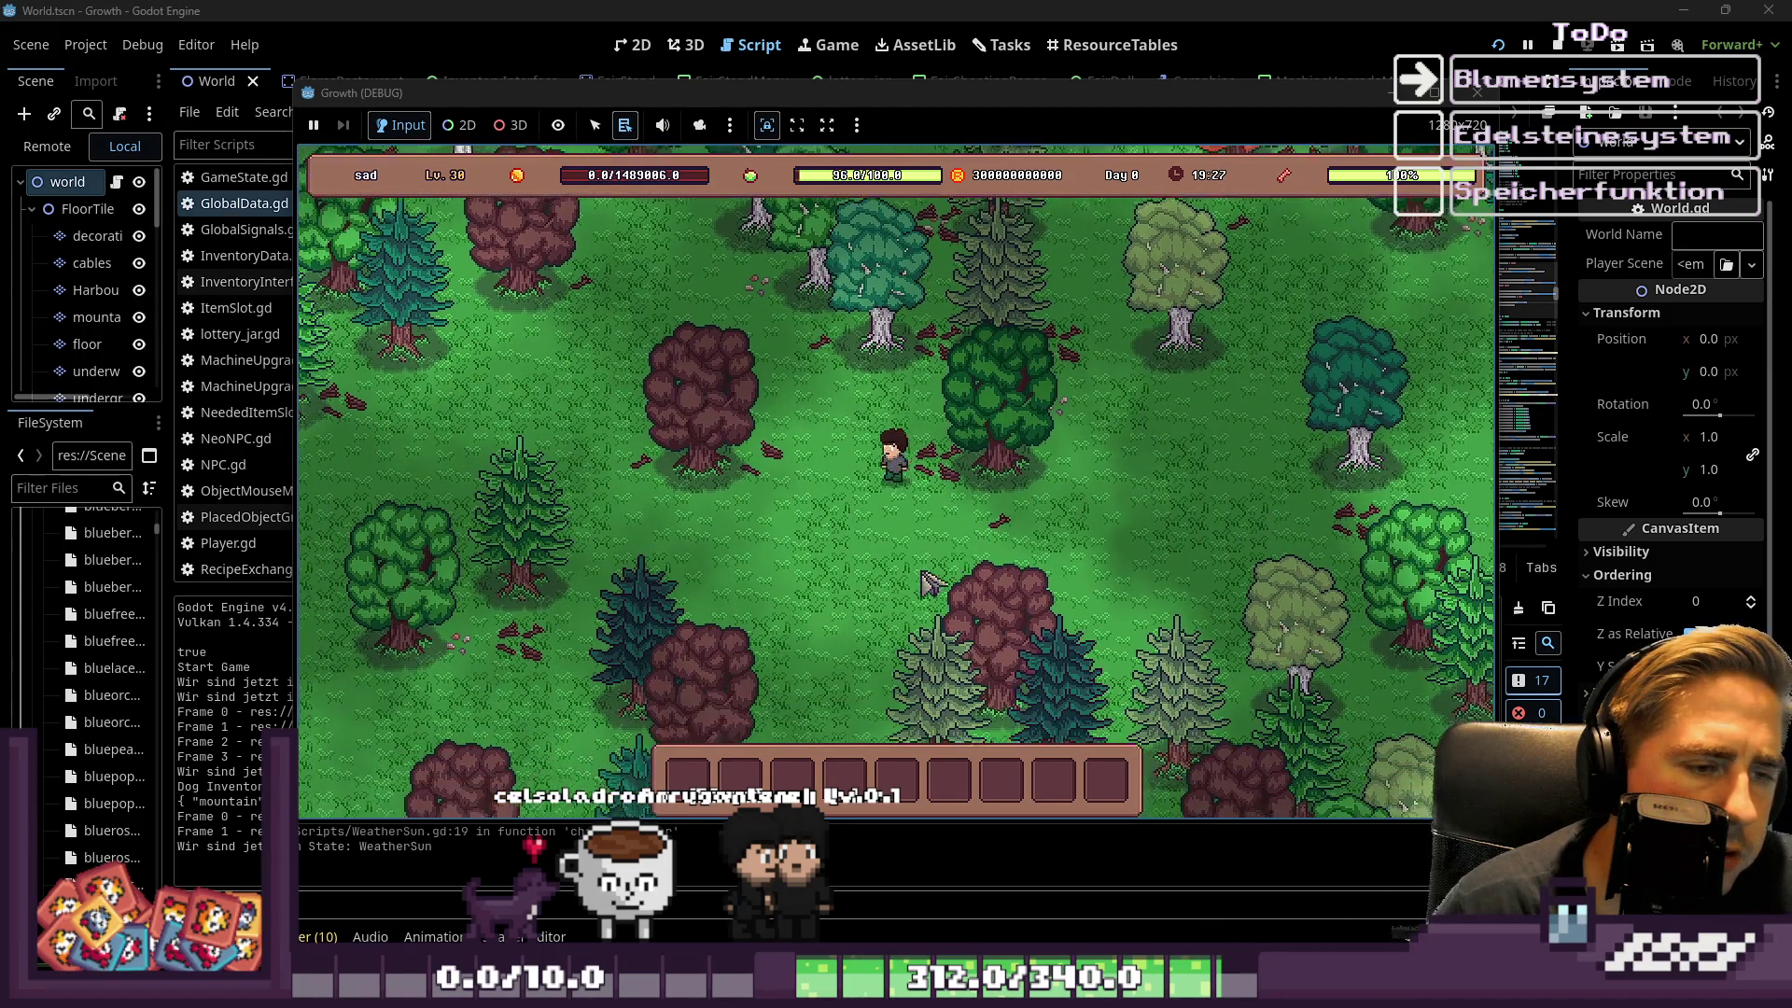
pyautogui.press('s')
pyautogui.press('a')
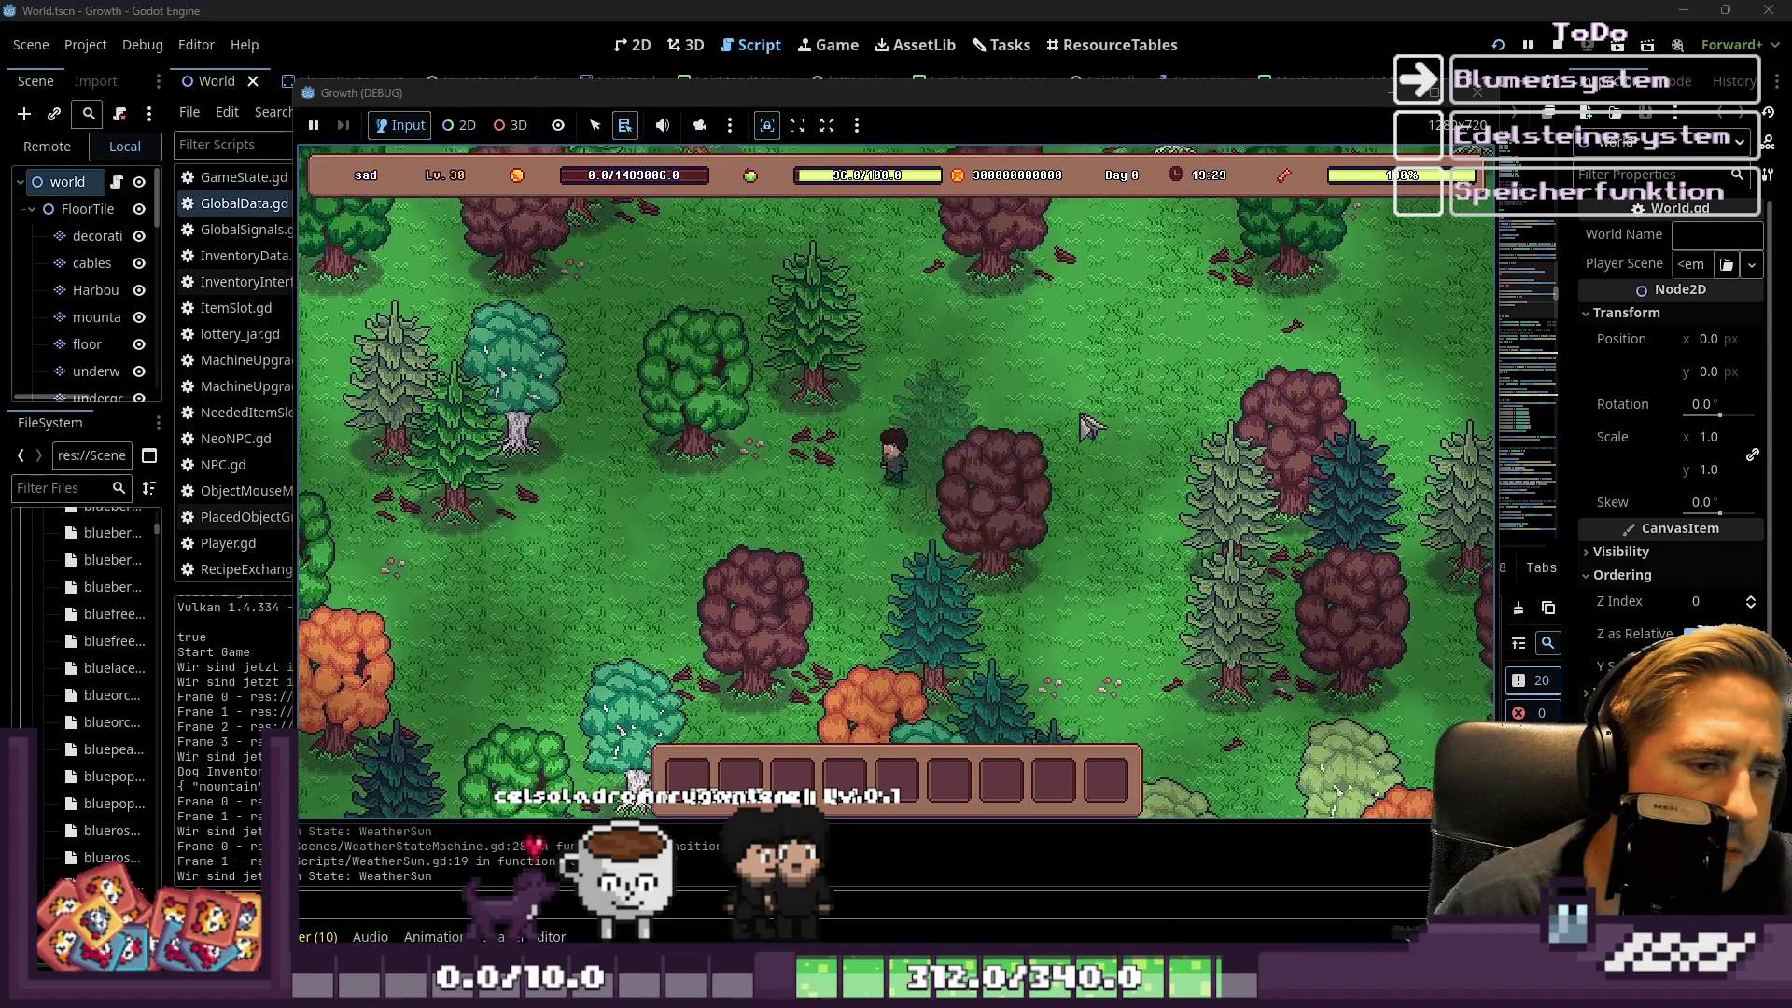
pyautogui.press('s')
pyautogui.press('d')
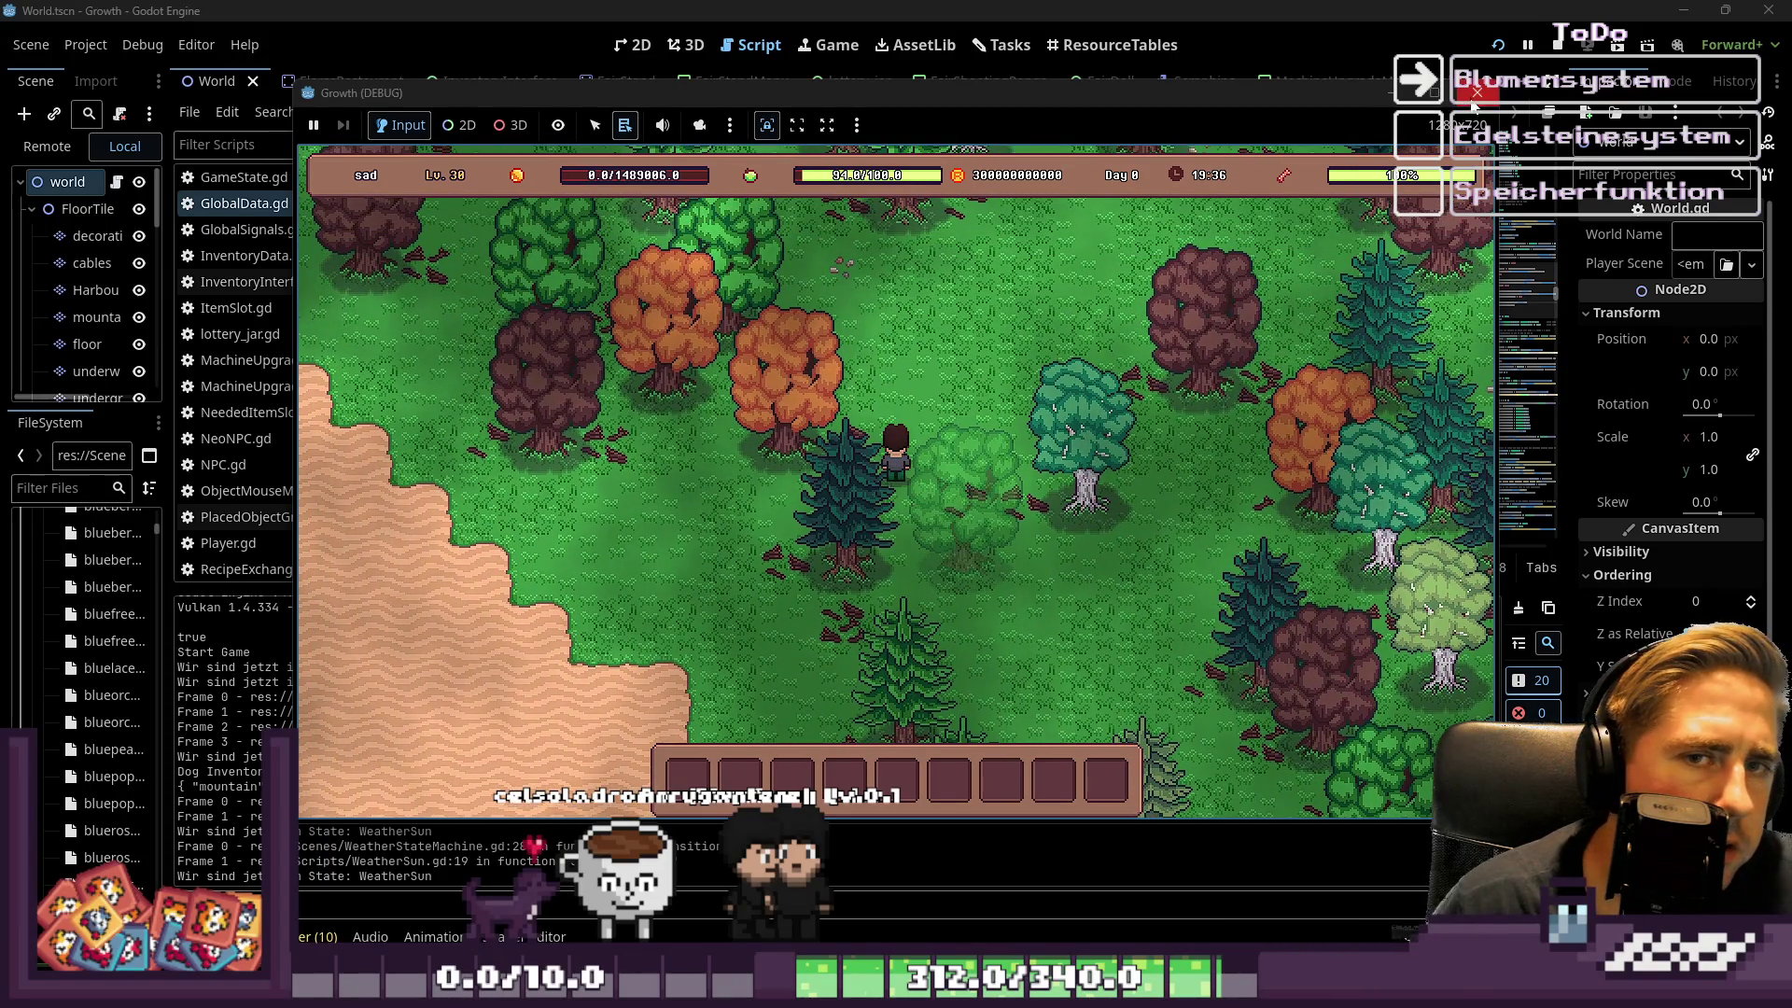
pyautogui.press('F8')
pyautogui.scroll(9, 868, 325)
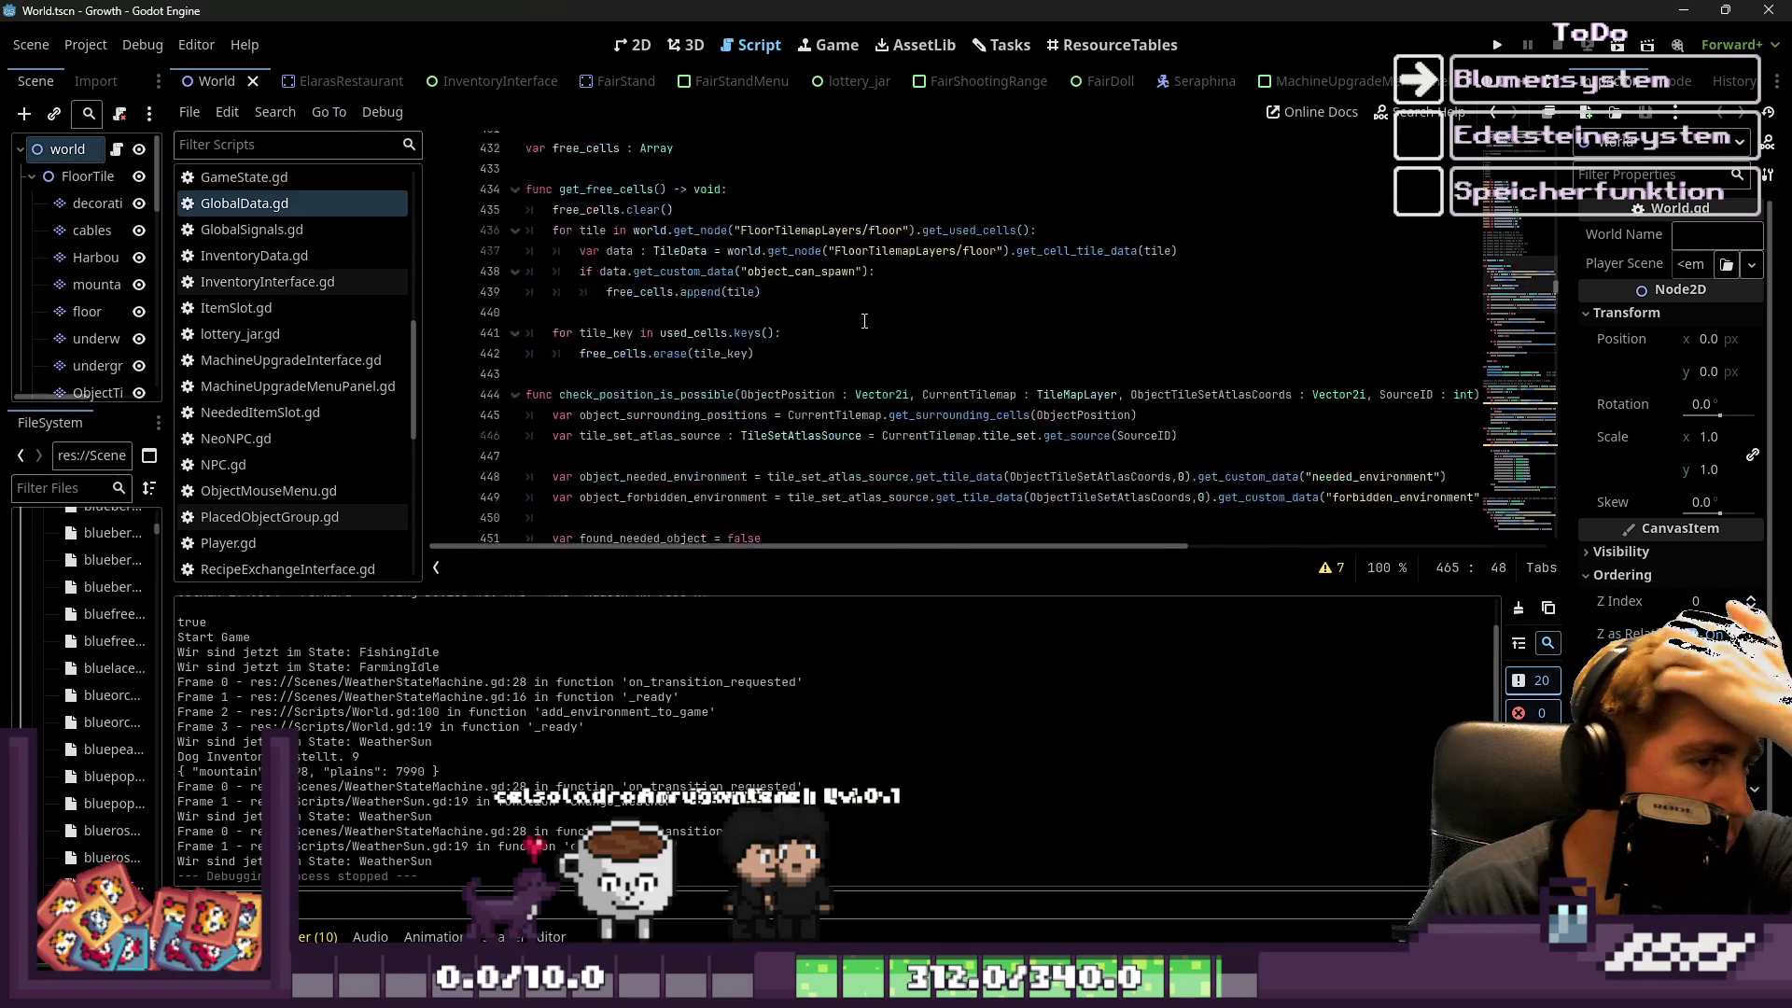
pyautogui.scroll(4, 861, 316)
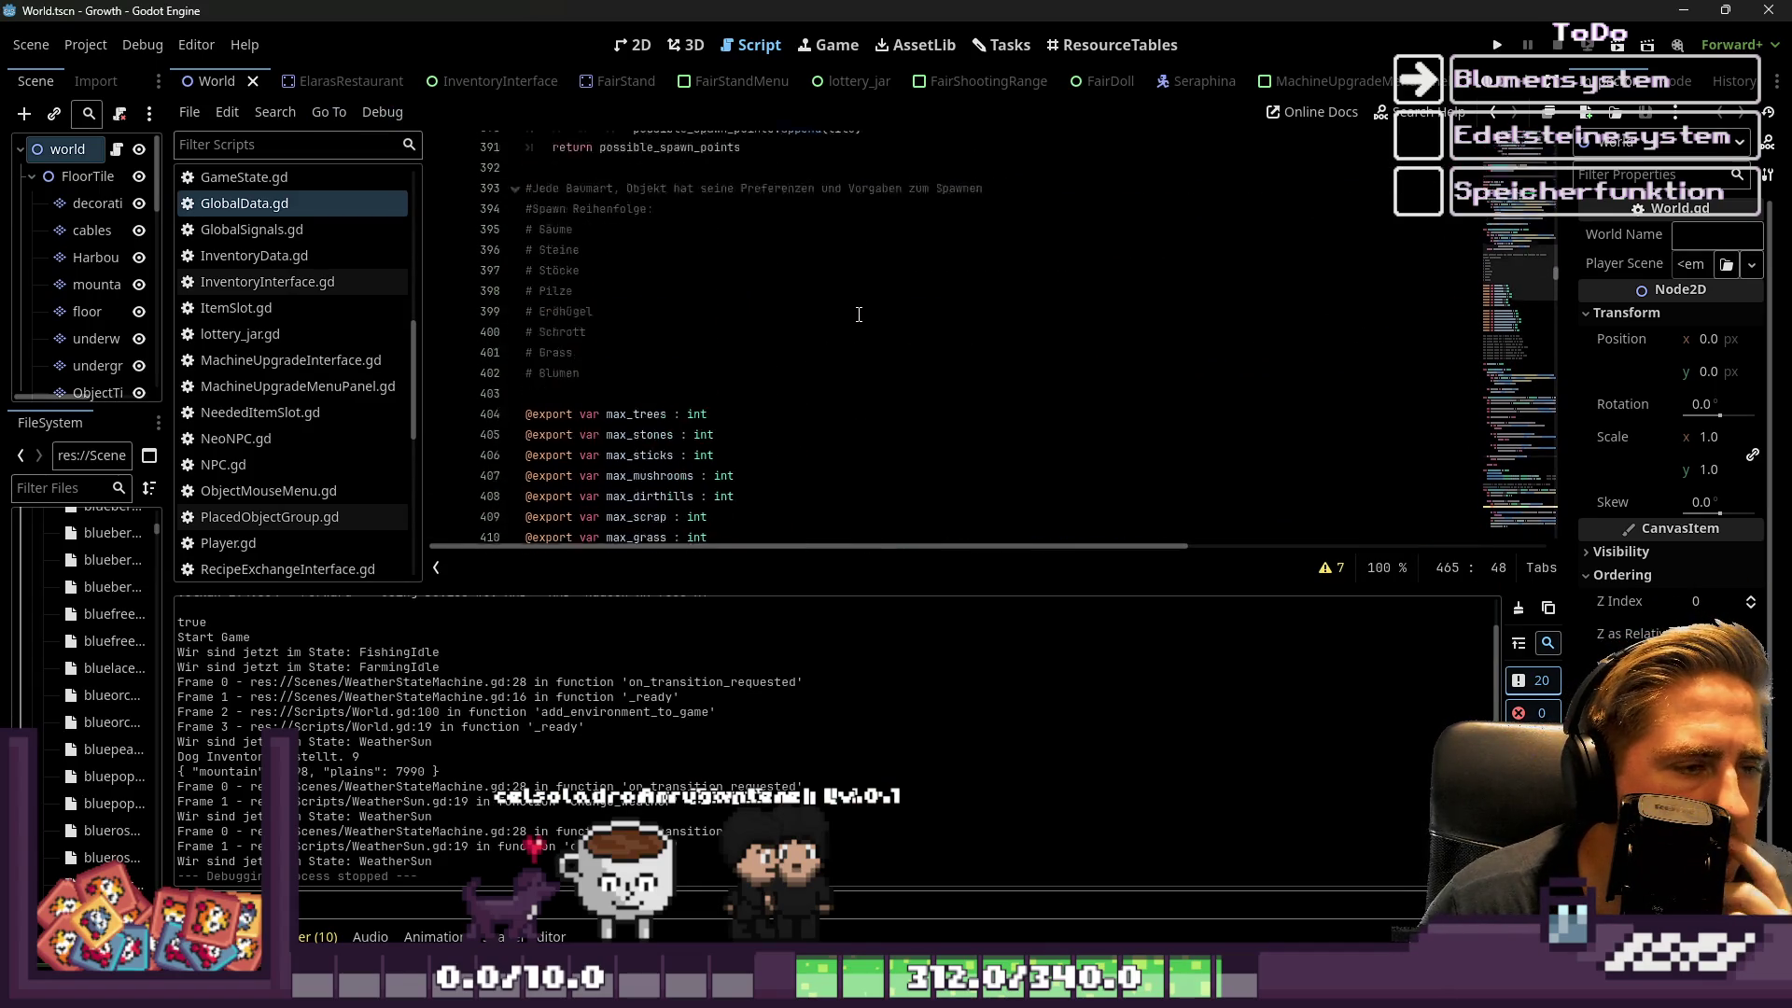
pyautogui.click(575, 301)
pyautogui.click(584, 327)
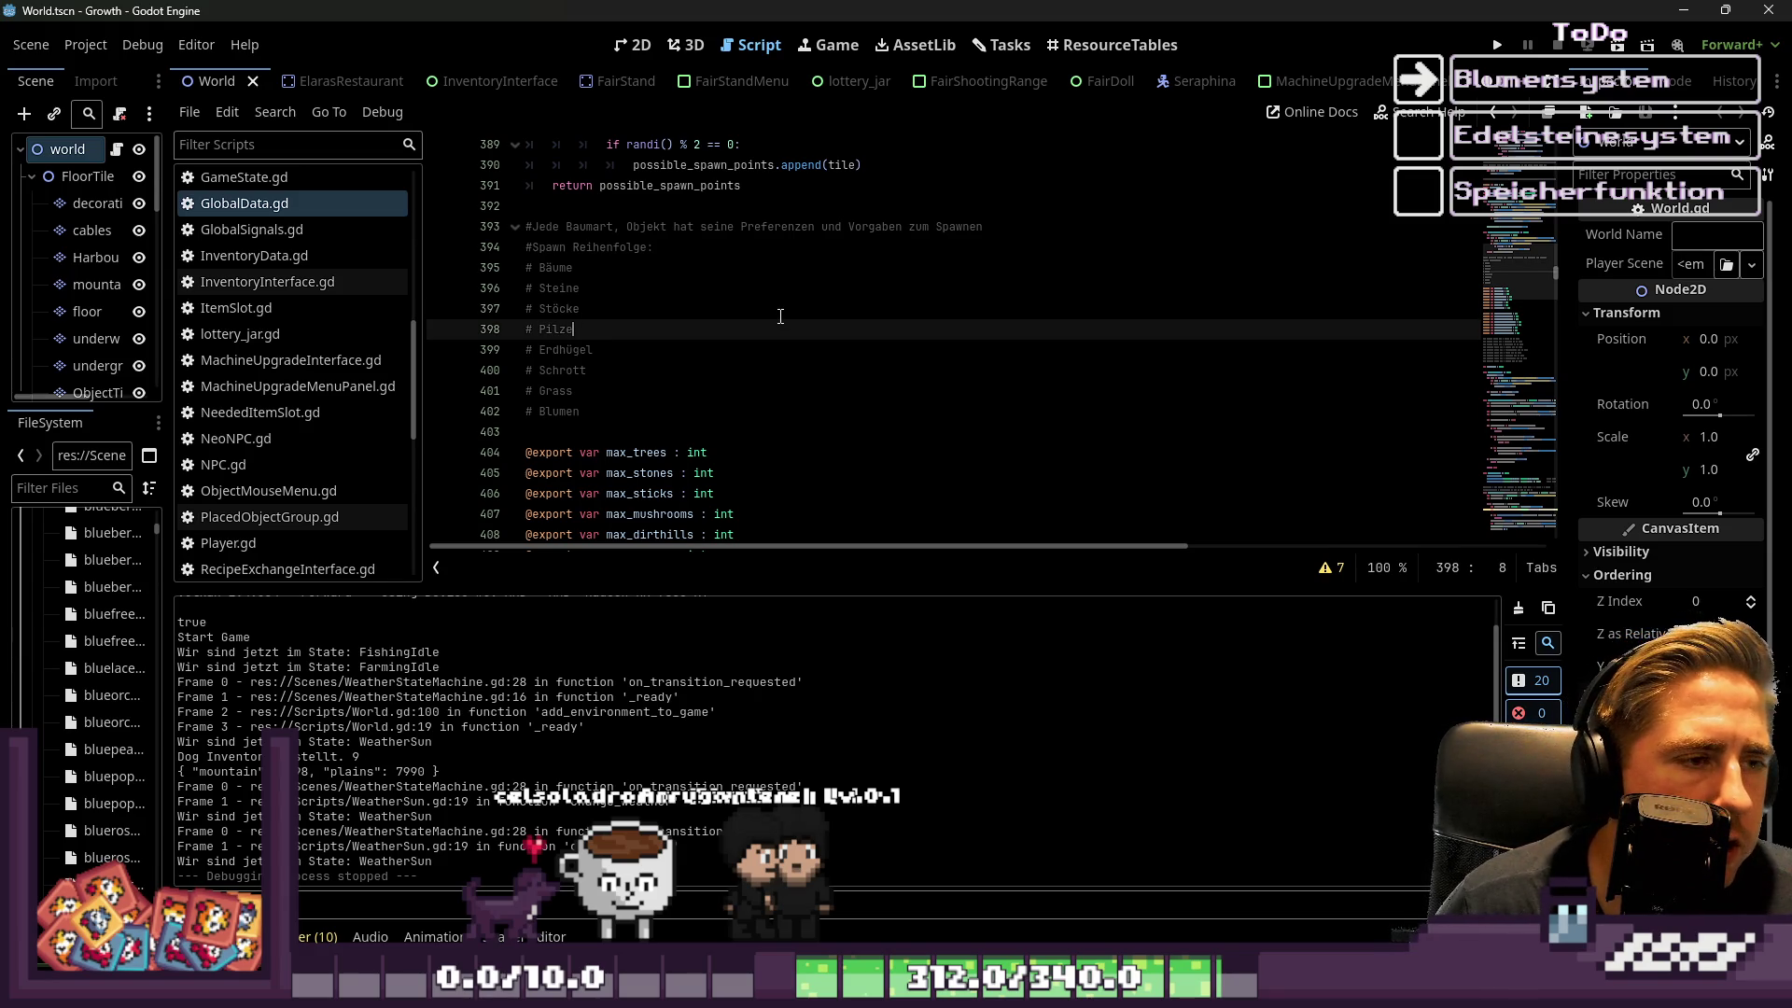
pyautogui.scroll(-8, 781, 315)
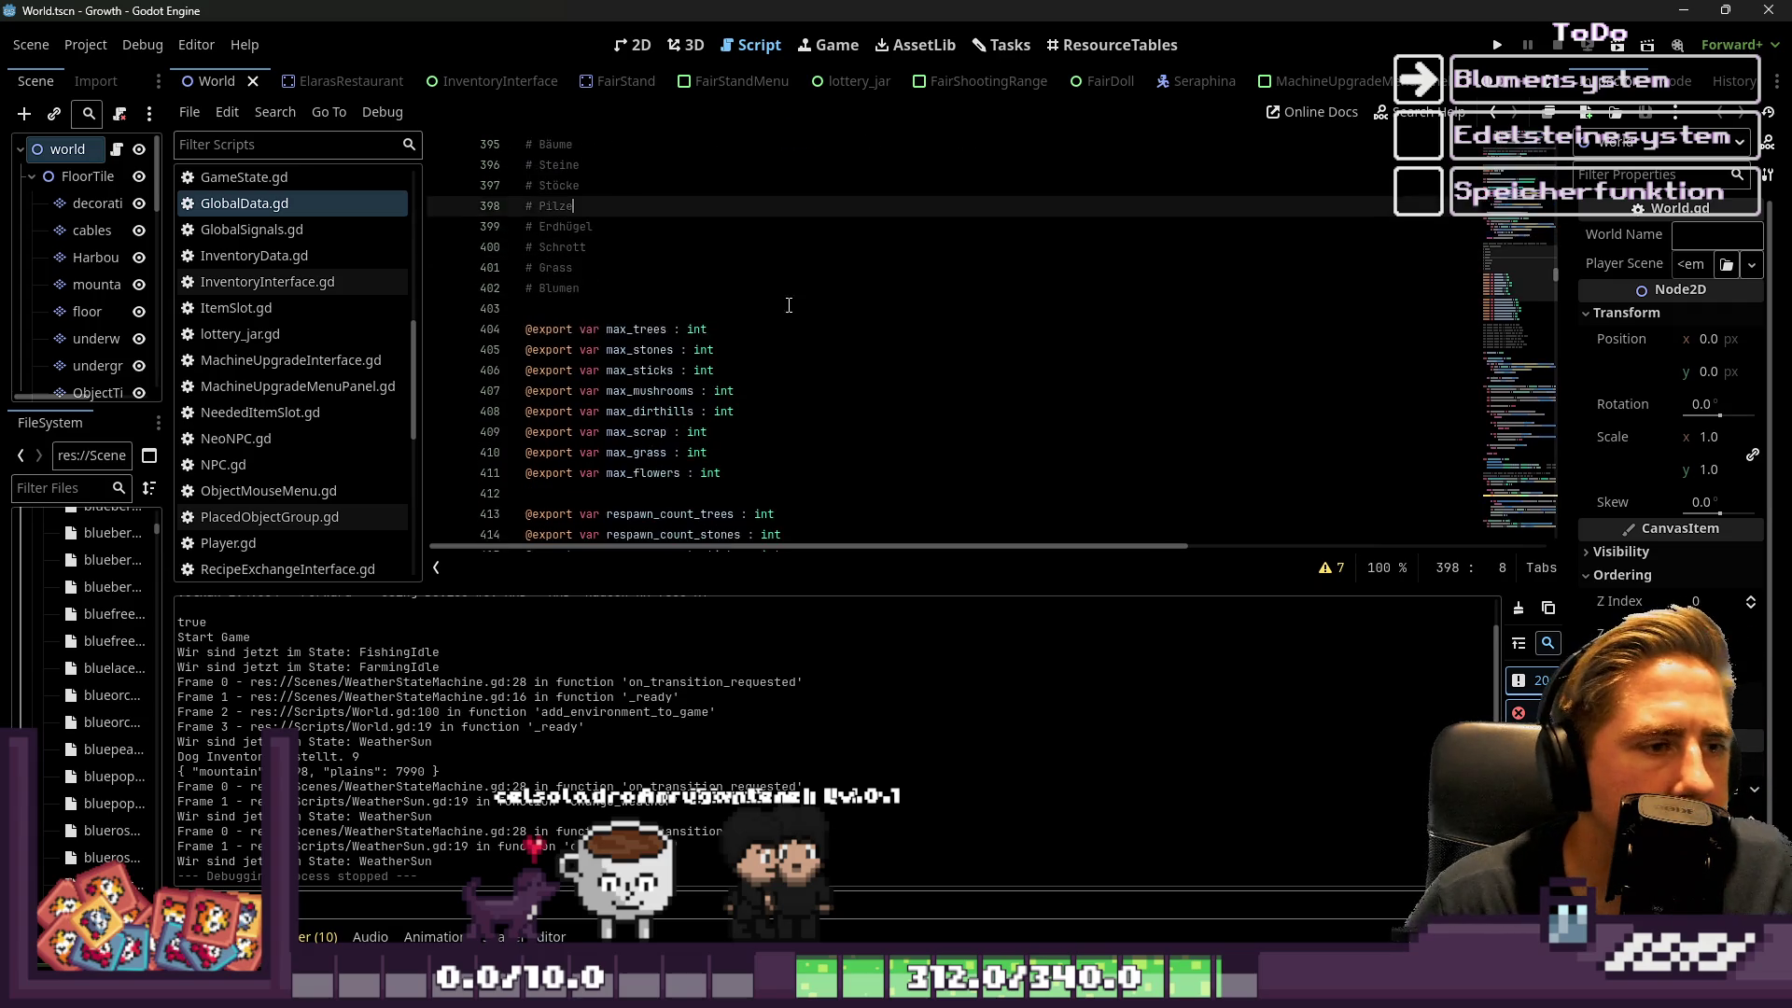
pyautogui.scroll(-7, 762, 287)
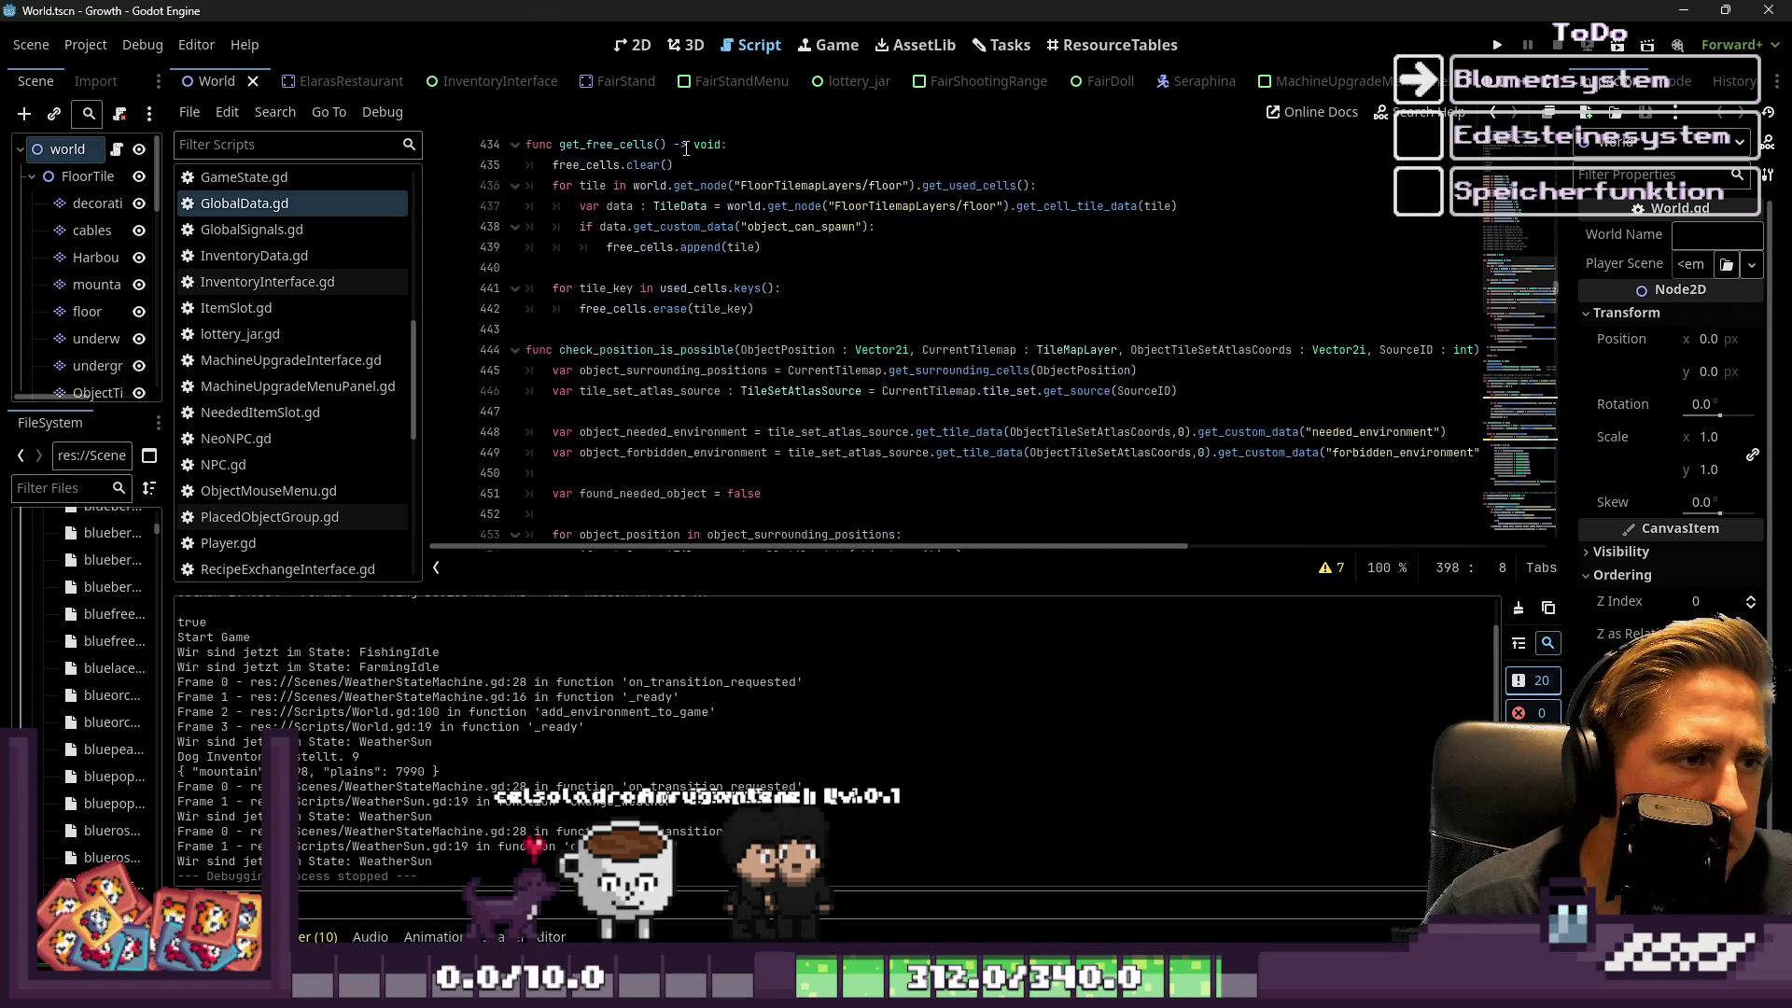
pyautogui.moveTo(168, 512); pyautogui.dragTo(312, 512)
# Select ObjectTileMapLayer and pick the top-left mushroom tile in its object tileset
pyautogui.click(133, 361)
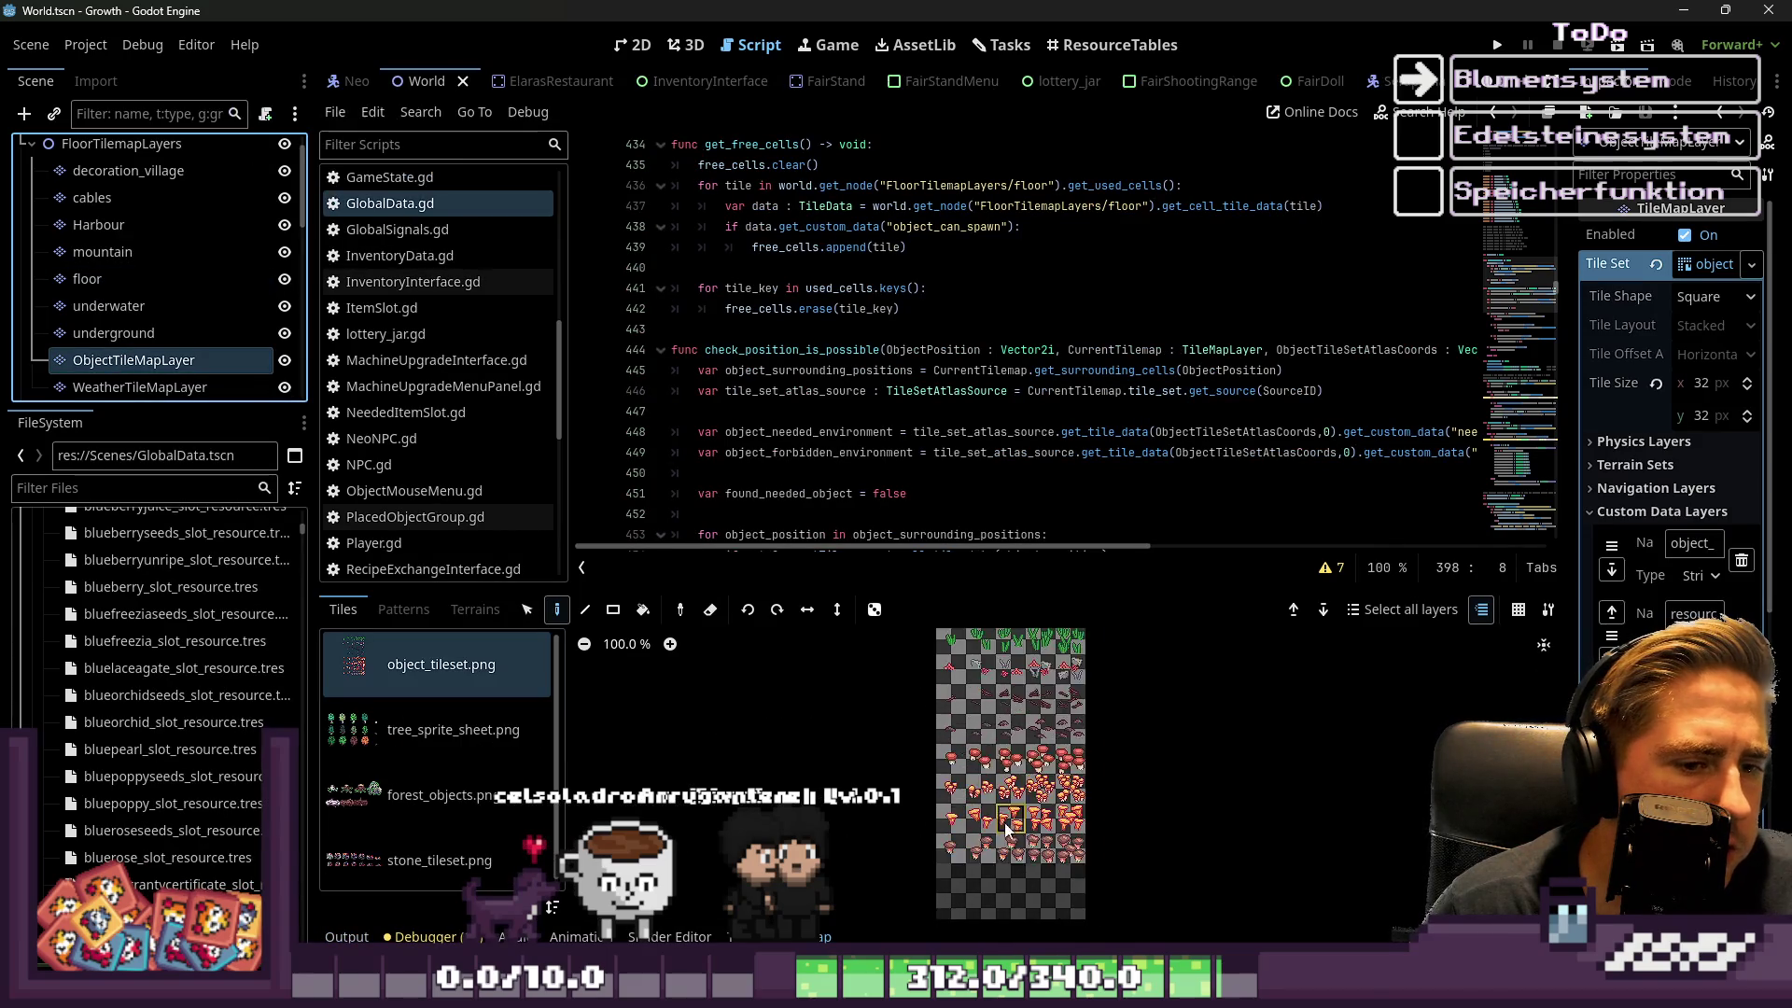
pyautogui.scroll(-2, 1058, 698)
pyautogui.click(1074, 784)
pyautogui.click(896, 697)
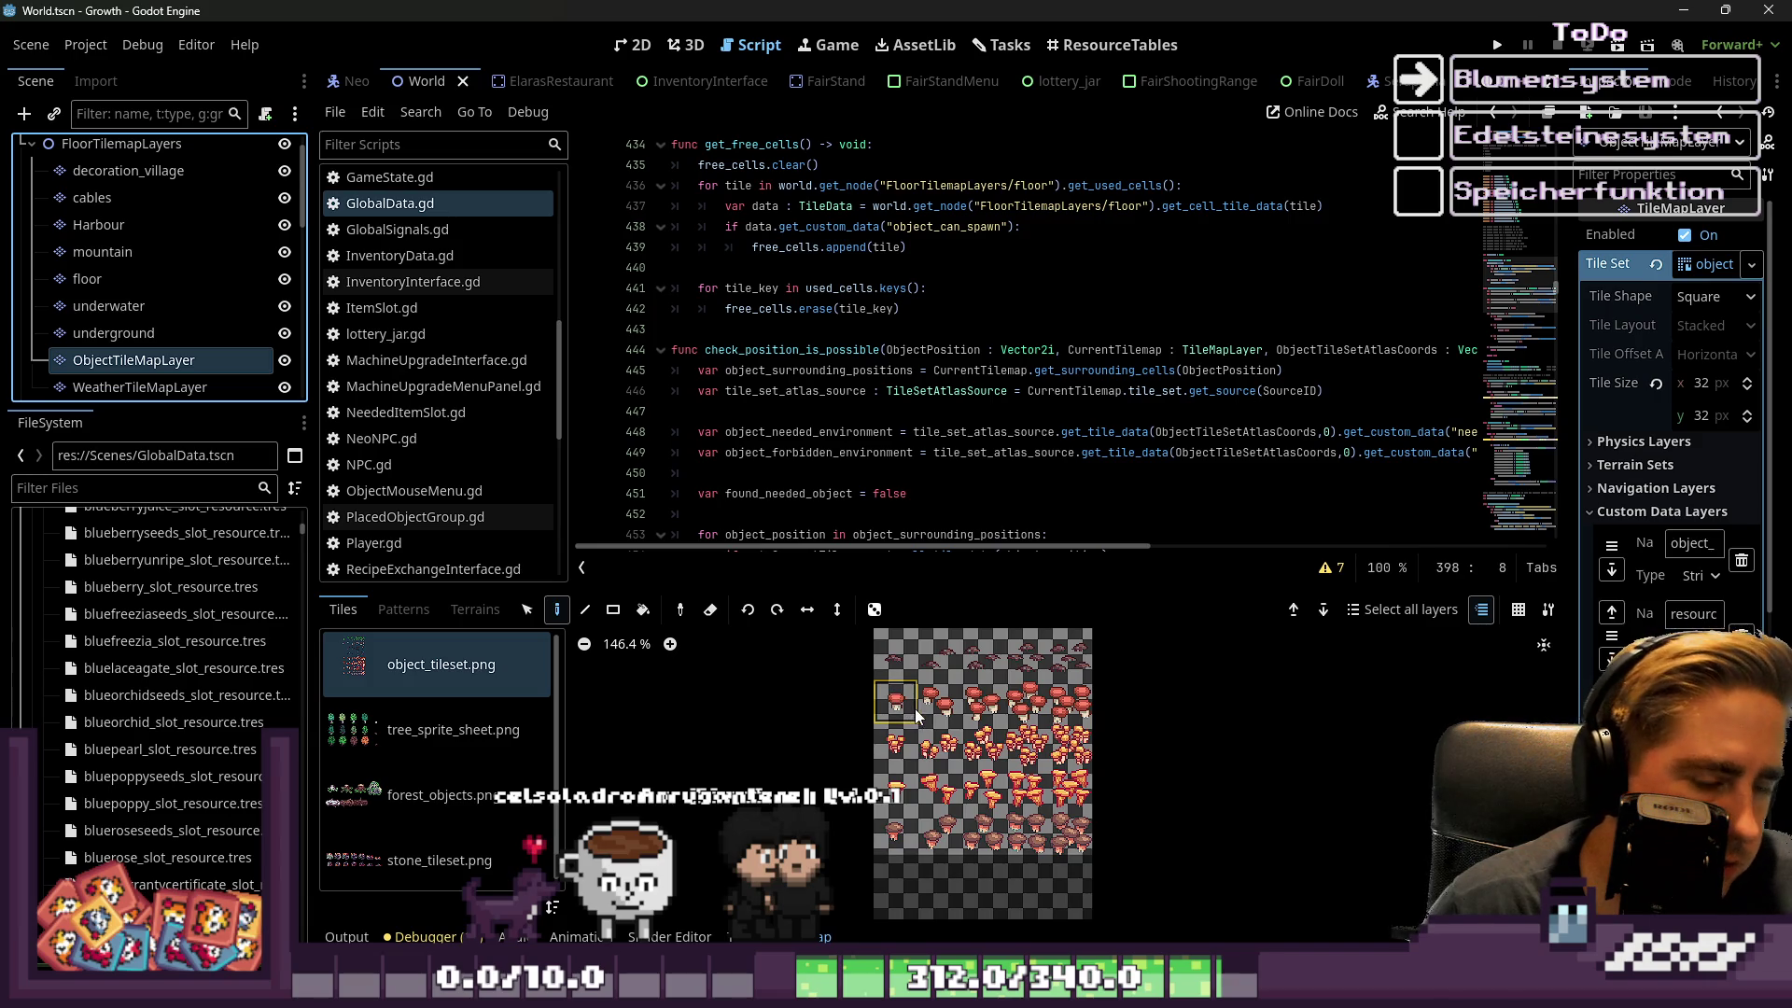
# In the TileSet editor's Paint mode, choose needed_environment and add the value 'stick'
pyautogui.click(747, 936)
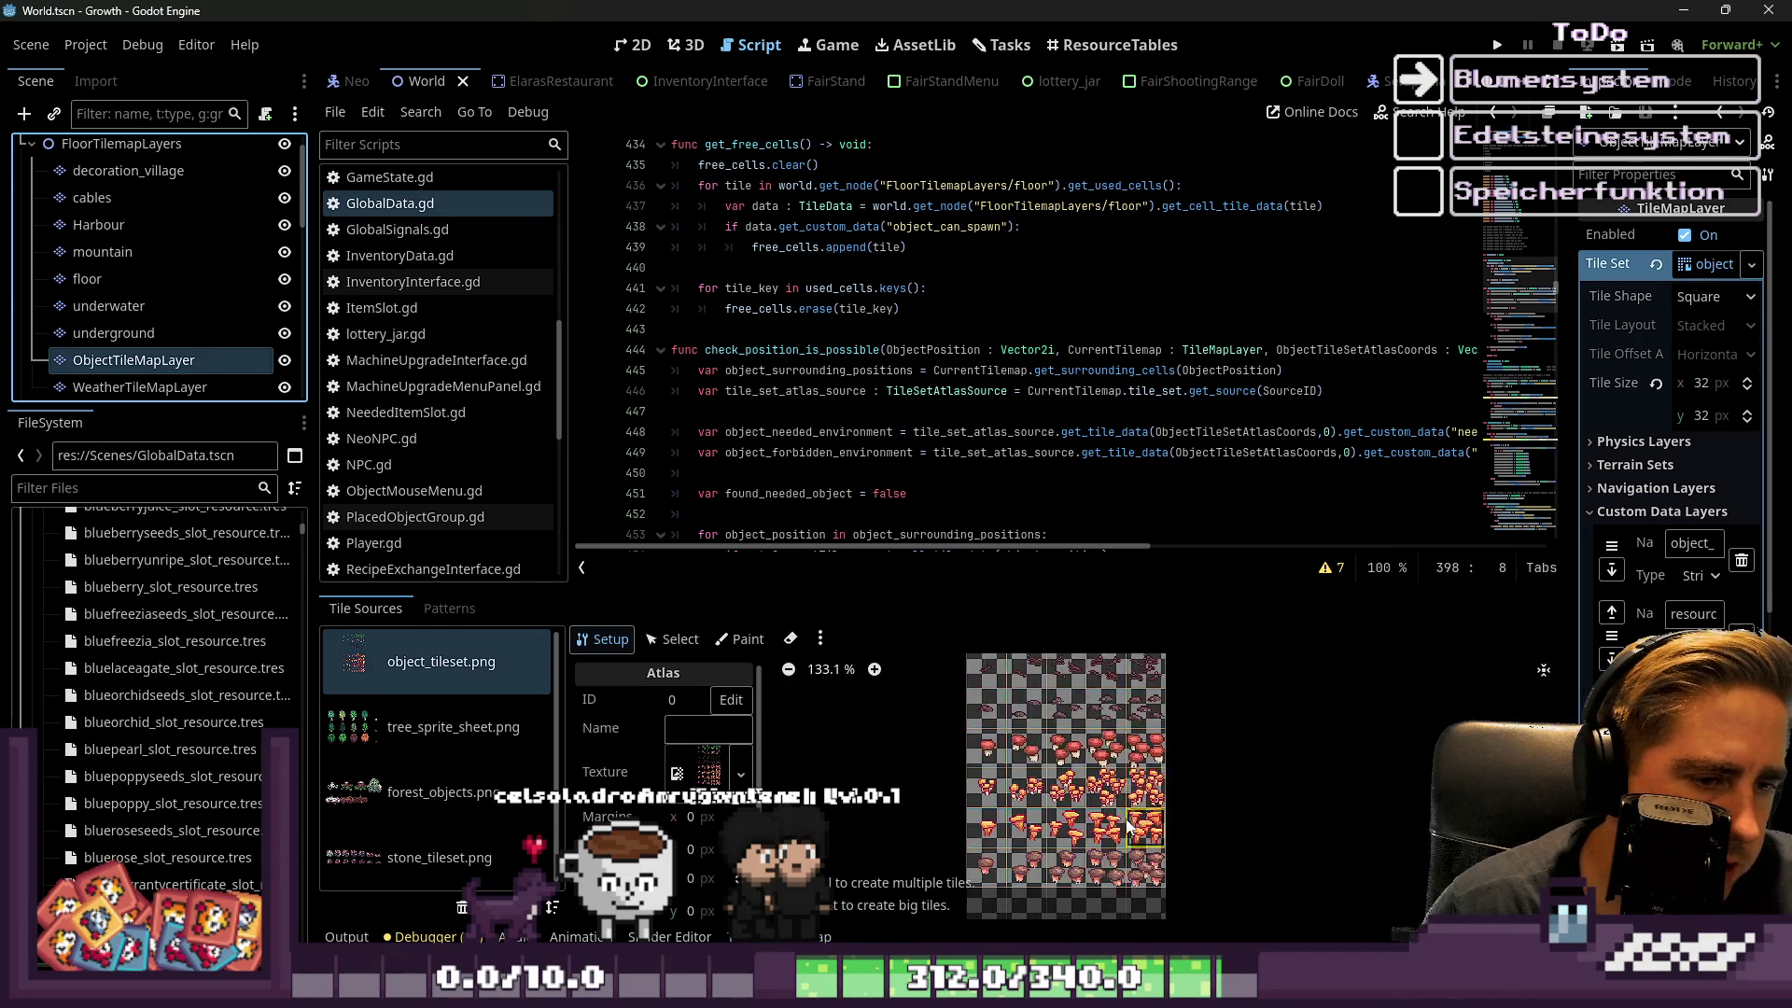
pyautogui.click(741, 639)
pyautogui.click(679, 702)
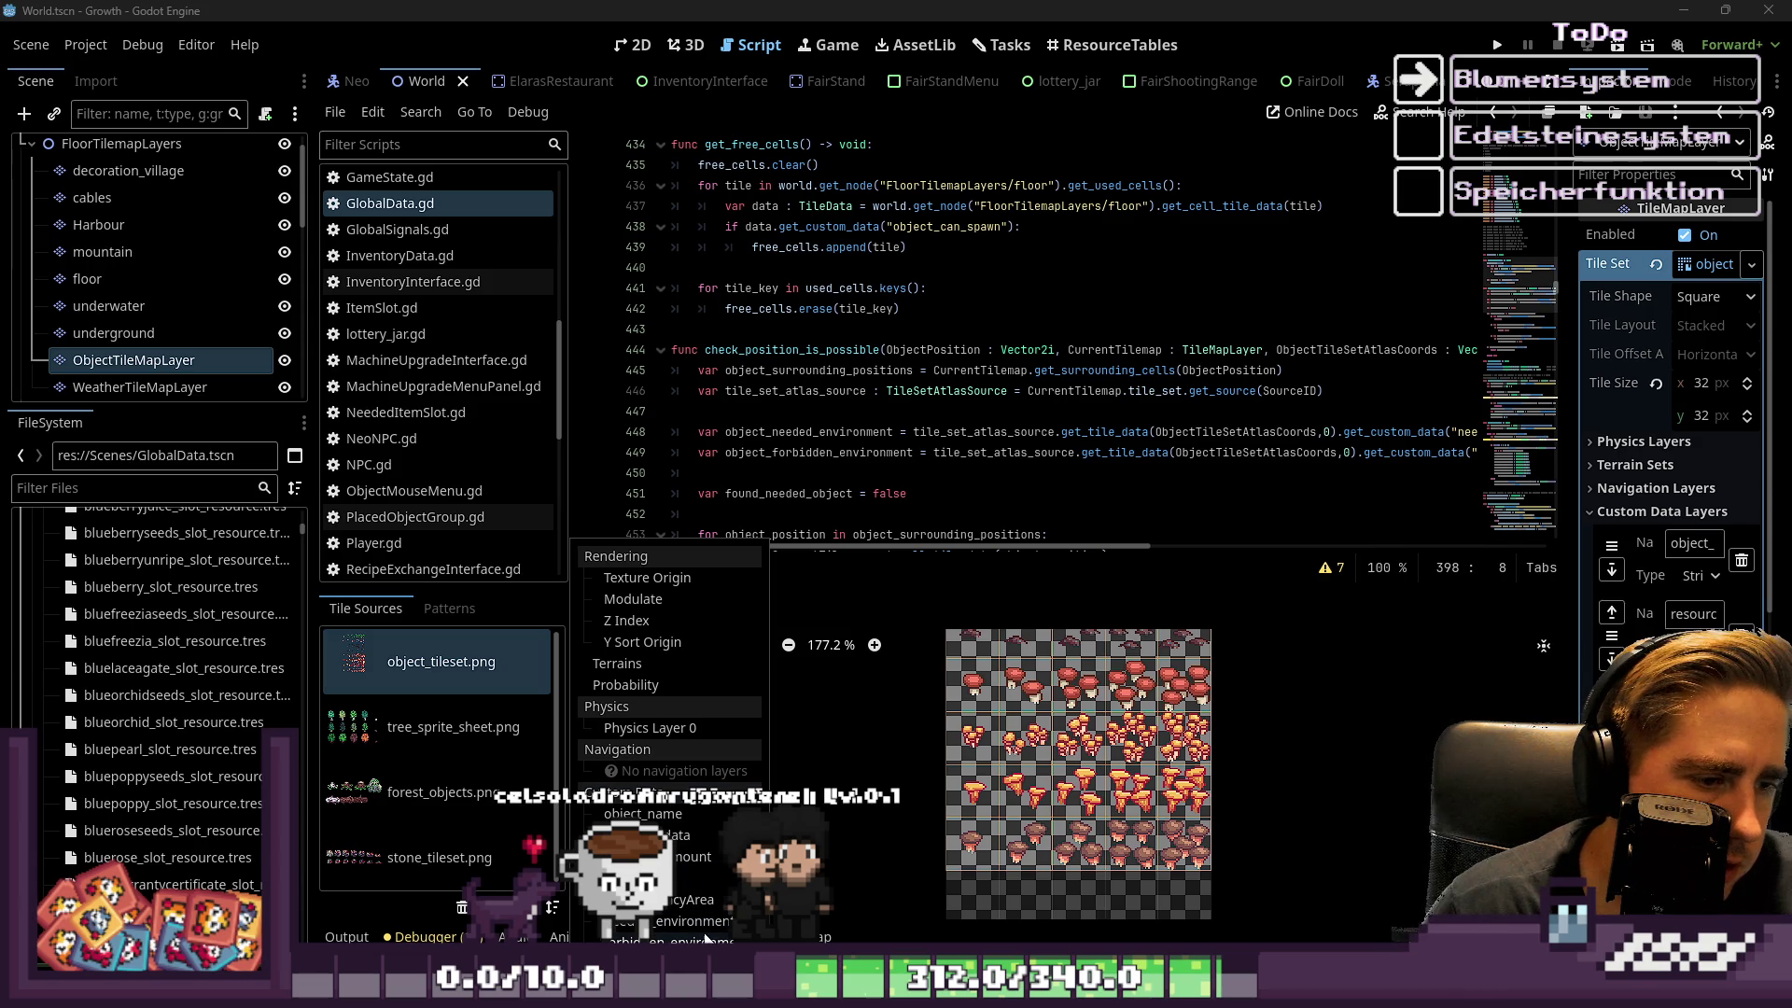
pyautogui.click(691, 921)
pyautogui.scroll(-3, 1051, 876)
pyautogui.scroll(3, 1022, 758)
pyautogui.scroll(1, 964, 727)
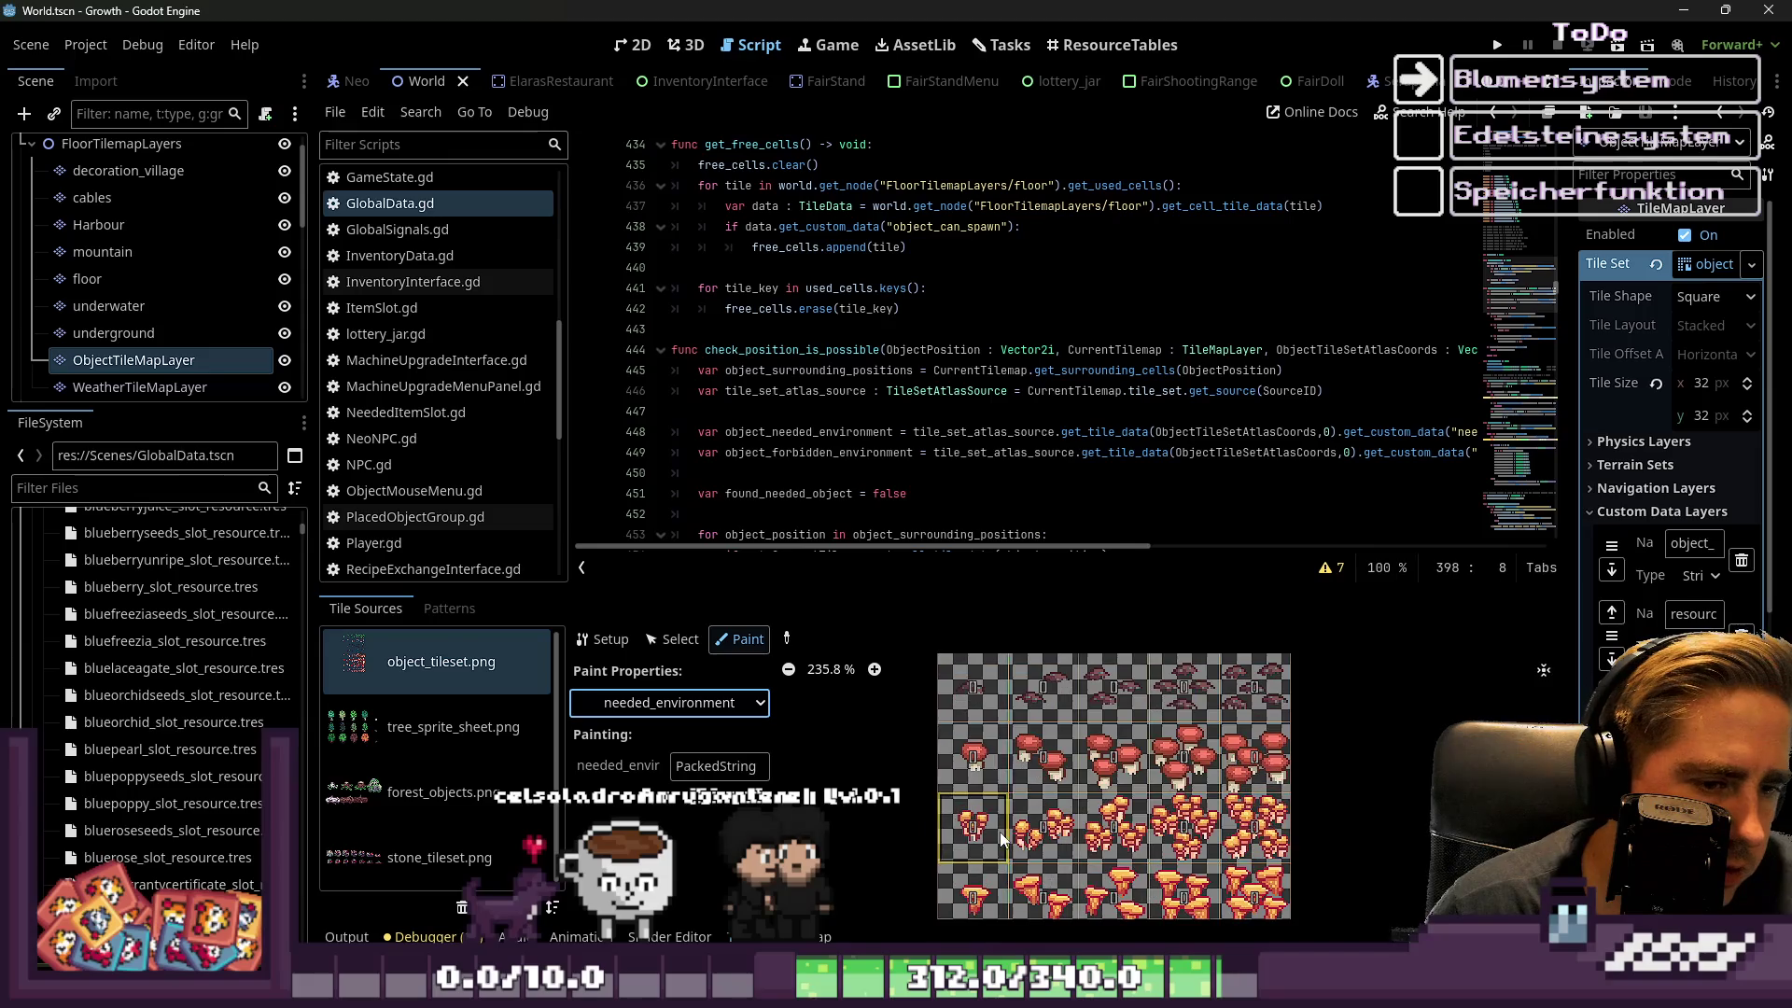
pyautogui.click(702, 705)
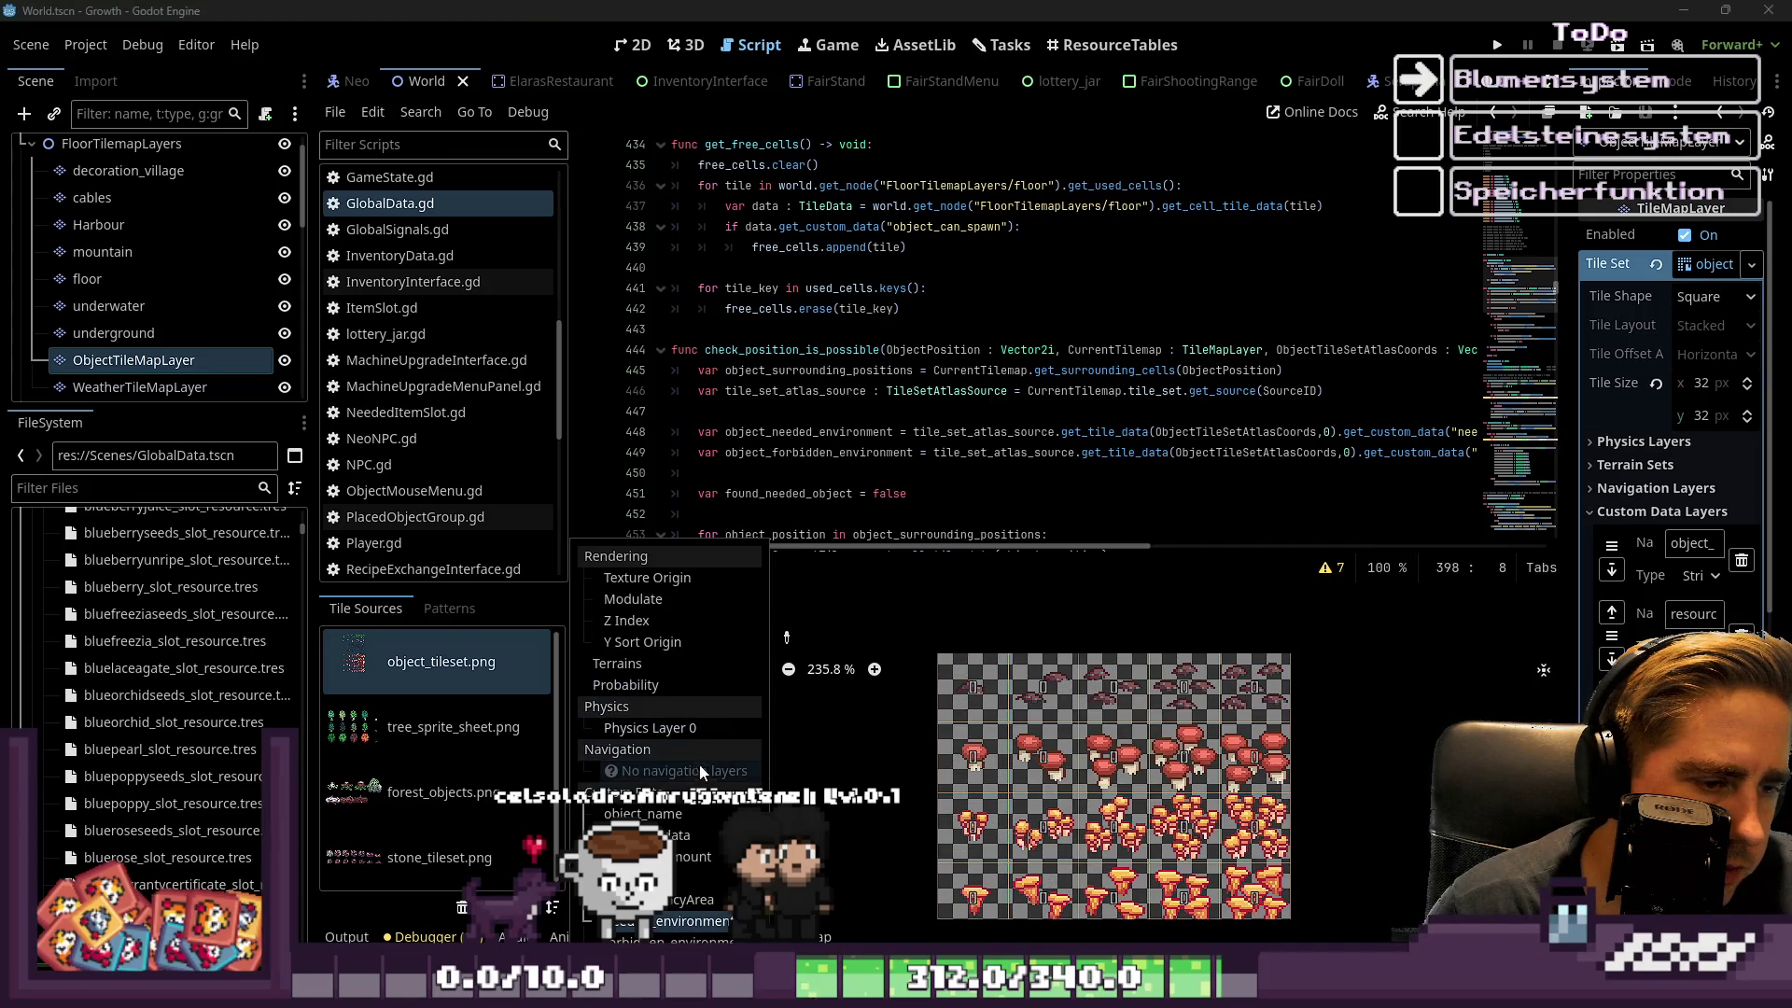
pyautogui.click(718, 911)
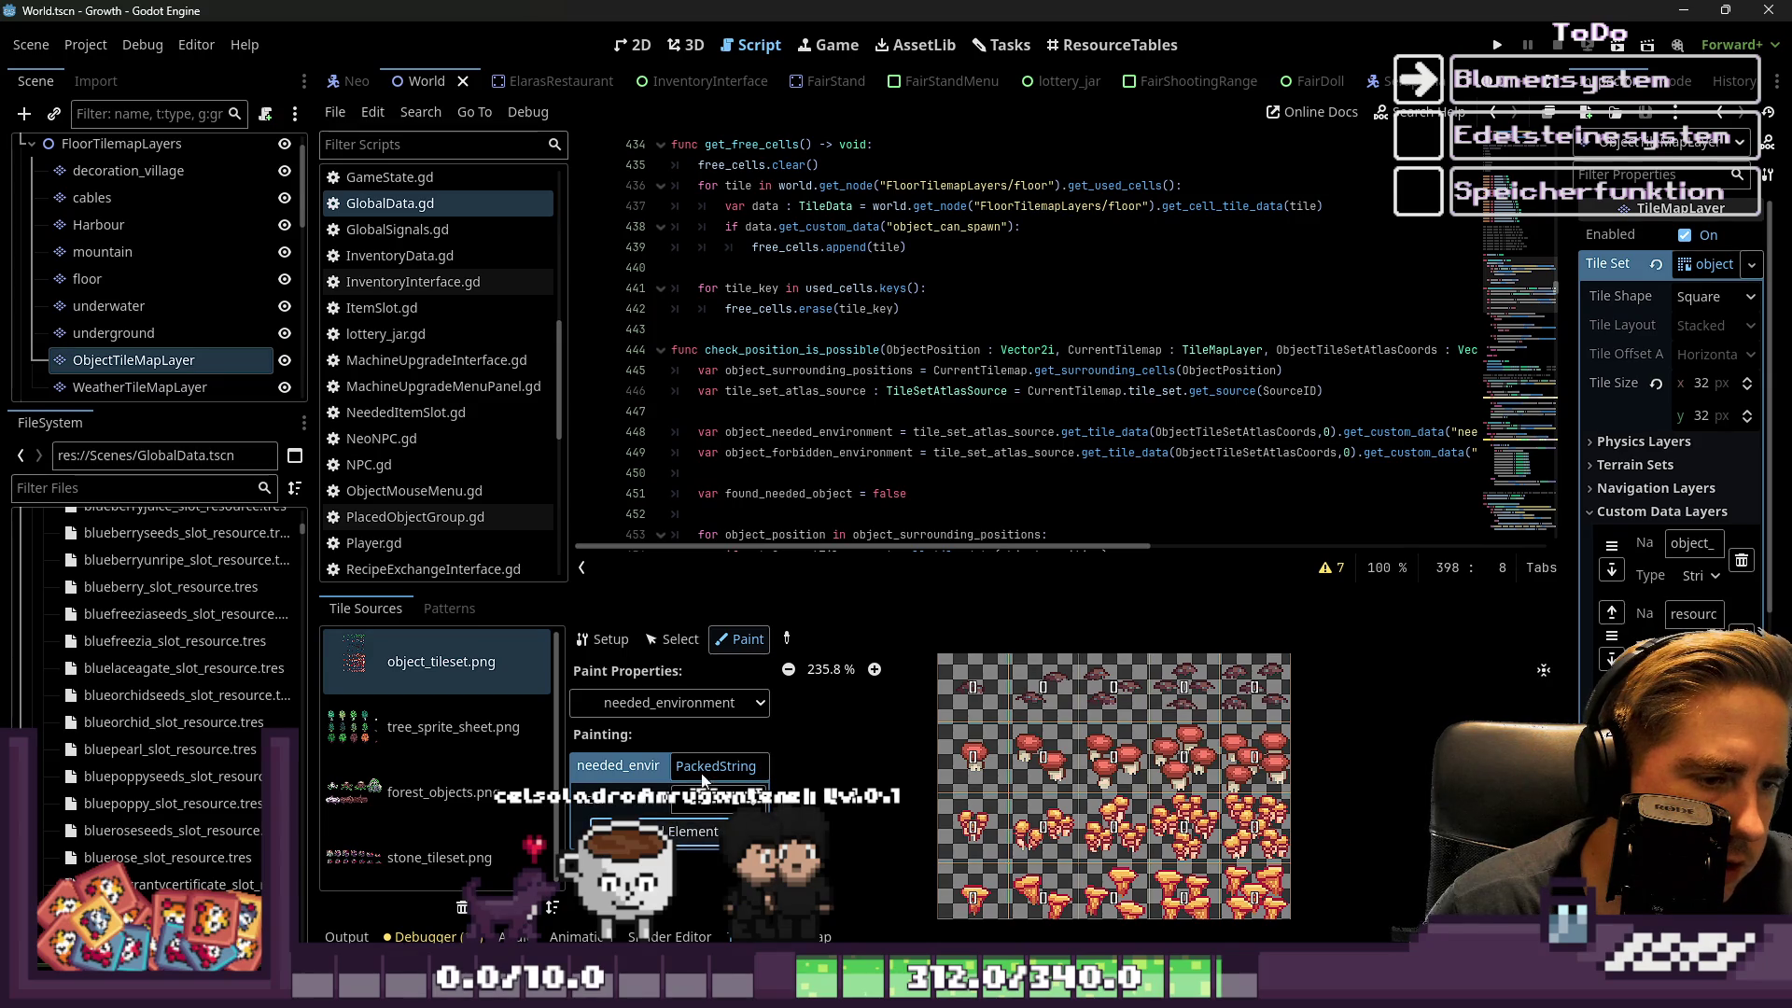
pyautogui.click(692, 831)
pyautogui.click(693, 831)
pyautogui.write('s')
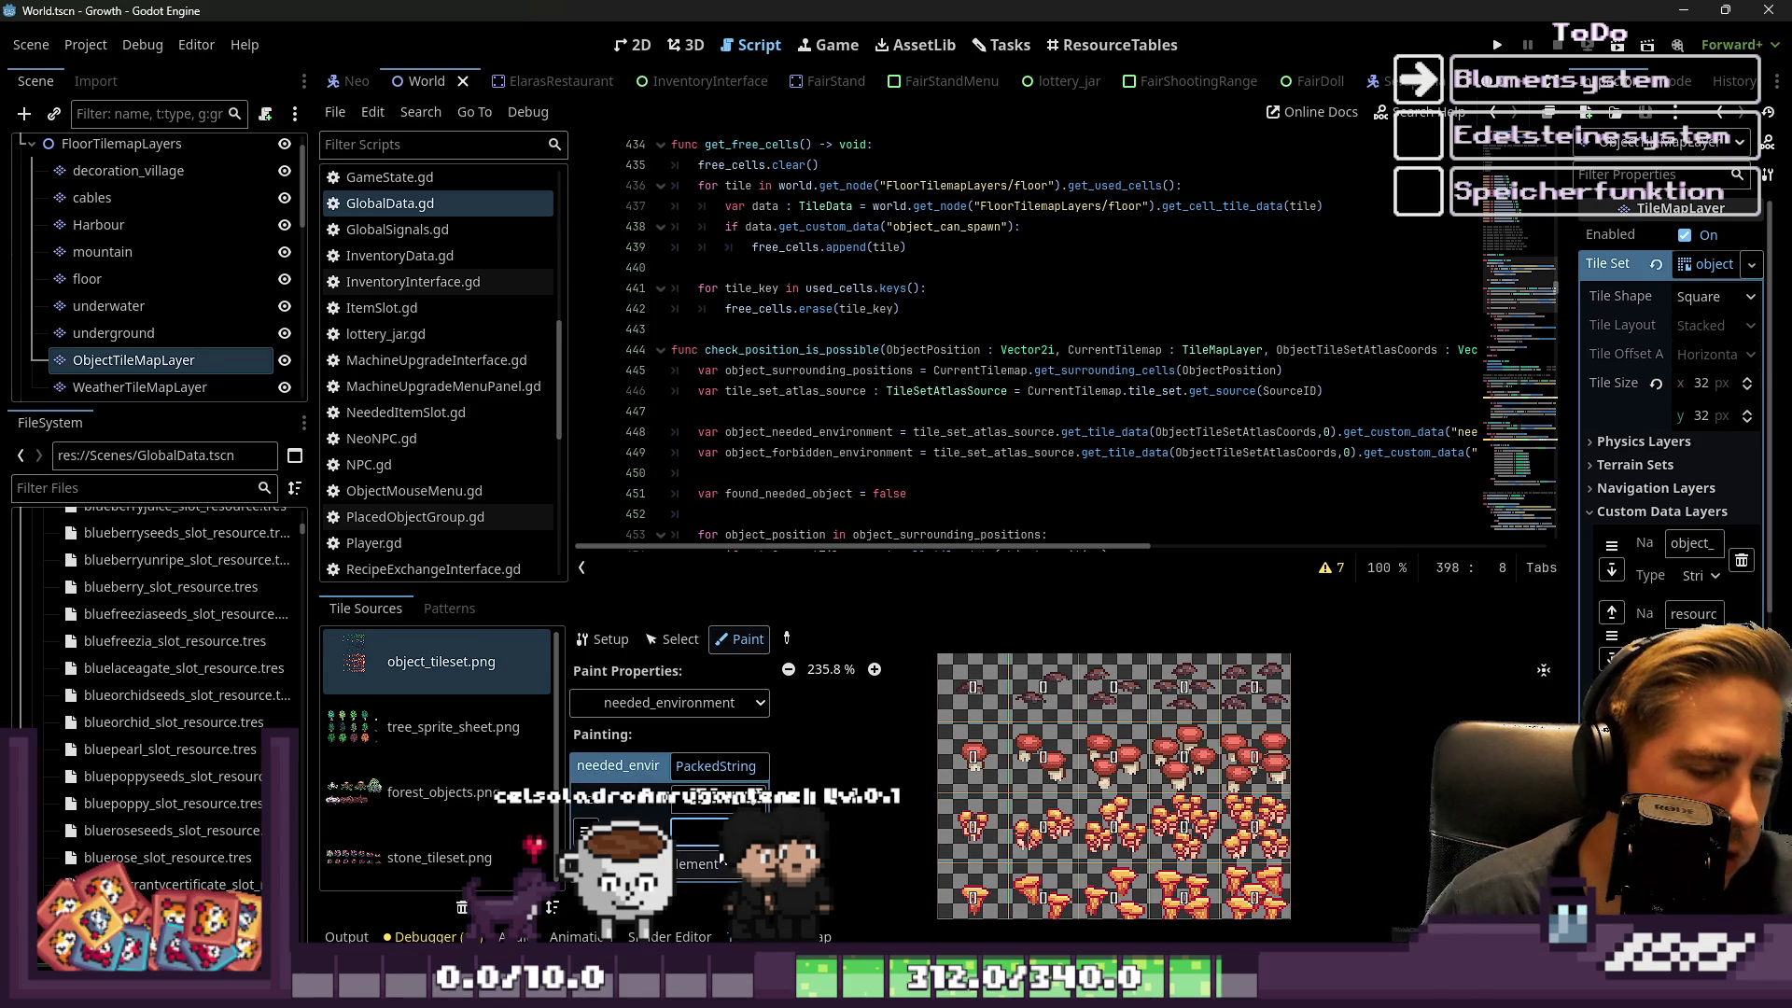
pyautogui.write('tick')
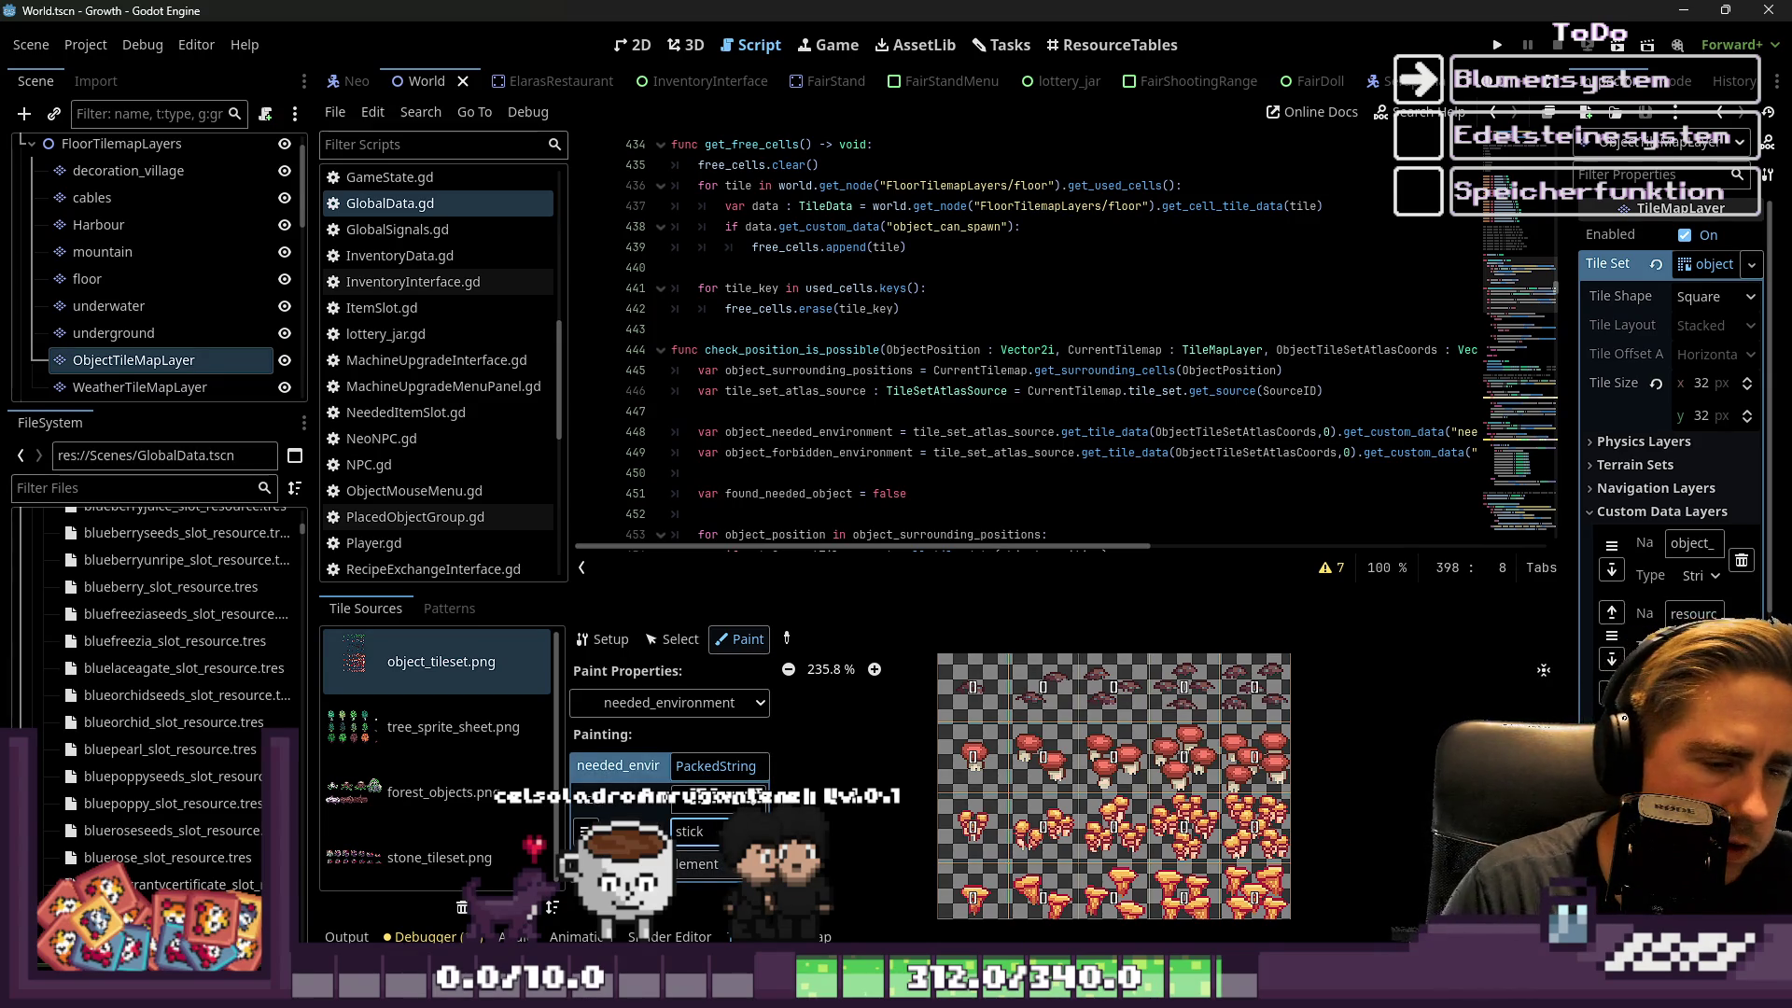
# Inspect the atlas tiles and select the mushroom tile at position 0,4
pyautogui.scroll(-2, 1057, 859)
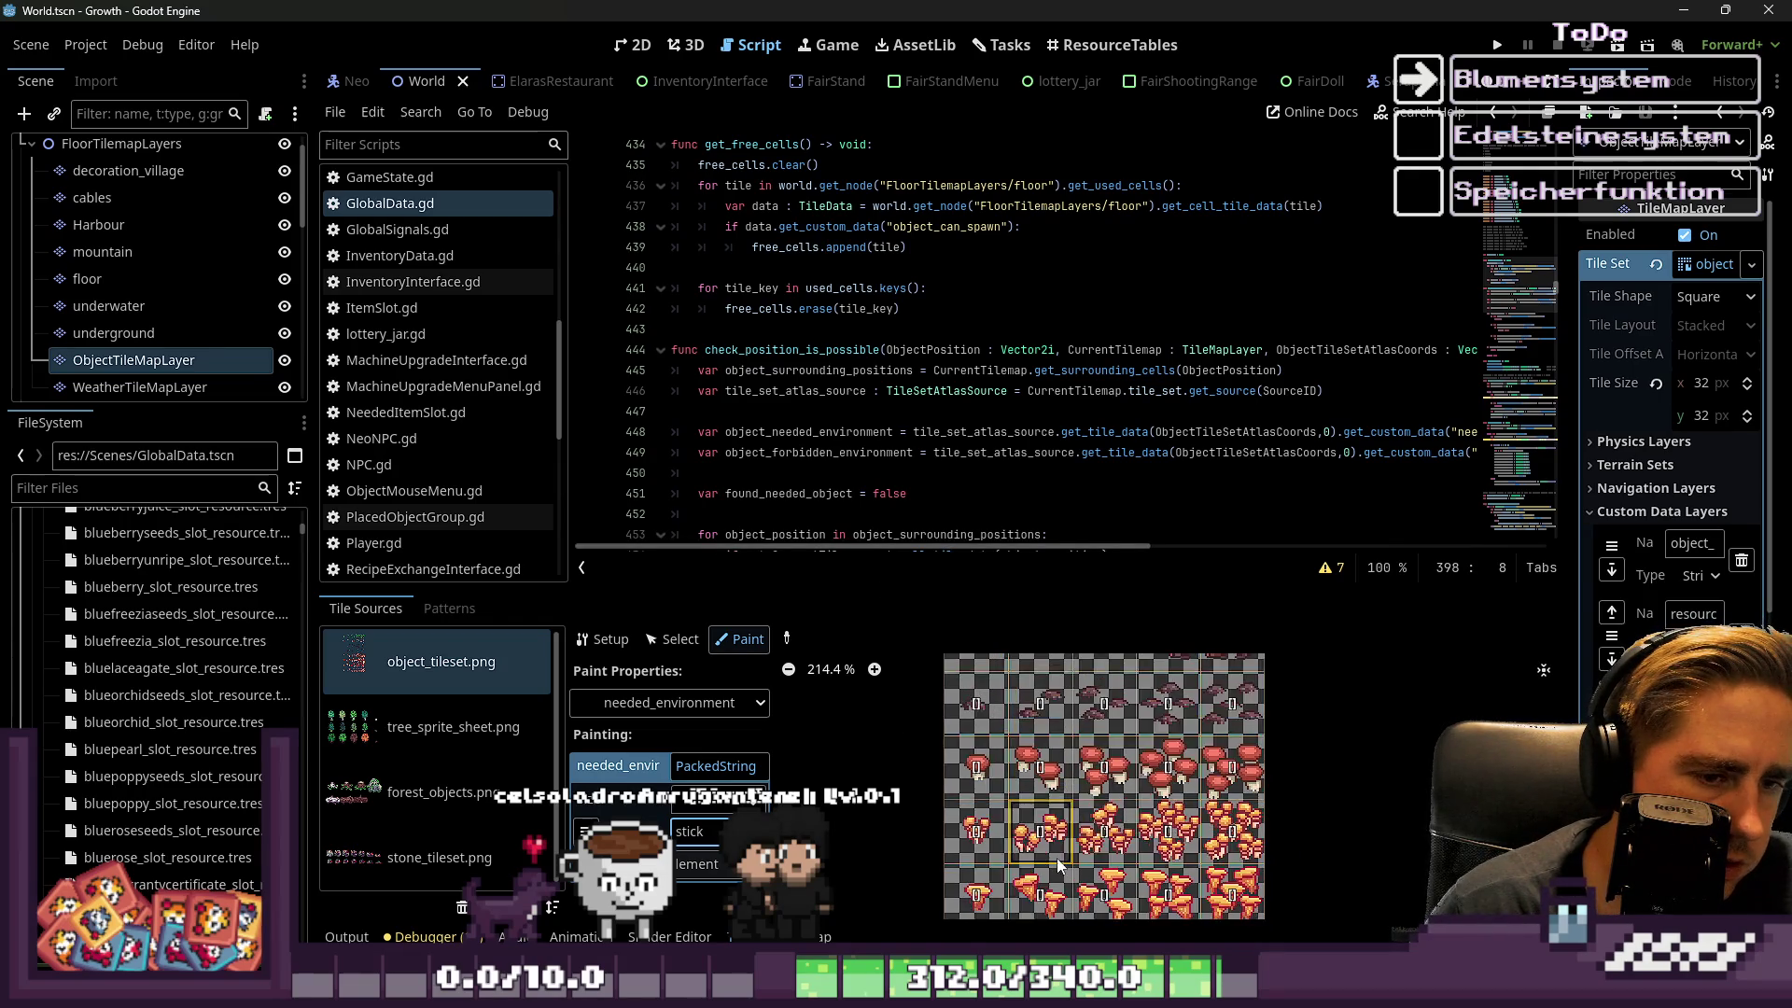
pyautogui.scroll(-1, 1023, 691)
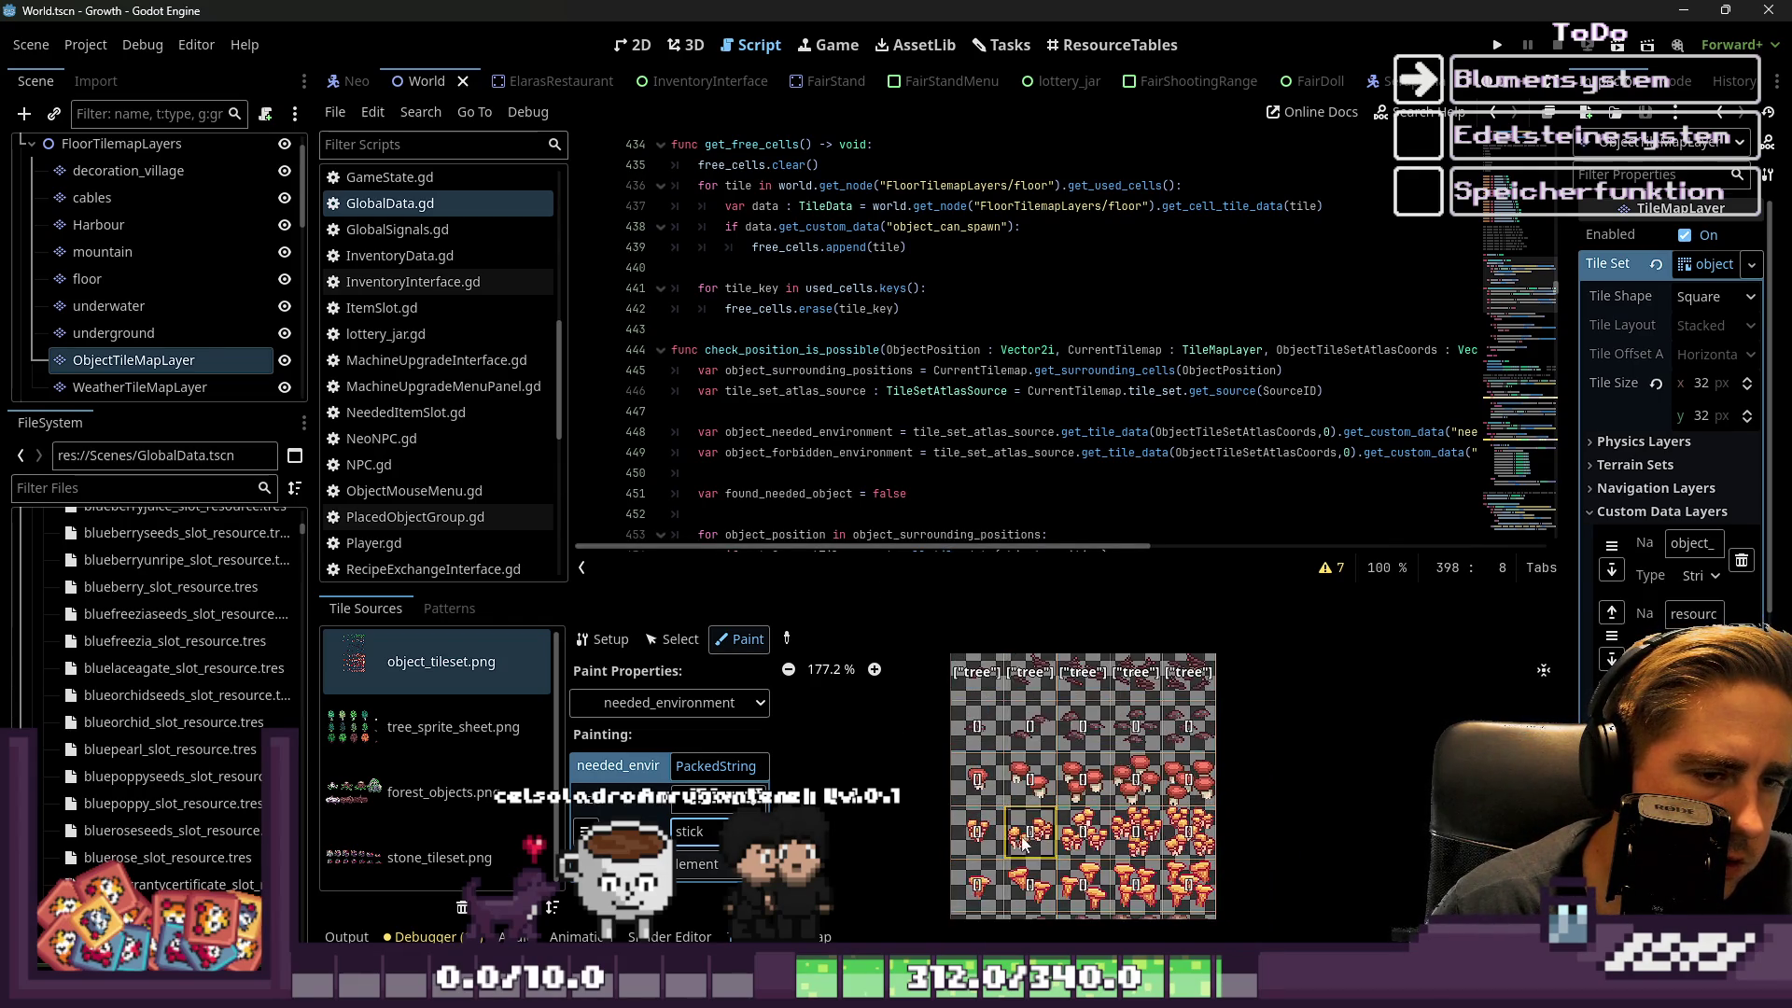
pyautogui.click(671, 640)
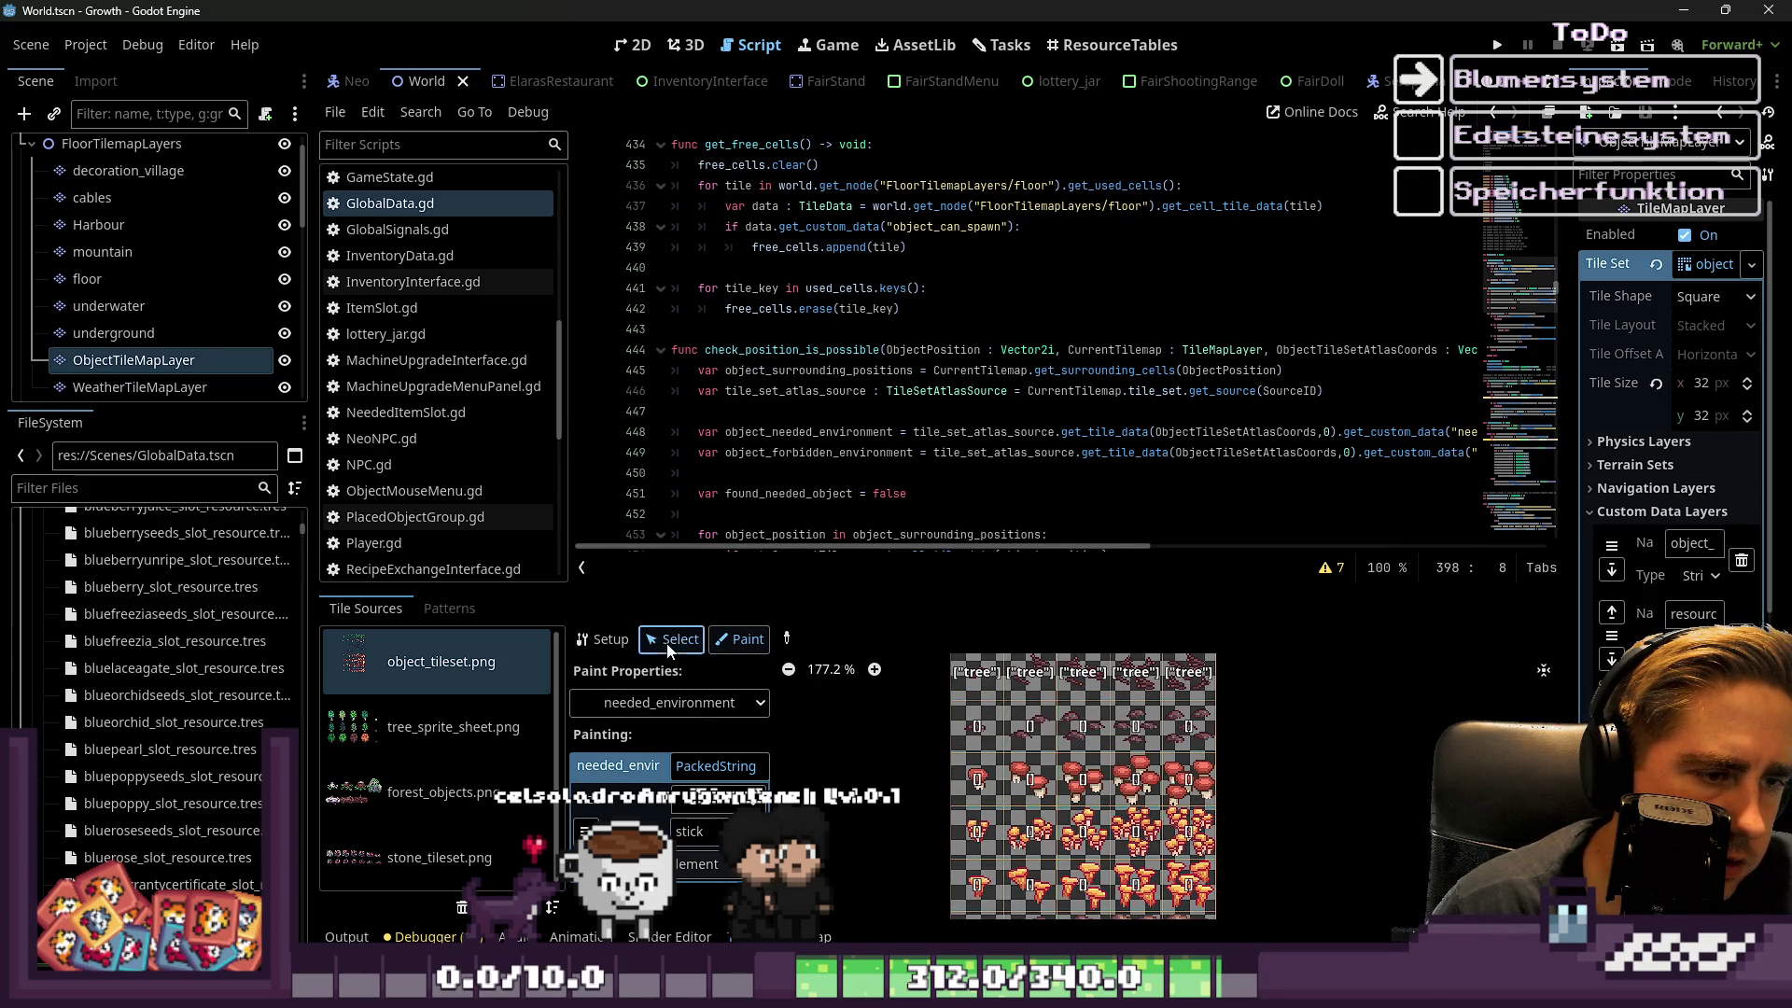
pyautogui.click(1027, 707)
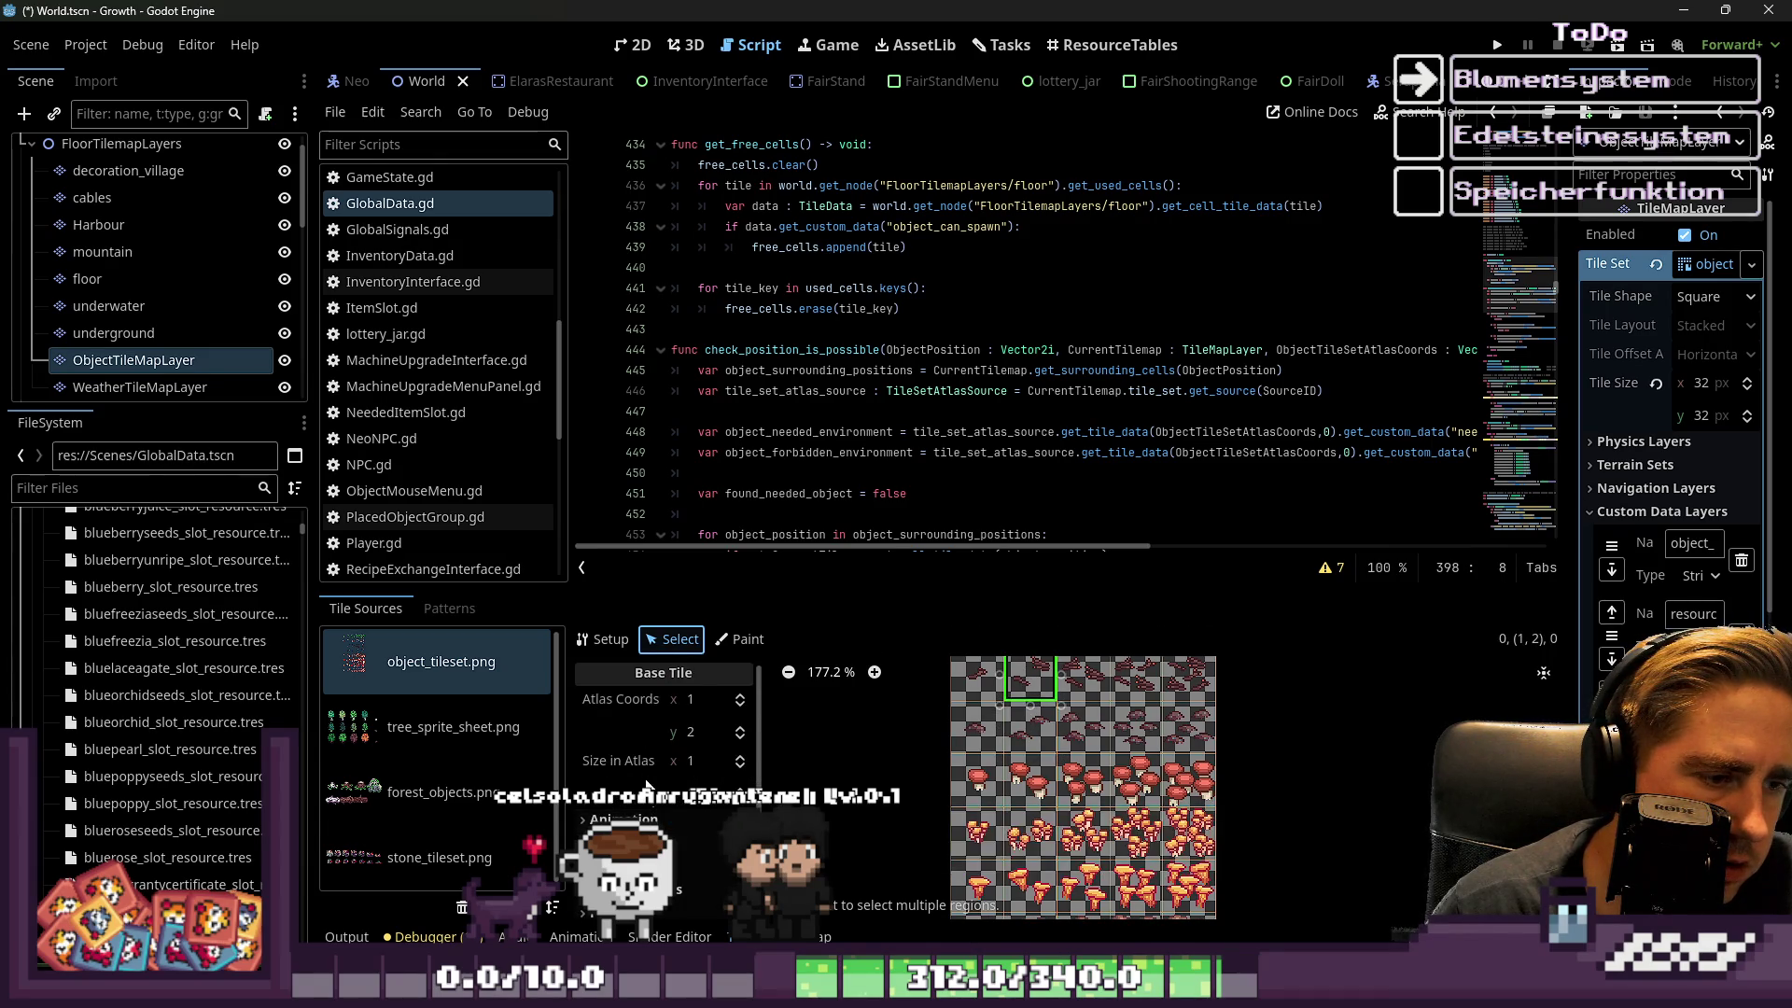
pyautogui.scroll(-2, 649, 800)
pyautogui.scroll(-4, 658, 896)
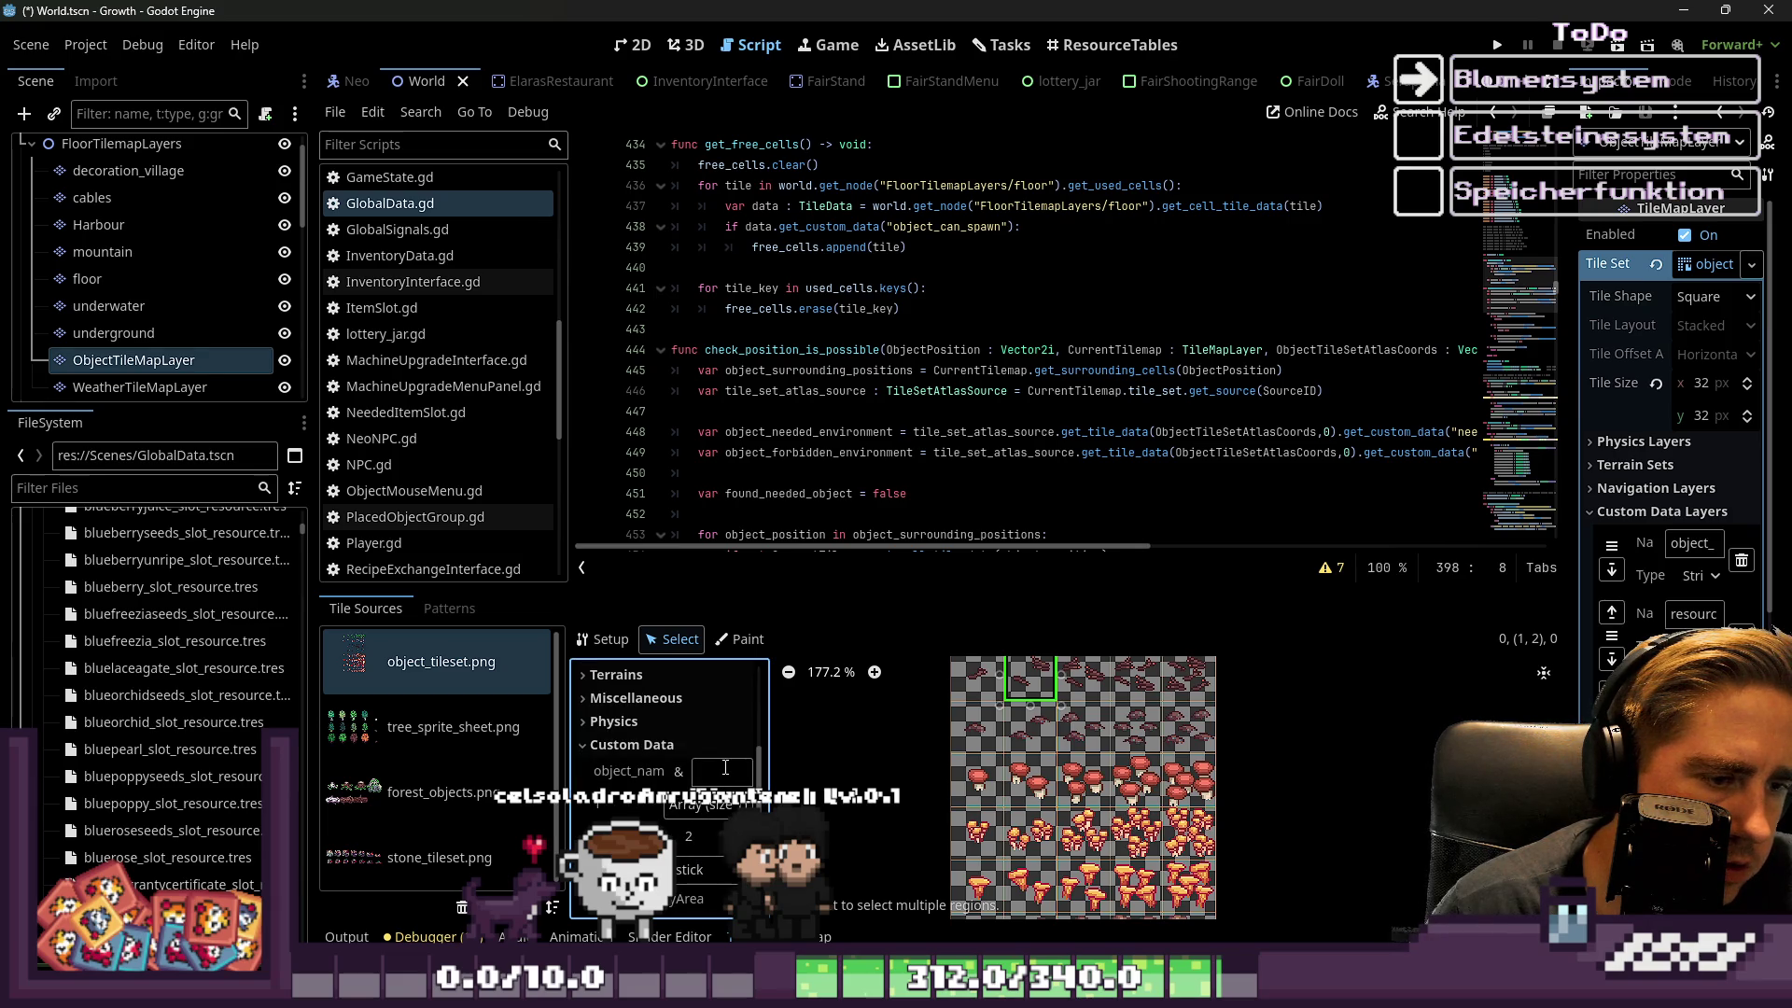
pyautogui.scroll(4, 631, 763)
pyautogui.scroll(1, 901, 850)
pyautogui.click(969, 796)
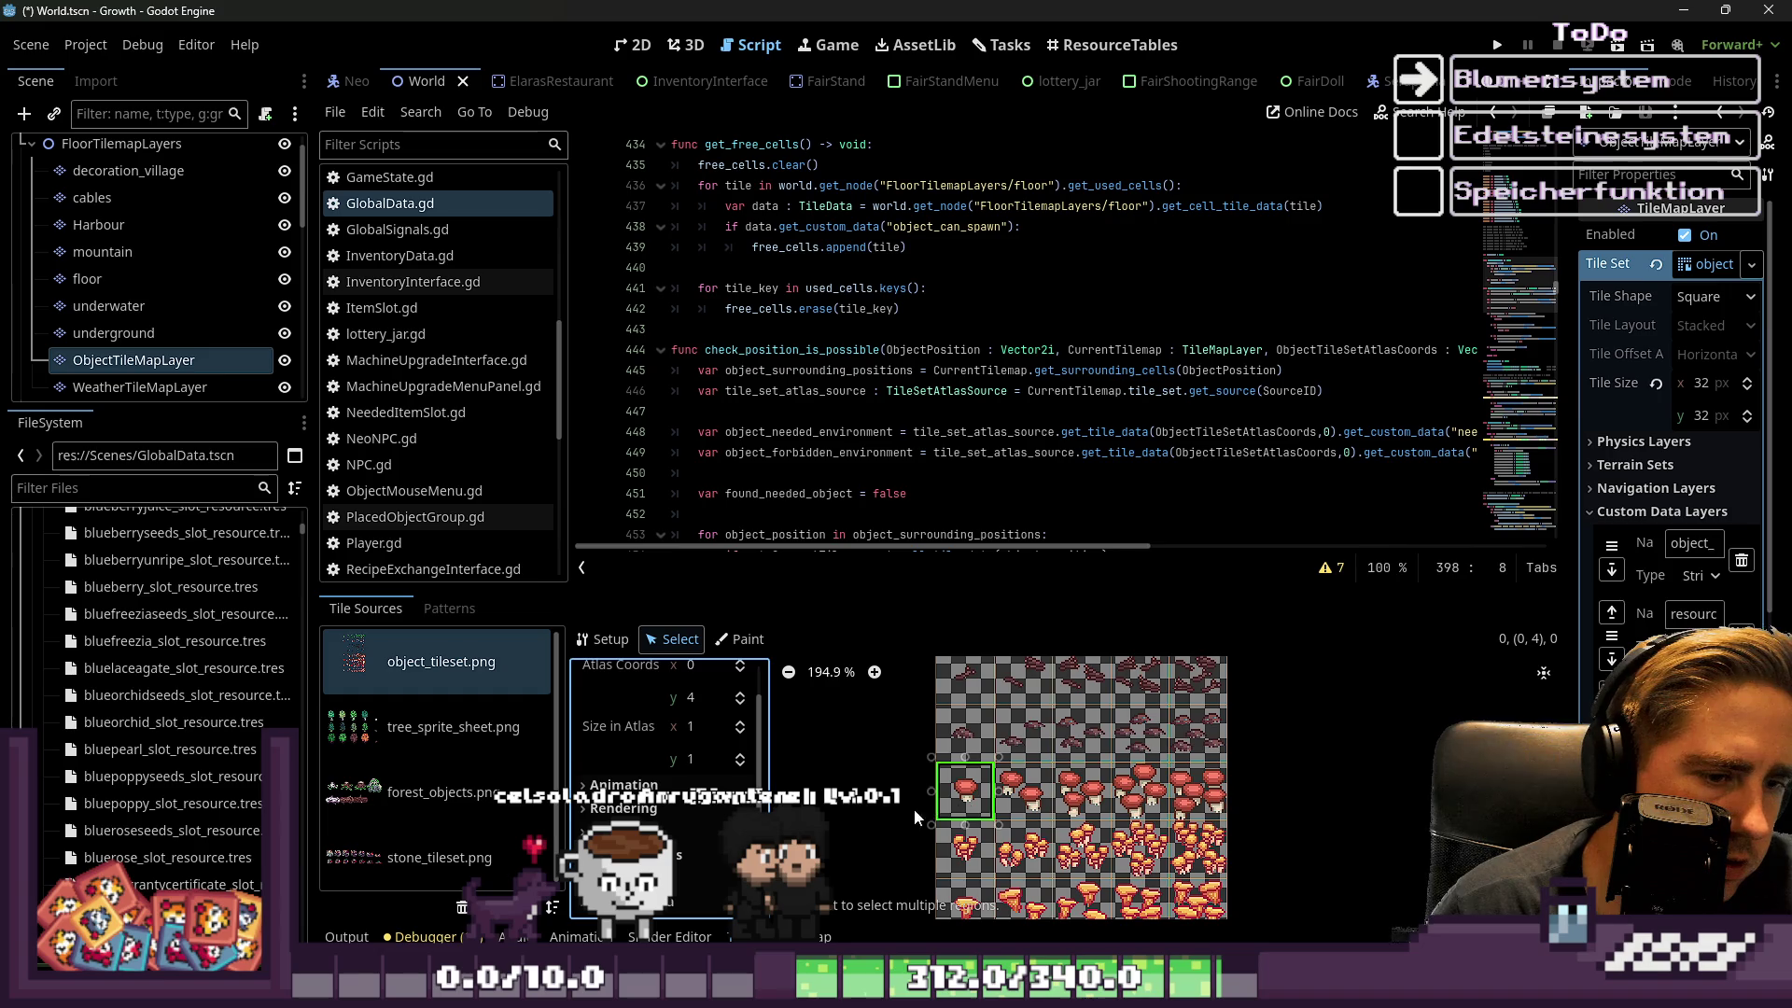
# Paint 'stick' onto the mushroom tiles in rows three to five and the bottom row
pyautogui.click(742, 640)
pyautogui.moveTo(965, 790)
pyautogui.mouseDown()
pyautogui.moveTo(1186, 845)
pyautogui.moveTo(1204, 798)
pyautogui.moveTo(966, 896)
pyautogui.mouseUp()
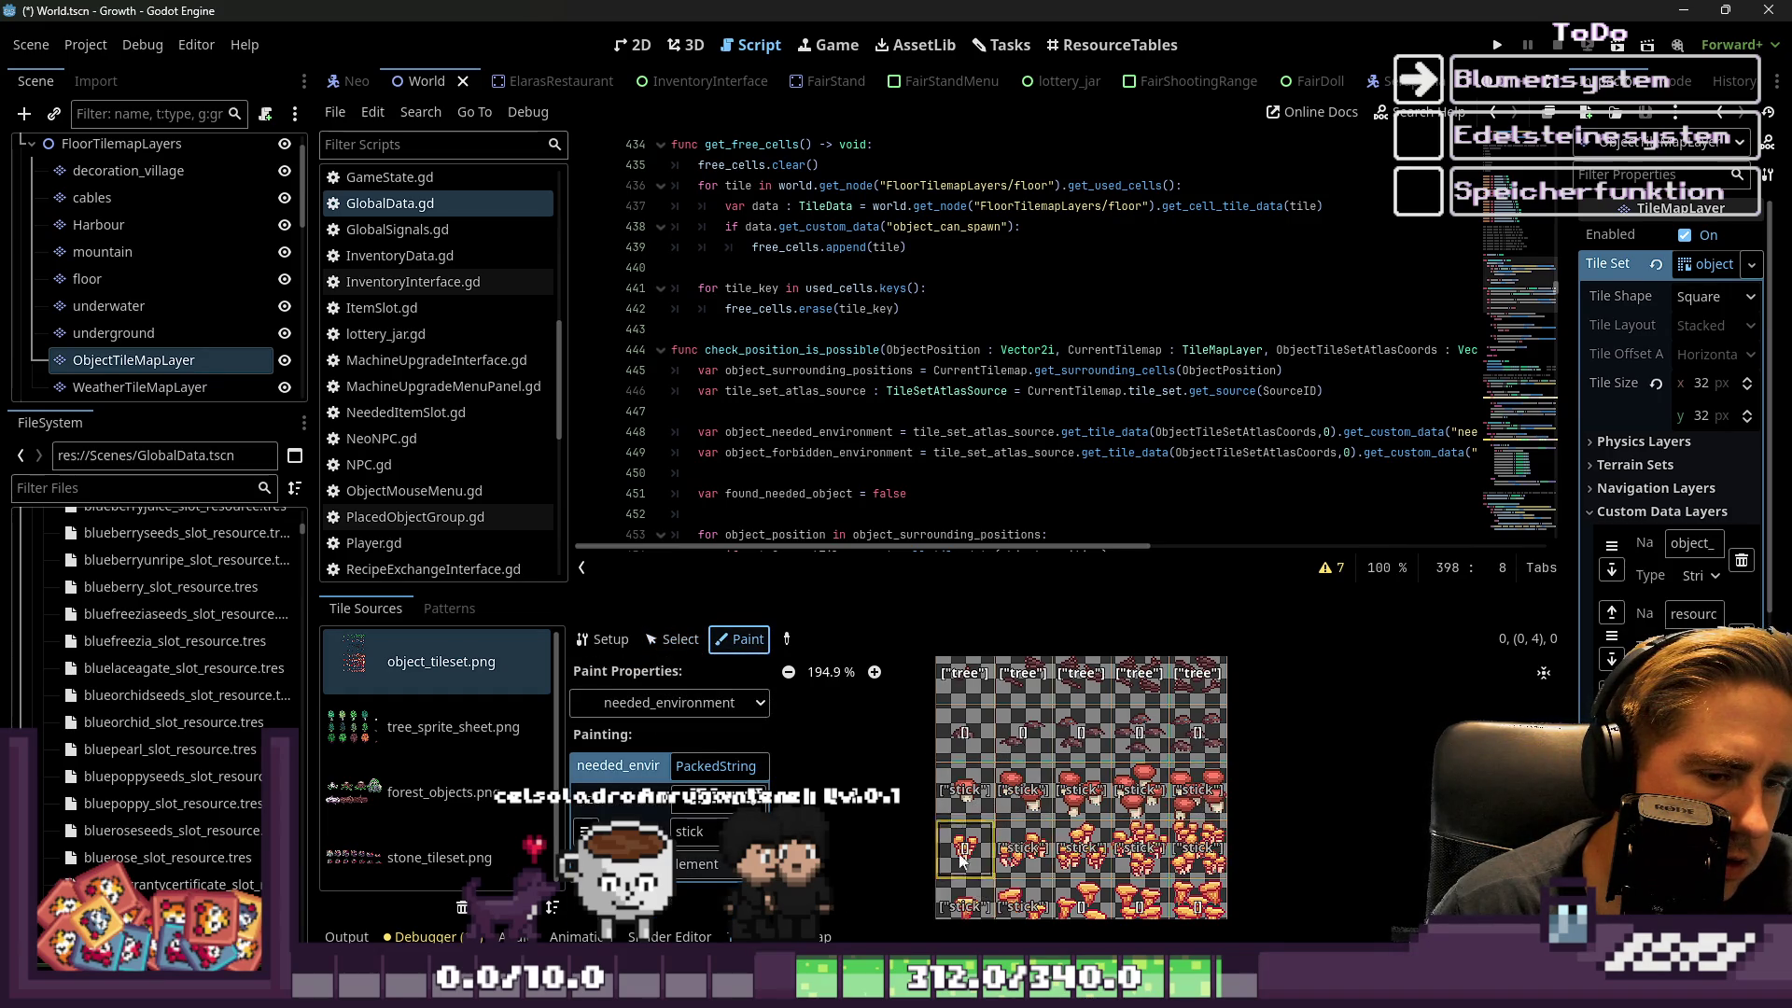
pyautogui.scroll(-4, 965, 841)
pyautogui.moveTo(948, 827); pyautogui.dragTo(1107, 878)
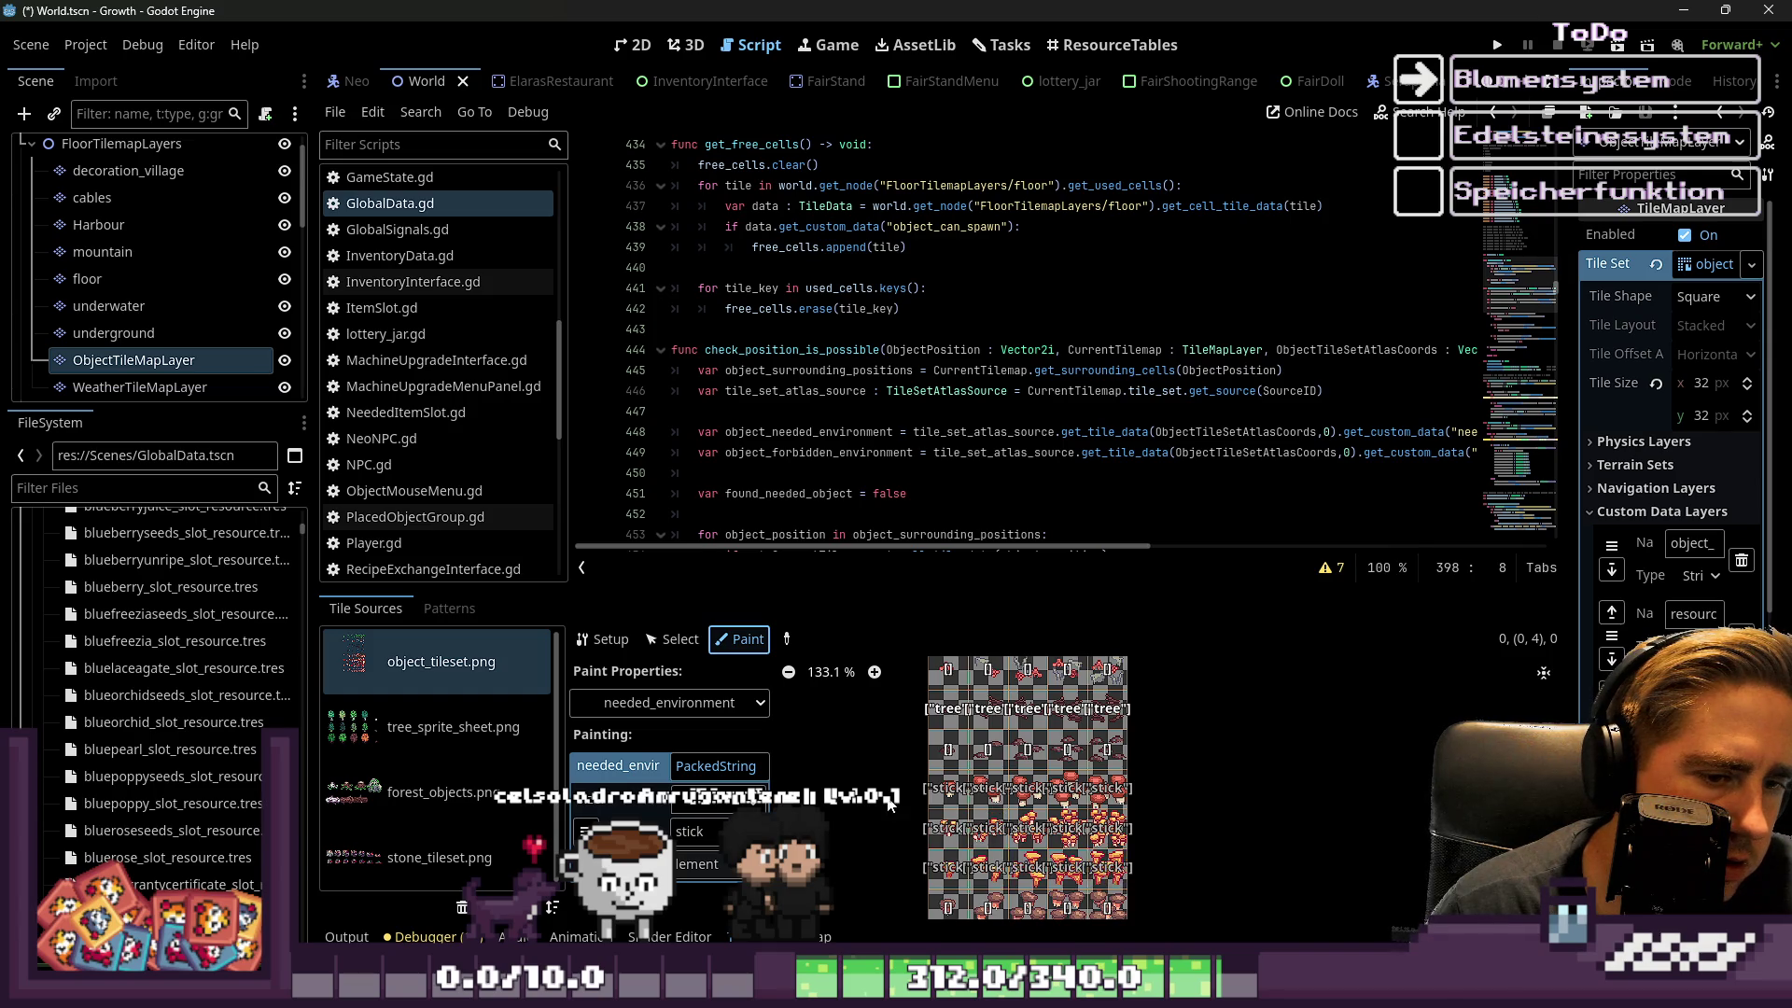
pyautogui.scroll(-1, 1106, 877)
pyautogui.moveTo(910, 859); pyautogui.dragTo(1109, 872)
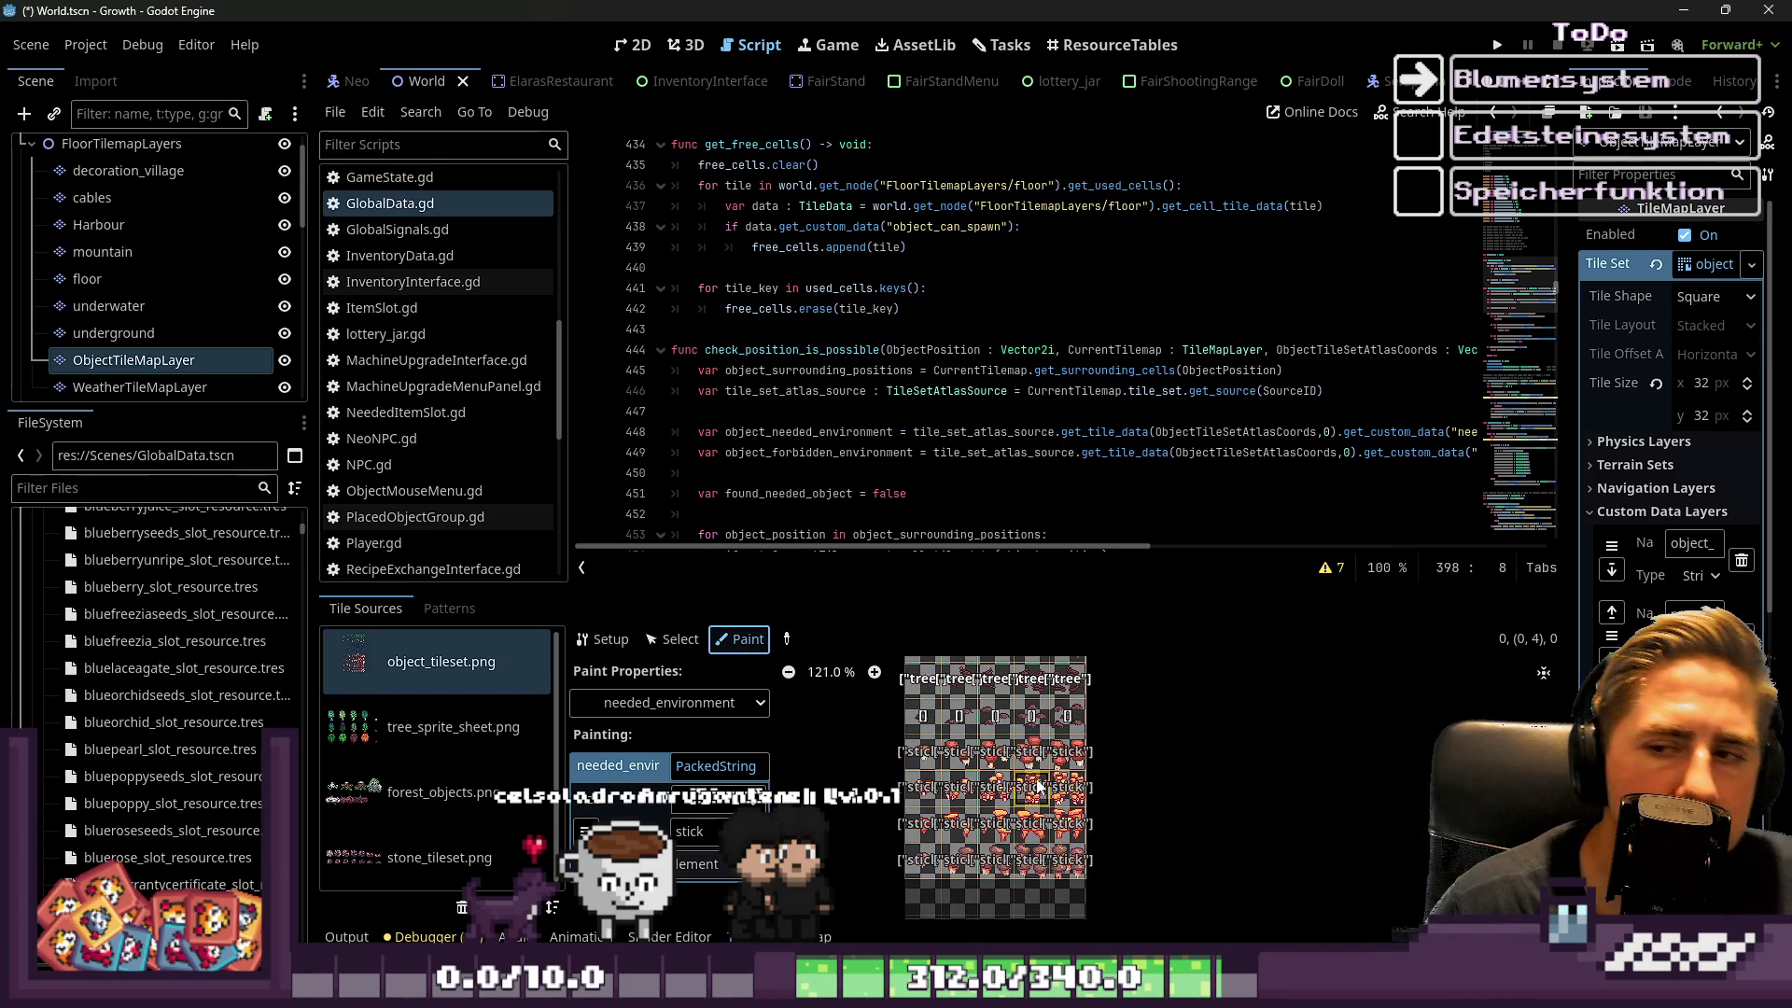
pyautogui.scroll(3, 1027, 775)
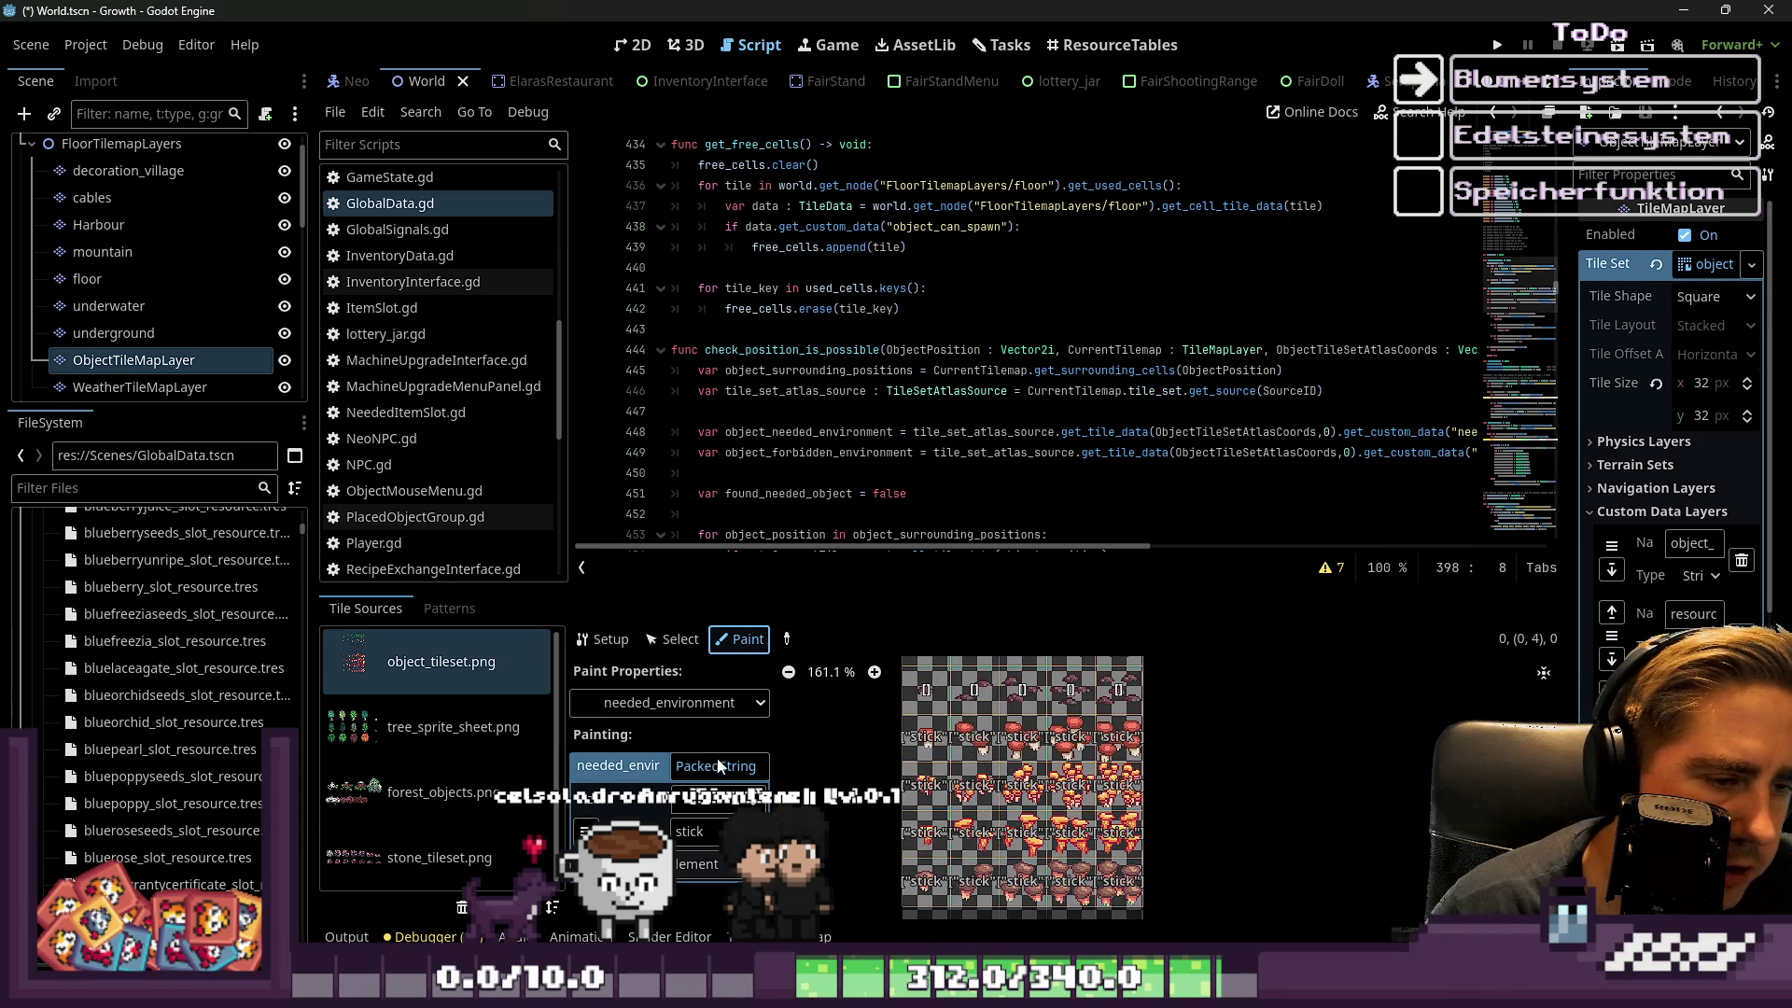
pyautogui.click(670, 699)
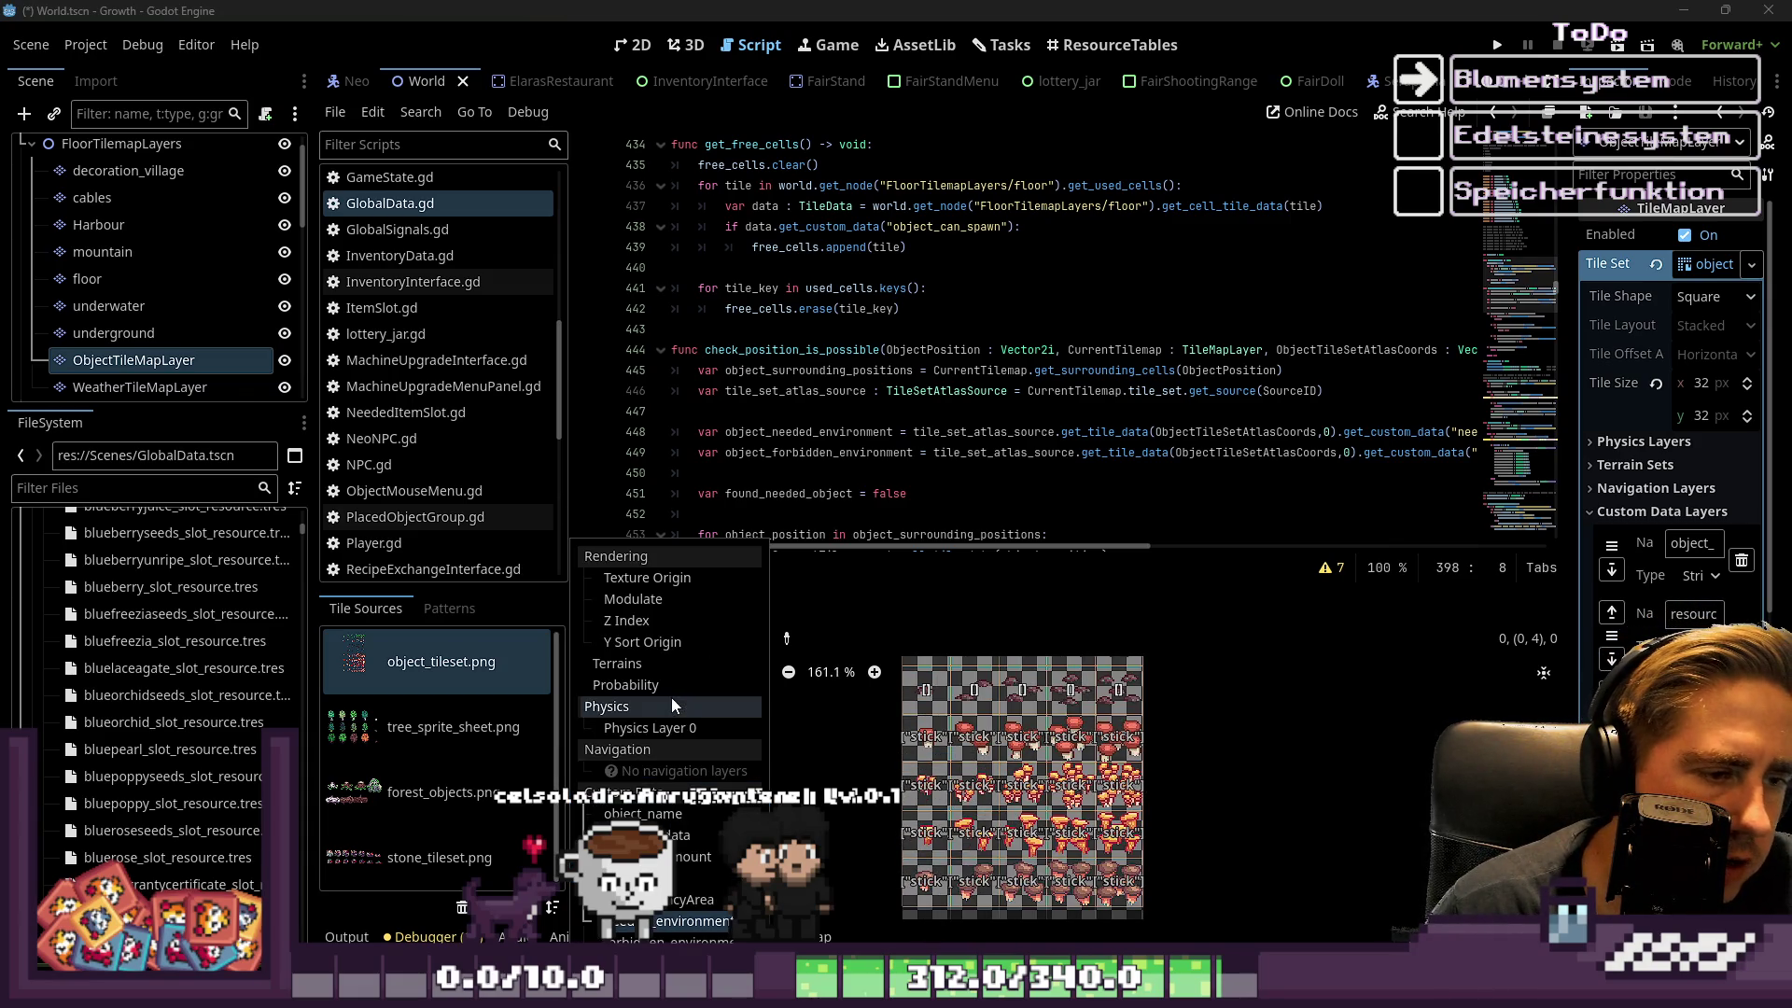
pyautogui.click(851, 779)
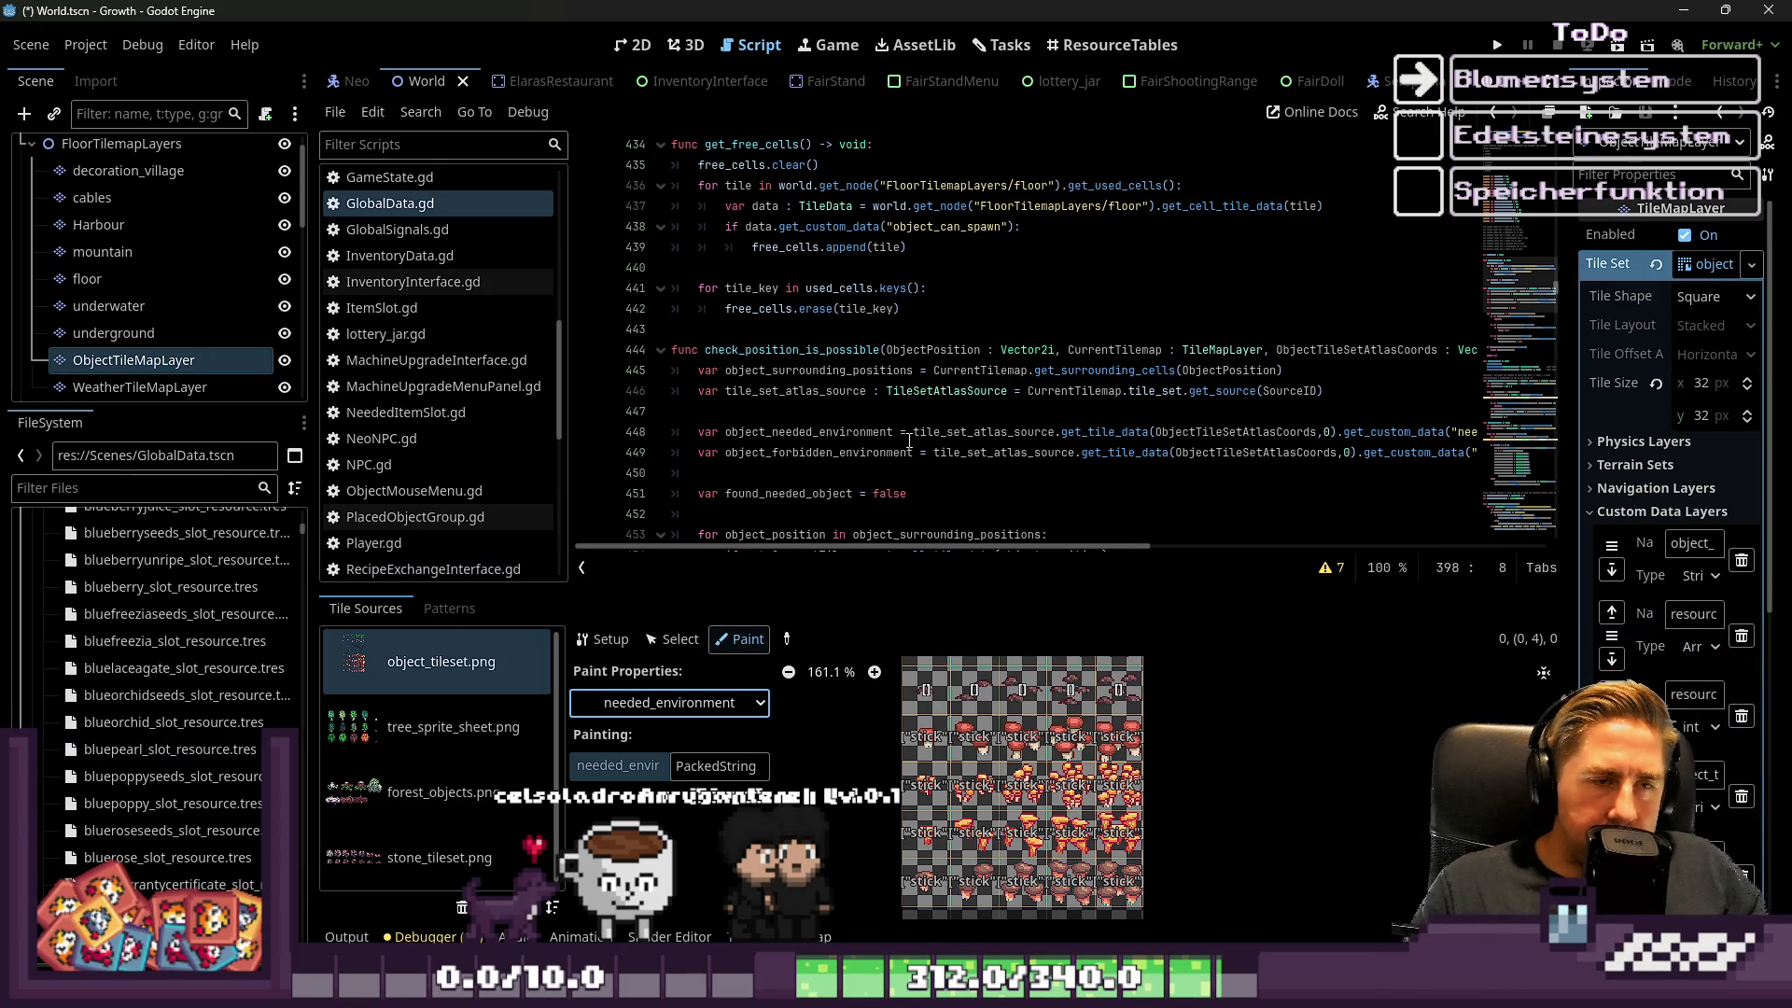
pyautogui.scroll(8, 818, 387)
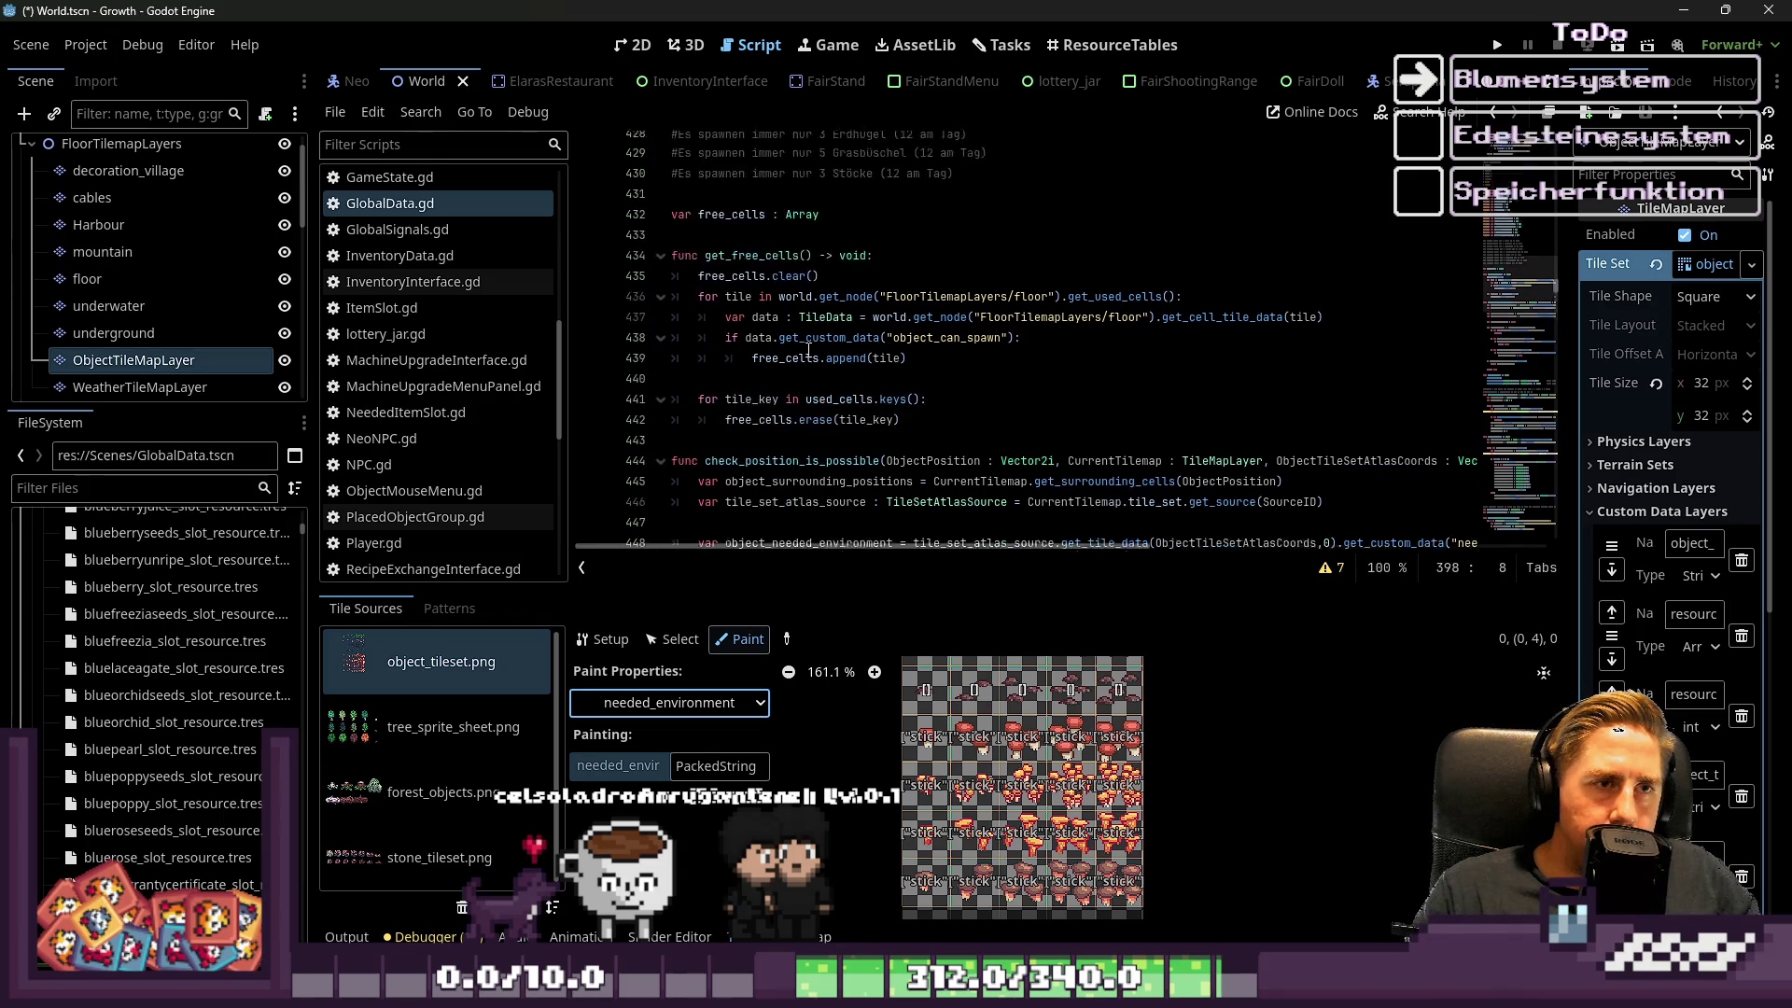
# Start a new spawn_object_type call on line 474 below the stick spawn call
pyautogui.scroll(-20, 818, 387)
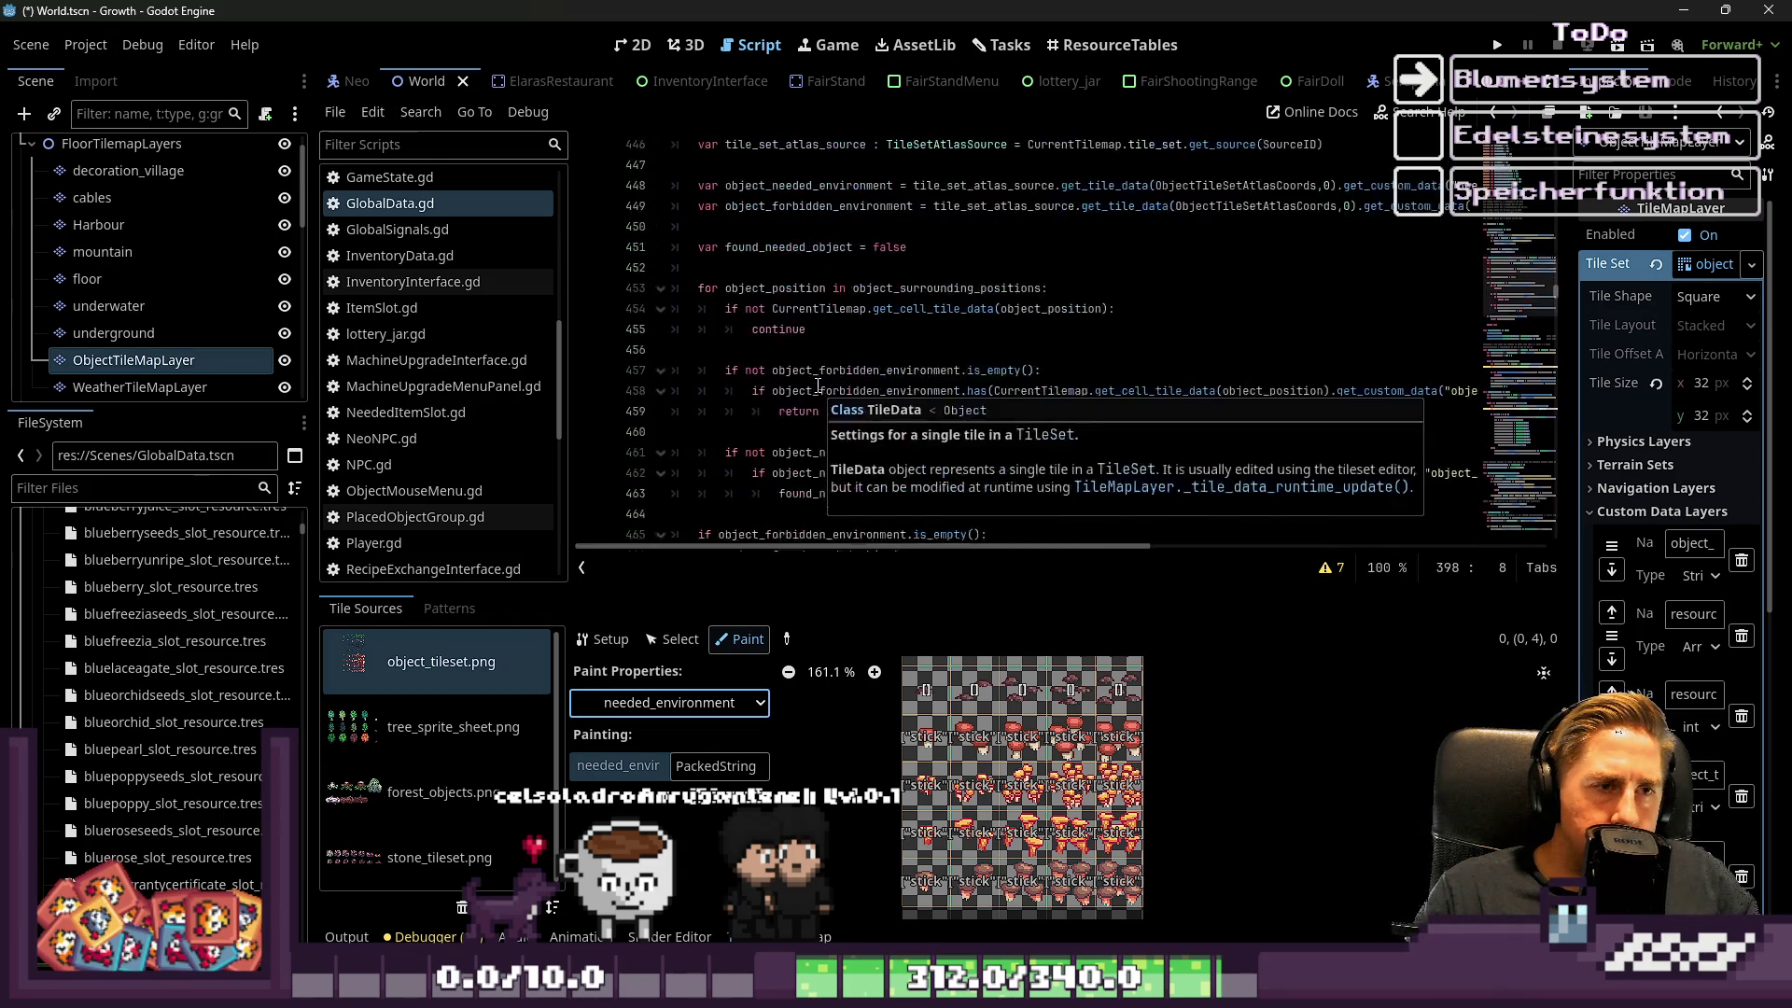
pyautogui.scroll(1, 1086, 285)
pyautogui.click(1352, 264)
pyautogui.press('Return')
pyautogui.press('Up')
pyautogui.press('Home')
pyautogui.hotkey('ctrl', 'shift', 'Right')
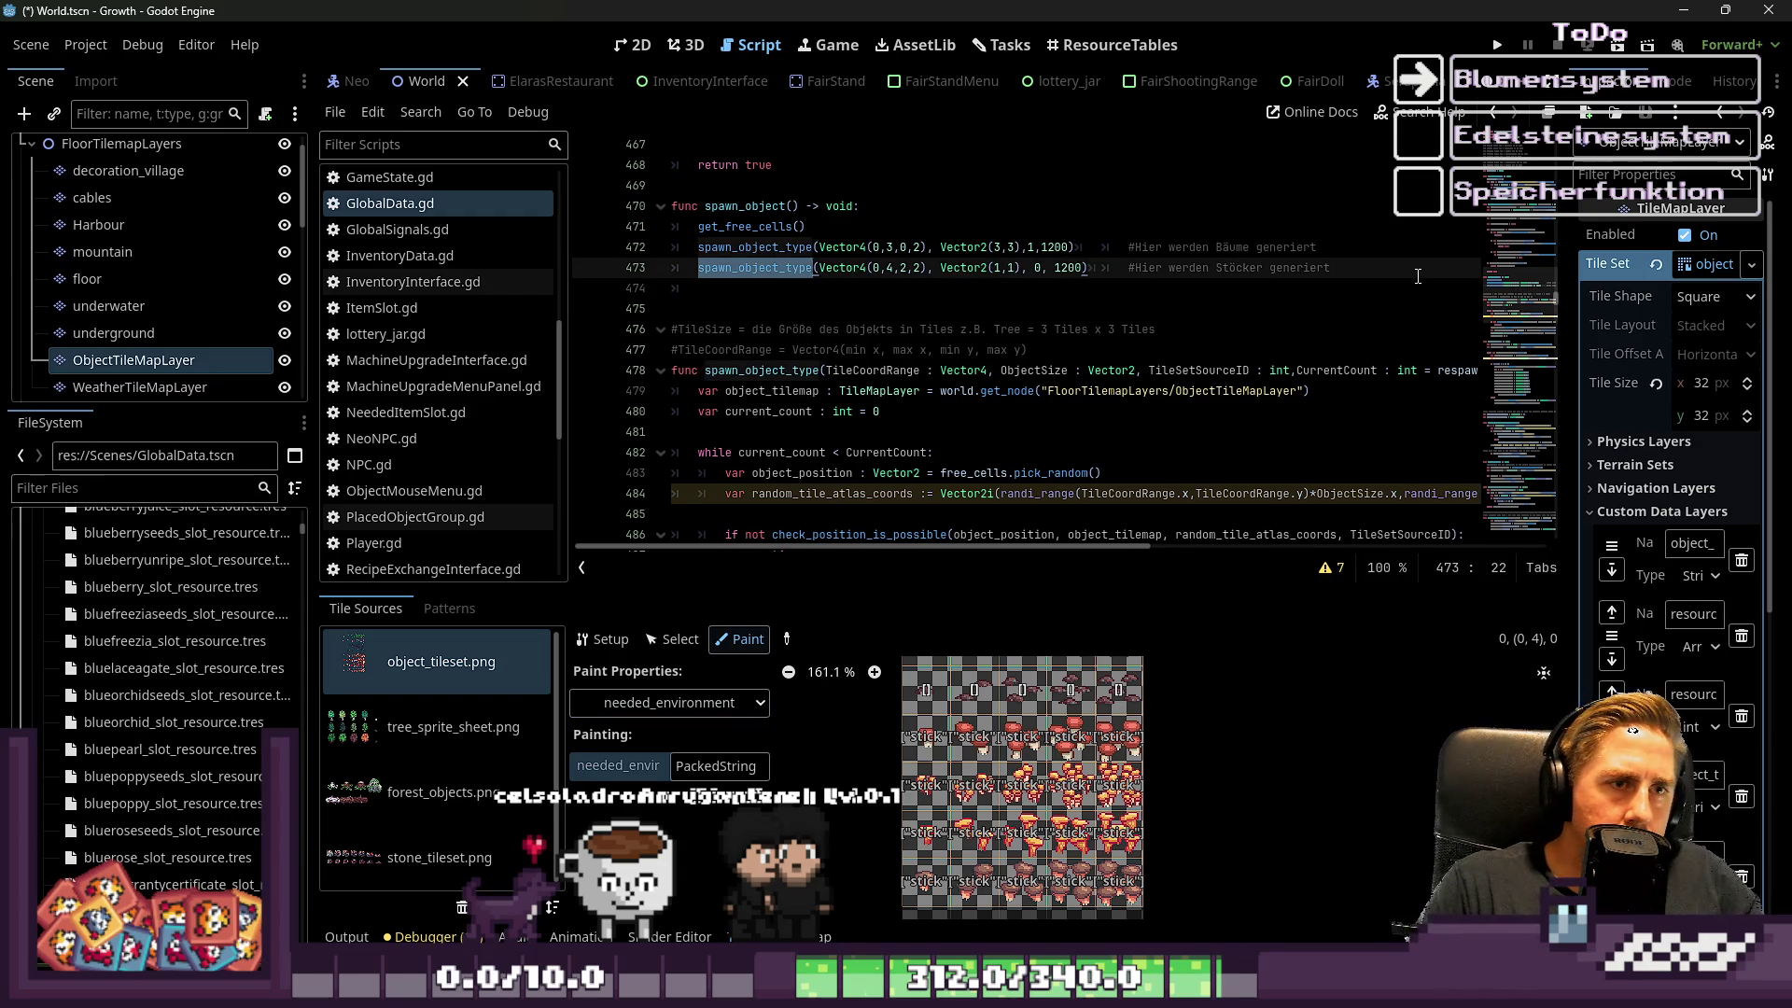
pyautogui.hotkey('ctrl', 'c')
pyautogui.press('Down')
pyautogui.hotkey('ctrl', 'v')
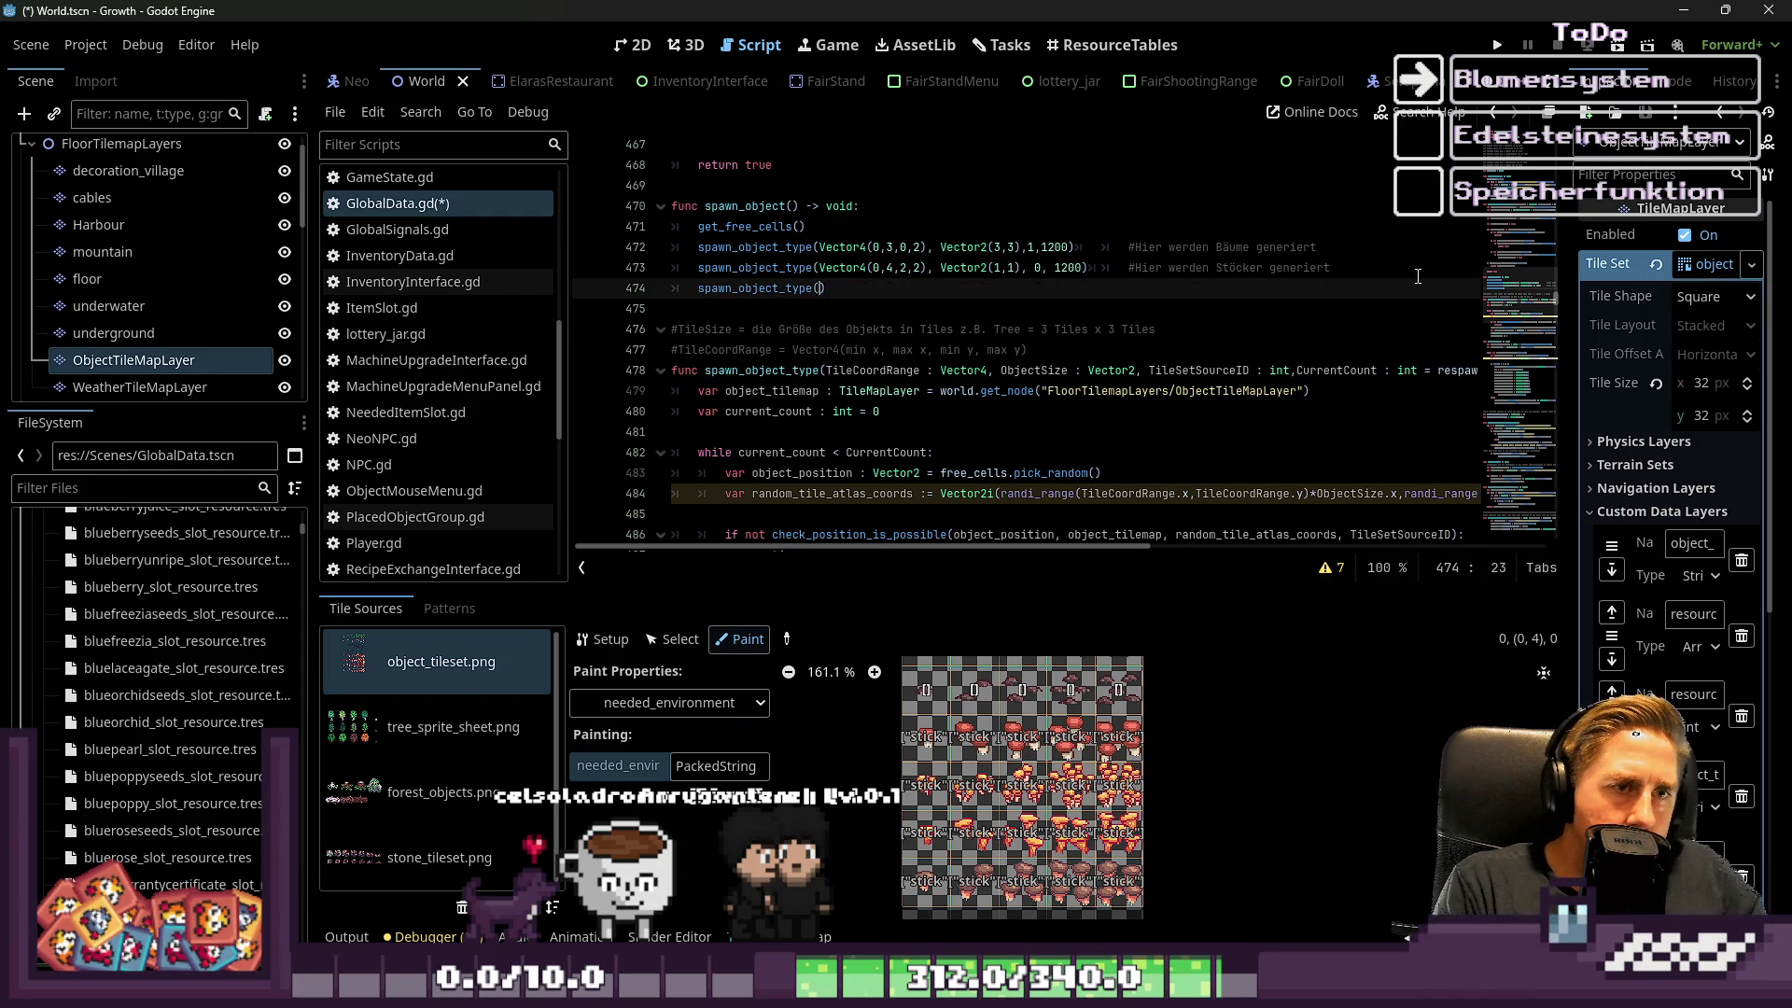
# Fill in the mushroom call's Vector4 tile range ending in 7, plus Vector2(1,1), 0 and 1200
pyautogui.write('ector4')
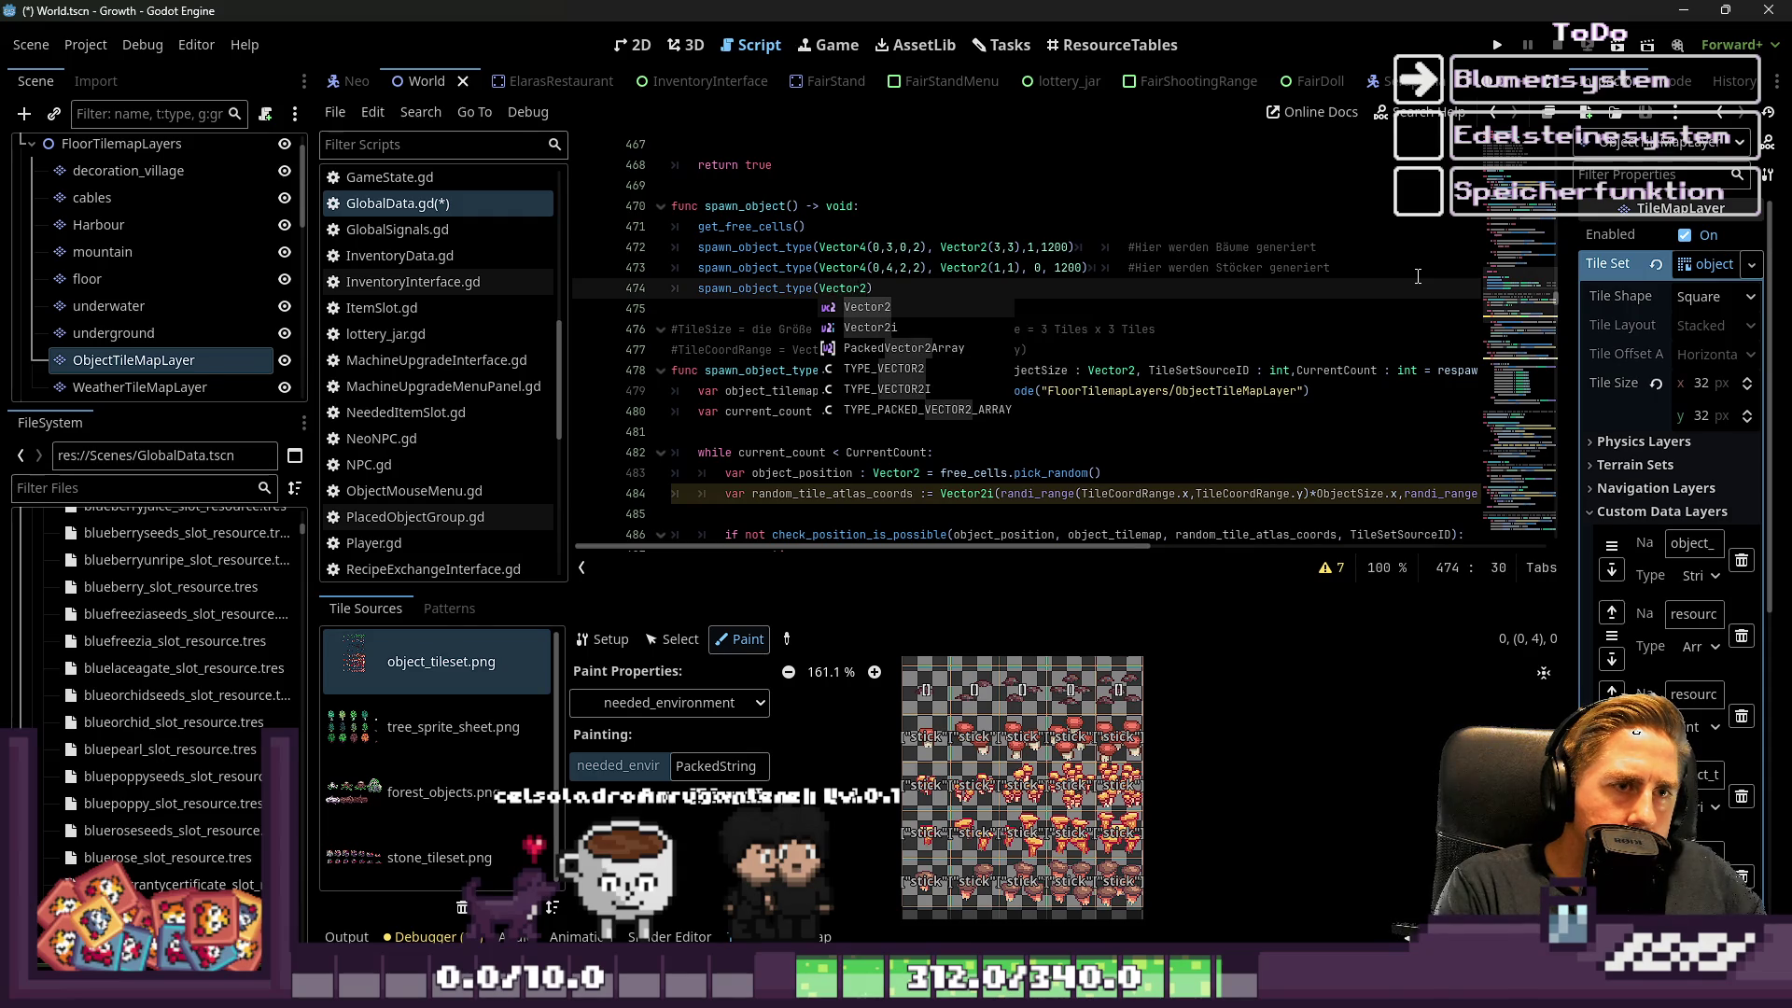
pyautogui.write('(')
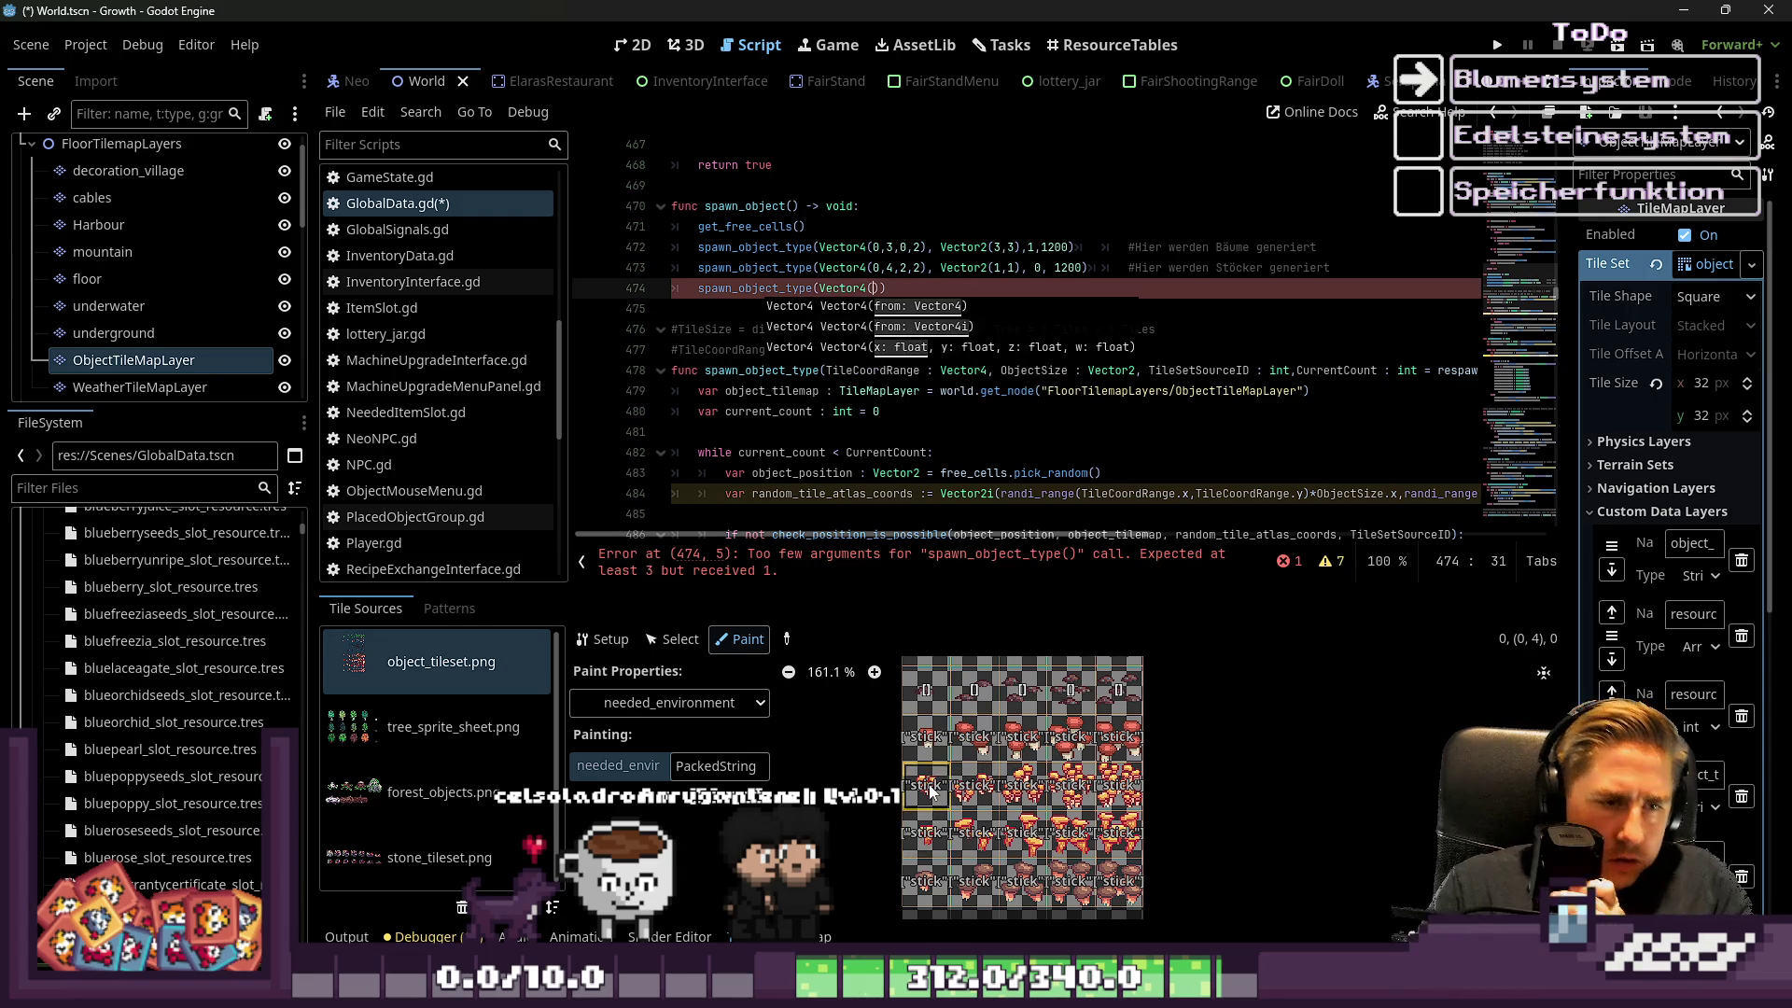
pyautogui.moveTo(930, 787)
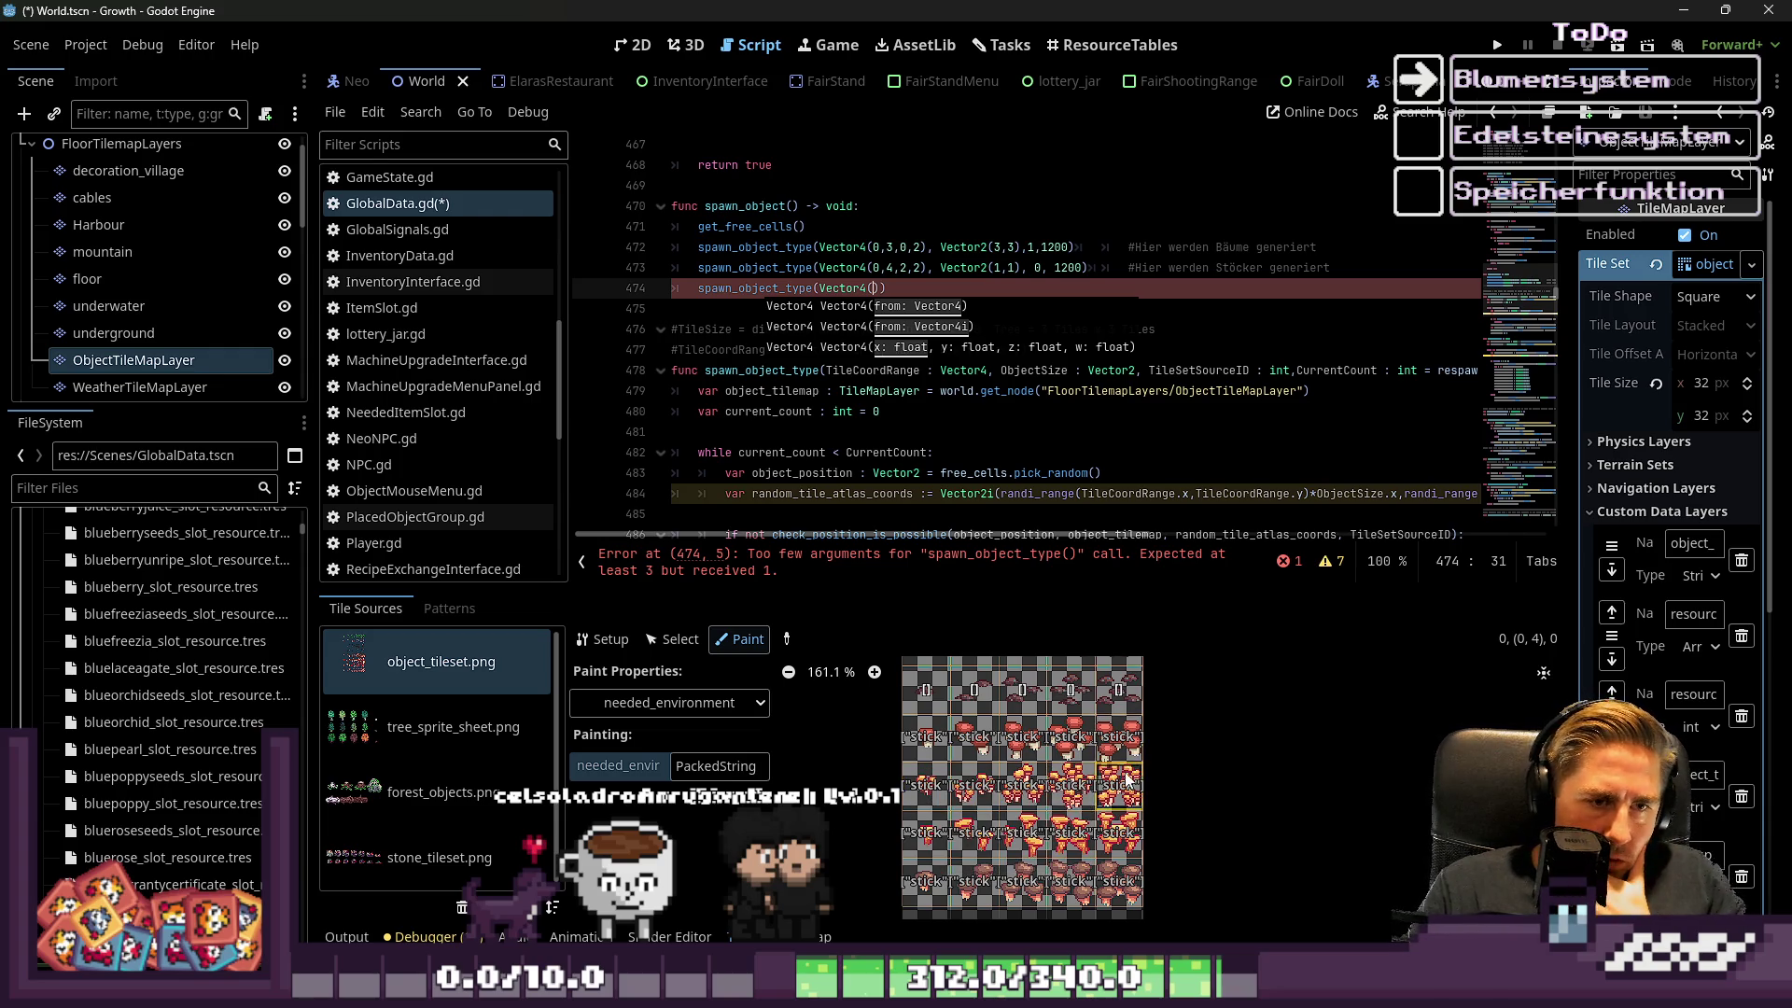
pyautogui.moveTo(1128, 776)
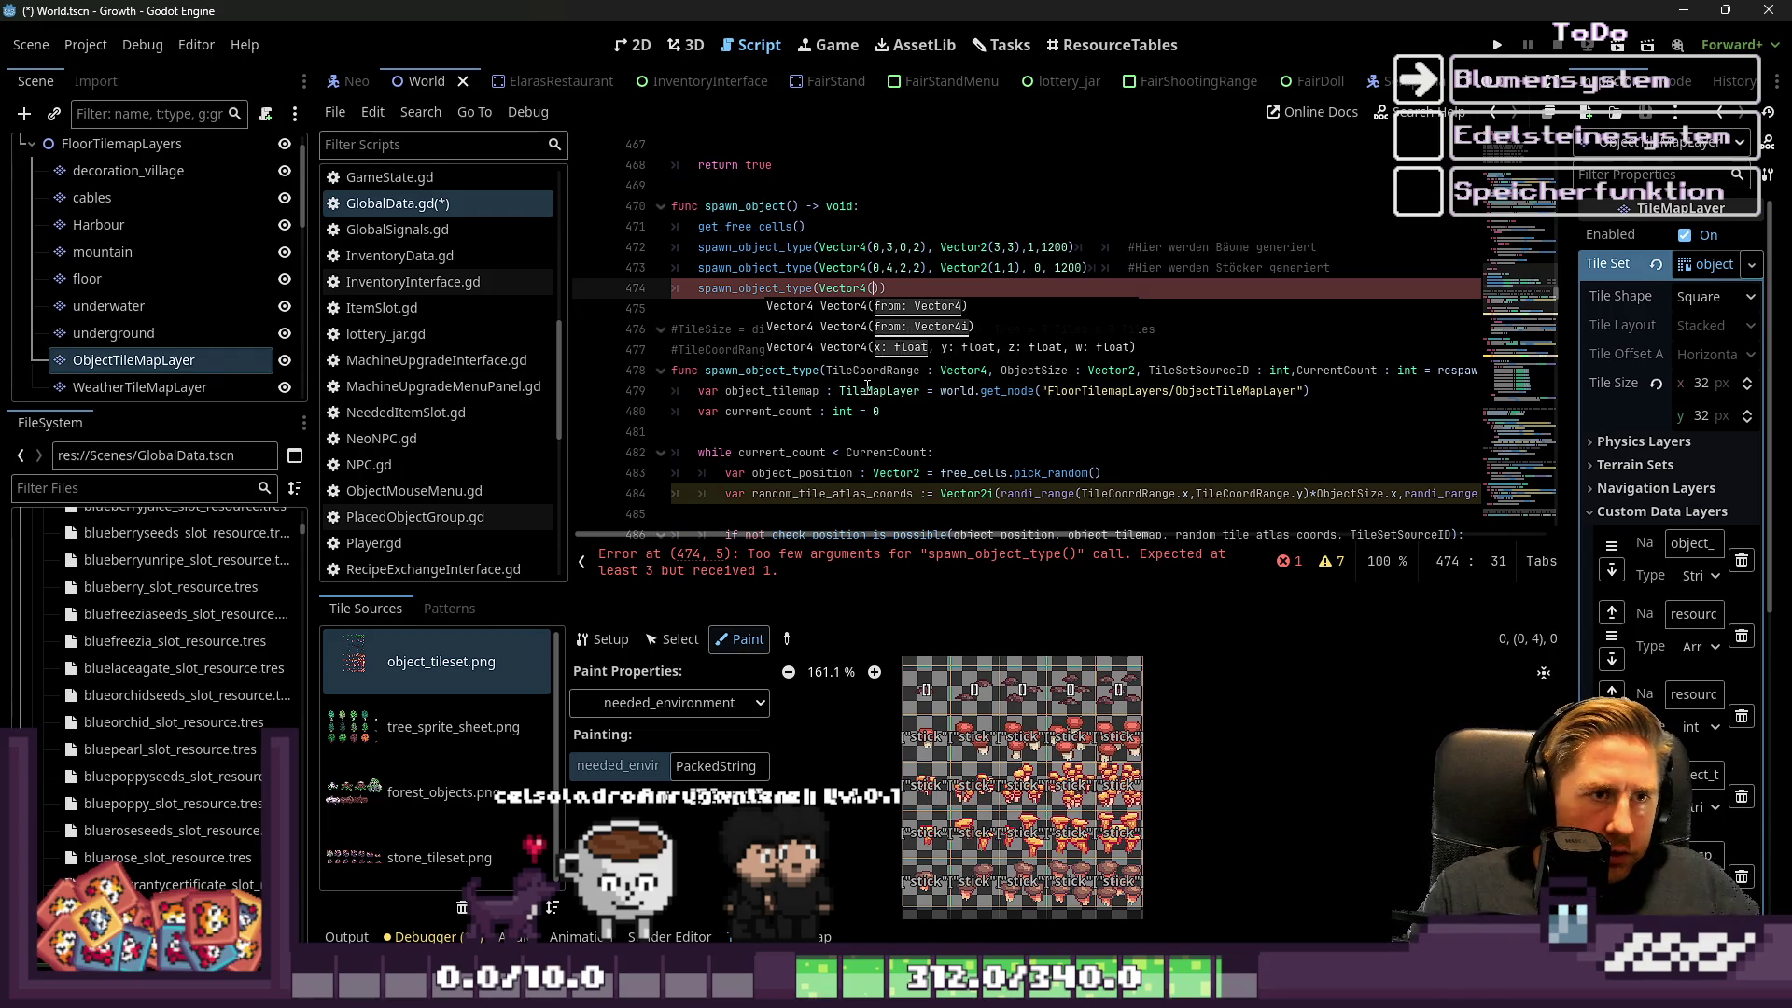
pyautogui.write('0,4,5,8')
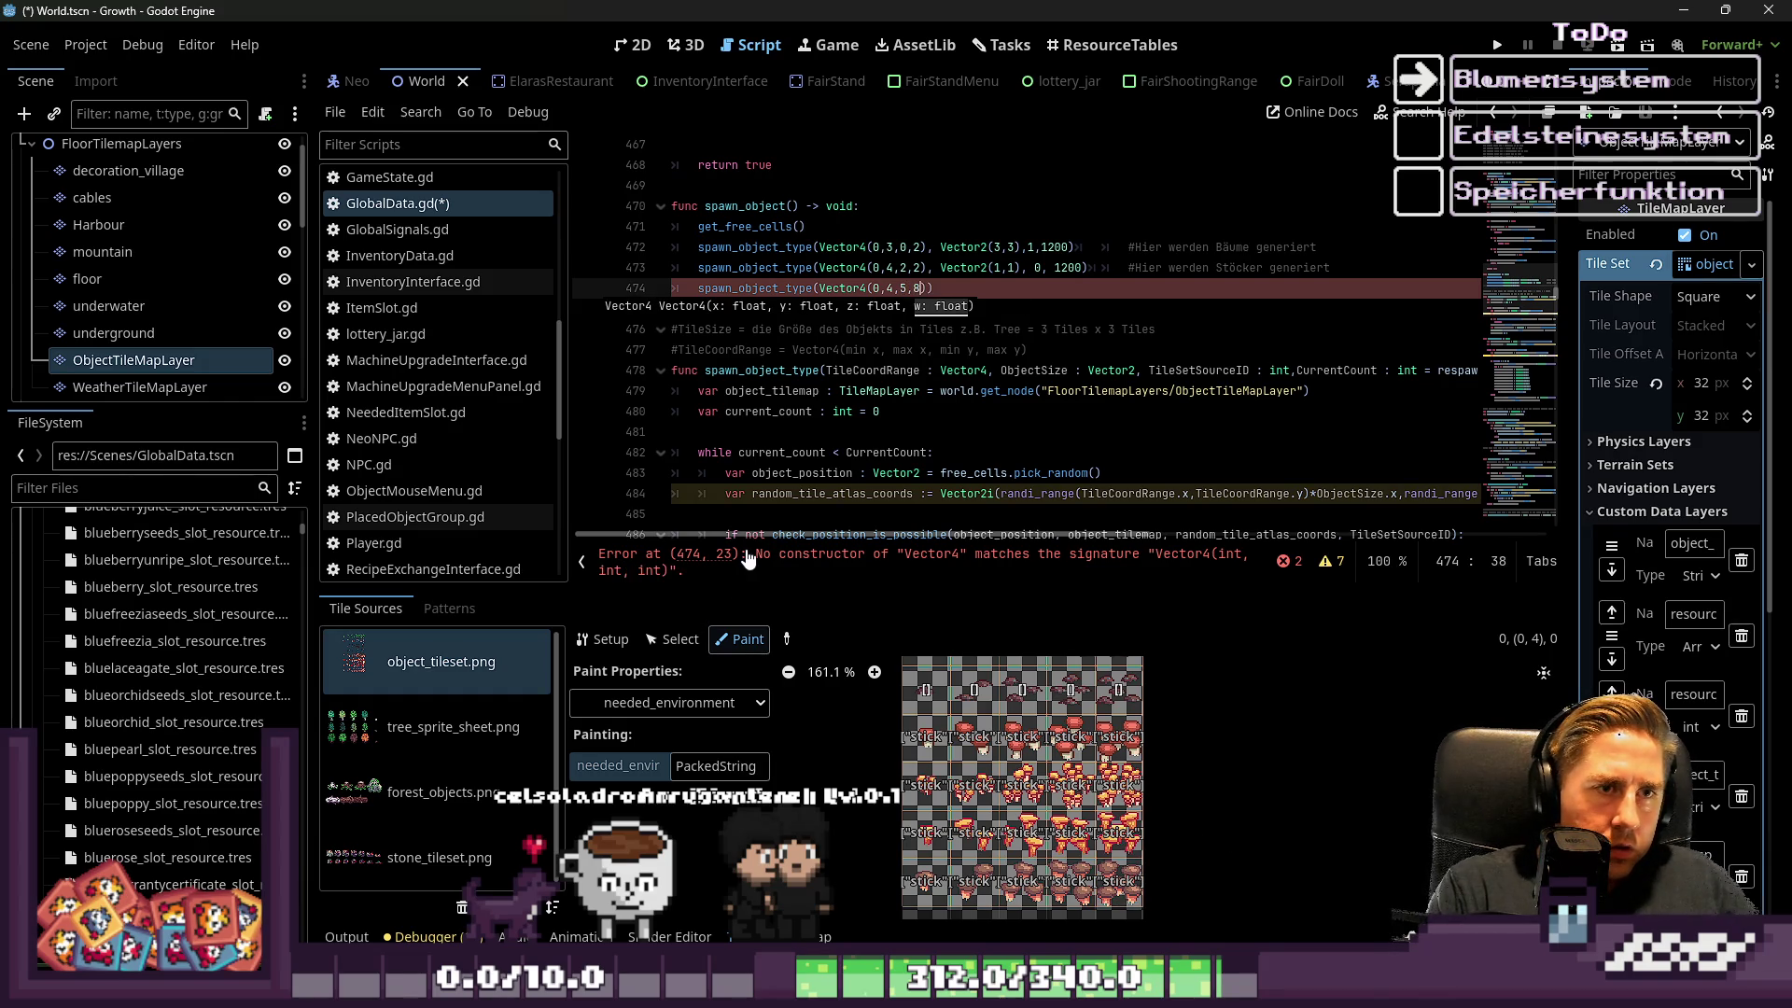
pyautogui.press('BackSpace')
pyautogui.write('7')
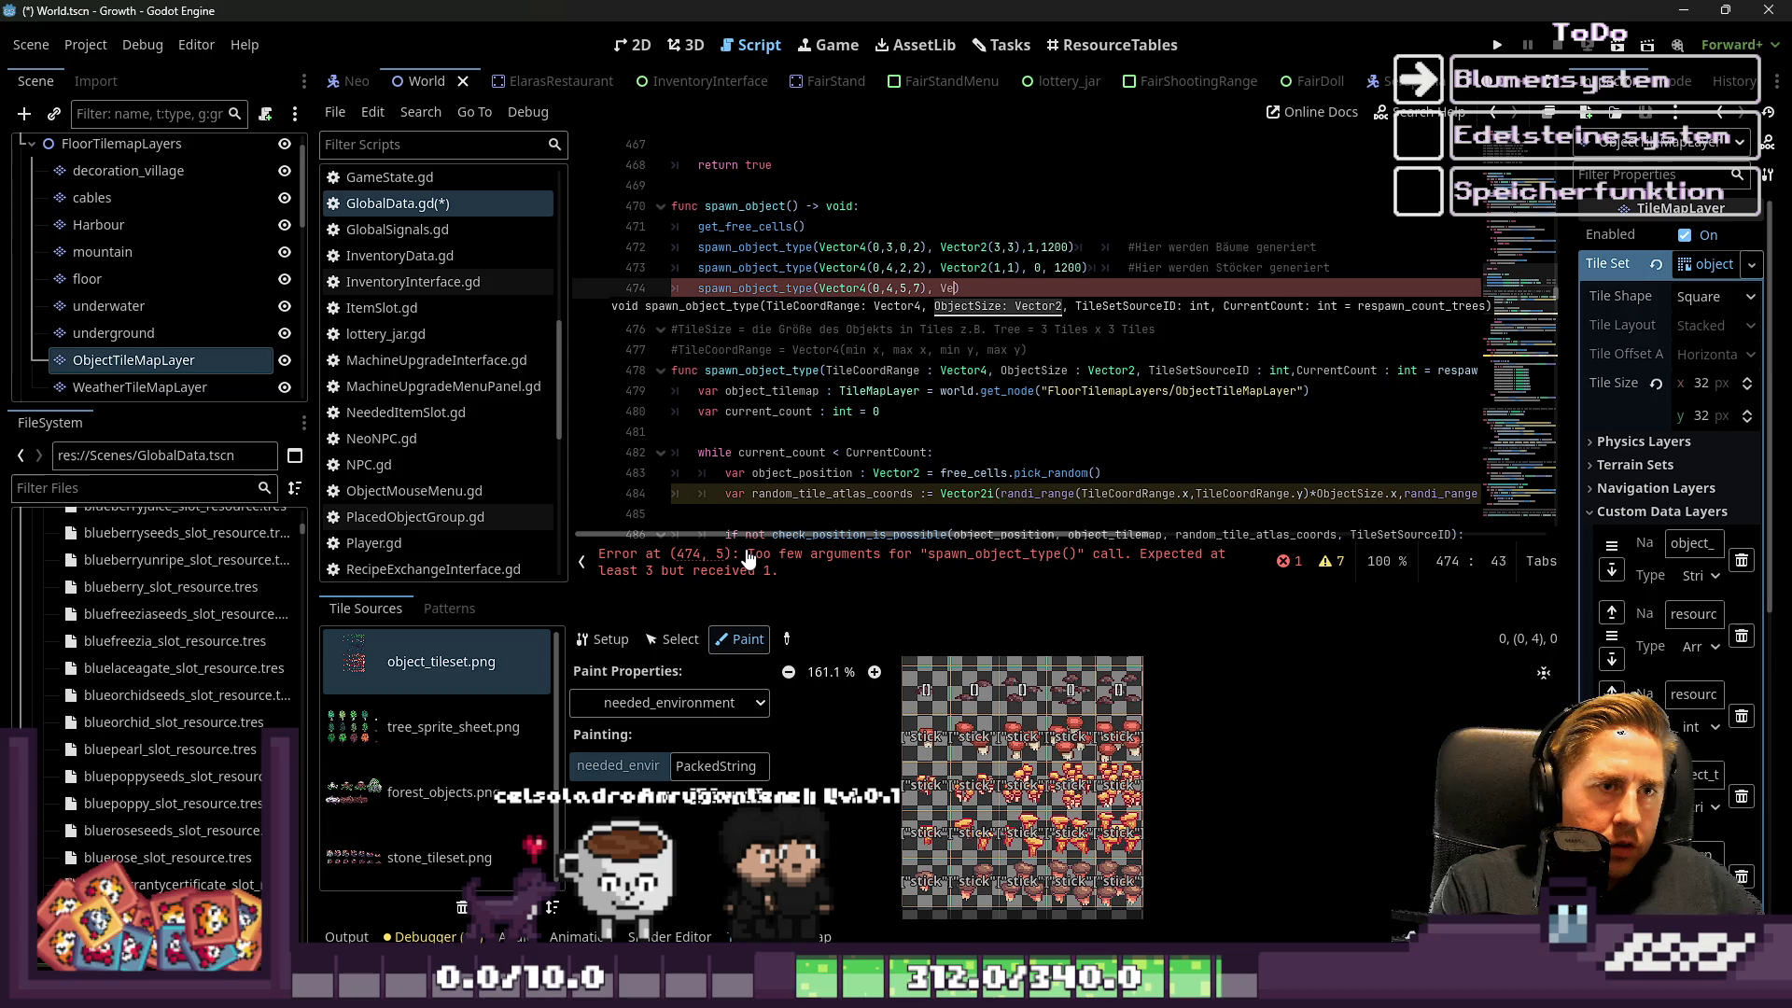
pyautogui.write(' r2(')
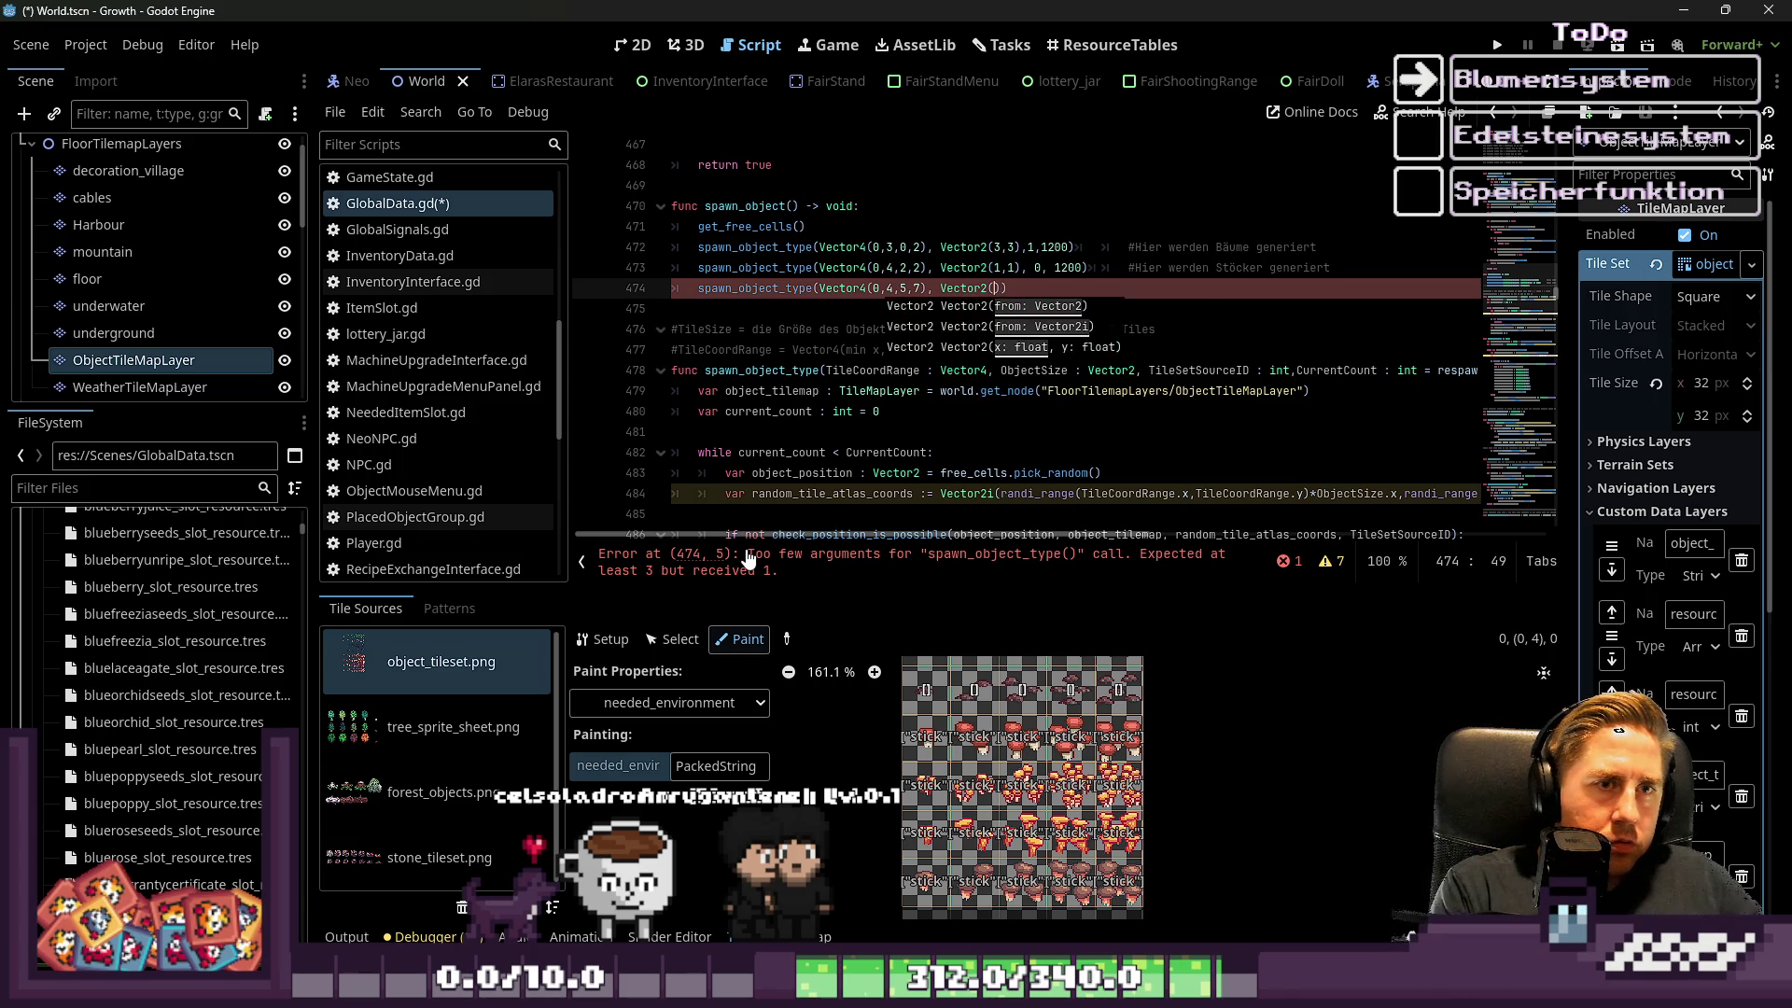
pyautogui.write('), 0, 1200')
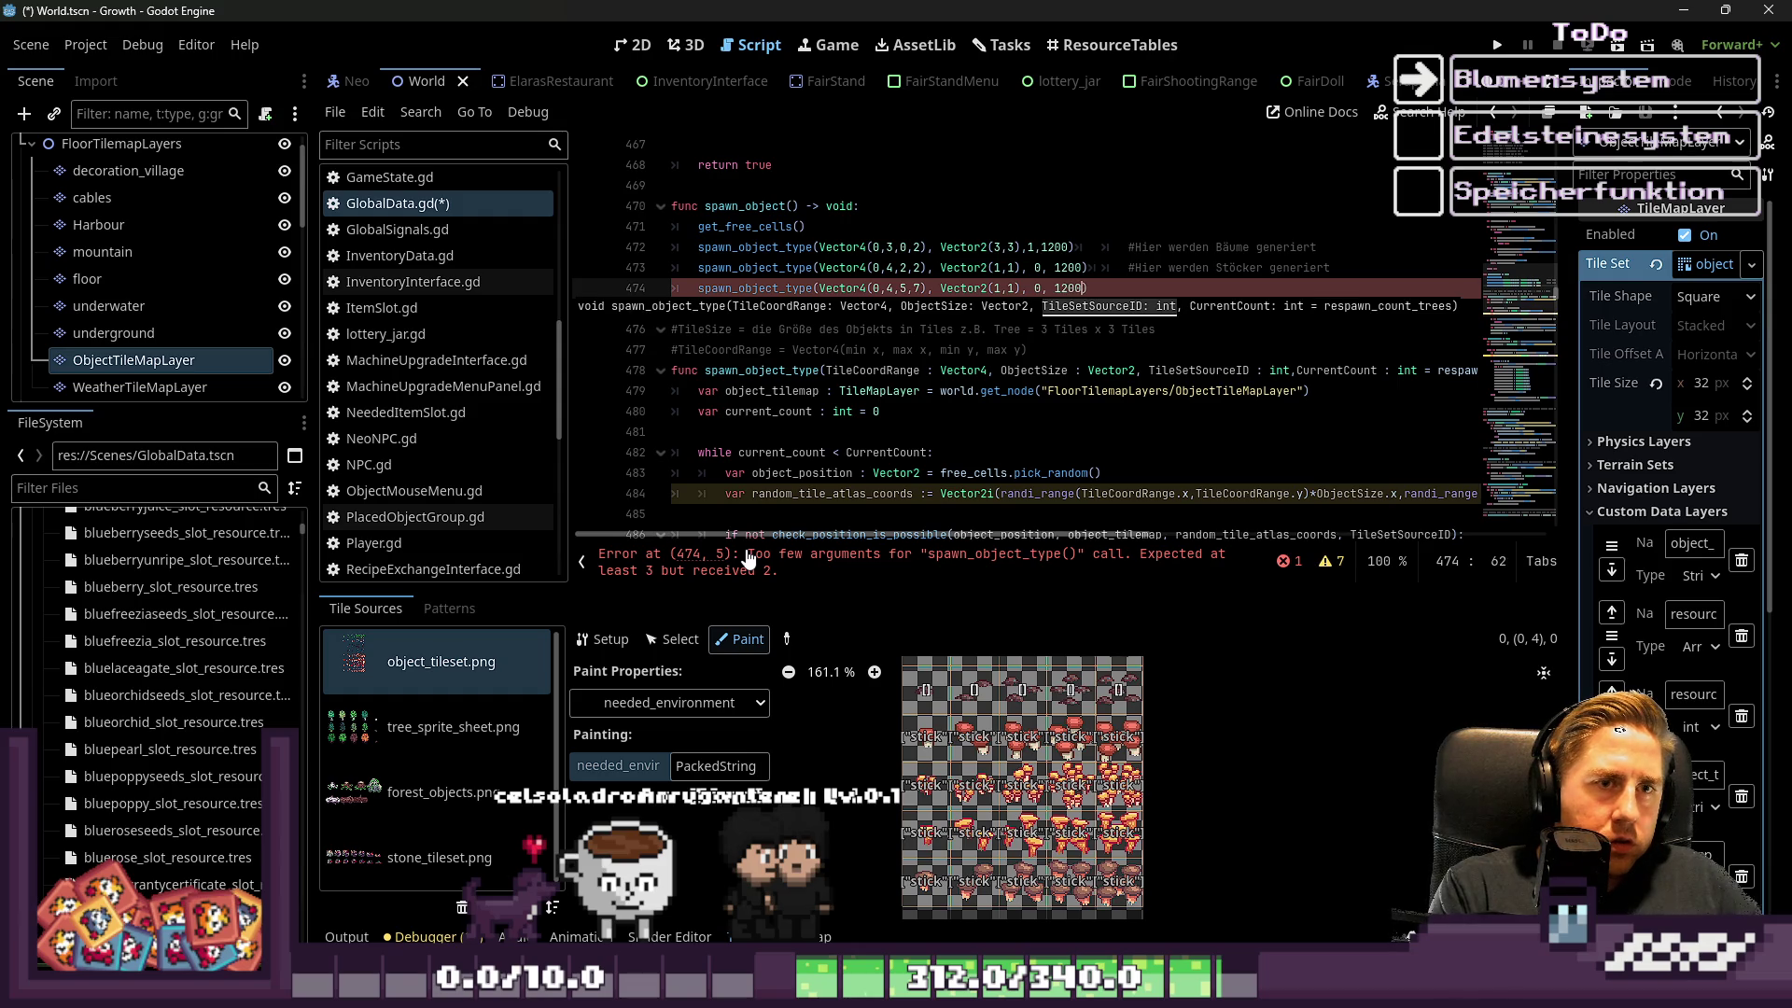
pyautogui.write(')')
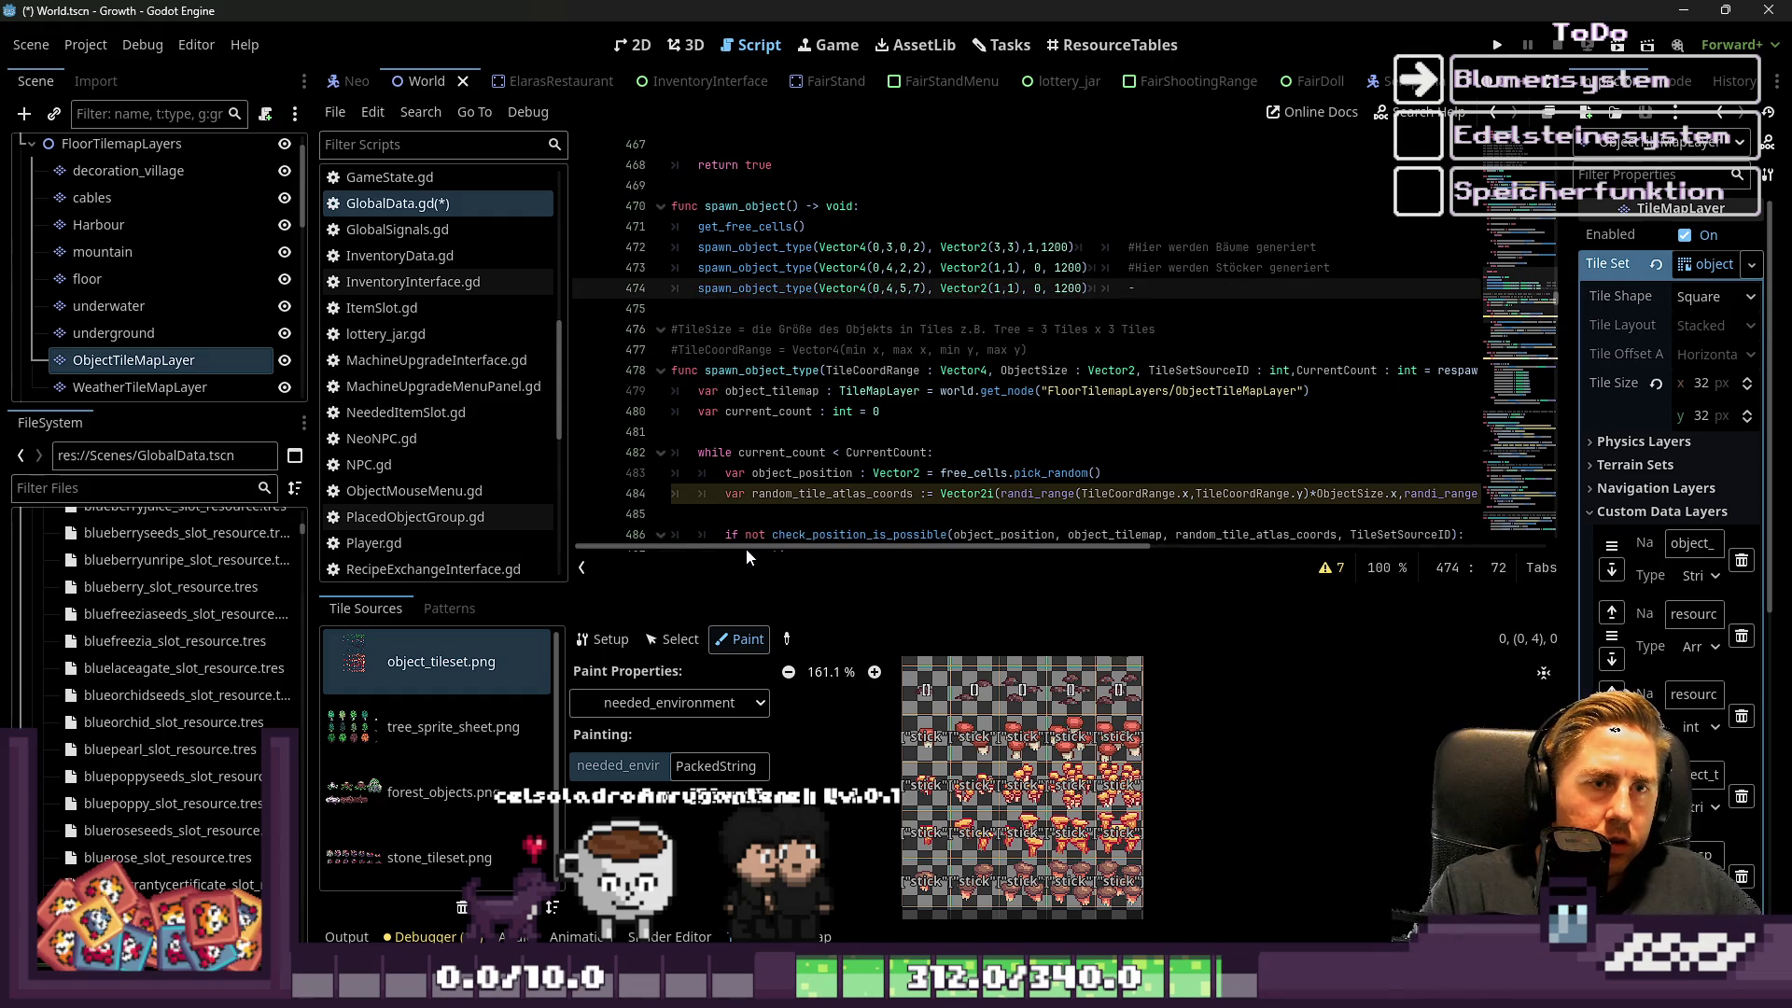
pyautogui.write('#')
# Comment the line 'Hier werden Pilze generiert' and run the game with F5
pyautogui.press('Up')
pyautogui.hotkey('ctrl', 'shift', 'Right')
pyautogui.hotkey('ctrl', 'shift', 'Right')
pyautogui.hotkey('ctrl', 'shift', 'Right')
pyautogui.hotkey('ctrl', 'c')
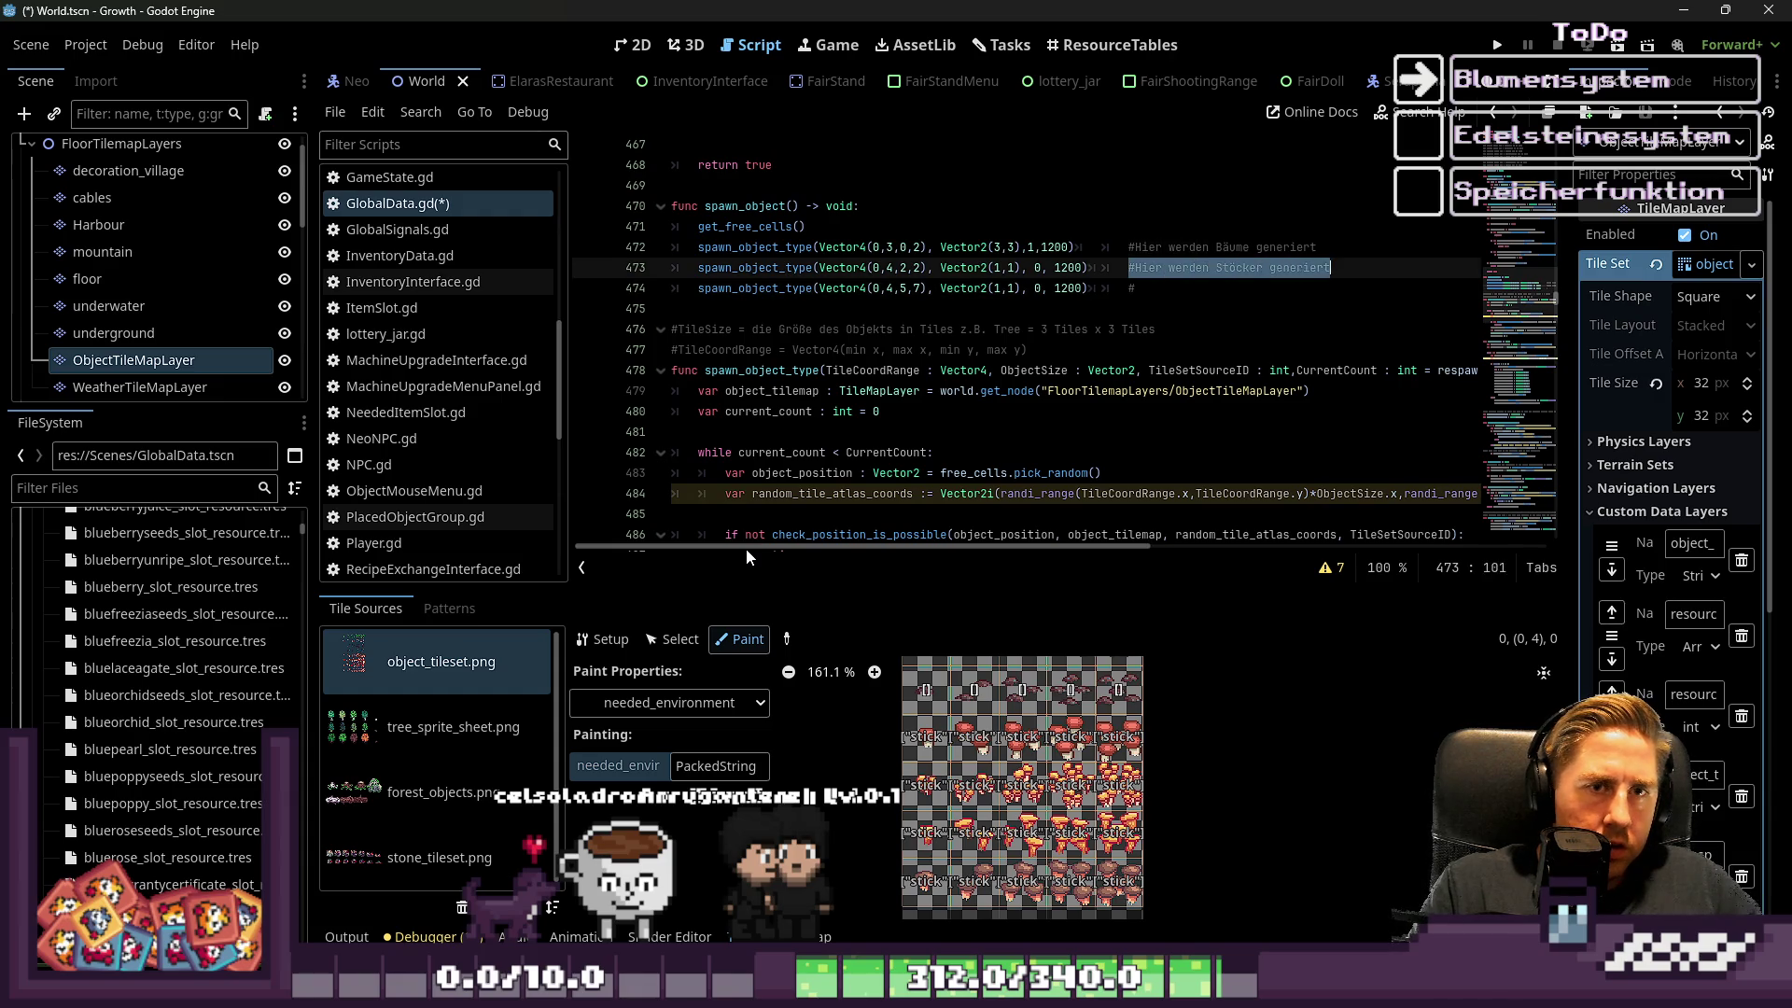
pyautogui.press('Down')
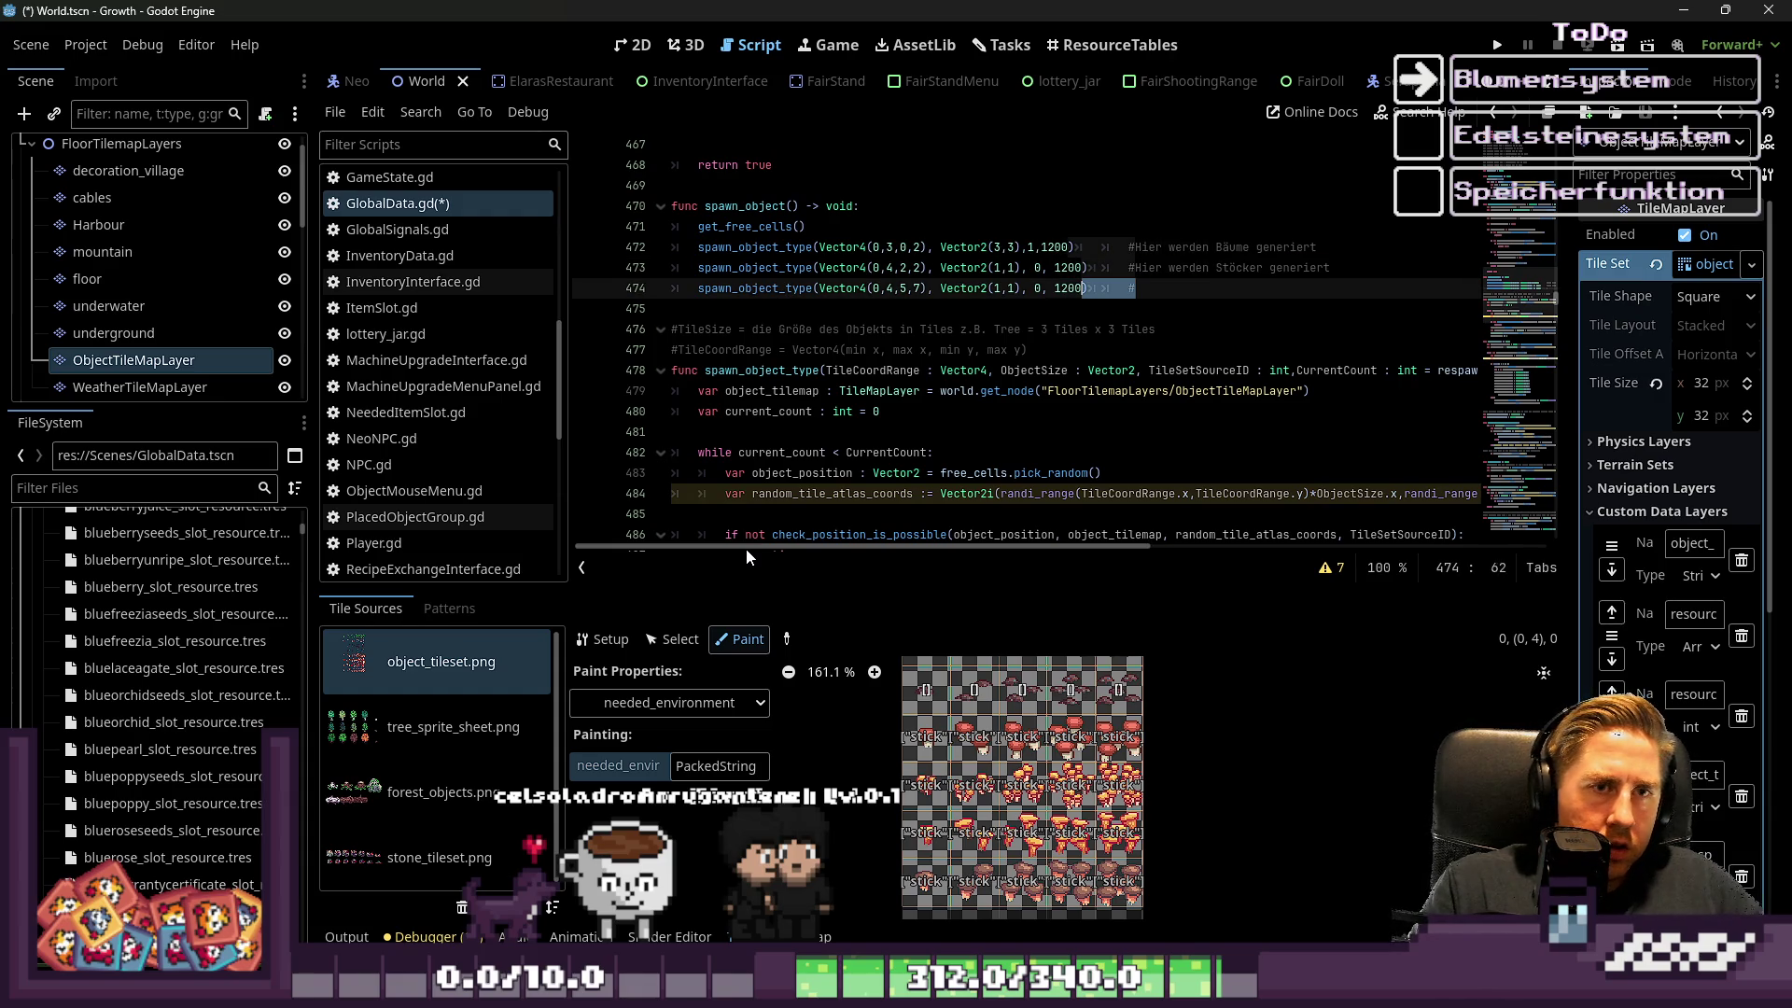
pyautogui.hotkey('ctrl', 'v')
pyautogui.hotkey('ctrl', 'shift', 'Right')
pyautogui.write('Pilze')
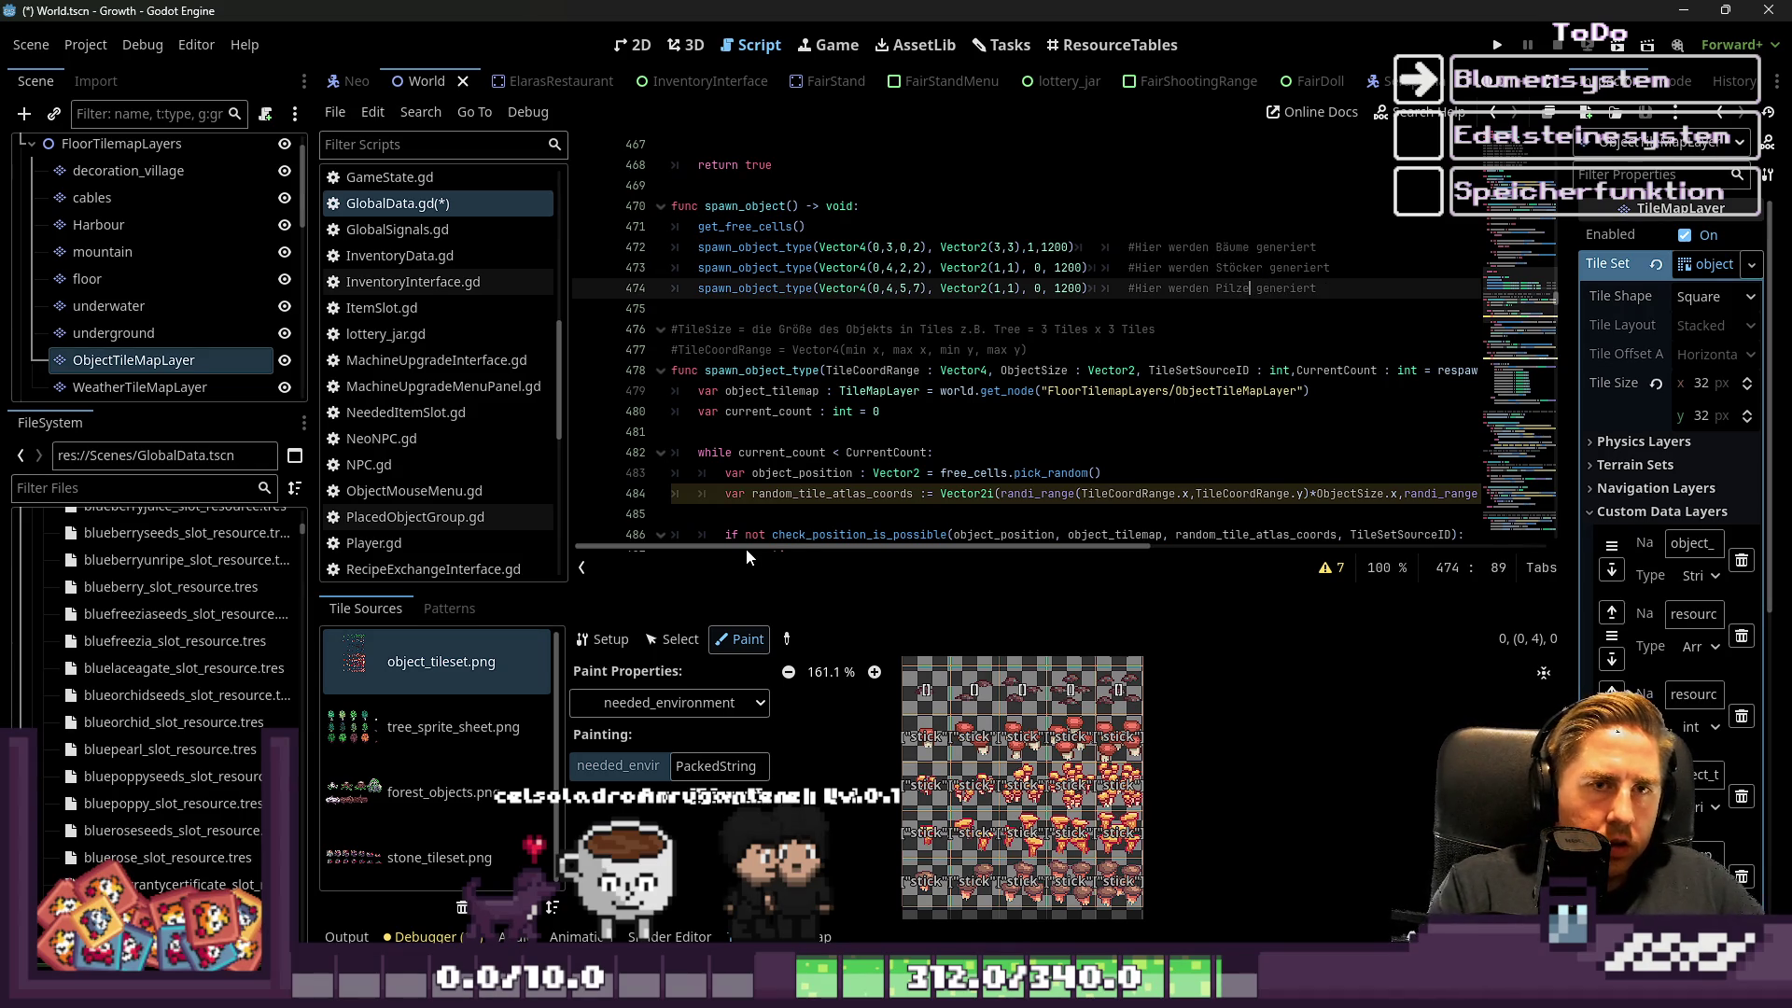
pyautogui.press('F5')
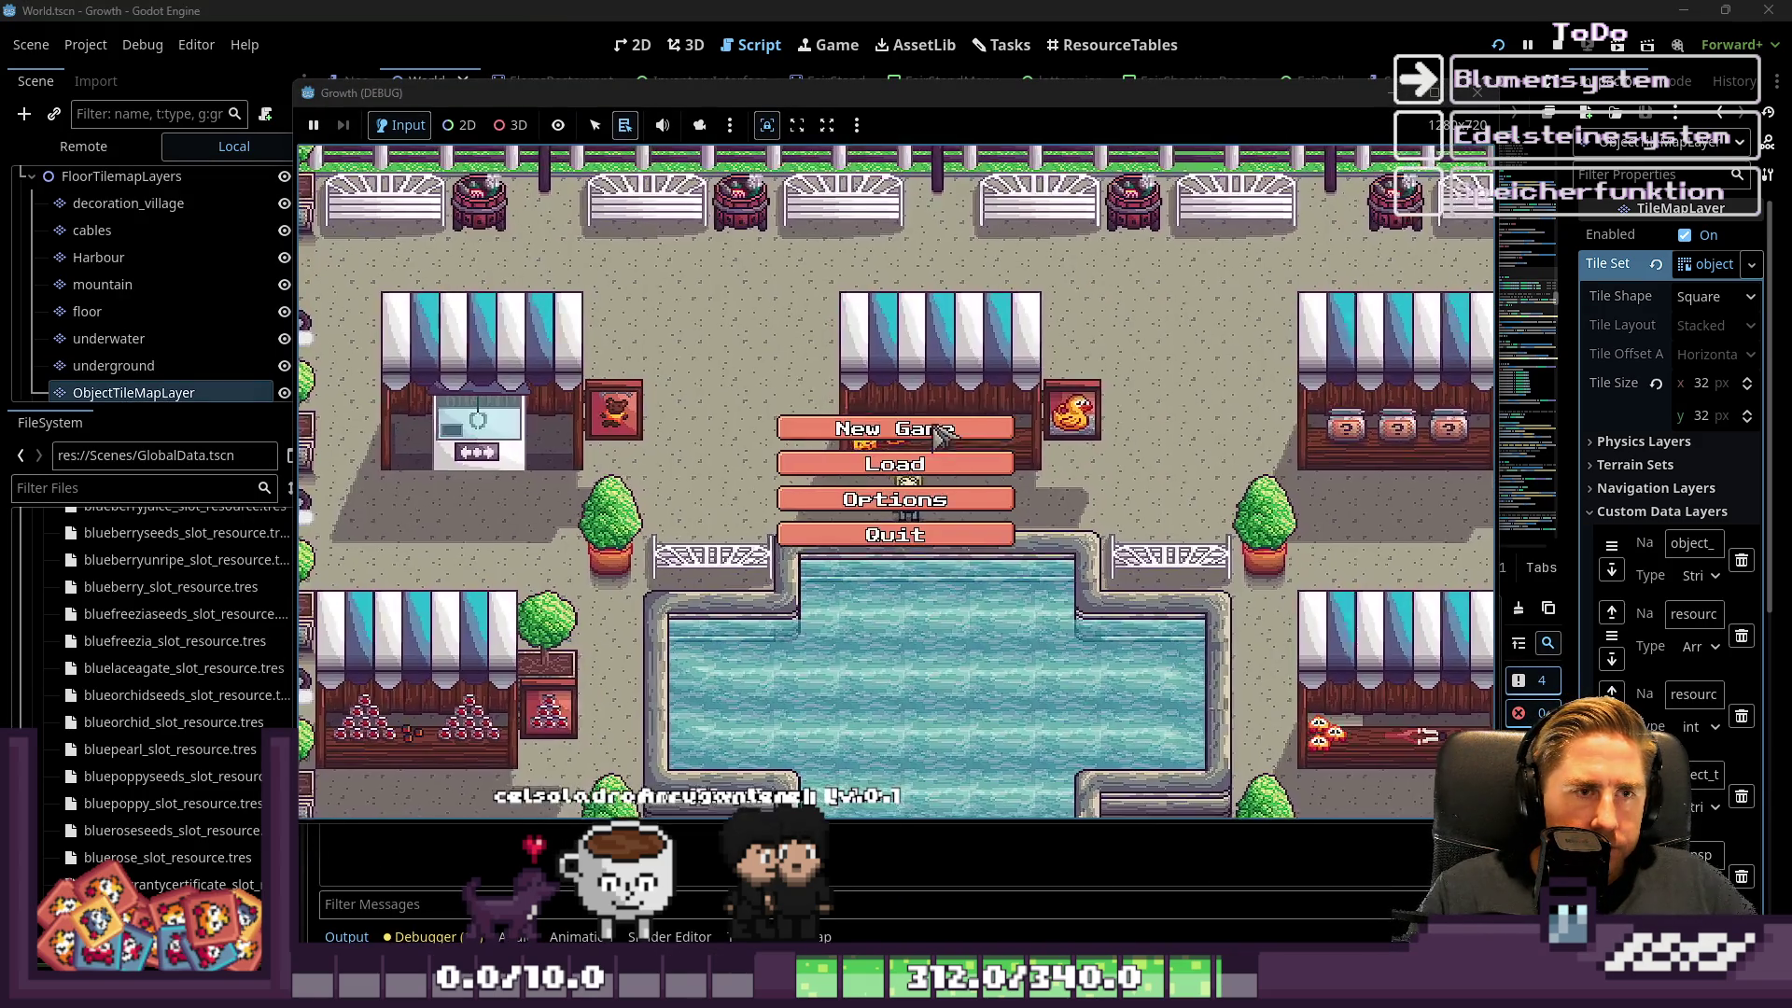
# Start a new game with character 'qwe' and walk across the road into the forest
pyautogui.click(931, 422)
pyautogui.write('qwe')
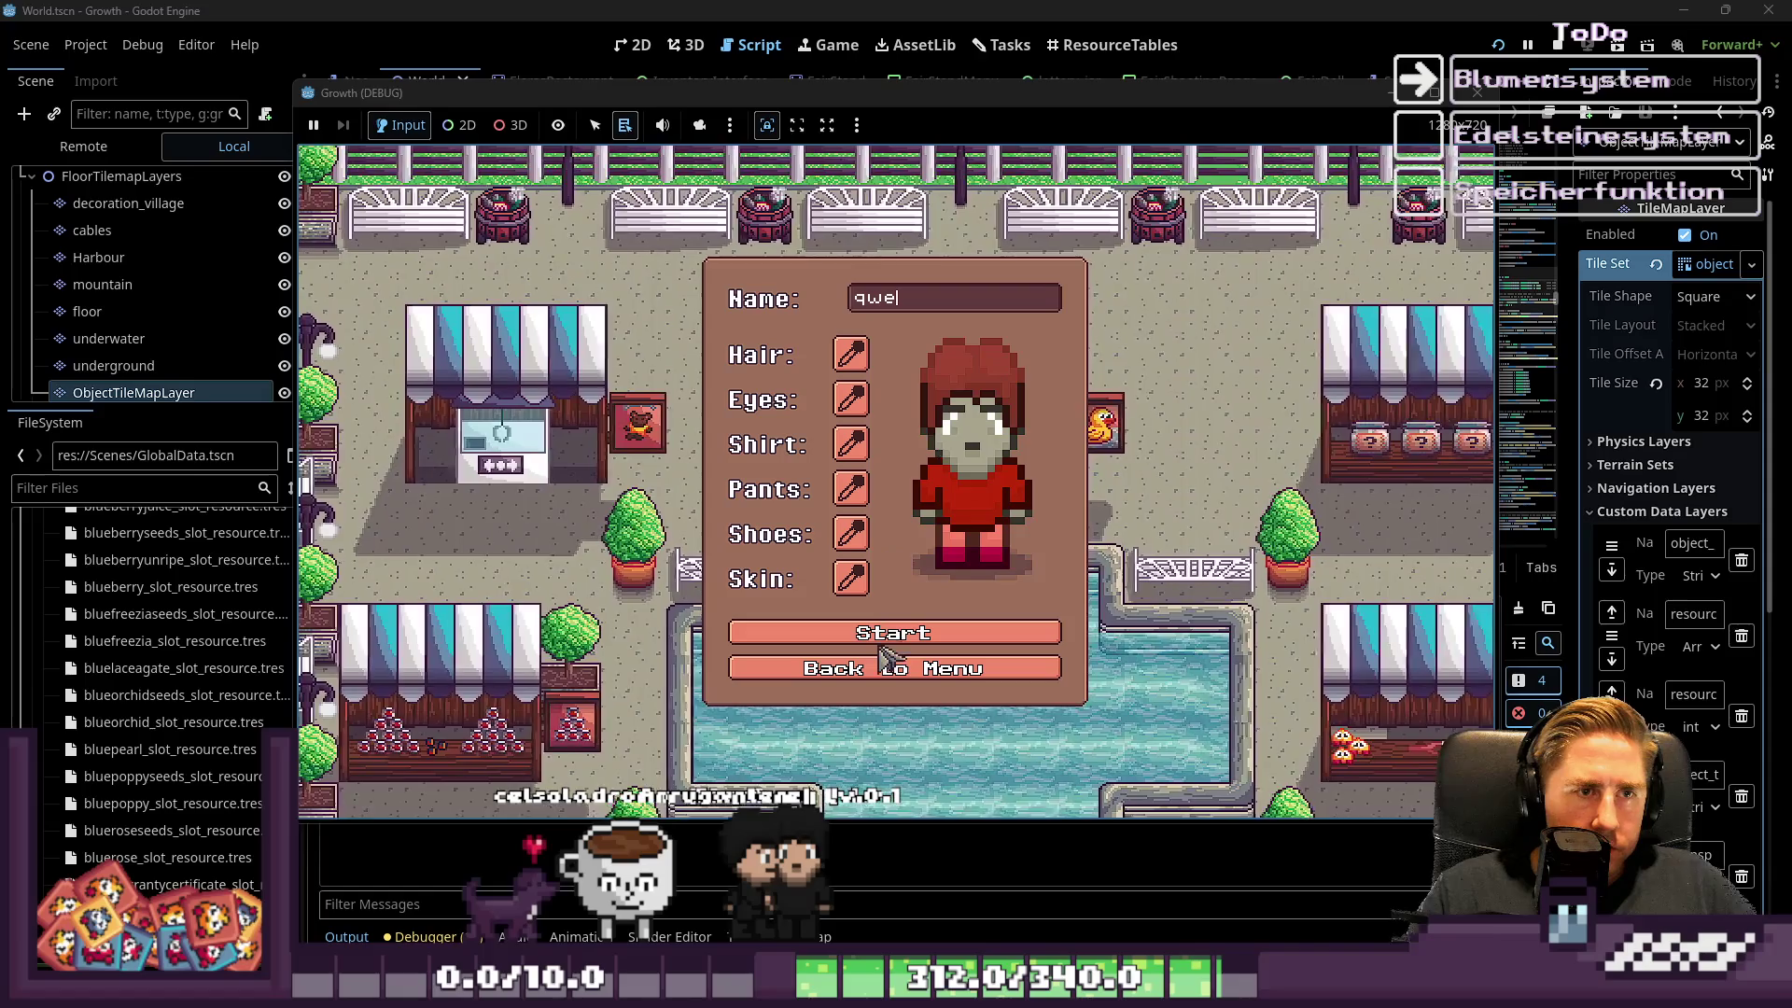
pyautogui.click(961, 632)
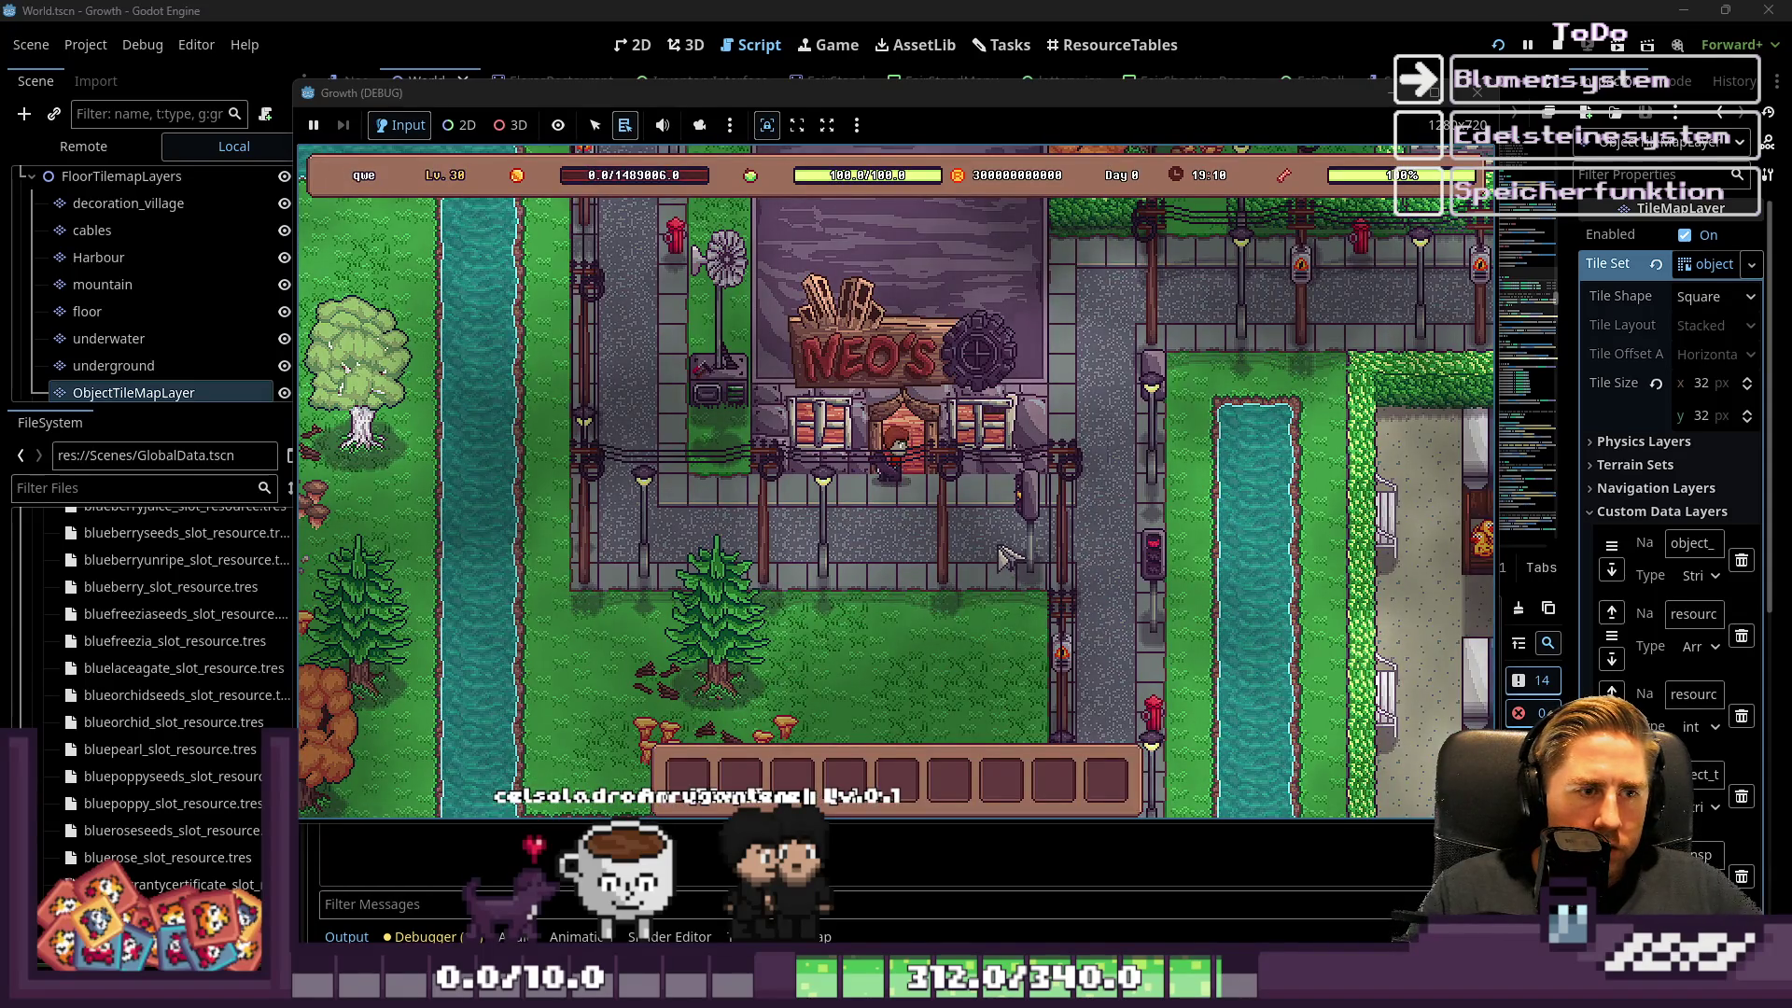
pyautogui.press('s')
pyautogui.press('d')
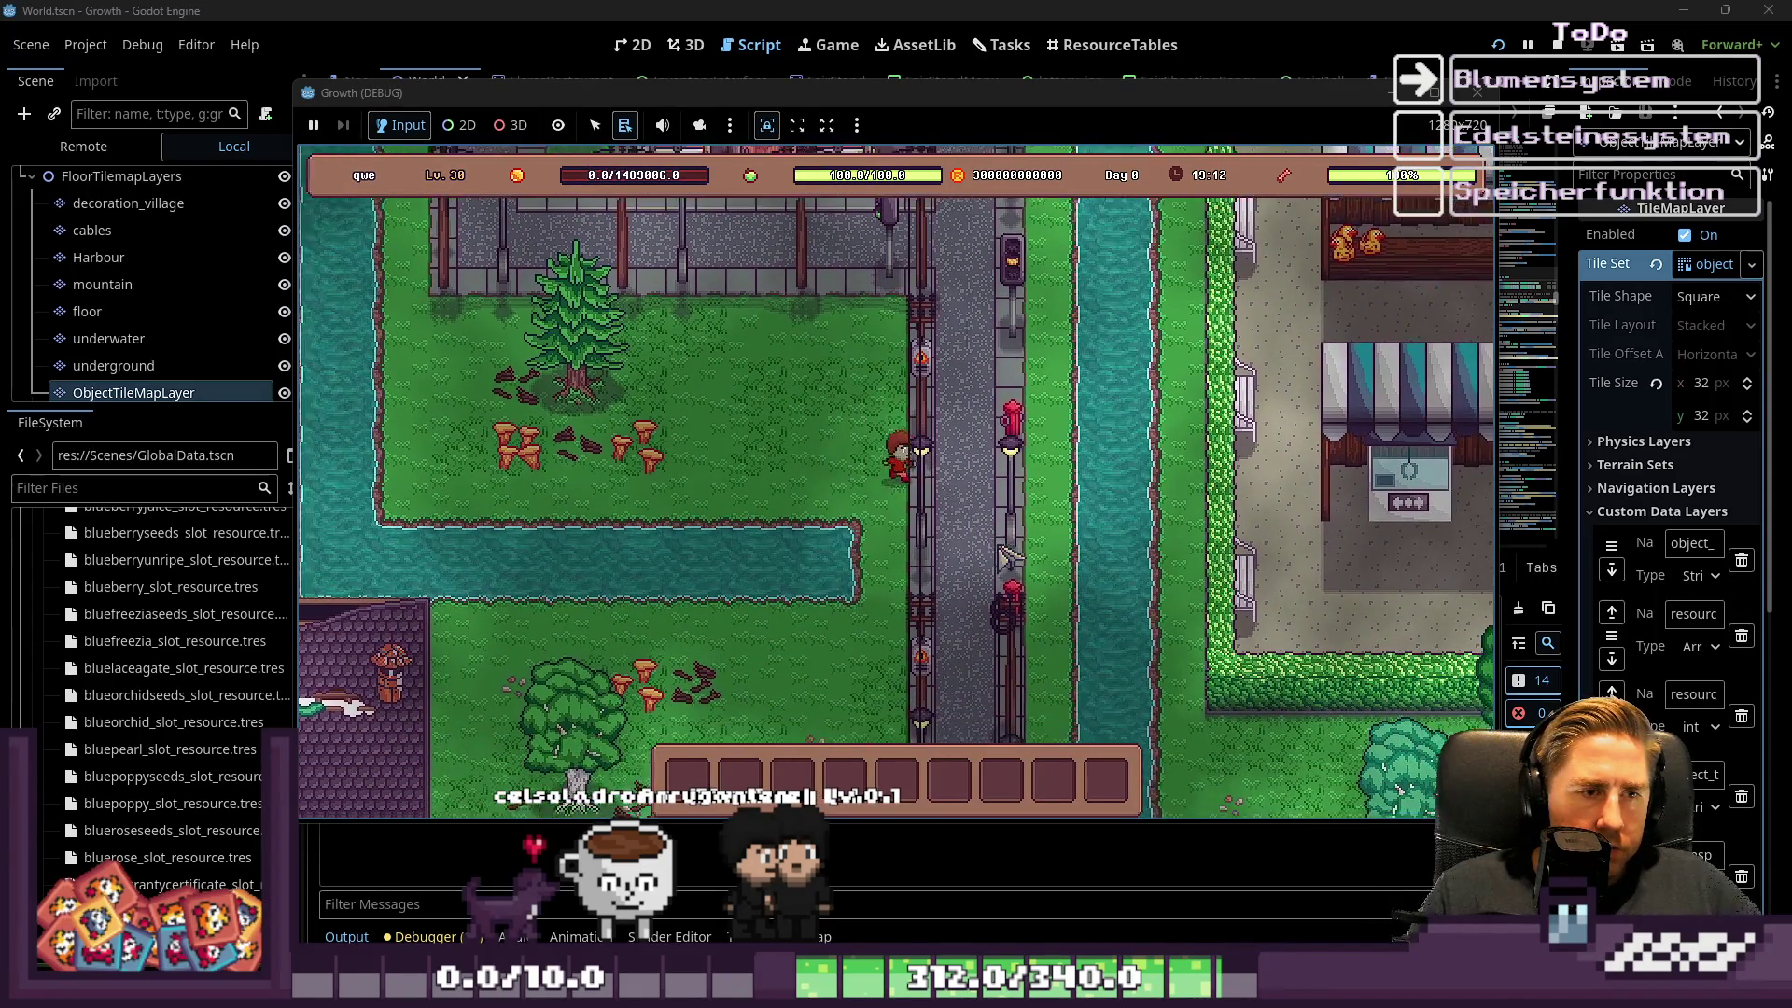
pyautogui.press('s')
pyautogui.press('a')
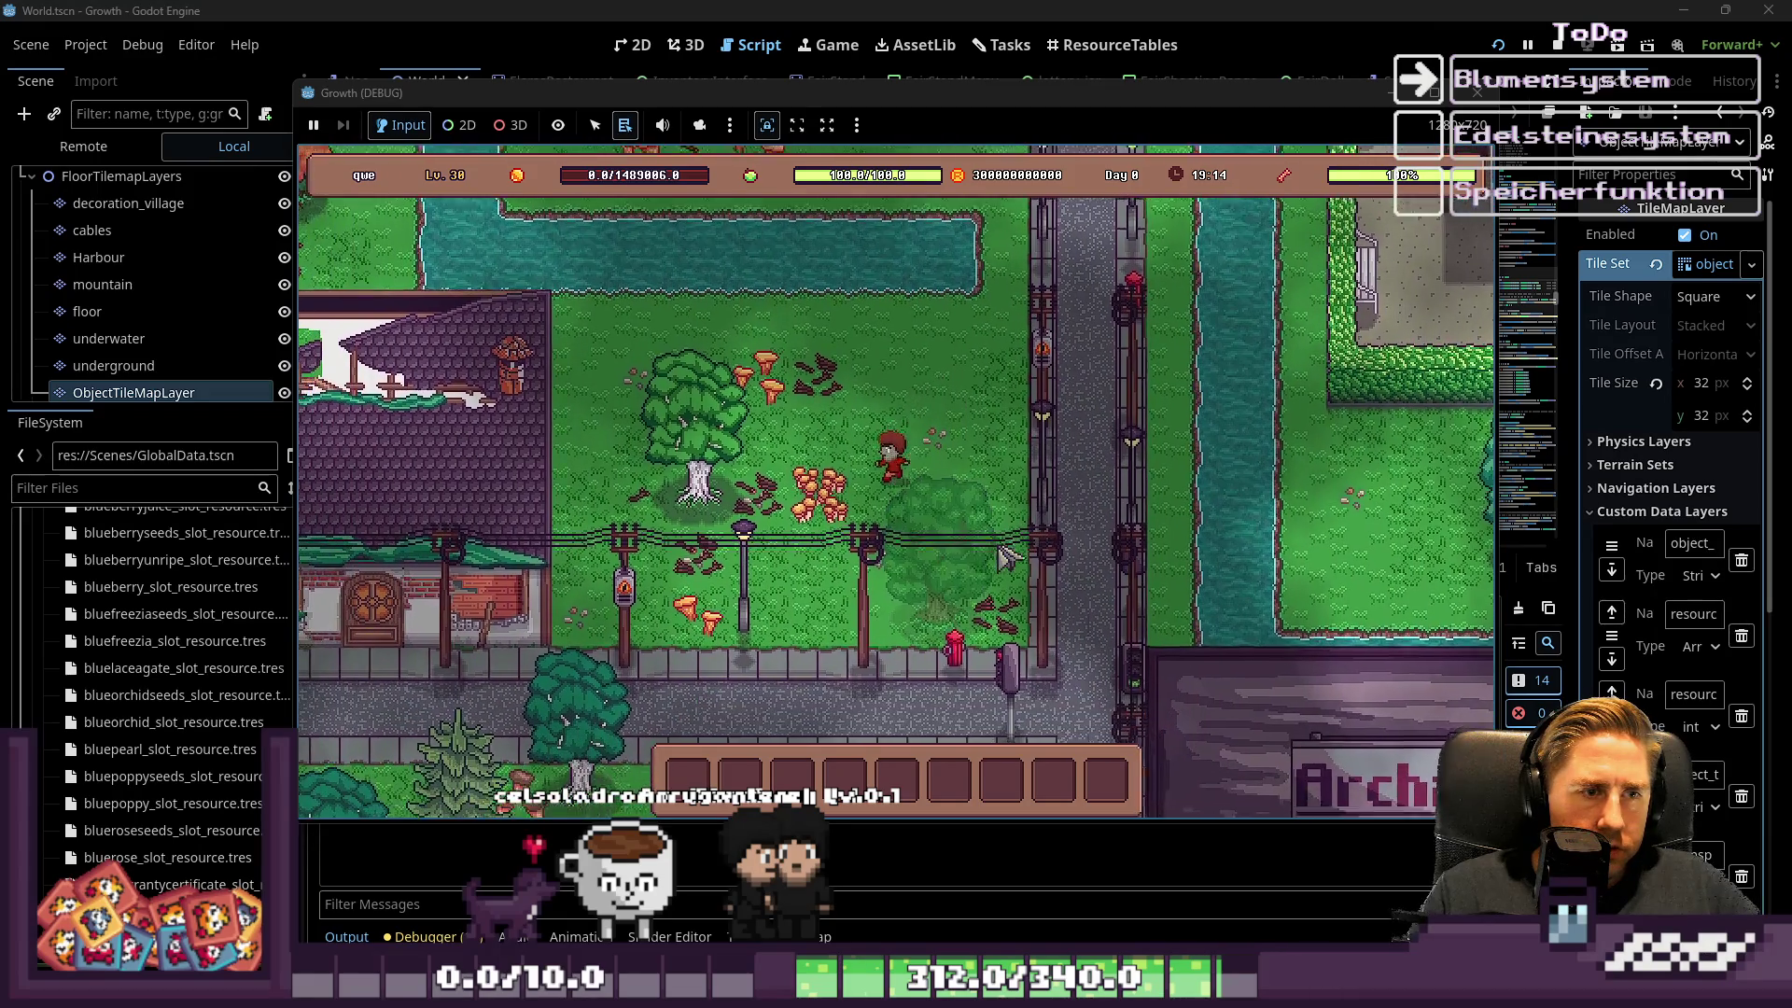
pyautogui.press('s')
pyautogui.press('a')
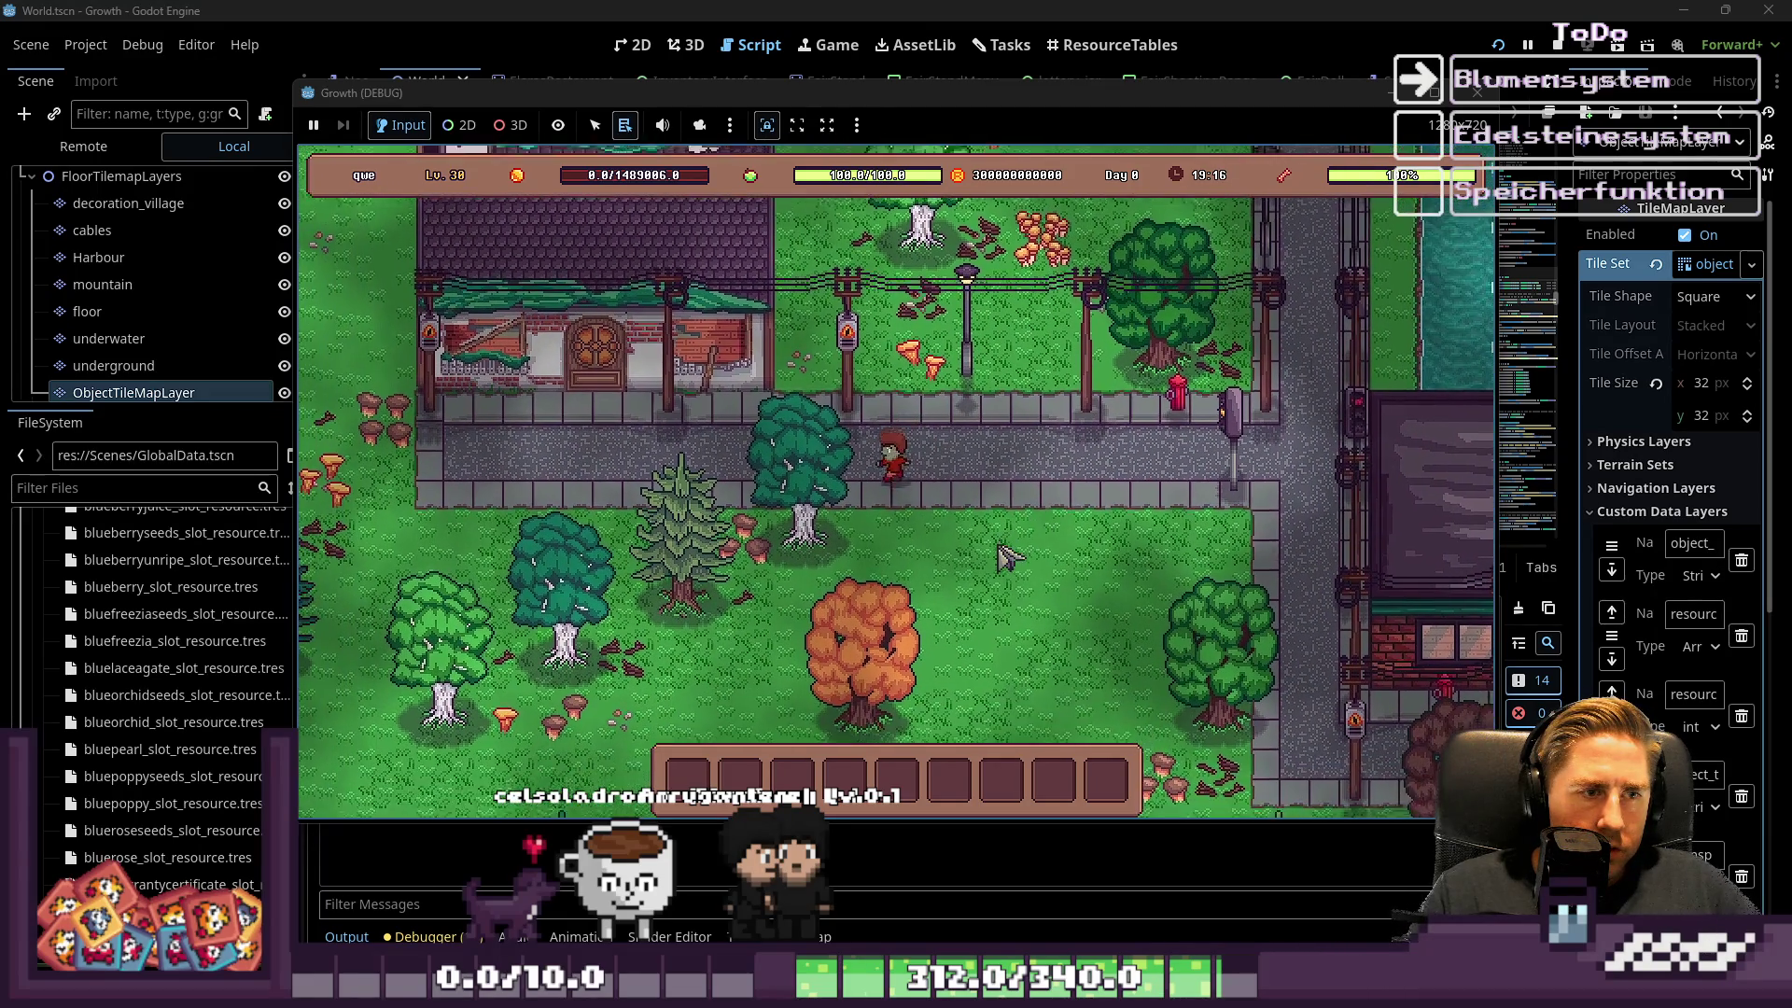
pyautogui.press('s')
pyautogui.press('a')
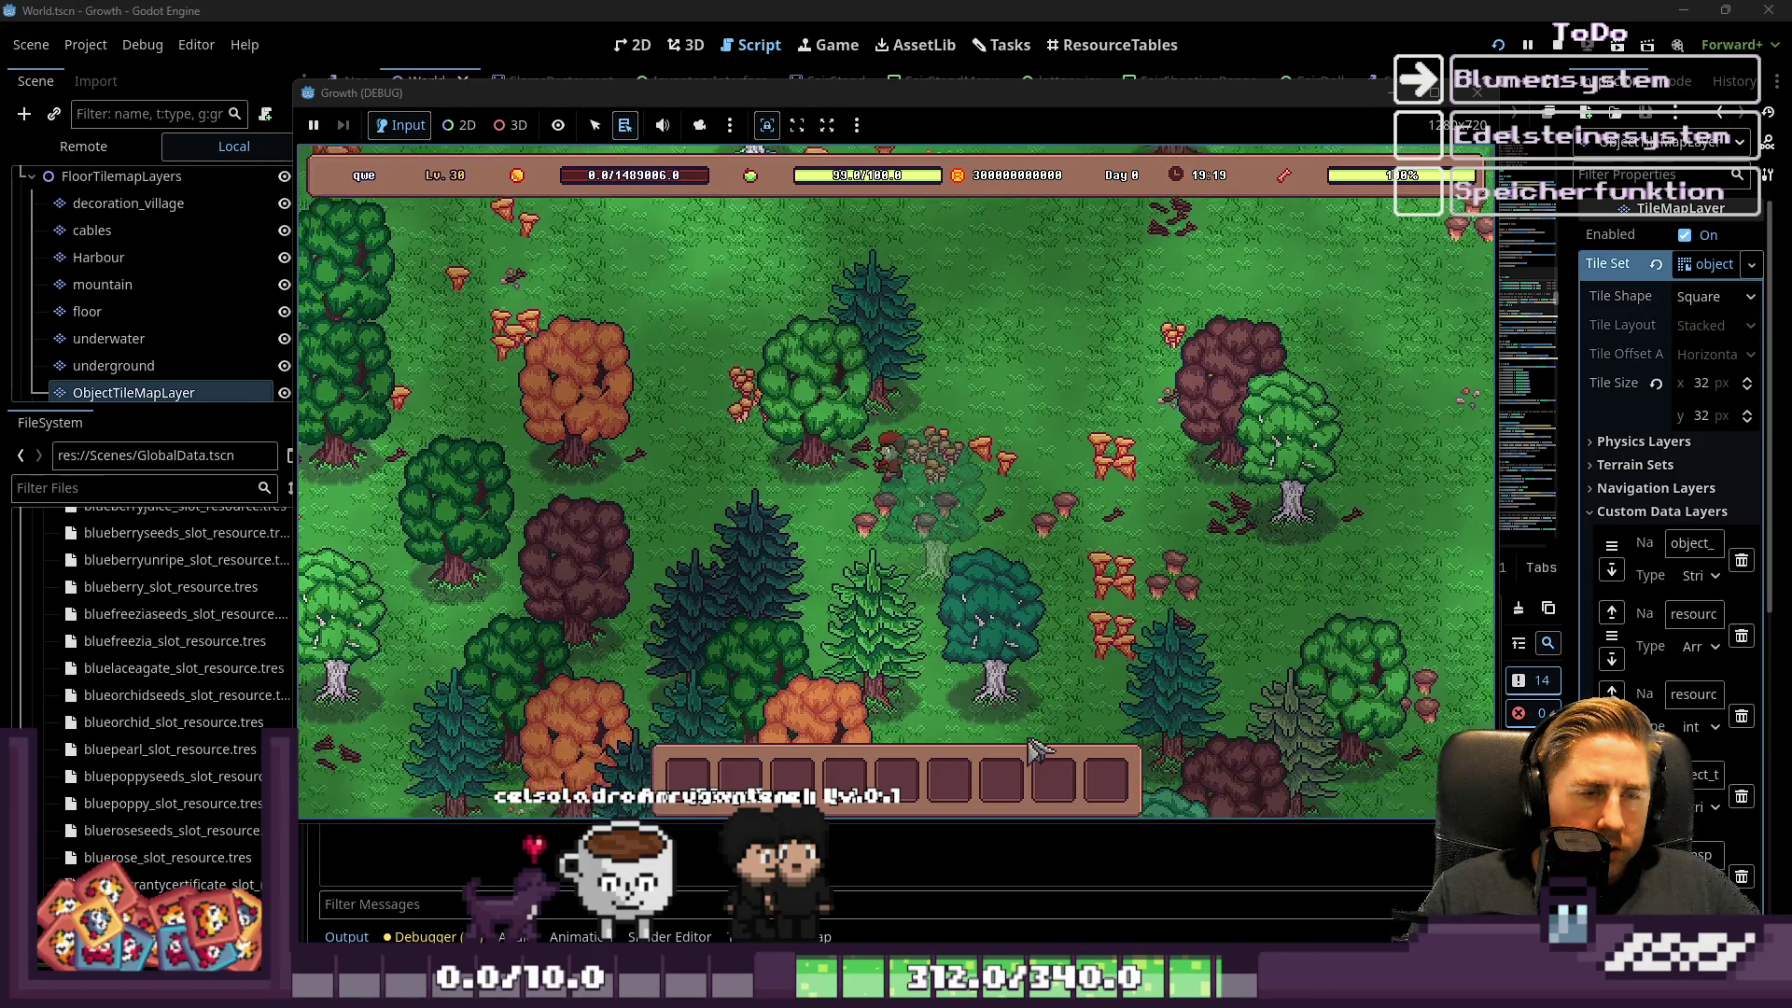
# Walk through the forest past the mushroom clusters toward the water, then stop the game
pyautogui.press('s')
pyautogui.press('a')
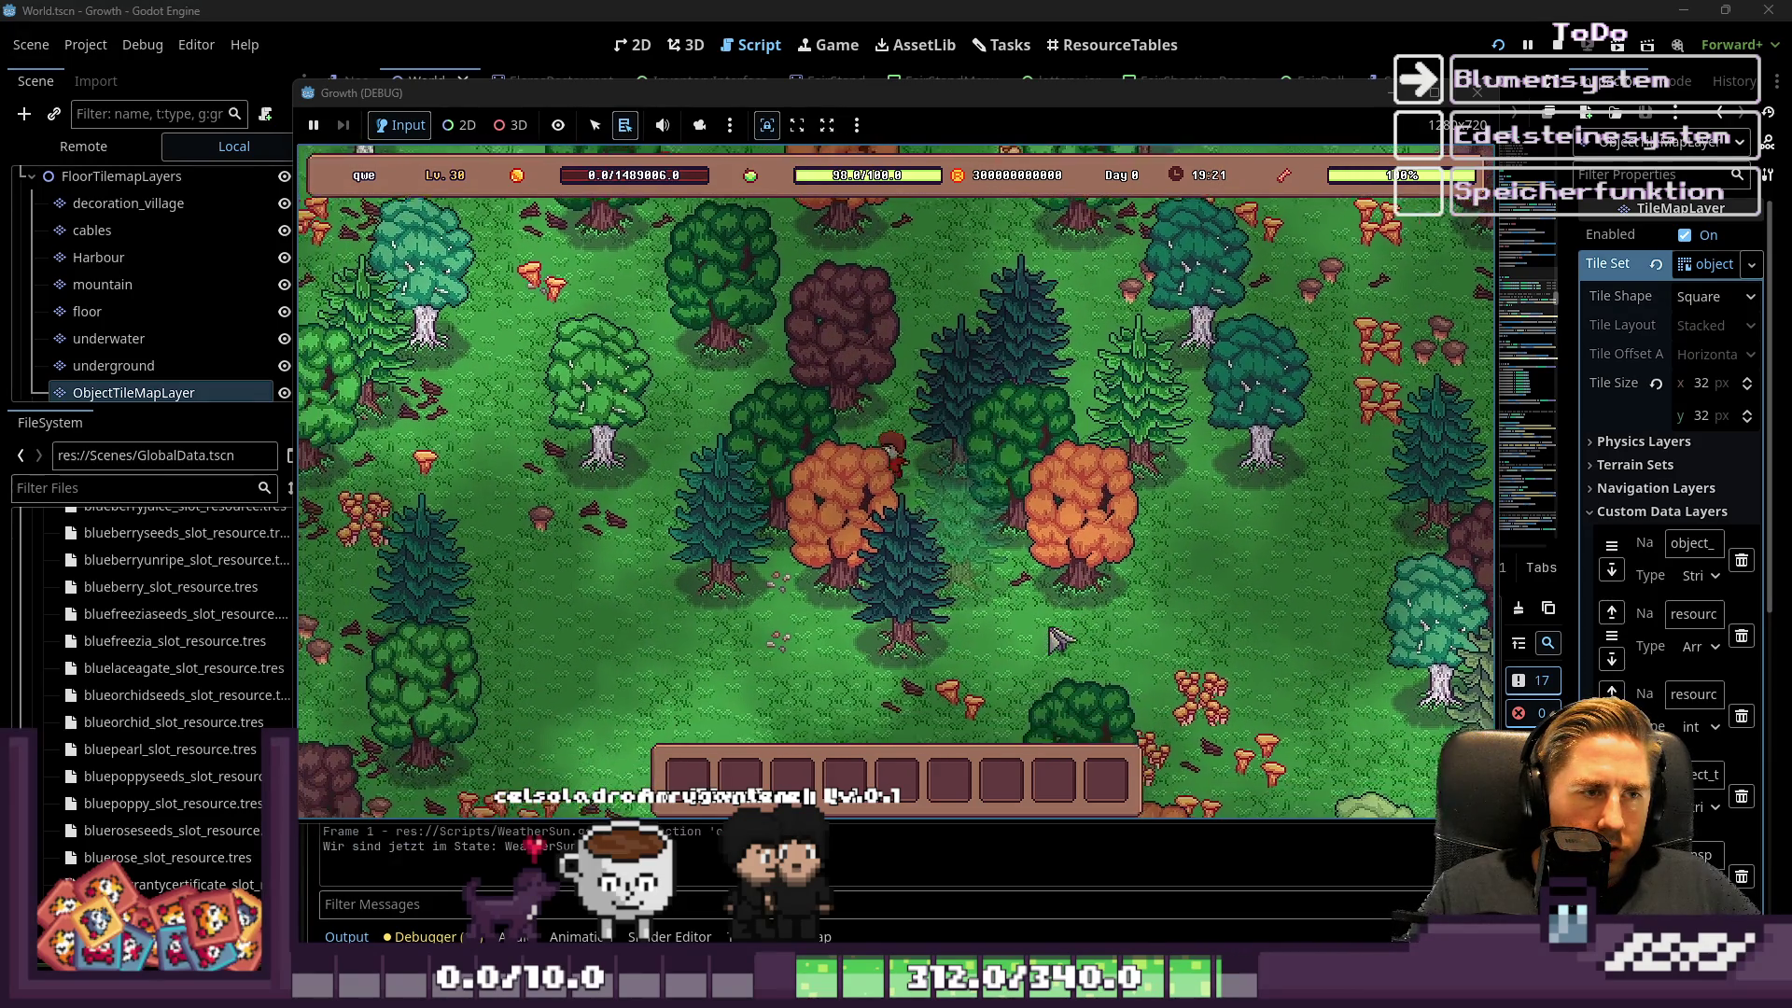
pyautogui.press('w')
pyautogui.press('a')
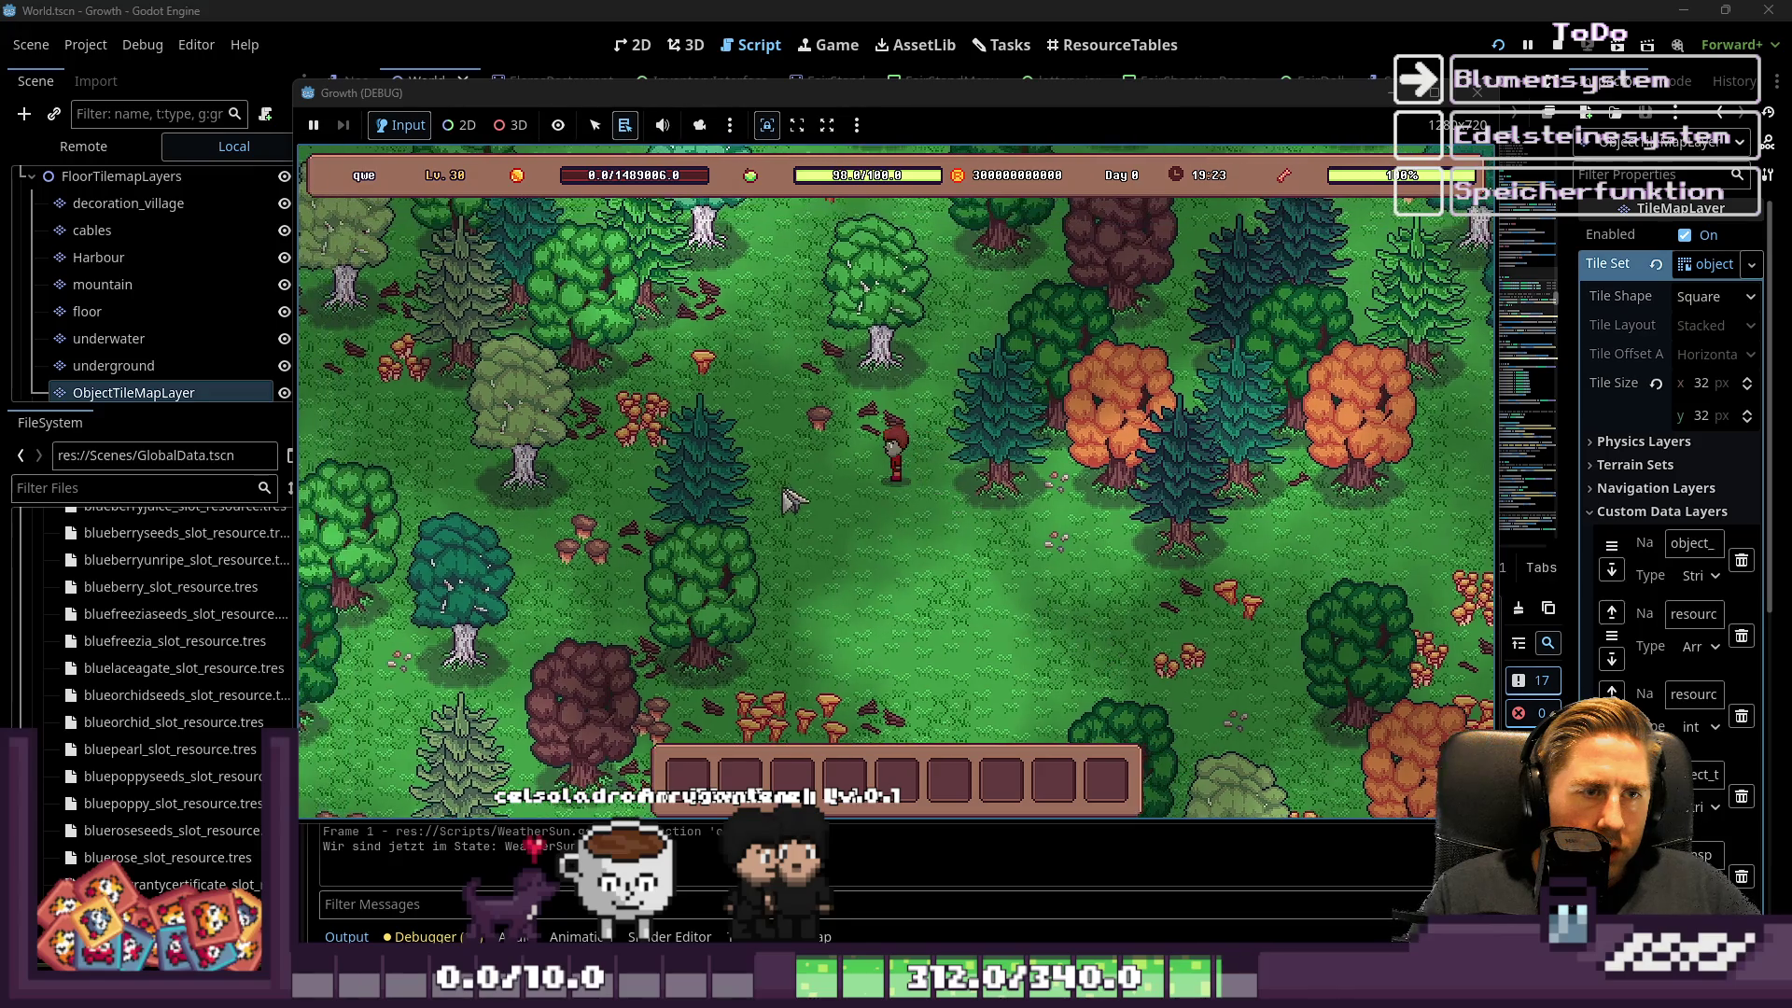
pyautogui.press('a')
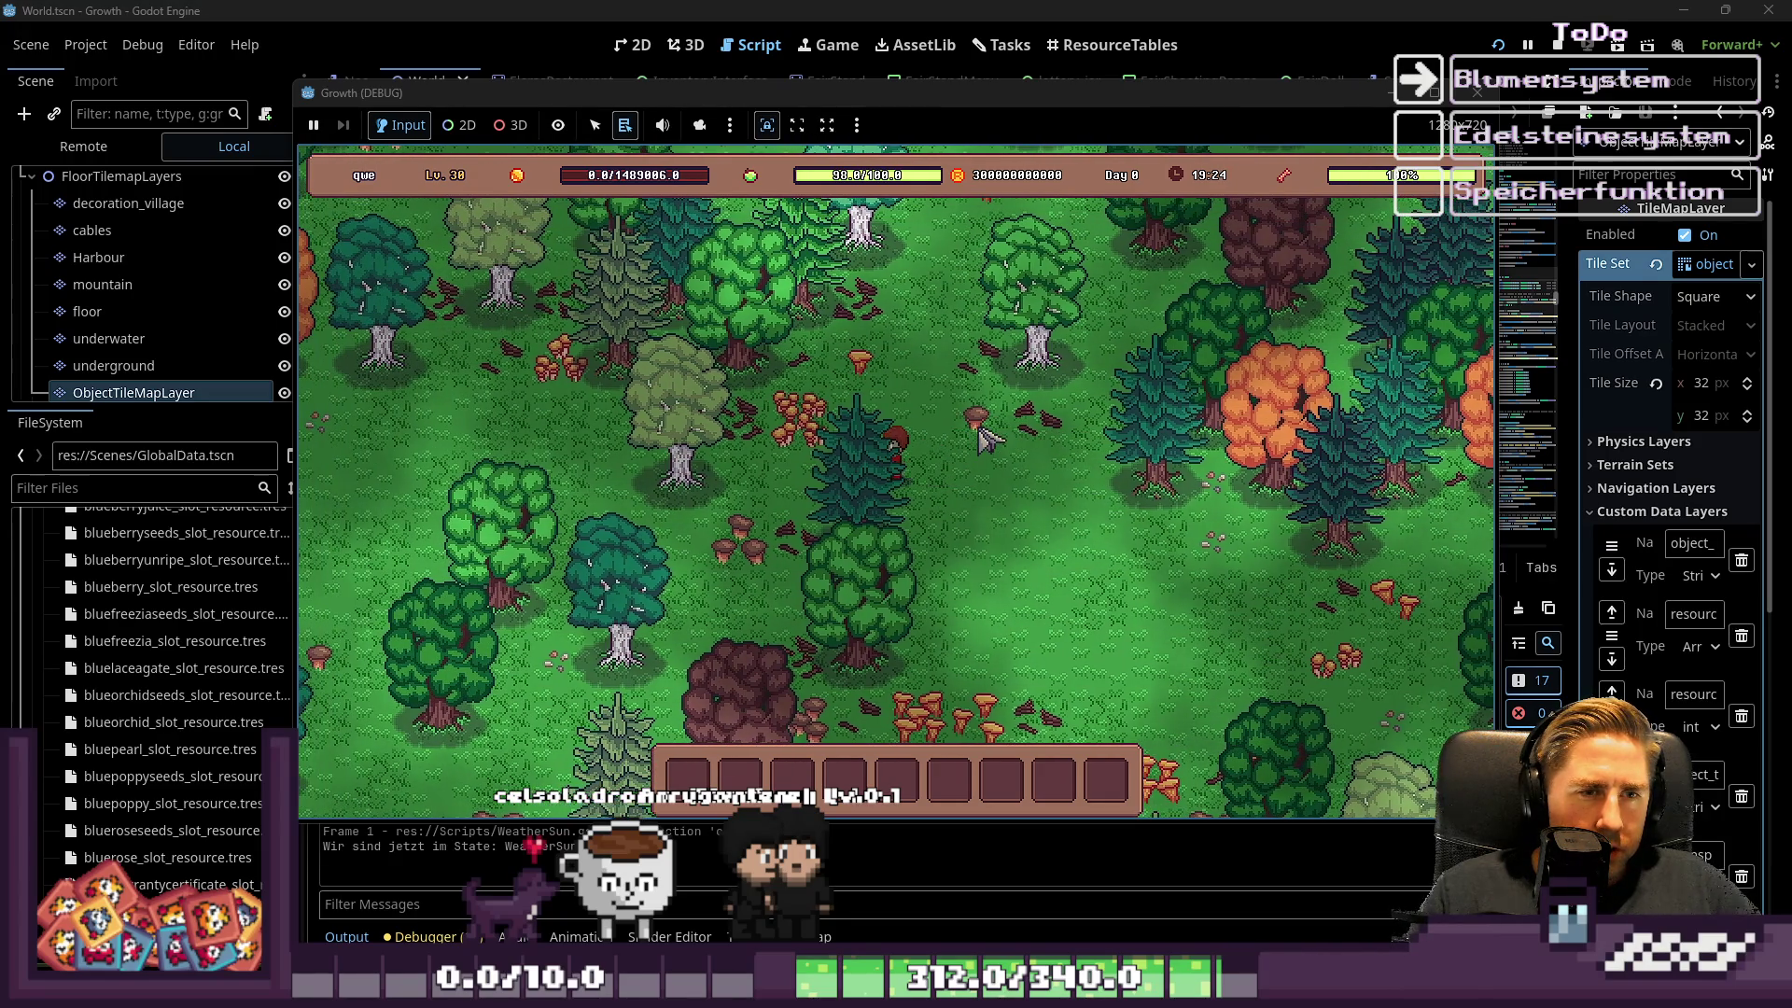
pyautogui.press('a')
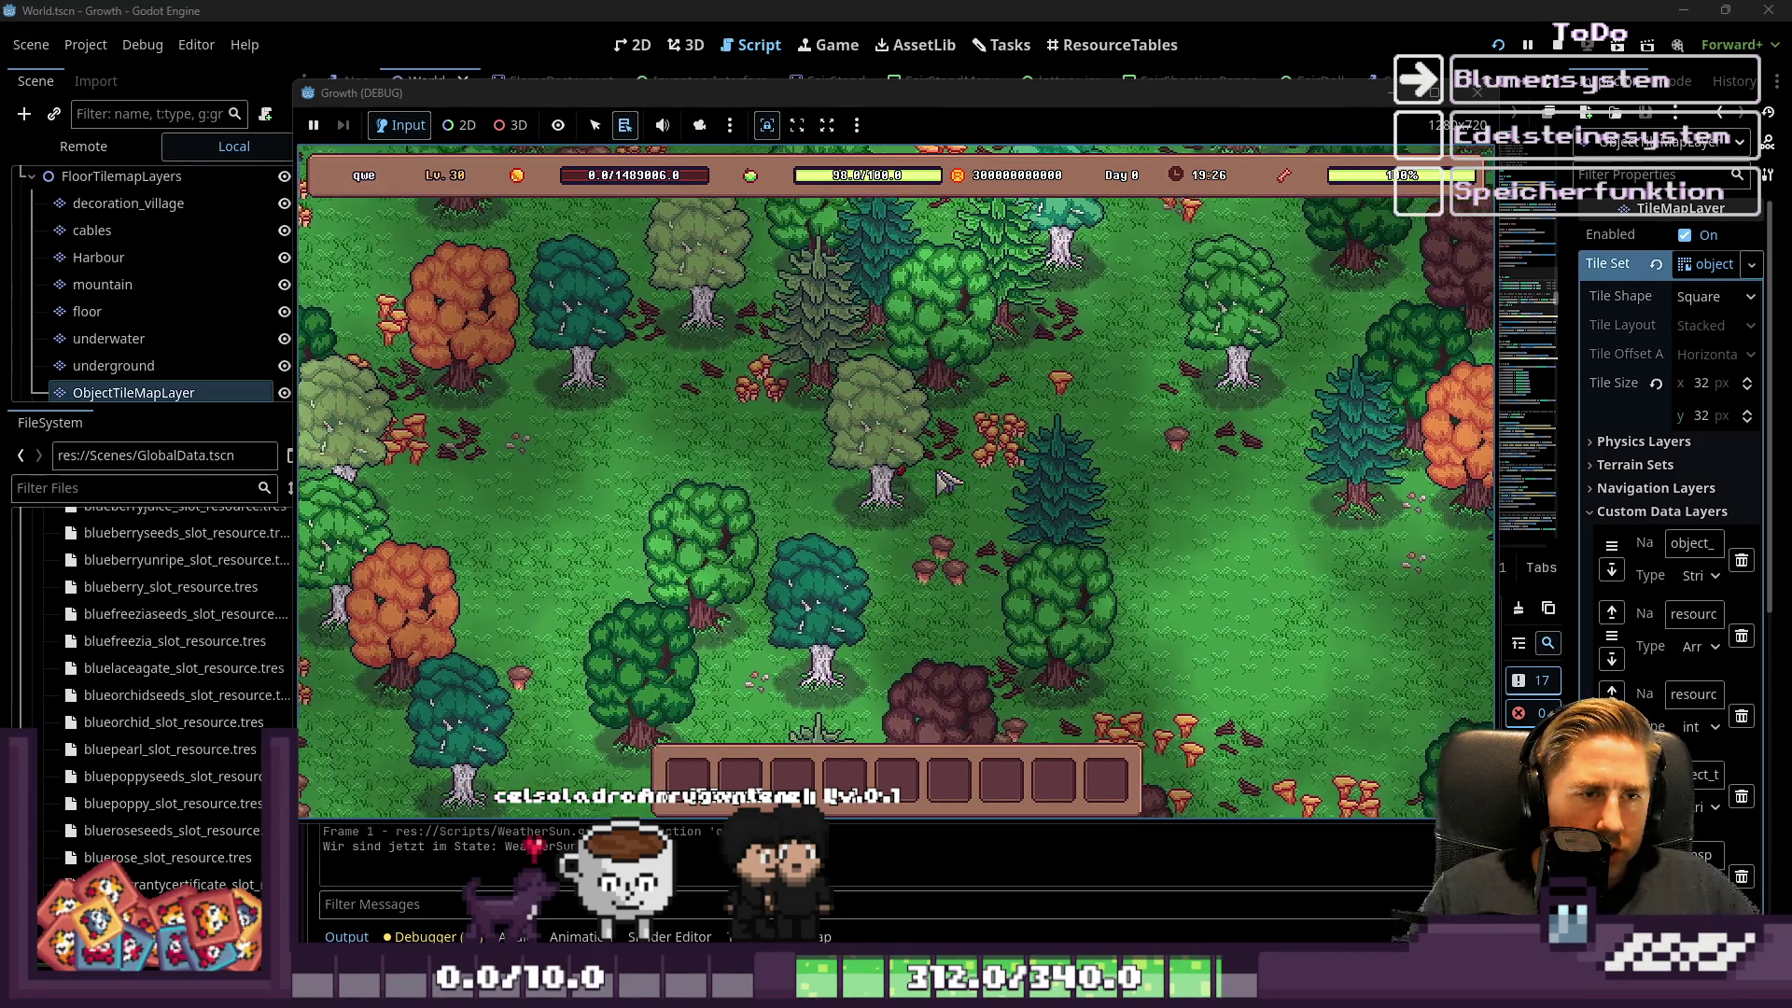
pyautogui.press('s')
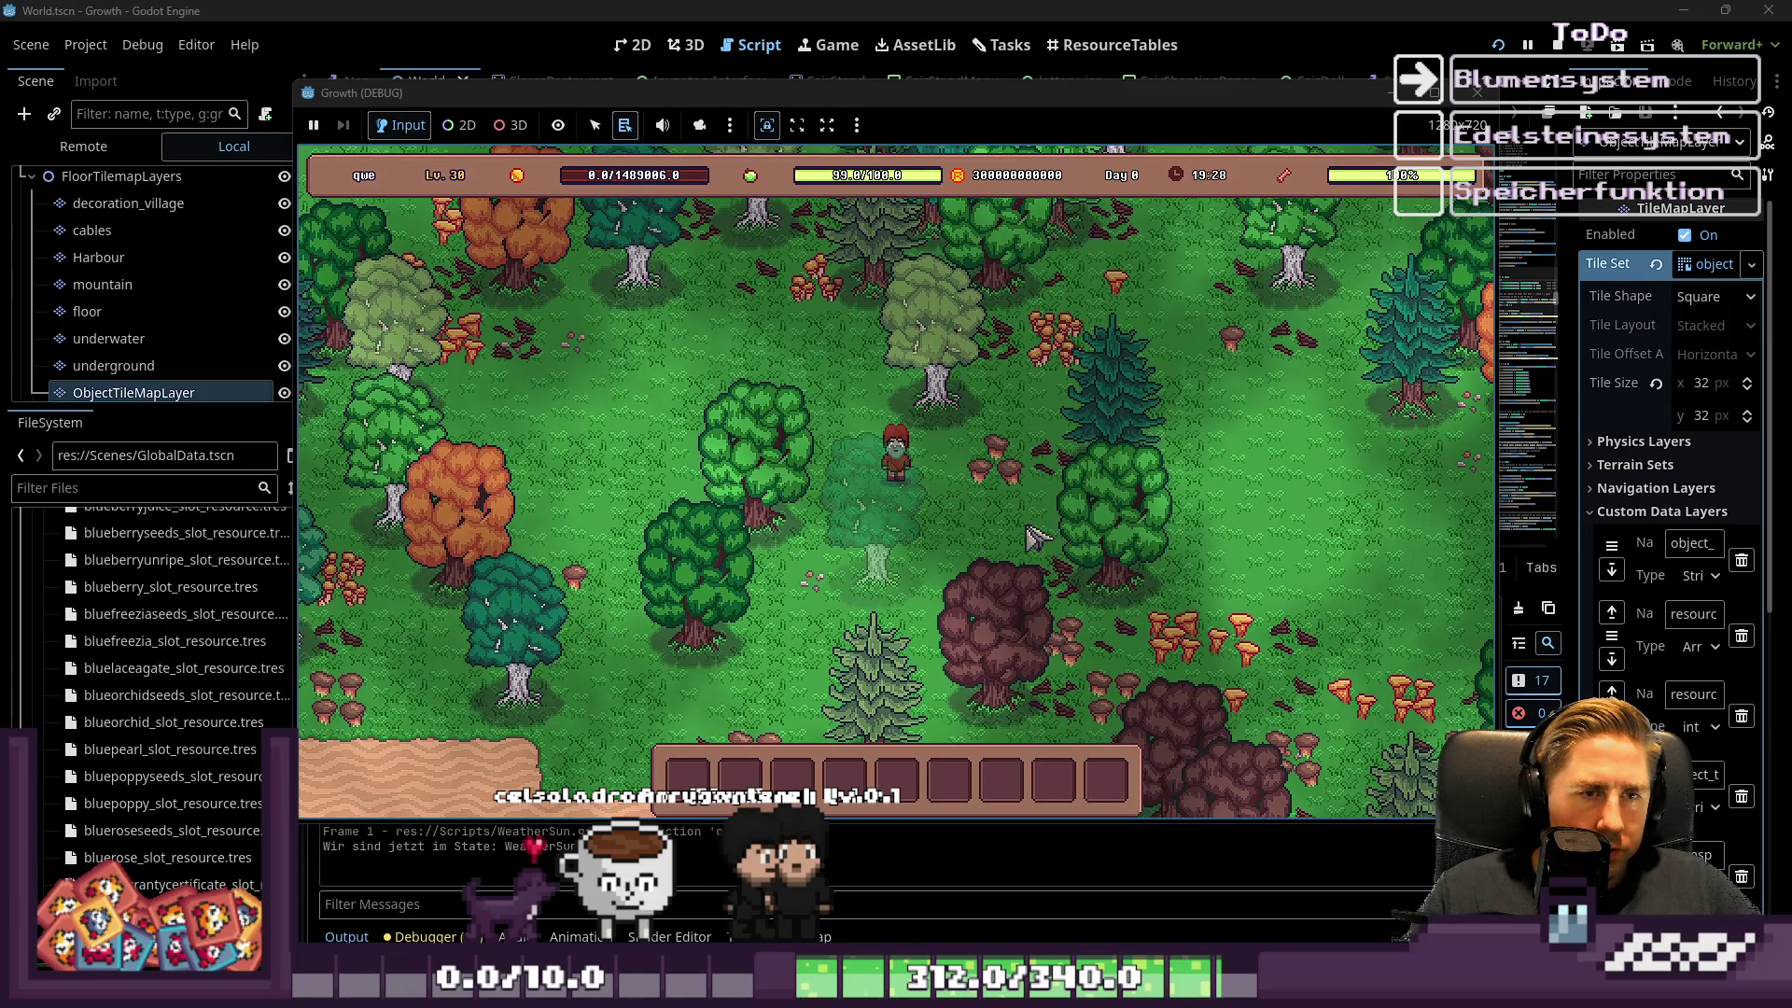
pyautogui.press('w')
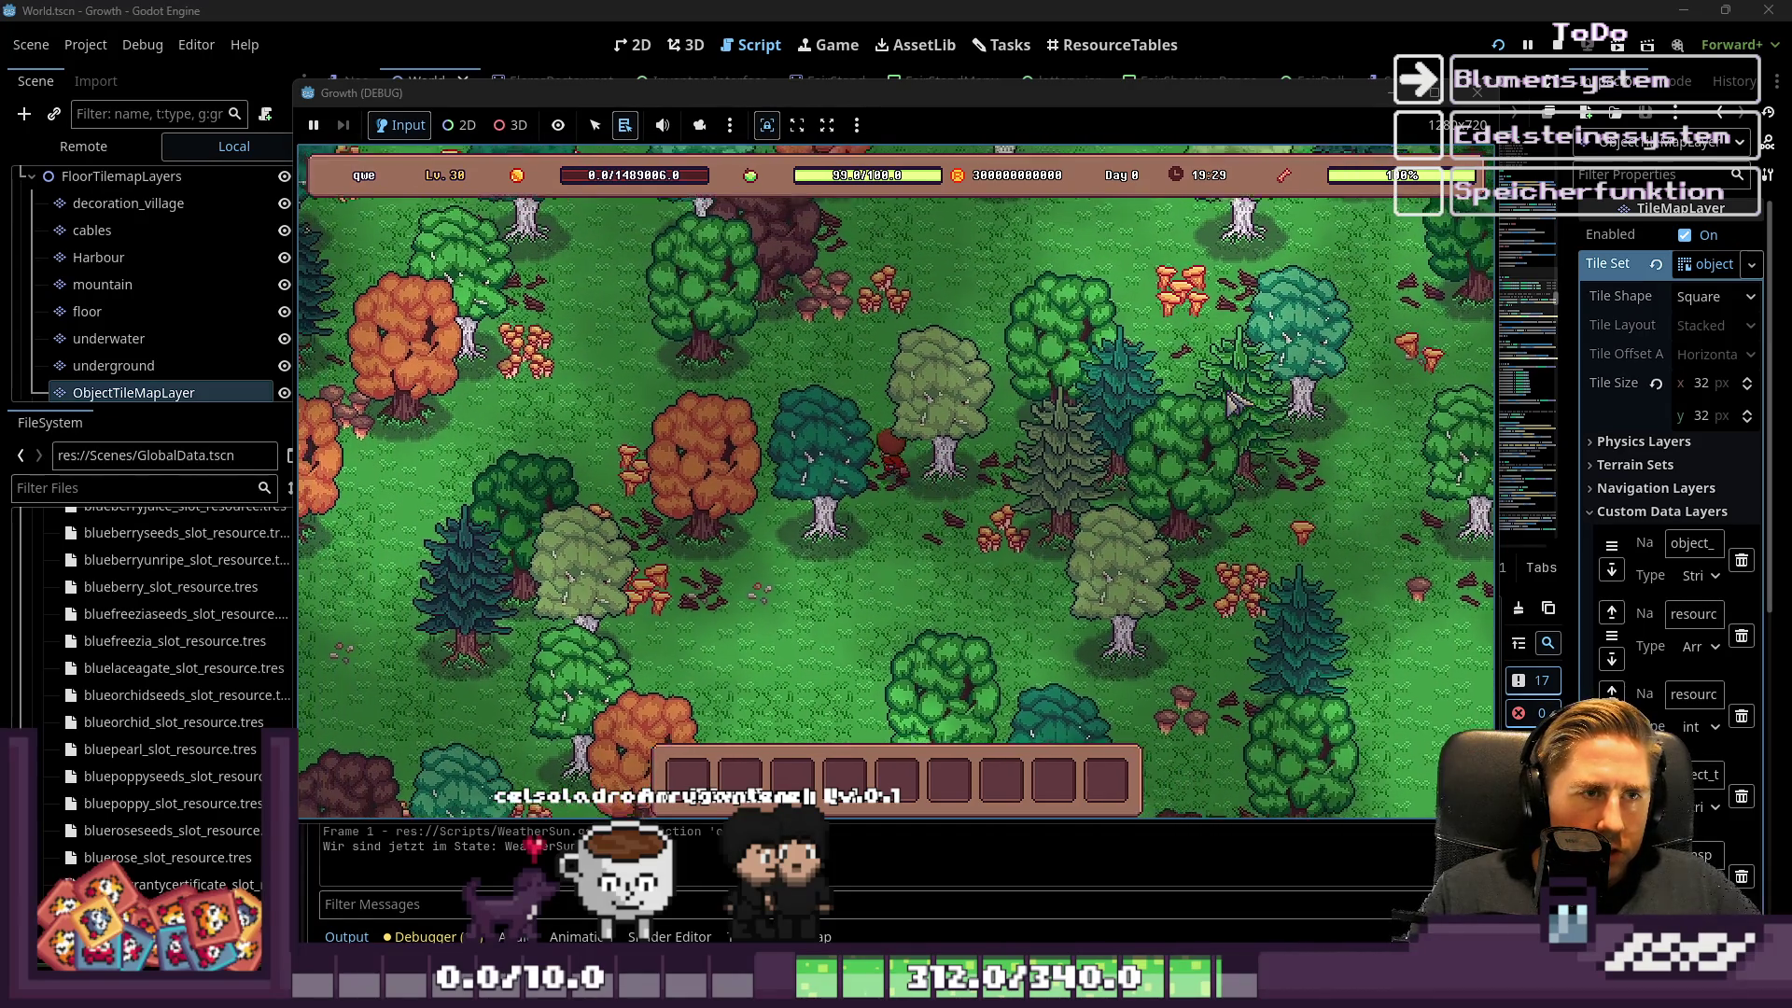
pyautogui.press('w')
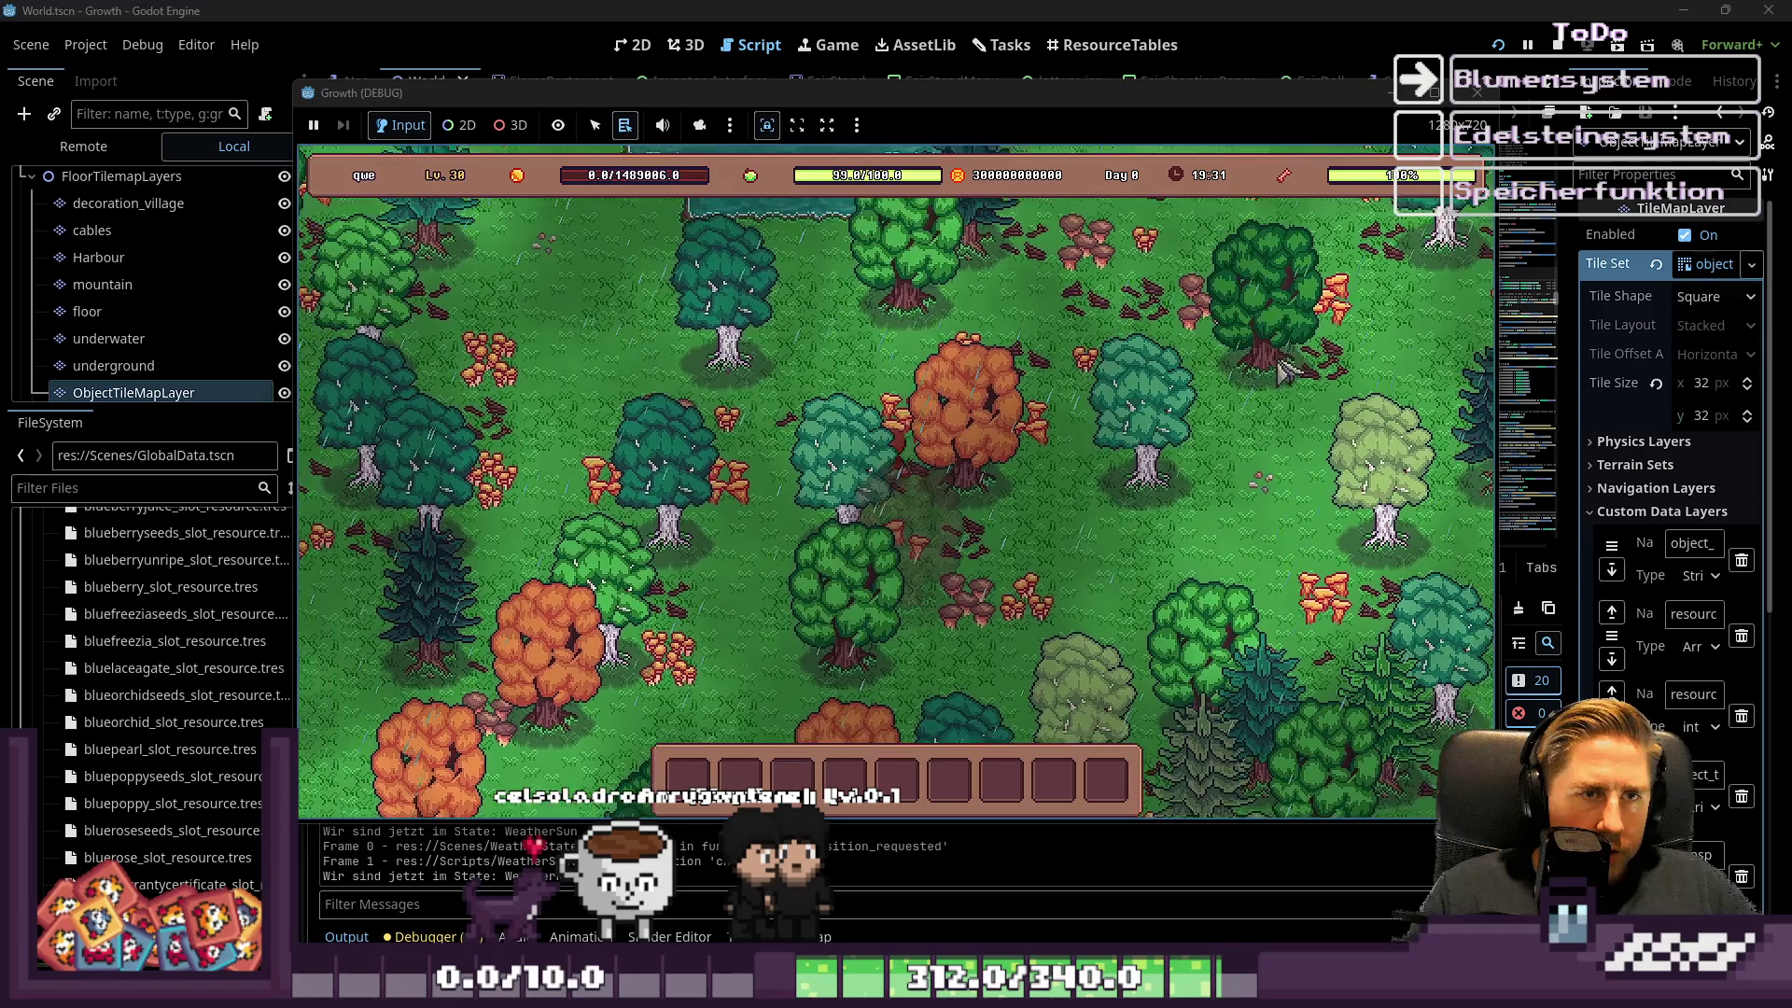
pyautogui.press('w')
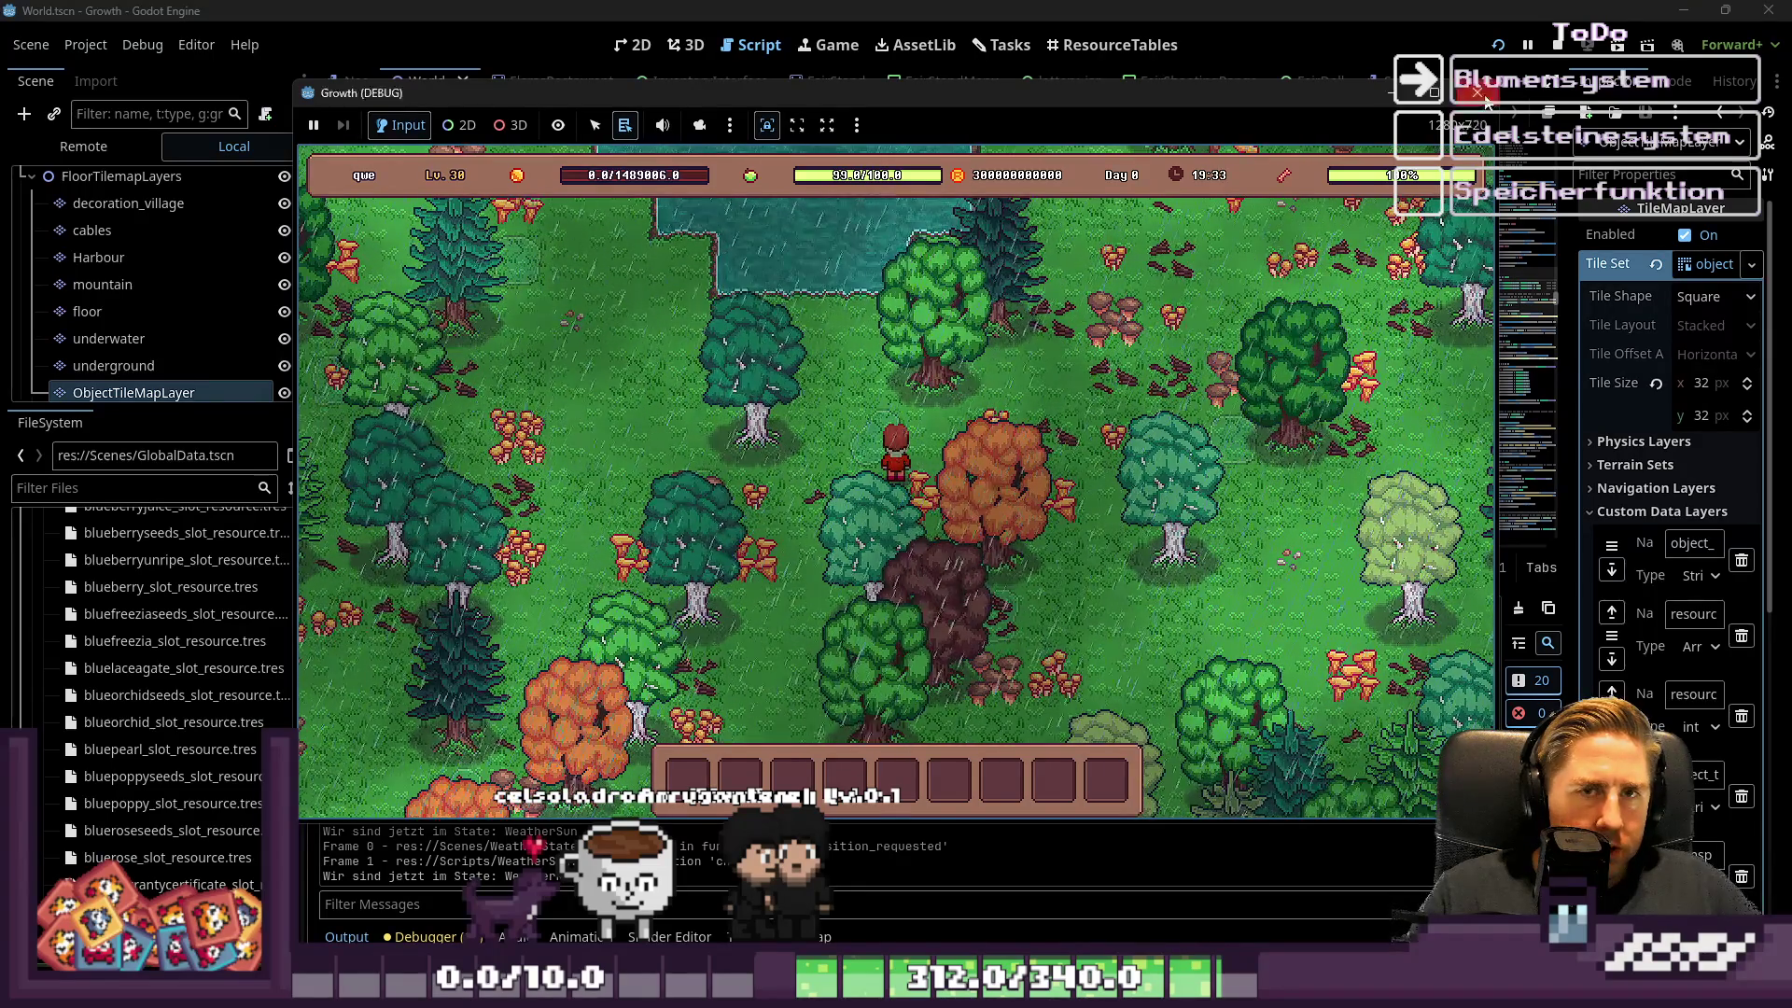
pyautogui.click(1482, 95)
pyautogui.scroll(-1, 838, 467)
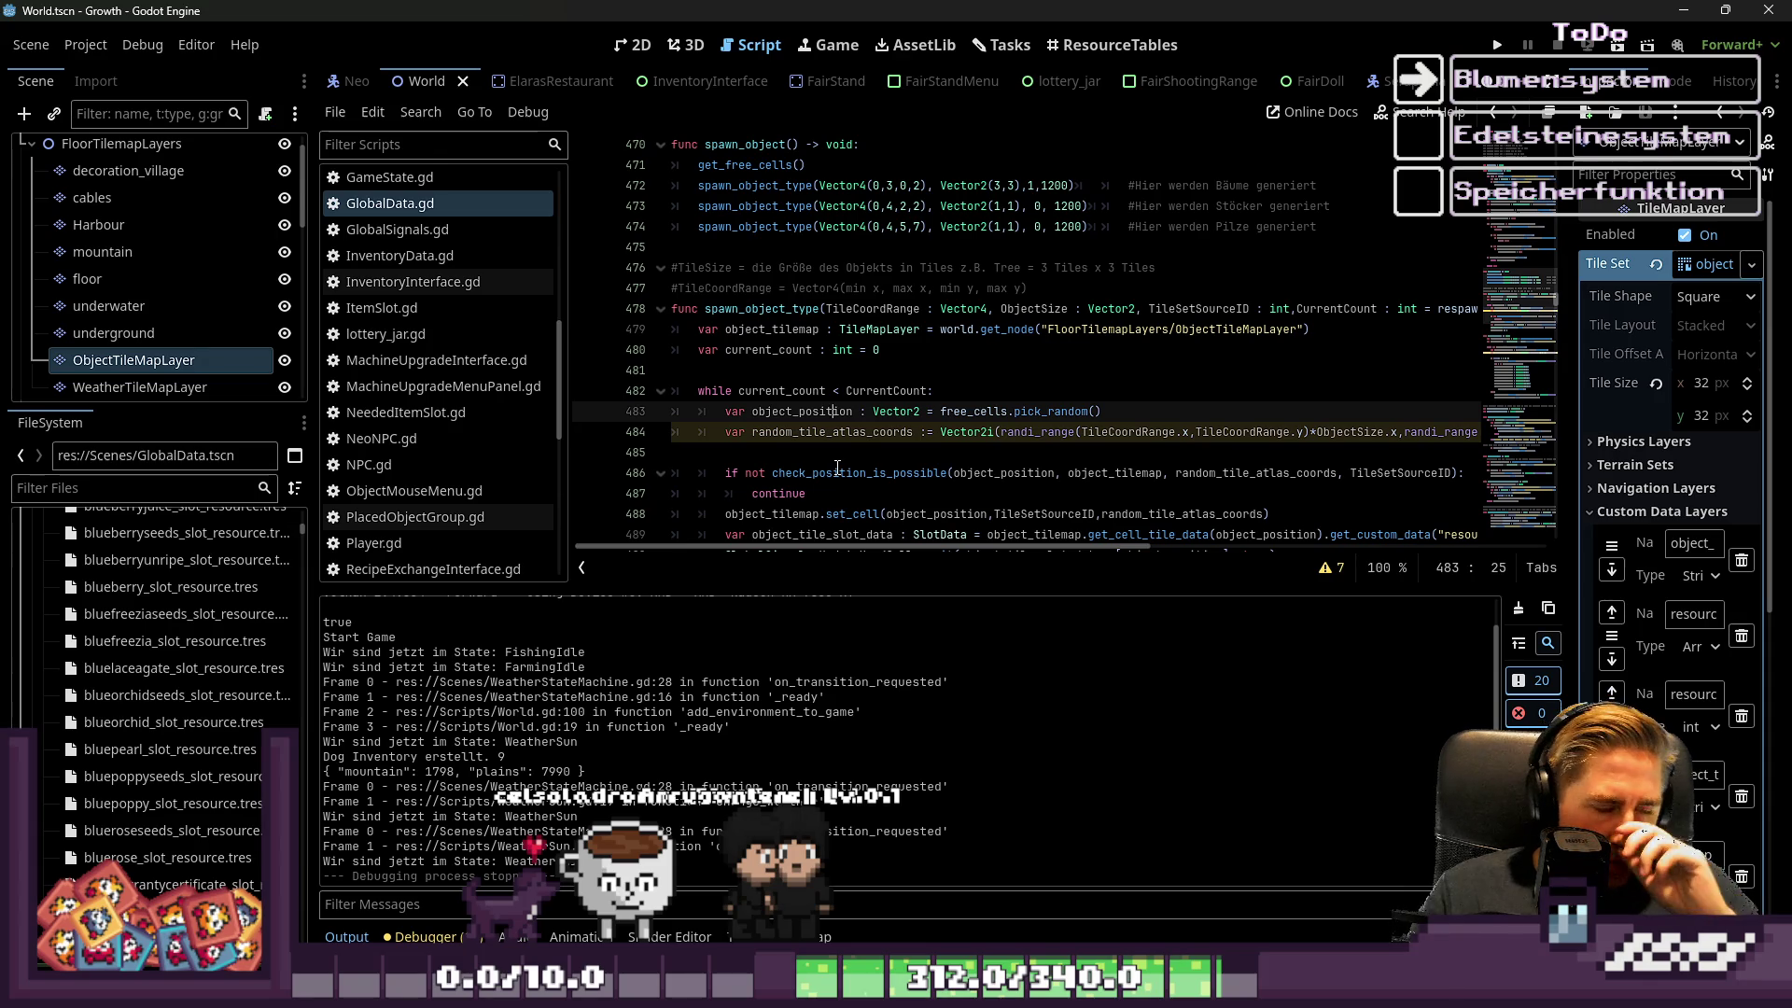
pyautogui.scroll(13, 840, 458)
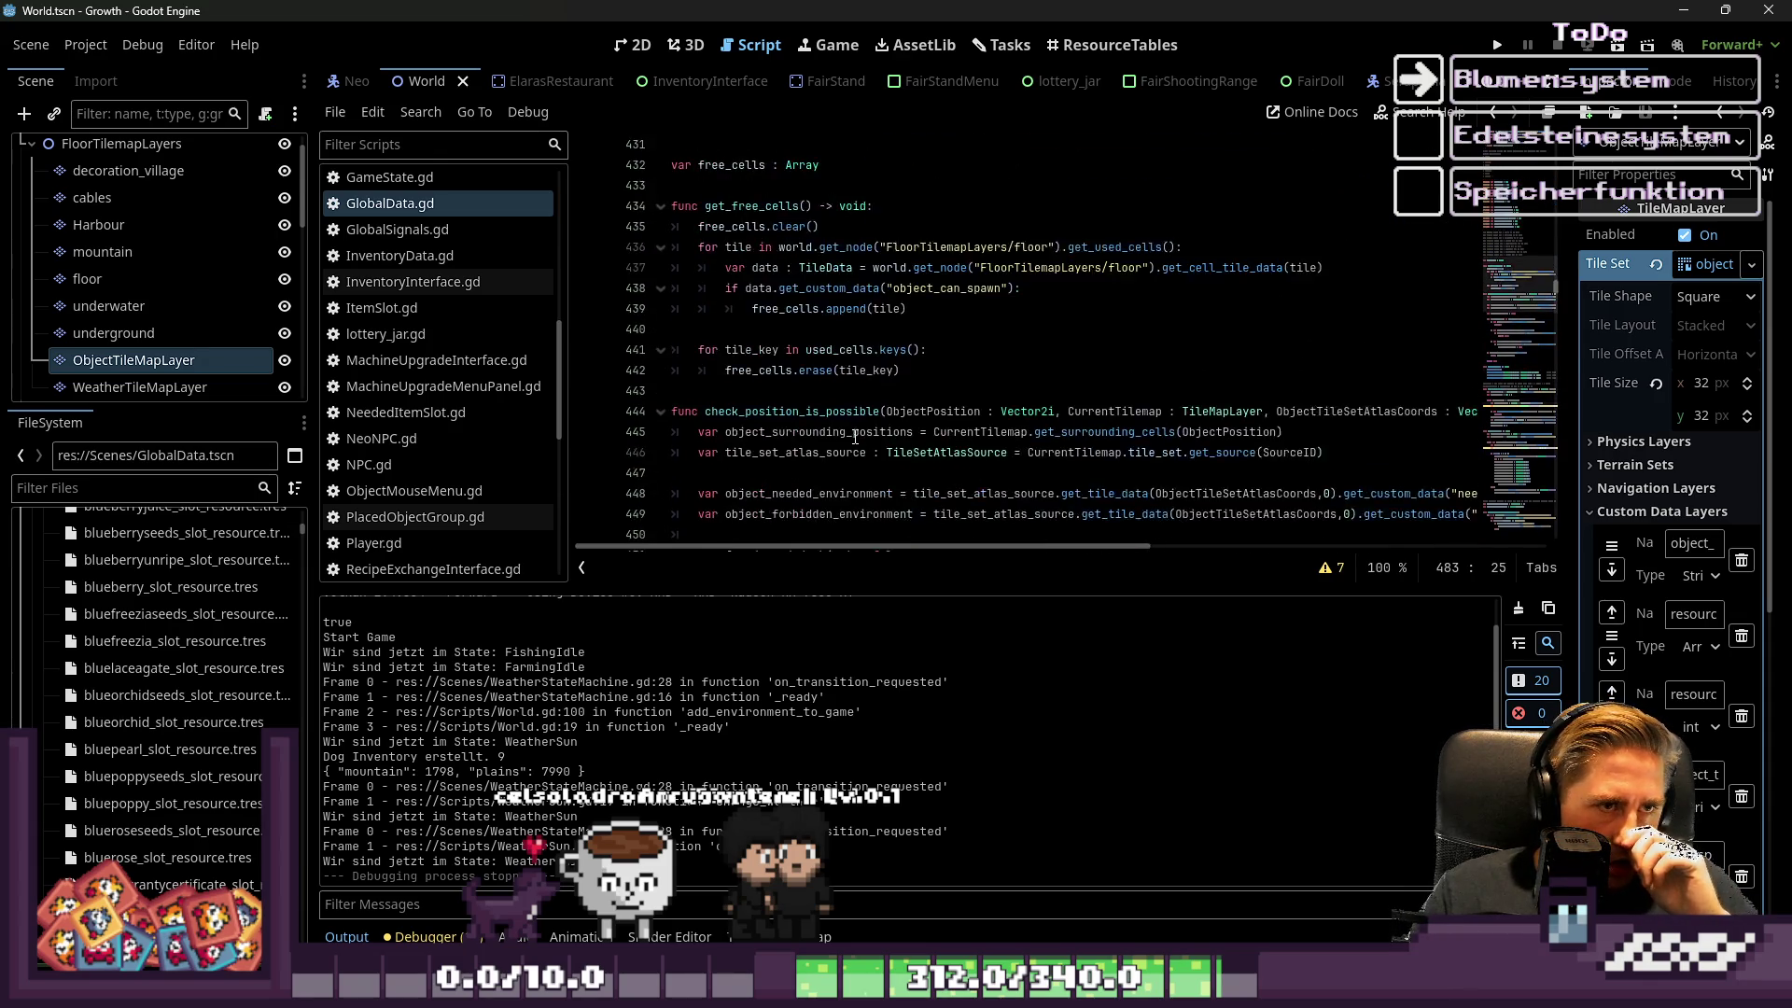
pyautogui.scroll(4, 855, 437)
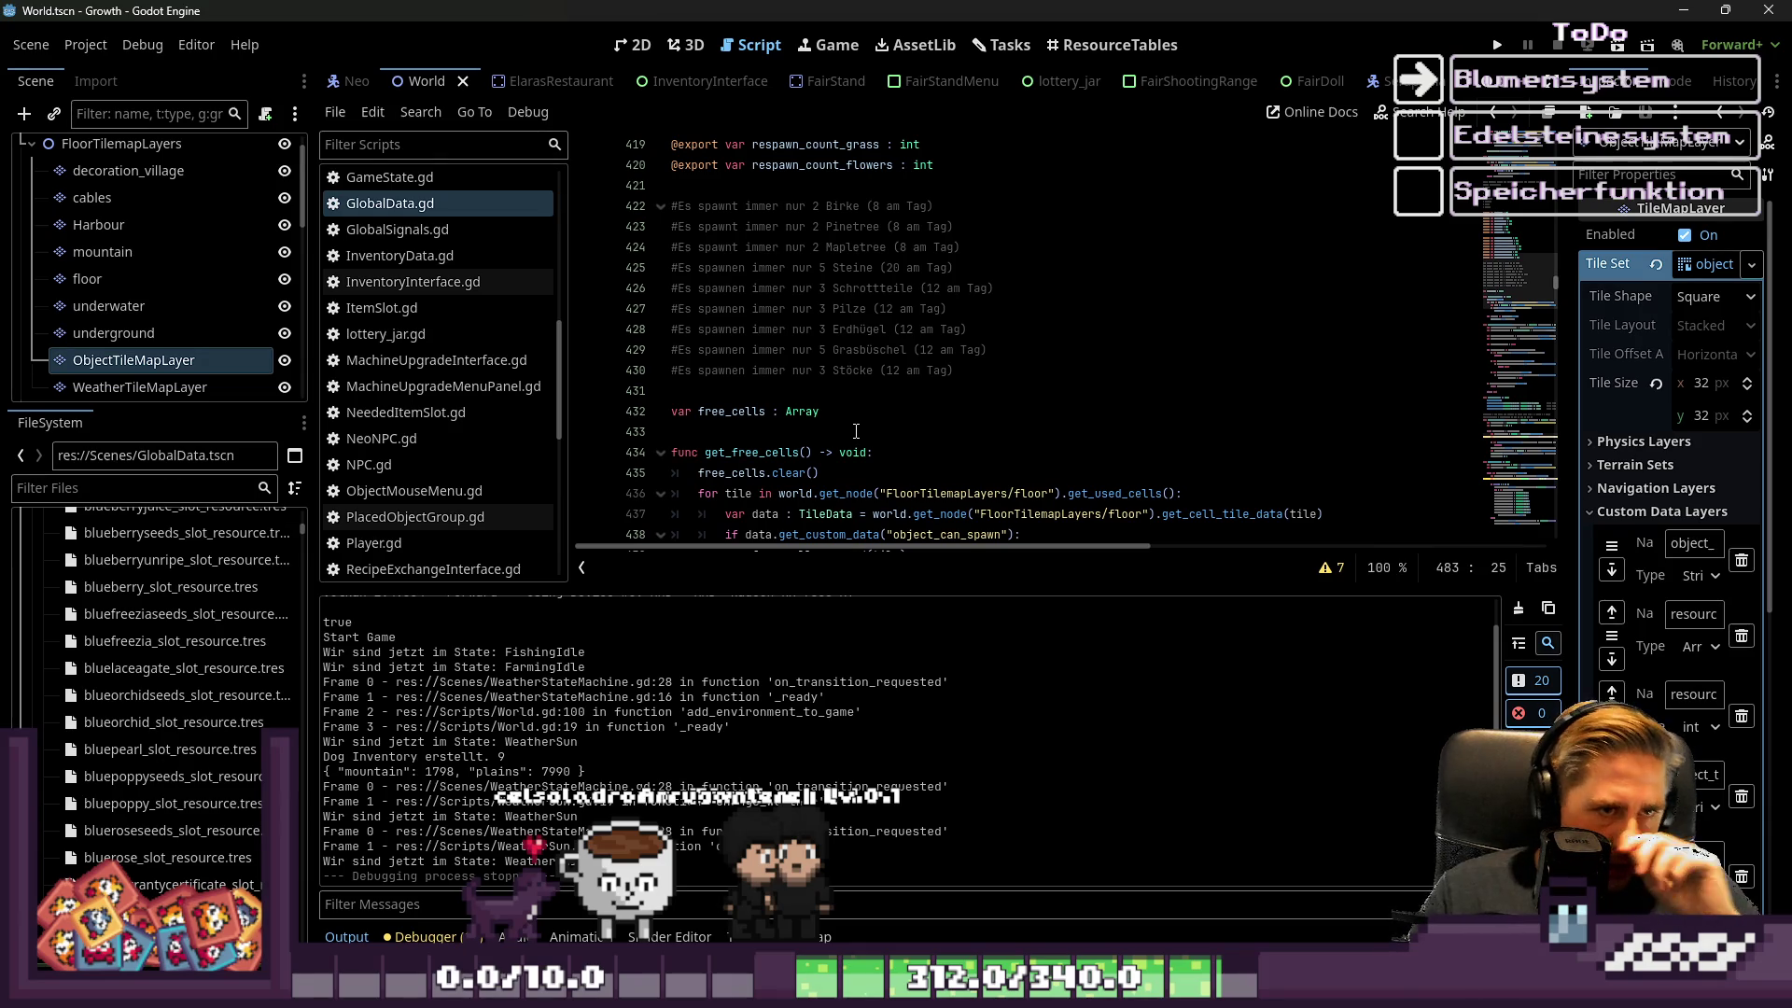
pyautogui.scroll(11, 856, 431)
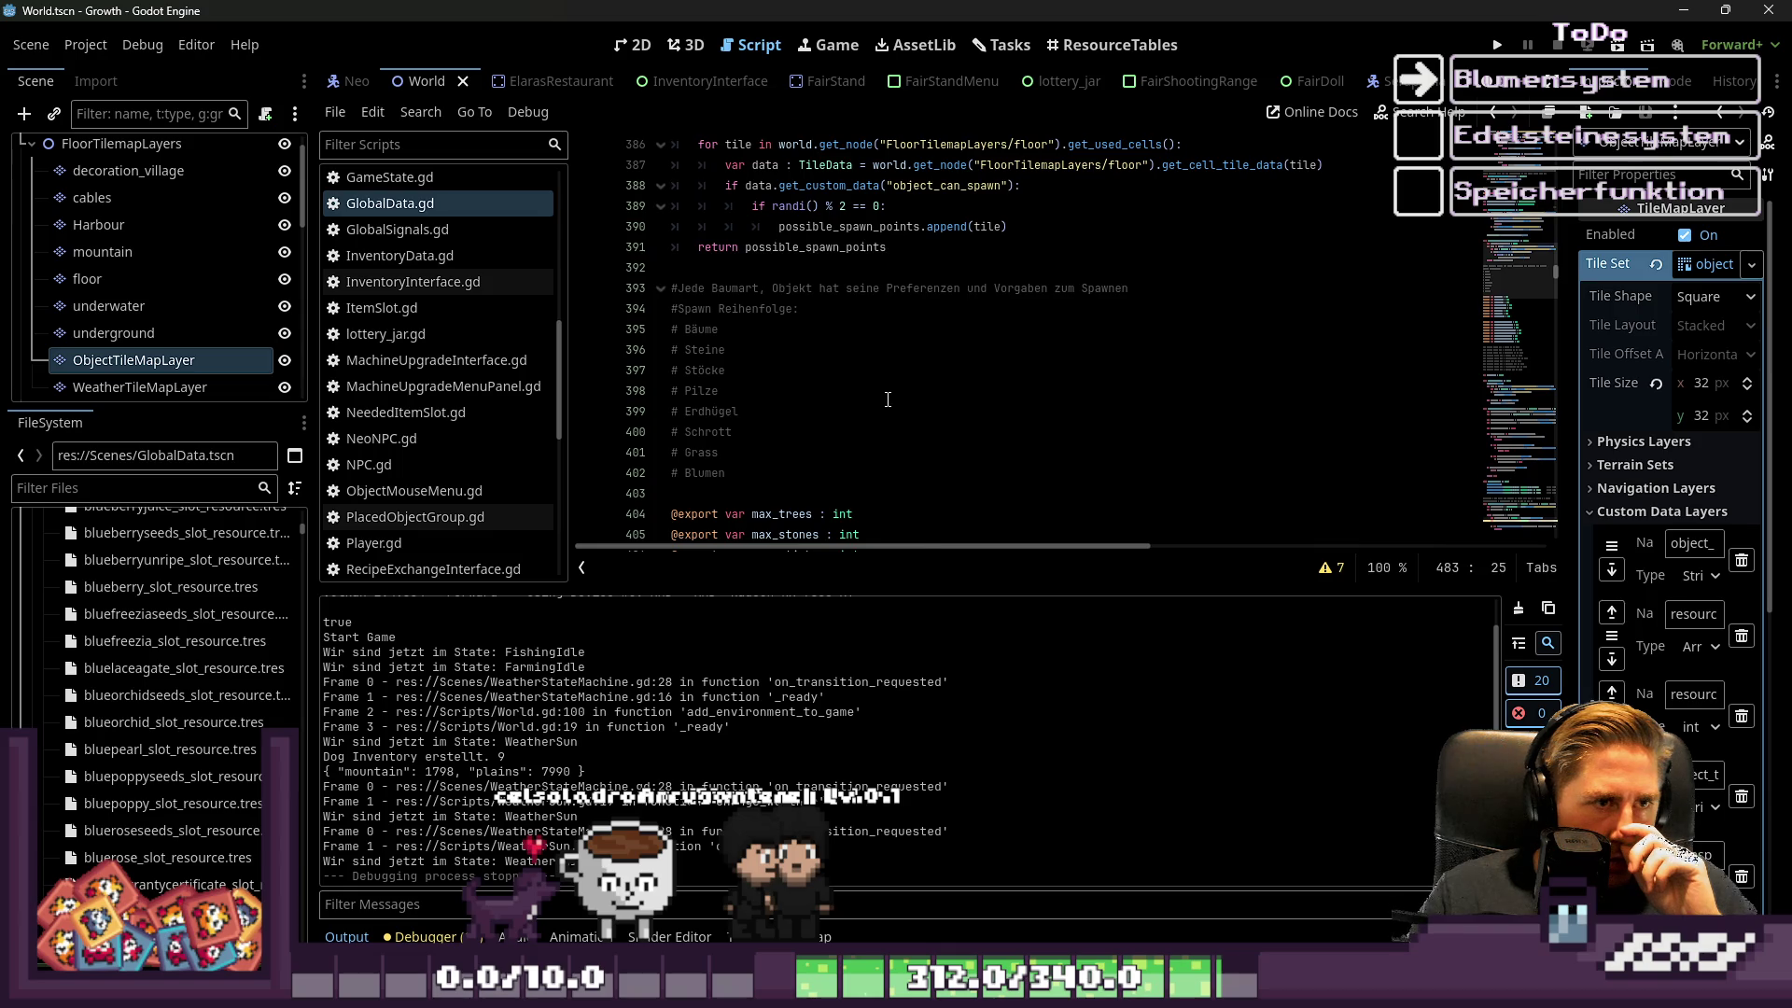
pyautogui.scroll(-20, 888, 400)
pyautogui.scroll(-6, 888, 399)
pyautogui.moveTo(1088, 226)
pyautogui.mouseDown()
pyautogui.moveTo(683, 219)
pyautogui.moveTo(704, 236)
pyautogui.mouseUp()
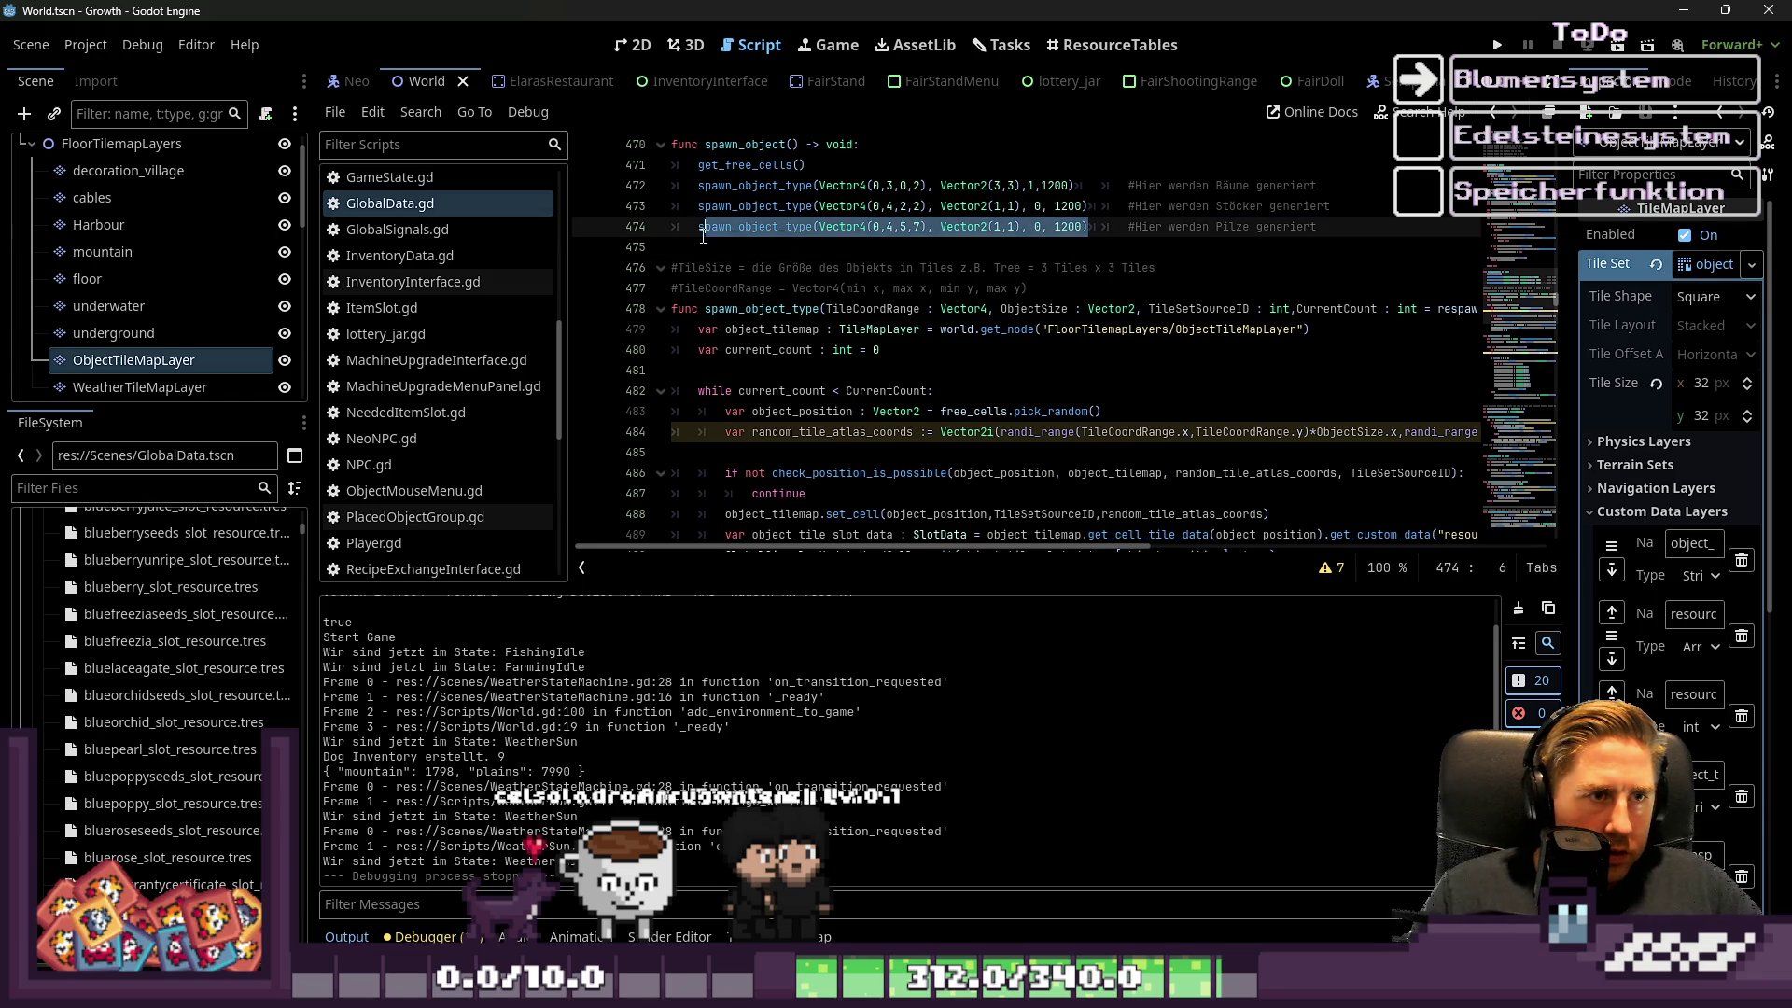
pyautogui.moveTo(1316, 227); pyautogui.dragTo(679, 227)
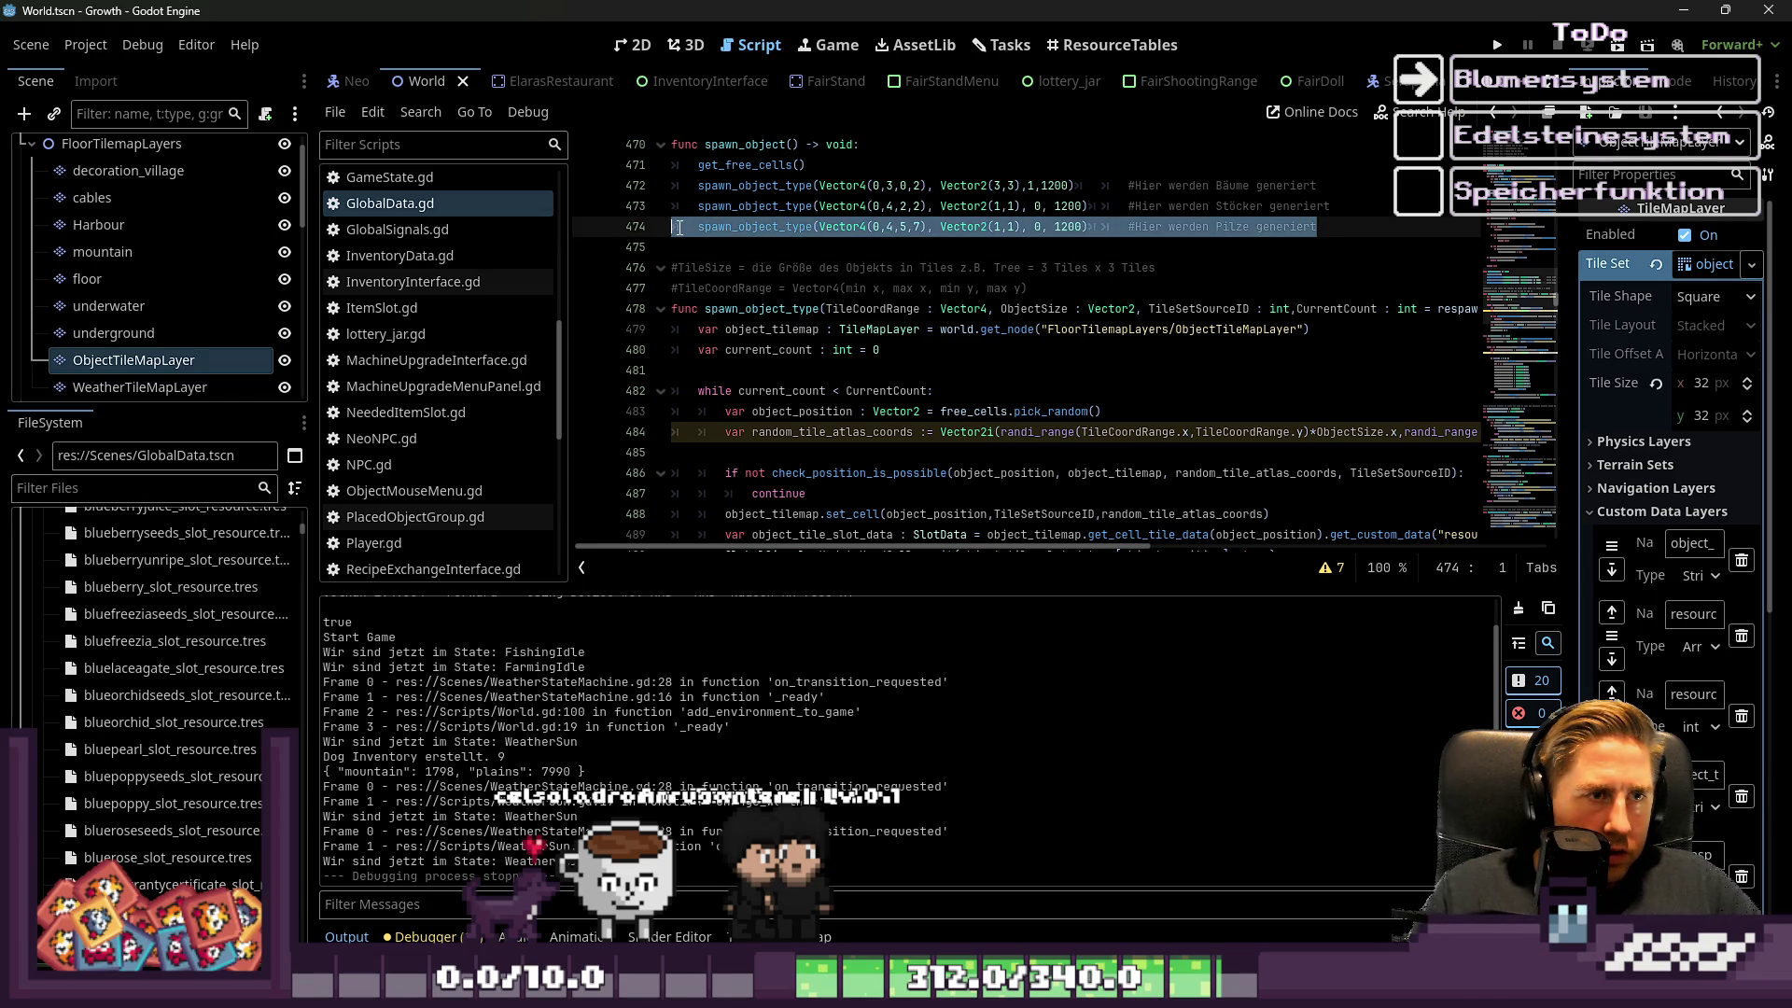
# Duplicate the mushroom spawn_object_type line into three new copies below it
pyautogui.hotkey('ctrl', 'c')
pyautogui.press('End')
pyautogui.press('Return')
pyautogui.press('Return')
pyautogui.press('Up')
pyautogui.hotkey('ctrl', 'v')
pyautogui.press('Down')
pyautogui.hotkey('ctrl', 'v')
pyautogui.press('Down')
pyautogui.press('Return')
pyautogui.press('Up')
pyautogui.hotkey('ctrl', 'v')
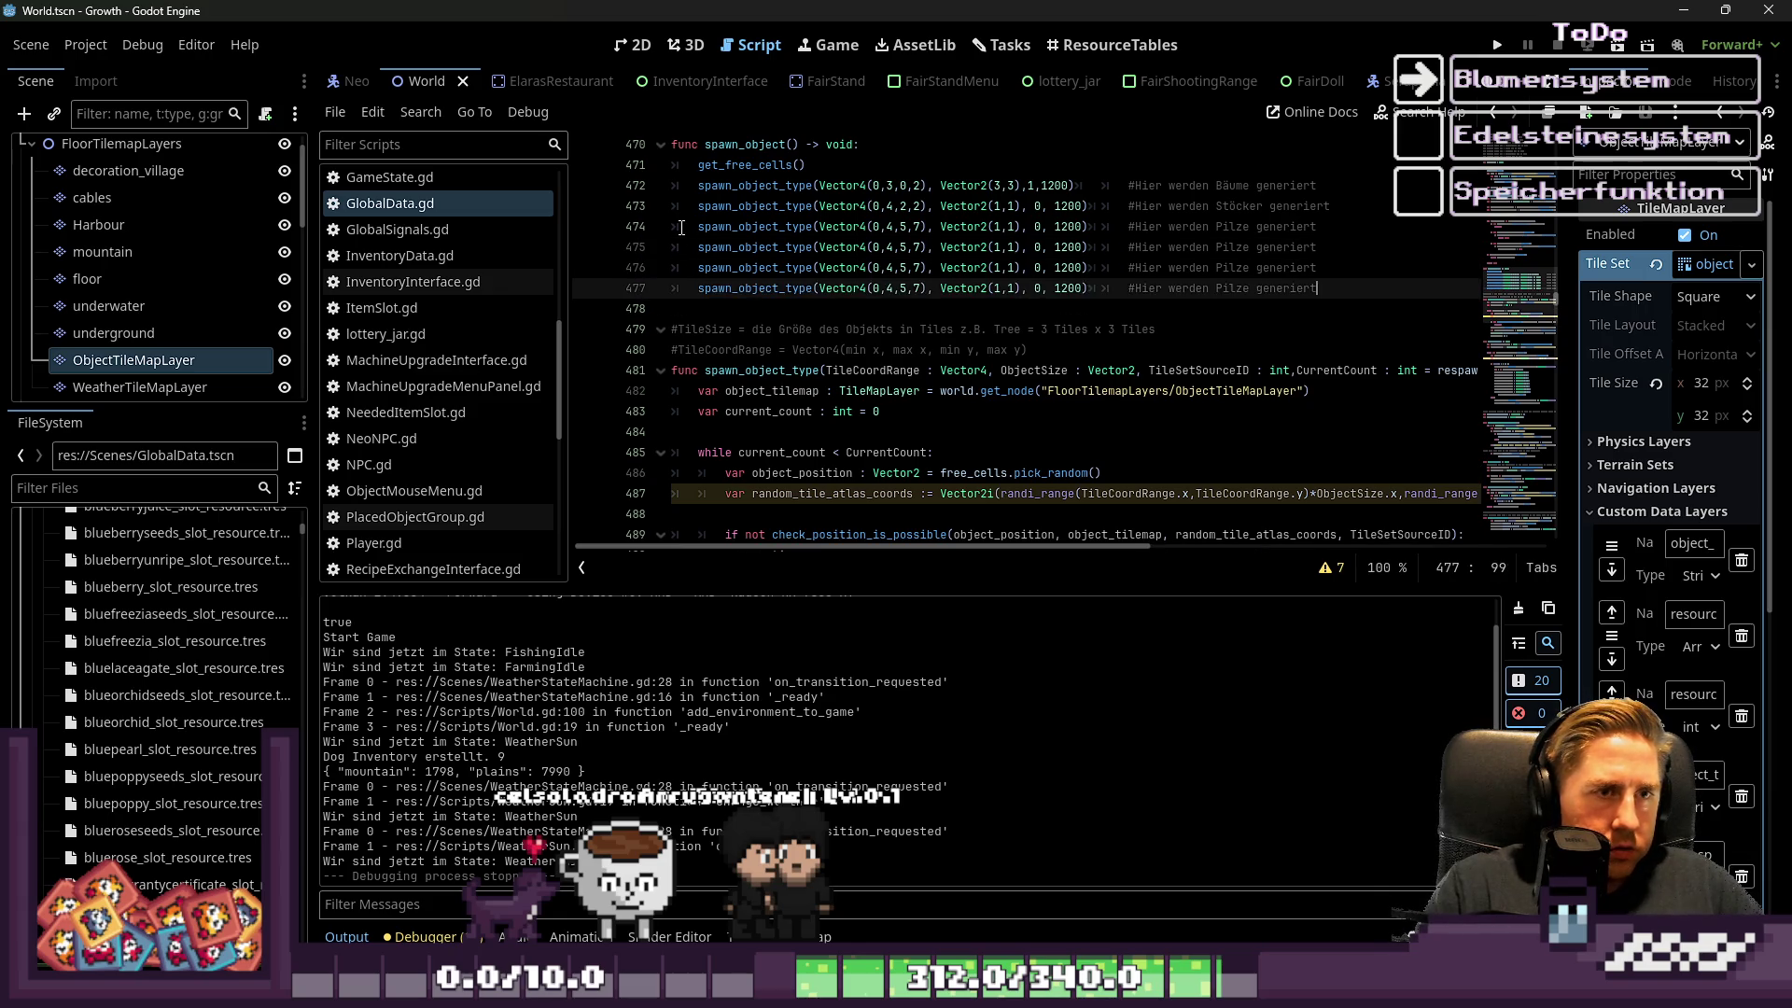
pyautogui.press('Up')
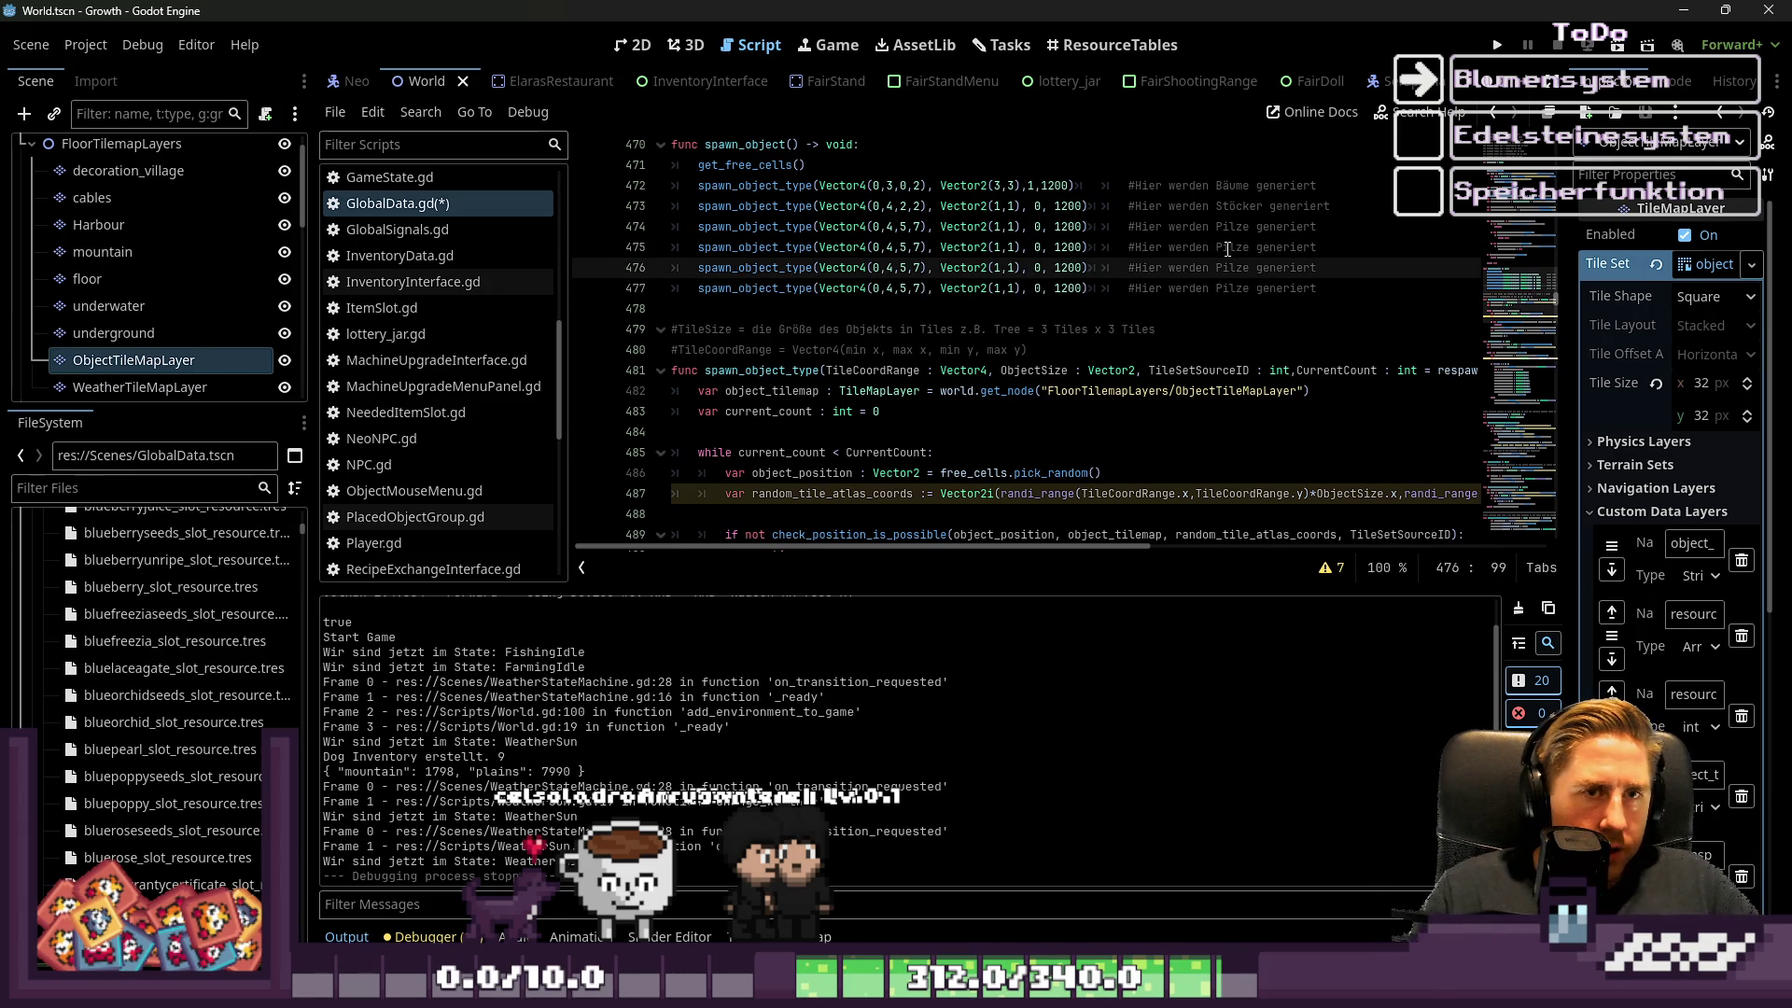
# Relabel the three copies' comments from Pilze to Erdhügel, Schrott and Grass
pyautogui.doubleClick(1226, 248)
pyautogui.write('Erdhüge')
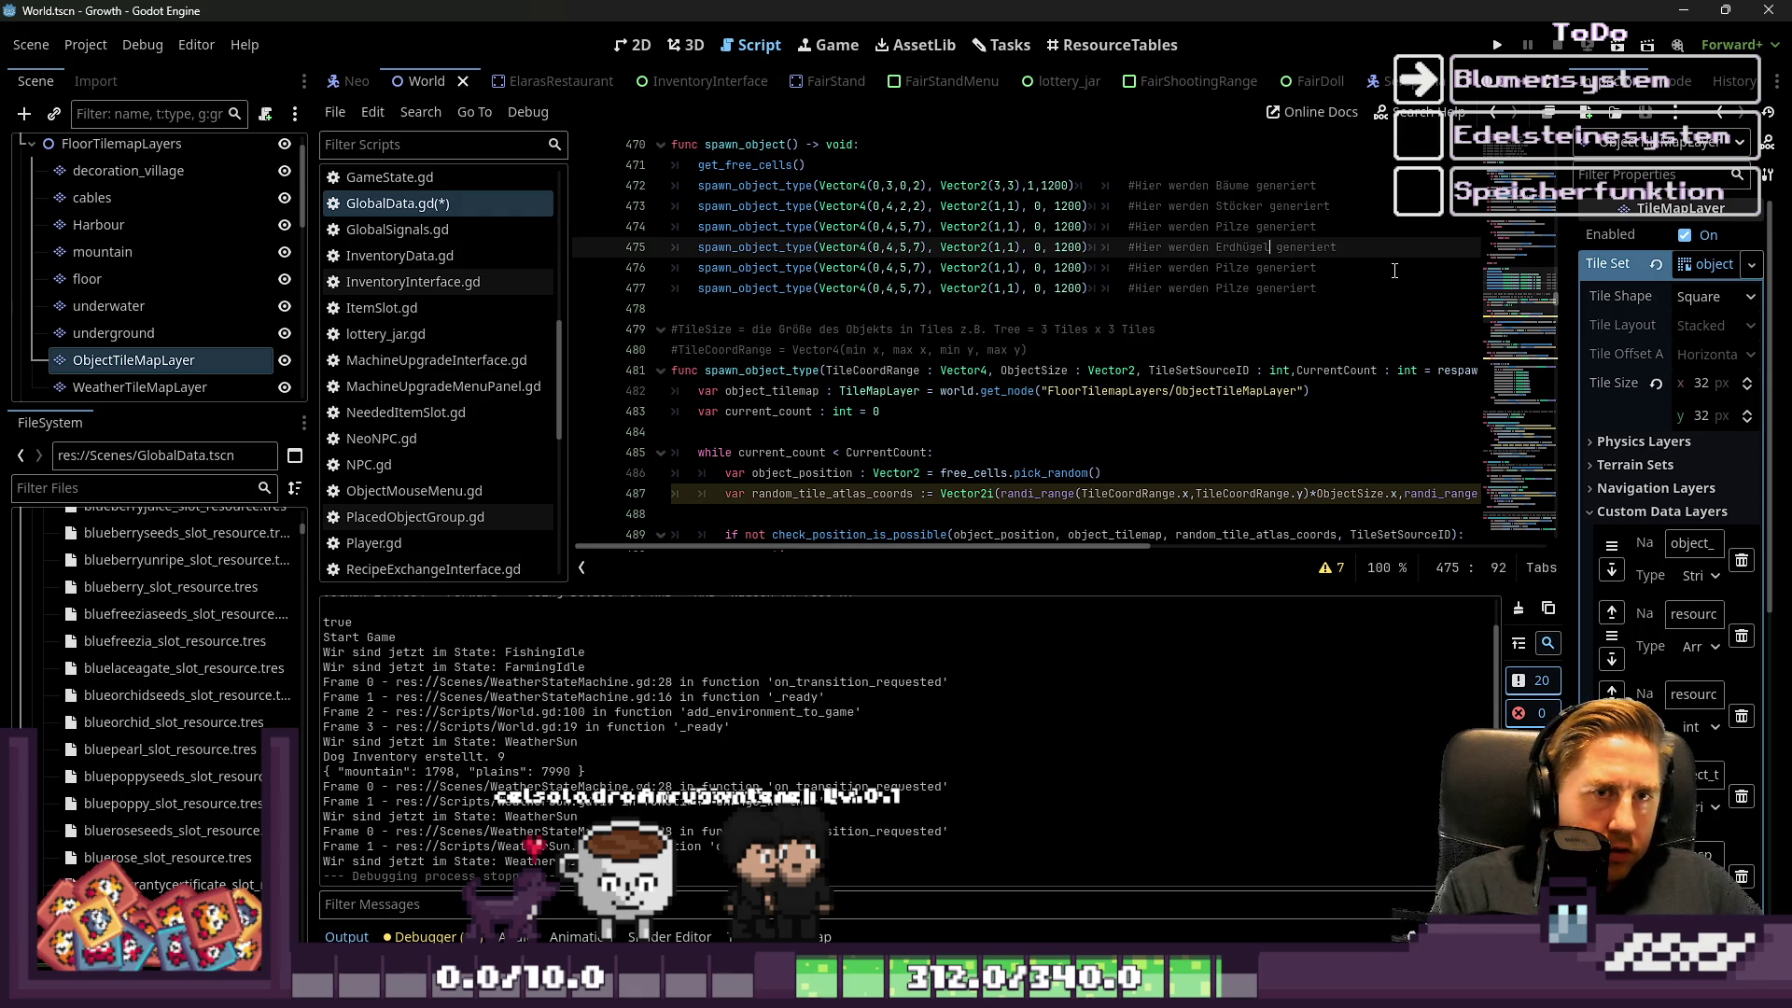
pyautogui.press('Down')
pyautogui.hotkey('ctrl', 'BackSpace')
pyautogui.write('S')
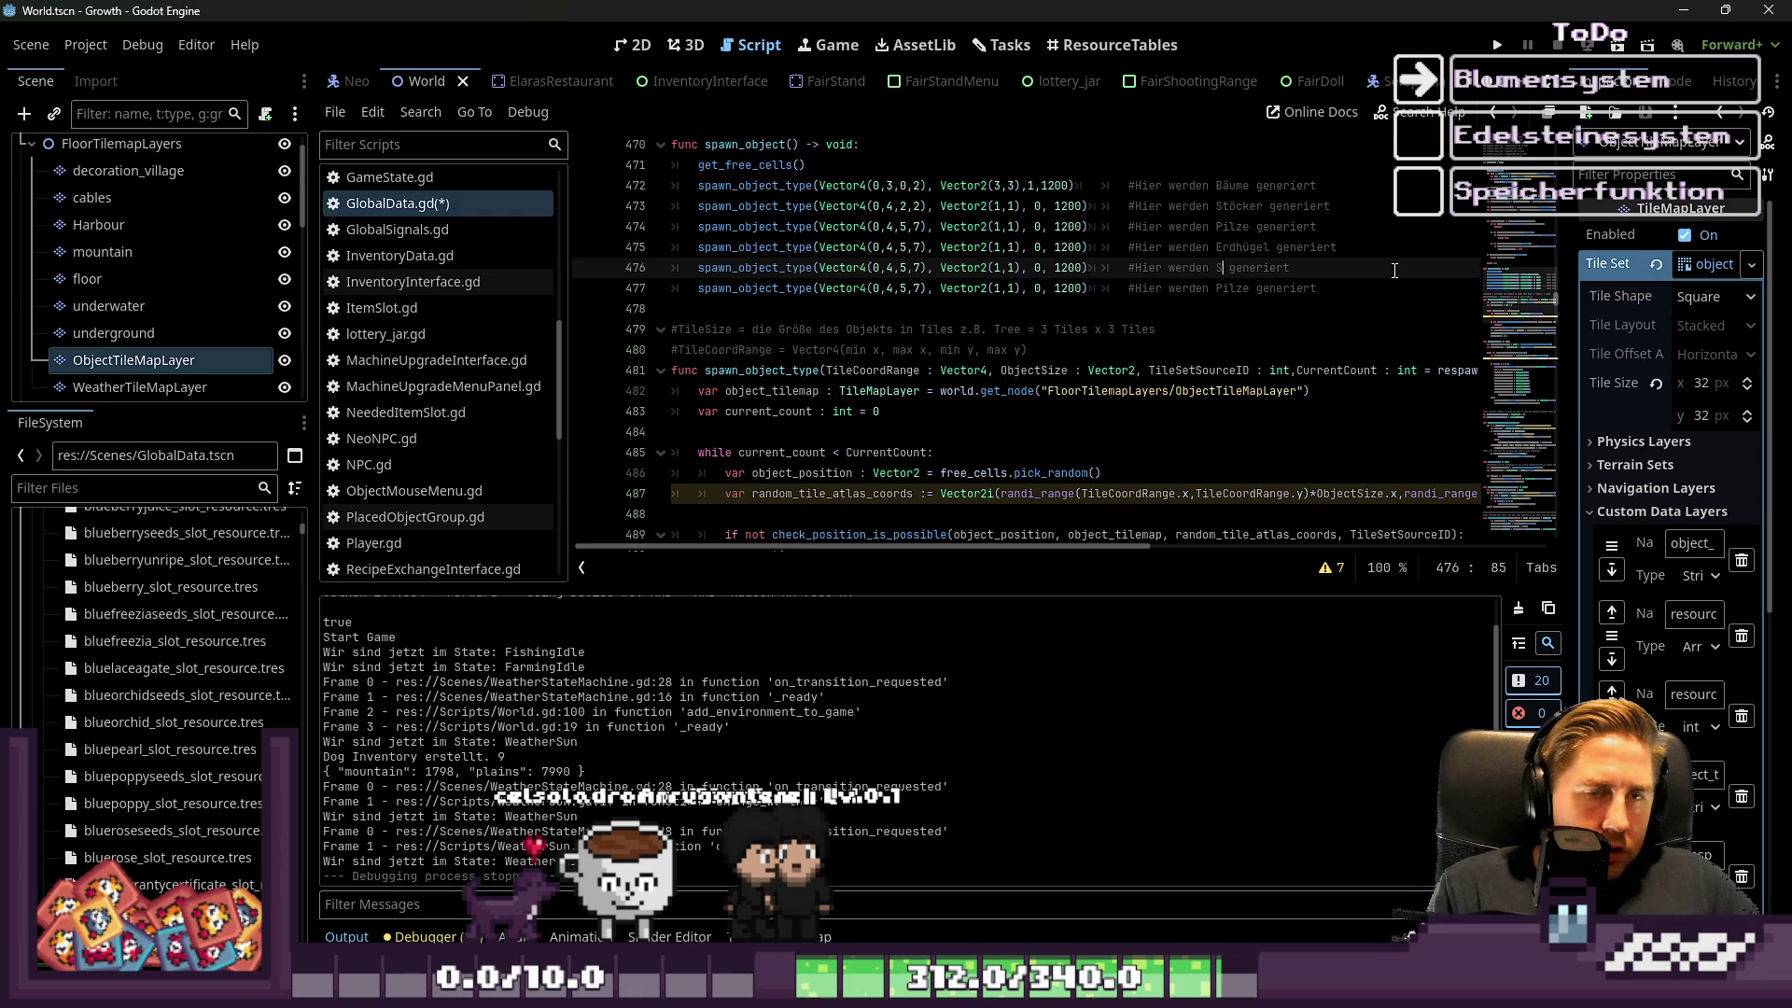
pyautogui.press('Down')
pyautogui.press('Left')
pyautogui.press('Left')
pyautogui.hotkey('ctrl', 'shift', 'Left')
pyautogui.write('G')
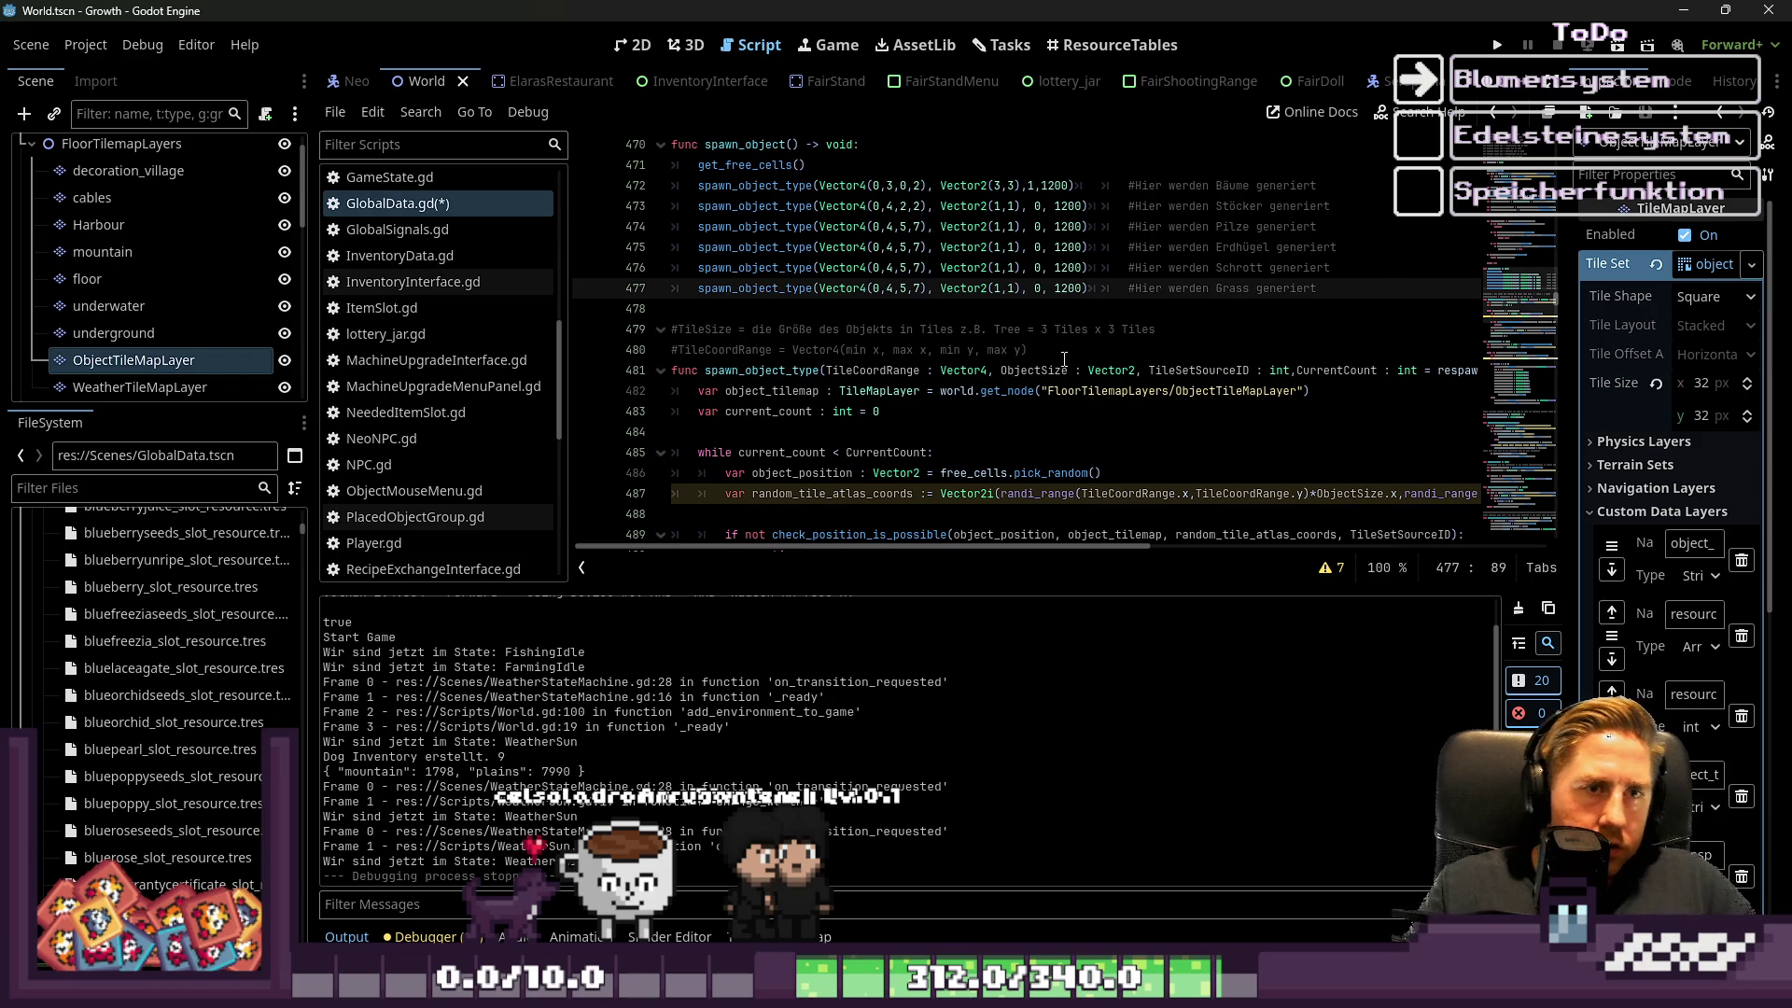
# Raise the grass spawn count on line 477 to 2400 and reopen the object tileset editor
pyautogui.click(1059, 289)
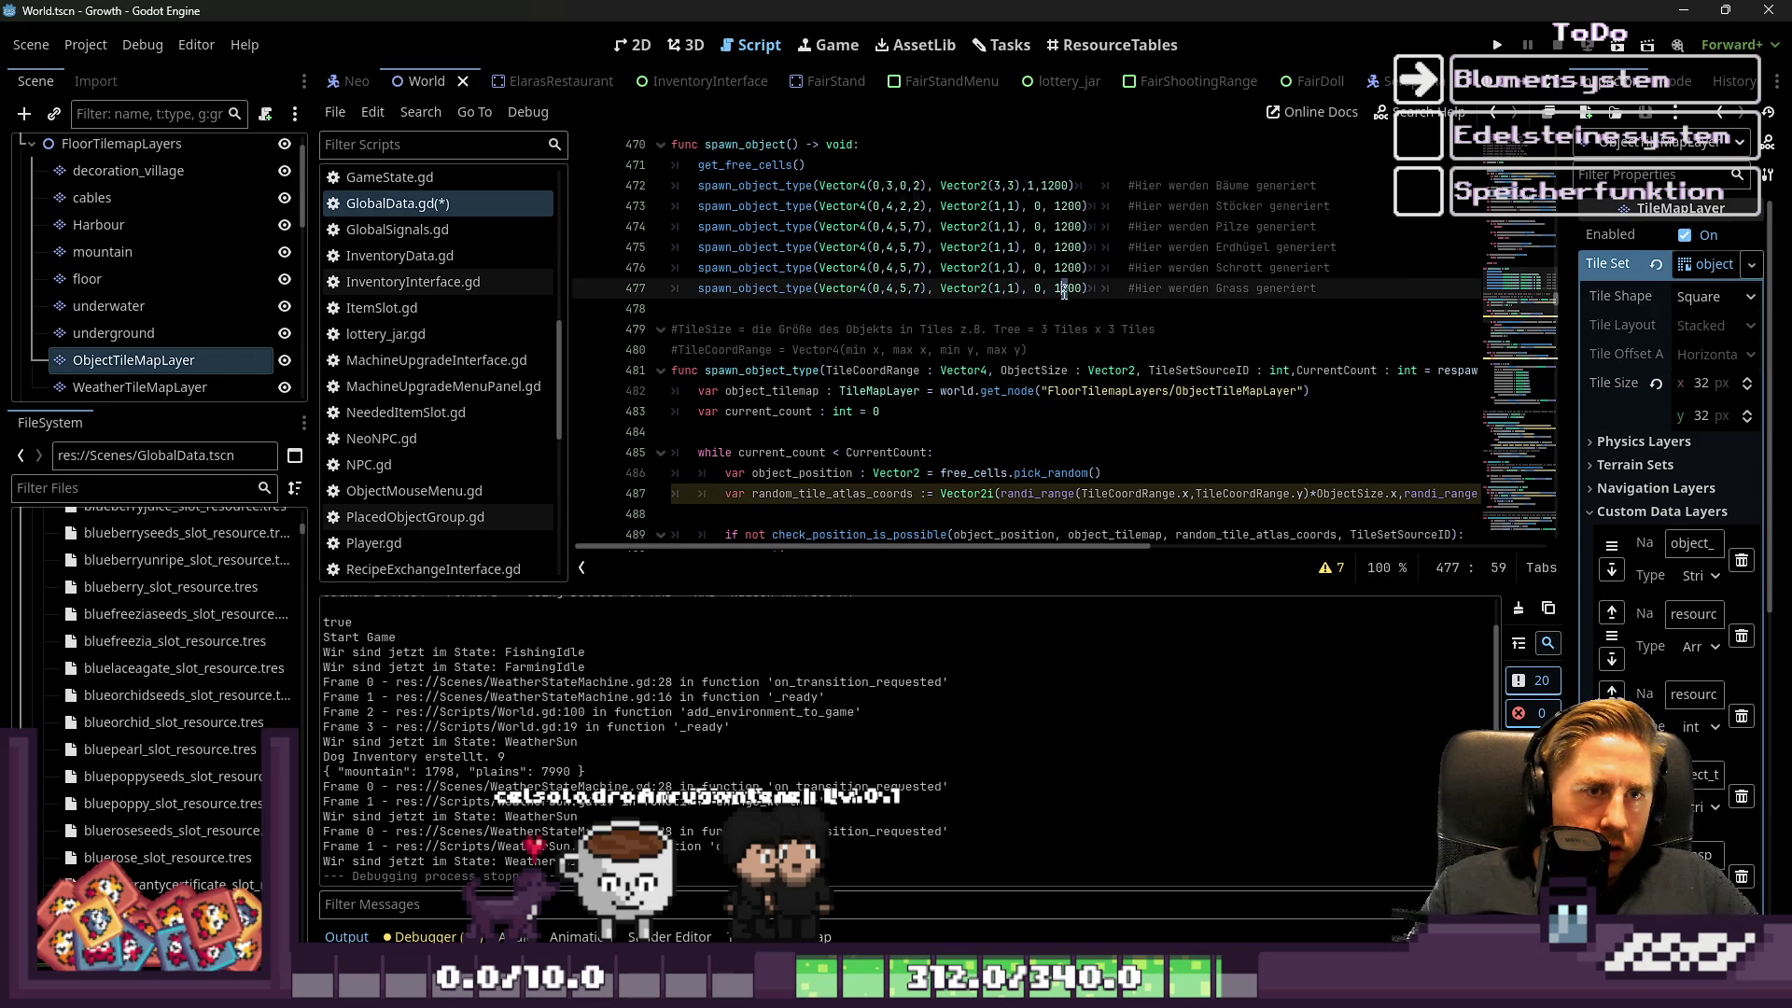
pyautogui.write('0')
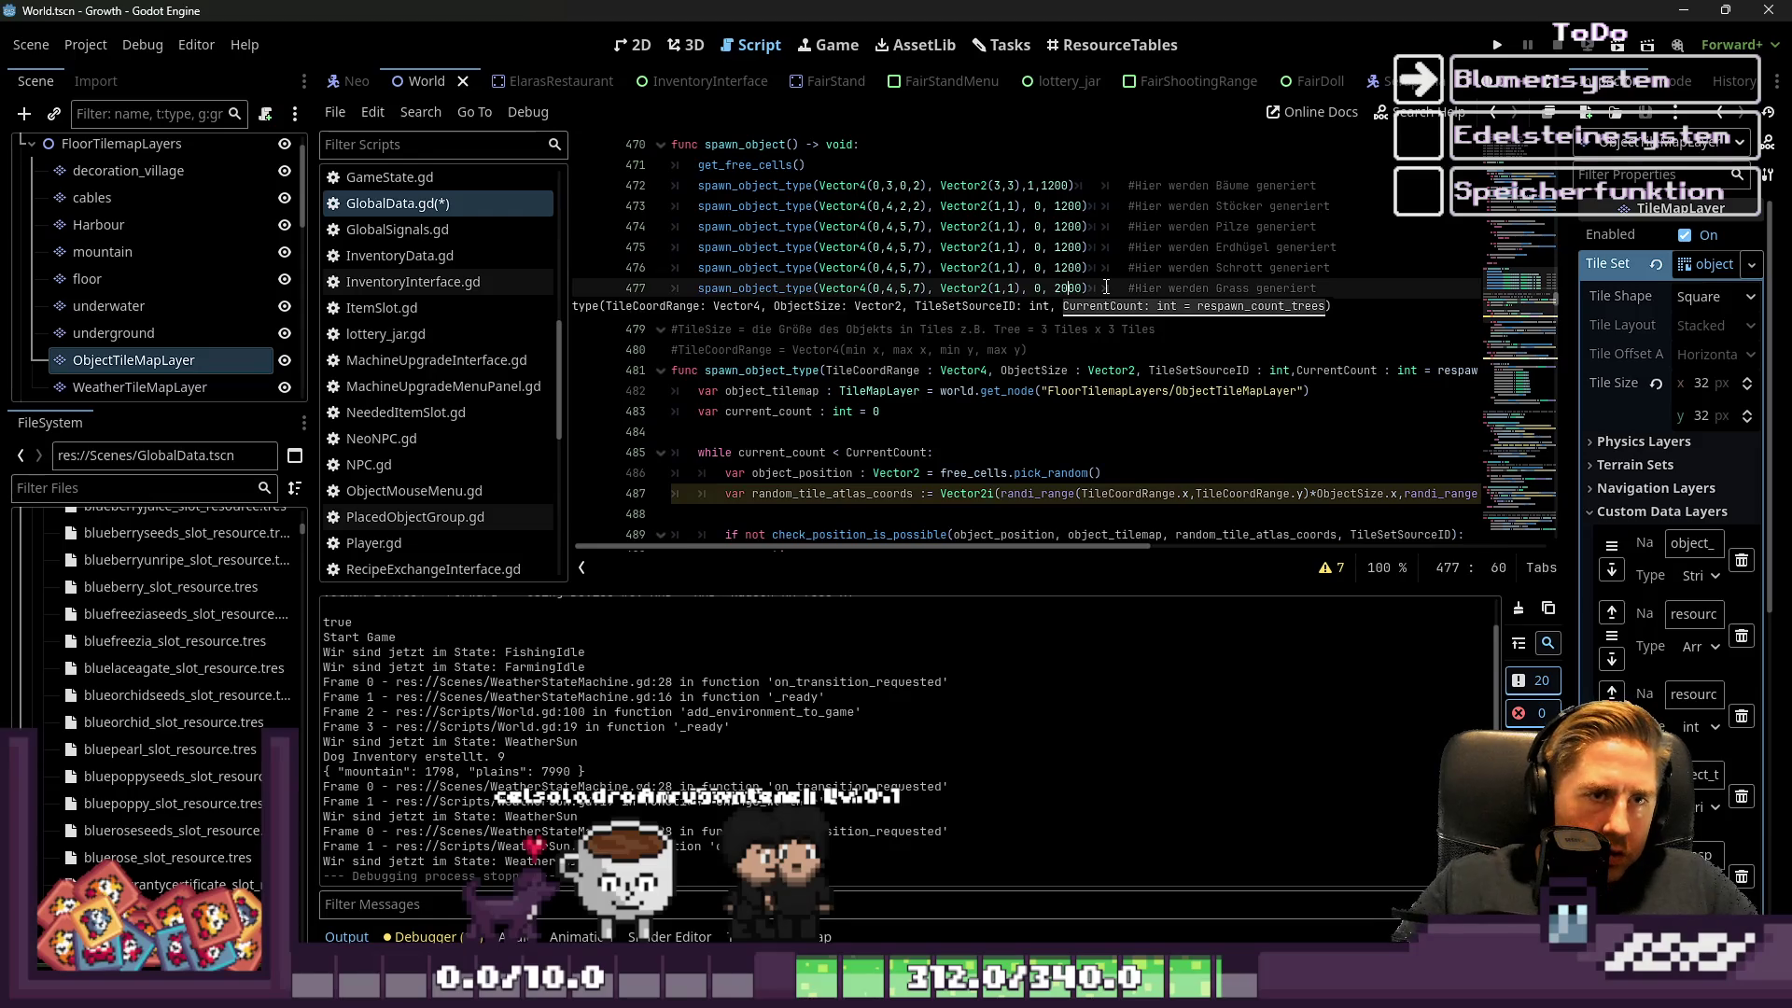
pyautogui.click(1107, 287)
pyautogui.moveTo(1061, 287); pyautogui.dragTo(1068, 288)
pyautogui.write('4')
pyautogui.click(1171, 274)
pyautogui.press('Down')
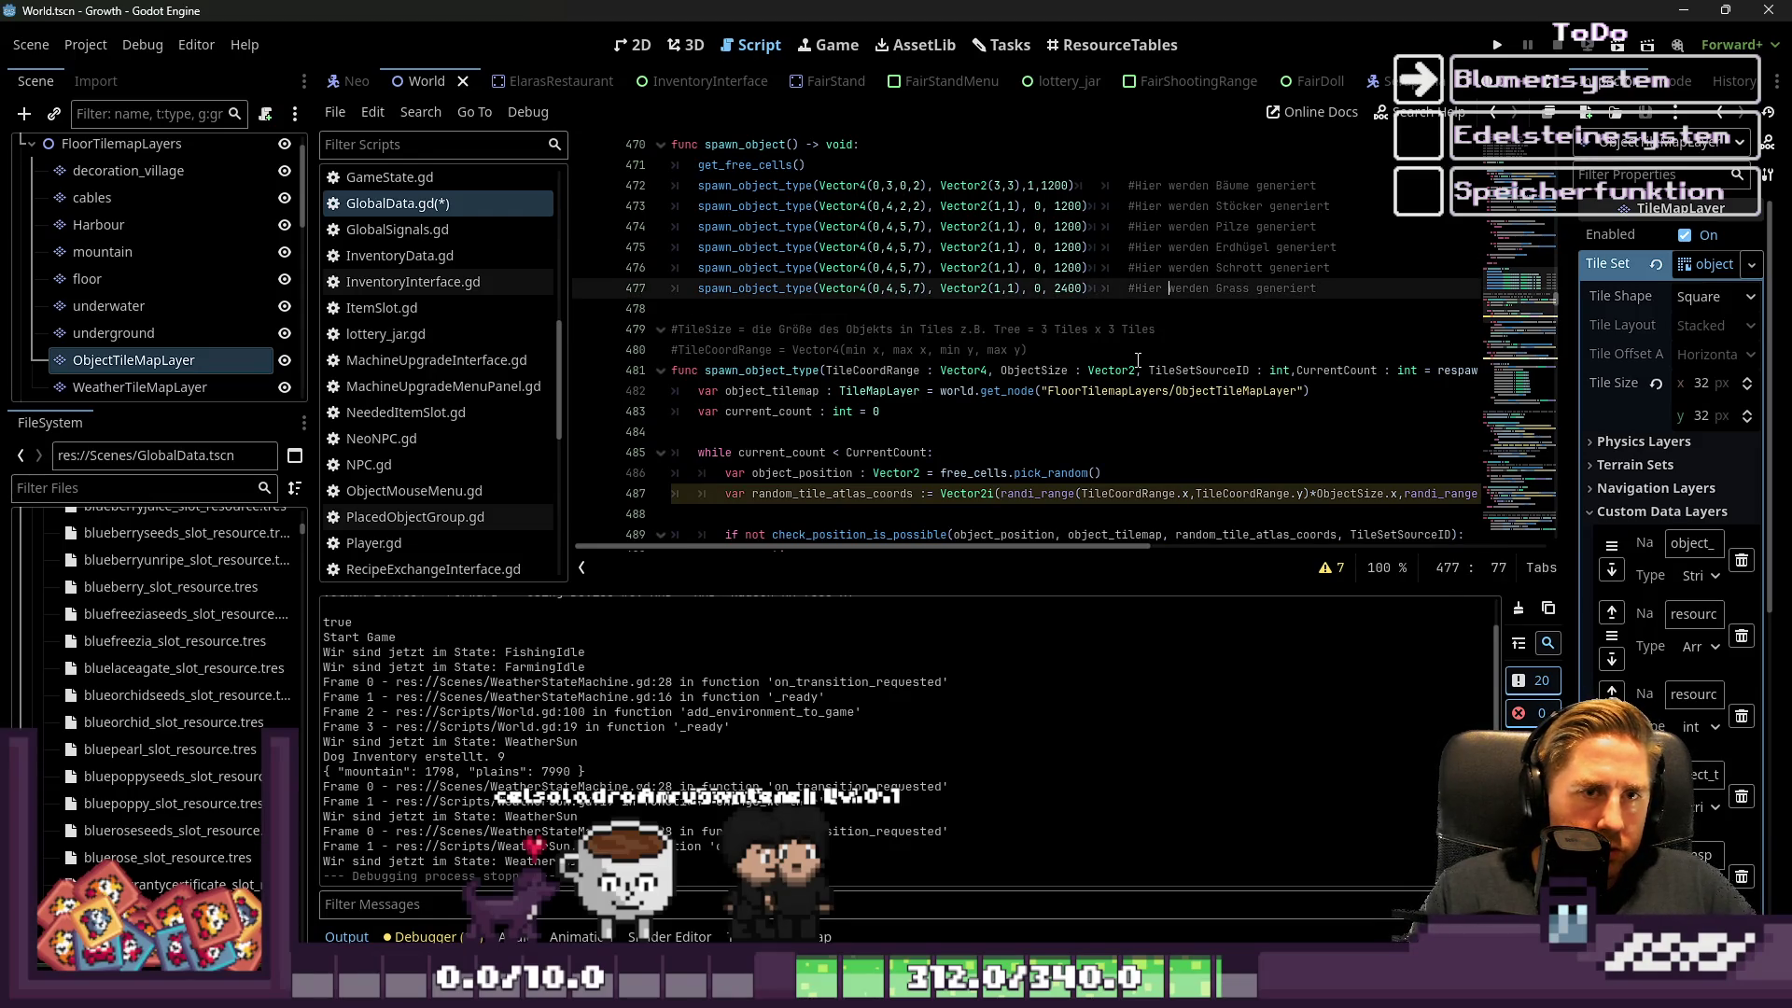
pyautogui.click(1210, 226)
pyautogui.press('Down')
pyautogui.press('Down')
pyautogui.press('Down')
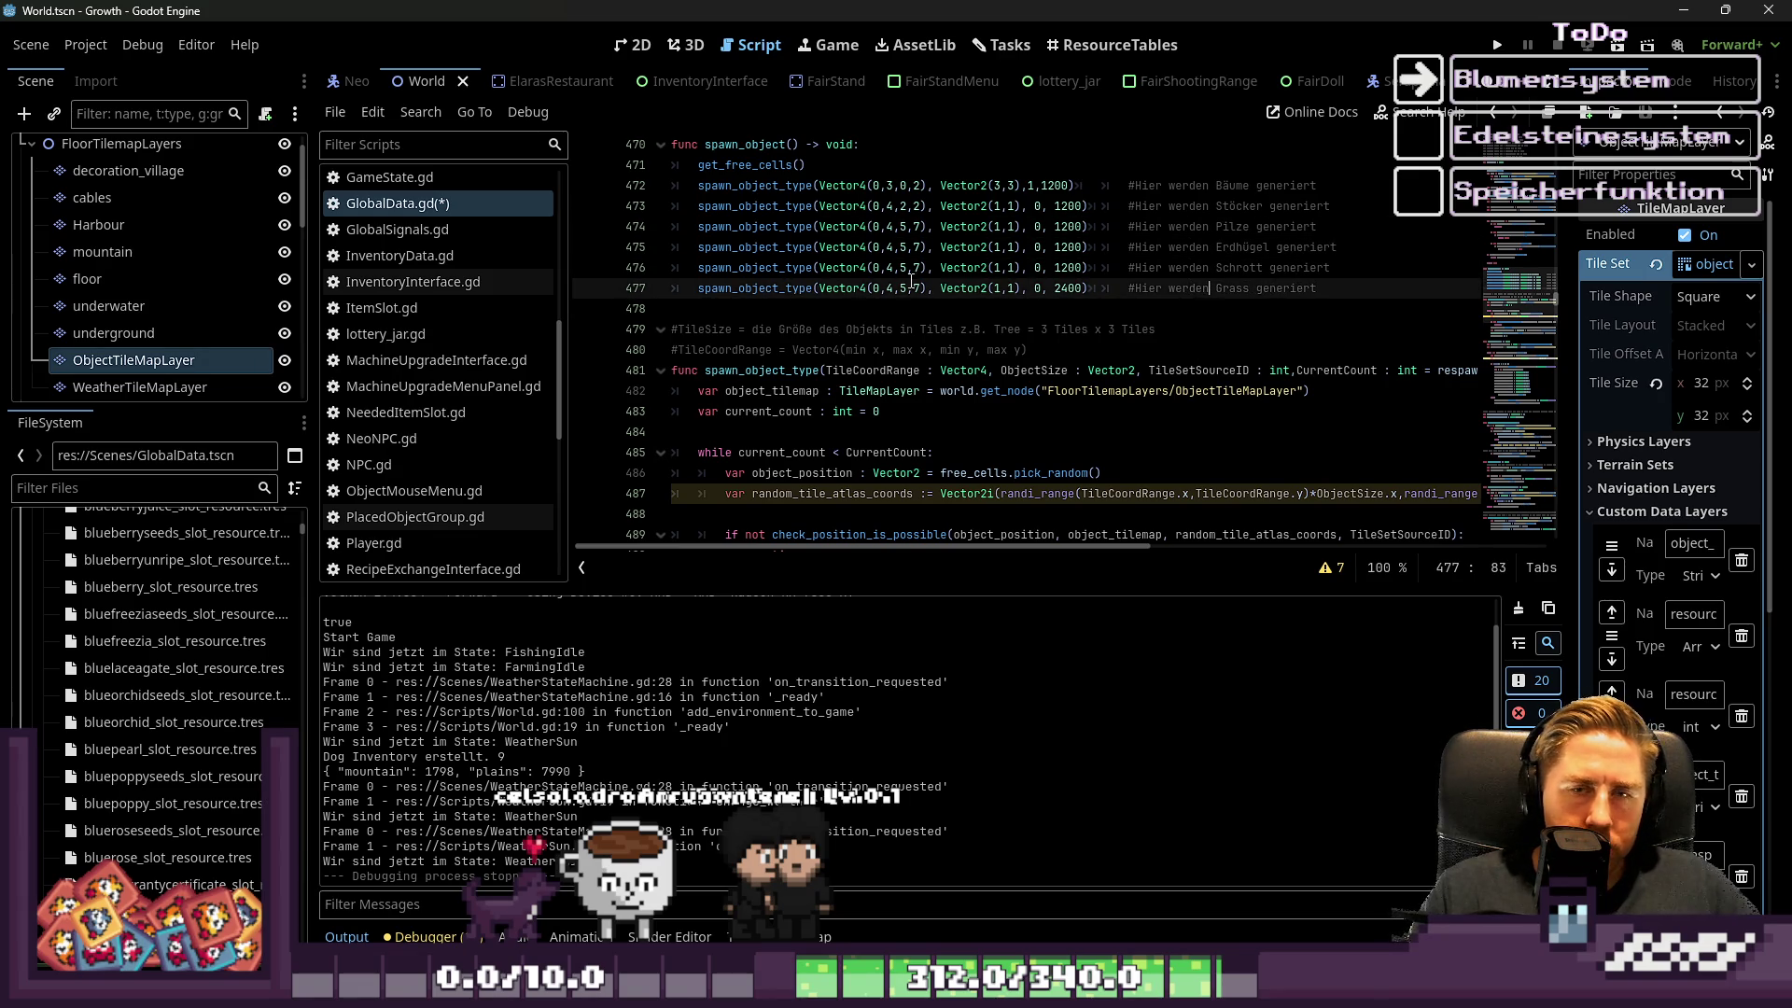
pyautogui.click(901, 248)
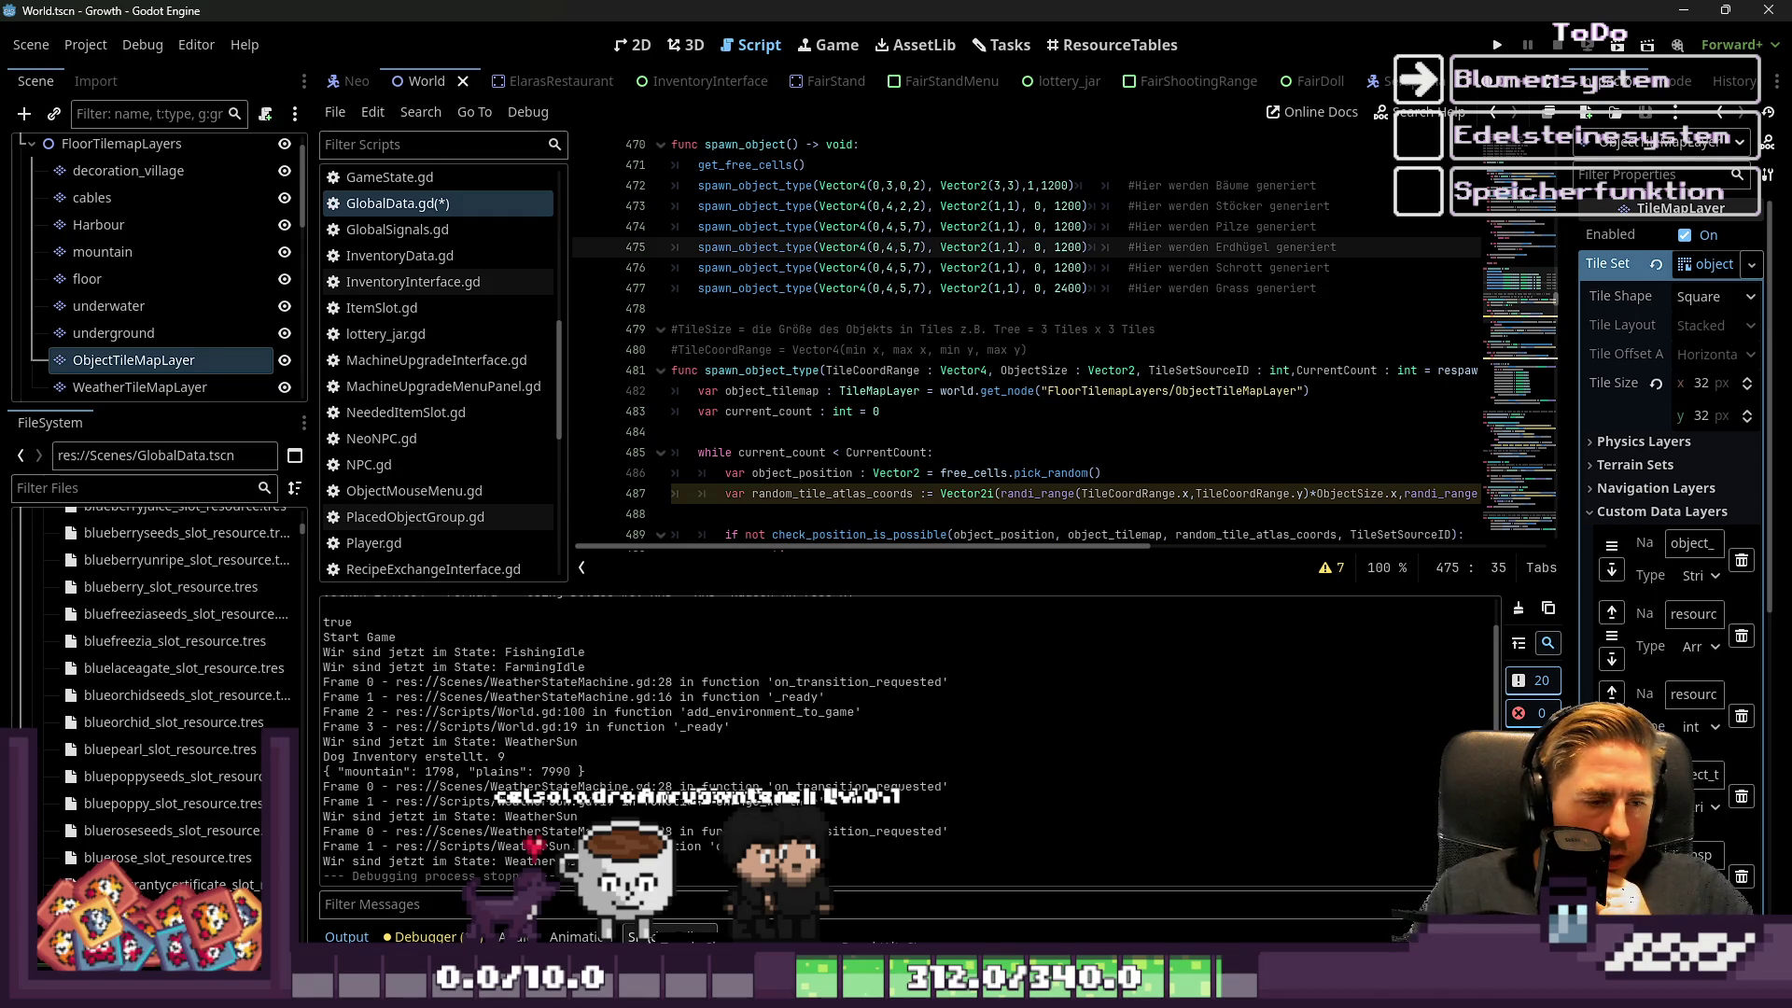
pyautogui.click(804, 936)
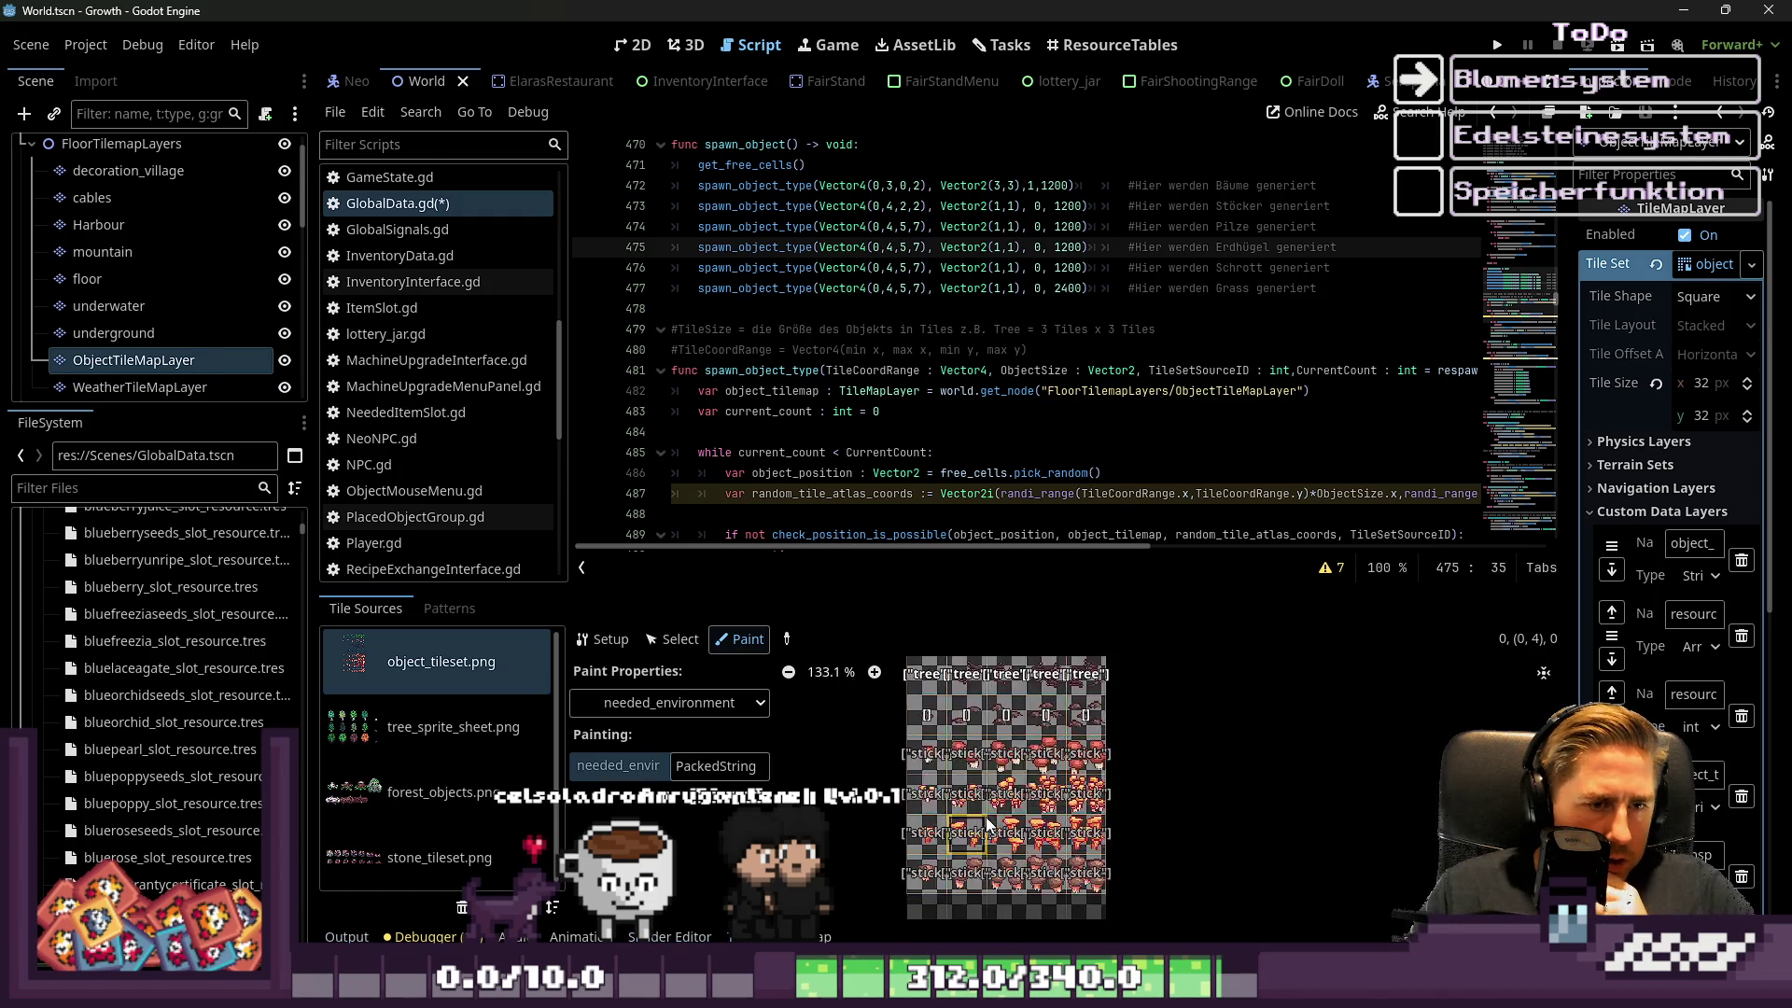
# Inspect the object tileset's custom data, checking the tile at atlas coordinates (0, 3)
pyautogui.scroll(6, 1039, 871)
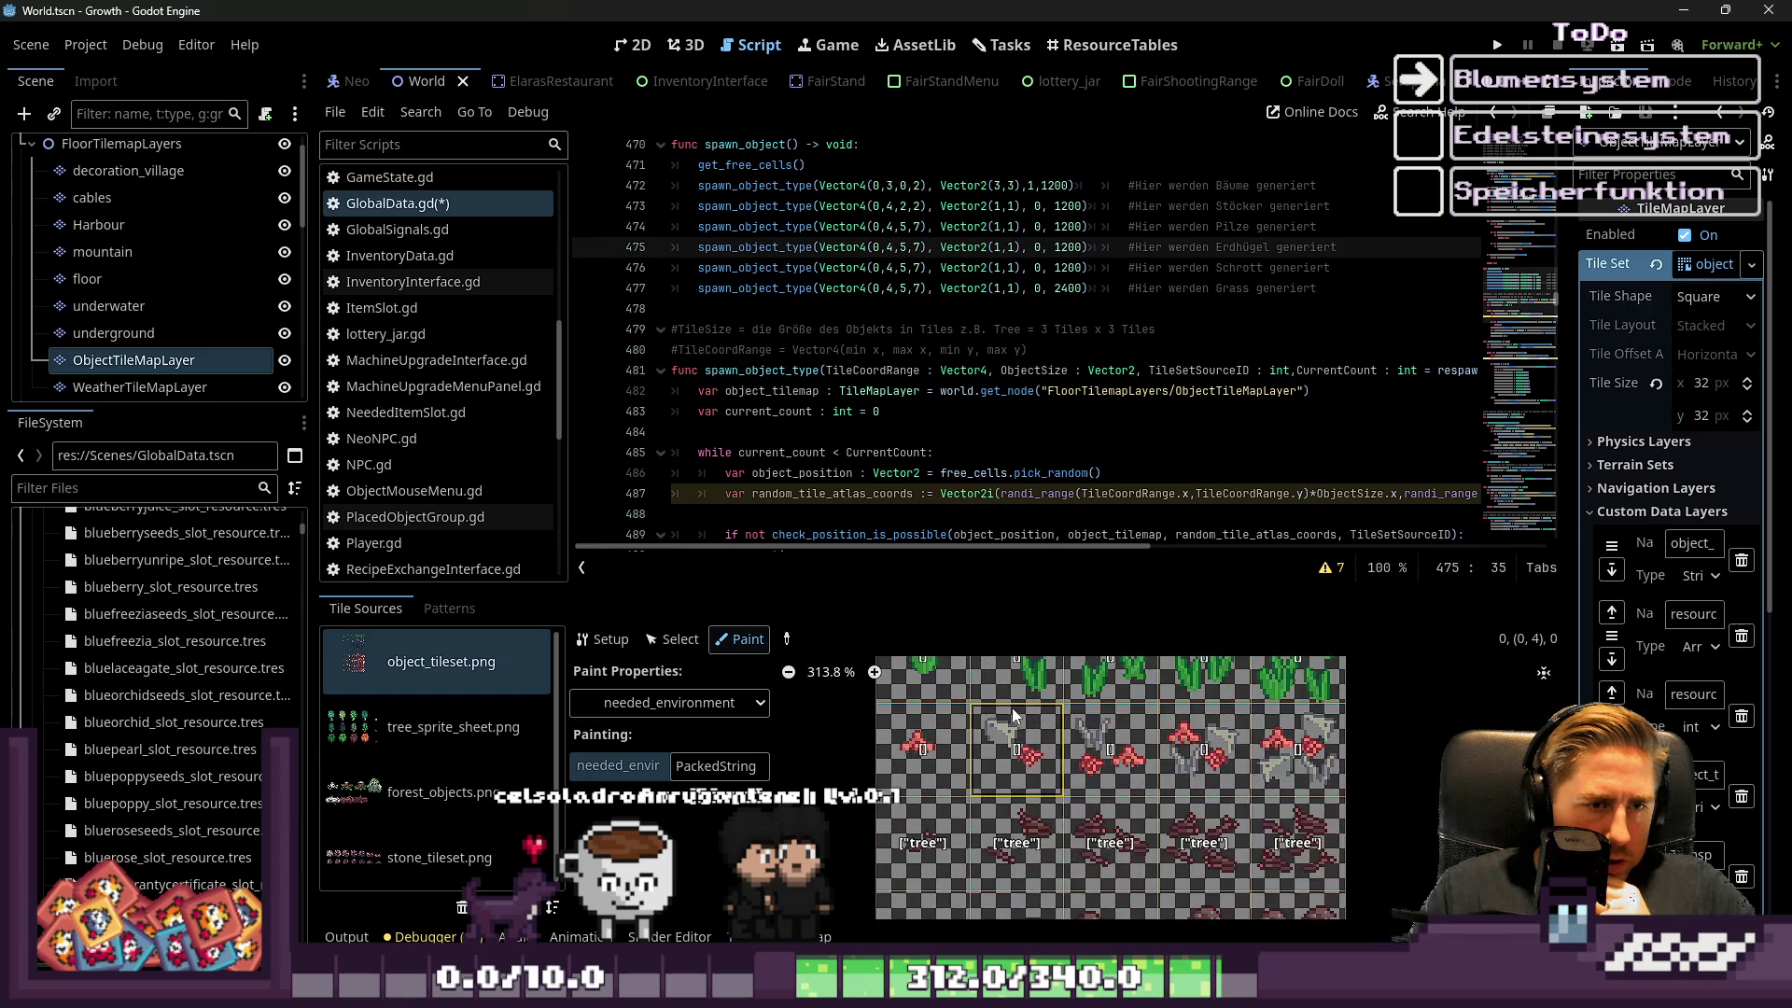
pyautogui.scroll(1, 1013, 840)
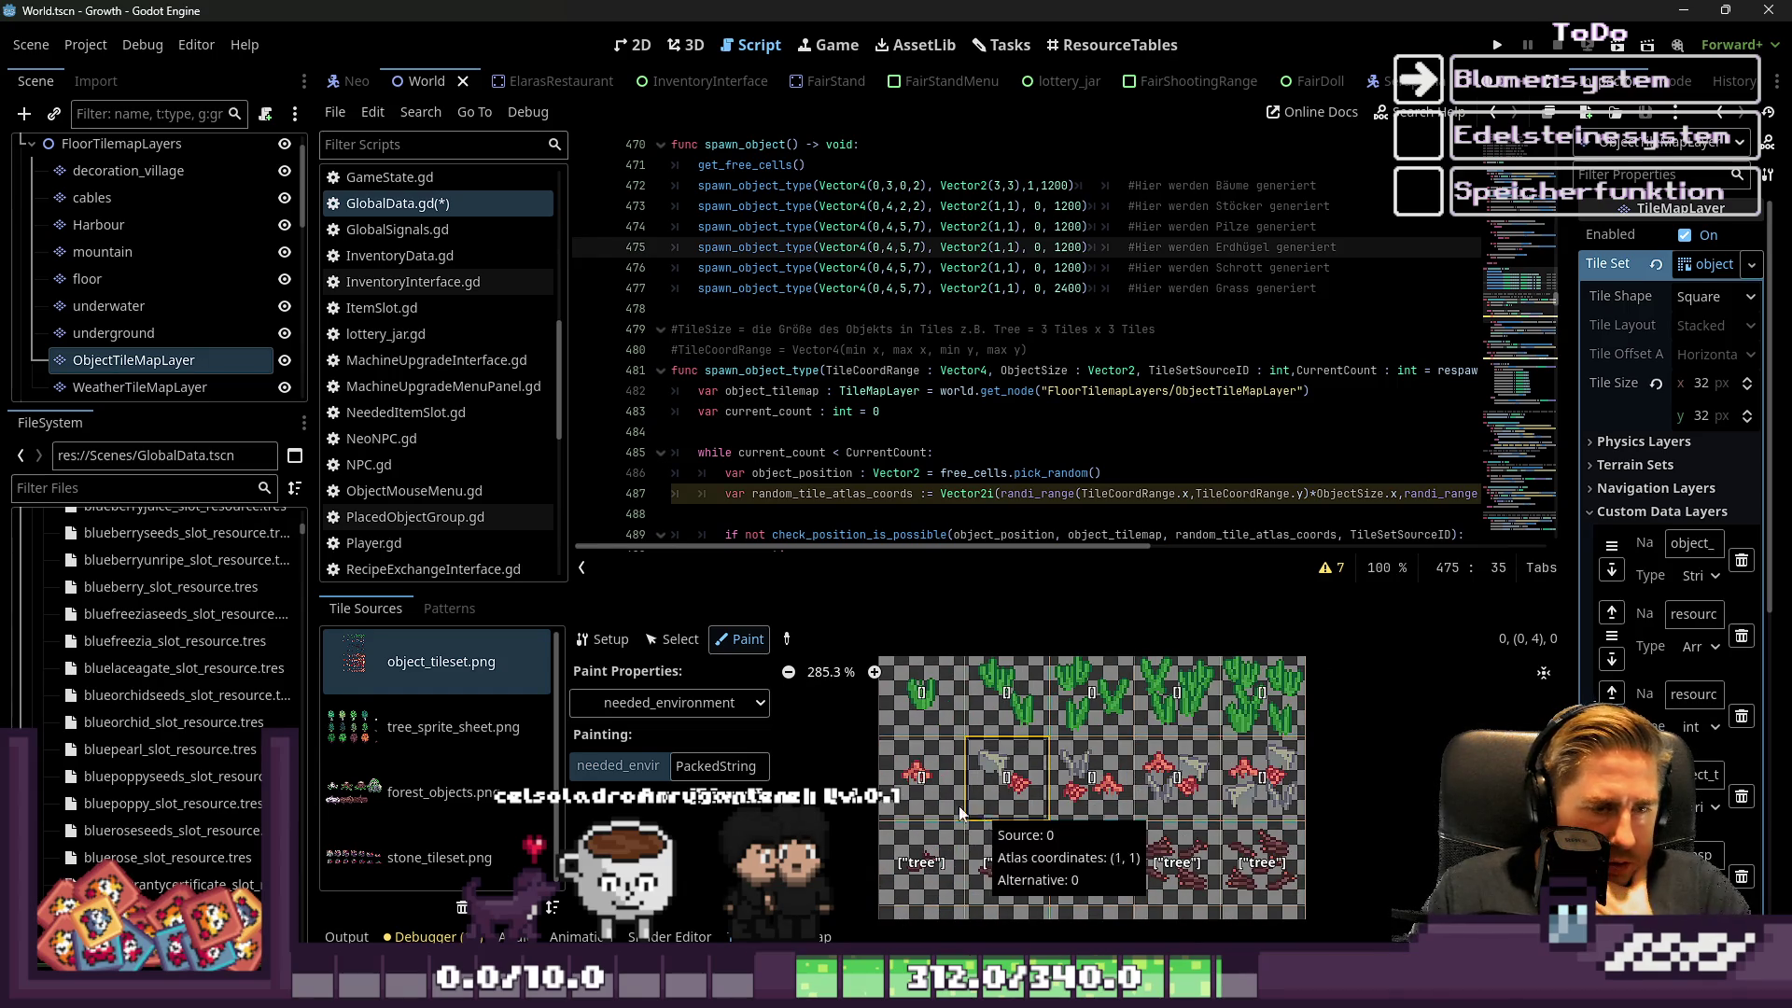
pyautogui.click(693, 771)
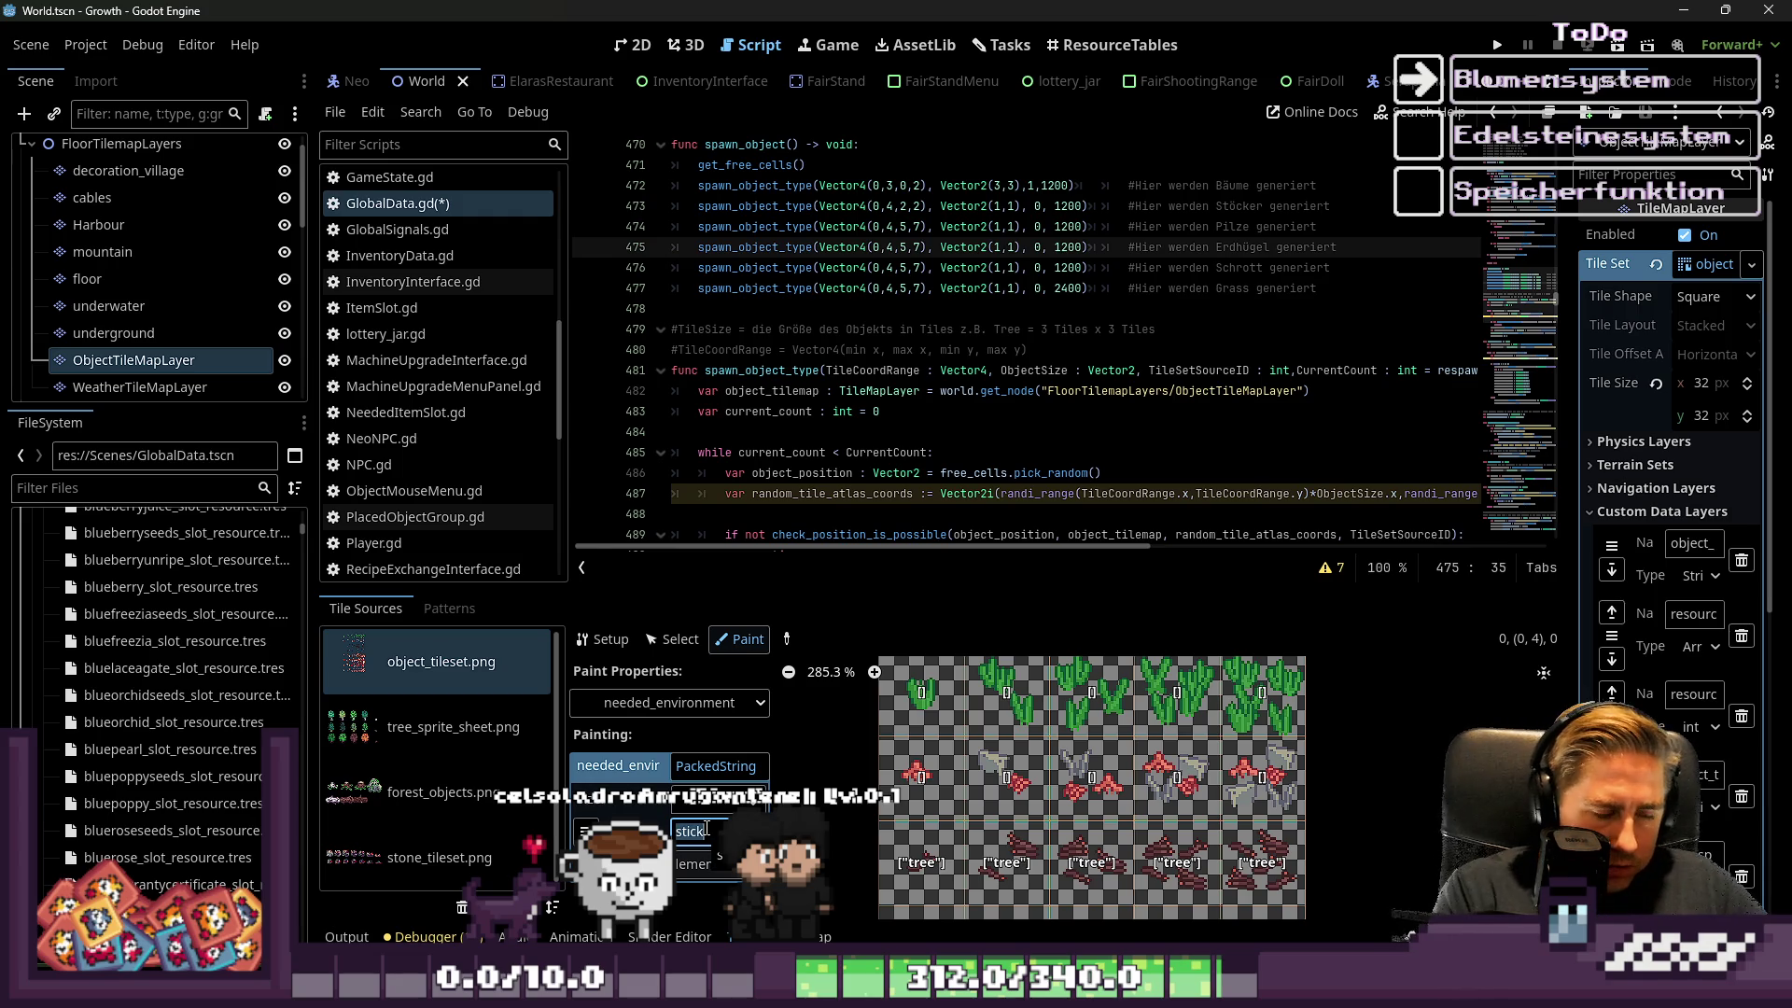
pyautogui.click(631, 702)
pyautogui.click(670, 639)
pyautogui.click(670, 640)
pyautogui.scroll(-2, 1061, 741)
pyautogui.scroll(1, 982, 805)
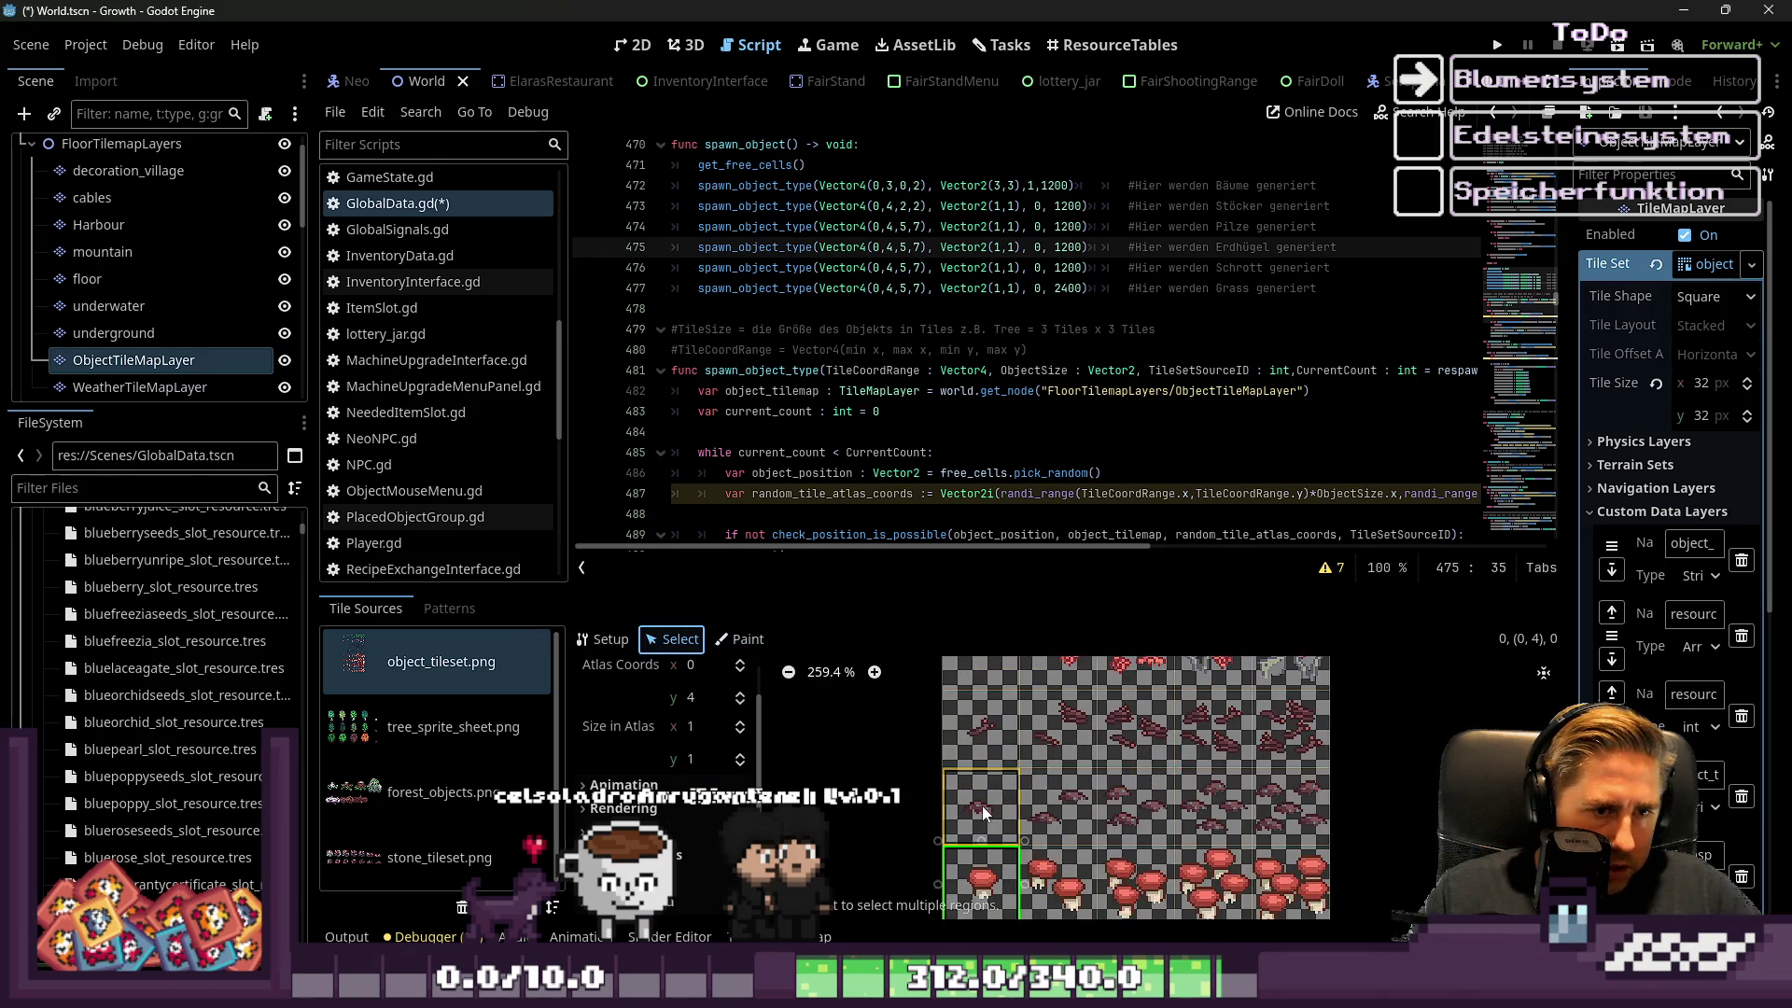
pyautogui.click(982, 804)
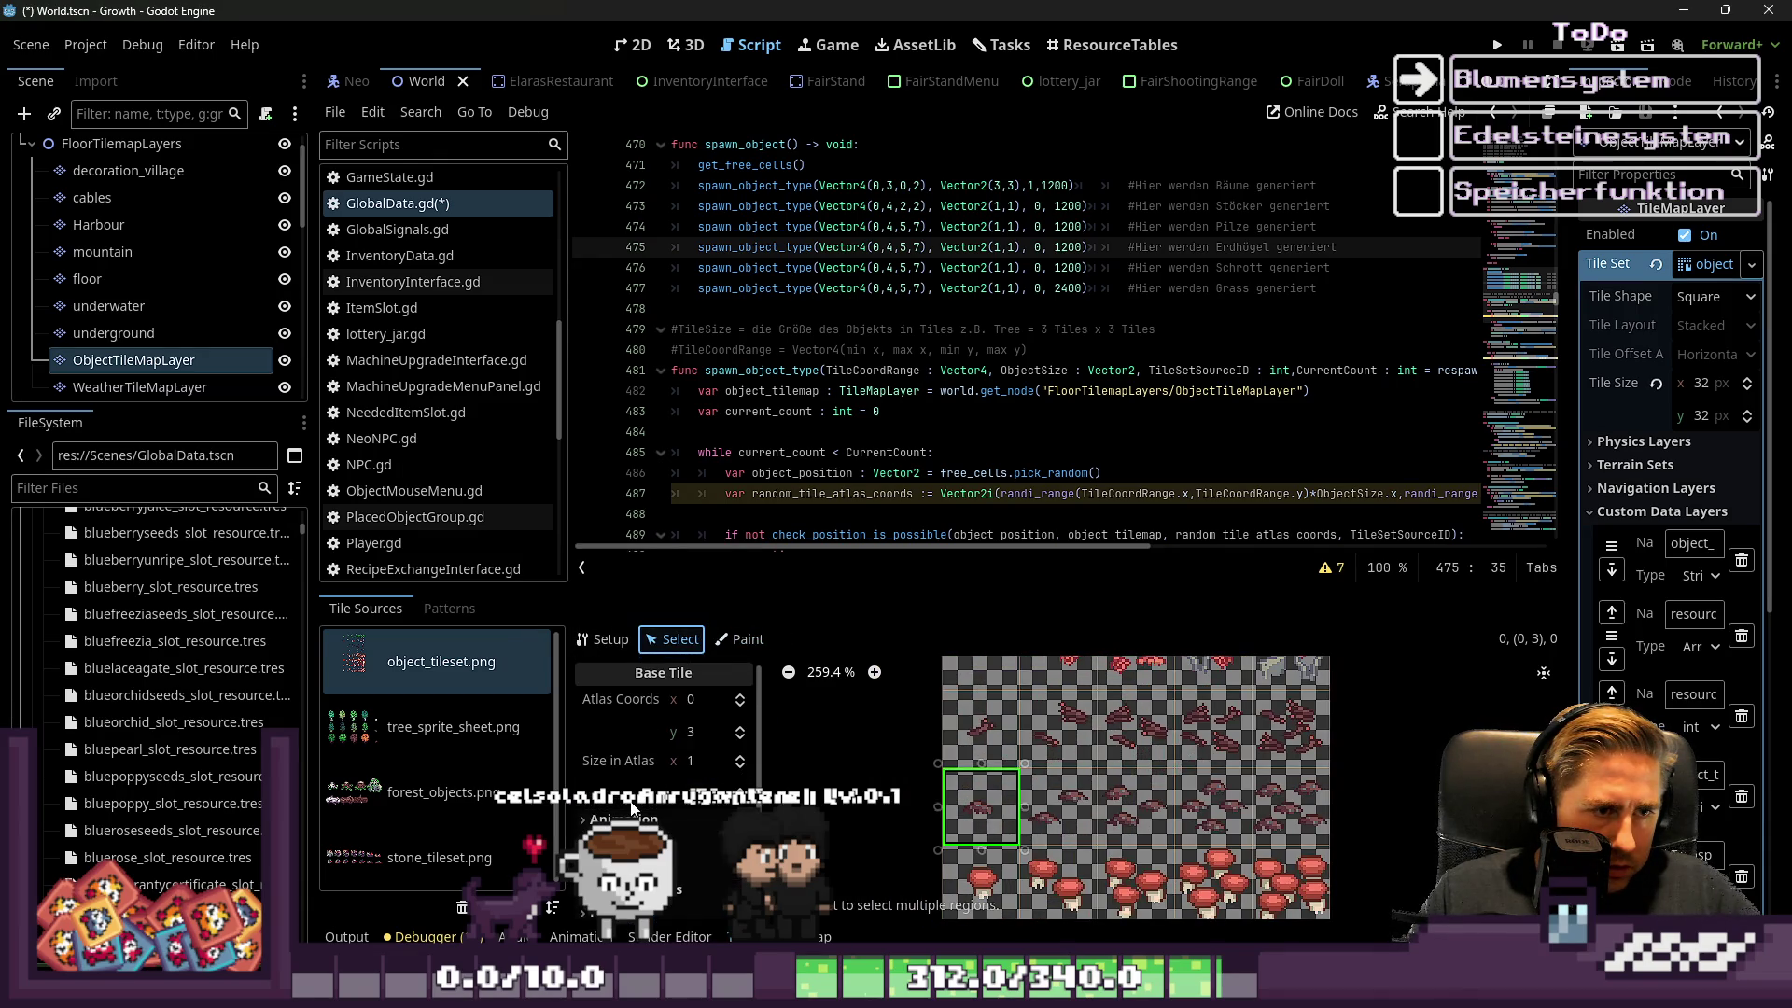
pyautogui.scroll(-3, 630, 819)
pyautogui.scroll(-2, 672, 821)
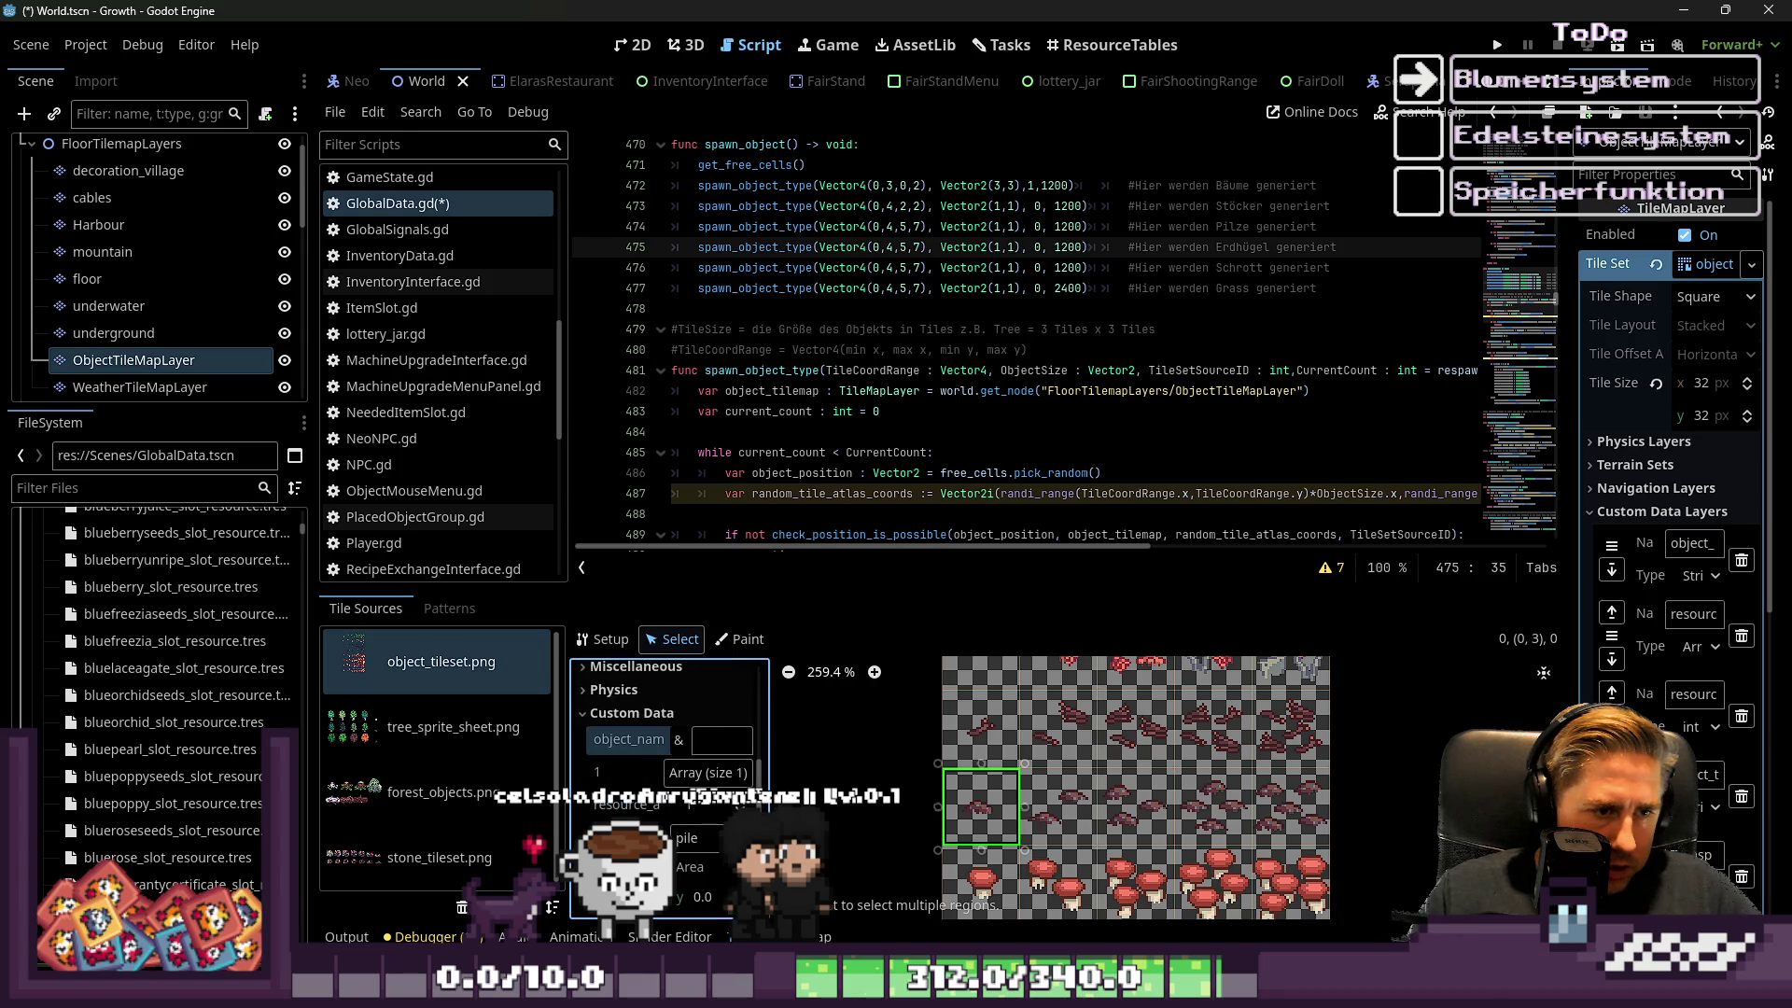
# Paint the custom data value 'pile' over the row of pile tiles, replacing 'stick'
pyautogui.click(739, 638)
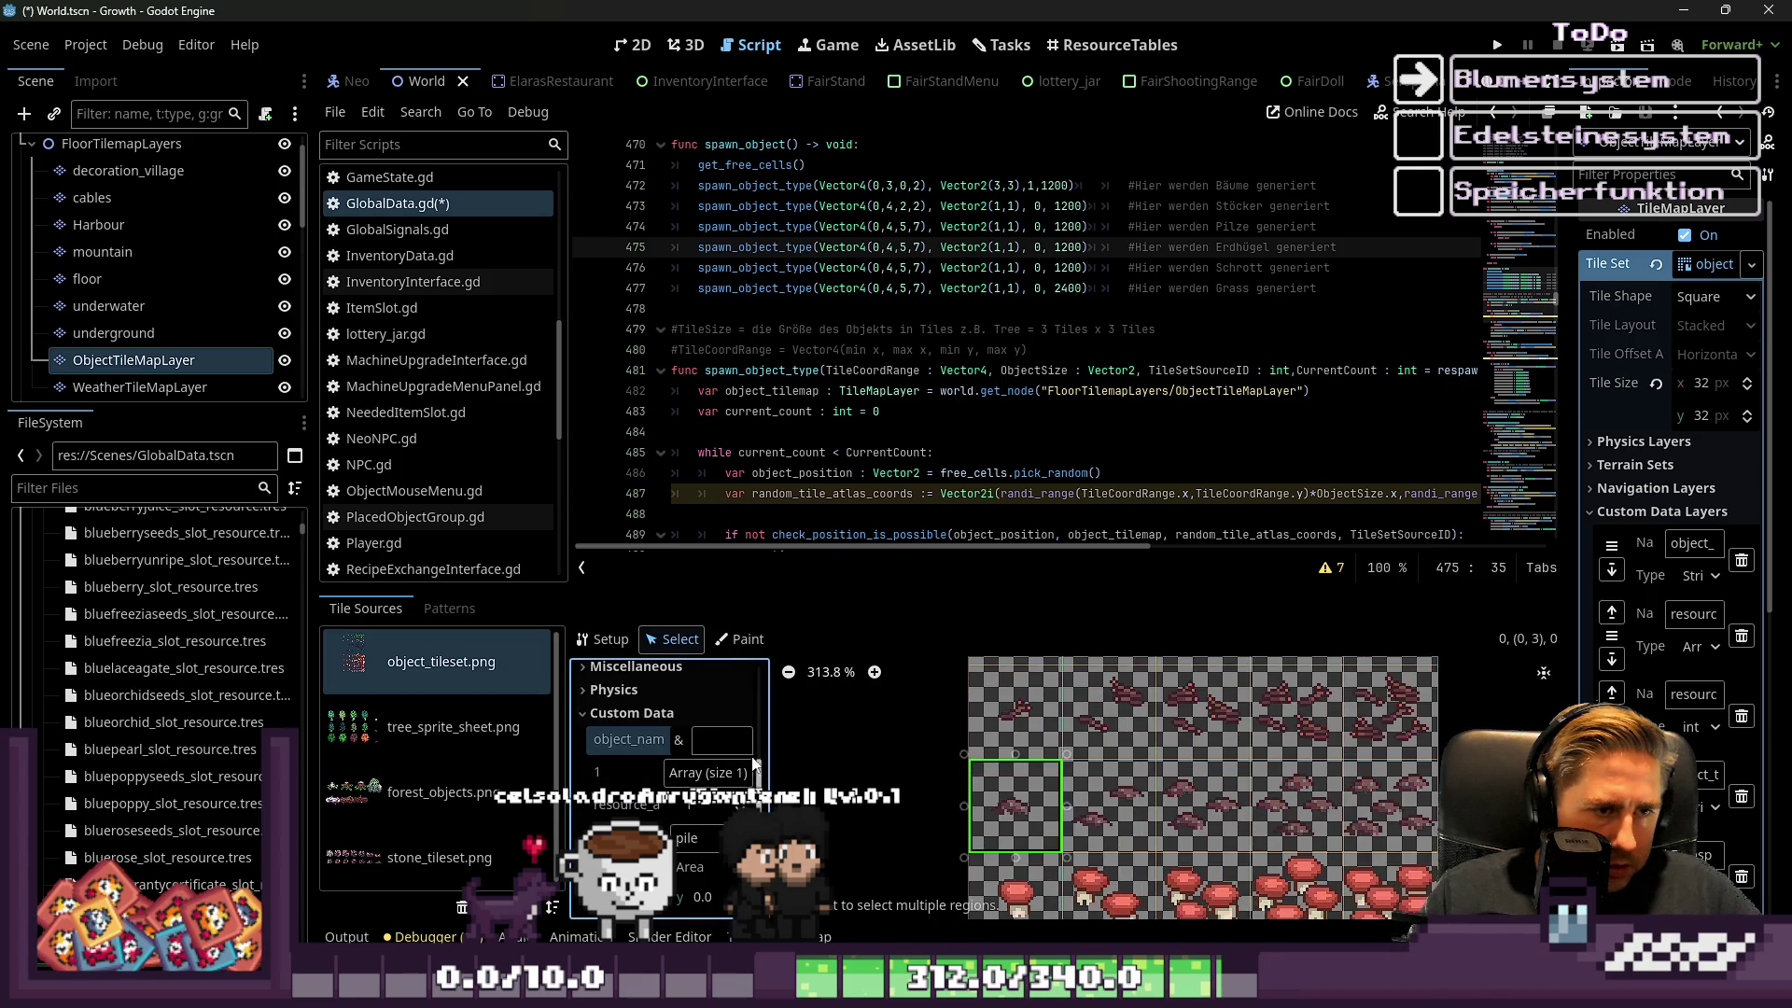
pyautogui.click(670, 702)
pyautogui.click(730, 741)
pyautogui.scroll(-1, 943, 775)
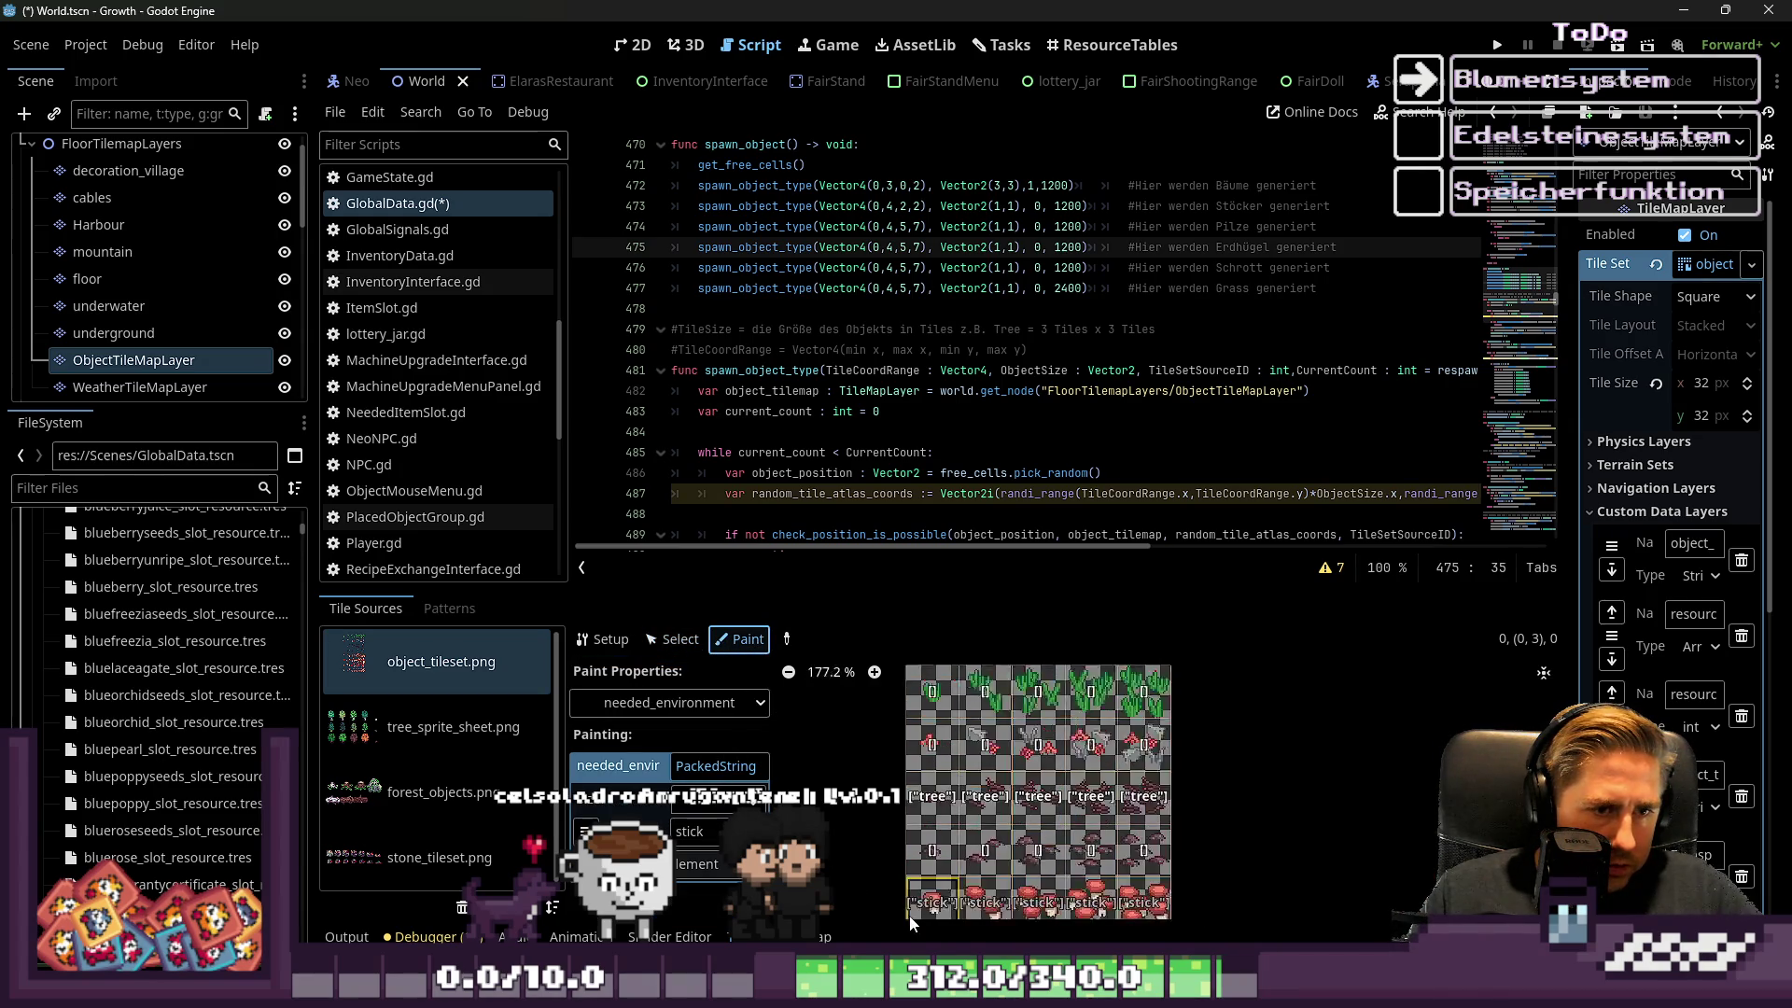
pyautogui.scroll(2, 940, 770)
pyautogui.click(707, 828)
pyautogui.write('o')
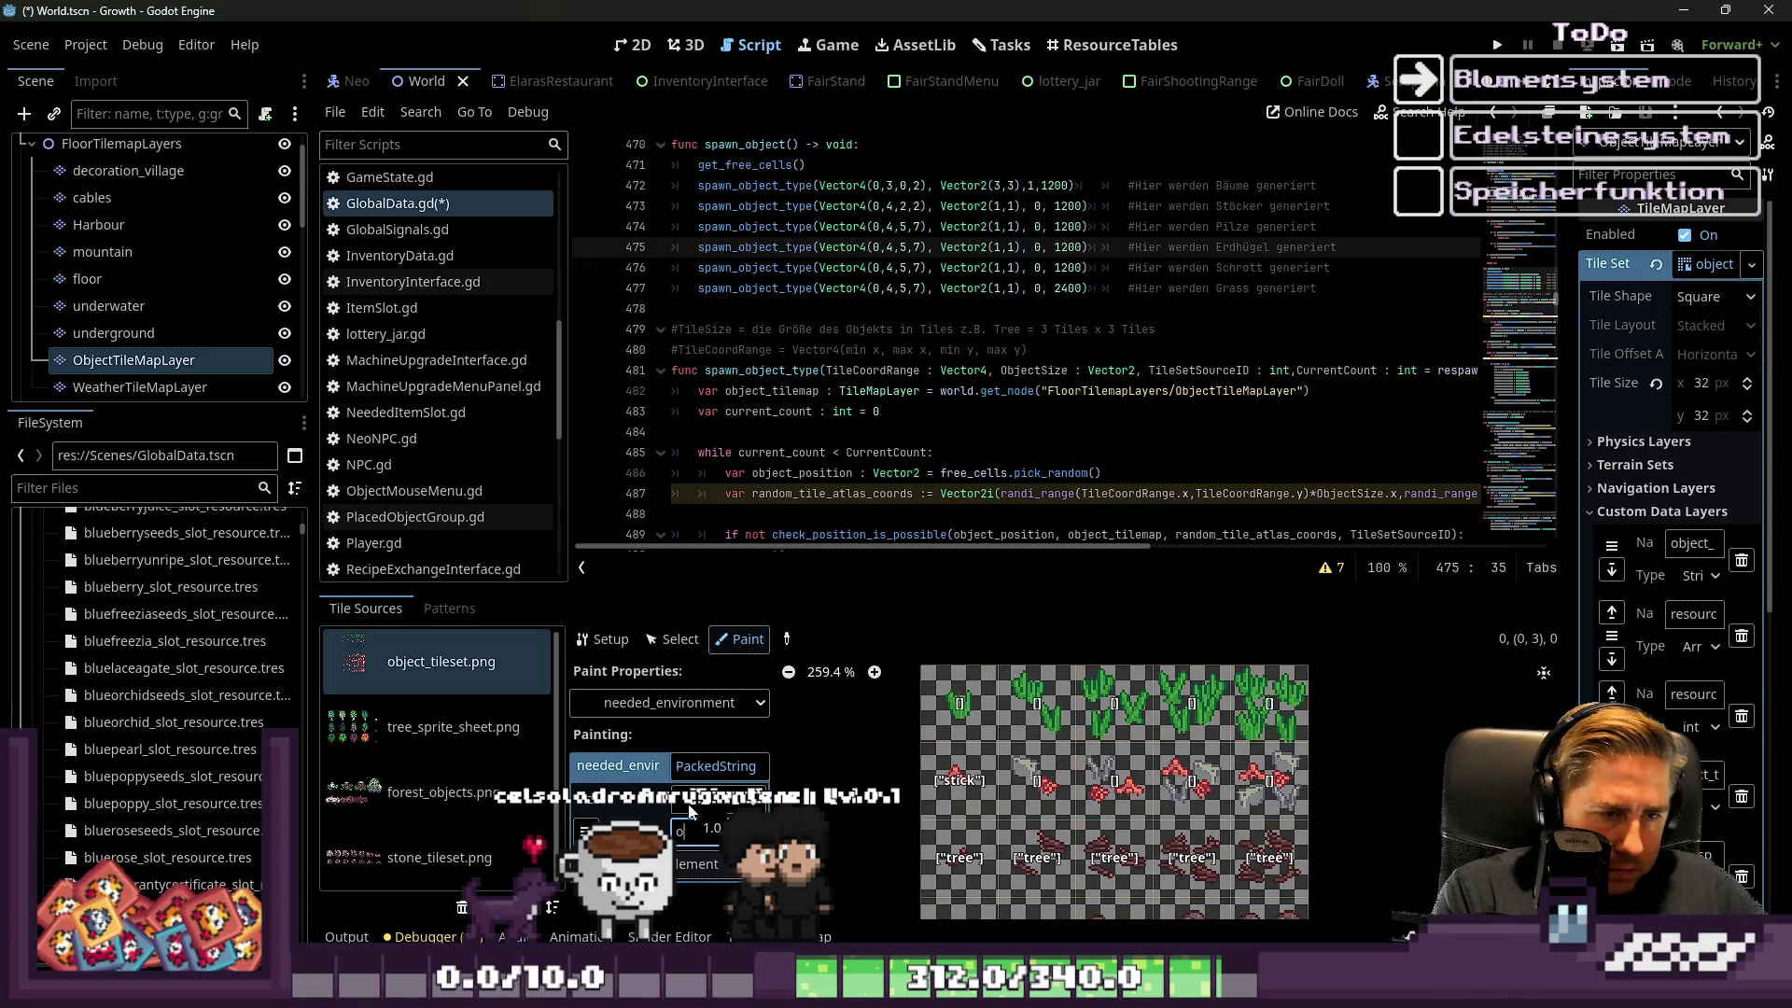
pyautogui.write('bje')
pyautogui.moveTo(960, 779); pyautogui.dragTo(1270, 776)
pyautogui.scroll(-3, 1167, 822)
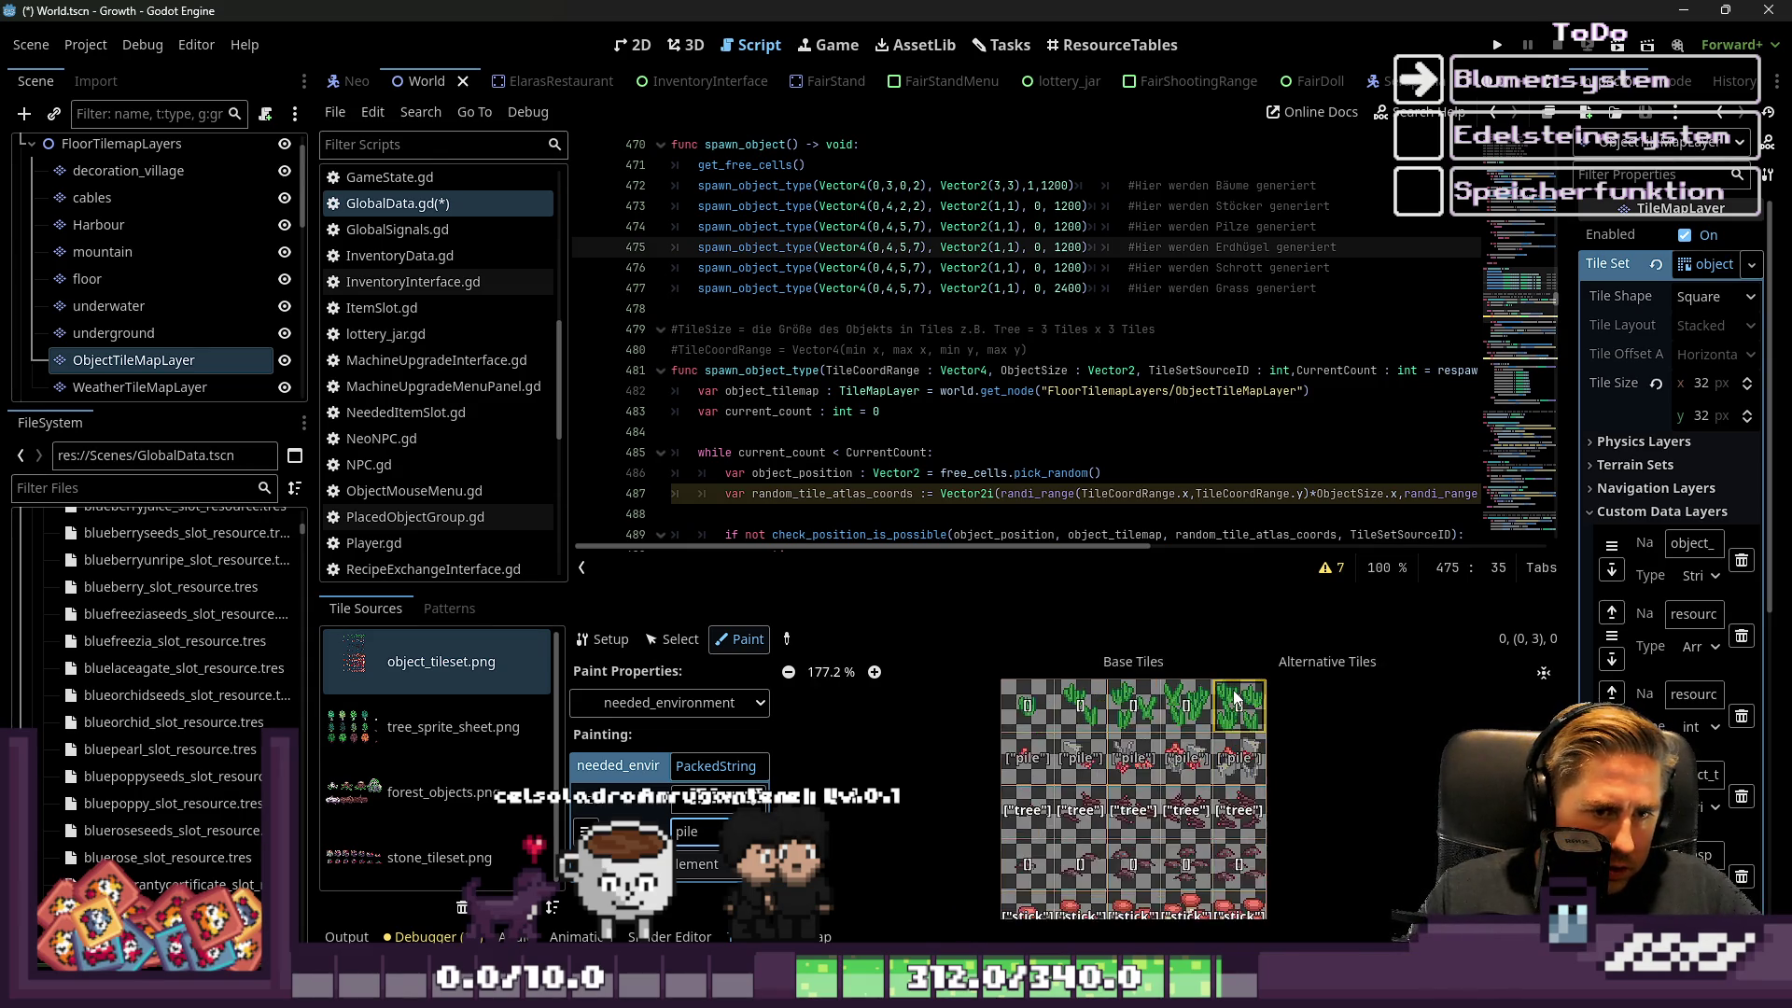
pyautogui.scroll(-2, 1144, 849)
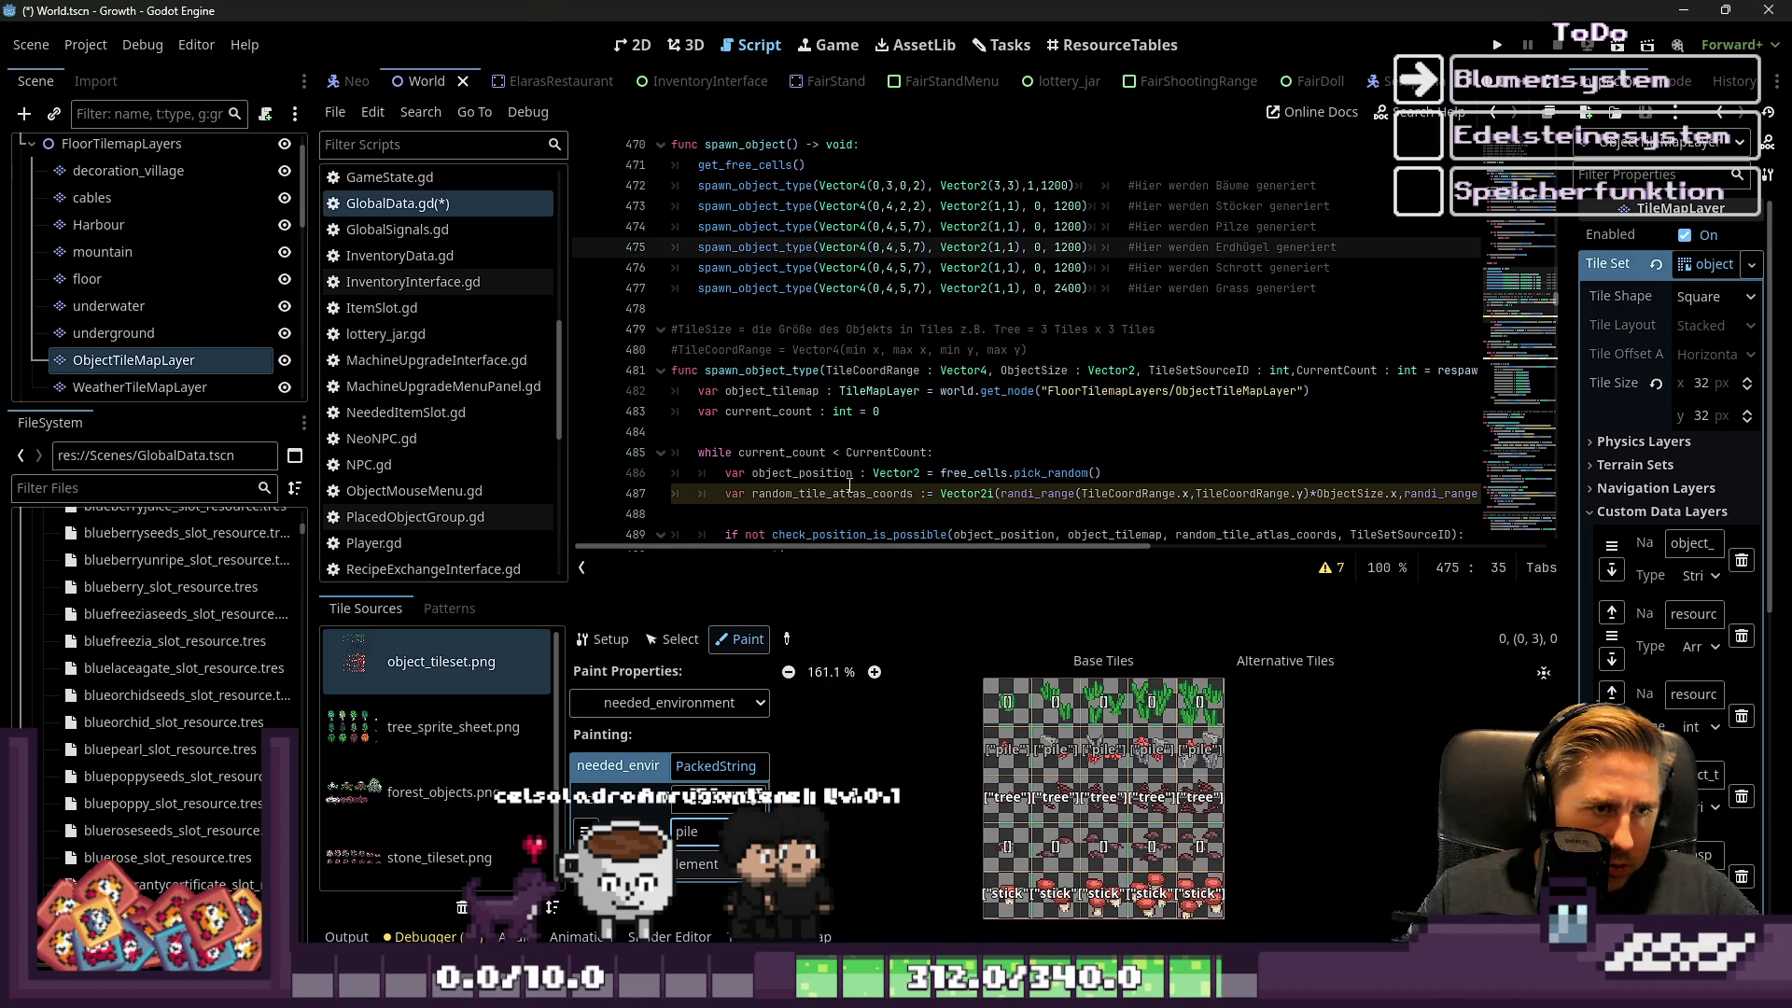
pyautogui.click(884, 247)
# Change the Erdhügel call's tile range on line 475 from Vector4(0,4,5,7) to Vector4(0,4,3,3)
pyautogui.scroll(5, 1071, 801)
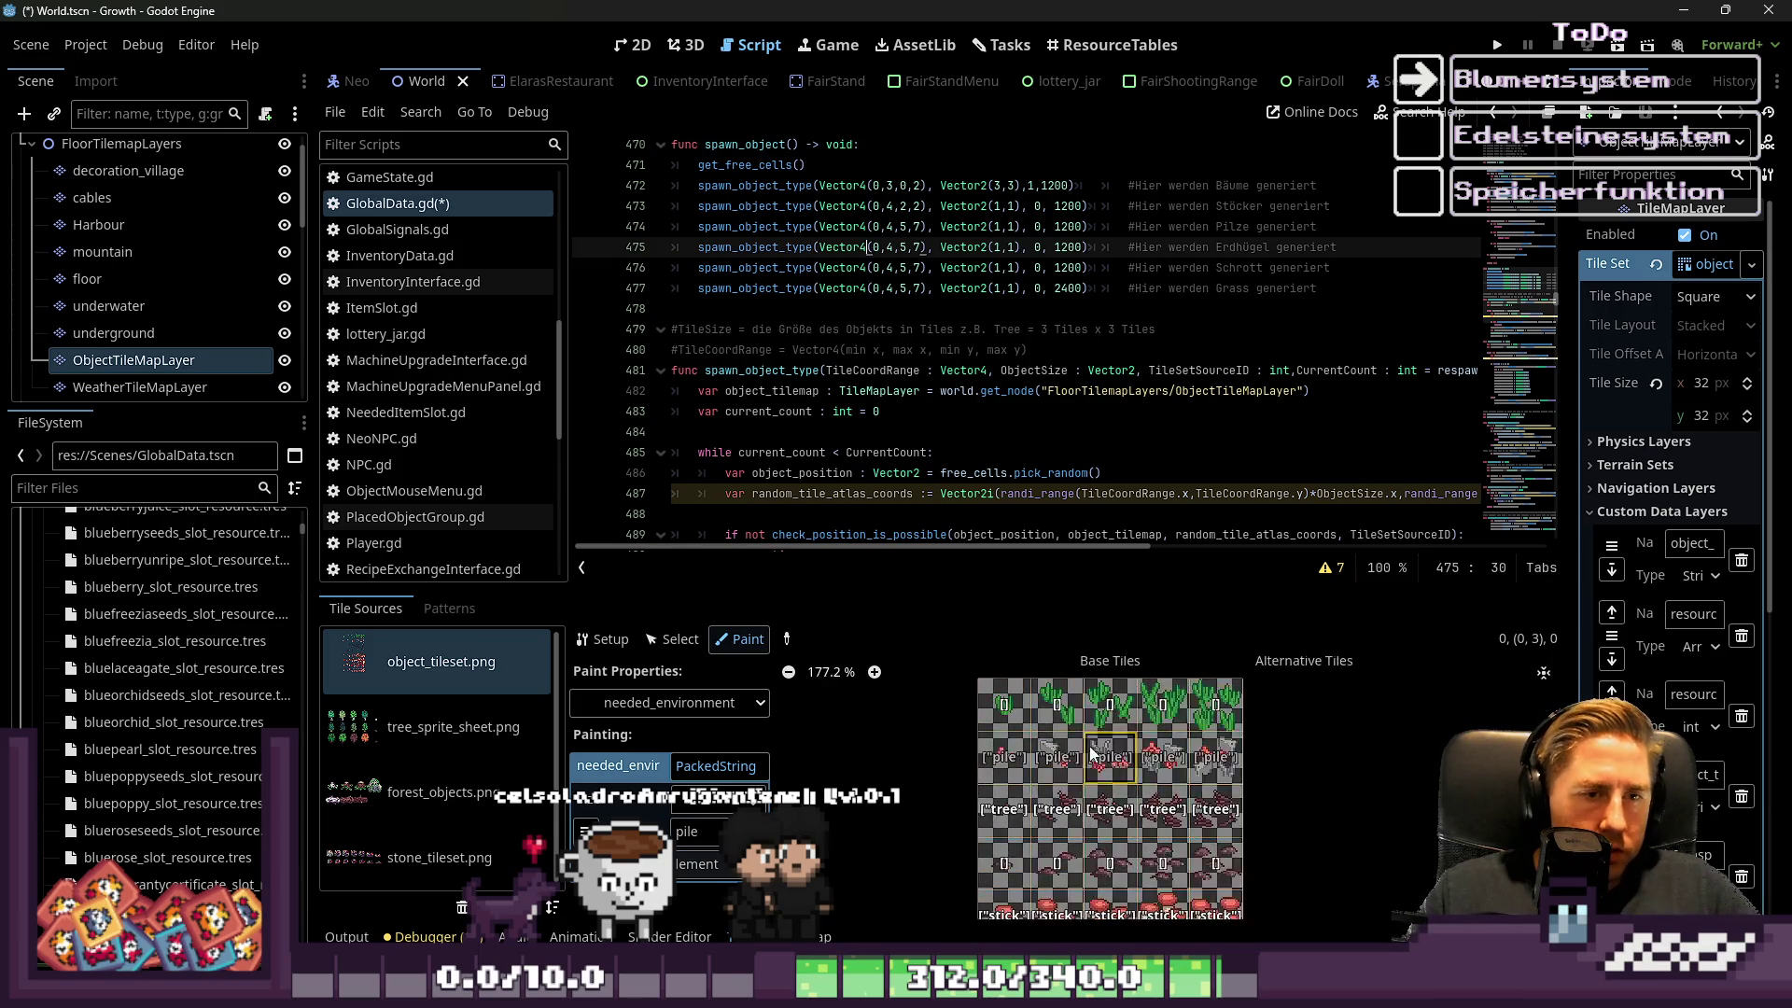
pyautogui.scroll(-2, 1071, 801)
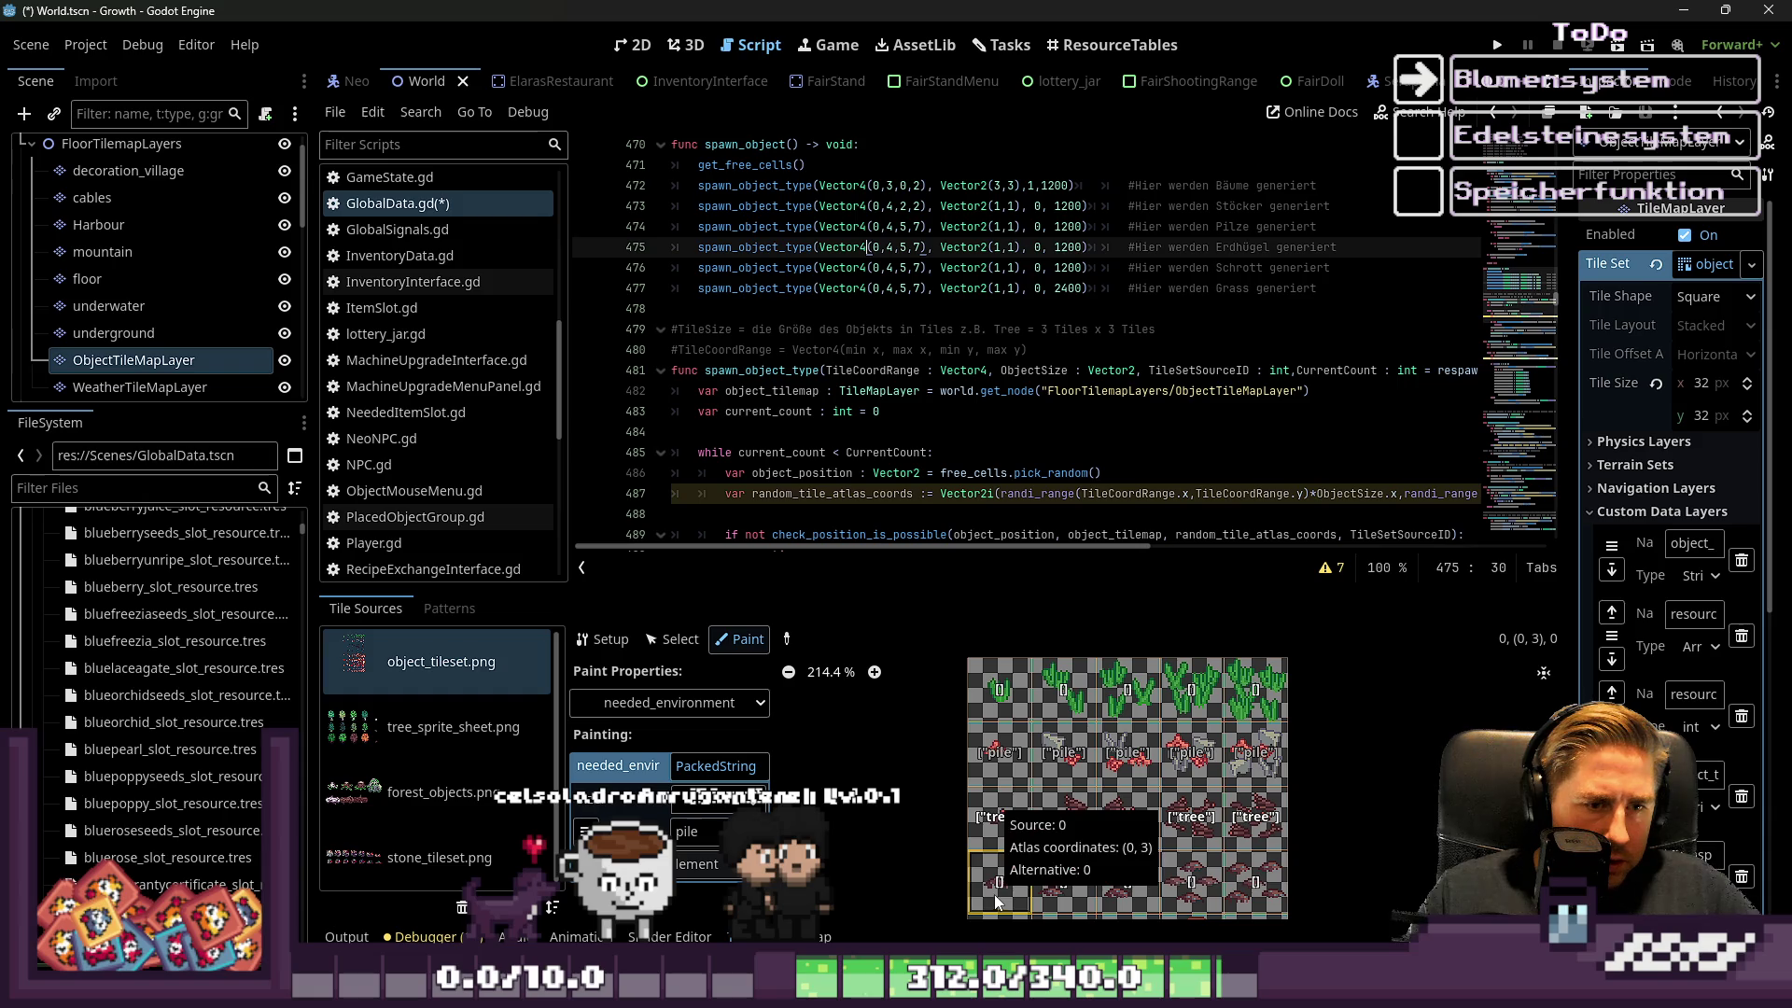
pyautogui.moveTo(1258, 877)
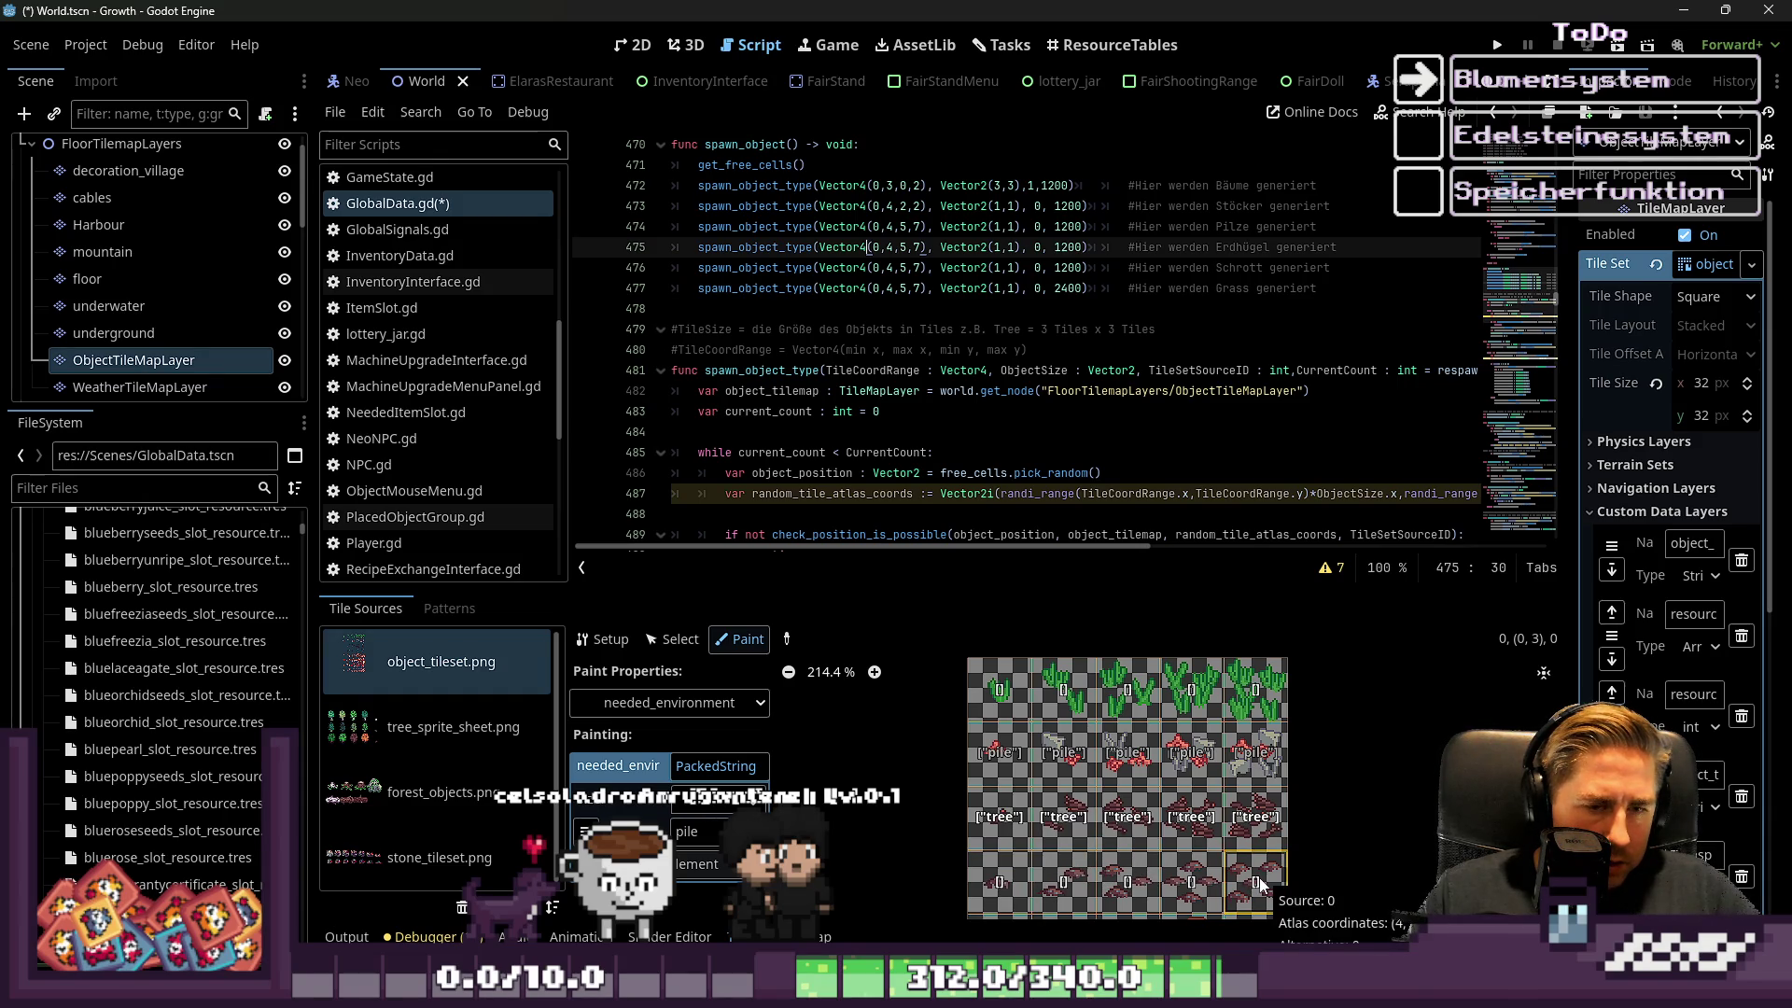
pyautogui.press('Left')
pyautogui.press('Left')
pyautogui.press('Left')
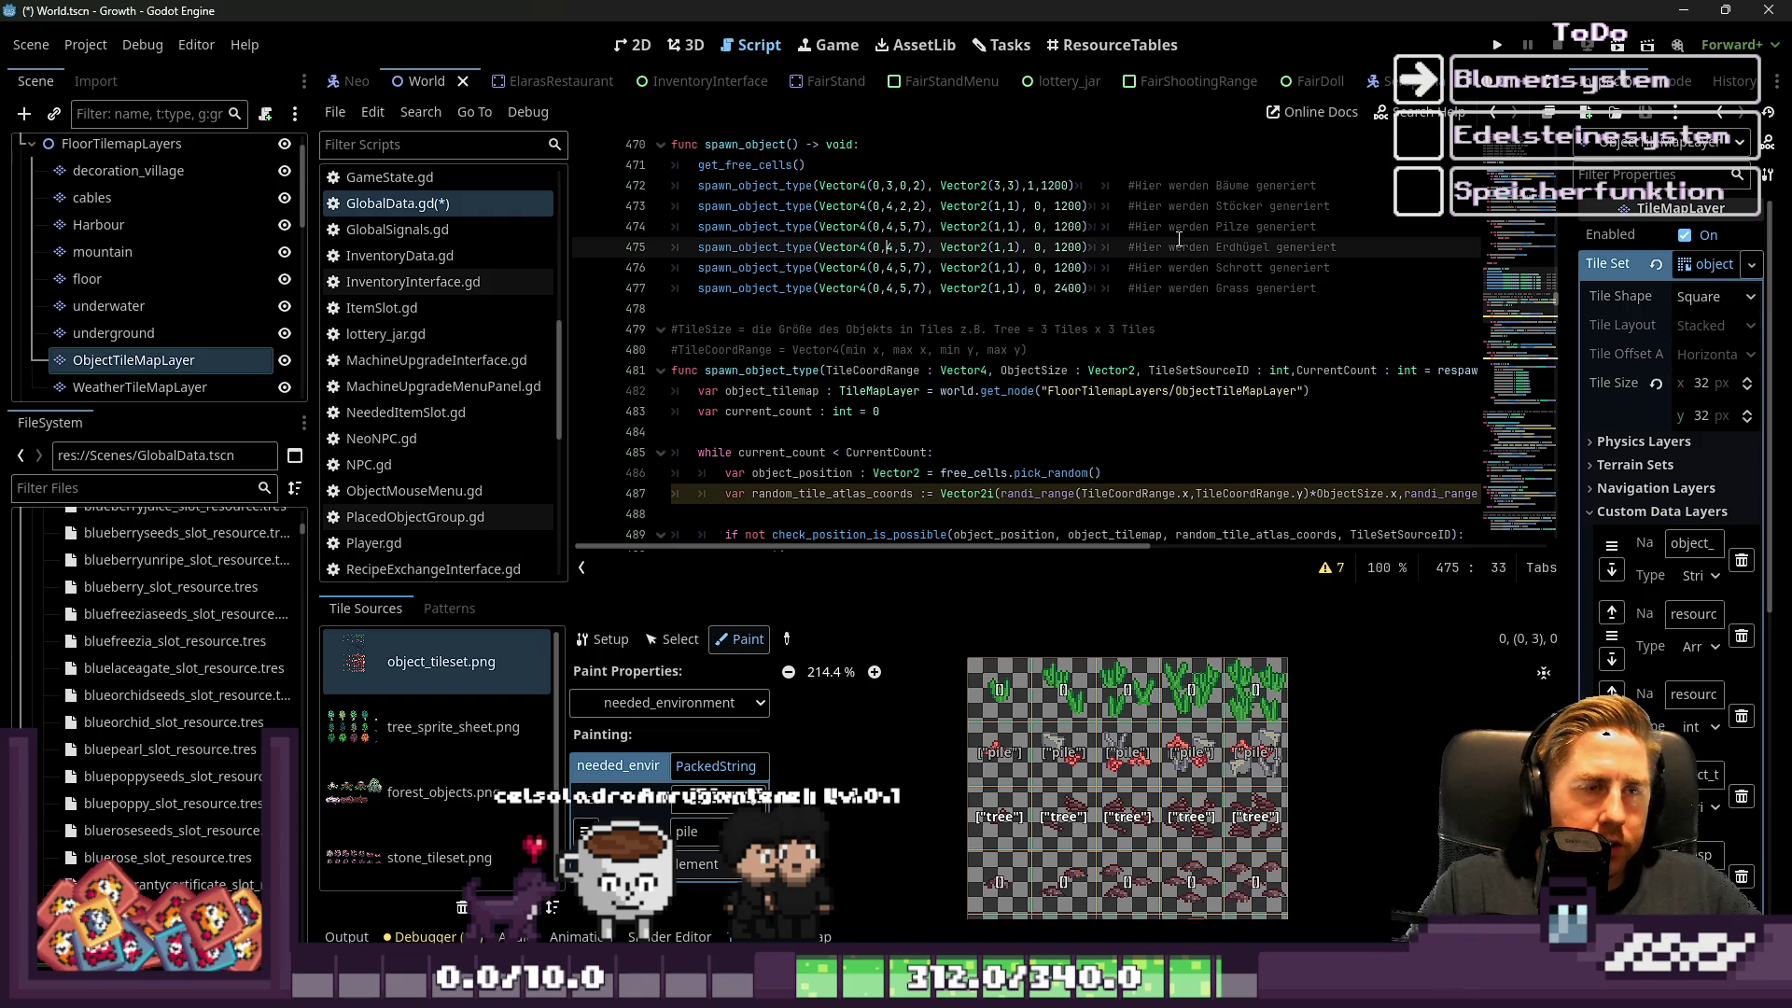
pyautogui.press('Left')
pyautogui.press('Left')
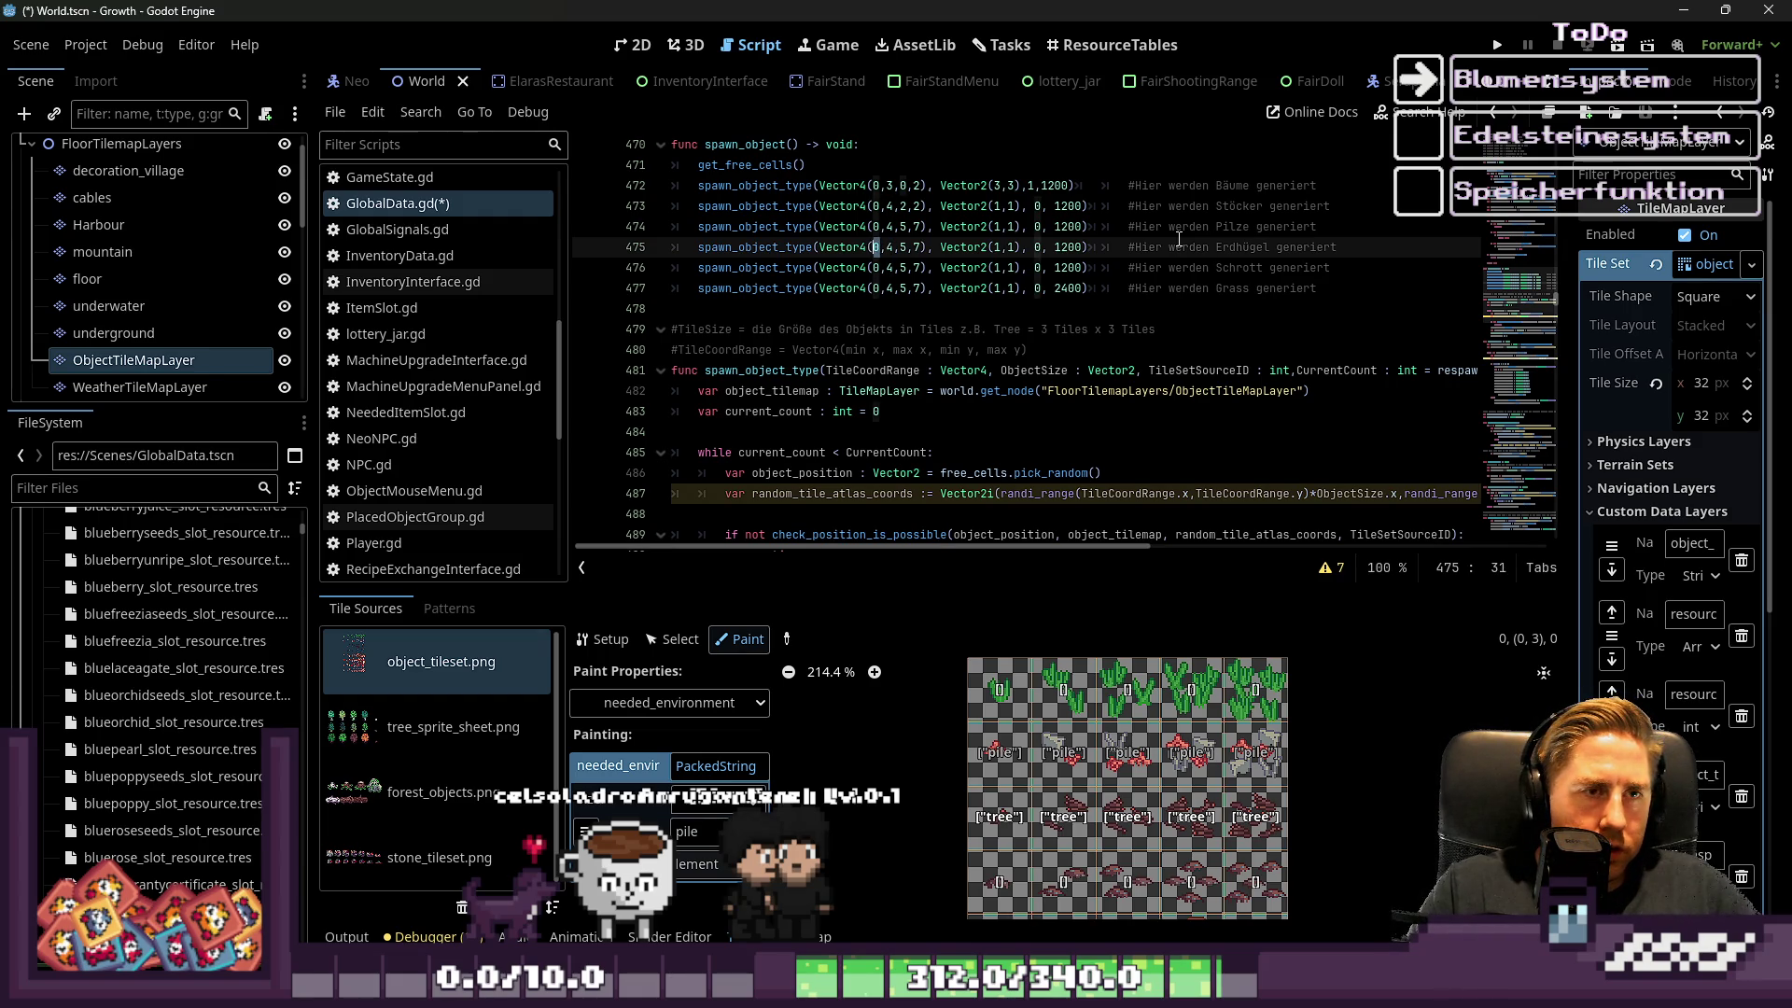
pyautogui.press('Right')
pyautogui.press('Right')
pyautogui.press('Right')
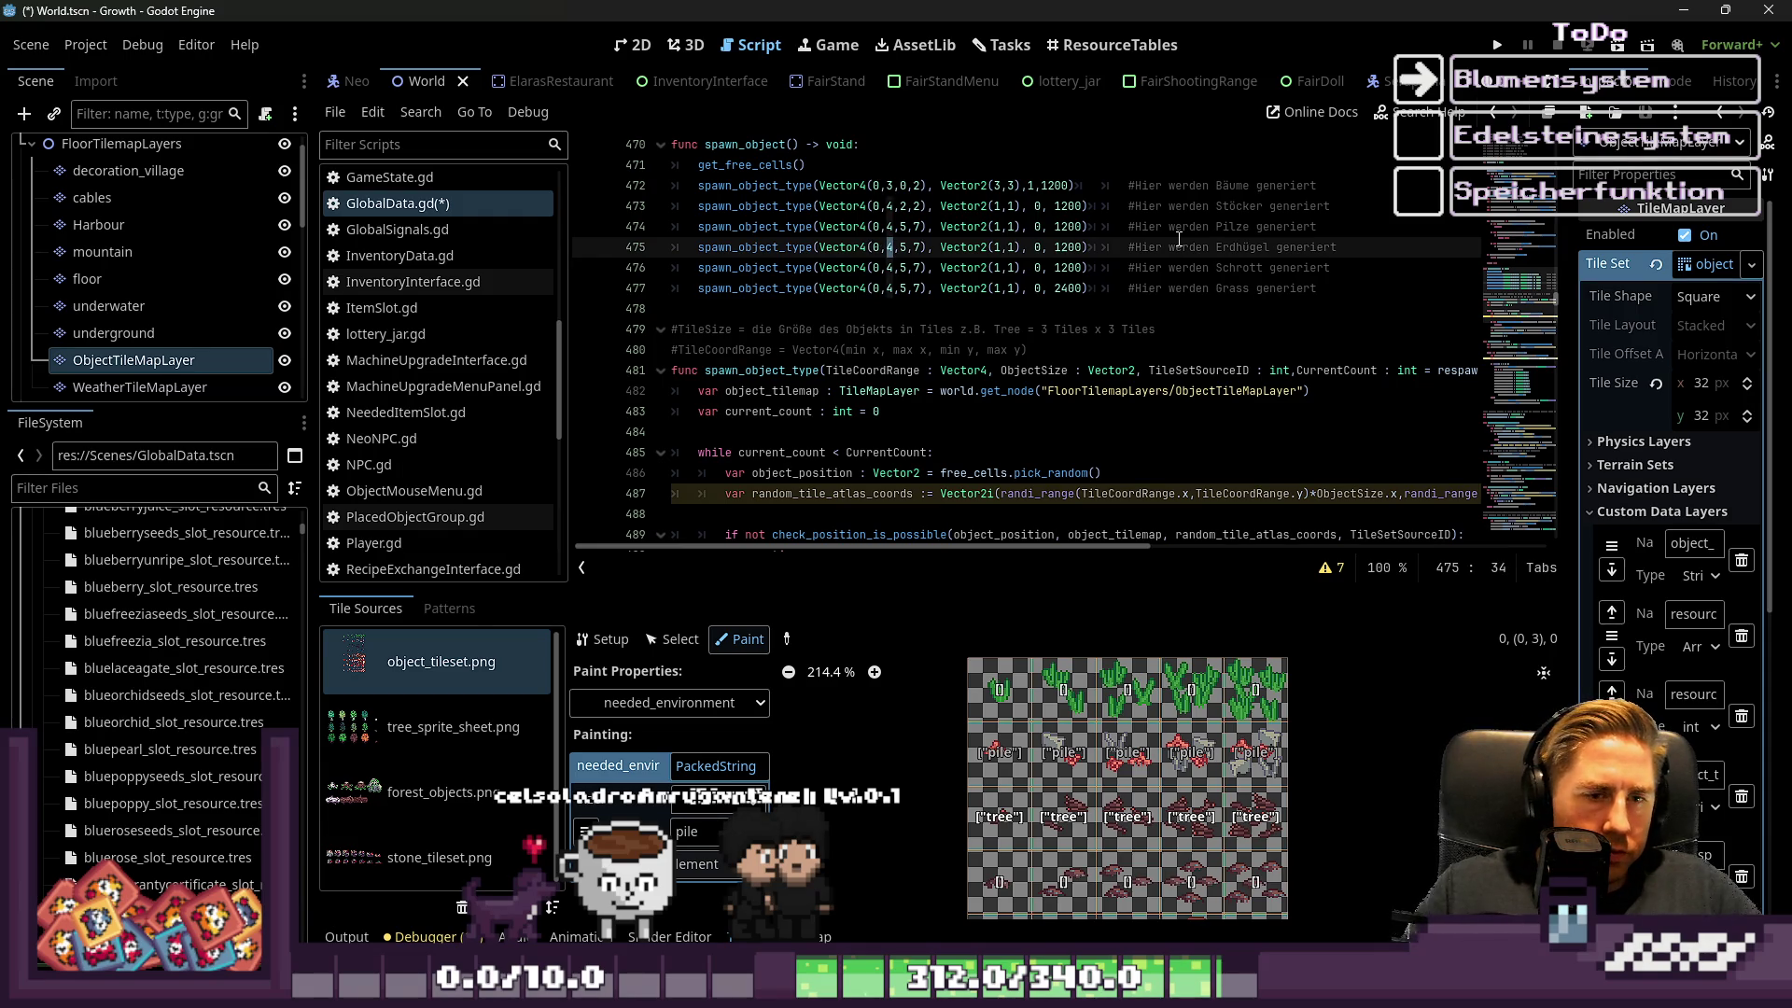
pyautogui.moveTo(1266, 817)
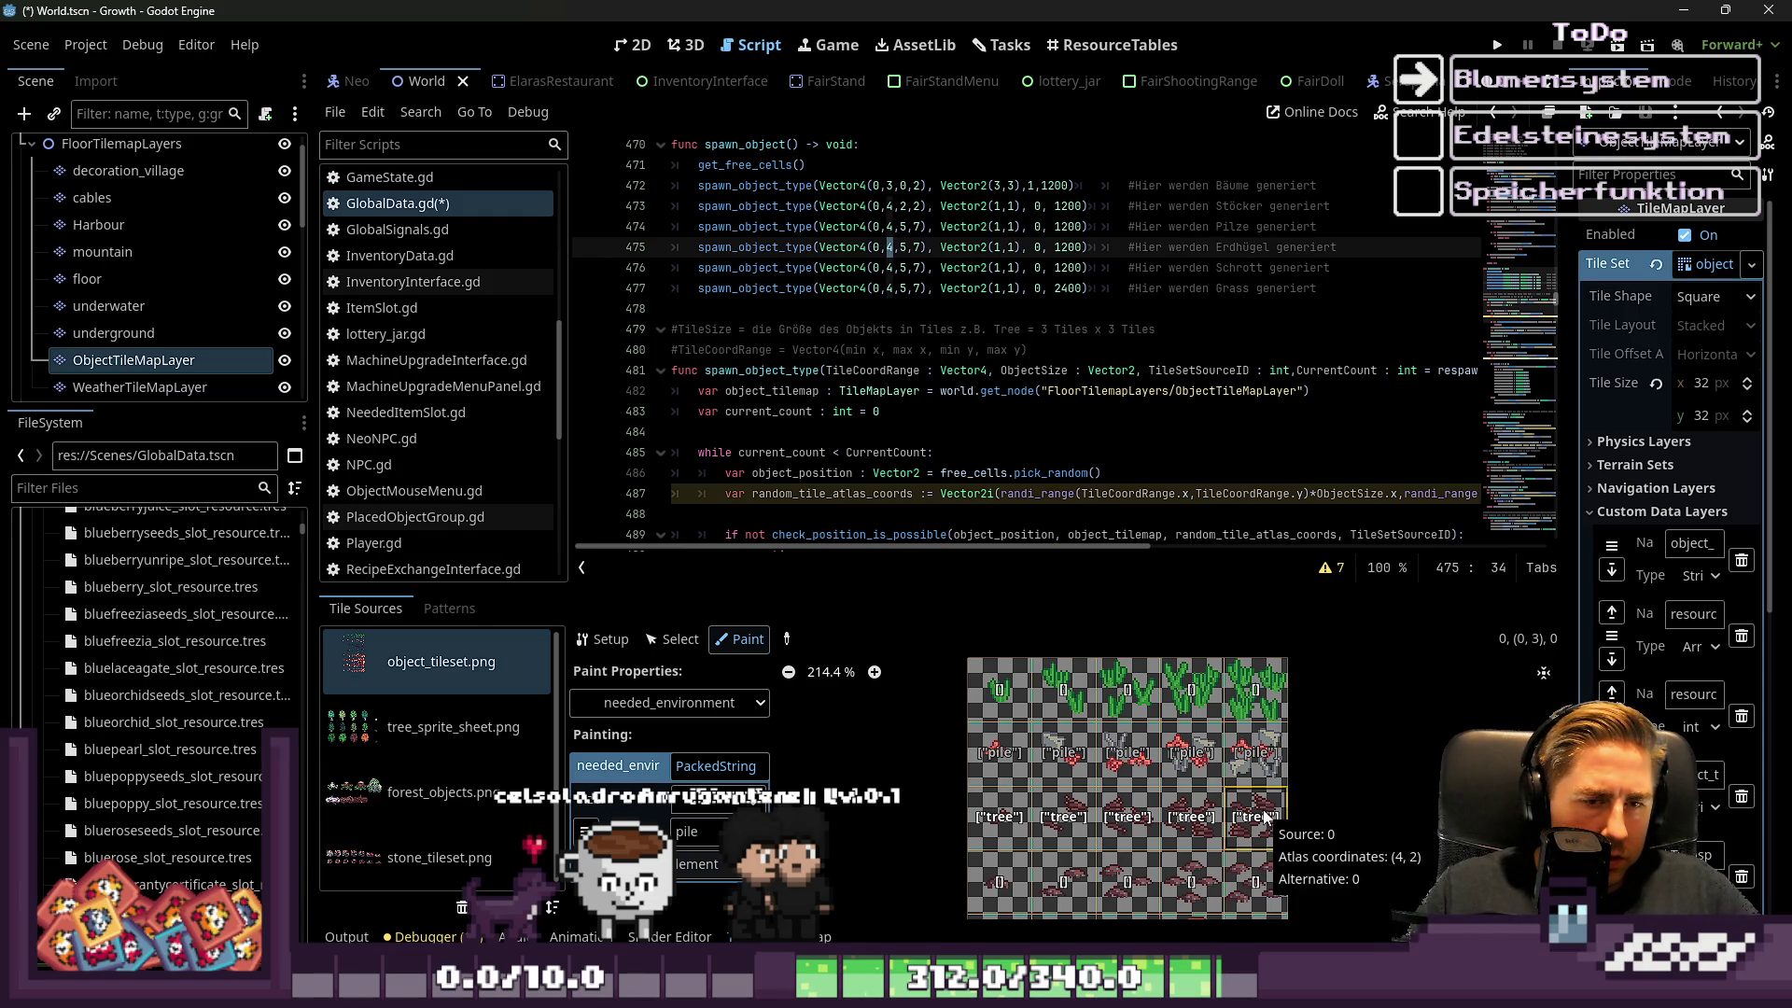
pyautogui.press('Right')
pyautogui.press('Right')
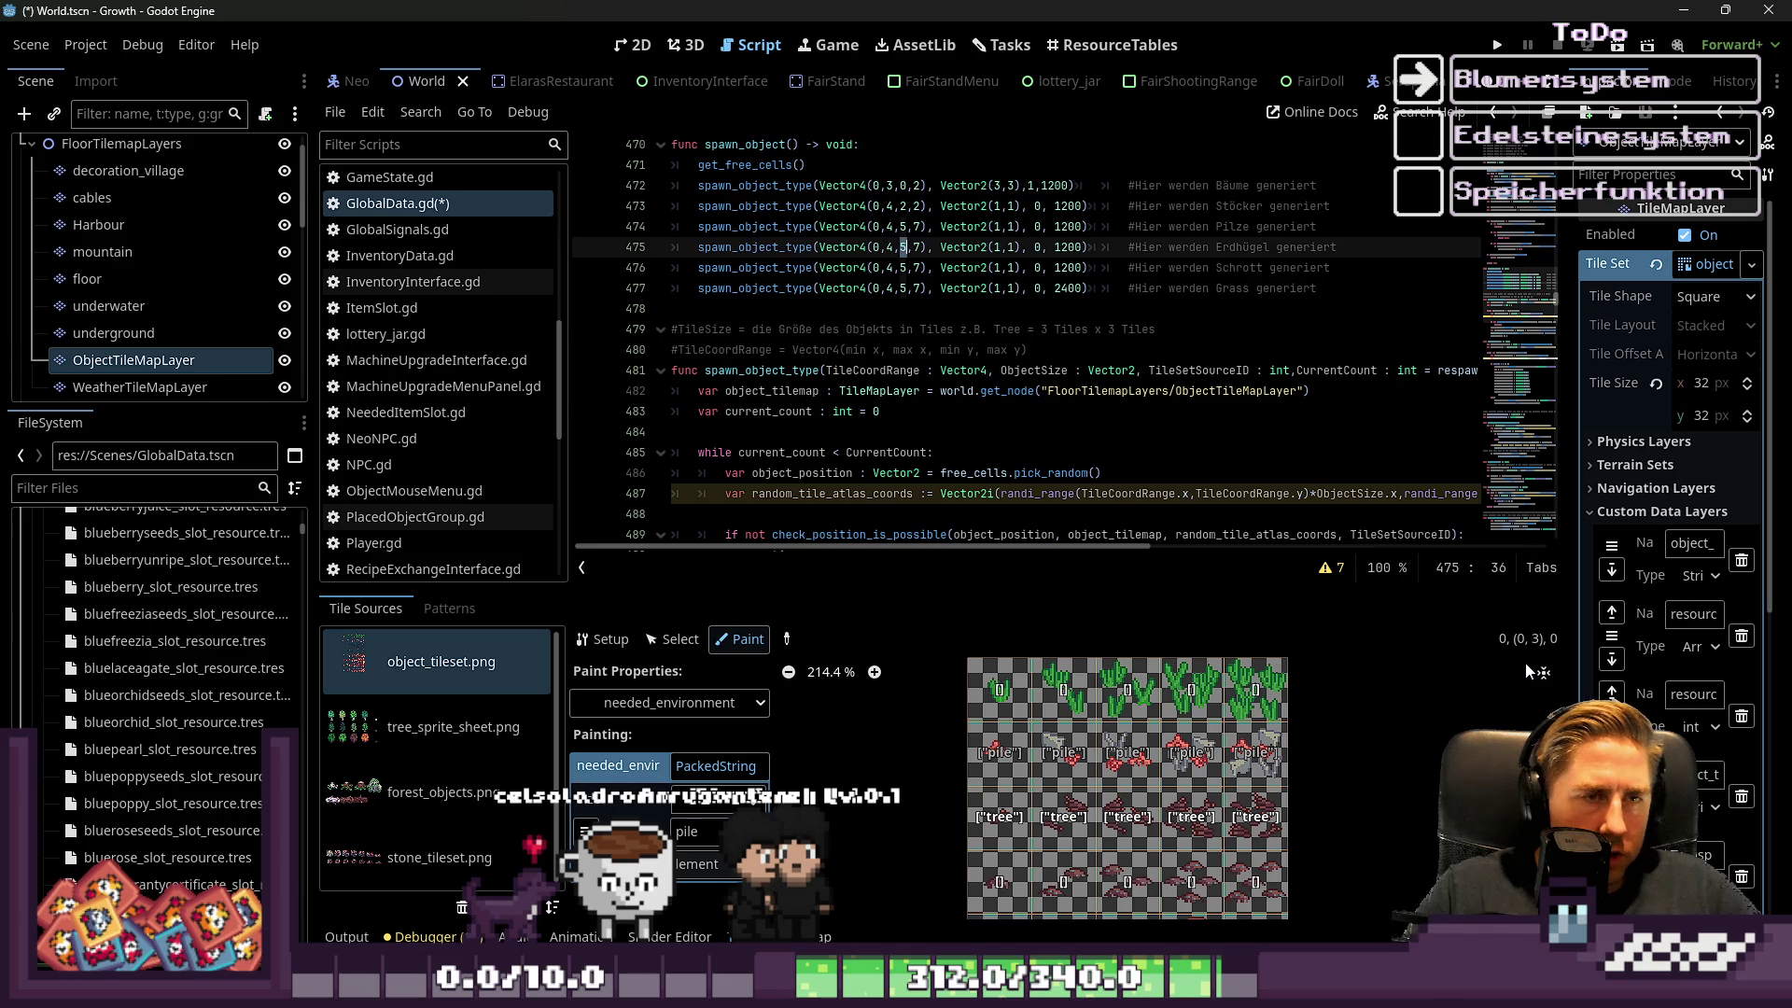
pyautogui.press('BackSpace')
pyautogui.write('3')
pyautogui.press('Right')
pyautogui.press('Delete')
pyautogui.write('3')
pyautogui.press('Right')
pyautogui.press('Right')
pyautogui.press('Right')
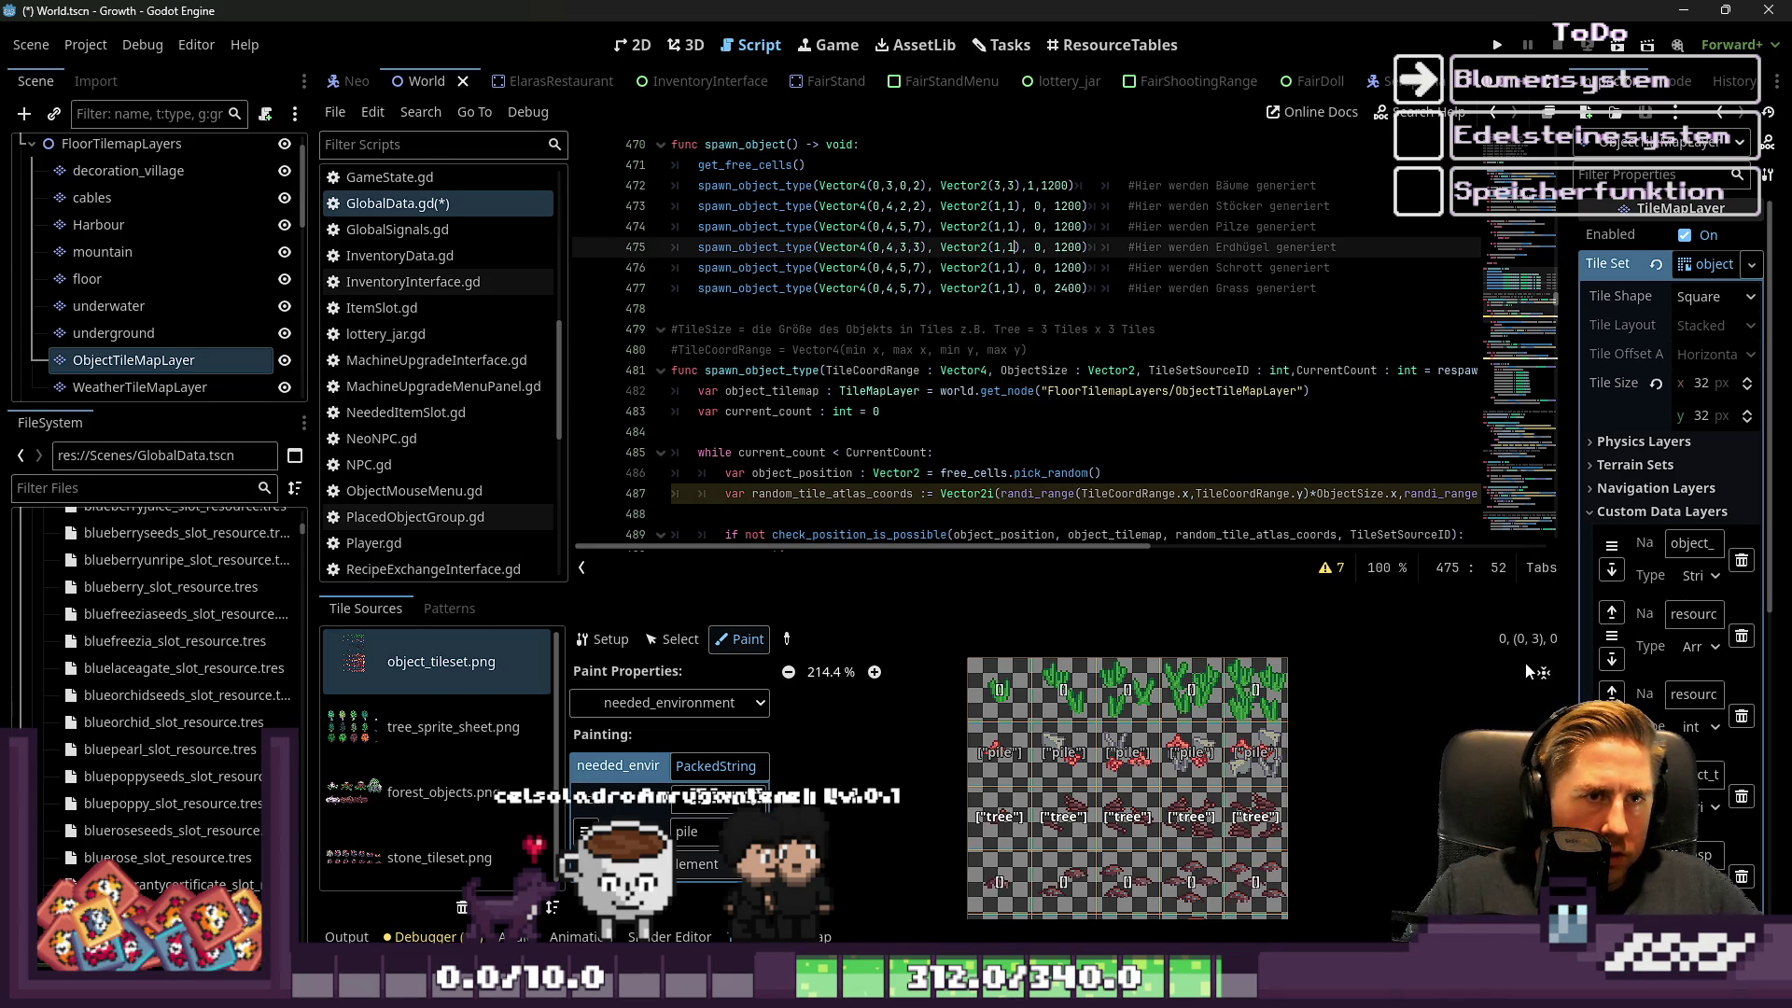
# Move to the scrap spawn range on line 476 and check its atlas tile coordinates
pyautogui.press('Down')
pyautogui.press('Left')
pyautogui.press('Left')
pyautogui.press('Left')
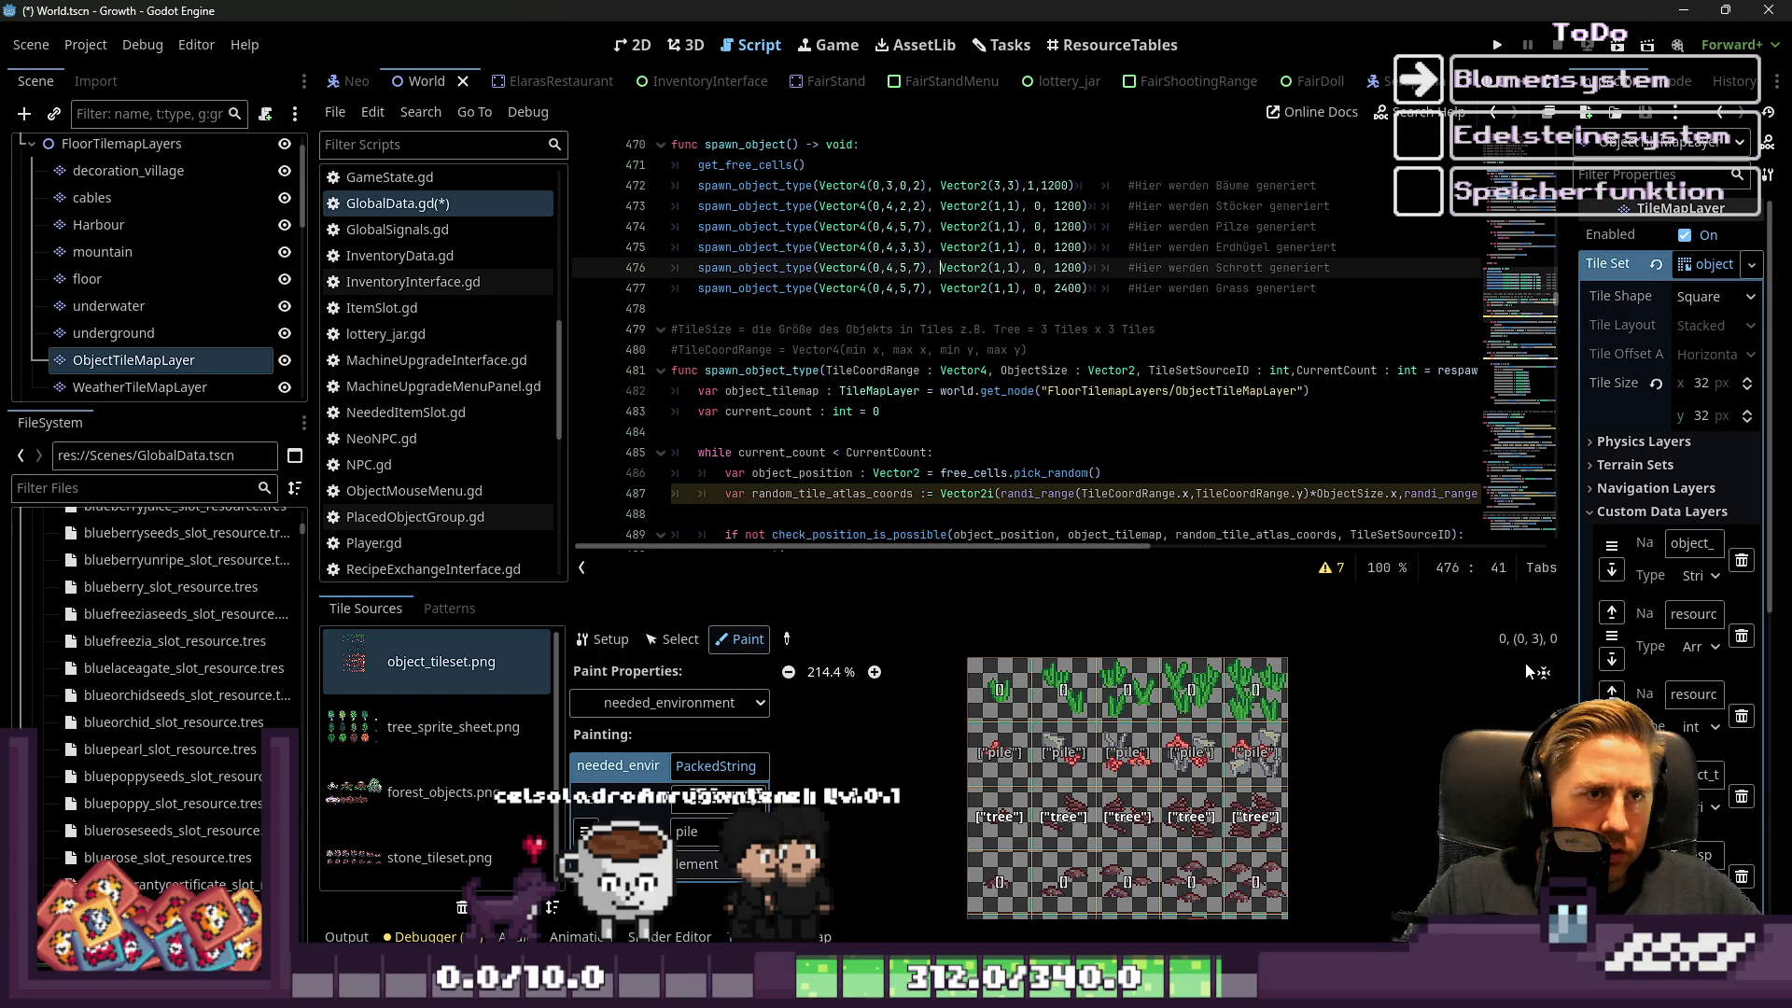
pyautogui.press('Left')
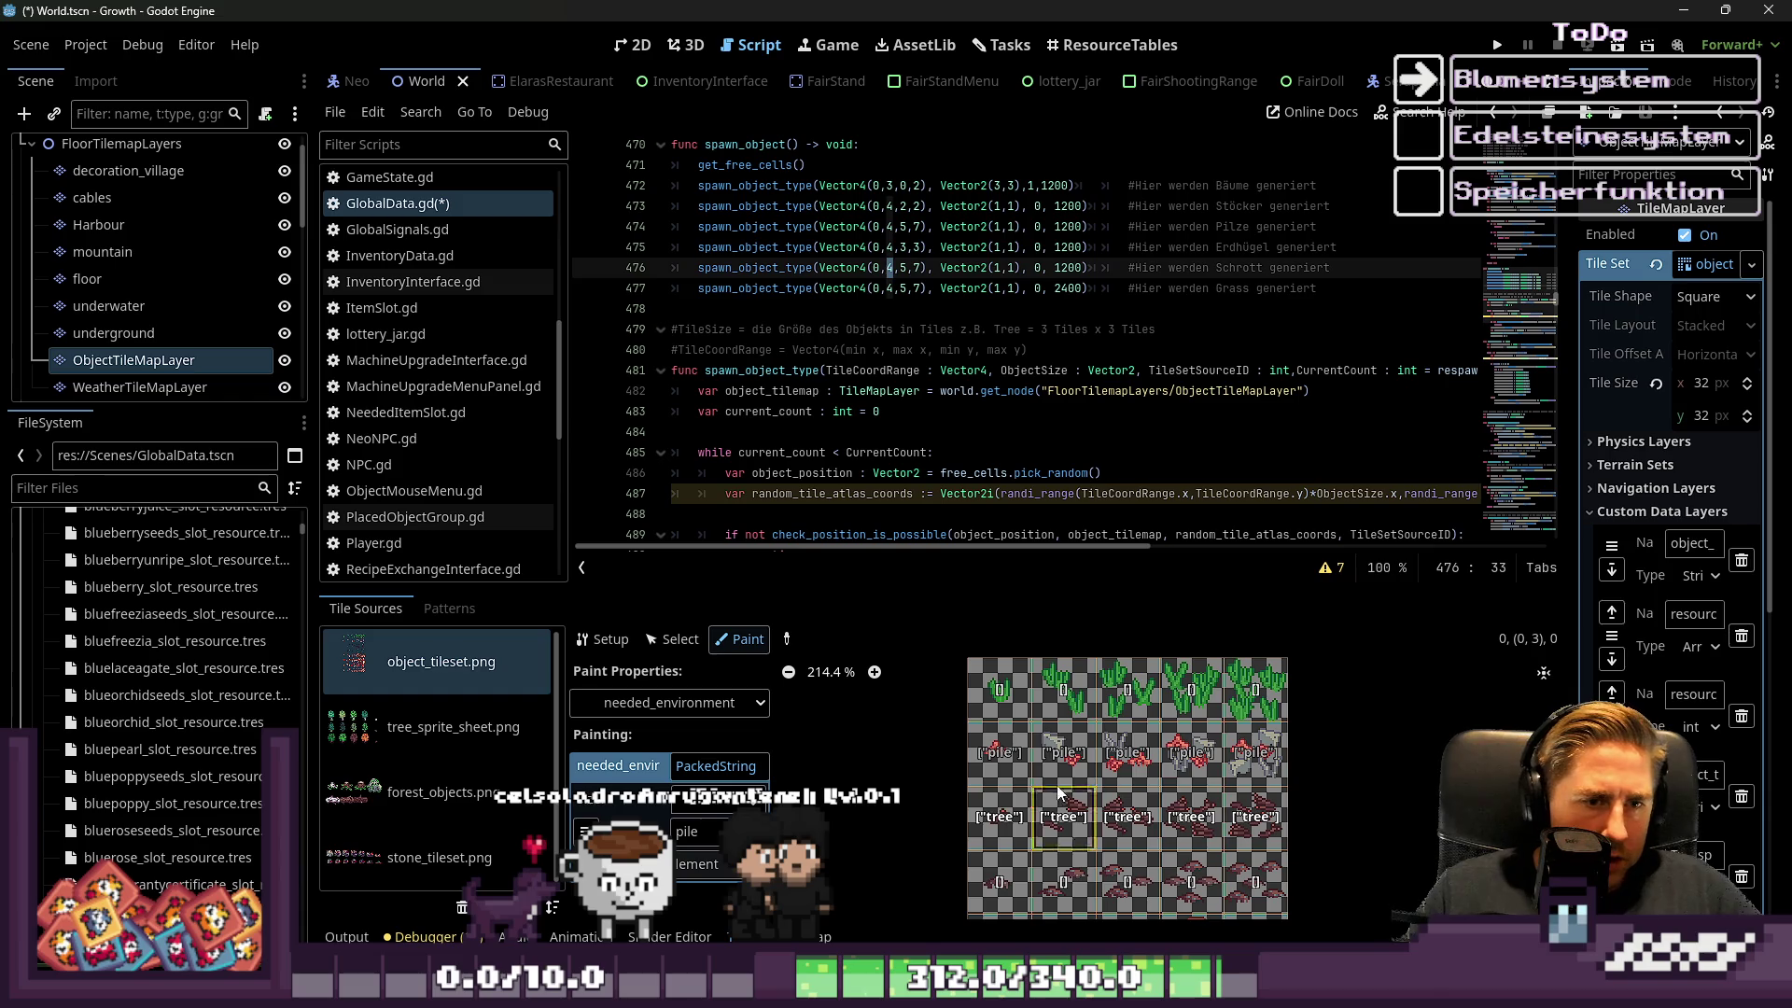
pyautogui.moveTo(1025, 767)
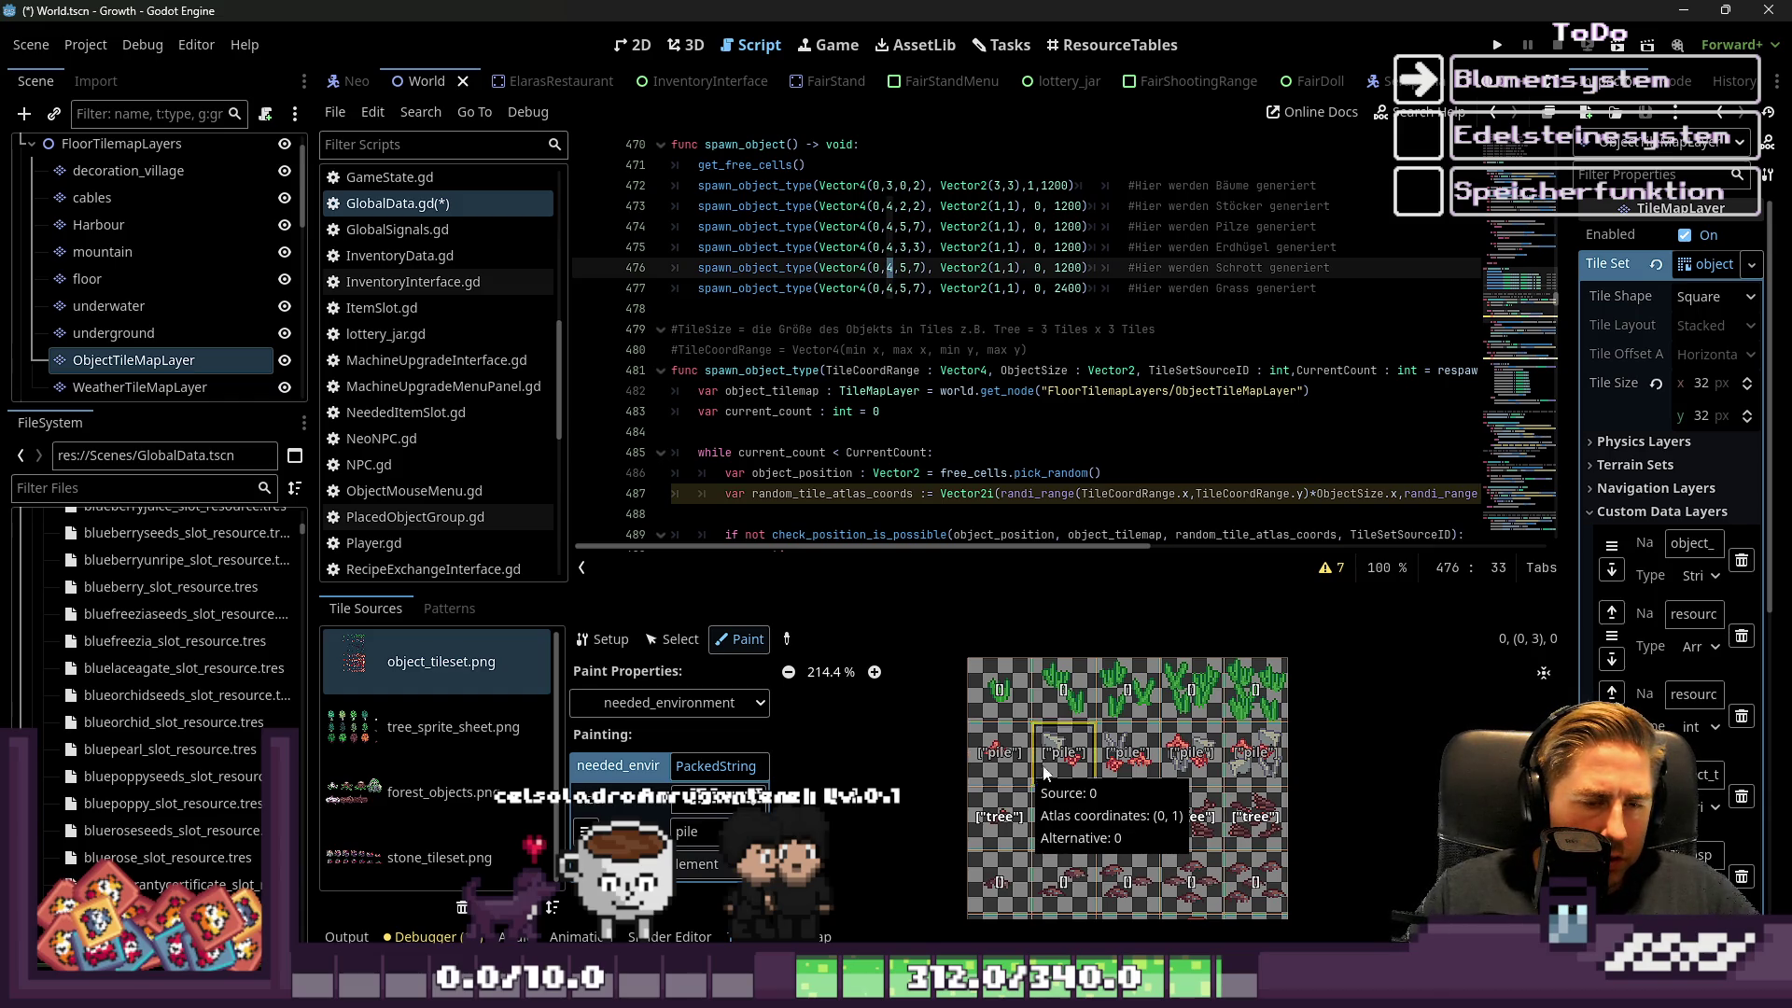
pyautogui.moveTo(1251, 745)
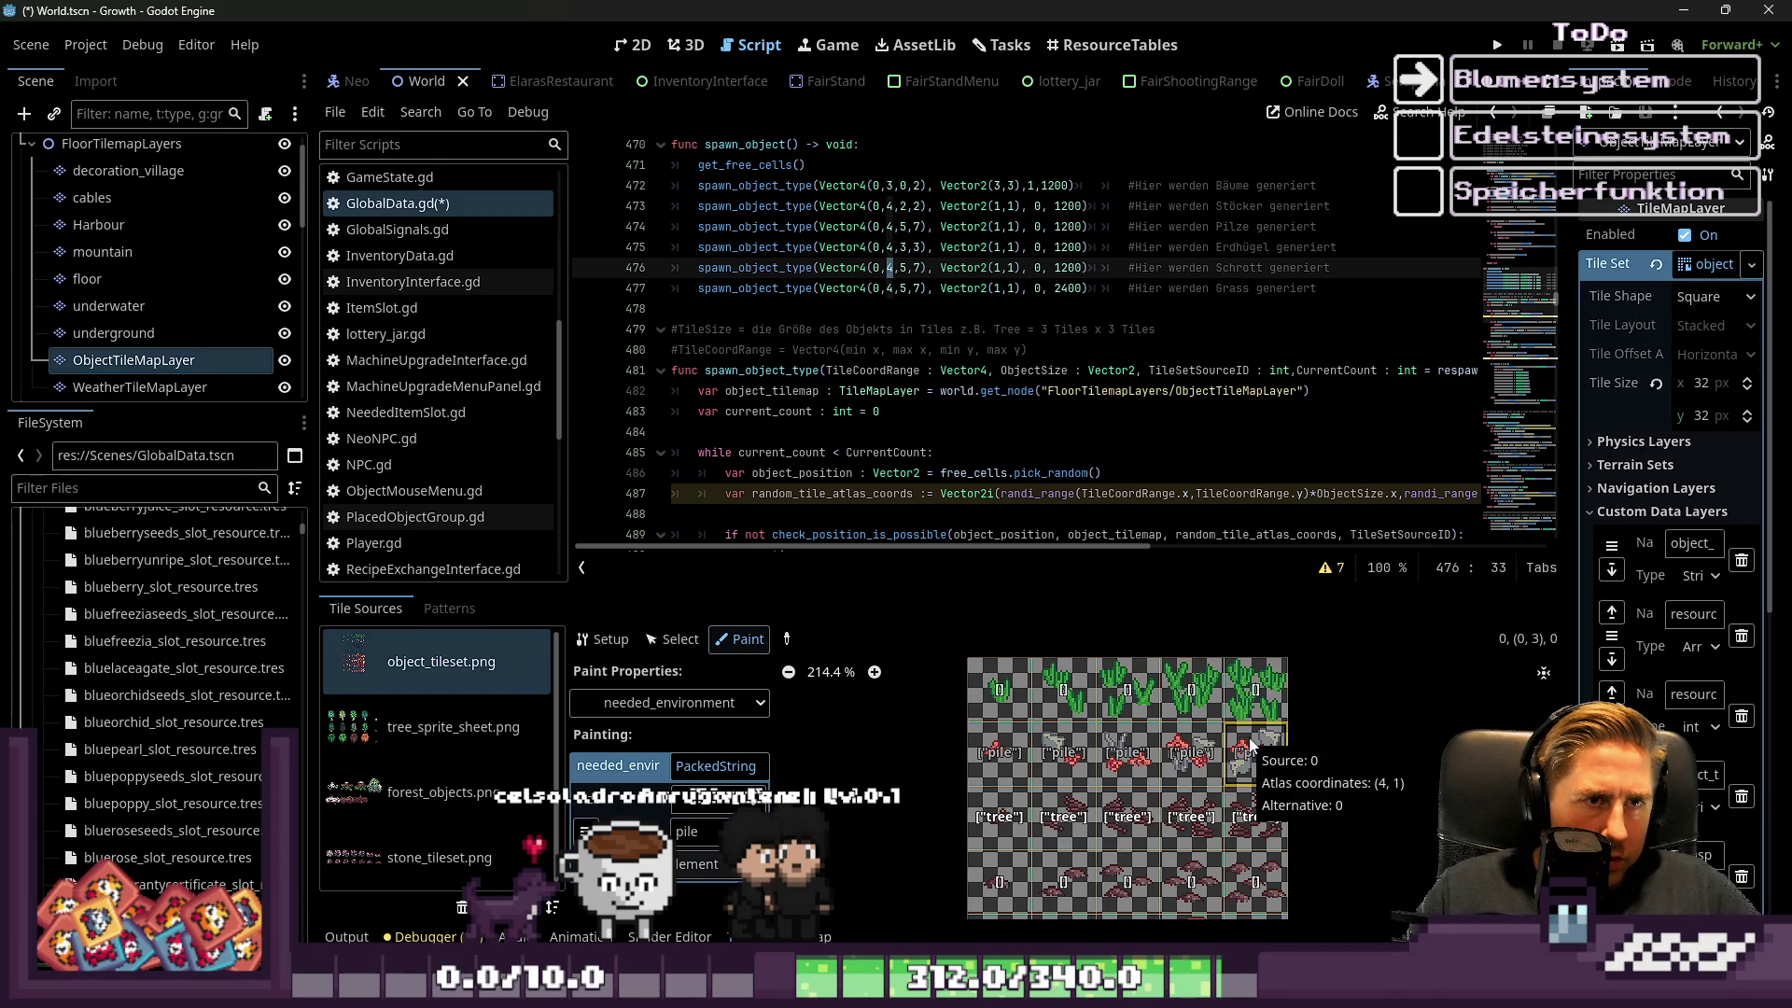
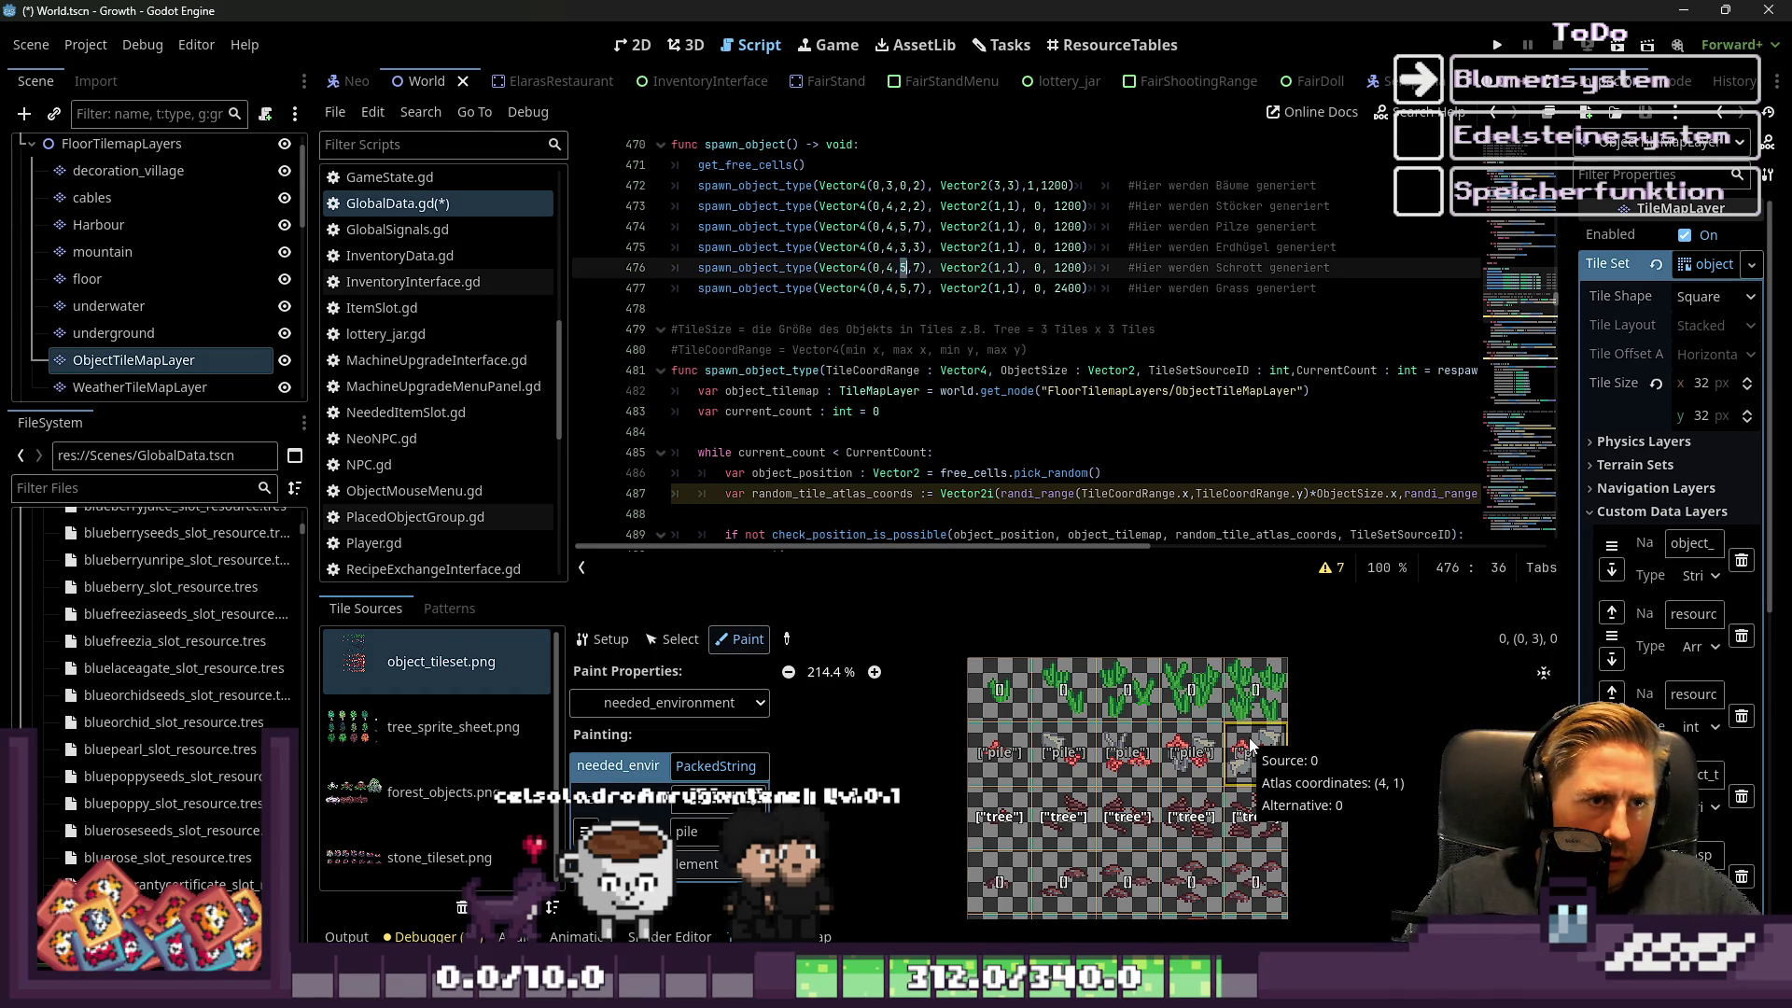
# Change the scrap spawn range on line 476 to Vector4(0,4,1,1)
pyautogui.press('BackSpace')
pyautogui.write('1')
pyautogui.press('Right')
pyautogui.press('Delete')
pyautogui.write('1')
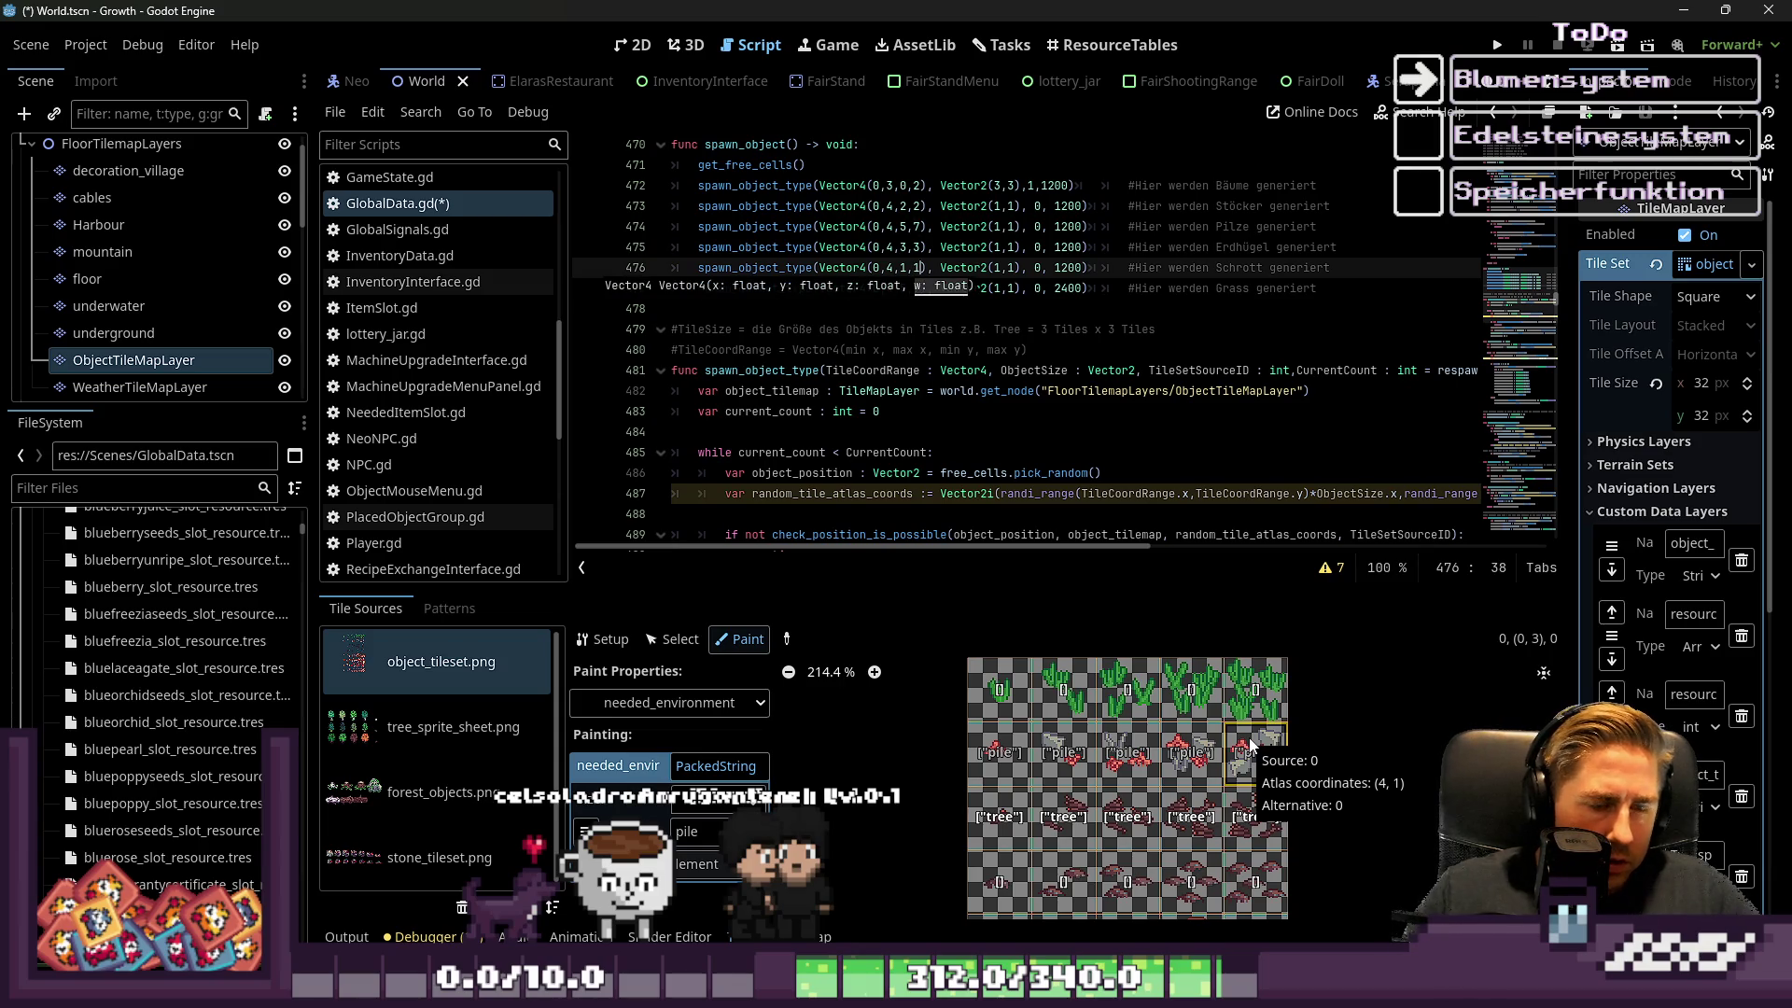
# Change the grass spawn range on line 477 to Vector4(0,4,0,0) and run the project
pyautogui.click(875, 289)
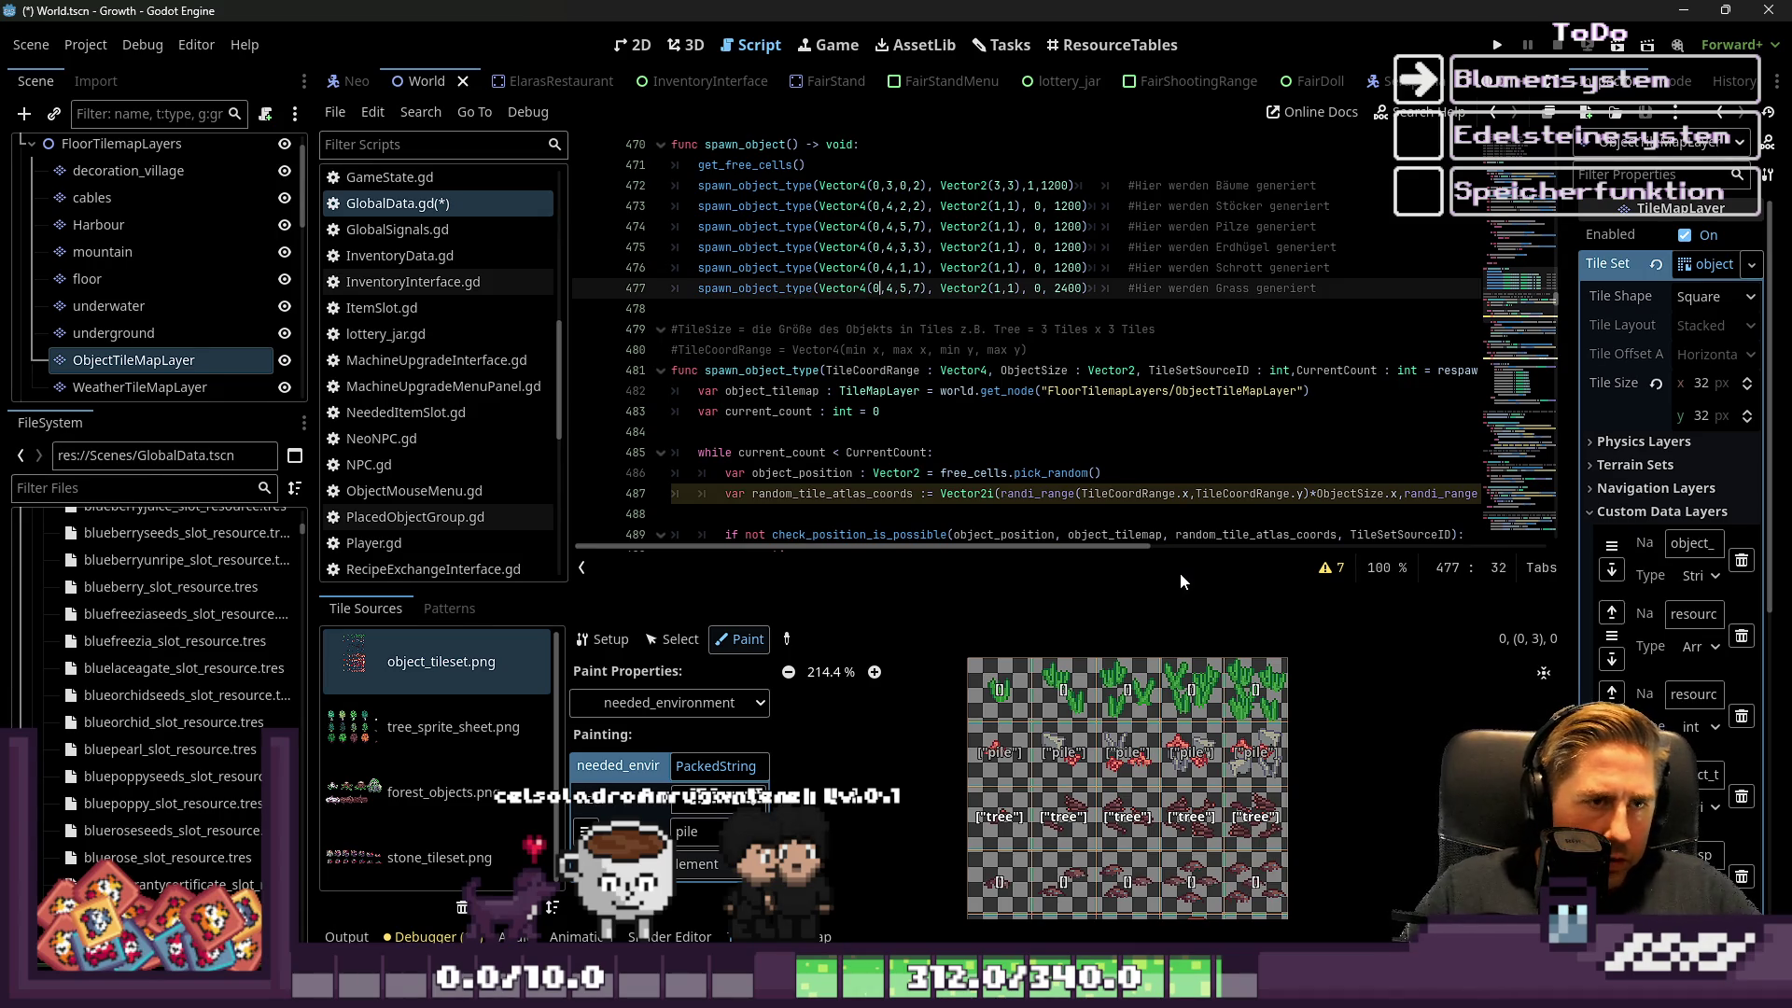
pyautogui.press('BackSpace')
pyautogui.write('0')
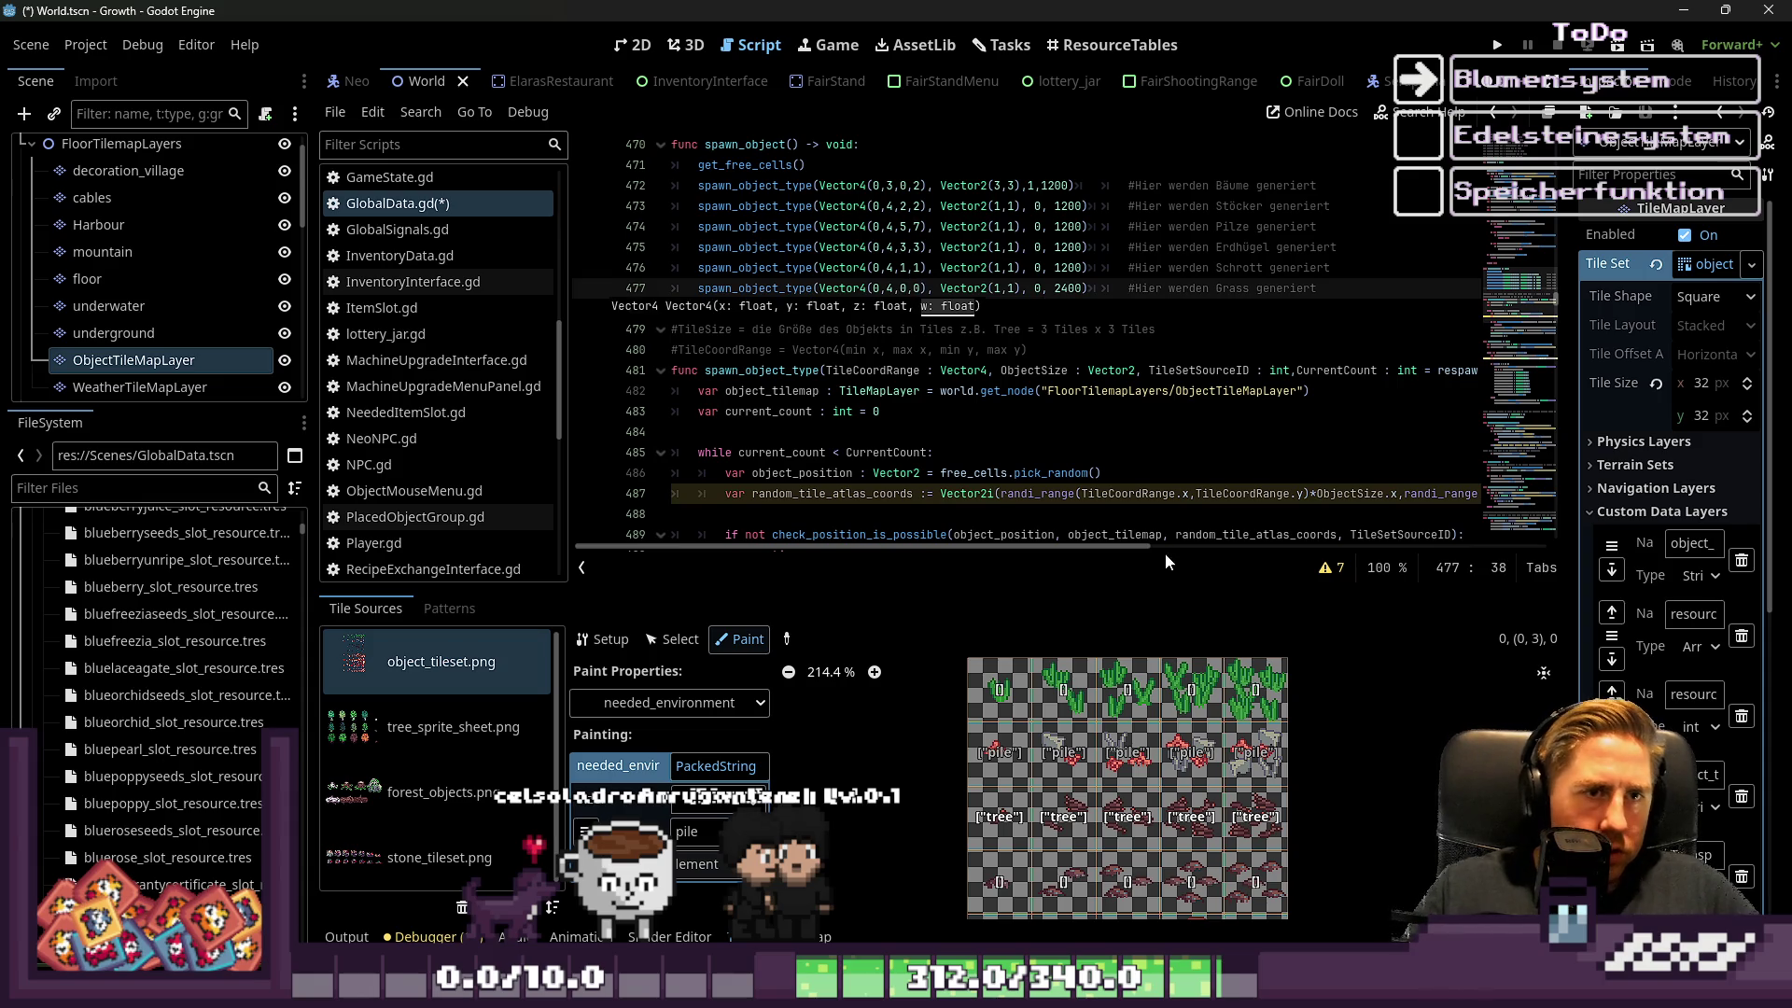
pyautogui.click(1064, 246)
pyautogui.click(1497, 45)
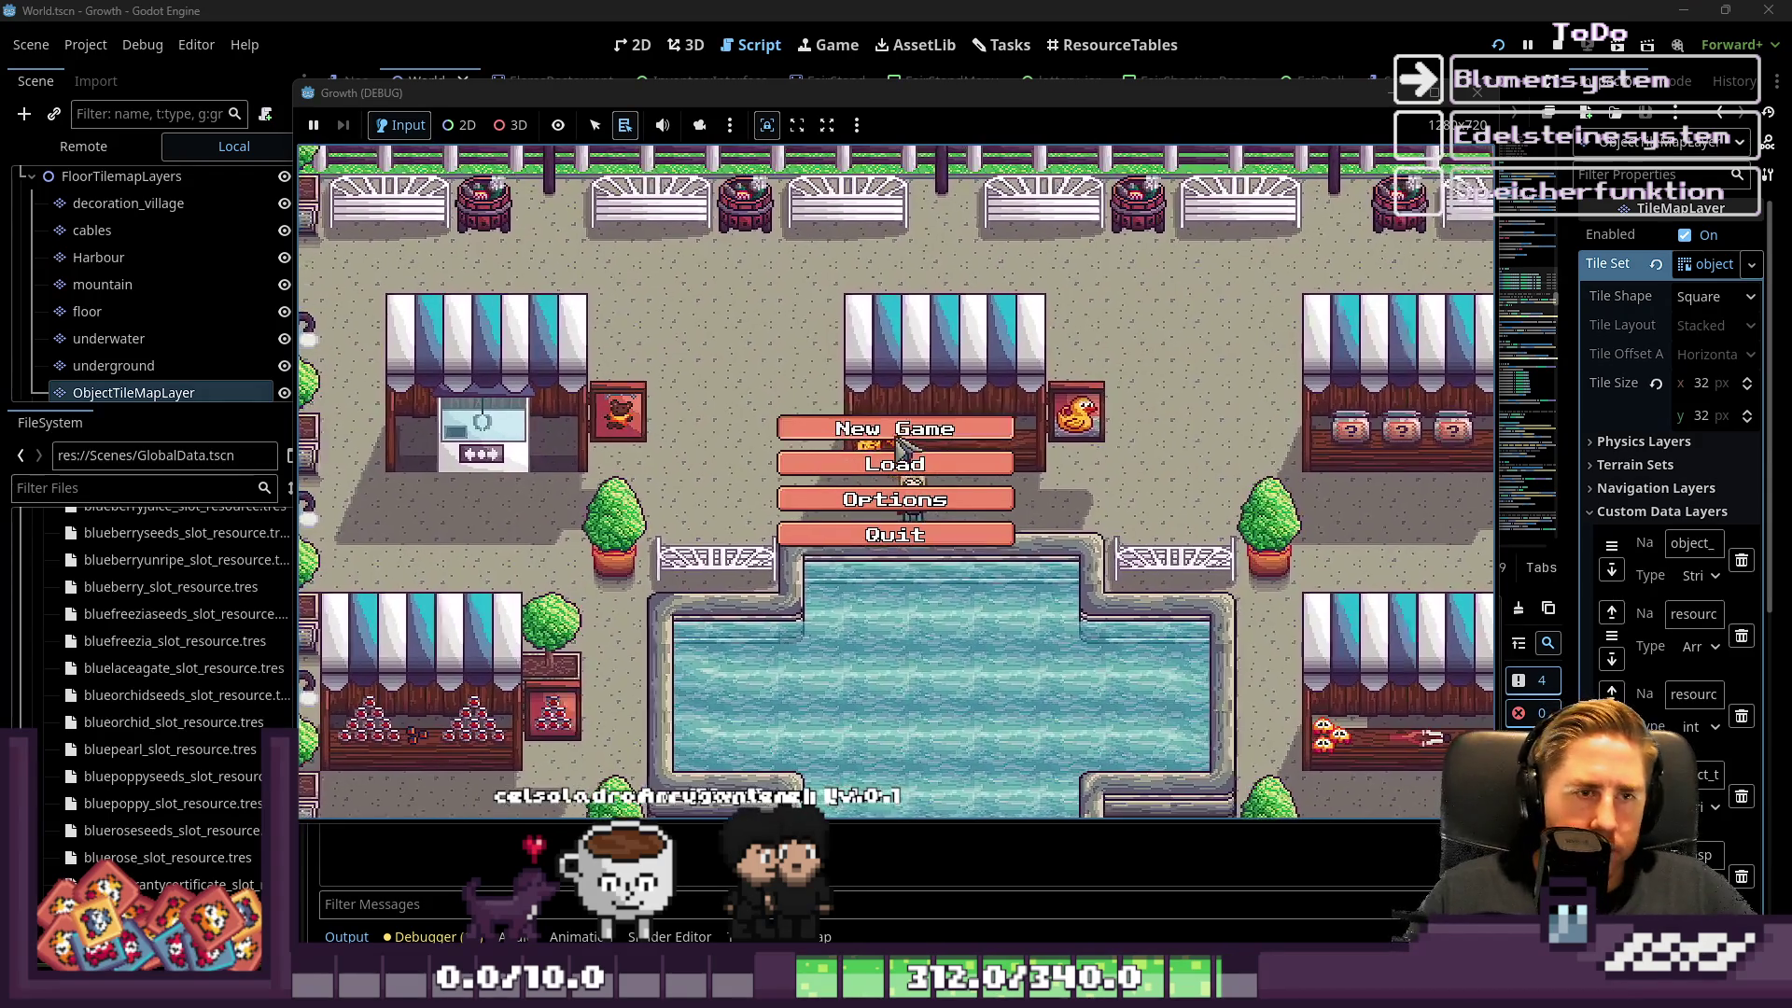
# Start a new game, enter a character name, then stop the test run
pyautogui.click(891, 425)
pyautogui.write('asdgh')
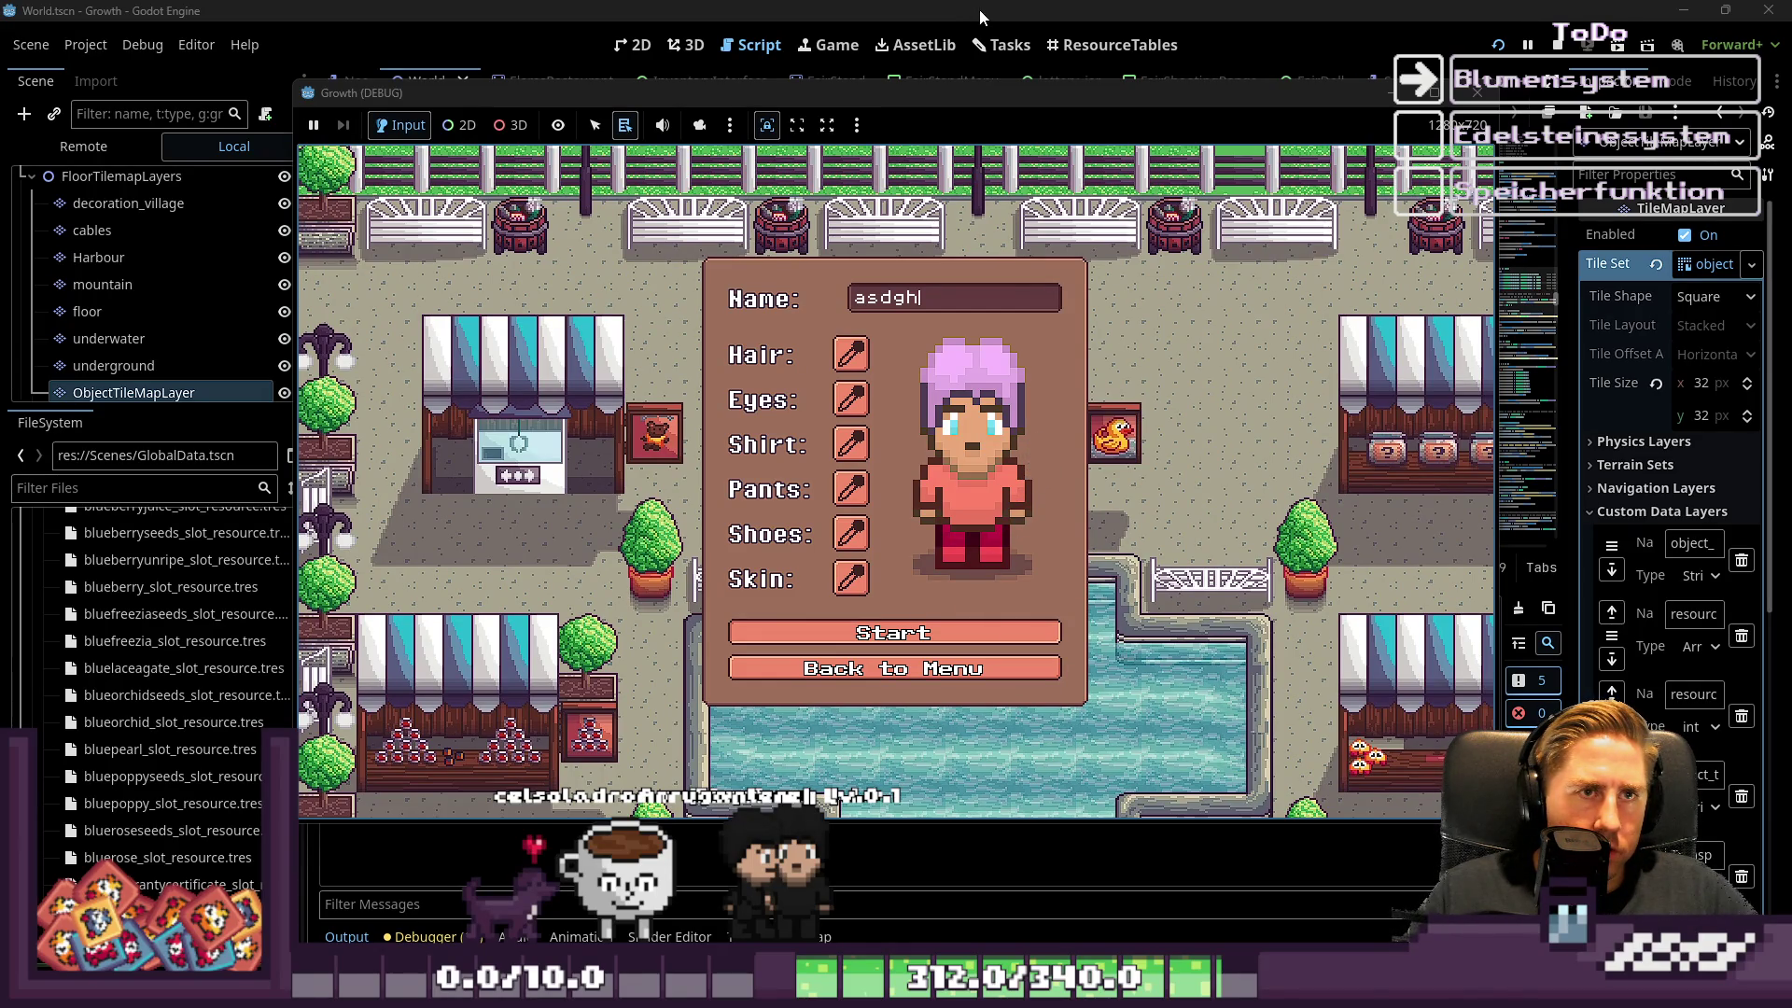
pyautogui.press('F8')
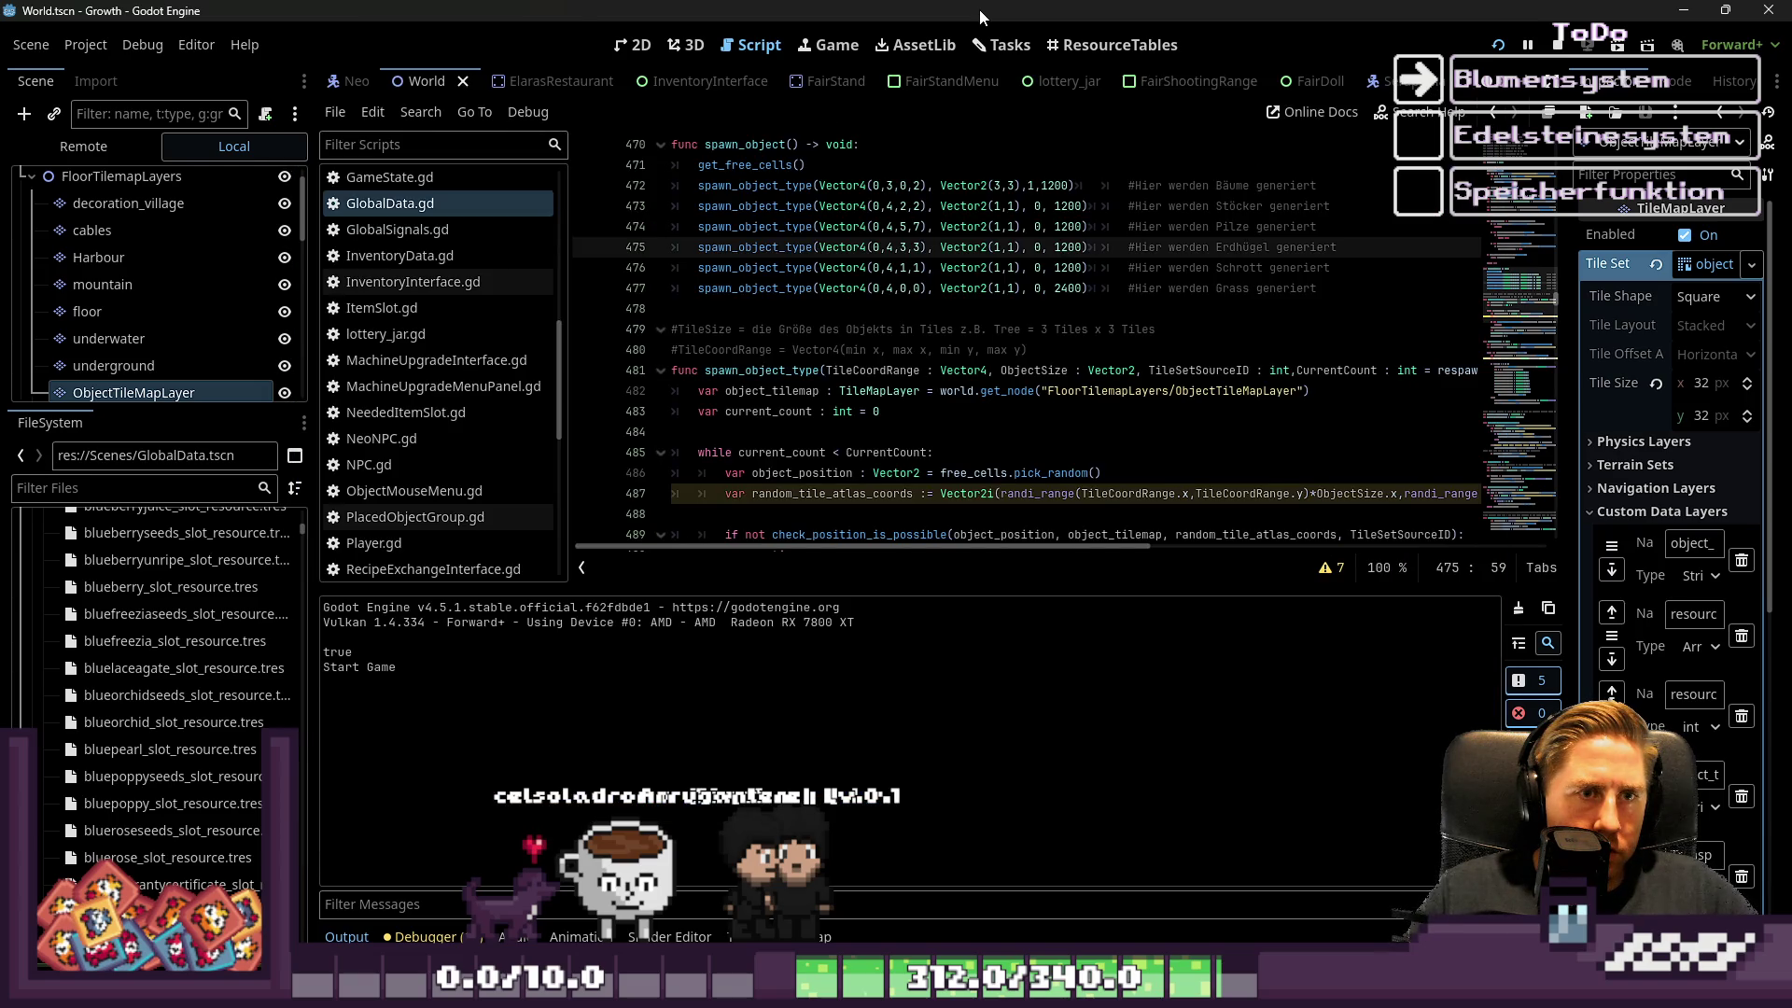
pyautogui.hotkey('alt', 'Tab')
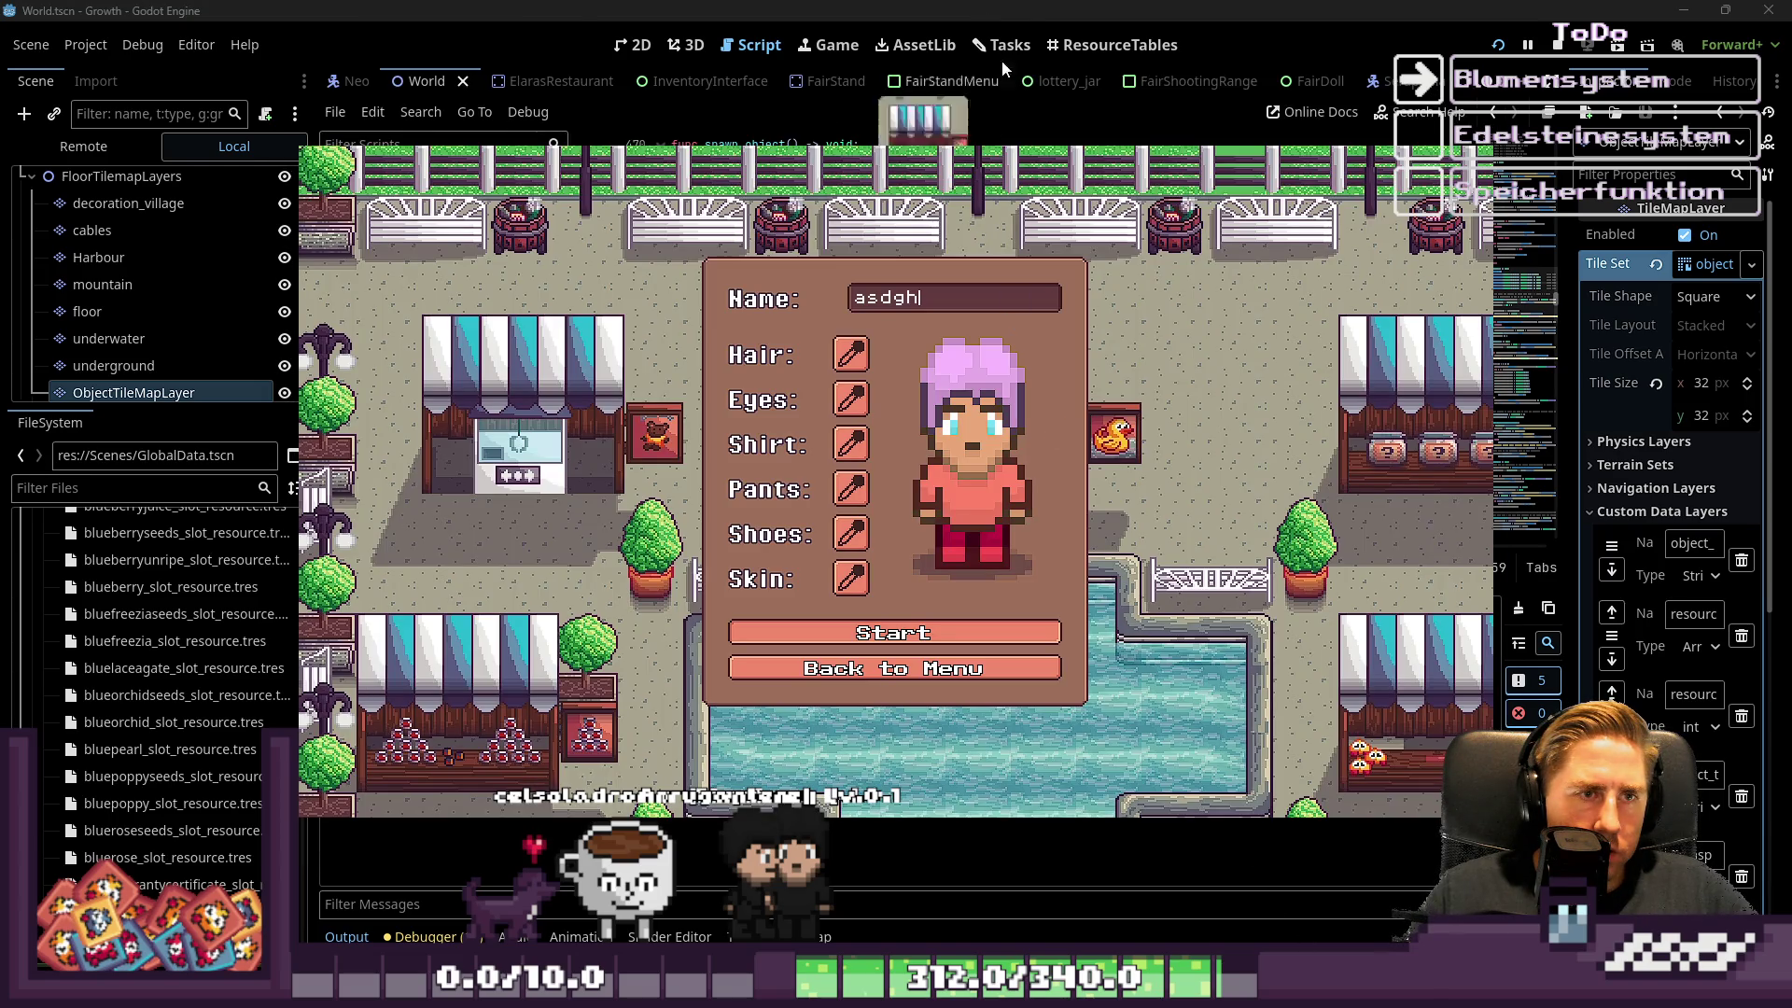
pyautogui.click(1027, 8)
pyautogui.click(1557, 45)
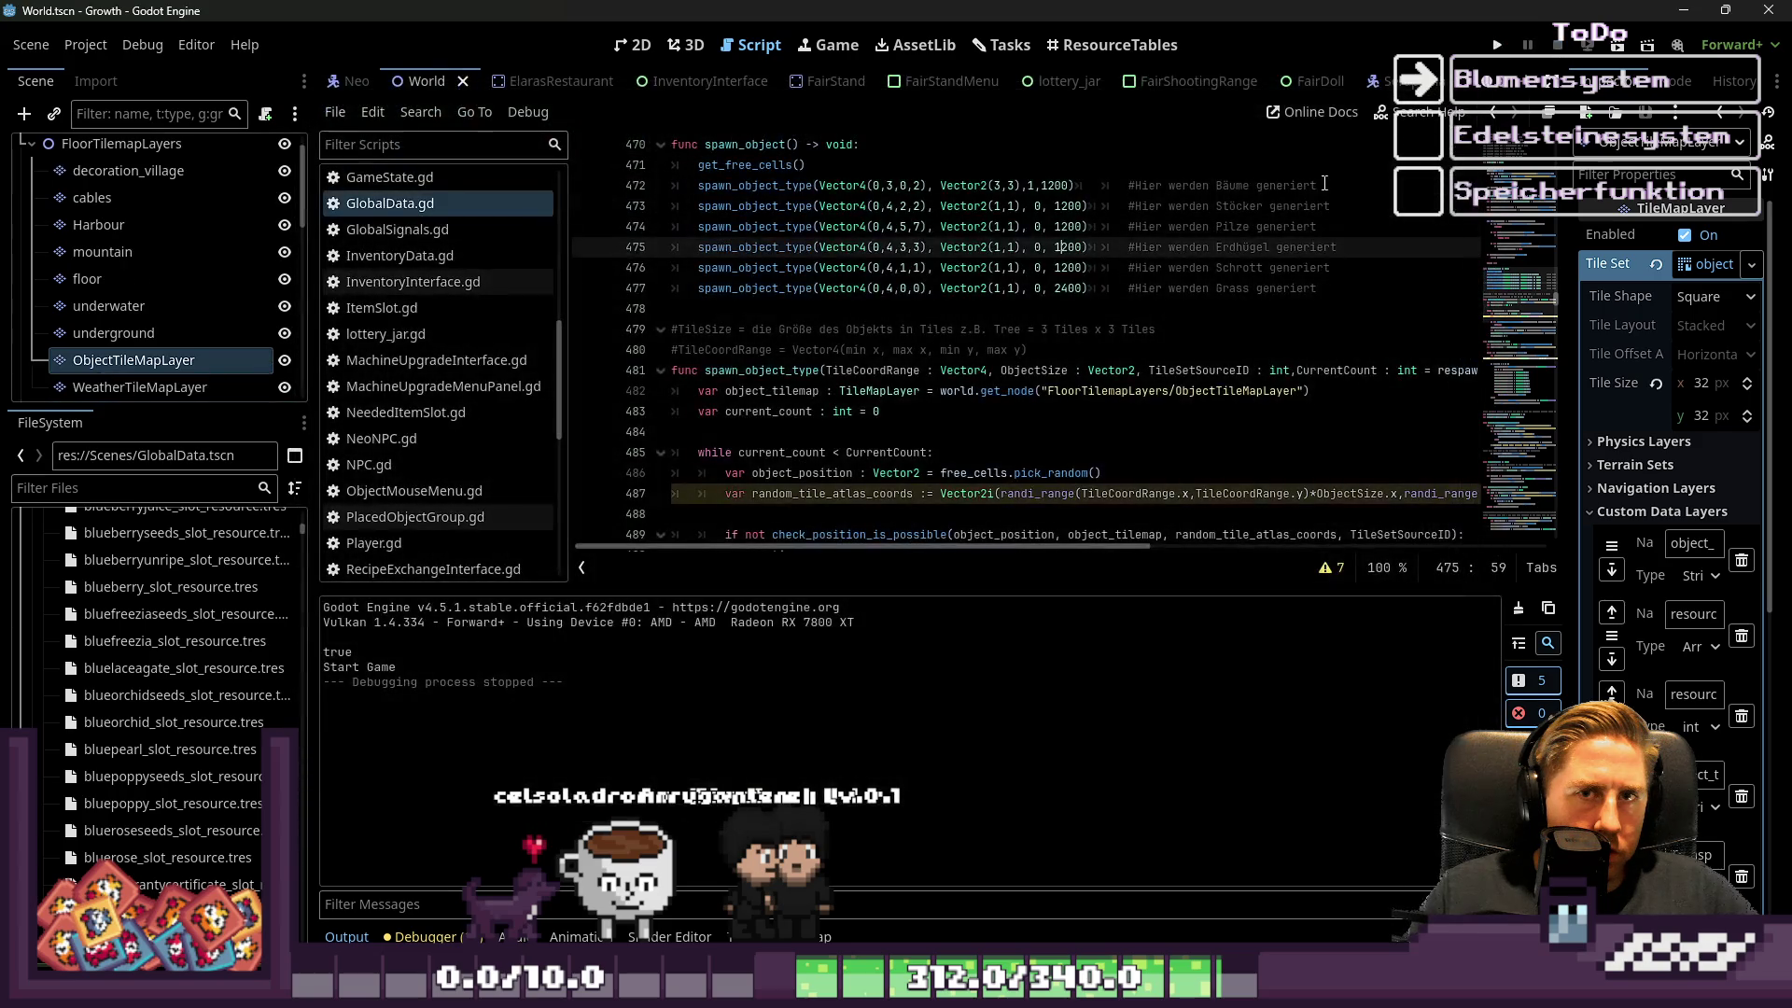
# Review spawn lines 475–477, then test-run the game to character creation and stop it
pyautogui.click(1100, 267)
pyautogui.click(1056, 290)
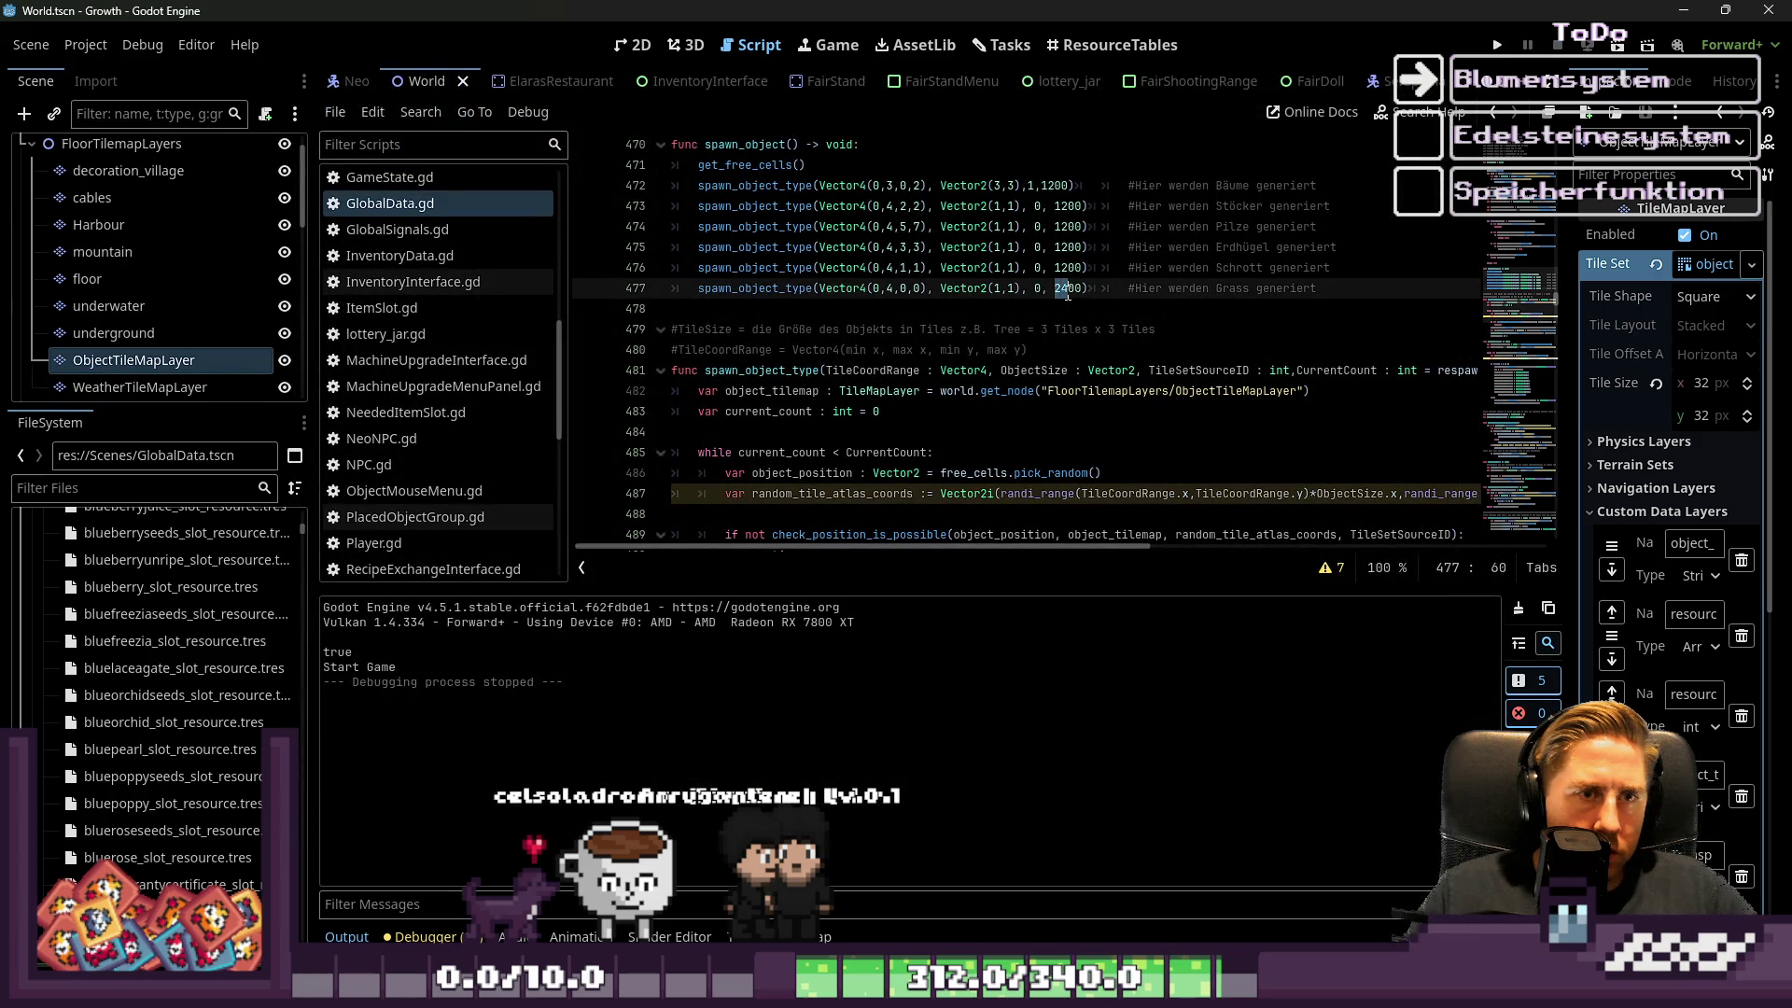
pyautogui.click(1120, 250)
pyautogui.click(947, 289)
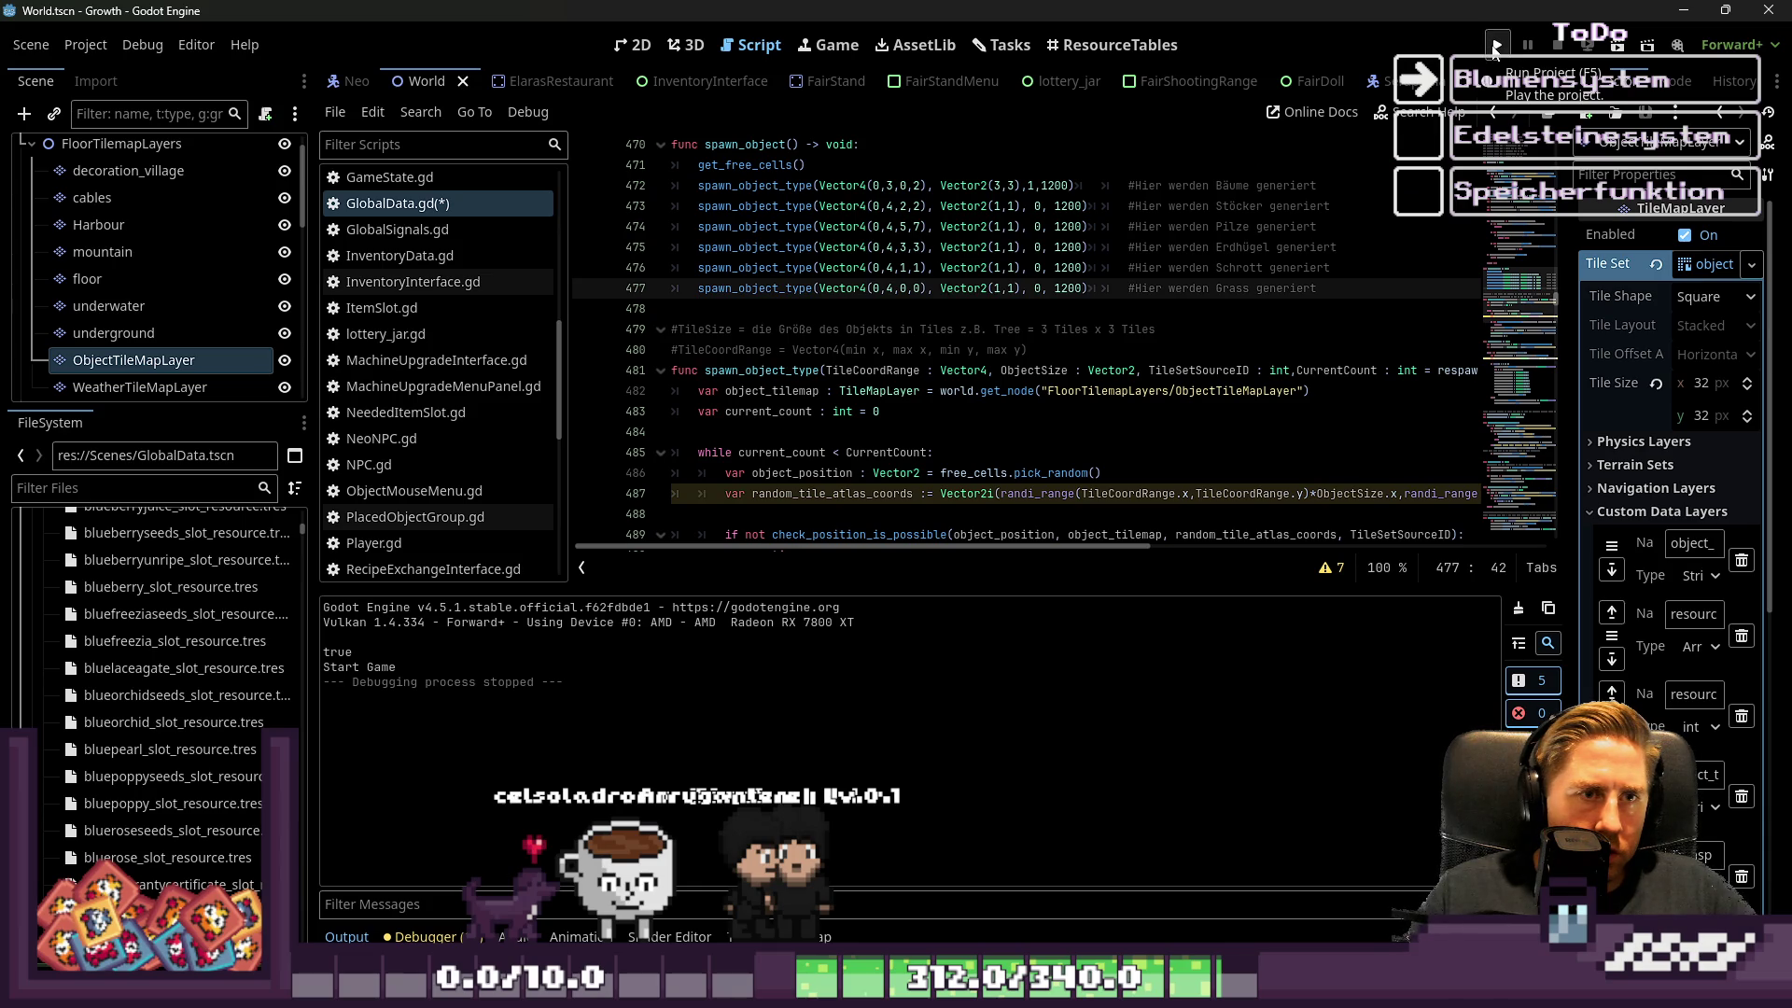
pyautogui.click(1495, 46)
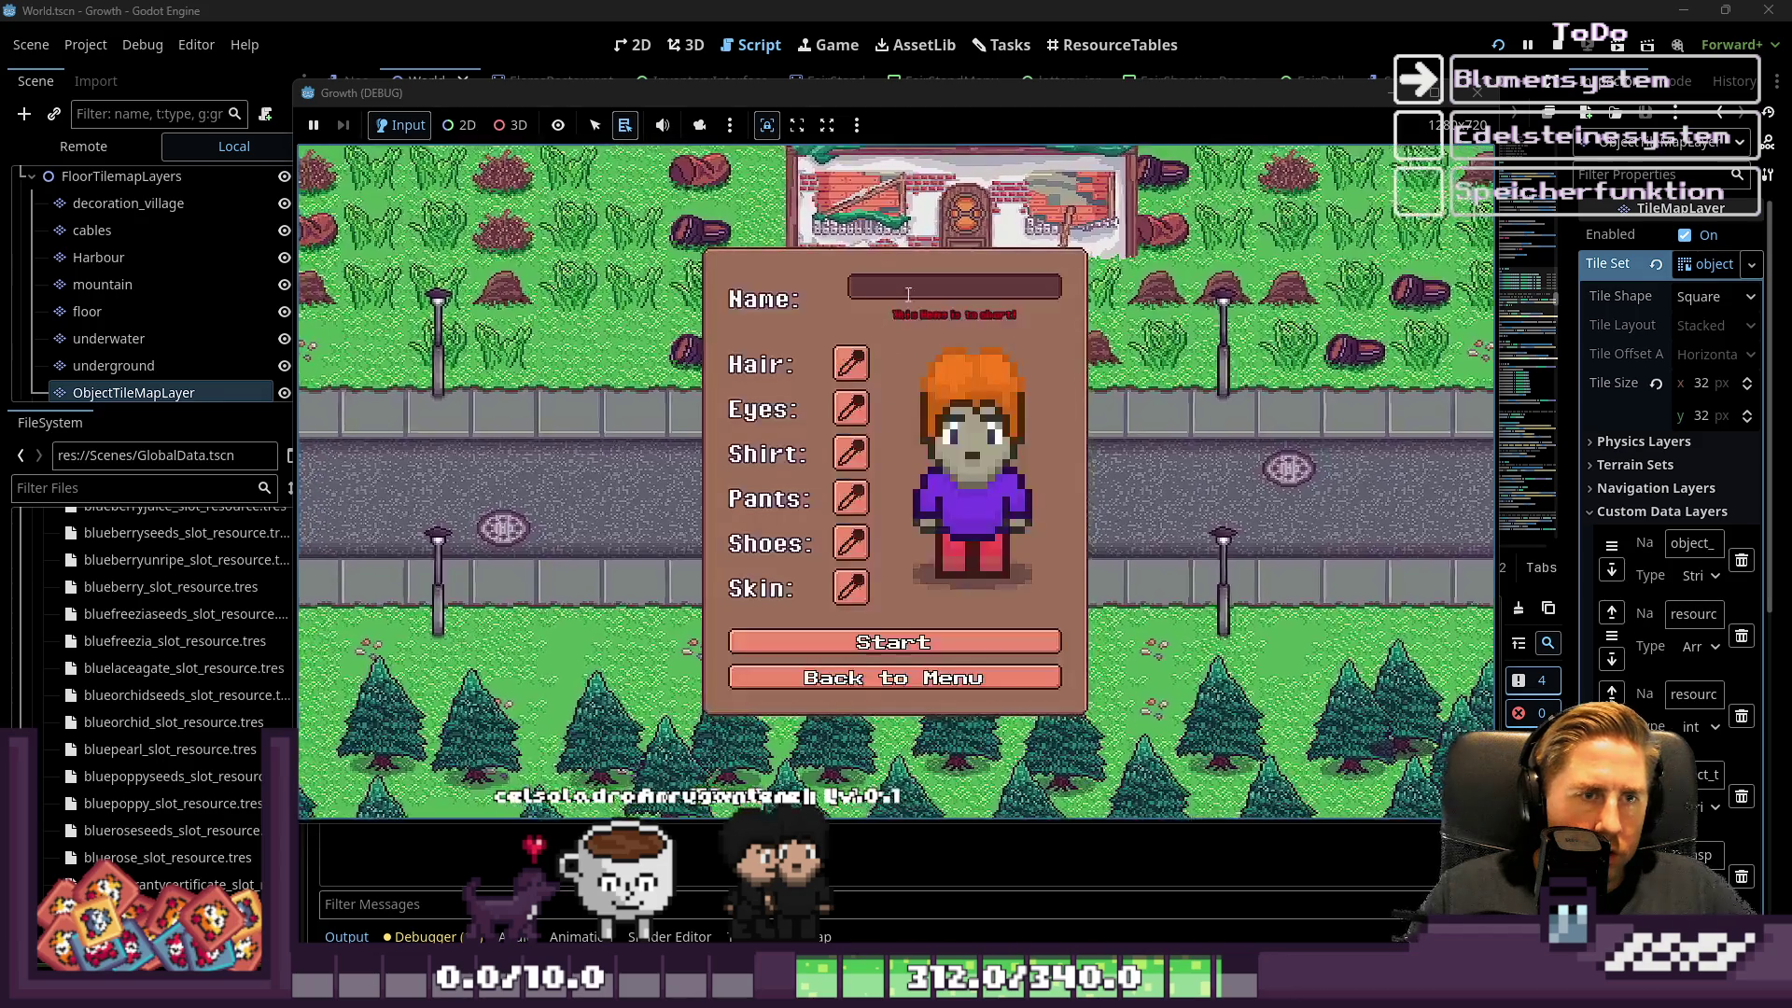
pyautogui.click(907, 289)
pyautogui.write('weq')
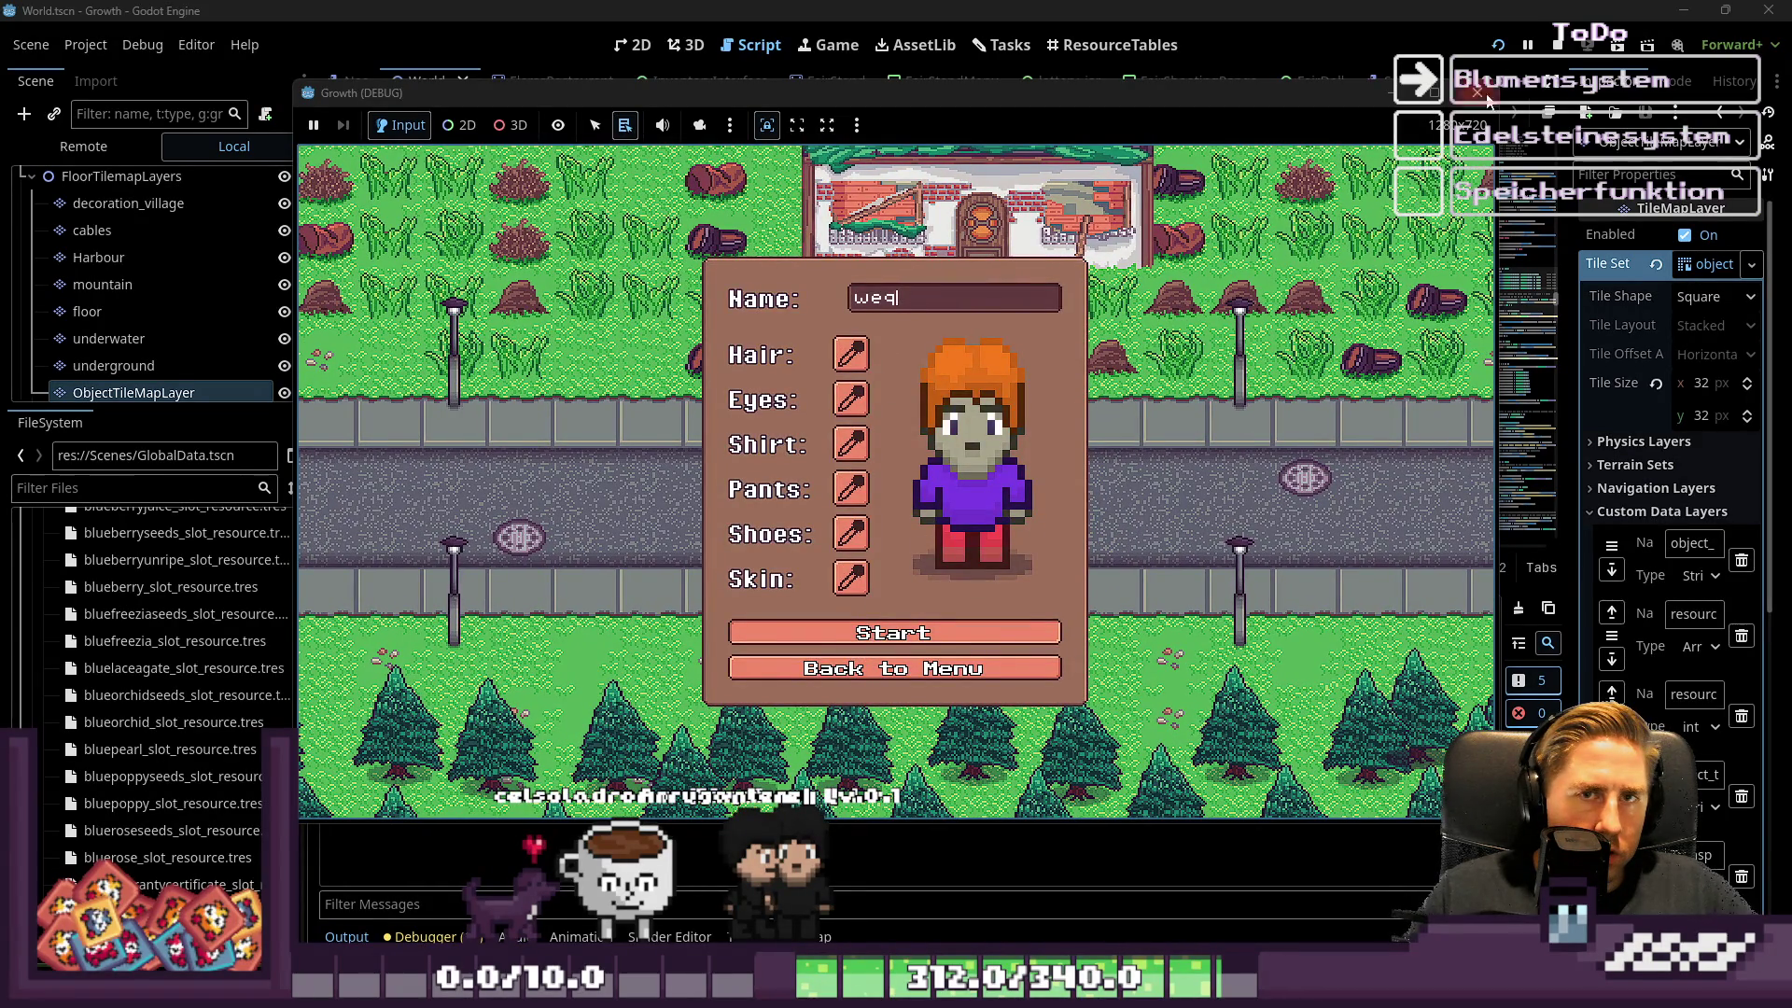
pyautogui.click(1559, 56)
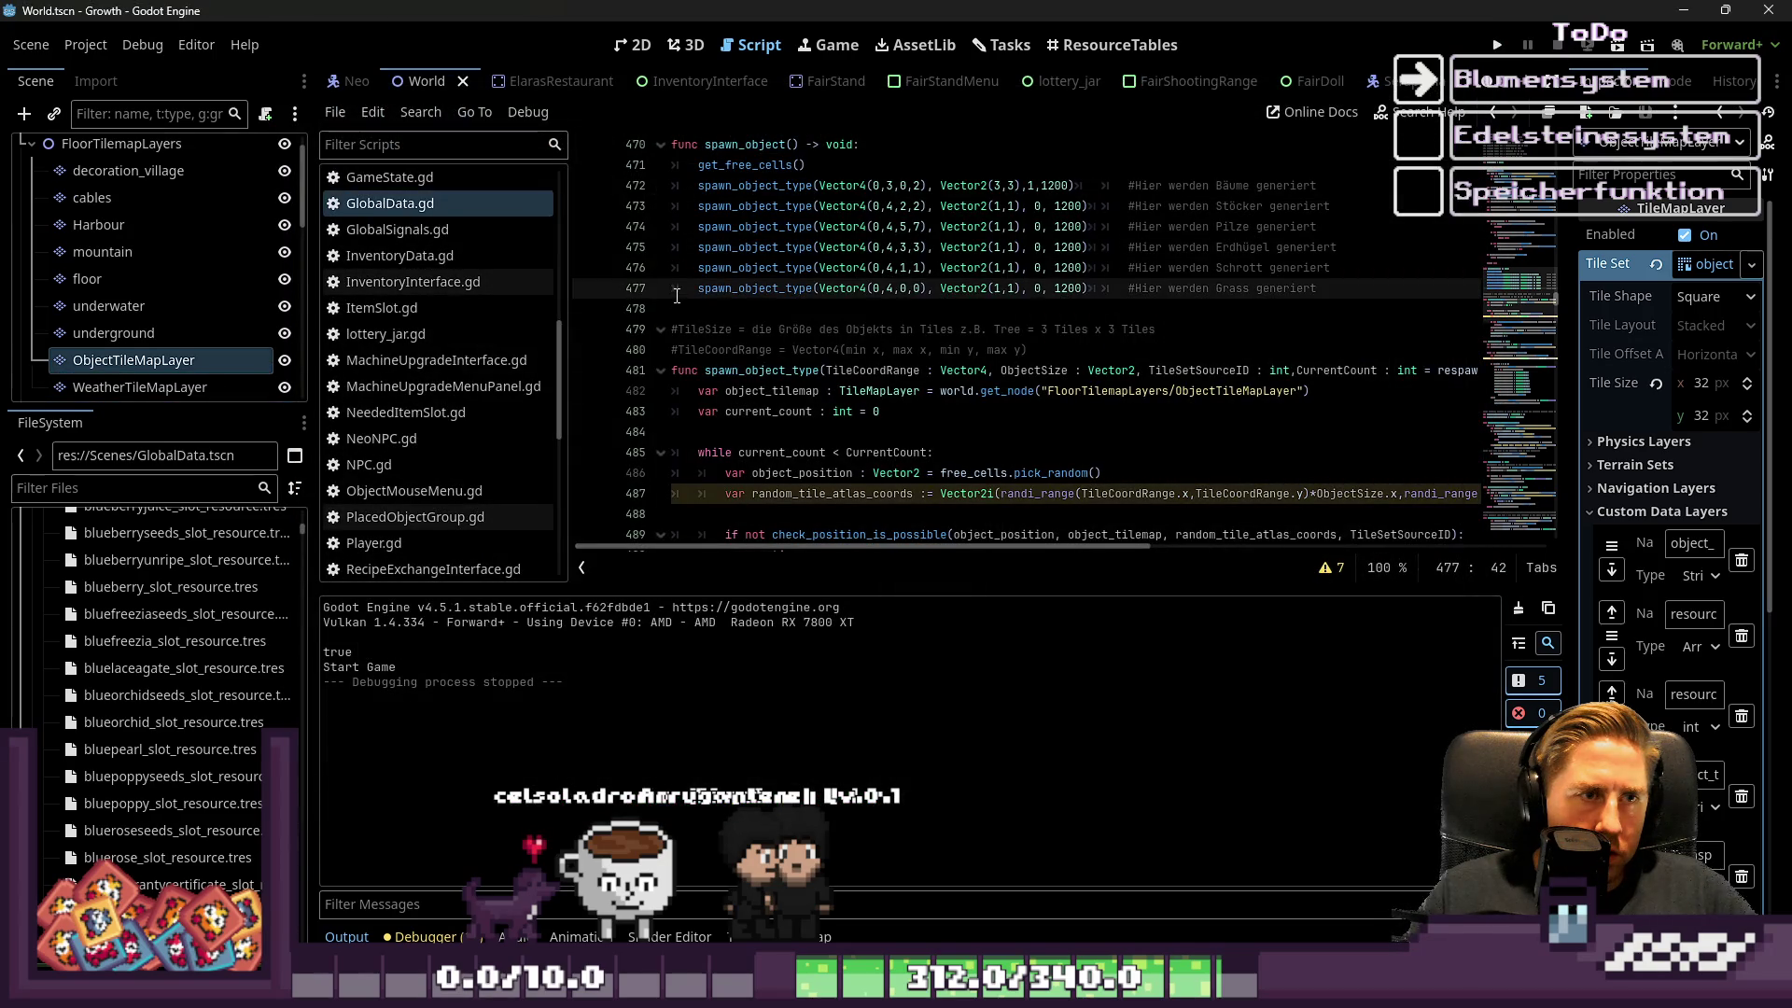
# Comment out the grass spawn on line 477 and test-run the game
pyautogui.hotkey('ctrl', 'k')
pyautogui.click(1491, 43)
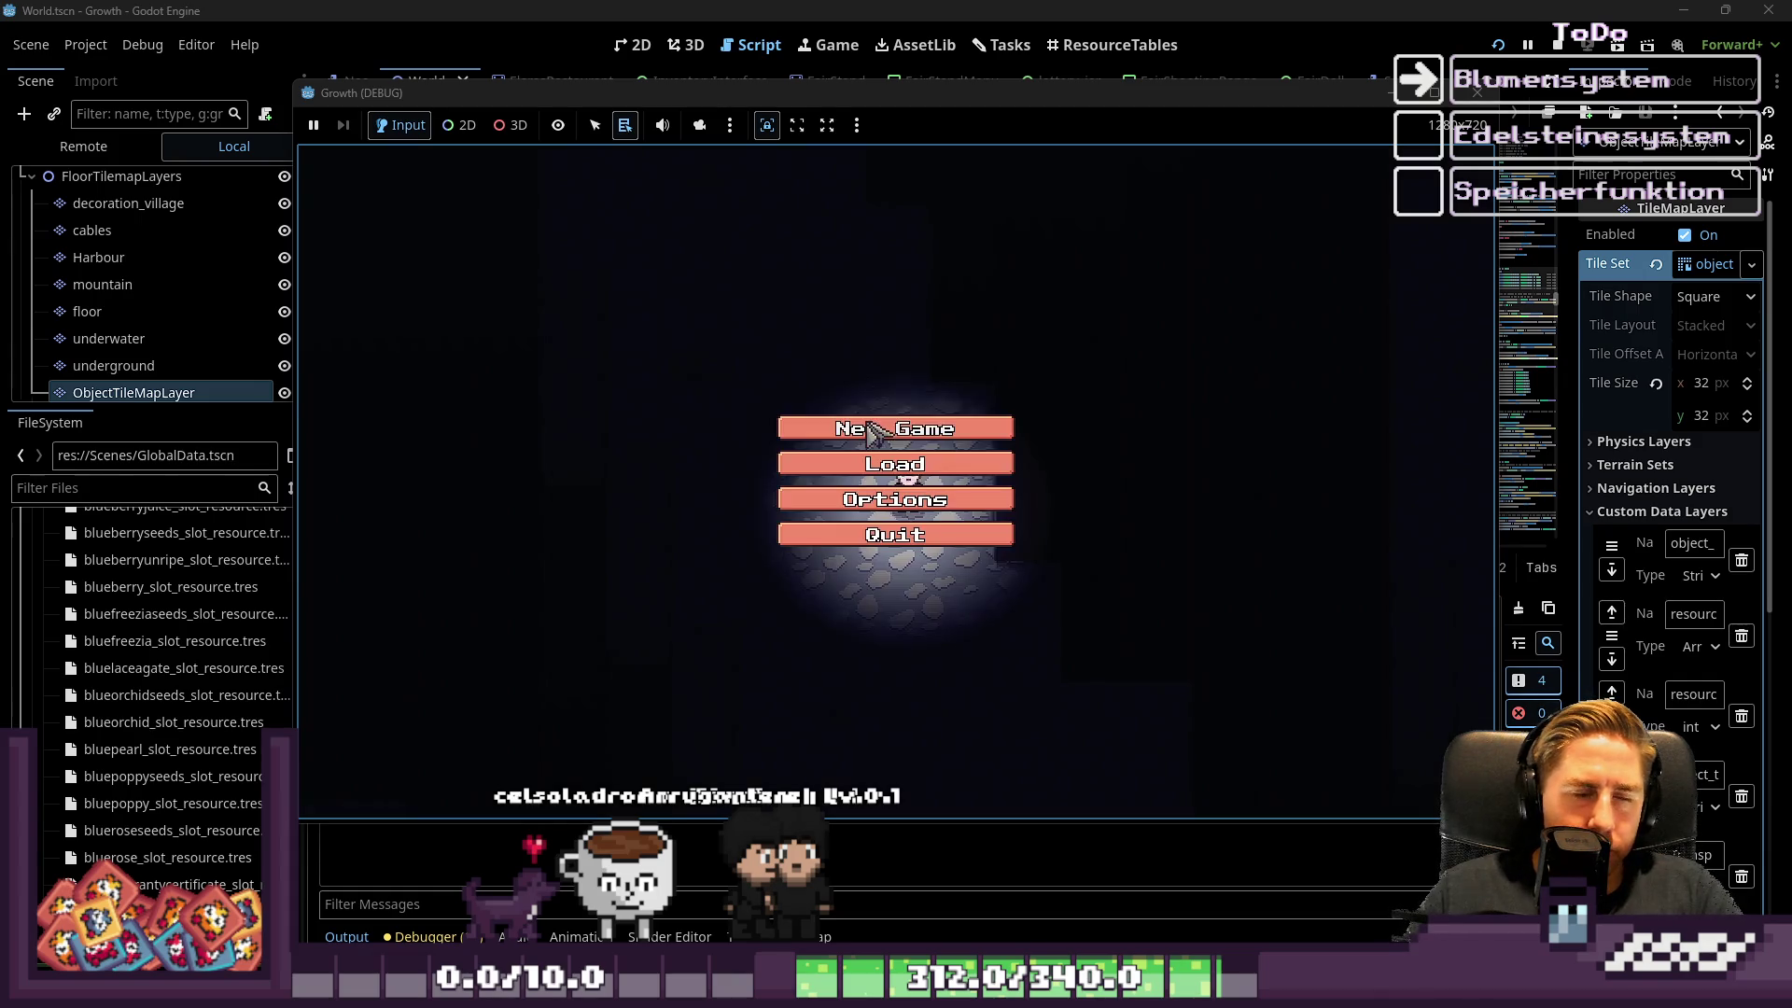
pyautogui.click(873, 427)
pyautogui.write('k')
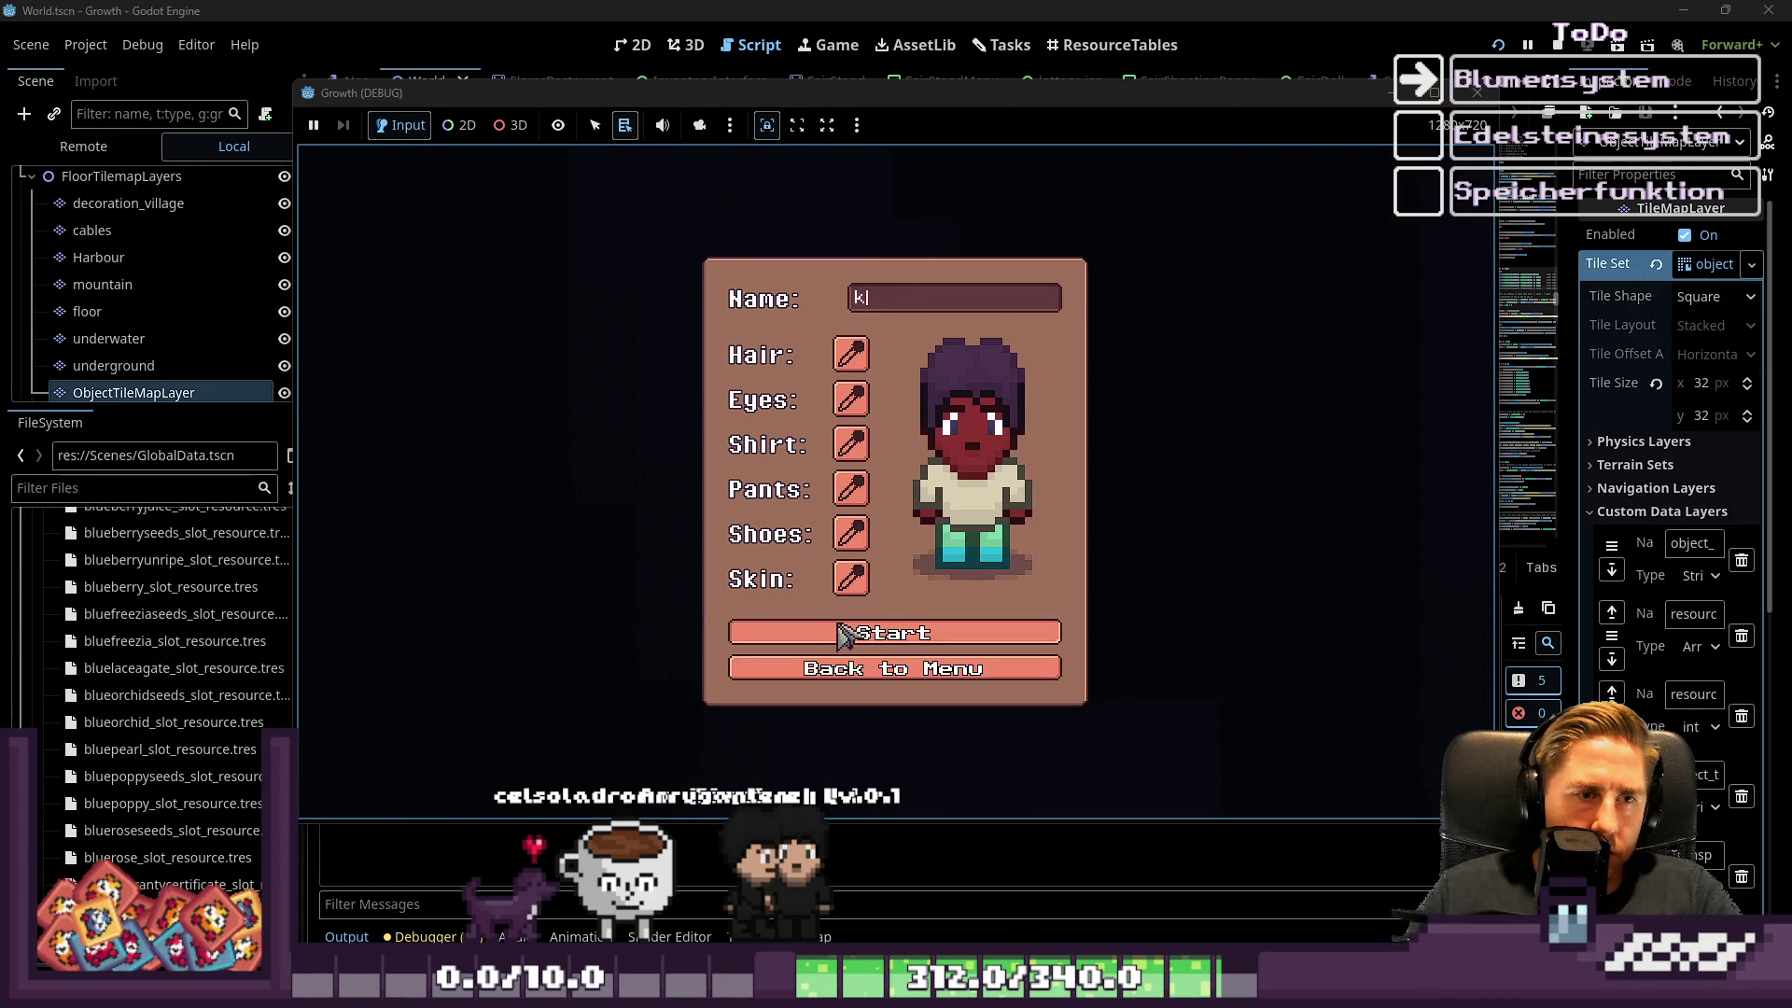
pyautogui.click(1558, 45)
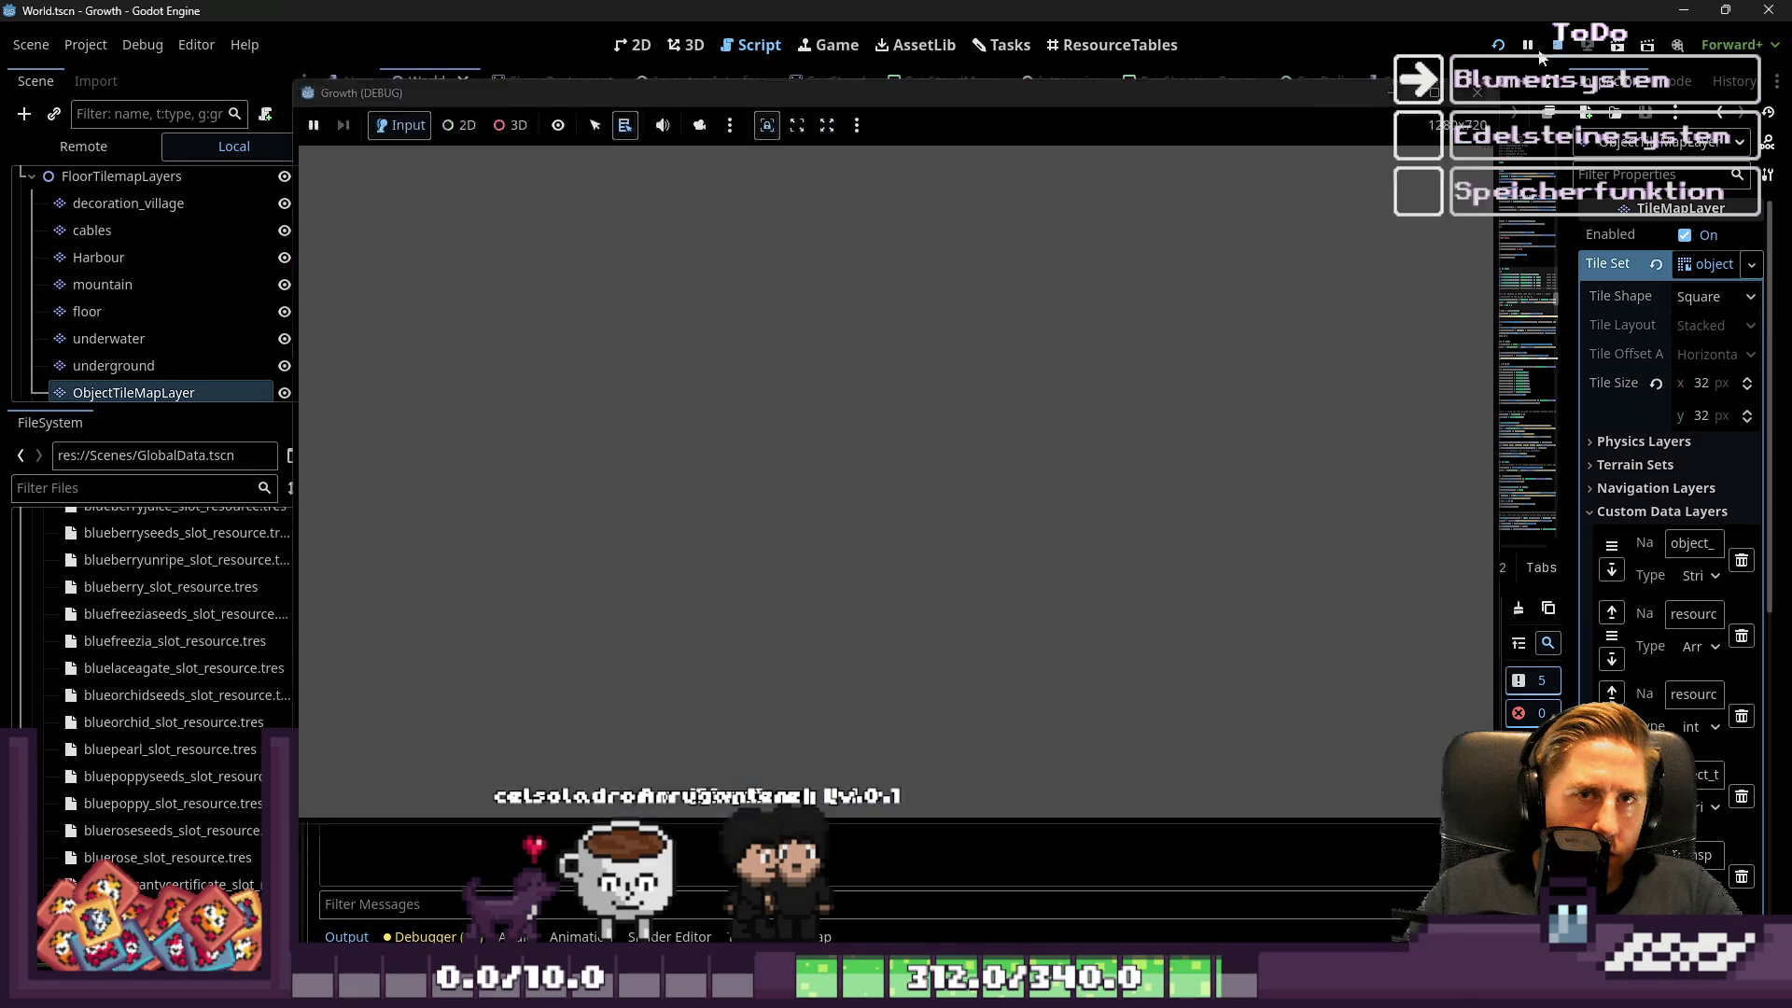
# Comment out the scrap spawn on line 476, test-run, then comment out line 475's earth-mound spawn
pyautogui.write('#')
pyautogui.click(1497, 45)
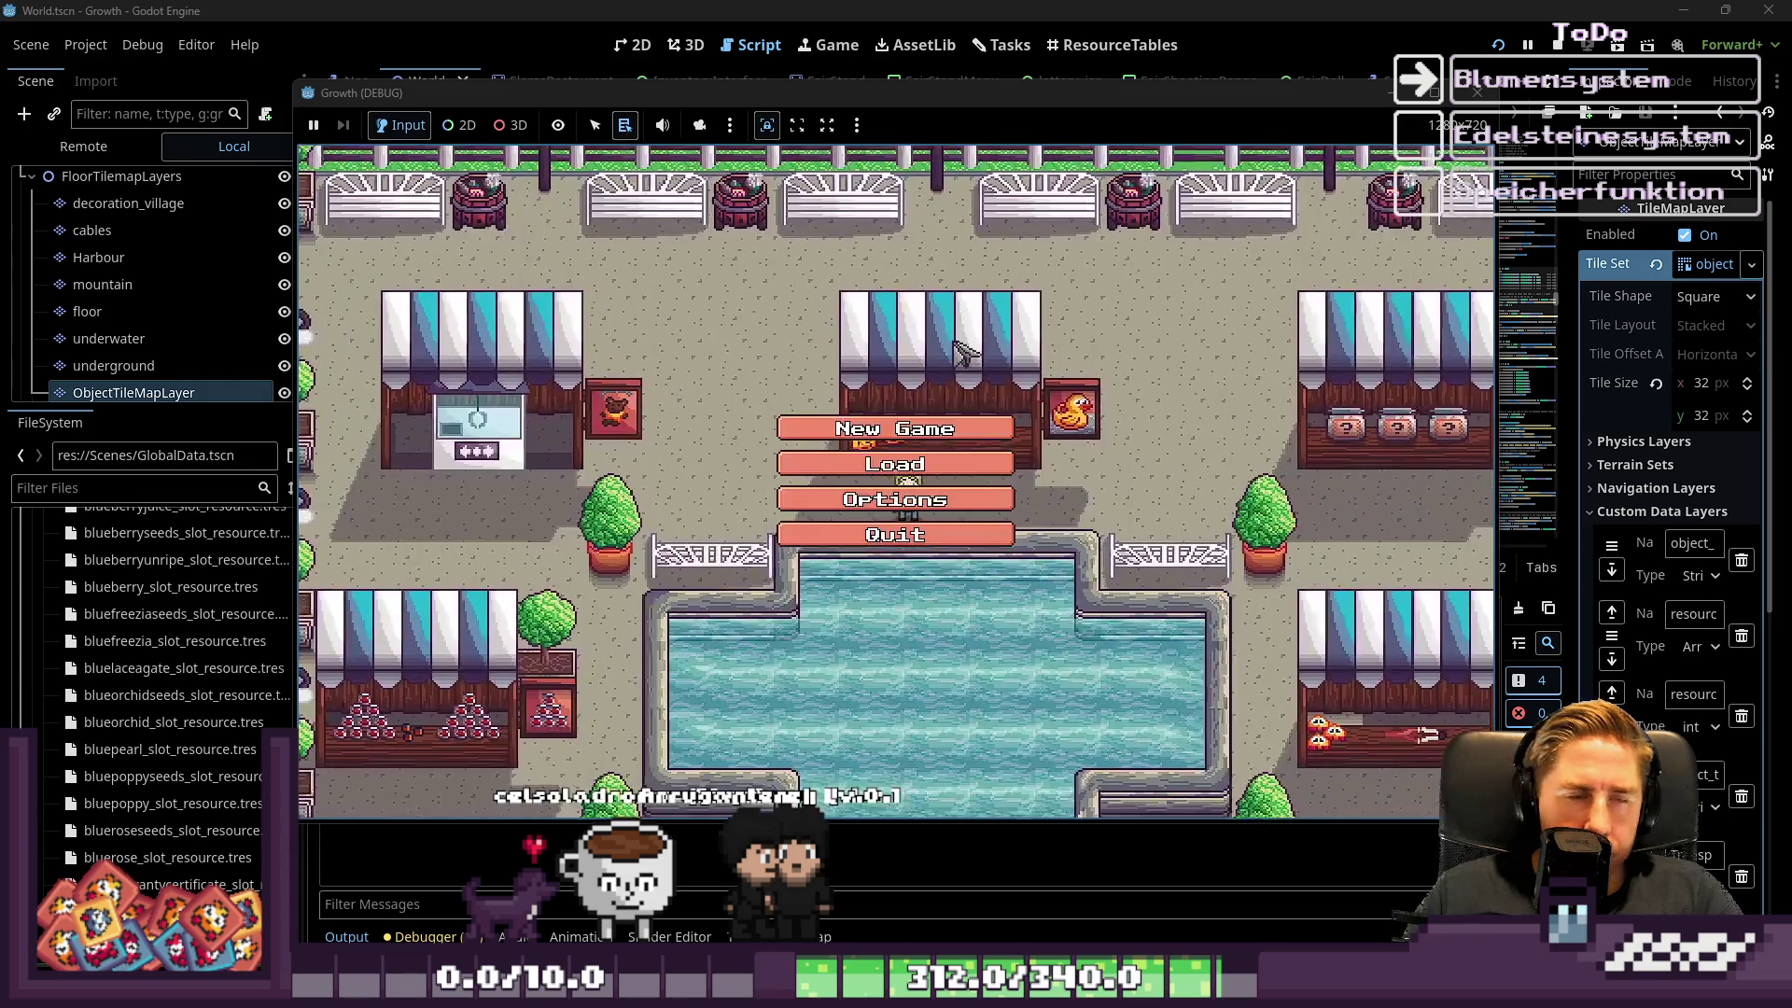
pyautogui.click(933, 431)
pyautogui.write('hh')
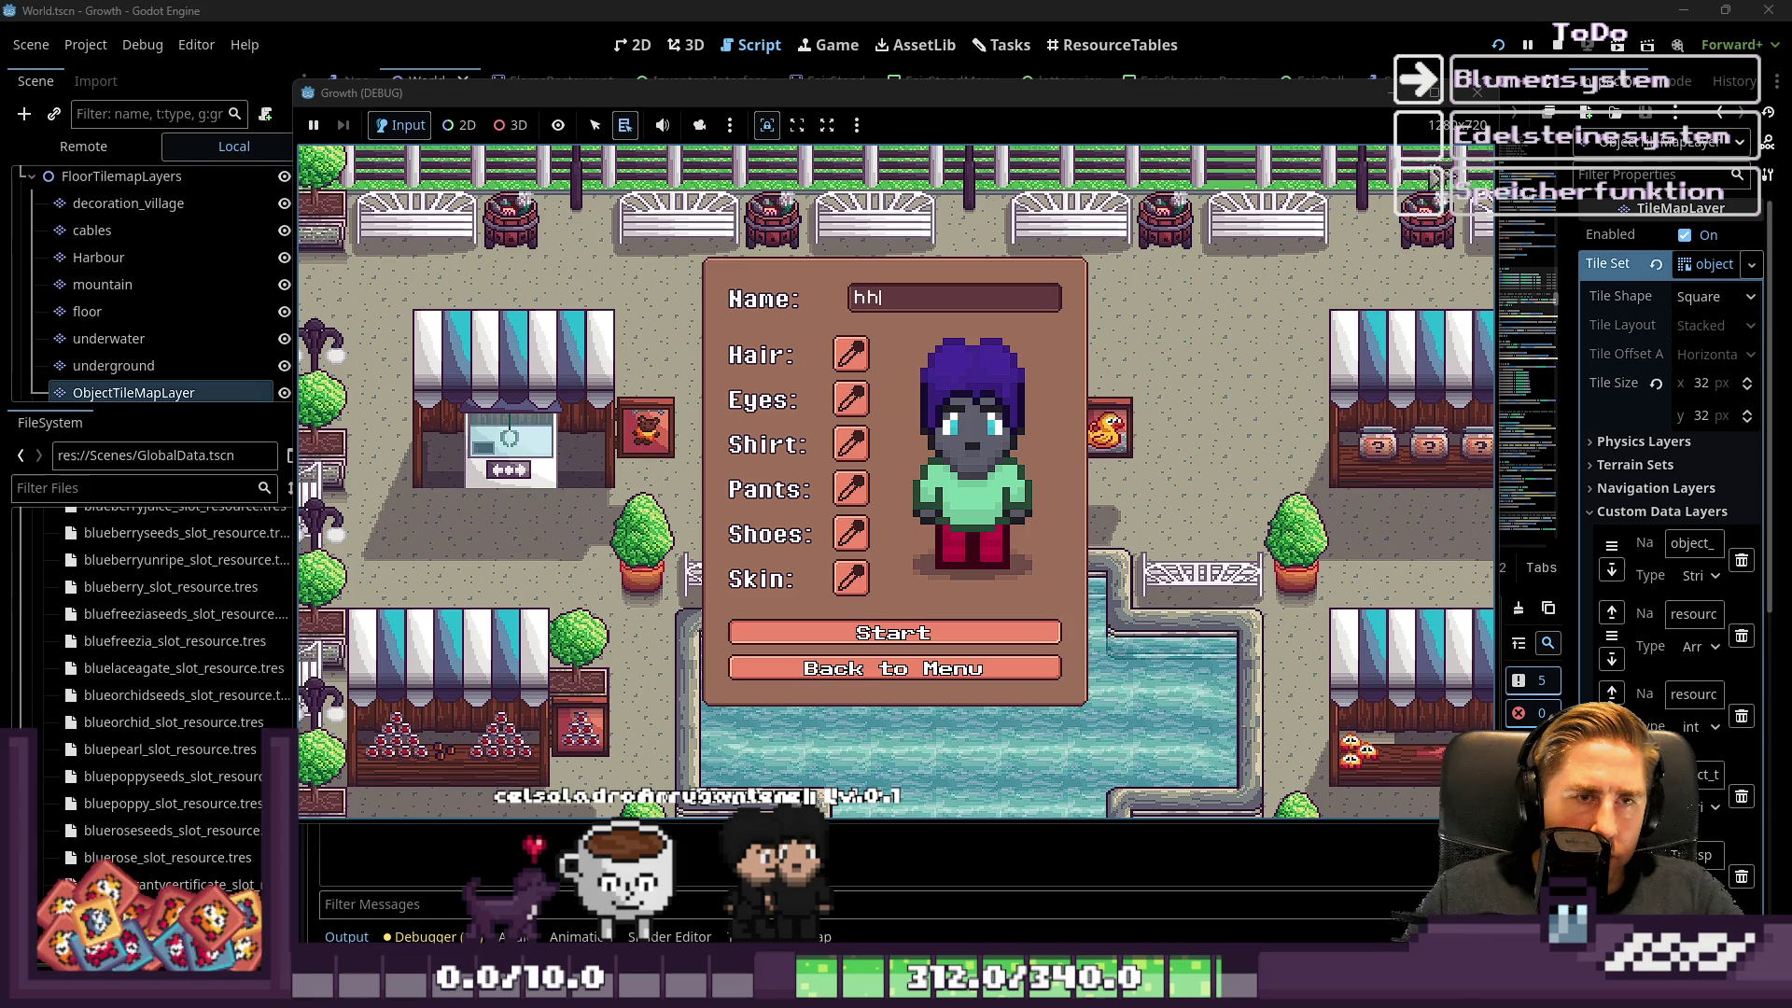
pyautogui.click(1555, 46)
pyautogui.hotkey('ctrl', 'k')
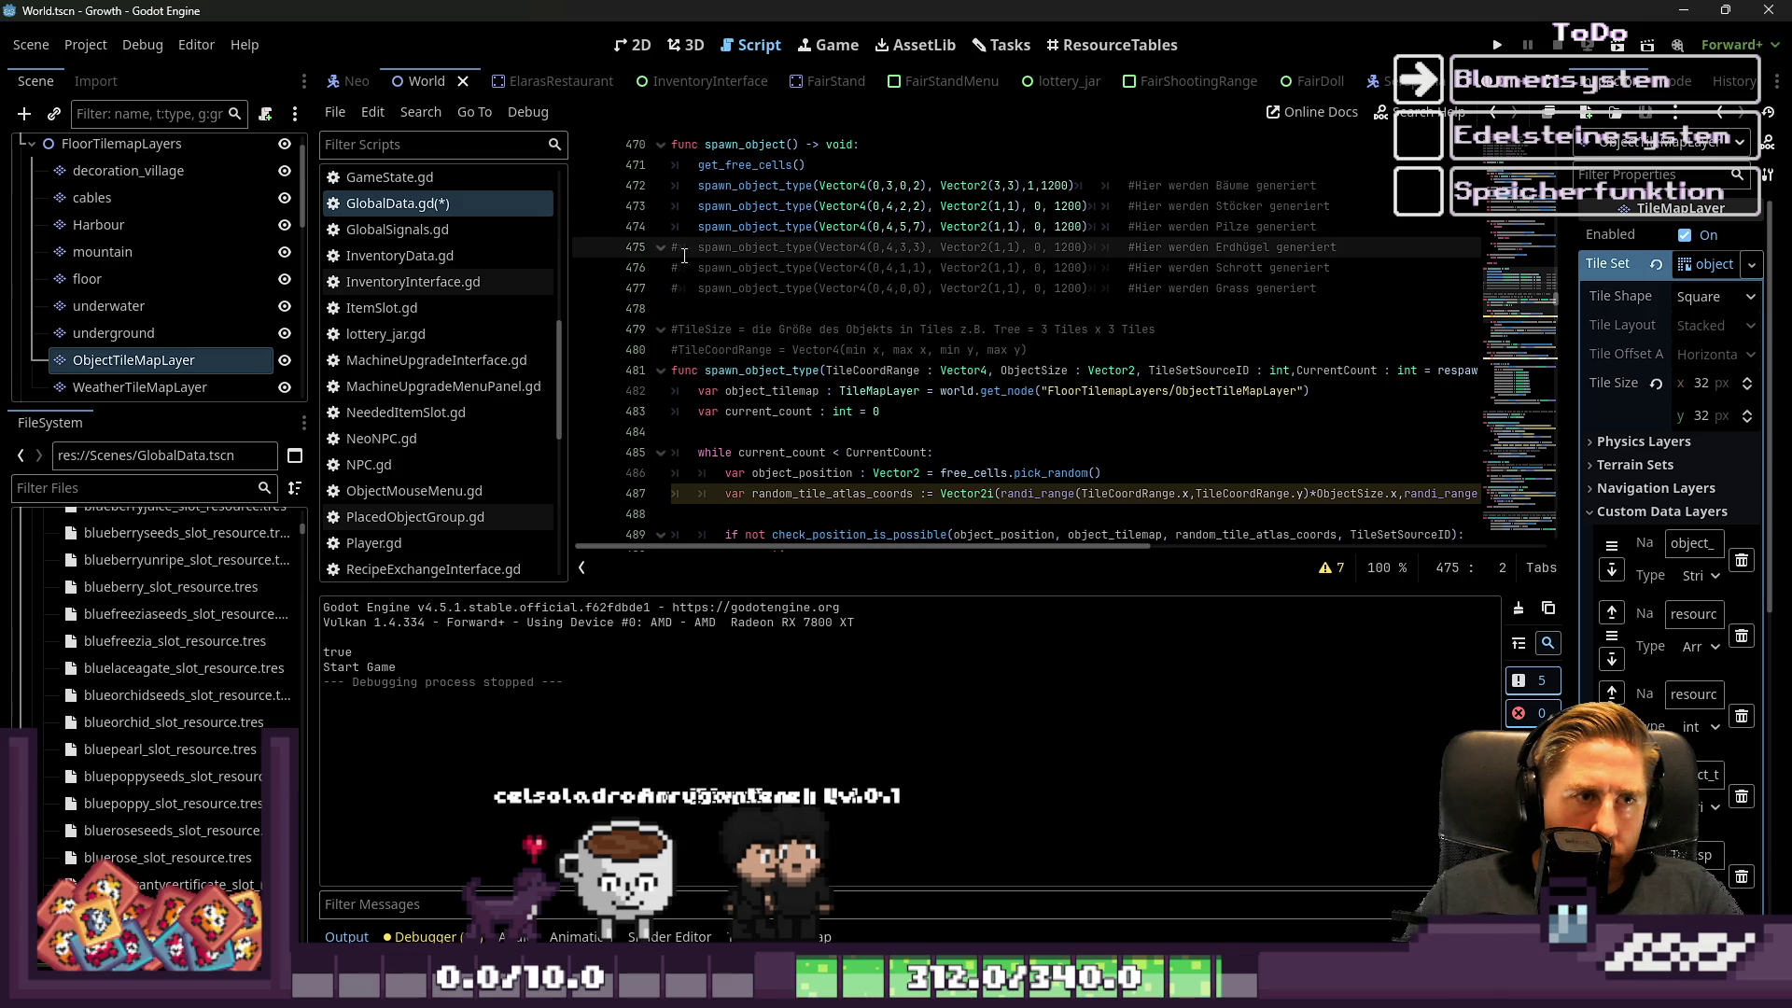
# Uncomment the earth-mound spawn on line 475 and test-run the game into the world
pyautogui.press('BackSpace')
pyautogui.moveTo(839, 278)
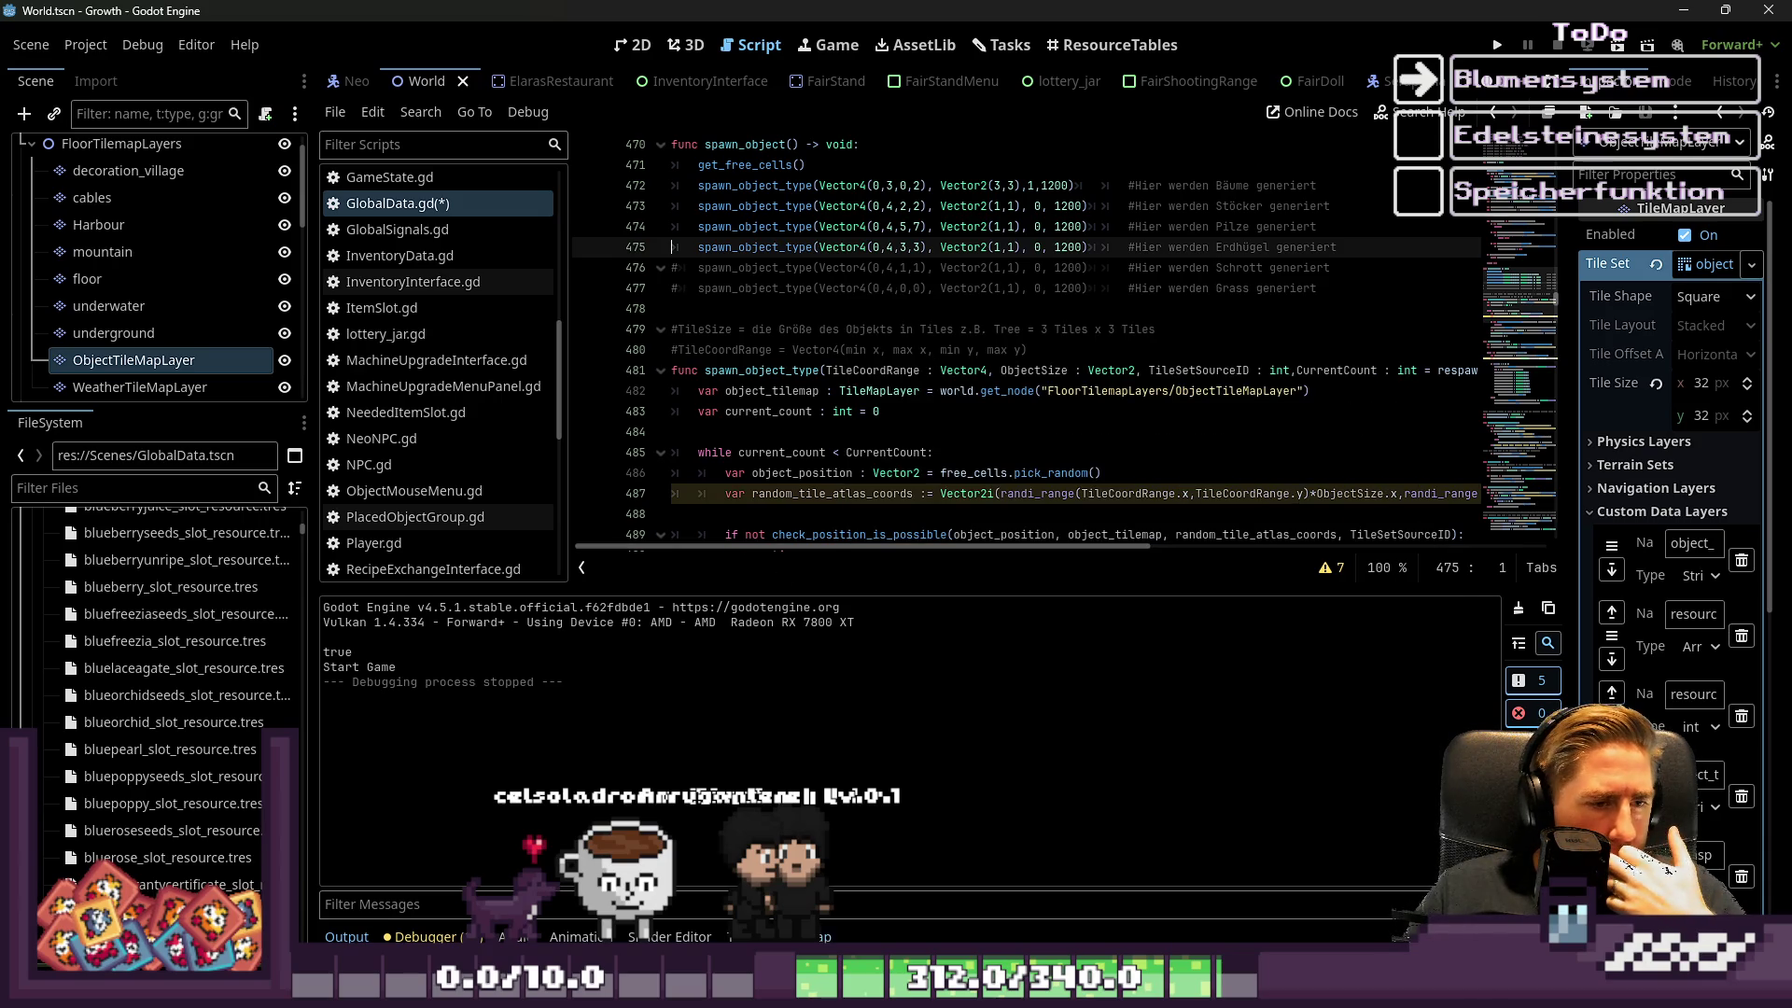
pyautogui.click(814, 937)
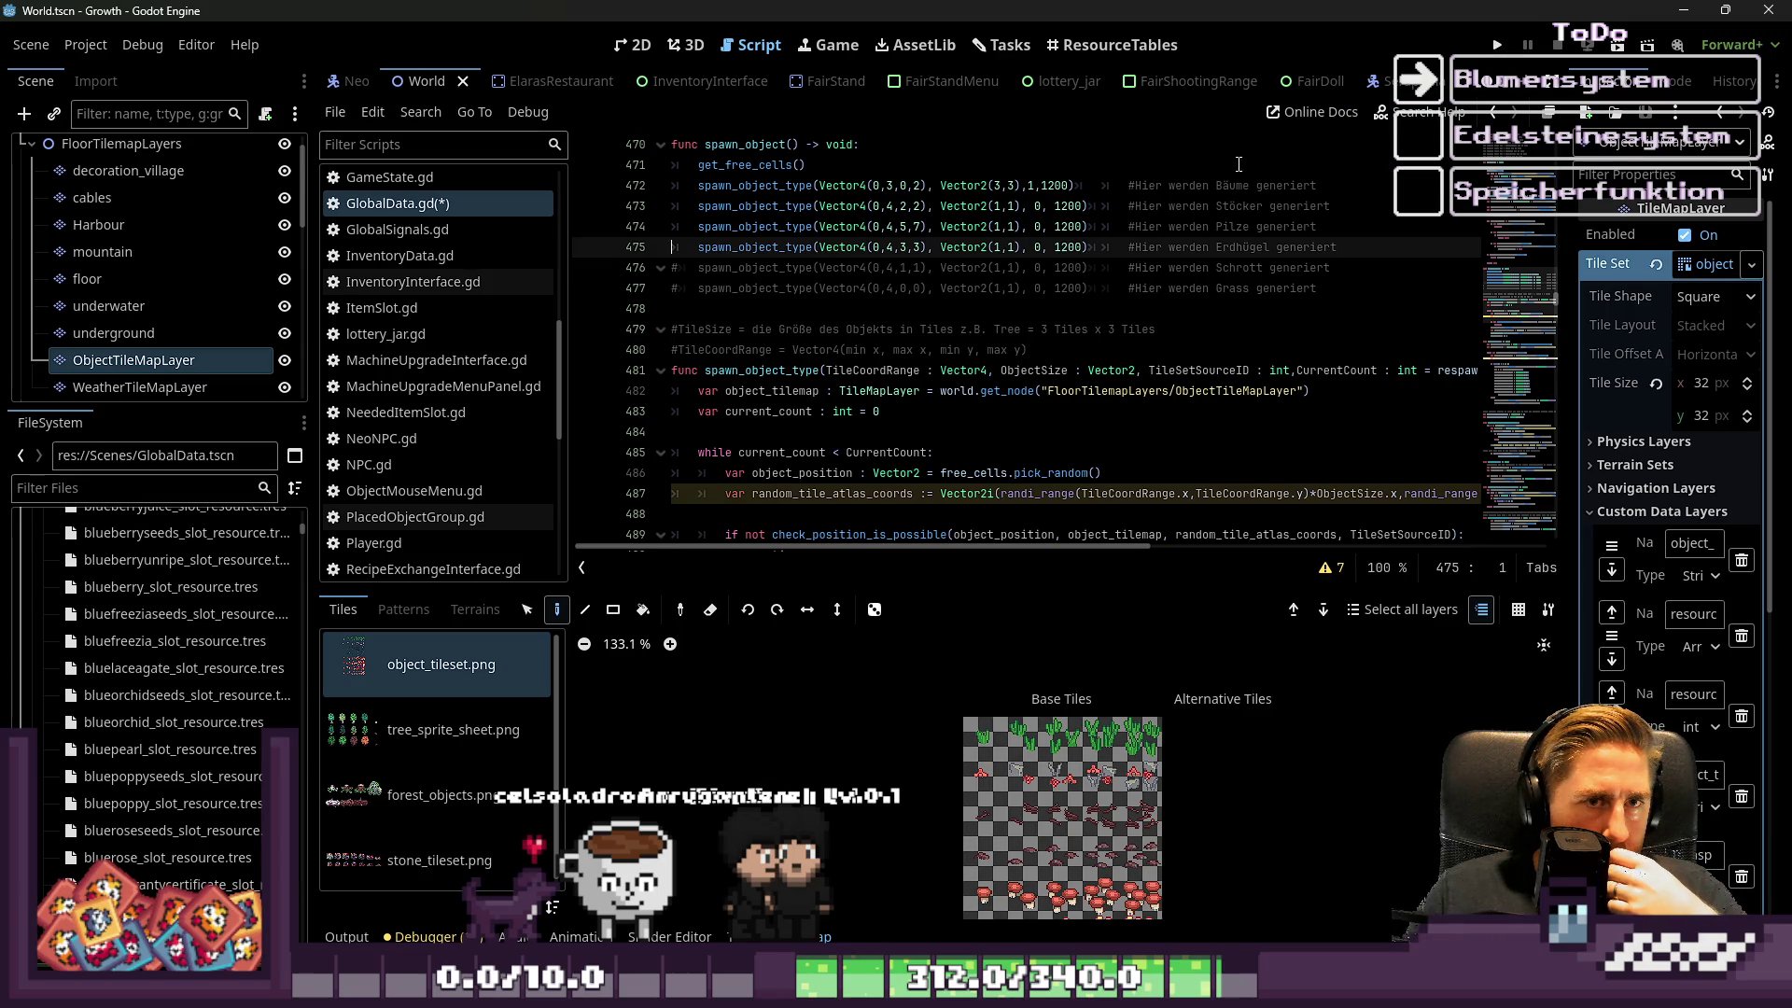
pyautogui.press('F5')
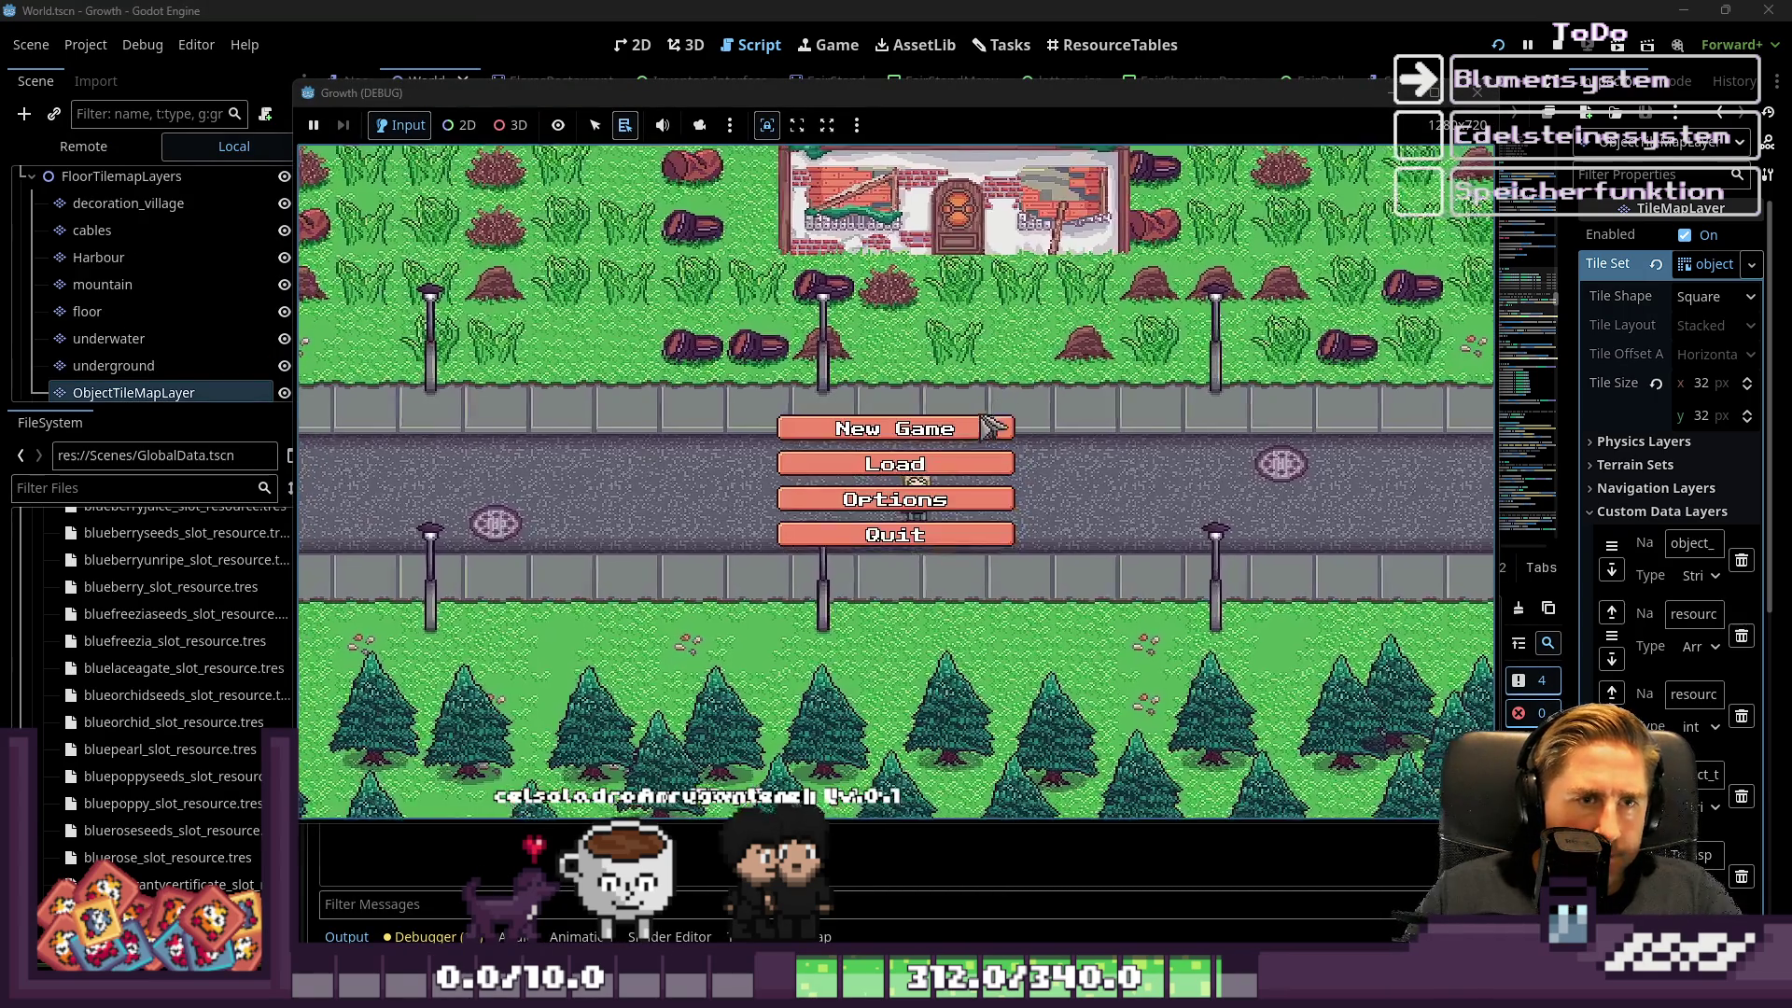
pyautogui.click(894, 424)
pyautogui.write('kjhl')
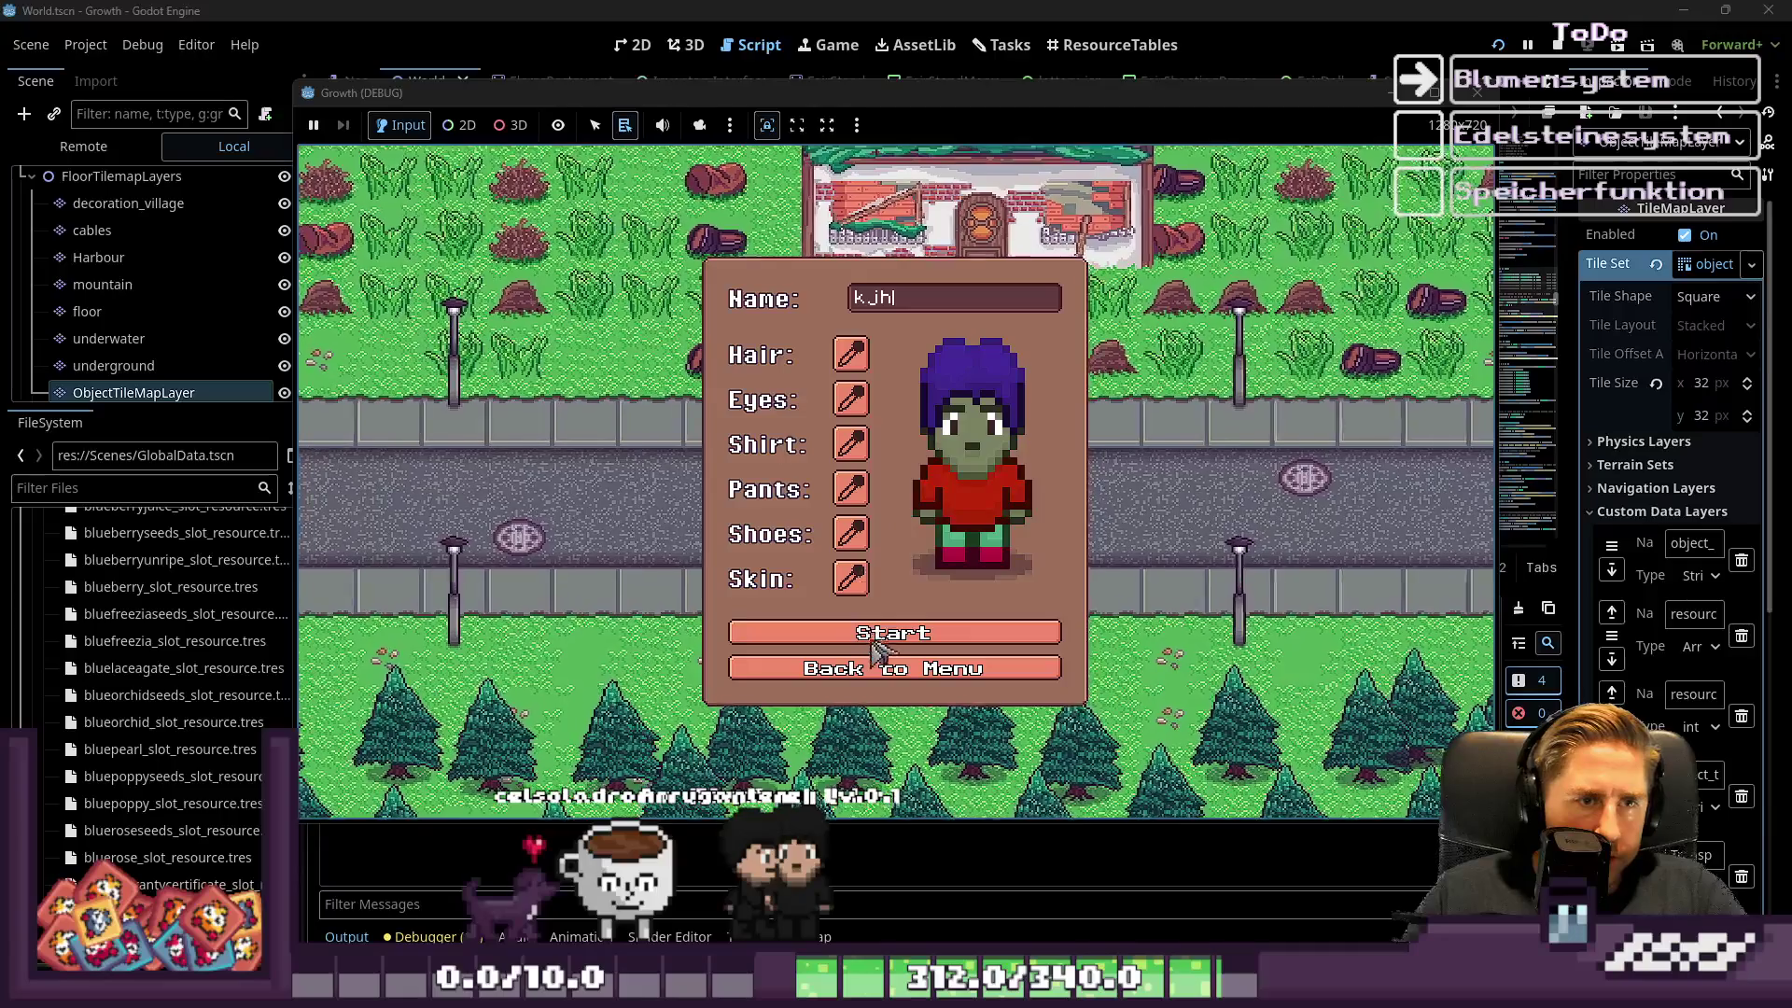
pyautogui.click(878, 635)
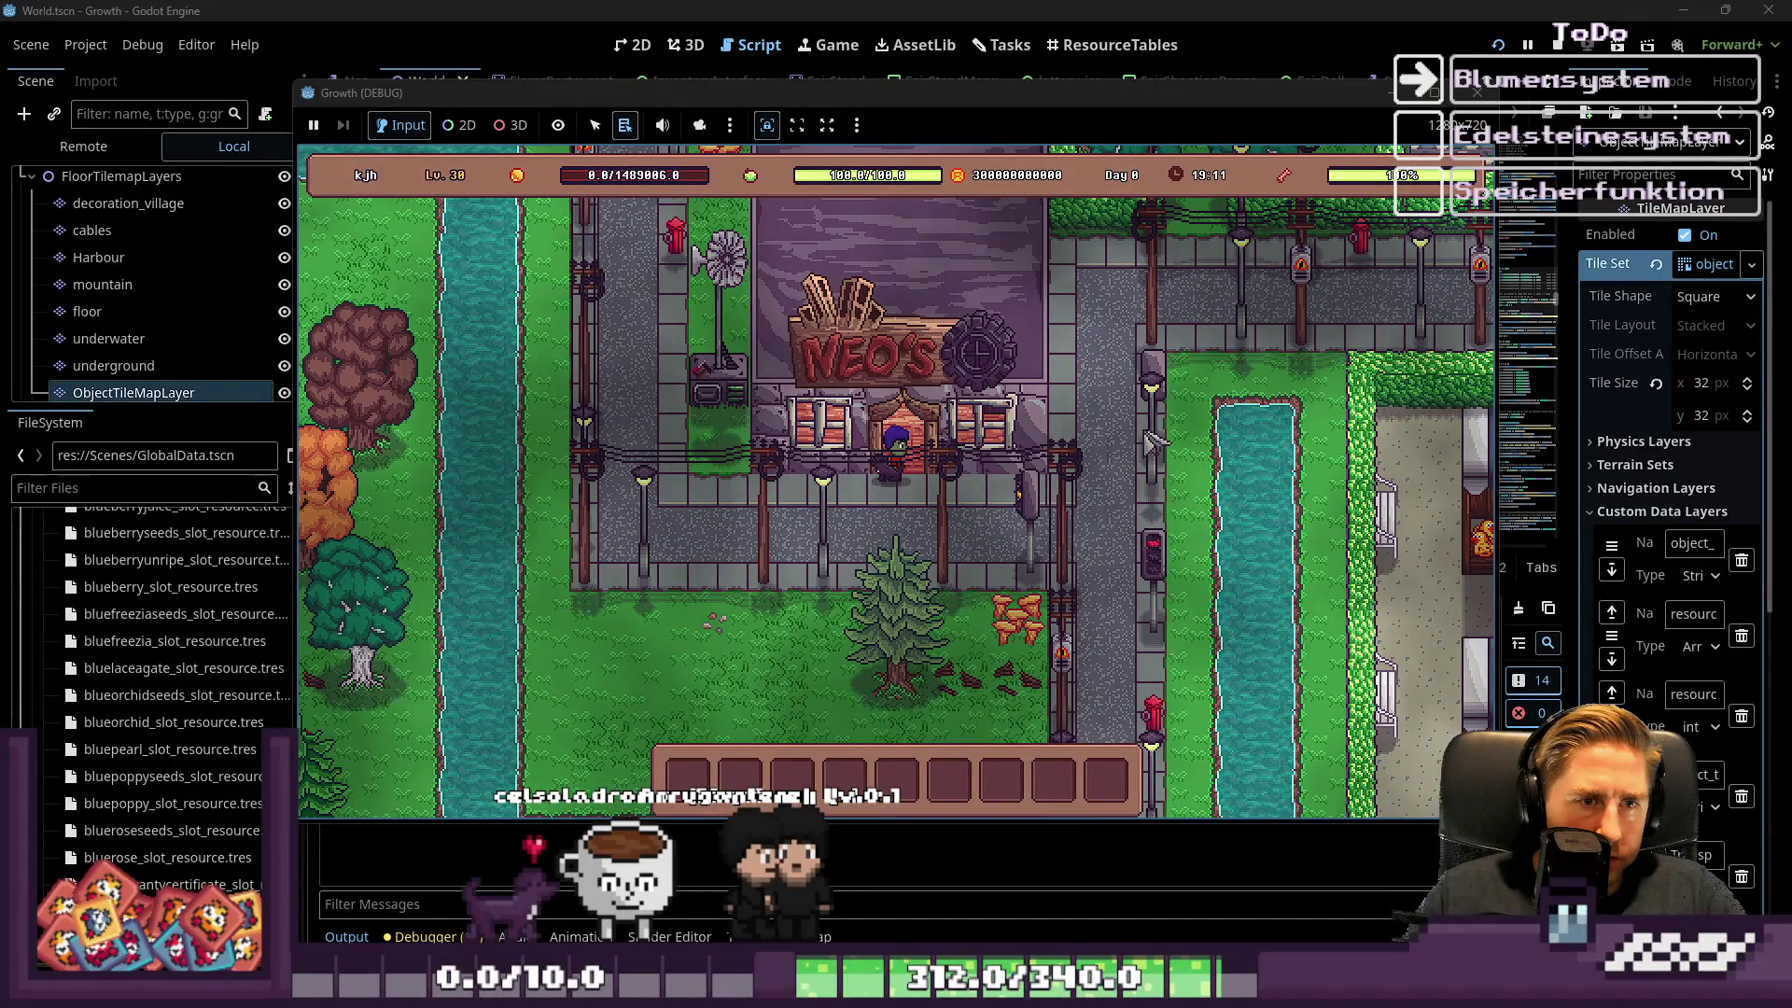
pyautogui.press('F8')
# Remove the leftover '#' on line 475 and add a space after '1,' on line 472
pyautogui.click(926, 277)
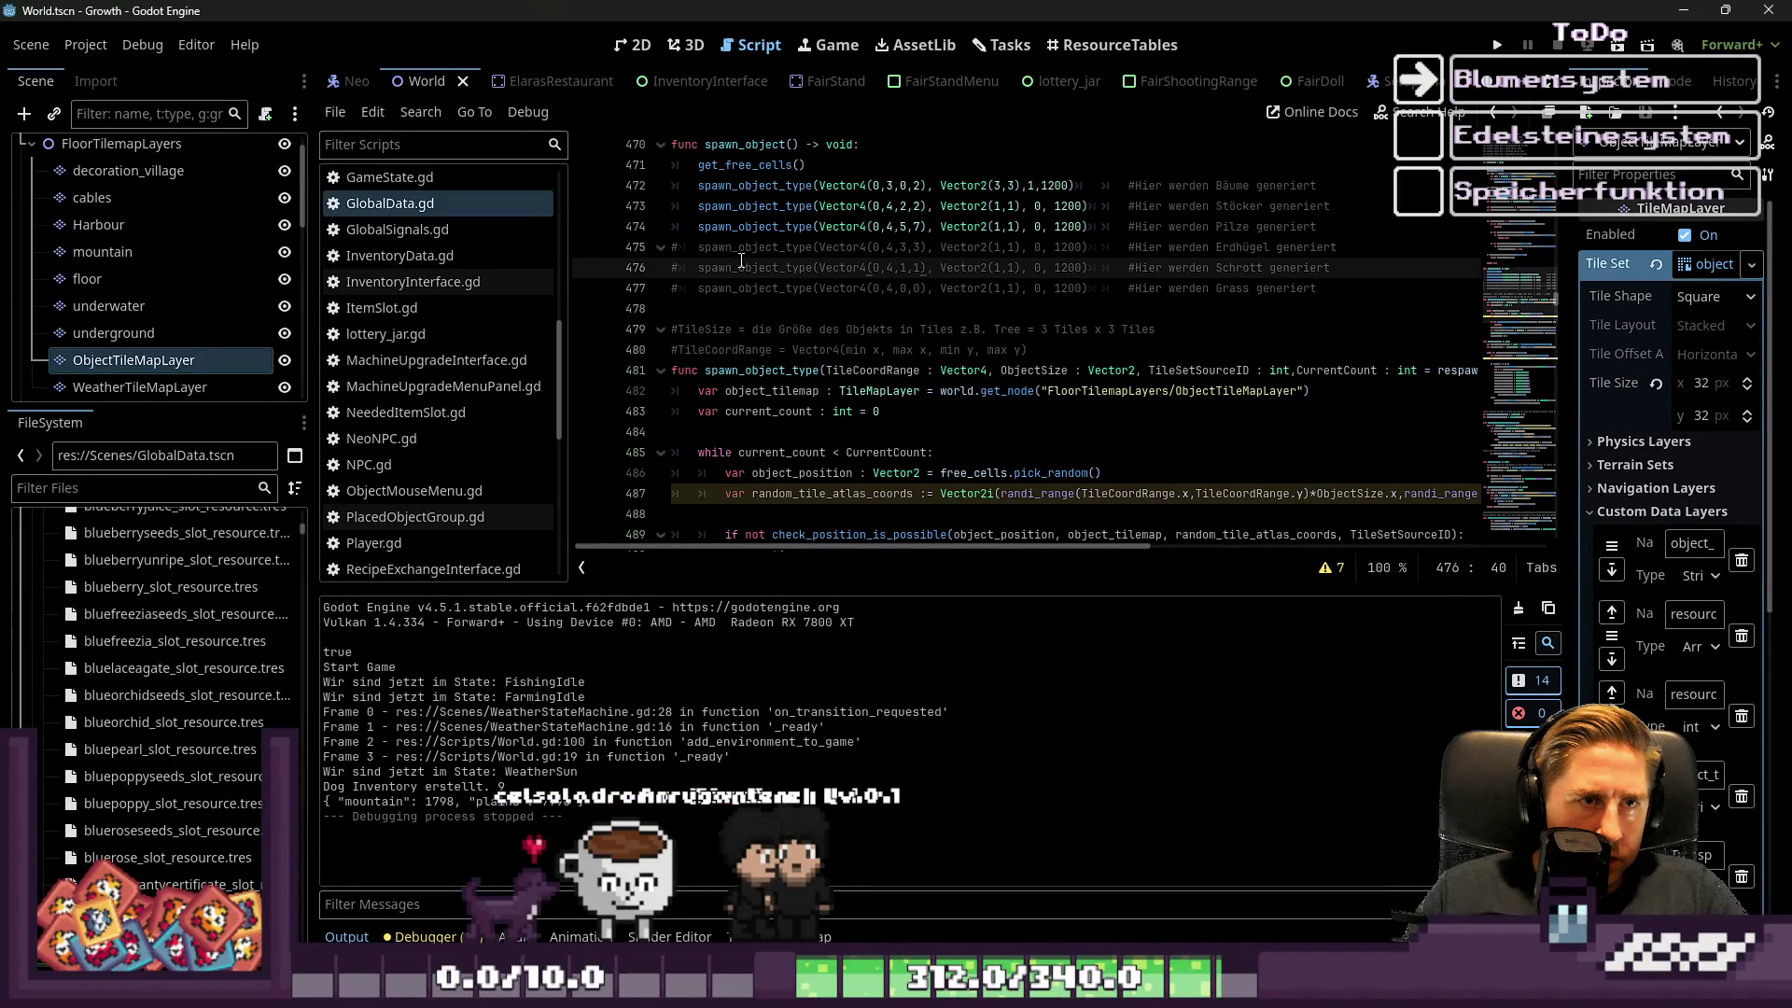
pyautogui.click(684, 255)
pyautogui.press('BackSpace')
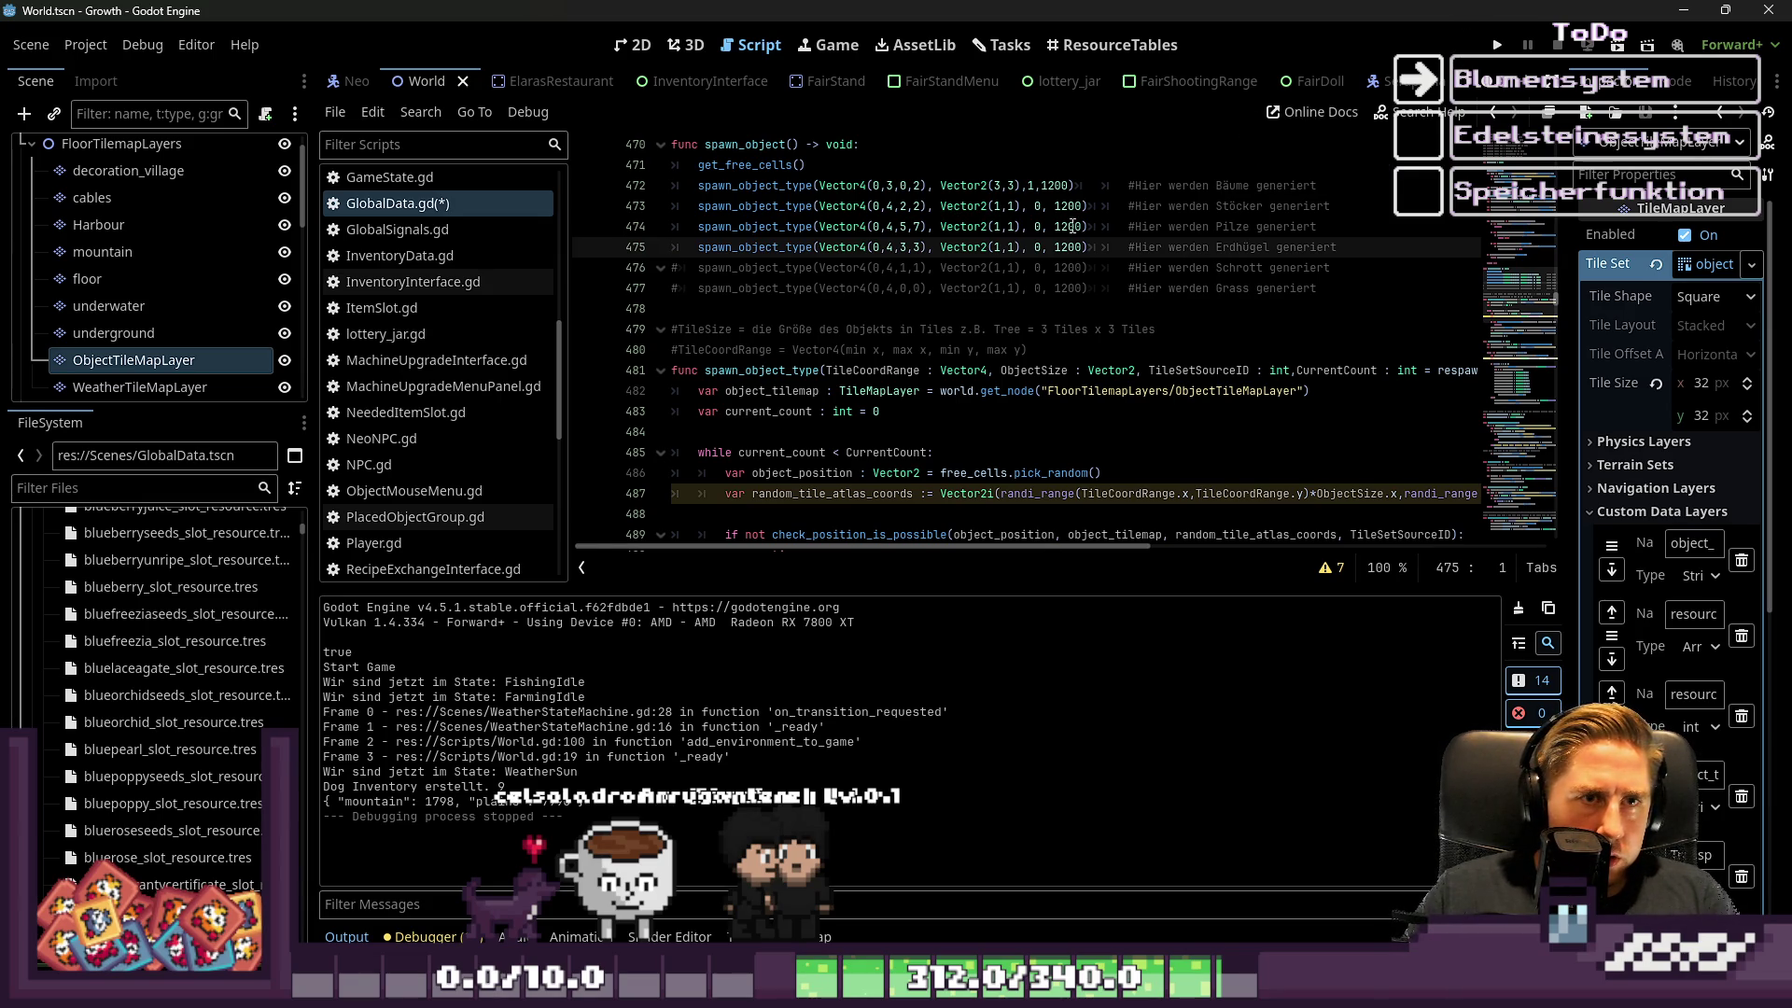
pyautogui.click(1027, 187)
pyautogui.press('Right')
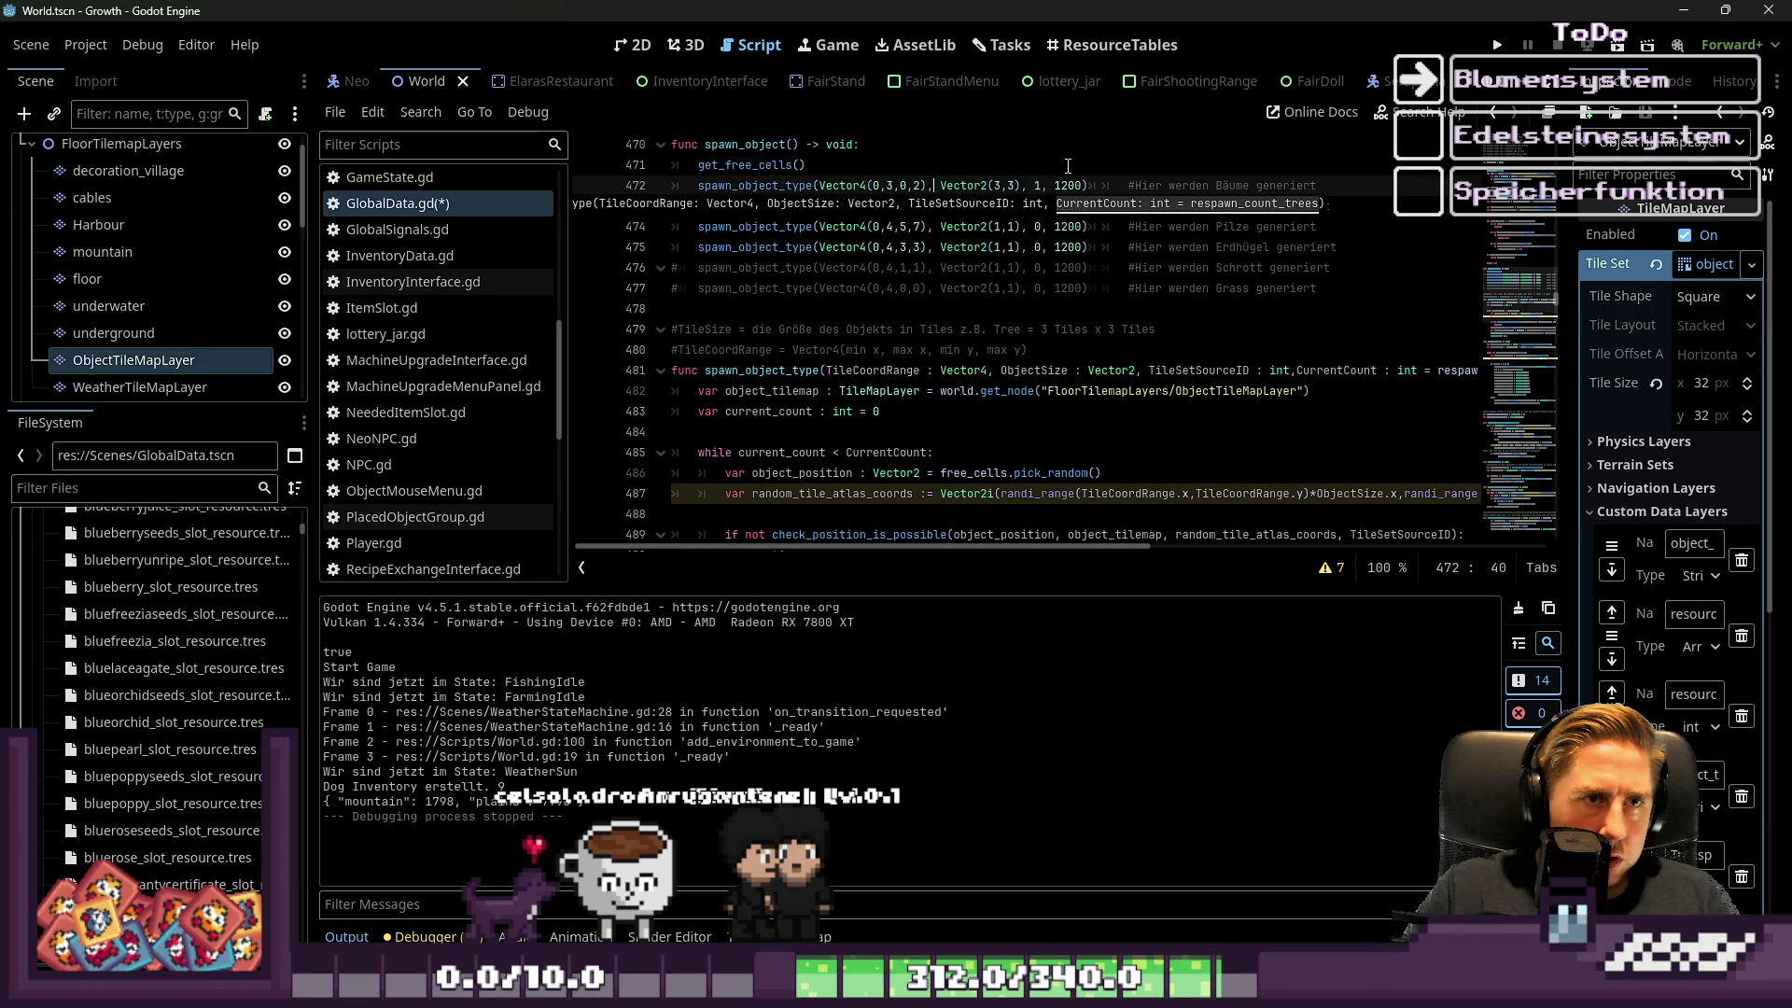
pyautogui.click(960, 160)
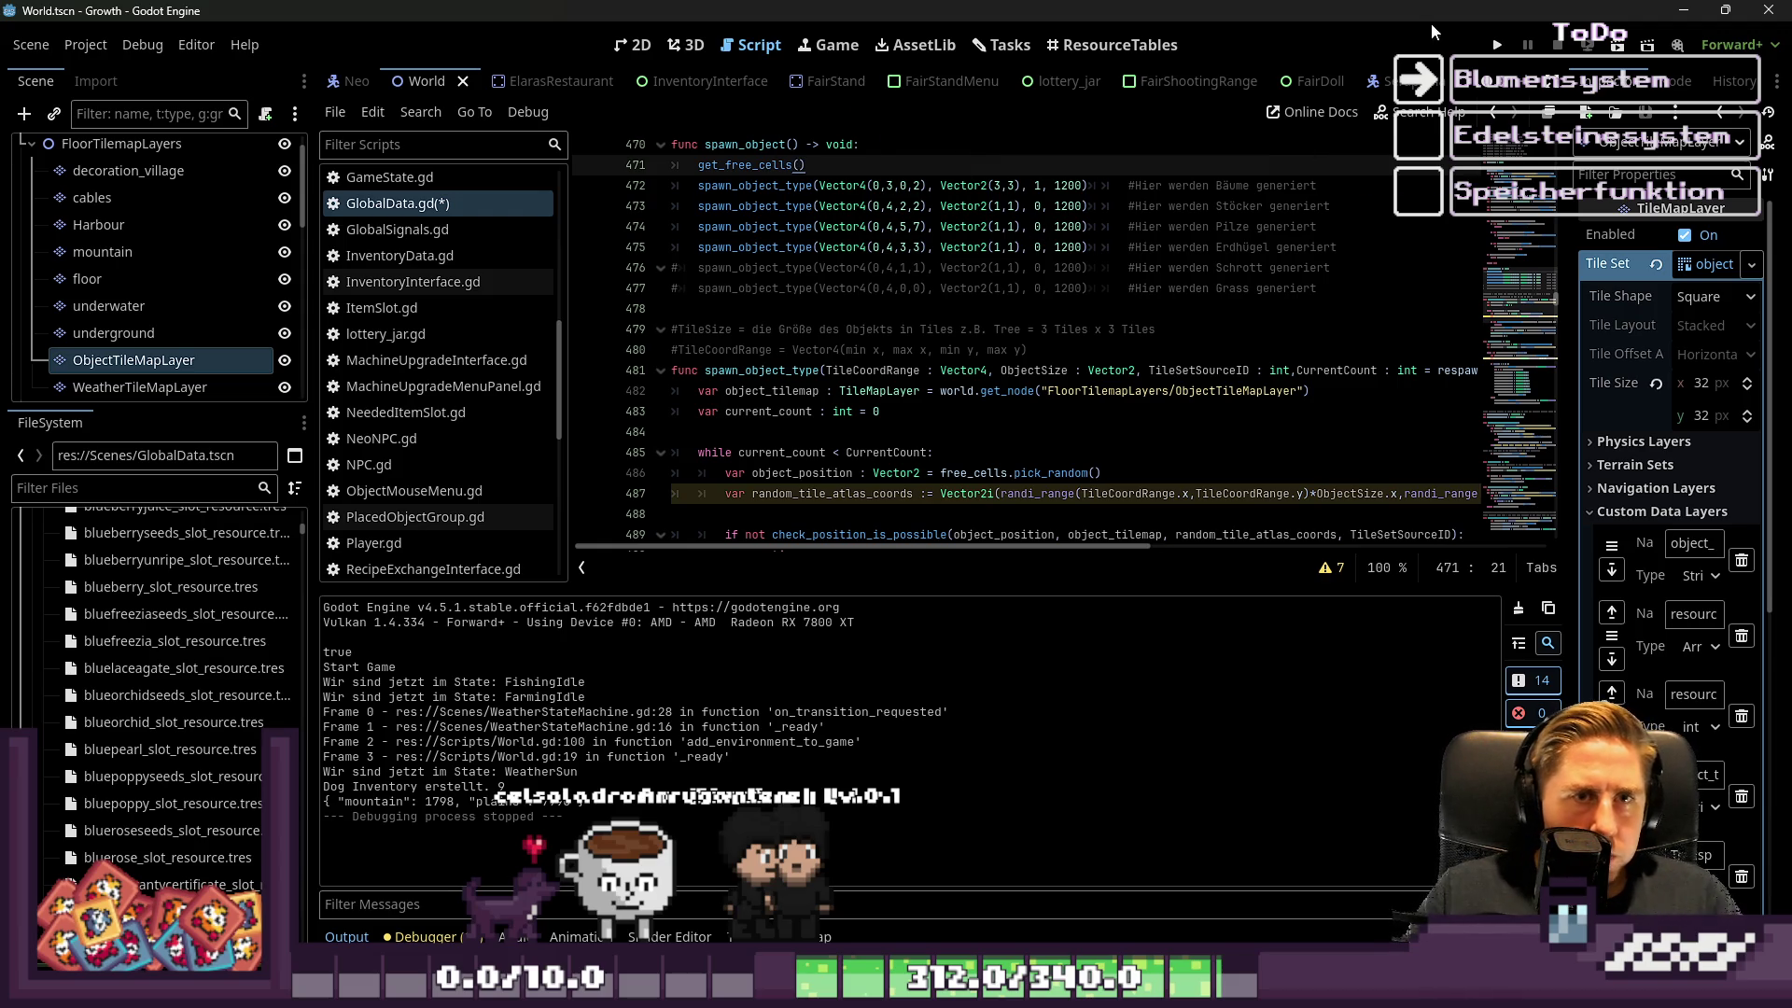
# Run the game again to character creation, then stop it
pyautogui.click(1494, 47)
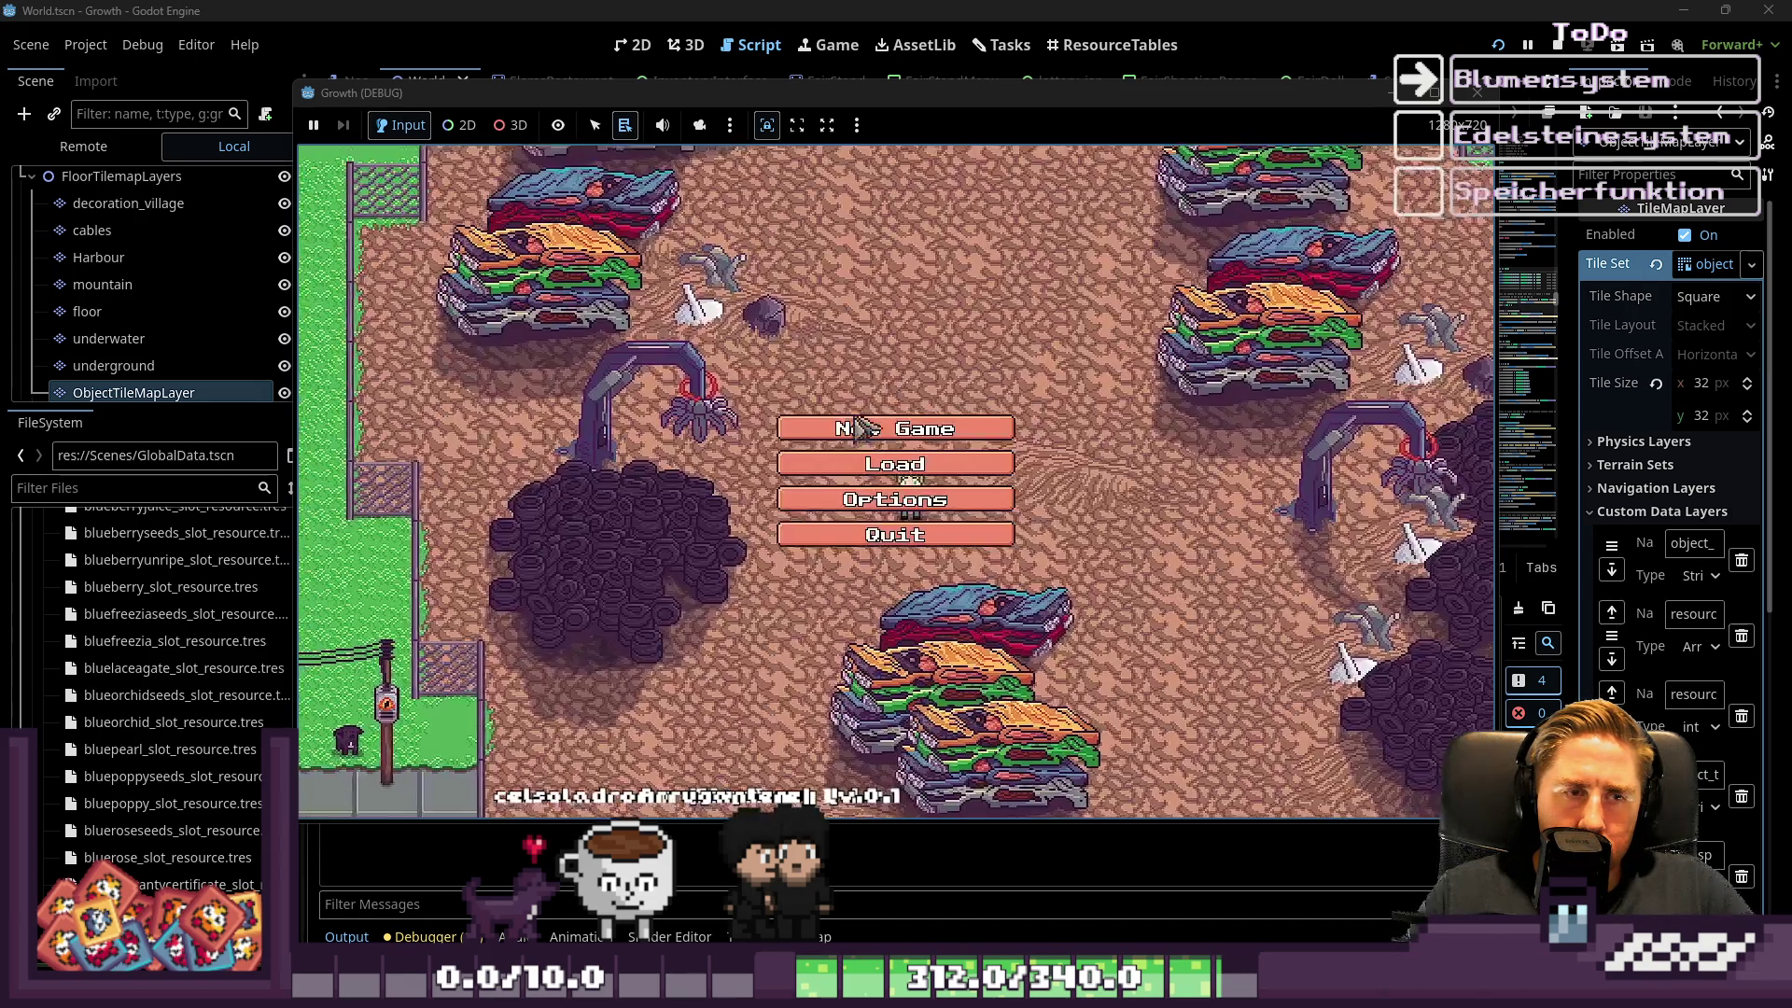
pyautogui.click(859, 428)
pyautogui.write('sadfl')
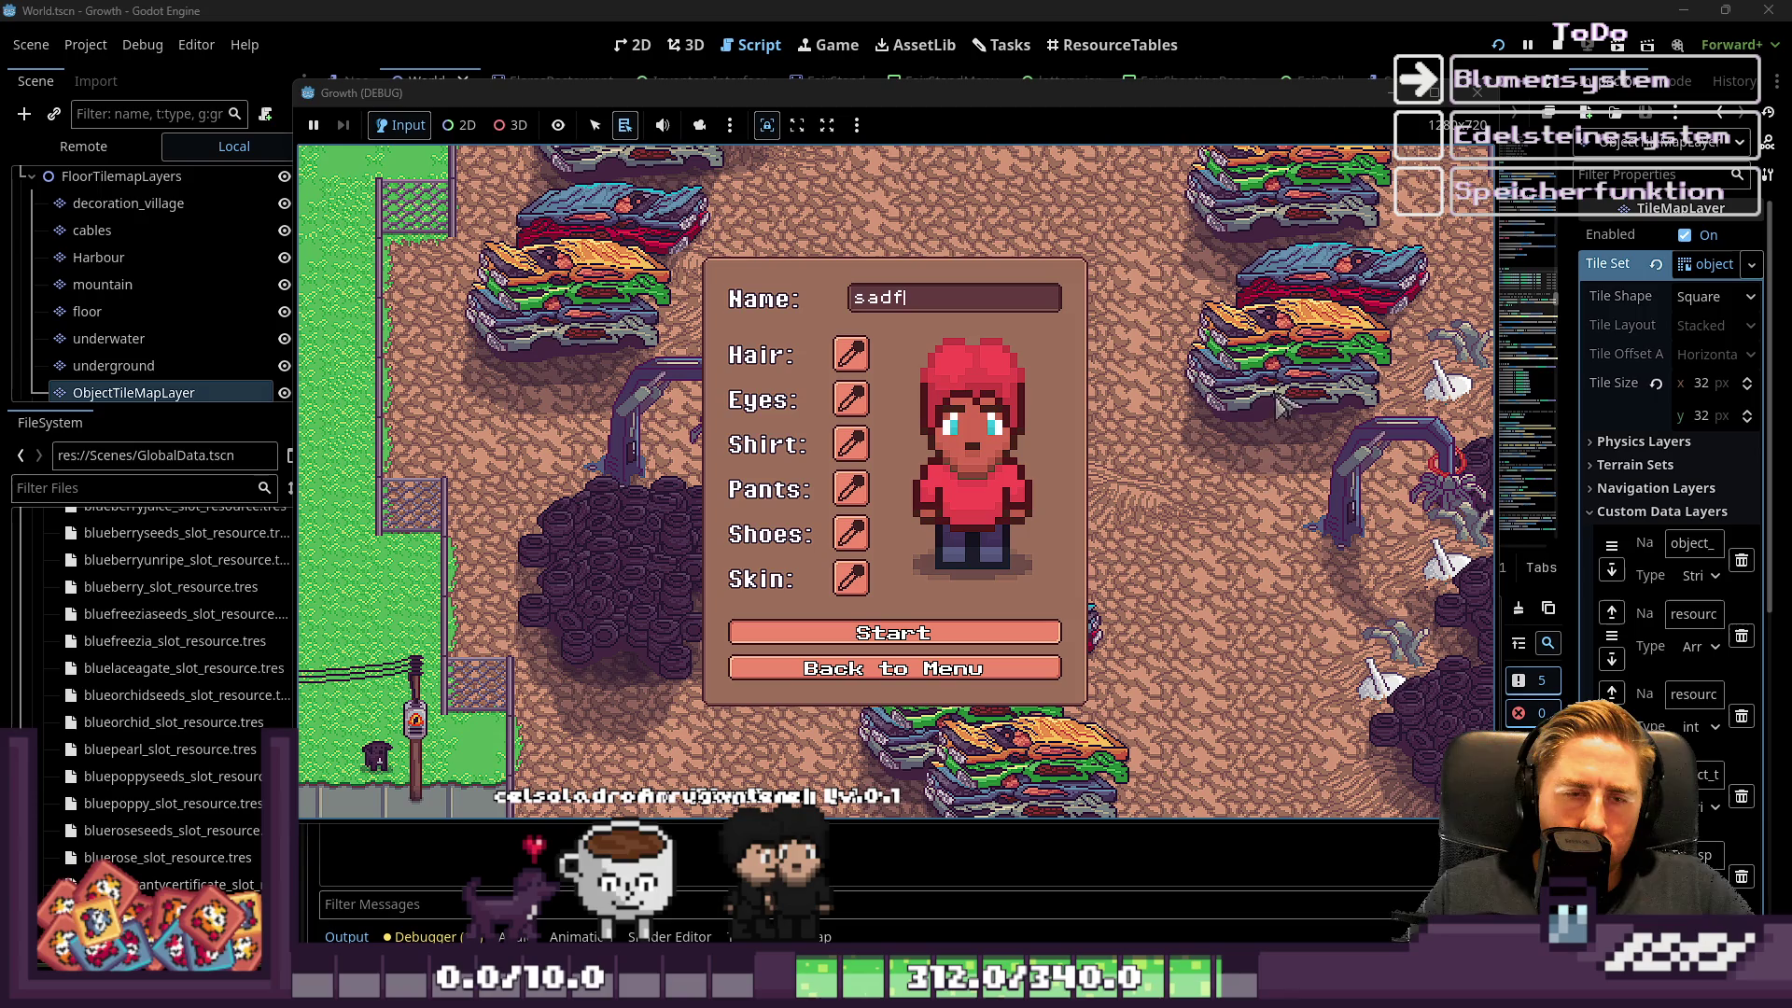
pyautogui.click(1557, 45)
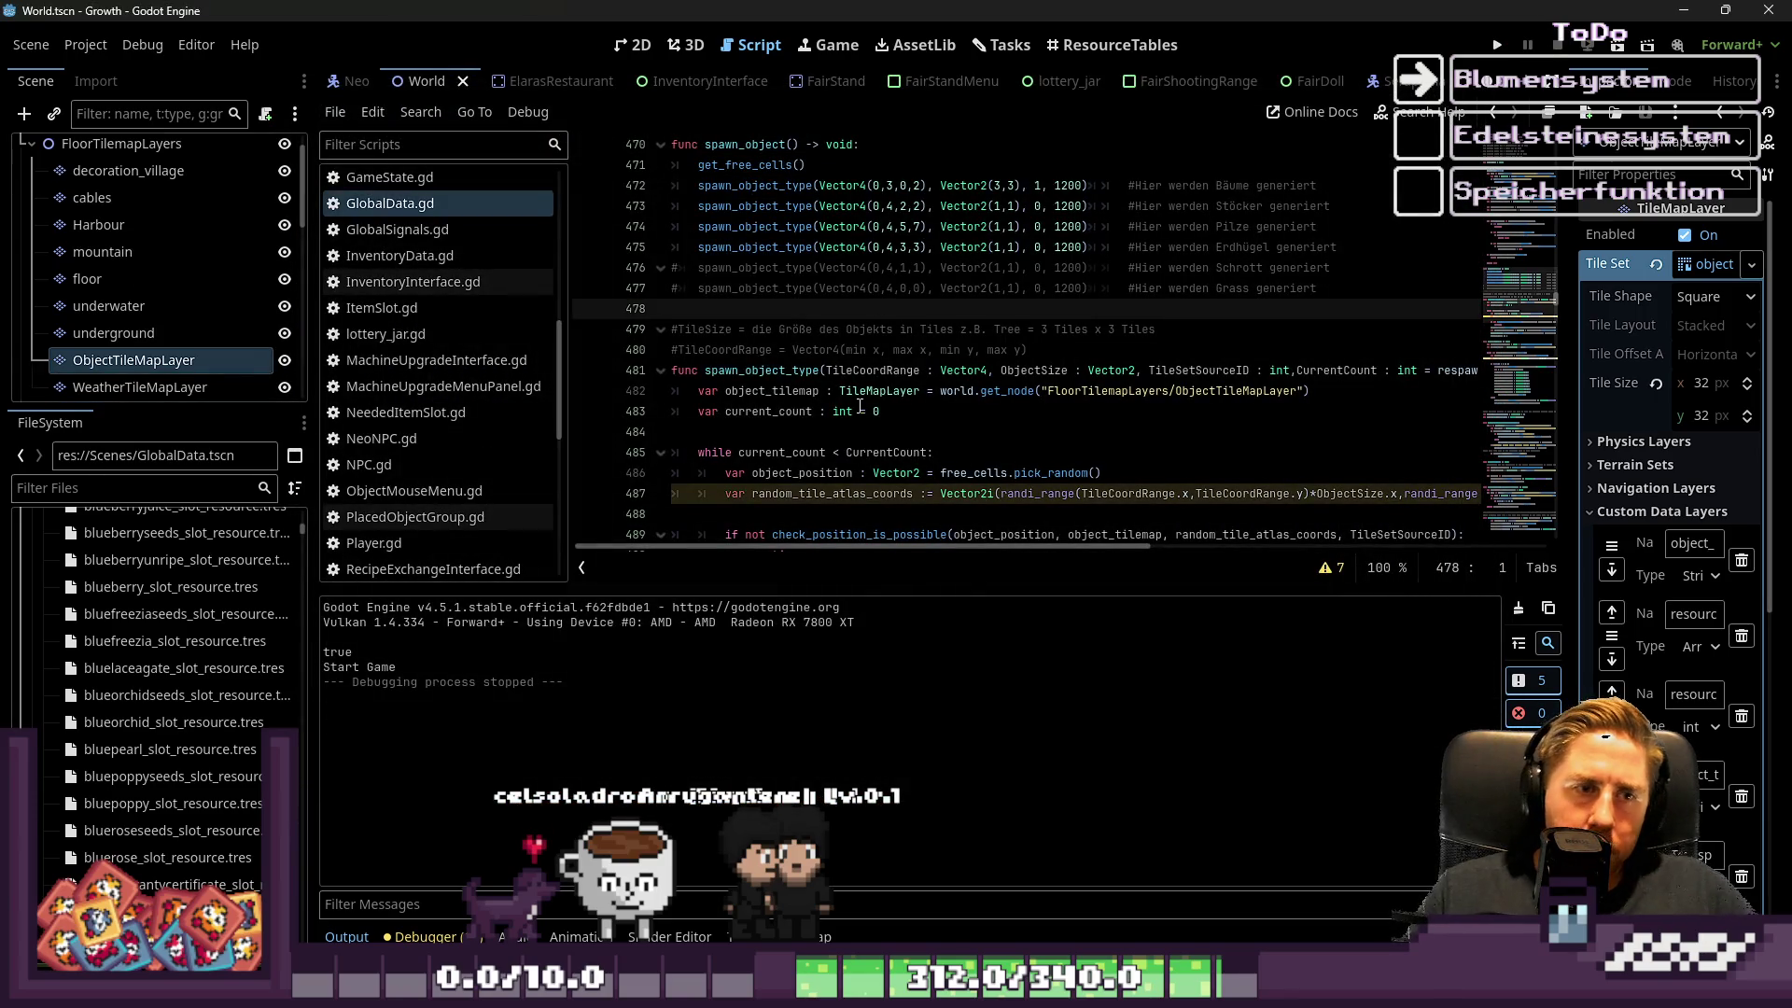
pyautogui.scroll(3, 860, 404)
pyautogui.scroll(-5, 868, 383)
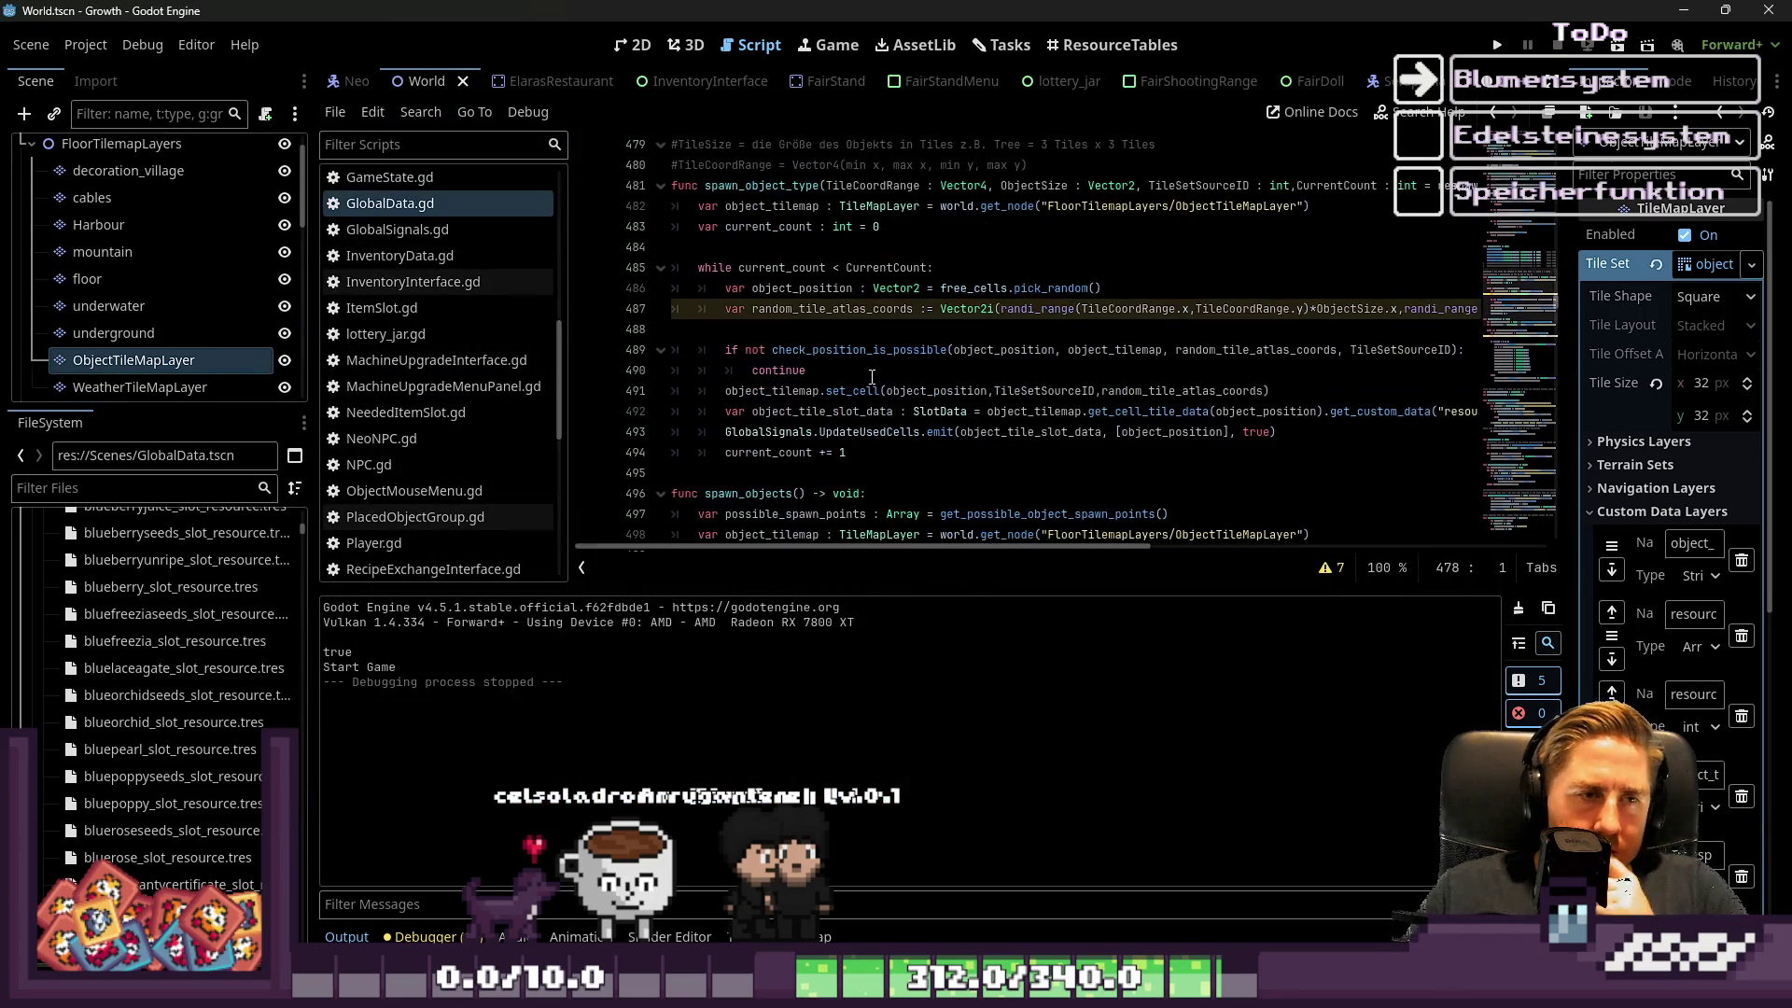
pyautogui.scroll(9, 871, 375)
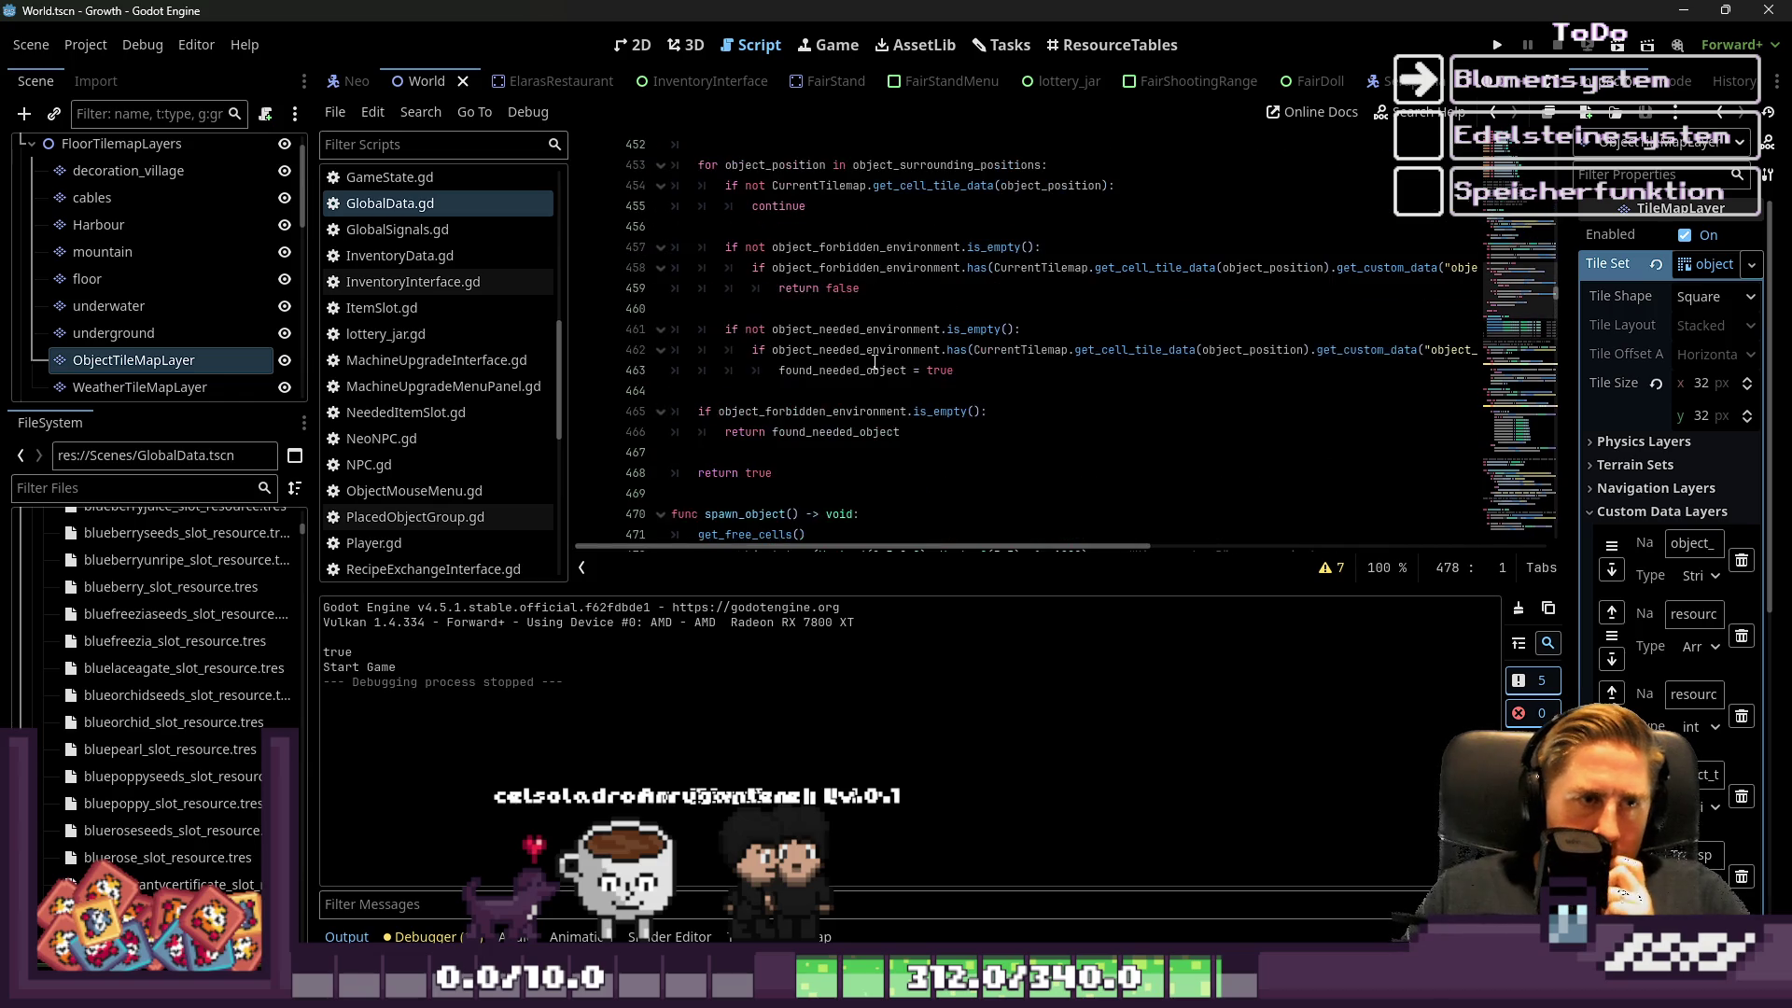
pyautogui.scroll(1, 875, 362)
pyautogui.scroll(-2, 875, 362)
pyautogui.click(875, 368)
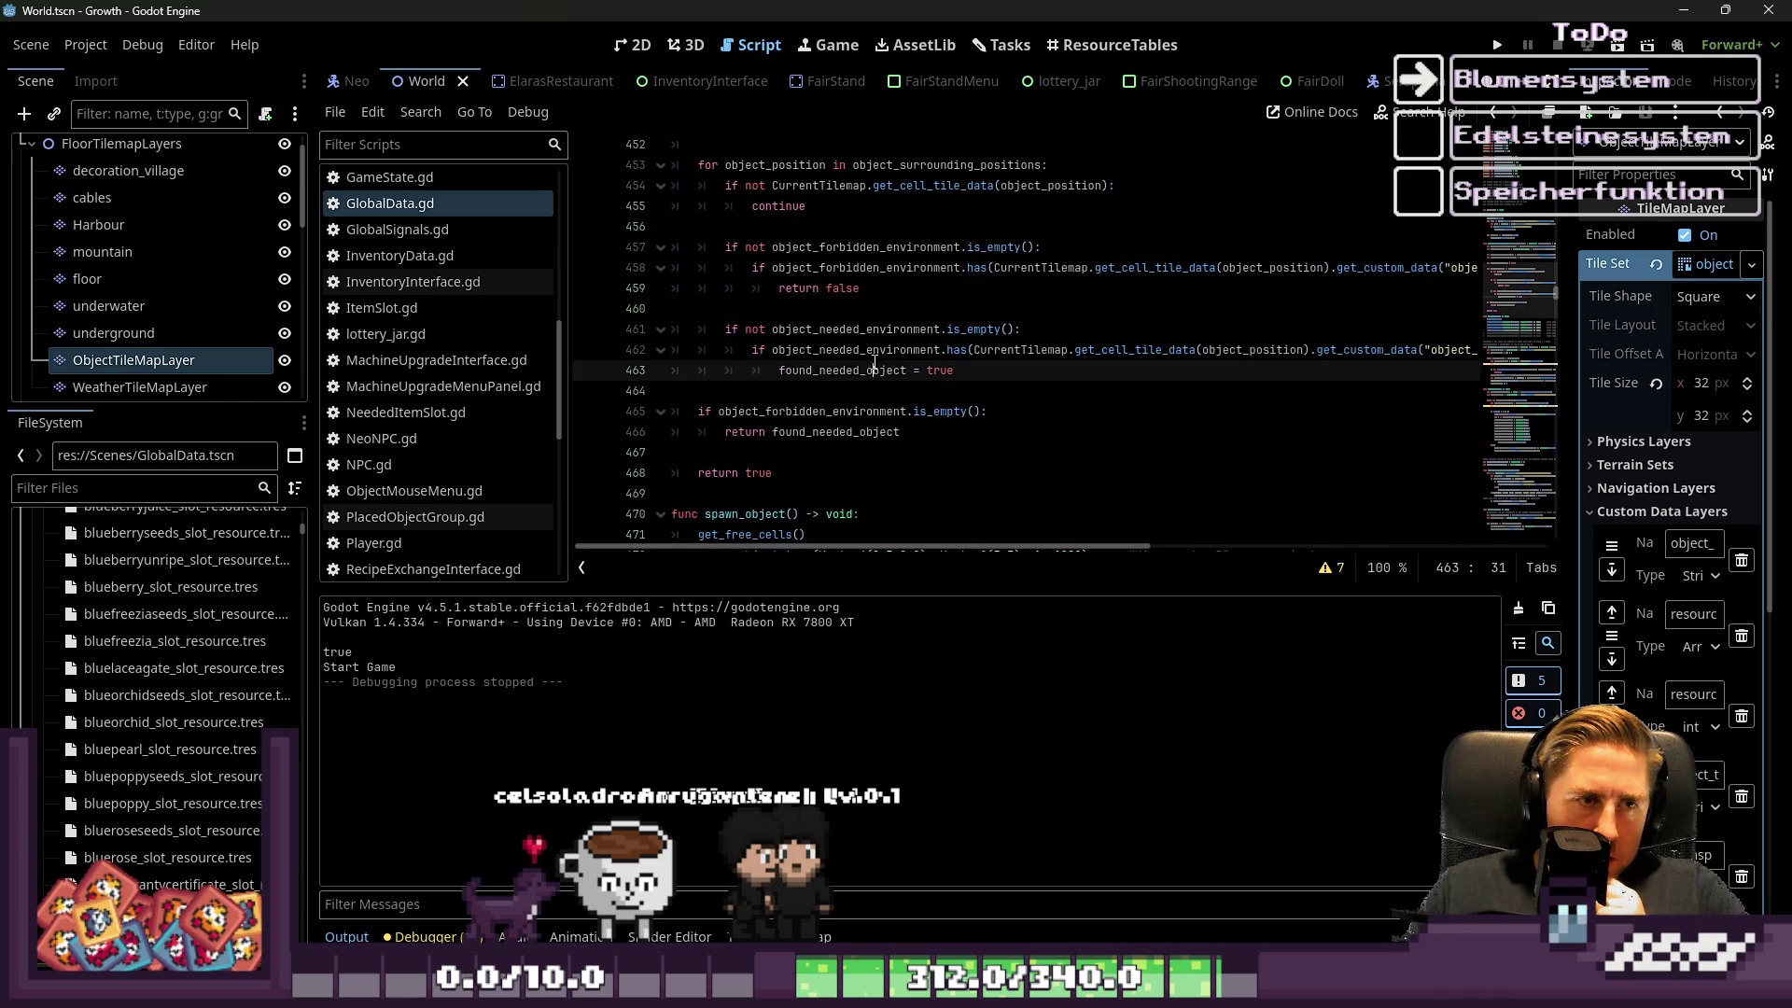
pyautogui.click(862, 391)
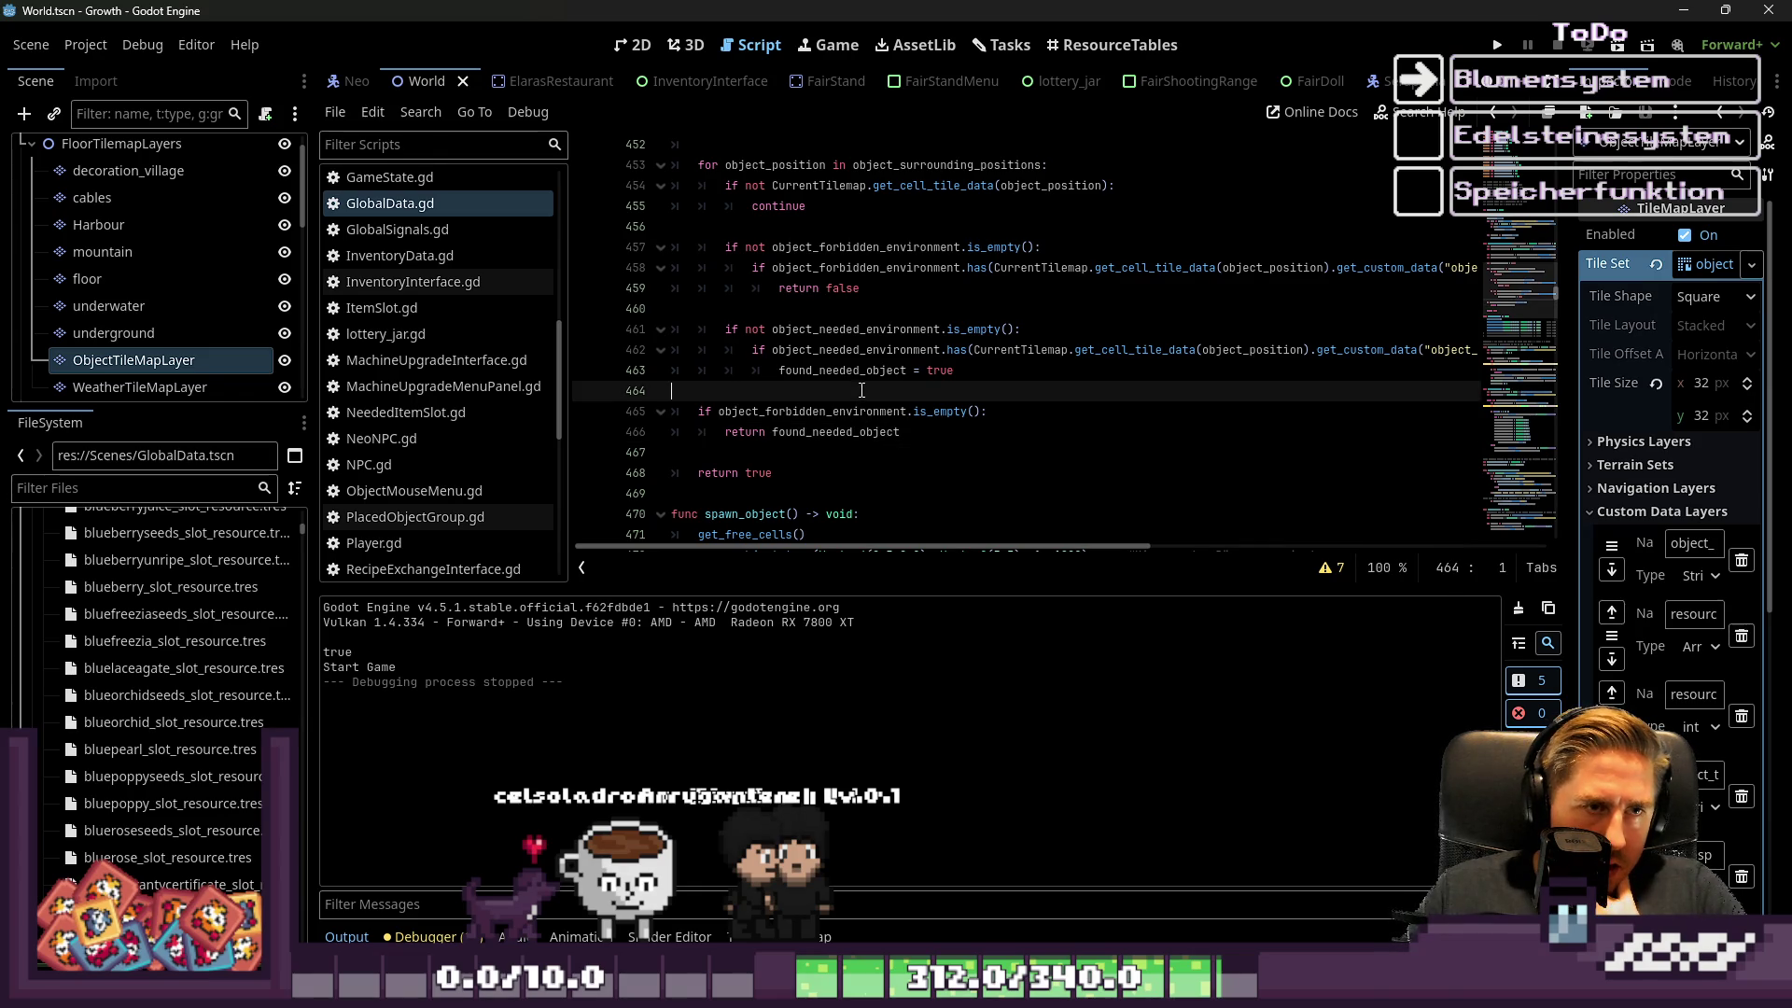
pyautogui.click(877, 351)
pyautogui.doubleClick(890, 330)
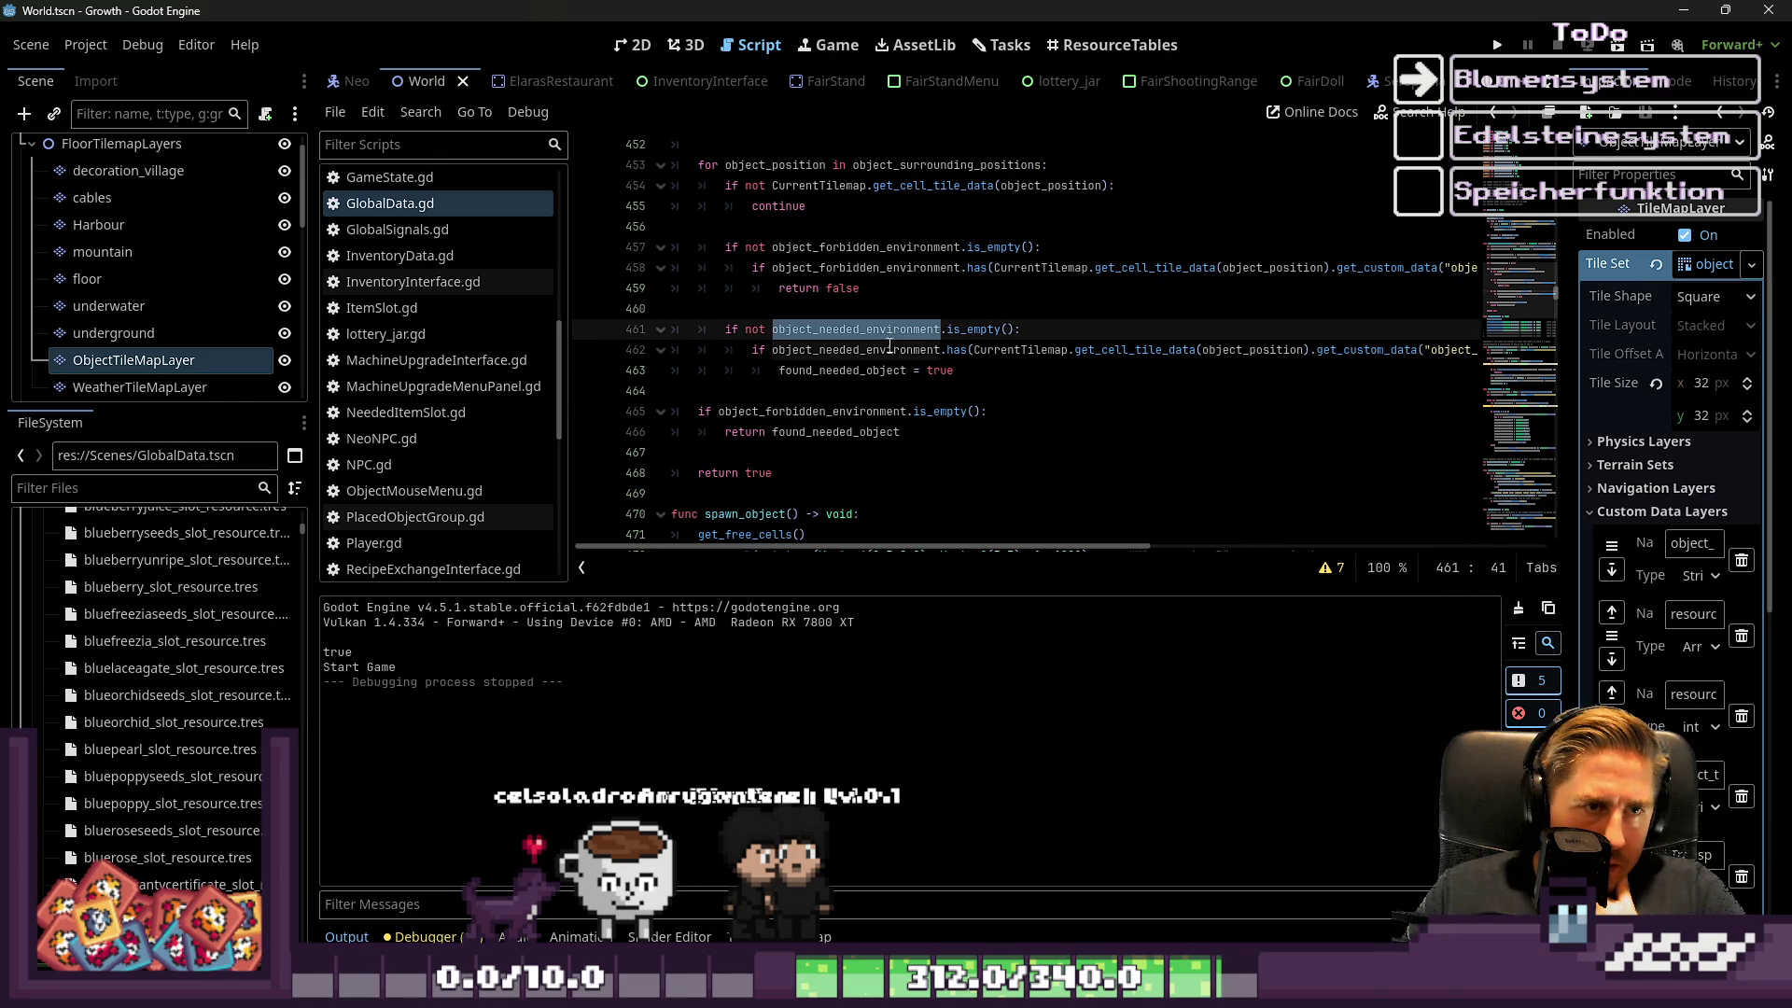
pyautogui.click(882, 371)
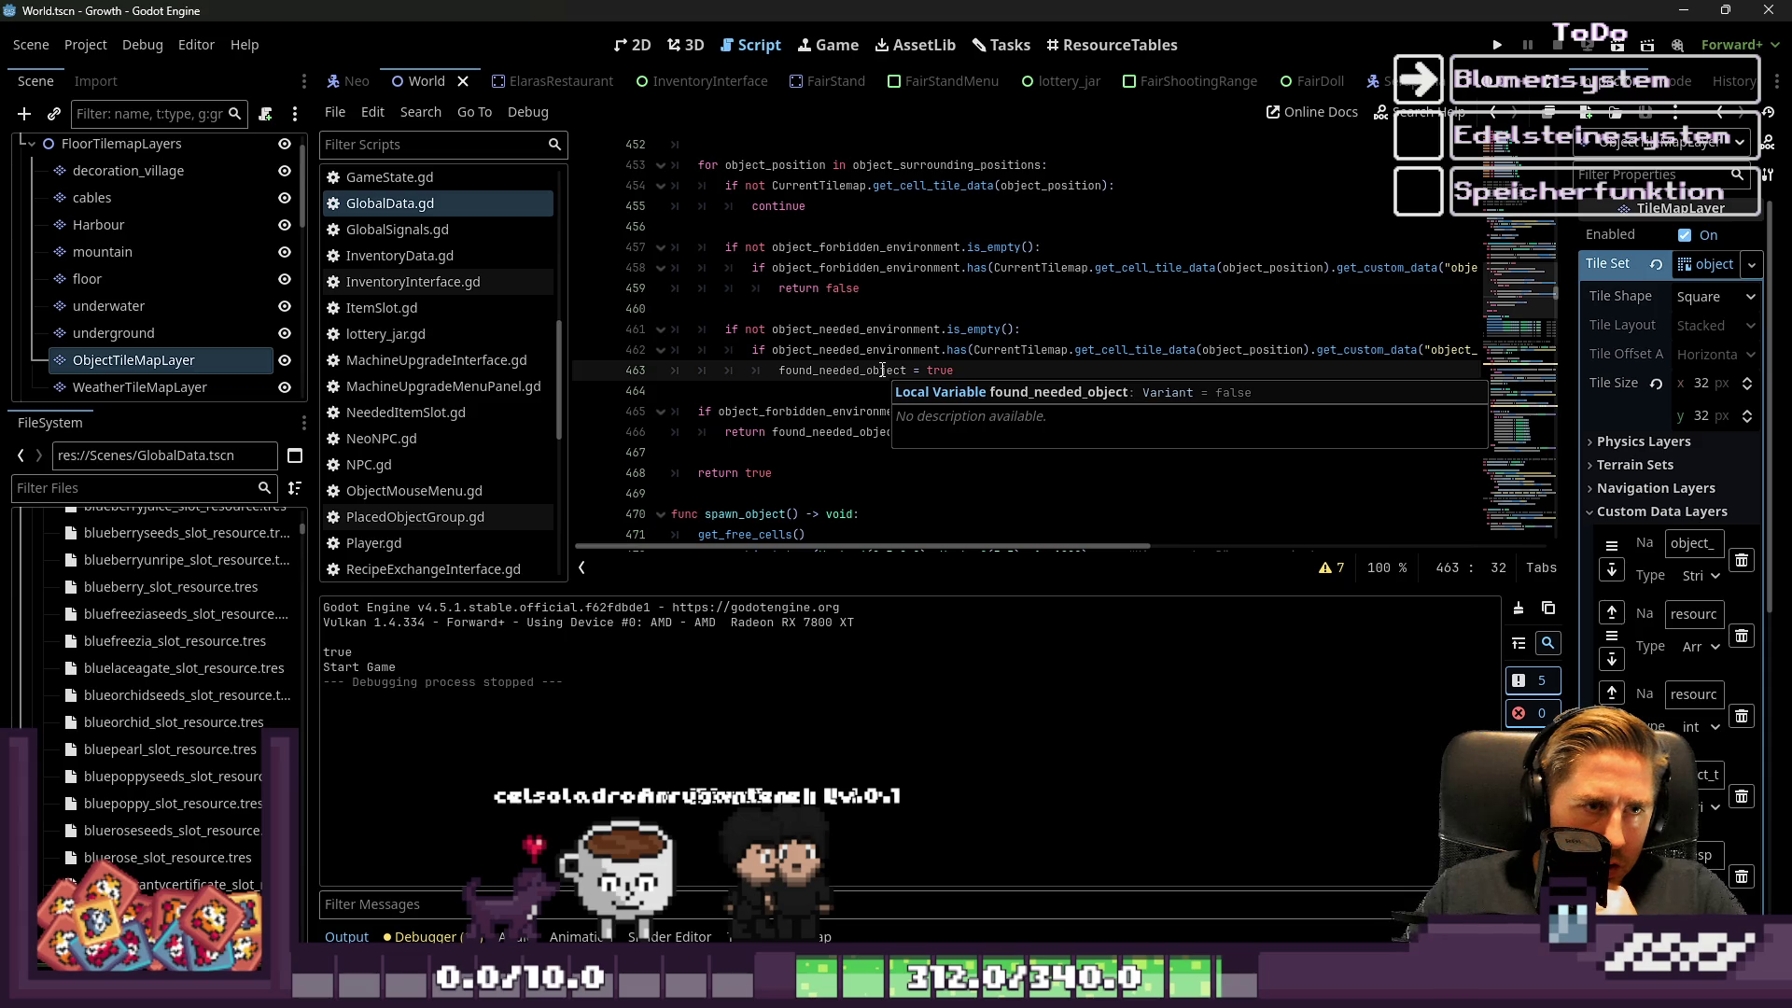
pyautogui.click(805, 411)
pyautogui.doubleClick(808, 431)
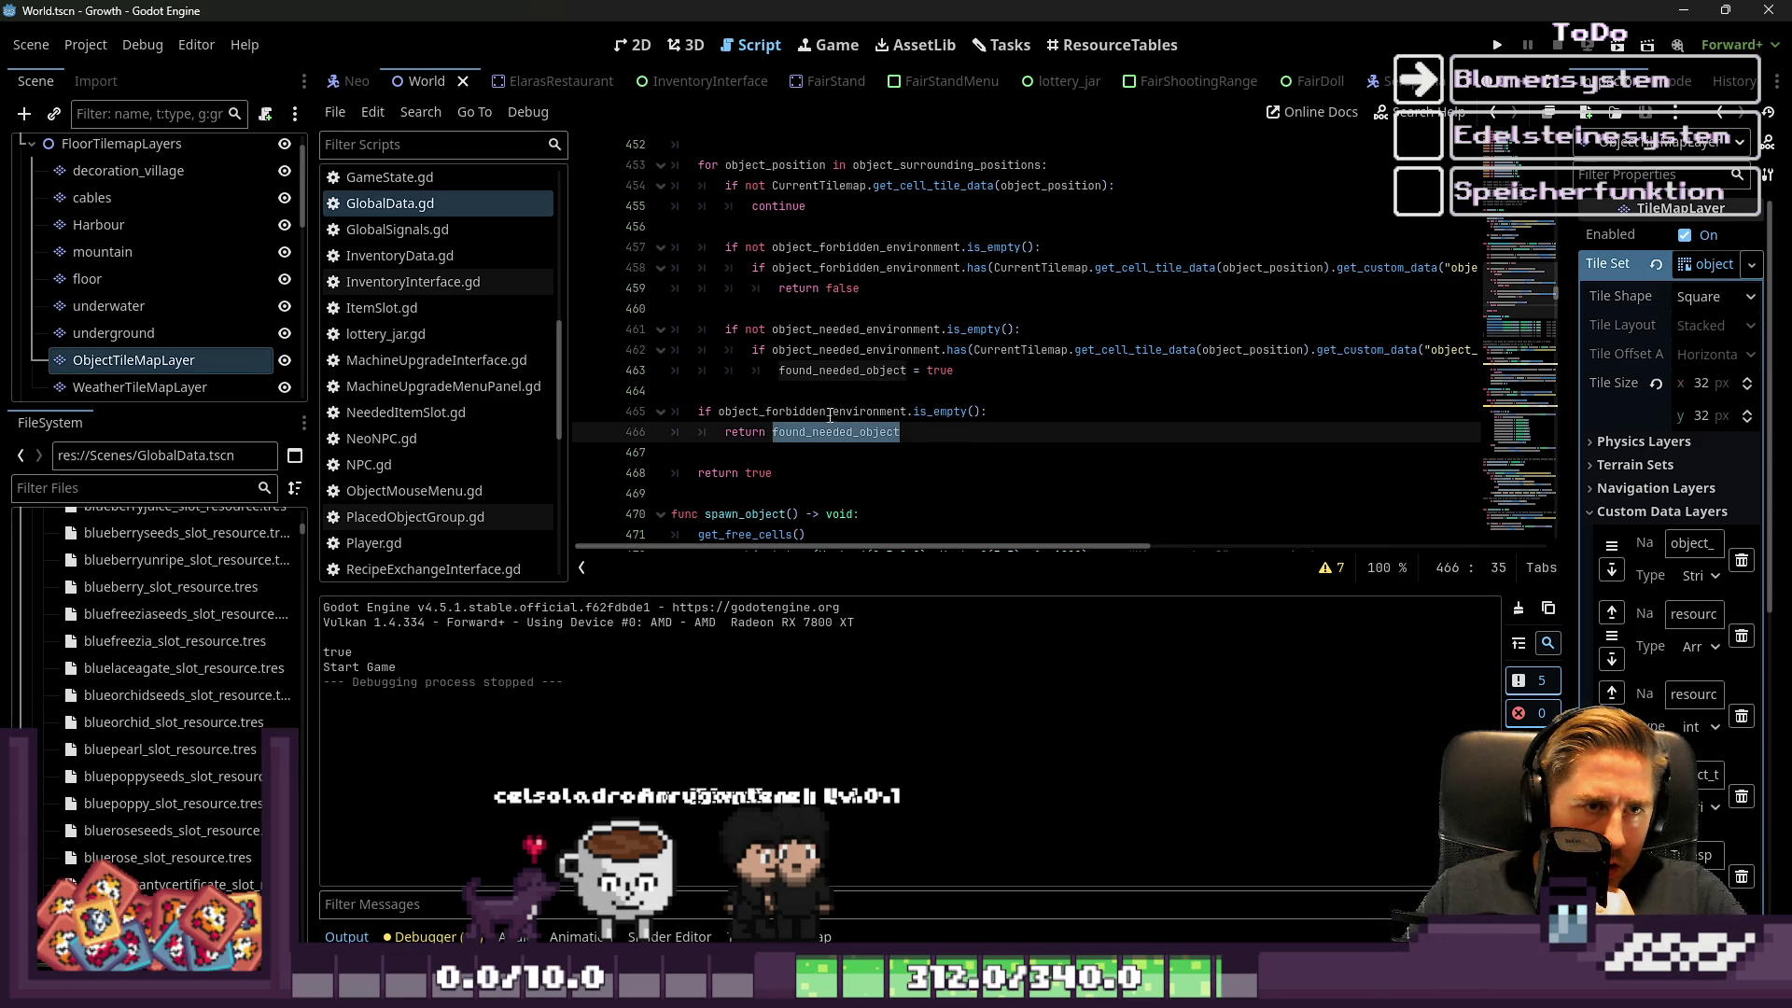
pyautogui.click(815, 400)
pyautogui.scroll(1, 815, 402)
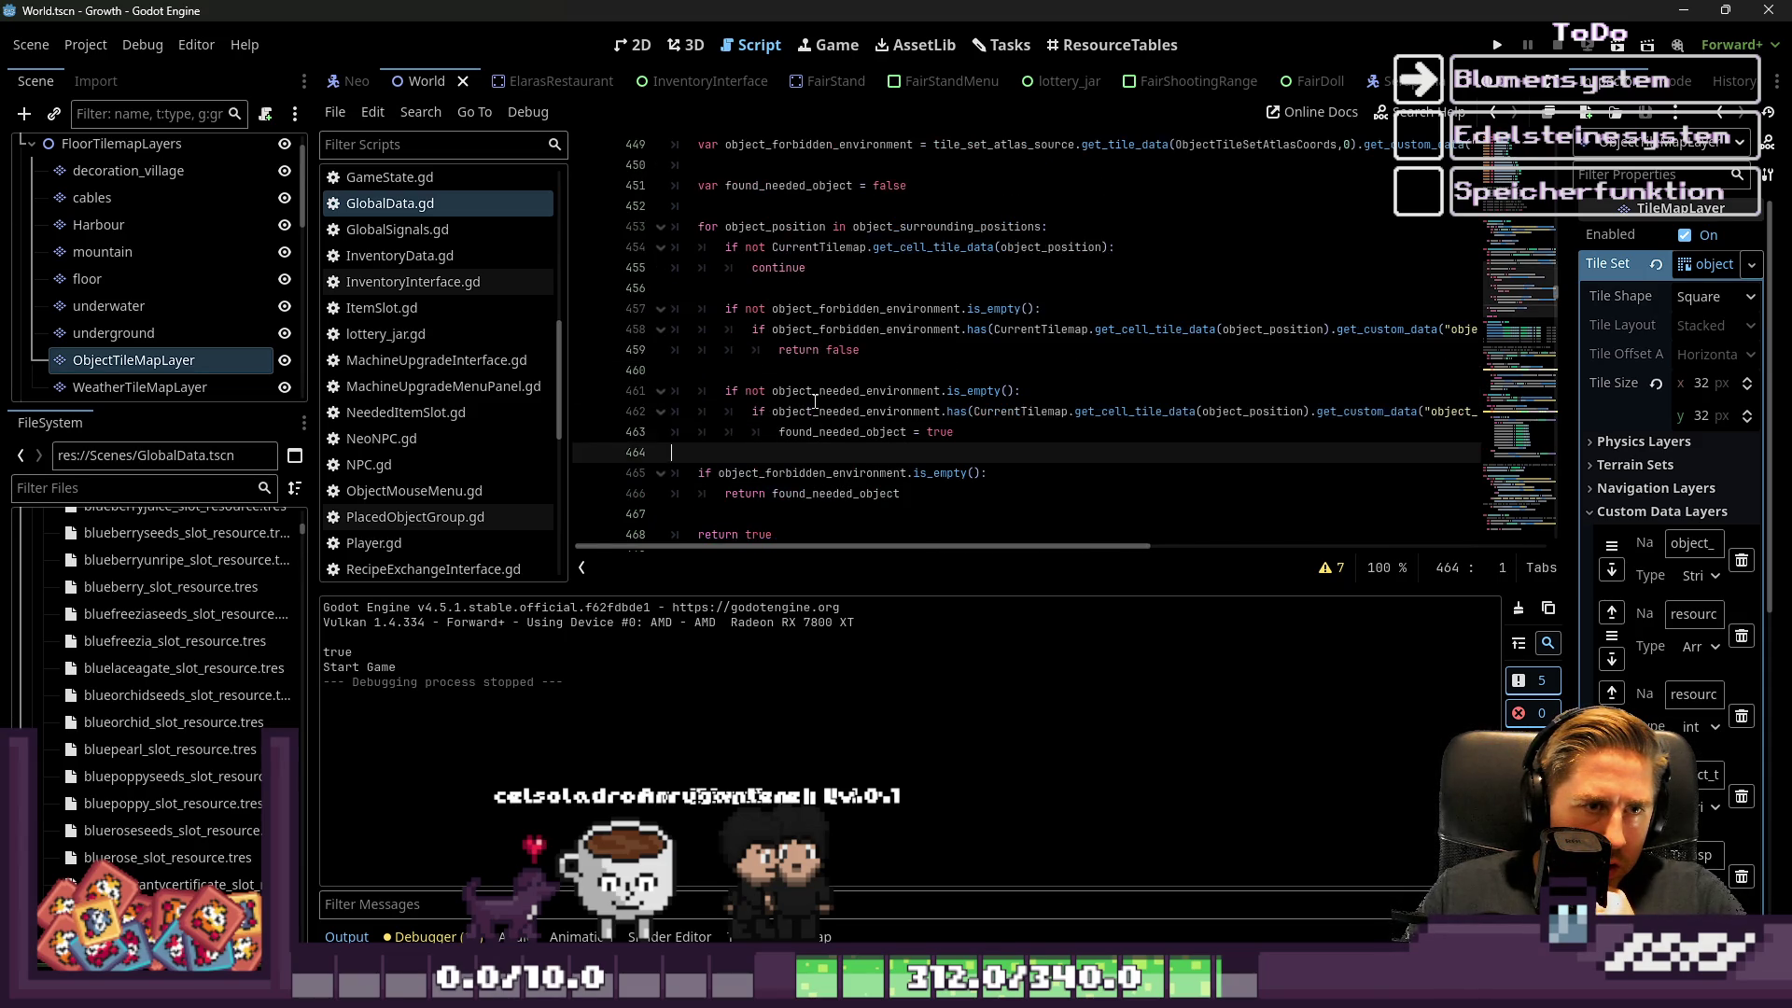
pyautogui.scroll(-1, 815, 401)
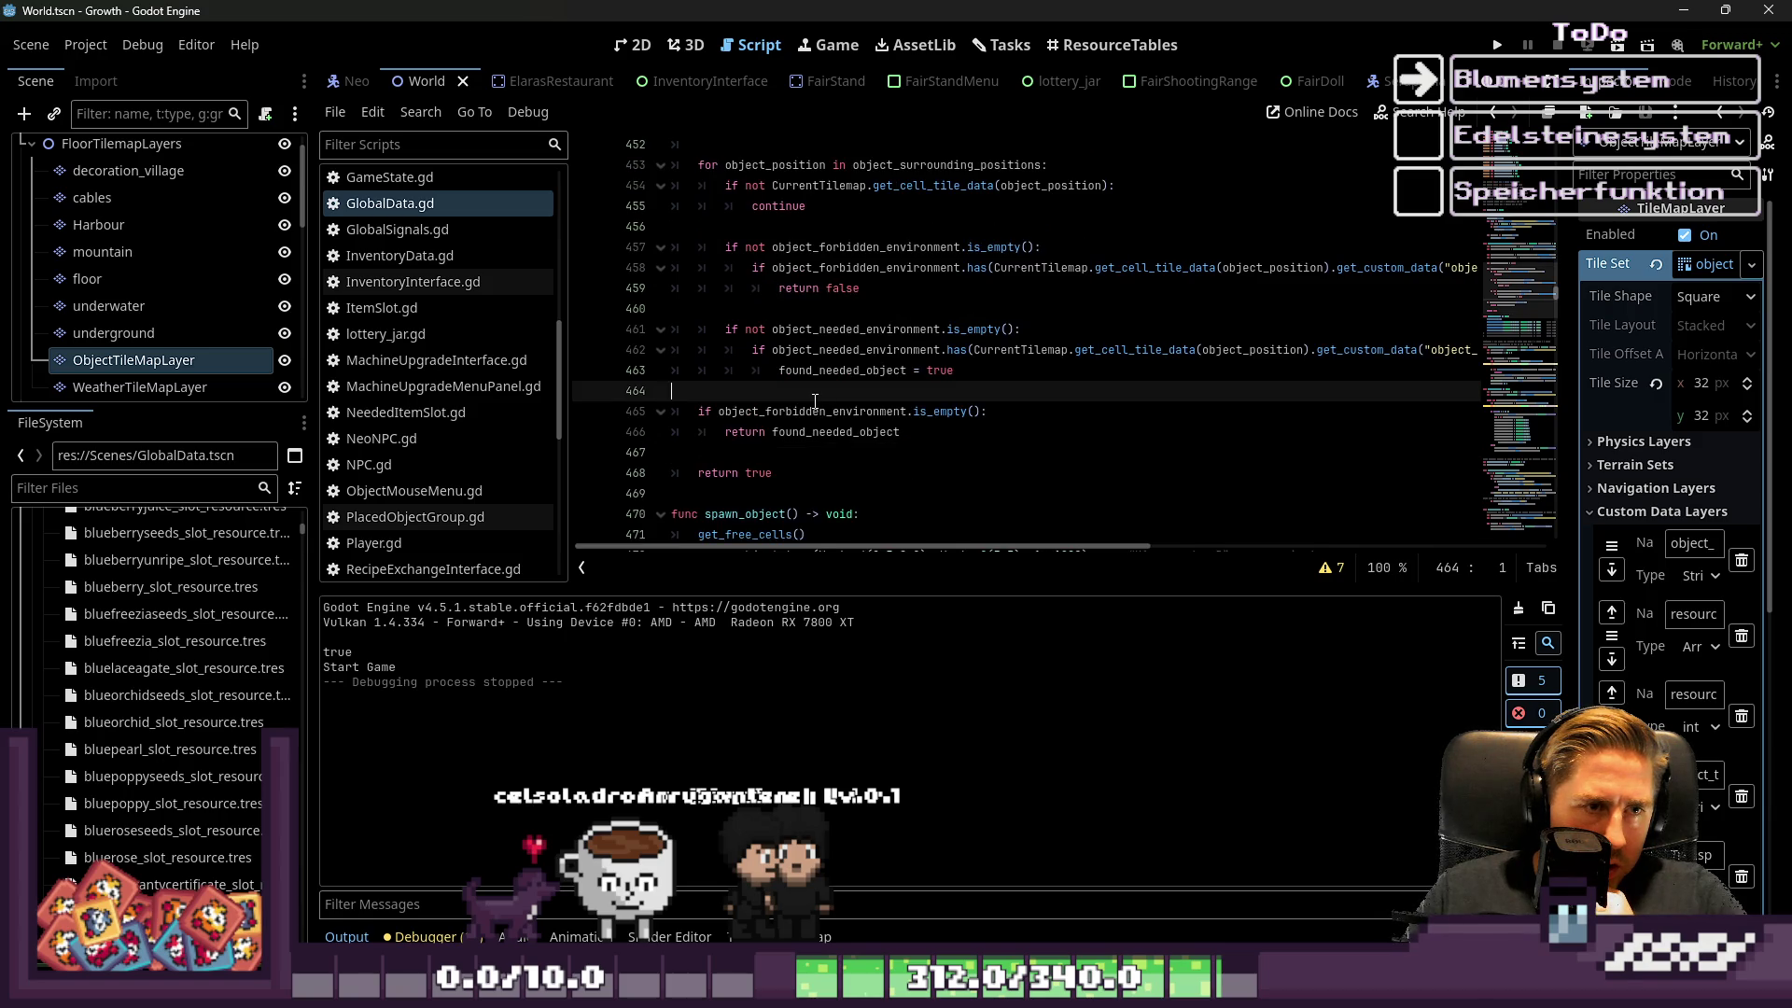
pyautogui.click(806, 450)
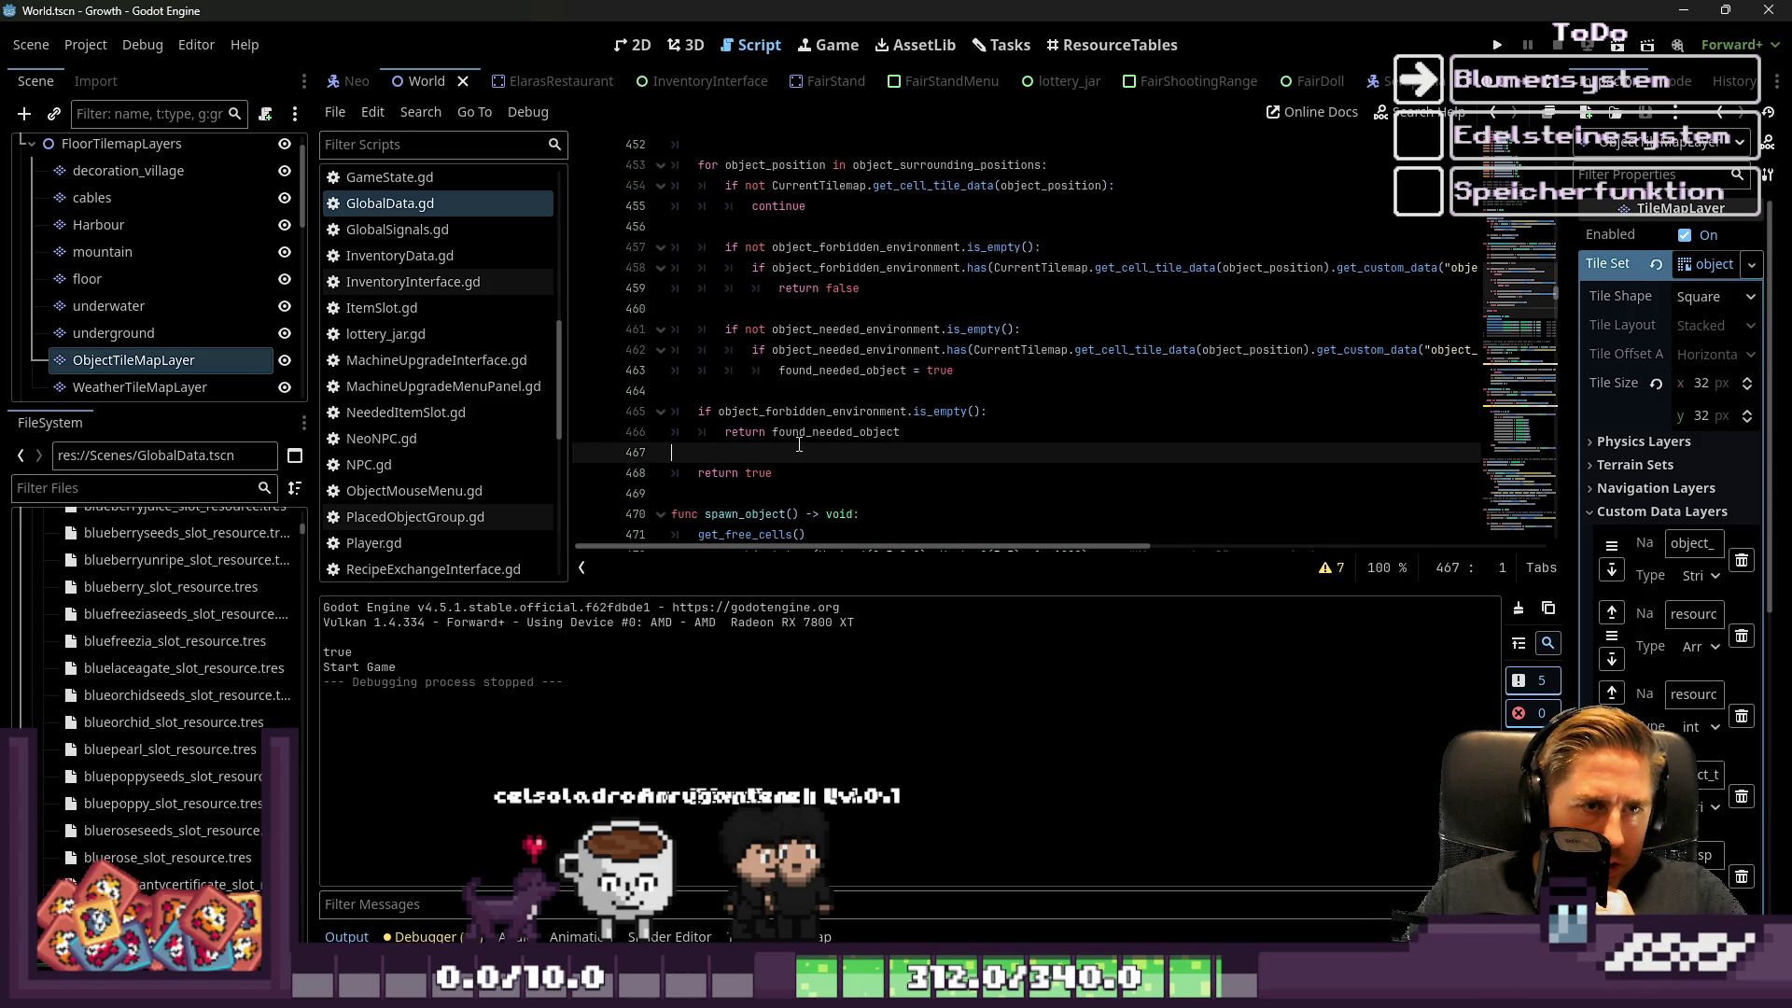
pyautogui.scroll(1, 799, 445)
pyautogui.scroll(-1, 808, 448)
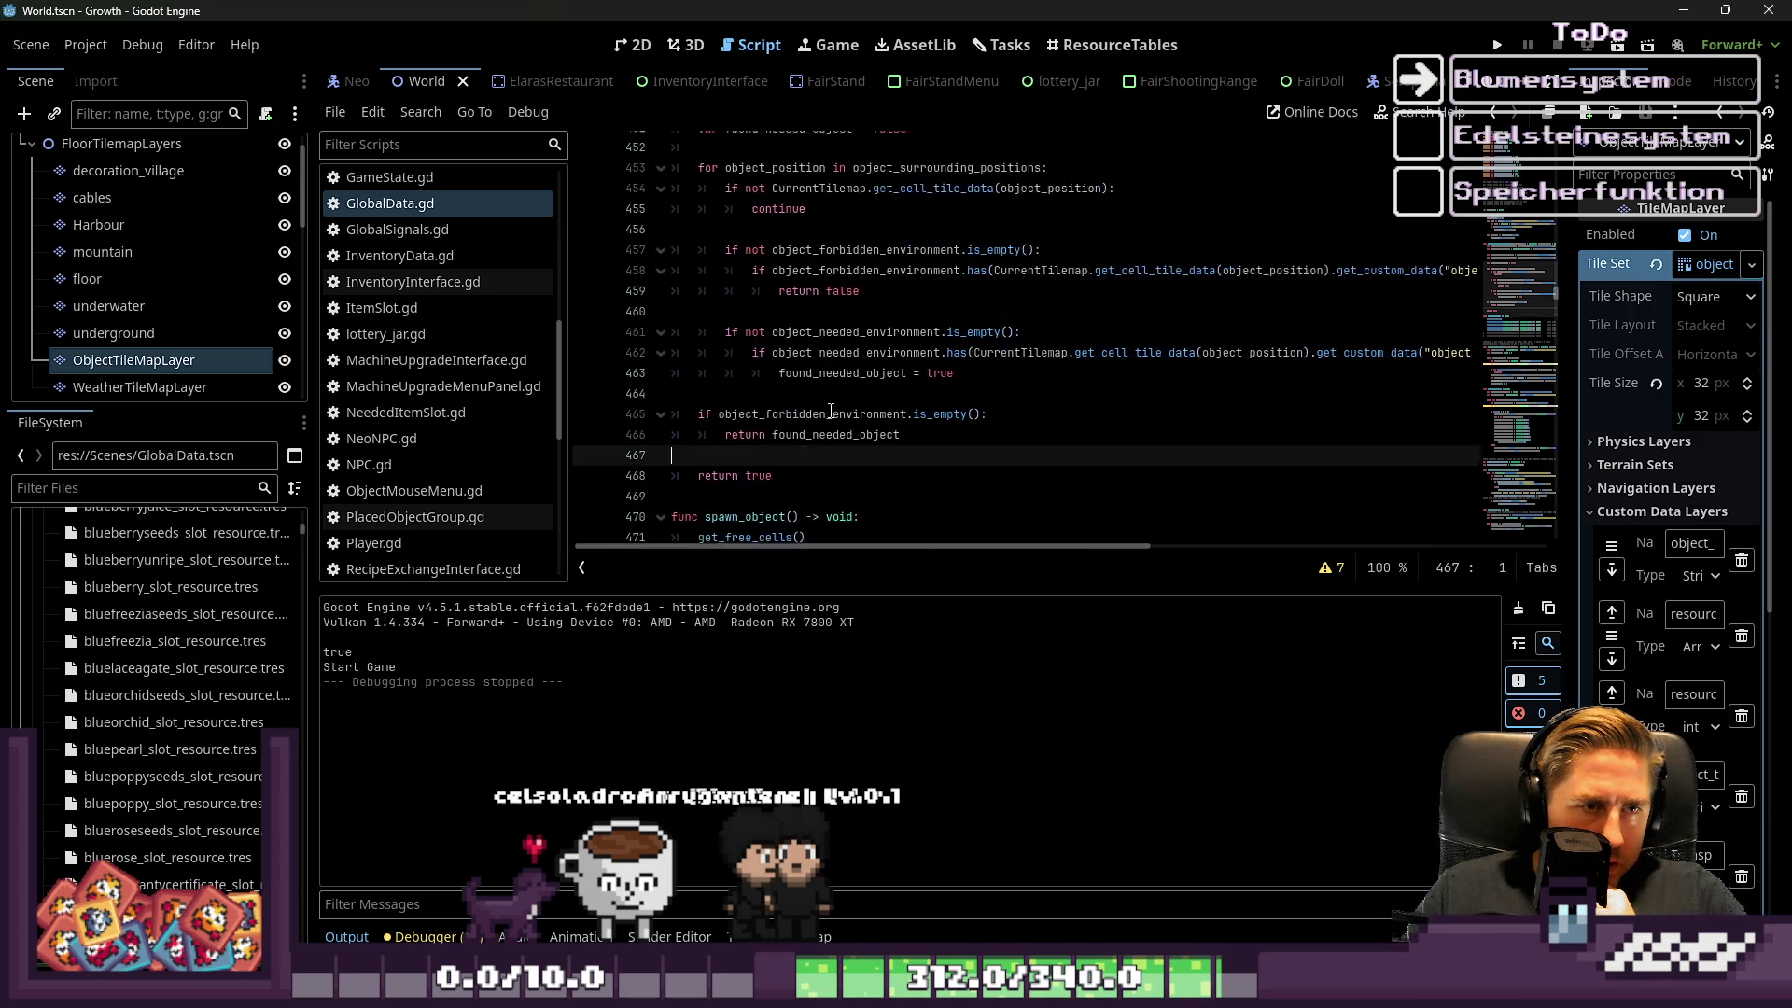
pyautogui.click(805, 473)
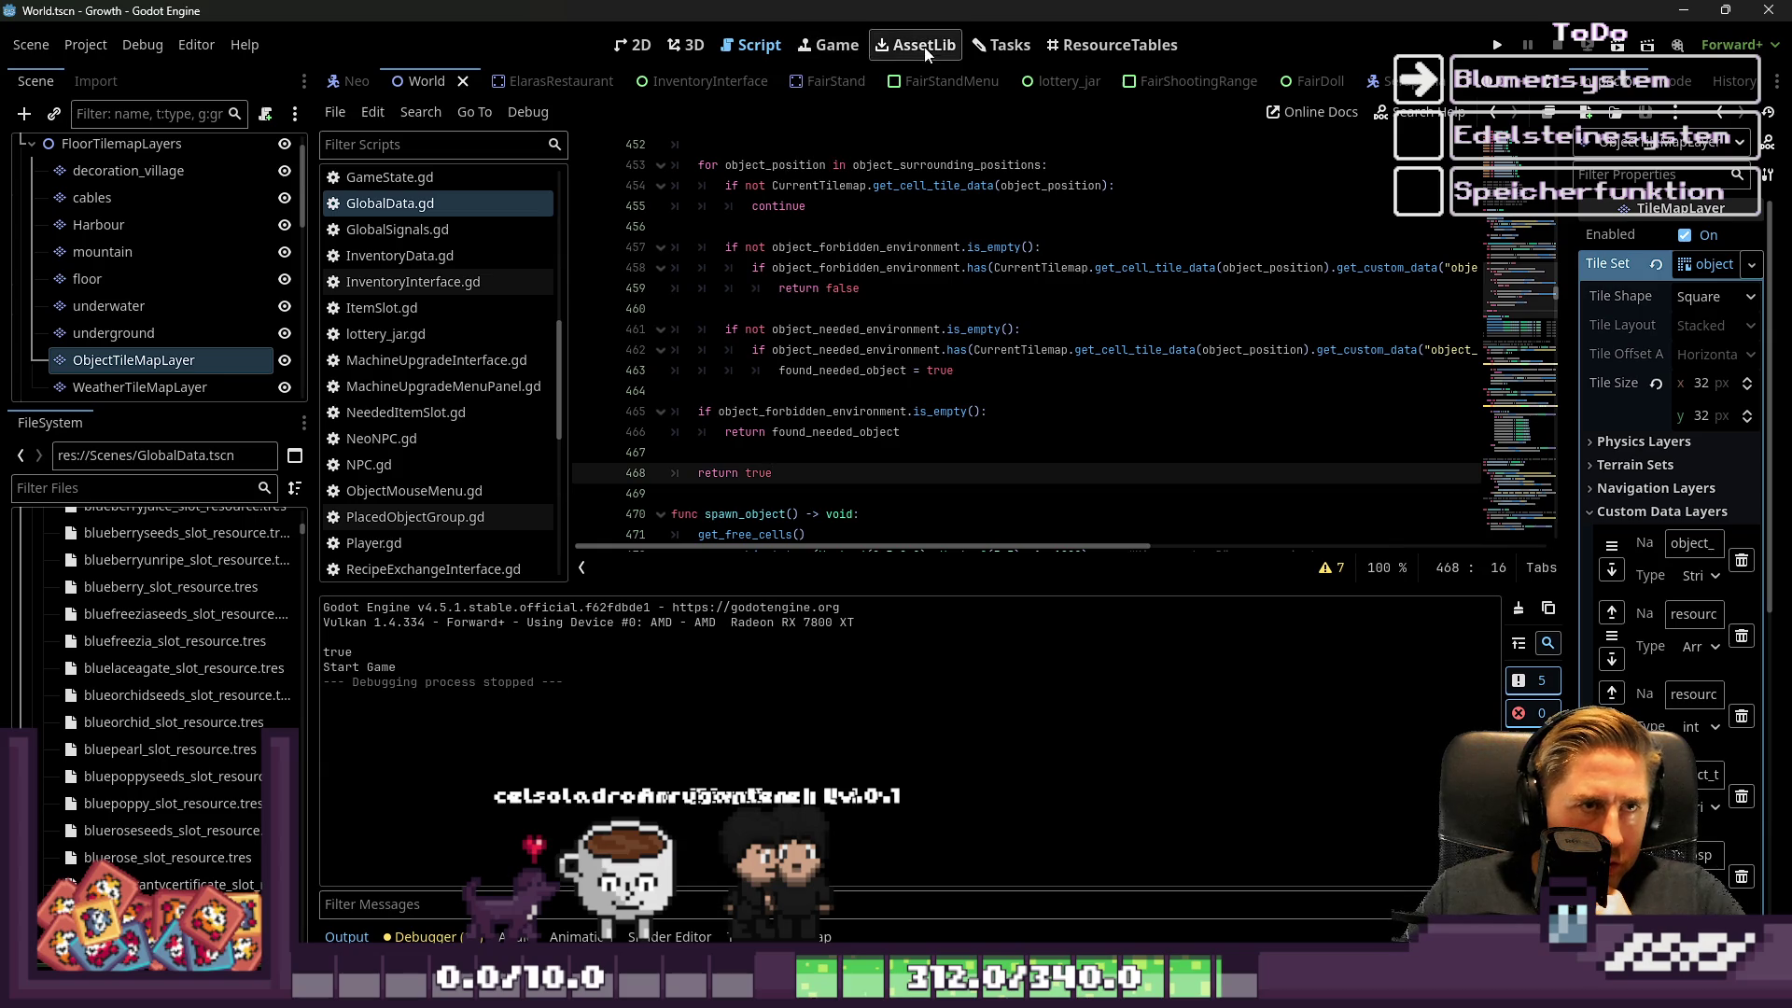
pyautogui.click(151, 359)
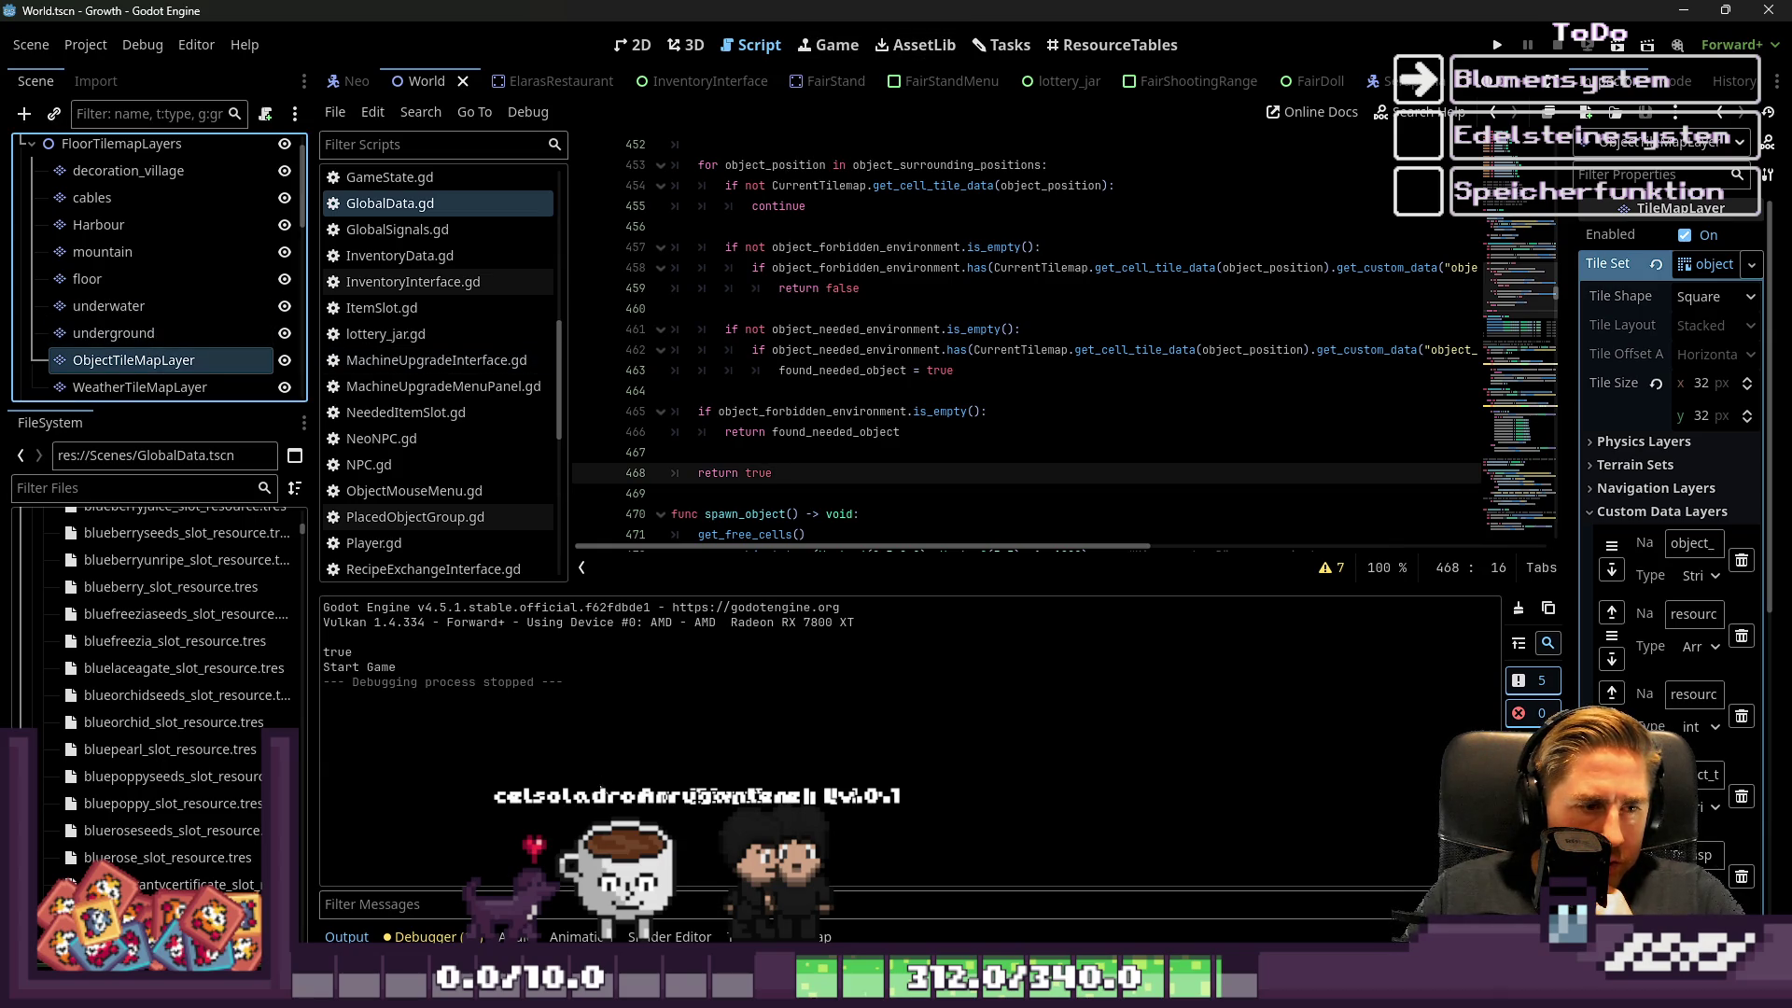
pyautogui.click(726, 934)
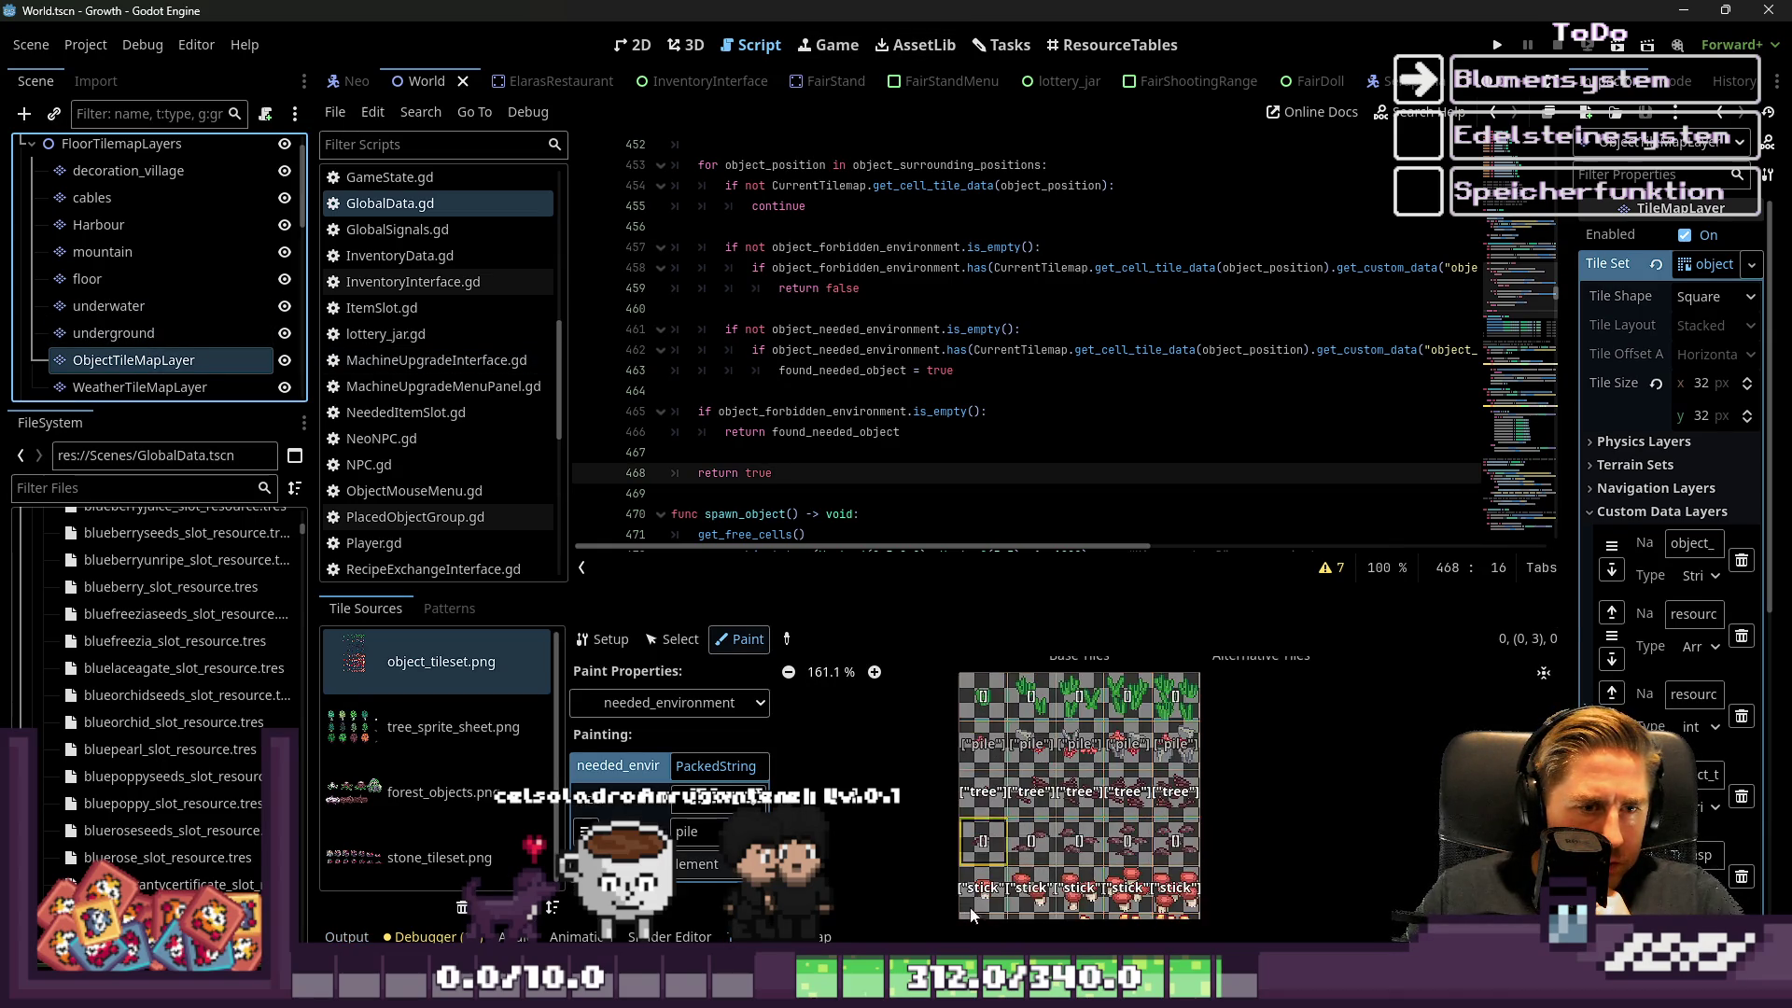
# Paint needed_environment ["tree"] onto the middle row of object_tileset.png tiles, then launch with F5
pyautogui.scroll(5, 1051, 855)
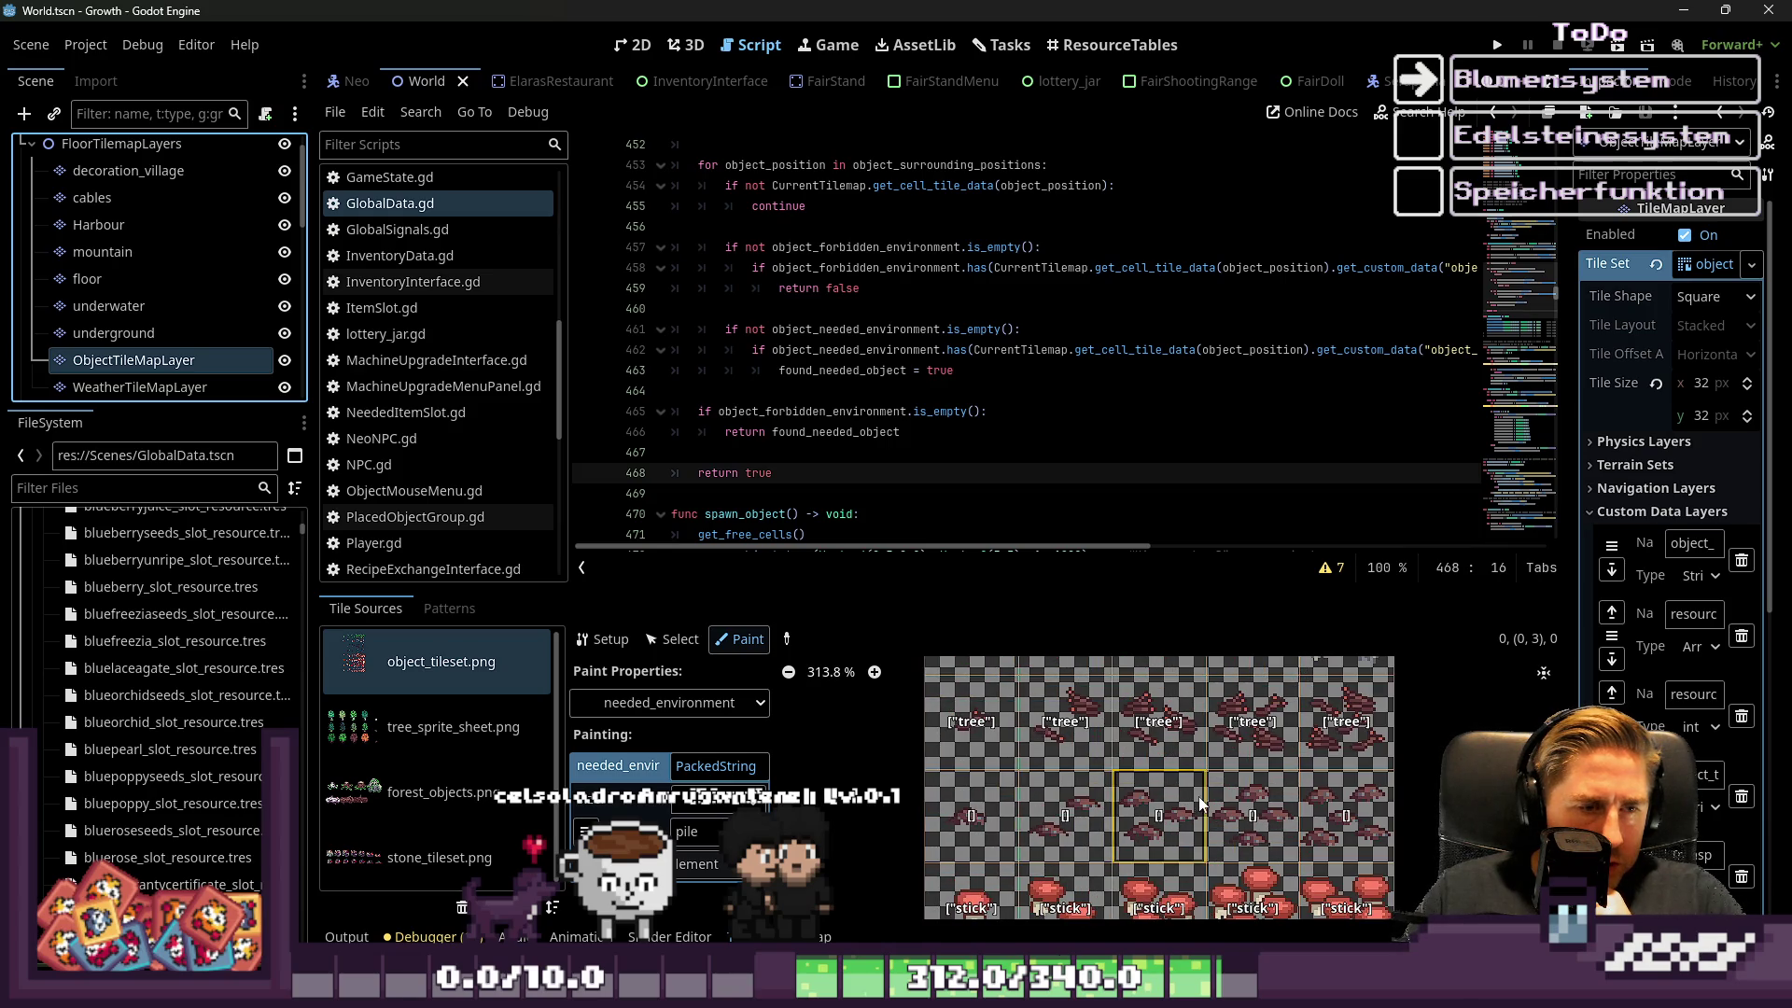
pyautogui.click(697, 707)
pyautogui.click(719, 920)
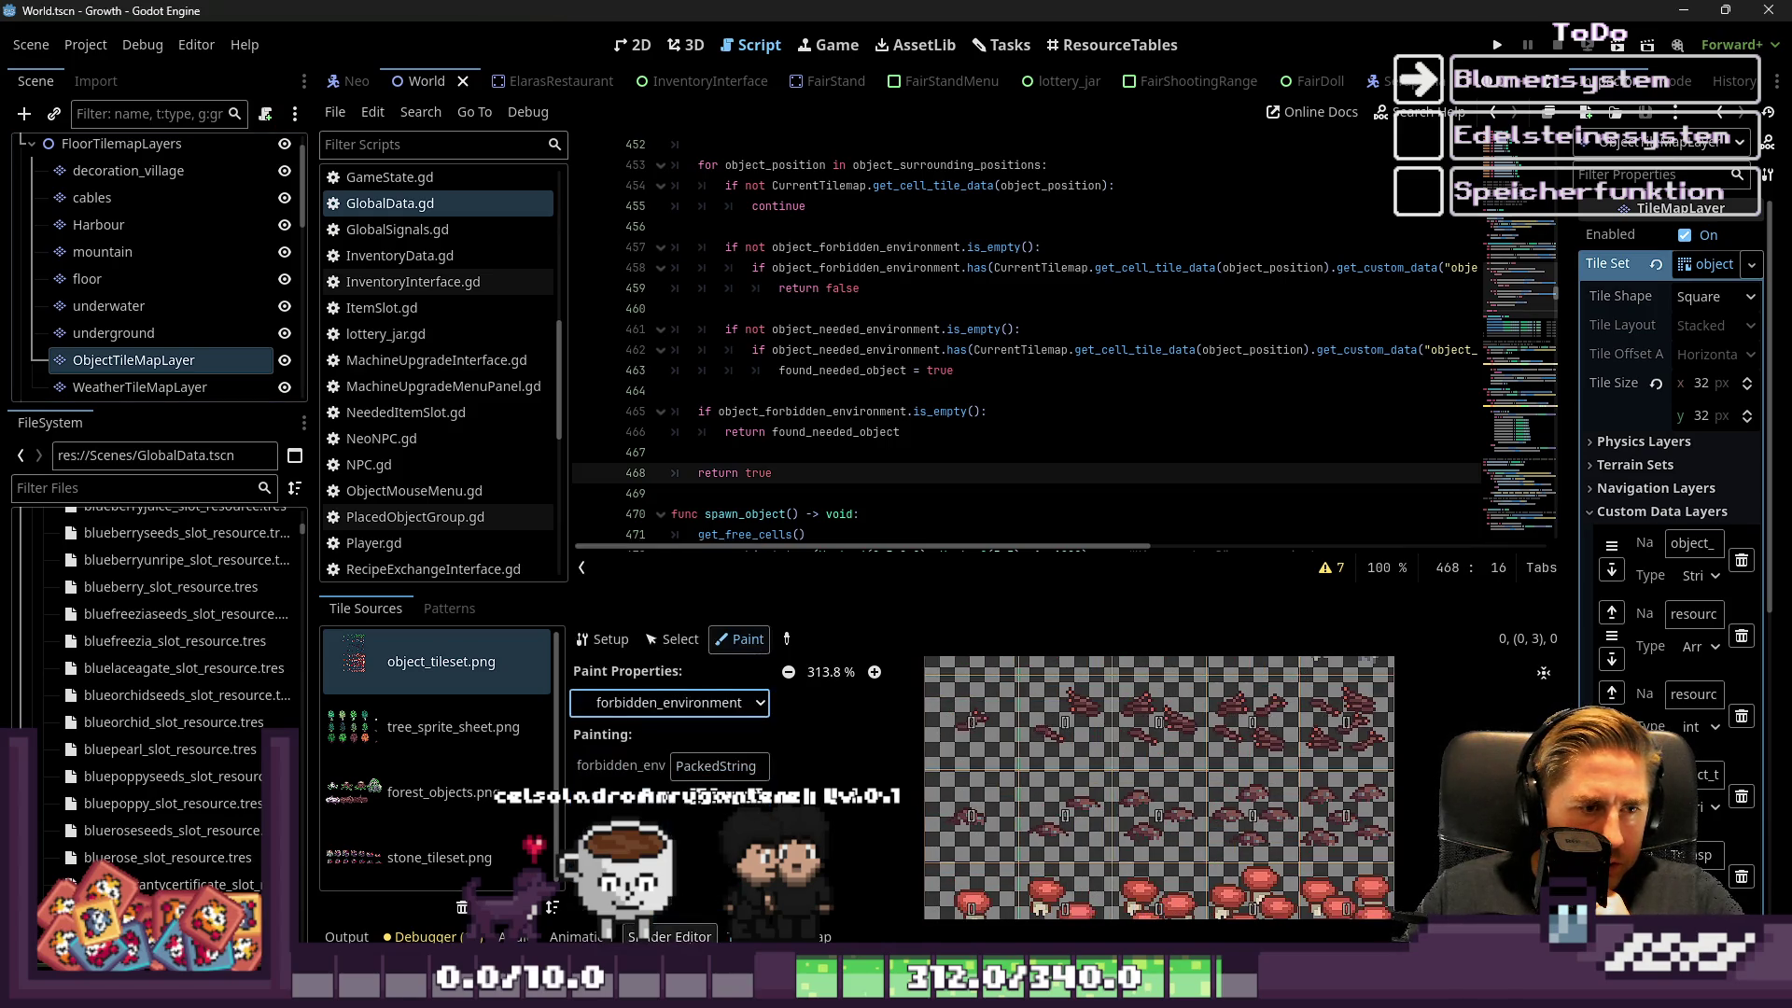
pyautogui.click(691, 702)
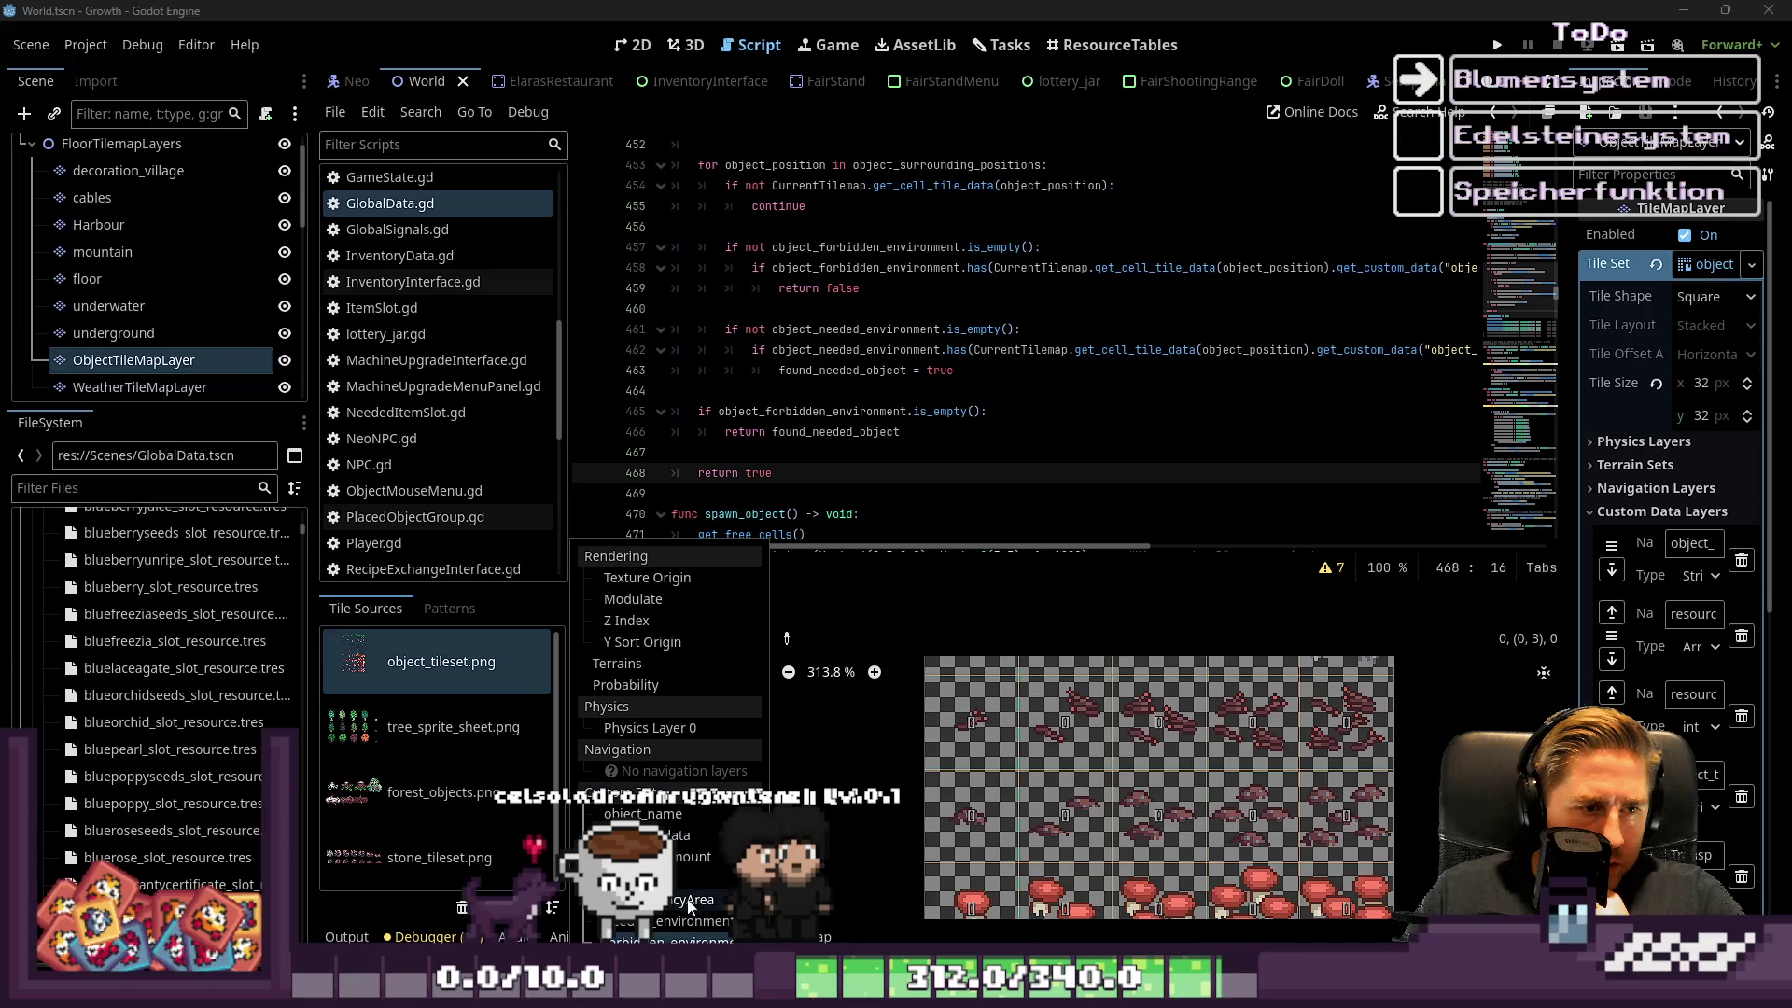
pyautogui.click(691, 924)
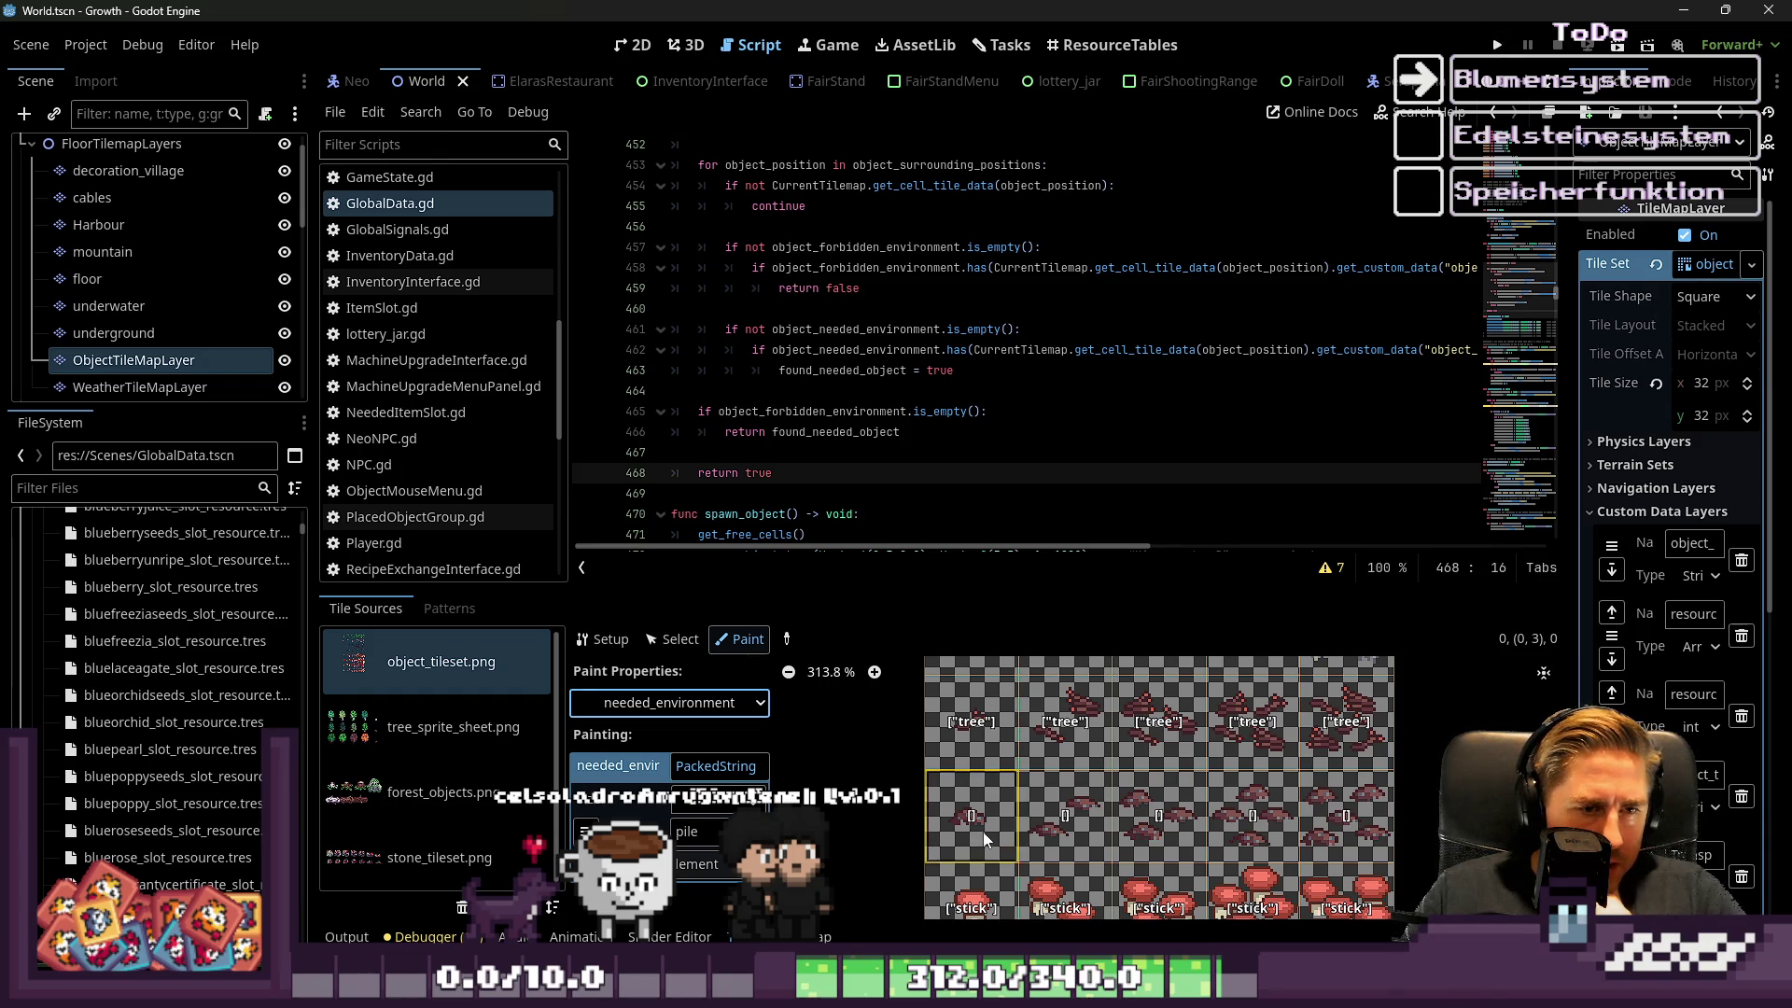
pyautogui.click(683, 827)
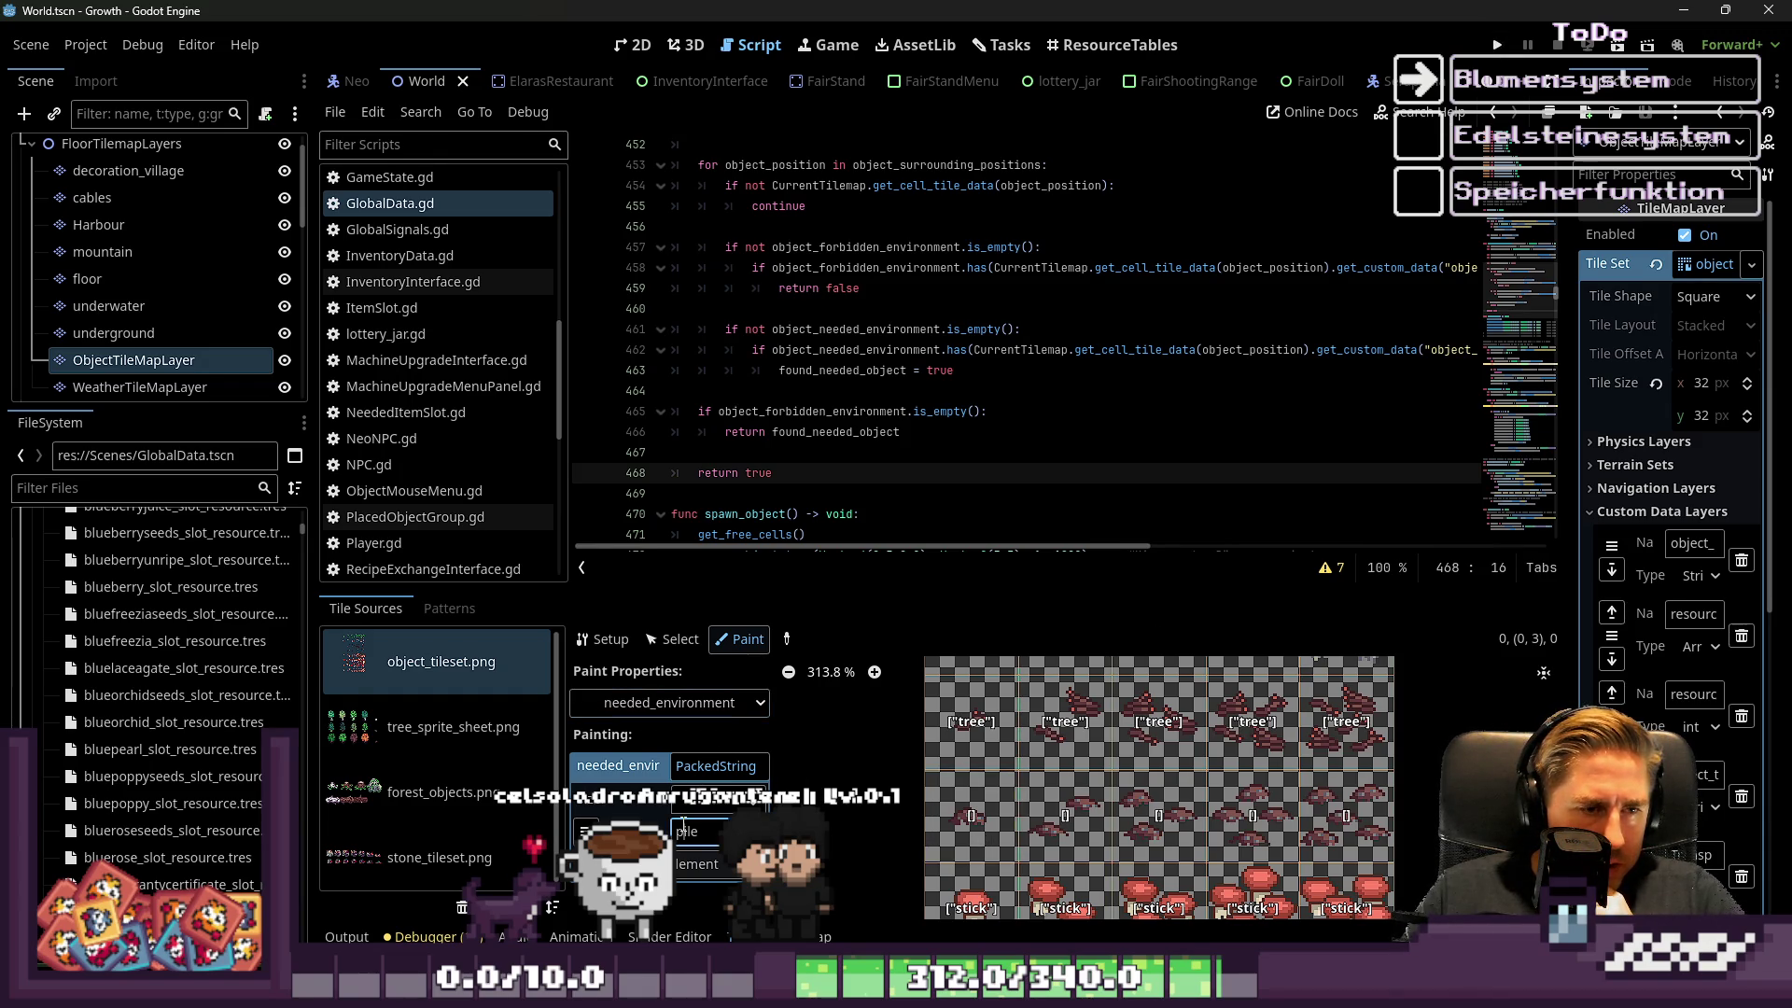
pyautogui.write('tree')
pyautogui.moveTo(930, 823)
pyautogui.mouseDown()
pyautogui.moveTo(1206, 798)
pyautogui.moveTo(1380, 806)
pyautogui.mouseUp()
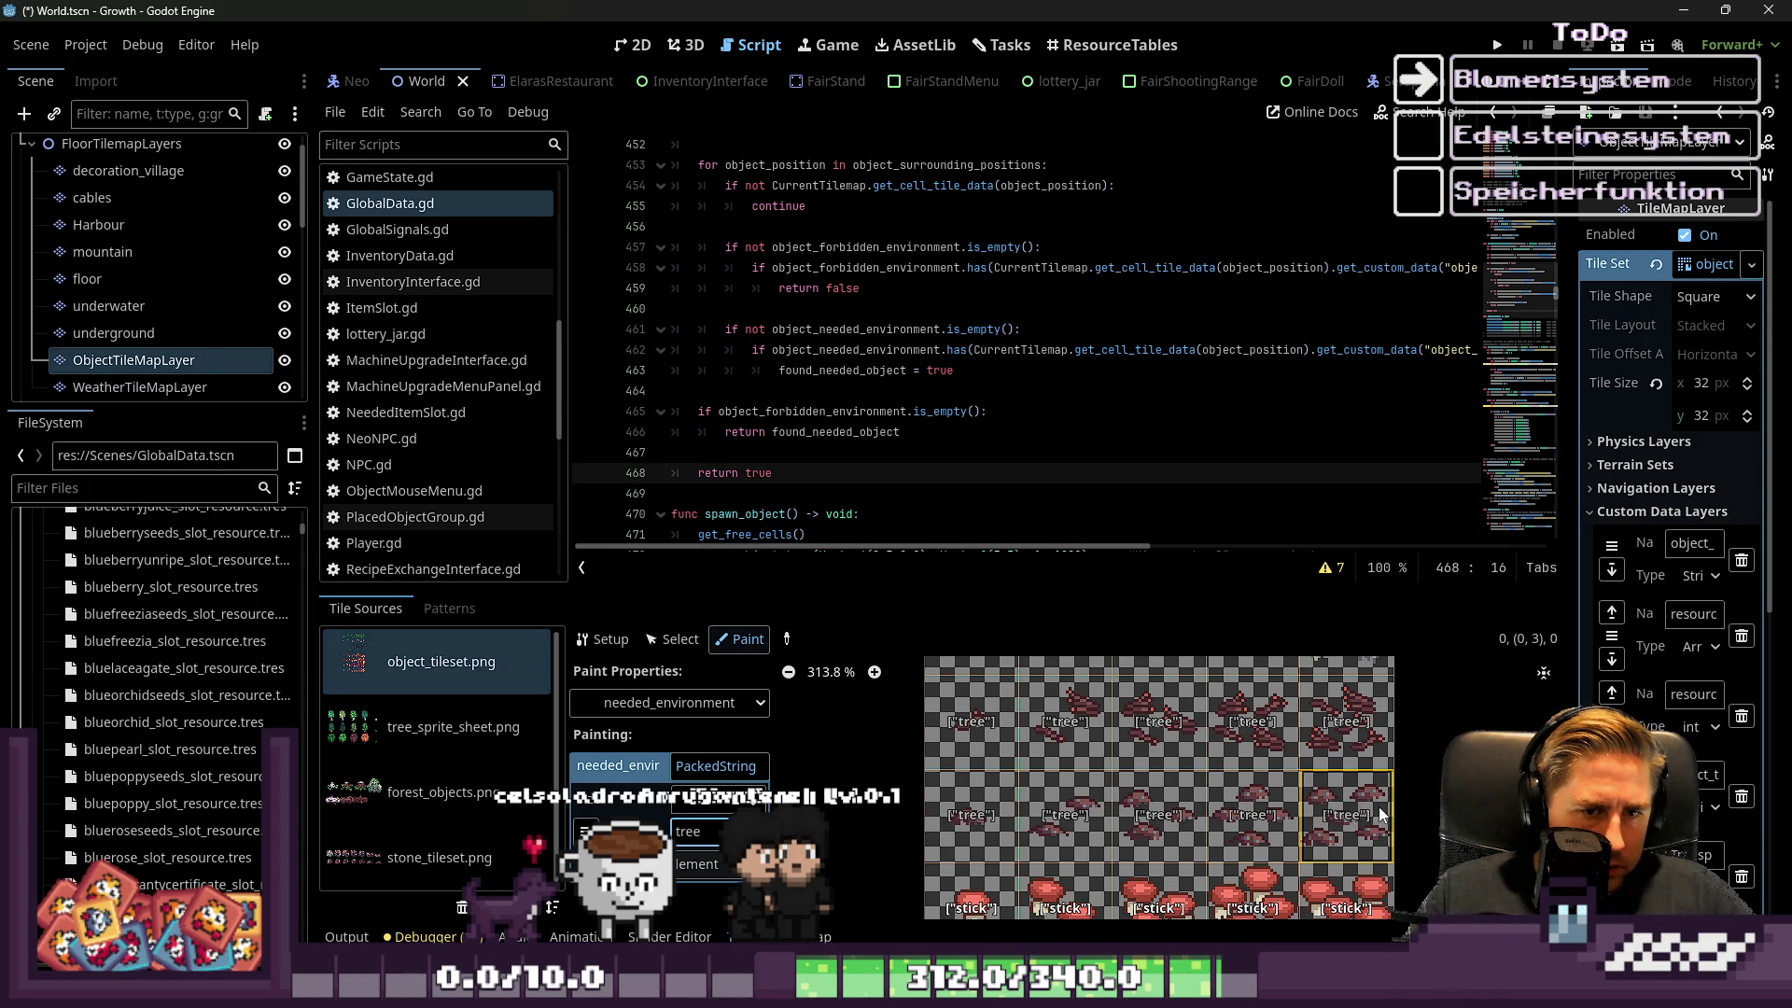
pyautogui.press('F5')
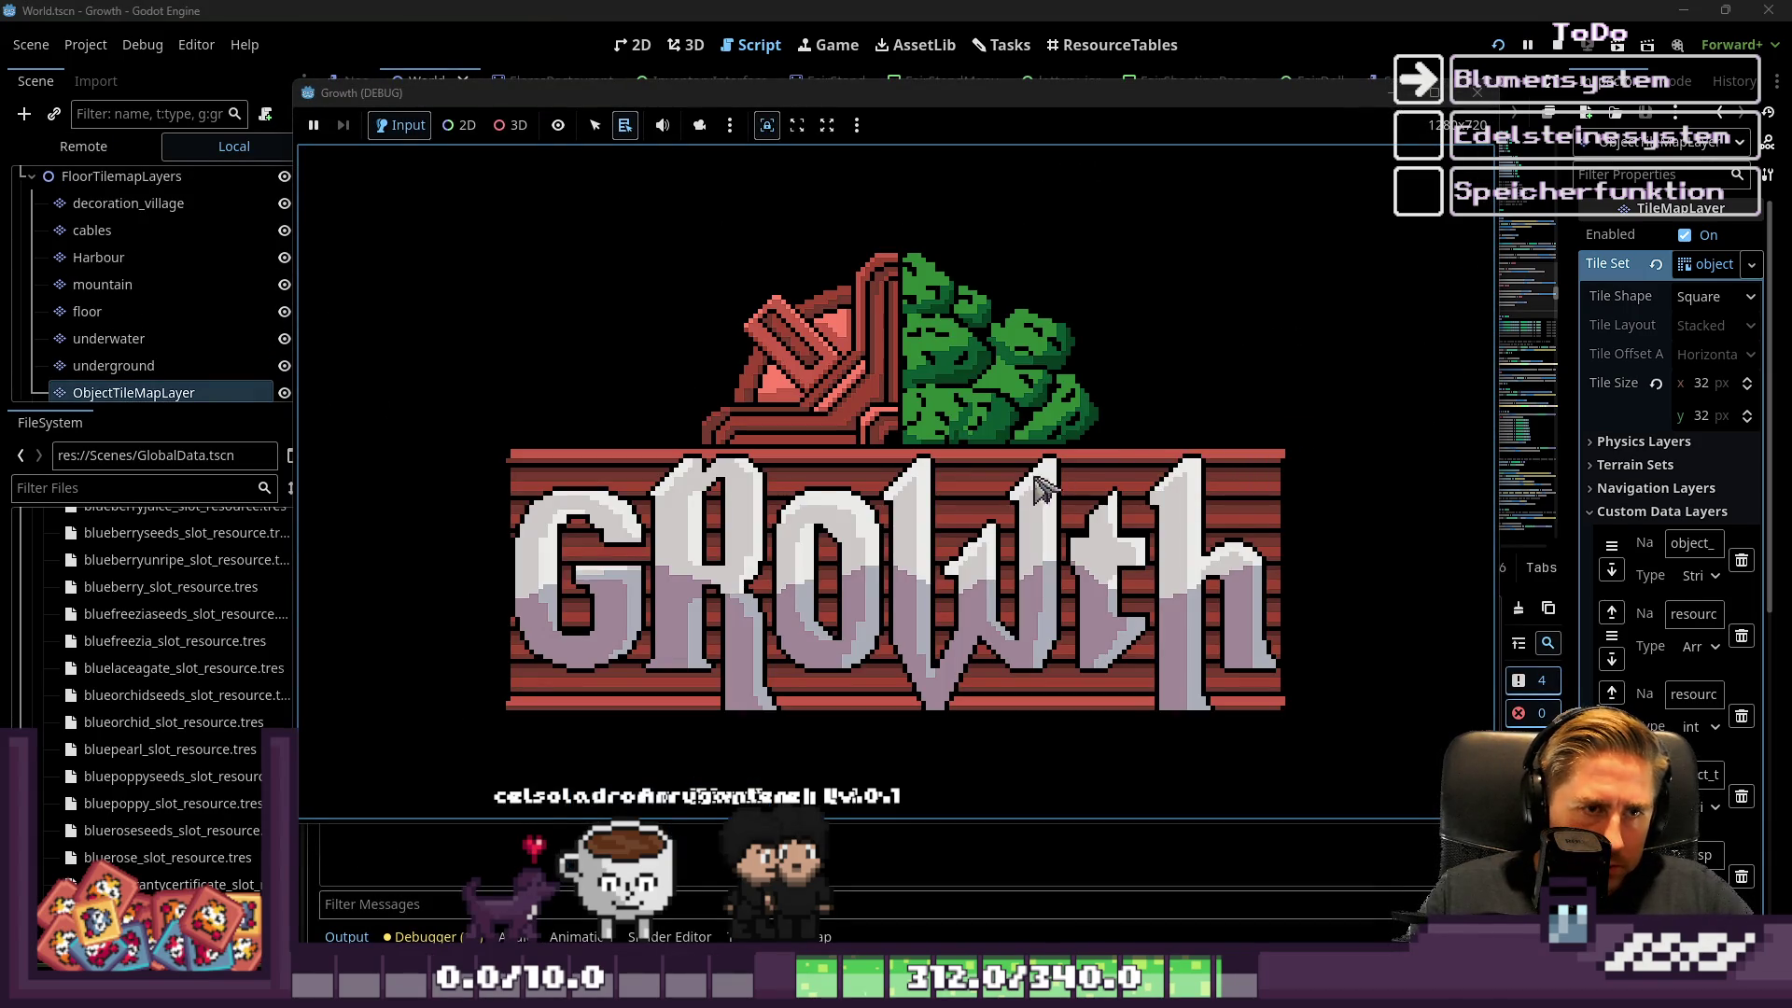
# Create a character named 'qued' and start the game
pyautogui.click(910, 431)
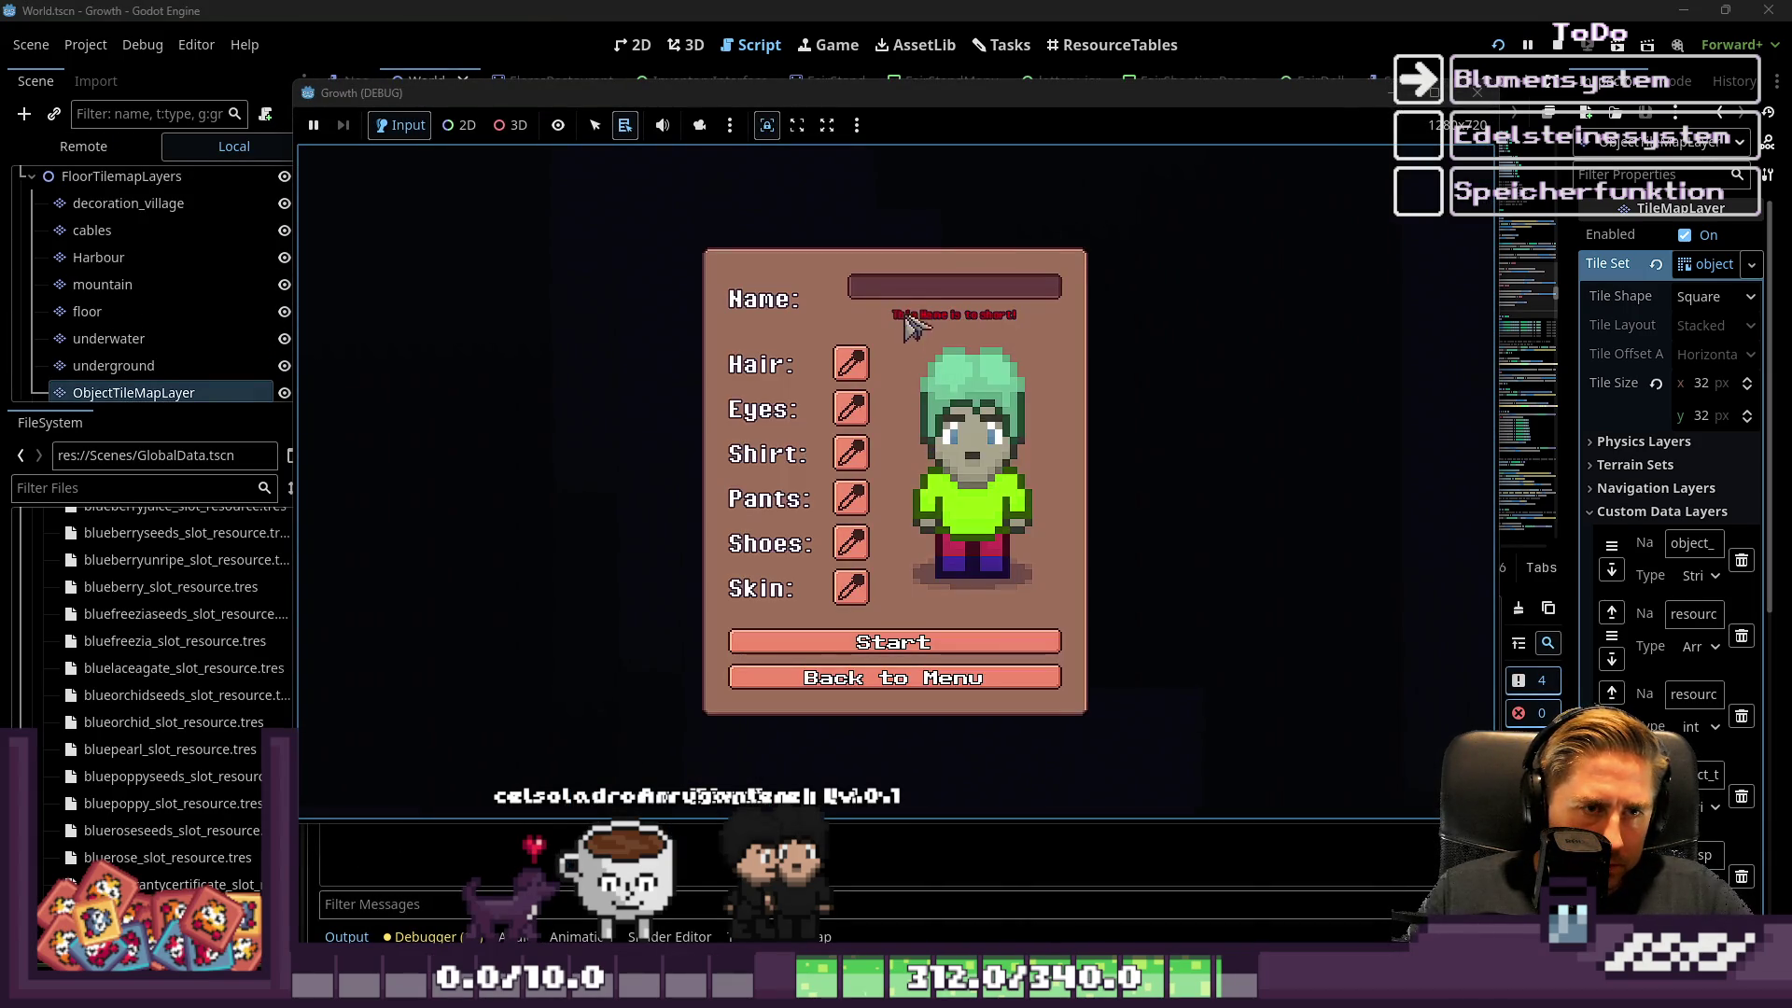
pyautogui.write('qued')
pyautogui.click(1053, 642)
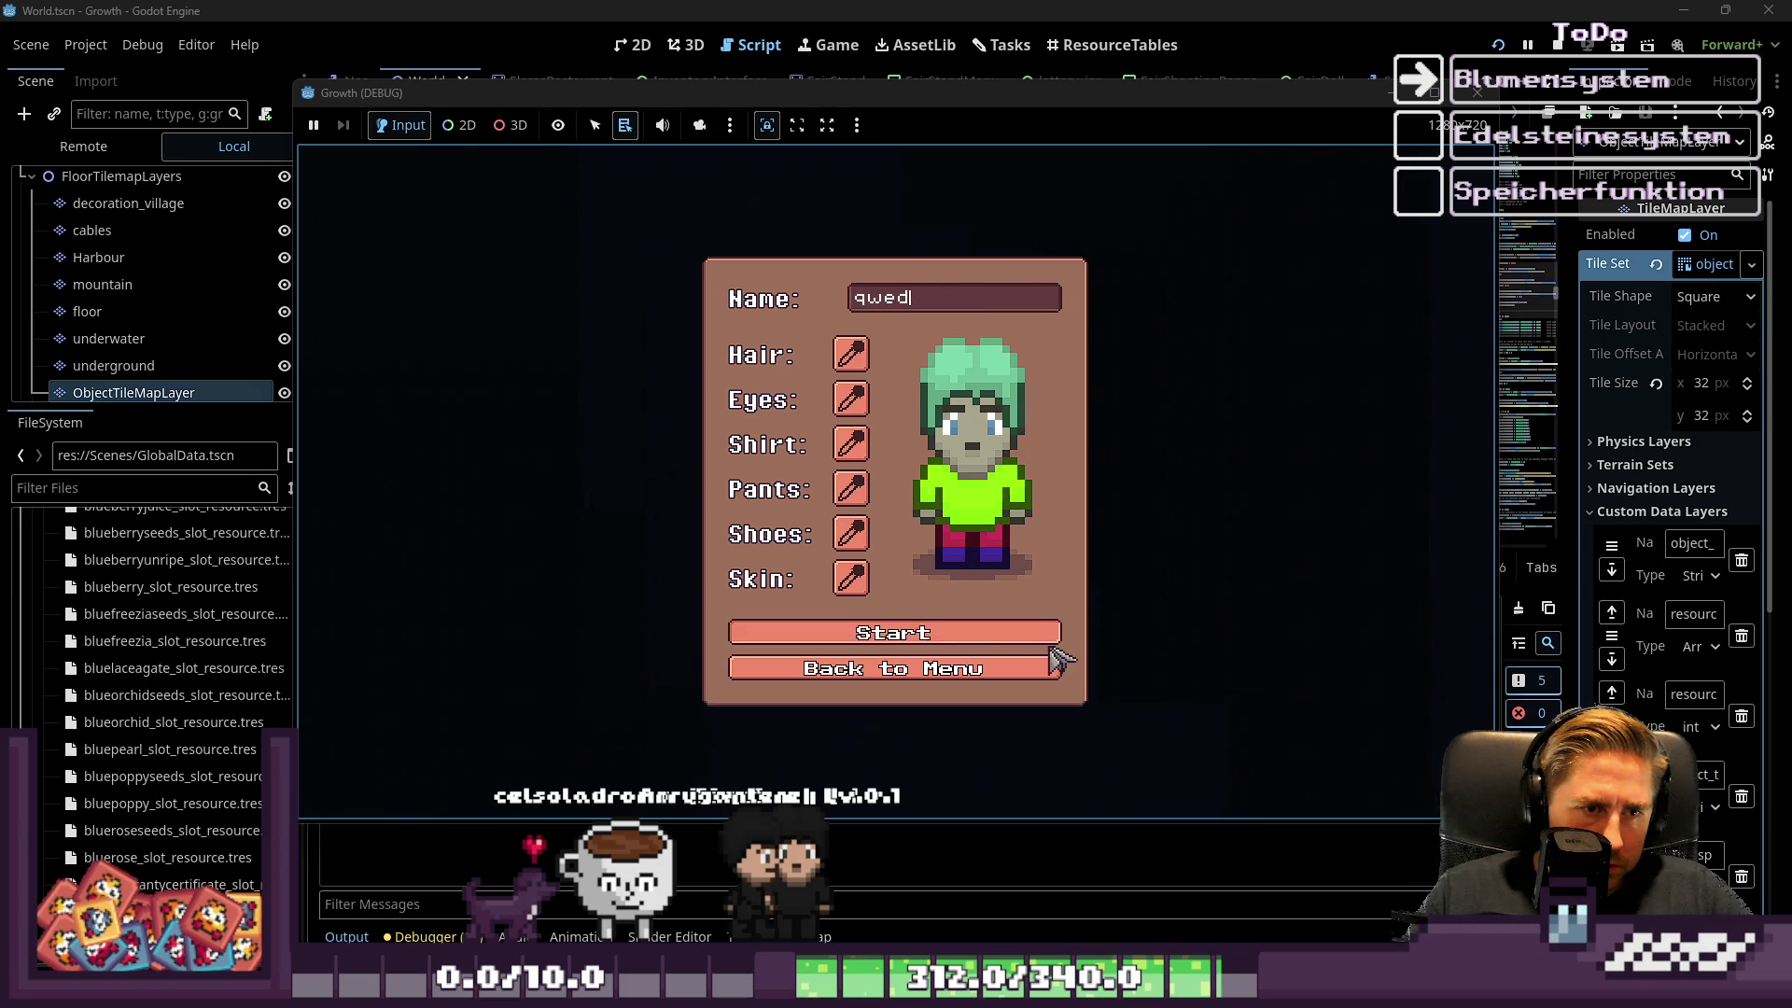
# Walk from the shop down into the forest to check spawned trees and mushrooms, then stop
pyautogui.press('s')
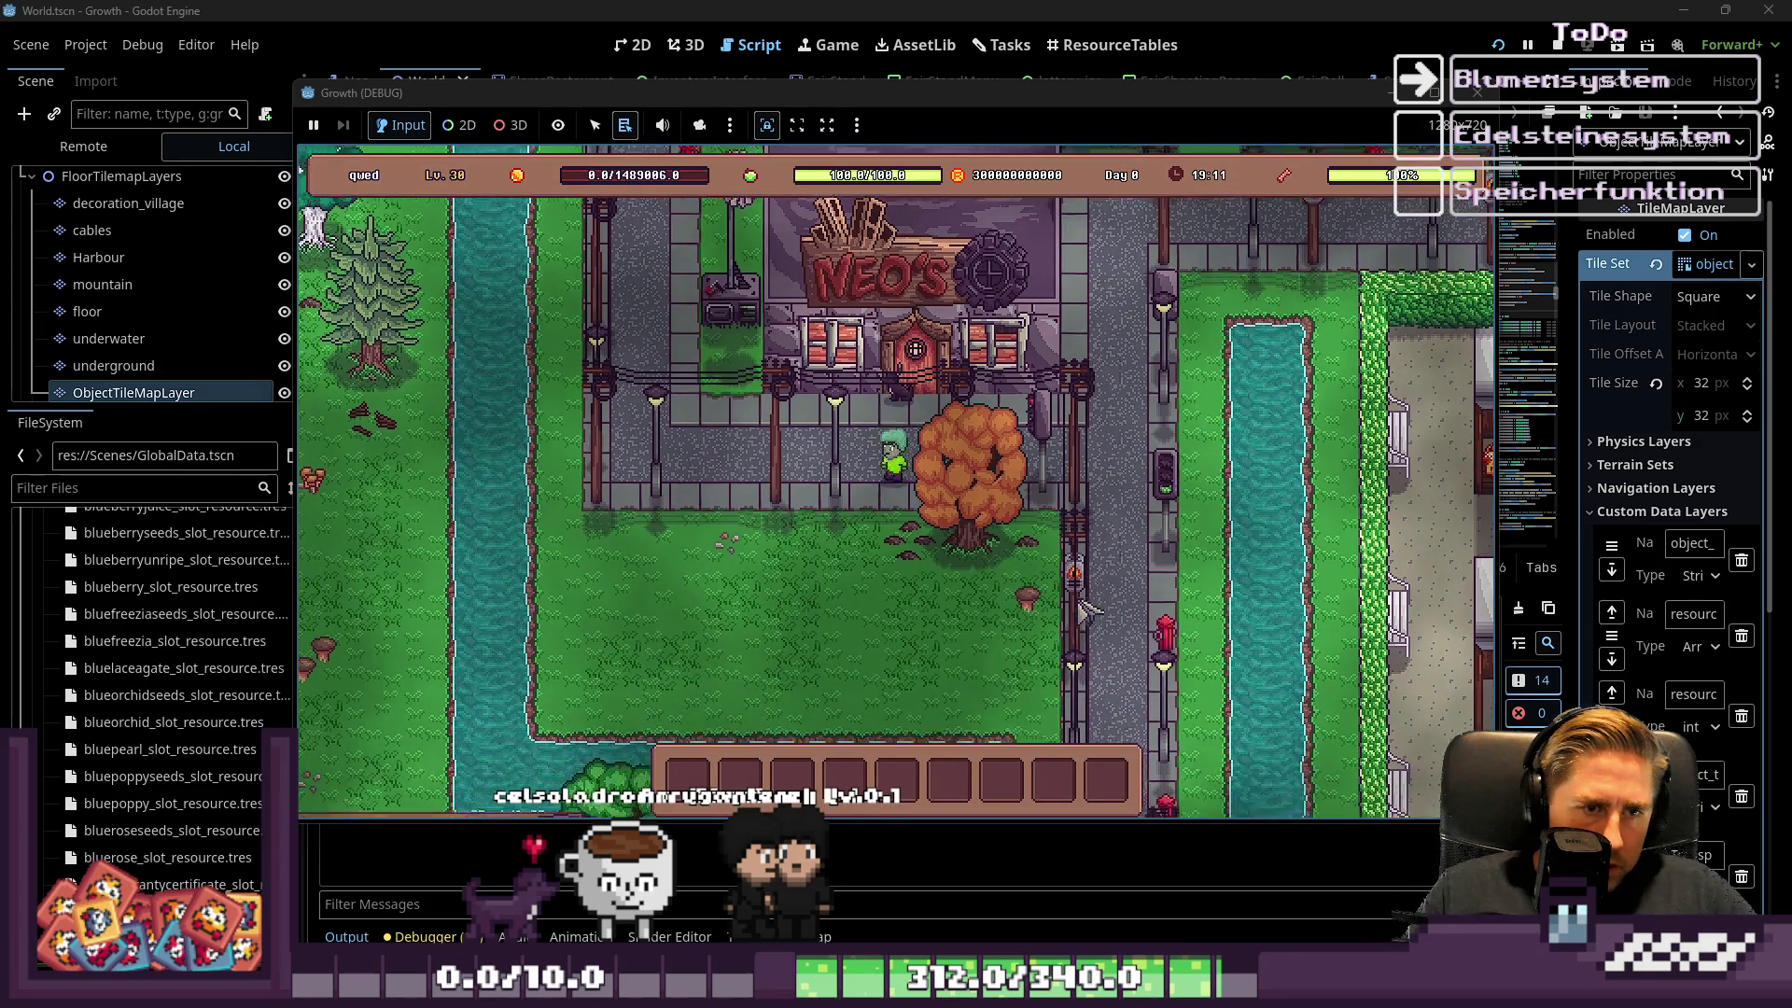
pyautogui.press('d')
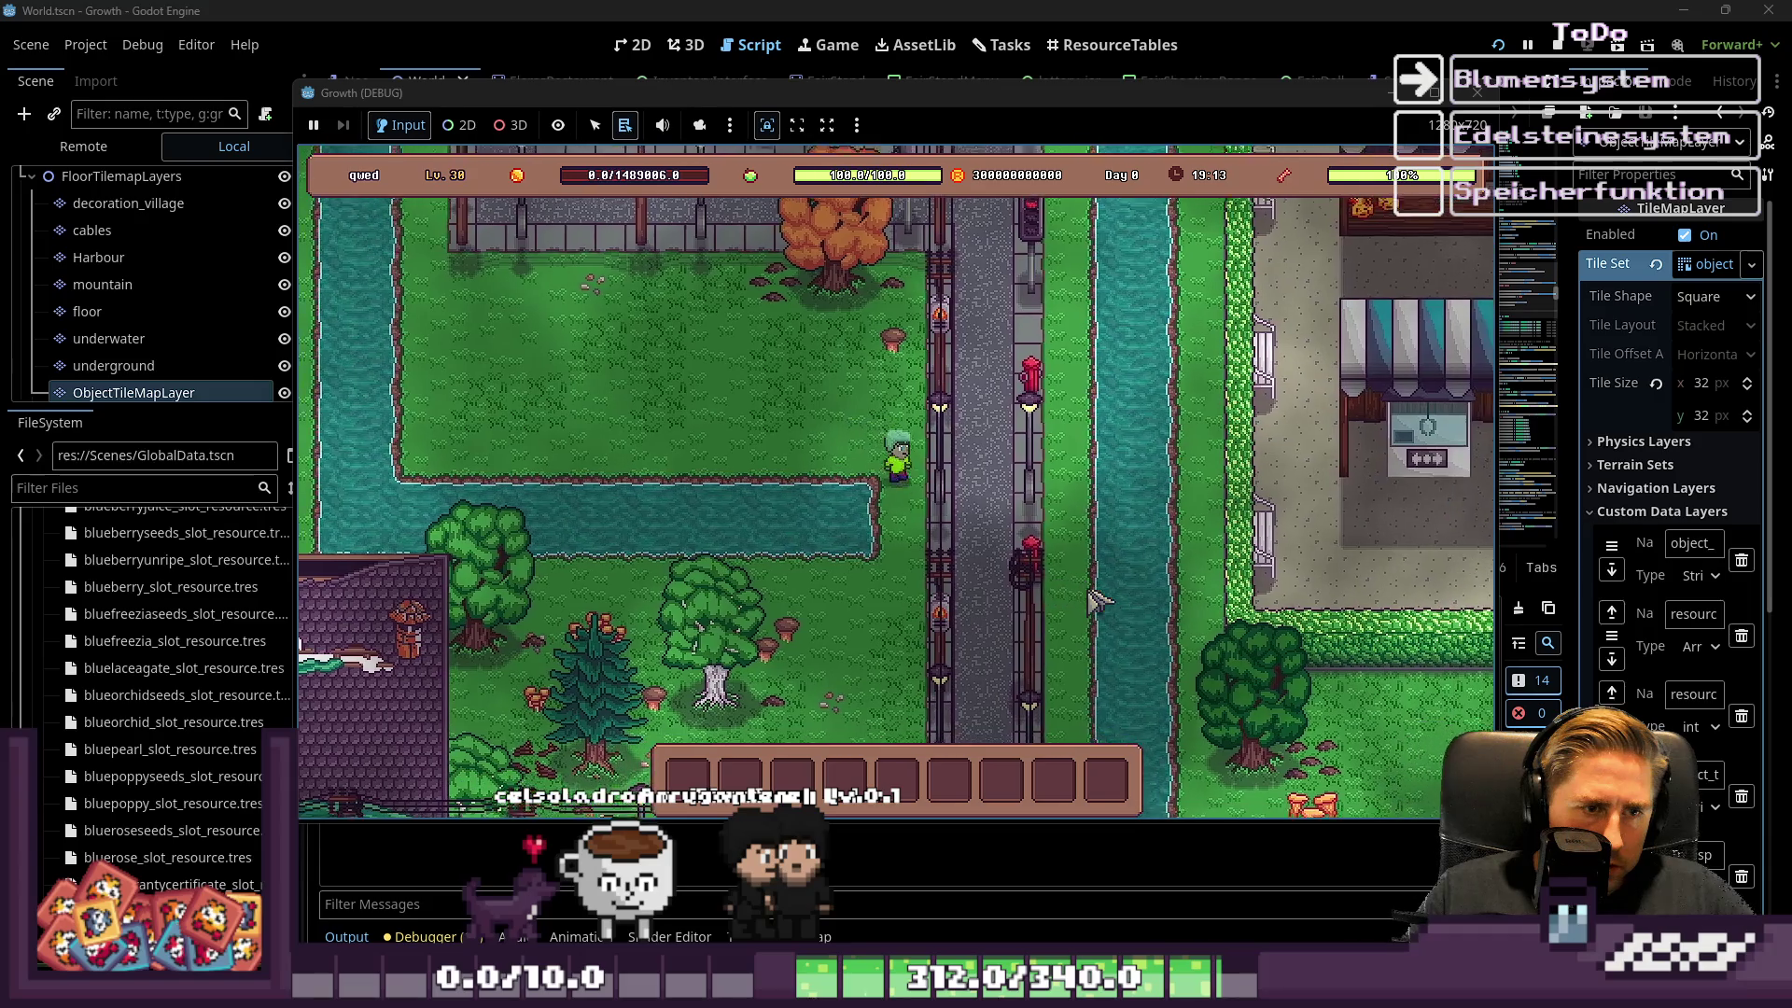
pyautogui.press('s')
pyautogui.press('a')
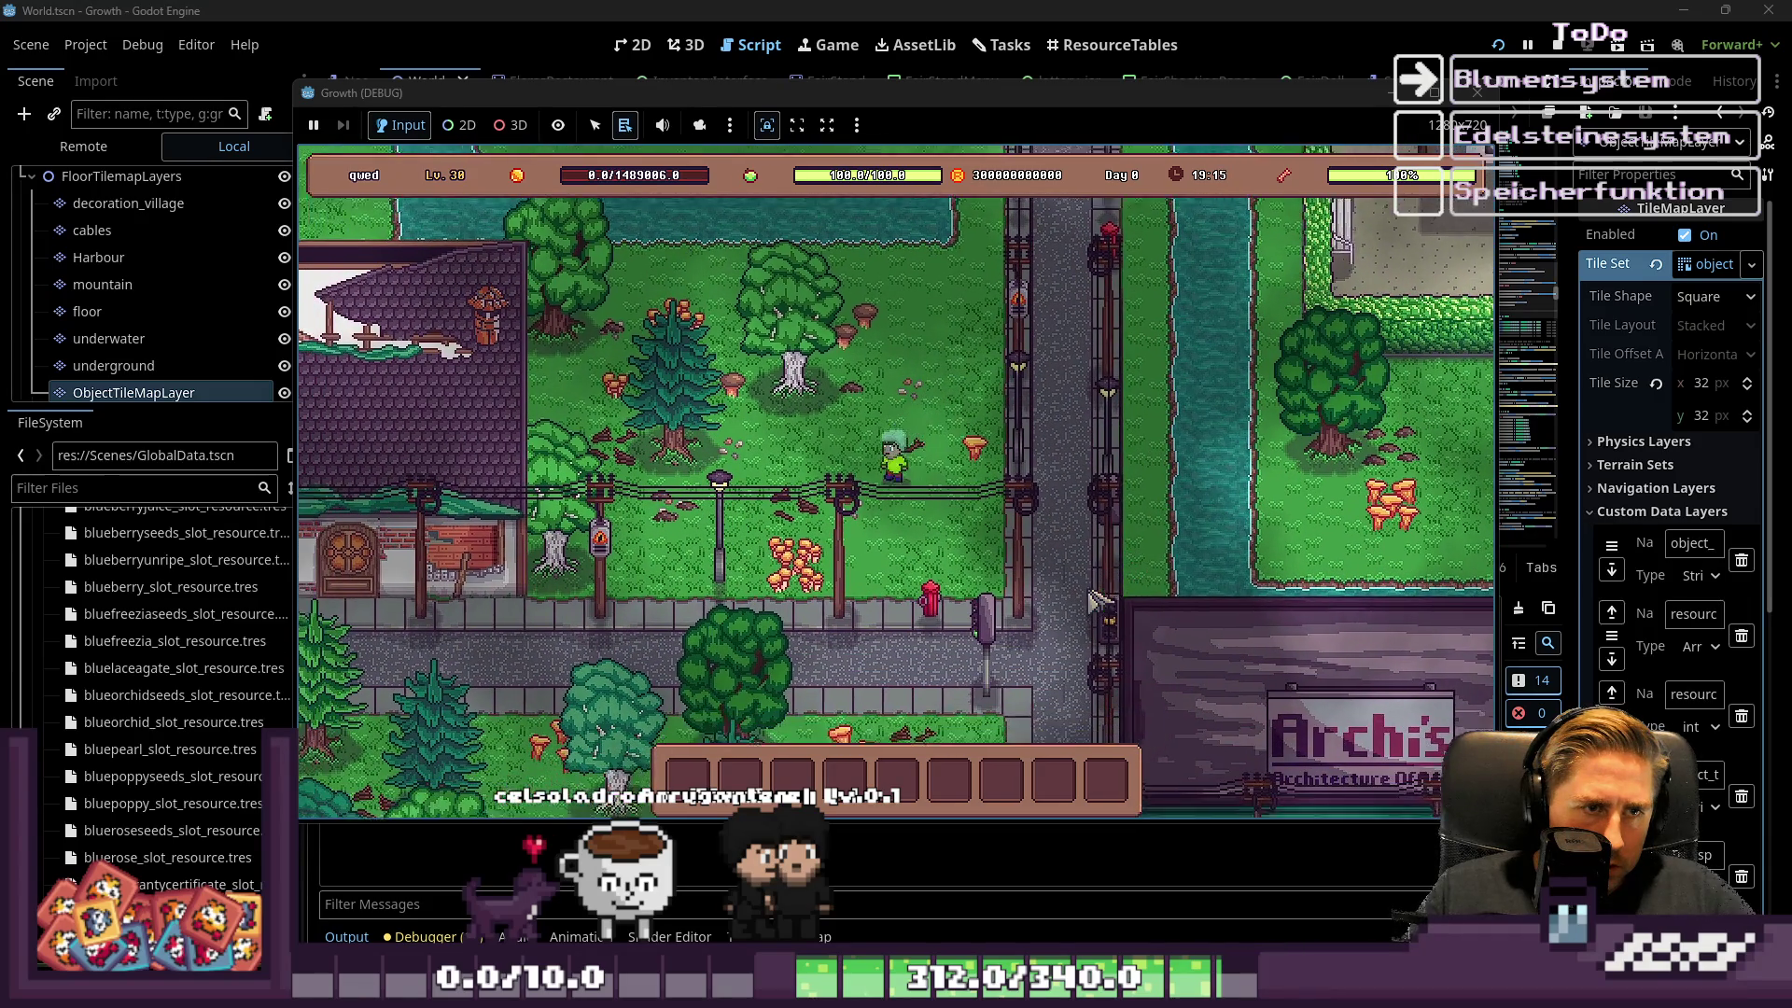
pyautogui.press('w')
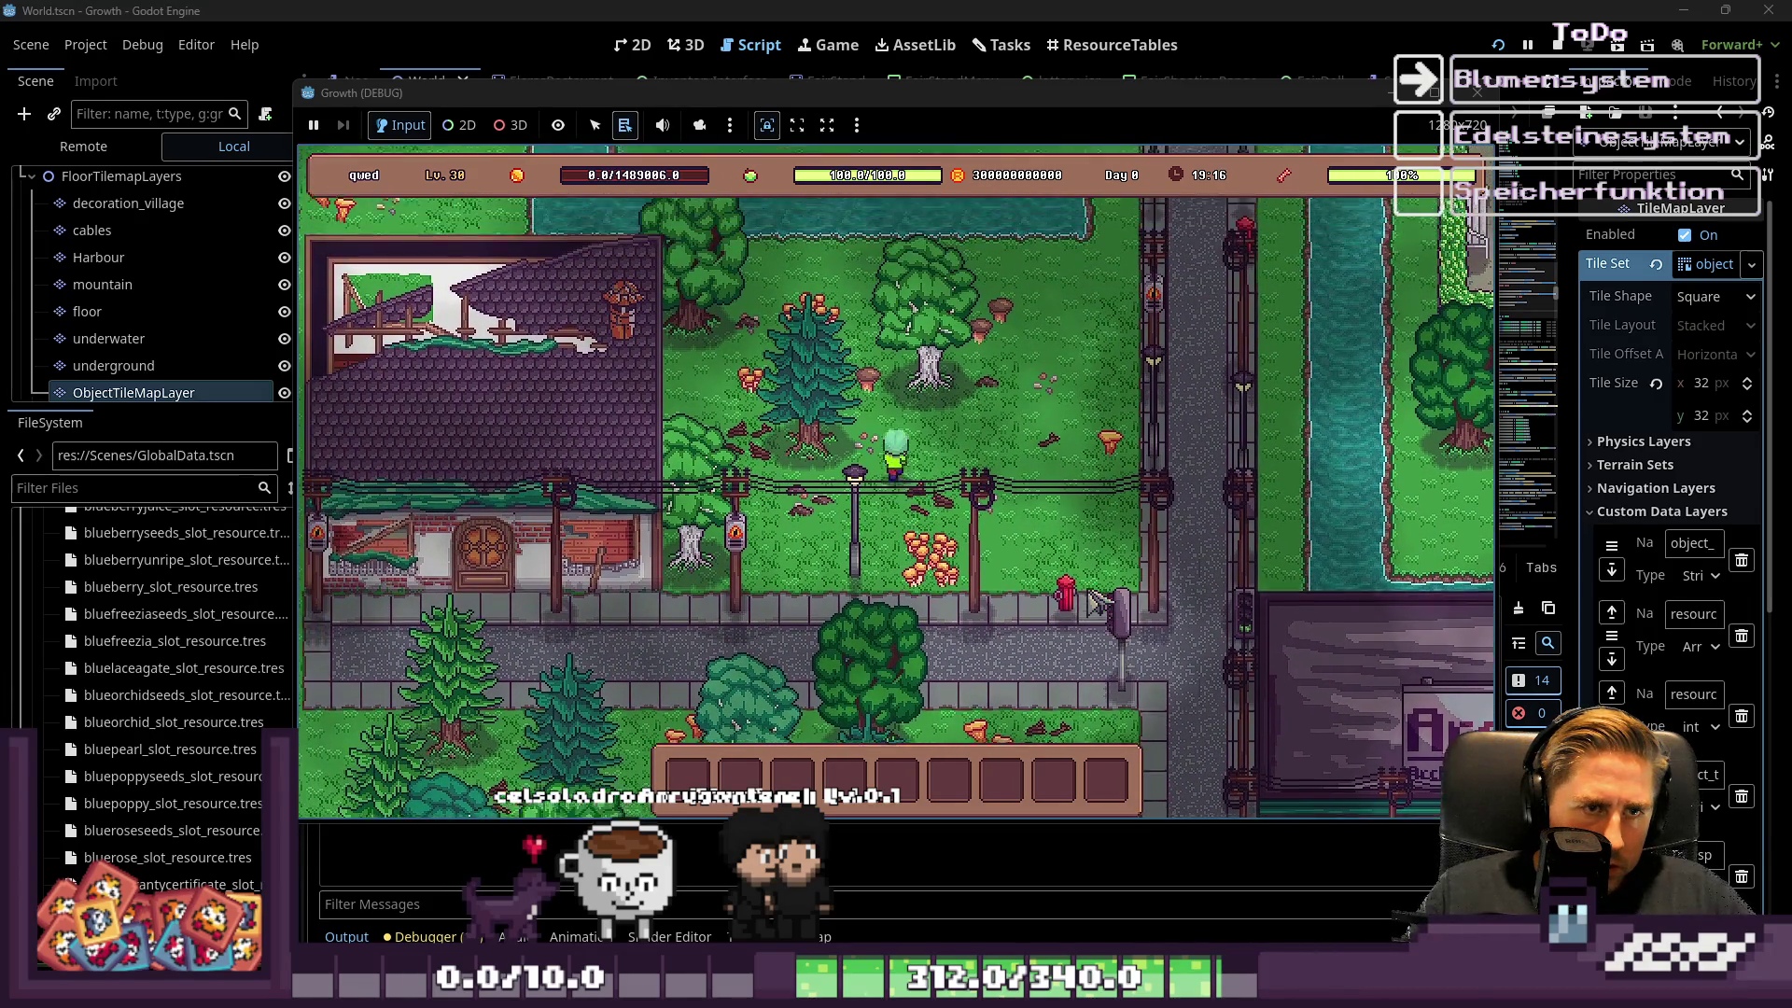
pyautogui.press('d')
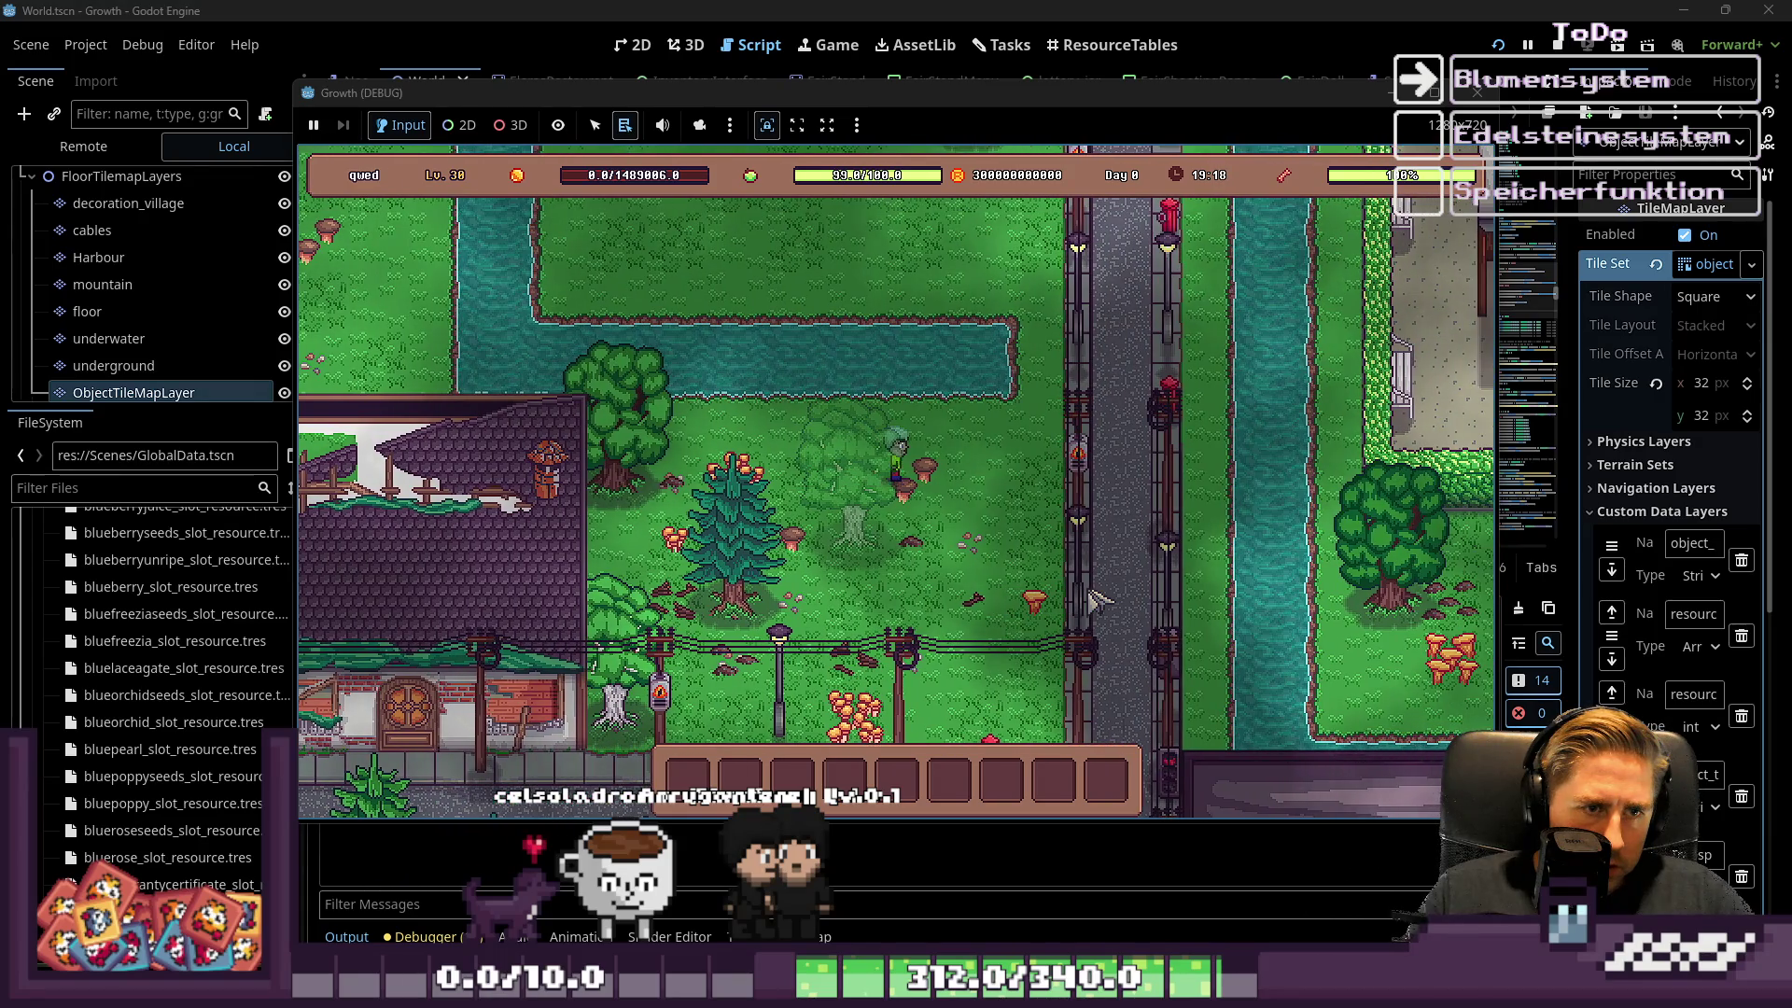
pyautogui.press('s')
pyautogui.press('a')
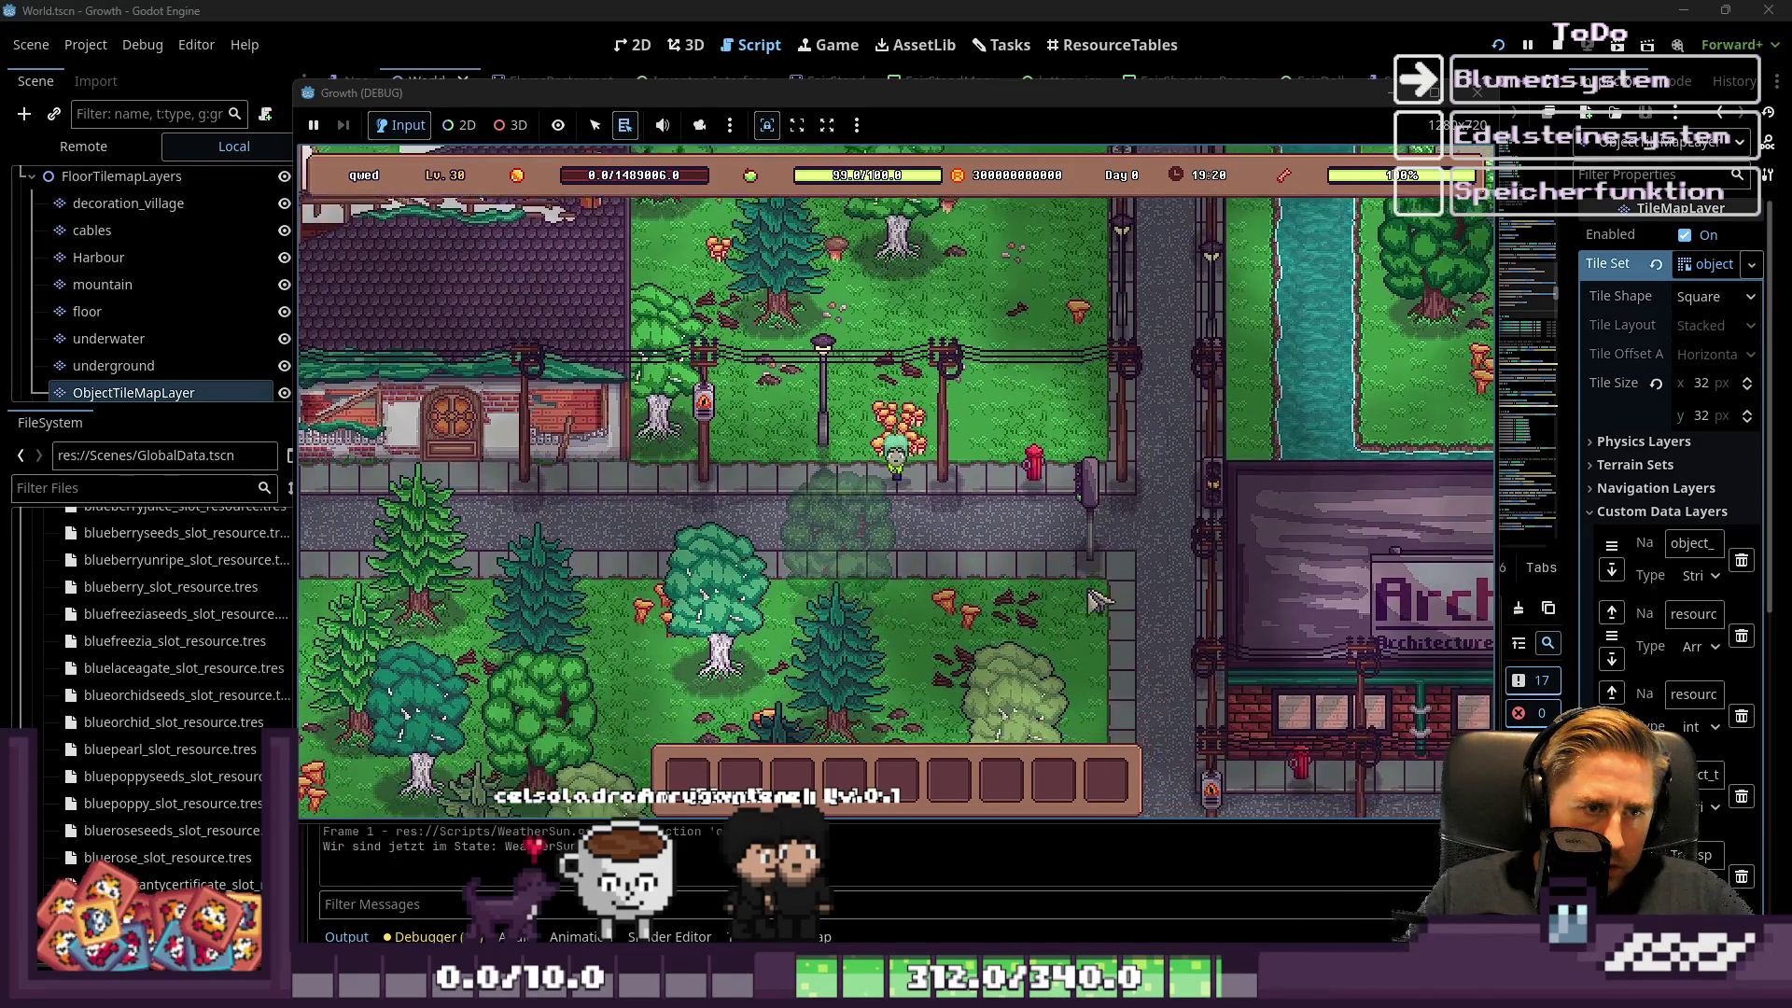
pyautogui.press('s')
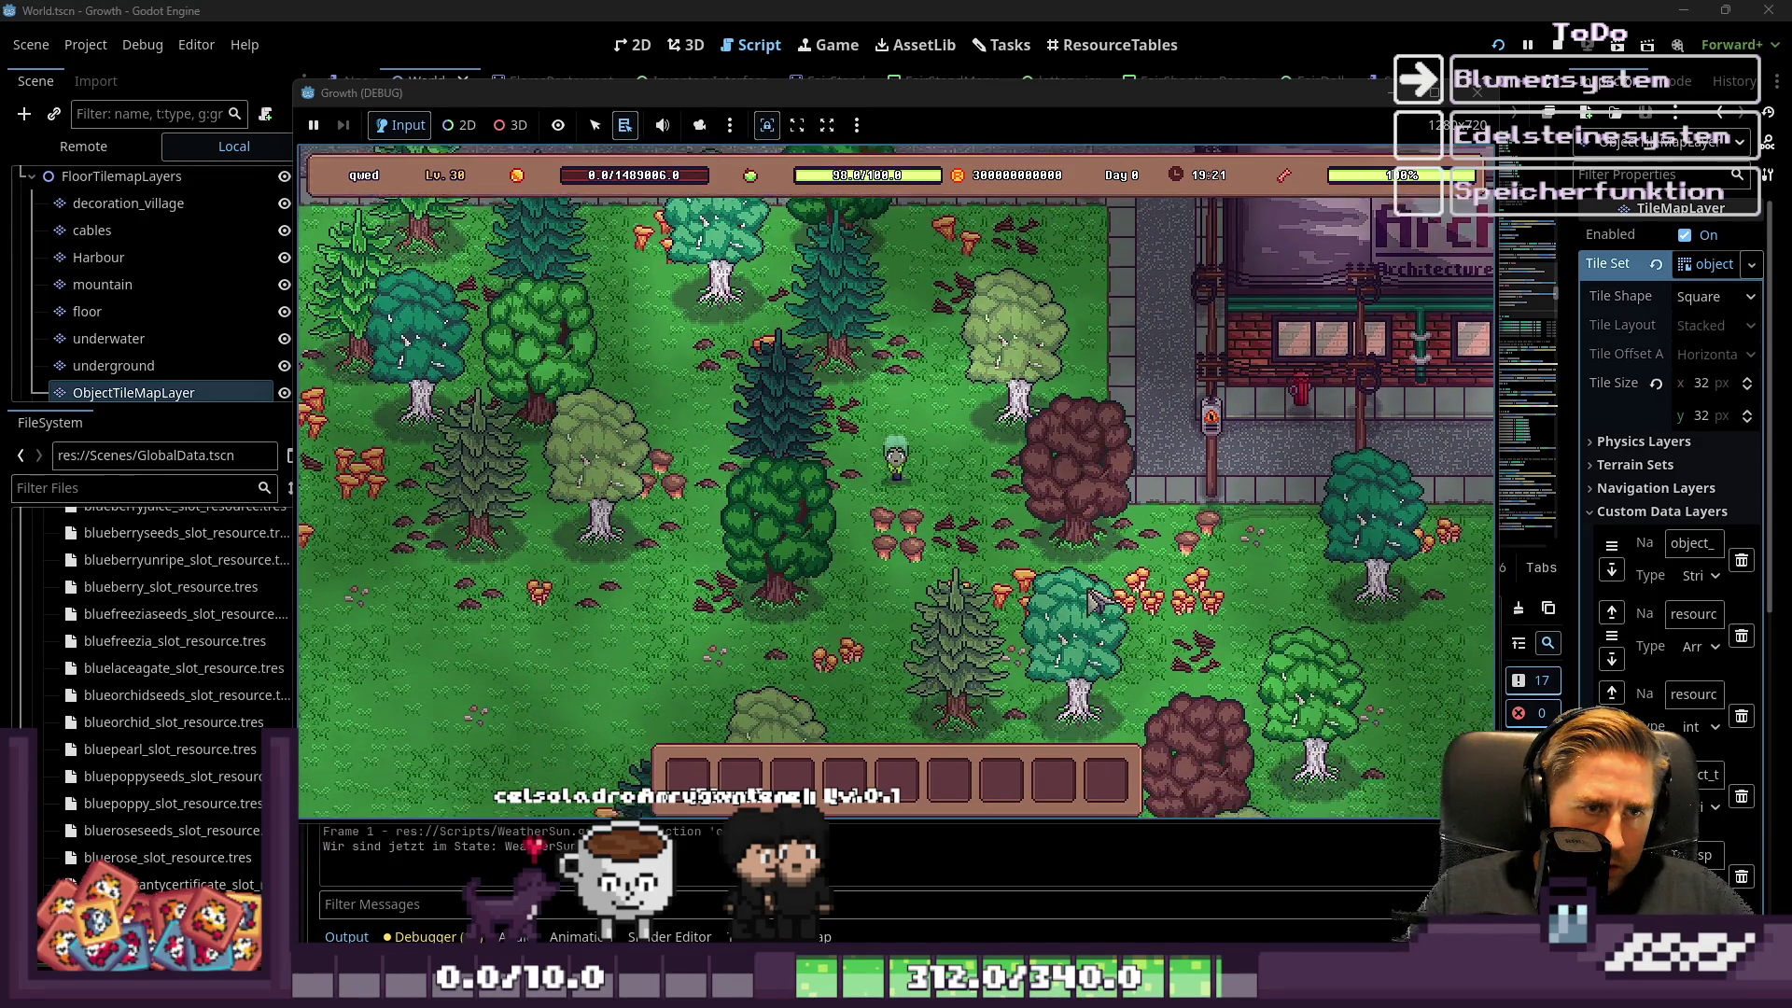
pyautogui.press('s')
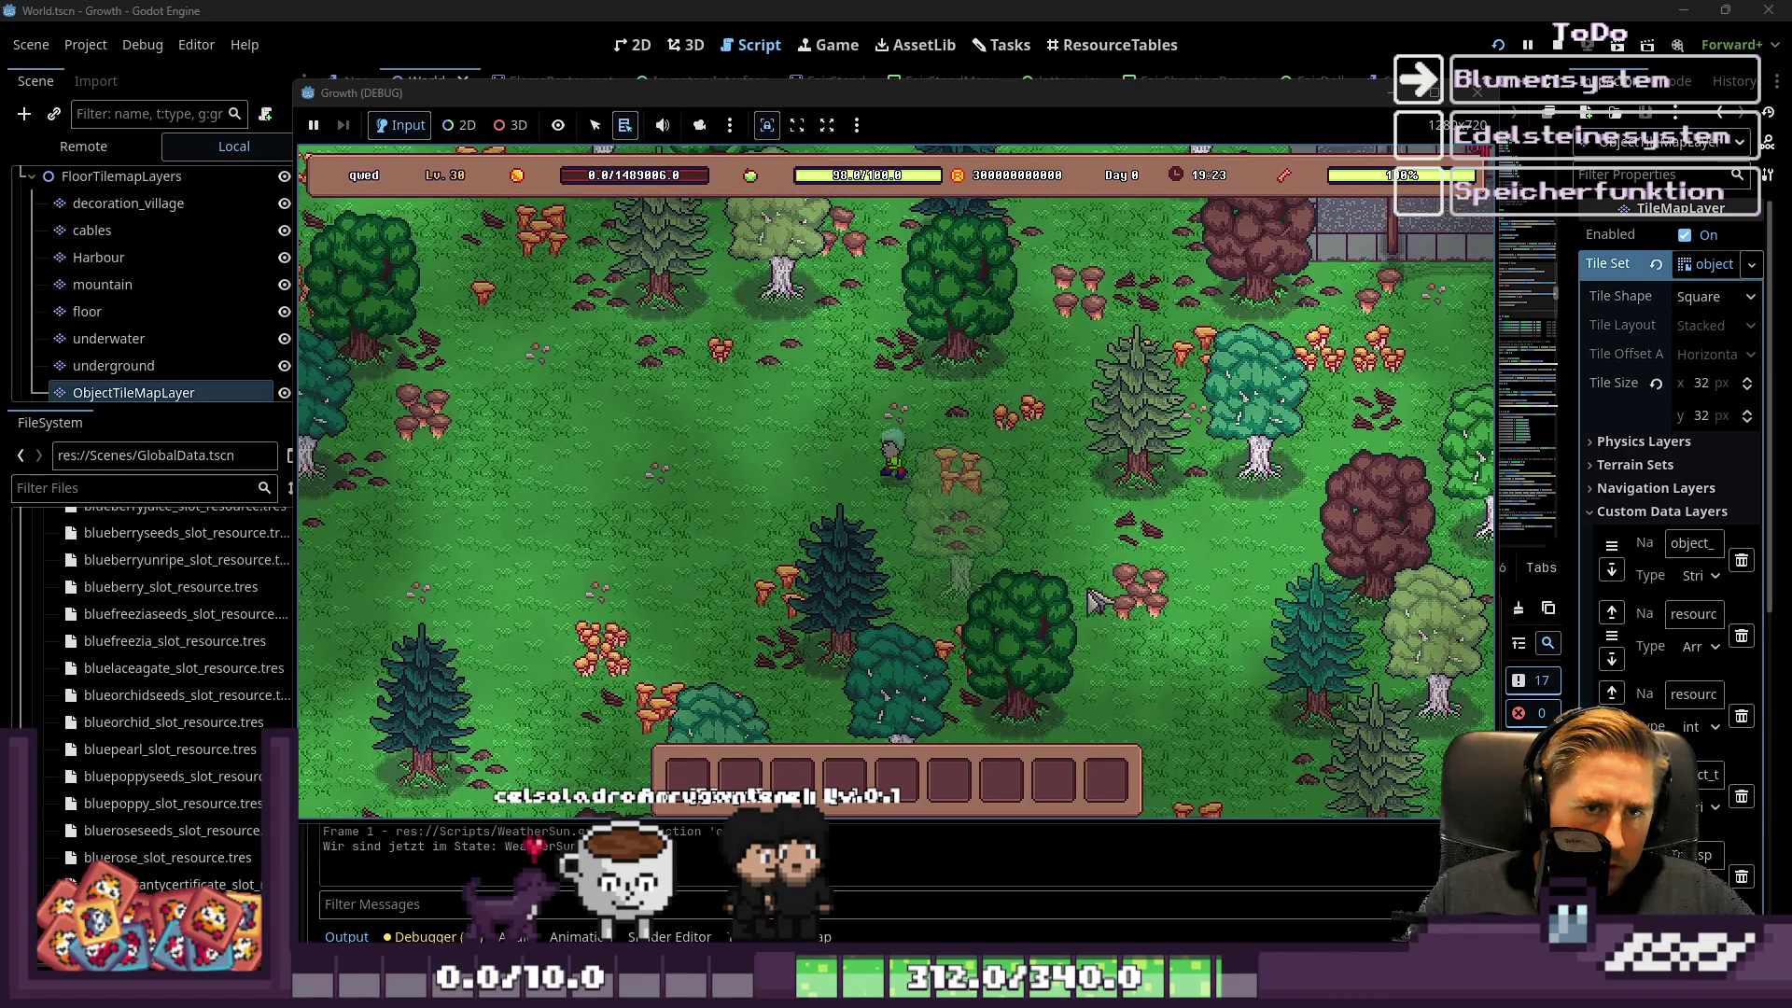
pyautogui.press('s')
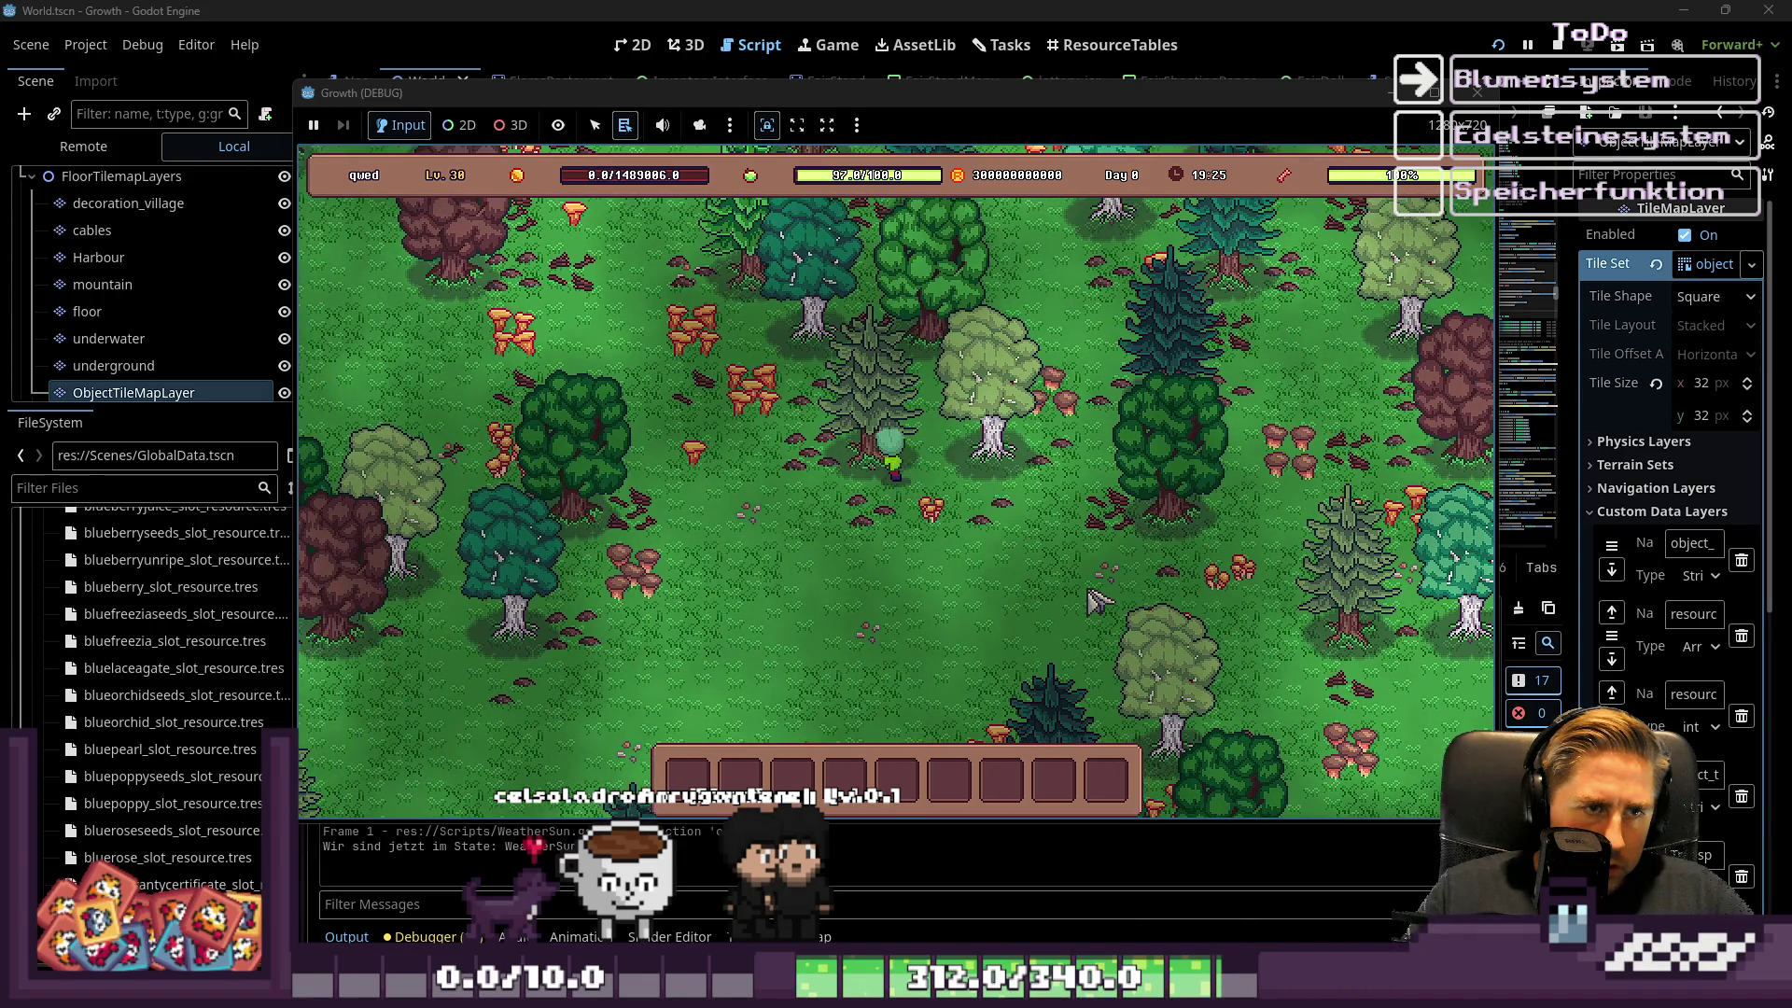
pyautogui.press('F8')
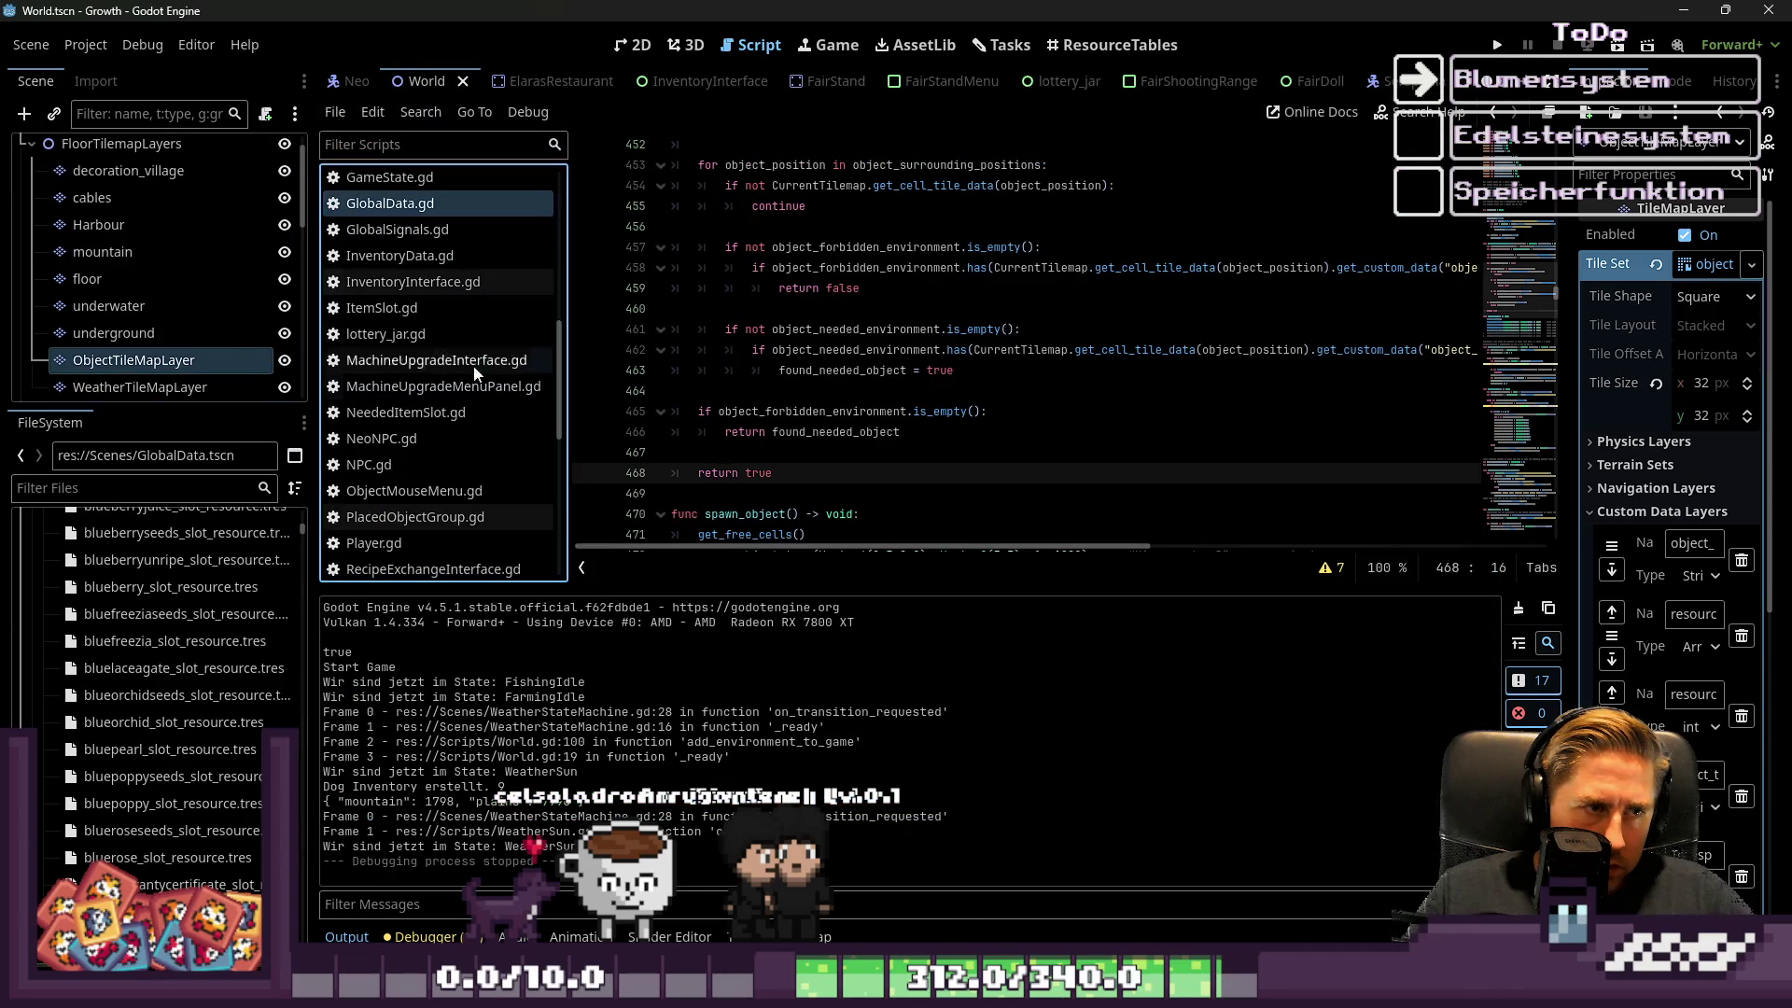
# Open PlacedObjectGroup.gd, select ObjectTileMapLayer, and set up needed_environment painting on object_tileset.png
pyautogui.click(446, 521)
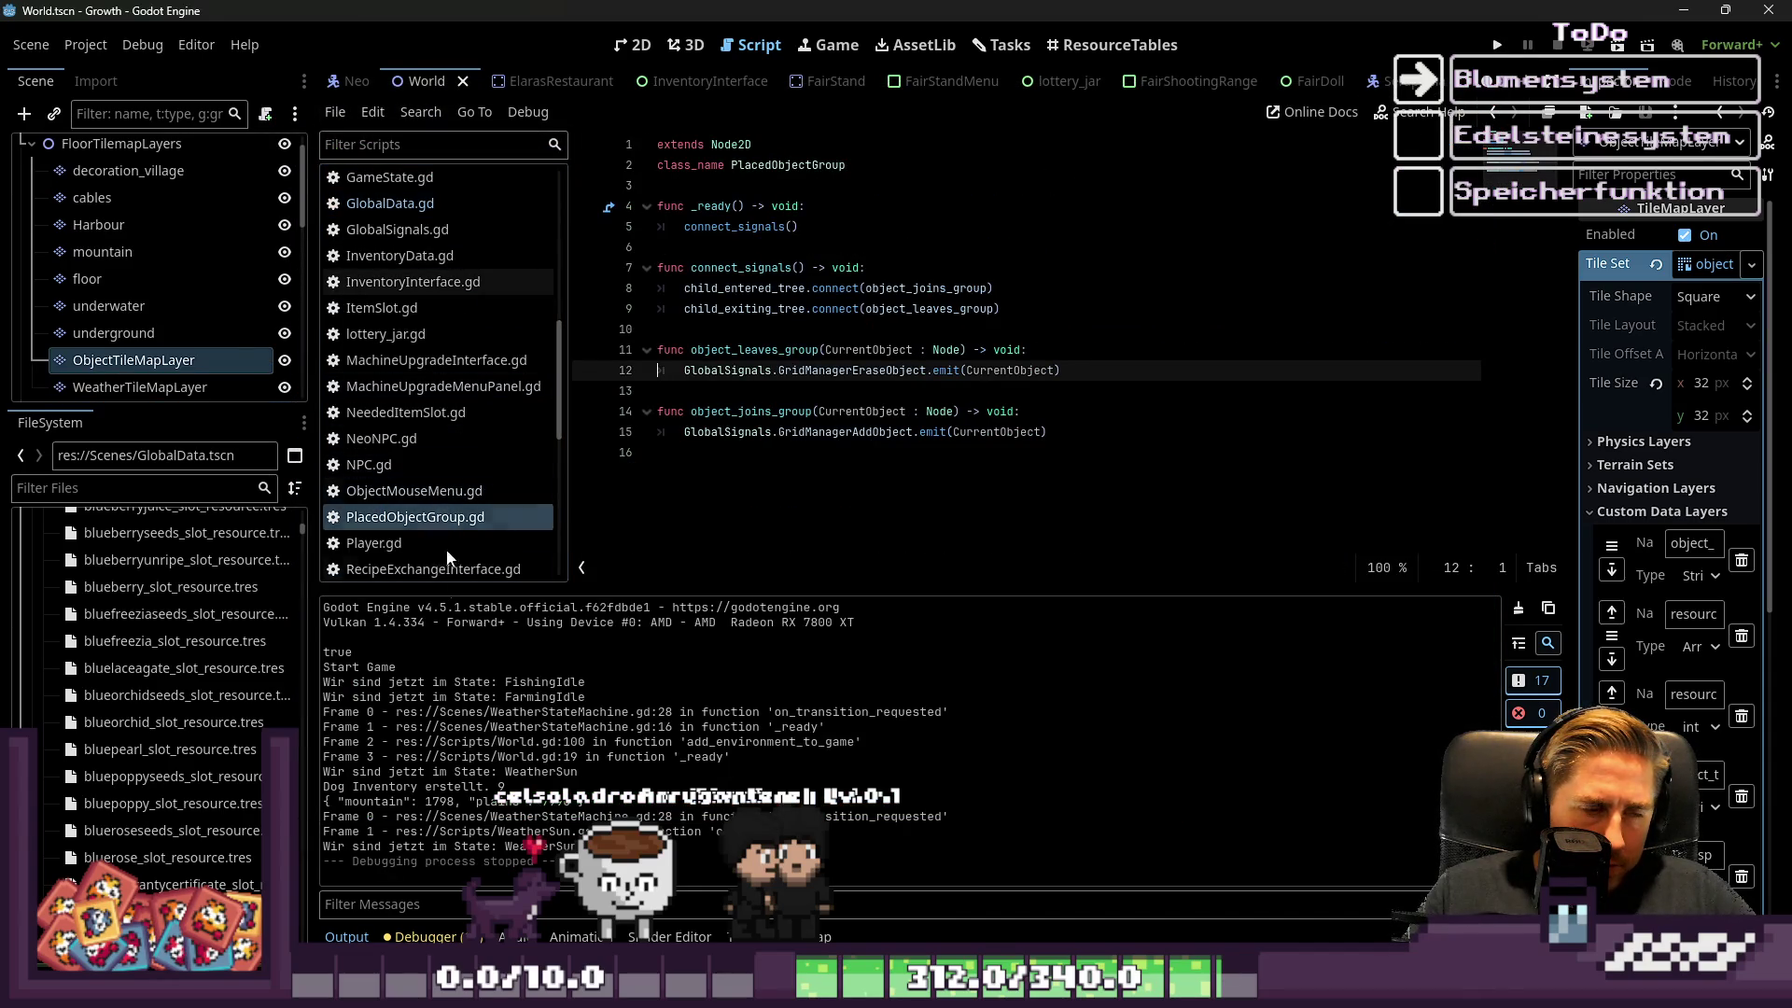
pyautogui.click(133, 360)
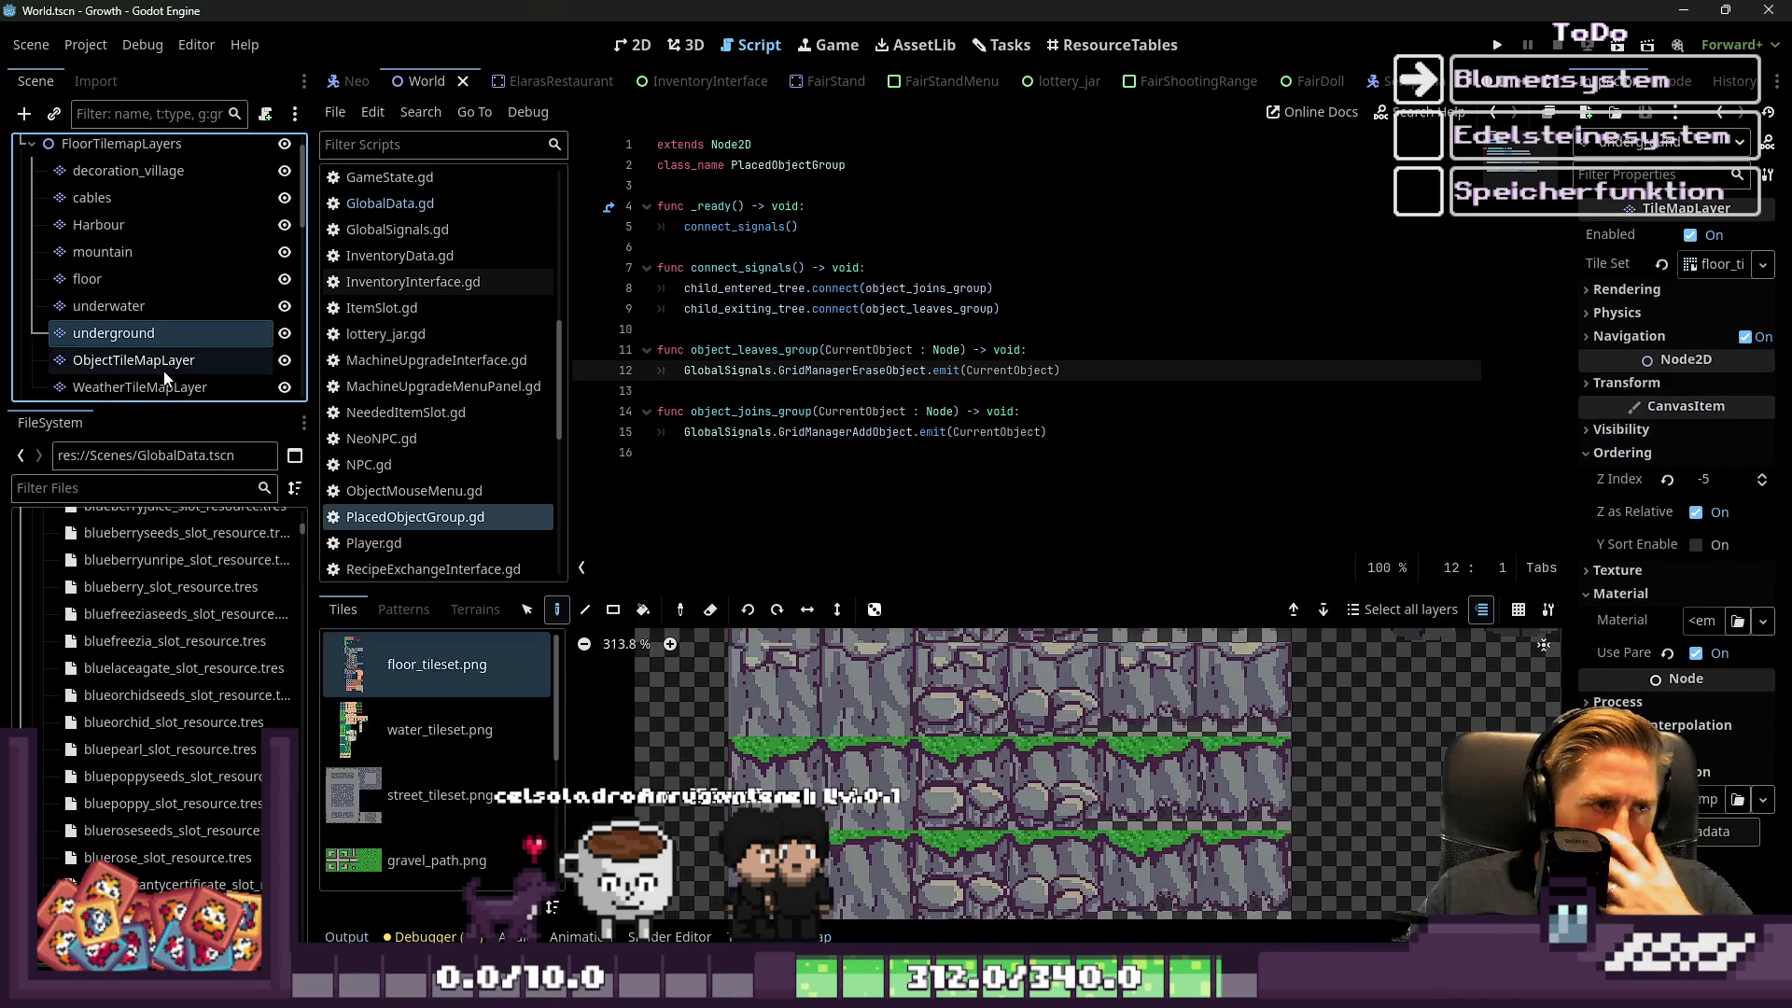
pyautogui.scroll(-2, 999, 819)
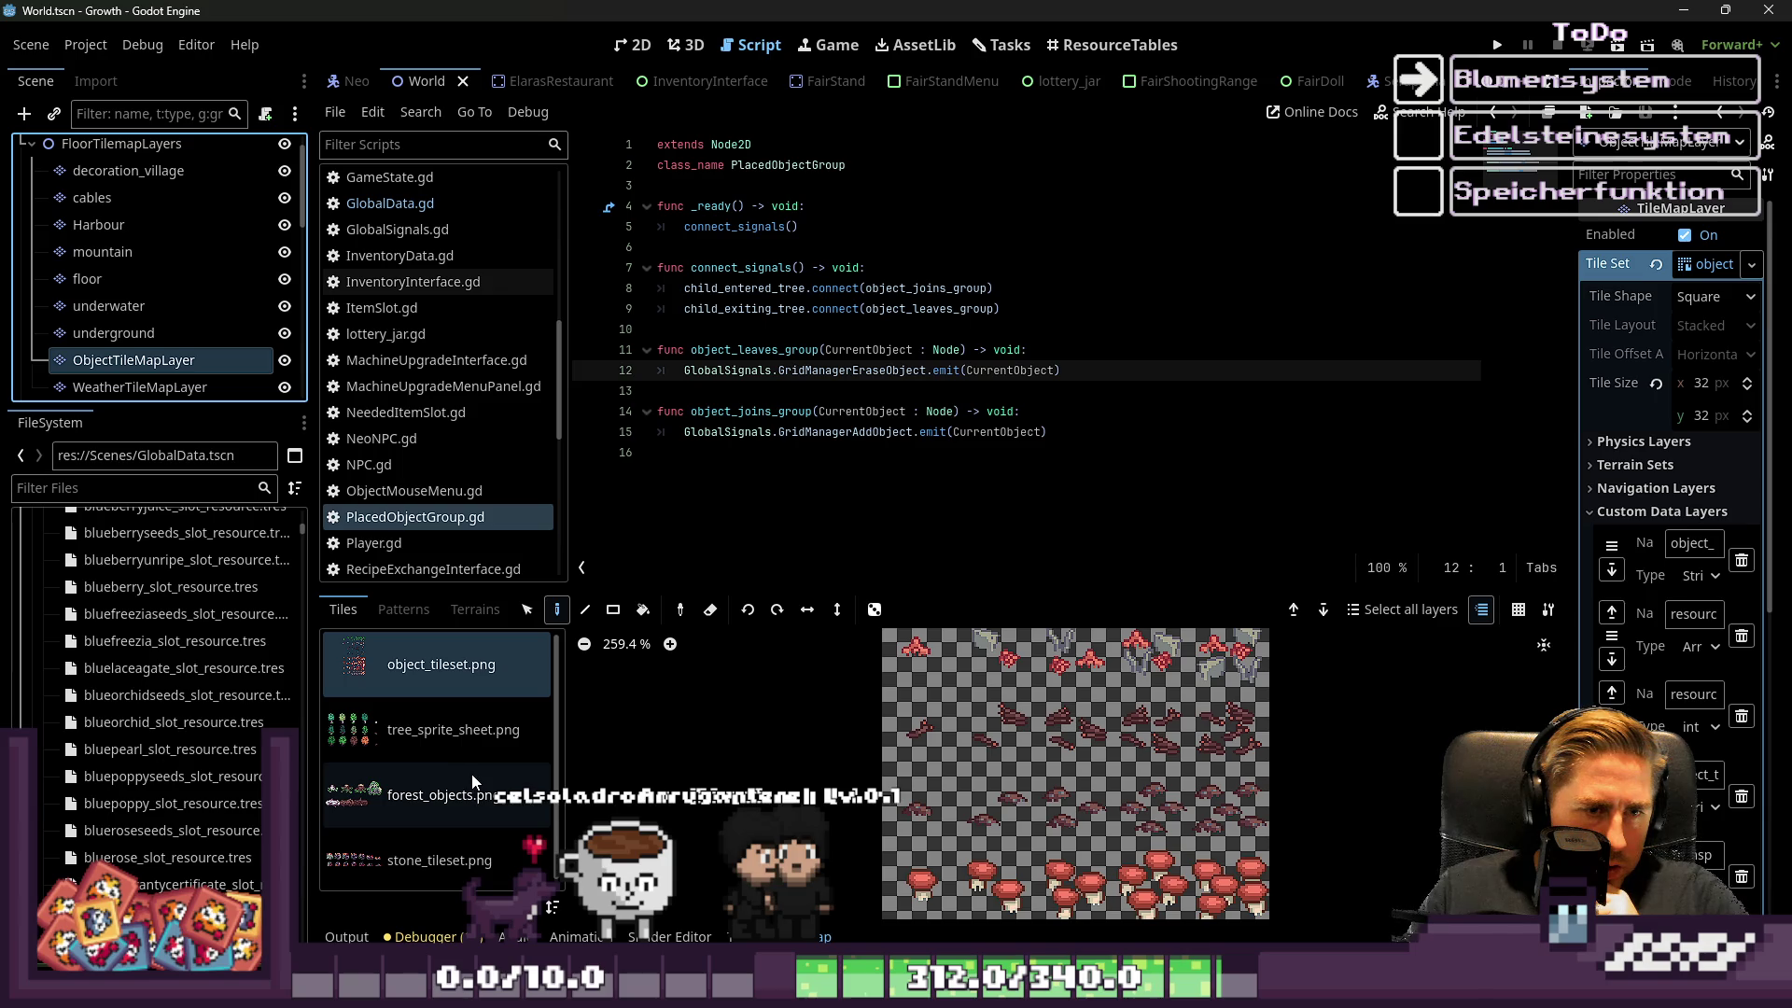
pyautogui.click(424, 685)
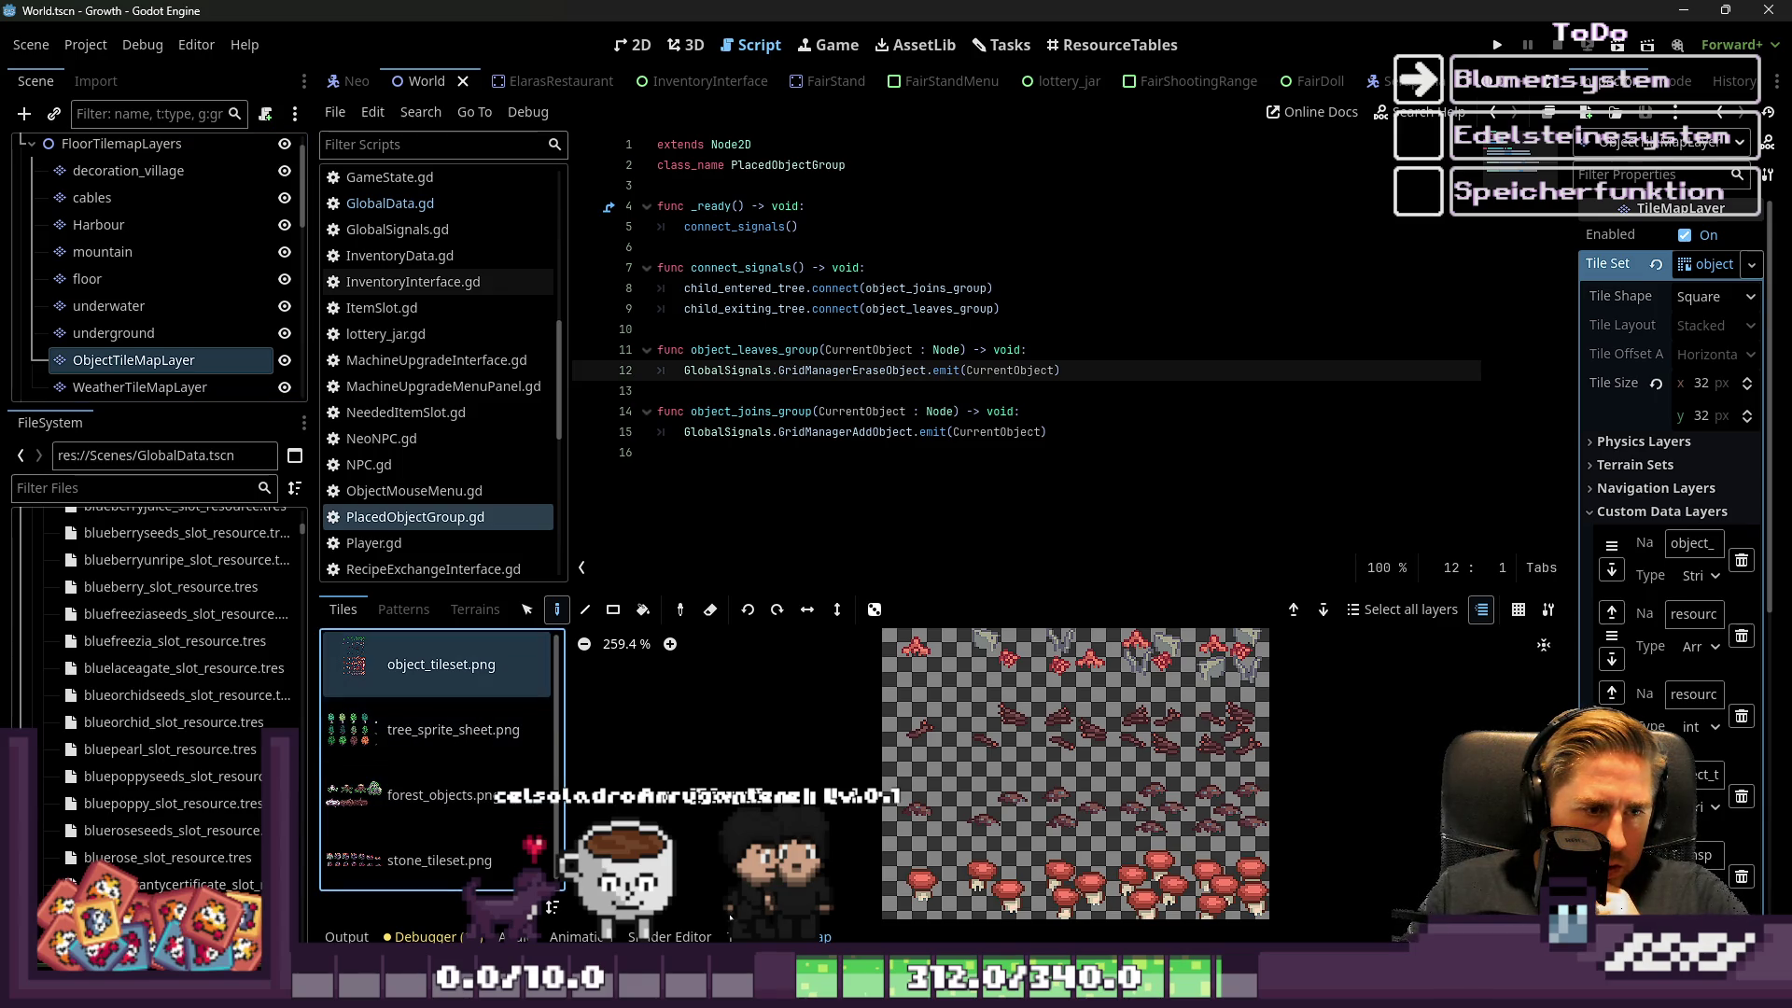
pyautogui.click(863, 937)
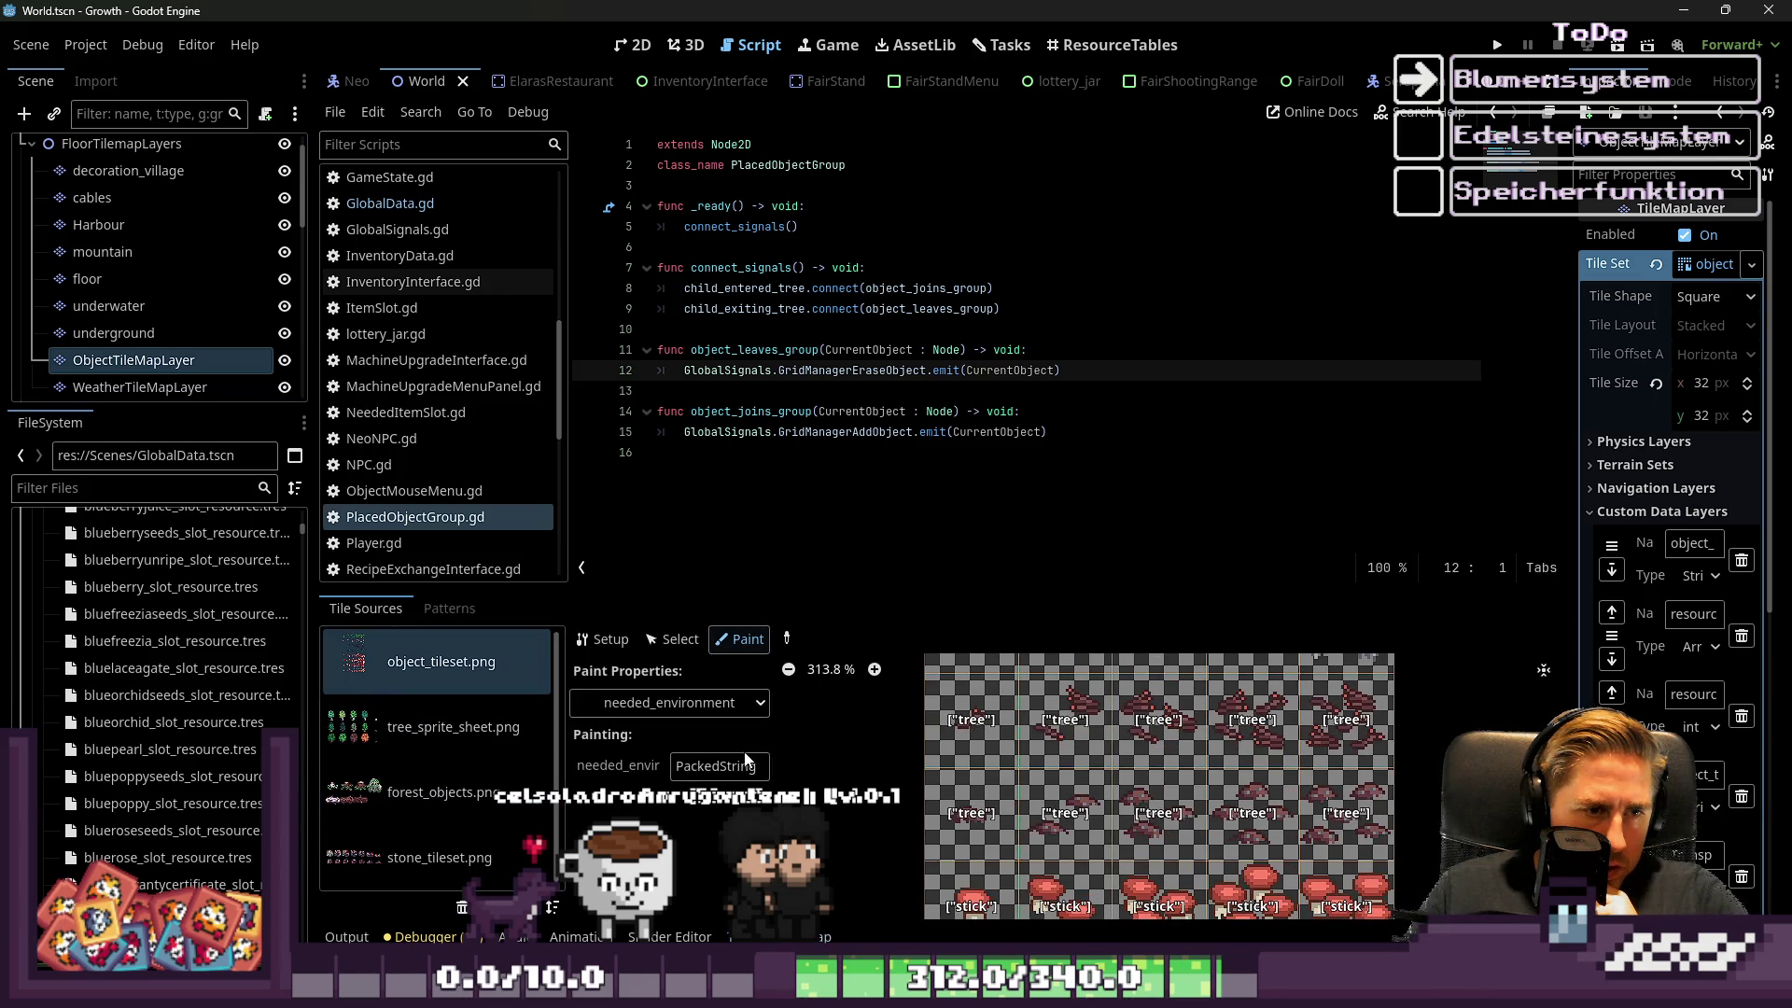
pyautogui.click(716, 765)
# Clear needed_environment on the third tile row, undoing a stray tree-row paint, then run the project
pyautogui.moveTo(1024, 717); pyautogui.dragTo(1345, 733)
pyautogui.scroll(-2, 1344, 737)
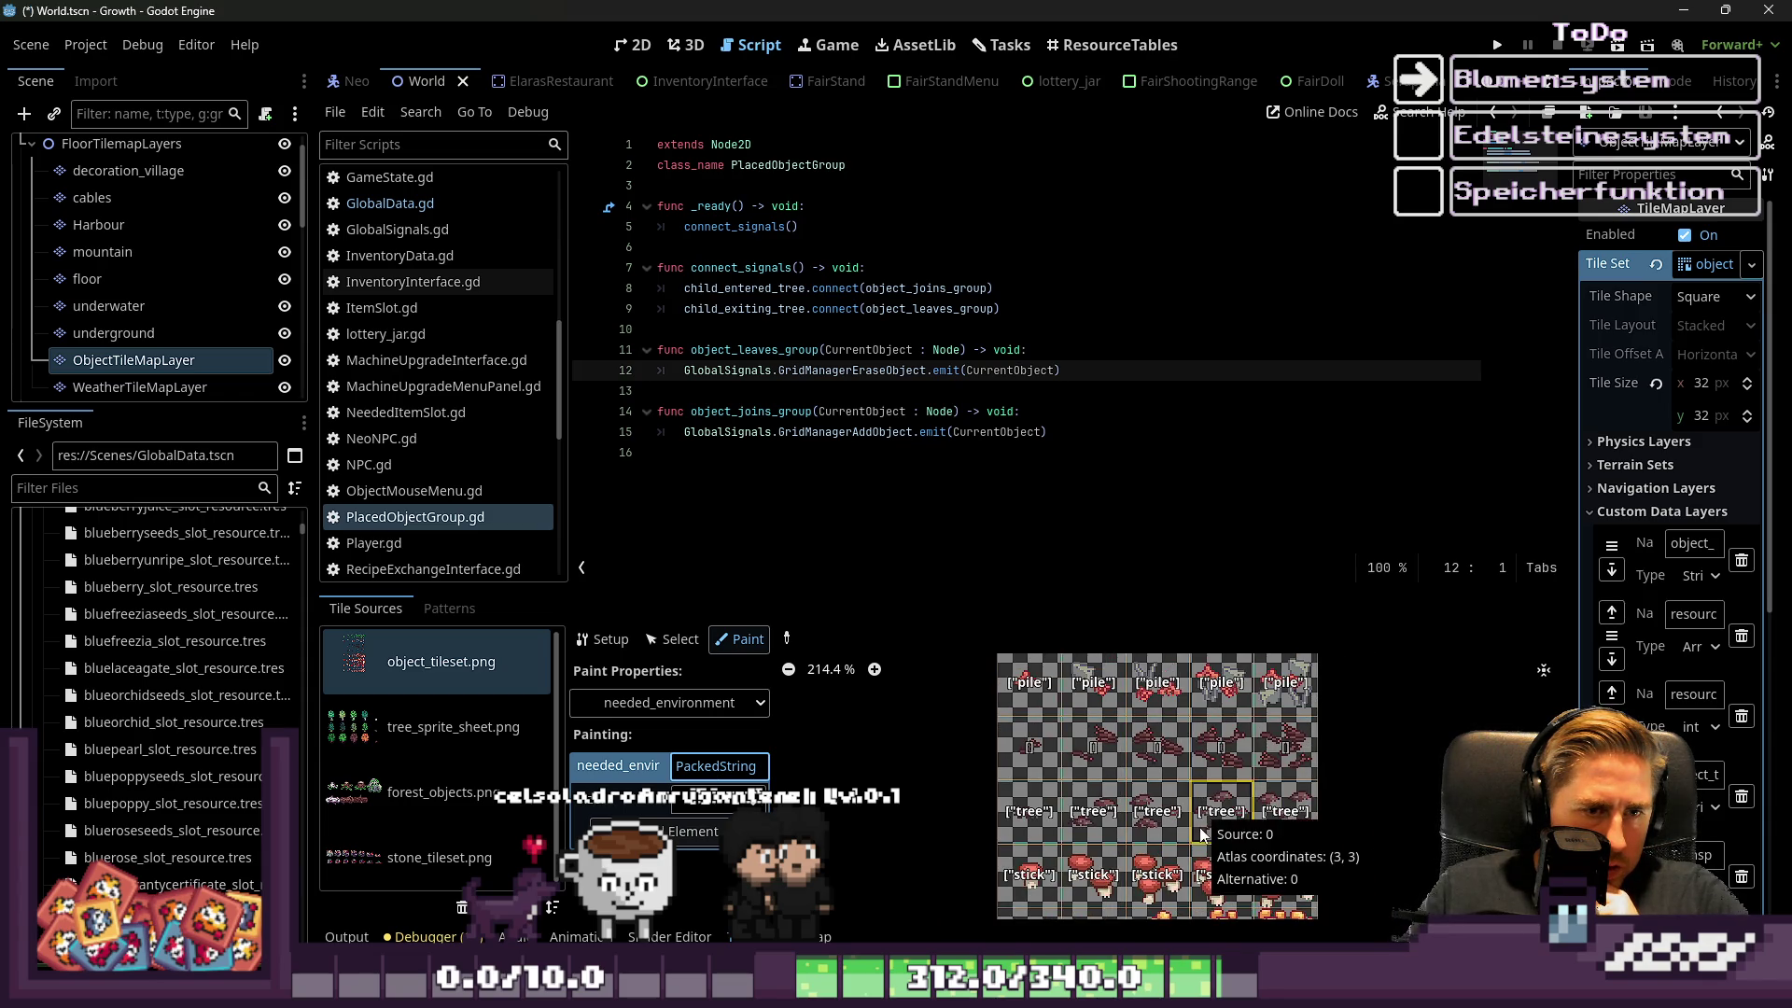
pyautogui.hotkey('ctrl', 'z')
pyautogui.scroll(-2, 1118, 864)
pyautogui.scroll(3, 1118, 862)
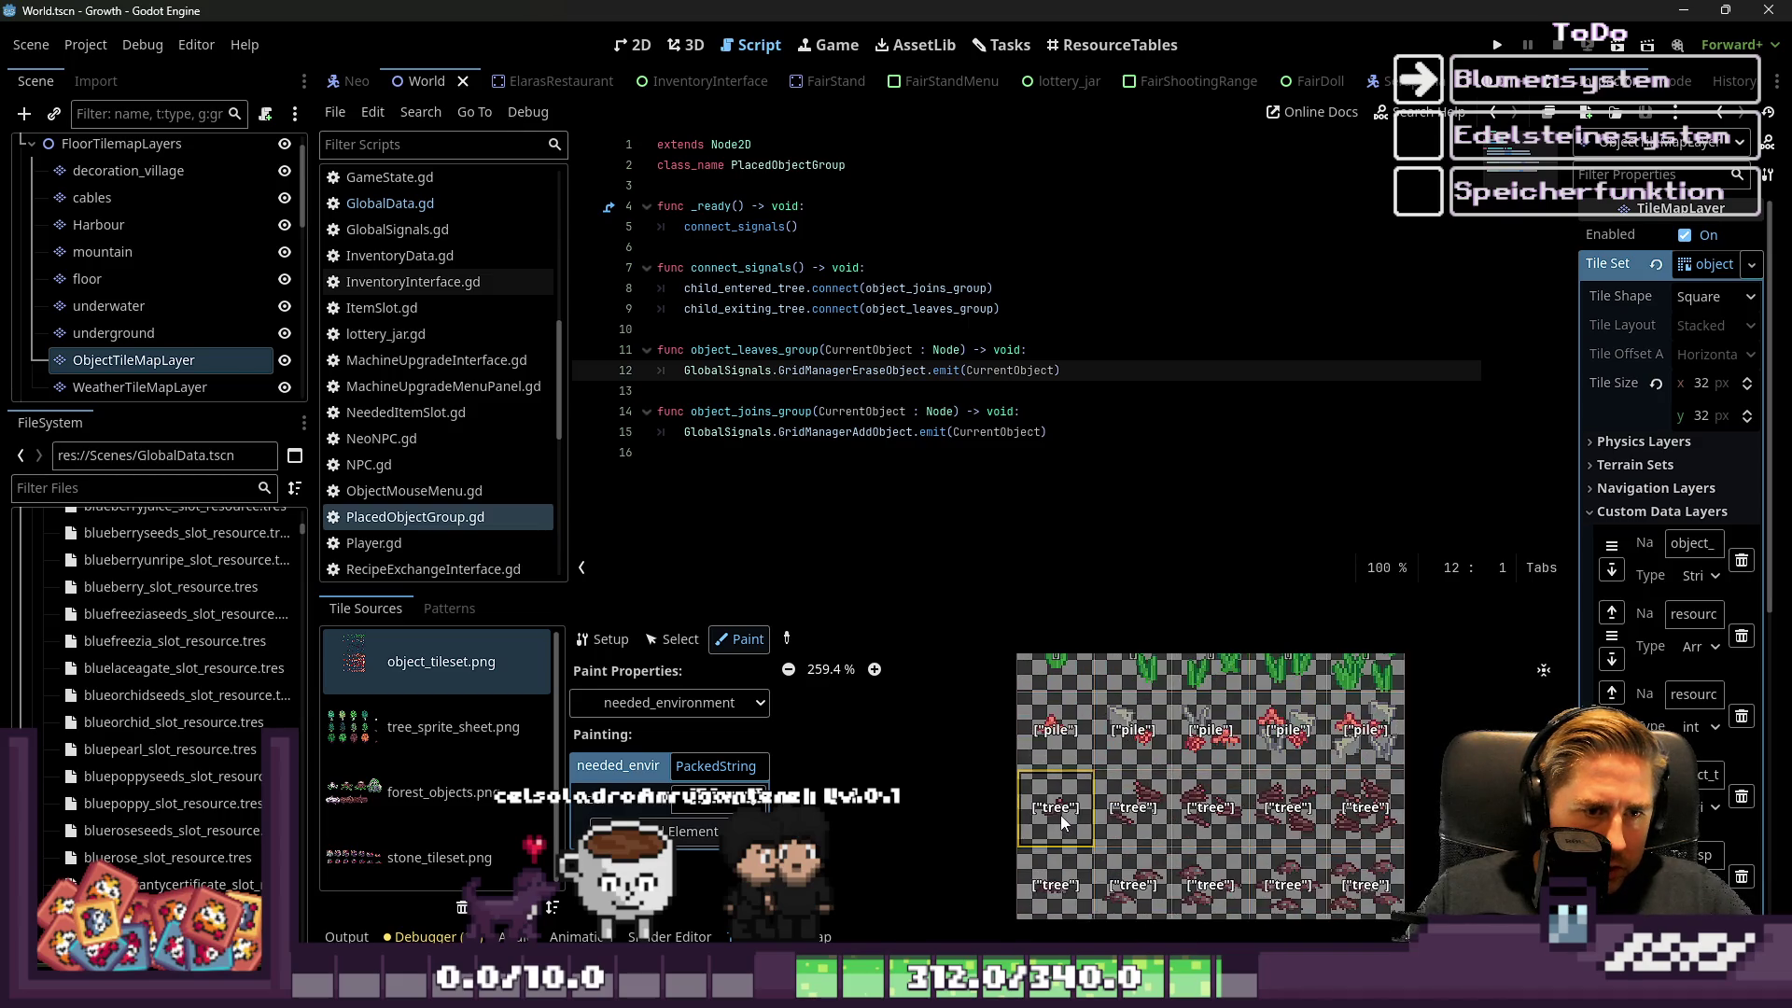
pyautogui.scroll(-1, 1070, 873)
pyautogui.moveTo(1070, 876); pyautogui.dragTo(1293, 868)
pyautogui.scroll(-1, 1178, 894)
pyautogui.scroll(-2, 1178, 893)
pyautogui.scroll(-1, 1065, 790)
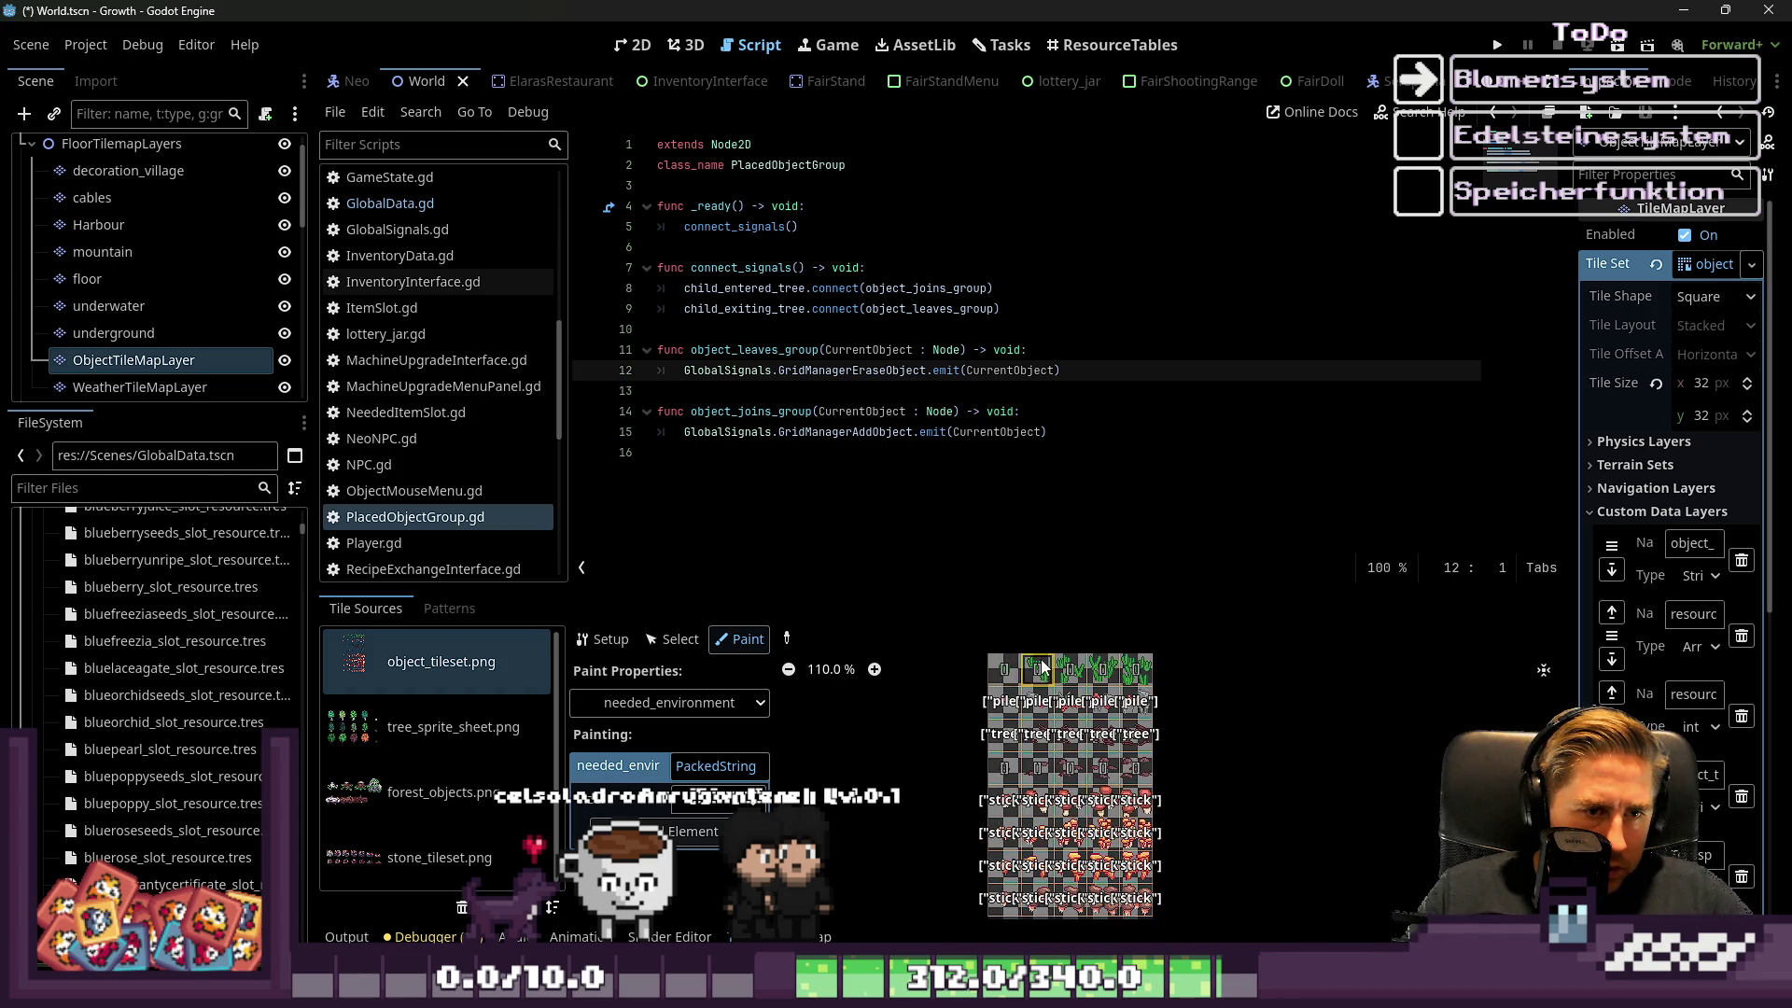
pyautogui.scroll(5, 1043, 666)
pyautogui.click(1497, 45)
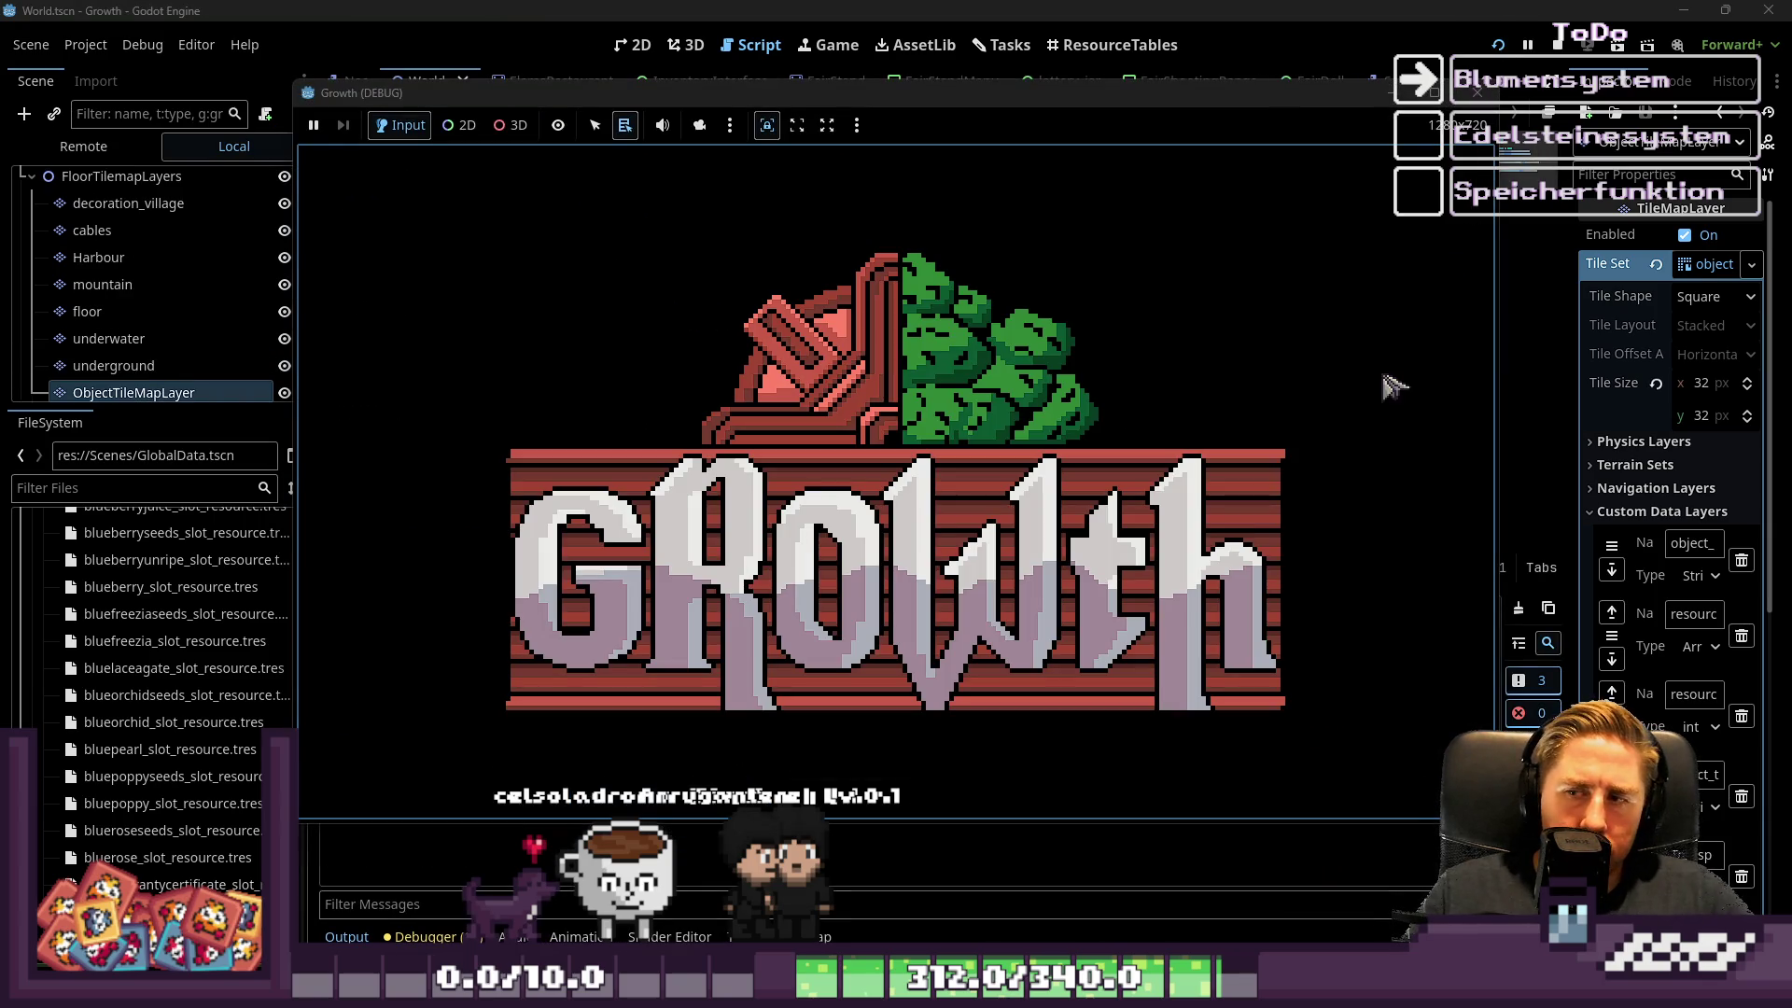
# Advance the game to character creation, enter a name, then stop the test run
pyautogui.click(868, 426)
pyautogui.write('asdg')
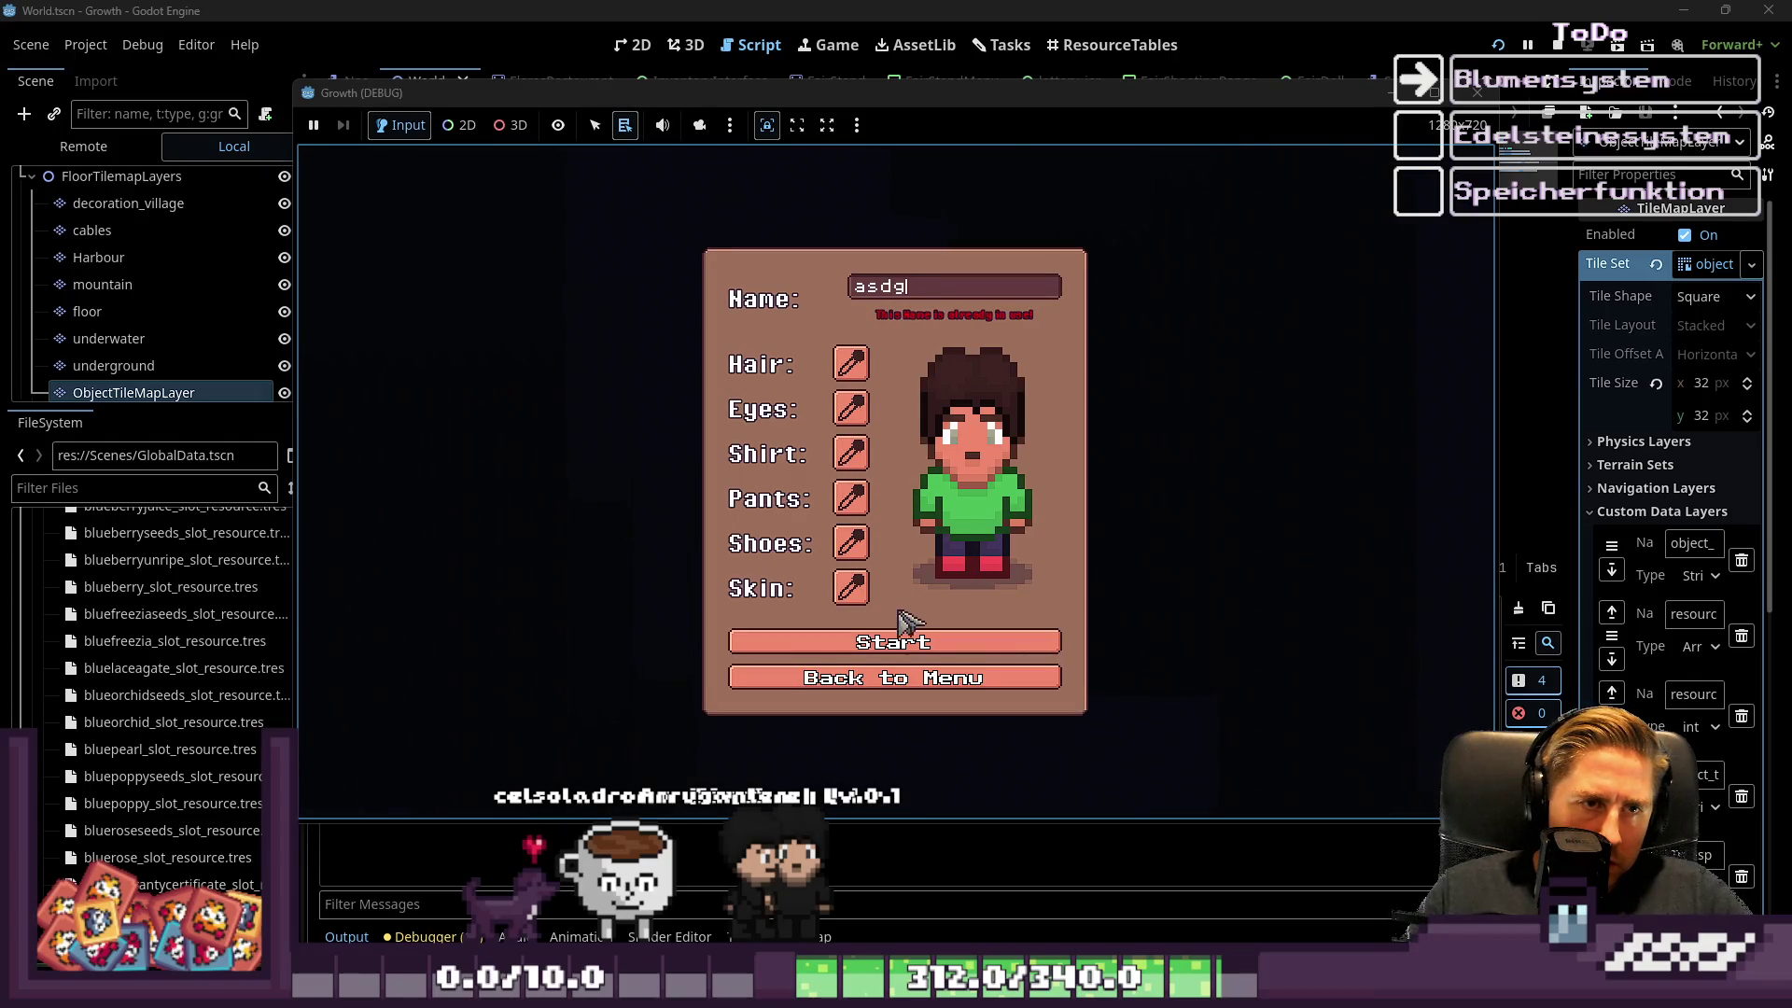
pyautogui.write('g')
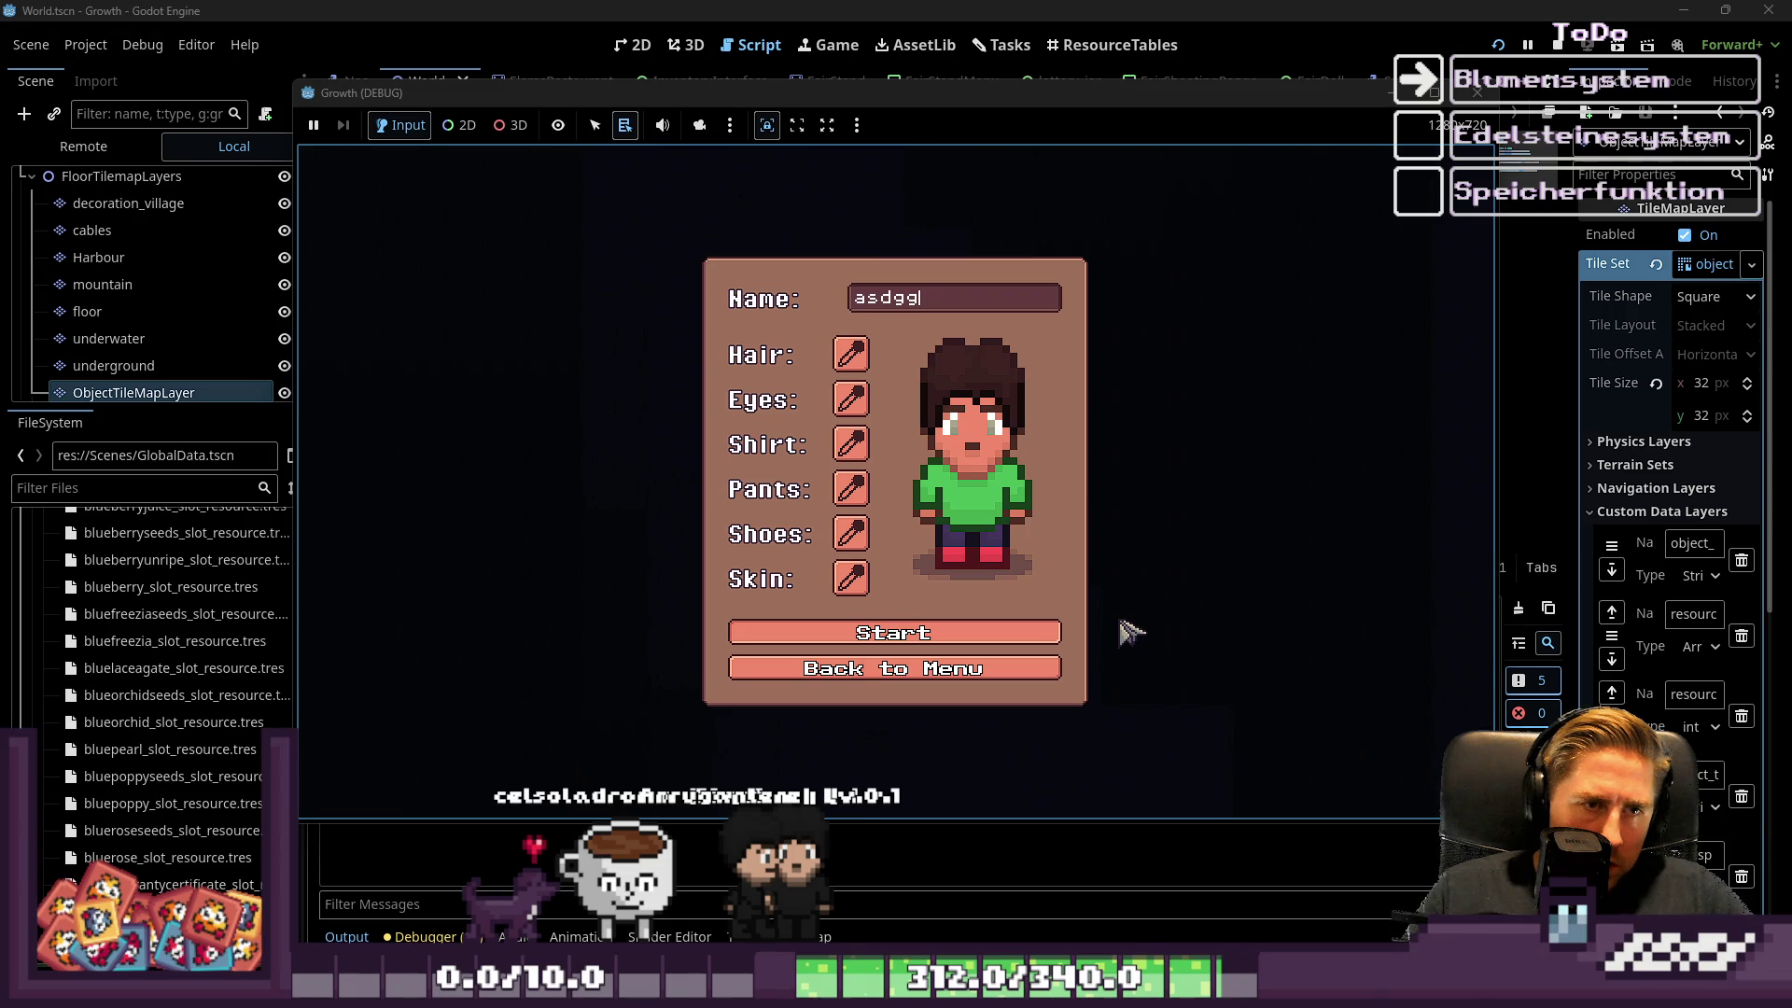
pyautogui.click(1473, 96)
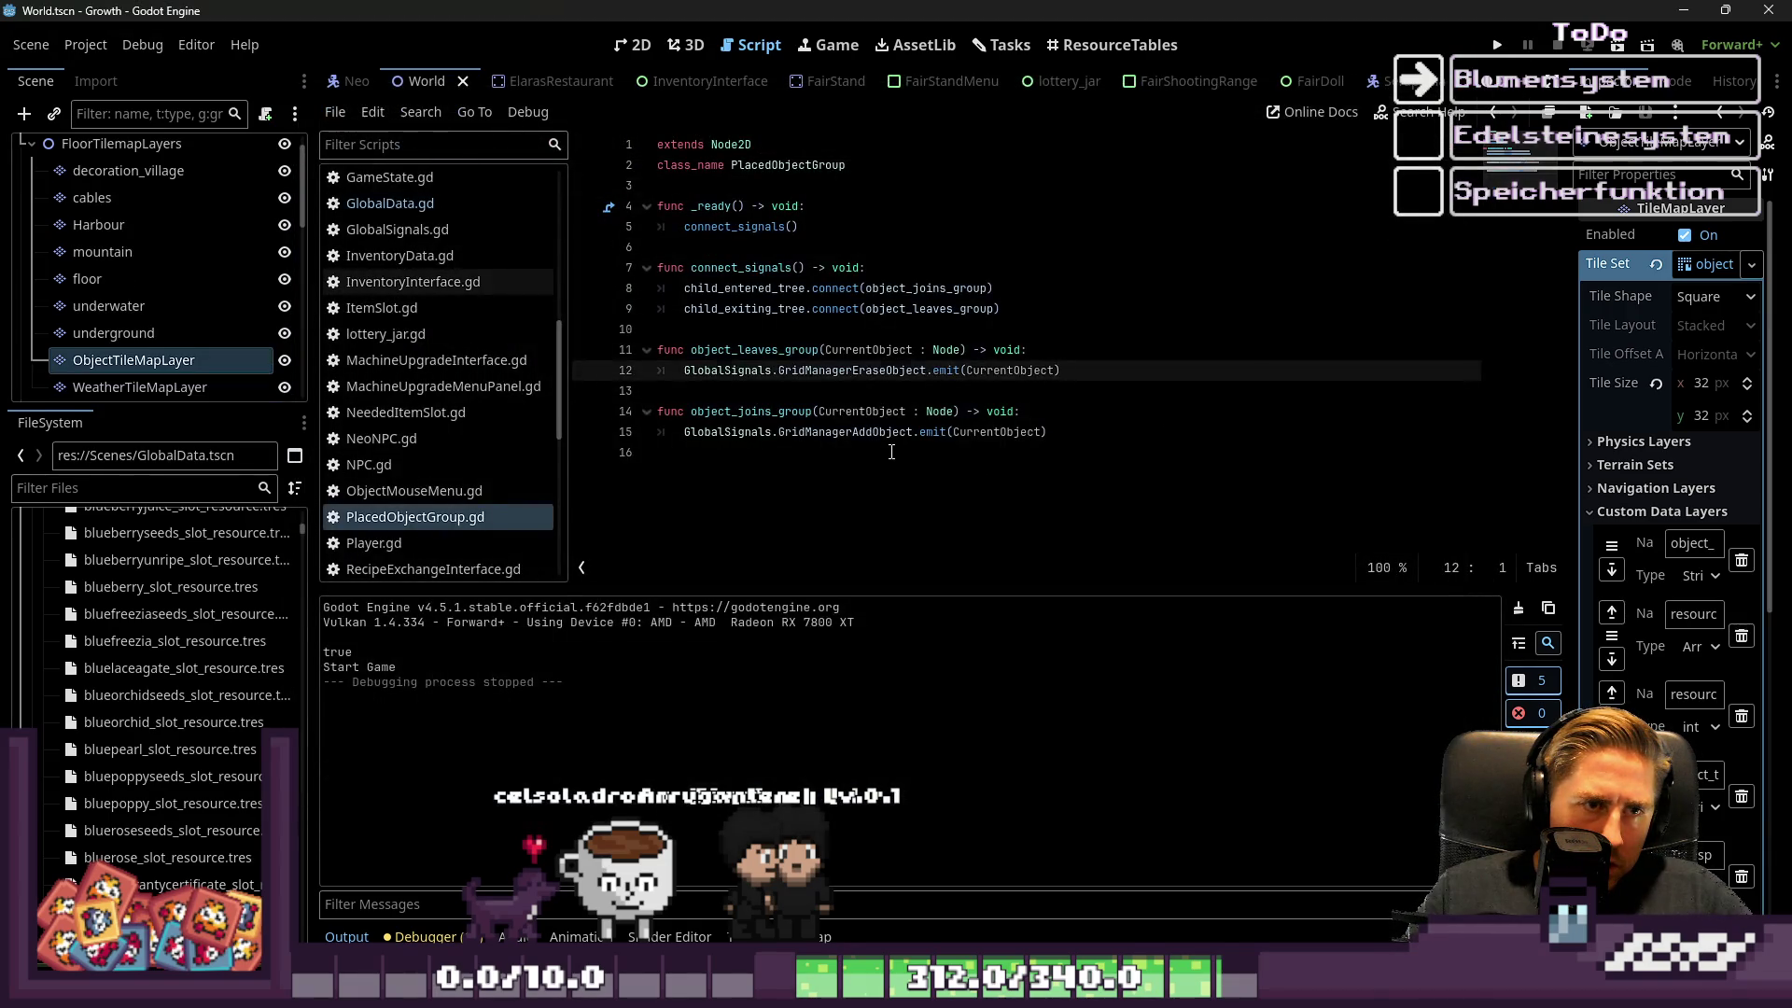
# Open GlobalData.gd and inspect the empty lines and the return true around lines 464-468
pyautogui.scroll(2, 407, 327)
pyautogui.click(400, 308)
pyautogui.click(731, 389)
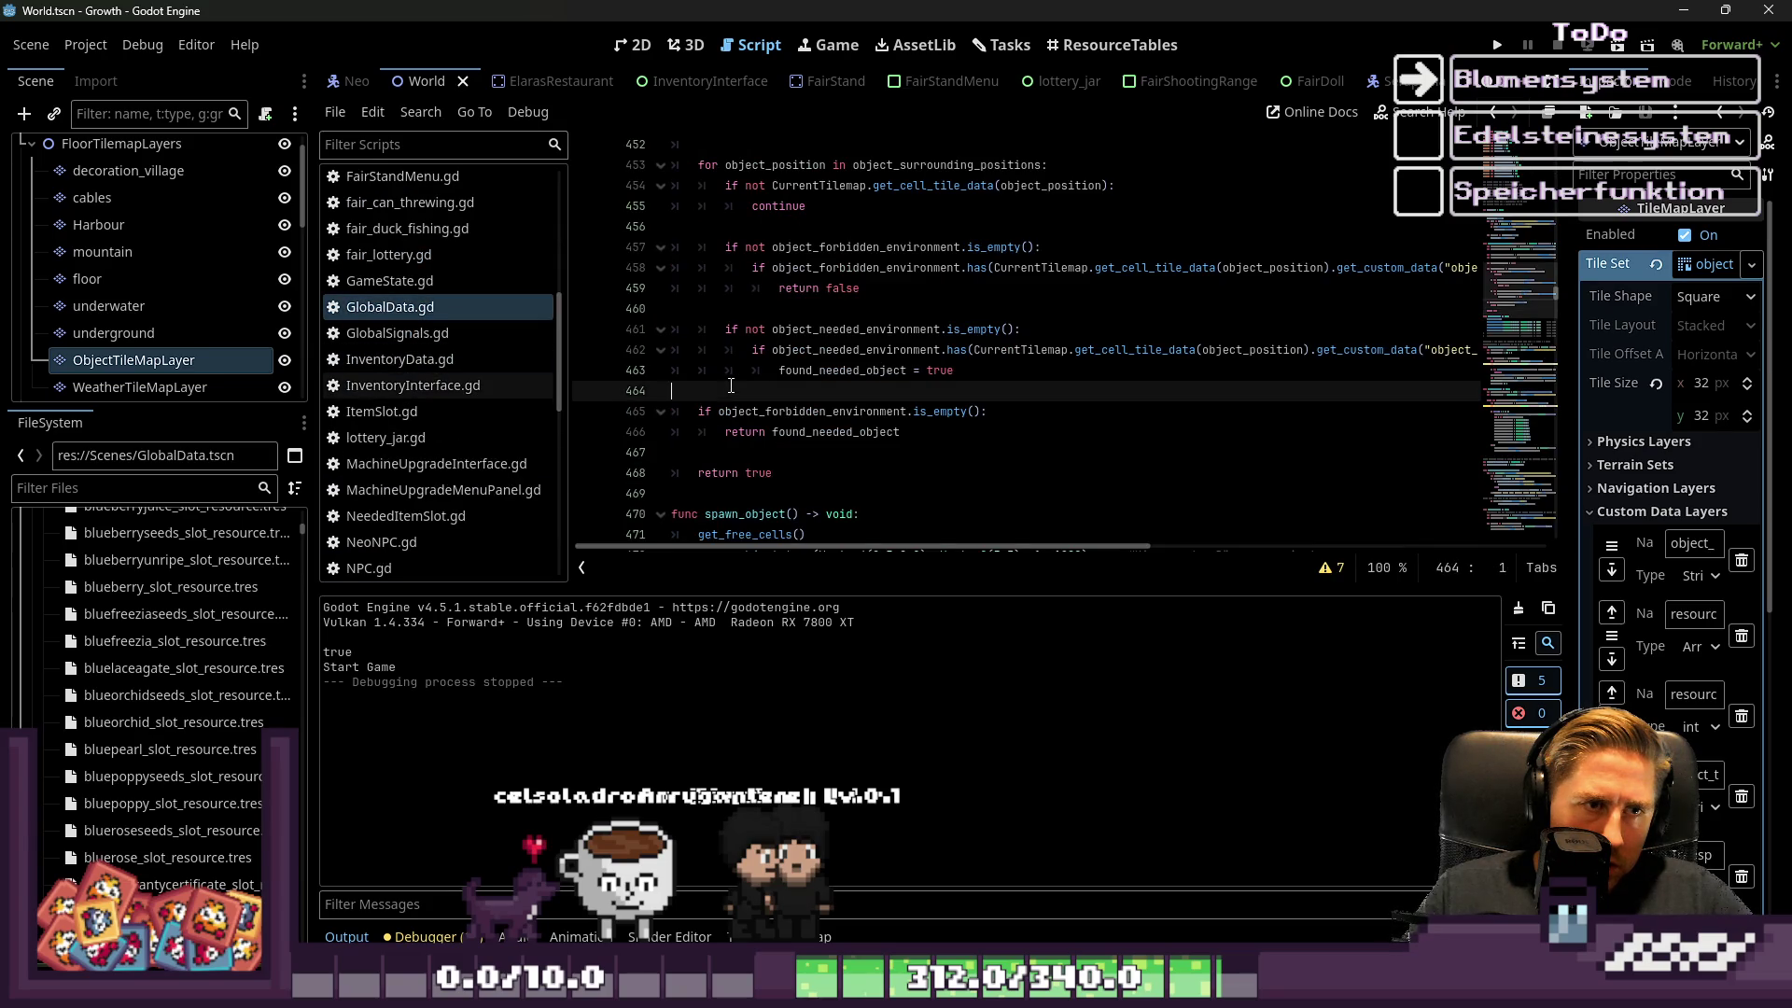
pyautogui.click(795, 454)
pyautogui.scroll(1, 795, 453)
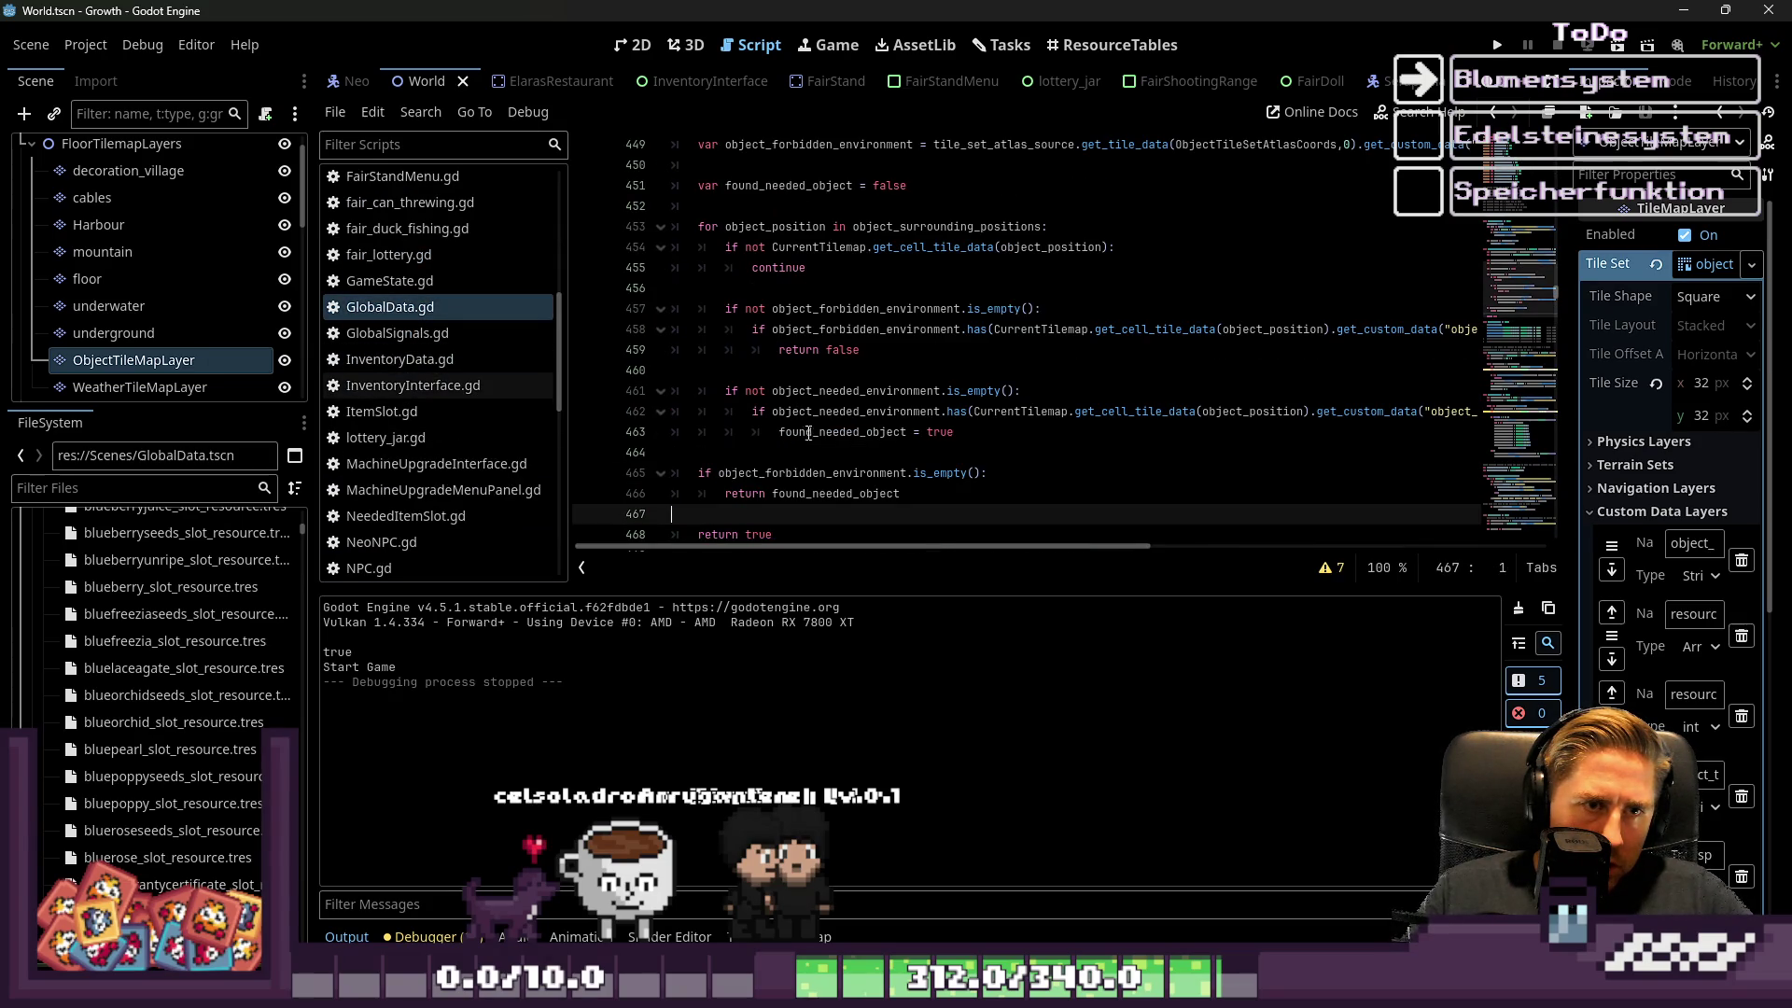
pyautogui.scroll(-1, 806, 436)
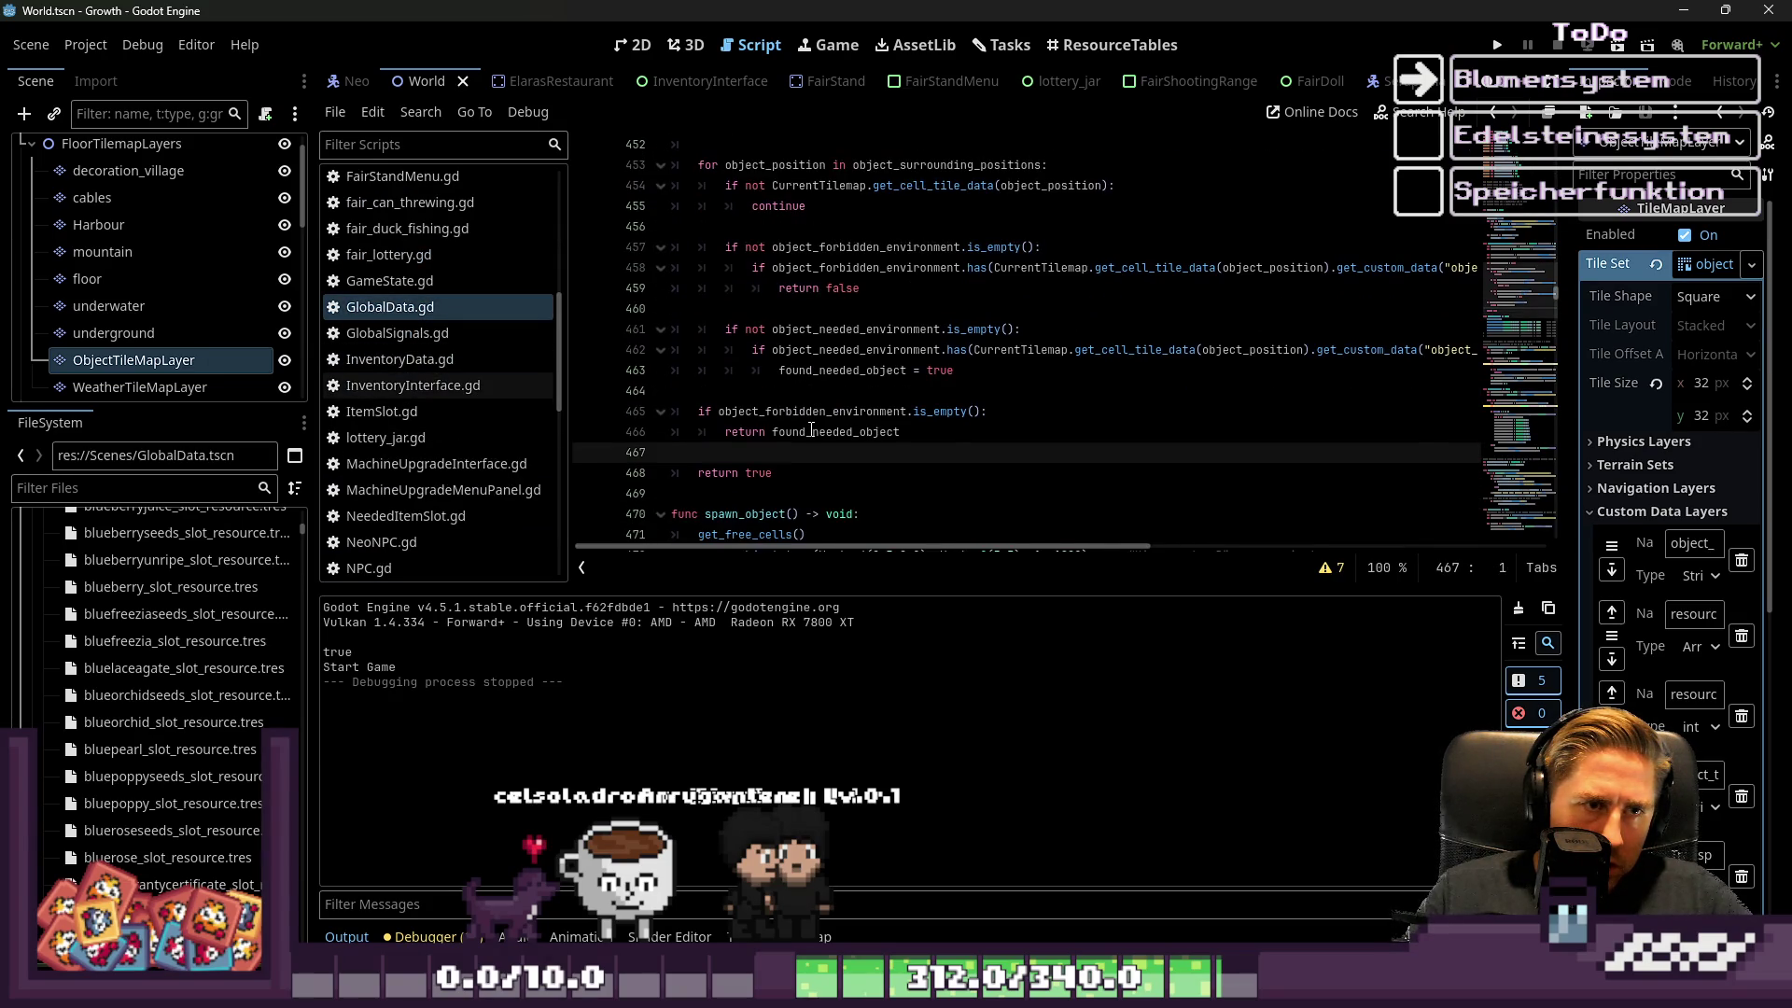
pyautogui.click(752, 384)
pyautogui.click(752, 449)
pyautogui.doubleClick(761, 471)
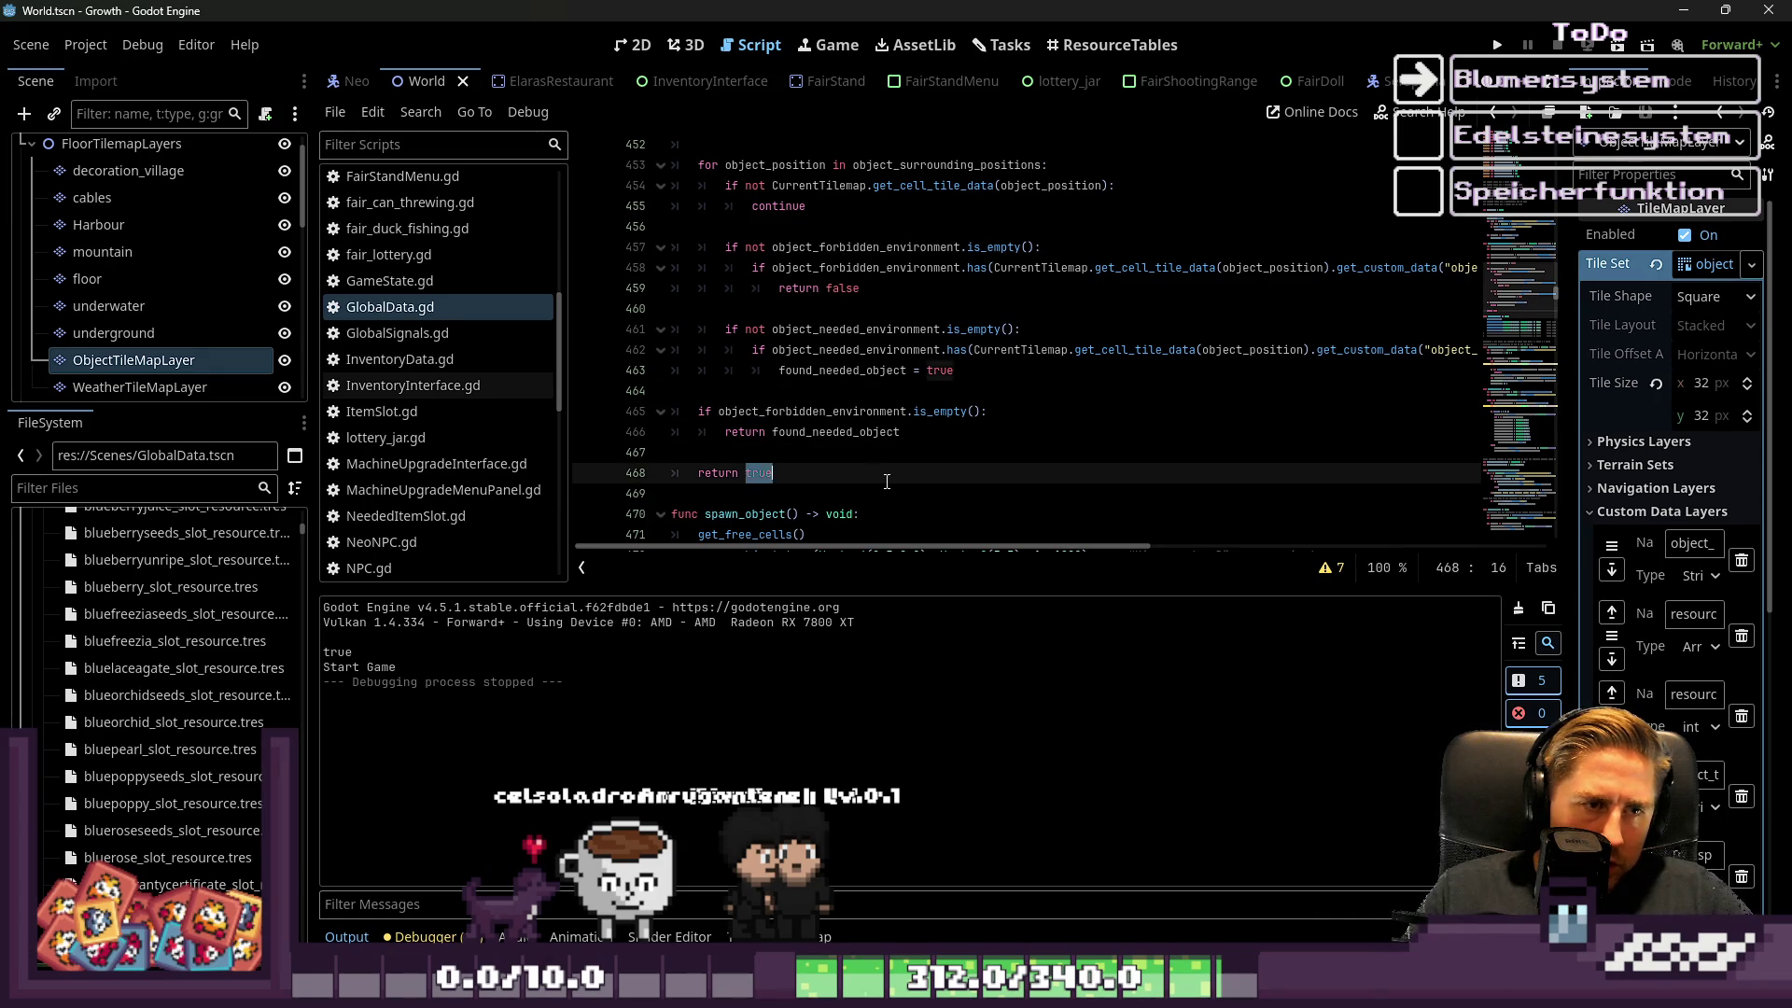
pyautogui.scroll(-2, 890, 481)
pyautogui.scroll(-1, 890, 481)
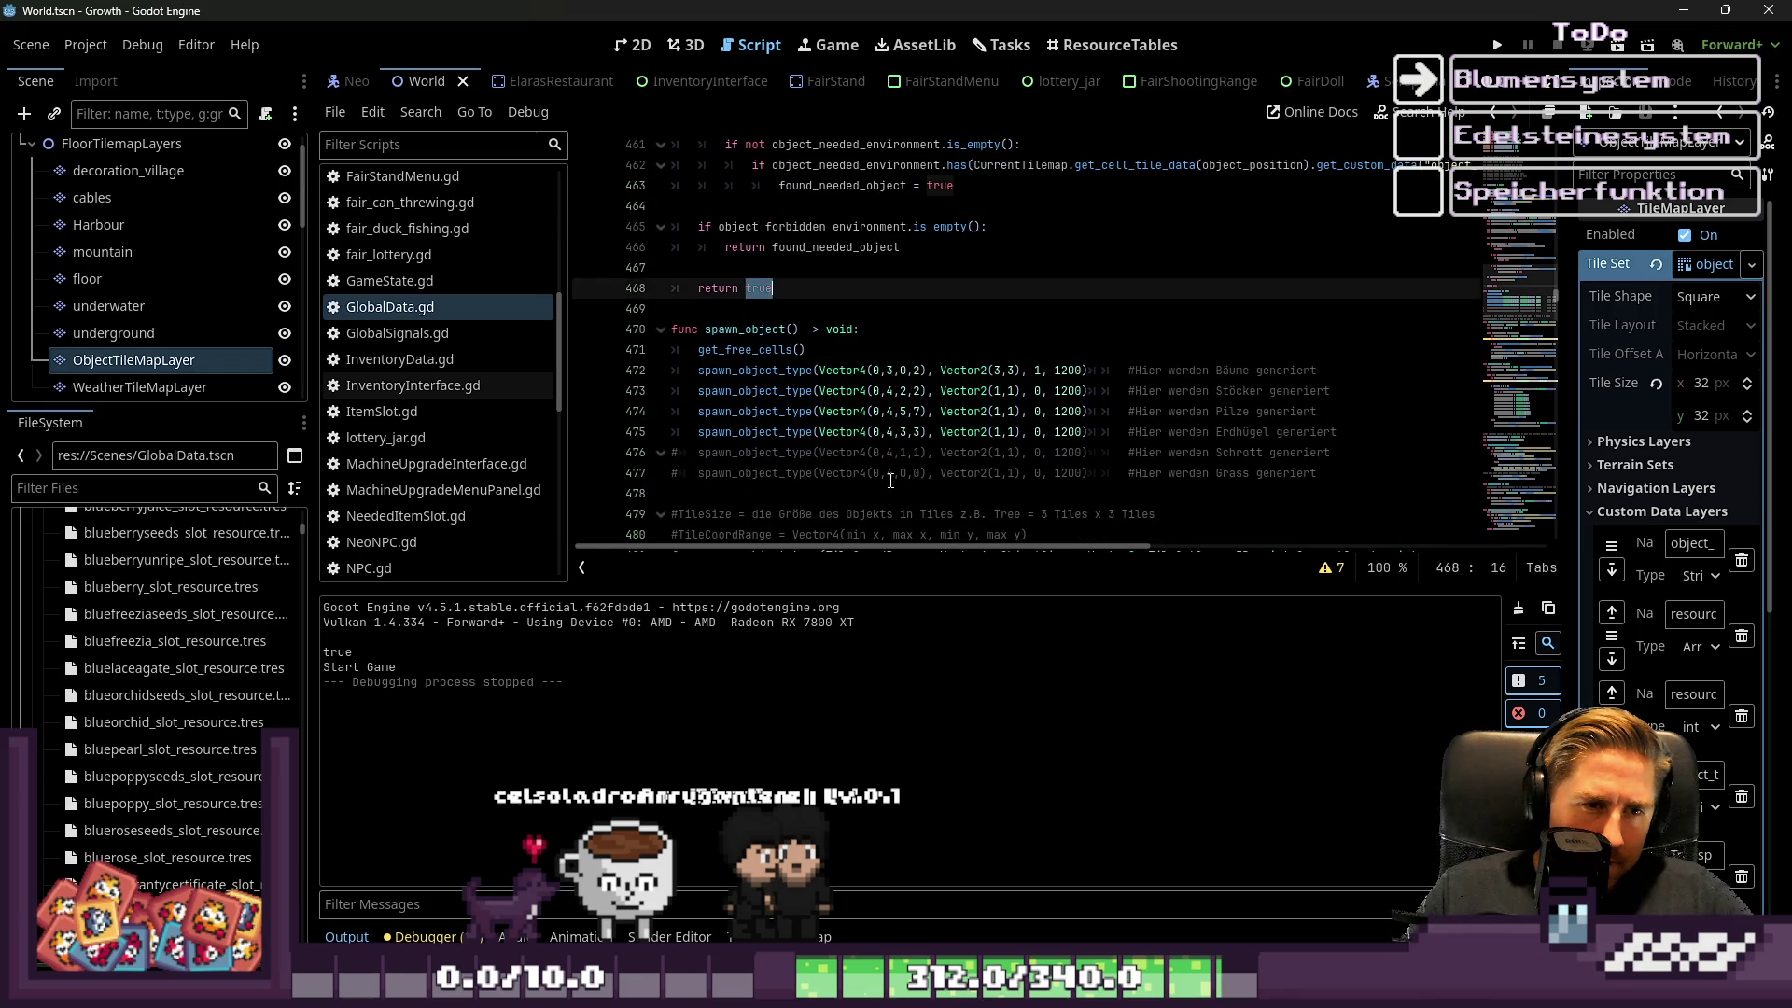
pyautogui.scroll(3, 891, 481)
pyautogui.scroll(1, 887, 476)
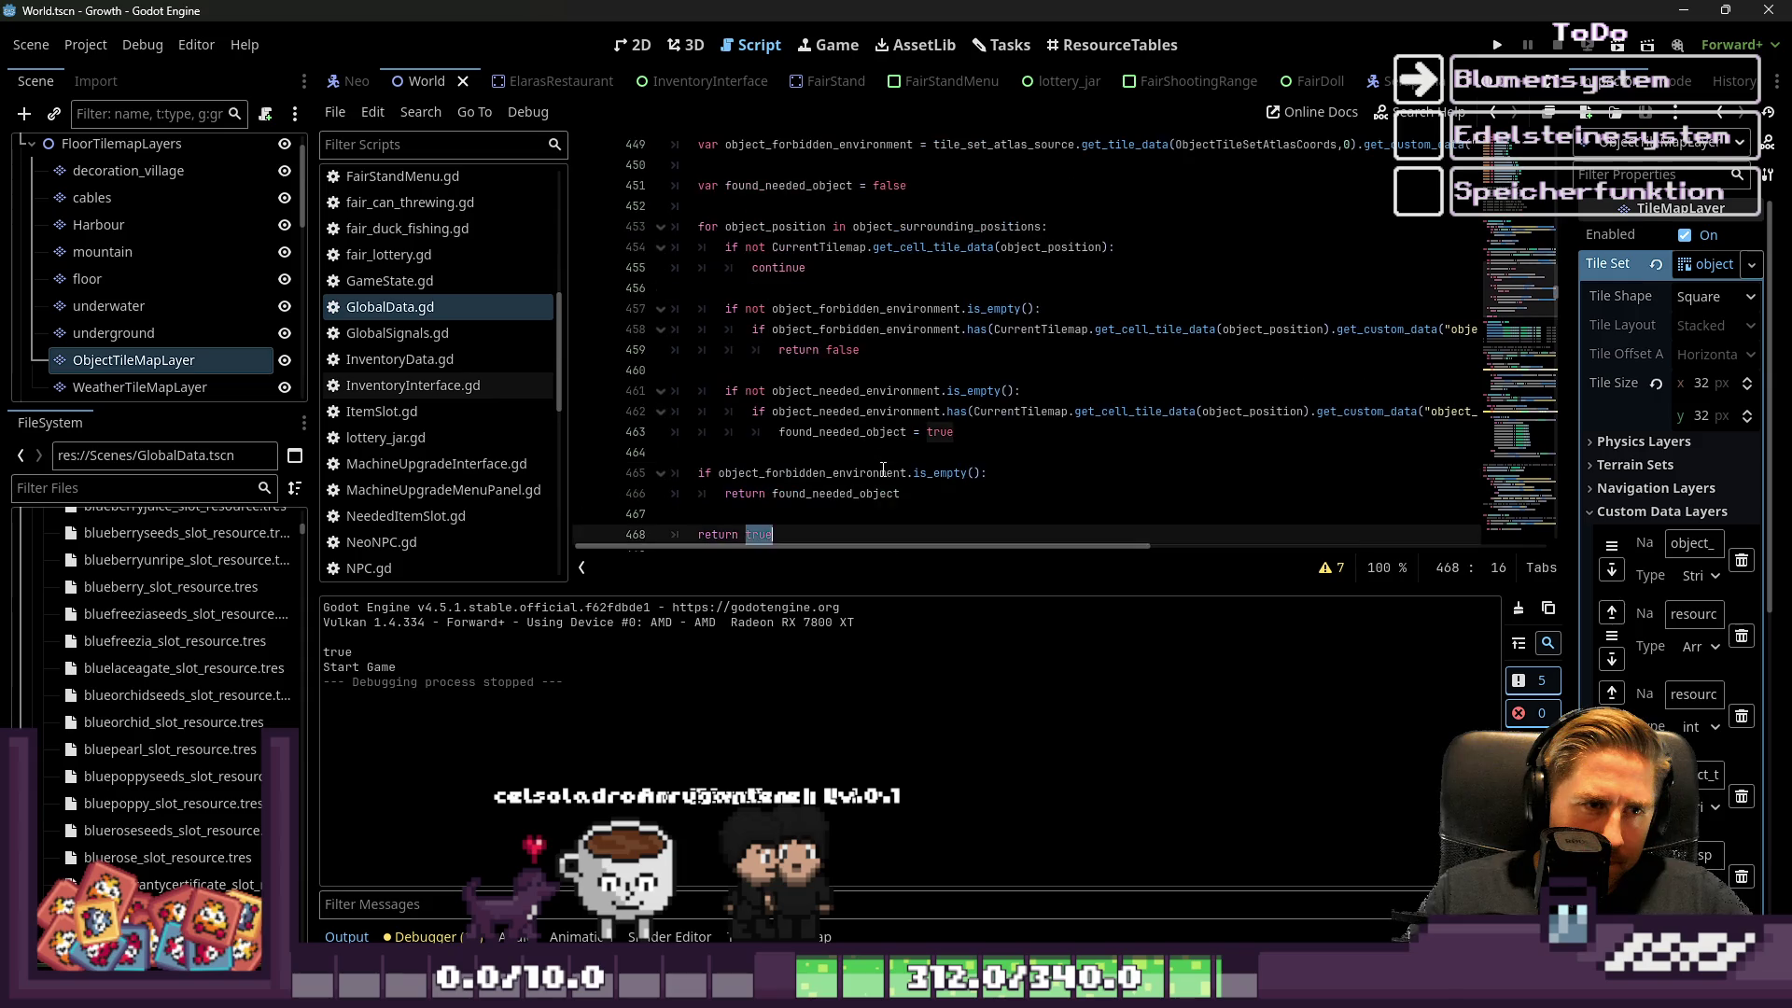
# Review the empty-cell, forbidden-environment and needed-environment checks in check_position_is_possible's loop
pyautogui.click(723, 235)
pyautogui.click(791, 269)
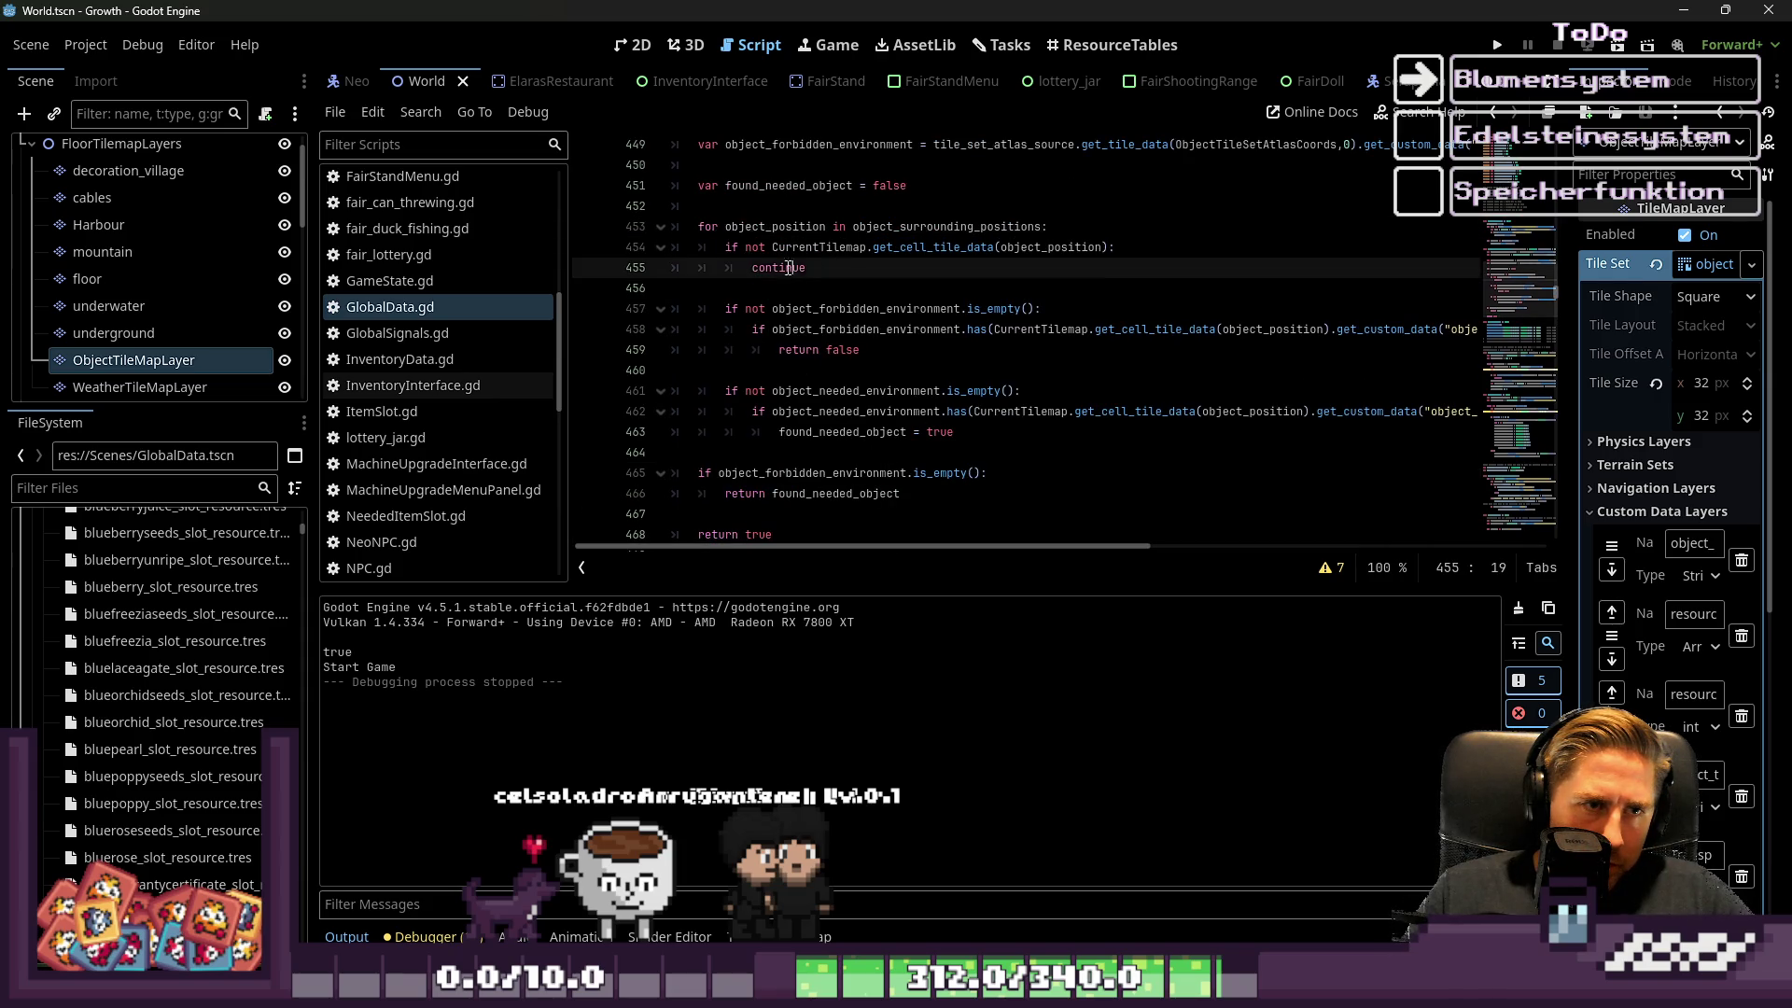
pyautogui.click(766, 247)
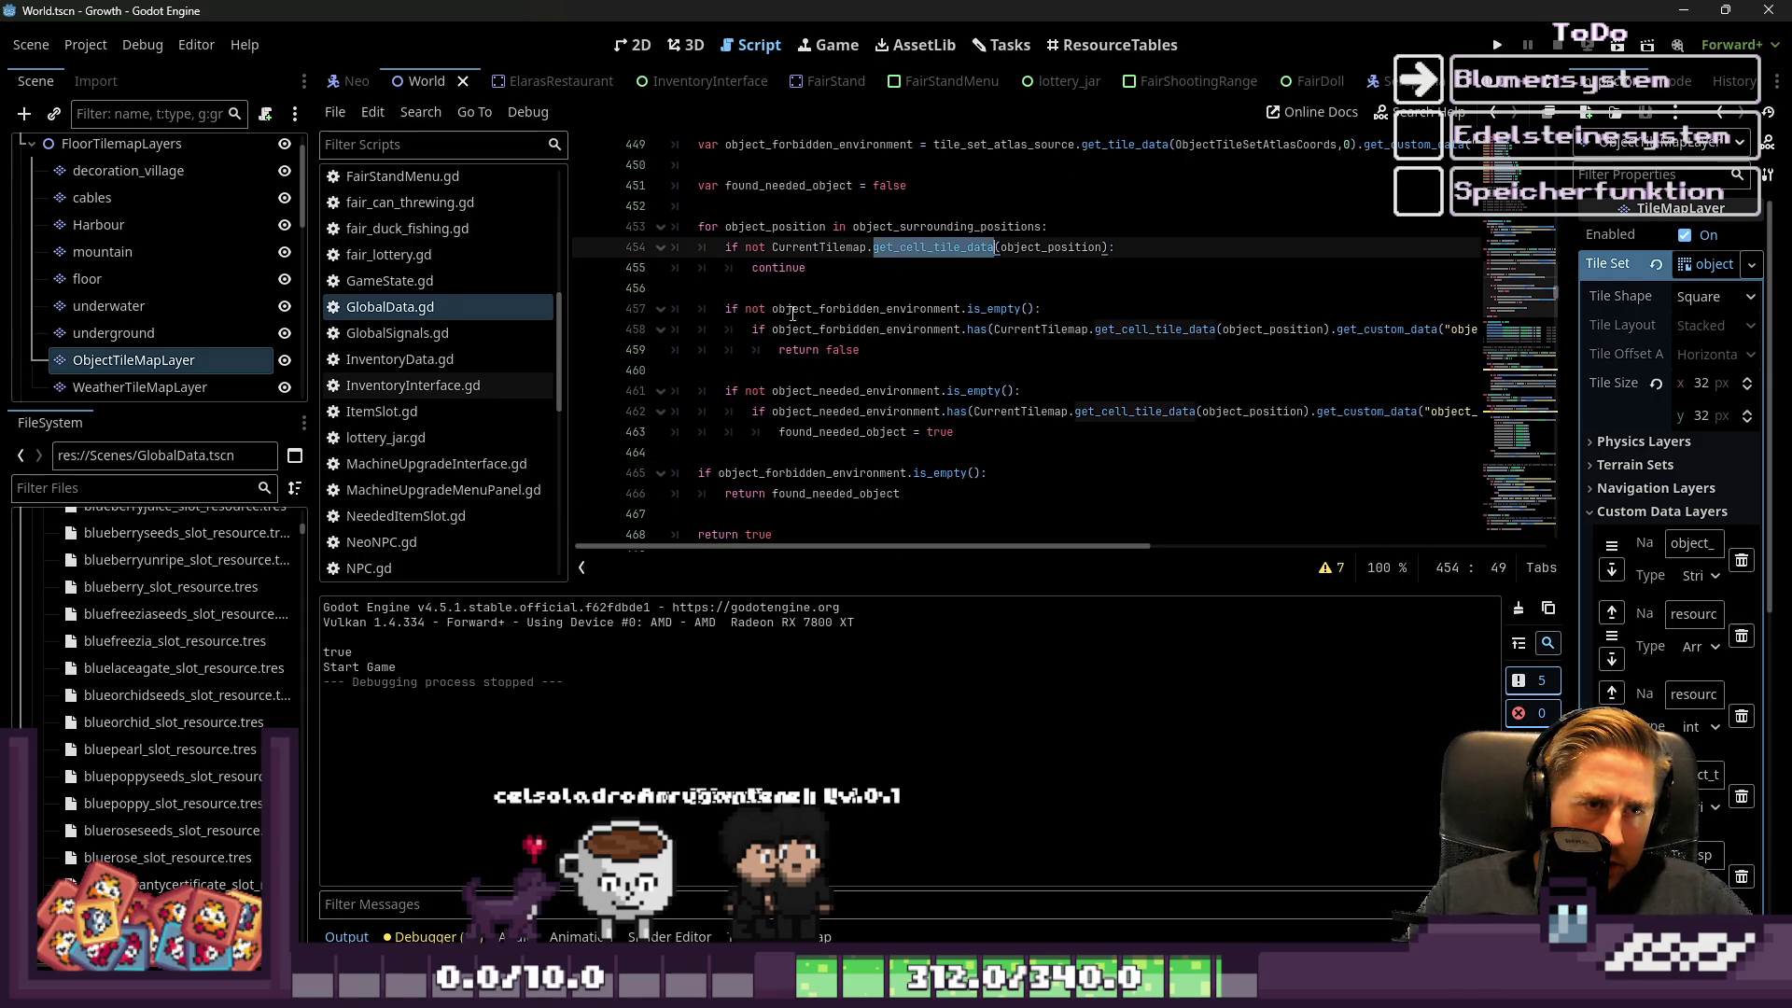
pyautogui.moveTo(778, 247)
pyautogui.mouseDown()
pyautogui.moveTo(1036, 309)
pyautogui.moveTo(877, 268)
pyautogui.mouseUp()
pyautogui.click(971, 330)
pyautogui.click(885, 350)
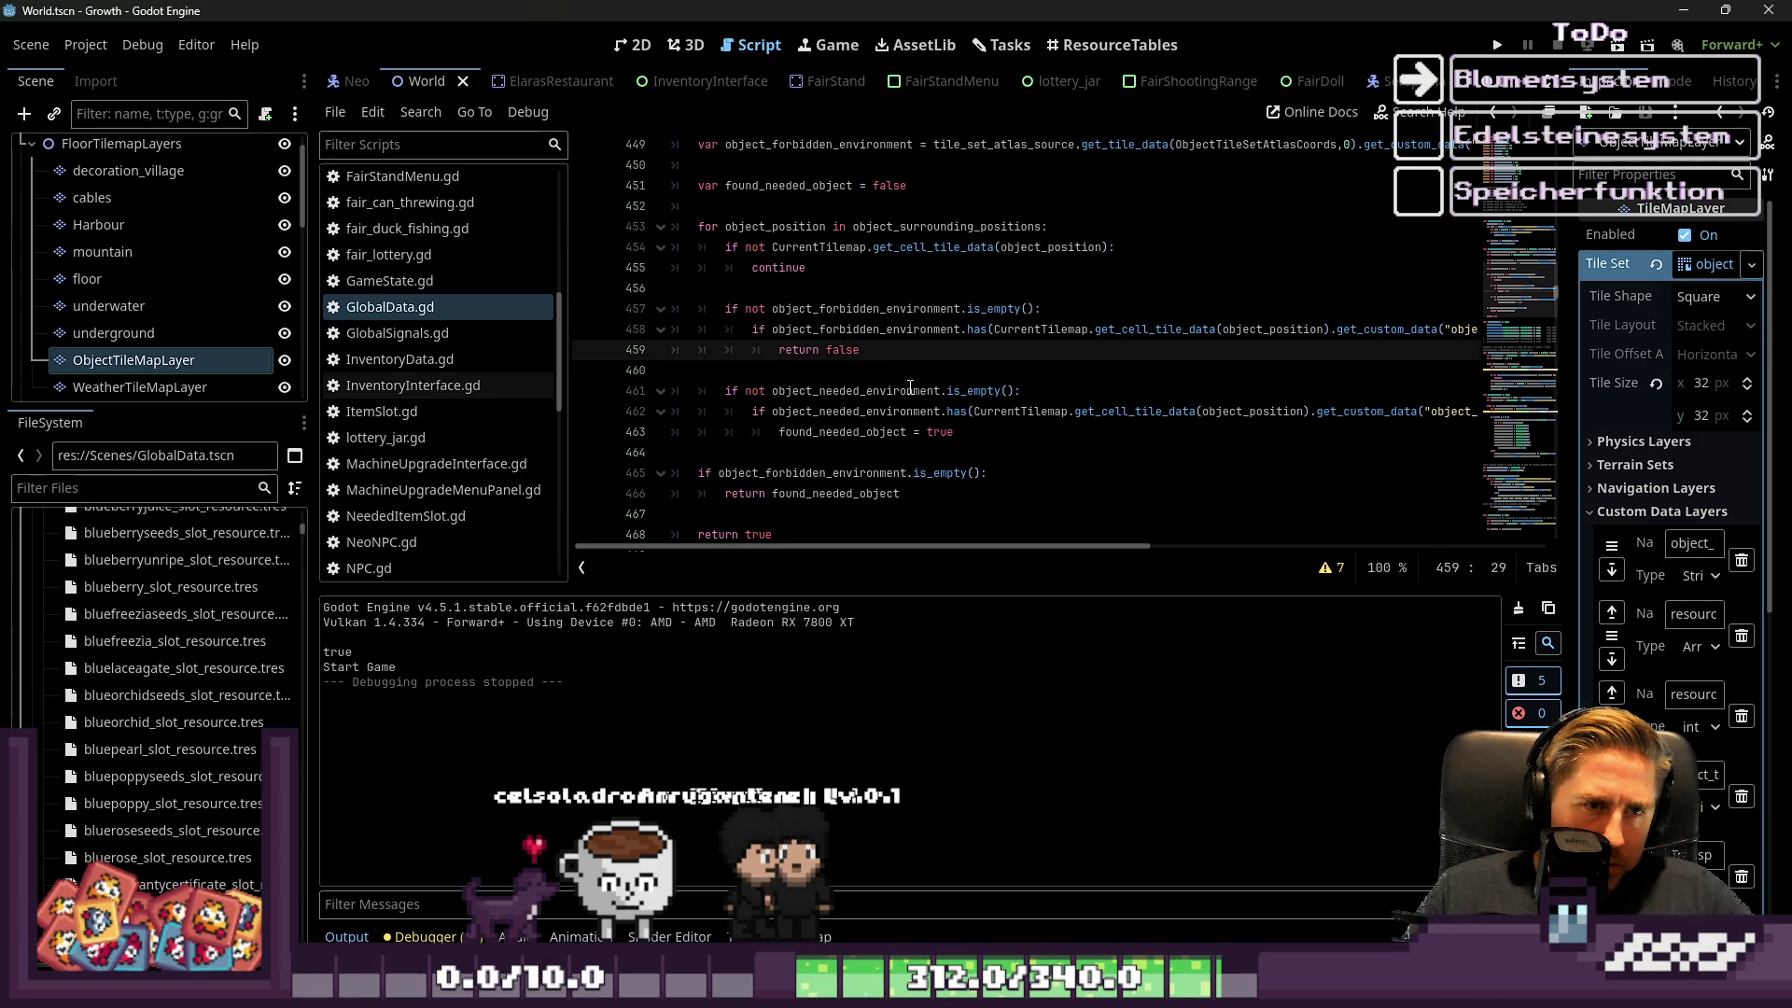
pyautogui.click(928, 431)
pyautogui.moveTo(956, 434); pyautogui.dragTo(915, 428)
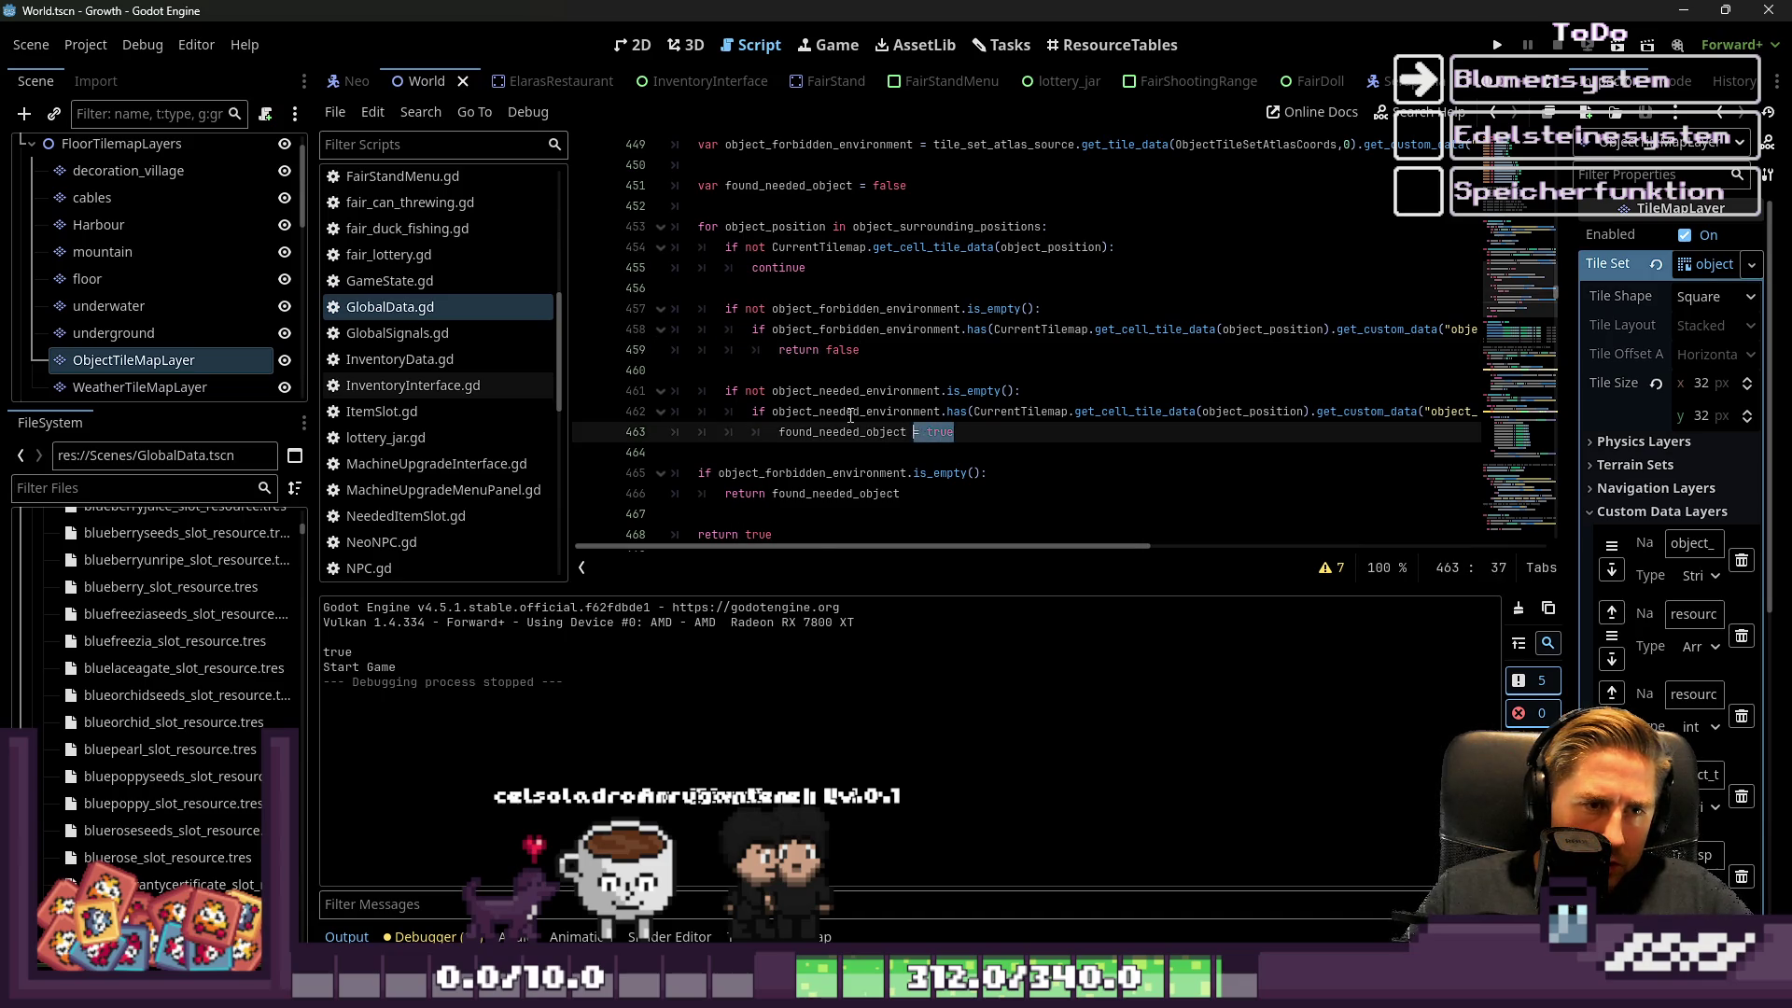
pyautogui.scroll(-1, 874, 425)
pyautogui.click(820, 356)
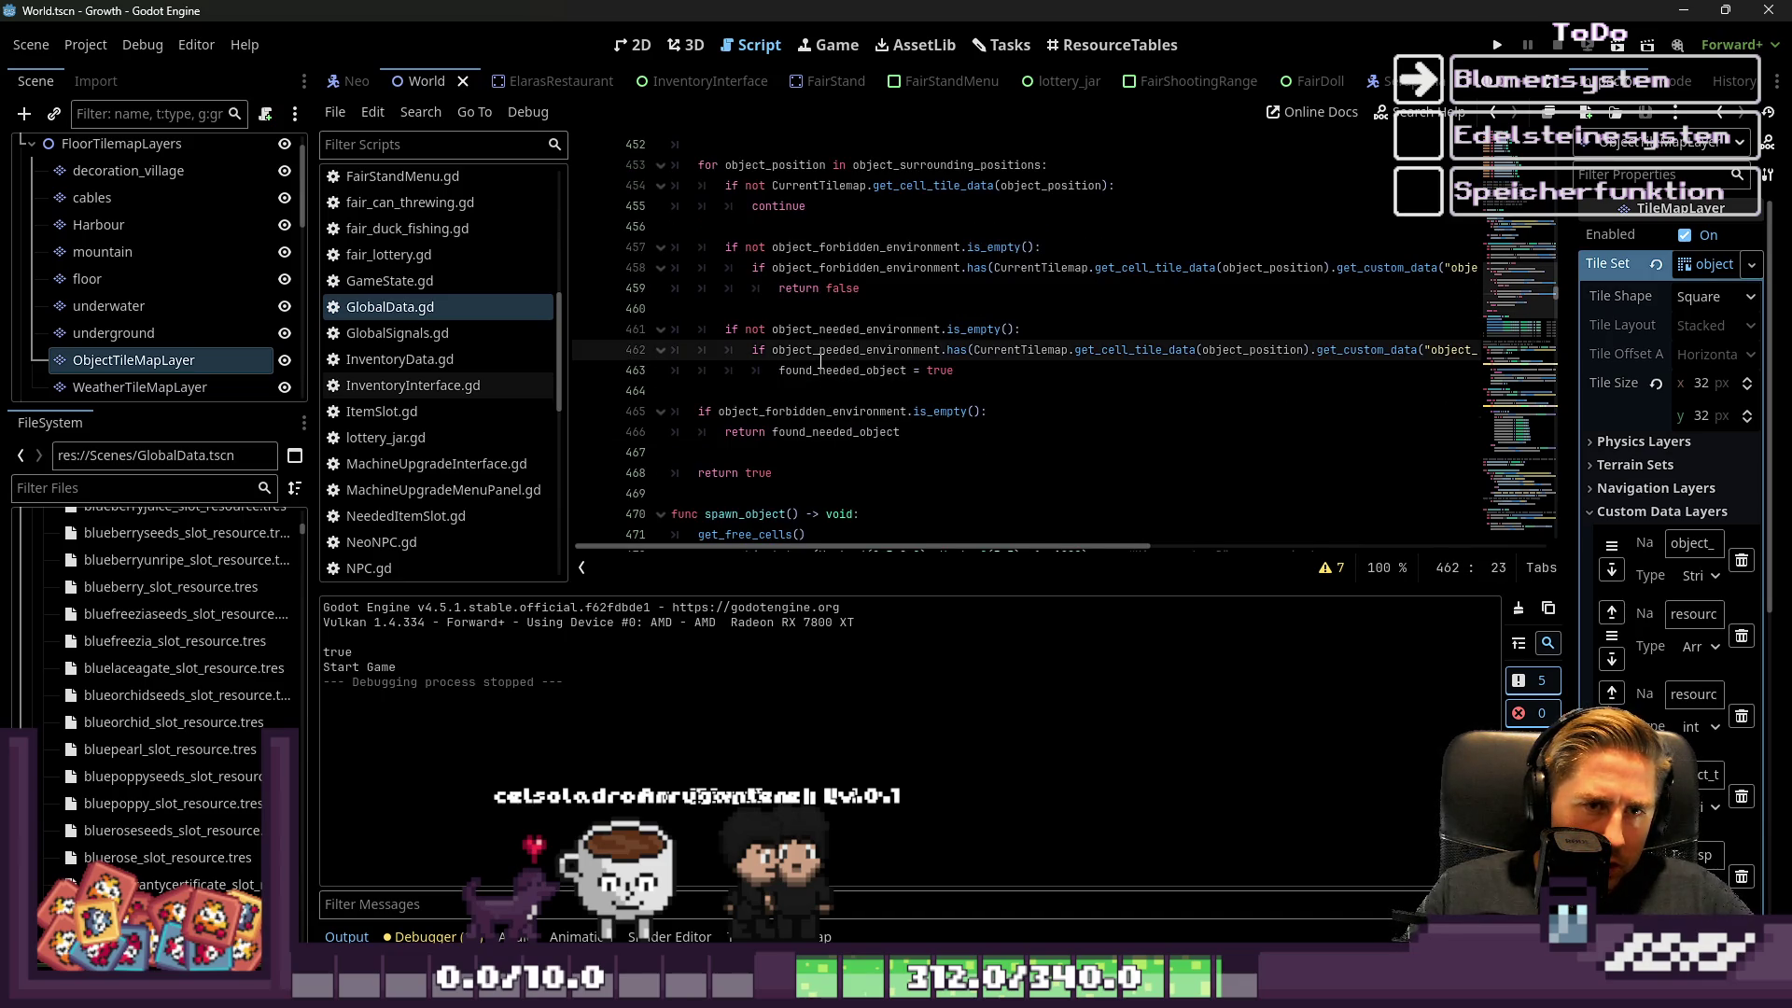
pyautogui.click(814, 370)
pyautogui.scroll(1, 801, 337)
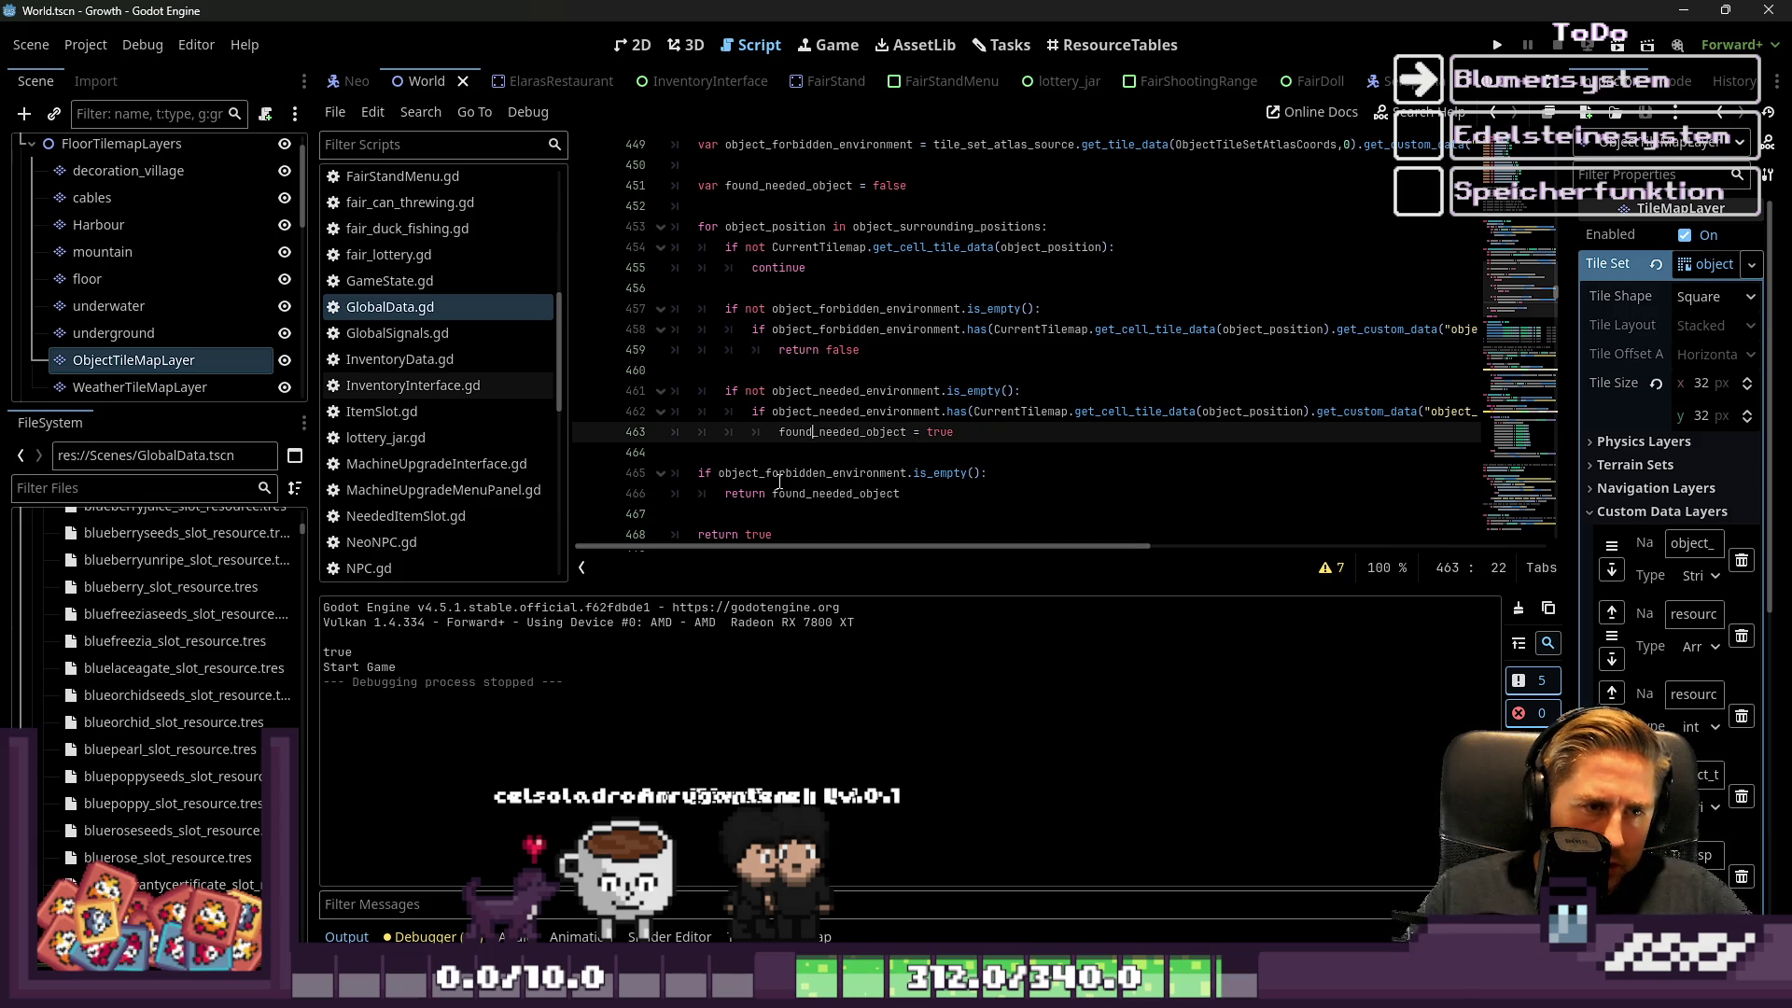
pyautogui.doubleClick(779, 475)
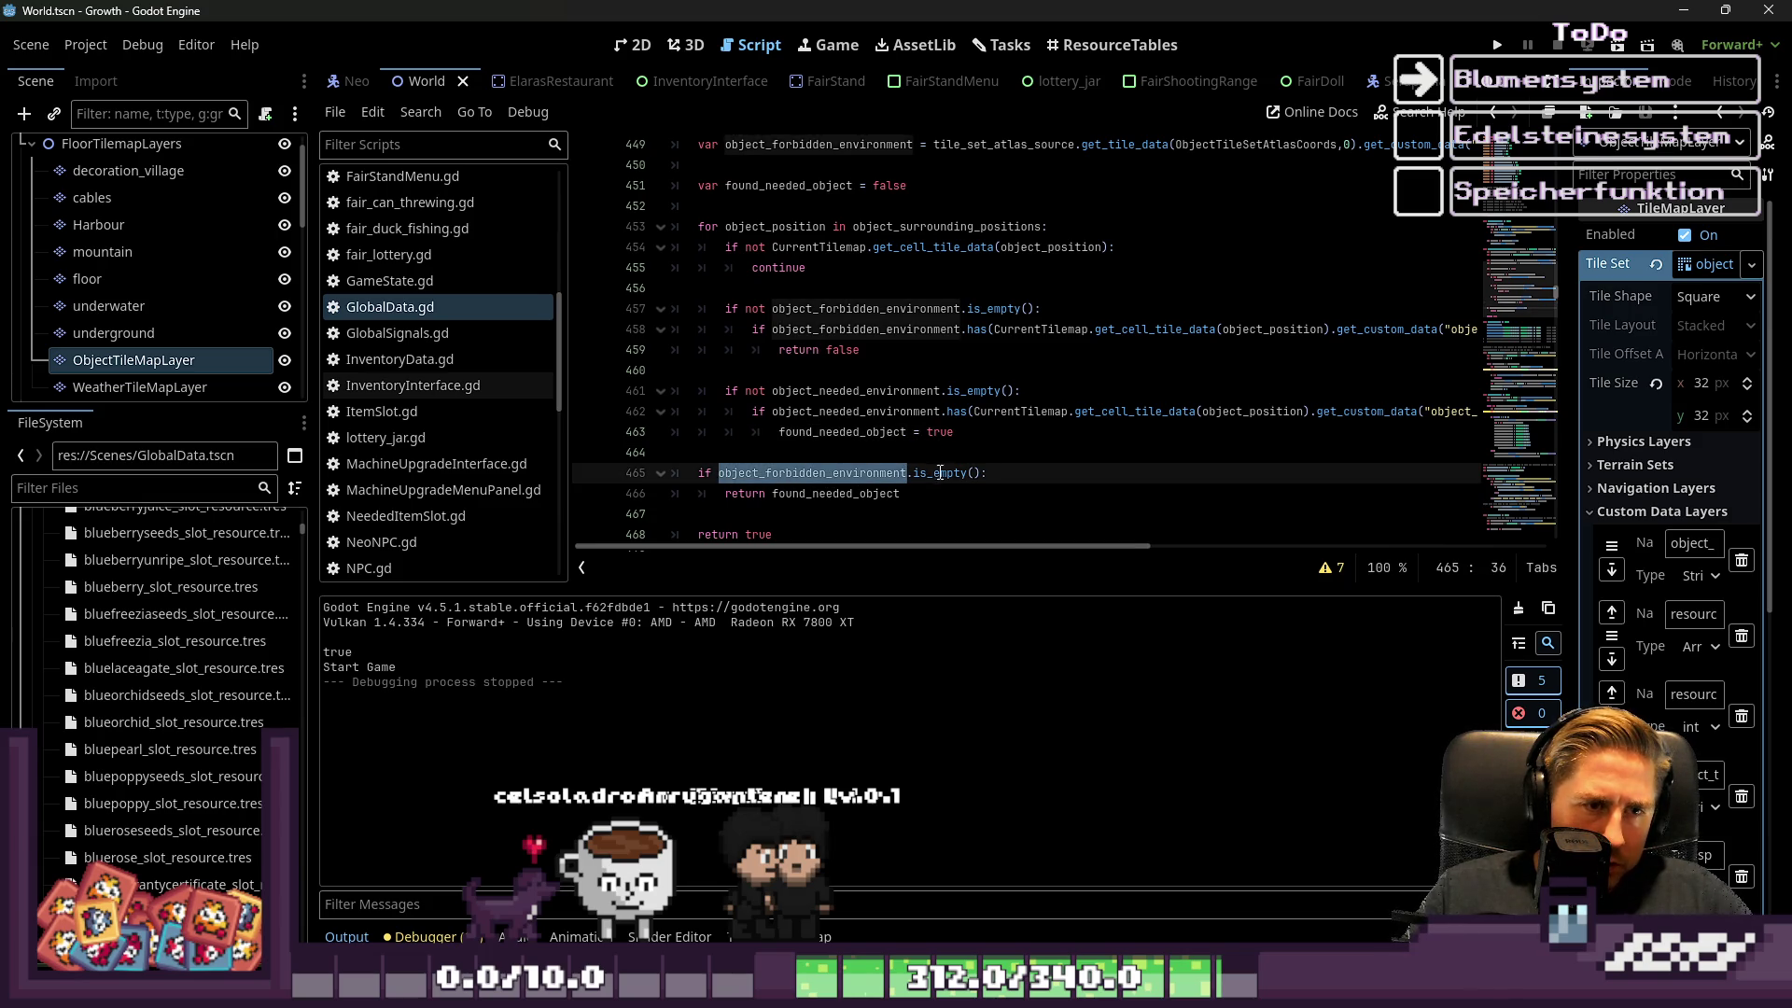
pyautogui.click(938, 473)
pyautogui.doubleClick(837, 494)
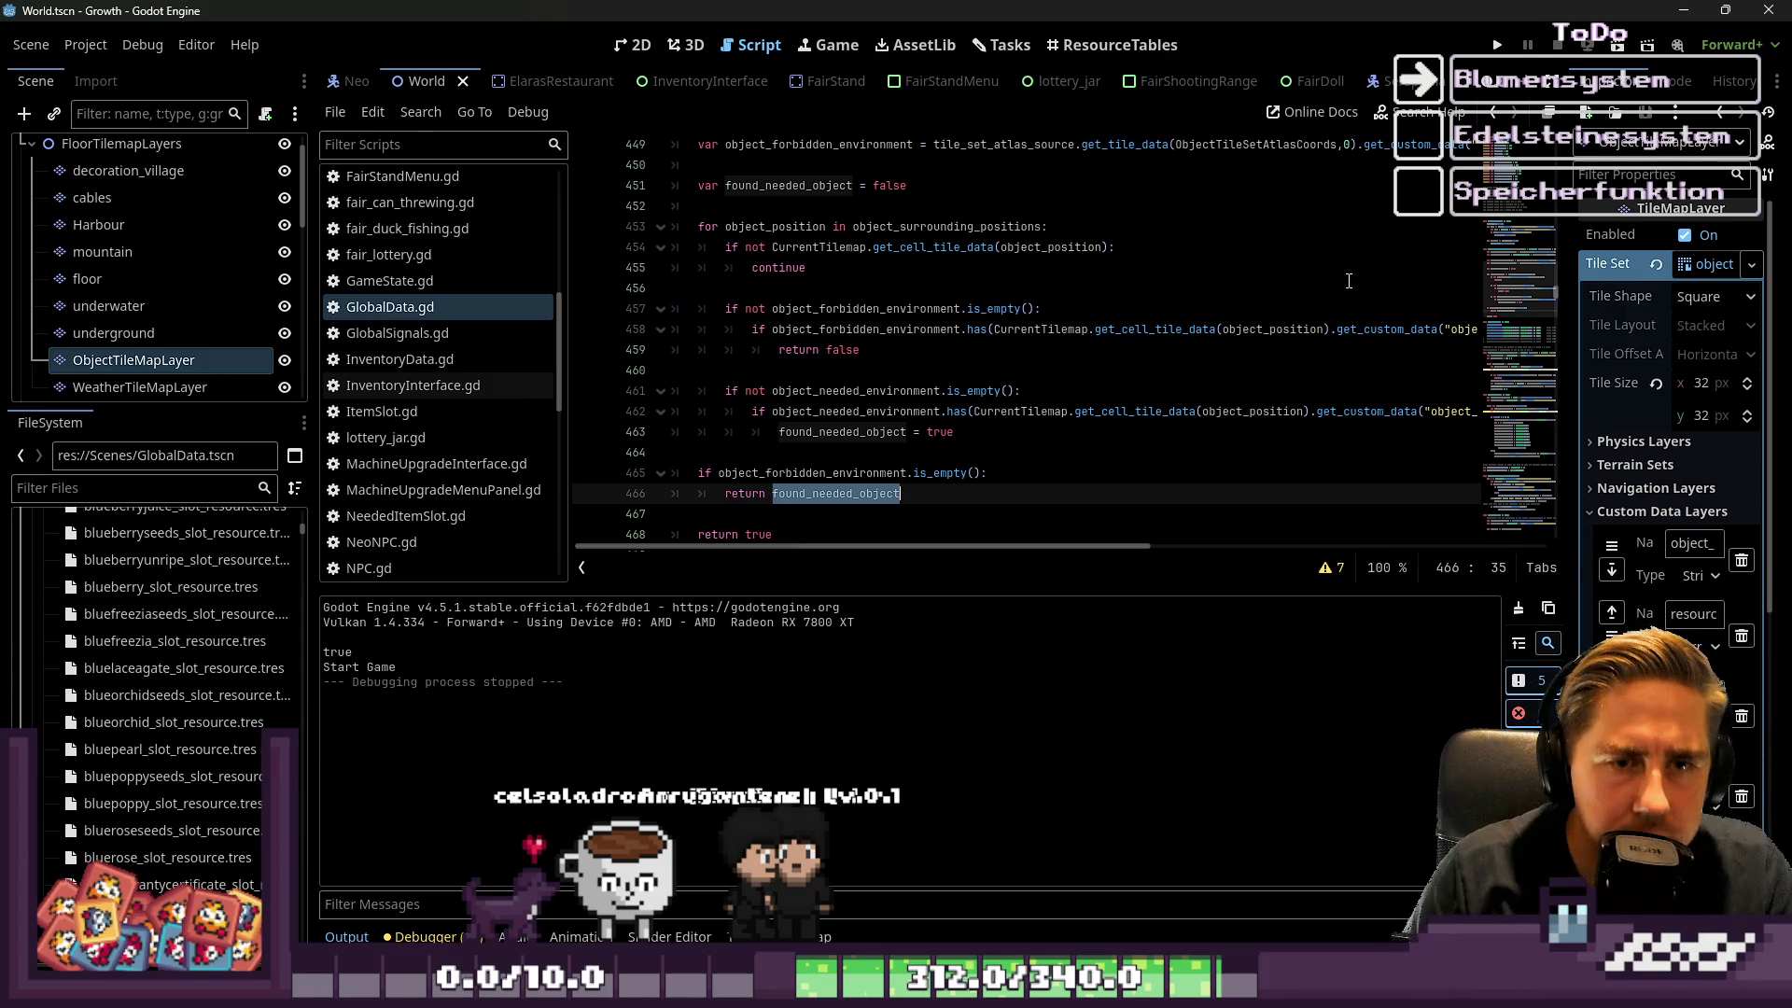
# Add an else branch after line 463 setting found_needed_object = true, then relaunch the game
pyautogui.click(989, 432)
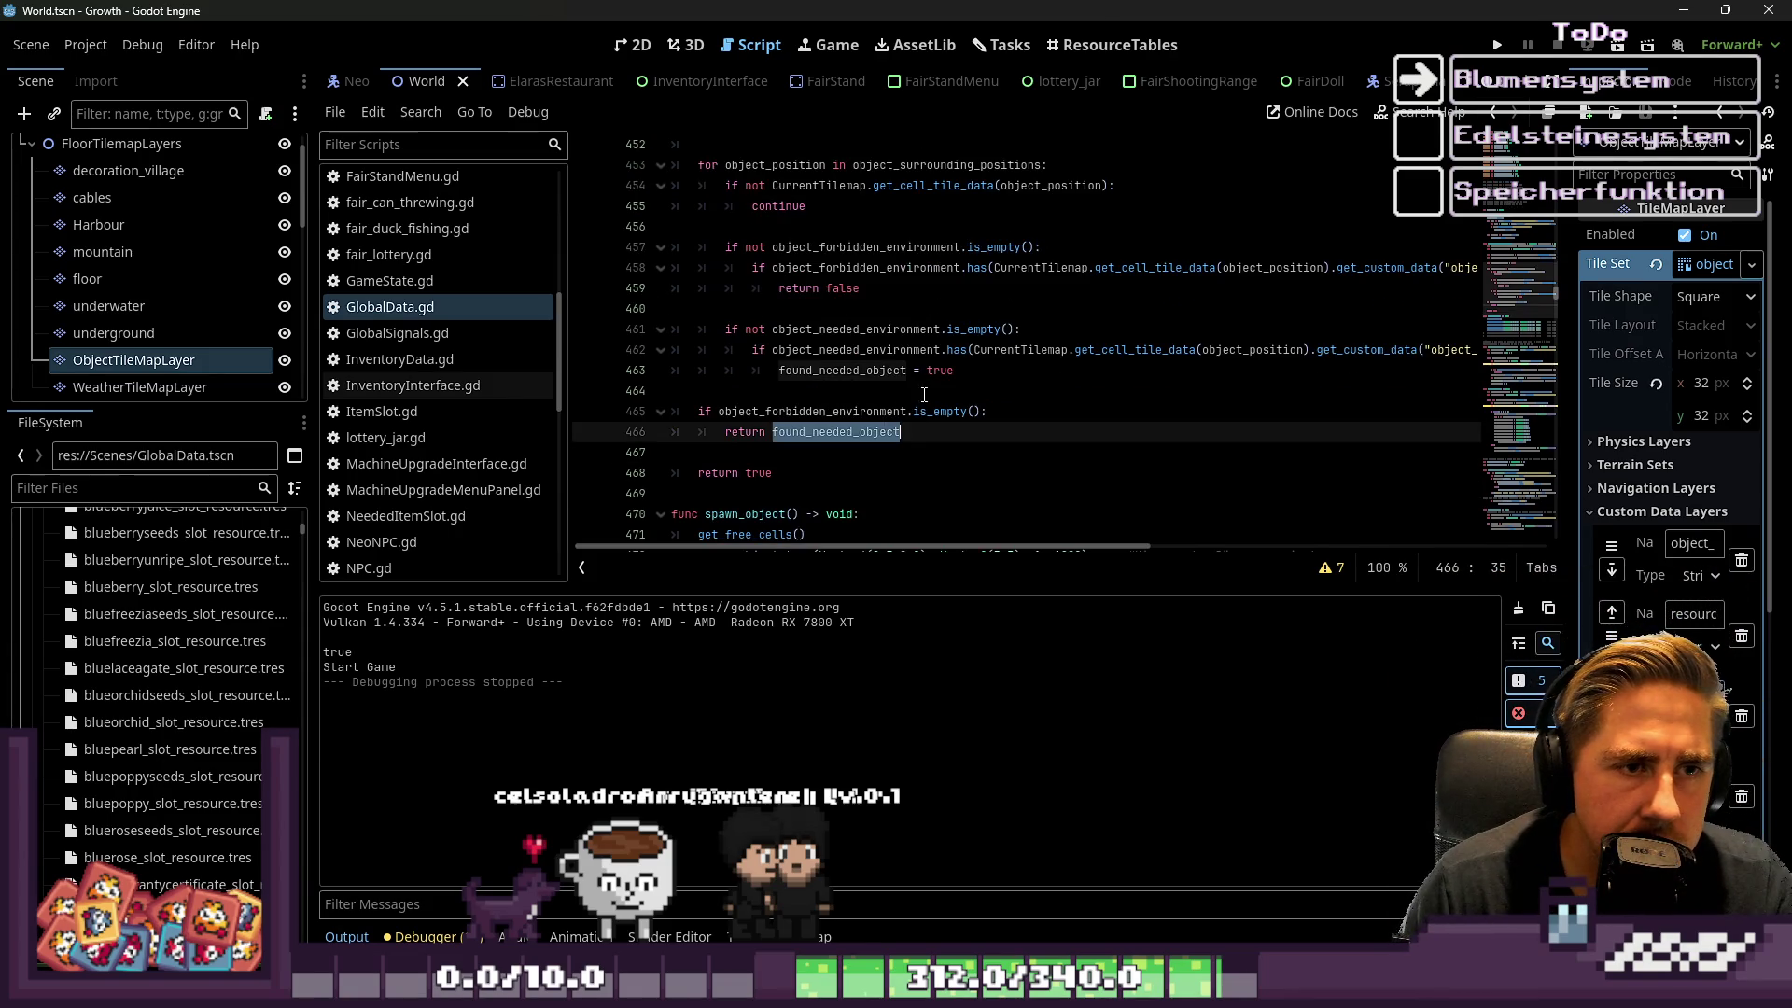
pyautogui.scroll(-1, 999, 370)
pyautogui.press('Return')
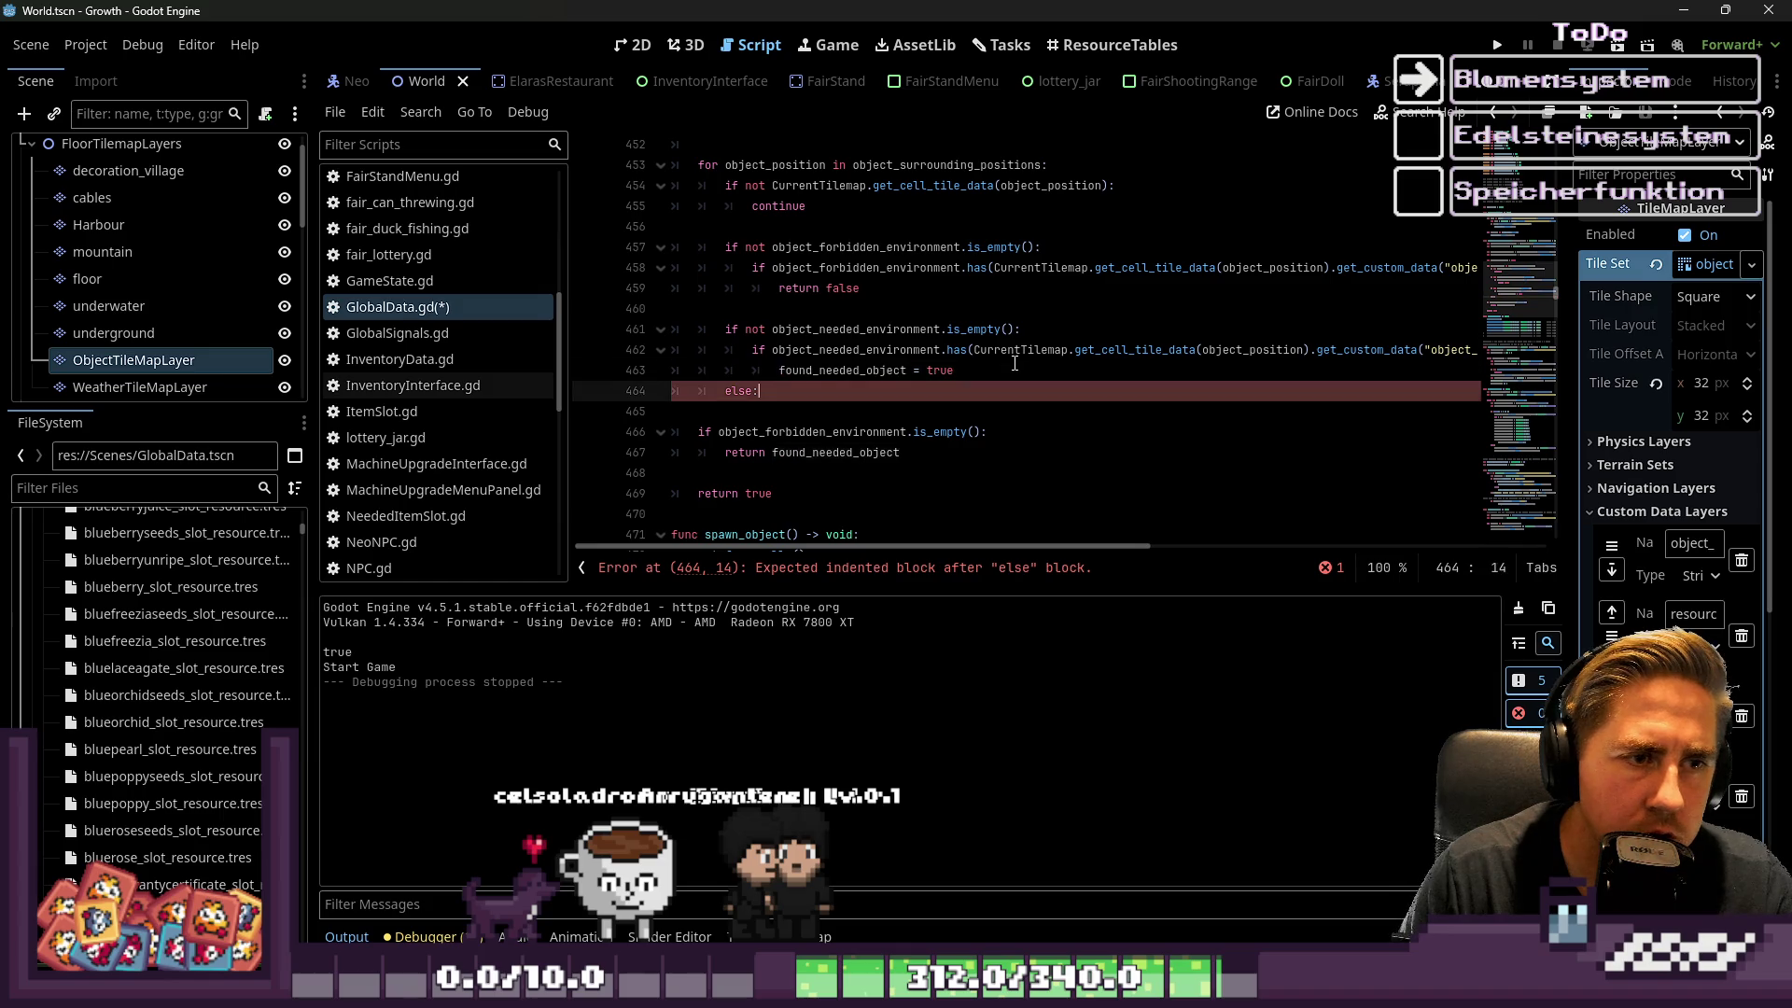
pyautogui.press('Down')
pyautogui.press('Return')
pyautogui.press('Up')
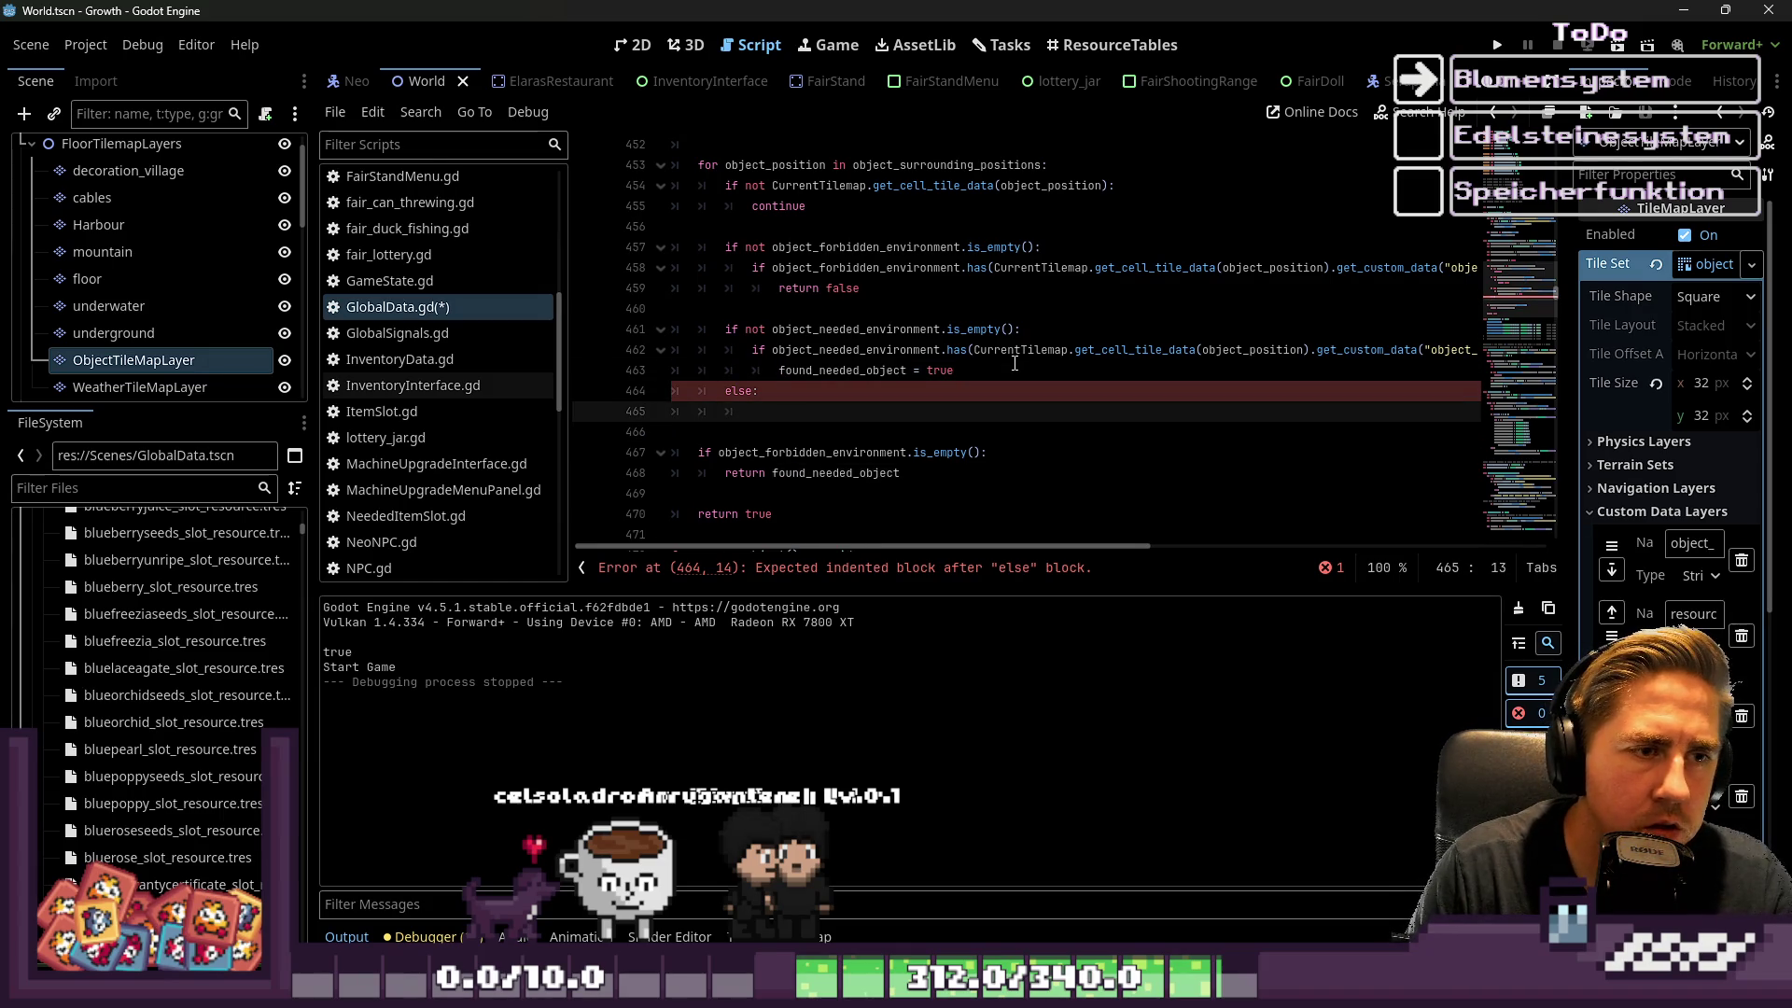
pyautogui.write('found_needed_object = tr')
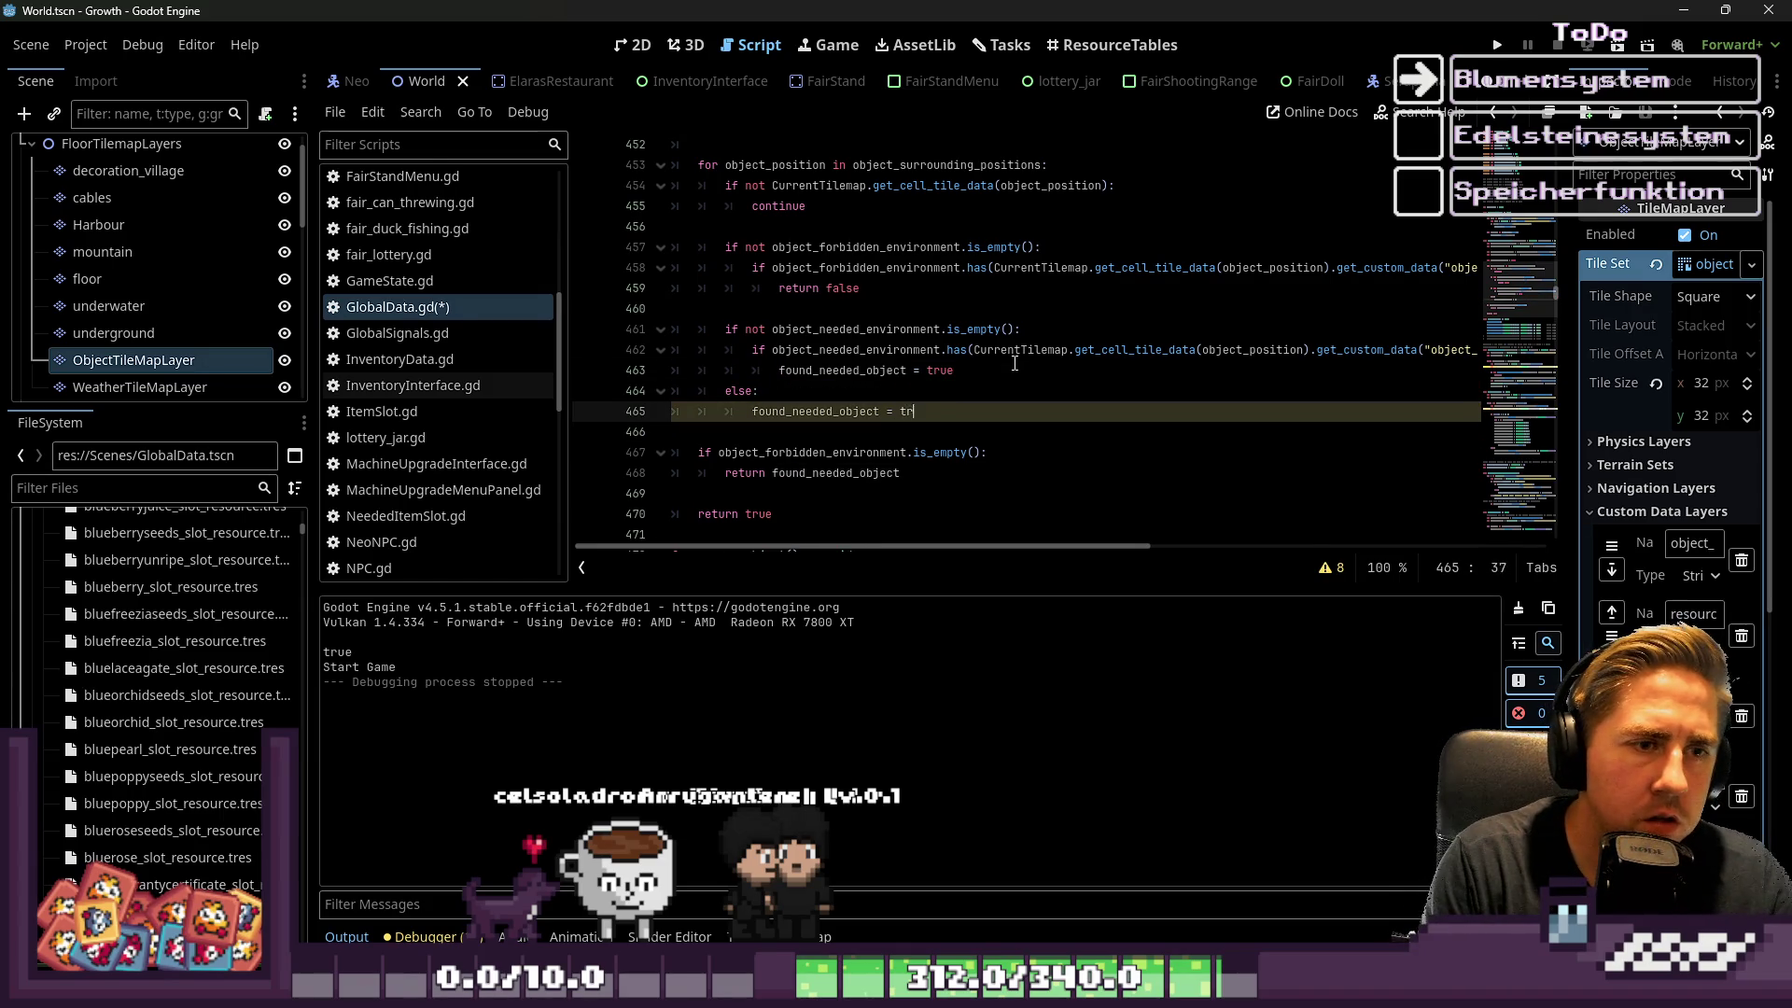
pyautogui.click(836, 329)
pyautogui.click(875, 410)
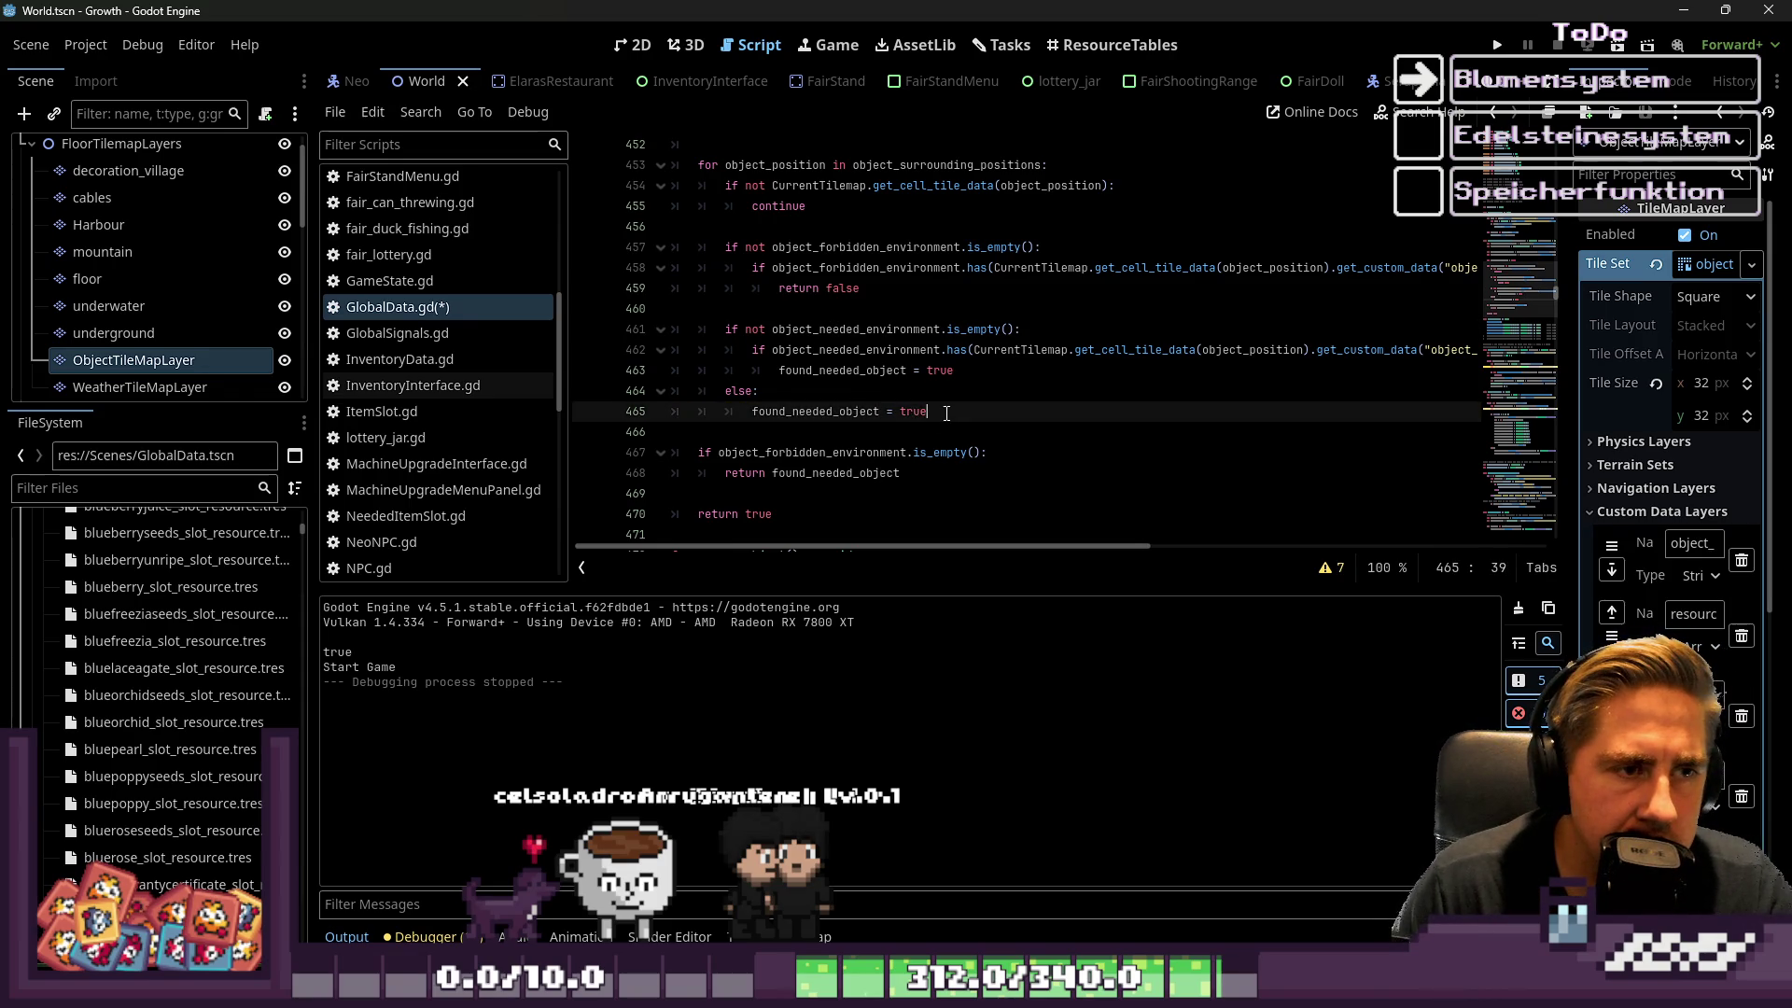
pyautogui.moveTo(947, 414); pyautogui.dragTo(804, 393)
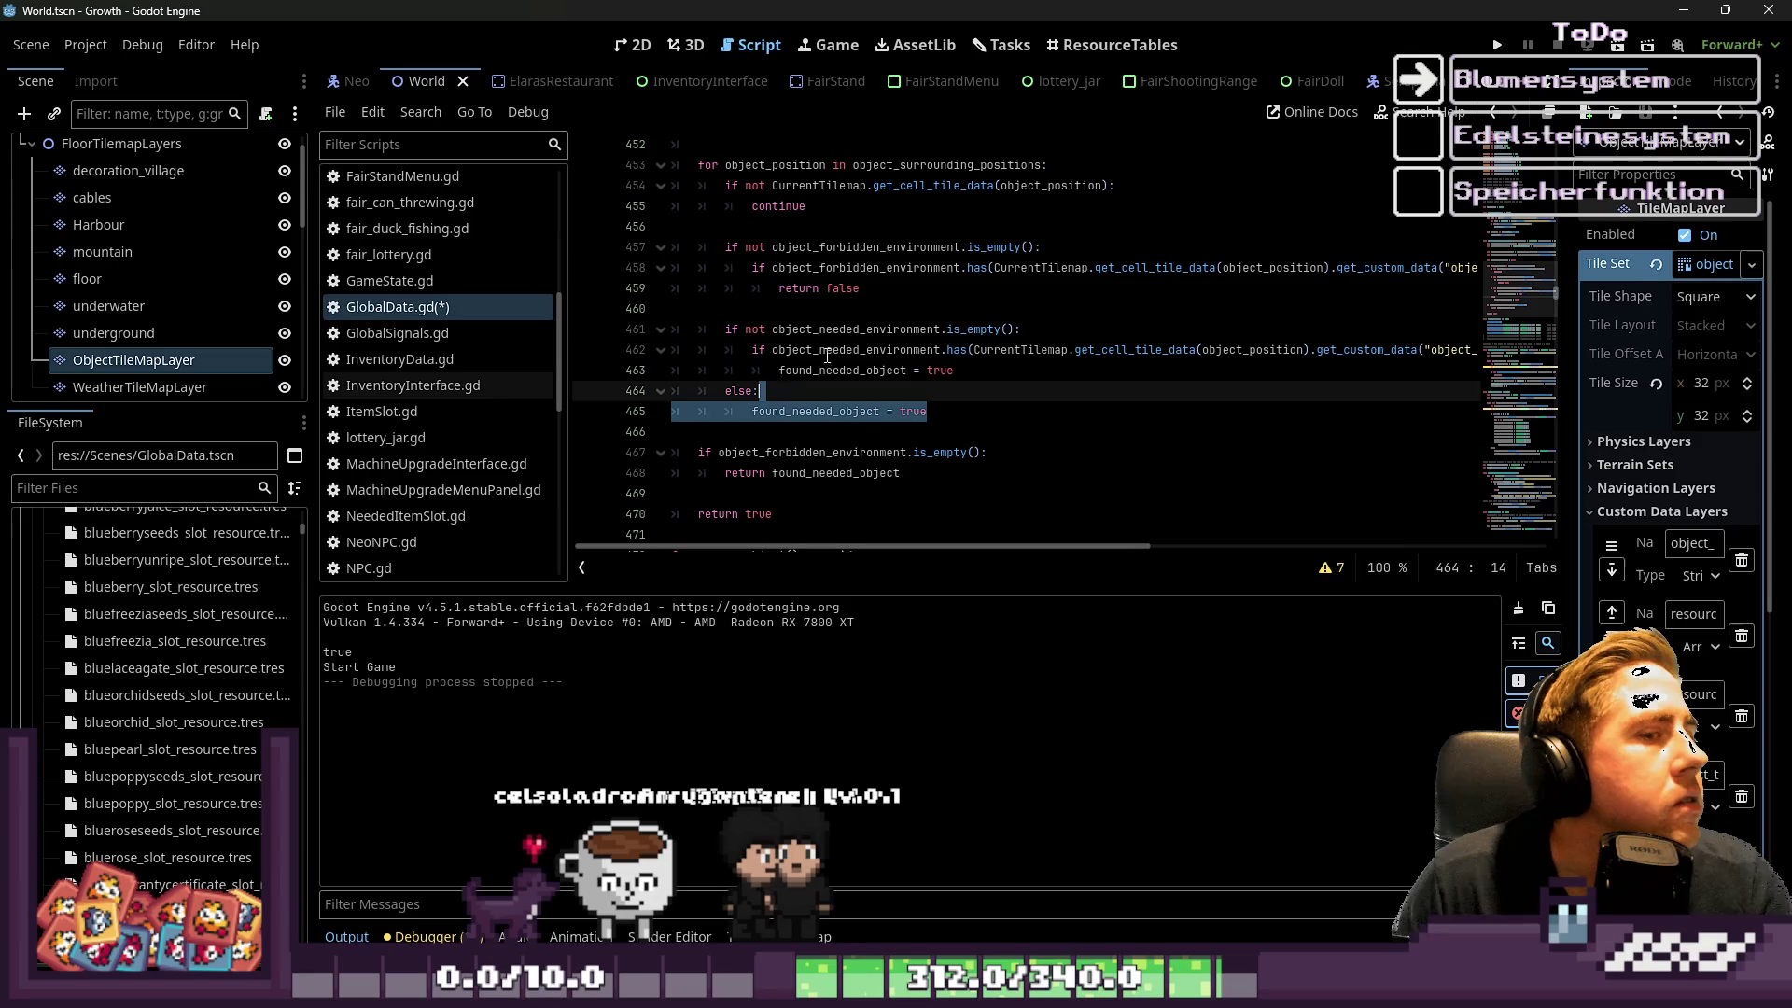
pyautogui.doubleClick(855, 330)
pyautogui.click(878, 416)
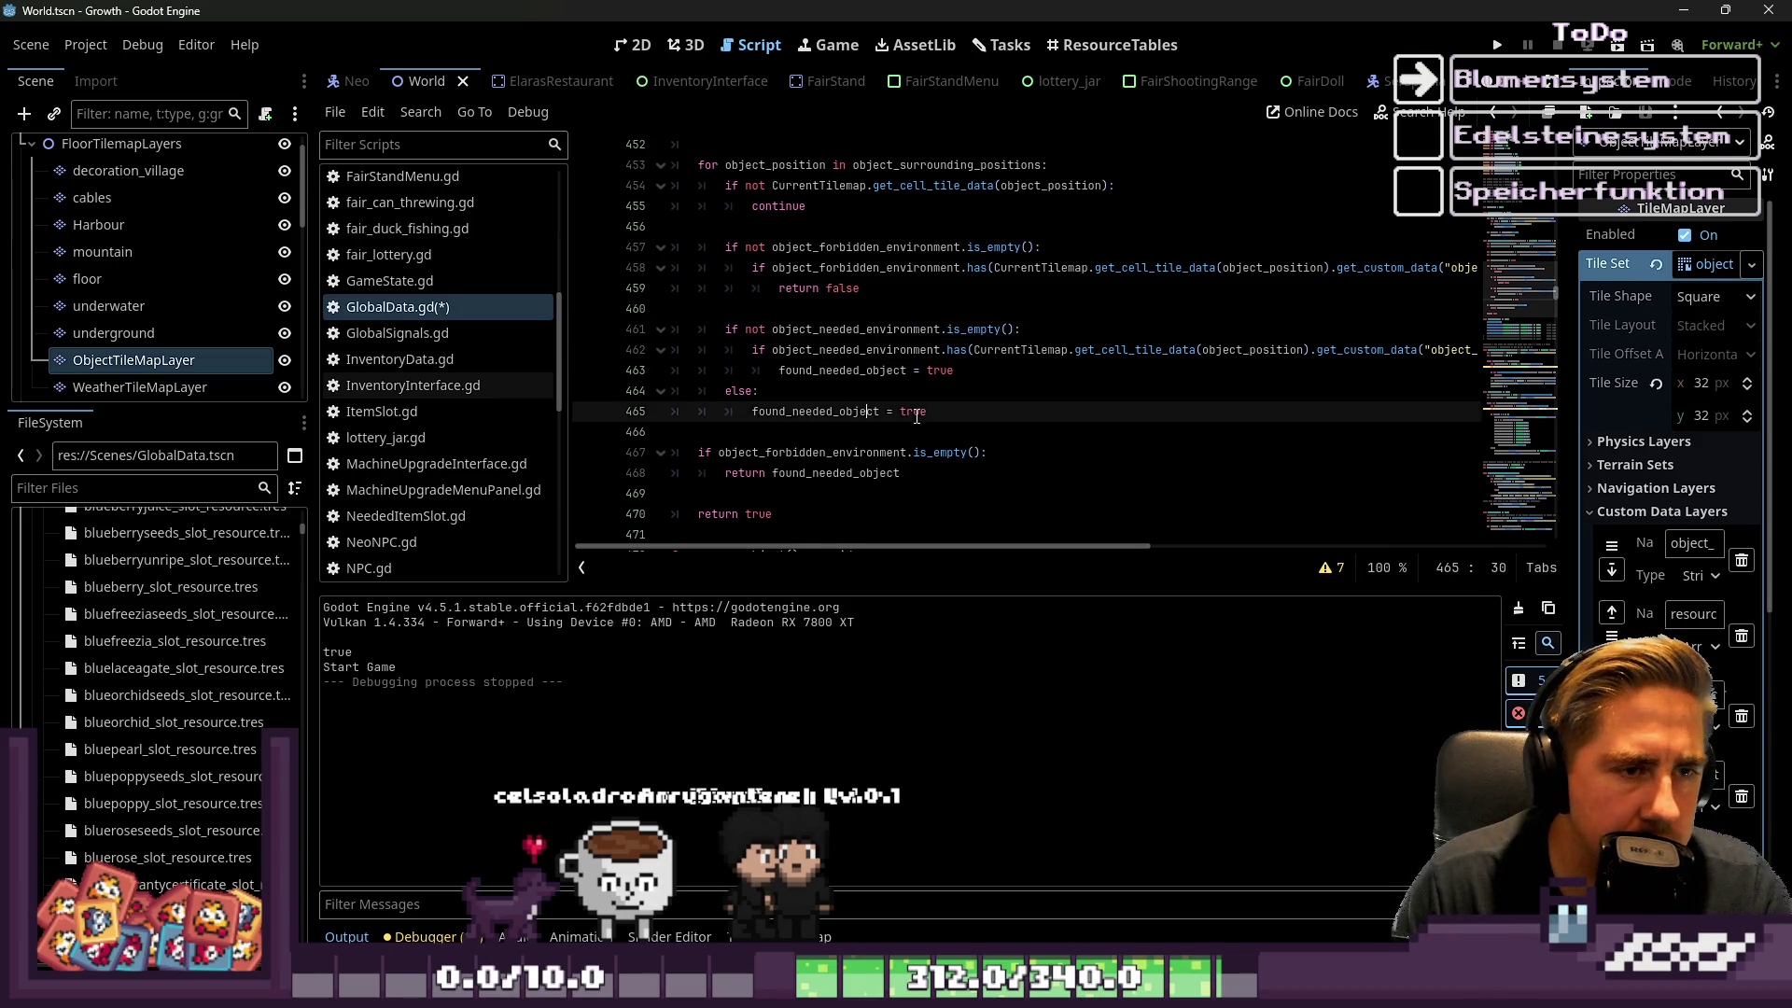
pyautogui.moveTo(929, 414); pyautogui.dragTo(794, 411)
pyautogui.click(794, 410)
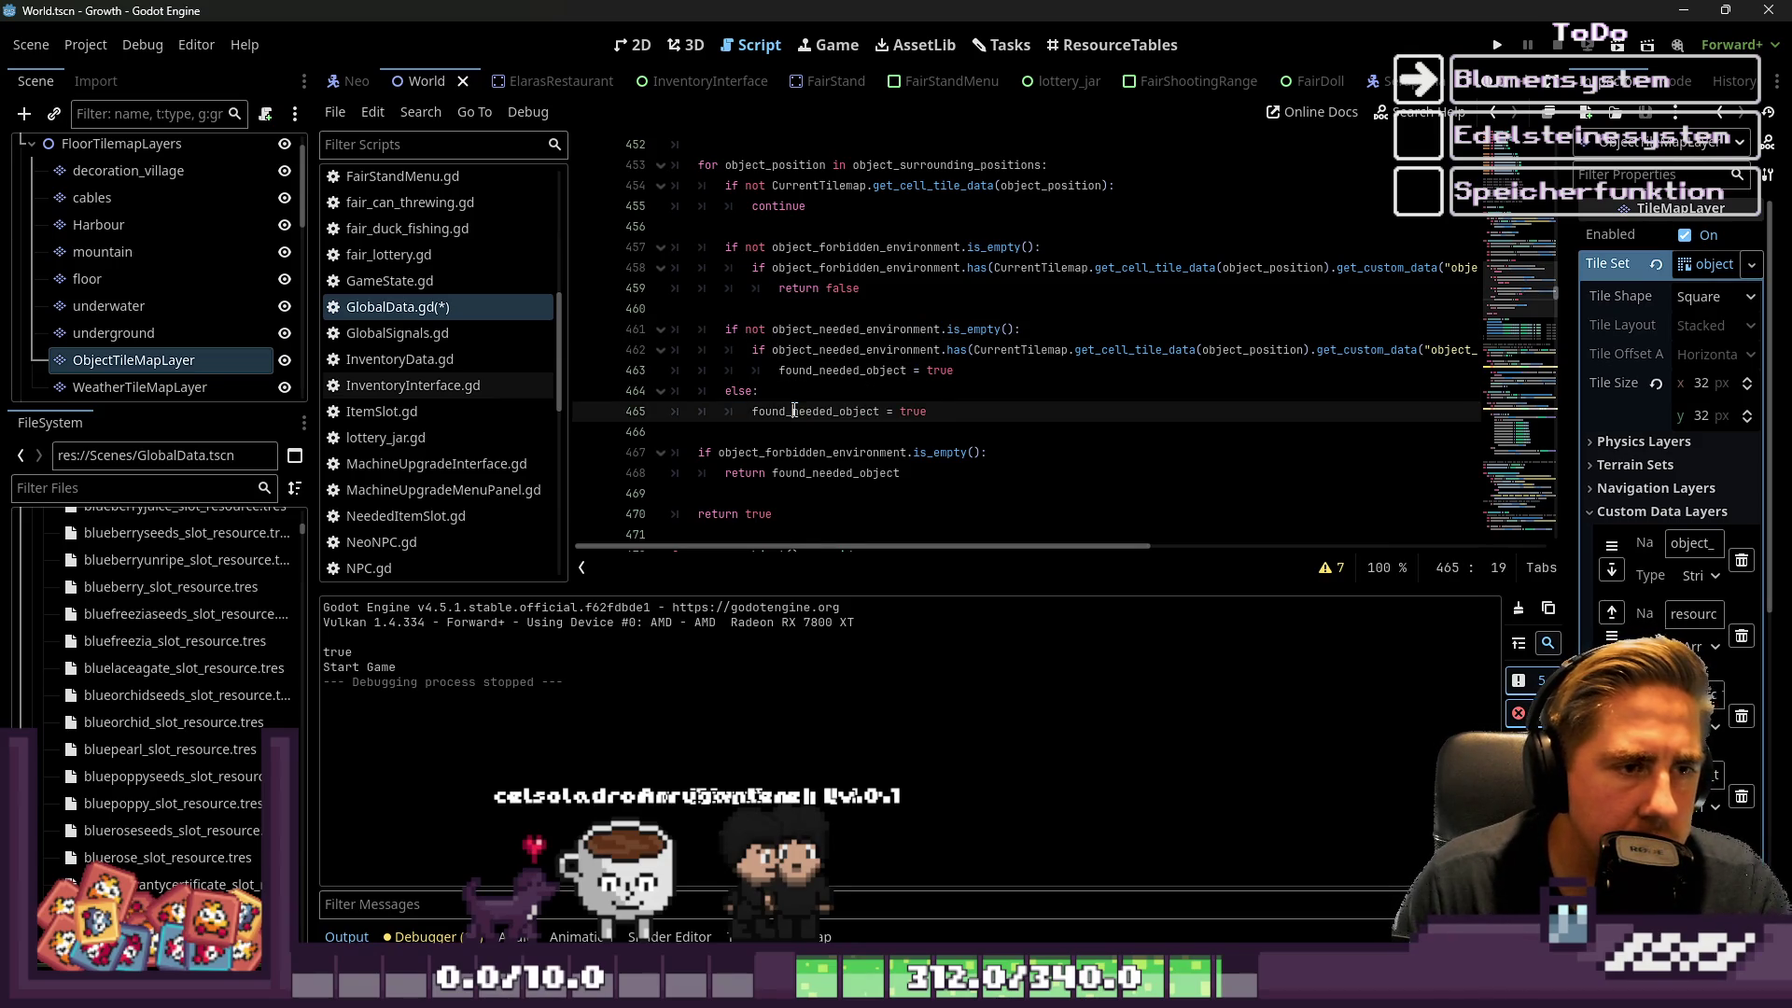
pyautogui.click(1497, 46)
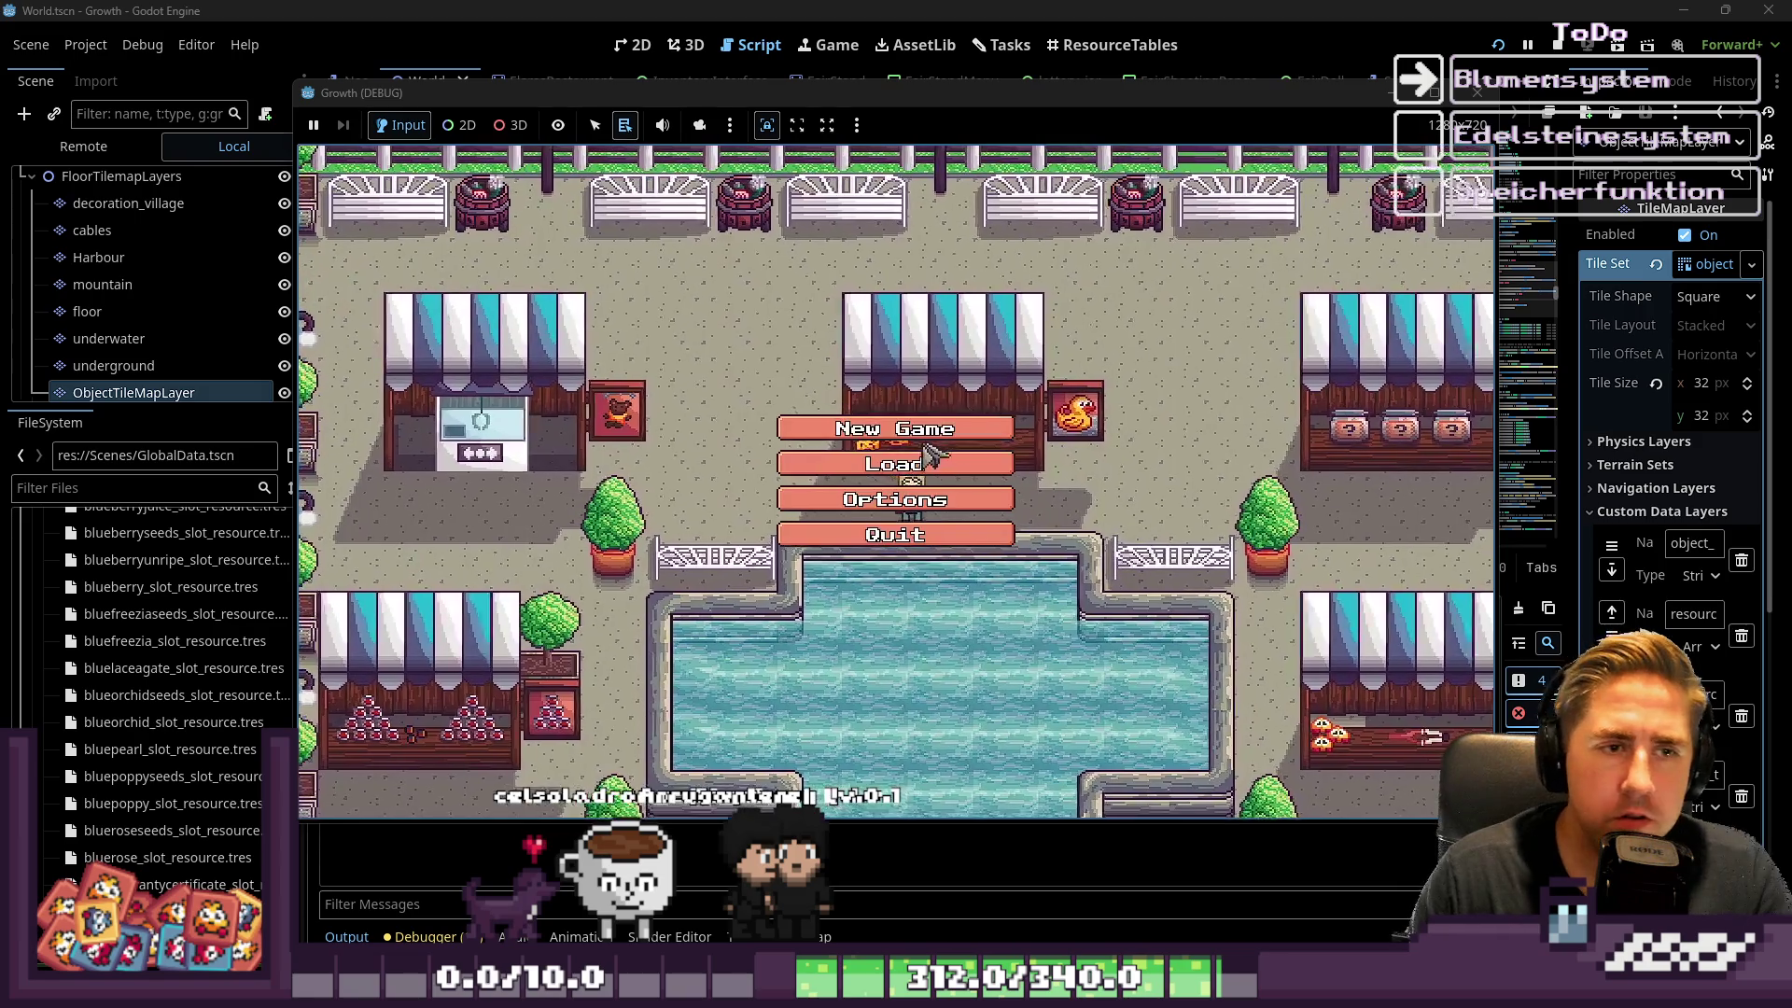
# Start a new game named 'asdgf', walk south and east to check spawns, then stop with F8
pyautogui.click(896, 425)
pyautogui.write('asdgf')
pyautogui.click(913, 644)
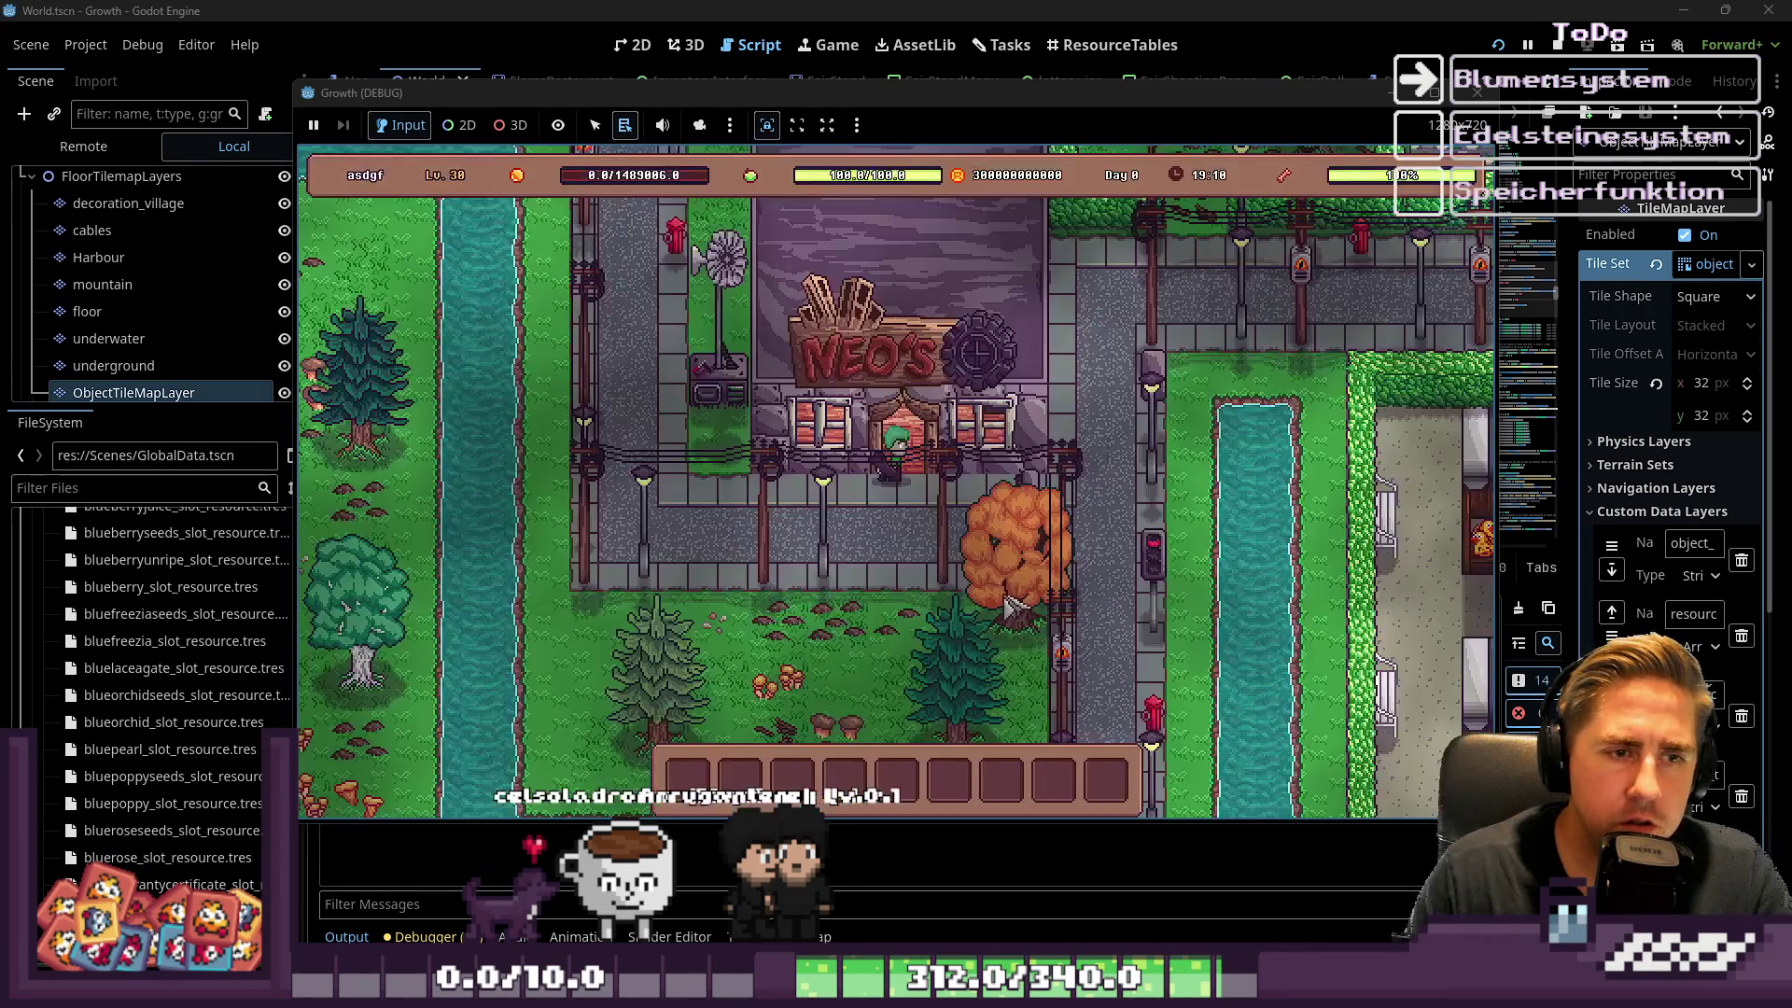
pyautogui.press('s')
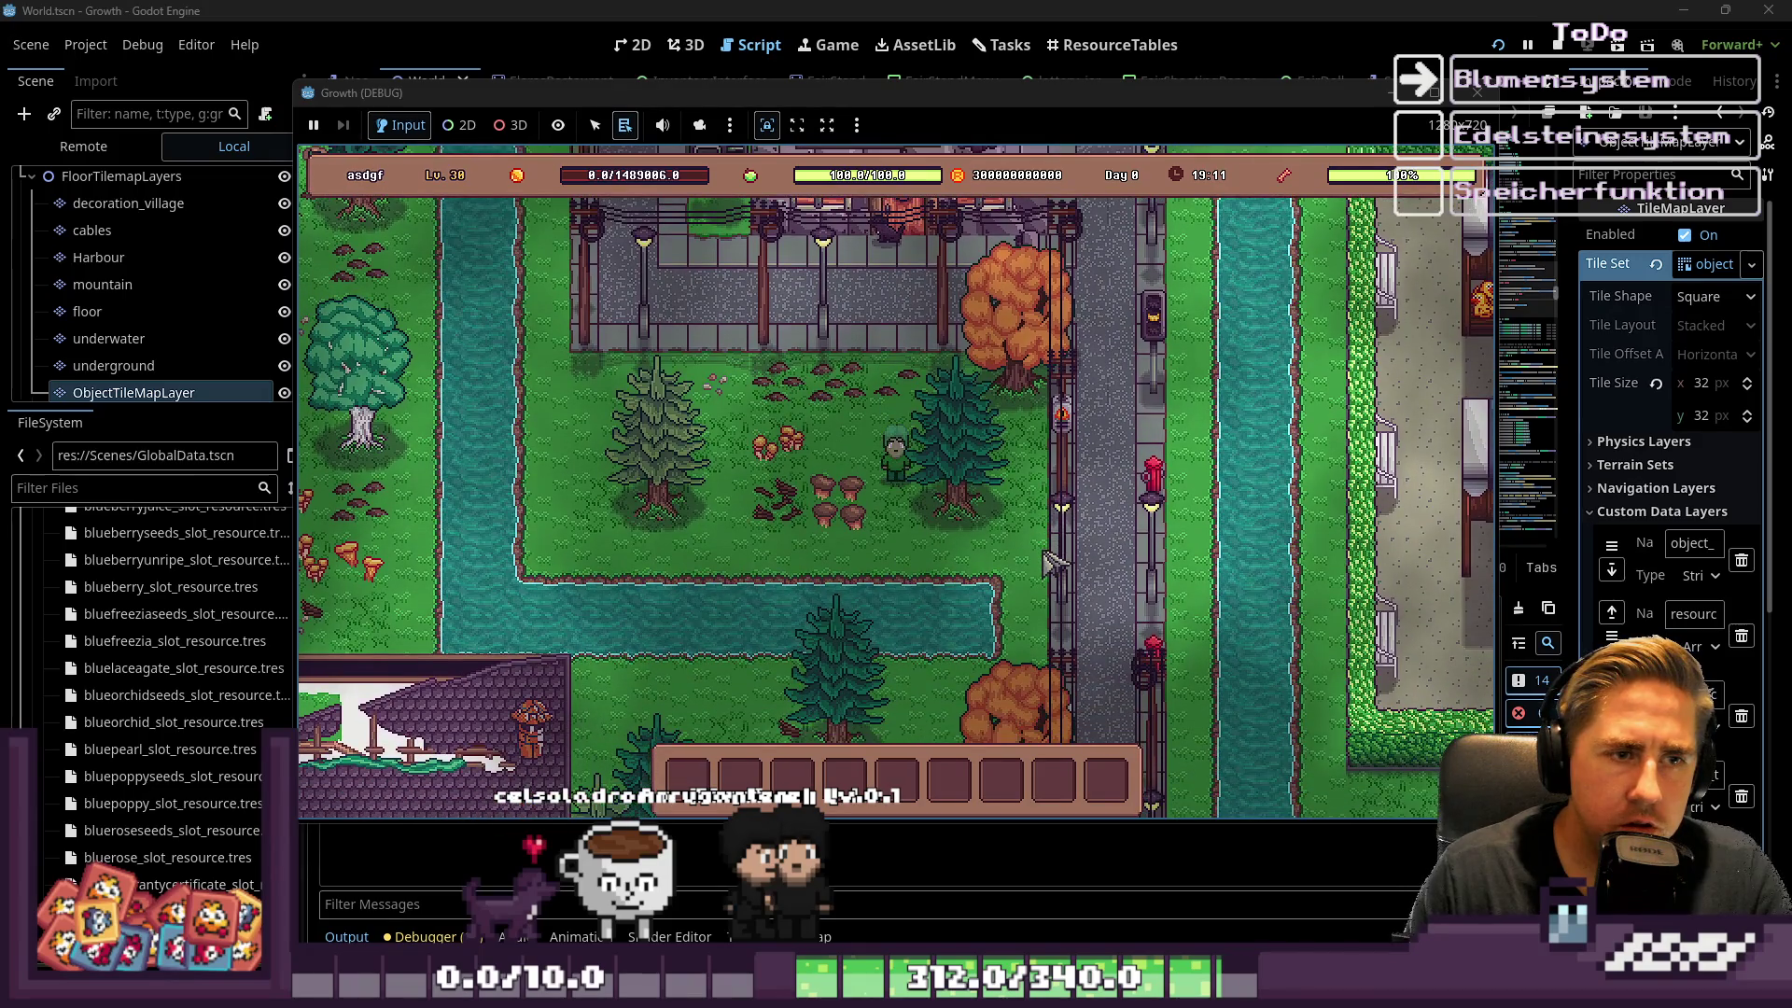
pyautogui.press('s')
pyautogui.press('d')
pyautogui.press('s')
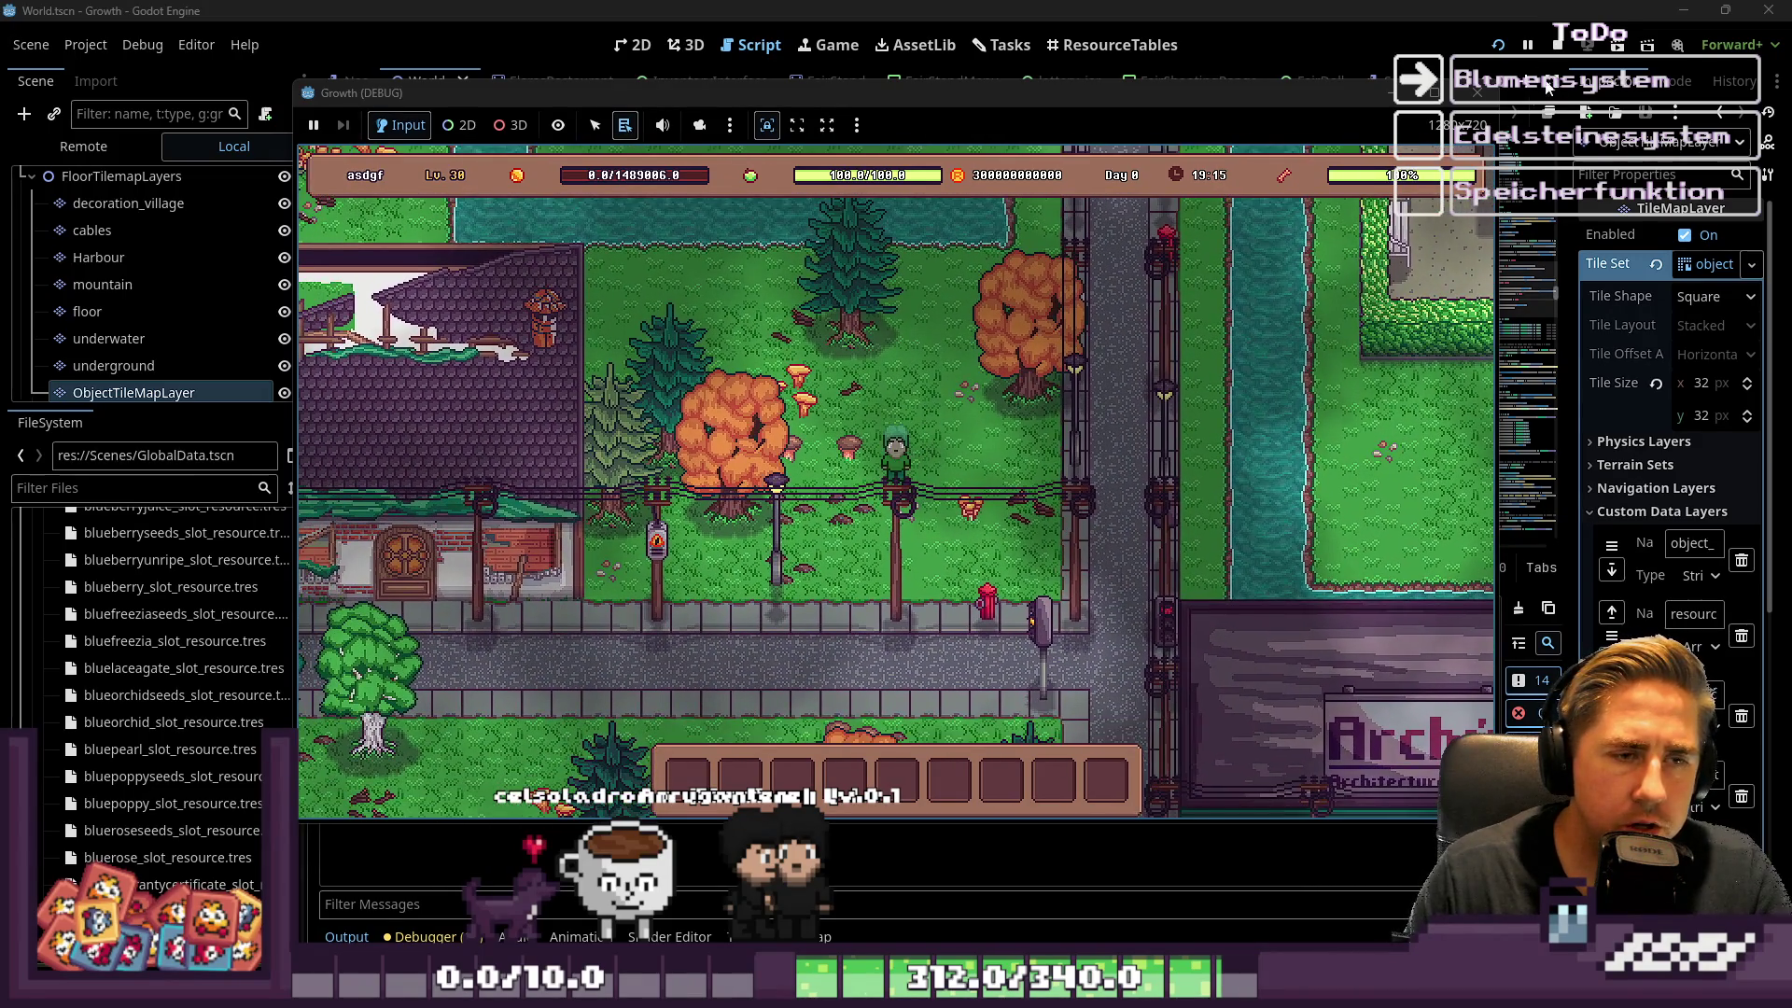
pyautogui.press('F8')
pyautogui.scroll(10, 721, 325)
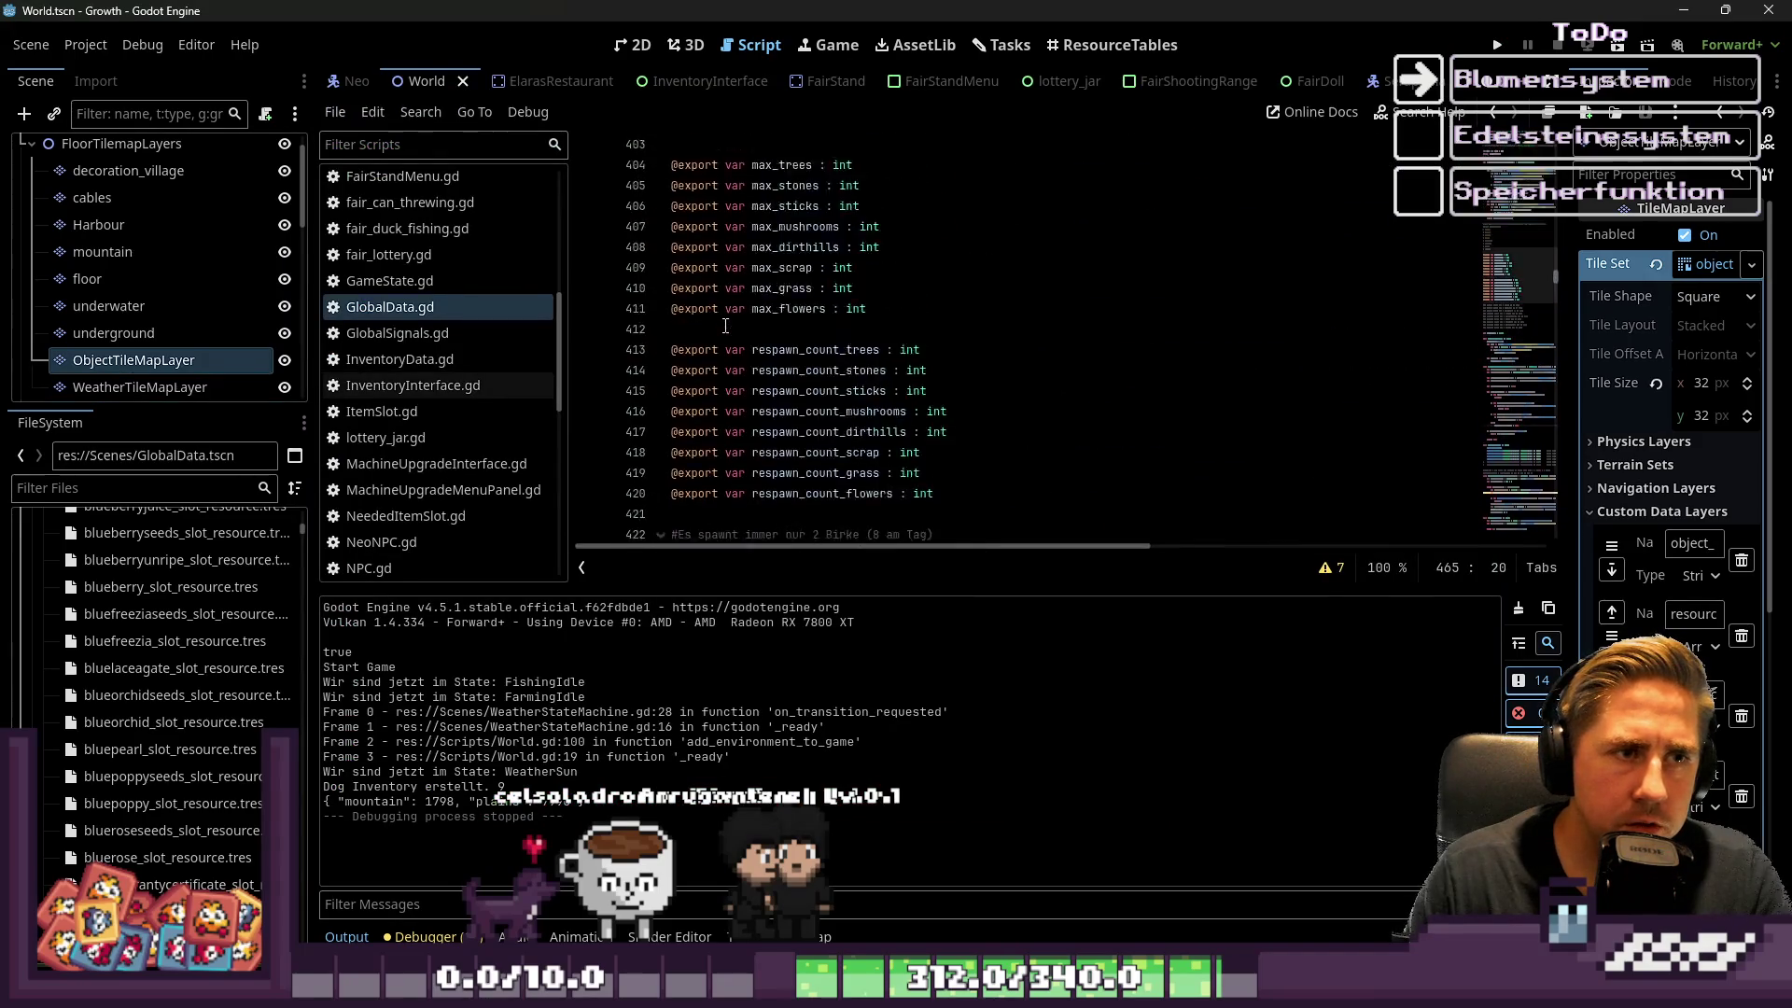
# Uncomment the scrap and grass spawn_object_type lines with grass at 2400, and rerun the game
pyautogui.scroll(-5, 726, 321)
pyautogui.scroll(15, 730, 312)
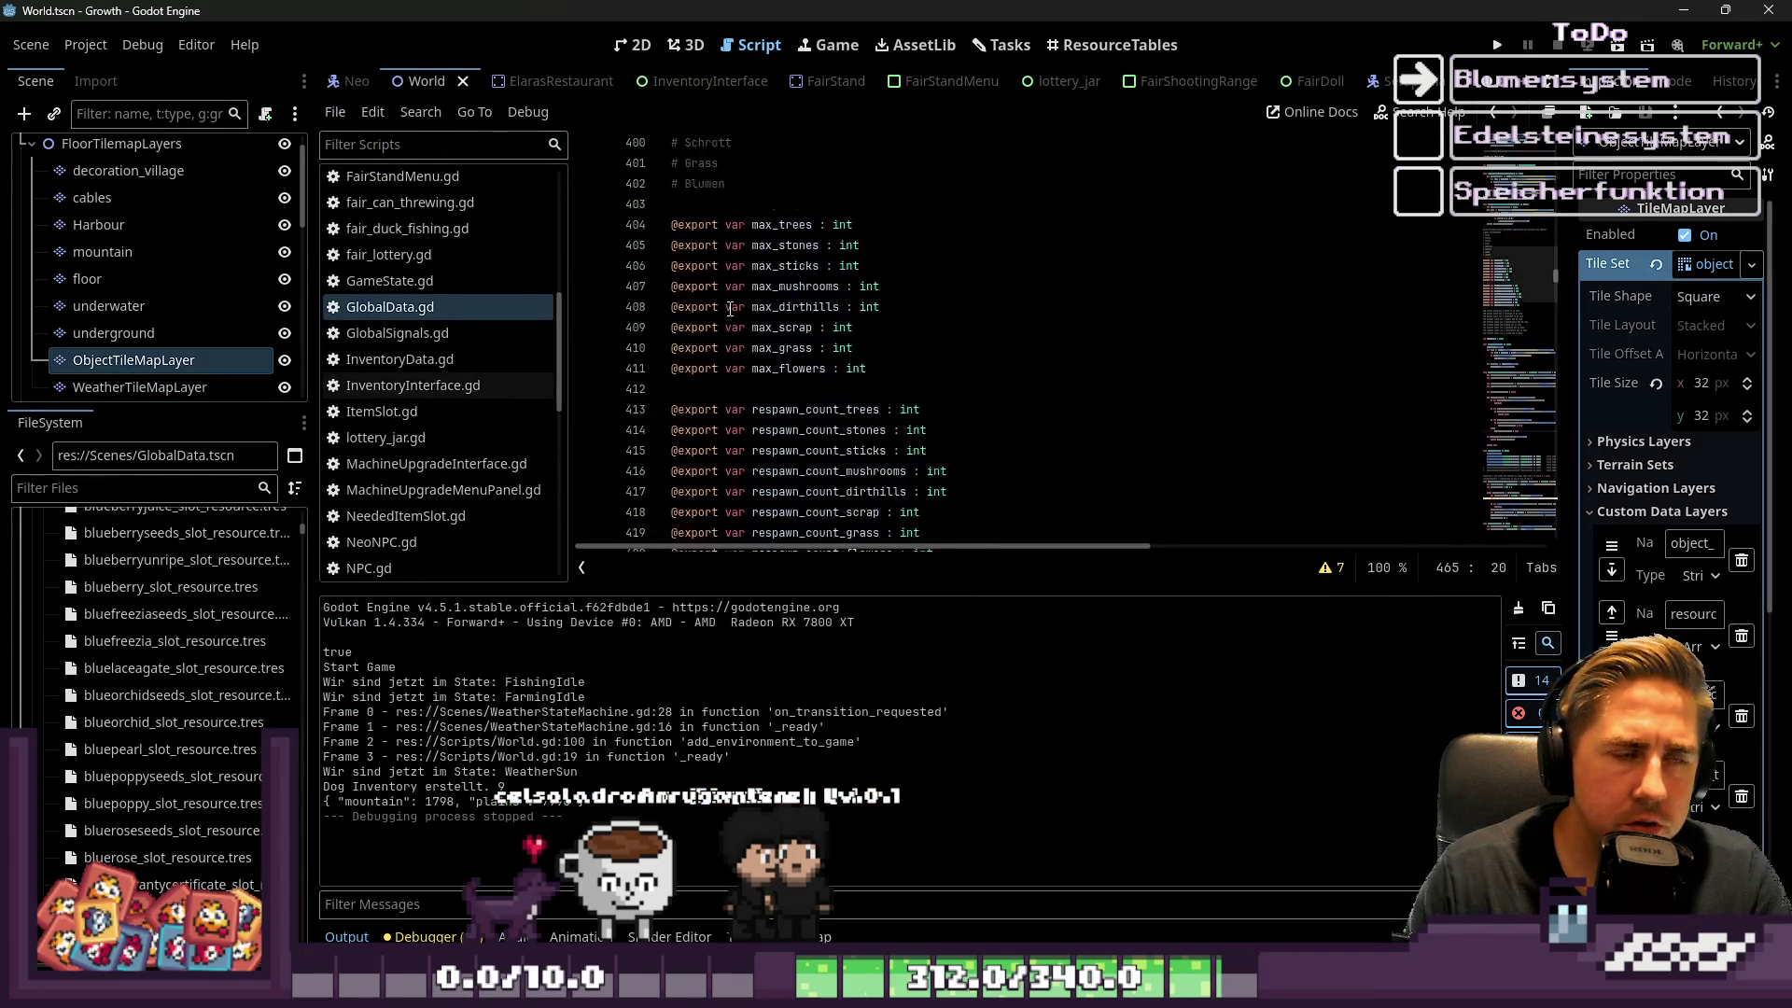
pyautogui.scroll(-20, 737, 294)
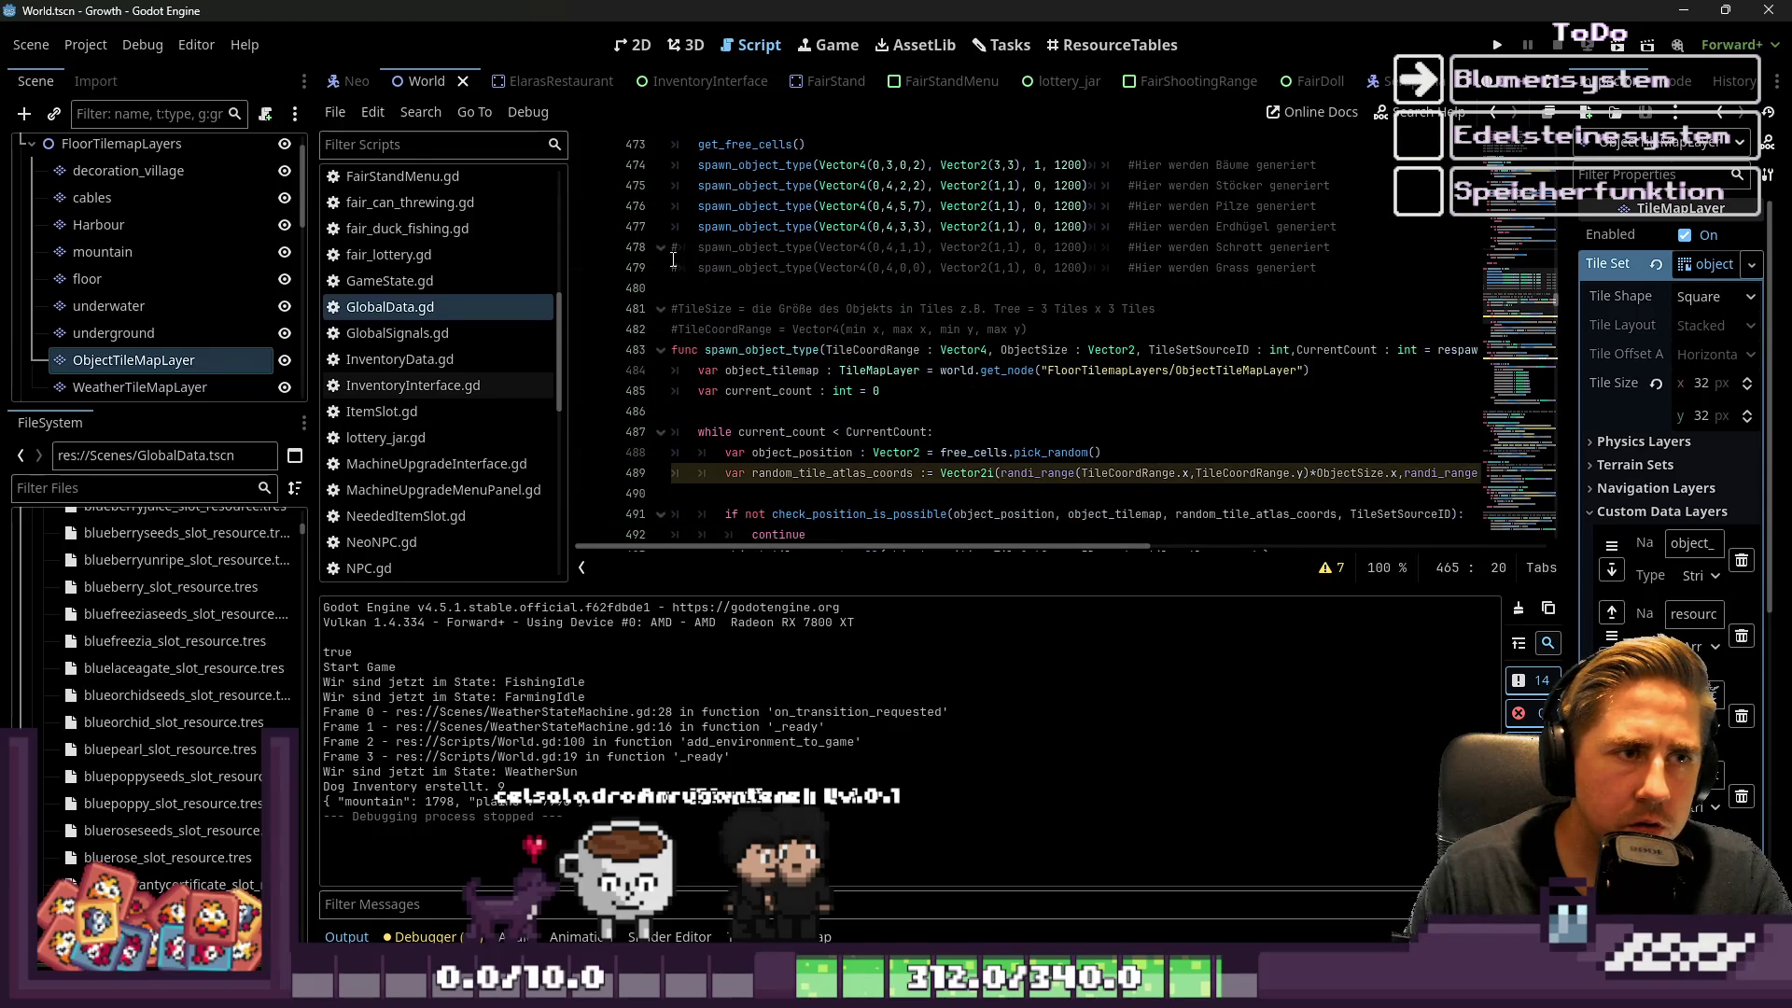
pyautogui.click(682, 245)
pyautogui.press('BackSpace')
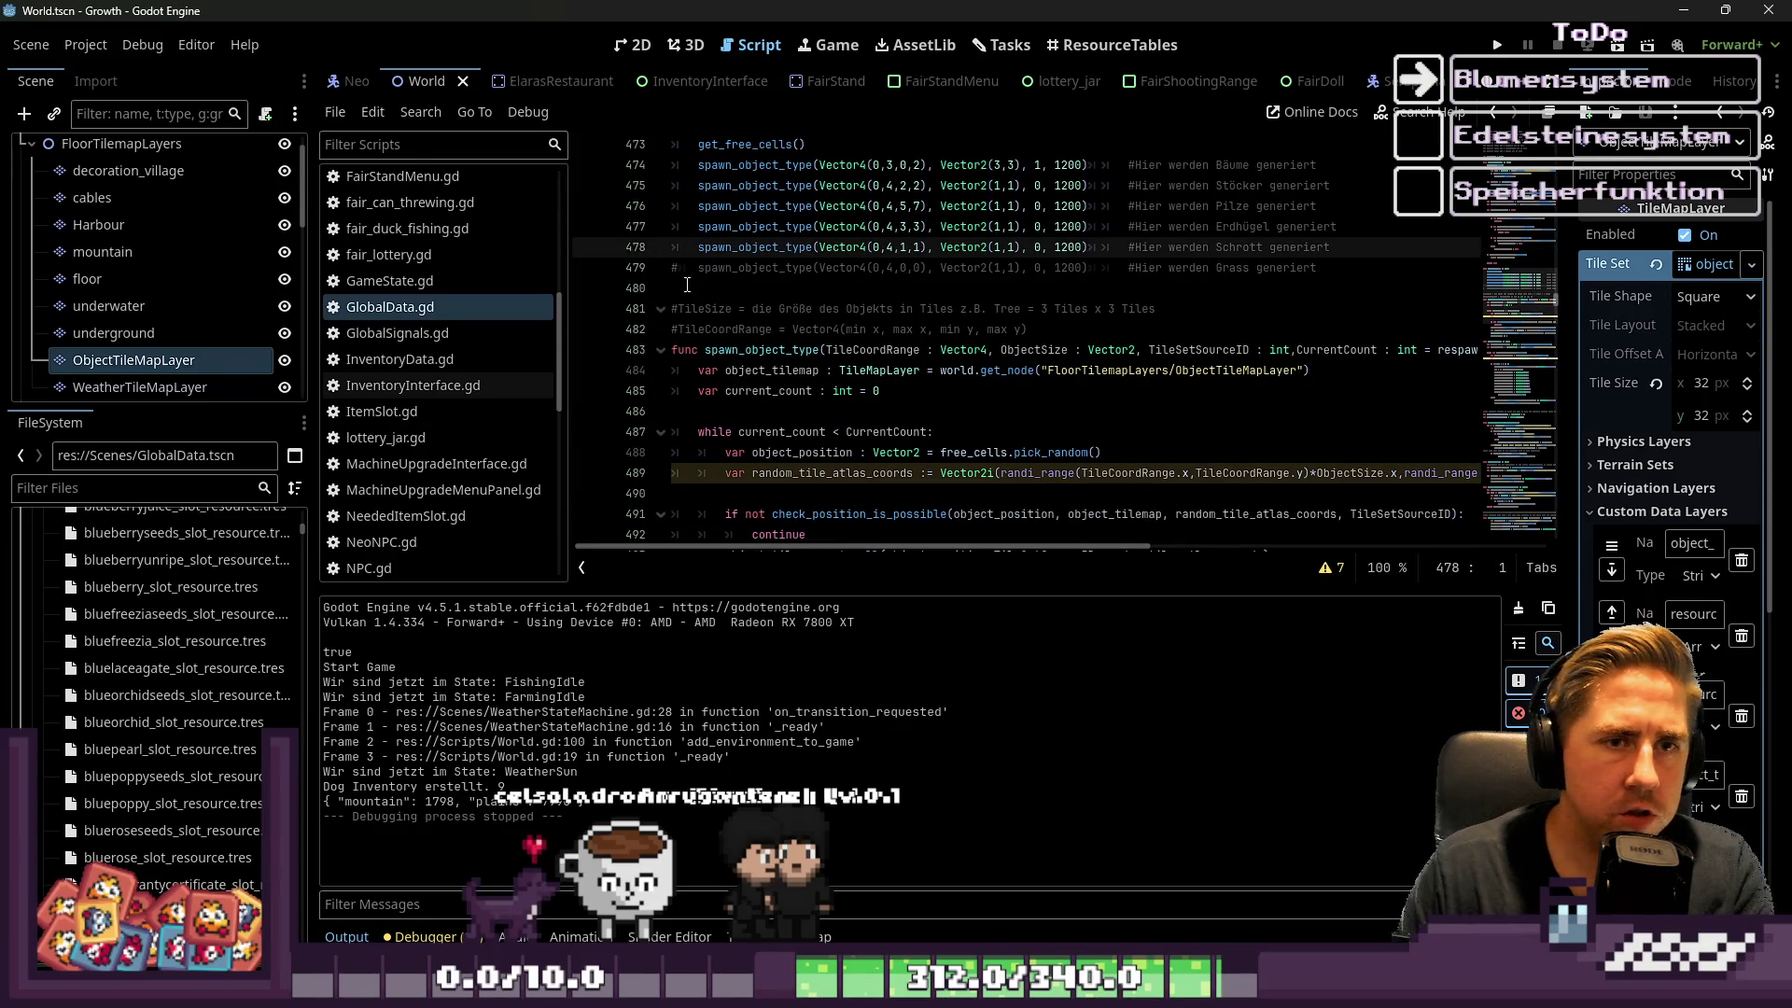
pyautogui.click(684, 268)
pyautogui.press('BackSpace')
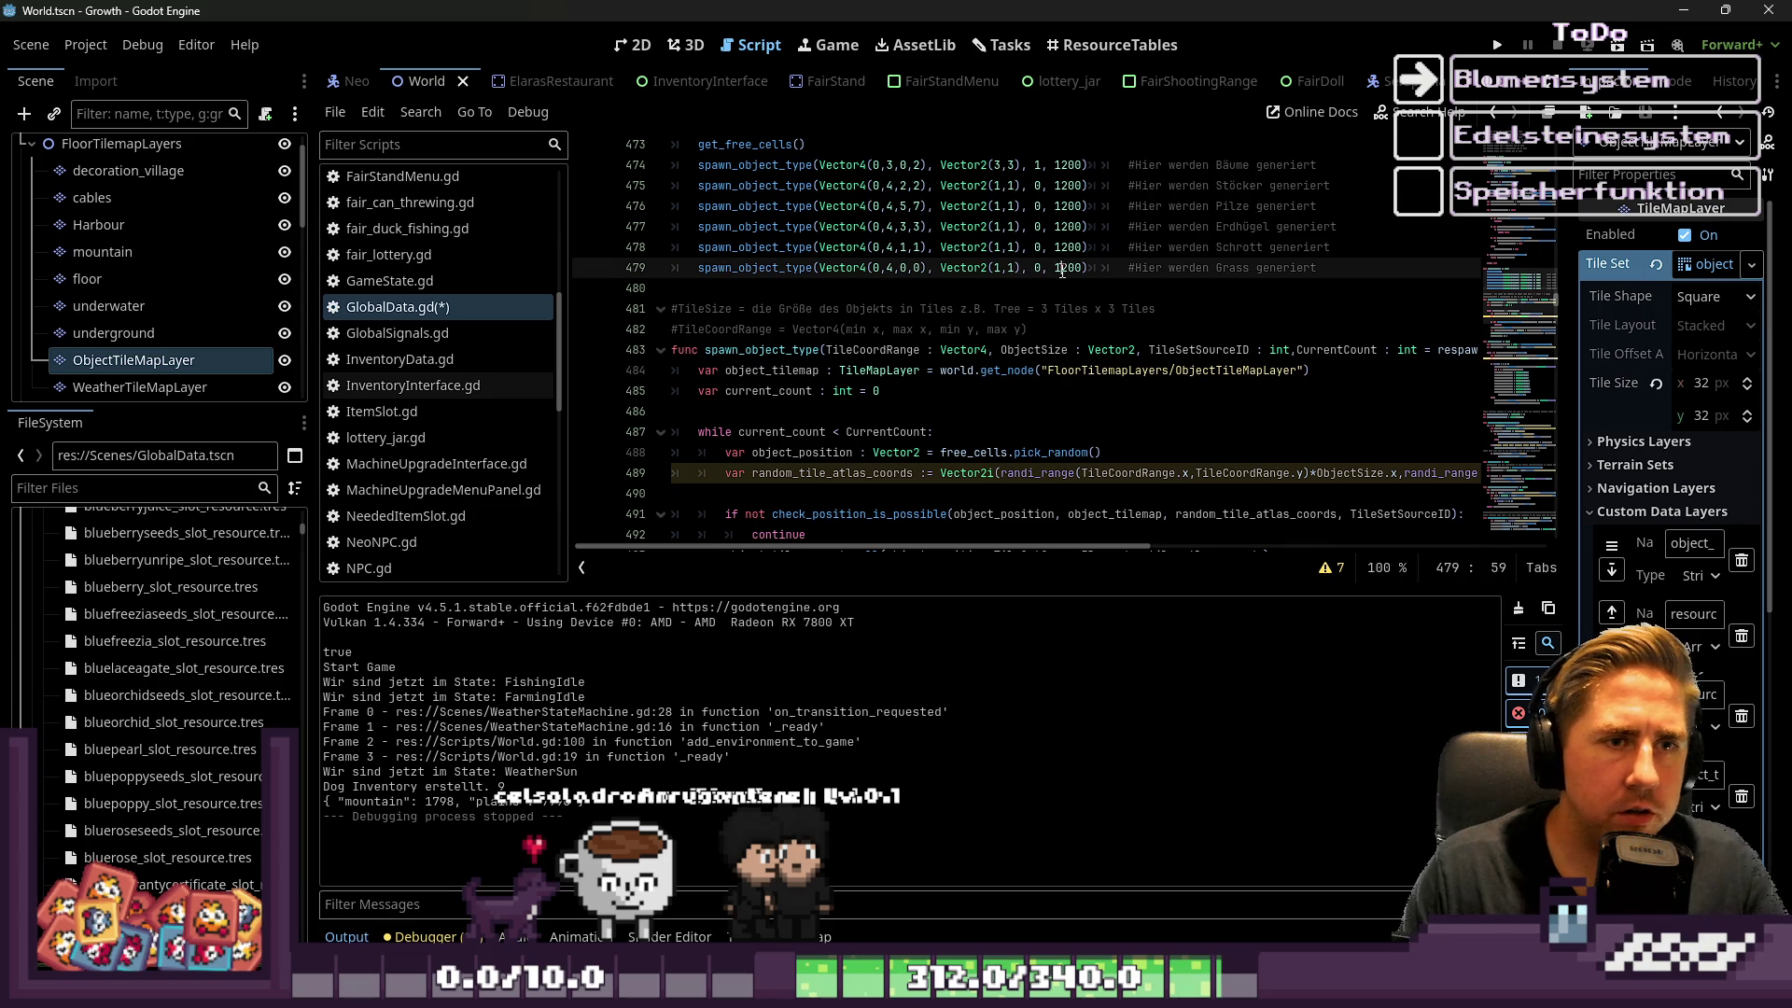
pyautogui.write('4')
pyautogui.press('Left')
pyautogui.press('Left')
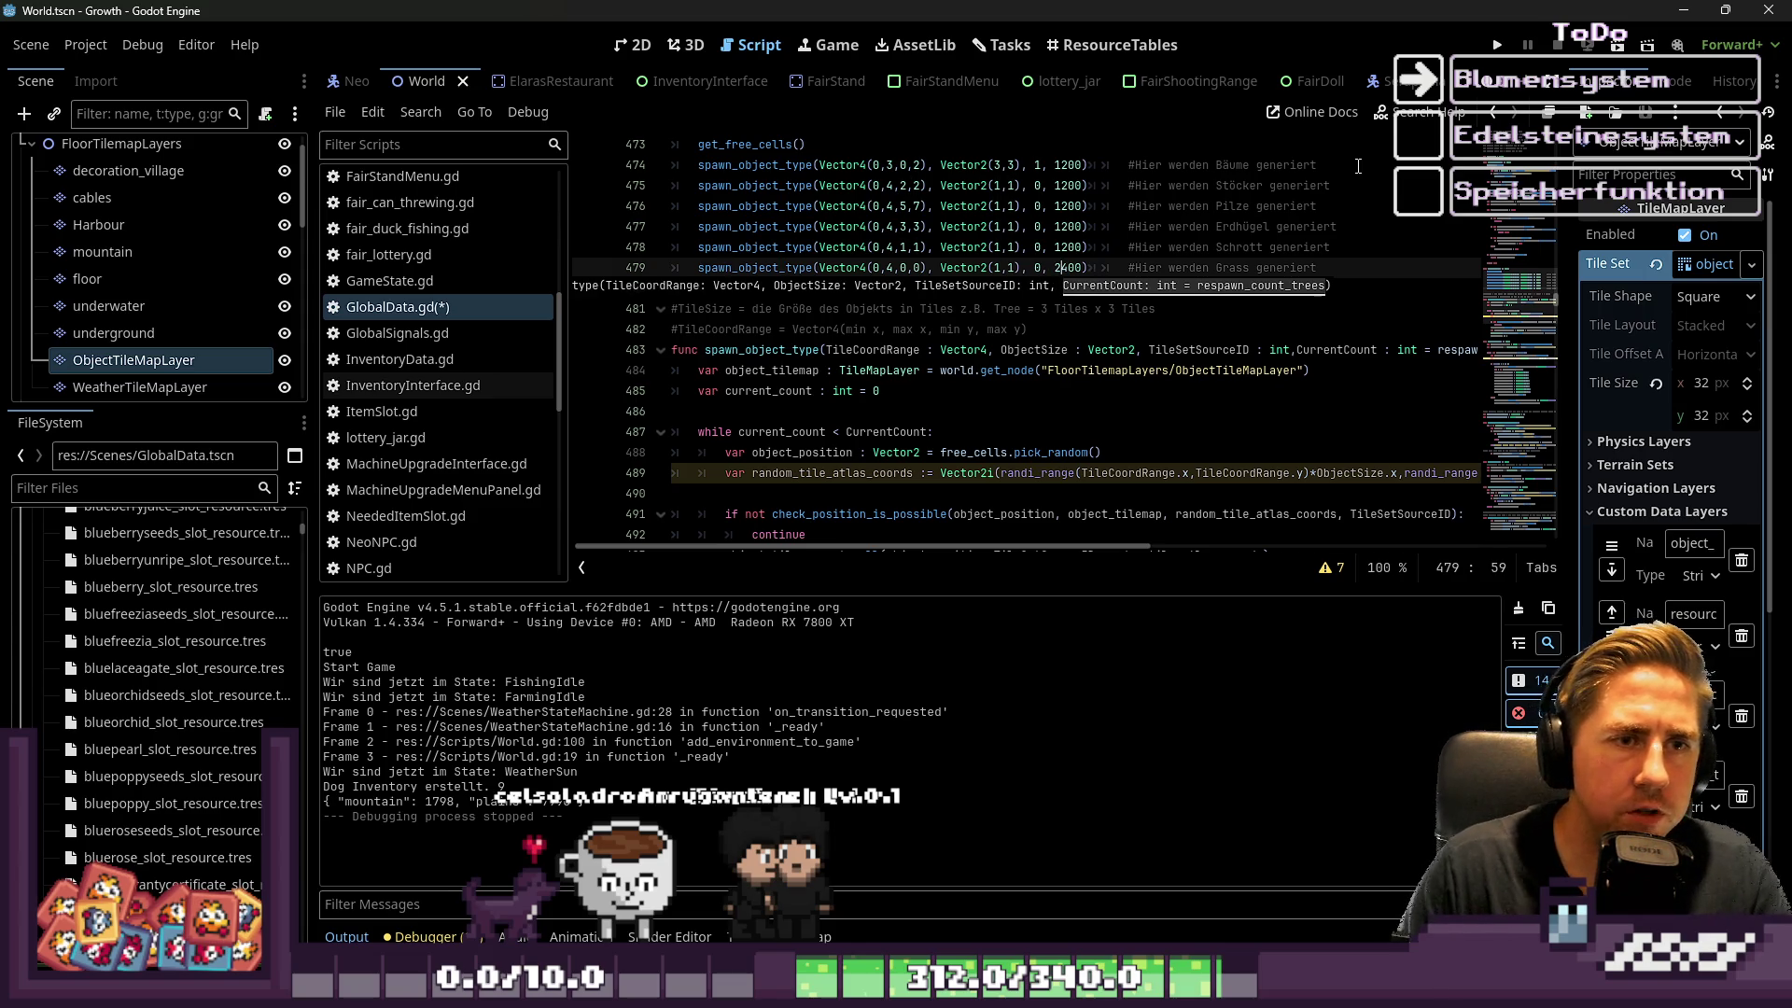
pyautogui.click(1498, 45)
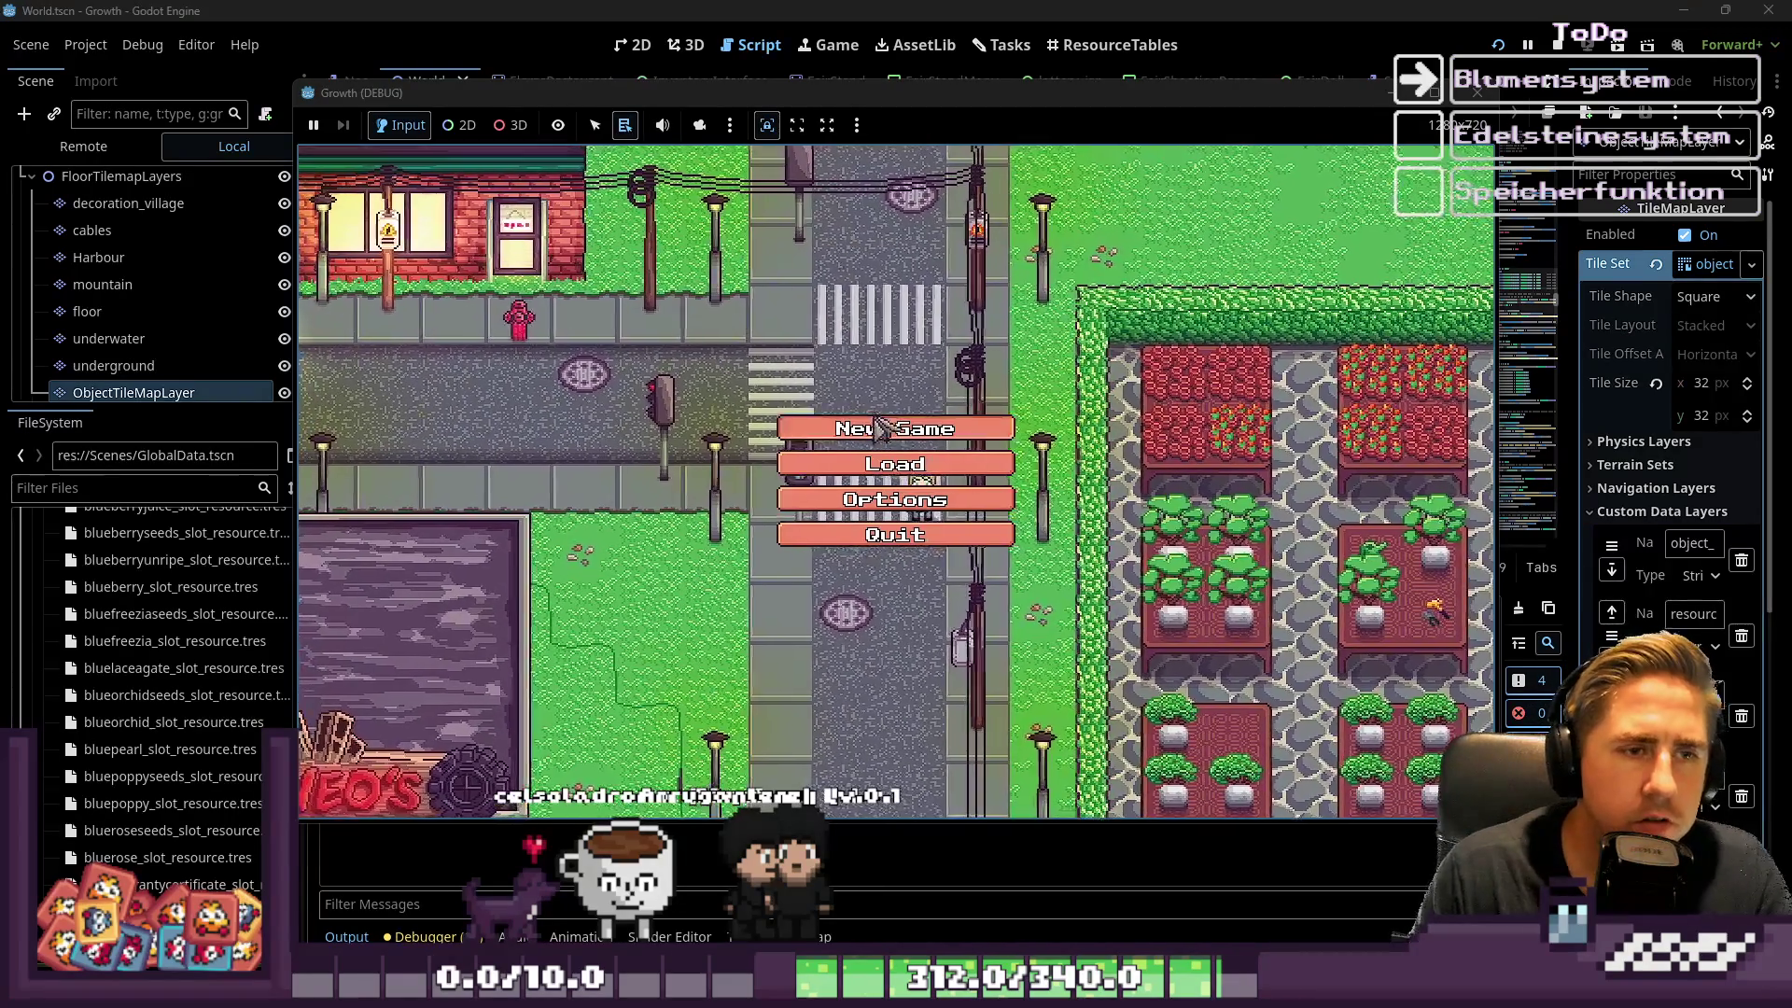
# Start a new game as 'qewr', inspect the grass, trees and mushrooms, then stop with F8
pyautogui.click(877, 434)
pyautogui.write('qewl')
pyautogui.press('BackSpace')
pyautogui.write('r')
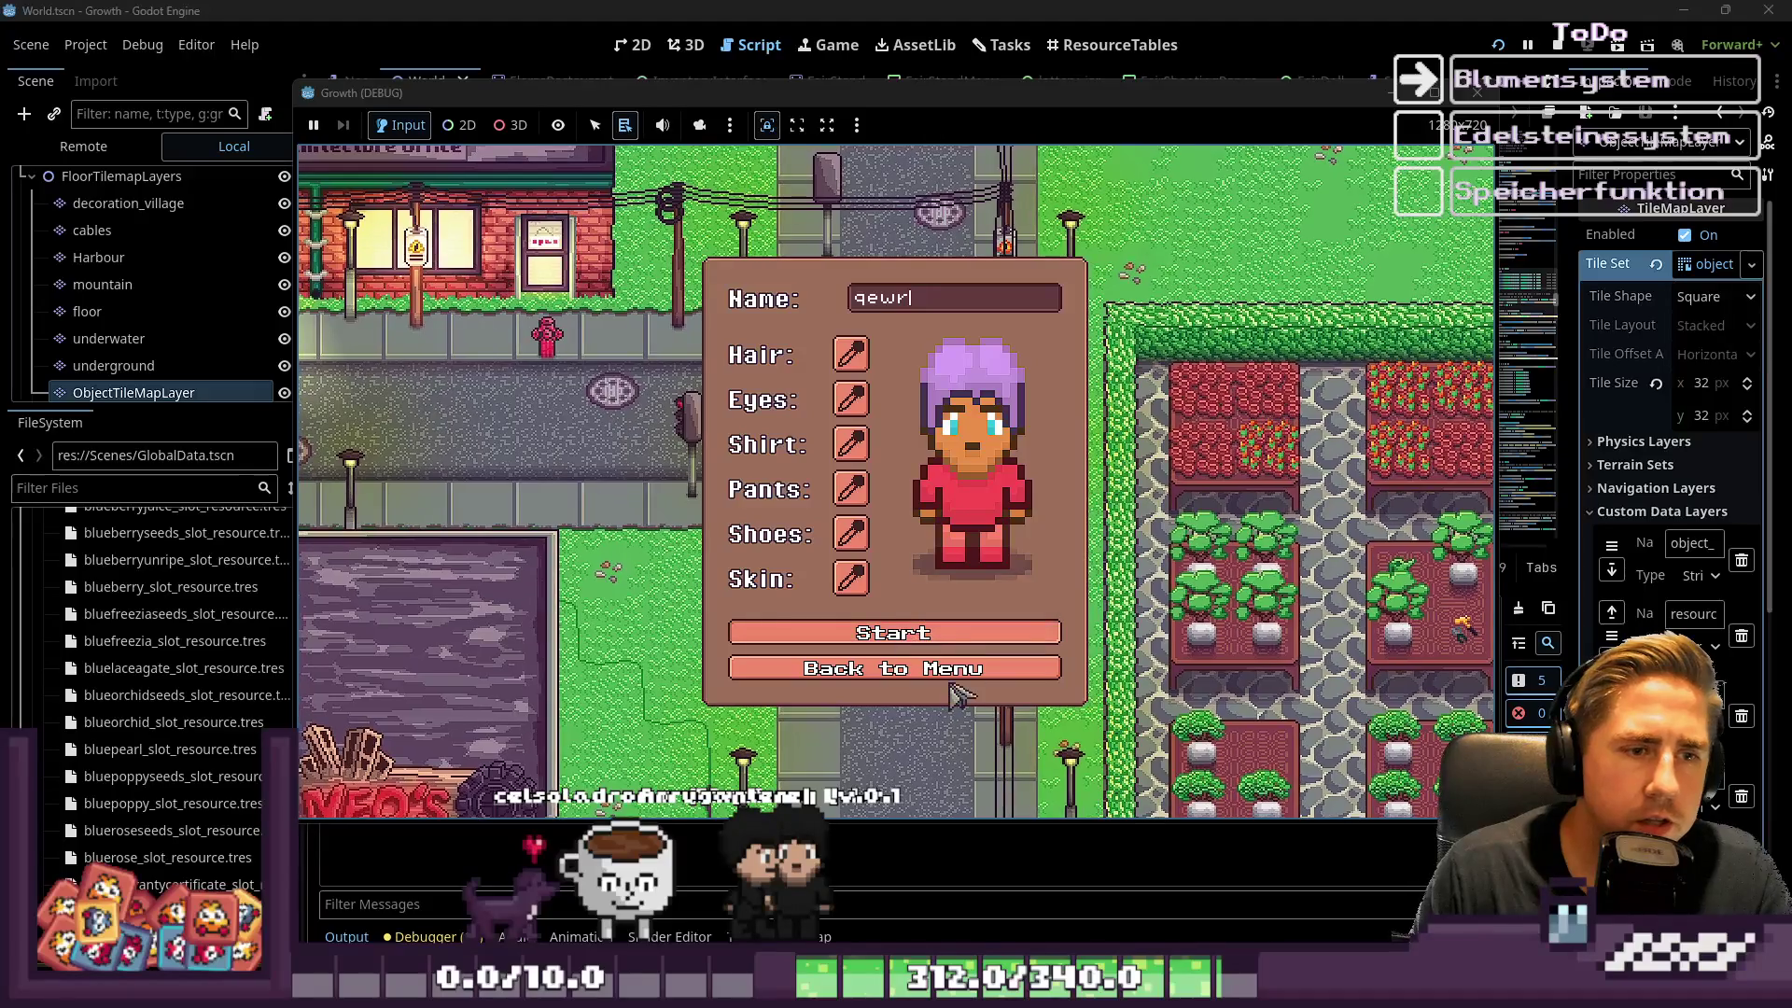
pyautogui.click(928, 633)
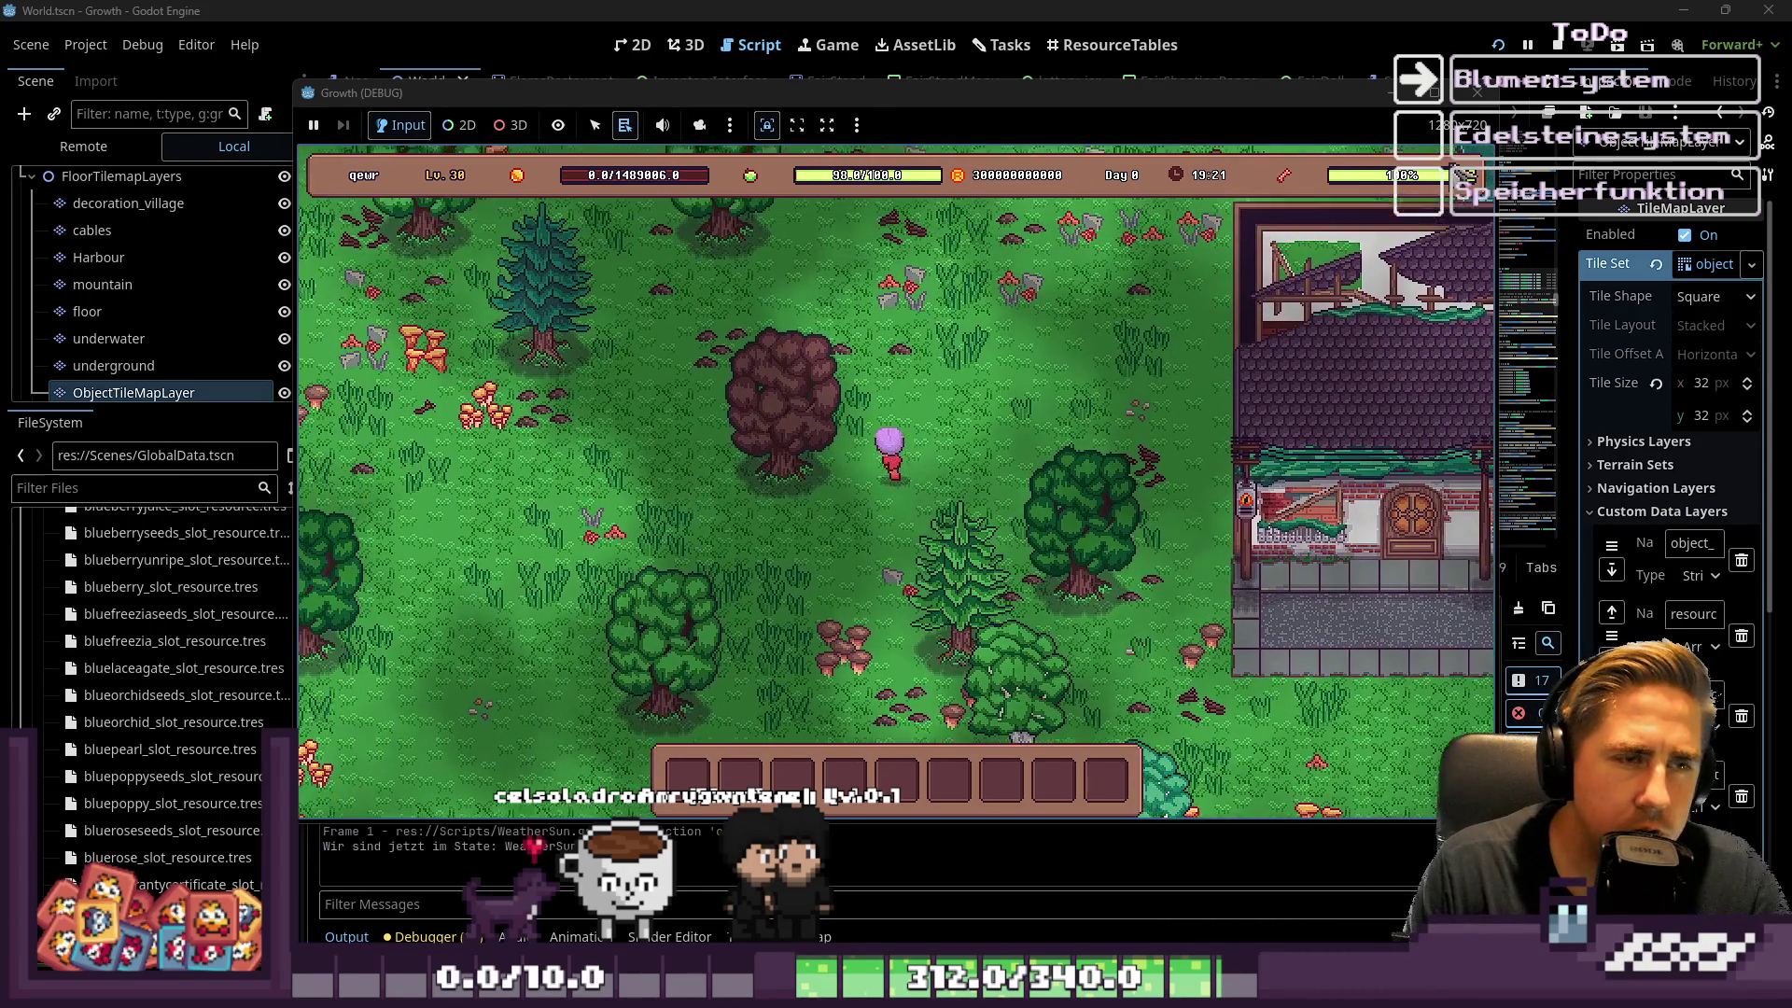
pyautogui.press('F8')
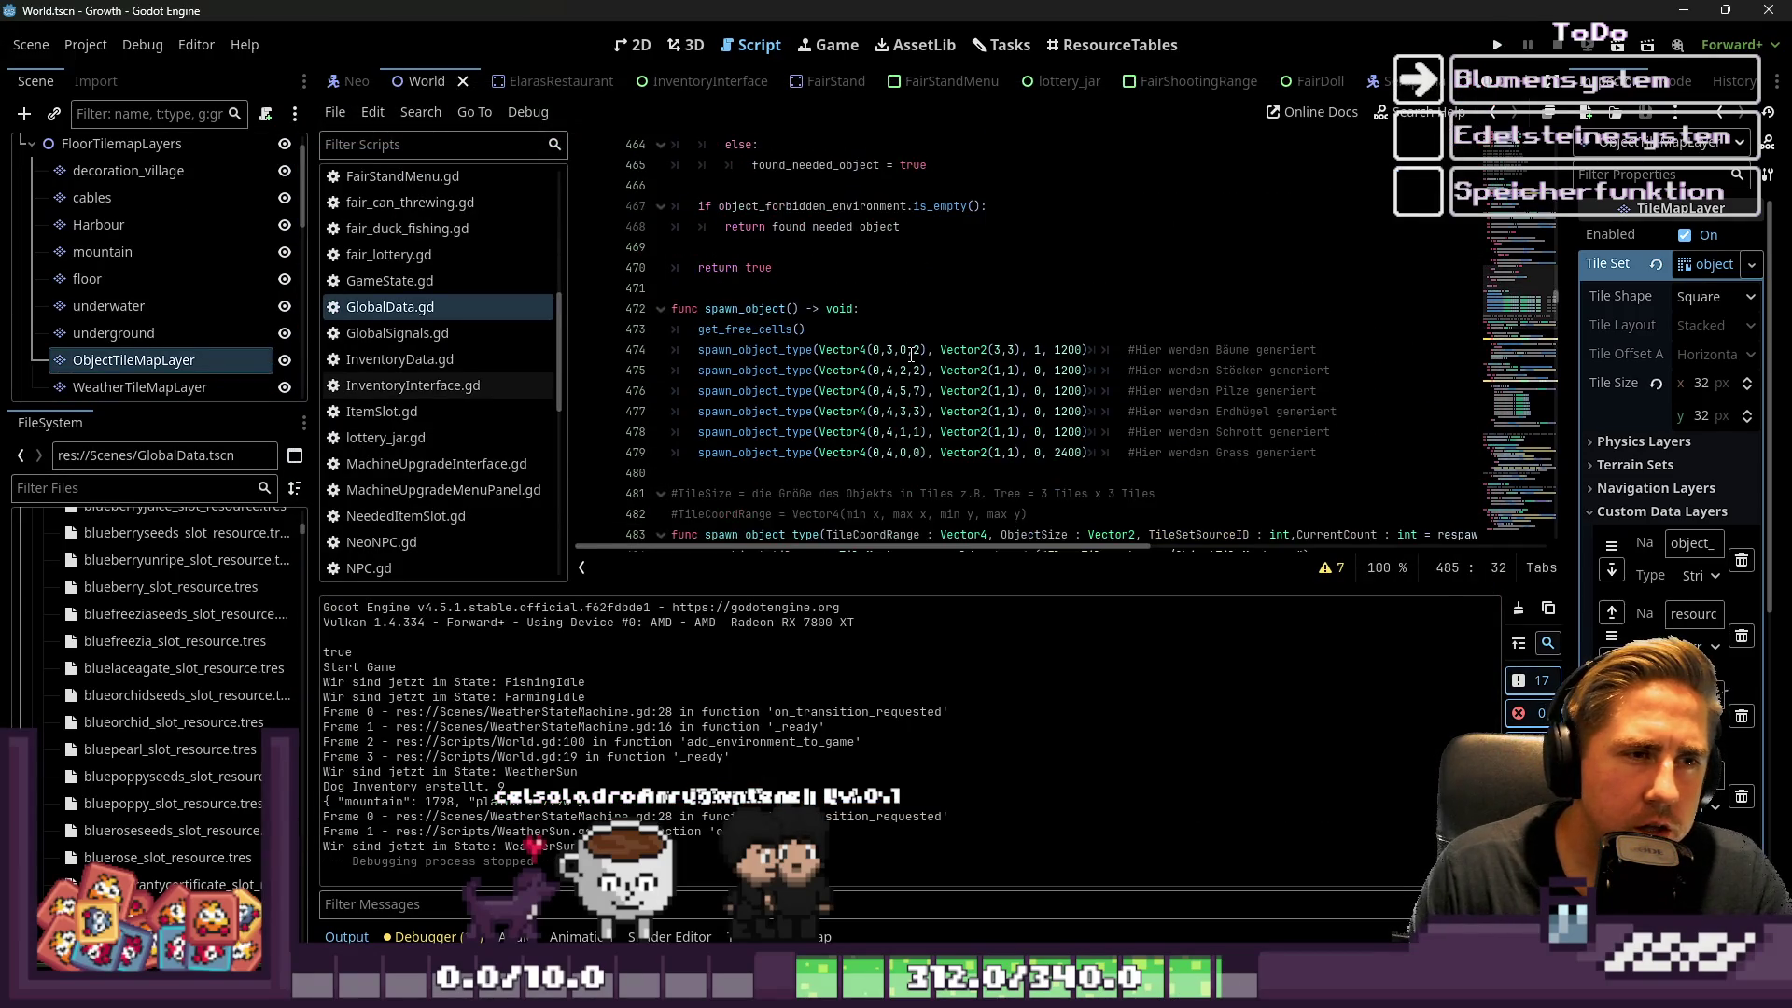
# Inspect the UpdateUsedCells call, then cut the get_free_cells() call out of spawn_object
pyautogui.scroll(-7, 911, 356)
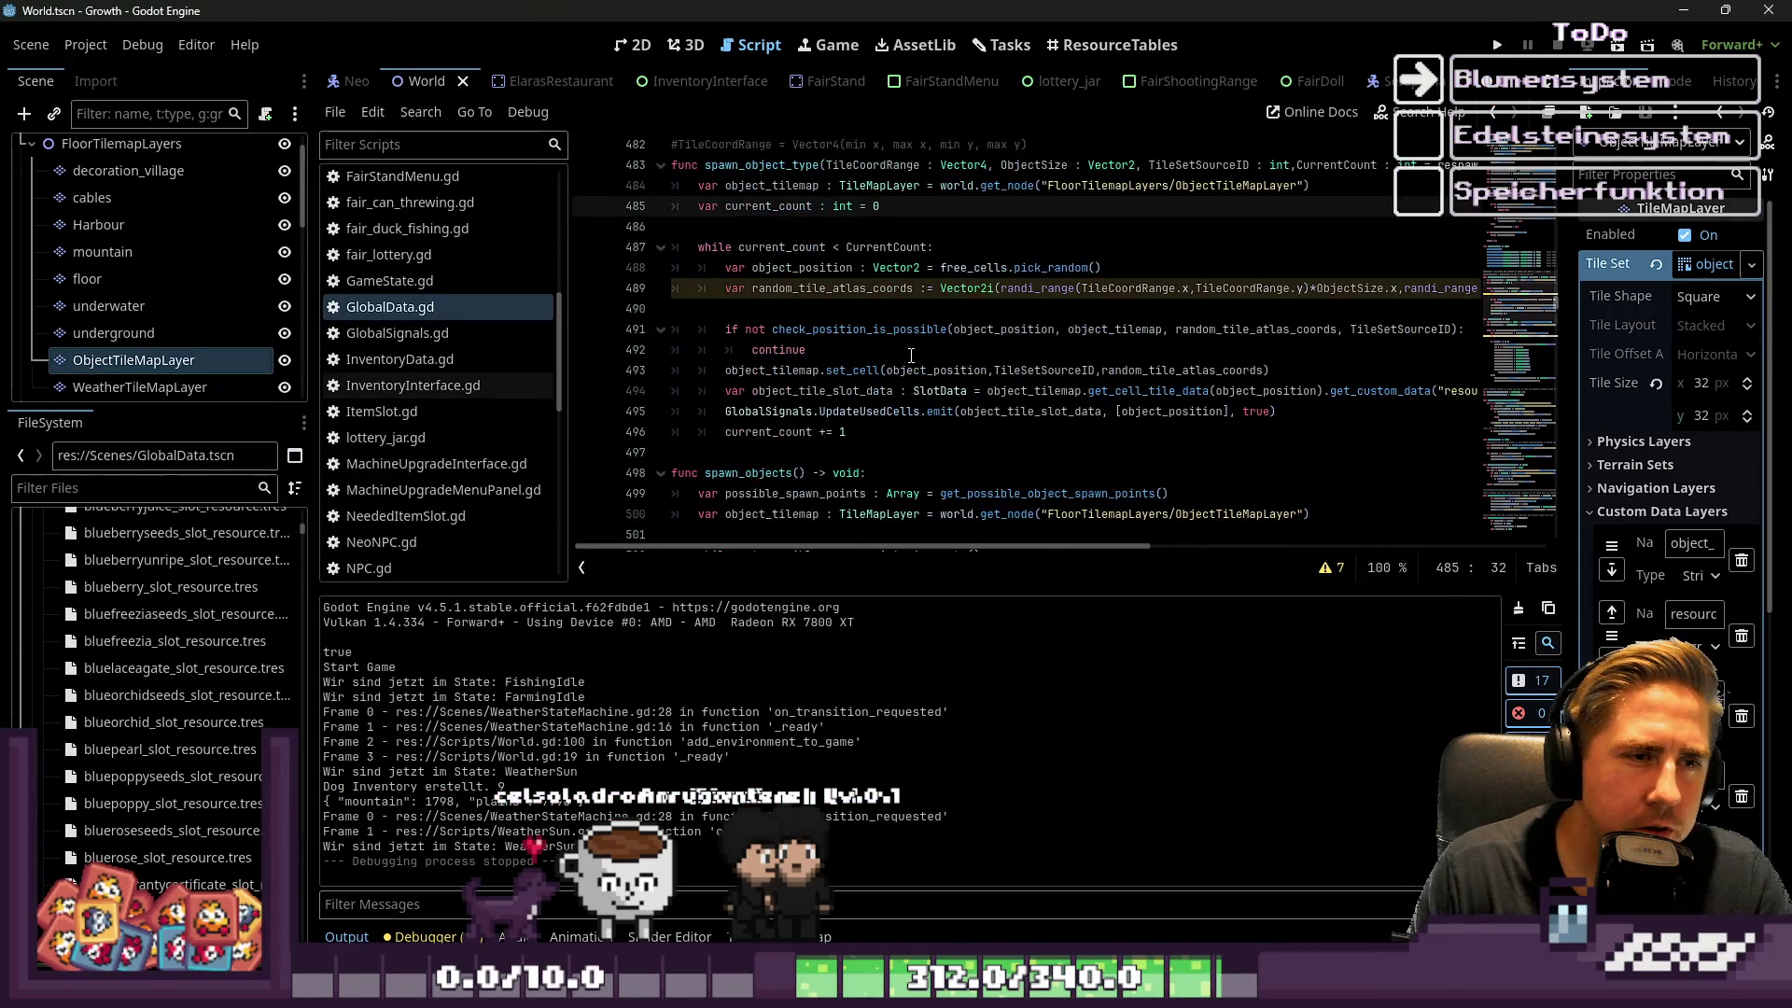
pyautogui.click(911, 353)
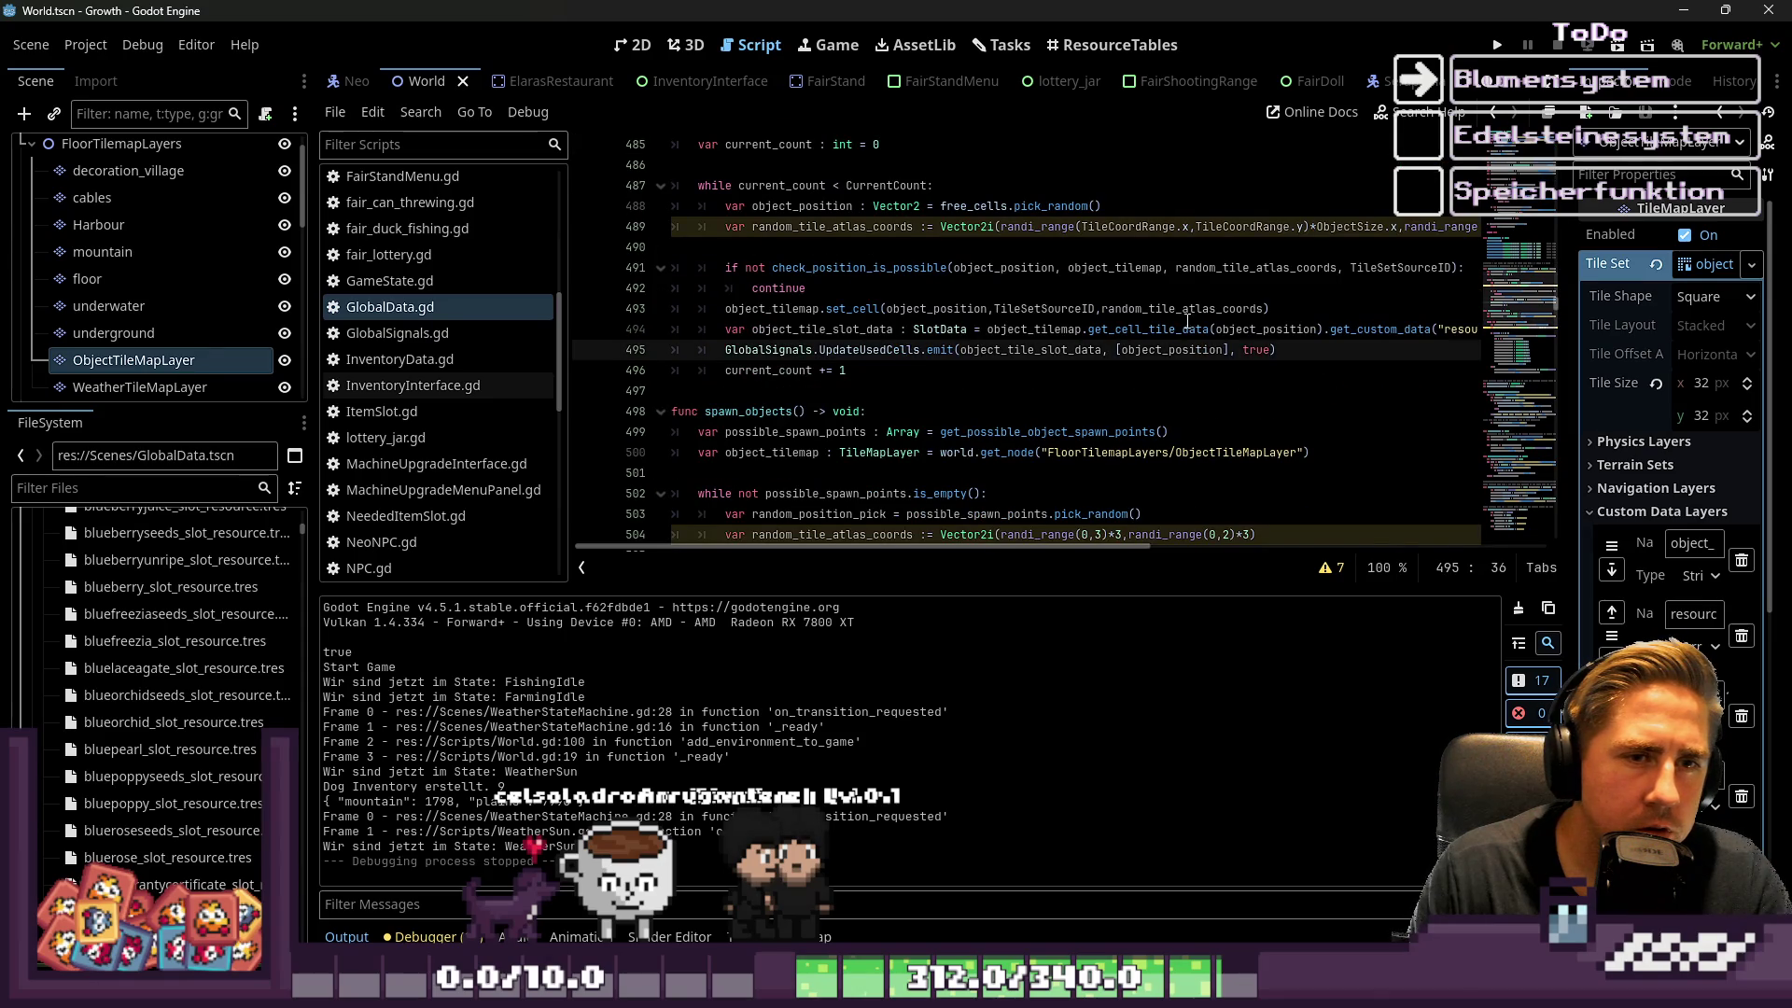
pyautogui.click(918, 350)
pyautogui.doubleClick(1257, 351)
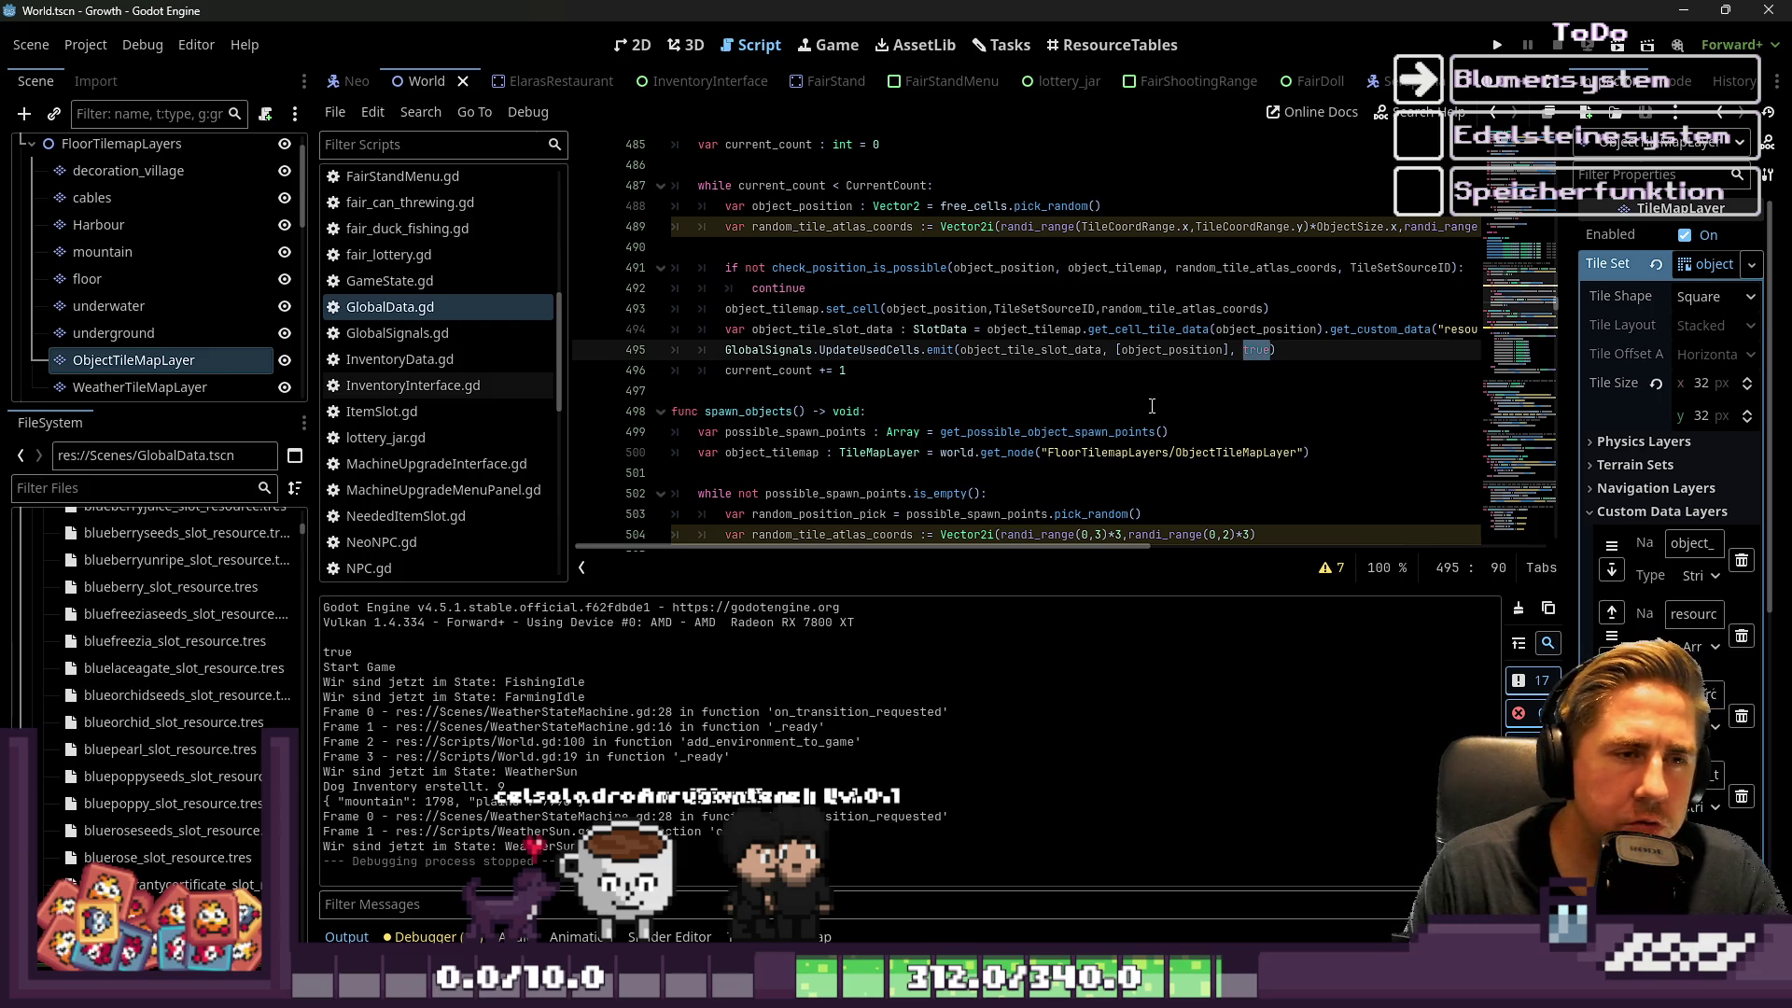
pyautogui.scroll(1, 1152, 406)
pyautogui.scroll(4, 1152, 406)
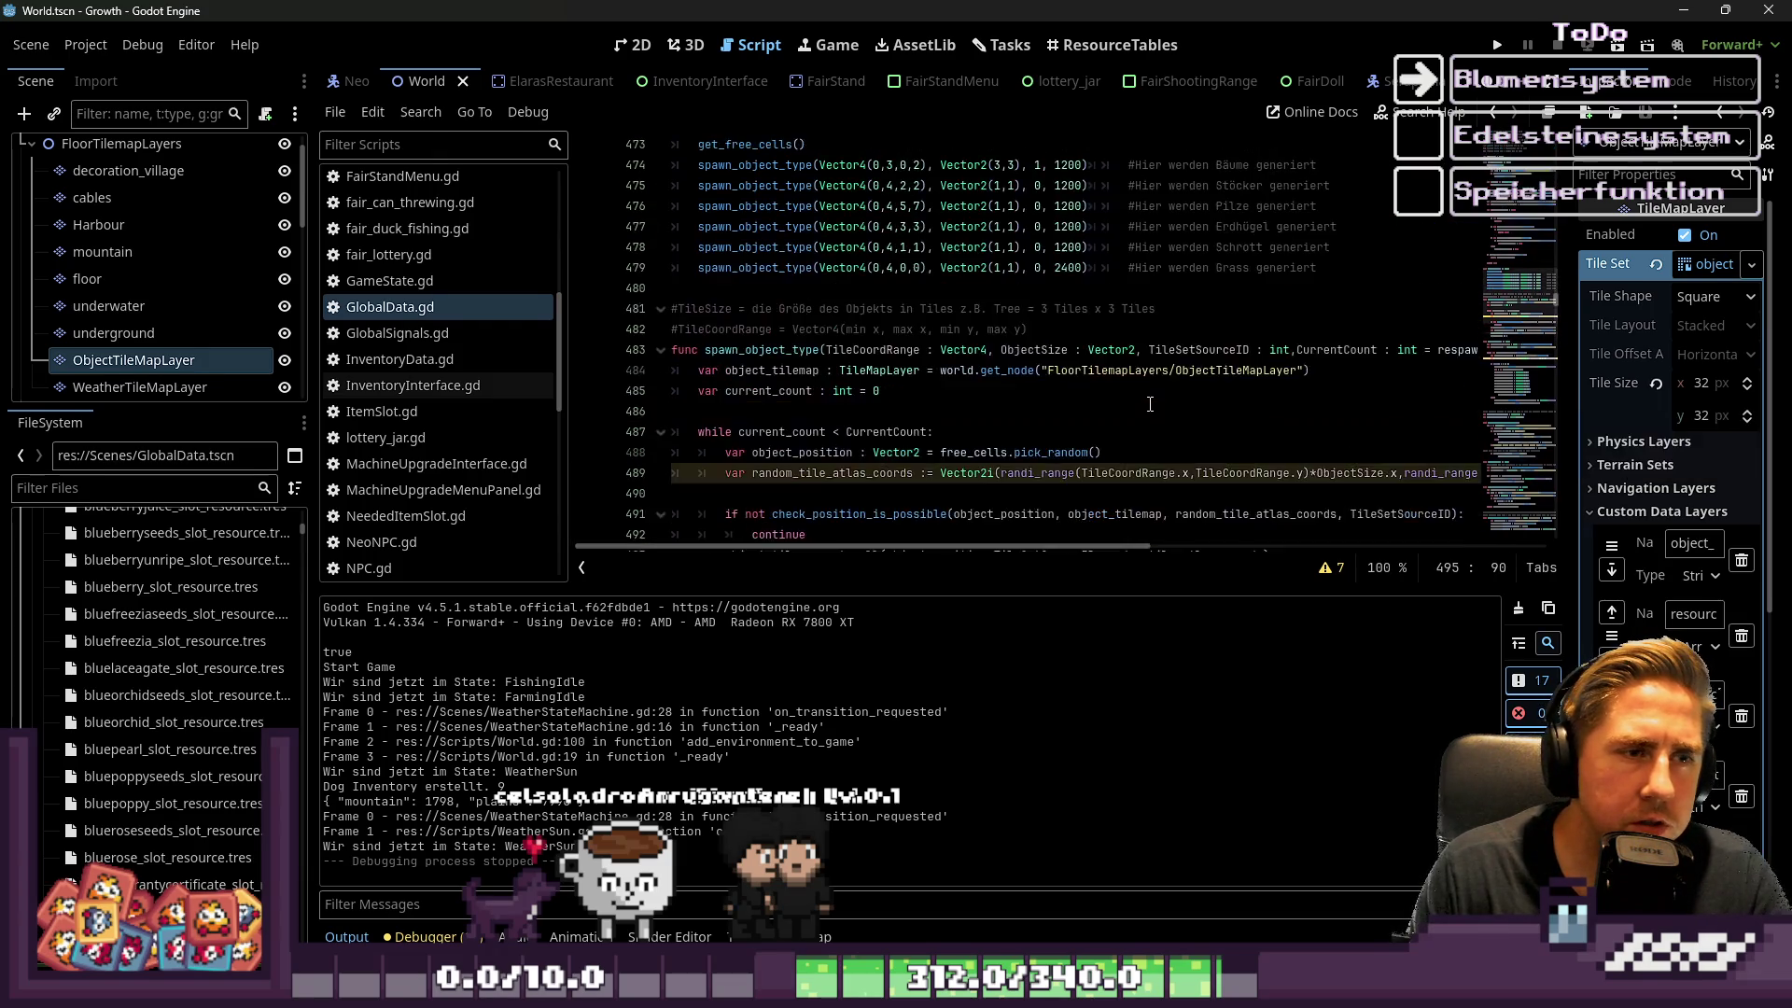
pyautogui.doubleClick(722, 206)
pyautogui.scroll(2, 765, 261)
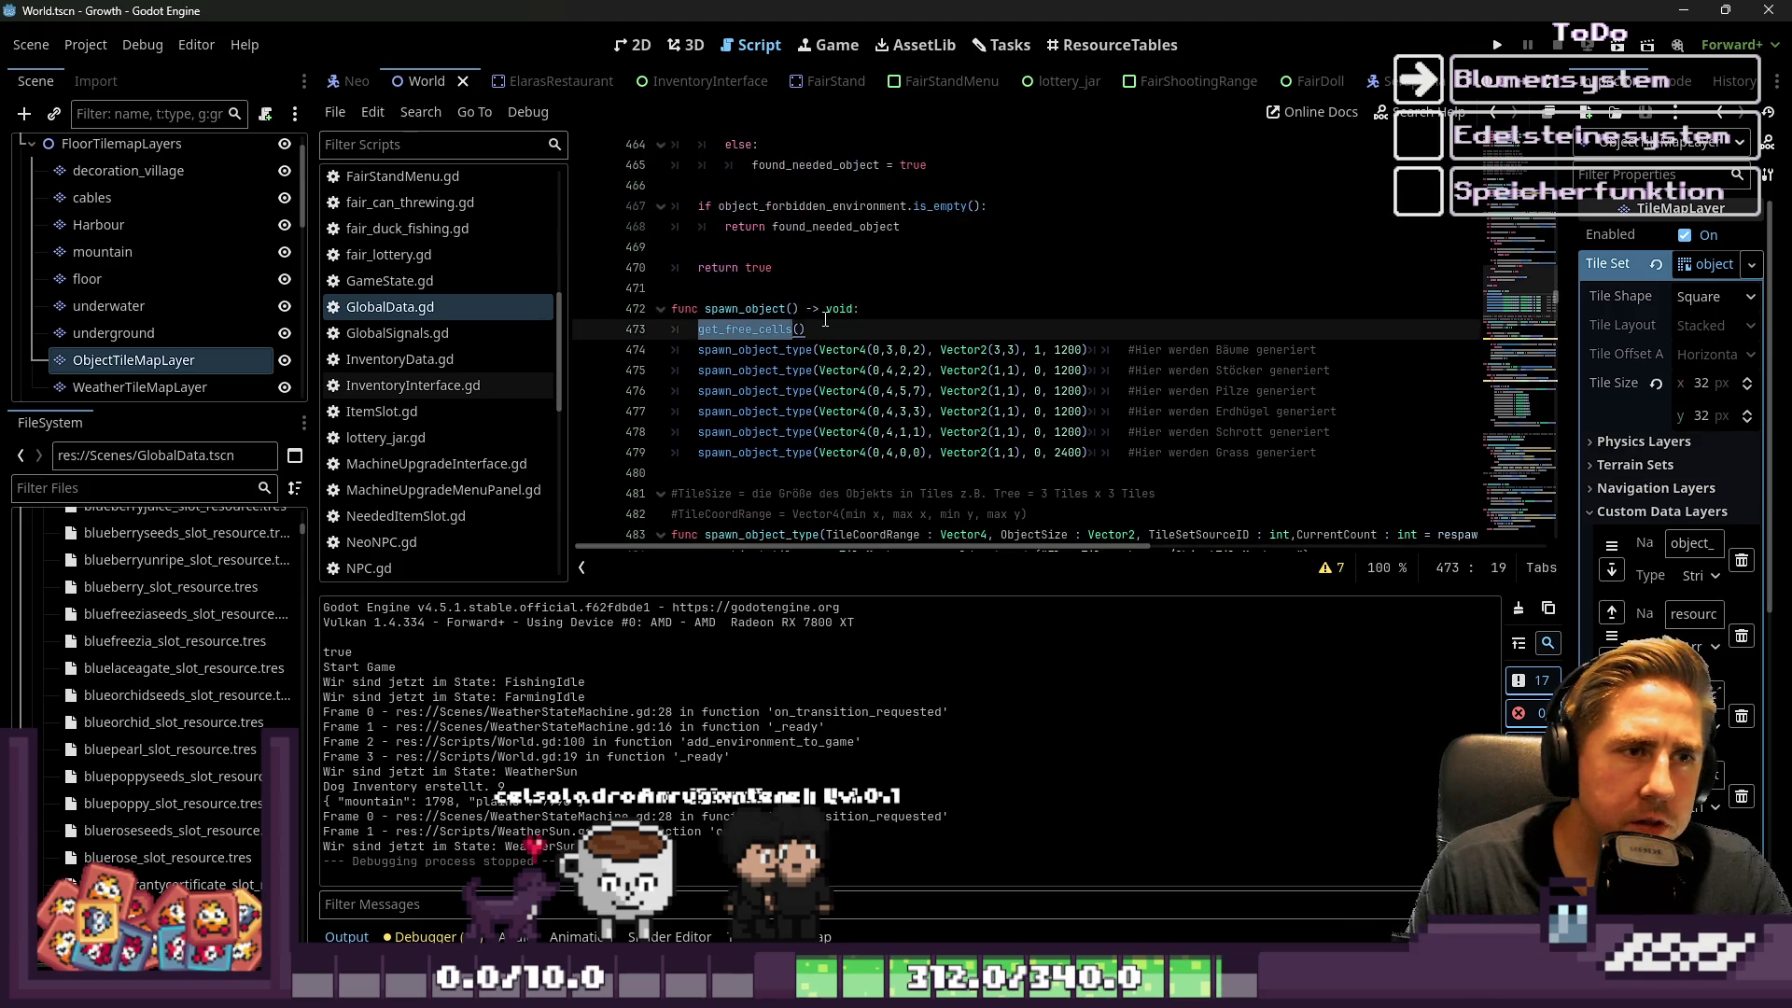
pyautogui.scroll(6, 829, 328)
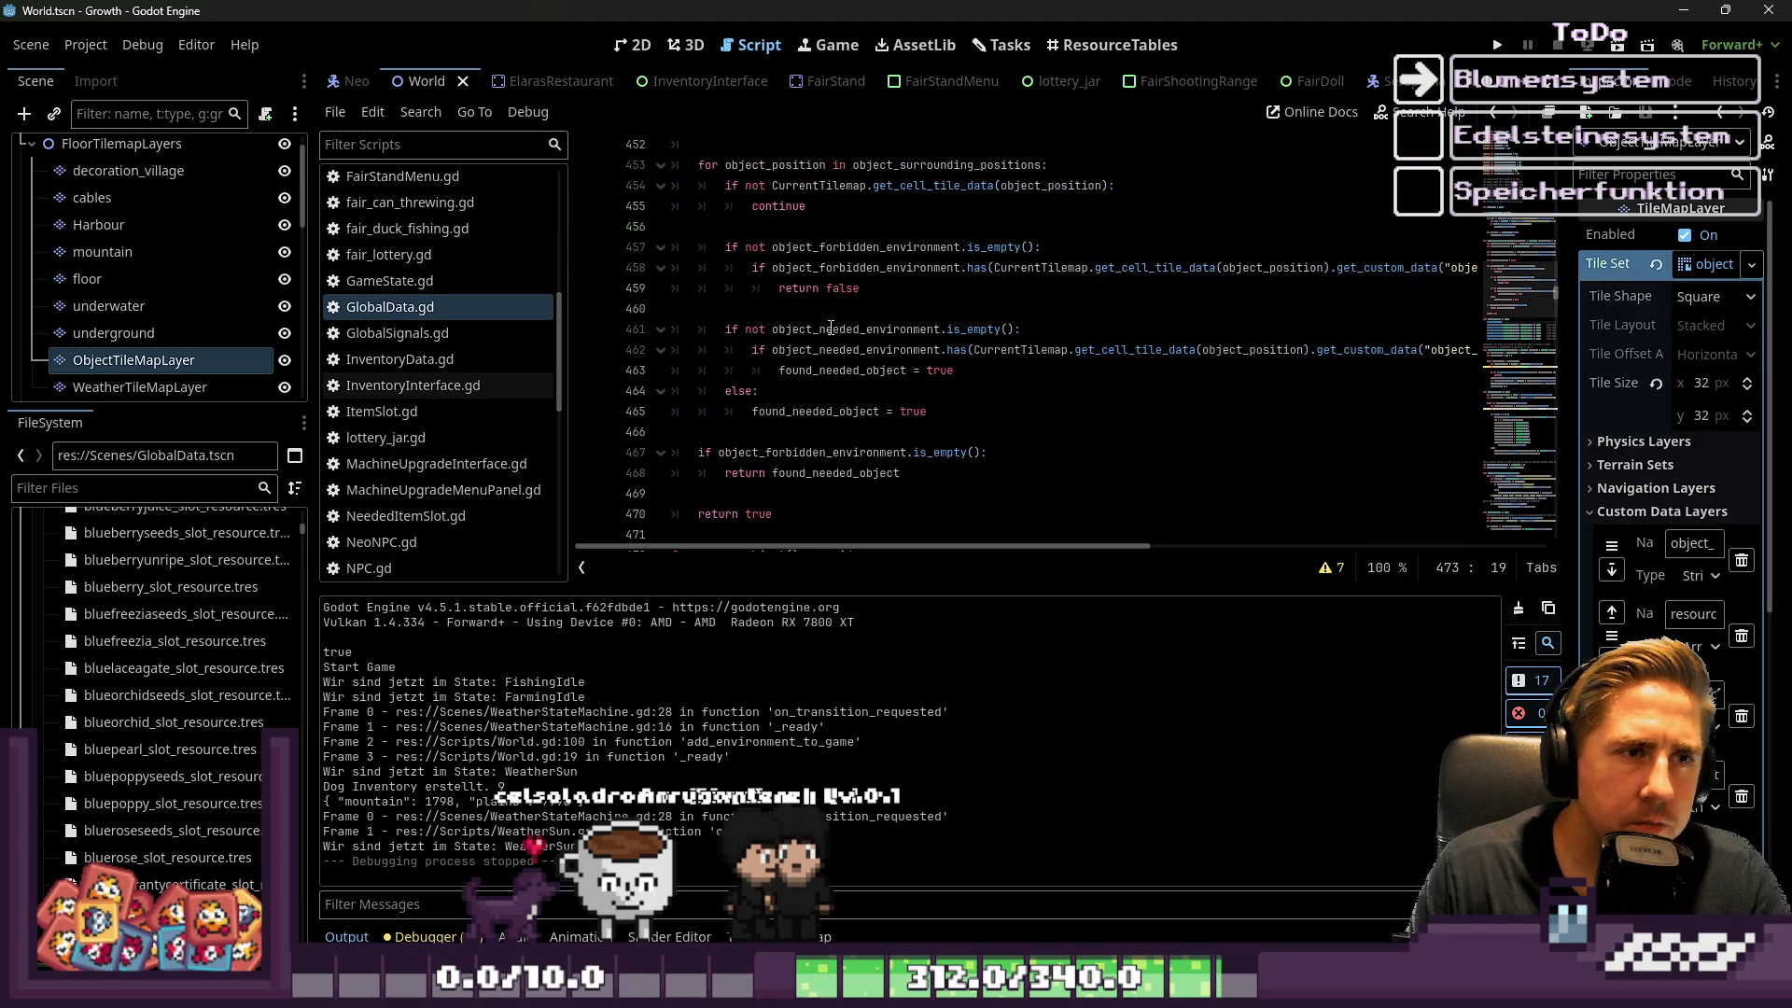
pyautogui.scroll(-8, 831, 329)
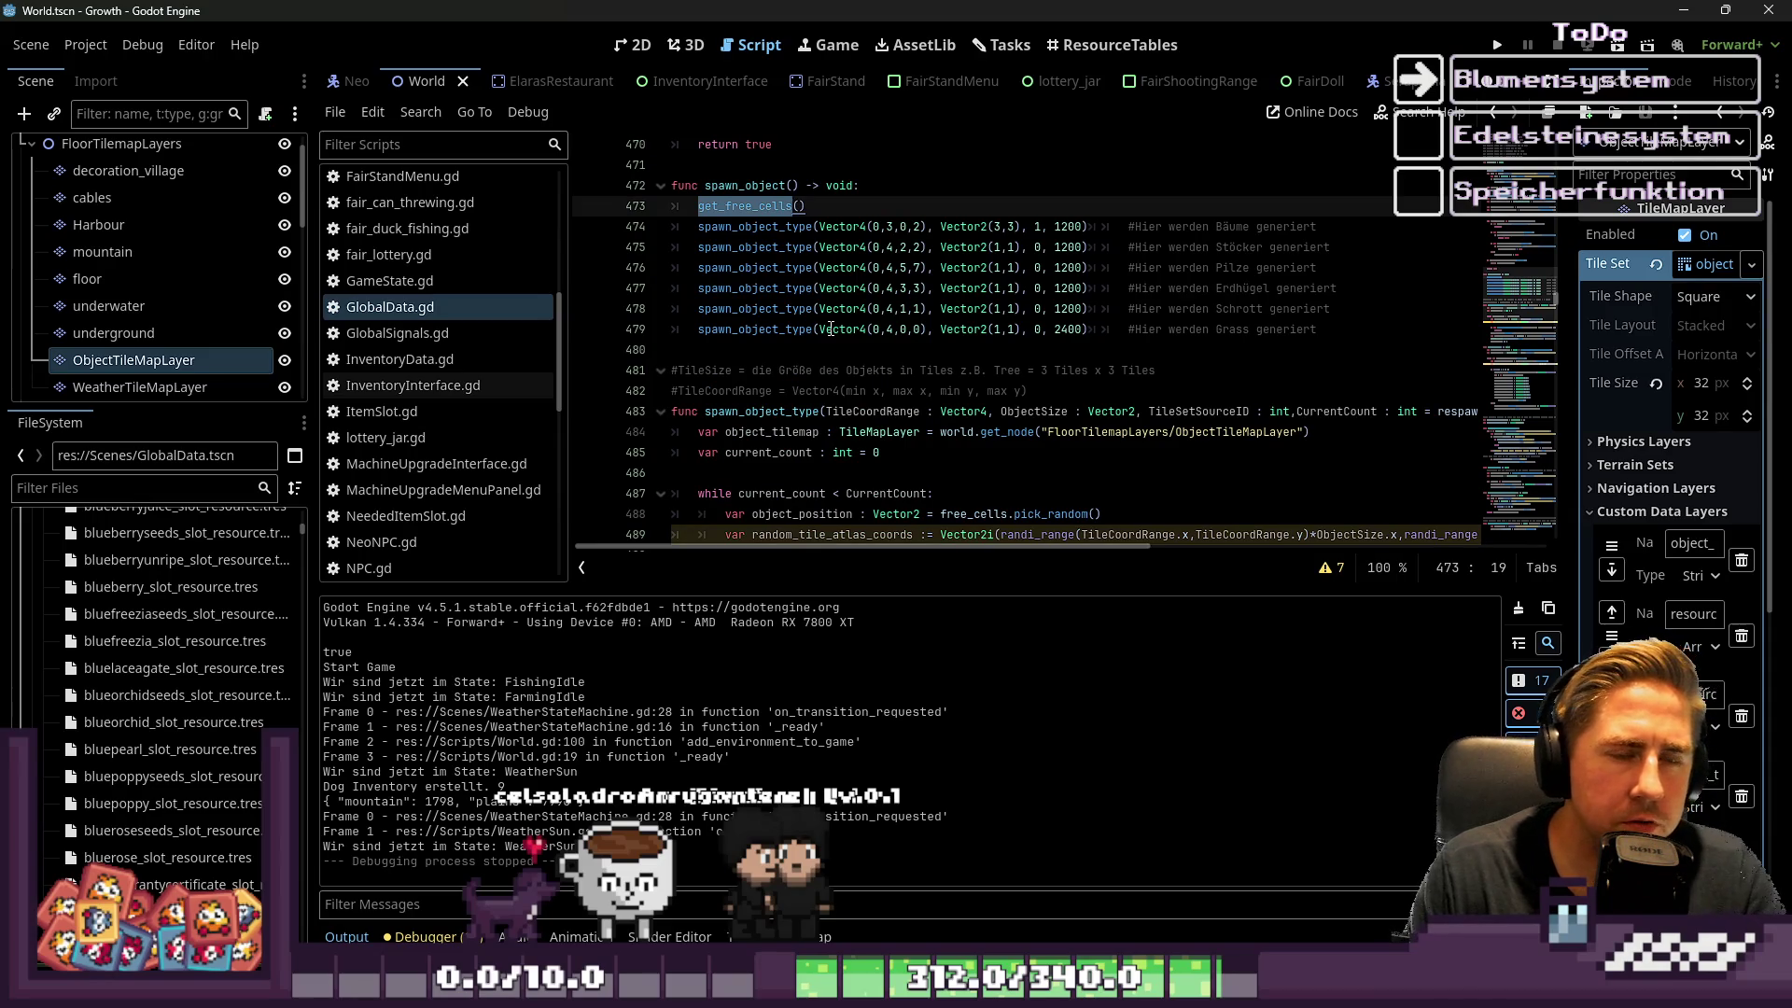
pyautogui.moveTo(836, 306)
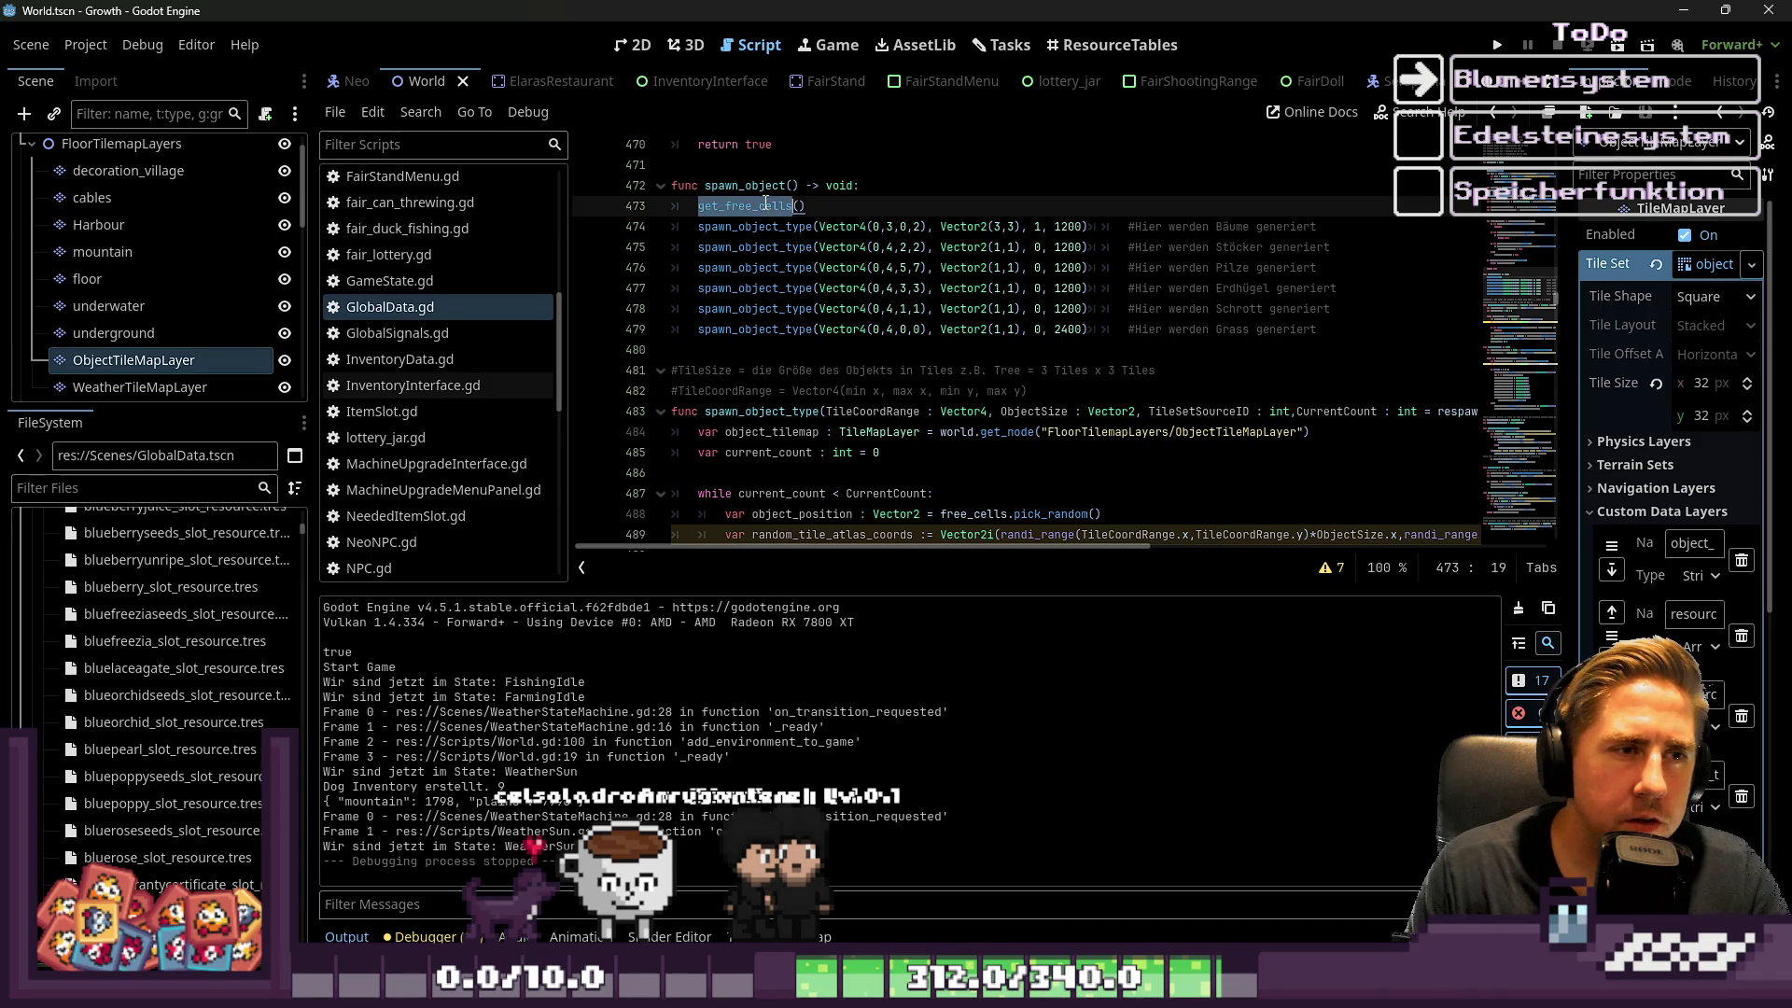
pyautogui.press('BackSpace')
pyautogui.press('Delete')
pyautogui.press('Delete')
pyautogui.press('BackSpace')
pyautogui.press('BackSpace')
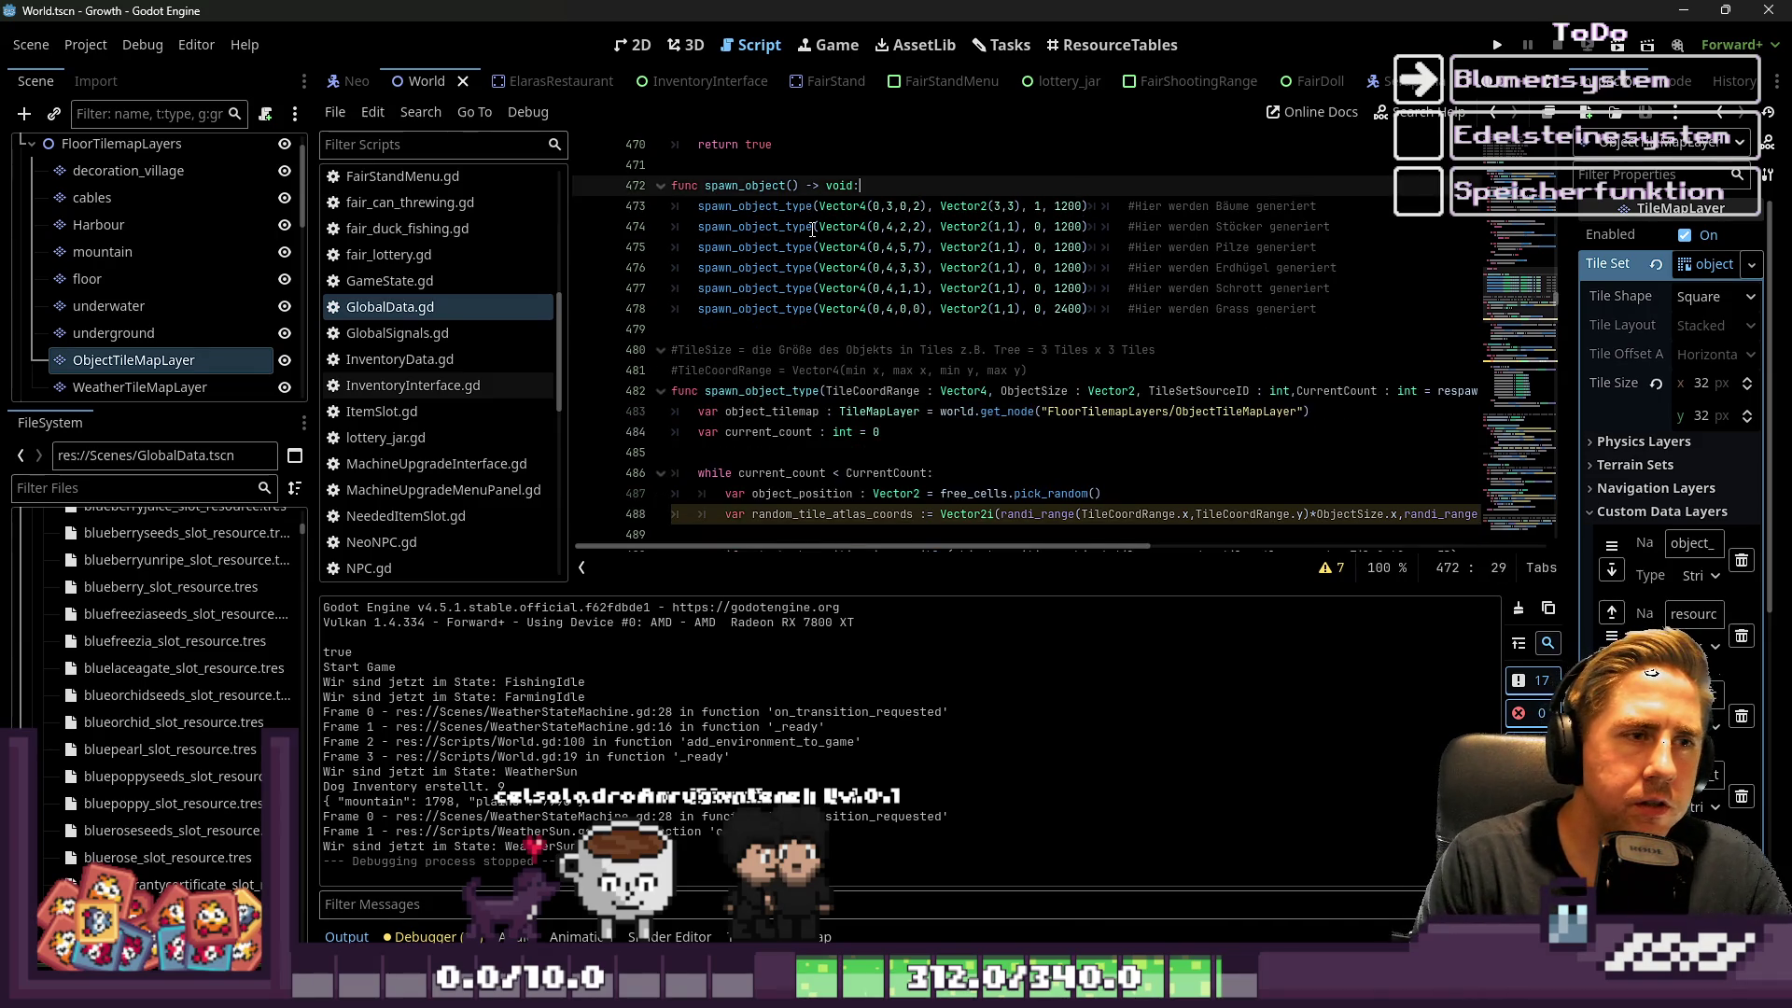
# Paste get_free_cells() as the first line of spawn_object_type and run the game
pyautogui.scroll(5, 808, 196)
pyautogui.scroll(9, 806, 196)
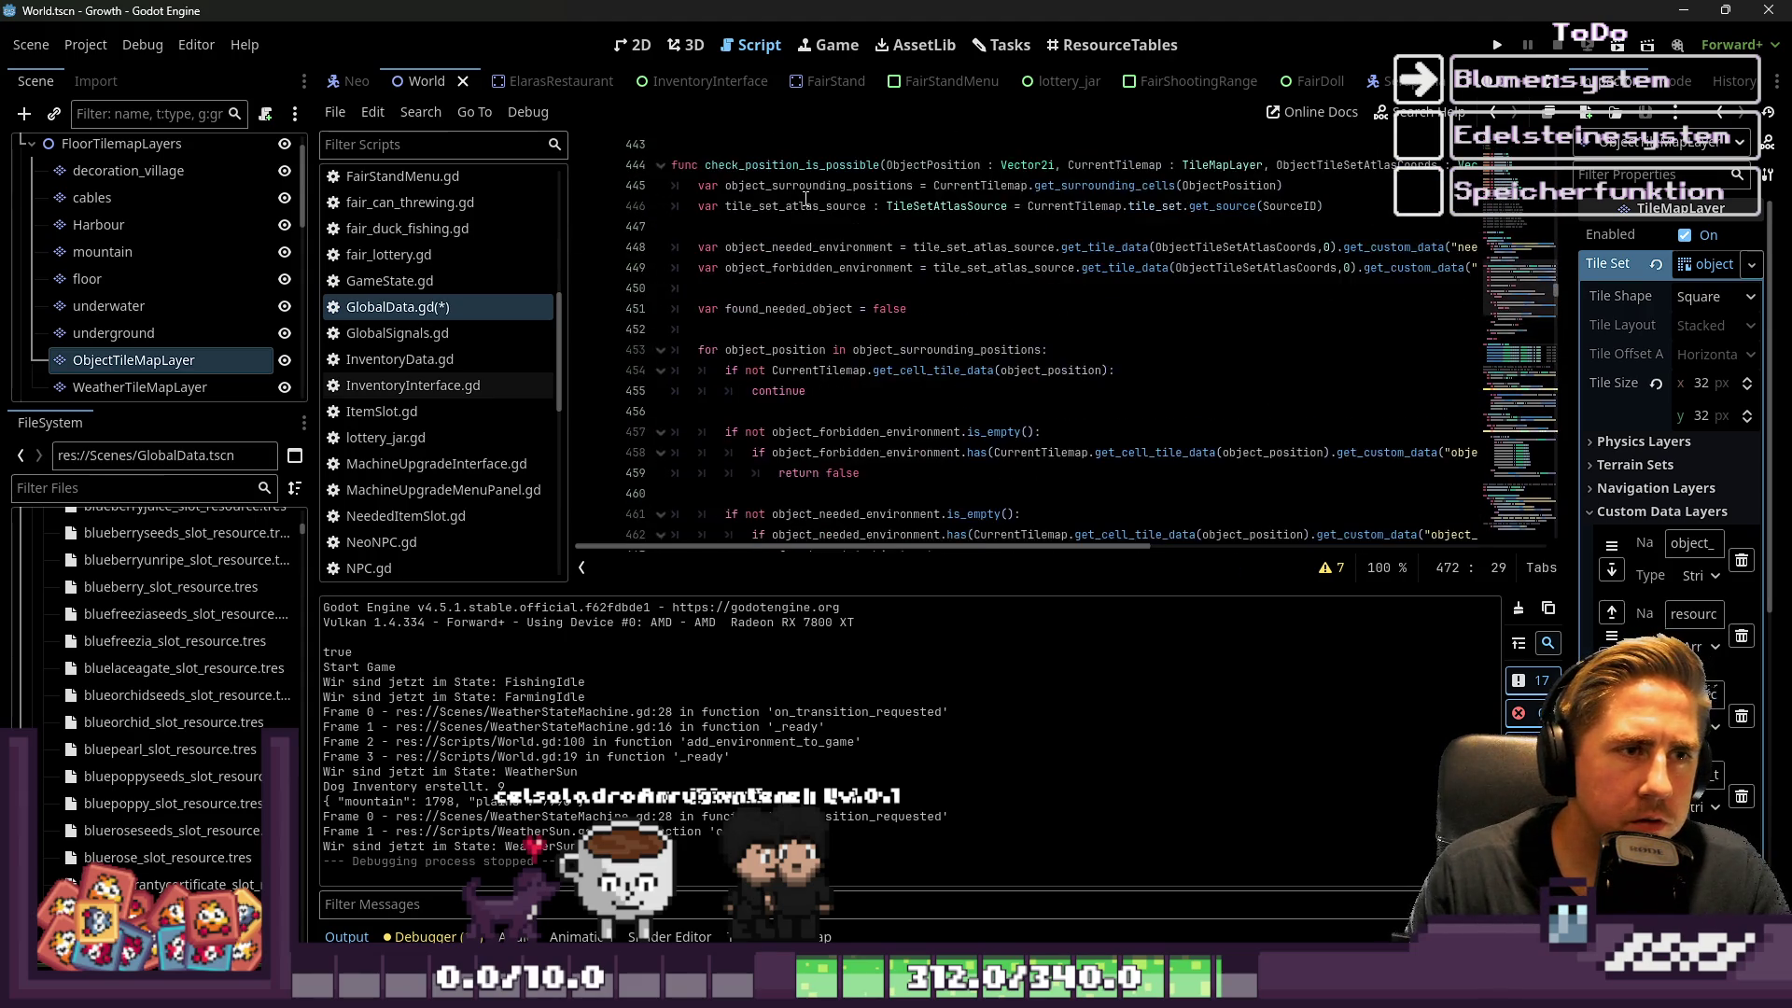
pyautogui.doubleClick(752, 268)
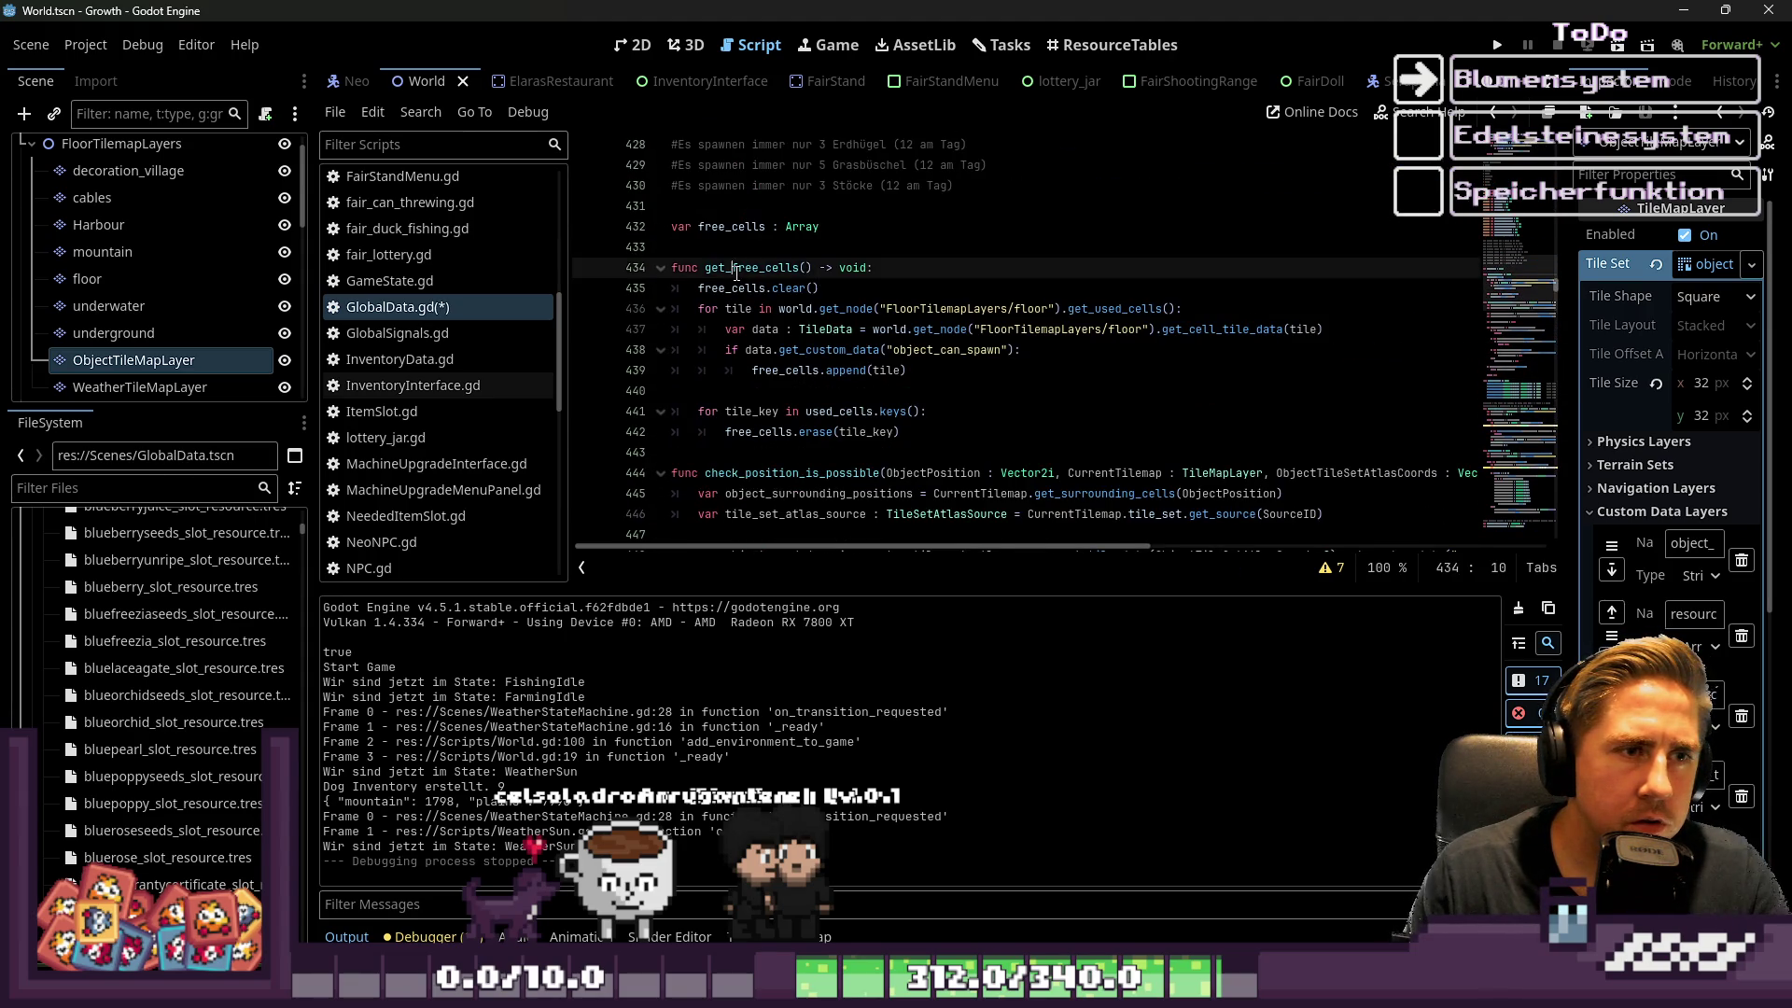
pyautogui.scroll(-15, 1061, 376)
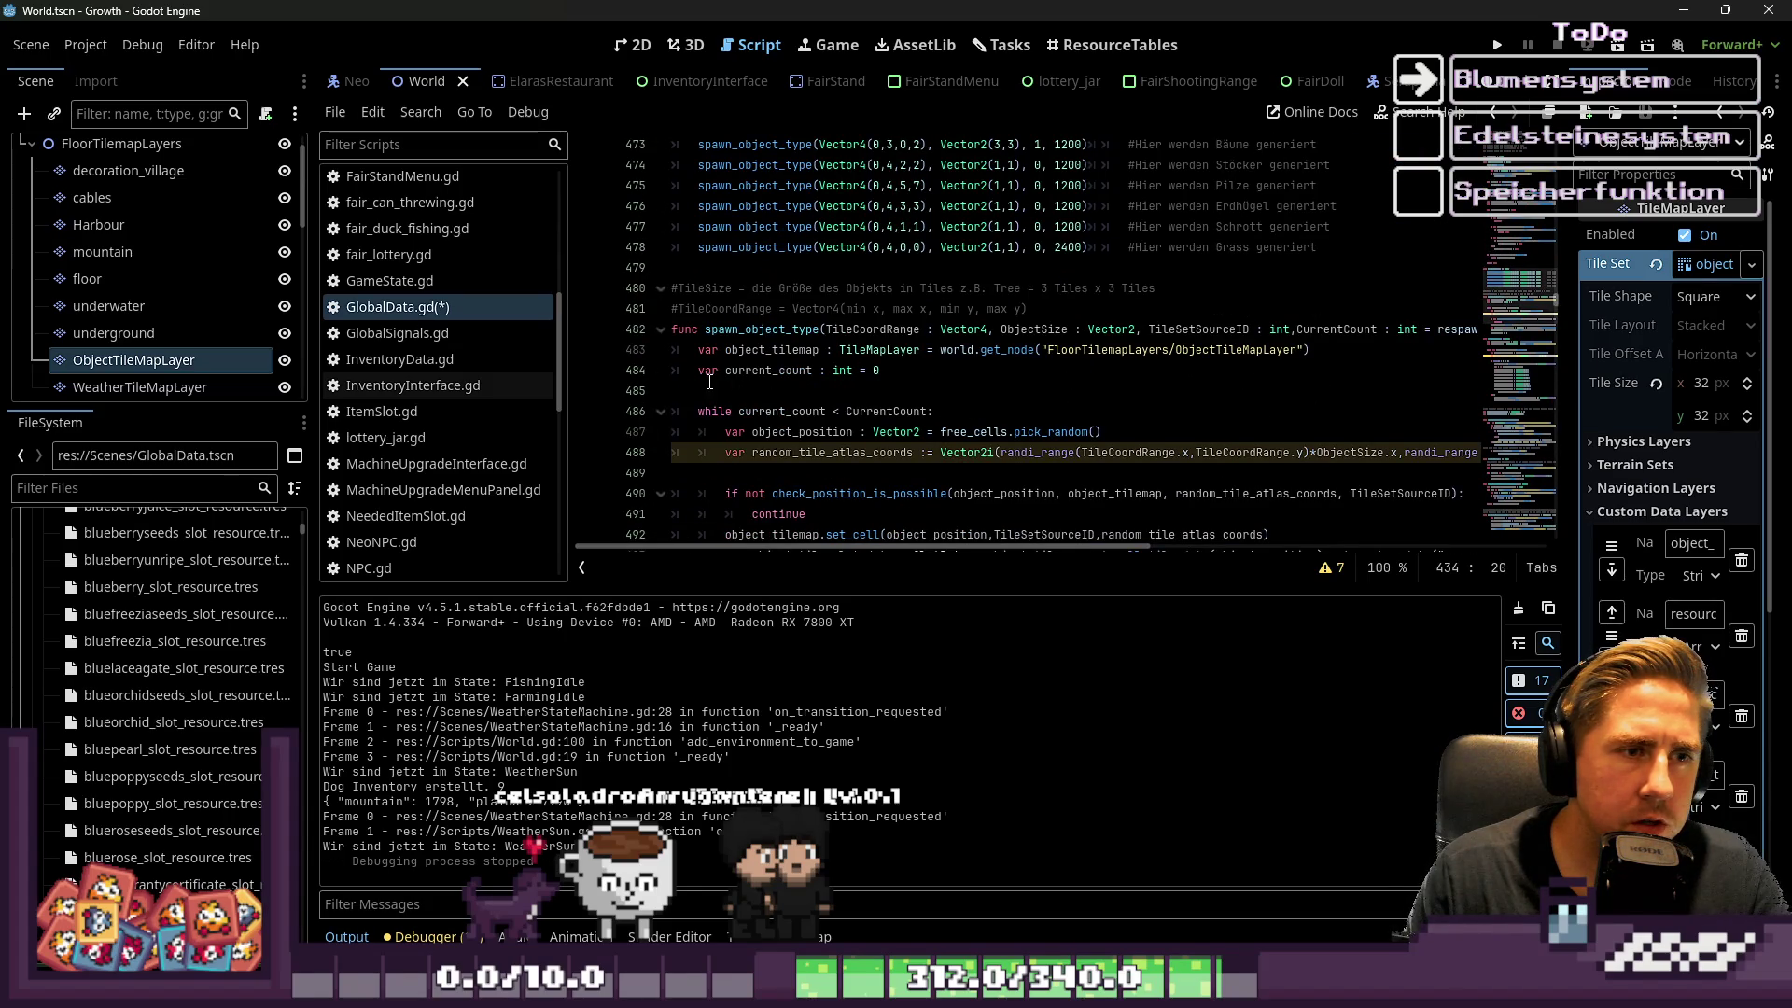
pyautogui.click(706, 388)
pyautogui.press('Return')
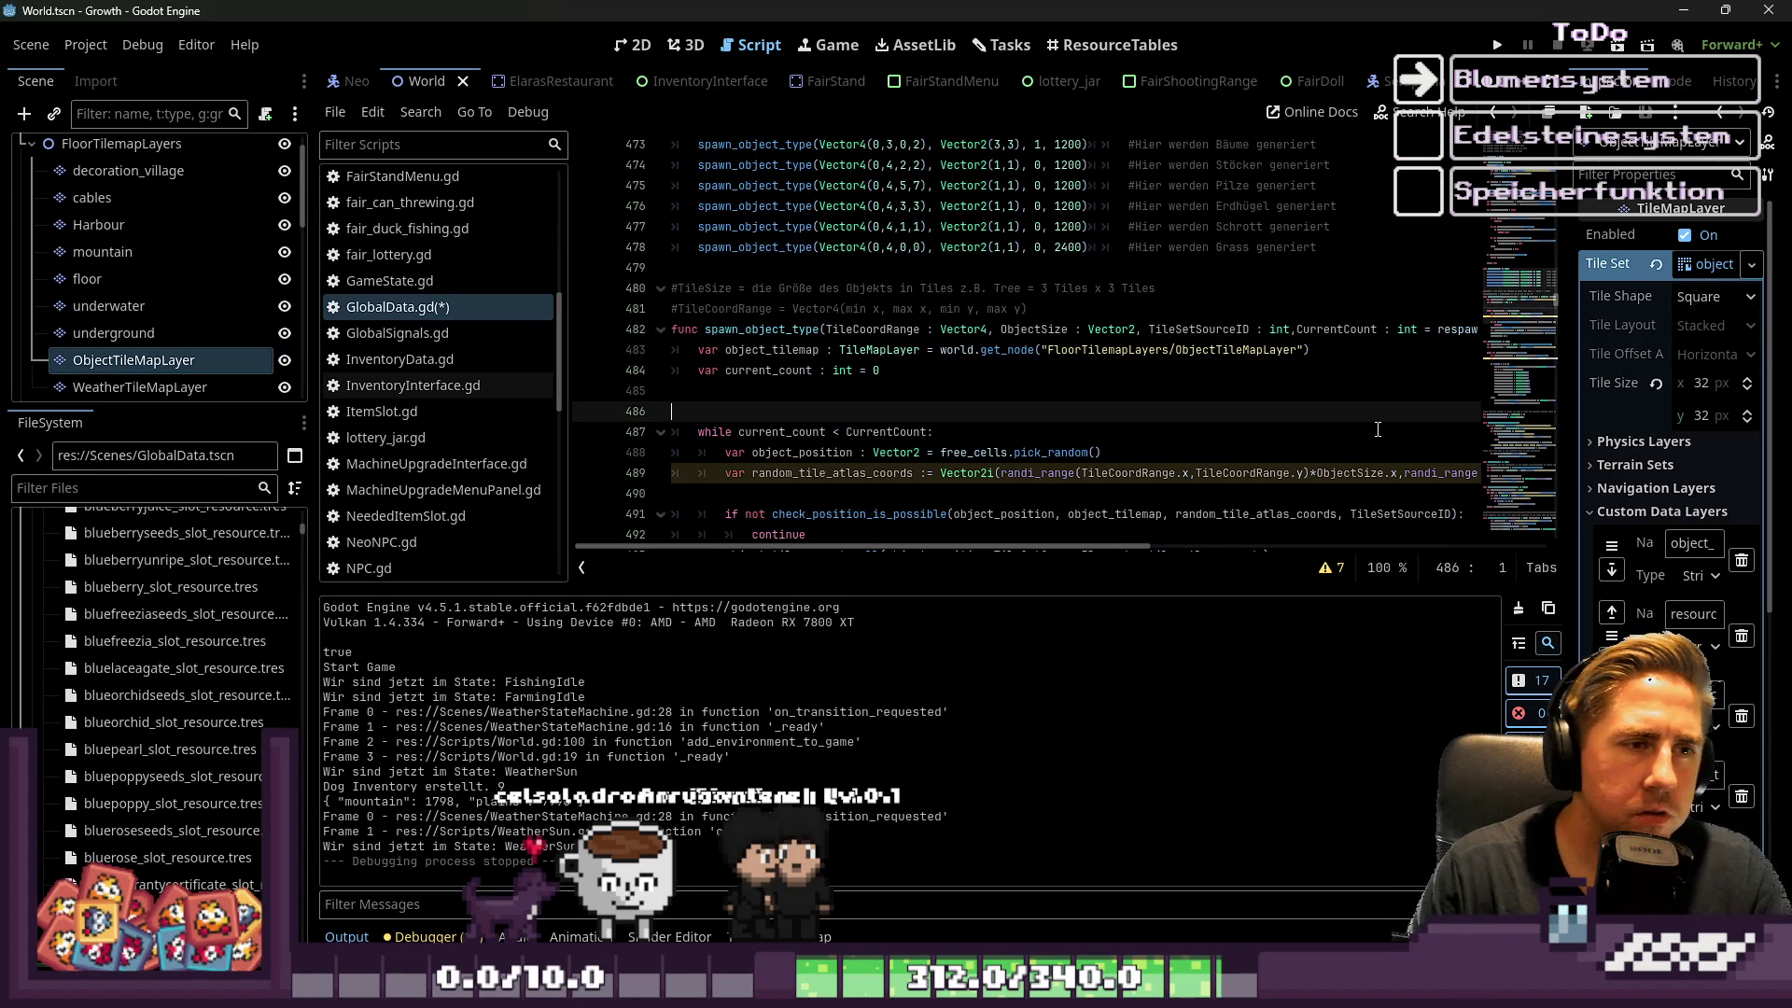
pyautogui.press('BackSpace')
pyautogui.press('Up')
pyautogui.press('Up')
pyautogui.press('Return')
pyautogui.press('Return')
pyautogui.press('Up')
pyautogui.press('Up')
pyautogui.write('get_free_cells()')
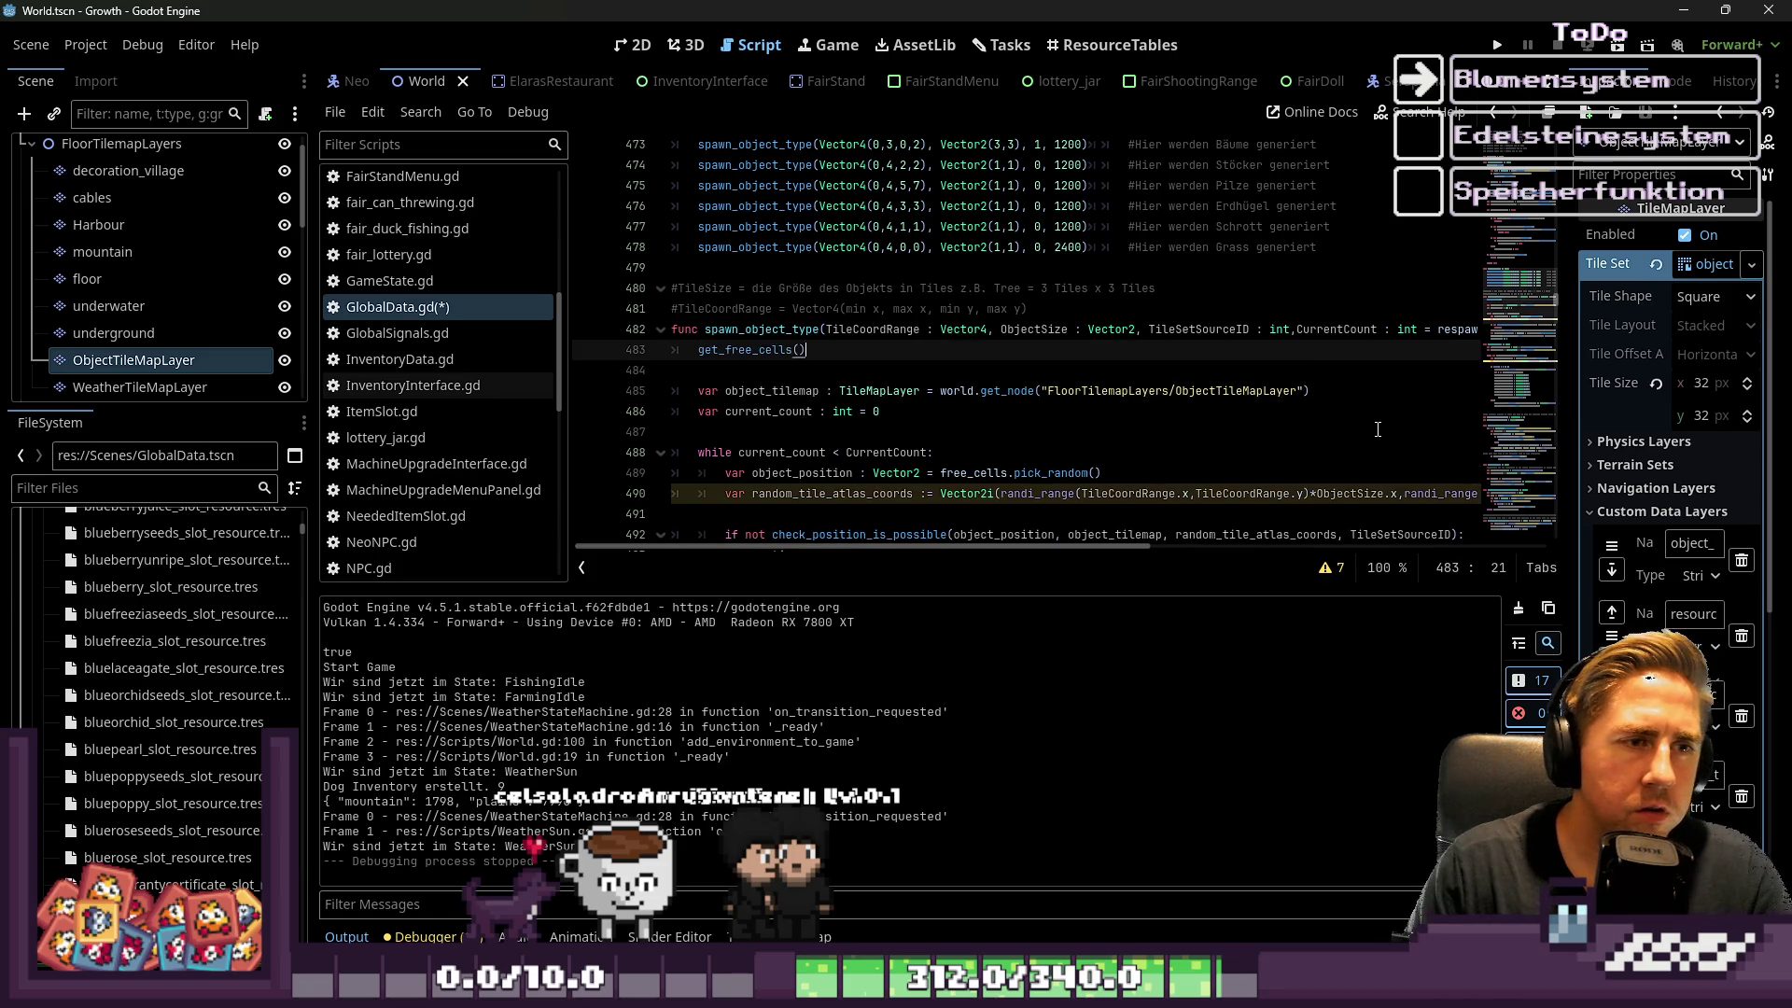
pyautogui.click(1497, 44)
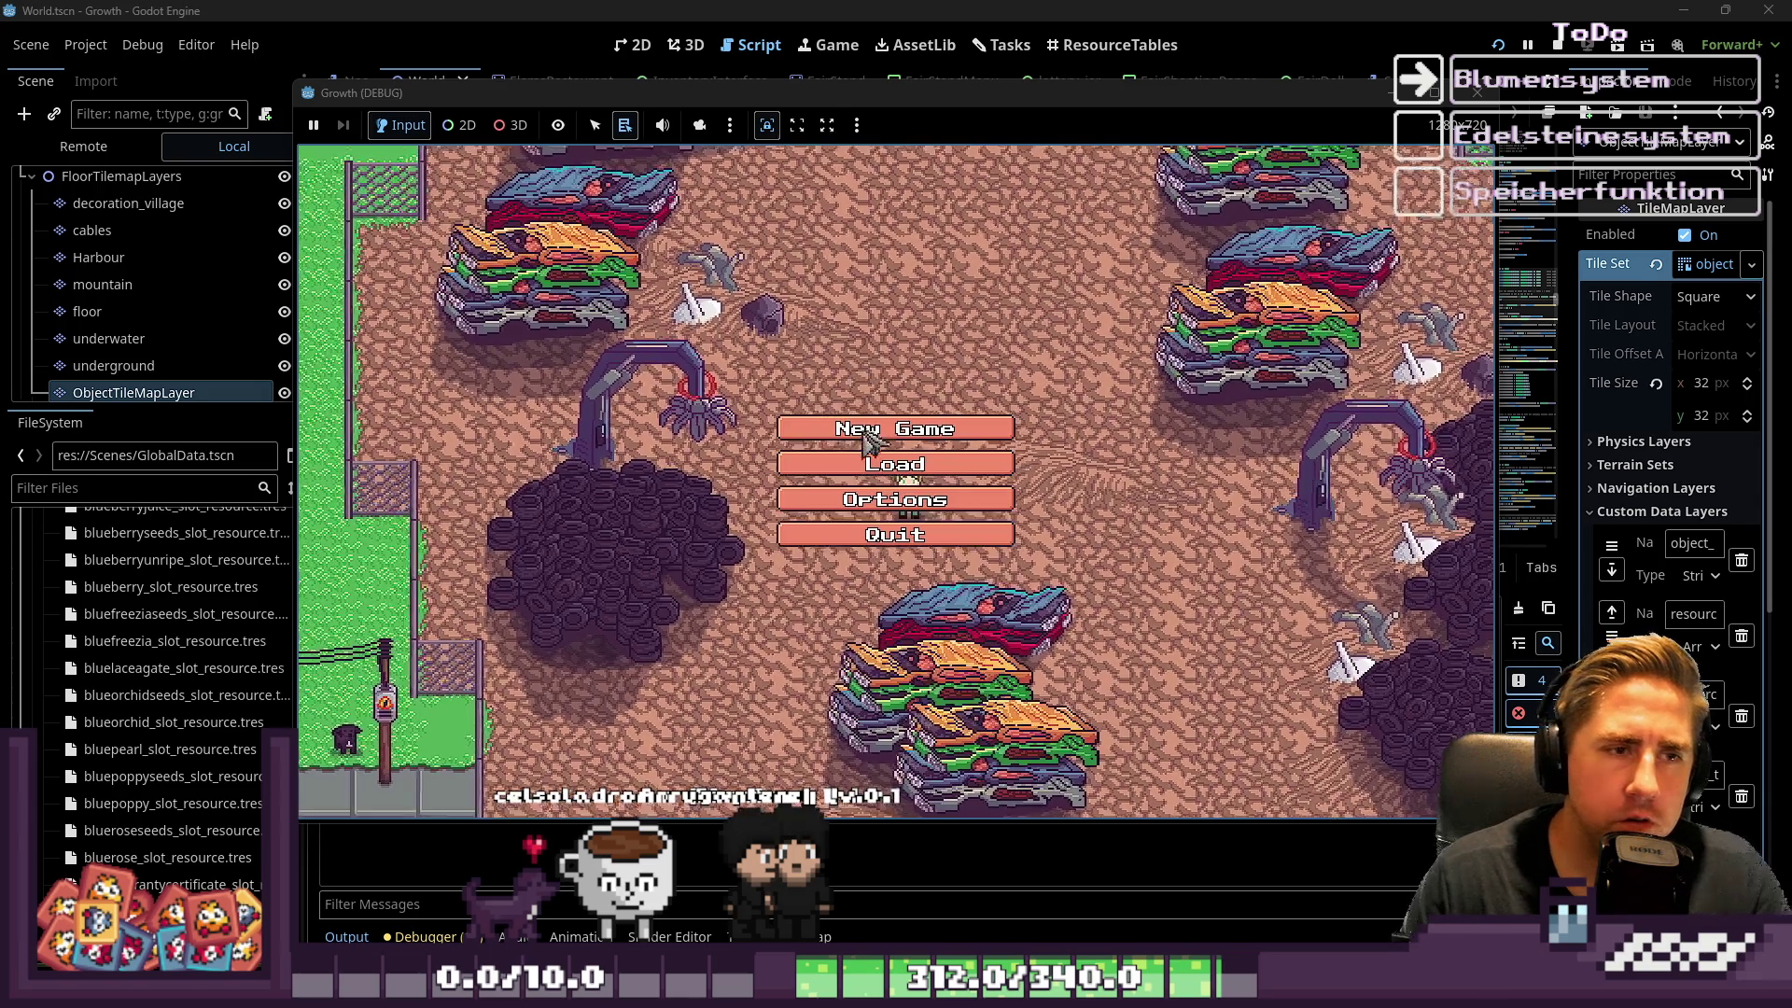
# Start a new game as 'asdgfh', walk south and west through the town parks, then stop with F8
pyautogui.click(905, 479)
pyautogui.write('asdgfh')
pyautogui.click(900, 644)
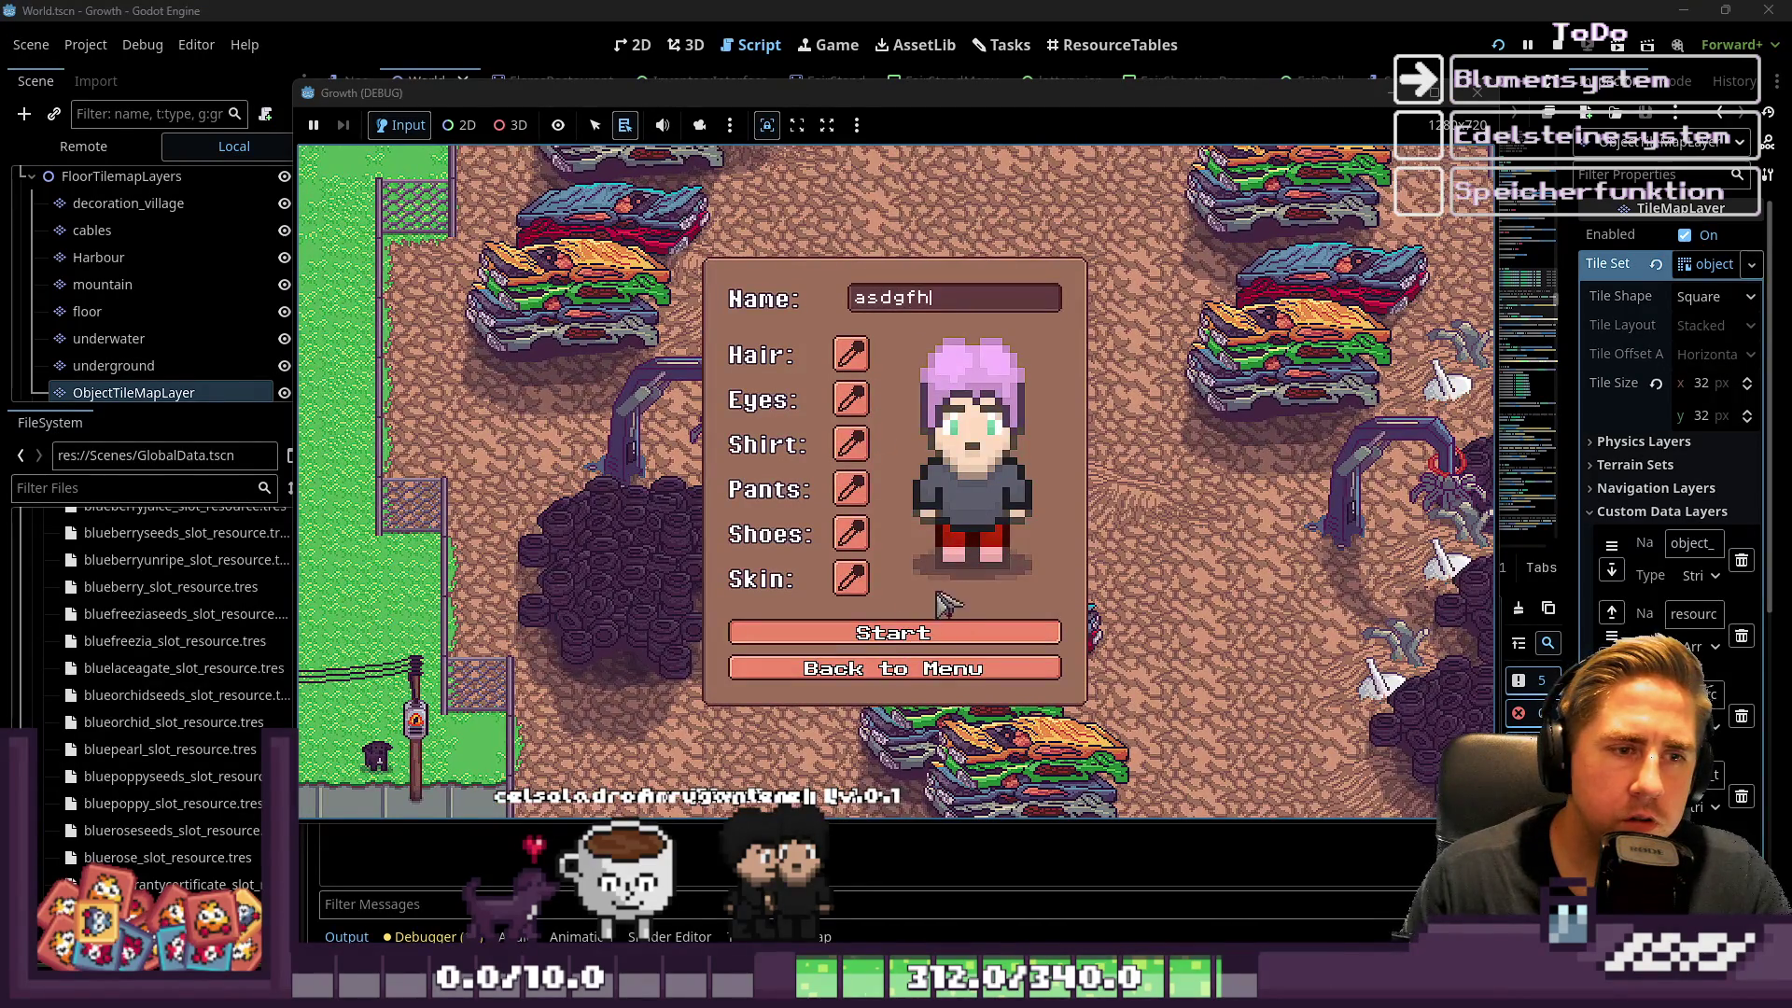
pyautogui.press('s')
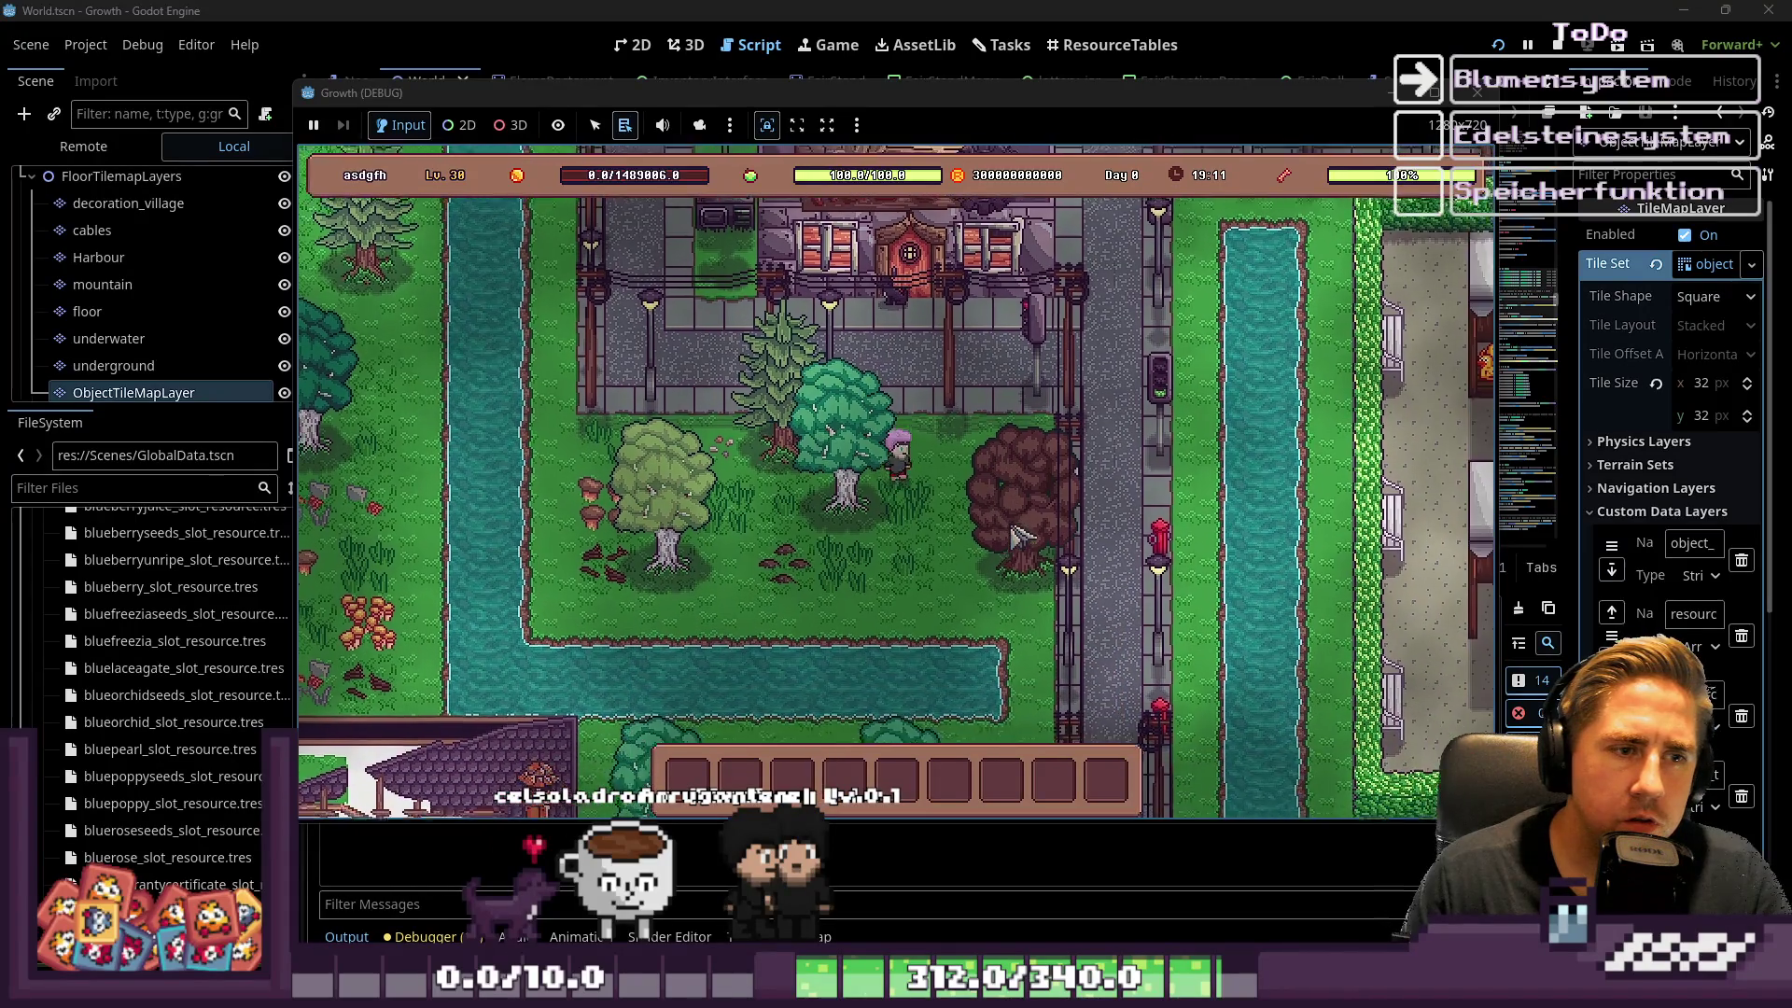
pyautogui.press('s')
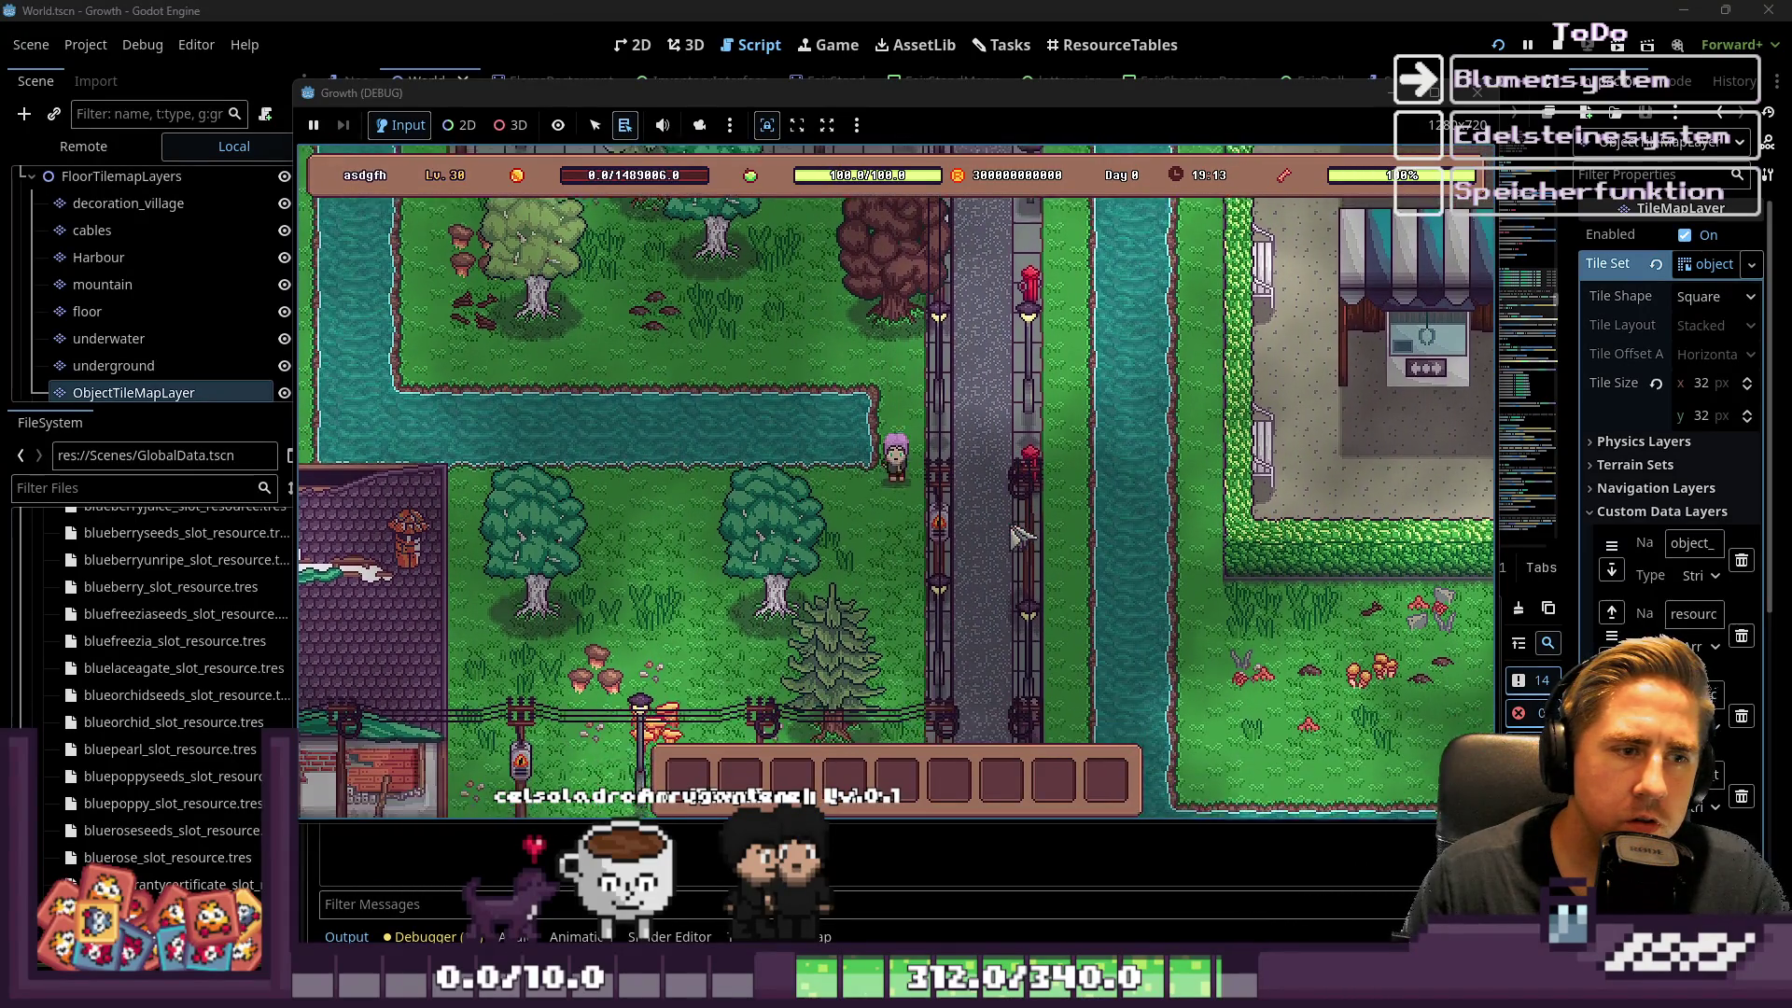
pyautogui.press('s')
pyautogui.press('a')
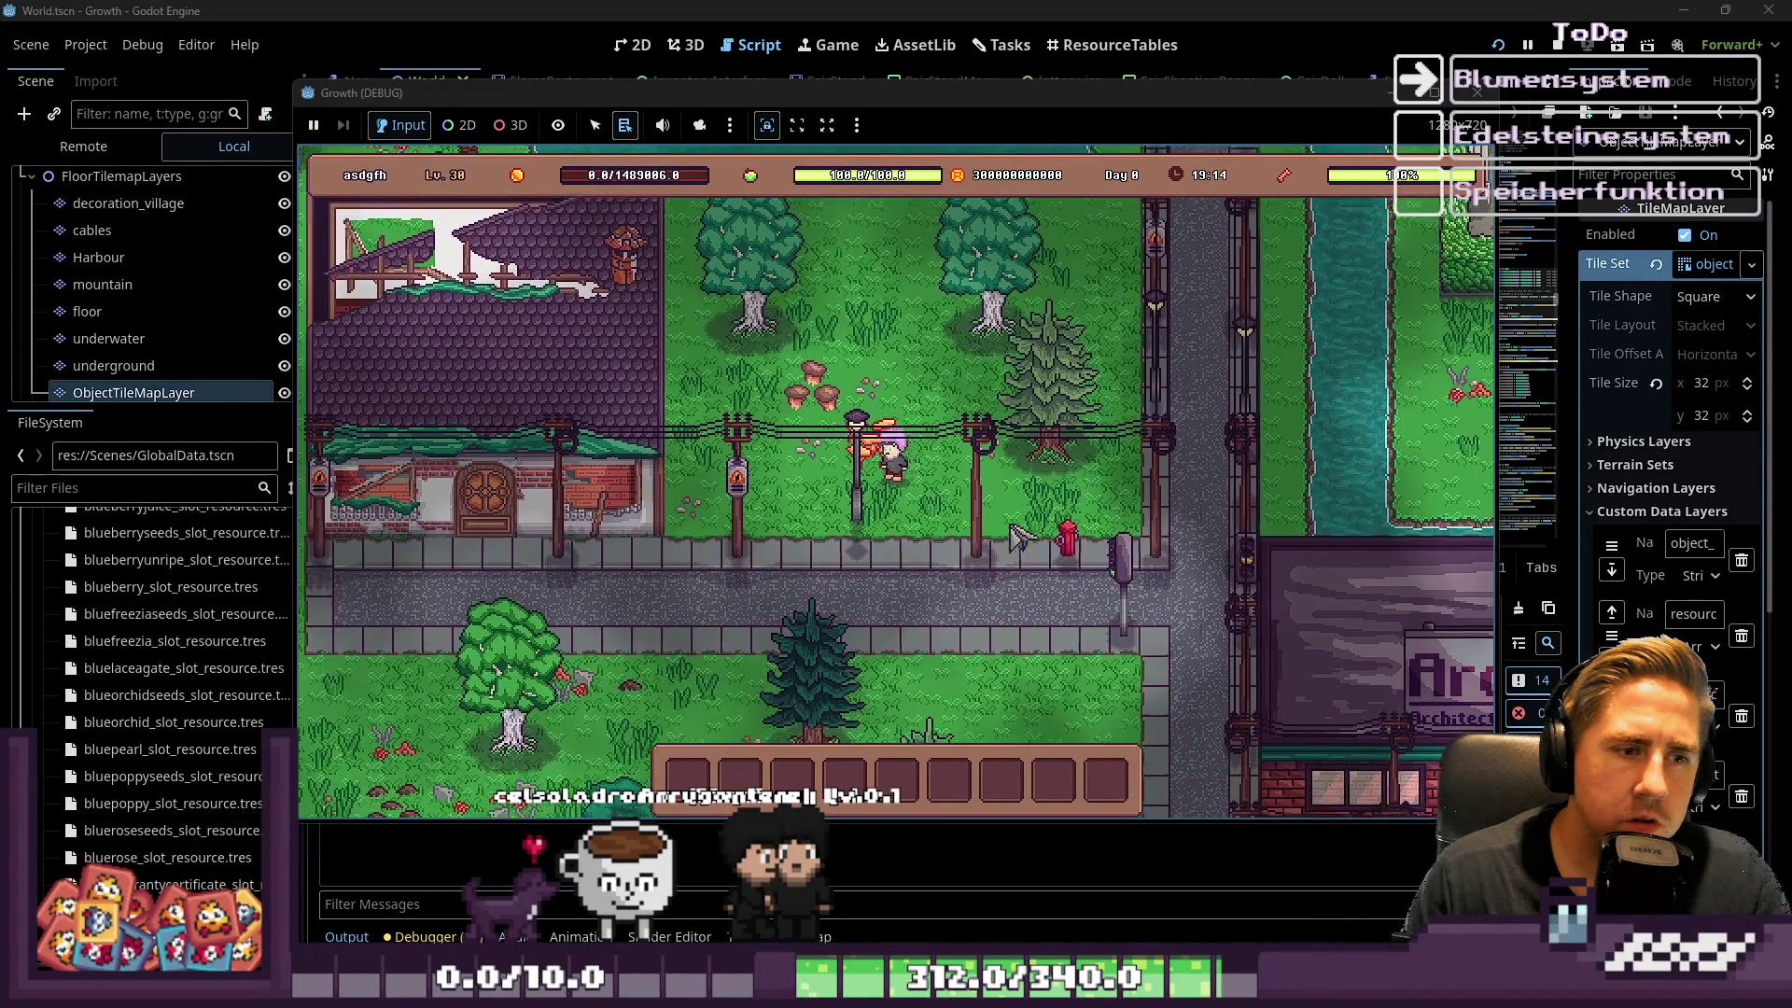
pyautogui.press('s')
pyautogui.press('a')
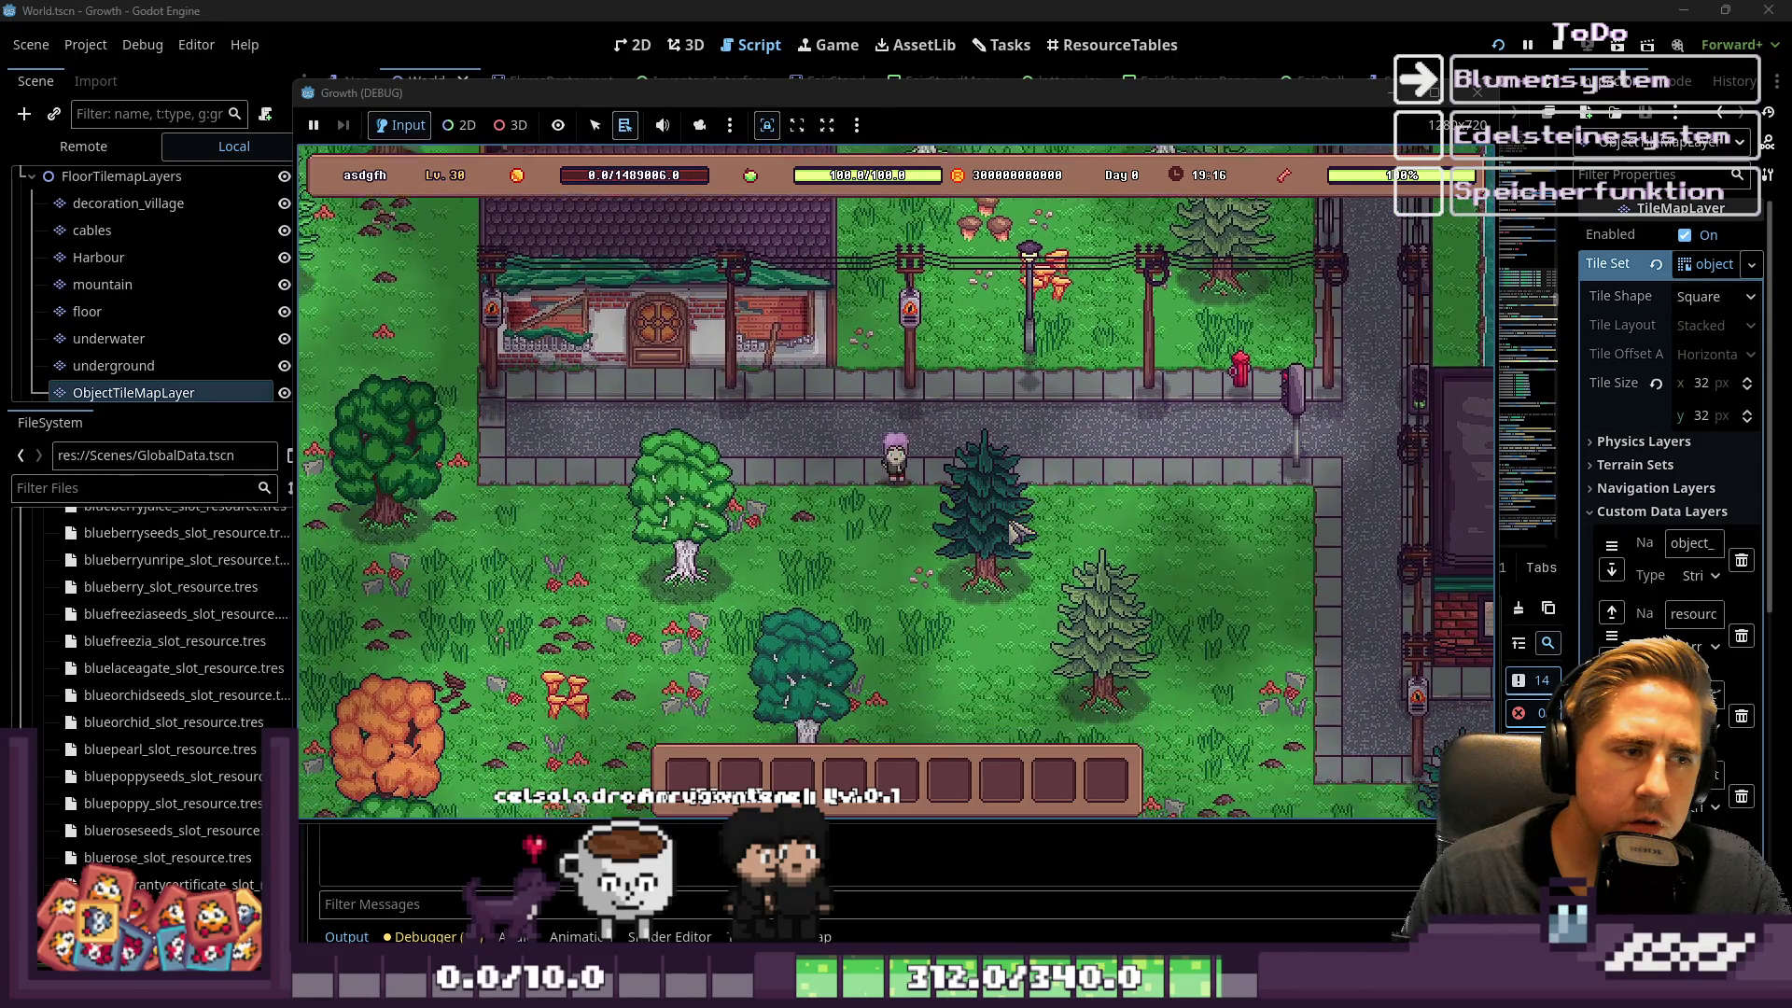
pyautogui.press('F8')
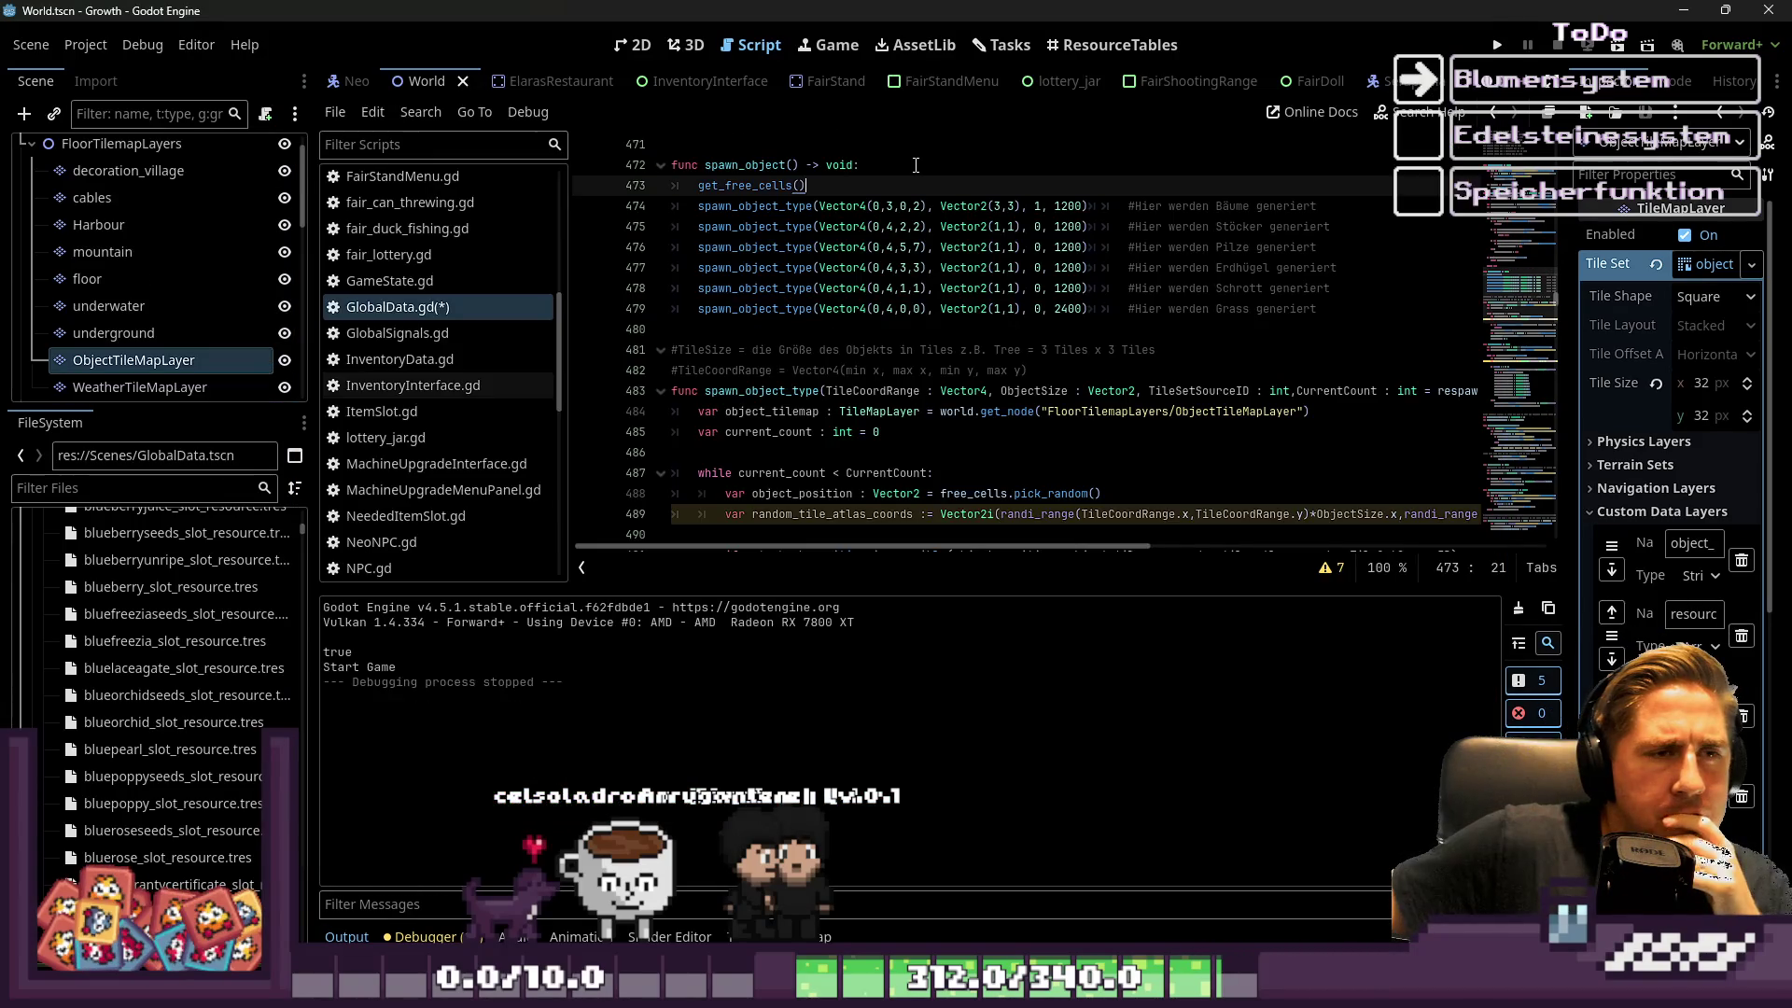
# Delete the get_free_cells() line, then check where tile_set_atlas_source and ObjectPosition are used
pyautogui.hotkey('ctrl', 'shift', 'k')
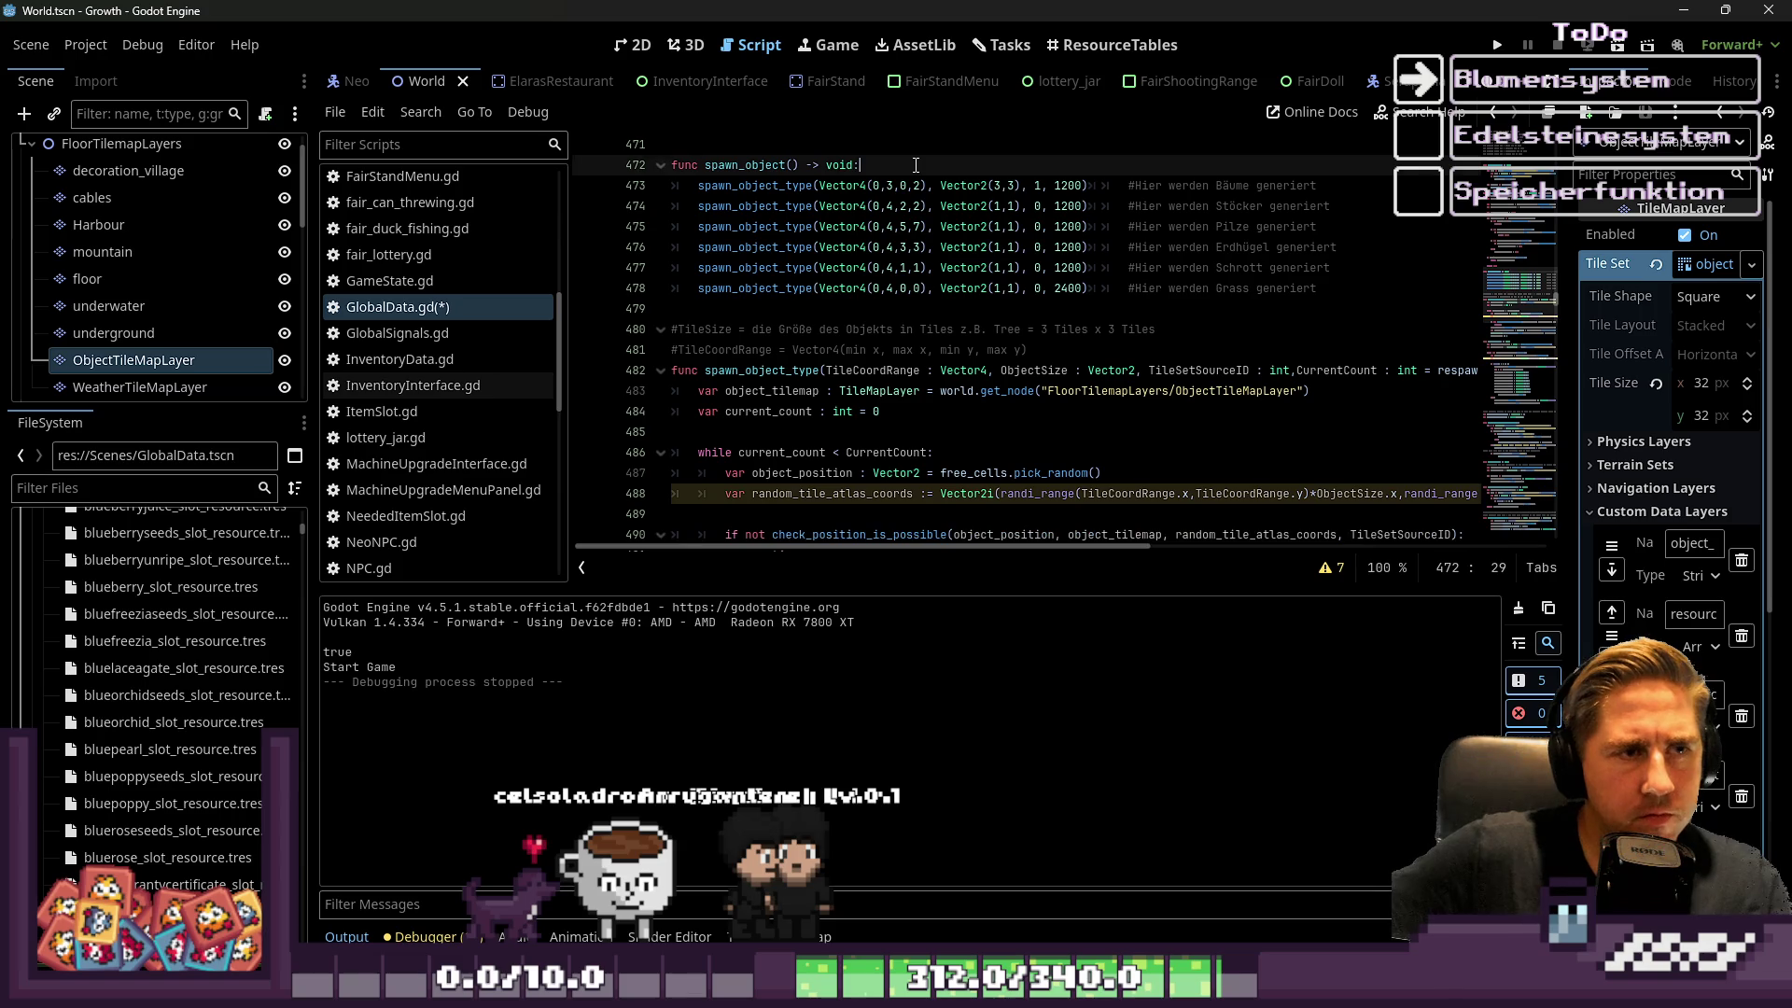
pyautogui.scroll(-2, 653, 420)
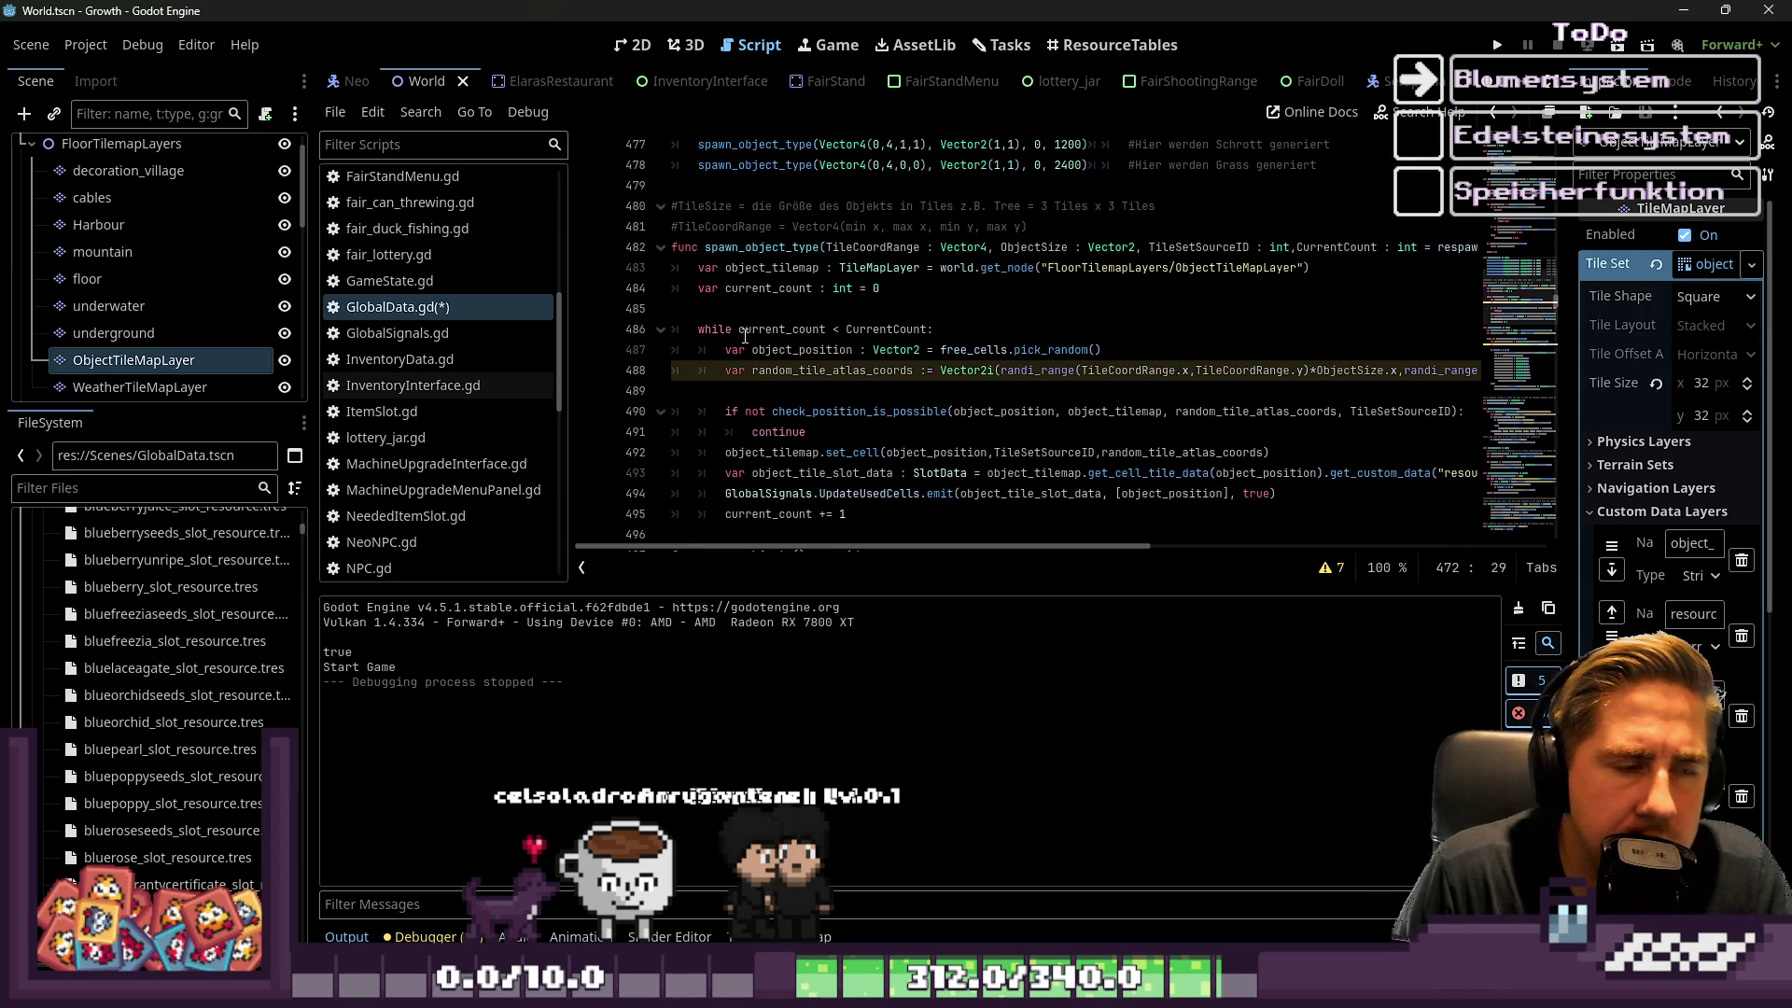
pyautogui.click(840, 370)
pyautogui.scroll(2, 840, 333)
pyautogui.scroll(8, 841, 333)
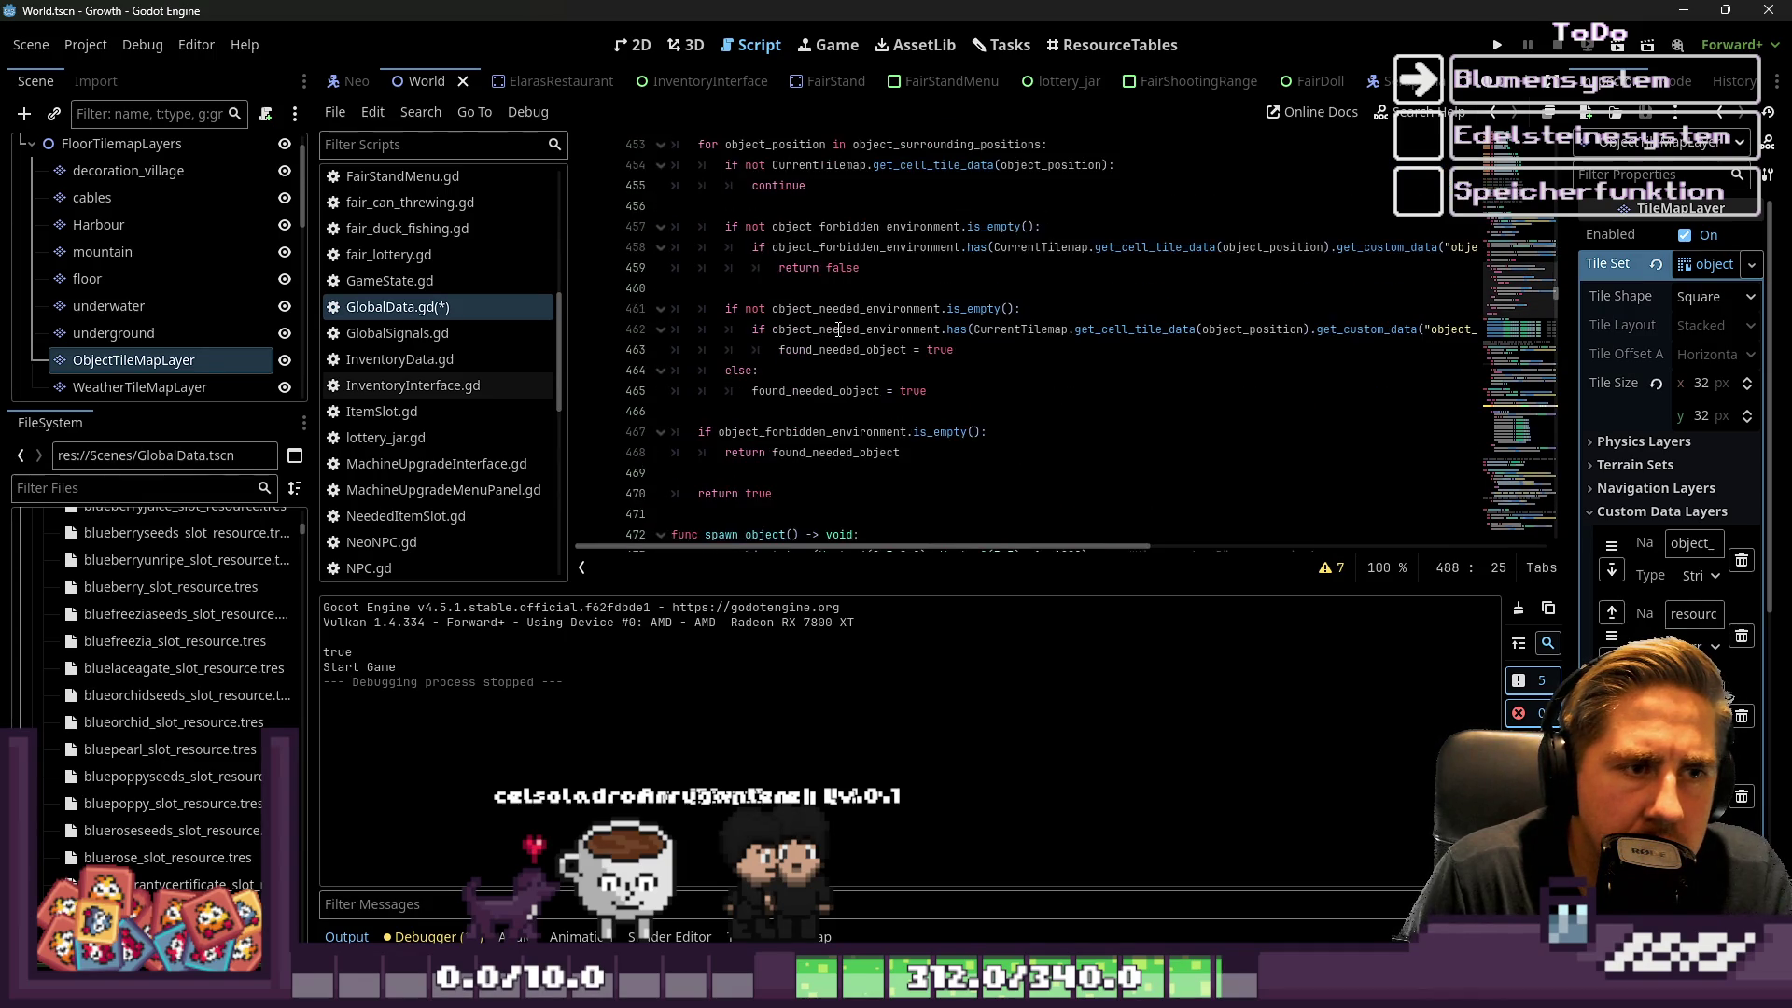
pyautogui.scroll(1, 838, 329)
pyautogui.scroll(1, 839, 329)
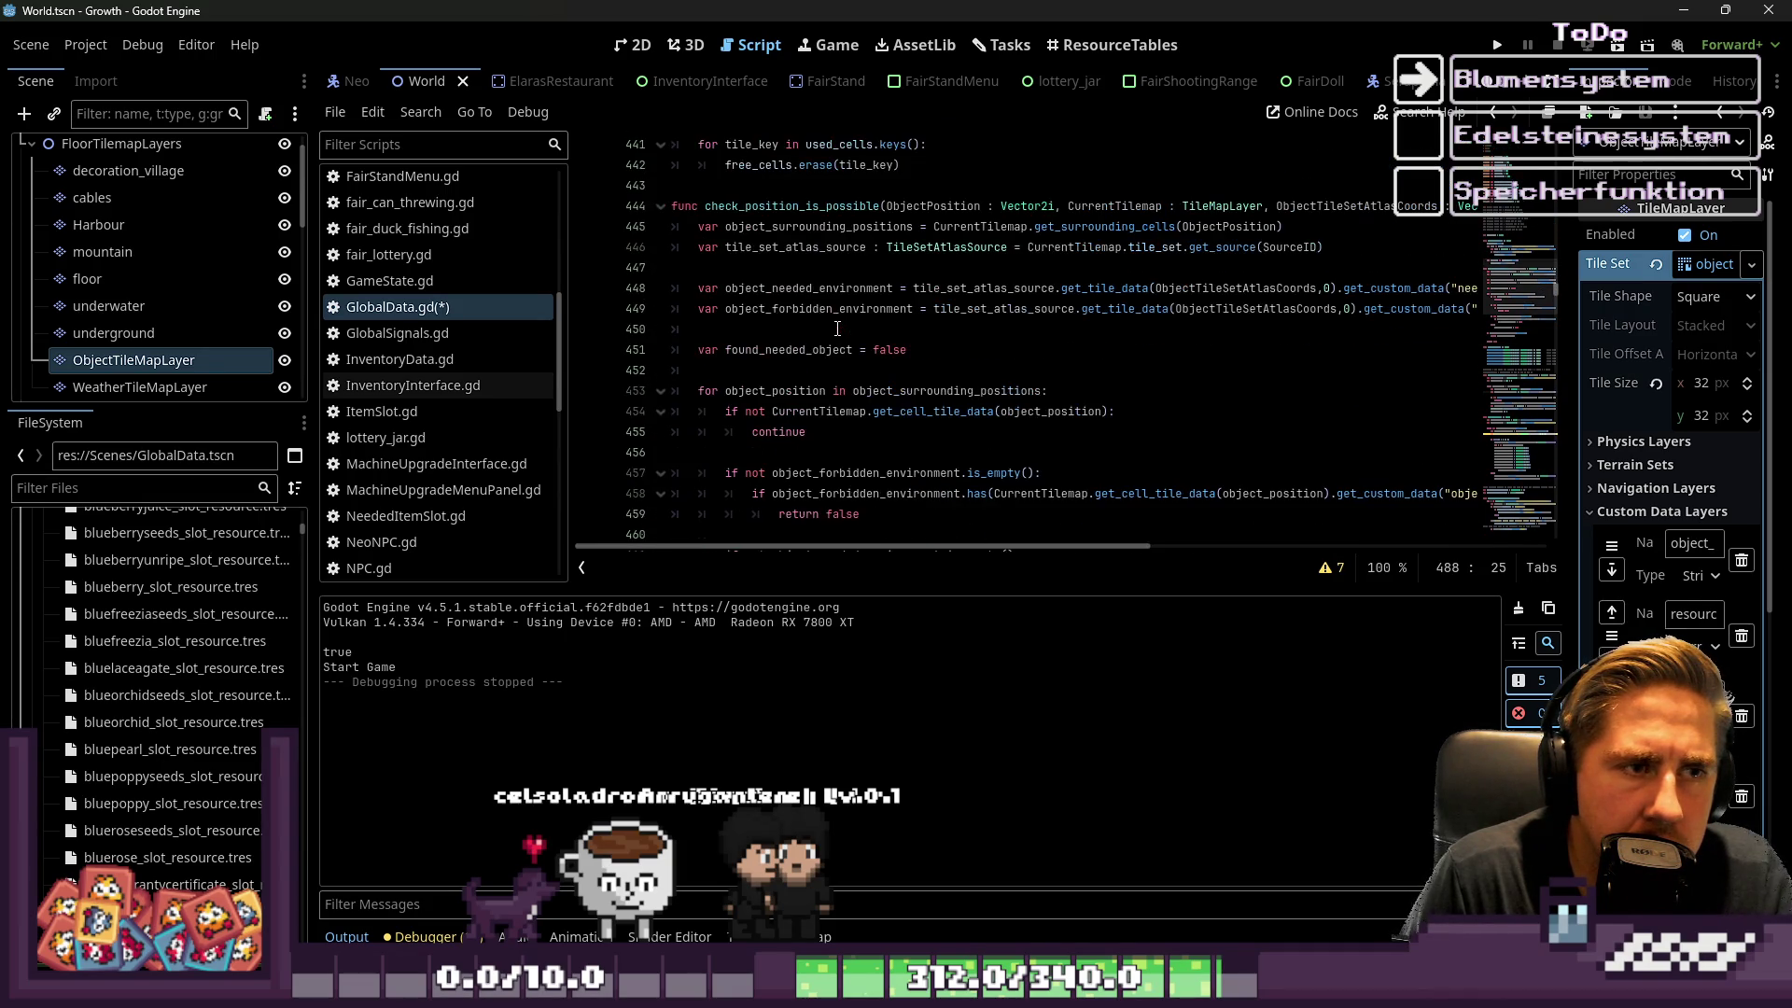
pyautogui.doubleClick(810, 246)
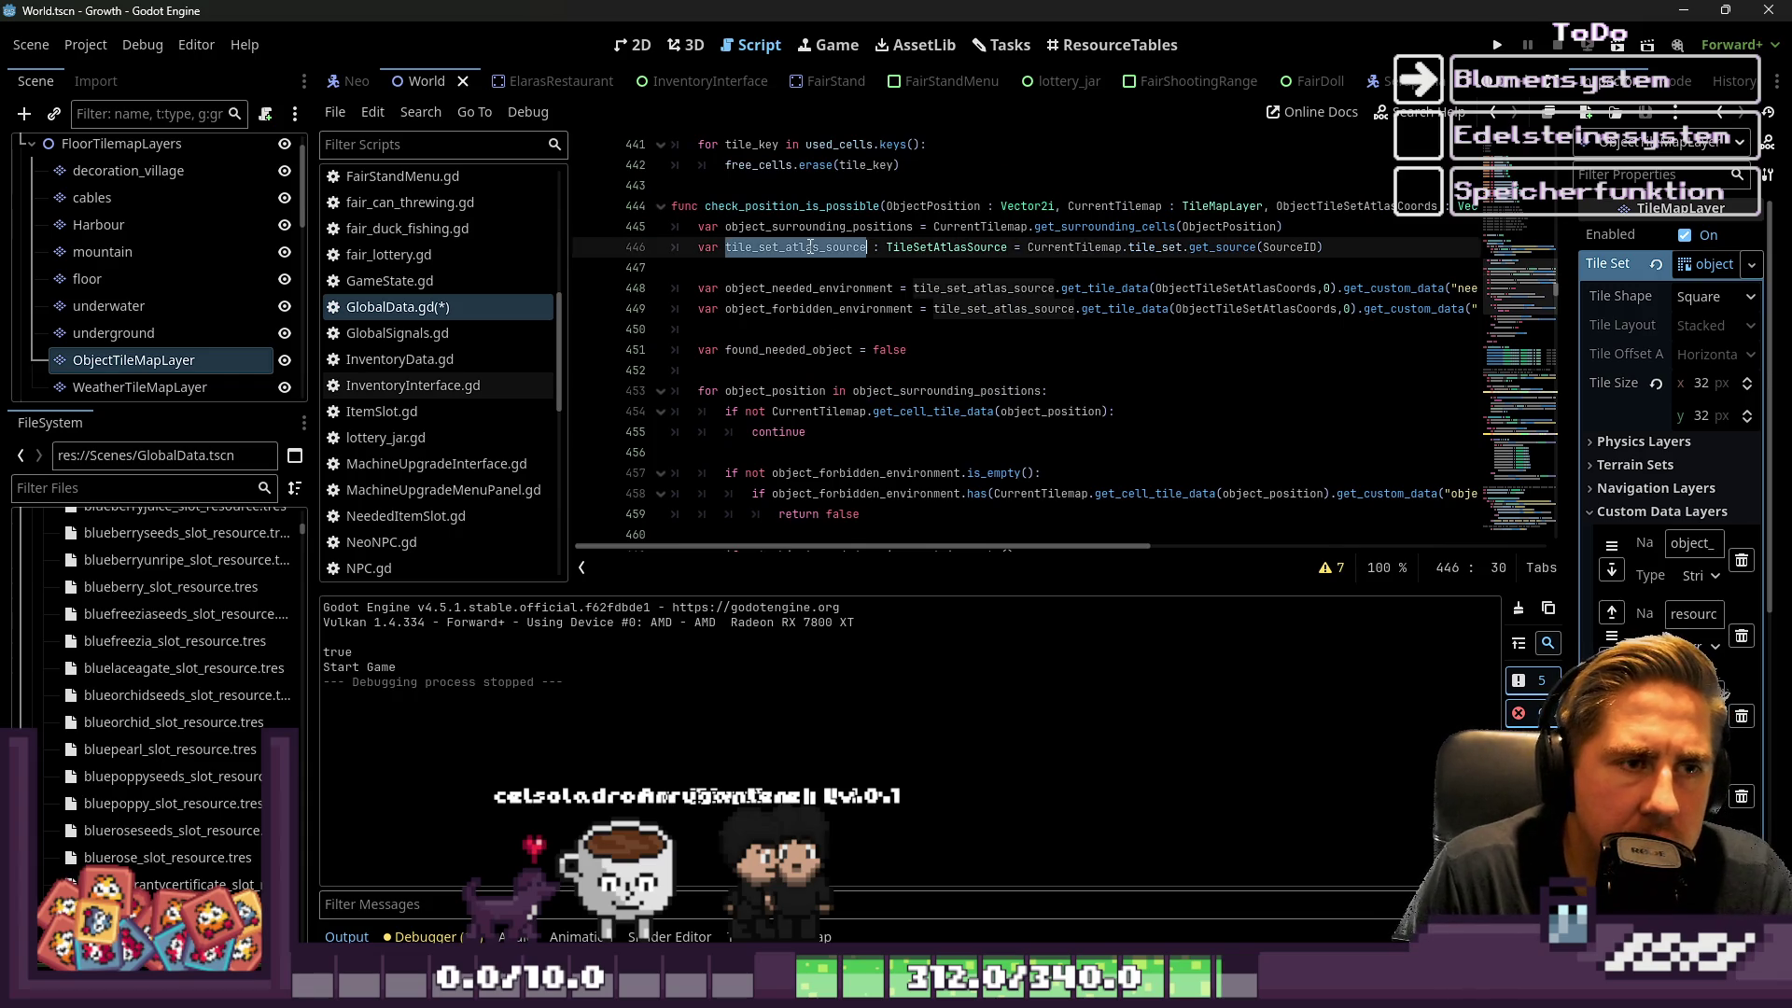
pyautogui.doubleClick(911, 206)
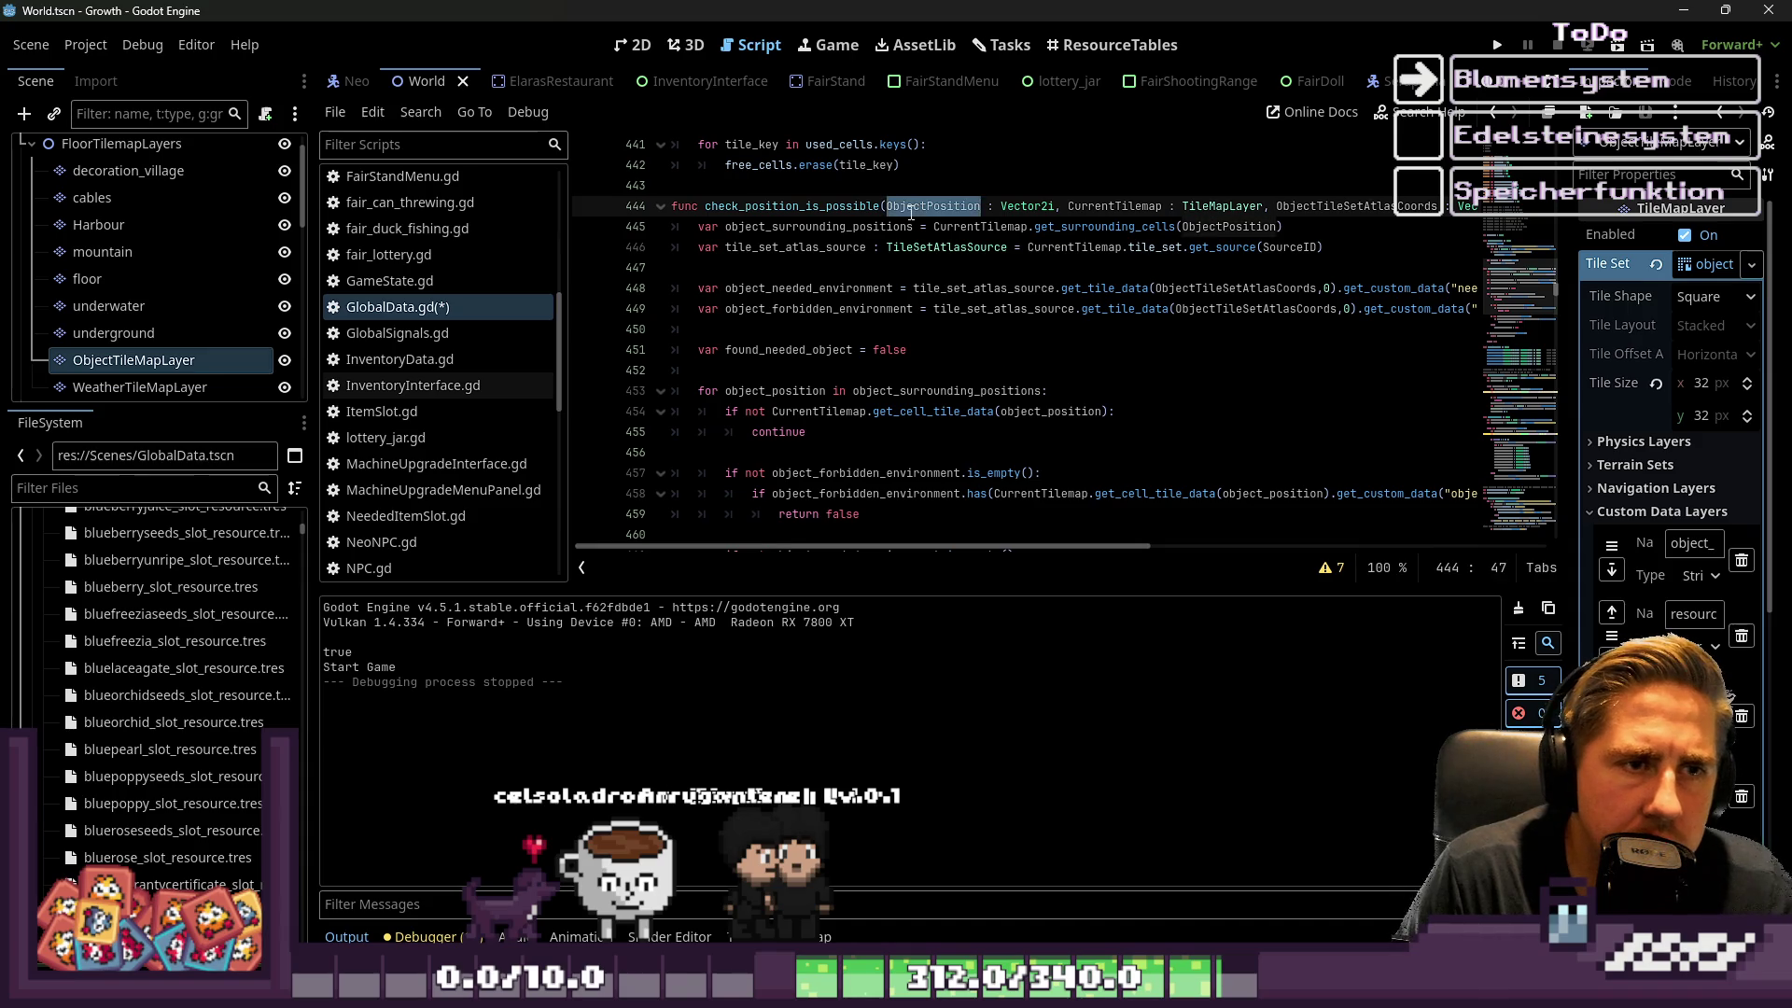
pyautogui.scroll(-6, 840, 252)
# Review the environment checks around lines 466-469, briefly adding and removing blank lines
pyautogui.click(796, 289)
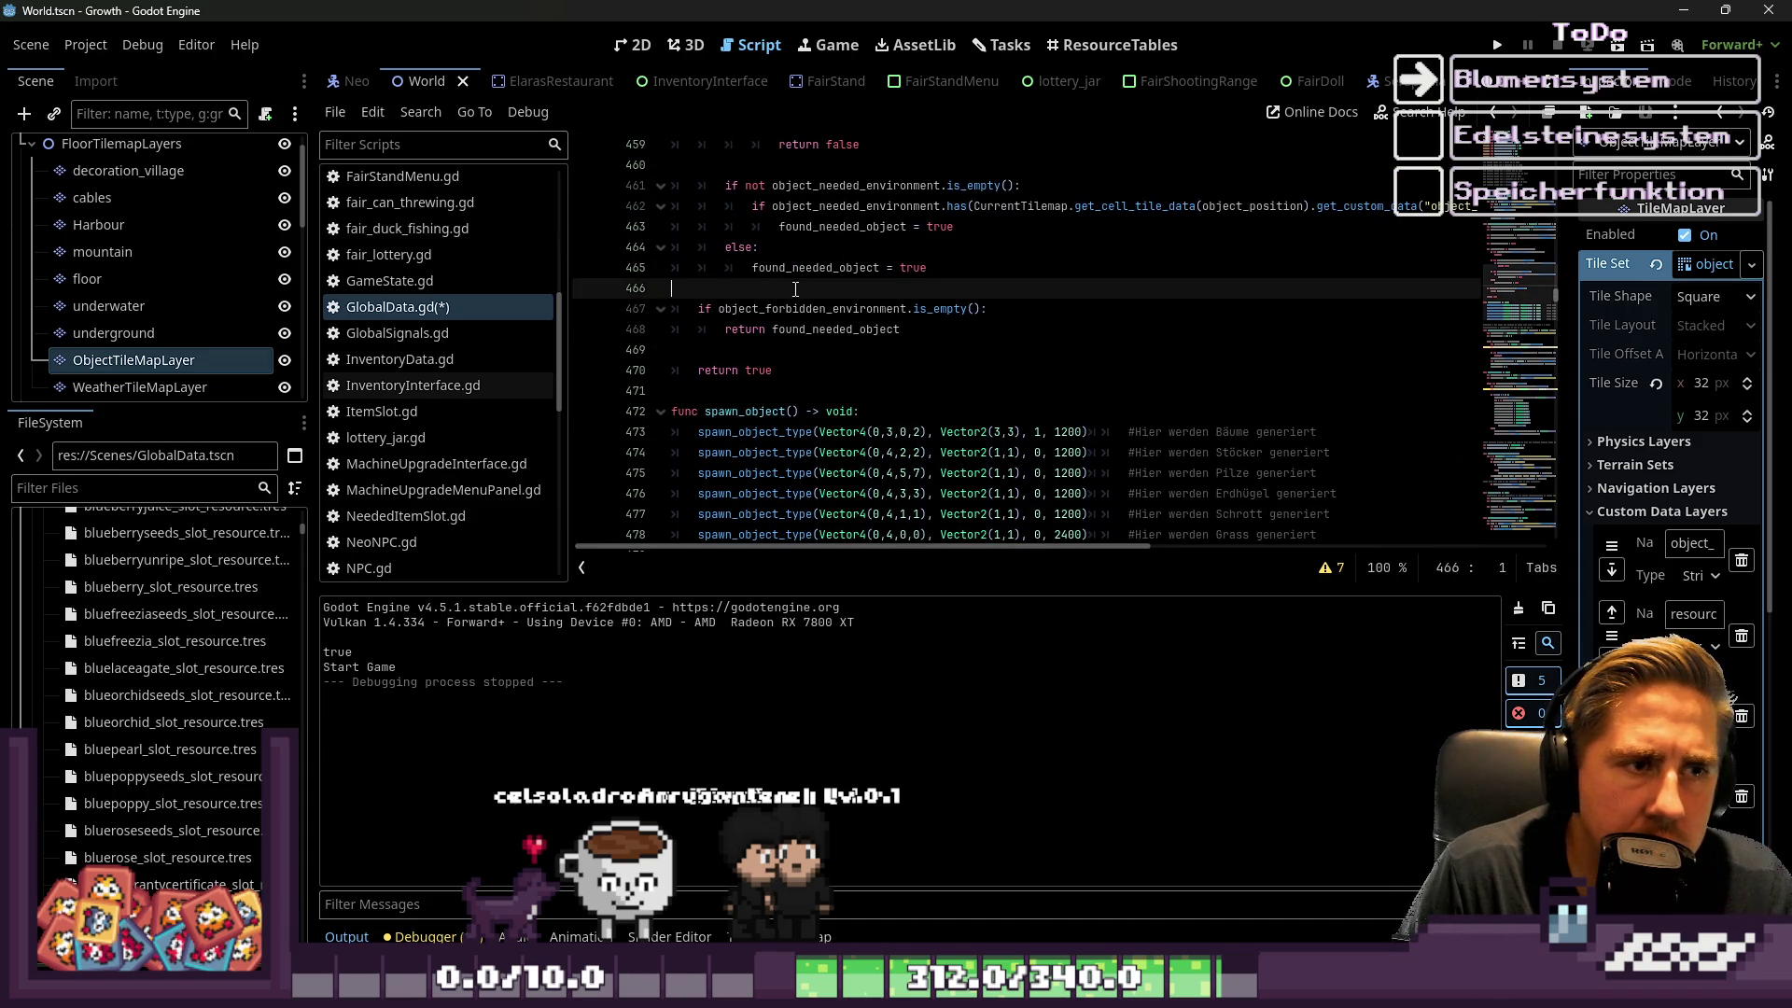
pyautogui.click(746, 308)
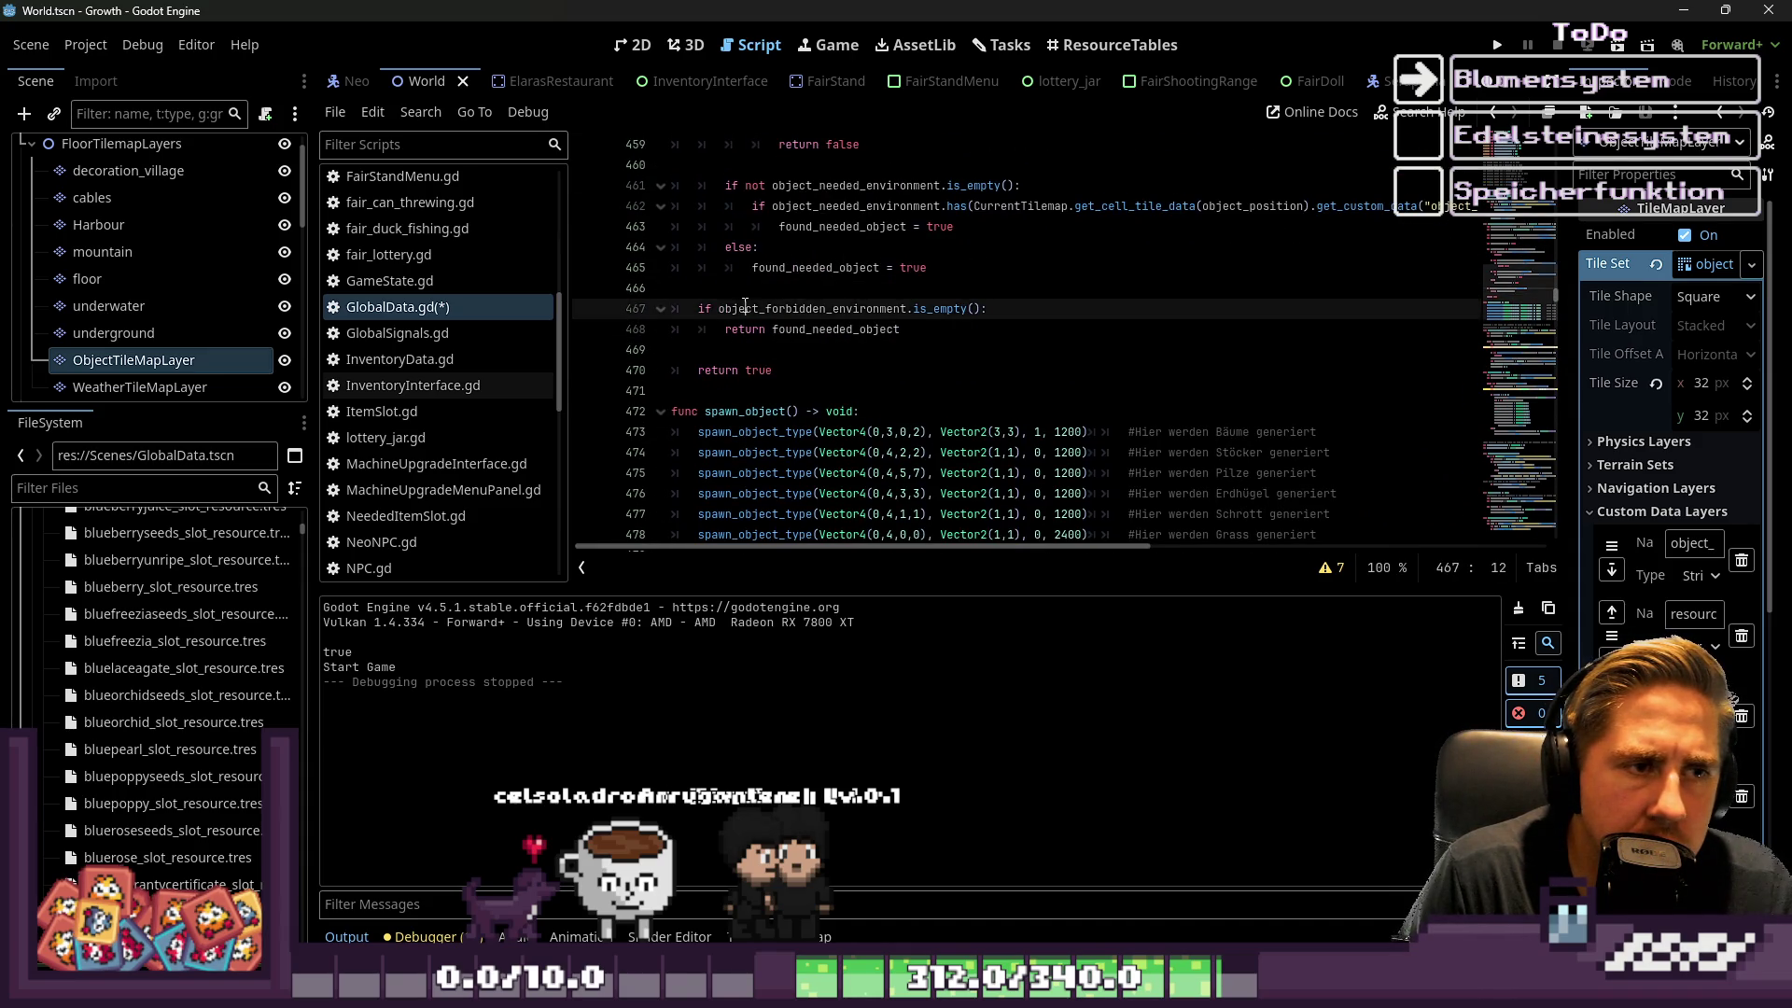
pyautogui.scroll(1, 766, 320)
pyautogui.click(838, 406)
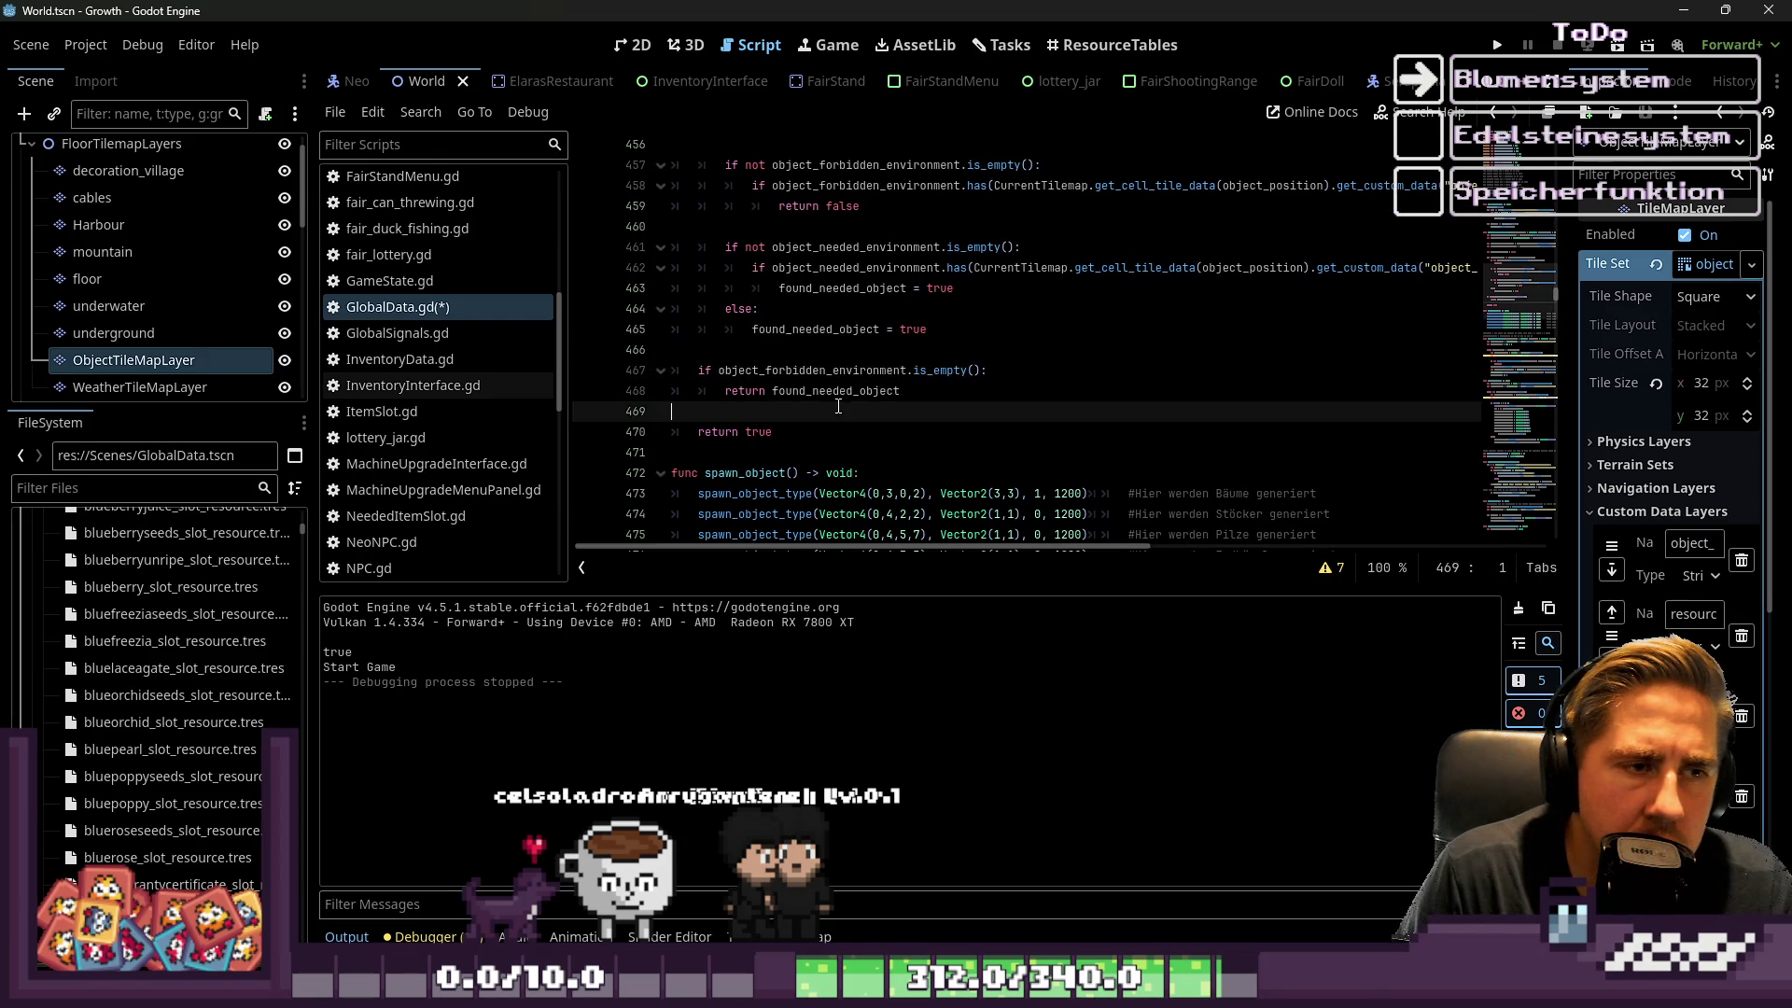
pyautogui.press('Return')
pyautogui.press('Return')
pyautogui.press('Up')
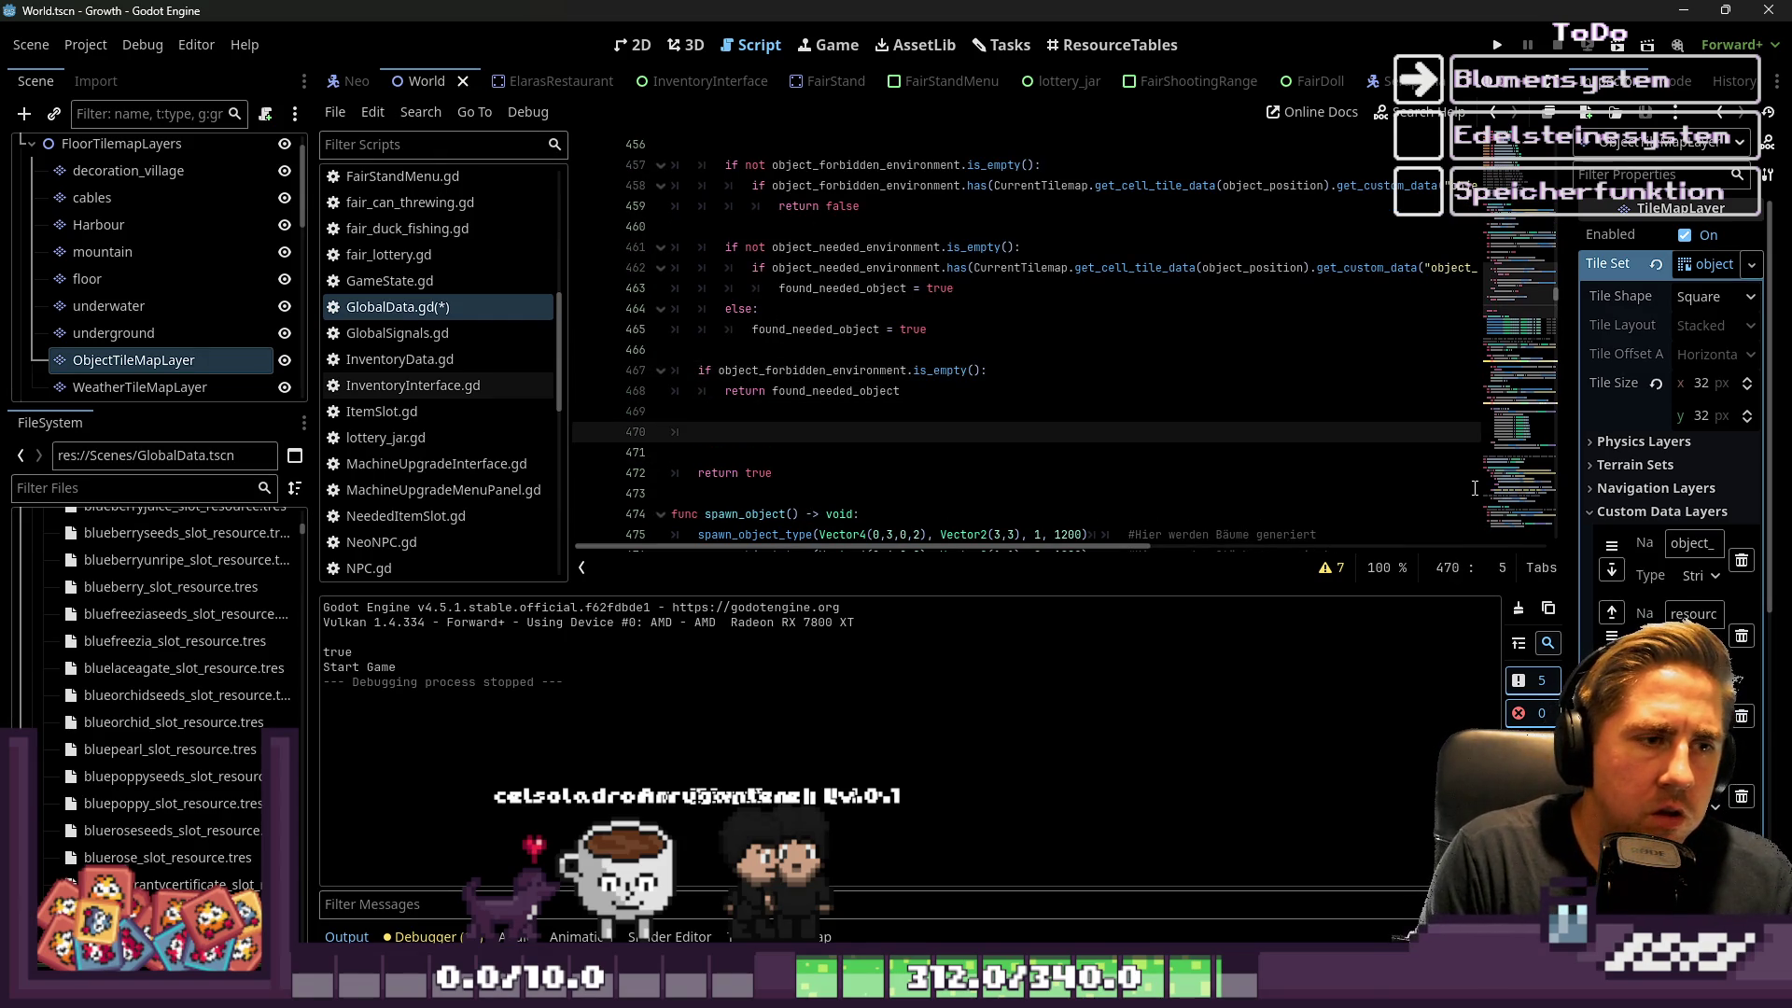
pyautogui.press('BackSpace')
pyautogui.press('BackSpace')
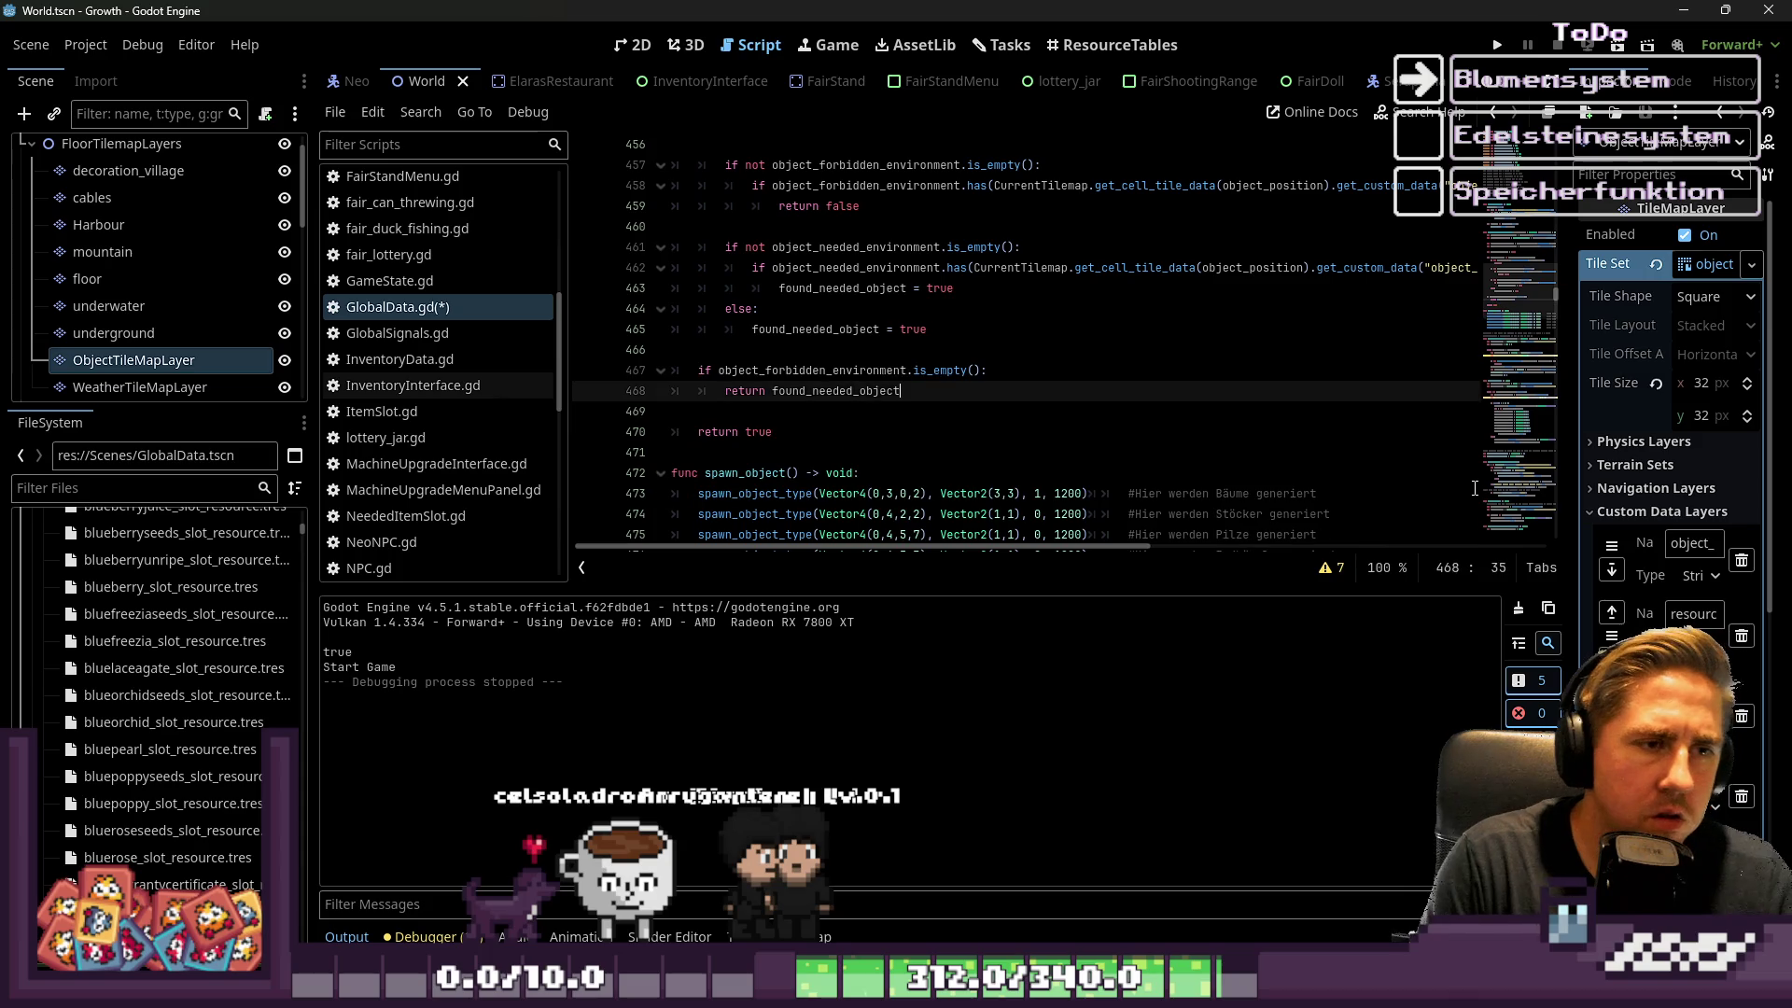
pyautogui.scroll(3, 832, 315)
pyautogui.click(885, 261)
pyautogui.click(896, 250)
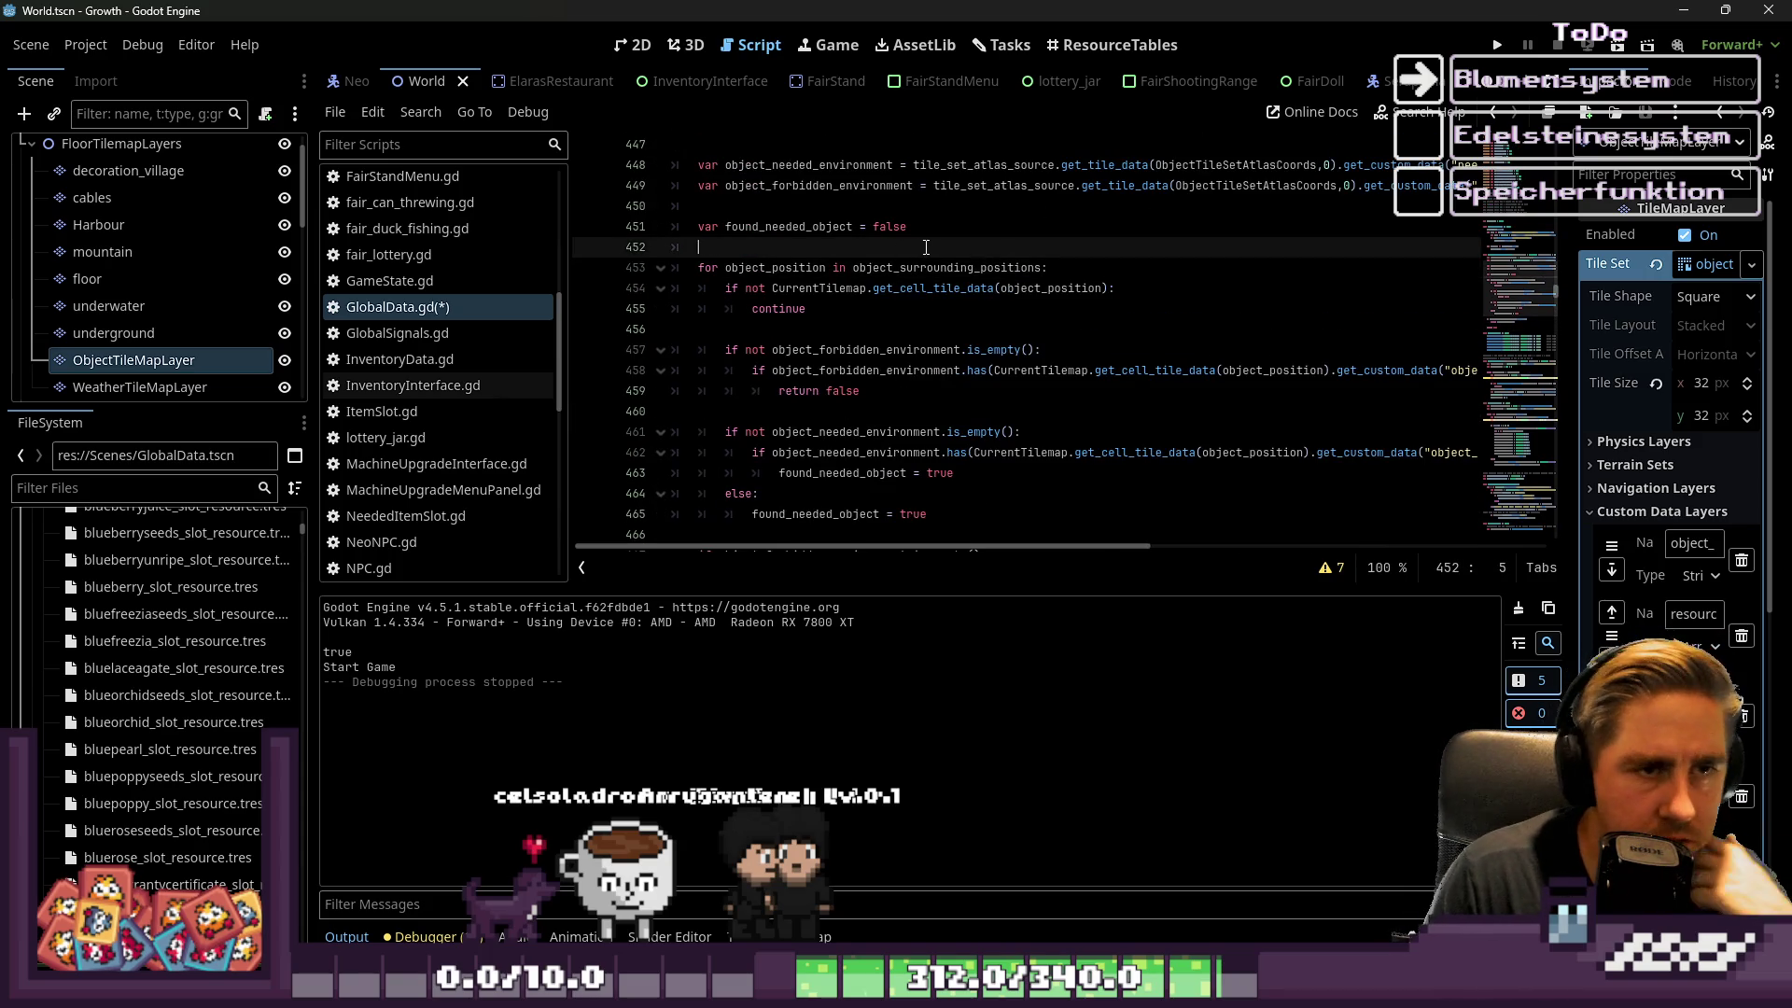
pyautogui.scroll(2, 926, 247)
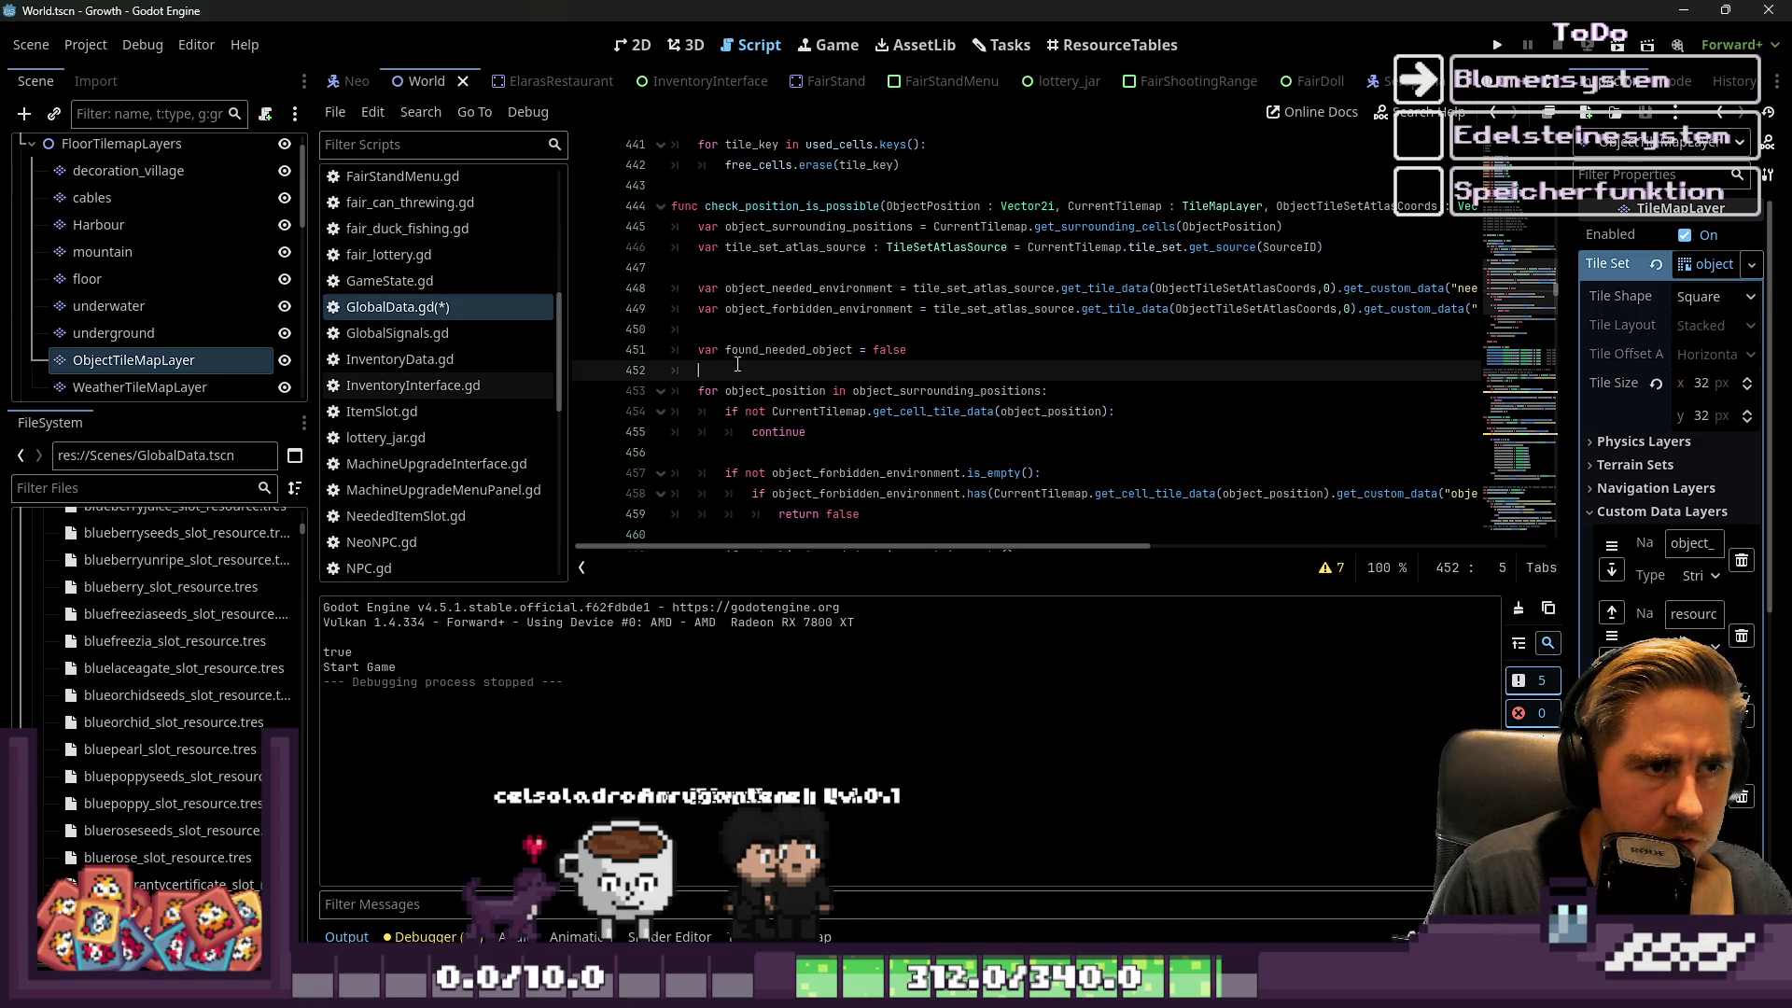
# Add 'if used_cells.has(ObjectPosition): return false' atop check_position_is_possible and relaunch the game
pyautogui.press('Return')
pyautogui.press('Return')
pyautogui.press('Up')
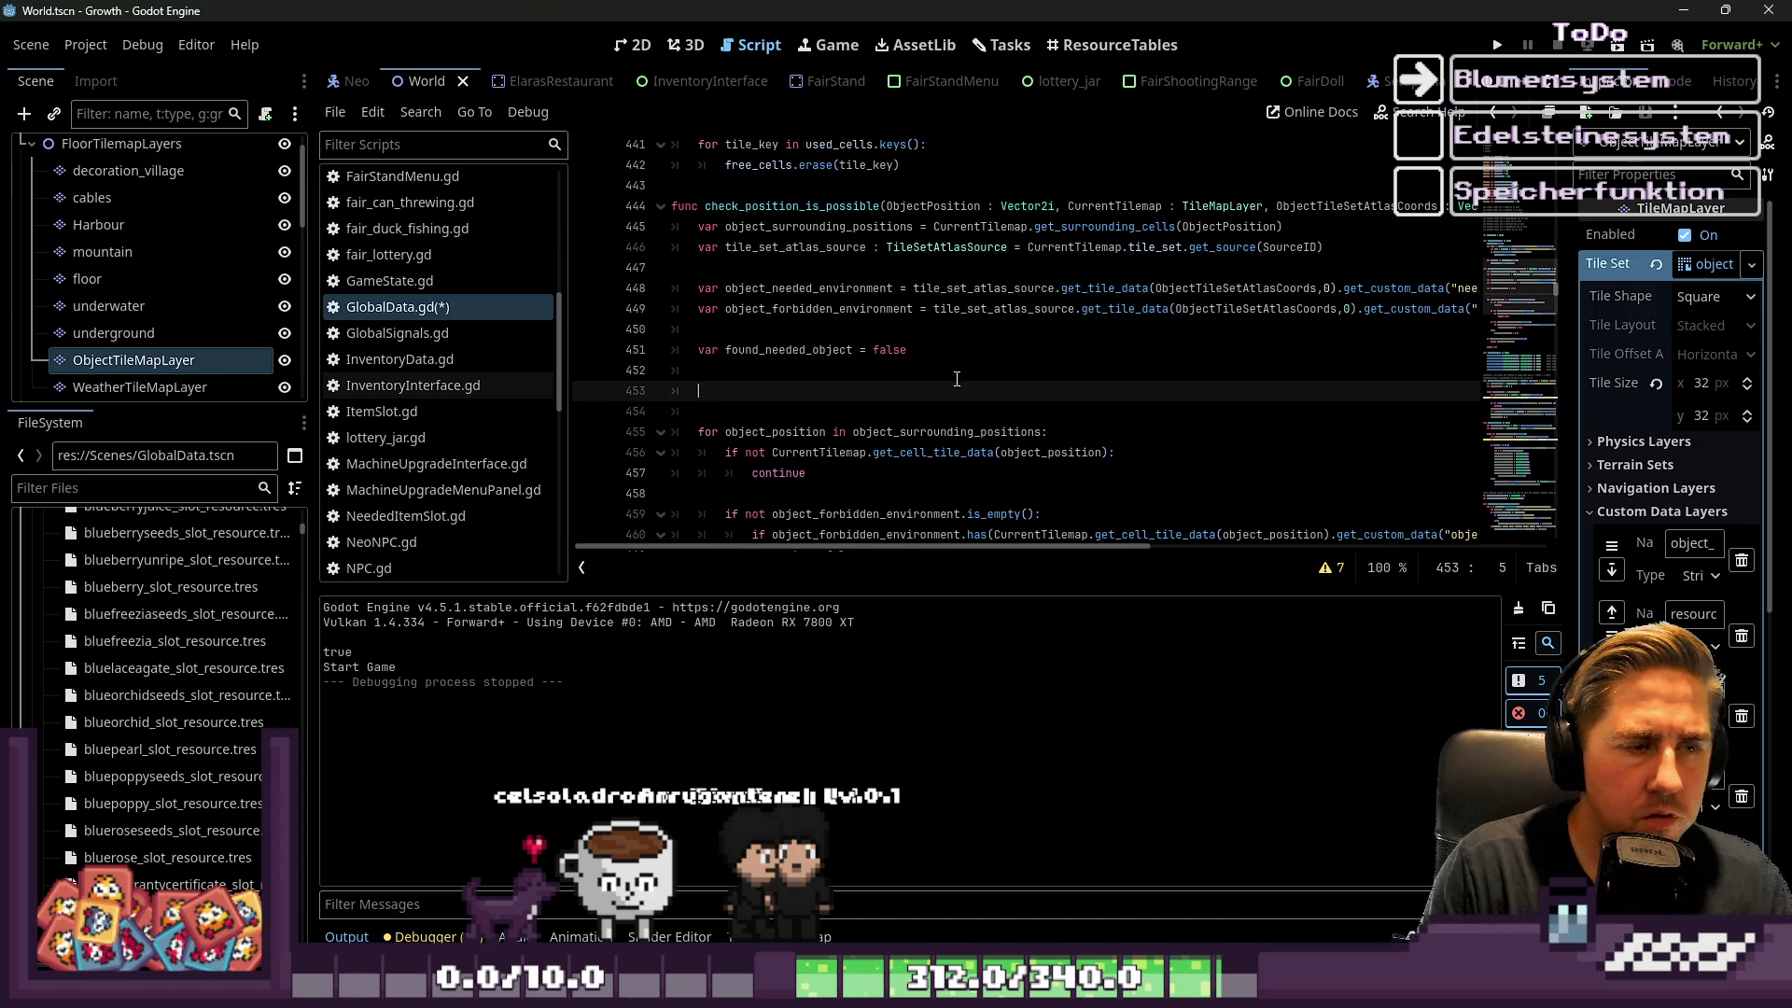
pyautogui.write('ObjectPosition')
pyautogui.hotkey('ctrl', 'BackSpace')
pyautogui.write('u')
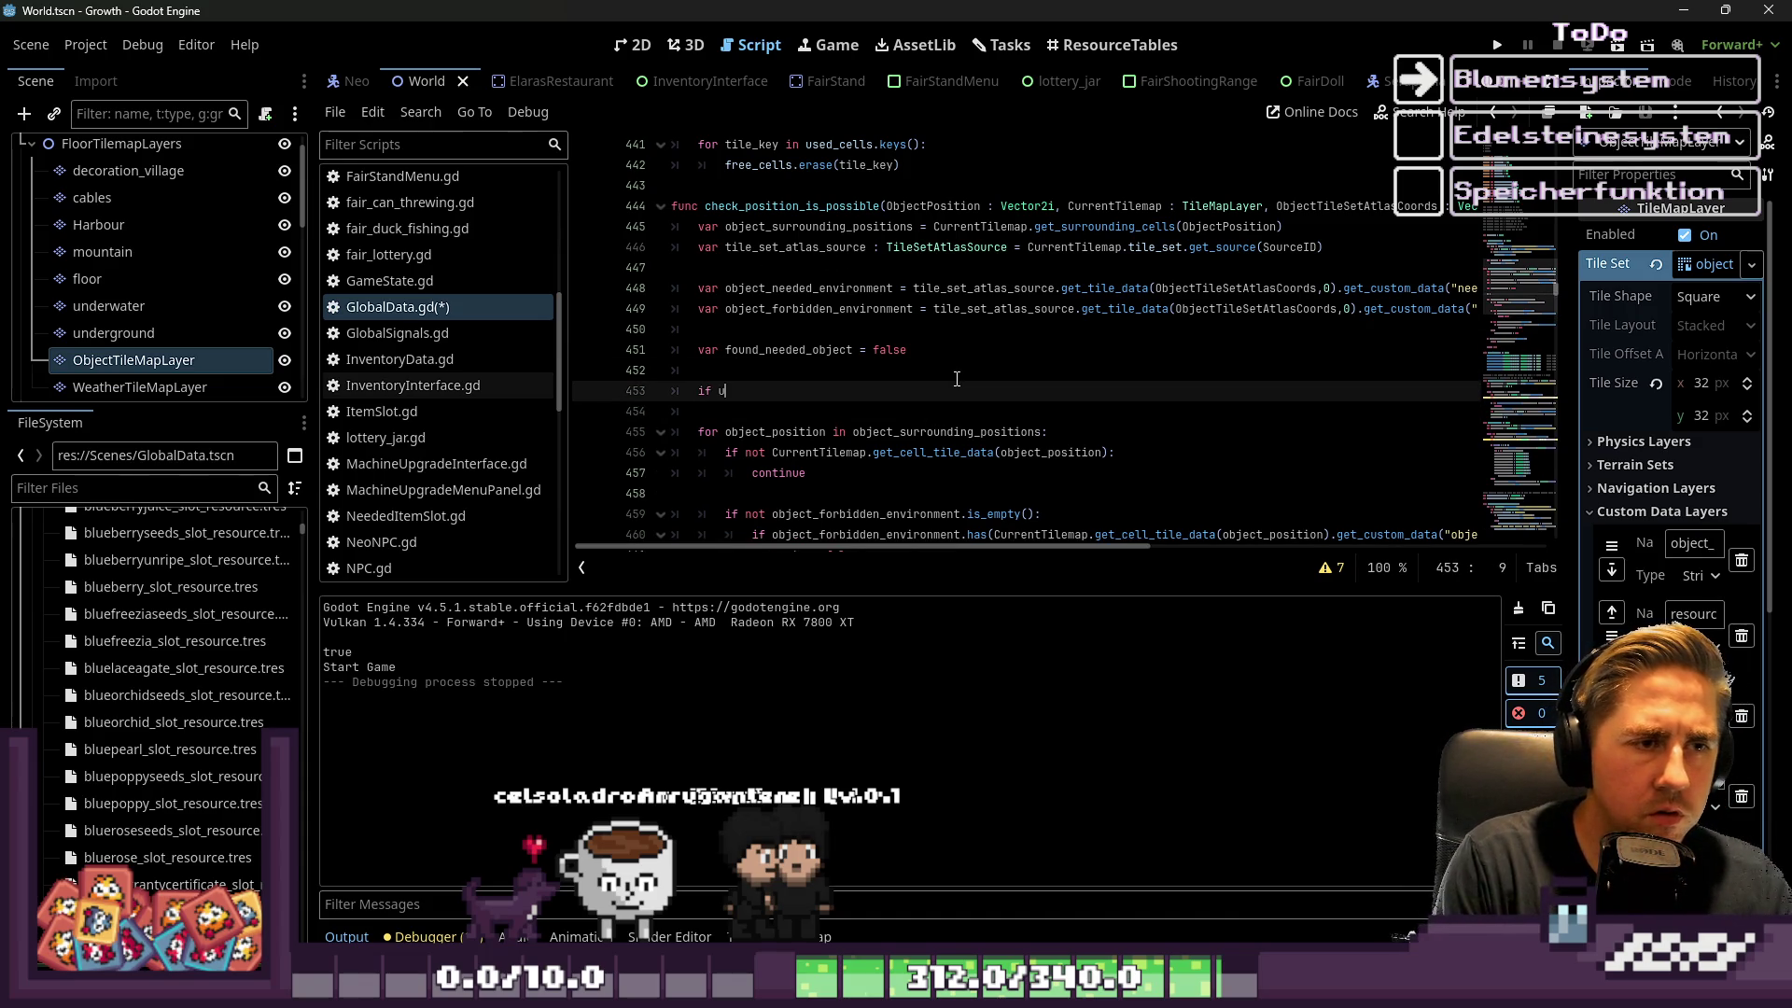
pyautogui.write('sed_cells.has(ObjectPosition):')
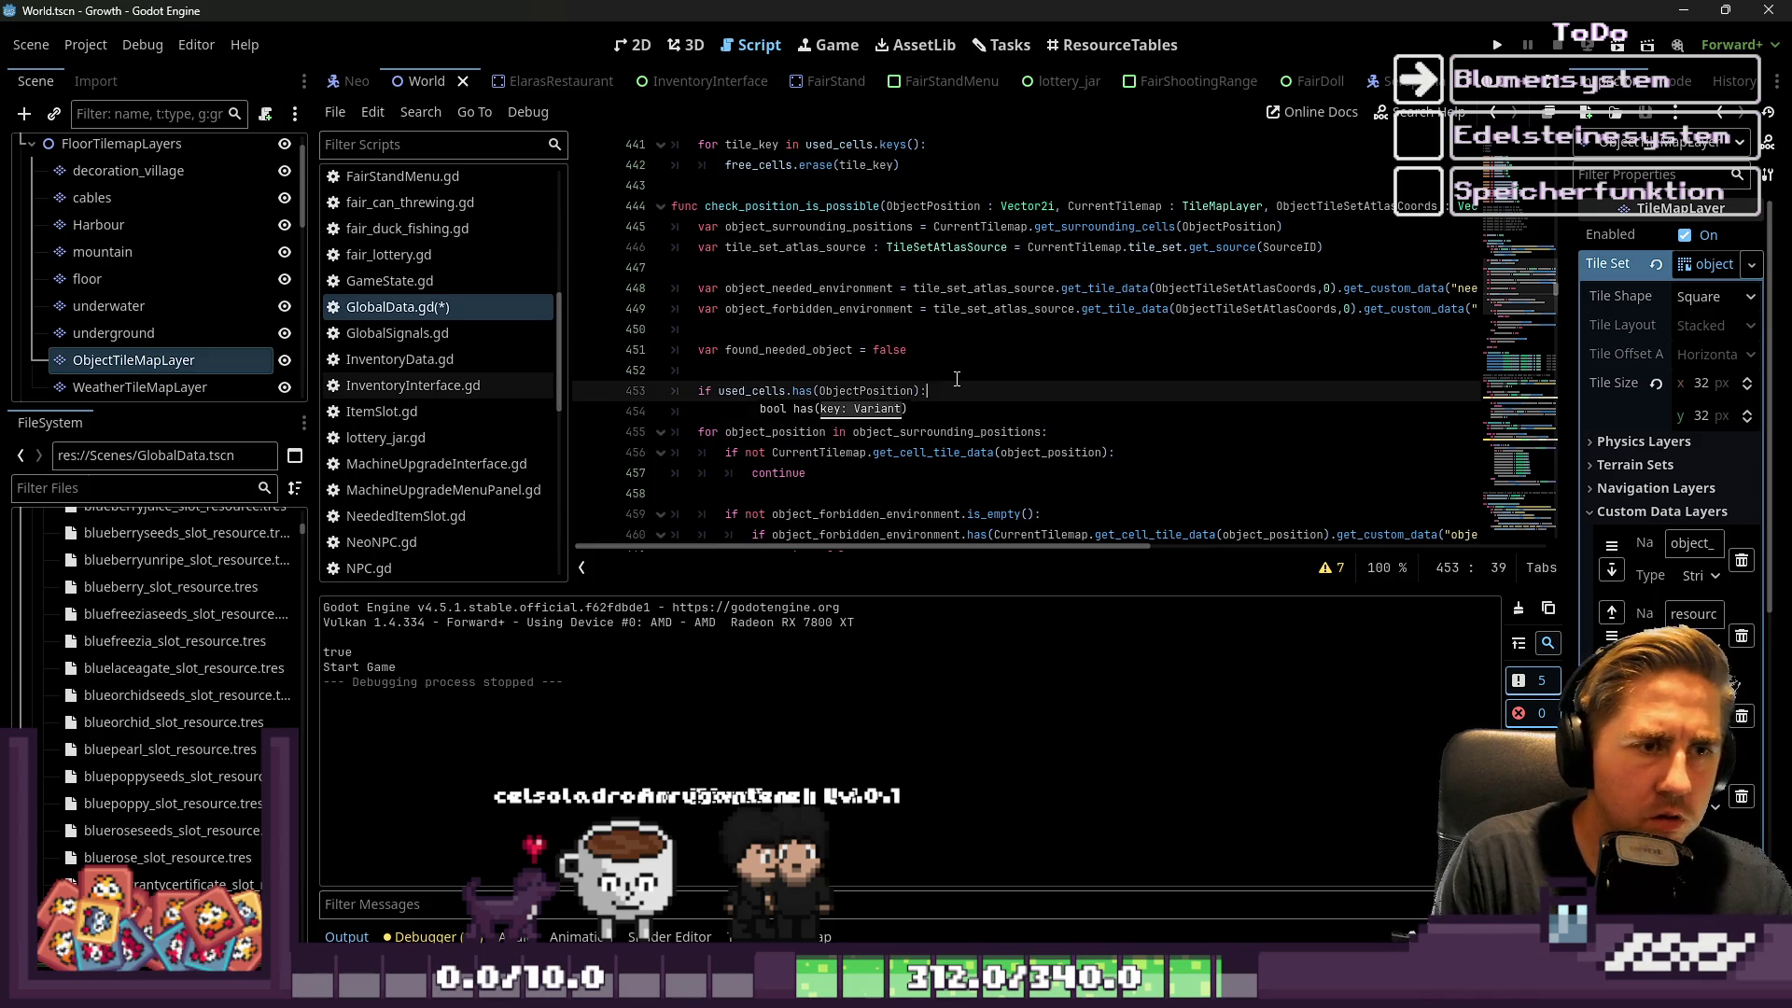
pyautogui.press('Return')
pyautogui.write('false')
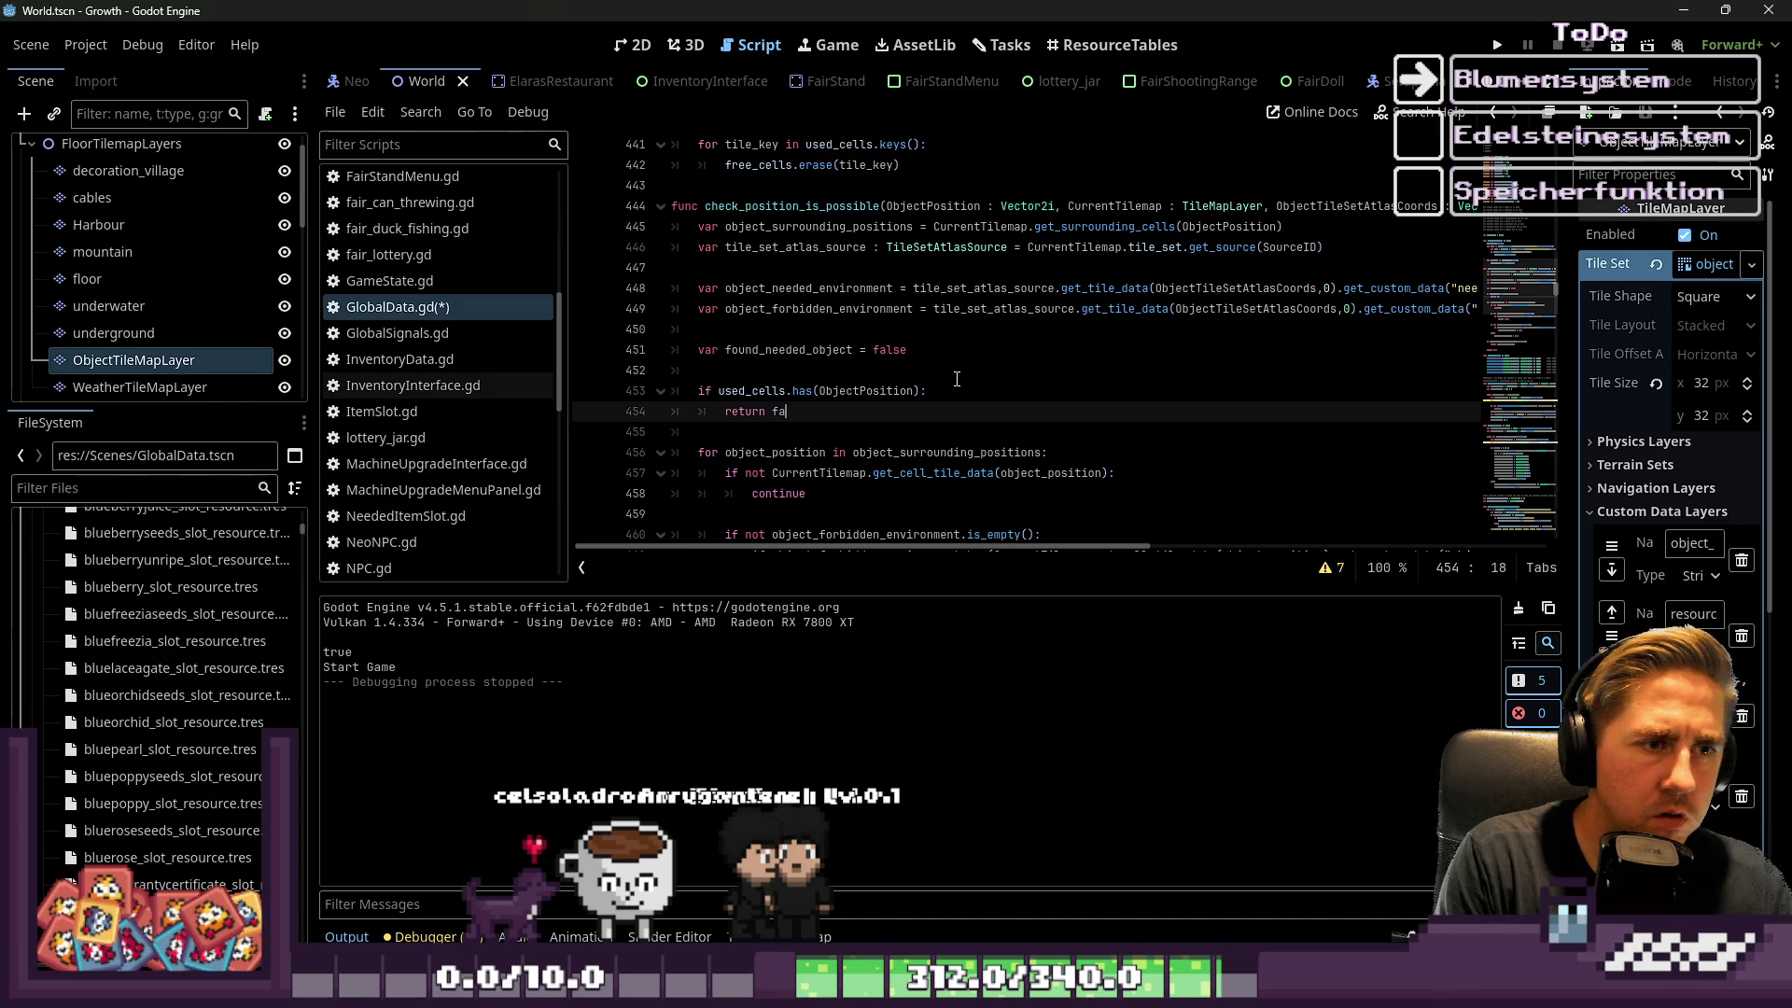
pyautogui.click(918, 287)
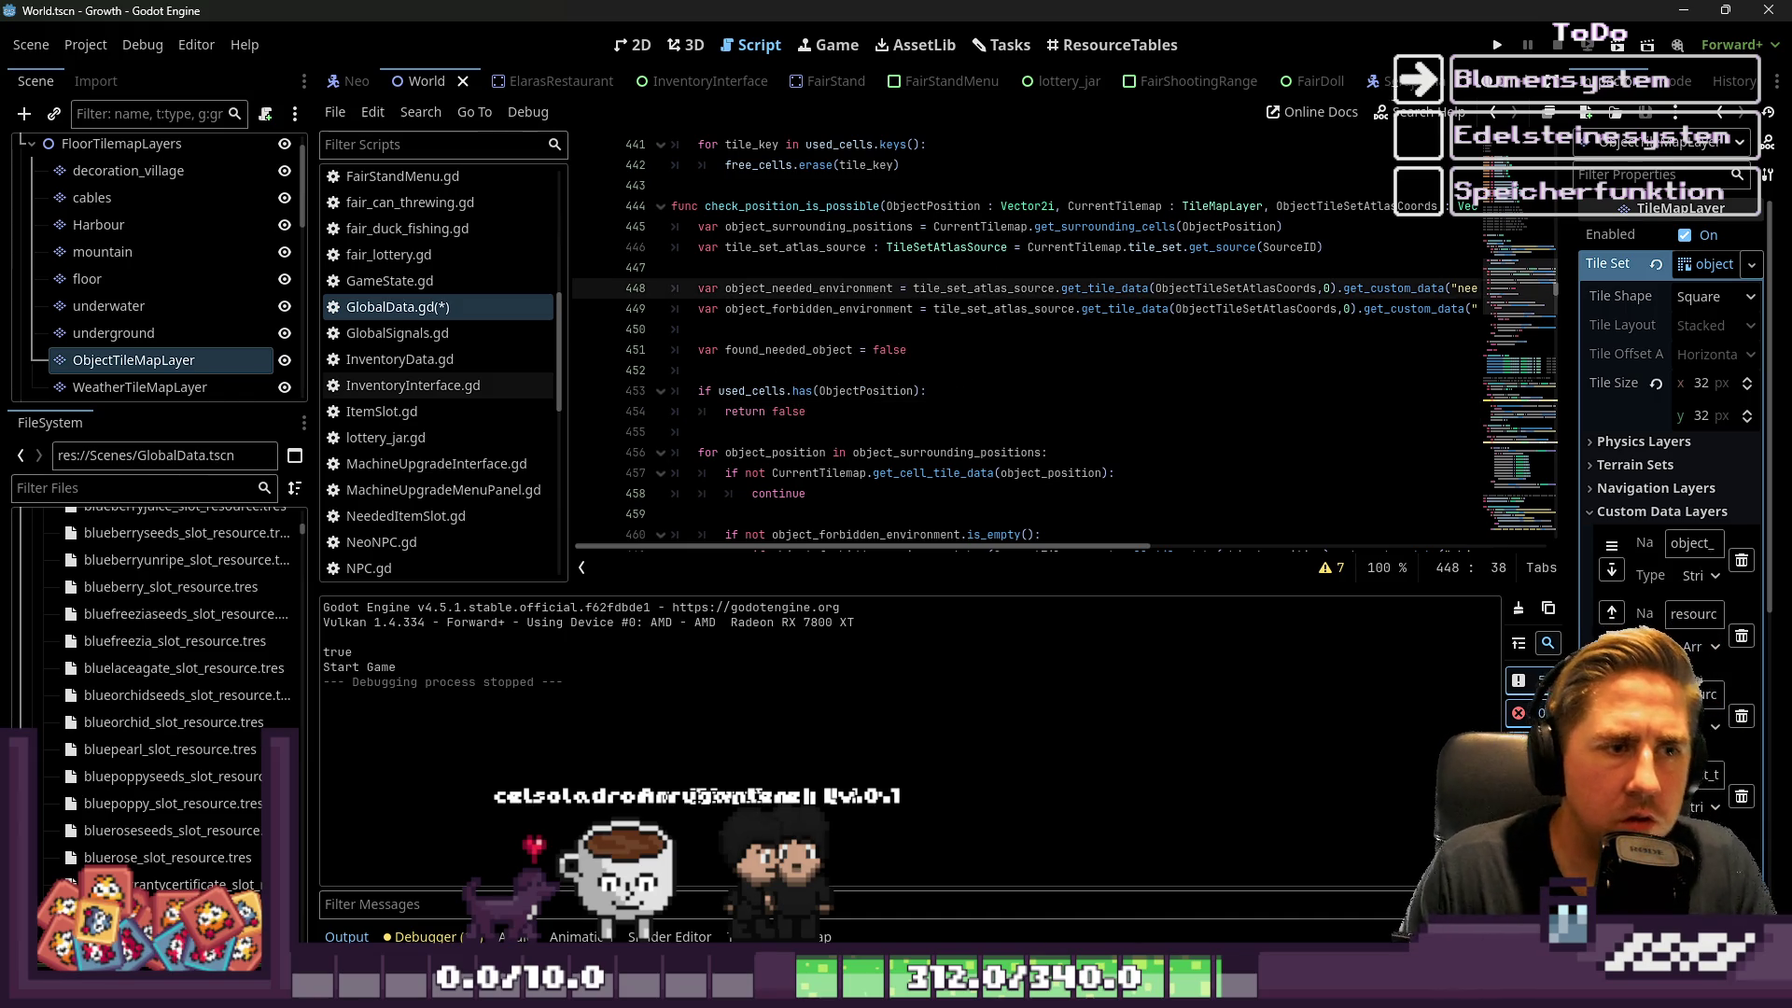
pyautogui.click(1497, 45)
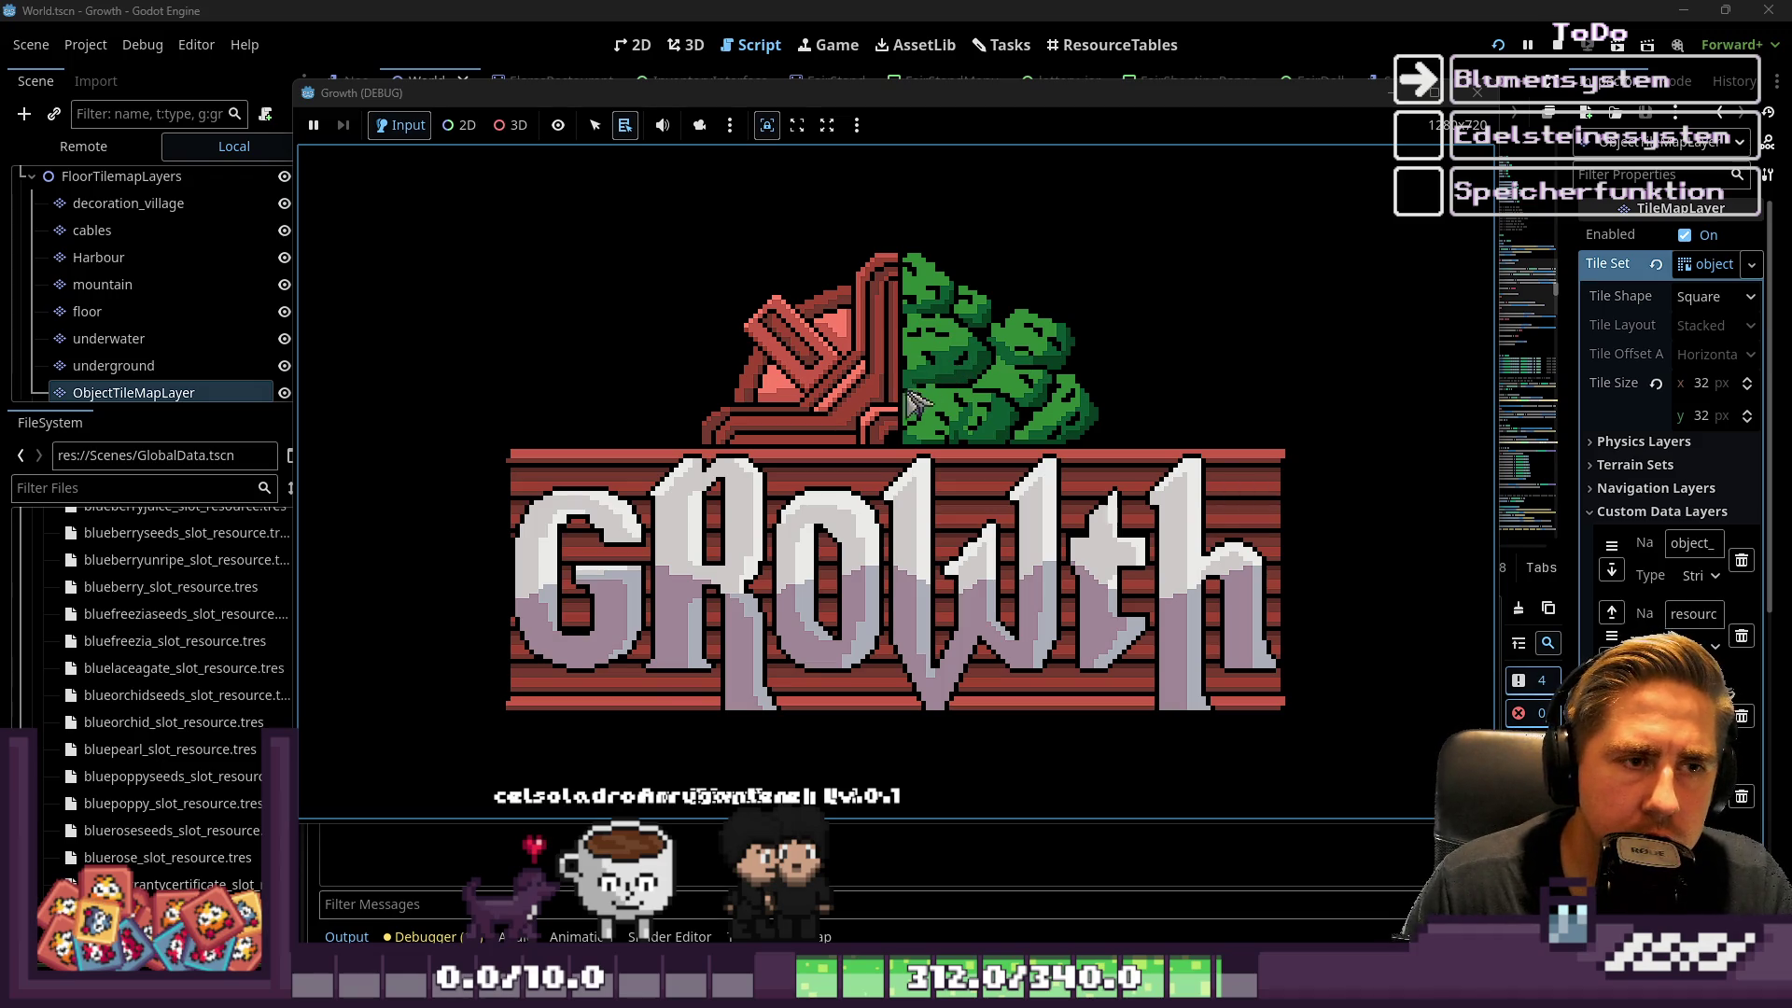
# Start a new game as character 'dsag' and enter the world, which hits a runtime error
pyautogui.click(915, 425)
pyautogui.write('dsag')
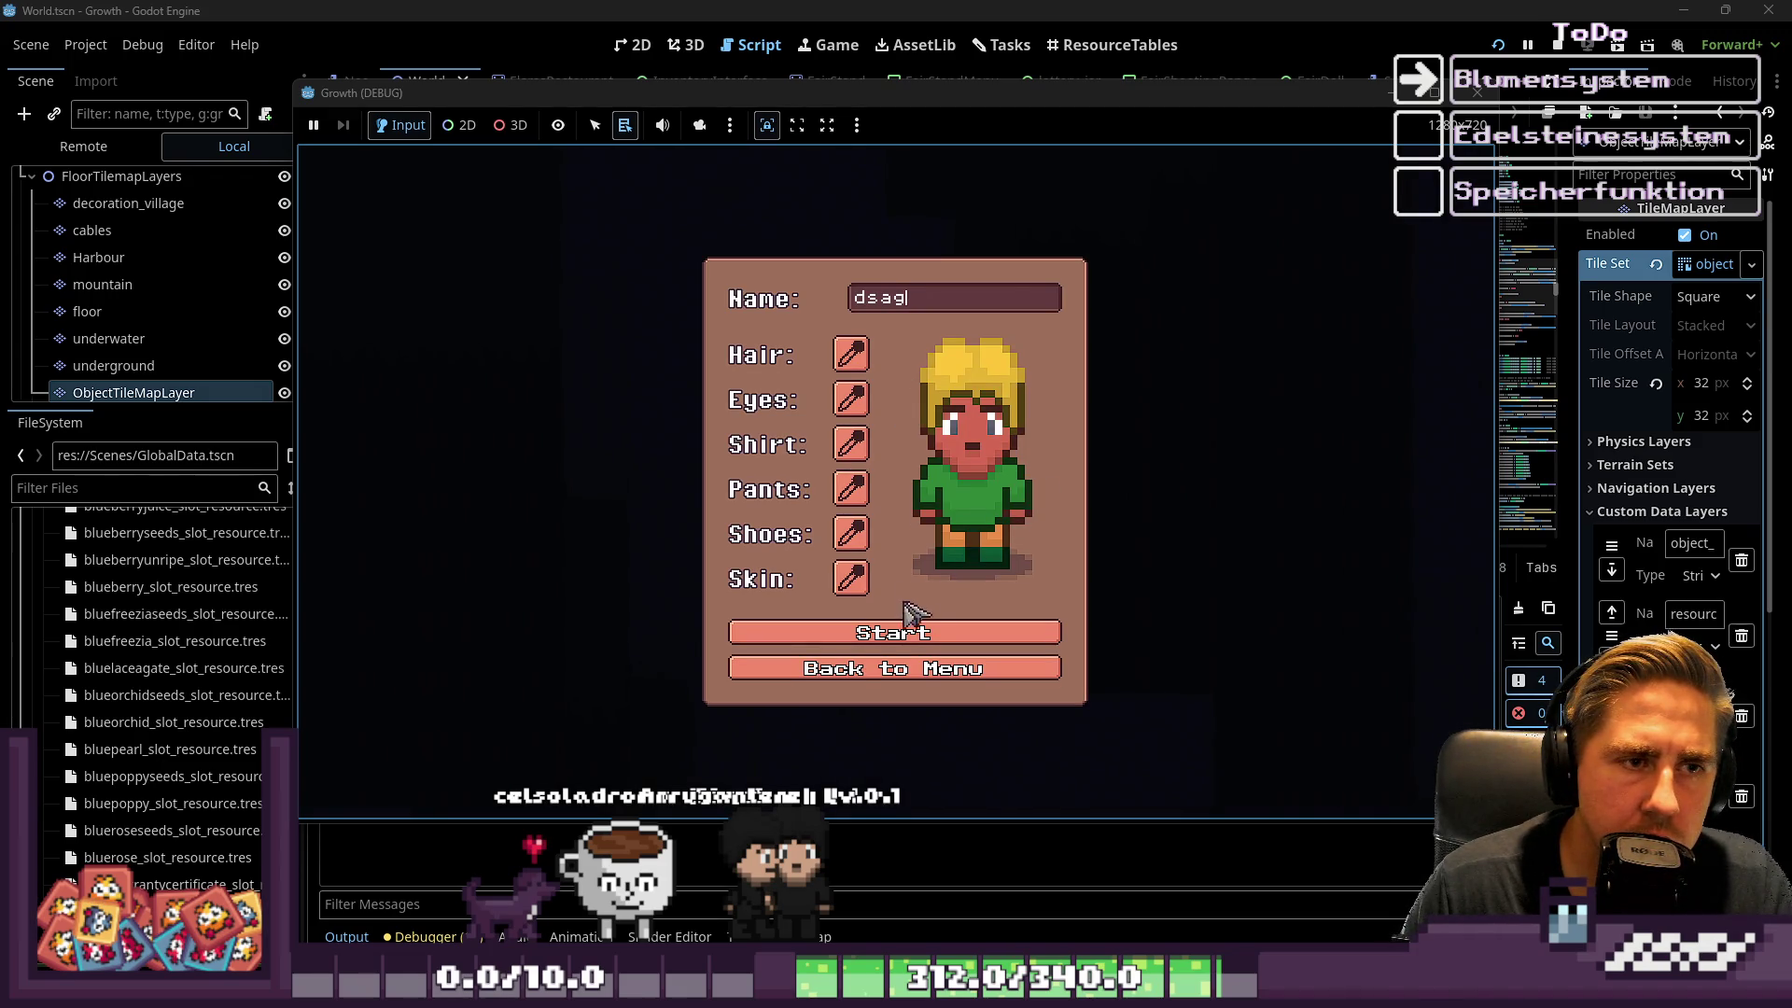
pyautogui.click(910, 642)
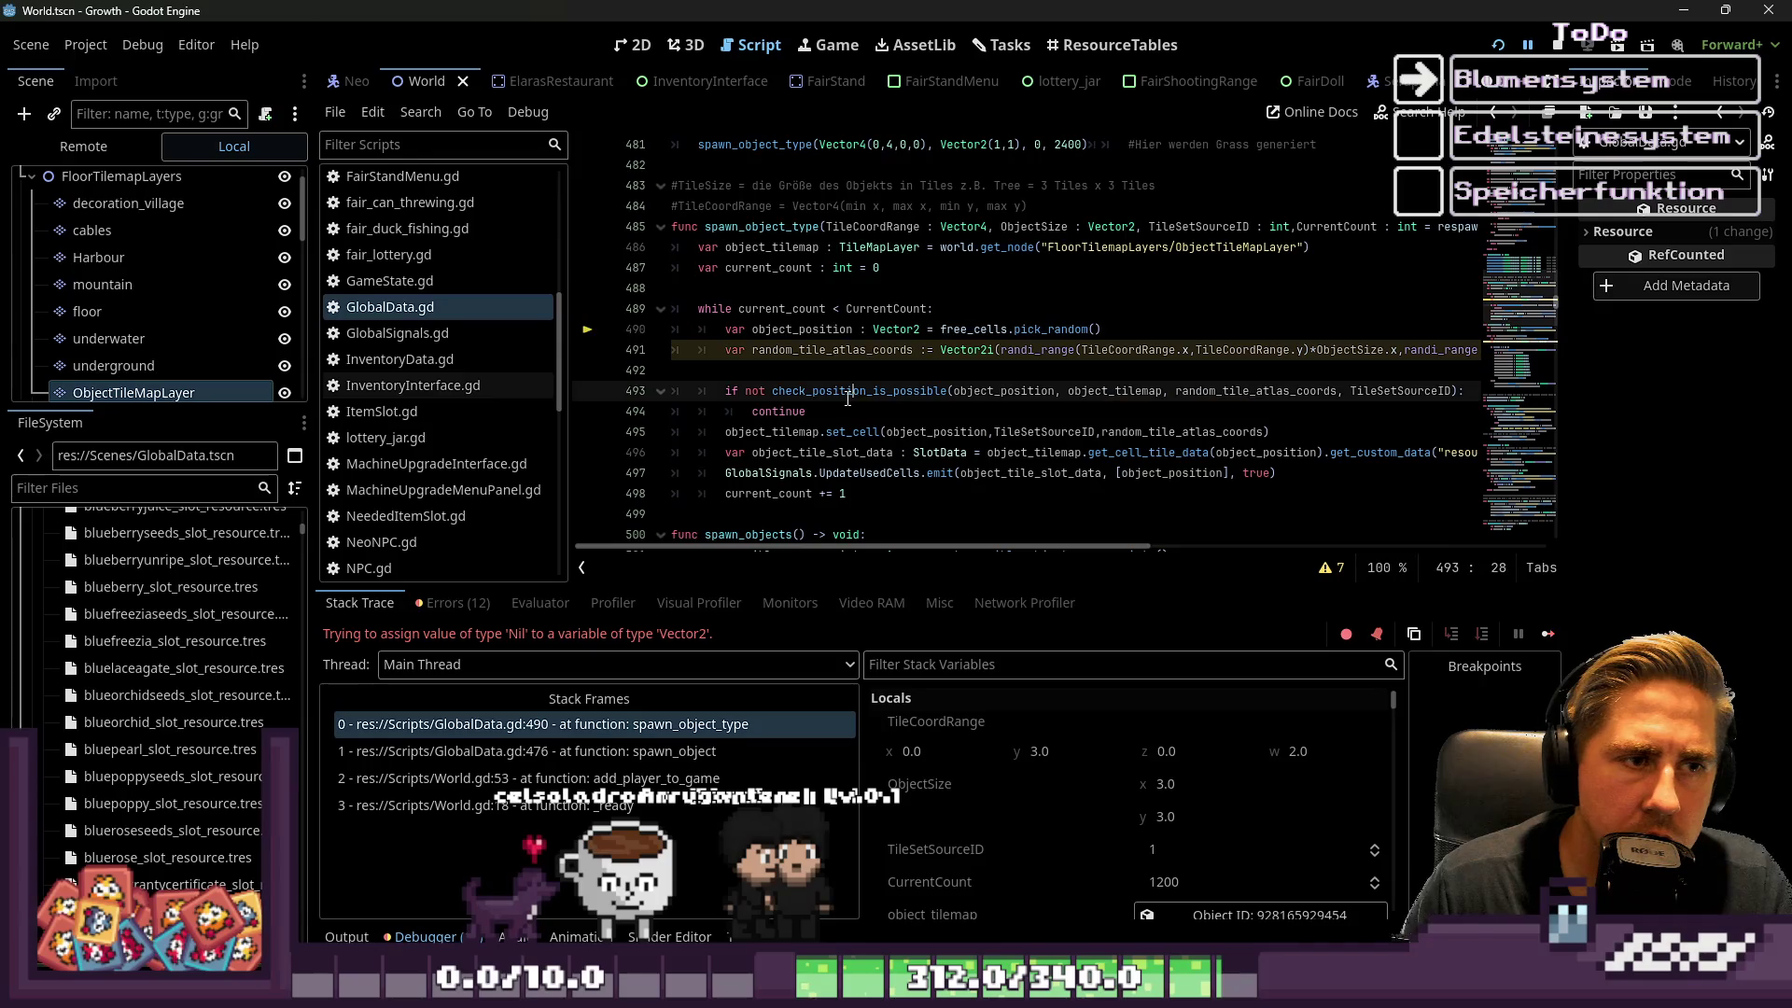
# Inspect object_position and free_cells on line 490 where the error occurred
pyautogui.moveTo(848, 399)
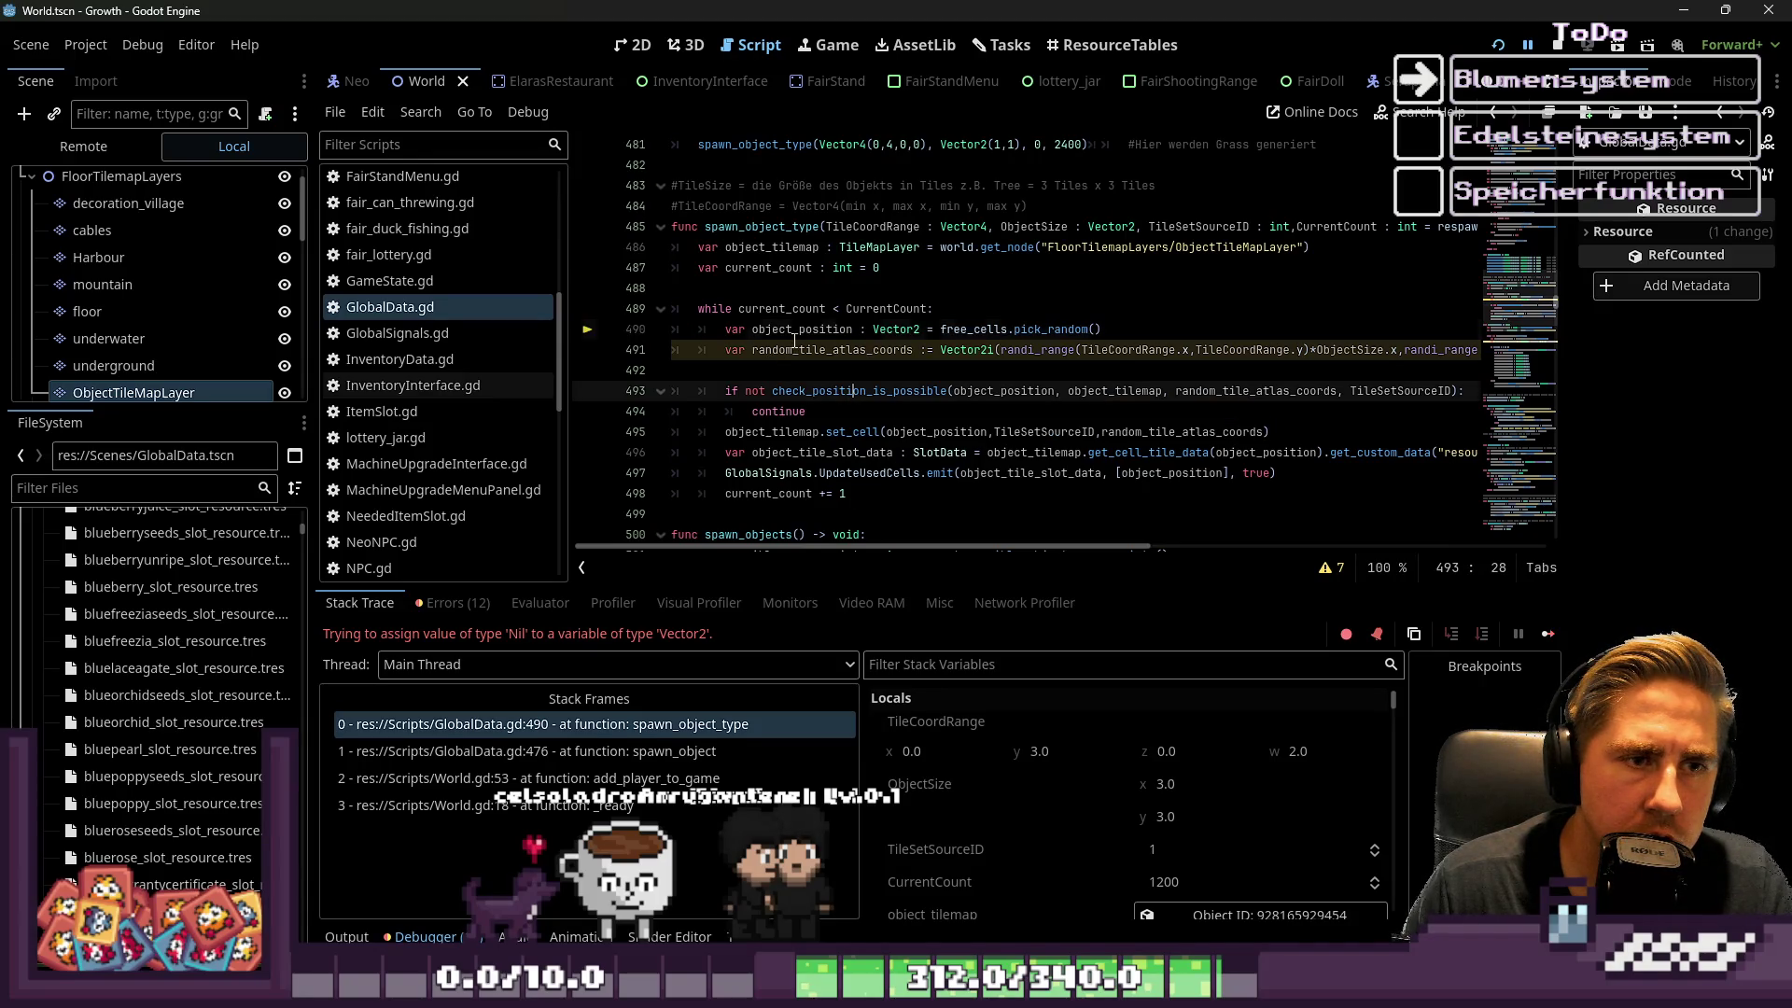
pyautogui.doubleClick(794, 334)
pyautogui.click(866, 370)
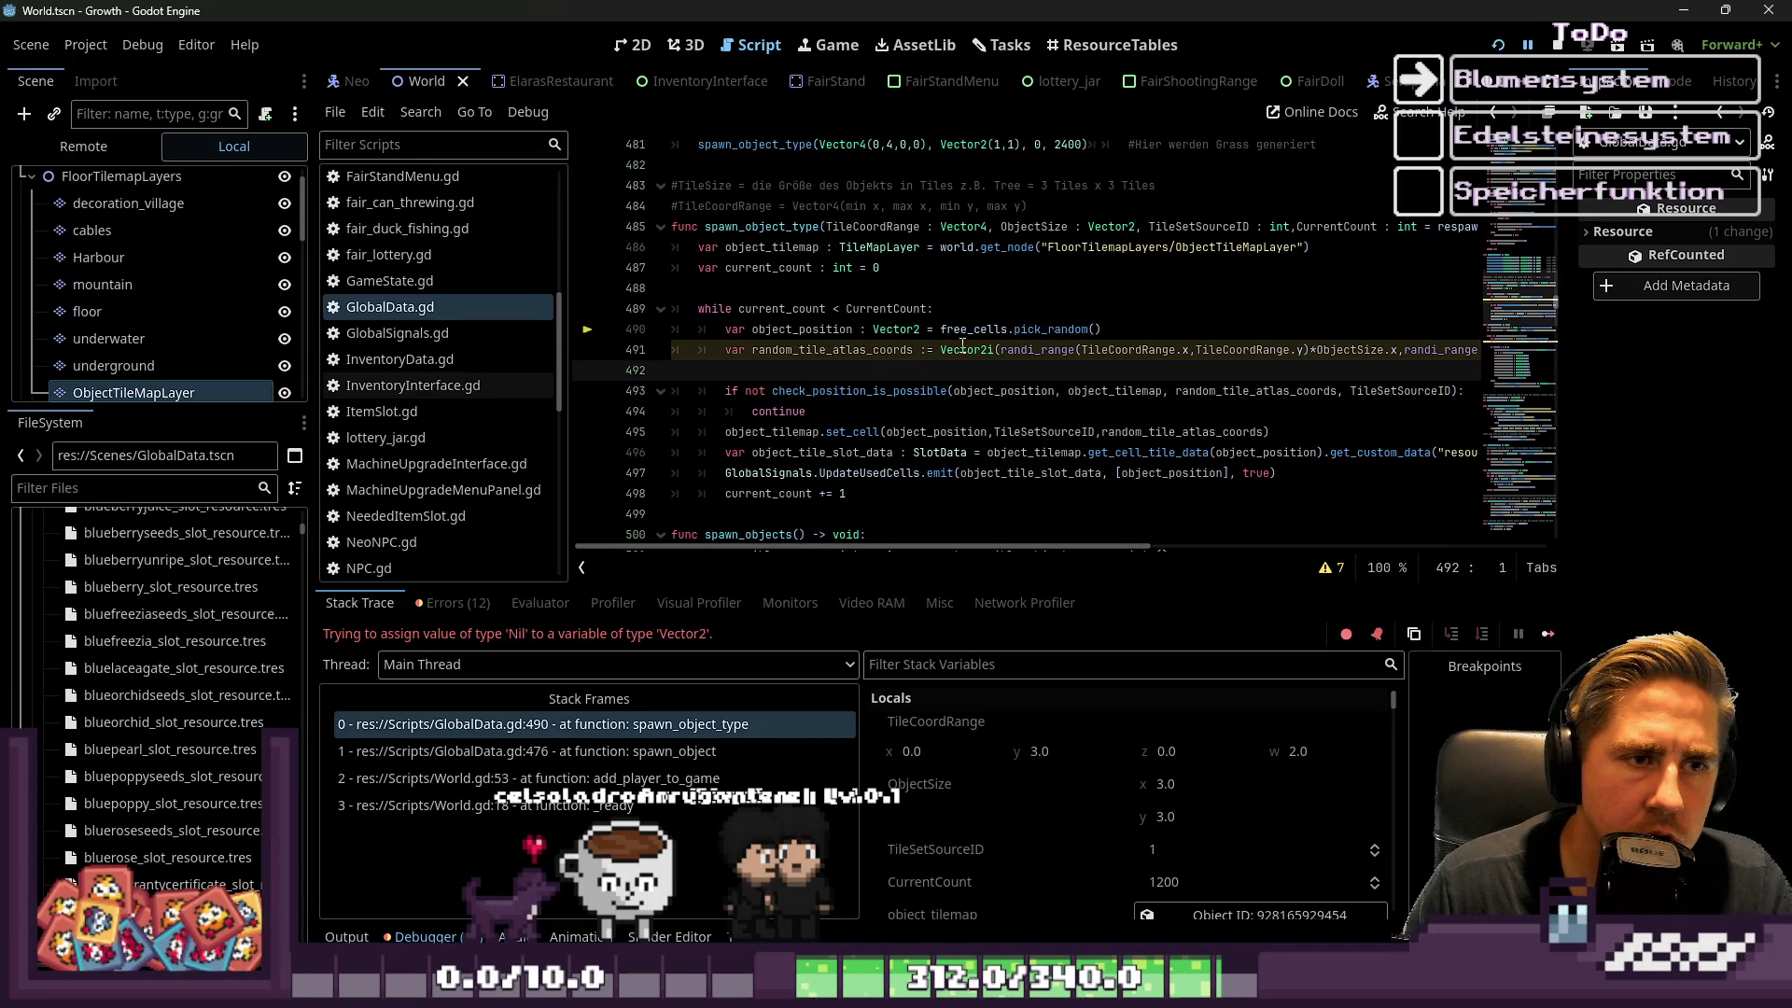
pyautogui.doubleClick(962, 330)
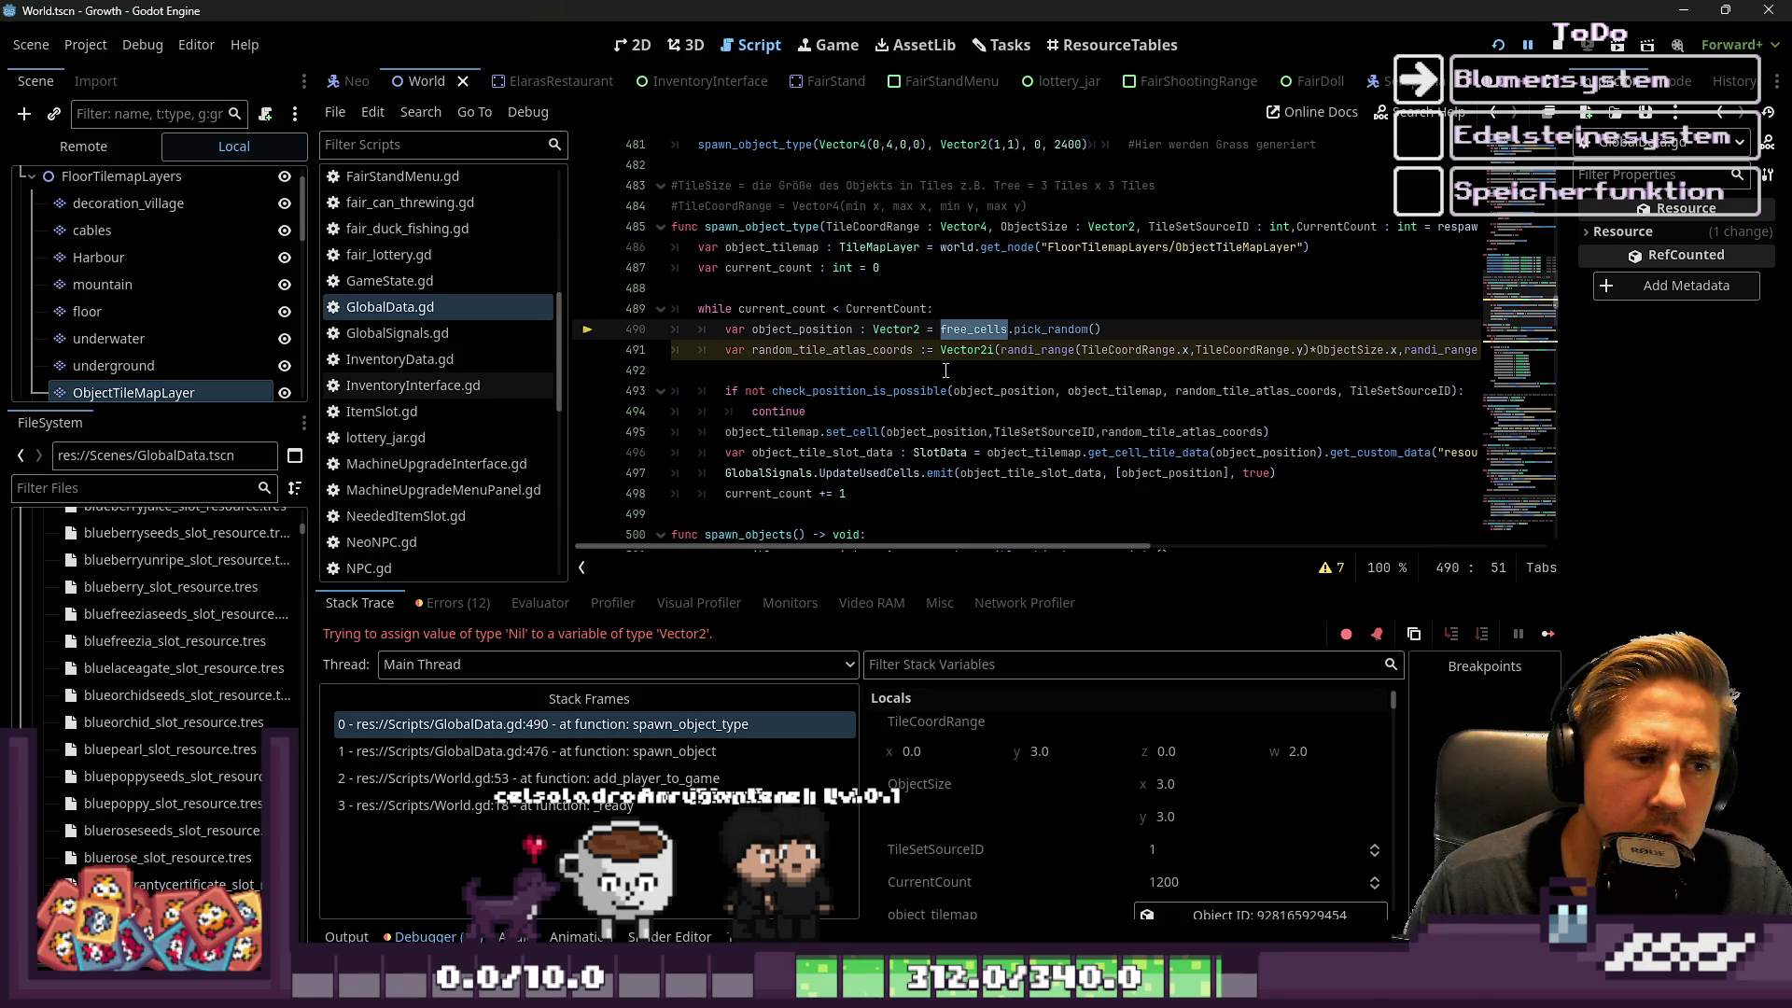
pyautogui.scroll(-3, 946, 370)
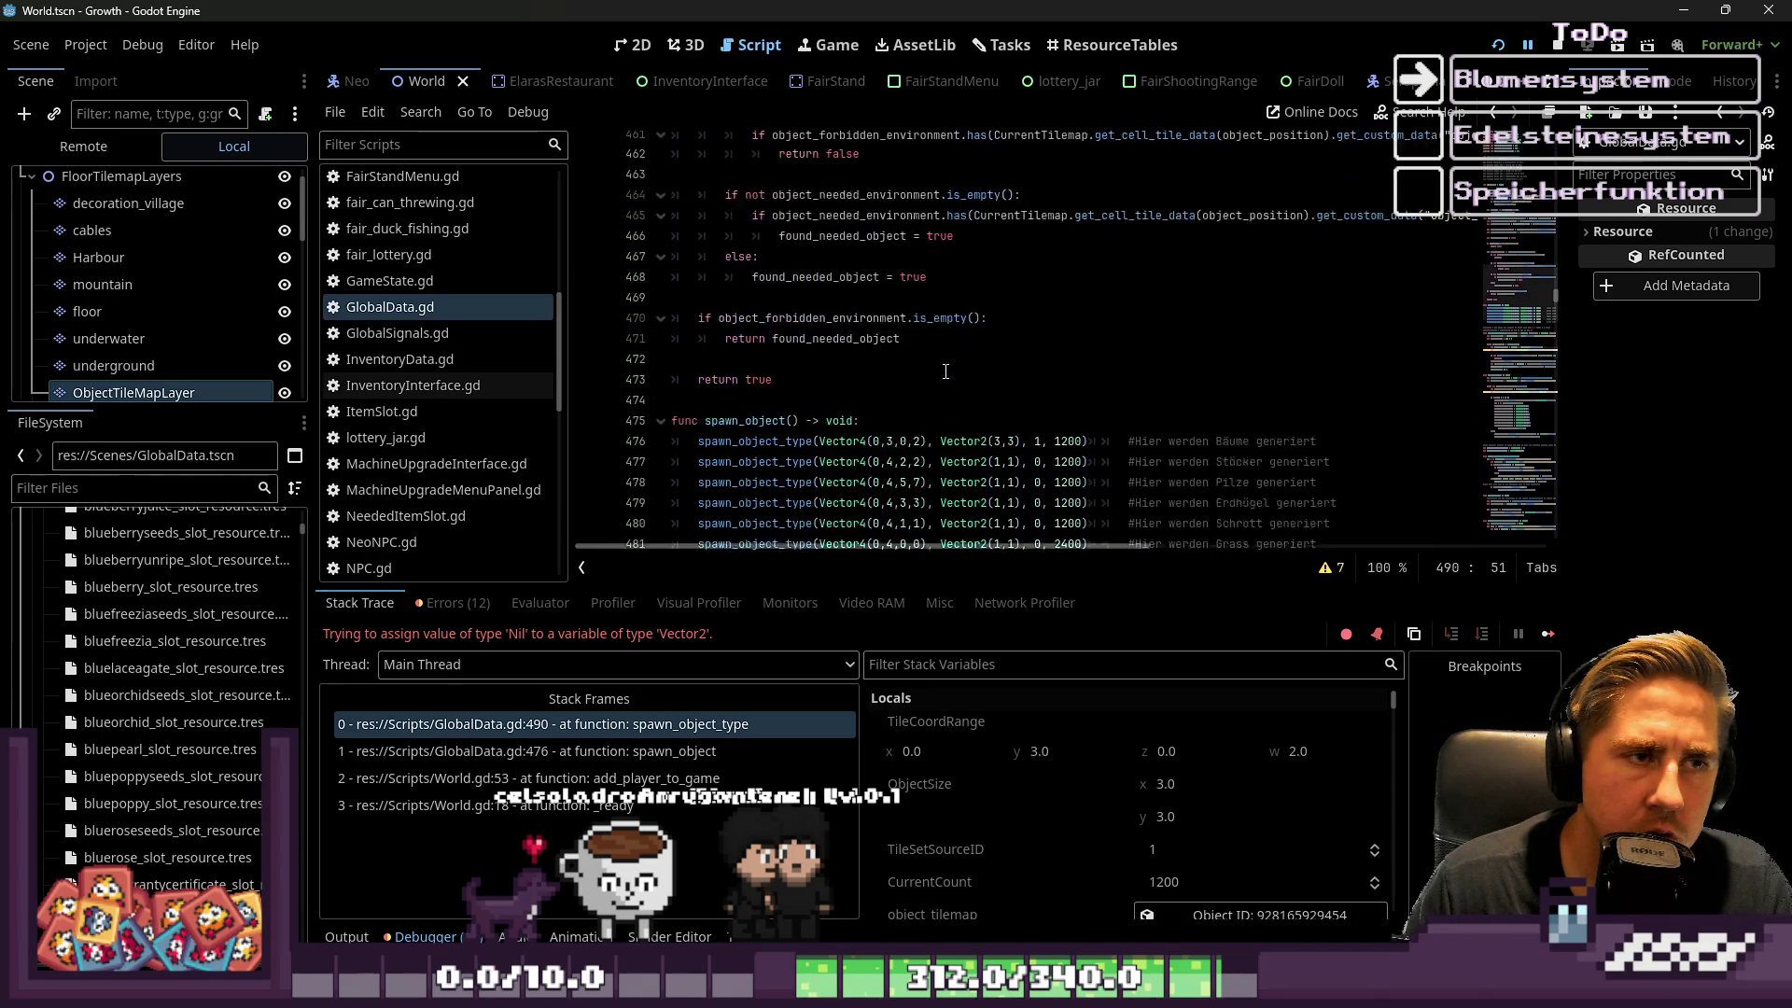
pyautogui.scroll(6, 946, 371)
pyautogui.scroll(-1, 924, 295)
pyautogui.scroll(10, 887, 297)
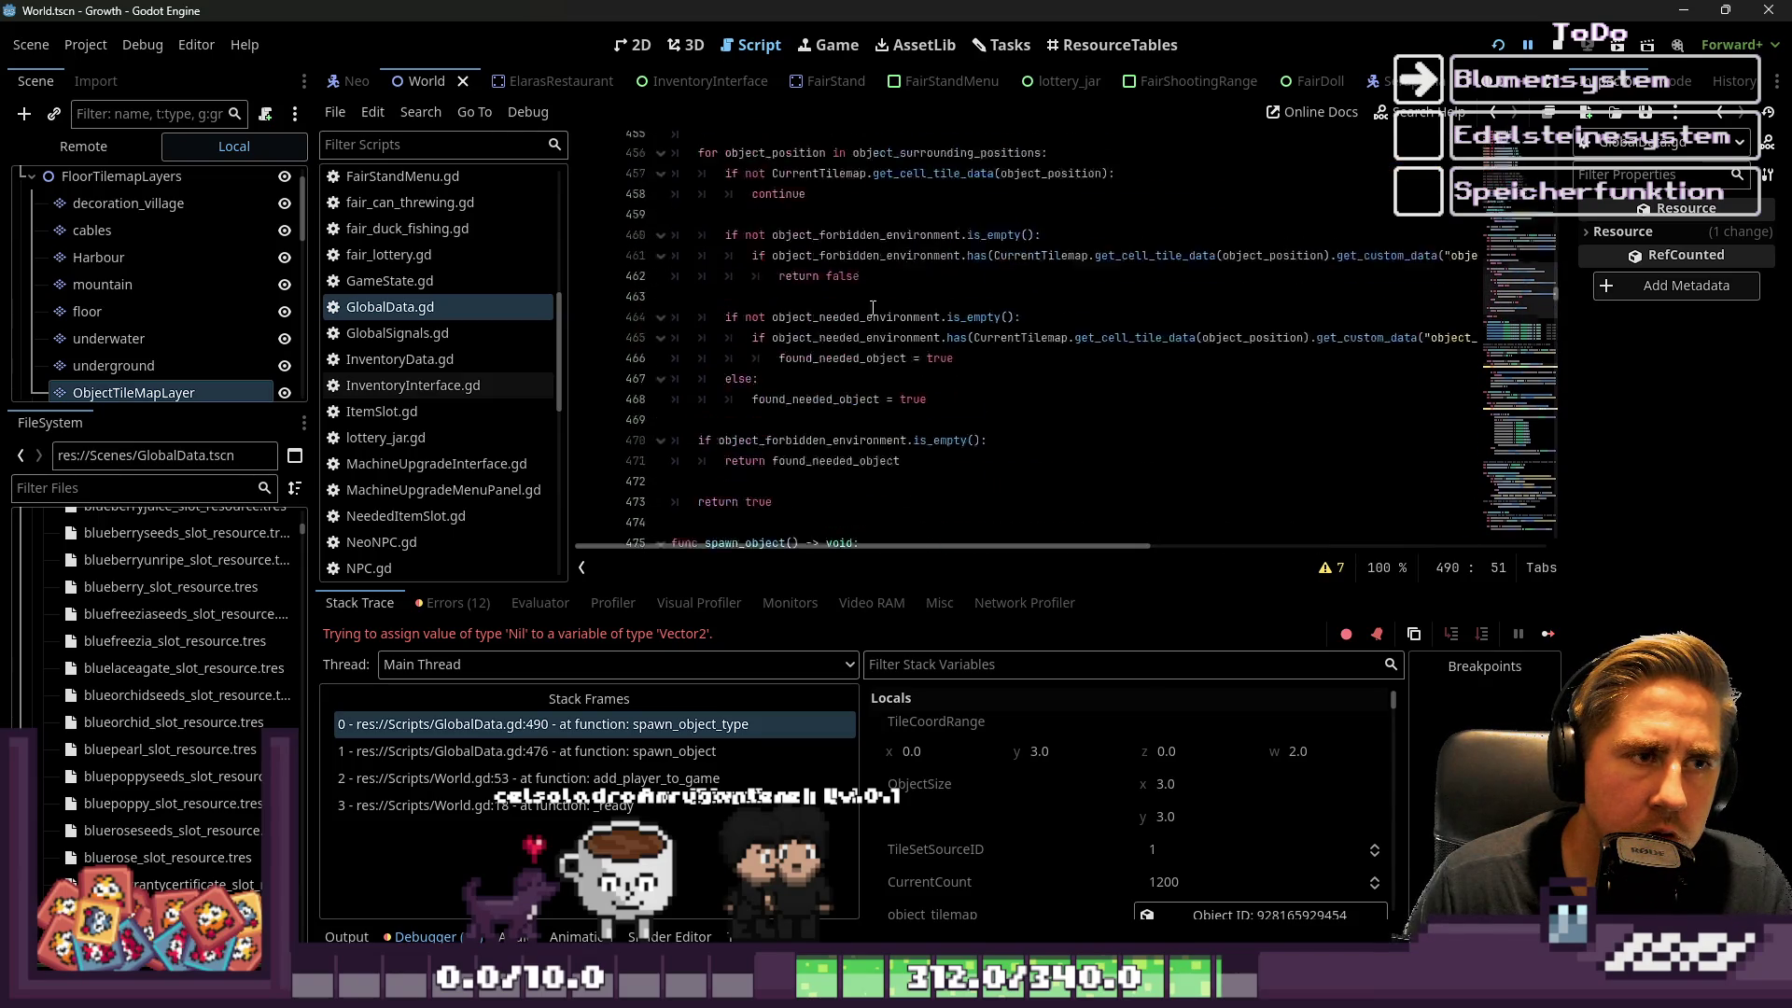
pyautogui.scroll(3, 830, 297)
# Paste a get_free_cells() call as the first line of spawn_object and relaunch the game
pyautogui.click(773, 238)
pyautogui.scroll(-2, 931, 301)
pyautogui.scroll(-8, 931, 301)
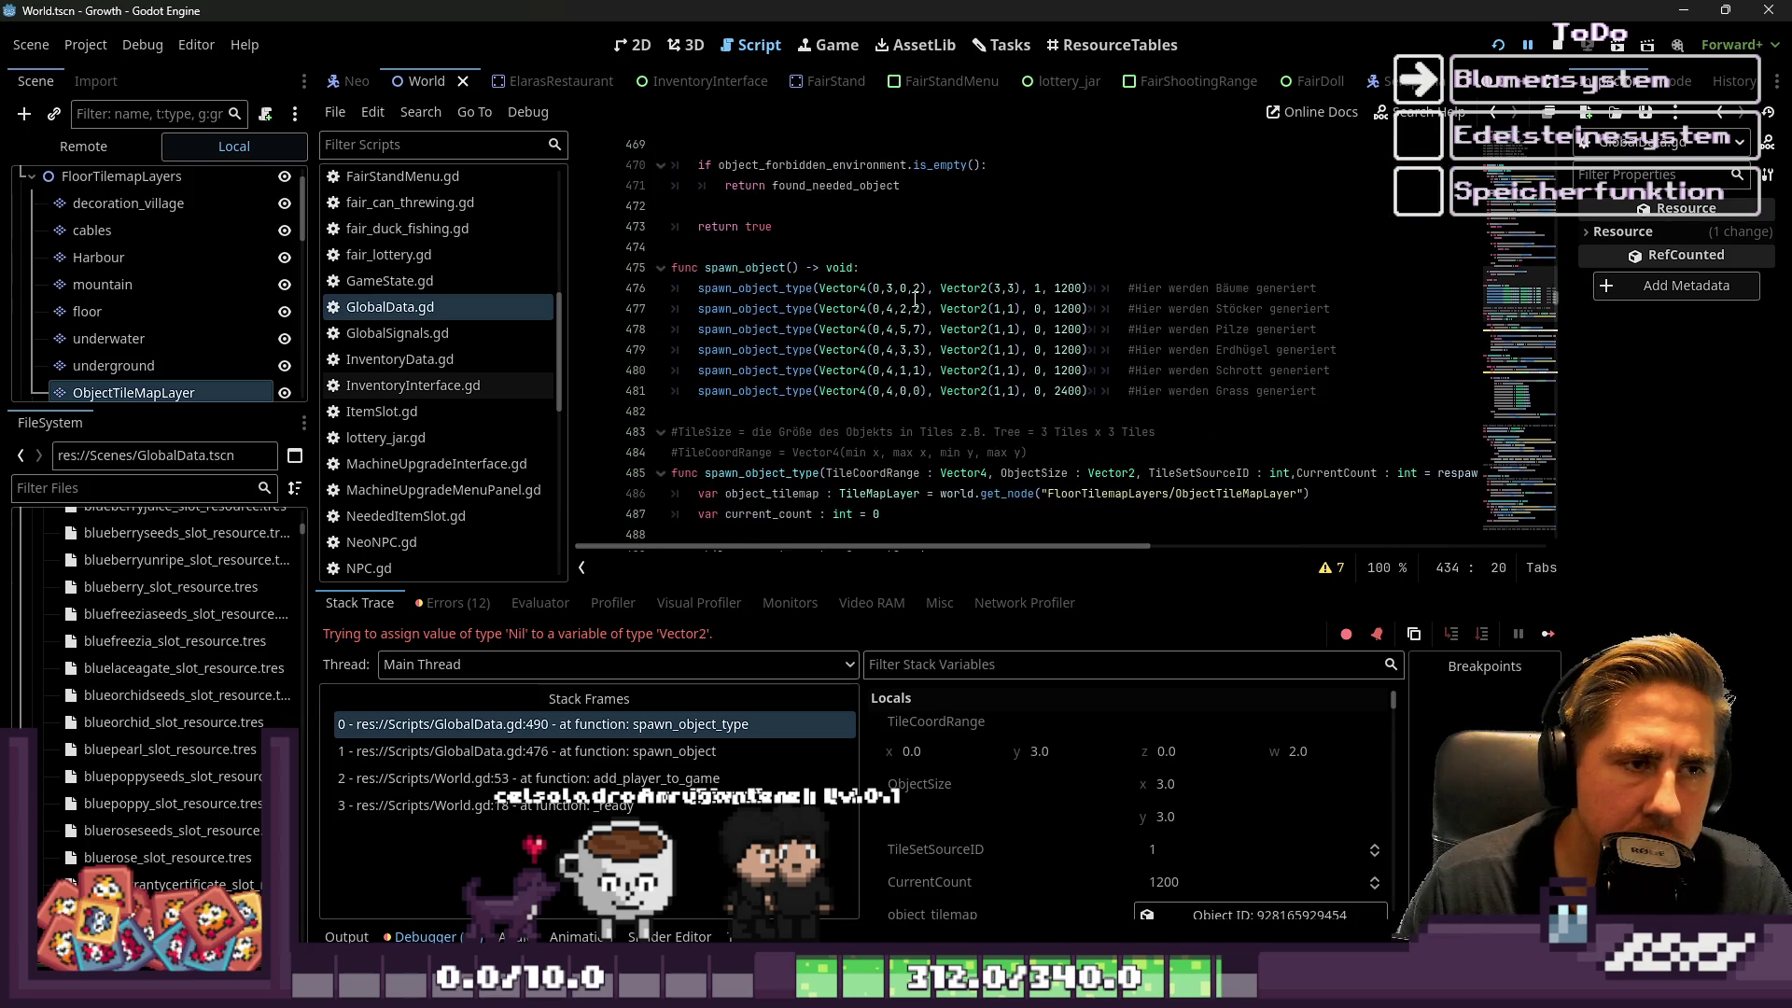
pyautogui.click(926, 276)
pyautogui.press('Return')
pyautogui.hotkey('ctrl', 'v')
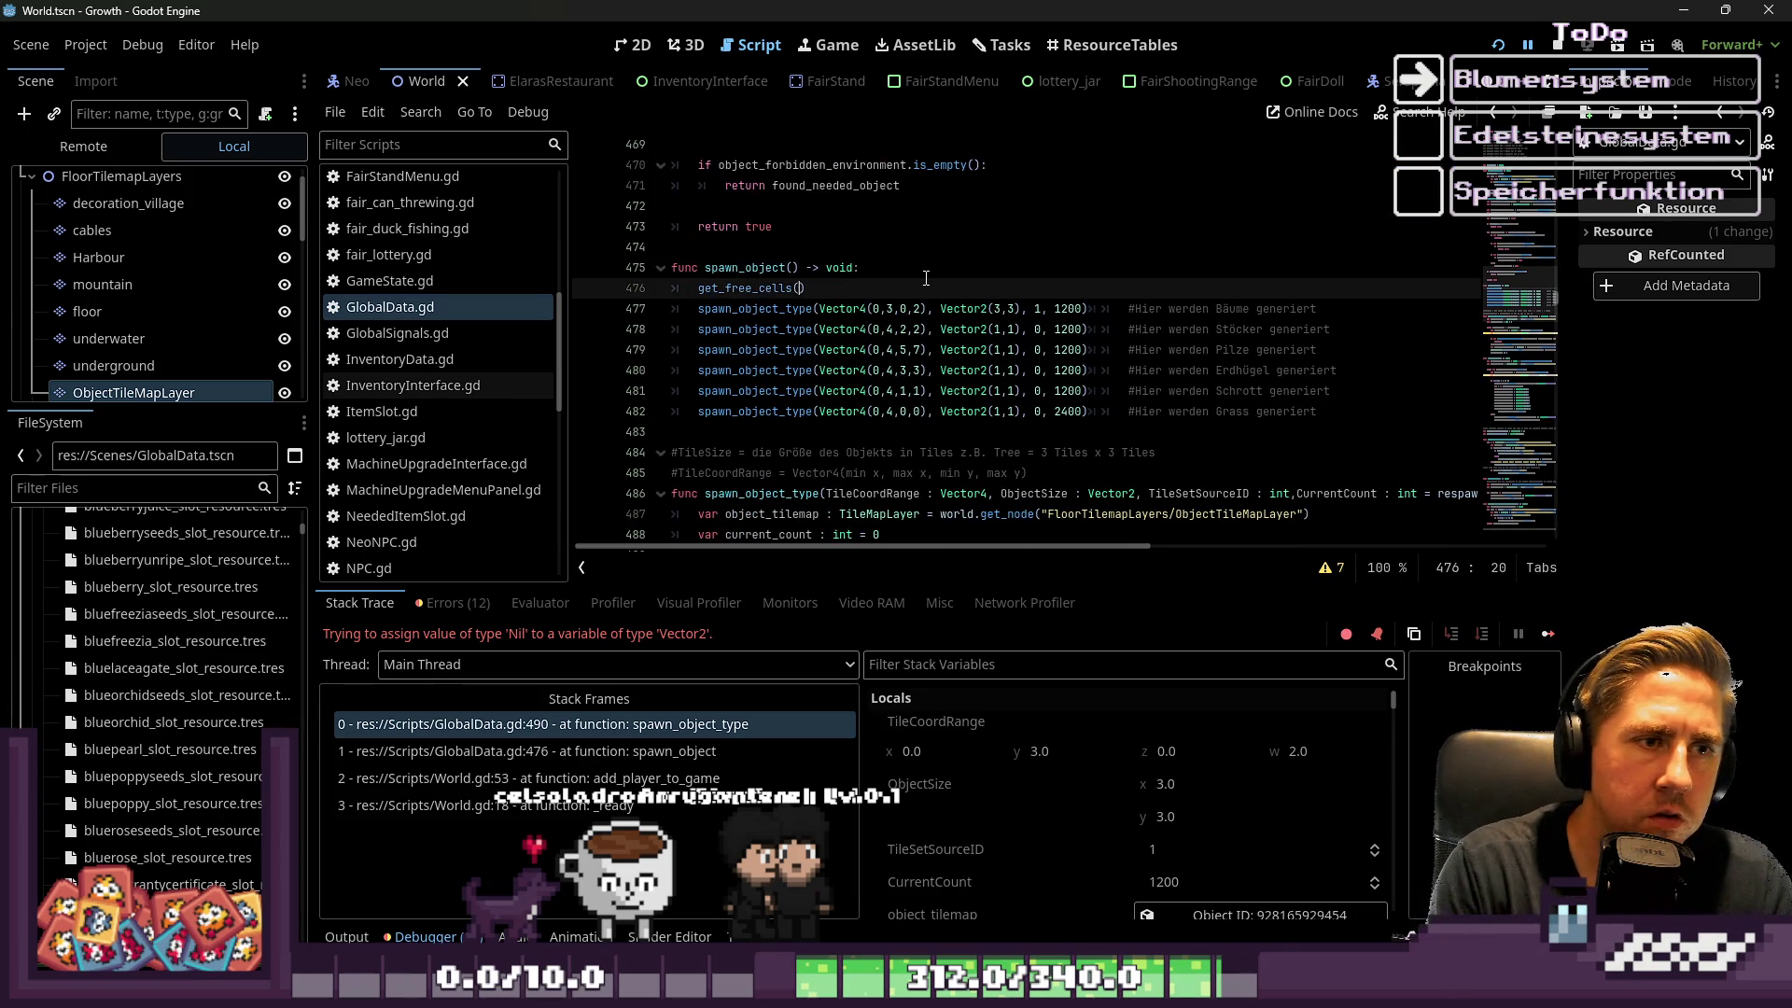
pyautogui.click(1076, 204)
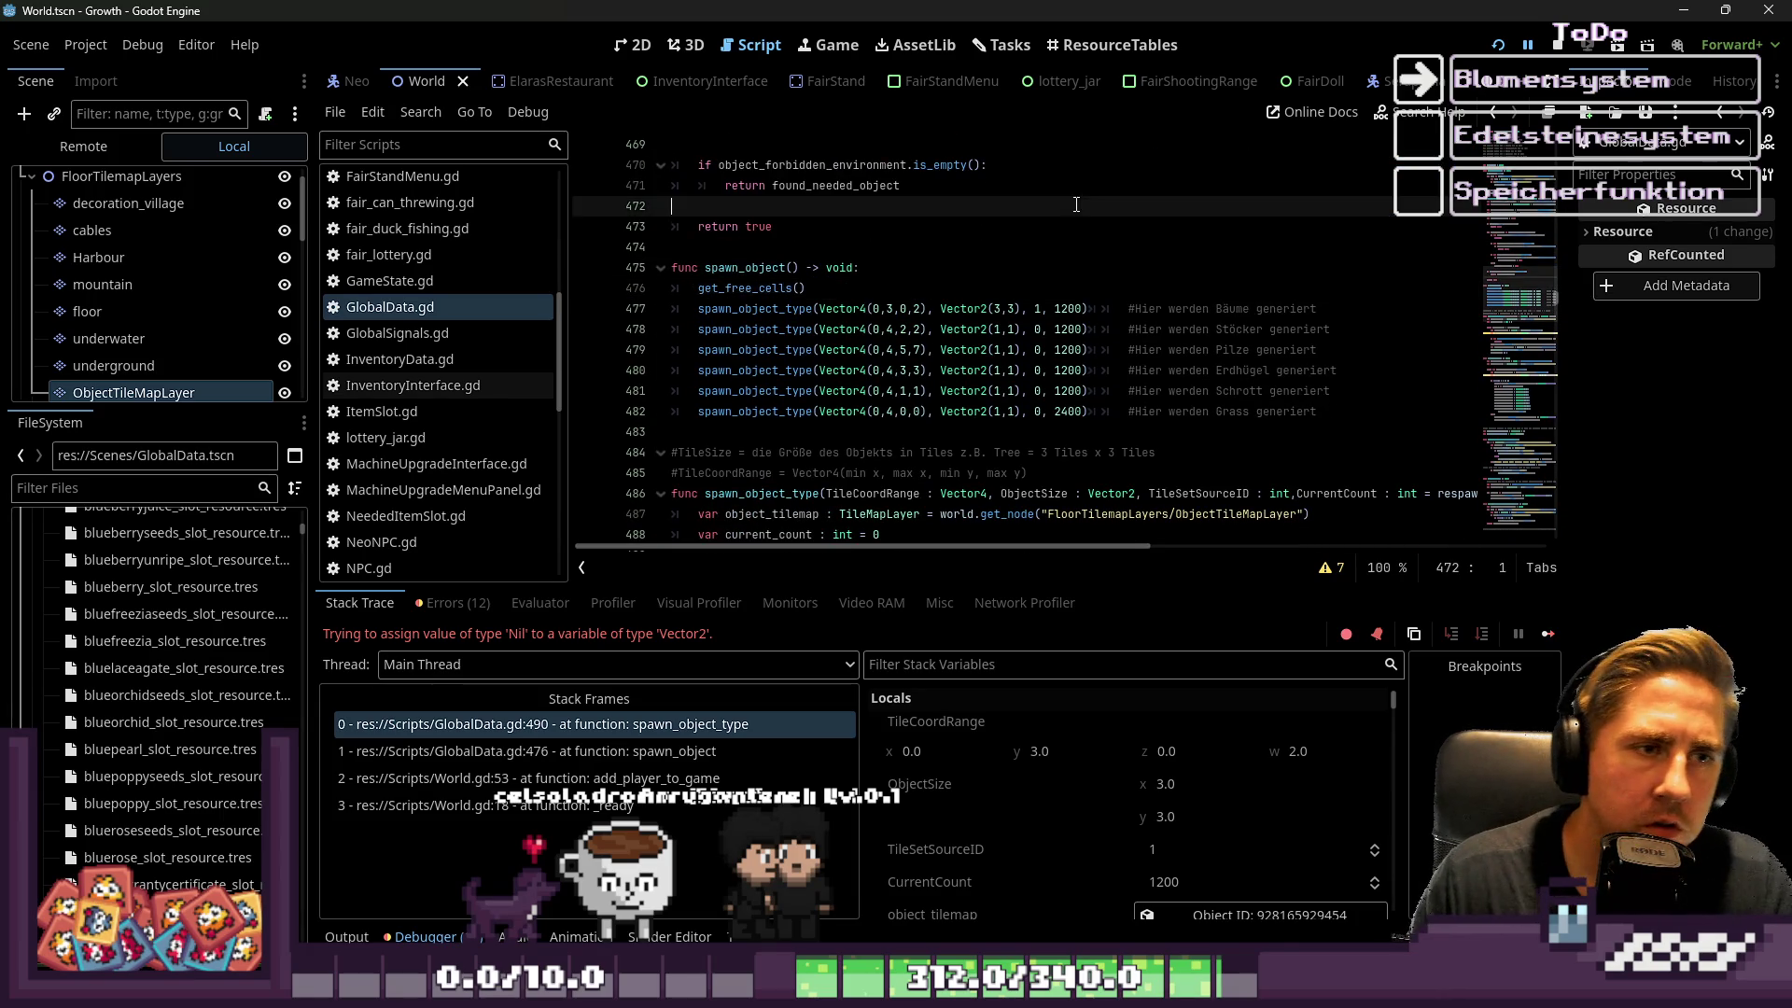
pyautogui.click(1498, 43)
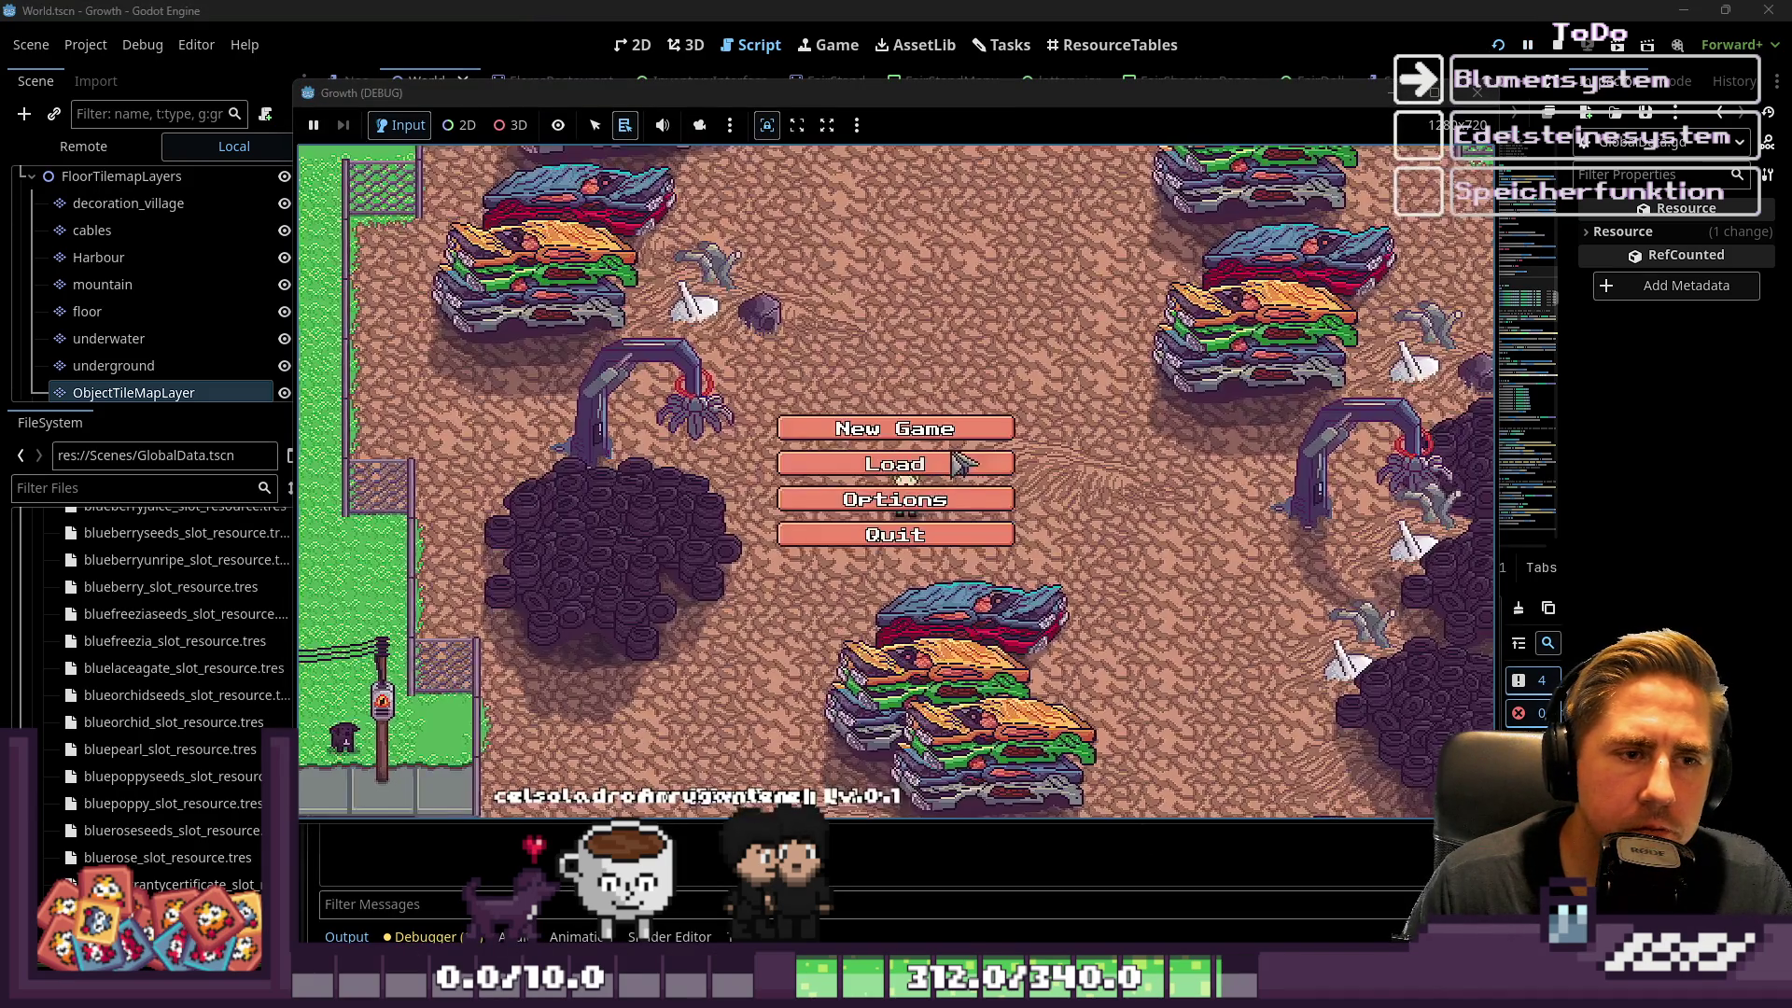
# Create character 'asdghe', start playing and walk the player down onto the grass
pyautogui.click(962, 461)
pyautogui.write('asdgh')
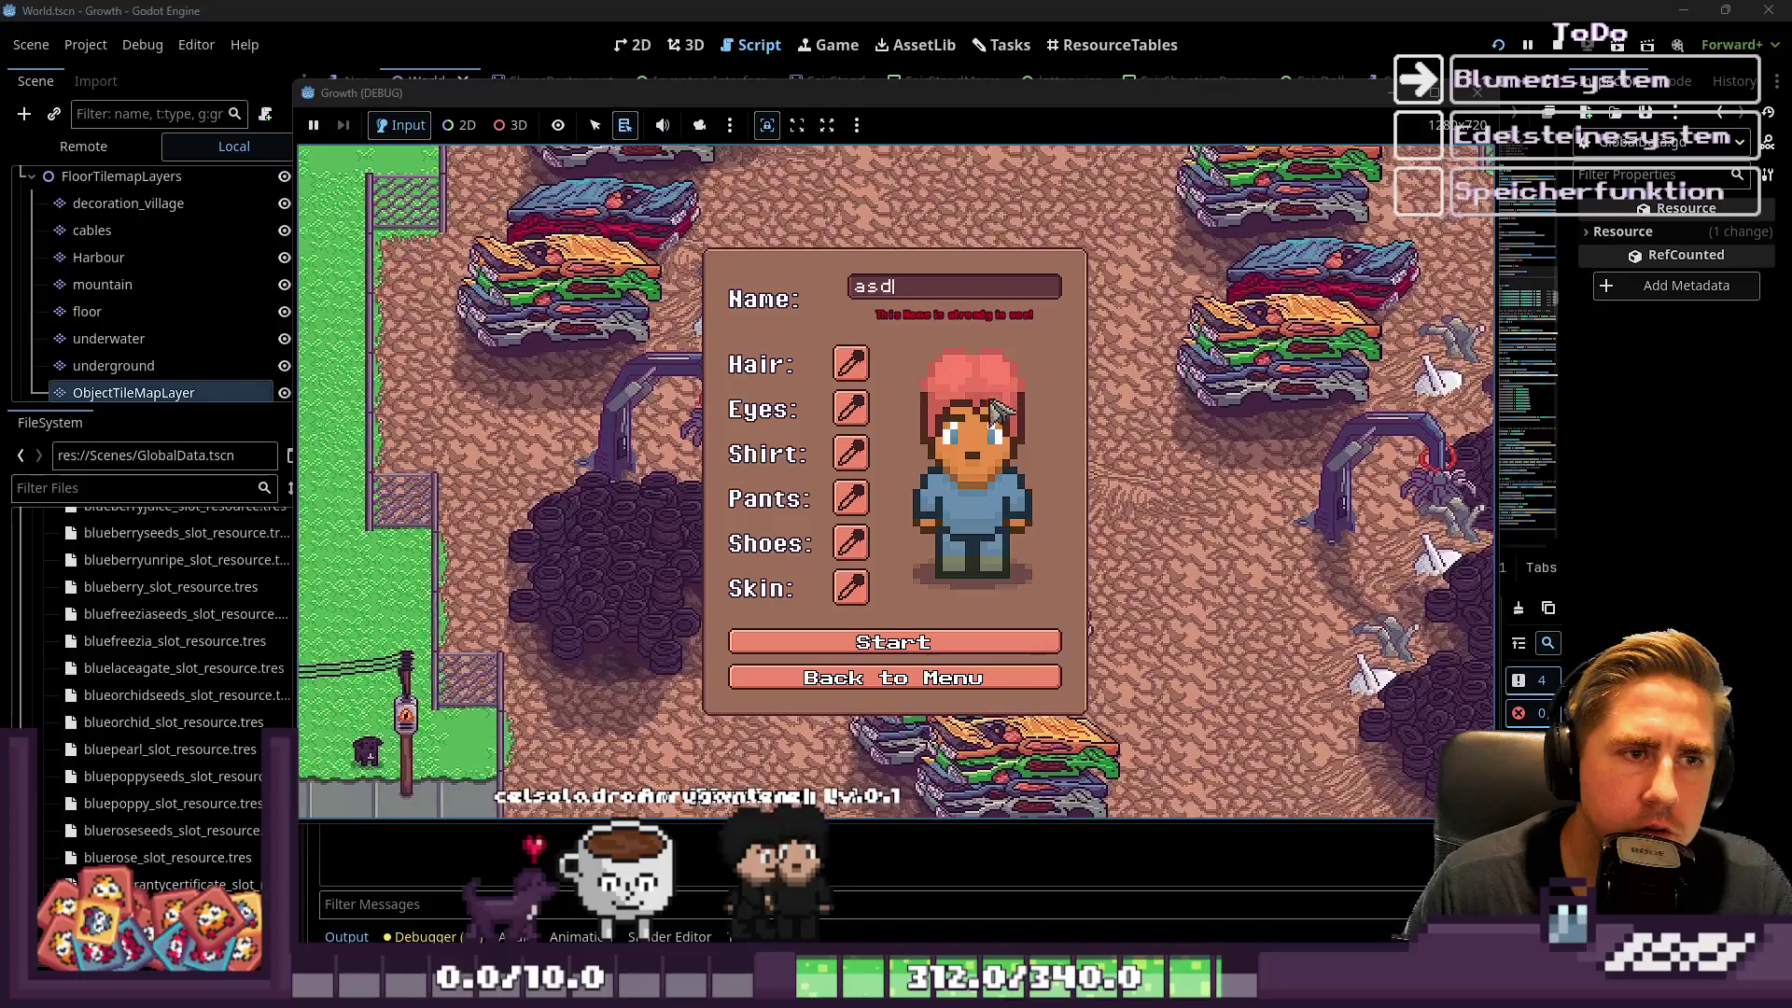
pyautogui.write('e')
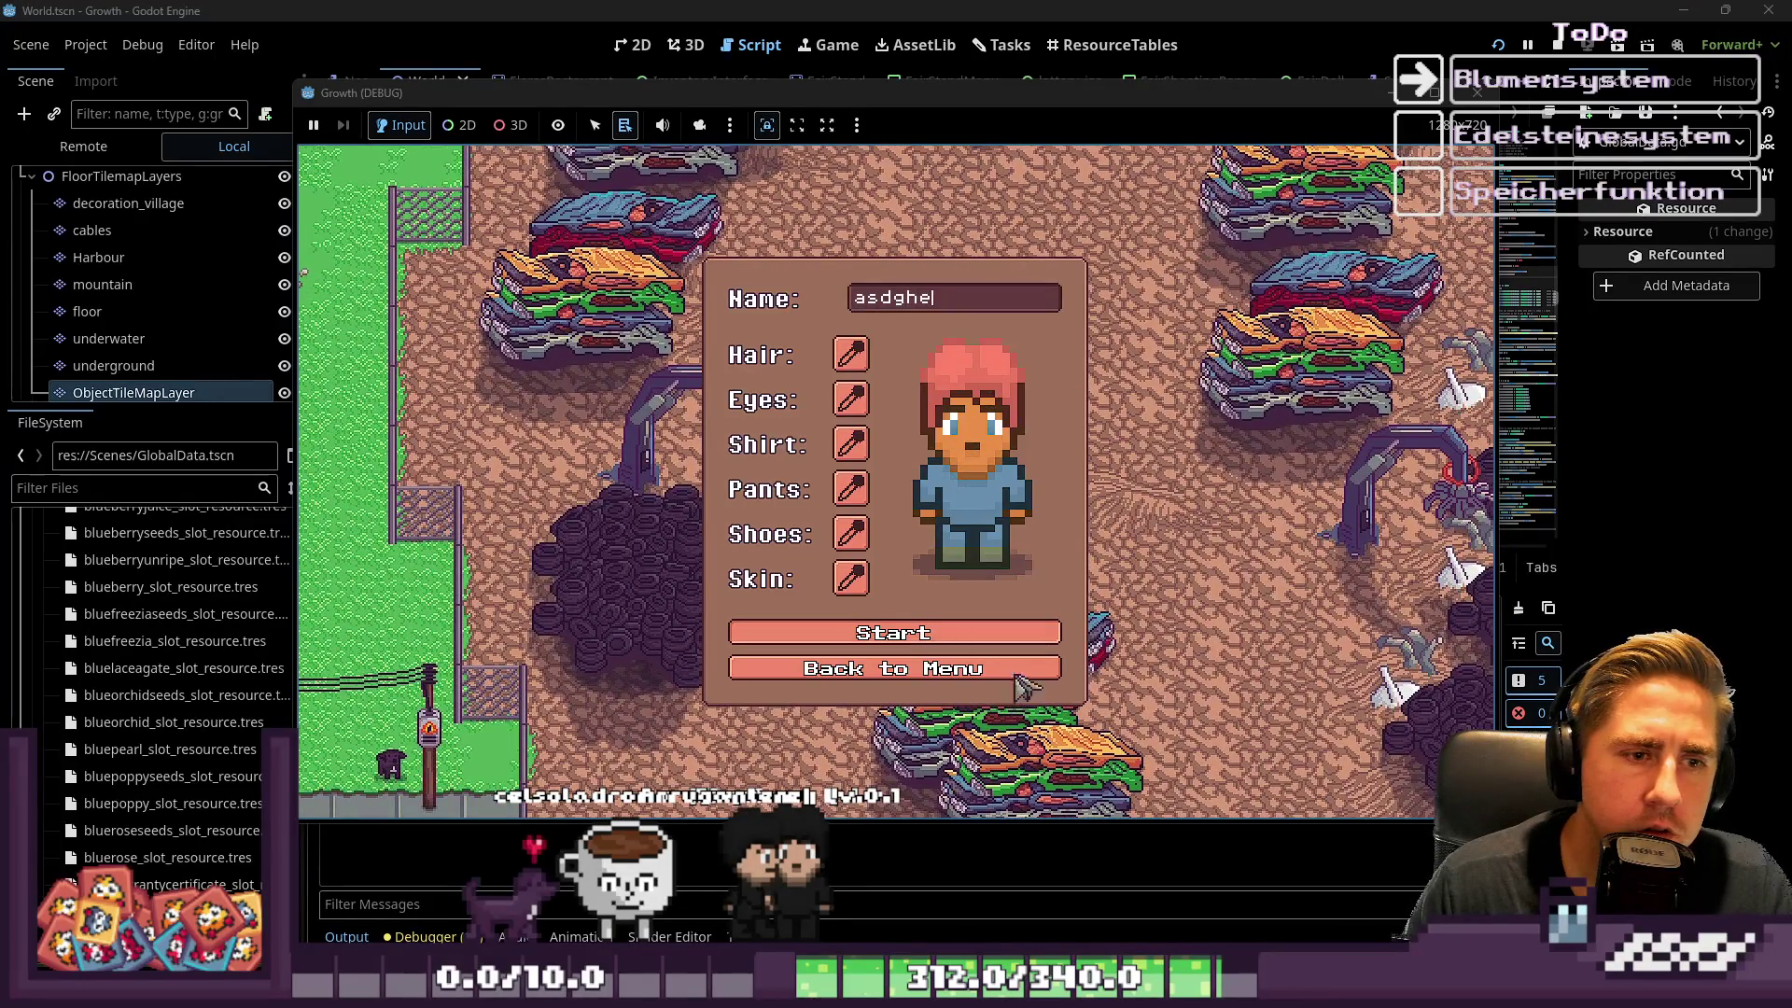
pyautogui.click(1031, 642)
pyautogui.press('s')
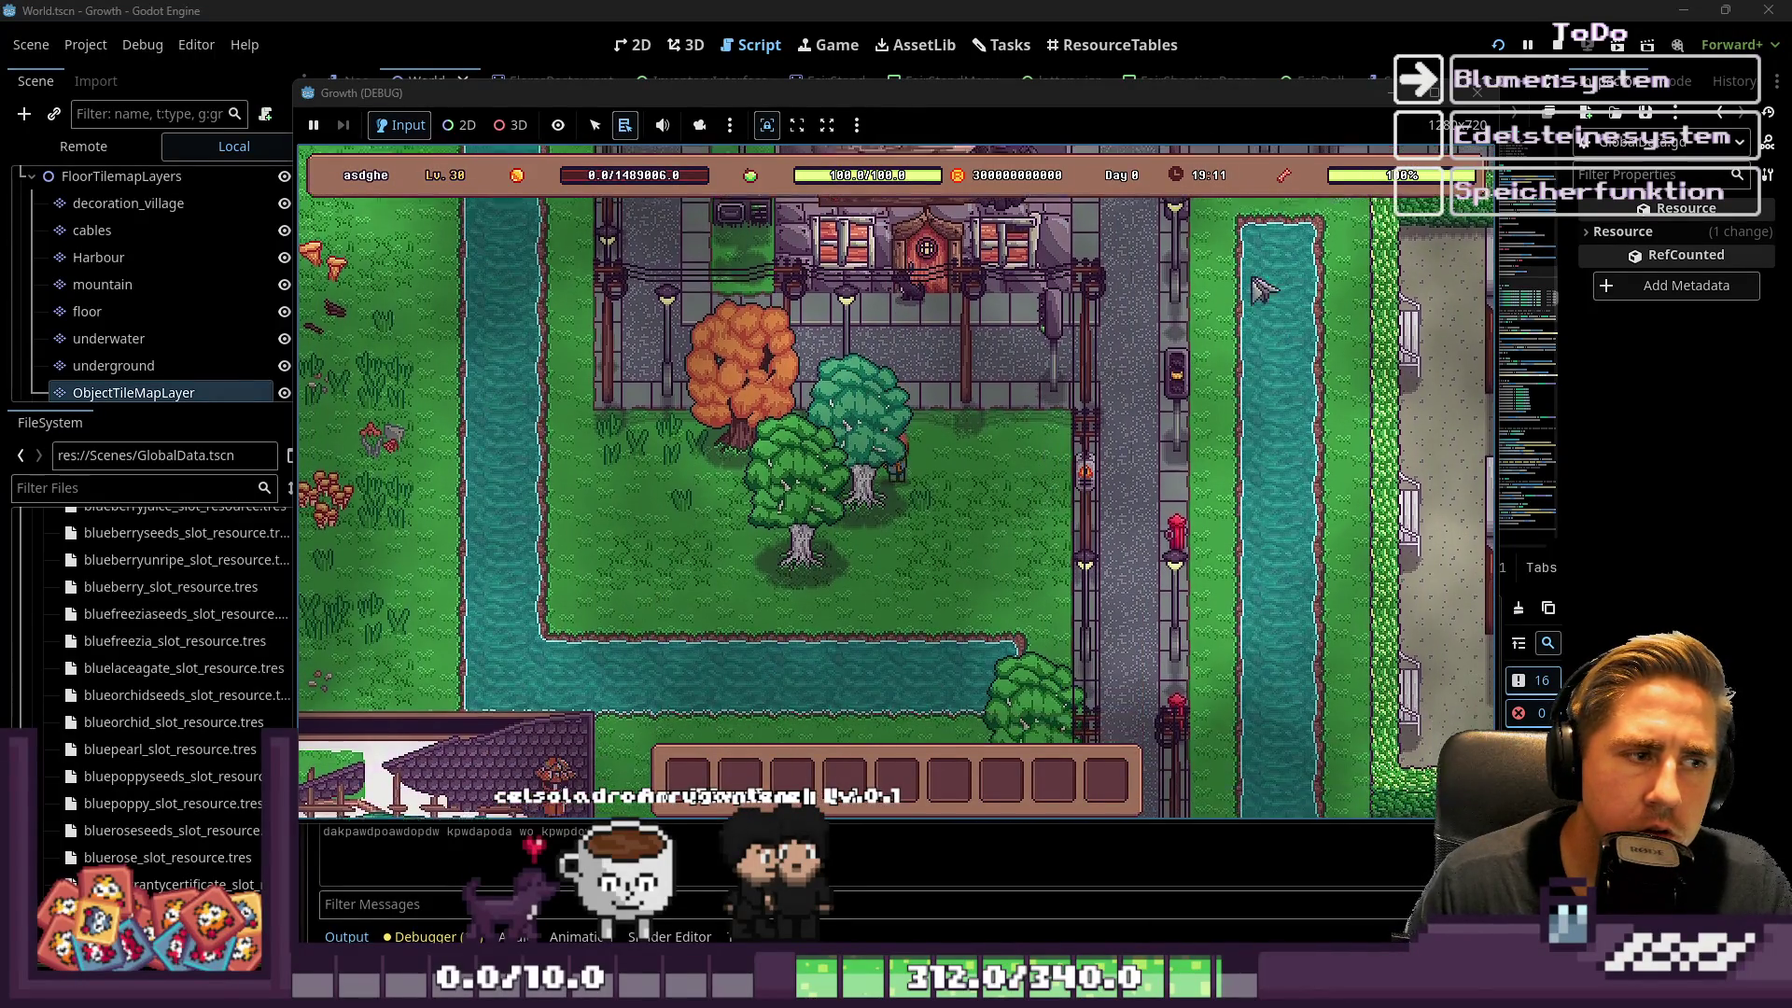
# Stop the game and delete the get_free_cells() call on line 476
pyautogui.click(1477, 92)
pyautogui.moveTo(807, 287); pyautogui.dragTo(687, 292)
pyautogui.press('BackSpace')
pyautogui.press('BackSpace')
pyautogui.press('BackSpace')
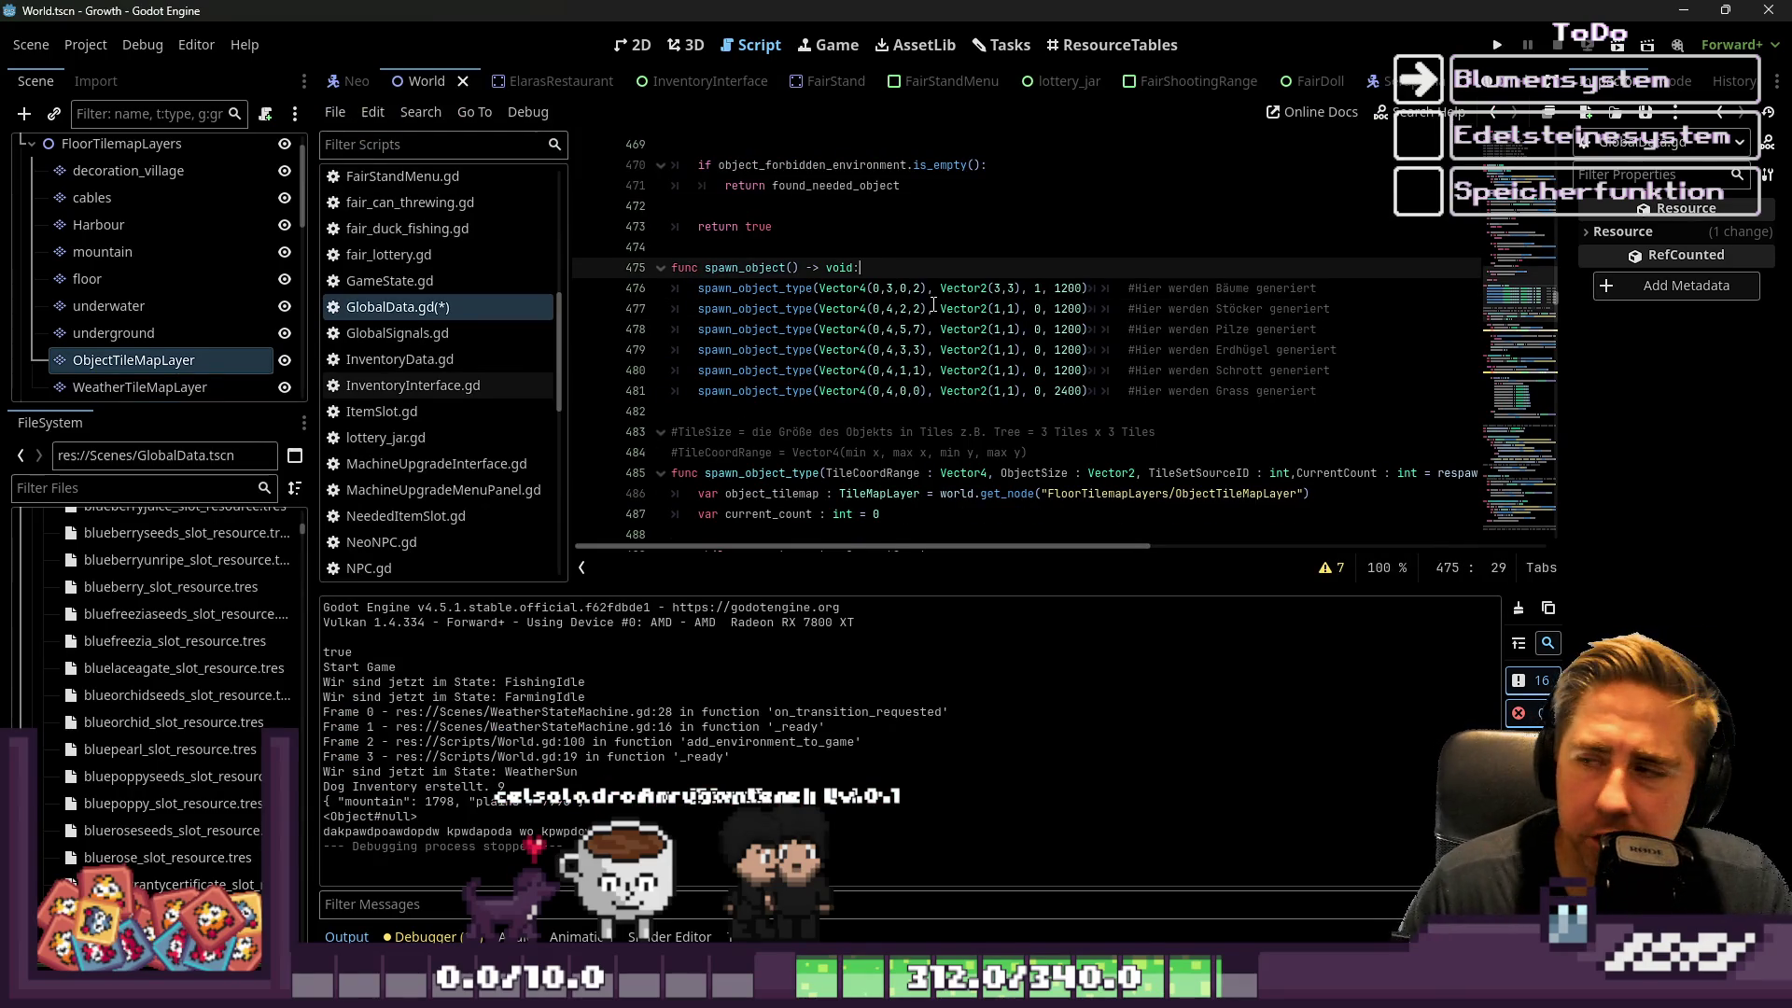
# Add indented blank lines after line 492 inside the spawn loop
pyautogui.scroll(-6, 934, 304)
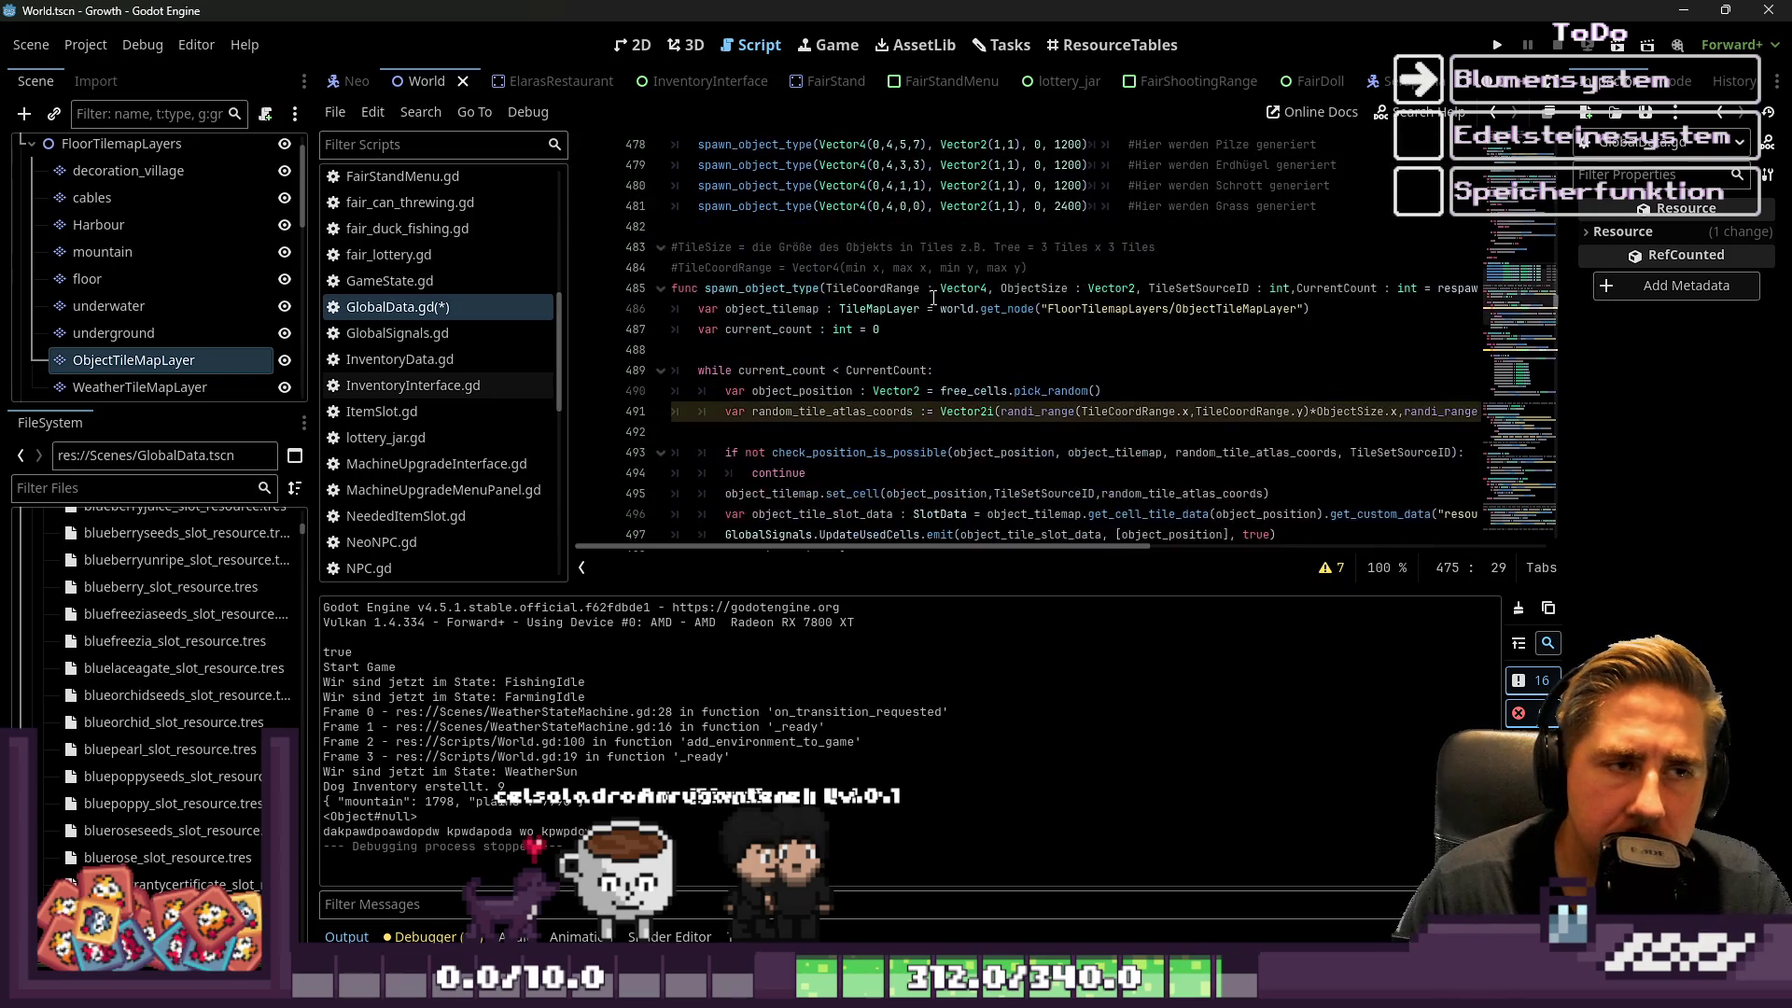
pyautogui.scroll(-10, 934, 286)
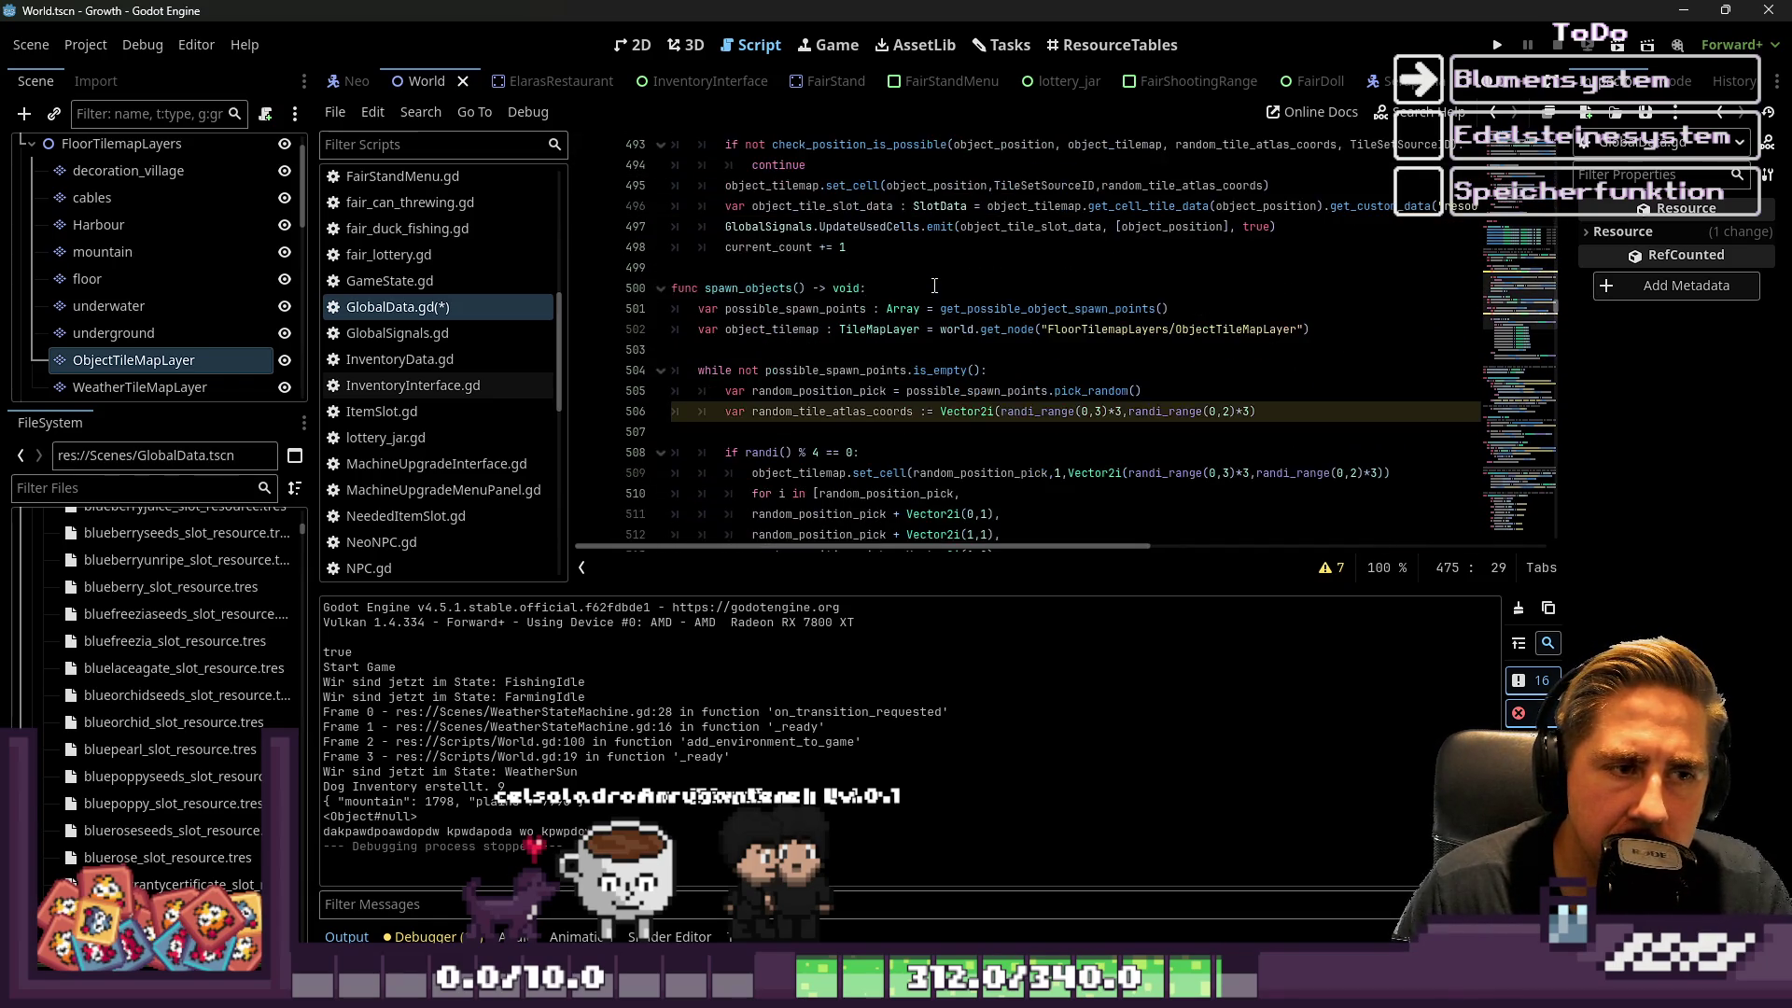
pyautogui.scroll(11, 936, 282)
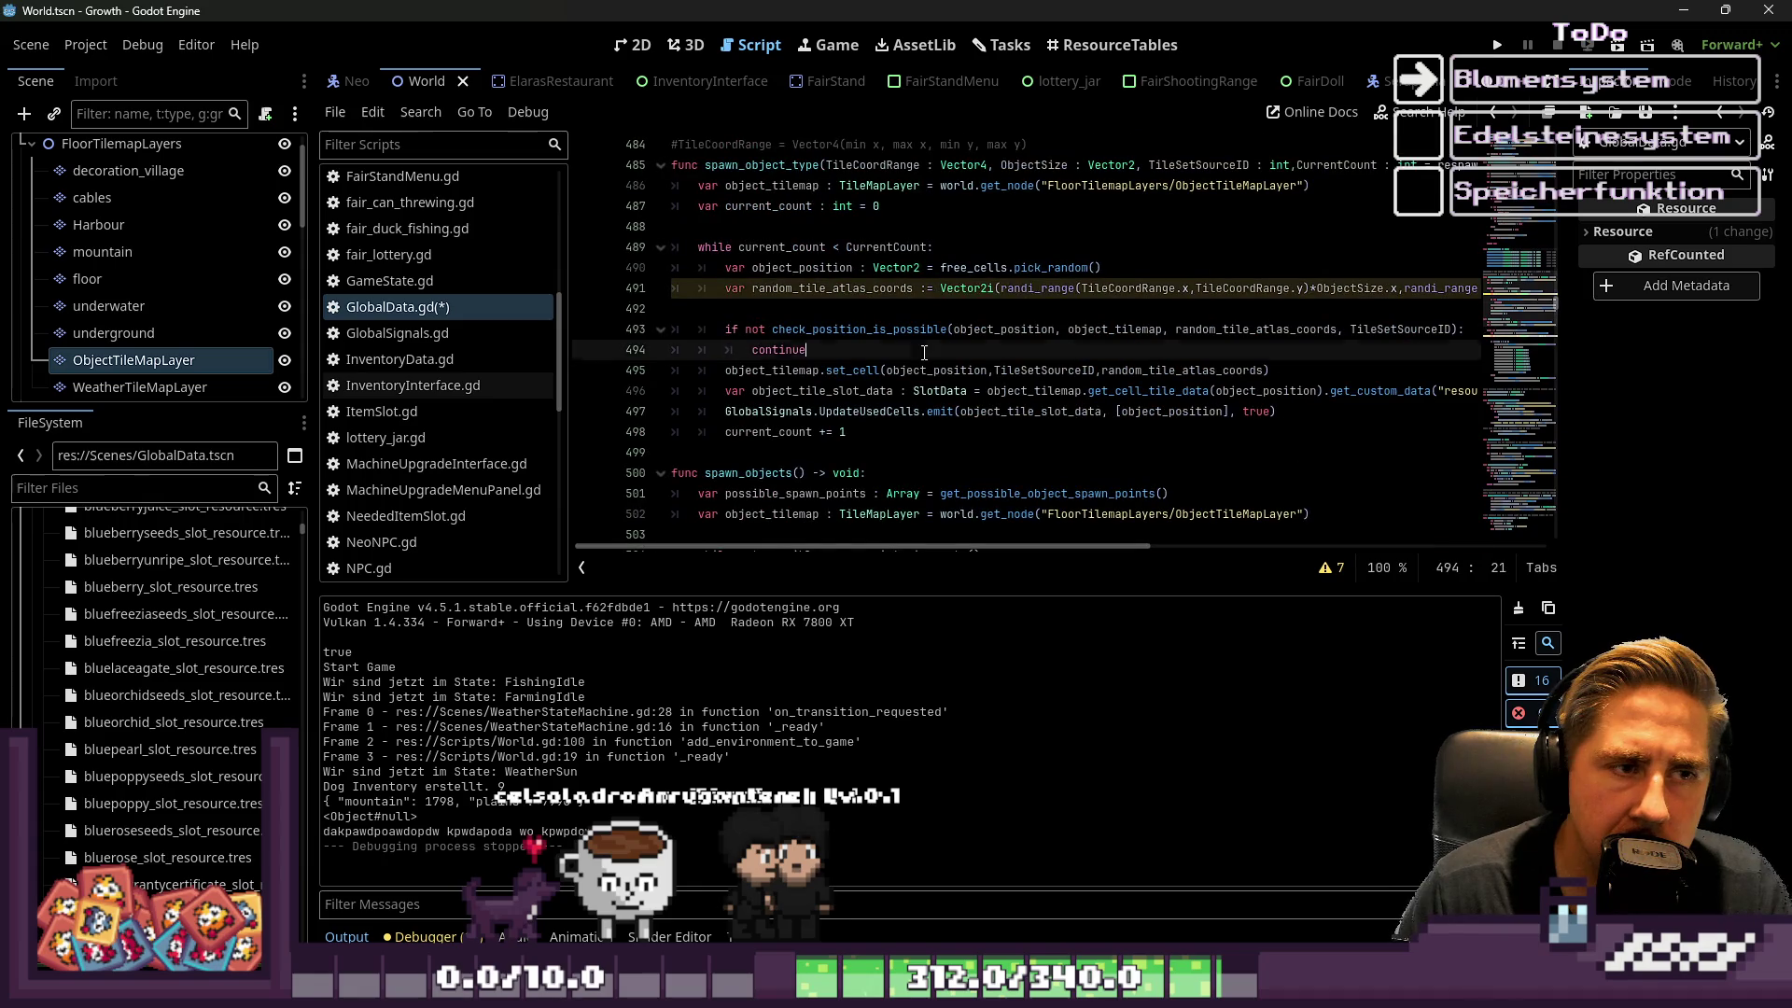
pyautogui.click(864, 407)
pyautogui.doubleClick(915, 408)
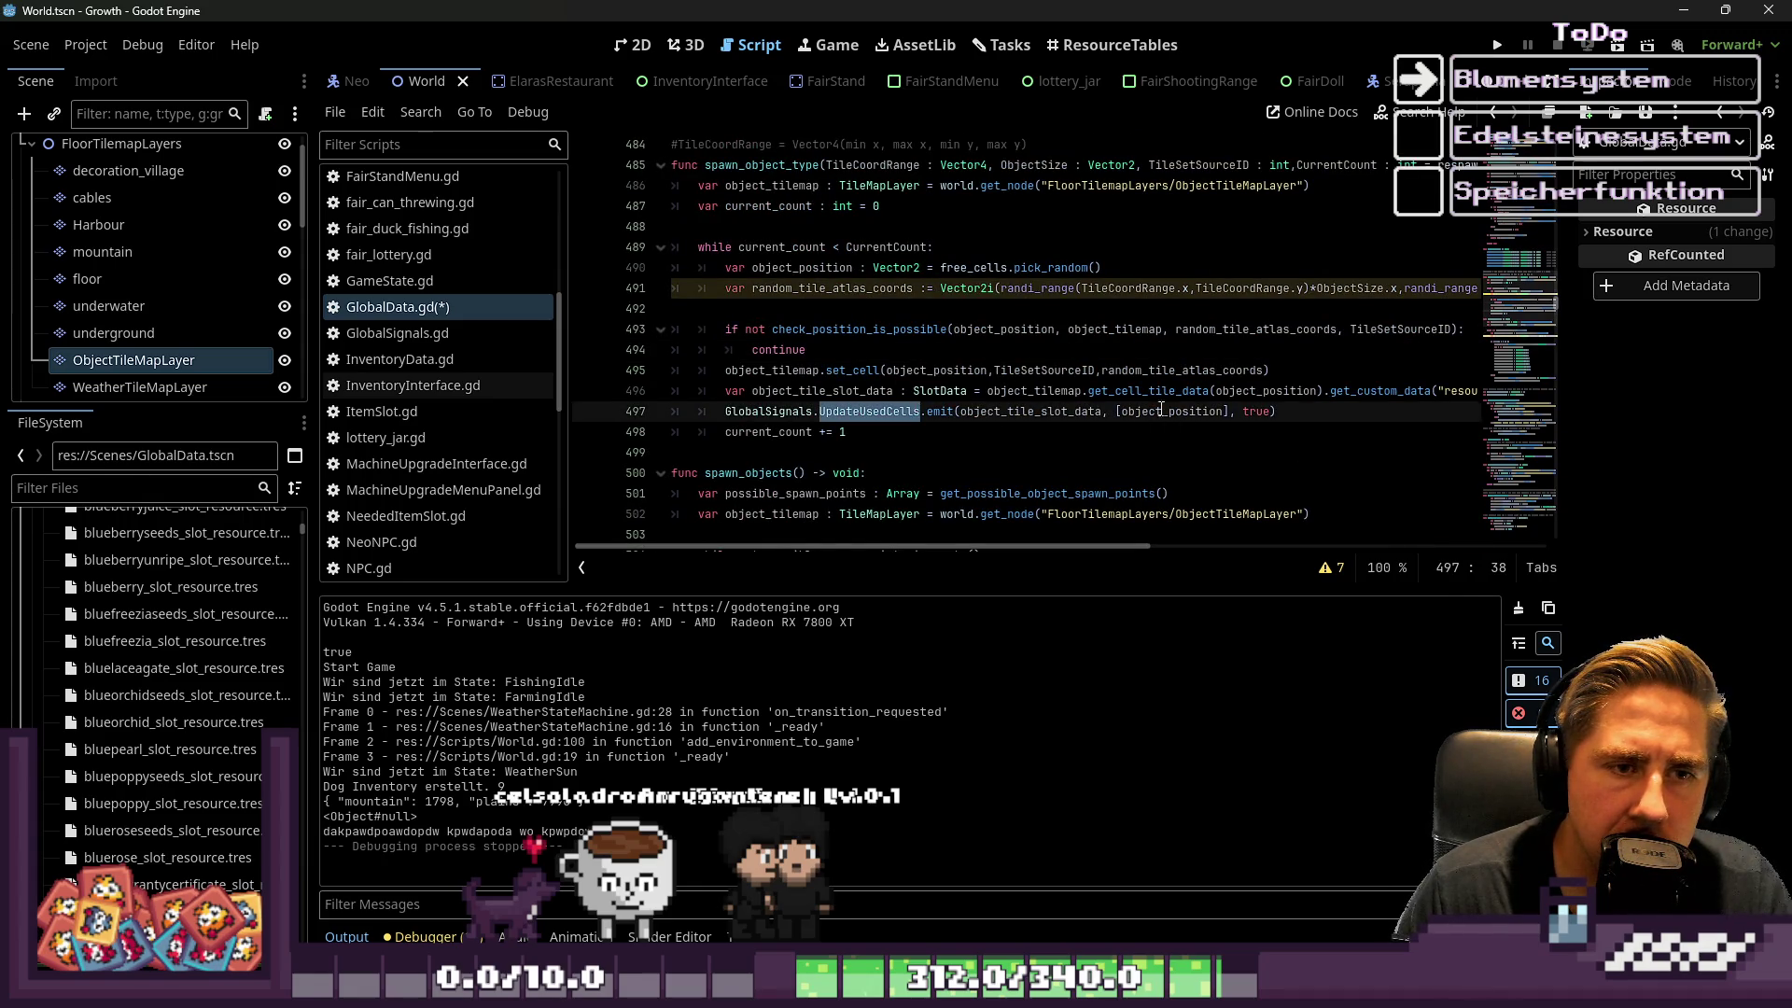
pyautogui.press('Down')
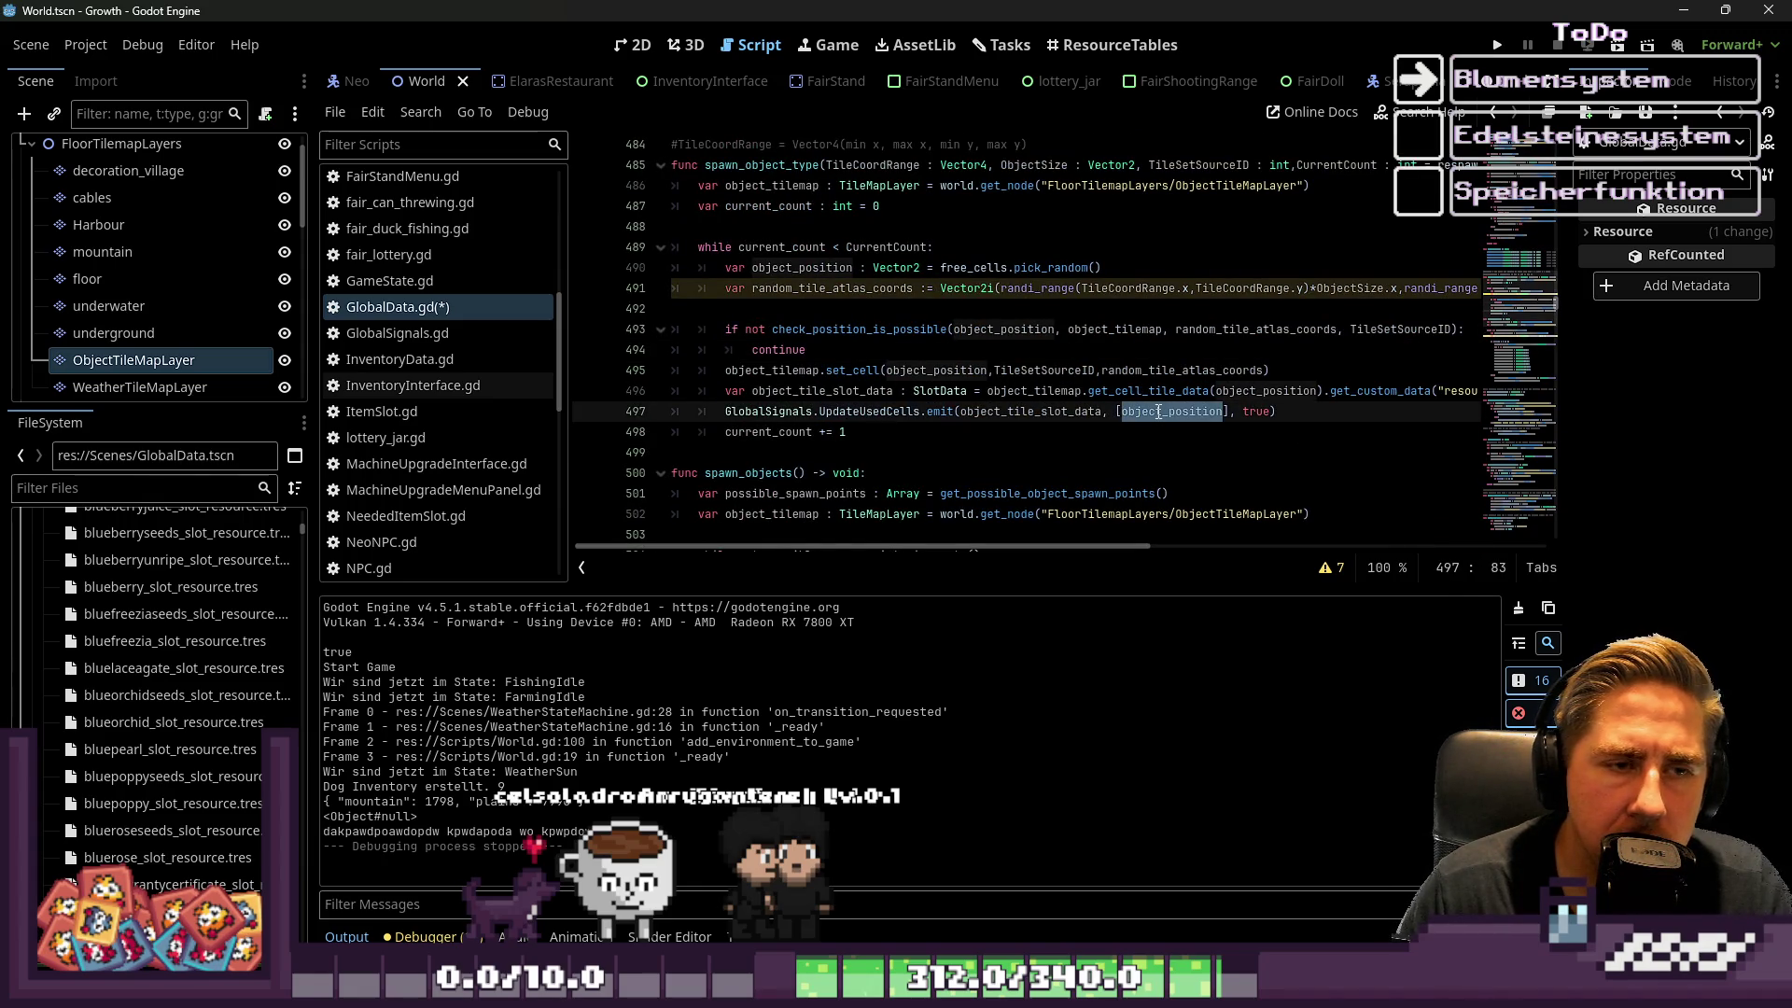
pyautogui.click(862, 309)
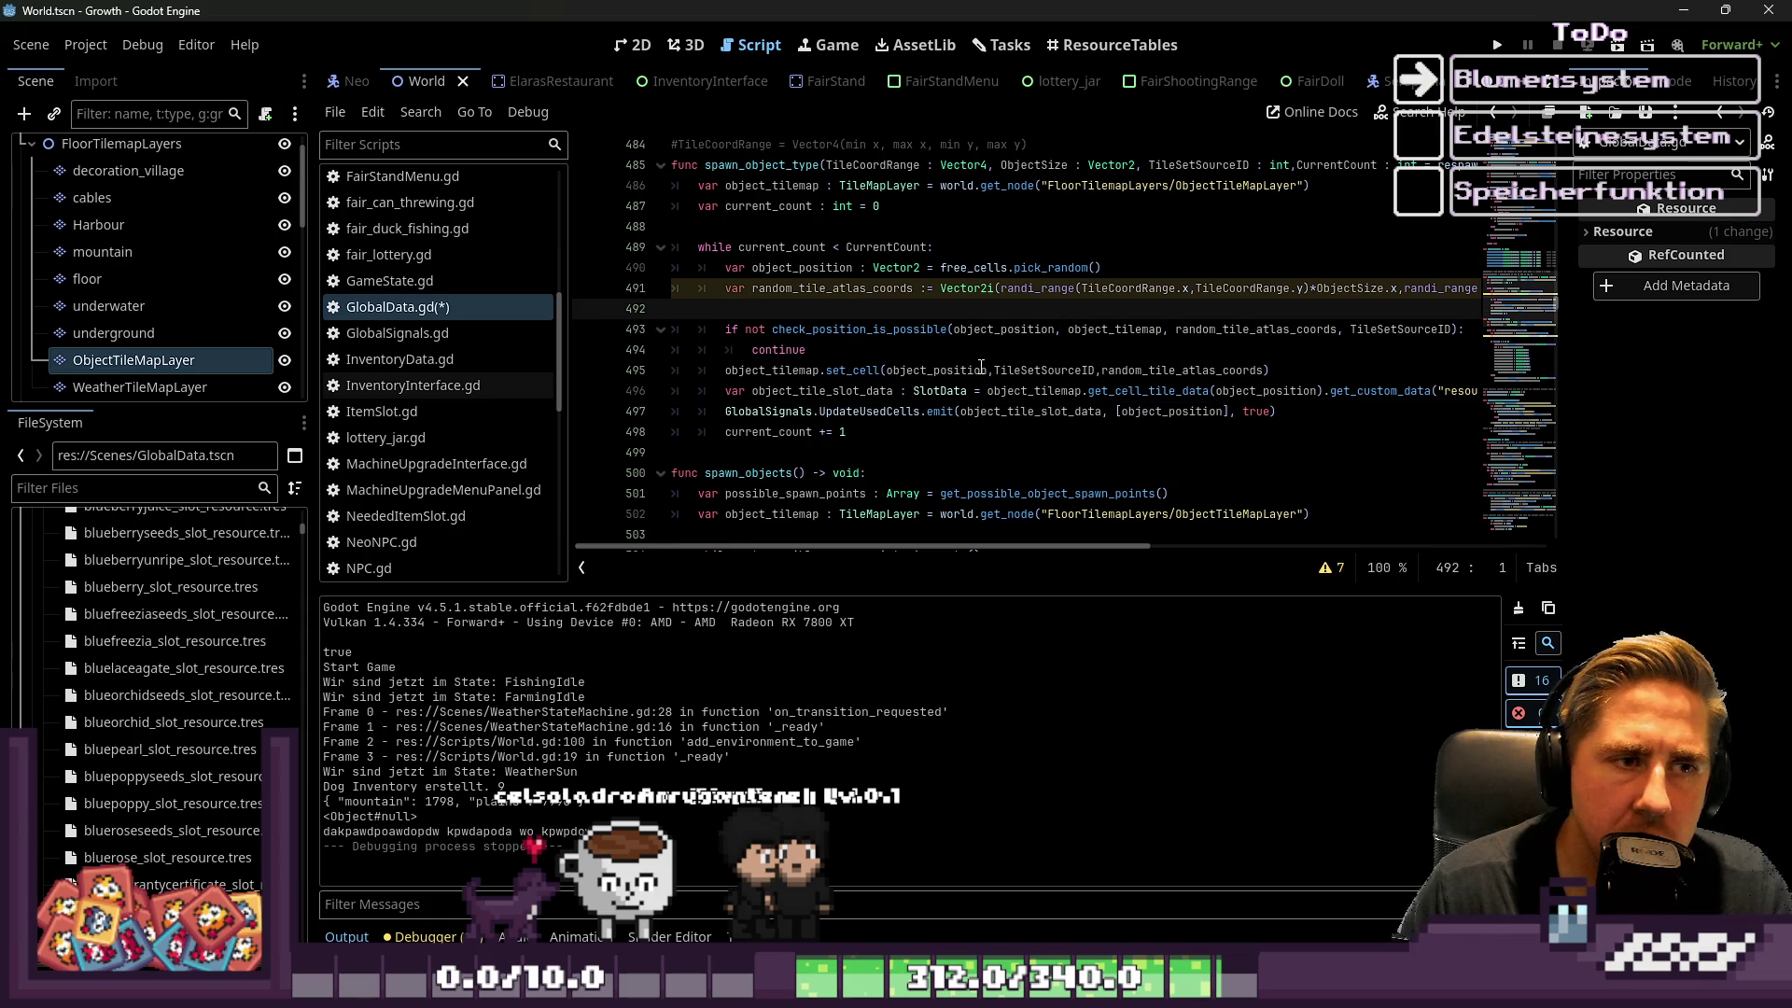
pyautogui.press('Return')
pyautogui.press('Up')
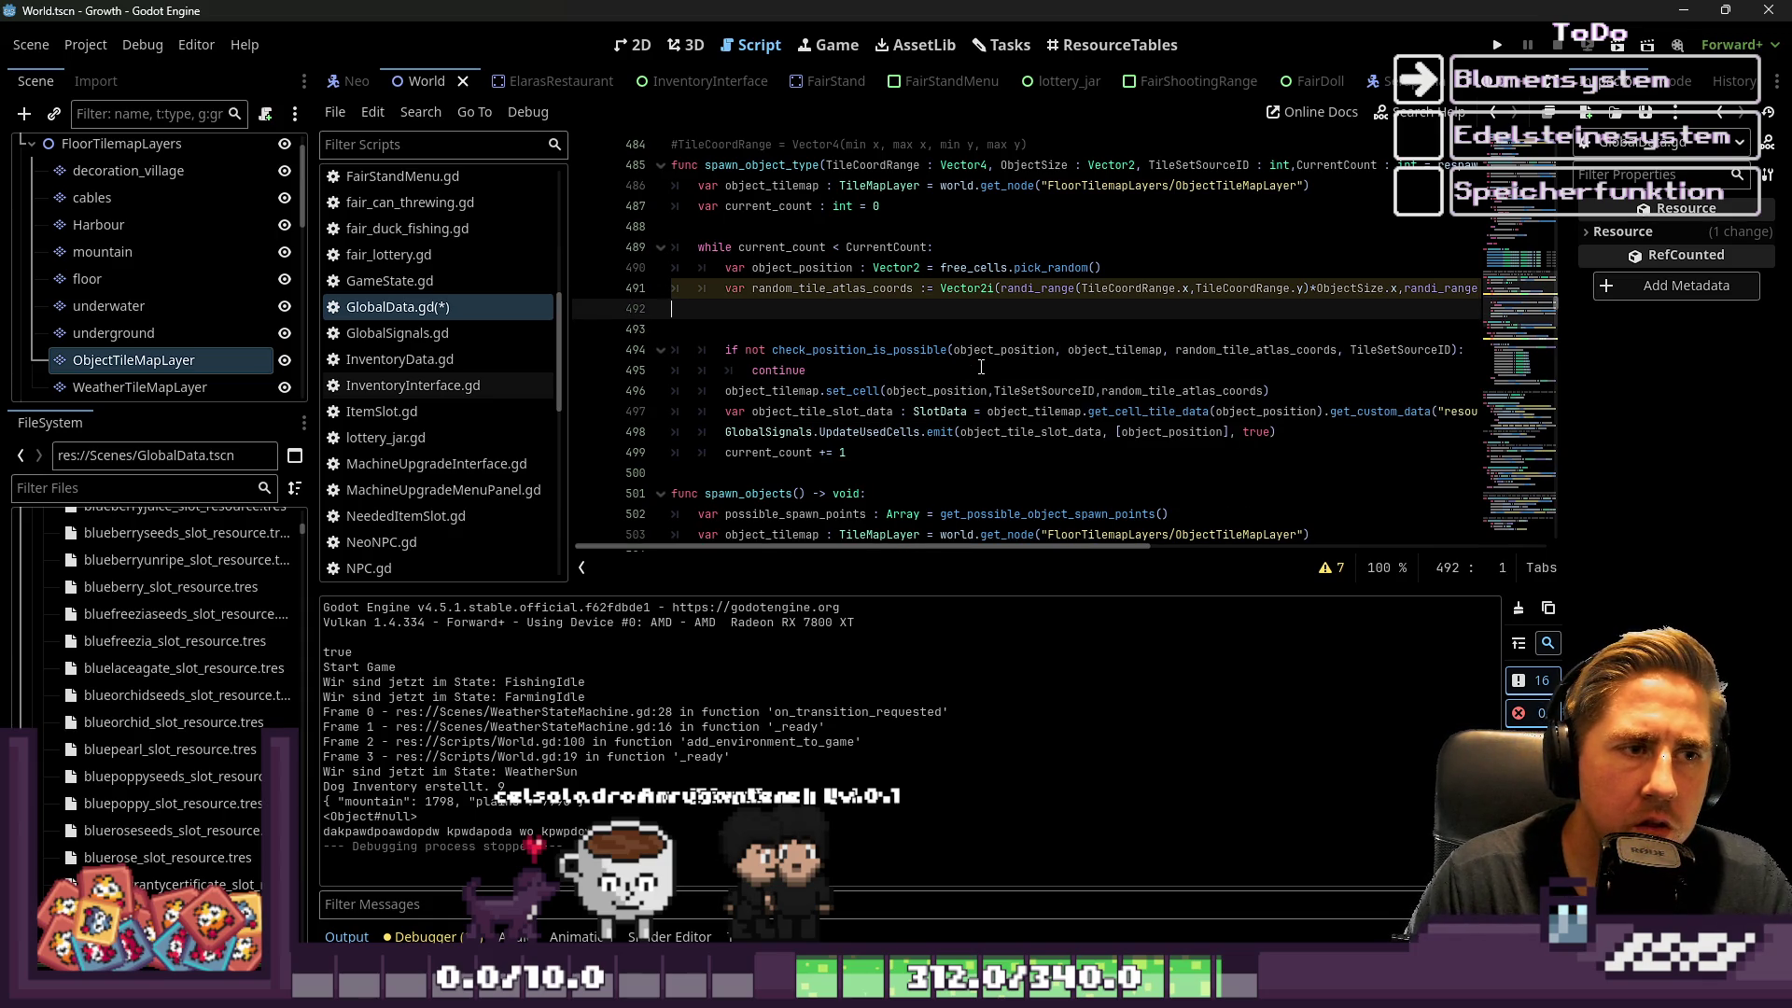
pyautogui.press('Down')
pyautogui.press('Return')
pyautogui.press('Up')
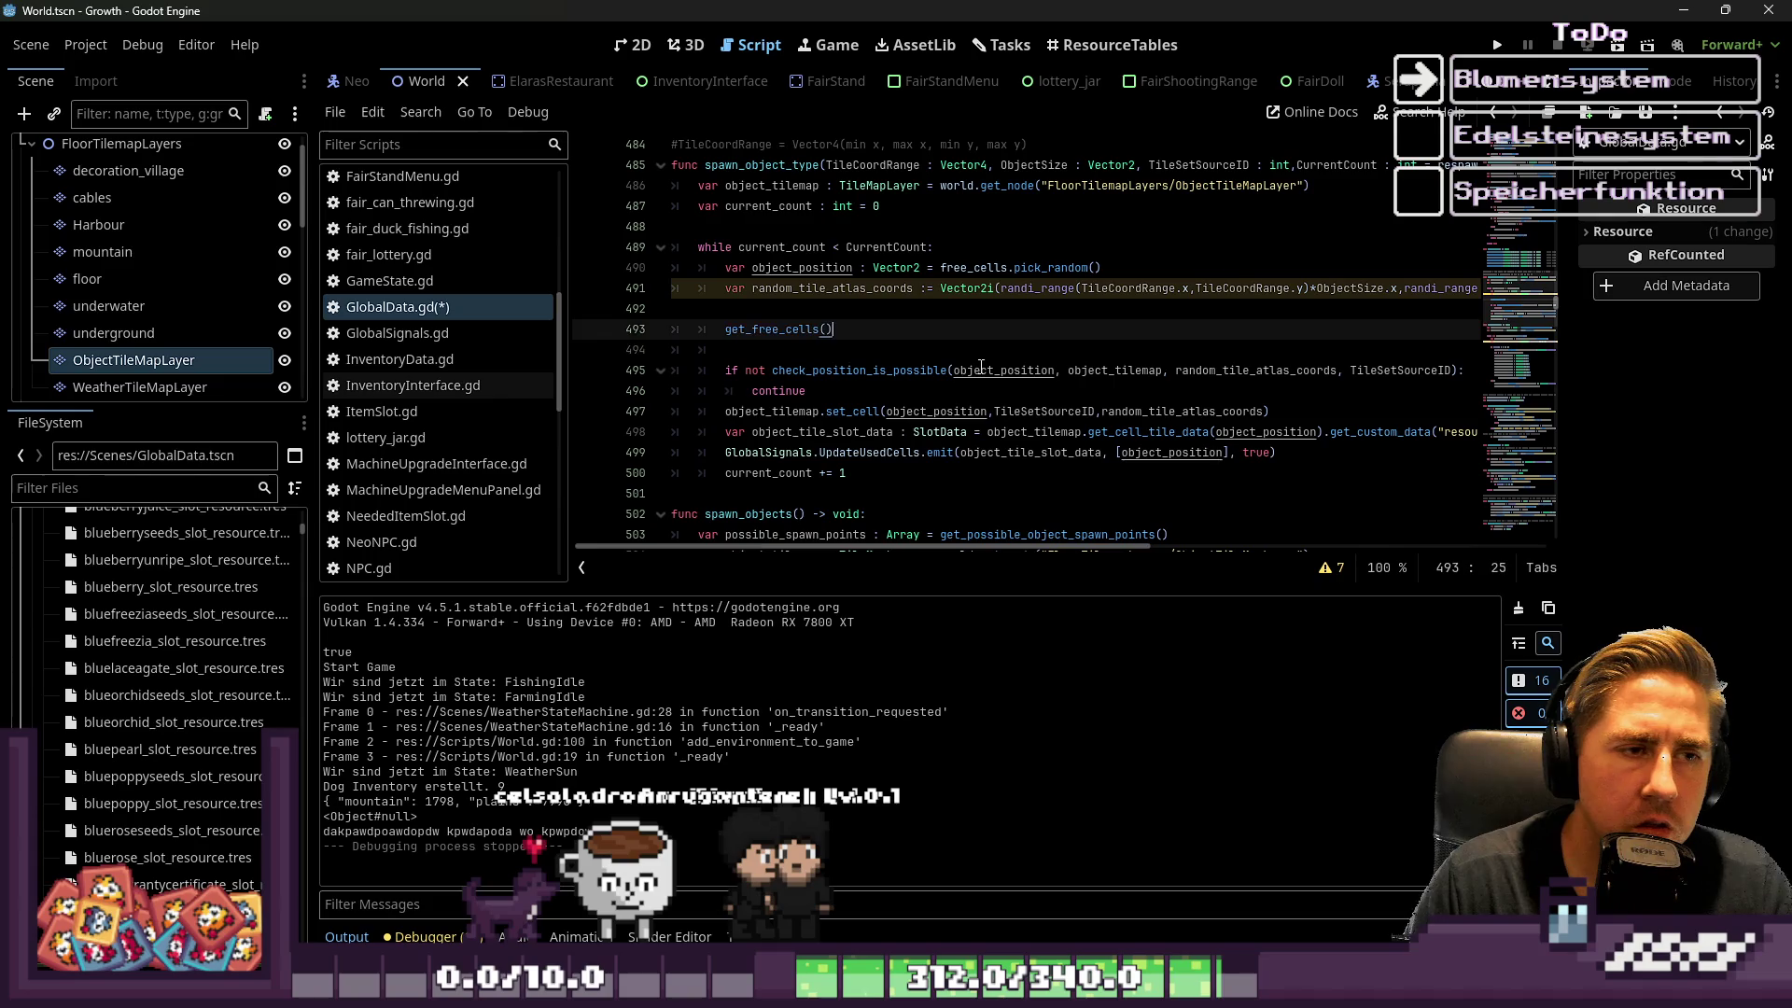
# Undo the edits with Ctrl+Z until get_free_cells() is back on line 476
pyautogui.hotkey('ctrl', 'z')
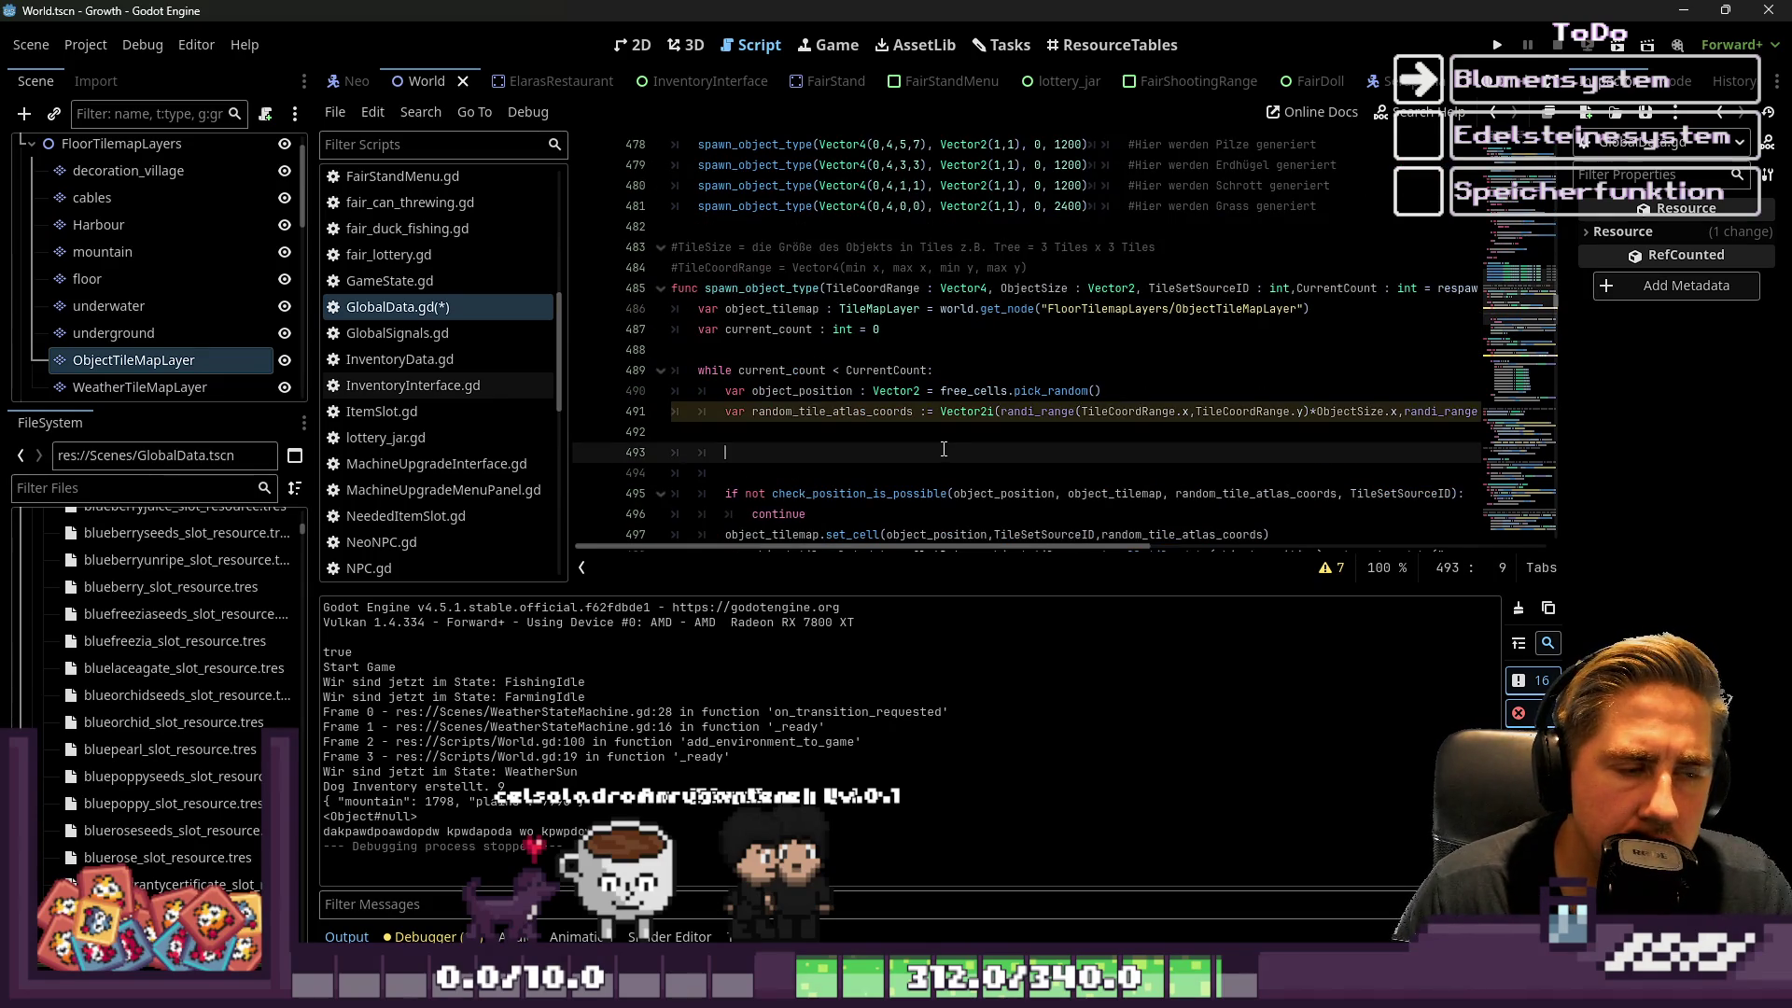
pyautogui.hotkey('ctrl', 'z')
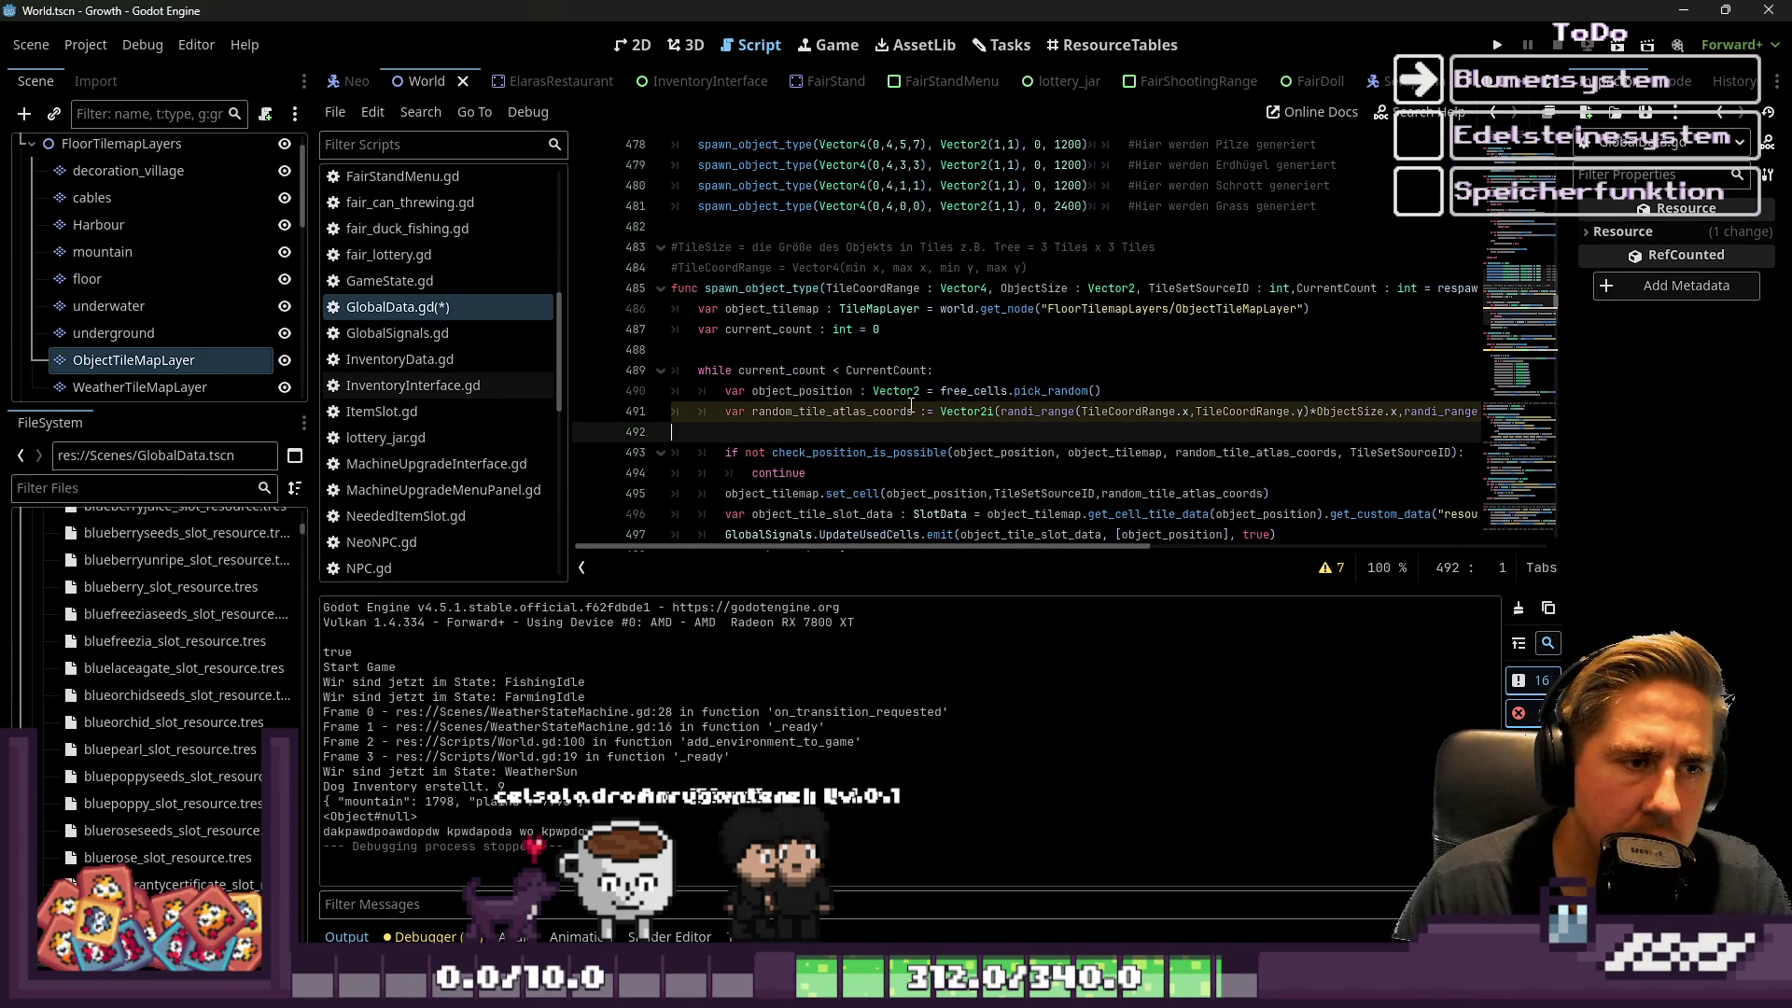
pyautogui.scroll(5, 920, 411)
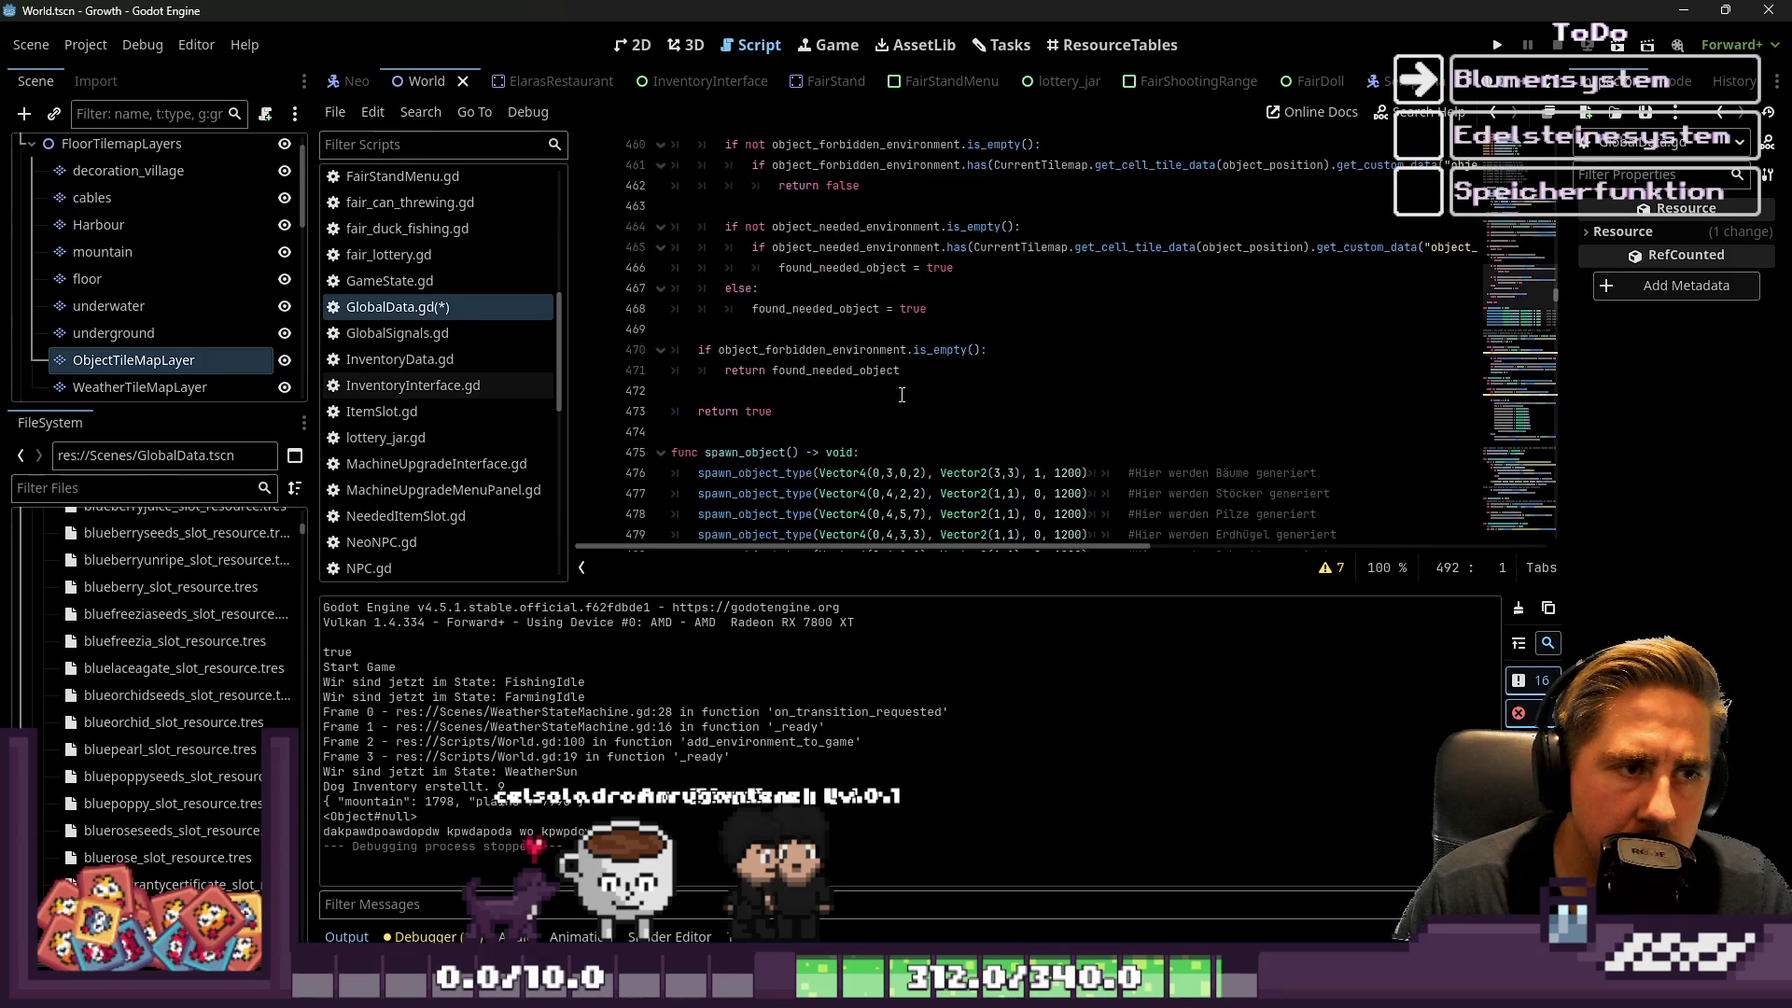
pyautogui.scroll(-1, 902, 395)
pyautogui.click(901, 392)
pyautogui.click(841, 409)
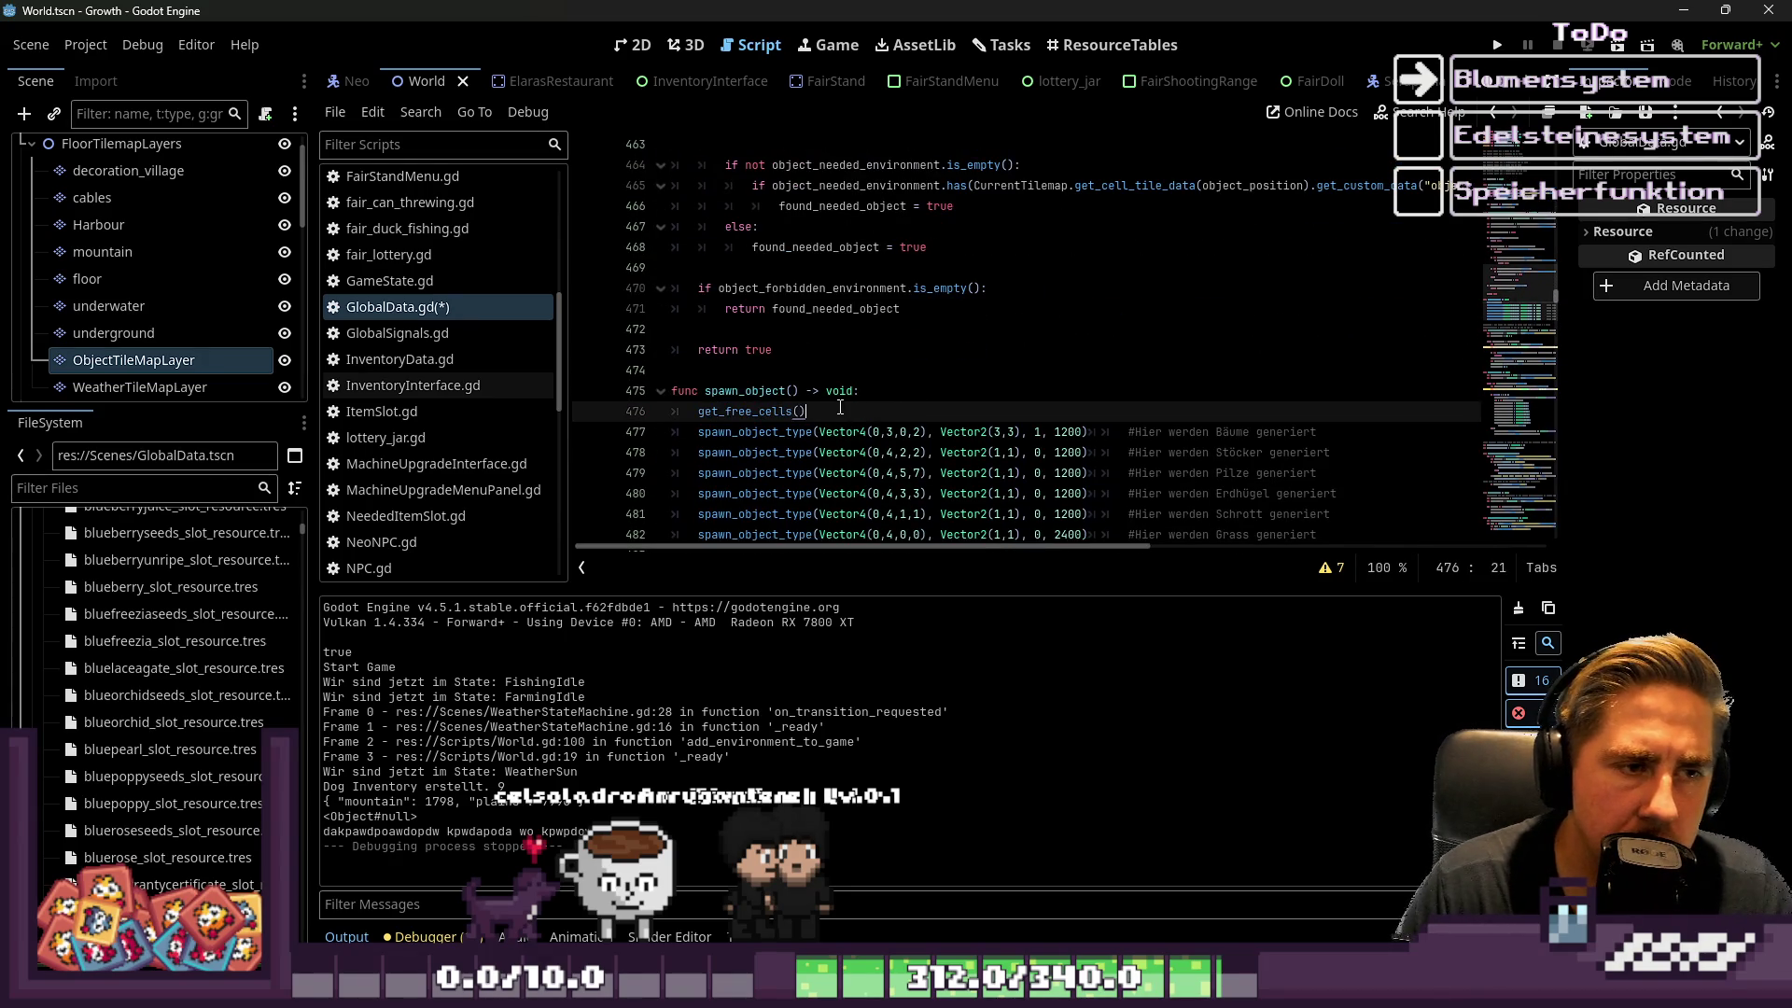
pyautogui.scroll(5, 904, 378)
pyautogui.scroll(3, 904, 378)
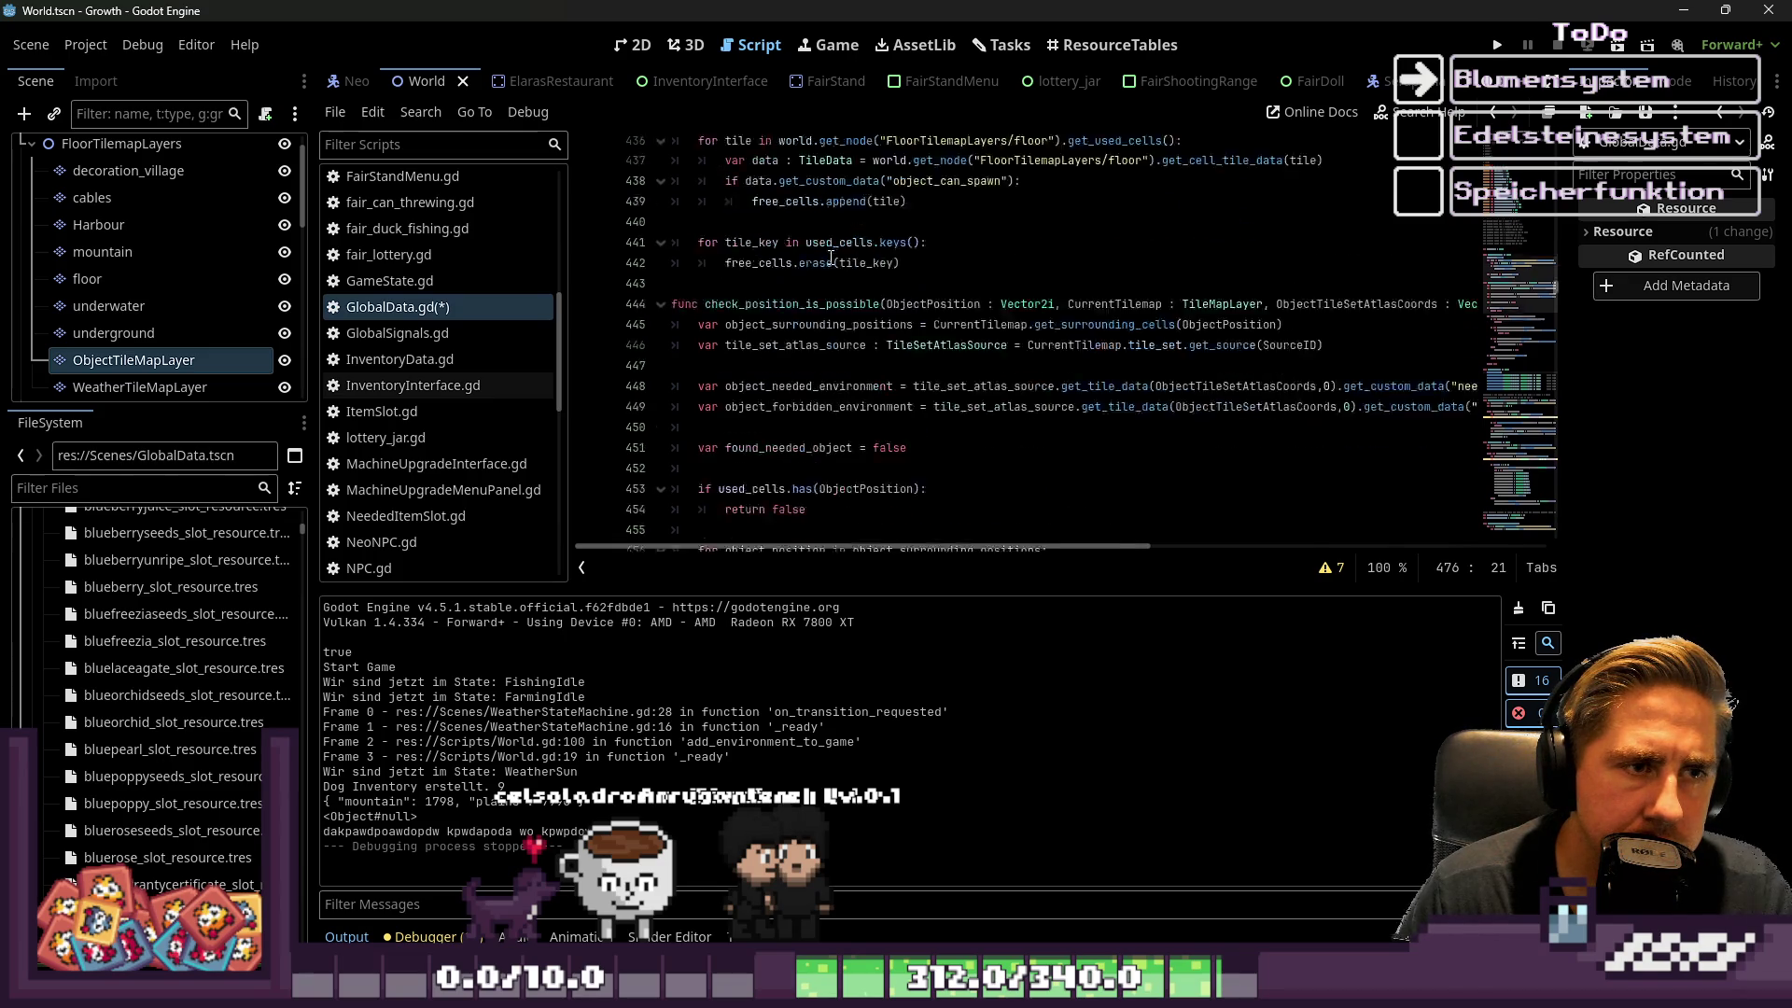
pyautogui.scroll(3, 831, 266)
# Review the get_free_cells definition, its free_cells.clear() and check_position_is_possible lines
pyautogui.doubleClick(760, 228)
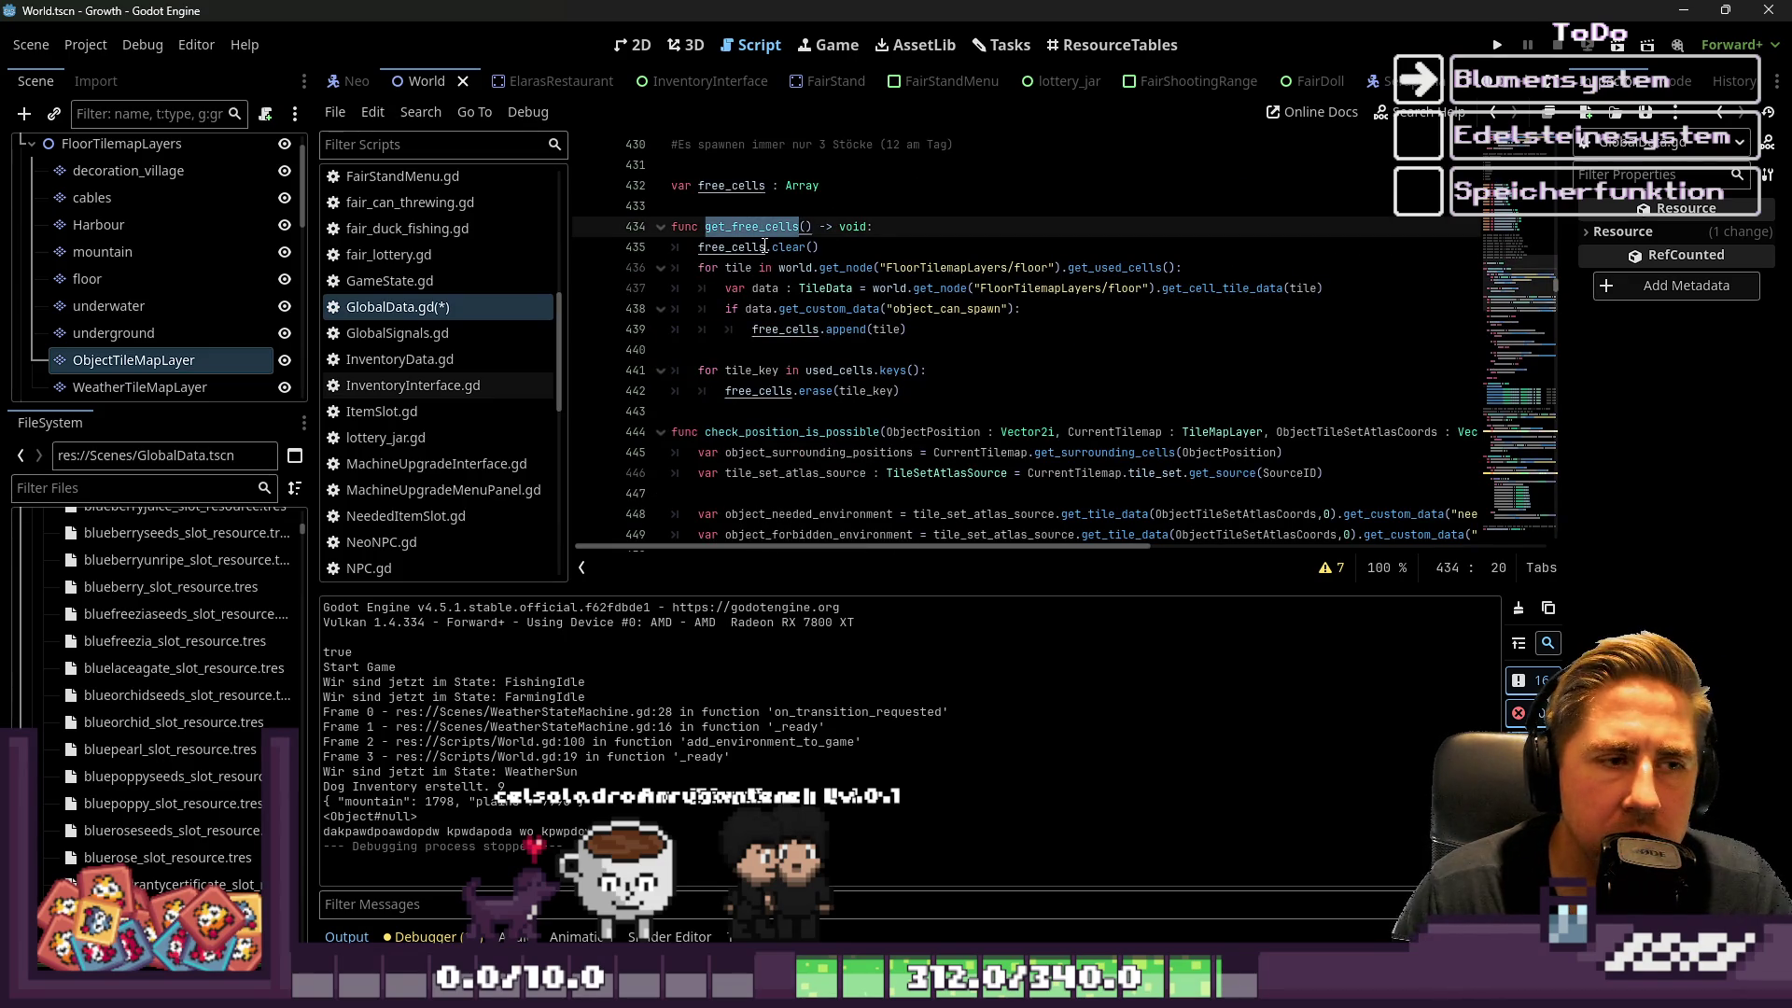
pyautogui.scroll(-2, 763, 245)
pyautogui.click(746, 301)
pyautogui.scroll(1, 746, 303)
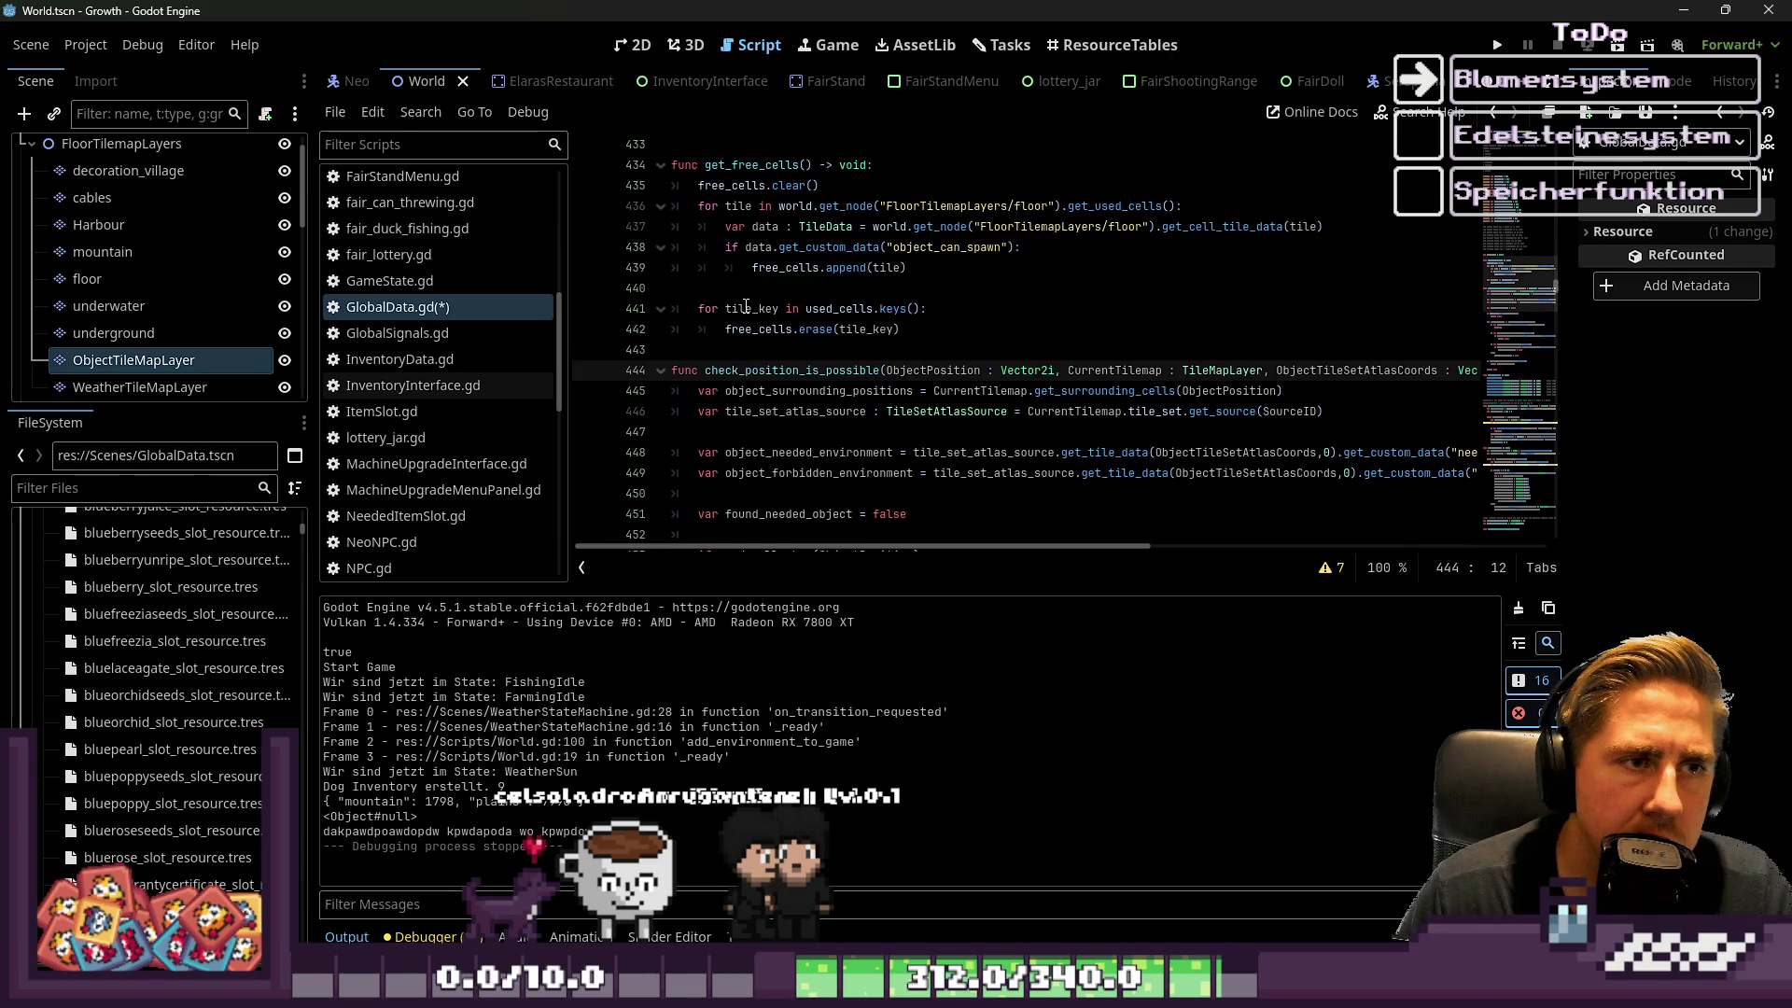
pyautogui.click(738, 185)
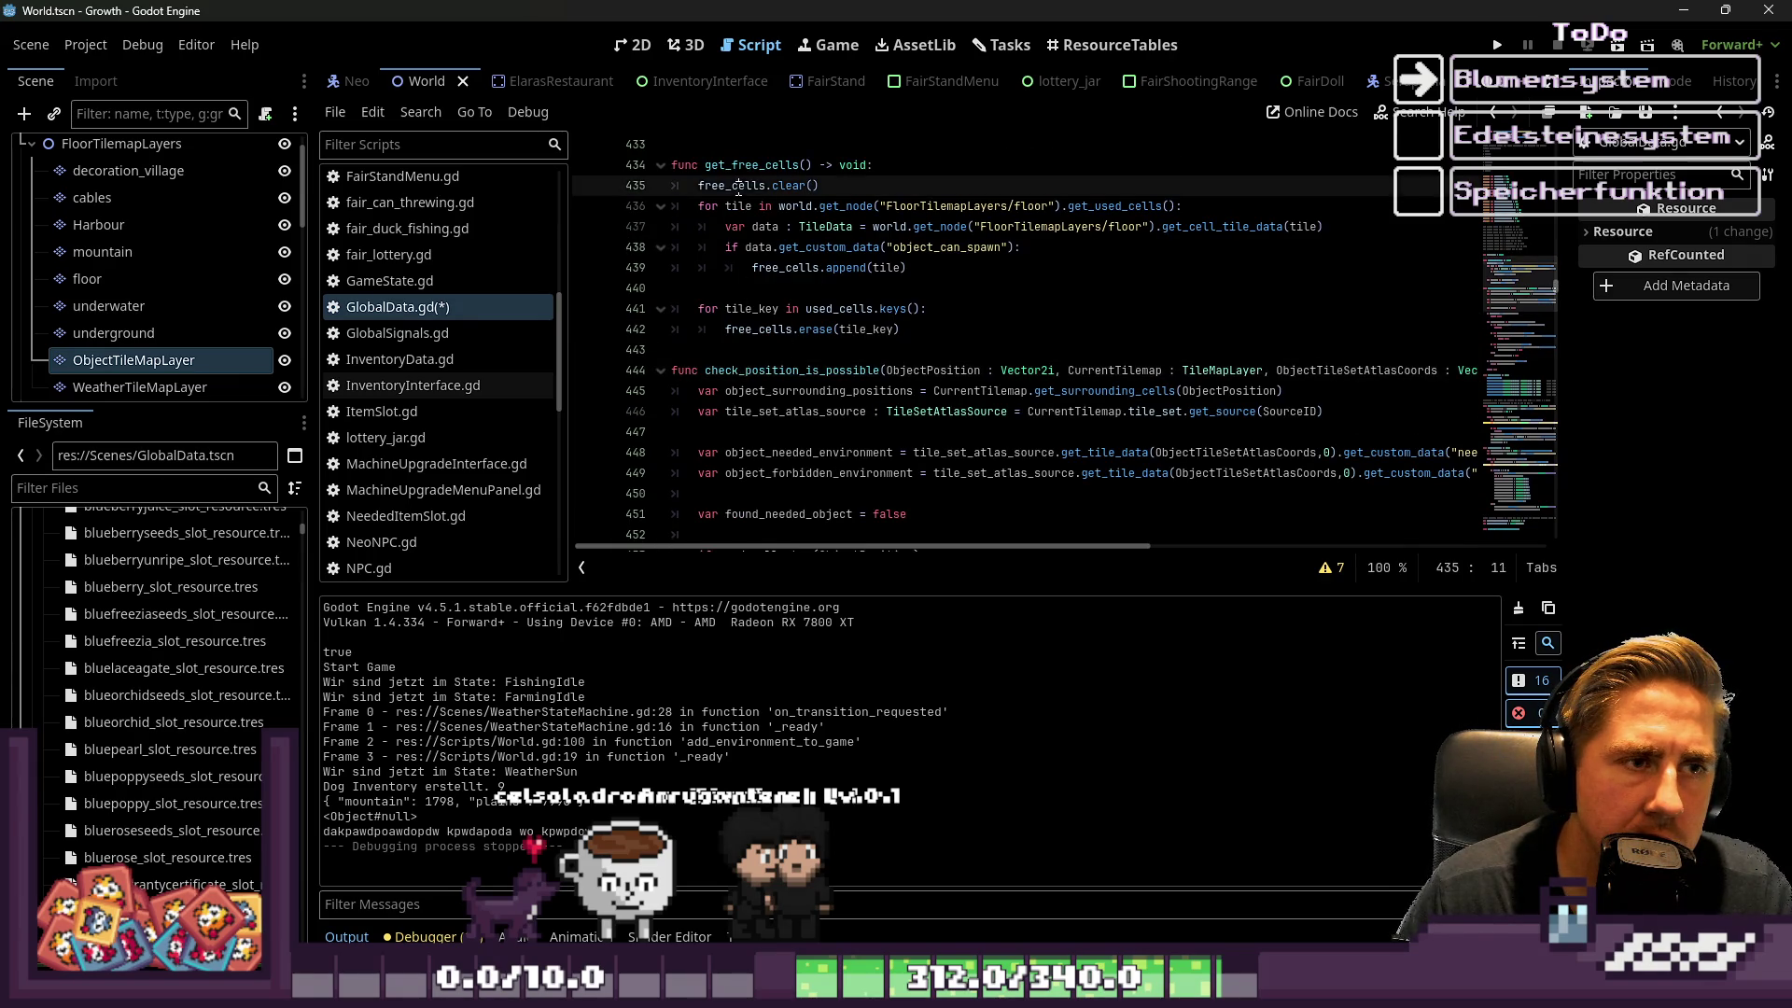
pyautogui.click(840, 330)
# Check how tile_key erases used_cells entries from free_cells in get_free_cells
pyautogui.doubleClick(858, 331)
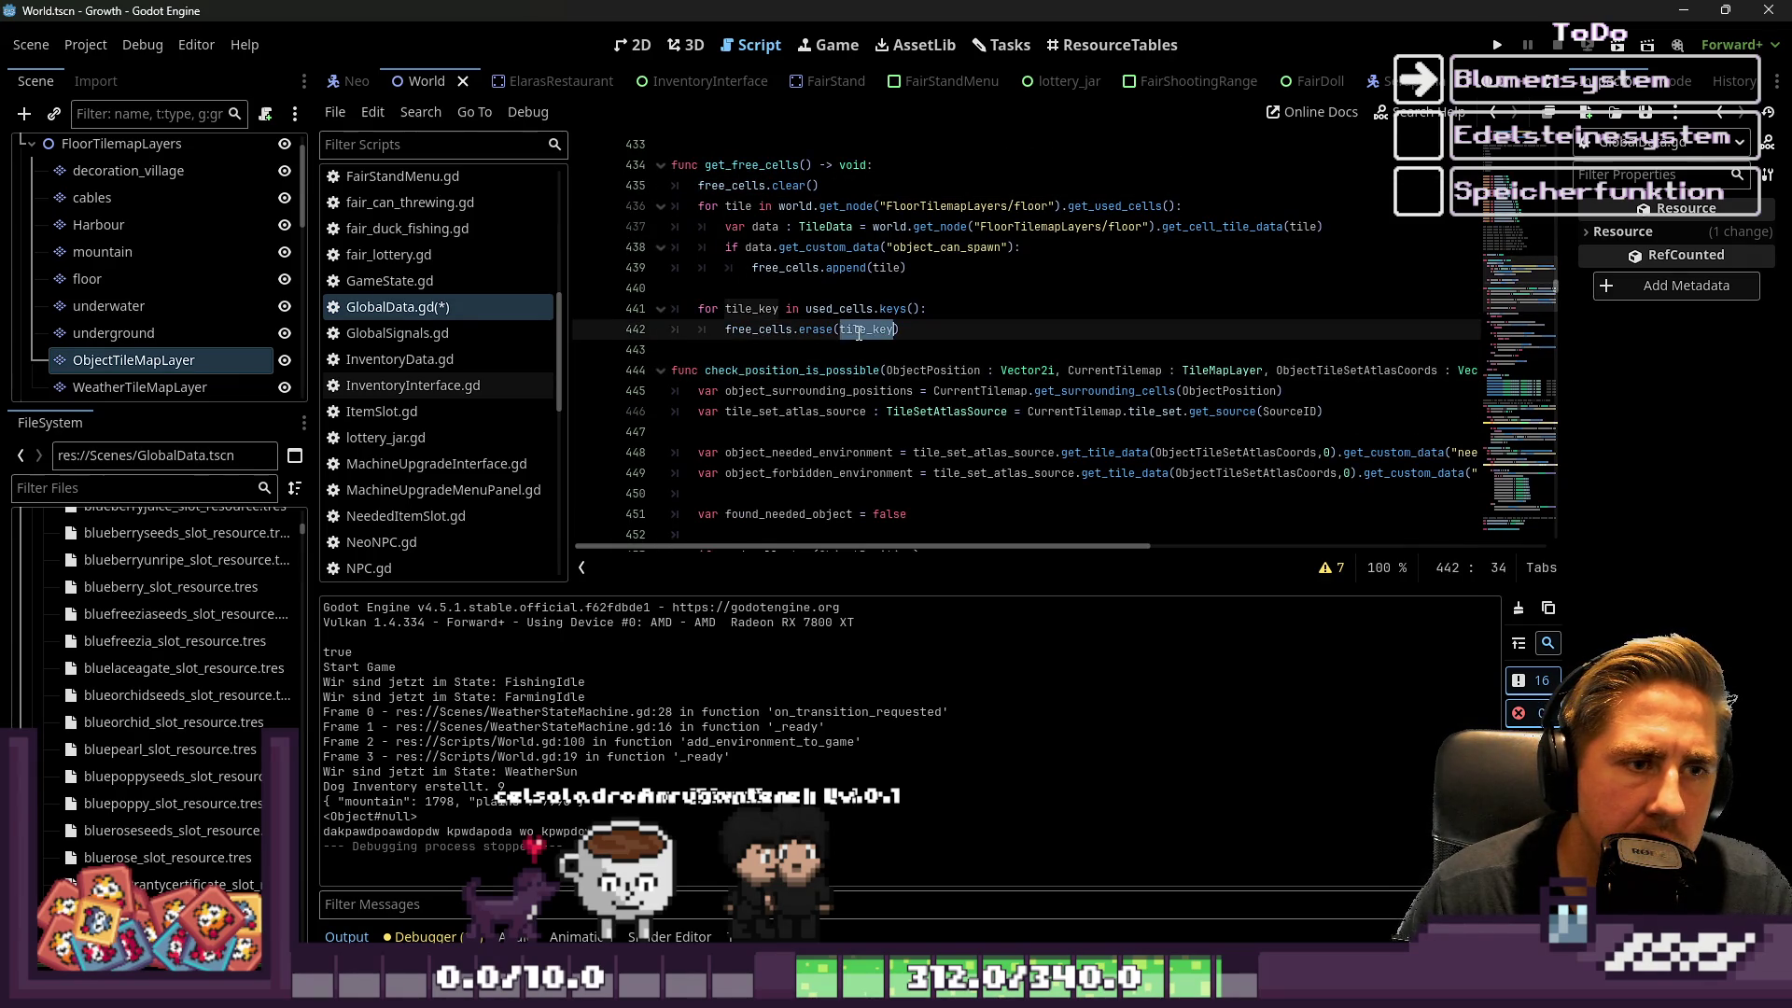
pyautogui.click(812, 329)
pyautogui.click(771, 356)
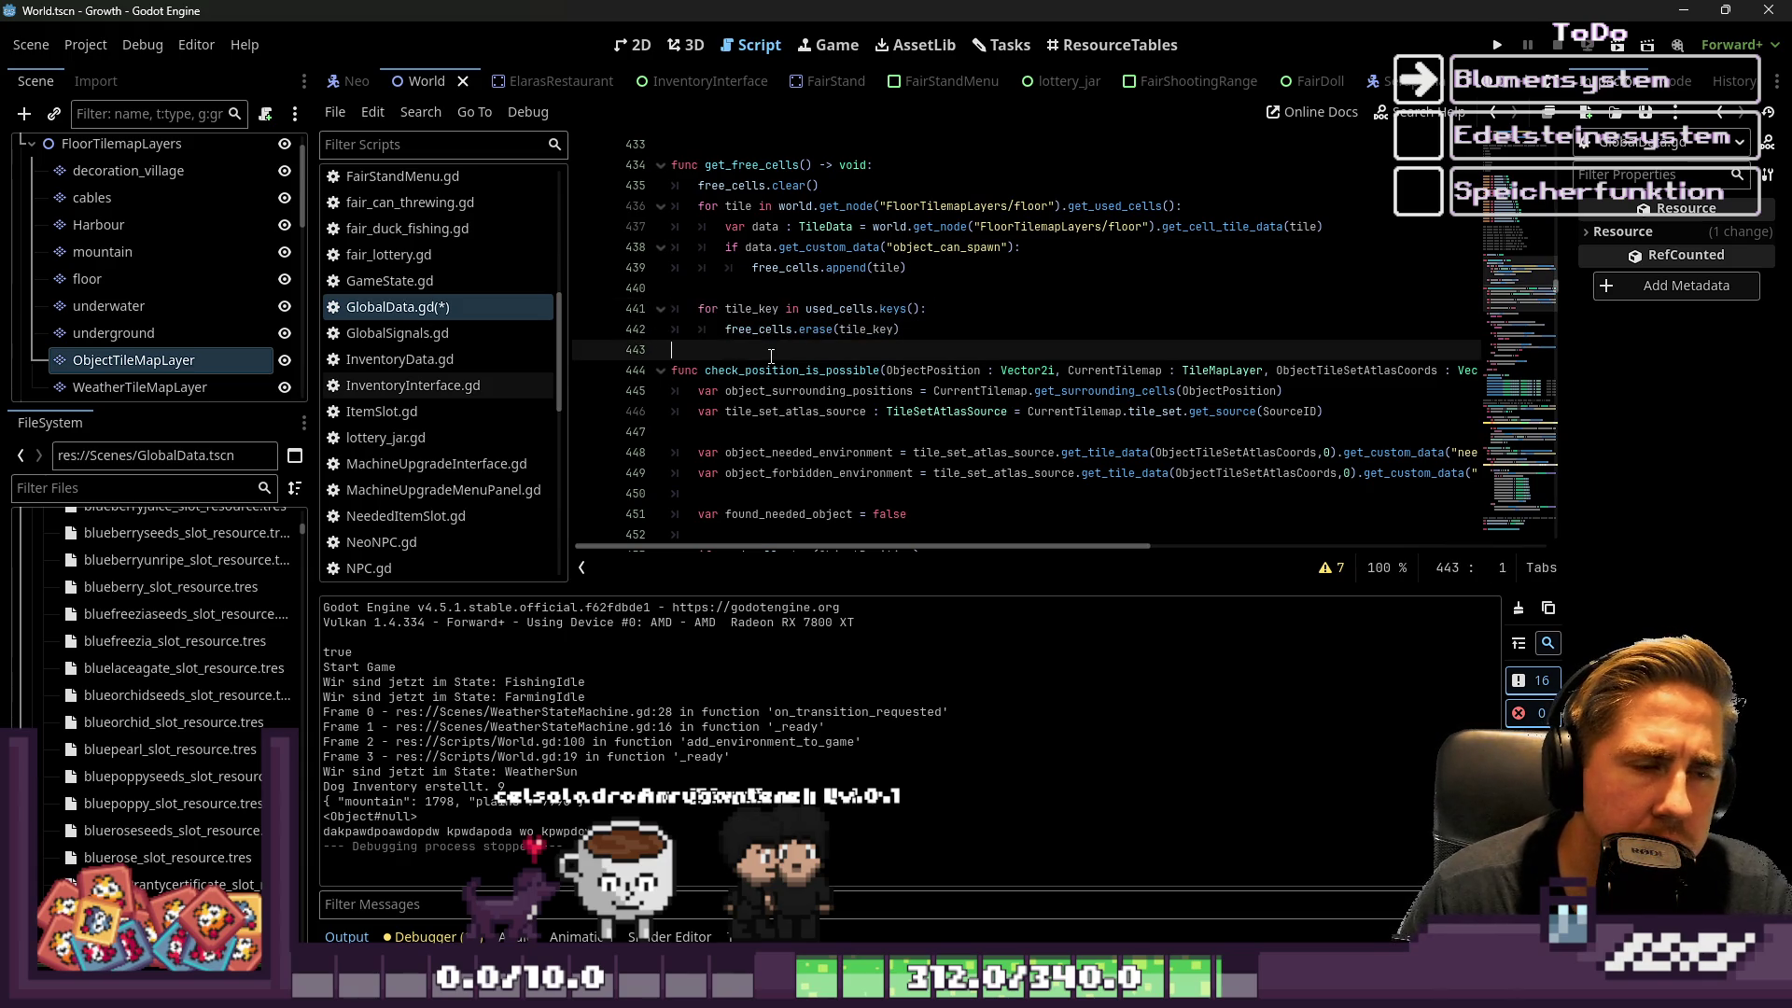
pyautogui.click(783, 321)
pyautogui.click(853, 309)
pyautogui.click(868, 328)
pyautogui.doubleClick(730, 166)
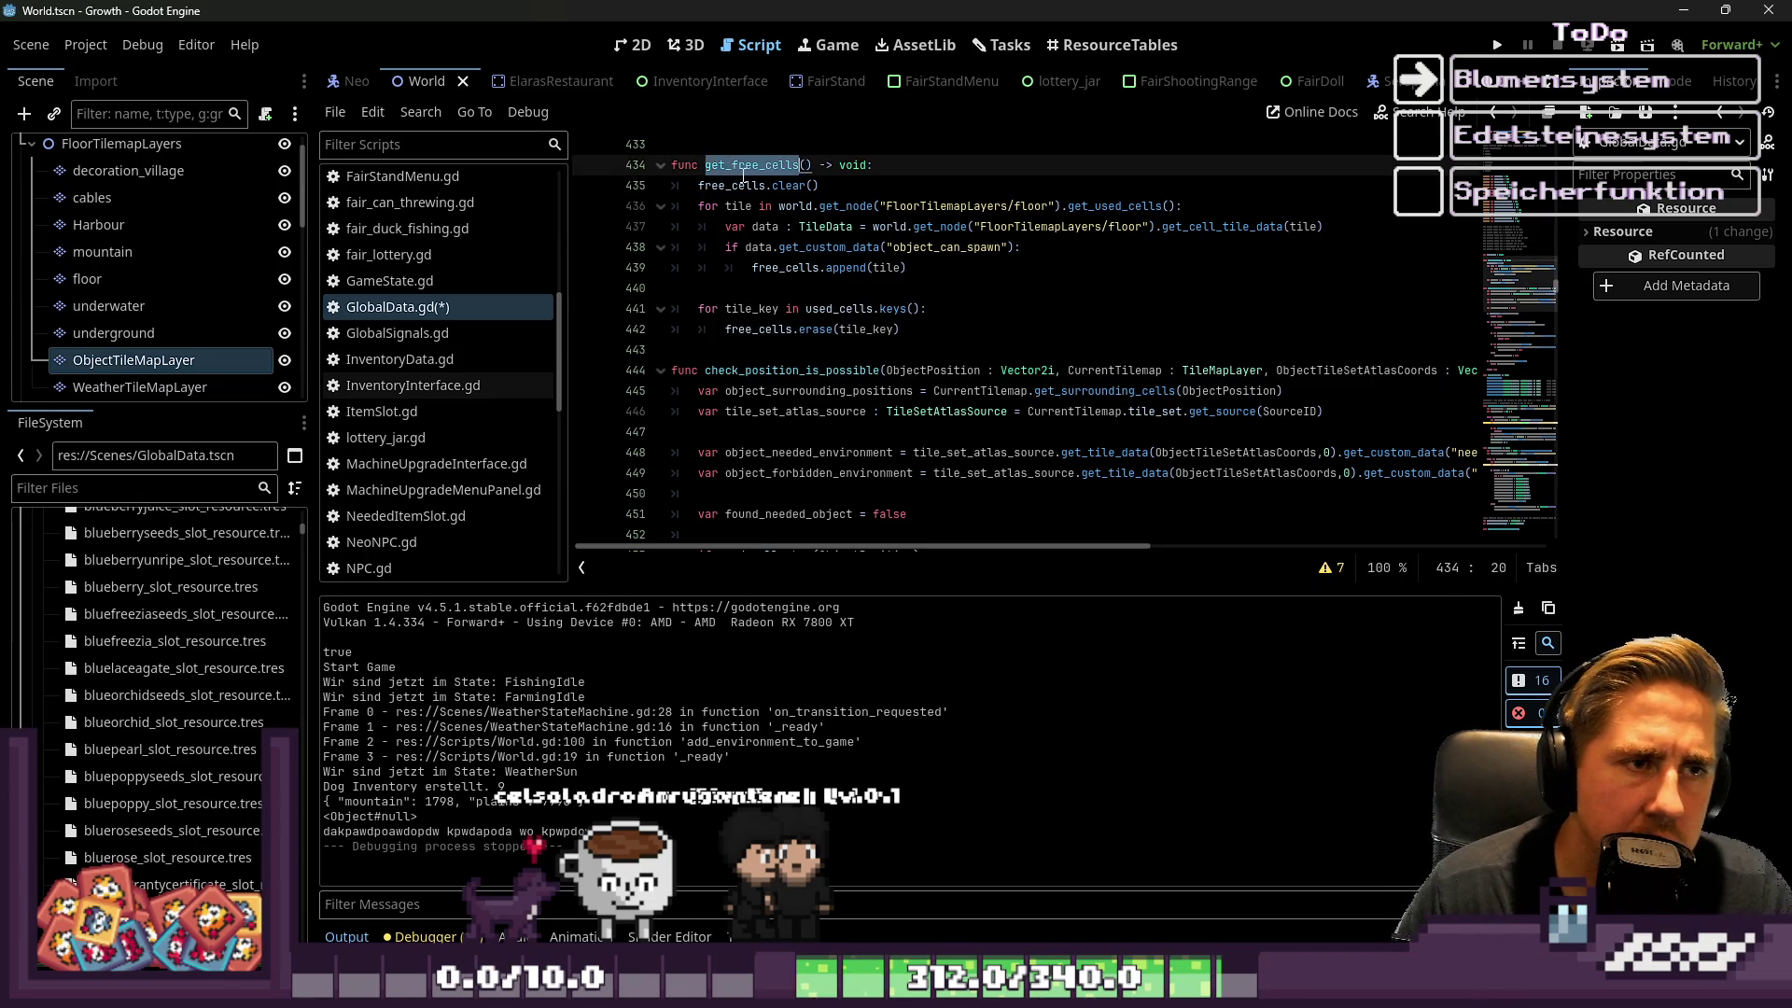
pyautogui.moveTo(875, 261)
pyautogui.scroll(-3, 875, 262)
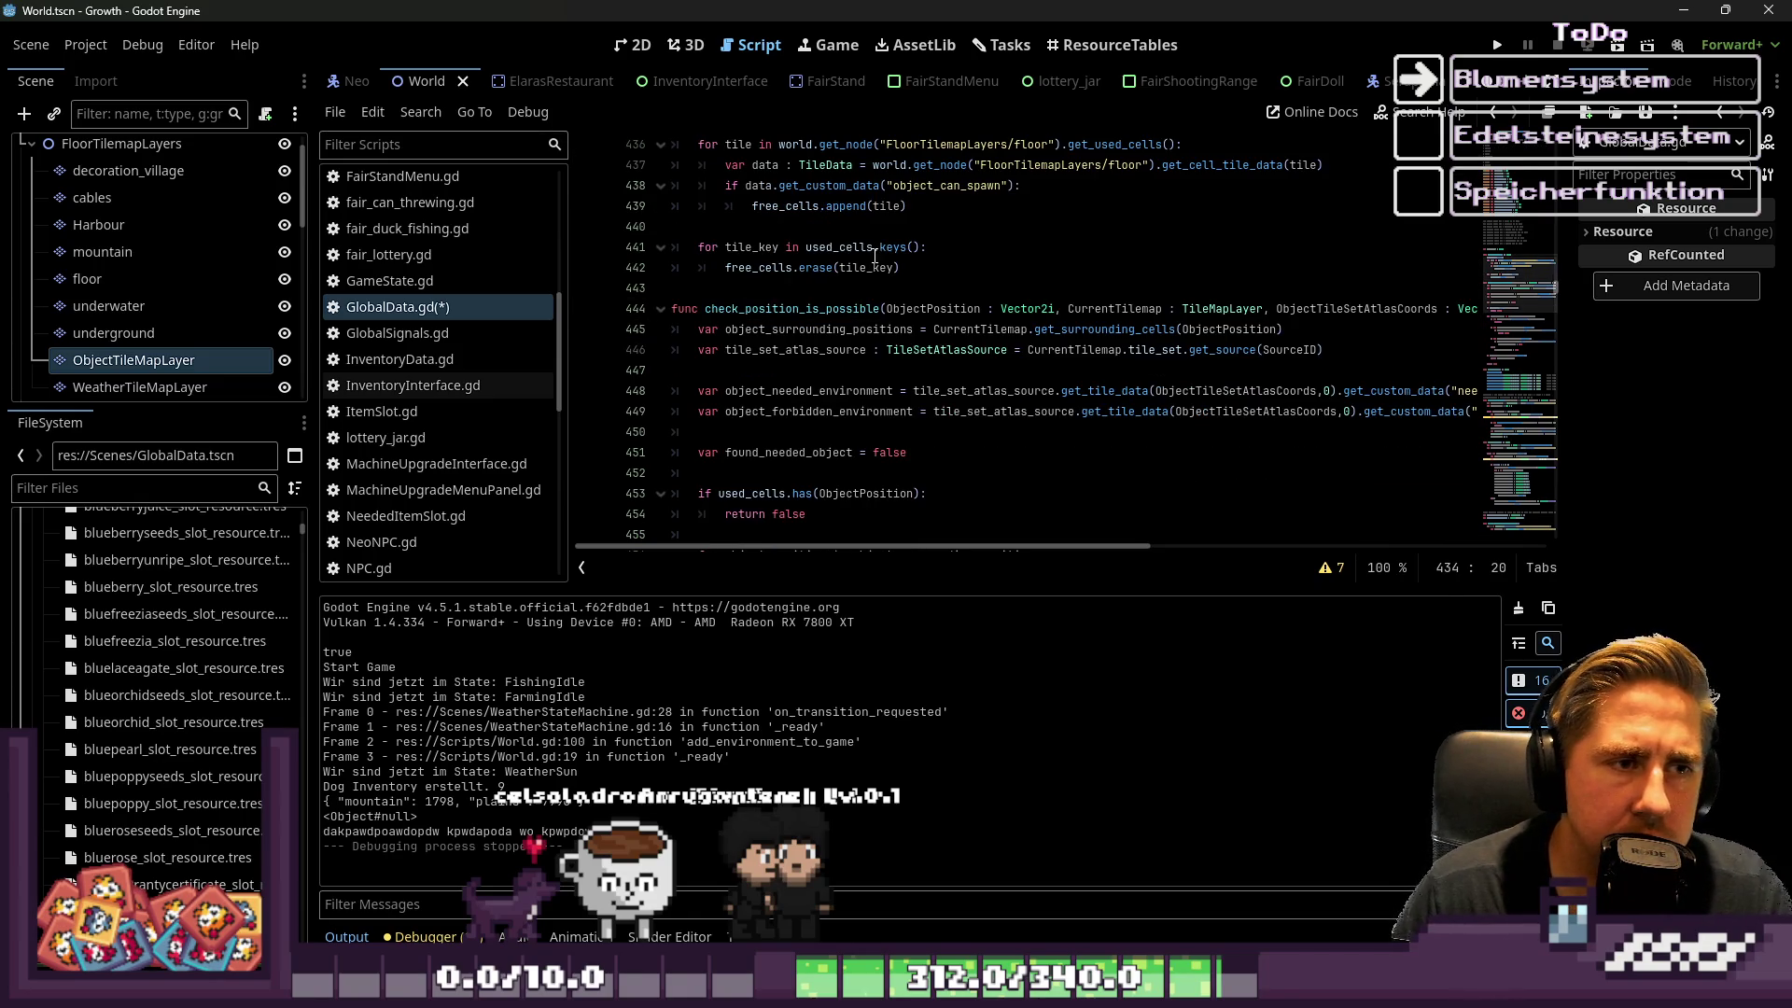